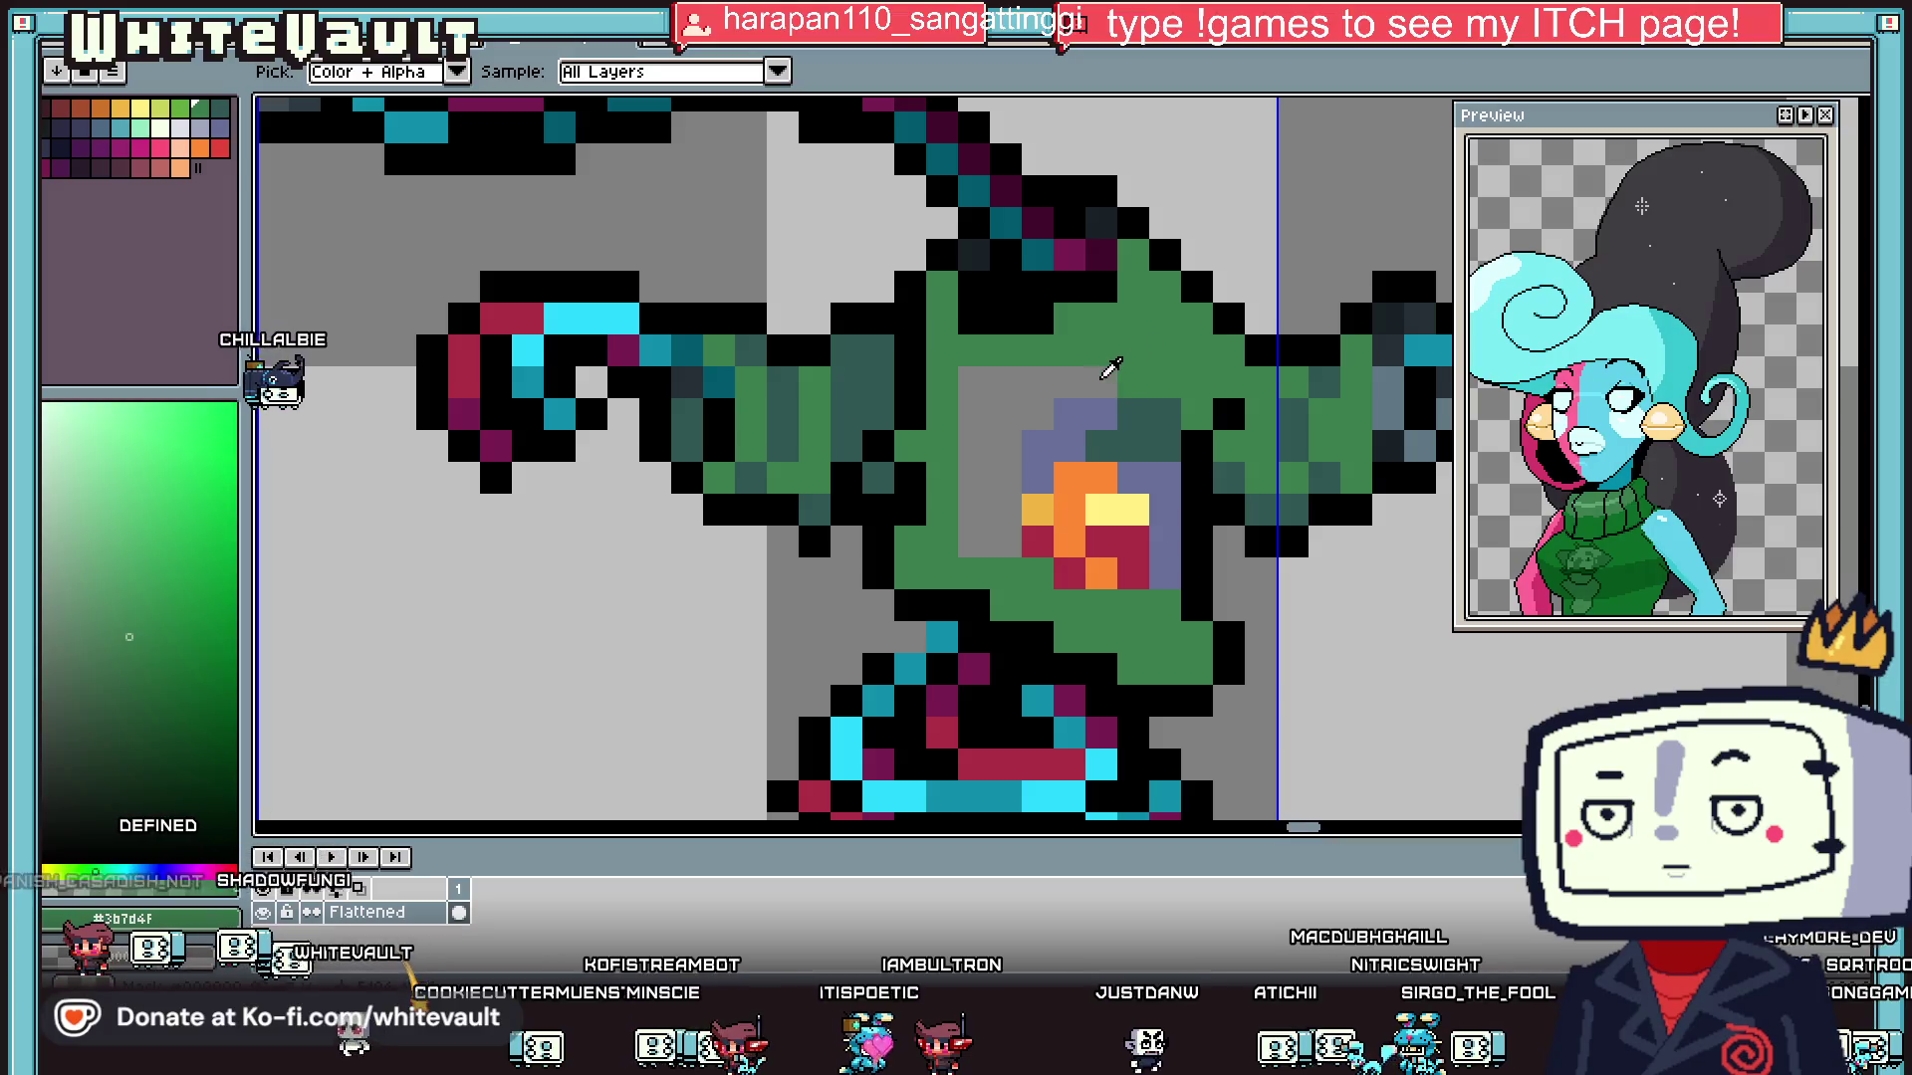
- Fill the grey chest patch purple-grey and widen the bright green chest patch with sampled green
{"action": "left_click", "coordinate": [1006, 448]}
{"action": "scroll", "coordinate": [1093, 439], "scroll_direction": "down", "scroll_amount": 2}
{"action": "key", "text": "i"}
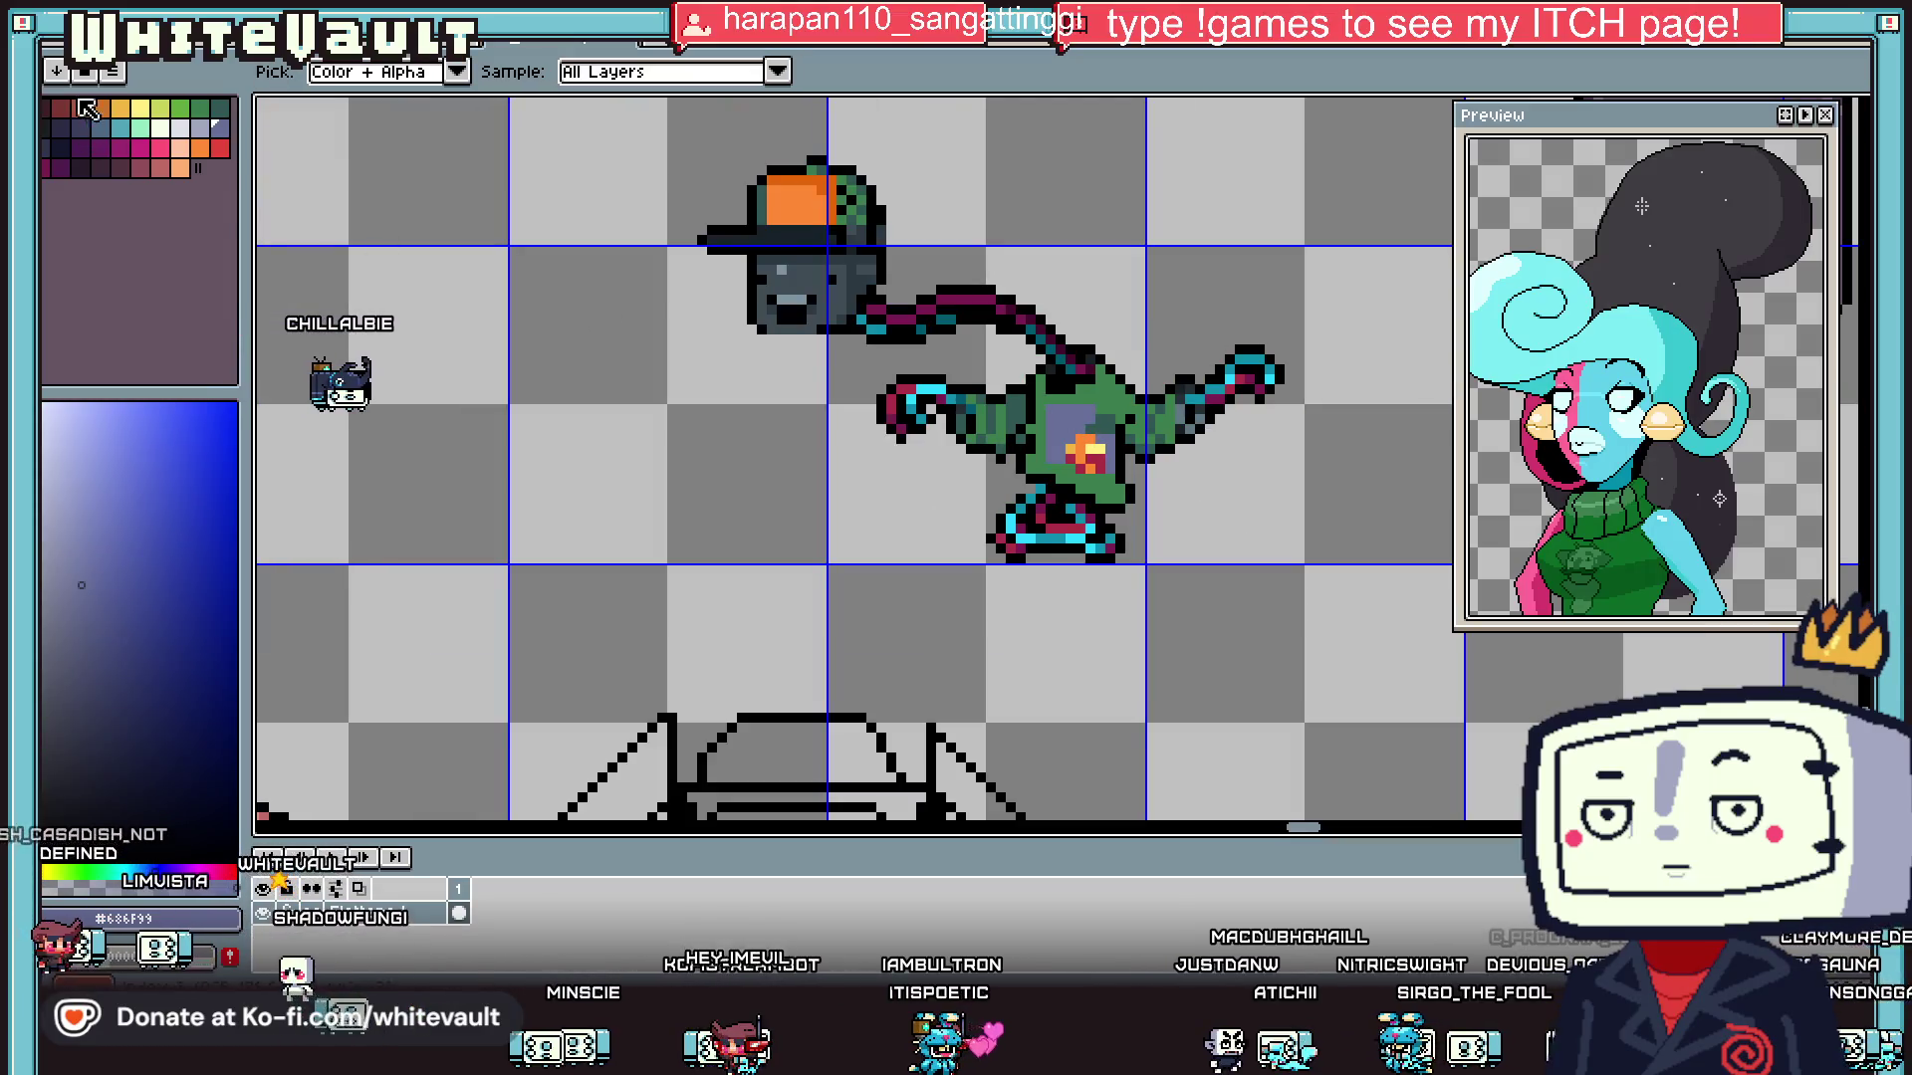
{"action": "left_click", "coordinate": [1005, 428]}
{"action": "key", "text": "b"}
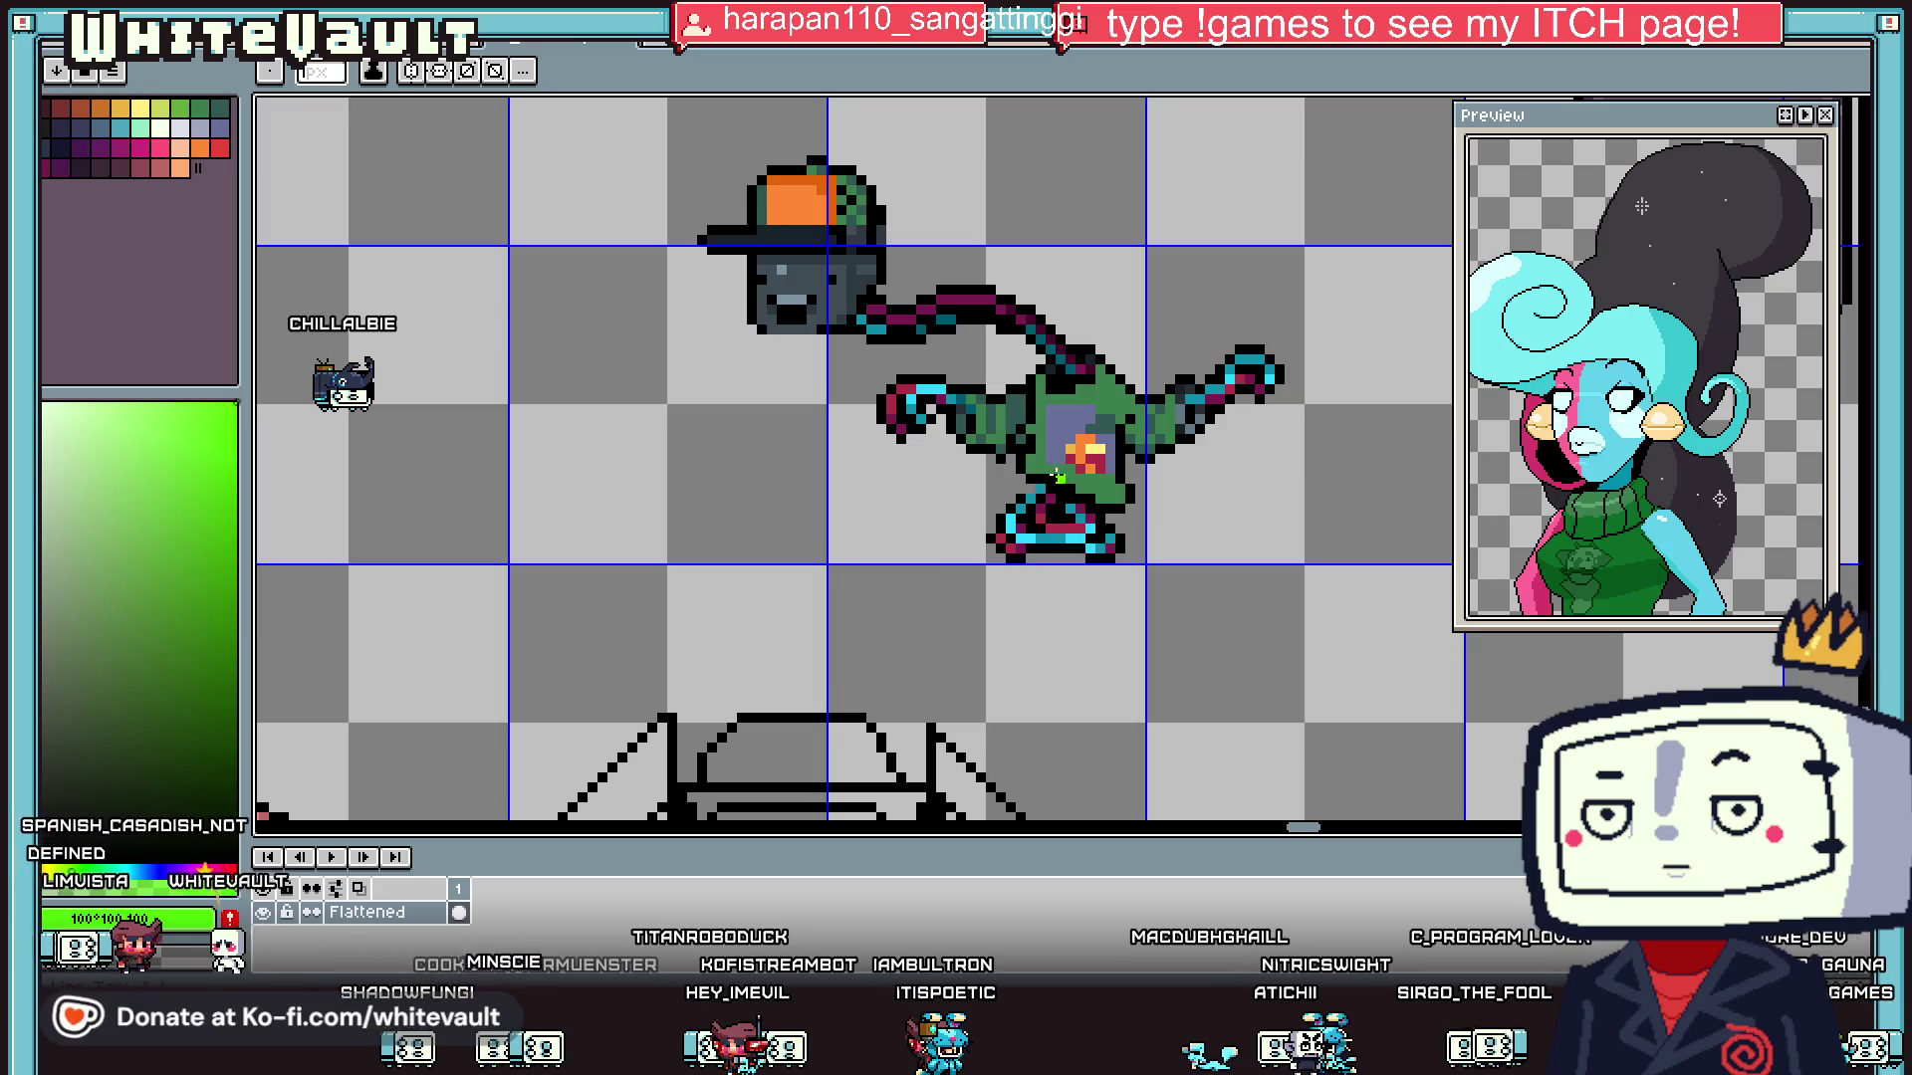
{"action": "scroll", "coordinate": [1064, 441], "scroll_direction": "up", "scroll_amount": 2}
{"action": "left_click_drag", "start_coordinate": [1064, 441], "coordinate": [1082, 343]}
- Darken the drawing colour, then recolour a purple chest pixel with the chest's bright green
{"action": "key", "text": "i"}
{"action": "scroll", "coordinate": [1081, 414], "scroll_direction": "down", "scroll_amount": 5}
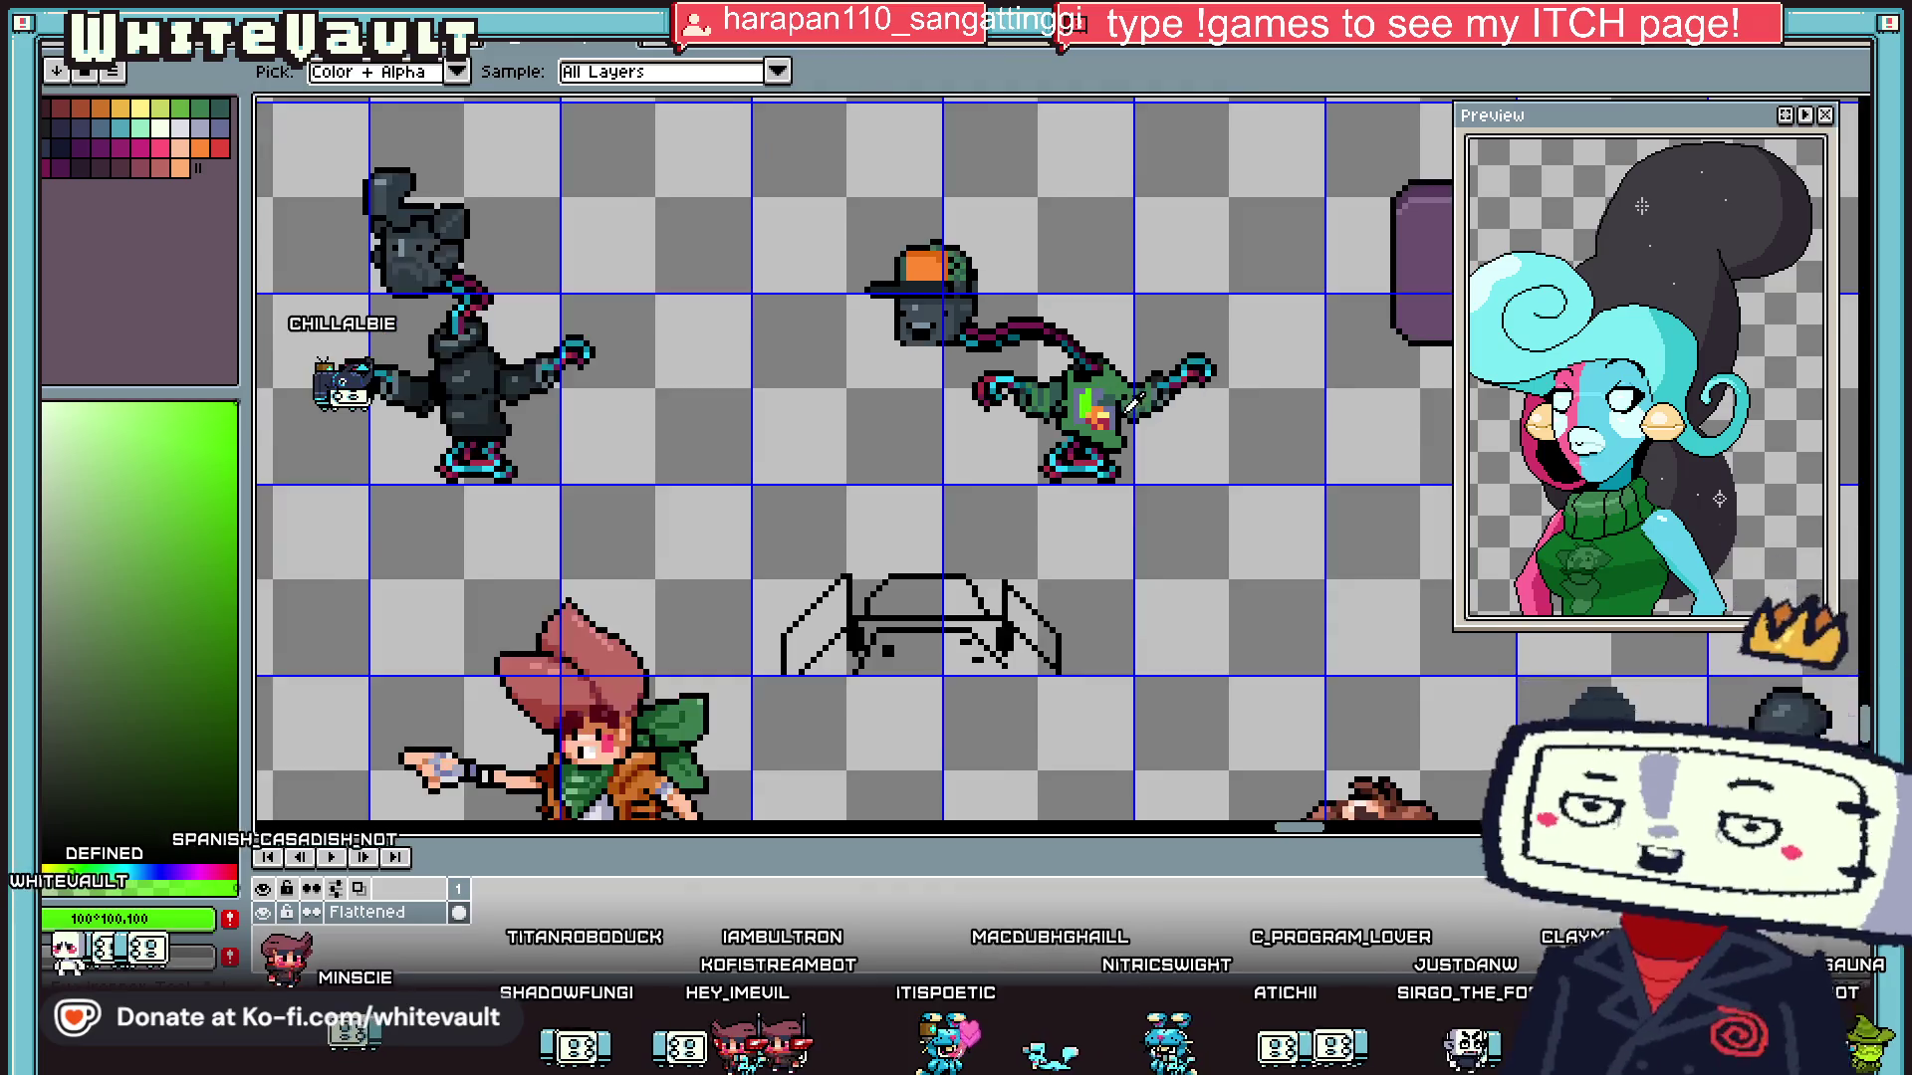
{"action": "scroll", "coordinate": [1105, 409], "scroll_direction": "up", "scroll_amount": 2}
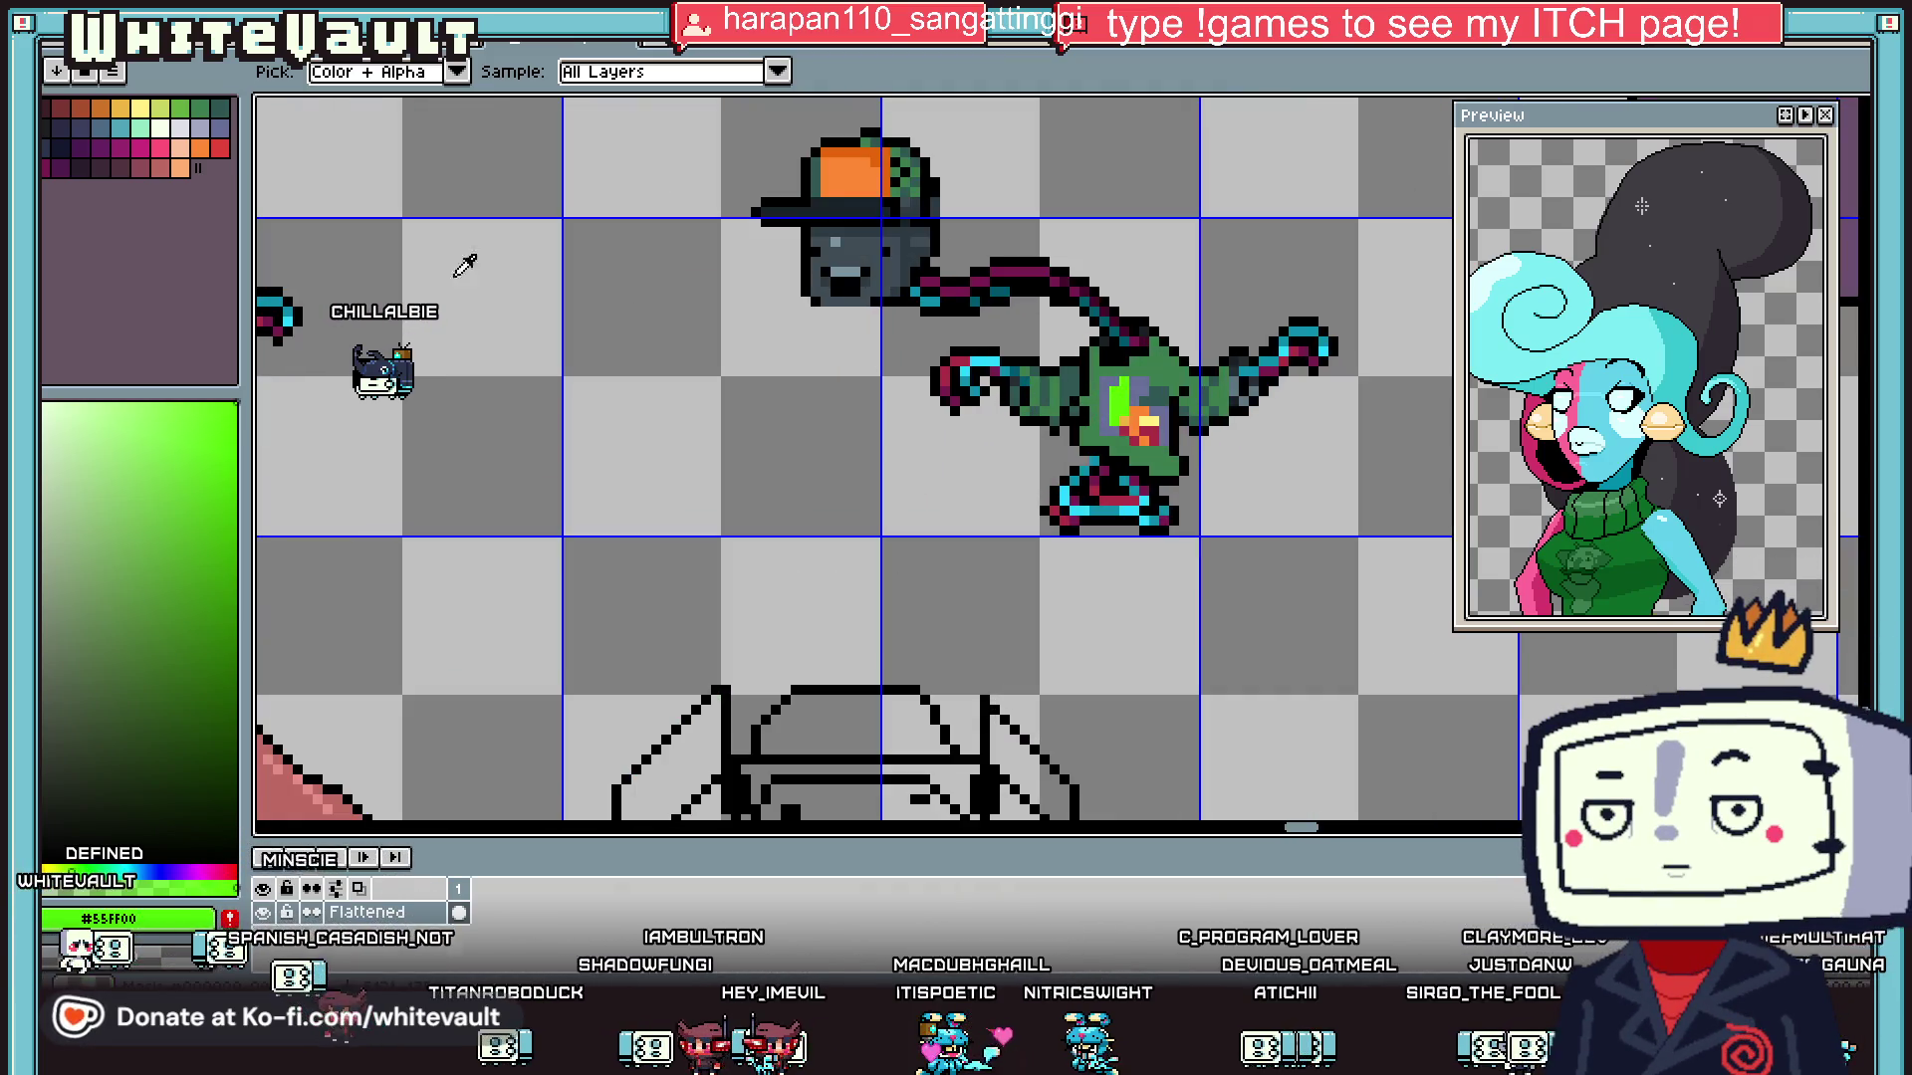
{"action": "left_click", "coordinate": [236, 533]}
{"action": "key", "text": "b"}
{"action": "scroll", "coordinate": [1113, 411], "scroll_direction": "up", "scroll_amount": 2}
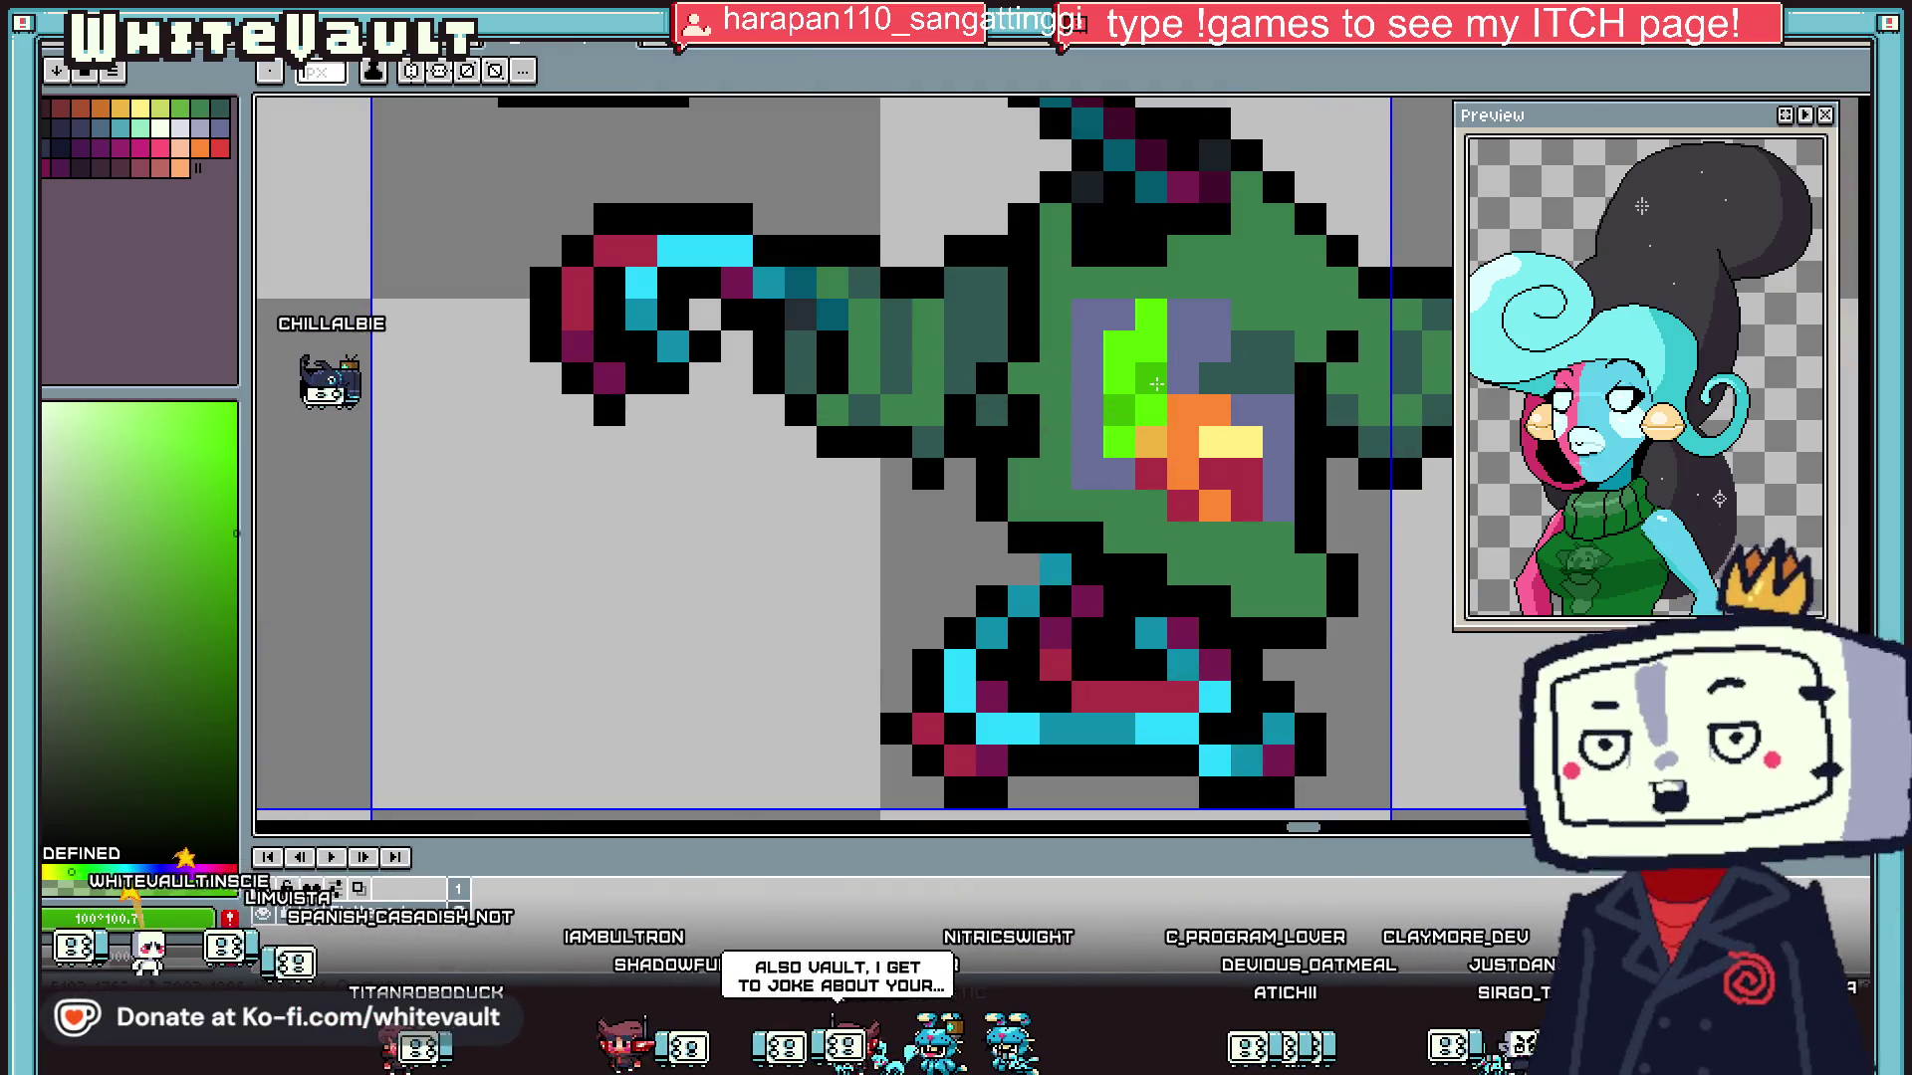
{"action": "key", "text": "i"}
{"action": "scroll", "coordinate": [1113, 410], "scroll_direction": "down", "scroll_amount": 5}
{"action": "scroll", "coordinate": [1160, 415], "scroll_direction": "up", "scroll_amount": 4}
{"action": "left_click", "coordinate": [1103, 404]}
{"action": "key", "text": "b"}
{"action": "left_click", "coordinate": [1079, 404]}
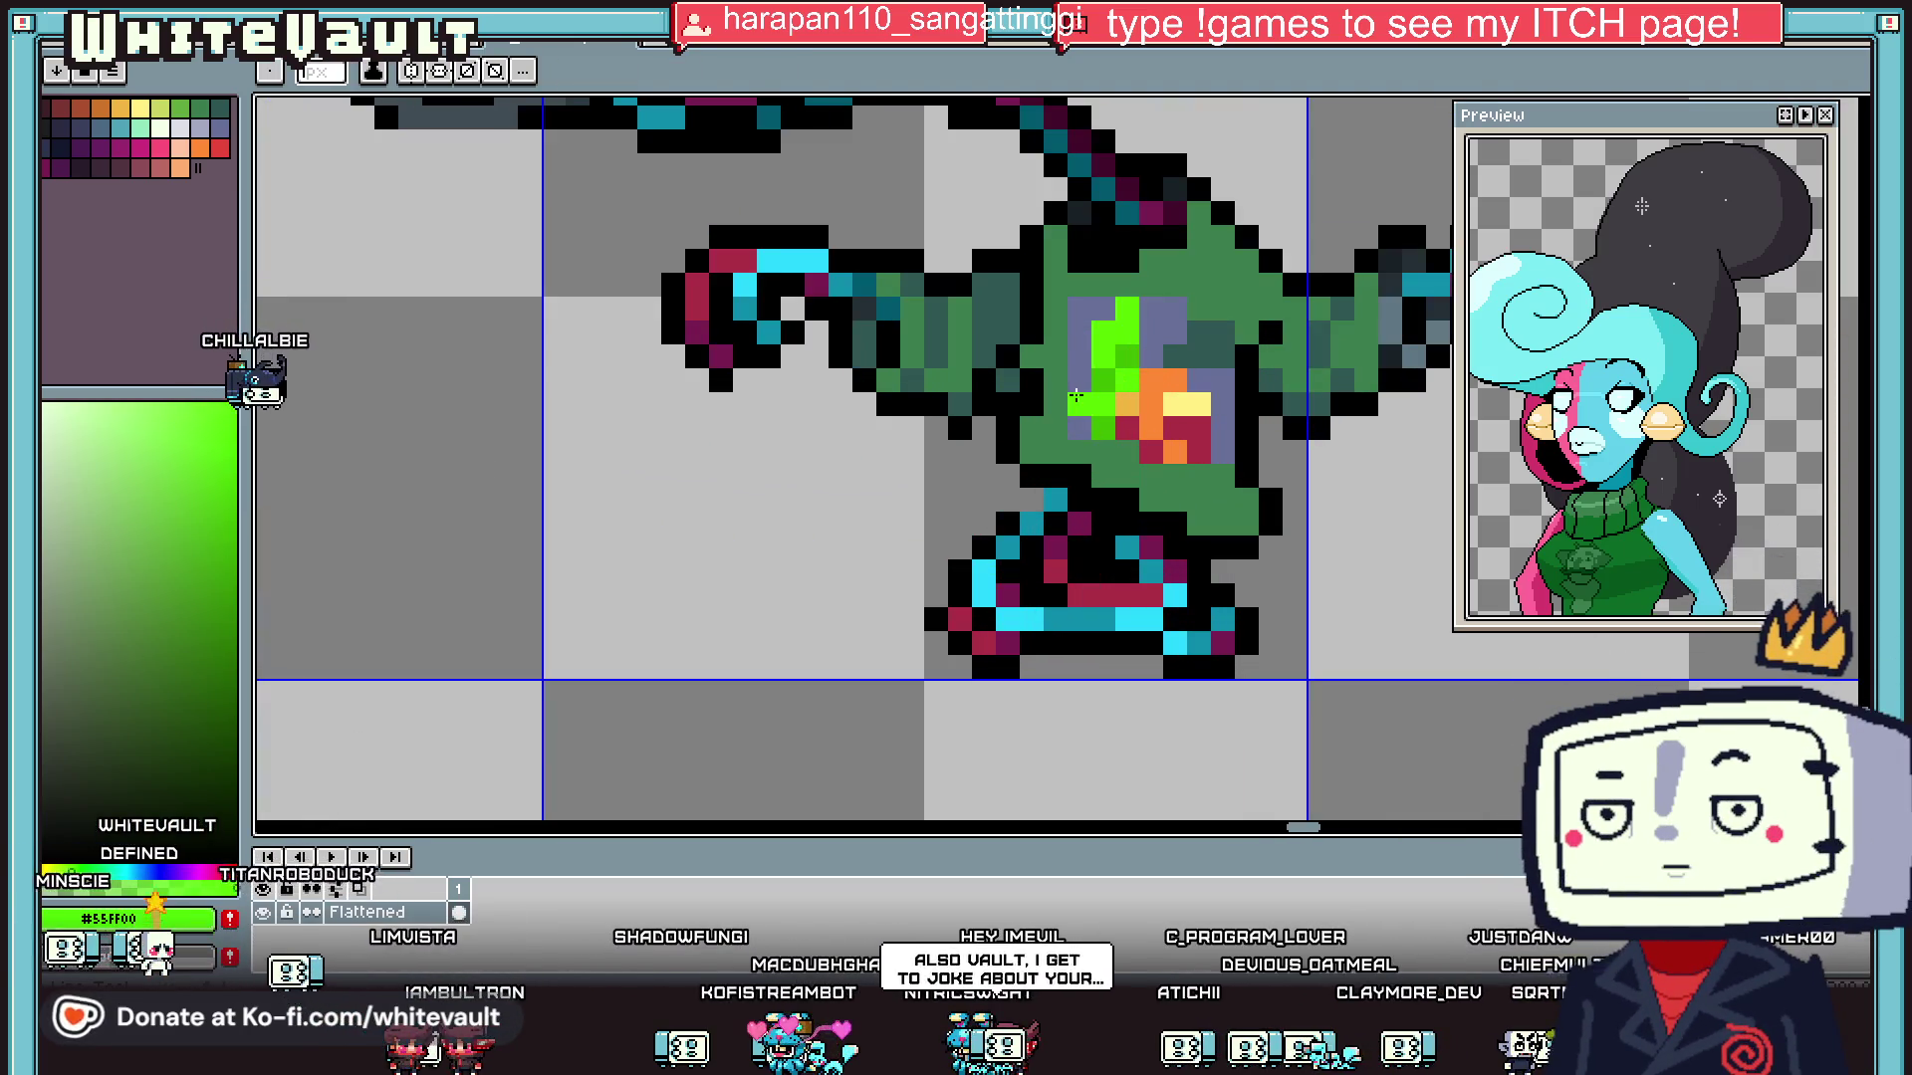
- Fill four purple-grey areas around the chest emblem with lavender
{"action": "key", "text": "i"}
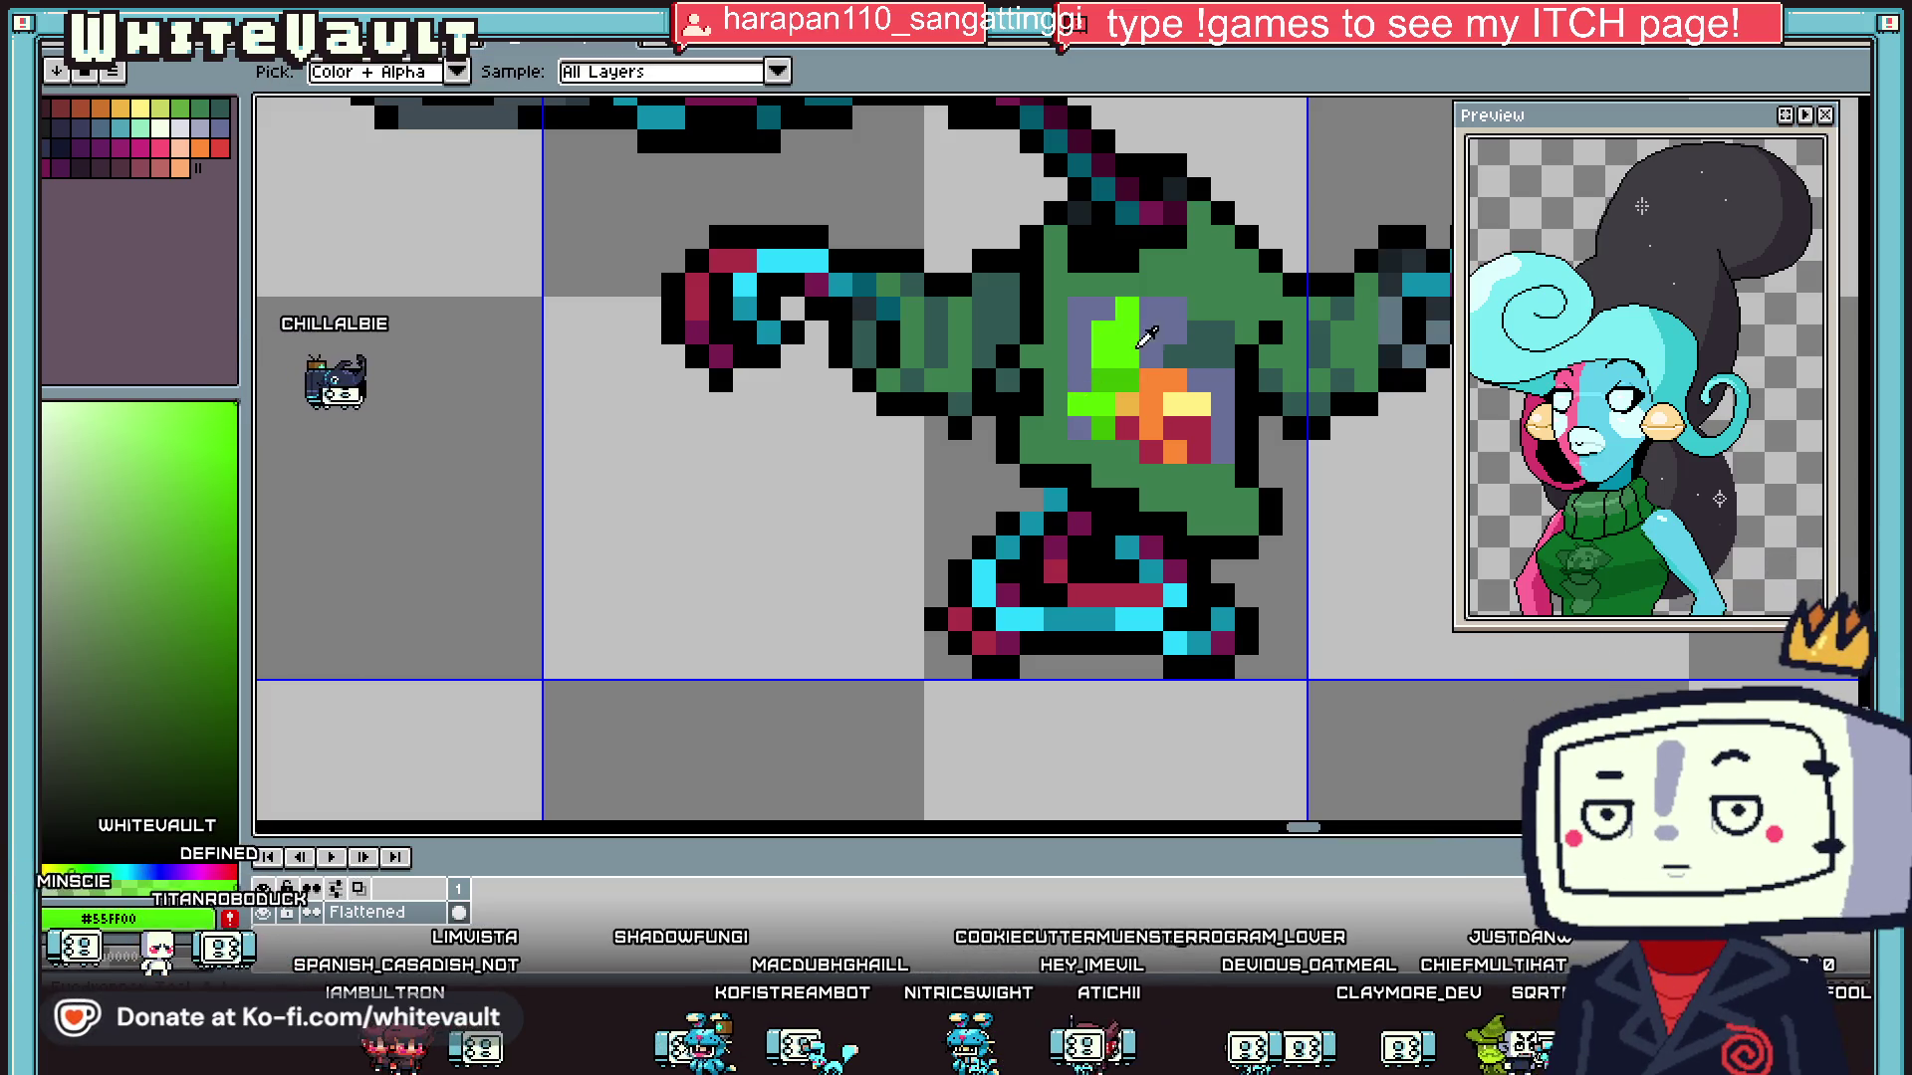
{"action": "scroll", "coordinate": [1133, 323], "scroll_direction": "down", "scroll_amount": 5}
{"action": "scroll", "coordinate": [1171, 364], "scroll_direction": "up", "scroll_amount": 4}
{"action": "scroll", "coordinate": [1170, 361], "scroll_direction": "up", "scroll_amount": 2}
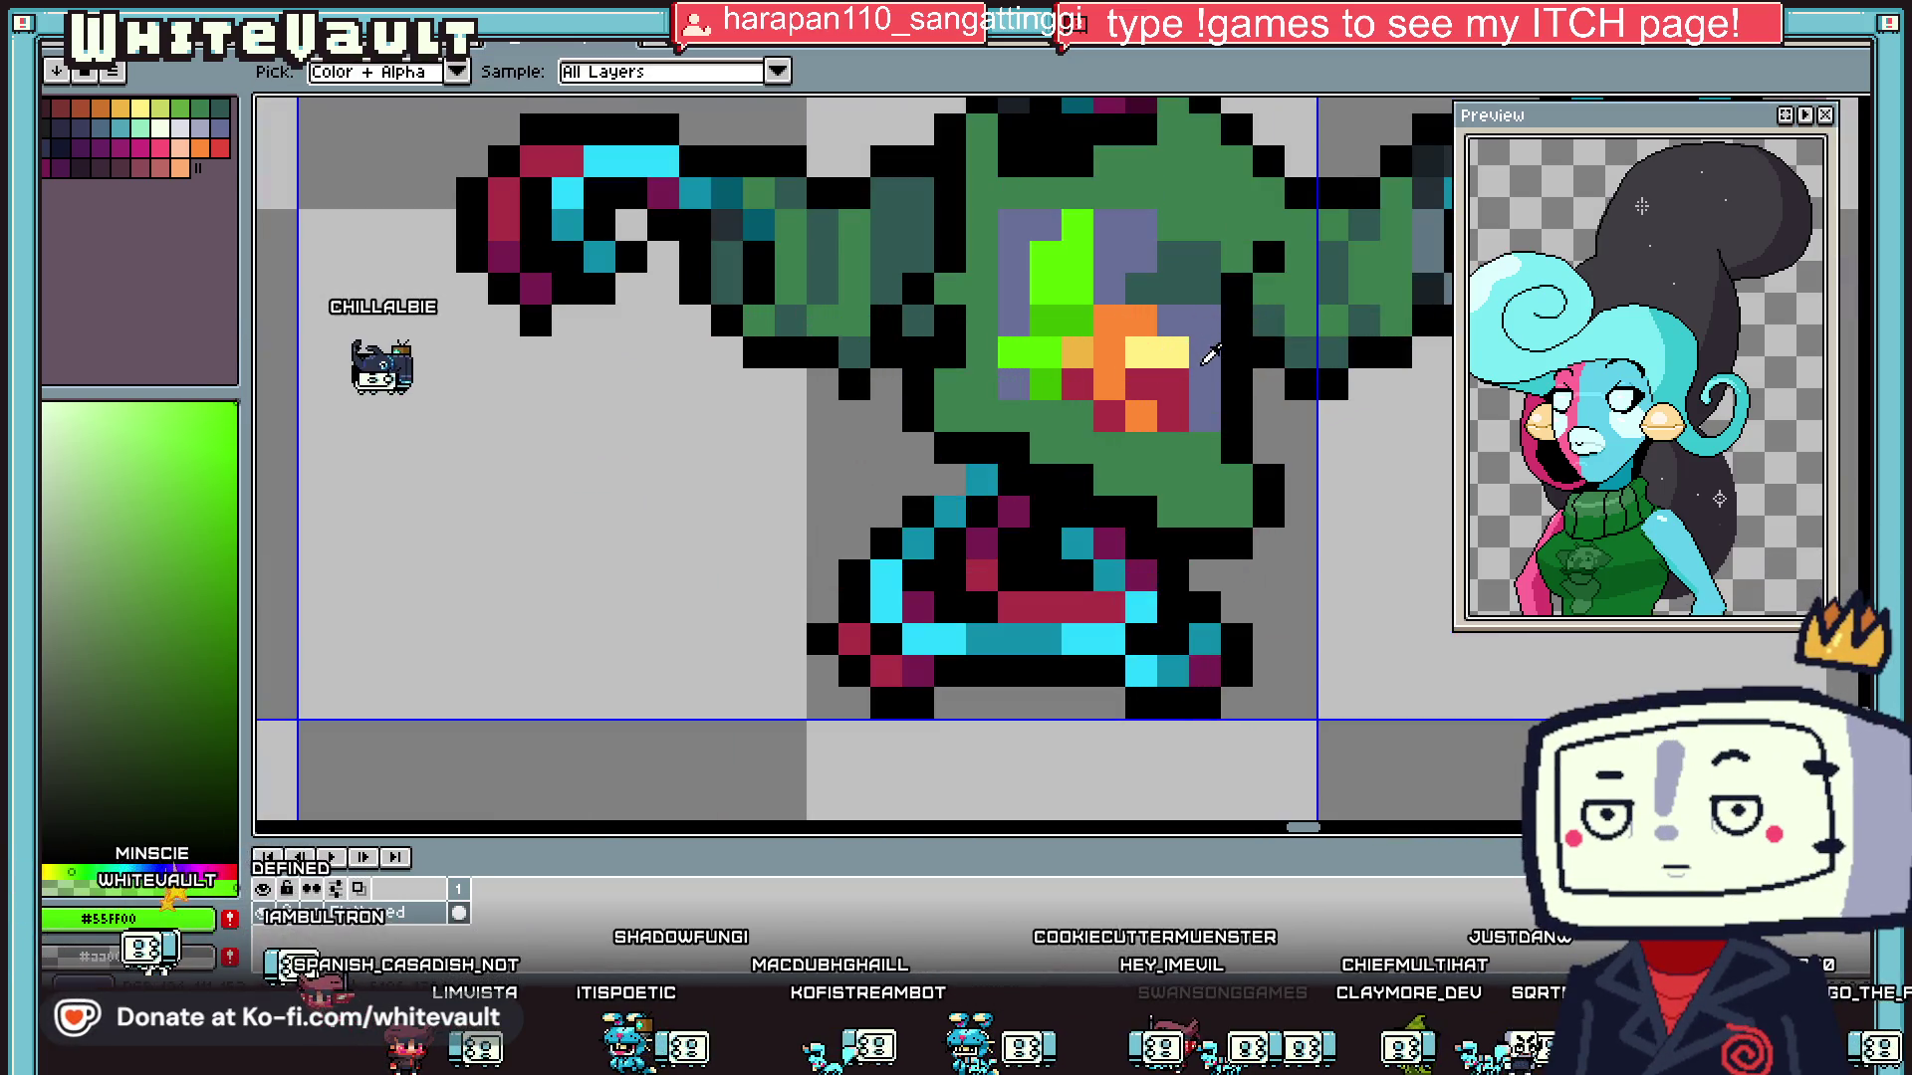
{"action": "left_click", "coordinate": [199, 128]}
{"action": "key", "text": "f"}
{"action": "left_click", "coordinate": [1125, 239]}
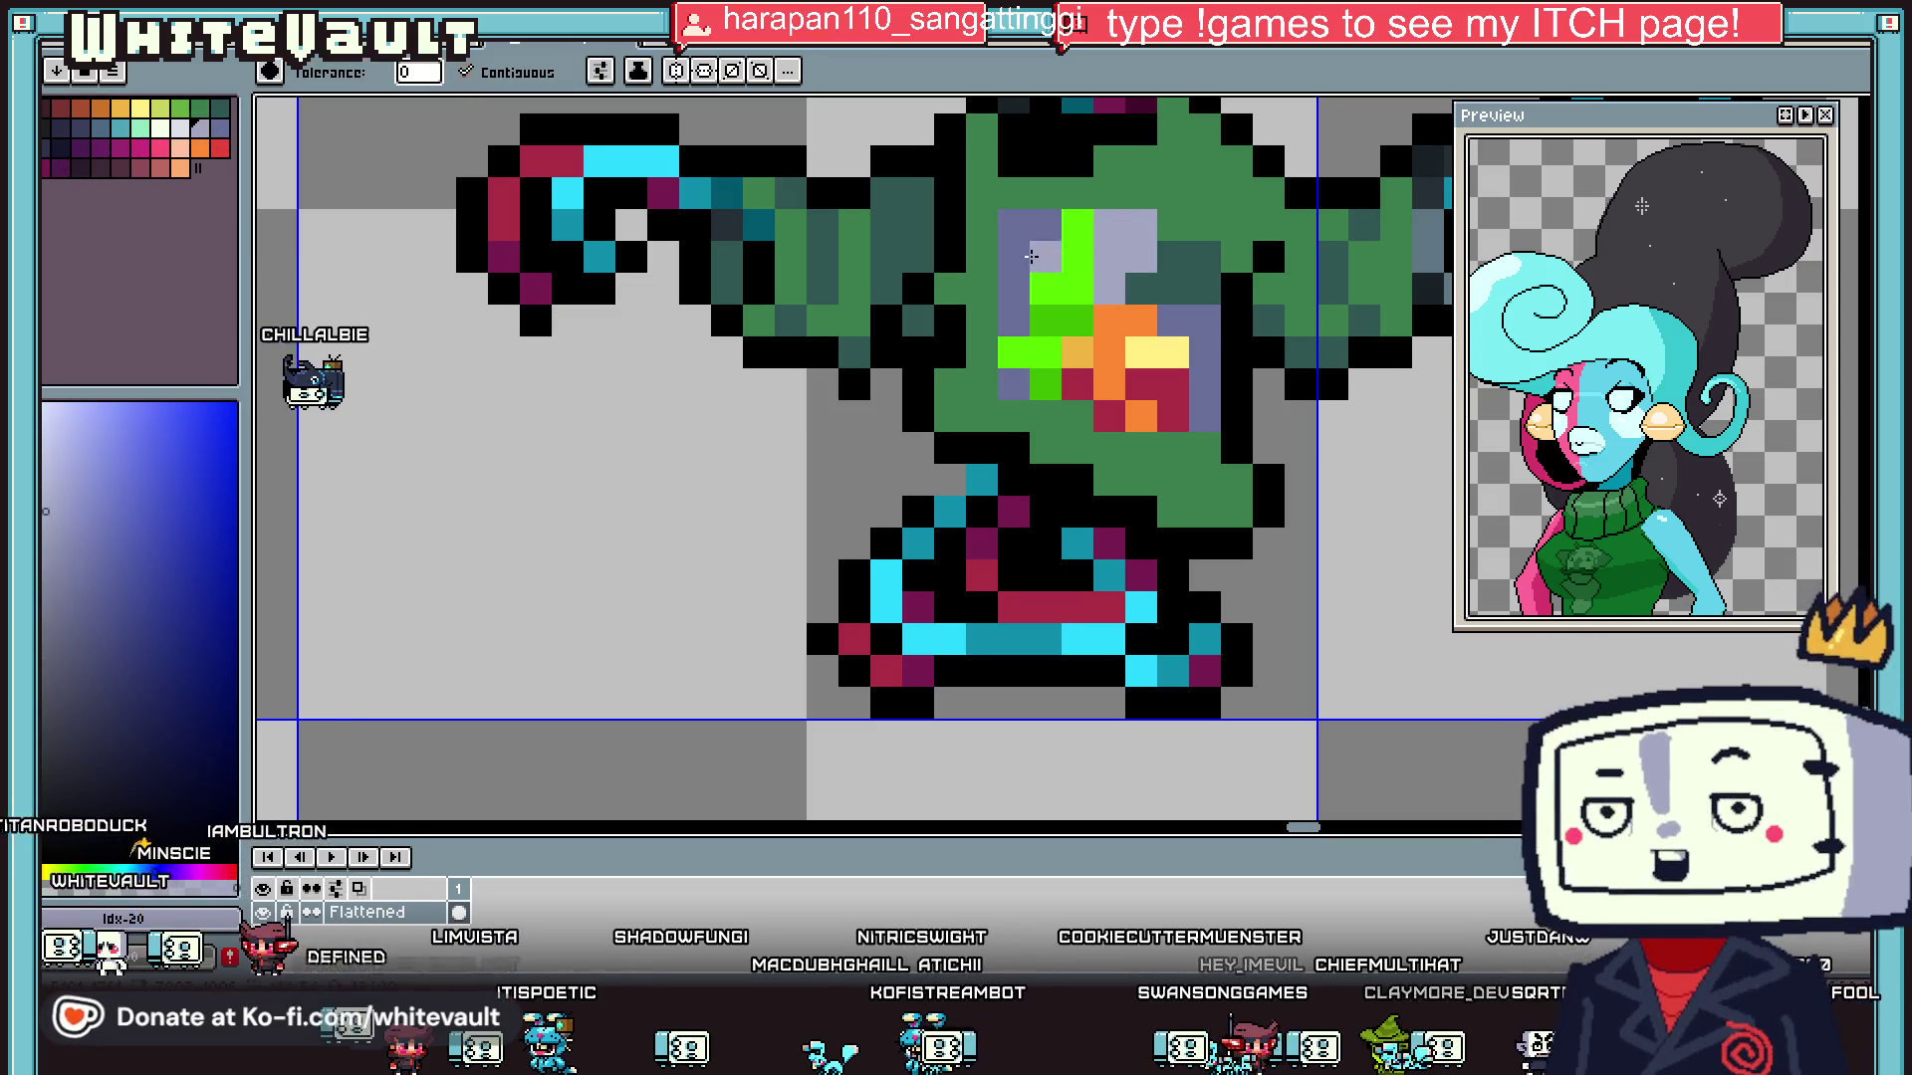
{"action": "left_click", "coordinate": [1008, 256]}
{"action": "left_click", "coordinate": [1205, 388]}
{"action": "left_click", "coordinate": [1014, 384]}
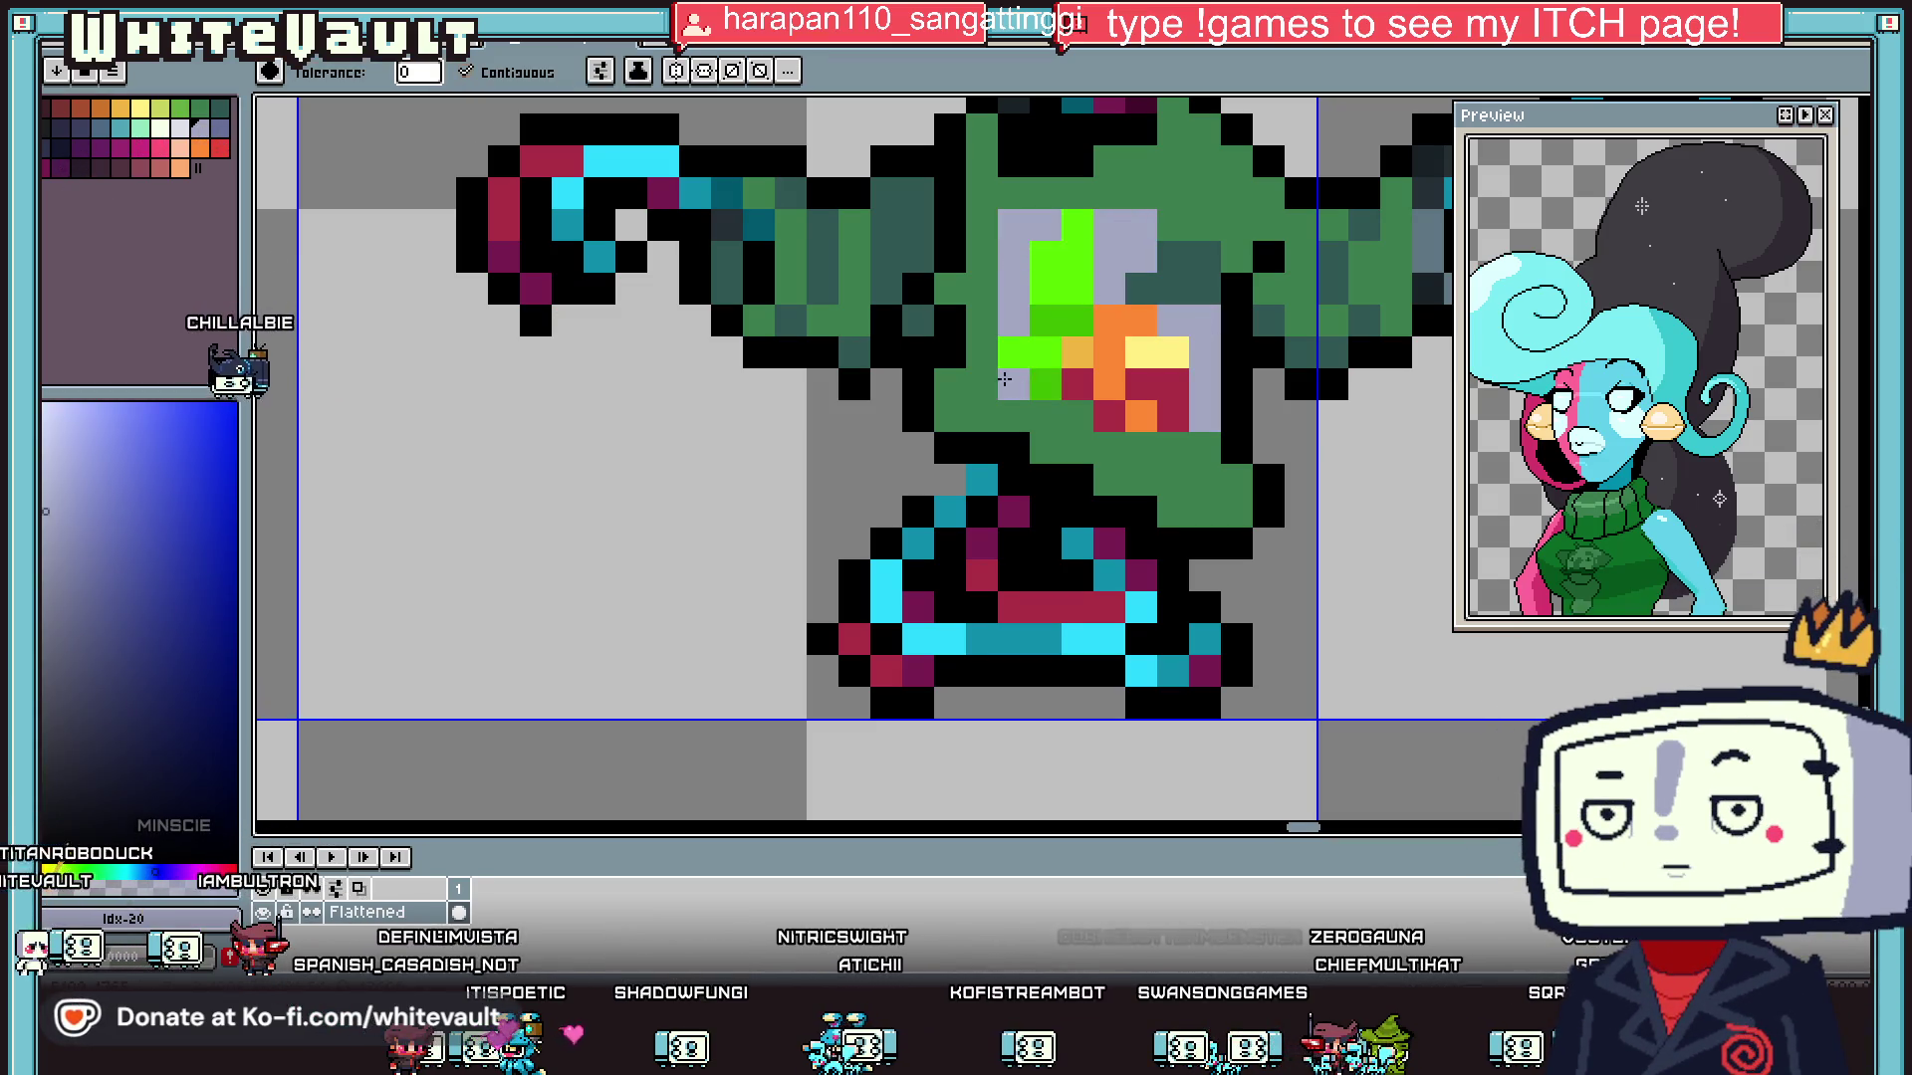
- Refill three of those lavender areas with a darker purple-grey
{"action": "left_click", "coordinate": [221, 128]}
{"action": "left_click", "coordinate": [1125, 239]}
{"action": "left_click", "coordinate": [1014, 257]}
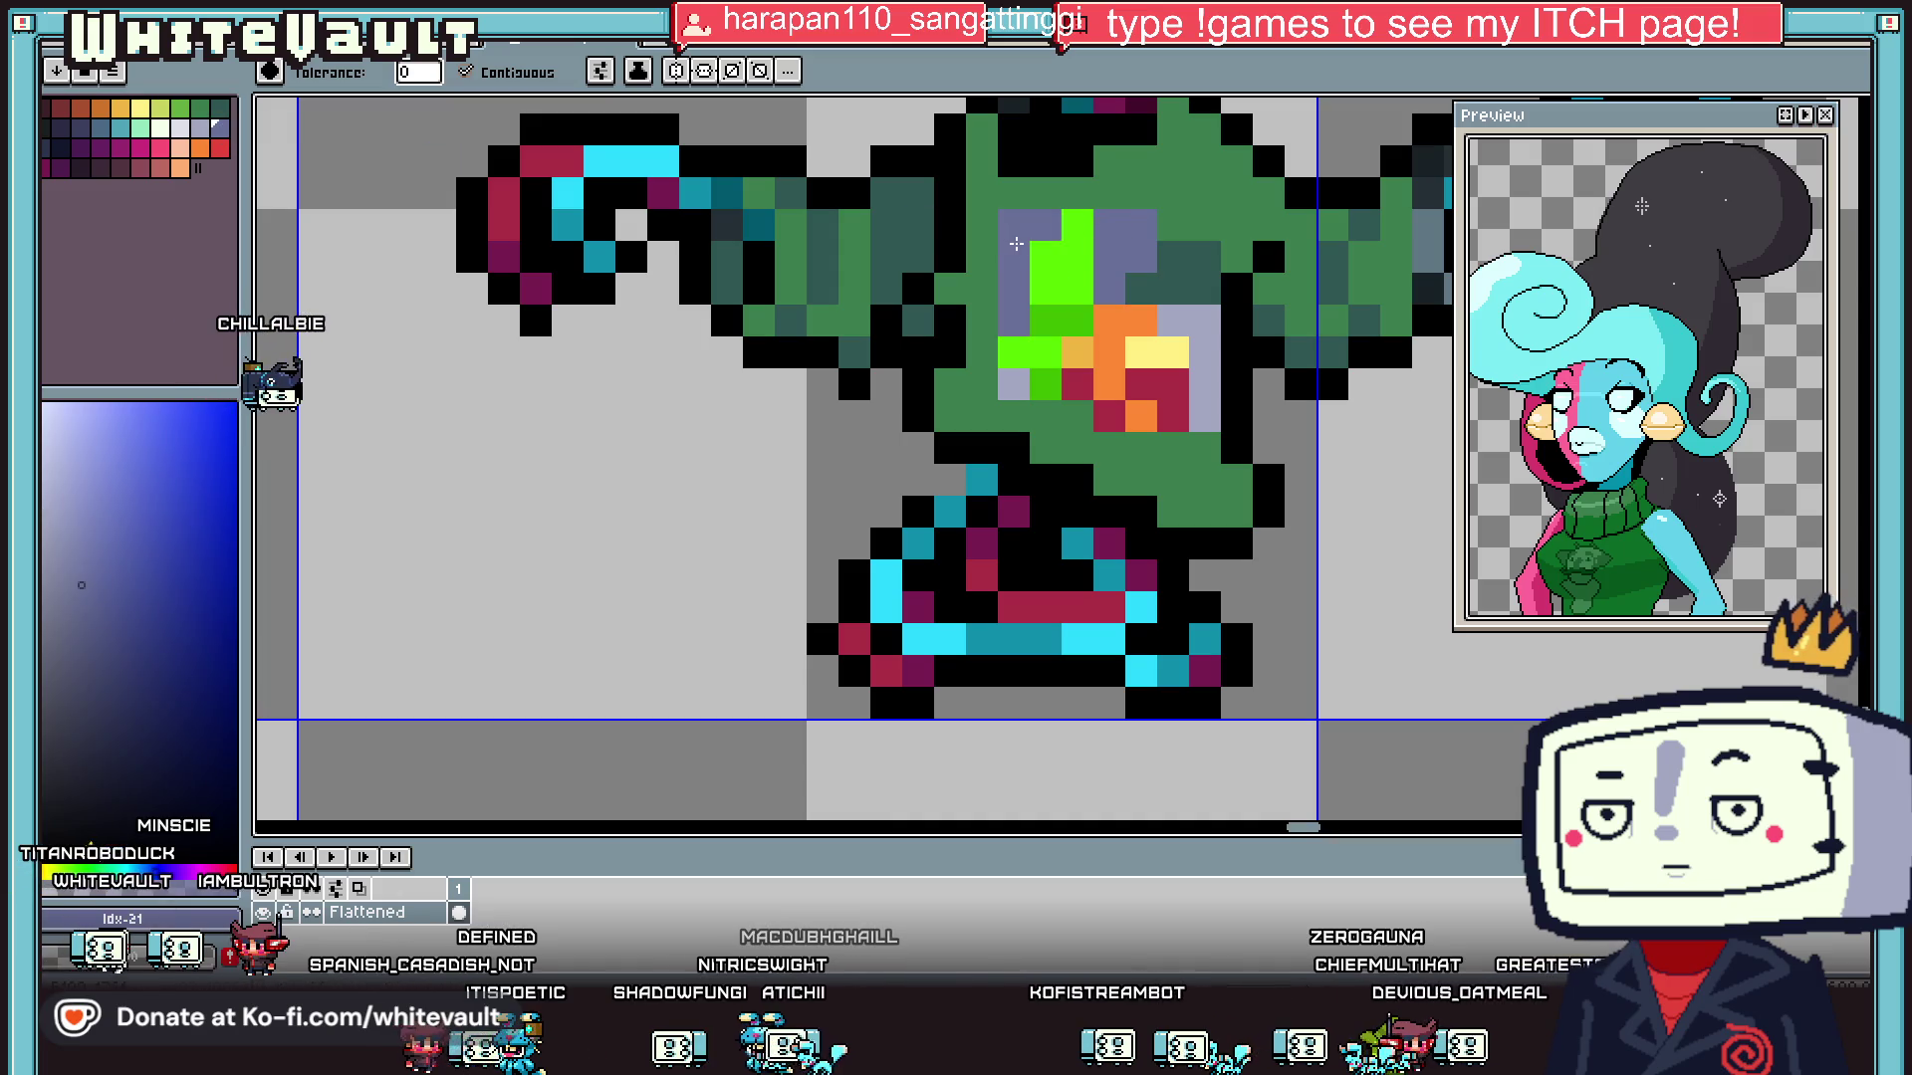
{"action": "left_click", "coordinate": [1205, 388]}
{"action": "scroll", "coordinate": [851, 357], "scroll_direction": "down", "scroll_amount": 5}
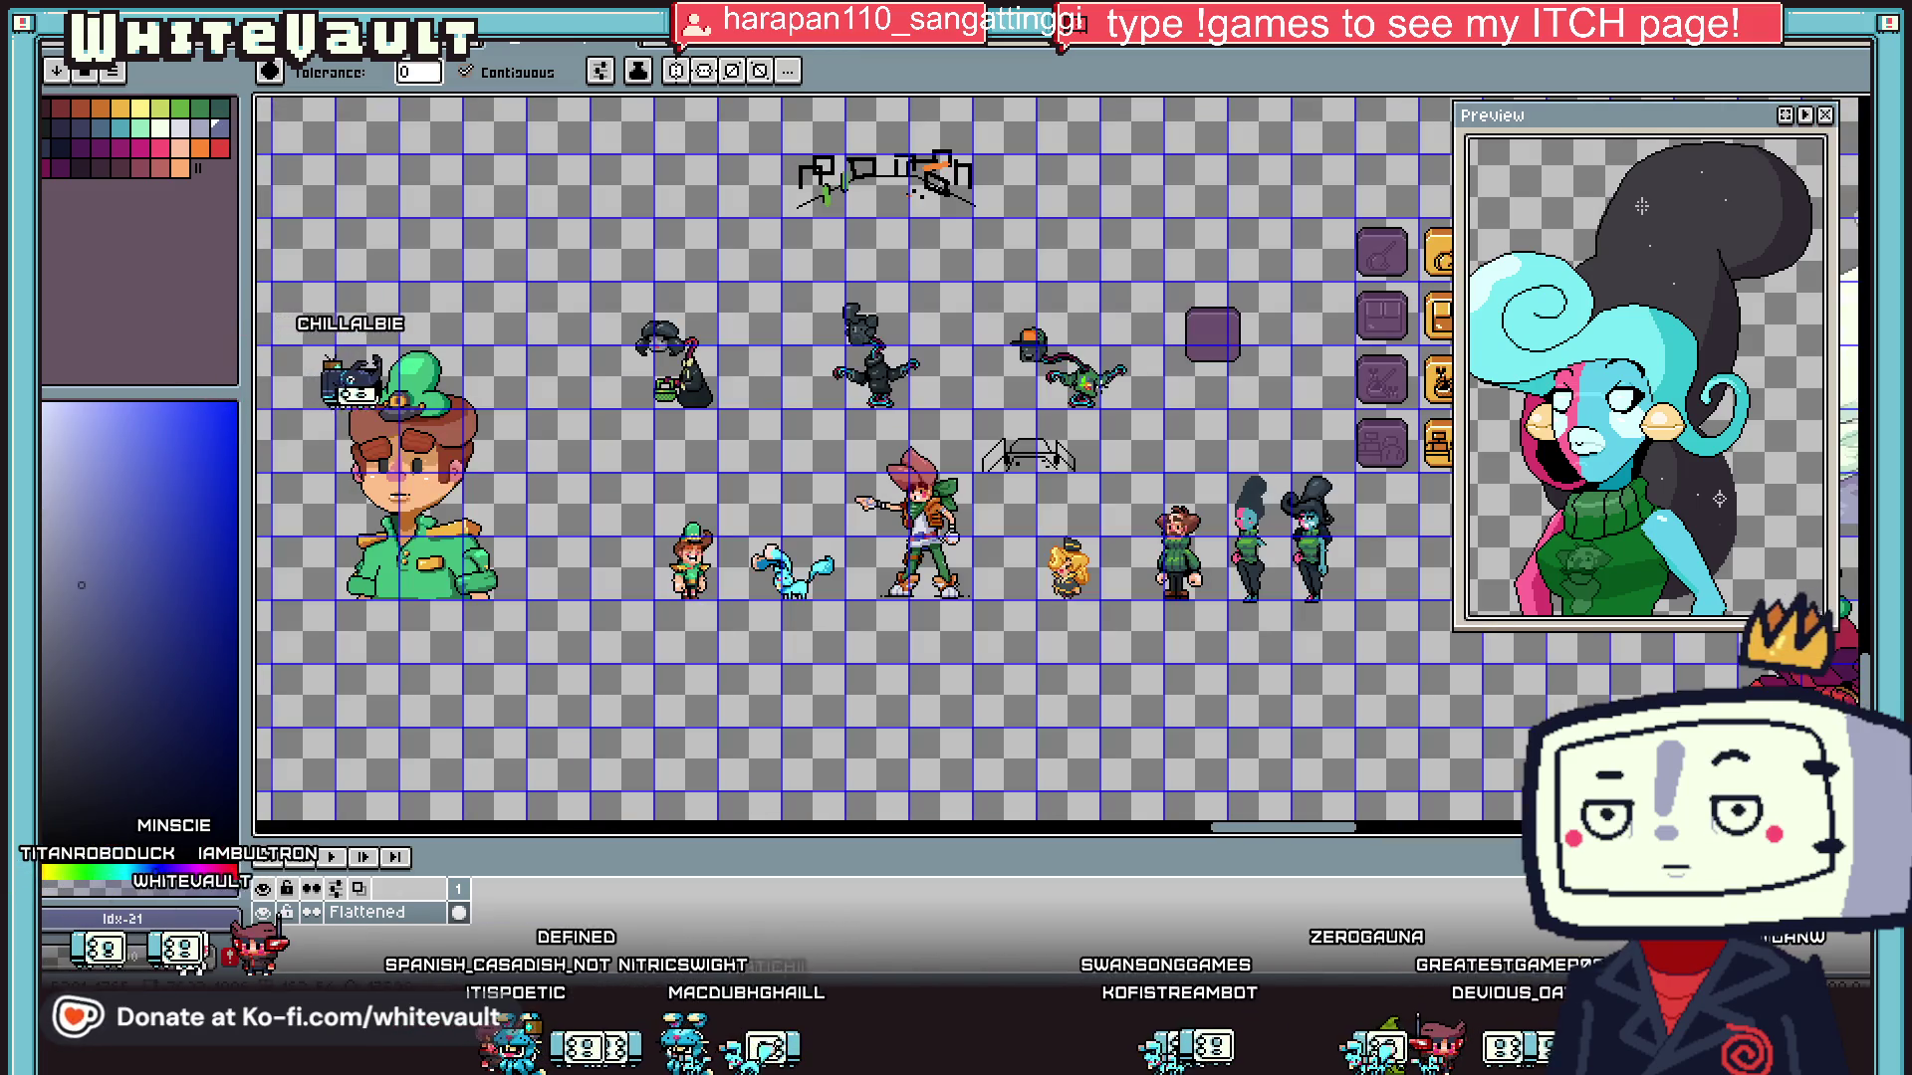
{"action": "scroll", "coordinate": [1087, 379], "scroll_direction": "up", "scroll_amount": 5}
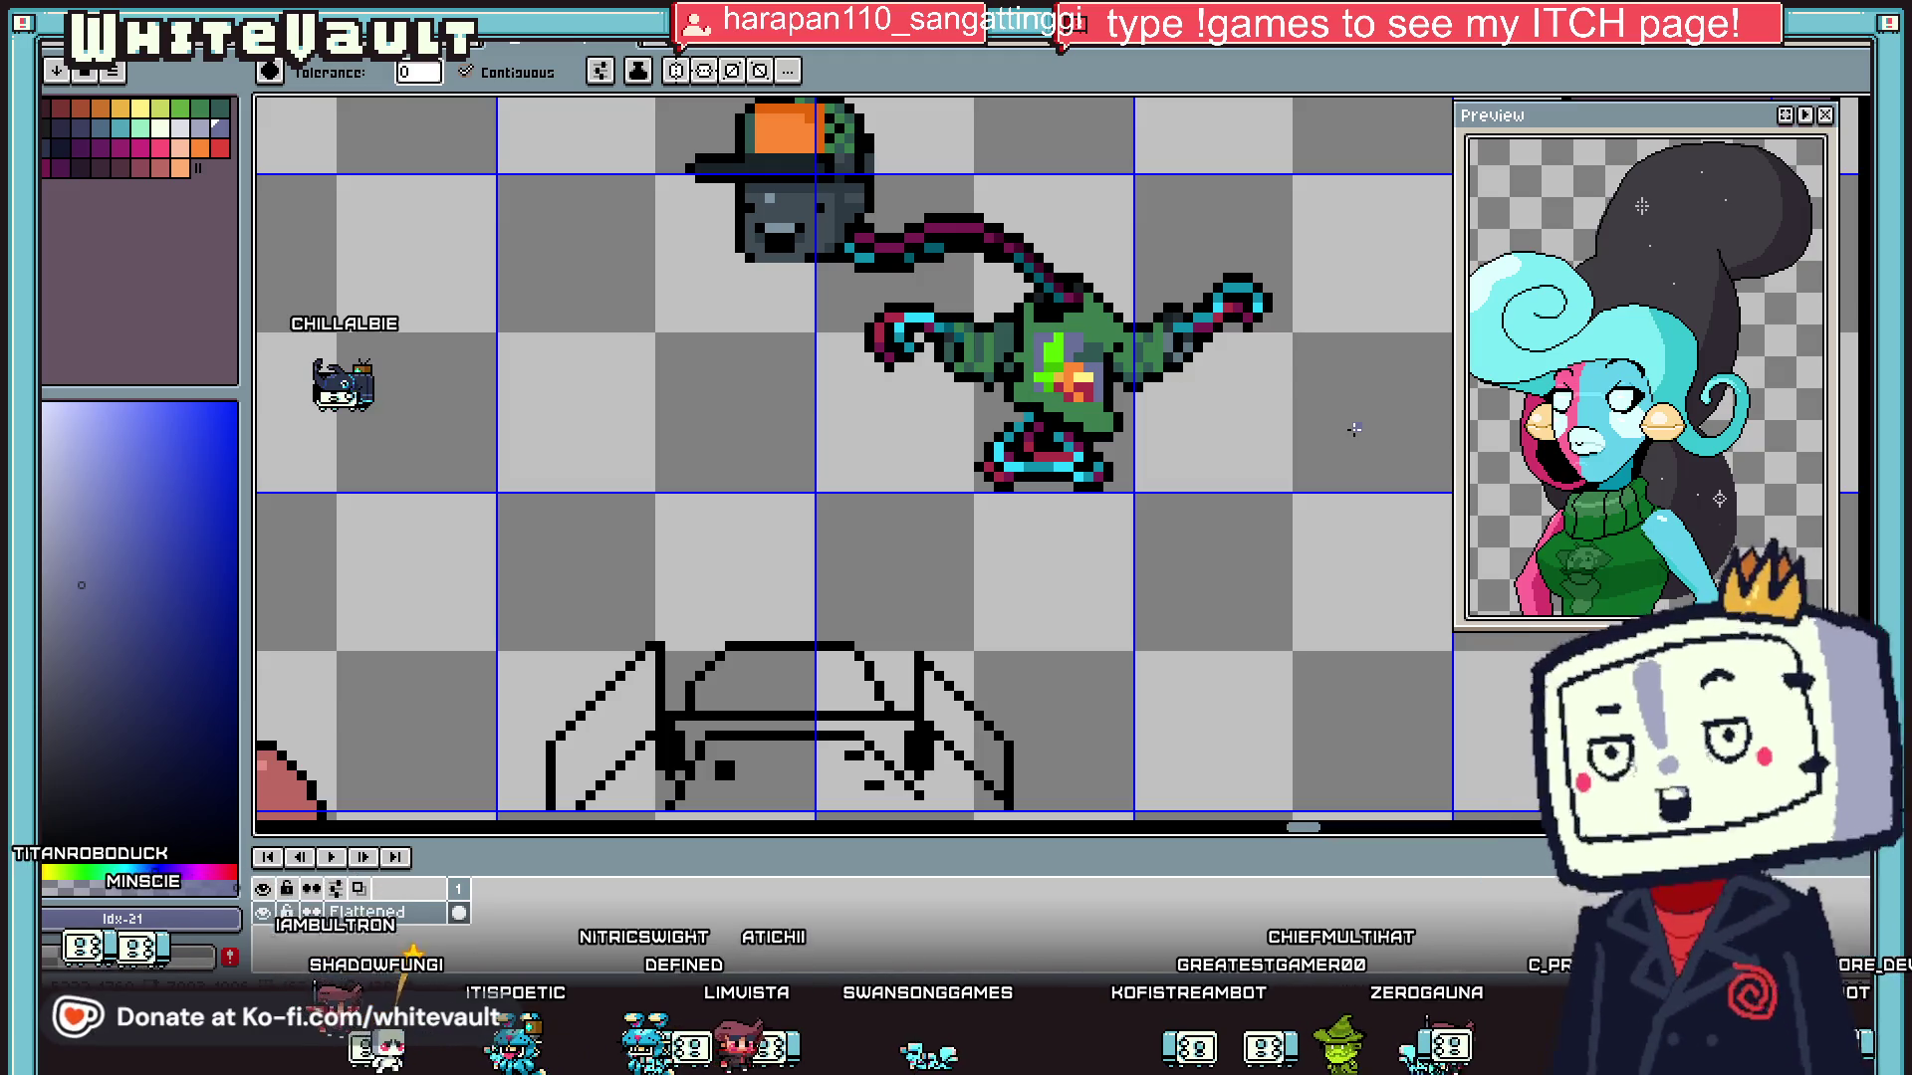
- Sample the body's dark green, then the emblem's light yellow #ffee83 as the drawing colour
{"action": "key", "text": "i"}
{"action": "scroll", "coordinate": [1238, 371], "scroll_direction": "up", "scroll_amount": 3}
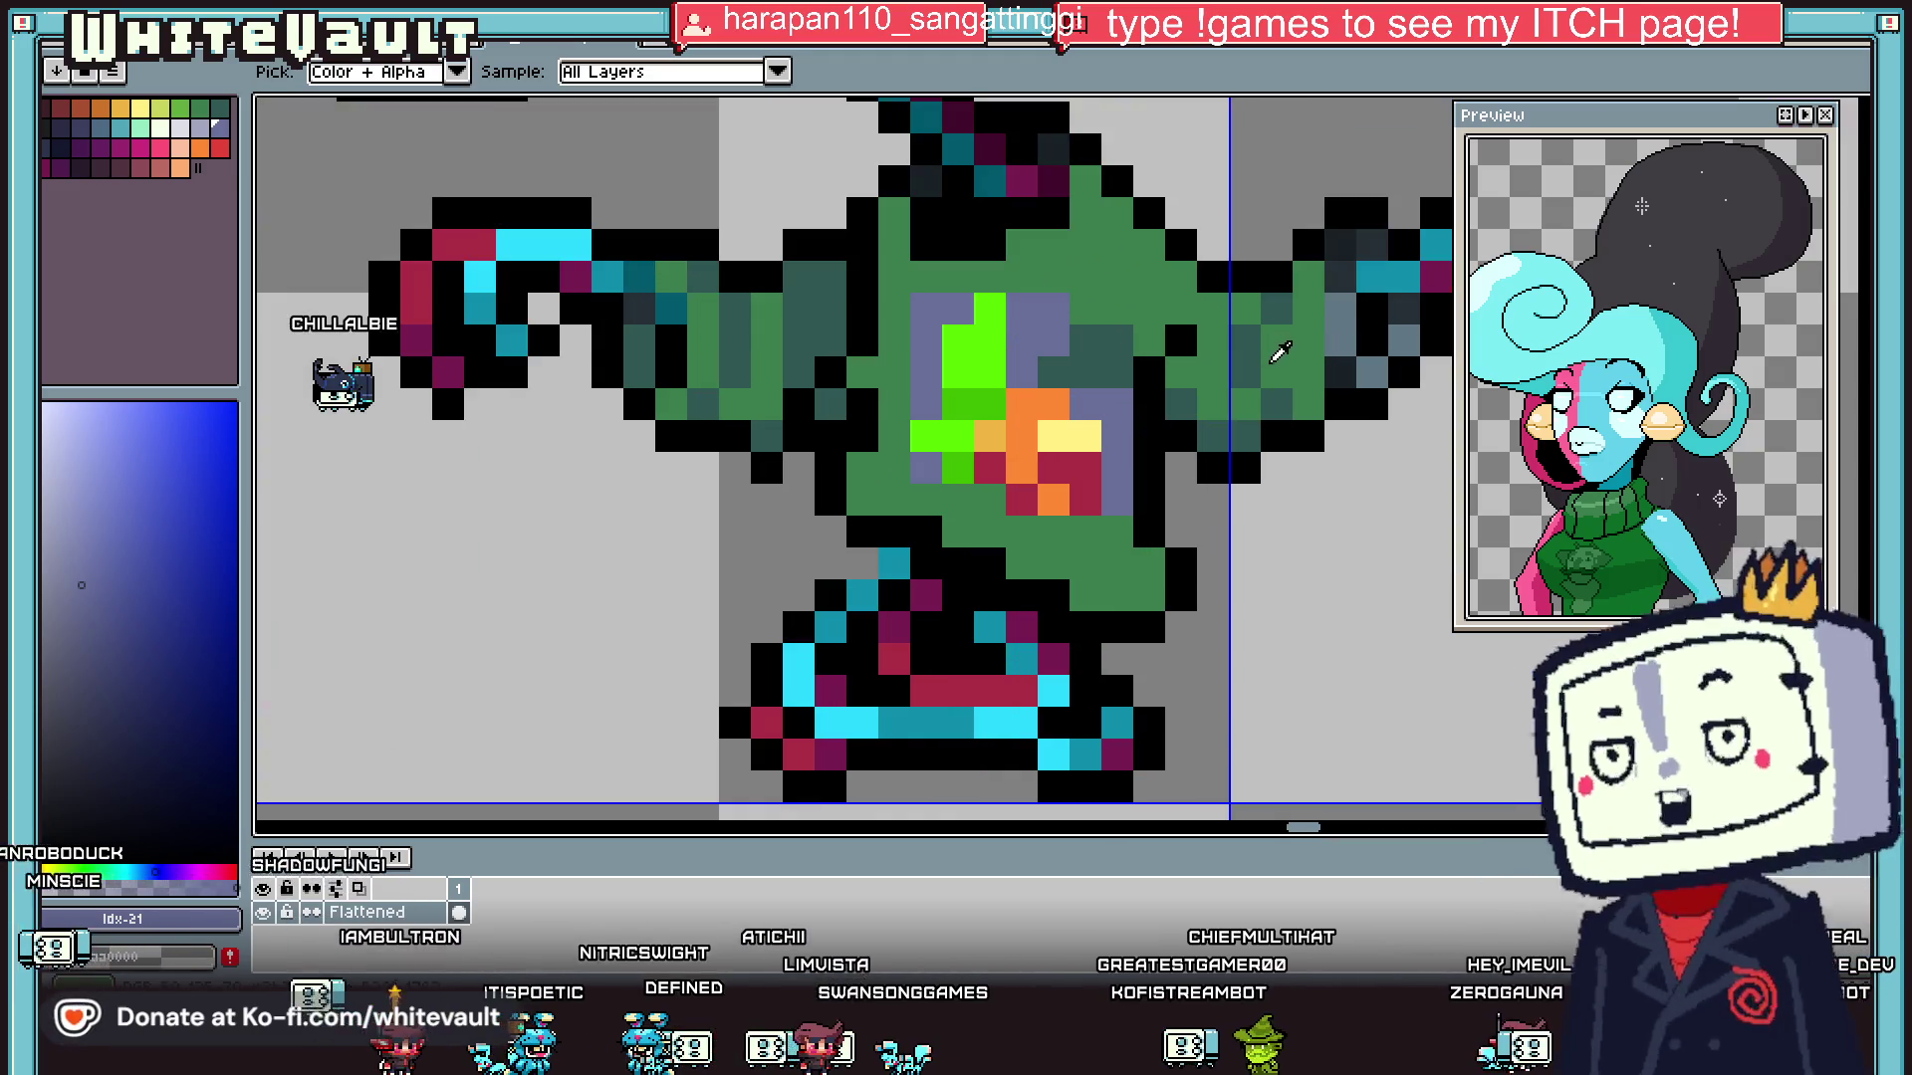
{"action": "left_click", "coordinate": [1093, 323]}
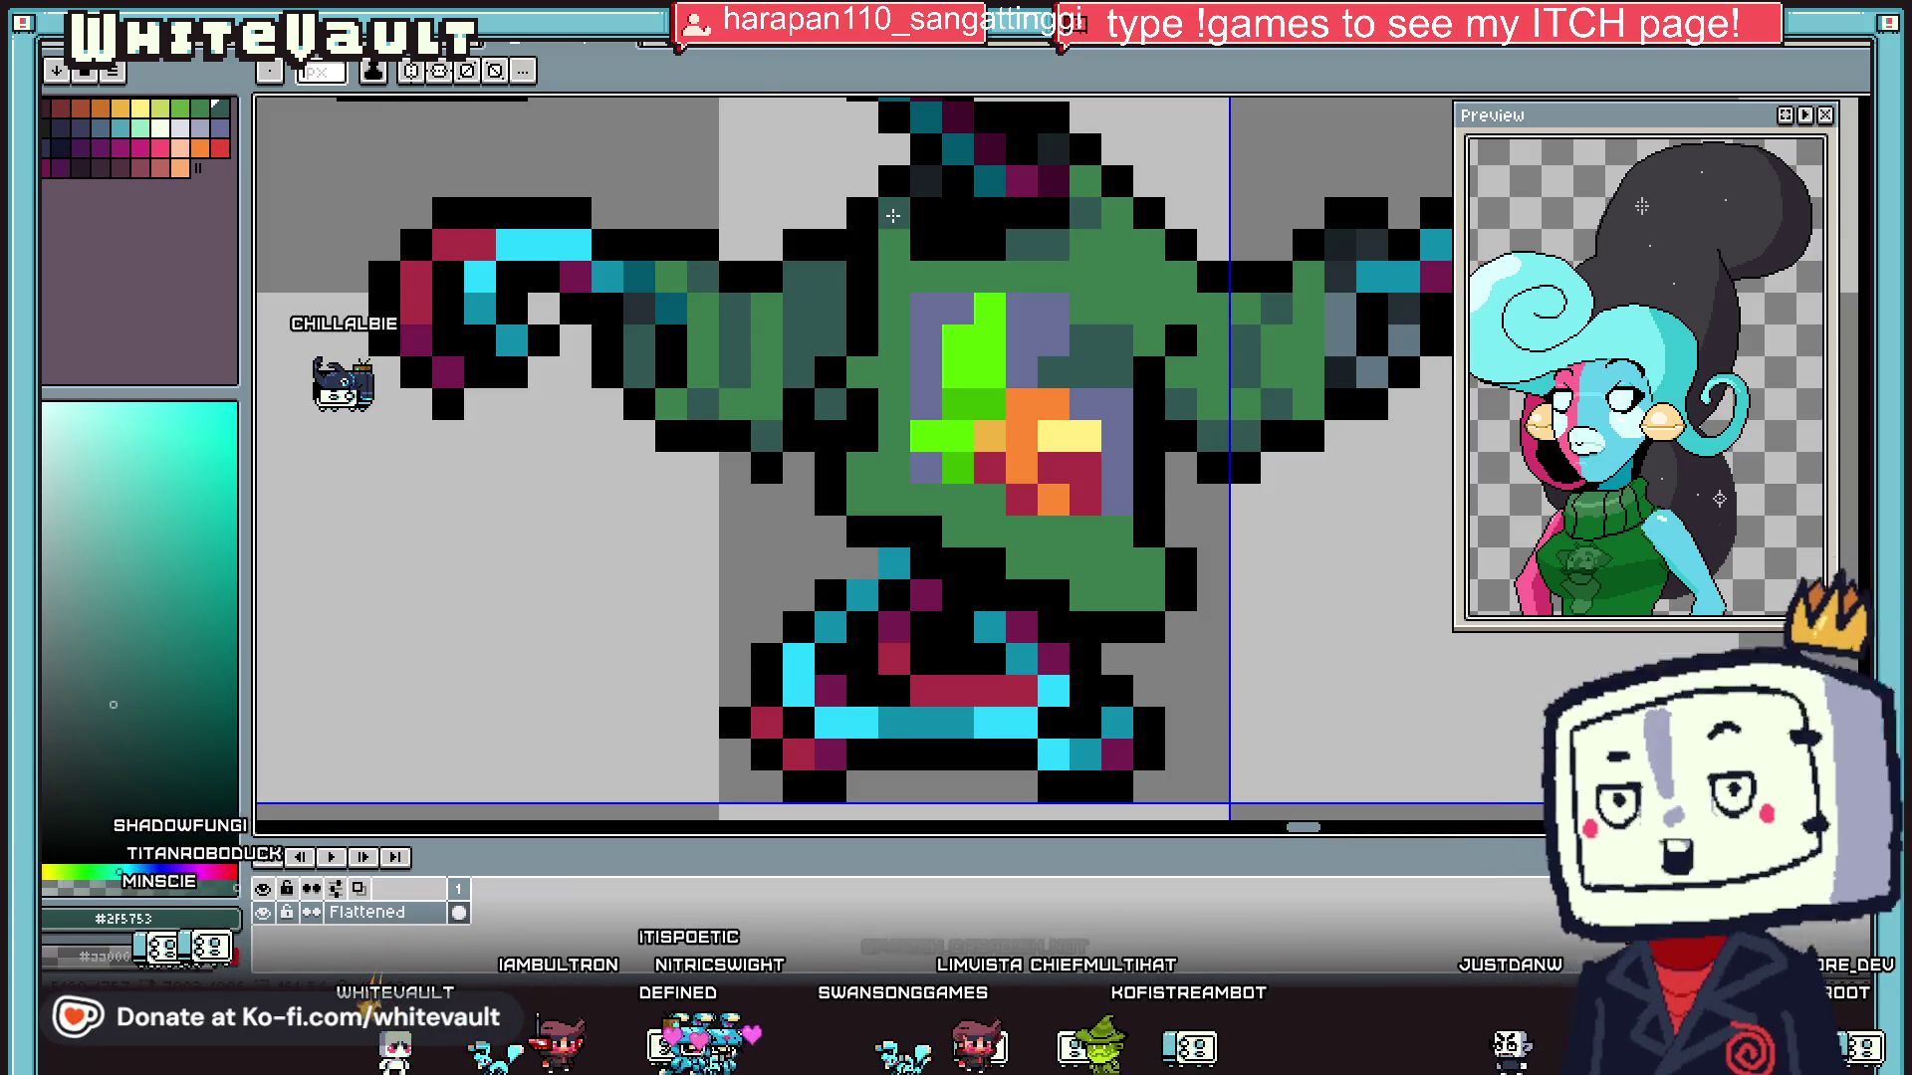
{"action": "key", "text": "alt"}
{"action": "scroll", "coordinate": [786, 289], "scroll_direction": "down", "scroll_amount": 4}
{"action": "scroll", "coordinate": [737, 264], "scroll_direction": "up", "scroll_amount": 2}
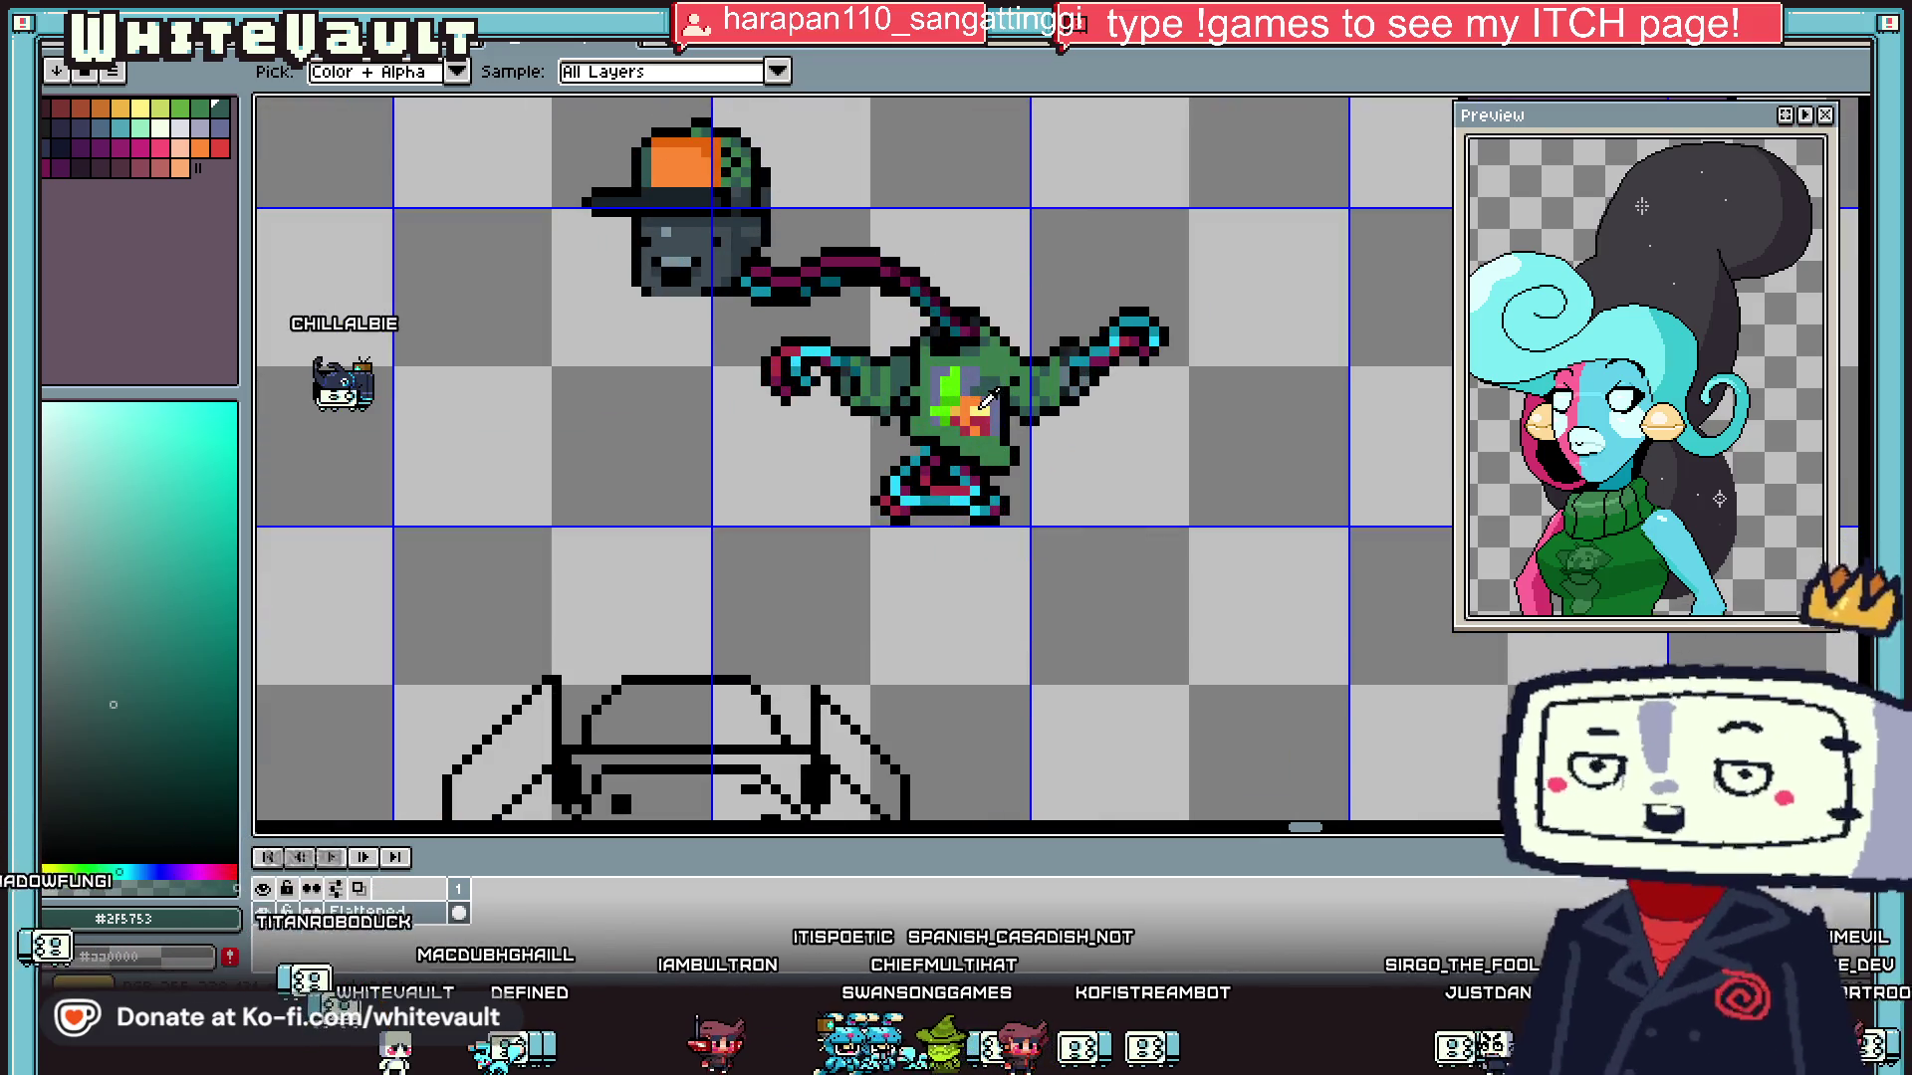
{"action": "left_click", "coordinate": [979, 398], "text": "alt"}
{"action": "scroll", "coordinate": [673, 160], "scroll_direction": "up", "scroll_amount": 2}
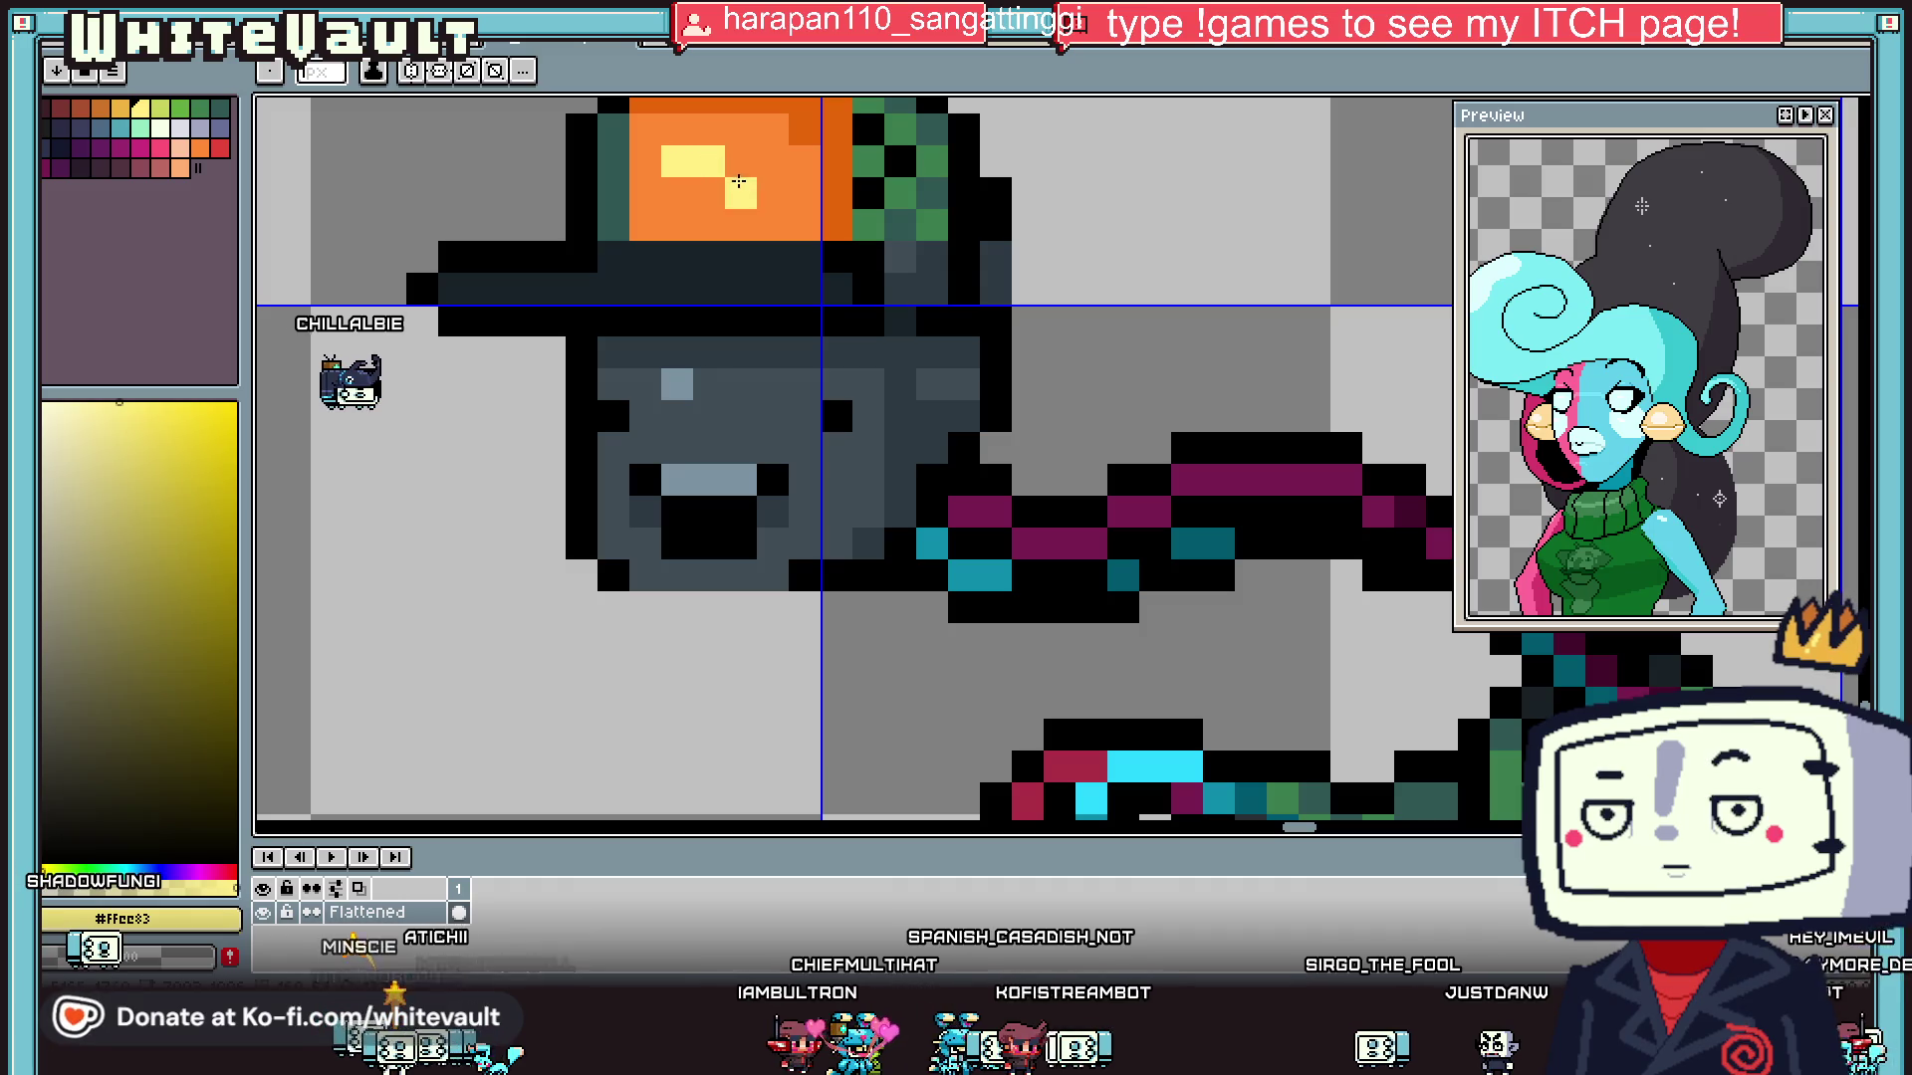
- Paint light-yellow pixels on the orange cap and a row of black outline pixels
{"action": "key", "text": "ctrl"}
{"action": "left_click_drag", "start_coordinate": [677, 136], "coordinate": [713, 132]}
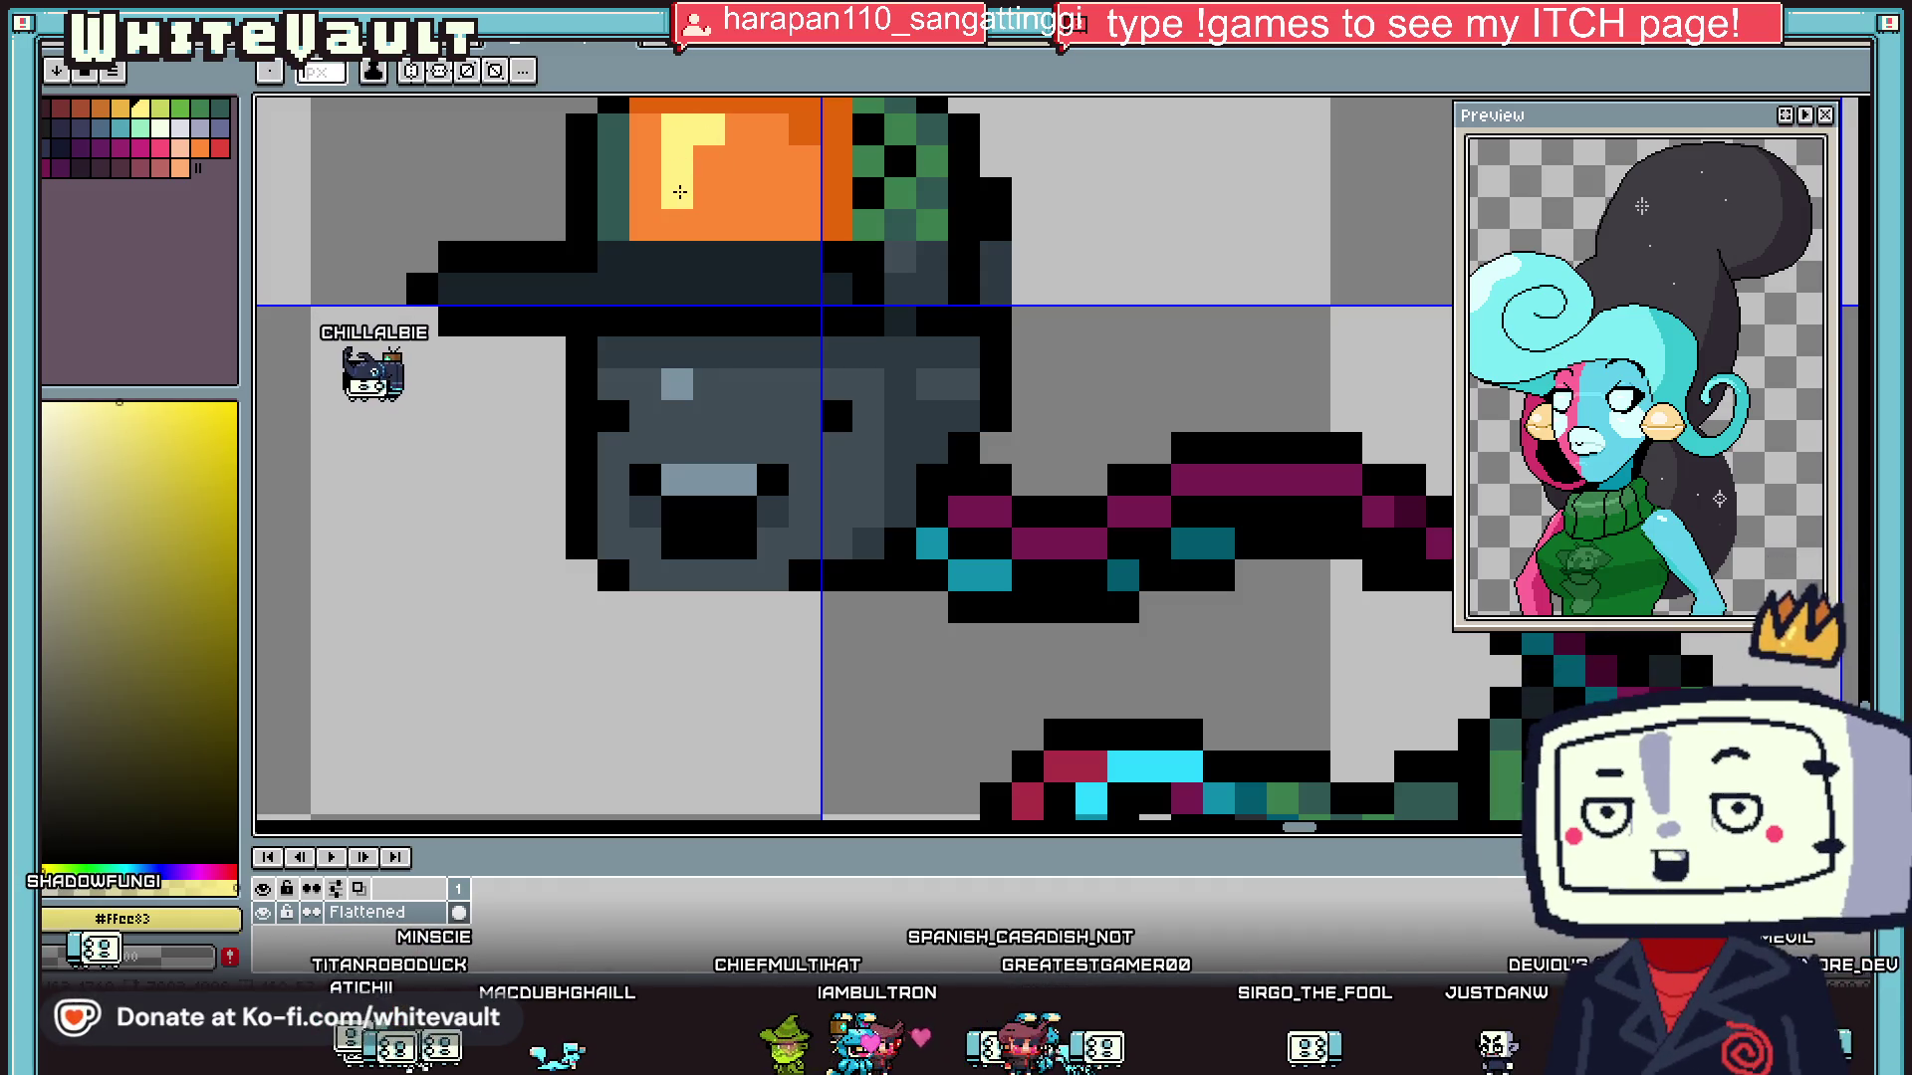
{"action": "left_click_drag", "start_coordinate": [776, 193], "coordinate": [805, 160]}
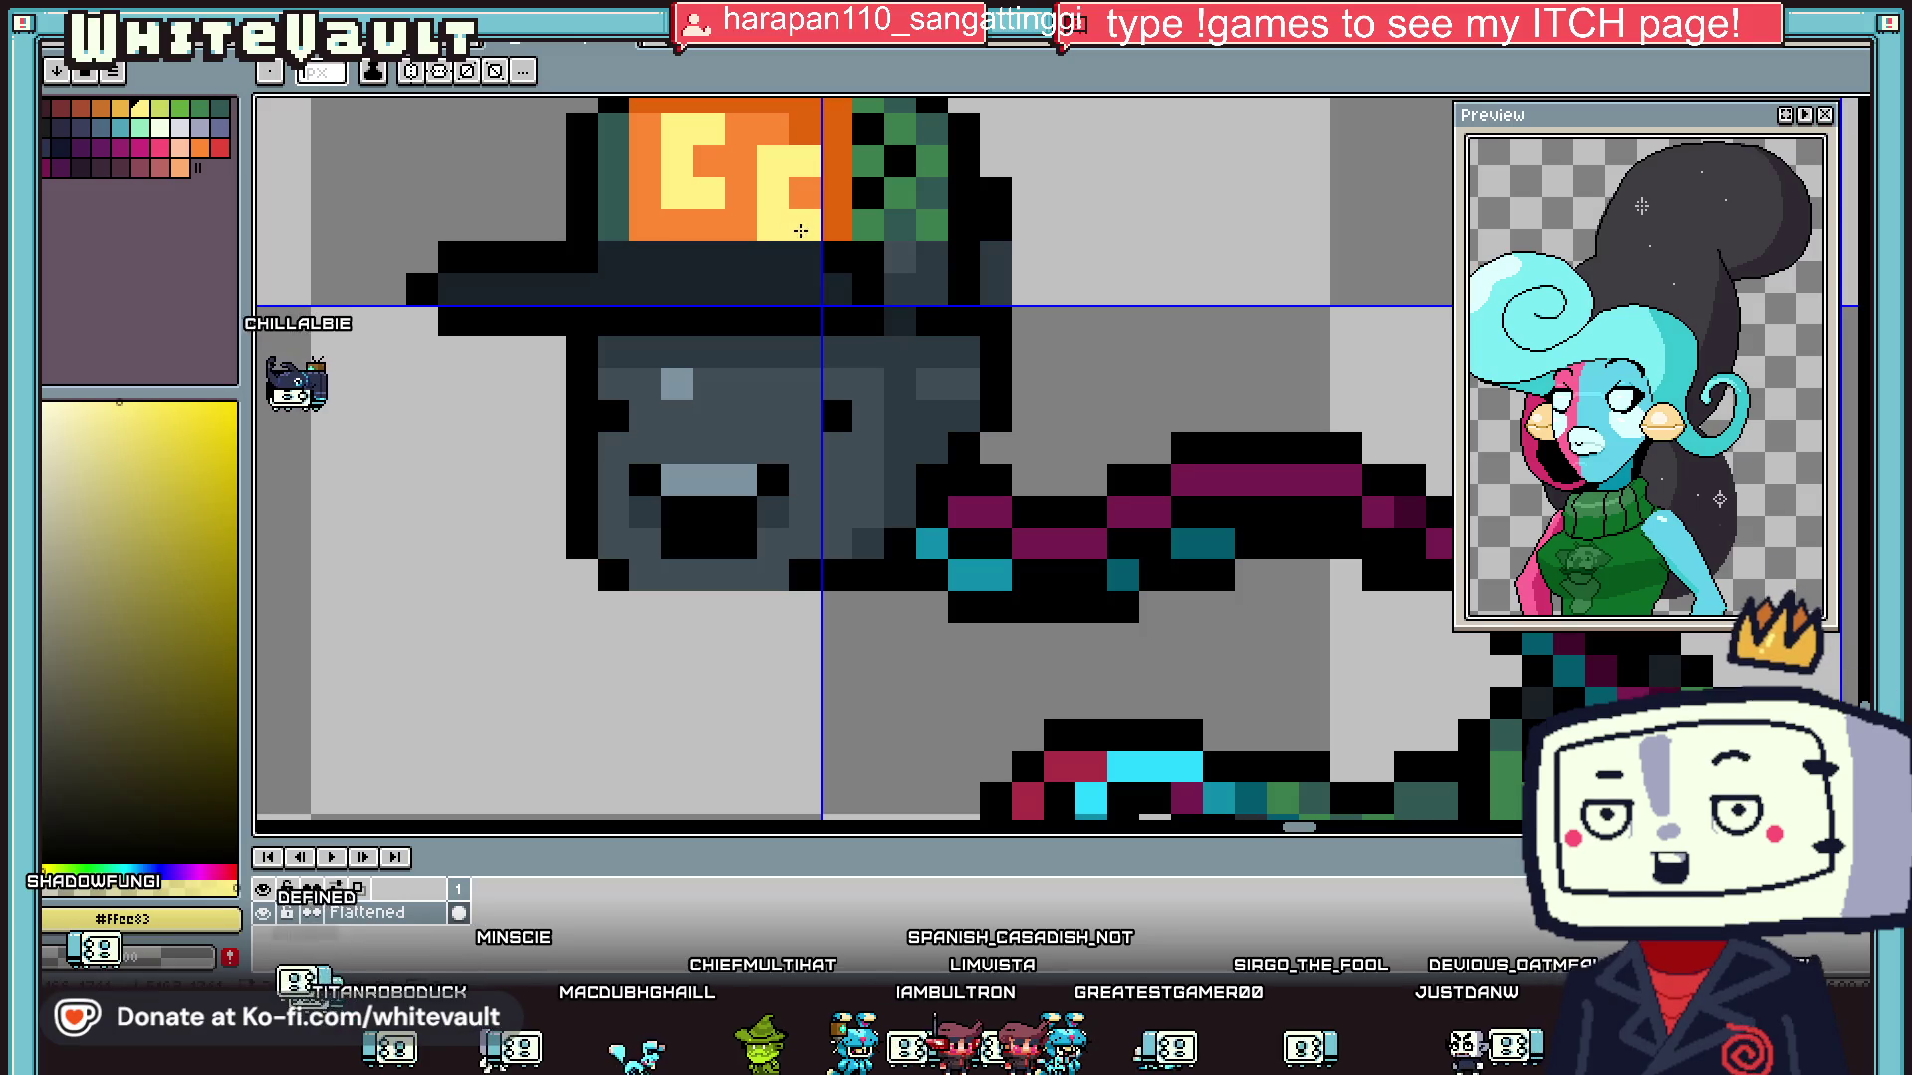
{"action": "scroll", "coordinate": [801, 231], "scroll_direction": "down", "scroll_amount": 5}
{"action": "scroll", "coordinate": [882, 251], "scroll_direction": "up", "scroll_amount": 5}
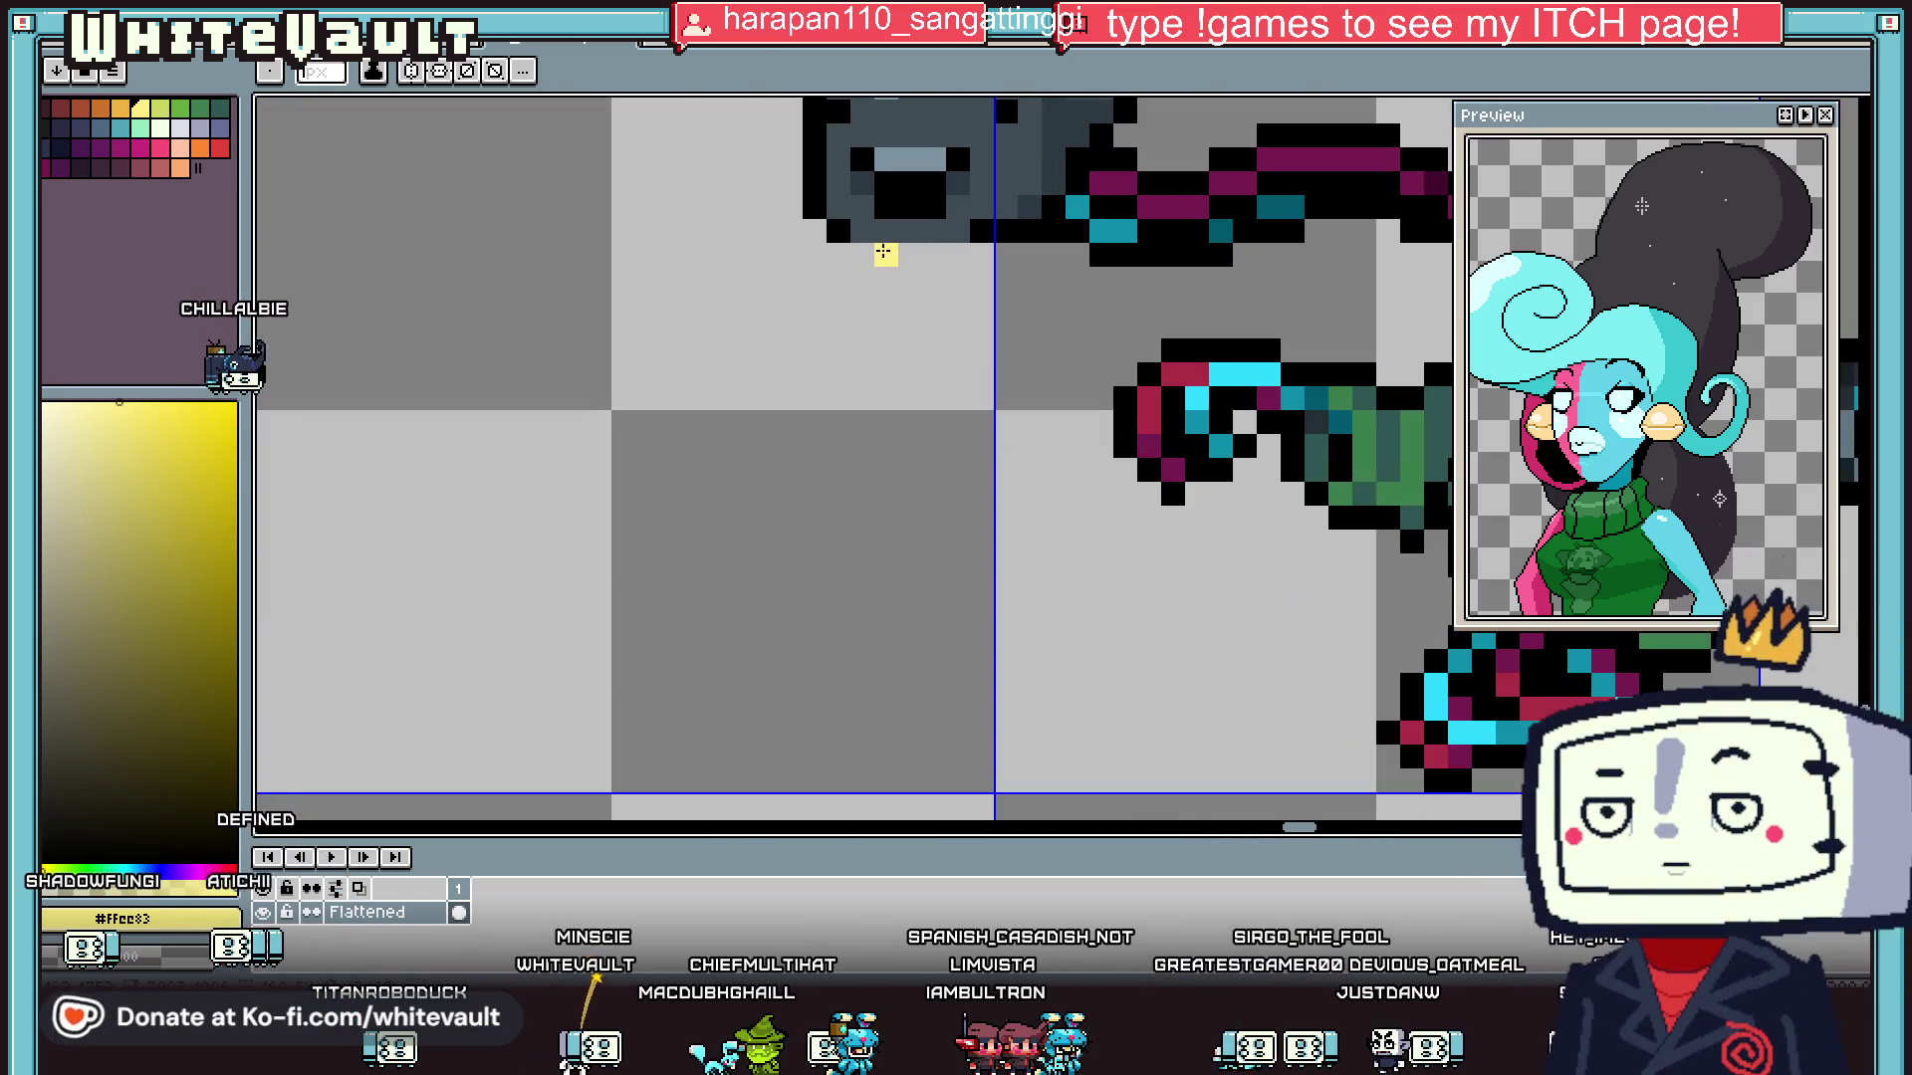
{"action": "left_click", "coordinate": [909, 206], "text": "alt"}
{"action": "left_click_drag", "start_coordinate": [862, 254], "coordinate": [937, 253]}
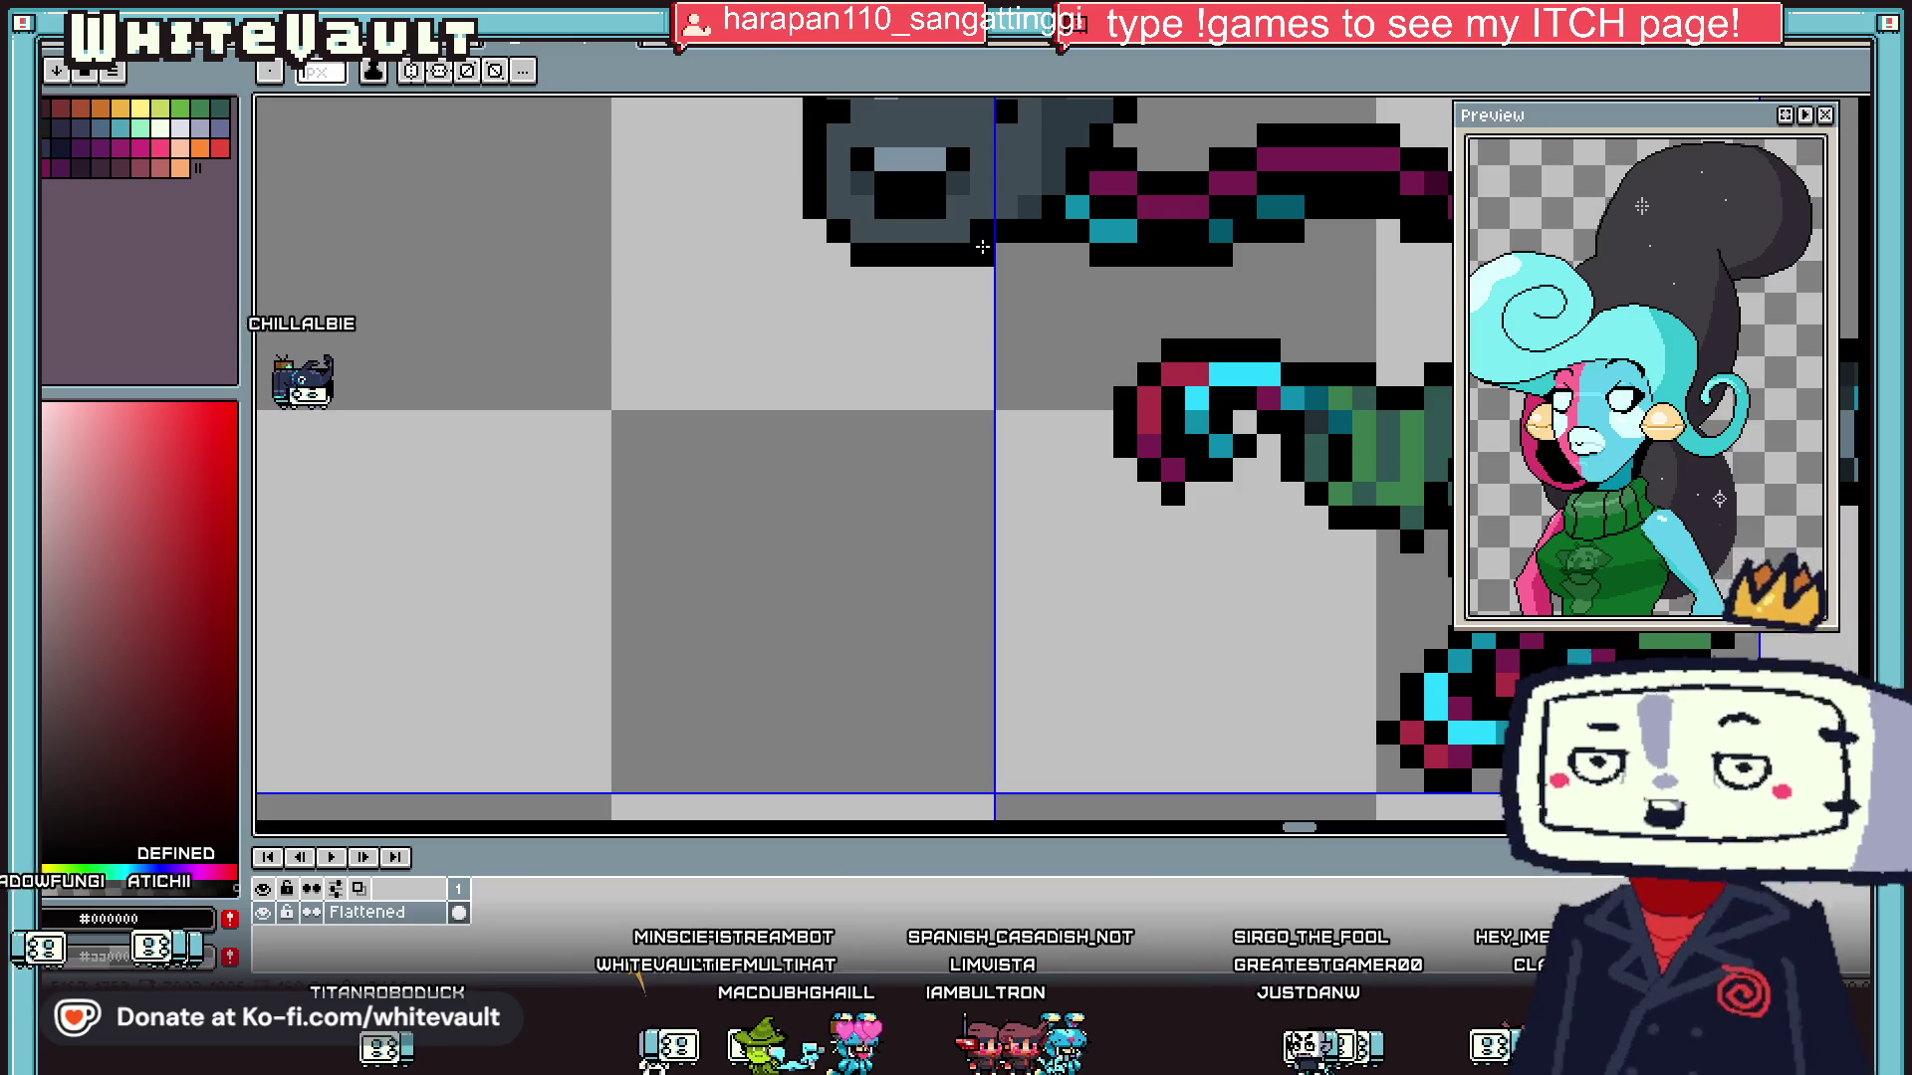
- Sample the head's dark blue-grey and light grey-blue colours
{"action": "left_click", "coordinate": [979, 252], "text": "alt"}
{"action": "scroll", "coordinate": [978, 252], "scroll_direction": "down", "scroll_amount": 6}
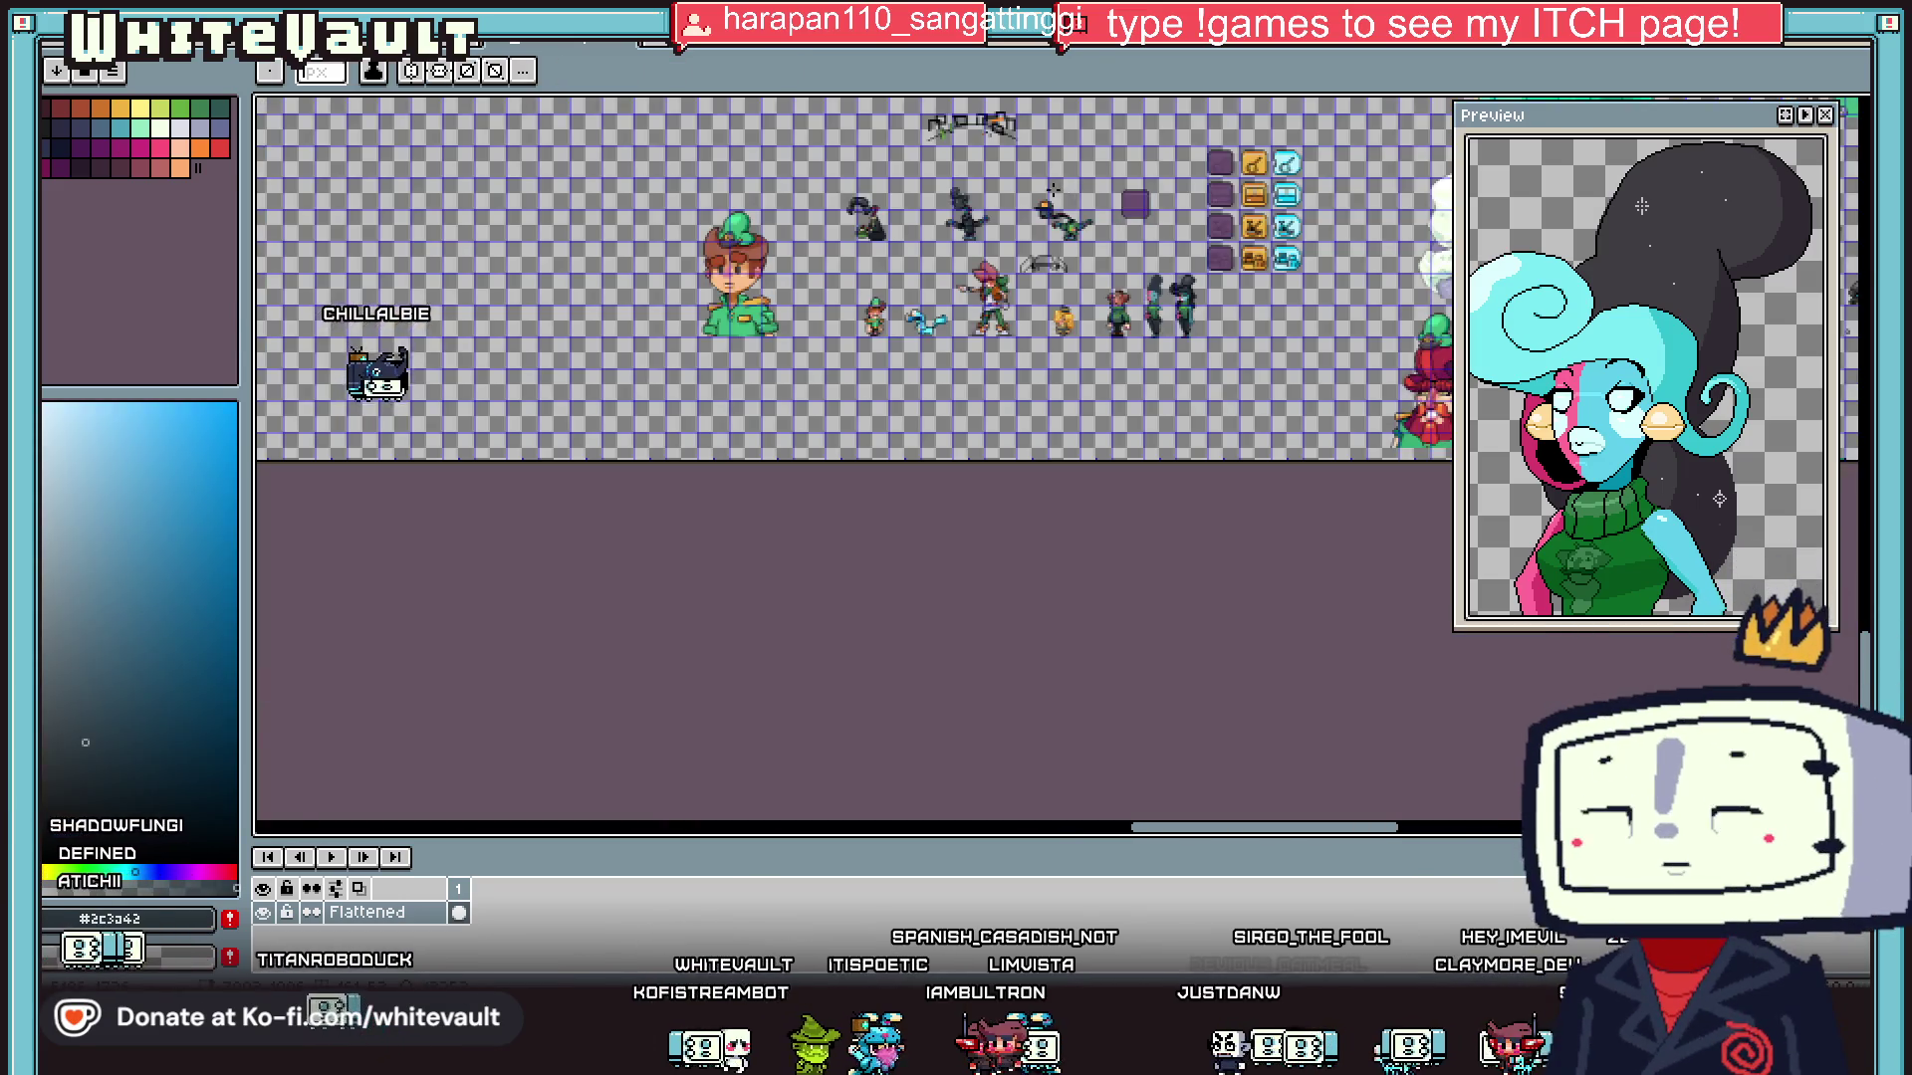
{"action": "scroll", "coordinate": [1052, 189], "scroll_direction": "up", "scroll_amount": 6}
{"action": "left_click", "coordinate": [1017, 284], "text": "alt"}
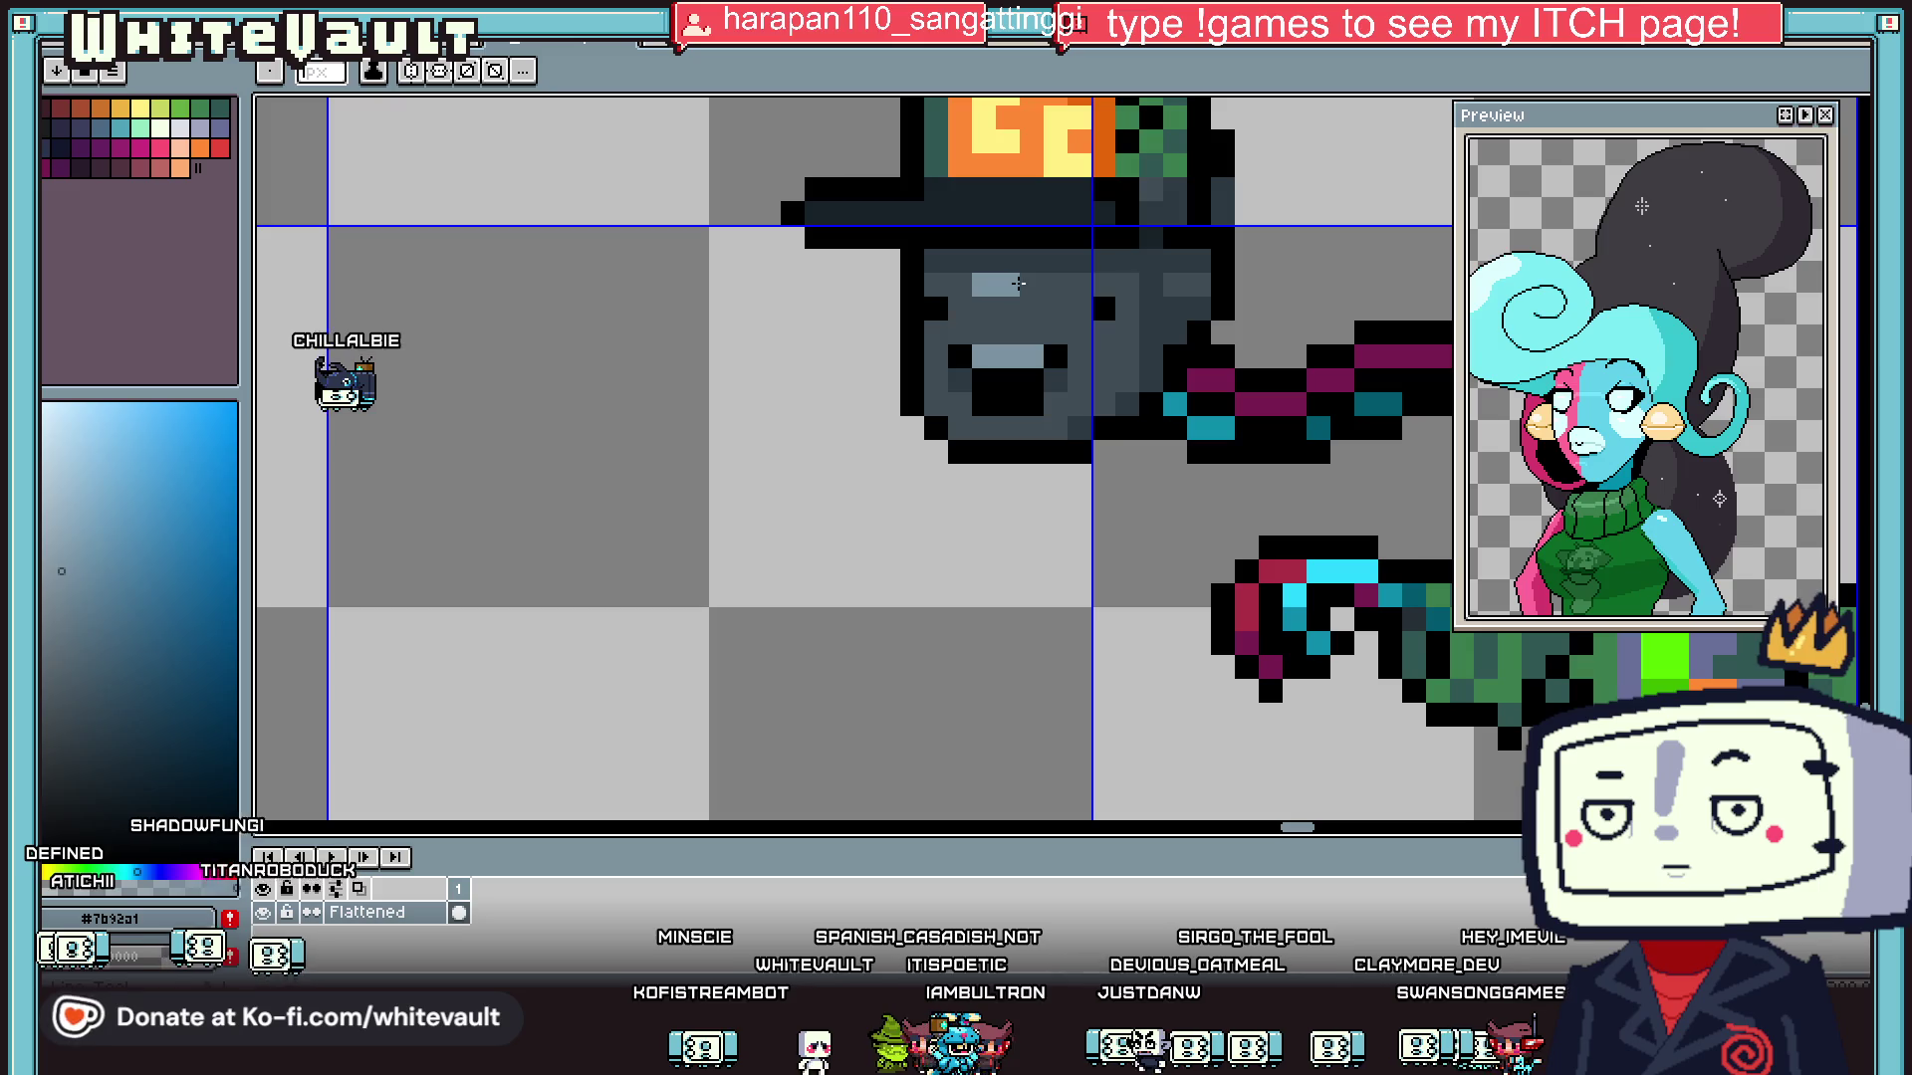
{"action": "scroll", "coordinate": [1017, 284], "scroll_direction": "down", "scroll_amount": 5}
{"action": "scroll", "coordinate": [1247, 353], "scroll_direction": "up", "scroll_amount": 4}
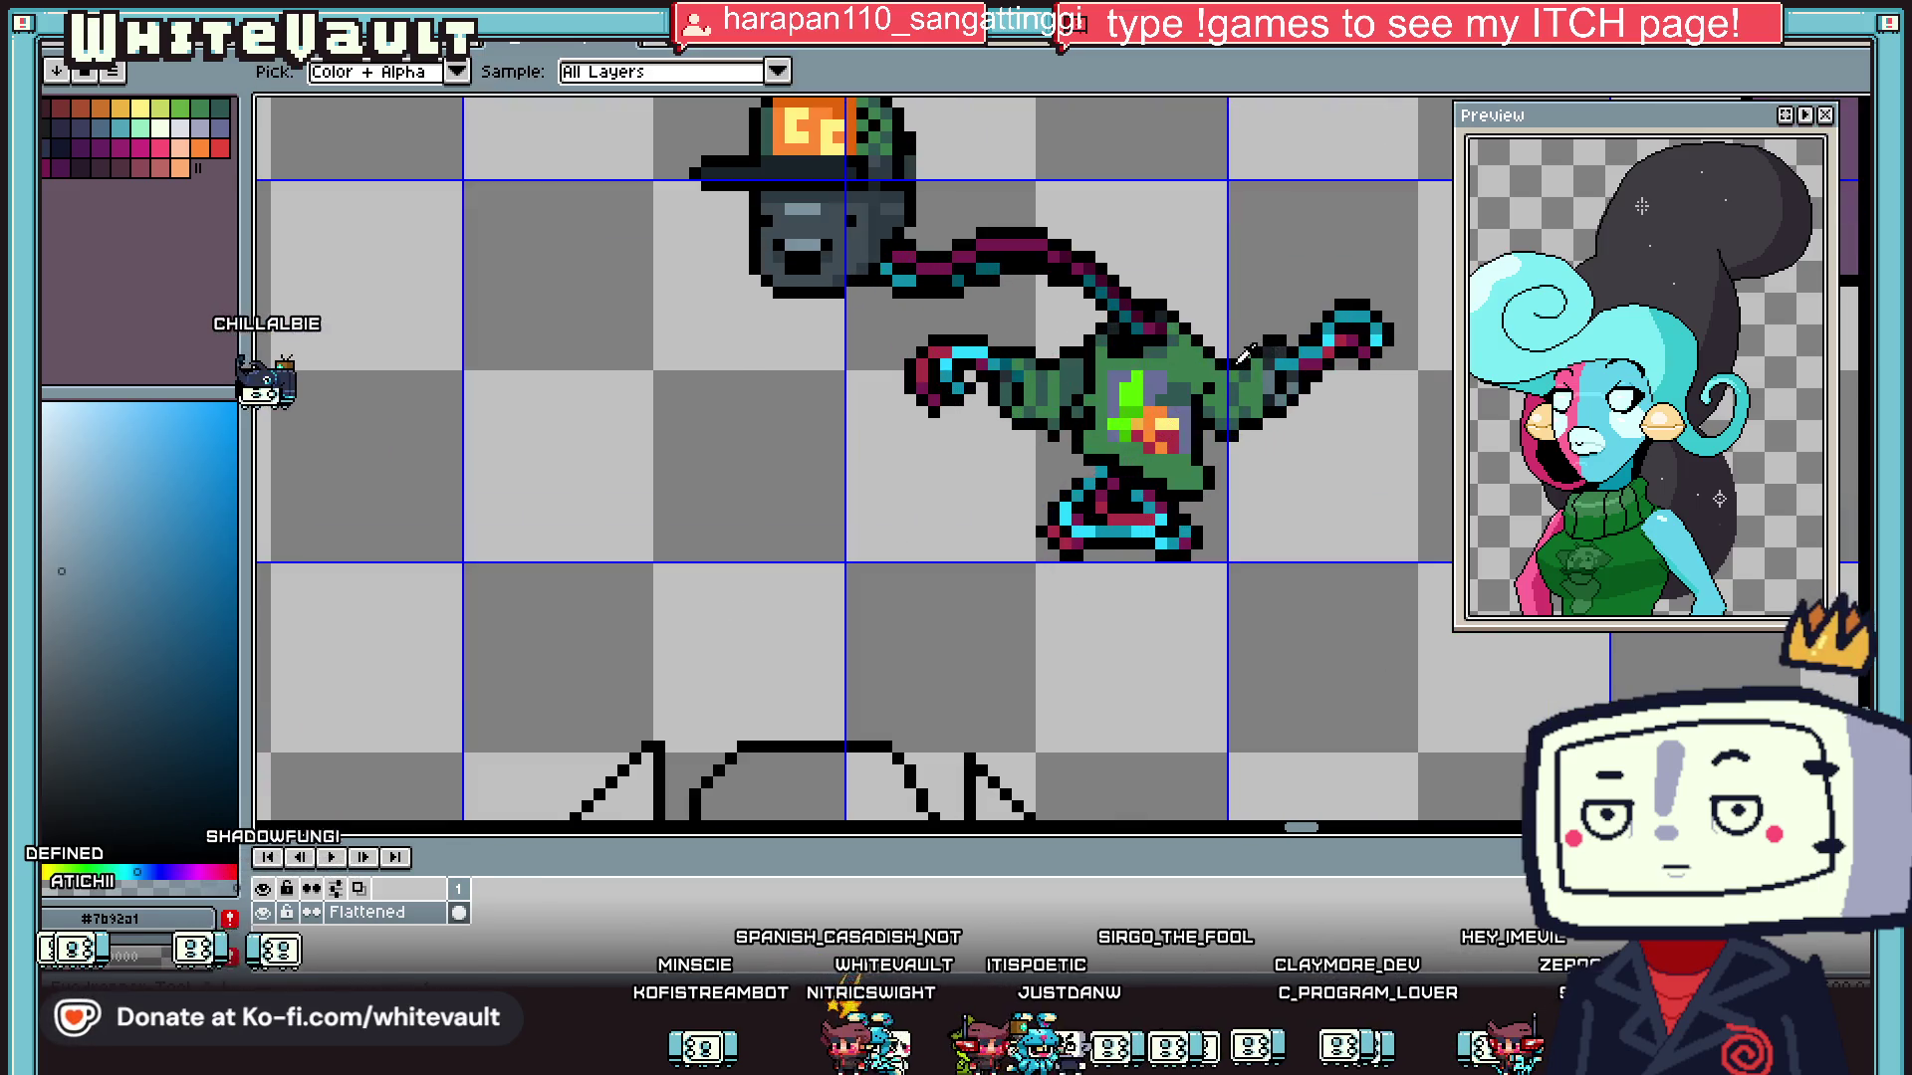
{"action": "scroll", "coordinate": [1240, 358], "scroll_direction": "up", "scroll_amount": 1}
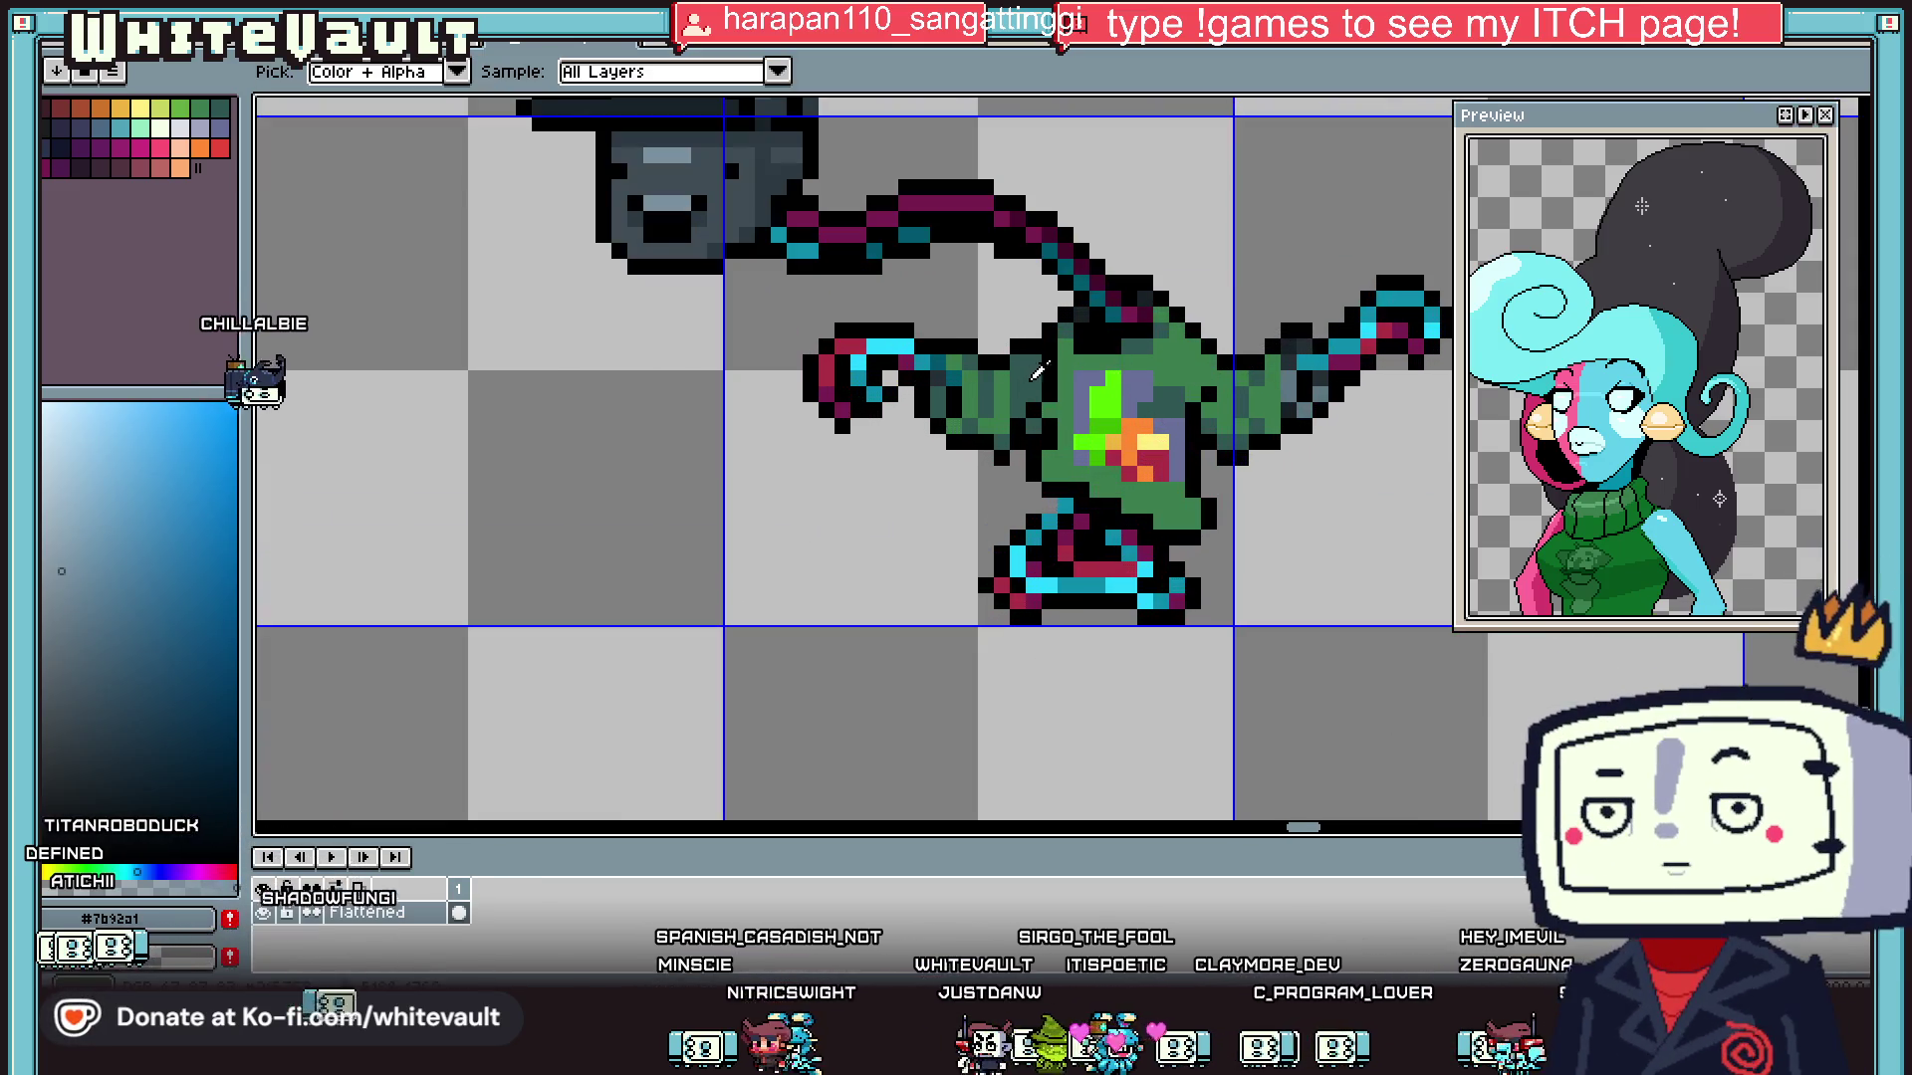
{"action": "scroll", "coordinate": [1032, 374], "scroll_direction": "down", "scroll_amount": 3}
{"action": "scroll", "coordinate": [1121, 403], "scroll_direction": "up", "scroll_amount": 2}
- Sample the body green and add four light-green highlight pixels near the arm and lower body
{"action": "left_click", "coordinate": [1121, 403], "text": "alt"}
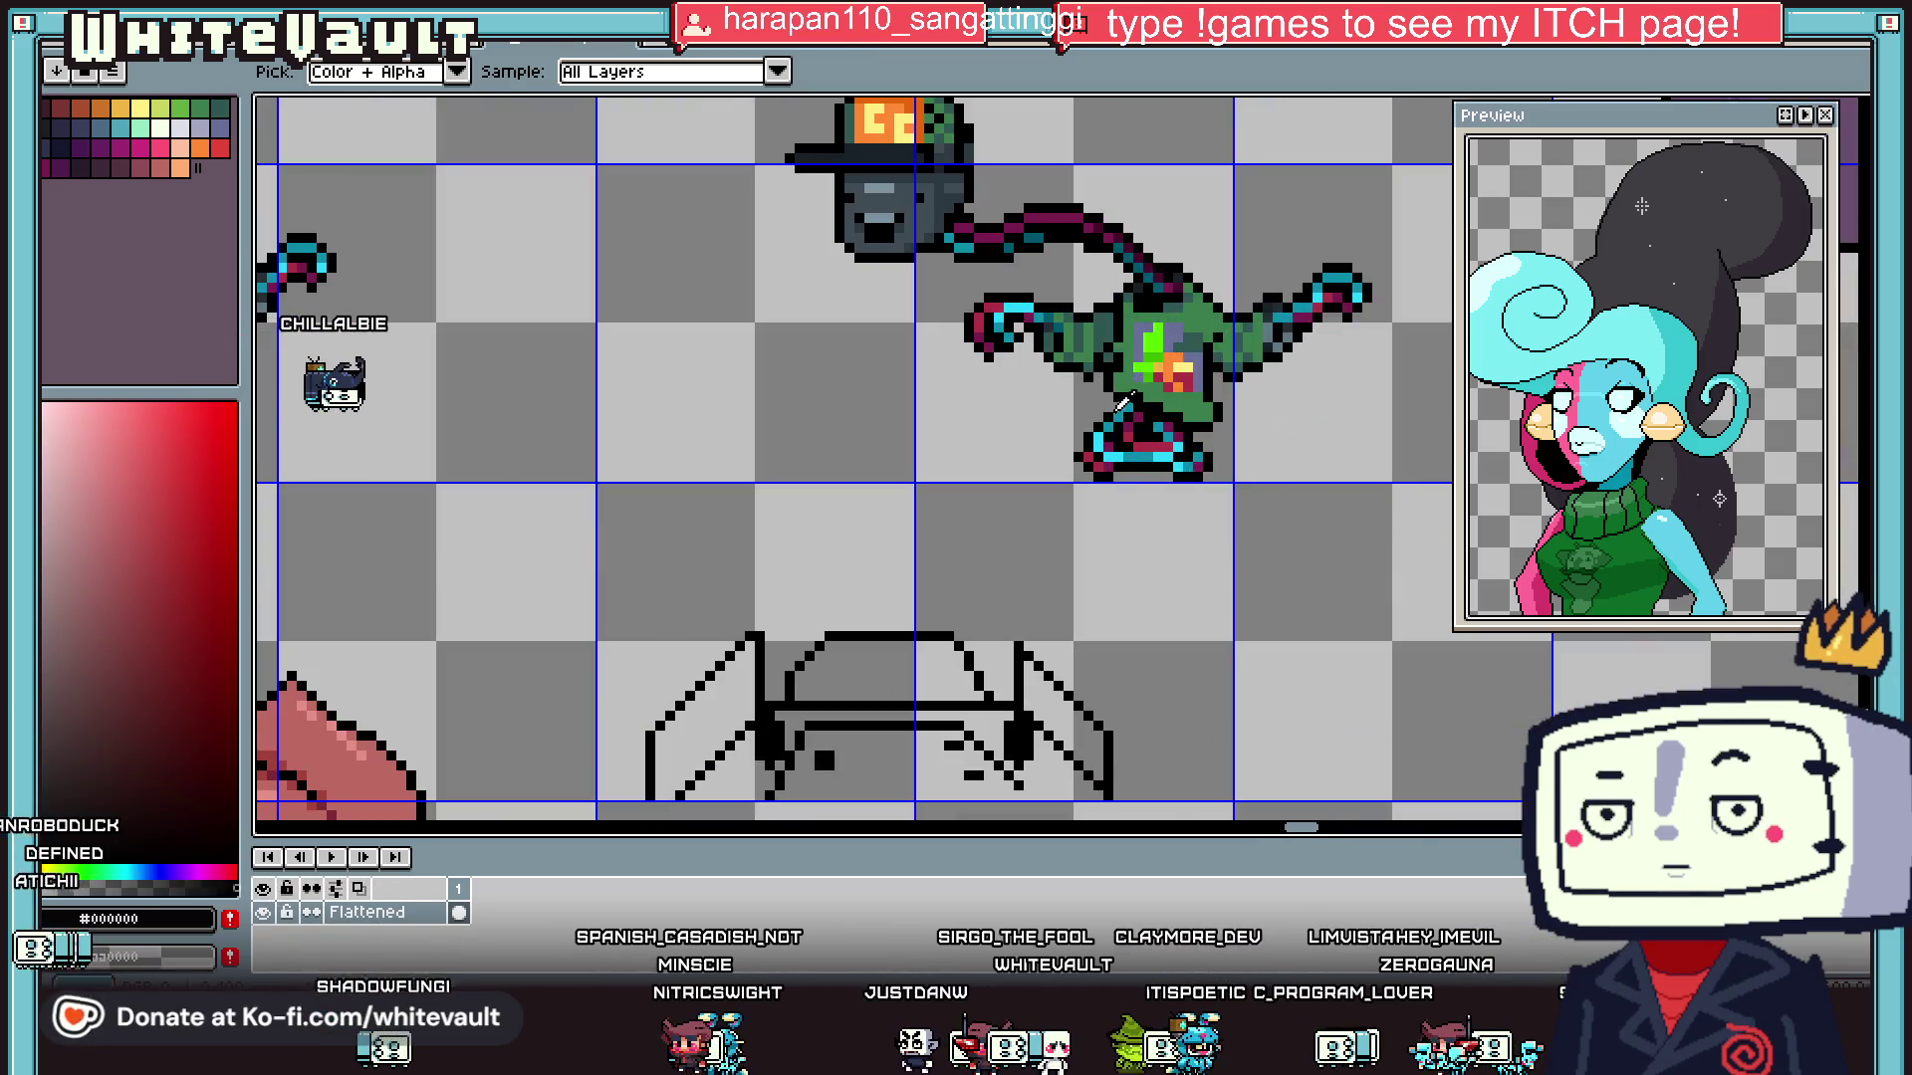
{"action": "scroll", "coordinate": [1121, 404], "scroll_direction": "up", "scroll_amount": 2}
{"action": "left_click", "coordinate": [1045, 329]}
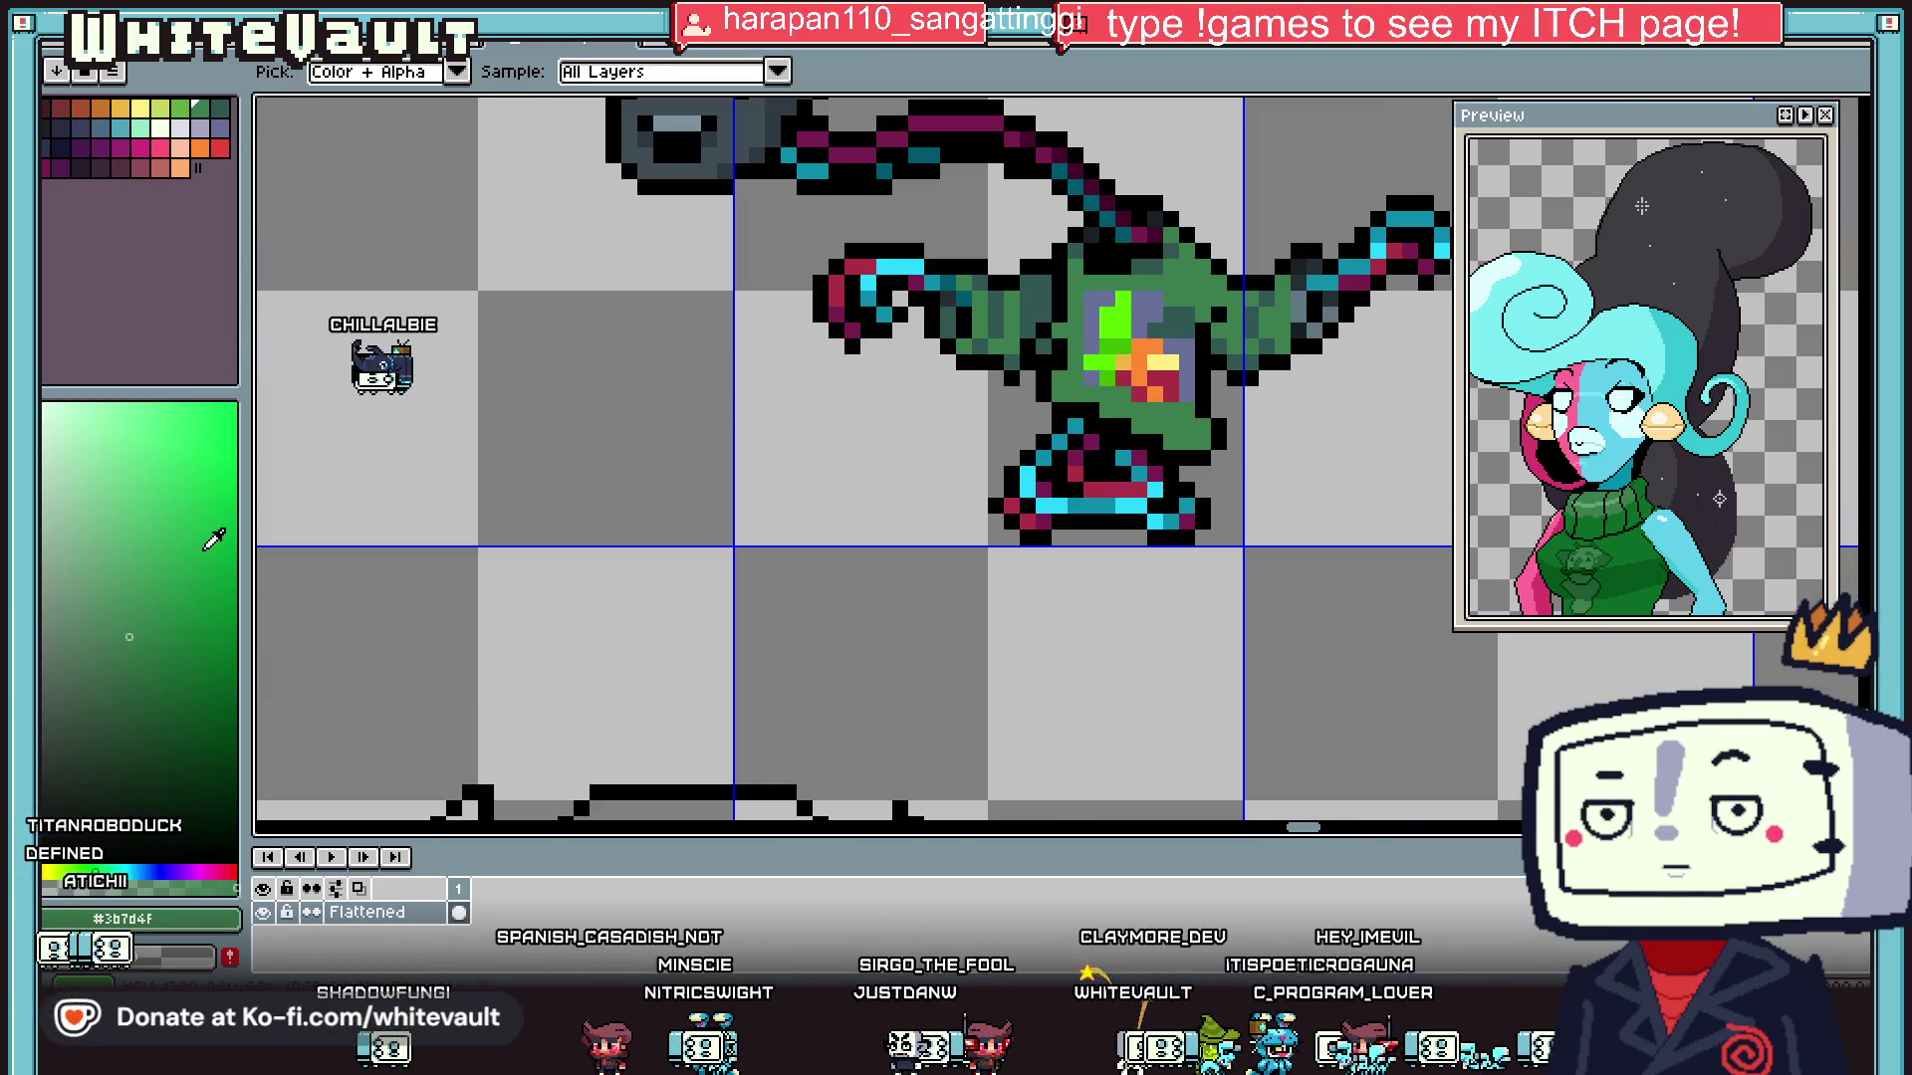
{"action": "key", "text": "b"}
{"action": "scroll", "coordinate": [1147, 276], "scroll_direction": "up", "scroll_amount": 1}
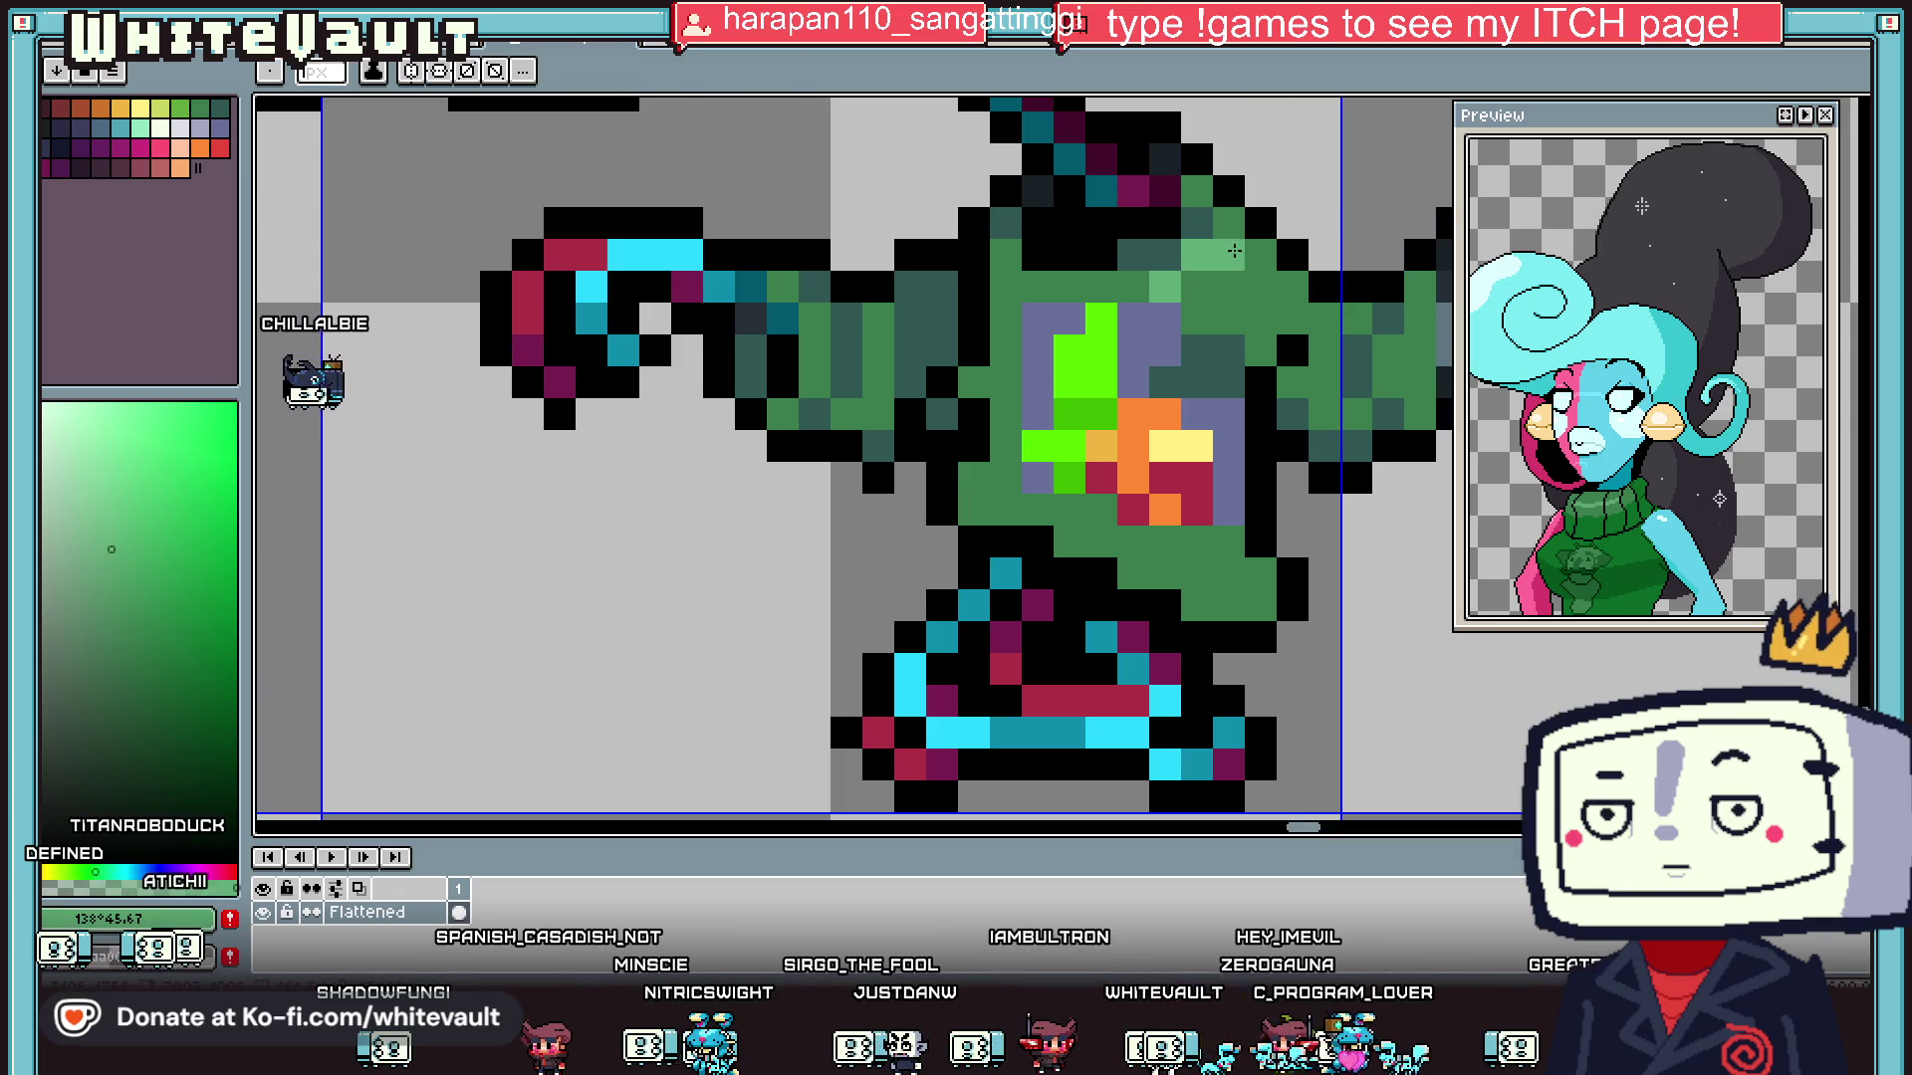
{"action": "left_click", "coordinate": [1420, 286]}
{"action": "left_click", "coordinate": [1357, 317]}
{"action": "left_click", "coordinate": [1005, 478]}
{"action": "left_click", "coordinate": [1038, 501]}
{"action": "scroll", "coordinate": [943, 487], "scroll_direction": "down", "scroll_amount": 2}
{"action": "scroll", "coordinate": [944, 488], "scroll_direction": "down", "scroll_amount": 2}
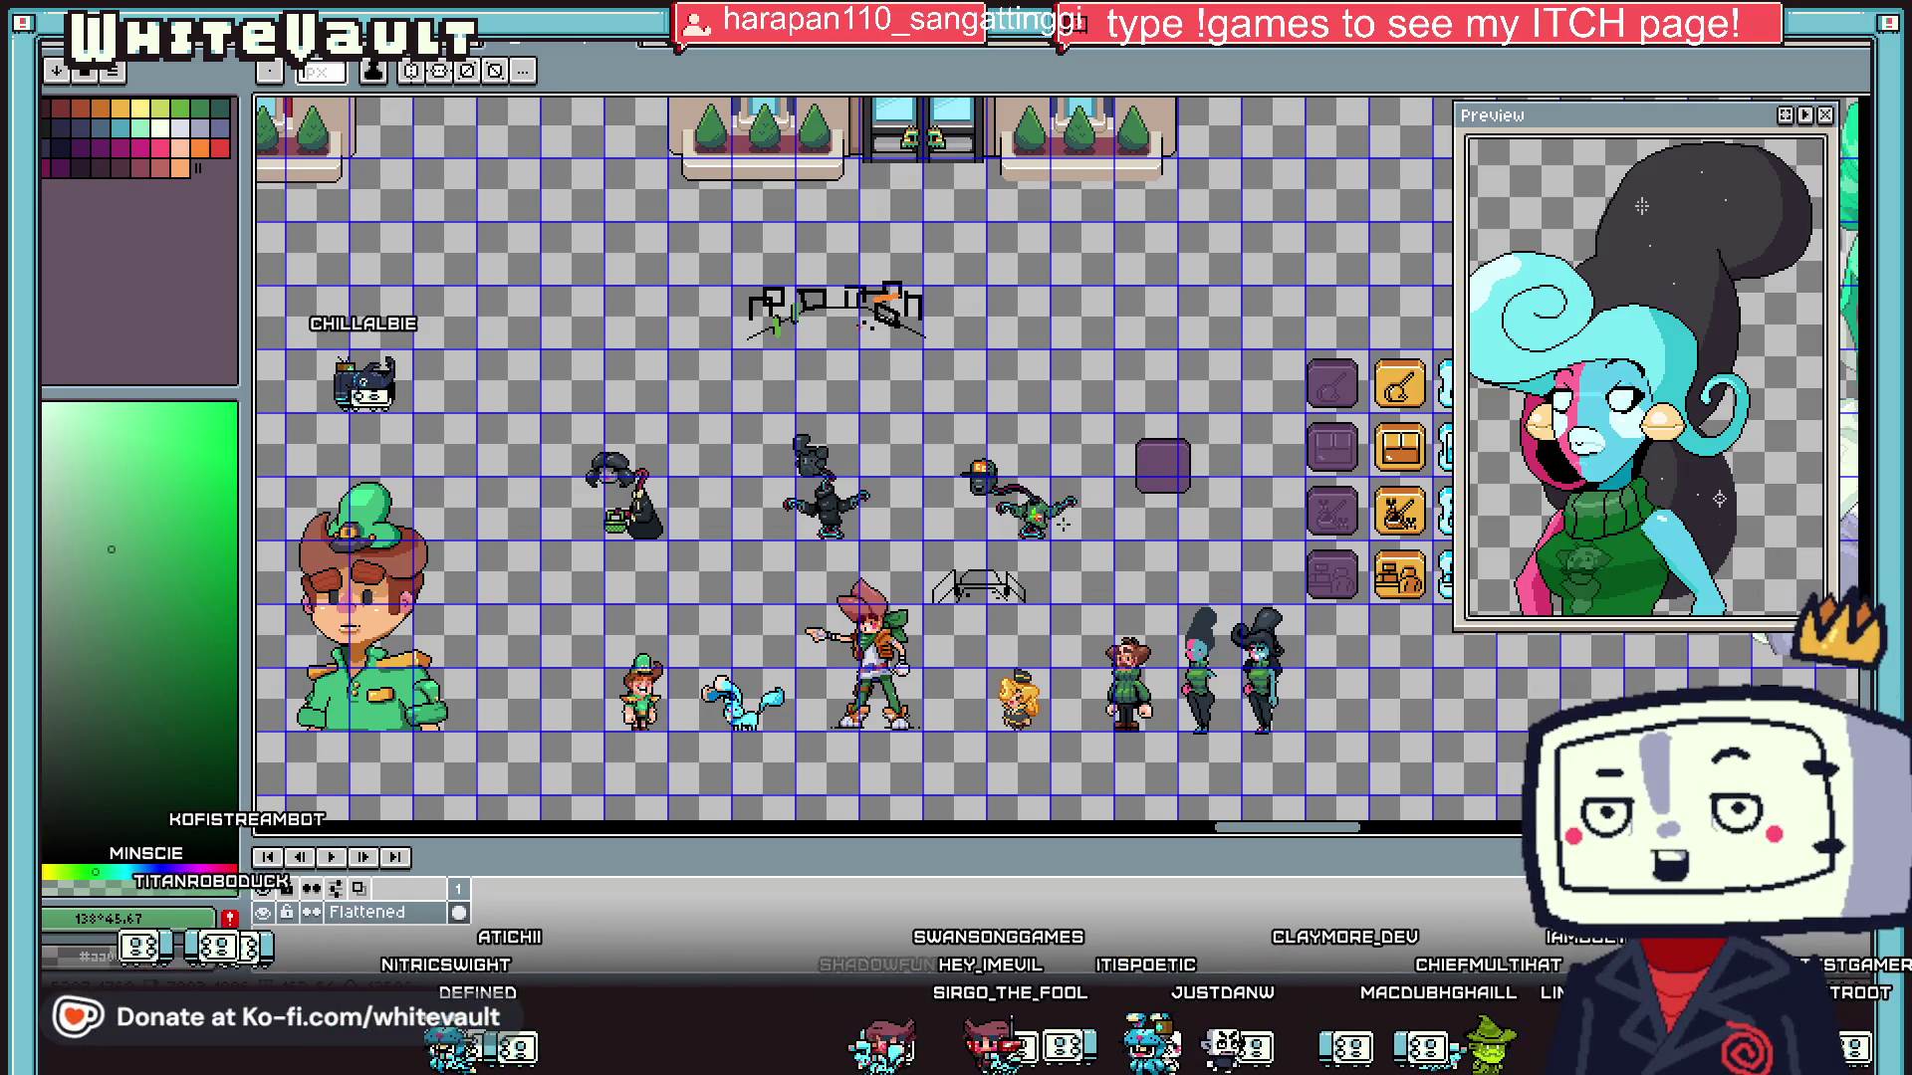
{"action": "scroll", "coordinate": [1016, 518], "scroll_direction": "up", "scroll_amount": 3}
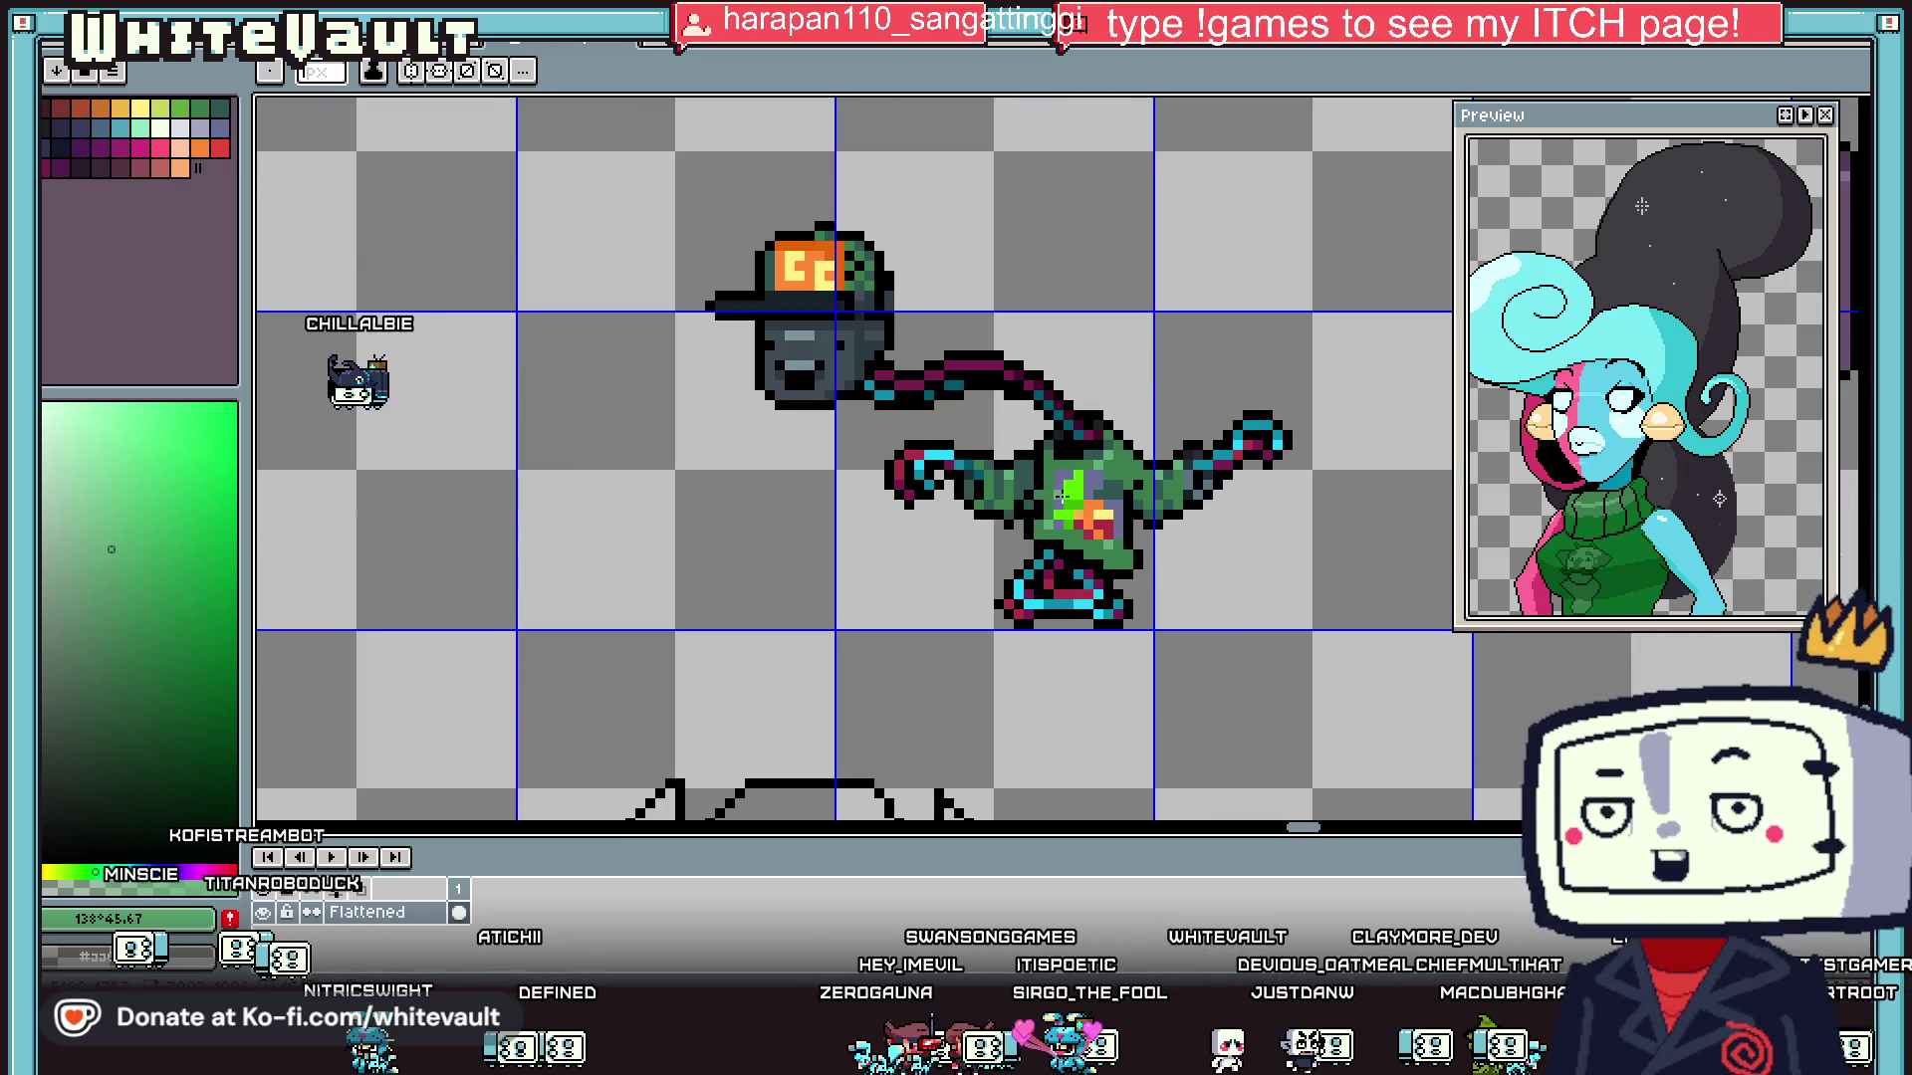
{"action": "scroll", "coordinate": [938, 448], "scroll_direction": "down", "scroll_amount": 5}
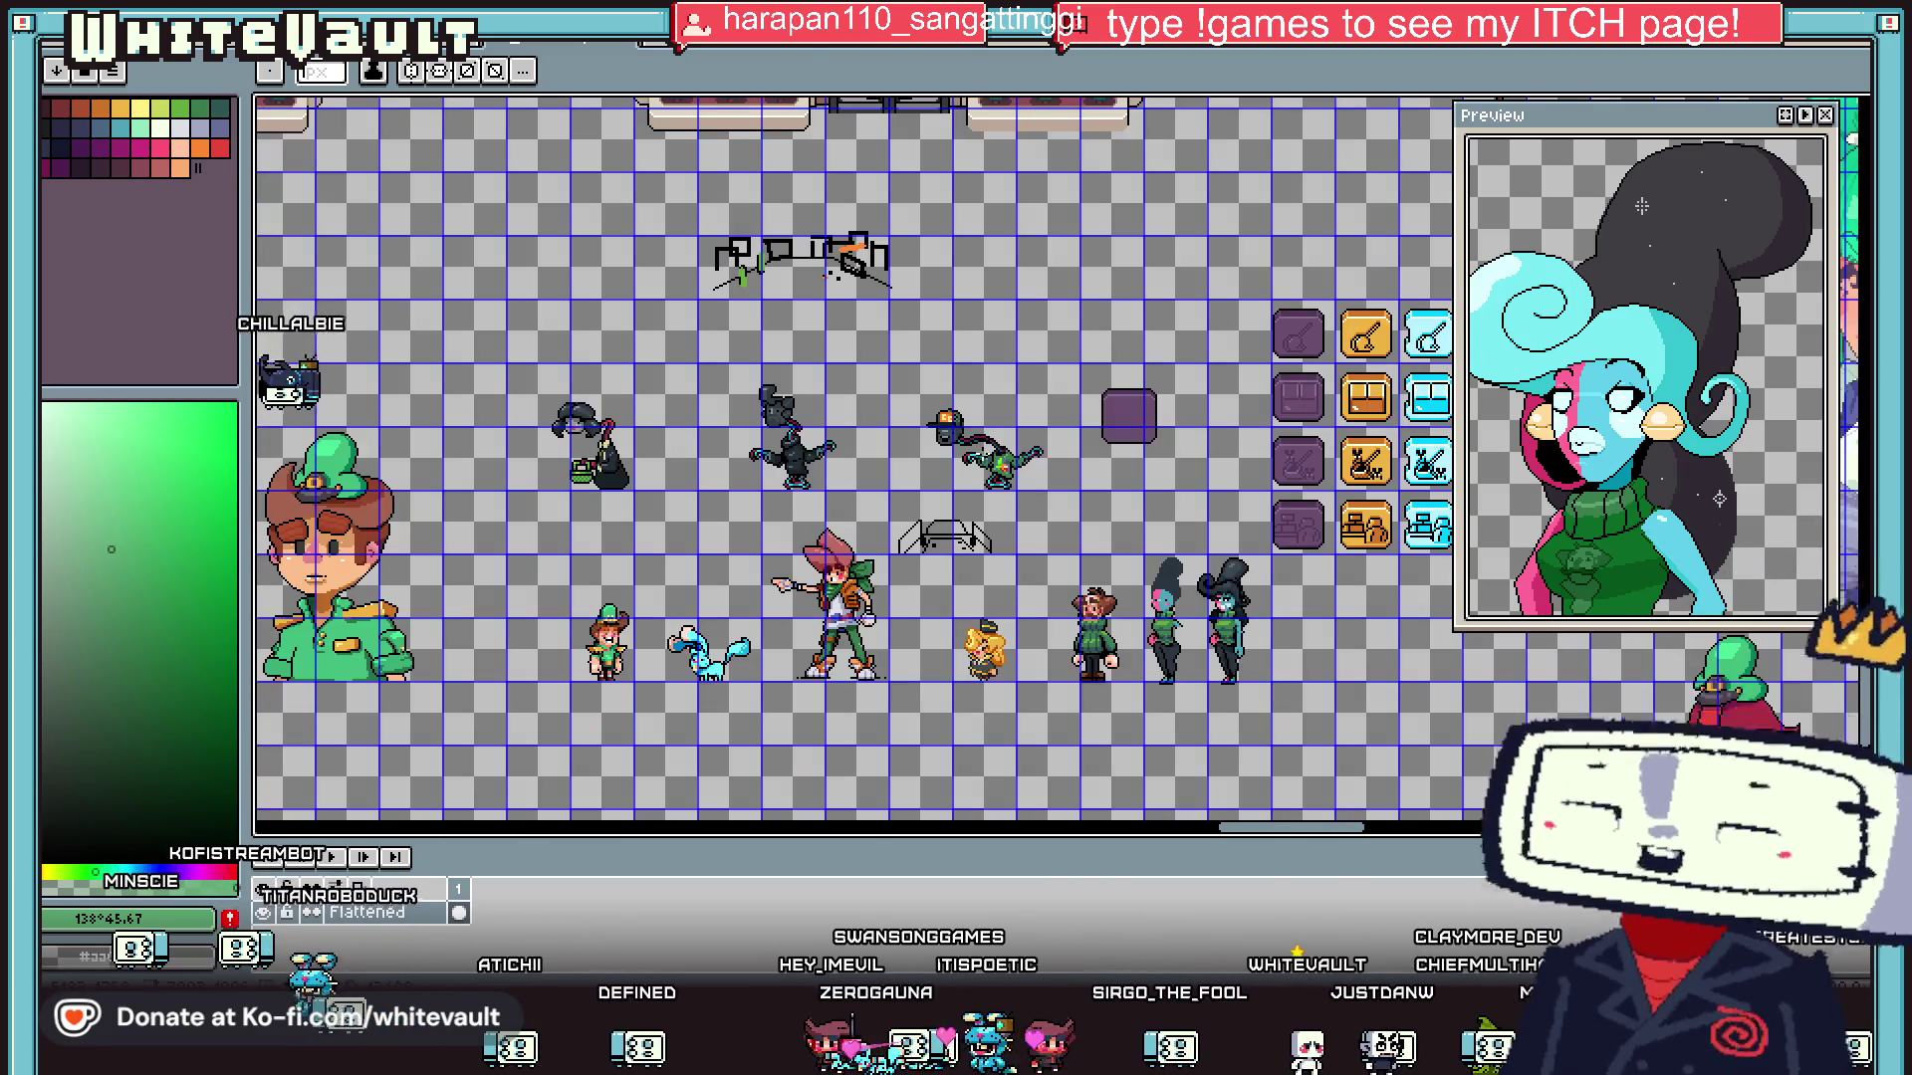
{"action": "scroll", "coordinate": [941, 546], "scroll_direction": "up", "scroll_amount": 2}
{"action": "scroll", "coordinate": [1001, 578], "scroll_direction": "up", "scroll_amount": 2}
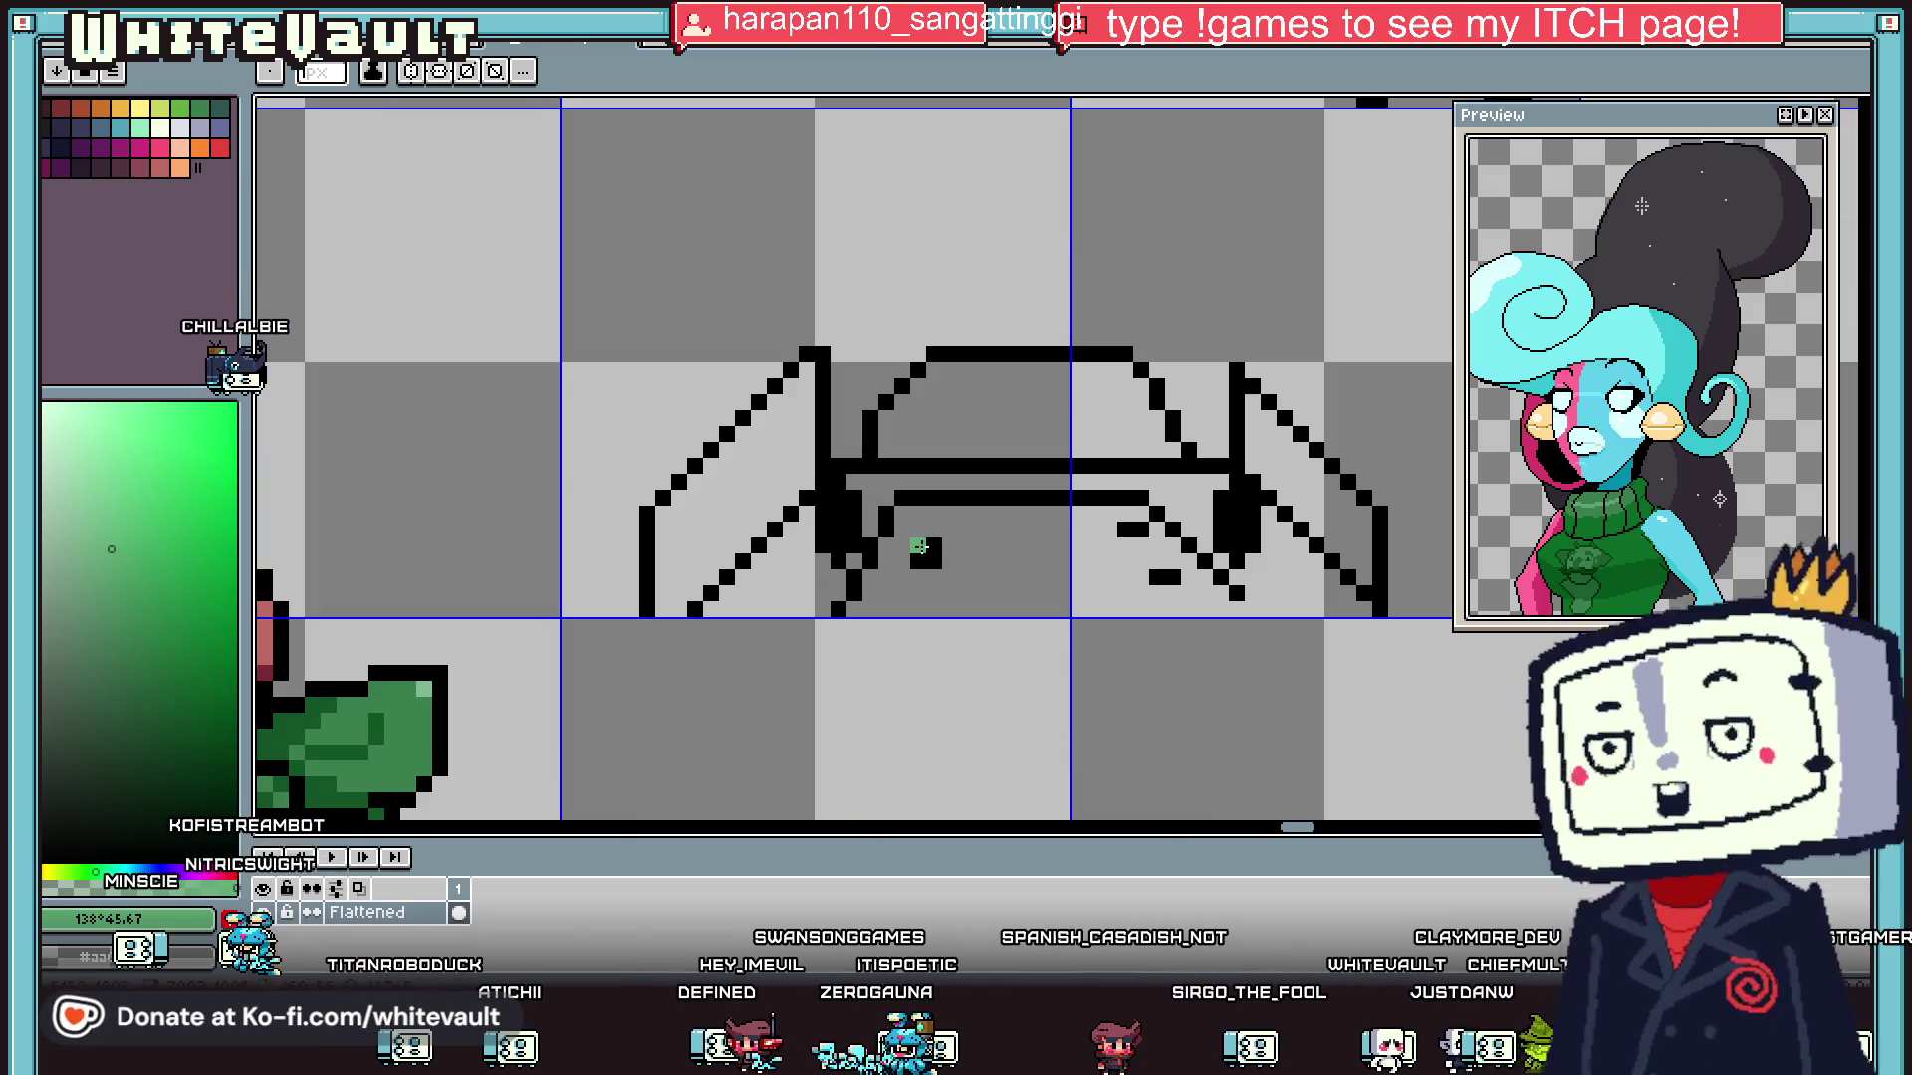
{"action": "scroll", "coordinate": [841, 516], "scroll_direction": "up", "scroll_amount": 1}
{"action": "scroll", "coordinate": [979, 550], "scroll_direction": "down", "scroll_amount": 5}
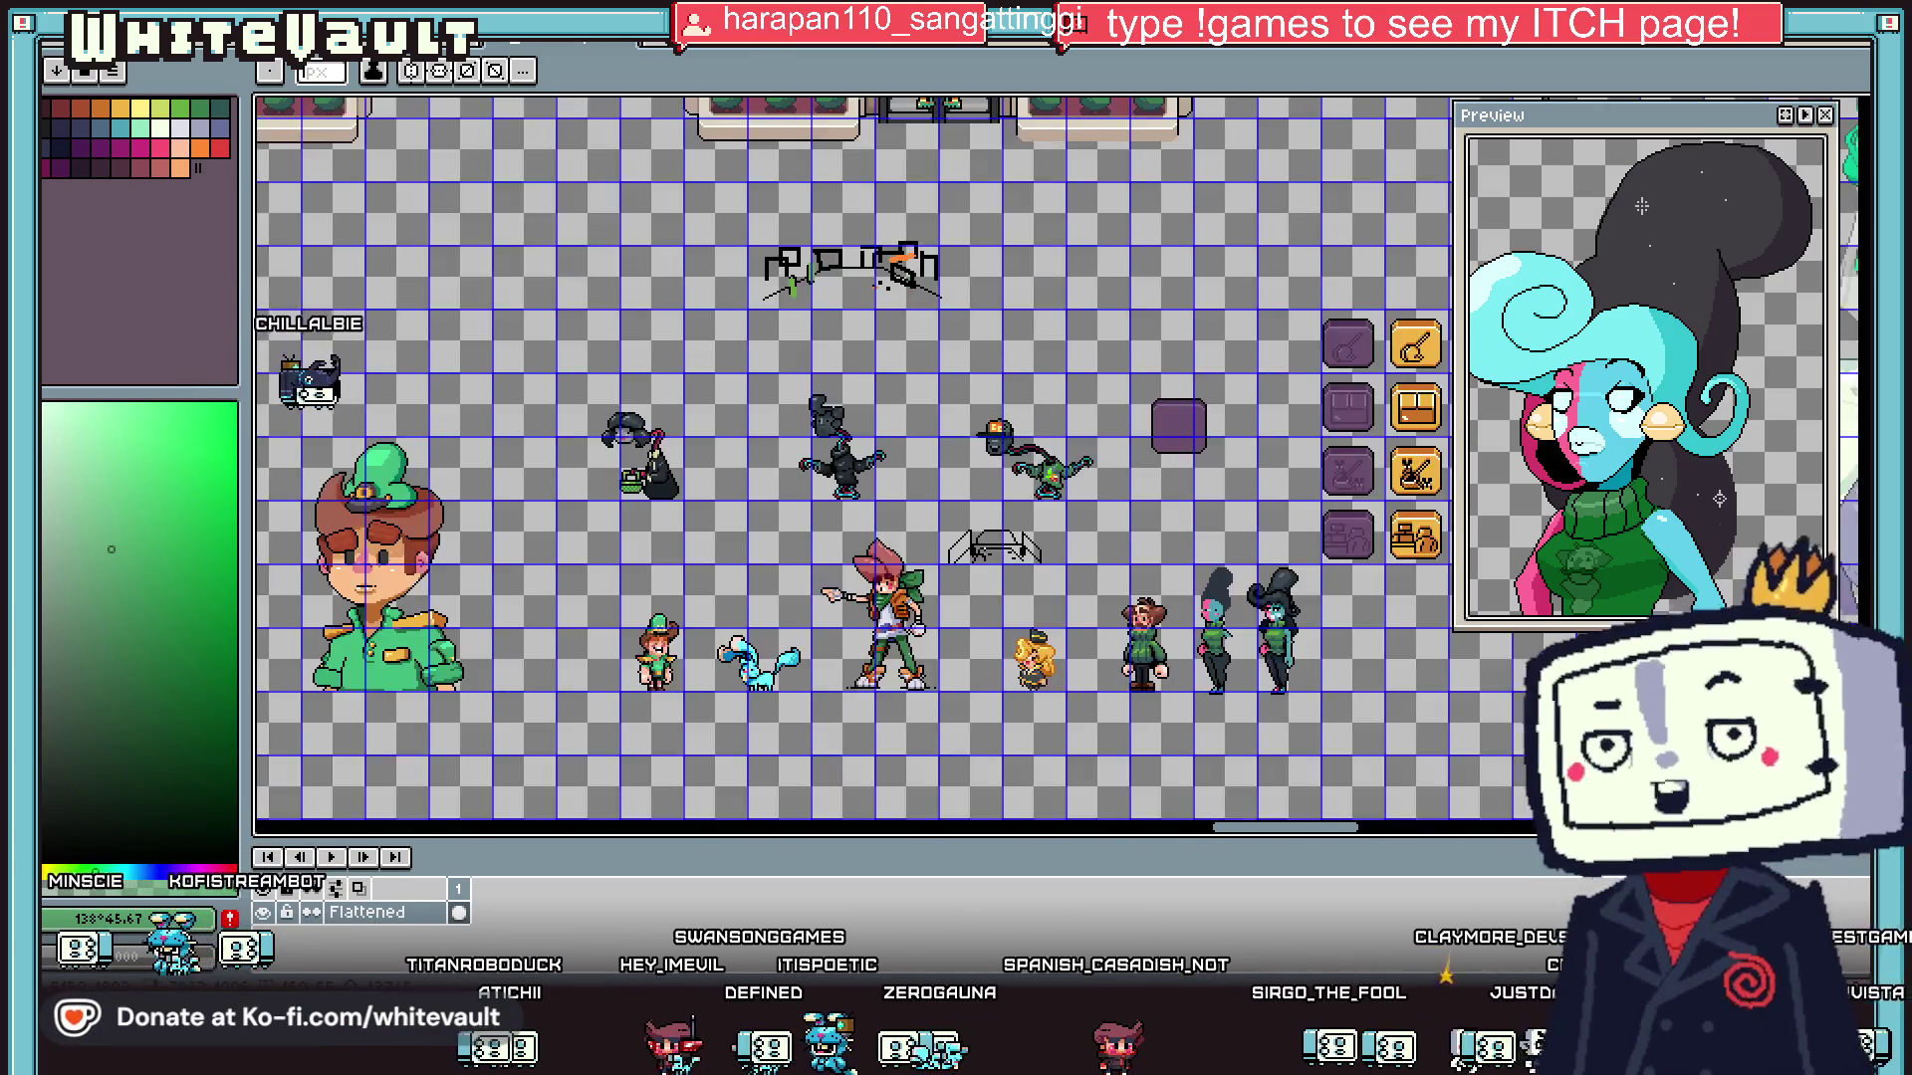
{"action": "scroll", "coordinate": [794, 427], "scroll_direction": "up", "scroll_amount": 3}
{"action": "scroll", "coordinate": [793, 426], "scroll_direction": "up", "scroll_amount": 2}
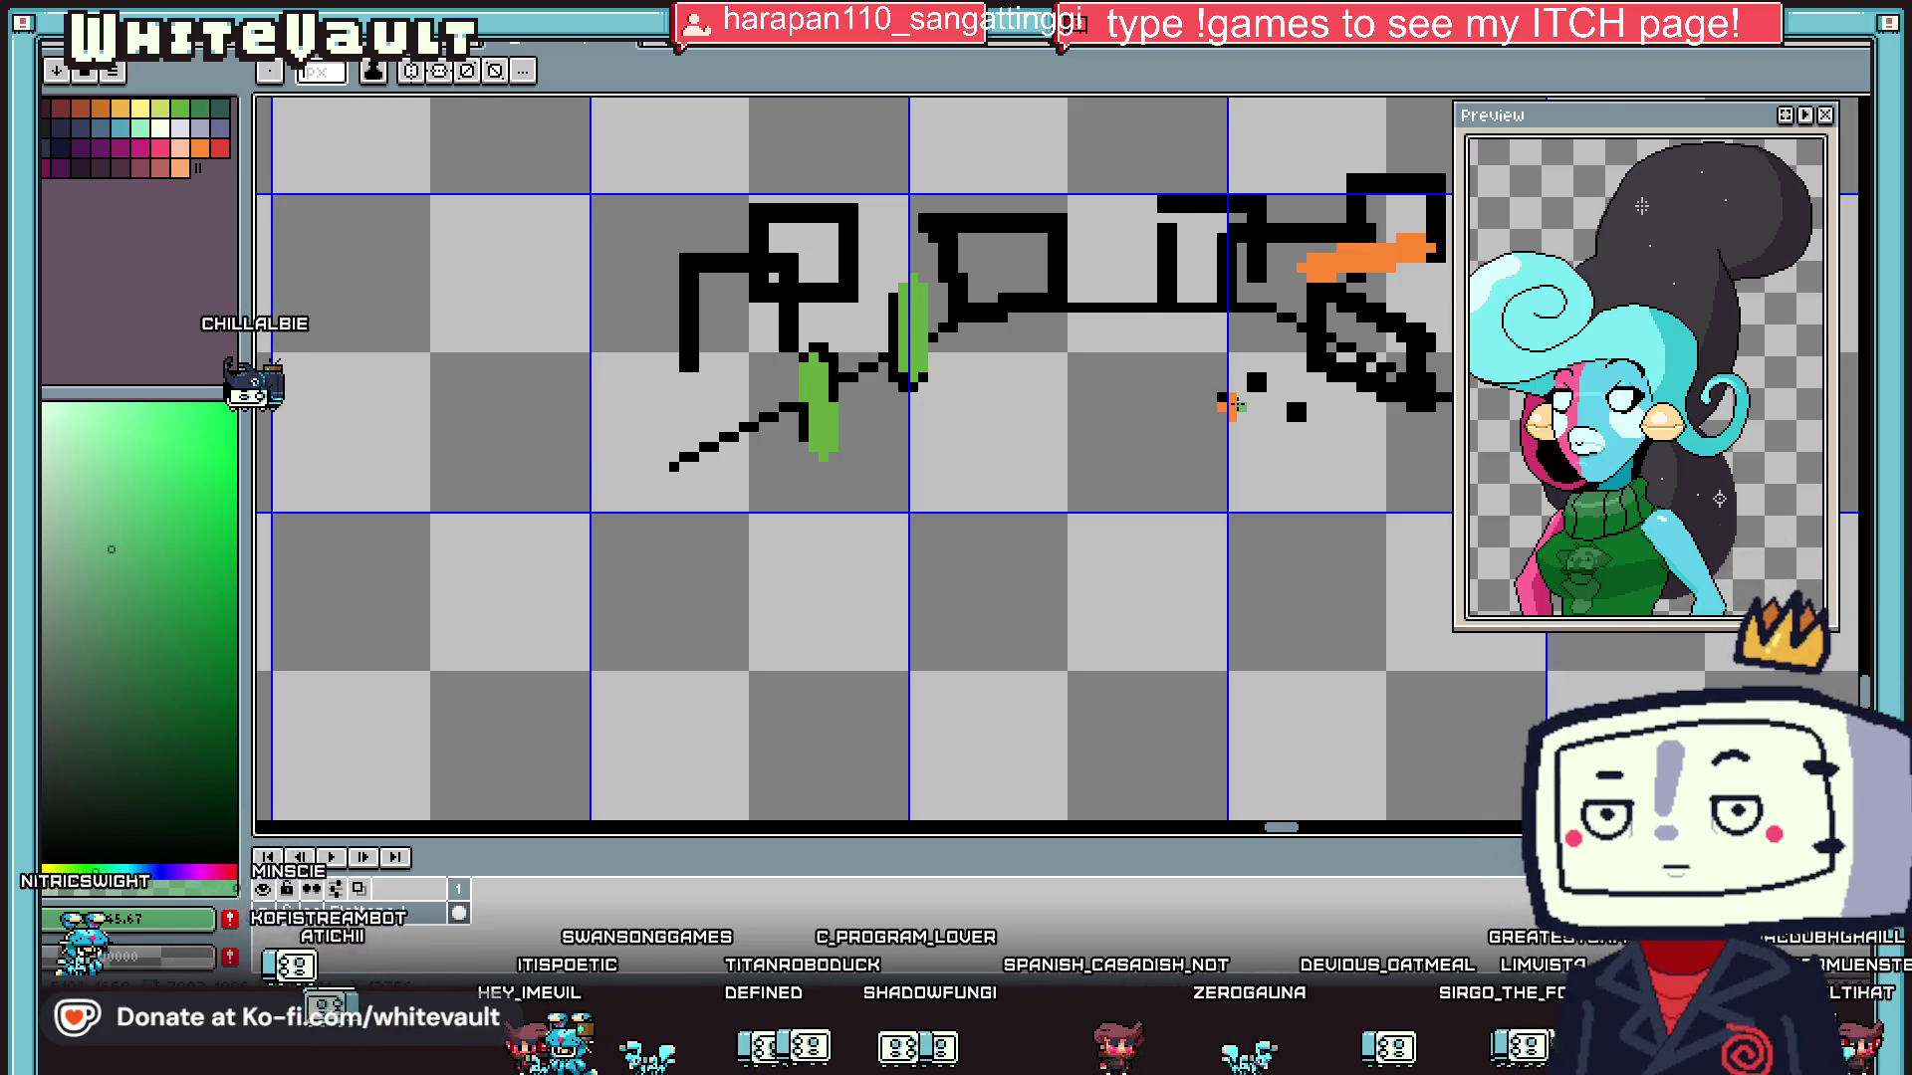
{"action": "scroll", "coordinate": [1235, 403], "scroll_direction": "up", "scroll_amount": 1}
{"action": "scroll", "coordinate": [1235, 406], "scroll_direction": "down", "scroll_amount": 3}
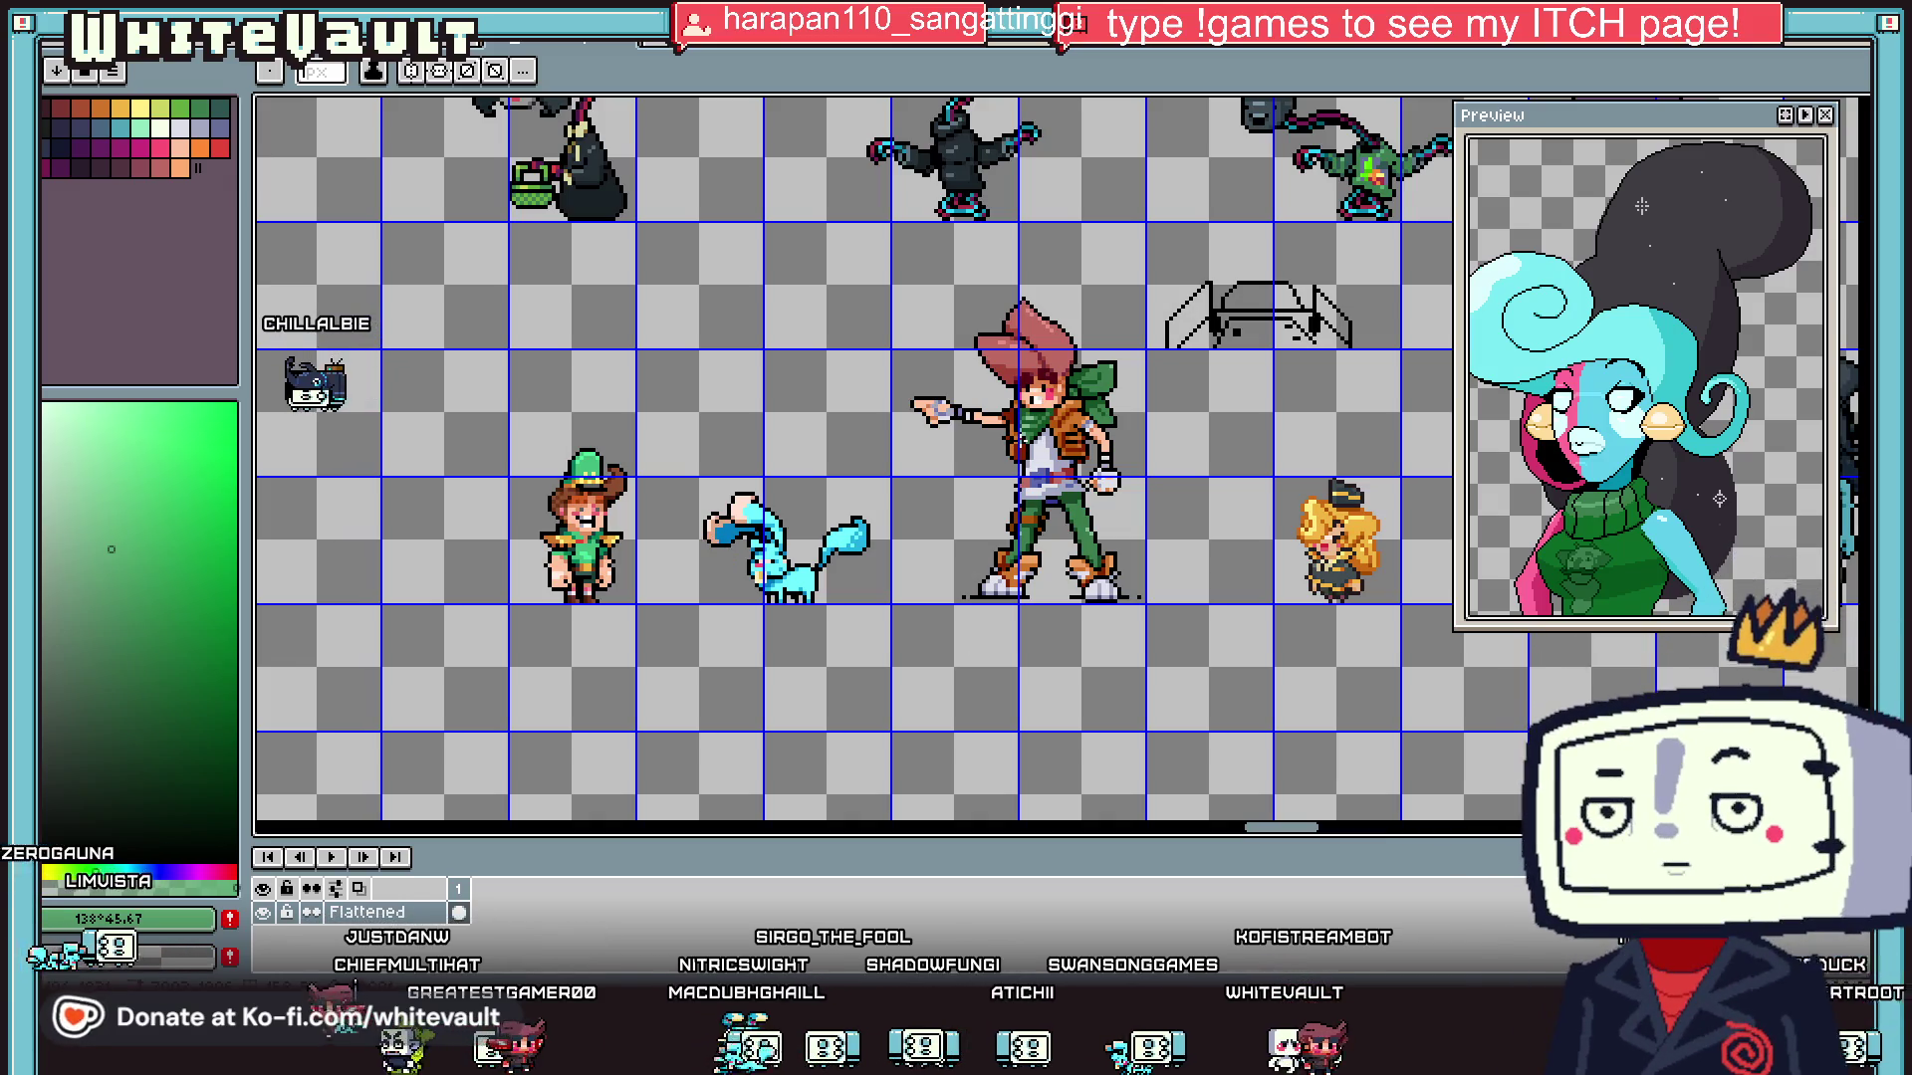
{"action": "scroll", "coordinate": [1006, 438], "scroll_direction": "down", "scroll_amount": 1}
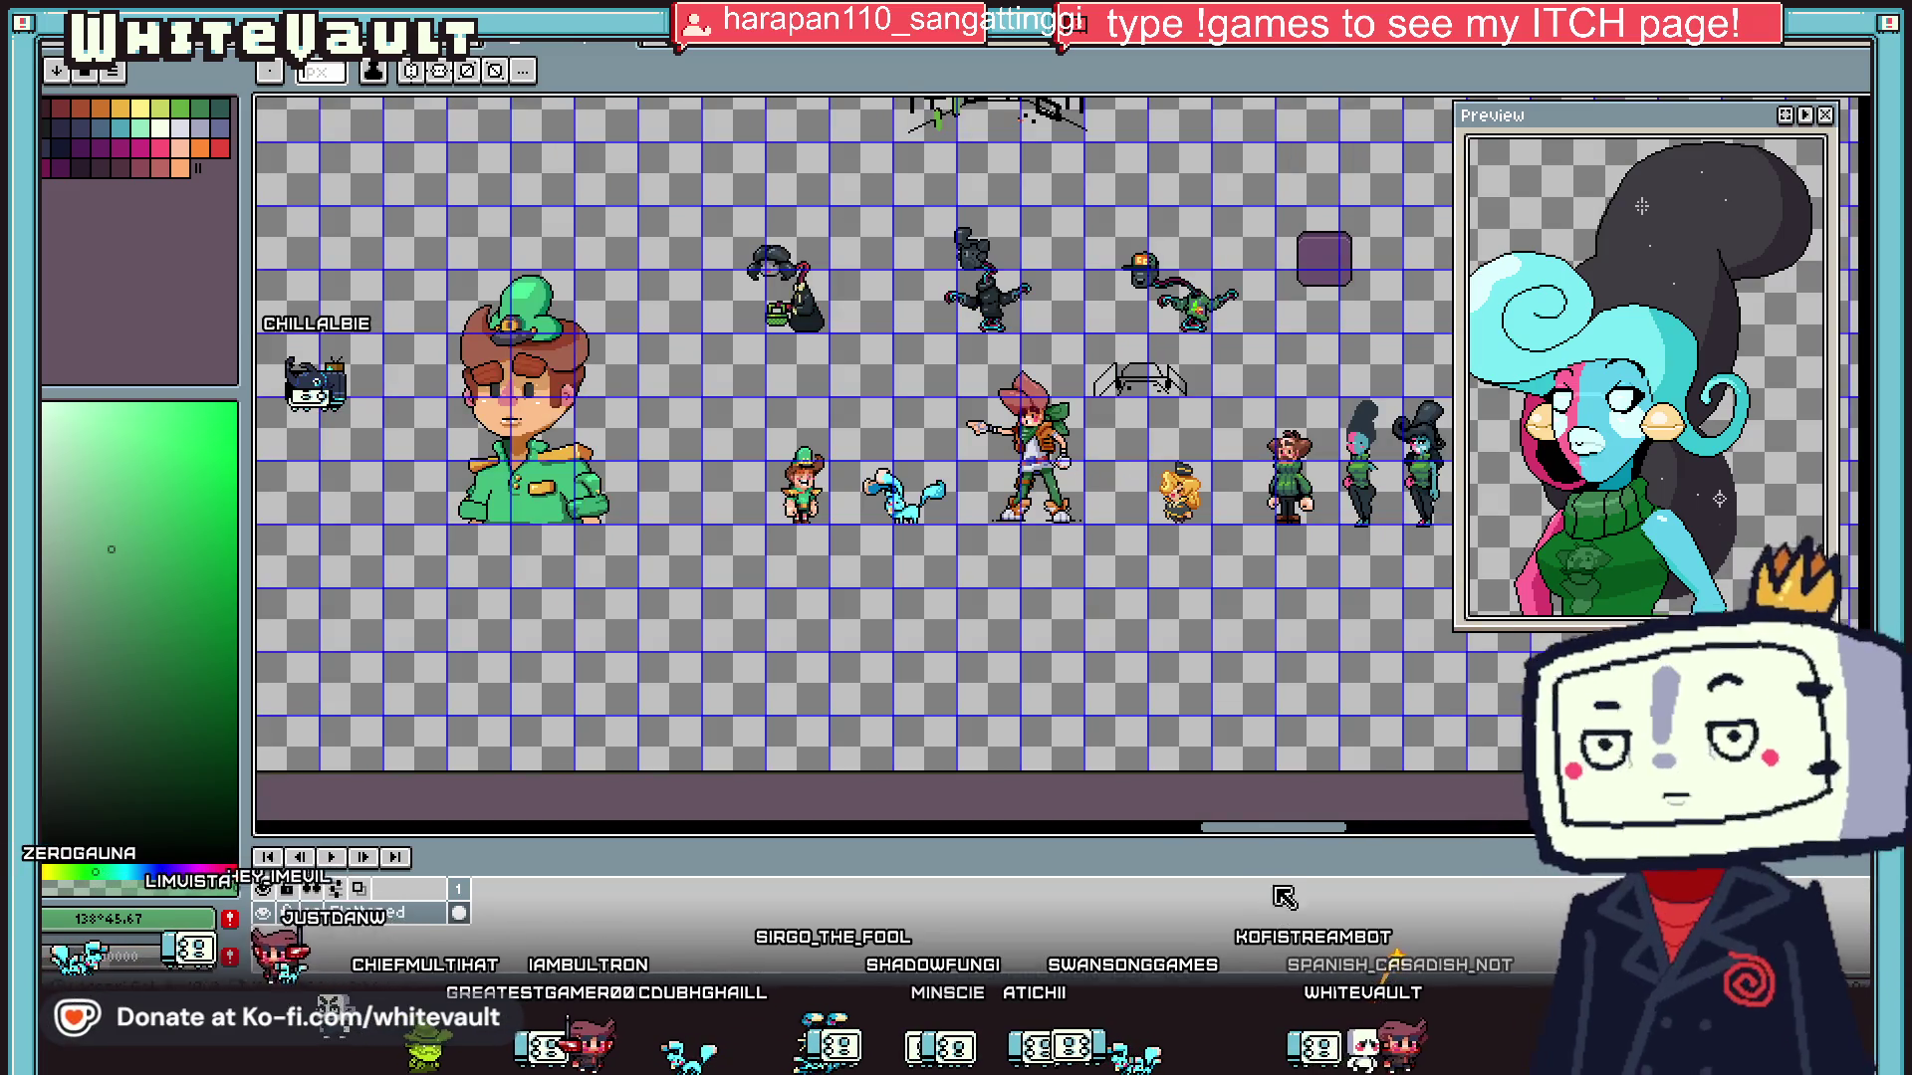
{"action": "left_click_drag", "start_coordinate": [1284, 840], "coordinate": [1317, 839]}
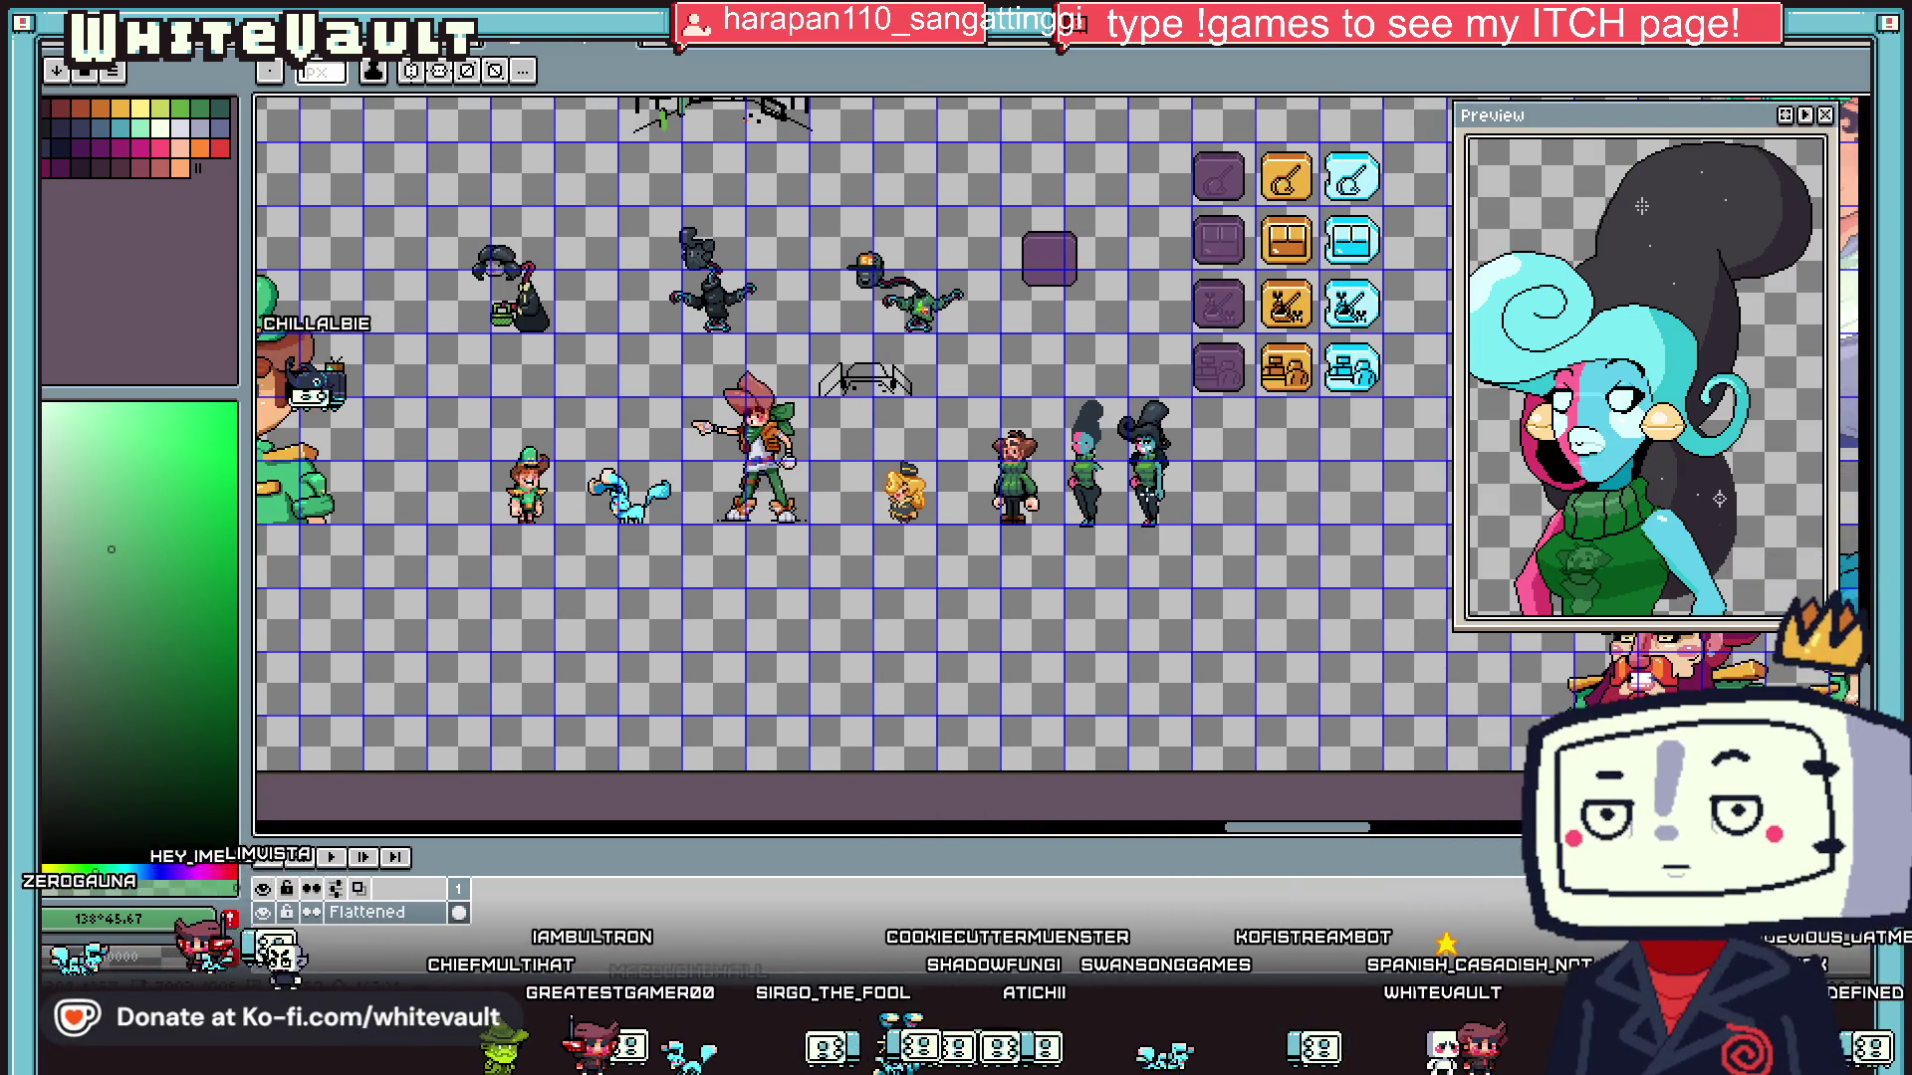
{"action": "scroll", "coordinate": [1152, 430], "scroll_direction": "up", "scroll_amount": 1}
{"action": "scroll", "coordinate": [1140, 421], "scroll_direction": "up", "scroll_amount": 3}
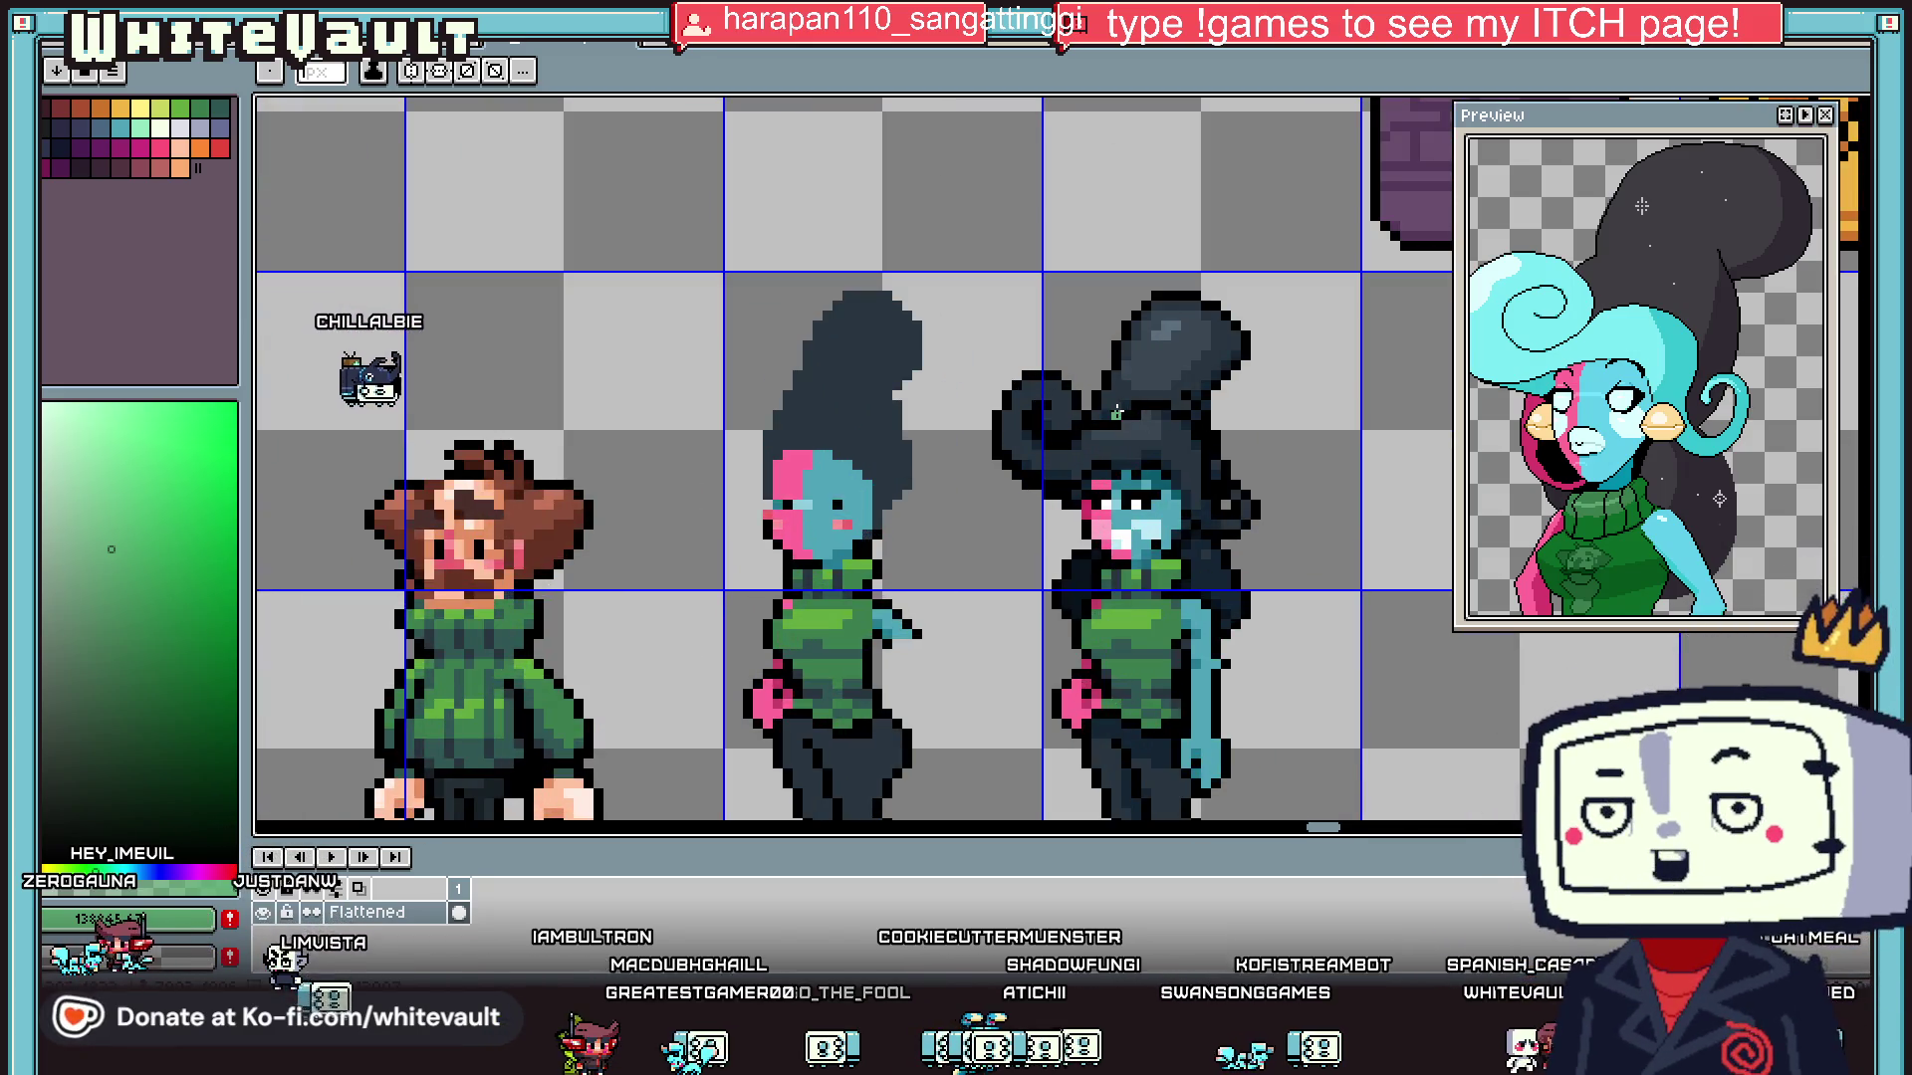
- Eyedrop the right character's dark hair, then its lighter grey highlight #5b6c7c
{"action": "key", "text": "i"}
{"action": "left_click", "coordinate": [1180, 321]}
{"action": "scroll", "coordinate": [1025, 385], "scroll_direction": "up", "scroll_amount": 1}
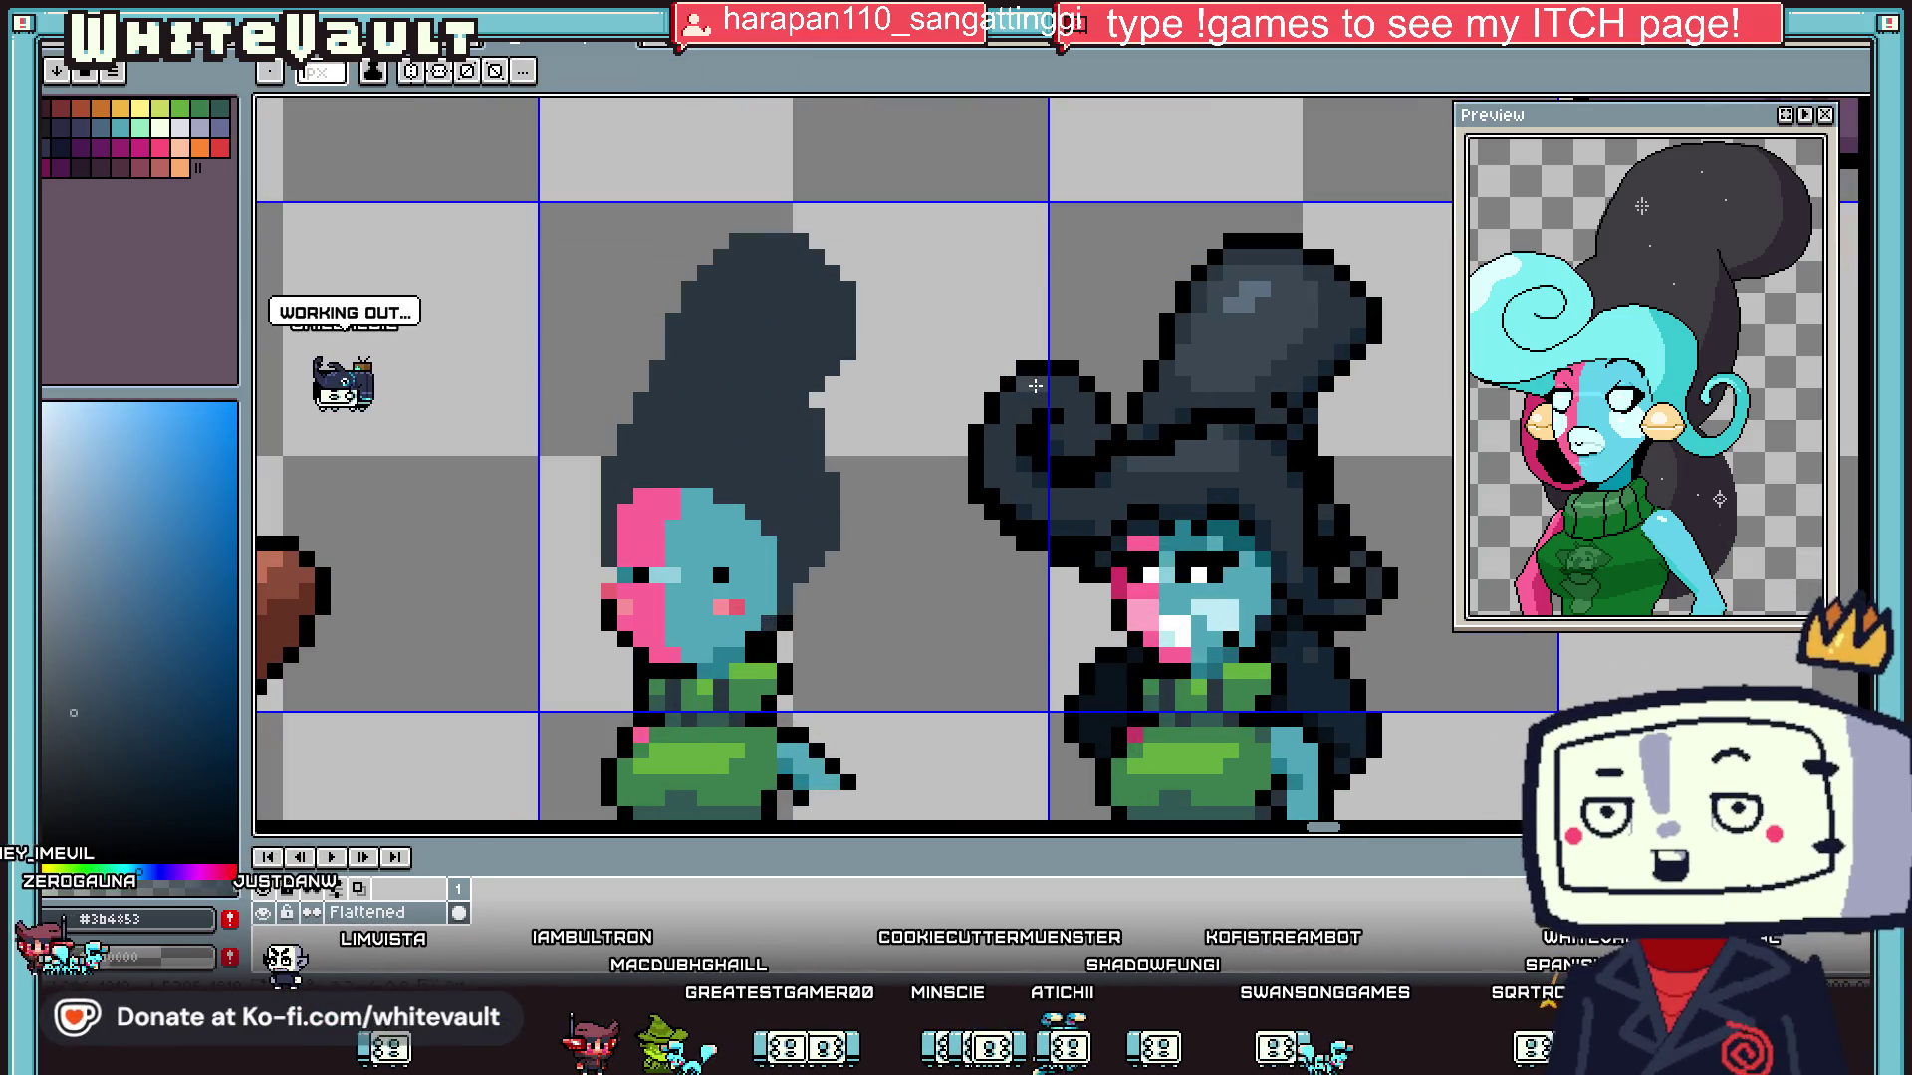
{"action": "key", "text": "i"}
{"action": "left_click", "coordinate": [1250, 286]}
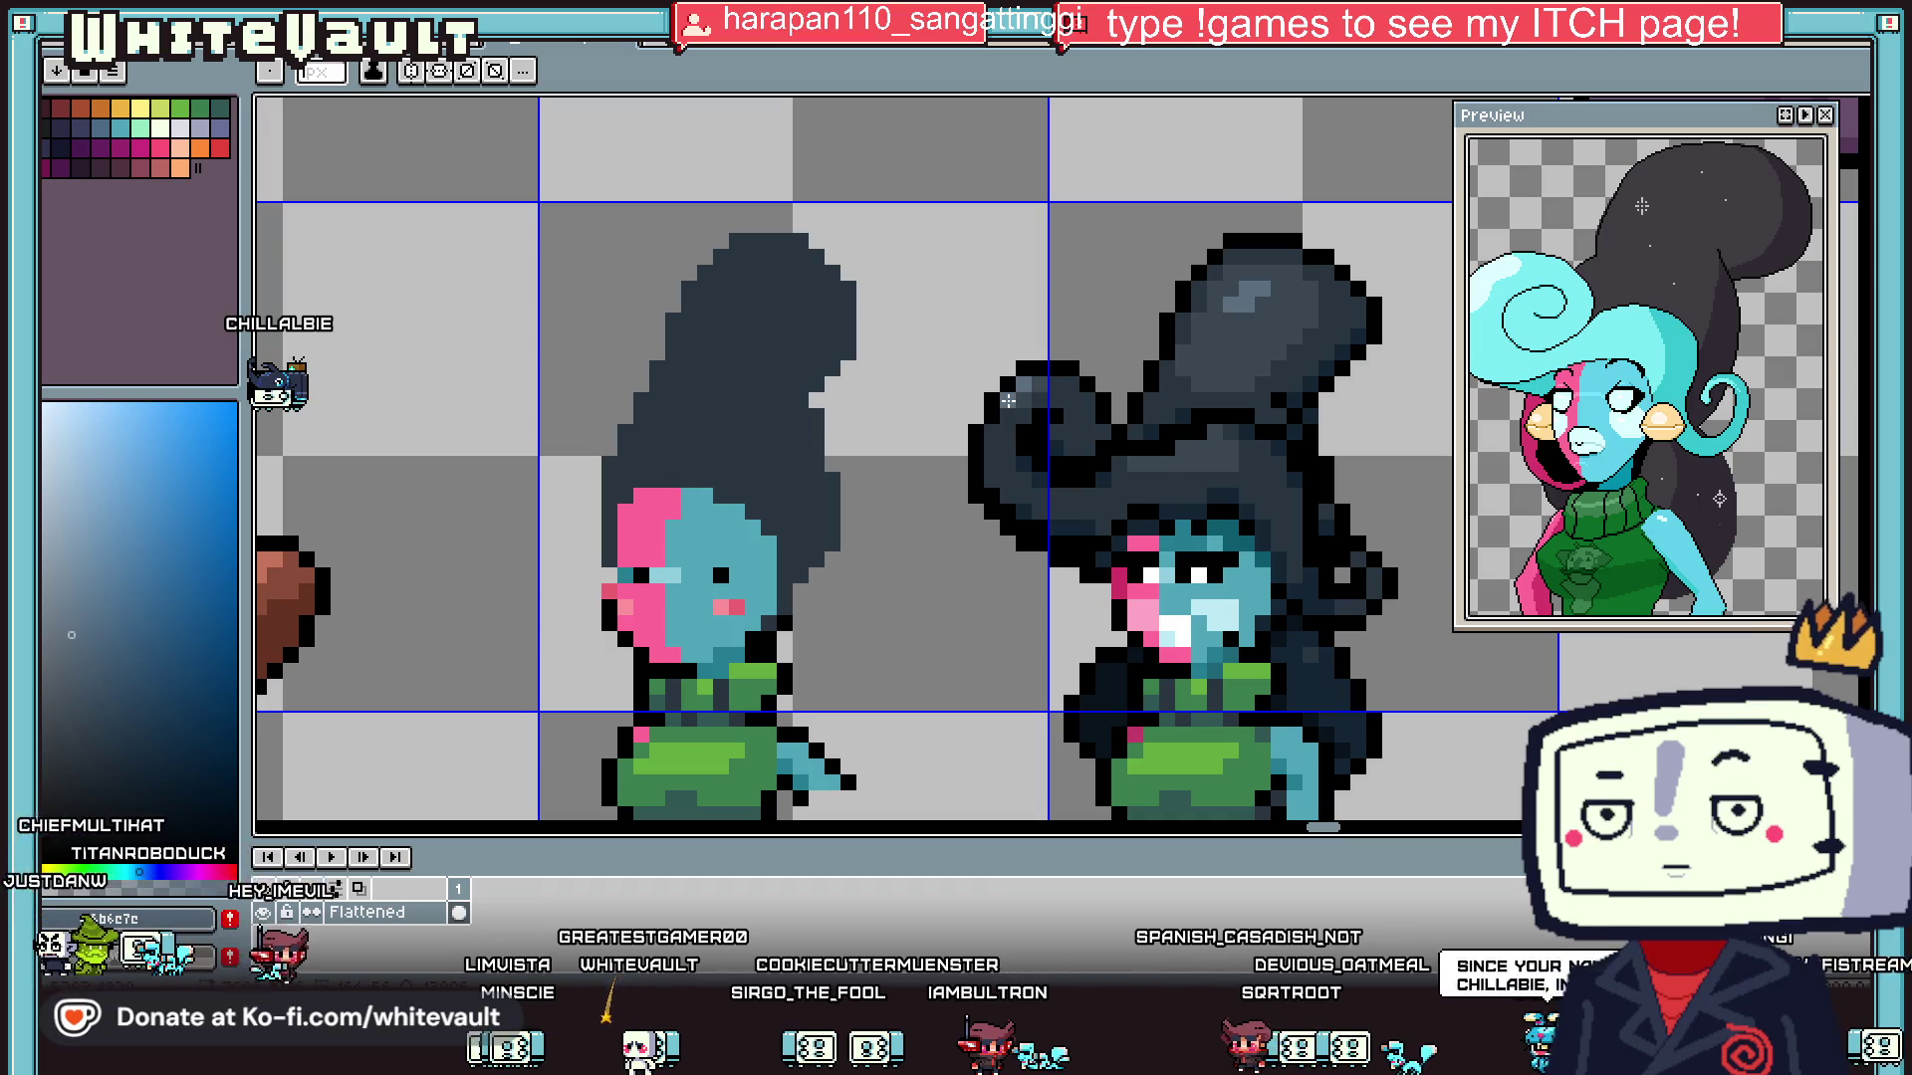
{"action": "scroll", "coordinate": [1007, 401], "scroll_direction": "down", "scroll_amount": 5}
{"action": "scroll", "coordinate": [1131, 398], "scroll_direction": "up", "scroll_amount": 2}
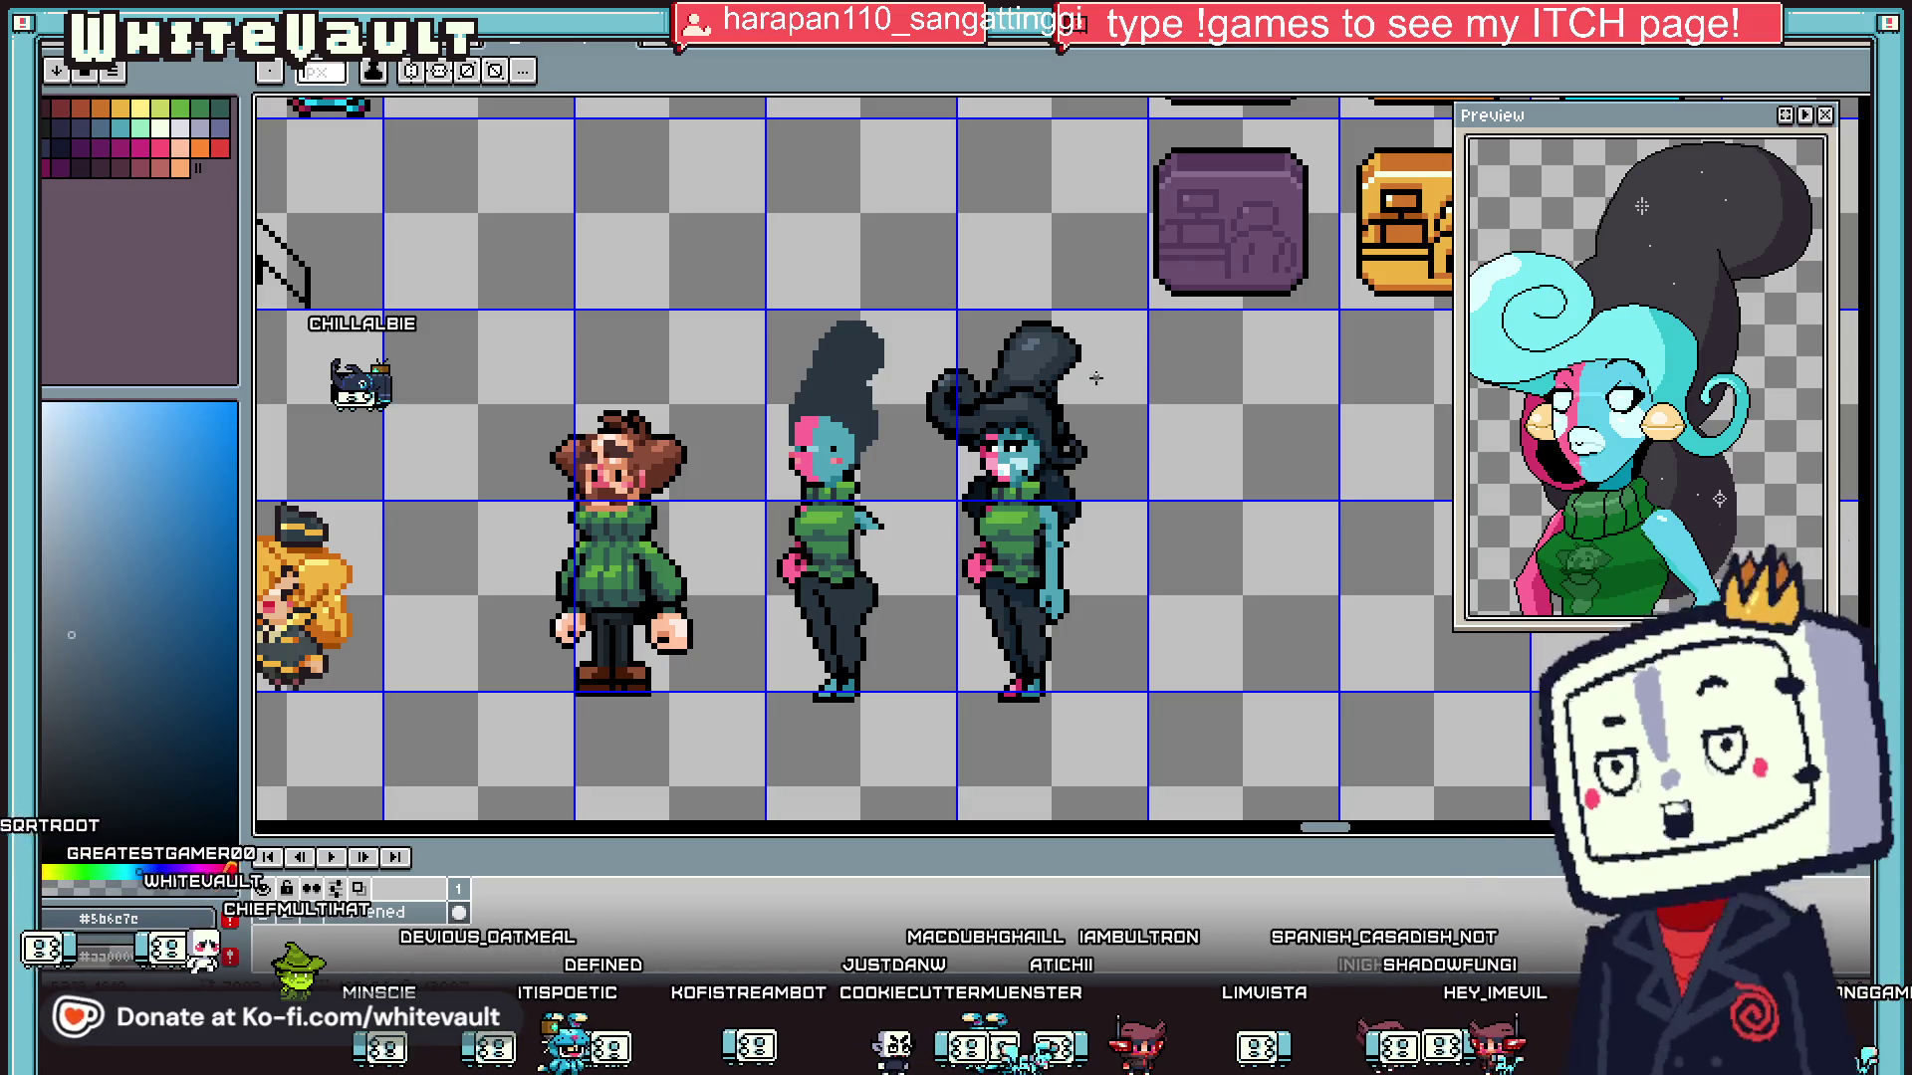
{"action": "scroll", "coordinate": [1039, 530], "scroll_direction": "up", "scroll_amount": 1}
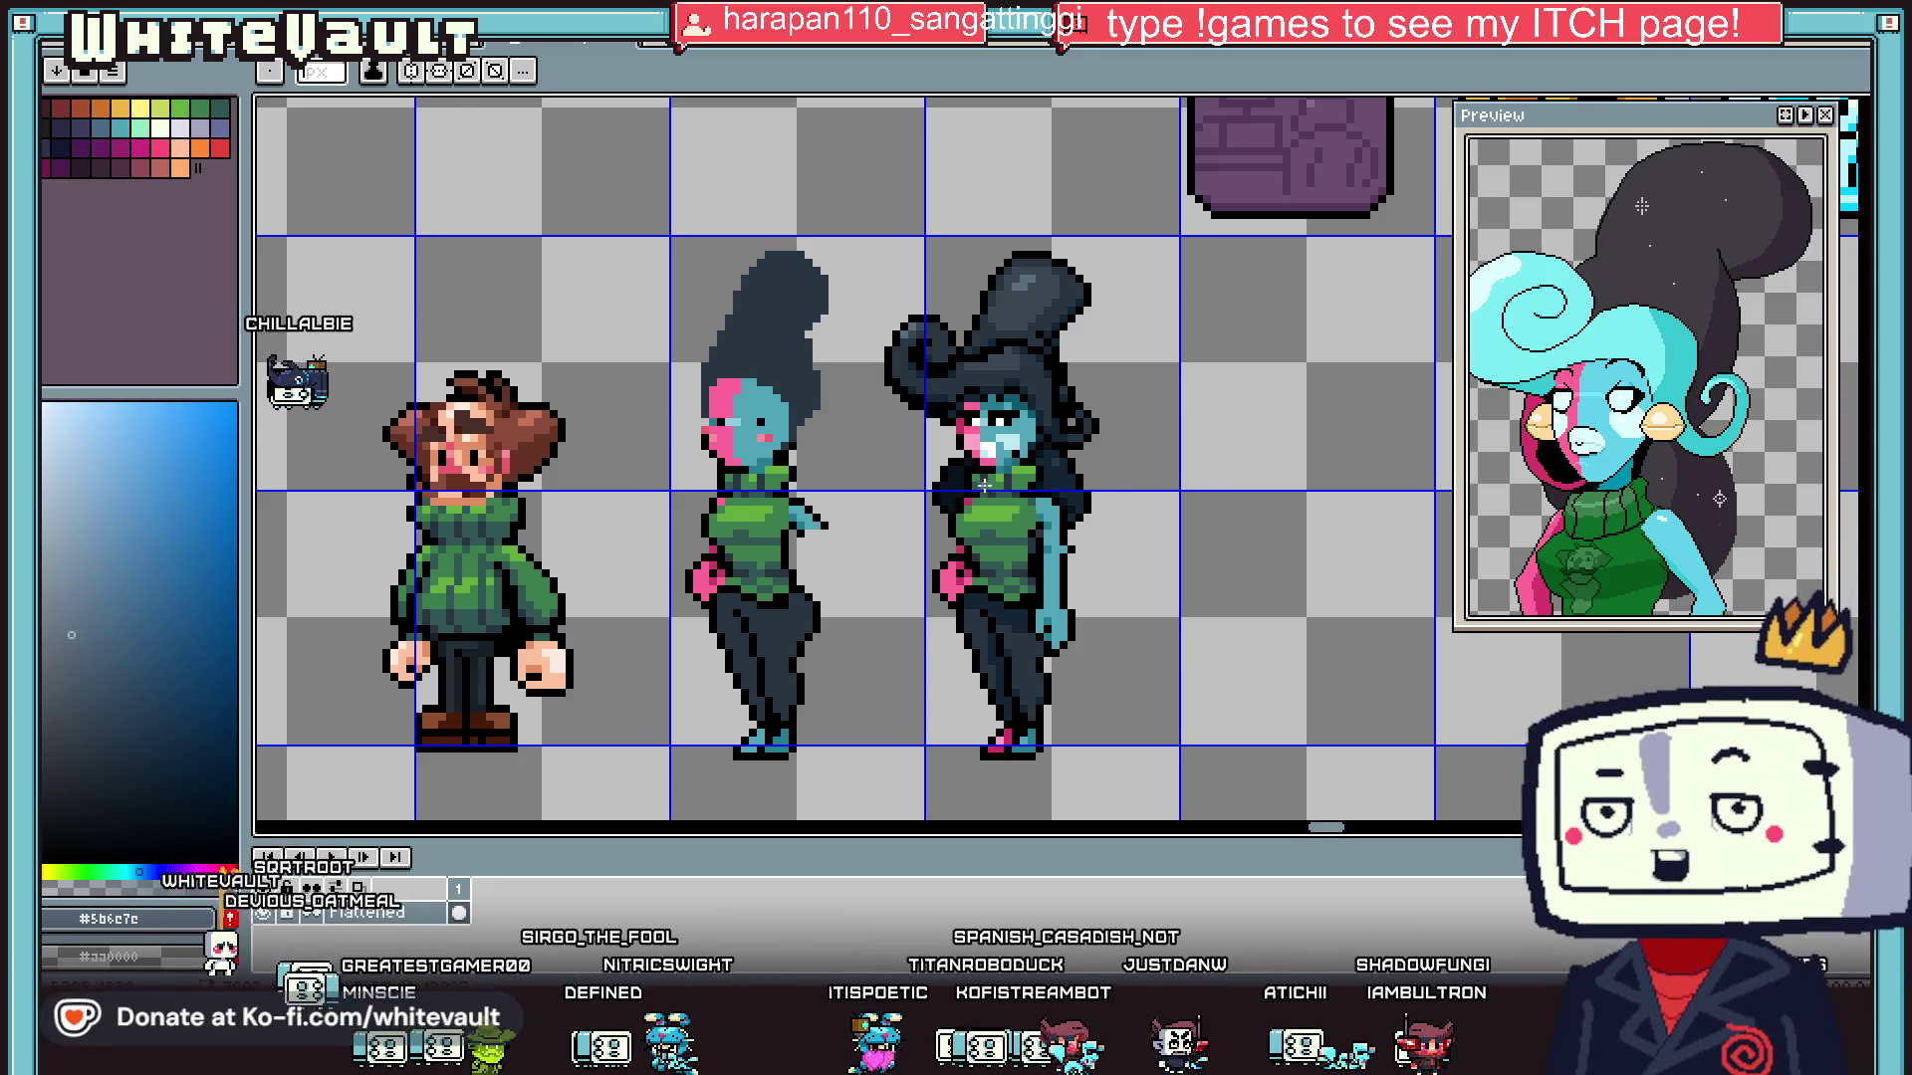
- Sample the right character's teal skin and dark teal shadow, then the pink #ff699a cheek
{"action": "scroll", "coordinate": [978, 487], "scroll_direction": "down", "scroll_amount": 5}
{"action": "scroll", "coordinate": [964, 440], "scroll_direction": "up", "scroll_amount": 3}
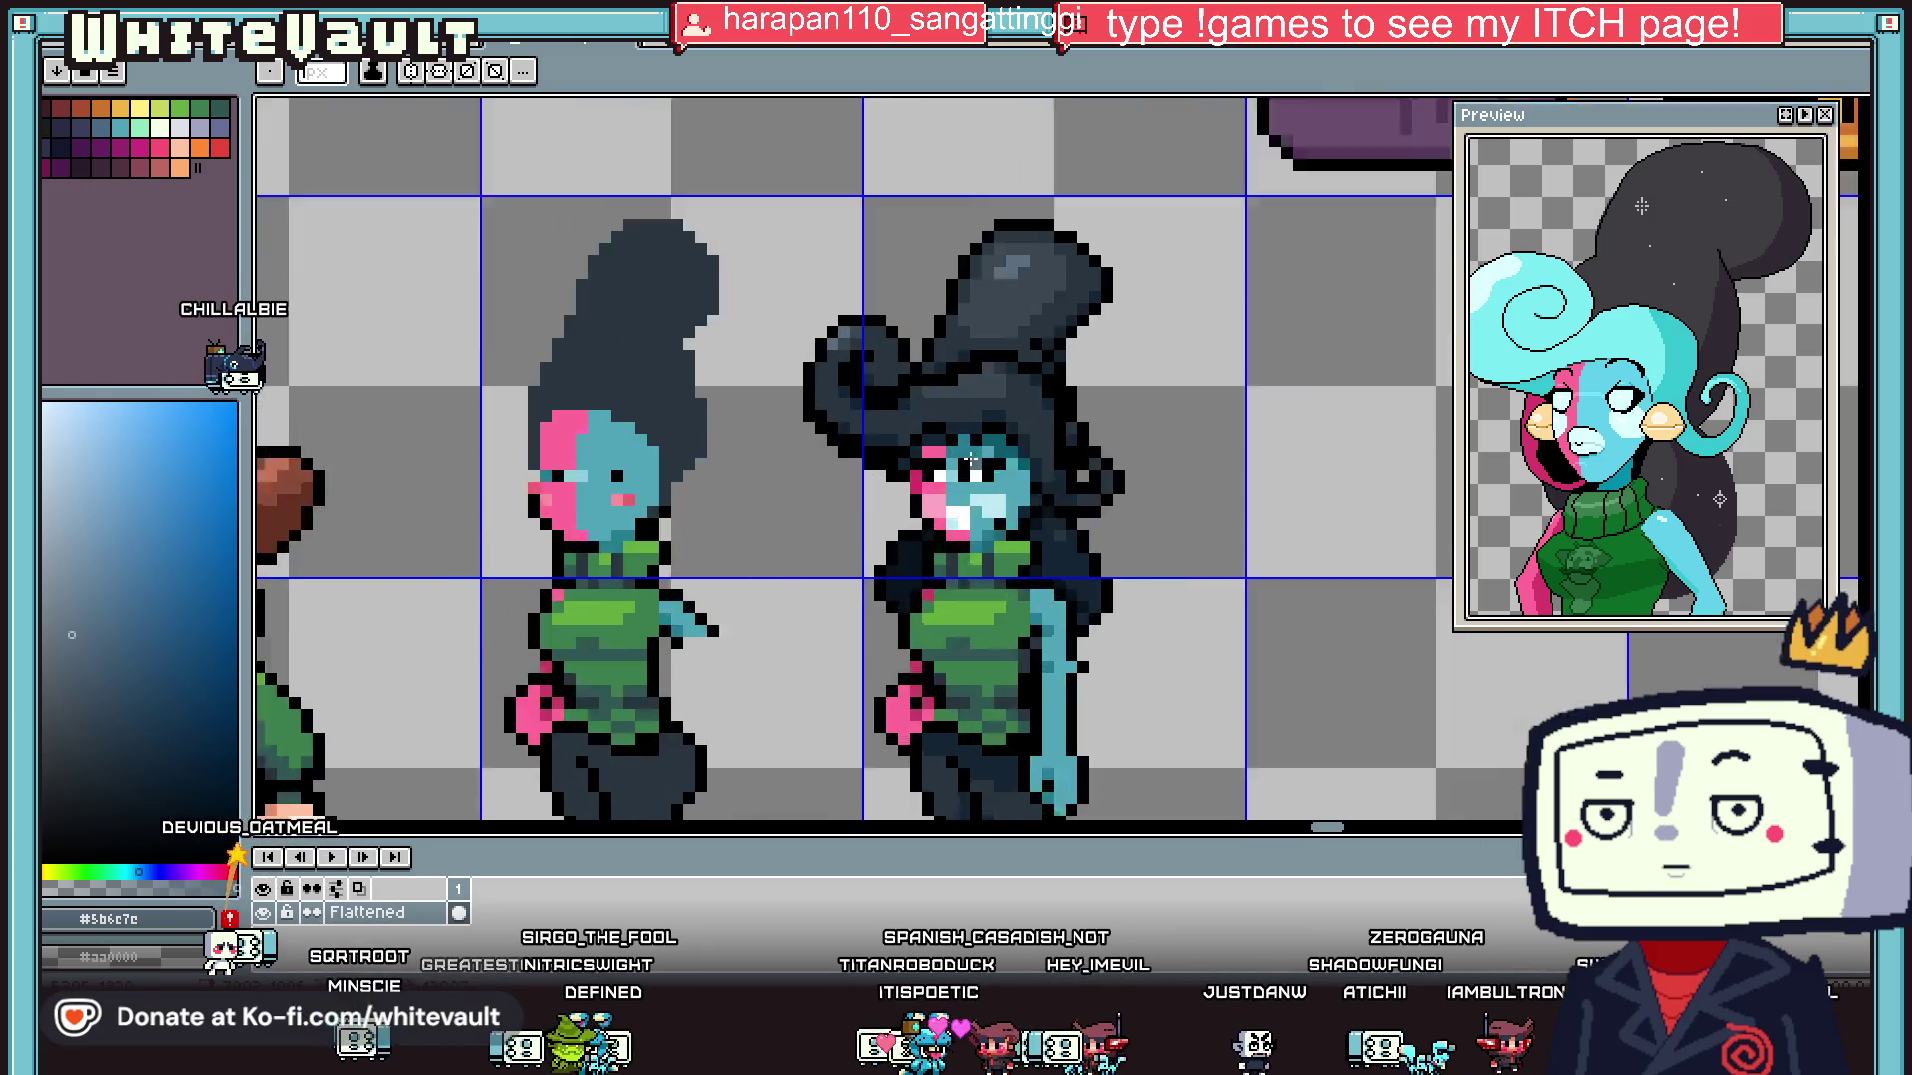
{"action": "key", "text": "i"}
{"action": "scroll", "coordinate": [979, 465], "scroll_direction": "up", "scroll_amount": 2}
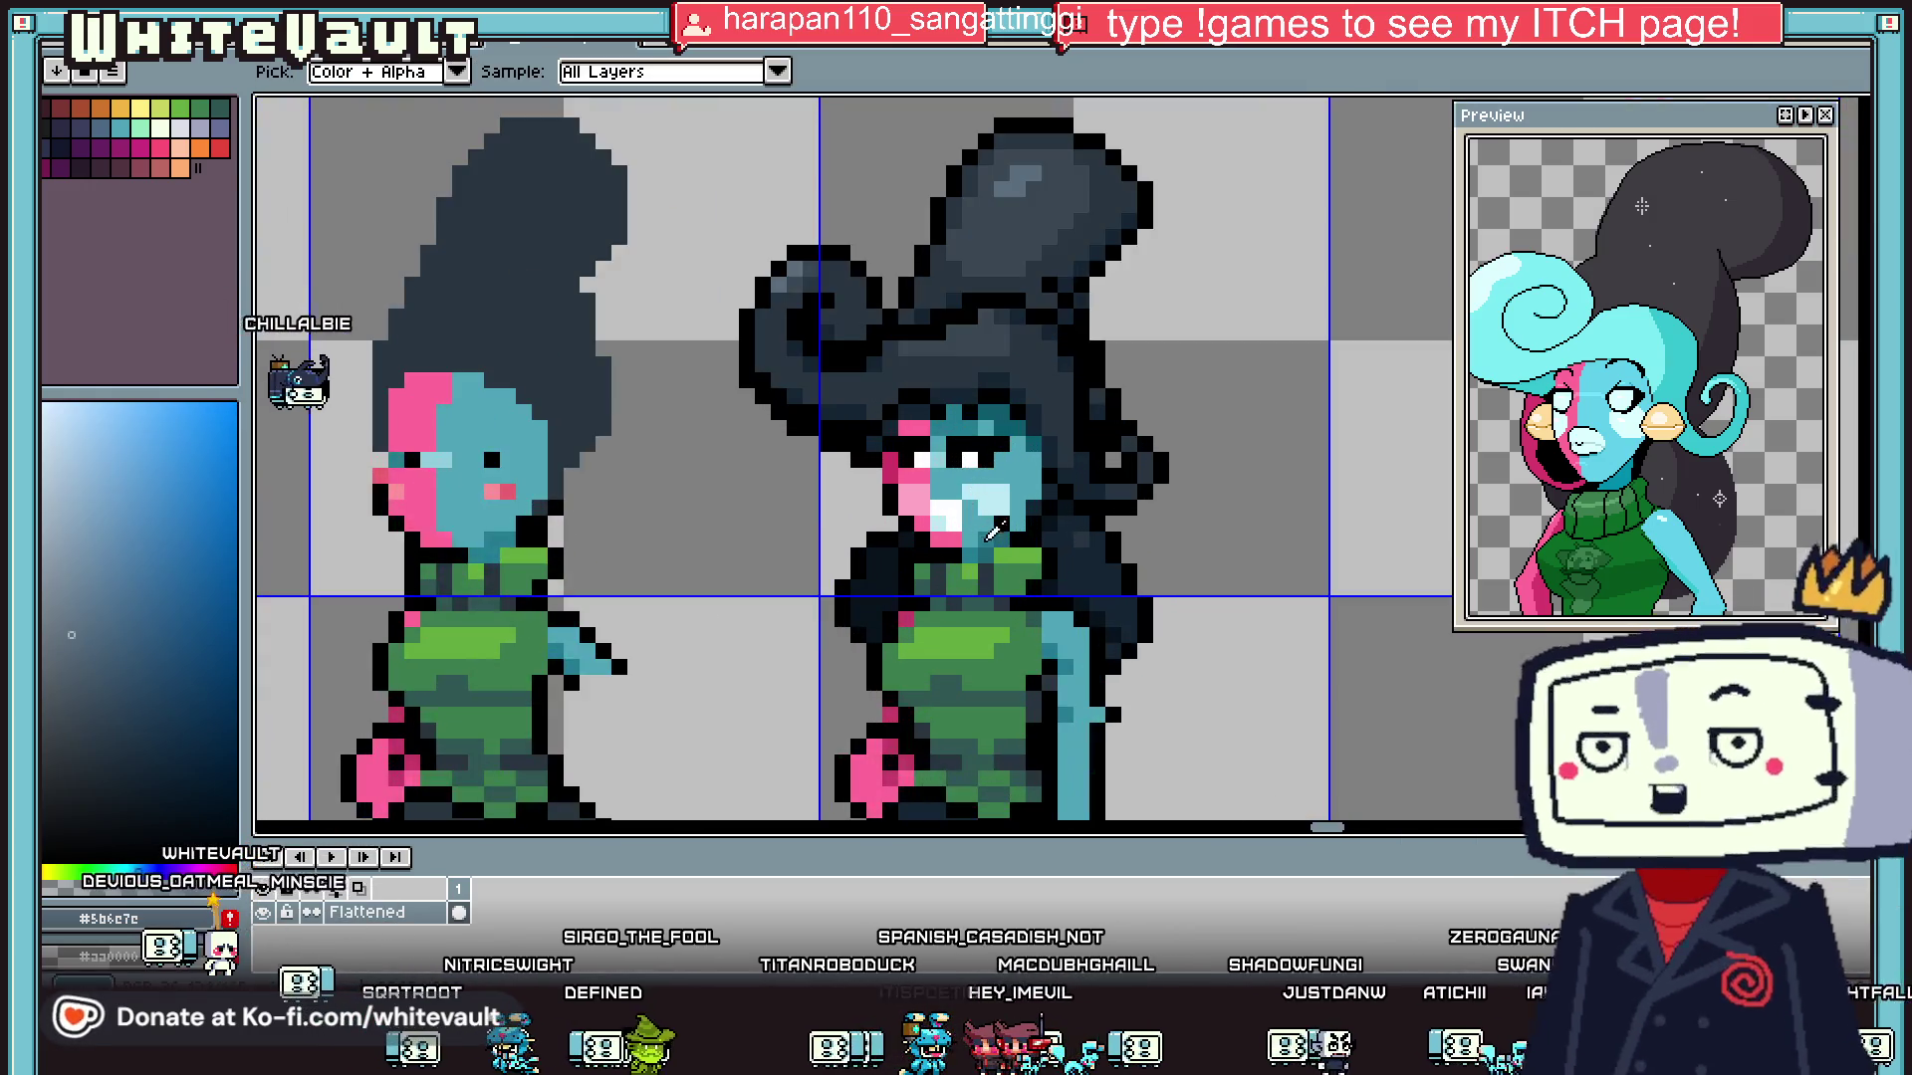
{"action": "scroll", "coordinate": [1018, 508], "scroll_direction": "up", "scroll_amount": 3}
{"action": "left_click", "coordinate": [1013, 518], "text": "alt"}
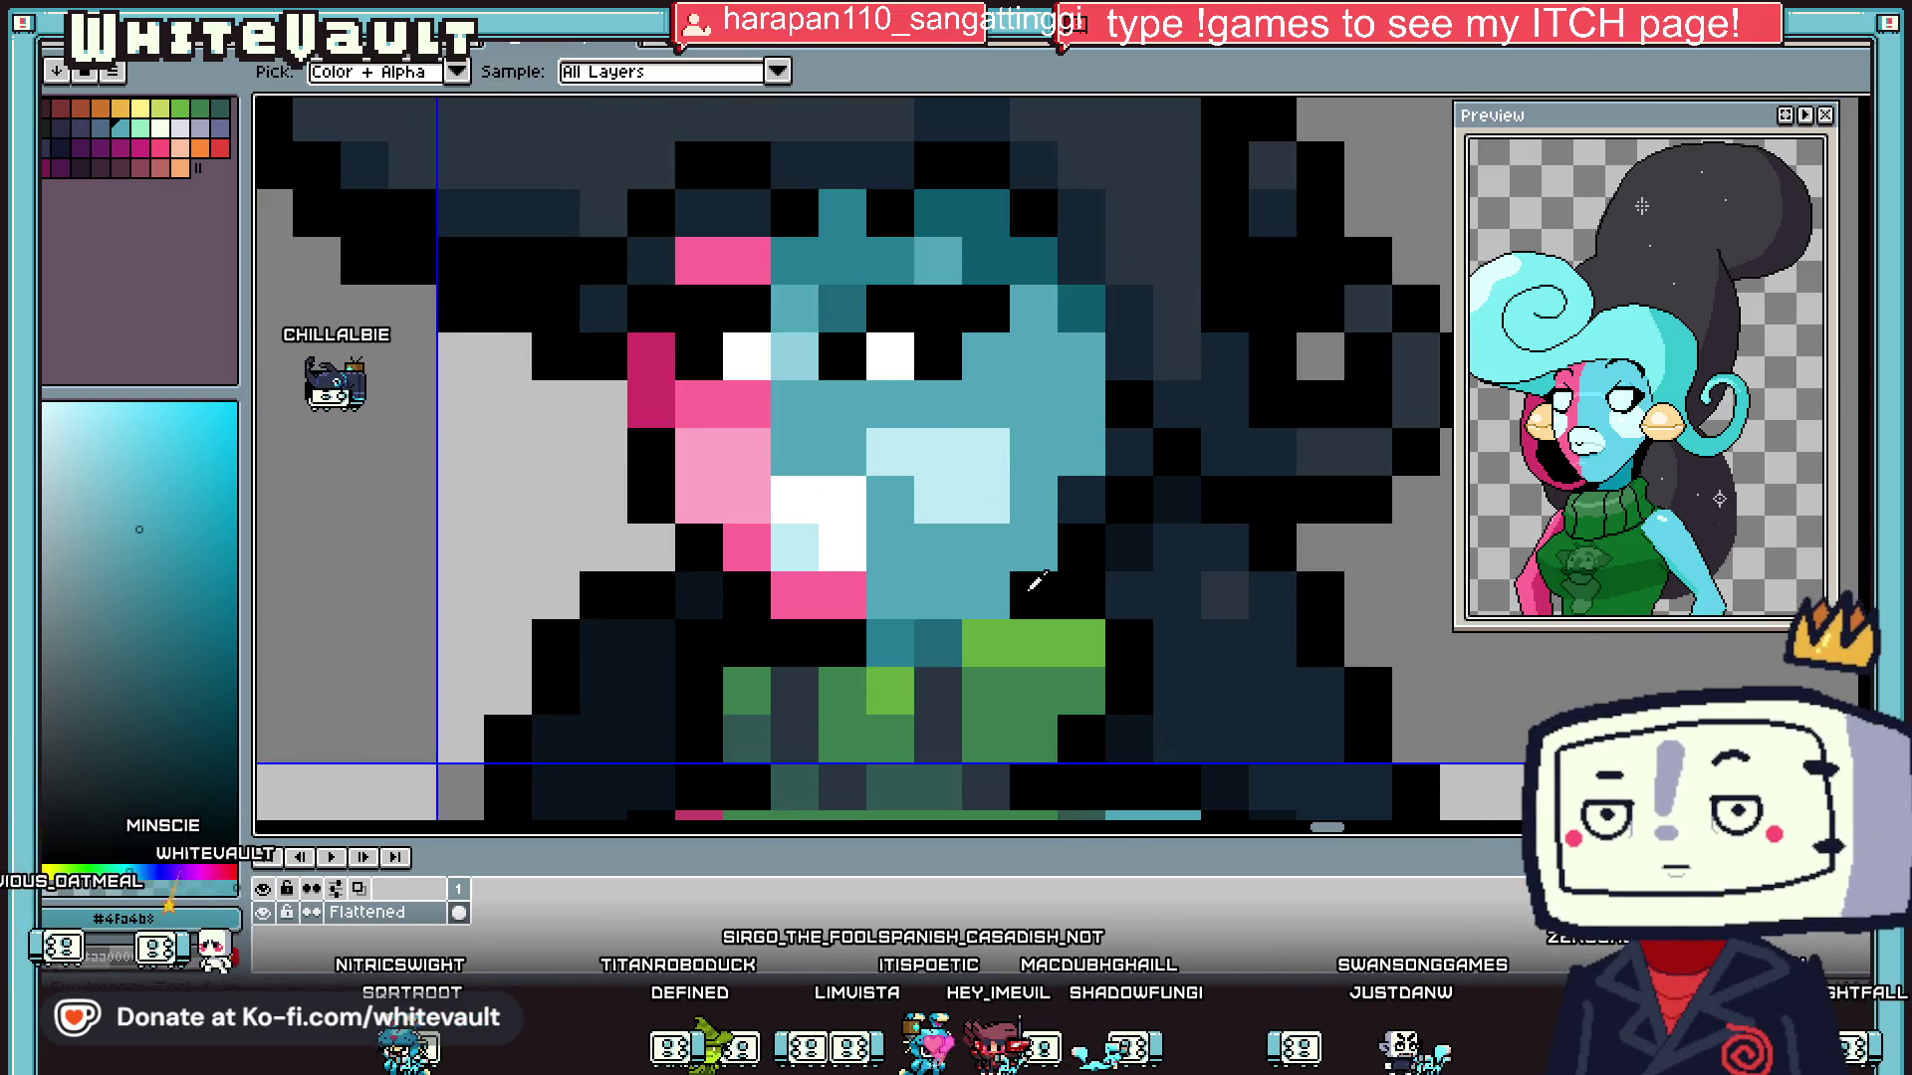
{"action": "left_click", "coordinate": [947, 628], "text": "alt"}
{"action": "scroll", "coordinate": [989, 573], "scroll_direction": "down", "scroll_amount": 5}
{"action": "scroll", "coordinate": [989, 573], "scroll_direction": "down", "scroll_amount": 2}
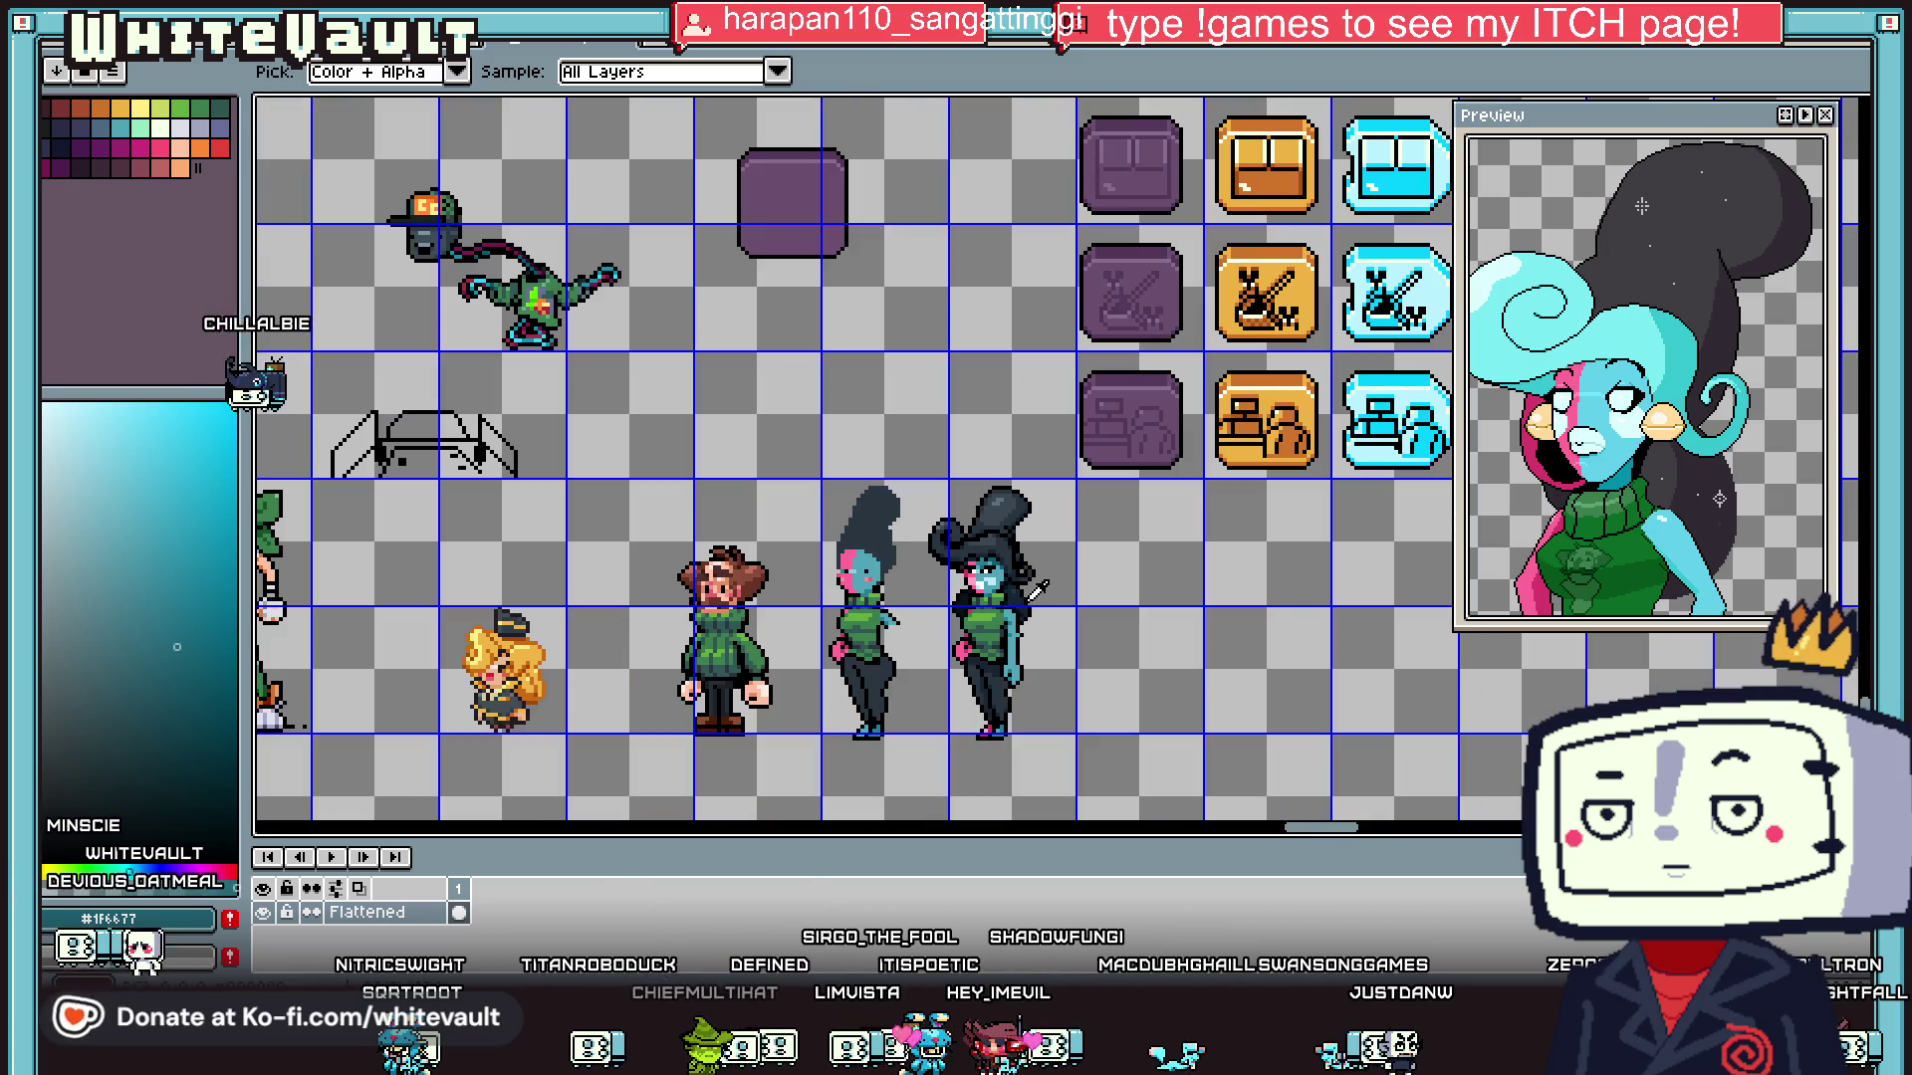
{"action": "scroll", "coordinate": [1006, 553], "scroll_direction": "up", "scroll_amount": 5}
{"action": "scroll", "coordinate": [1011, 543], "scroll_direction": "down", "scroll_amount": 4}
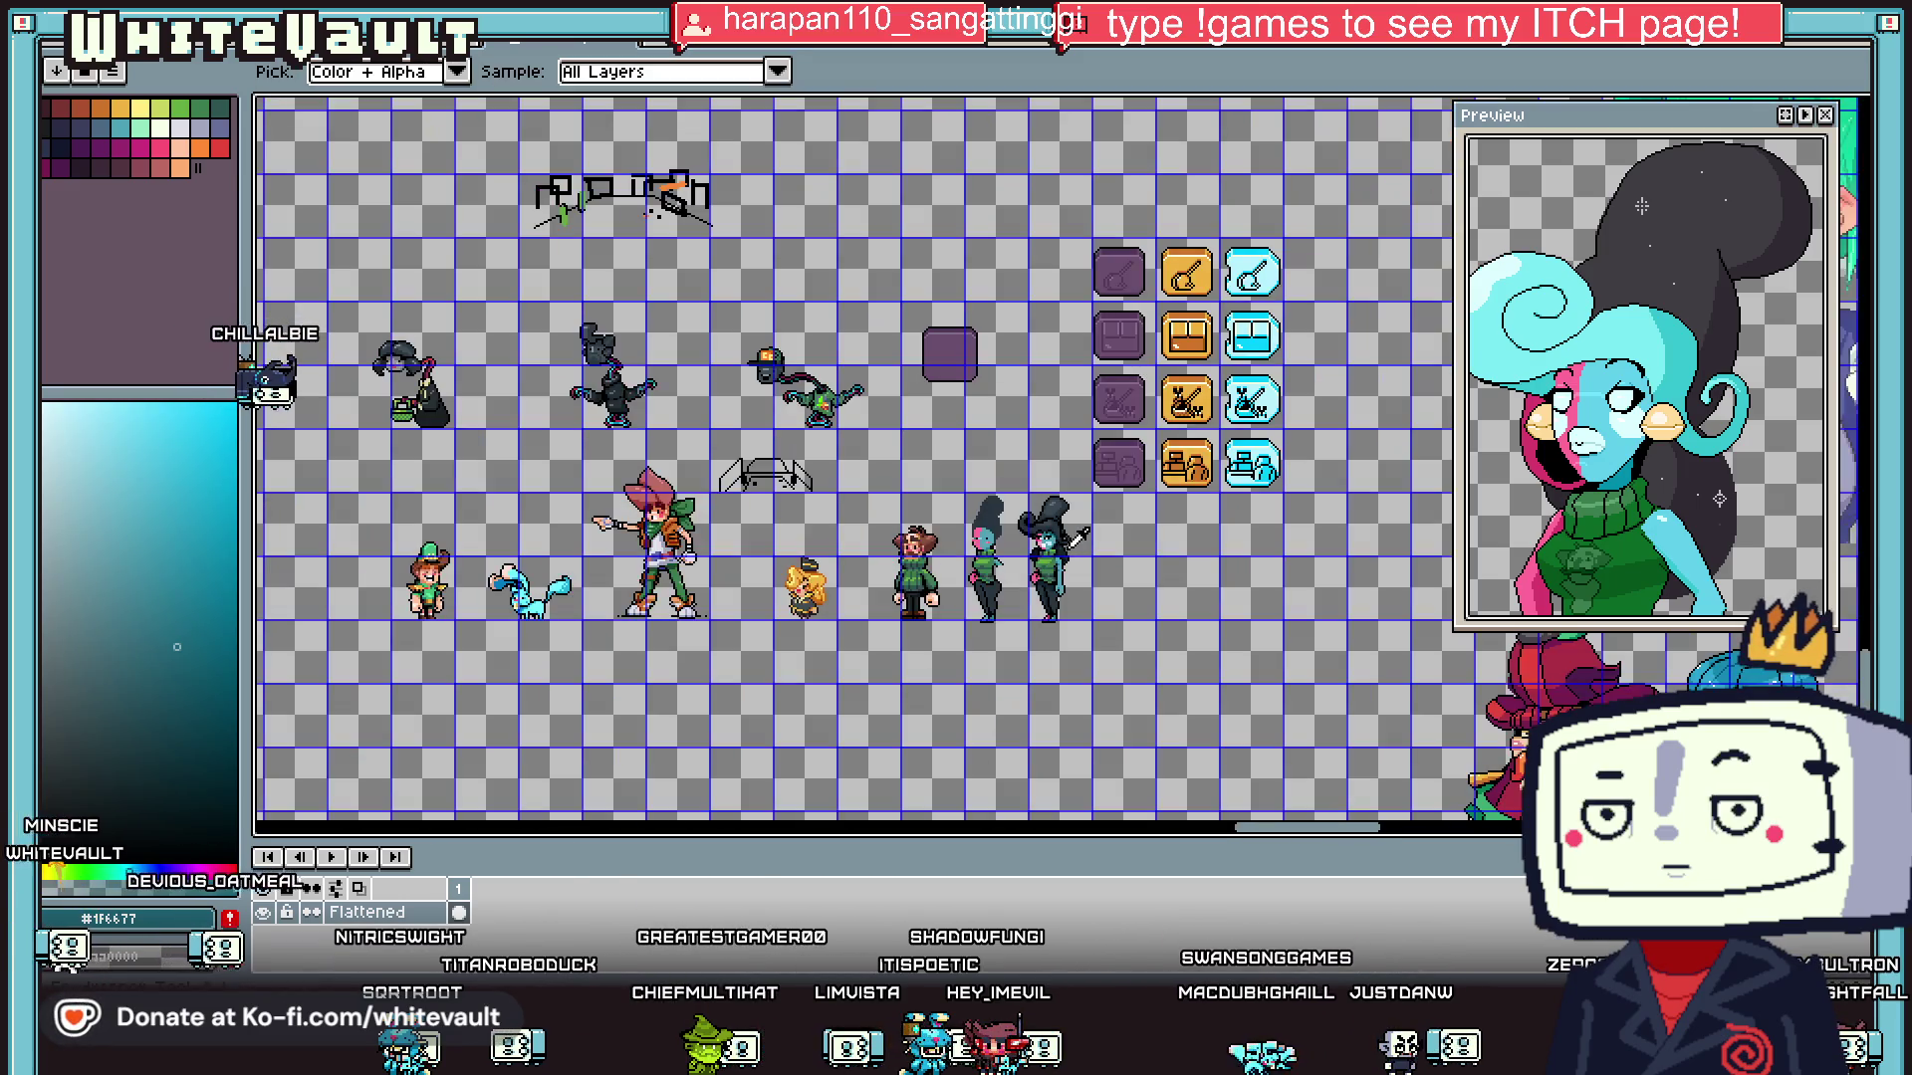
{"action": "scroll", "coordinate": [1115, 532], "scroll_direction": "up", "scroll_amount": 3}
{"action": "left_click", "coordinate": [1116, 534], "text": "alt"}
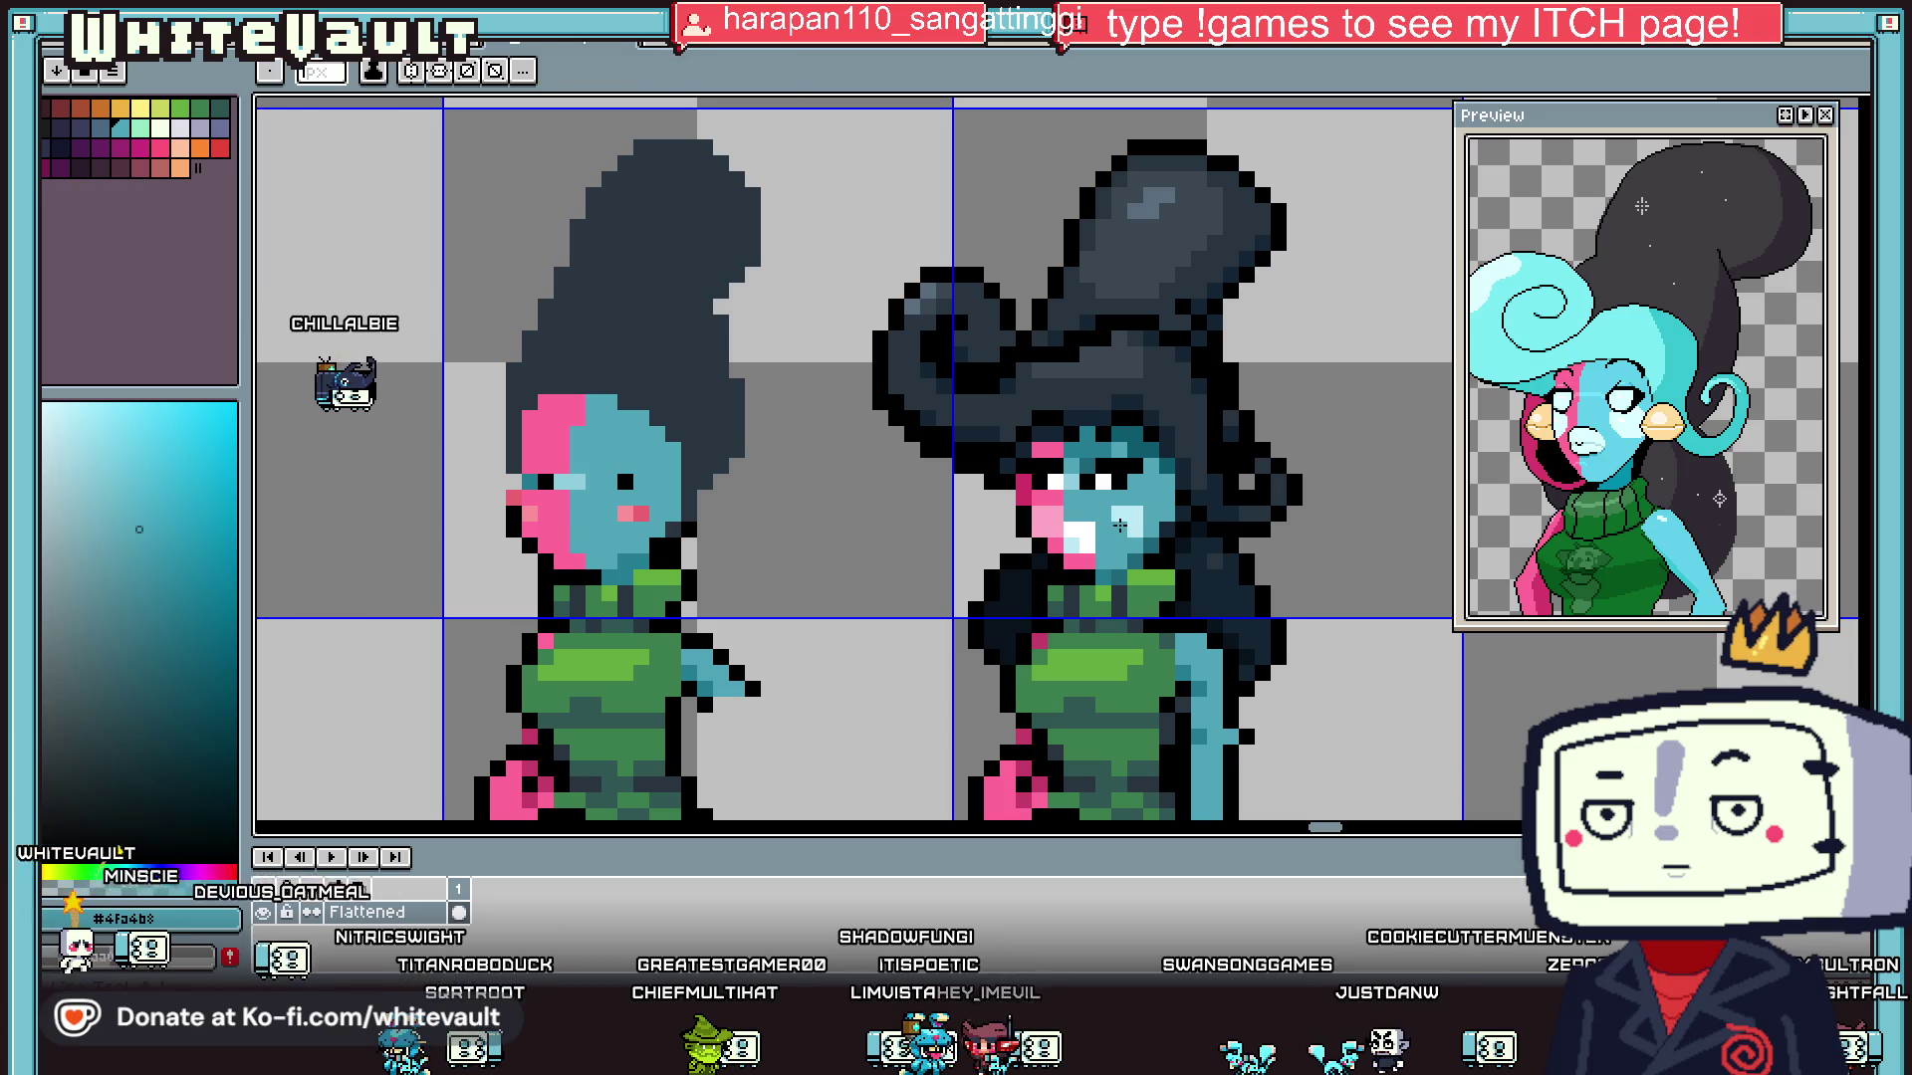
{"action": "left_click", "coordinate": [1064, 492], "text": "alt"}
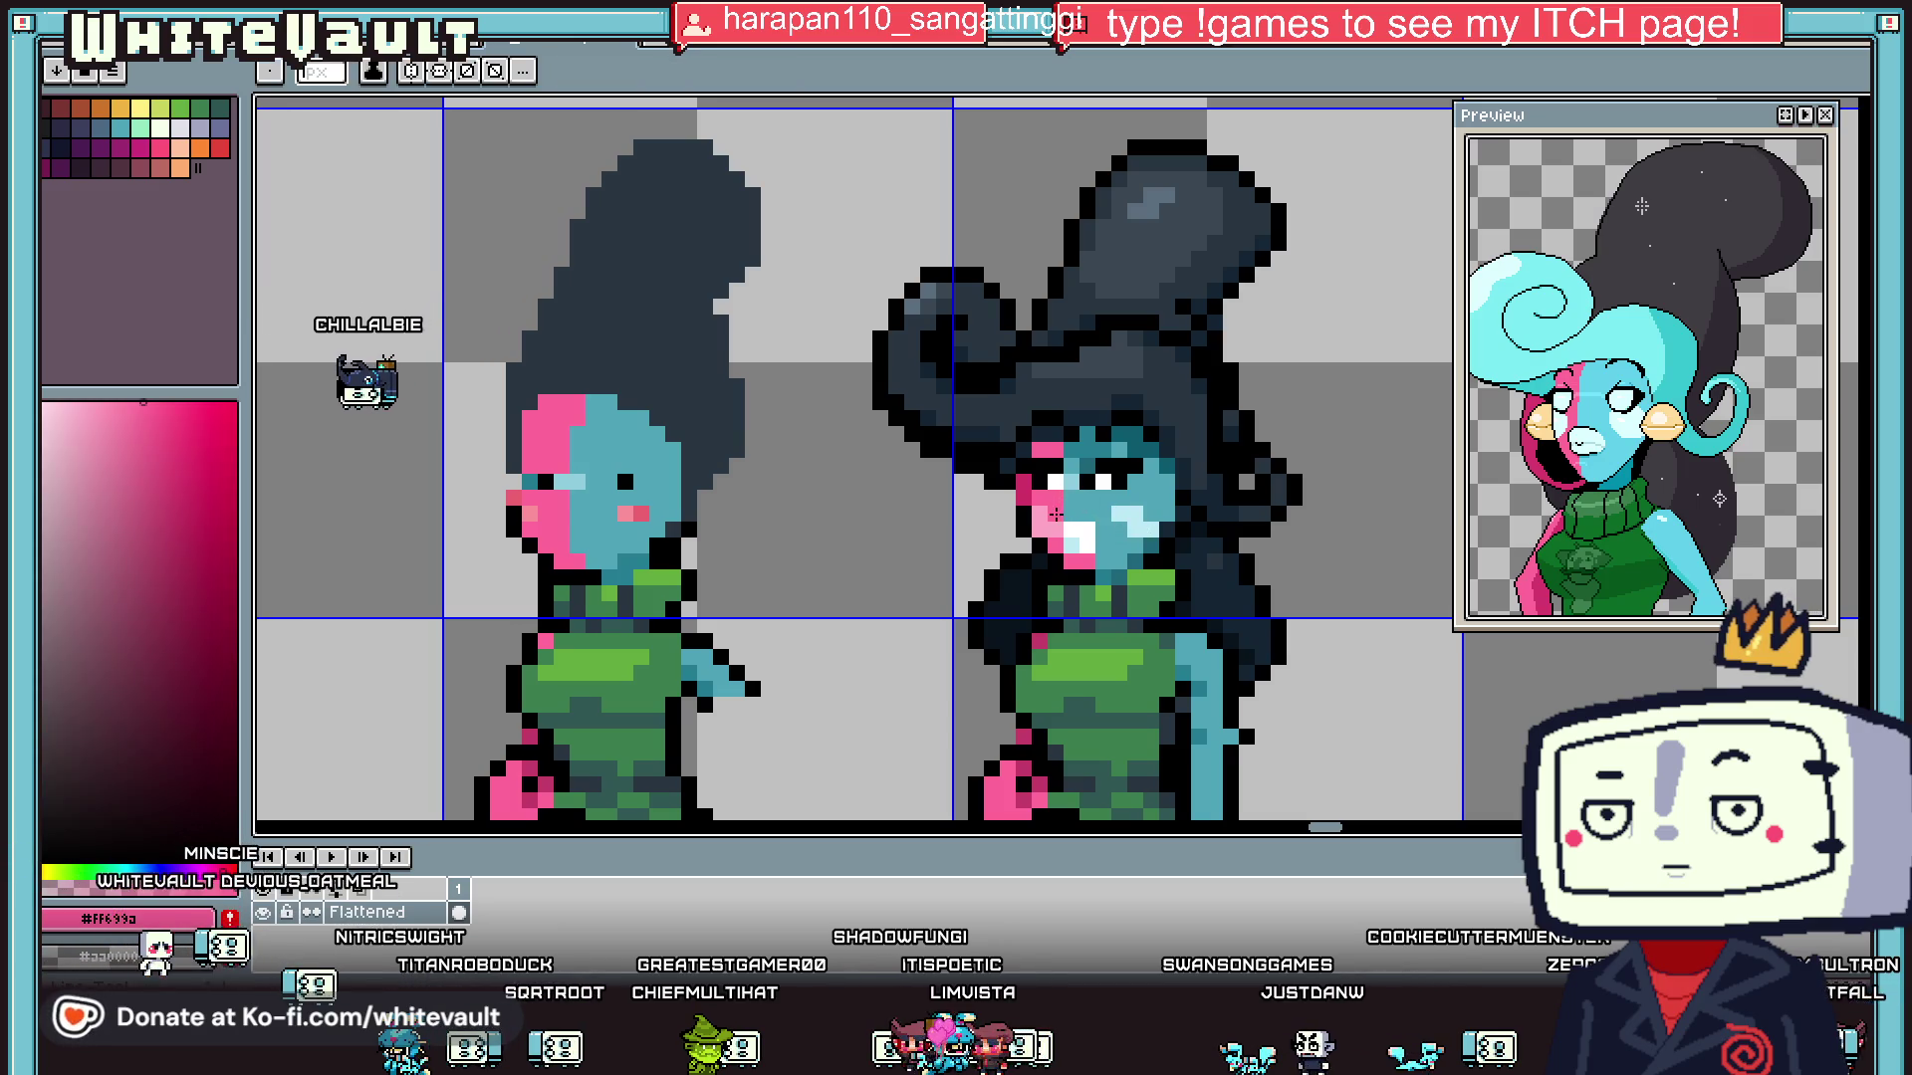
- Draw a small black 0-shaped outline left of the green capped creature
{"action": "scroll", "coordinate": [1055, 531], "scroll_direction": "down", "scroll_amount": 3}
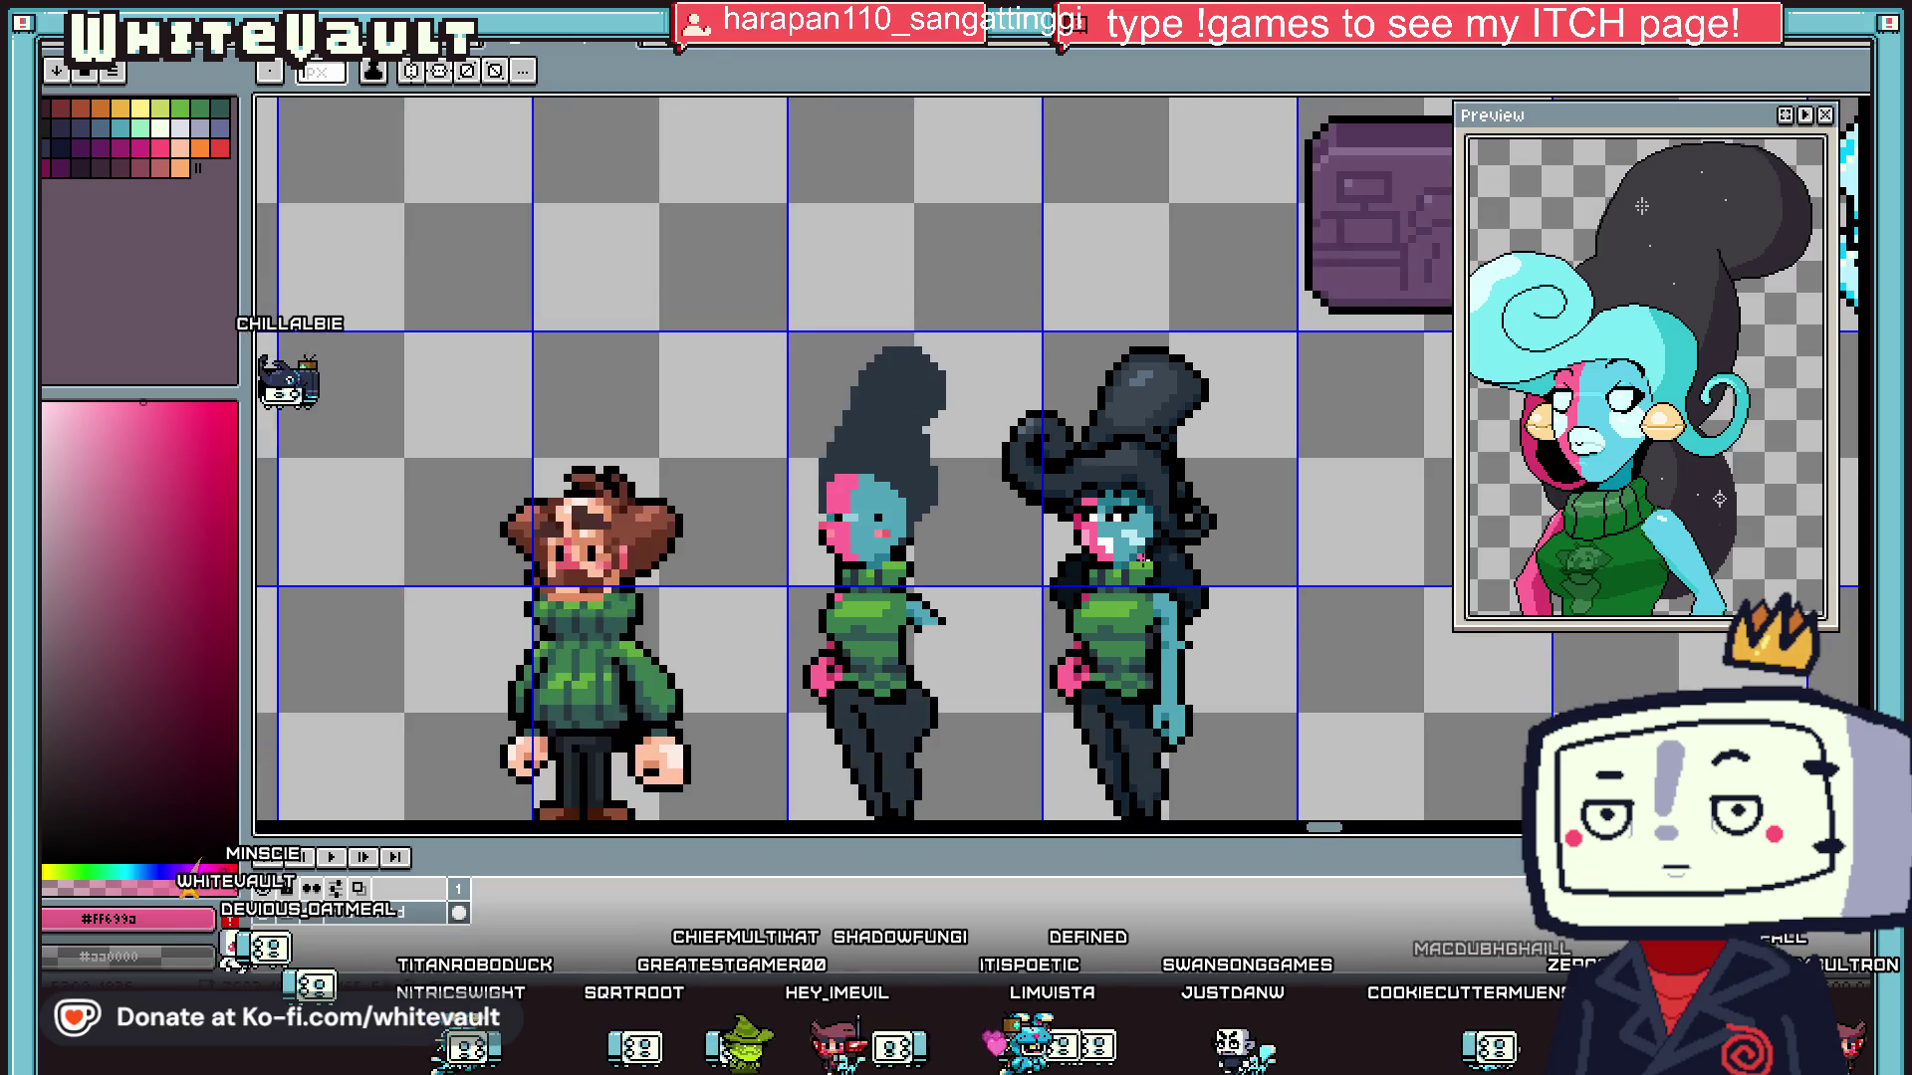
{"action": "scroll", "coordinate": [1037, 453], "scroll_direction": "down", "scroll_amount": 2}
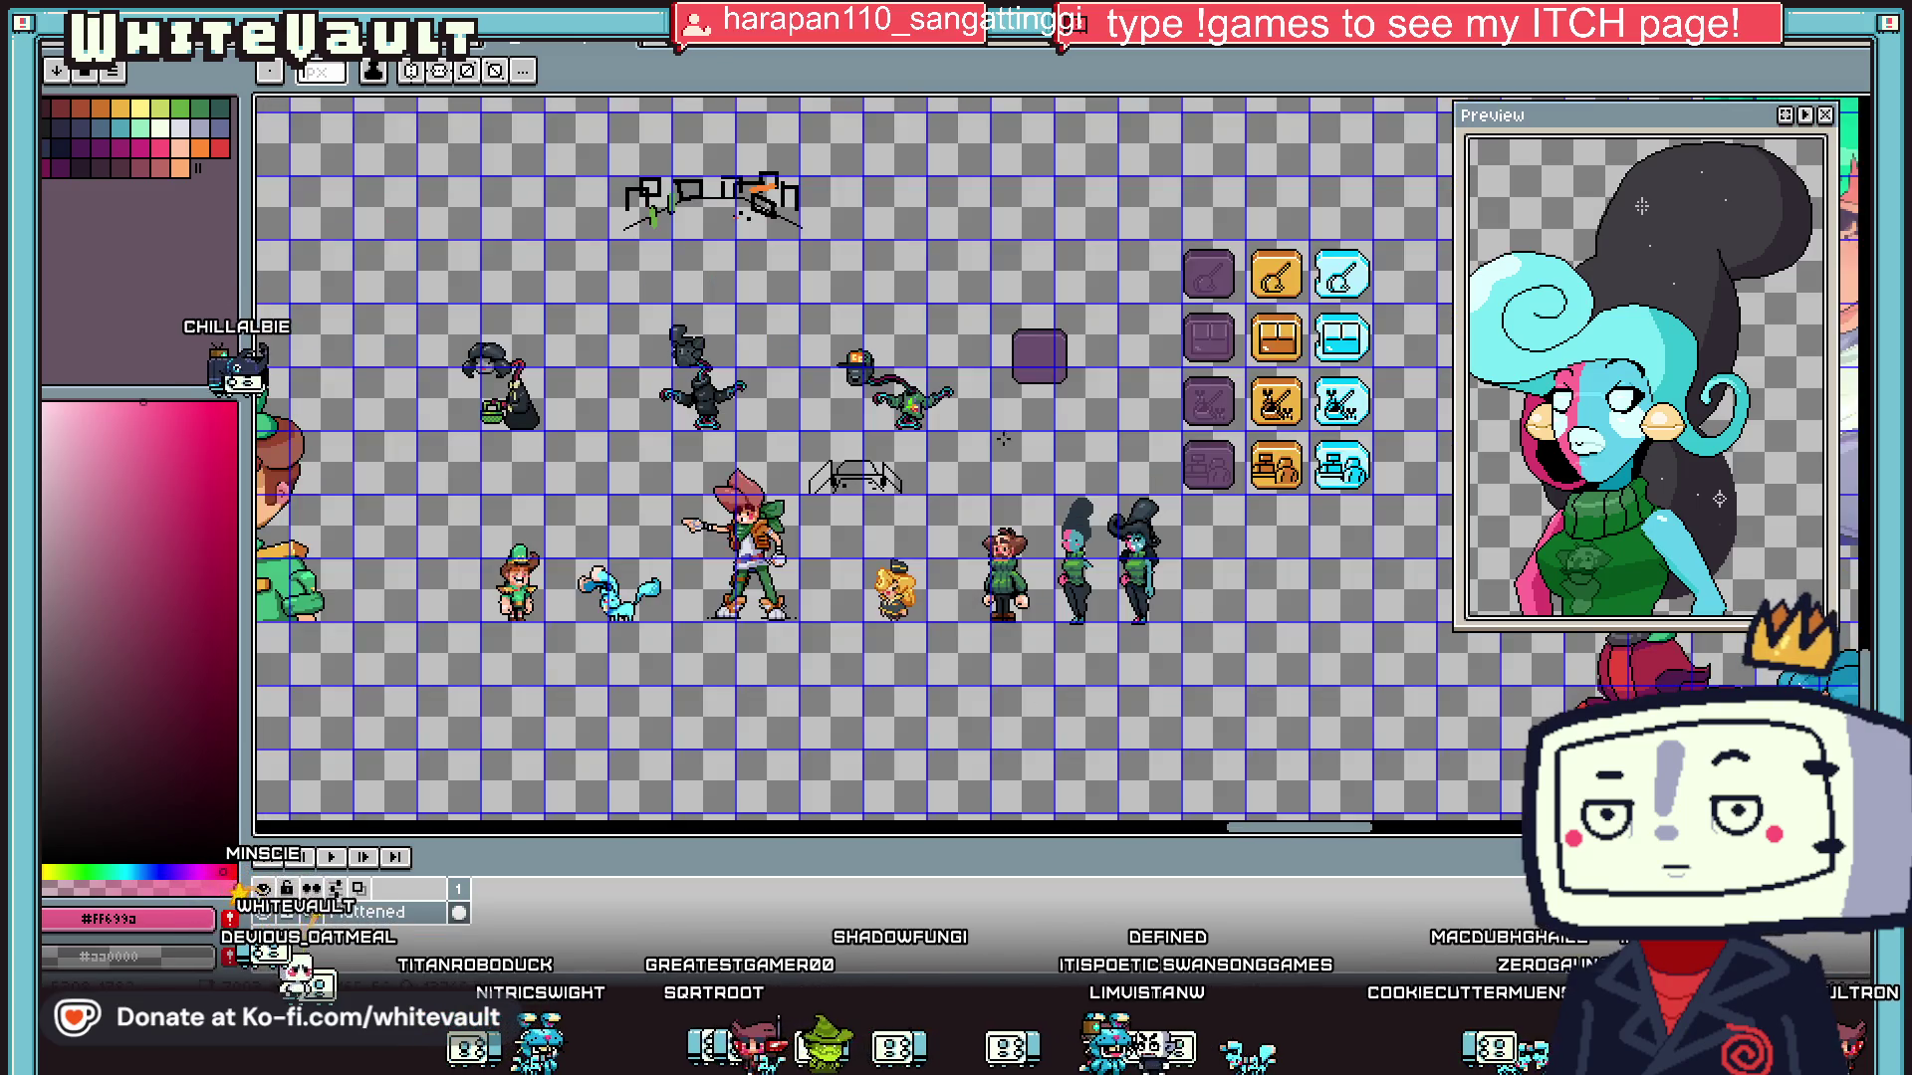
{"action": "scroll", "coordinate": [1206, 471], "scroll_direction": "up", "scroll_amount": 2}
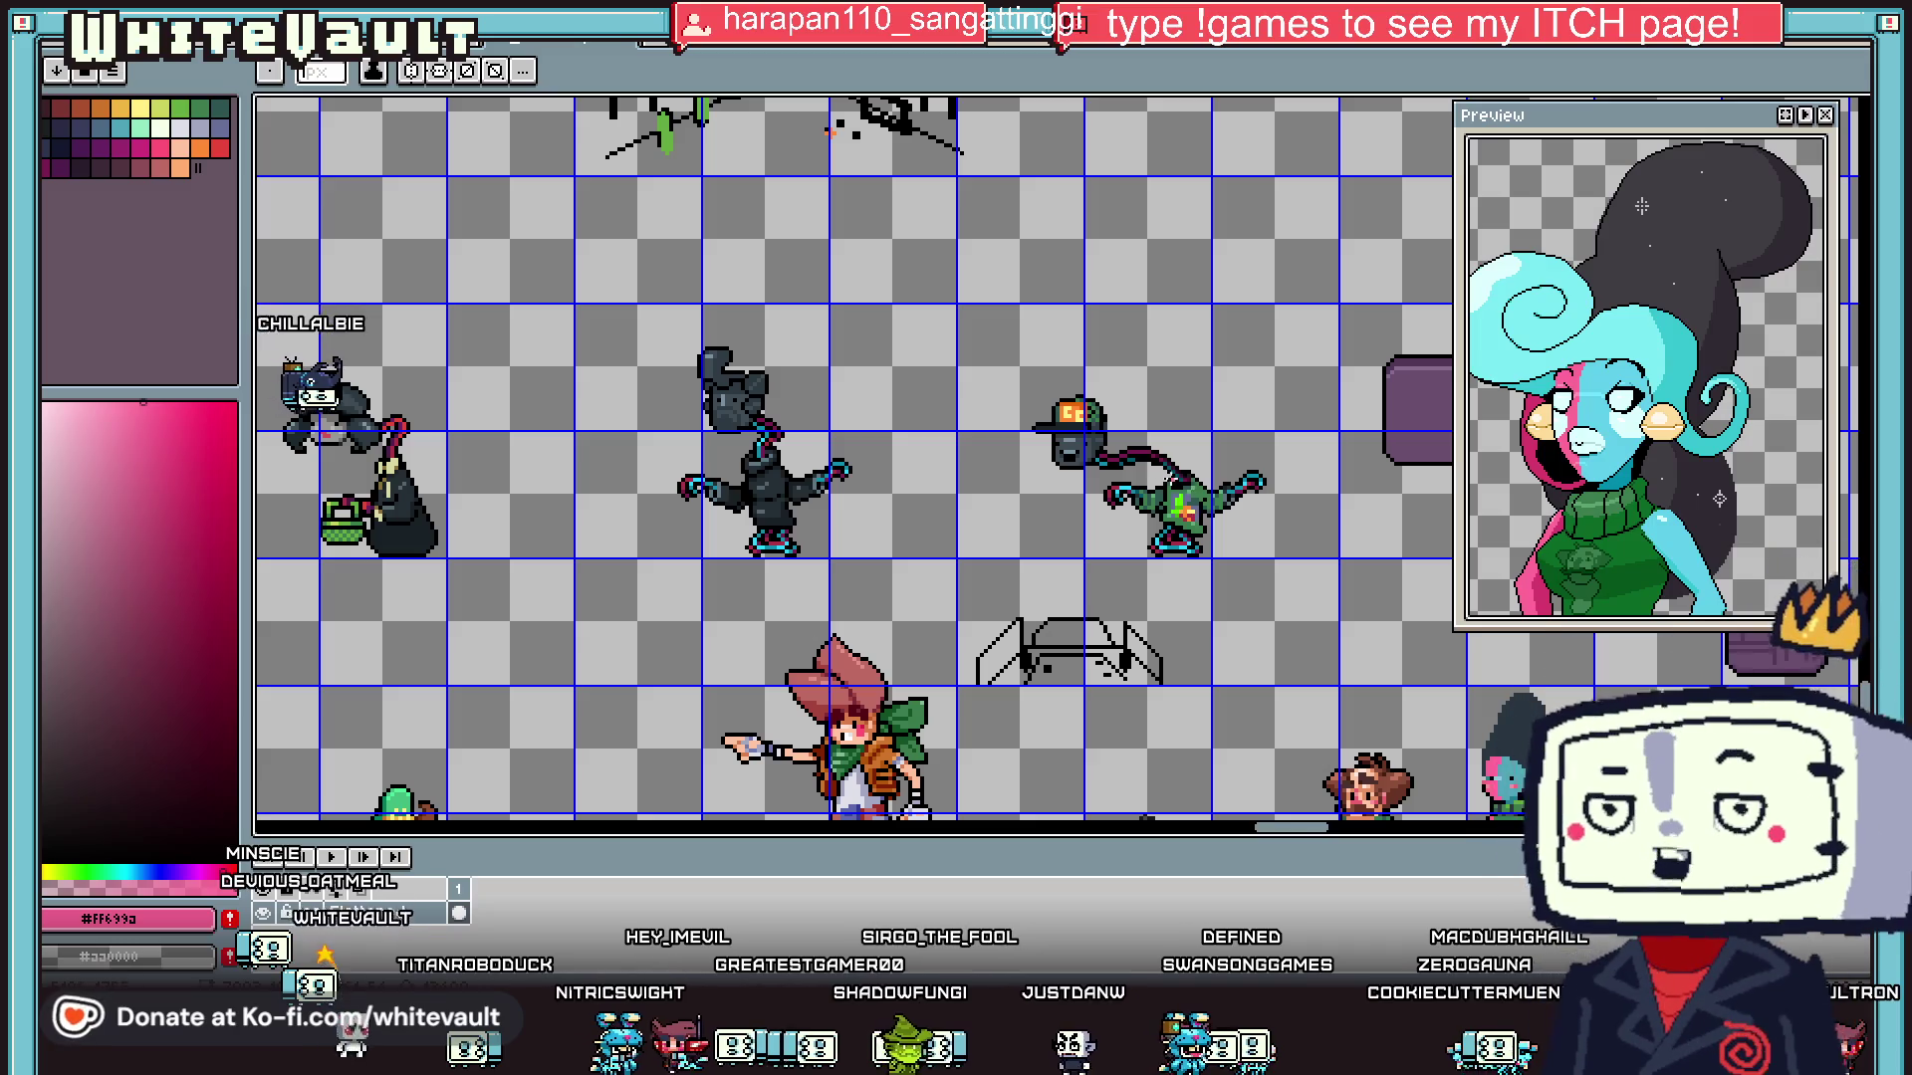
{"action": "scroll", "coordinate": [1206, 471], "scroll_direction": "up", "scroll_amount": 2}
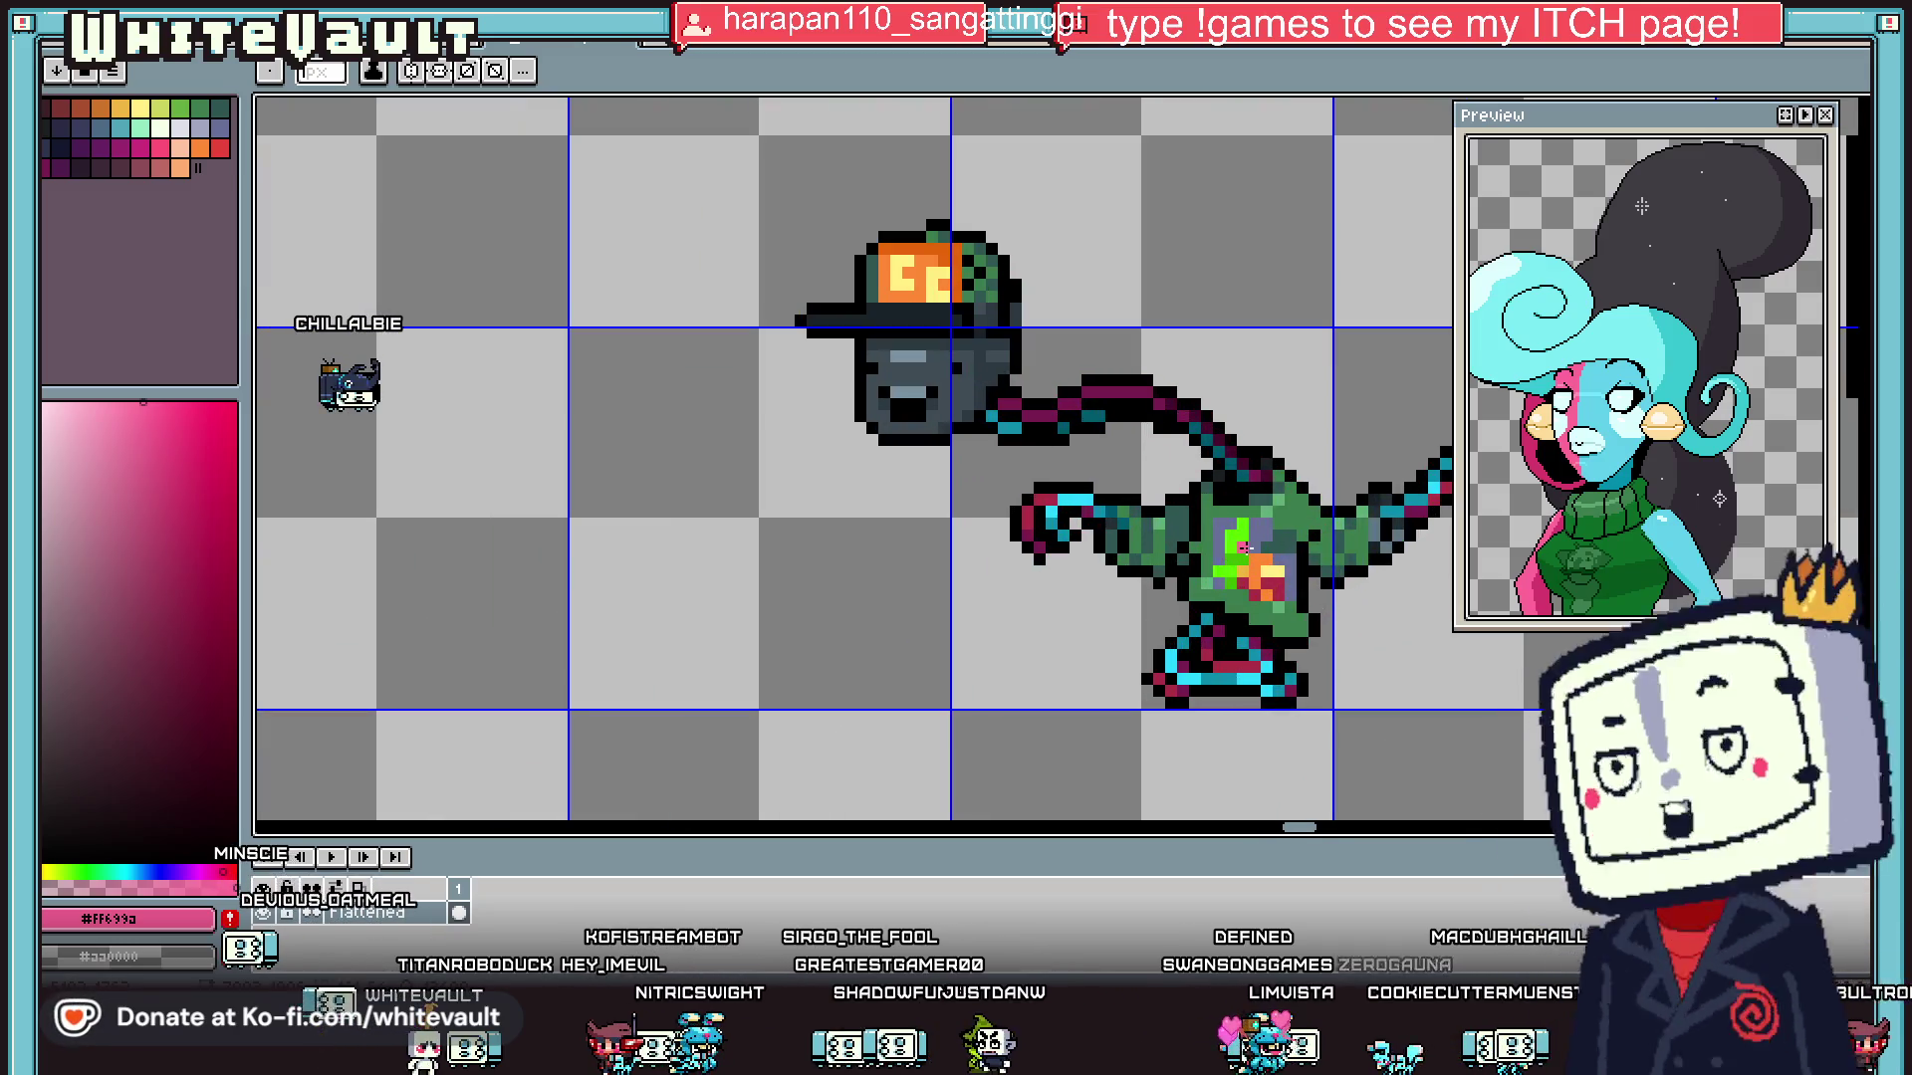
{"action": "left_click", "coordinate": [1021, 523], "text": "alt"}
{"action": "scroll", "coordinate": [978, 538], "scroll_direction": "up", "scroll_amount": 2}
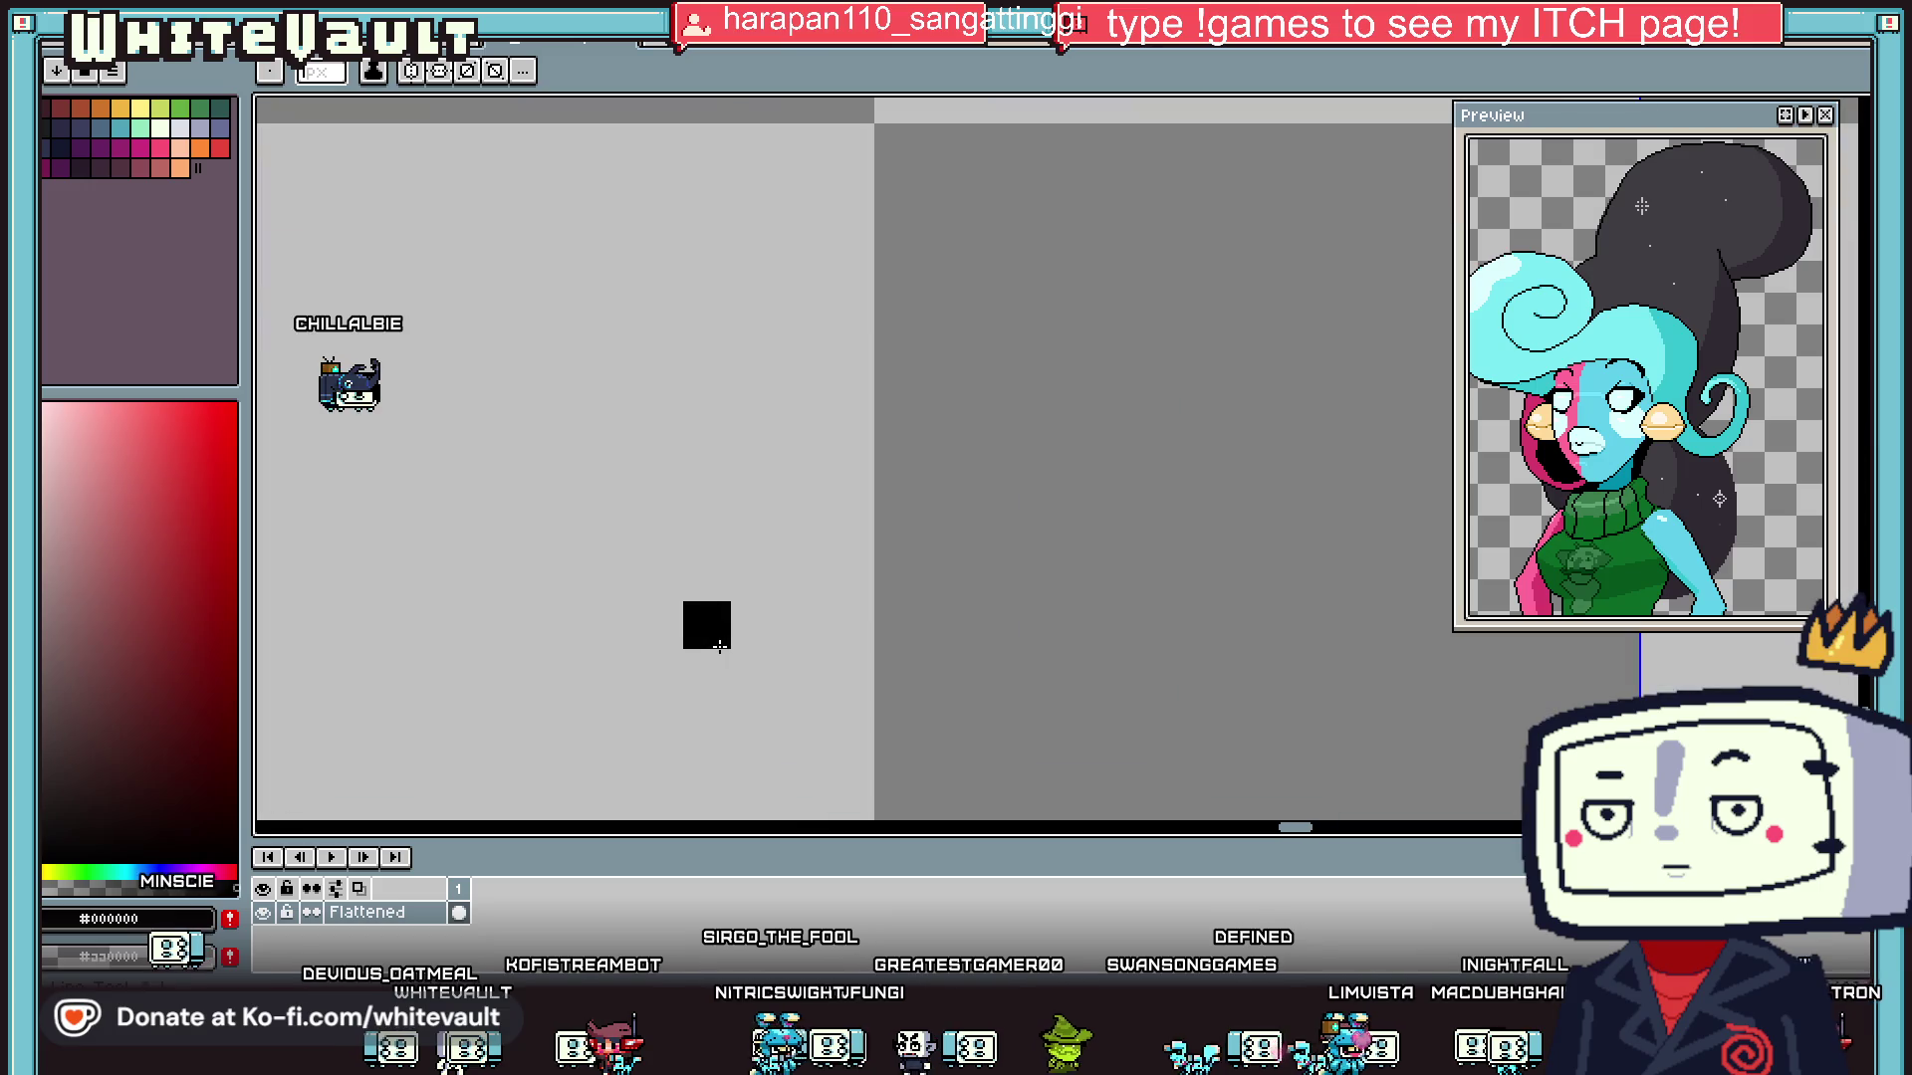
{"action": "left_click_drag", "start_coordinate": [694, 598], "coordinate": [707, 418]}
{"action": "left_click", "coordinate": [707, 388]}
{"action": "mouse_move", "coordinate": [754, 338]}
{"action": "left_mouse_down"}
{"action": "mouse_move", "coordinate": [915, 345]}
{"action": "mouse_move", "coordinate": [947, 564]}
{"action": "left_mouse_up"}
{"action": "scroll", "coordinate": [956, 565], "scroll_direction": "down", "scroll_amount": 3}
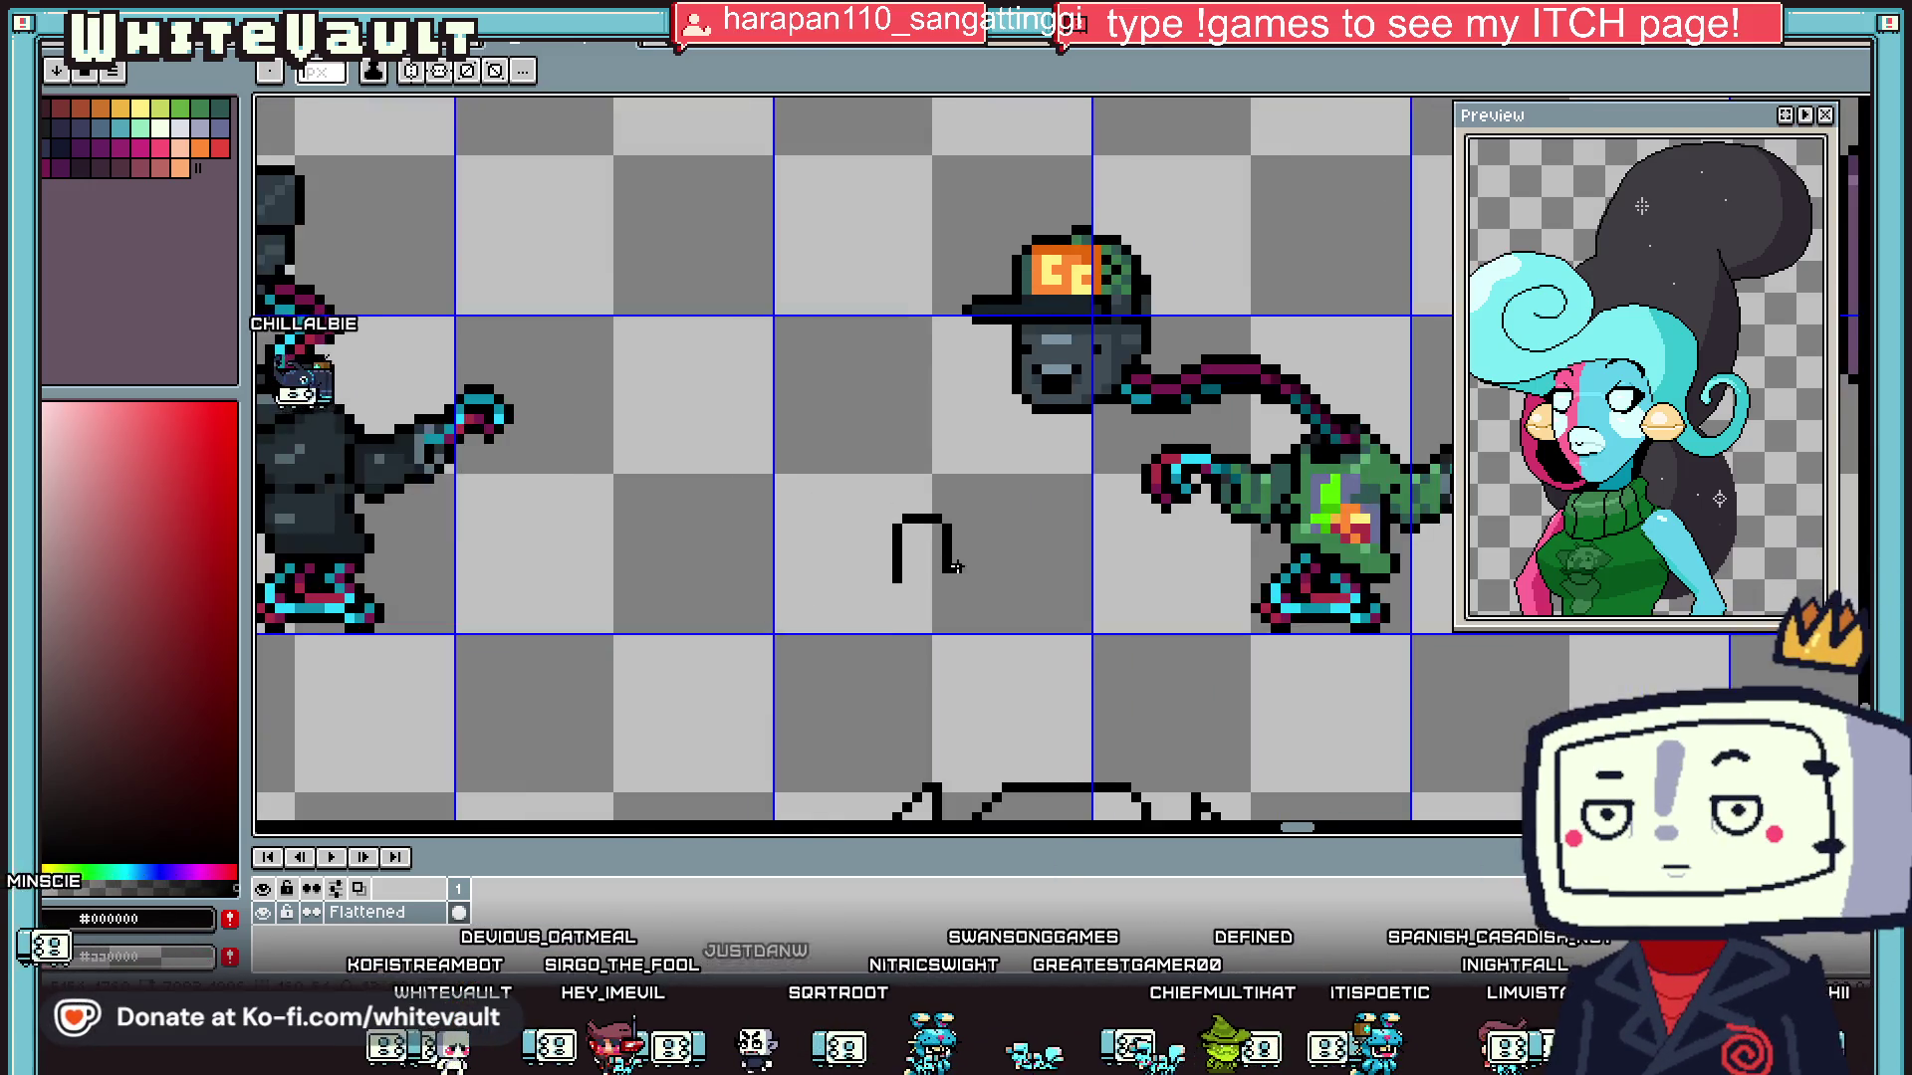
{"action": "scroll", "coordinate": [970, 565], "scroll_direction": "up", "scroll_amount": 3}
{"action": "left_click", "coordinate": [903, 646]}
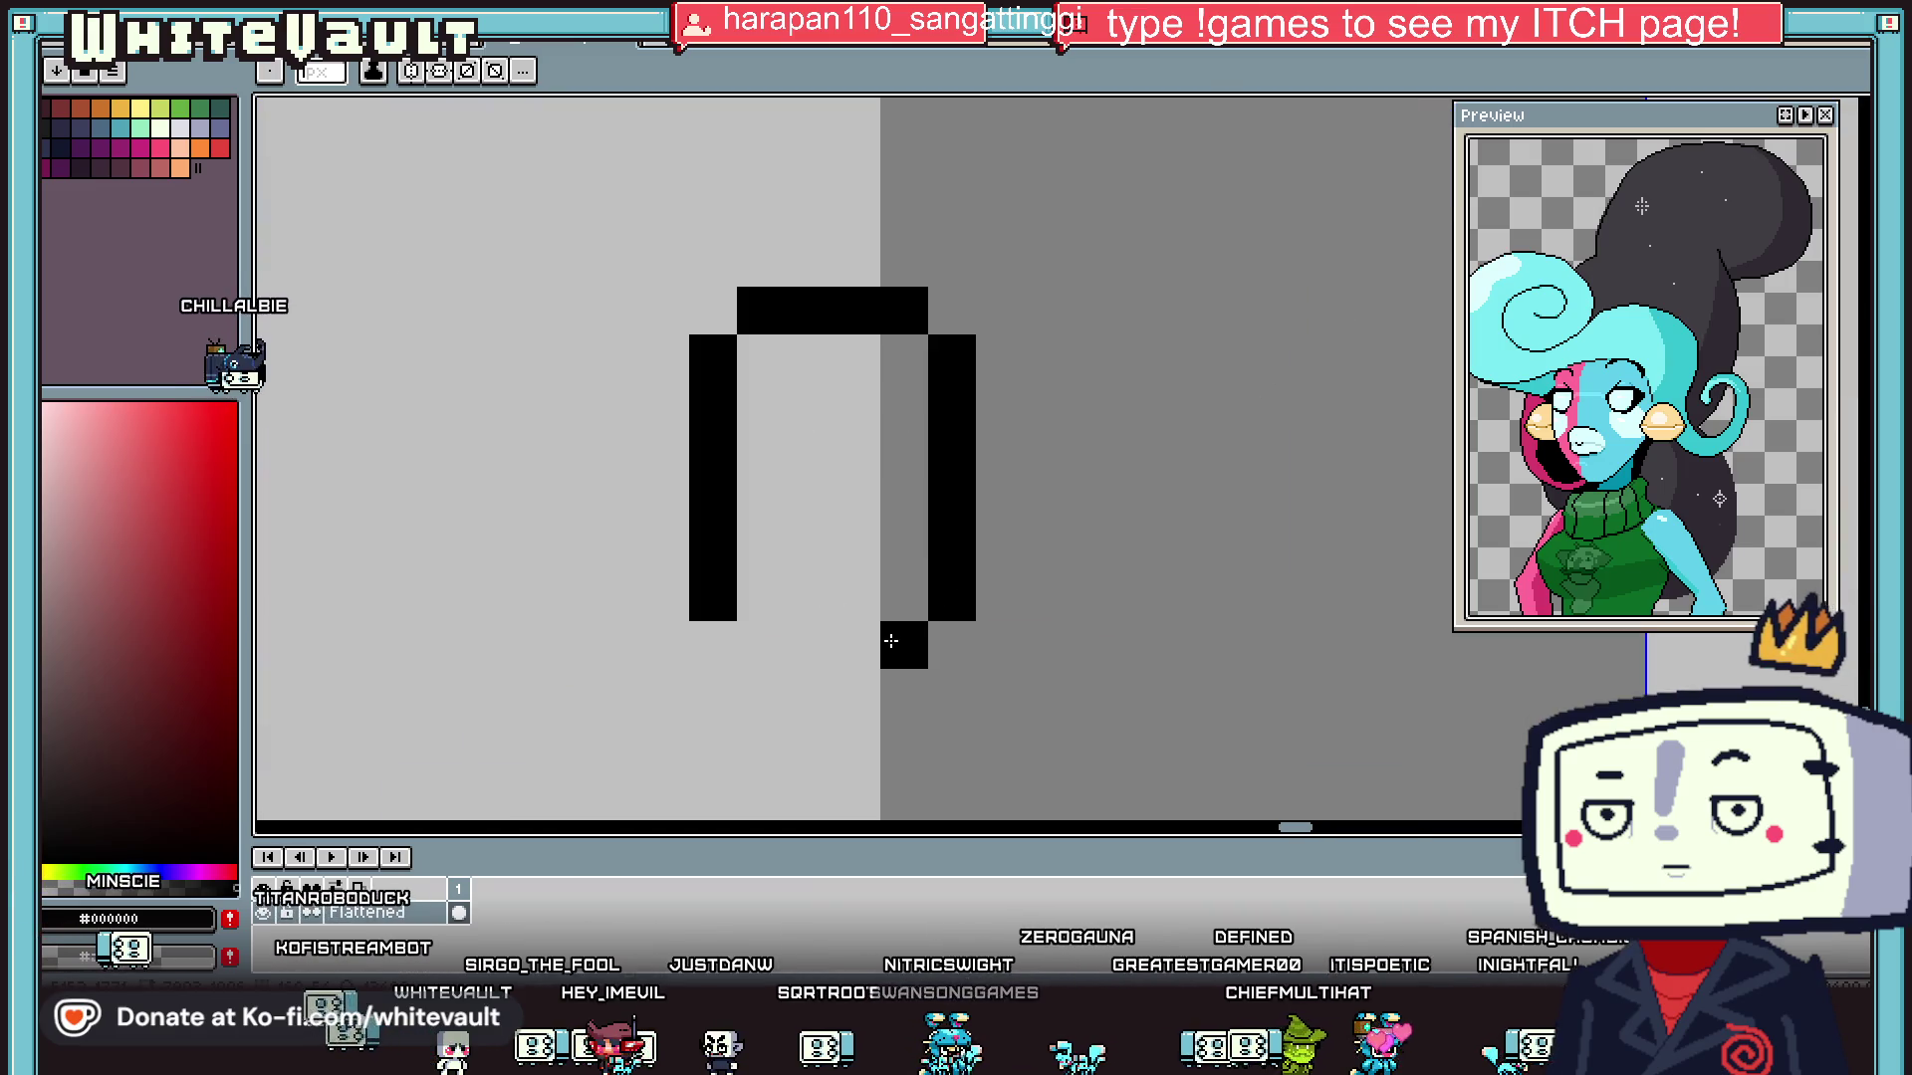
{"action": "left_click", "coordinate": [854, 690]}
{"action": "mouse_move", "coordinate": [853, 690]}
{"action": "left_mouse_down"}
{"action": "mouse_move", "coordinate": [760, 652]}
{"action": "mouse_move", "coordinate": [767, 597]}
{"action": "left_mouse_up"}
- Sample the teal-green and paint teal pixels and a cape outline at the 0's top-left
{"action": "scroll", "coordinate": [840, 599], "scroll_direction": "down", "scroll_amount": 4}
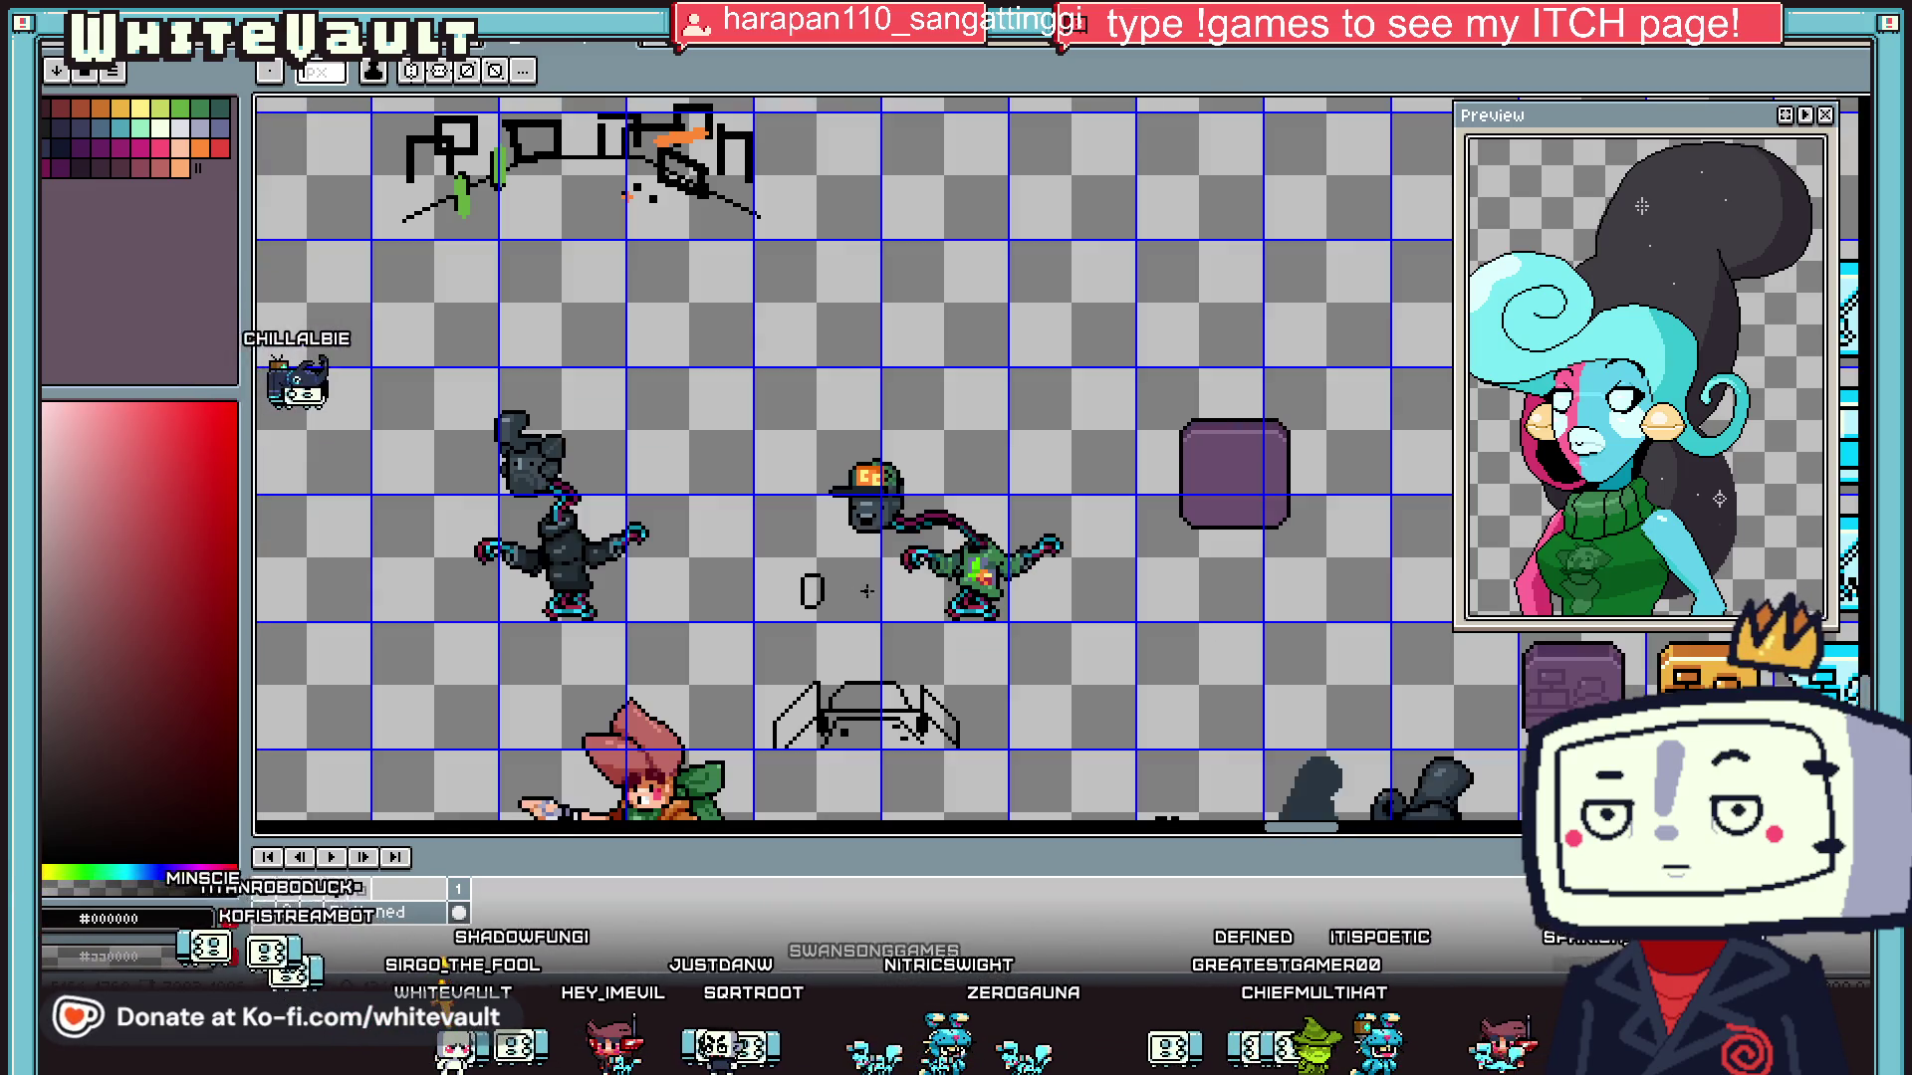
{"action": "key", "text": "m"}
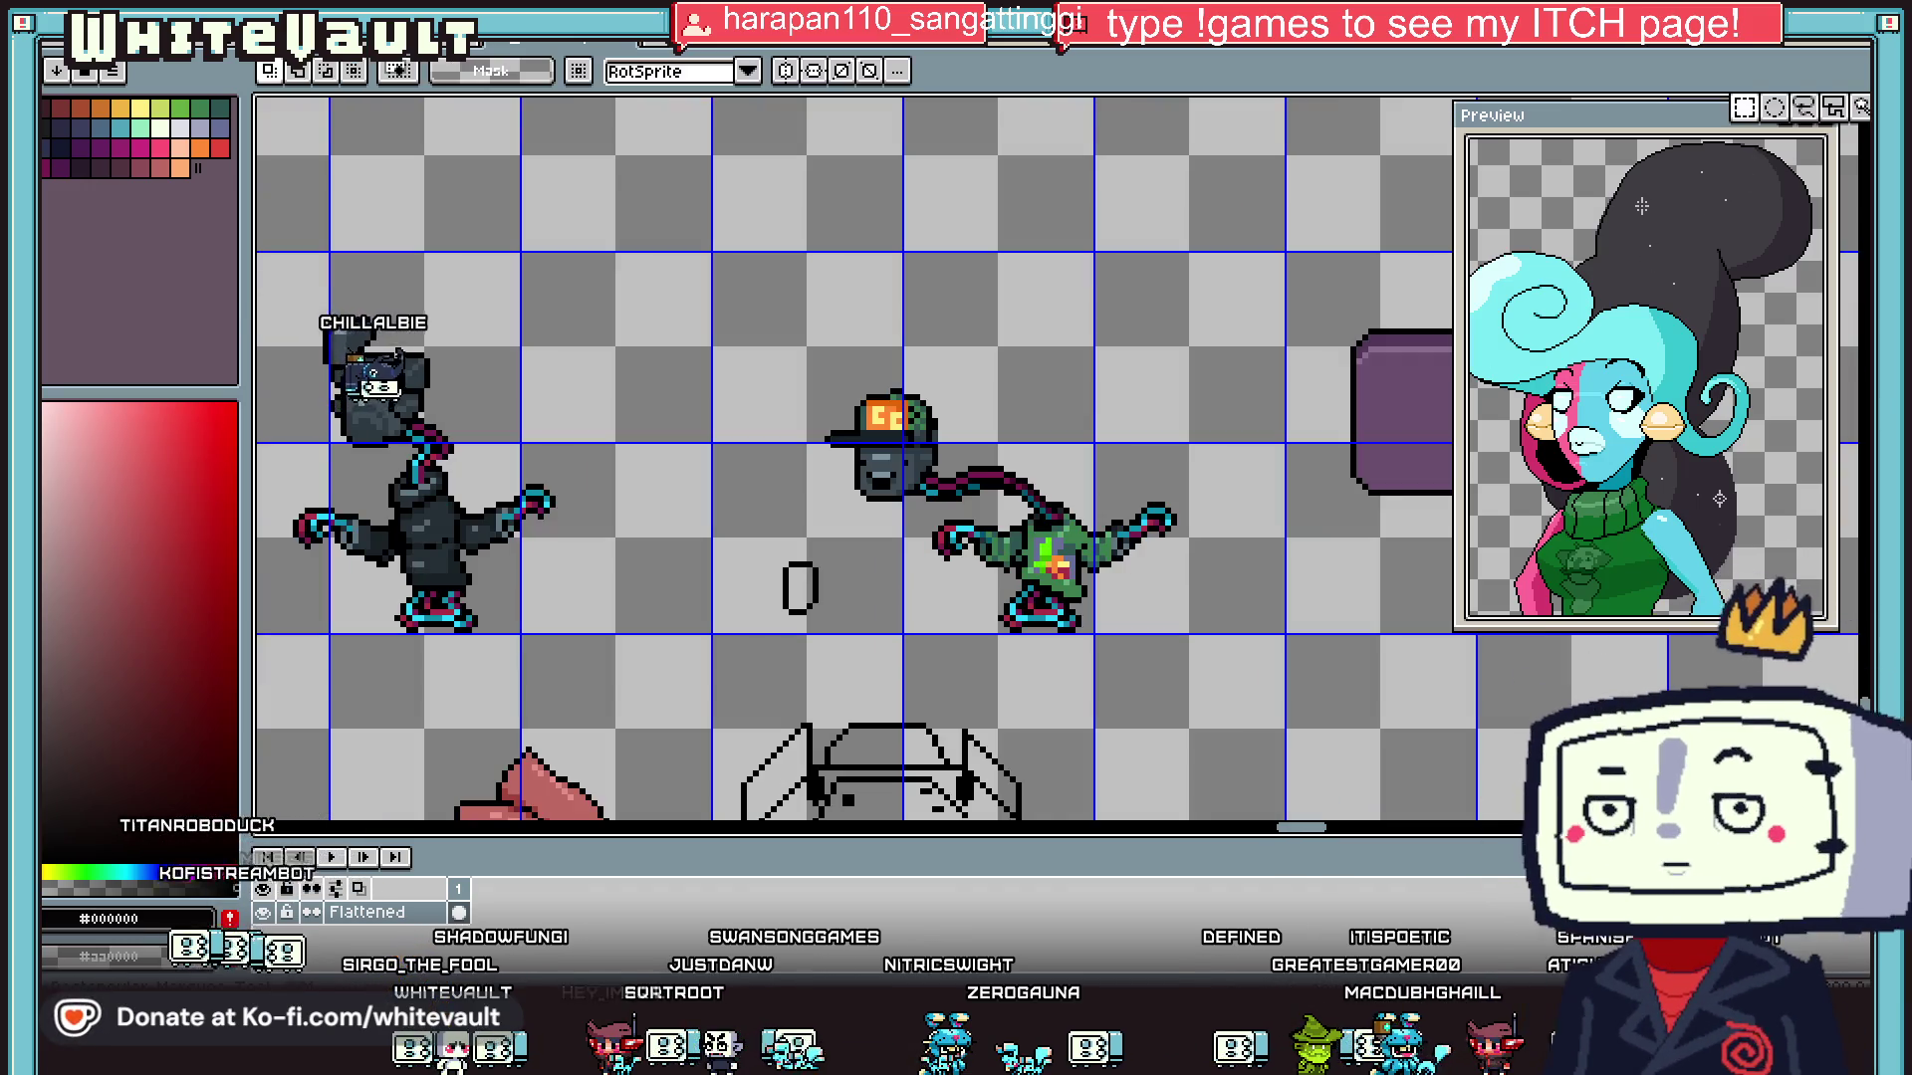
{"action": "key", "text": "i"}
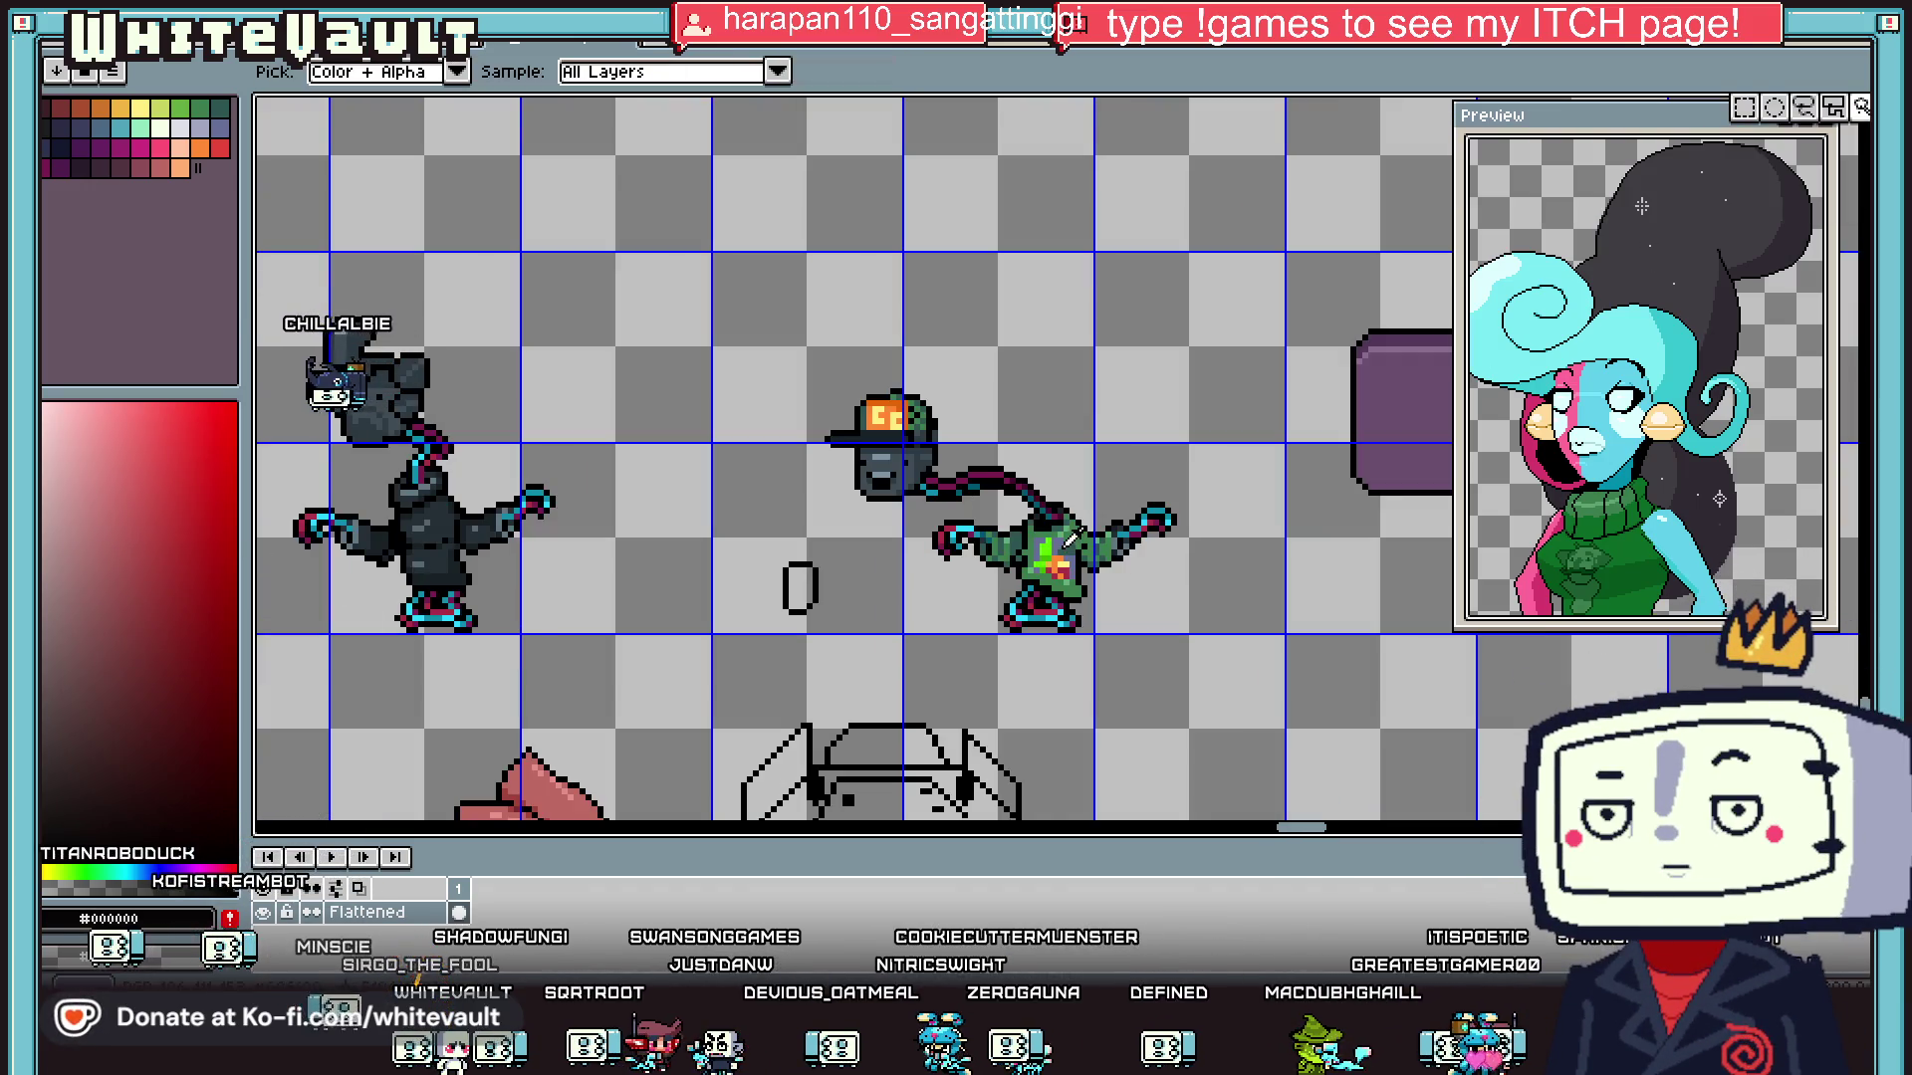
{"action": "left_click", "coordinate": [1066, 541]}
{"action": "key", "text": "b"}
{"action": "scroll", "coordinate": [785, 563], "scroll_direction": "up", "scroll_amount": 3}
{"action": "left_click", "coordinate": [785, 564]}
{"action": "left_click", "coordinate": [754, 571]}
{"action": "mouse_move", "coordinate": [648, 625]}
{"action": "left_mouse_down"}
{"action": "mouse_move", "coordinate": [665, 697]}
{"action": "mouse_move", "coordinate": [698, 722]}
{"action": "mouse_move", "coordinate": [729, 723]}
{"action": "mouse_move", "coordinate": [752, 685]}
{"action": "left_mouse_up"}
- Fill the teal cape solid and fill the oval's interior orange
{"action": "left_click", "coordinate": [713, 657]}
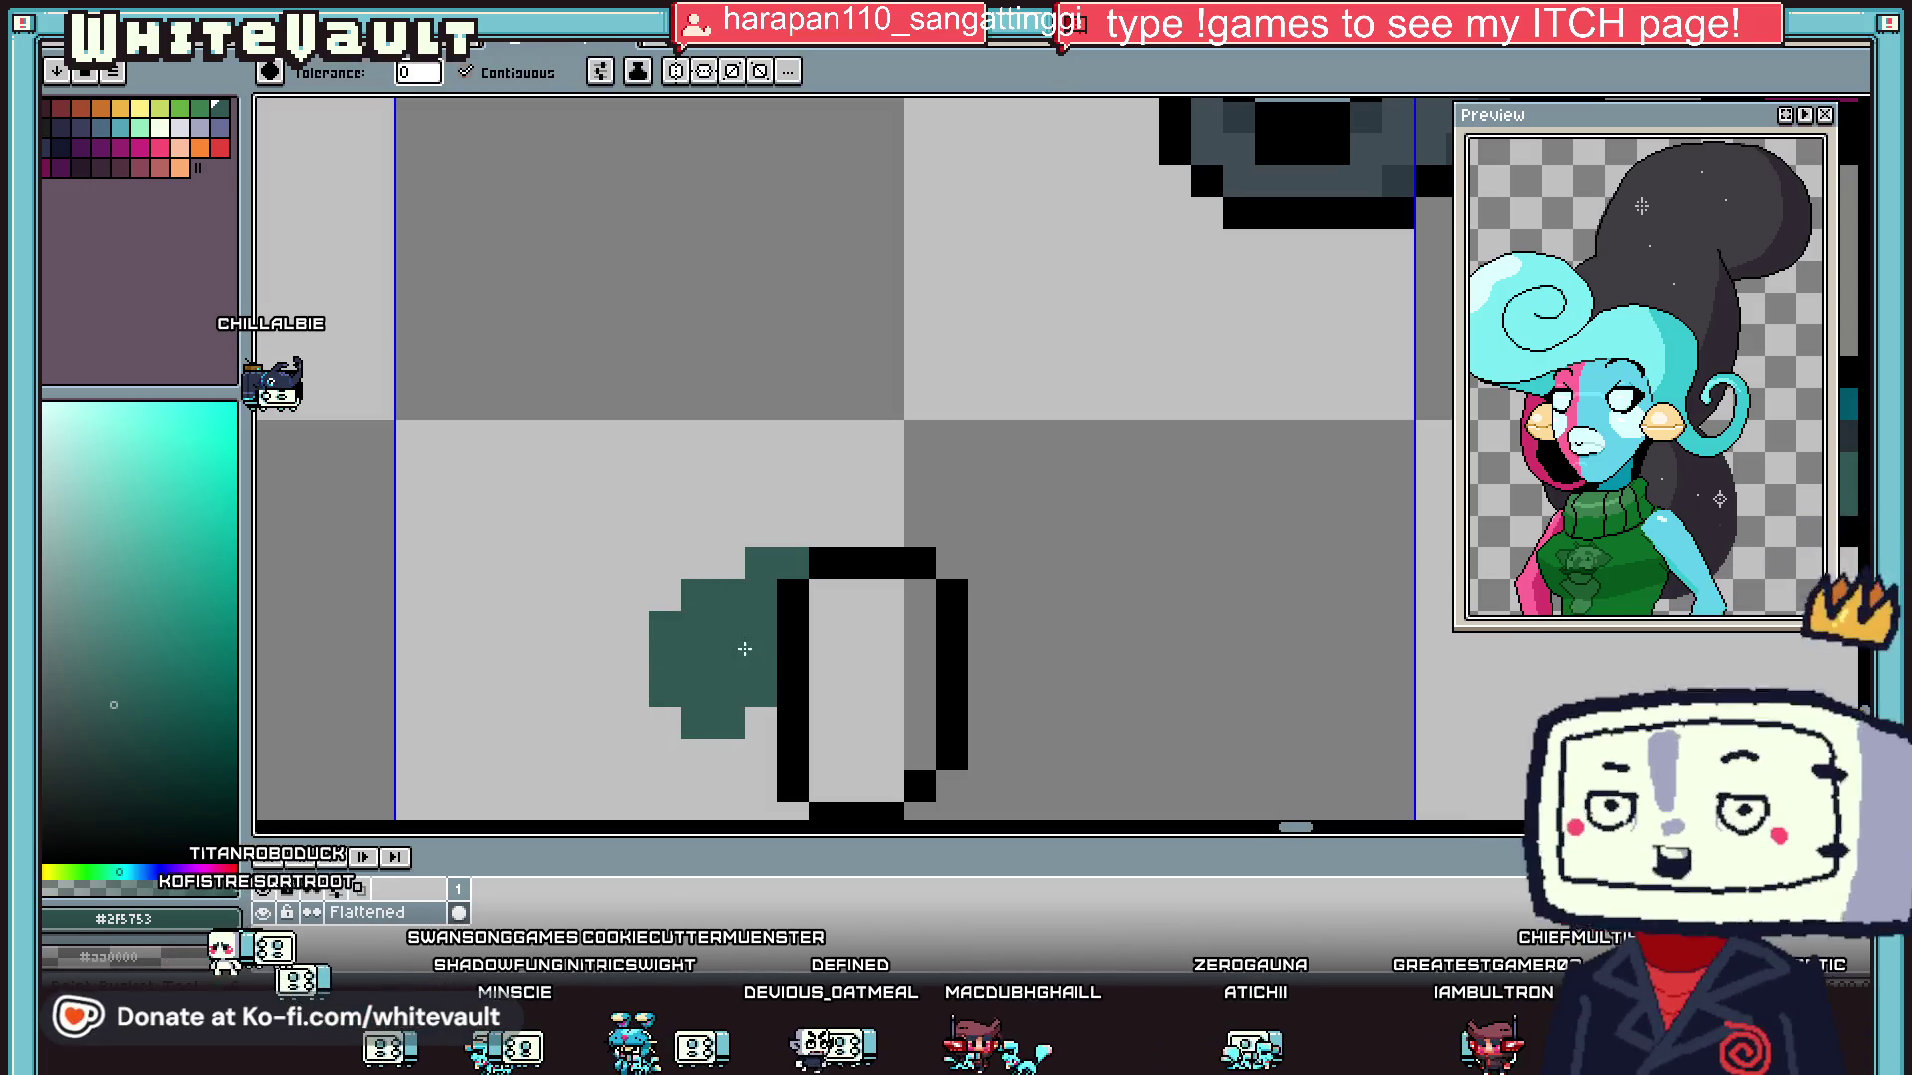
{"action": "scroll", "coordinate": [752, 685], "scroll_direction": "down", "scroll_amount": 3}
{"action": "scroll", "coordinate": [790, 623], "scroll_direction": "up", "scroll_amount": 2}
{"action": "scroll", "coordinate": [790, 623], "scroll_direction": "down", "scroll_amount": 2}
{"action": "key", "text": "g"}
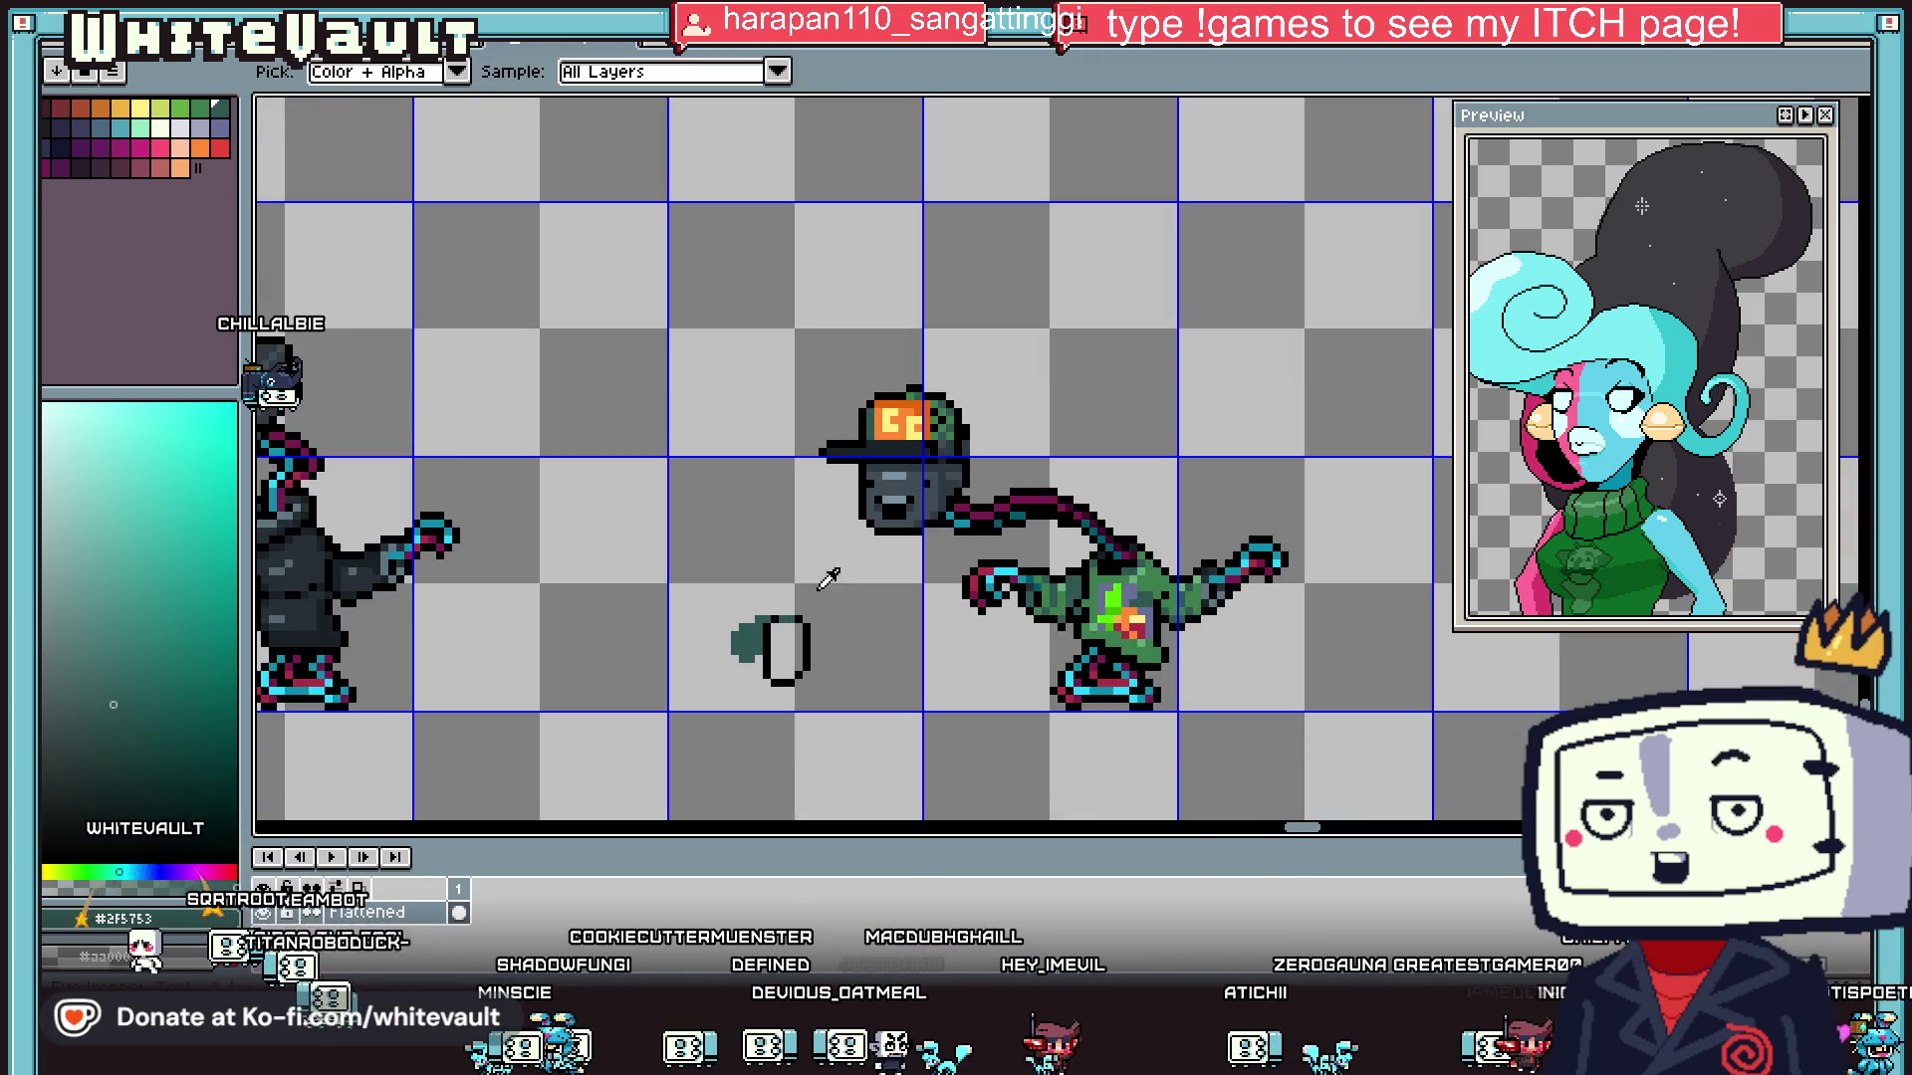
{"action": "left_click", "coordinate": [782, 658]}
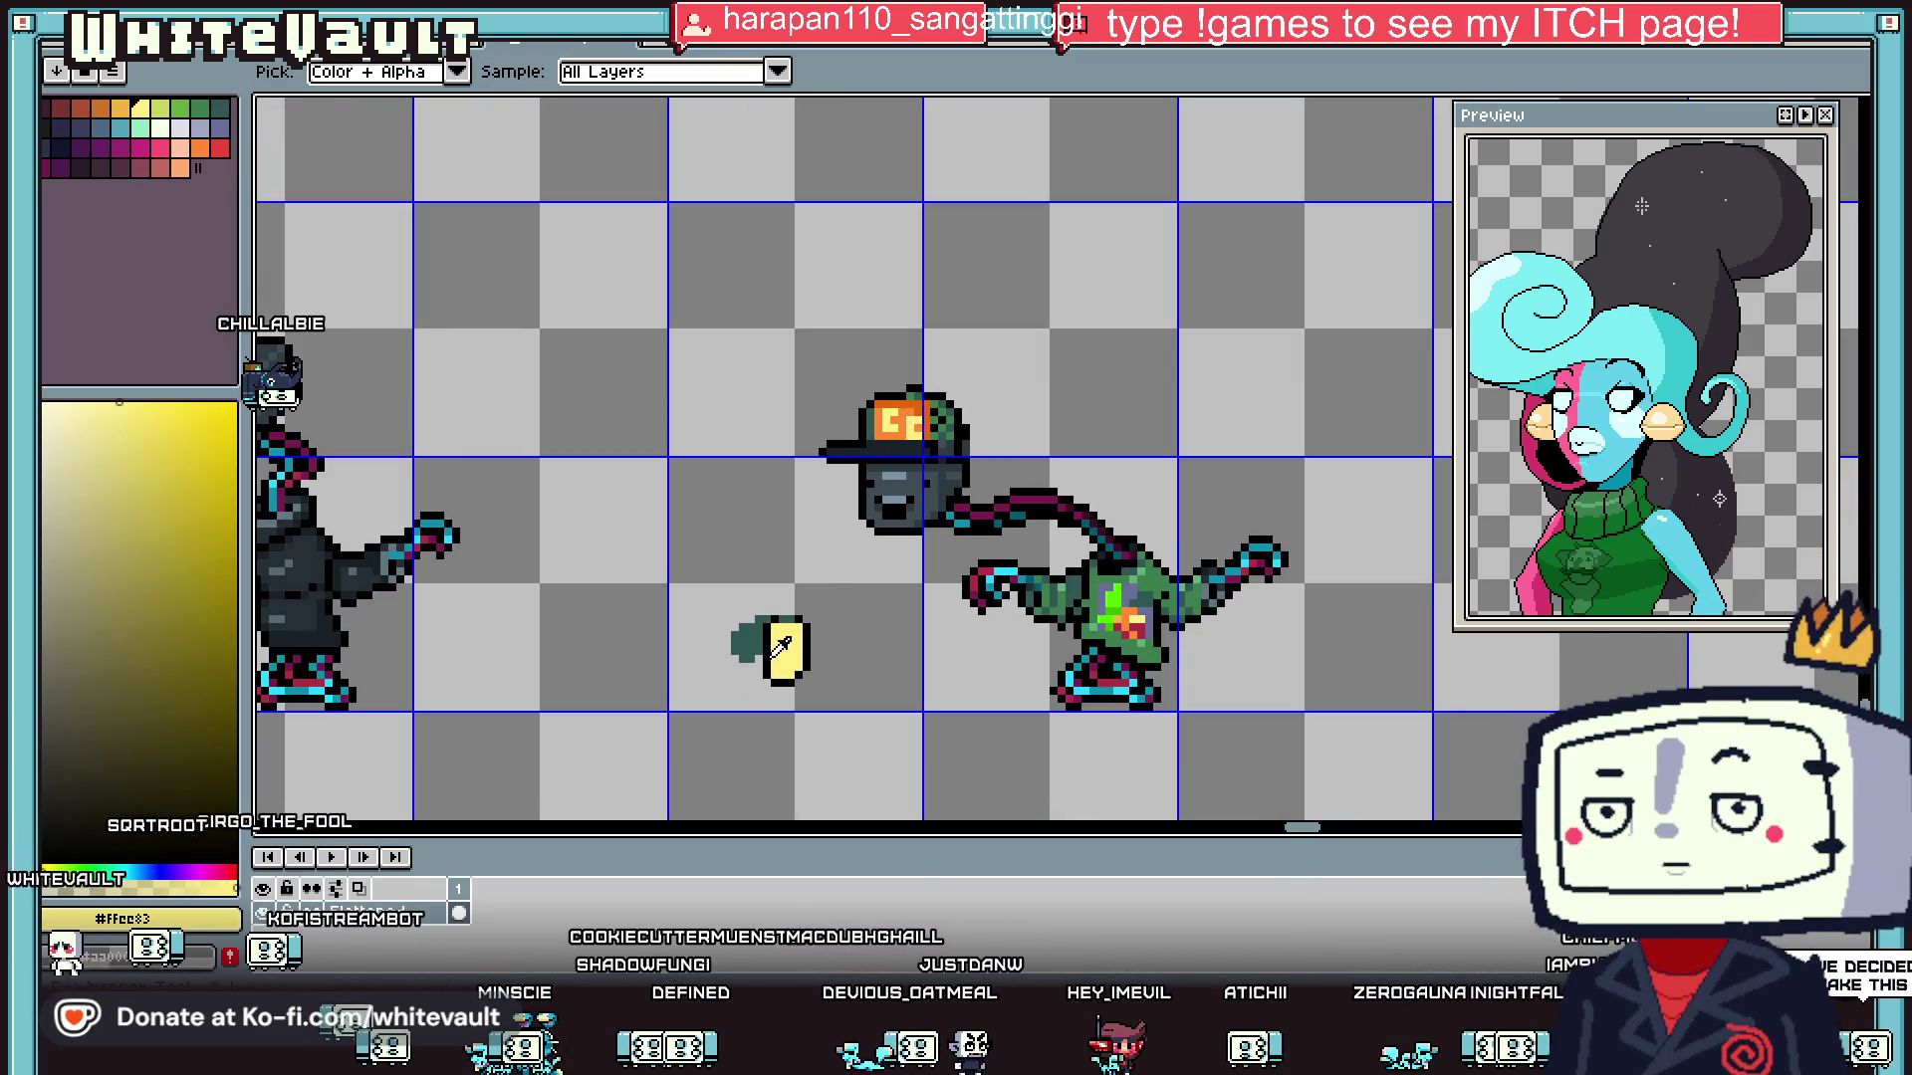
{"action": "left_click", "coordinate": [782, 647]}
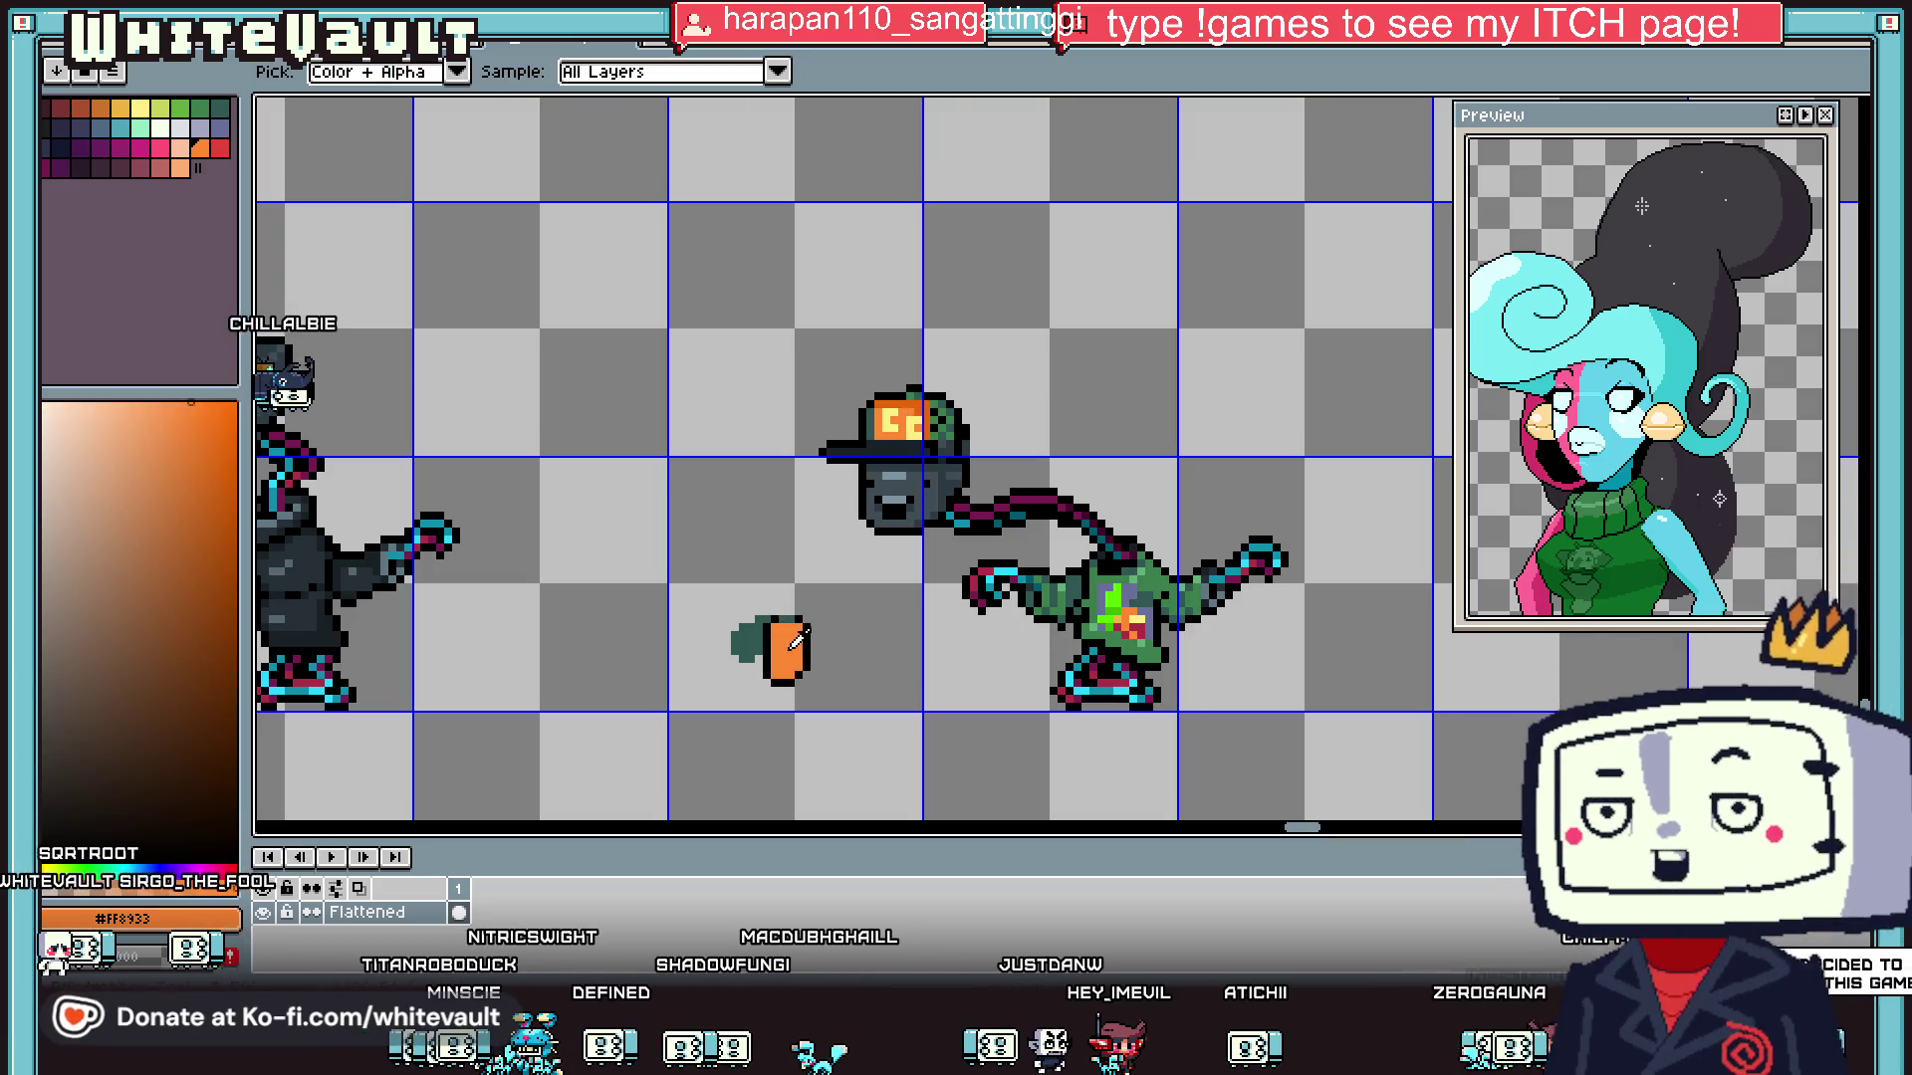
{"action": "scroll", "coordinate": [797, 645], "scroll_direction": "up", "scroll_amount": 4}
- Extend the black outline down and right and add two light lavender pixels
{"action": "key", "text": "b"}
{"action": "mouse_move", "coordinate": [715, 629]}
{"action": "left_mouse_down"}
{"action": "mouse_move", "coordinate": [709, 679]}
{"action": "mouse_move", "coordinate": [742, 762]}
{"action": "mouse_move", "coordinate": [792, 762]}
{"action": "left_mouse_up"}
{"action": "key", "text": "alt"}
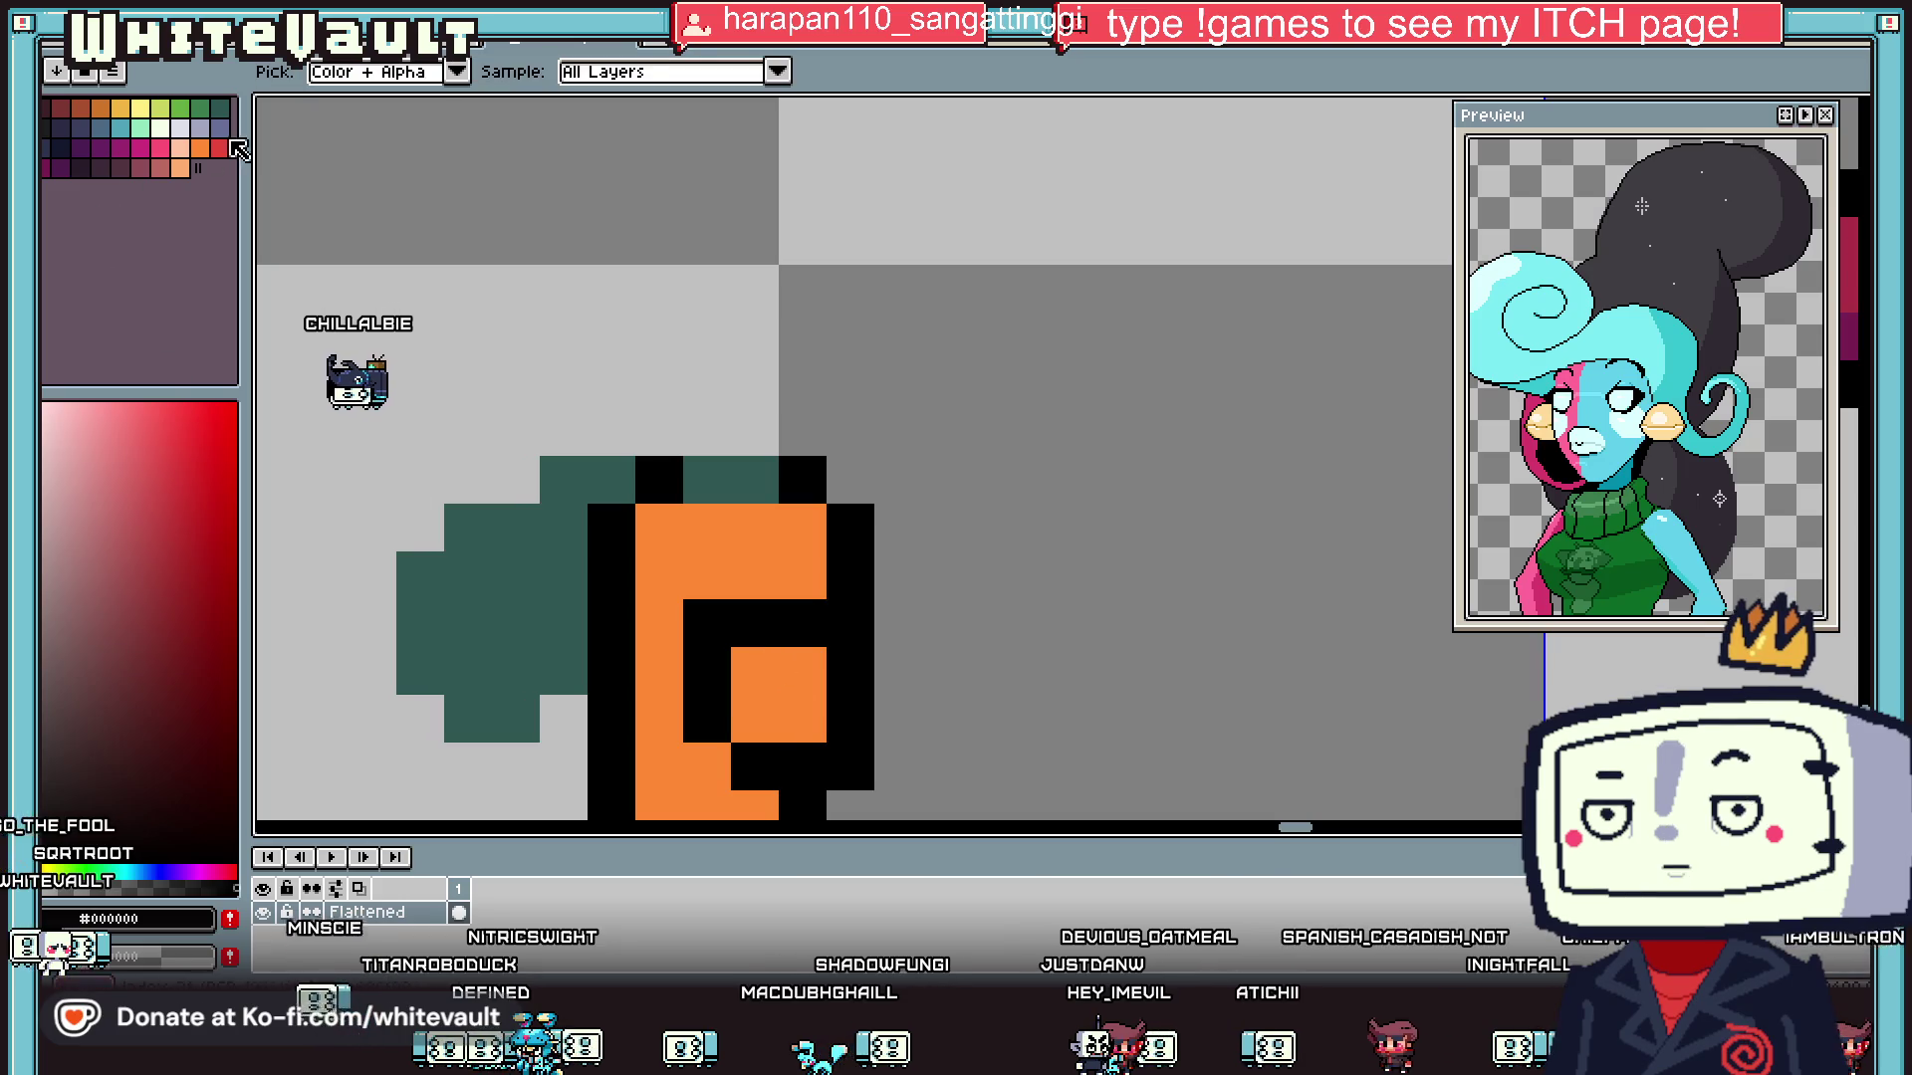
{"action": "left_click", "coordinate": [180, 128]}
{"action": "mouse_move", "coordinate": [803, 623]}
{"action": "left_mouse_down"}
{"action": "mouse_move", "coordinate": [764, 619]}
{"action": "mouse_move", "coordinate": [767, 714]}
{"action": "left_mouse_up"}
- Paint the orange pixels under the white bar and at the lower right black
{"action": "left_click", "coordinate": [824, 661], "text": "alt"}
{"action": "left_click", "coordinate": [719, 669], "text": "alt"}
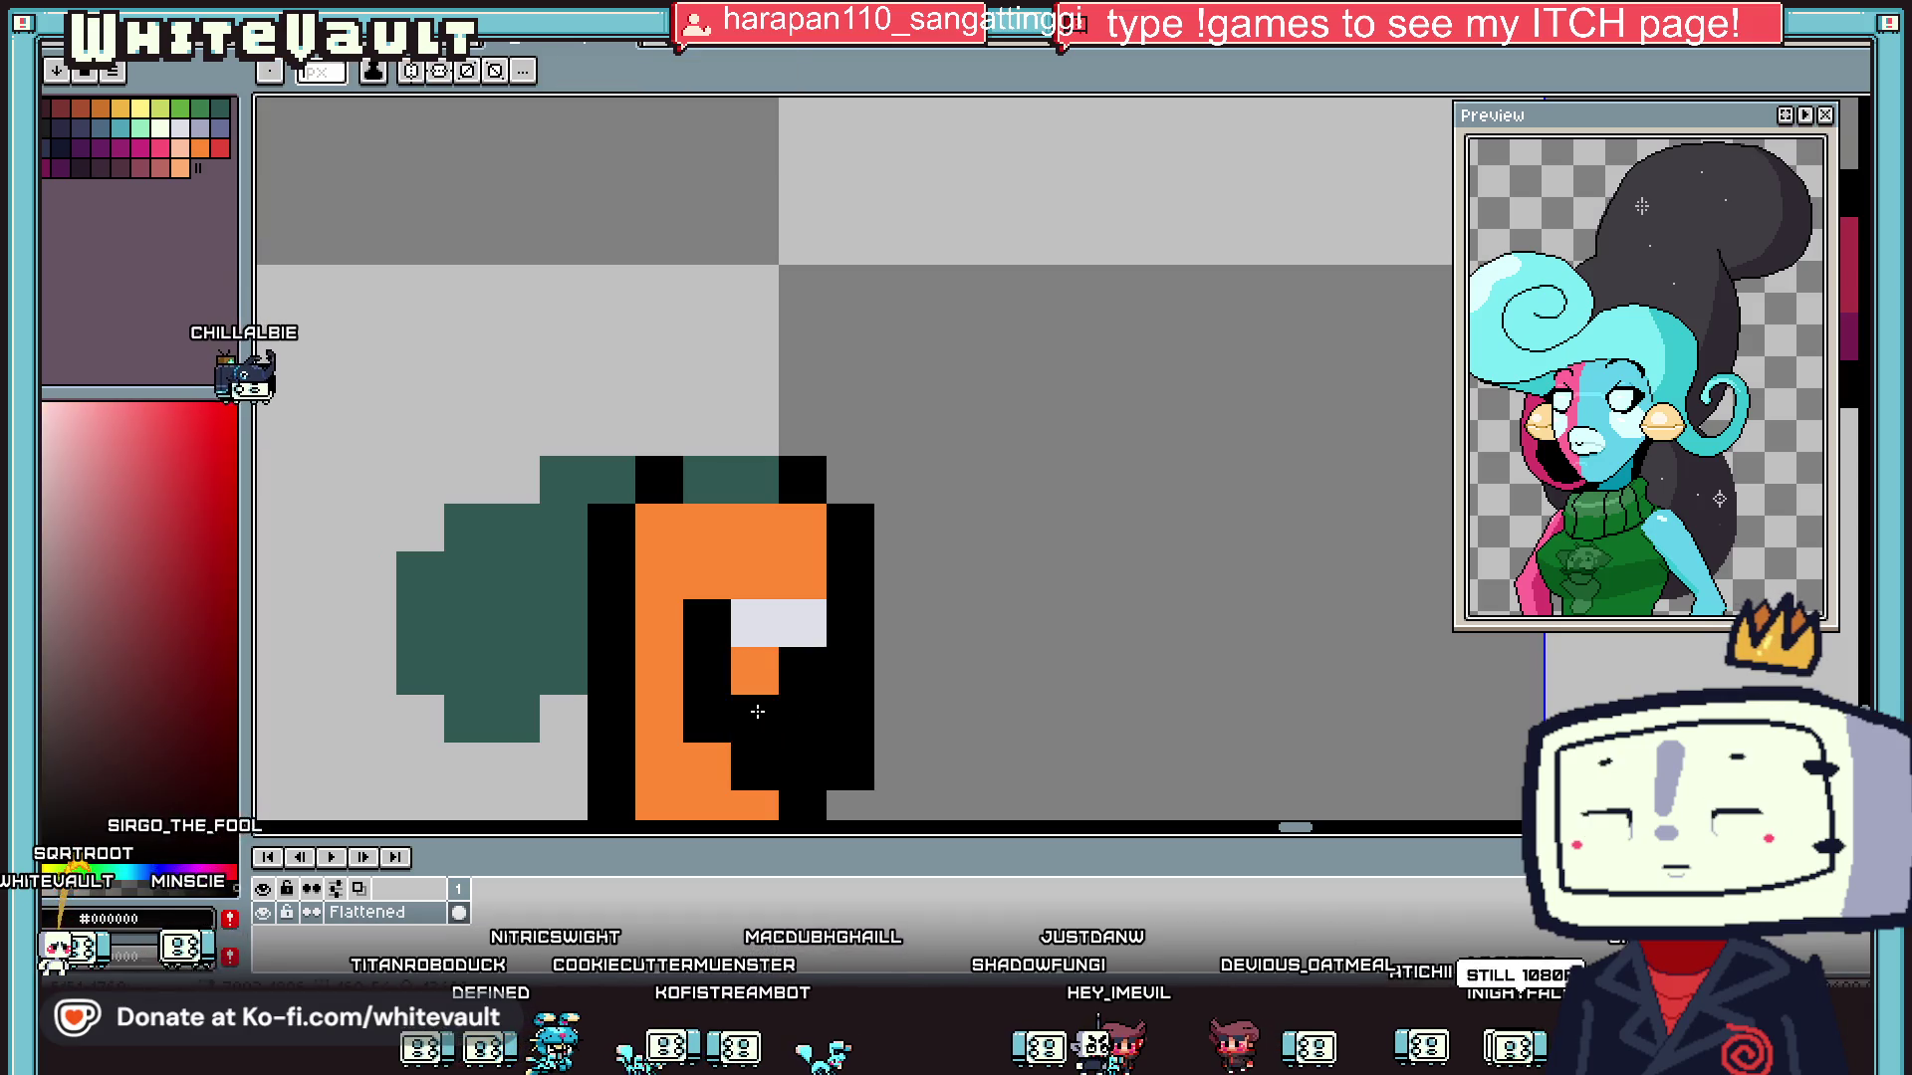
{"action": "left_click", "coordinate": [755, 671]}
{"action": "scroll", "coordinate": [765, 667], "scroll_direction": "down", "scroll_amount": 5}
{"action": "scroll", "coordinate": [768, 662], "scroll_direction": "up", "scroll_amount": 3}
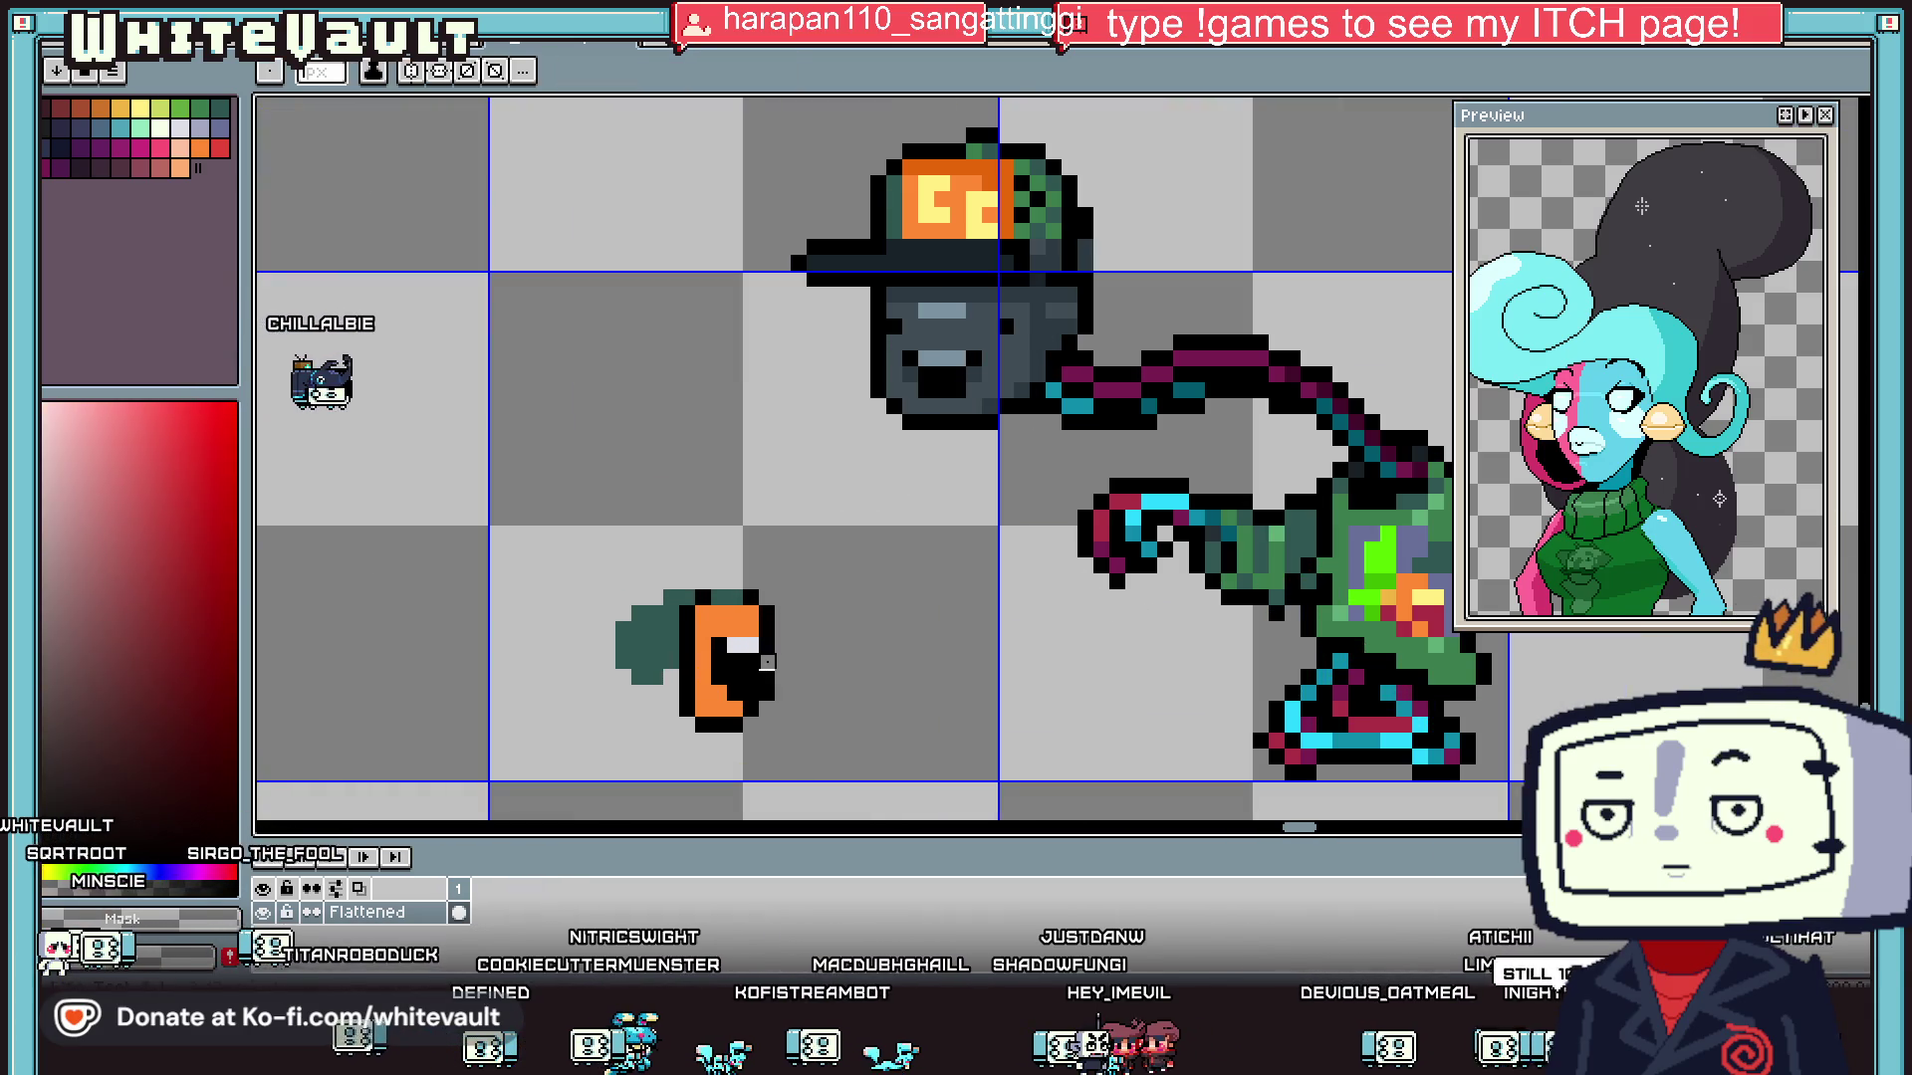
{"action": "scroll", "coordinate": [798, 678], "scroll_direction": "down", "scroll_amount": 3}
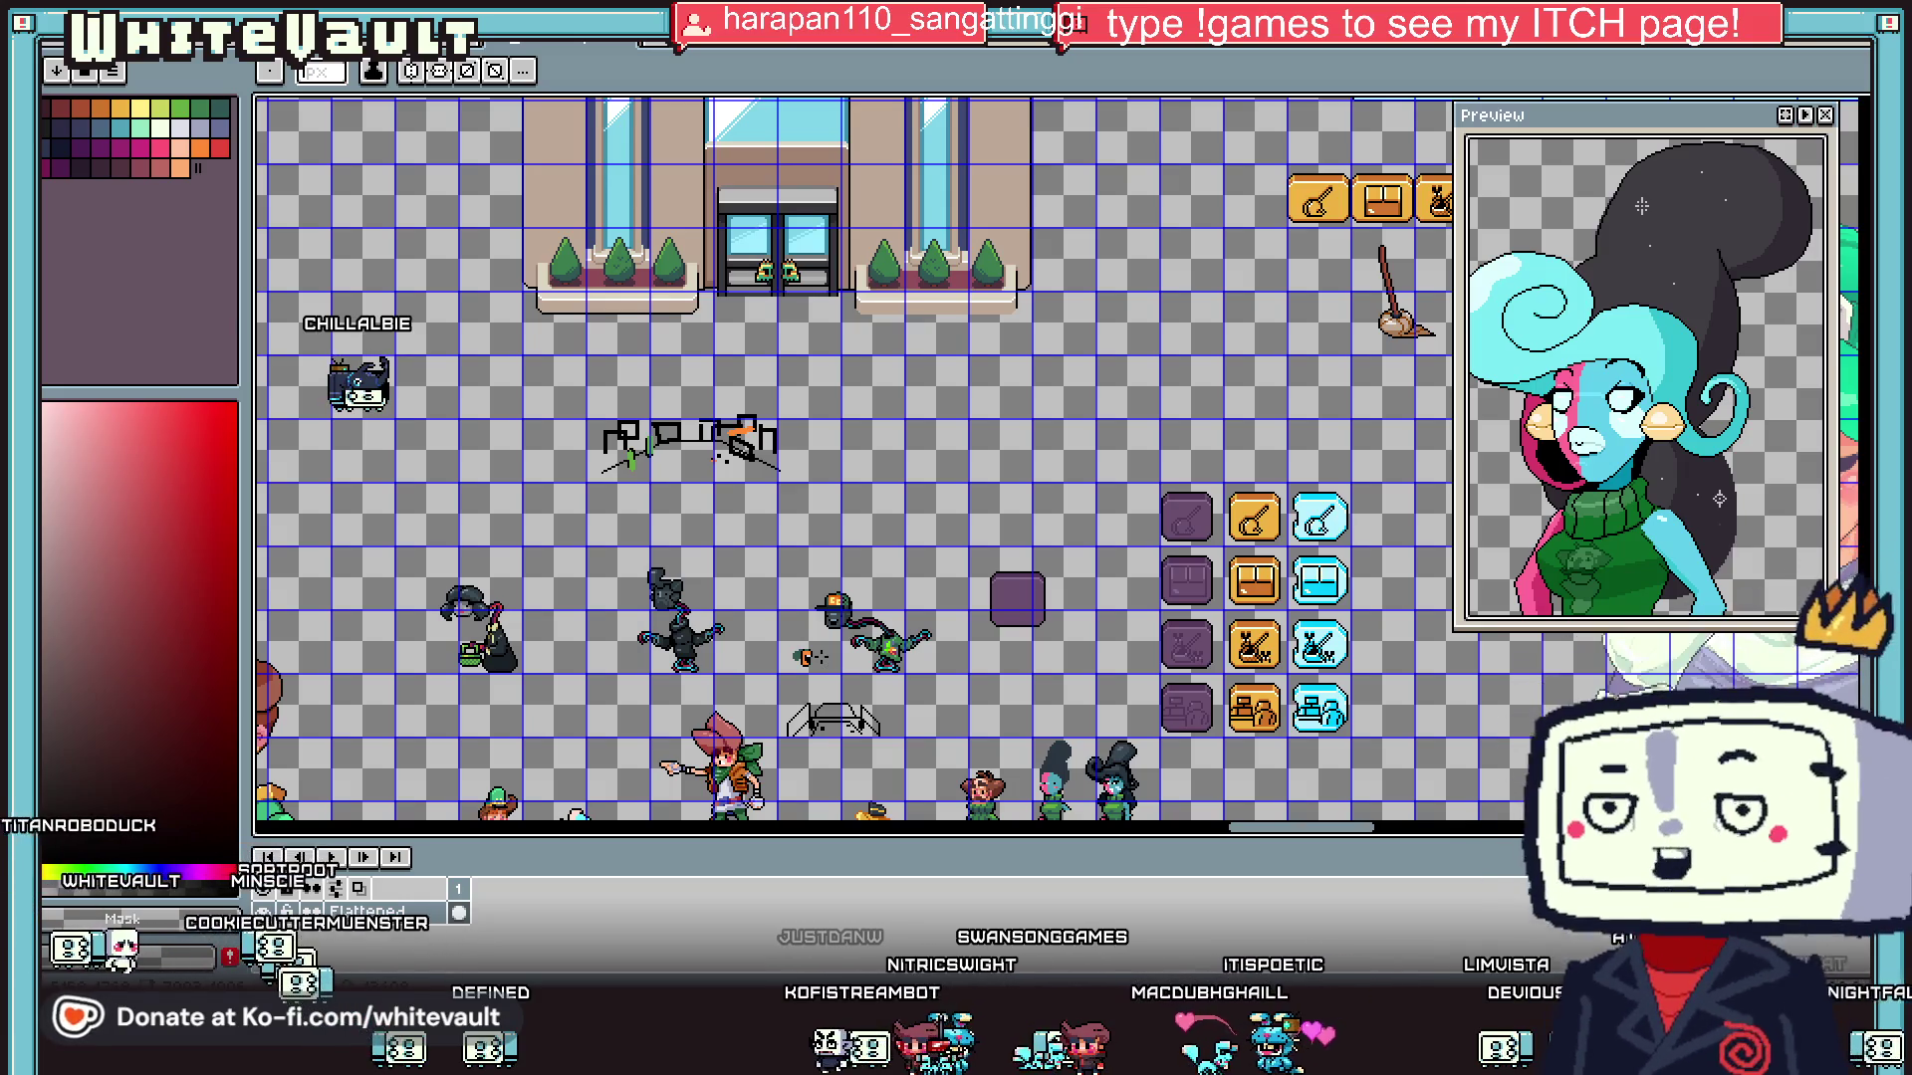
- Redraw the creature's black left outline and fix a stray pixel back to orange
{"action": "scroll", "coordinate": [787, 667], "scroll_direction": "up", "scroll_amount": 5}
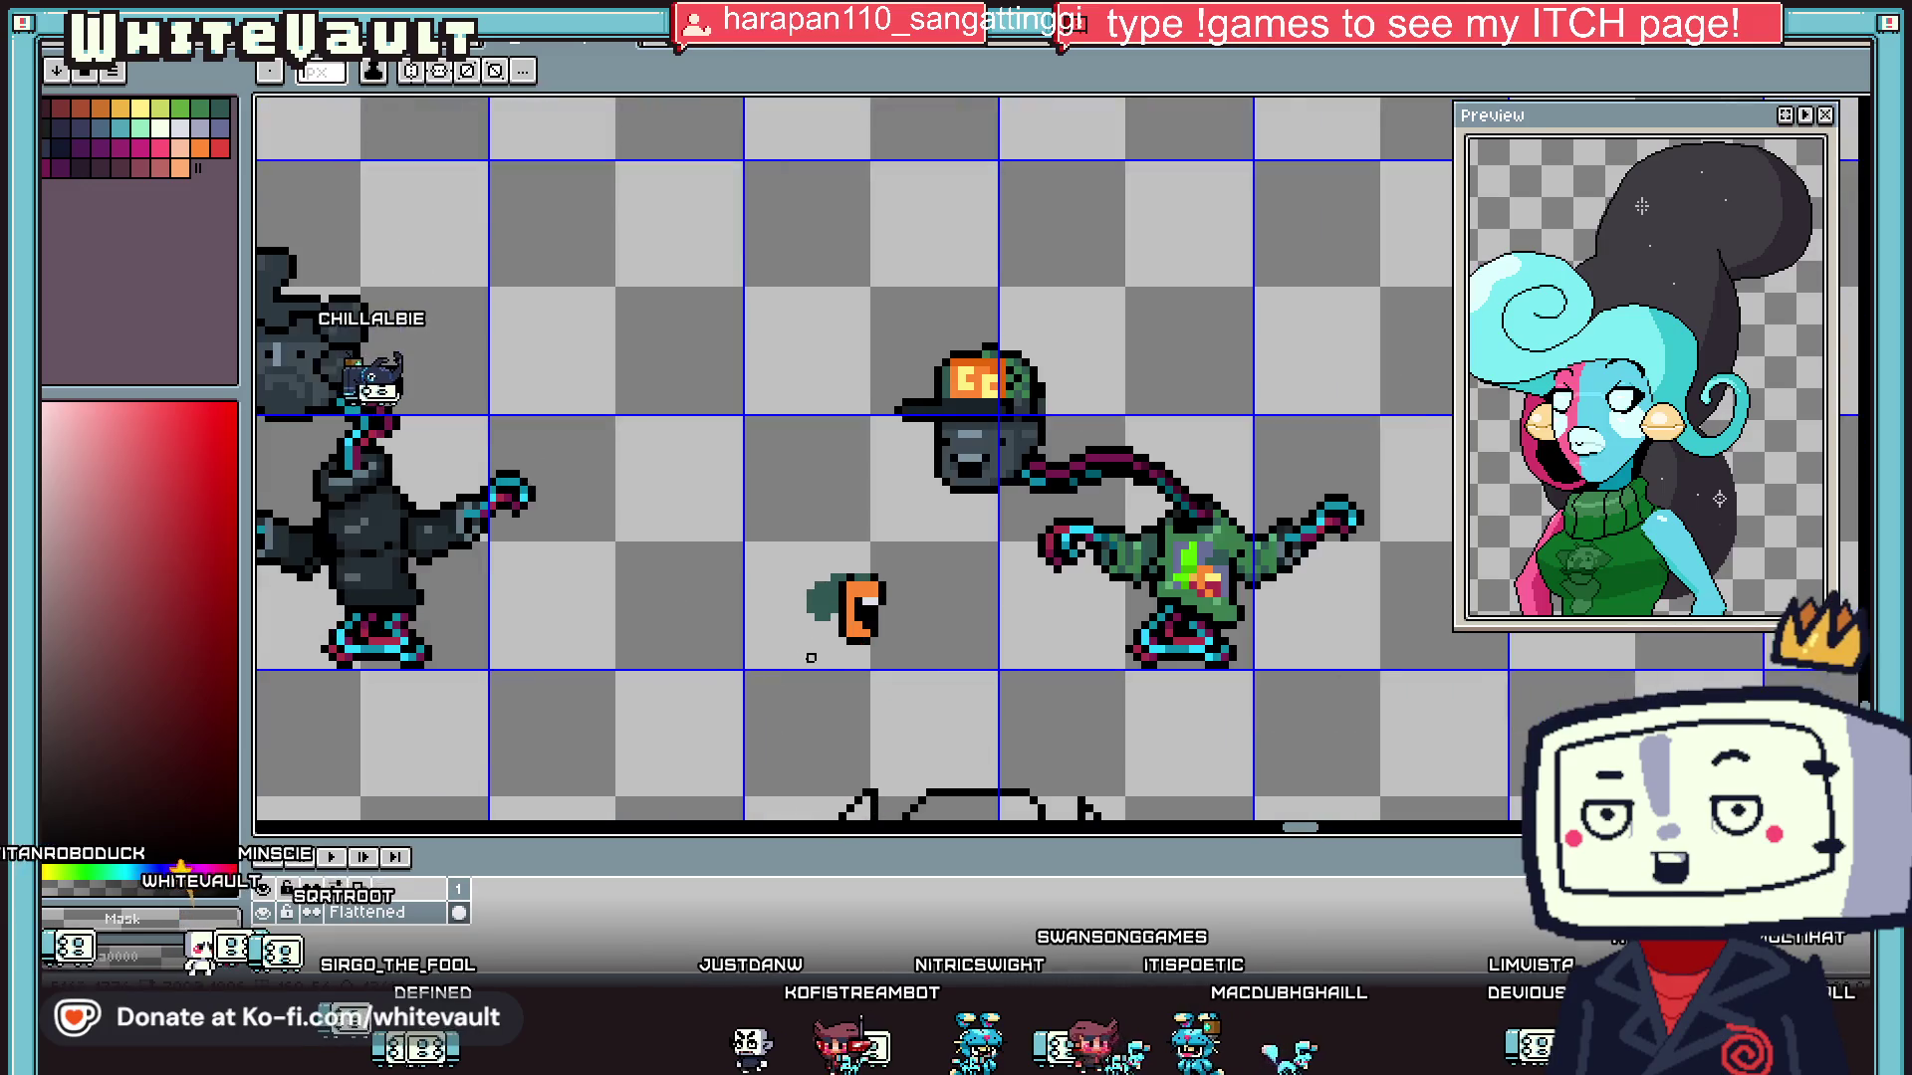
{"action": "key", "text": "alt"}
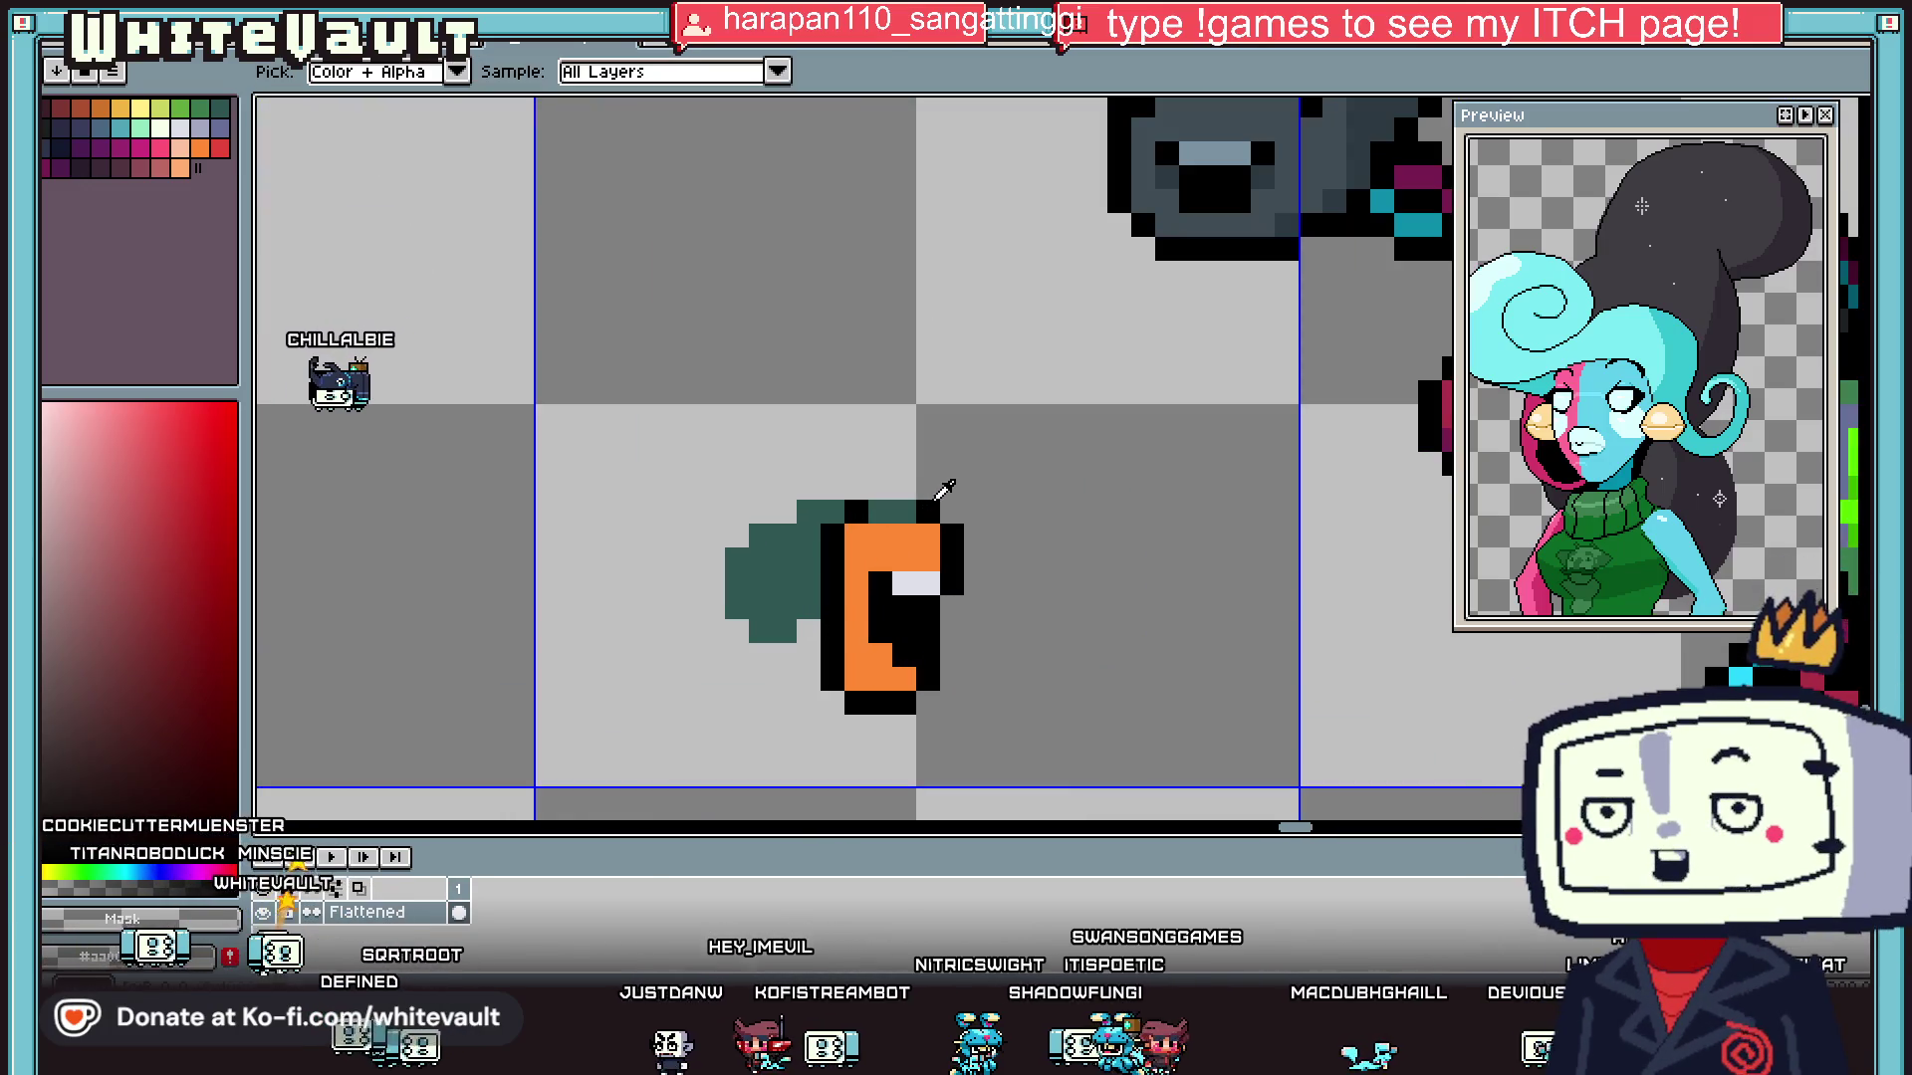
{"action": "left_click", "coordinate": [877, 557]}
{"action": "key", "text": "ctrl+z"}
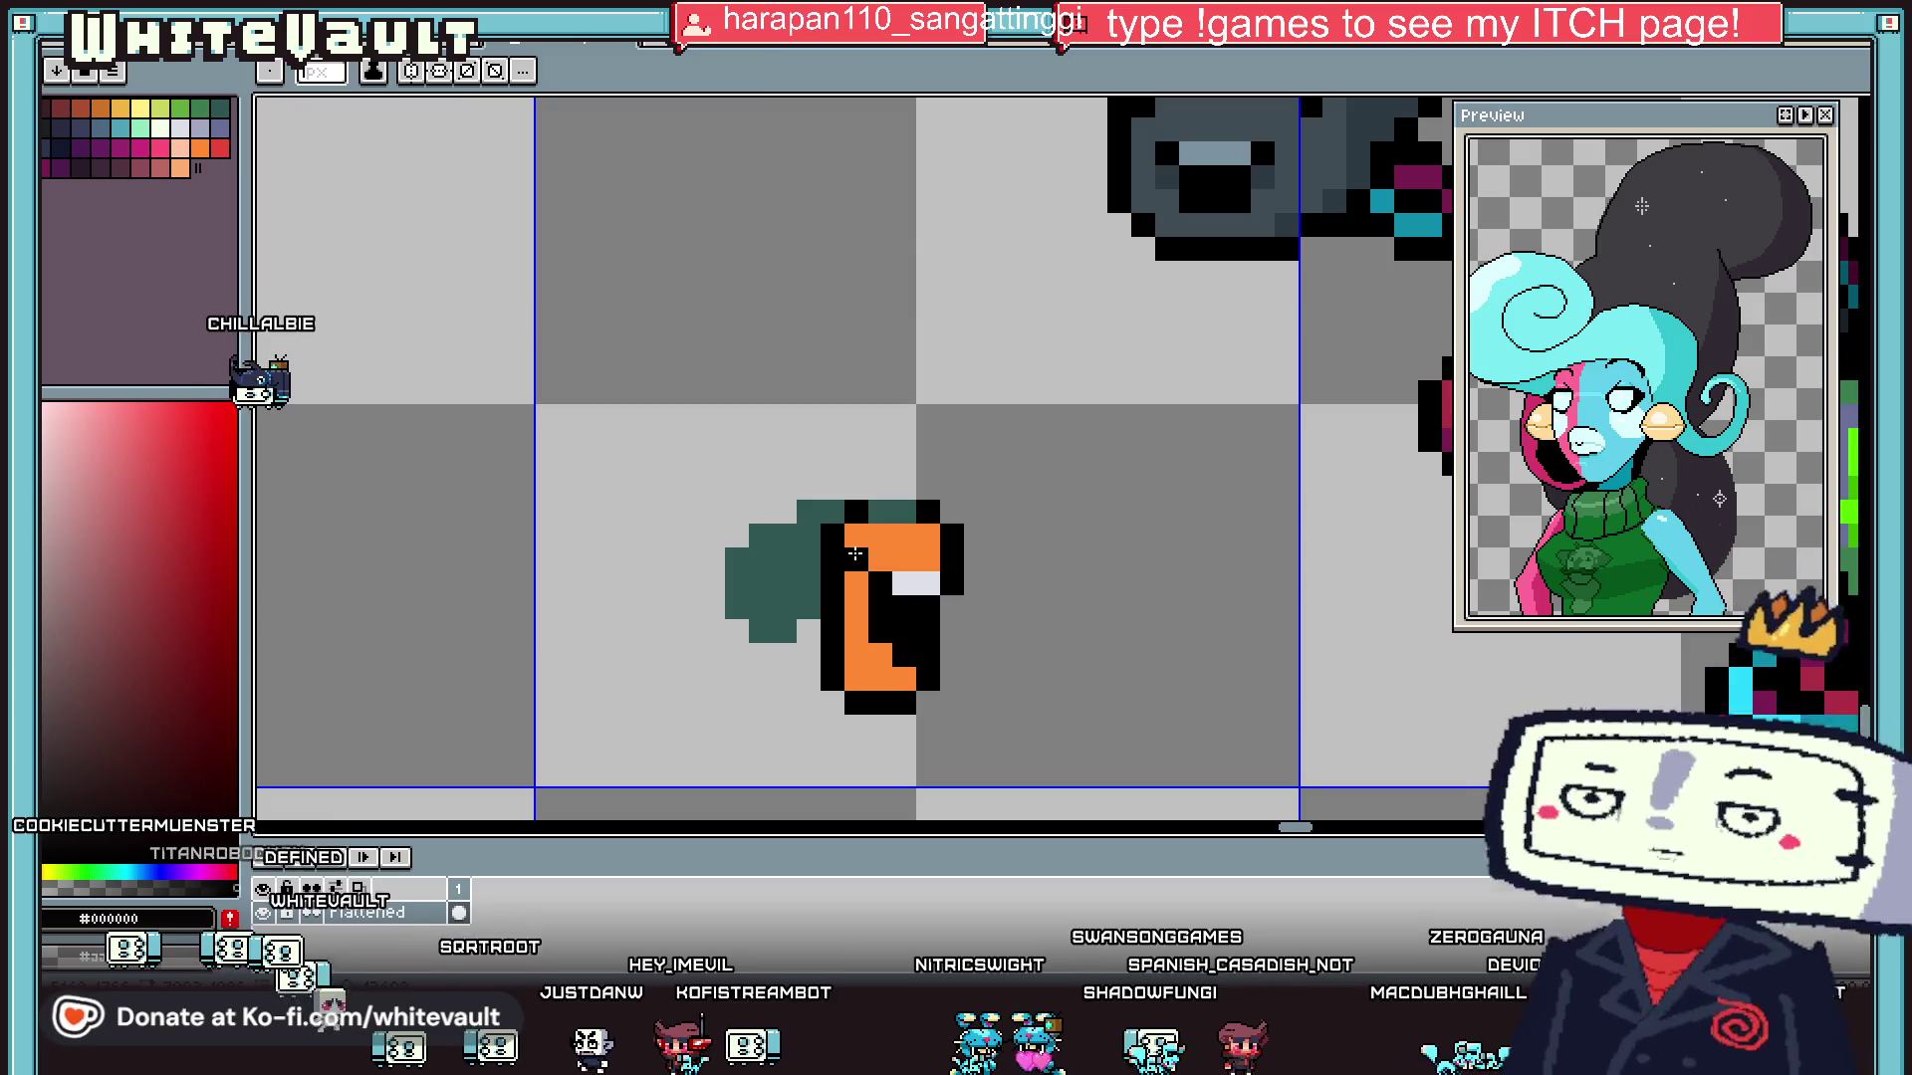
{"action": "left_click", "coordinate": [856, 548], "text": "alt"}
{"action": "left_click", "coordinate": [832, 538]}
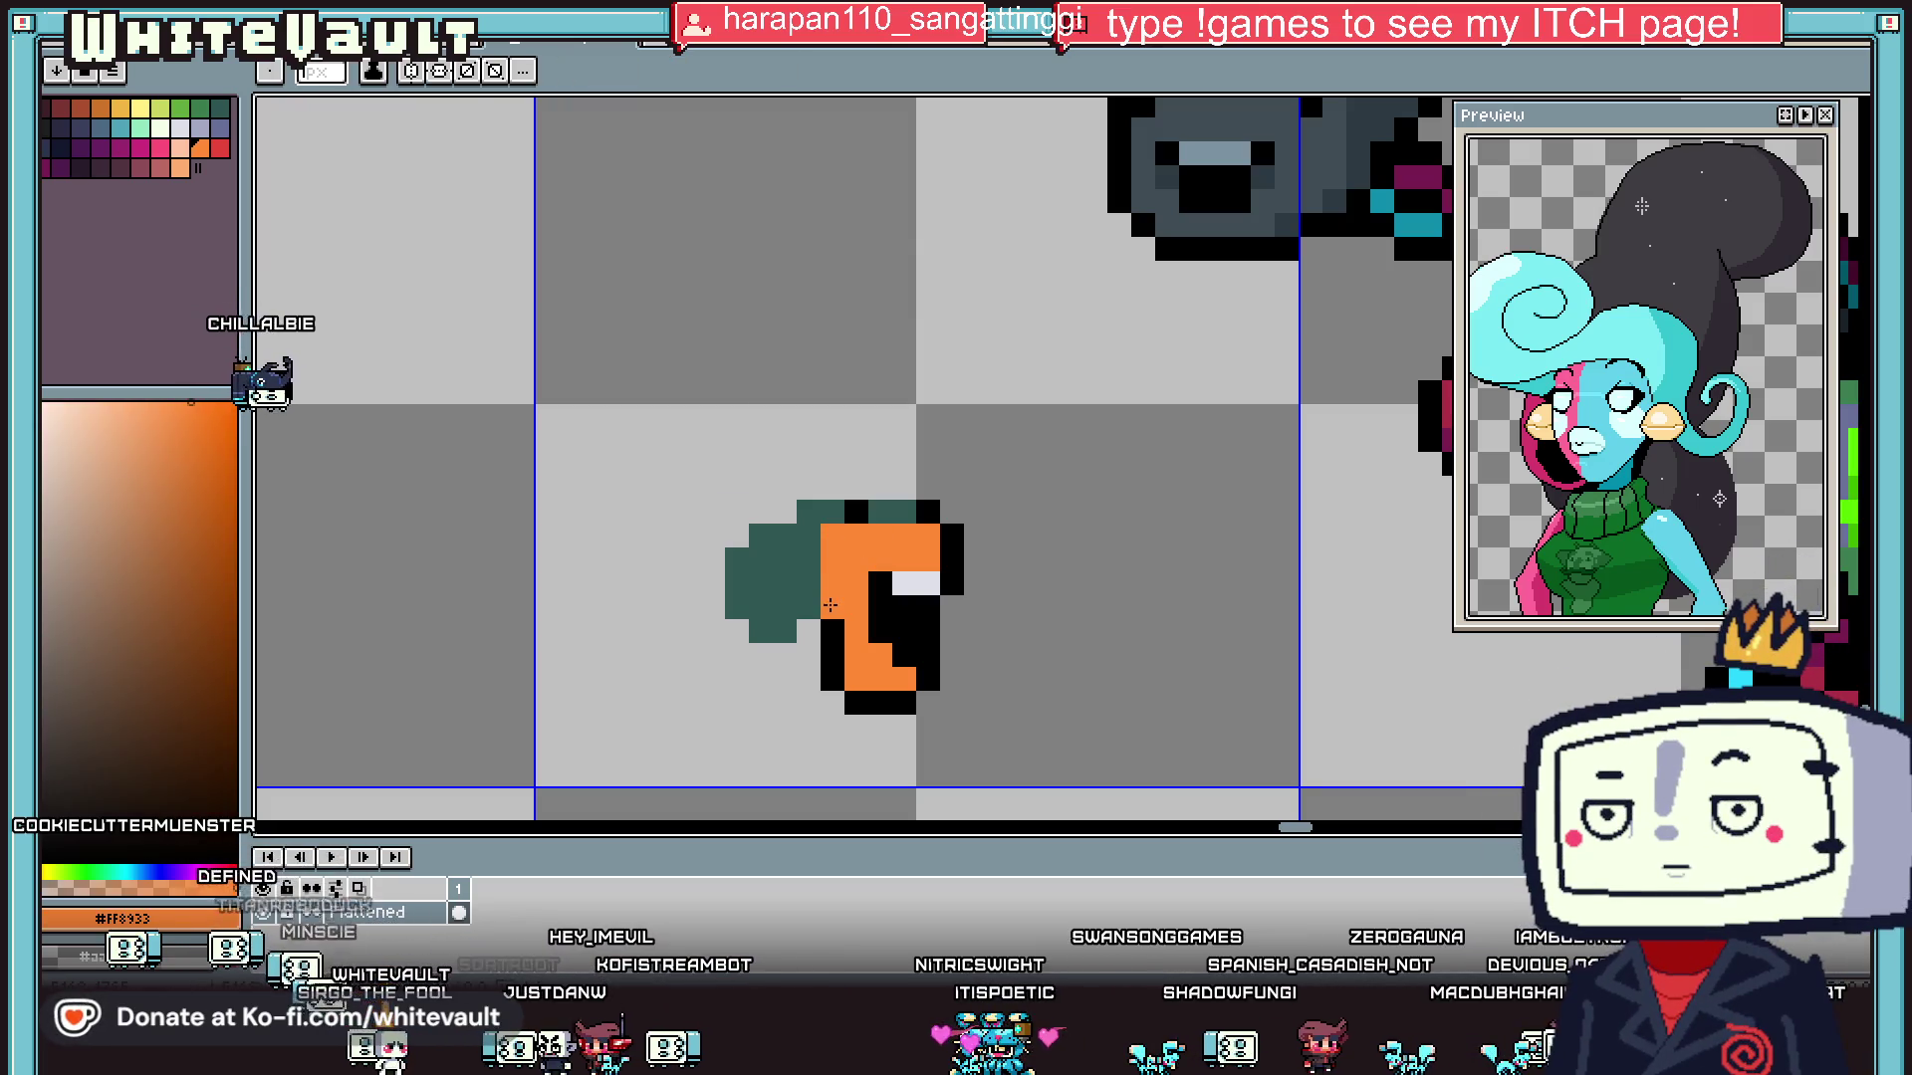
{"action": "left_click", "coordinate": [833, 679], "text": "alt"}
{"action": "left_click", "coordinate": [832, 656]}
{"action": "left_click_drag", "start_coordinate": [808, 634], "coordinate": [808, 575]}
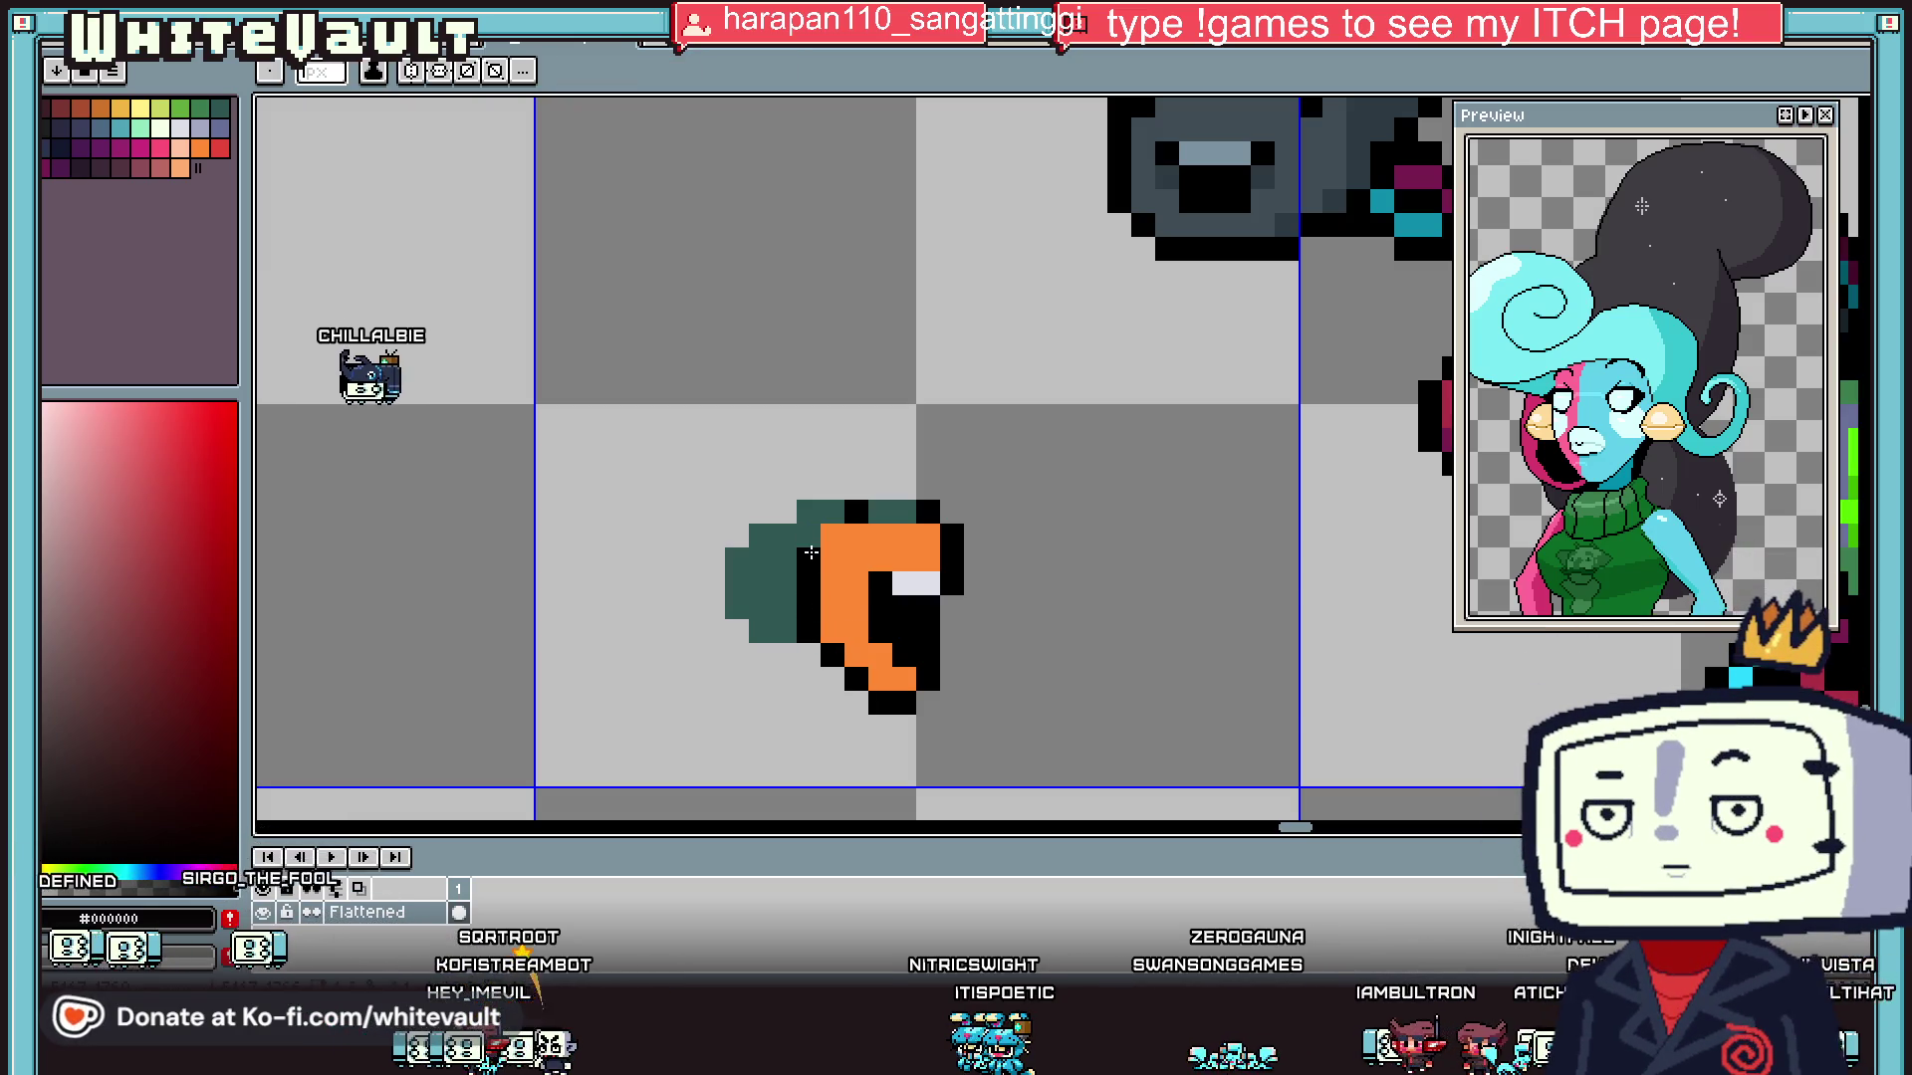
{"action": "left_click", "coordinate": [857, 560]}
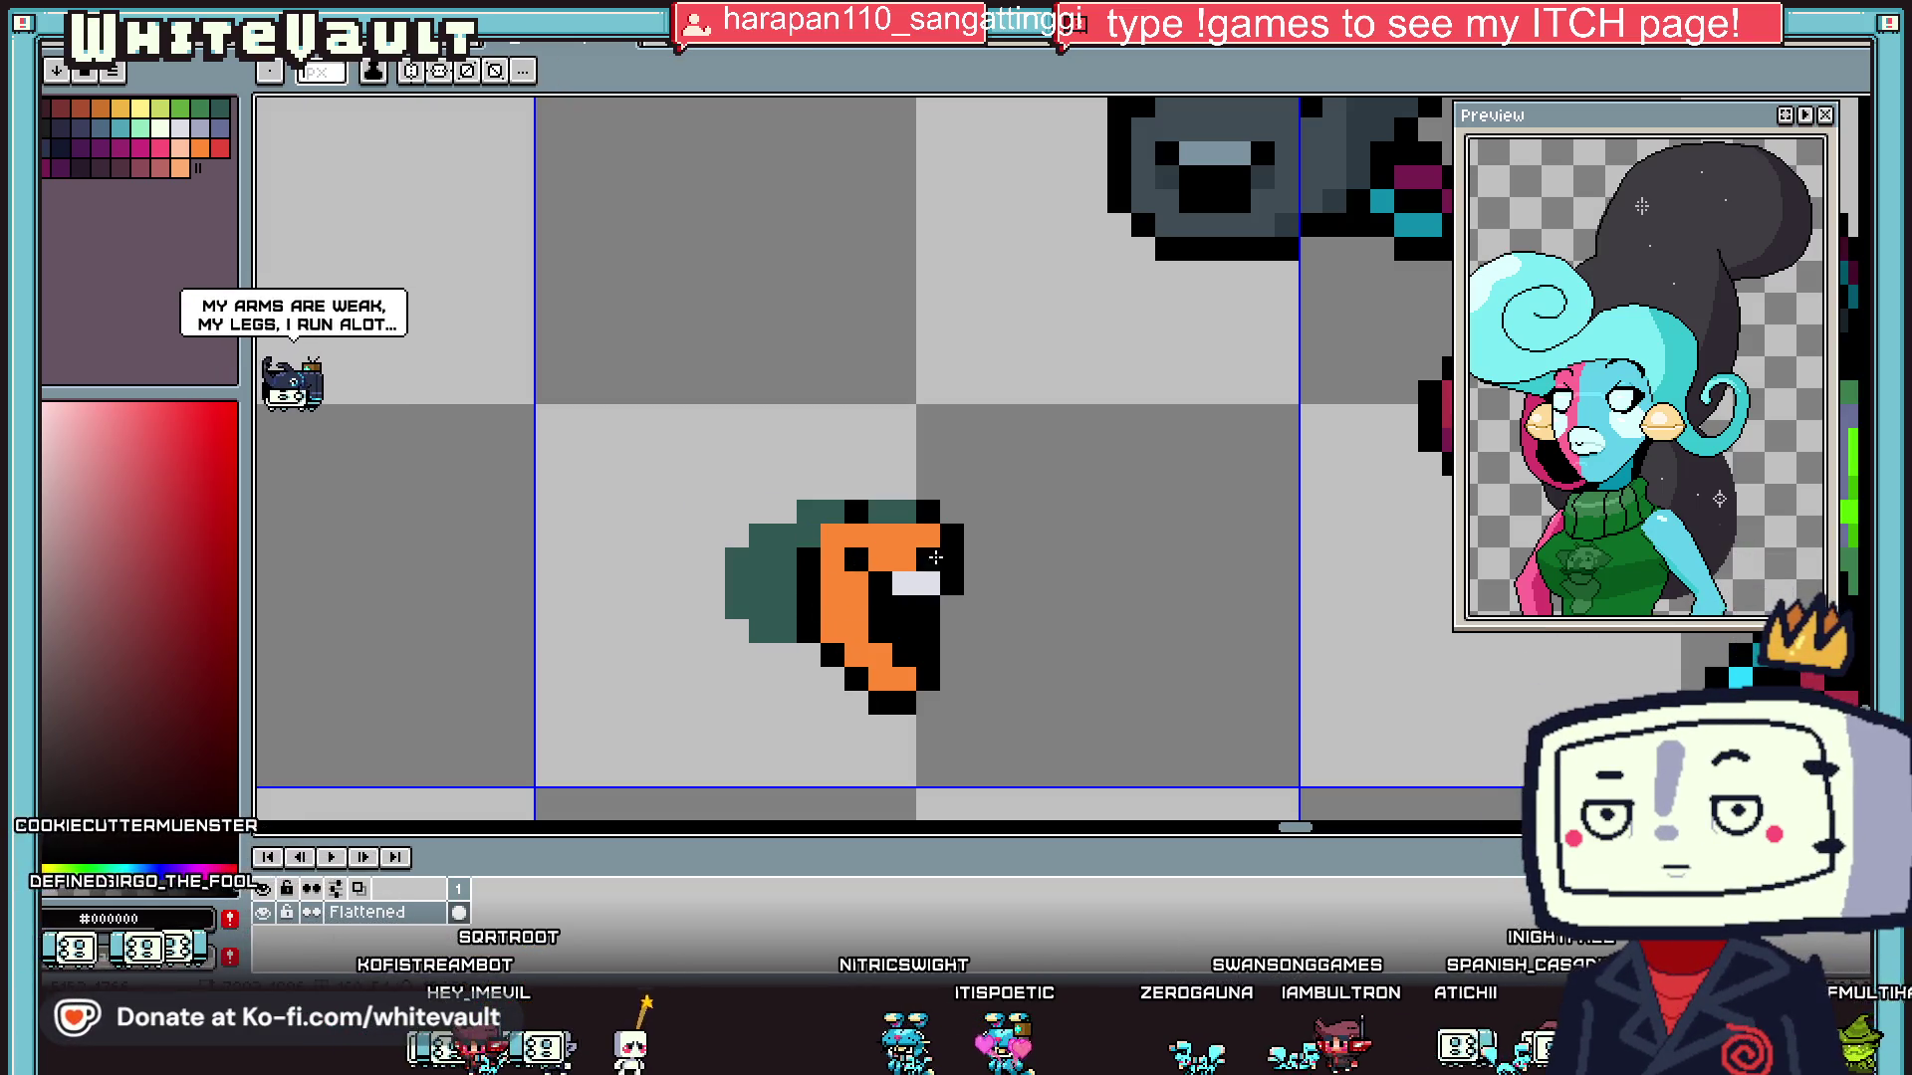
- Add pink cheek pixels on both sides of the white bar
{"action": "key", "text": "alt"}
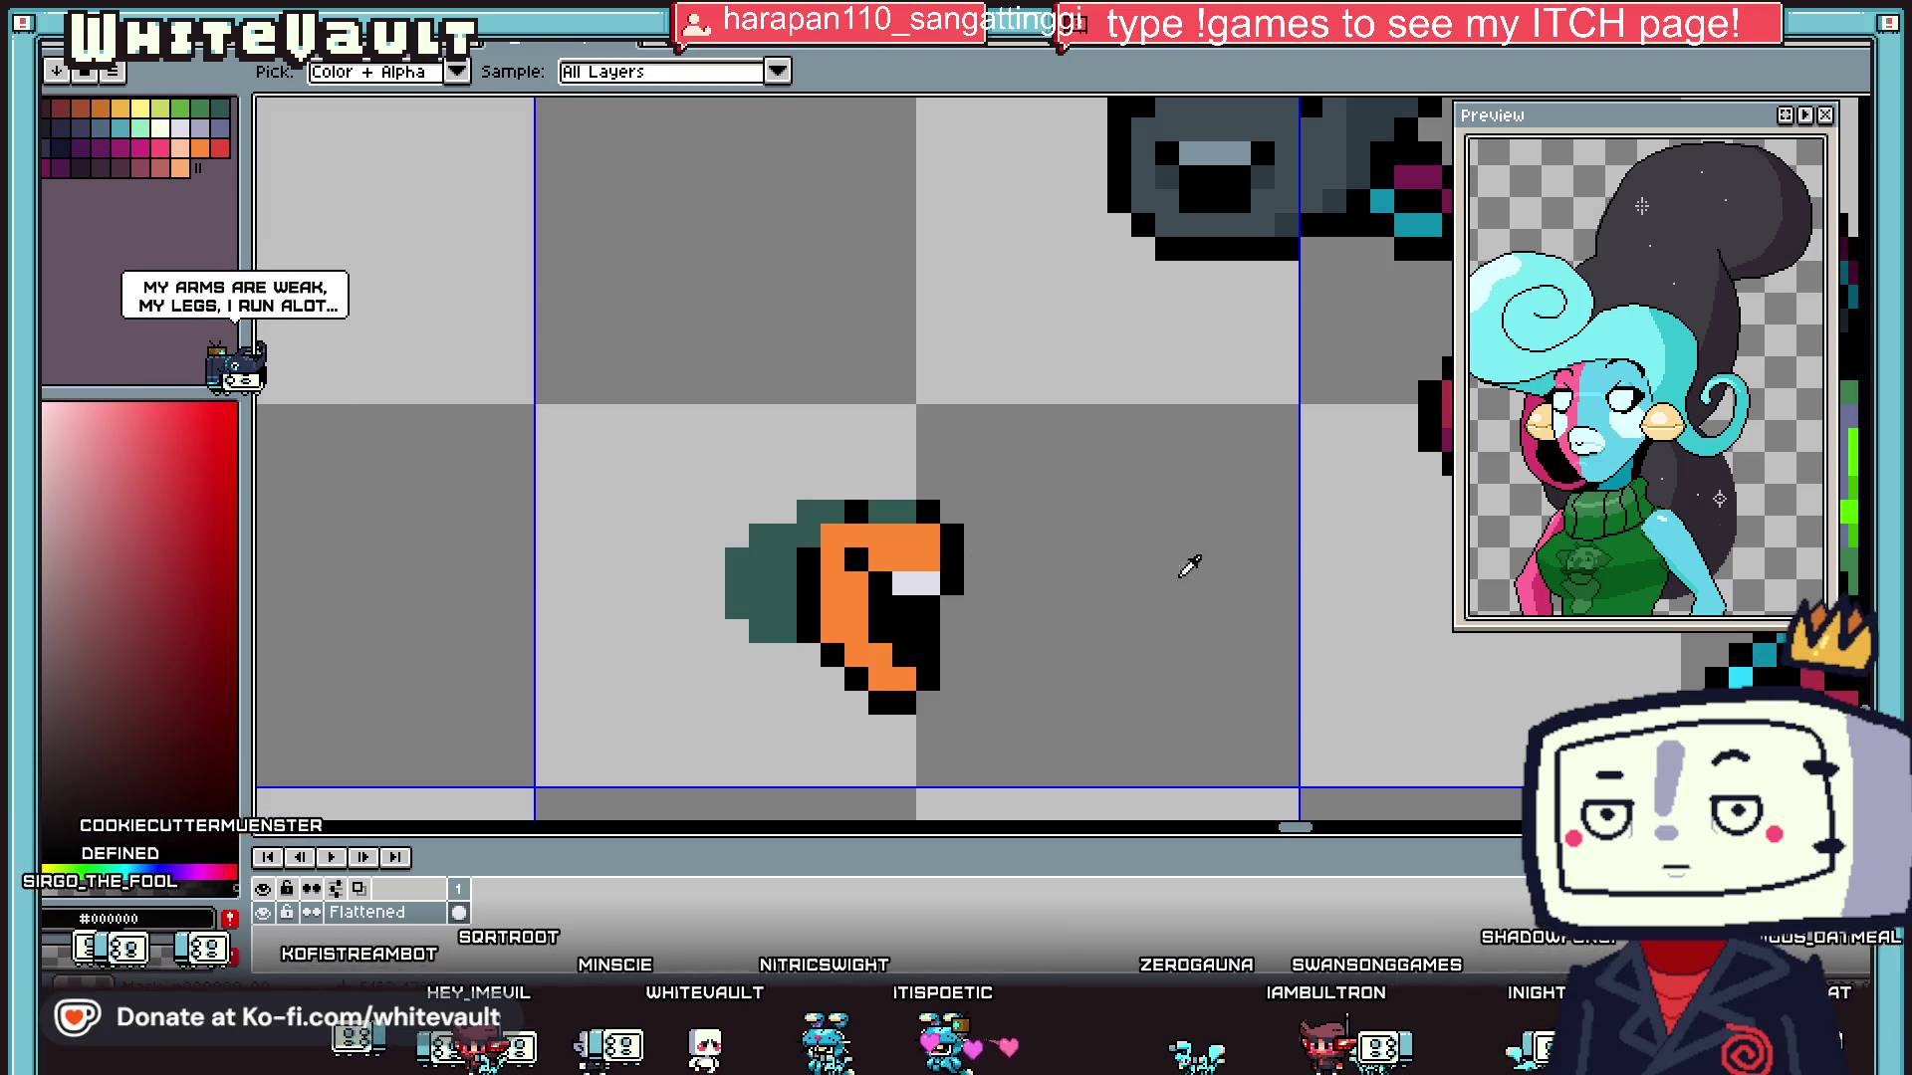
{"action": "left_click", "coordinate": [159, 147]}
{"action": "left_click", "coordinate": [856, 582]}
{"action": "left_click", "coordinate": [951, 582]}
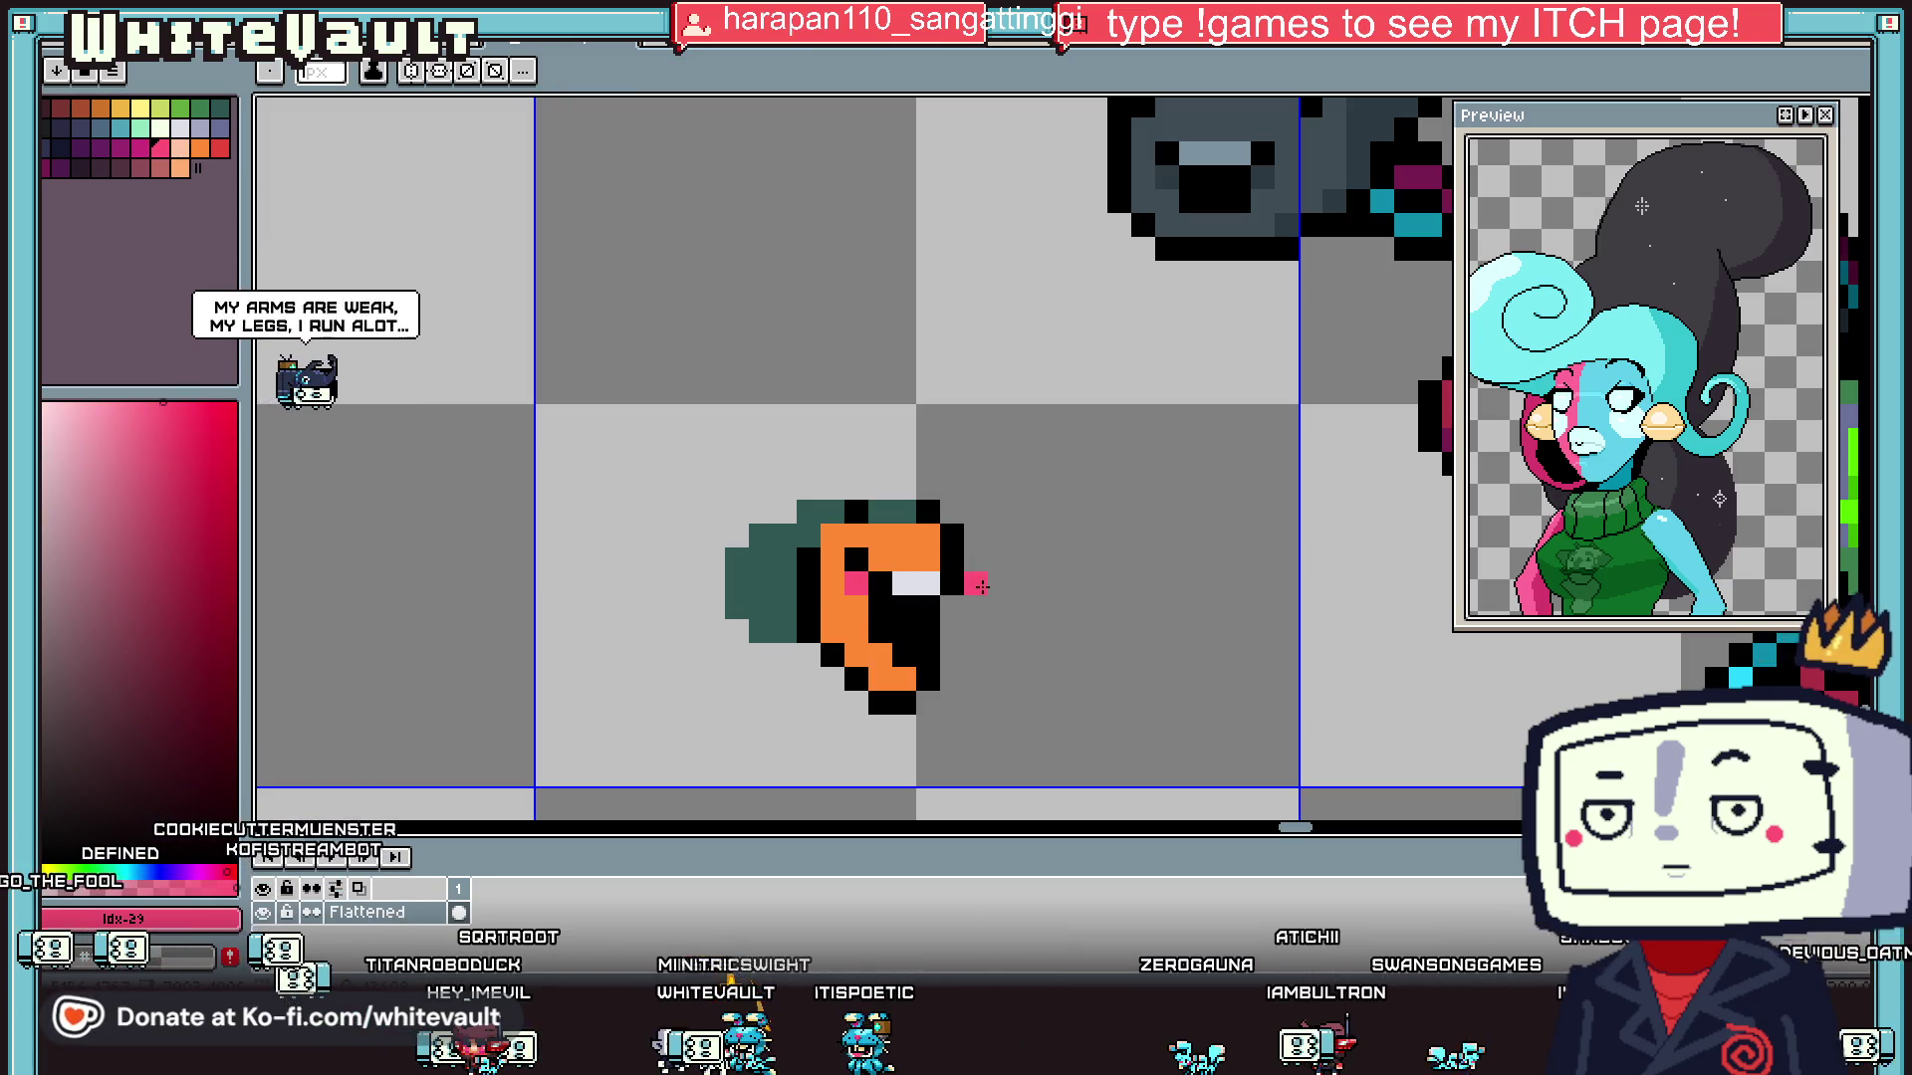
{"action": "left_click", "coordinate": [943, 538]}
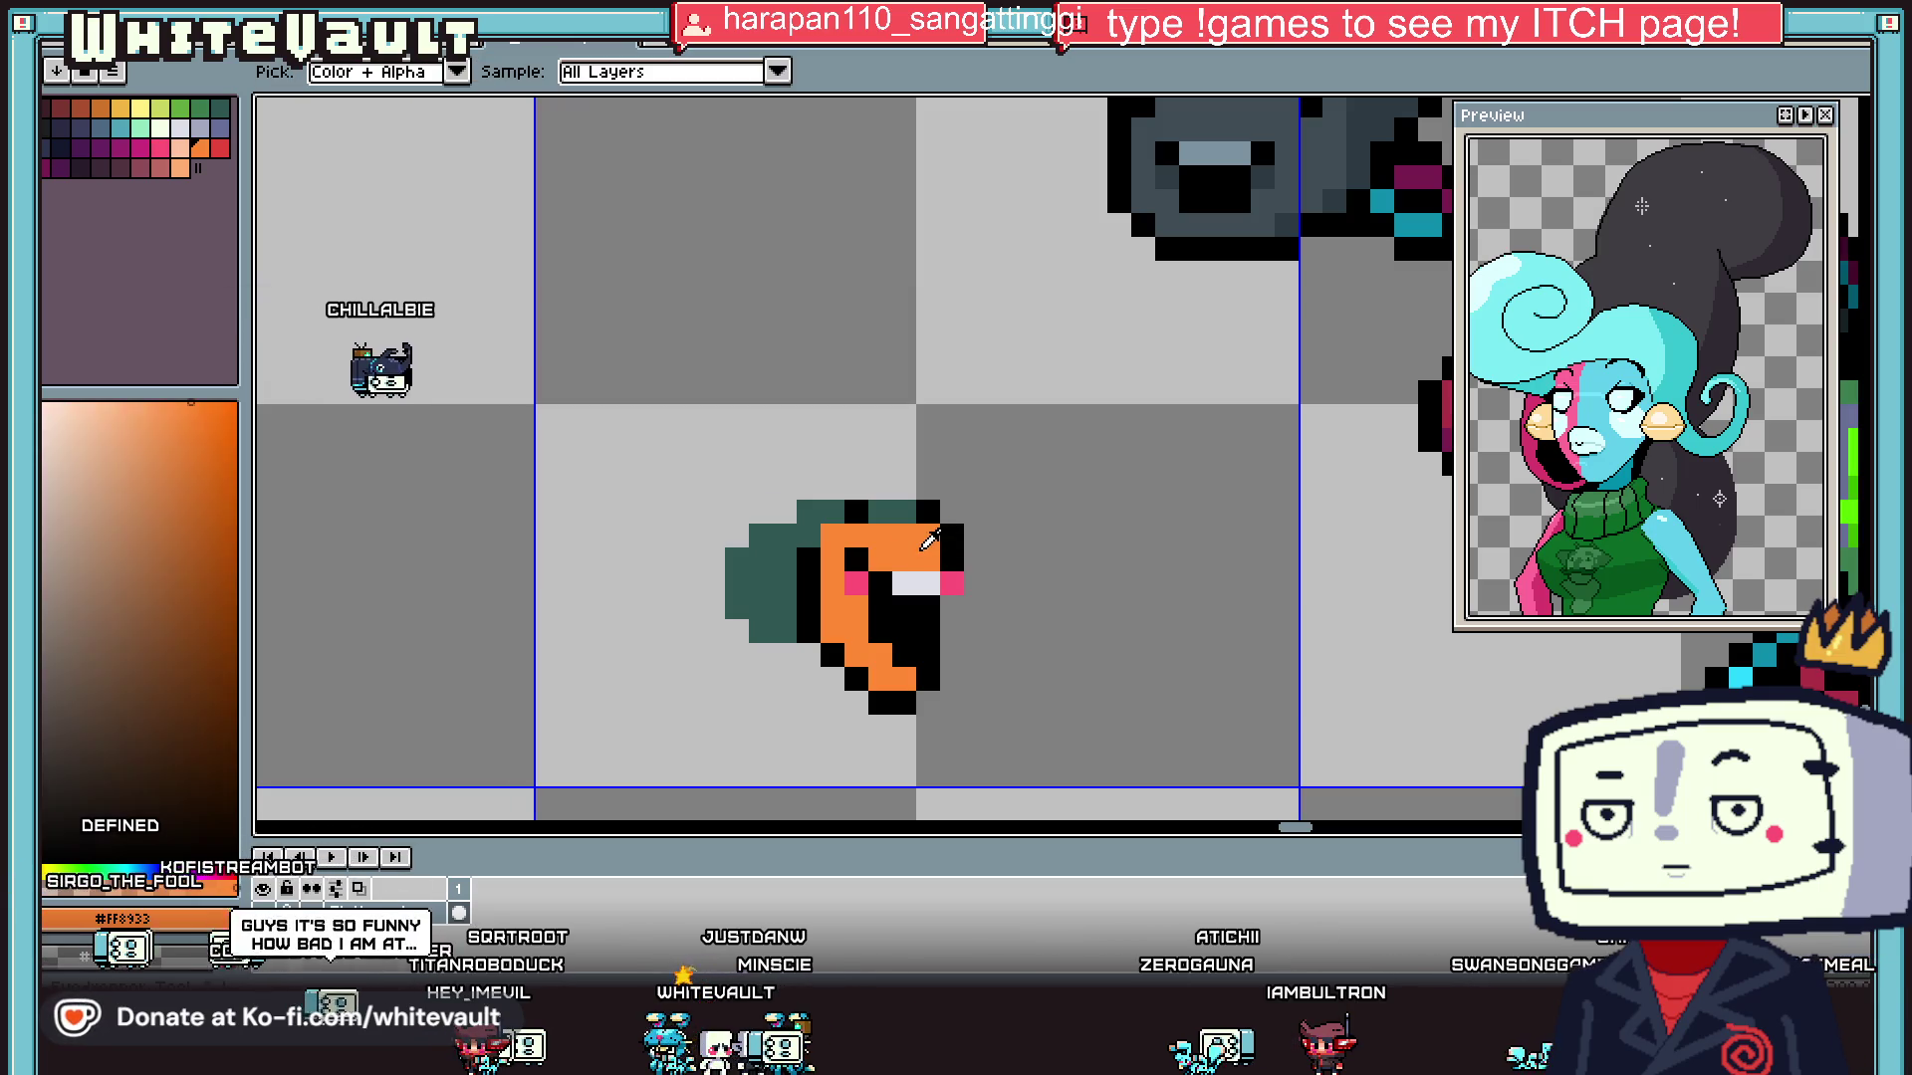
- Repaint the bottom and lower diagonal pixels orange, then restore the black diagonal outline
{"action": "scroll", "coordinate": [1059, 586], "scroll_direction": "down", "scroll_amount": 4}
{"action": "scroll", "coordinate": [1060, 586], "scroll_direction": "up", "scroll_amount": 5}
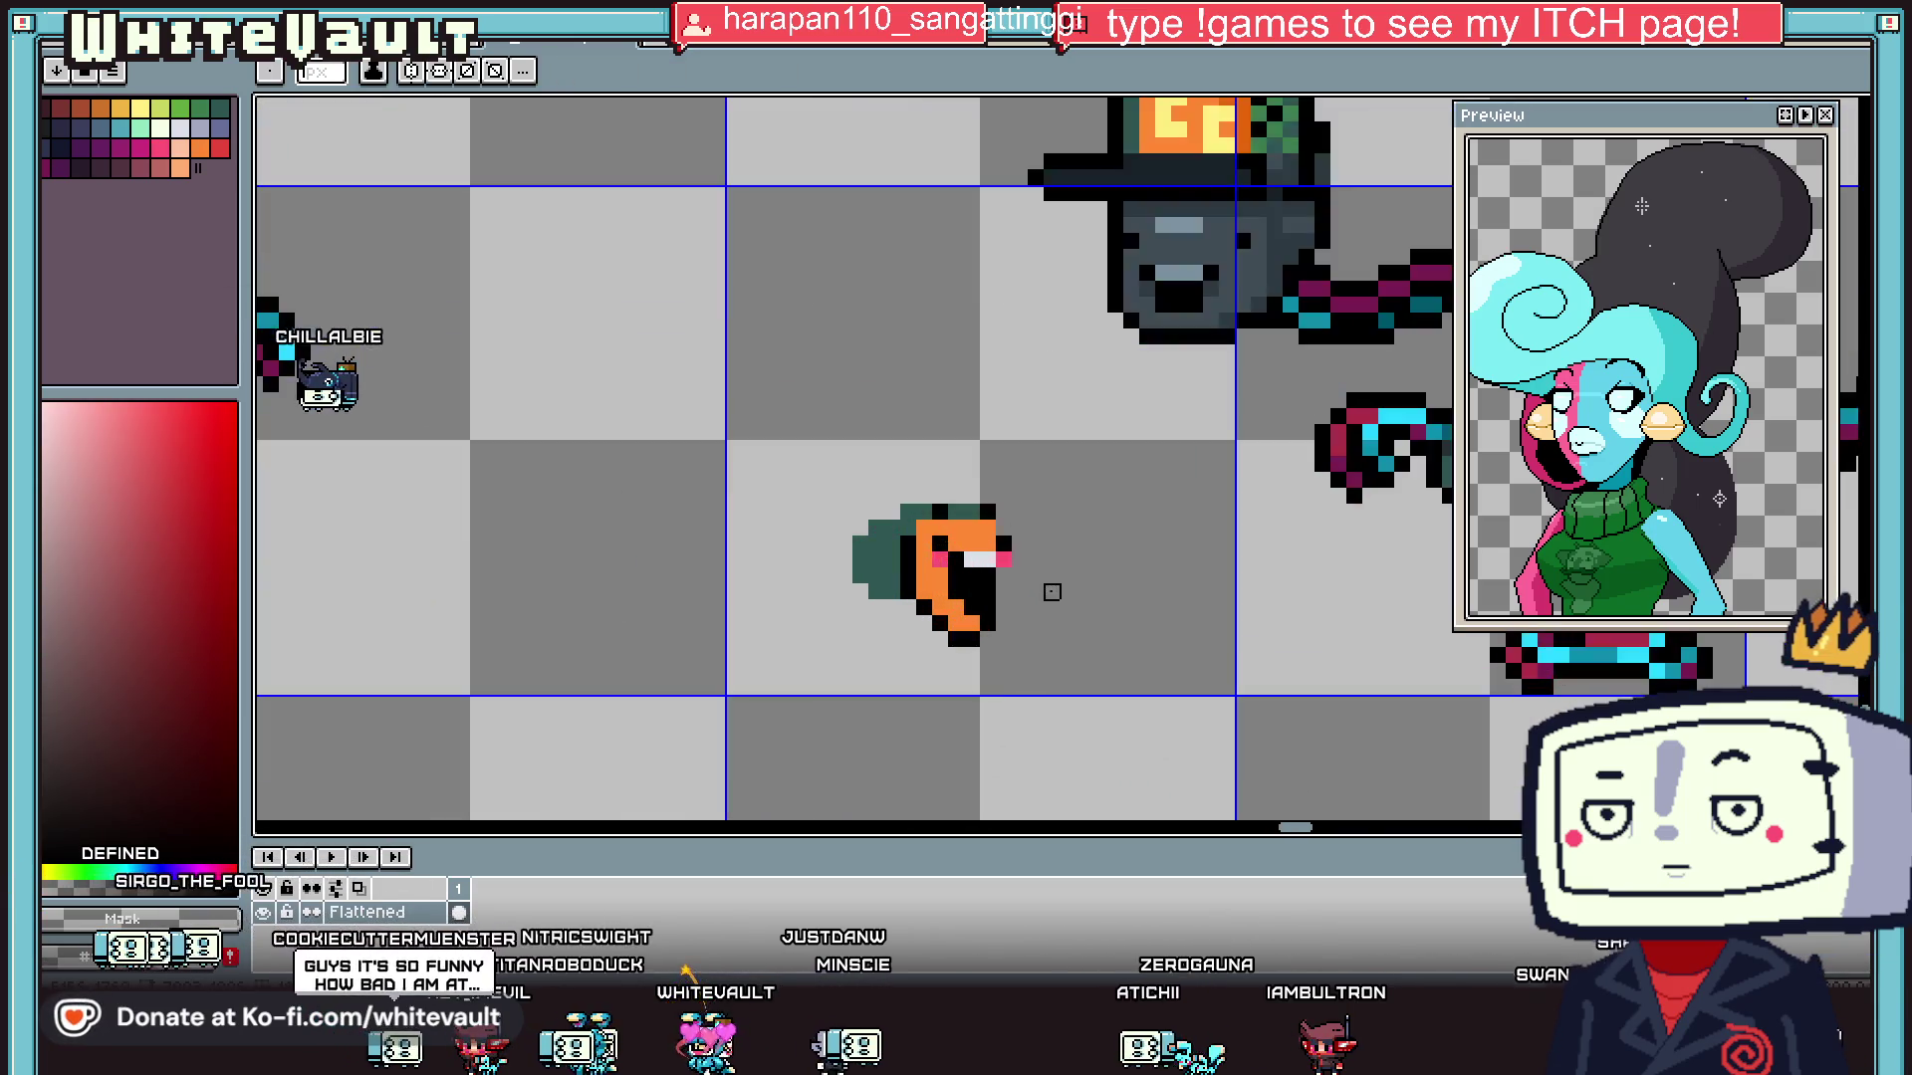
{"action": "key", "text": "alt"}
{"action": "left_click", "coordinate": [900, 609], "text": "alt"}
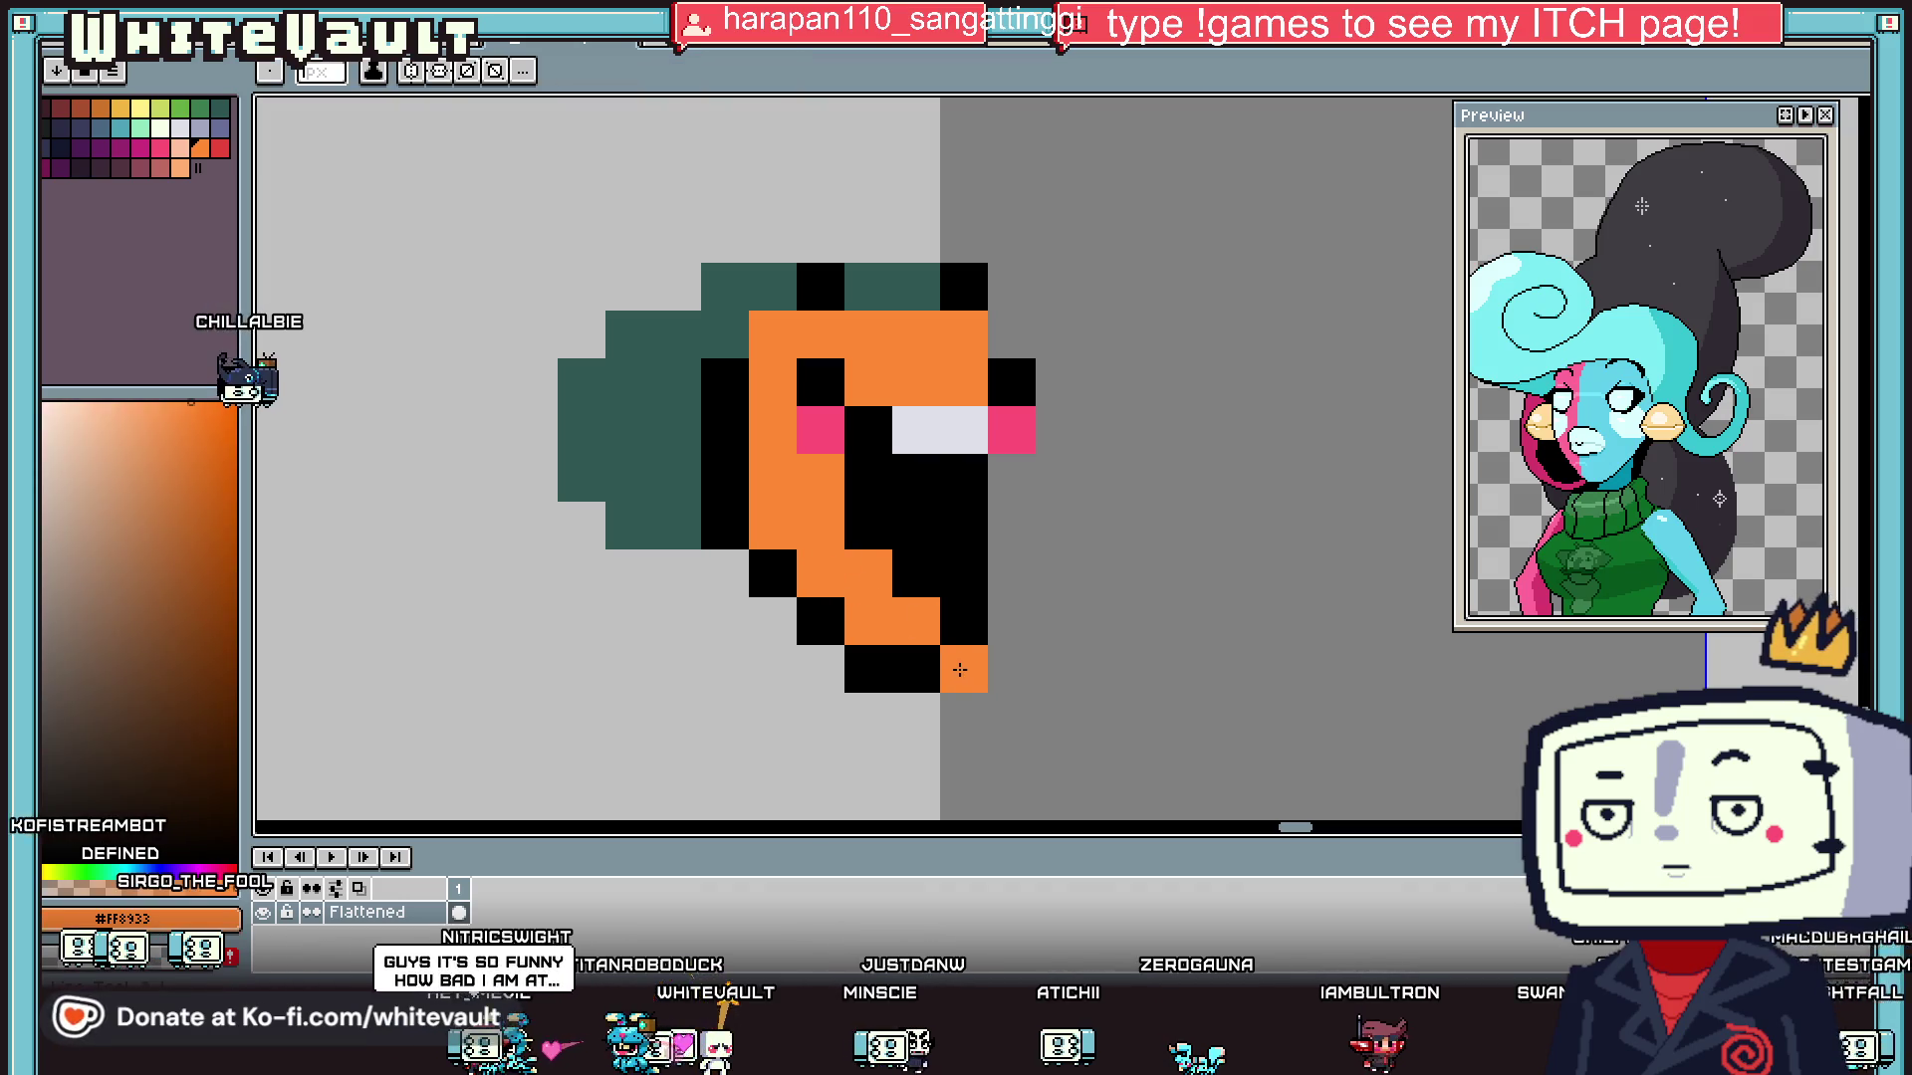
{"action": "left_click", "coordinate": [918, 667]}
{"action": "mouse_move", "coordinate": [920, 667]}
{"action": "left_mouse_down"}
{"action": "mouse_move", "coordinate": [868, 669]}
{"action": "mouse_move", "coordinate": [773, 574]}
{"action": "mouse_move", "coordinate": [802, 538]}
{"action": "mouse_move", "coordinate": [866, 608]}
{"action": "mouse_move", "coordinate": [926, 602]}
{"action": "left_mouse_up"}
{"action": "scroll", "coordinate": [837, 585], "scroll_direction": "down", "scroll_amount": 5}
{"action": "key", "text": "alt"}
{"action": "scroll", "coordinate": [844, 598], "scroll_direction": "up", "scroll_amount": 5}
{"action": "left_click", "coordinate": [774, 458], "text": "alt"}
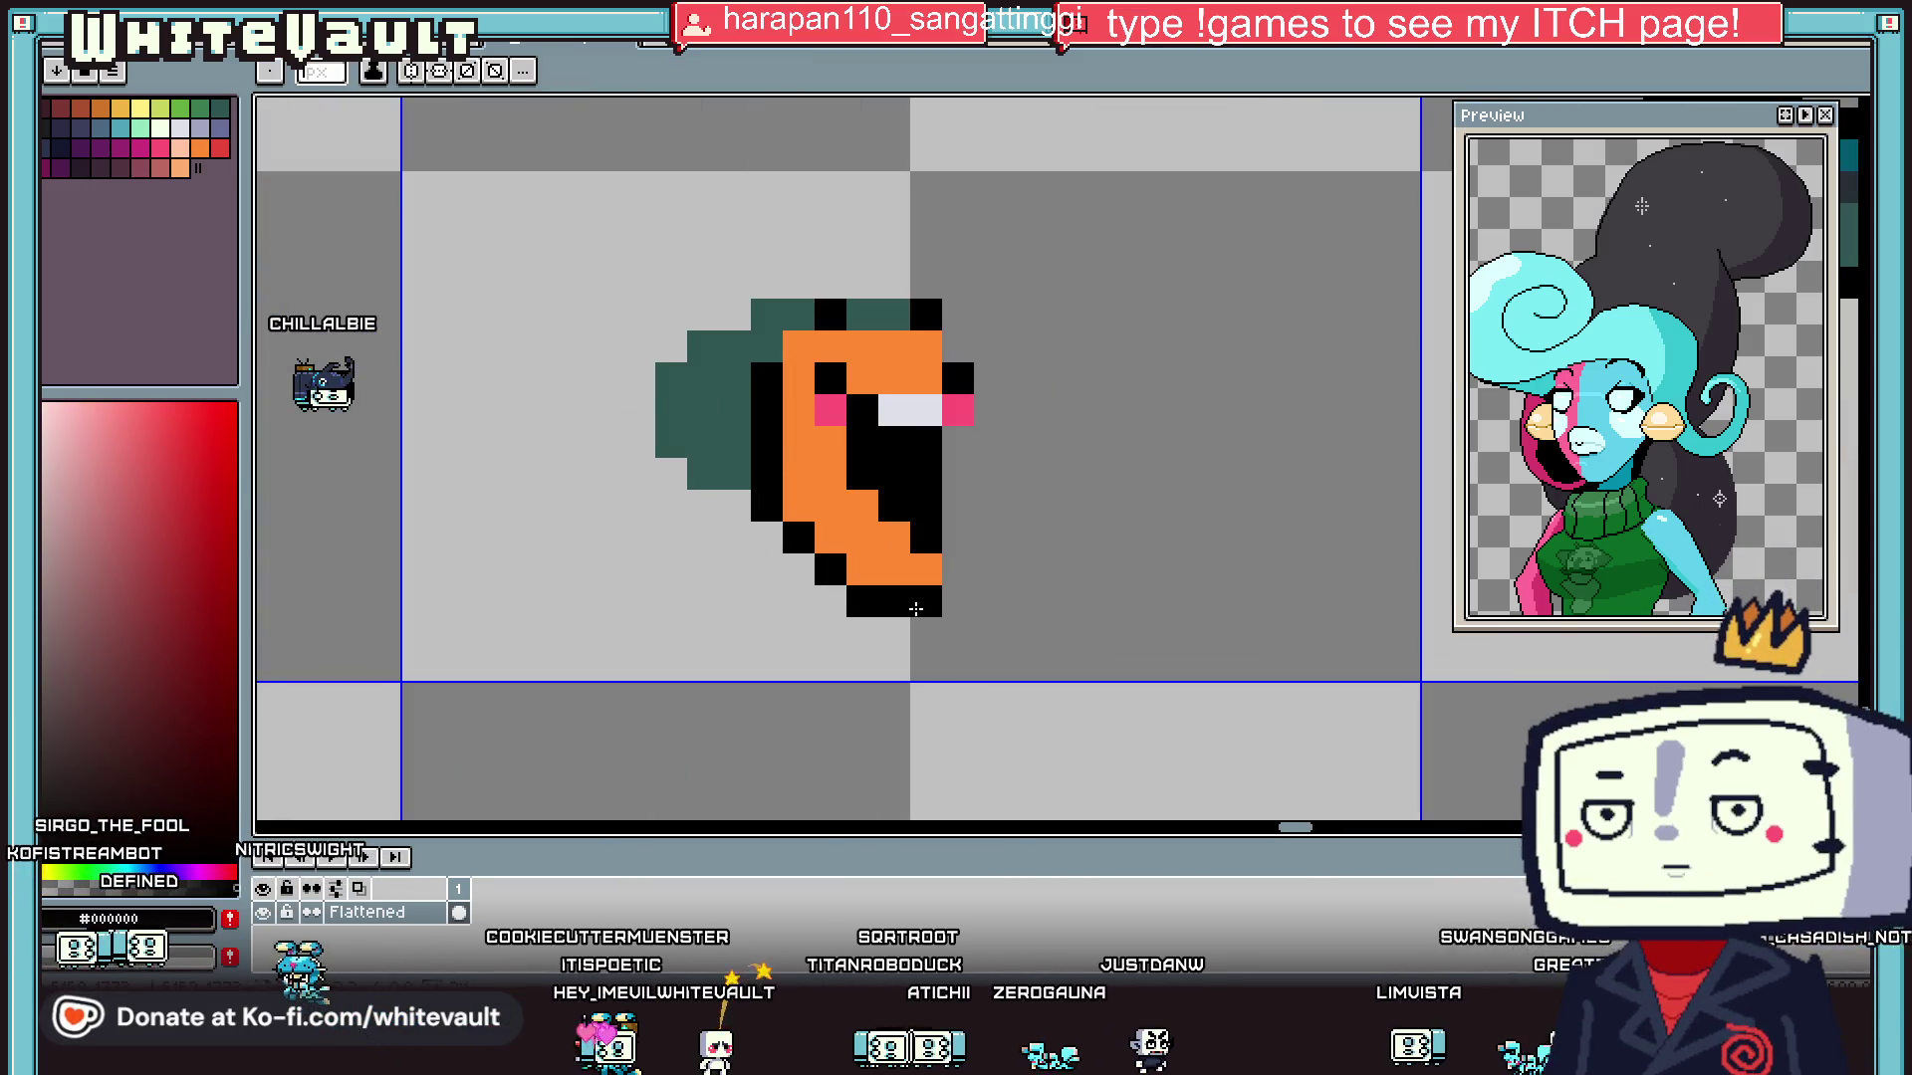
- Shade the creature's right side with a darker orange
{"action": "key", "text": "alt"}
{"action": "scroll", "coordinate": [944, 551], "scroll_direction": "down", "scroll_amount": 3}
{"action": "scroll", "coordinate": [944, 550], "scroll_direction": "up", "scroll_amount": 3}
{"action": "left_click", "coordinate": [944, 551], "text": "alt"}
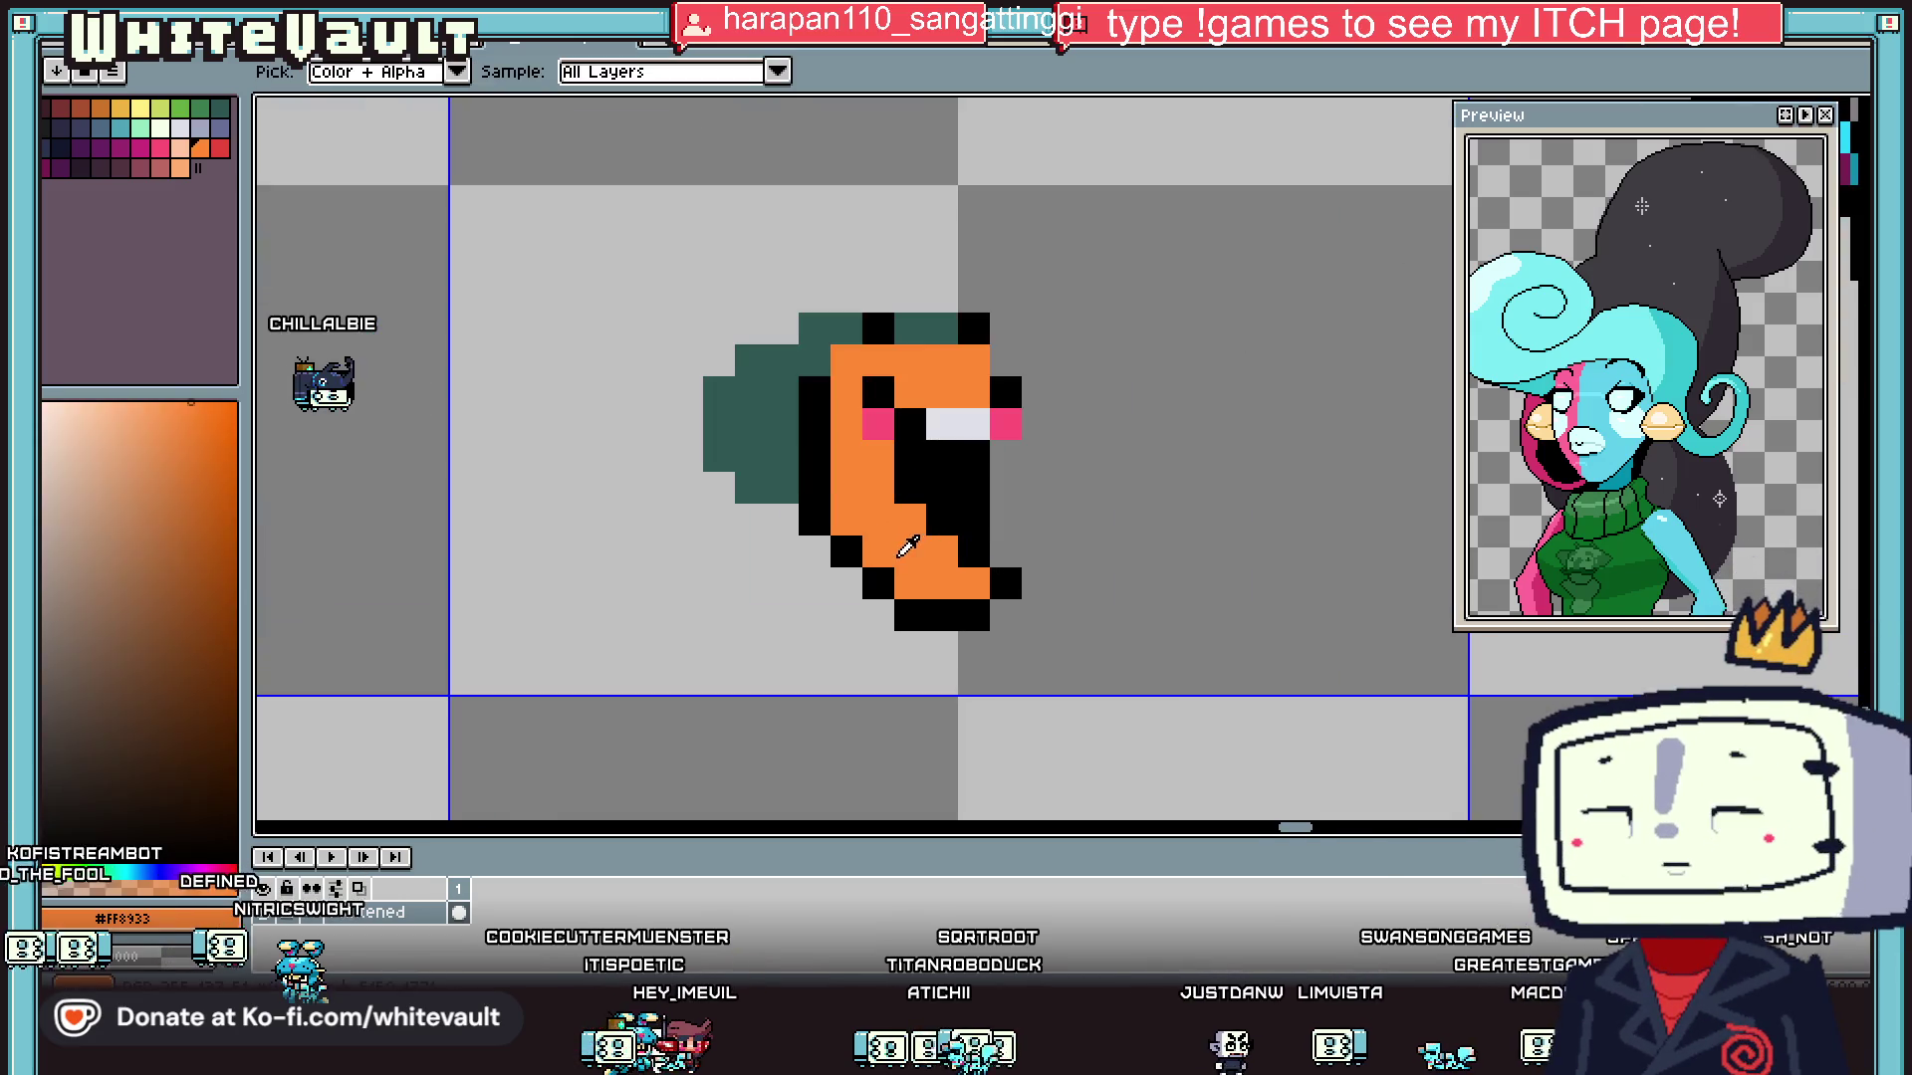
{"action": "left_click", "coordinate": [218, 505]}
{"action": "left_click_drag", "start_coordinate": [1008, 455], "coordinate": [1006, 557]}
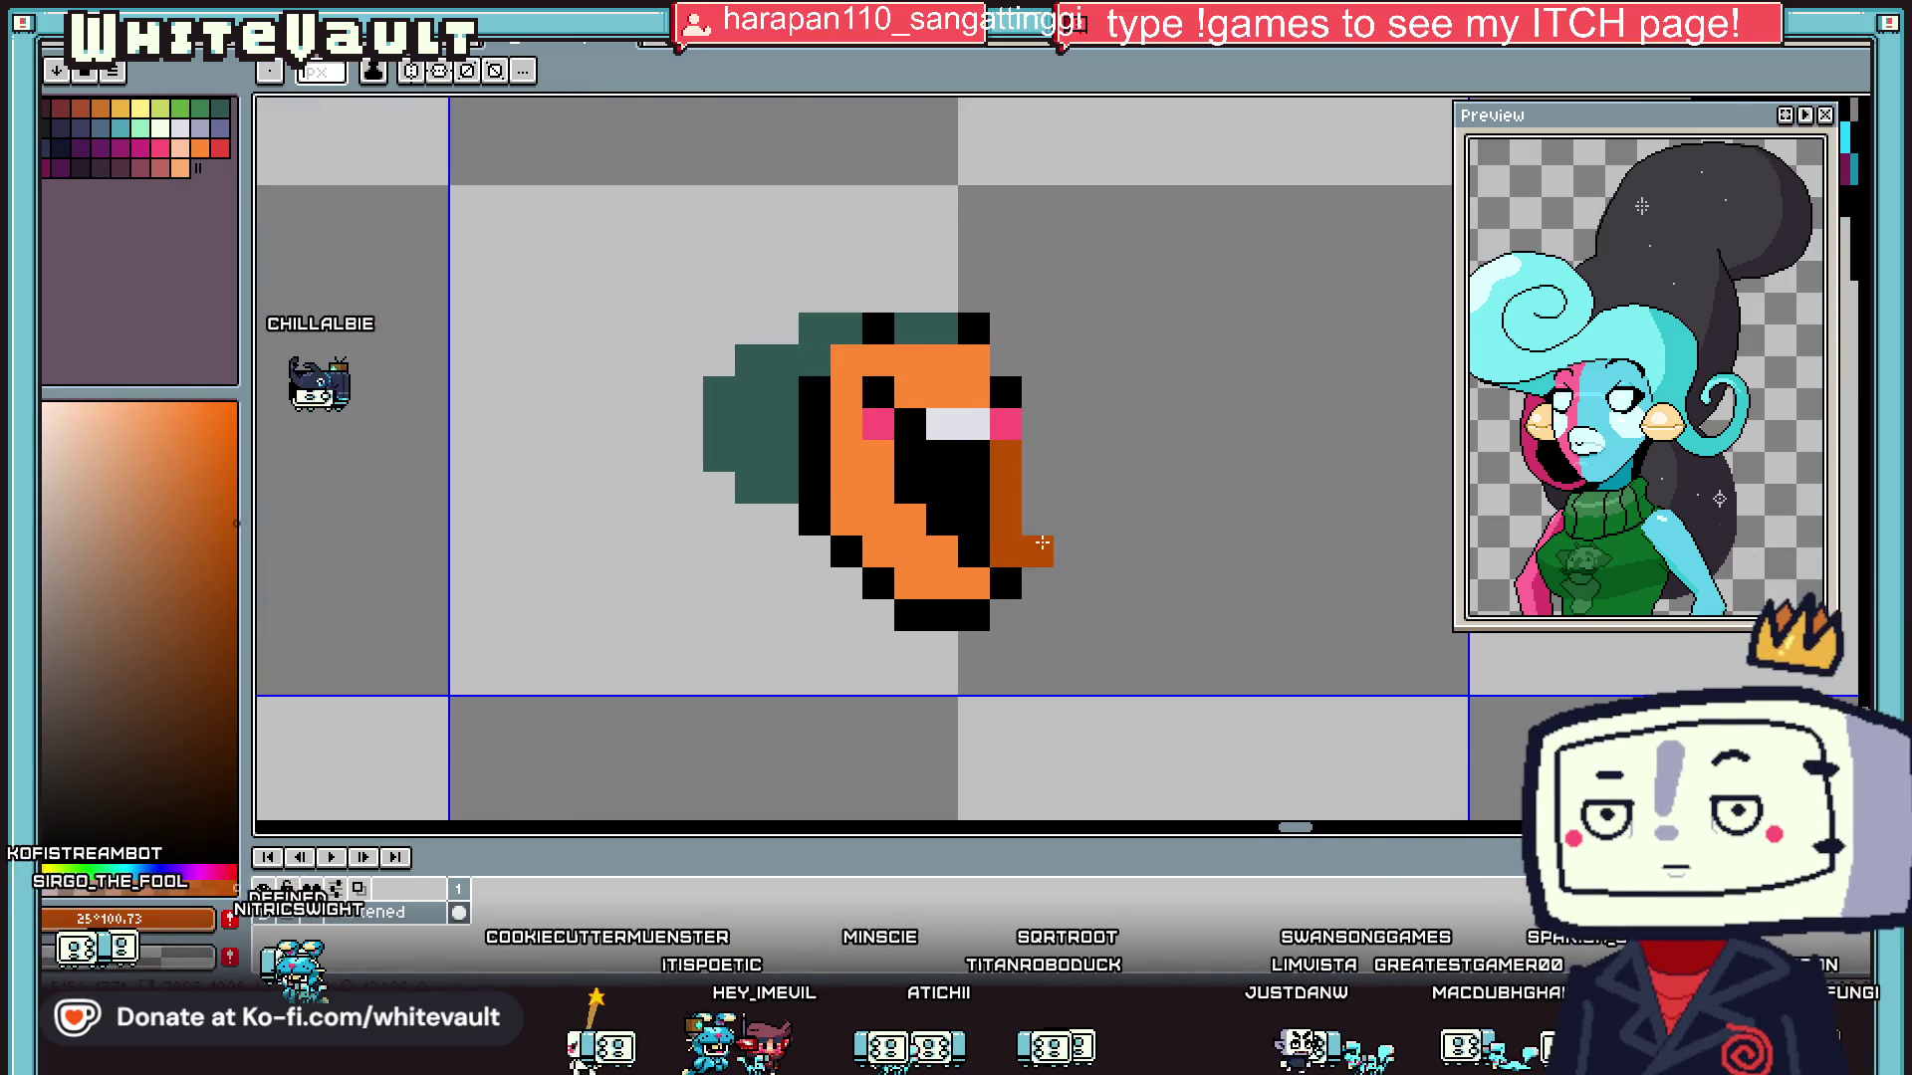
{"action": "scroll", "coordinate": [1006, 558], "scroll_direction": "down", "scroll_amount": 3}
{"action": "scroll", "coordinate": [1026, 545], "scroll_direction": "up", "scroll_amount": 3}
{"action": "left_click", "coordinate": [1056, 483], "text": "alt"}
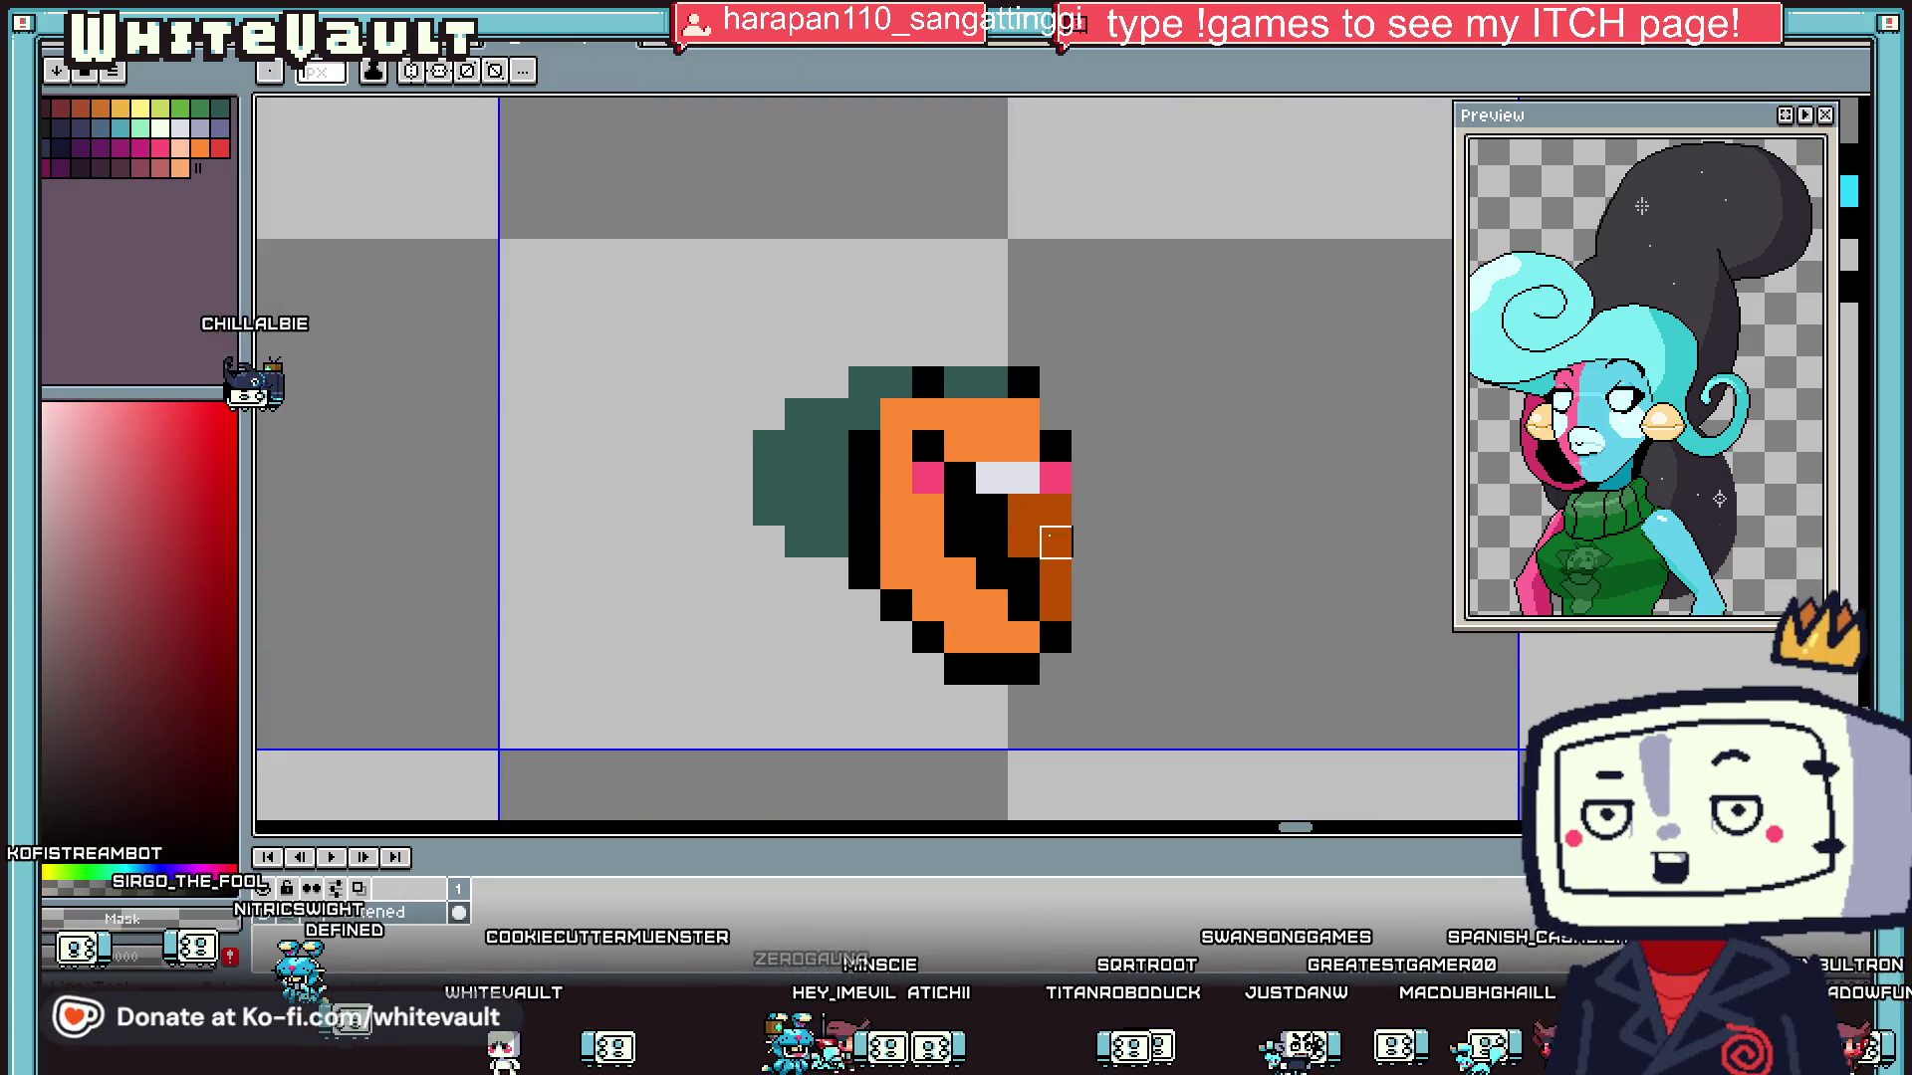
{"action": "scroll", "coordinate": [1070, 532], "scroll_direction": "down", "scroll_amount": 3}
{"action": "scroll", "coordinate": [1093, 539], "scroll_direction": "up", "scroll_amount": 3}
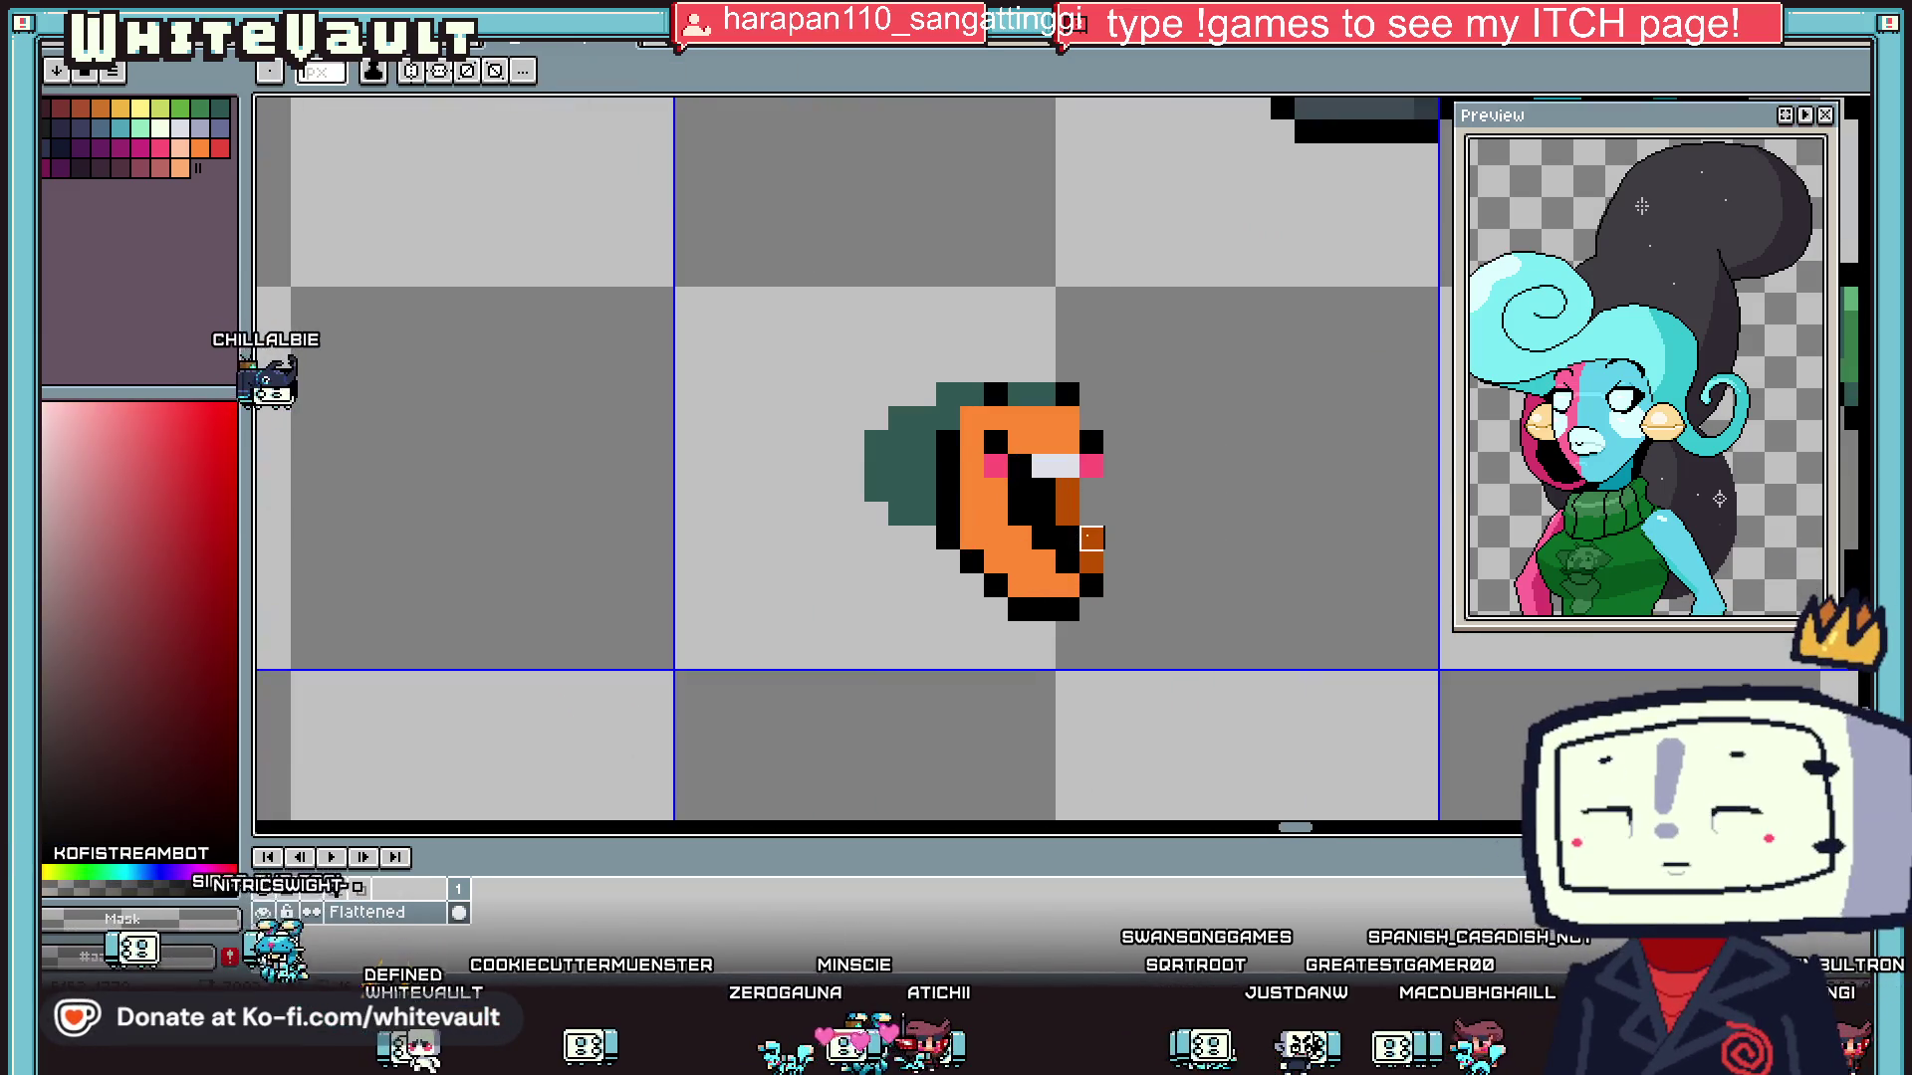
{"action": "scroll", "coordinate": [1195, 528], "scroll_direction": "down", "scroll_amount": 2}
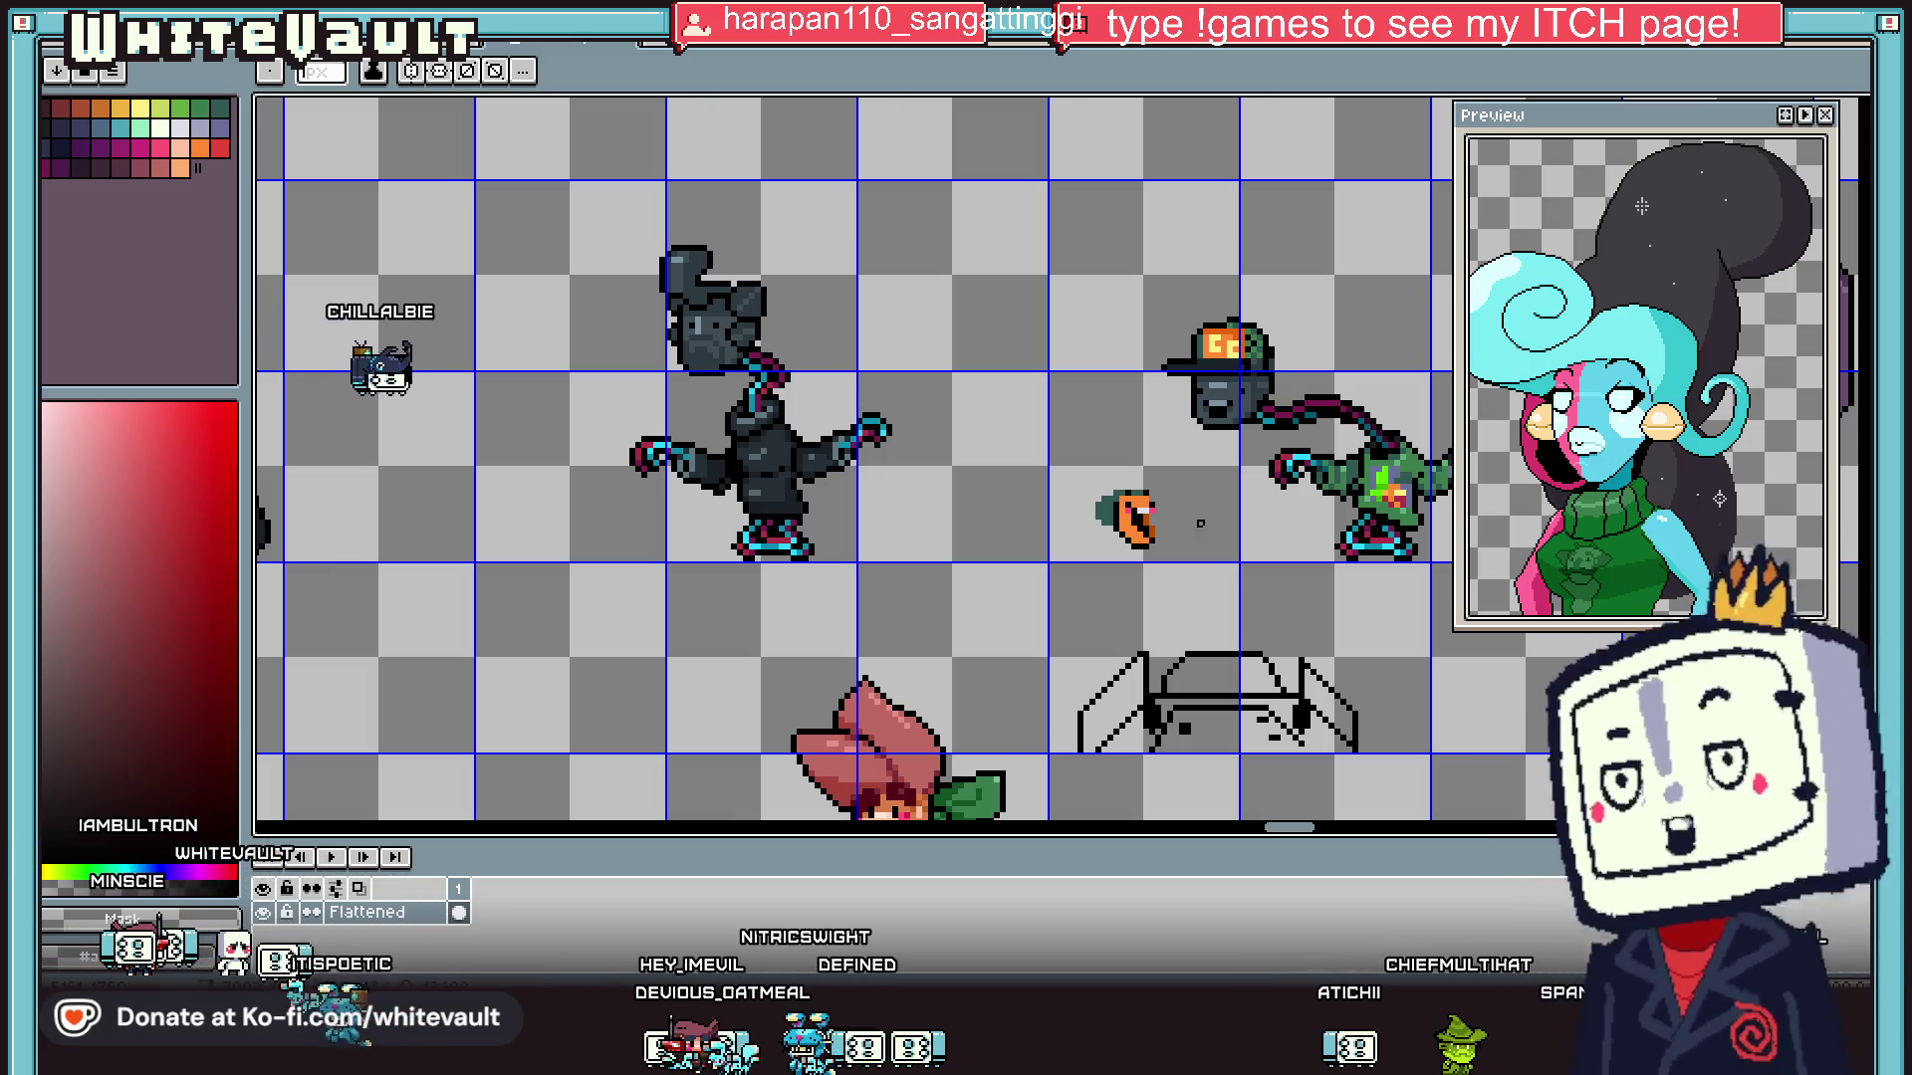
{"action": "key", "text": "i"}
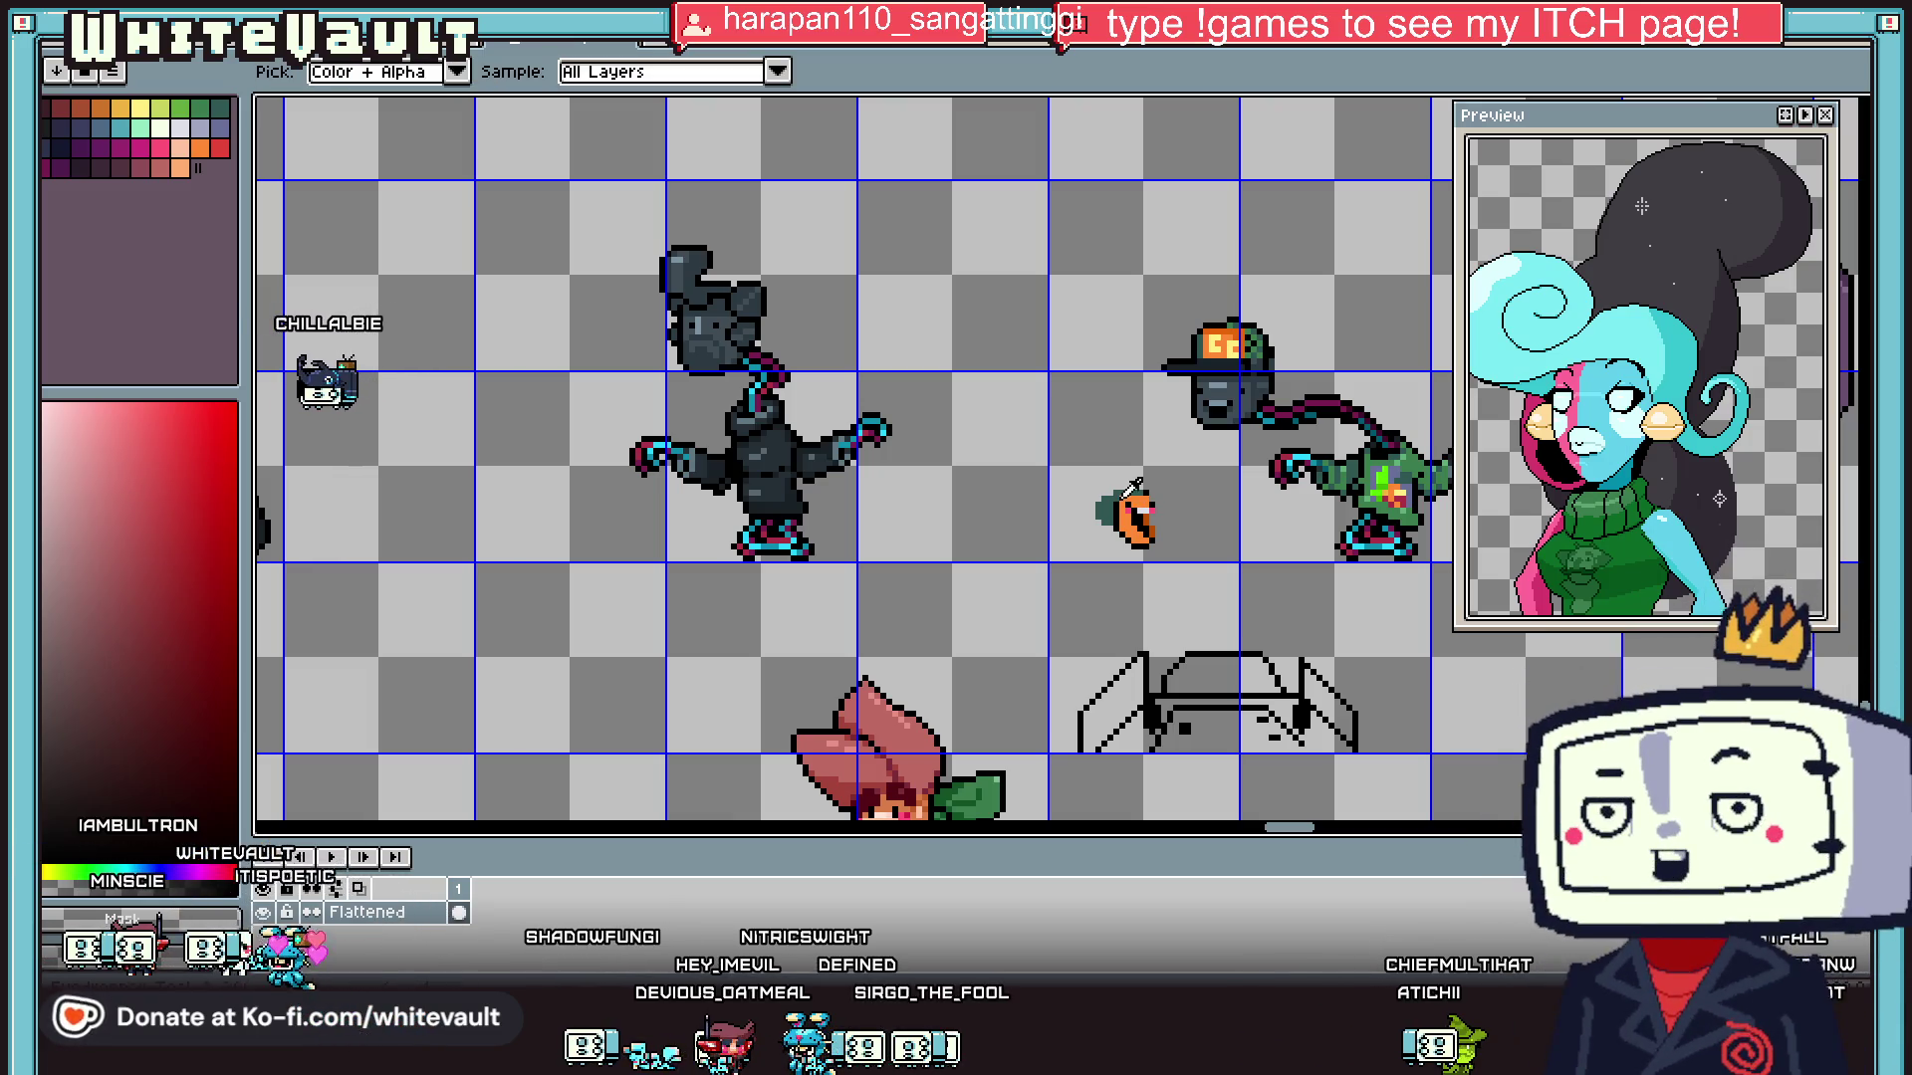
- Draw two small black antennae curling up from the creature's head
{"action": "scroll", "coordinate": [1119, 500], "scroll_direction": "up", "scroll_amount": 5}
{"action": "key", "text": "b"}
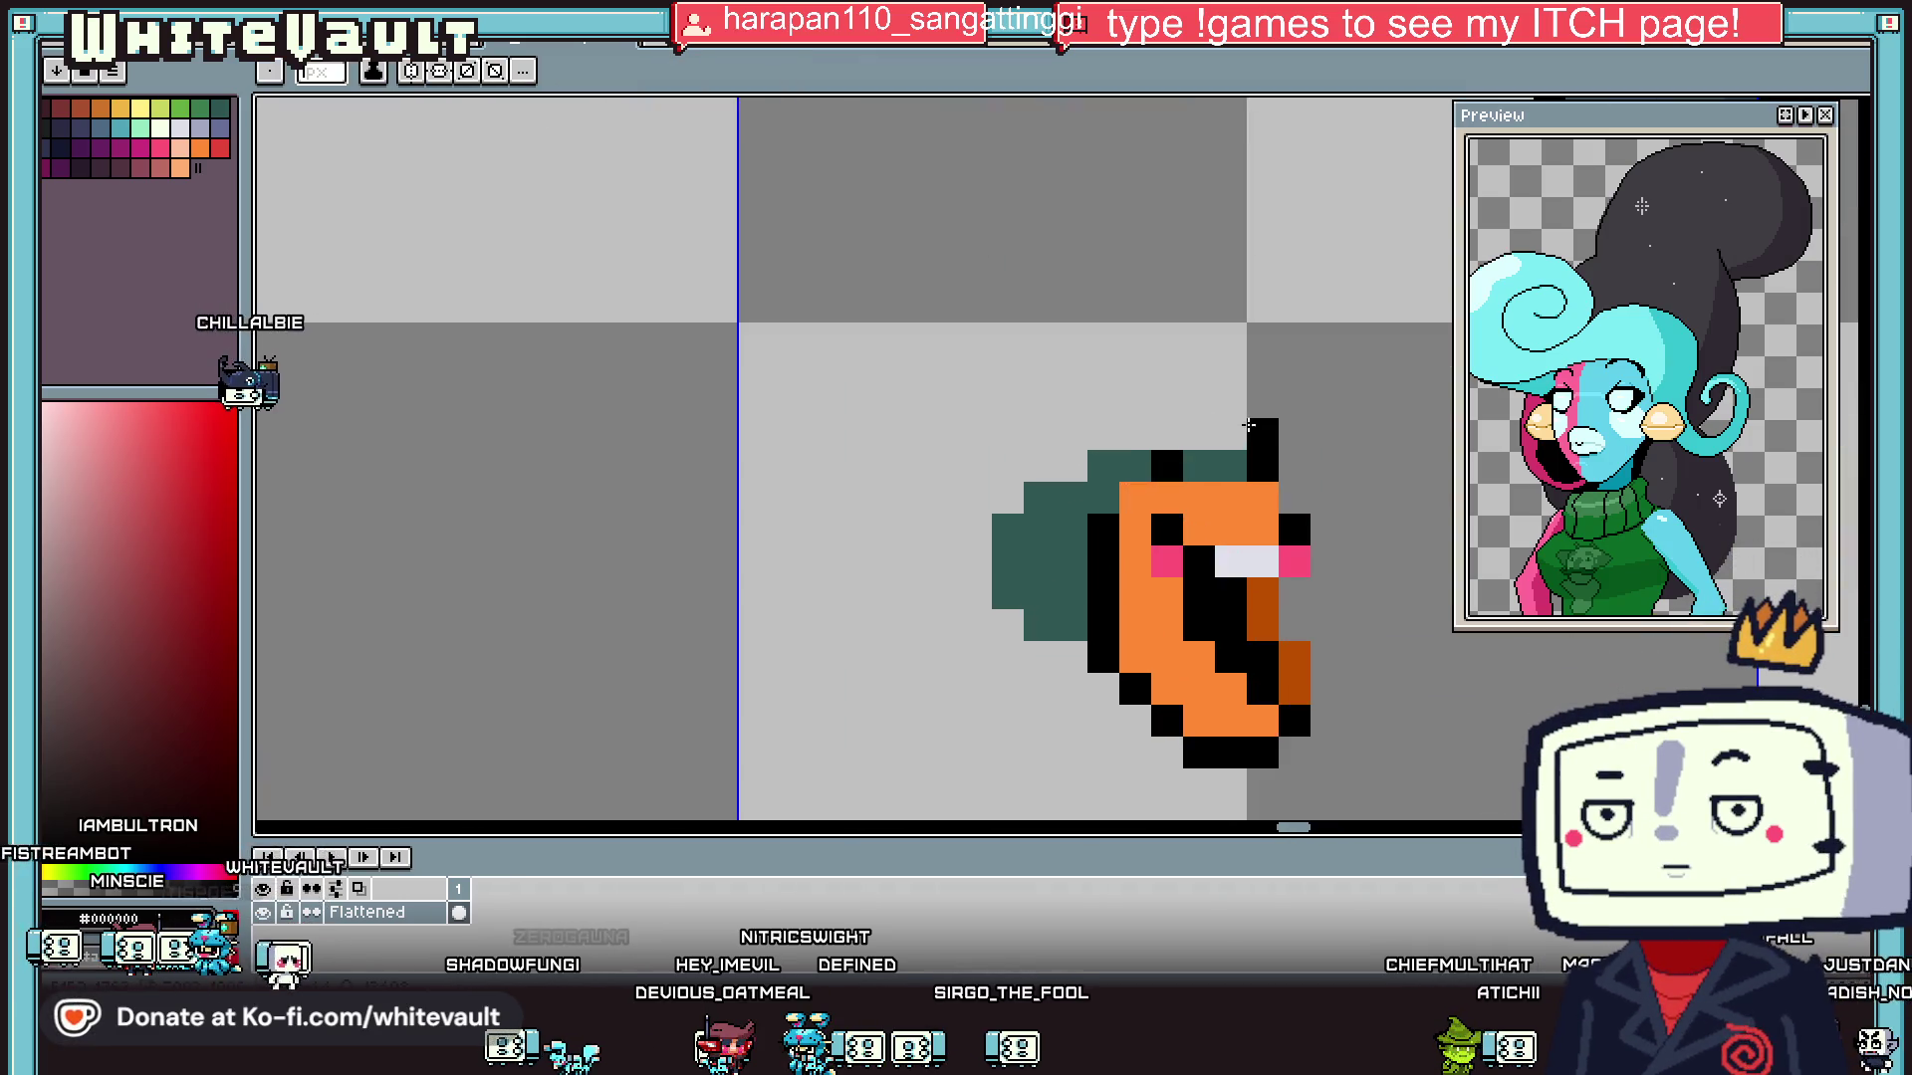
{"action": "left_click", "coordinate": [1260, 432]}
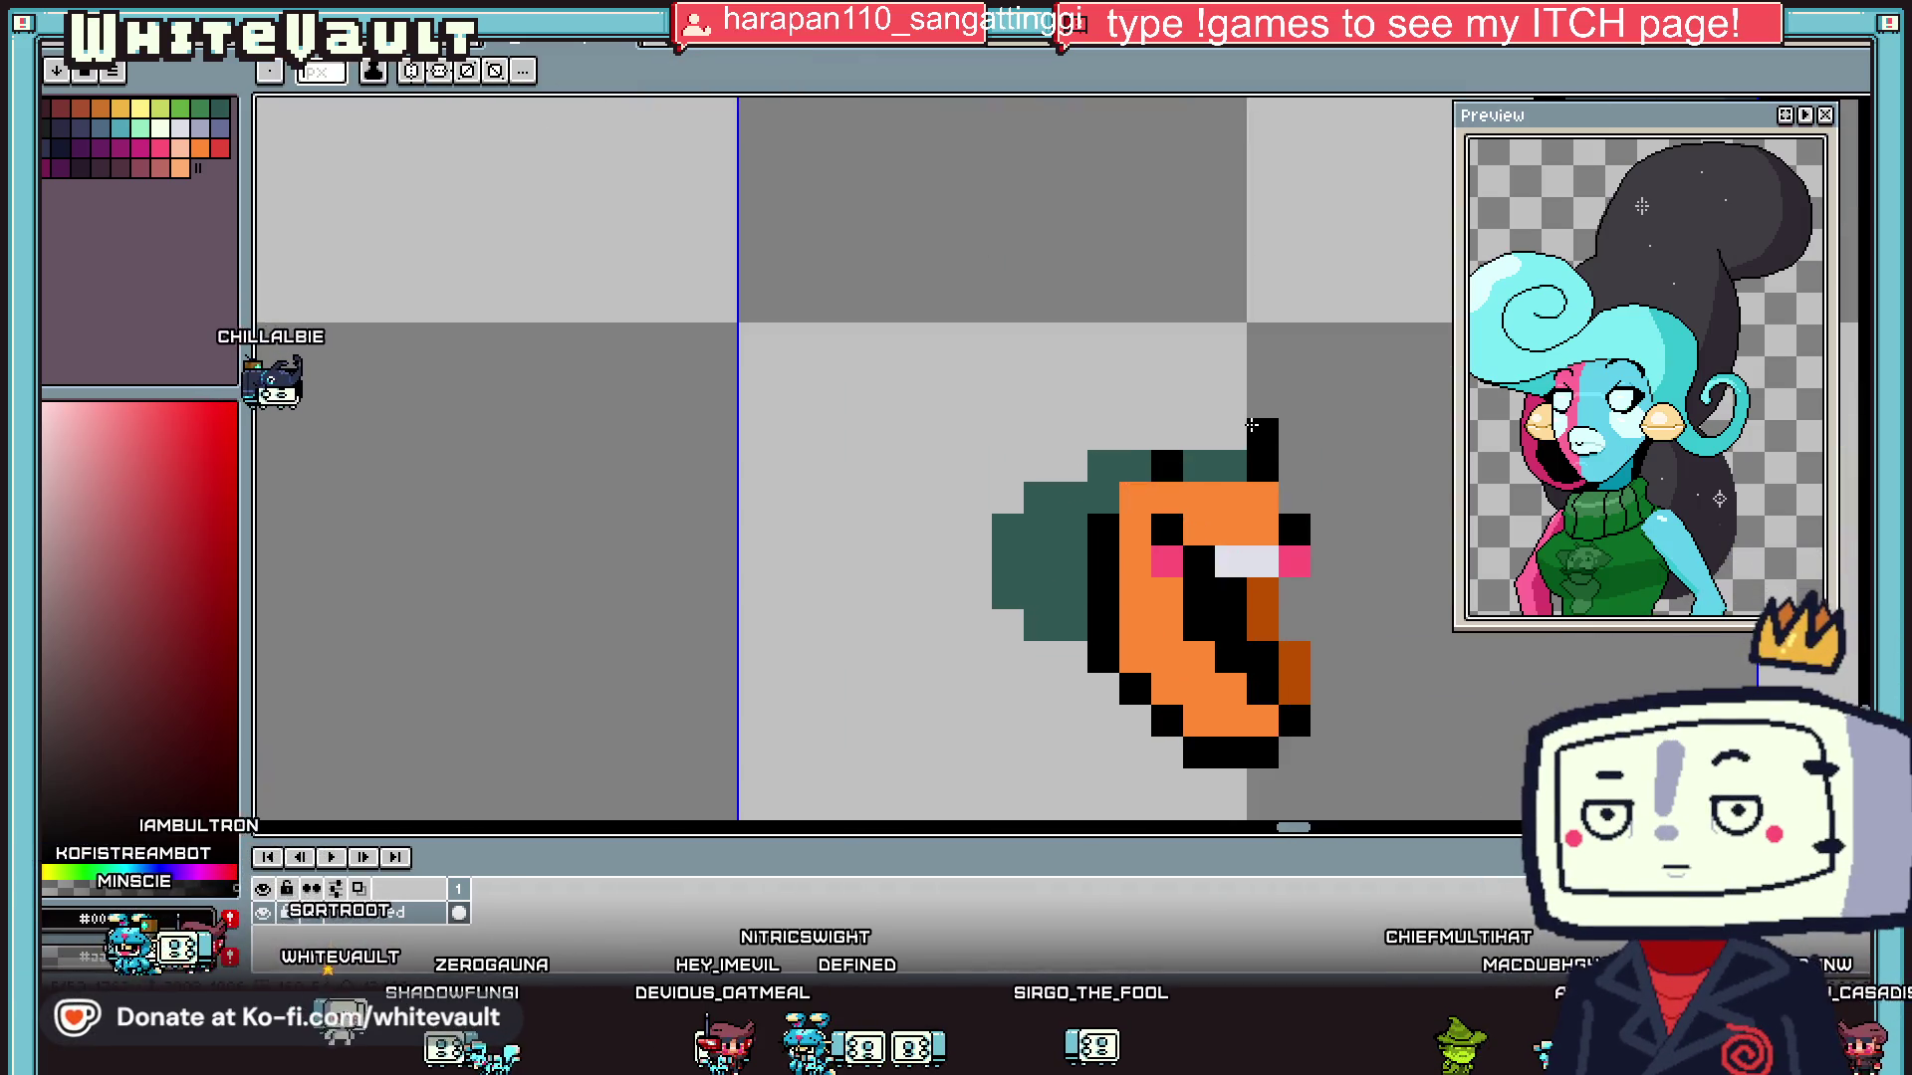
{"action": "left_click_drag", "start_coordinate": [1275, 405], "coordinate": [1326, 454]}
{"action": "scroll", "coordinate": [1339, 456], "scroll_direction": "down", "scroll_amount": 4}
{"action": "key", "text": "v"}
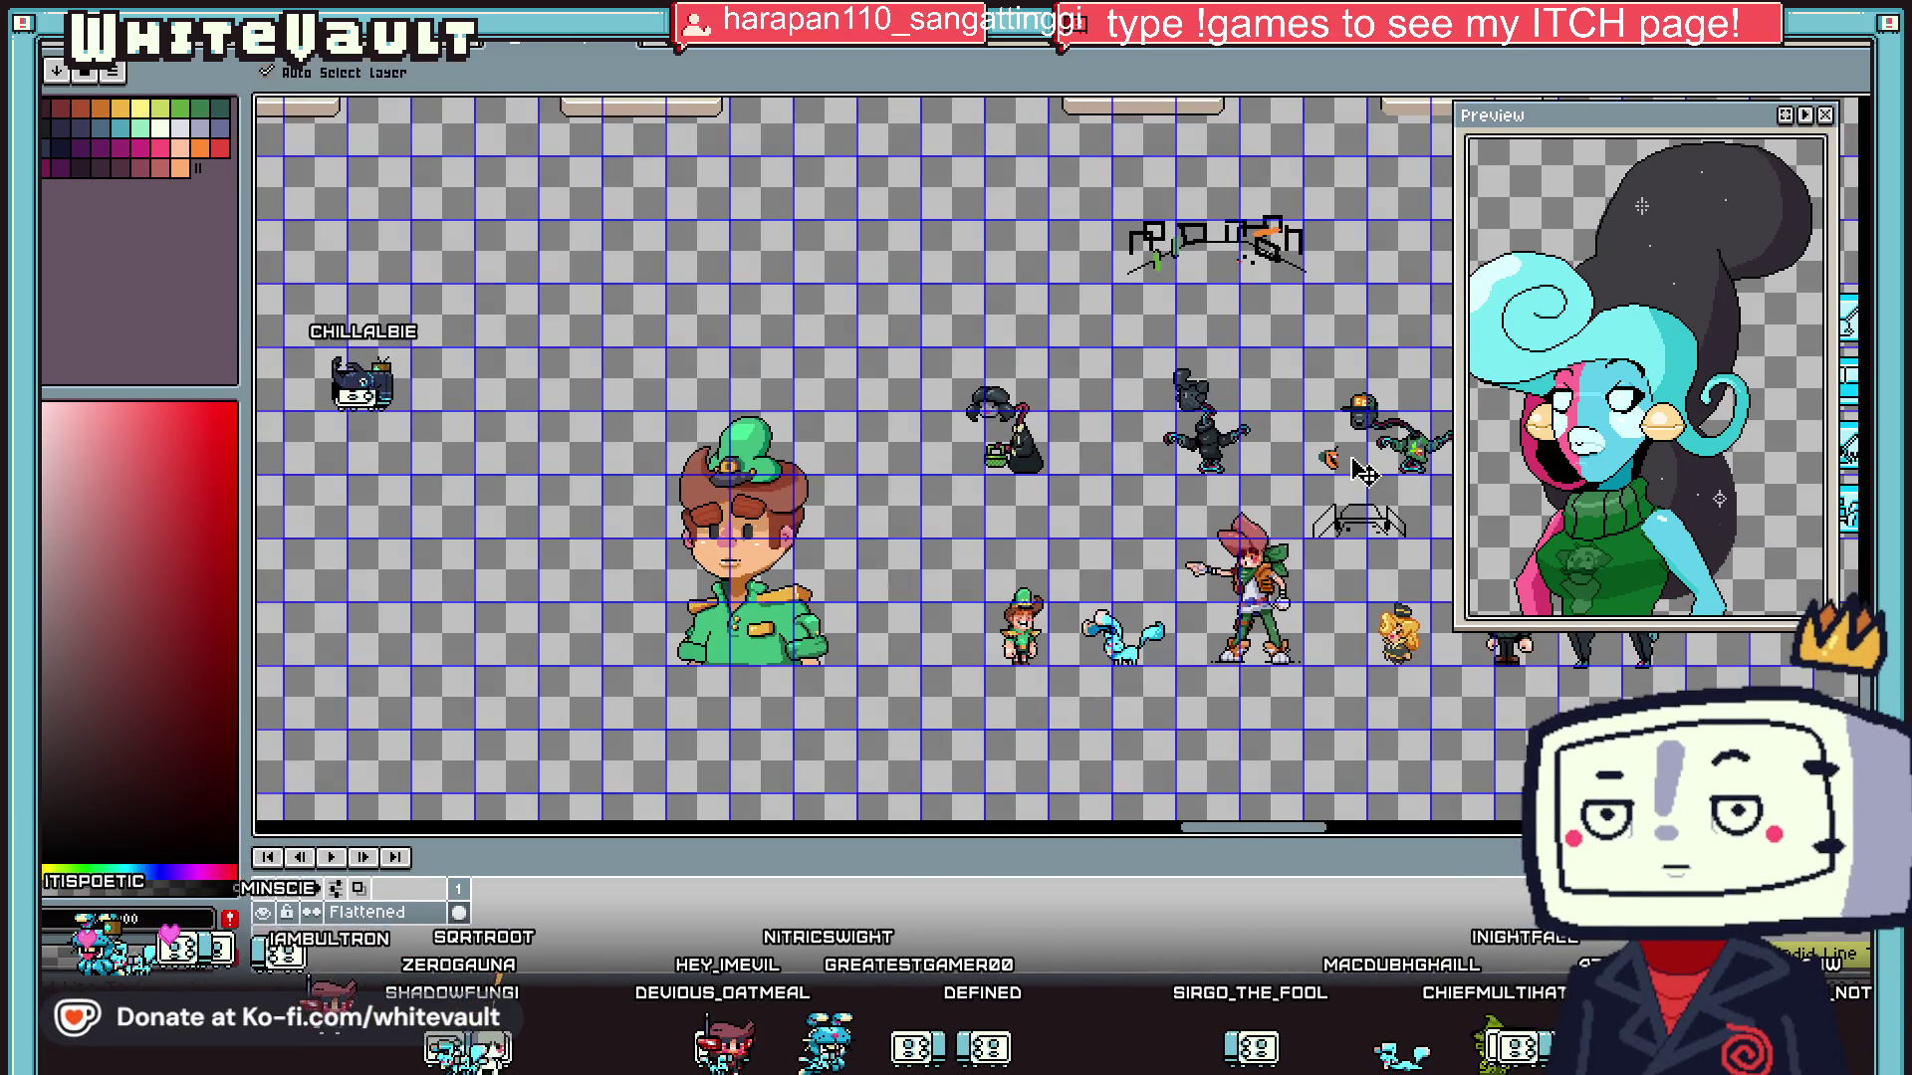
{"action": "key", "text": "b"}
{"action": "scroll", "coordinate": [1296, 464], "scroll_direction": "up", "scroll_amount": 4}
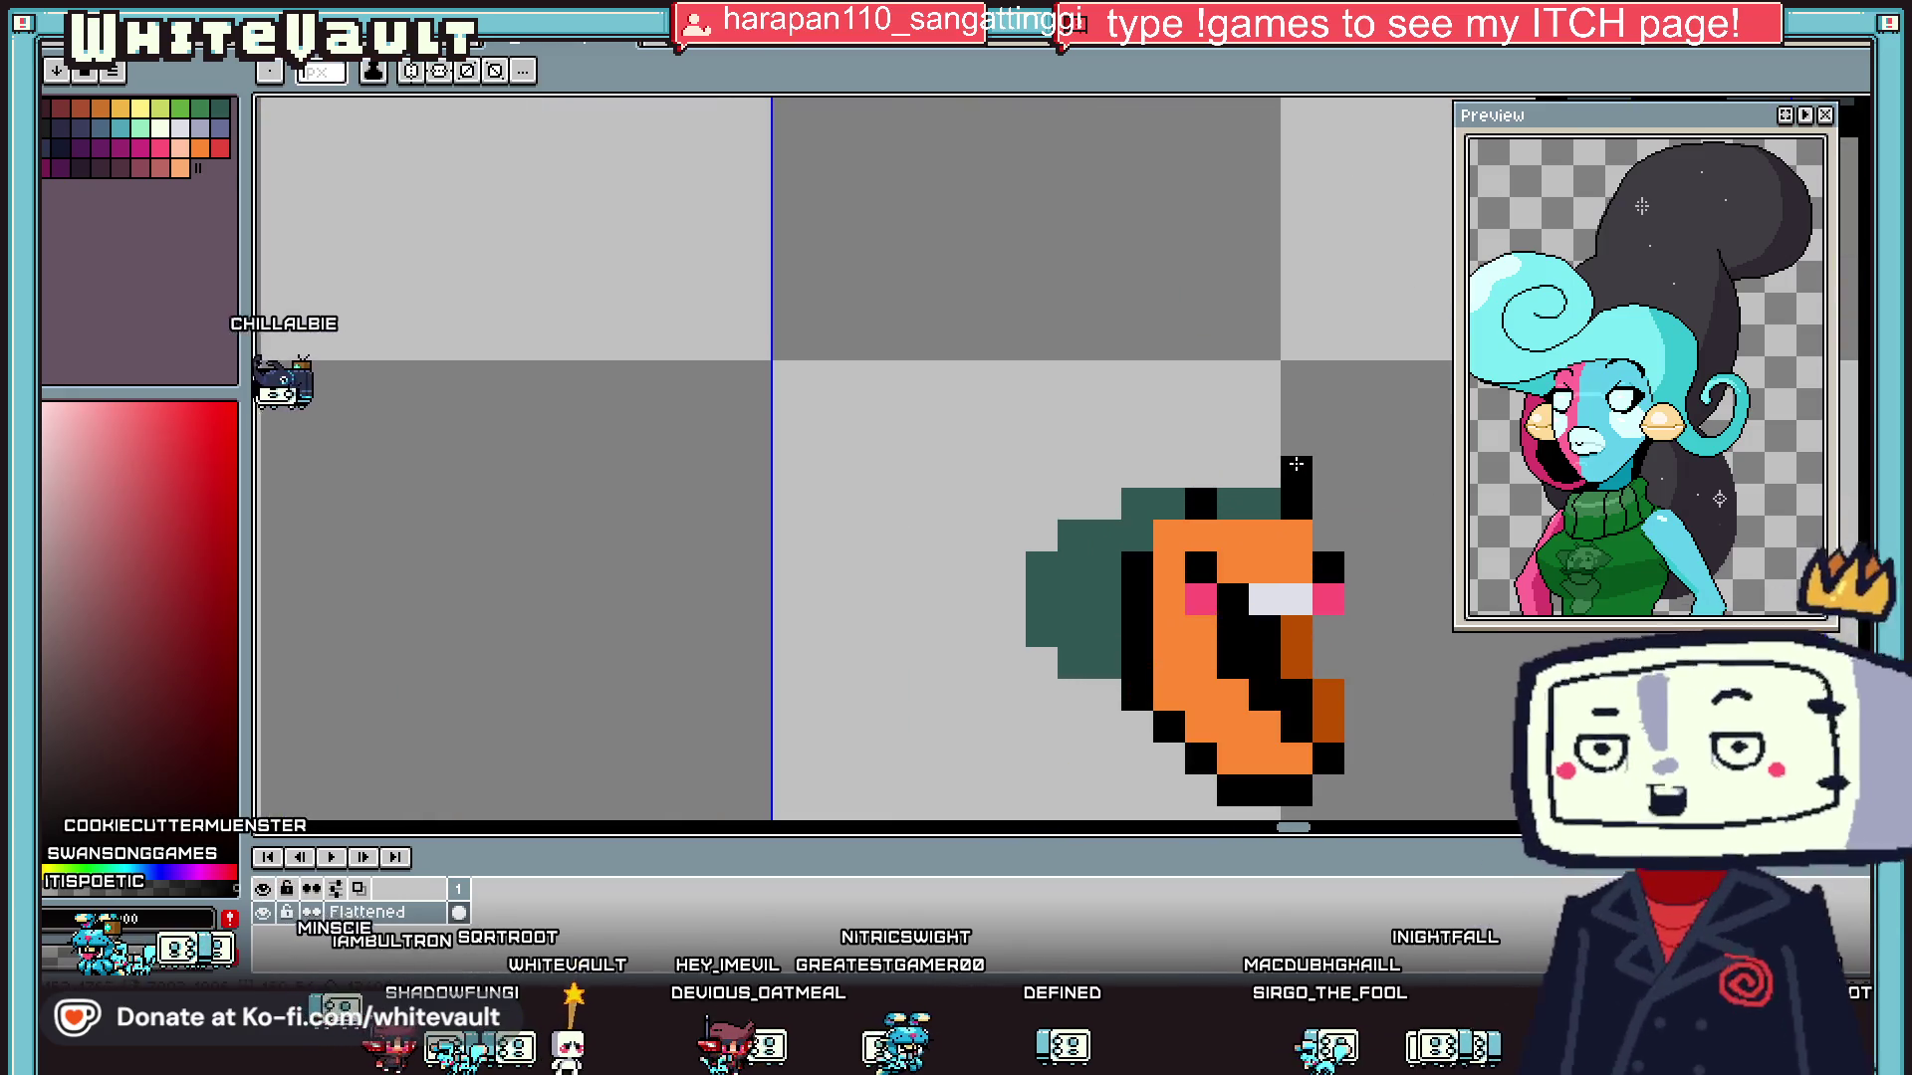
{"action": "left_click", "coordinate": [1329, 472]}
{"action": "left_click", "coordinate": [1201, 472]}
{"action": "left_click", "coordinate": [1169, 472]}
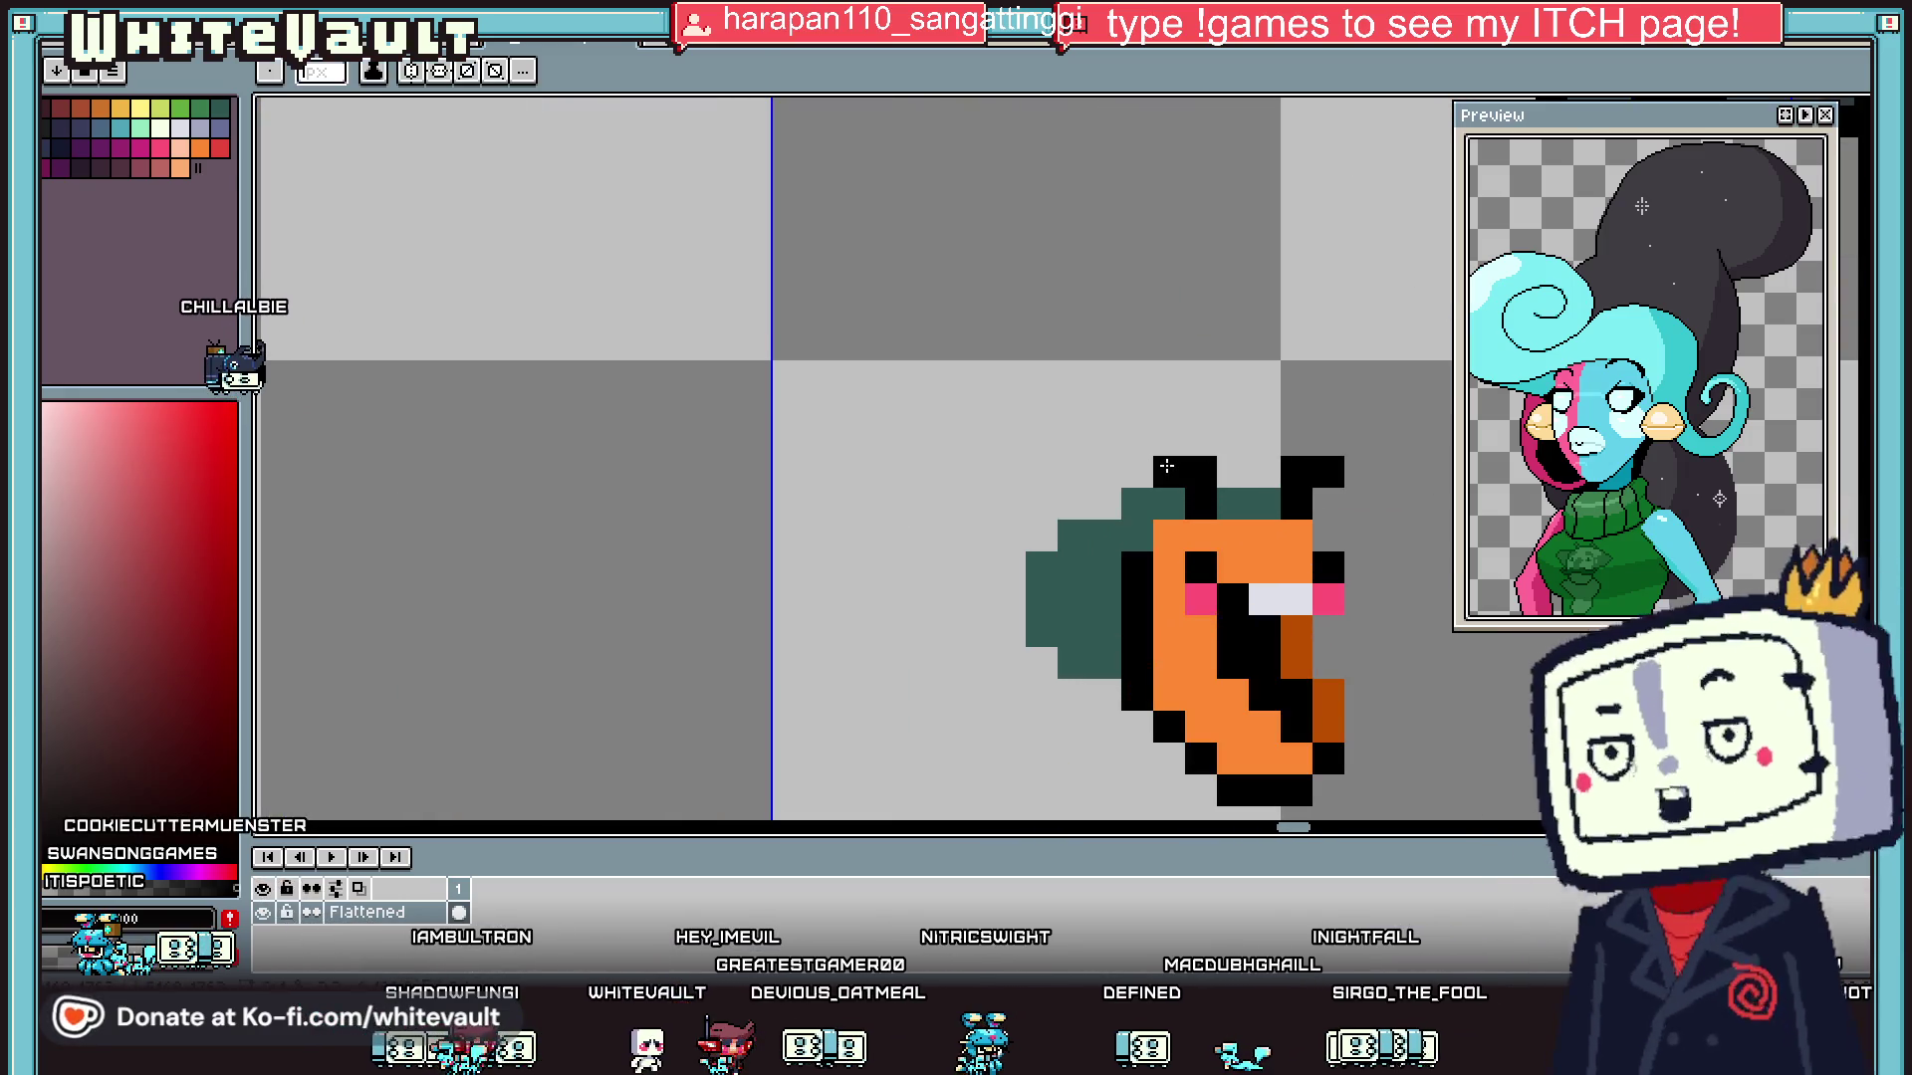
- Touch up the head top with black pixels, erase a stray pixel, and repaint one dark teal
{"action": "scroll", "coordinate": [1280, 500], "scroll_direction": "down", "scroll_amount": 3}
{"action": "scroll", "coordinate": [1285, 504], "scroll_direction": "down", "scroll_amount": 2}
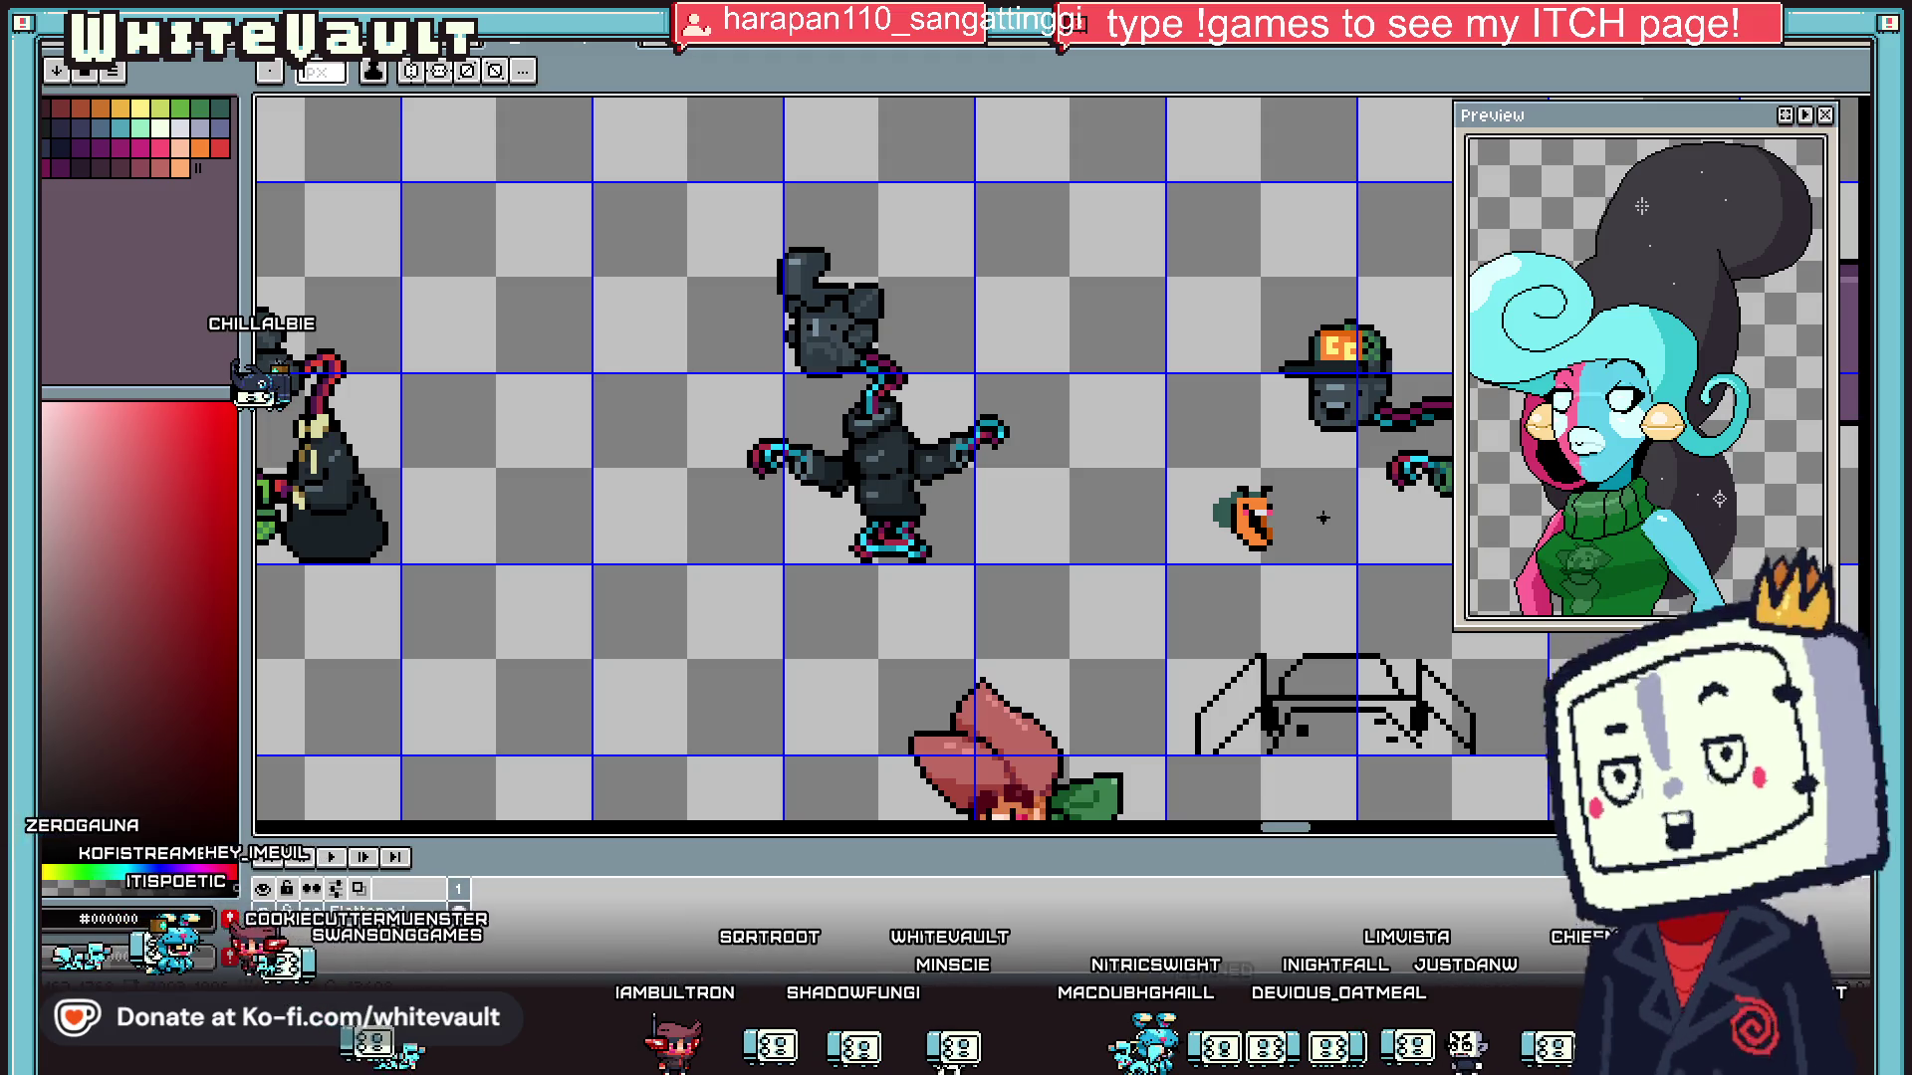
{"action": "scroll", "coordinate": [1267, 491], "scroll_direction": "up", "scroll_amount": 3}
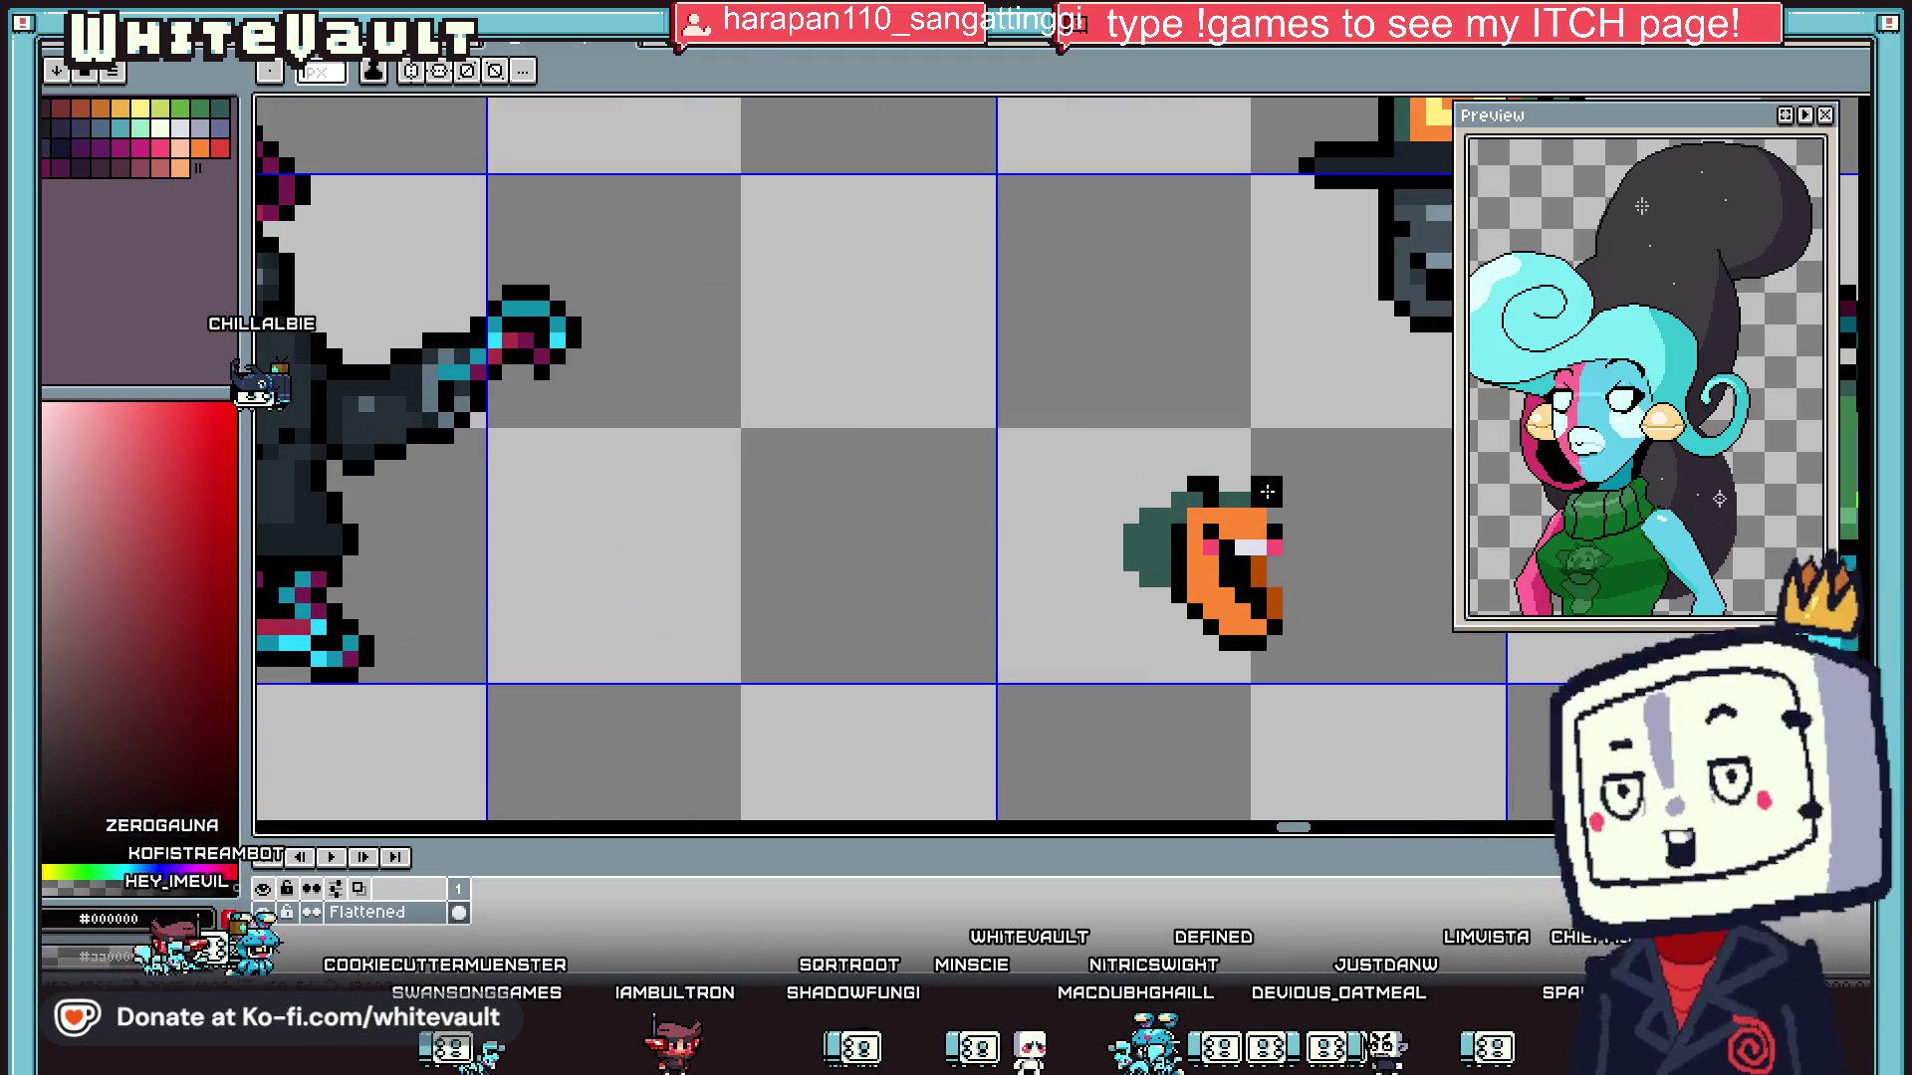
{"action": "scroll", "coordinate": [1195, 503], "scroll_direction": "up", "scroll_amount": 2}
{"action": "left_click", "coordinate": [1288, 492]}
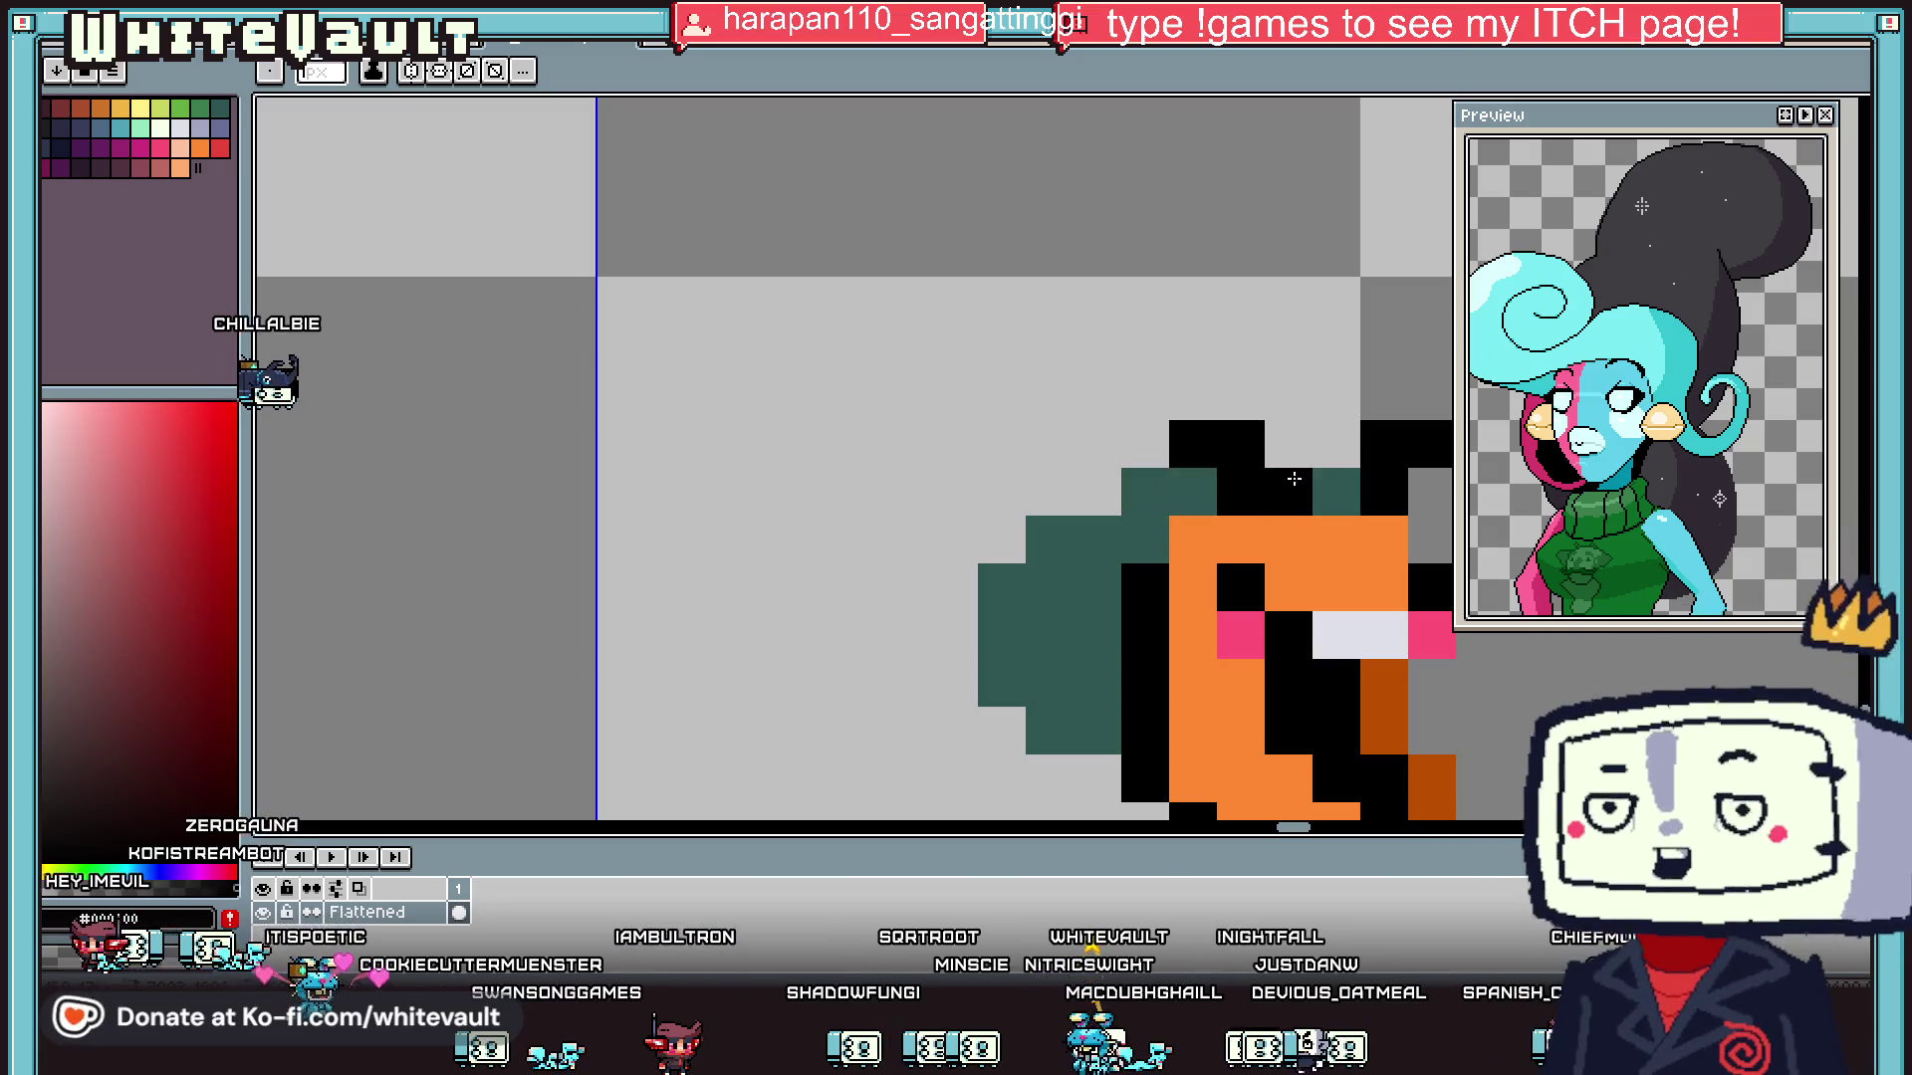
{"action": "left_click", "coordinate": [1284, 438]}
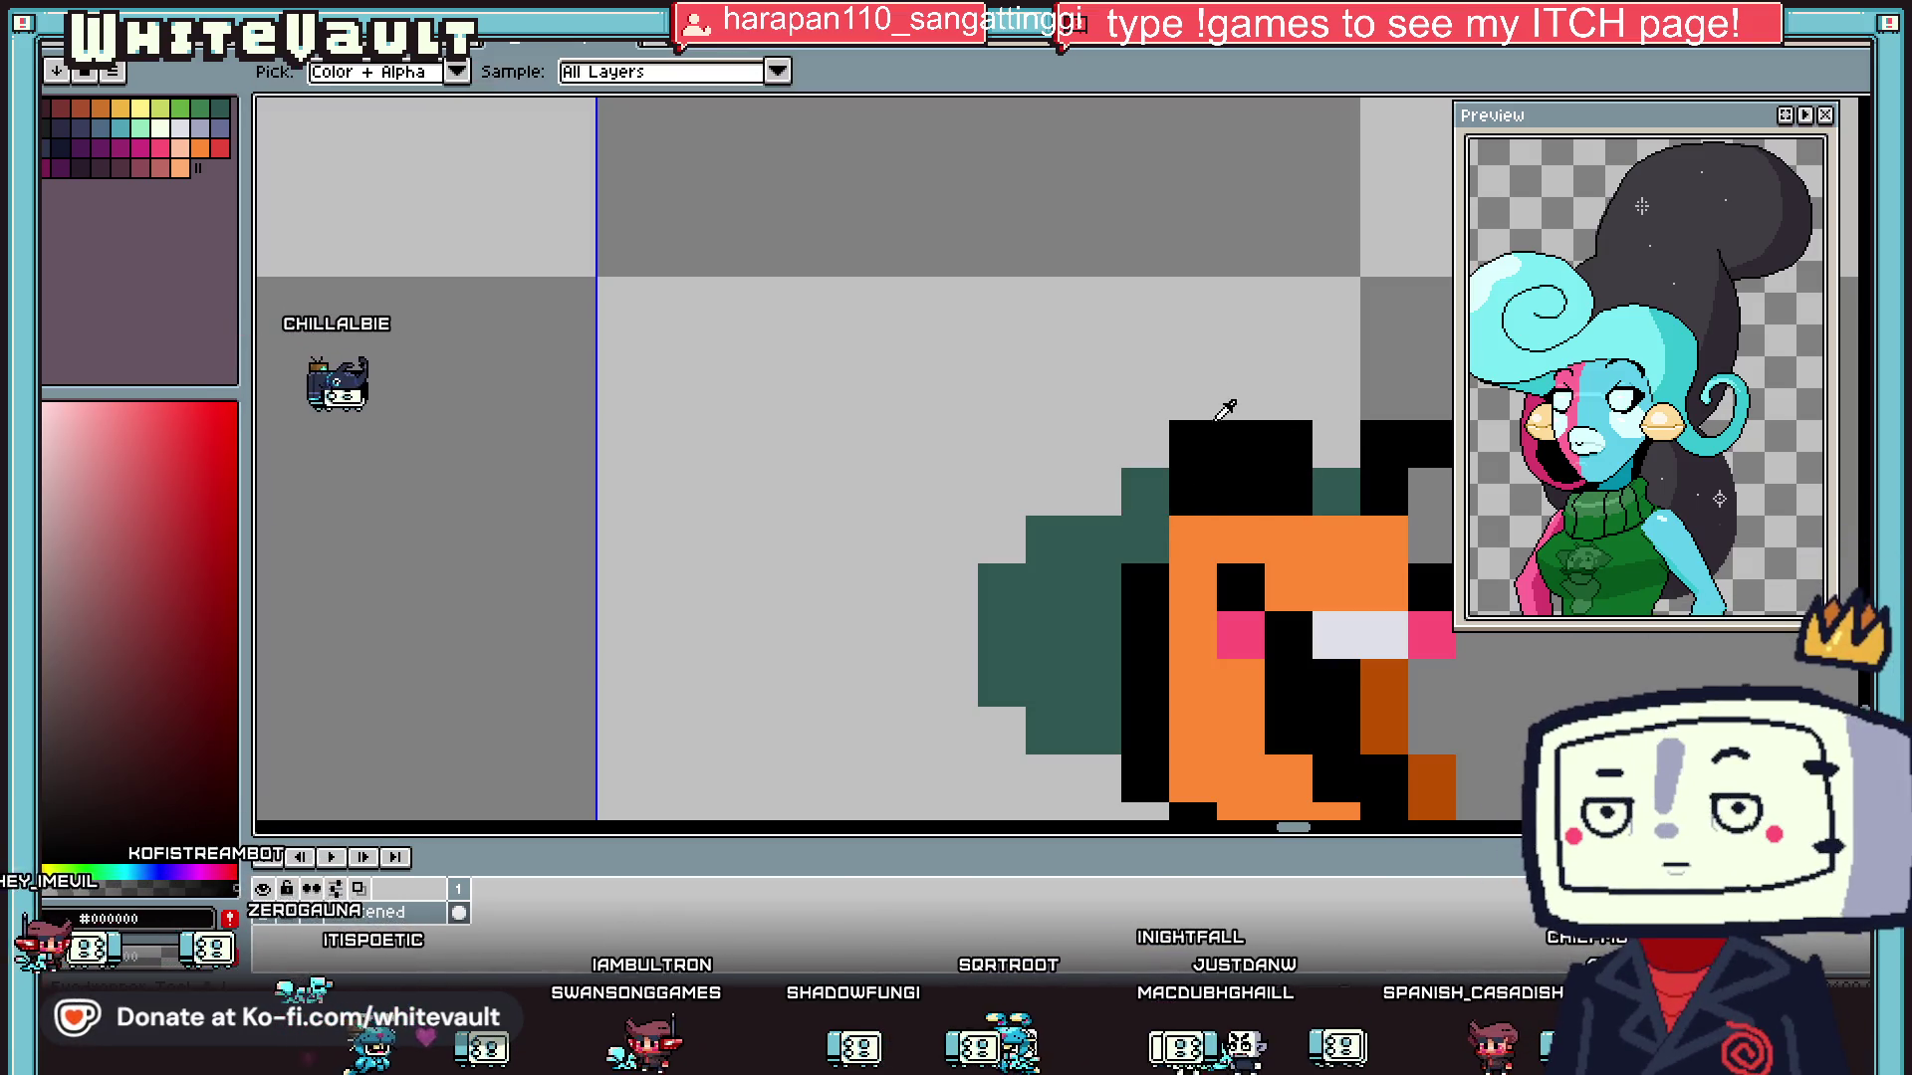
{"action": "right_click", "coordinate": [1200, 443]}
{"action": "left_click", "coordinate": [1335, 480], "text": "alt"}
{"action": "left_click", "coordinate": [1260, 491]}
{"action": "scroll", "coordinate": [1260, 491], "scroll_direction": "down", "scroll_amount": 5}
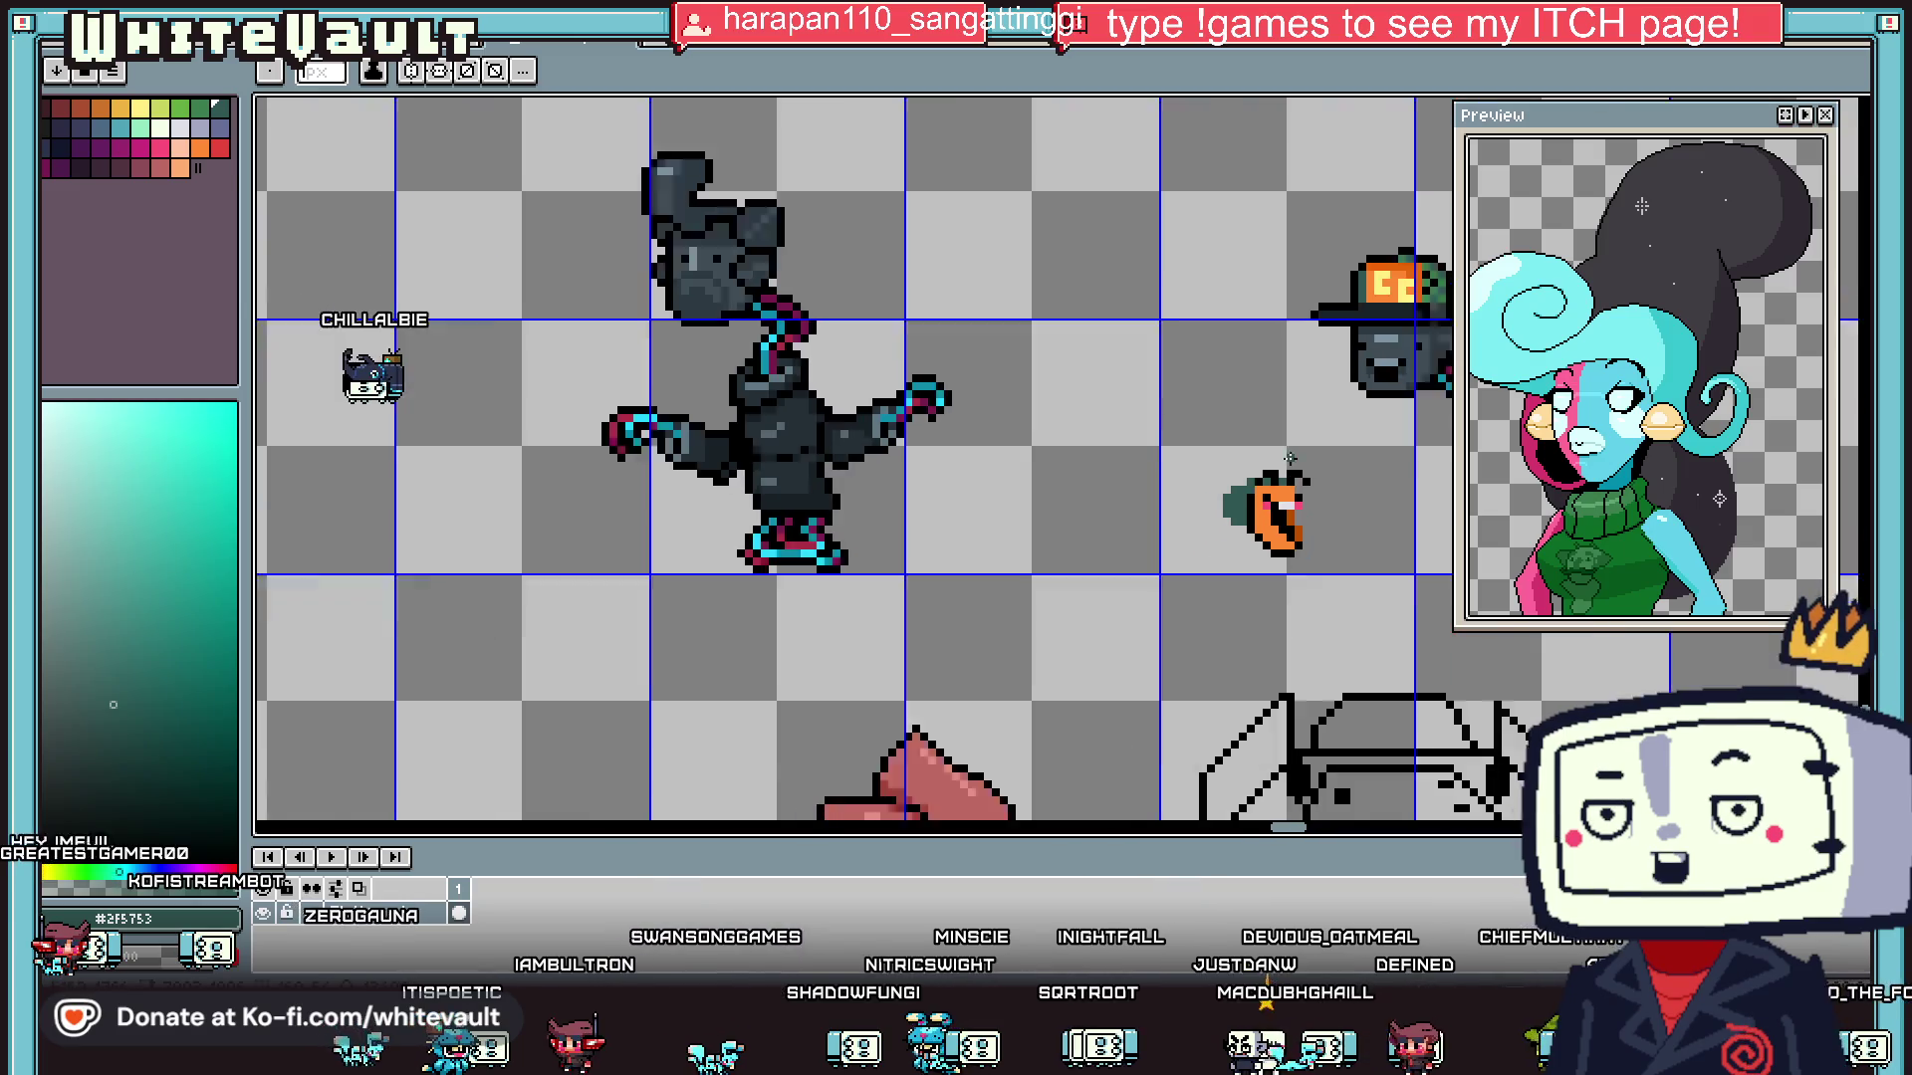
{"action": "scroll", "coordinate": [1313, 470], "scroll_direction": "up", "scroll_amount": 3}
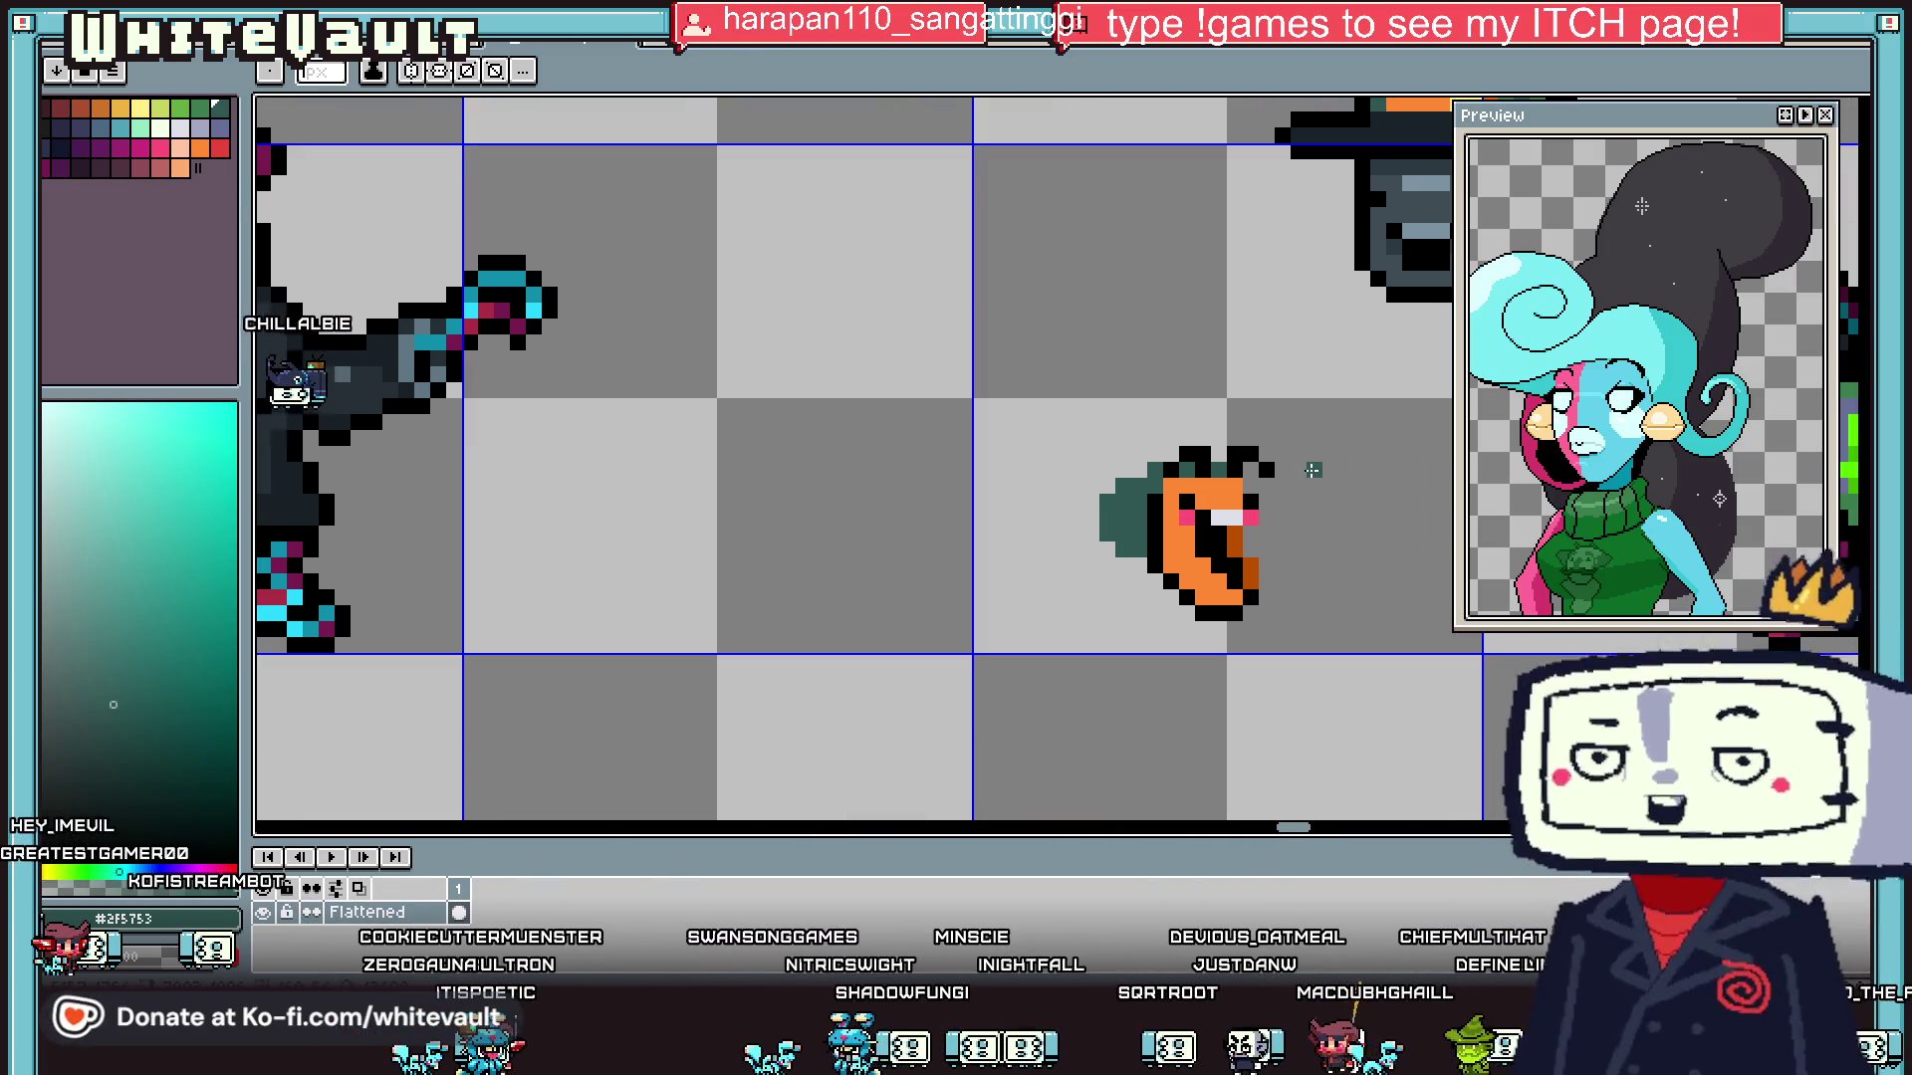
{"action": "key", "text": "i"}
{"action": "scroll", "coordinate": [1315, 470], "scroll_direction": "down", "scroll_amount": 2}
{"action": "scroll", "coordinate": [1239, 473], "scroll_direction": "up", "scroll_amount": 3}
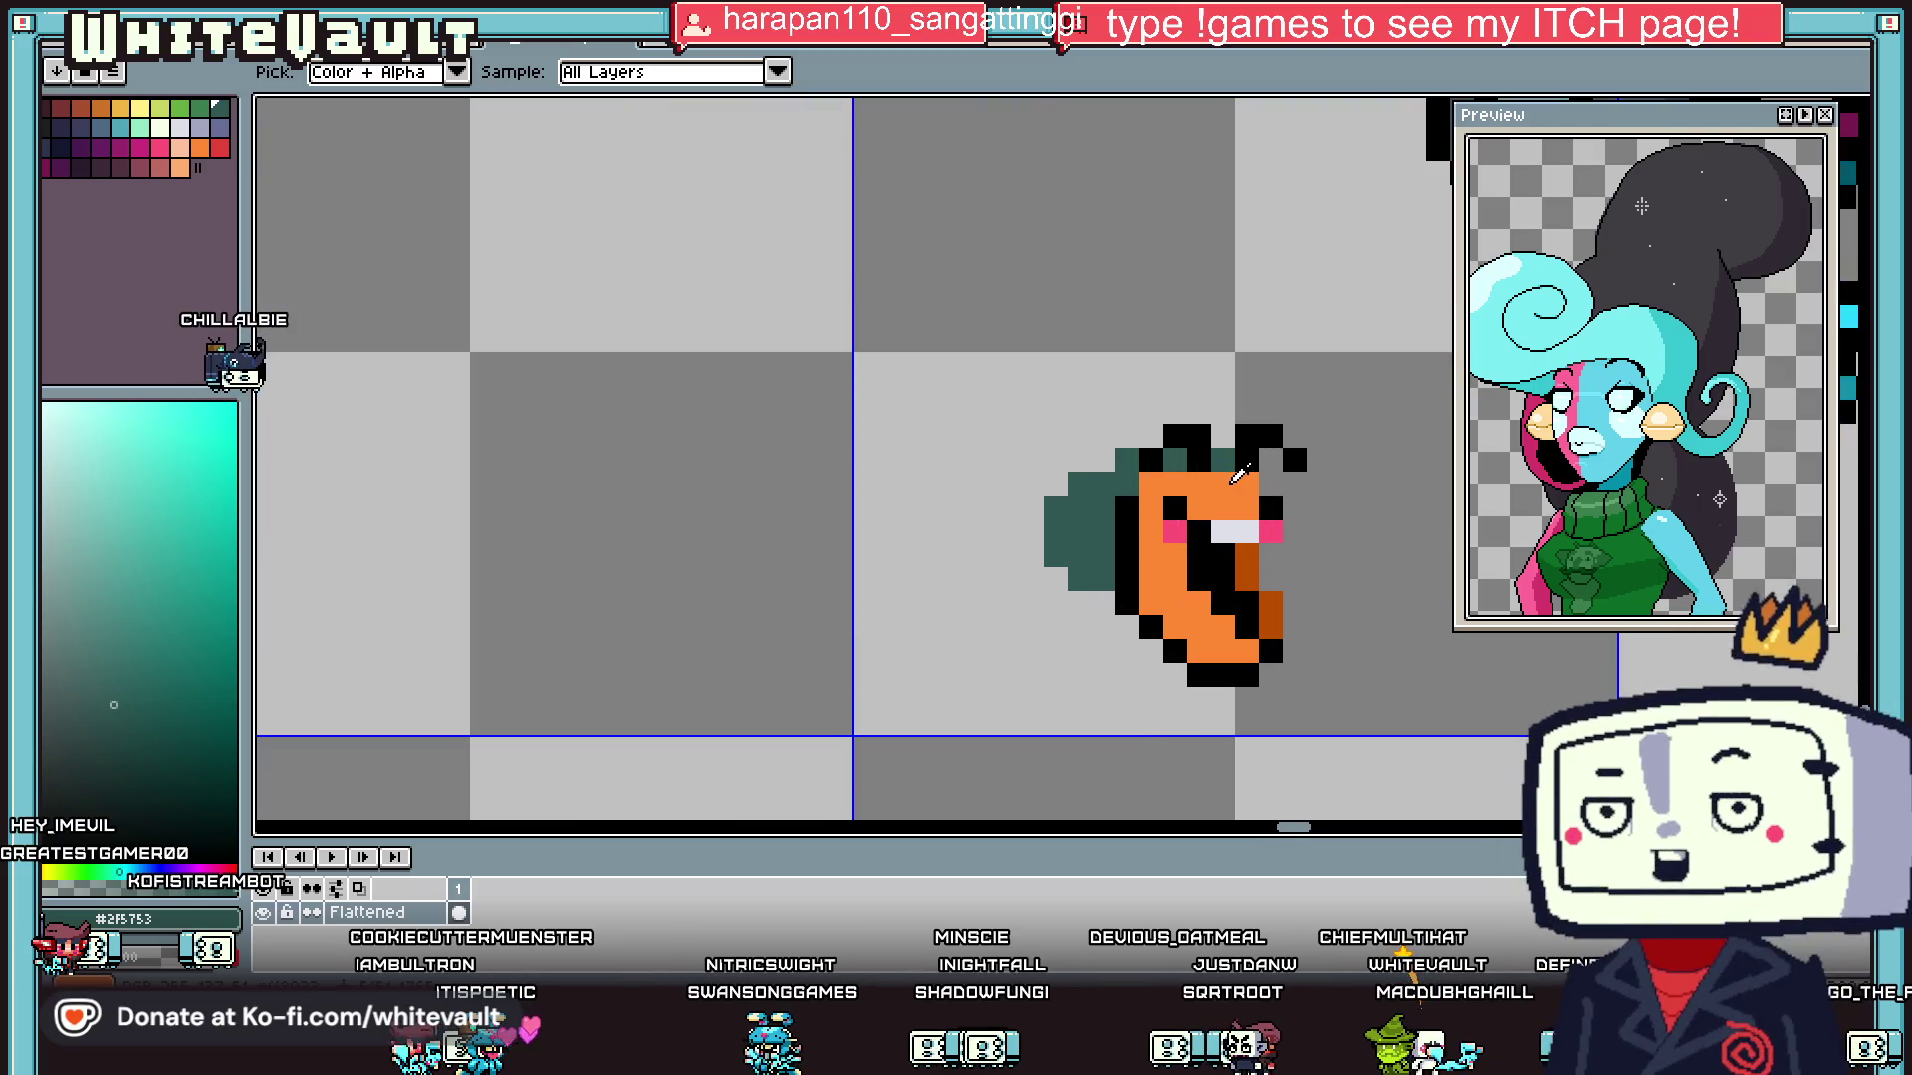
- Outline the cape's upper-left edge in black
{"action": "left_click", "coordinate": [1135, 493]}
{"action": "key", "text": "b"}
{"action": "mouse_move", "coordinate": [1100, 463]}
{"action": "left_mouse_down"}
{"action": "mouse_move", "coordinate": [1036, 502]}
{"action": "mouse_move", "coordinate": [1032, 563]}
{"action": "mouse_move", "coordinate": [1106, 607]}
{"action": "left_mouse_up"}
{"action": "scroll", "coordinate": [1105, 608], "scroll_direction": "down", "scroll_amount": 2}
{"action": "scroll", "coordinate": [1113, 580], "scroll_direction": "up", "scroll_amount": 3}
- Paint dark-teal pixels along the cape's top row
{"action": "key", "text": "i"}
{"action": "left_click", "coordinate": [1025, 642]}
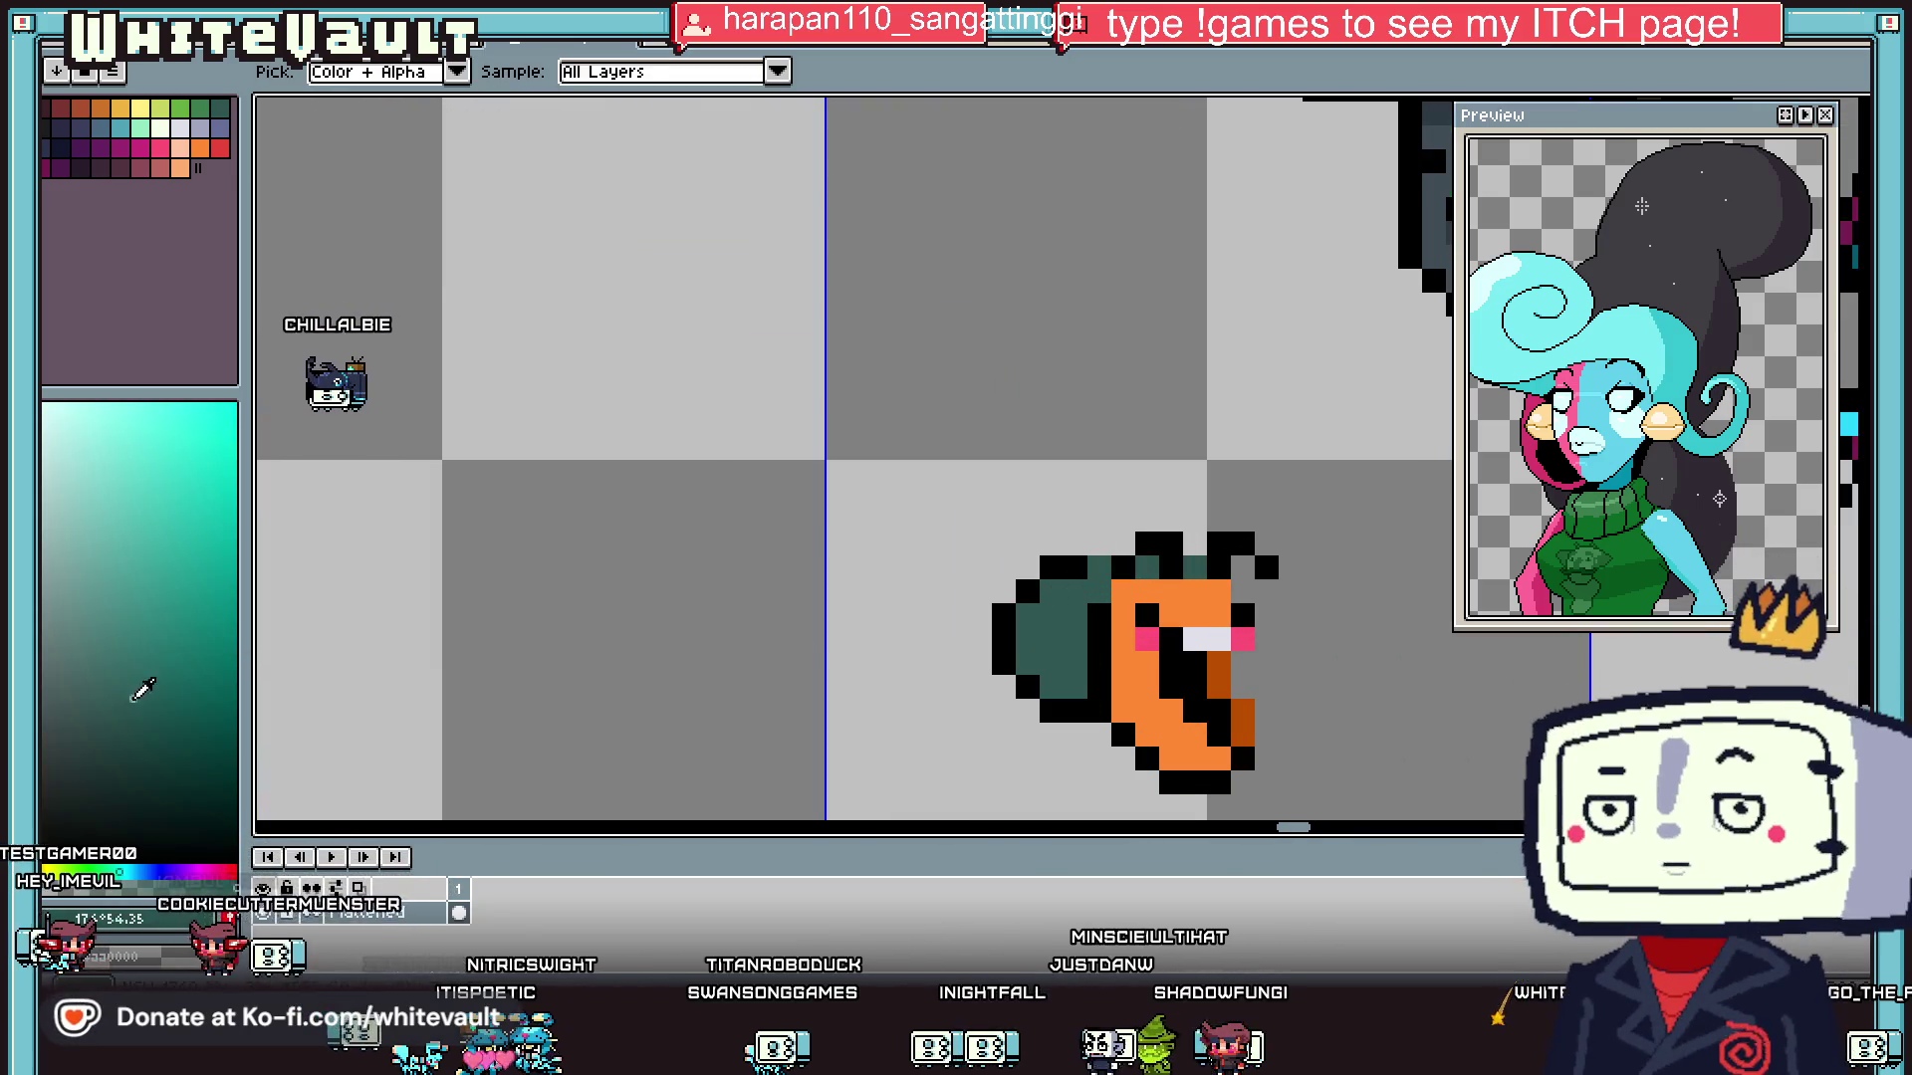
{"action": "key", "text": "b"}
{"action": "scroll", "coordinate": [1118, 536], "scroll_direction": "up", "scroll_amount": 1}
{"action": "left_click", "coordinate": [735, 620]}
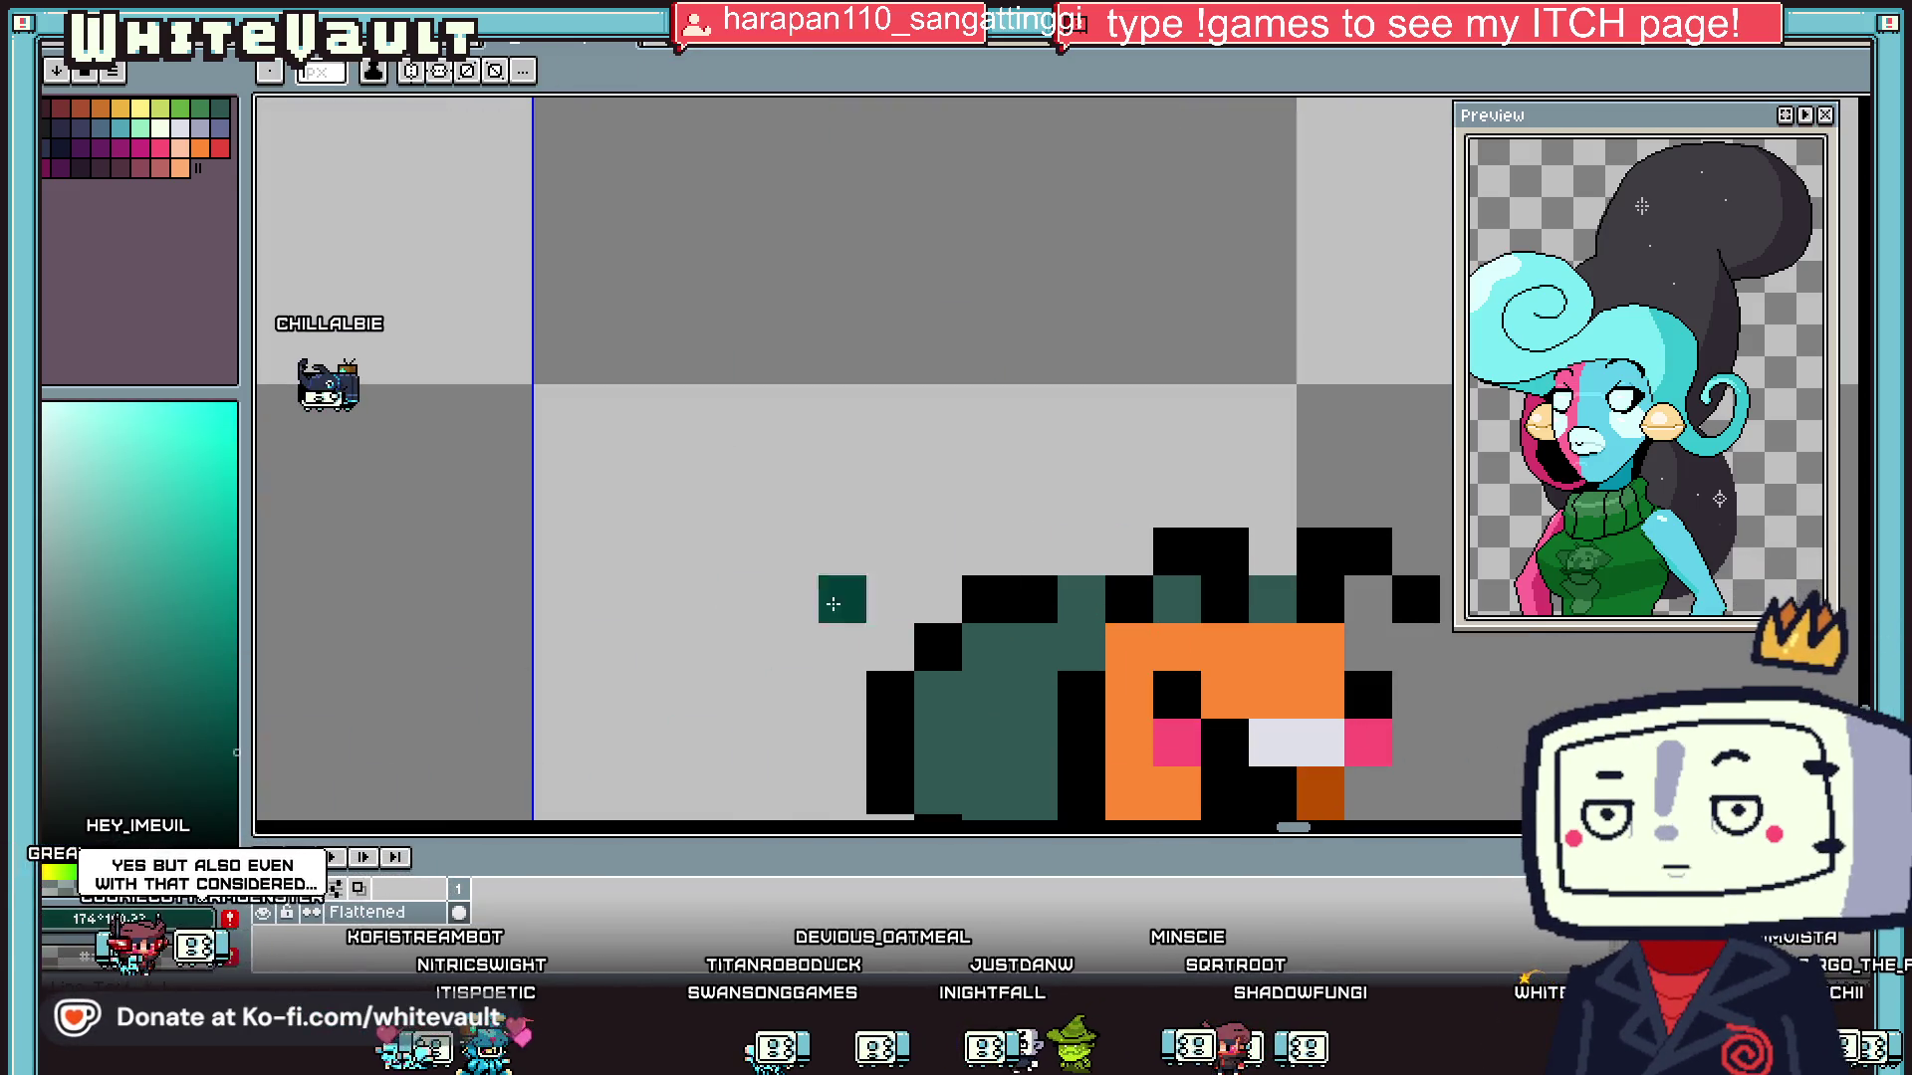
{"action": "left_click_drag", "start_coordinate": [1081, 557], "coordinate": [1129, 558]}
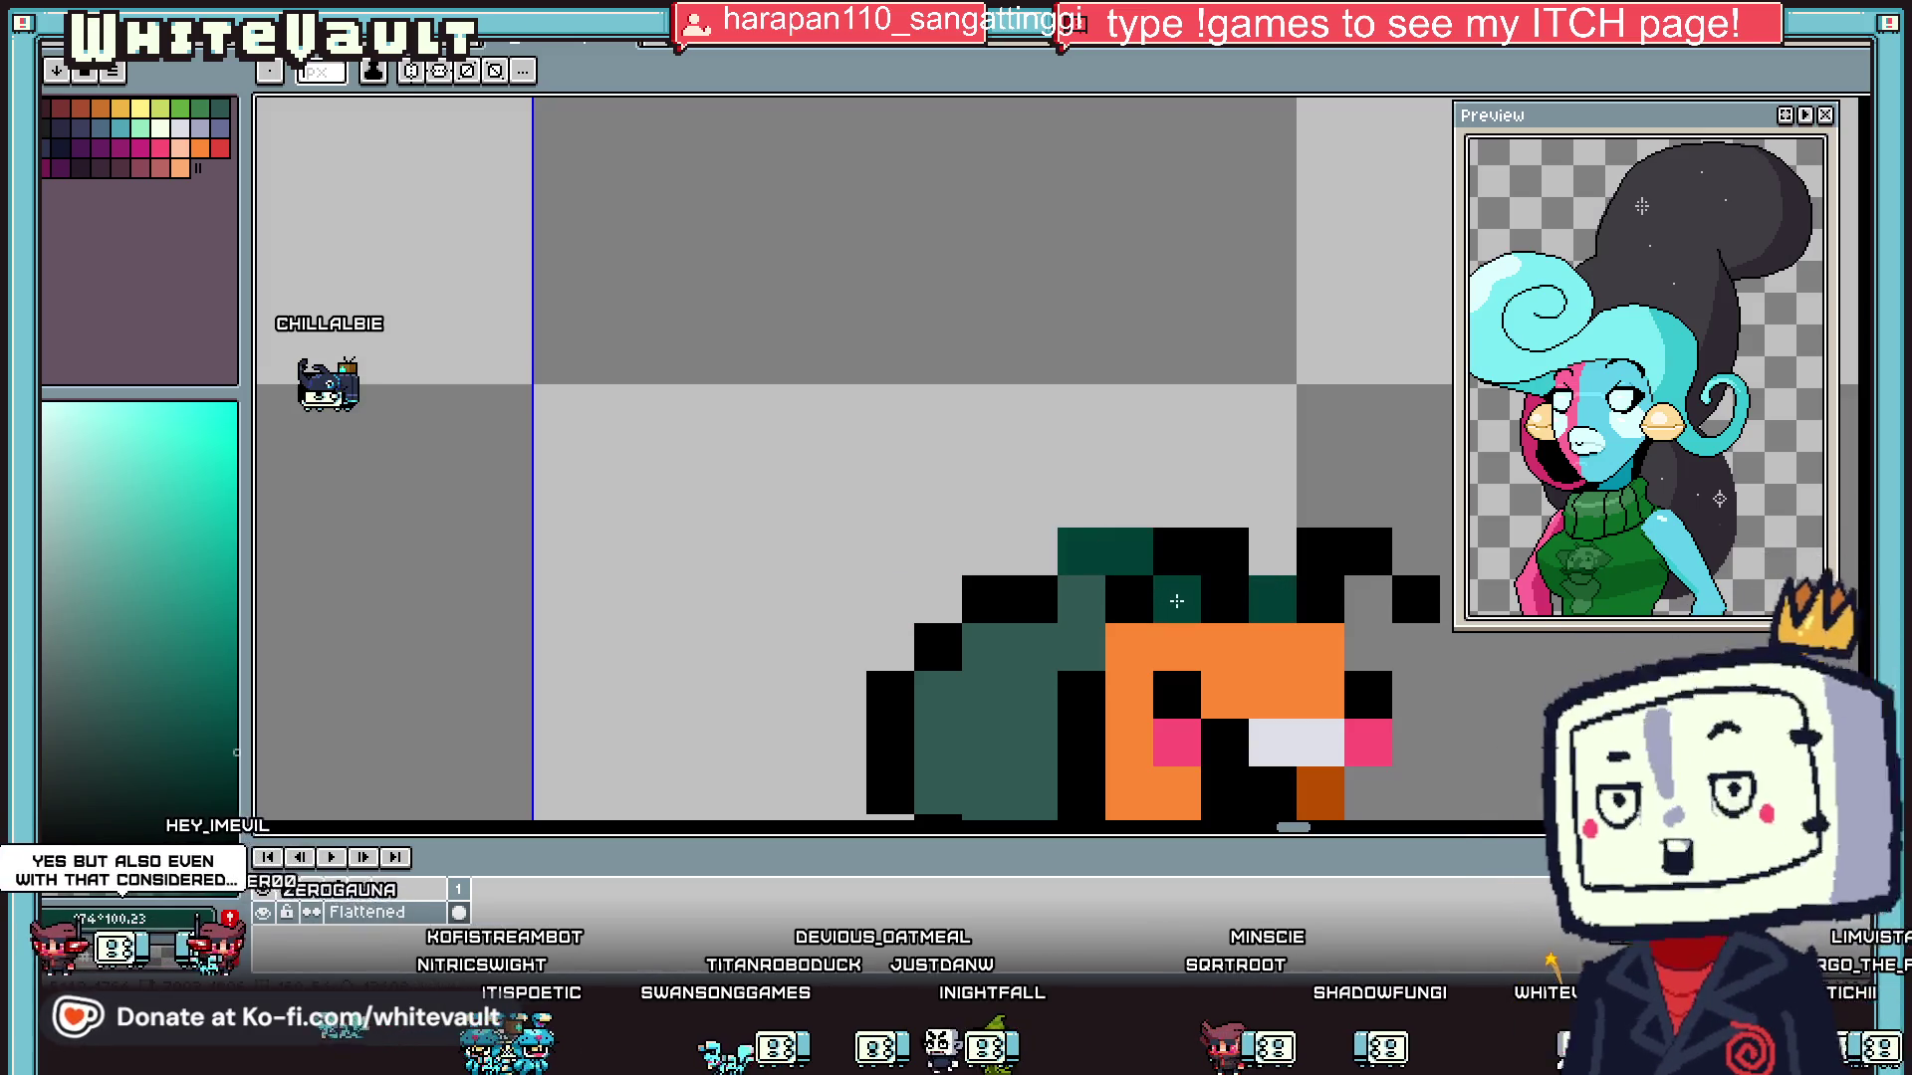
- Shade several more cape pixels beside the orange face in darker teal
{"action": "left_click", "coordinate": [1081, 648]}
{"action": "scroll", "coordinate": [1082, 648], "scroll_direction": "down", "scroll_amount": 2}
{"action": "scroll", "coordinate": [1064, 690], "scroll_direction": "up", "scroll_amount": 1}
{"action": "left_click", "coordinate": [1097, 590]}
{"action": "left_click", "coordinate": [1065, 622]}
{"action": "left_click", "coordinate": [1034, 621]}
{"action": "left_click", "coordinate": [1066, 653]}
{"action": "scroll", "coordinate": [1091, 623], "scroll_direction": "down", "scroll_amount": 5}
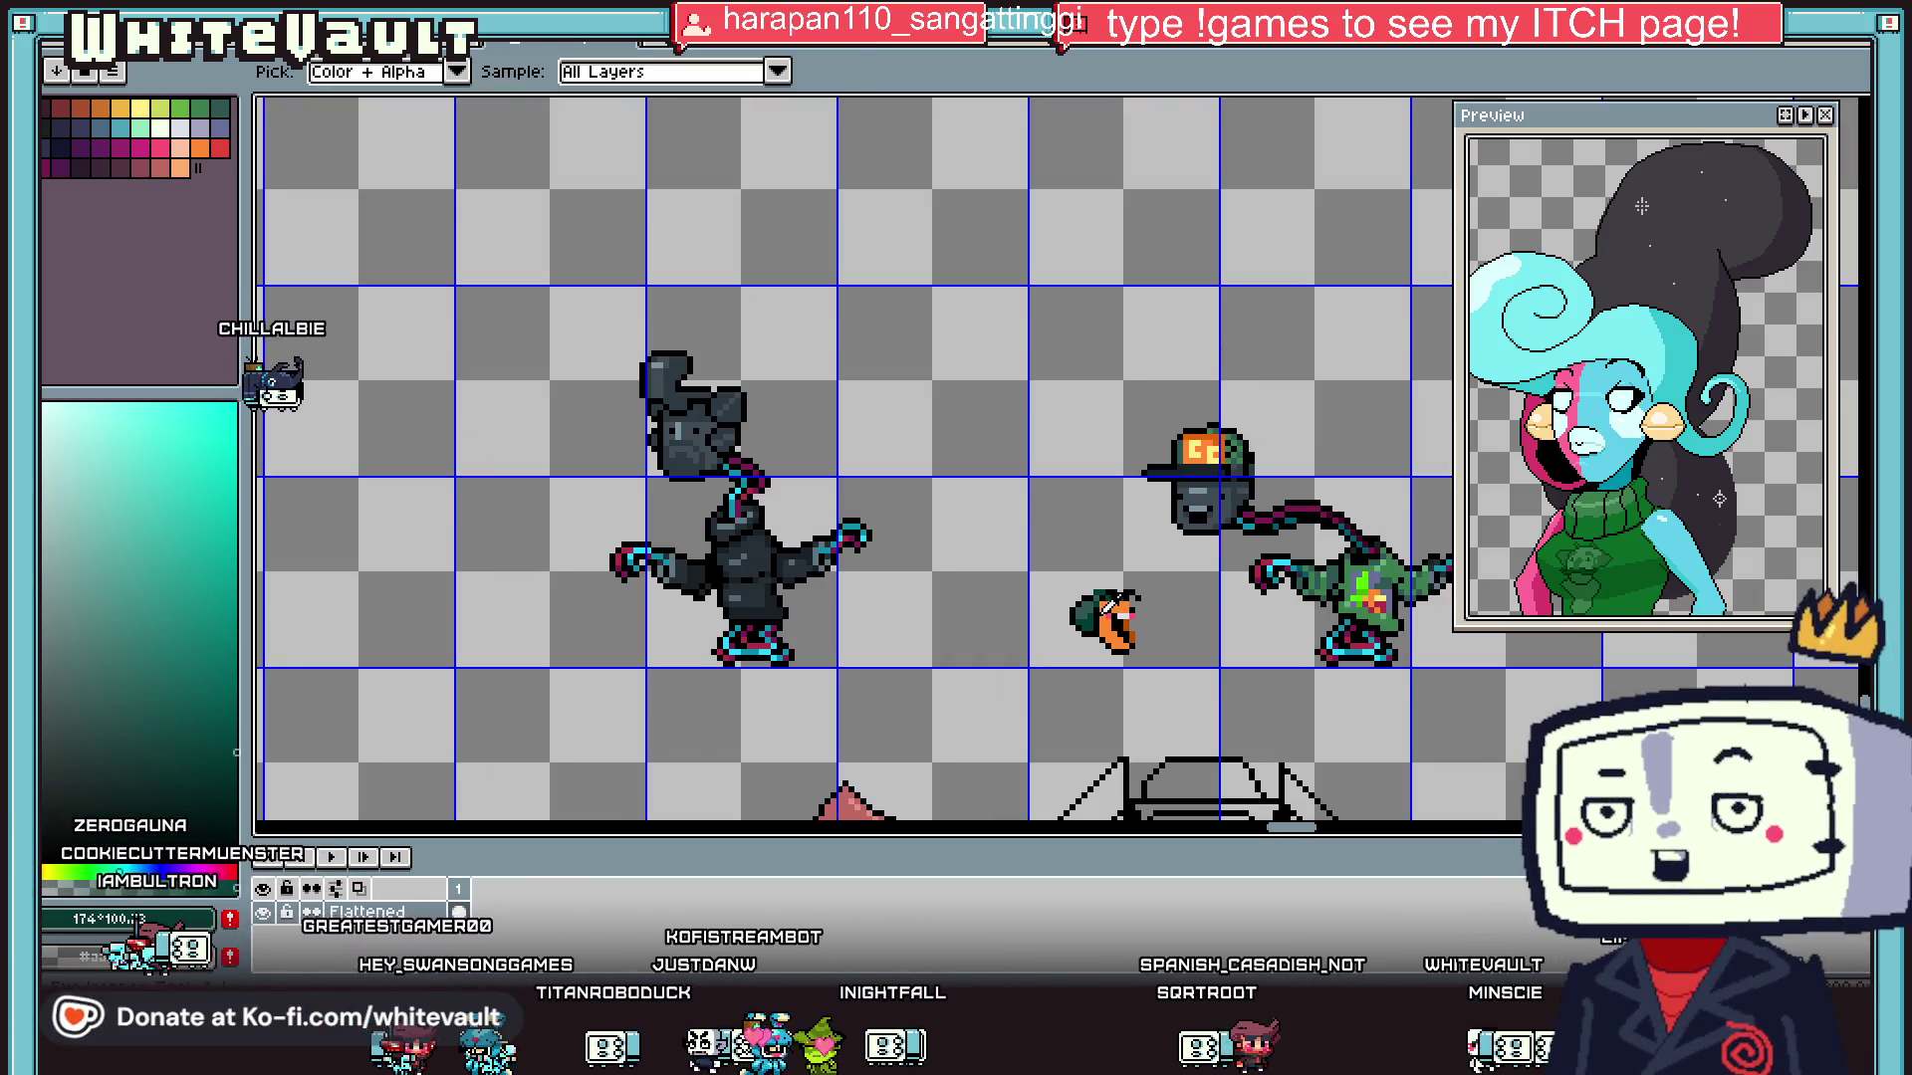
{"action": "scroll", "coordinate": [1095, 598], "scroll_direction": "up", "scroll_amount": 2}
- Paint a bright red block down the creature's front
{"action": "left_click", "coordinate": [1092, 573], "text": "alt"}
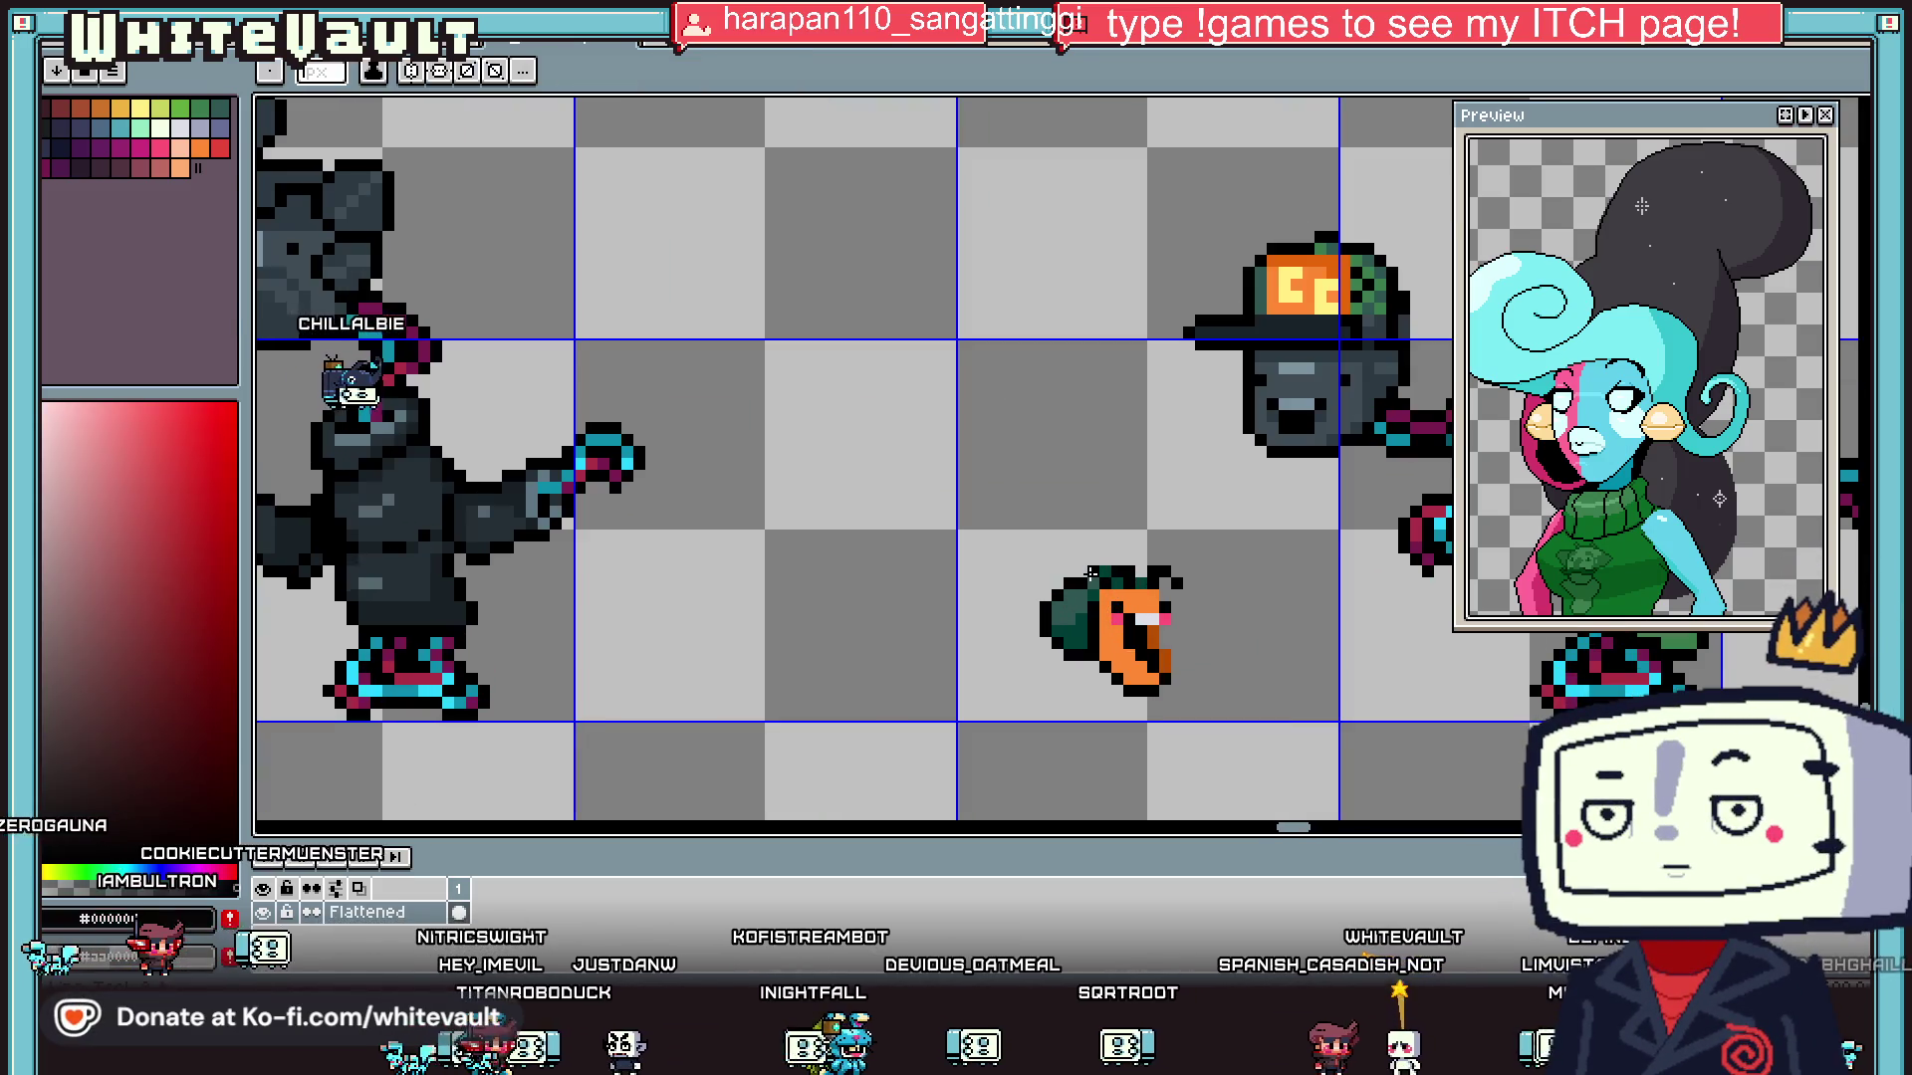
{"action": "scroll", "coordinate": [1092, 574], "scroll_direction": "down", "scroll_amount": 3}
{"action": "scroll", "coordinate": [1092, 573], "scroll_direction": "up", "scroll_amount": 2}
{"action": "left_click", "coordinate": [199, 149]}
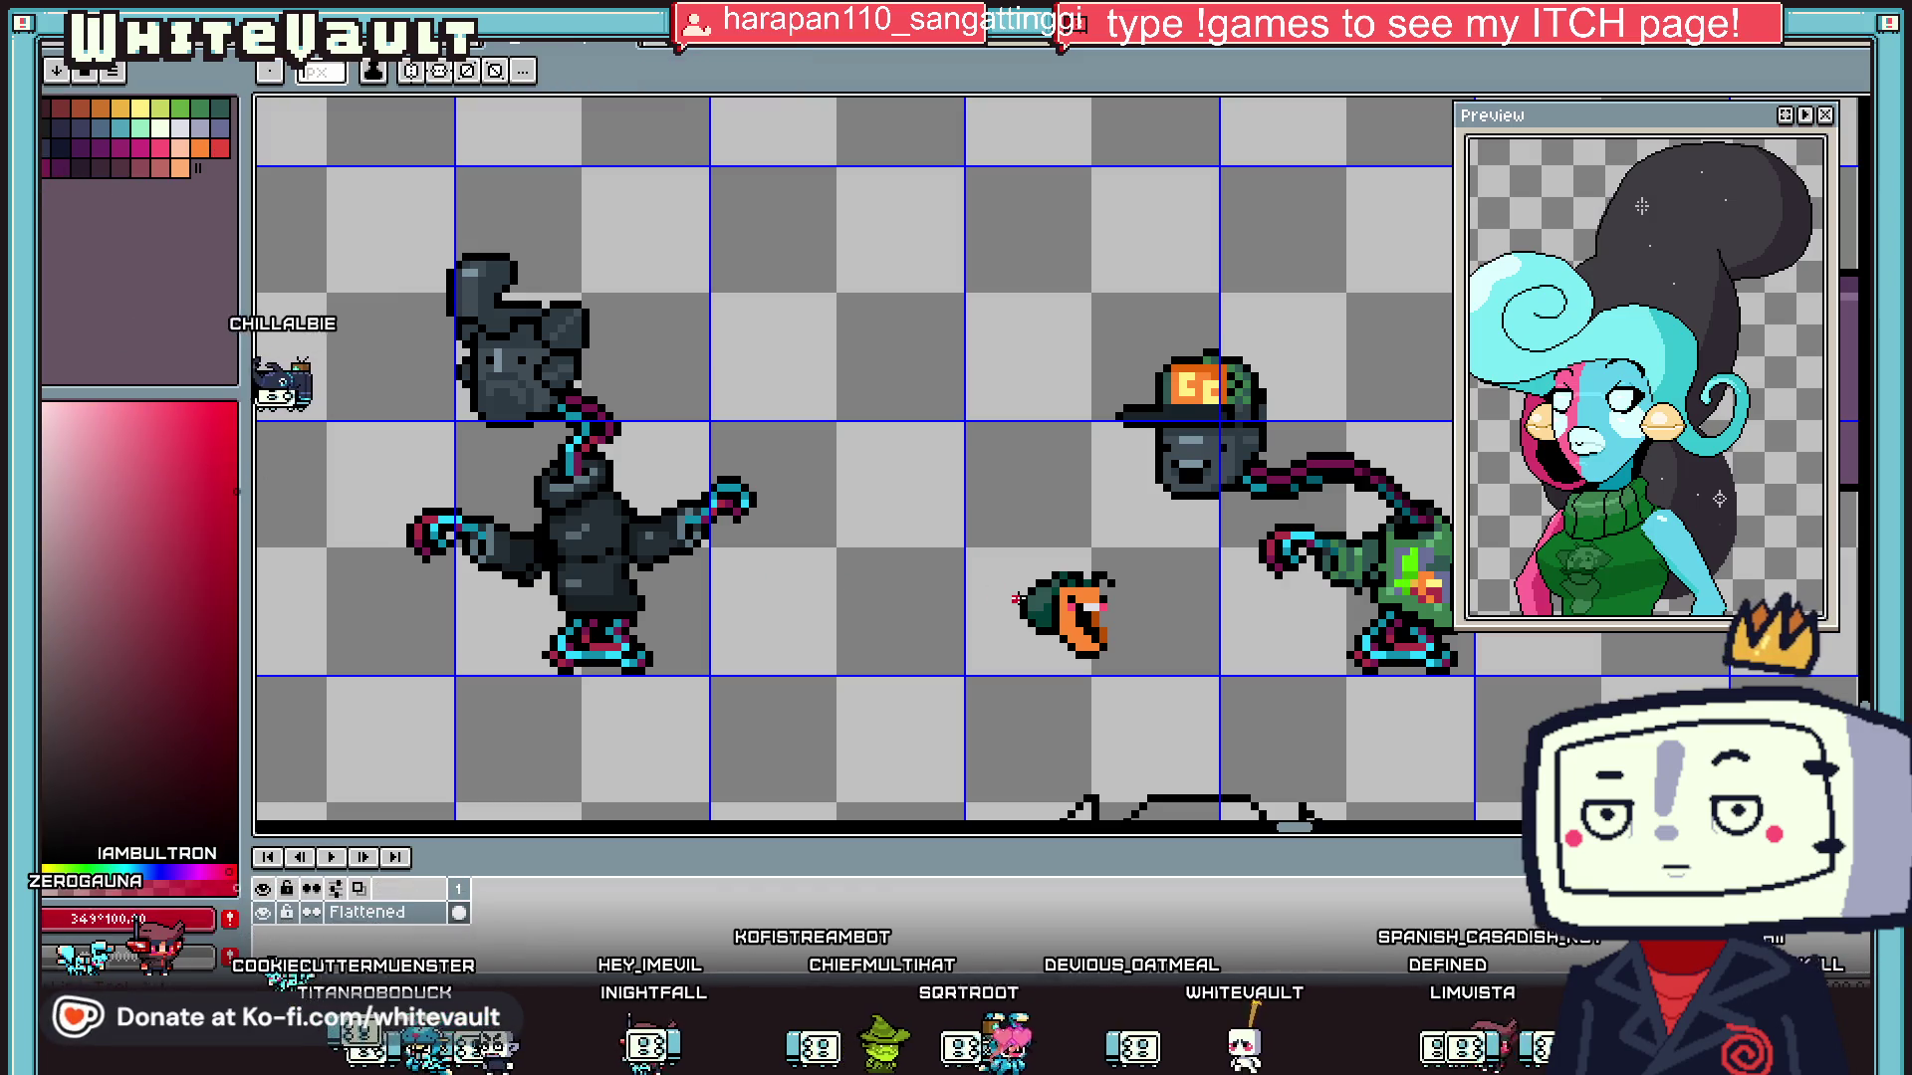
{"action": "left_click", "coordinate": [237, 490]}
{"action": "scroll", "coordinate": [1046, 612], "scroll_direction": "up", "scroll_amount": 2}
{"action": "left_click", "coordinate": [1092, 607]}
{"action": "mouse_move", "coordinate": [1091, 606]}
{"action": "left_mouse_down"}
{"action": "mouse_move", "coordinate": [1095, 657]}
{"action": "mouse_move", "coordinate": [1068, 637]}
{"action": "mouse_move", "coordinate": [1046, 683]}
{"action": "mouse_move", "coordinate": [1047, 712]}
{"action": "mouse_move", "coordinate": [1095, 727]}
{"action": "left_mouse_up"}
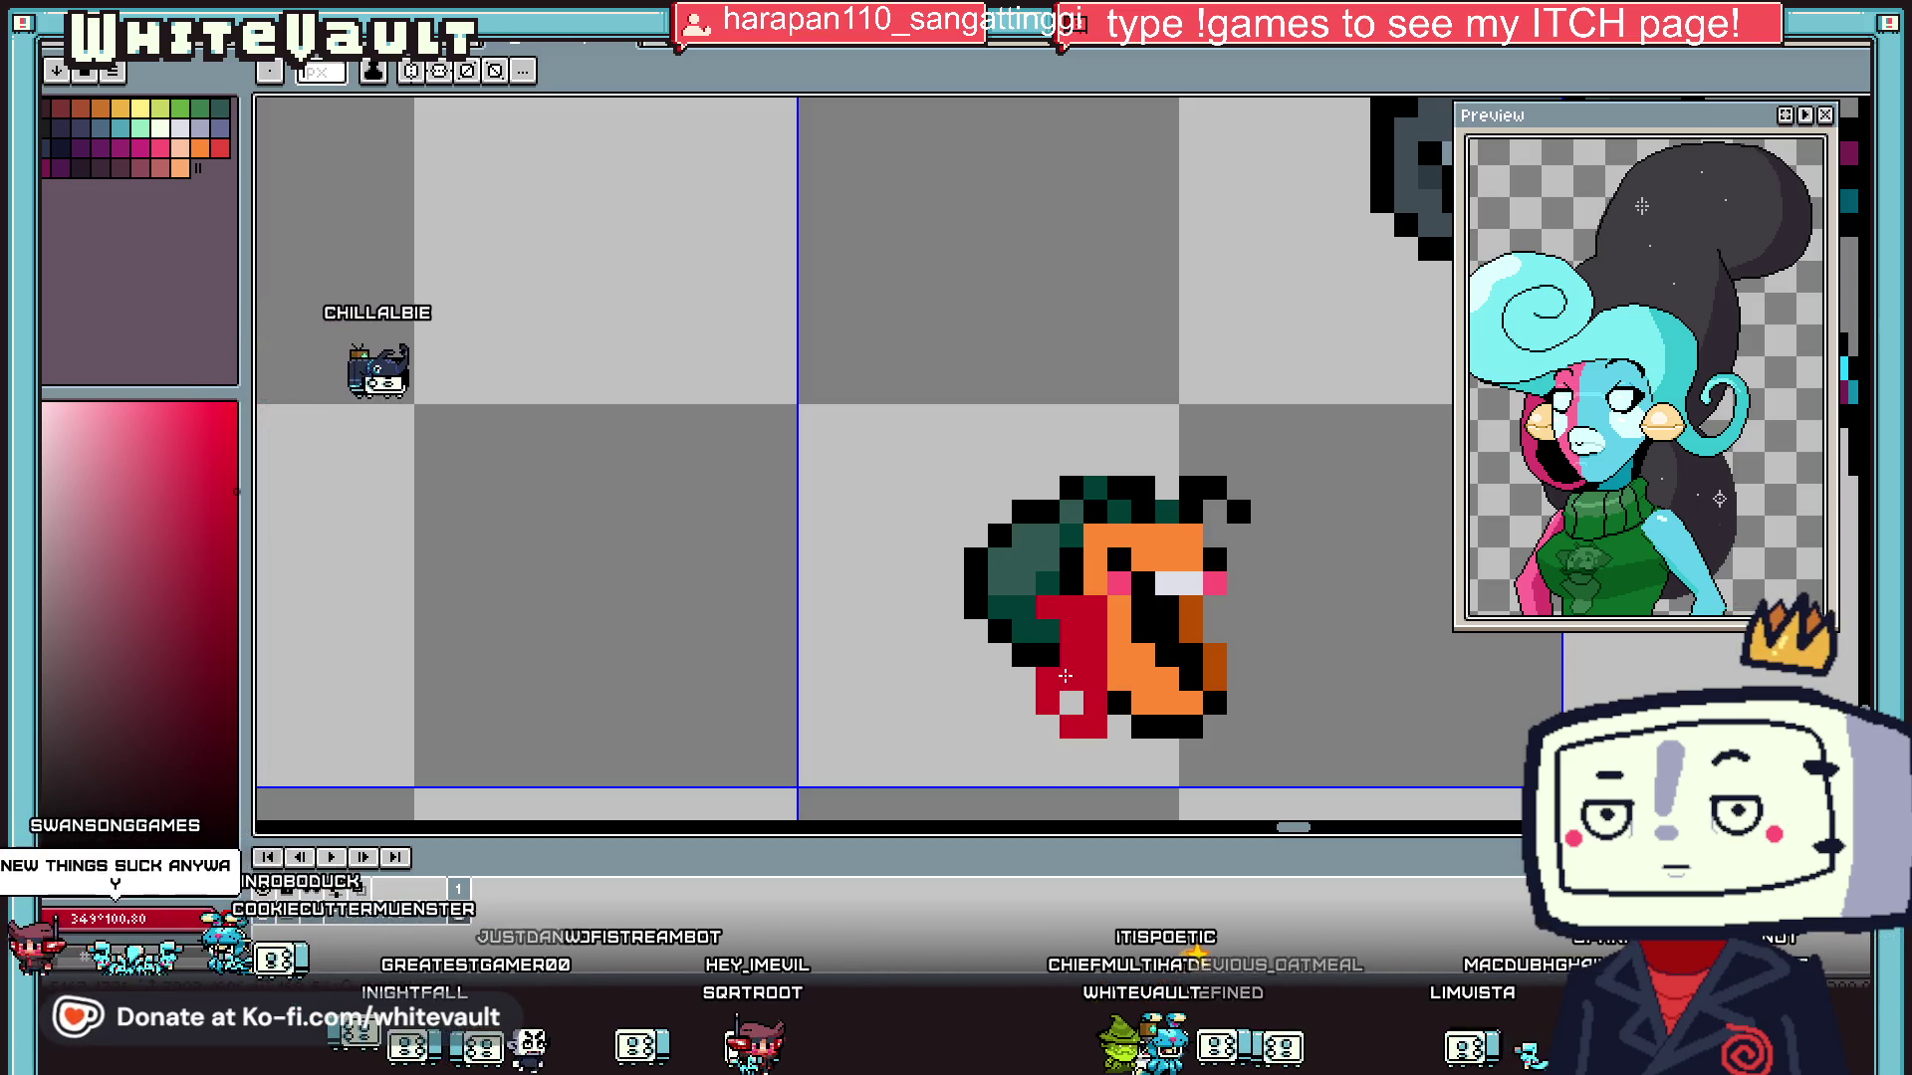
- Extend the red cape onto the right column and shade it dark red
{"action": "left_click_drag", "start_coordinate": [1214, 631], "coordinate": [1225, 607]}
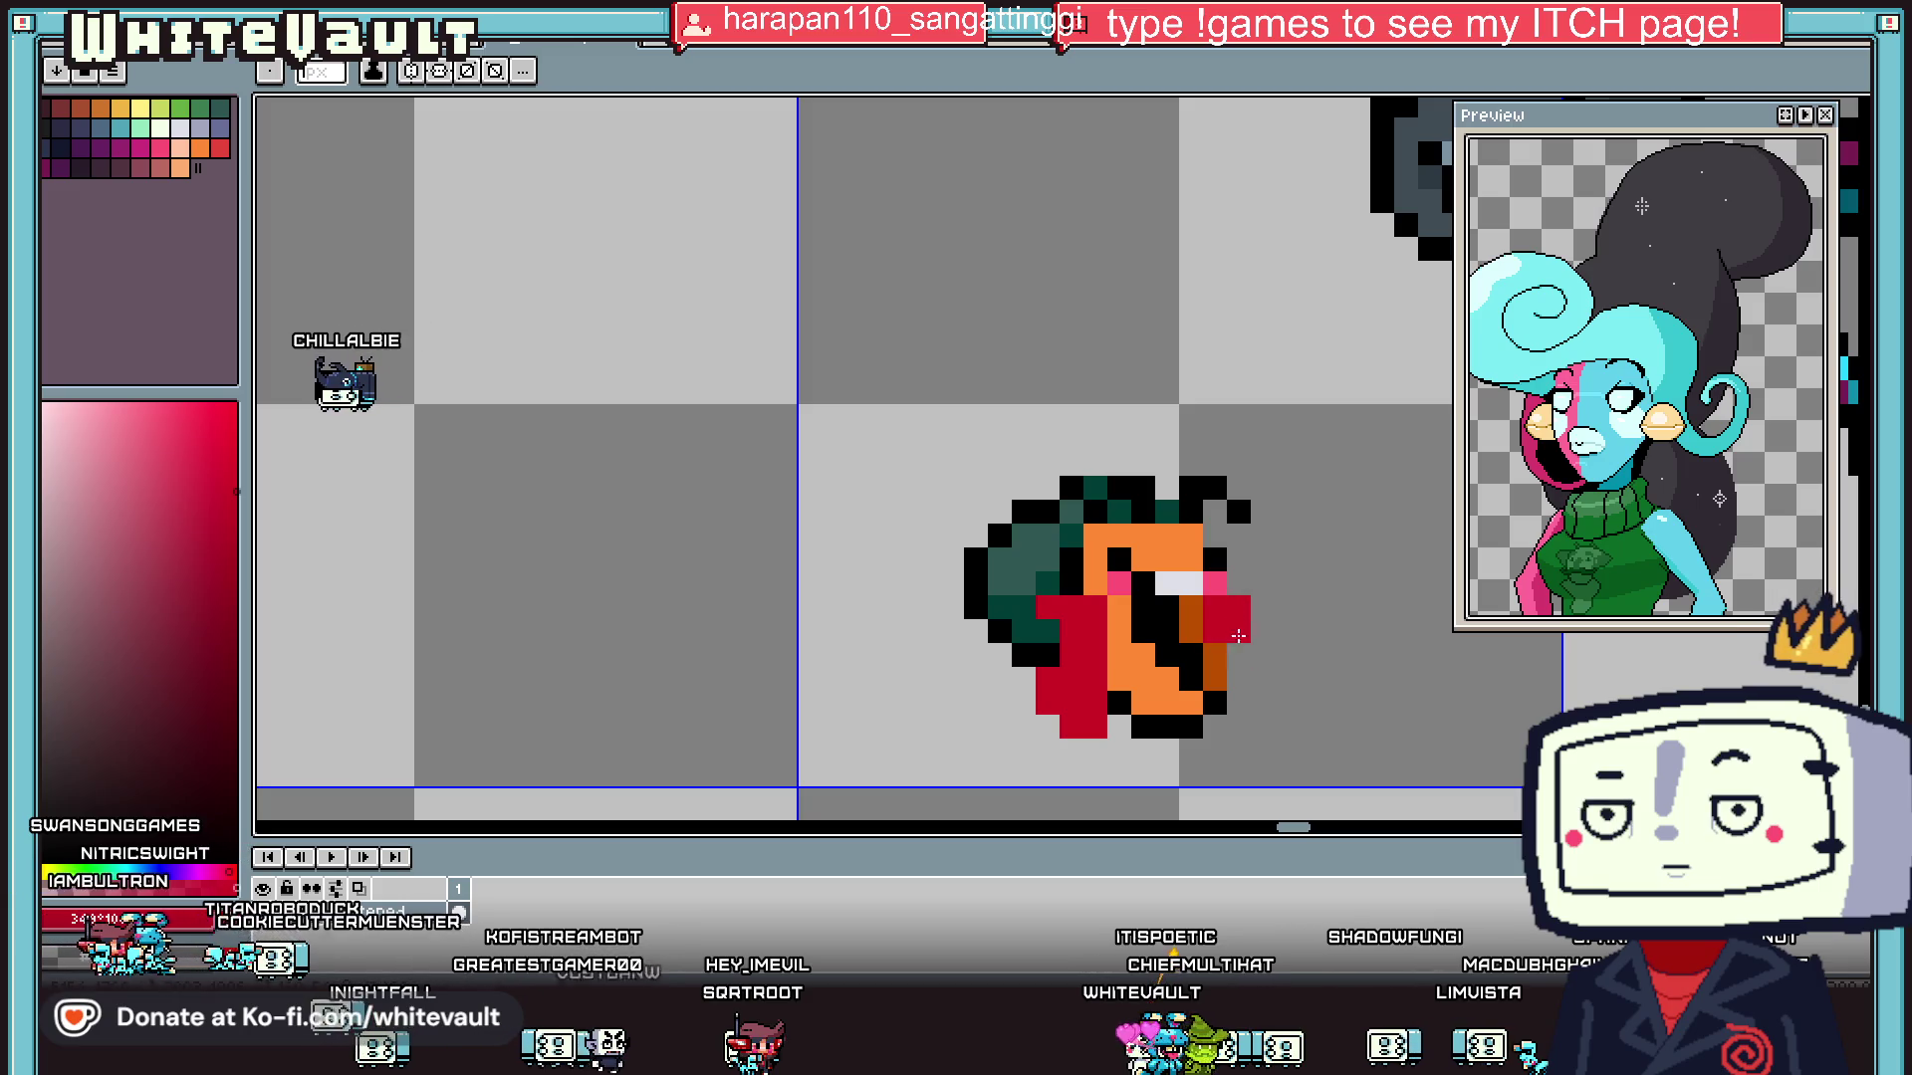
{"action": "scroll", "coordinate": [1237, 624], "scroll_direction": "down", "scroll_amount": 2}
{"action": "scroll", "coordinate": [1115, 697], "scroll_direction": "up", "scroll_amount": 3}
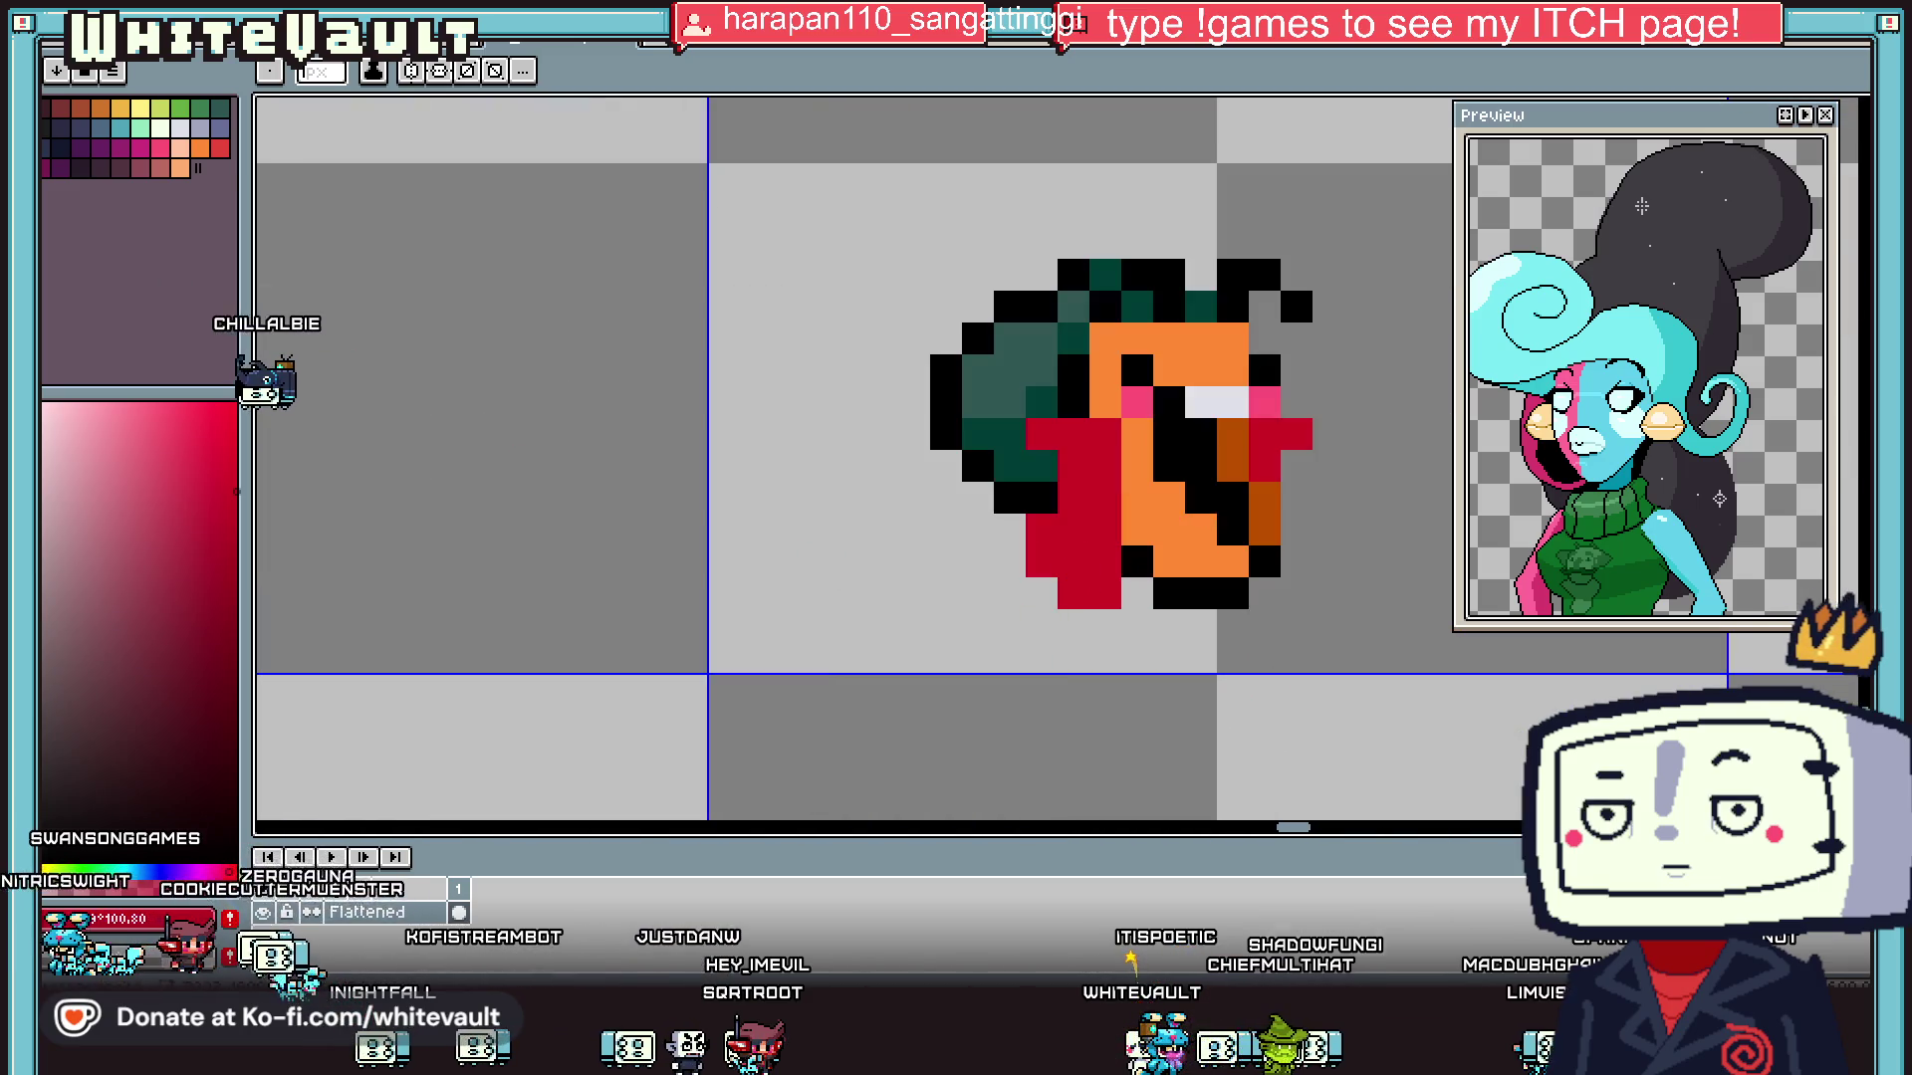
{"action": "left_click", "coordinate": [165, 476]}
{"action": "left_click", "coordinate": [1136, 593]}
{"action": "left_click_drag", "start_coordinate": [1264, 466], "coordinate": [1265, 434]}
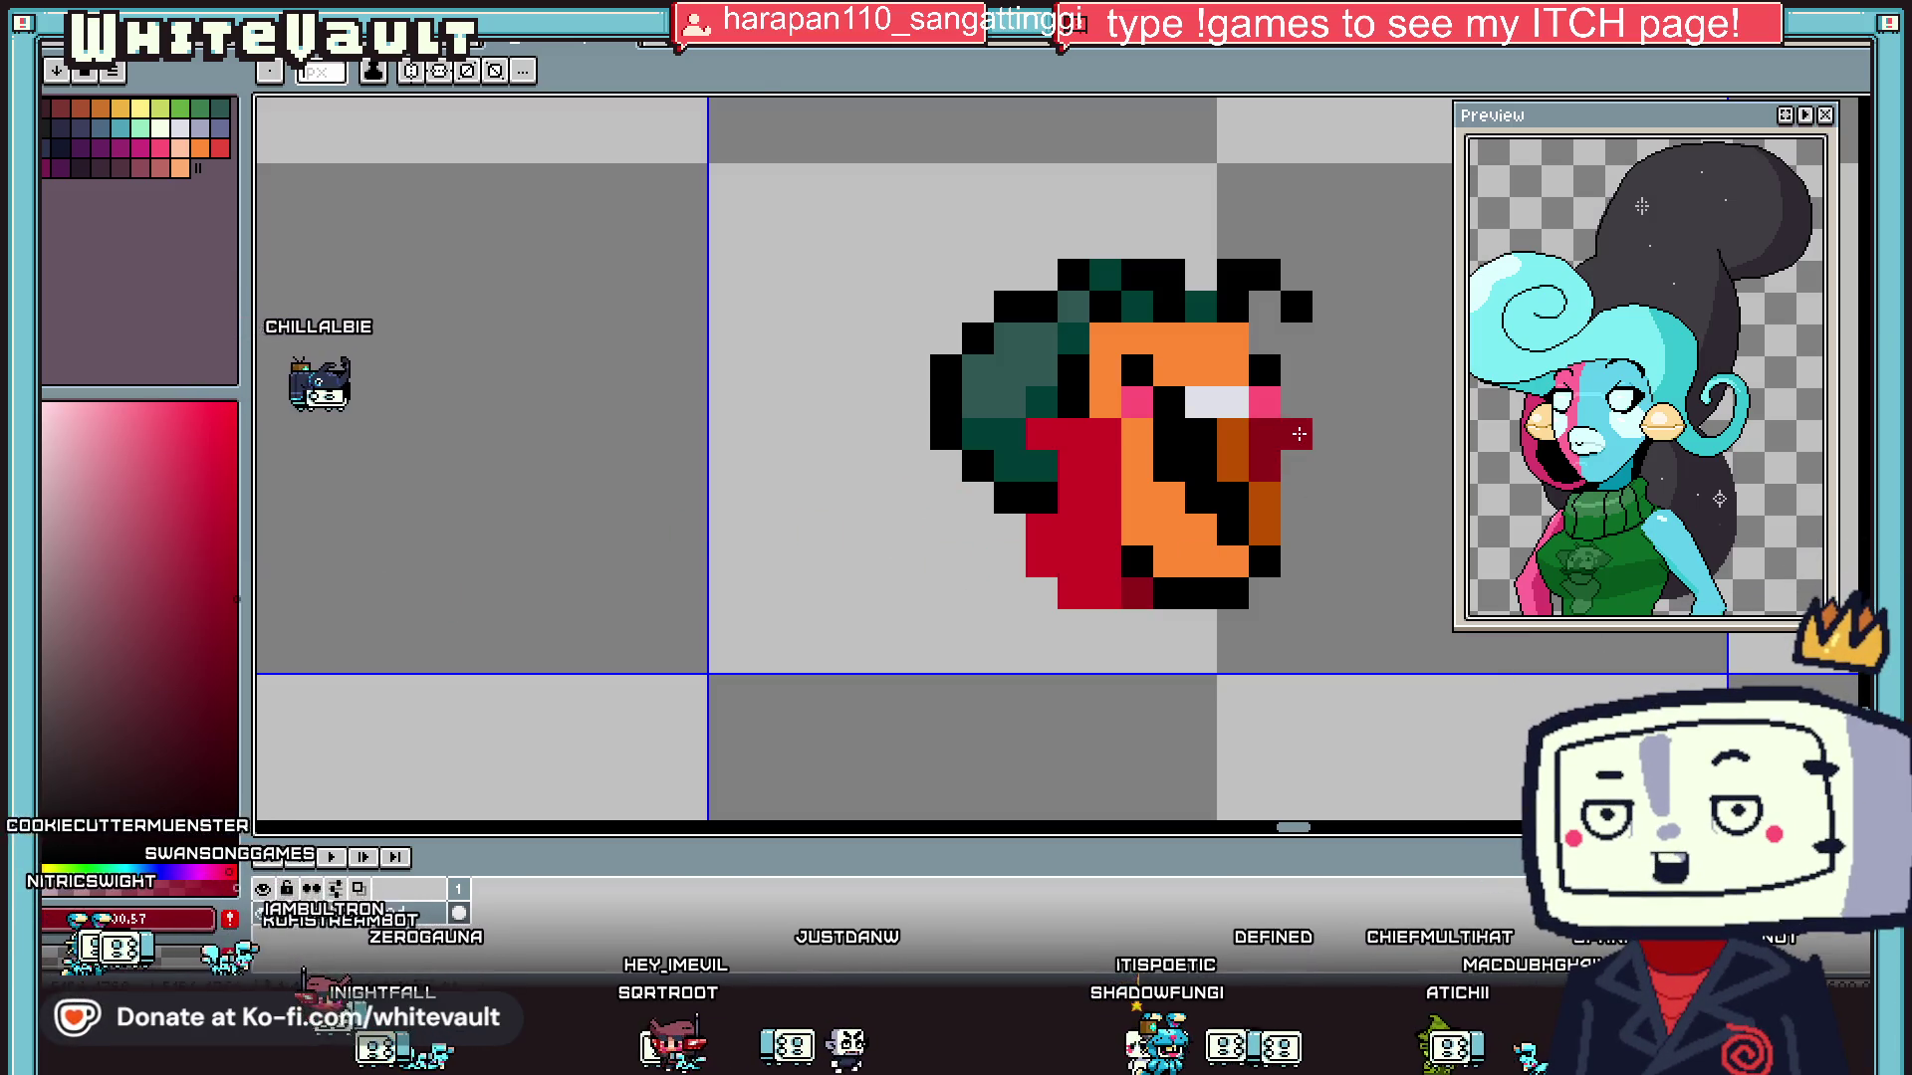
{"action": "scroll", "coordinate": [1255, 518], "scroll_direction": "down", "scroll_amount": 2}
{"action": "scroll", "coordinate": [1225, 548], "scroll_direction": "up", "scroll_amount": 2}
- Add orange pixels at the creature's bottom left and one dark orange-brown pixel
{"action": "left_click", "coordinate": [1207, 565], "text": "alt"}
{"action": "left_click_drag", "start_coordinate": [1184, 566], "coordinate": [1184, 597]}
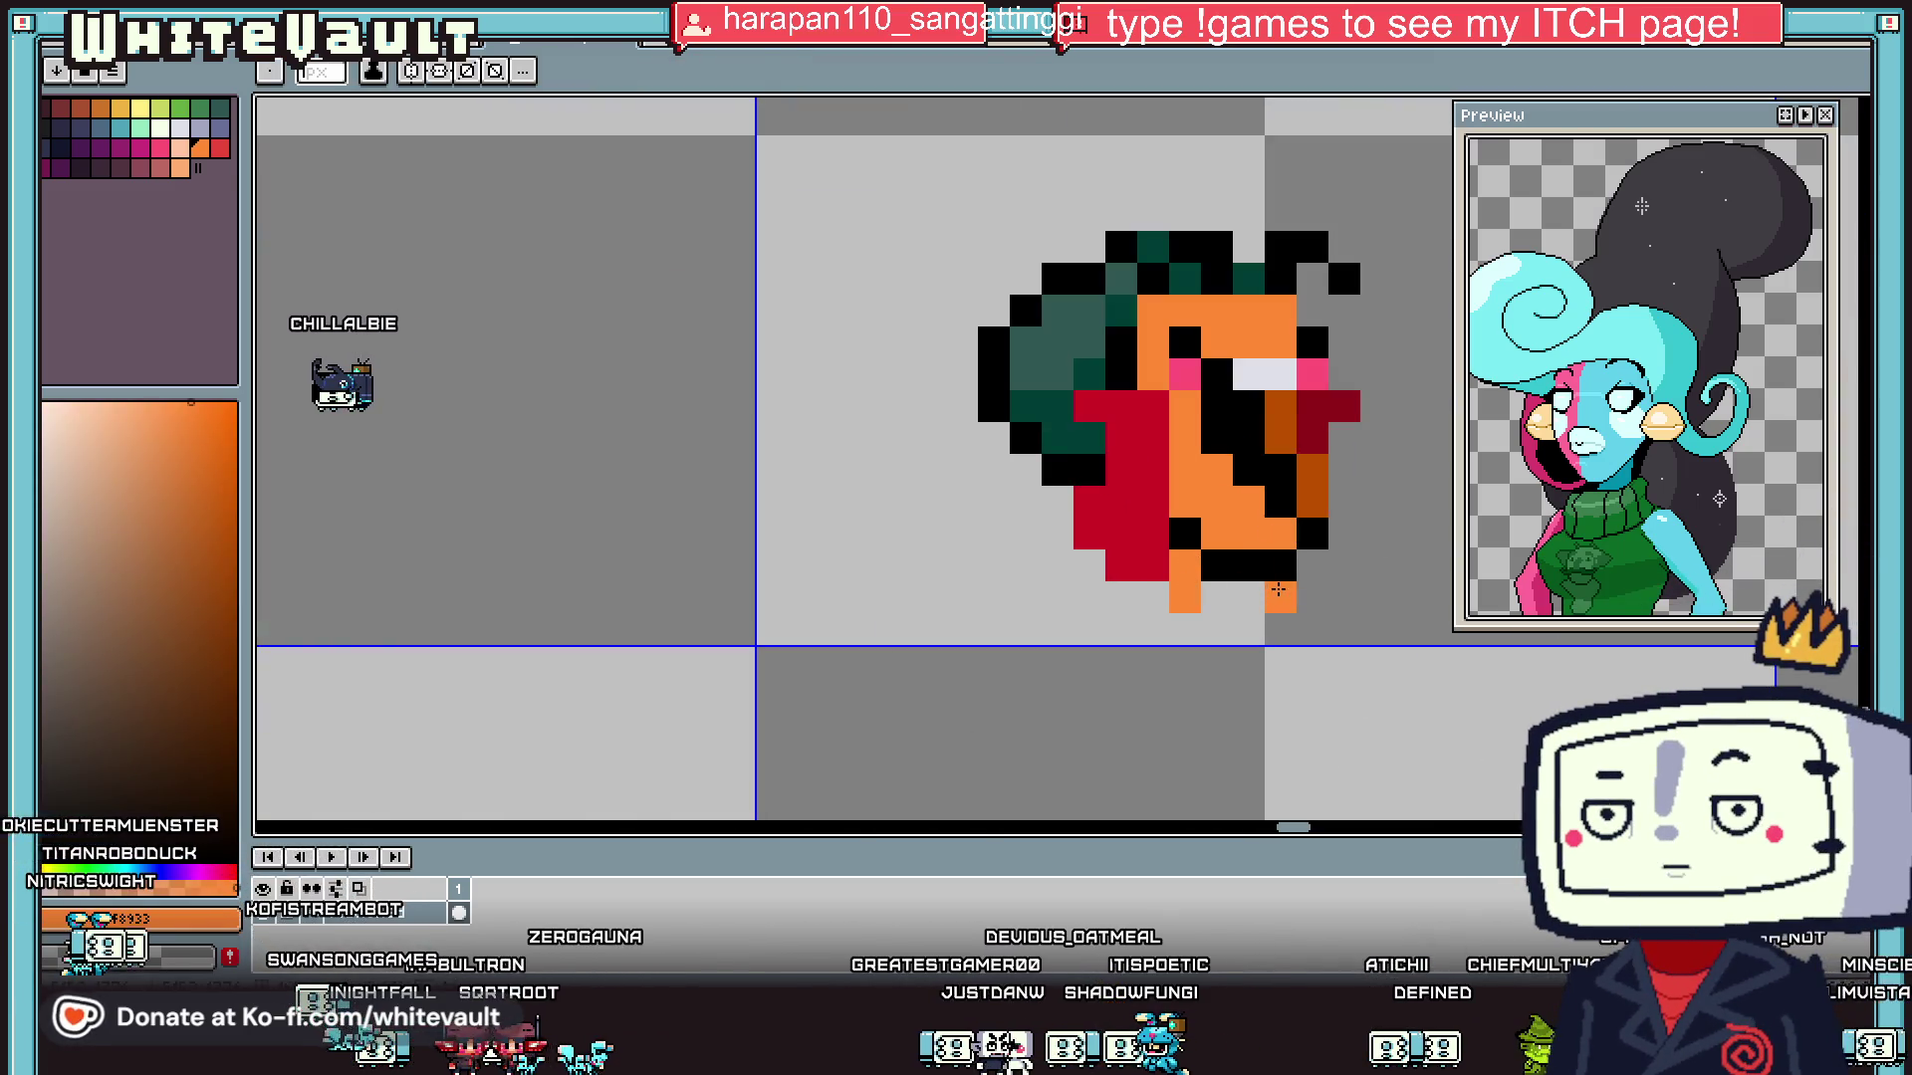
{"action": "left_click", "coordinate": [1313, 498], "text": "alt"}
{"action": "left_click", "coordinate": [1184, 533]}
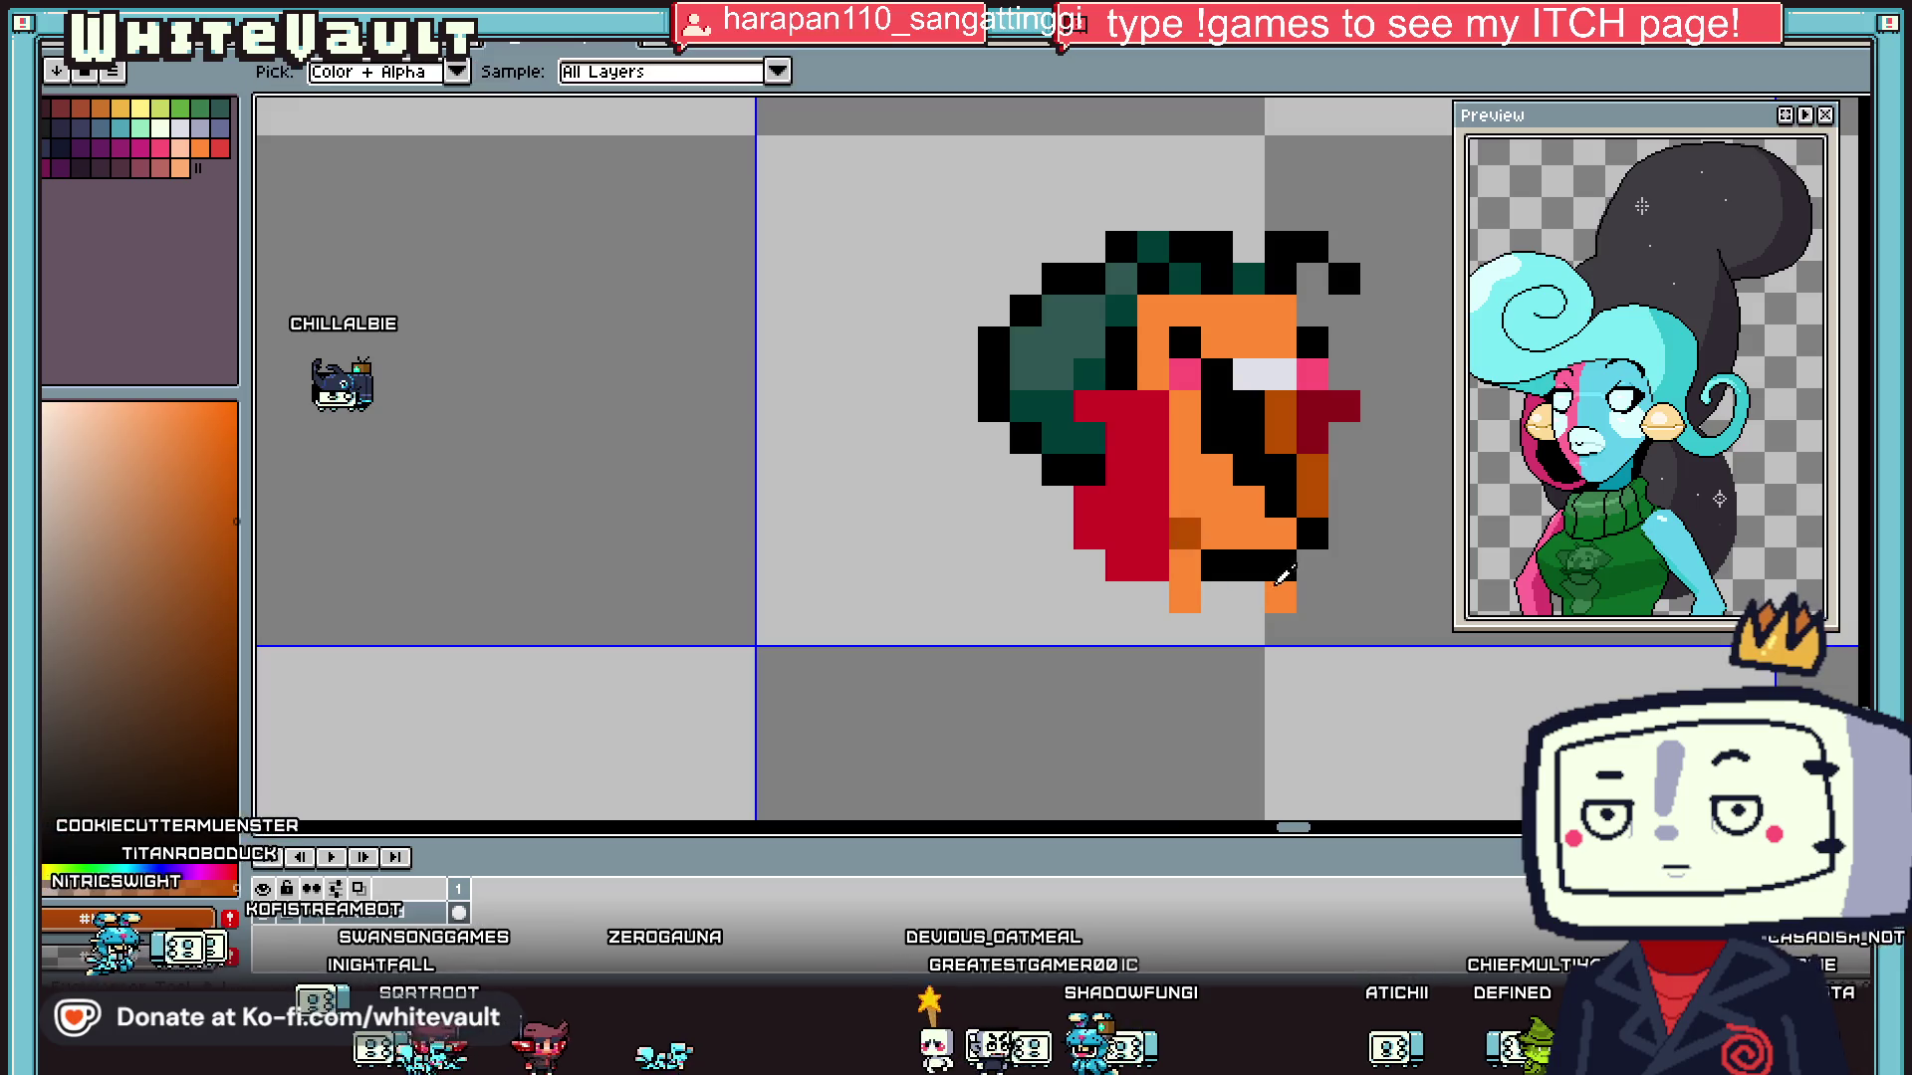
- Draw a black outline along the bottom row and left of the red cape
{"action": "scroll", "coordinate": [1284, 582], "scroll_direction": "down", "scroll_amount": 2}
{"action": "scroll", "coordinate": [1290, 598], "scroll_direction": "up", "scroll_amount": 2}
{"action": "left_click", "coordinate": [1294, 606], "text": "alt"}
{"action": "left_click_drag", "start_coordinate": [1253, 606], "coordinate": [1228, 606]}
{"action": "left_click", "coordinate": [1180, 605]}
{"action": "left_click", "coordinate": [1141, 599]}
{"action": "left_click", "coordinate": [1157, 605]}
{"action": "left_click", "coordinate": [1110, 557]}
{"action": "scroll", "coordinate": [1210, 545], "scroll_direction": "down", "scroll_amount": 4}
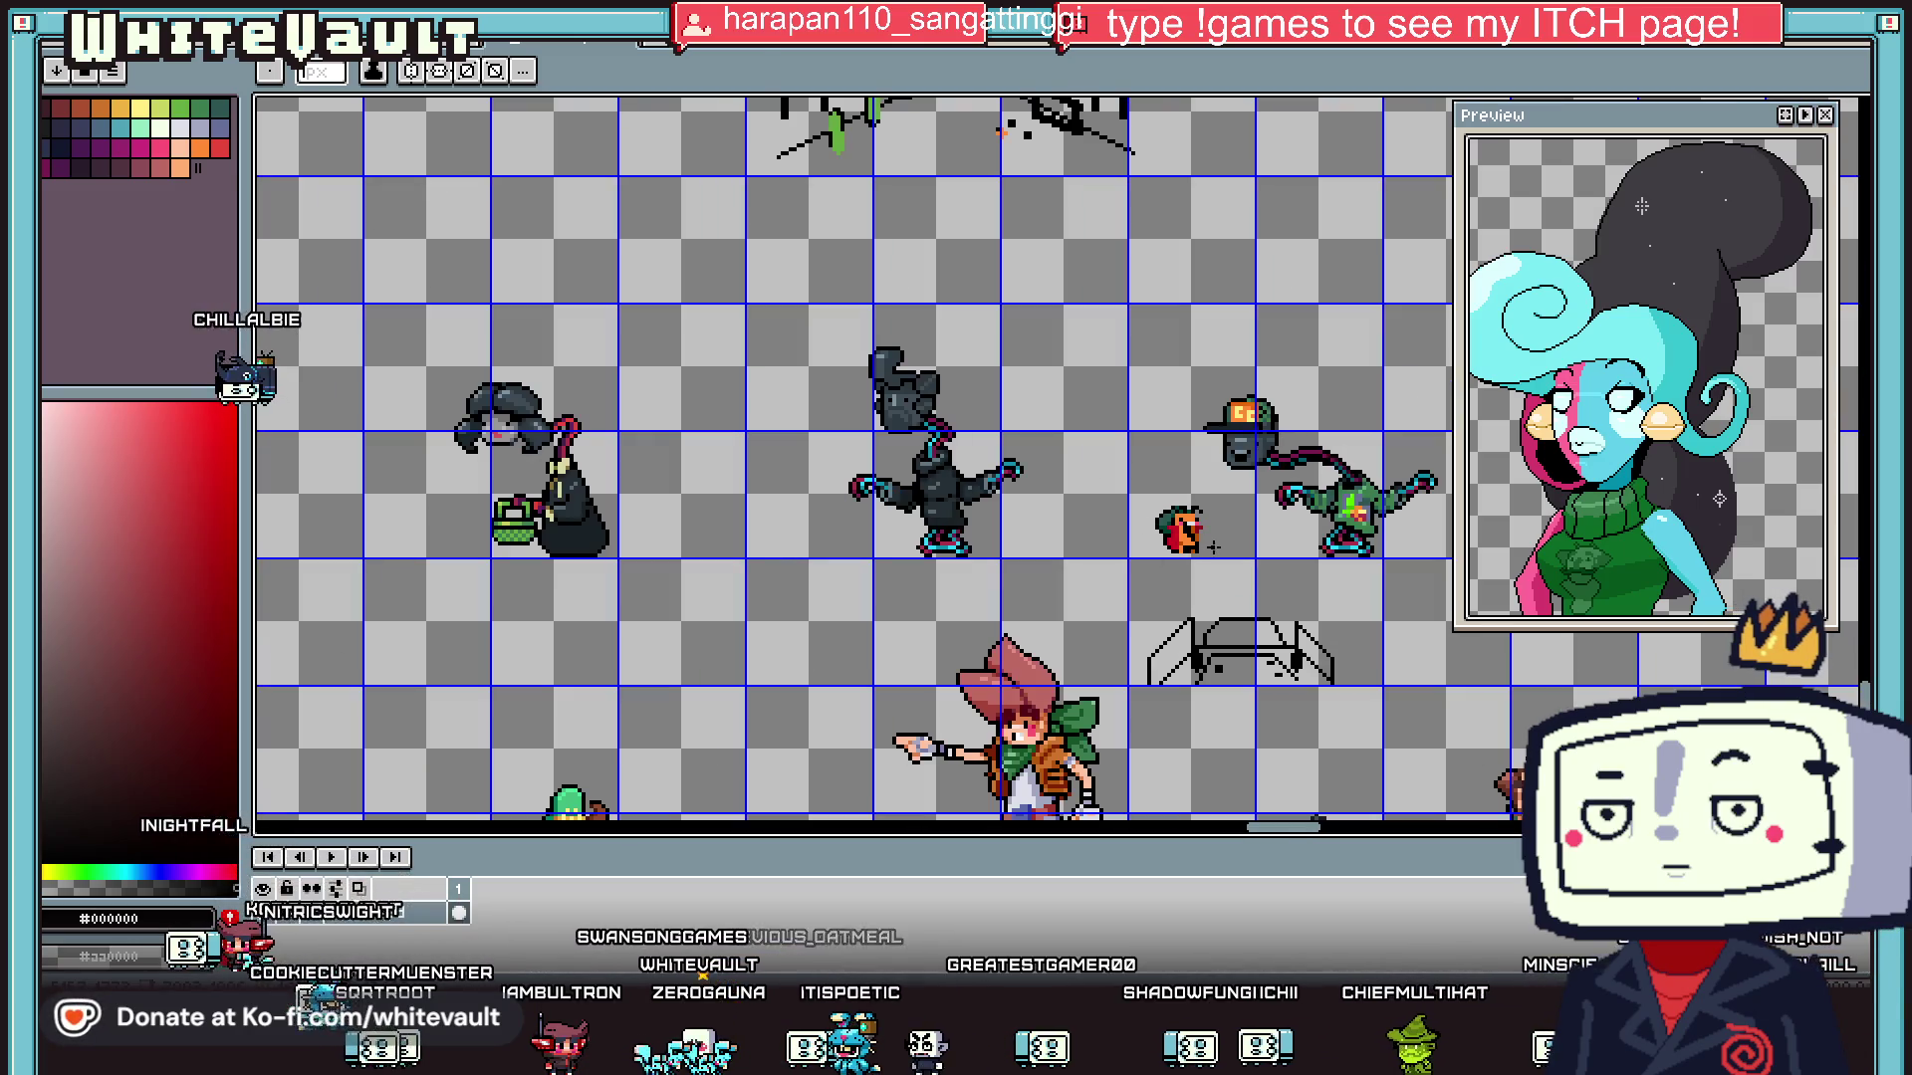
- Eyedrop pink from the creature's face and turn an orange face pixel pink
{"action": "scroll", "coordinate": [1213, 546], "scroll_direction": "up", "scroll_amount": 4}
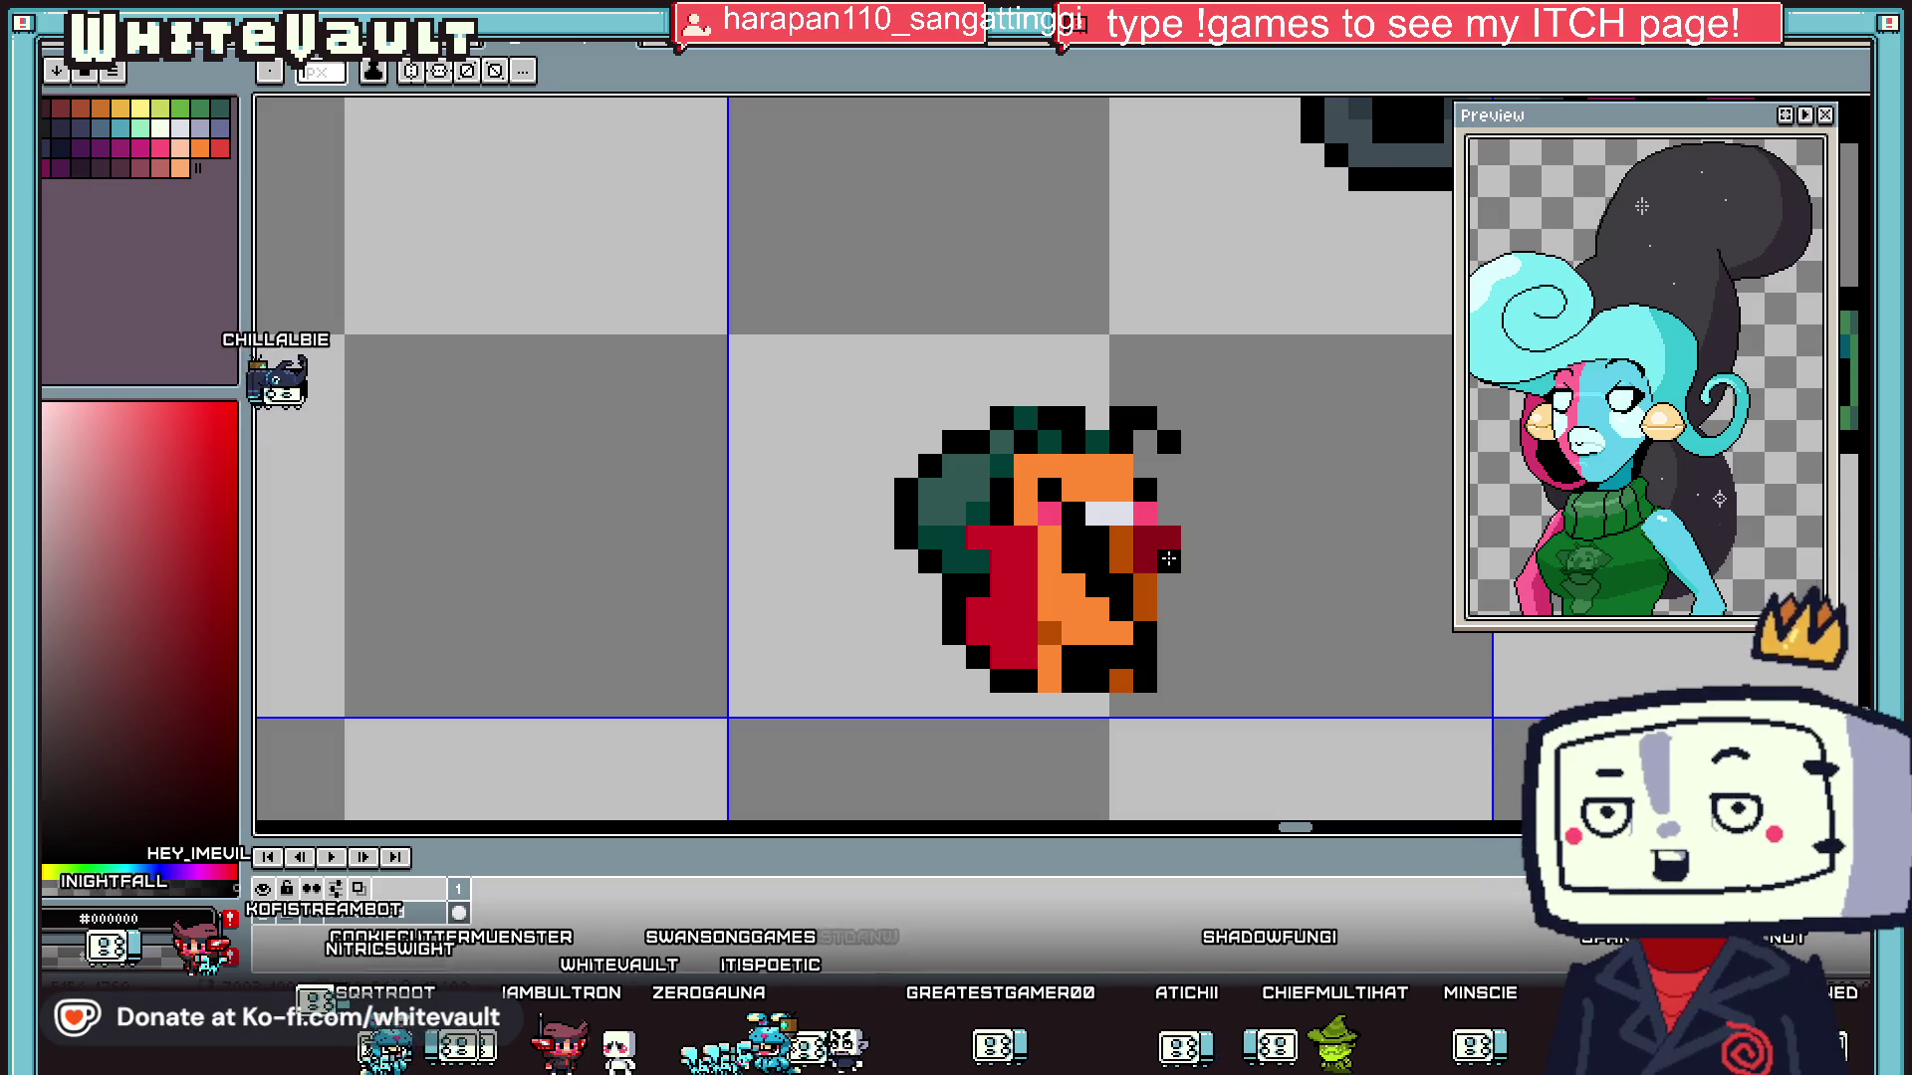
{"action": "scroll", "coordinate": [1168, 558], "scroll_direction": "down", "scroll_amount": 4}
{"action": "scroll", "coordinate": [1160, 560], "scroll_direction": "up", "scroll_amount": 5}
{"action": "key", "text": "i"}
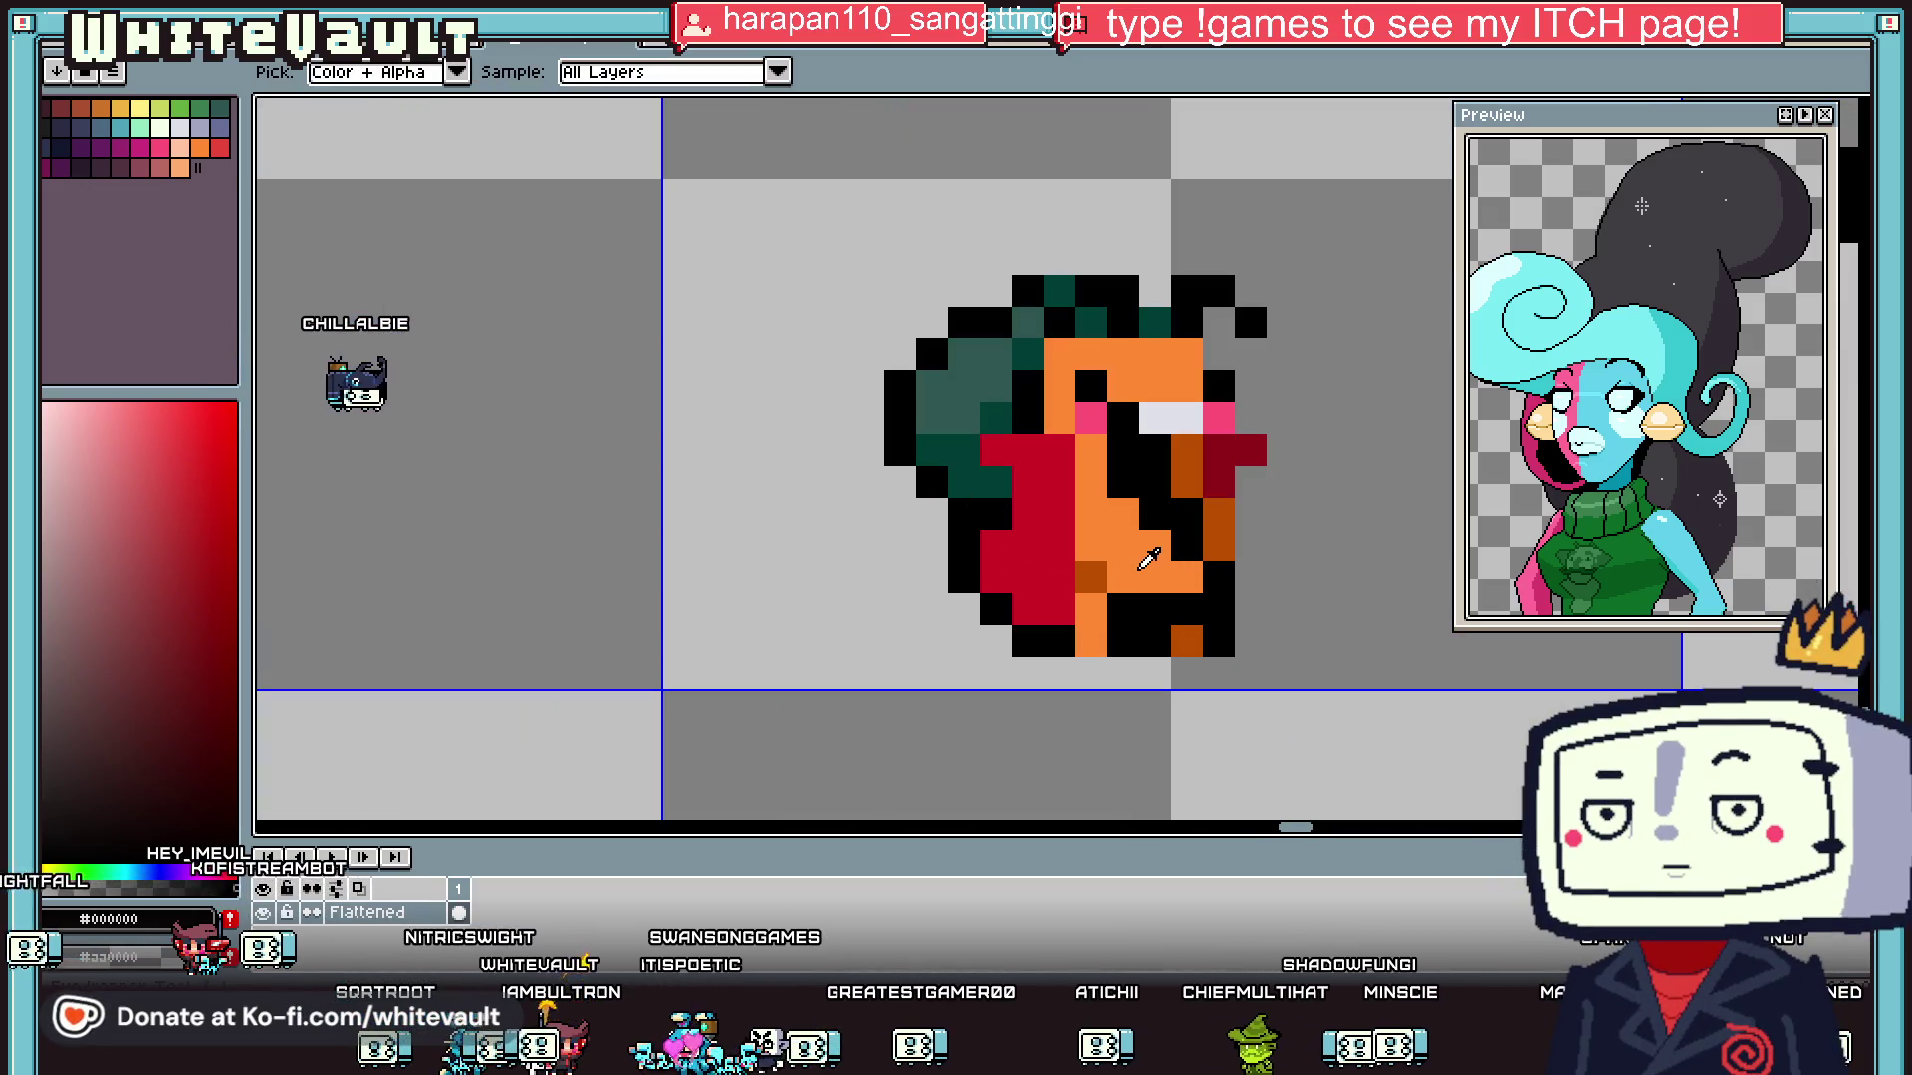
{"action": "left_click", "coordinate": [1117, 416]}
{"action": "left_click", "coordinate": [1060, 418]}
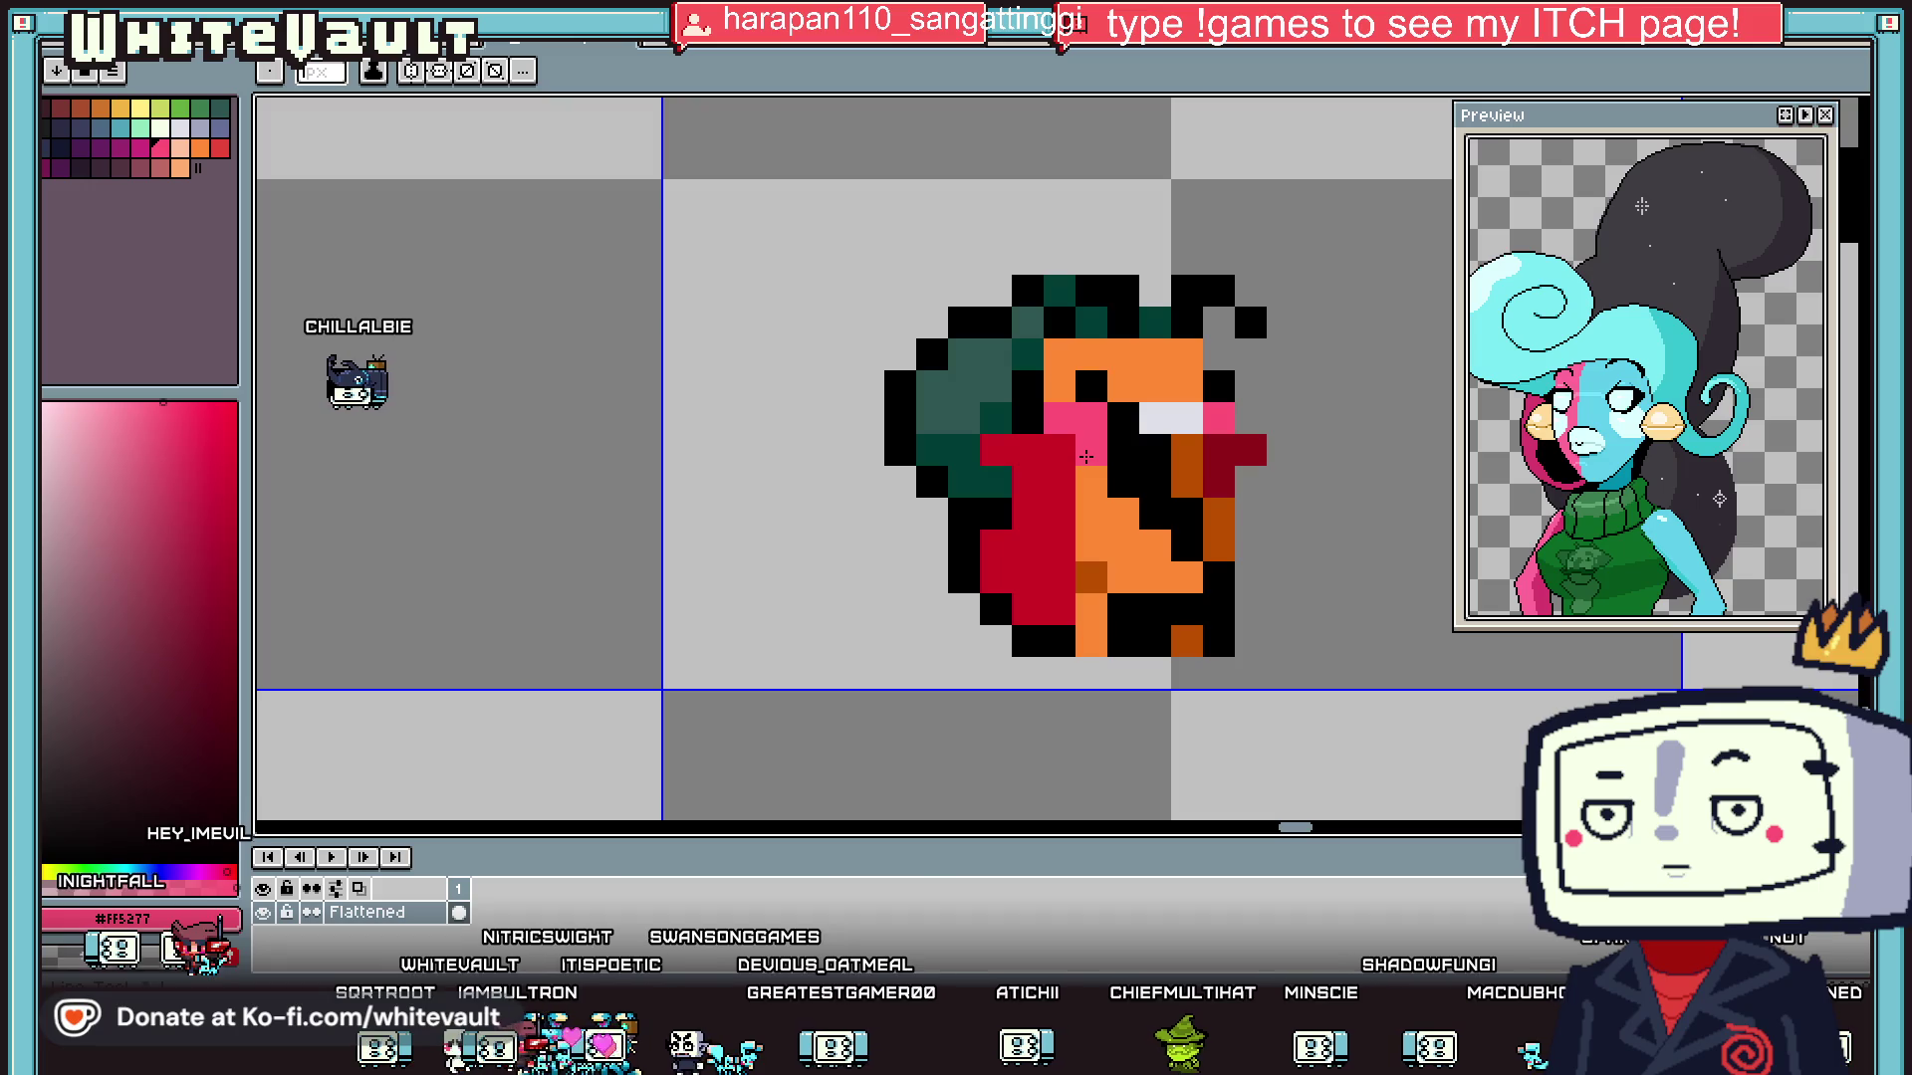
- Paint two light peach highlight pixels on the creature's face
{"action": "scroll", "coordinate": [1247, 467], "scroll_direction": "down", "scroll_amount": 4}
{"action": "scroll", "coordinate": [1248, 467], "scroll_direction": "up", "scroll_amount": 2}
{"action": "key", "text": "i"}
{"action": "left_click", "coordinate": [1216, 428]}
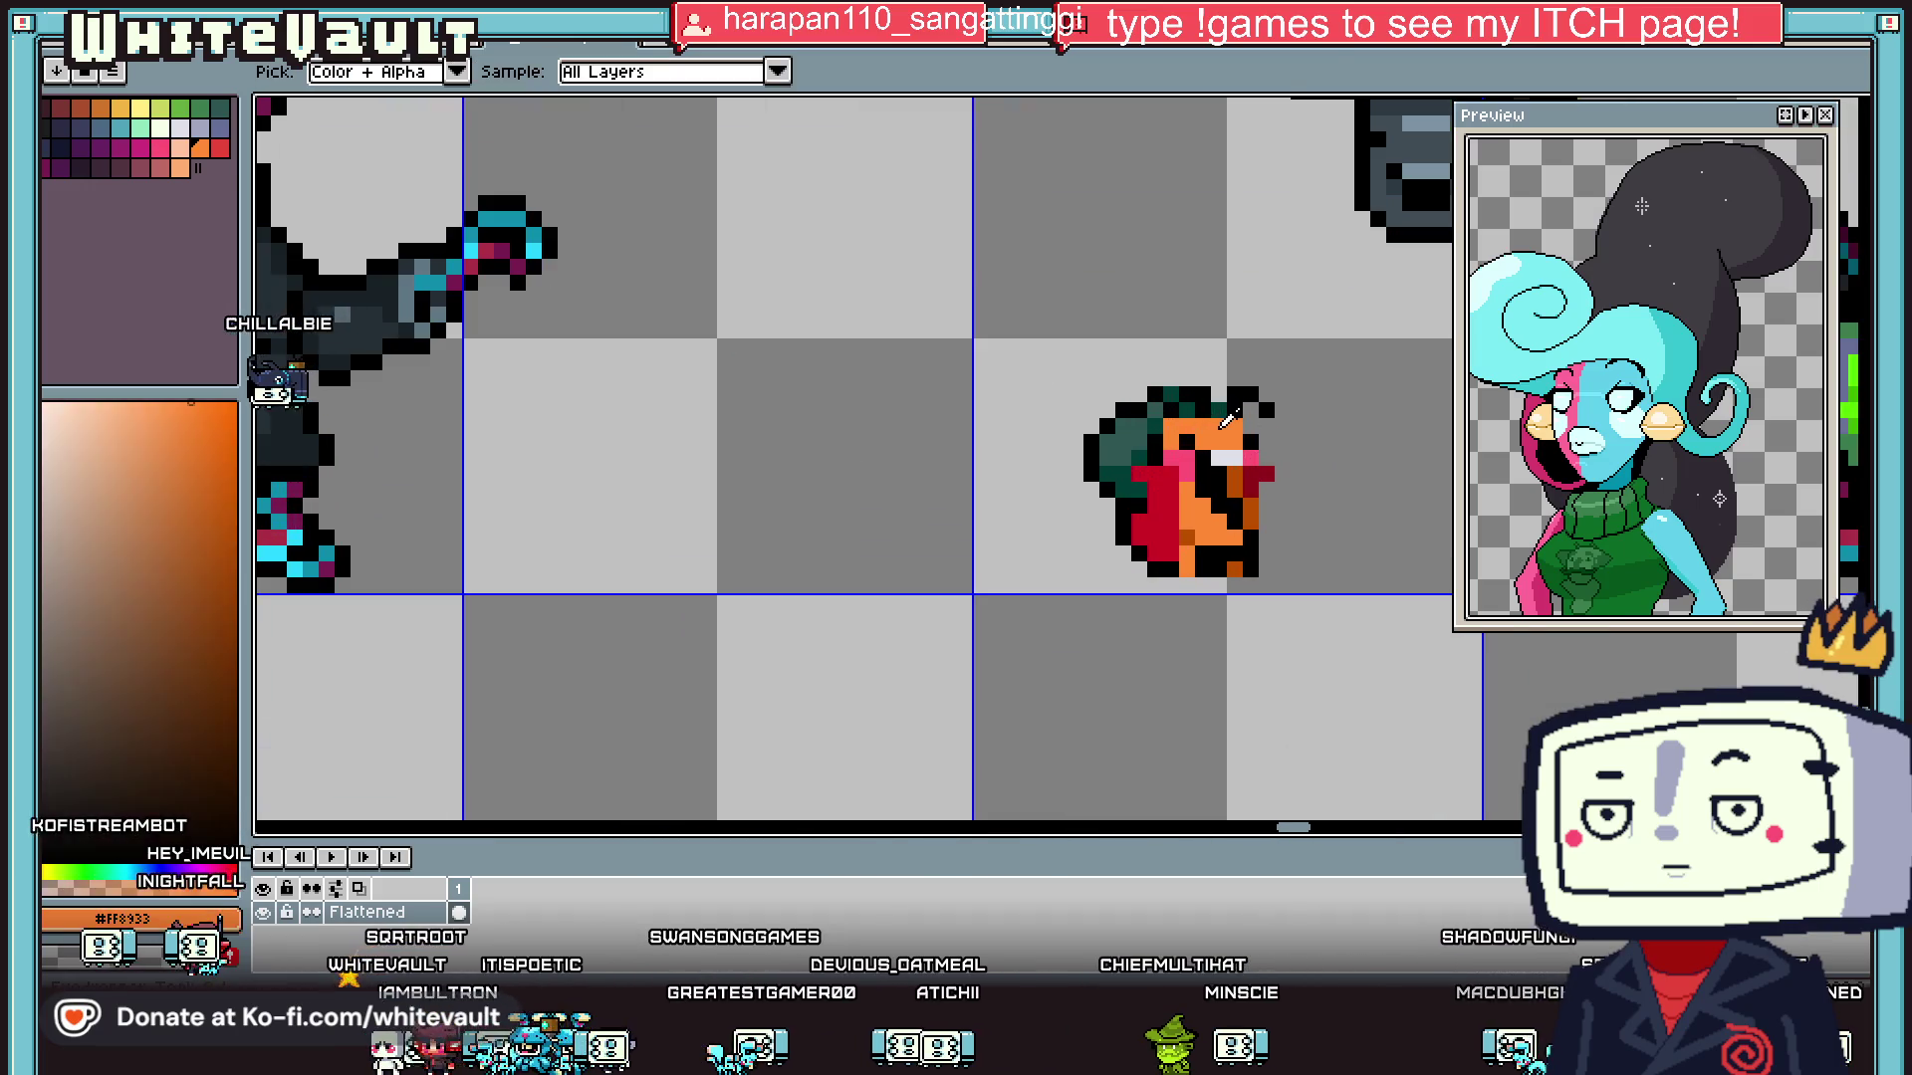
{"action": "left_click", "coordinate": [118, 403]}
{"action": "scroll", "coordinate": [1198, 427], "scroll_direction": "up", "scroll_amount": 5}
{"action": "left_click", "coordinate": [1261, 470]}
{"action": "left_click", "coordinate": [1298, 466]}
- Add yellow trim pixels on the left and right sides of the red cape
{"action": "scroll", "coordinate": [1284, 478], "scroll_direction": "down", "scroll_amount": 4}
{"action": "scroll", "coordinate": [1235, 513], "scroll_direction": "up", "scroll_amount": 3}
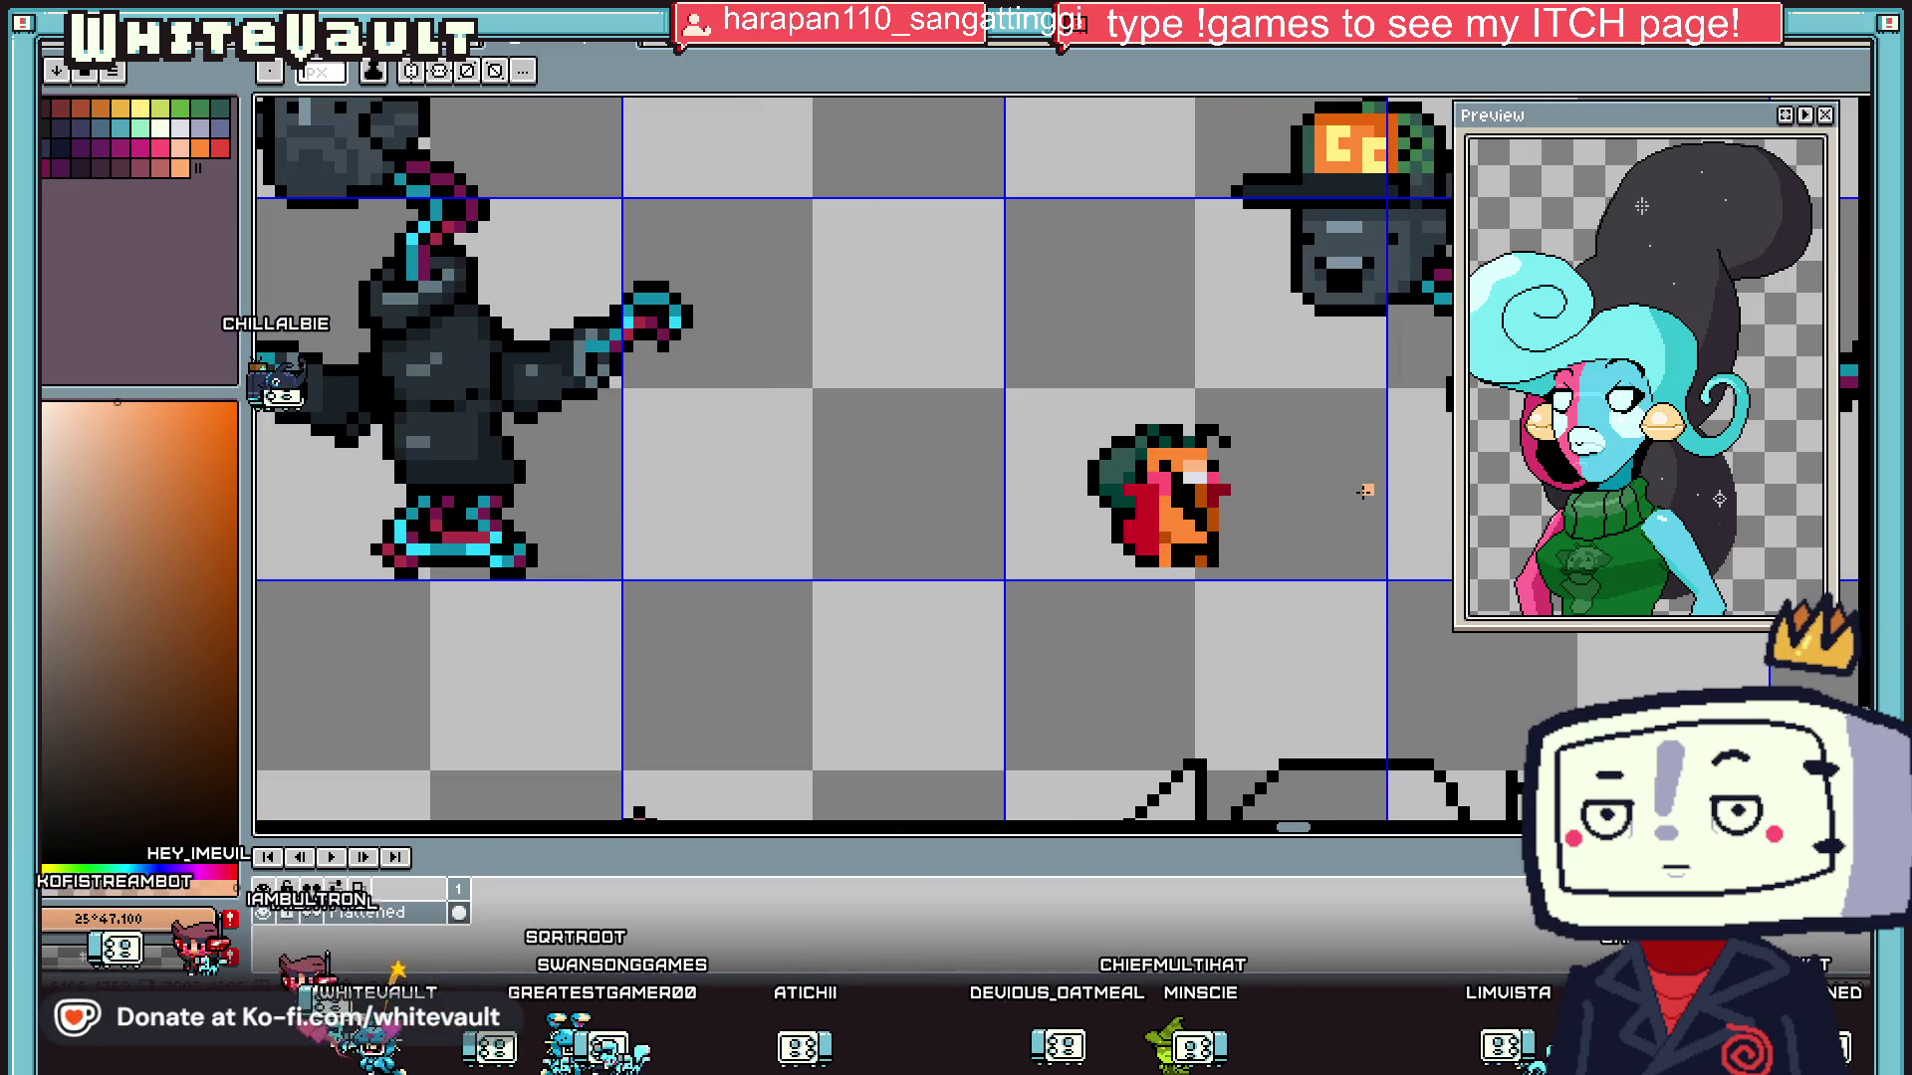
{"action": "key", "text": "i"}
{"action": "left_click", "coordinate": [946, 441]}
{"action": "left_click", "coordinate": [199, 147]}
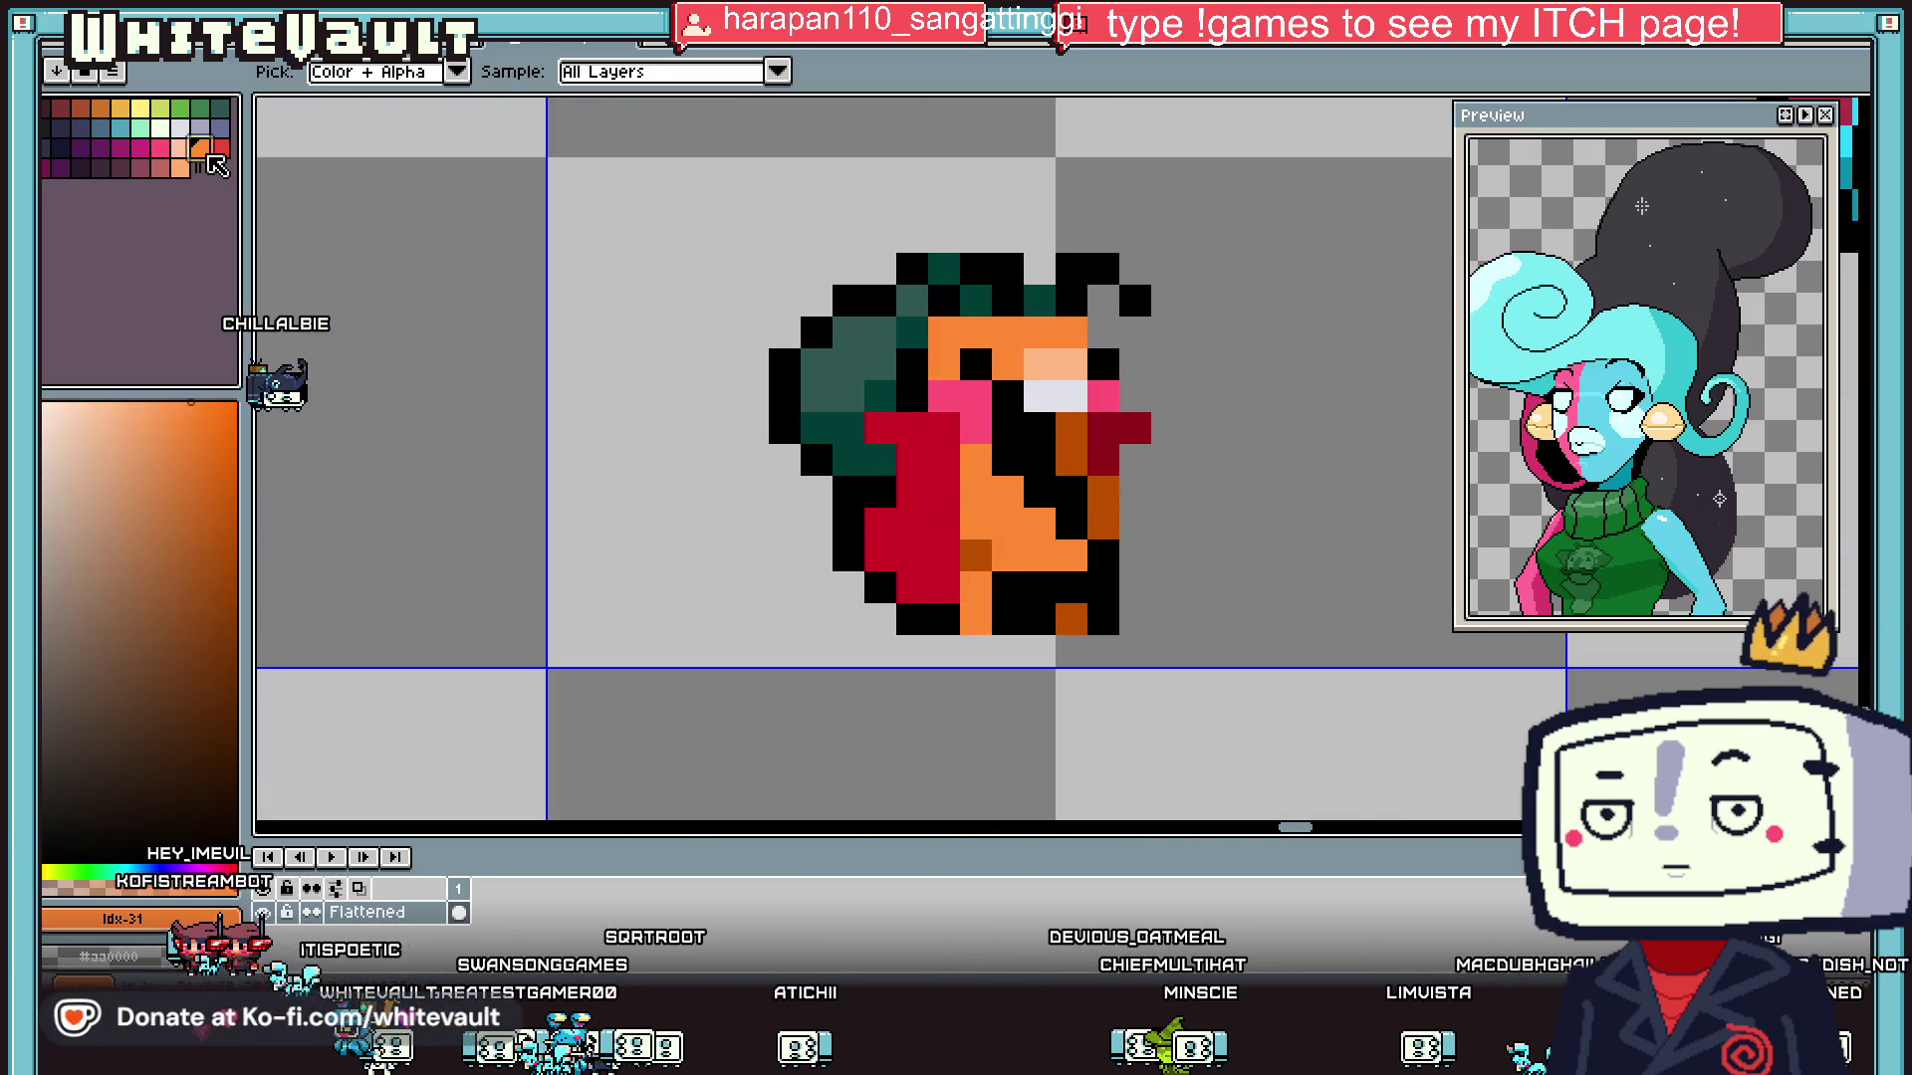
{"action": "left_click", "coordinate": [140, 108]}
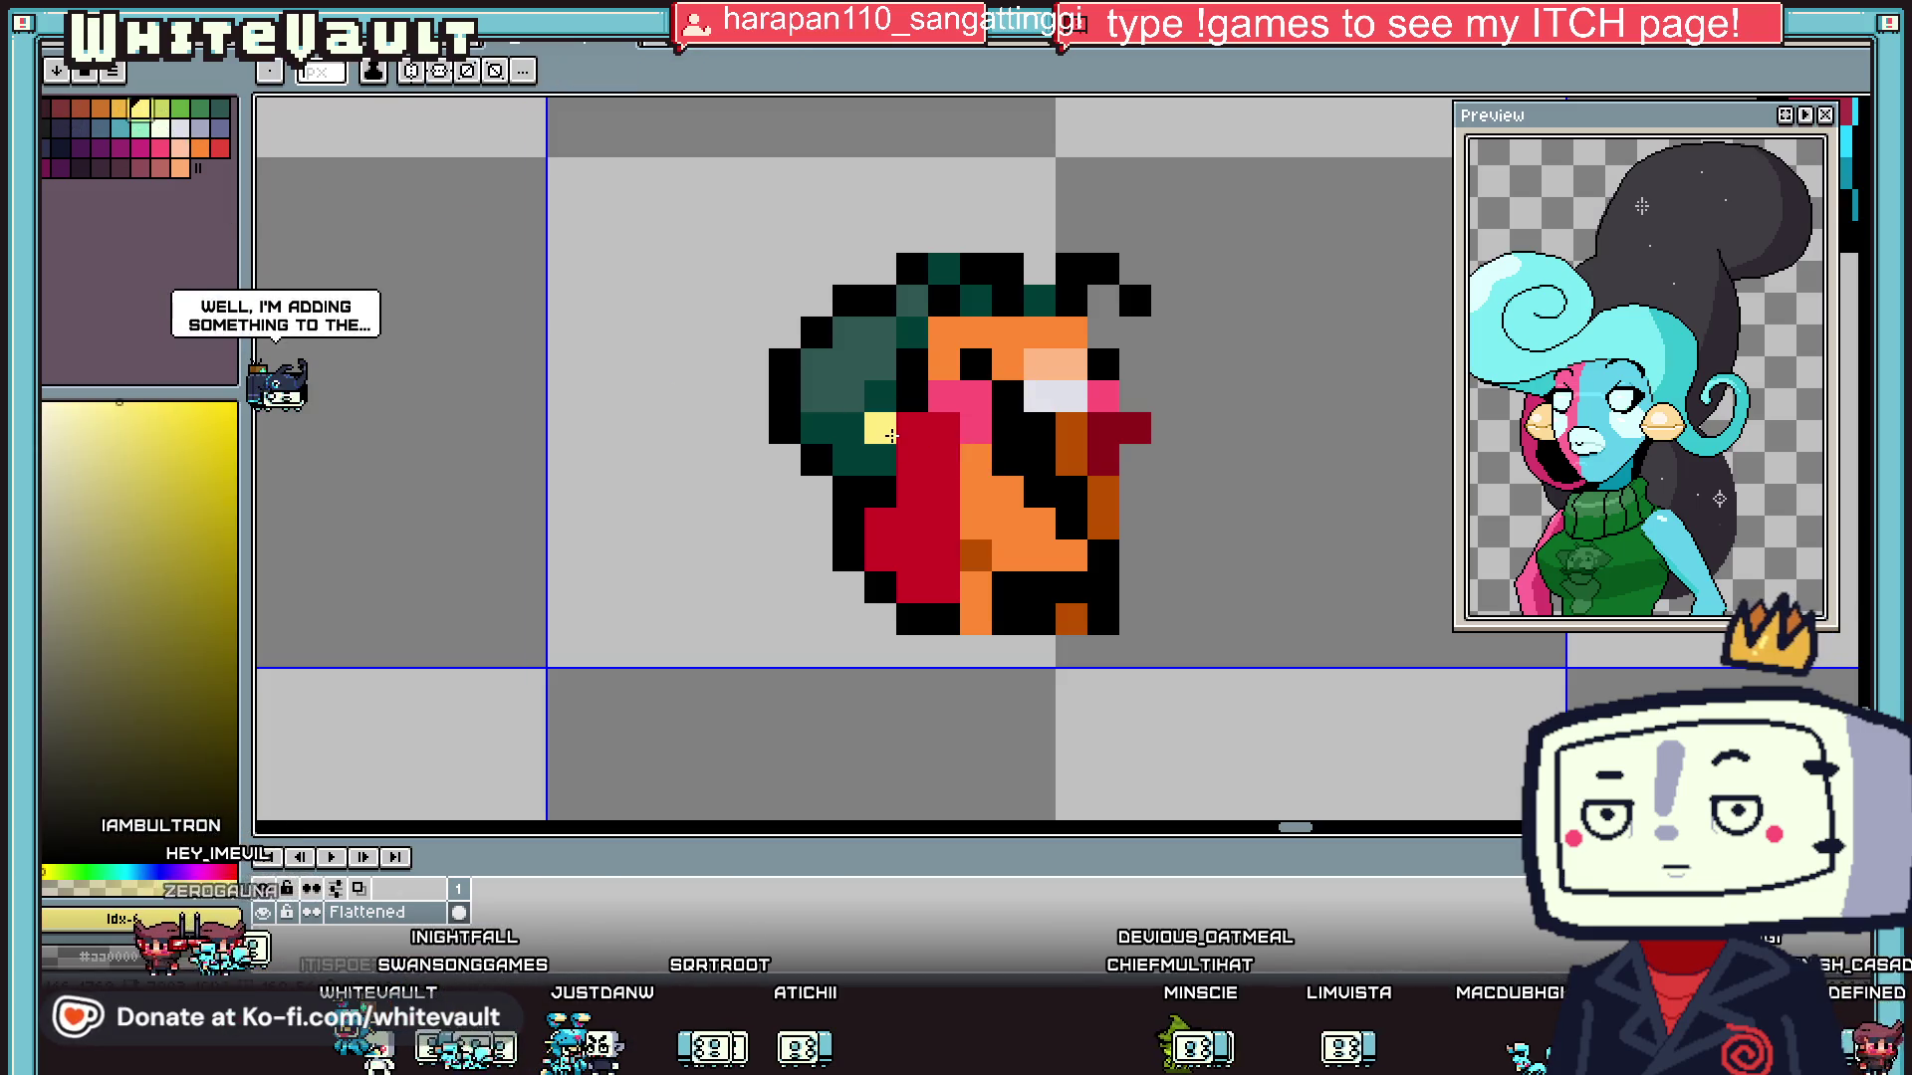
{"action": "left_click", "coordinate": [880, 460]}
{"action": "left_click", "coordinate": [912, 460]}
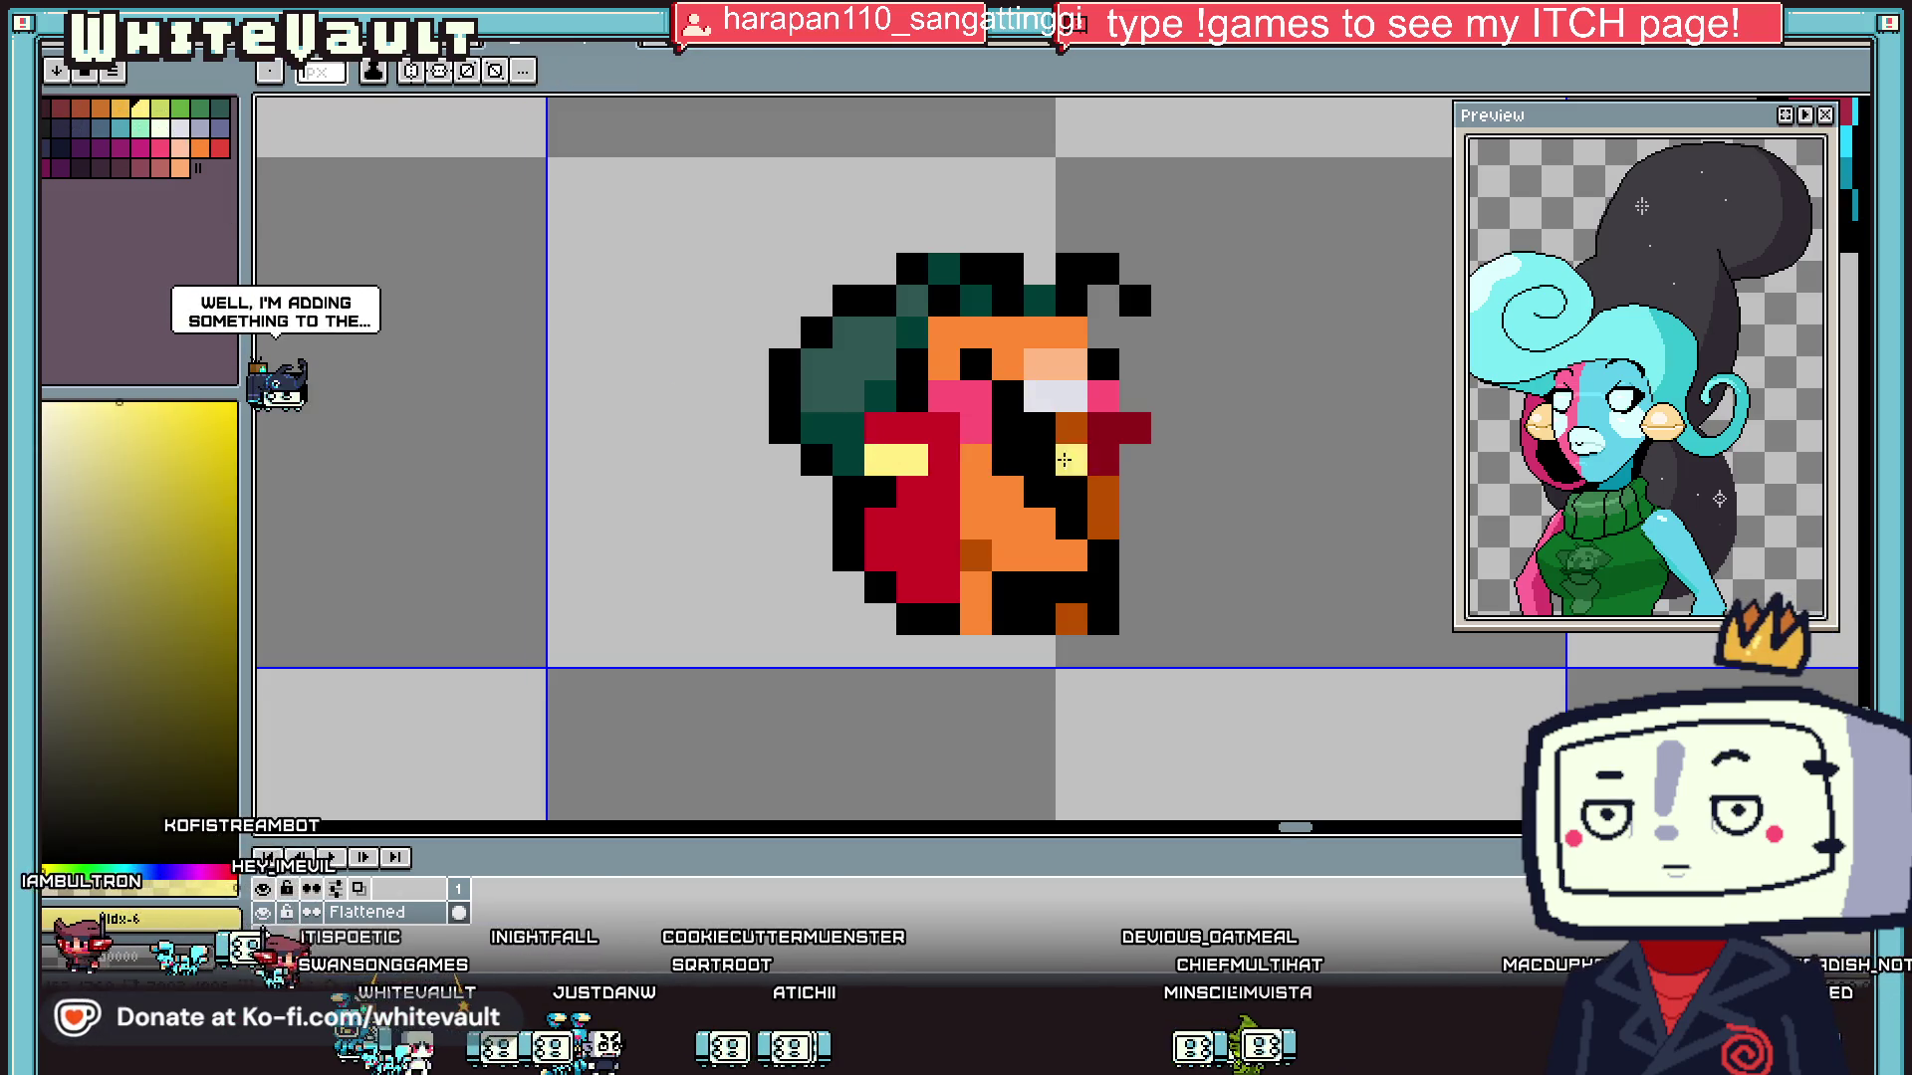
- Recolour one cape trim pixel with a different yellow palette shade
{"action": "scroll", "coordinate": [1158, 480], "scroll_direction": "down", "scroll_amount": 5}
{"action": "scroll", "coordinate": [1158, 480], "scroll_direction": "up", "scroll_amount": 3}
{"action": "key", "text": "i"}
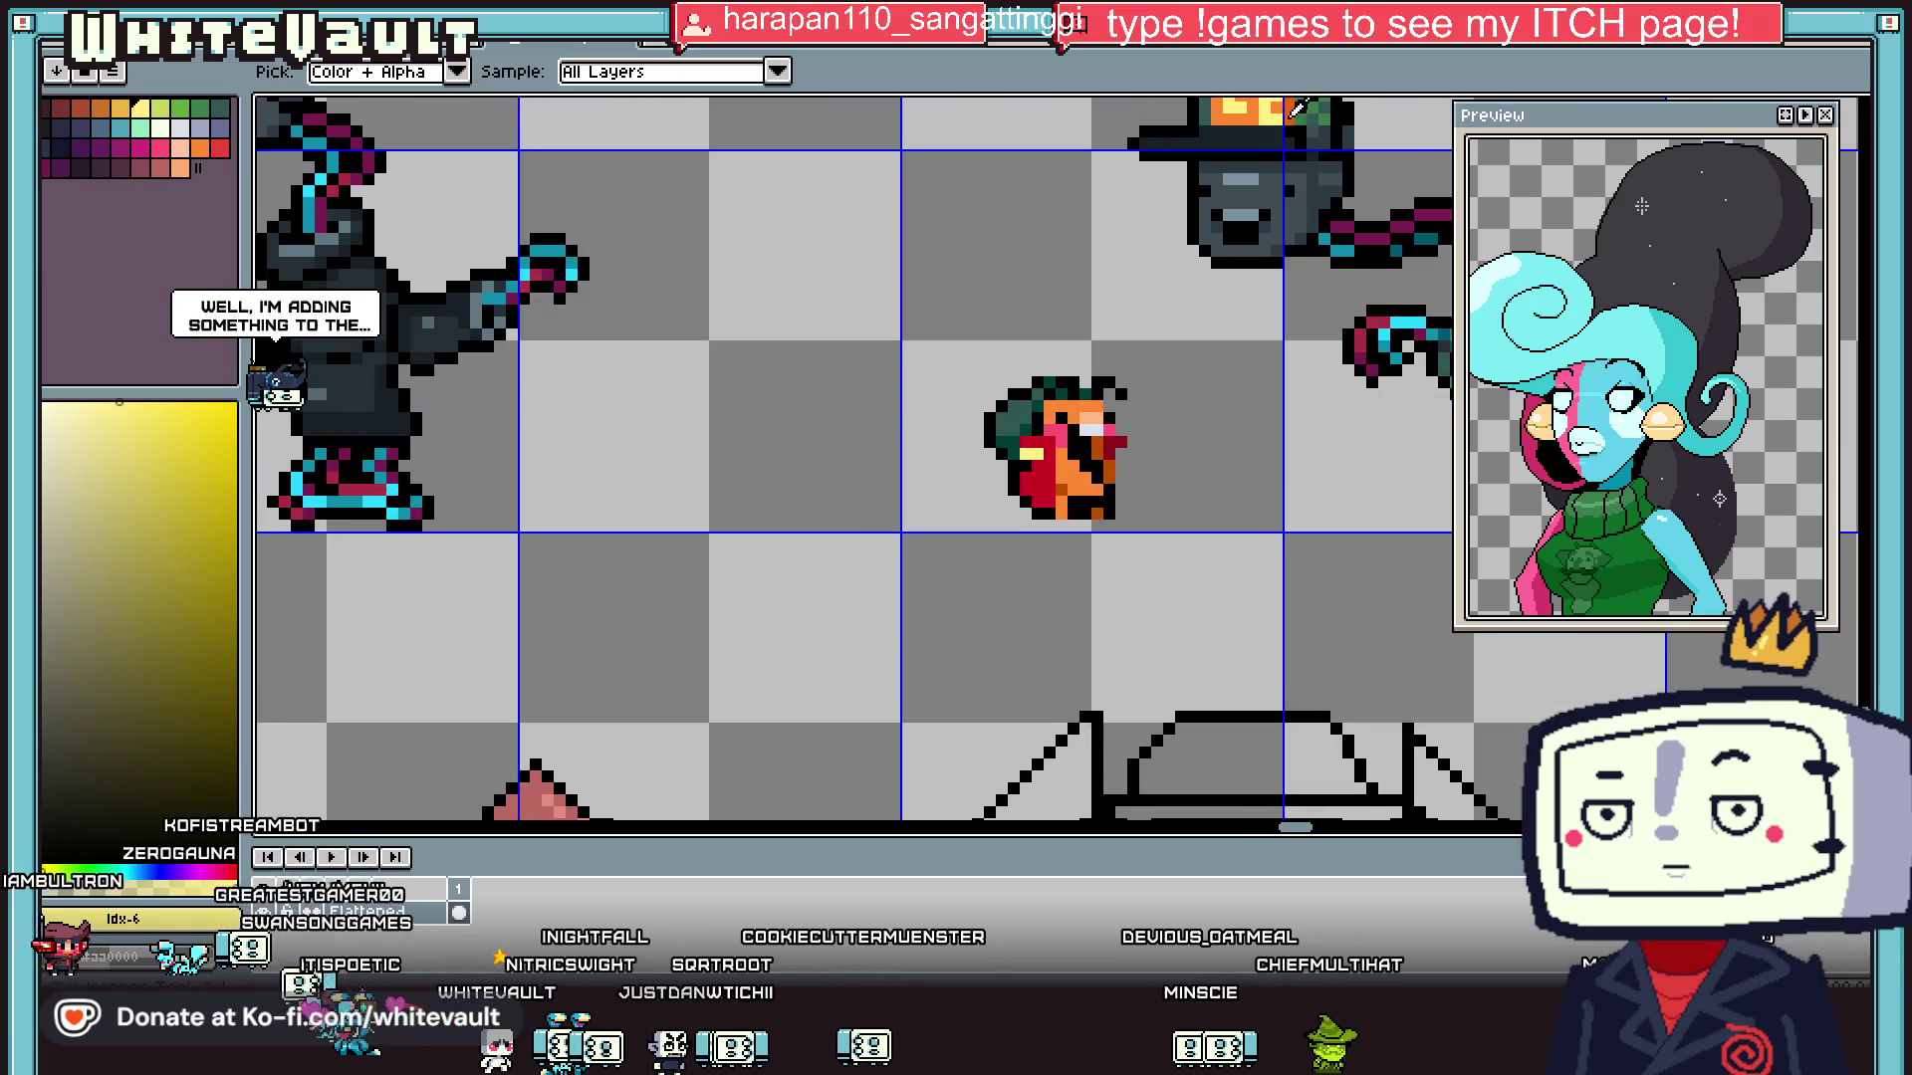
{"action": "left_click", "coordinate": [1080, 438]}
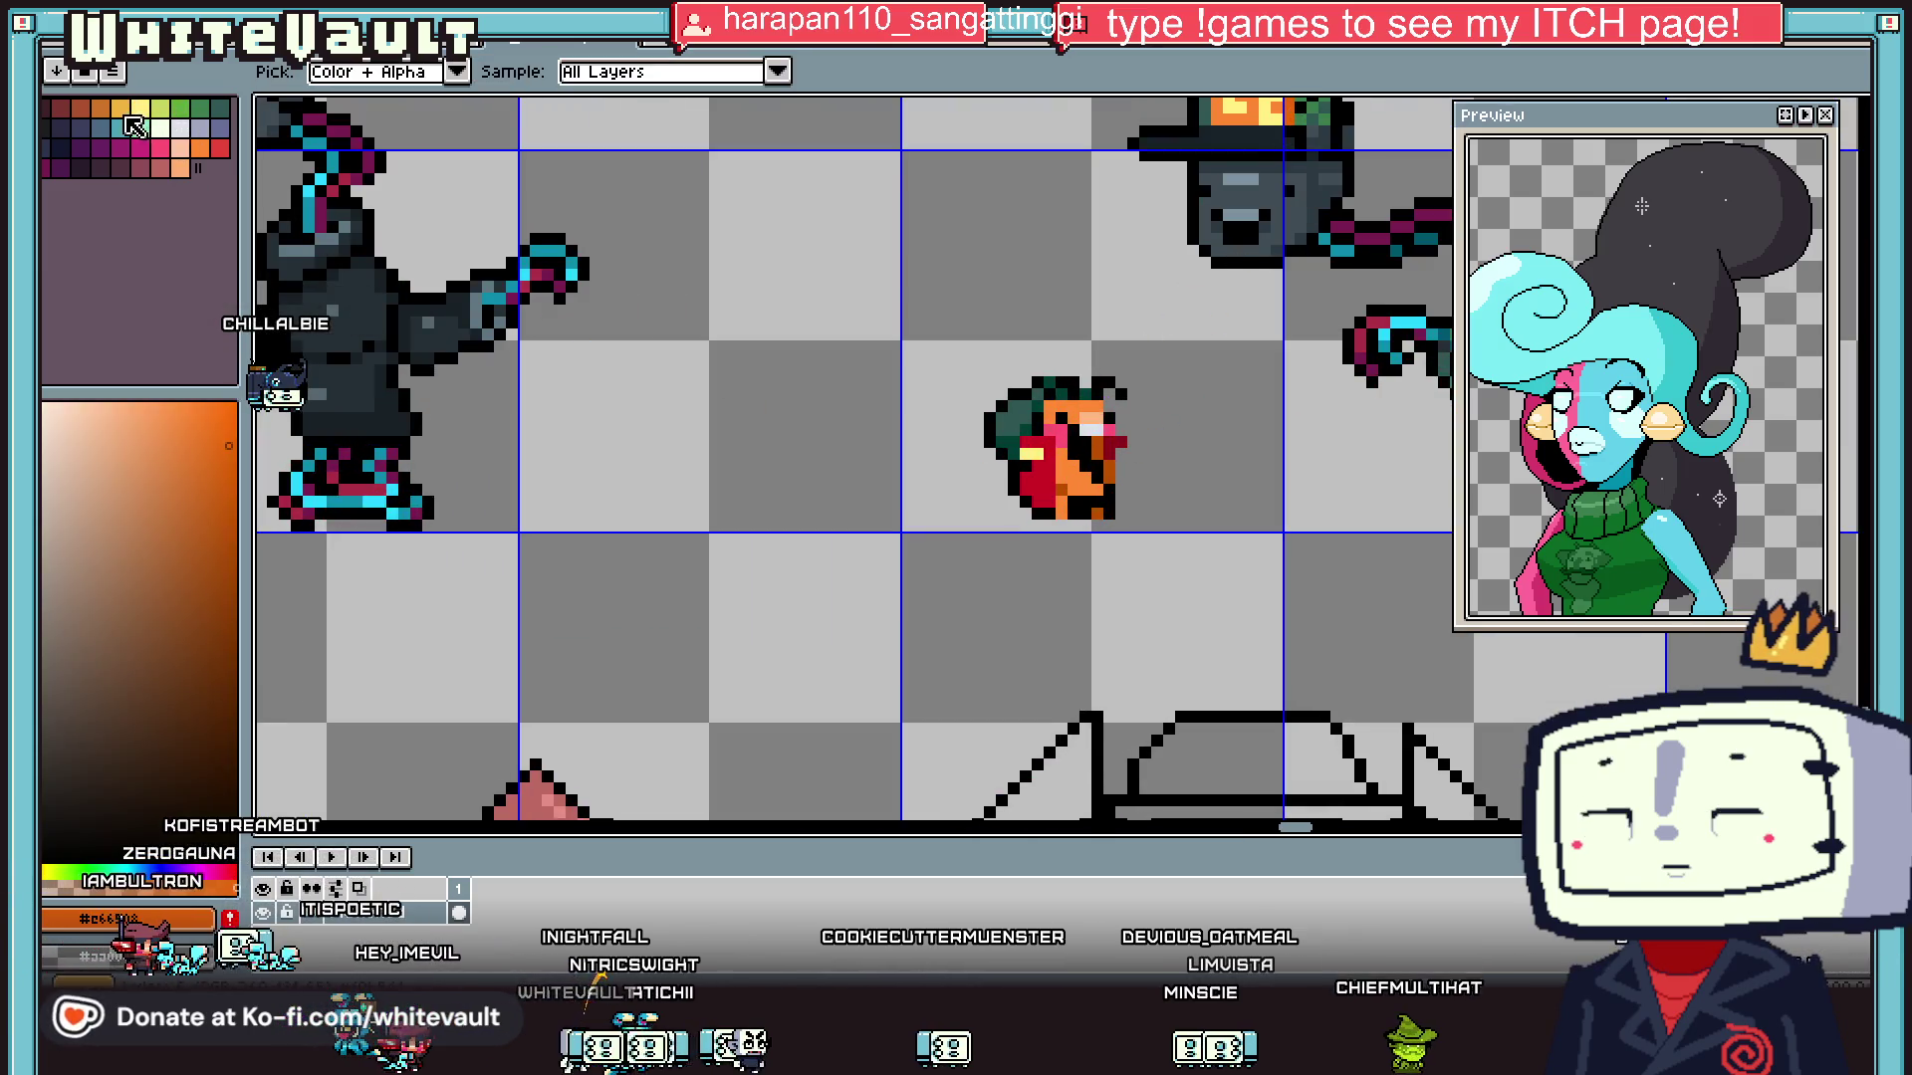
{"action": "left_click", "coordinate": [164, 110]}
{"action": "scroll", "coordinate": [1026, 430], "scroll_direction": "up", "scroll_amount": 2}
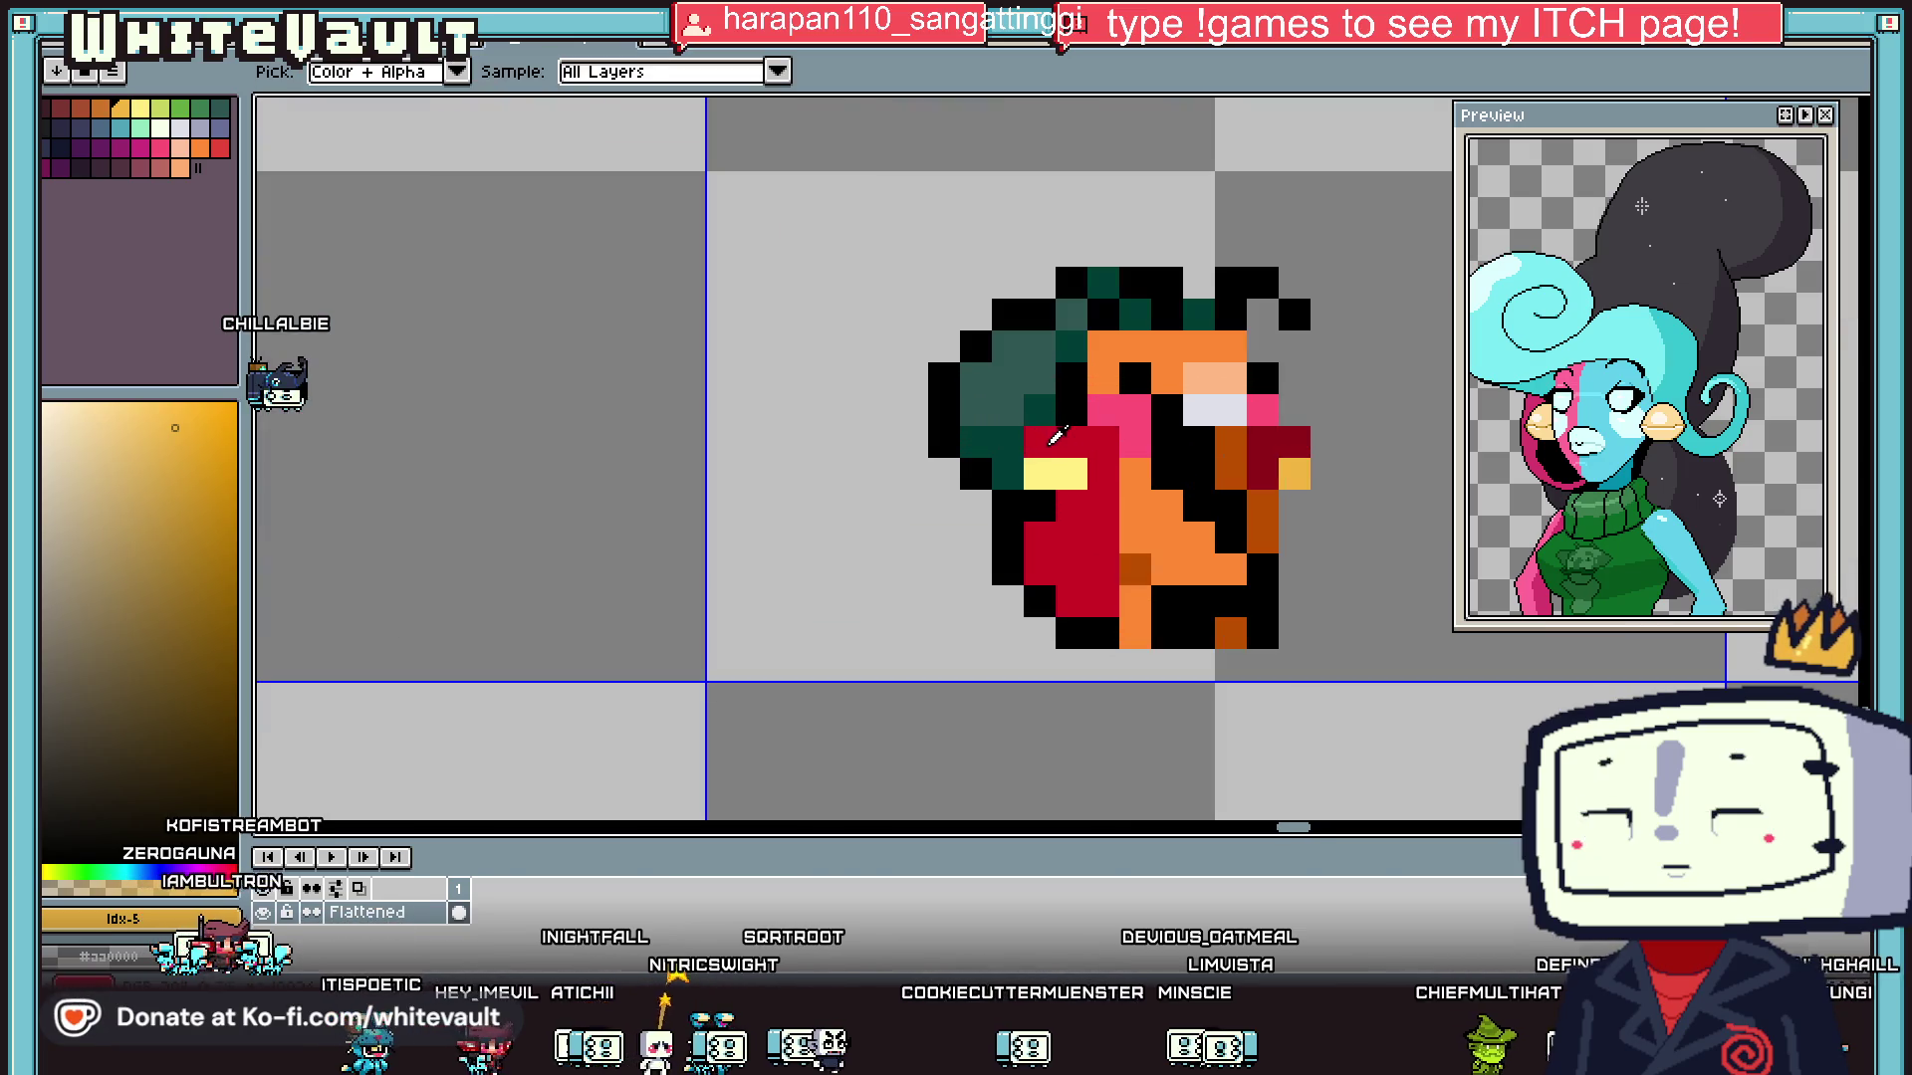
{"action": "key", "text": "b"}
{"action": "left_click", "coordinate": [1039, 474]}
- Eyedrop dark red #920019 and shade the cape's lower-left pixels
{"action": "key", "text": "i"}
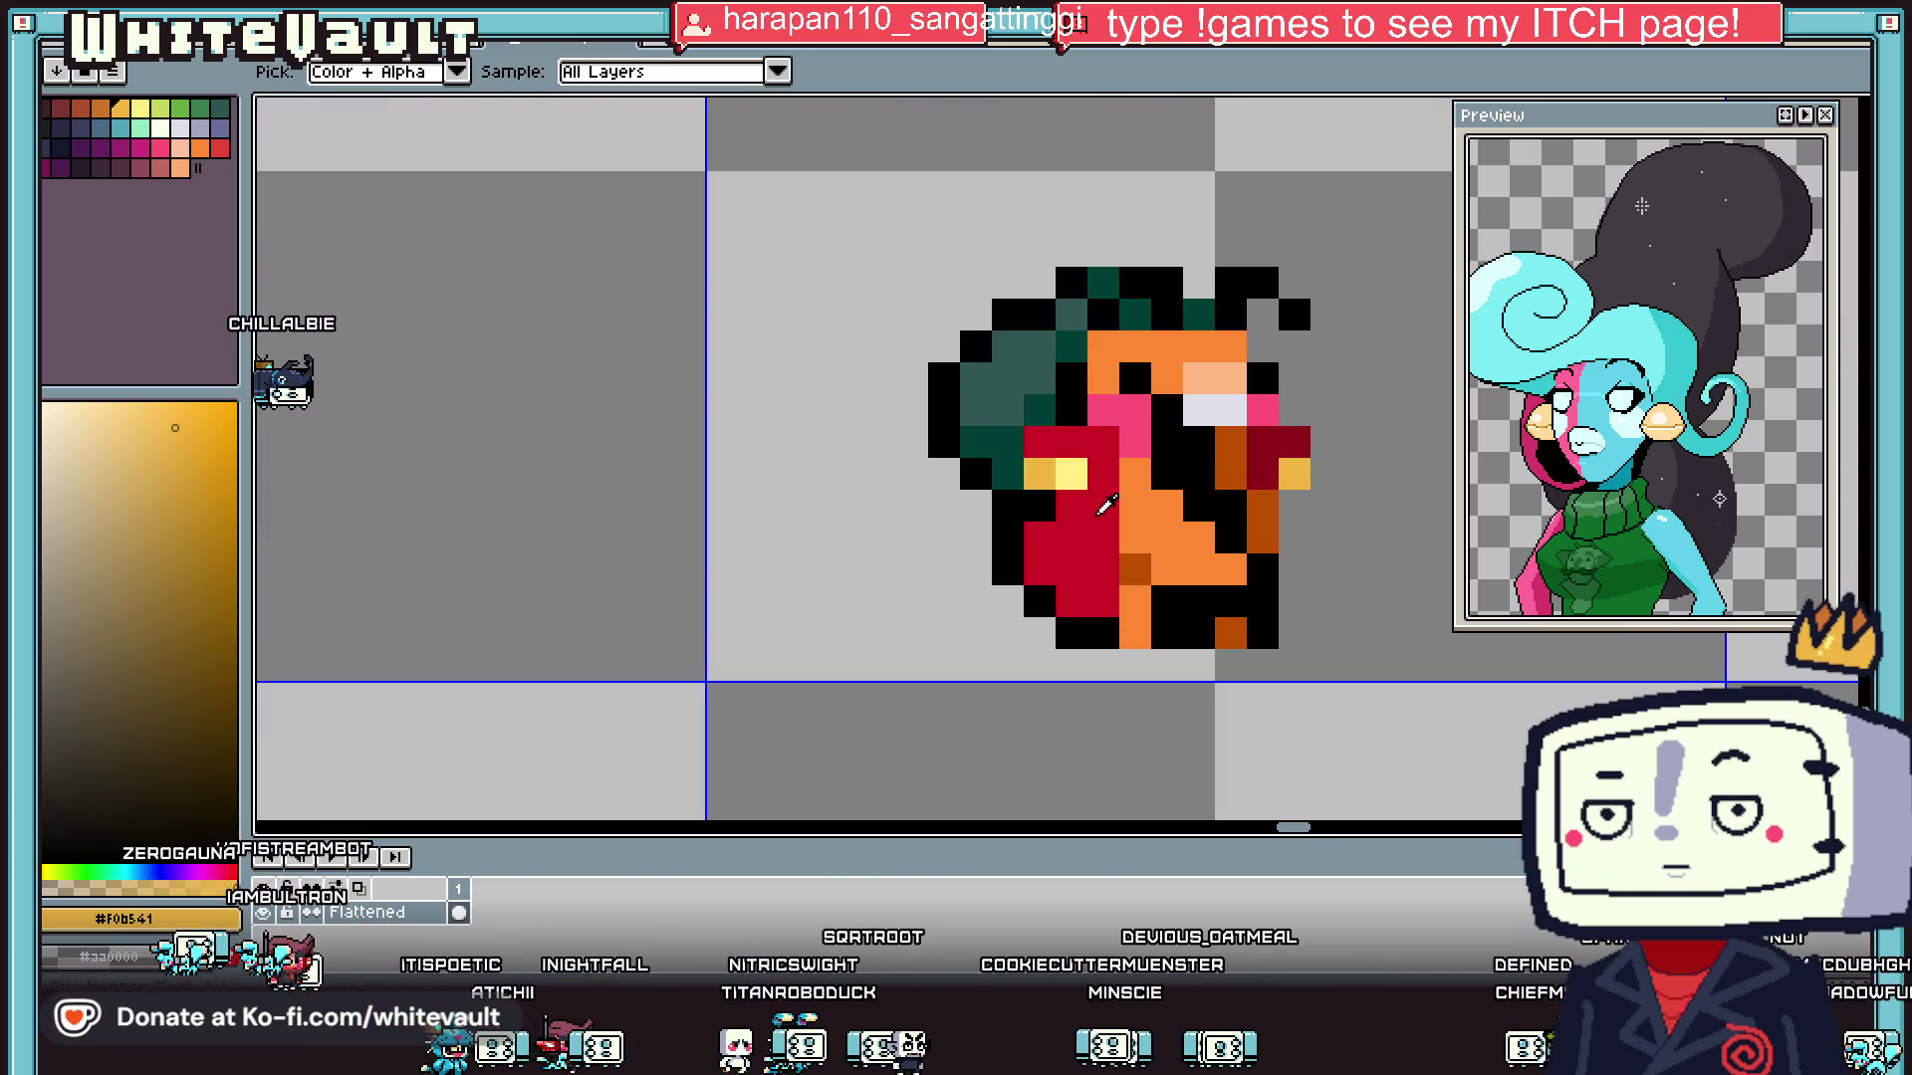
{"action": "left_click", "coordinate": [1267, 458]}
{"action": "key", "text": "b"}
{"action": "left_click", "coordinate": [1078, 502]}
{"action": "left_click_drag", "start_coordinate": [1043, 540], "coordinate": [1071, 570]}
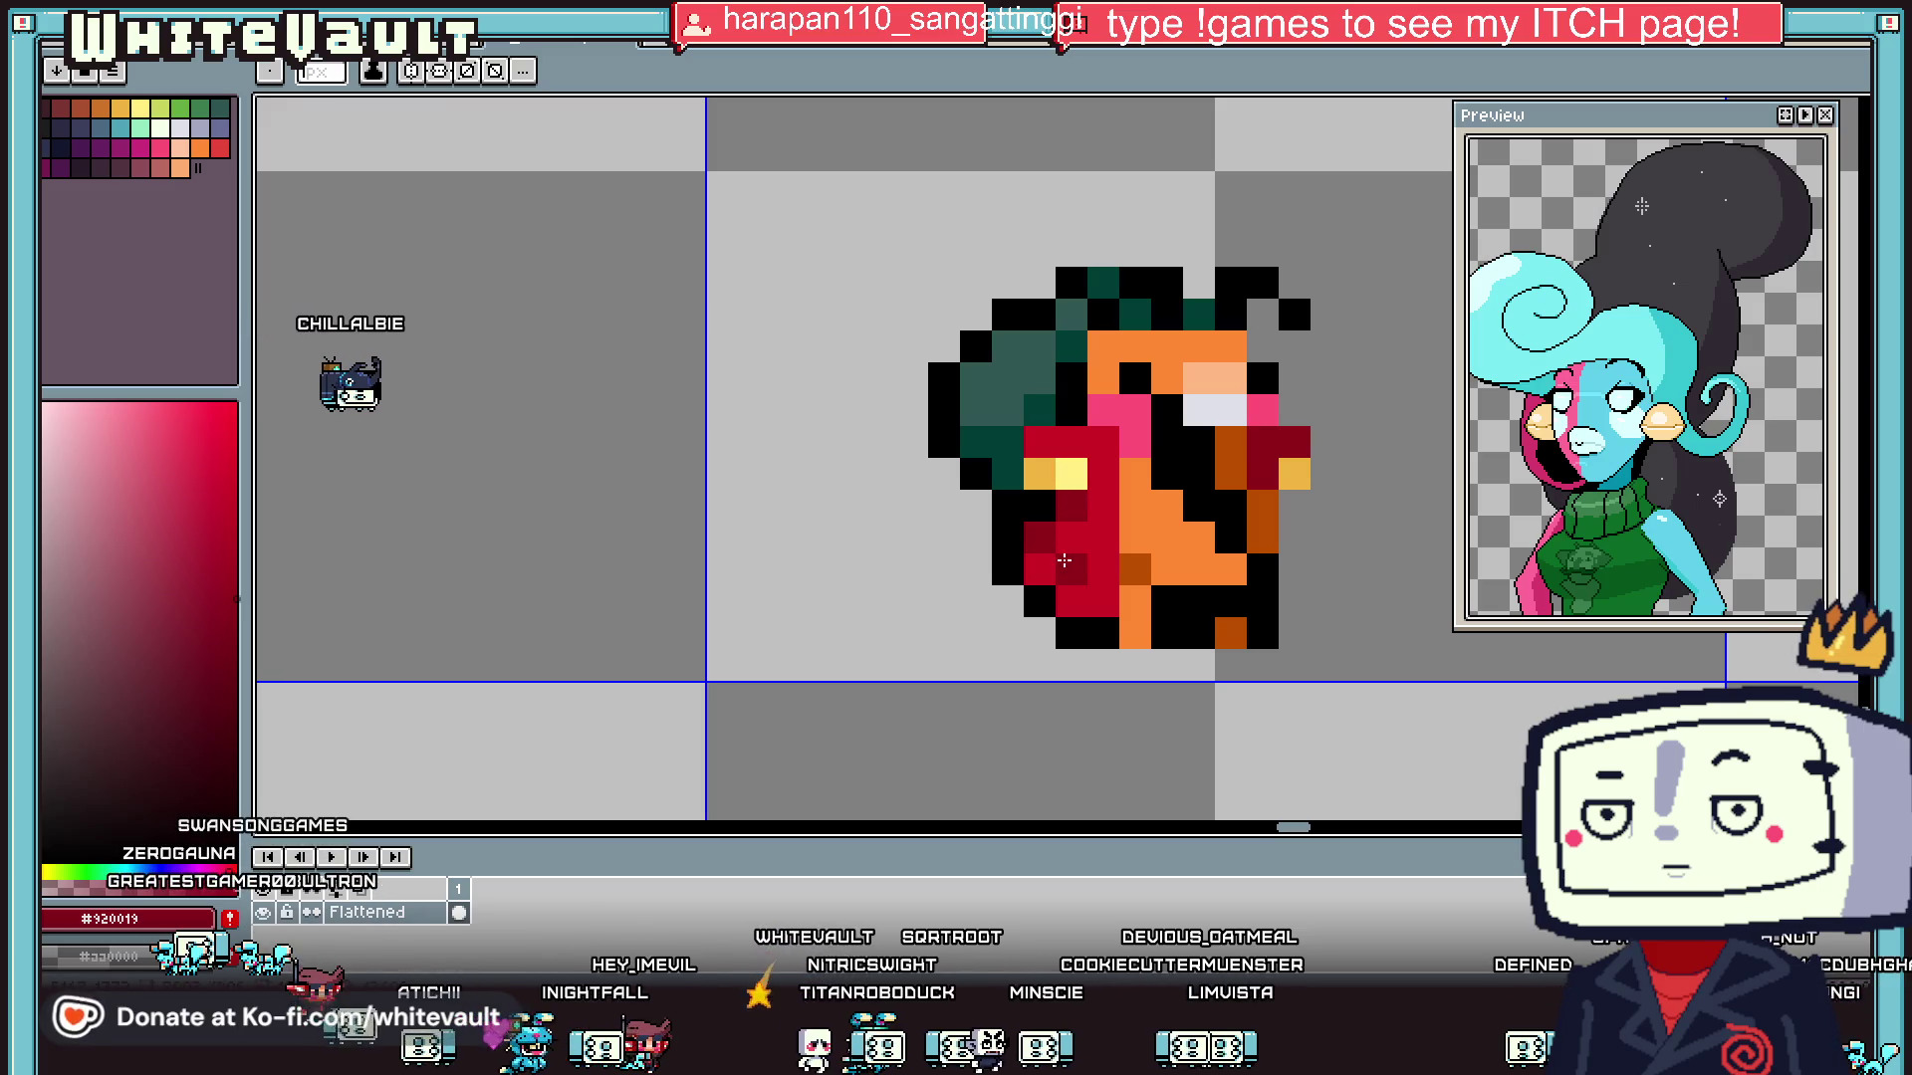
{"action": "left_click", "coordinate": [1086, 554]}
{"action": "left_click", "coordinate": [1095, 566]}
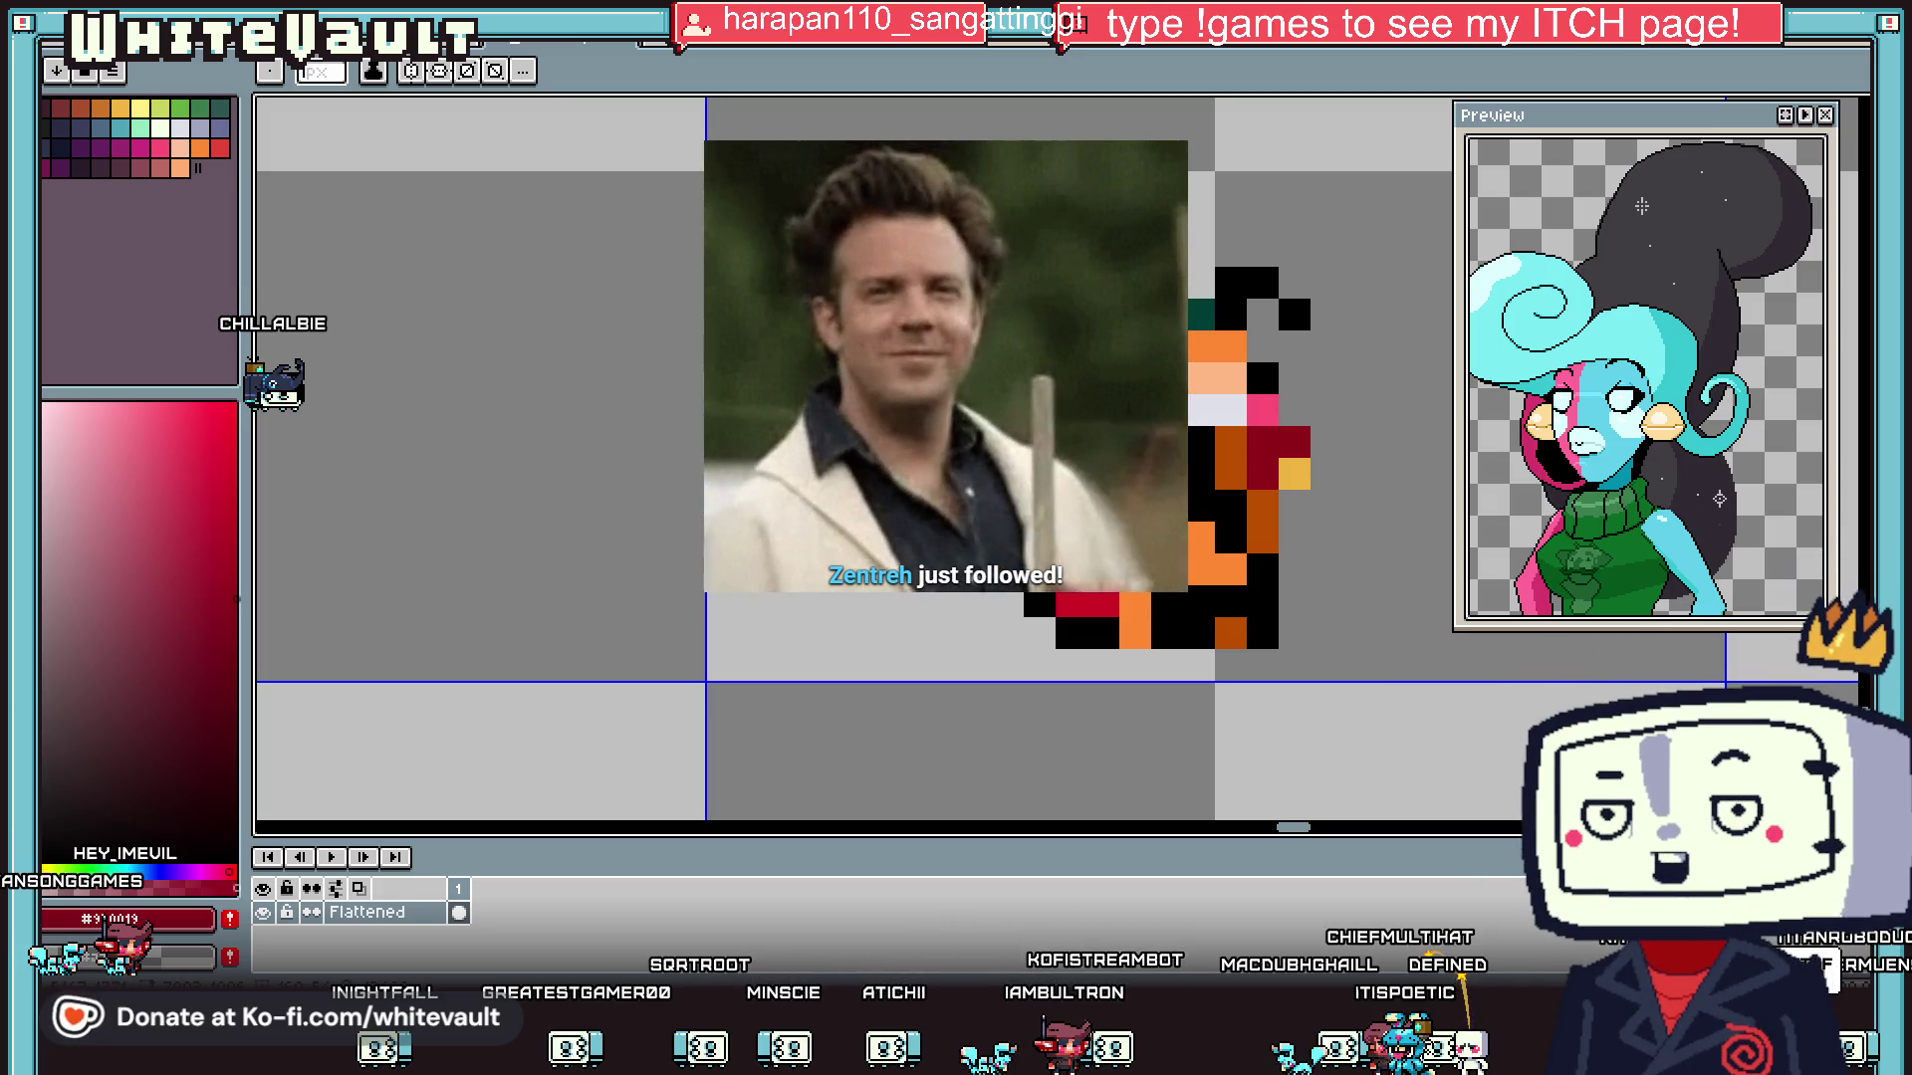
- Zoom out to view the sheet with the finished yellow-trimmed, red-caped creature
{"action": "scroll", "coordinate": [856, 458], "scroll_direction": "down", "scroll_amount": 4}
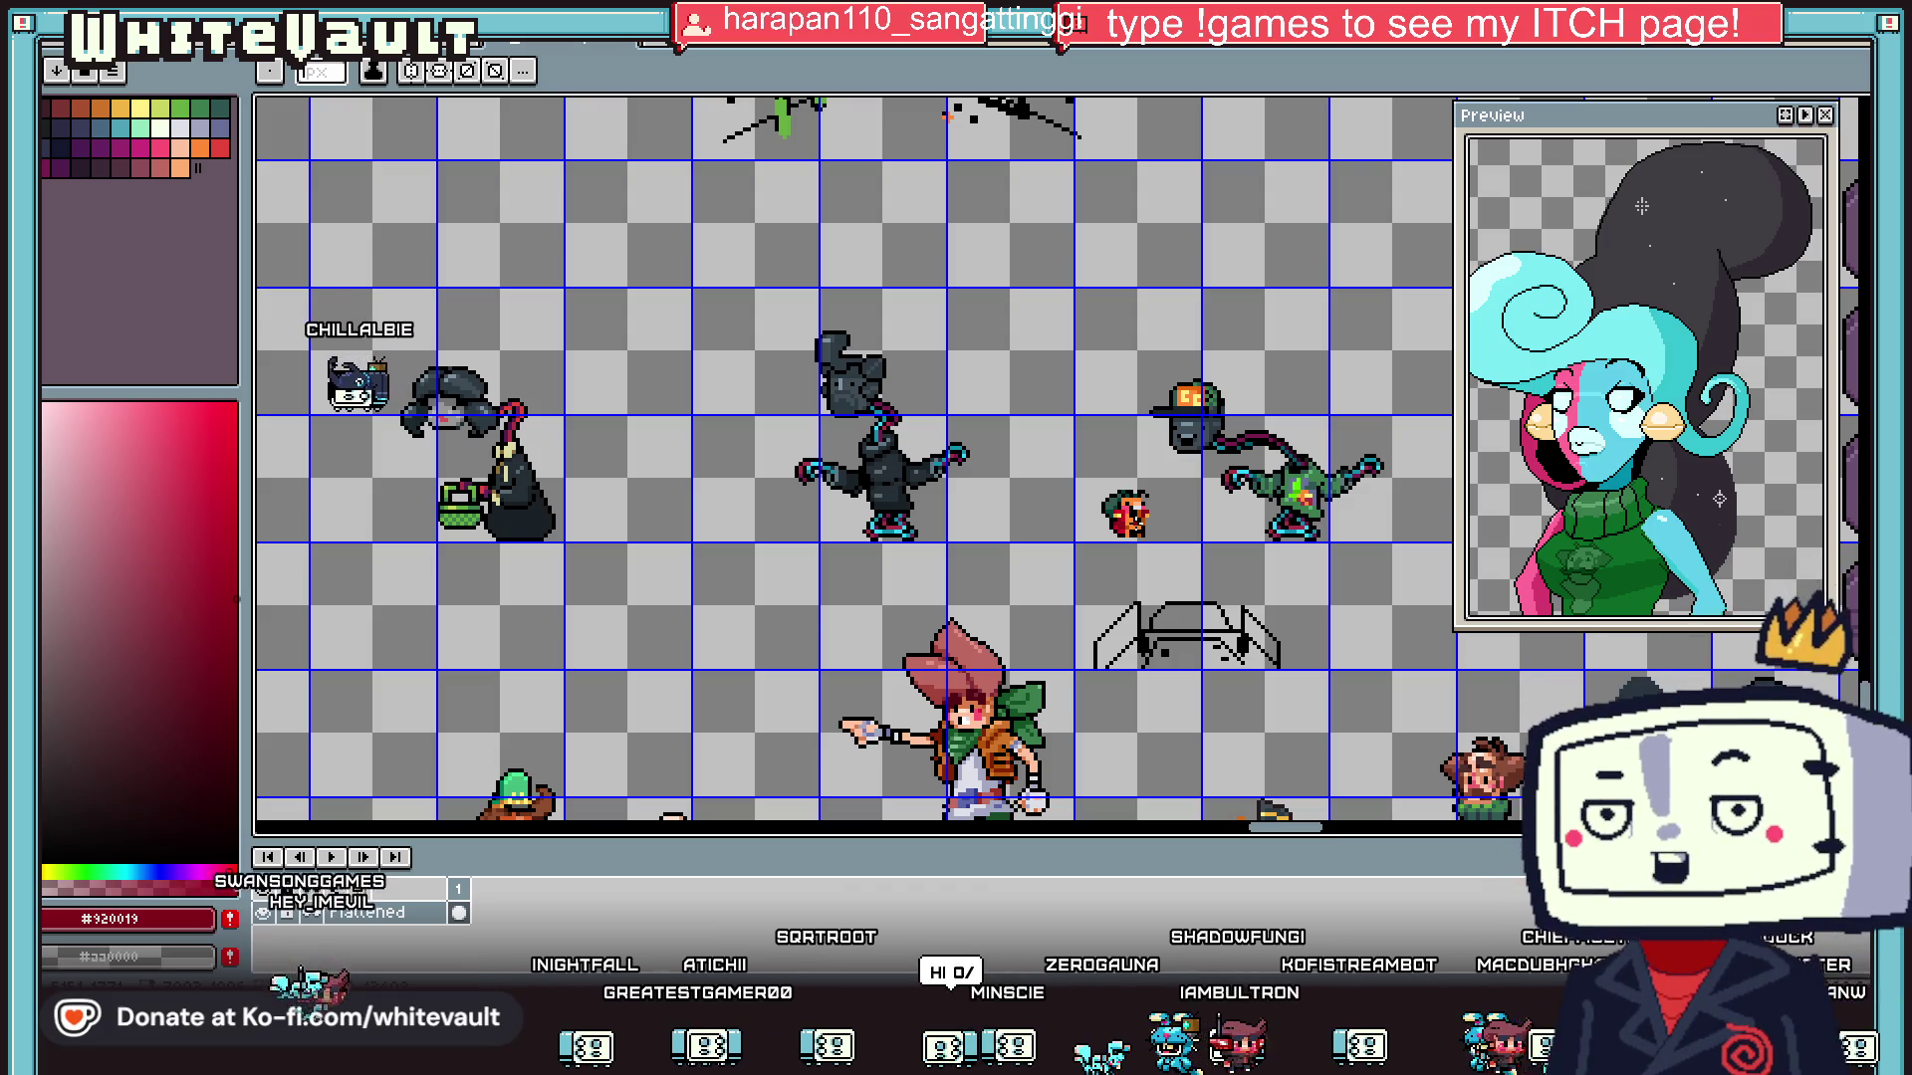
{"action": "scroll", "coordinate": [1191, 522], "scroll_direction": "up", "scroll_amount": 1}
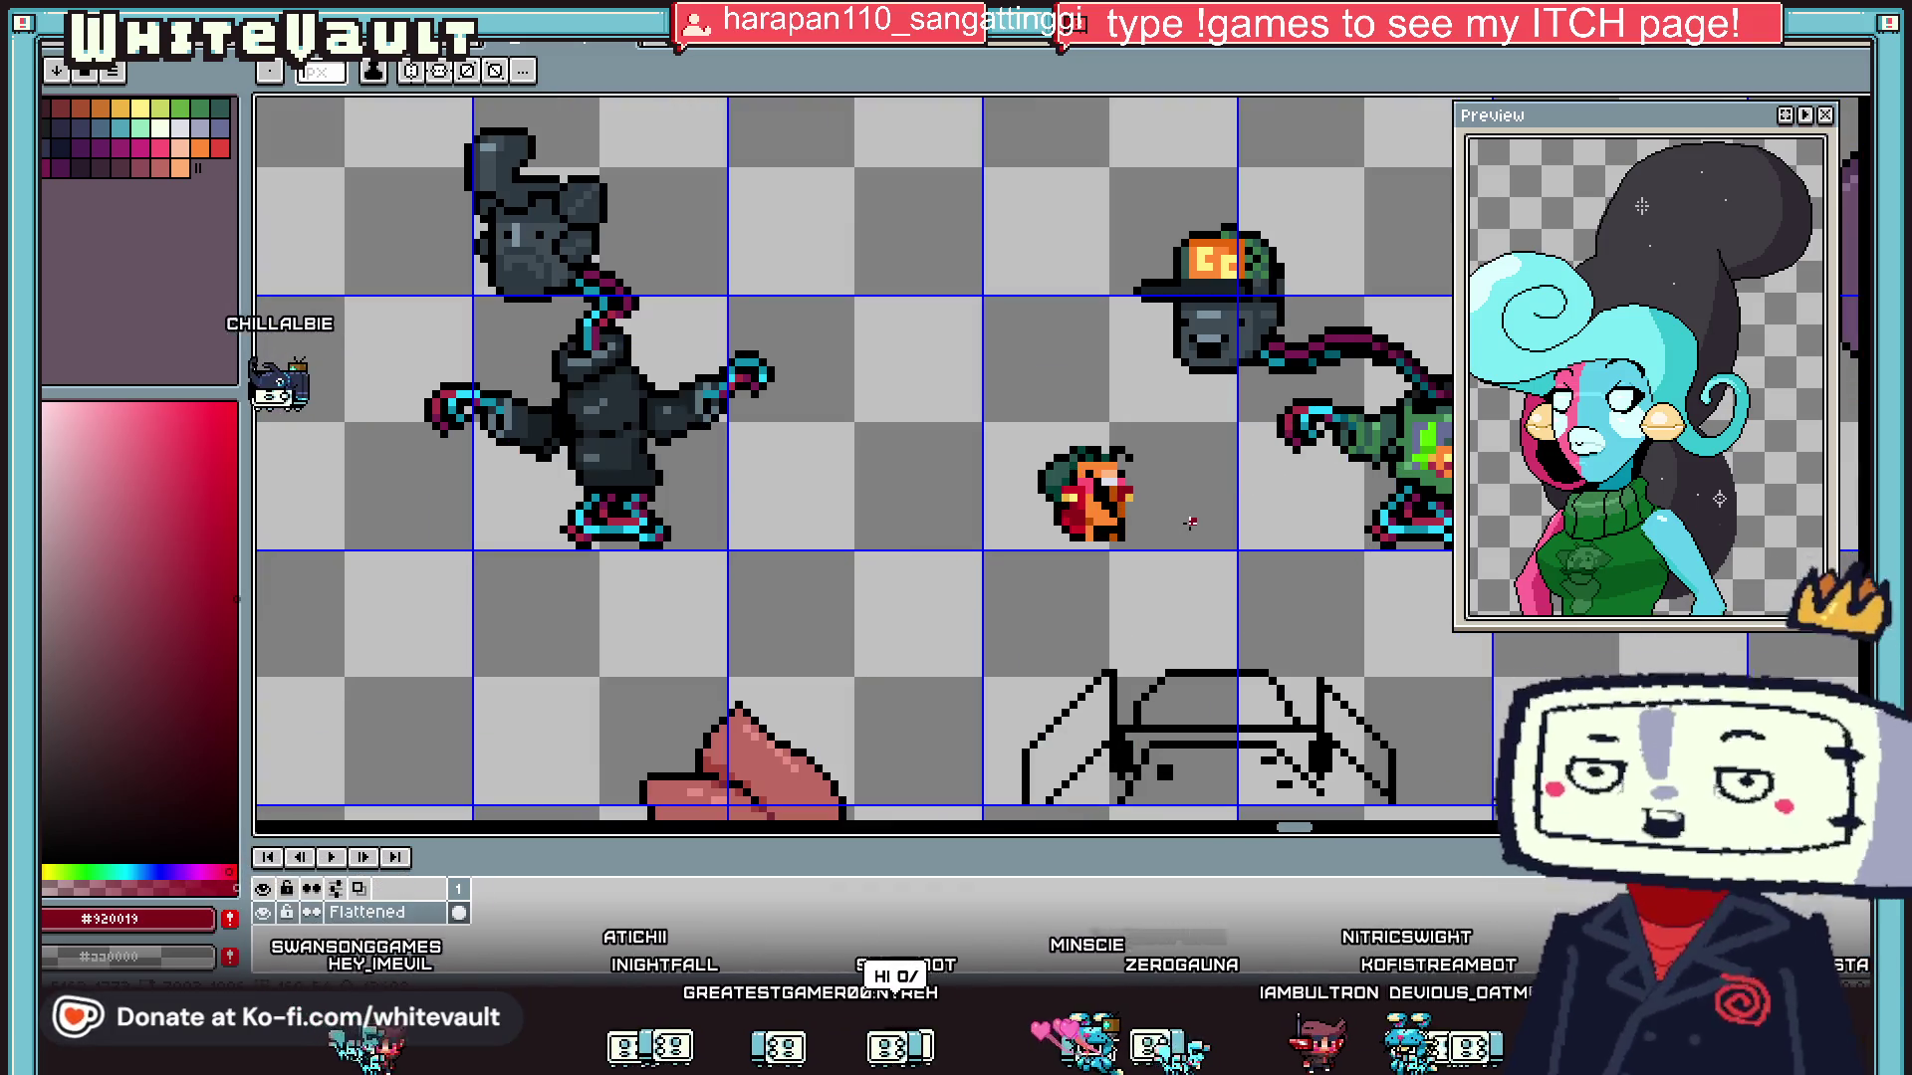
- Pick bright green #55FF00 and fill a pointed sword block beside the creature
{"action": "key", "text": "i"}
{"action": "left_click_drag", "start_coordinate": [1306, 828], "coordinate": [1317, 836]}
{"action": "left_click", "coordinate": [1285, 446]}
{"action": "key", "text": "b"}
{"action": "scroll", "coordinate": [956, 479], "scroll_direction": "up", "scroll_amount": 2}
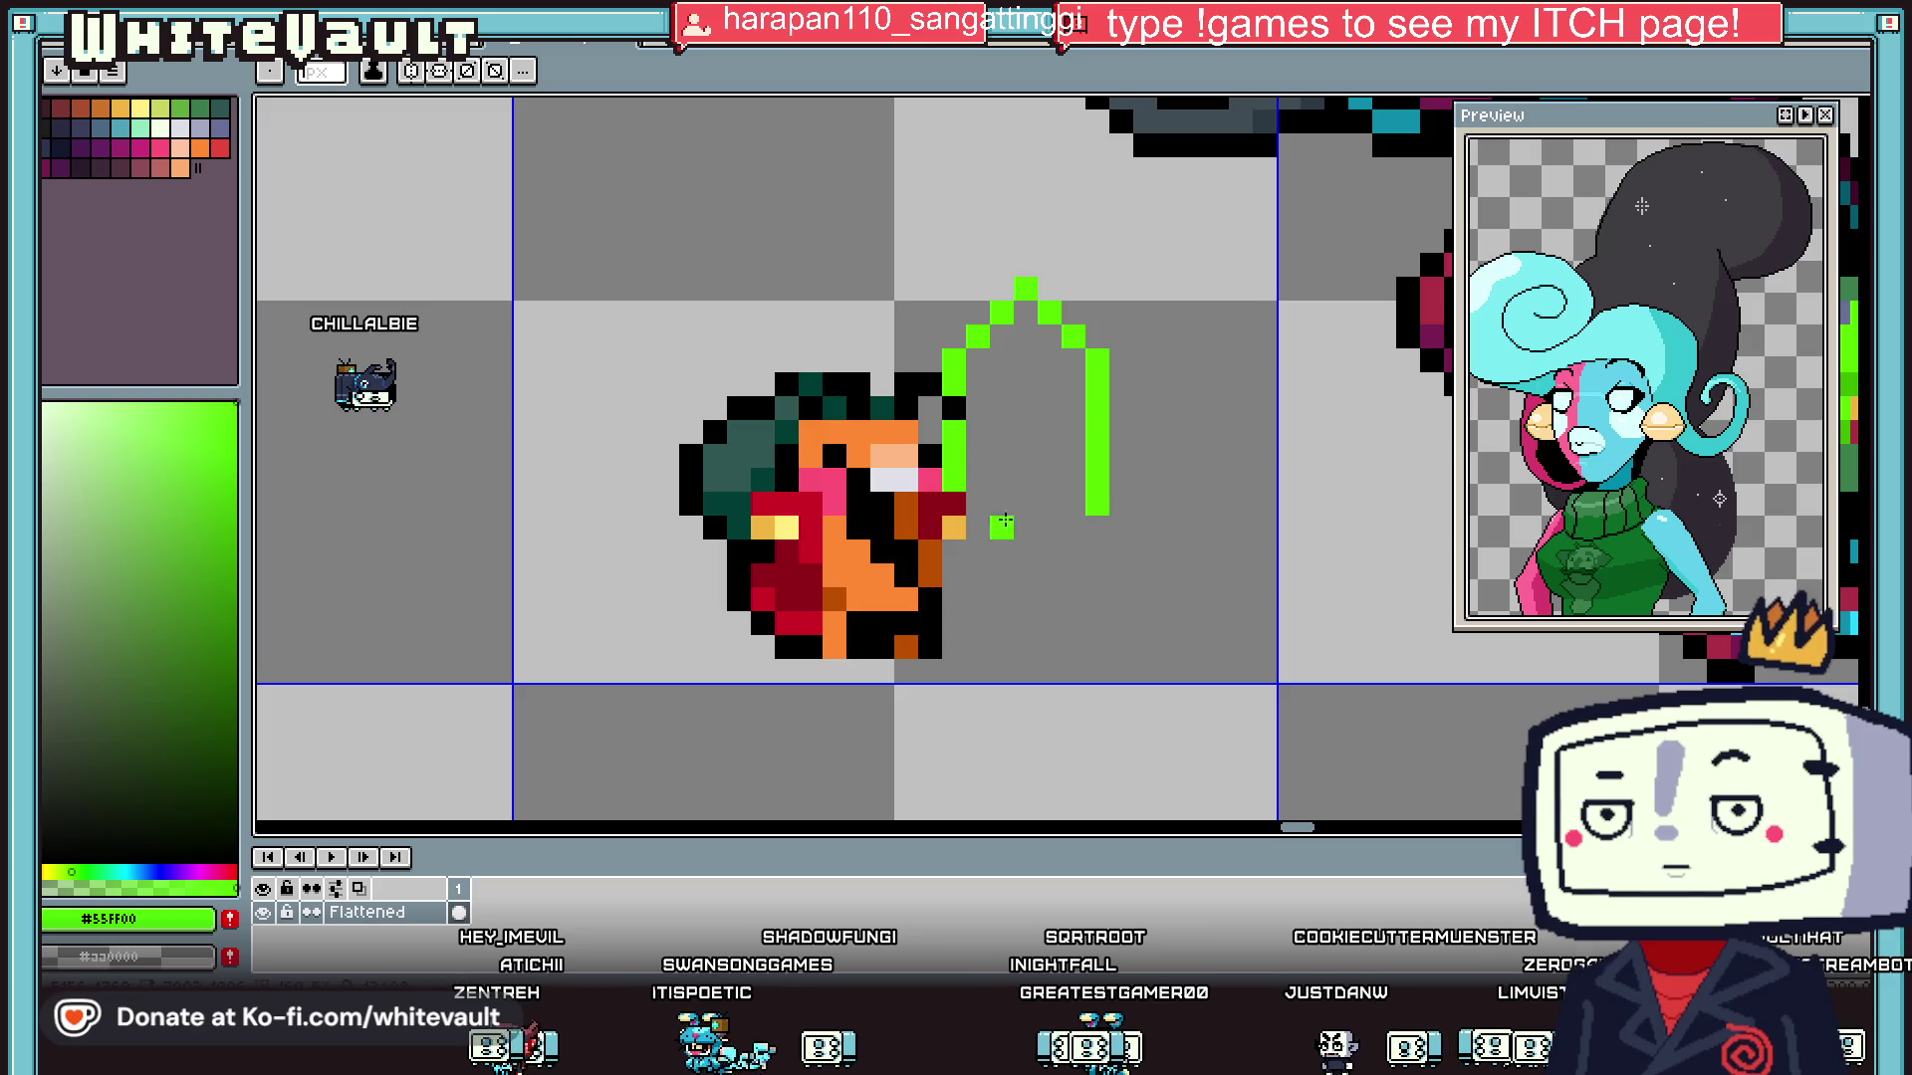
{"action": "key", "text": "g"}
{"action": "left_click", "coordinate": [1055, 470]}
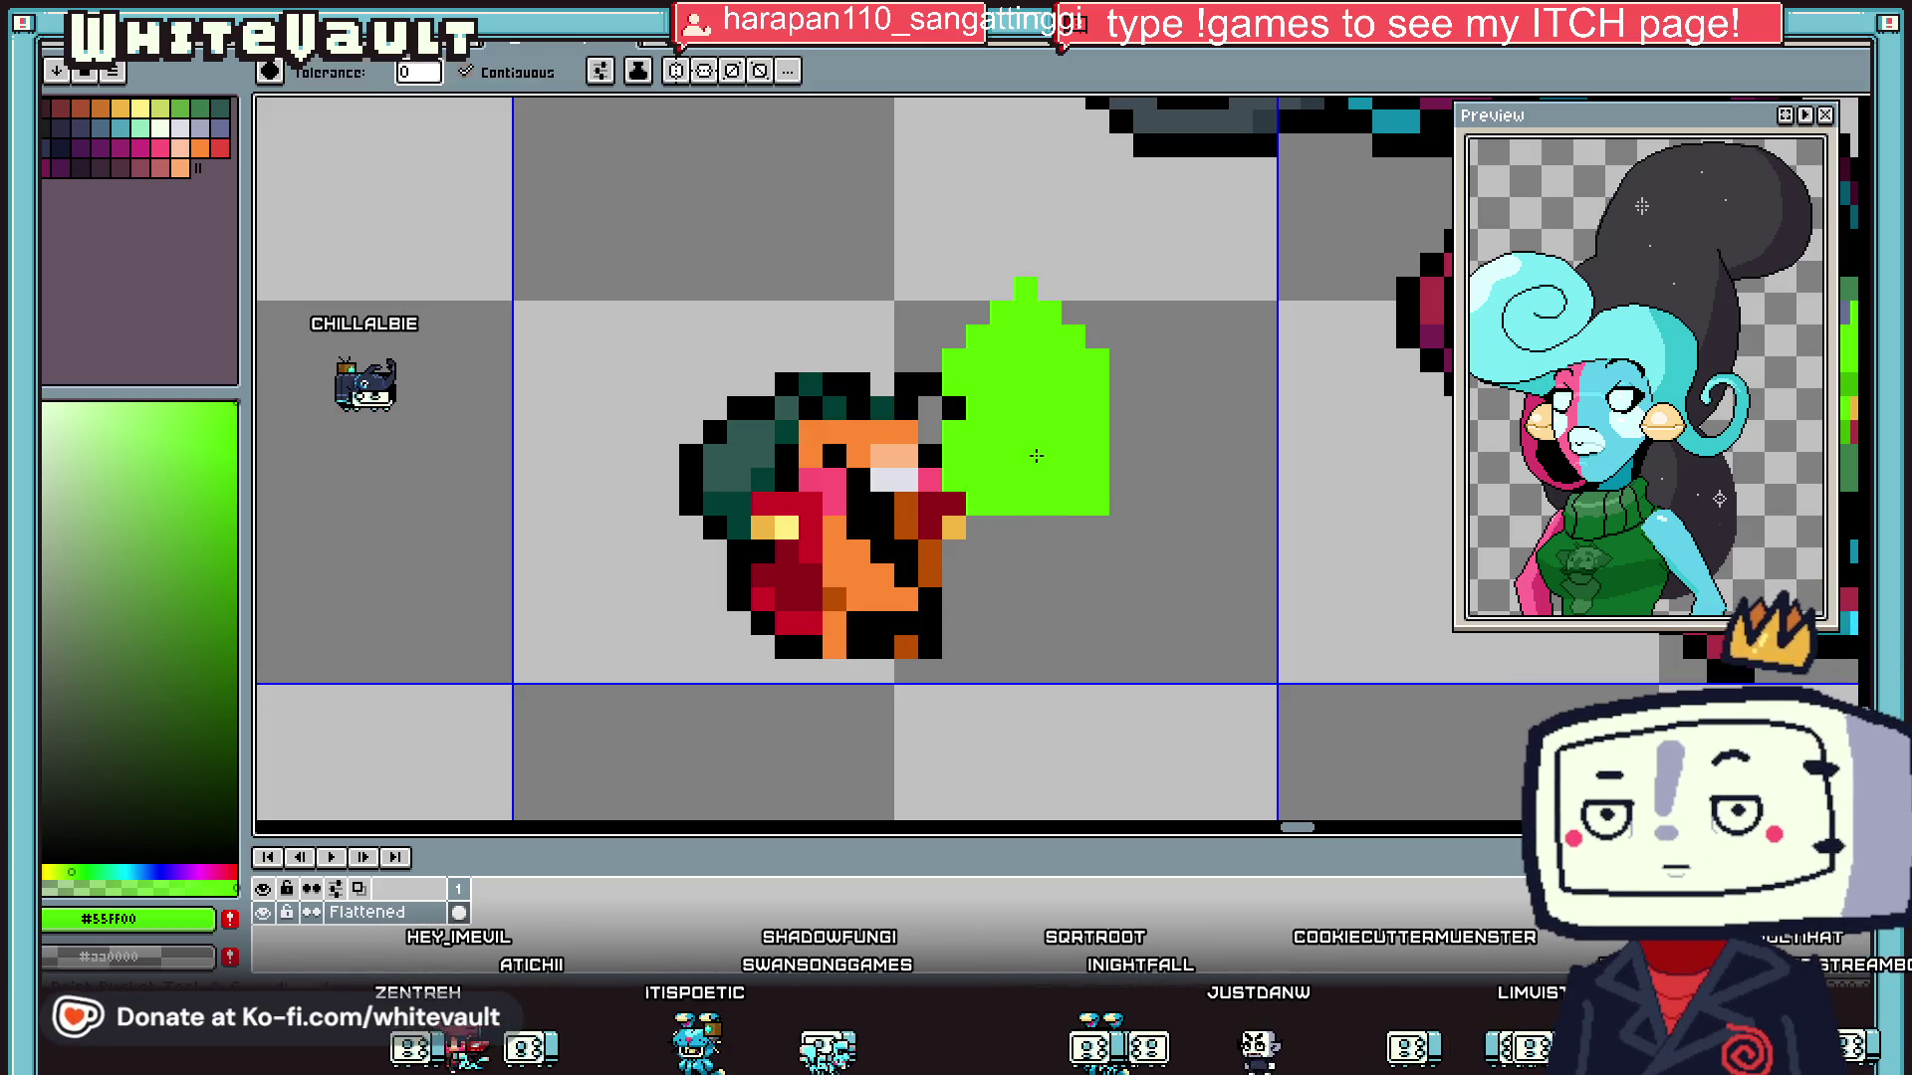
{"action": "scroll", "coordinate": [1055, 470], "scroll_direction": "down", "scroll_amount": 3}
{"action": "scroll", "coordinate": [1040, 450], "scroll_direction": "up", "scroll_amount": 3}
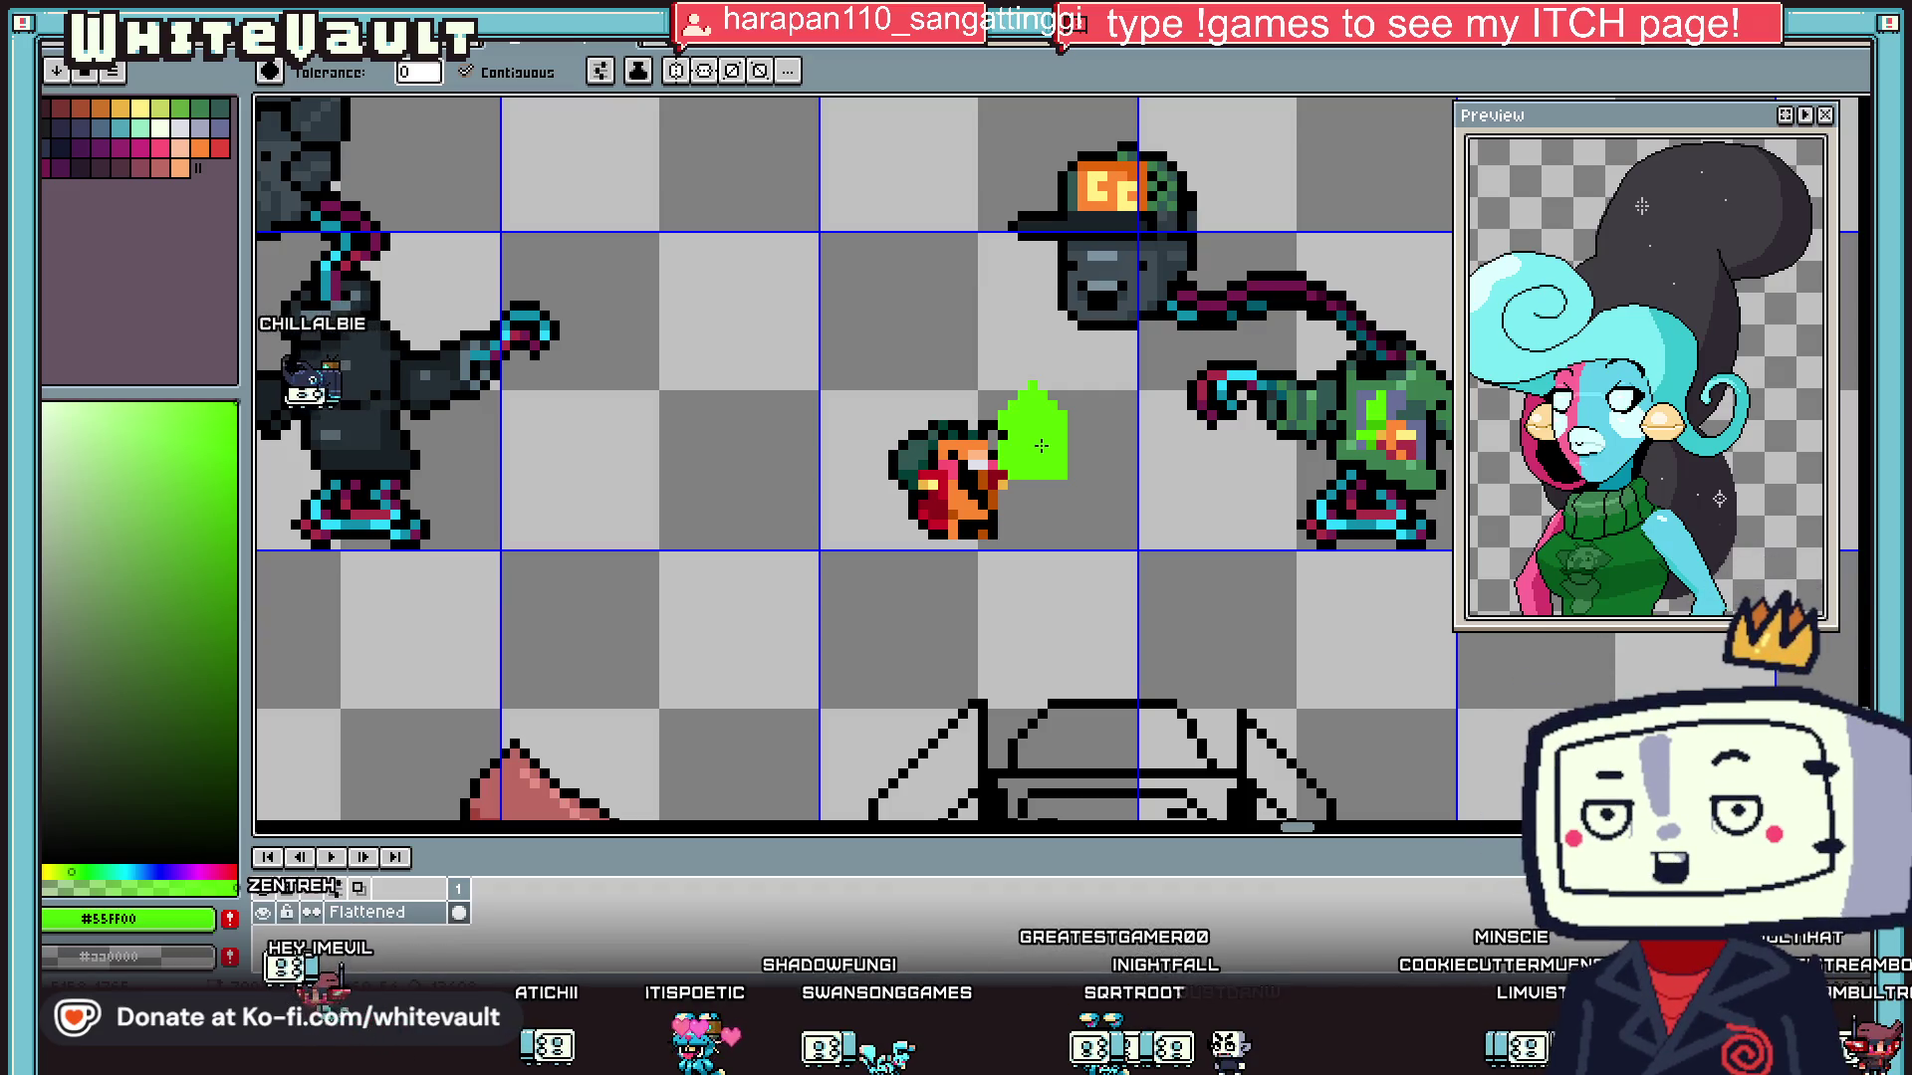
- Select the green triangle tip and move it upward, then deselect
{"action": "key", "text": "m"}
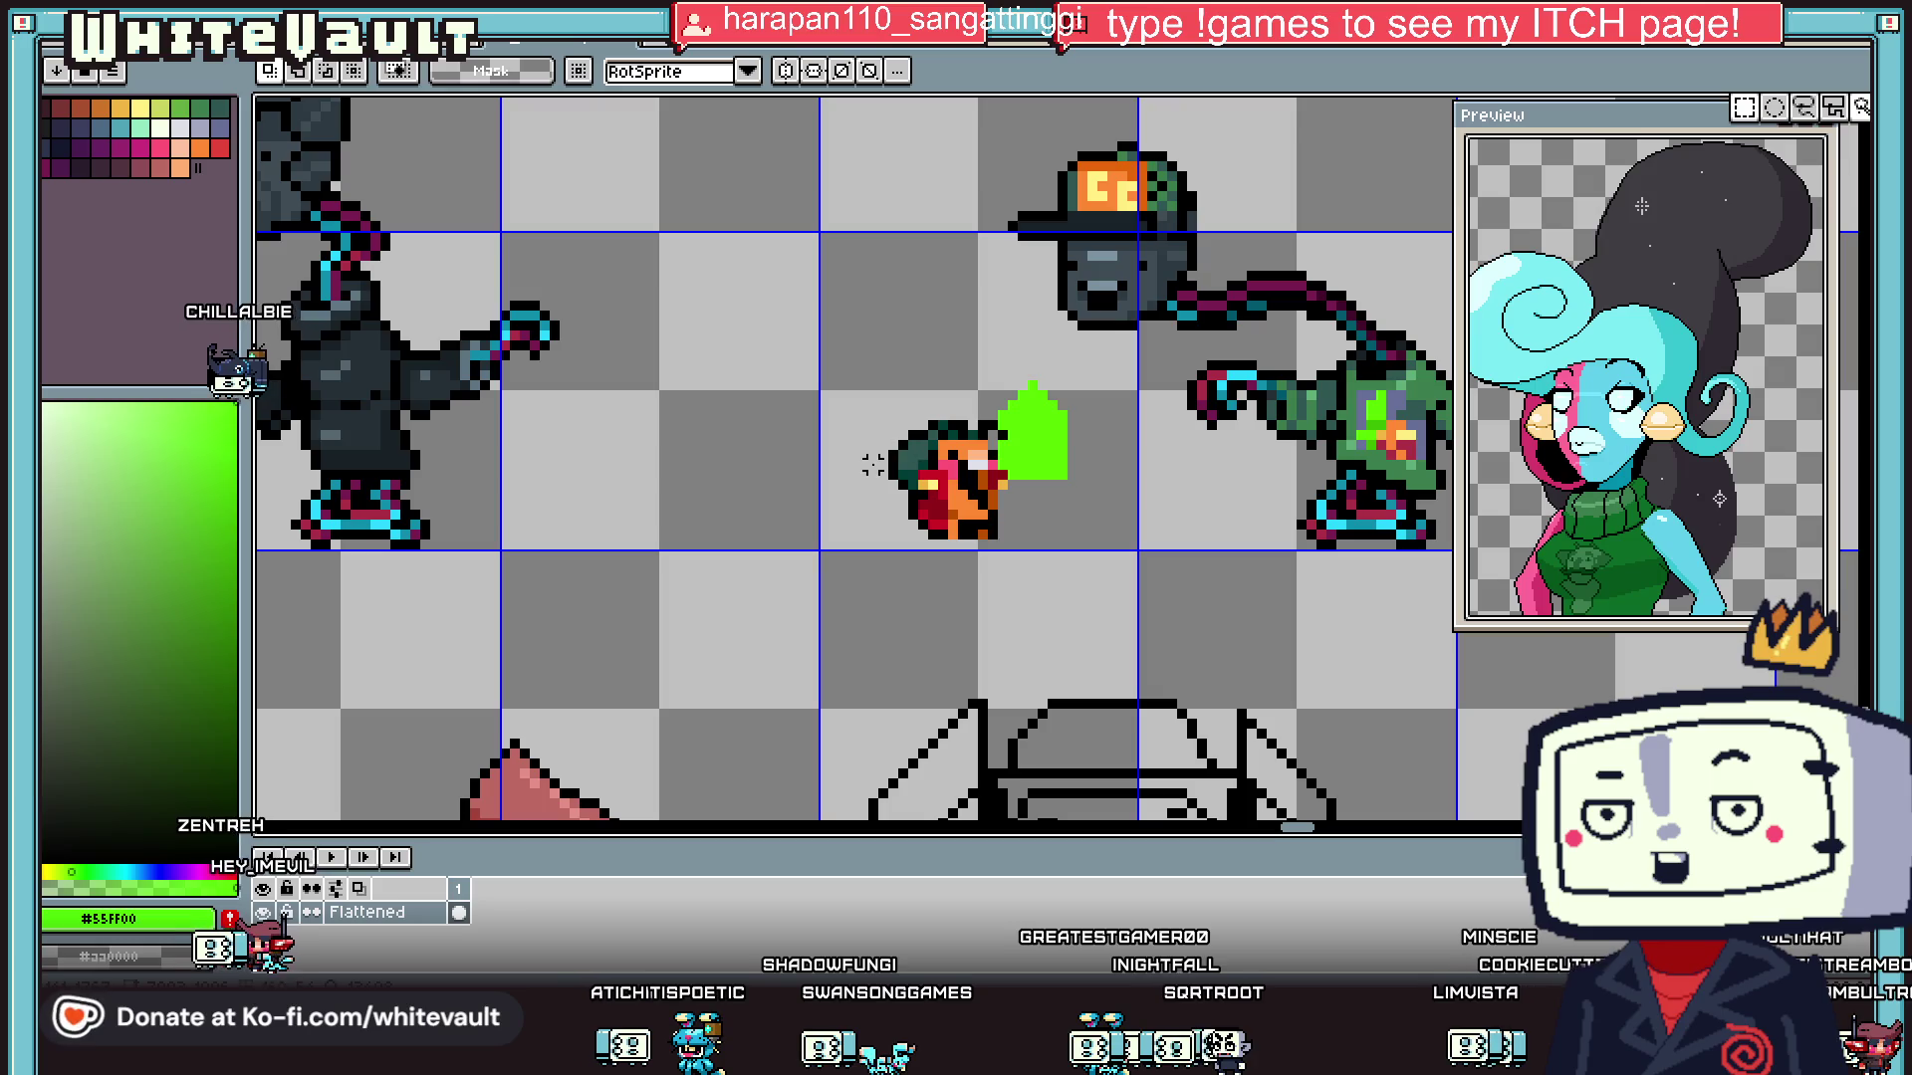
{"action": "scroll", "coordinate": [989, 421], "scroll_direction": "up", "scroll_amount": 1}
{"action": "left_click_drag", "start_coordinate": [763, 329], "coordinate": [1136, 592]}
{"action": "scroll", "coordinate": [1096, 589], "scroll_direction": "down", "scroll_amount": 1}
{"action": "left_click_drag", "start_coordinate": [648, 329], "coordinate": [990, 568]}
{"action": "scroll", "coordinate": [893, 376], "scroll_direction": "up", "scroll_amount": 3}
{"action": "mouse_move", "coordinate": [811, 290]}
{"action": "left_mouse_down"}
{"action": "mouse_move", "coordinate": [1088, 440]}
{"action": "mouse_move", "coordinate": [1066, 333]}
{"action": "left_mouse_up"}
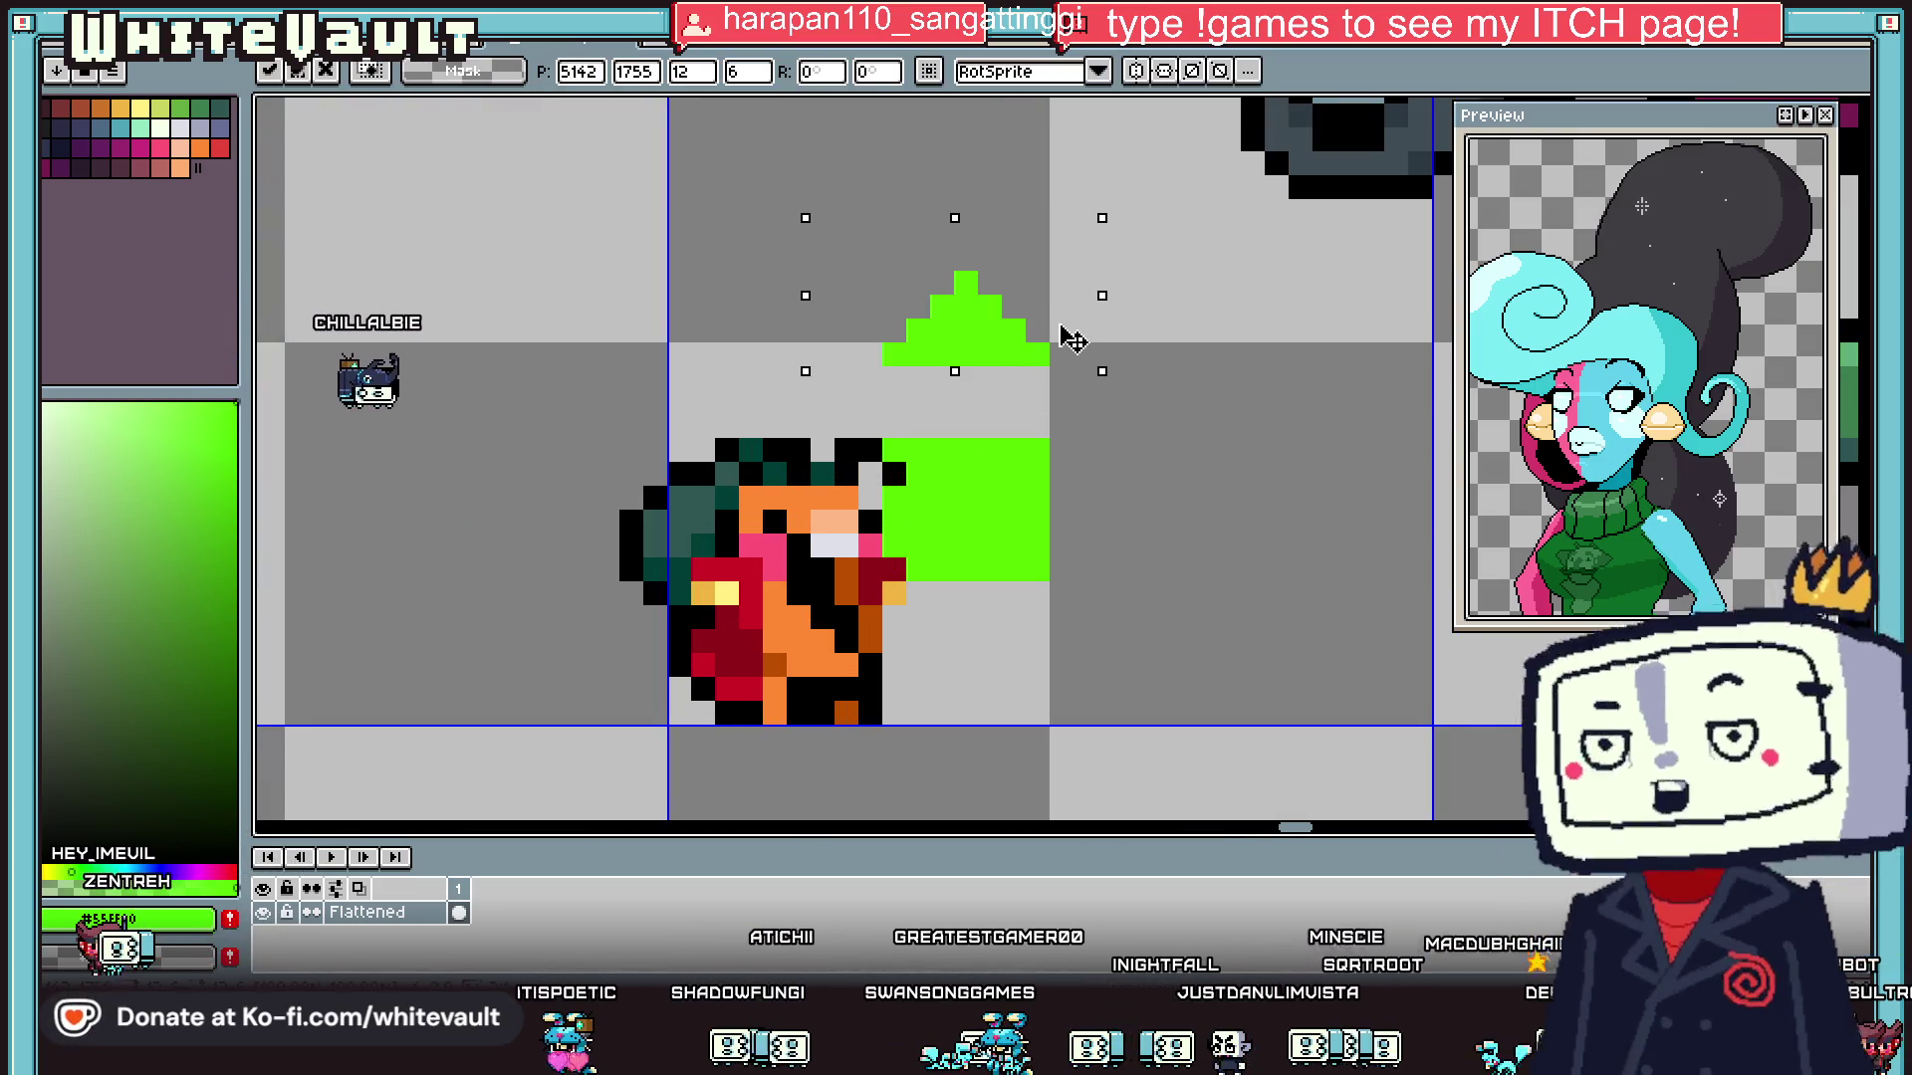
{"action": "key", "text": "ctrl+d"}
- Pencil green pixels joining the tip to the blade, plus a guard and handle pixel
{"action": "key", "text": "g"}
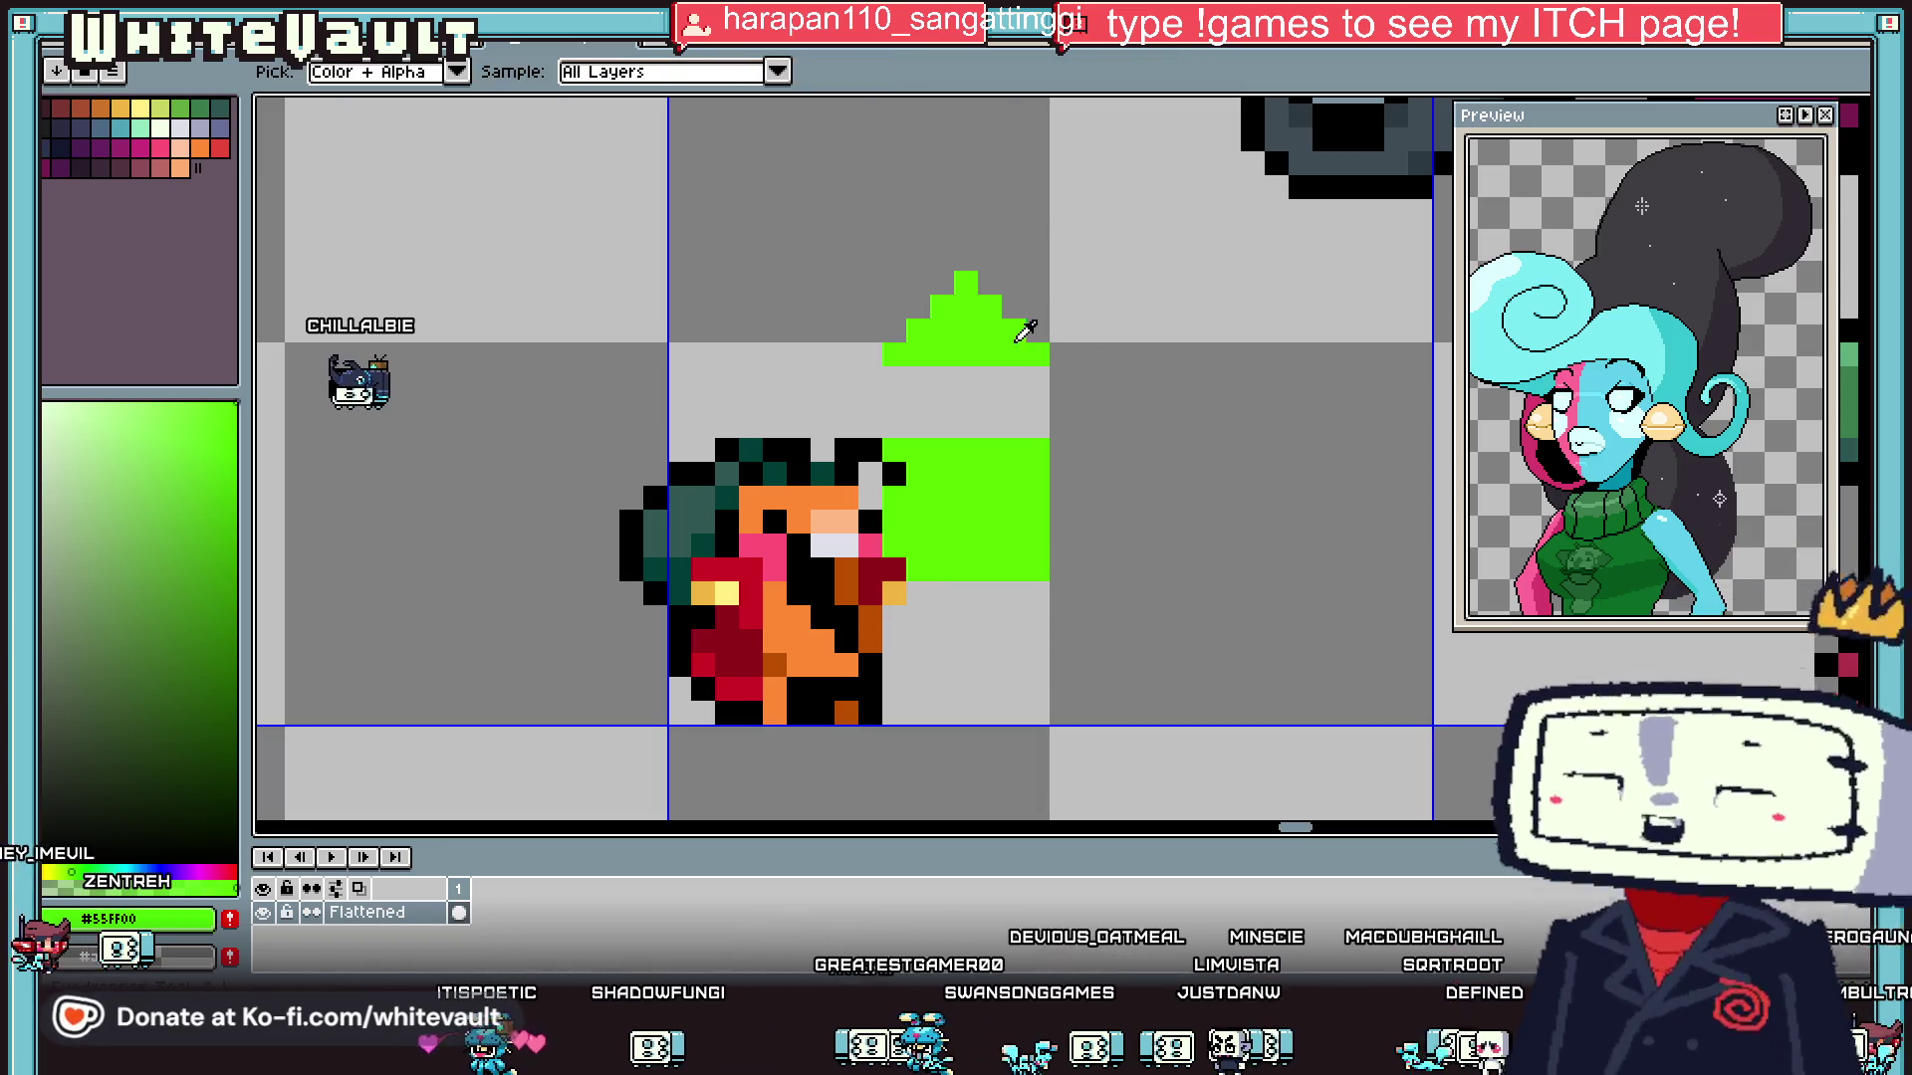
{"action": "key", "text": "b"}
{"action": "mouse_move", "coordinate": [1037, 426]}
{"action": "left_mouse_down"}
{"action": "mouse_move", "coordinate": [1037, 370]}
{"action": "mouse_move", "coordinate": [986, 408]}
{"action": "mouse_move", "coordinate": [1017, 374]}
{"action": "mouse_move", "coordinate": [1014, 426]}
{"action": "left_mouse_up"}
{"action": "scroll", "coordinate": [1016, 418], "scroll_direction": "down", "scroll_amount": 3}
{"action": "scroll", "coordinate": [1015, 448], "scroll_direction": "up", "scroll_amount": 2}
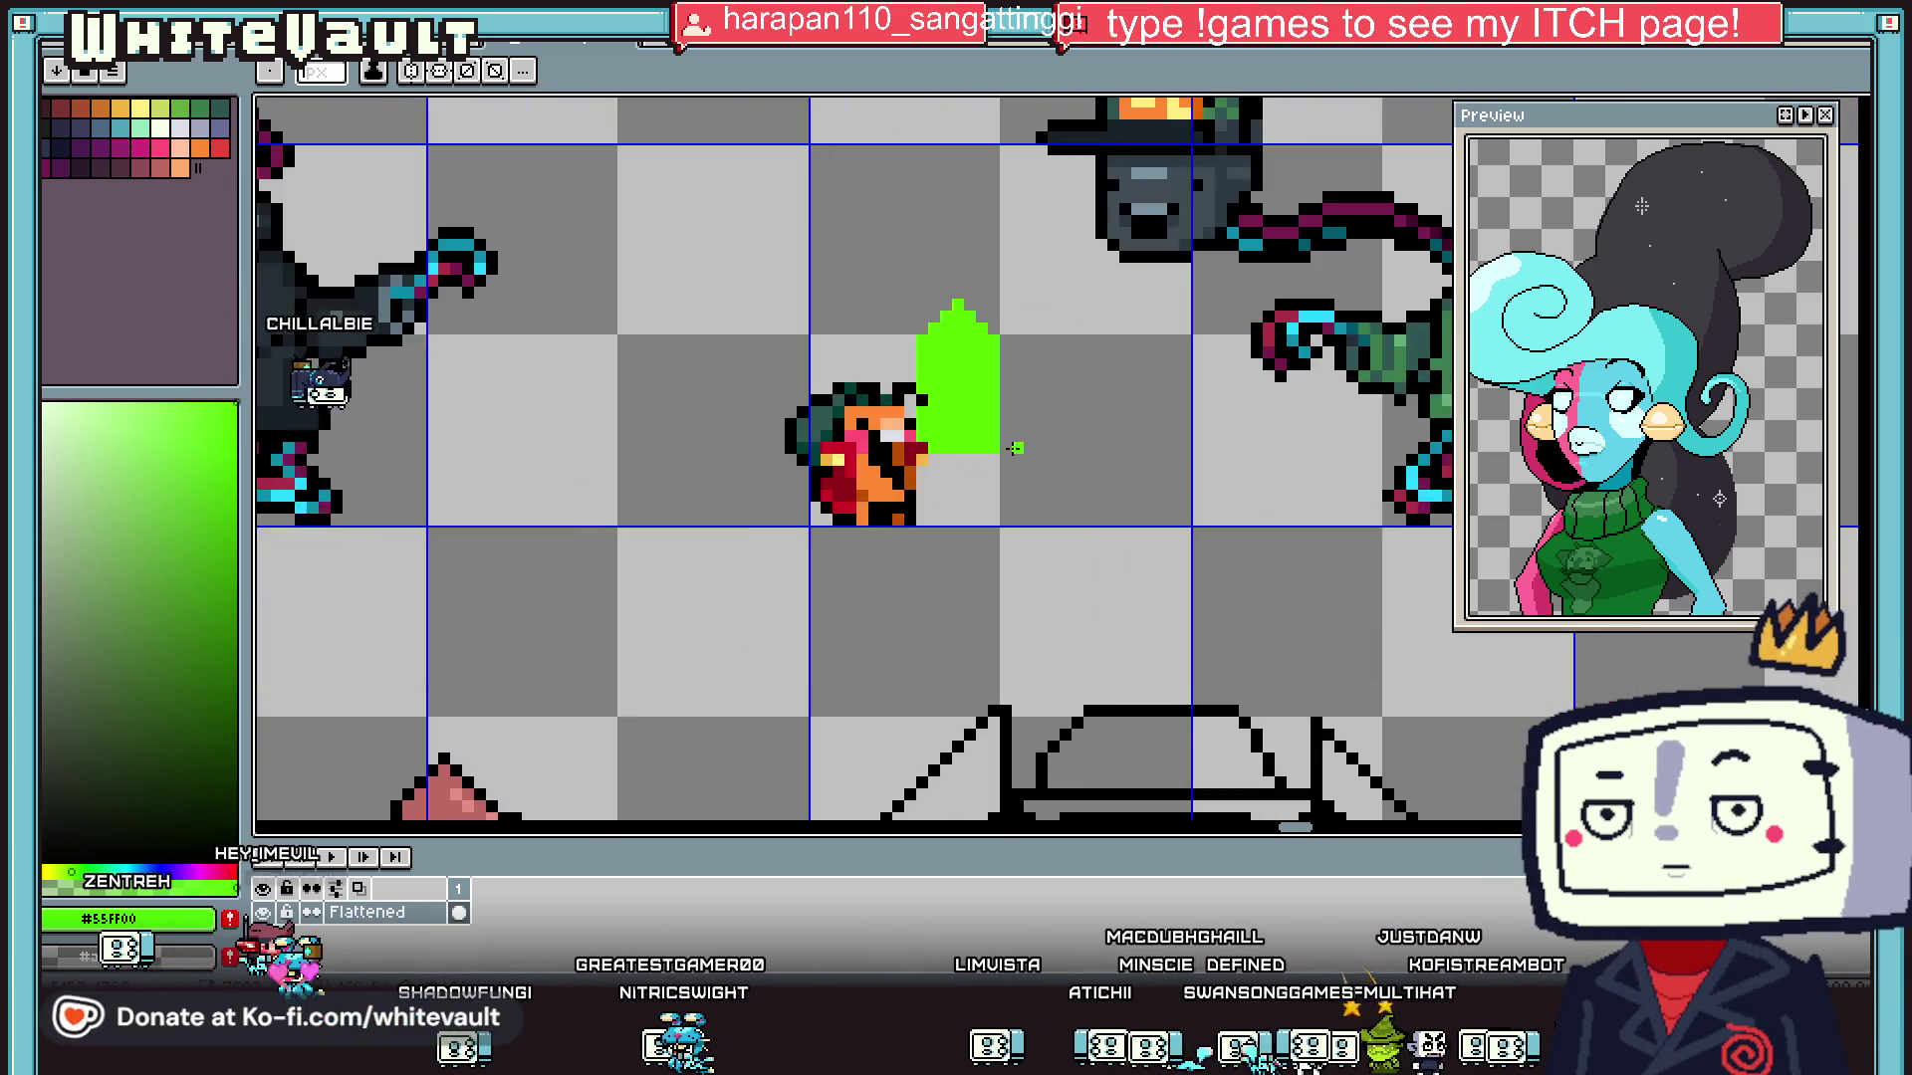
{"action": "scroll", "coordinate": [1015, 448], "scroll_direction": "up", "scroll_amount": 3}
{"action": "mouse_move", "coordinate": [1000, 460]}
{"action": "left_mouse_down"}
{"action": "mouse_move", "coordinate": [1086, 463]}
{"action": "mouse_move", "coordinate": [1195, 419]}
{"action": "mouse_move", "coordinate": [1006, 546]}
{"action": "mouse_move", "coordinate": [546, 533]}
{"action": "mouse_move", "coordinate": [721, 497]}
{"action": "left_mouse_up"}
{"action": "scroll", "coordinate": [552, 533], "scroll_direction": "down", "scroll_amount": 3}
{"action": "scroll", "coordinate": [662, 542], "scroll_direction": "up", "scroll_amount": 2}
{"action": "scroll", "coordinate": [732, 513], "scroll_direction": "down", "scroll_amount": 2}
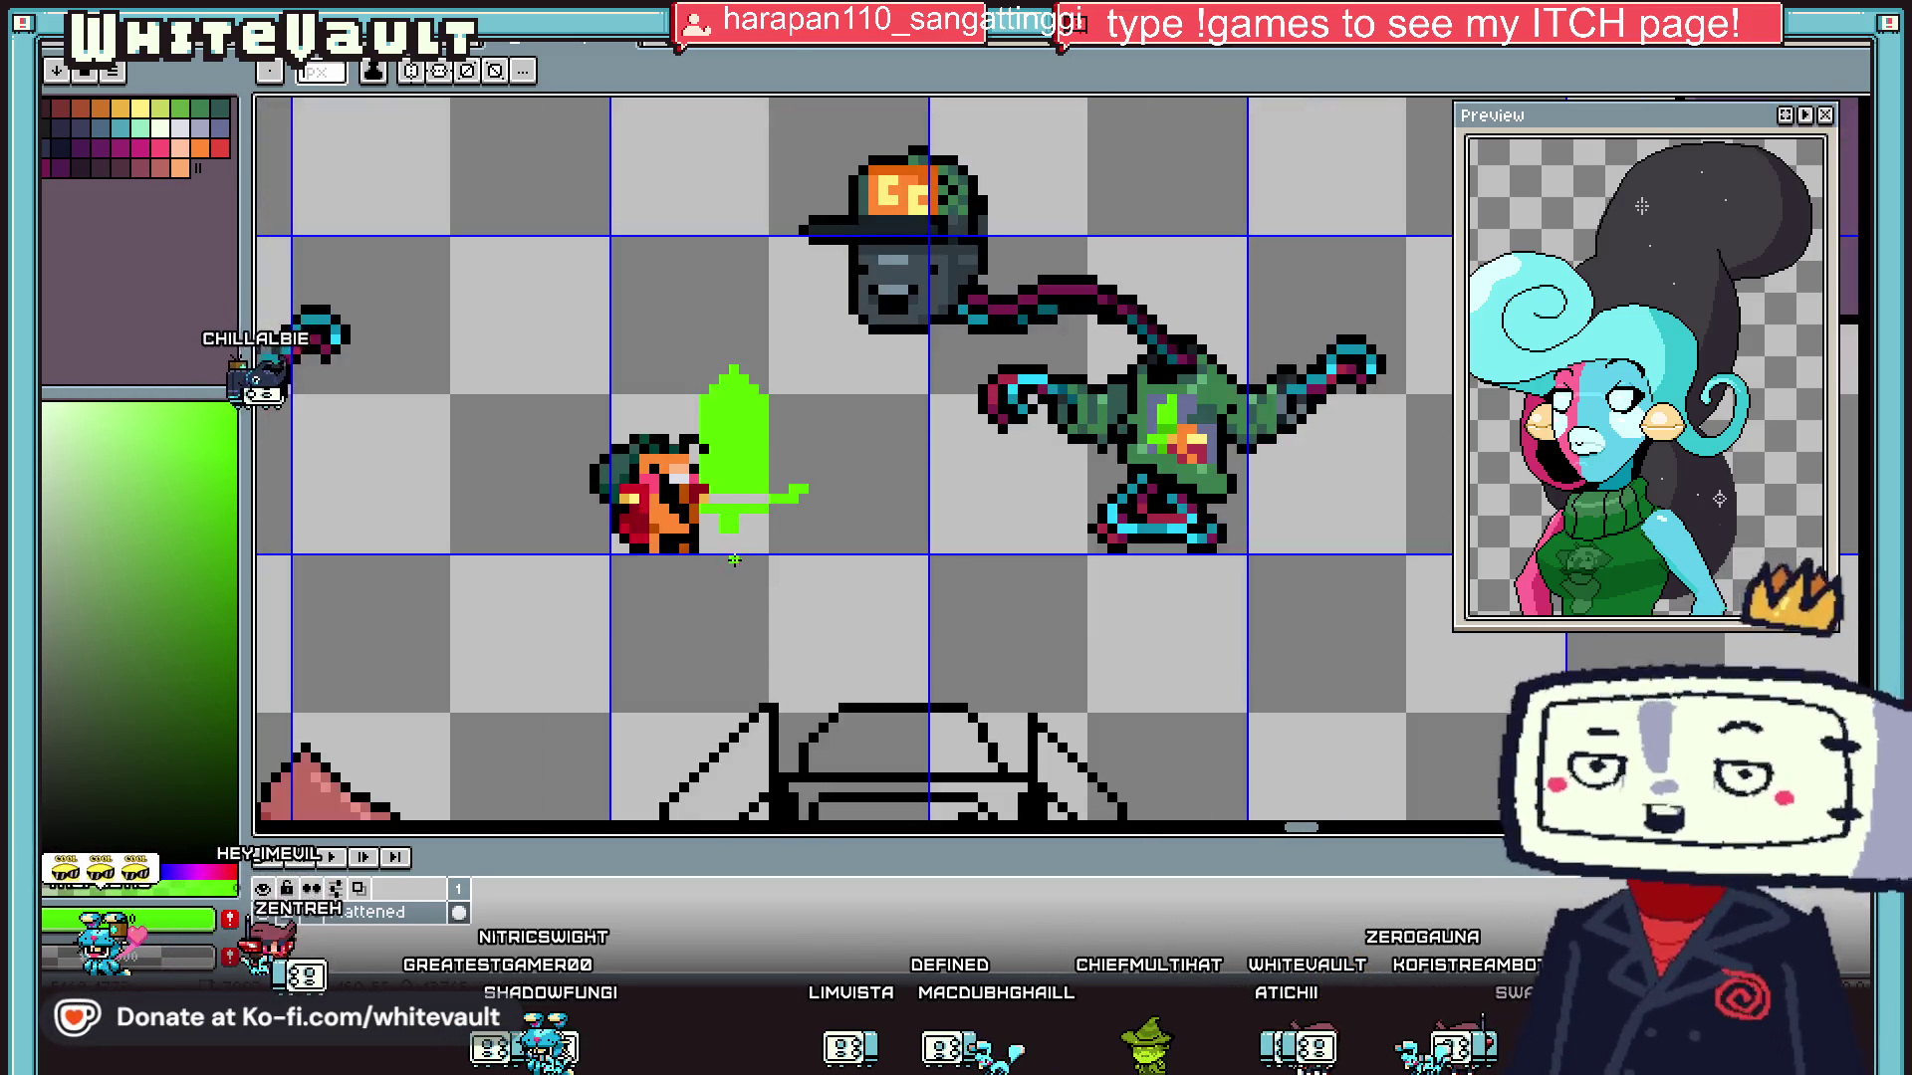
{"action": "scroll", "coordinate": [714, 517], "scroll_direction": "up", "scroll_amount": 2}
{"action": "left_click", "coordinate": [714, 516]}
{"action": "scroll", "coordinate": [740, 485], "scroll_direction": "down", "scroll_amount": 3}
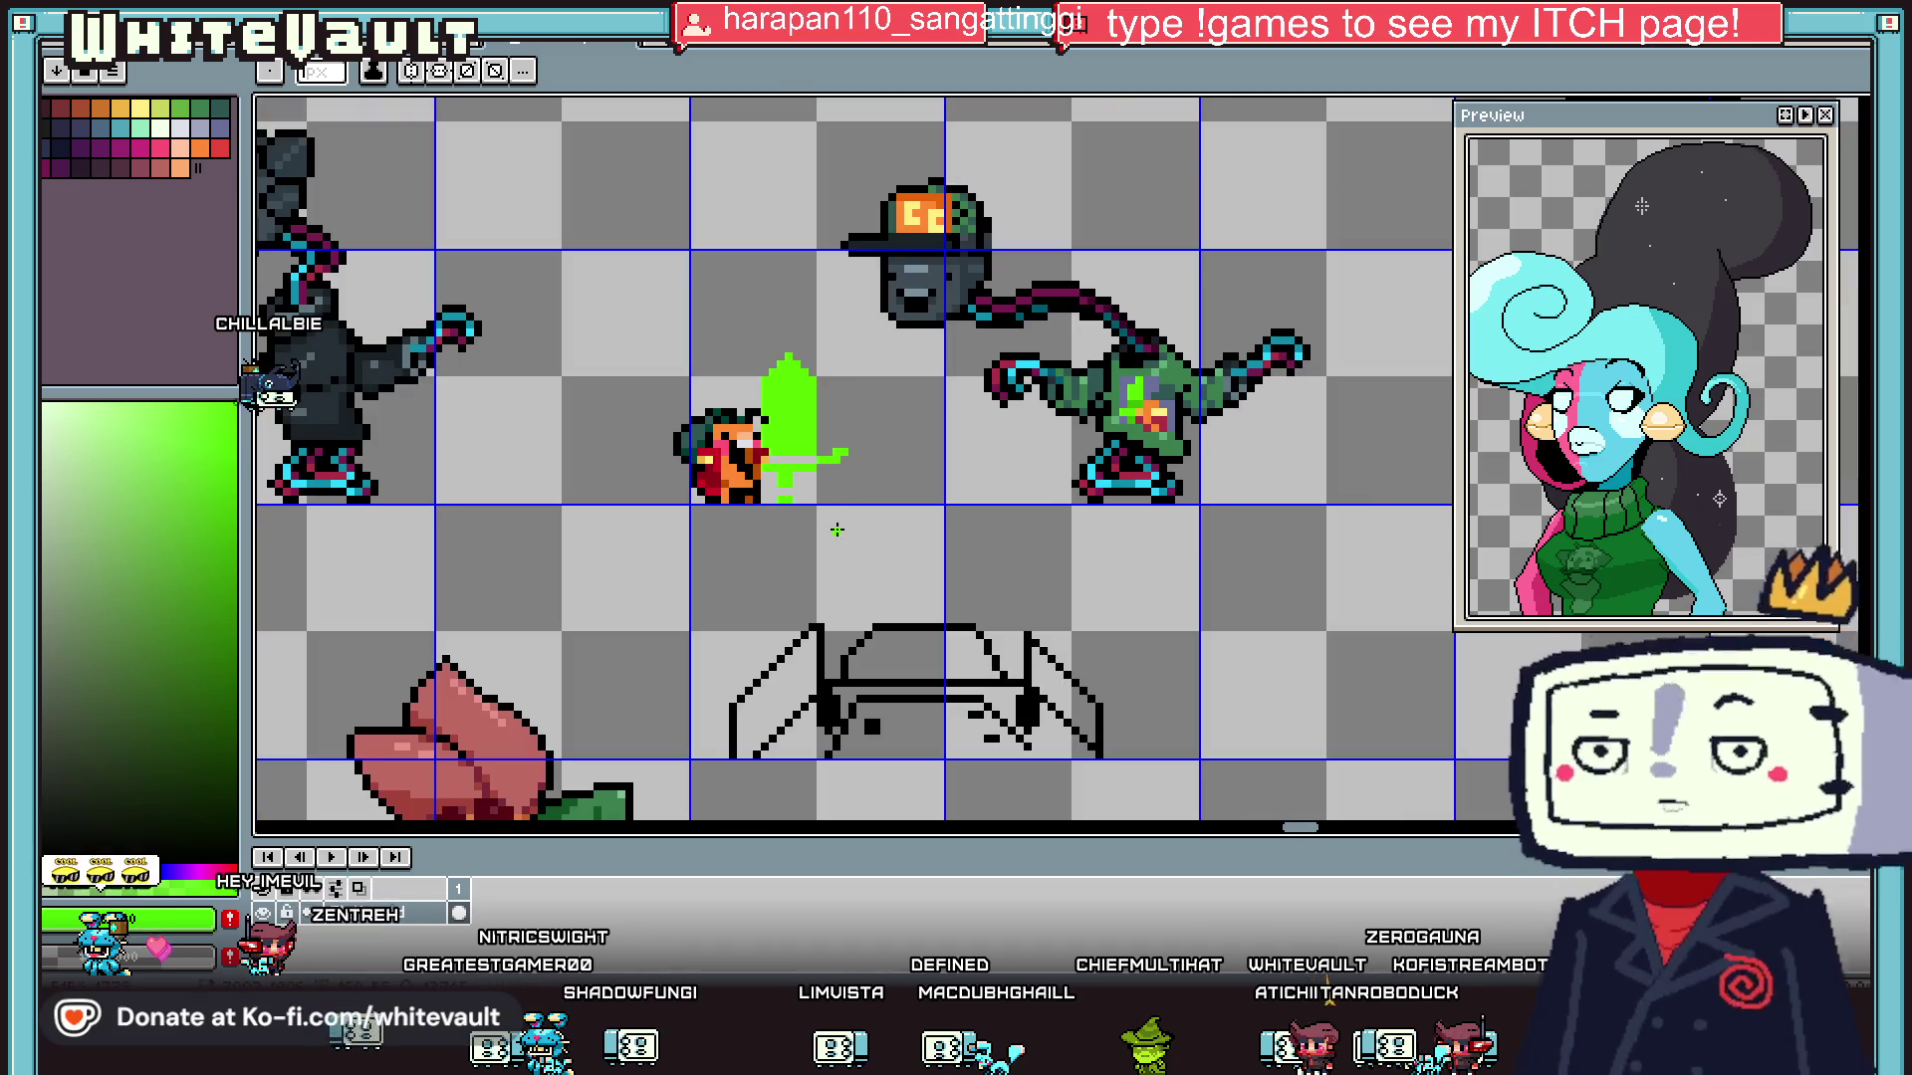
- Select part of the green sword and shift it up and to the right
{"action": "key", "text": "m"}
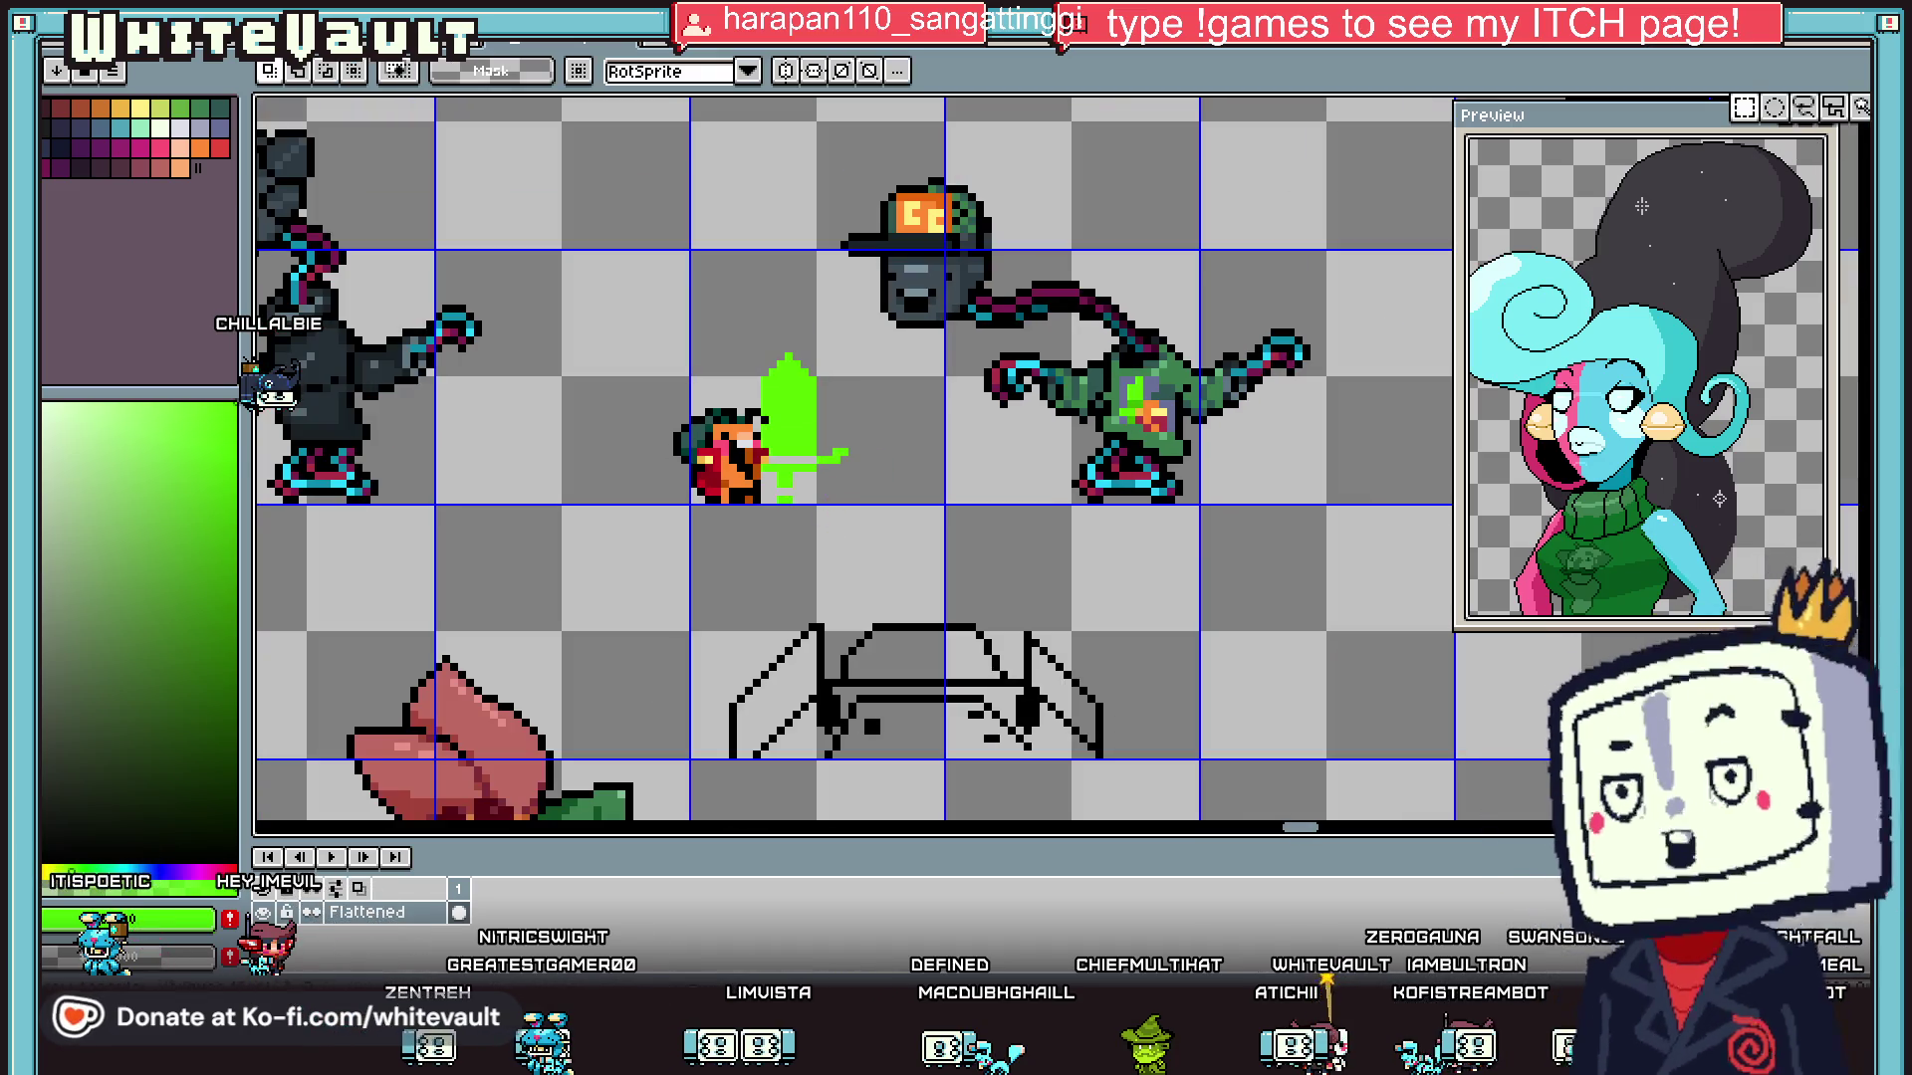
{"action": "scroll", "coordinate": [794, 410], "scroll_direction": "up", "scroll_amount": 1}
{"action": "left_click_drag", "start_coordinate": [882, 295], "coordinate": [787, 604]}
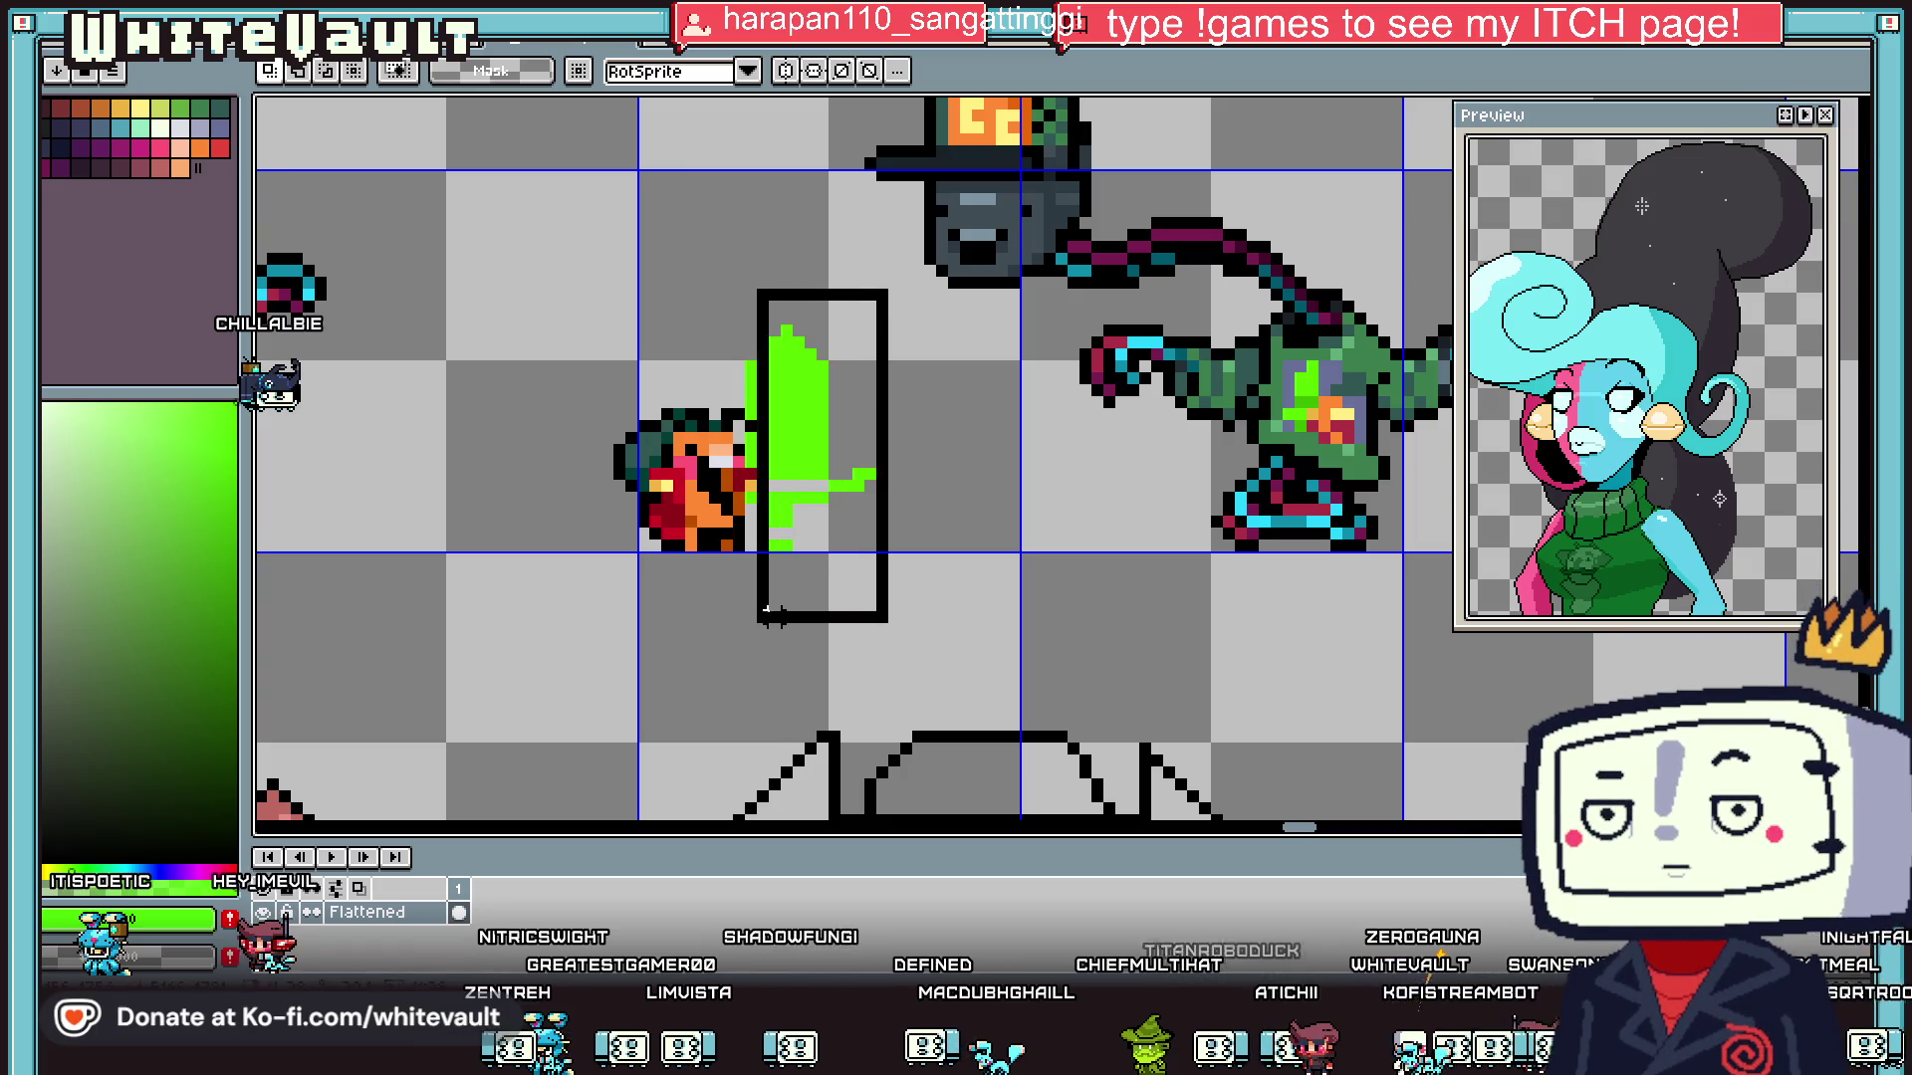
{"action": "scroll", "coordinate": [841, 390], "scroll_direction": "up", "scroll_amount": 1}
{"action": "left_click_drag", "start_coordinate": [816, 237], "coordinate": [626, 424]}
{"action": "mouse_move", "coordinate": [799, 501]}
{"action": "left_mouse_down"}
{"action": "mouse_move", "coordinate": [824, 499]}
{"action": "mouse_move", "coordinate": [824, 418]}
{"action": "mouse_move", "coordinate": [970, 433]}
{"action": "left_mouse_up"}
{"action": "key", "text": "Return"}
- Delete the two stray green columns beside the creature
{"action": "left_click_drag", "start_coordinate": [753, 373], "coordinate": [666, 699]}
{"action": "key", "text": "Delete"}
{"action": "key", "text": "ctrl+d"}
{"action": "left_click_drag", "start_coordinate": [702, 471], "coordinate": [645, 554]}
{"action": "key", "text": "Delete"}
{"action": "key", "text": "ctrl+d"}
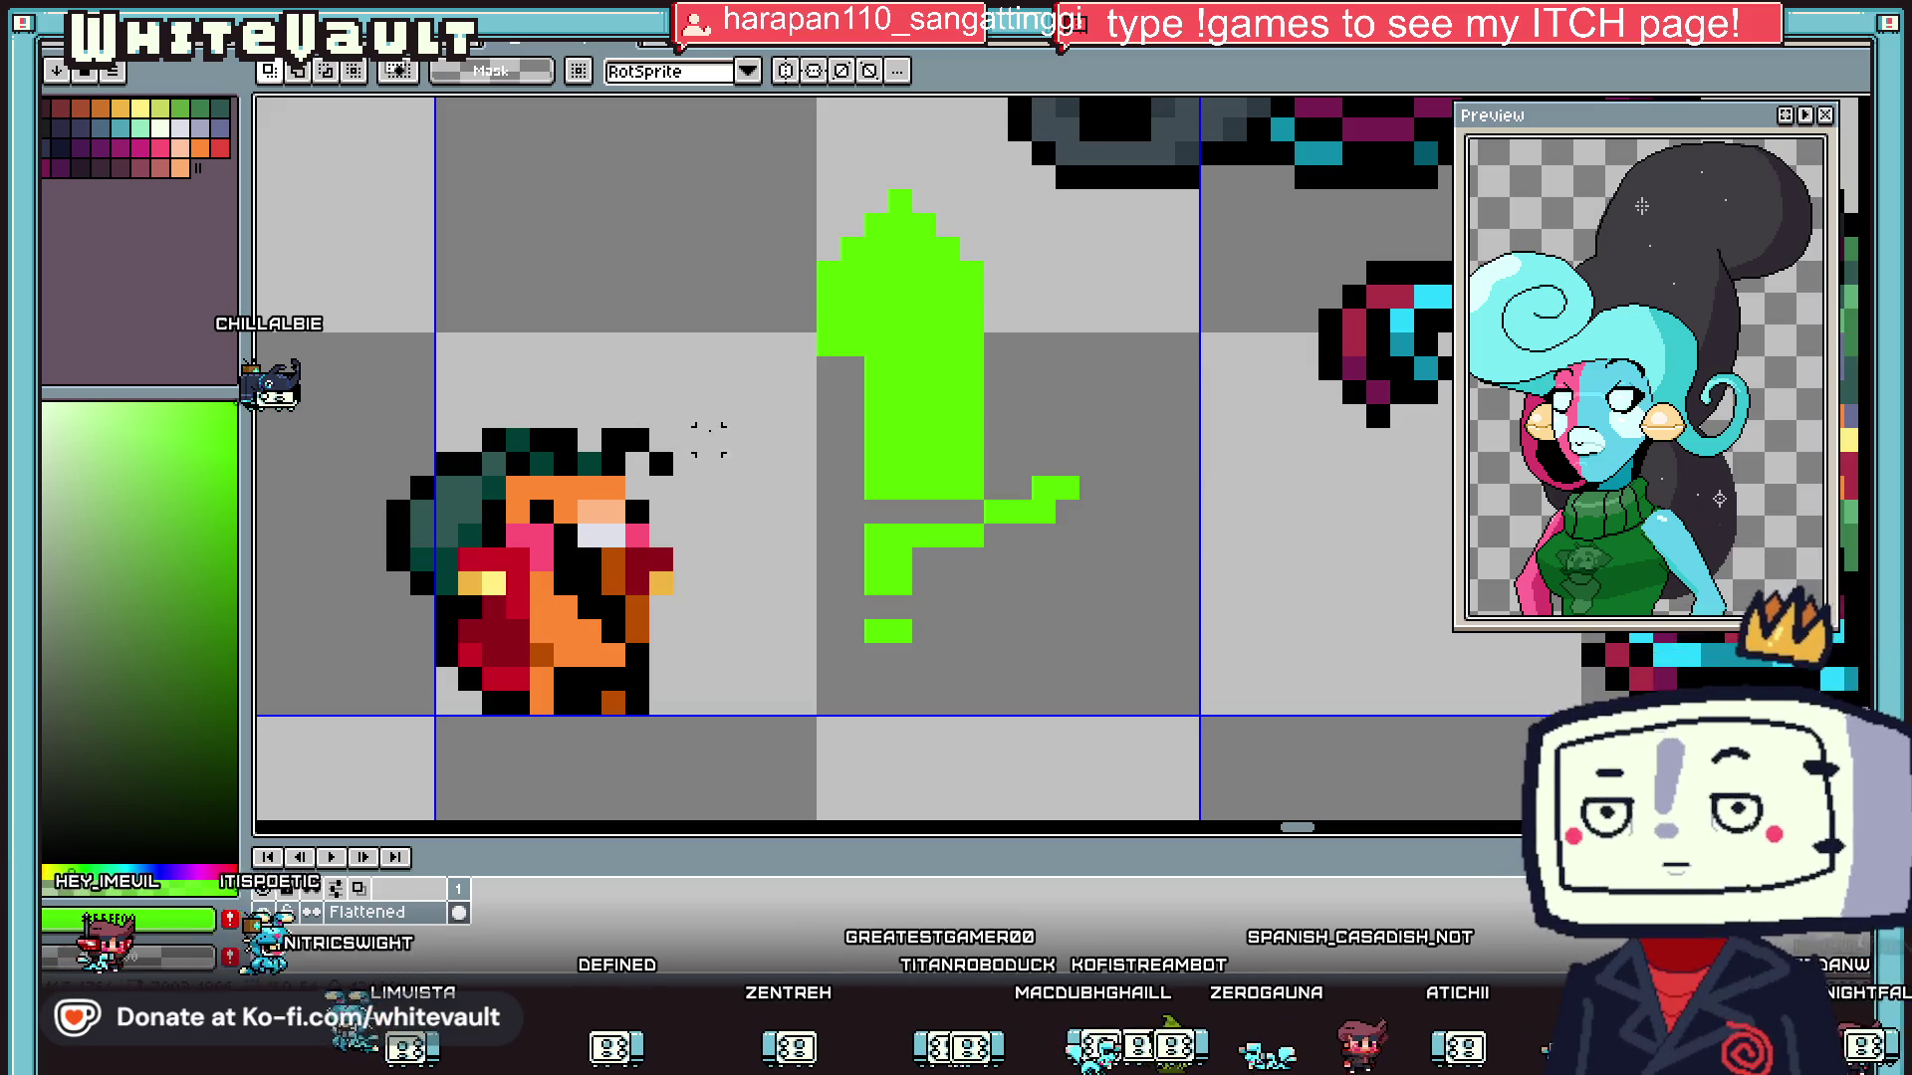
- Select the sword and its handle pixels together and commit them in place
{"action": "scroll", "coordinate": [709, 439], "scroll_direction": "down", "scroll_amount": 1}
{"action": "left_click_drag", "start_coordinate": [759, 271], "coordinate": [867, 547]}
{"action": "mouse_move", "coordinate": [847, 406]}
{"action": "left_mouse_down"}
{"action": "mouse_move", "coordinate": [916, 500]}
{"action": "mouse_move", "coordinate": [812, 491]}
{"action": "mouse_move", "coordinate": [827, 505]}
{"action": "left_mouse_up"}
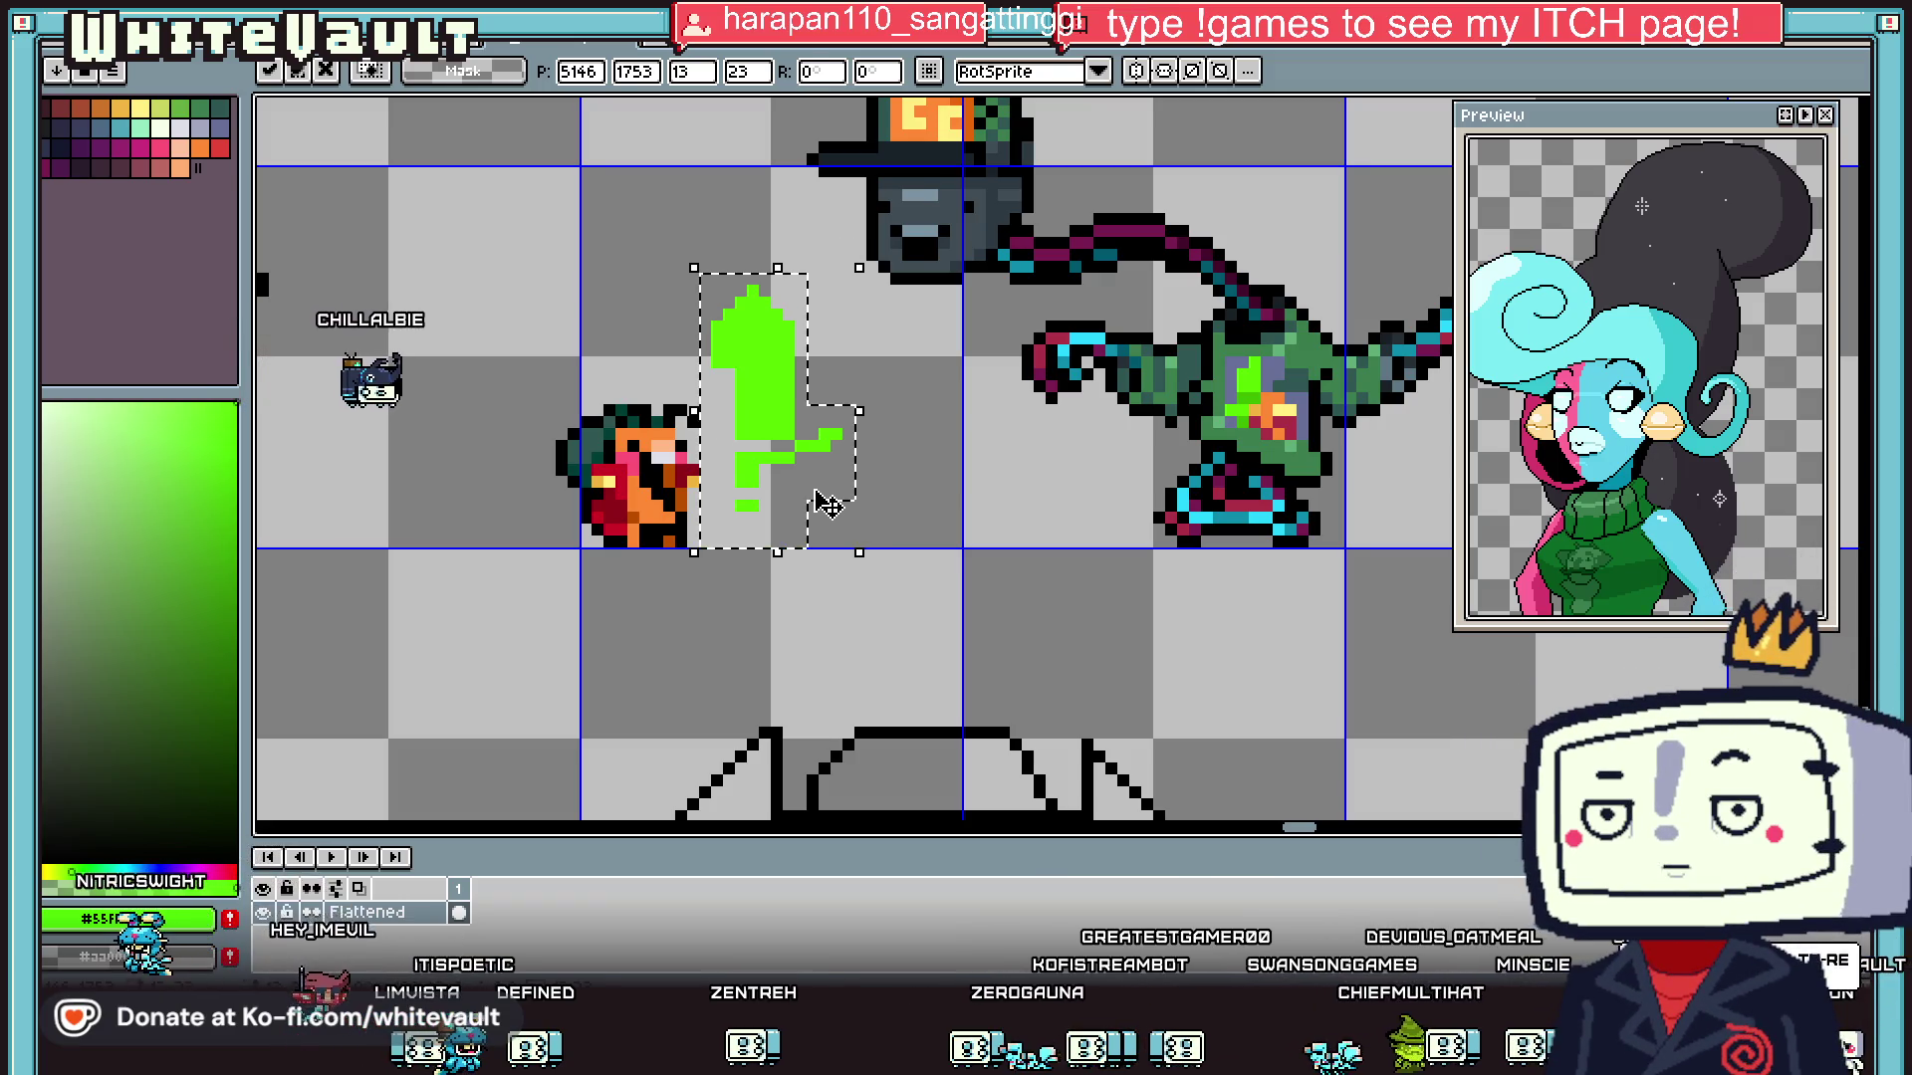
{"action": "key", "text": "ctrl+d"}
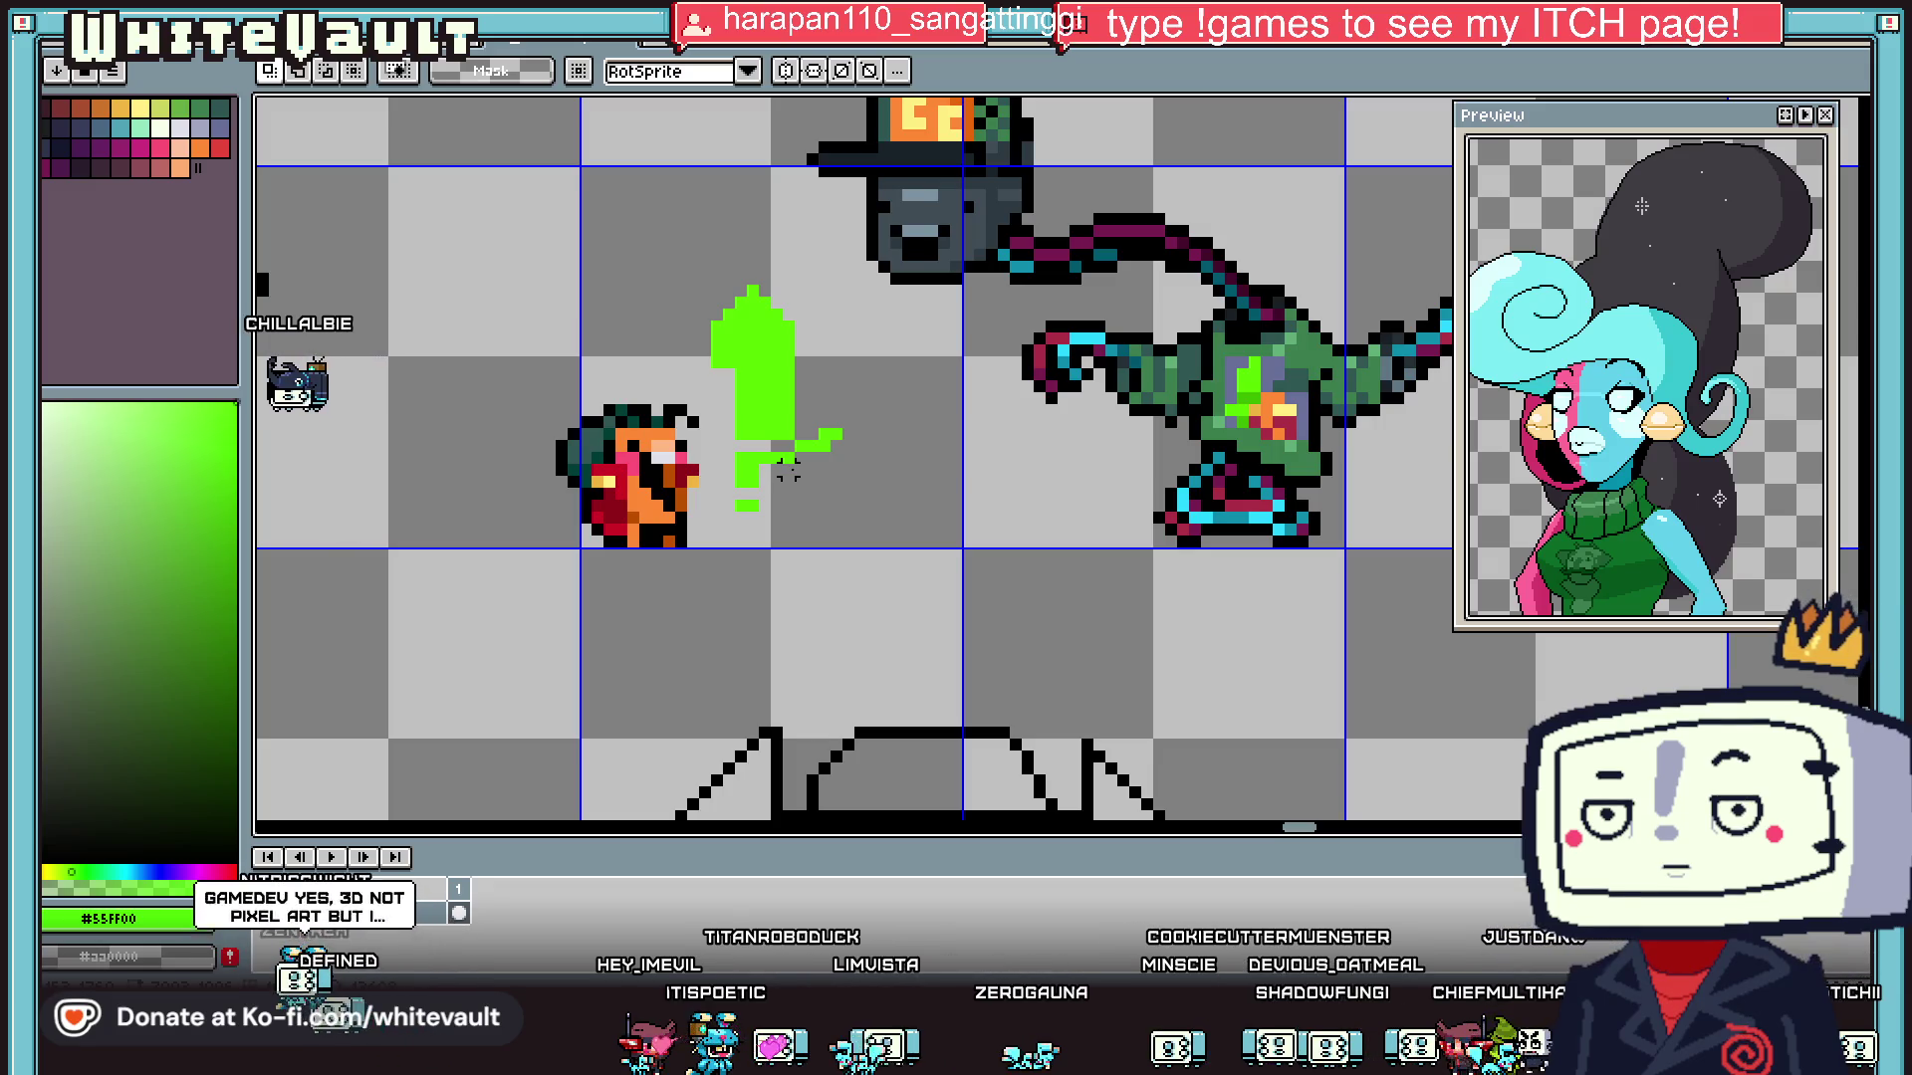
- Fill the grey hole and remaining gaps in the green blade, then re-pick green
{"action": "scroll", "coordinate": [784, 291], "scroll_direction": "up", "scroll_amount": 1}
{"action": "mouse_move", "coordinate": [622, 233]}
{"action": "left_mouse_down"}
{"action": "mouse_move", "coordinate": [827, 373]}
{"action": "mouse_move", "coordinate": [811, 323]}
{"action": "left_mouse_up"}
{"action": "left_click", "coordinate": [807, 306]}
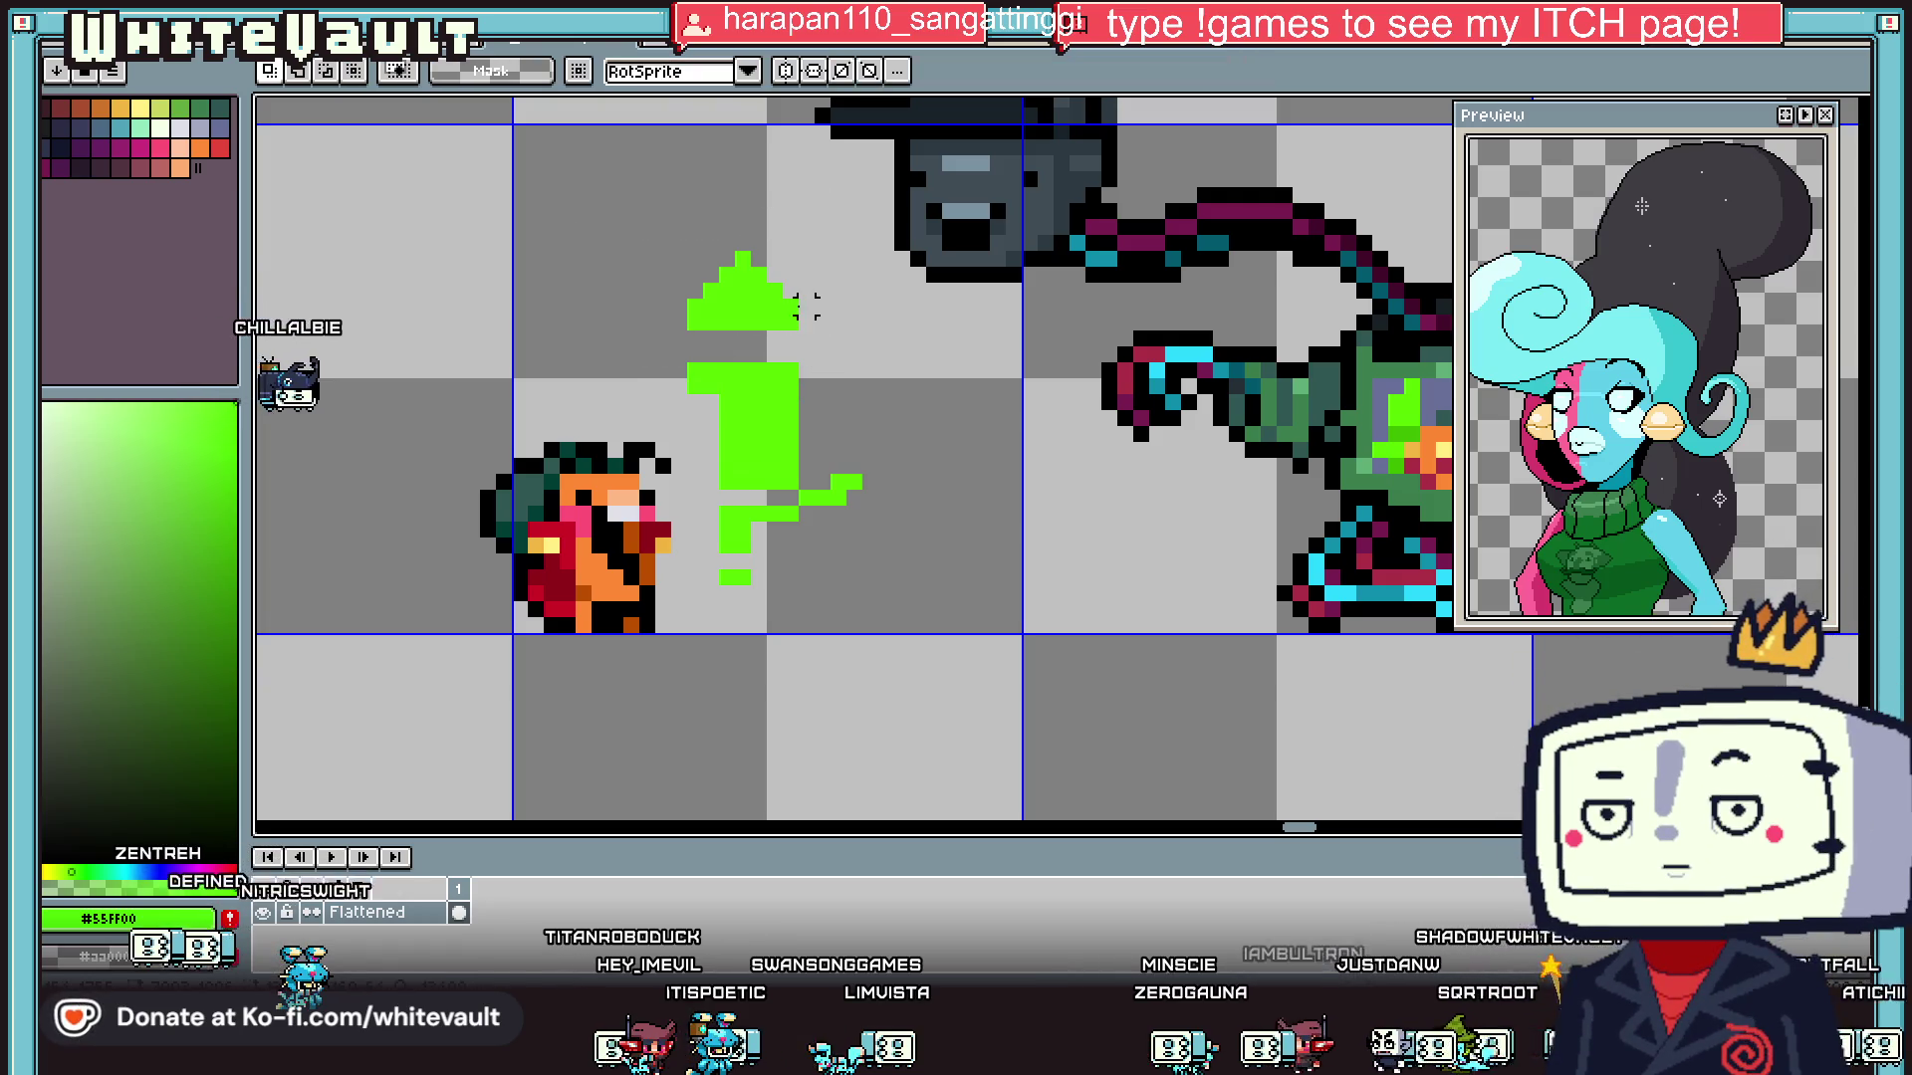
{"action": "key", "text": "b"}
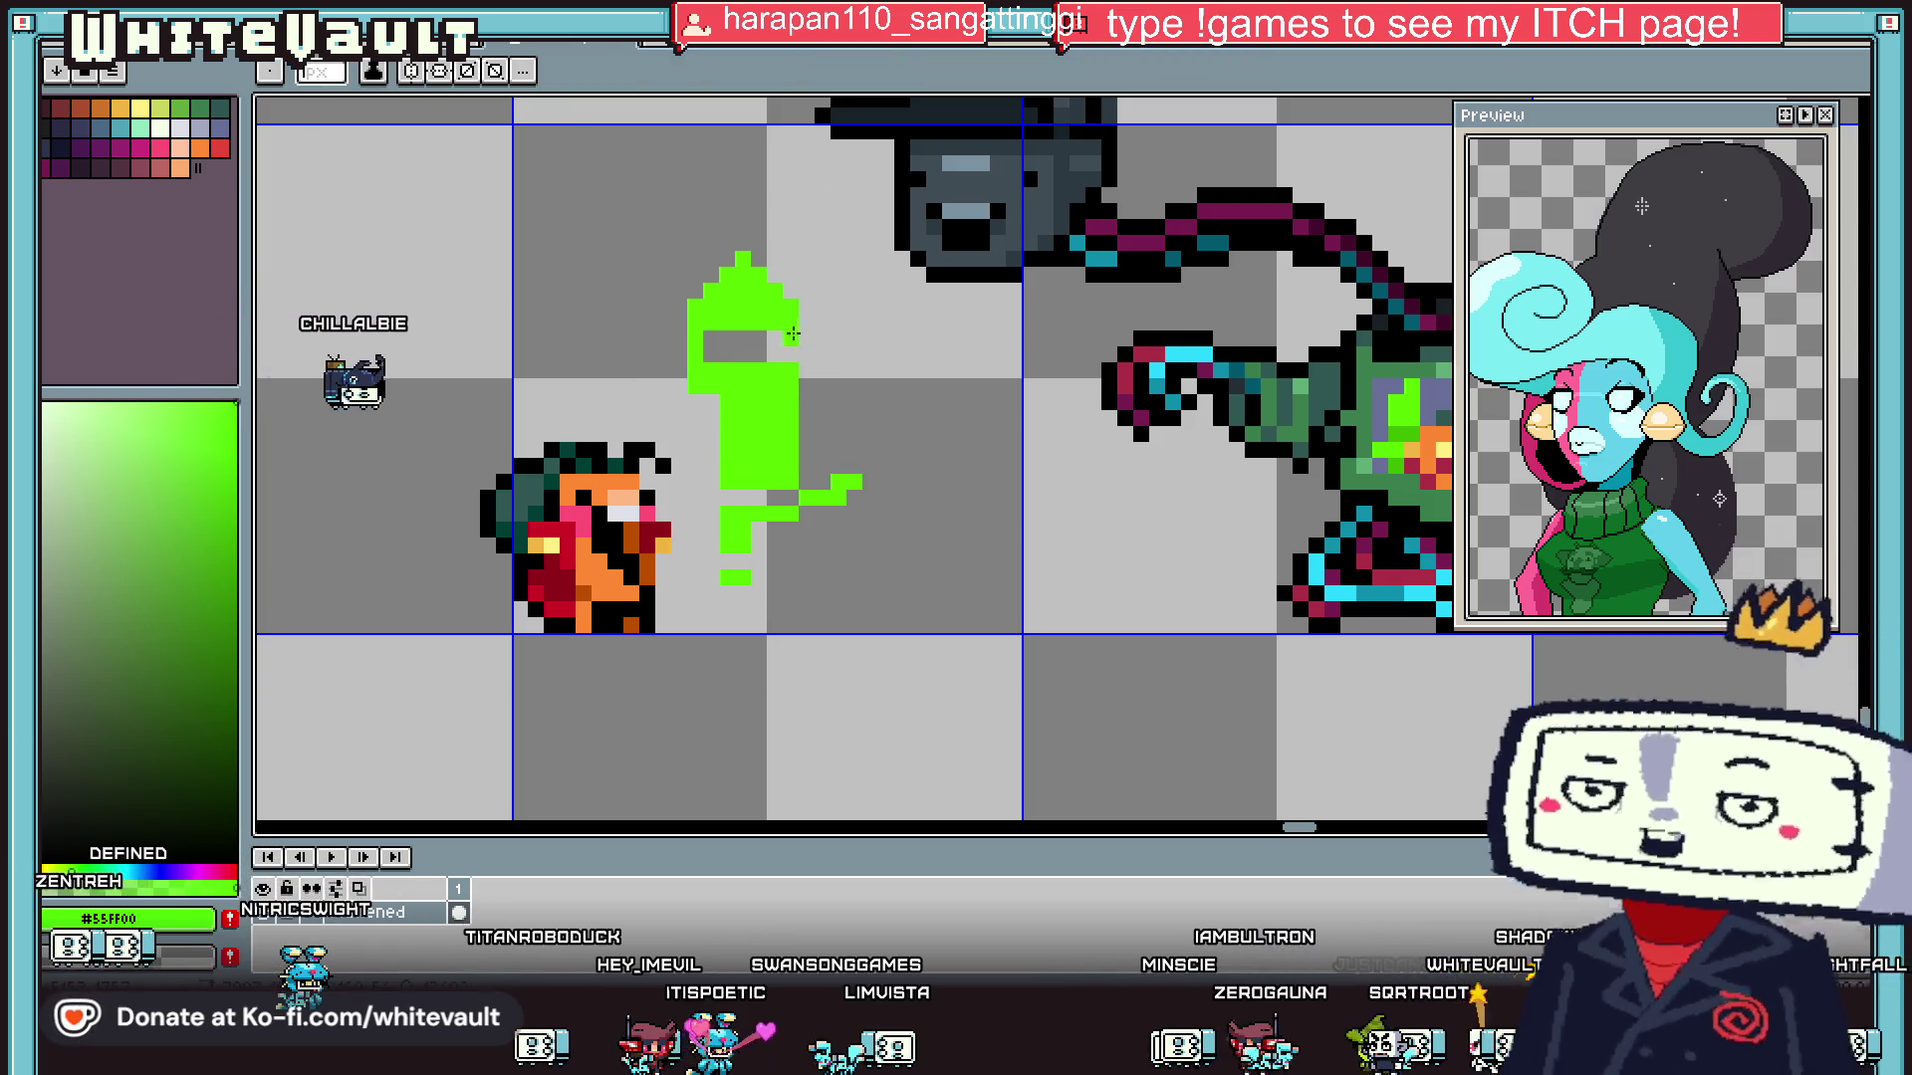
{"action": "key", "text": "g"}
{"action": "left_click", "coordinate": [757, 345]}
{"action": "key", "text": "b"}
{"action": "left_click_drag", "start_coordinate": [711, 448], "coordinate": [703, 481]}
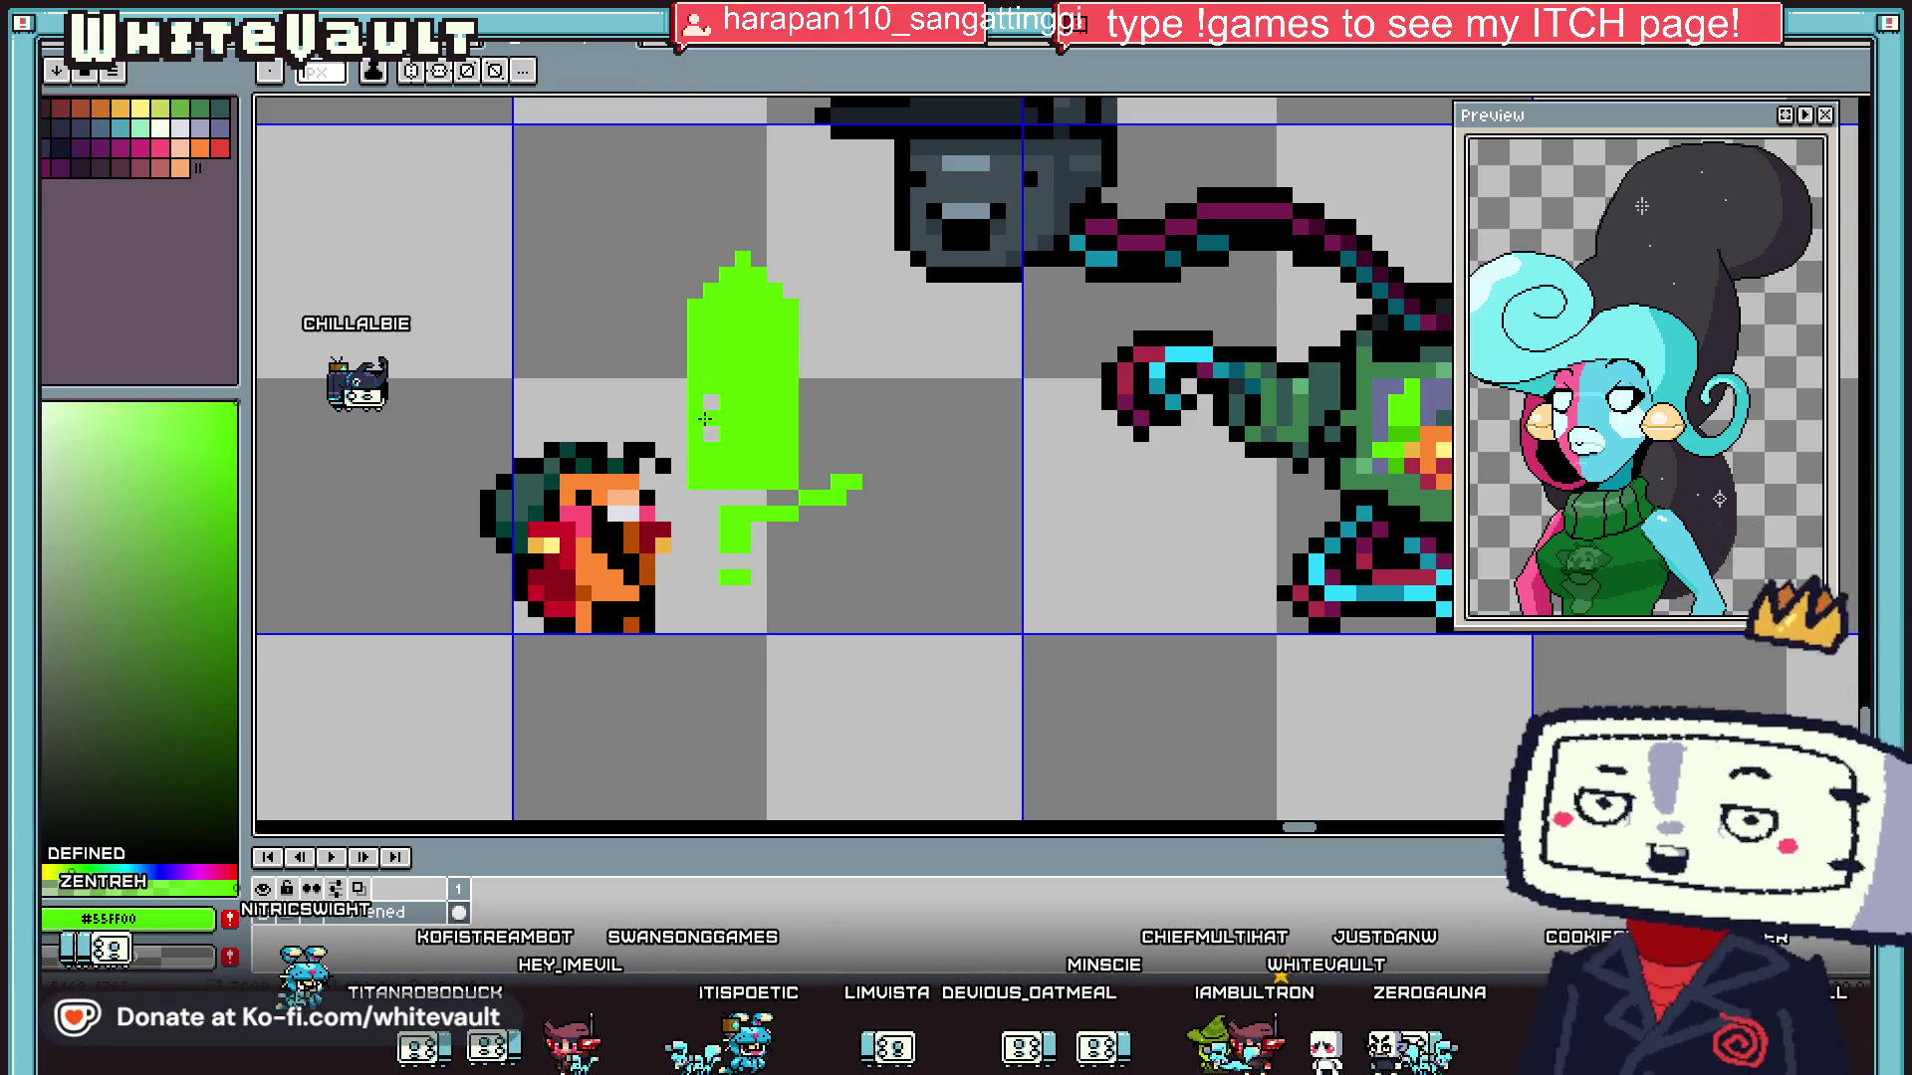
{"action": "left_click", "coordinate": [695, 498], "text": "alt"}
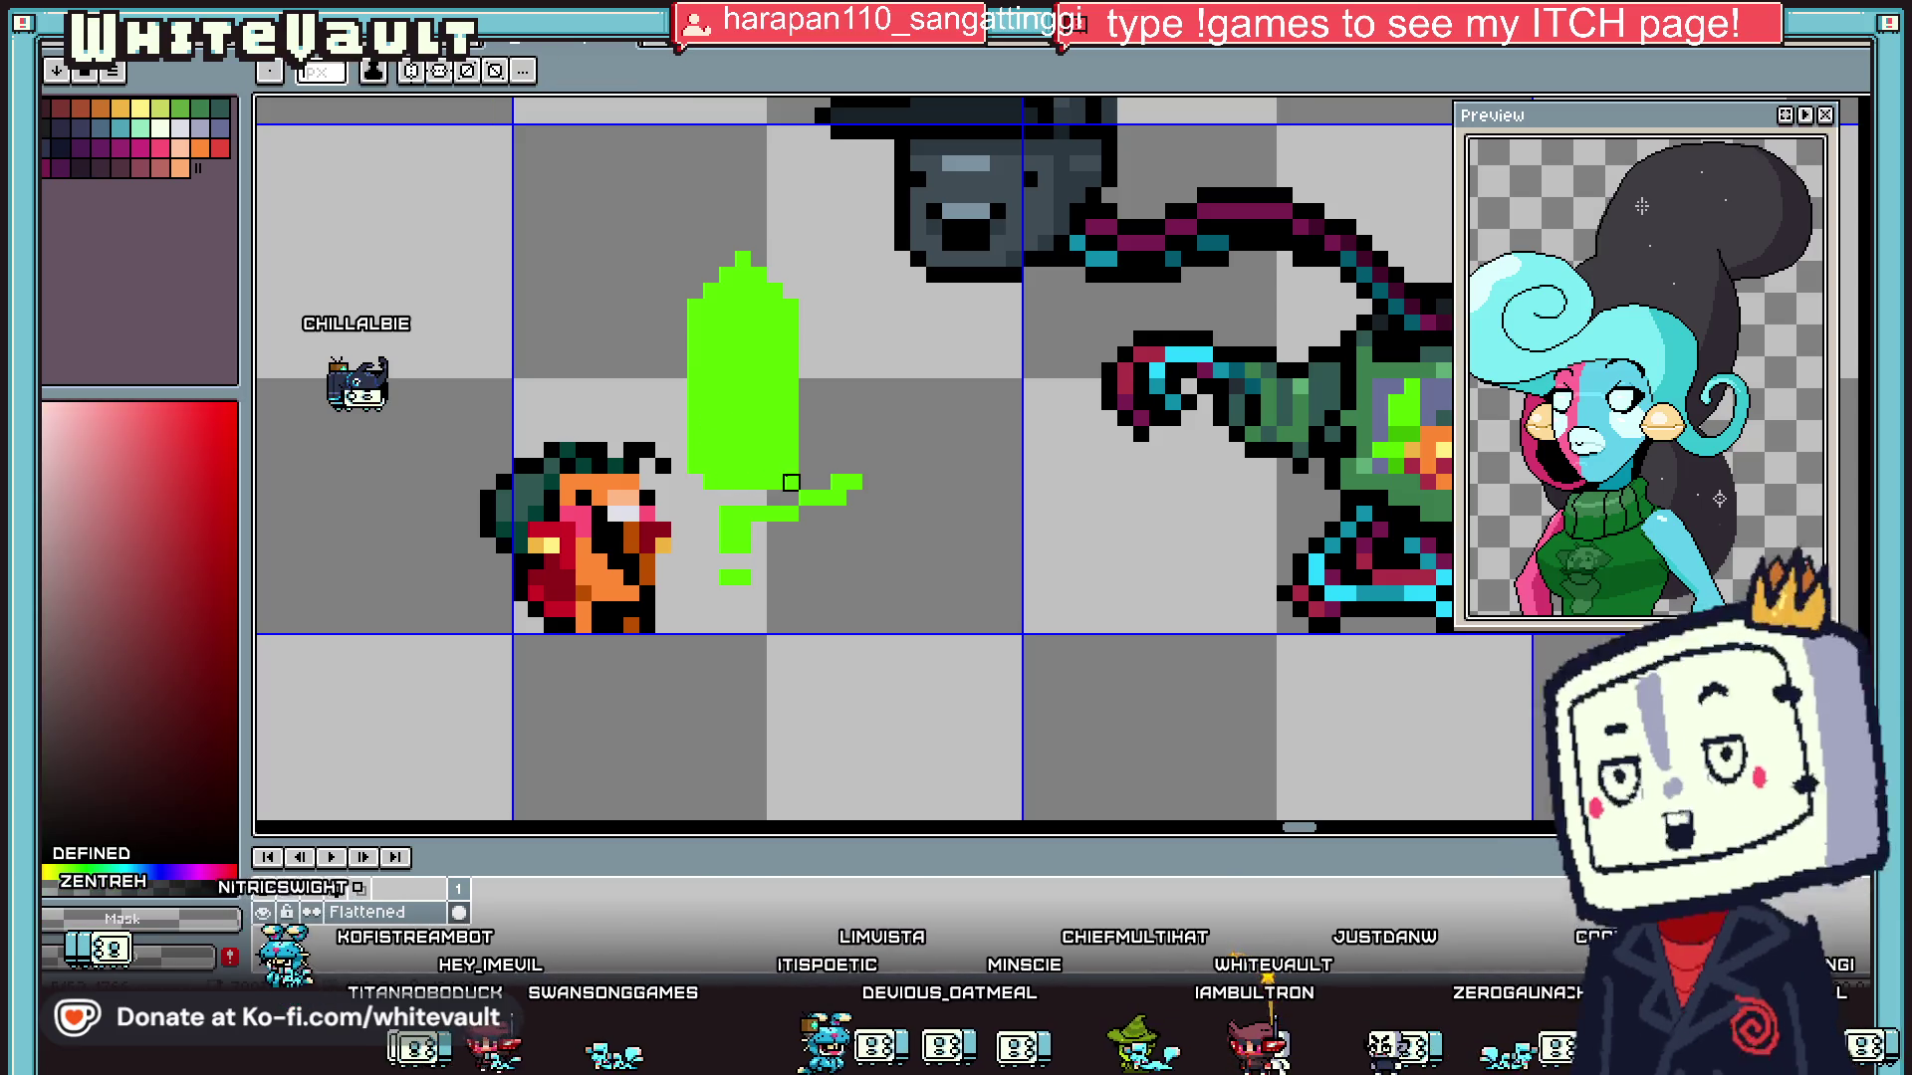
{"action": "left_click", "coordinate": [802, 486], "text": "alt"}
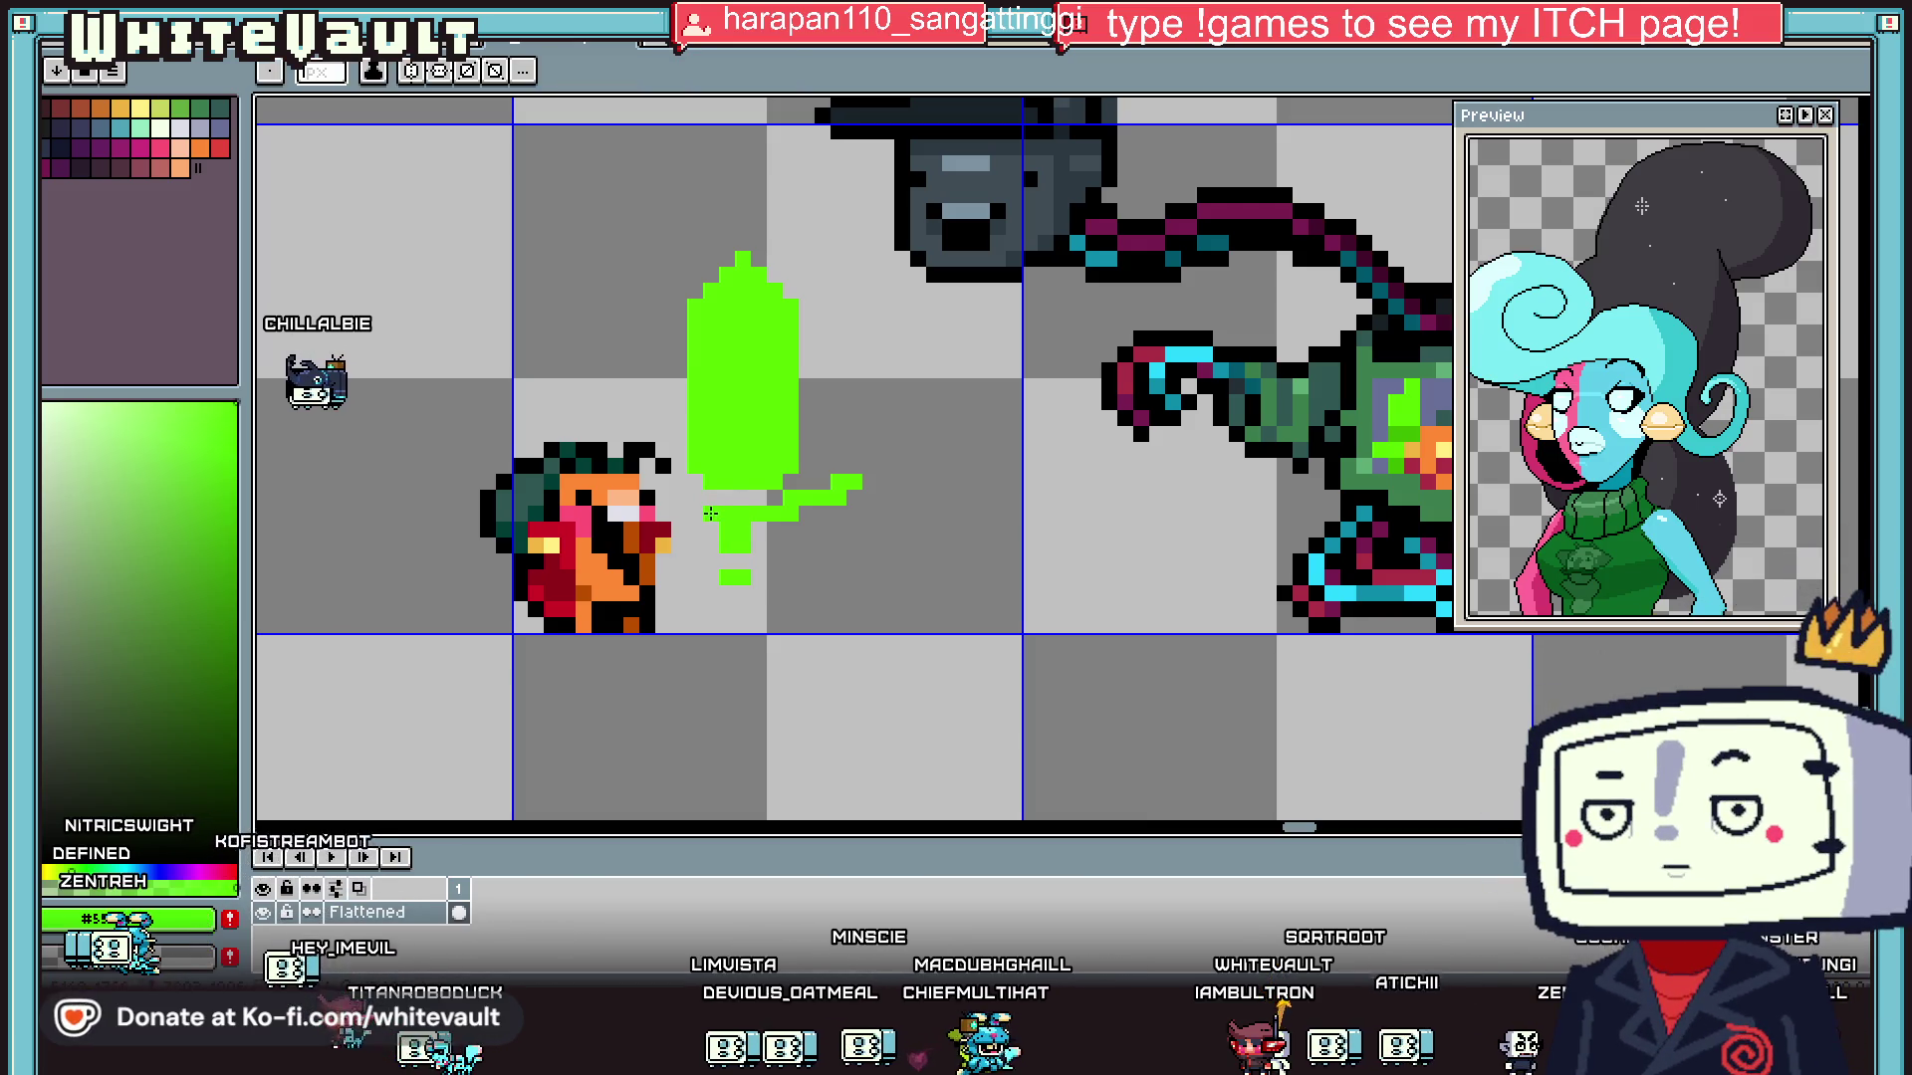
- Move the whole green sword up and to the left of the creature
{"action": "key", "text": "w"}
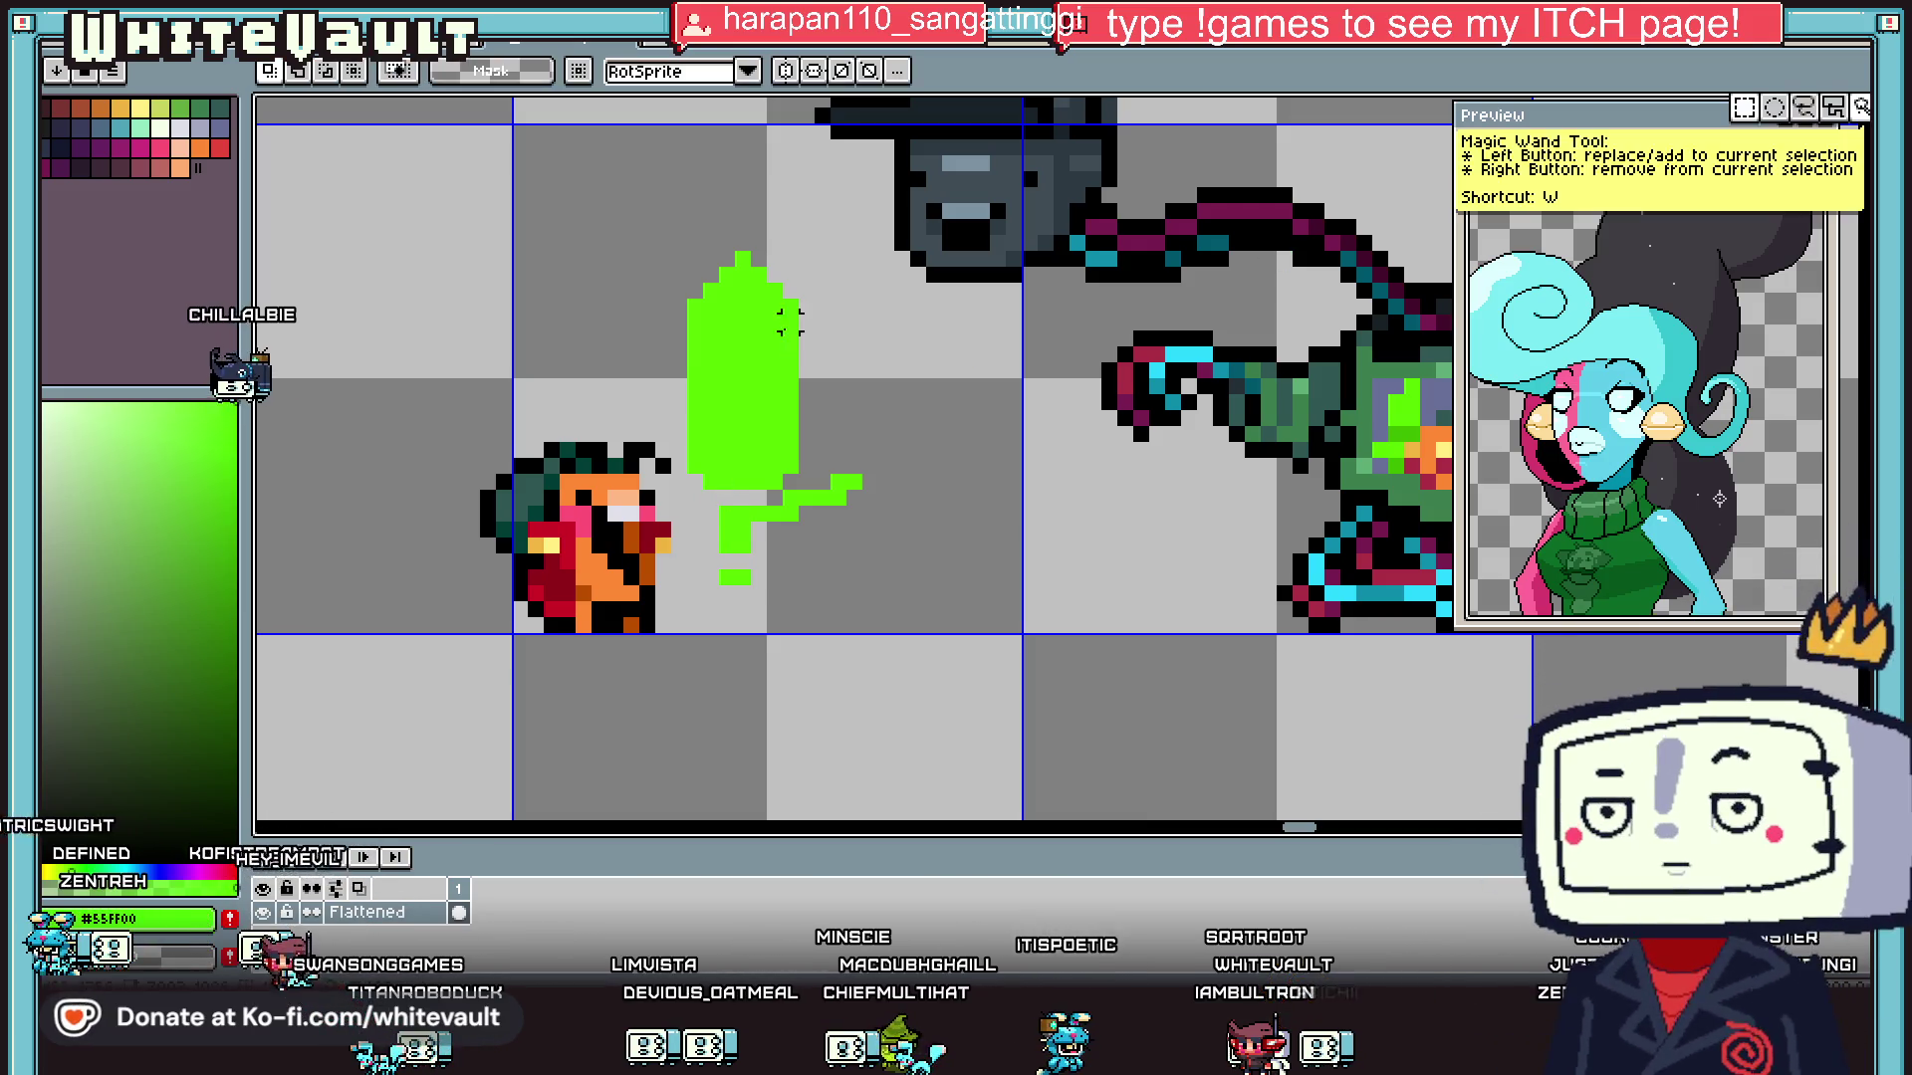
{"action": "left_click_drag", "start_coordinate": [737, 250], "coordinate": [865, 665]}
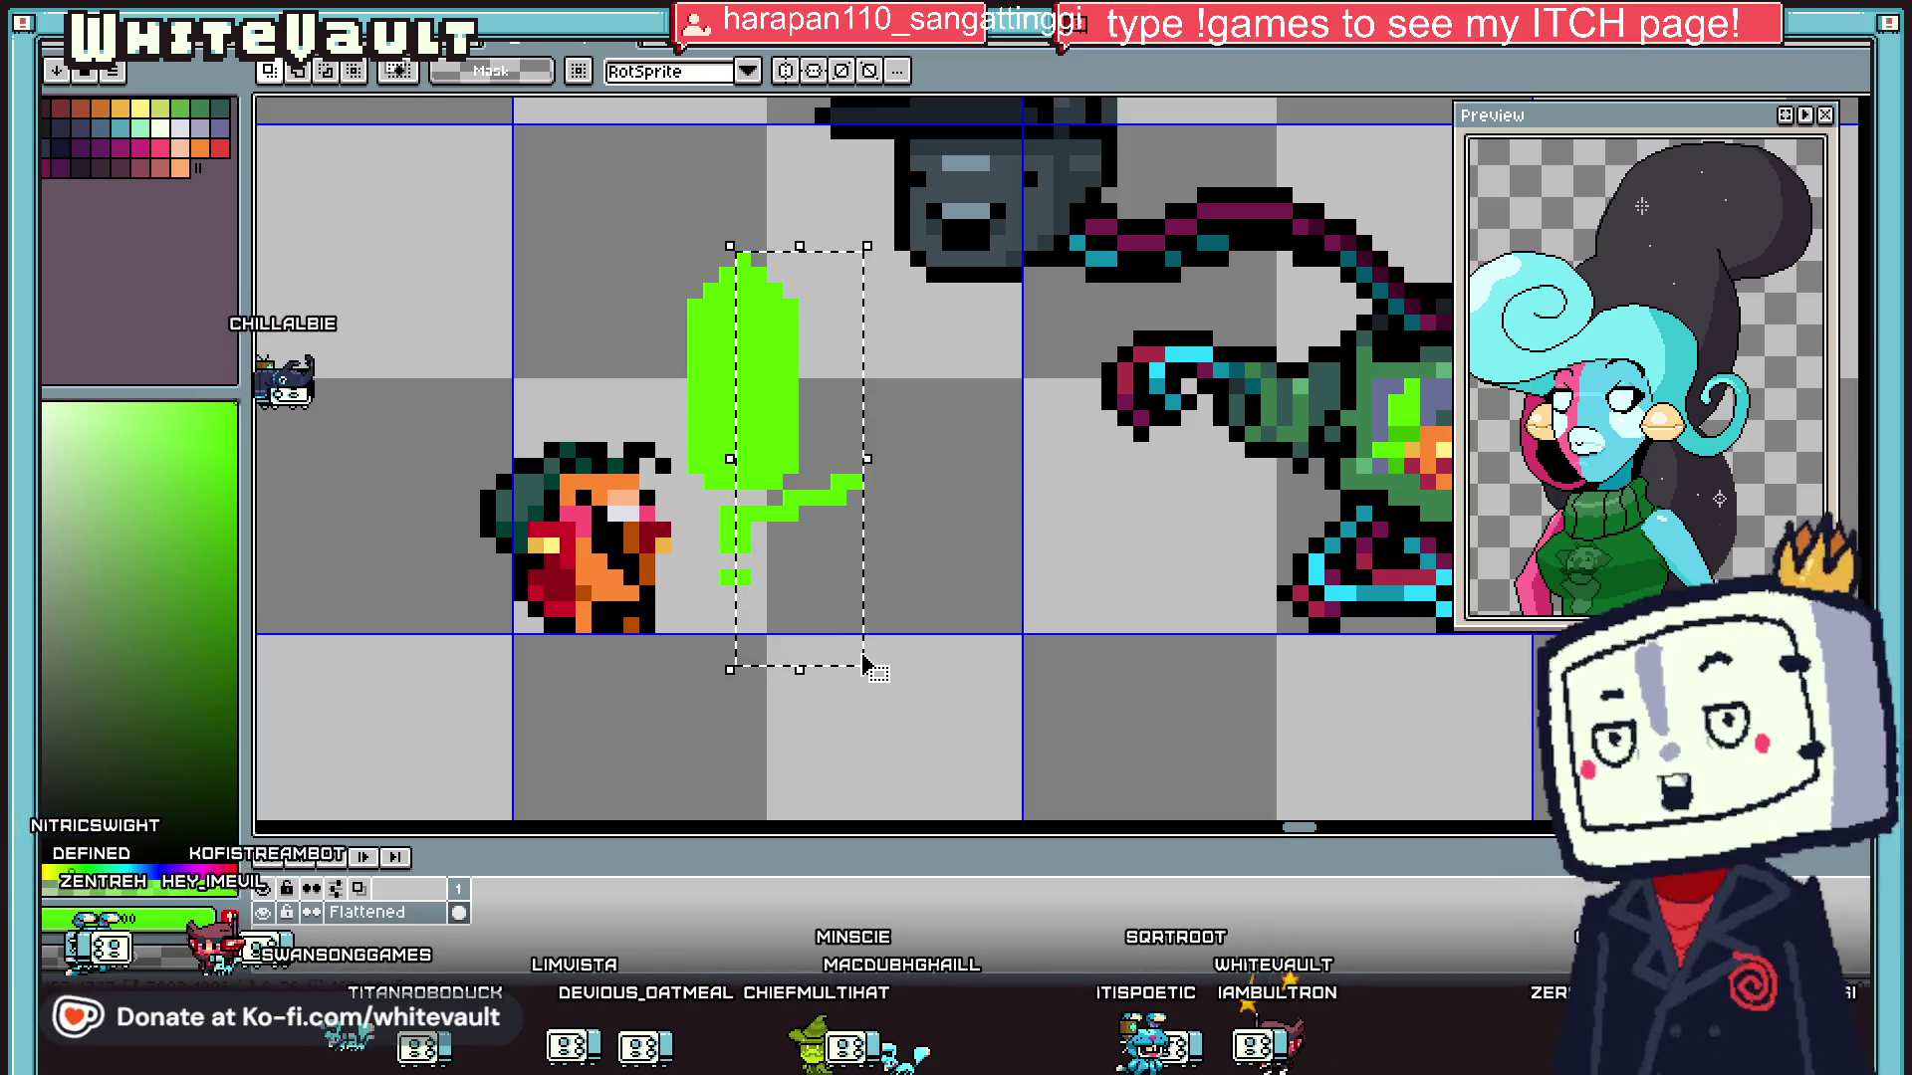
{"action": "mouse_move", "coordinate": [747, 259]}
{"action": "left_mouse_down"}
{"action": "mouse_move", "coordinate": [709, 460]}
{"action": "mouse_move", "coordinate": [595, 360]}
{"action": "left_mouse_up"}
{"action": "scroll", "coordinate": [686, 443], "scroll_direction": "down", "scroll_amount": 2}
{"action": "scroll", "coordinate": [594, 360], "scroll_direction": "up", "scroll_amount": 2}
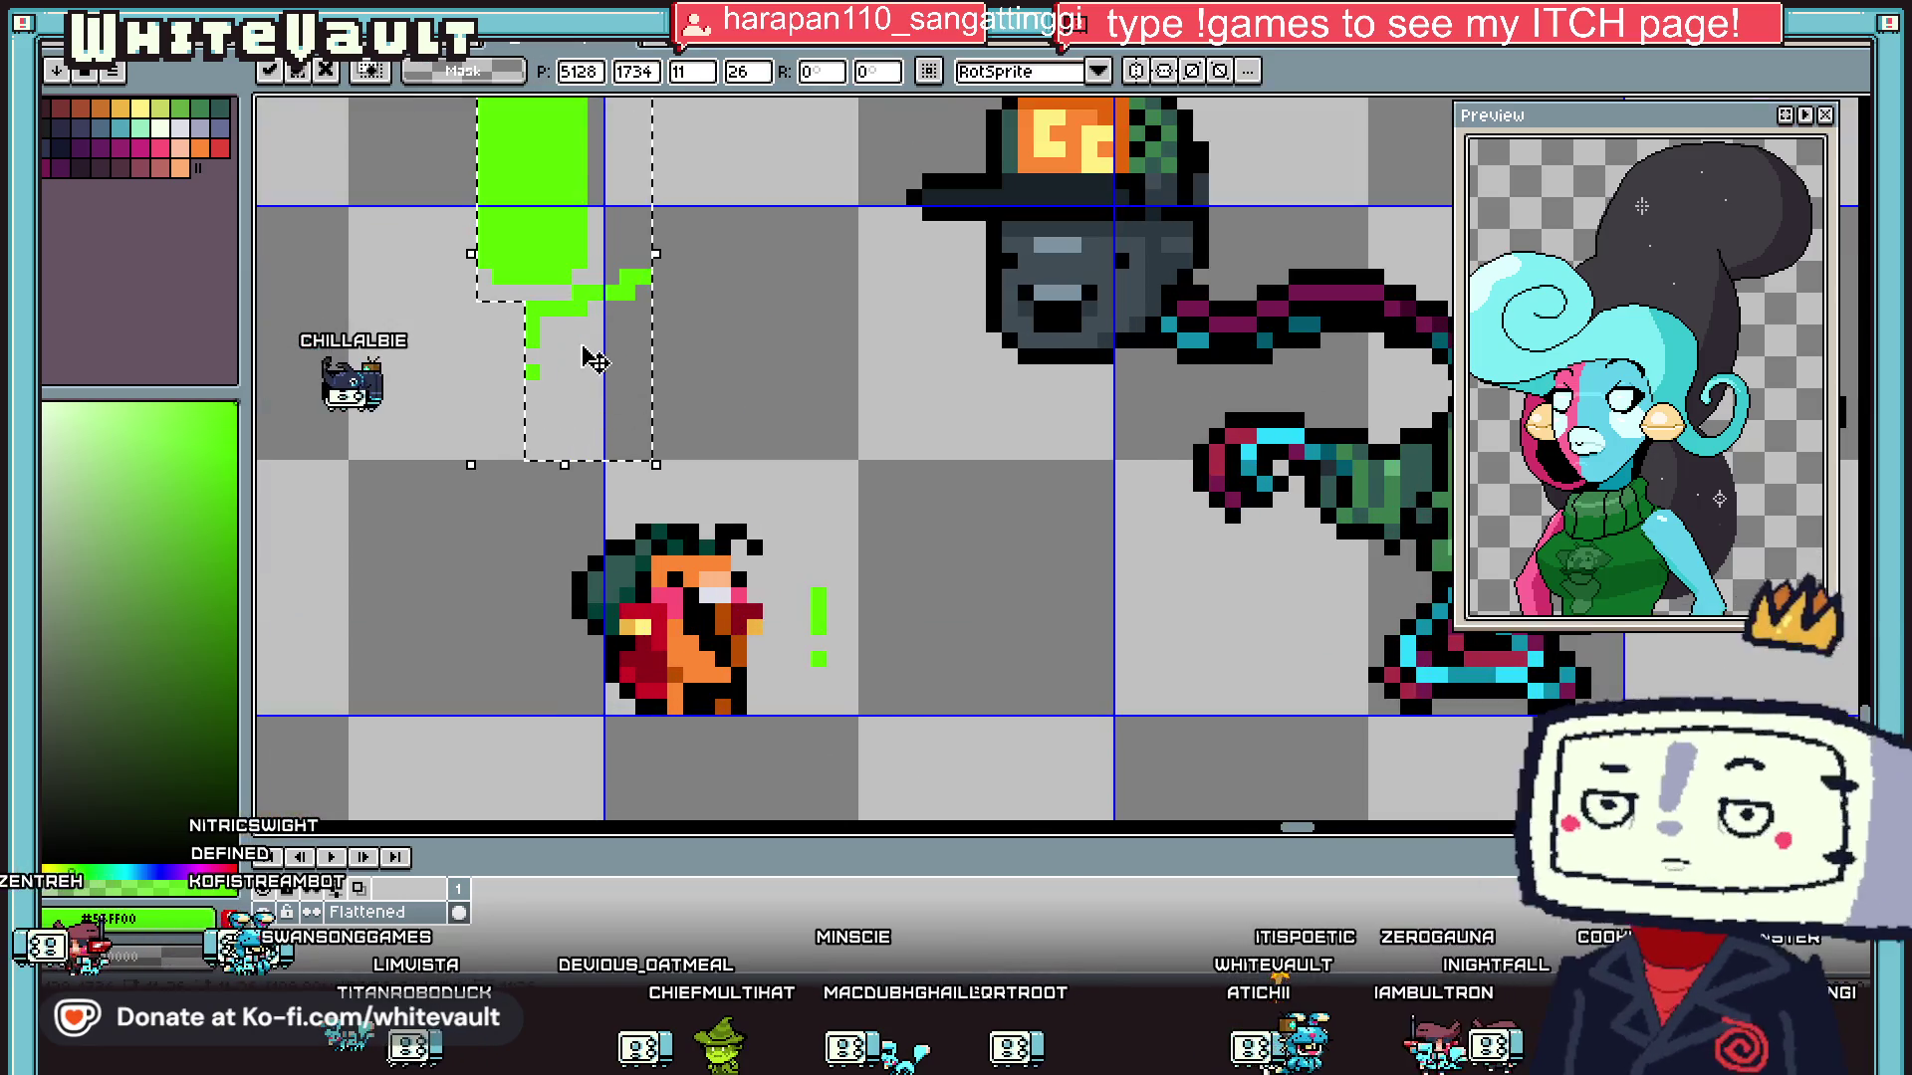
{"action": "key", "text": "Return"}
- Select the green guard strands and move them under the blade
{"action": "left_click_drag", "start_coordinate": [597, 233], "coordinate": [688, 401]}
{"action": "left_click_drag", "start_coordinate": [564, 306], "coordinate": [683, 342]}
{"action": "scroll", "coordinate": [640, 347], "scroll_direction": "down", "scroll_amount": 2}
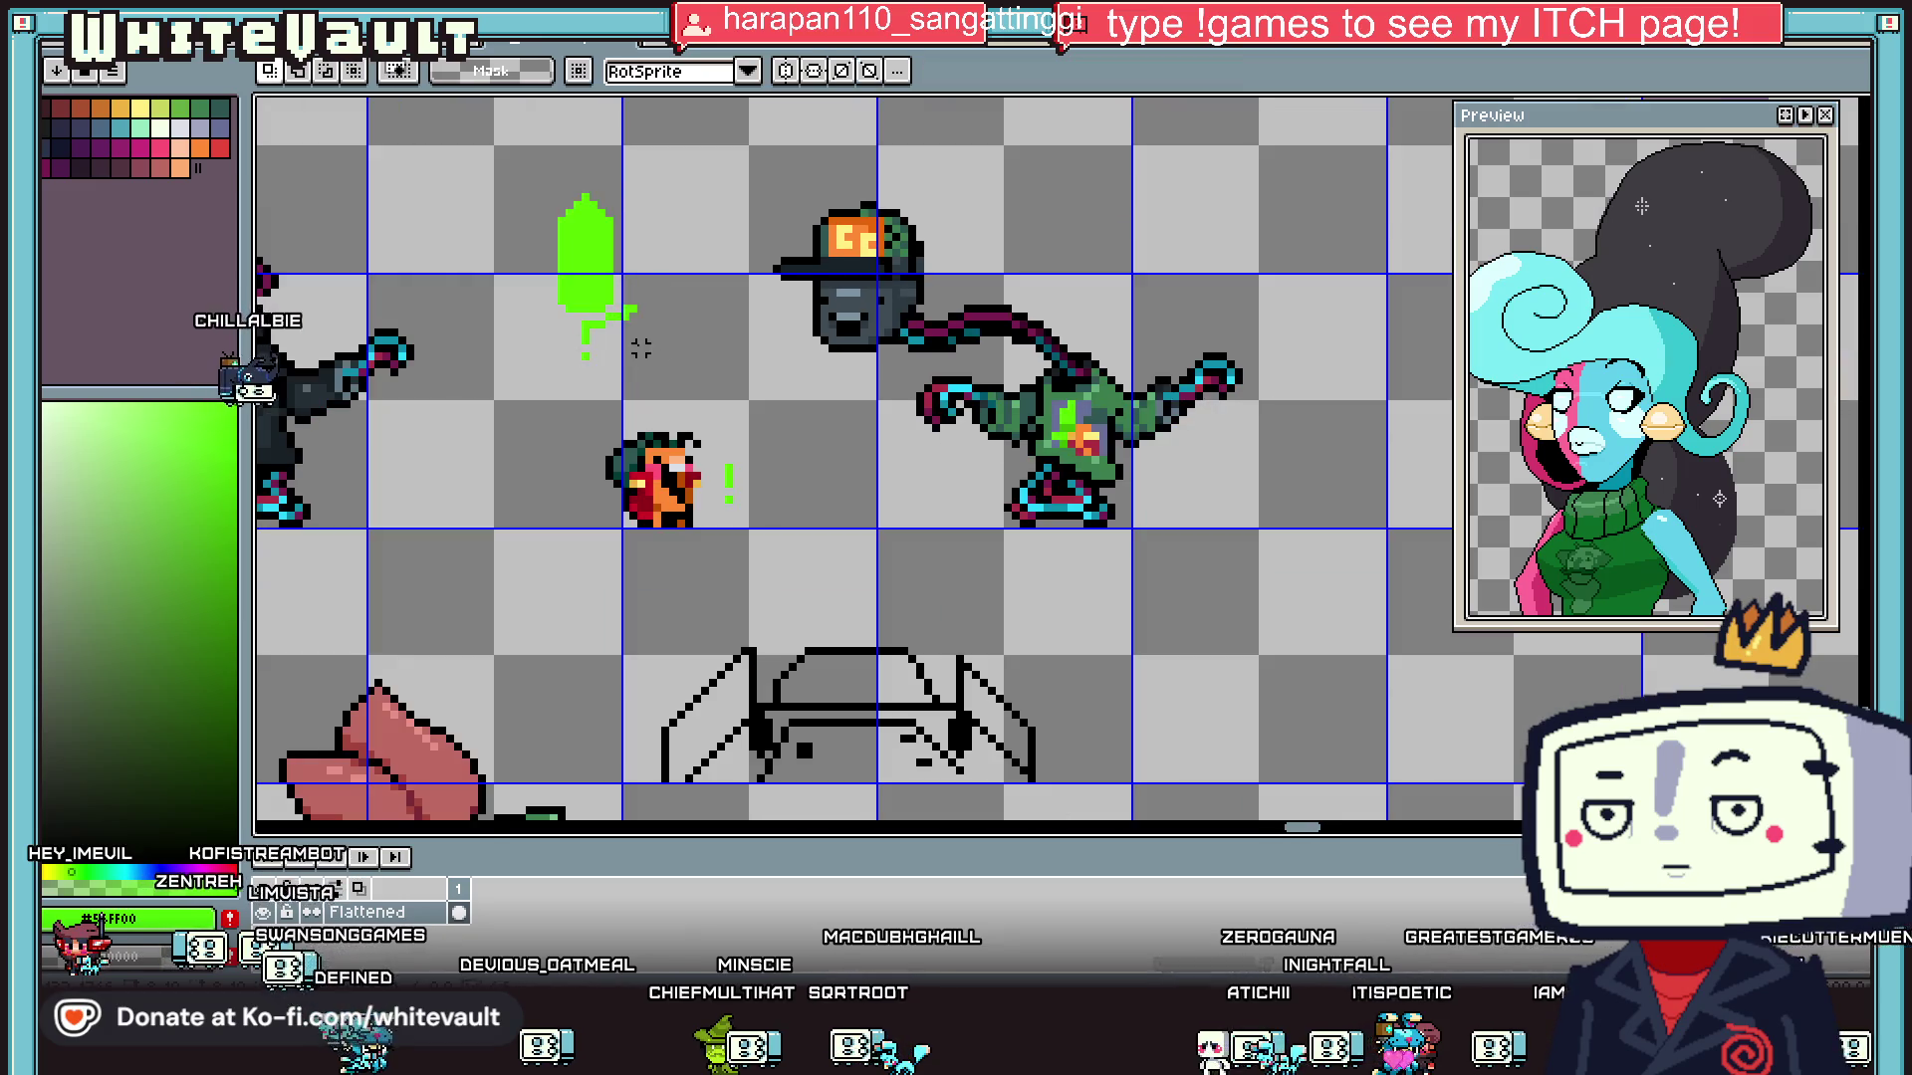
{"action": "scroll", "coordinate": [567, 320], "scroll_direction": "up", "scroll_amount": 3}
{"action": "scroll", "coordinate": [598, 296], "scroll_direction": "down", "scroll_amount": 2}
{"action": "mouse_move", "coordinate": [607, 266]}
{"action": "left_mouse_down"}
{"action": "mouse_move", "coordinate": [697, 377]}
{"action": "mouse_move", "coordinate": [665, 315]}
{"action": "mouse_move", "coordinate": [586, 314]}
{"action": "left_mouse_up"}
{"action": "key", "text": "ctrl+t"}
{"action": "key", "text": "Return"}
{"action": "left_click_drag", "start_coordinate": [787, 604], "coordinate": [786, 607]}
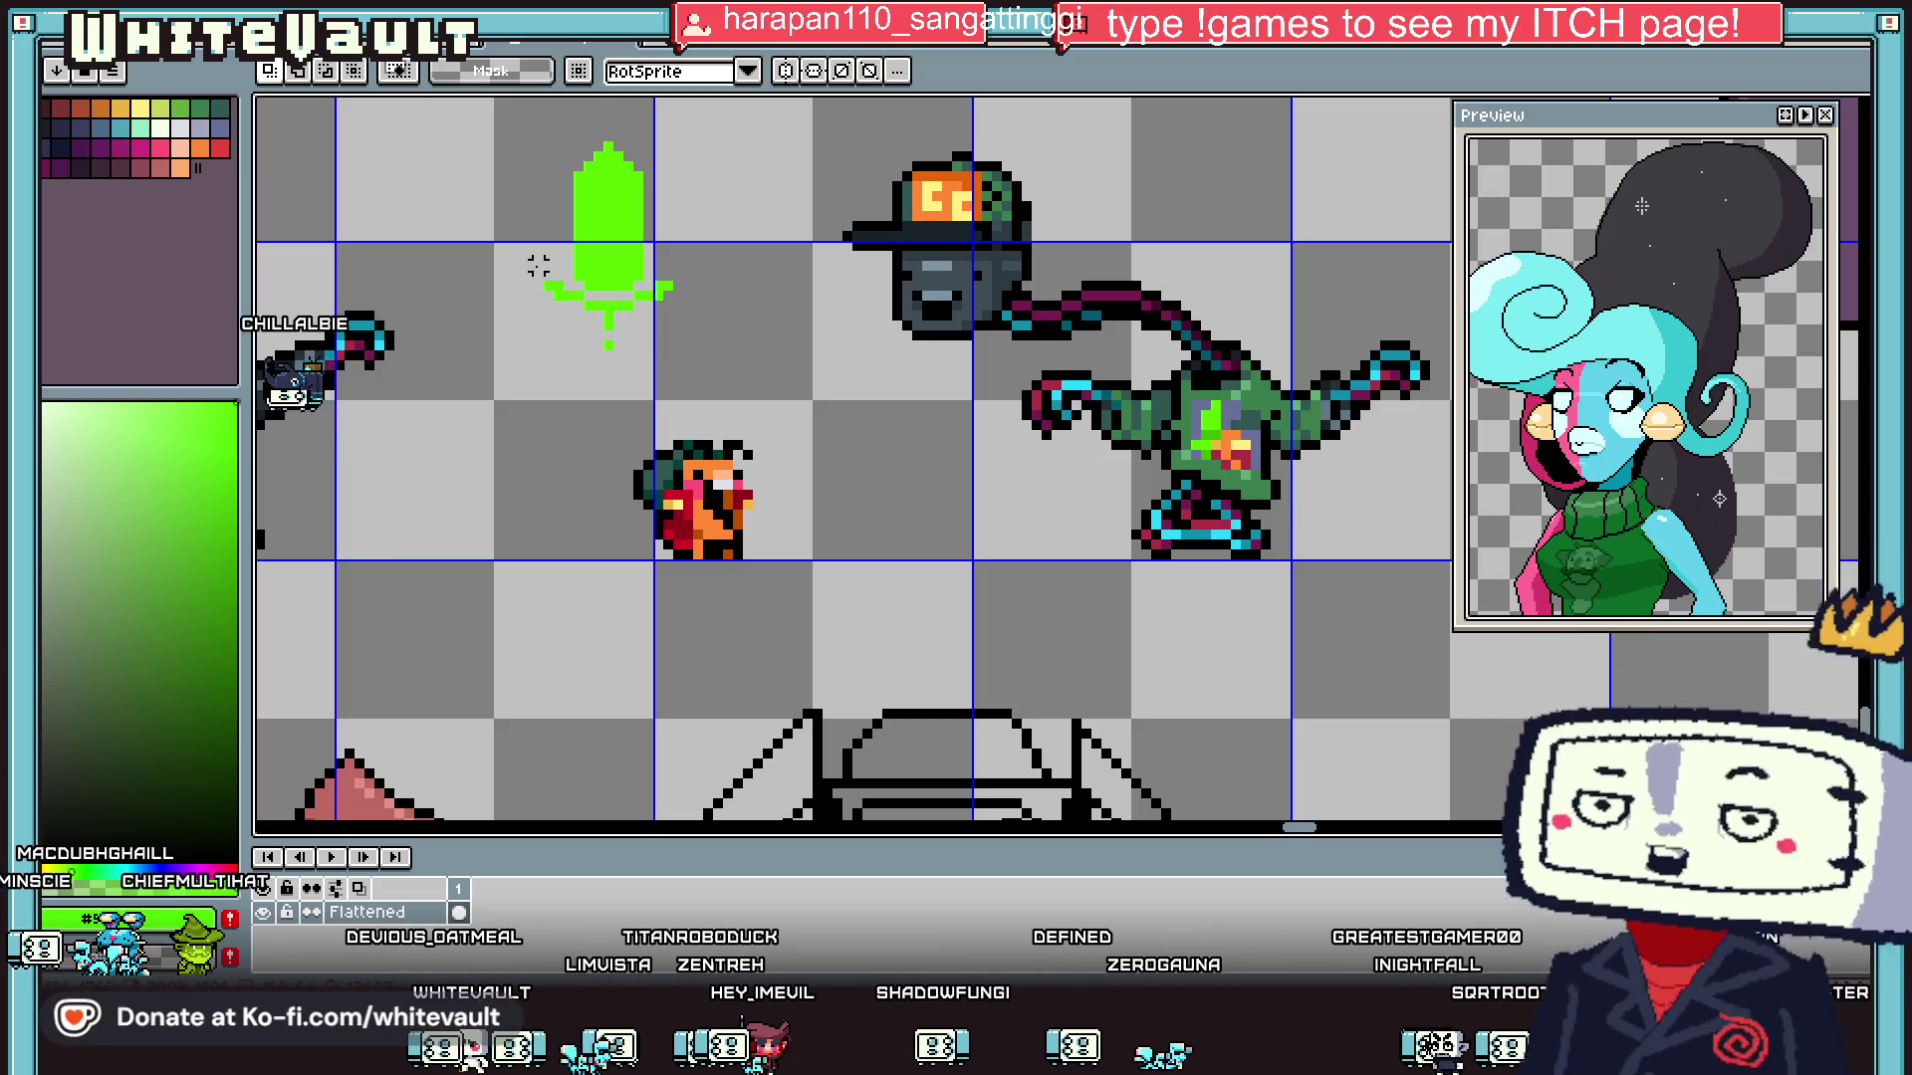
- Choose black, then fill in a missing guard pixel with the sword's green
{"action": "scroll", "coordinate": [538, 265], "scroll_direction": "up", "scroll_amount": 1}
{"action": "key", "text": "Return"}
{"action": "left_click", "coordinate": [730, 387], "text": "alt"}
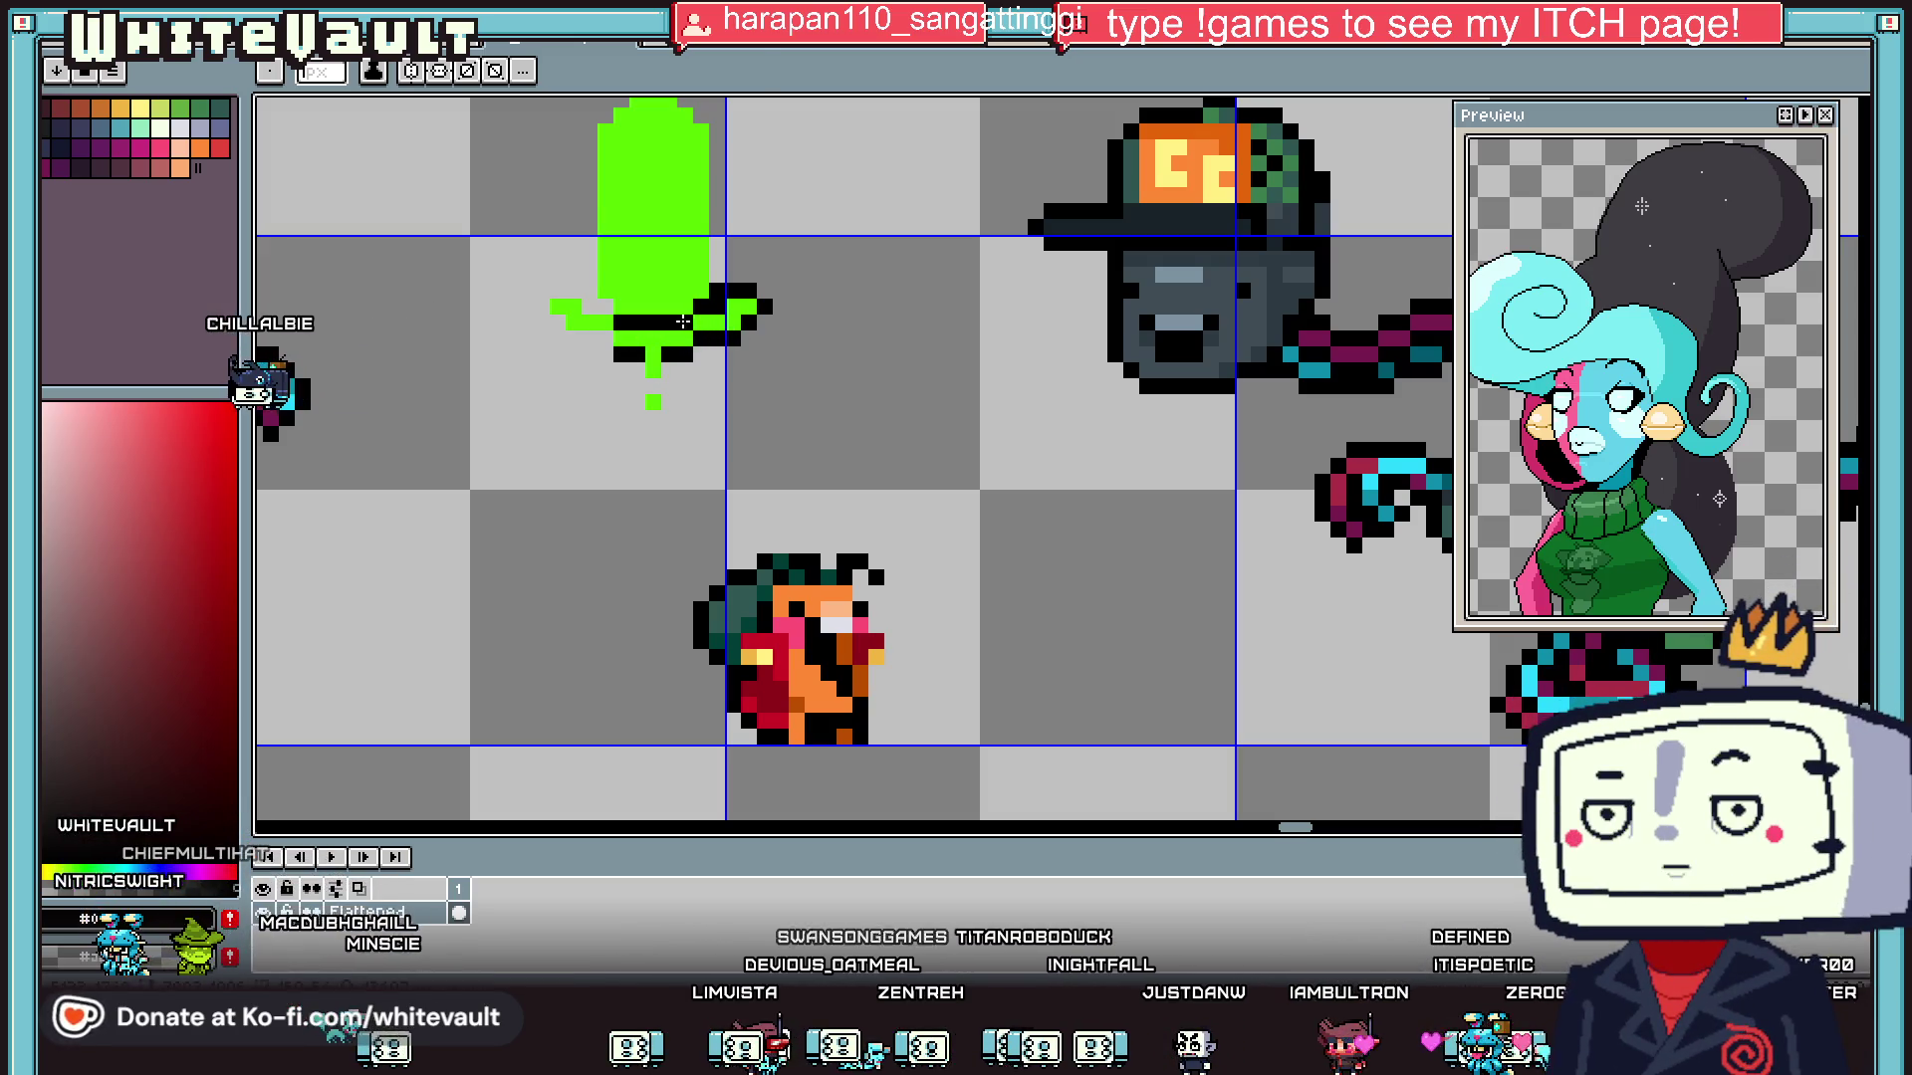
{"action": "scroll", "coordinate": [683, 322], "scroll_direction": "down", "scroll_amount": 8}
{"action": "scroll", "coordinate": [782, 356], "scroll_direction": "up", "scroll_amount": 11}
{"action": "left_click", "coordinate": [782, 356], "text": "alt"}
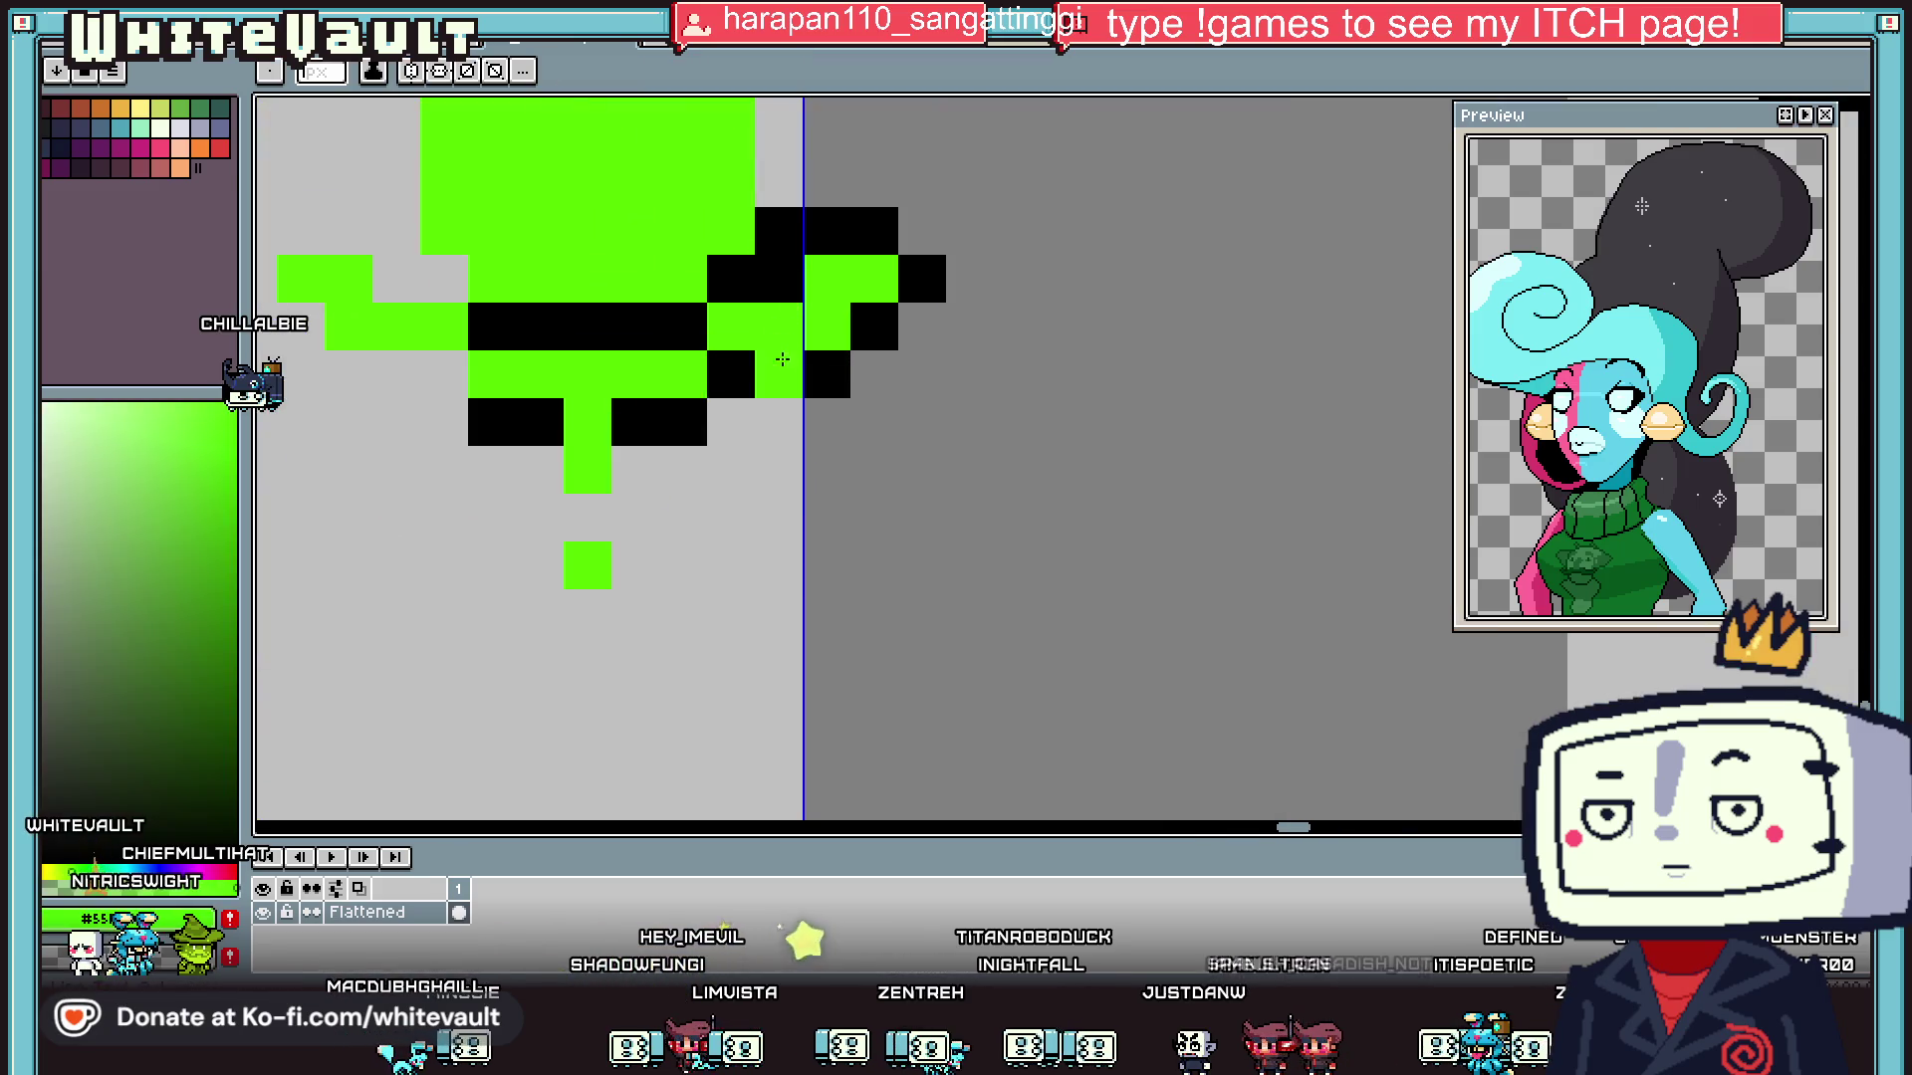
{"action": "left_click", "coordinate": [778, 279]}
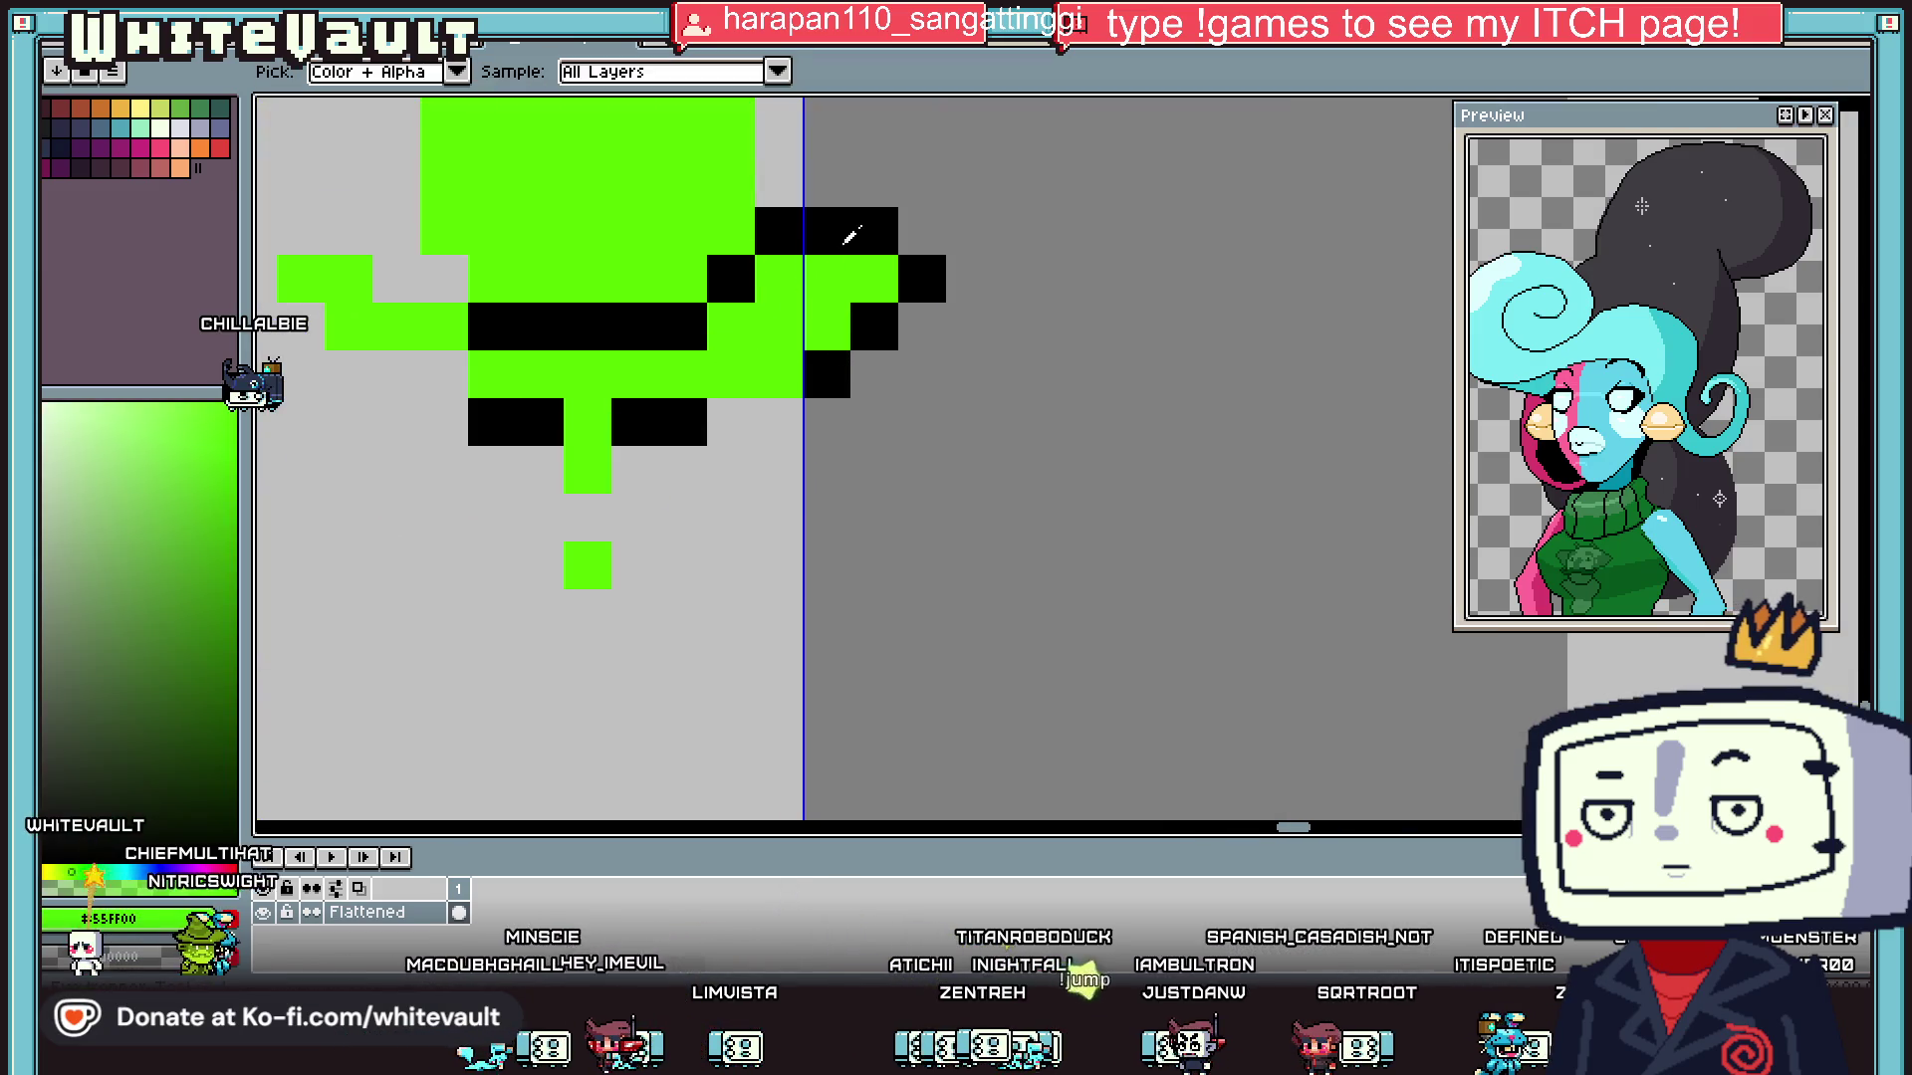
- Outline the guard's right end and underside in black, erasing two stray black pixels
{"action": "left_click", "coordinate": [870, 239], "text": "alt"}
{"action": "left_click", "coordinate": [878, 269]}
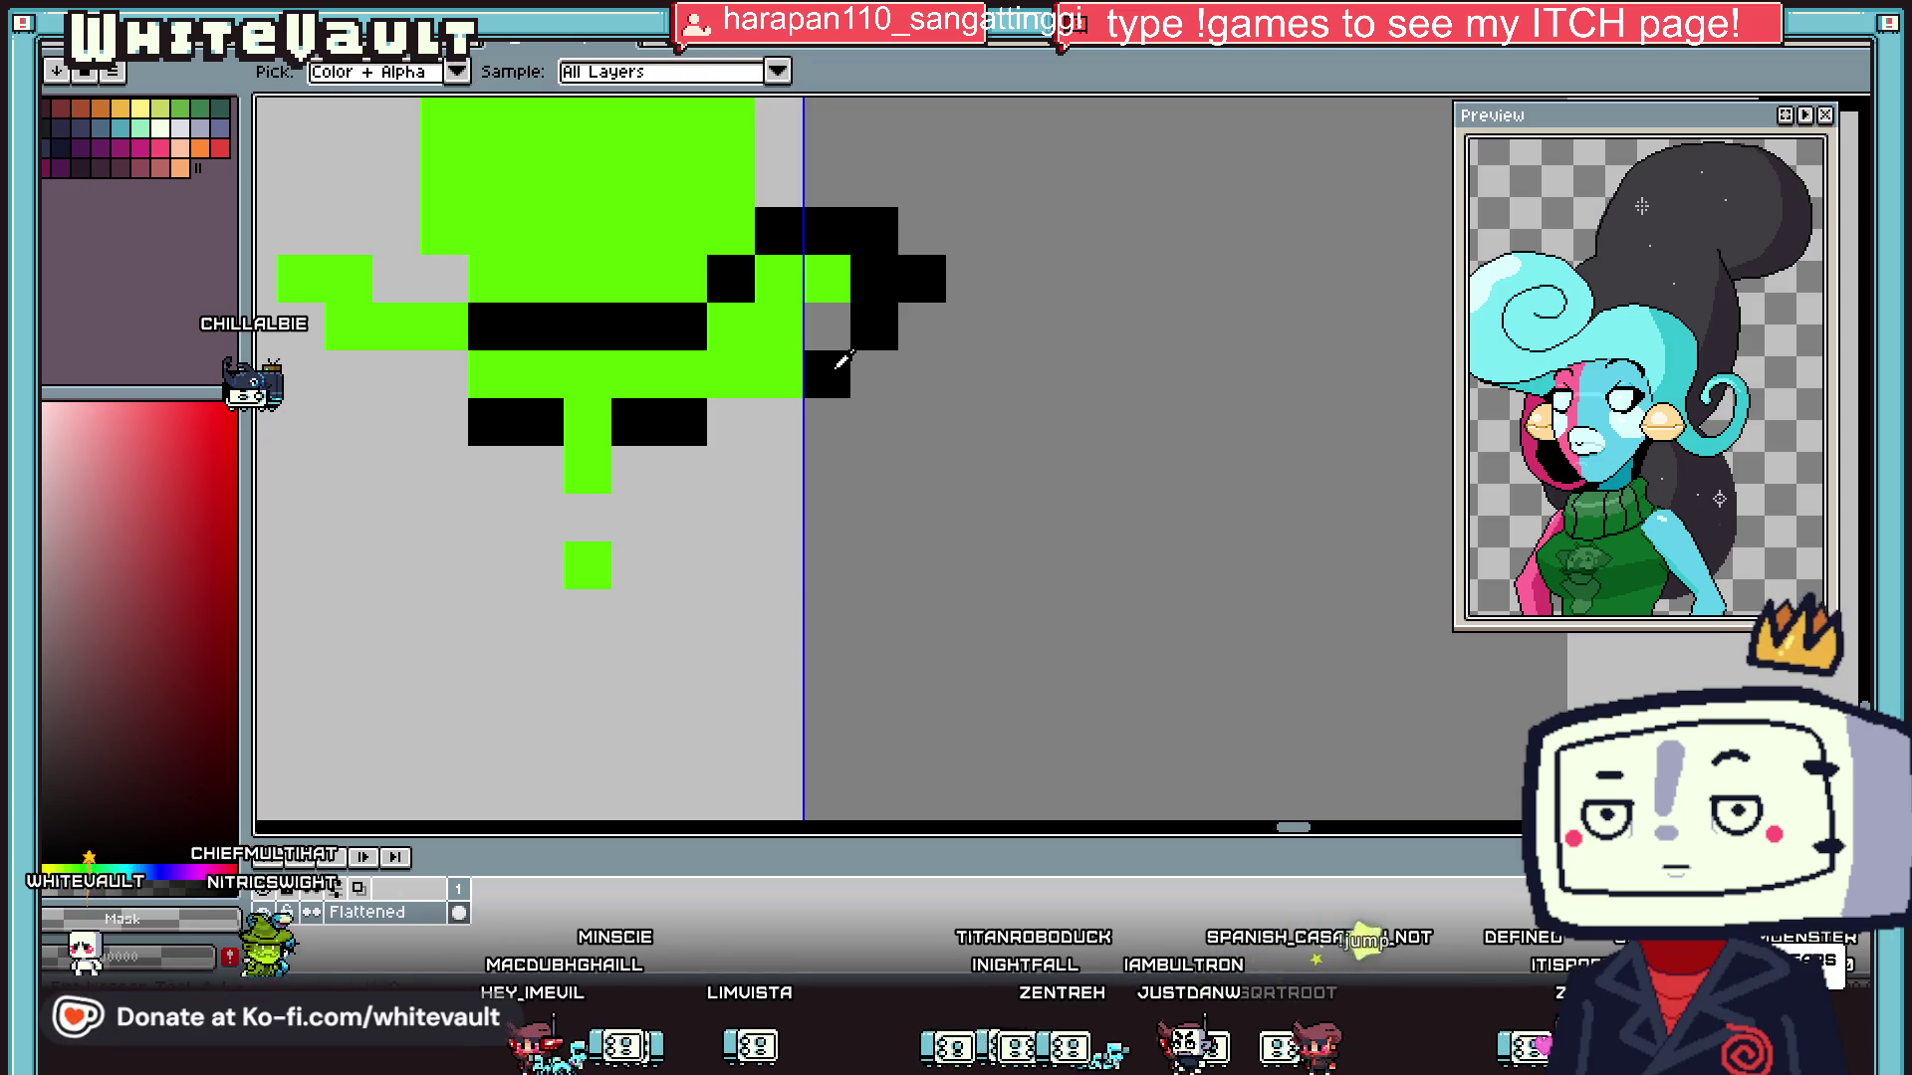
{"action": "left_click", "coordinate": [826, 327]}
{"action": "left_click_drag", "start_coordinate": [778, 422], "coordinate": [731, 422]}
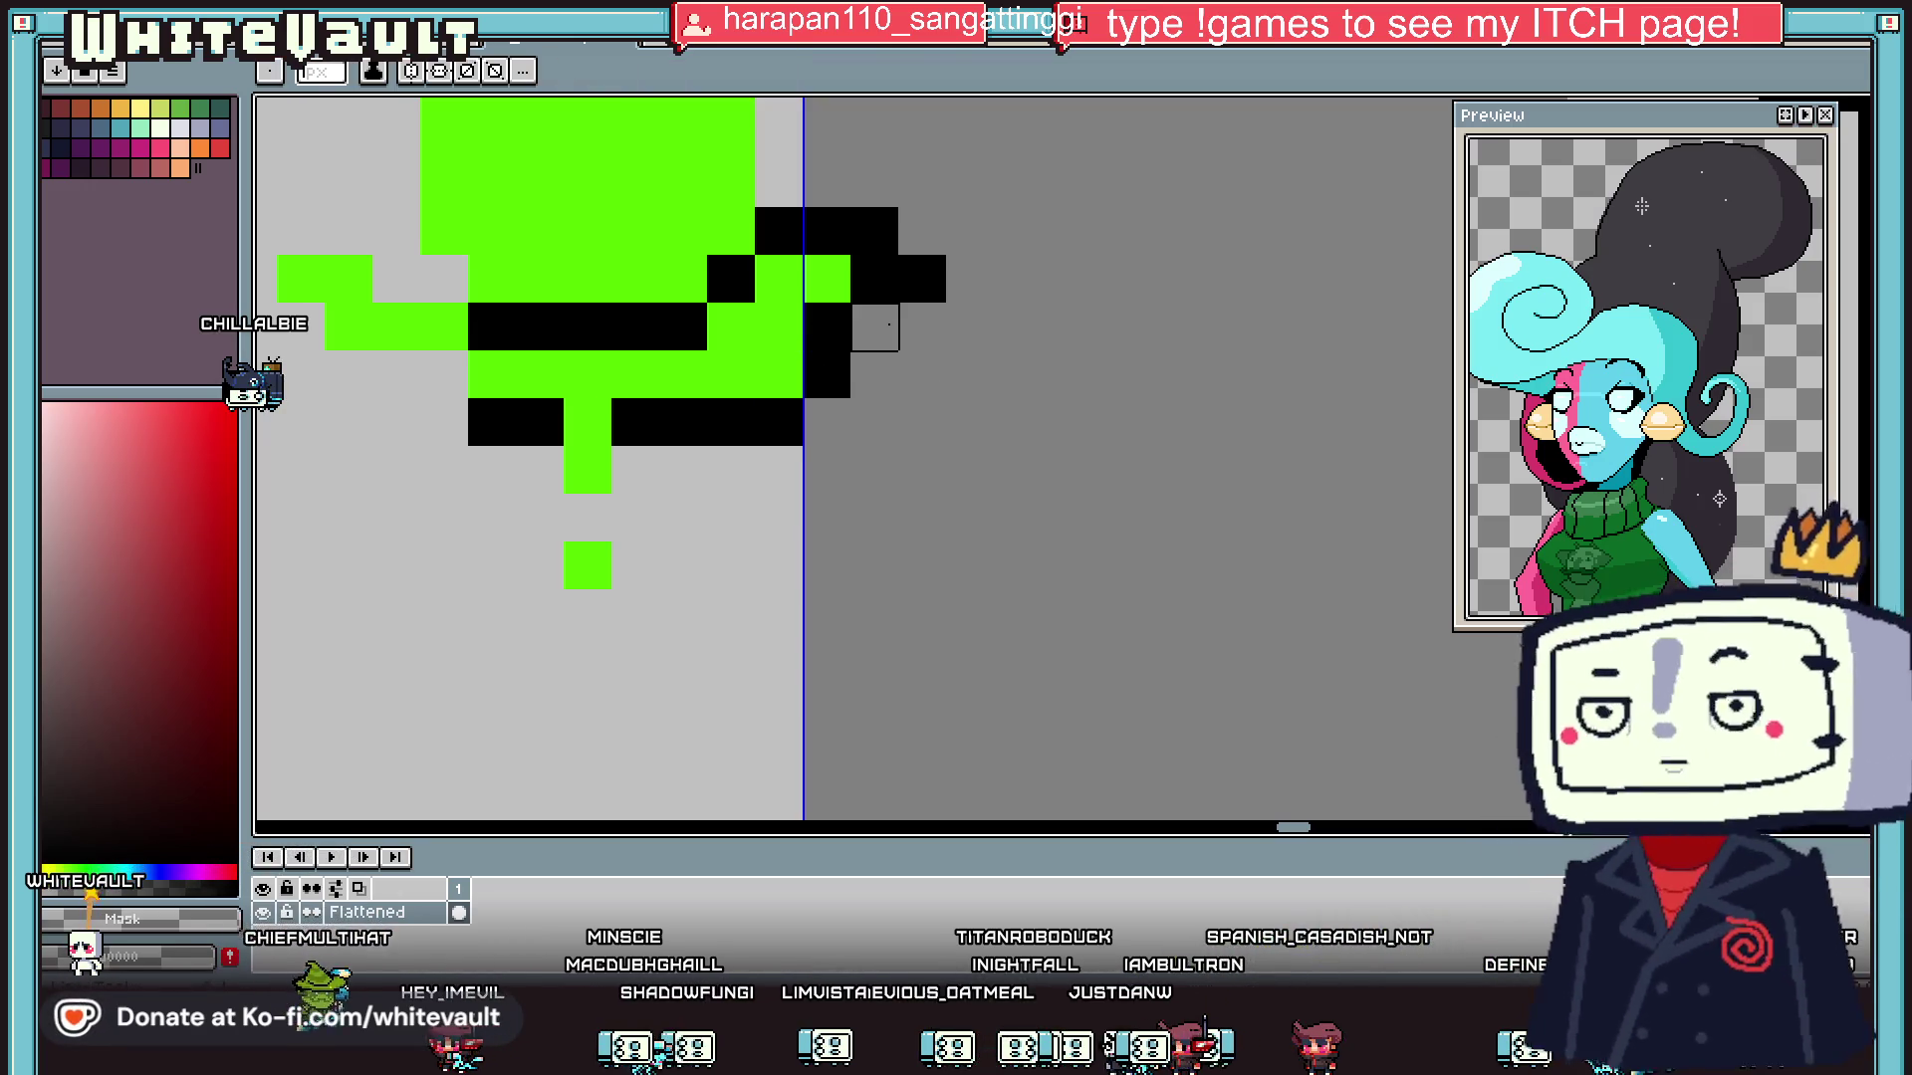
{"action": "right_click", "coordinate": [874, 327]}
{"action": "right_click", "coordinate": [923, 278]}
{"action": "scroll", "coordinate": [883, 226], "scroll_direction": "down", "scroll_amount": 5}
{"action": "scroll", "coordinate": [887, 282], "scroll_direction": "up", "scroll_amount": 1}
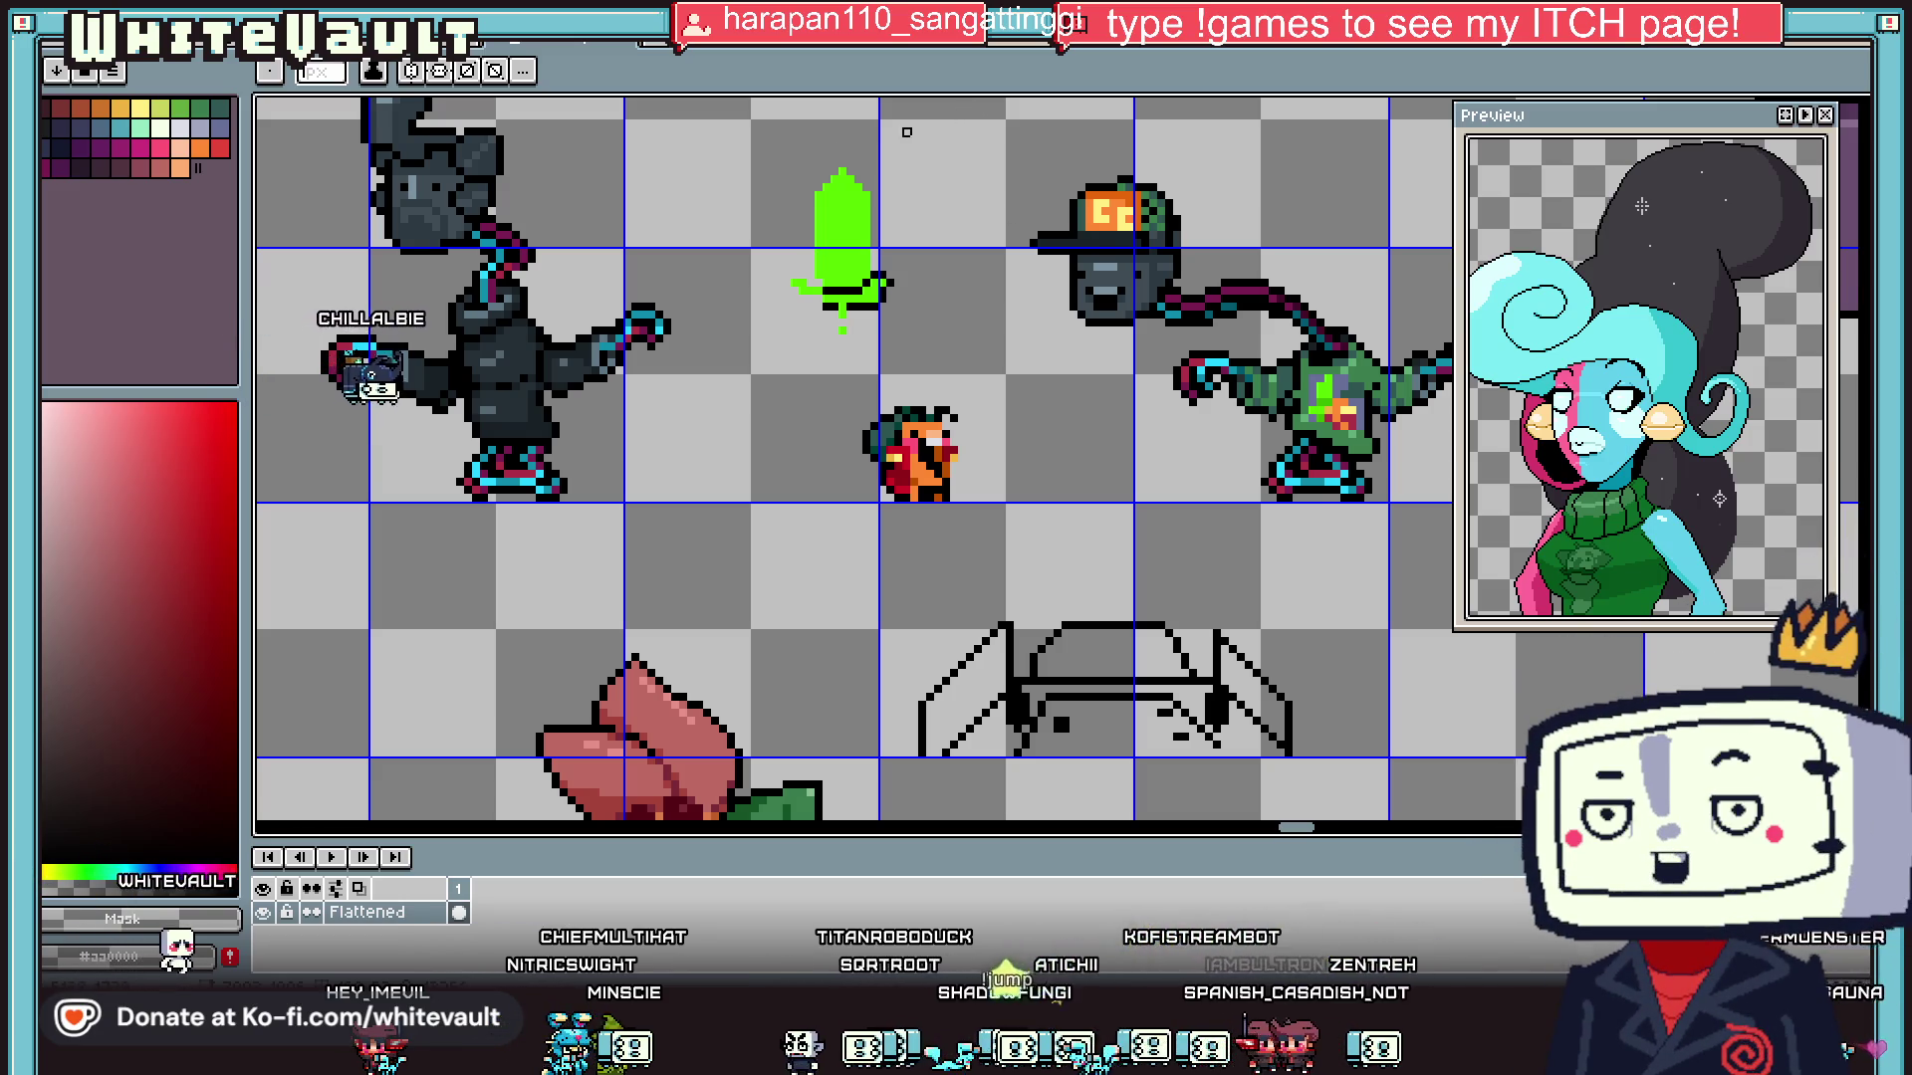
- Sample the blade's green and add green pixels lower on the sword handle
{"action": "scroll", "coordinate": [840, 152], "scroll_direction": "up", "scroll_amount": 1}
{"action": "left_click", "coordinate": [1861, 106]}
{"action": "mouse_move", "coordinate": [832, 157]}
{"action": "left_mouse_down"}
{"action": "mouse_move", "coordinate": [962, 425]}
{"action": "mouse_move", "coordinate": [851, 361]}
{"action": "left_mouse_up"}
{"action": "key", "text": "ctrl+d"}
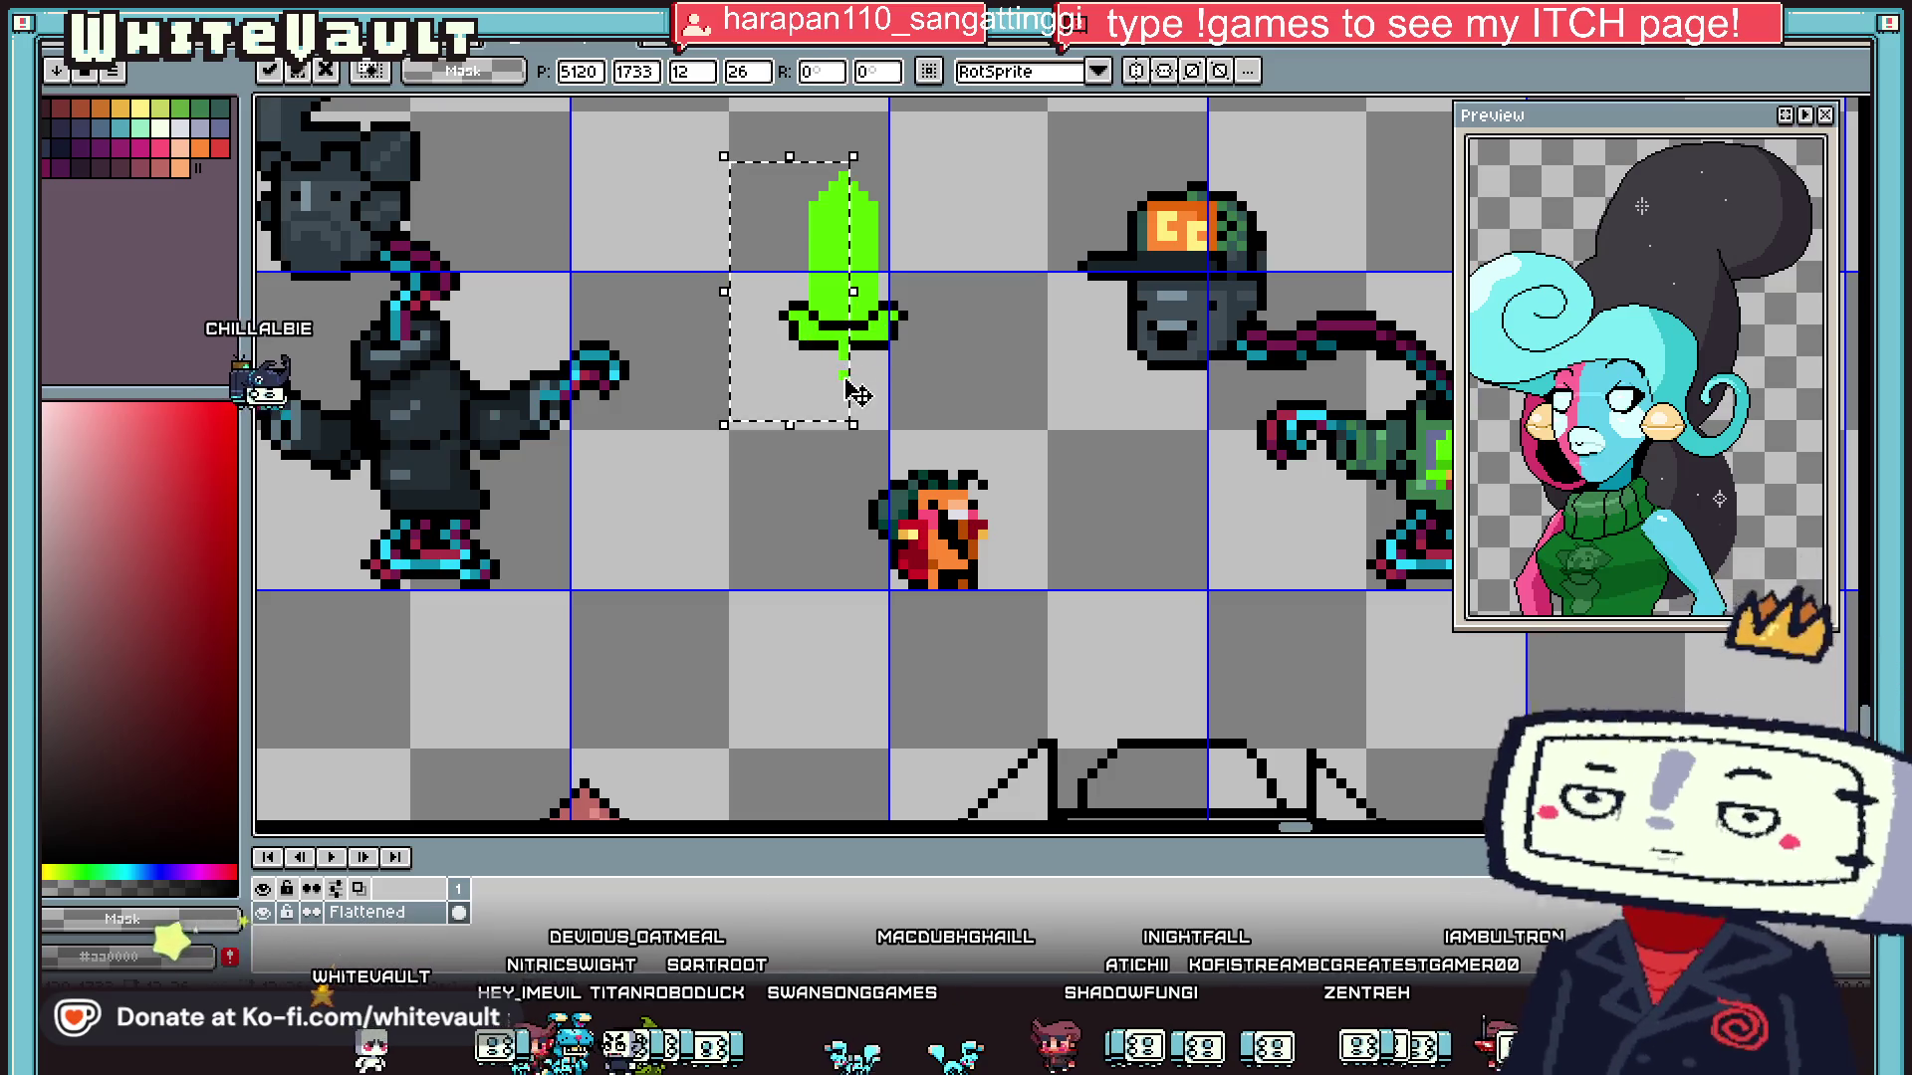
{"action": "key", "text": "i"}
{"action": "scroll", "coordinate": [844, 348], "scroll_direction": "up", "scroll_amount": 2}
{"action": "left_click", "coordinate": [845, 348]}
{"action": "key", "text": "b"}
{"action": "left_click", "coordinate": [816, 359]}
{"action": "left_click_drag", "start_coordinate": [844, 410], "coordinate": [817, 462]}
- Outline the handle, sword tip and blade's right edge in black
{"action": "key", "text": "i"}
{"action": "left_click", "coordinate": [787, 337]}
{"action": "key", "text": "b"}
{"action": "mouse_move", "coordinate": [786, 390]}
{"action": "left_mouse_down"}
{"action": "mouse_move", "coordinate": [817, 493]}
{"action": "mouse_move", "coordinate": [882, 487]}
{"action": "left_mouse_up"}
{"action": "scroll", "coordinate": [890, 360], "scroll_direction": "down", "scroll_amount": 5}
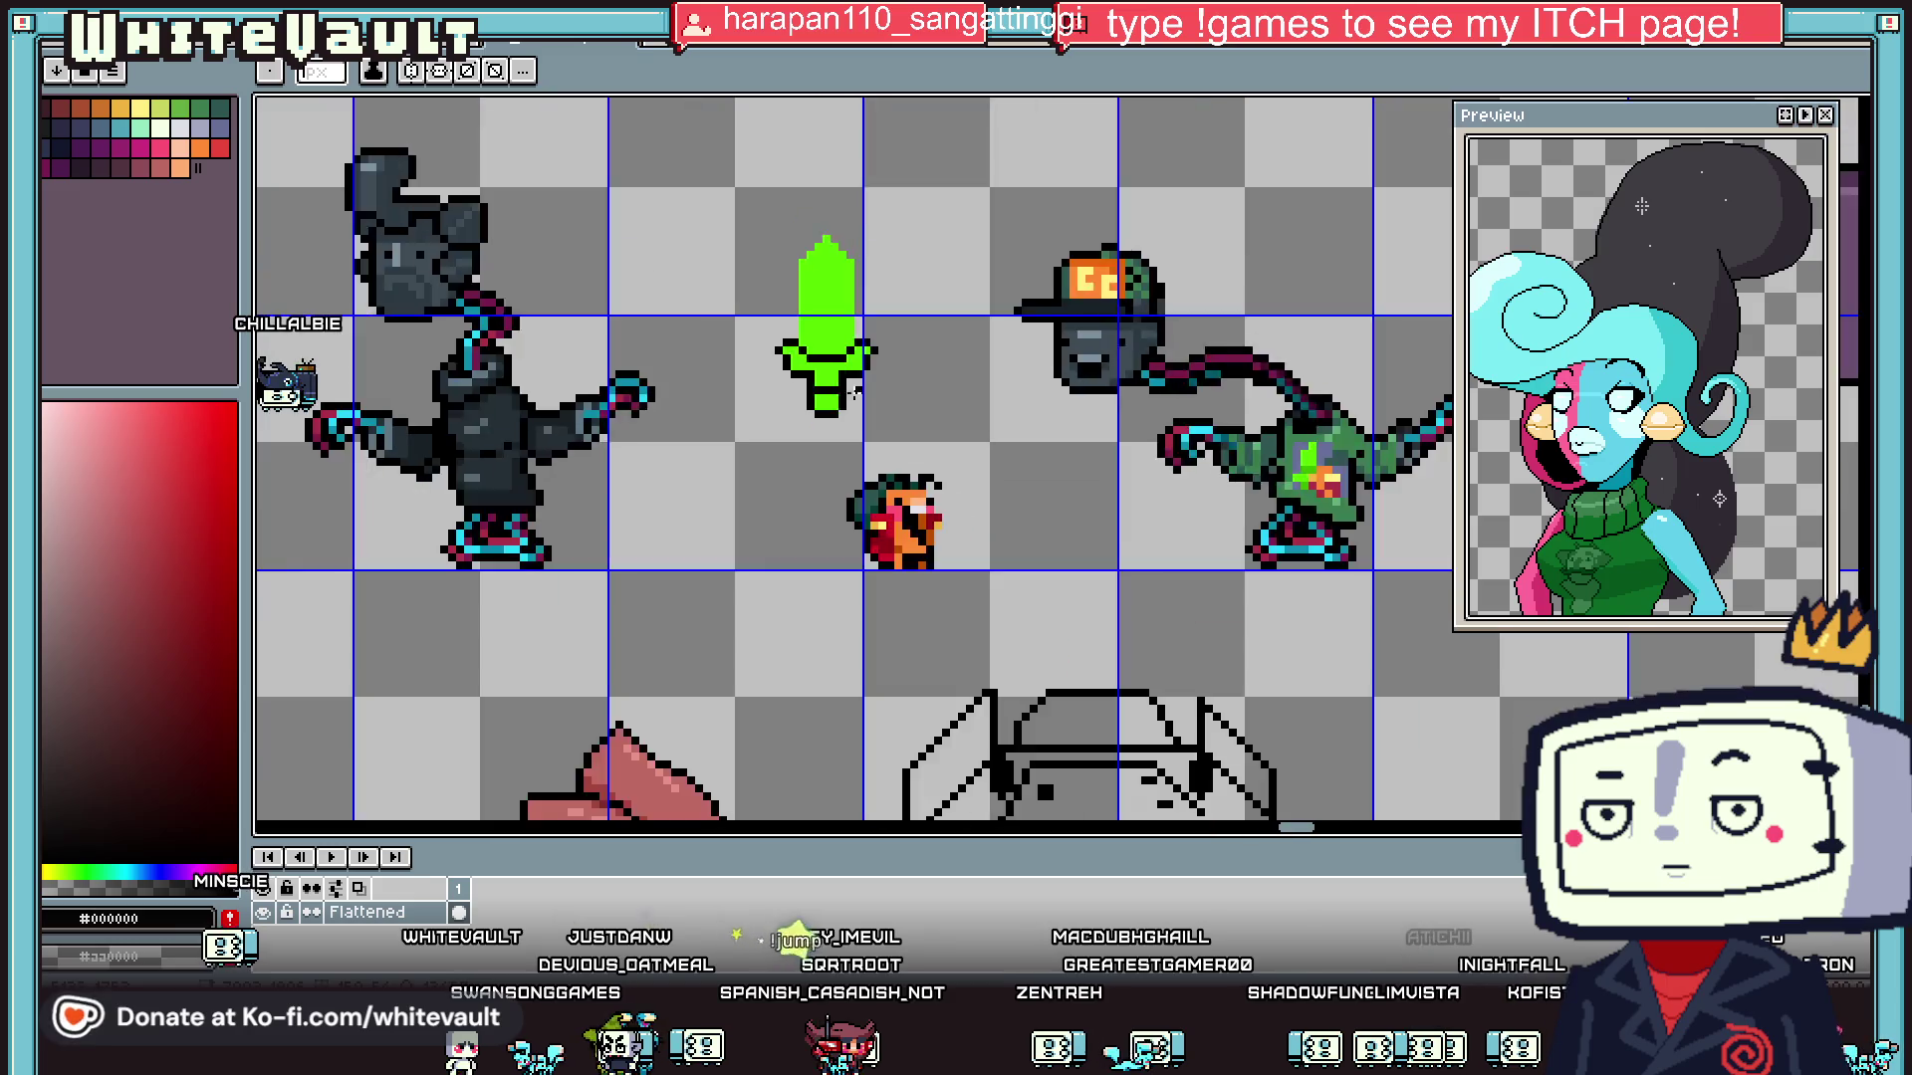
{"action": "scroll", "coordinate": [890, 361], "scroll_direction": "up", "scroll_amount": 5}
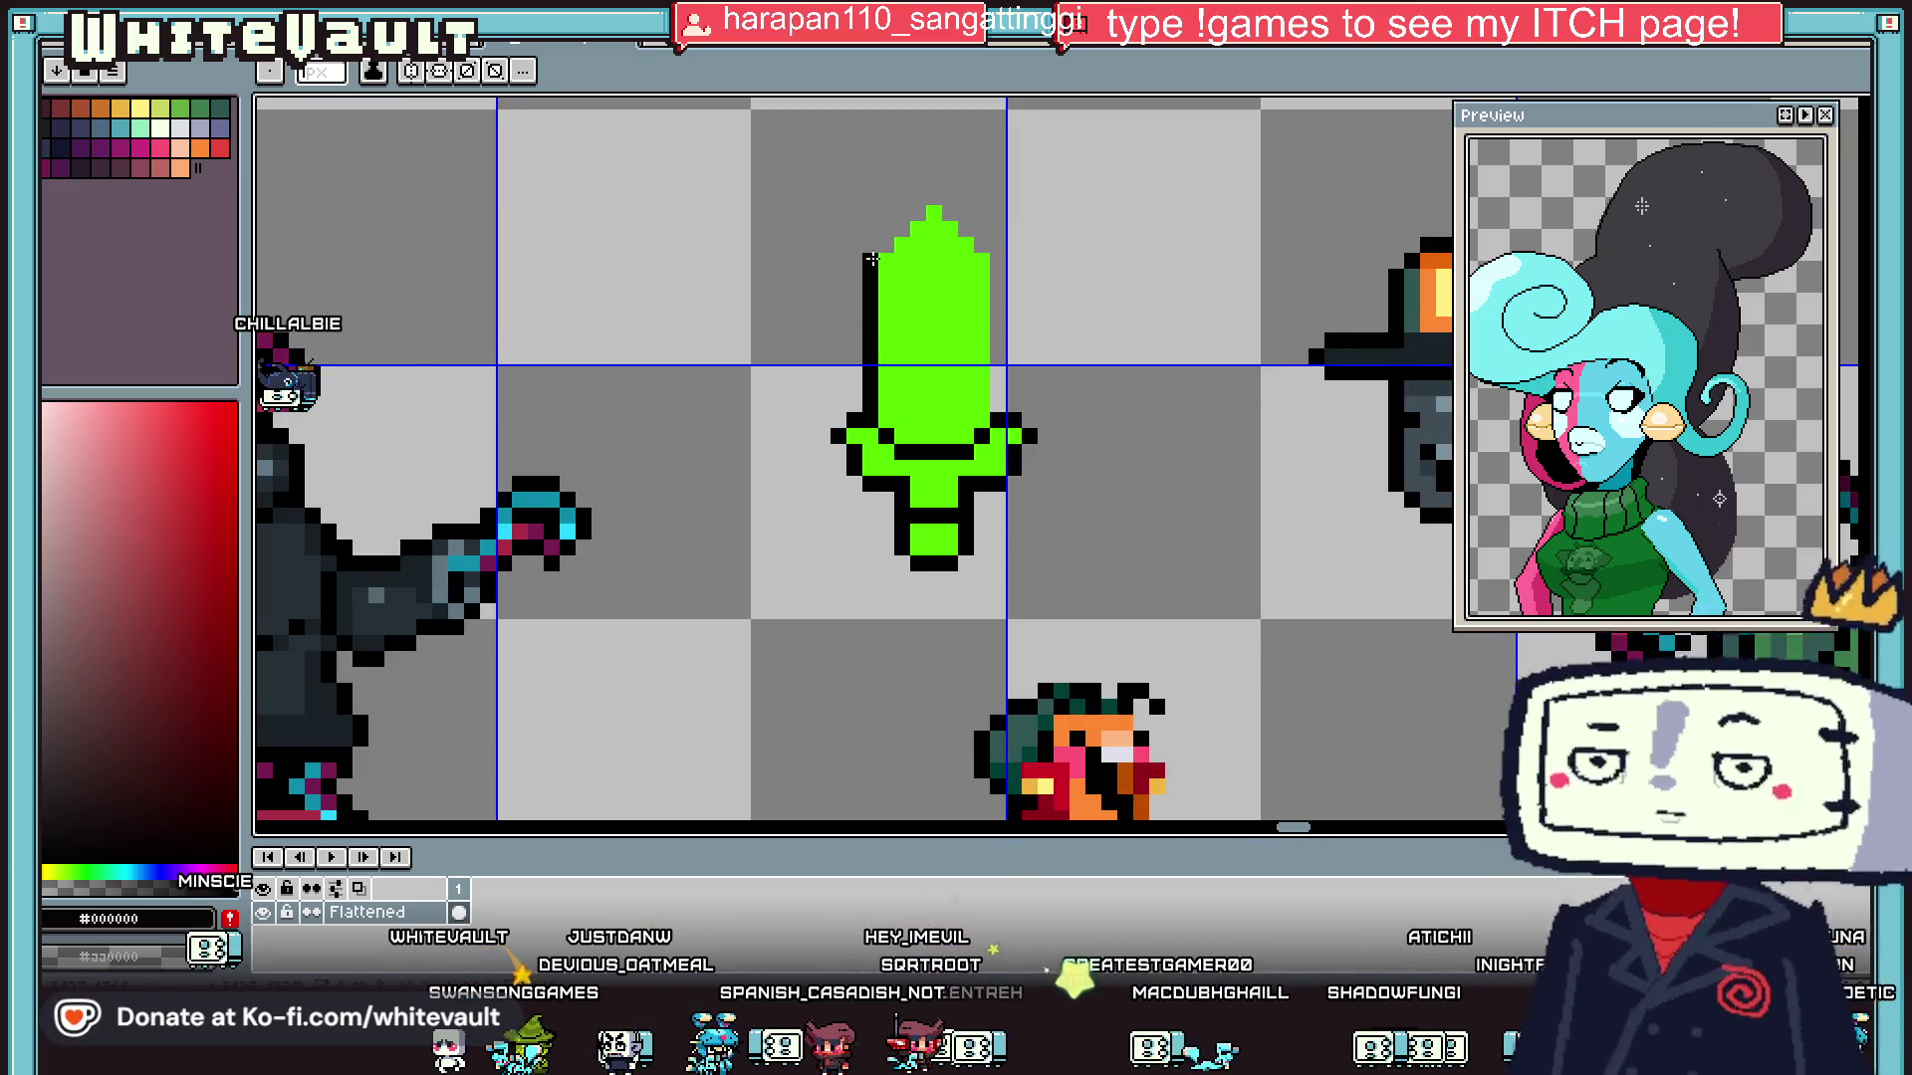
{"action": "mouse_move", "coordinate": [883, 245]}
{"action": "left_mouse_down"}
{"action": "mouse_move", "coordinate": [996, 249]}
{"action": "mouse_move", "coordinate": [999, 395]}
{"action": "left_mouse_up"}
{"action": "scroll", "coordinate": [998, 396], "scroll_direction": "down", "scroll_amount": 4}
{"action": "scroll", "coordinate": [995, 403], "scroll_direction": "up", "scroll_amount": 2}
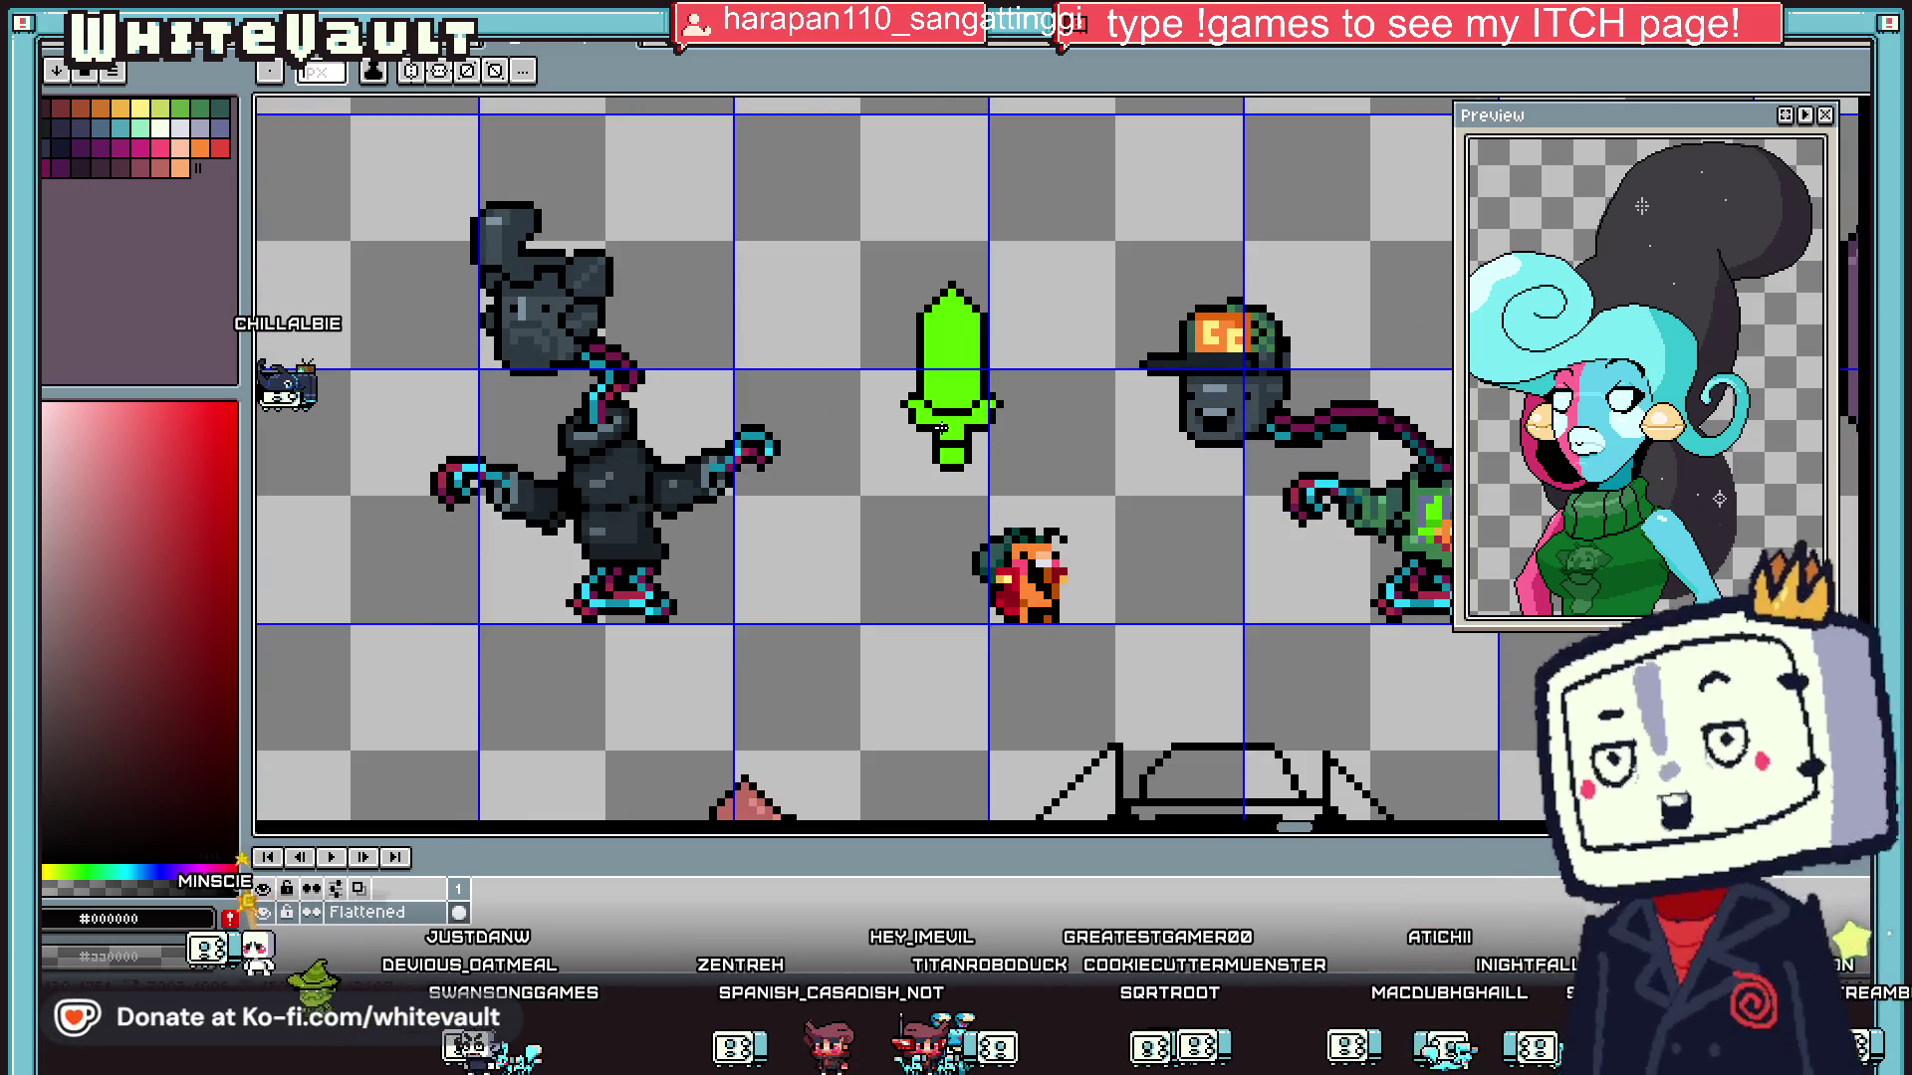
{"action": "scroll", "coordinate": [949, 430], "scroll_direction": "up", "scroll_amount": 1}
{"action": "scroll", "coordinate": [905, 427], "scroll_direction": "up", "scroll_amount": 2}
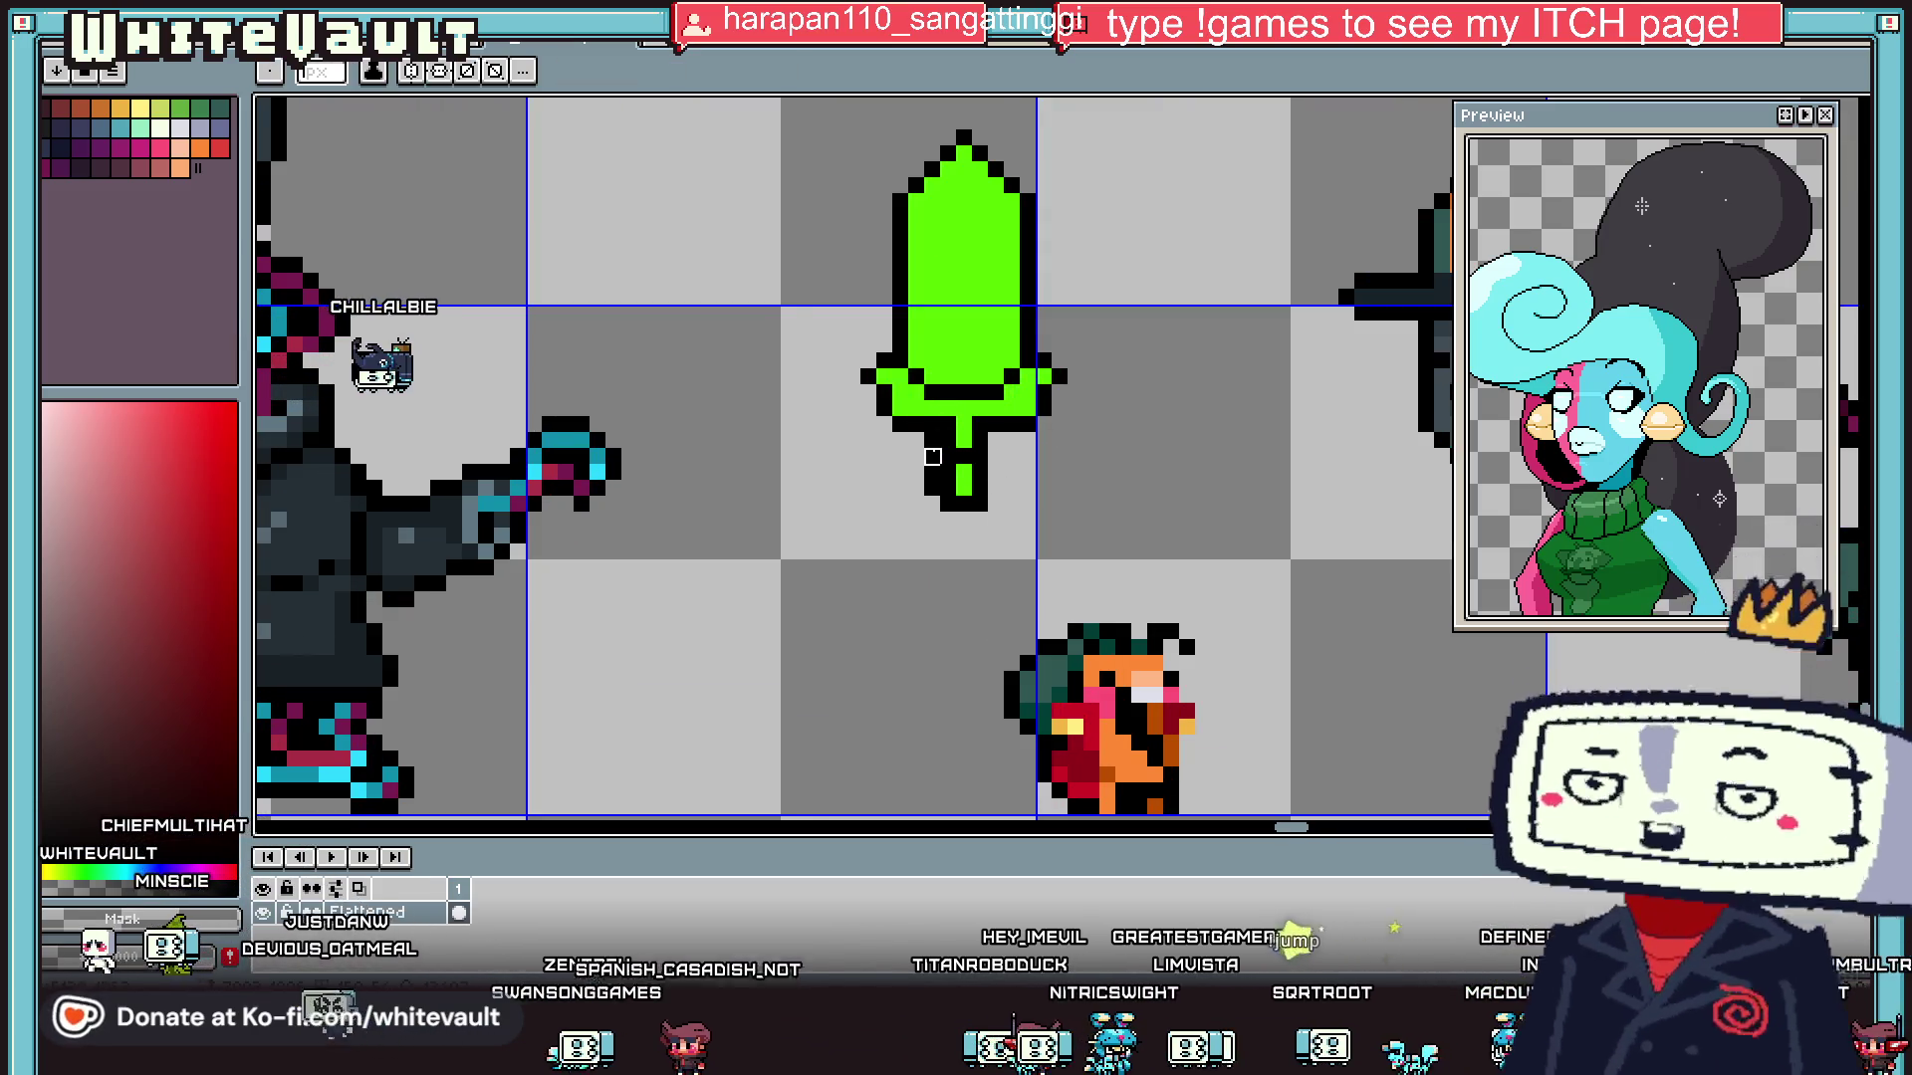
- Select the upper part of the blade and stretch it taller with the handles
{"action": "key", "text": "i"}
{"action": "scroll", "coordinate": [996, 478], "scroll_direction": "down", "scroll_amount": 4}
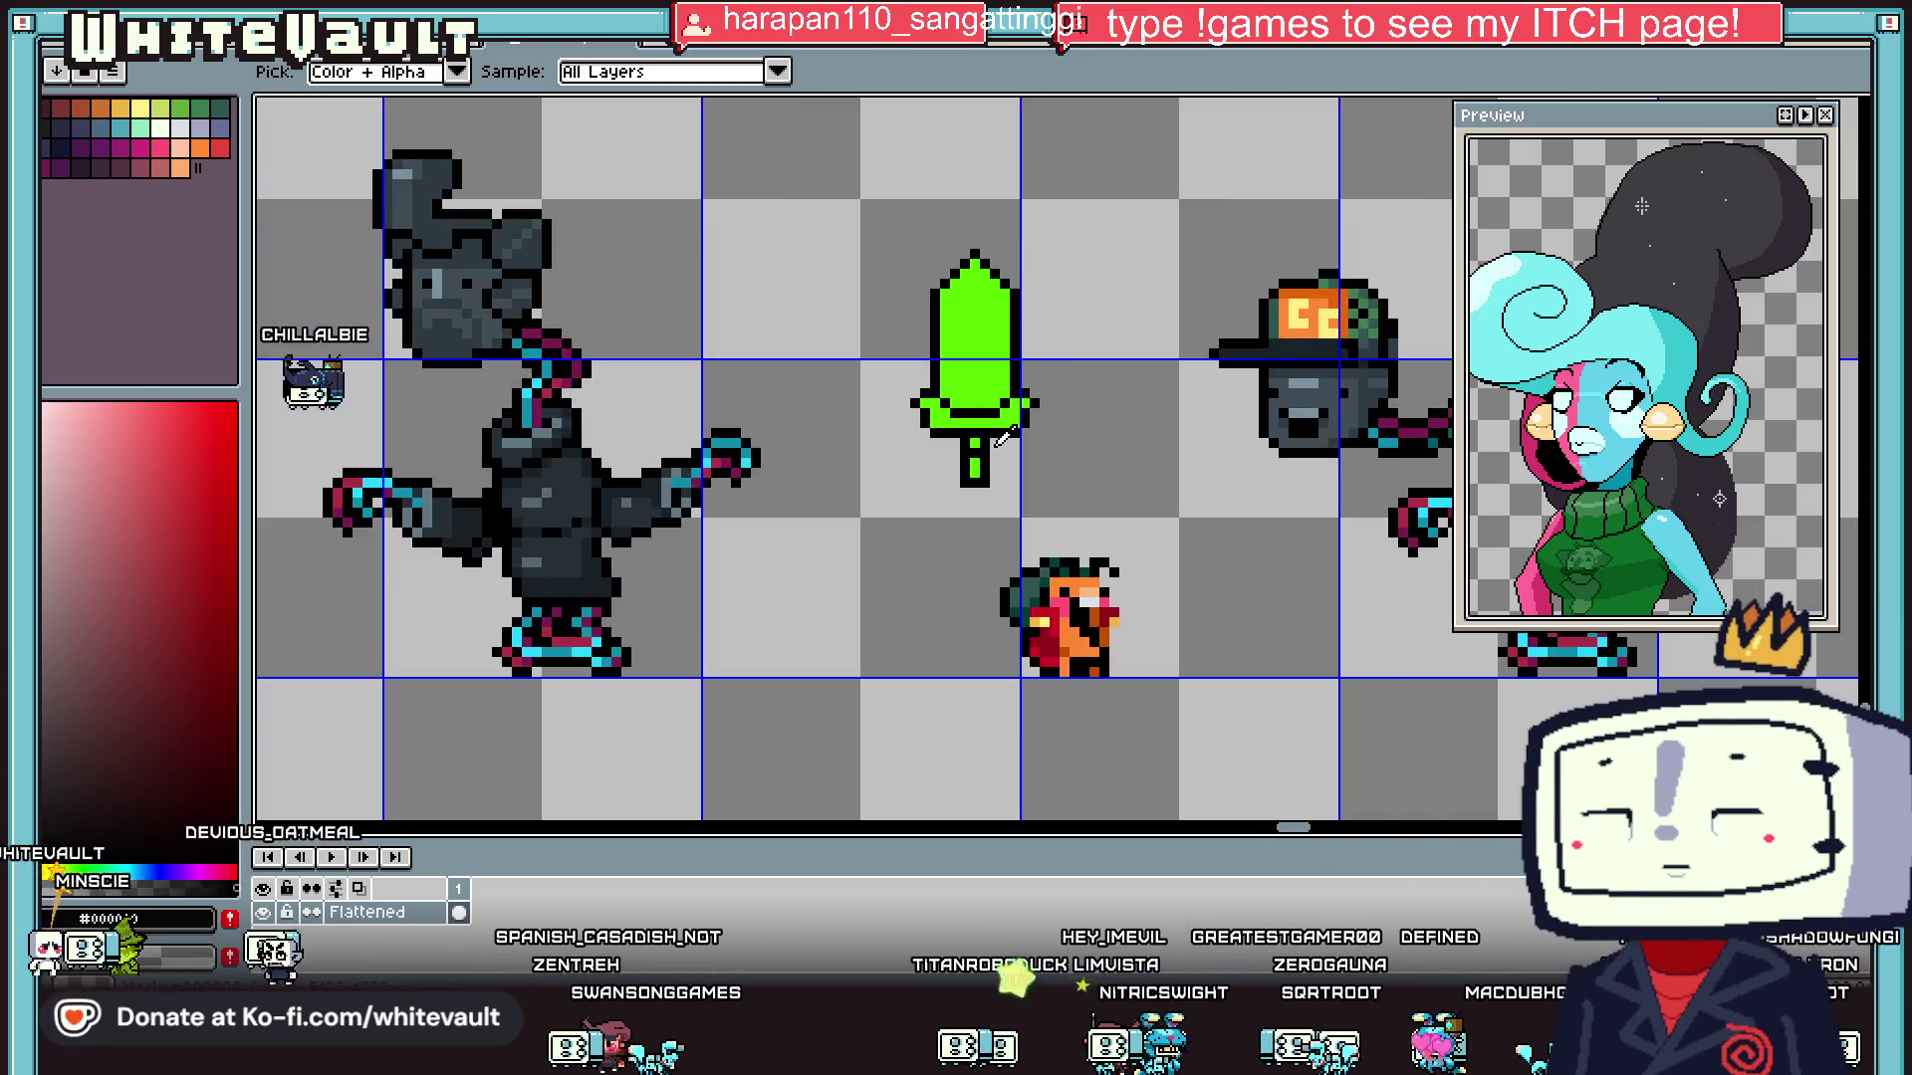
{"action": "scroll", "coordinate": [1008, 467], "scroll_direction": "up", "scroll_amount": 6}
{"action": "key", "text": "b"}
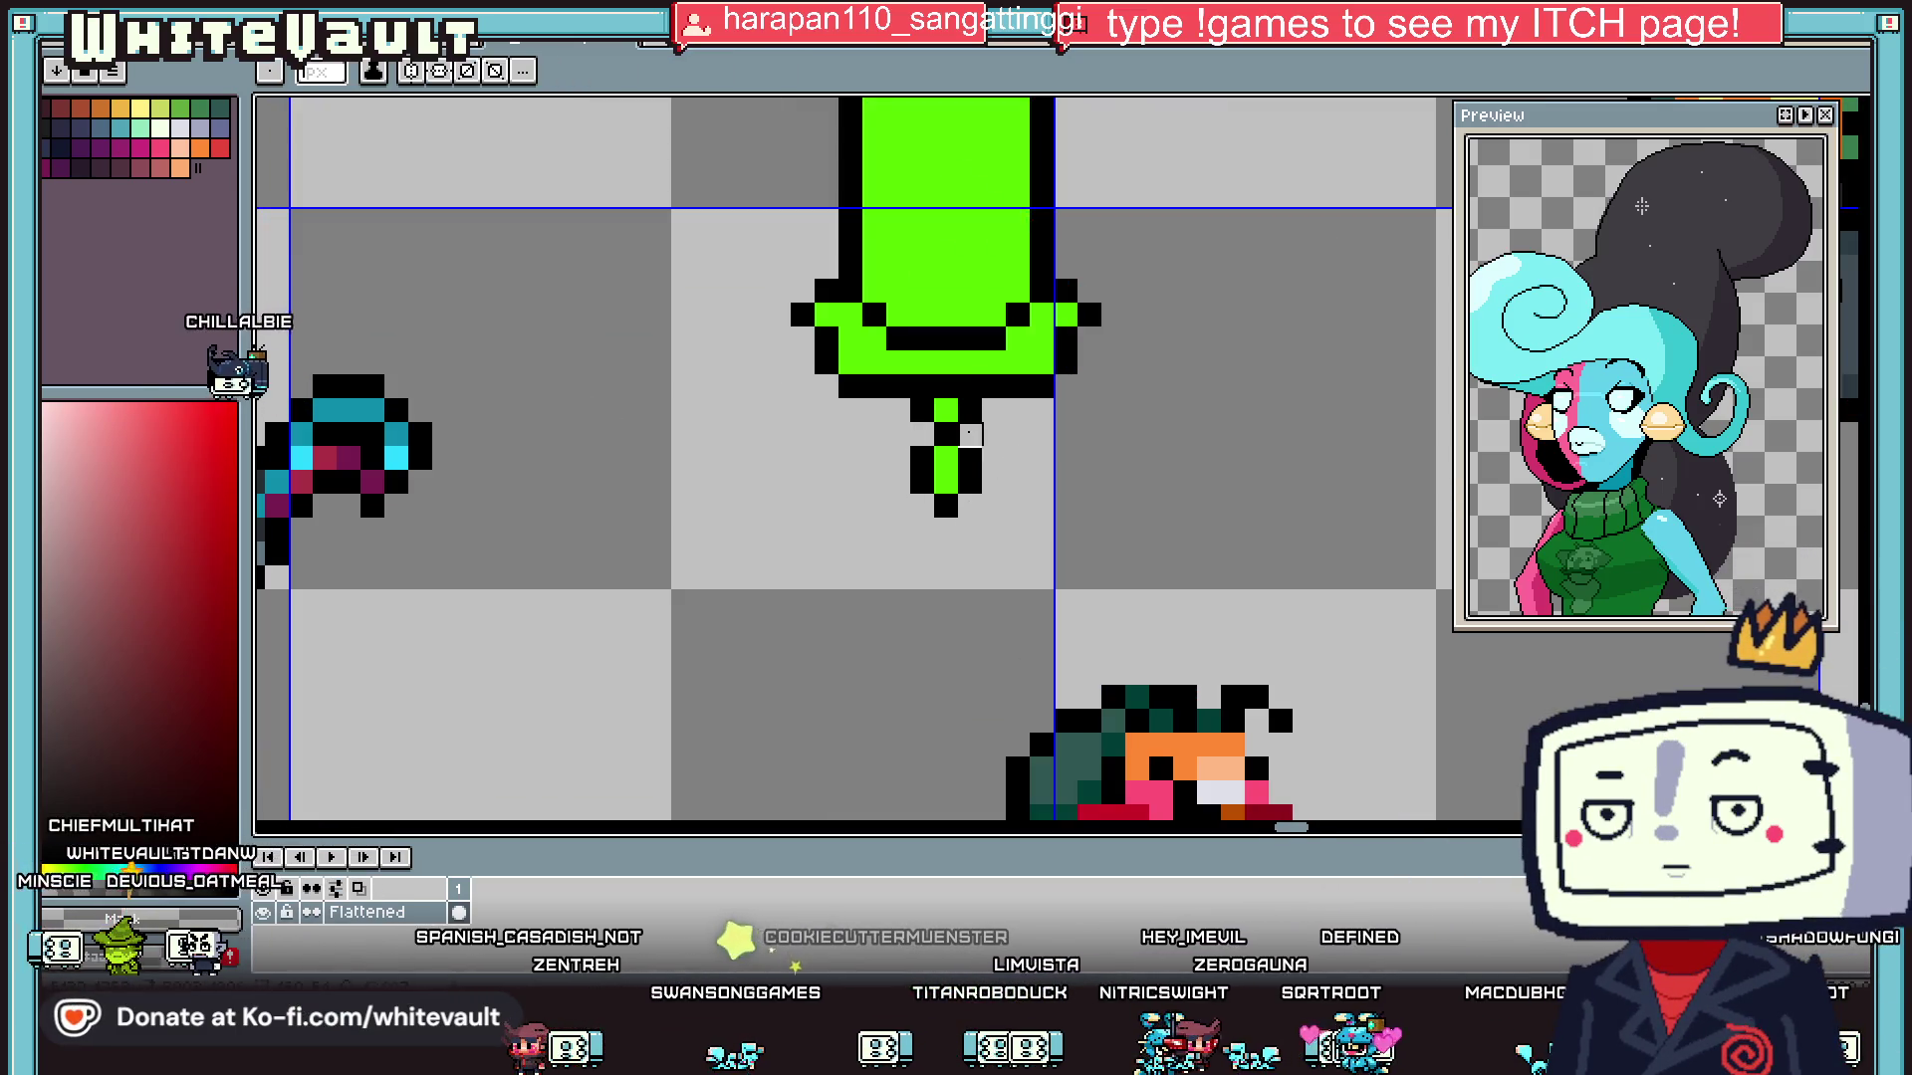
{"action": "scroll", "coordinate": [969, 435], "scroll_direction": "down", "scroll_amount": 4}
{"action": "scroll", "coordinate": [956, 418], "scroll_direction": "up", "scroll_amount": 1}
{"action": "key", "text": "m"}
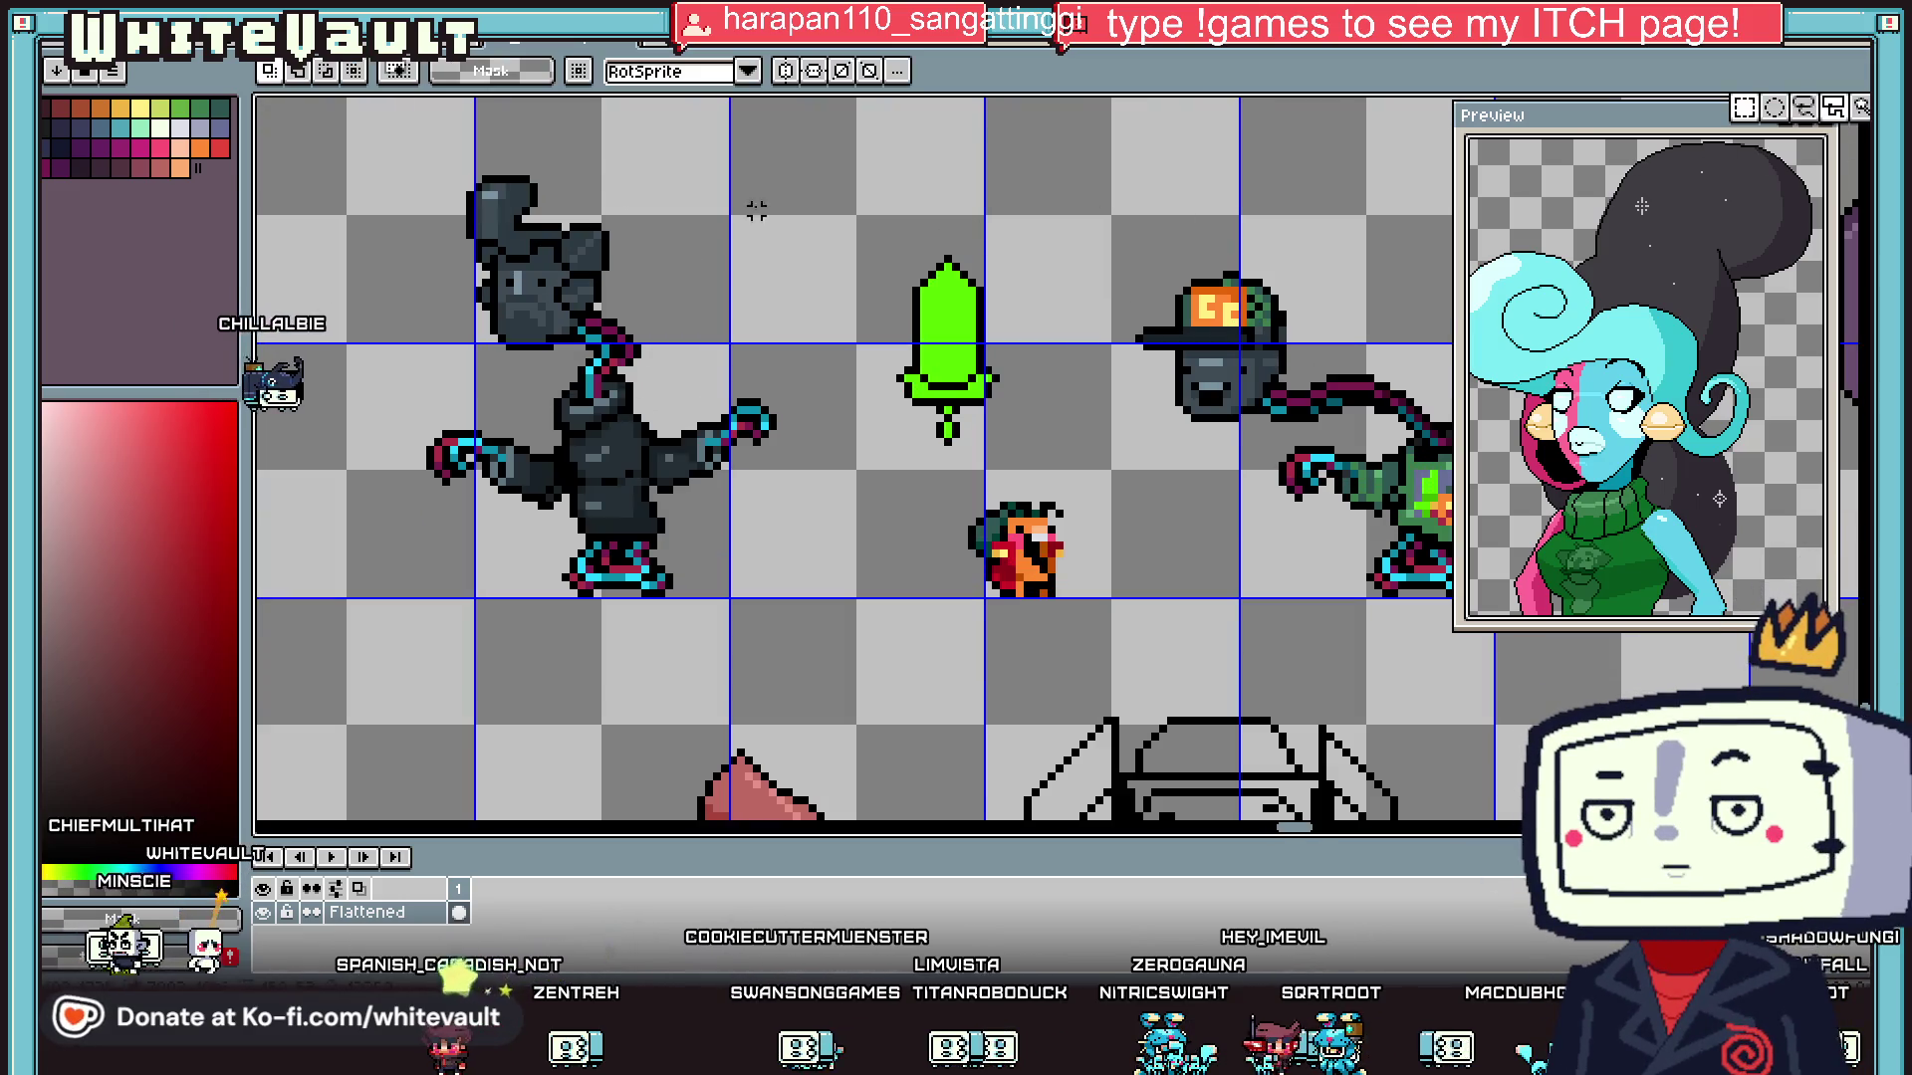
{"action": "mouse_move", "coordinate": [819, 171]}
{"action": "left_mouse_down"}
{"action": "mouse_move", "coordinate": [1095, 340]}
{"action": "mouse_move", "coordinate": [1066, 322]}
{"action": "left_mouse_up"}
{"action": "key", "text": "ctrl+d"}
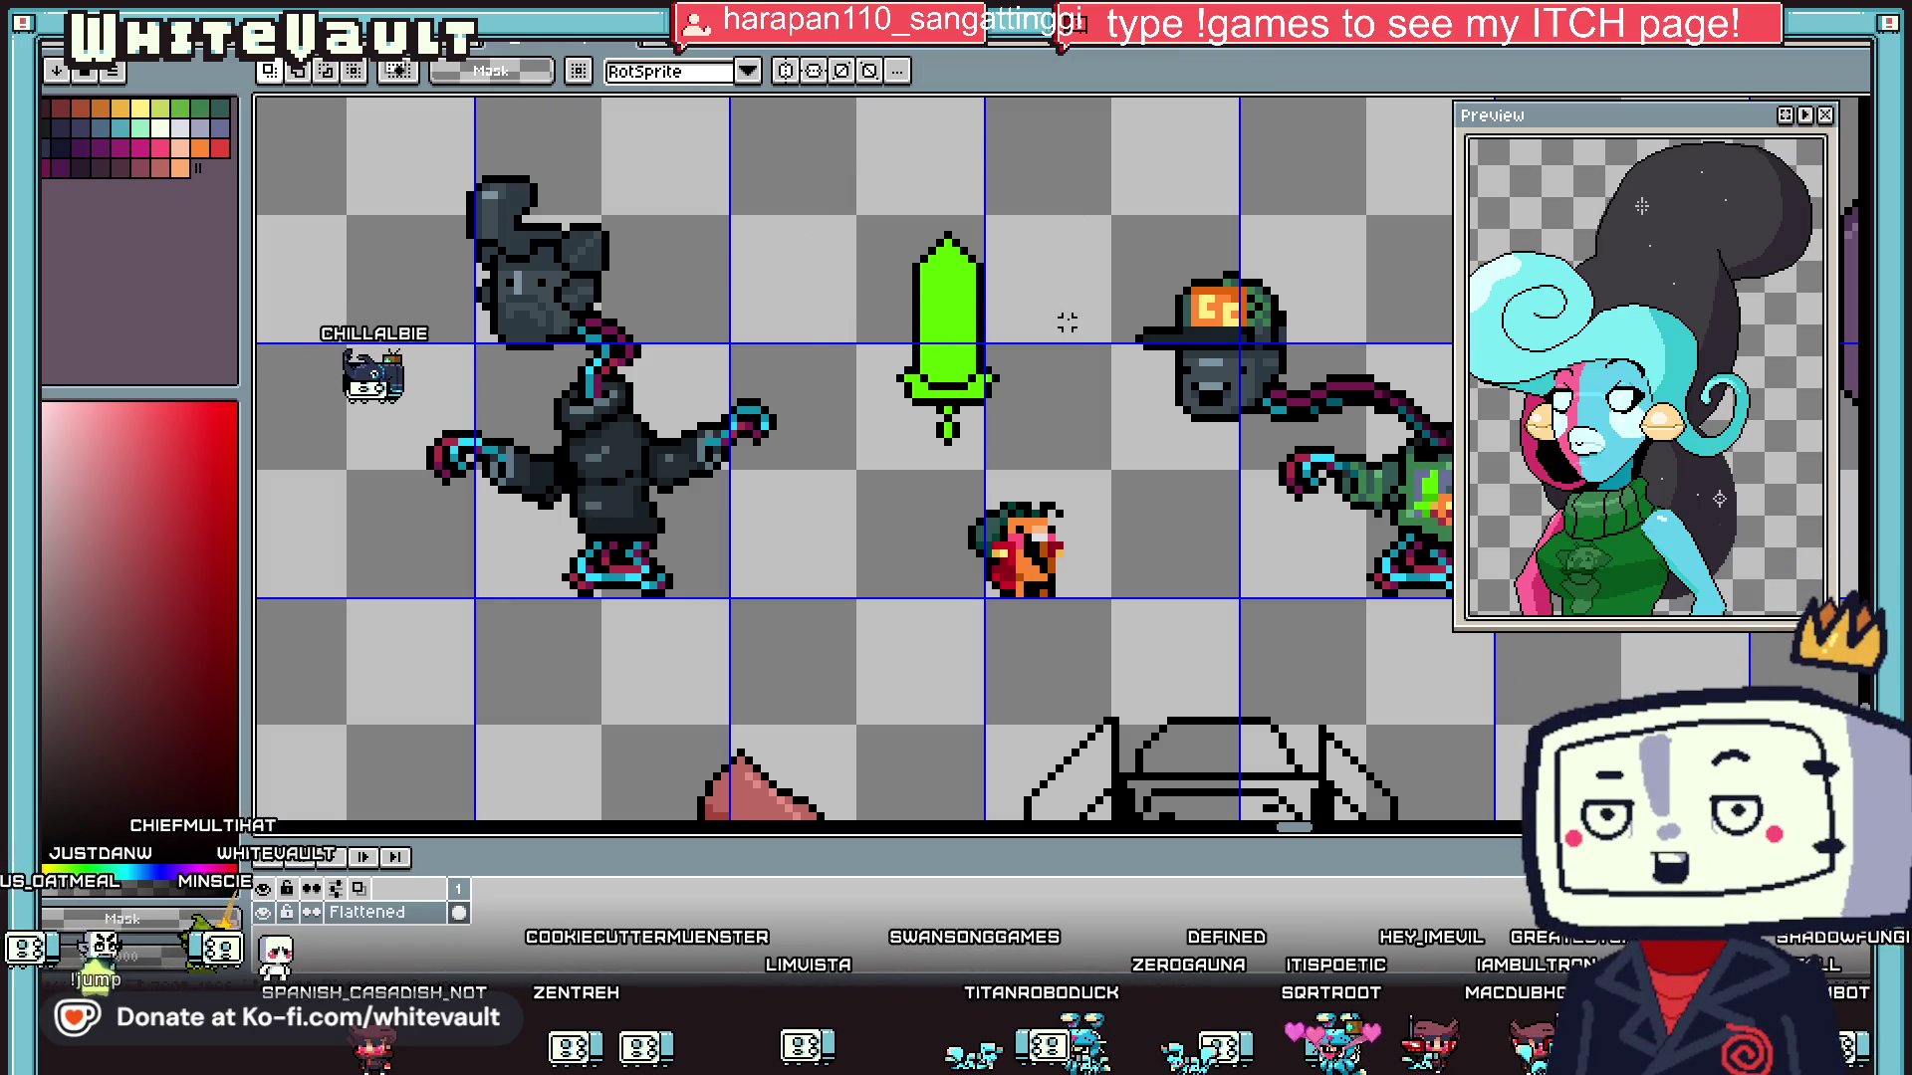
- Sample the sword green and draw a darker-green stripe down the blade
{"action": "key", "text": "i"}
{"action": "scroll", "coordinate": [953, 296], "scroll_direction": "up", "scroll_amount": 1}
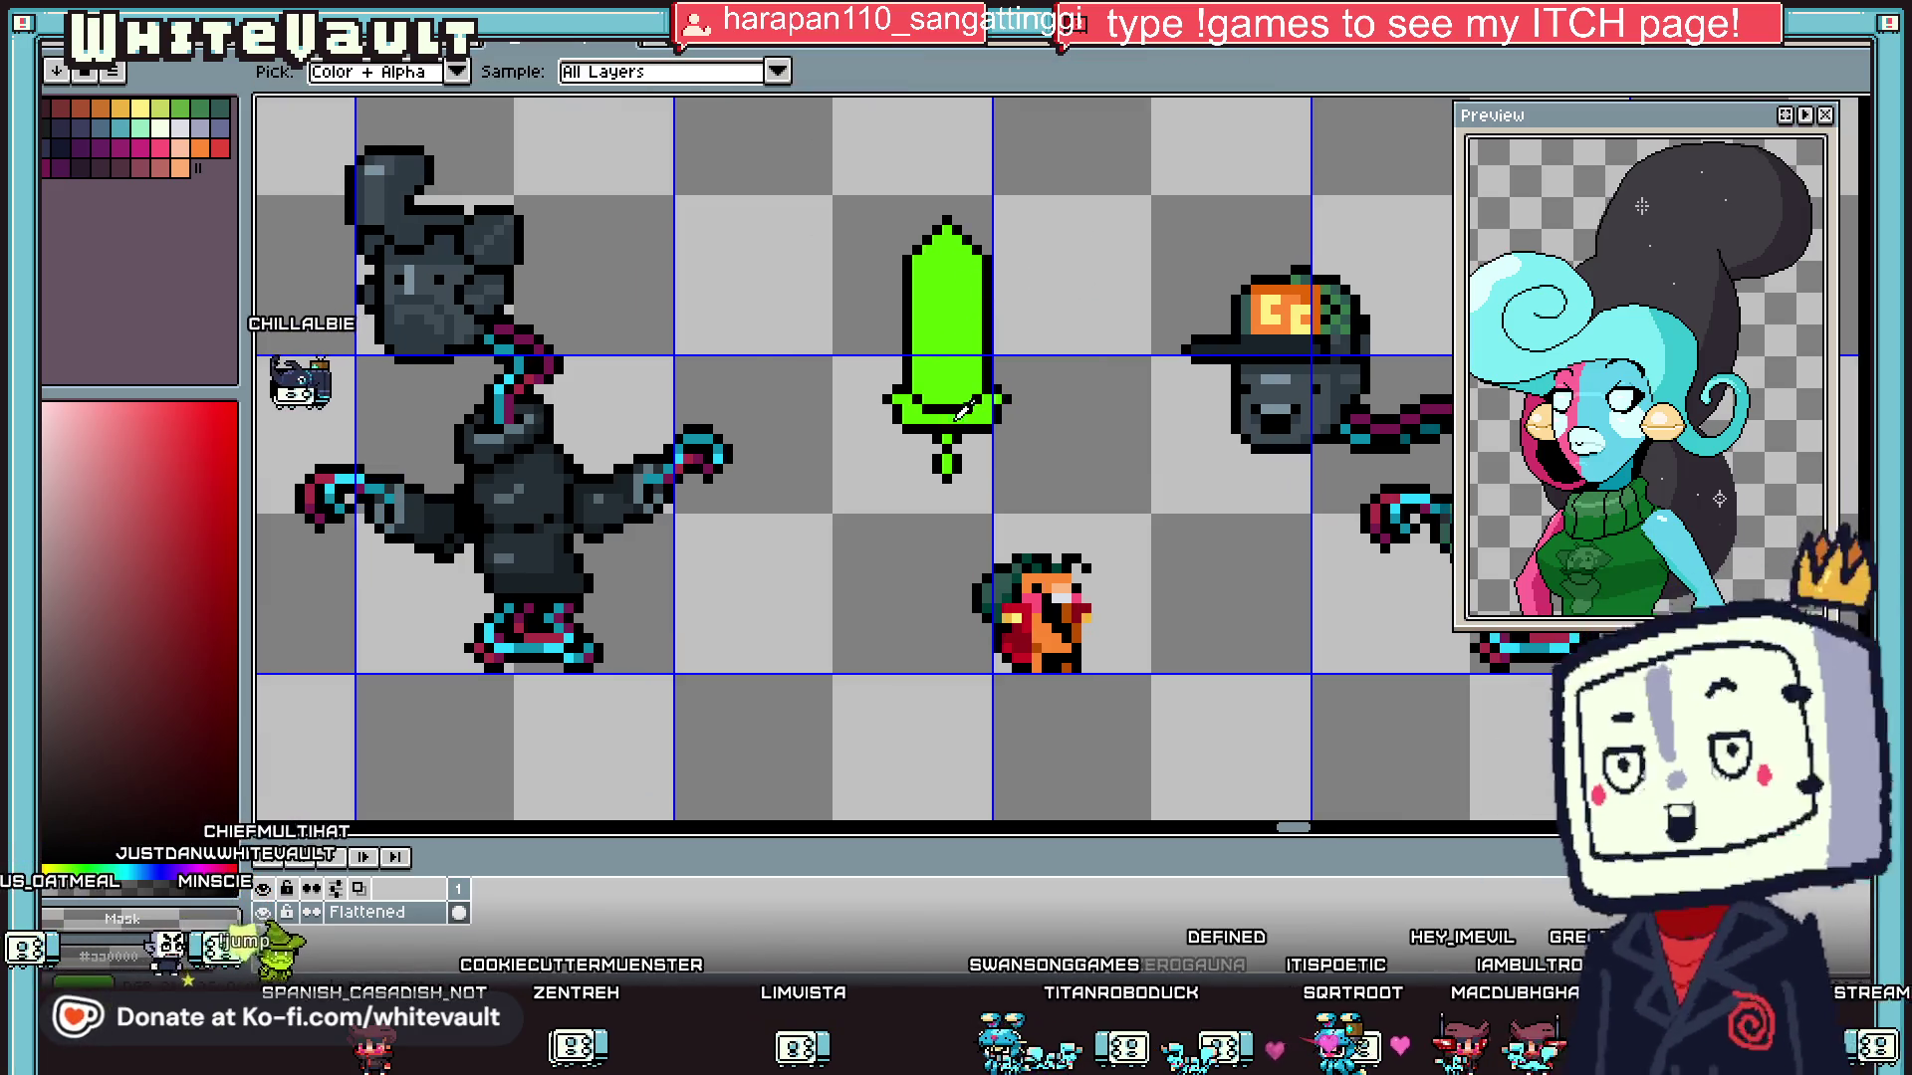
{"action": "left_click", "coordinate": [964, 413], "text": "alt"}
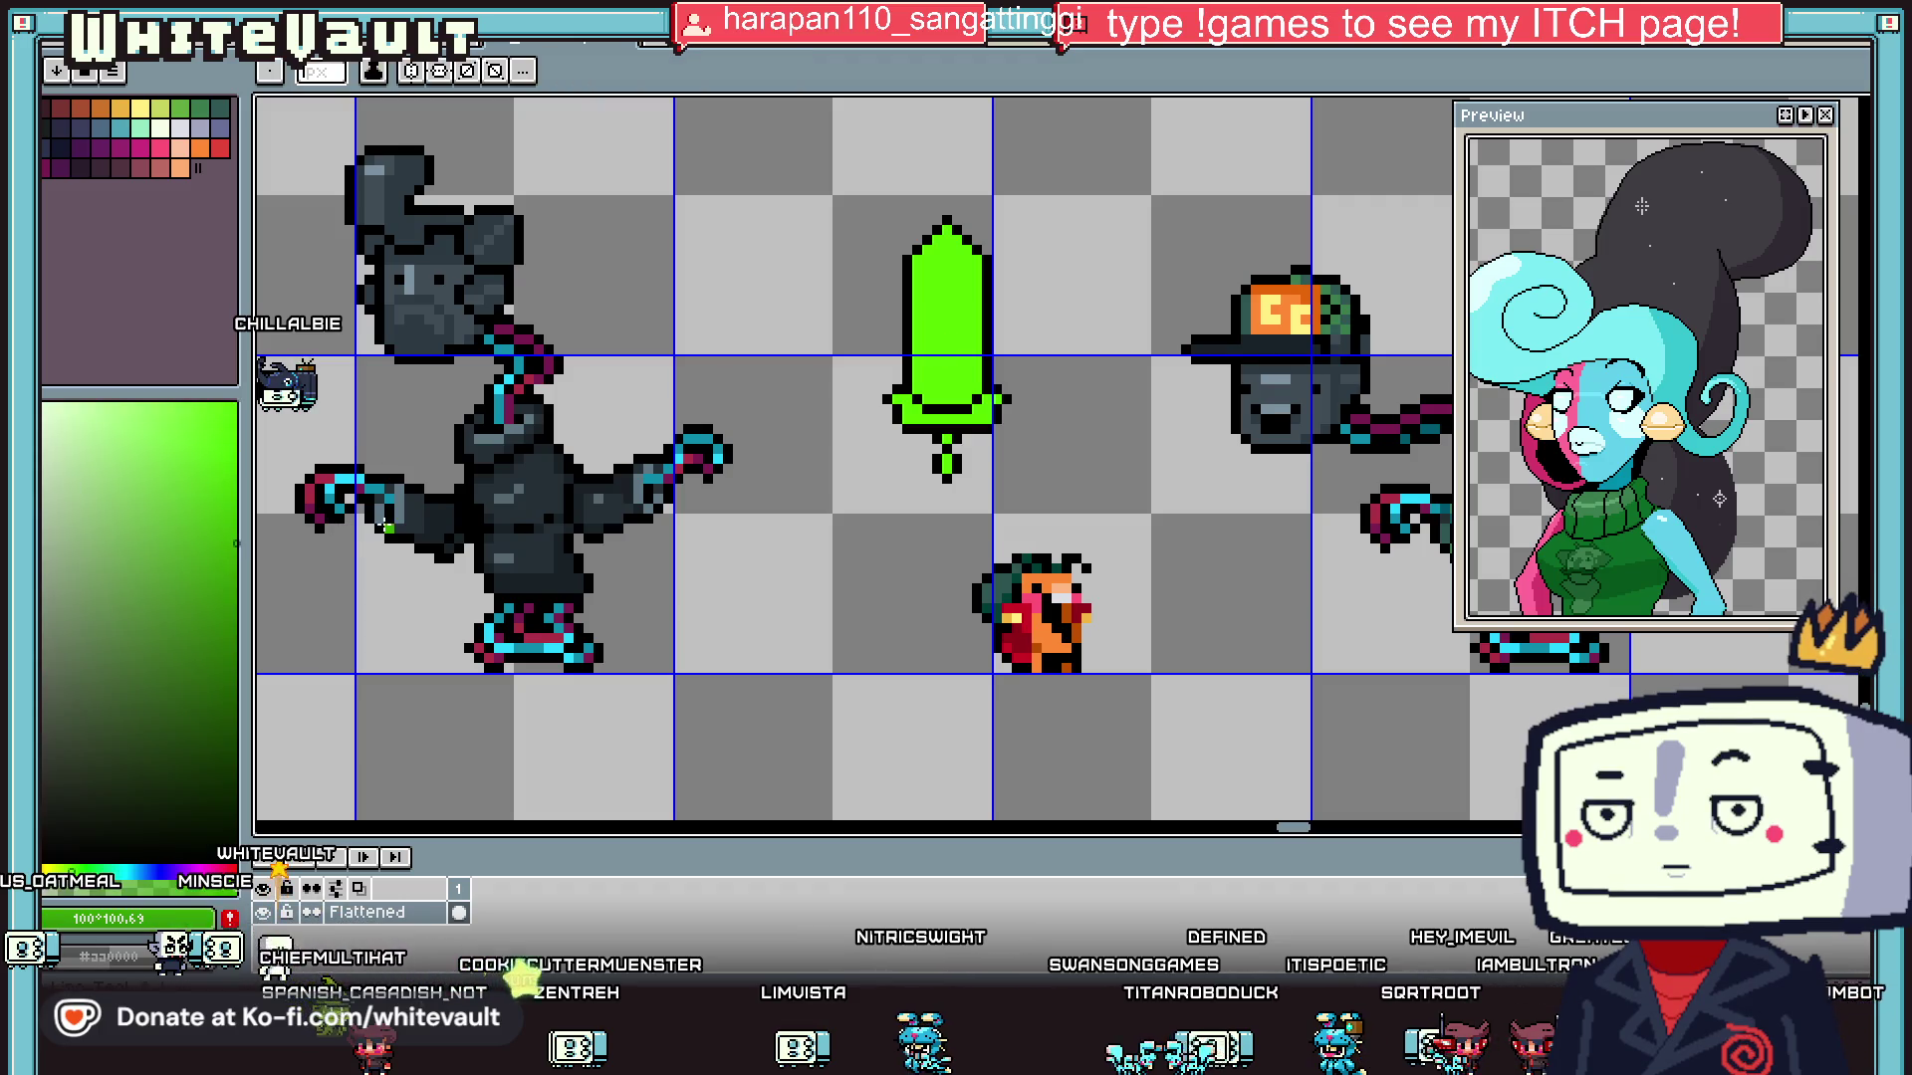
{"action": "scroll", "coordinate": [947, 291], "scroll_direction": "up", "scroll_amount": 1}
{"action": "left_click_drag", "start_coordinate": [936, 268], "coordinate": [927, 471]}
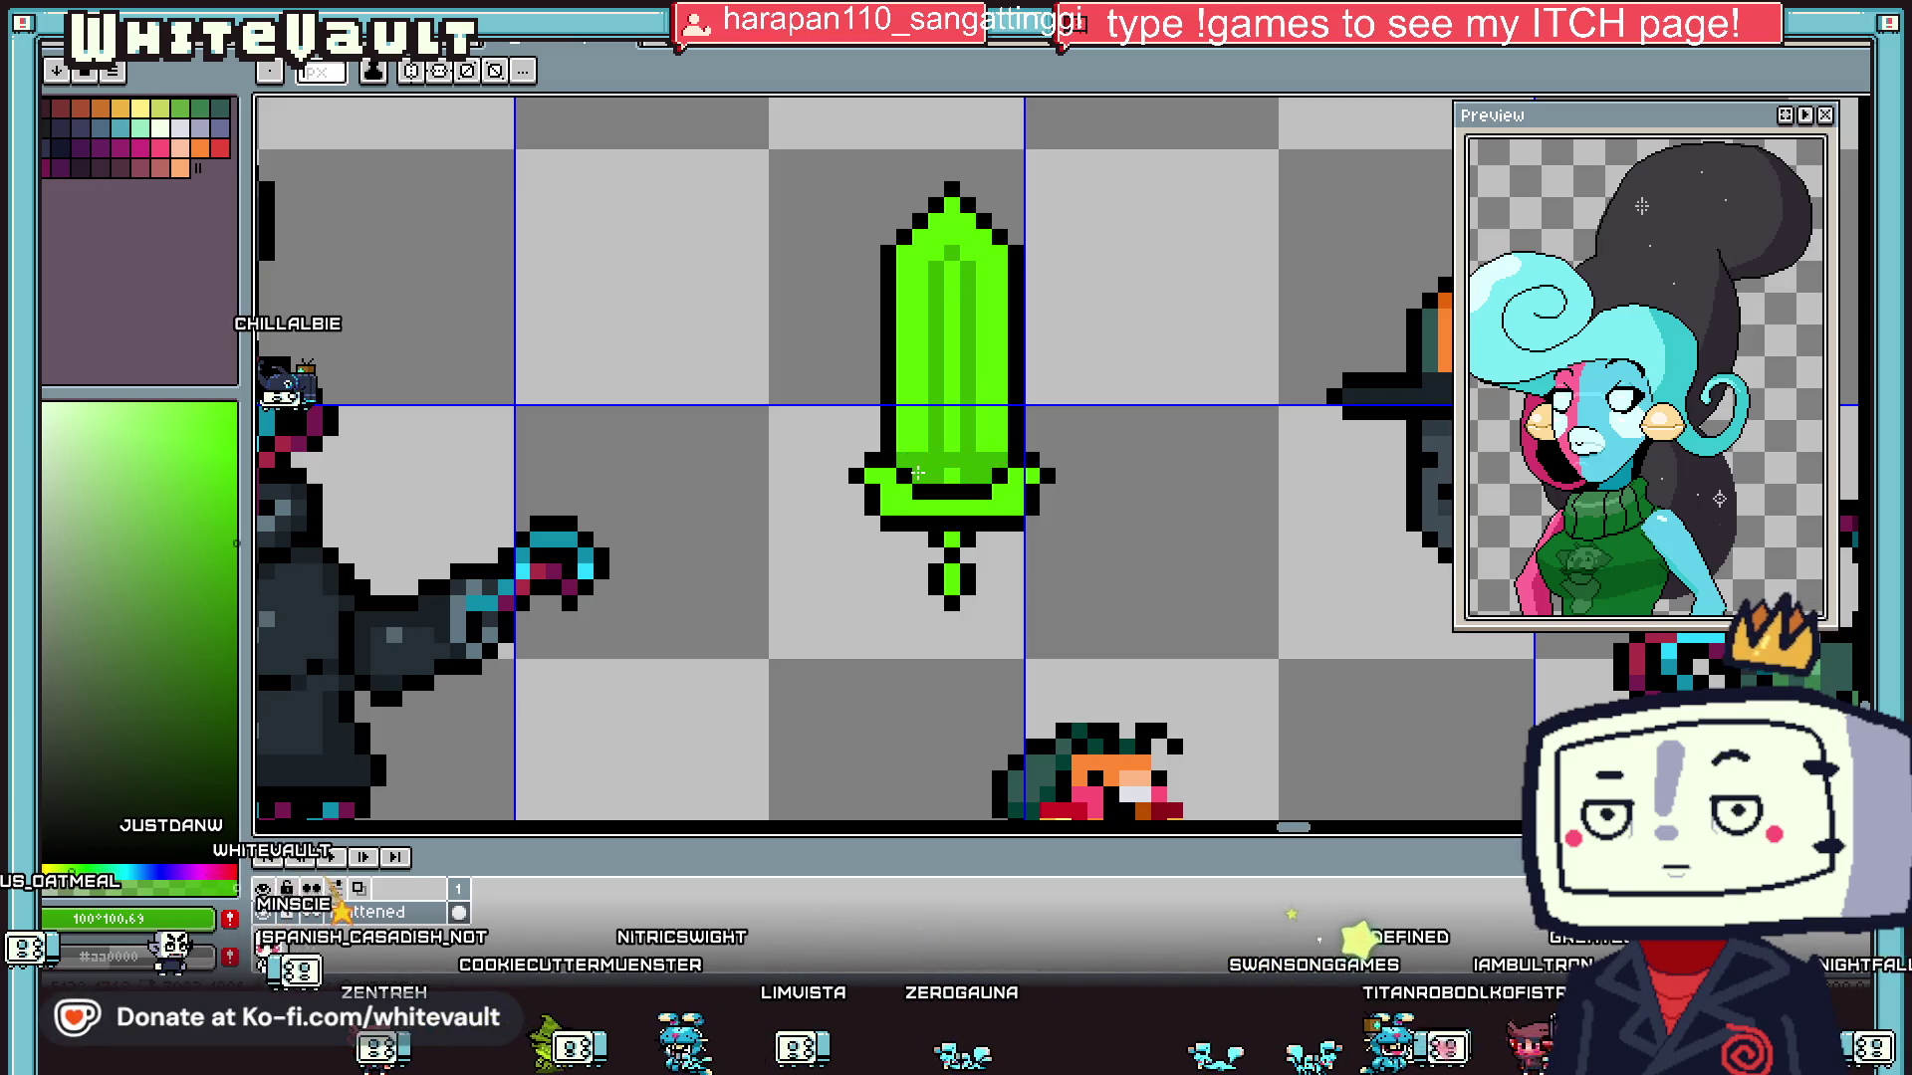
- Sample black from the outline and add two black pixels to the sword guard
{"action": "left_click", "coordinate": [963, 490], "text": "alt"}
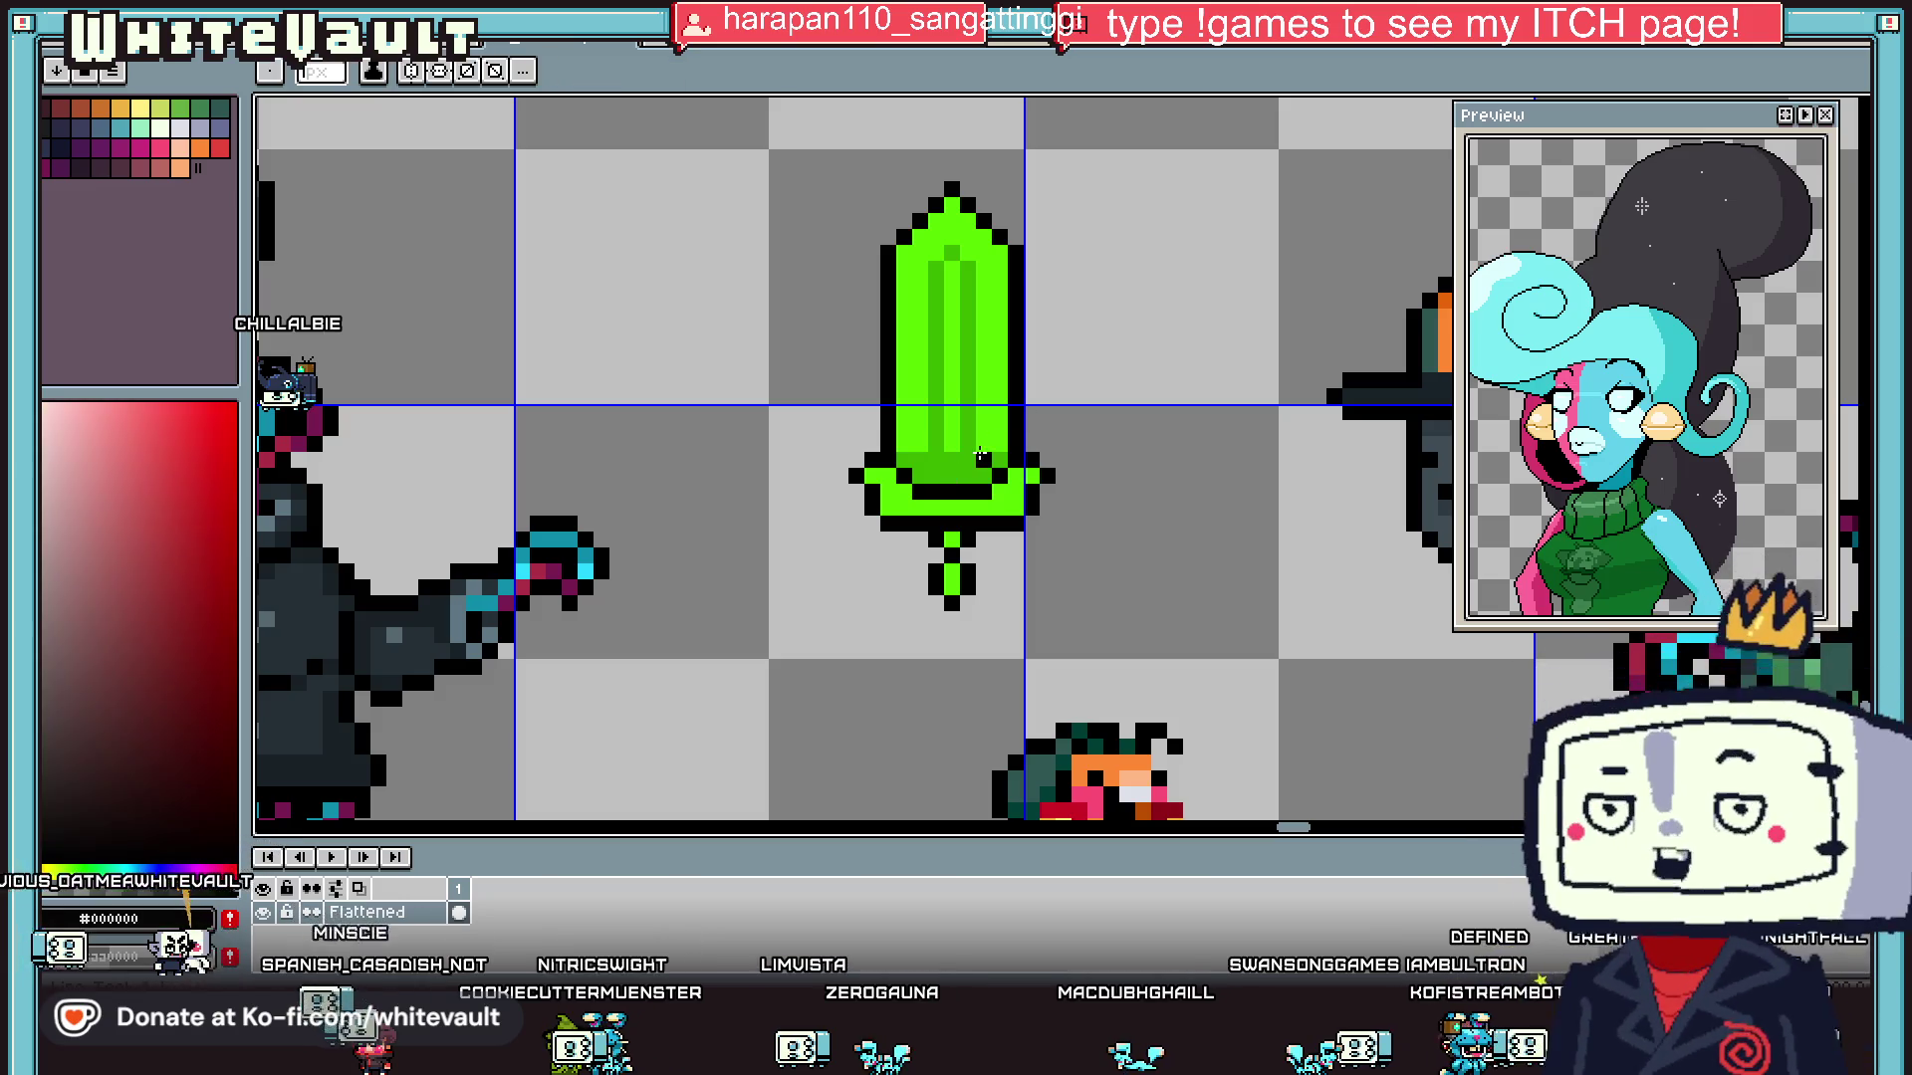
{"action": "scroll", "coordinate": [960, 466], "scroll_direction": "up", "scroll_amount": 1}
{"action": "left_click", "coordinate": [960, 463]}
{"action": "left_click", "coordinate": [952, 495]}
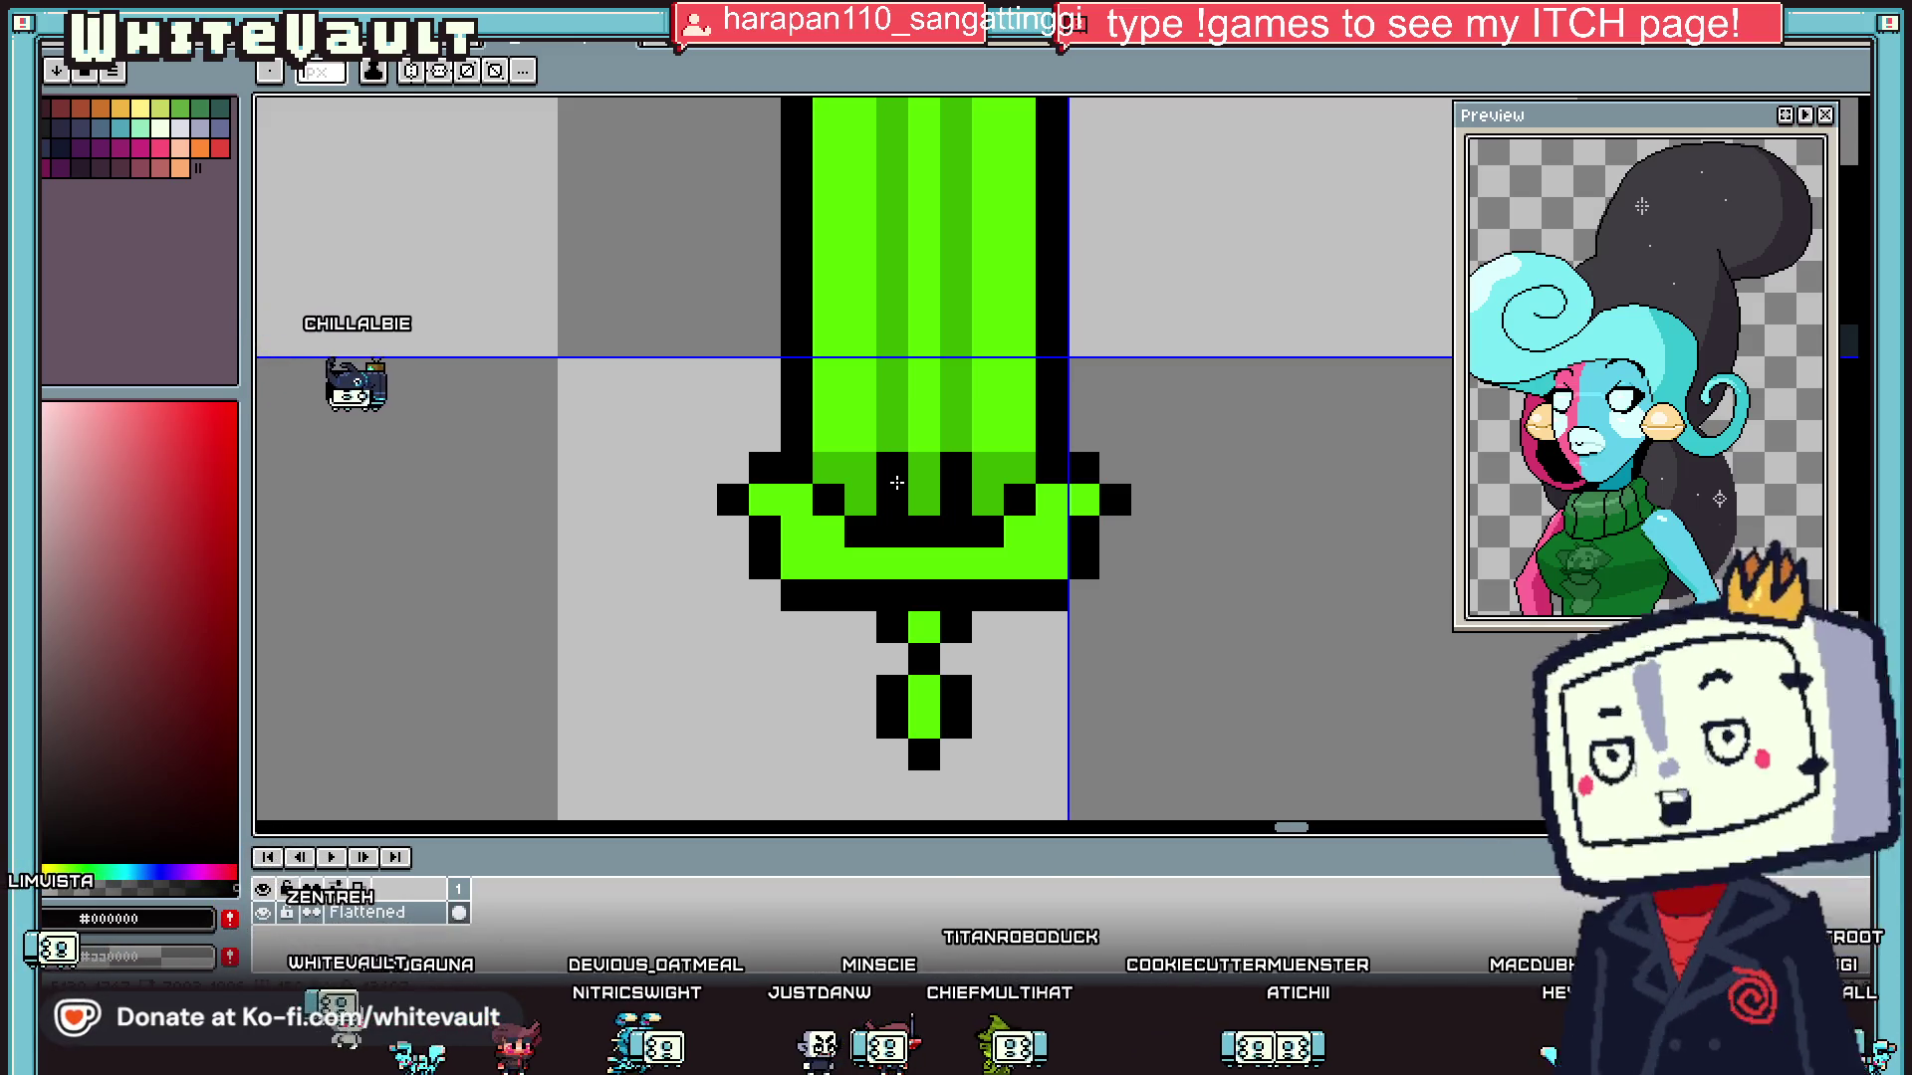
{"action": "scroll", "coordinate": [991, 524], "scroll_direction": "down", "scroll_amount": 4}
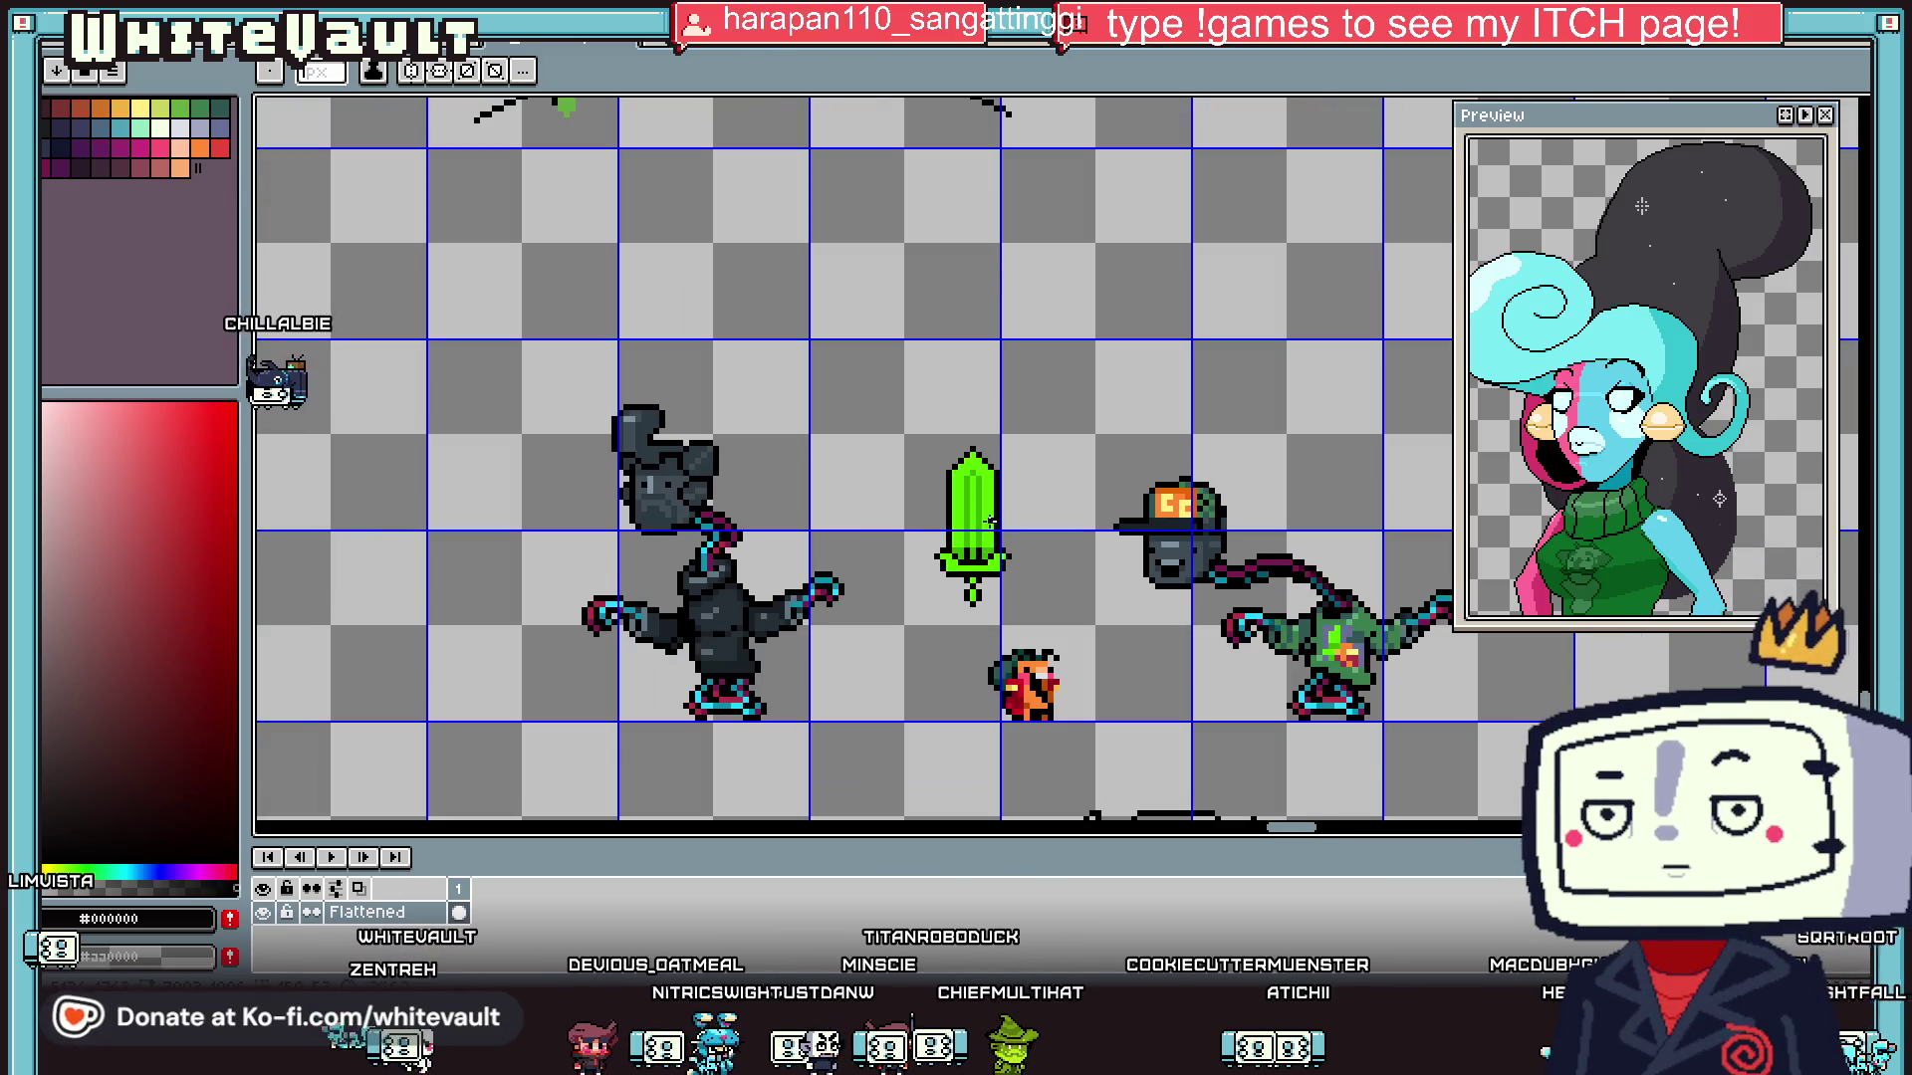
- Paint pale-green highlight pixels up the sword tip and upper blade
{"action": "scroll", "coordinate": [991, 523], "scroll_direction": "up", "scroll_amount": 5}
{"action": "scroll", "coordinate": [990, 524], "scroll_direction": "down", "scroll_amount": 3}
{"action": "key", "text": "i"}
{"action": "left_click", "coordinate": [941, 448]}
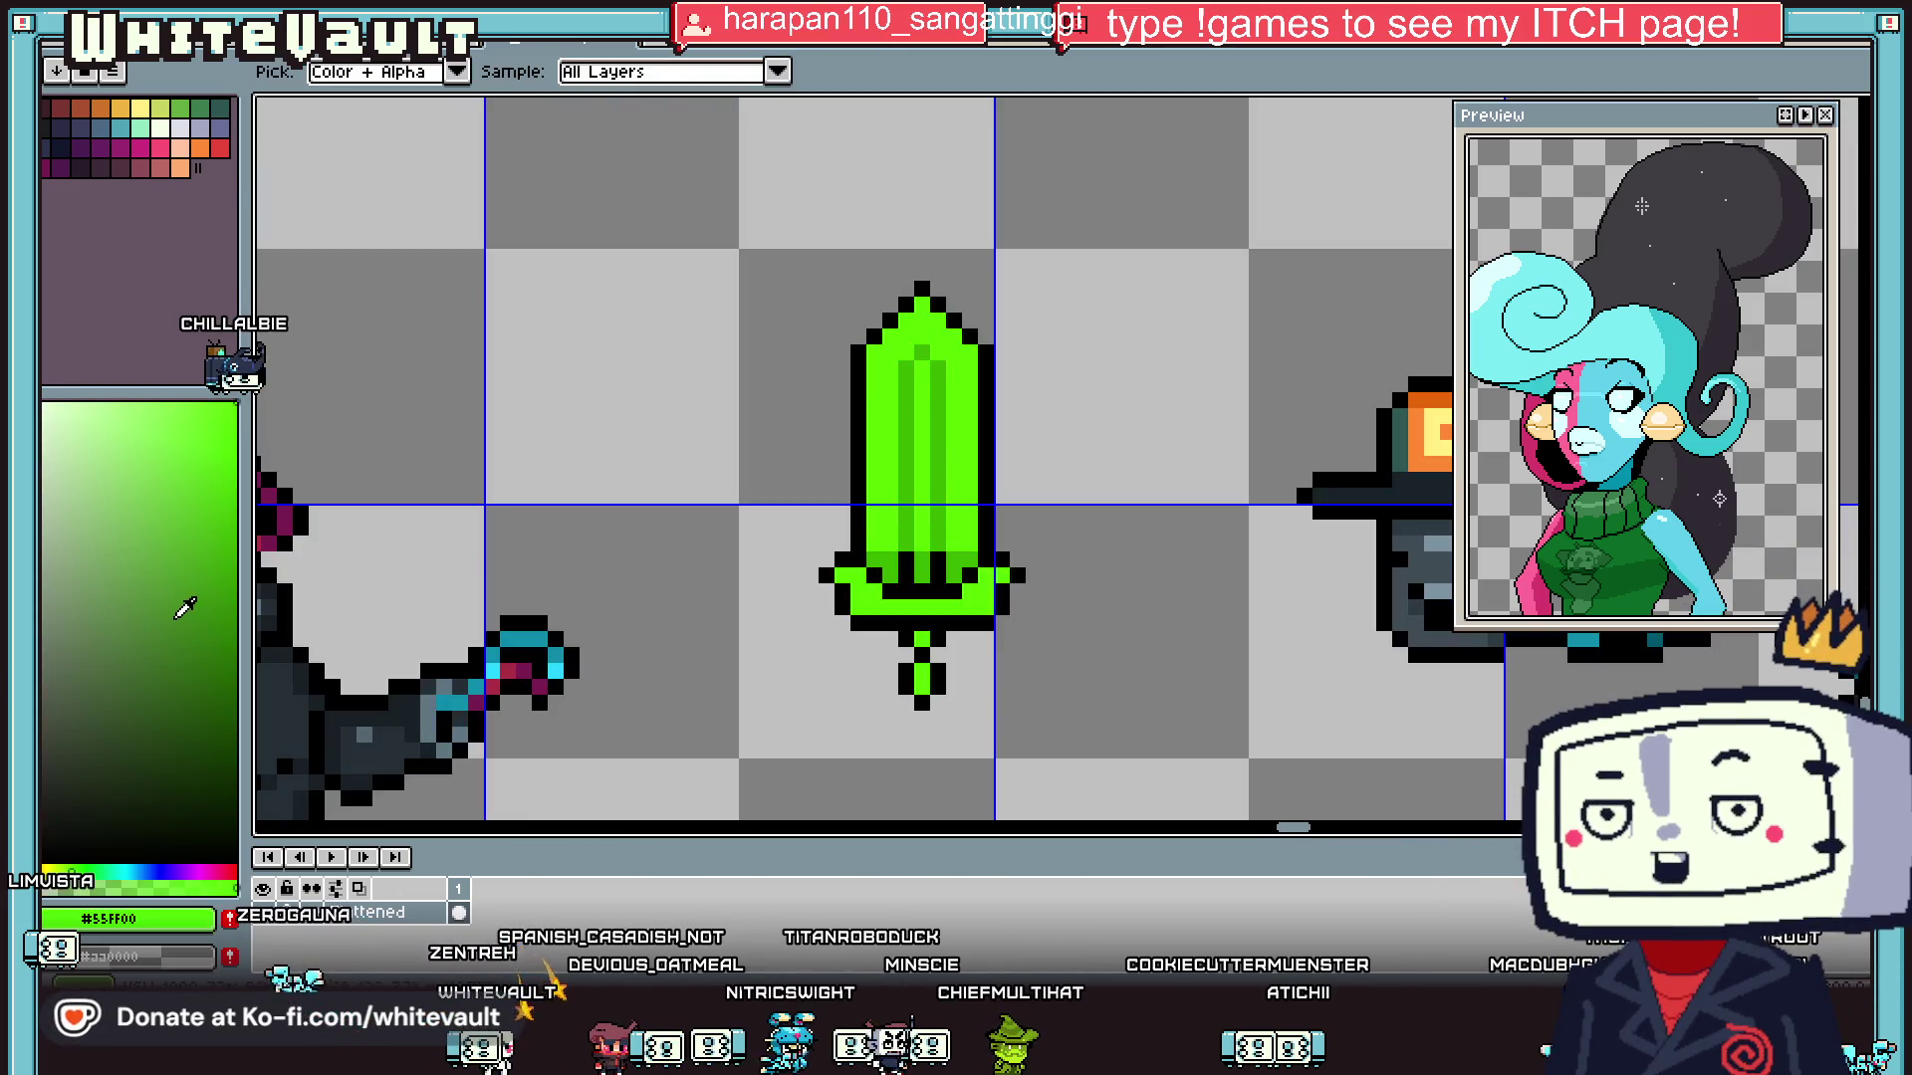
{"action": "key", "text": "b"}
{"action": "scroll", "coordinate": [958, 299], "scroll_direction": "up", "scroll_amount": 4}
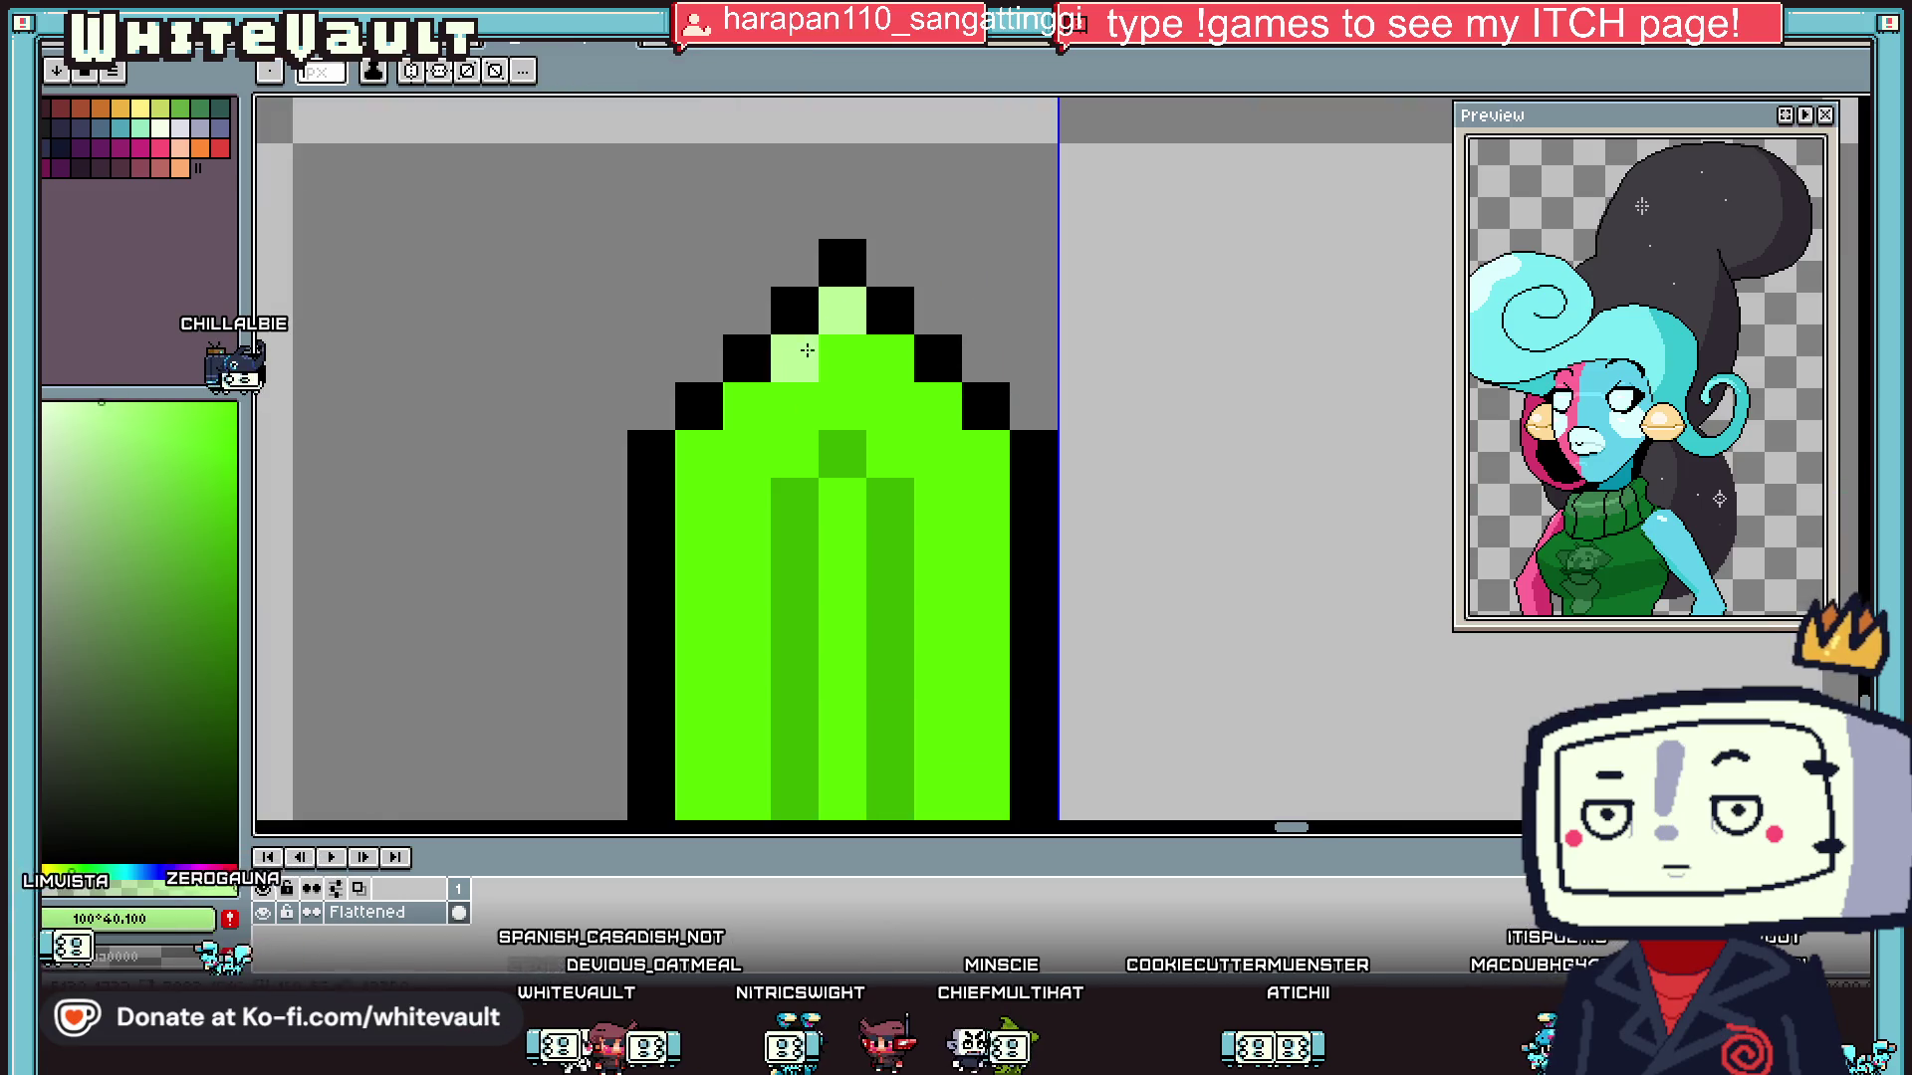
{"action": "left_click", "coordinate": [737, 492]}
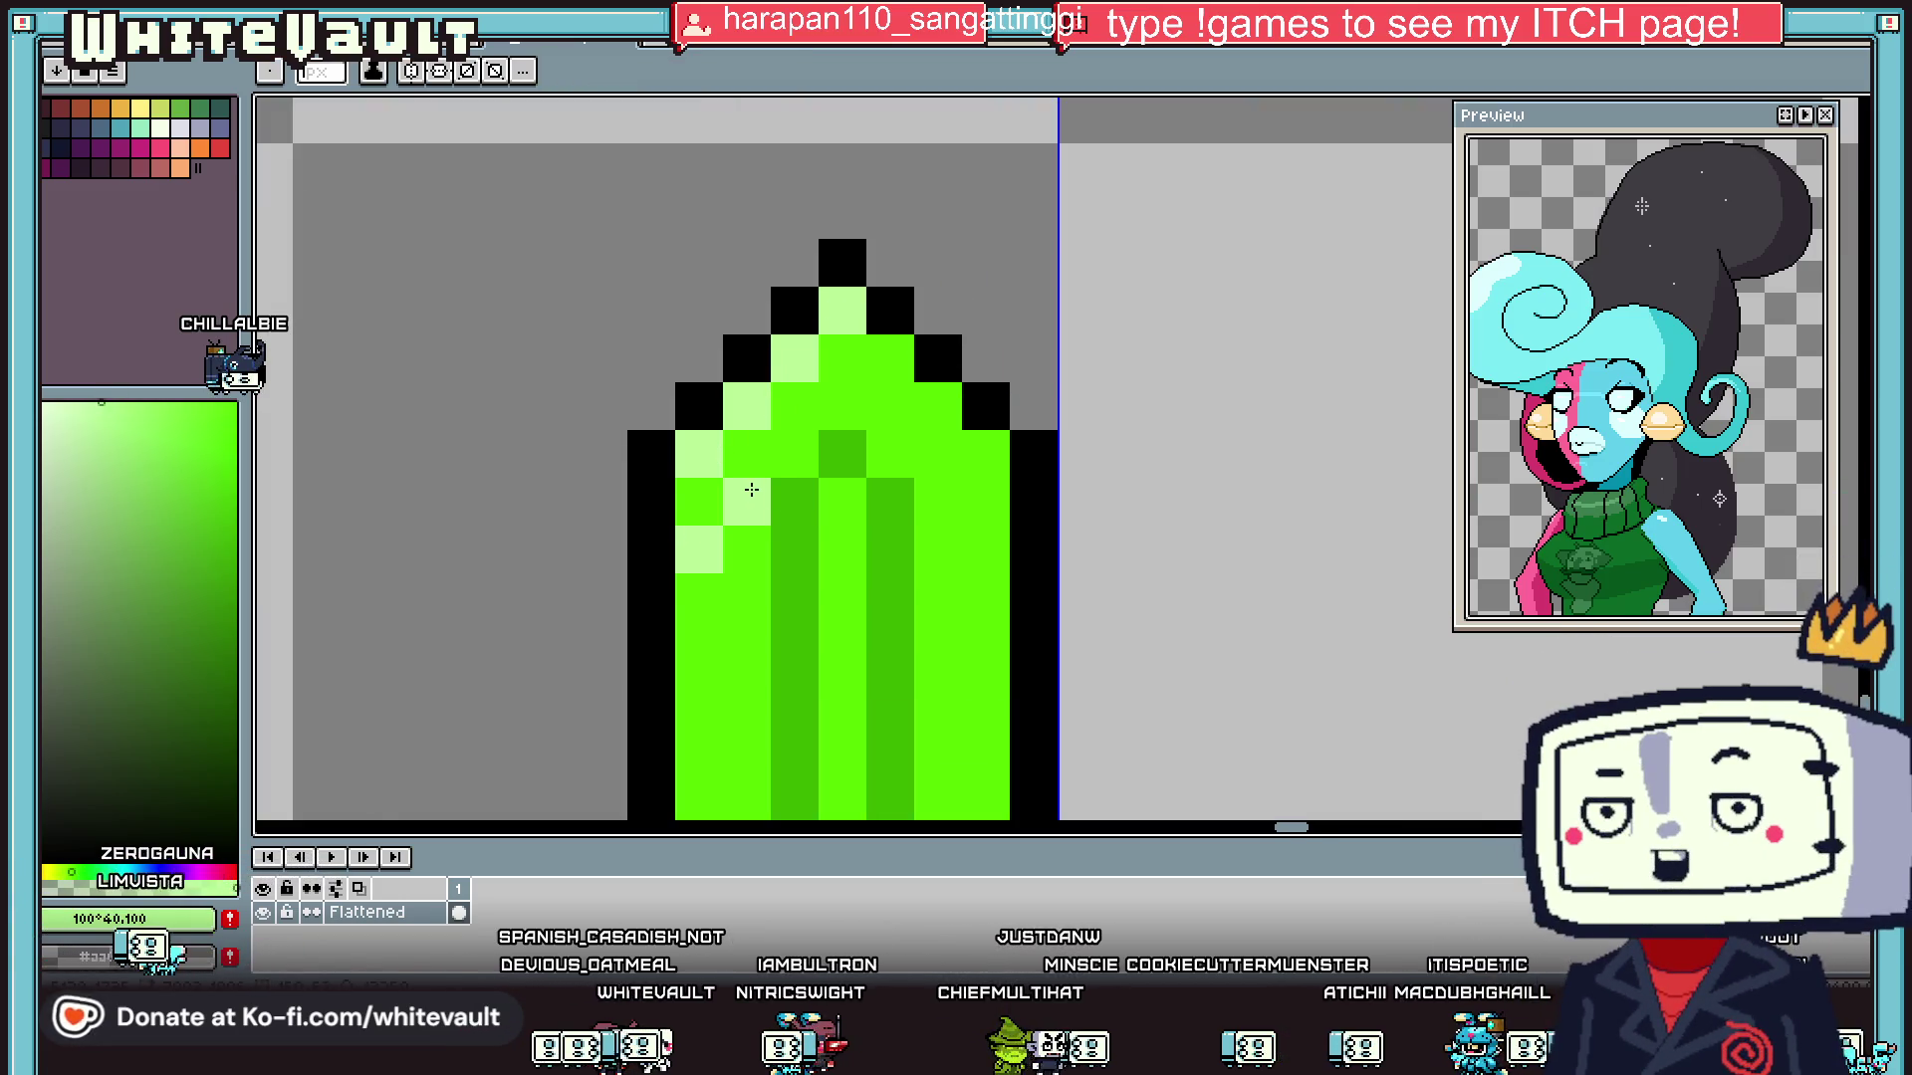
{"action": "left_click", "coordinate": [831, 442]}
{"action": "left_click", "coordinate": [786, 498]}
{"action": "key", "text": "ctrl+z"}
{"action": "key", "text": "ctrl+z"}
{"action": "left_click_drag", "start_coordinate": [890, 359], "coordinate": [818, 401]}
{"action": "left_click", "coordinate": [747, 454]}
{"action": "left_click", "coordinate": [699, 502]}
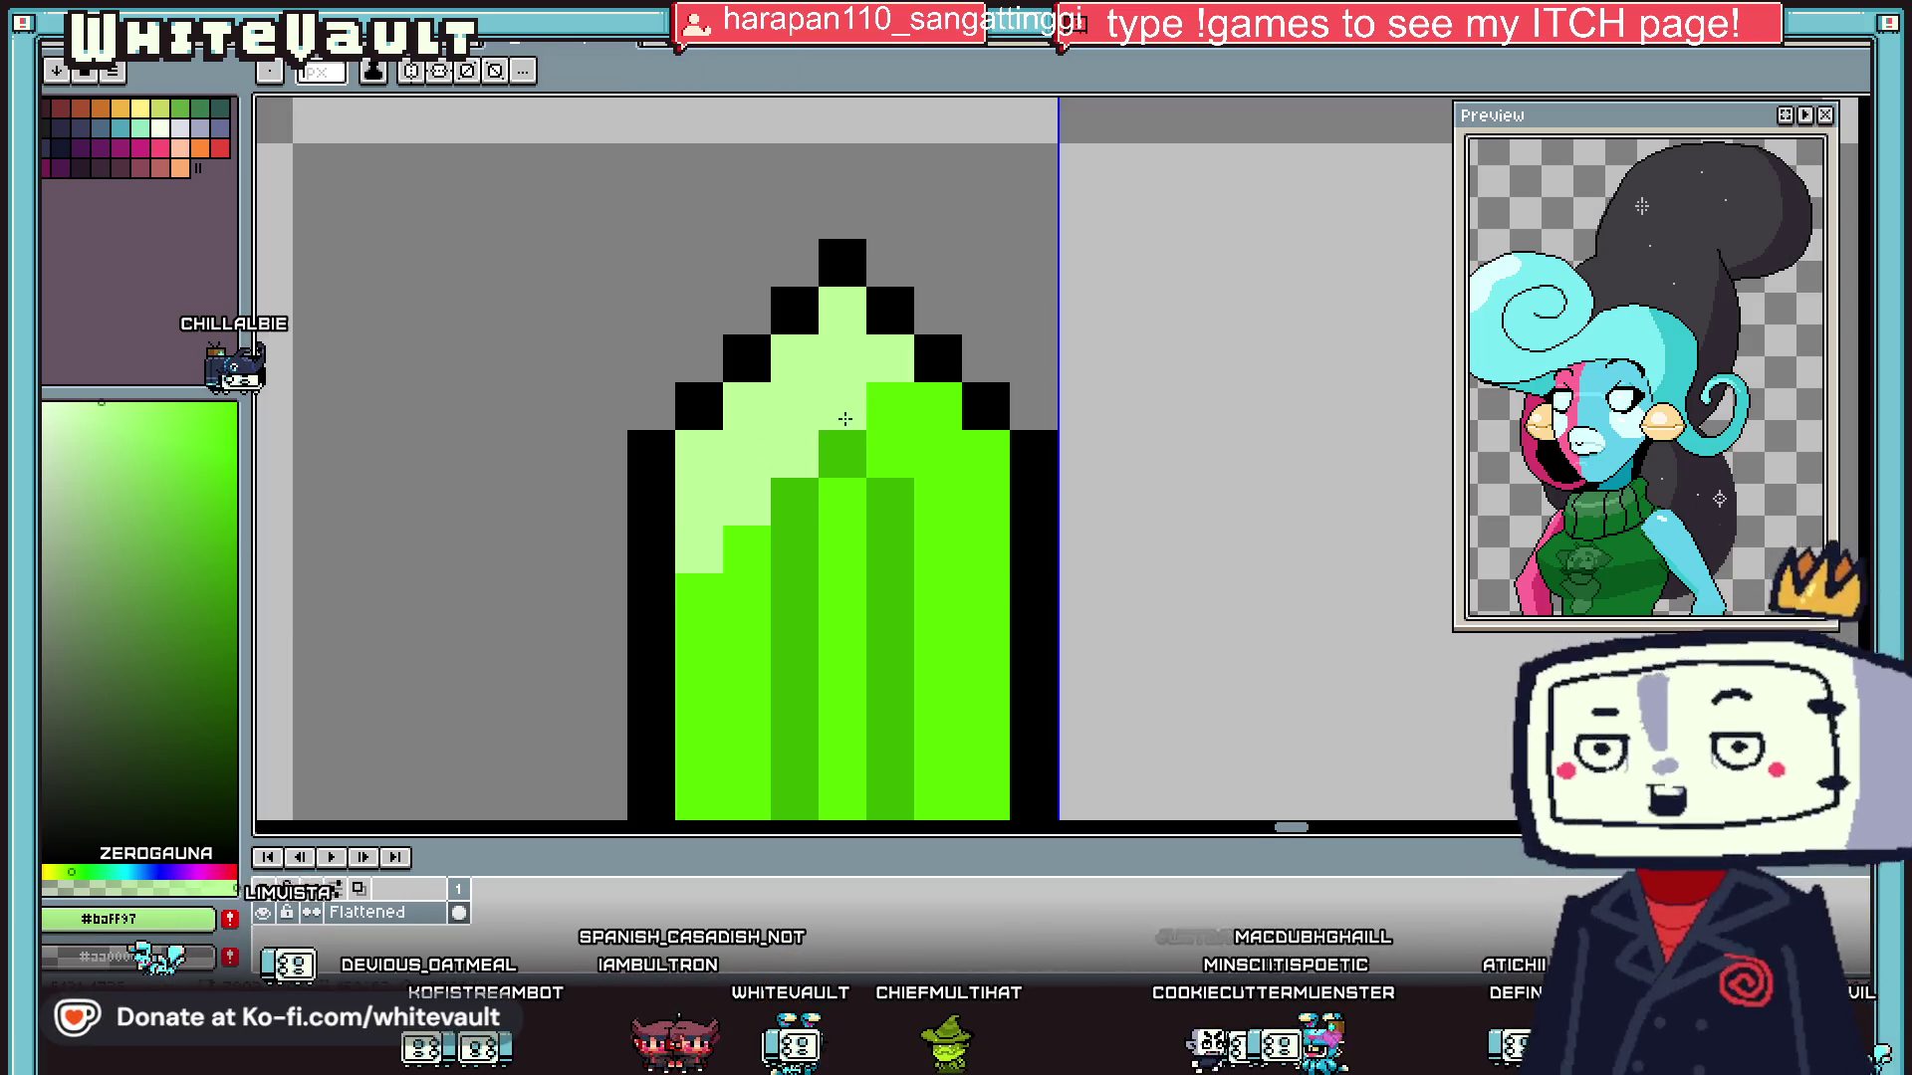
- Add a diagonal row of pale-green highlights down the blade's lower left edge
{"action": "scroll", "coordinate": [760, 448], "scroll_direction": "down", "scroll_amount": 3}
{"action": "scroll", "coordinate": [869, 443], "scroll_direction": "up", "scroll_amount": 2}
{"action": "scroll", "coordinate": [868, 443], "scroll_direction": "up", "scroll_amount": 1}
{"action": "left_click", "coordinate": [841, 478]}
{"action": "left_click", "coordinate": [875, 428]}
{"action": "left_click", "coordinate": [734, 555]}
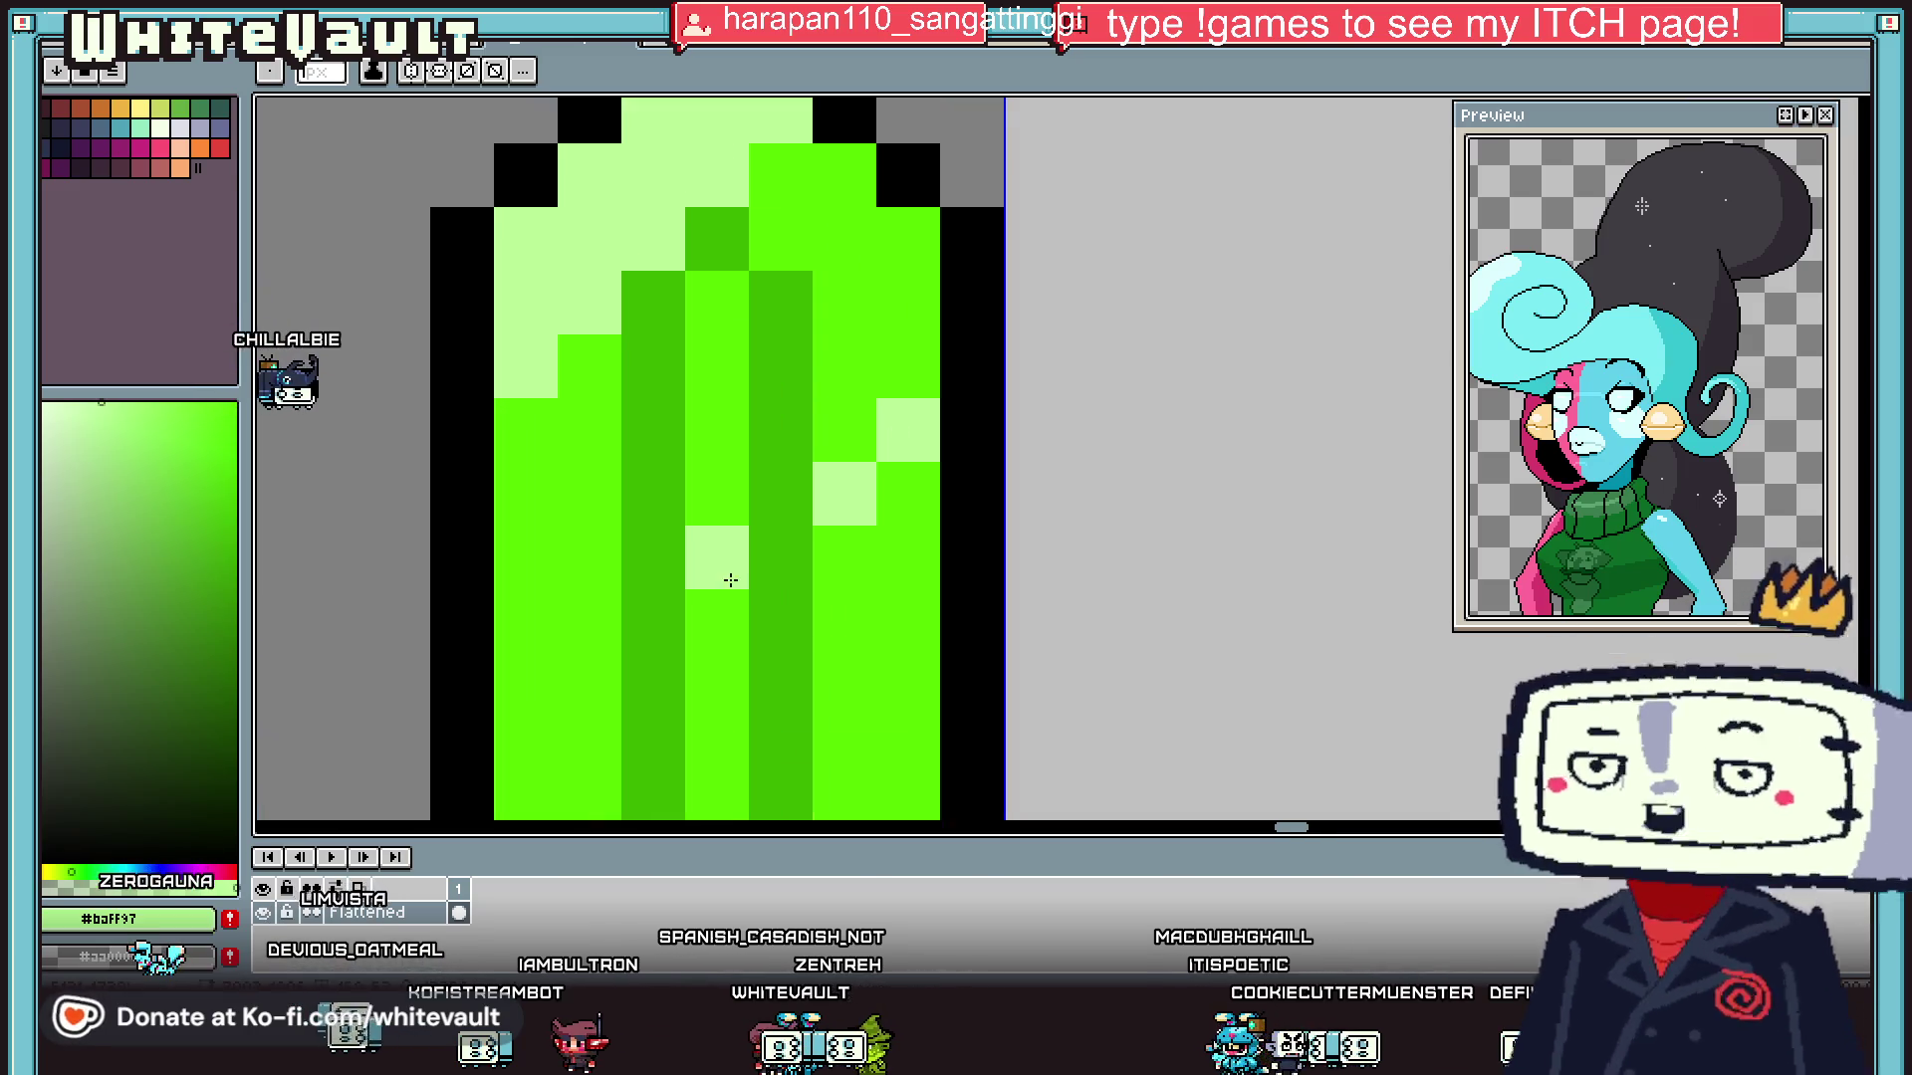
{"action": "scroll", "coordinate": [732, 558], "scroll_direction": "down", "scroll_amount": 1}
{"action": "key", "text": "ctrl+z"}
{"action": "left_click", "coordinate": [723, 601]}
{"action": "left_click", "coordinate": [659, 633]}
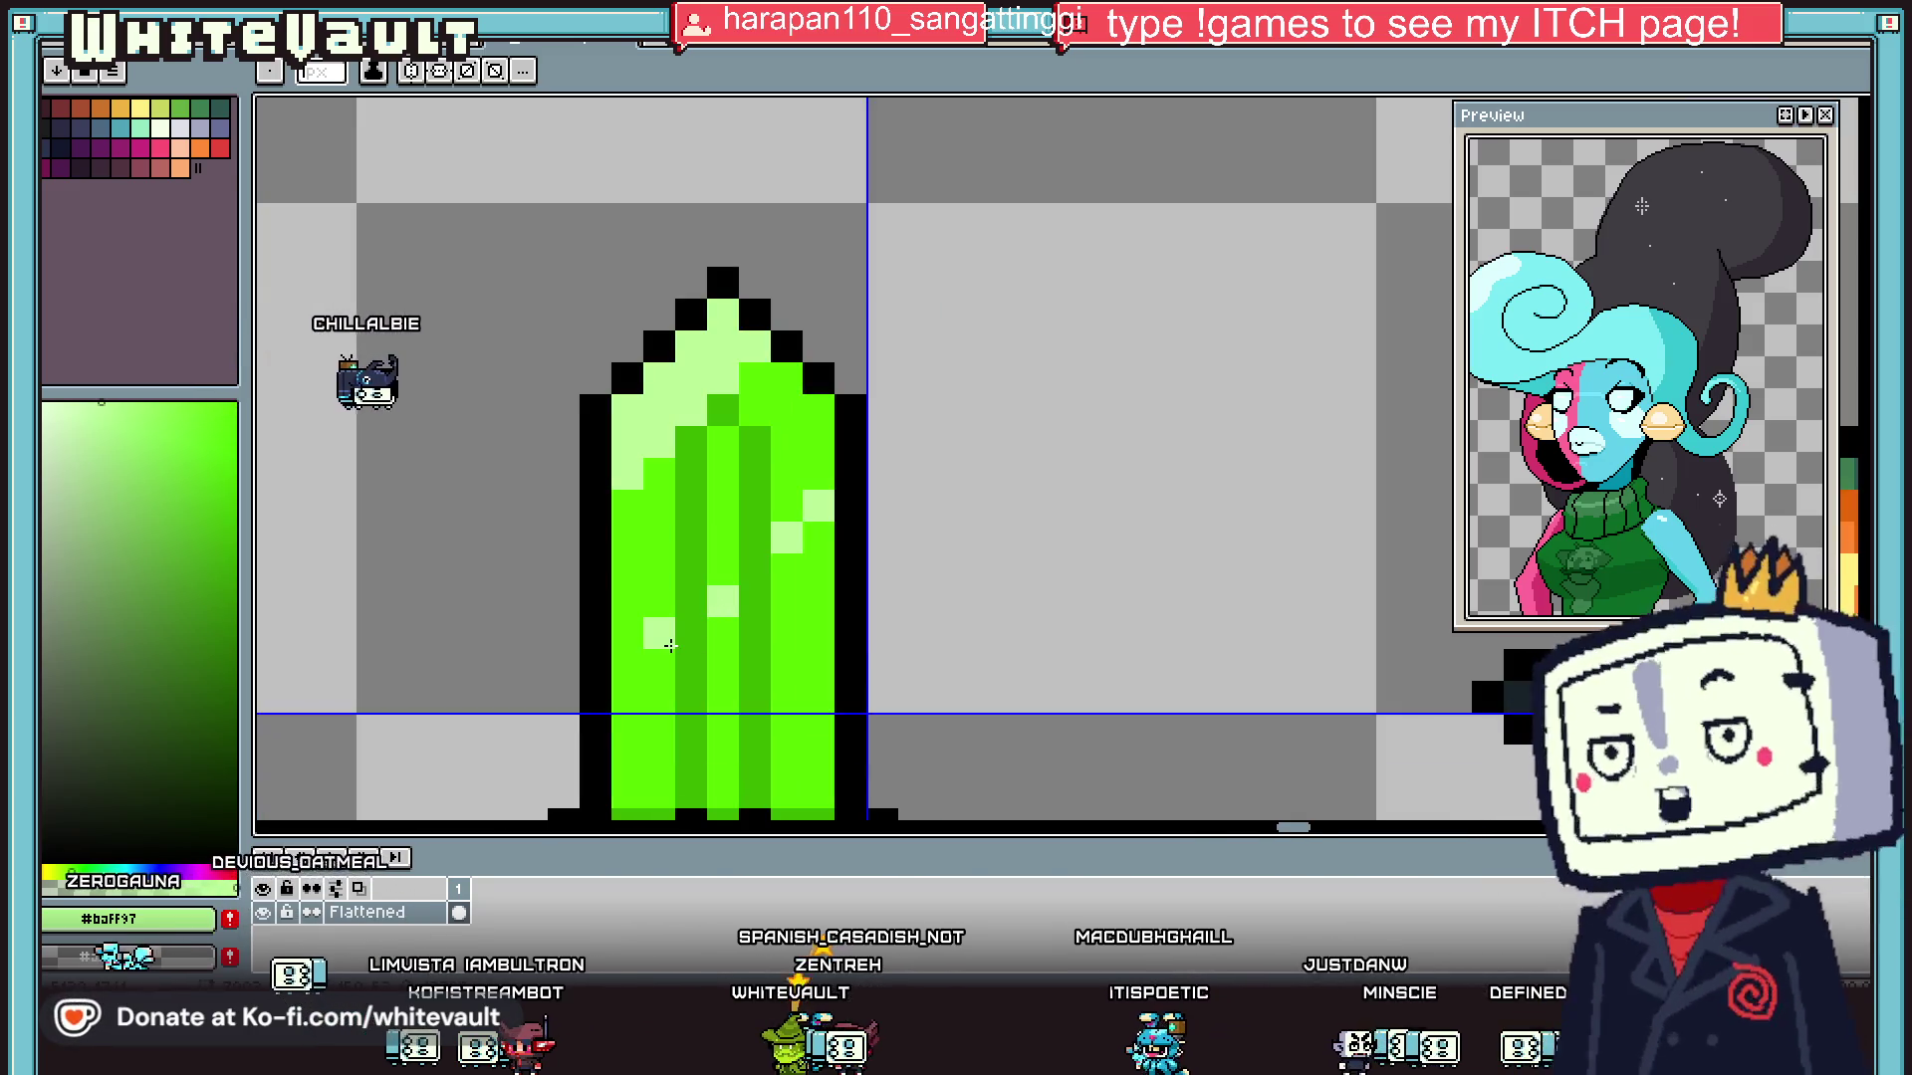
{"action": "key", "text": "ctrl+z"}
{"action": "left_click", "coordinate": [662, 663]}
{"action": "left_click", "coordinate": [625, 707]}
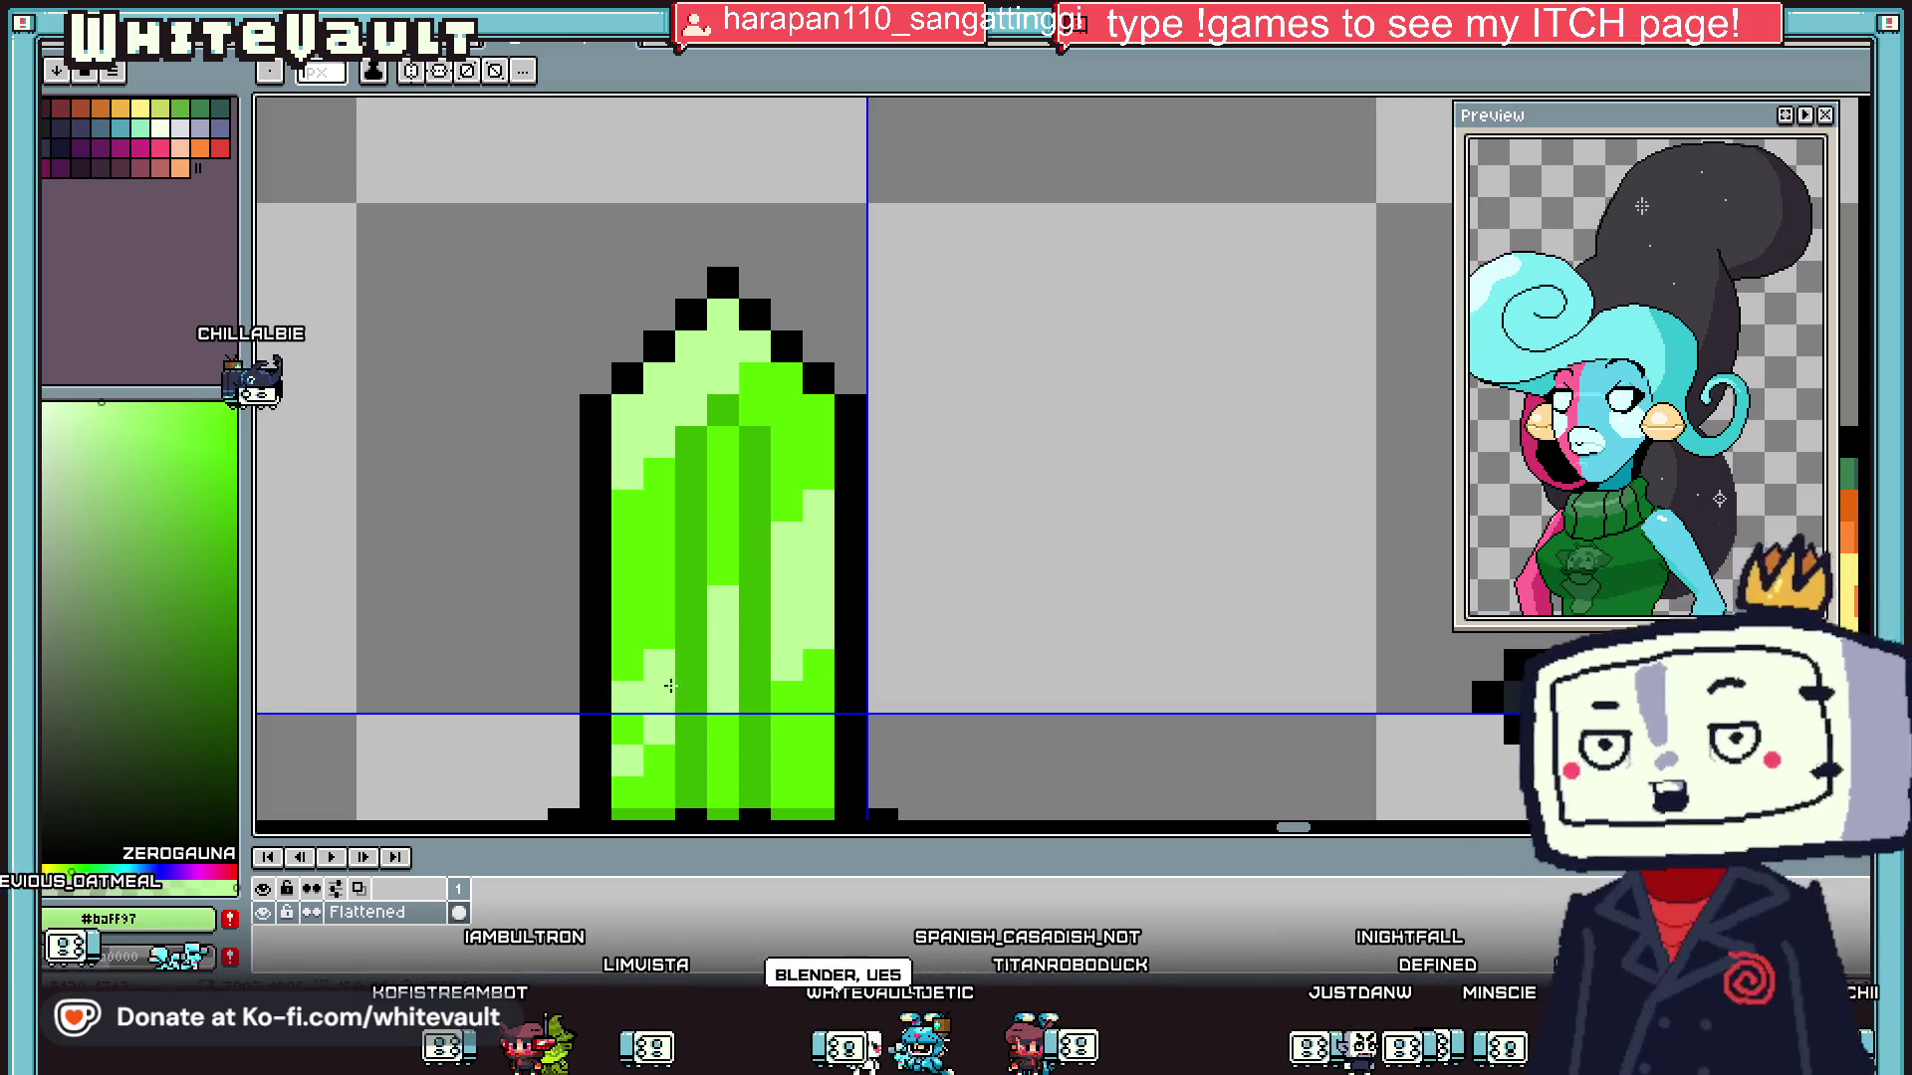
{"action": "scroll", "coordinate": [621, 724], "scroll_direction": "down", "scroll_amount": 3}
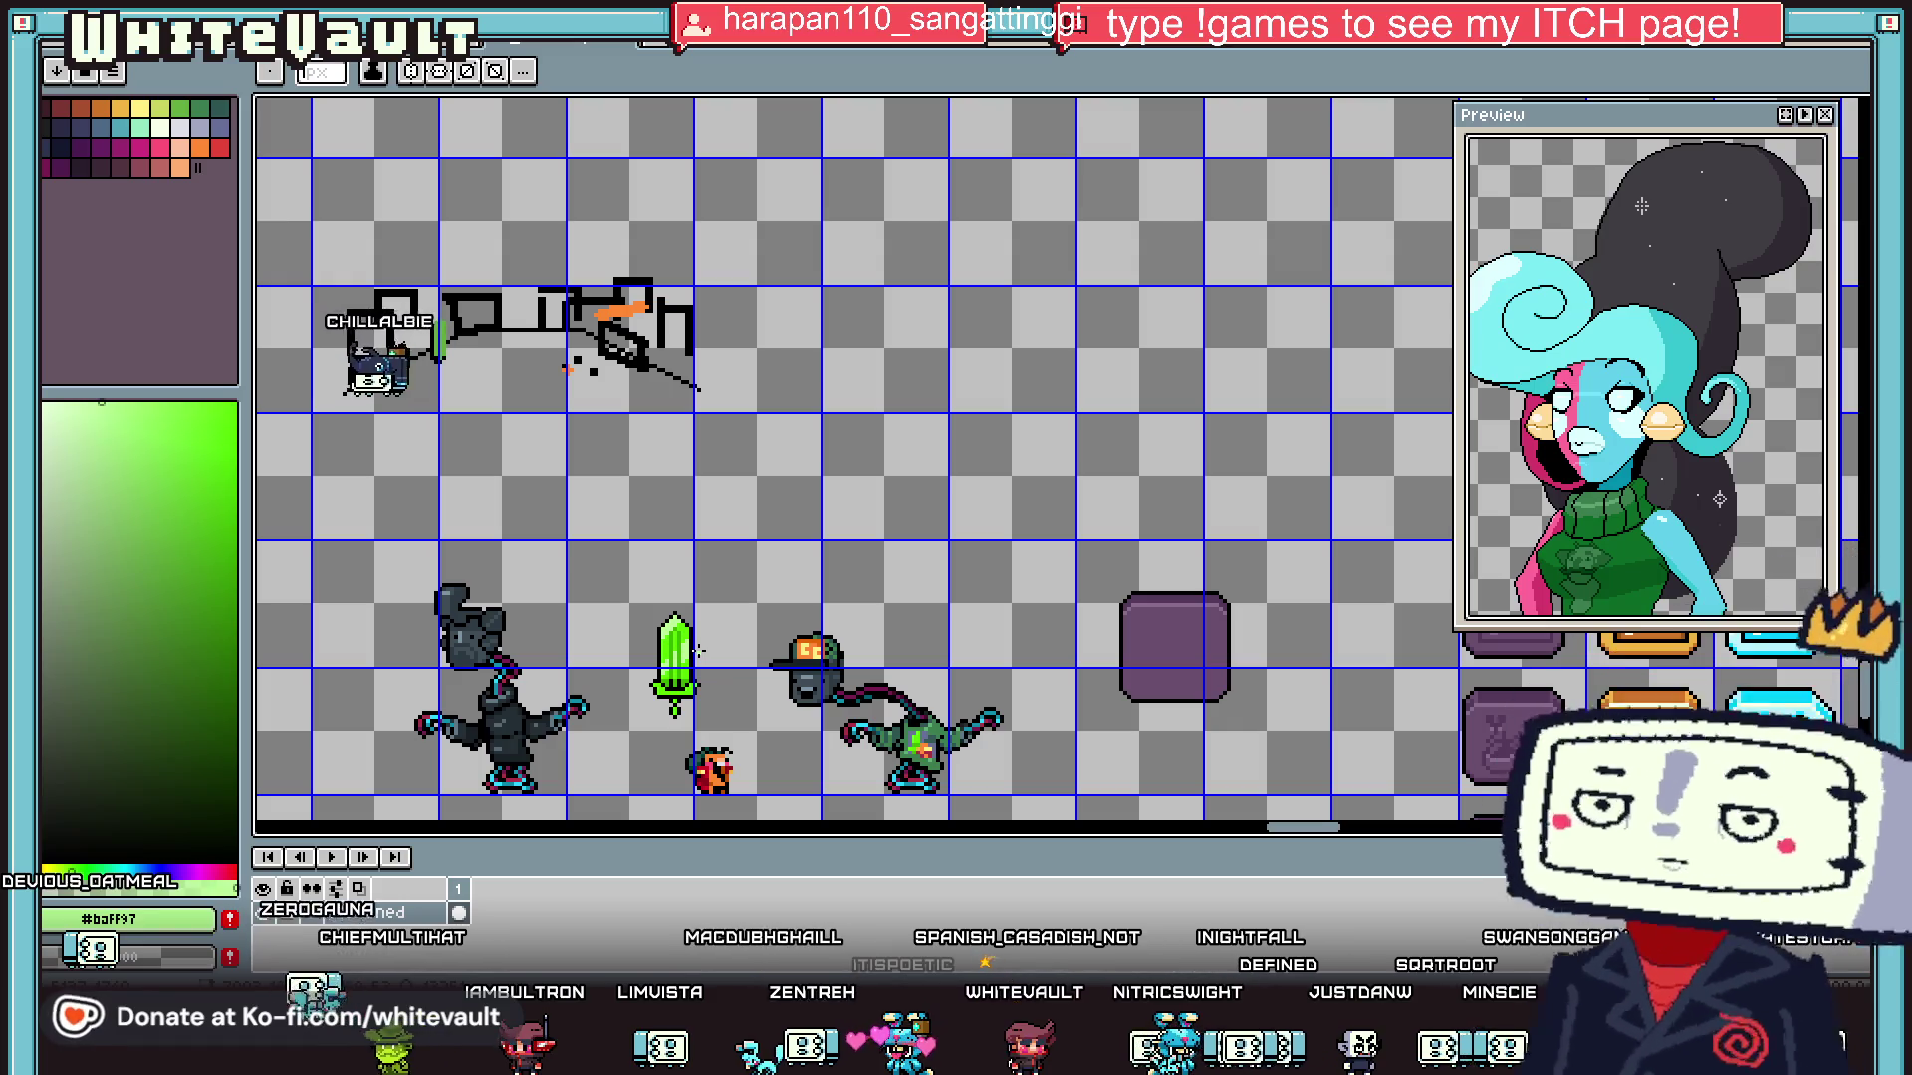
- Sample the bright blade green and repaint the pale right-side highlight column with it
{"action": "scroll", "coordinate": [687, 665], "scroll_direction": "up", "scroll_amount": 3}
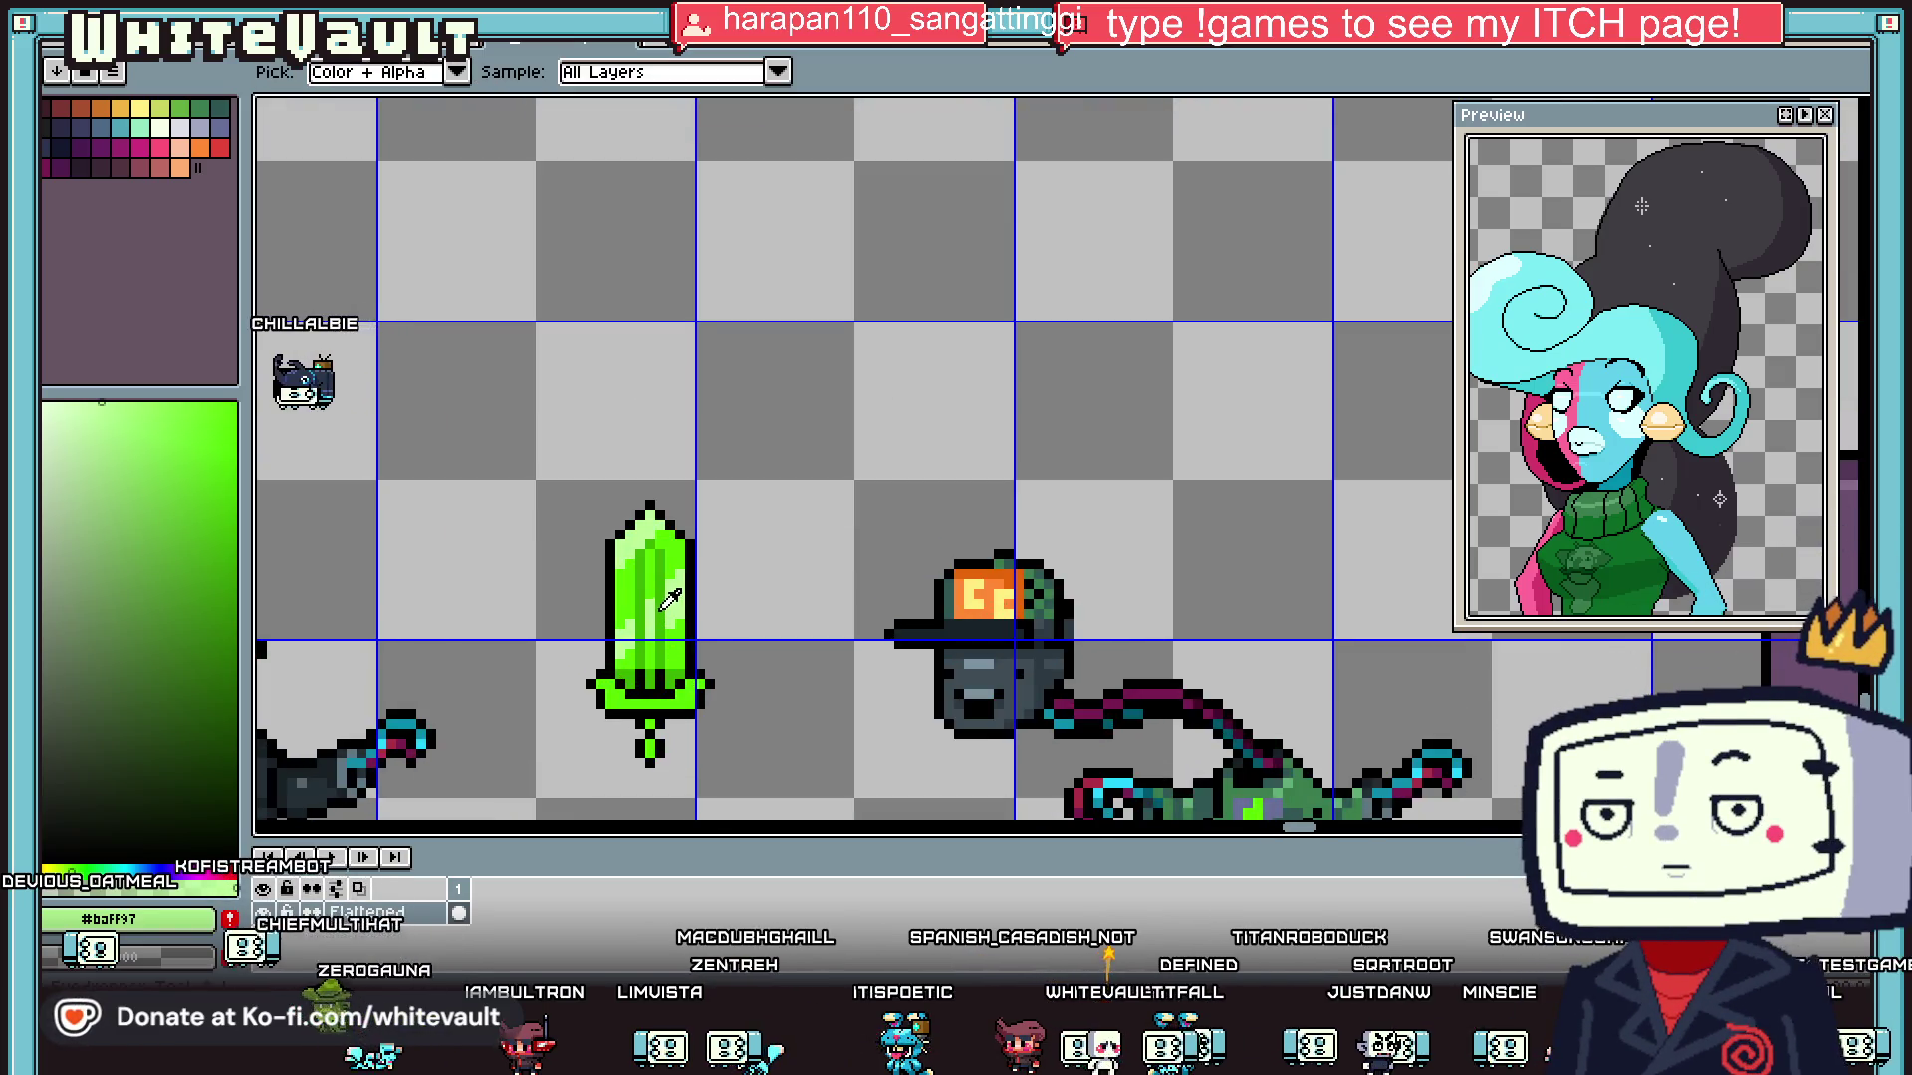
{"action": "scroll", "coordinate": [677, 608], "scroll_direction": "up", "scroll_amount": 2}
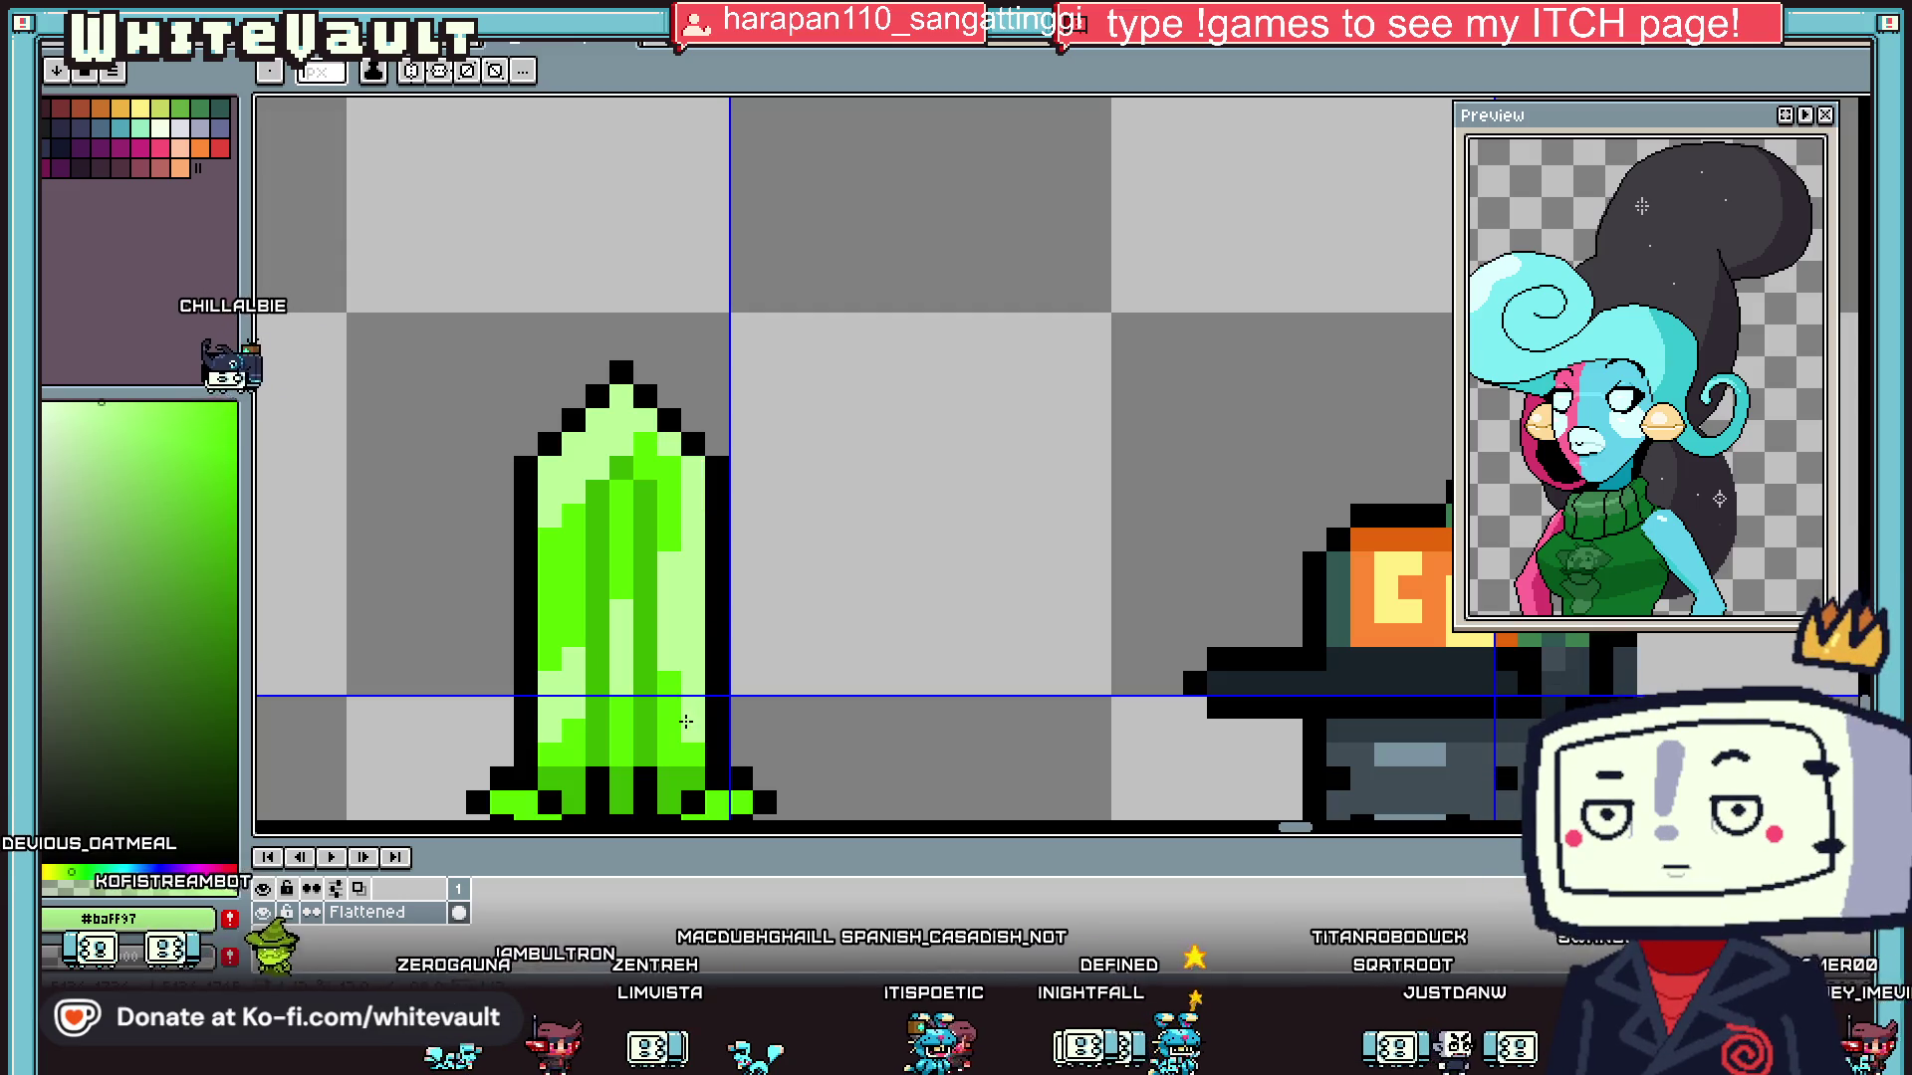
{"action": "left_click", "coordinate": [683, 683], "text": "alt"}
{"action": "left_click_drag", "start_coordinate": [669, 677], "coordinate": [669, 545]}
{"action": "key", "text": "alt"}
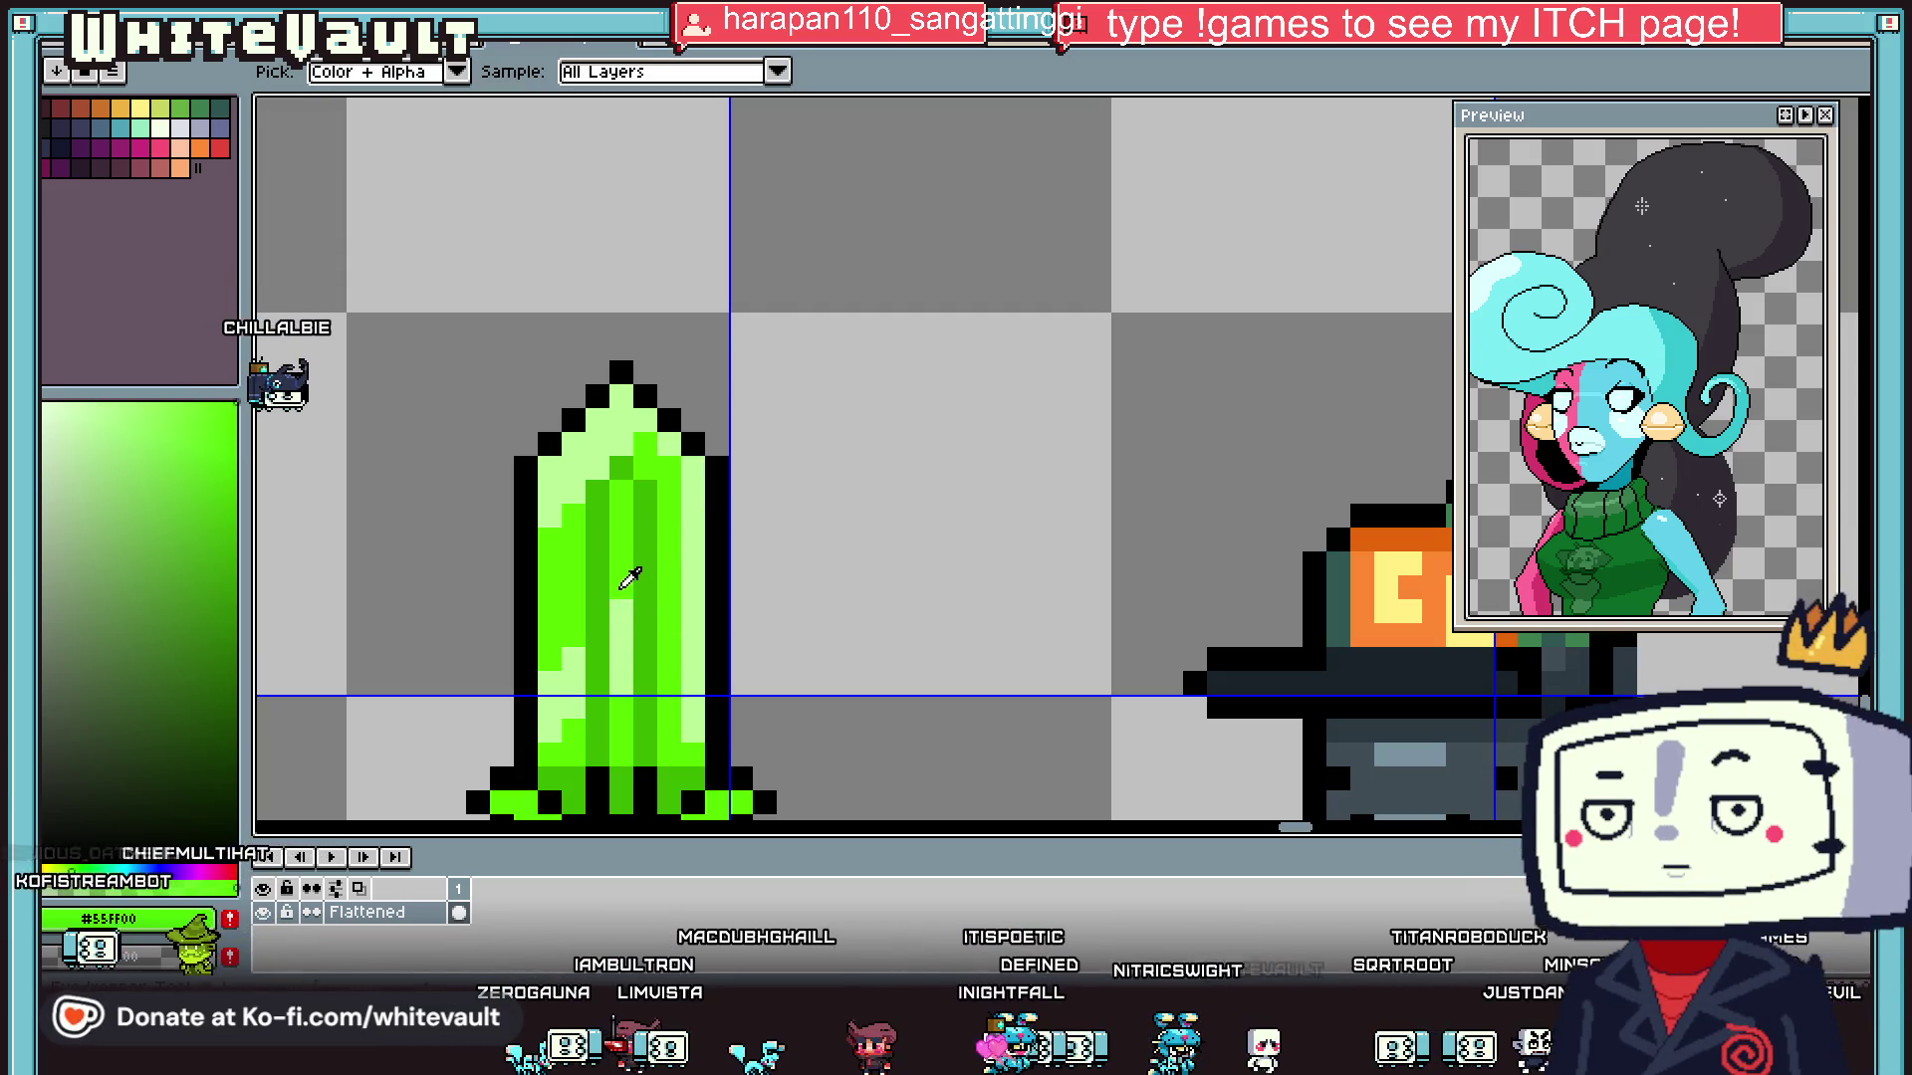
{"action": "scroll", "coordinate": [647, 619], "scroll_direction": "down", "scroll_amount": 4}
{"action": "scroll", "coordinate": [669, 622], "scroll_direction": "up", "scroll_amount": 3}
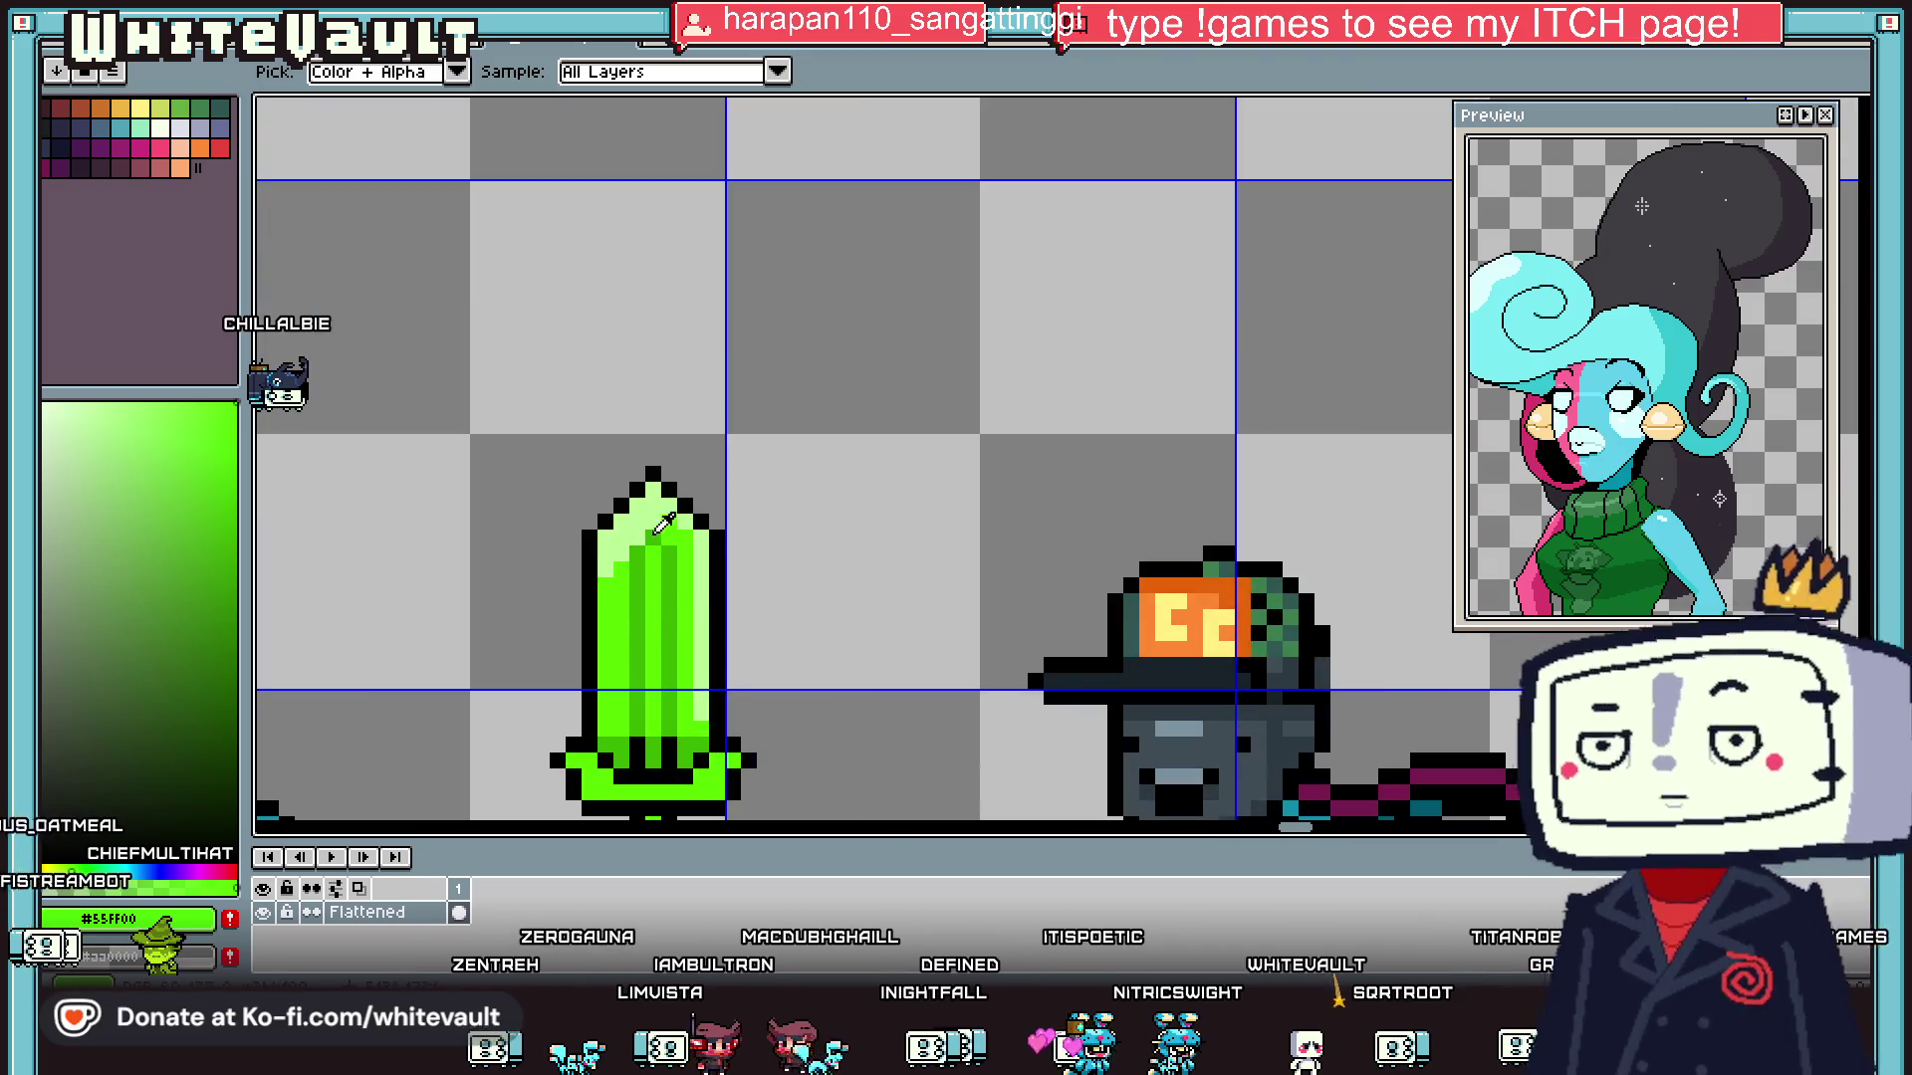
{"action": "key", "text": "g"}
{"action": "scroll", "coordinate": [647, 538], "scroll_direction": "down", "scroll_amount": 3}
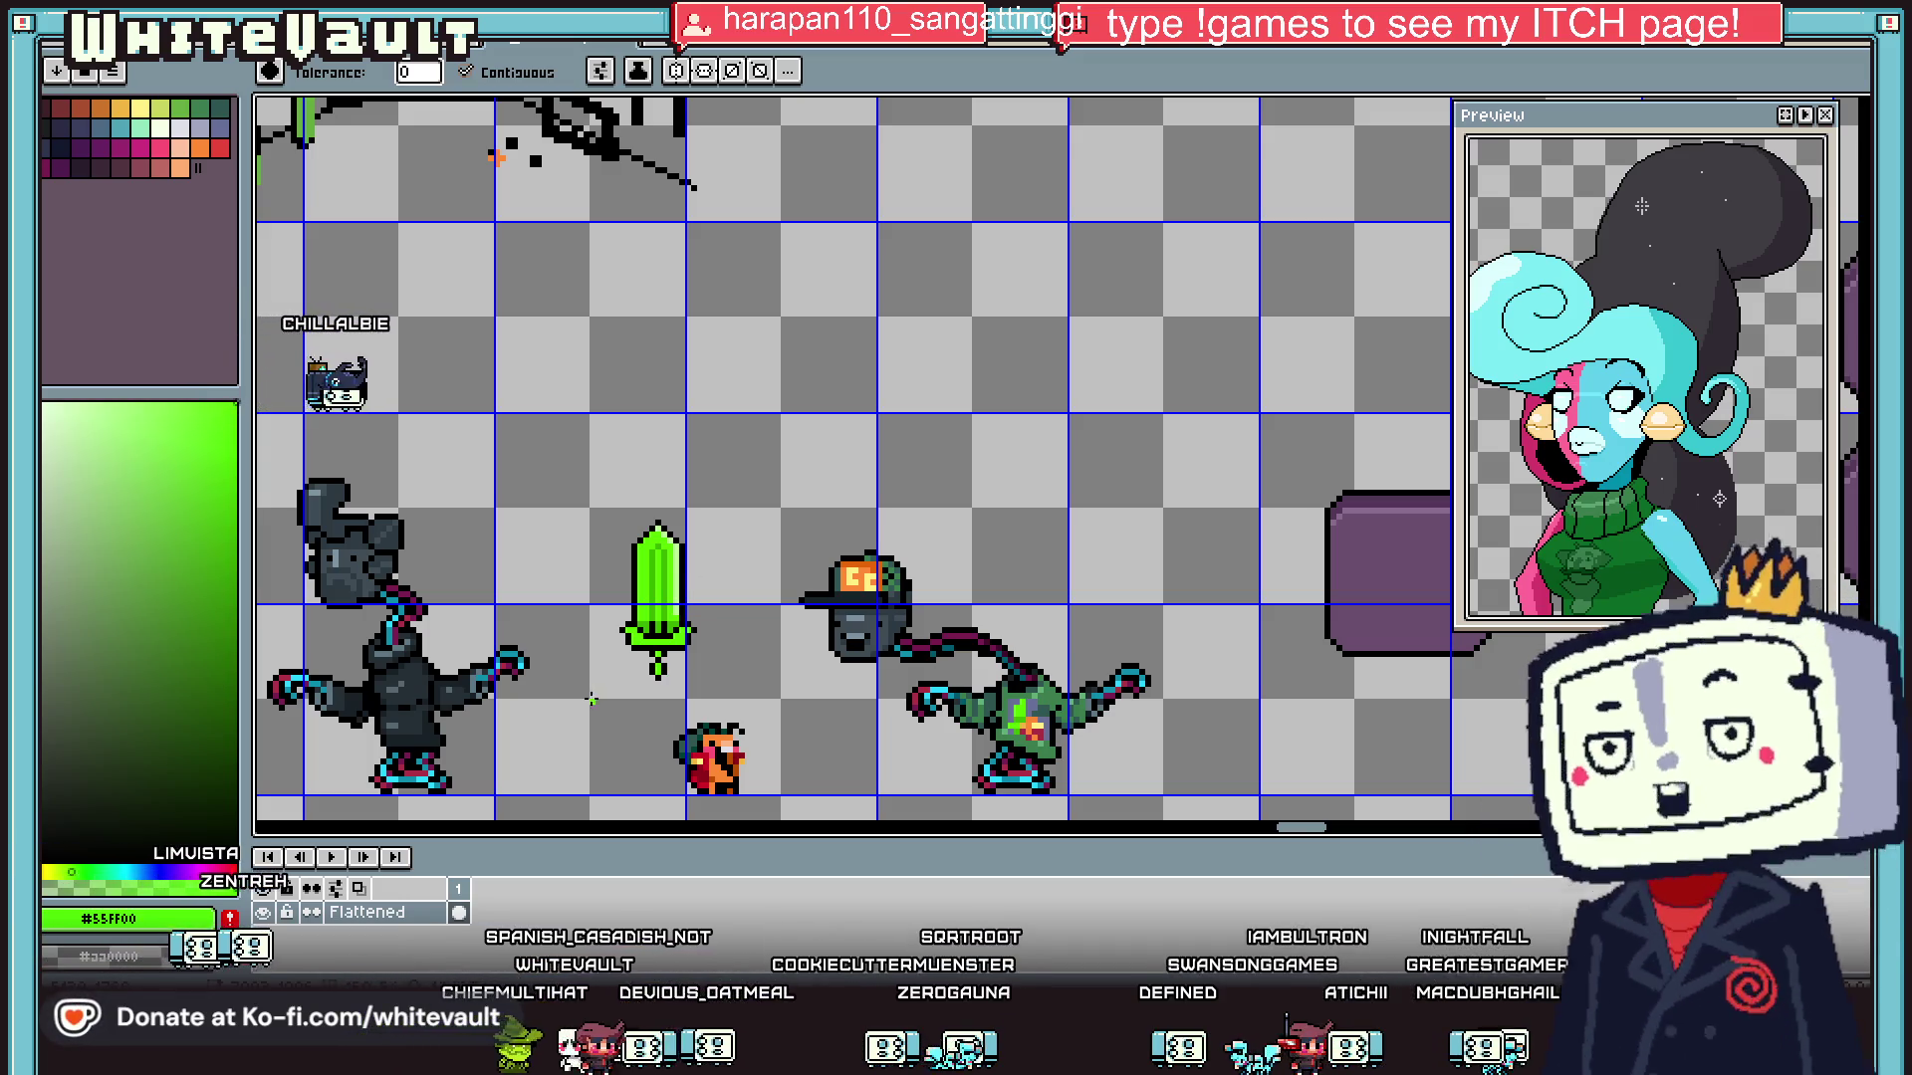
{"action": "scroll", "coordinate": [591, 664], "scroll_direction": "up", "scroll_amount": 1}
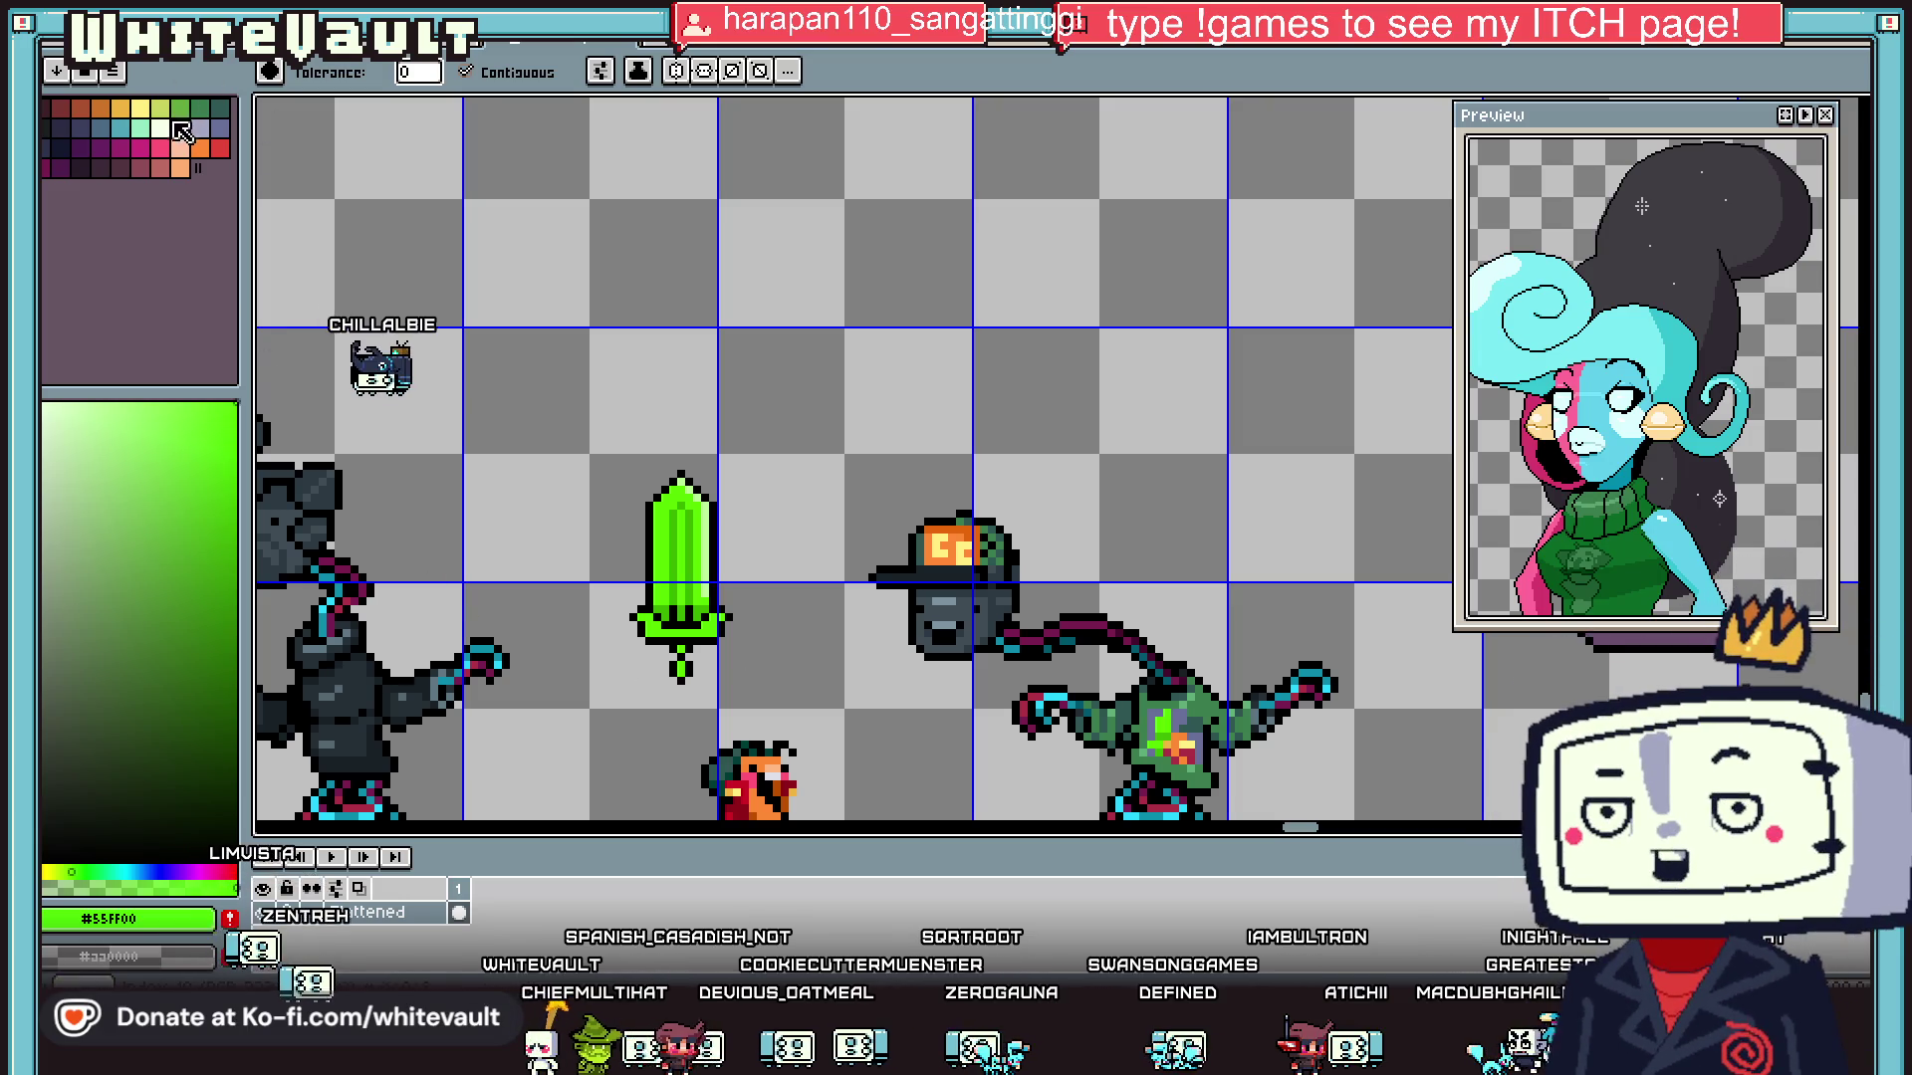
- Draw a near-white highlight stripe down the blade's right edge
{"action": "left_click", "coordinate": [177, 126]}
{"action": "key", "text": "b"}
{"action": "scroll", "coordinate": [707, 508], "scroll_direction": "up", "scroll_amount": 2}
{"action": "left_click_drag", "start_coordinate": [721, 546], "coordinate": [703, 630]}
{"action": "scroll", "coordinate": [711, 587], "scroll_direction": "down", "scroll_amount": 3}
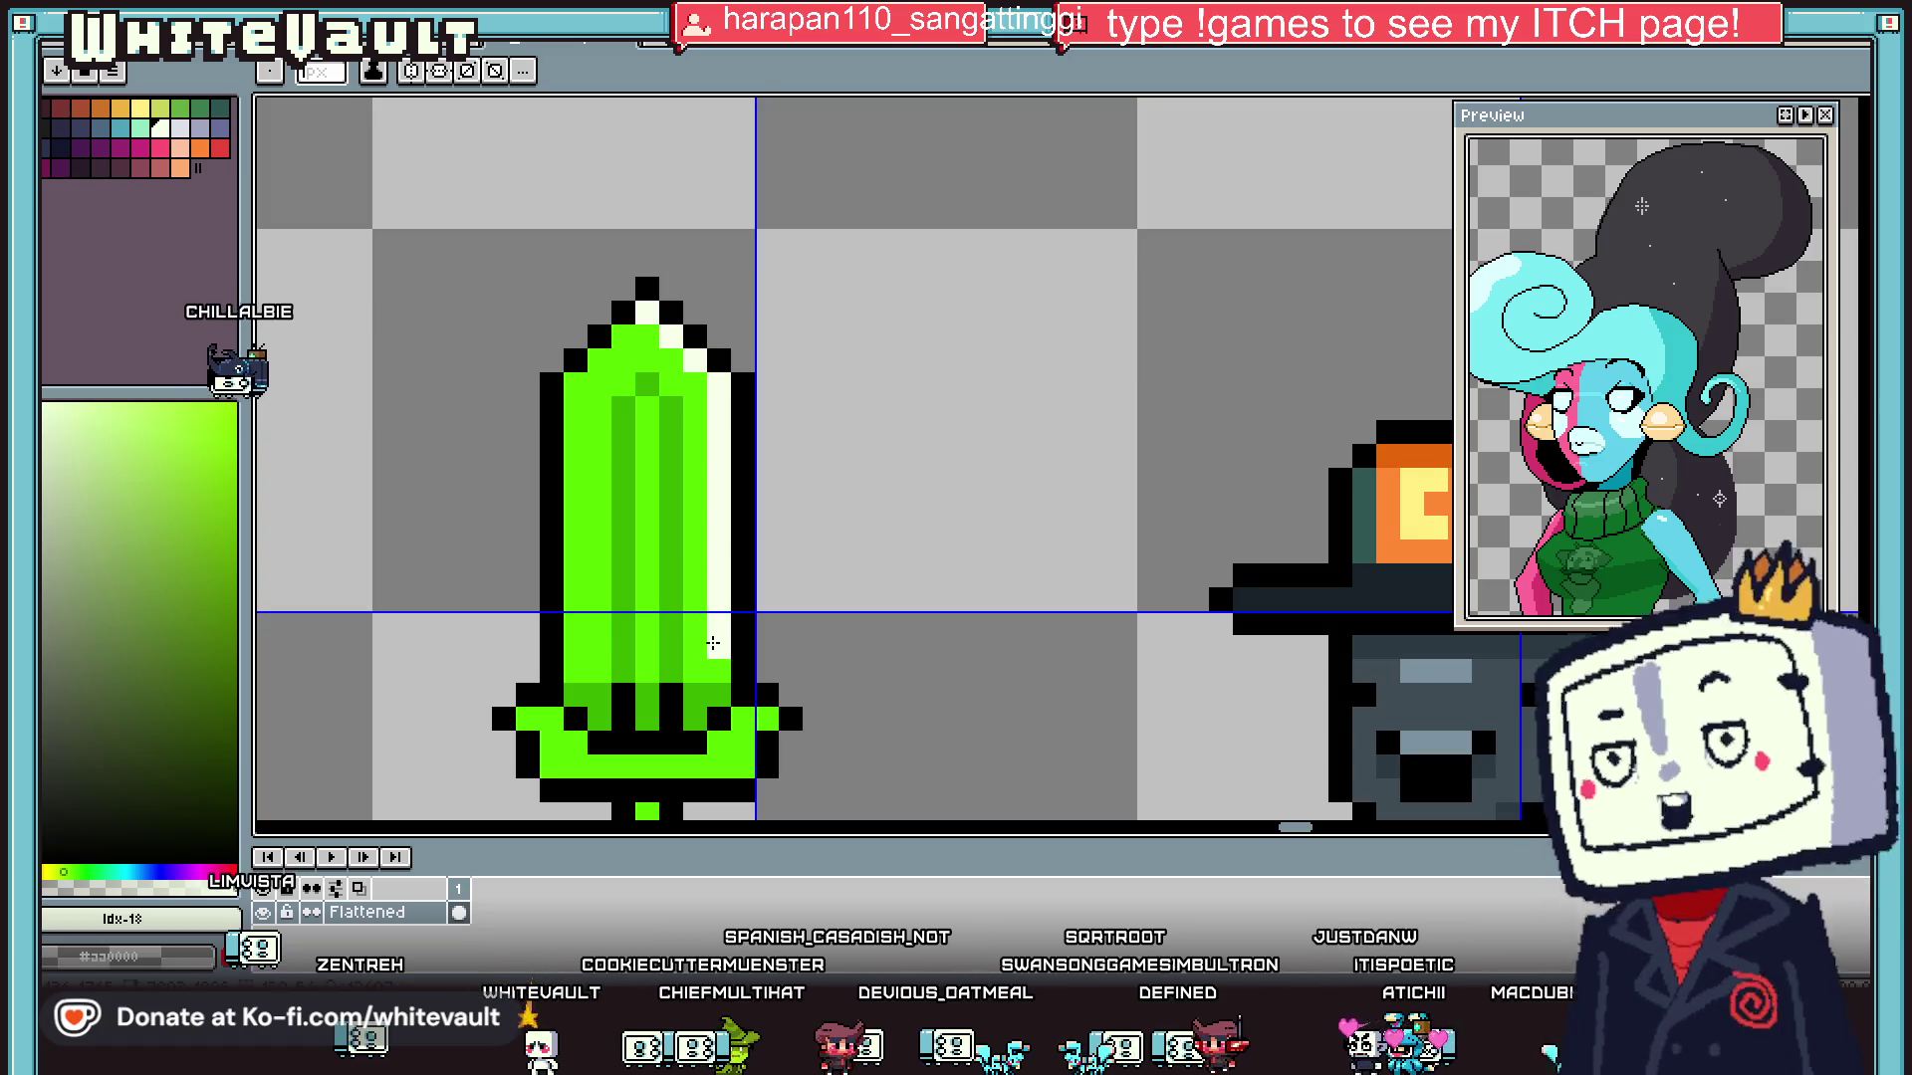
- Sample the bright green #55FF00 and restore two lower stripe pixels to green
{"action": "left_click", "coordinate": [704, 618], "text": "alt"}
{"action": "left_click", "coordinate": [716, 619]}
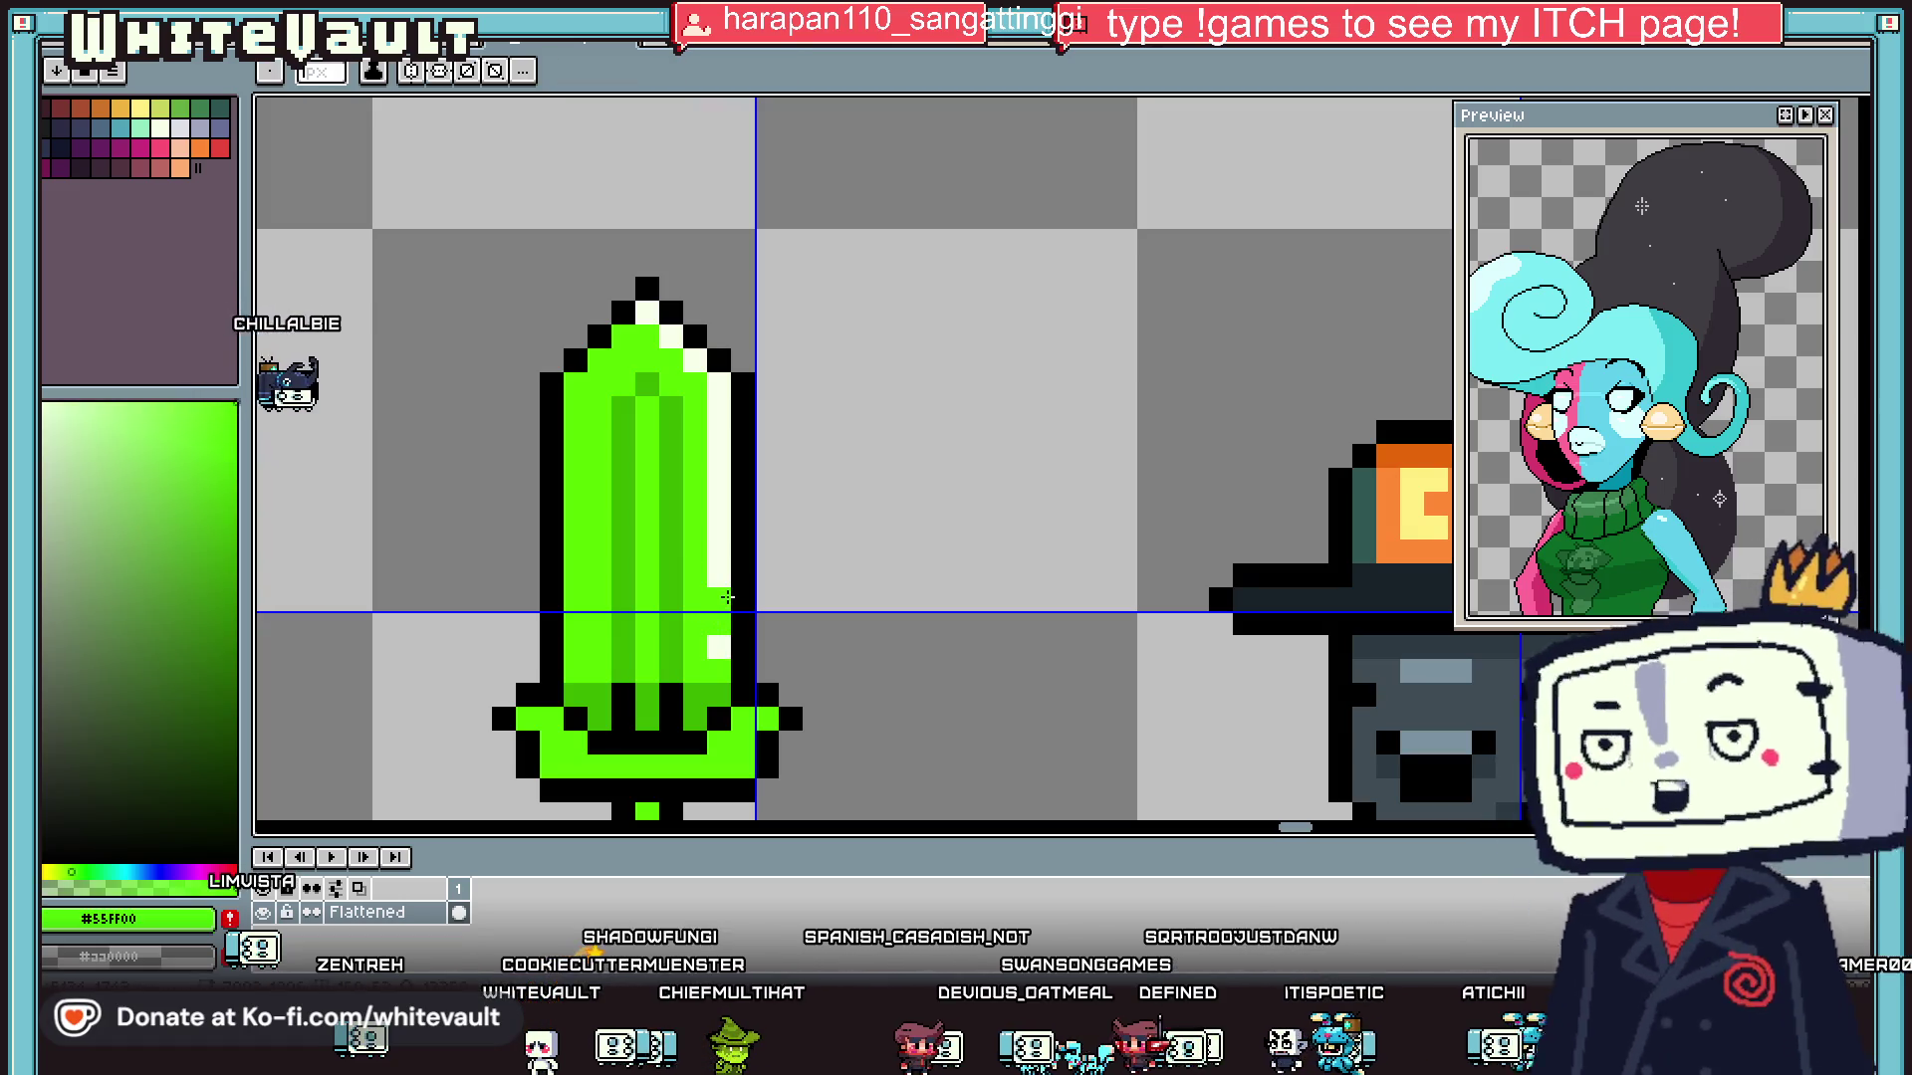
{"action": "left_click", "coordinate": [726, 598]}
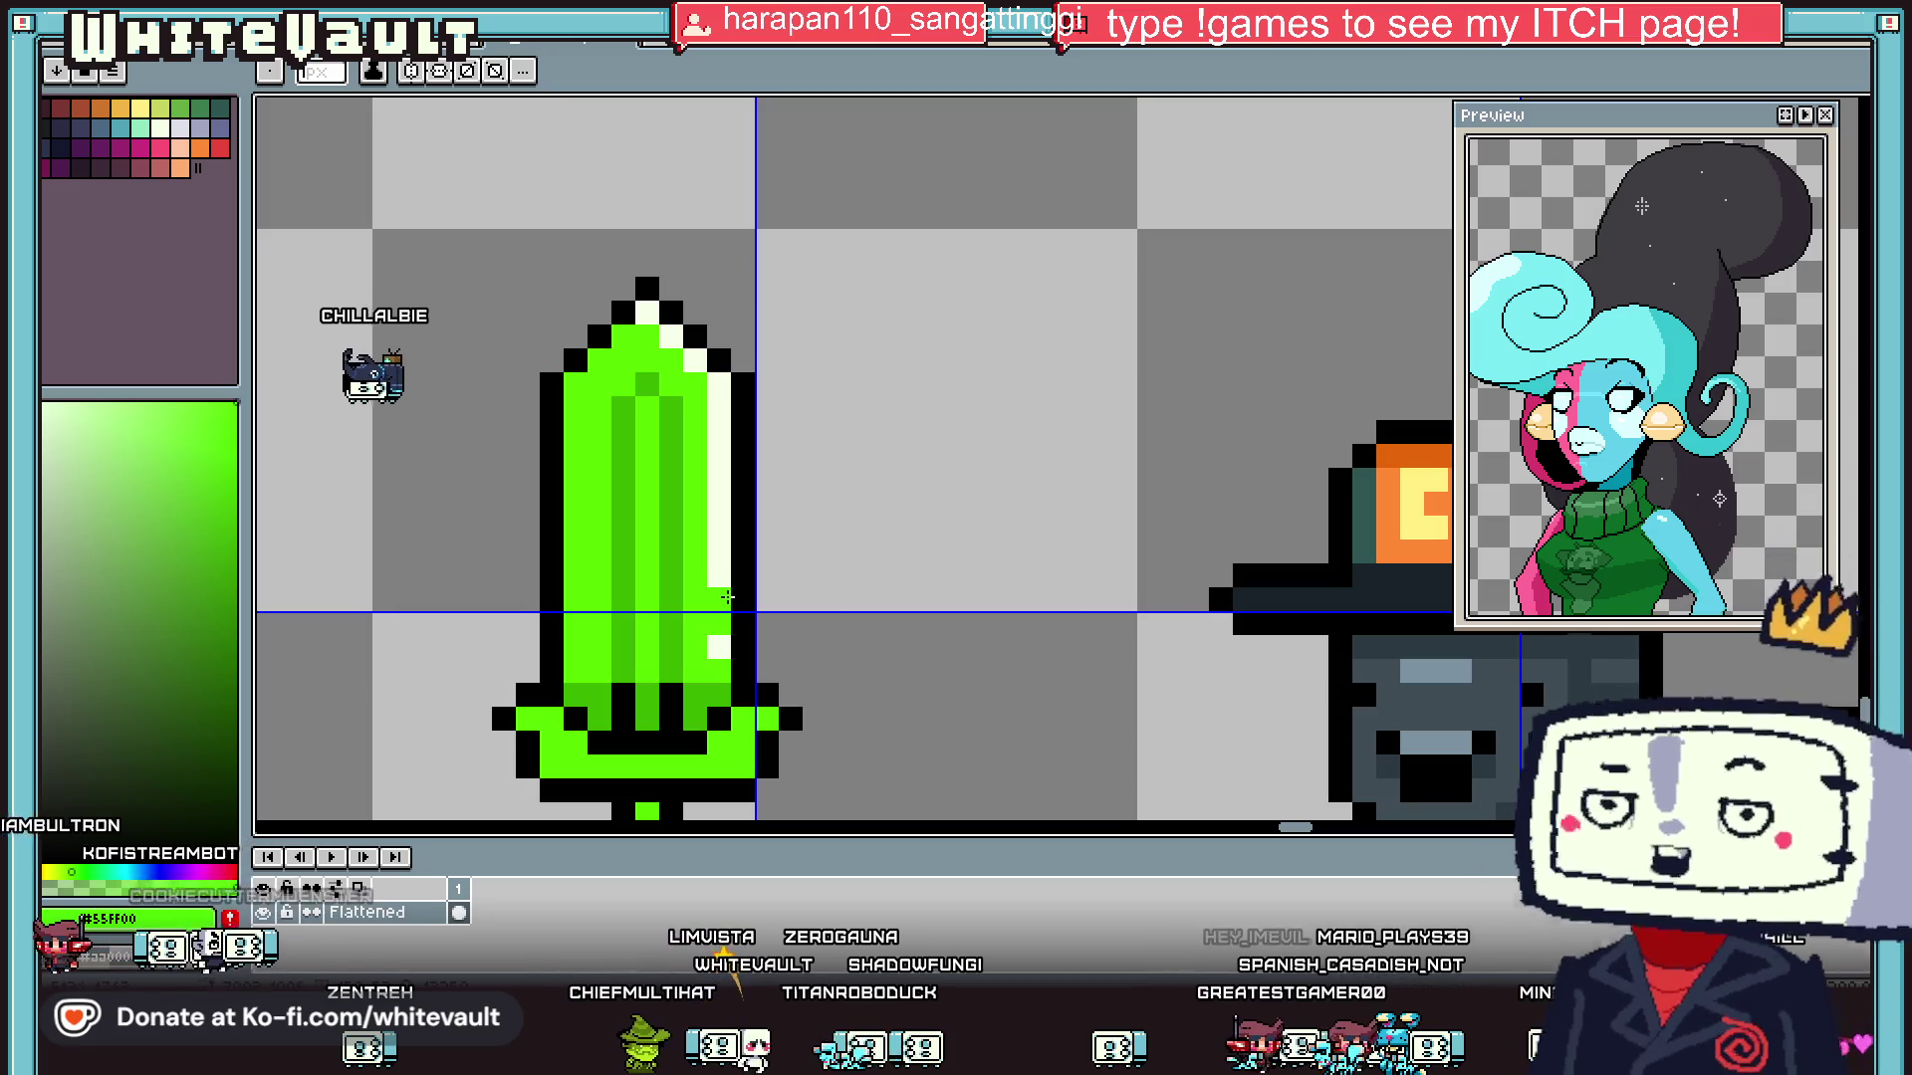
{"action": "scroll", "coordinate": [772, 568], "scroll_direction": "down", "scroll_amount": 3}
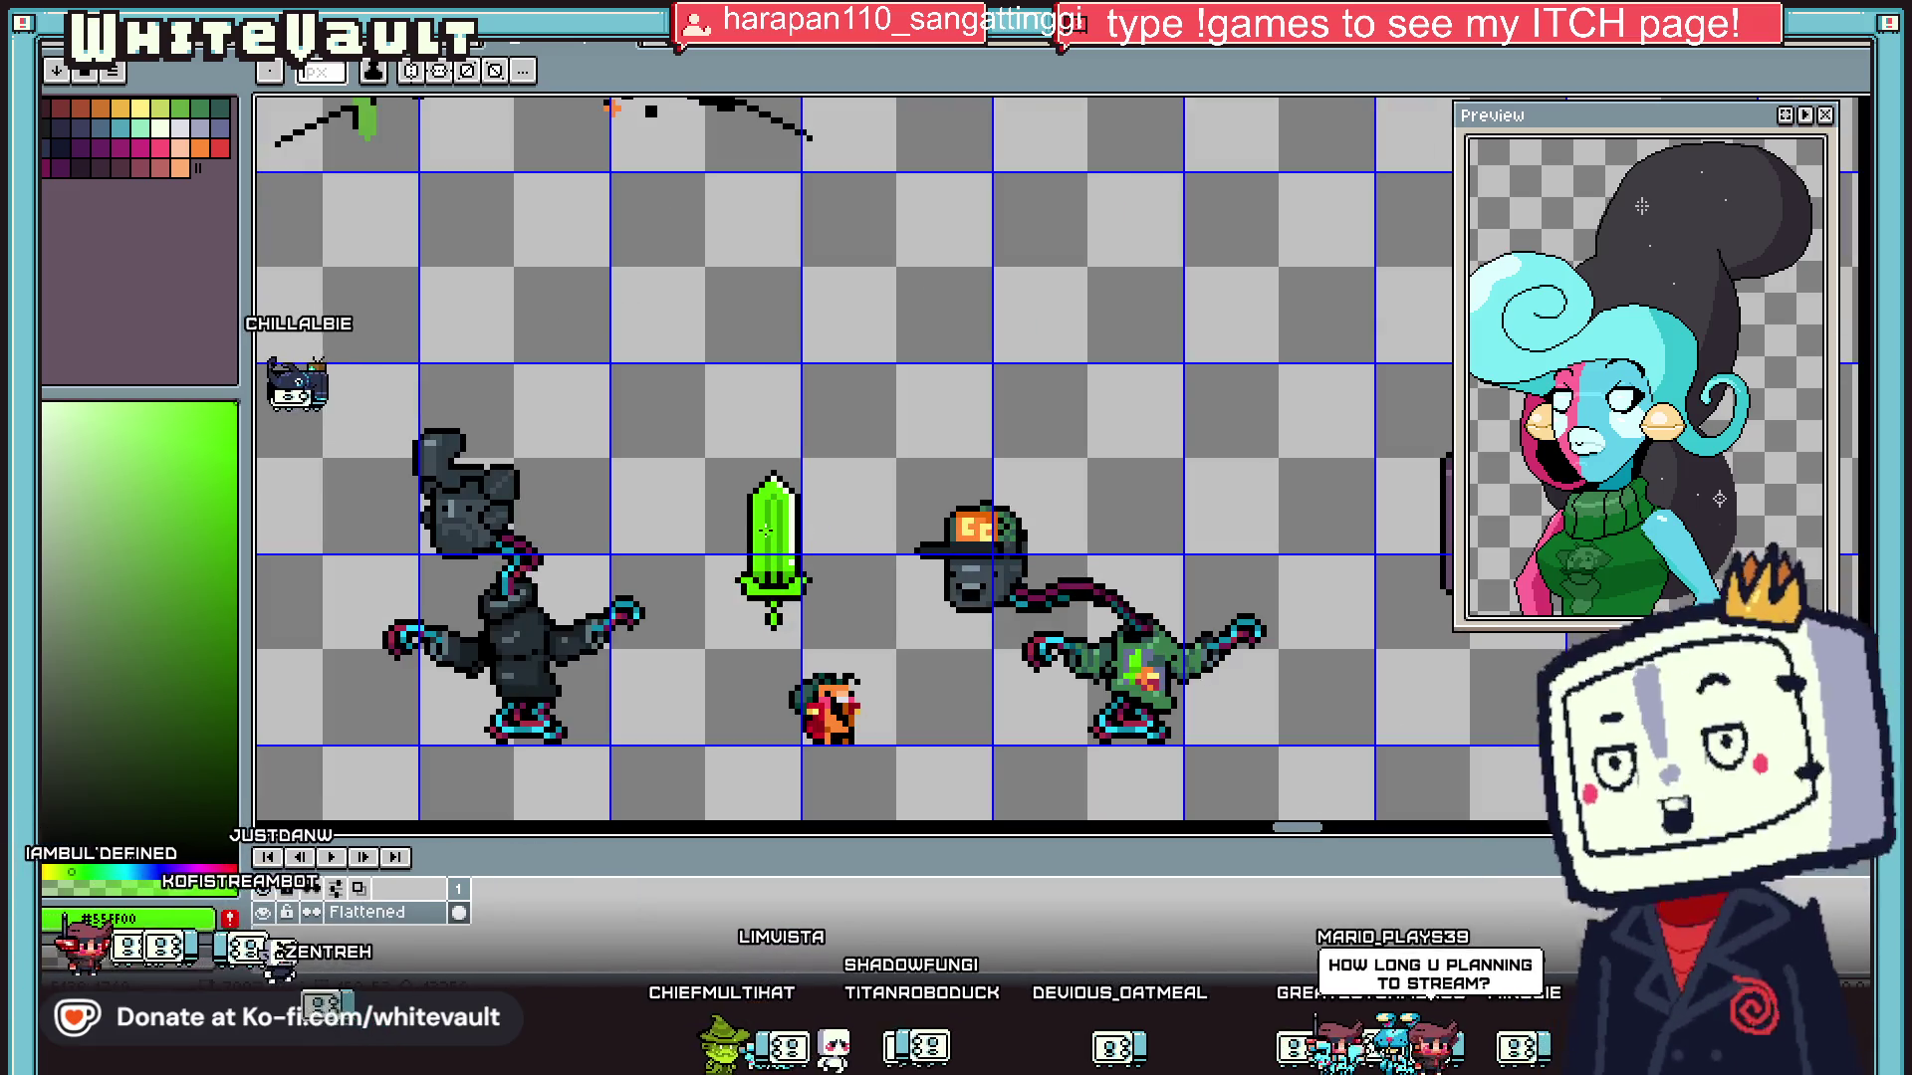
- Box-select the green sword and move it down beside the orange creature's head
{"action": "scroll", "coordinate": [781, 567], "scroll_direction": "up", "scroll_amount": 2}
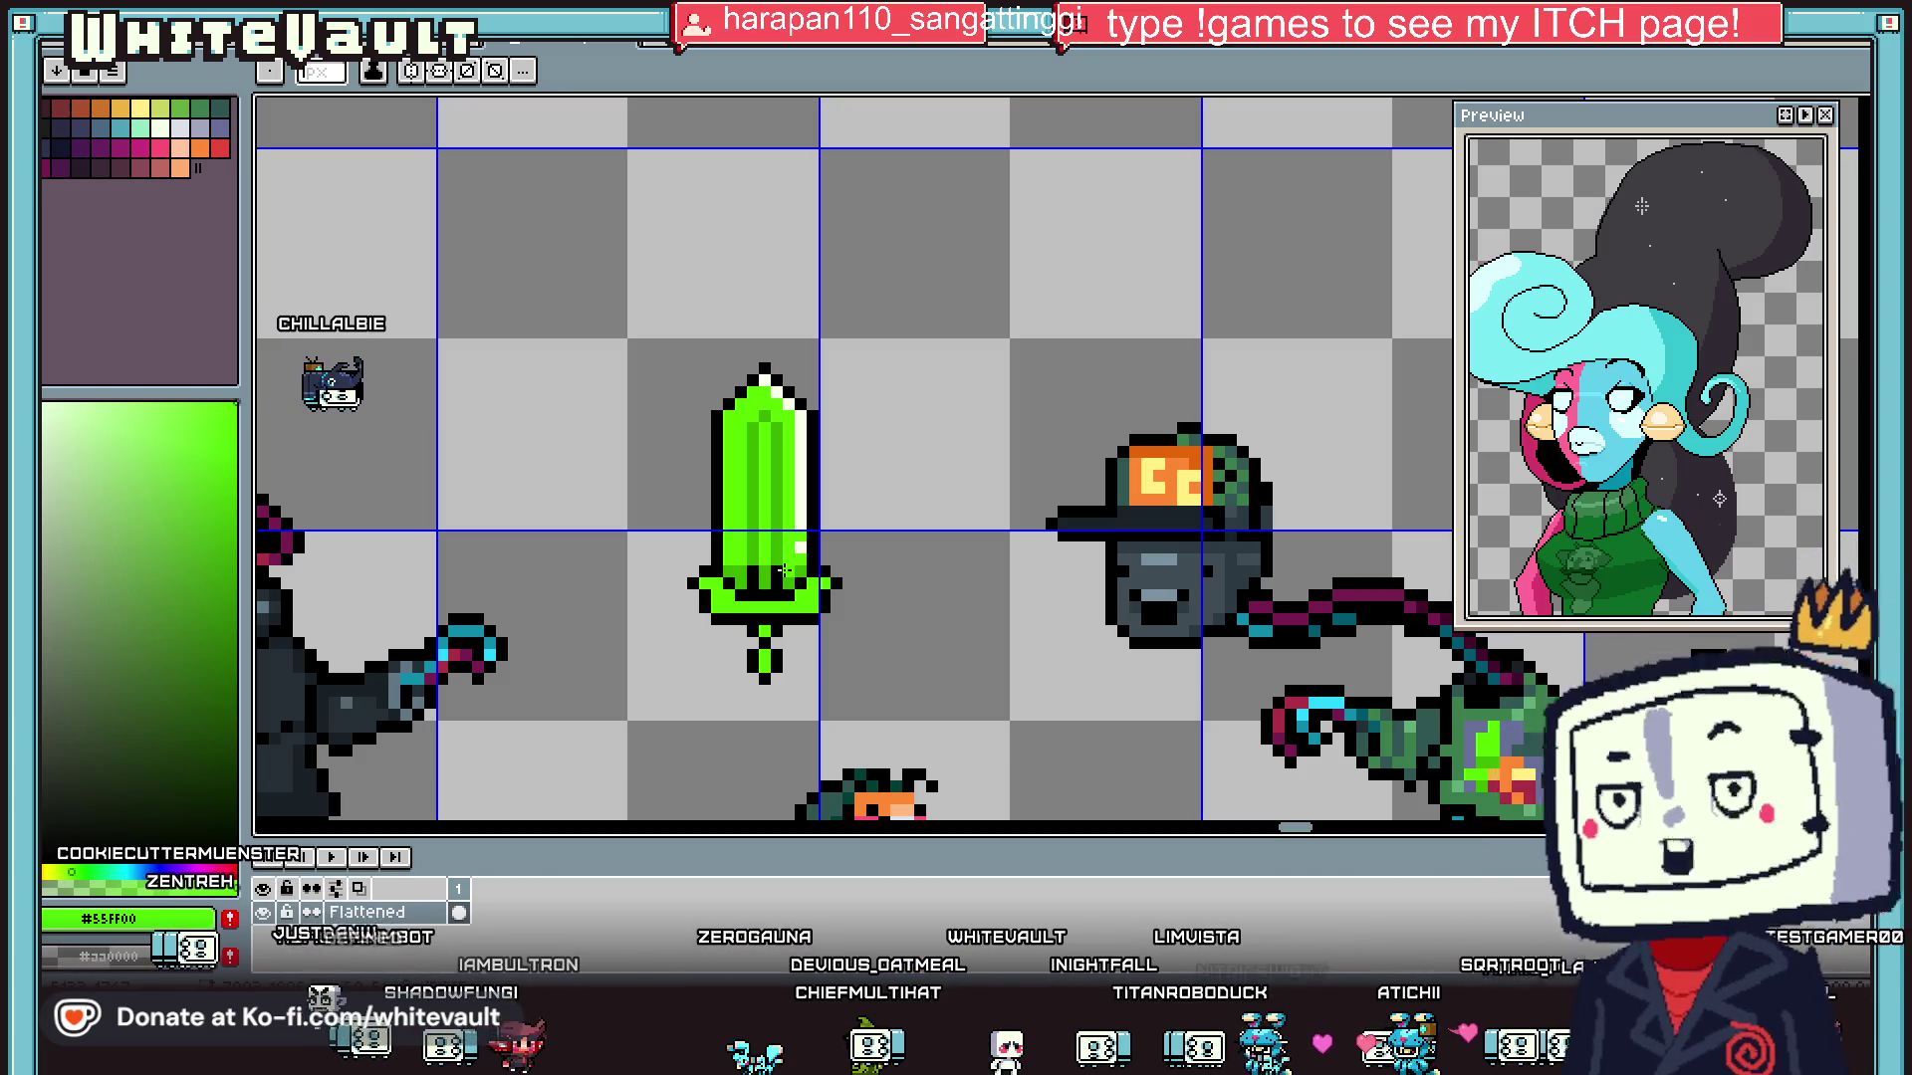
{"action": "scroll", "coordinate": [877, 457], "scroll_direction": "down", "scroll_amount": 5}
{"action": "scroll", "coordinate": [862, 472], "scroll_direction": "up", "scroll_amount": 3}
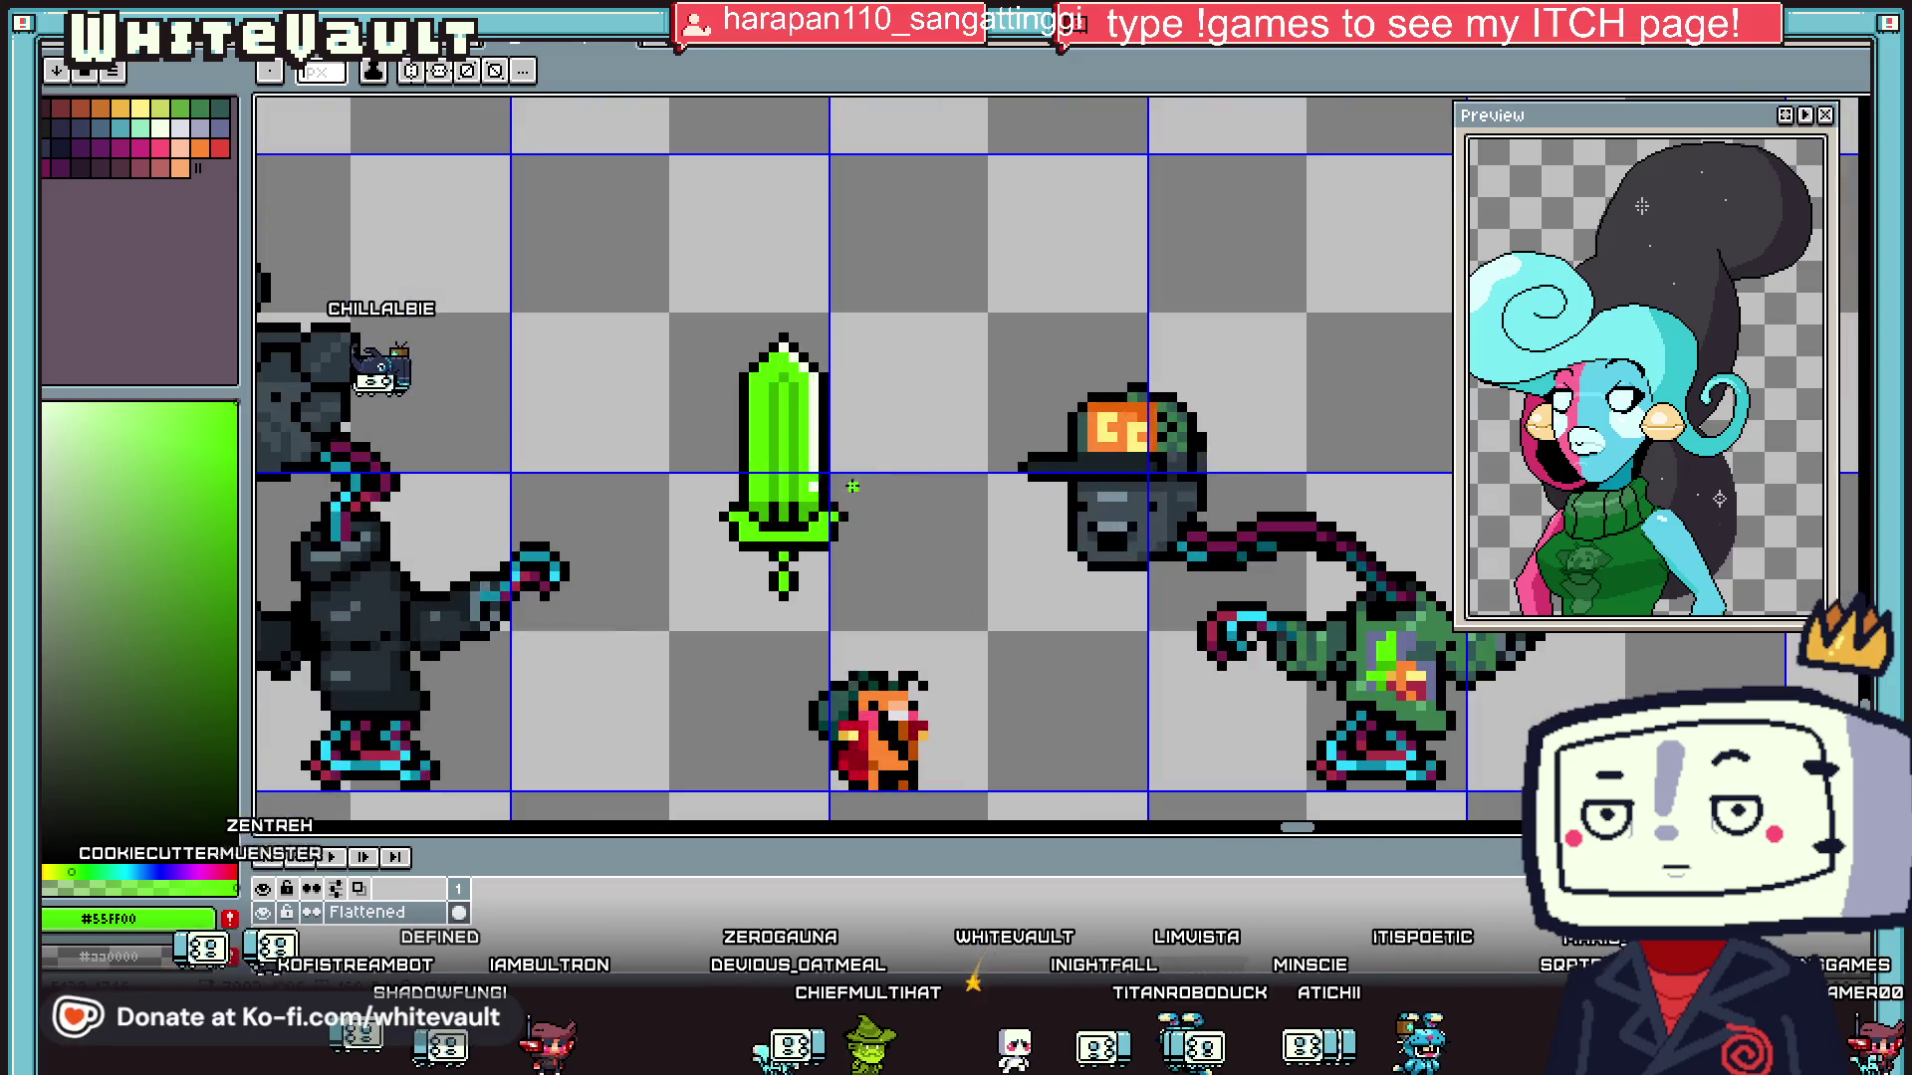
{"action": "scroll", "coordinate": [815, 614], "scroll_direction": "down", "scroll_amount": 2}
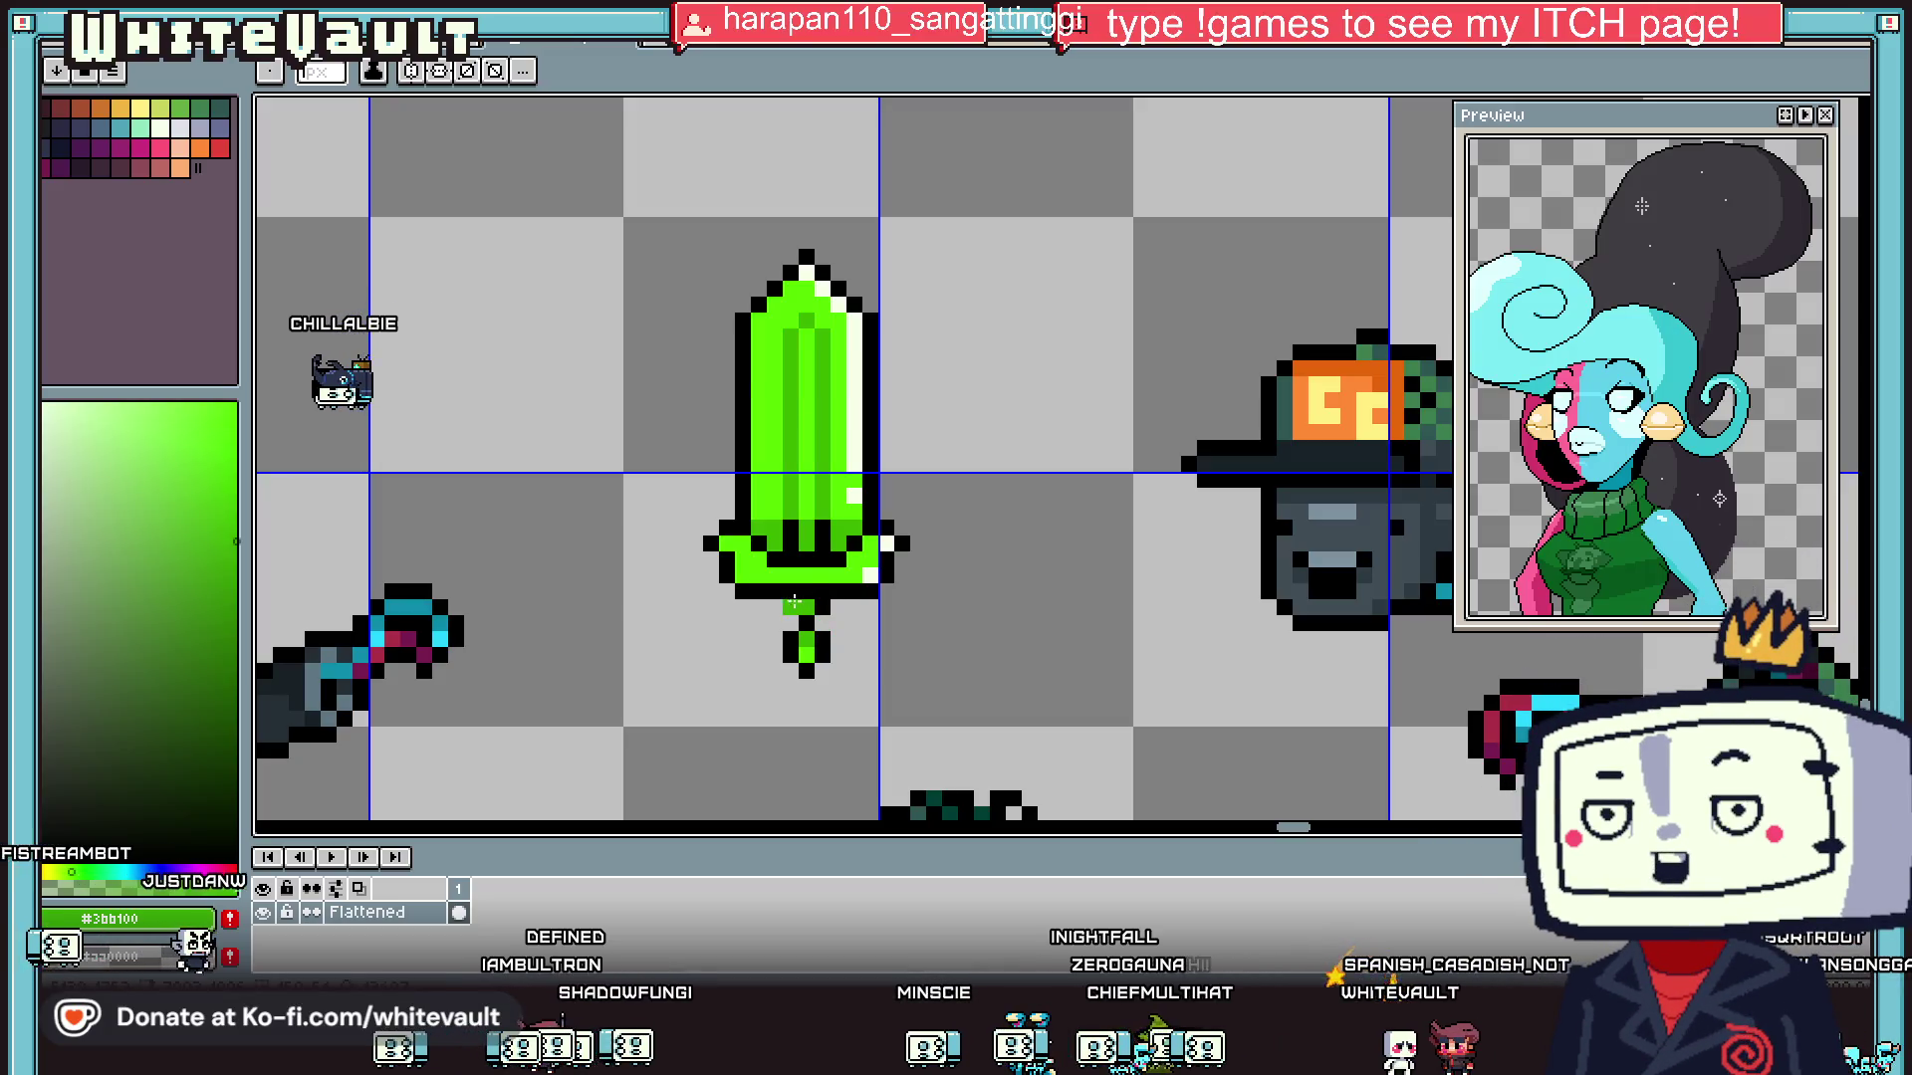
{"action": "scroll", "coordinate": [846, 463], "scroll_direction": "down", "scroll_amount": 2}
{"action": "scroll", "coordinate": [861, 458], "scroll_direction": "up", "scroll_amount": 1}
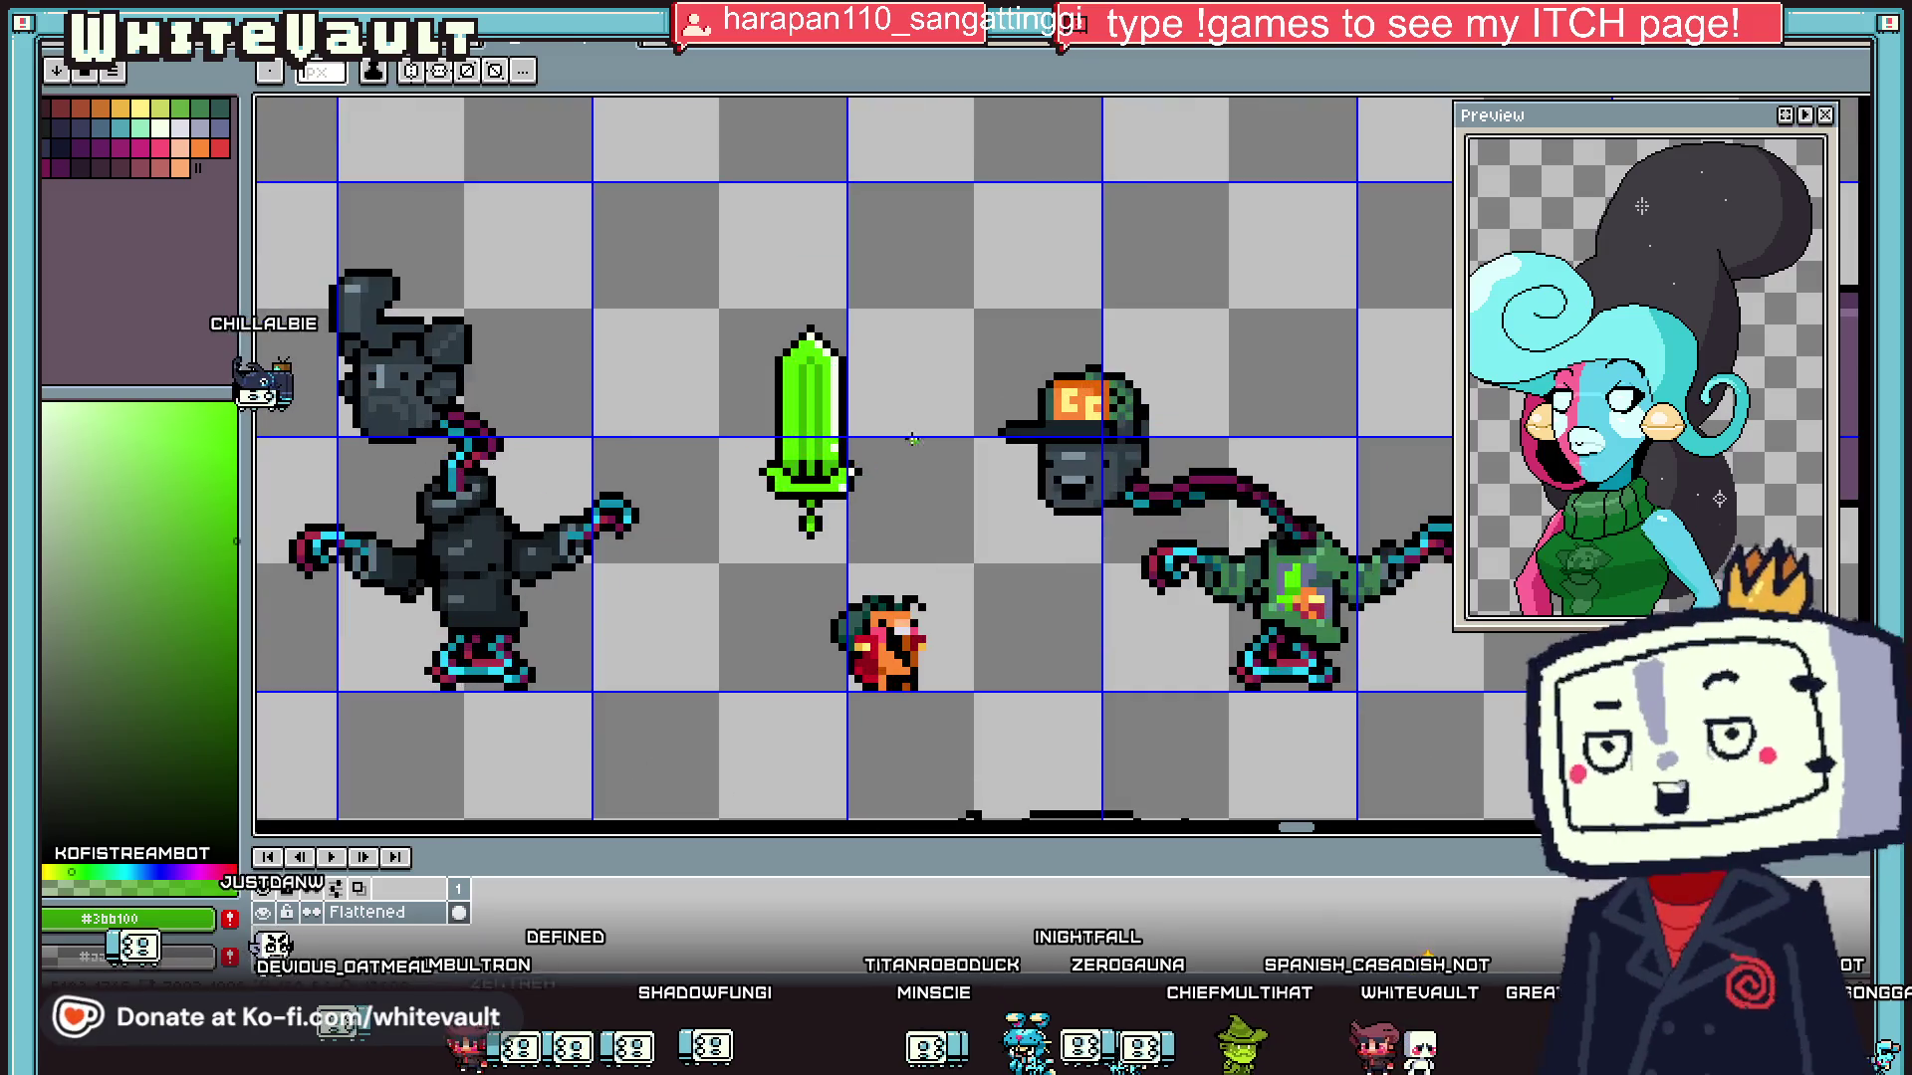
{"action": "key", "text": "m"}
{"action": "mouse_move", "coordinate": [744, 270]}
{"action": "left_mouse_down"}
{"action": "mouse_move", "coordinate": [867, 539]}
{"action": "mouse_move", "coordinate": [1008, 665]}
{"action": "left_mouse_up"}
{"action": "scroll", "coordinate": [959, 636], "scroll_direction": "up", "scroll_amount": 1}
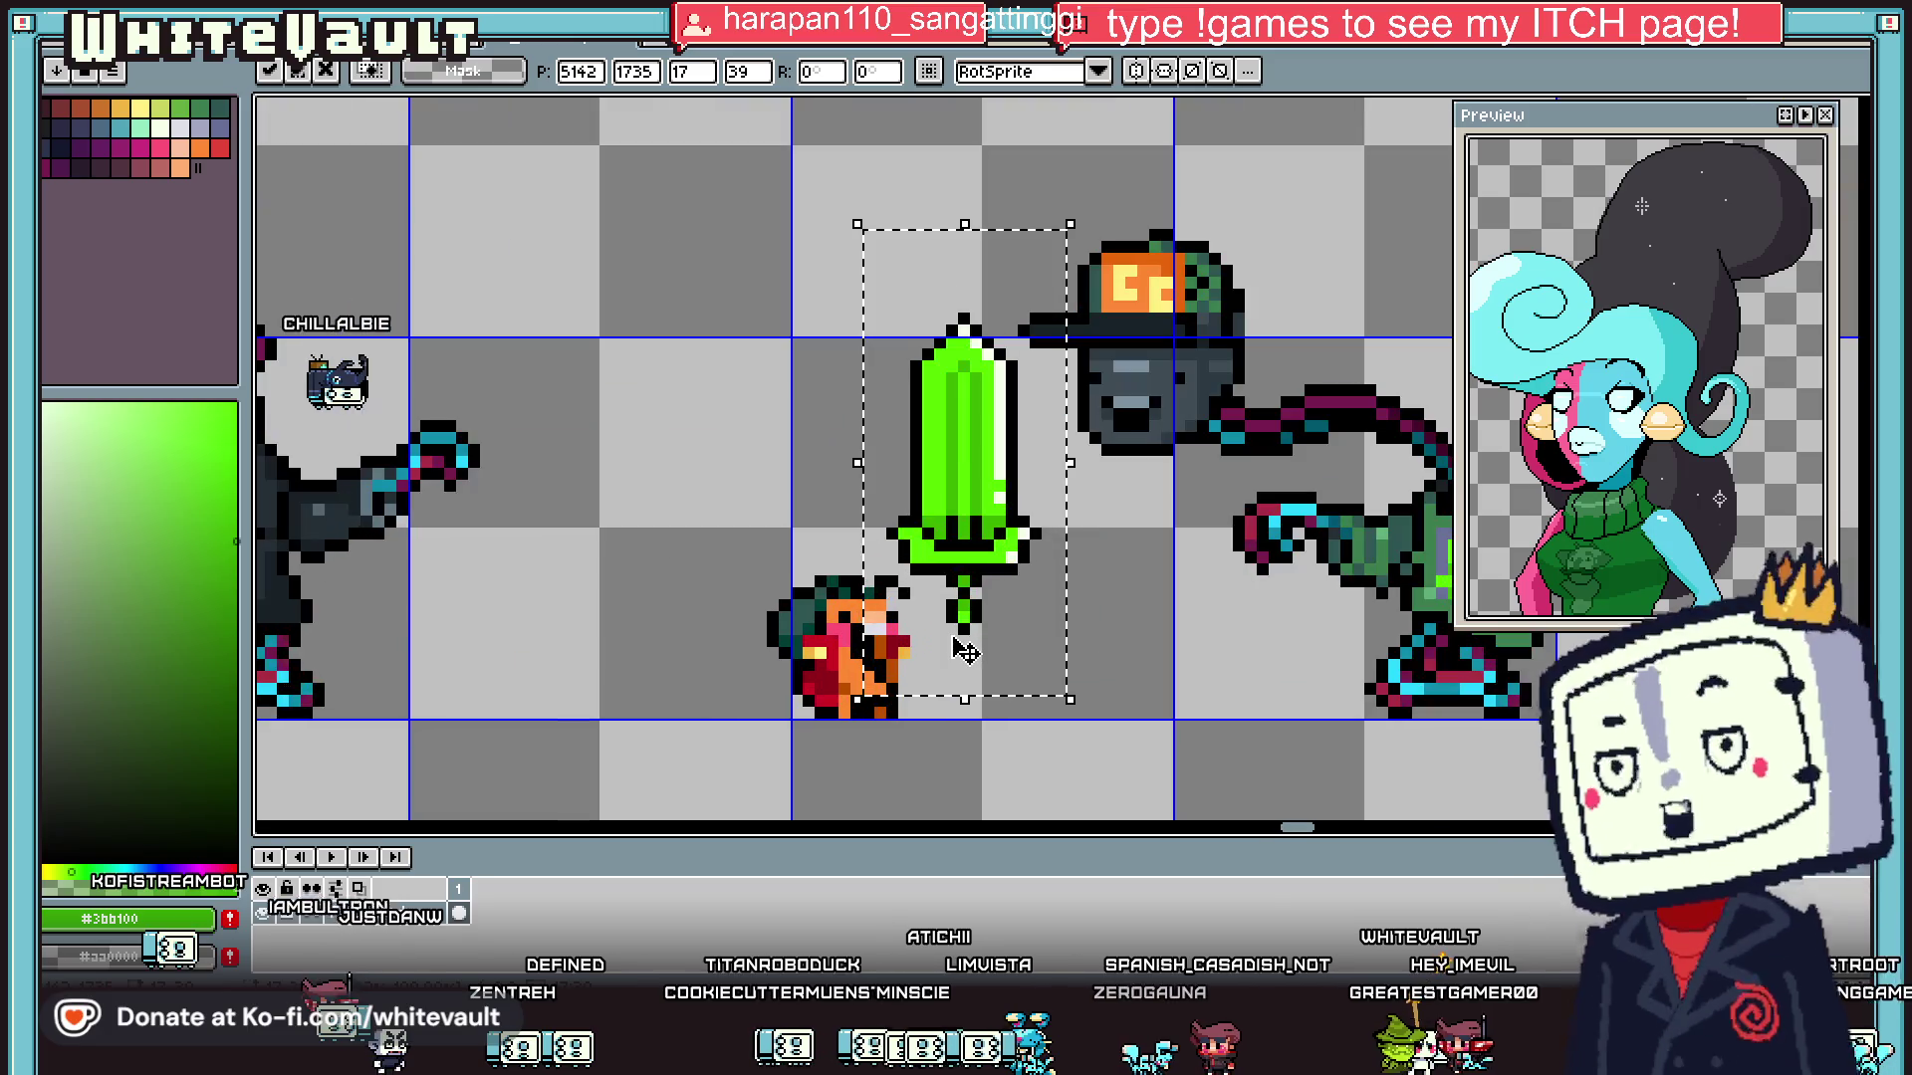
{"action": "key", "text": "ctrl+d"}
- Sample the creature's orange and place an orange pixel beside the sword hilt
{"action": "key", "text": "i"}
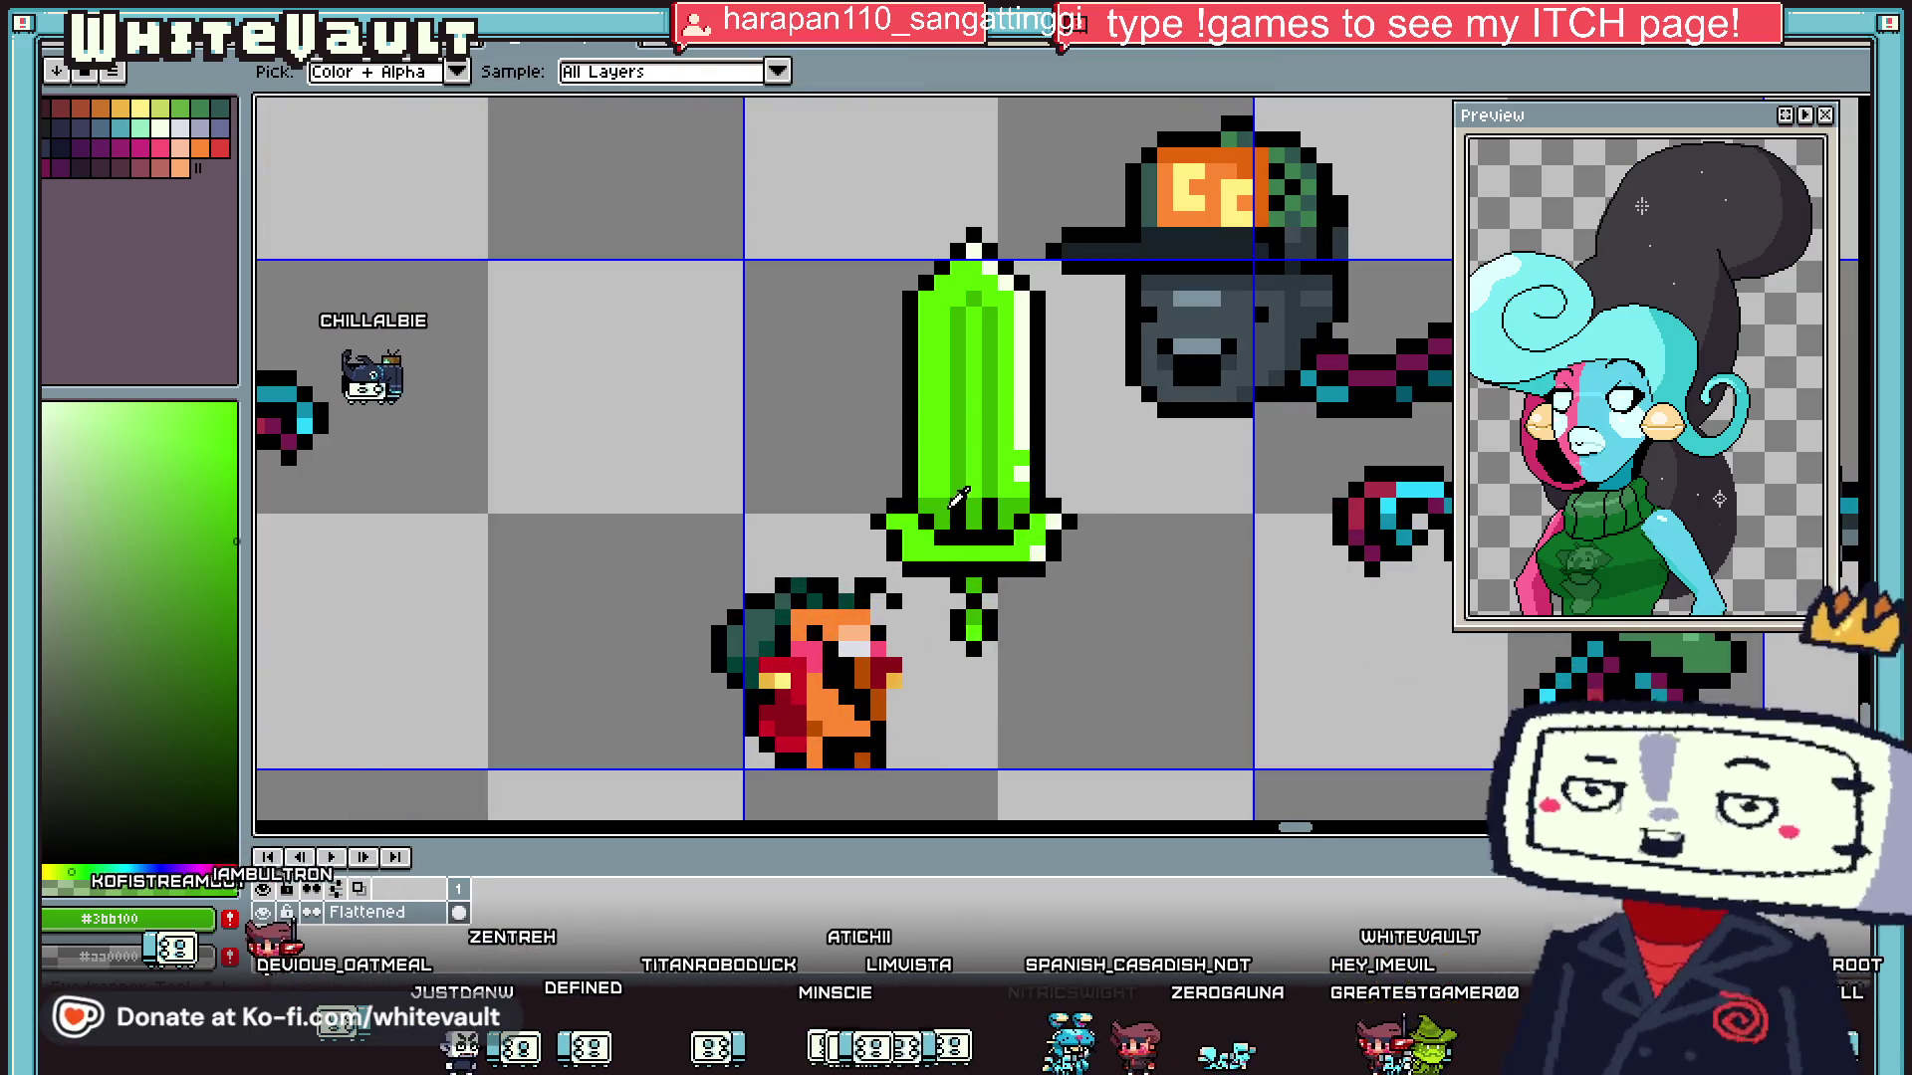
{"action": "key", "text": "b"}
{"action": "scroll", "coordinate": [926, 569], "scroll_direction": "up", "scroll_amount": 1}
{"action": "key", "text": "i"}
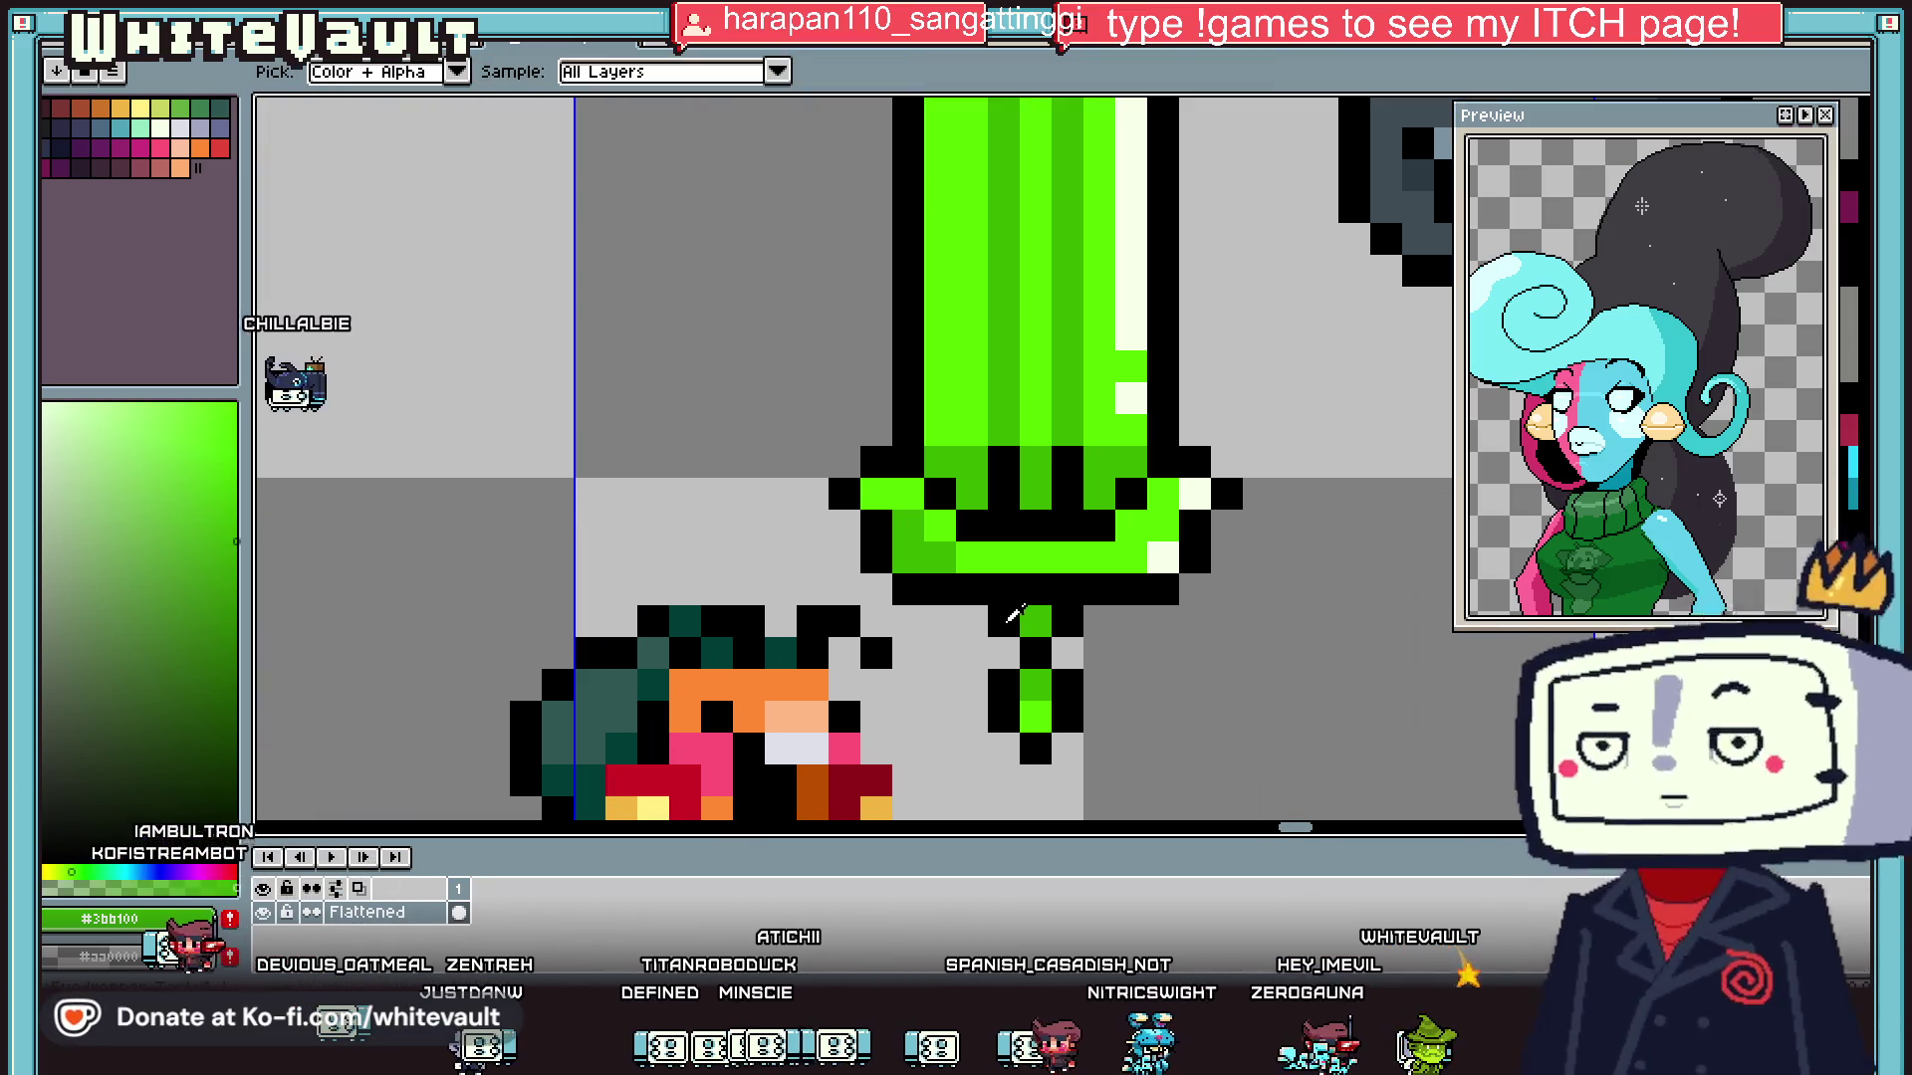
{"action": "scroll", "coordinate": [897, 734], "scroll_direction": "down", "scroll_amount": 3}
{"action": "scroll", "coordinate": [896, 734], "scroll_direction": "up", "scroll_amount": 3}
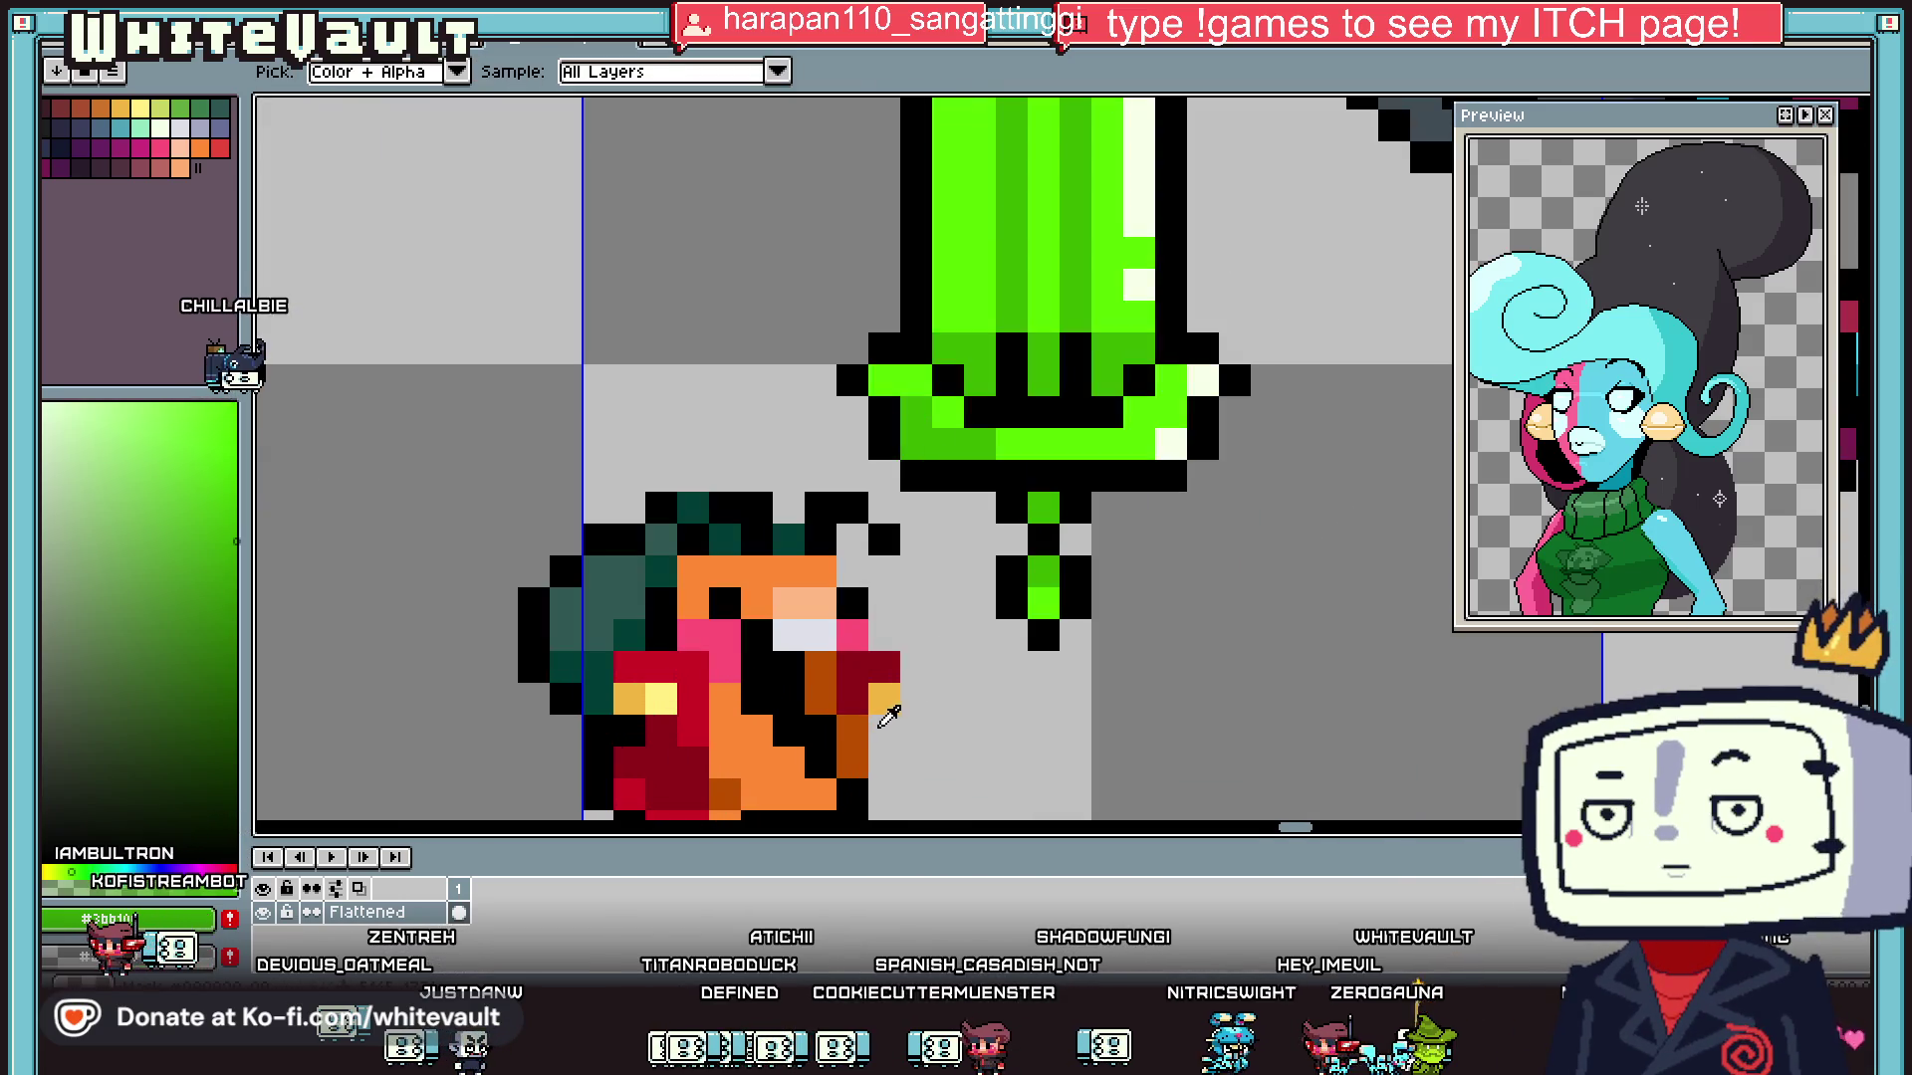
{"action": "left_click", "coordinate": [805, 761]}
{"action": "key", "text": "b"}
{"action": "left_click", "coordinate": [991, 634]}
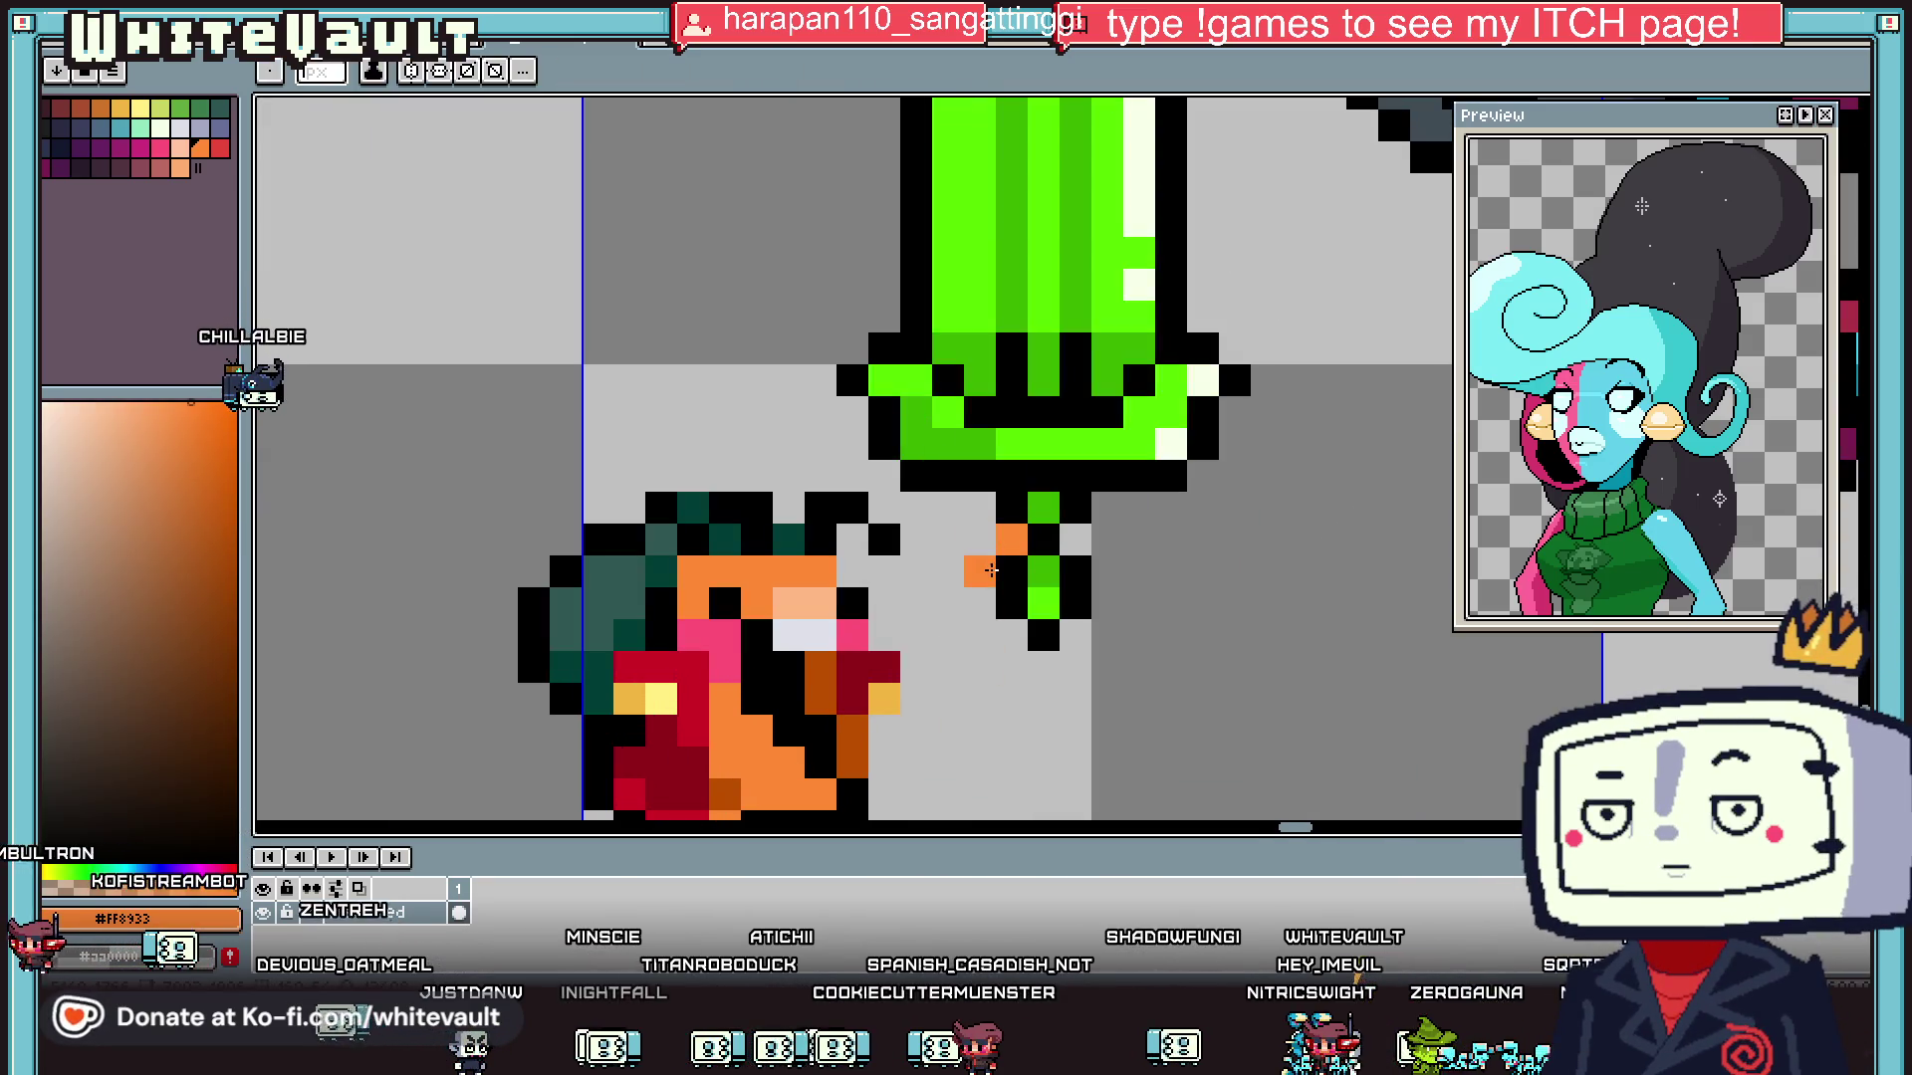
{"action": "key", "text": "ctrl+z"}
{"action": "left_click", "coordinate": [1062, 545]}
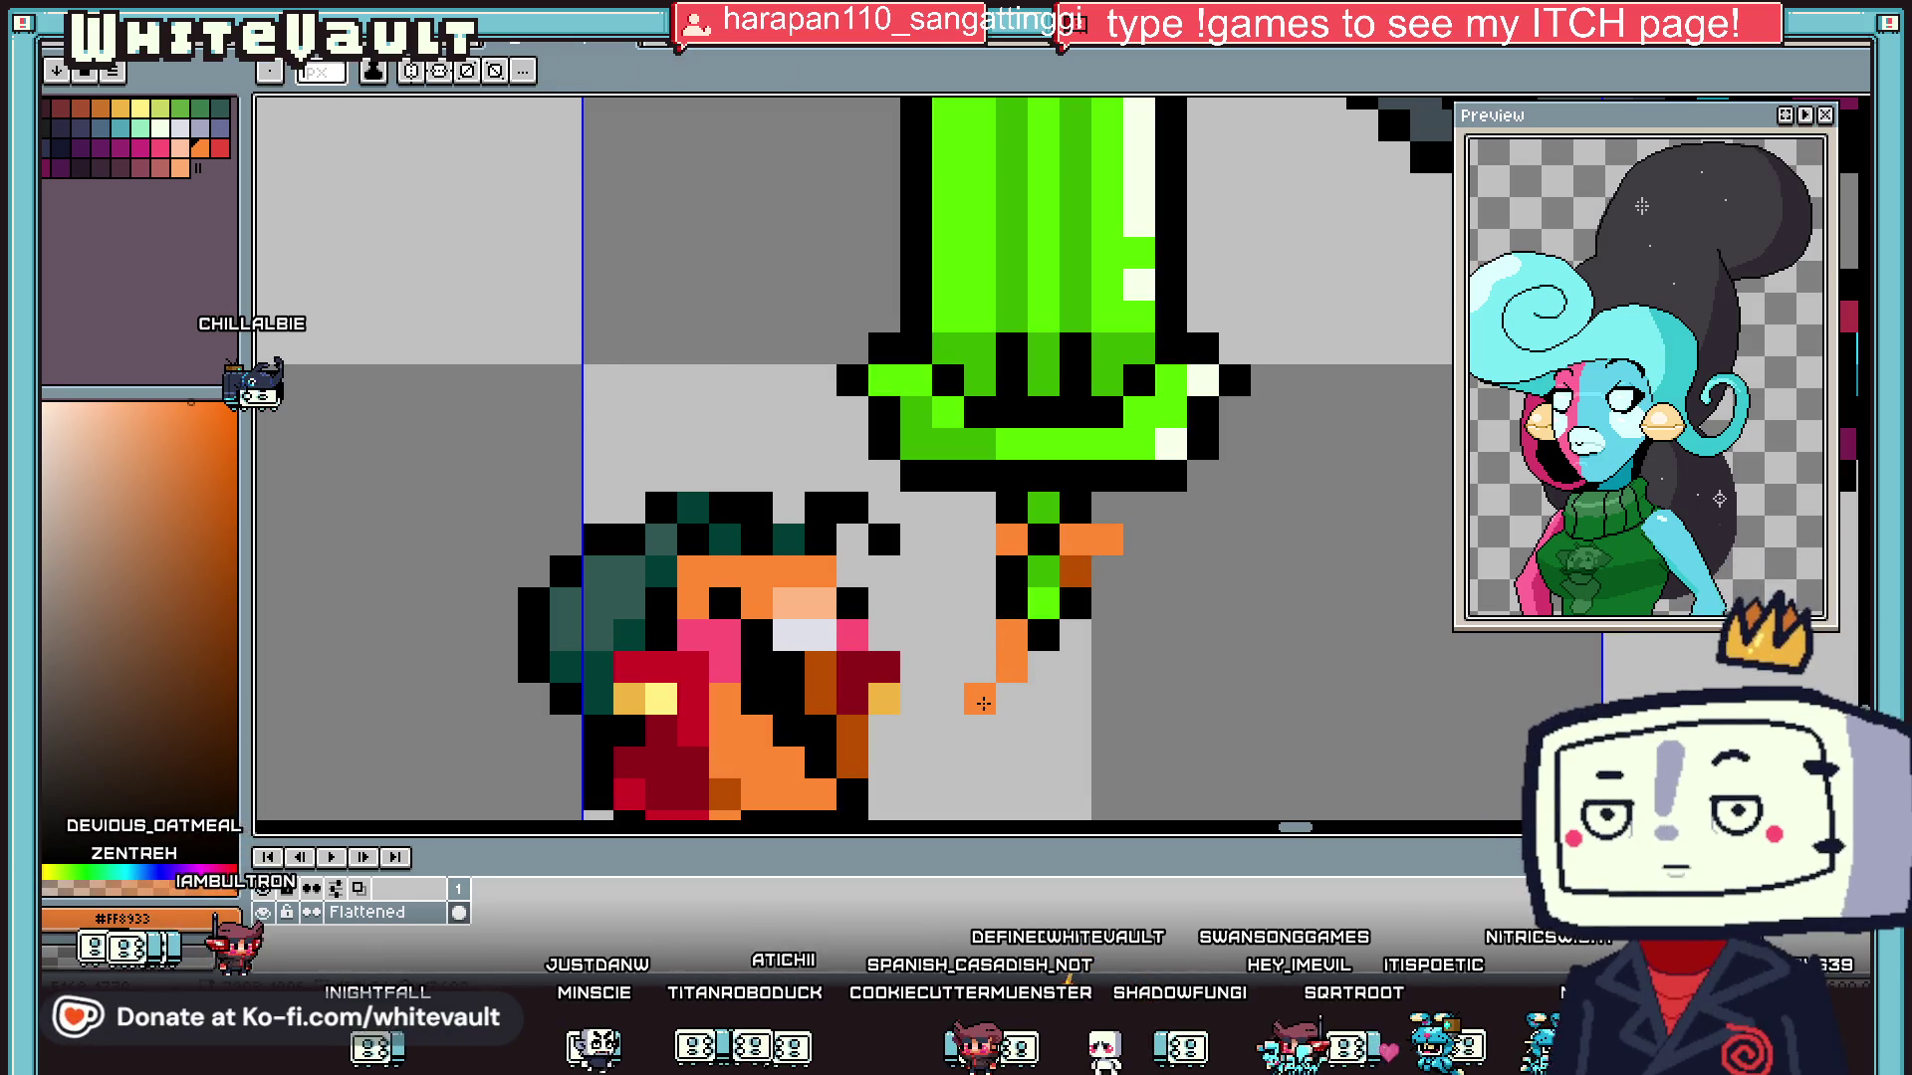
- Draw the orange arm from the creature up to the sword hilt
{"action": "scroll", "coordinate": [1005, 650], "scroll_direction": "down", "scroll_amount": 2}
{"action": "scroll", "coordinate": [981, 777], "scroll_direction": "up", "scroll_amount": 4}
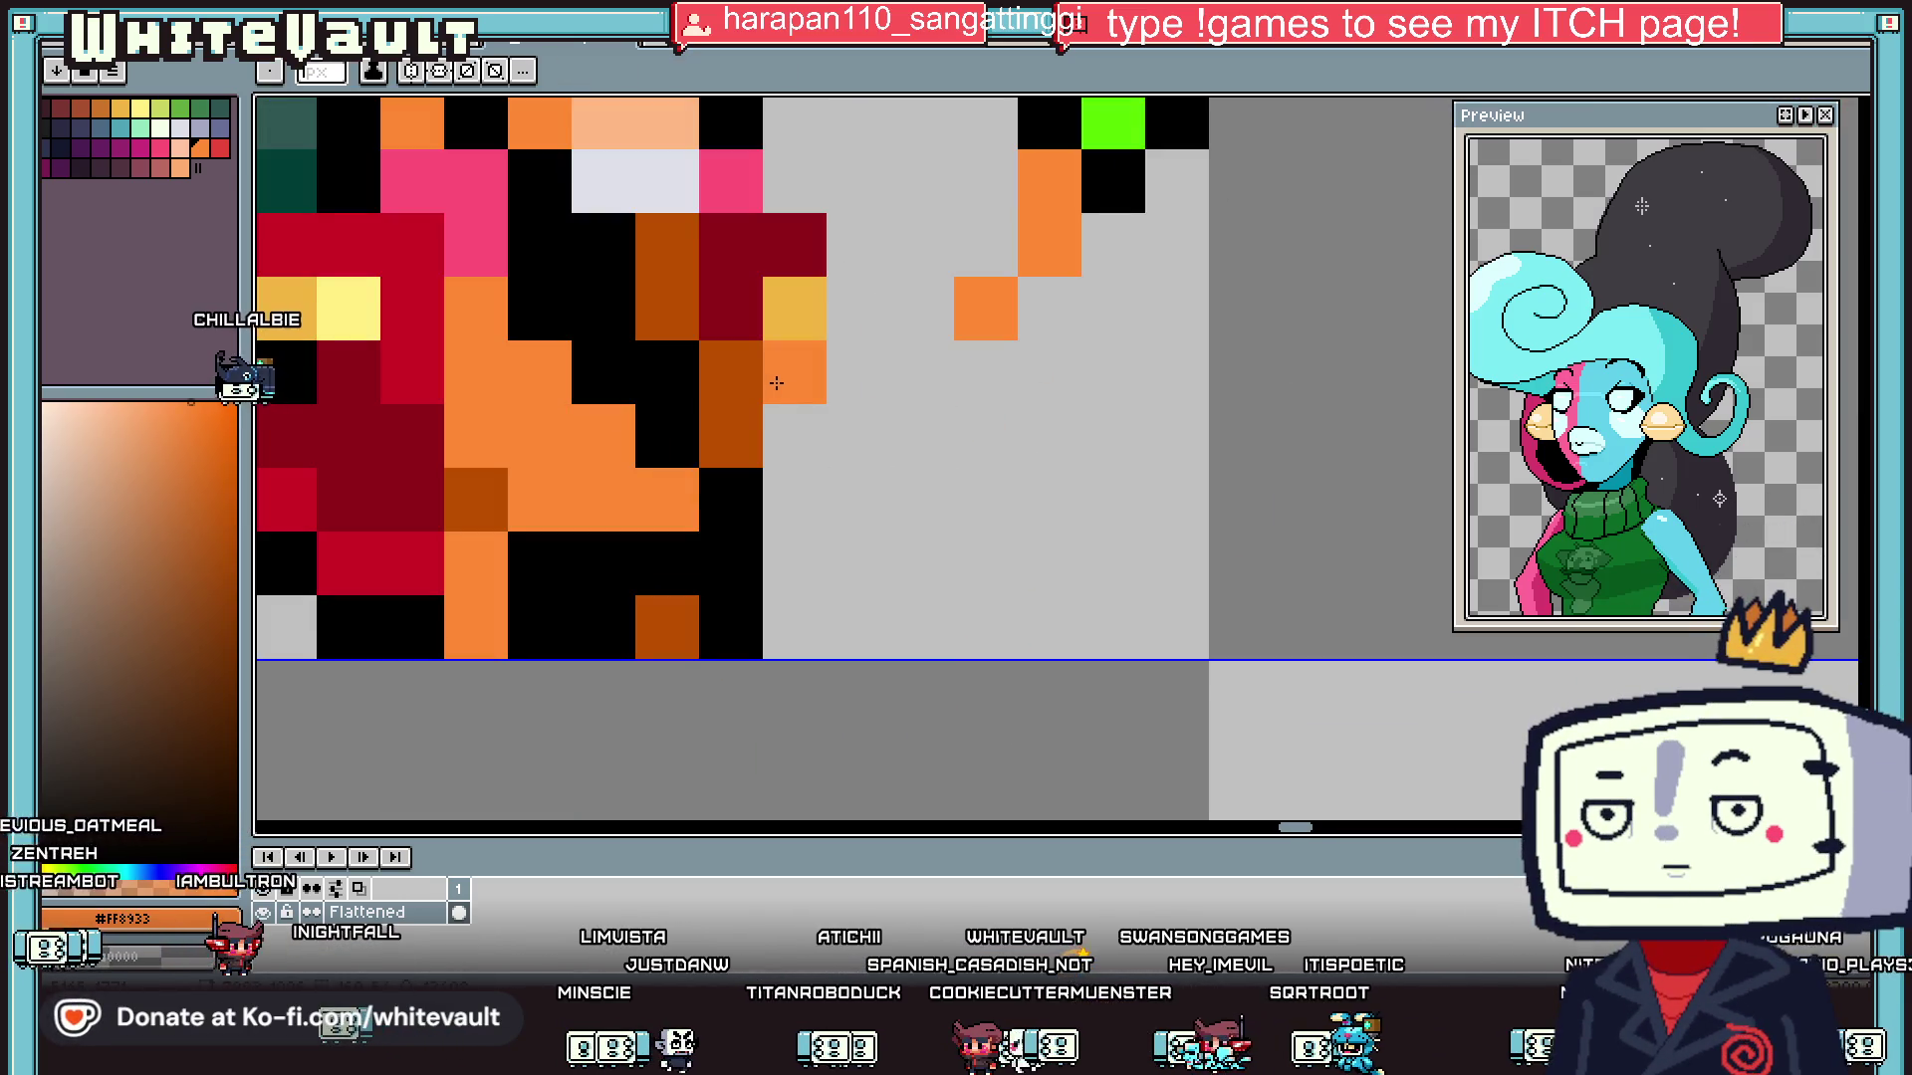
{"action": "left_click", "coordinate": [797, 503]}
{"action": "mouse_move", "coordinate": [865, 555]}
{"action": "left_mouse_down"}
{"action": "mouse_move", "coordinate": [924, 558]}
{"action": "mouse_move", "coordinate": [981, 433]}
{"action": "mouse_move", "coordinate": [981, 378]}
{"action": "left_mouse_up"}
{"action": "scroll", "coordinate": [1018, 439], "scroll_direction": "down", "scroll_amount": 5}
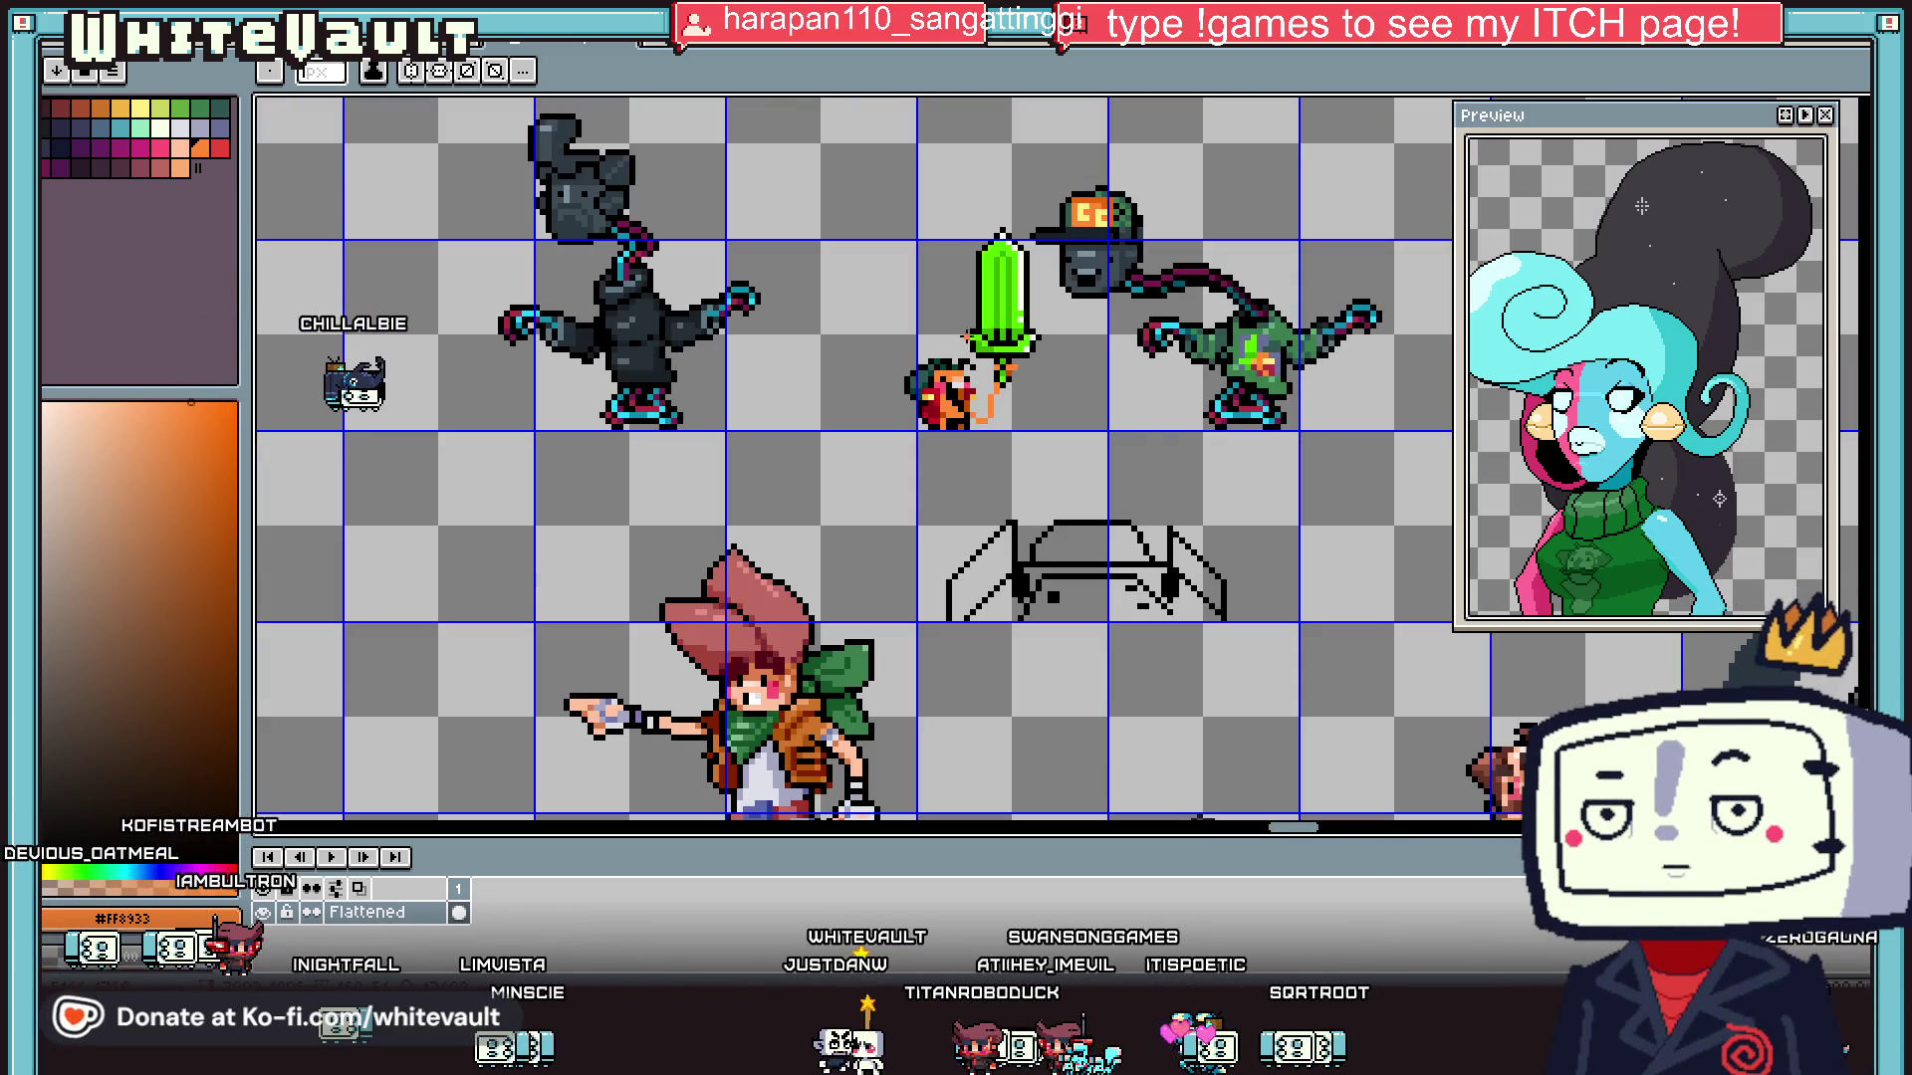
- Fill the gap in the orange arm with an orange pixel
{"action": "scroll", "coordinate": [1016, 468], "scroll_direction": "up", "scroll_amount": 5}
{"action": "scroll", "coordinate": [1016, 478], "scroll_direction": "up", "scroll_amount": 2}
{"action": "left_click", "coordinate": [1047, 435]}
{"action": "scroll", "coordinate": [1036, 428], "scroll_direction": "down", "scroll_amount": 4}
{"action": "scroll", "coordinate": [1091, 419], "scroll_direction": "up", "scroll_amount": 3}
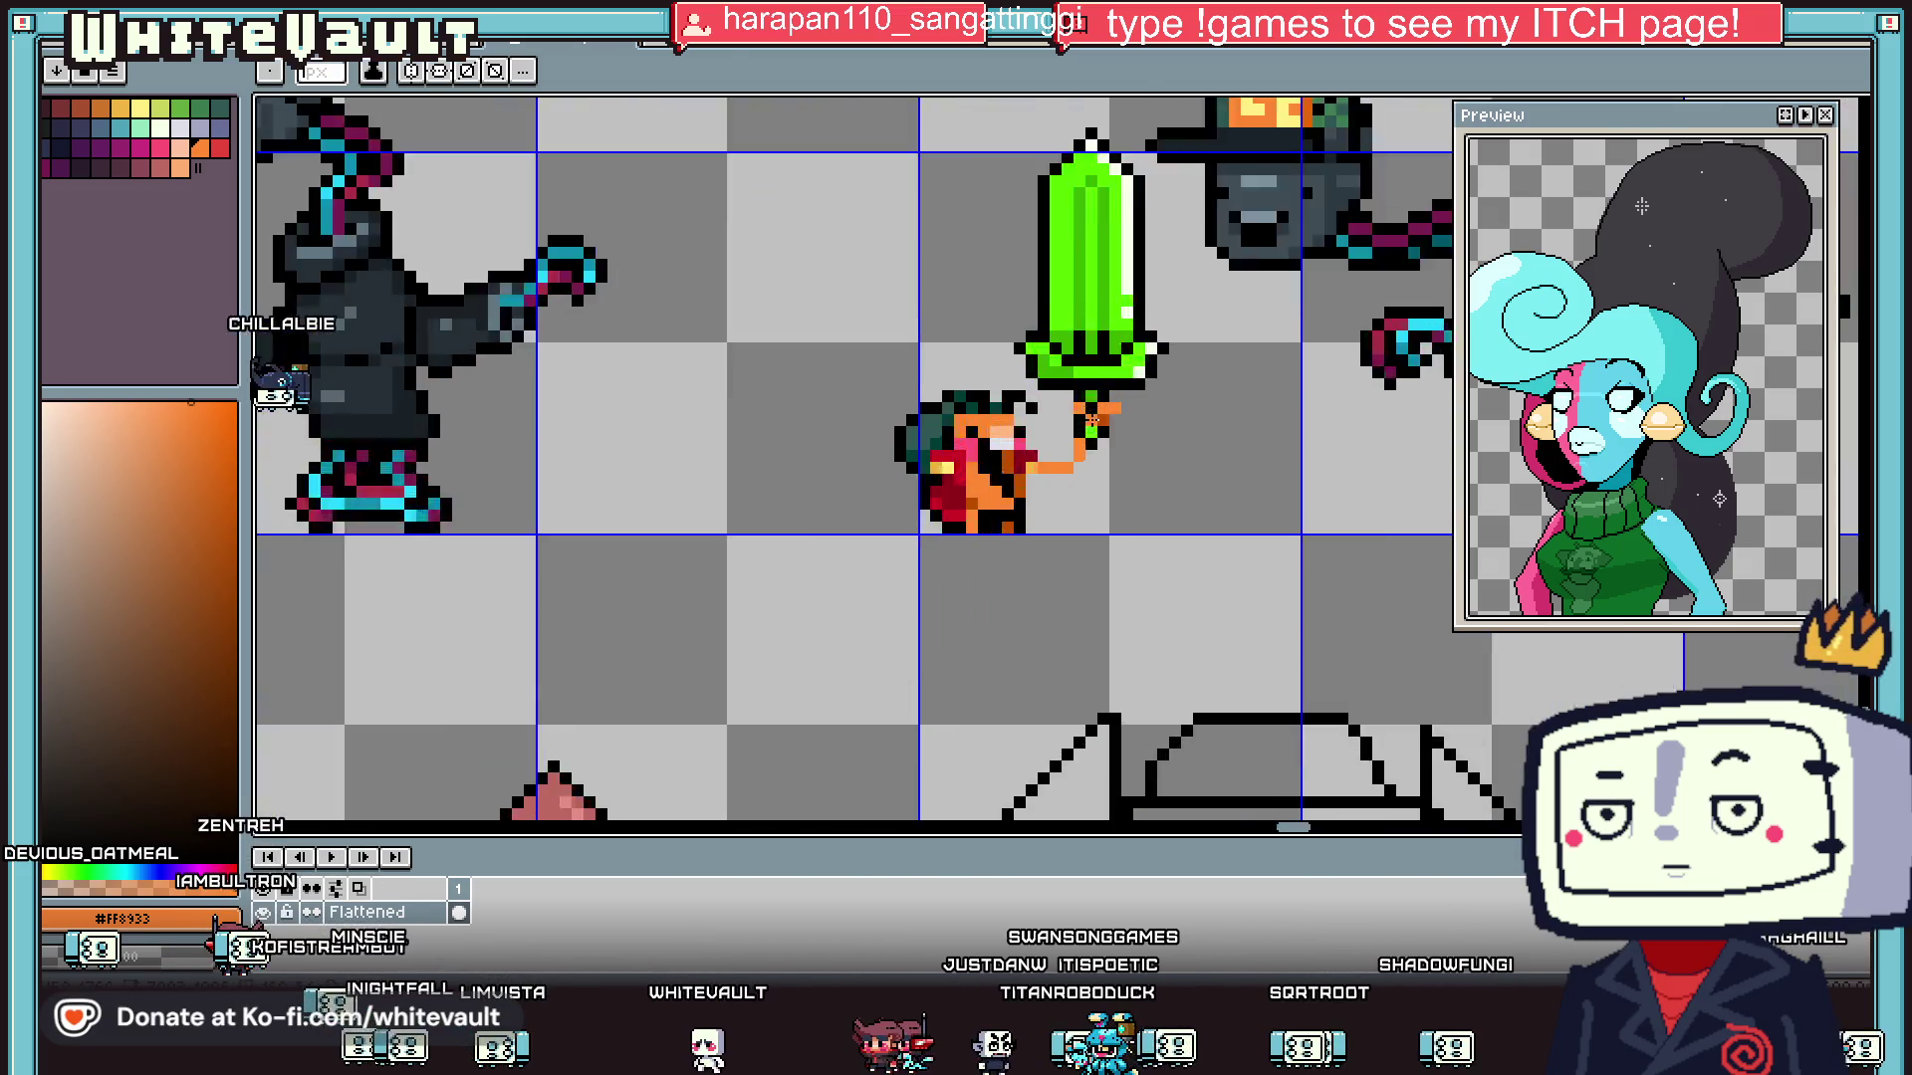
{"action": "scroll", "coordinate": [1091, 420], "scroll_direction": "up", "scroll_amount": 1}
- Select the sword and creature together and shift the sword left into the creature's hand
{"action": "key", "text": "m"}
{"action": "scroll", "coordinate": [1092, 419], "scroll_direction": "down", "scroll_amount": 3}
{"action": "scroll", "coordinate": [1115, 428], "scroll_direction": "up", "scroll_amount": 2}
{"action": "left_click_drag", "start_coordinate": [1077, 190], "coordinate": [1167, 440]}
{"action": "mouse_move", "coordinate": [936, 299]}
{"action": "left_mouse_down"}
{"action": "mouse_move", "coordinate": [1207, 653]}
{"action": "mouse_move", "coordinate": [1207, 620]}
{"action": "mouse_move", "coordinate": [1075, 595]}
{"action": "left_mouse_up"}
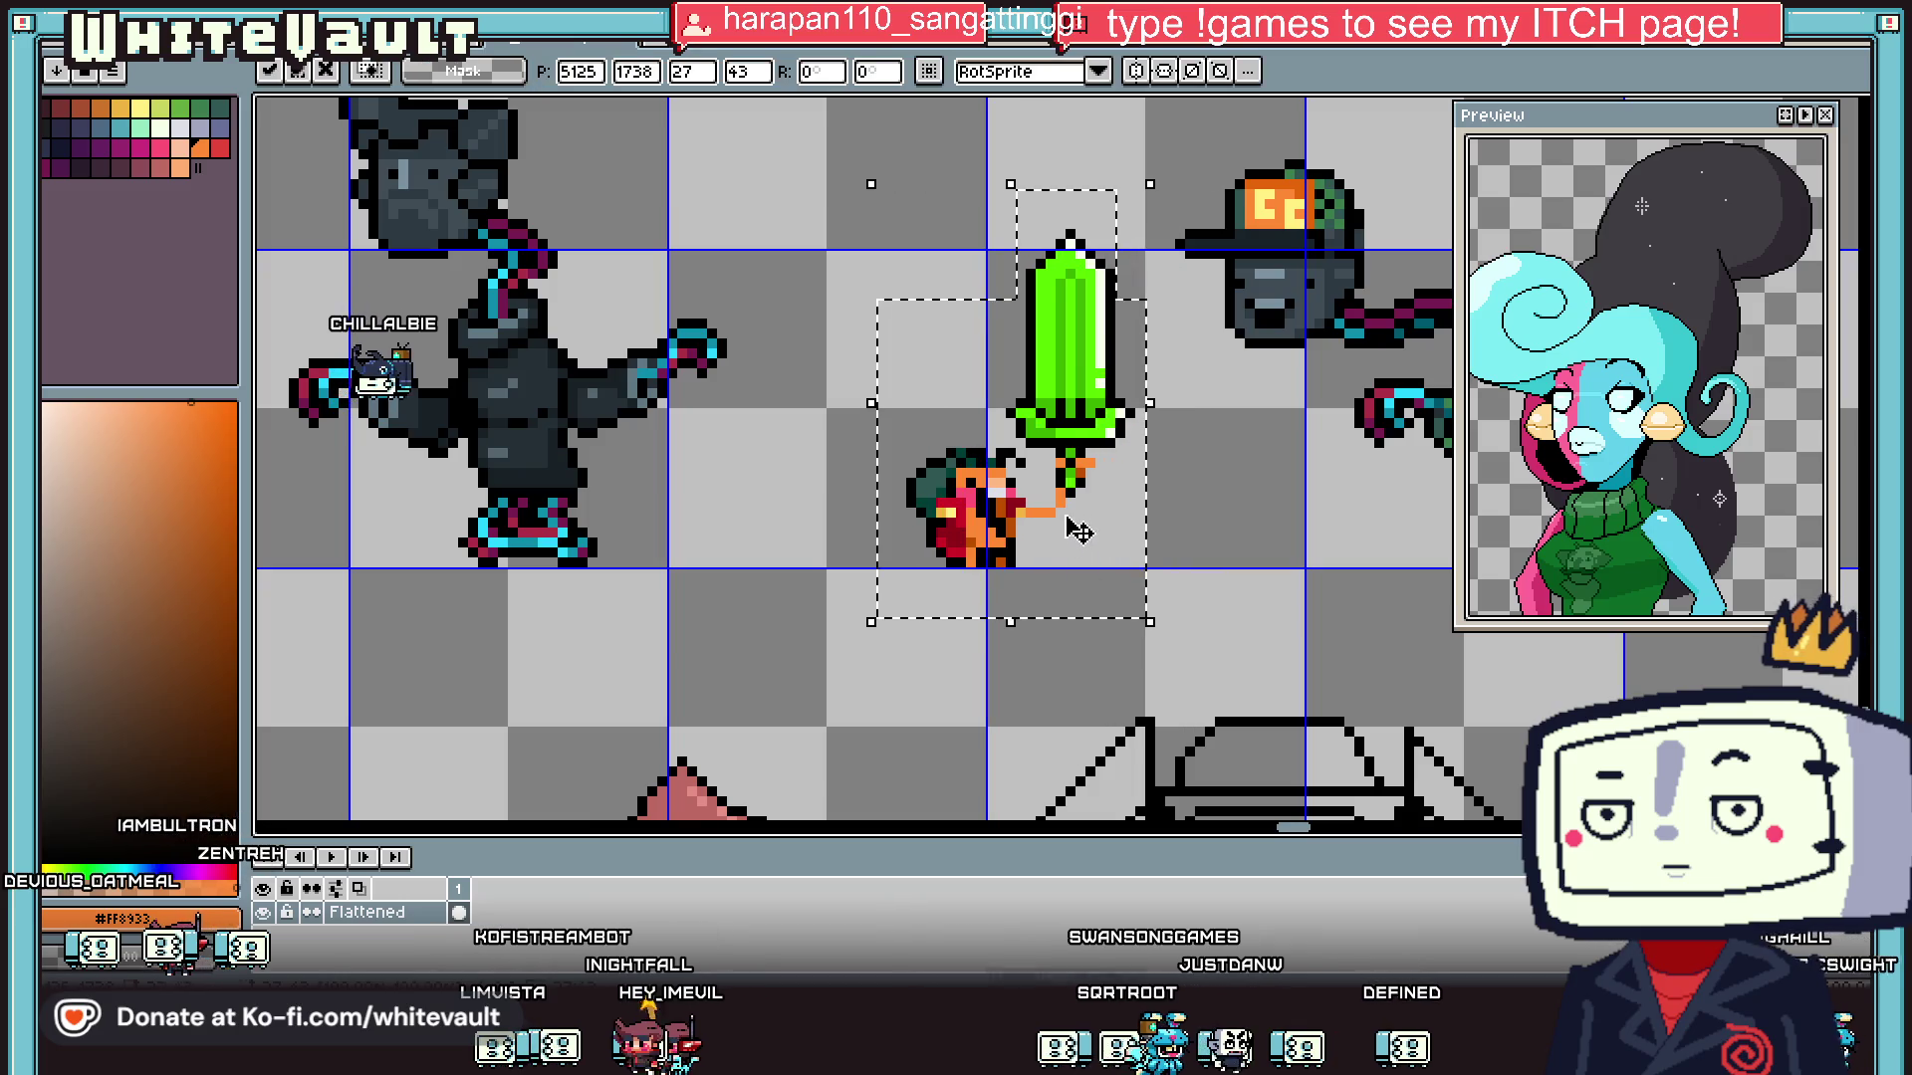
{"action": "key", "text": "Return"}
{"action": "key", "text": "ctrl+z"}
{"action": "key", "text": "ctrl+z"}
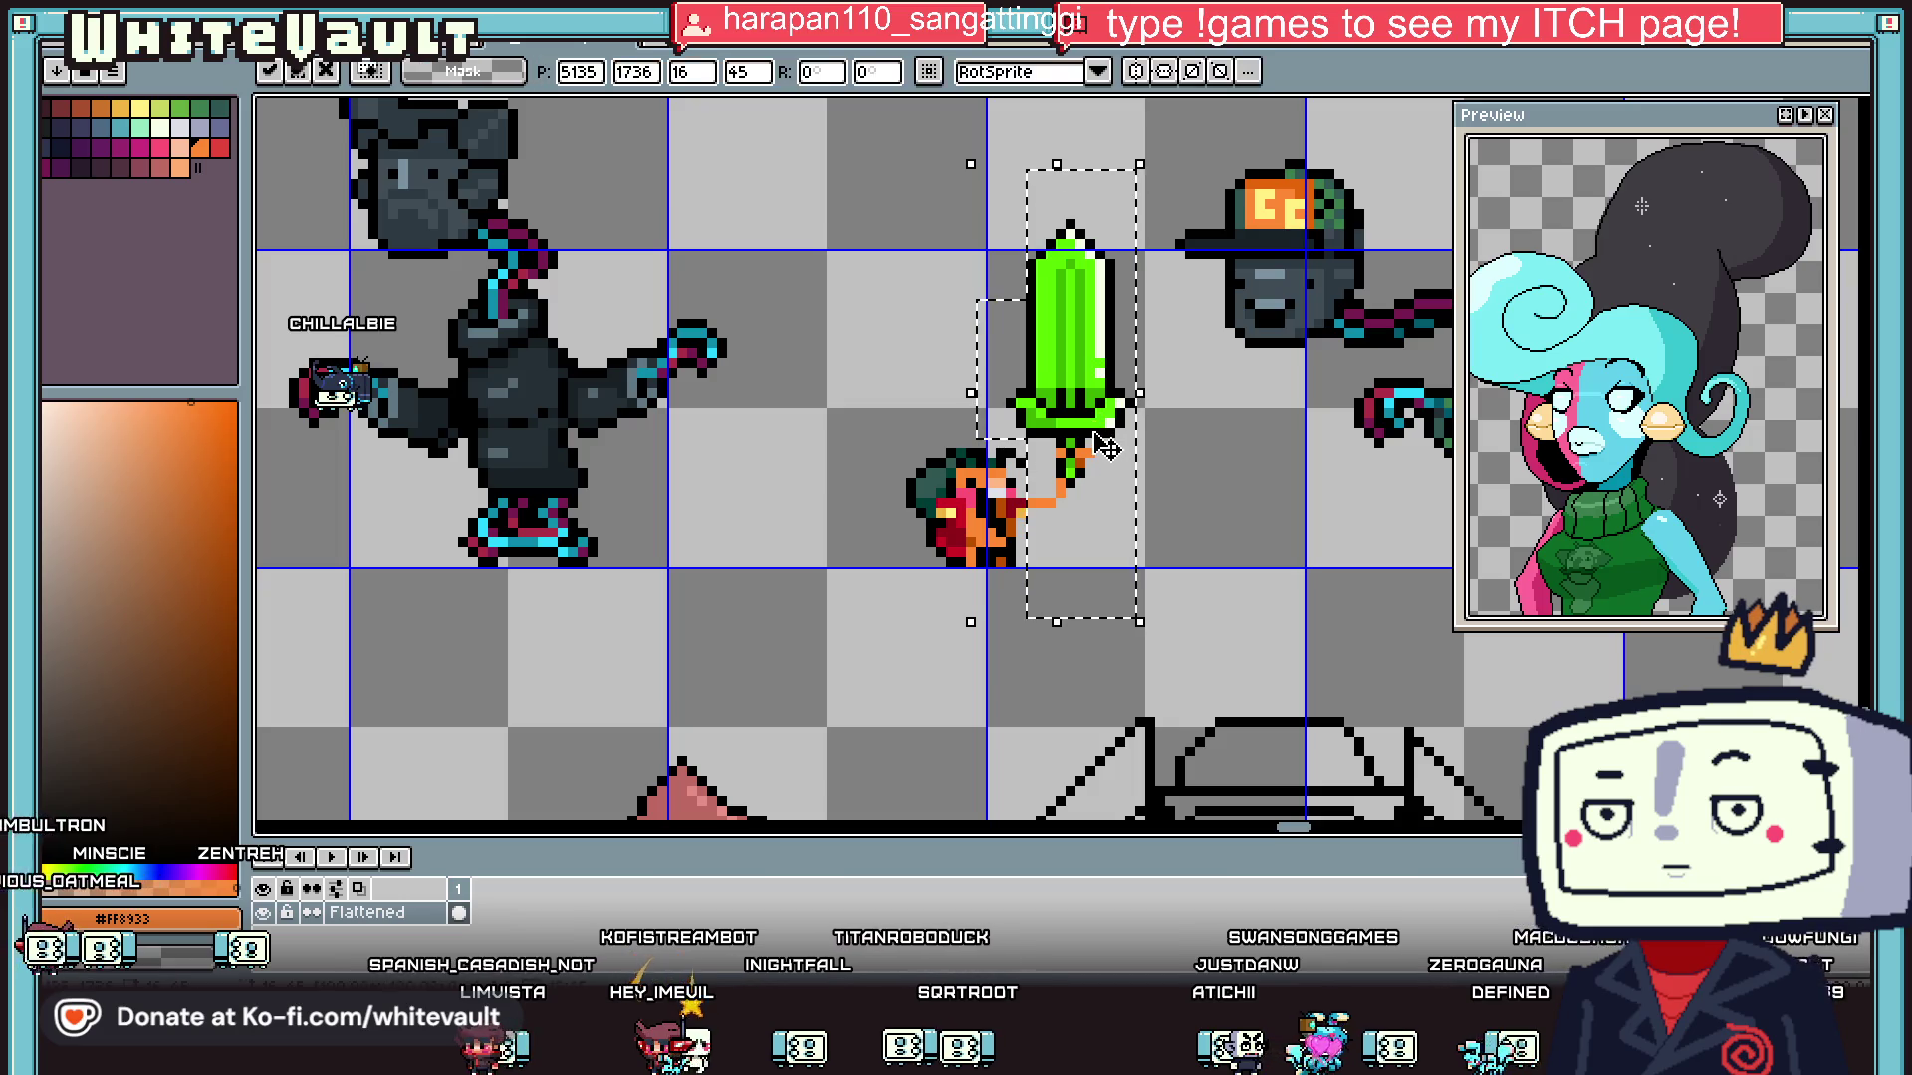
{"action": "key", "text": "Return"}
{"action": "scroll", "coordinate": [948, 470], "scroll_direction": "up", "scroll_amount": 2}
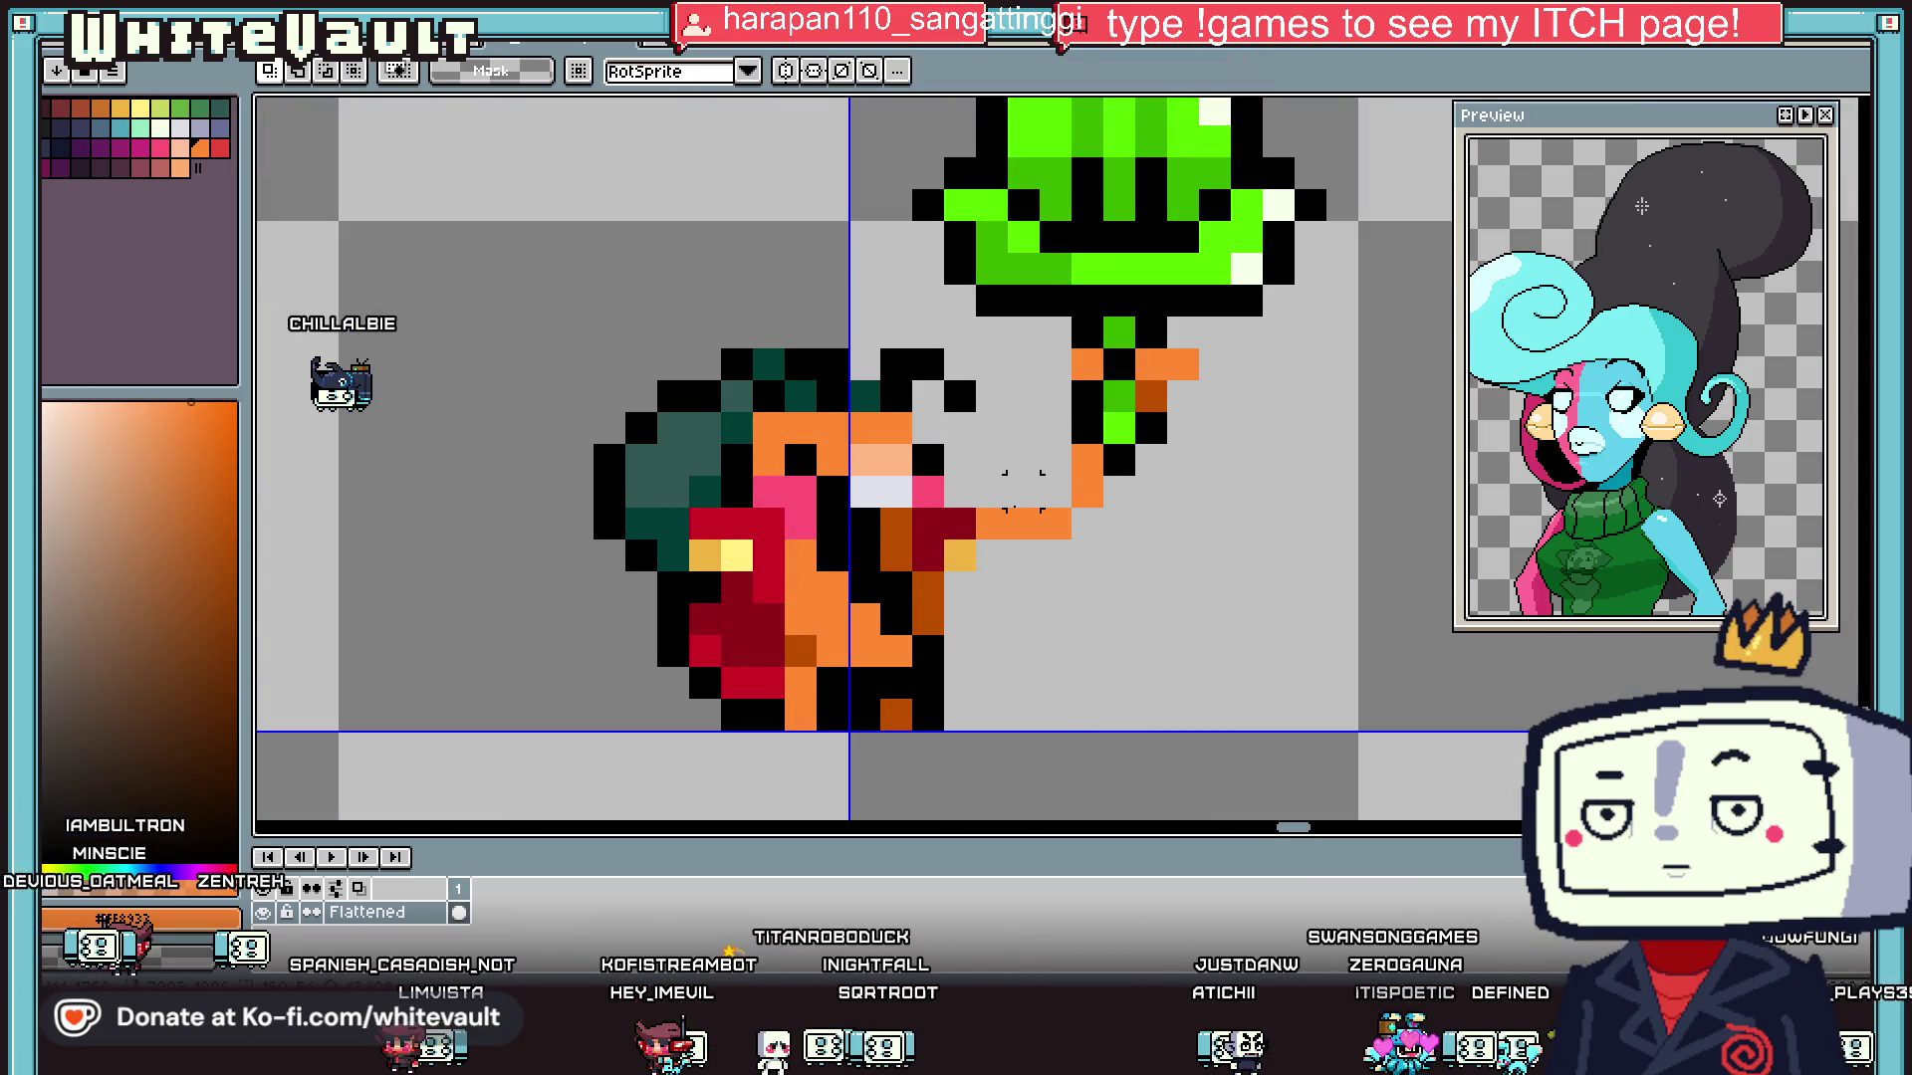
- Sample the dark orange shade with the Eyedropper and paint shading on the arm with the Pencil
{"action": "key", "text": "i"}
{"action": "left_click", "coordinate": [954, 523]}
{"action": "scroll", "coordinate": [981, 518], "scroll_direction": "down", "scroll_amount": 2}
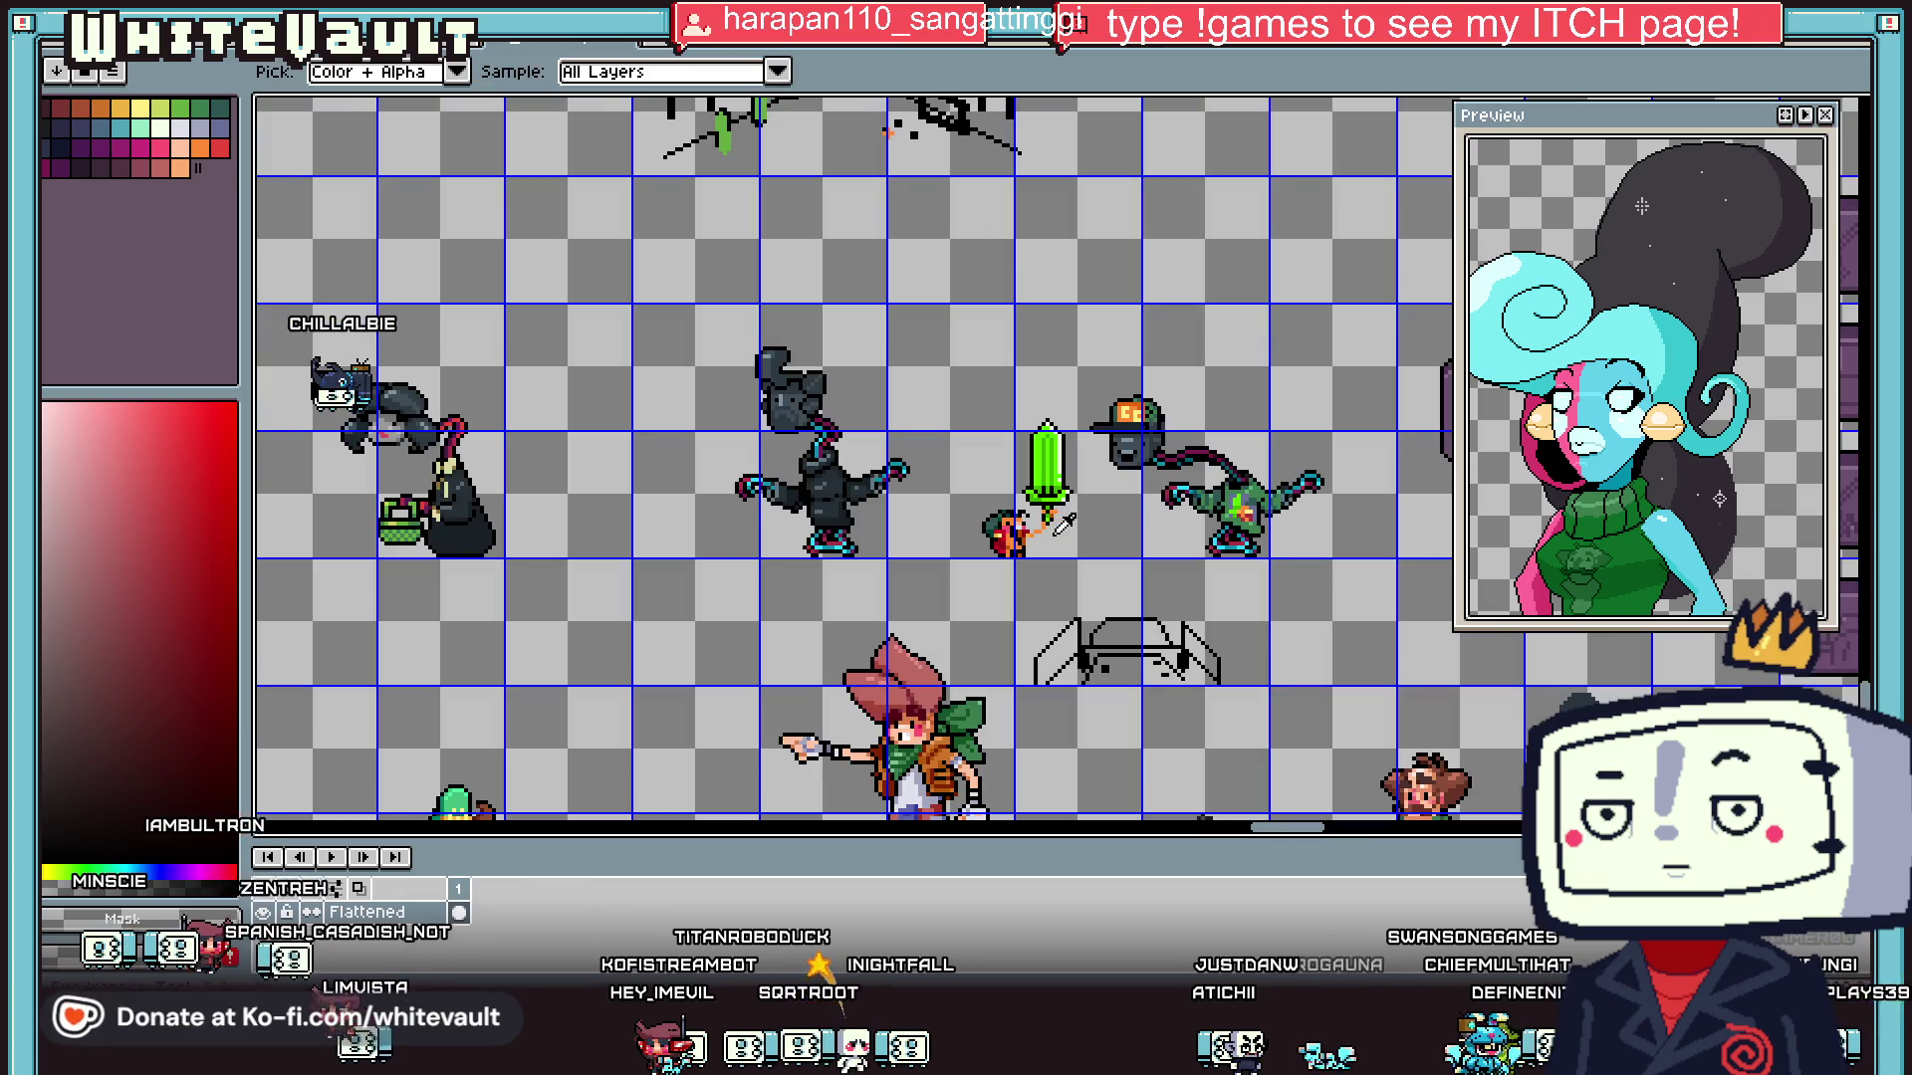
{"action": "scroll", "coordinate": [984, 518], "scroll_direction": "up", "scroll_amount": 2}
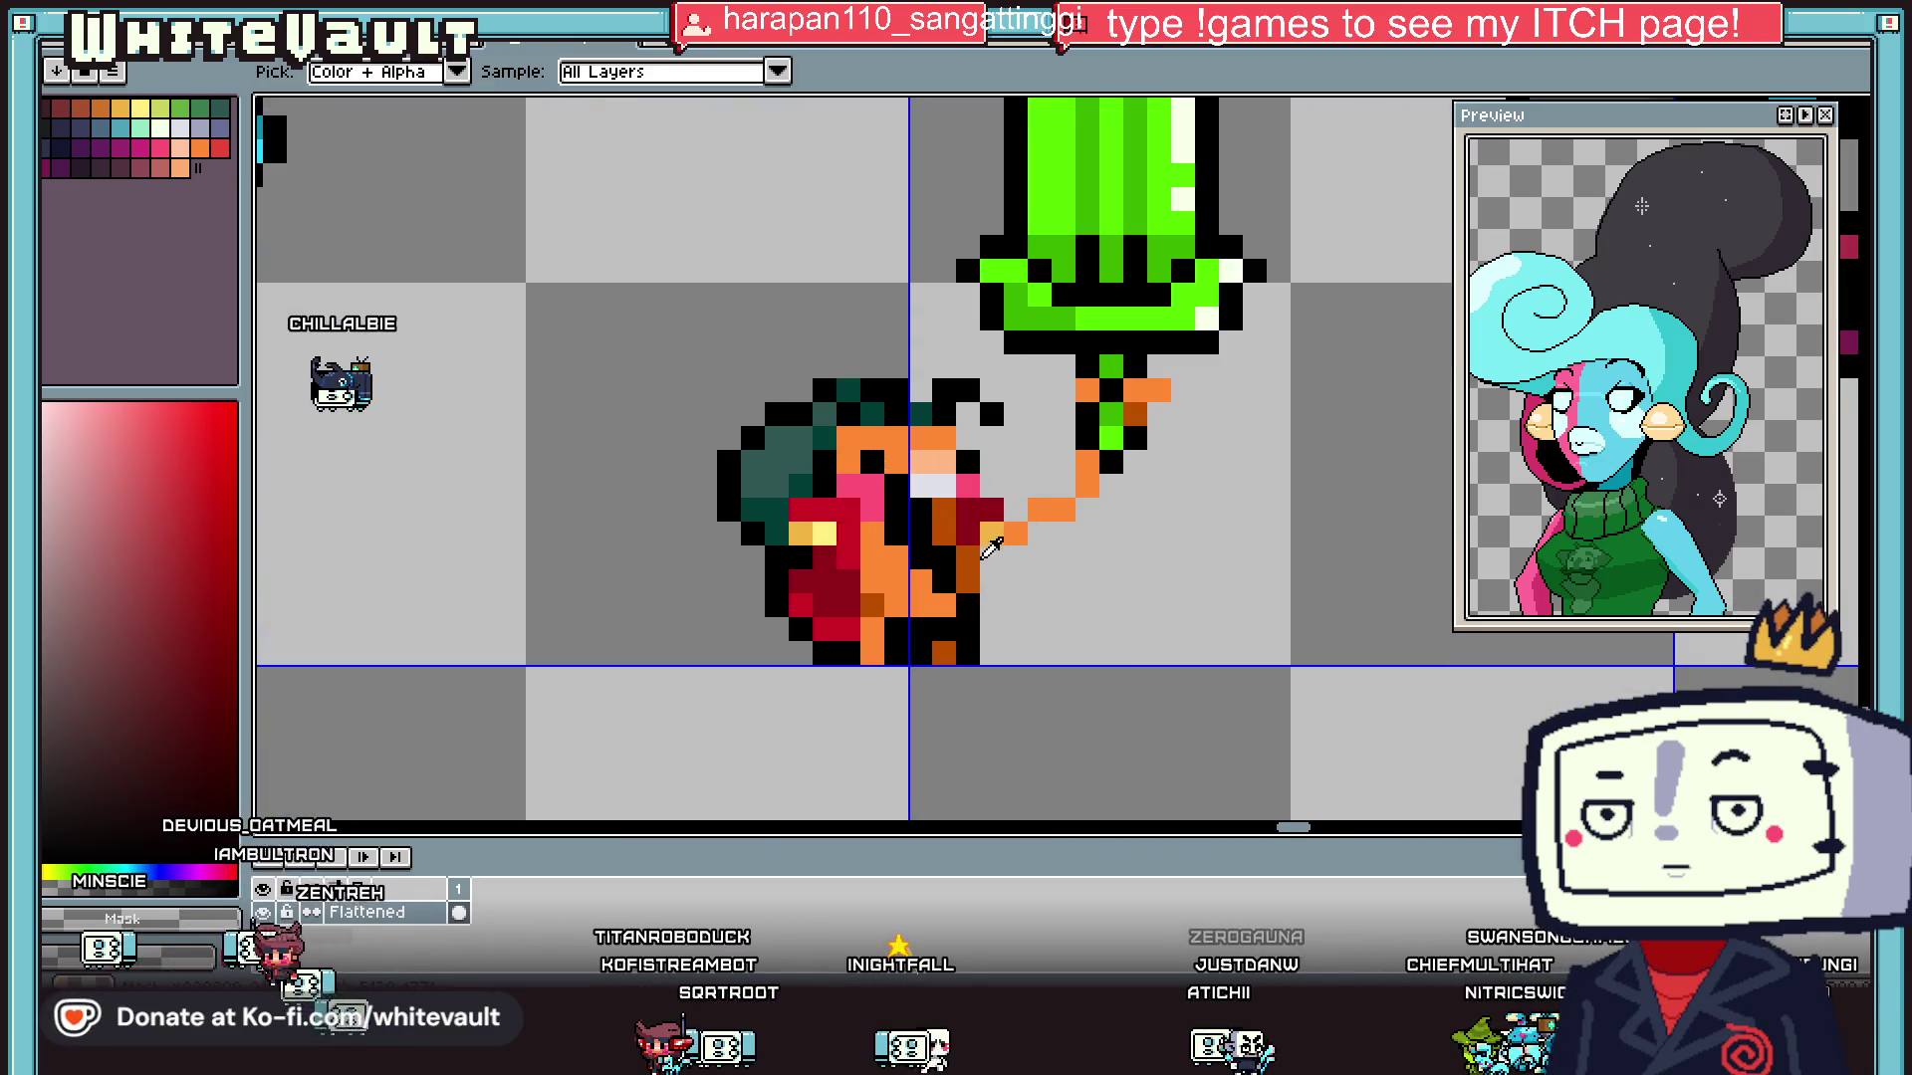
{"action": "left_click", "coordinate": [985, 555]}
{"action": "key", "text": "b"}
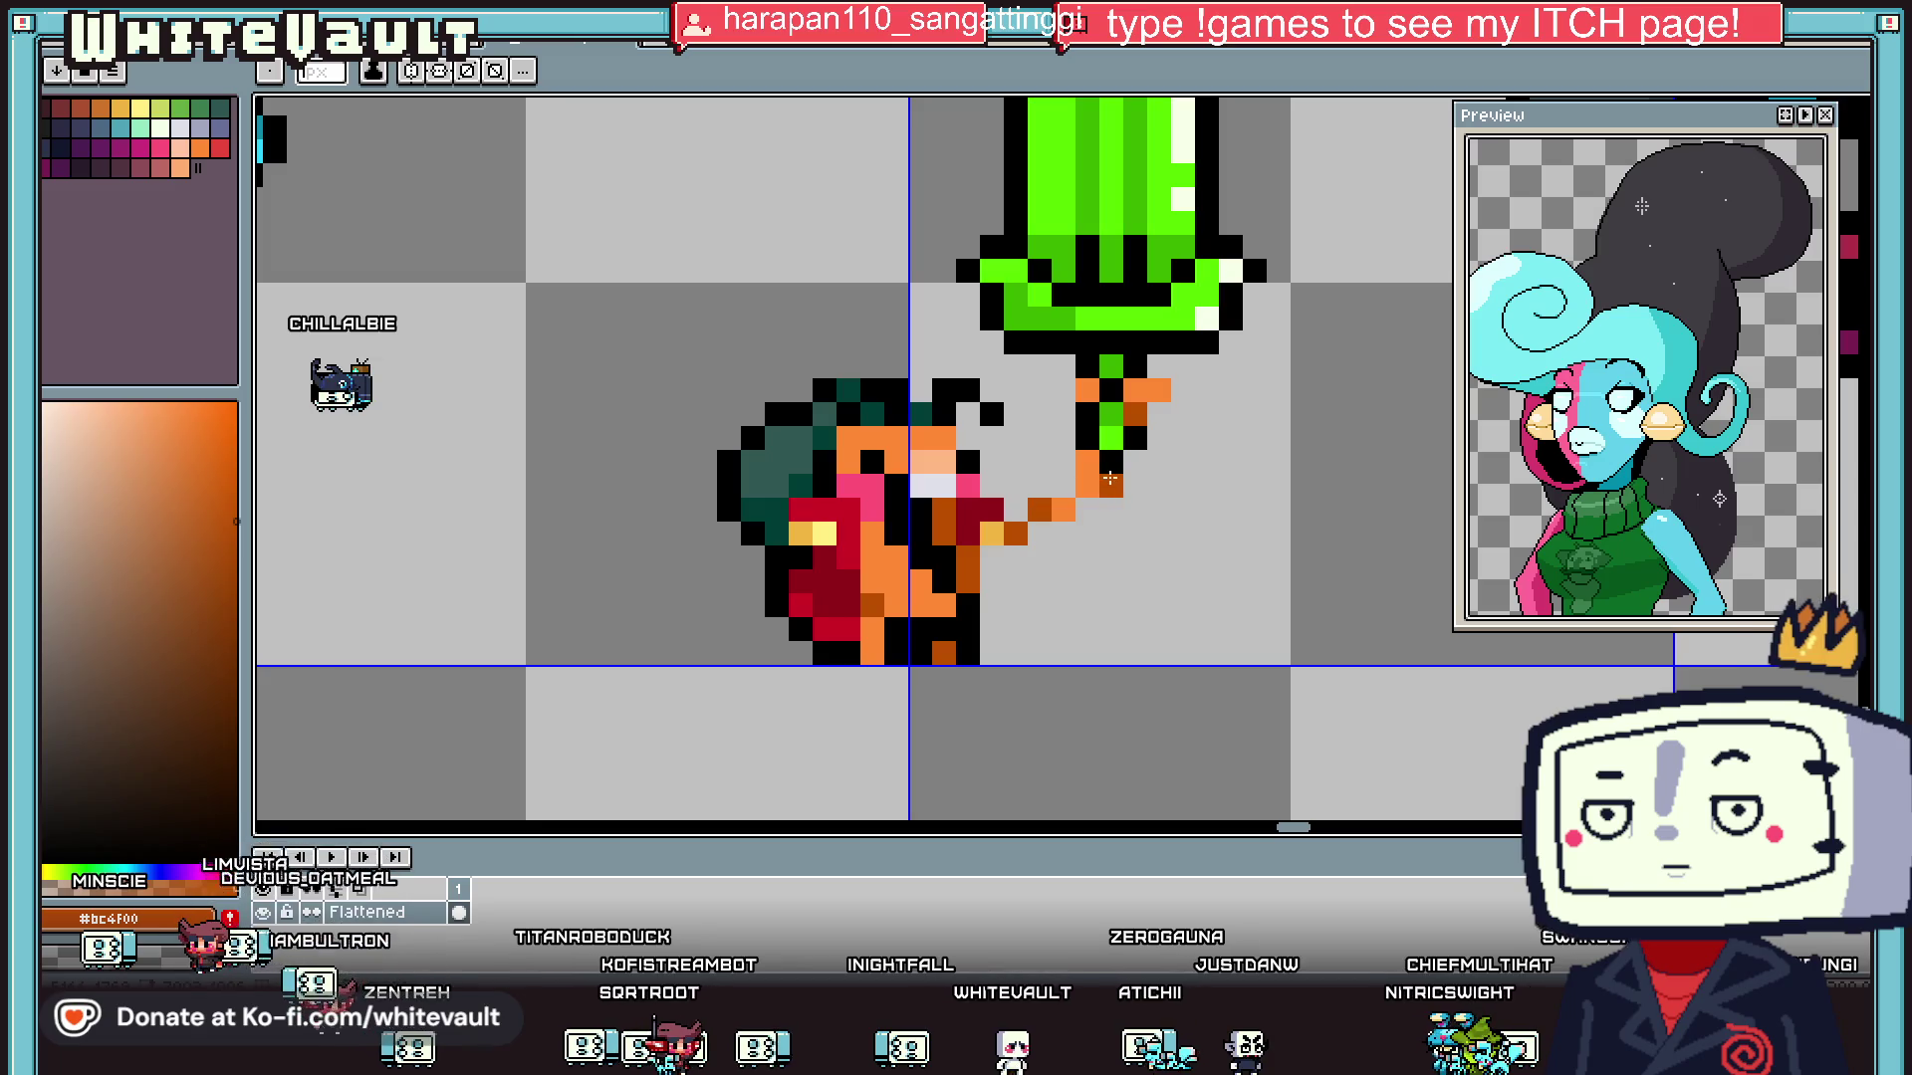
{"action": "scroll", "coordinate": [1176, 503], "scroll_direction": "down", "scroll_amount": 3}
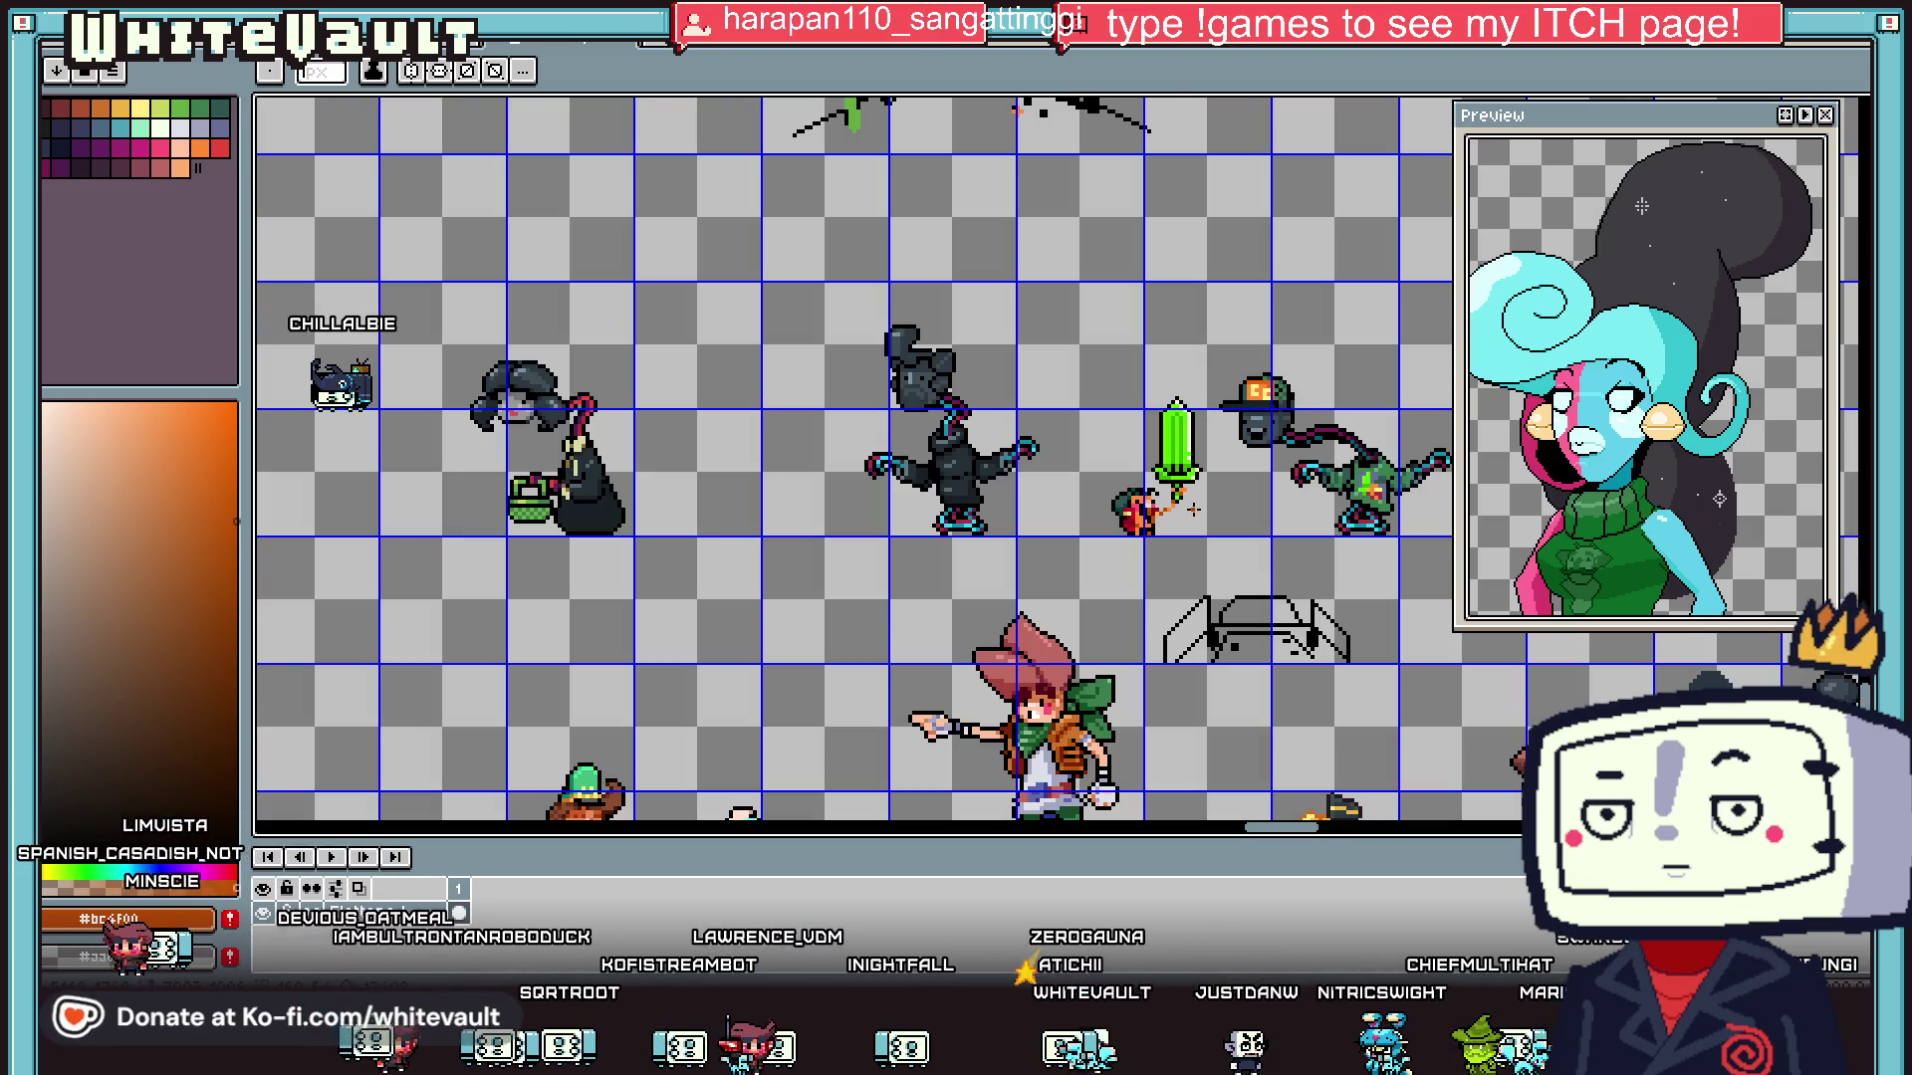
- Sample black from the outline and return to the Pencil for the outline pixels
{"action": "key", "text": "i"}
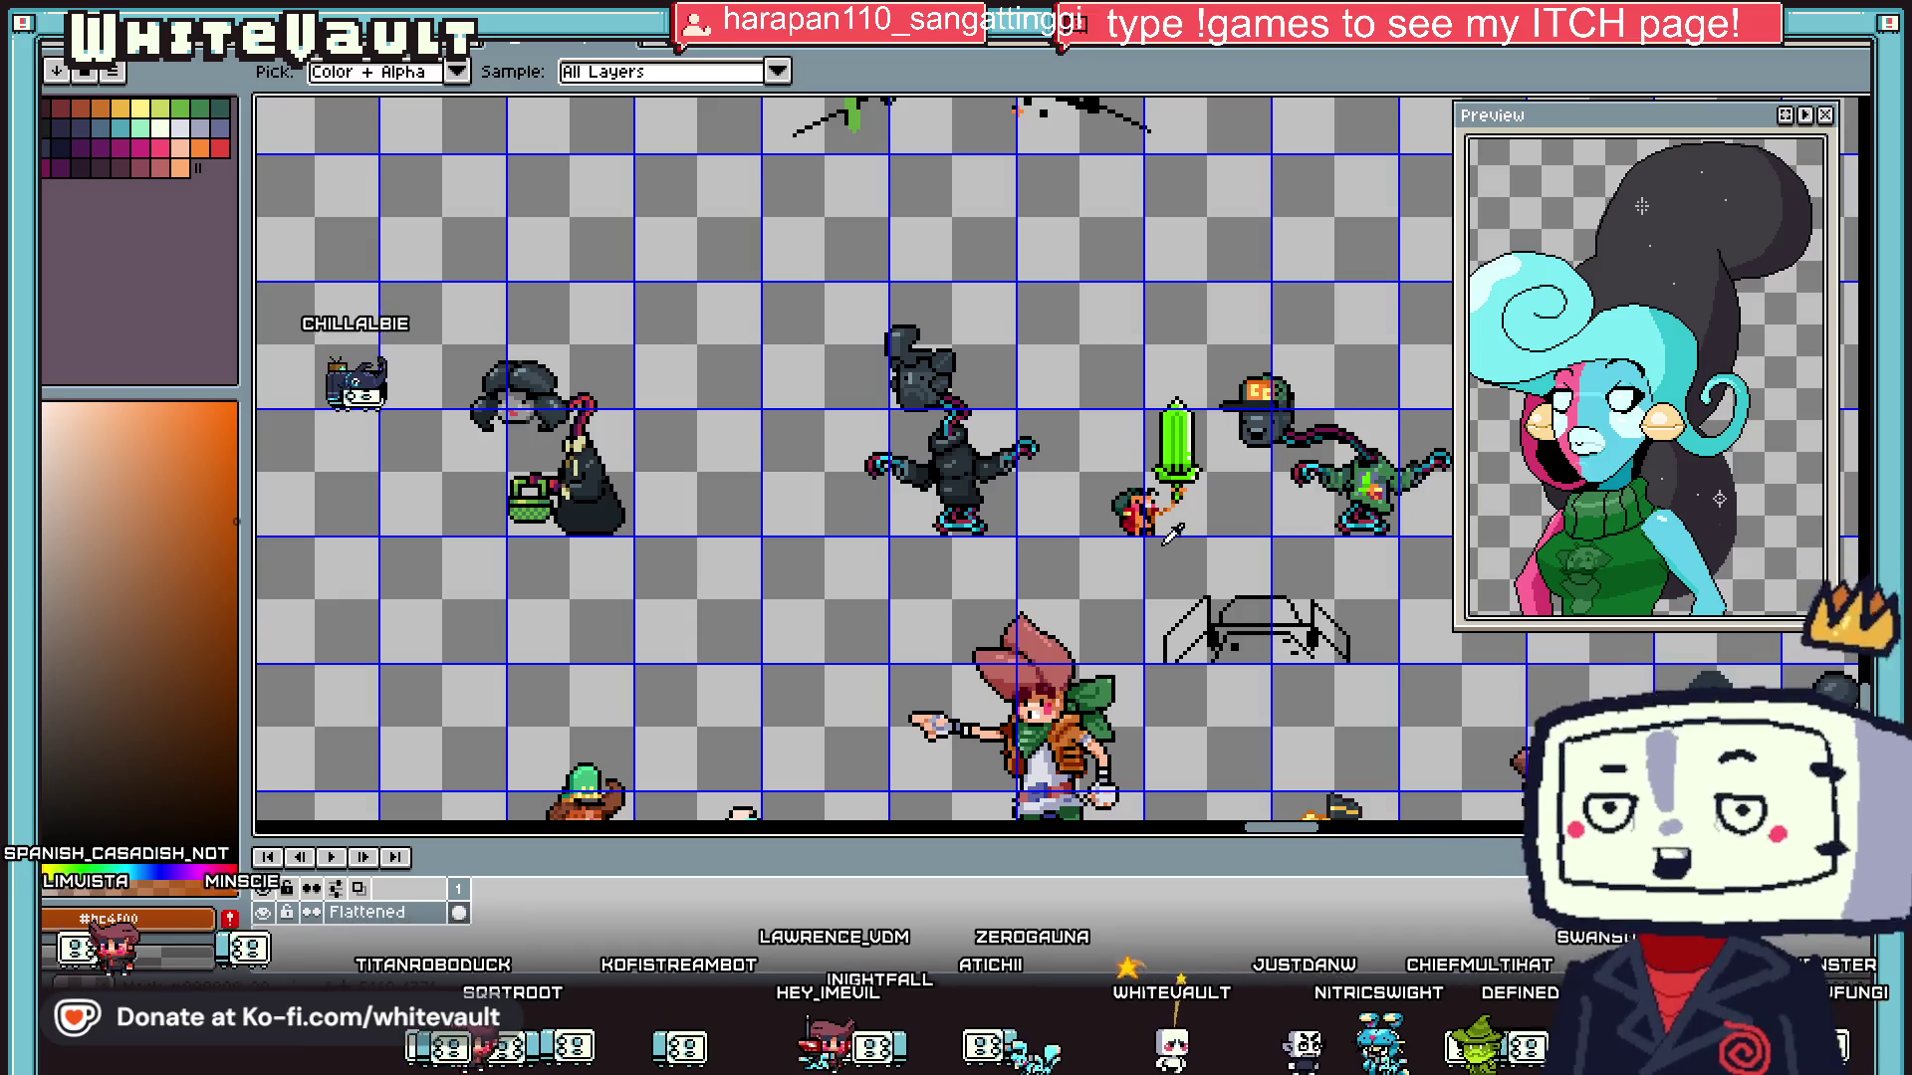
{"action": "scroll", "coordinate": [1196, 508], "scroll_direction": "up", "scroll_amount": 3}
{"action": "scroll", "coordinate": [1163, 430], "scroll_direction": "up", "scroll_amount": 3}
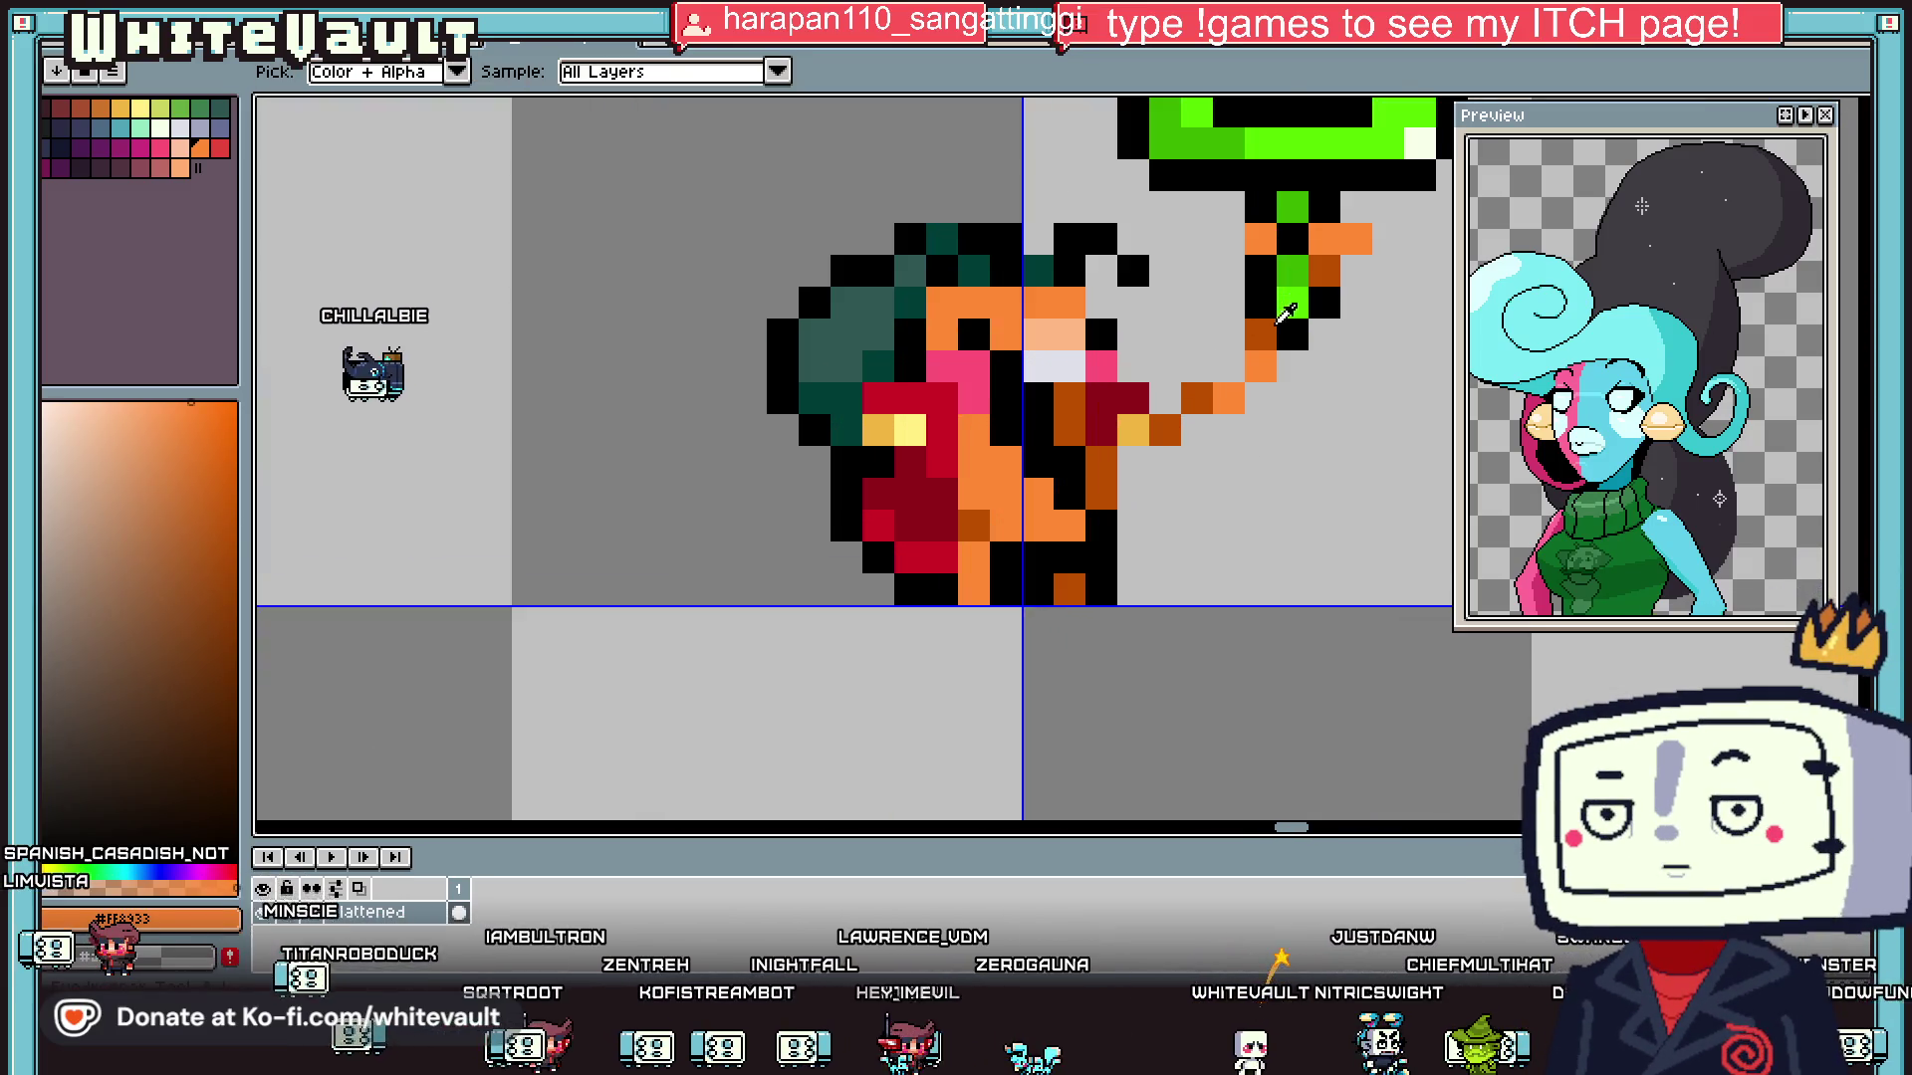
{"action": "left_click", "coordinate": [1168, 426], "text": "alt"}
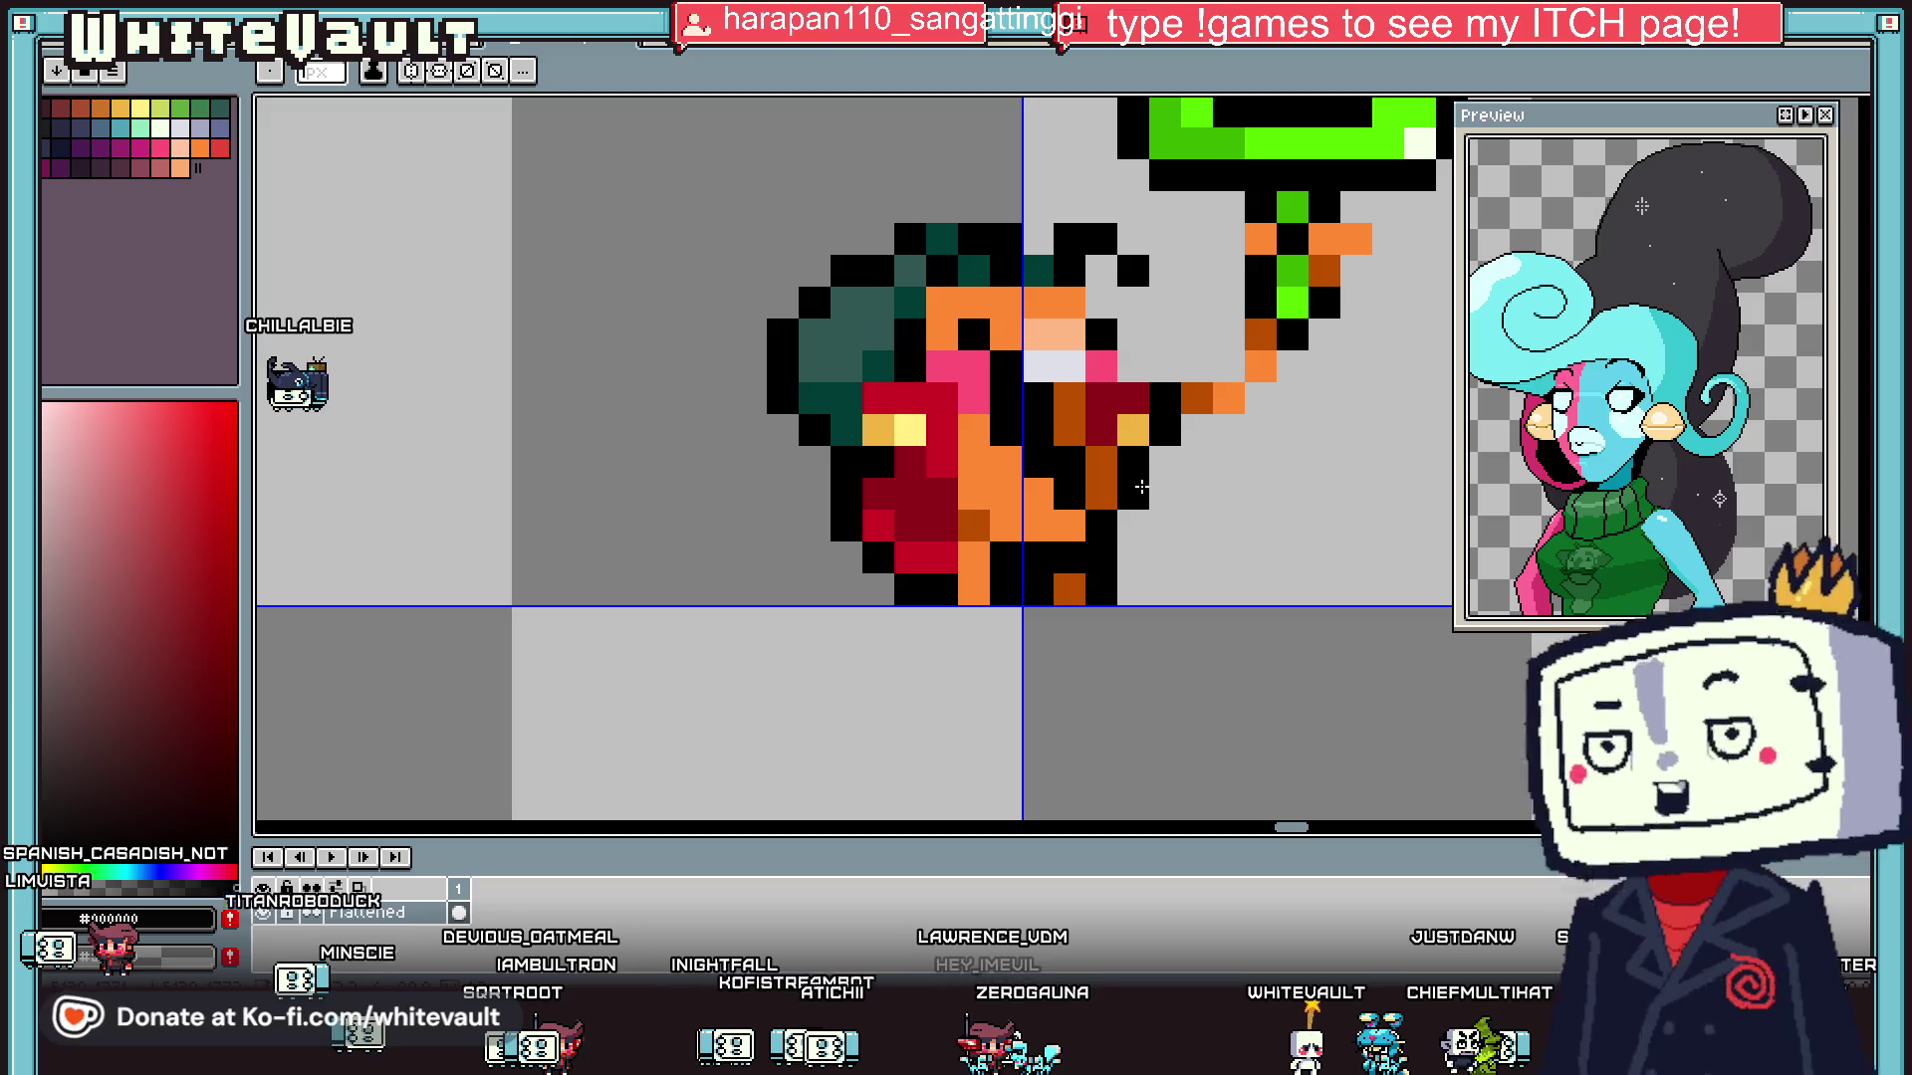
{"action": "scroll", "coordinate": [1160, 478], "scroll_direction": "down", "scroll_amount": 3}
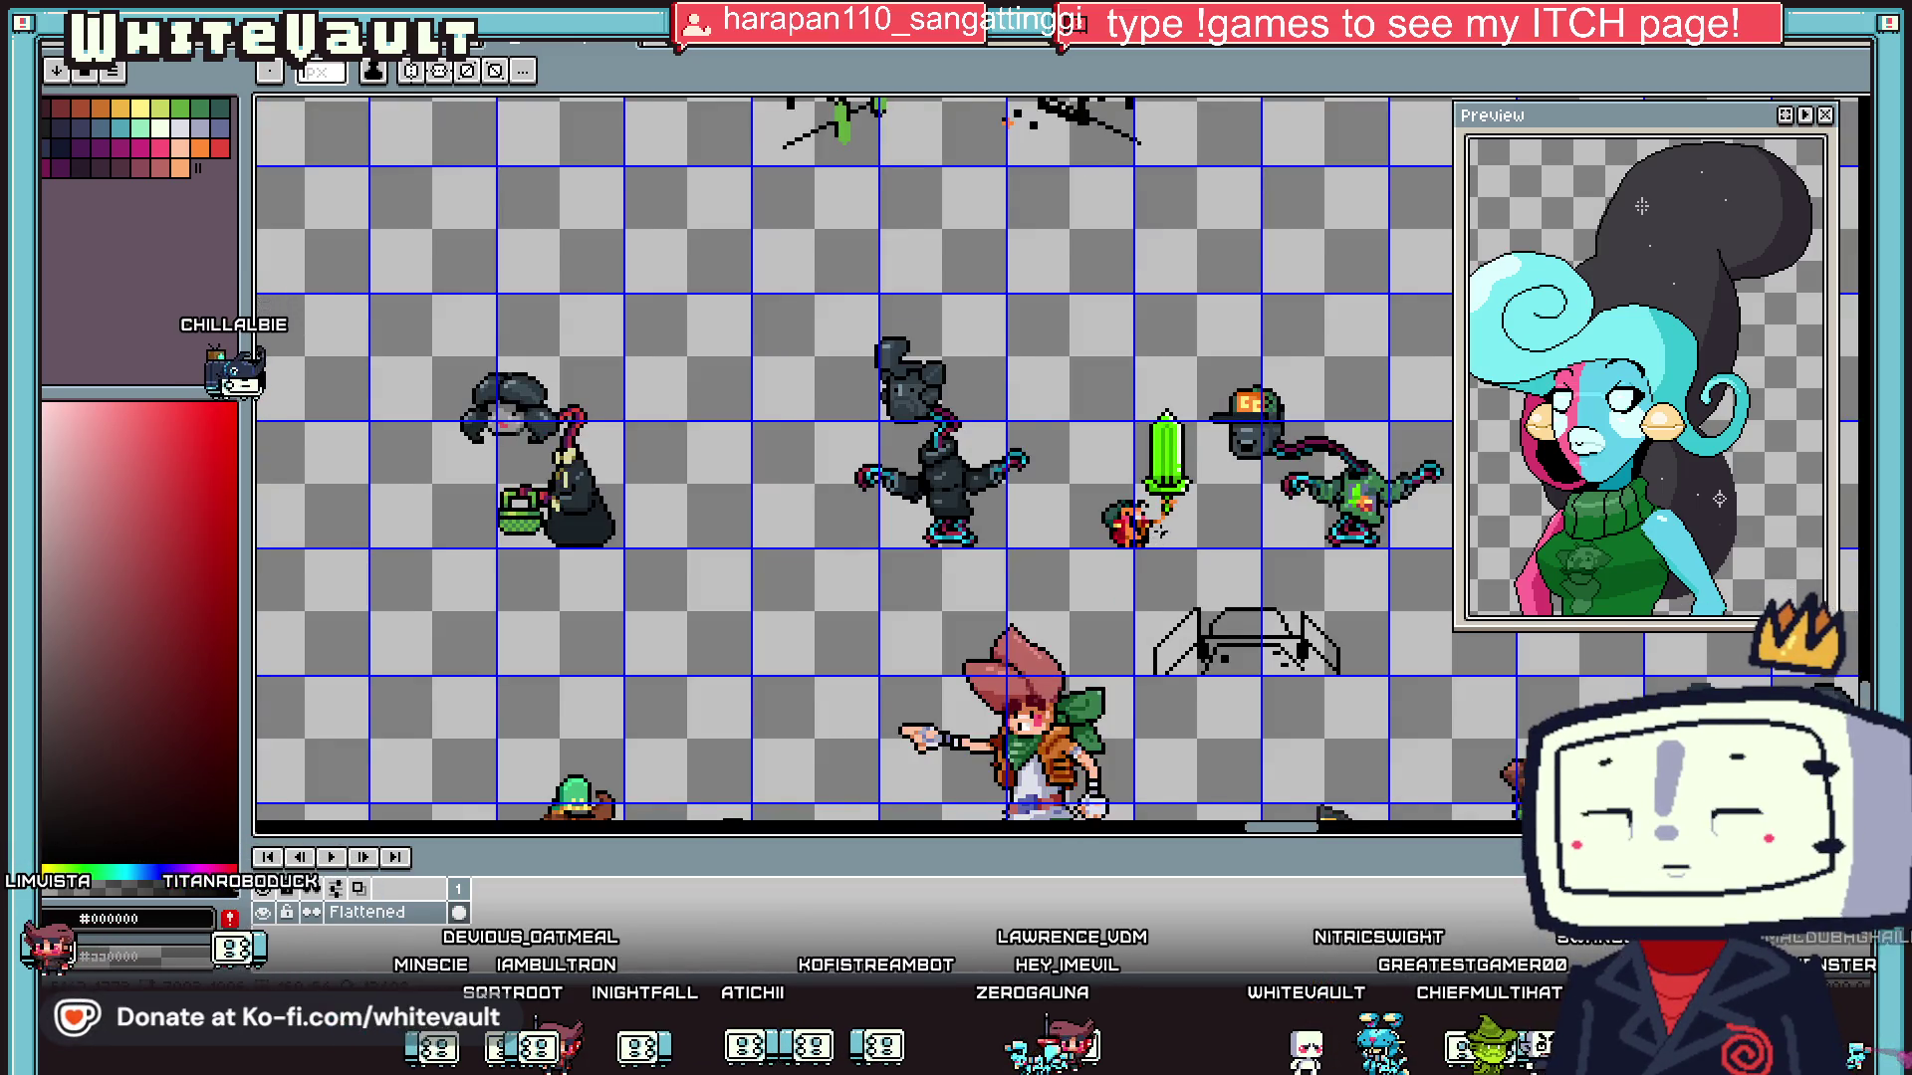
{"action": "scroll", "coordinate": [1160, 540], "scroll_direction": "up", "scroll_amount": 2}
{"action": "key", "text": "v"}
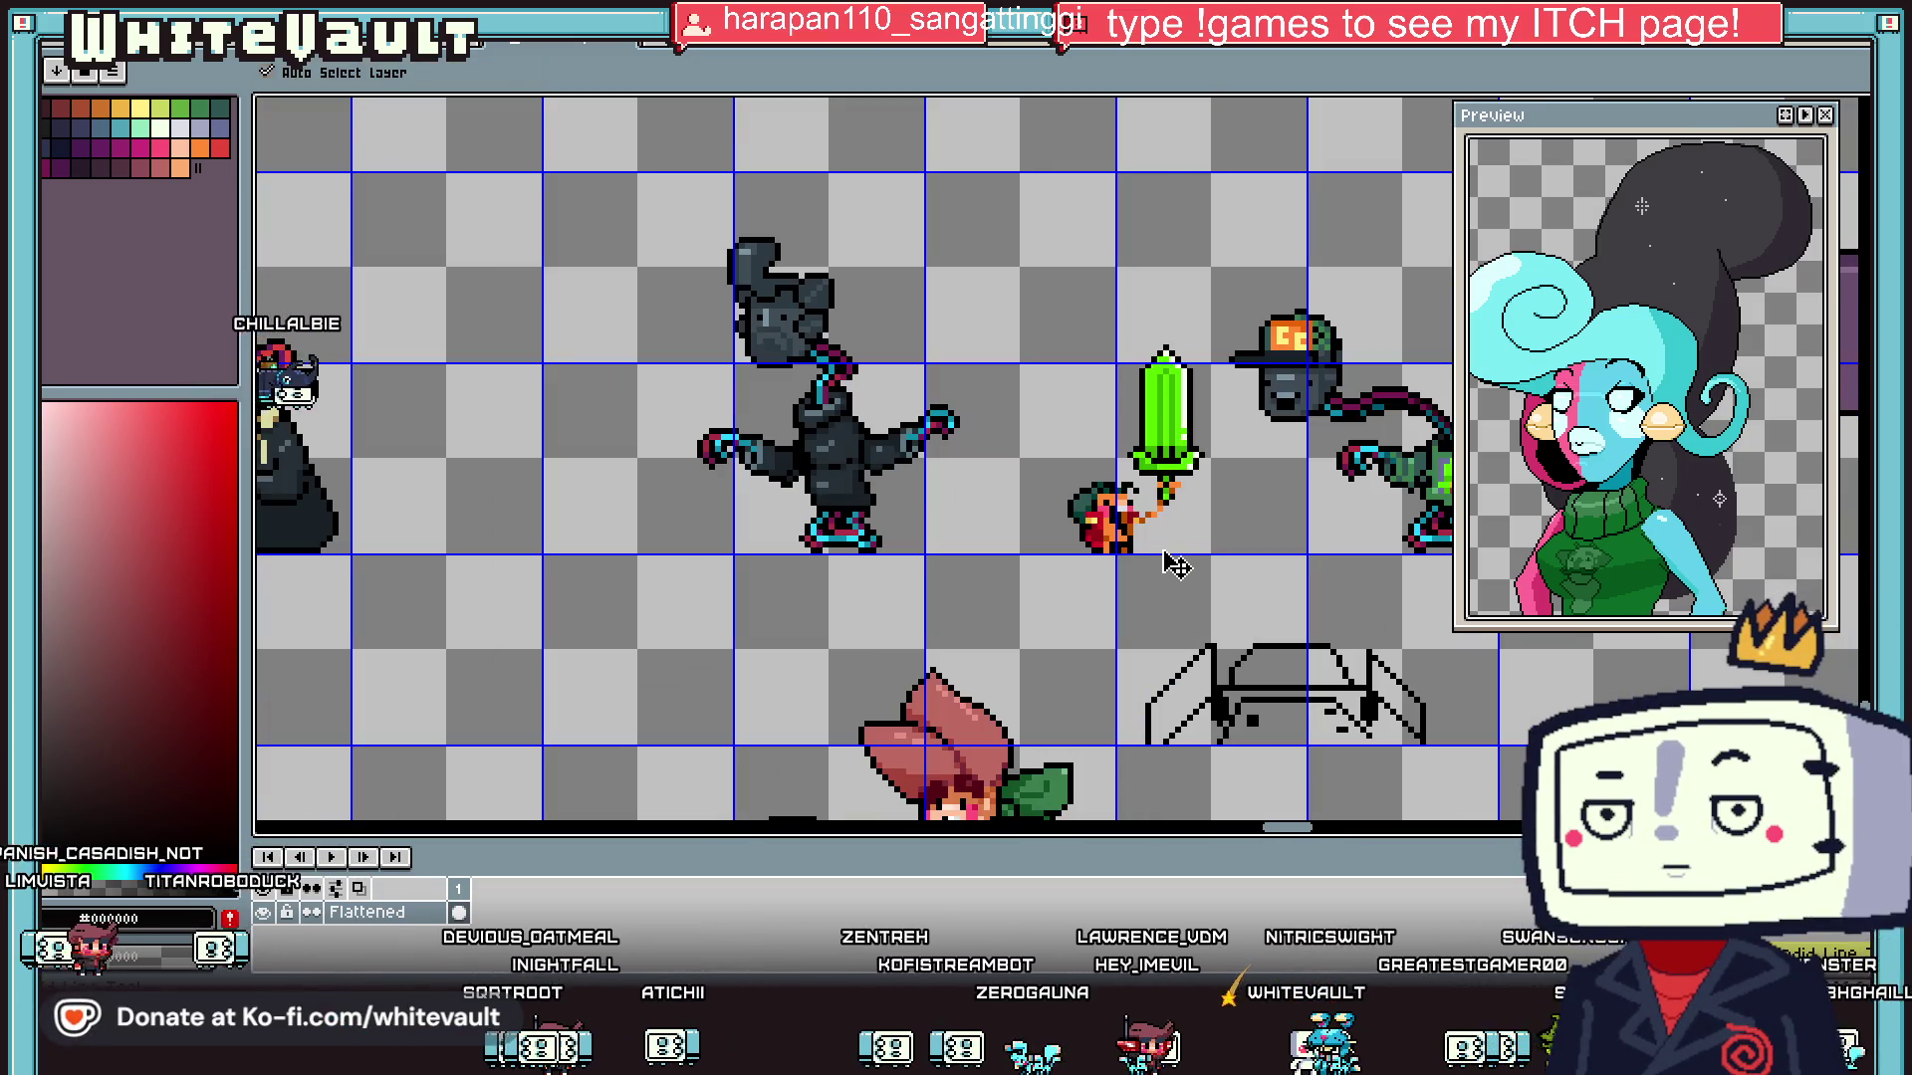
{"action": "key", "text": "b"}
{"action": "scroll", "coordinate": [1163, 553], "scroll_direction": "down", "scroll_amount": 3}
{"action": "scroll", "coordinate": [1160, 548], "scroll_direction": "up", "scroll_amount": 2}
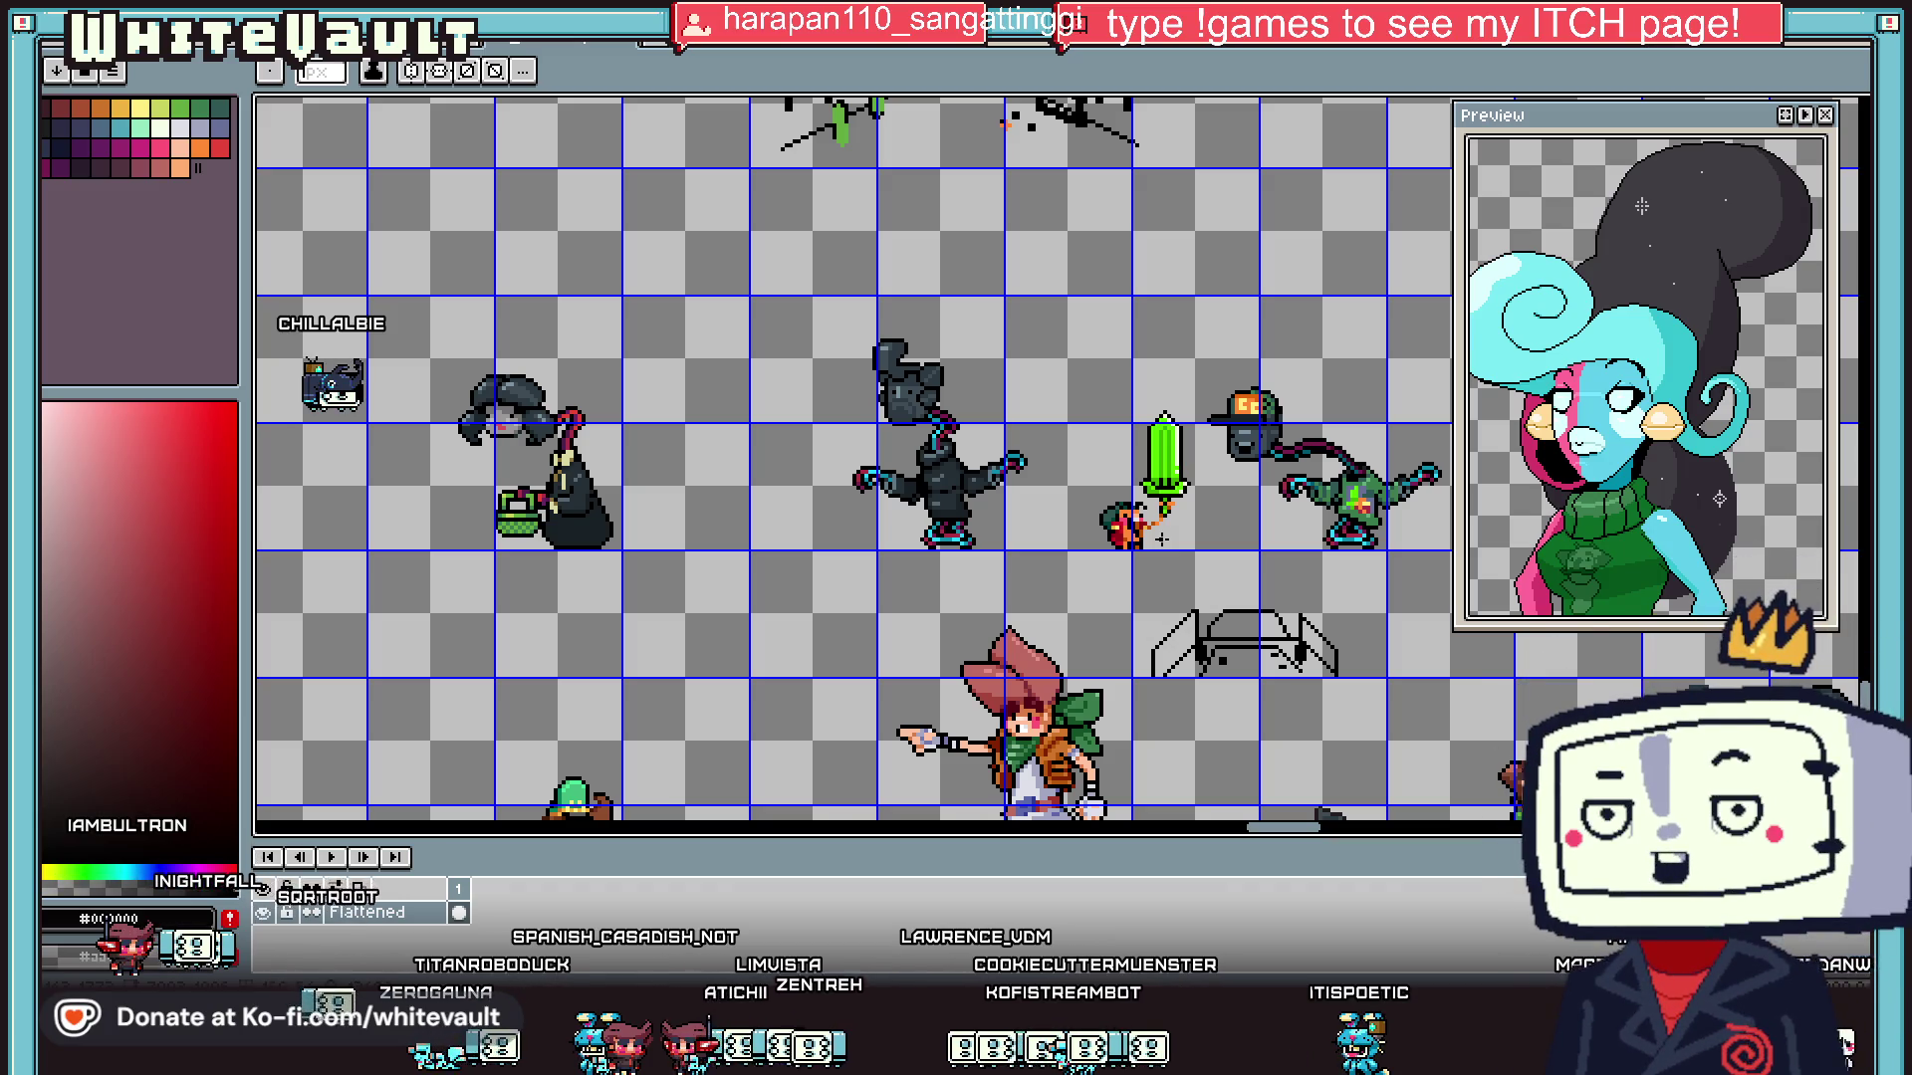
{"action": "scroll", "coordinate": [1161, 546], "scroll_direction": "up", "scroll_amount": 5}
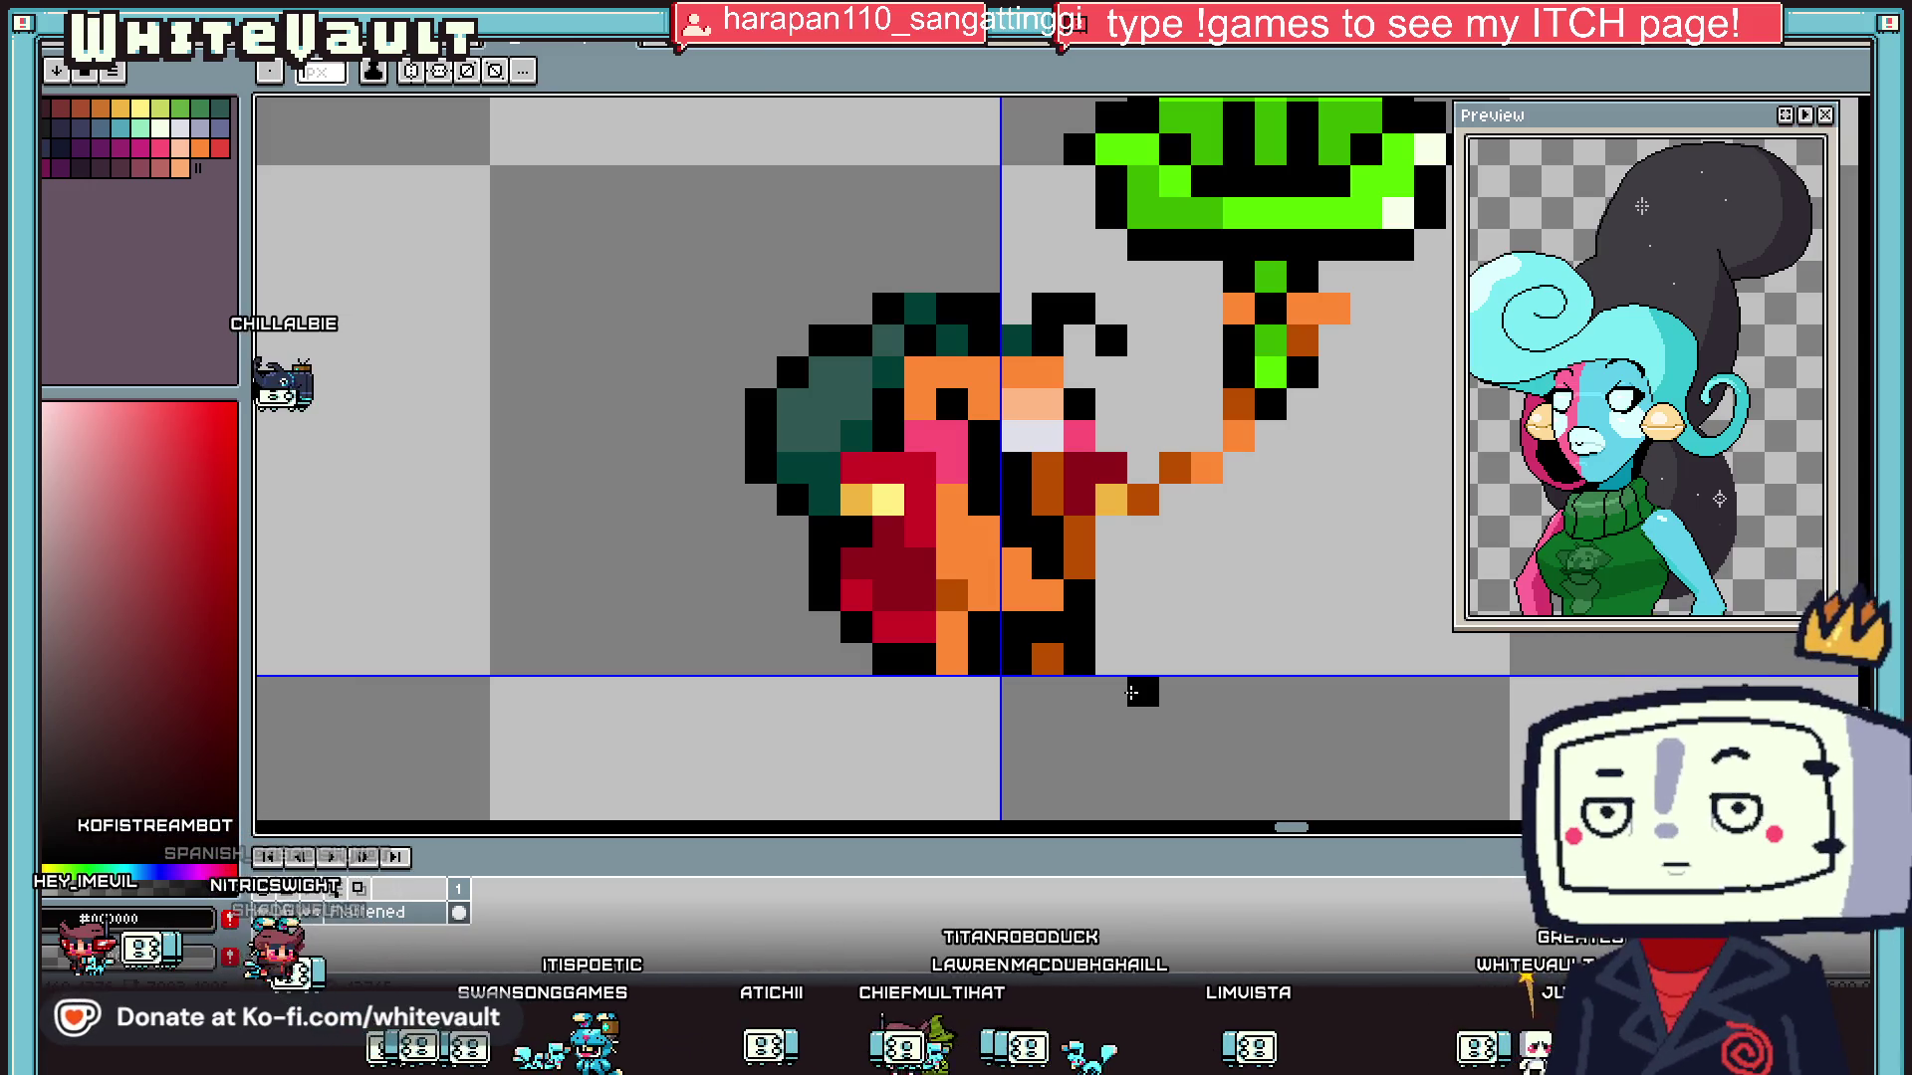
{"action": "key", "text": "i"}
{"action": "scroll", "coordinate": [1195, 598], "scroll_direction": "down", "scroll_amount": 2}
{"action": "scroll", "coordinate": [1212, 513], "scroll_direction": "up", "scroll_amount": 1}
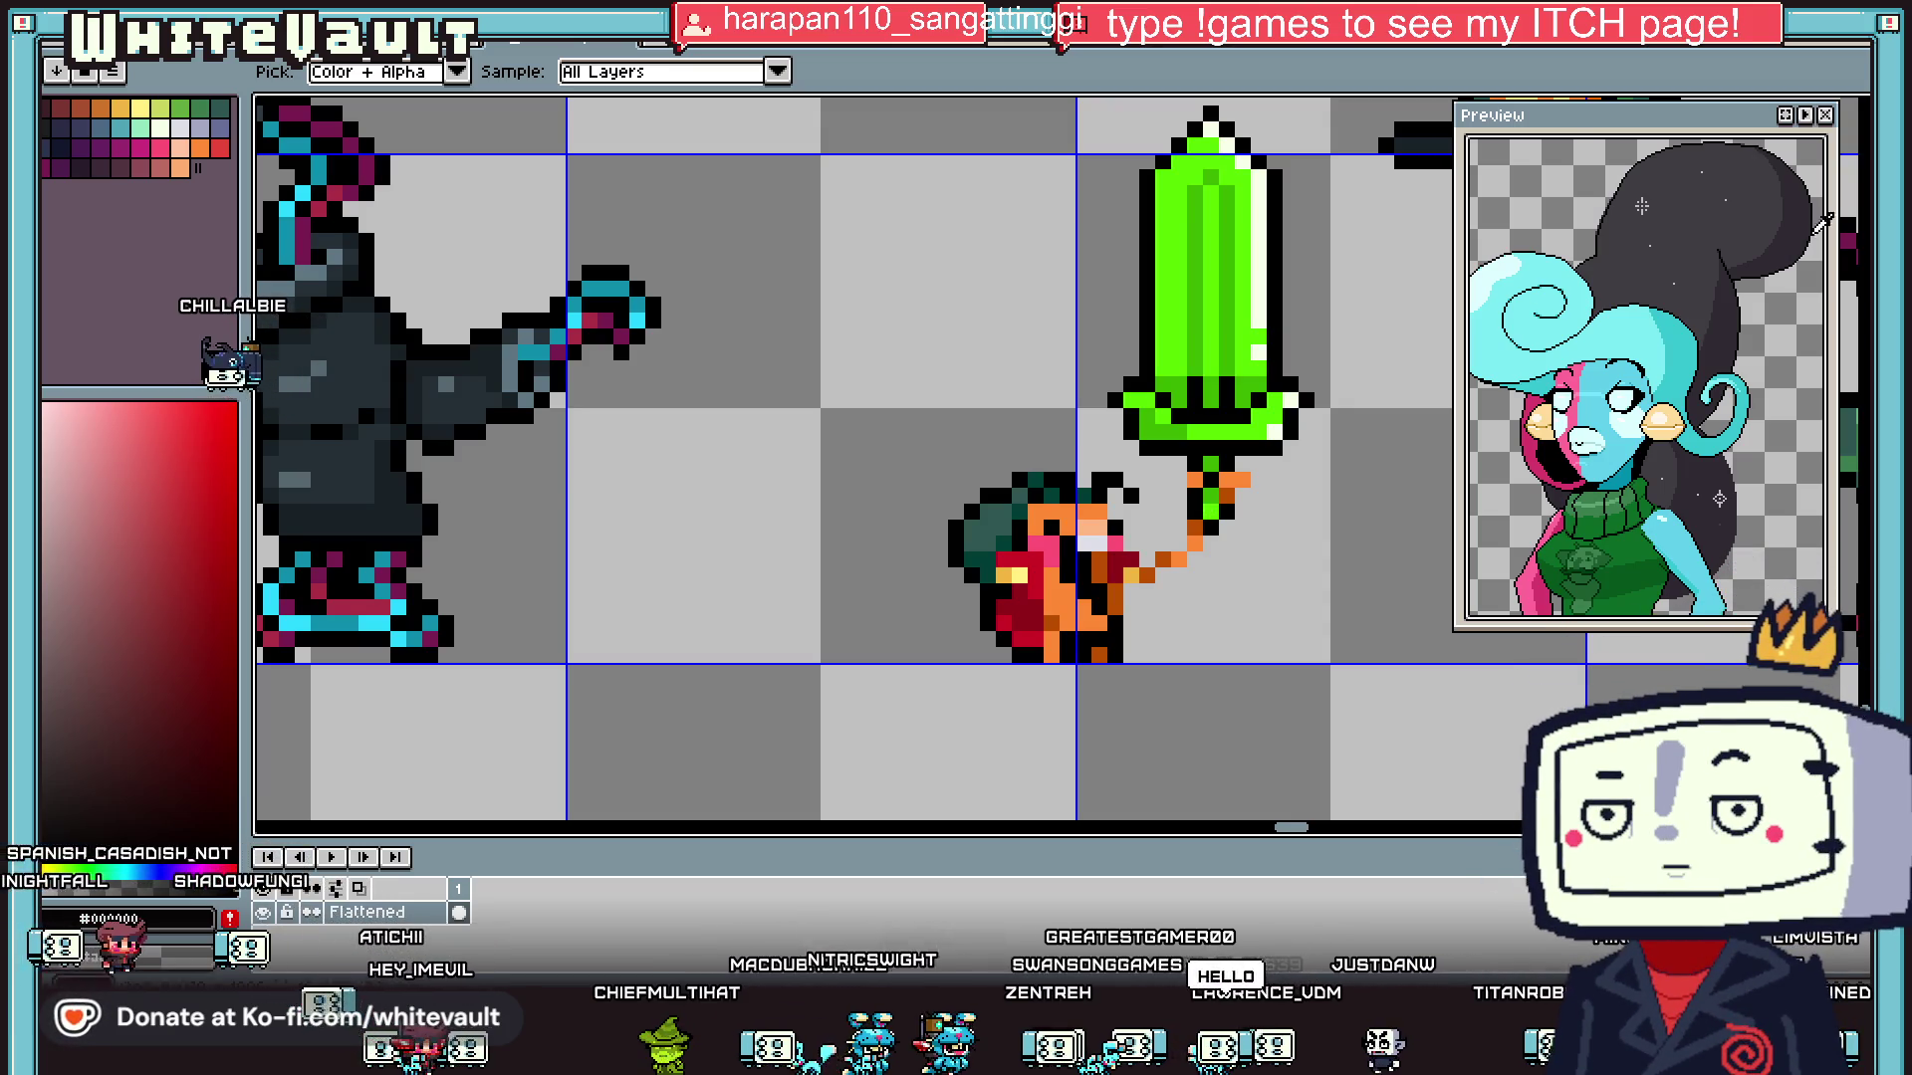
{"action": "scroll", "coordinate": [1130, 430], "scroll_direction": "down", "scroll_amount": 4}
{"action": "scroll", "coordinate": [1129, 430], "scroll_direction": "up", "scroll_amount": 1}
{"action": "key", "text": "m"}
{"action": "scroll", "coordinate": [704, 389], "scroll_direction": "down", "scroll_amount": 2}
- Reposition the dark robot, the sword-holding creature and the capped robot along their row
{"action": "mouse_move", "coordinate": [551, 231]}
{"action": "left_mouse_down"}
{"action": "mouse_move", "coordinate": [823, 503]}
{"action": "mouse_move", "coordinate": [642, 490]}
{"action": "left_mouse_up"}
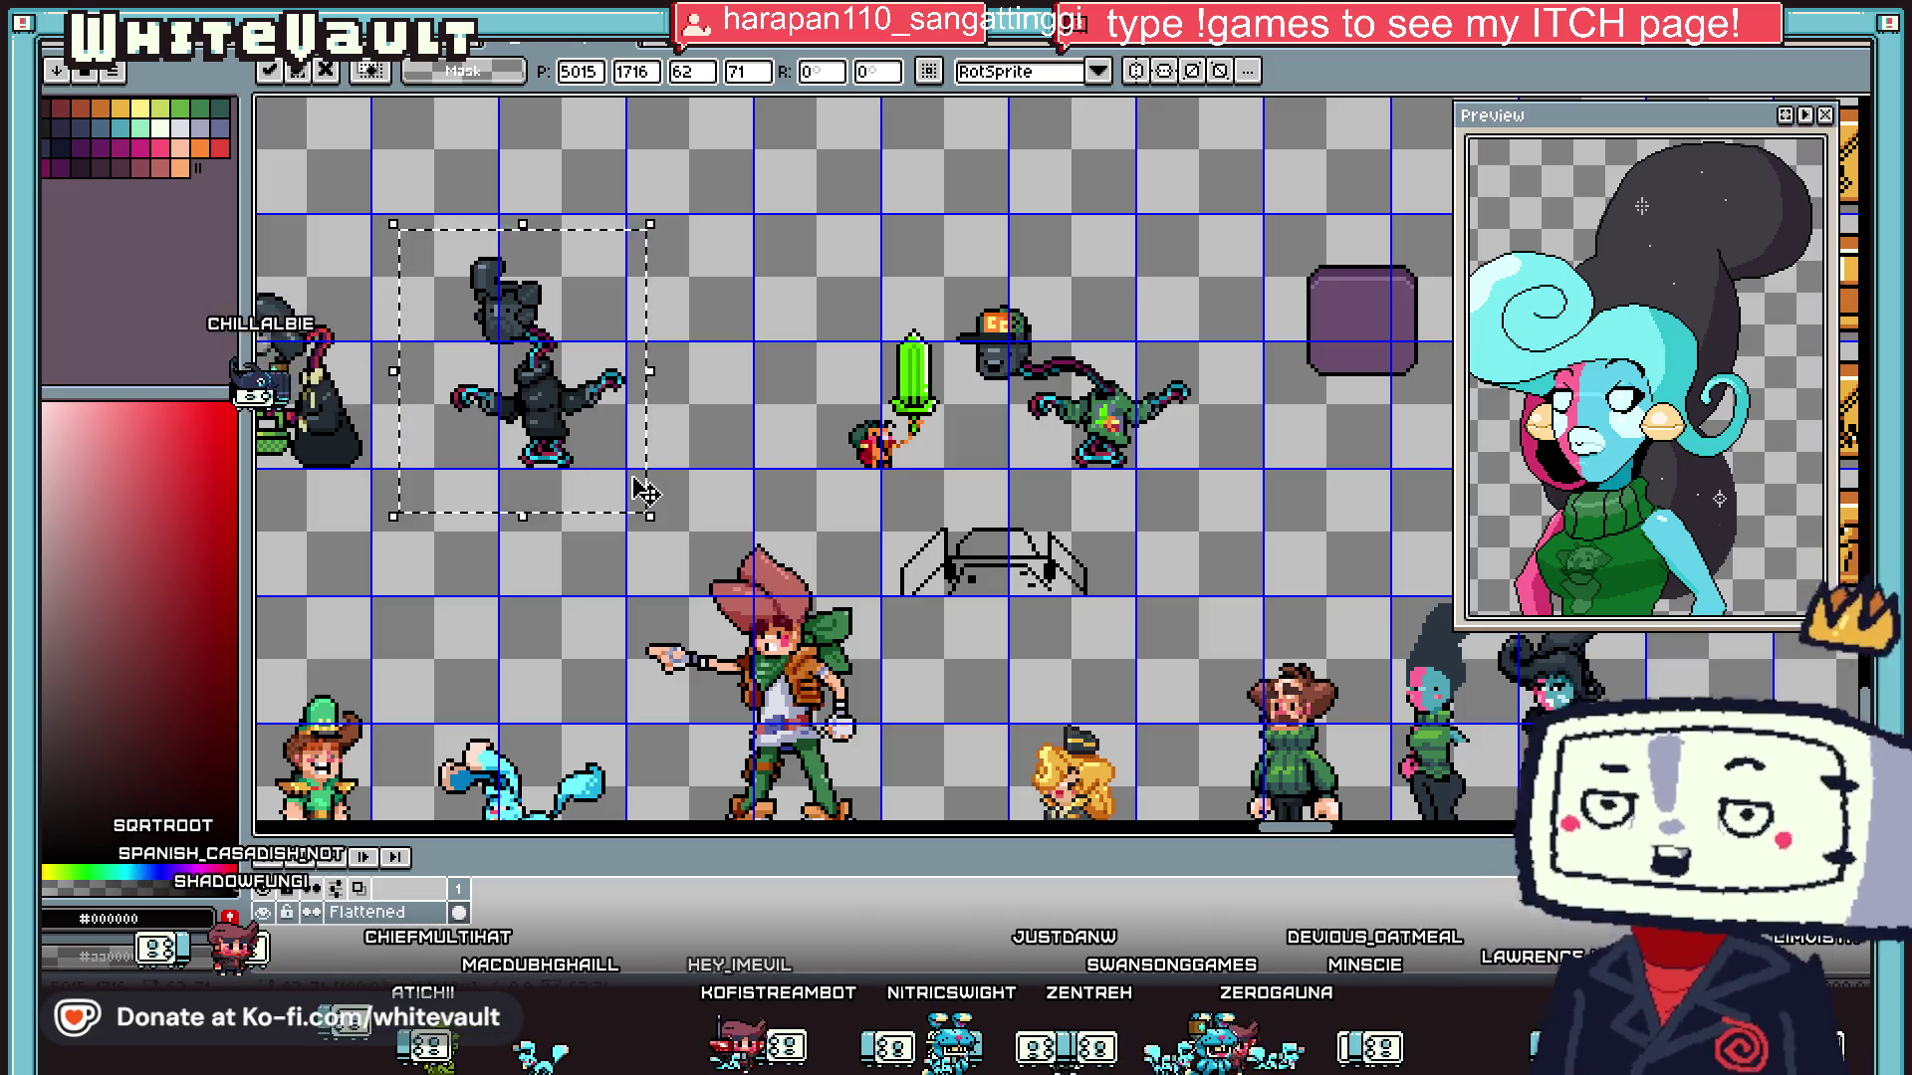
{"action": "scroll", "coordinate": [888, 385], "scroll_direction": "up", "scroll_amount": 1}
{"action": "key", "text": "ctrl+d"}
{"action": "mouse_move", "coordinate": [730, 264]}
{"action": "left_mouse_down"}
{"action": "mouse_move", "coordinate": [953, 553]}
{"action": "mouse_move", "coordinate": [974, 547]}
{"action": "mouse_move", "coordinate": [815, 512]}
{"action": "left_mouse_up"}
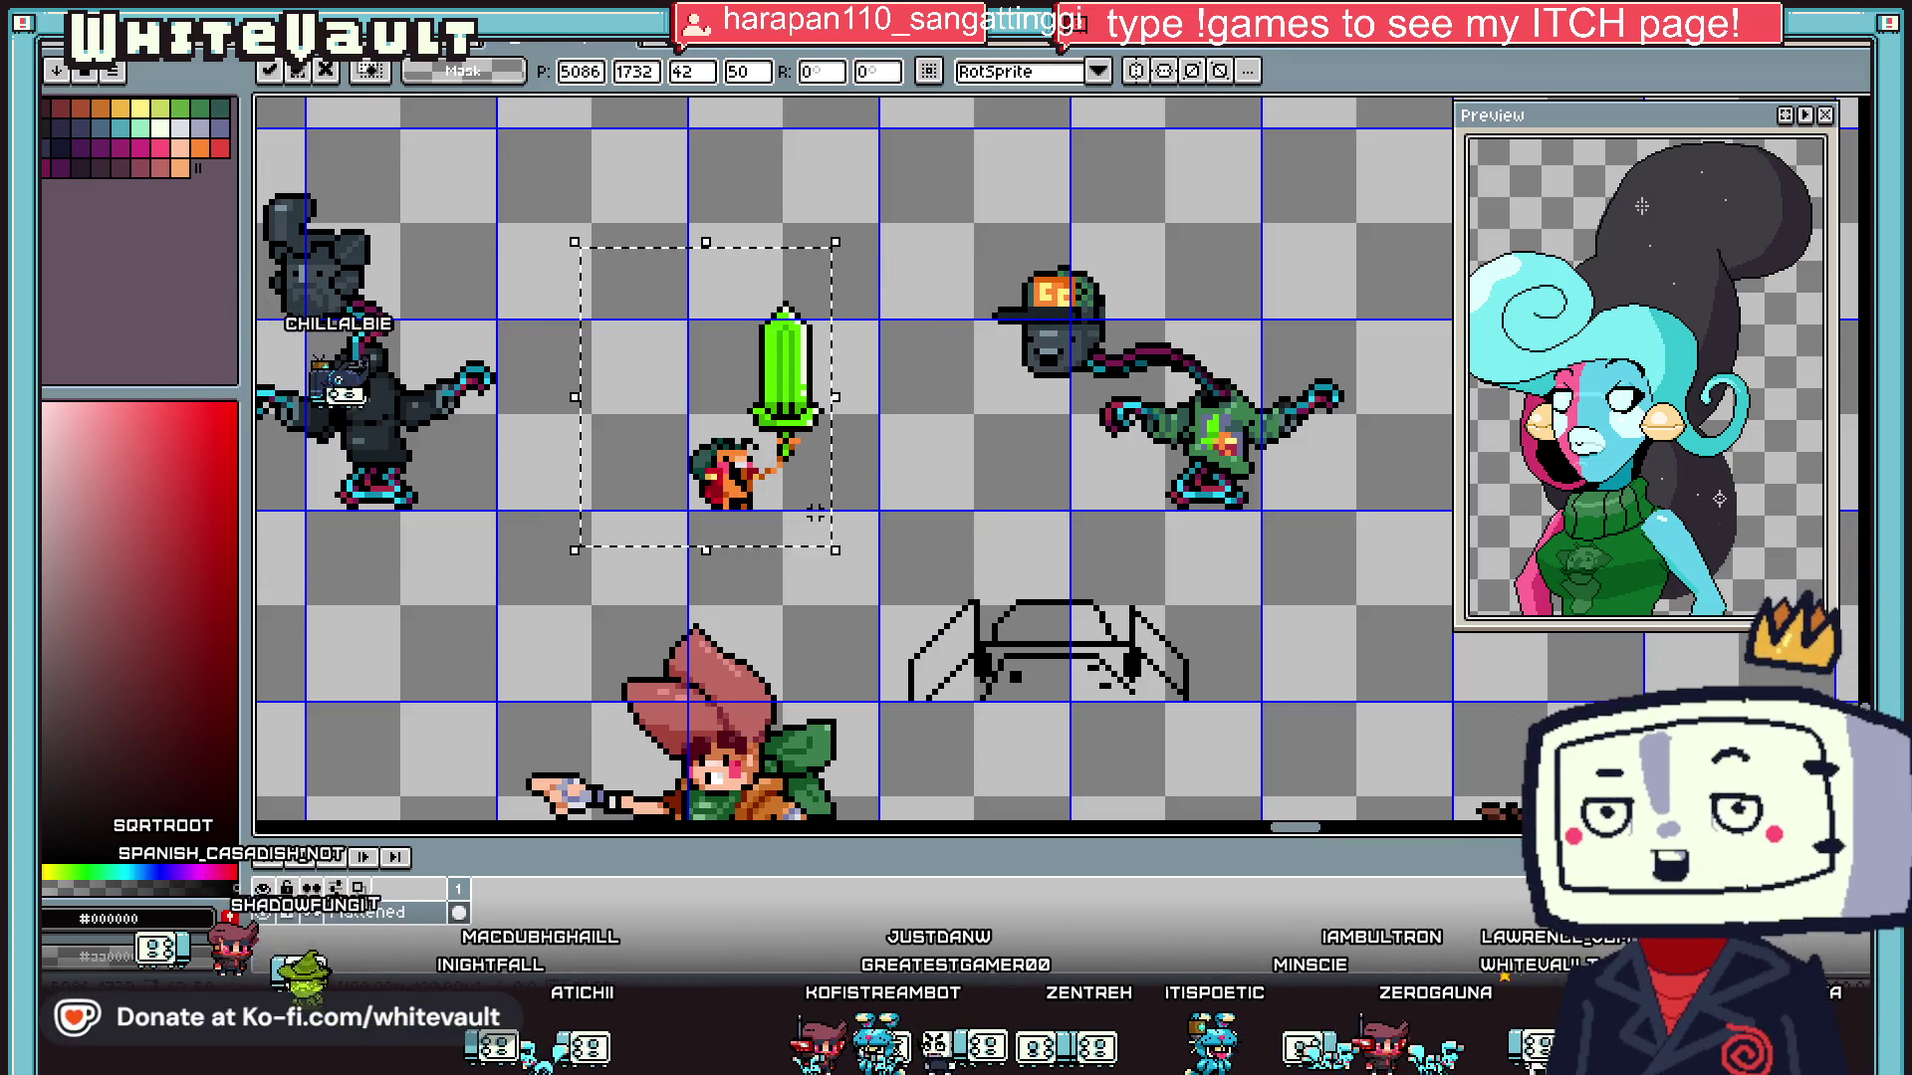
{"action": "key", "text": "ctrl+d"}
{"action": "scroll", "coordinate": [956, 463], "scroll_direction": "down", "scroll_amount": 1}
{"action": "left_click_drag", "start_coordinate": [949, 307], "coordinate": [1232, 517]}
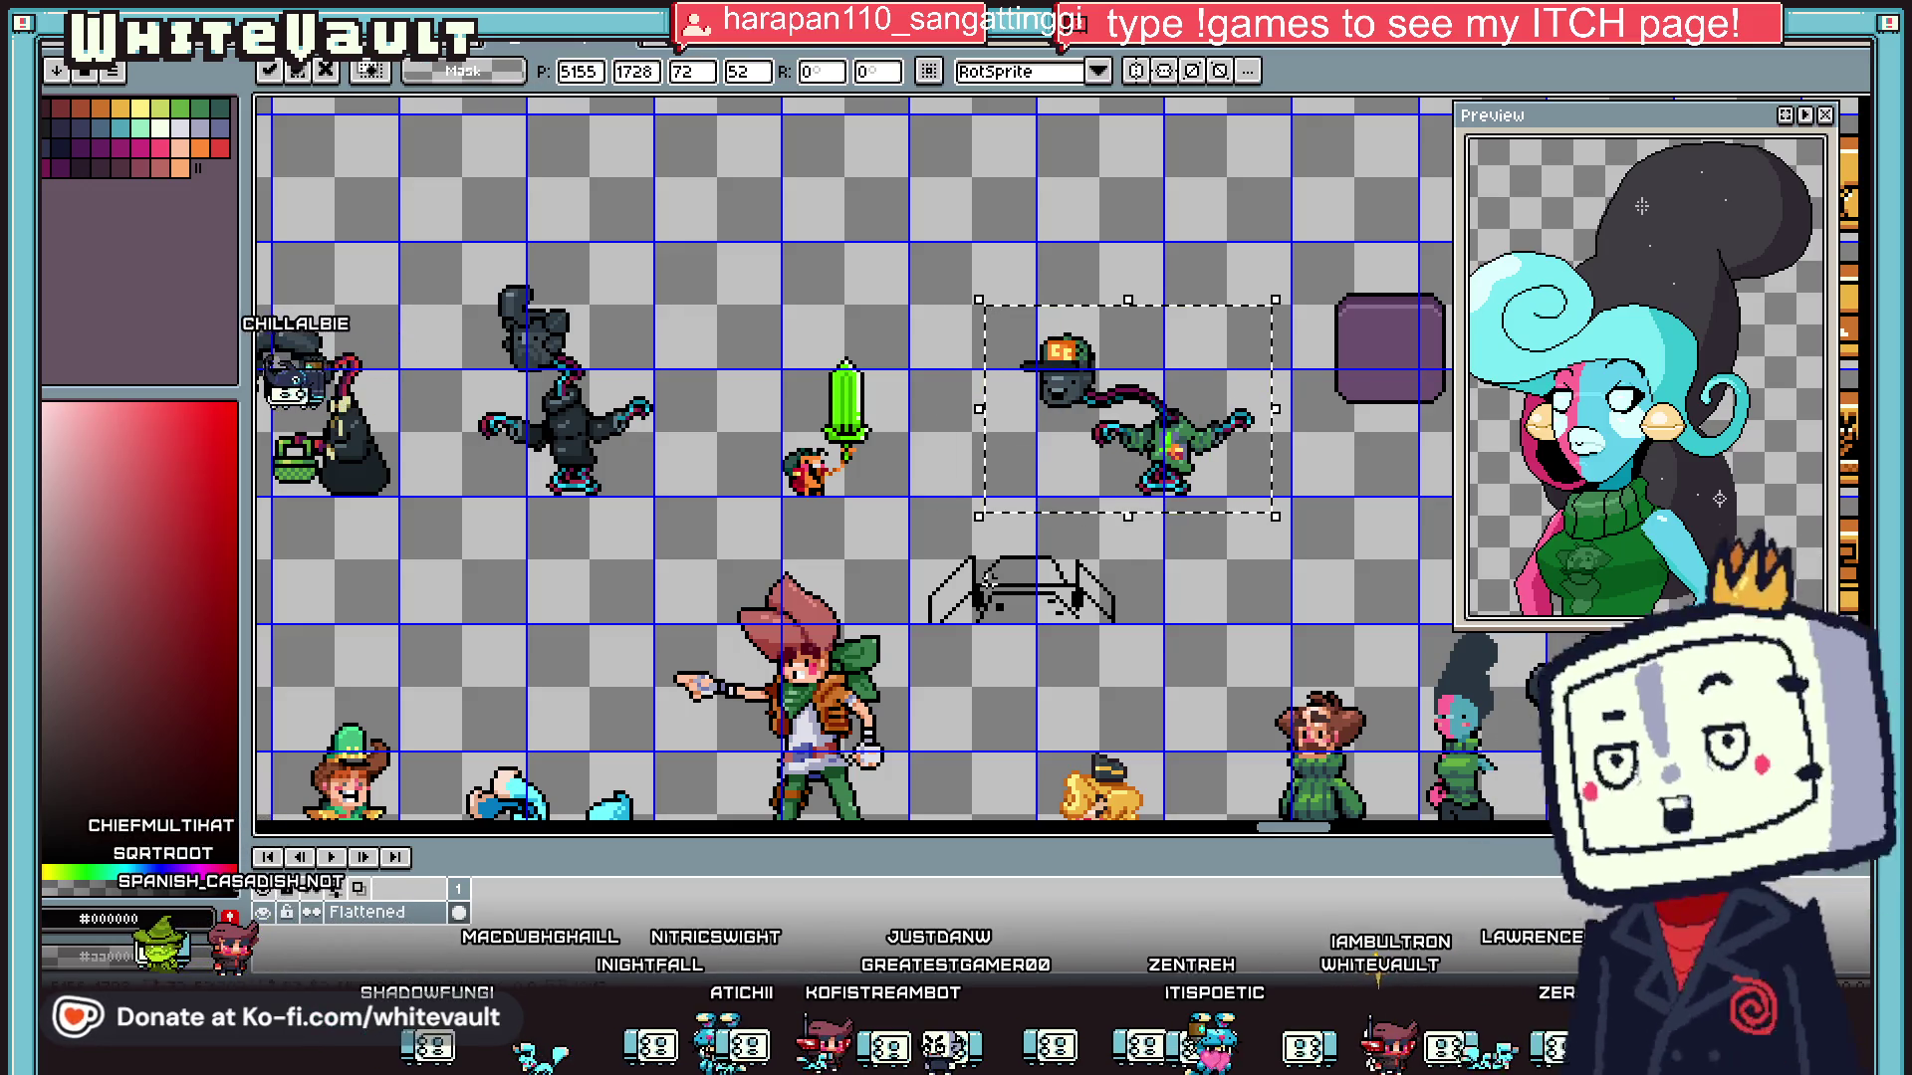
{"action": "key", "text": "ctrl+d"}
- Move the lone purple square to the top of the purple tile icon column
{"action": "scroll", "coordinate": [993, 577], "scroll_direction": "down", "scroll_amount": 1}
{"action": "scroll", "coordinate": [970, 537], "scroll_direction": "up", "scroll_amount": 1}
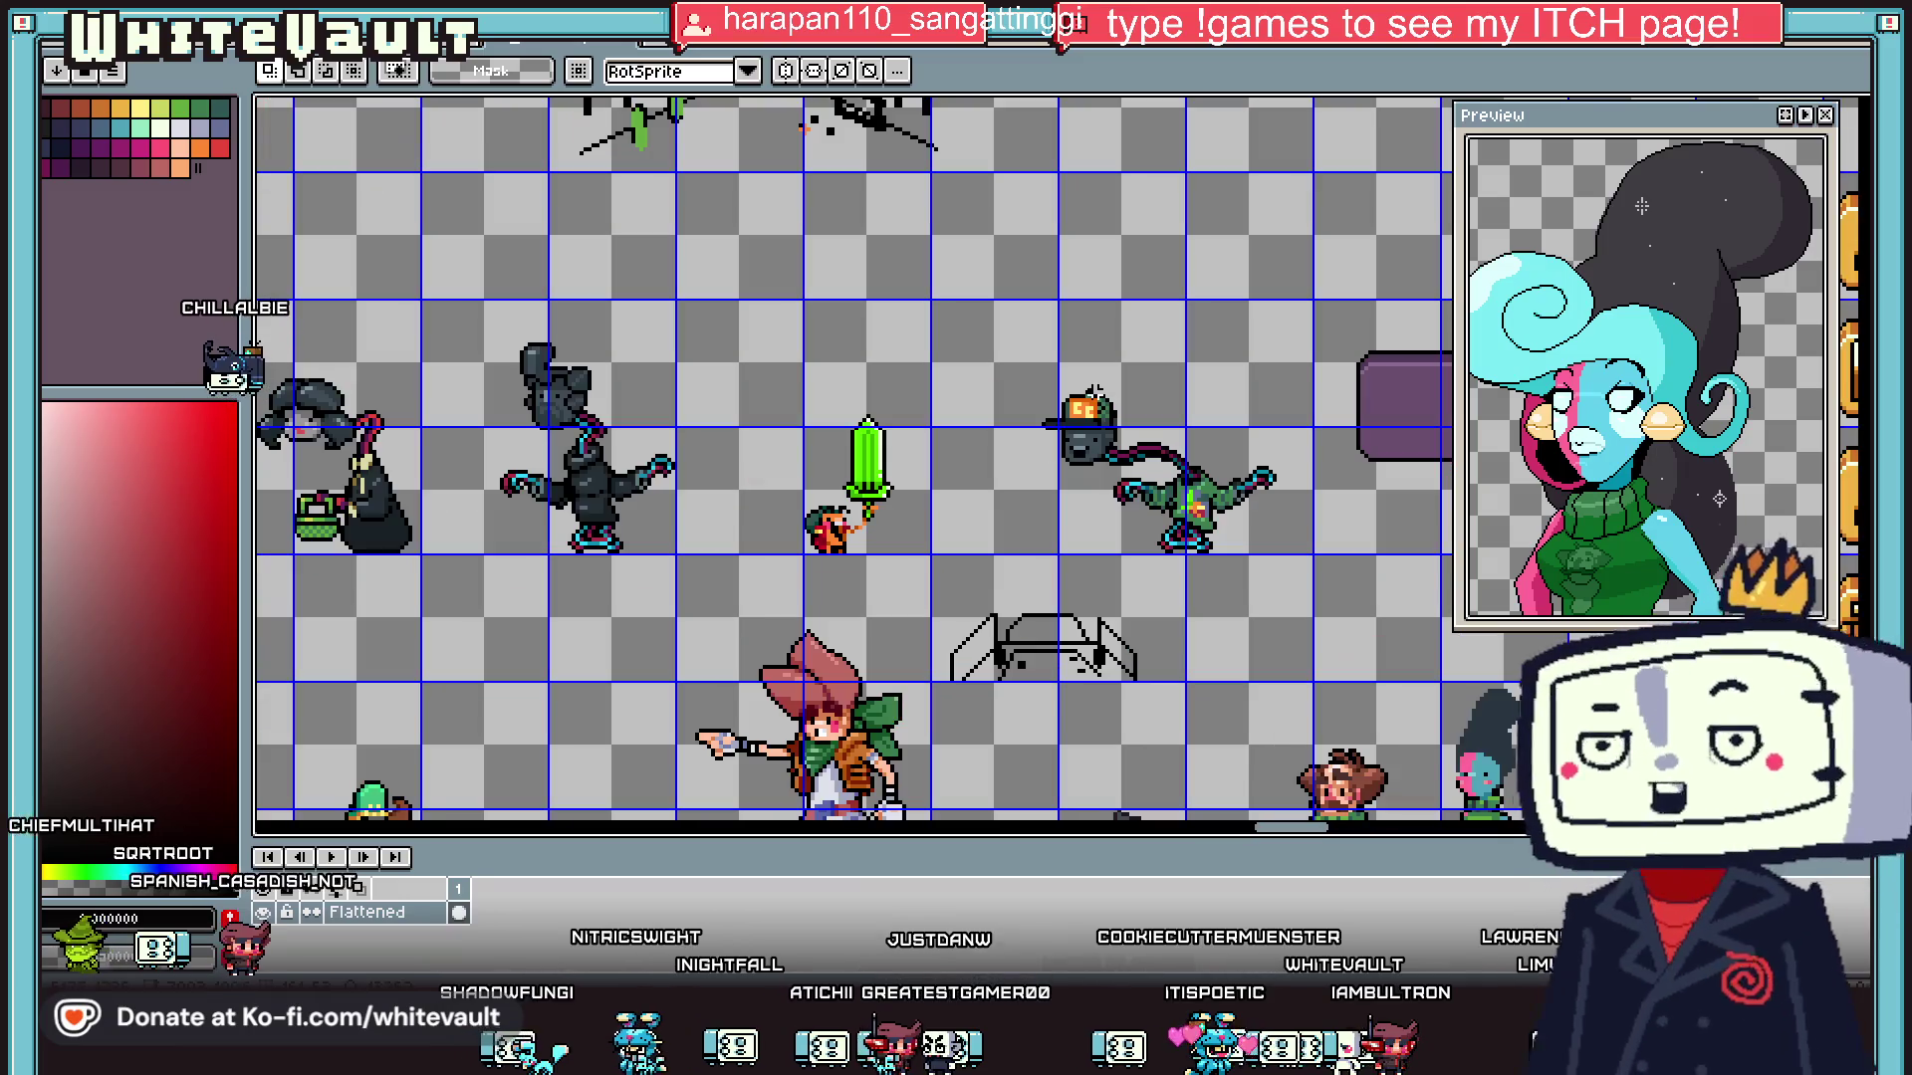
{"action": "scroll", "coordinate": [914, 458], "scroll_direction": "up", "scroll_amount": 1}
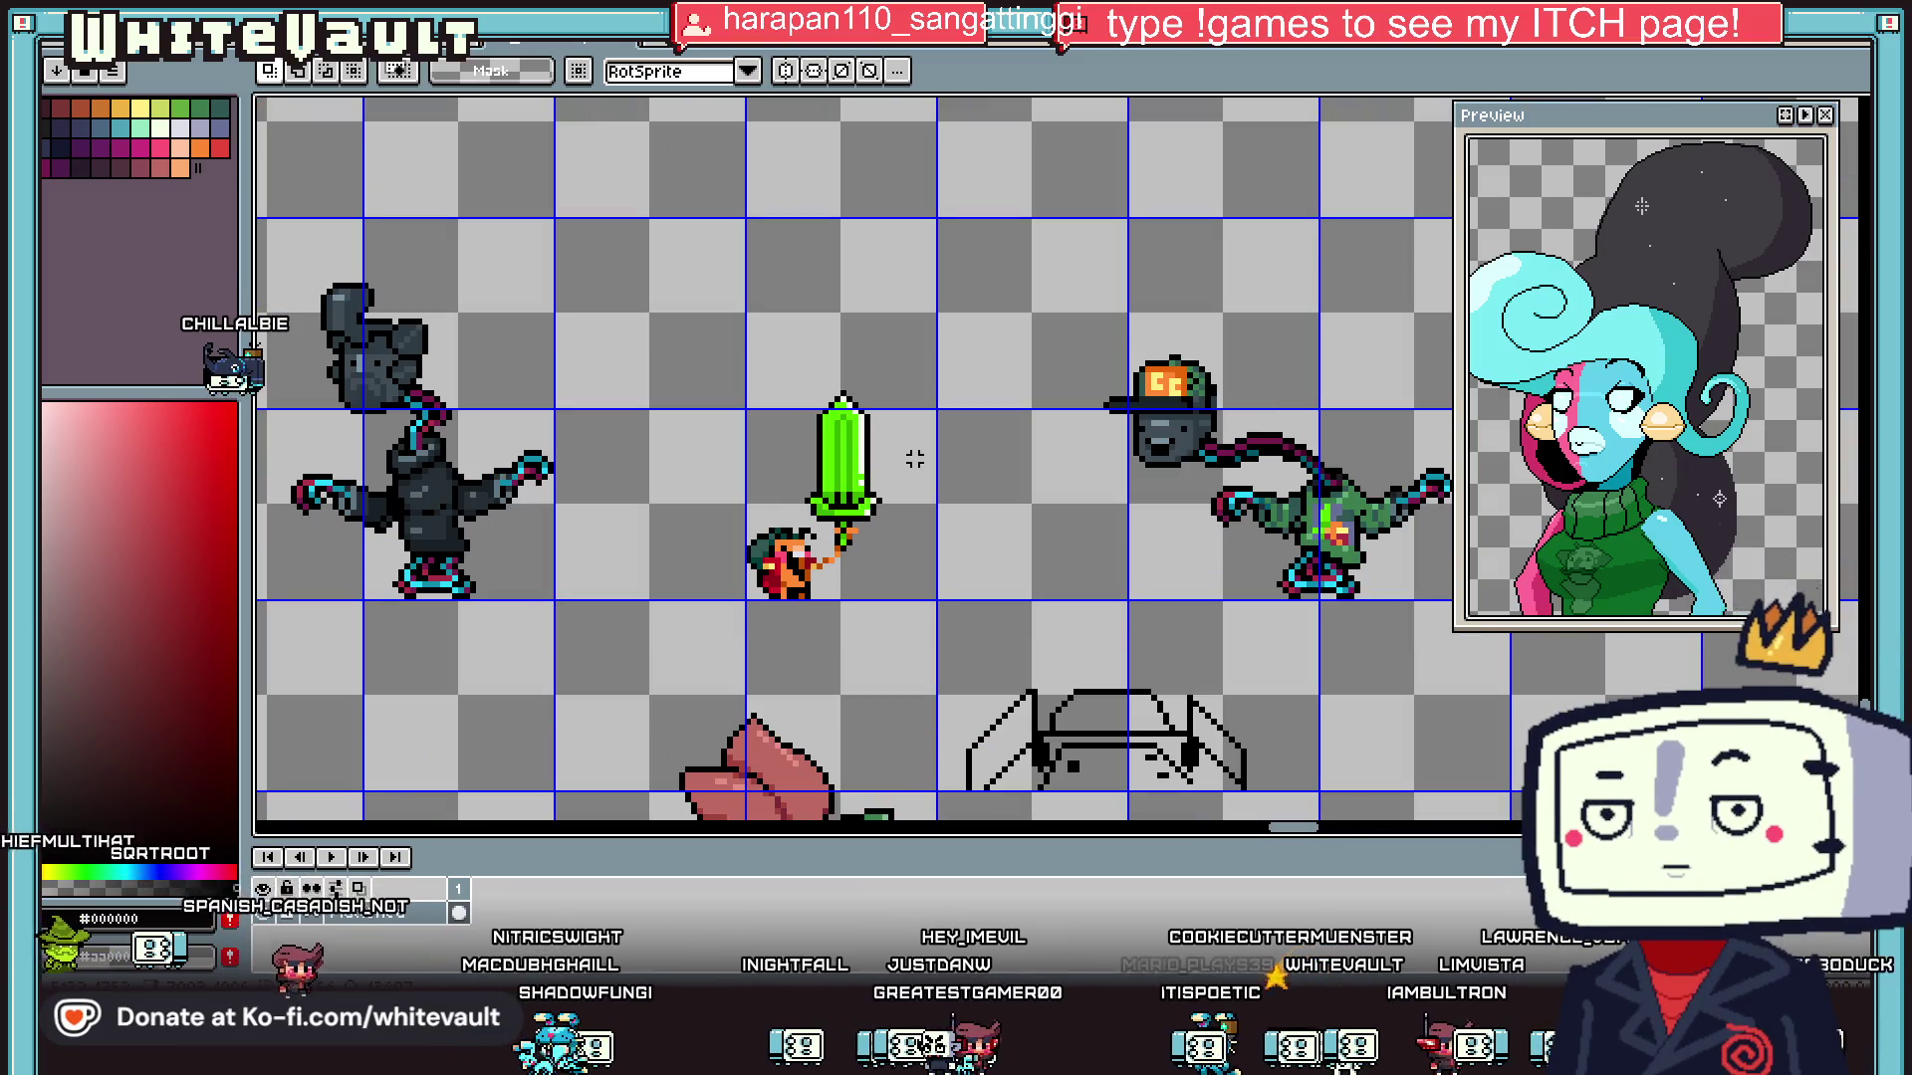
{"action": "scroll", "coordinate": [1008, 587], "scroll_direction": "down", "scroll_amount": 2}
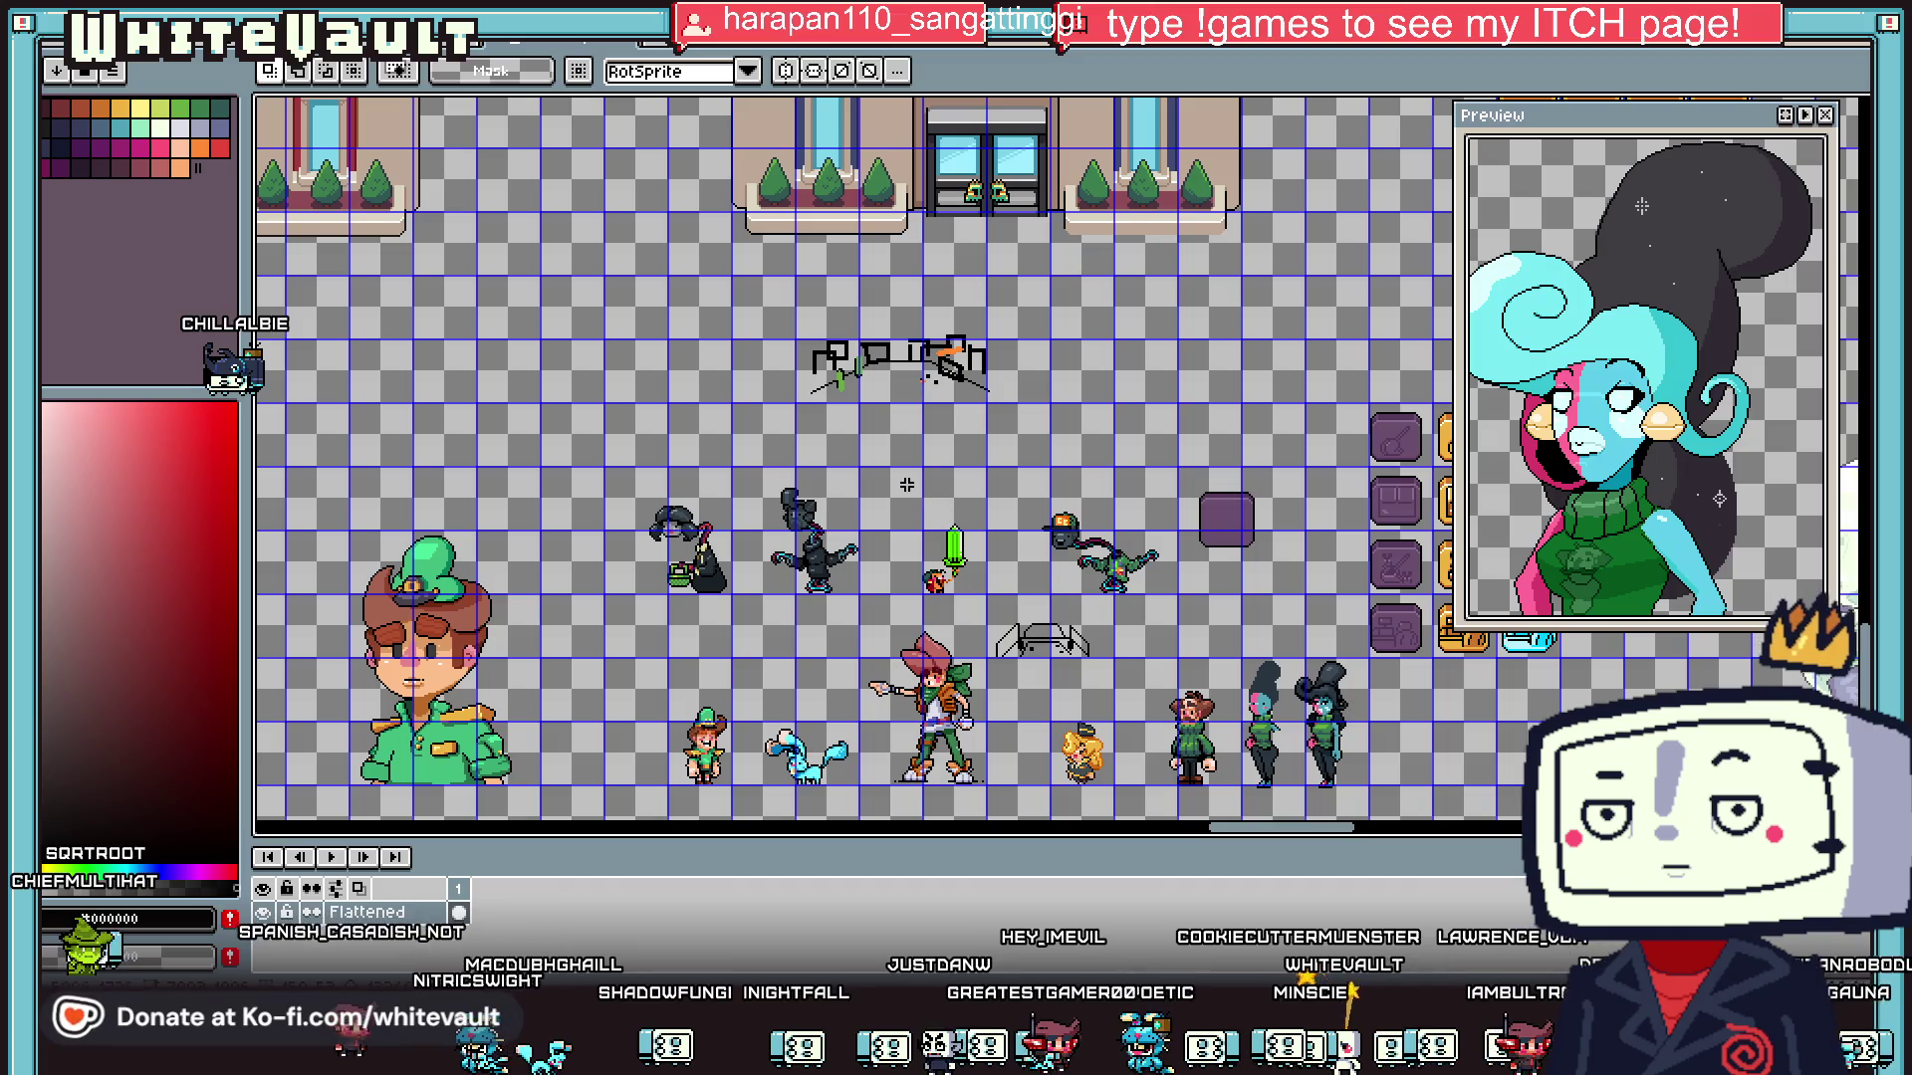
{"action": "mouse_move", "coordinate": [1172, 450]}
{"action": "left_mouse_down"}
{"action": "mouse_move", "coordinate": [1275, 582]}
{"action": "mouse_move", "coordinate": [1394, 339]}
{"action": "mouse_move", "coordinate": [1240, 351]}
{"action": "mouse_move", "coordinate": [1150, 443]}
{"action": "left_mouse_up"}
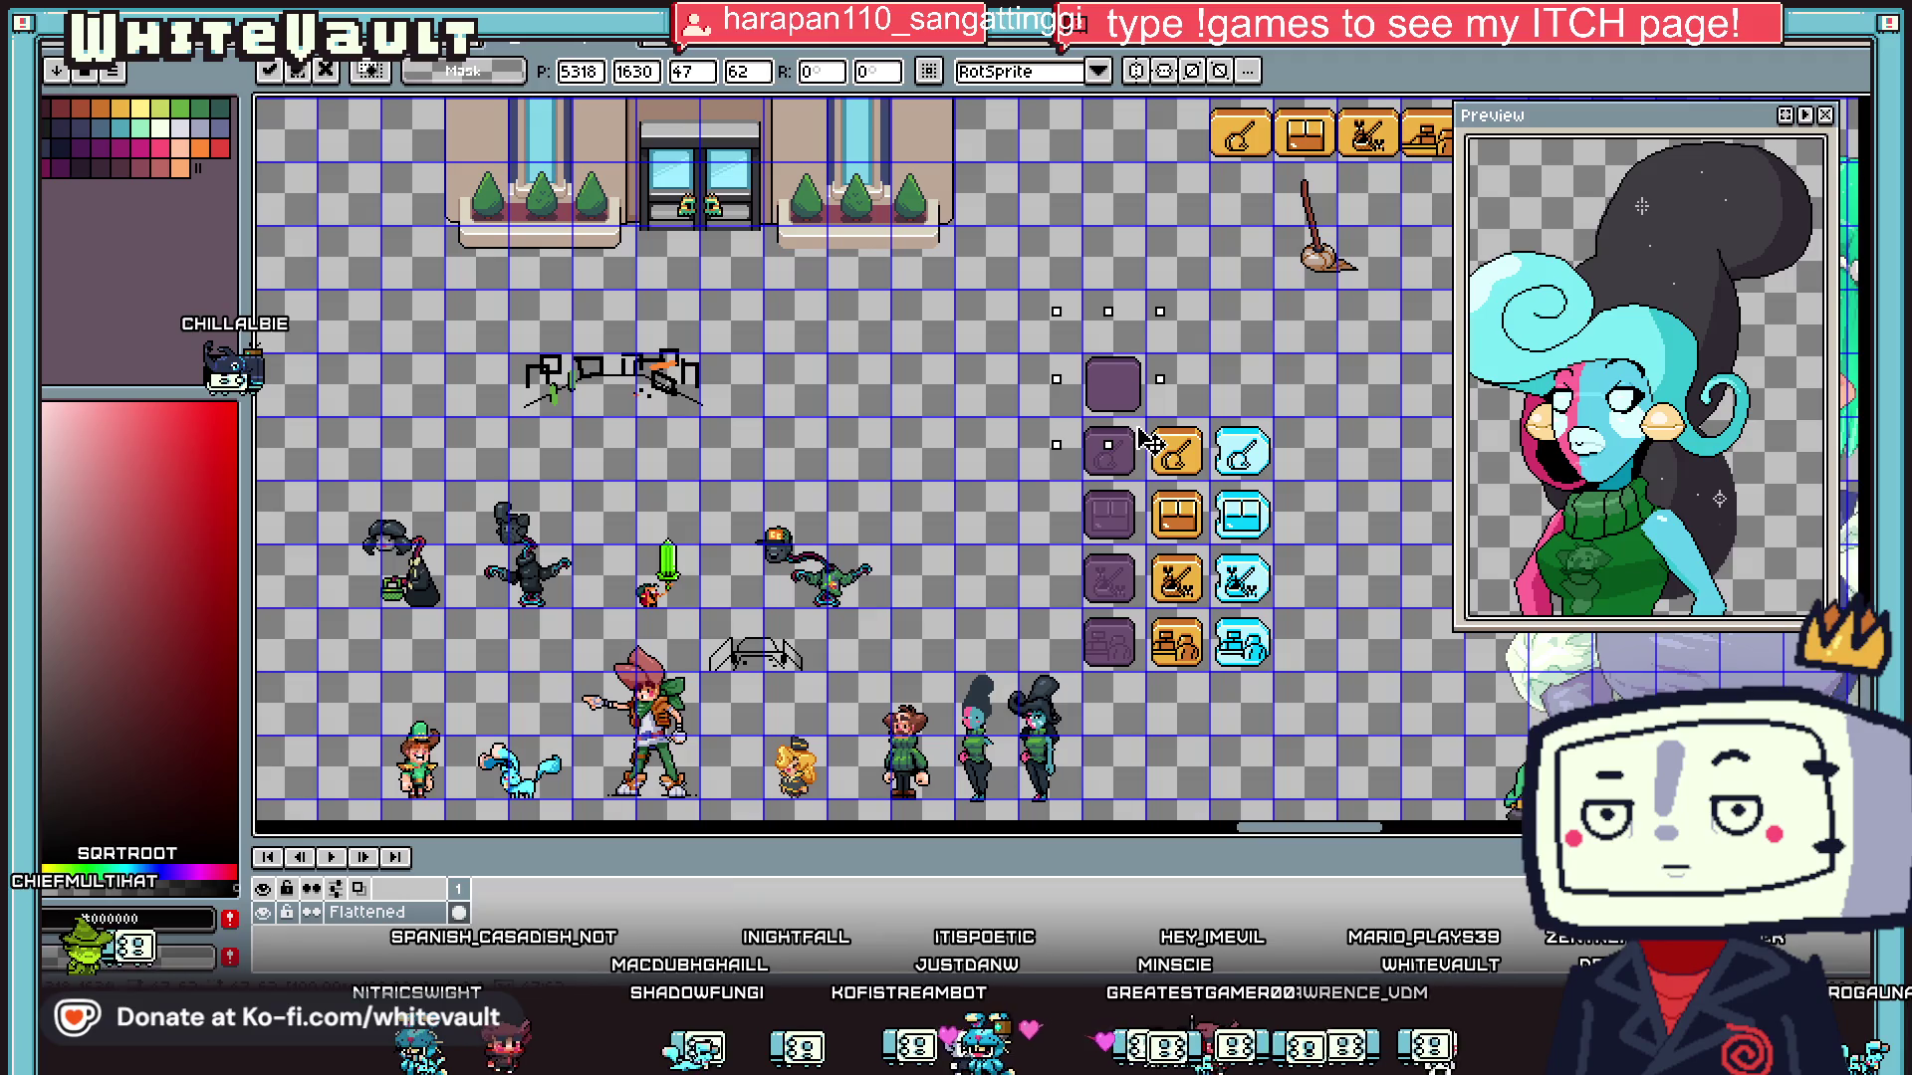
{"action": "key", "text": "ctrl+d"}
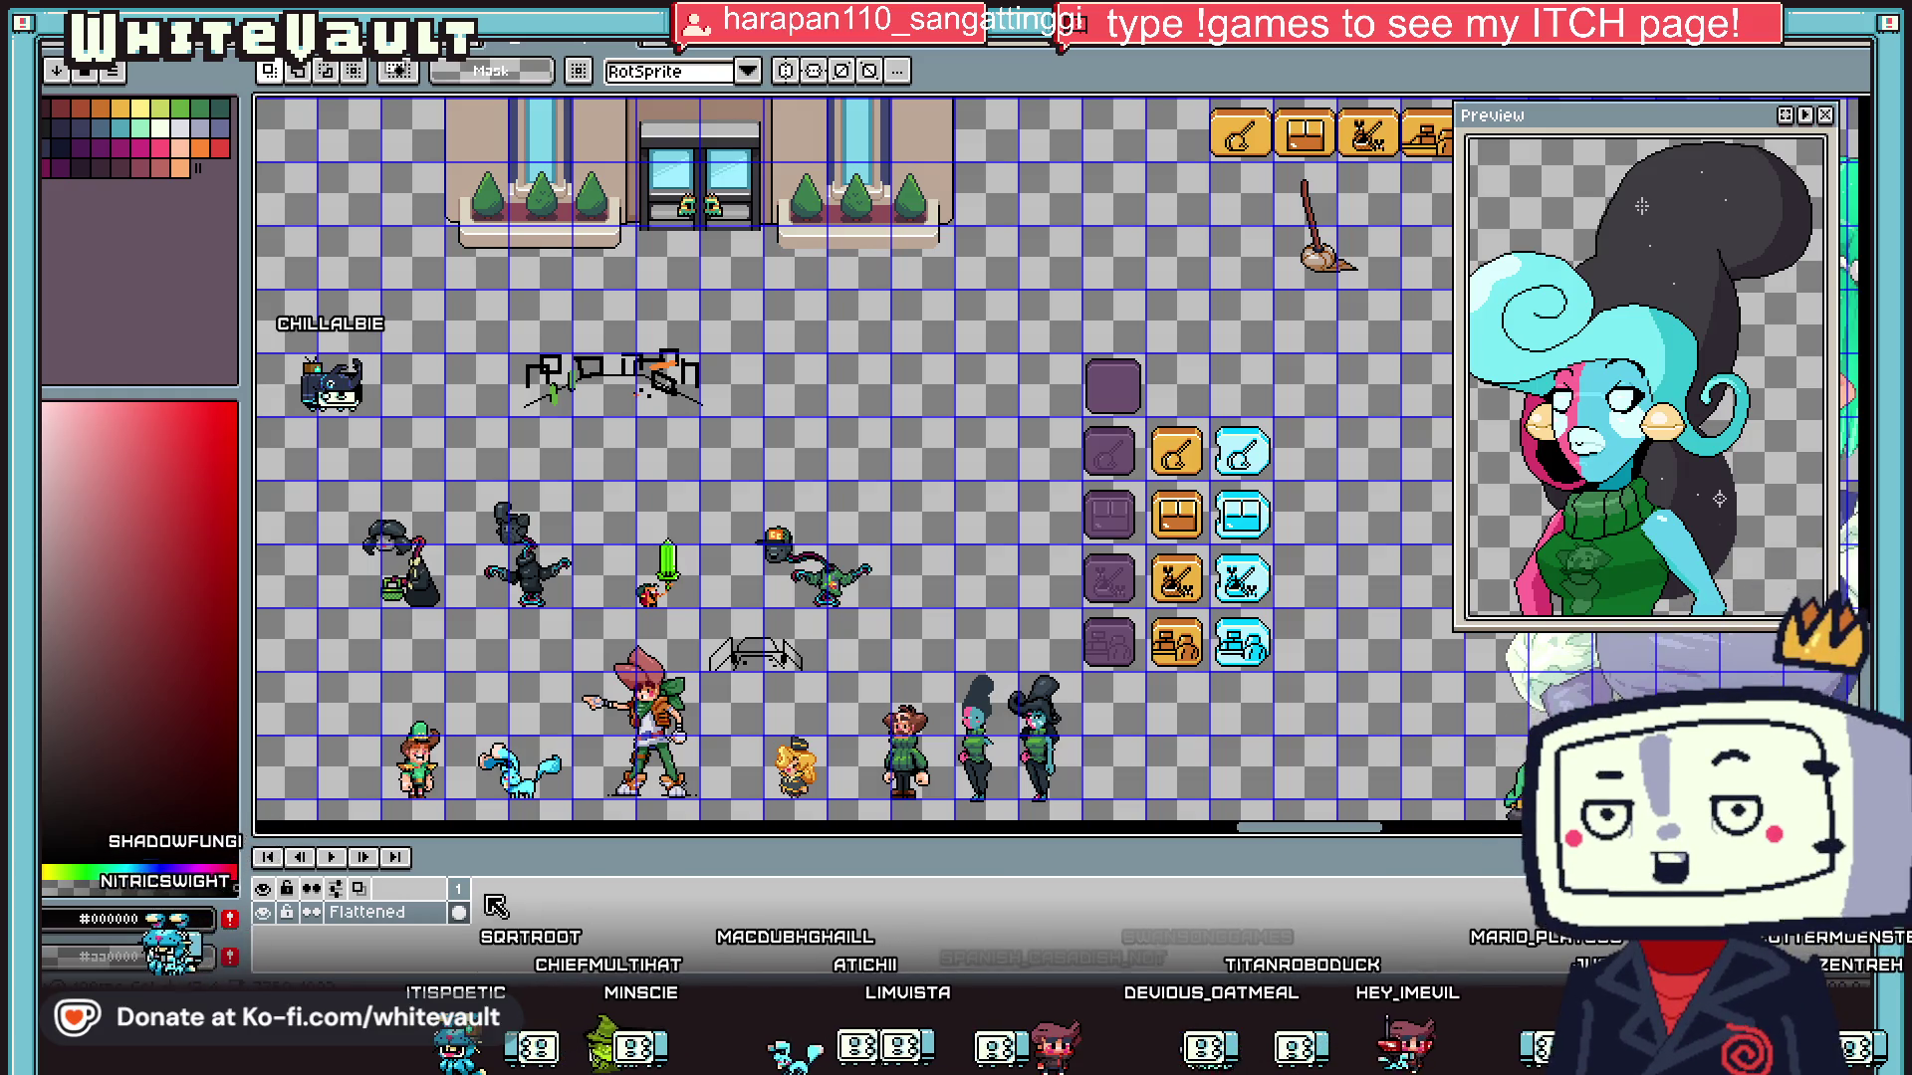
{"action": "scroll", "coordinate": [642, 602], "scroll_direction": "up", "scroll_amount": 6}
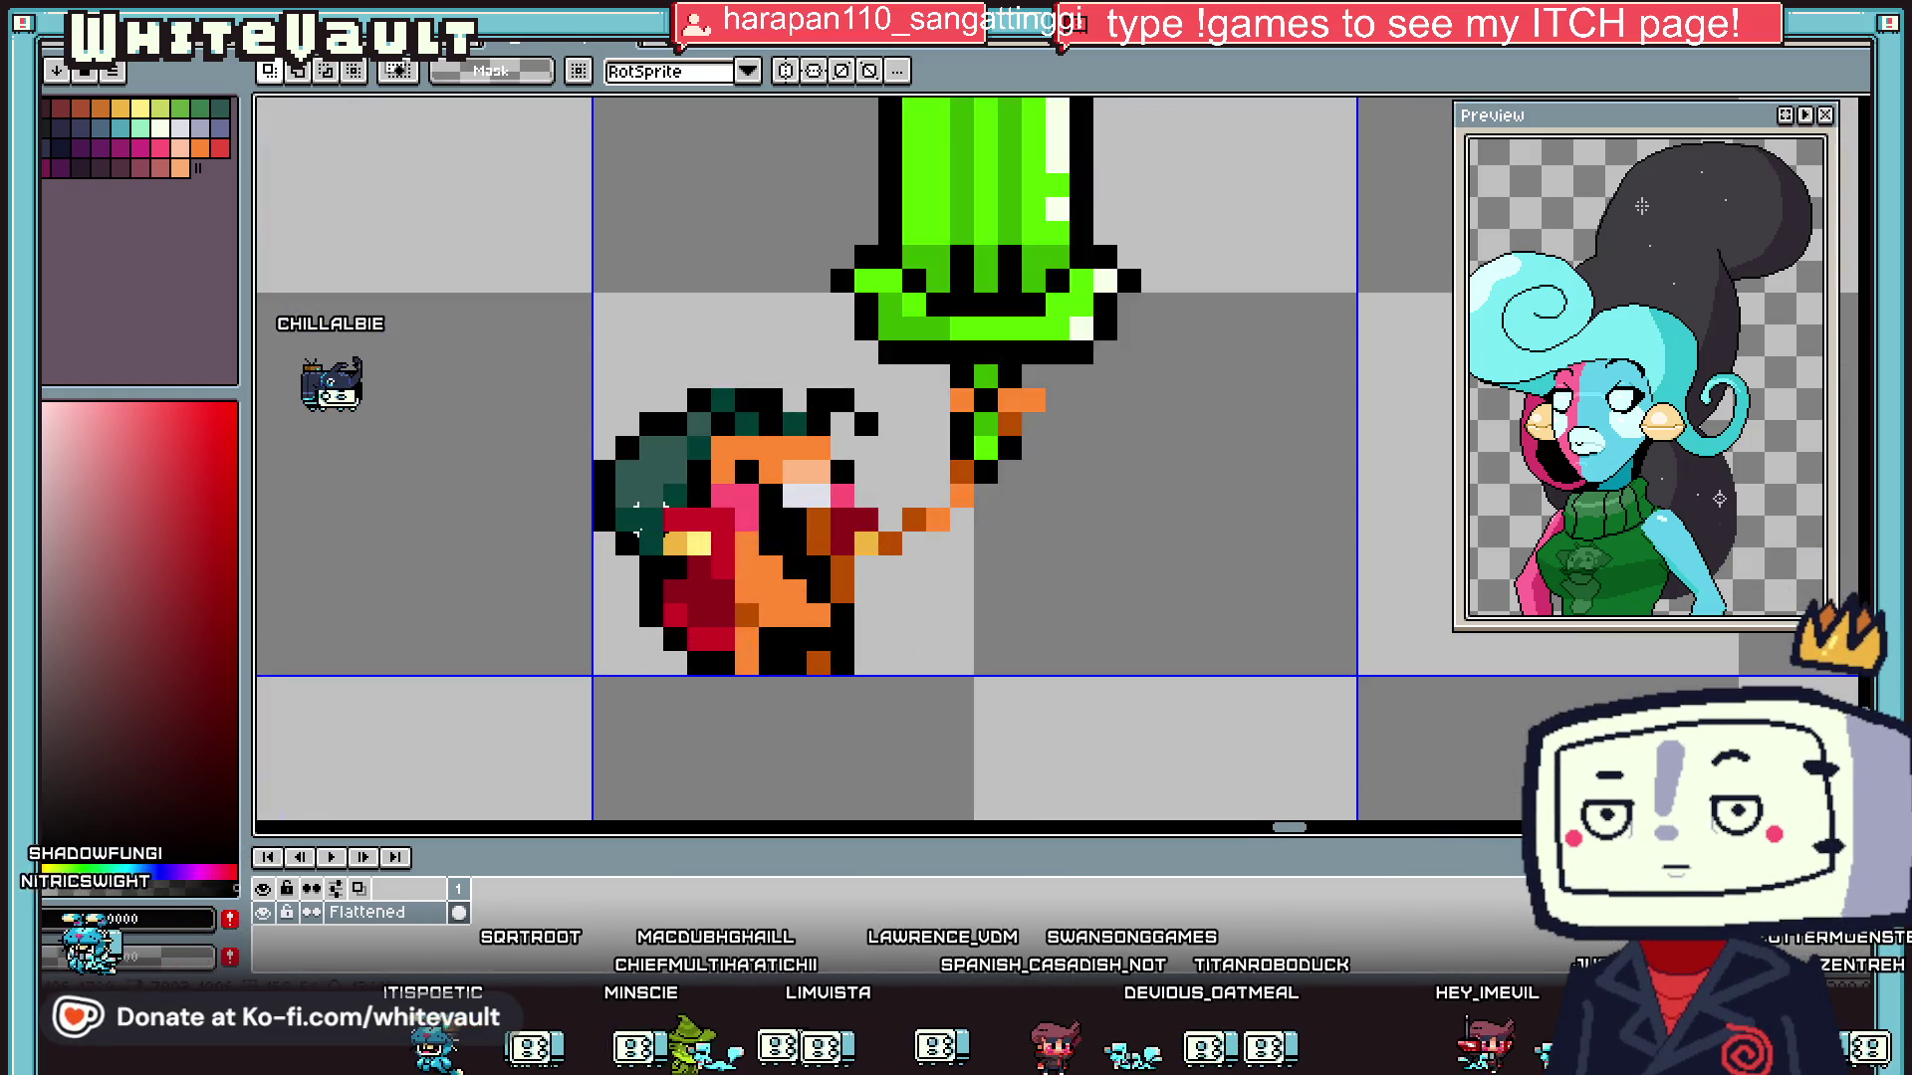
- Pick a light grey-blue and paint pixels on the creature's face and body
{"action": "key", "text": "i"}
{"action": "left_click", "coordinate": [180, 127]}
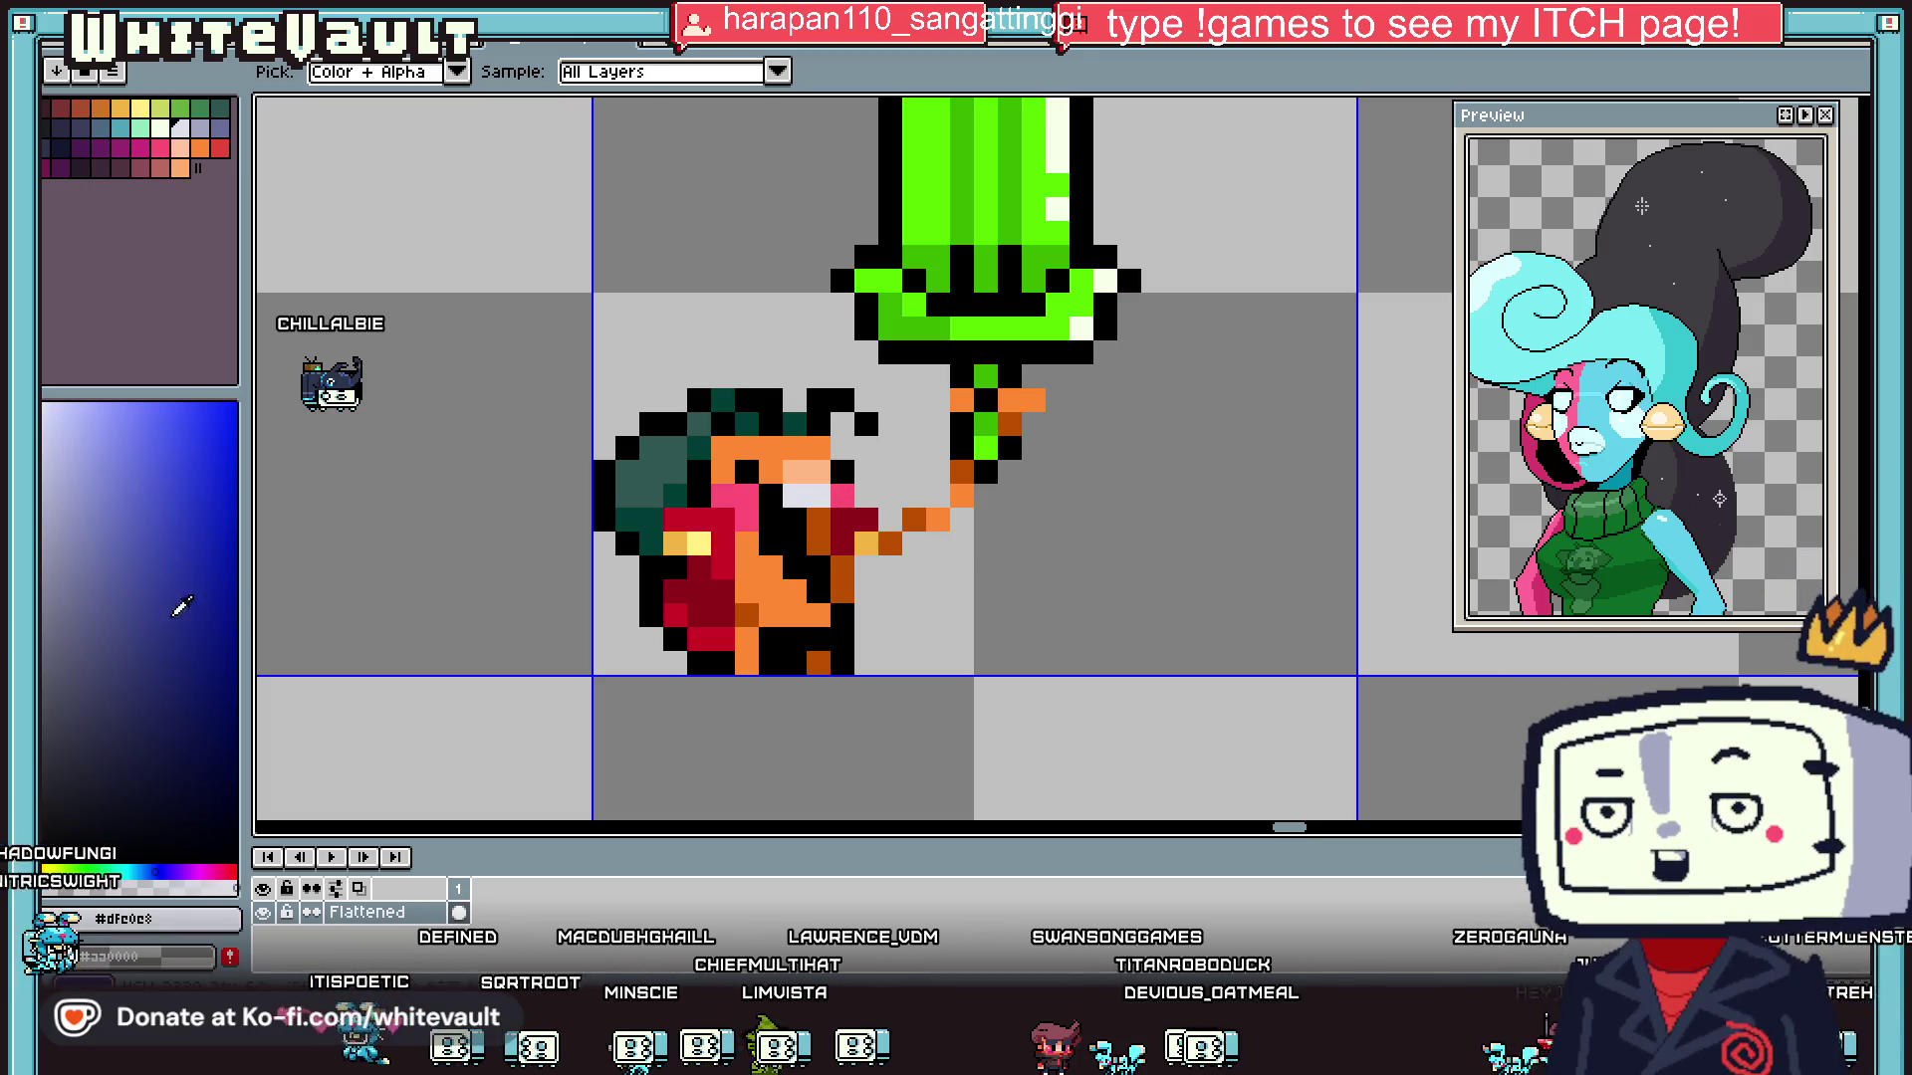
{"action": "key", "text": "b"}
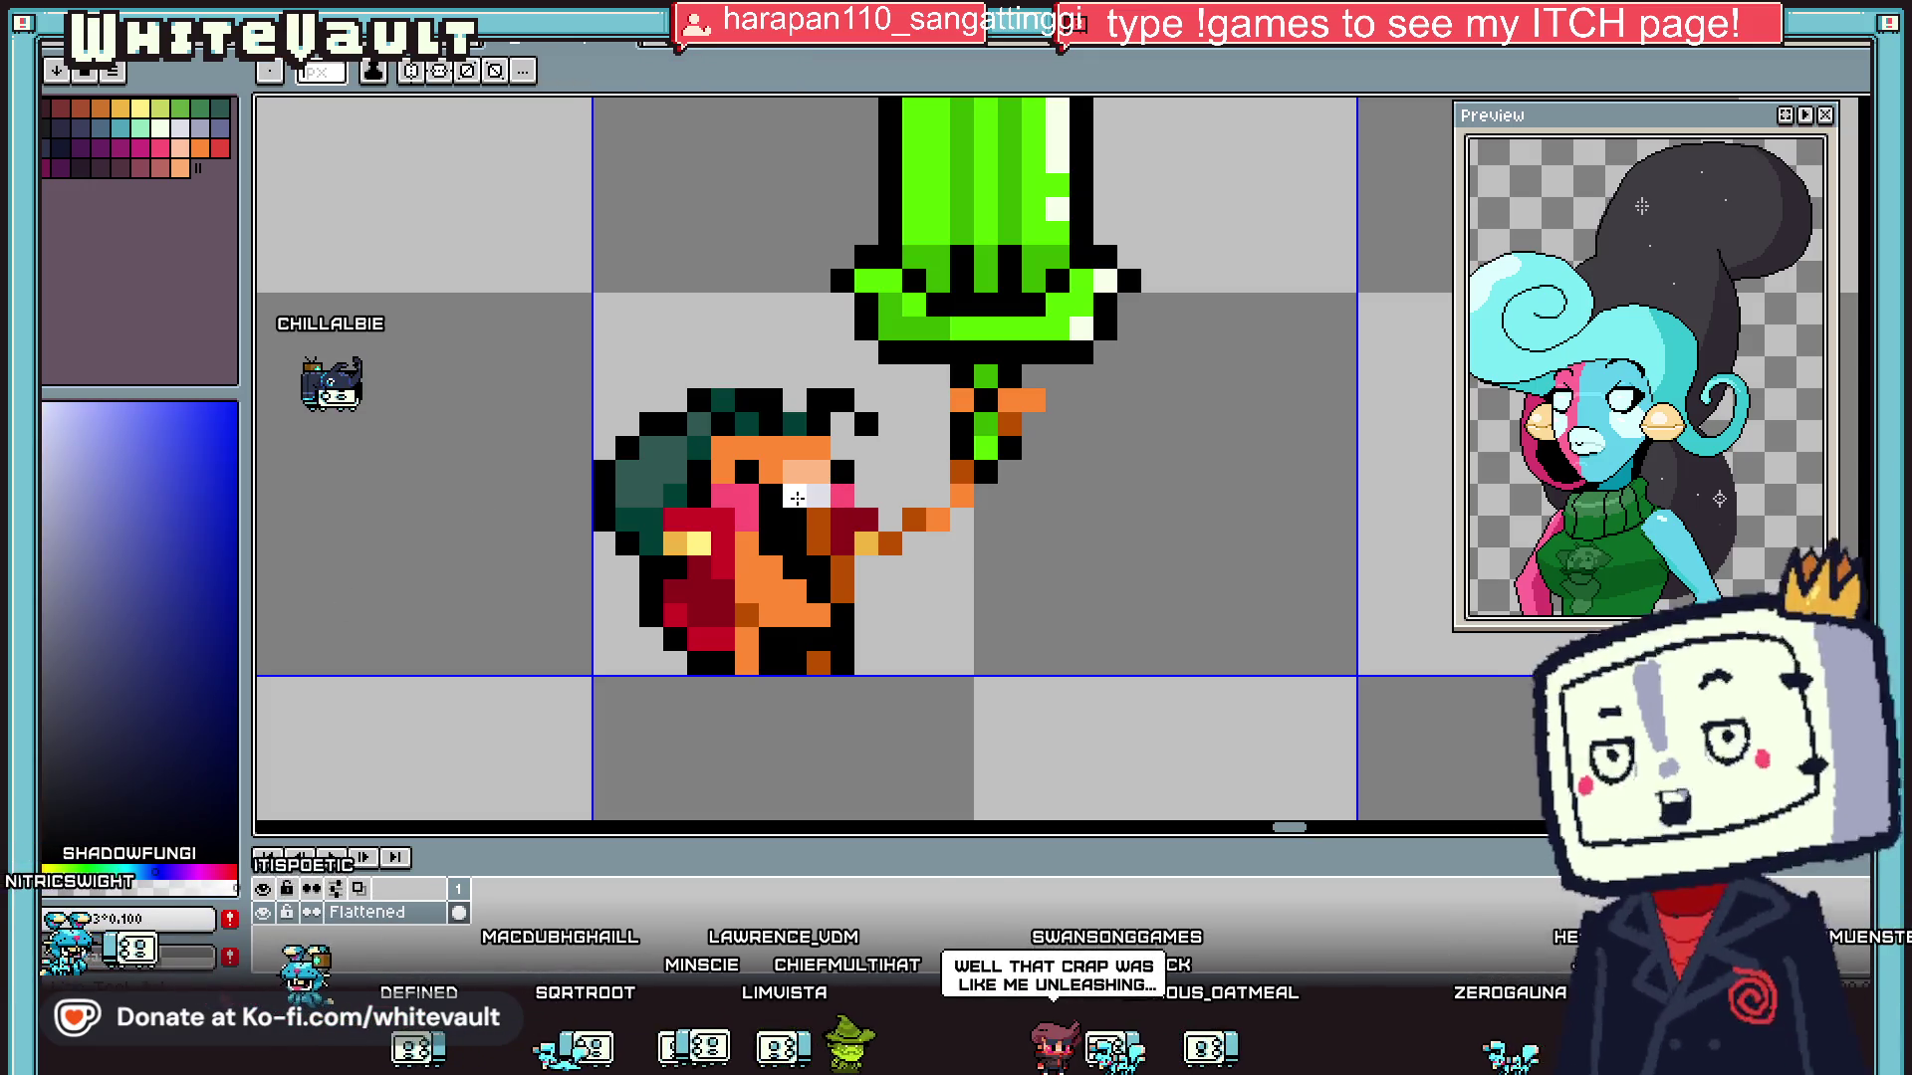
{"action": "left_click", "coordinate": [769, 495]}
{"action": "scroll", "coordinate": [766, 498], "scroll_direction": "down", "scroll_amount": 3}
{"action": "scroll", "coordinate": [891, 554], "scroll_direction": "up", "scroll_amount": 3}
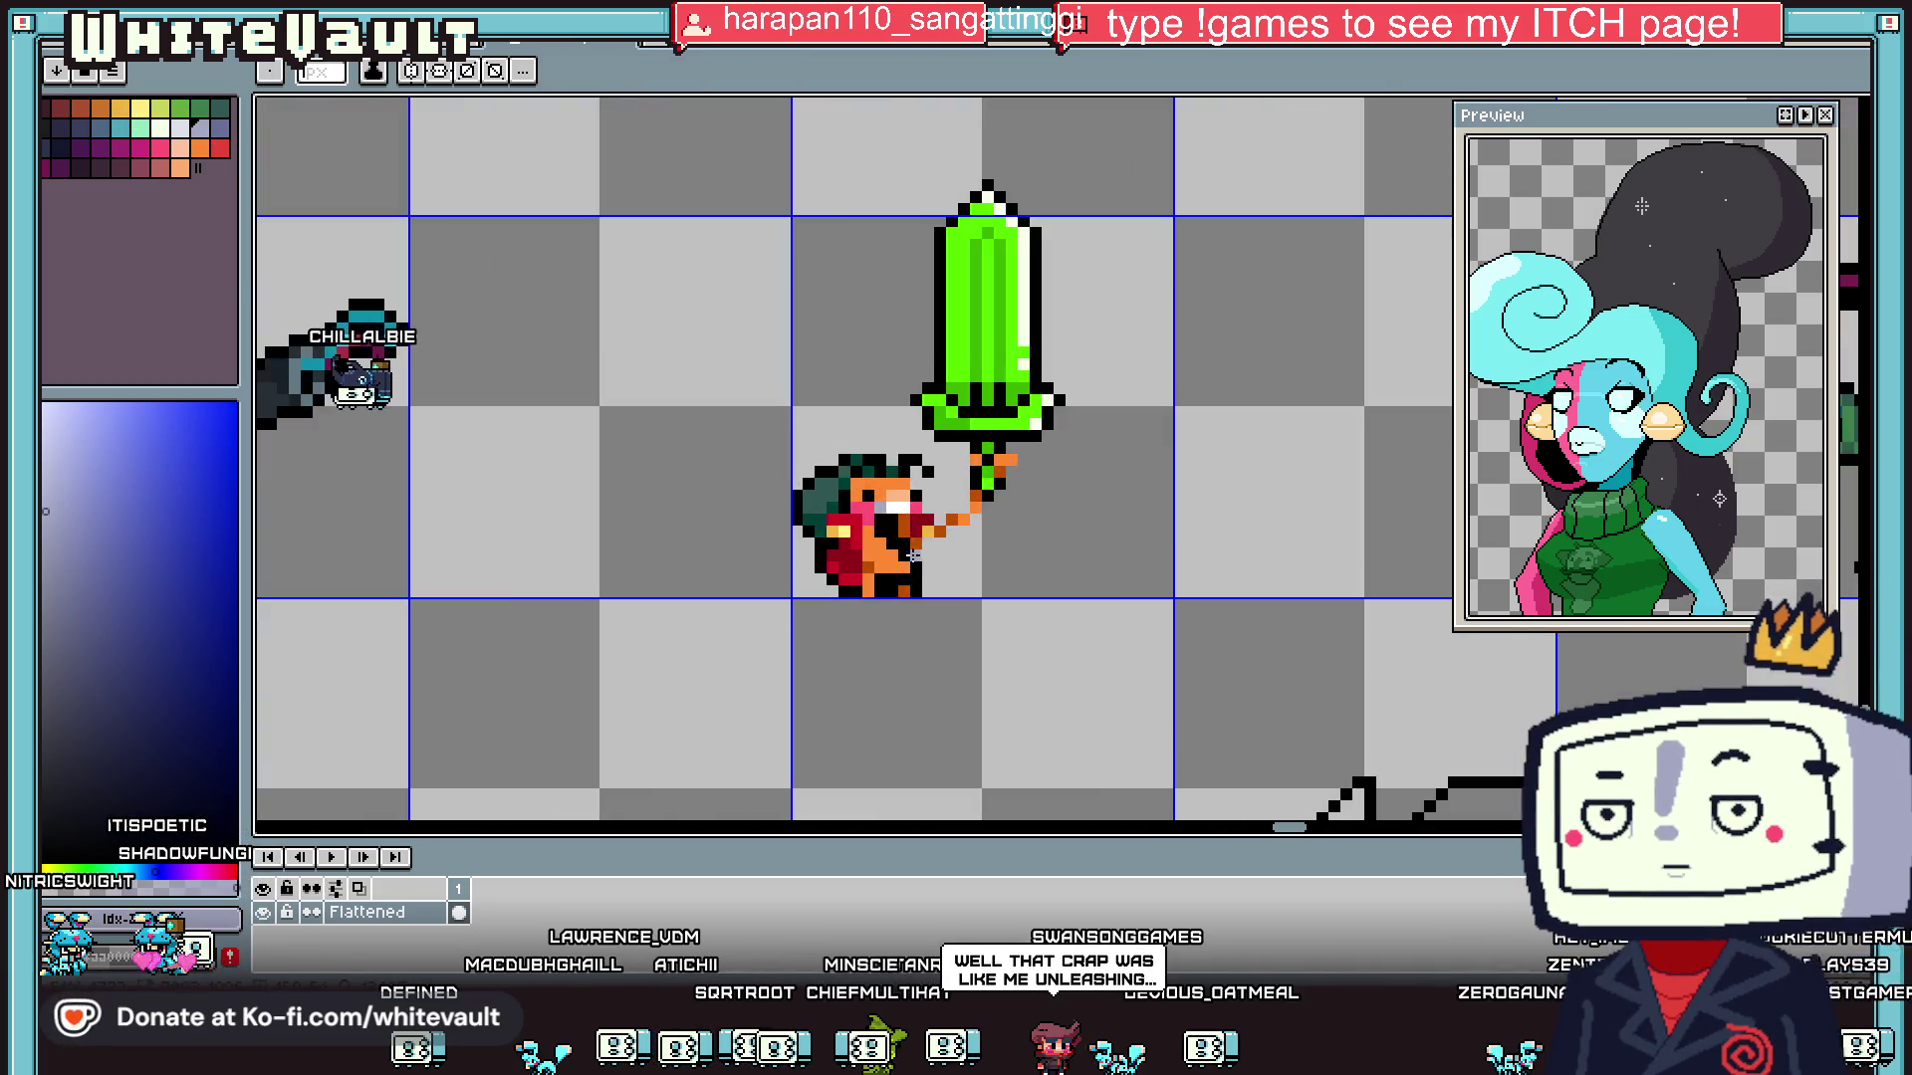
{"action": "left_click", "coordinate": [891, 554]}
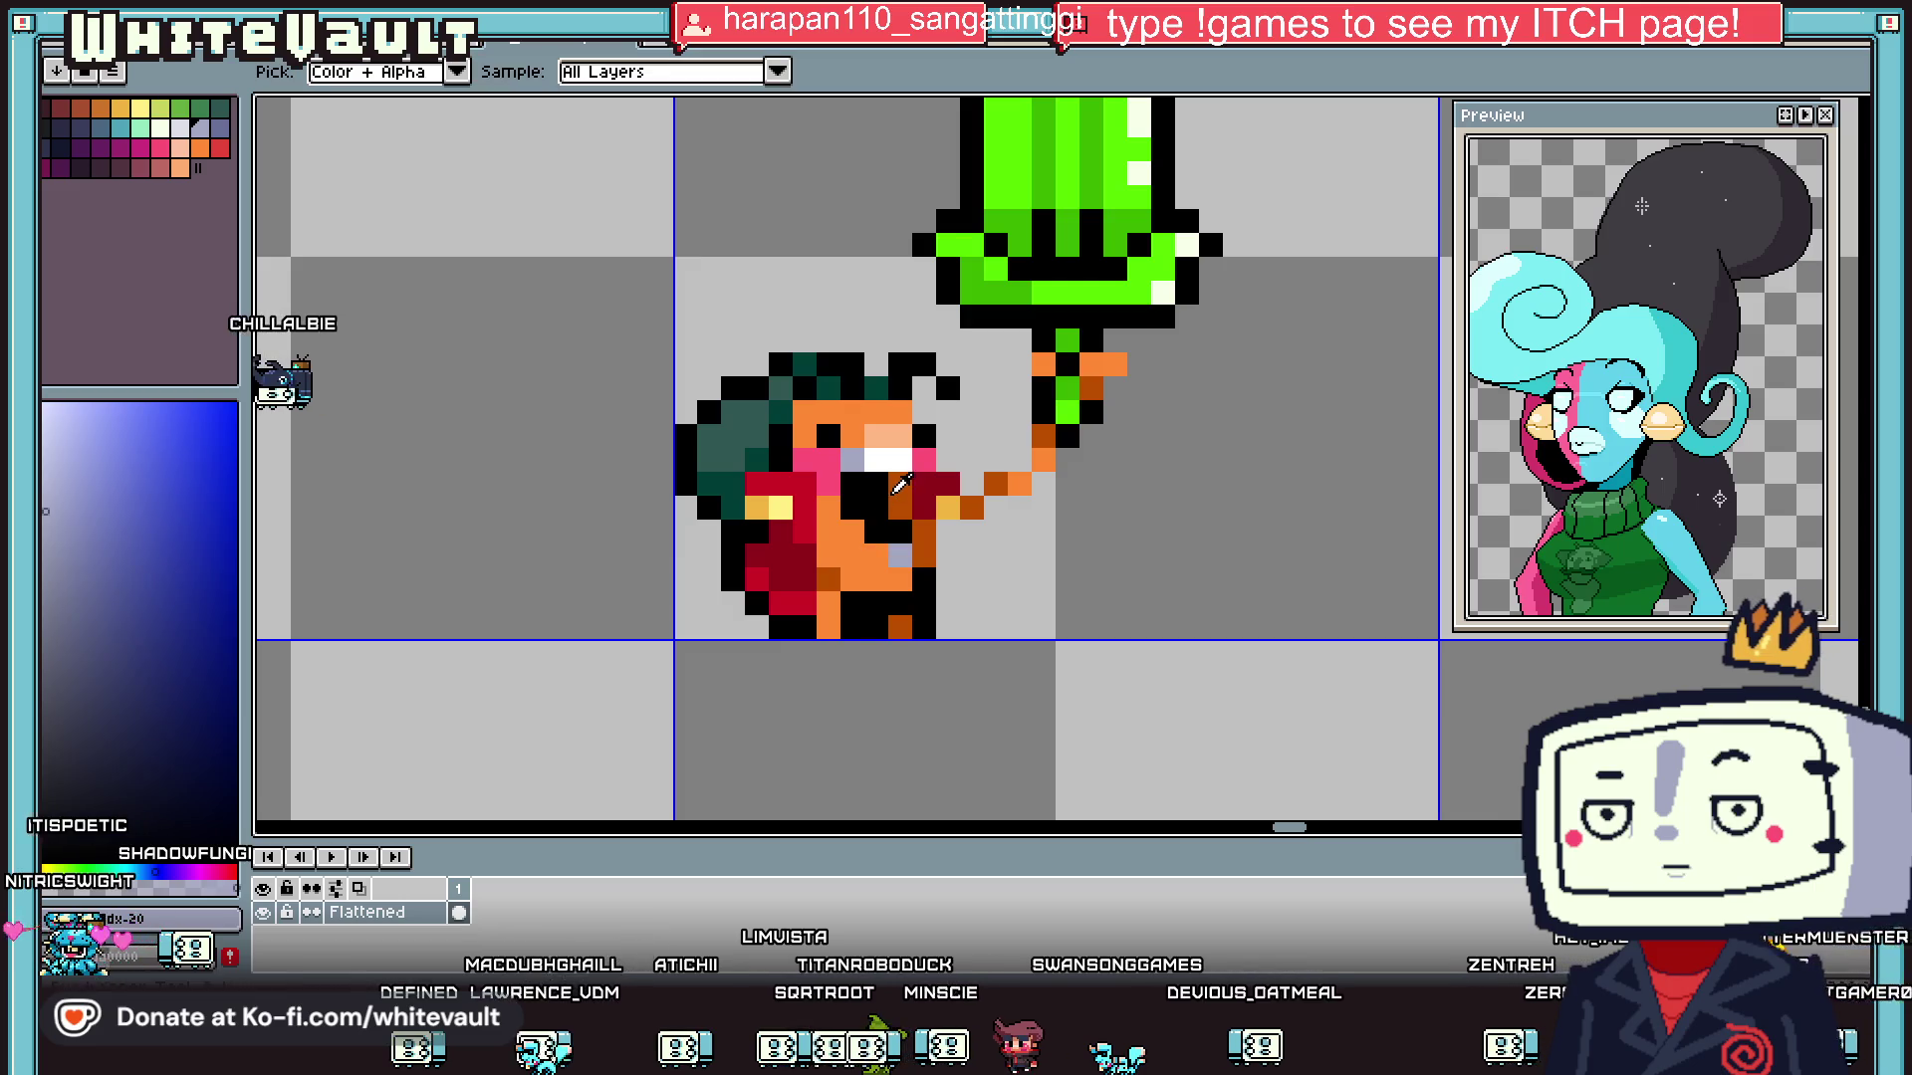
- Sample black and white from the sprite and repaint the white face pixels pink
{"action": "left_click", "coordinate": [876, 537], "text": "alt"}
{"action": "scroll", "coordinate": [876, 537], "scroll_direction": "down", "scroll_amount": 5}
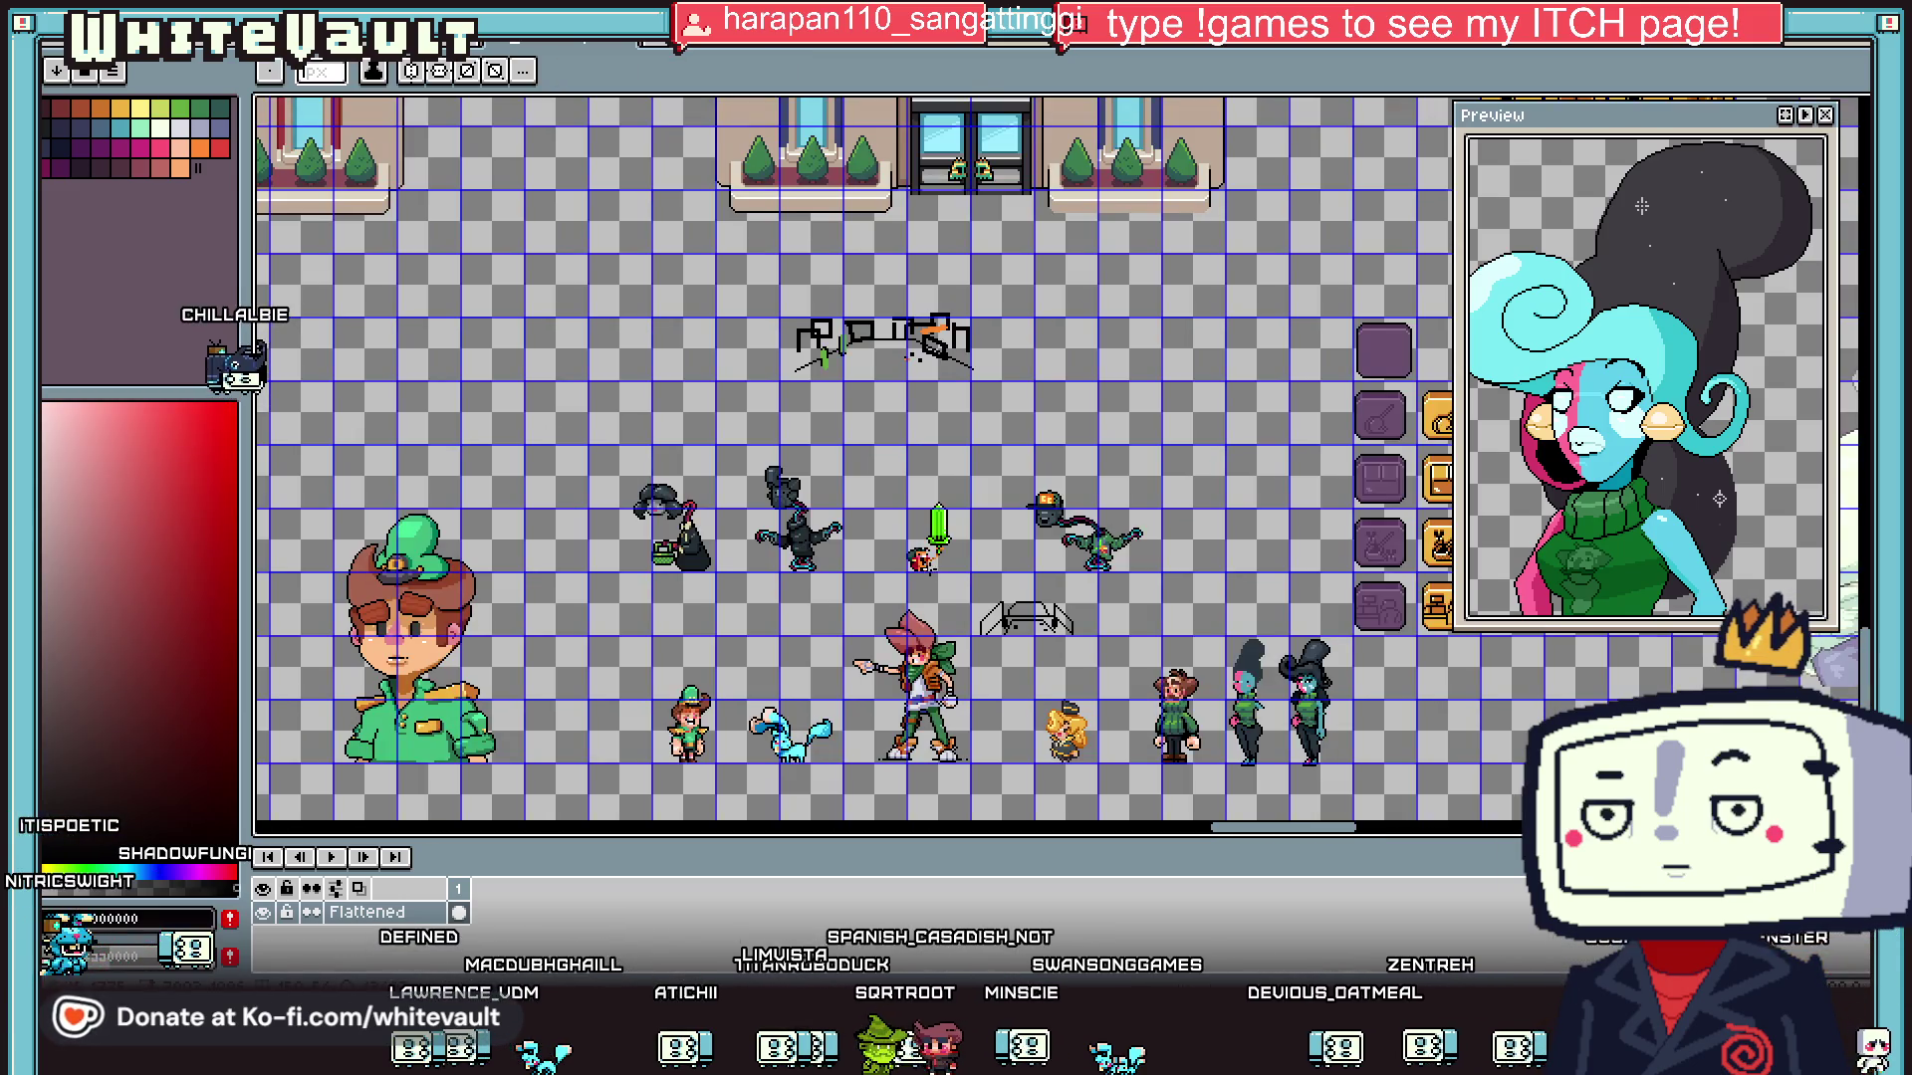
{"action": "scroll", "coordinate": [927, 562], "scroll_direction": "up", "scroll_amount": 3}
{"action": "scroll", "coordinate": [926, 562], "scroll_direction": "up", "scroll_amount": 2}
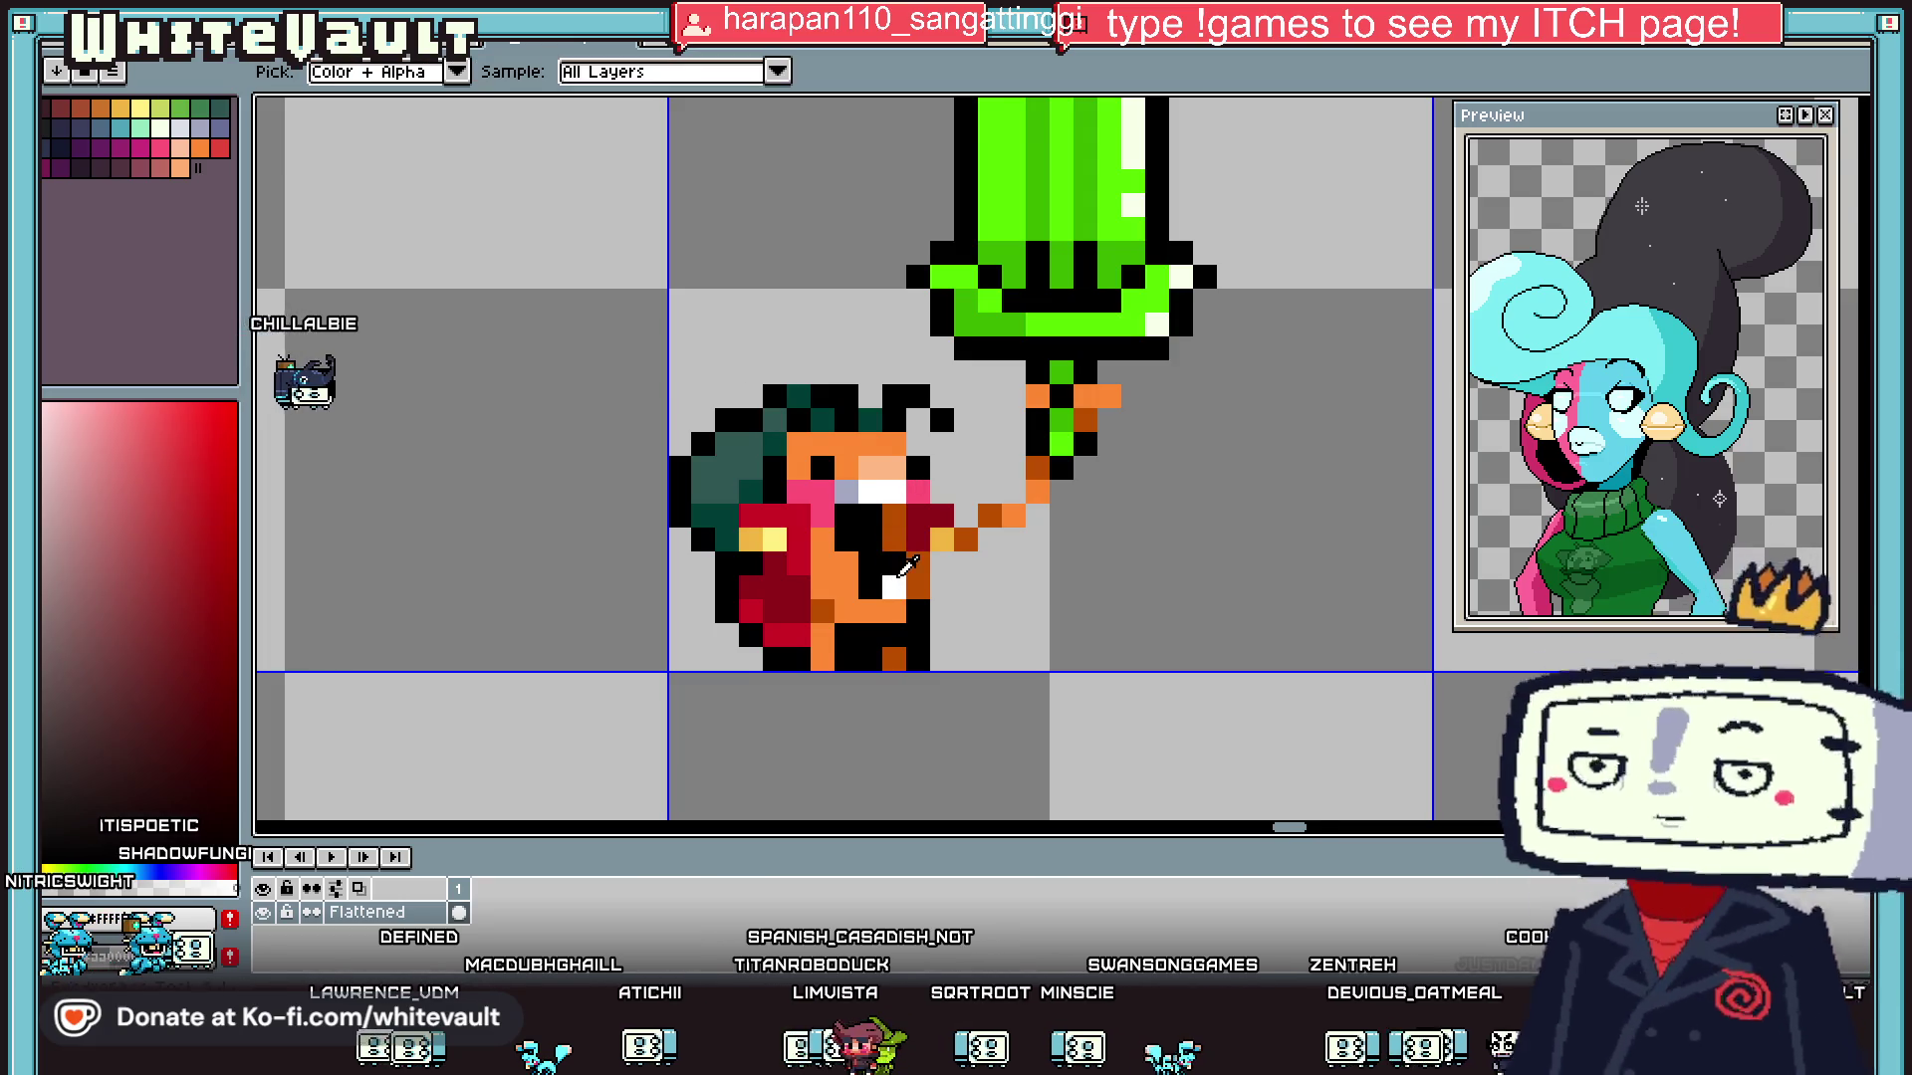
{"action": "left_click", "coordinate": [880, 583], "text": "alt"}
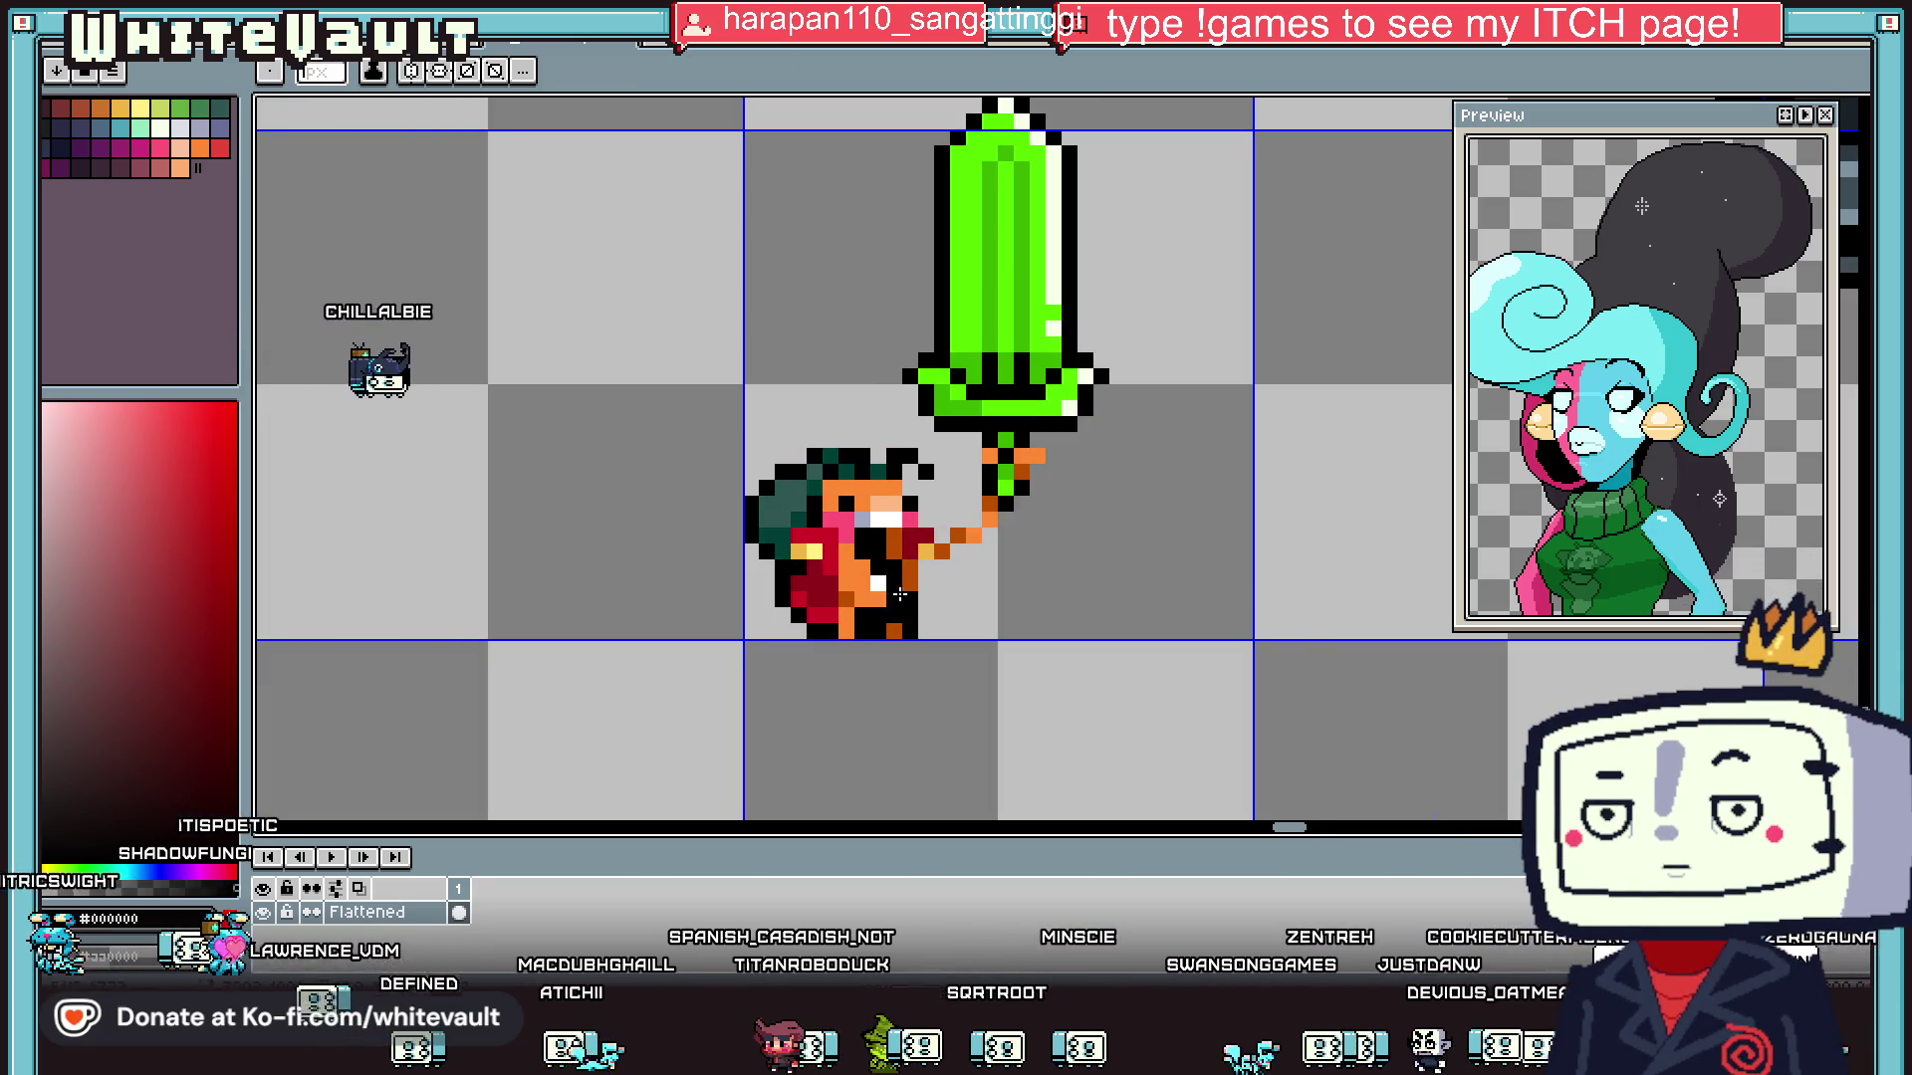
{"action": "scroll", "coordinate": [951, 596], "scroll_direction": "down", "scroll_amount": 2}
{"action": "scroll", "coordinate": [958, 592], "scroll_direction": "up", "scroll_amount": 4}
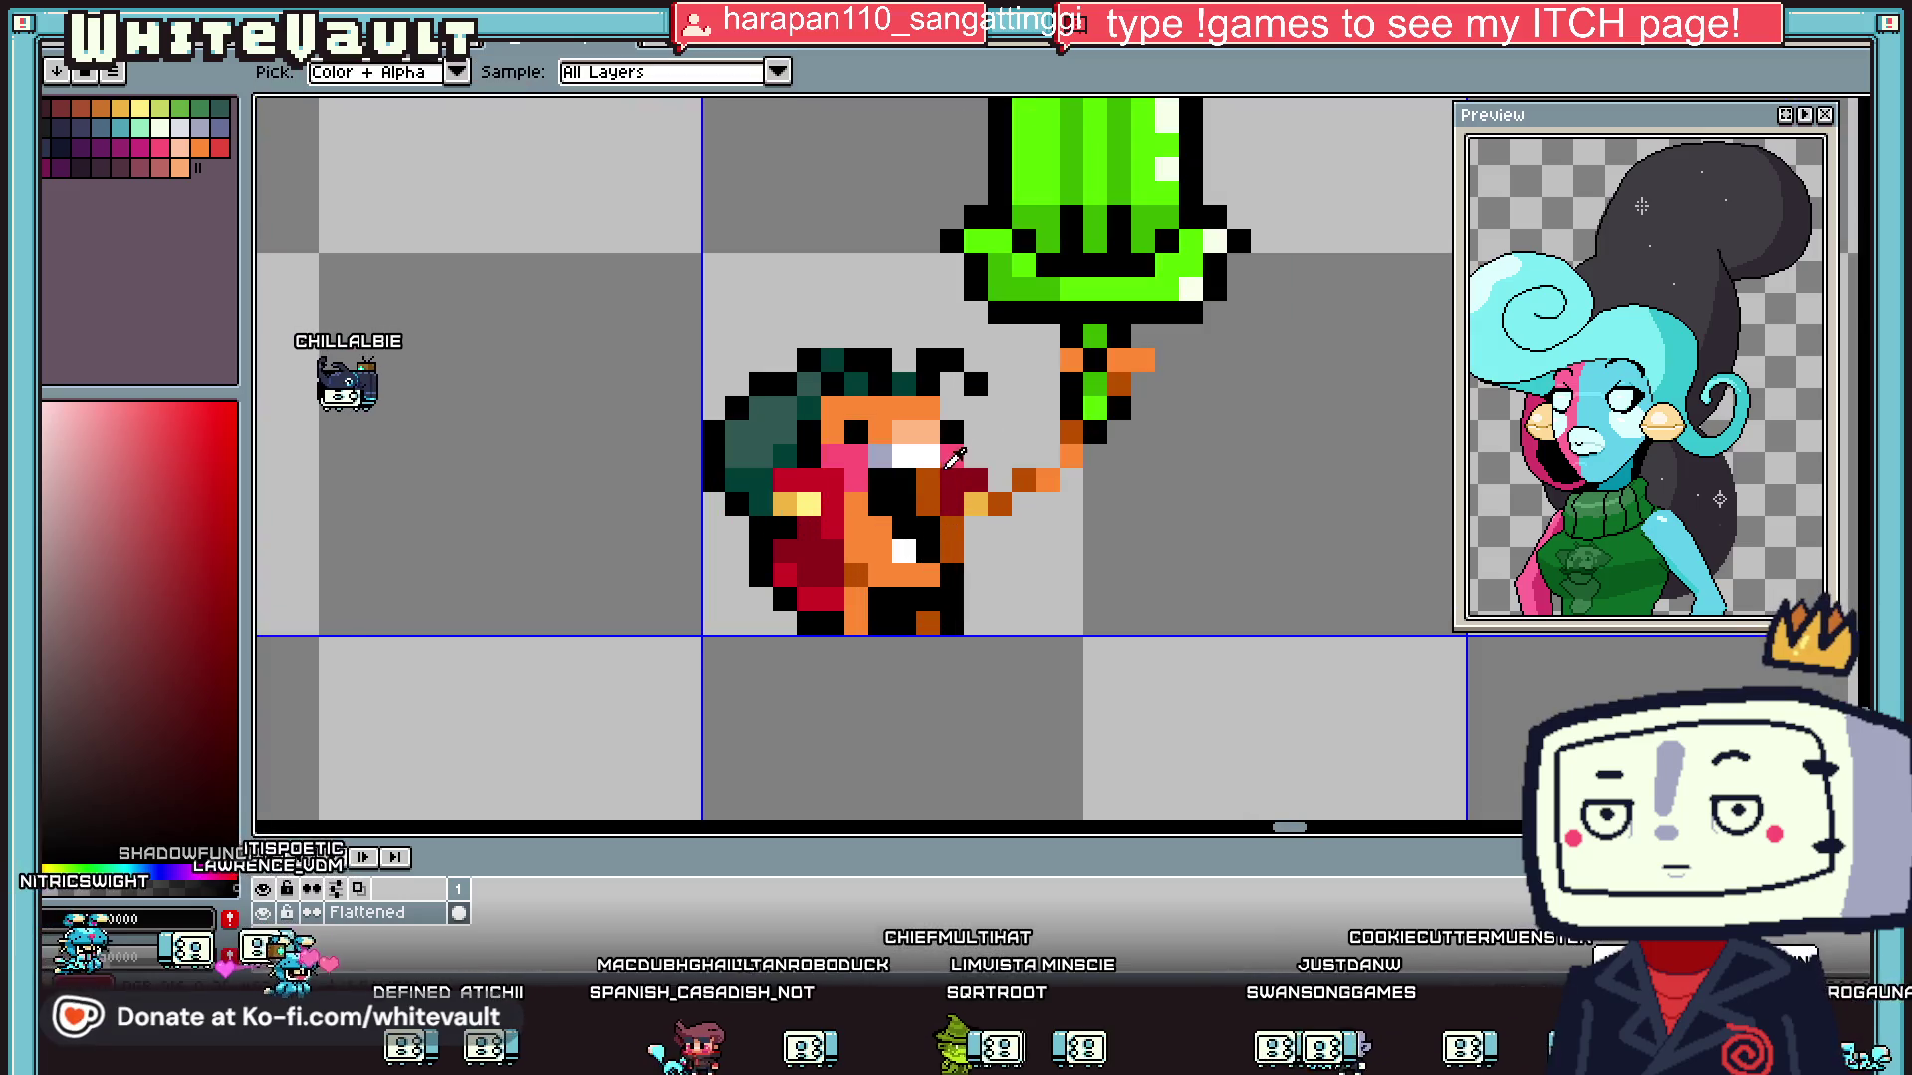
{"action": "left_click", "coordinate": [954, 450], "text": "alt"}
{"action": "left_click", "coordinate": [905, 546]}
- Pick dark orange #bc4f00 from the sprite and paint a face pixel with it
{"action": "scroll", "coordinate": [944, 581], "scroll_direction": "down", "scroll_amount": 5}
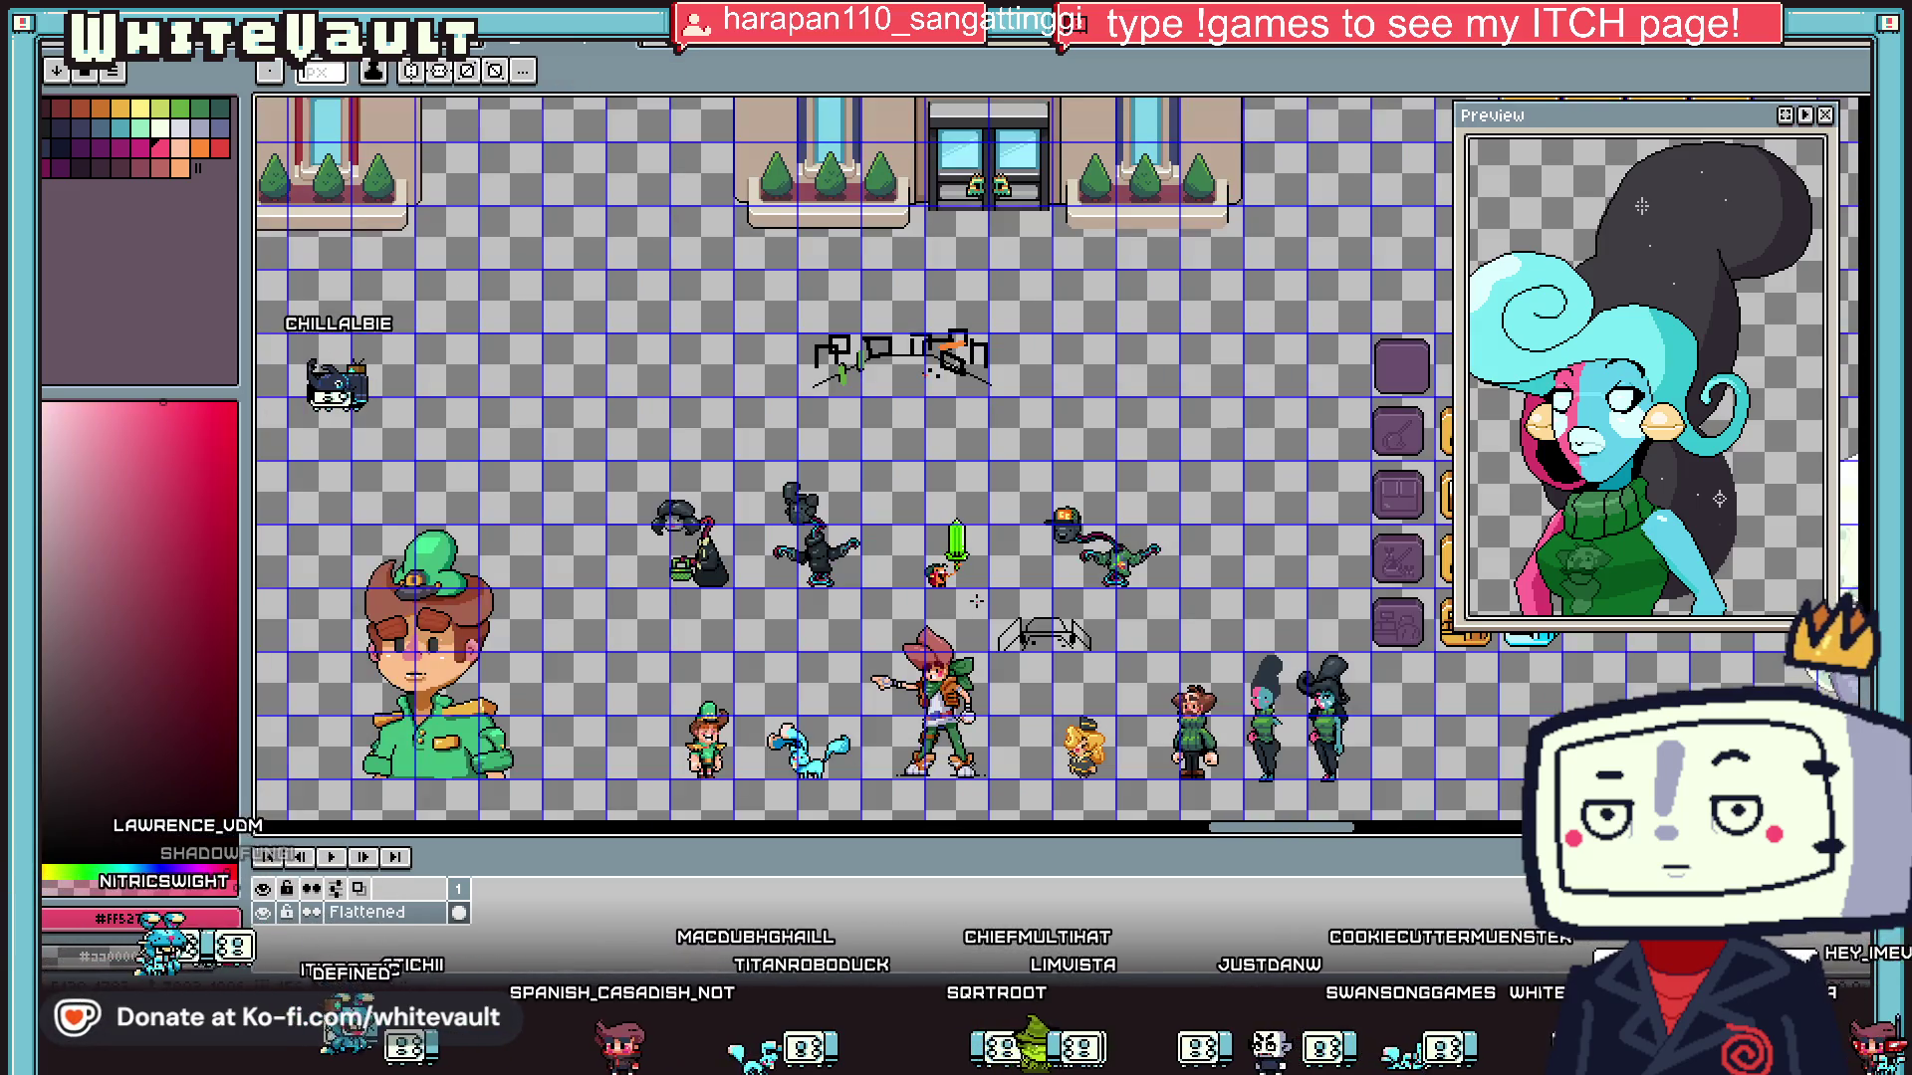
{"action": "key", "text": "v"}
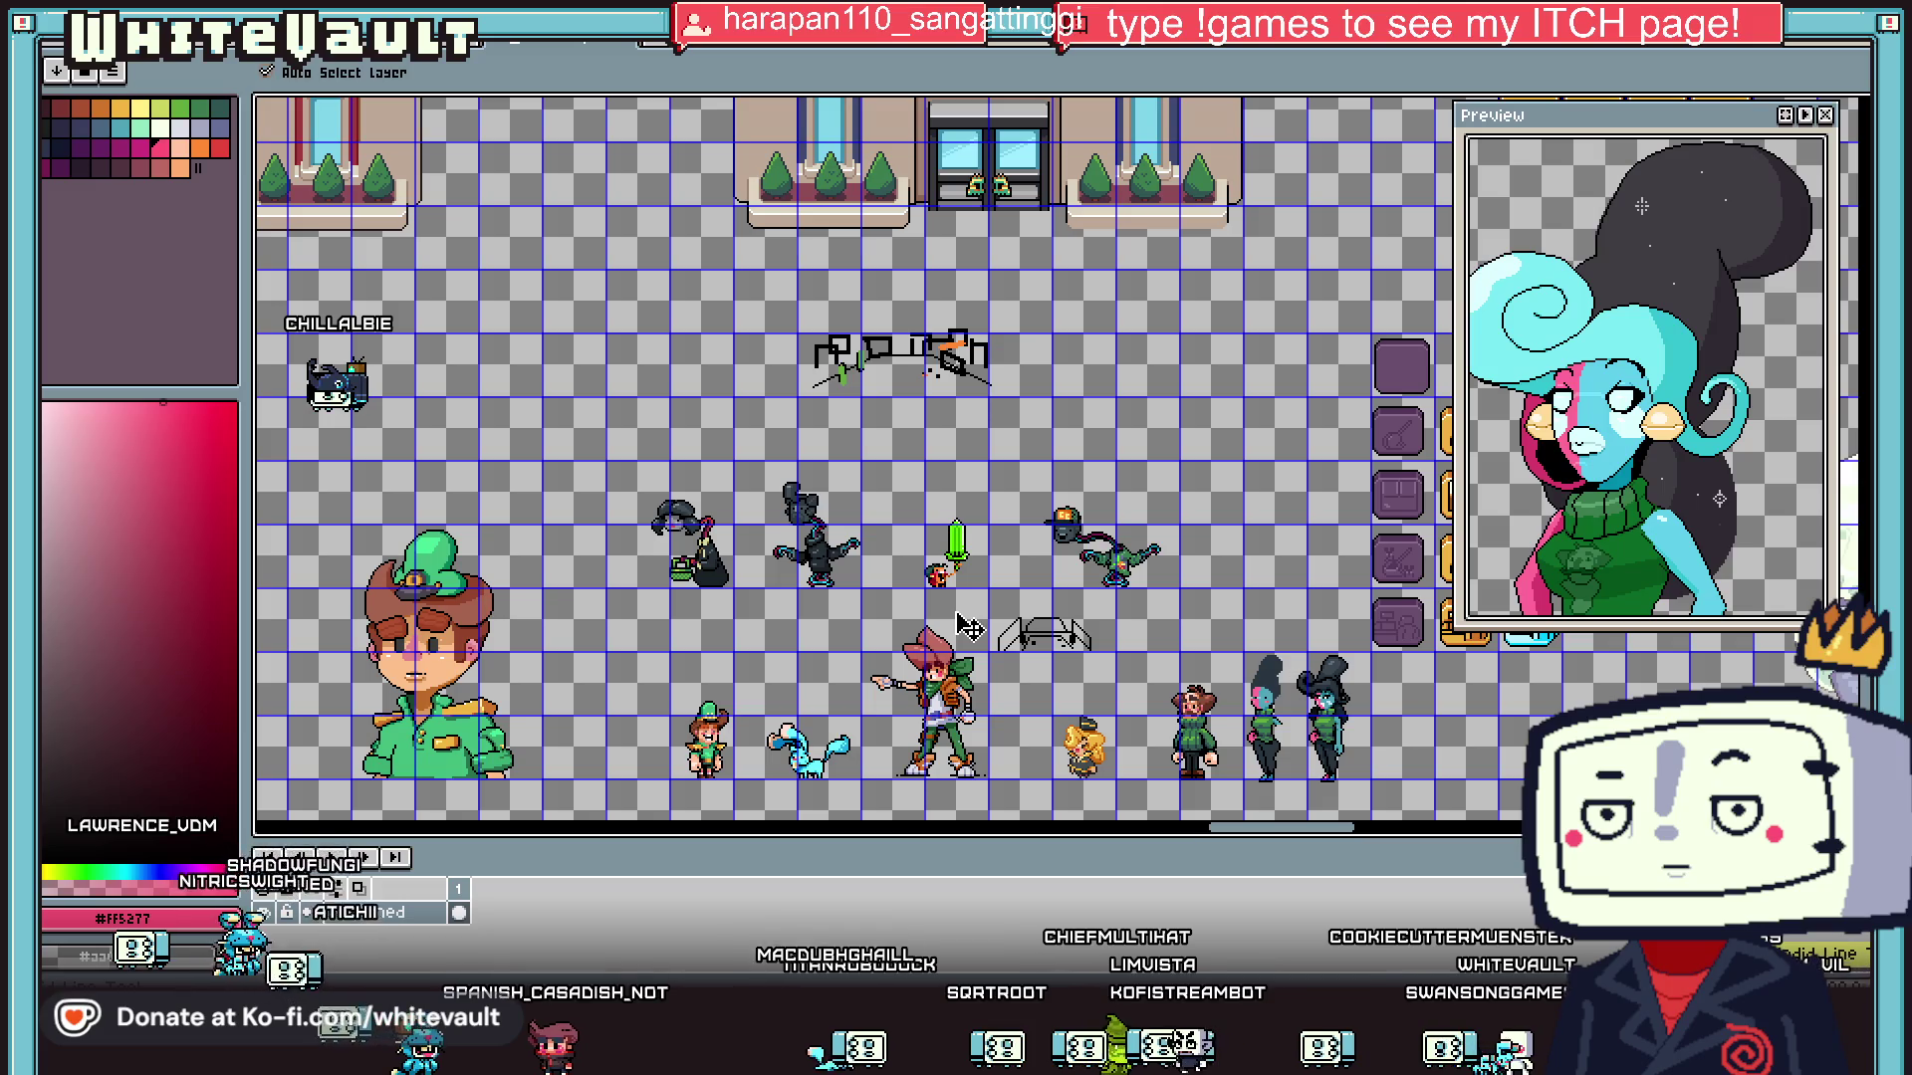
{"action": "key", "text": "b"}
{"action": "scroll", "coordinate": [951, 597], "scroll_direction": "up", "scroll_amount": 5}
{"action": "scroll", "coordinate": [952, 573], "scroll_direction": "down", "scroll_amount": 3}
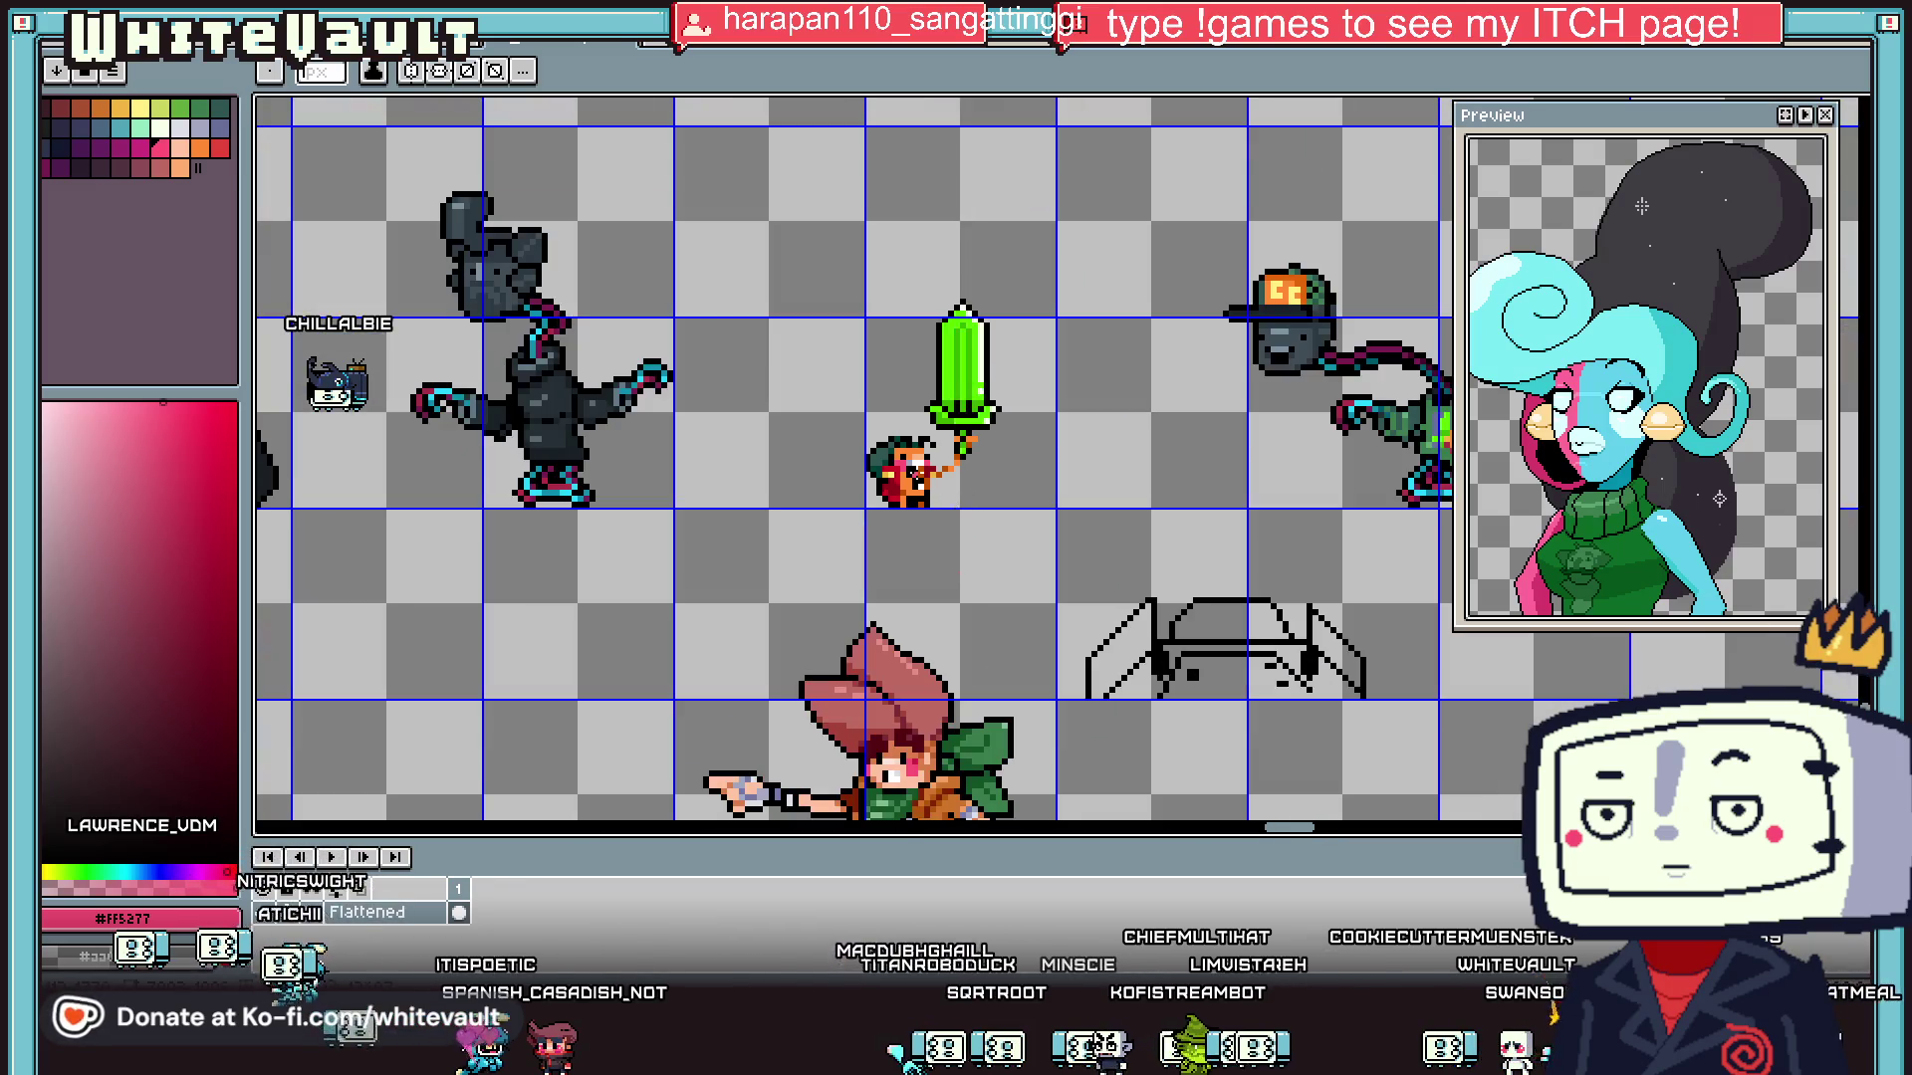
{"action": "scroll", "coordinate": [928, 431], "scroll_direction": "up", "scroll_amount": 6}
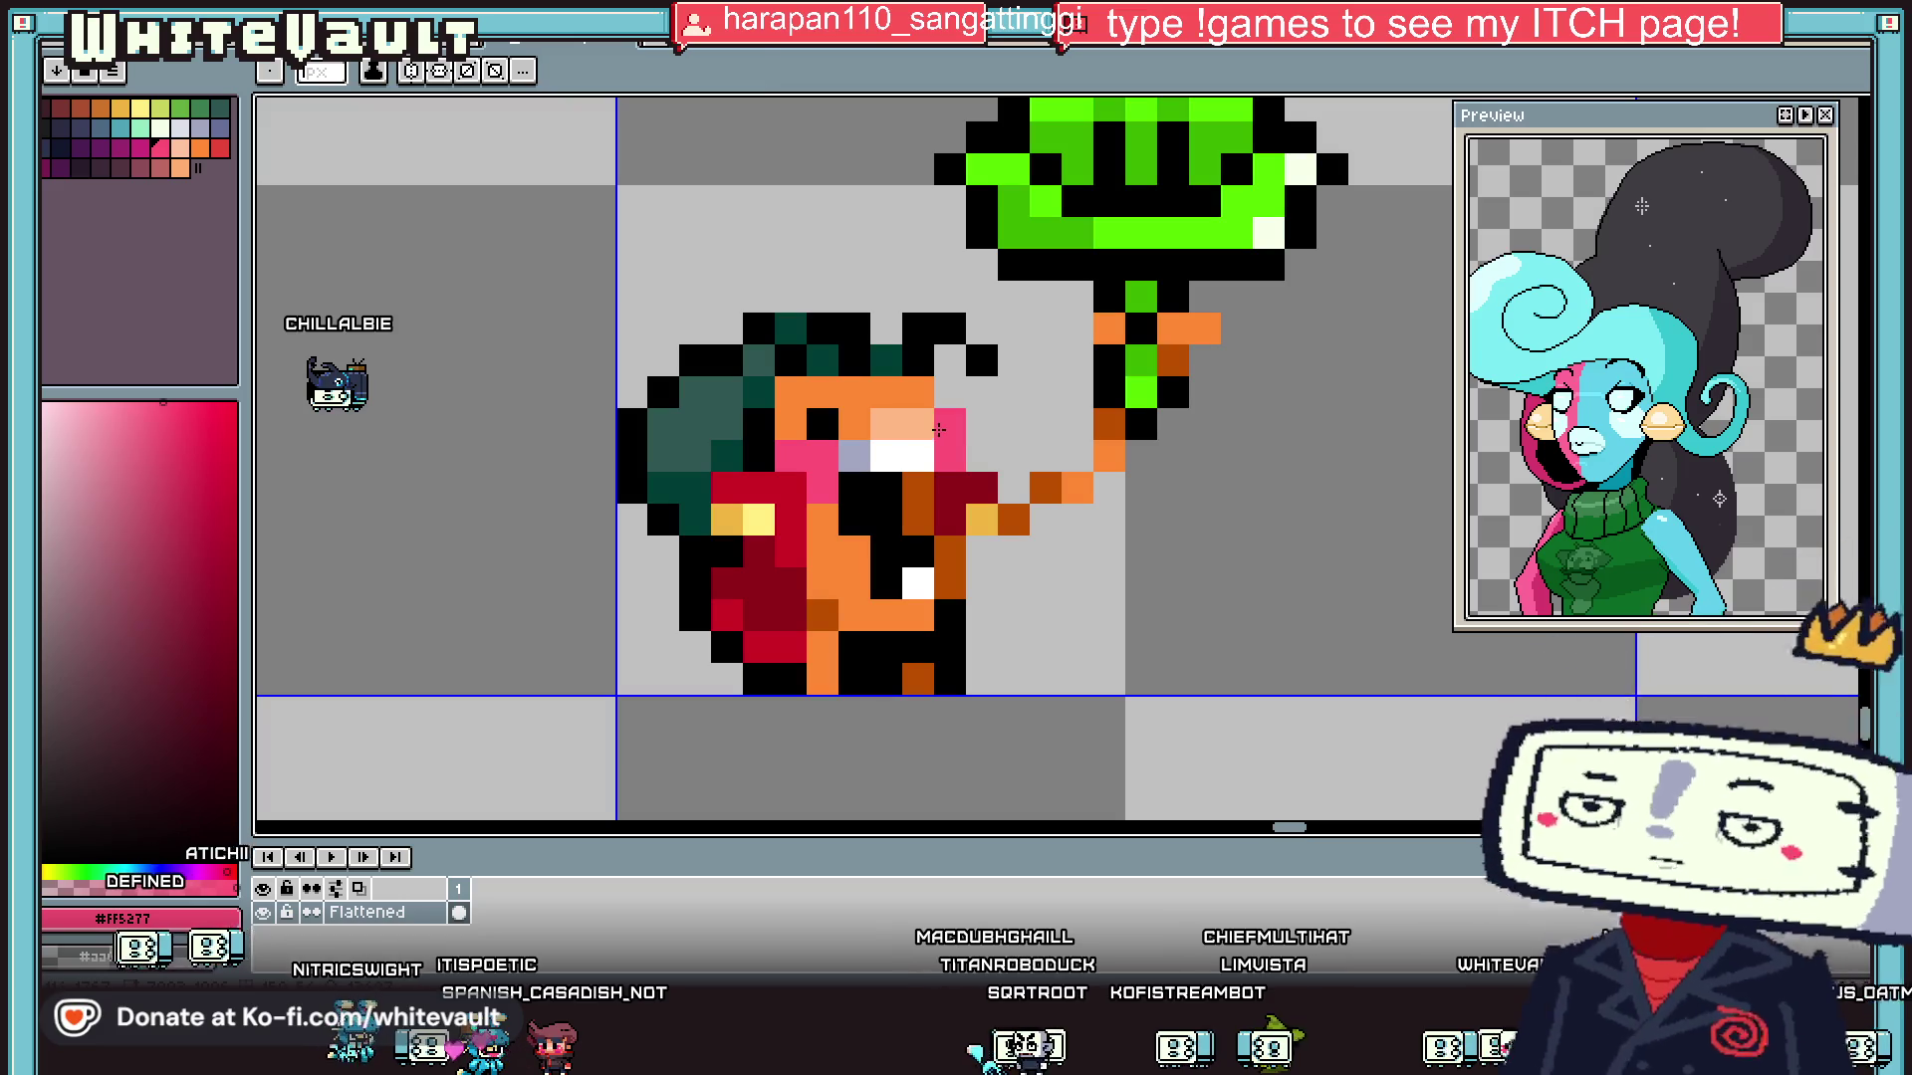
{"action": "left_click", "coordinate": [800, 418], "text": "alt"}
{"action": "left_click", "coordinate": [868, 416]}
- Sample the dark teal from the creature's hair
{"action": "scroll", "coordinate": [867, 416], "scroll_direction": "down", "scroll_amount": 5}
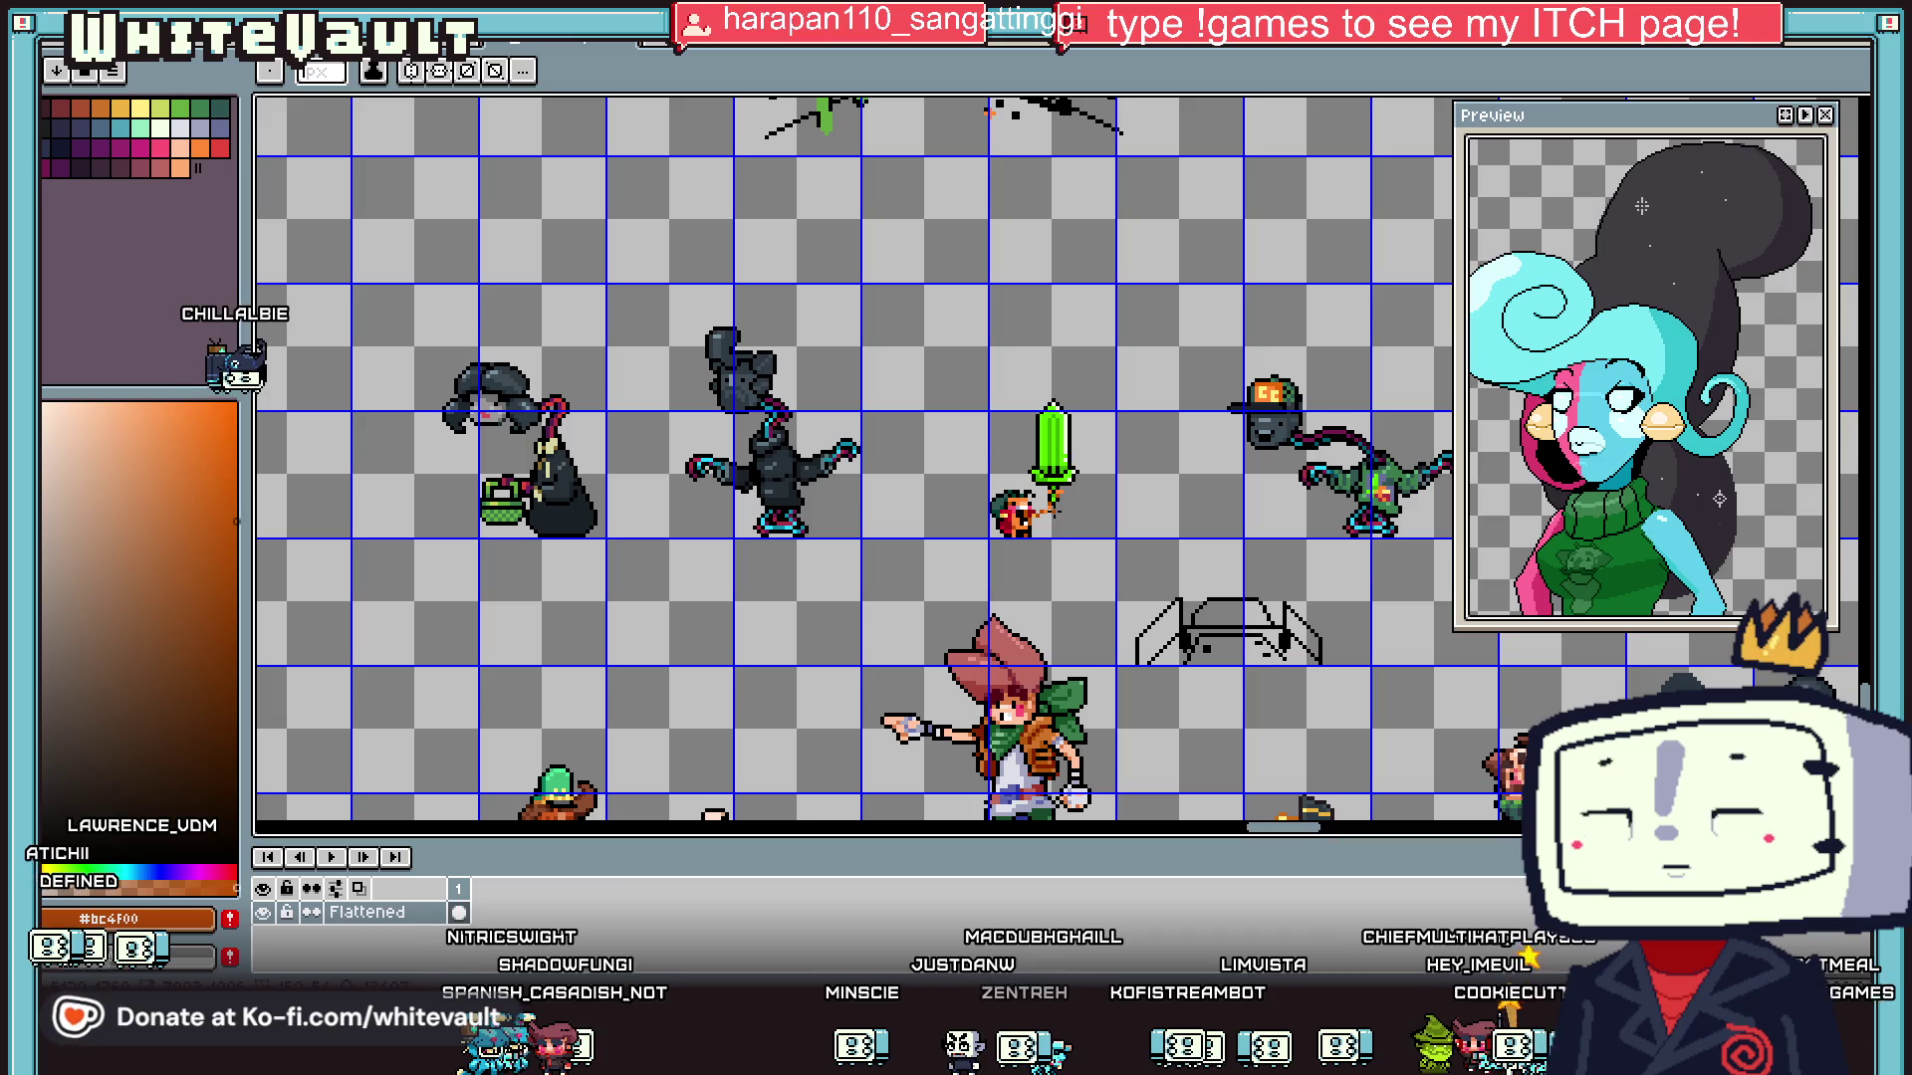
{"action": "scroll", "coordinate": [1087, 488], "scroll_direction": "up", "scroll_amount": 2}
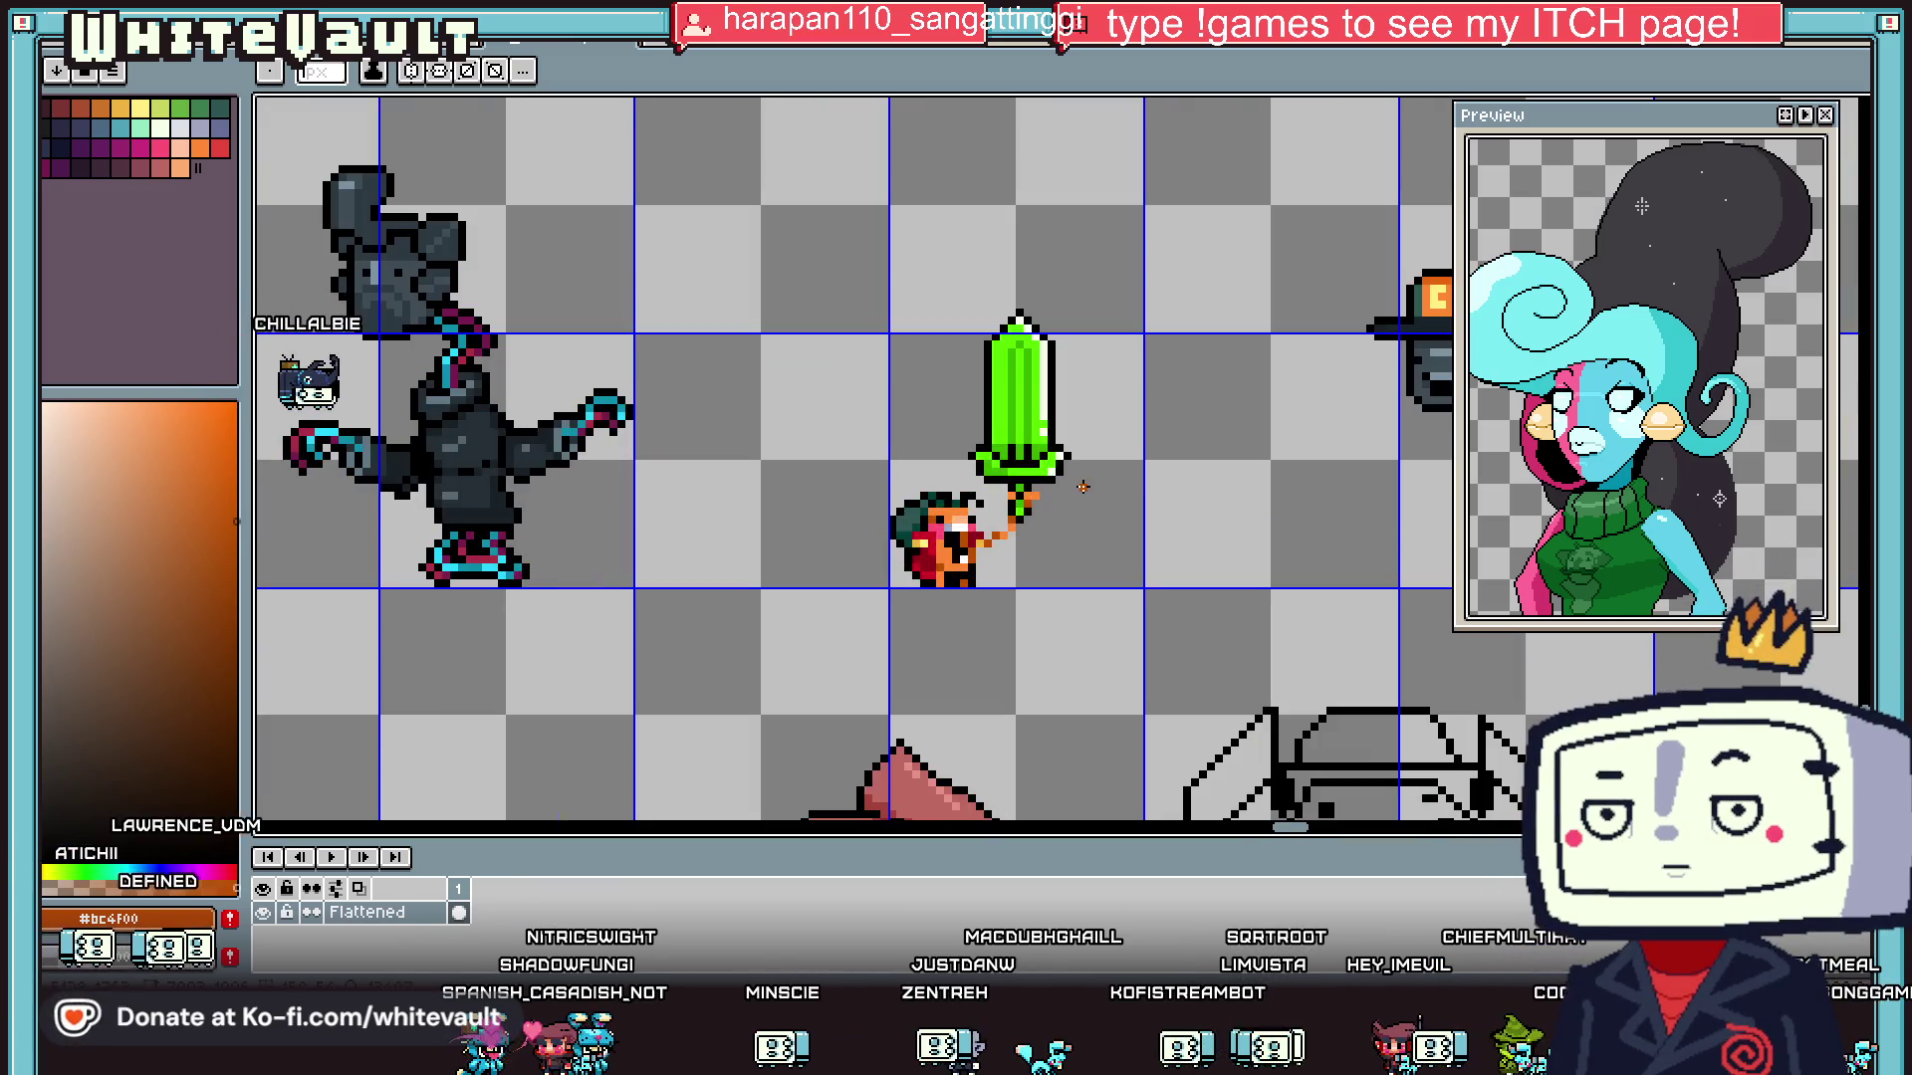
{"action": "scroll", "coordinate": [893, 520], "scroll_direction": "up", "scroll_amount": 2}
{"action": "left_click", "coordinate": [926, 501]}
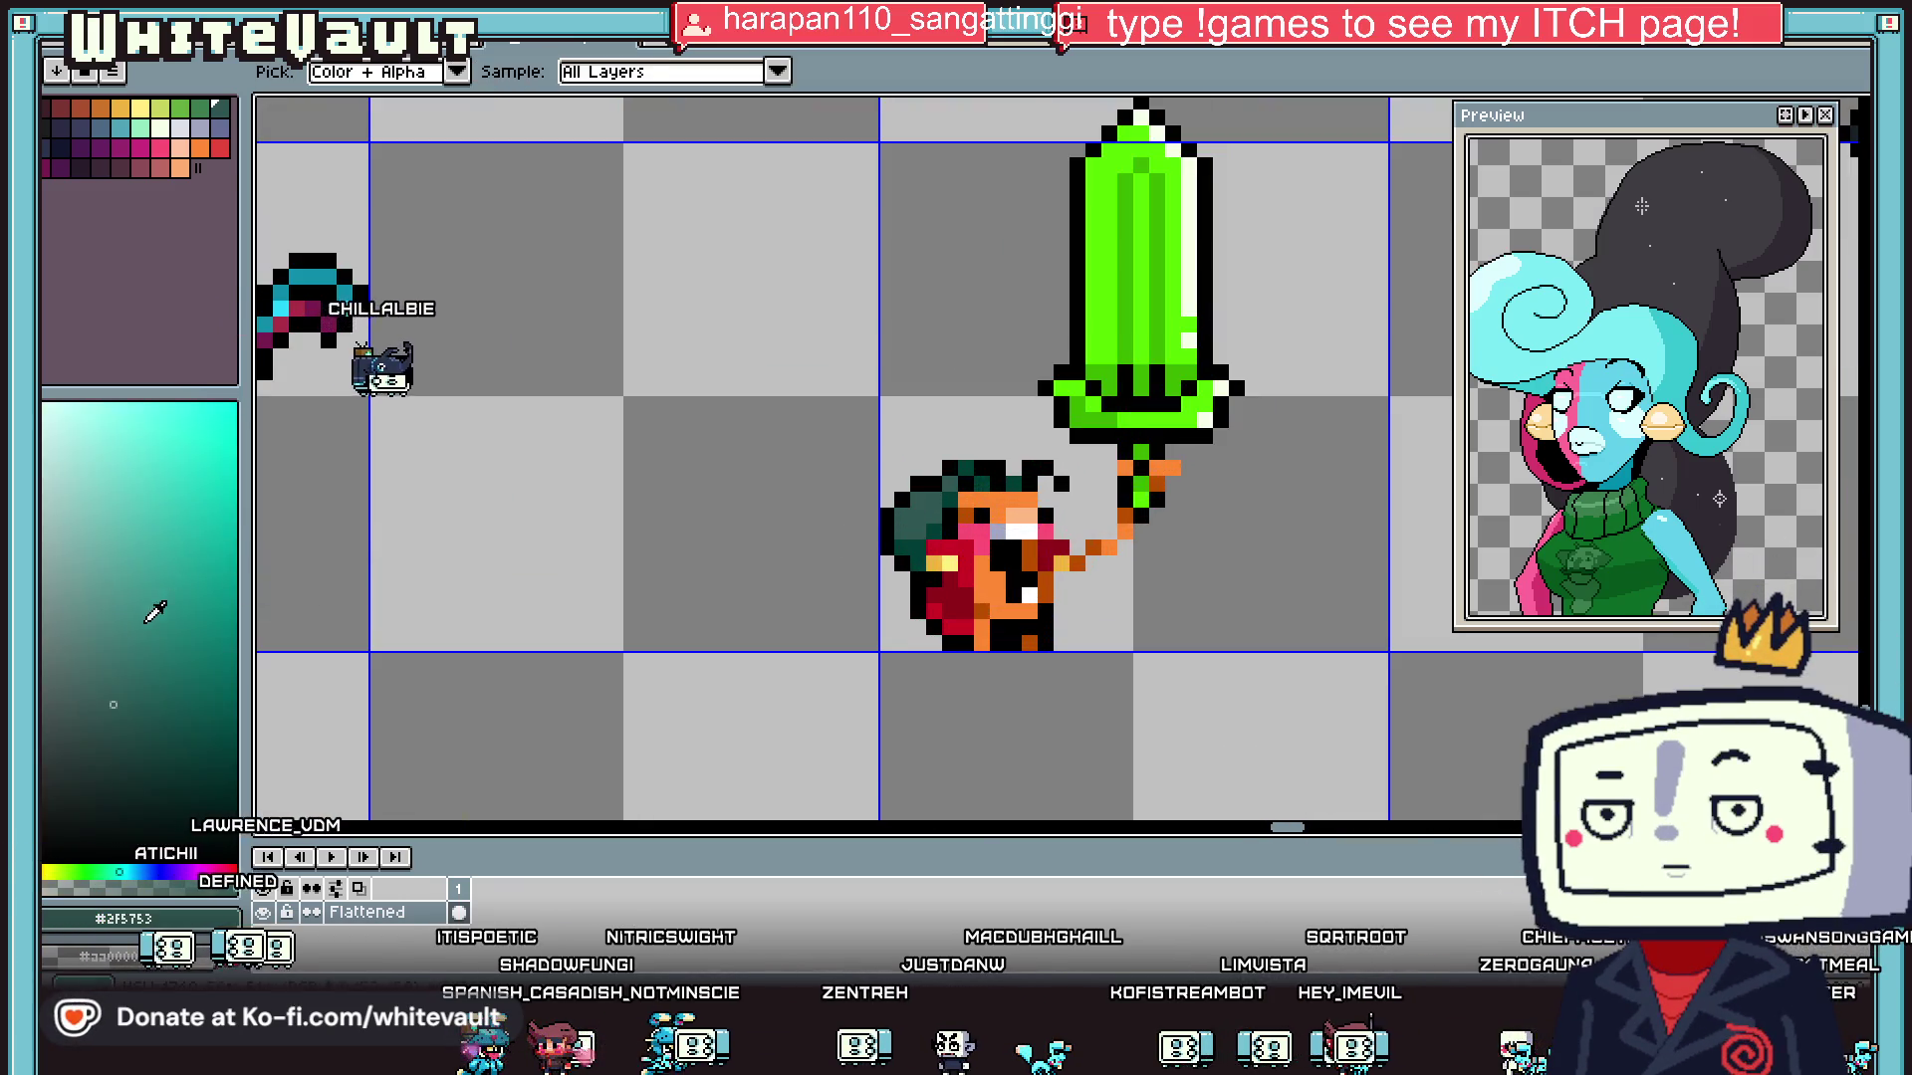
{"action": "scroll", "coordinate": [944, 509], "scroll_direction": "up", "scroll_amount": 2}
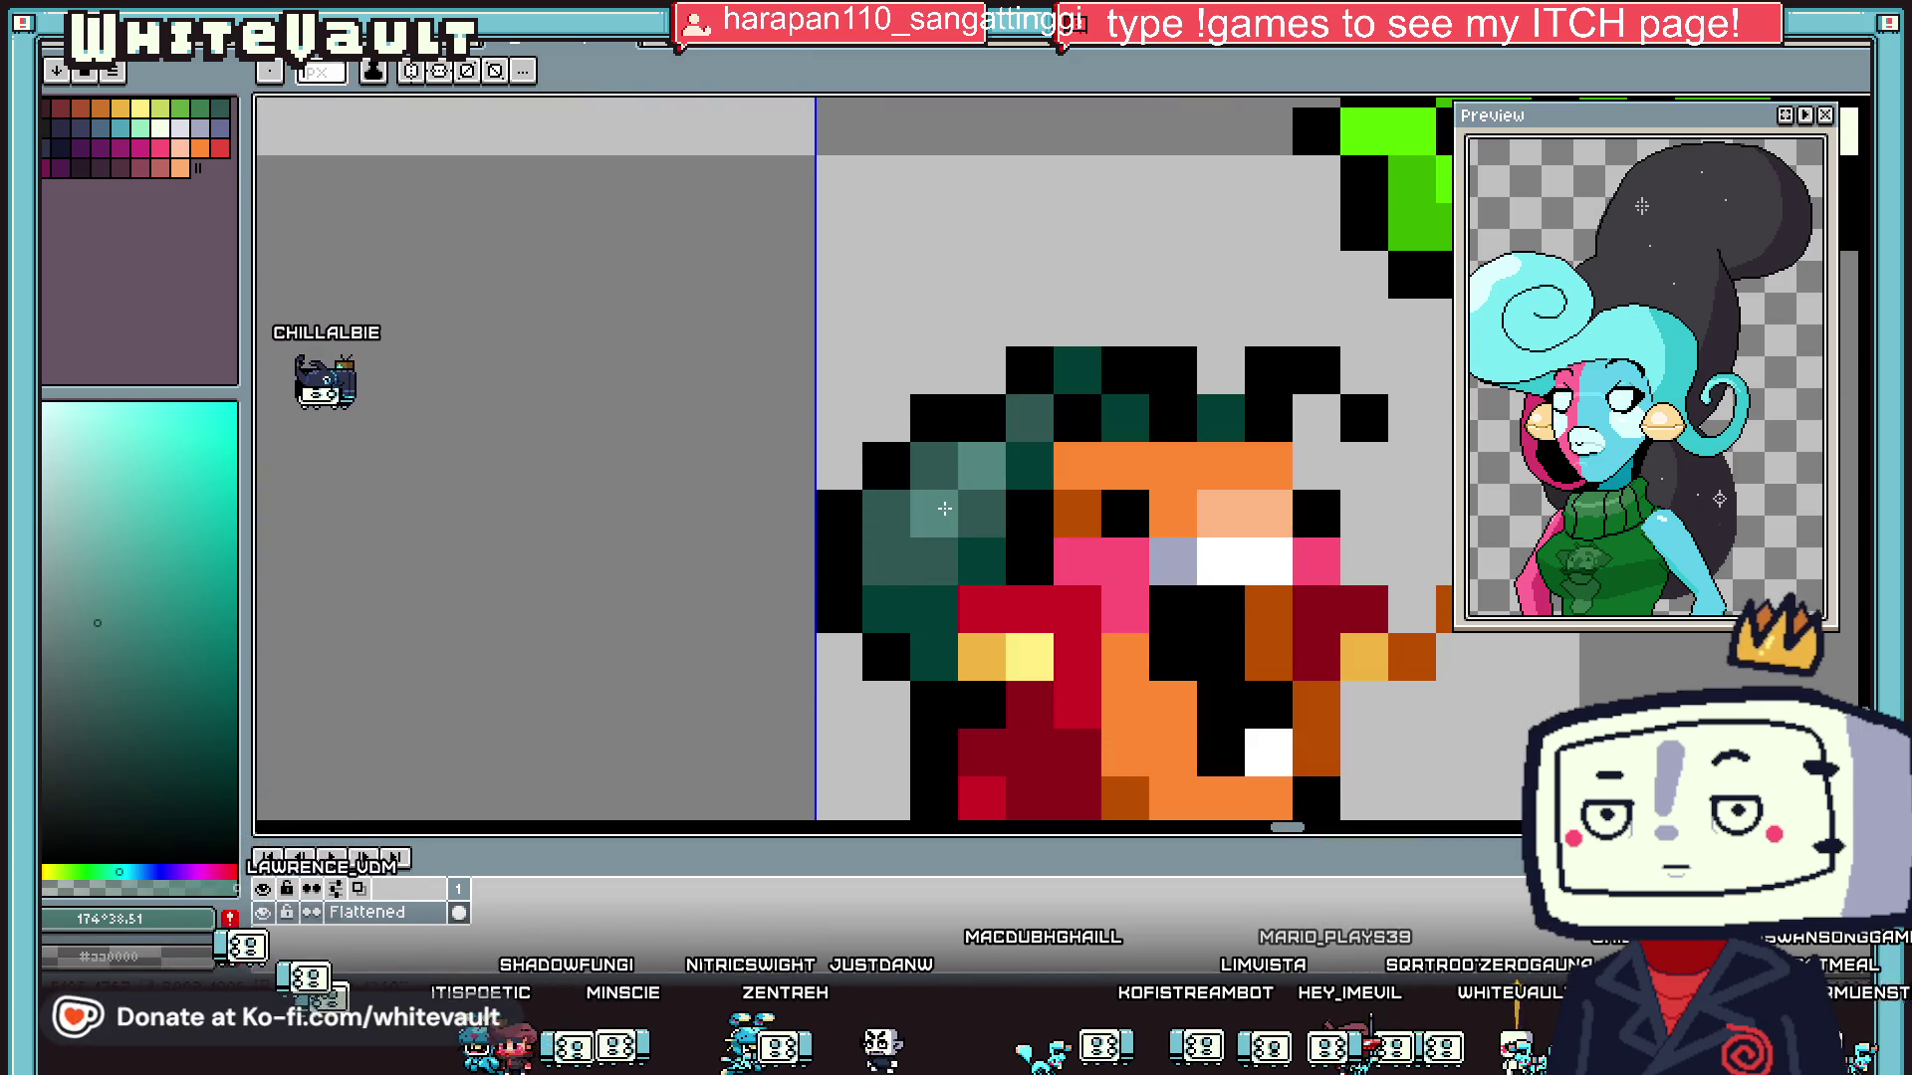
{"action": "scroll", "coordinate": [944, 509], "scroll_direction": "down", "scroll_amount": 4}
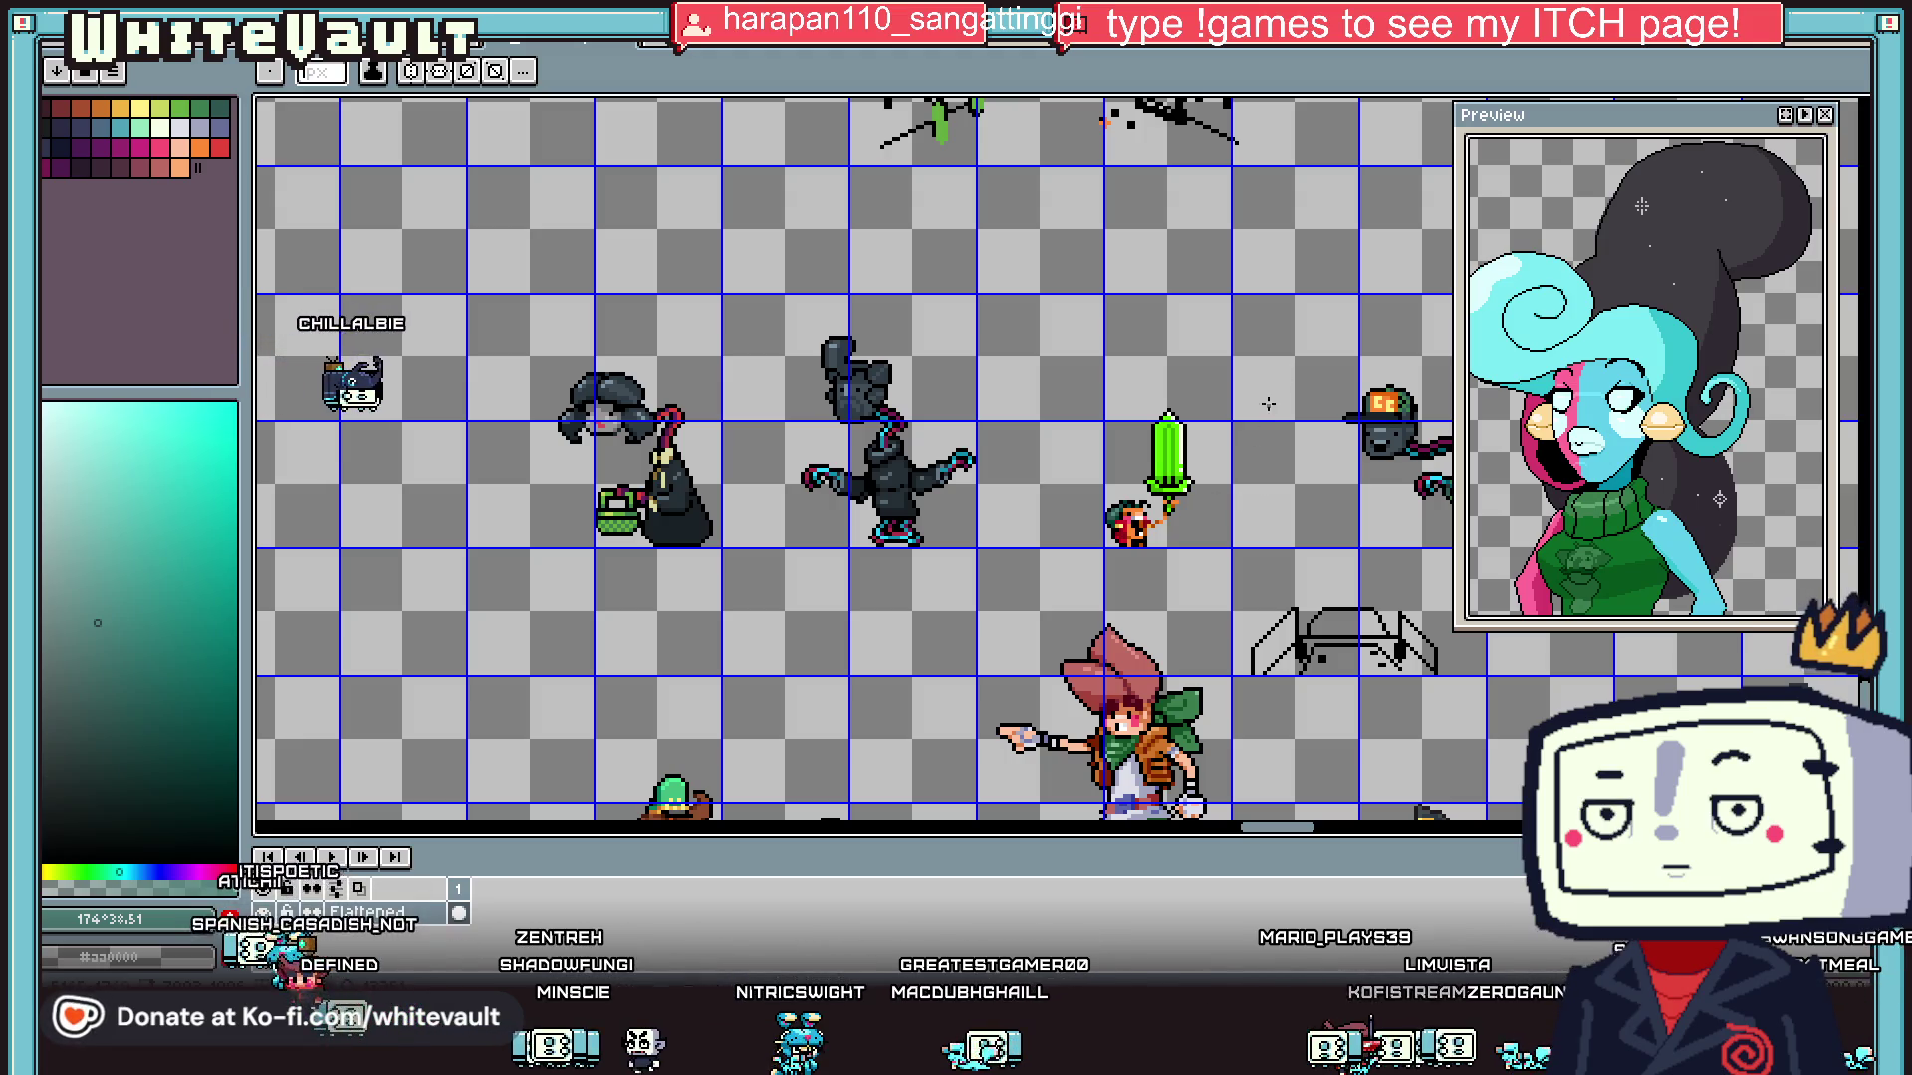
{"action": "left_click", "coordinate": [56, 69]}
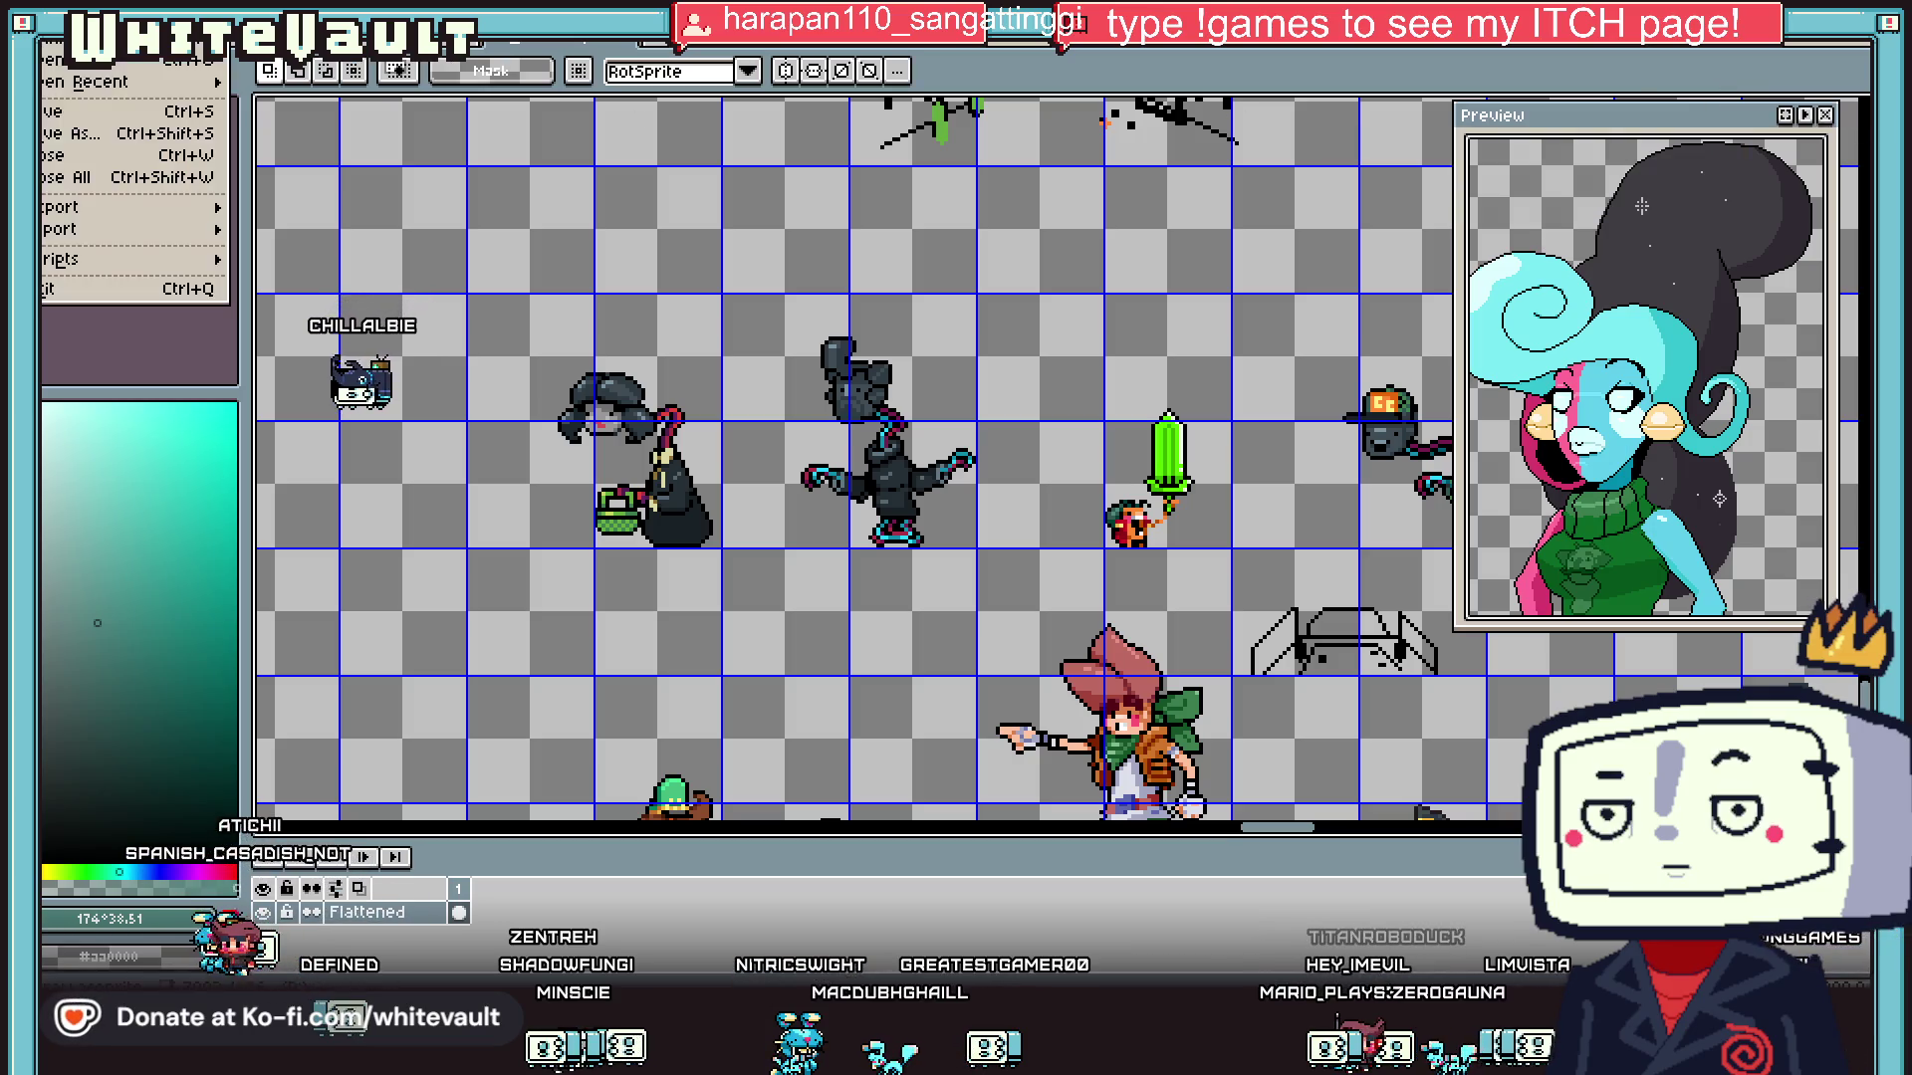
- Save the sprite sheet with File > Save
{"action": "left_click", "coordinate": [74, 125]}
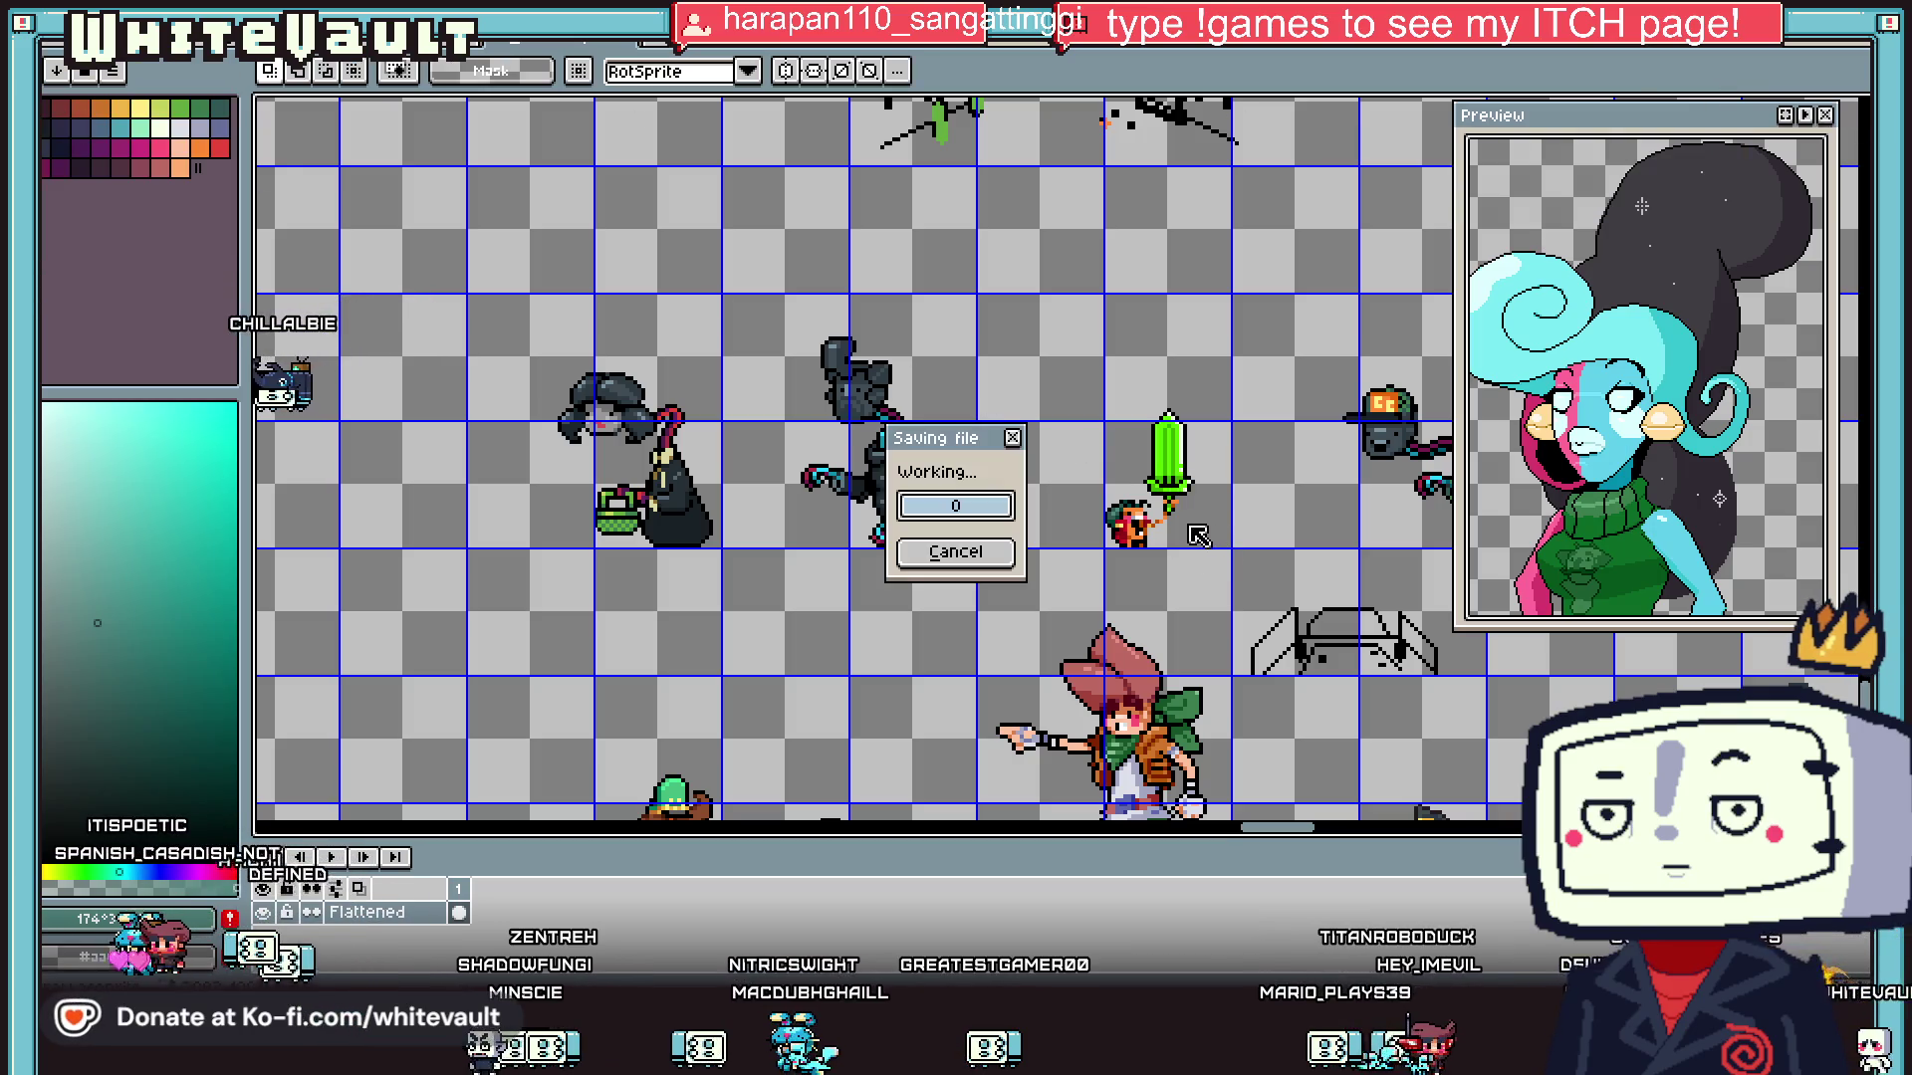
{"action": "scroll", "coordinate": [1022, 633], "scroll_direction": "down", "scroll_amount": 3}
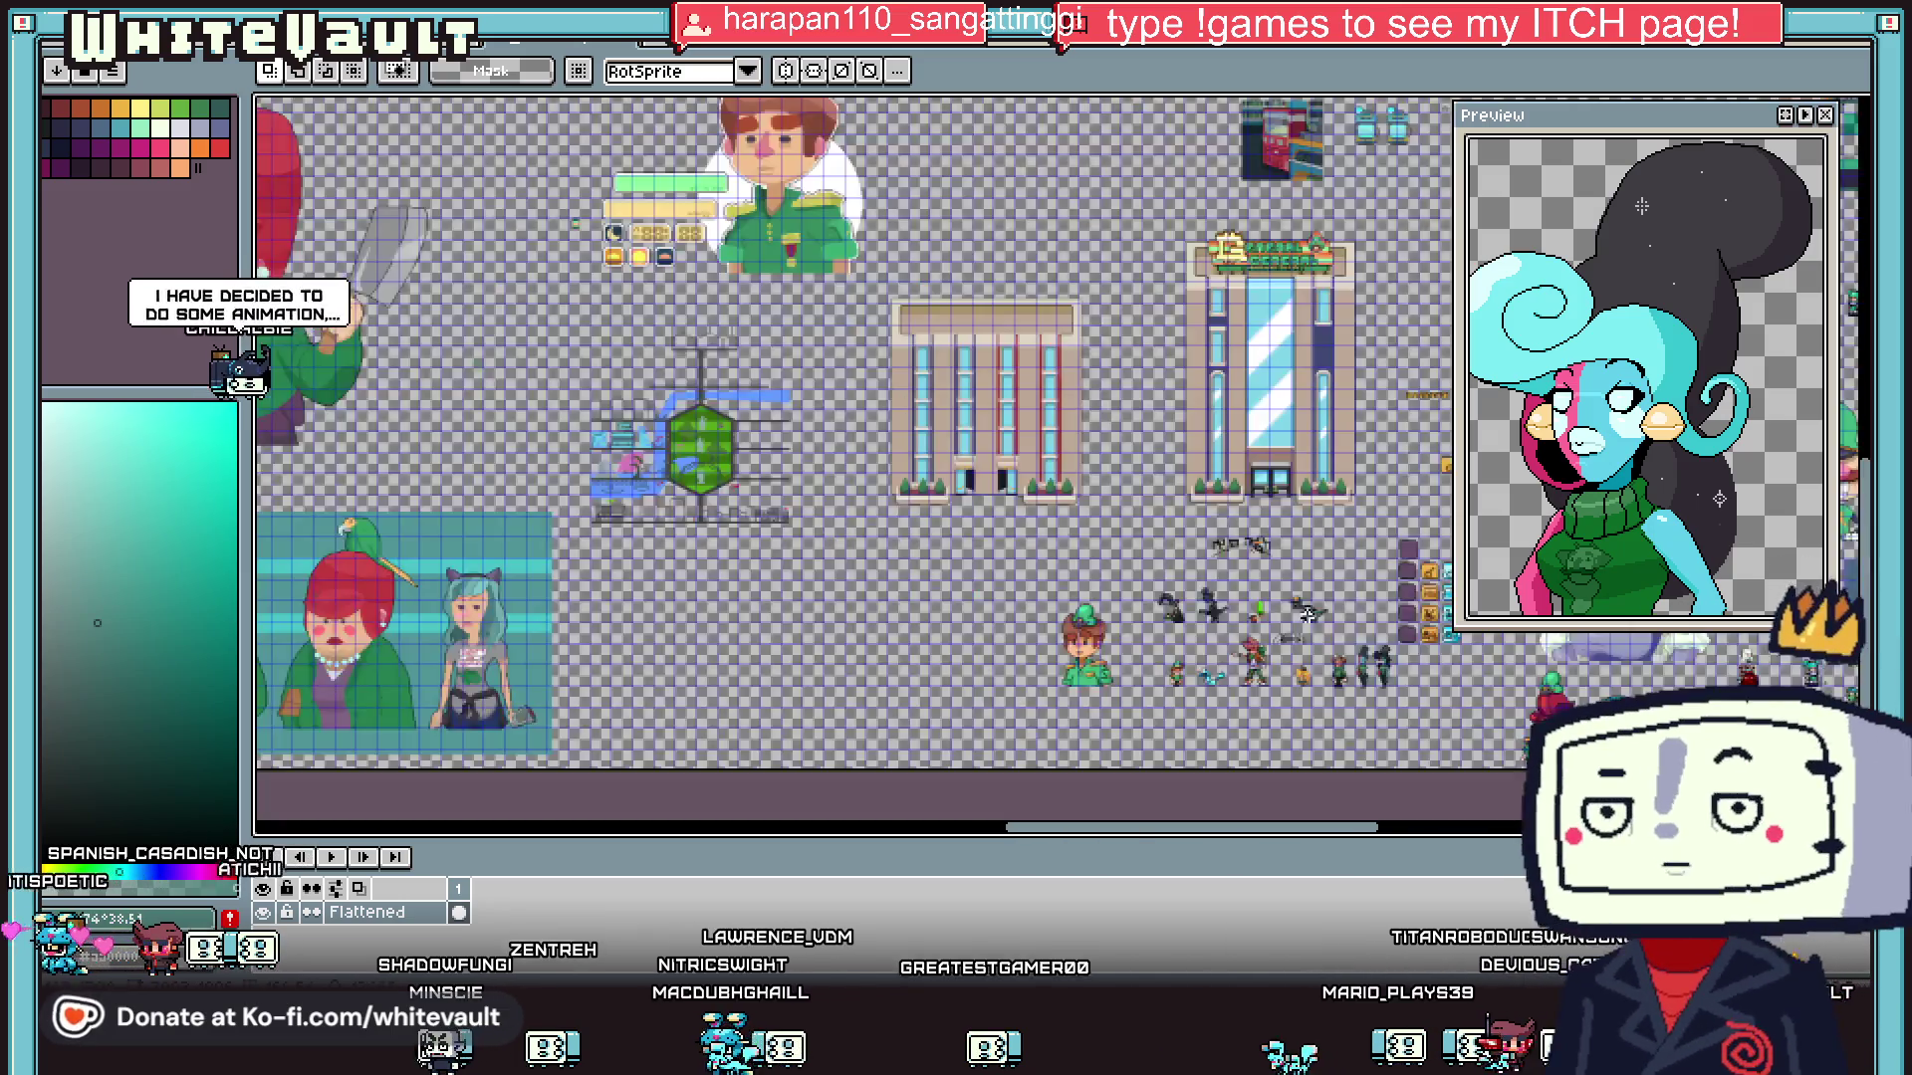
{"action": "scroll", "coordinate": [1022, 633], "scroll_direction": "up", "scroll_amount": 1}
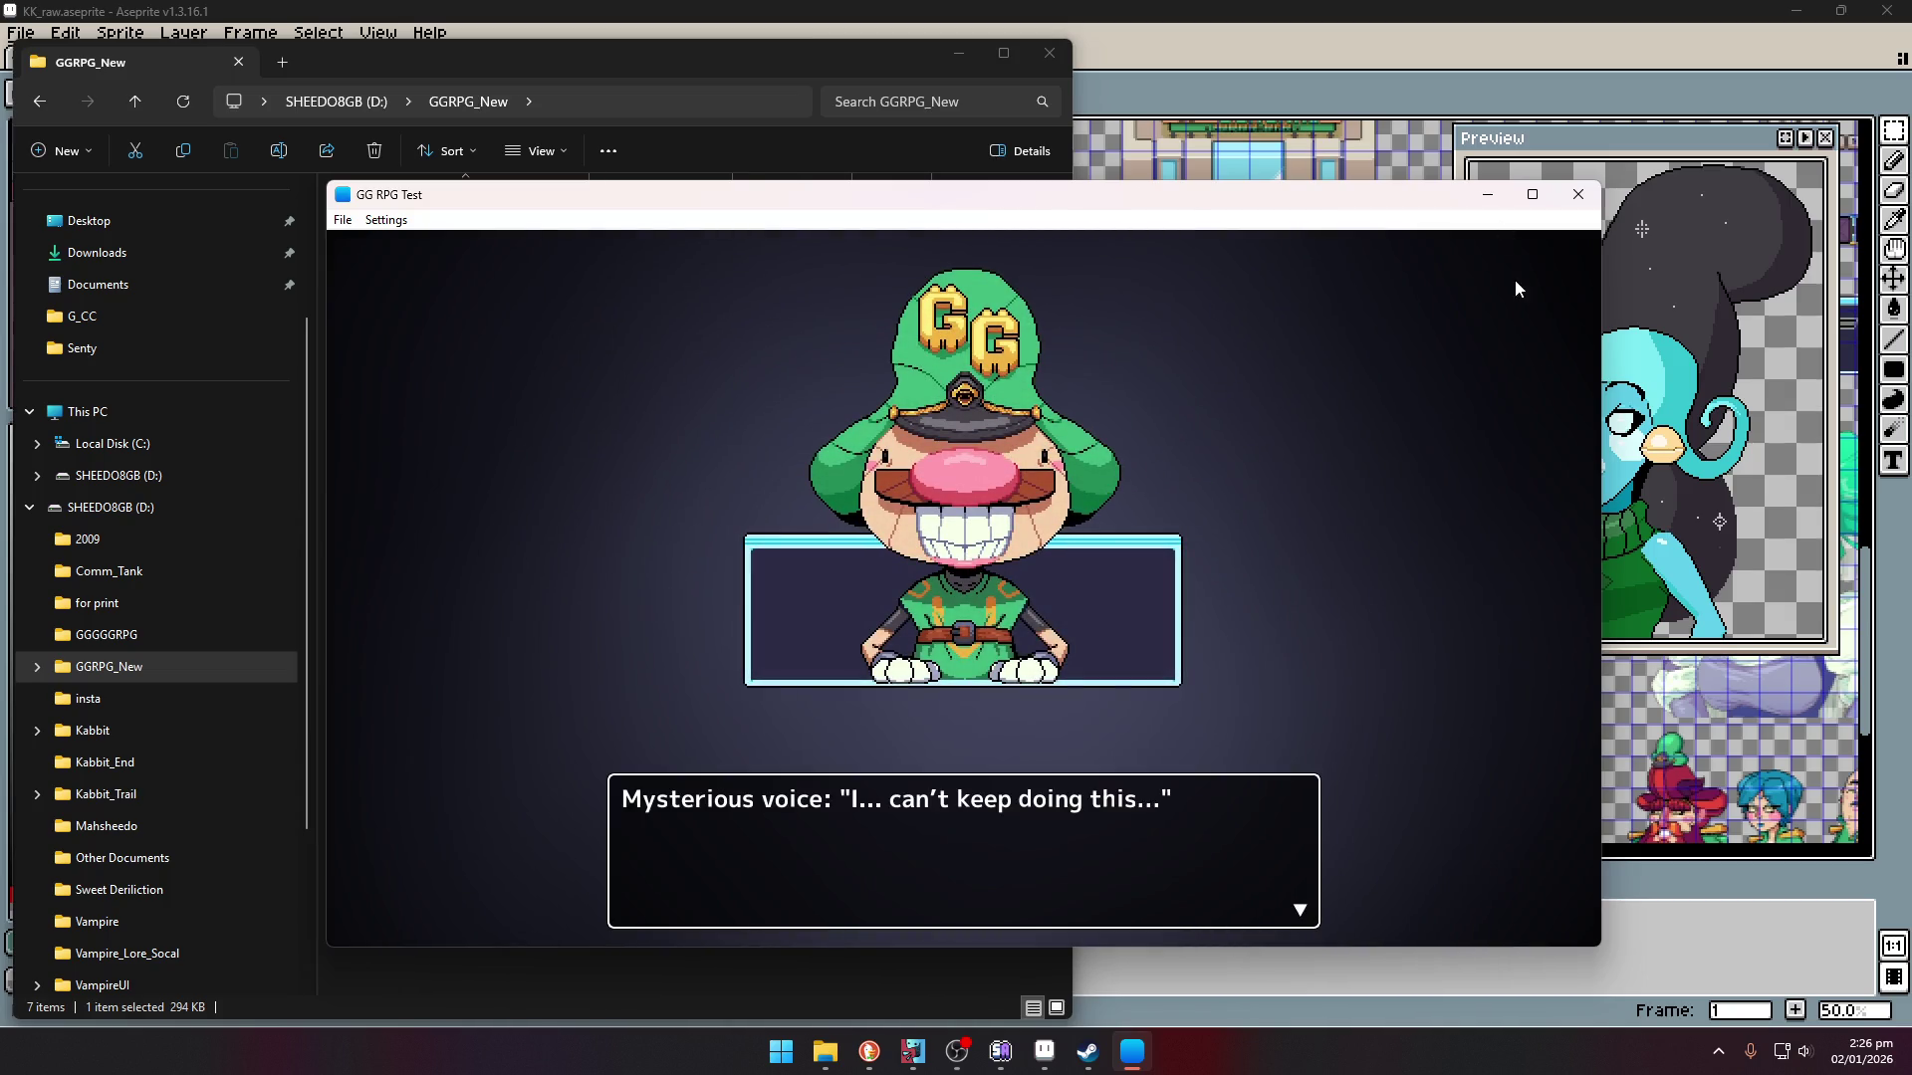
- Hide the file browser and accept Yes in the game's dialogue
{"action": "key", "text": "Return"}
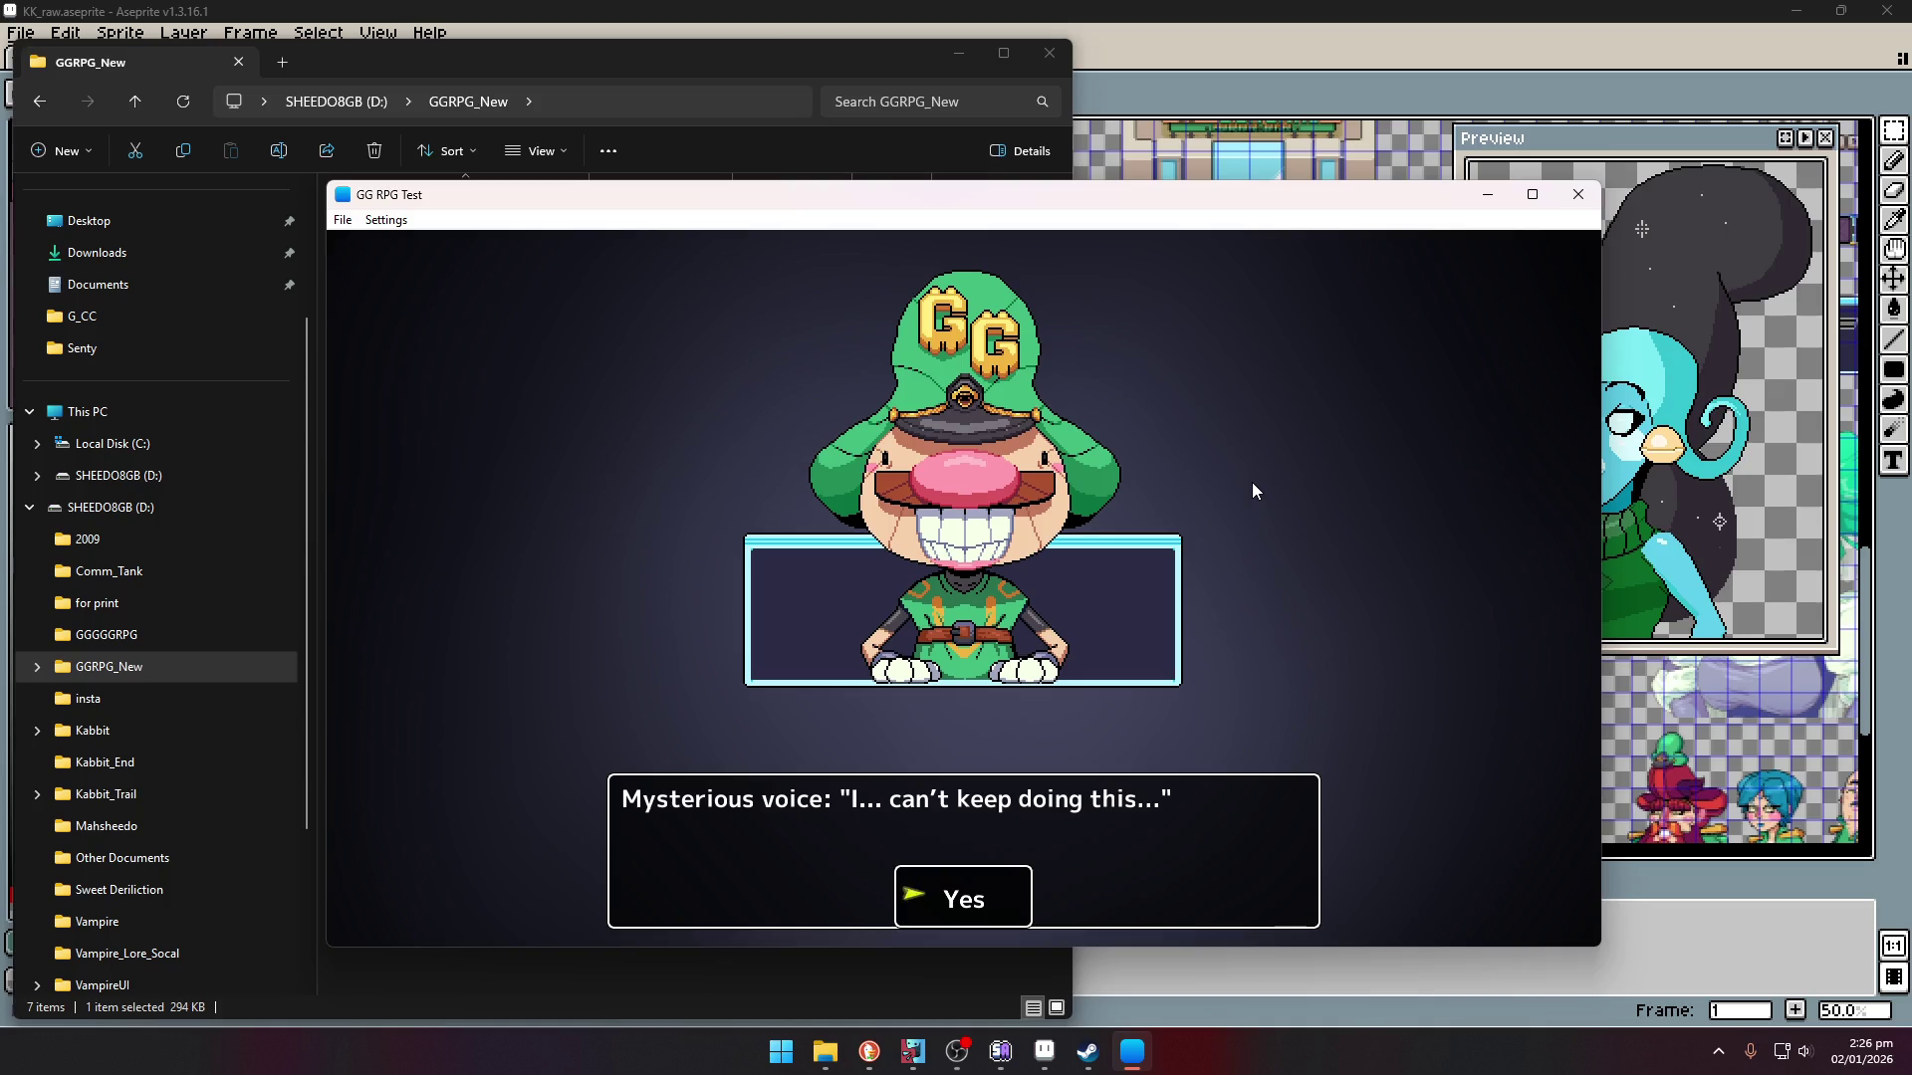
{"action": "left_click", "coordinate": [958, 53]}
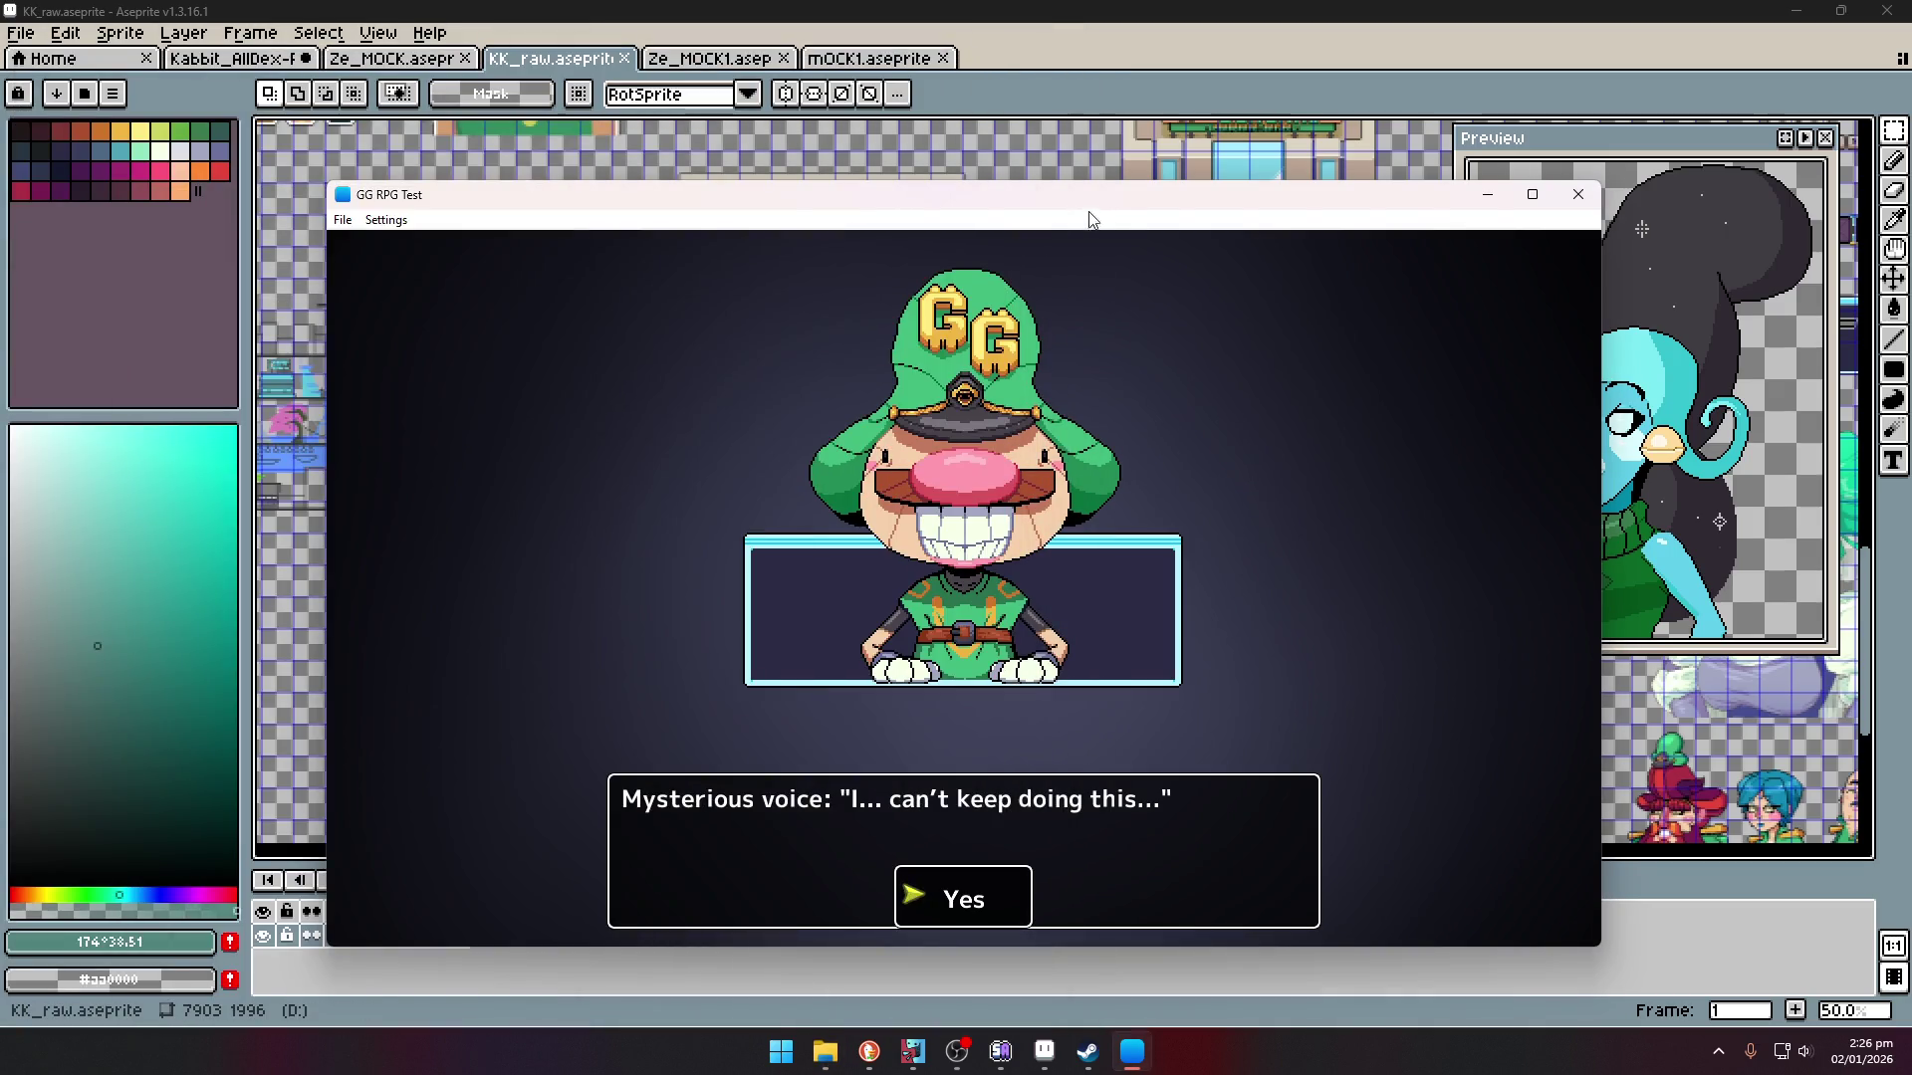
{"action": "key", "text": "Return"}
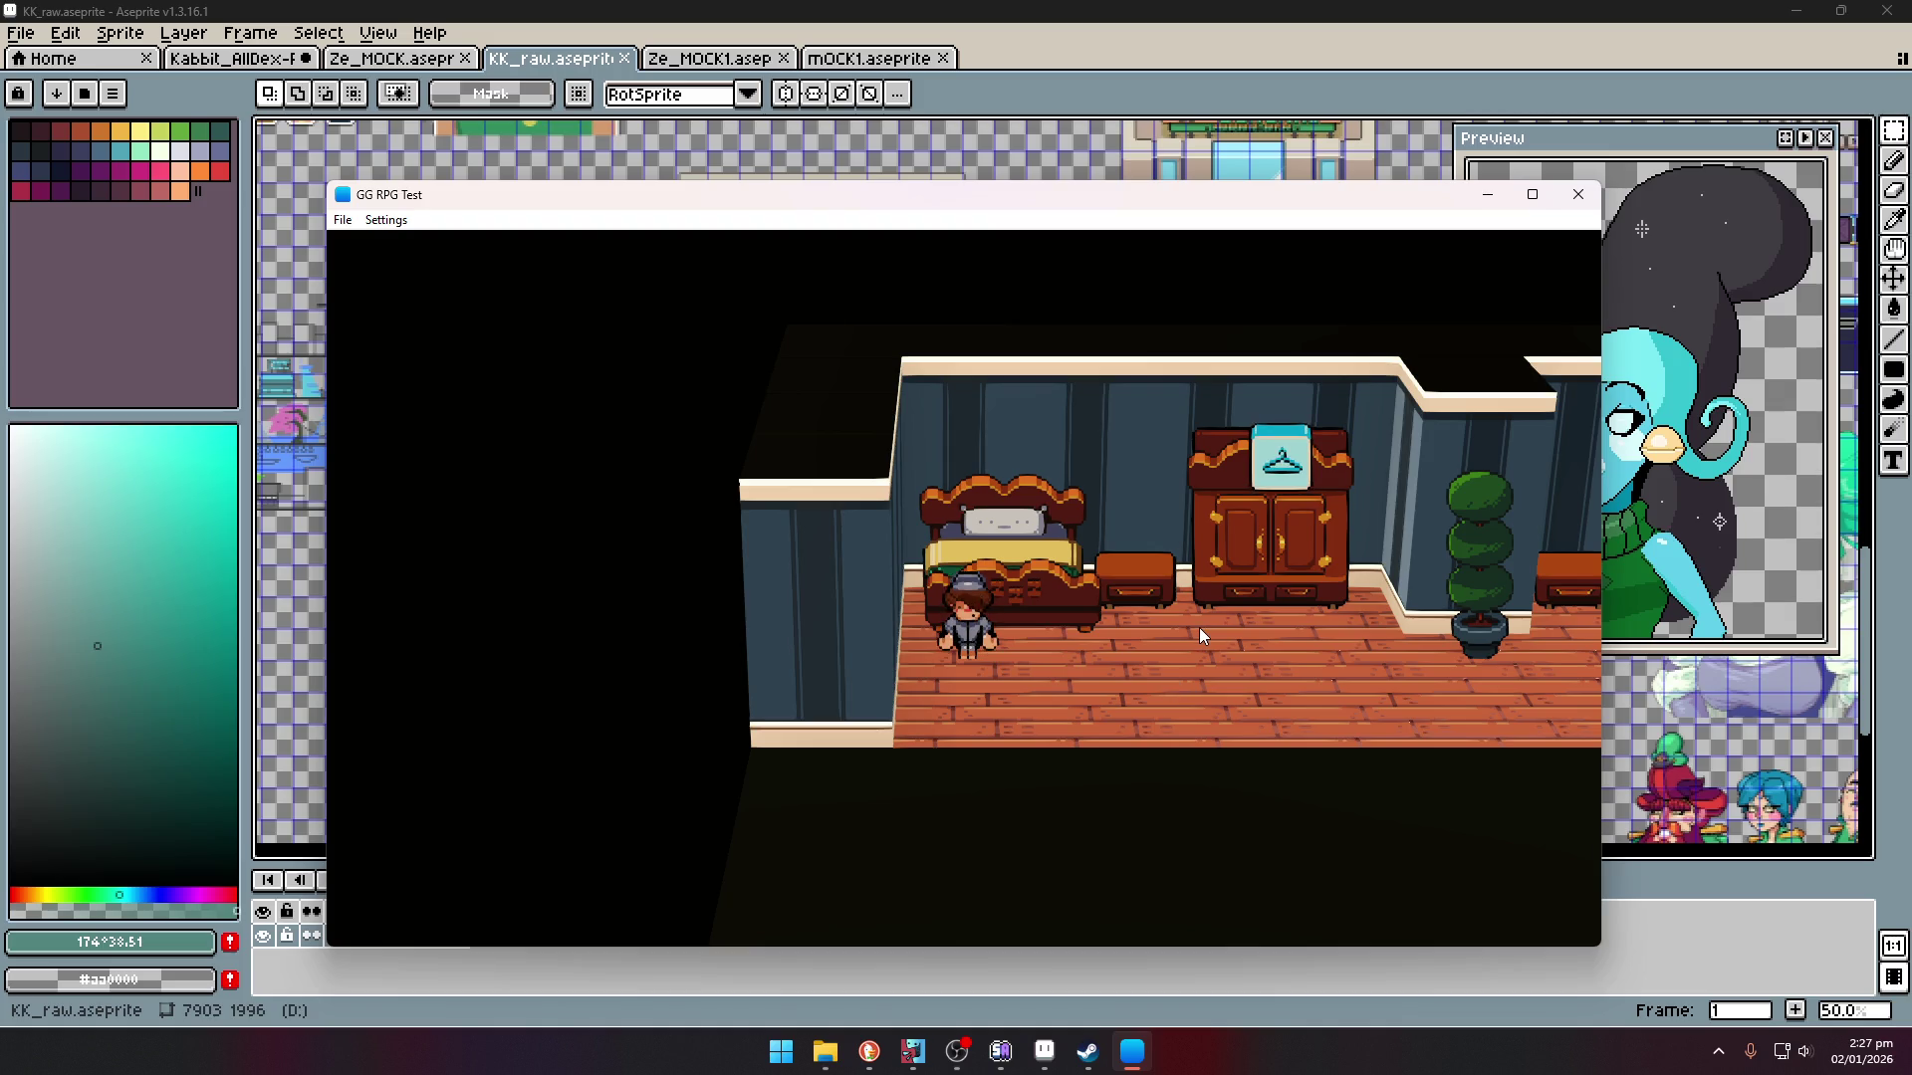
- Walk to the wardrobe to get dressed, then leave the bedroom through the door
{"action": "key", "text": "Left"}
{"action": "key", "text": "Right"}
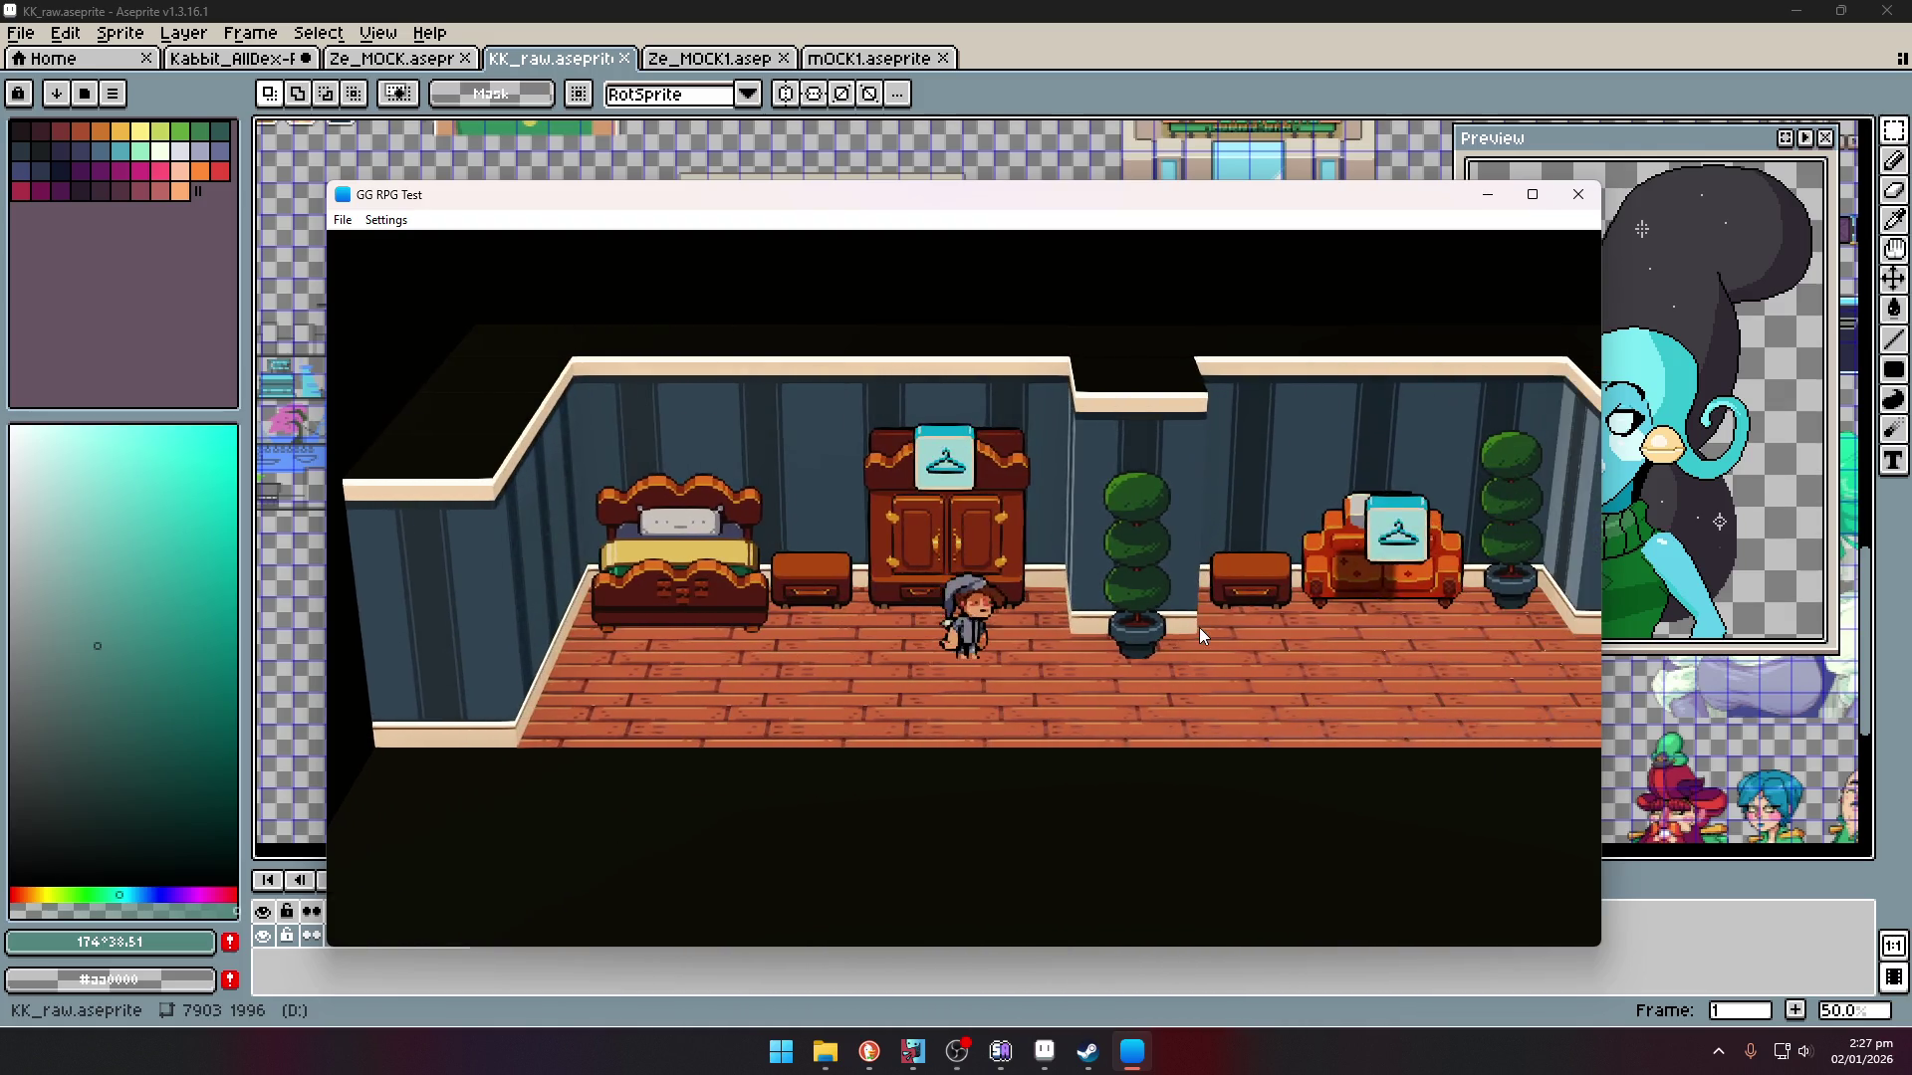
{"action": "key", "text": "Return"}
{"action": "key", "text": "Return"}
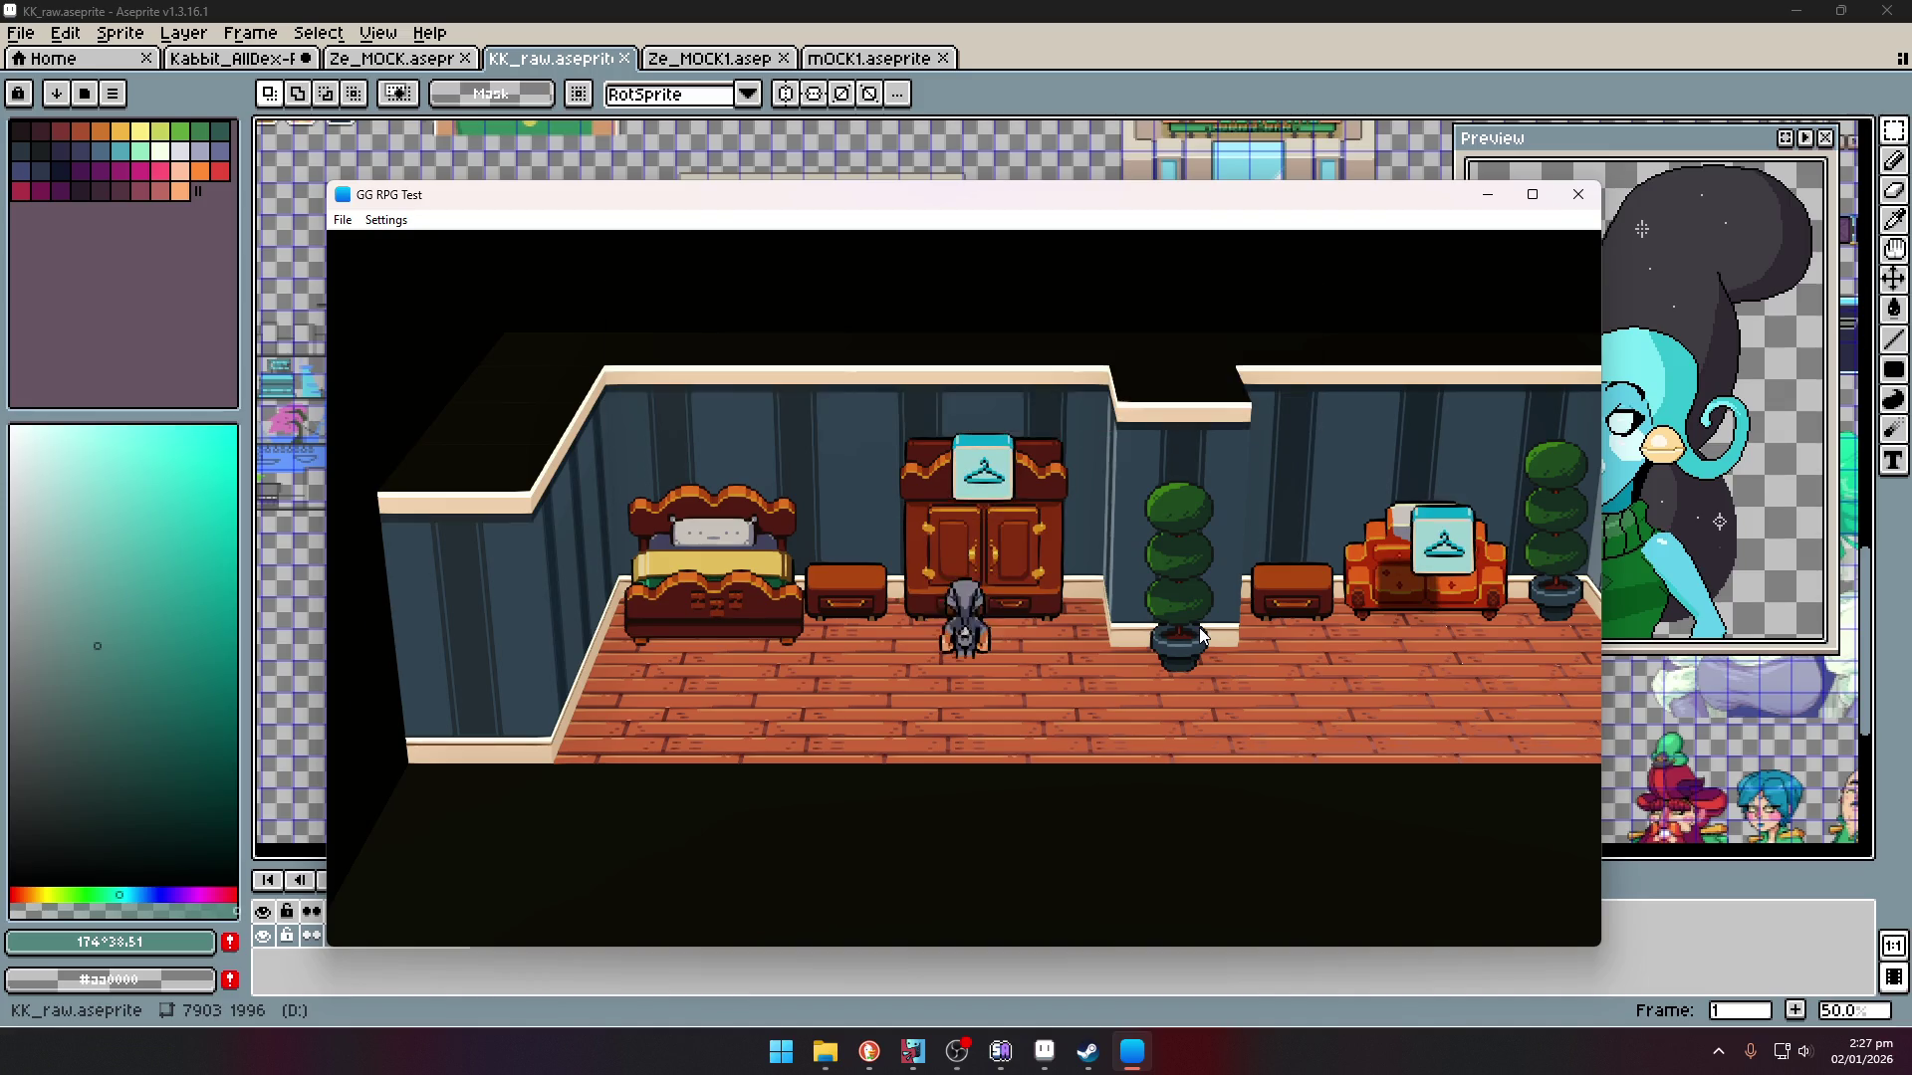
{"action": "key", "text": "Right"}
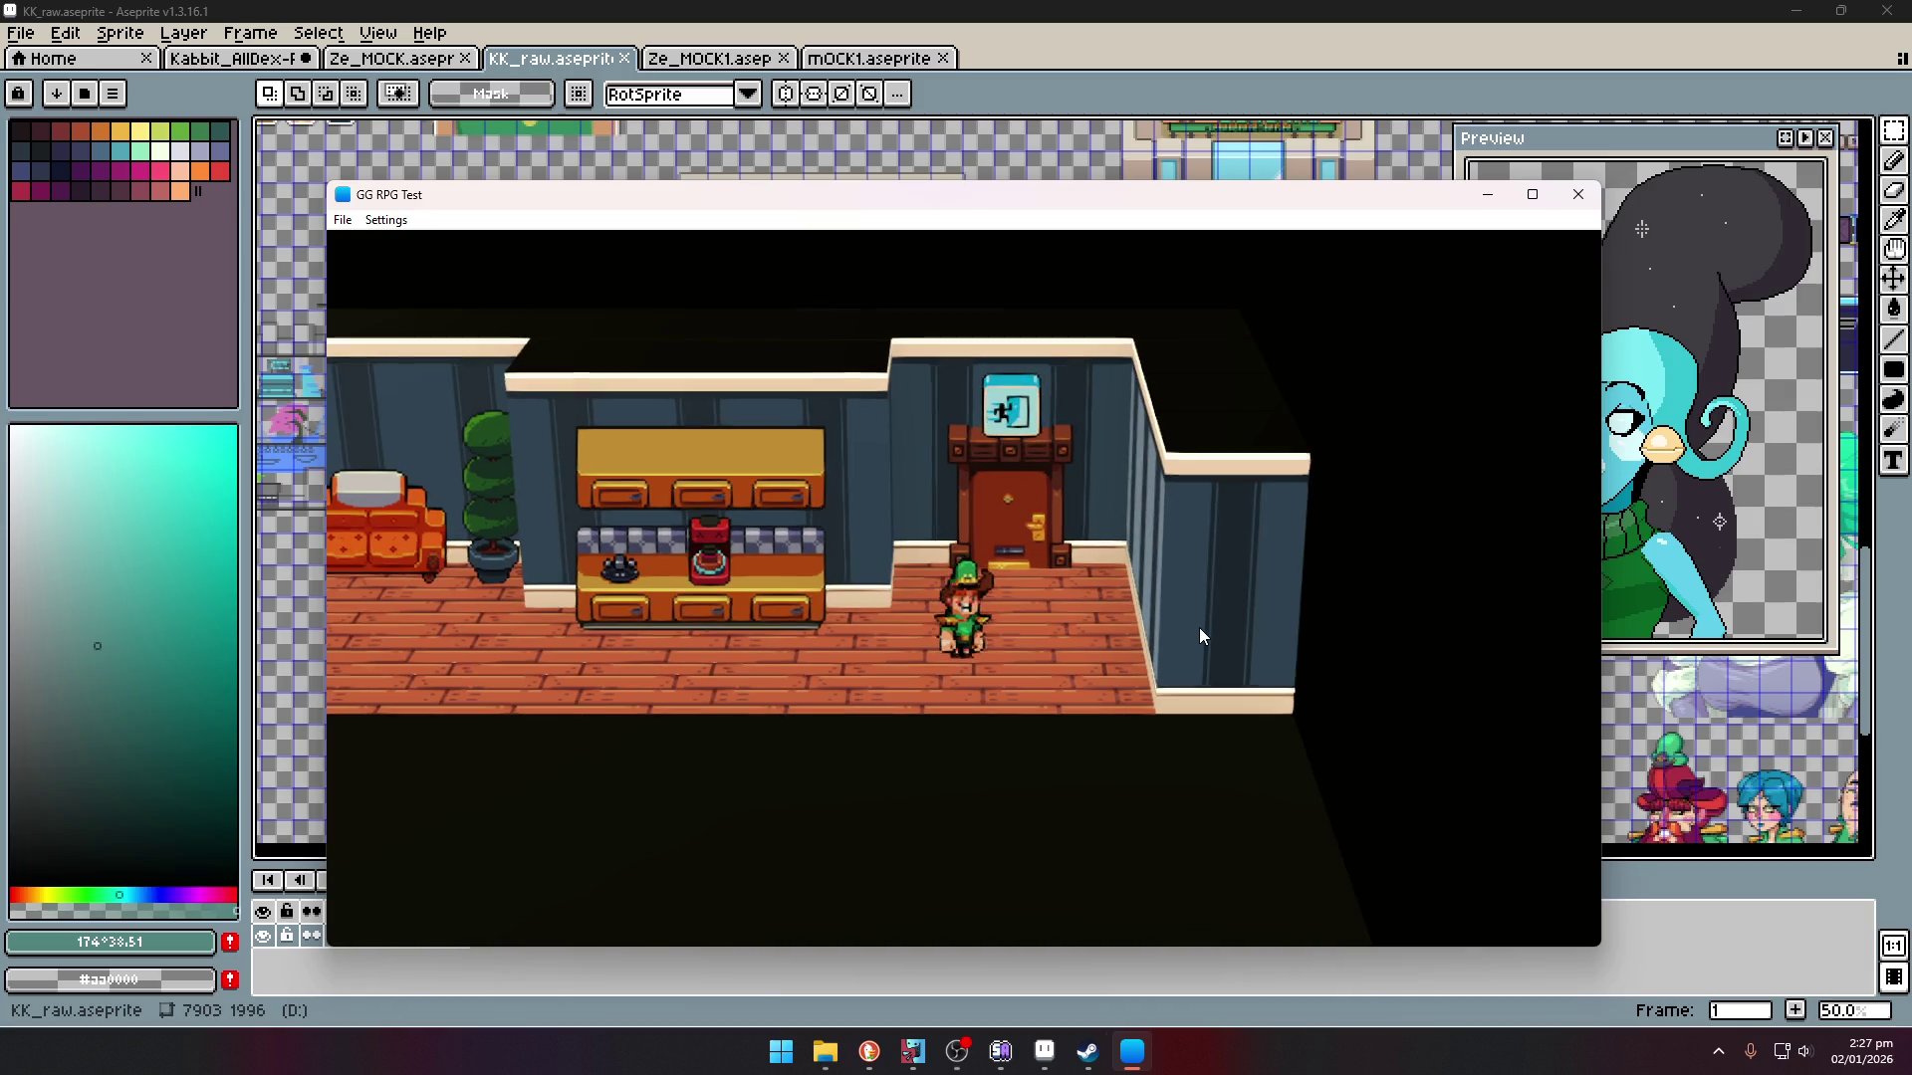
{"action": "key", "text": "Up"}
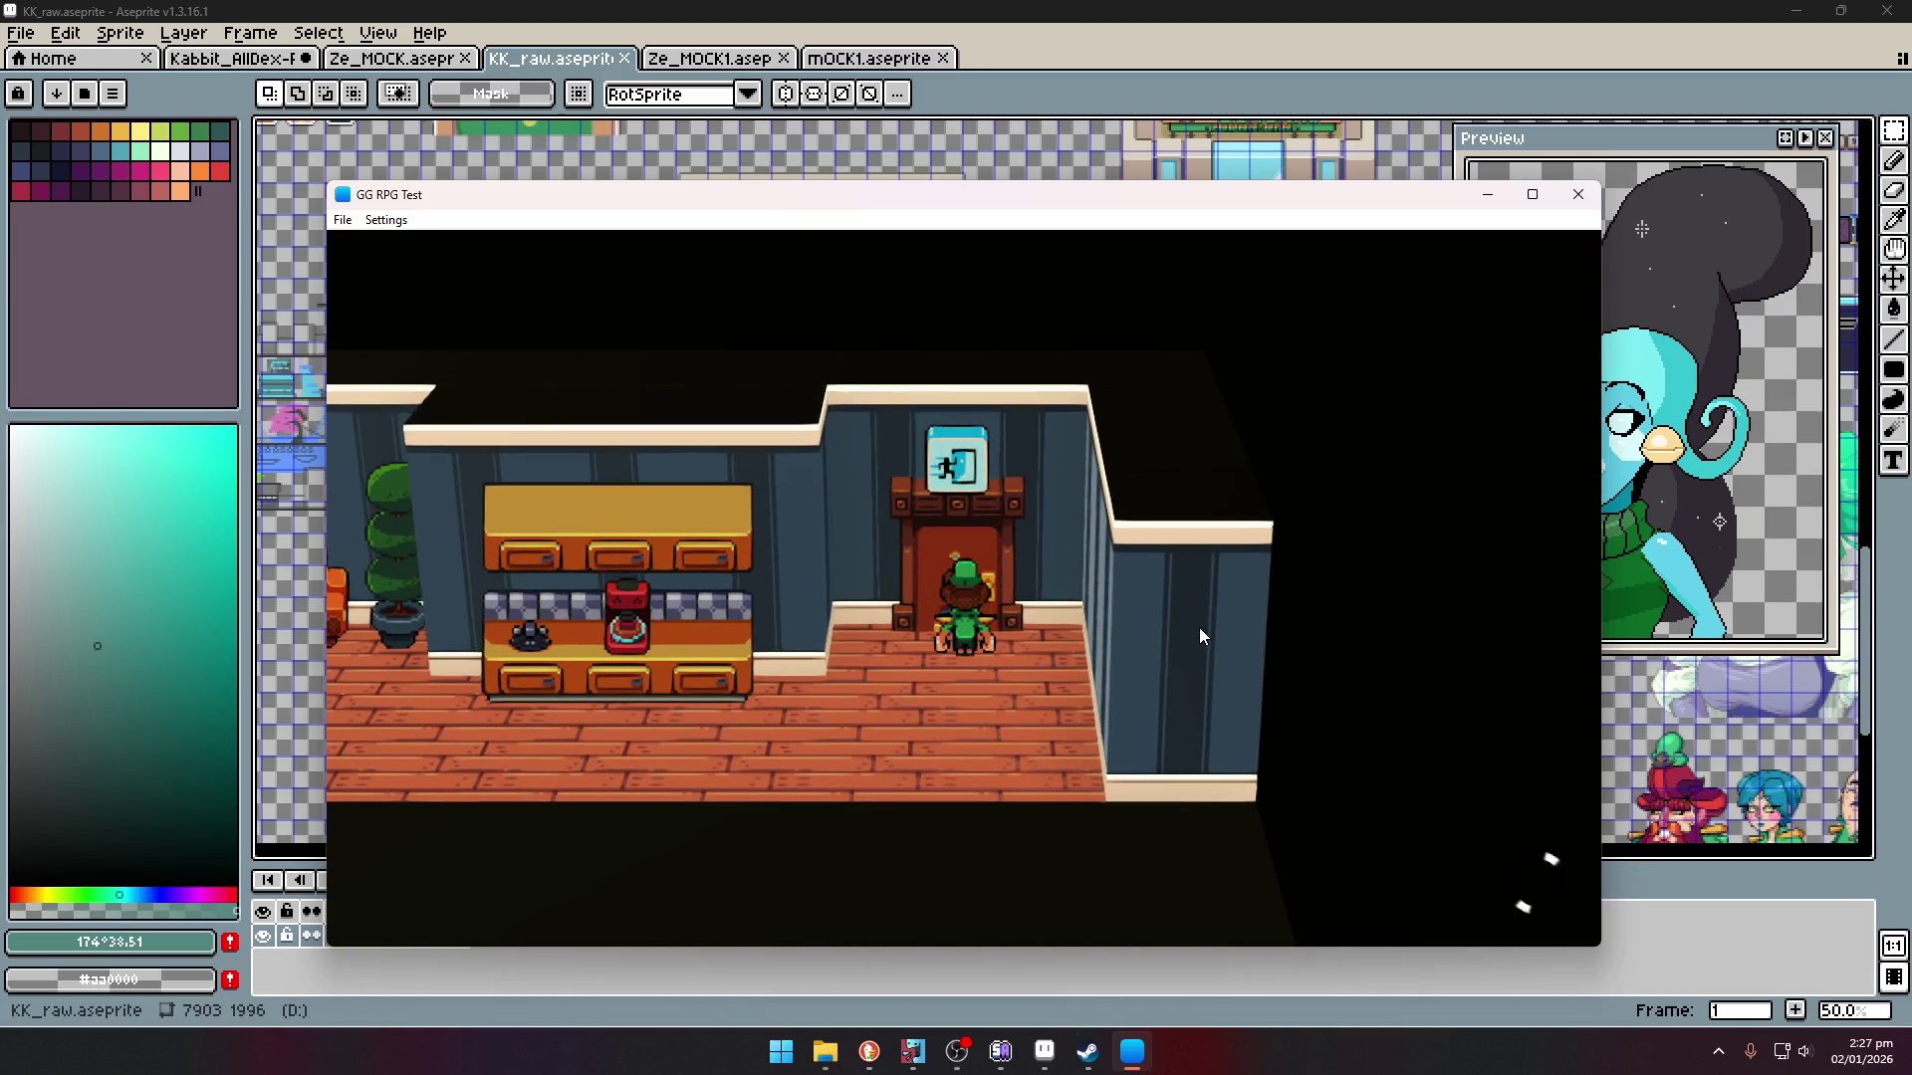
{"action": "key", "text": "Return"}
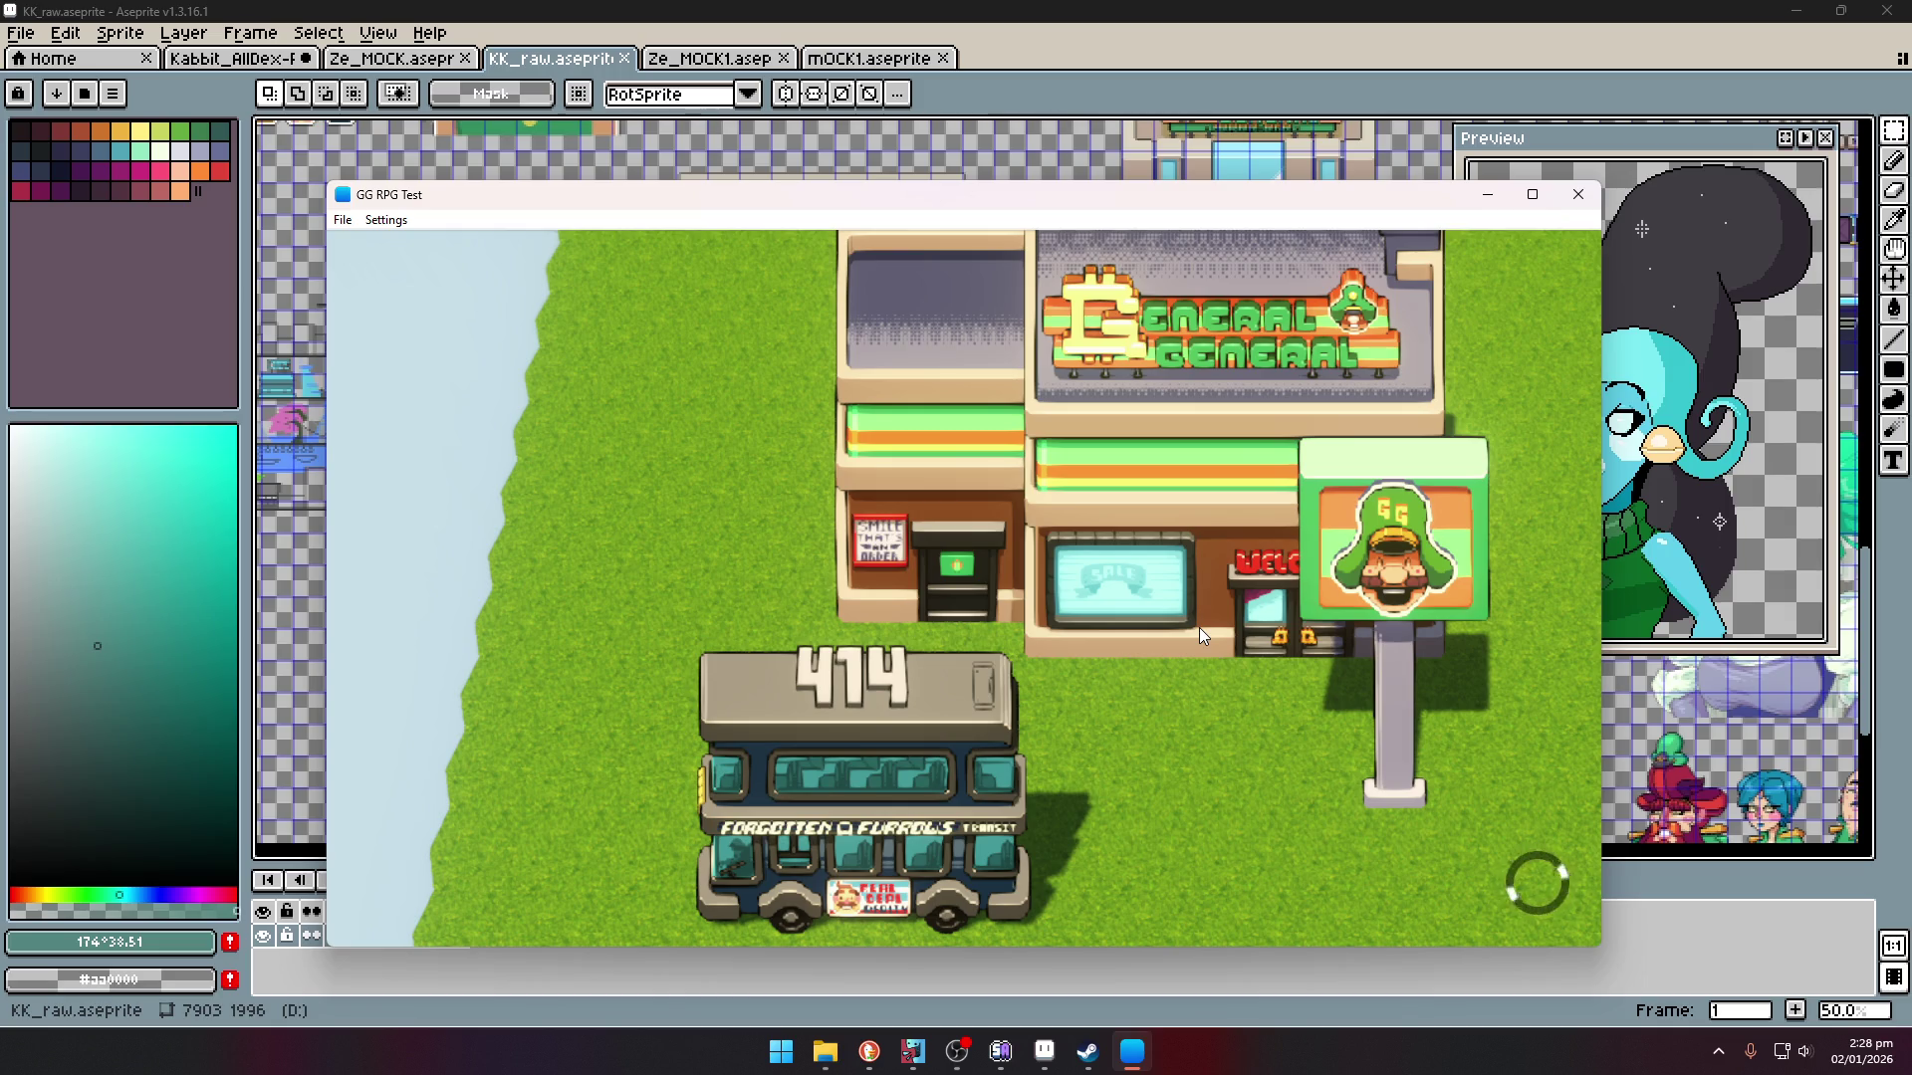
- Maximize the game window and walk through the office past the lockers into the store
{"action": "left_click", "coordinate": [1534, 202]}
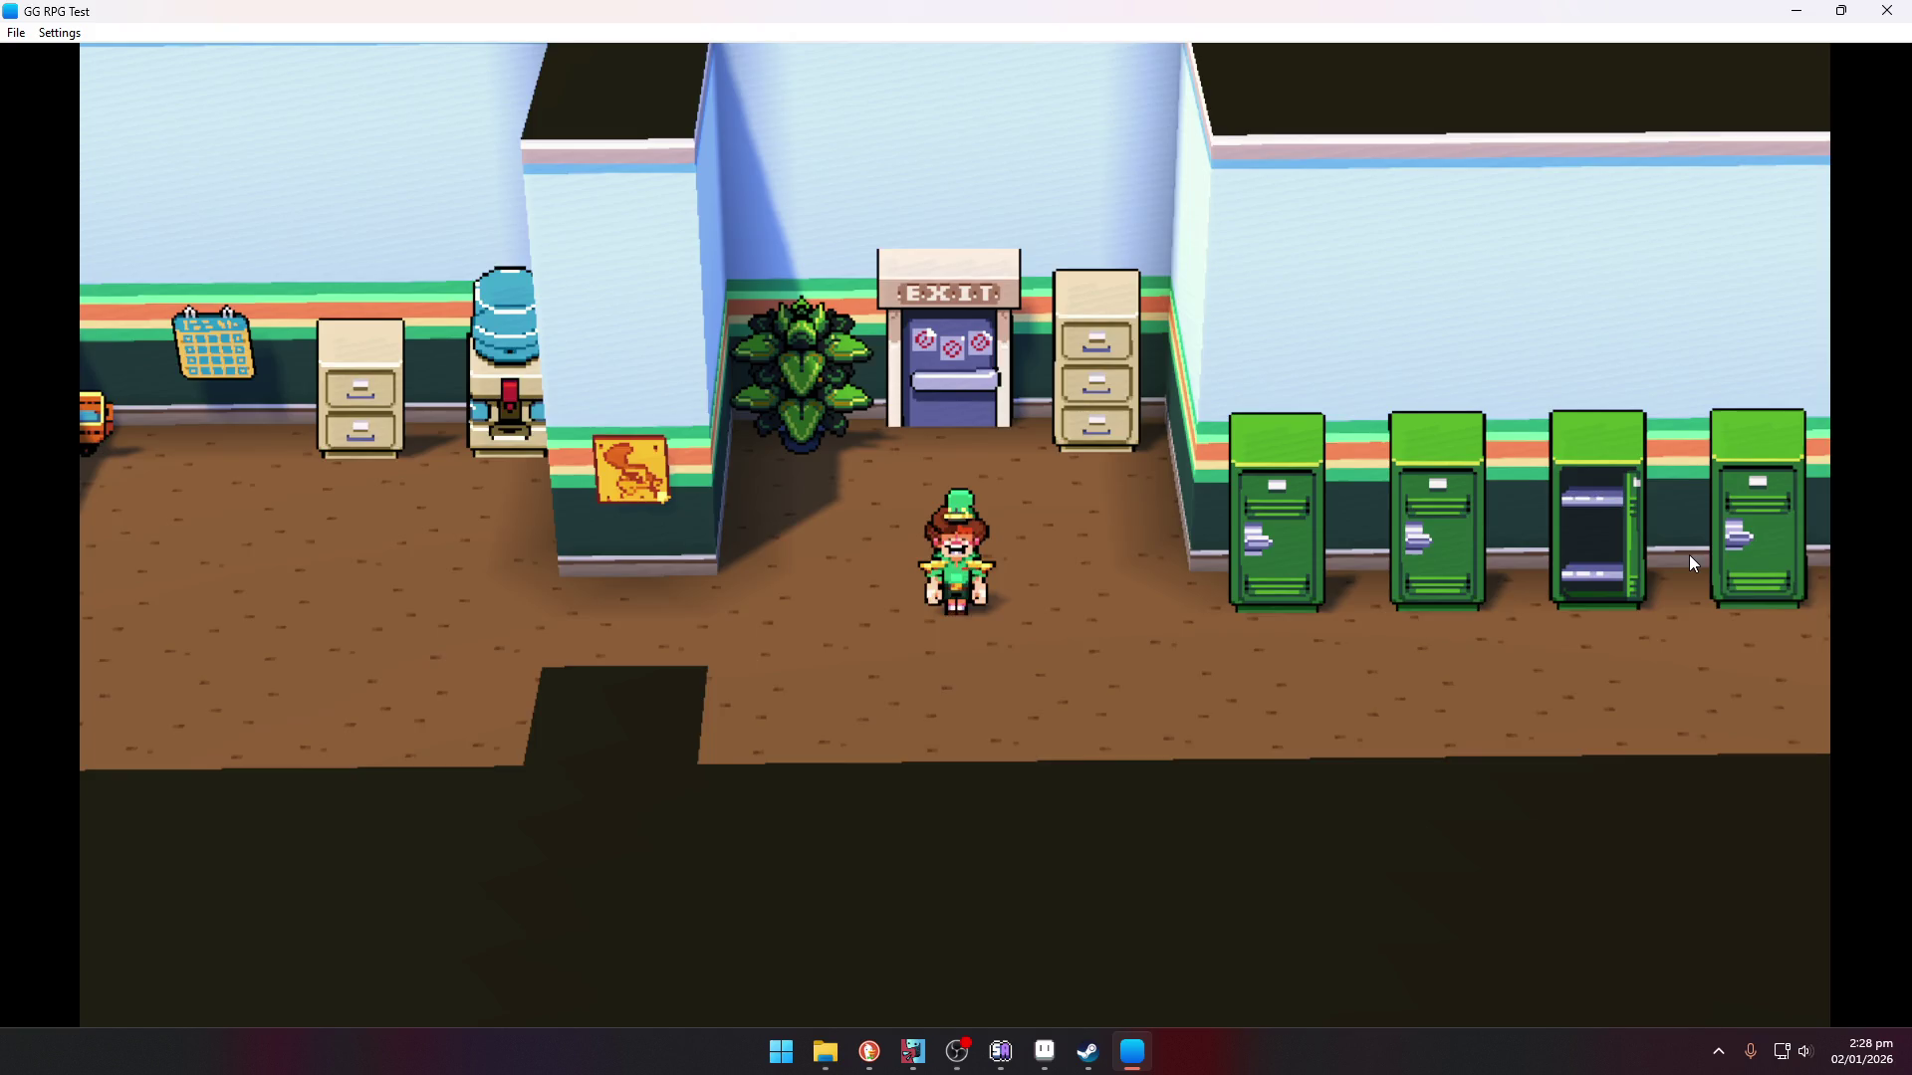
{"action": "key", "text": "Right"}
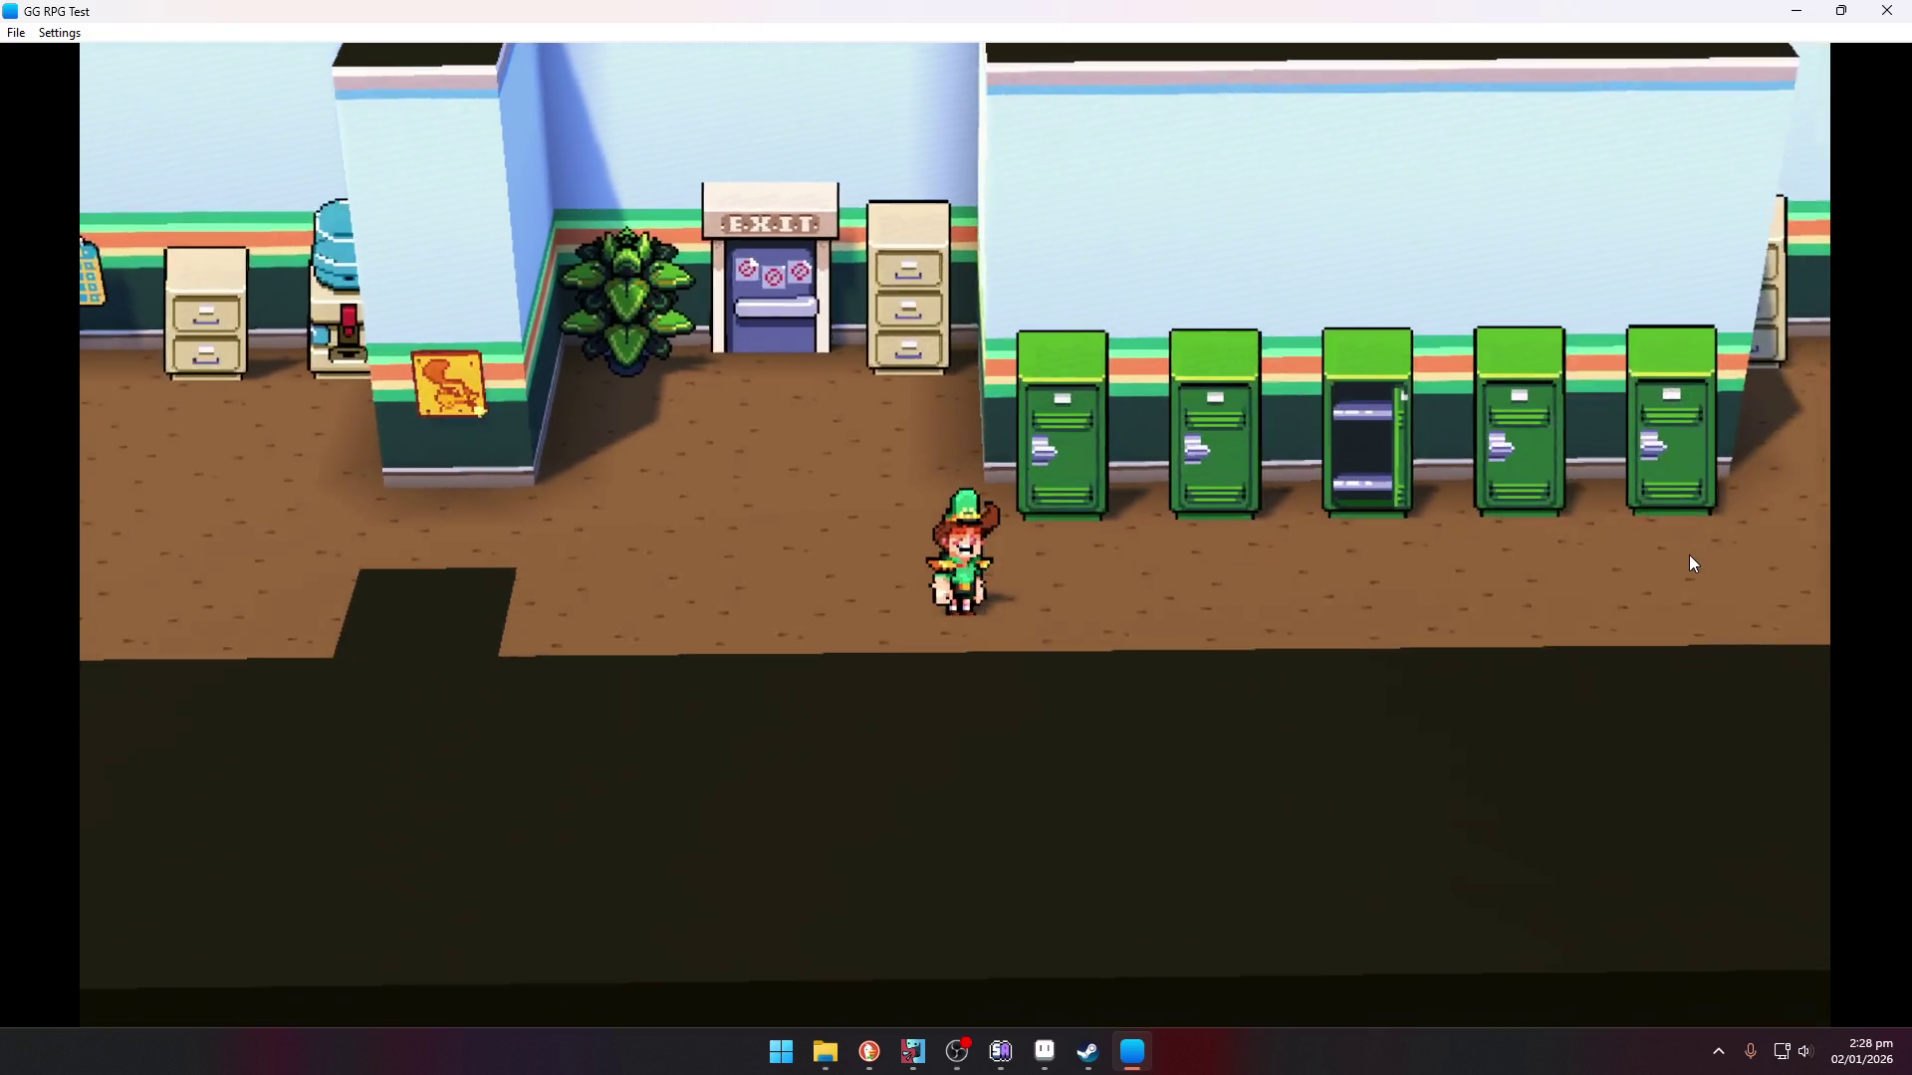
{"action": "key", "text": "Left"}
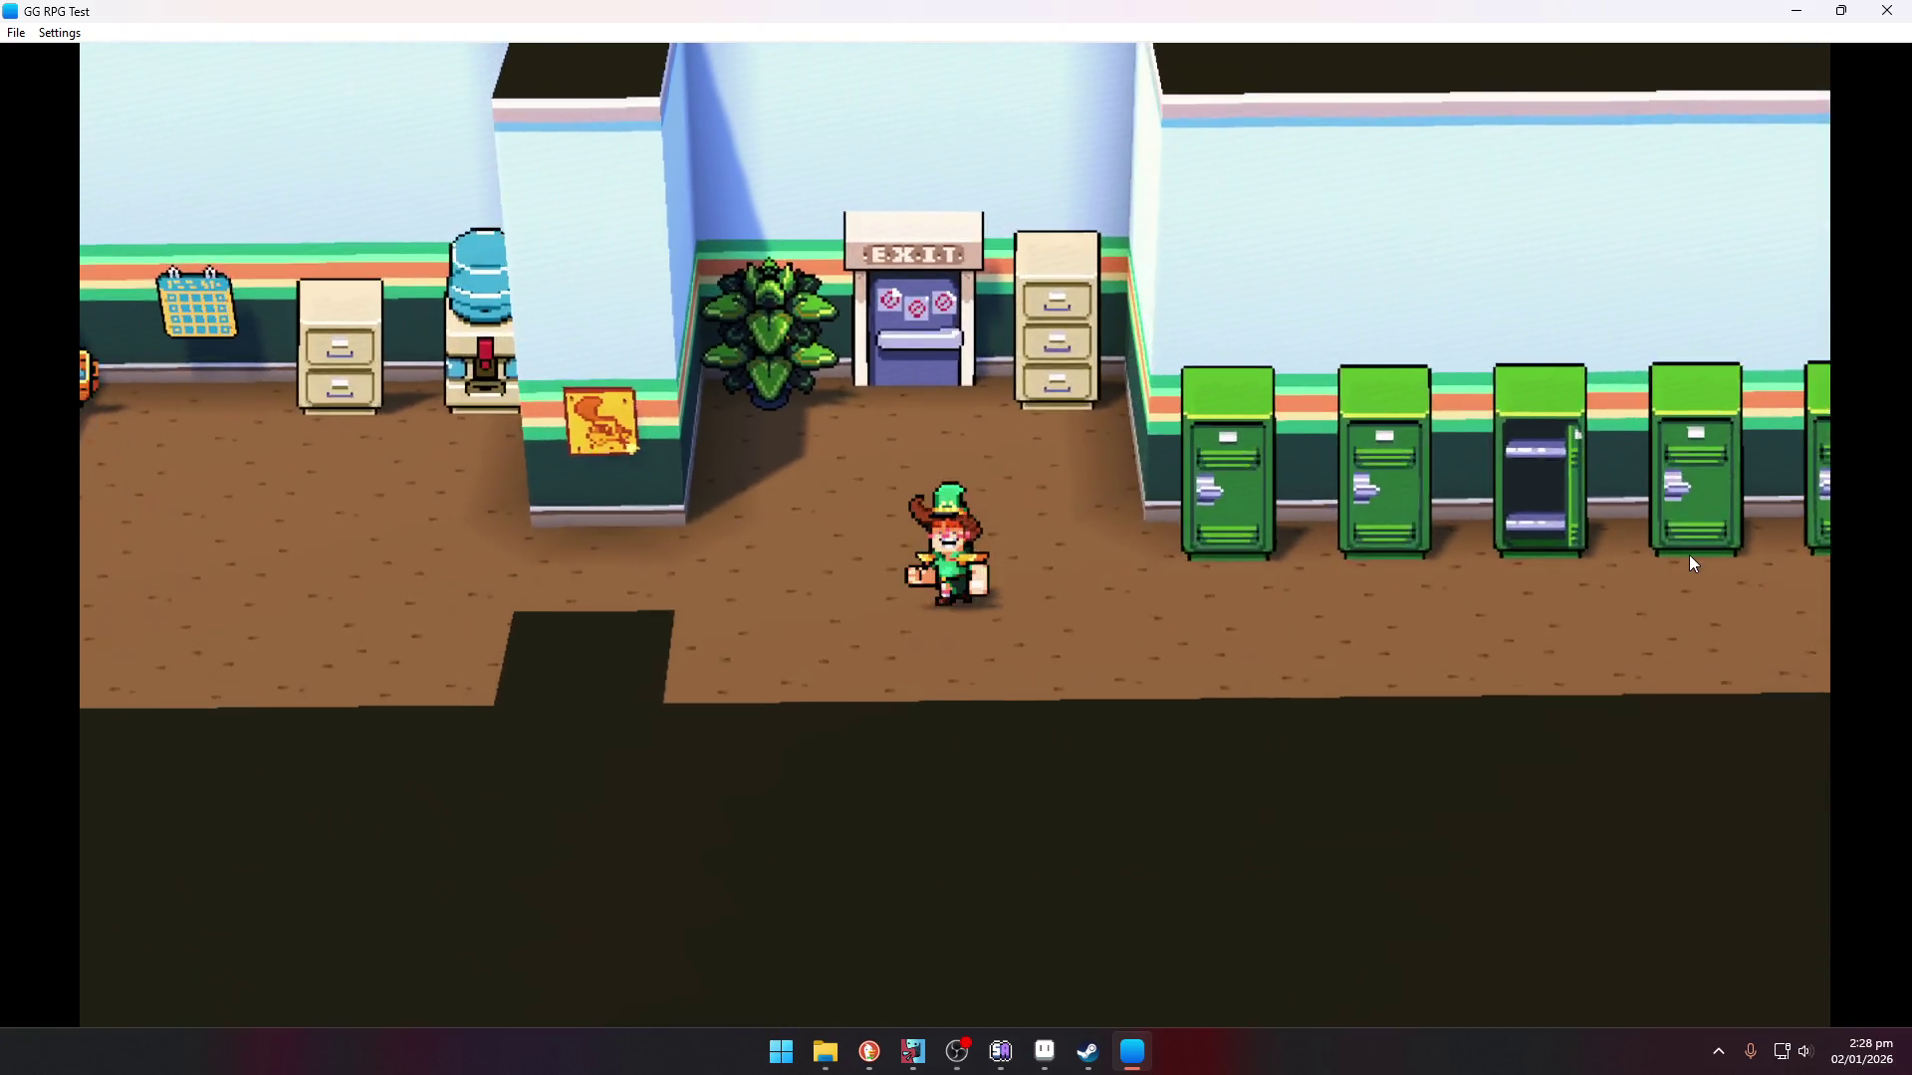
{"action": "key", "text": "Right"}
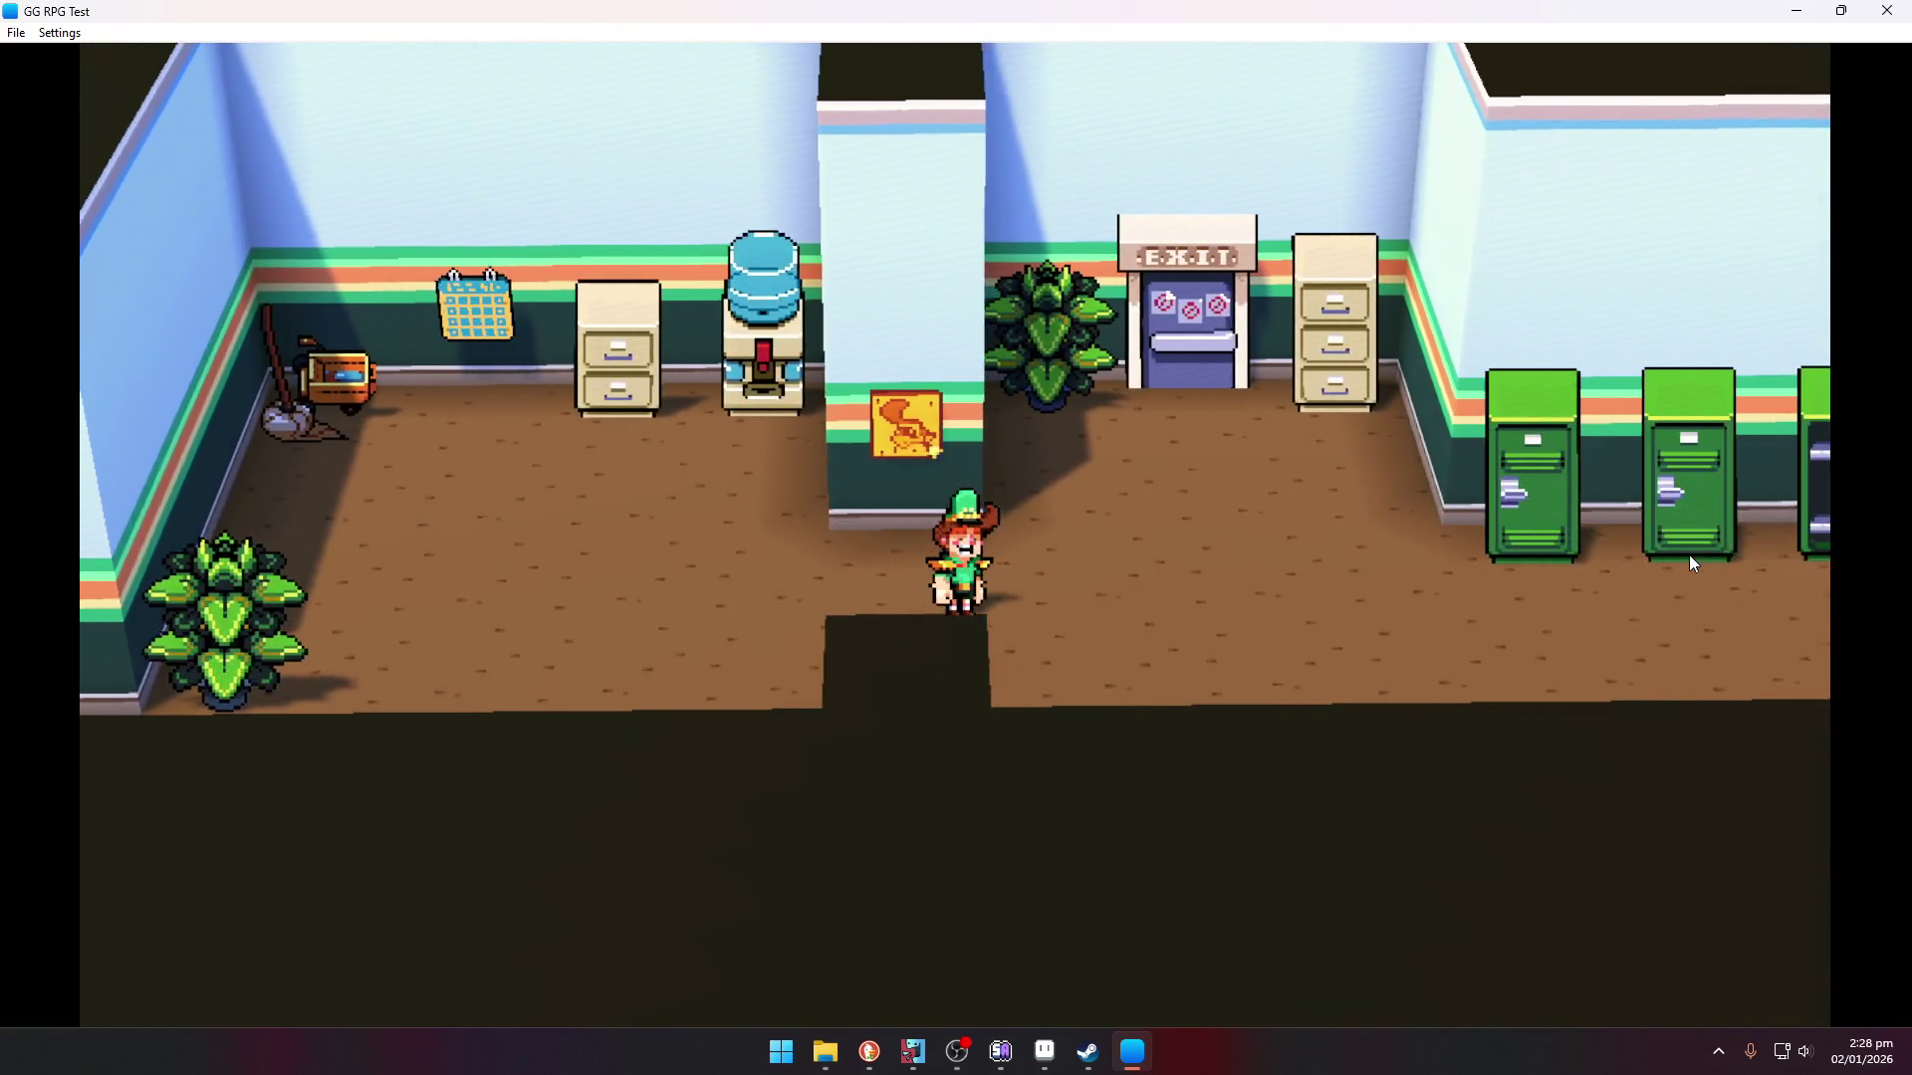
{"action": "key", "text": "Right"}
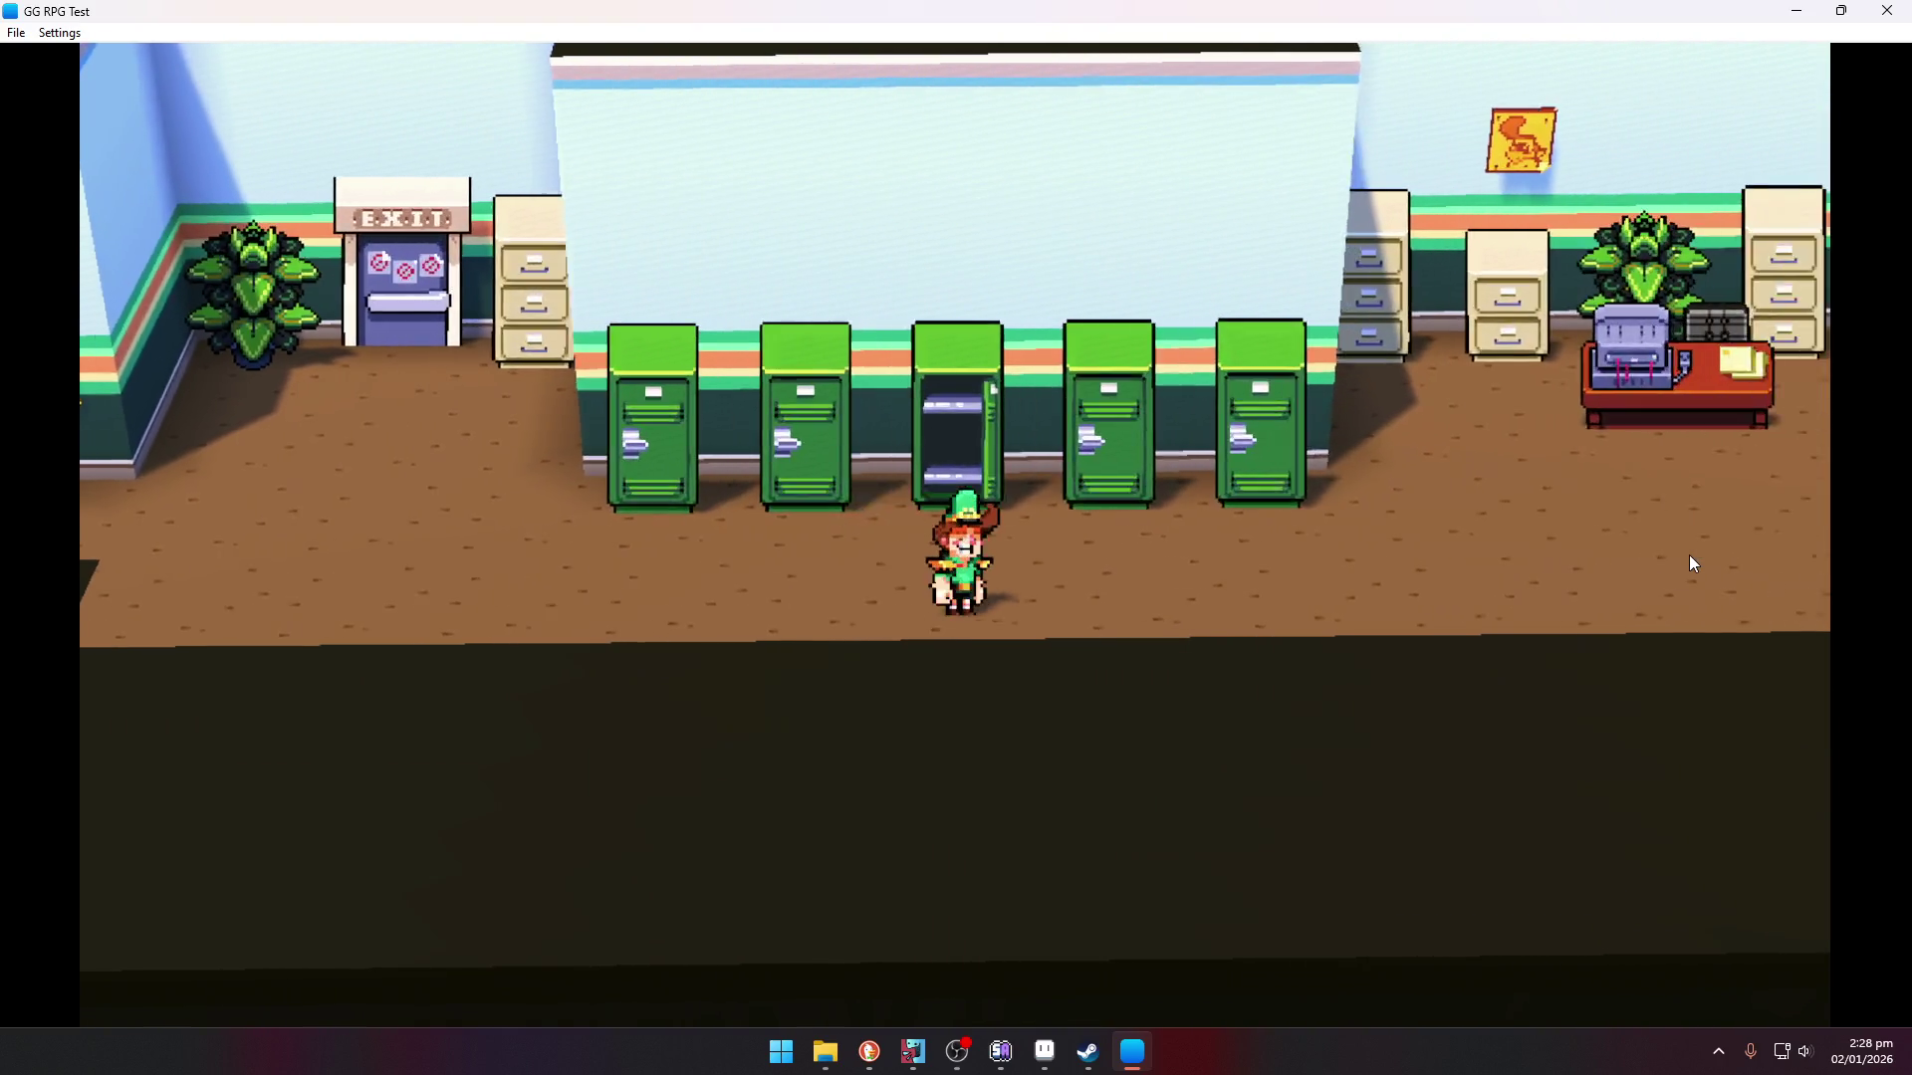
{"action": "key", "text": "Up"}
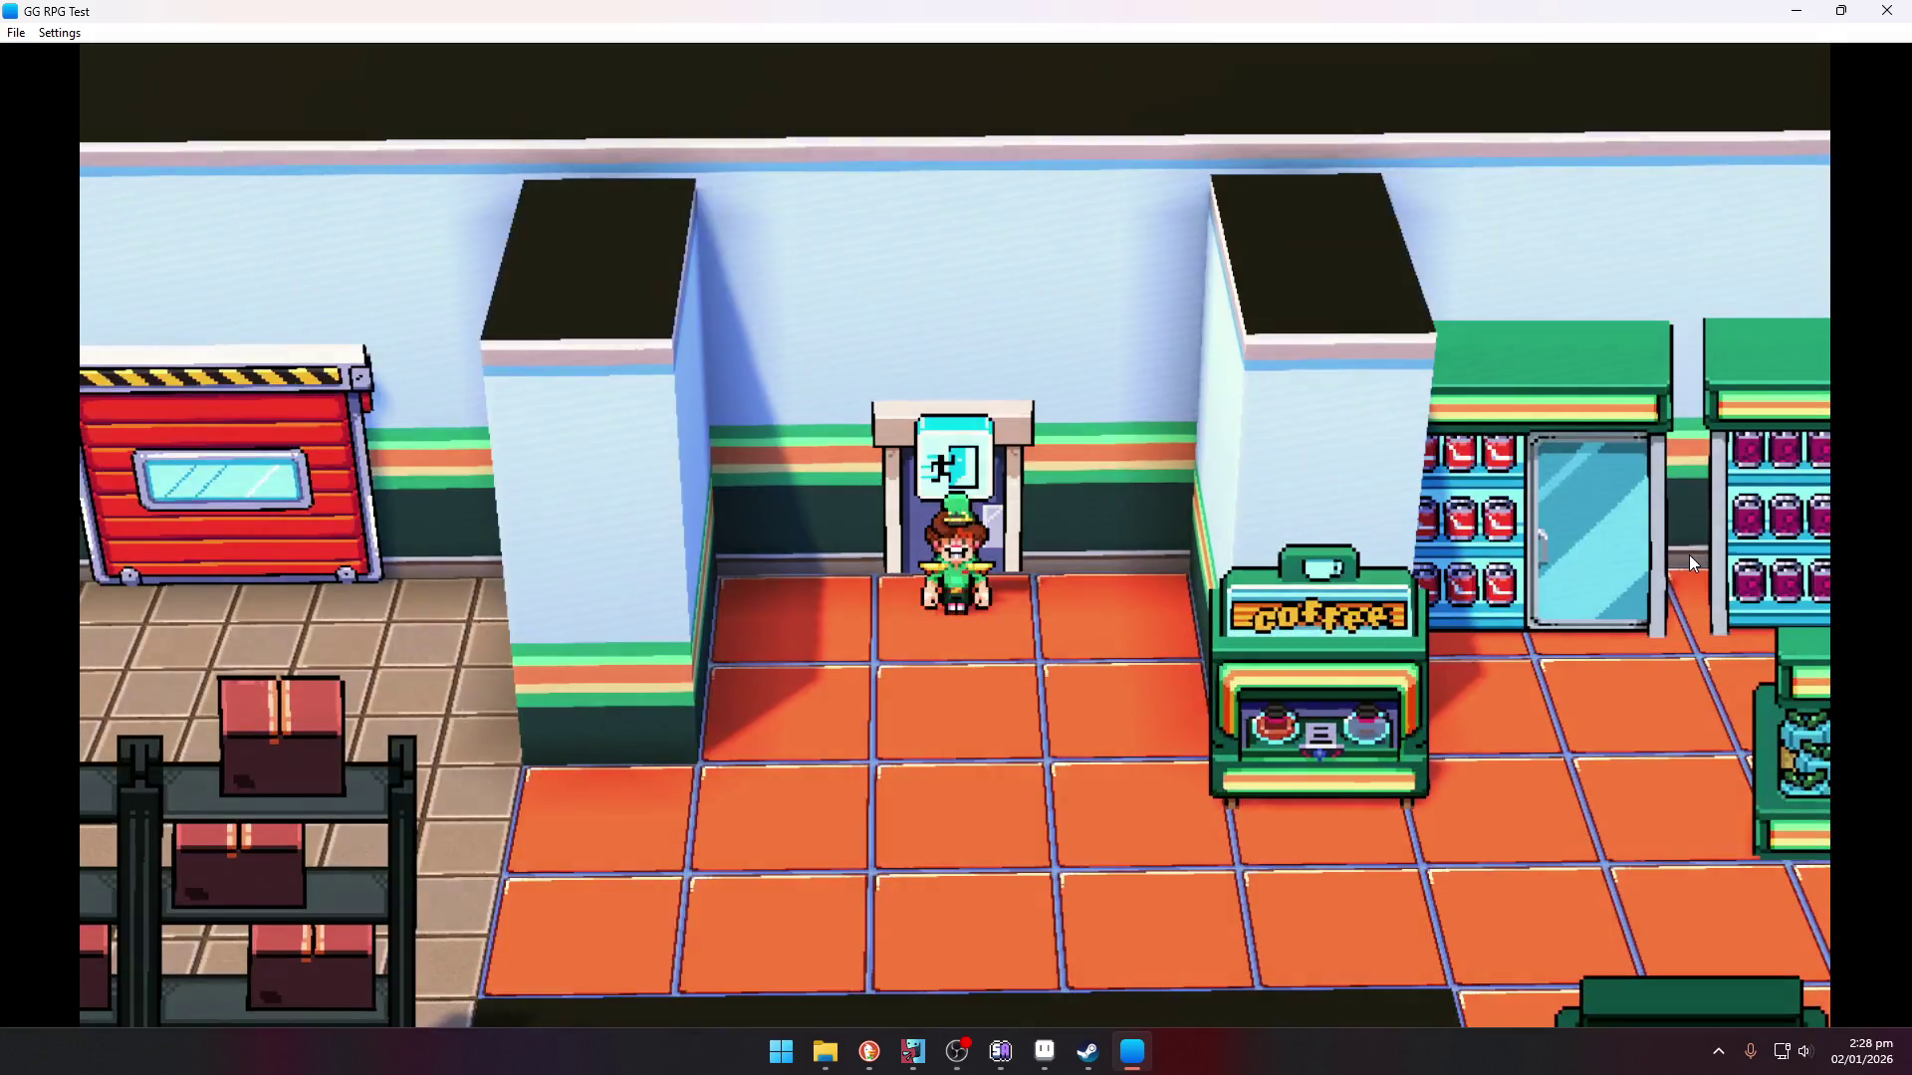
{"action": "key", "text": "Down"}
- Walk along the store aisle past the coffee machine and fish counter, out onto City_Main
{"action": "key", "text": "Right"}
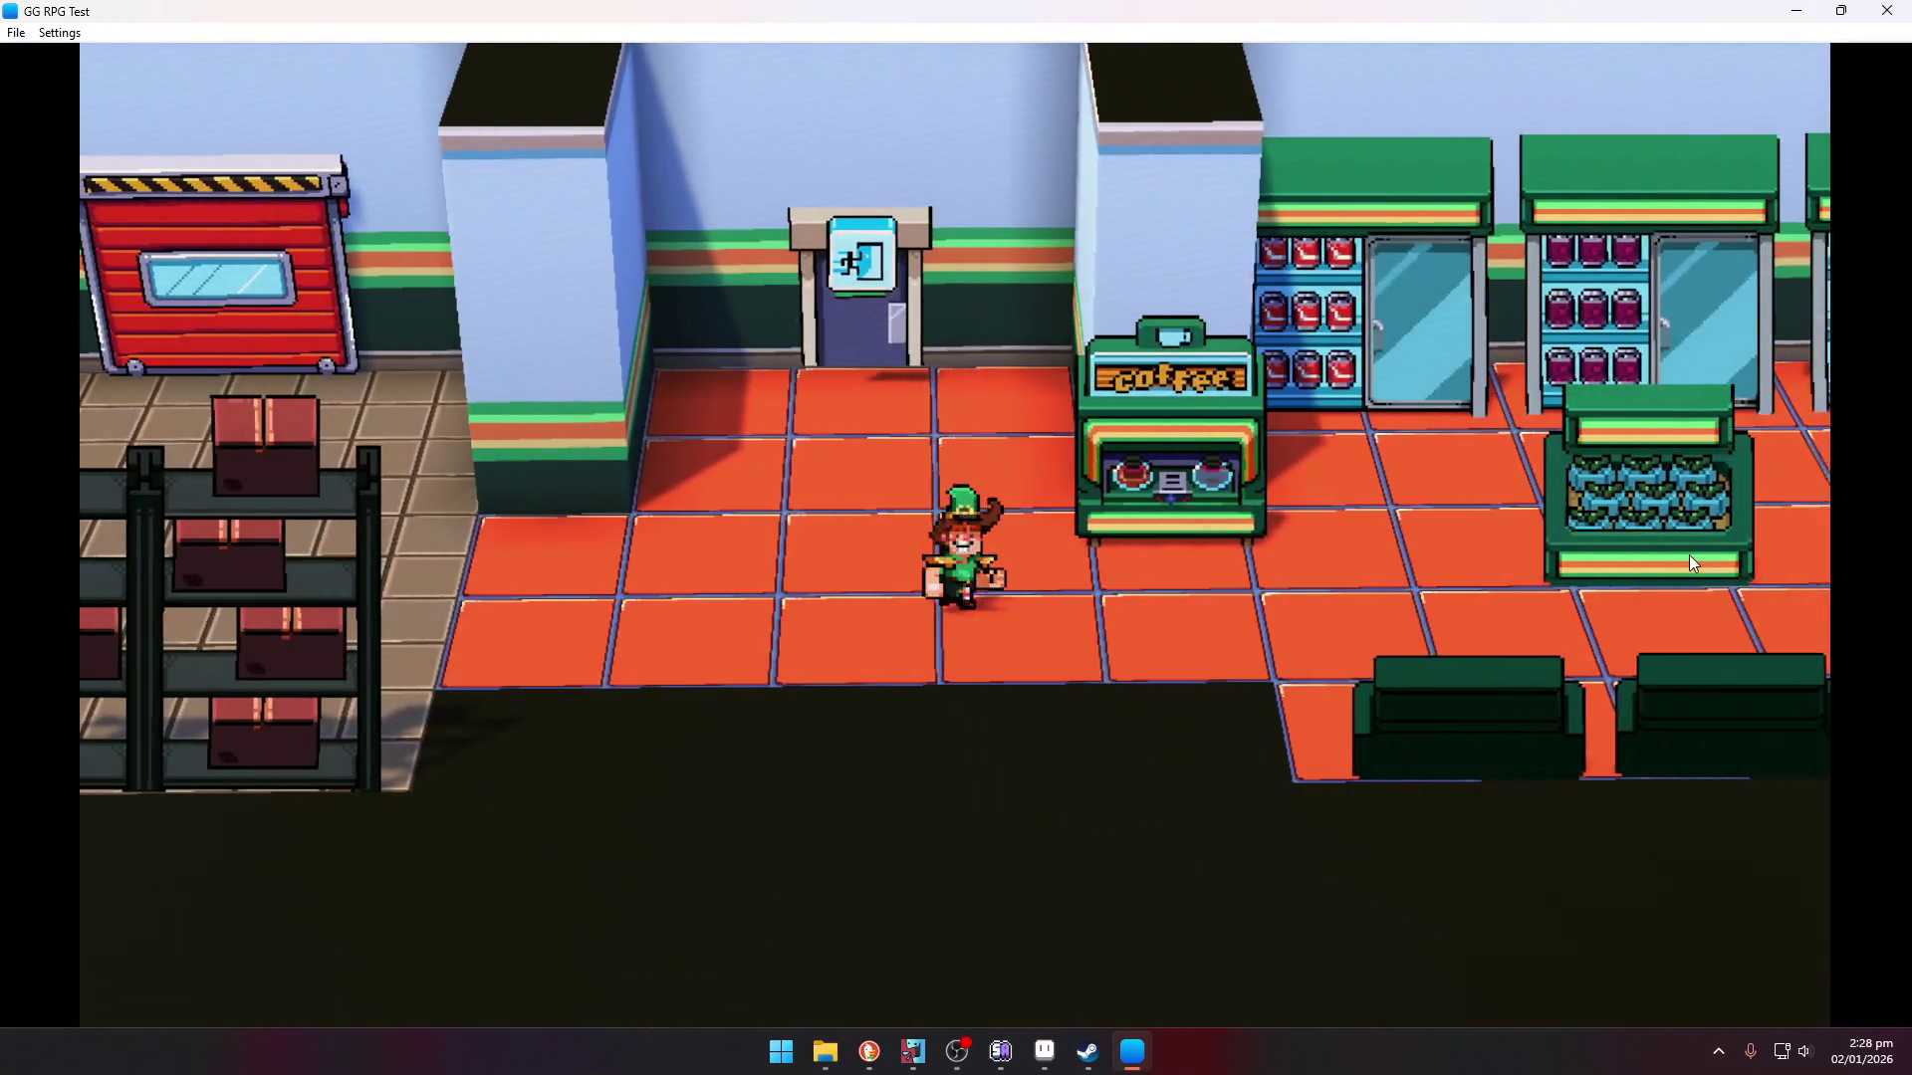
{"action": "key", "text": "Left"}
{"action": "key", "text": "Right"}
{"action": "key", "text": "Right"}
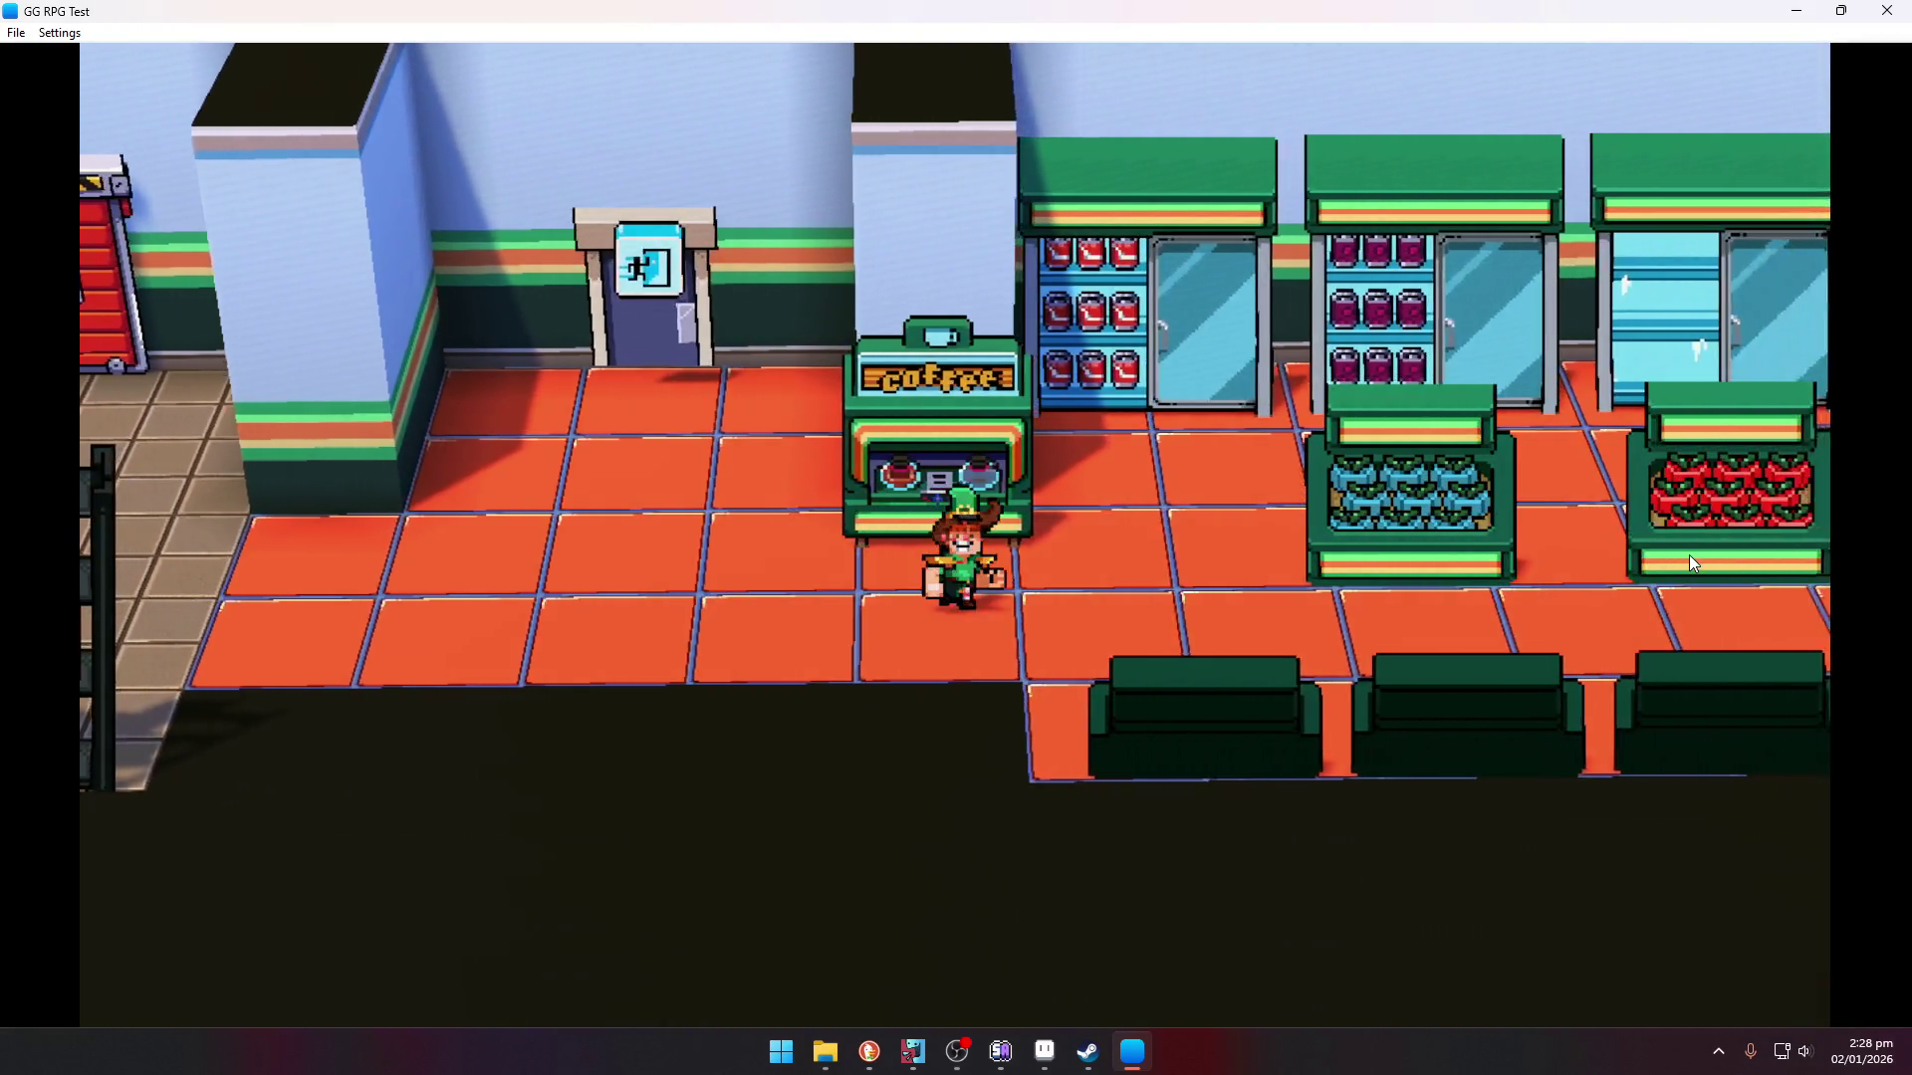
{"action": "key", "text": "Right"}
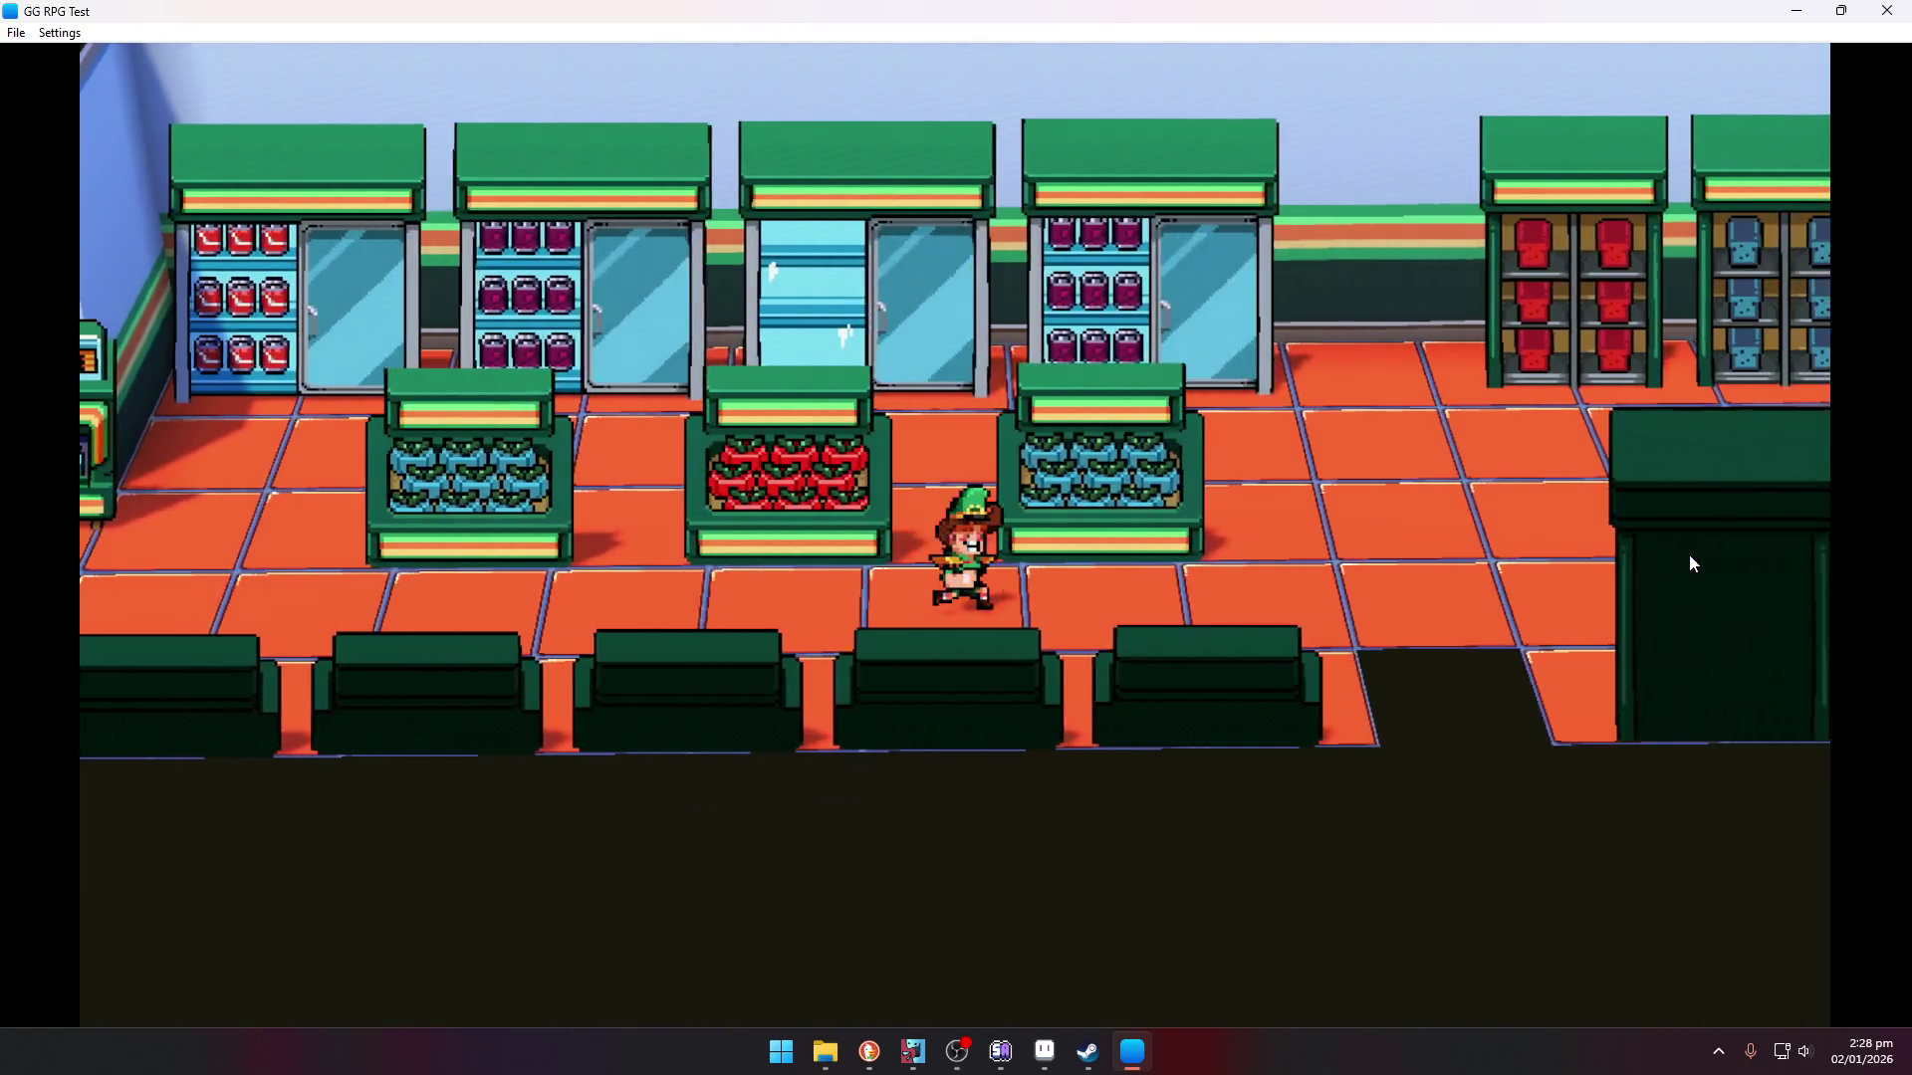
{"action": "key", "text": "Right"}
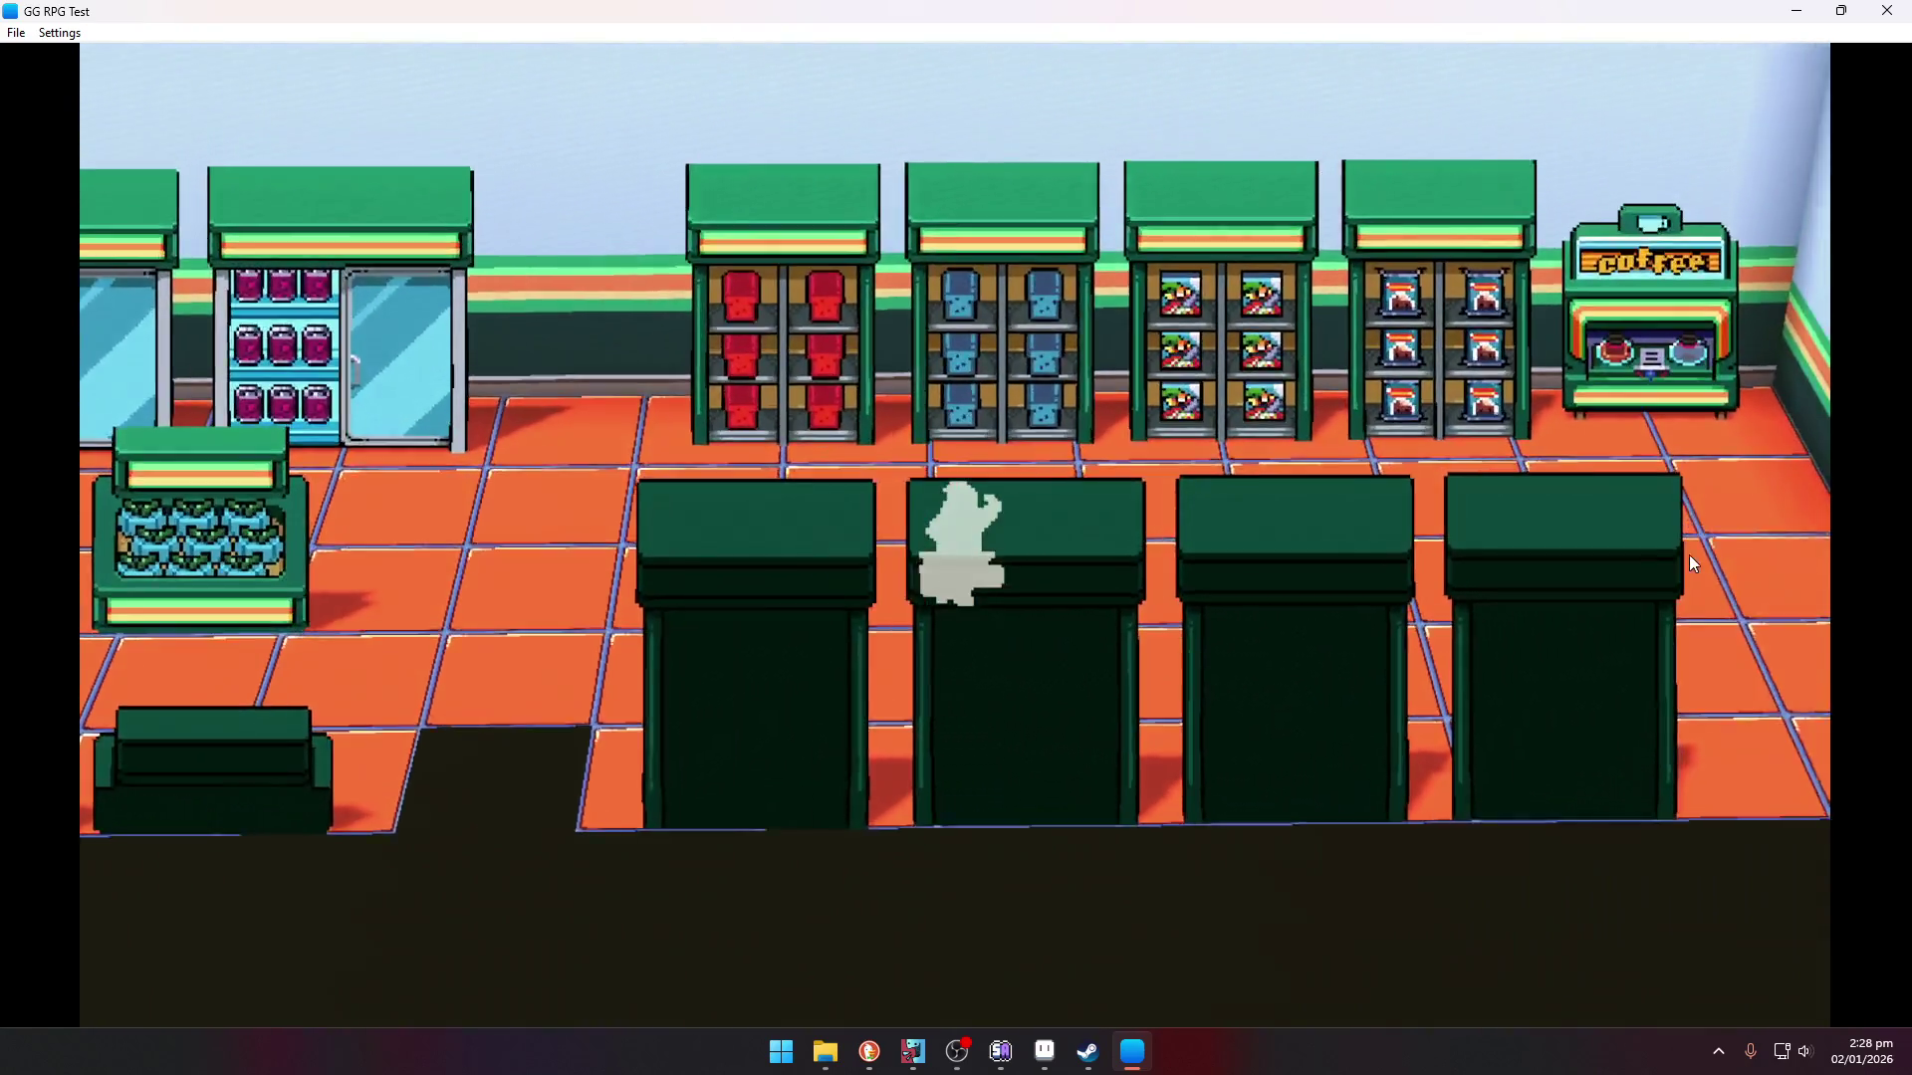
{"action": "key", "text": "Right"}
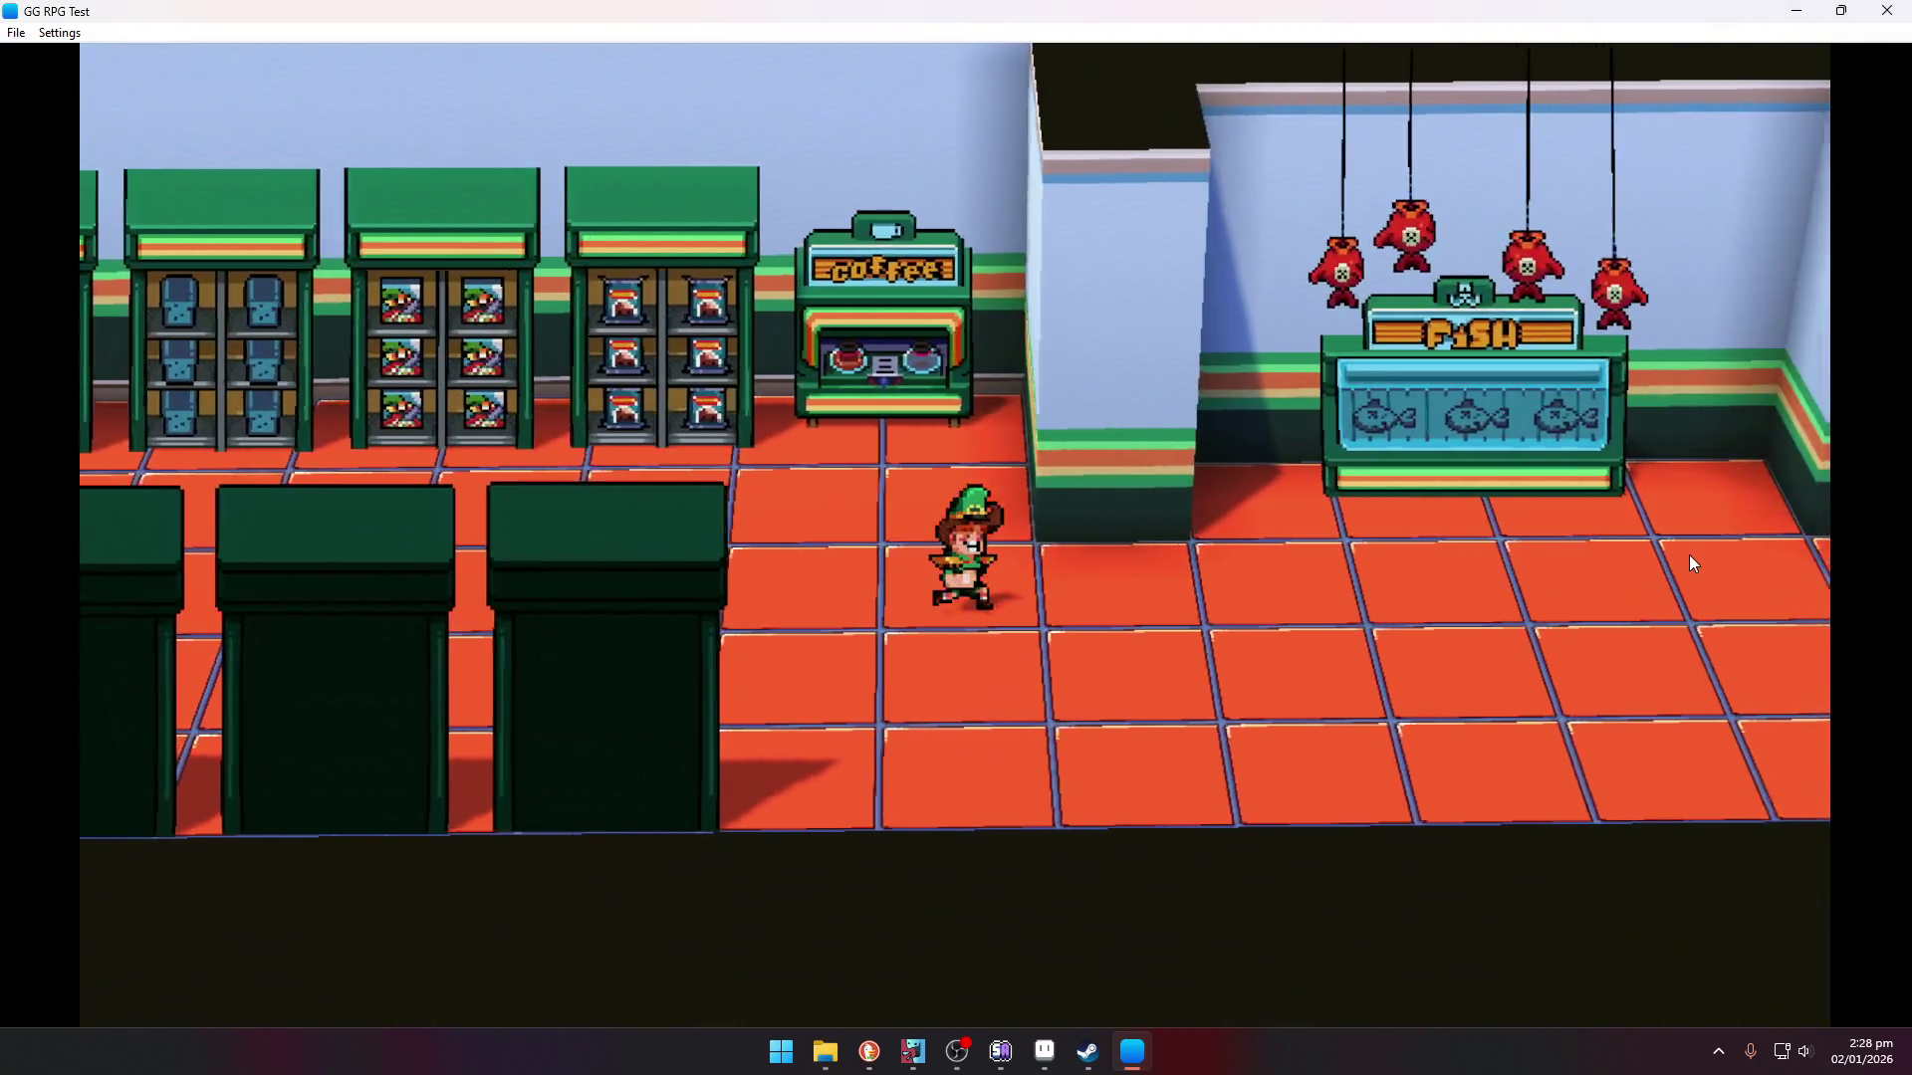
{"action": "key", "text": "Right"}
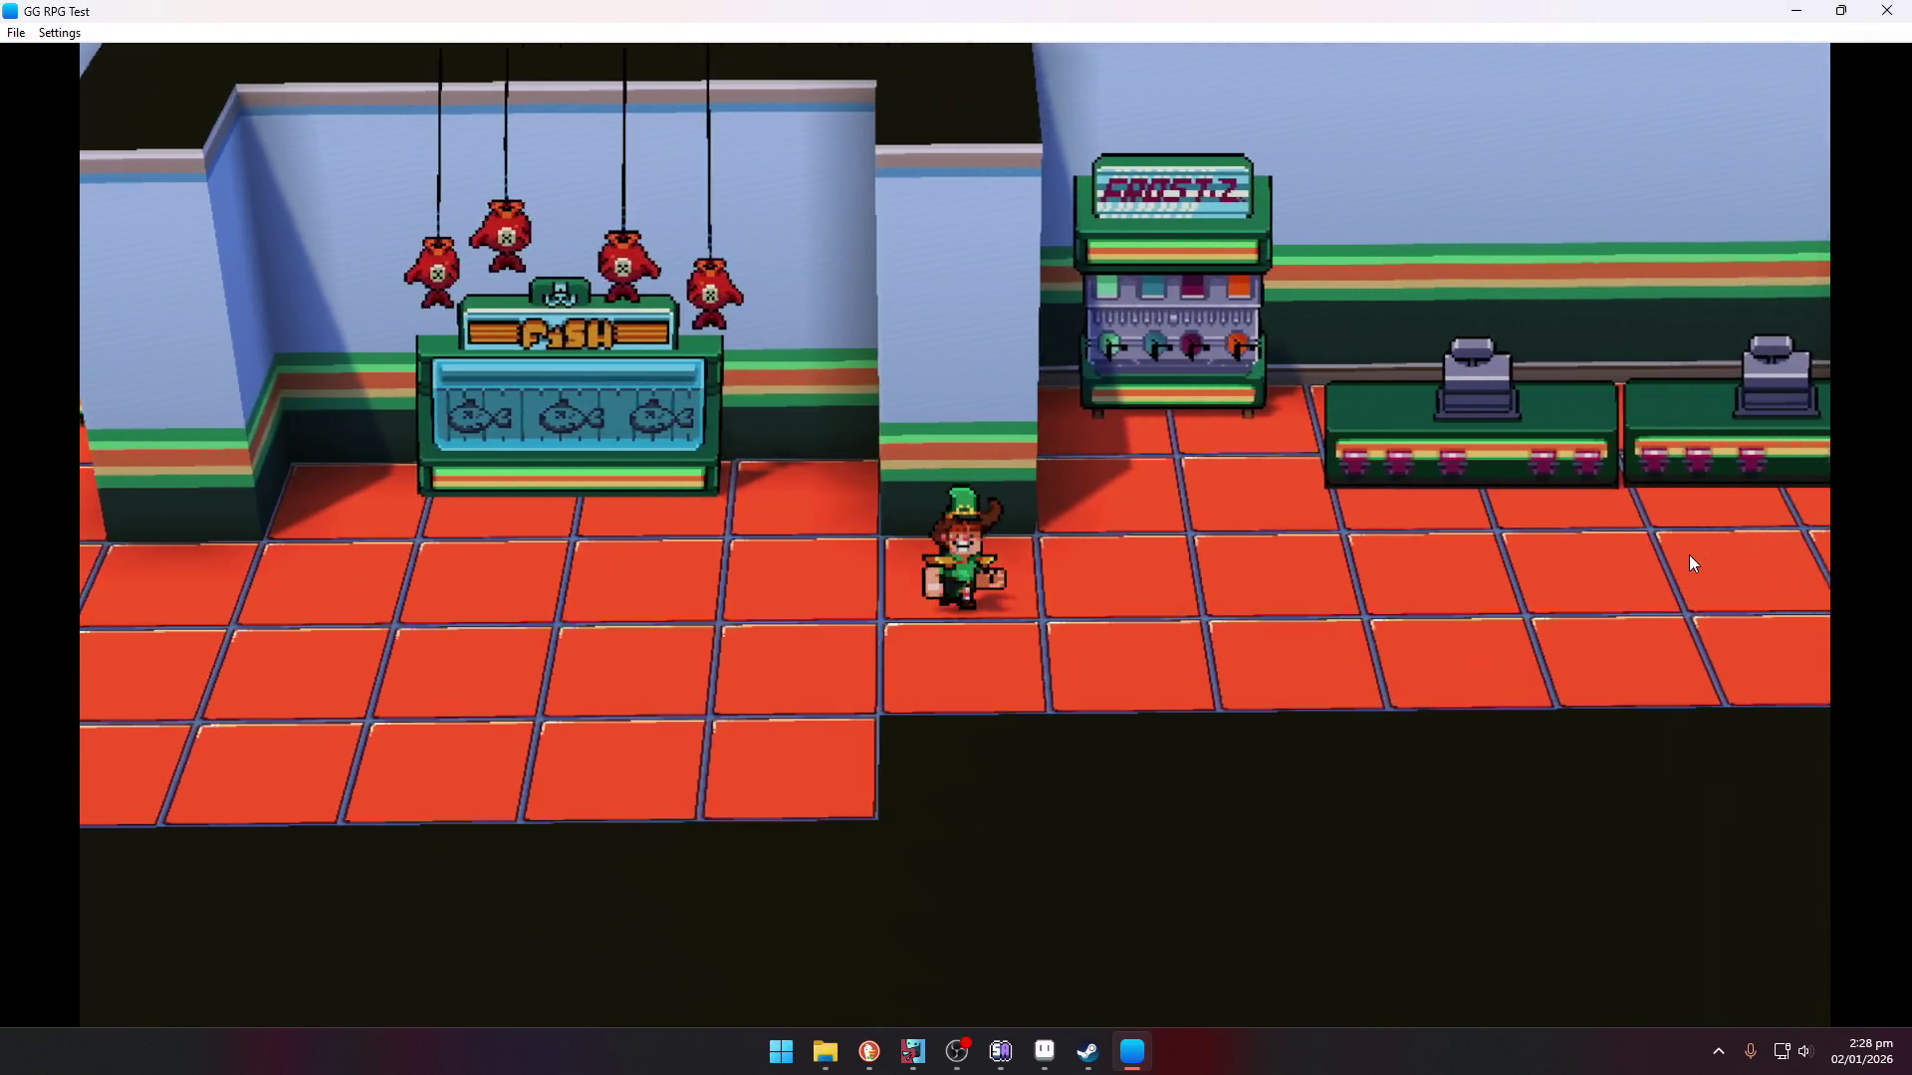
{"action": "key", "text": "Right"}
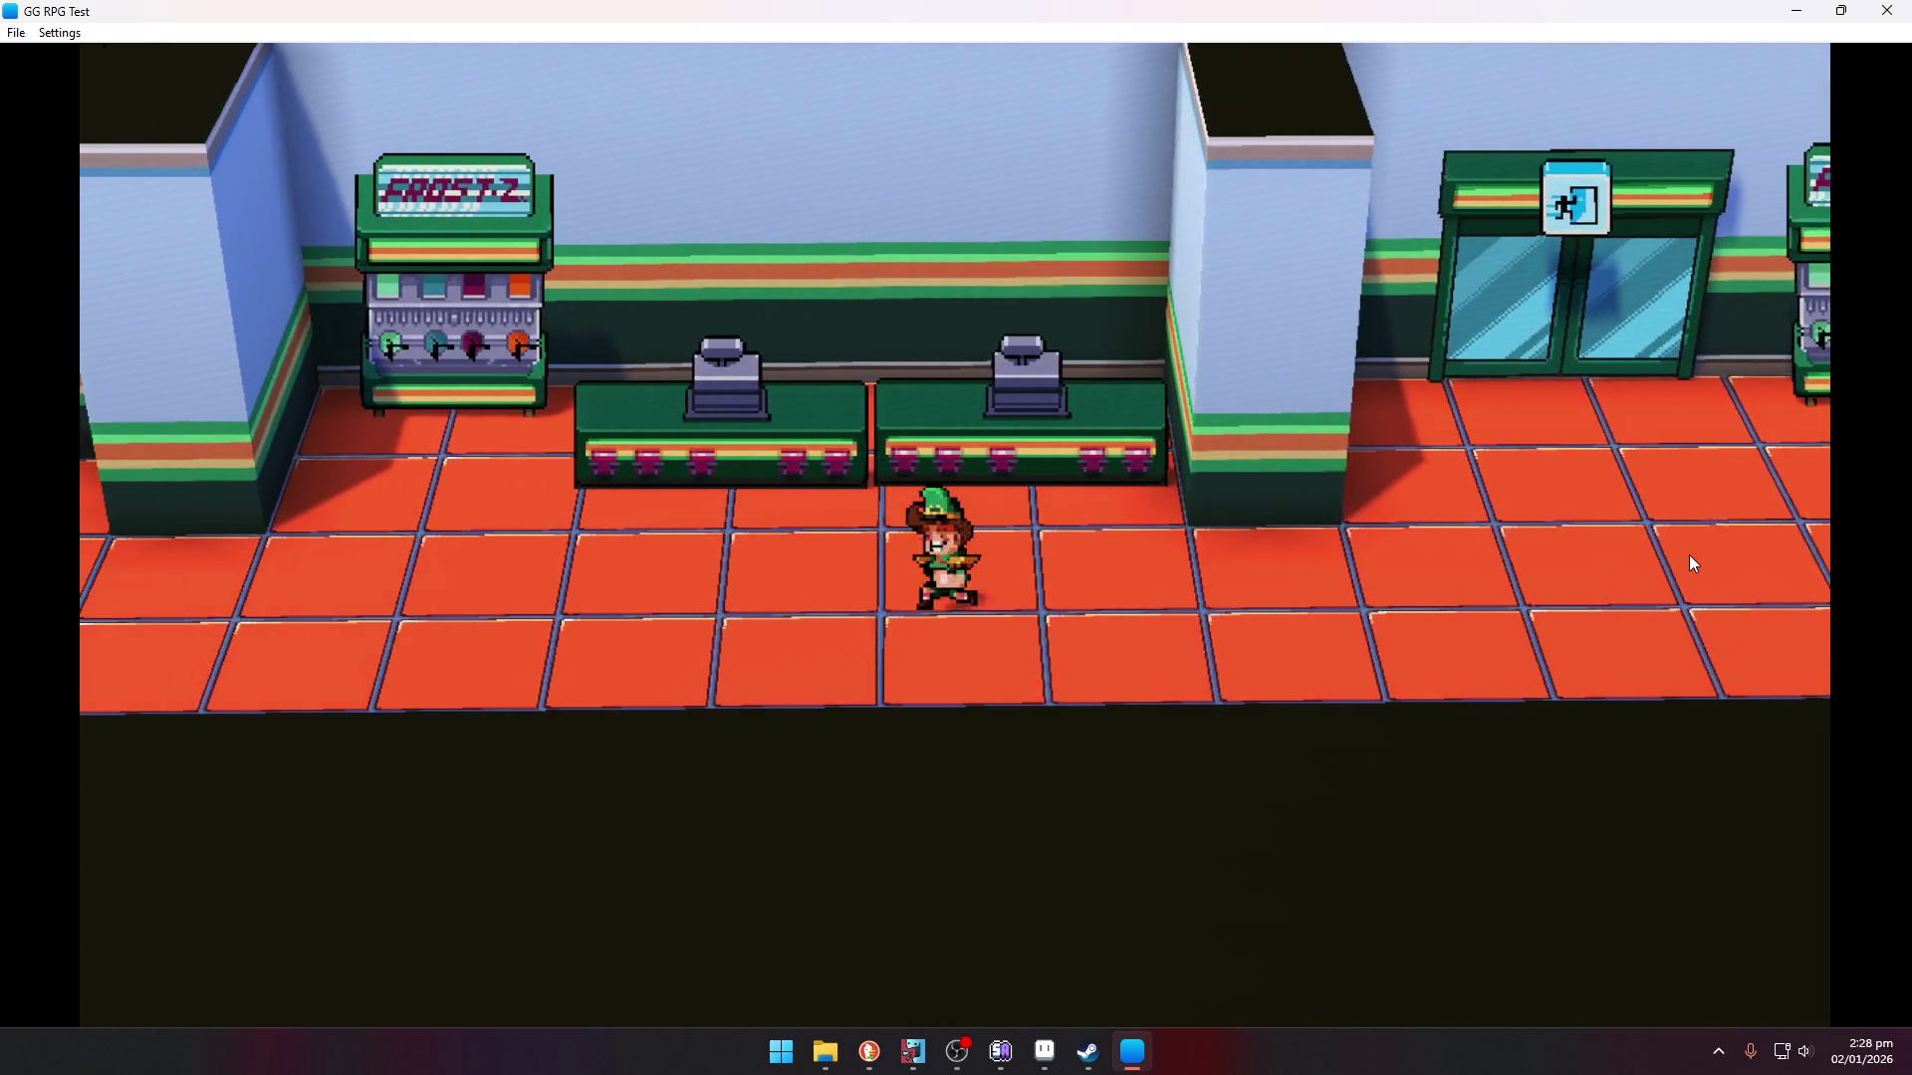
{"action": "key", "text": "Up"}
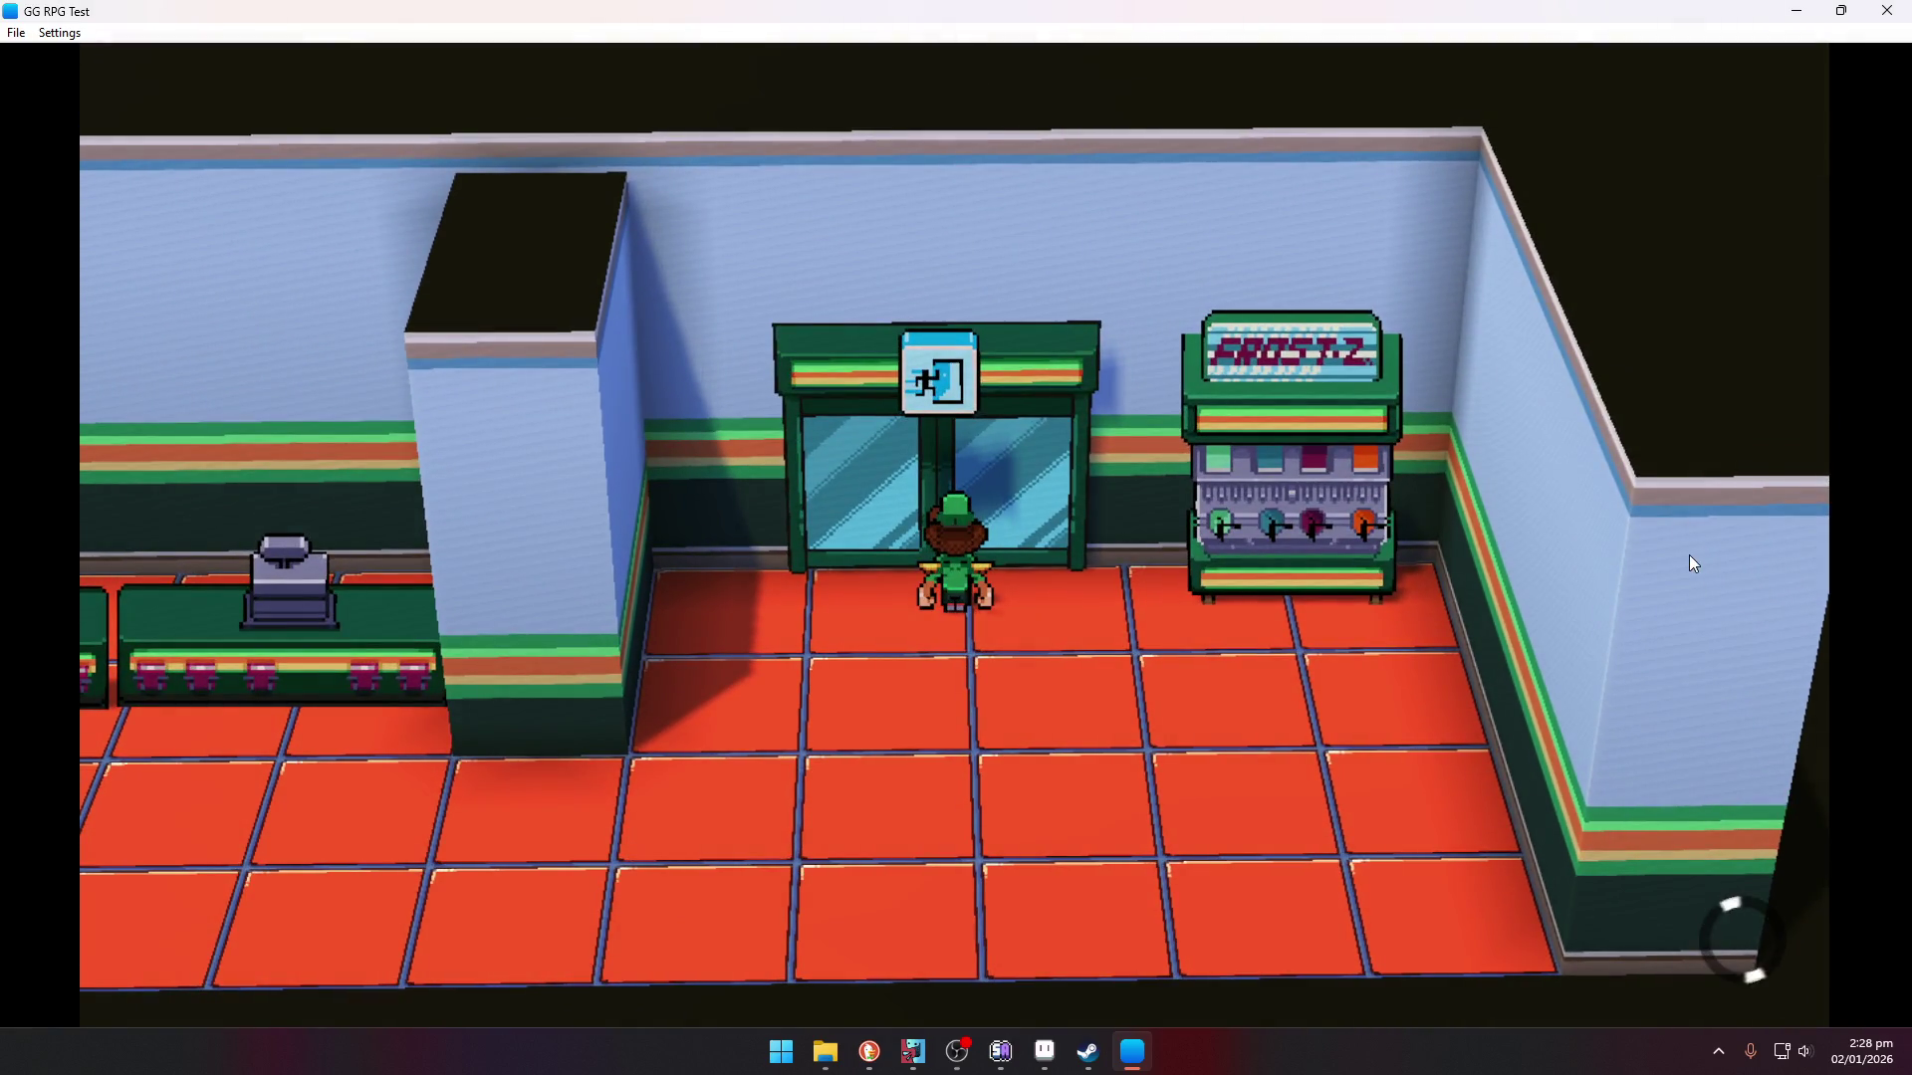
{"action": "key", "text": "Right"}
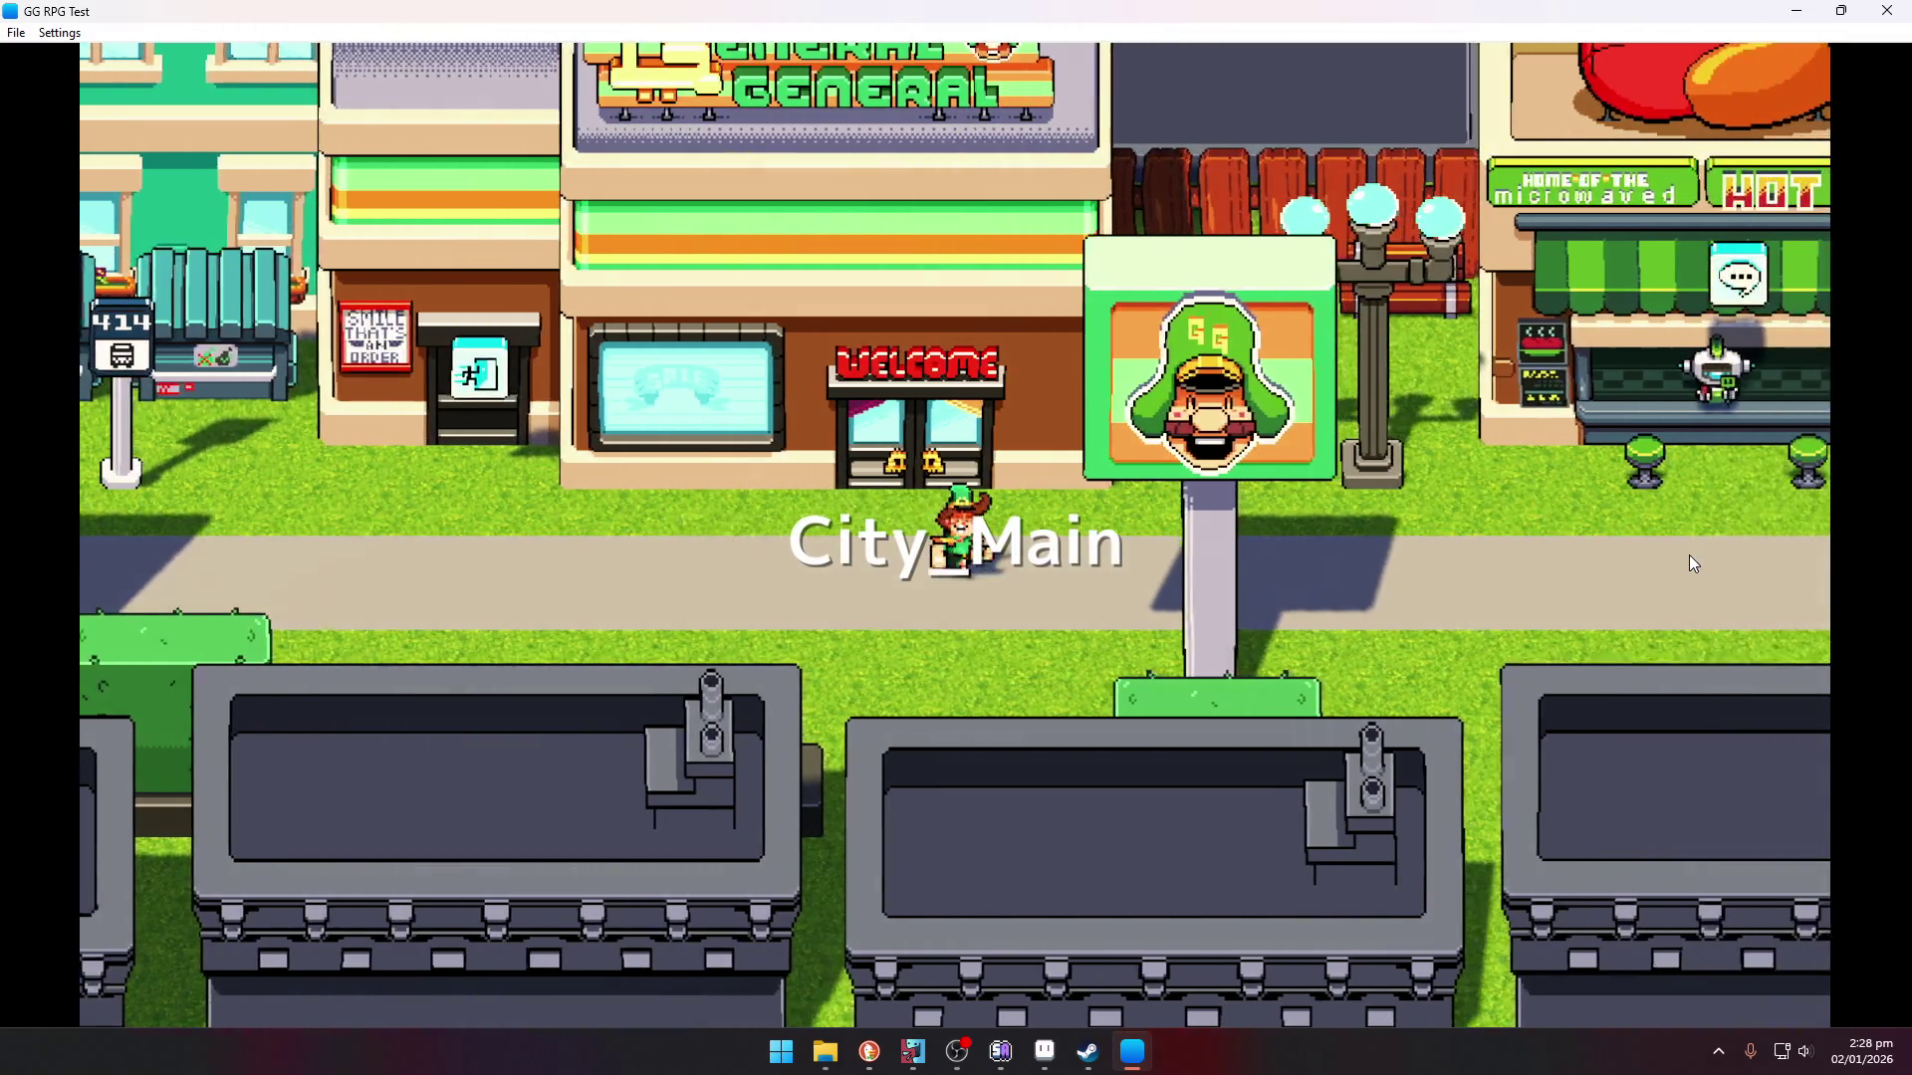
- Talk to the robot at the hot dog stand through to the goodbye line
{"action": "key", "text": "Up"}
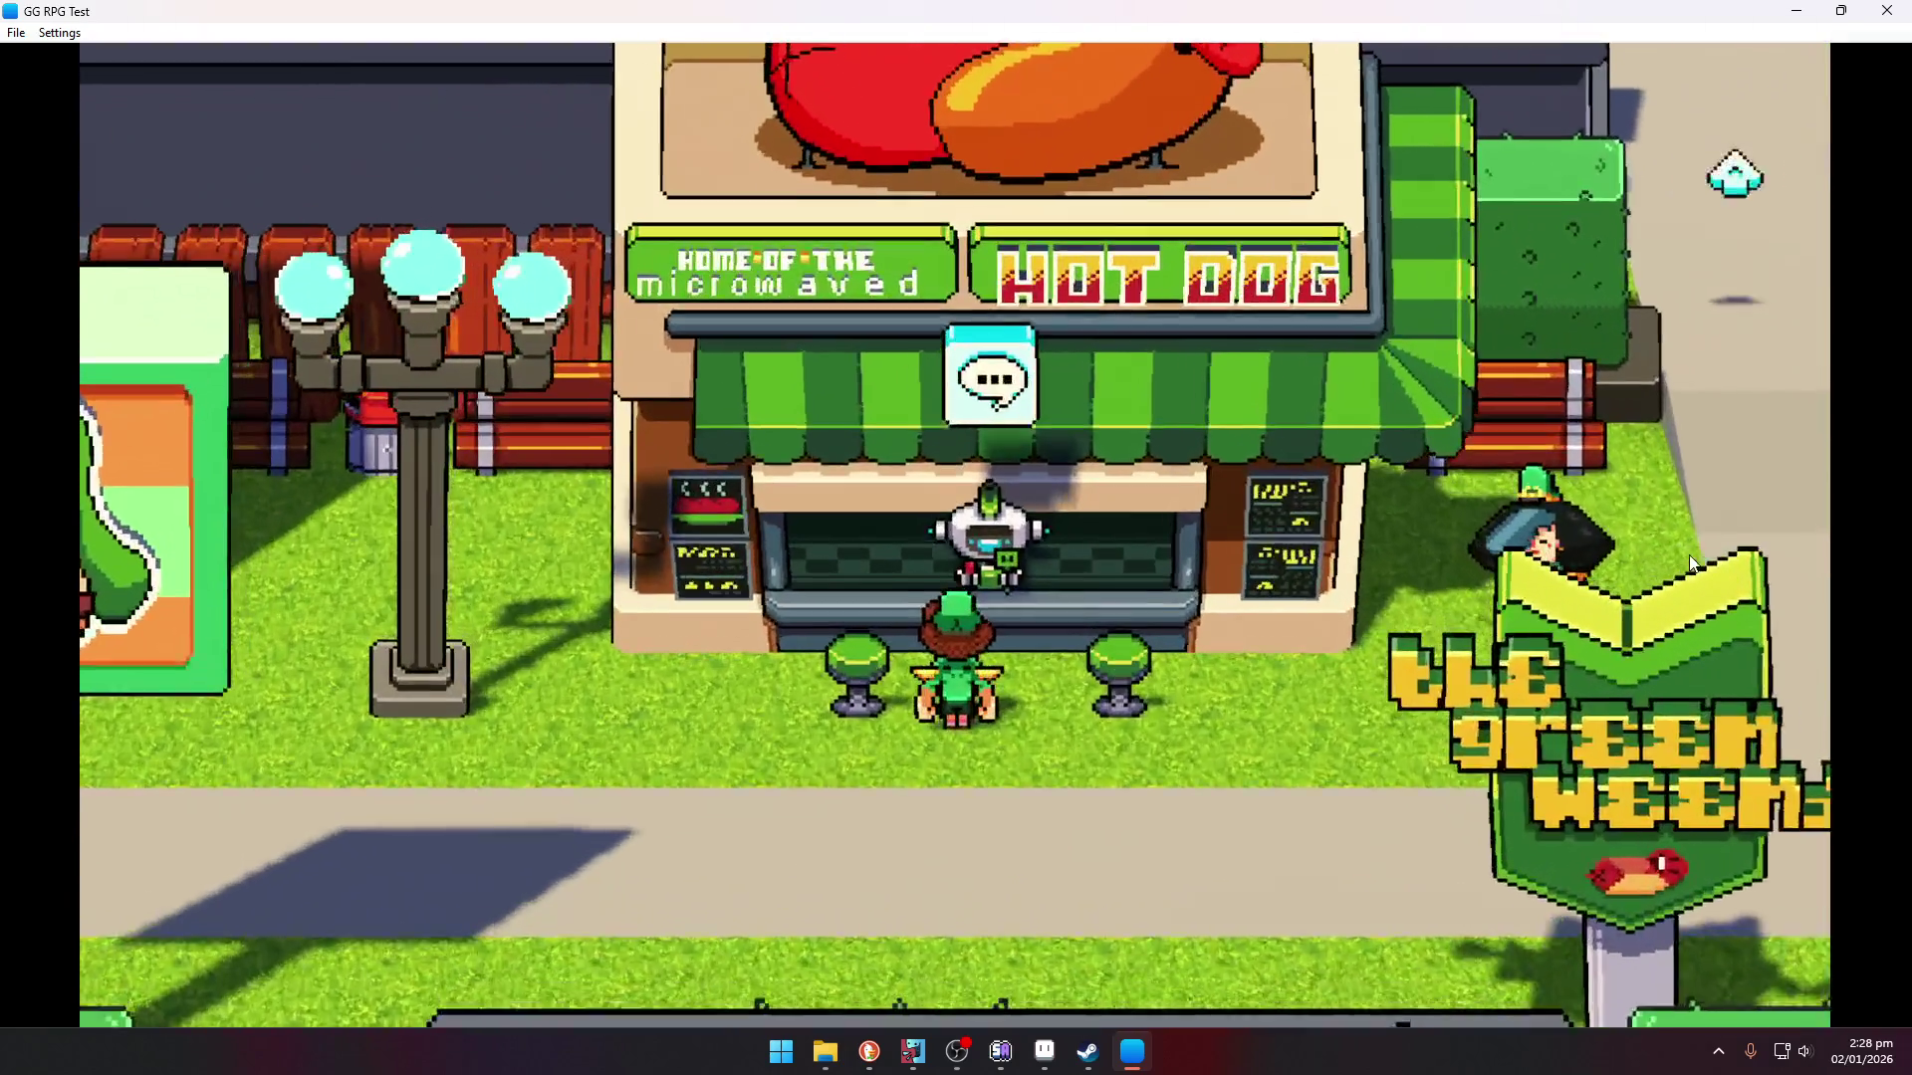
{"action": "key", "text": "Return"}
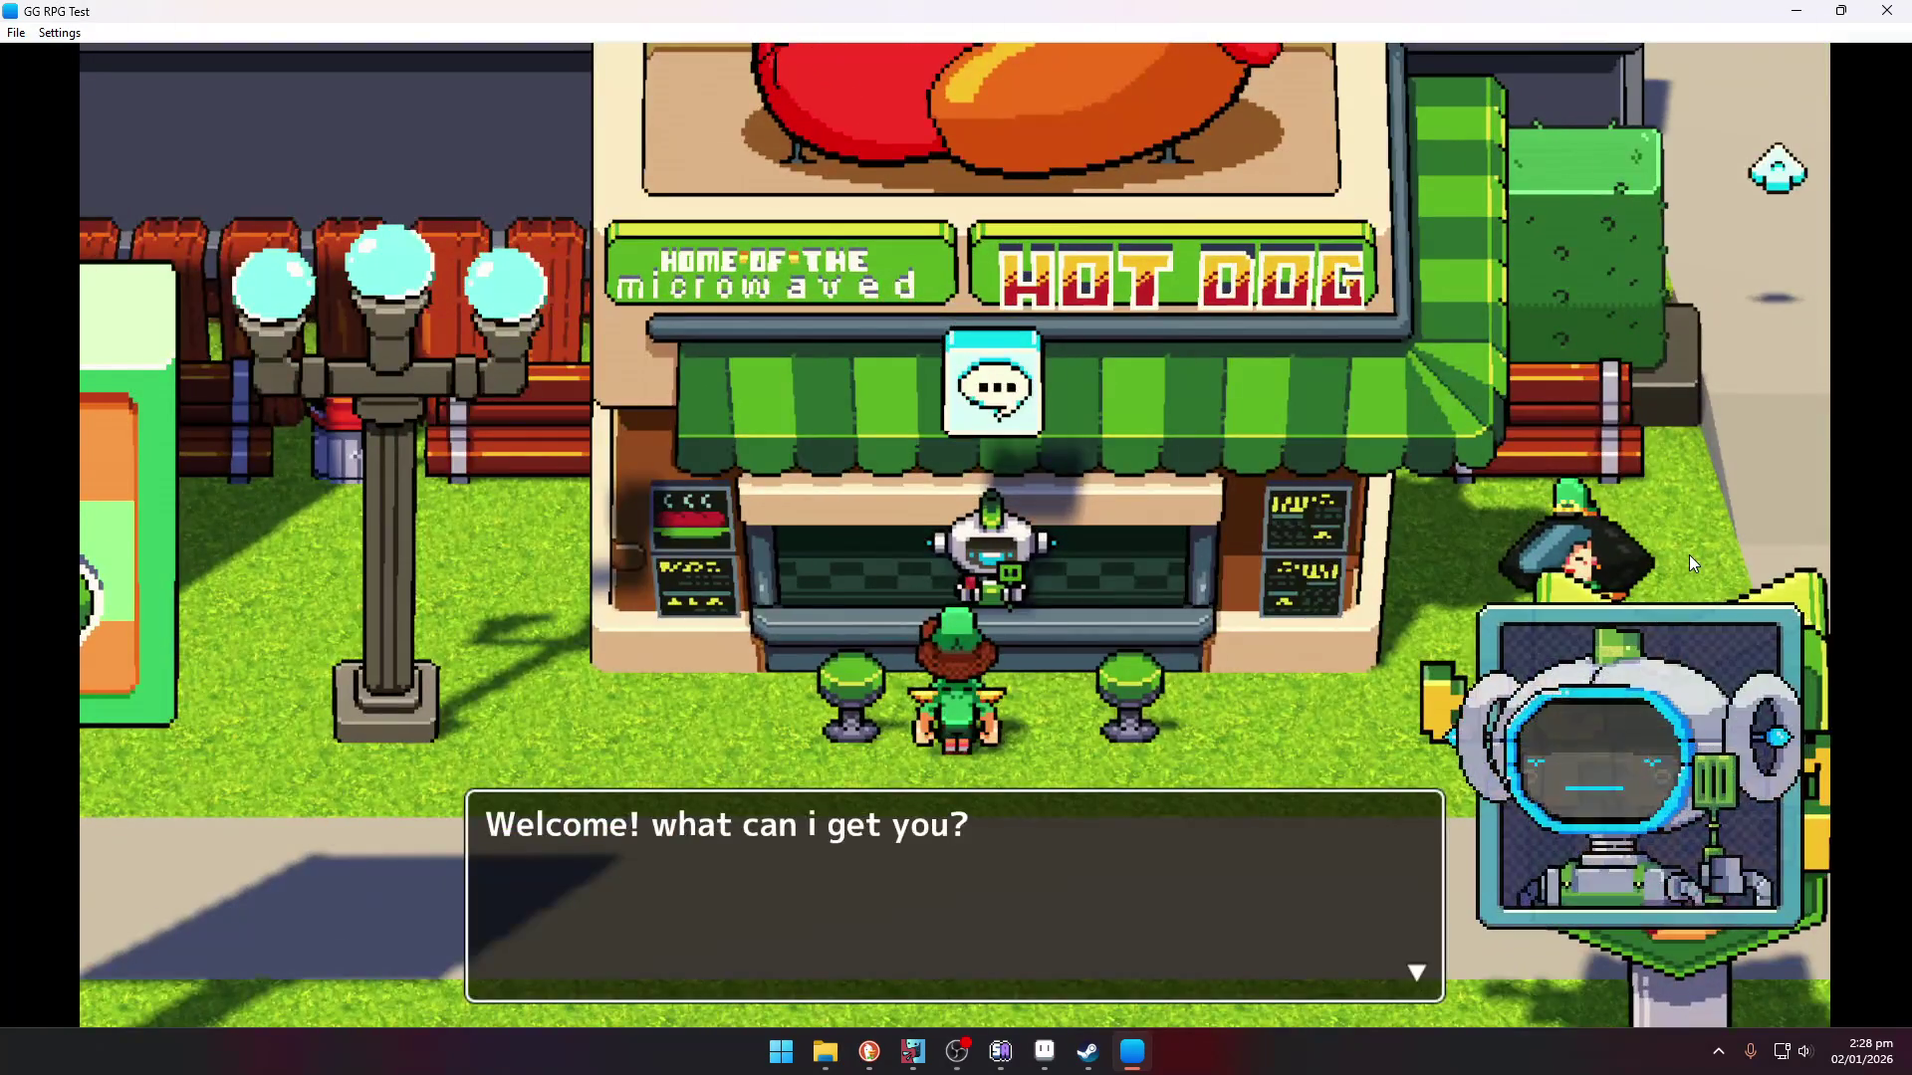
{"action": "key", "text": "Return"}
{"action": "key", "text": "Return"}
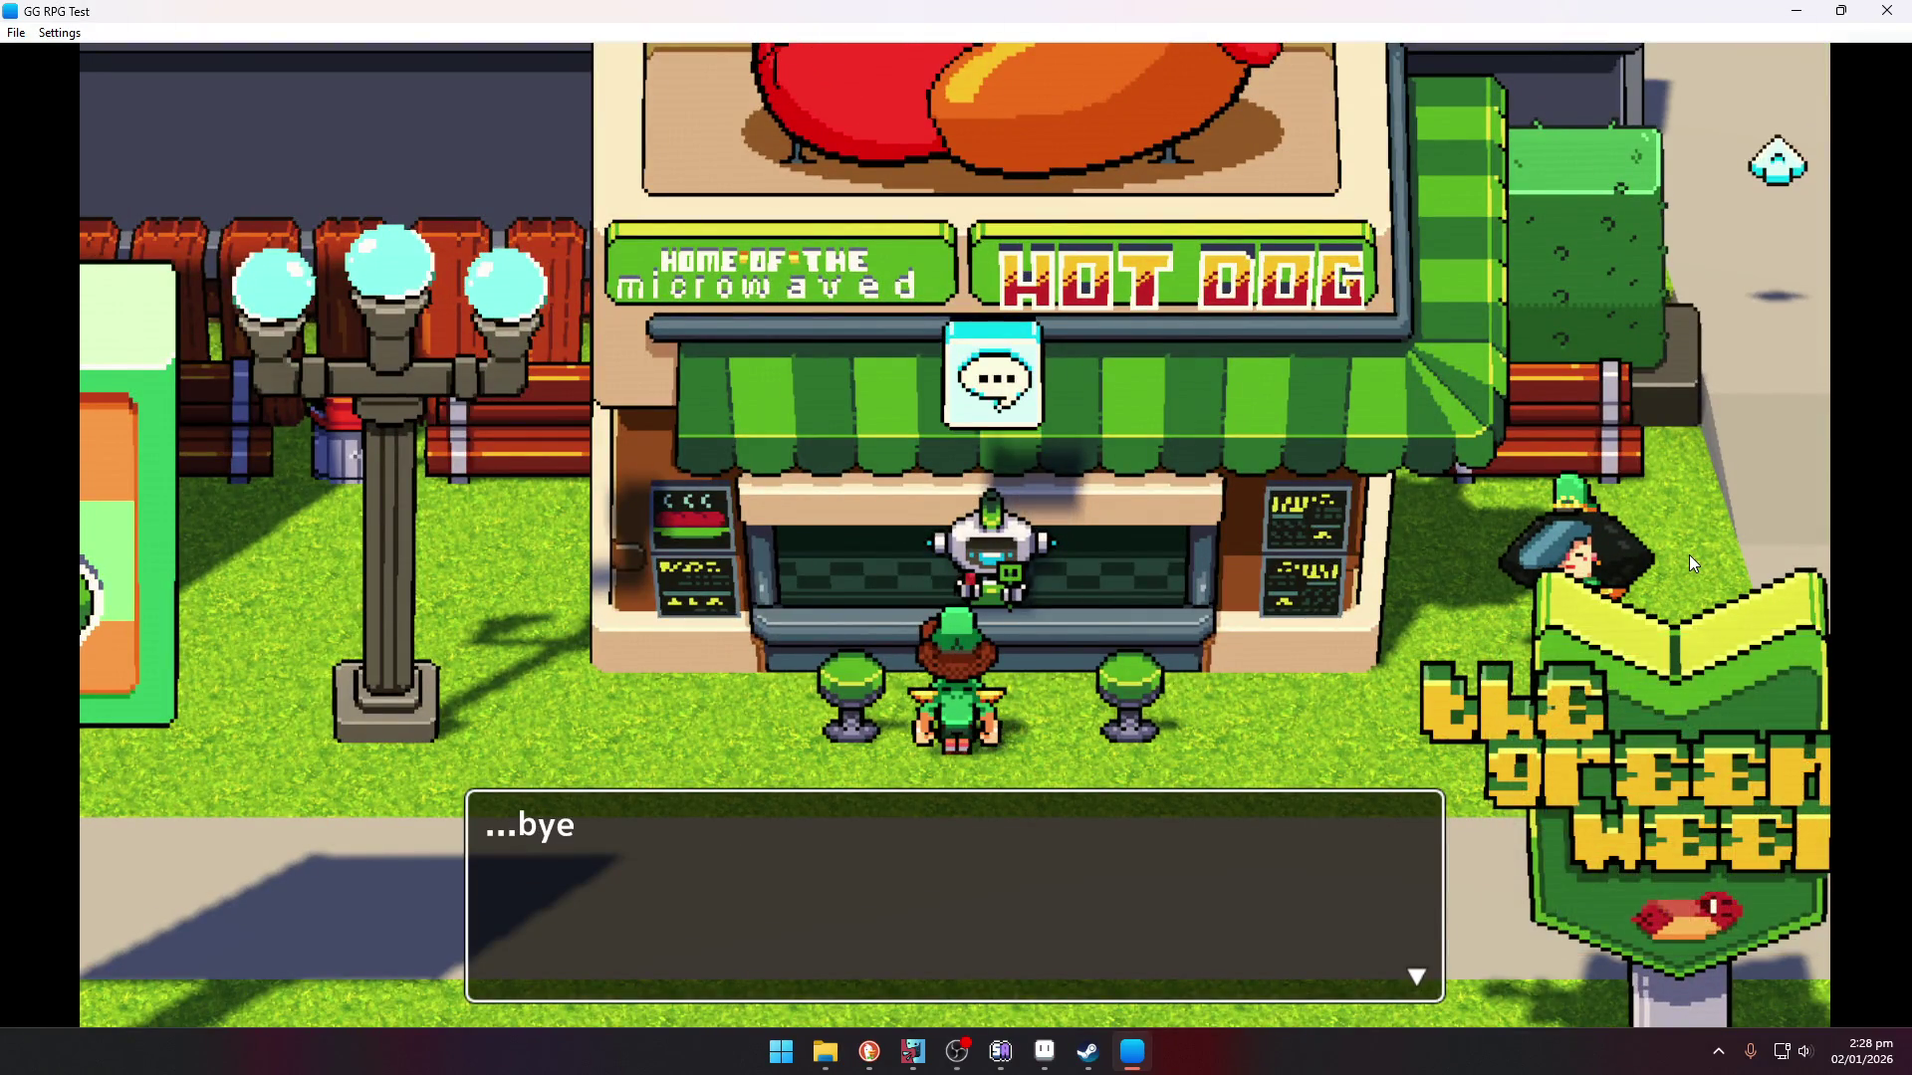
{"action": "key", "text": "Return"}
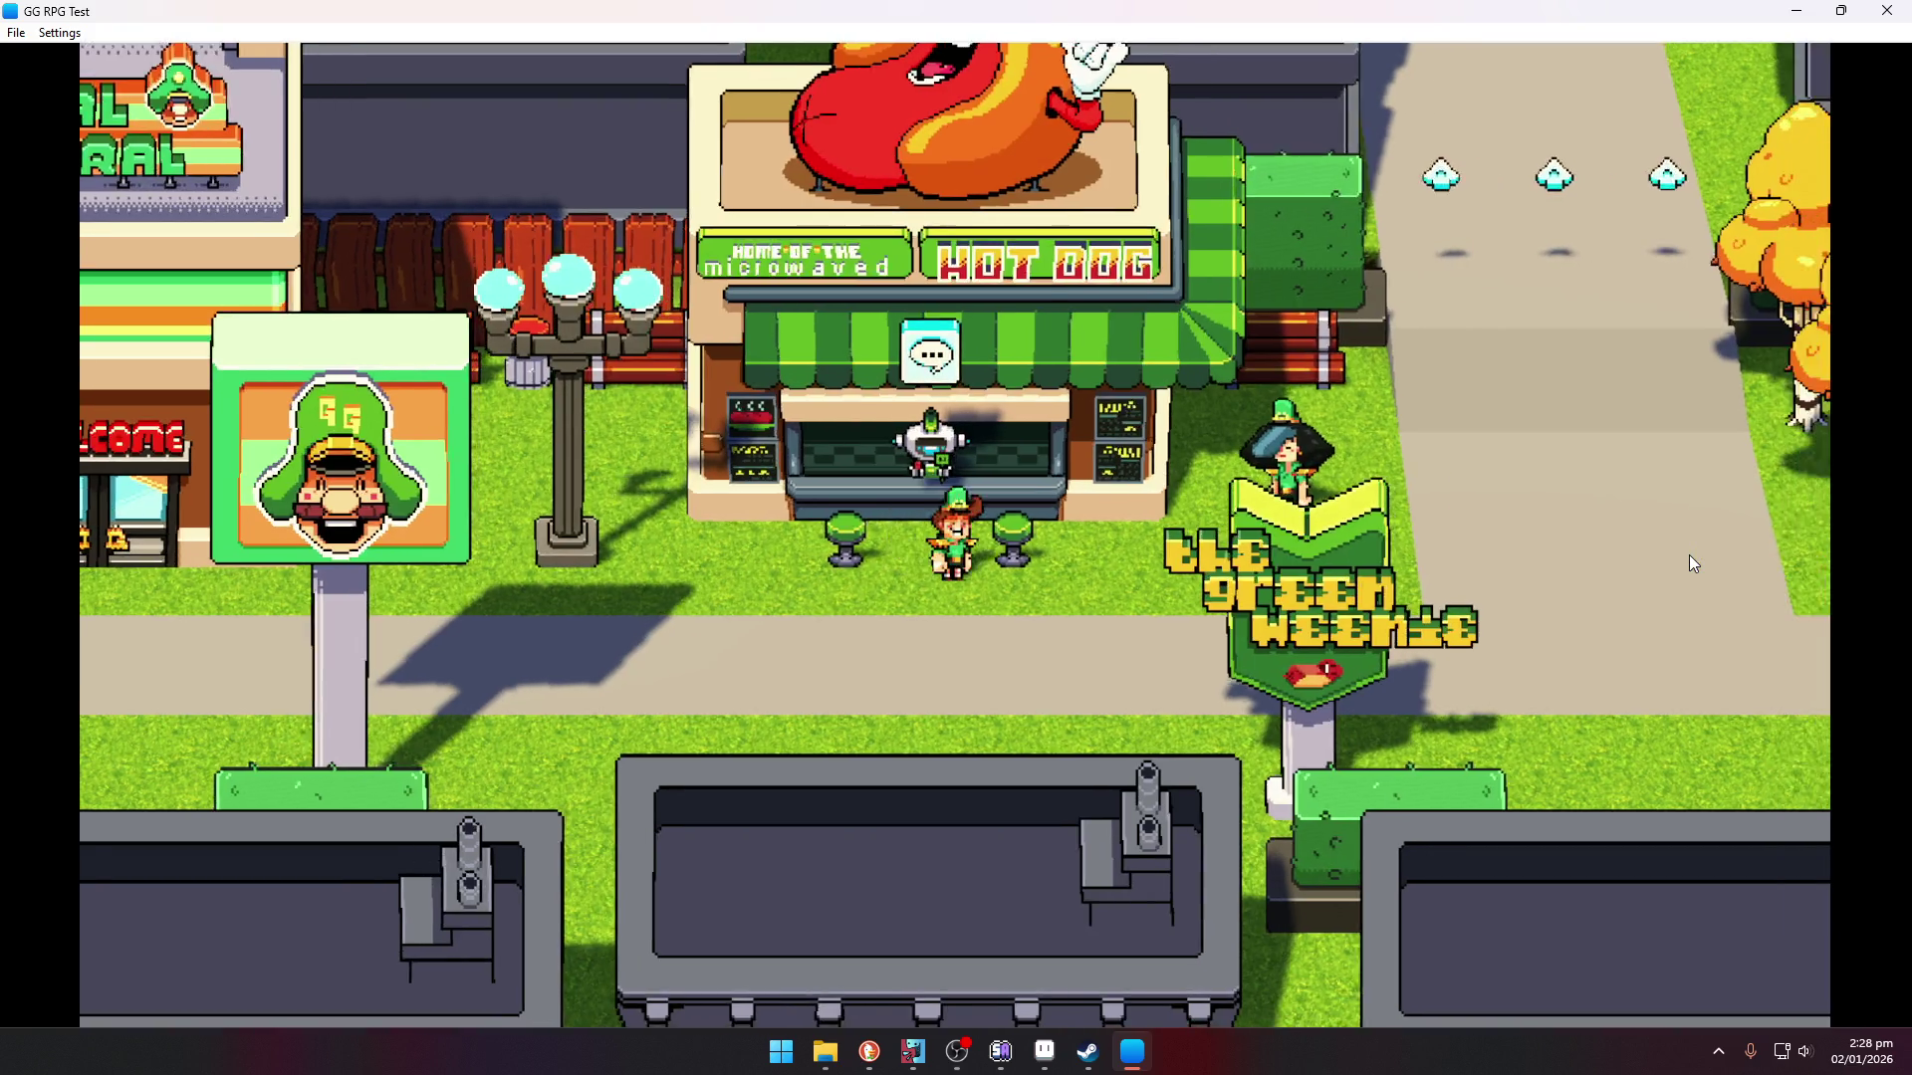
- Walk up the road into the Vothica Cafe, wander the floor, and leave again
{"action": "key", "text": "Right"}
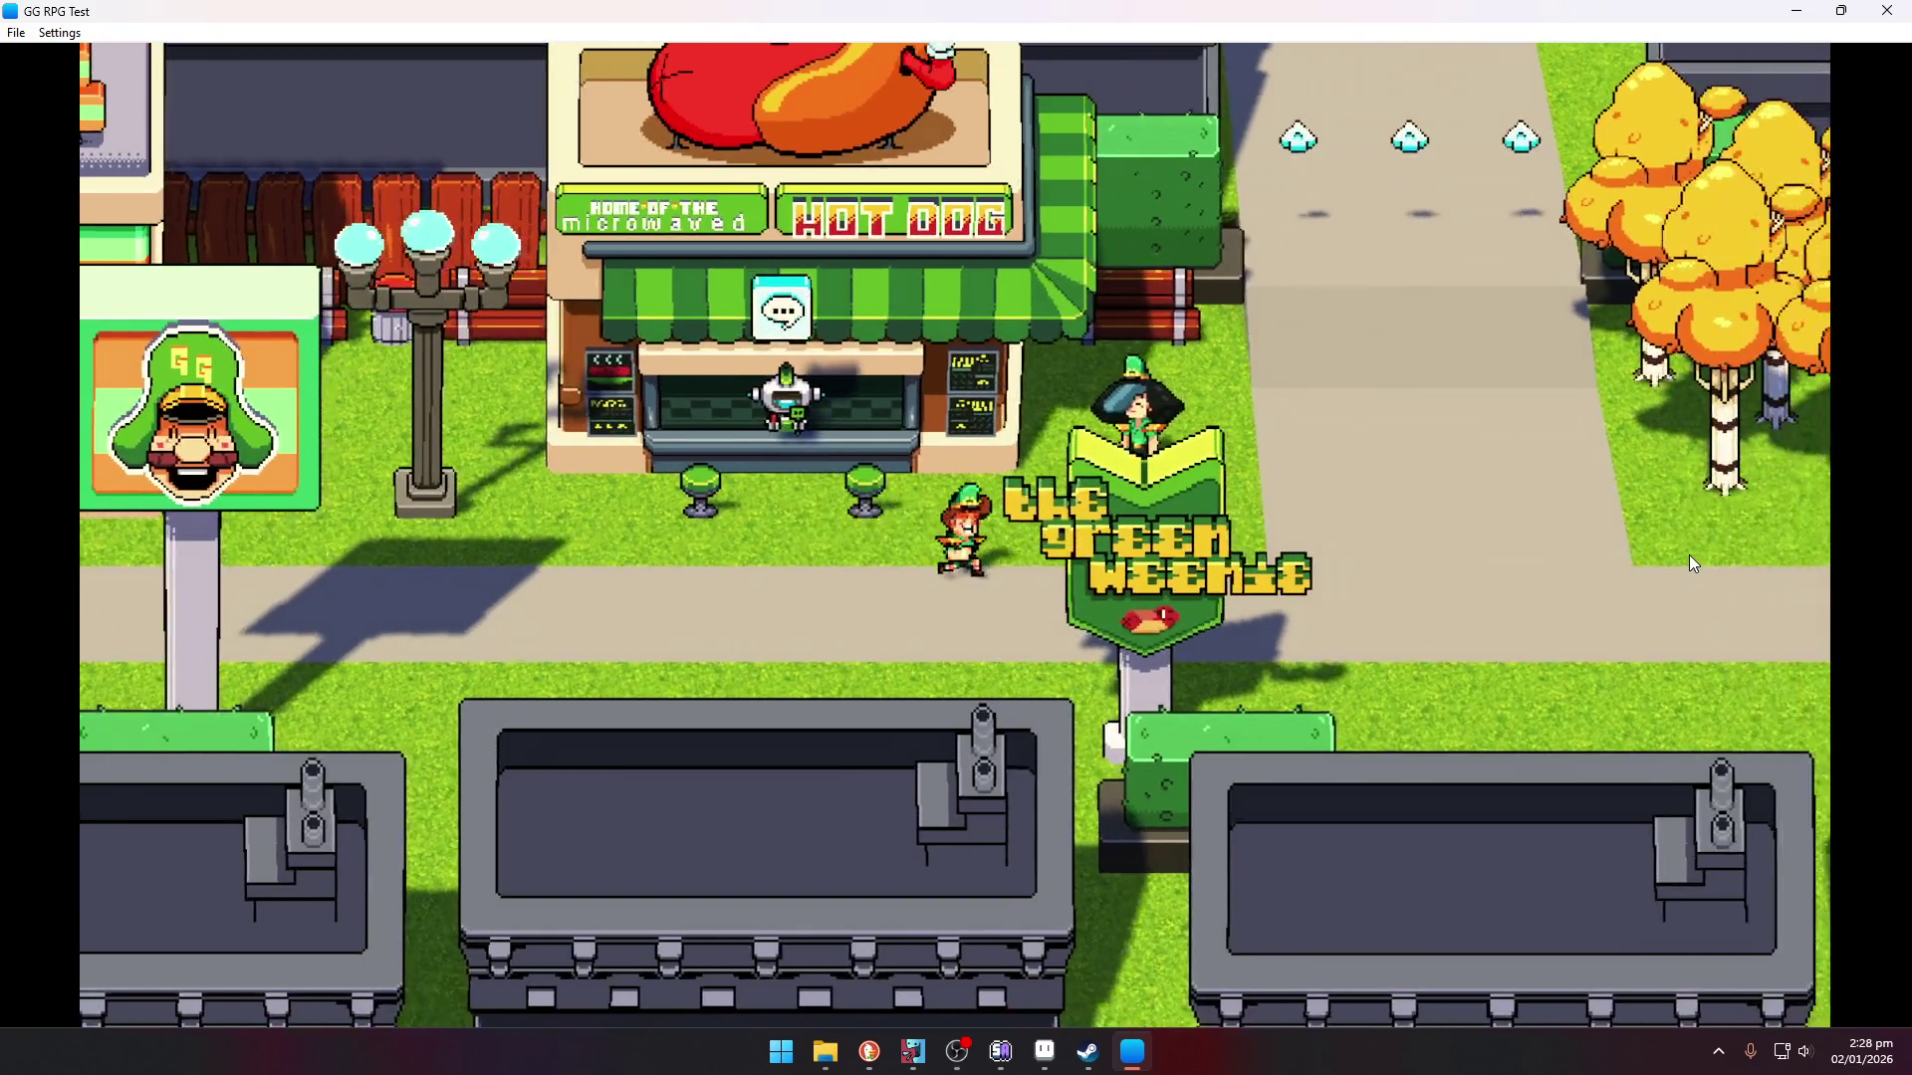
{"action": "key", "text": "Up"}
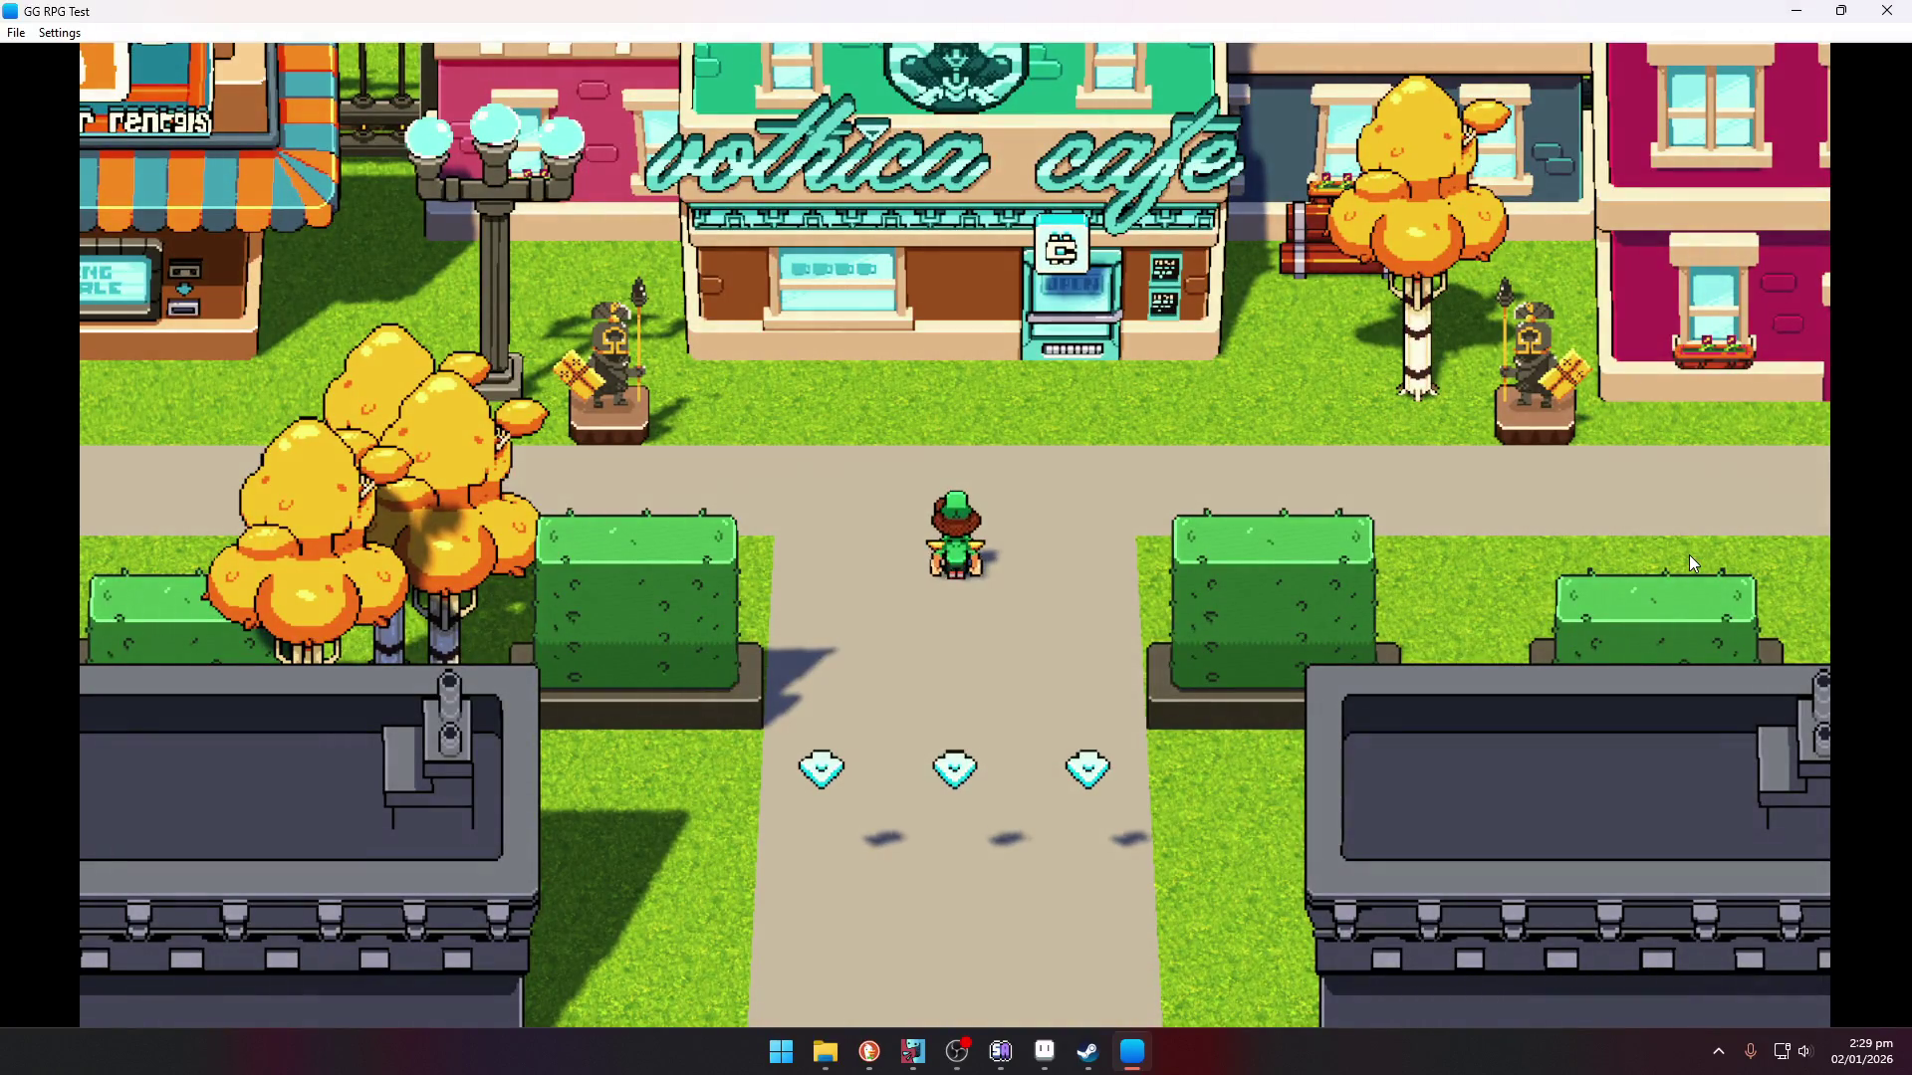
{"action": "key", "text": "Up"}
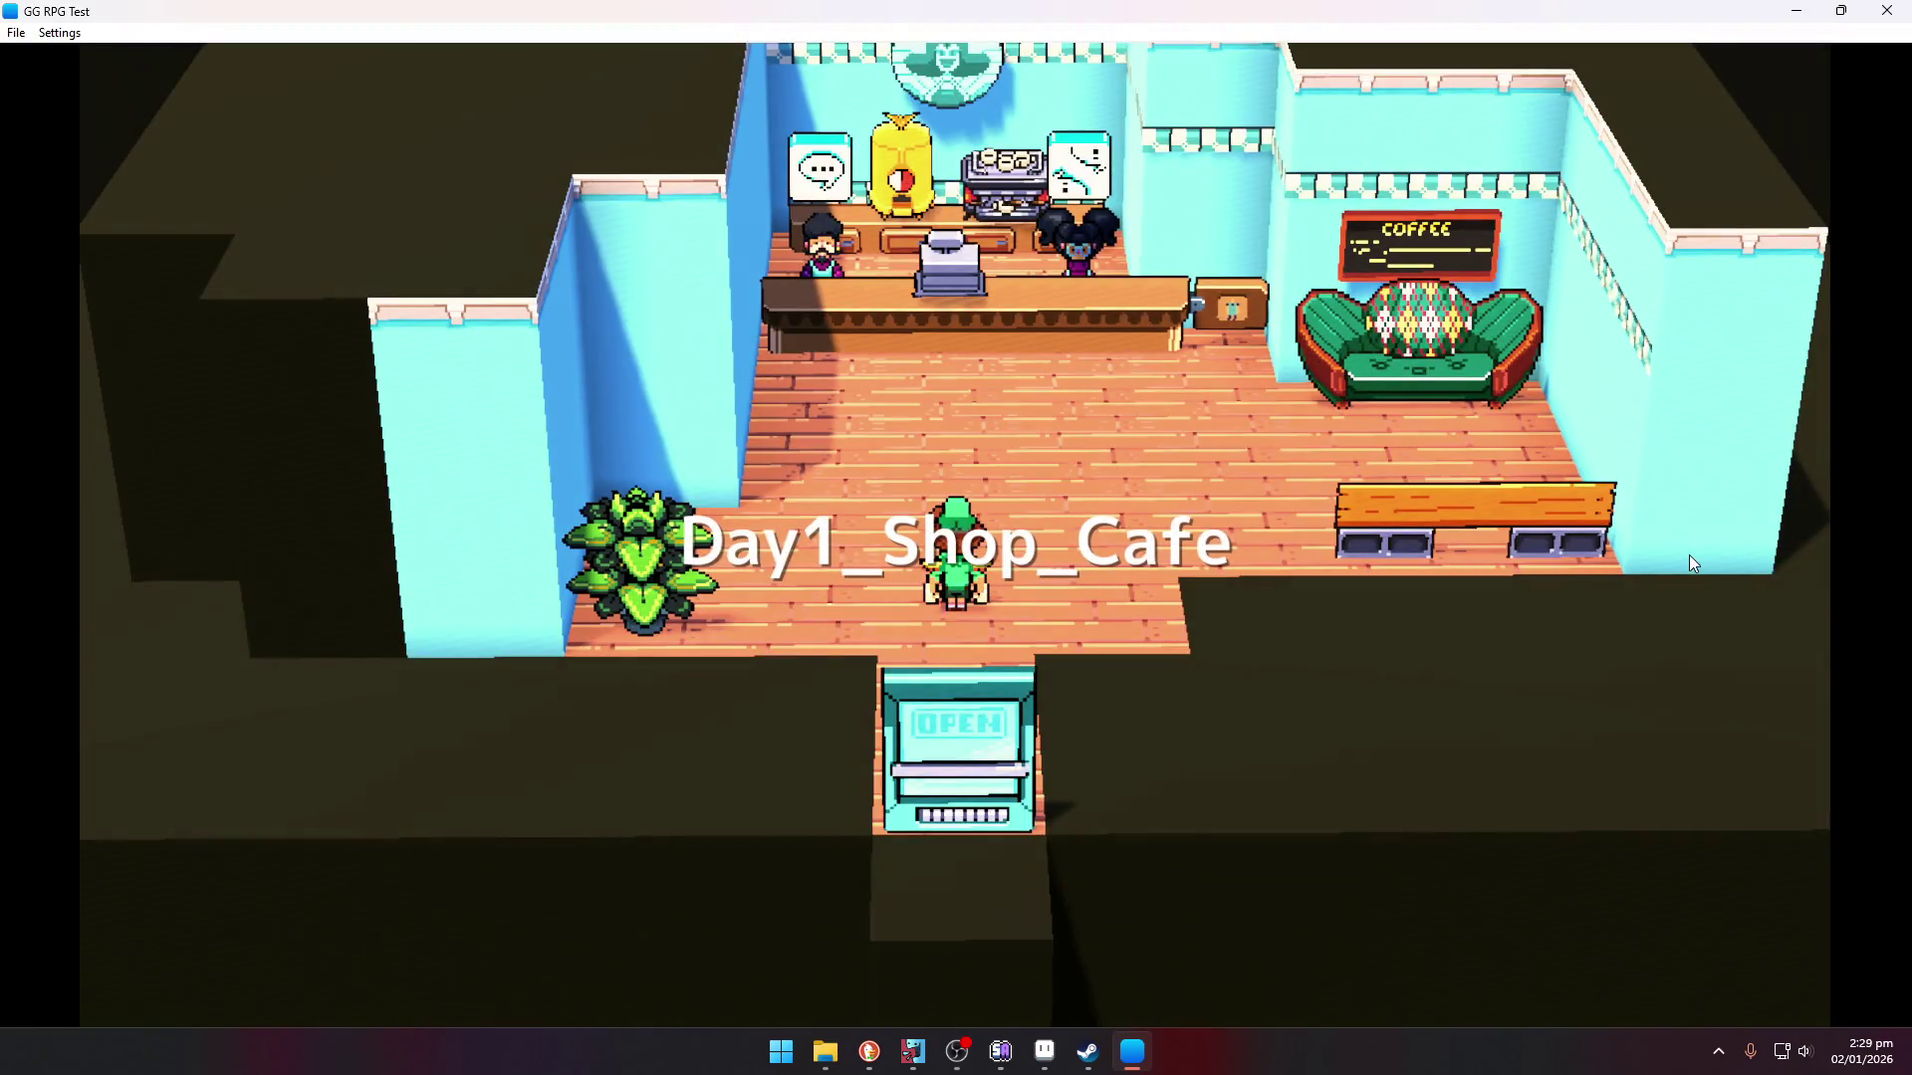
{"action": "key", "text": "Right"}
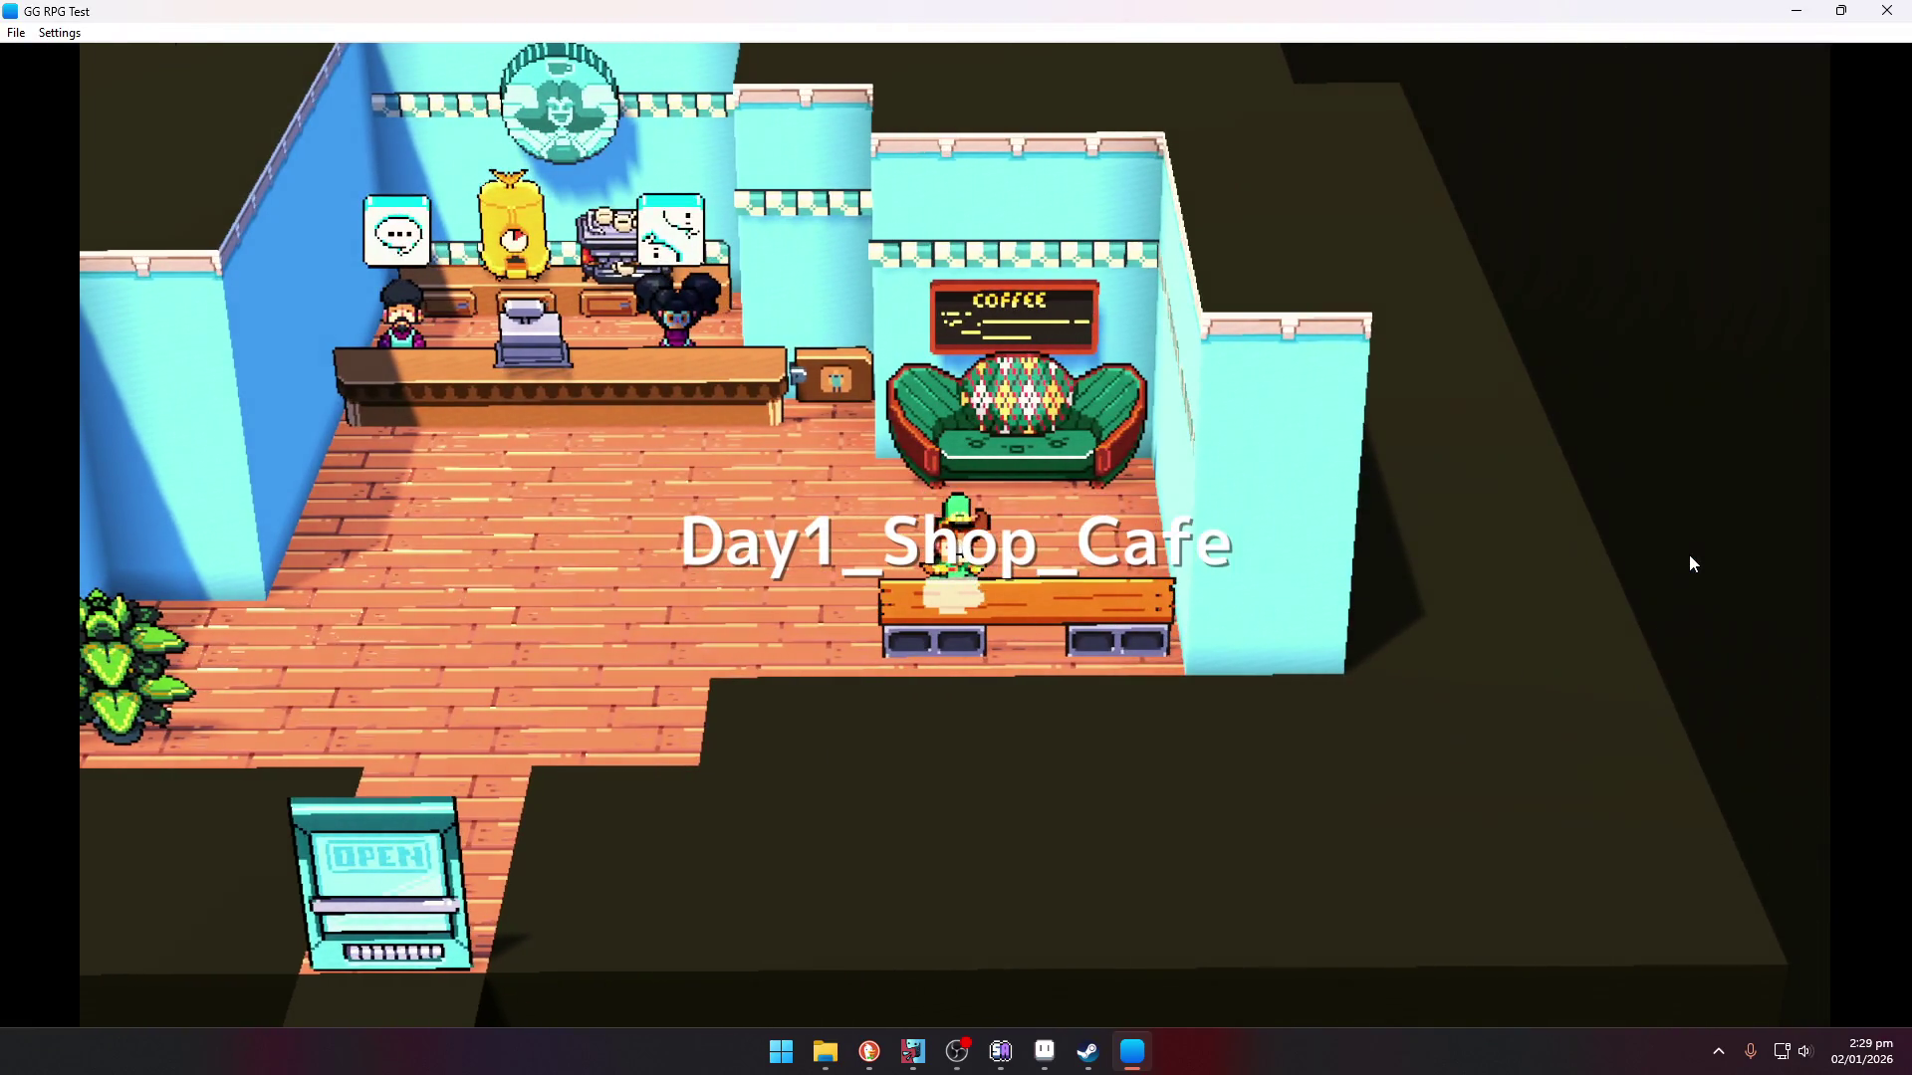
{"action": "key", "text": "Left"}
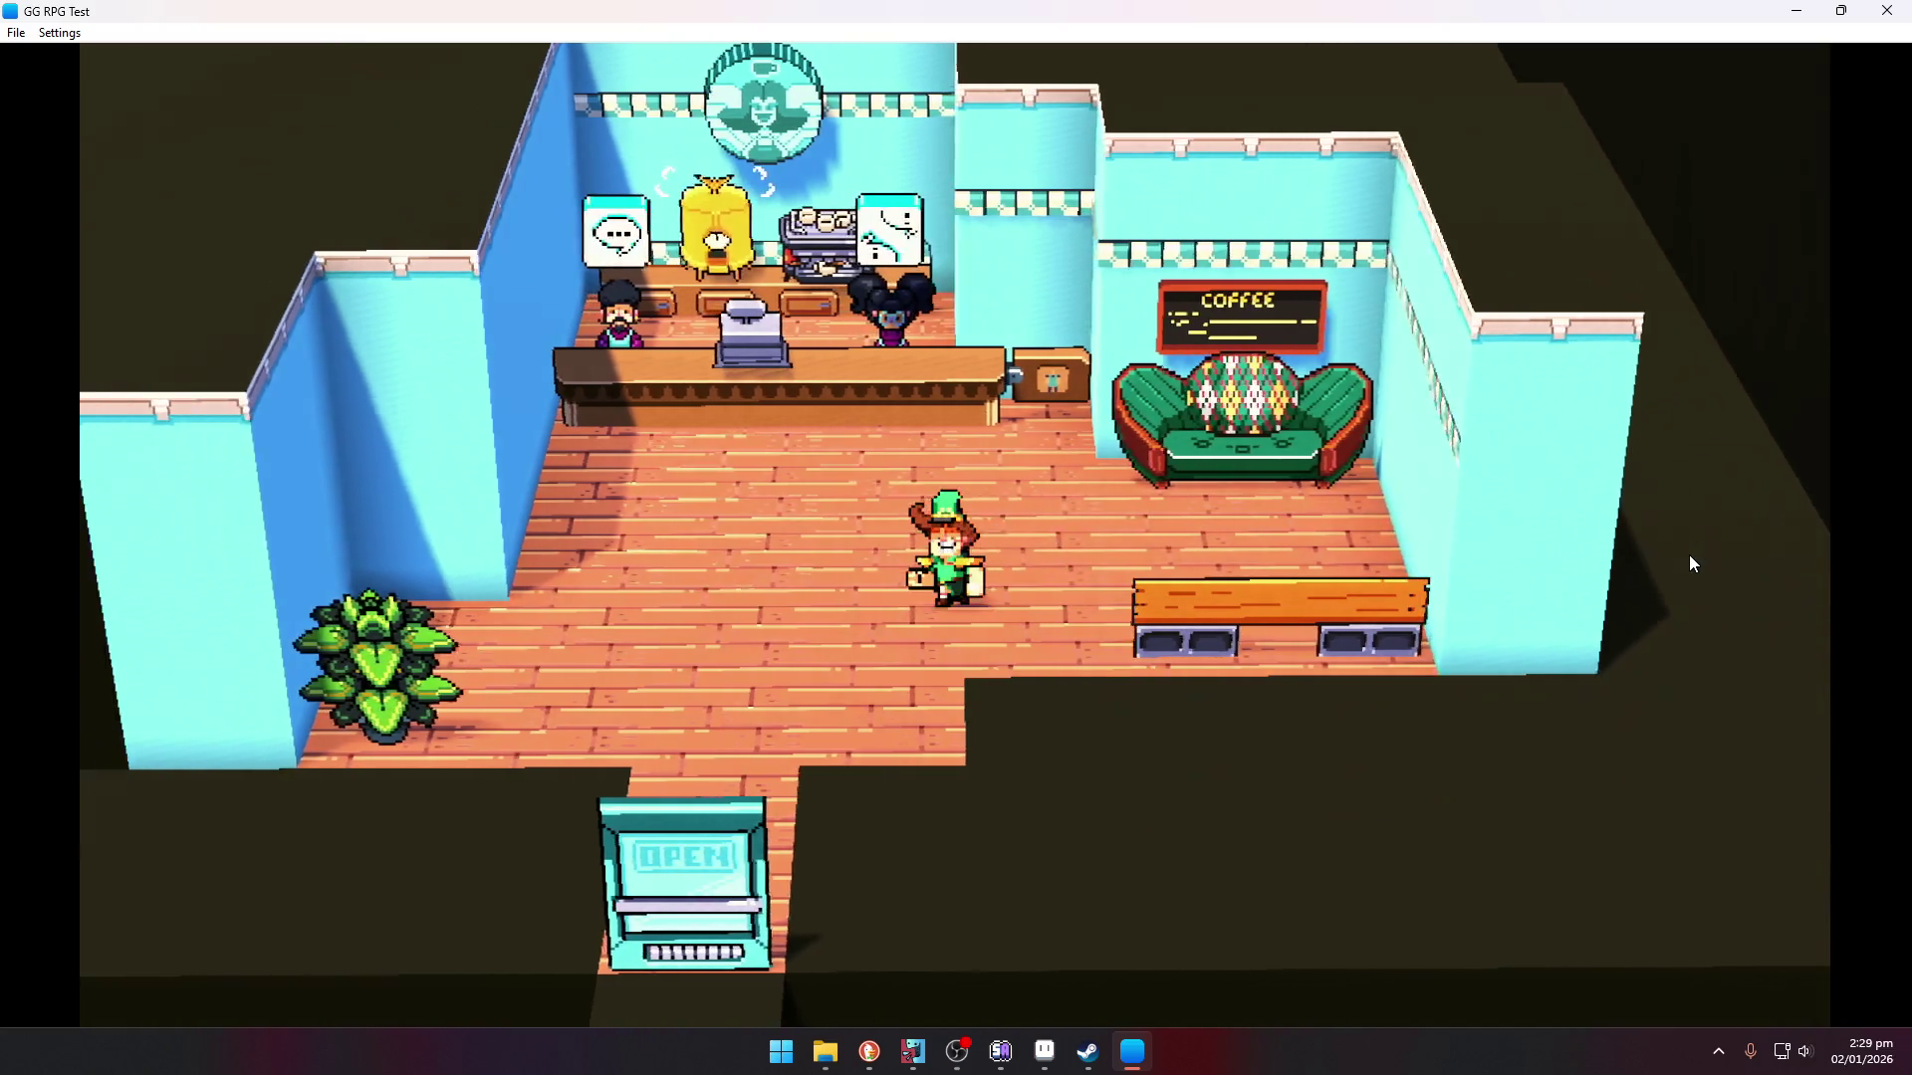
{"action": "key", "text": "Left"}
{"action": "key", "text": "Right"}
{"action": "key", "text": "Left"}
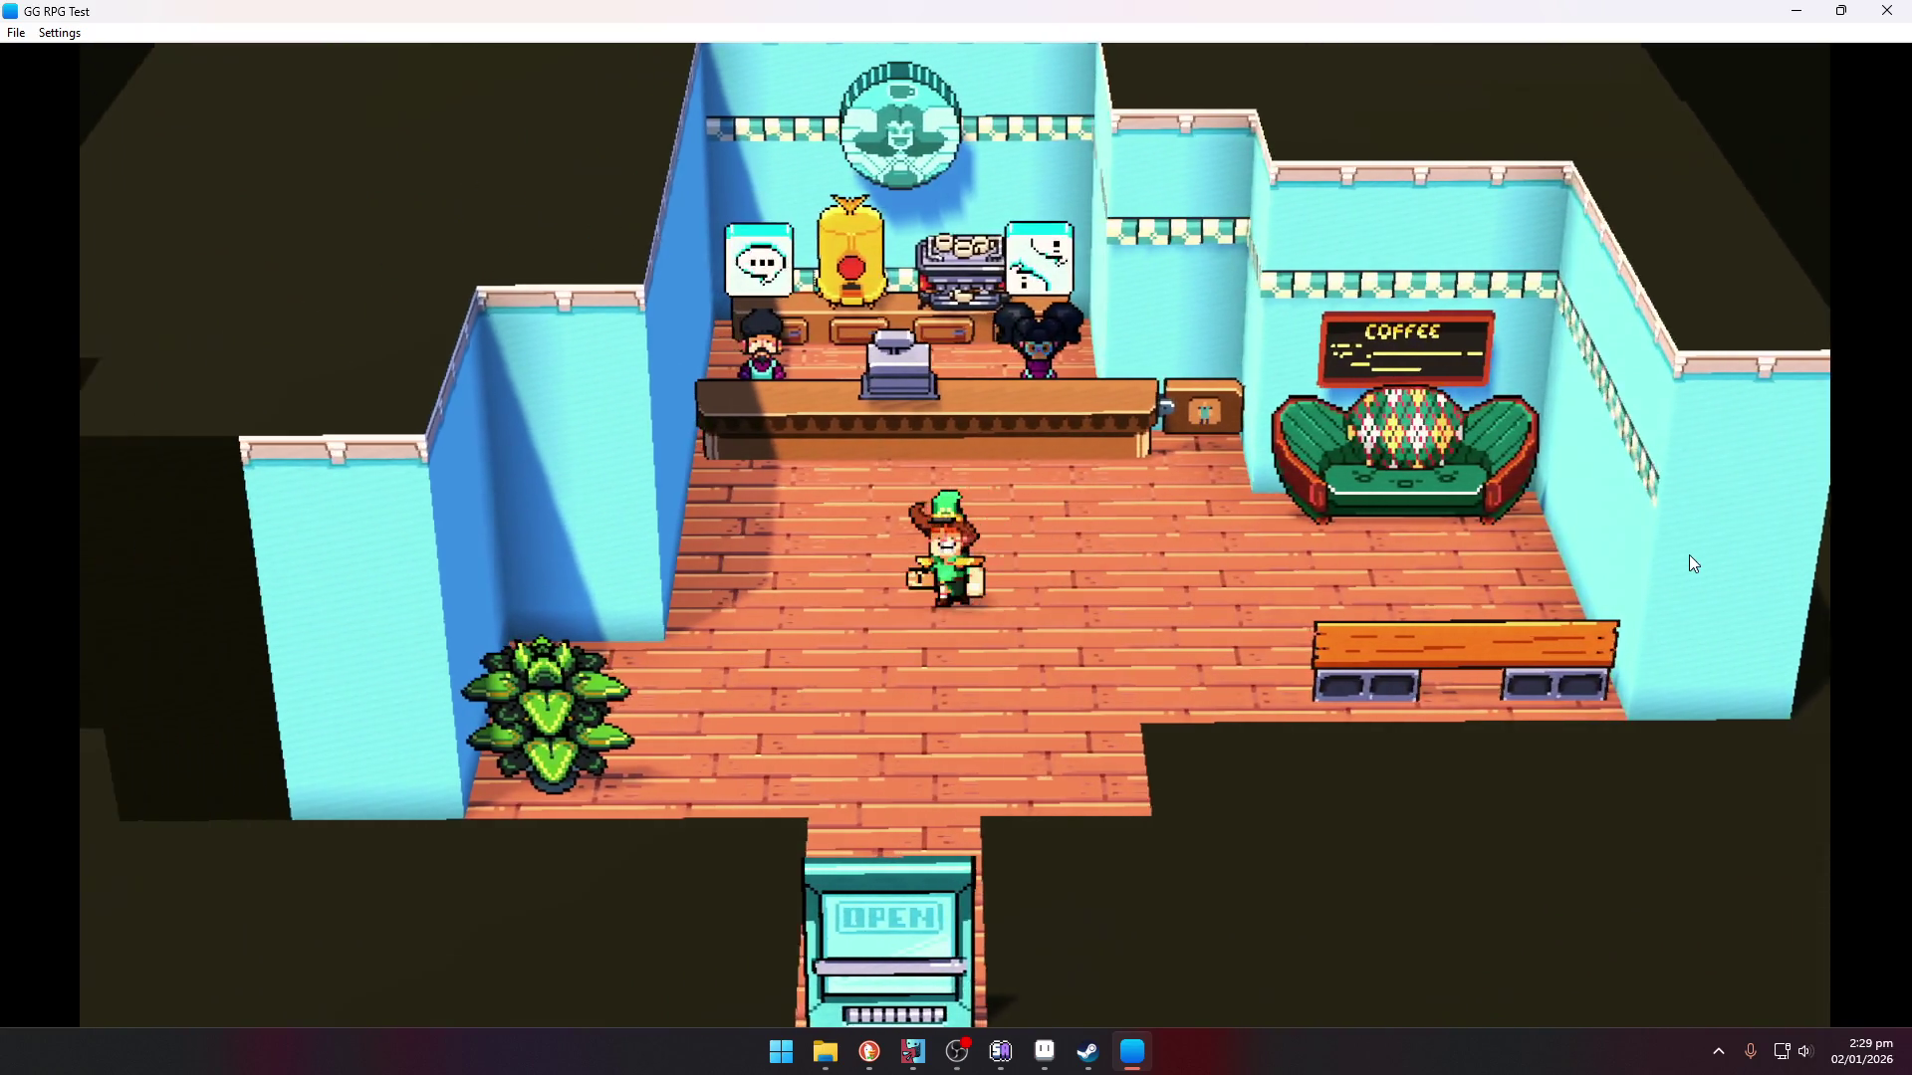
{"action": "key", "text": "Down"}
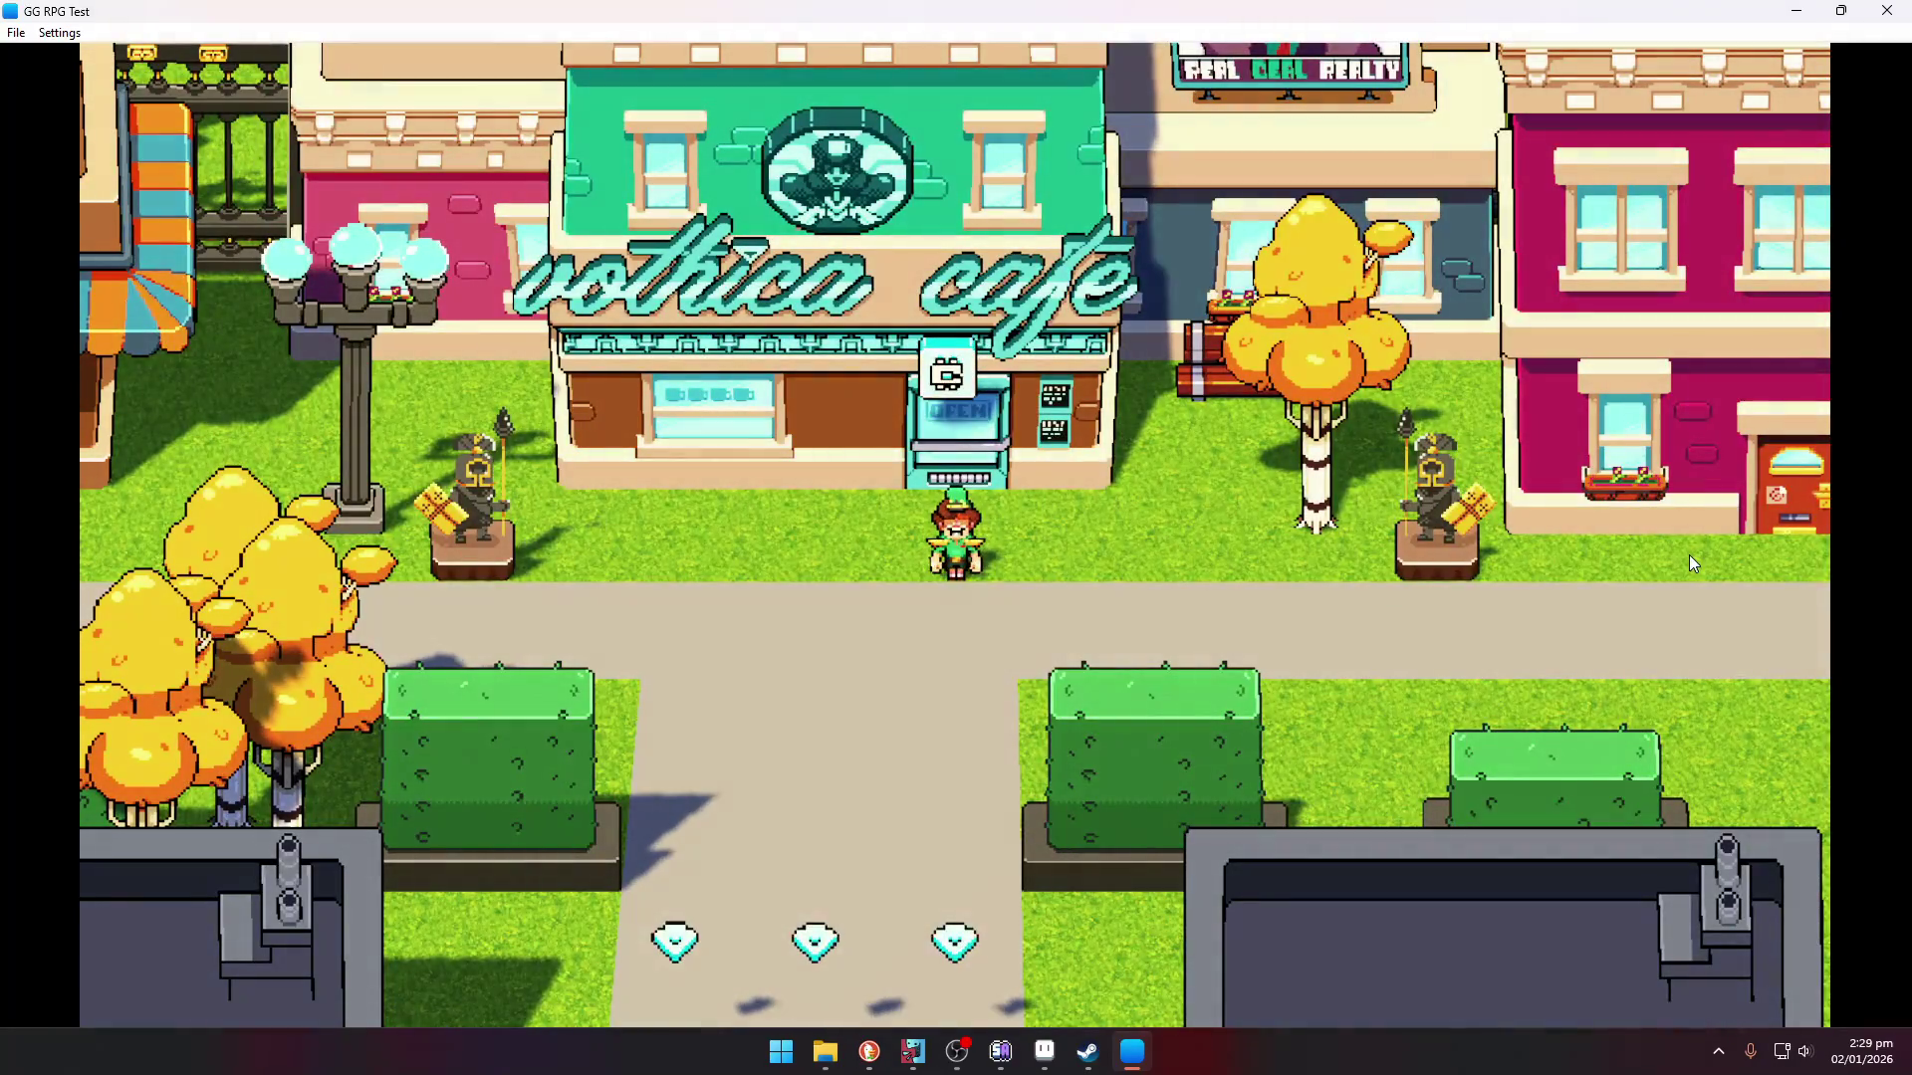
- Walk right along the street and enter the vet shop door
{"action": "key", "text": "Right"}
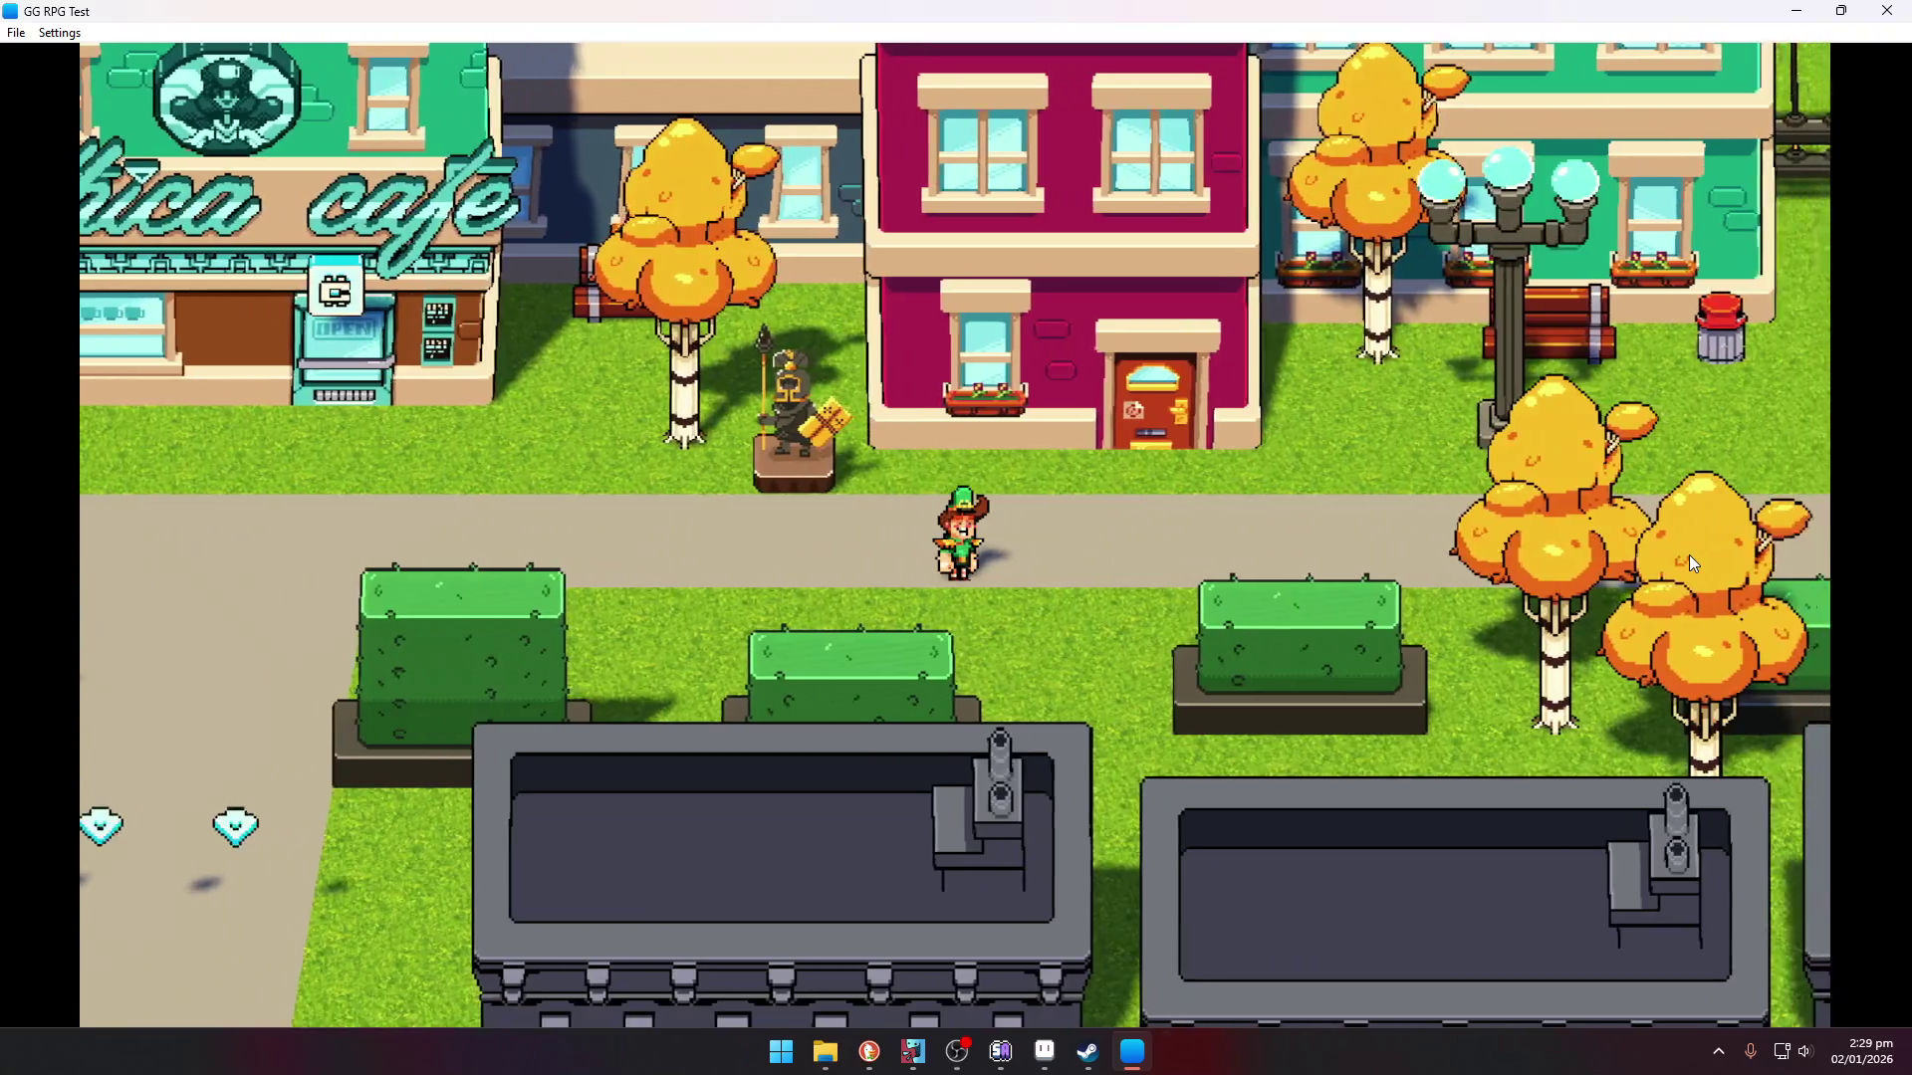
{"action": "key", "text": "Right"}
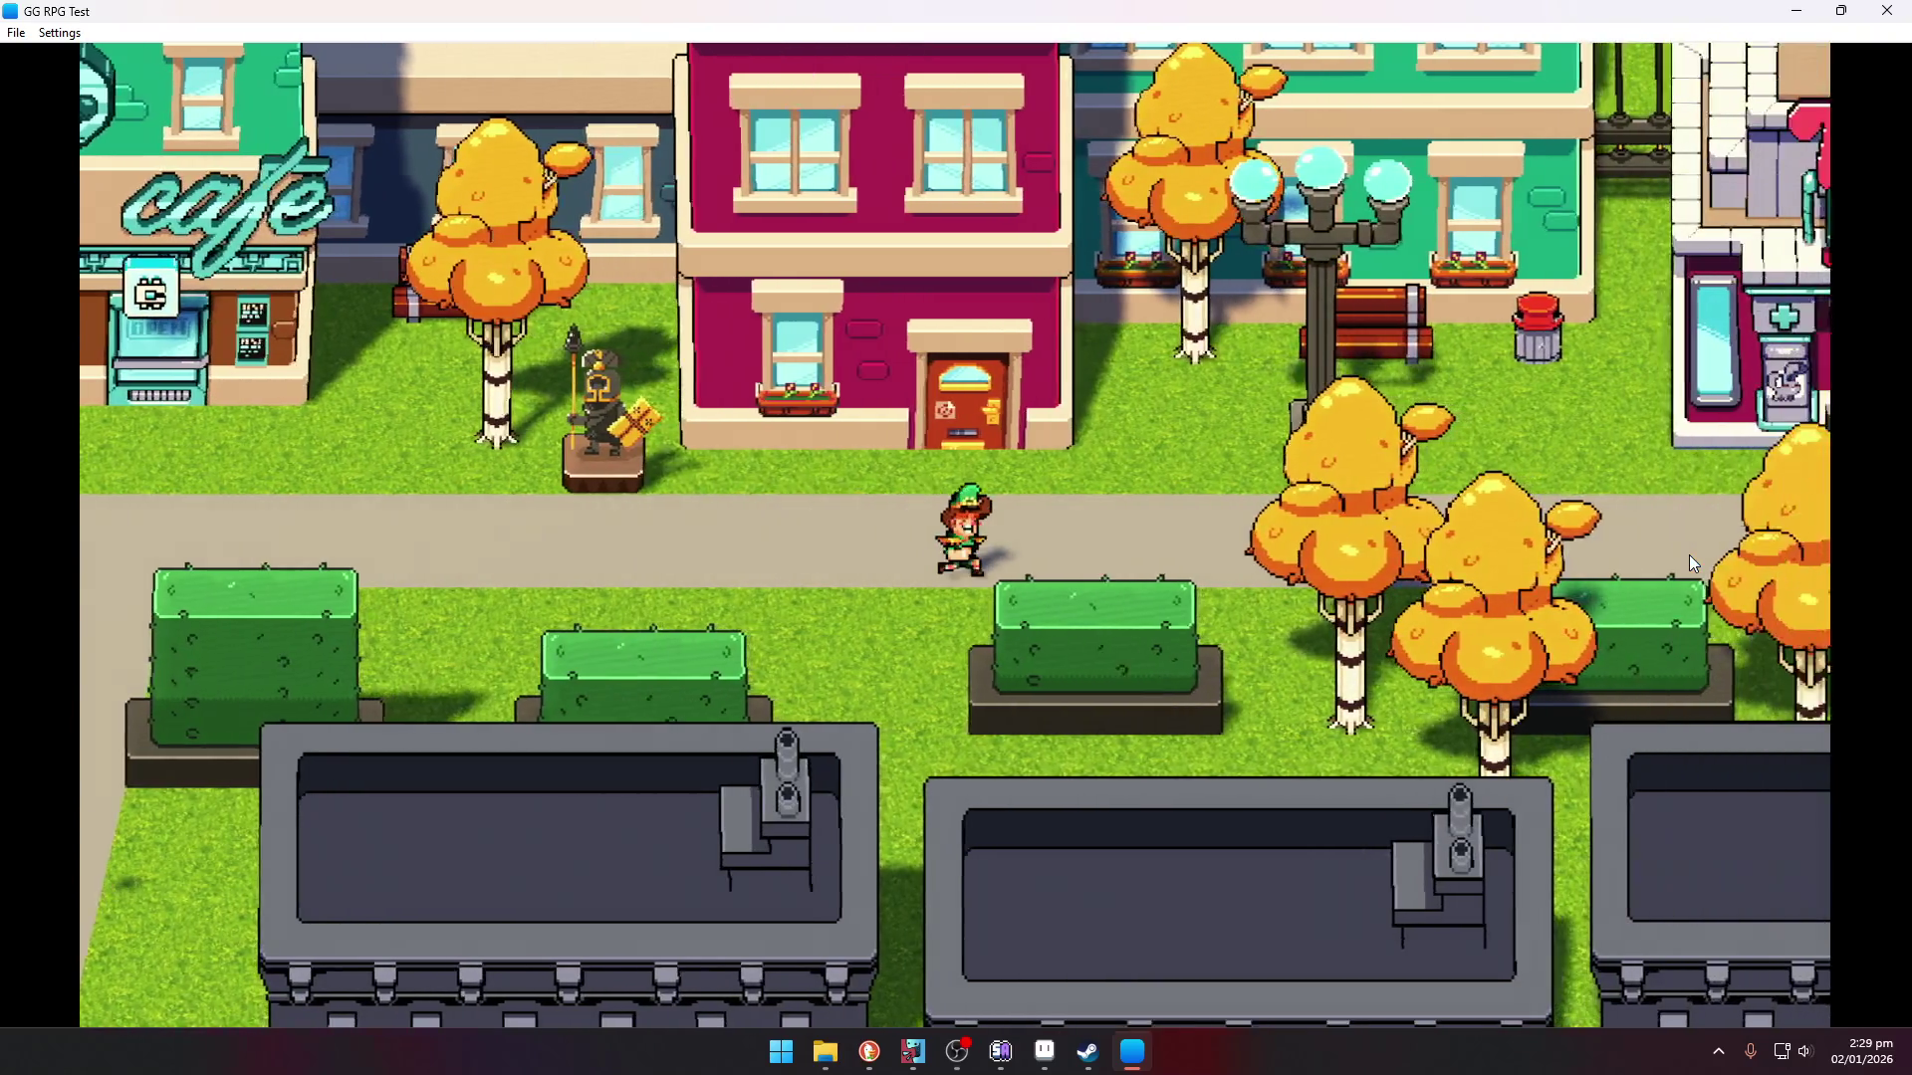
{"action": "key", "text": "Up"}
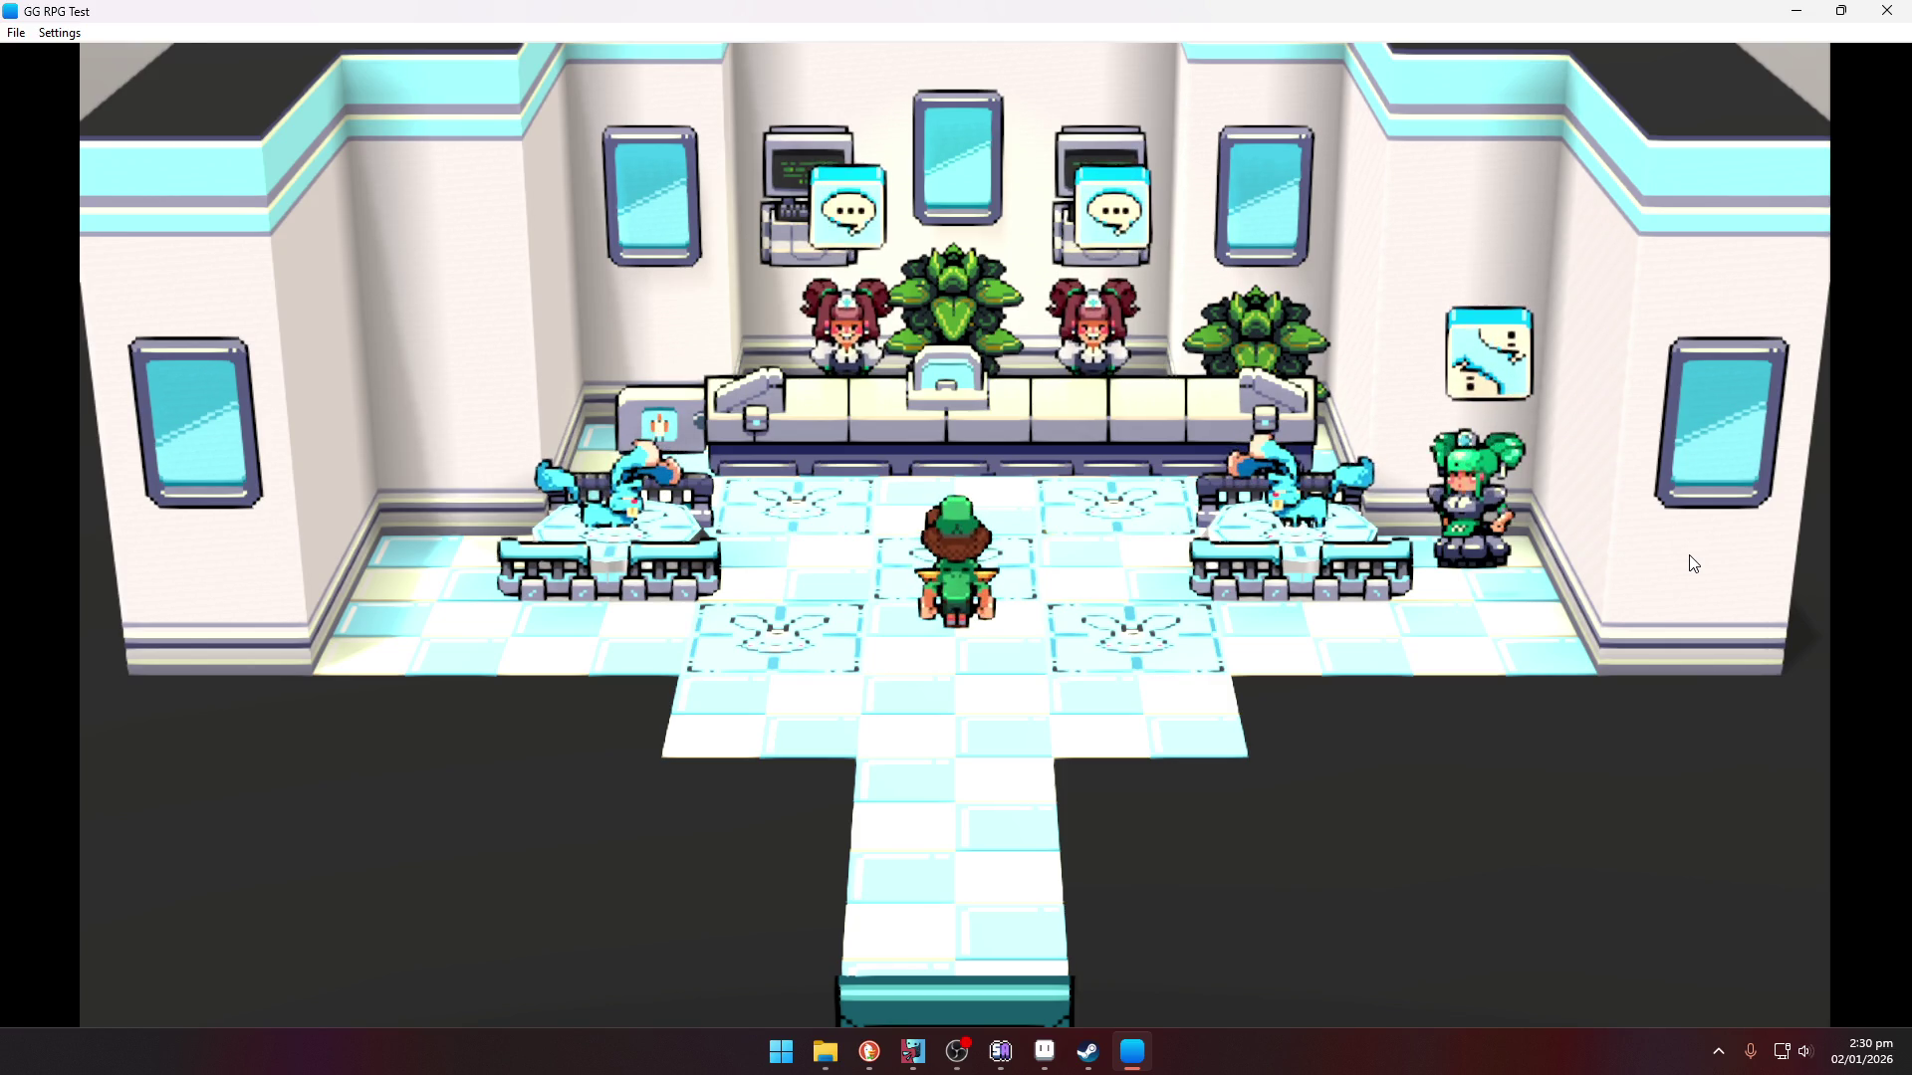
- Turn around inside the vet shop and walk up to the reception counter
{"action": "key", "text": "Down"}
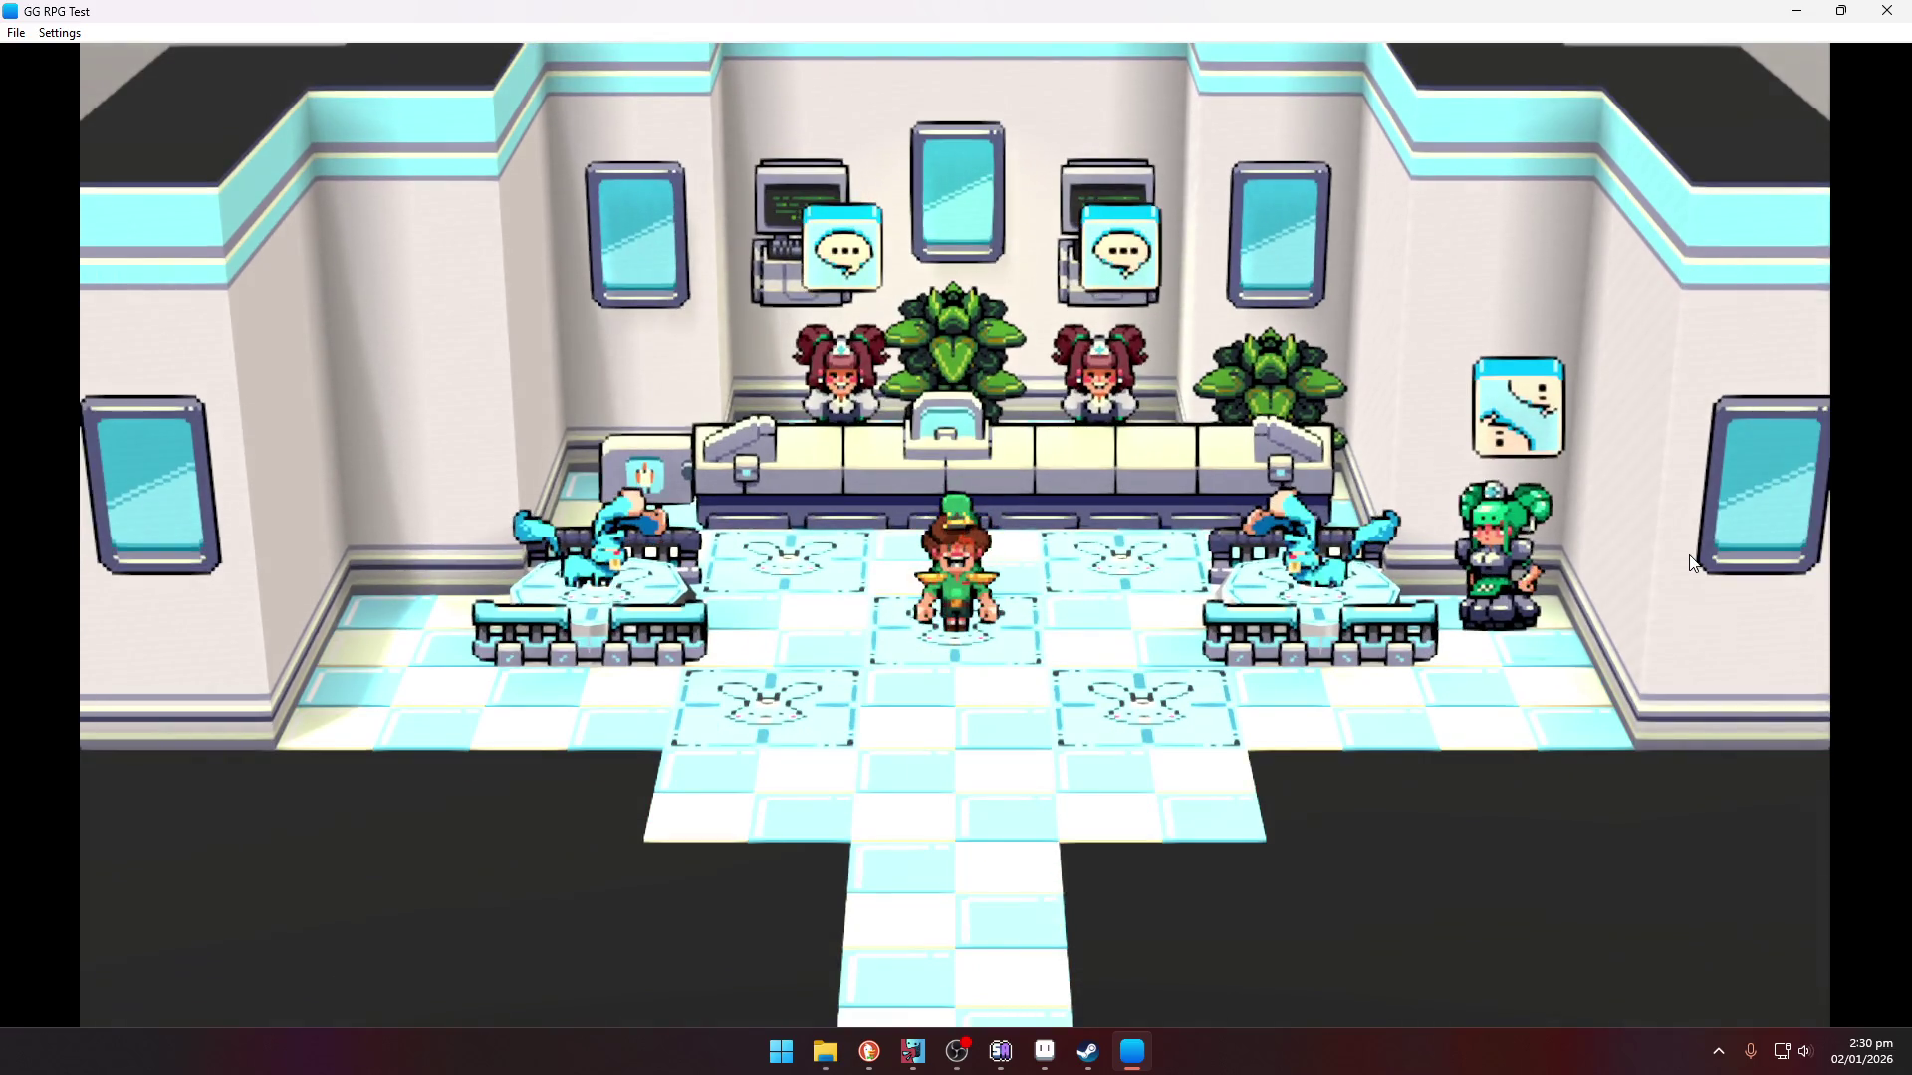
{"action": "key", "text": "Down"}
{"action": "key", "text": "Up"}
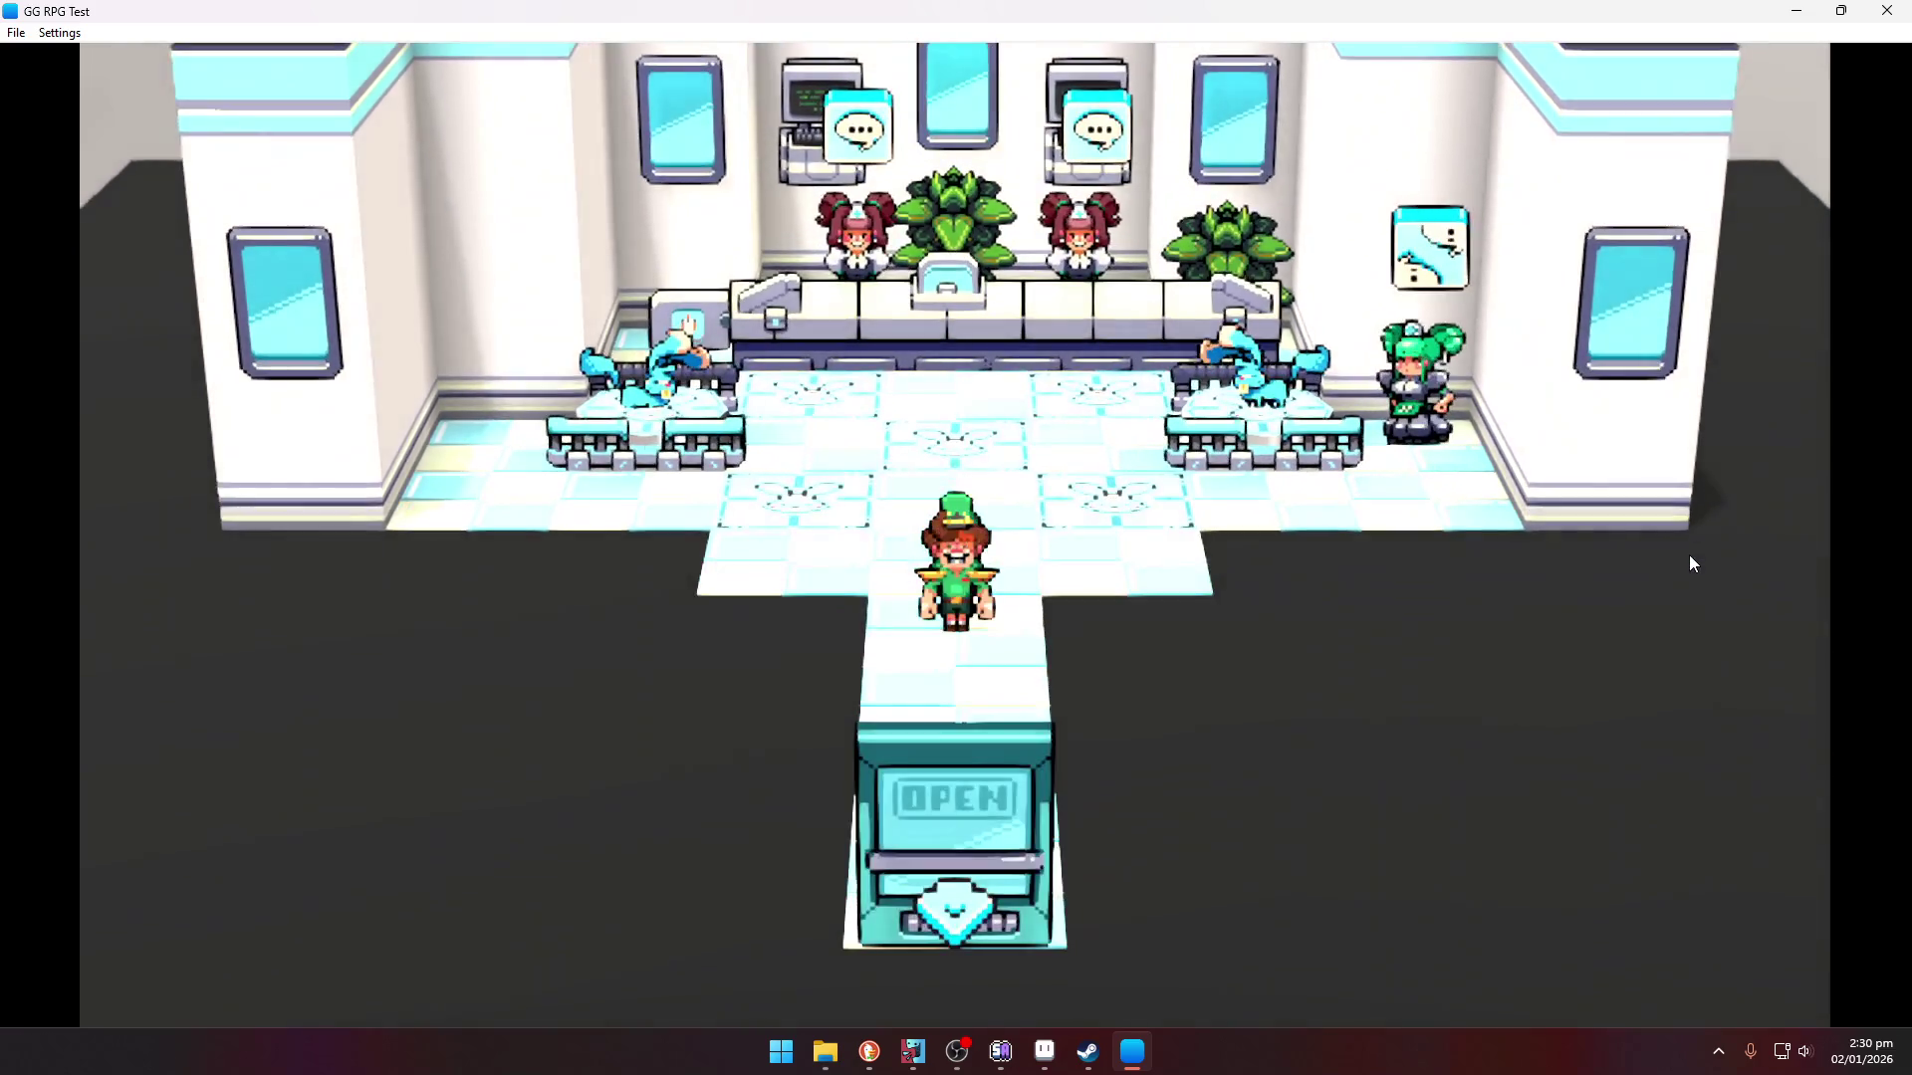
{"action": "key", "text": "Up"}
{"action": "key", "text": "Up"}
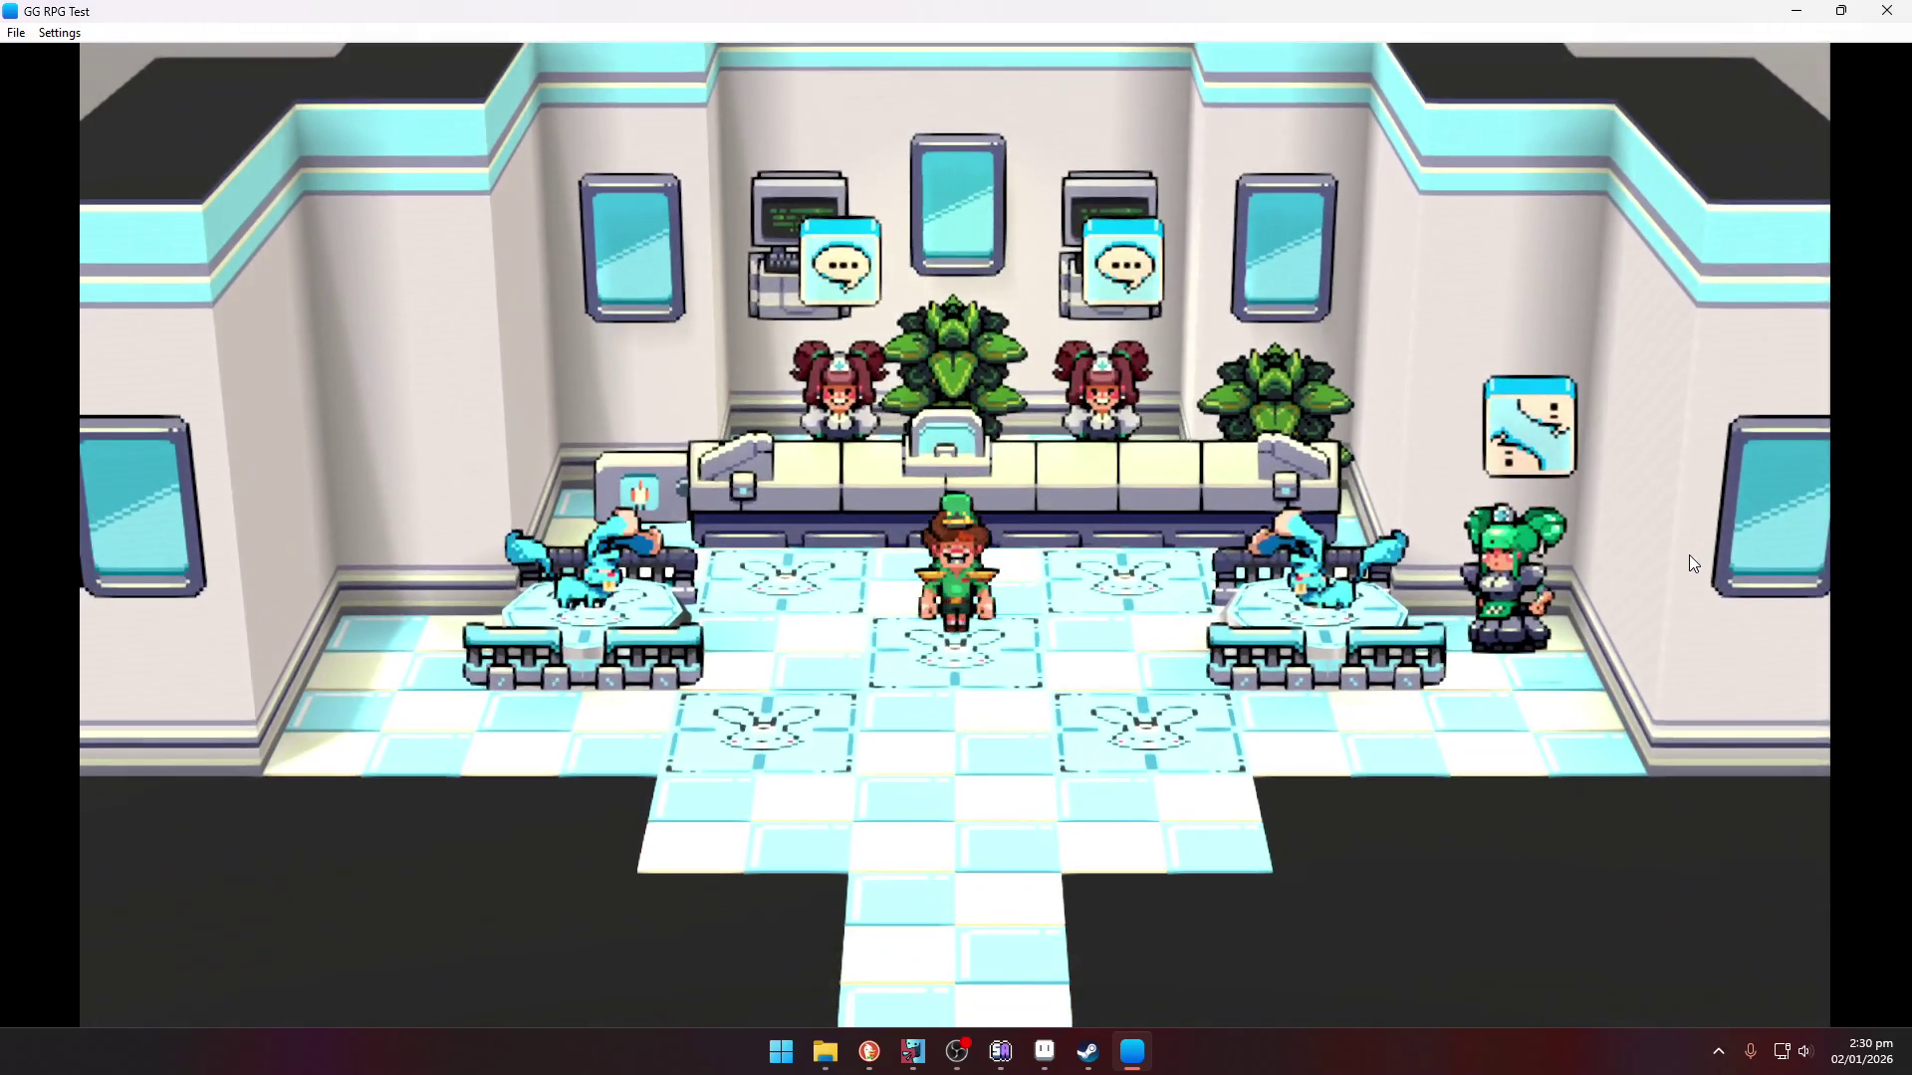
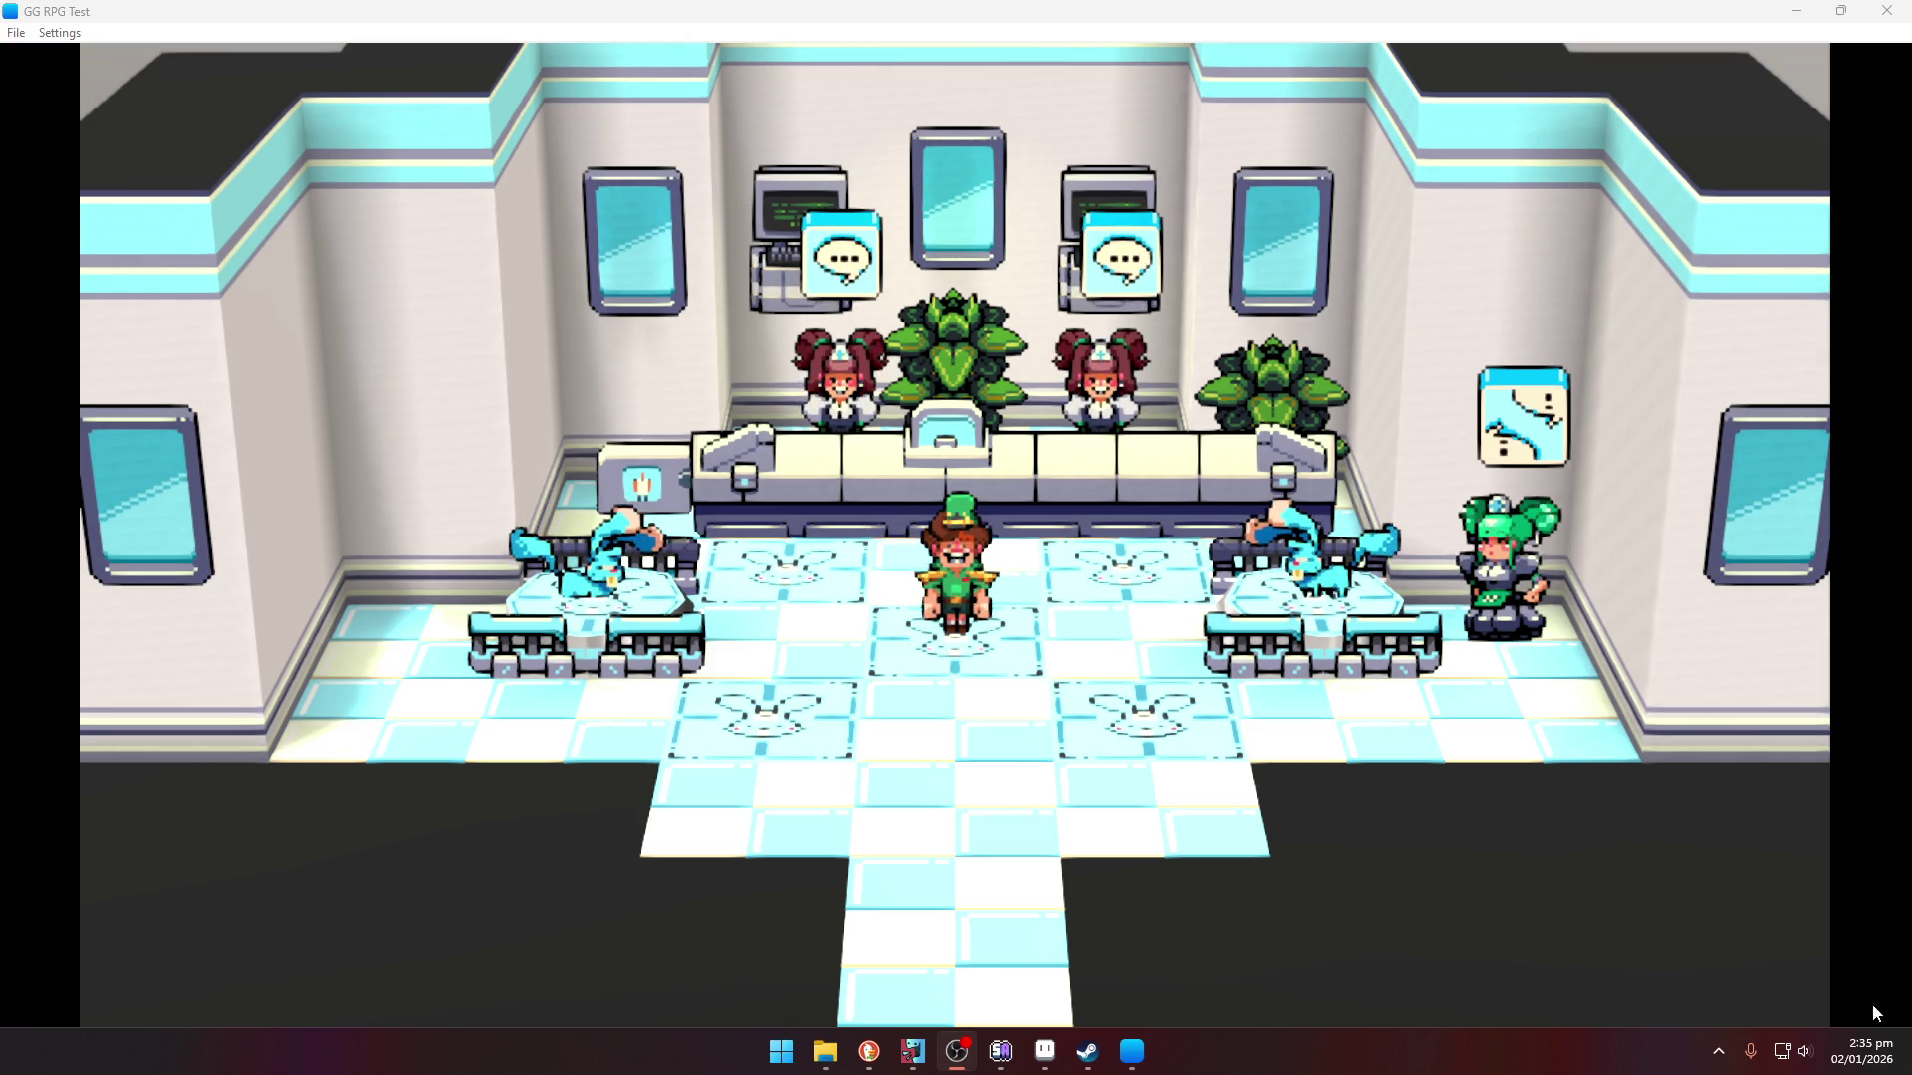
- Close the GG RPG Test game window and confirm quitting
{"action": "left_click", "coordinate": [1882, 12]}
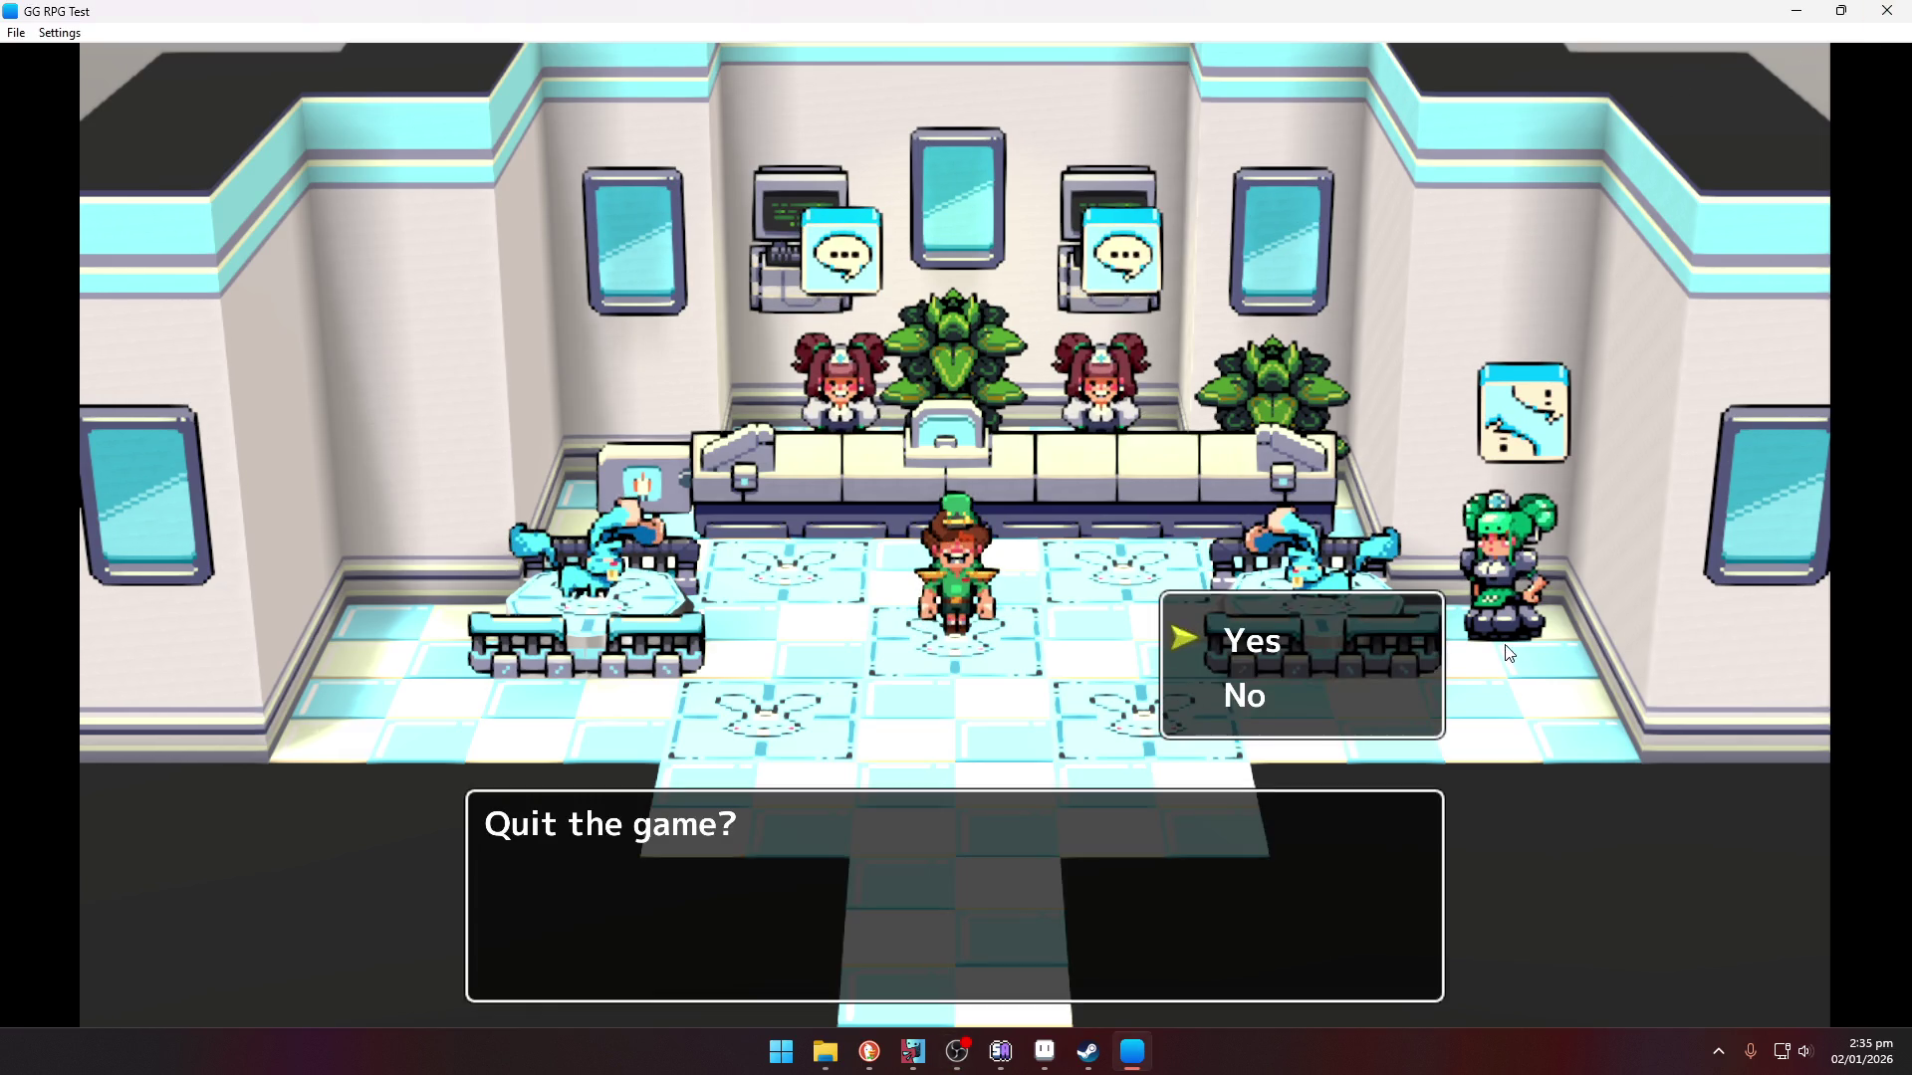
{"action": "key", "text": "Return"}
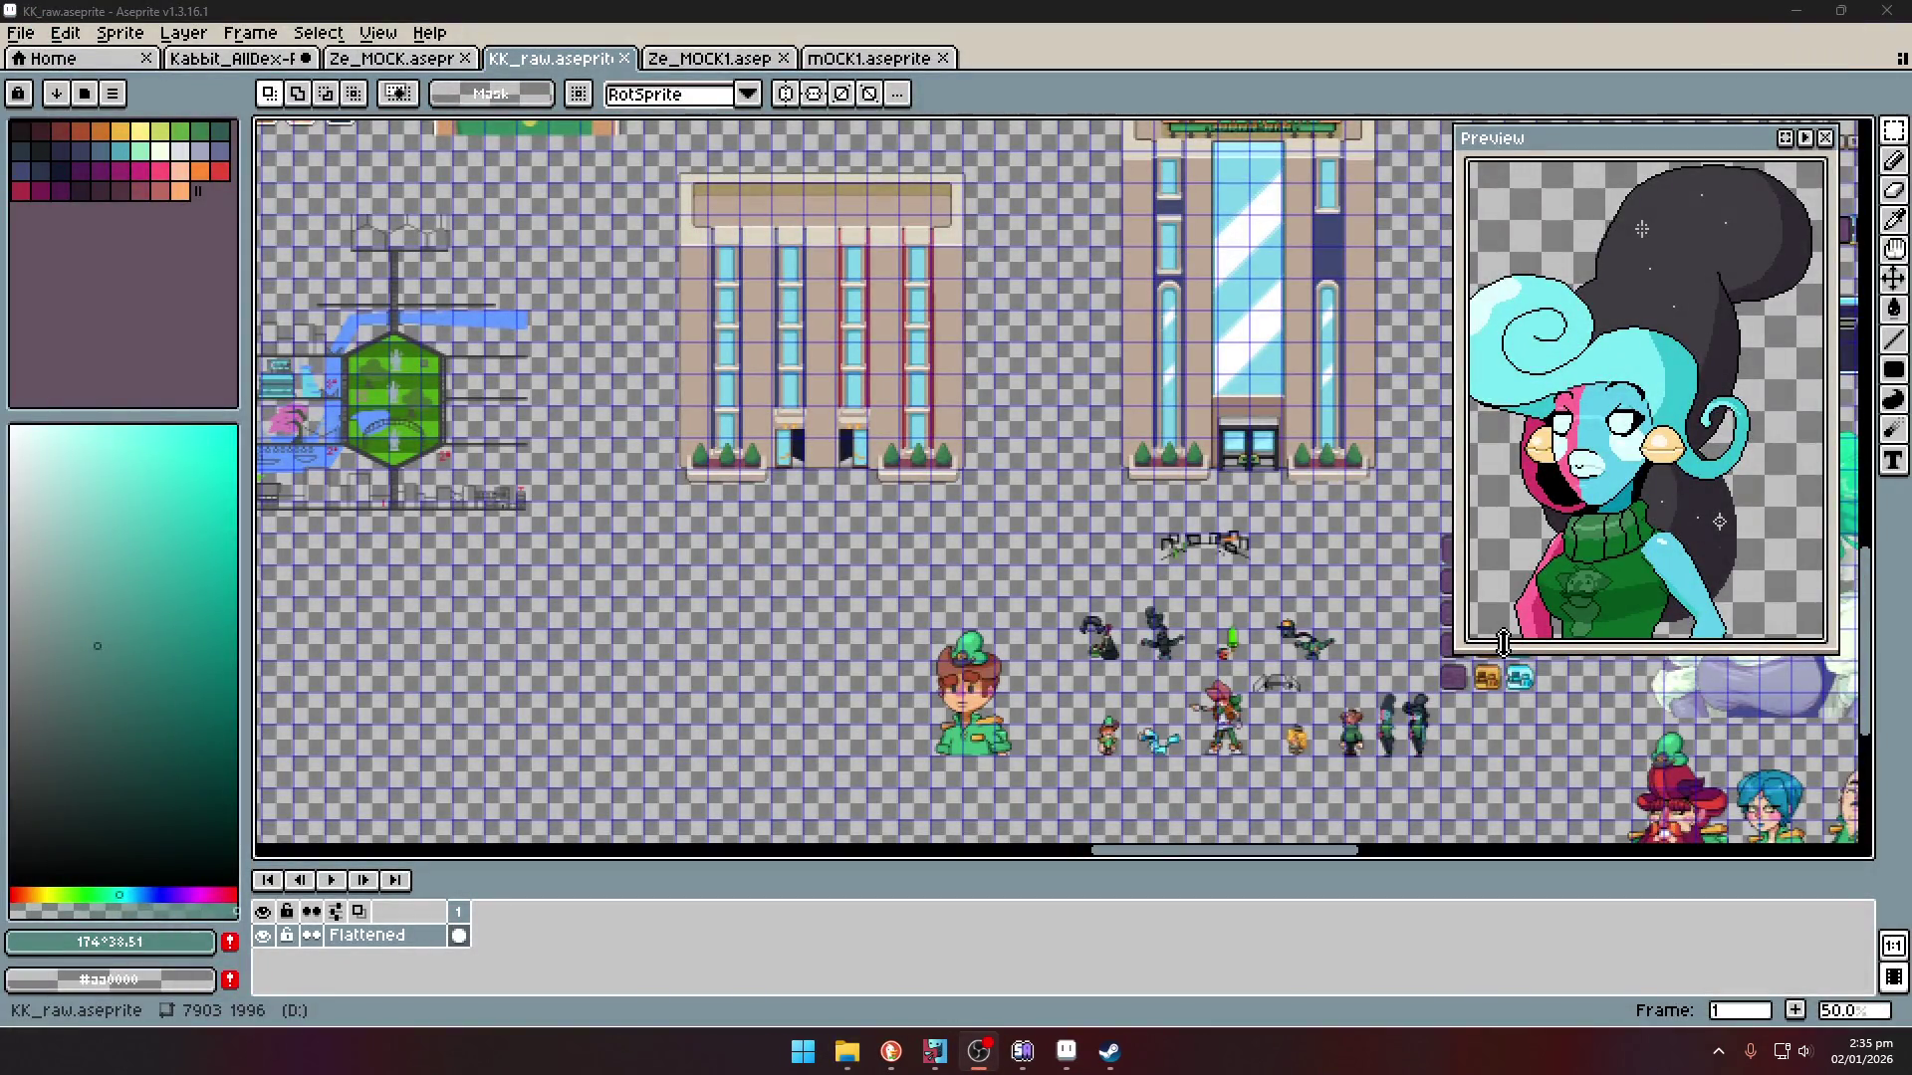
- Move the dark creature sprite further left, next to the sword-wielding character
{"action": "scroll", "coordinate": [1299, 627], "scroll_direction": "up", "scroll_amount": 4}
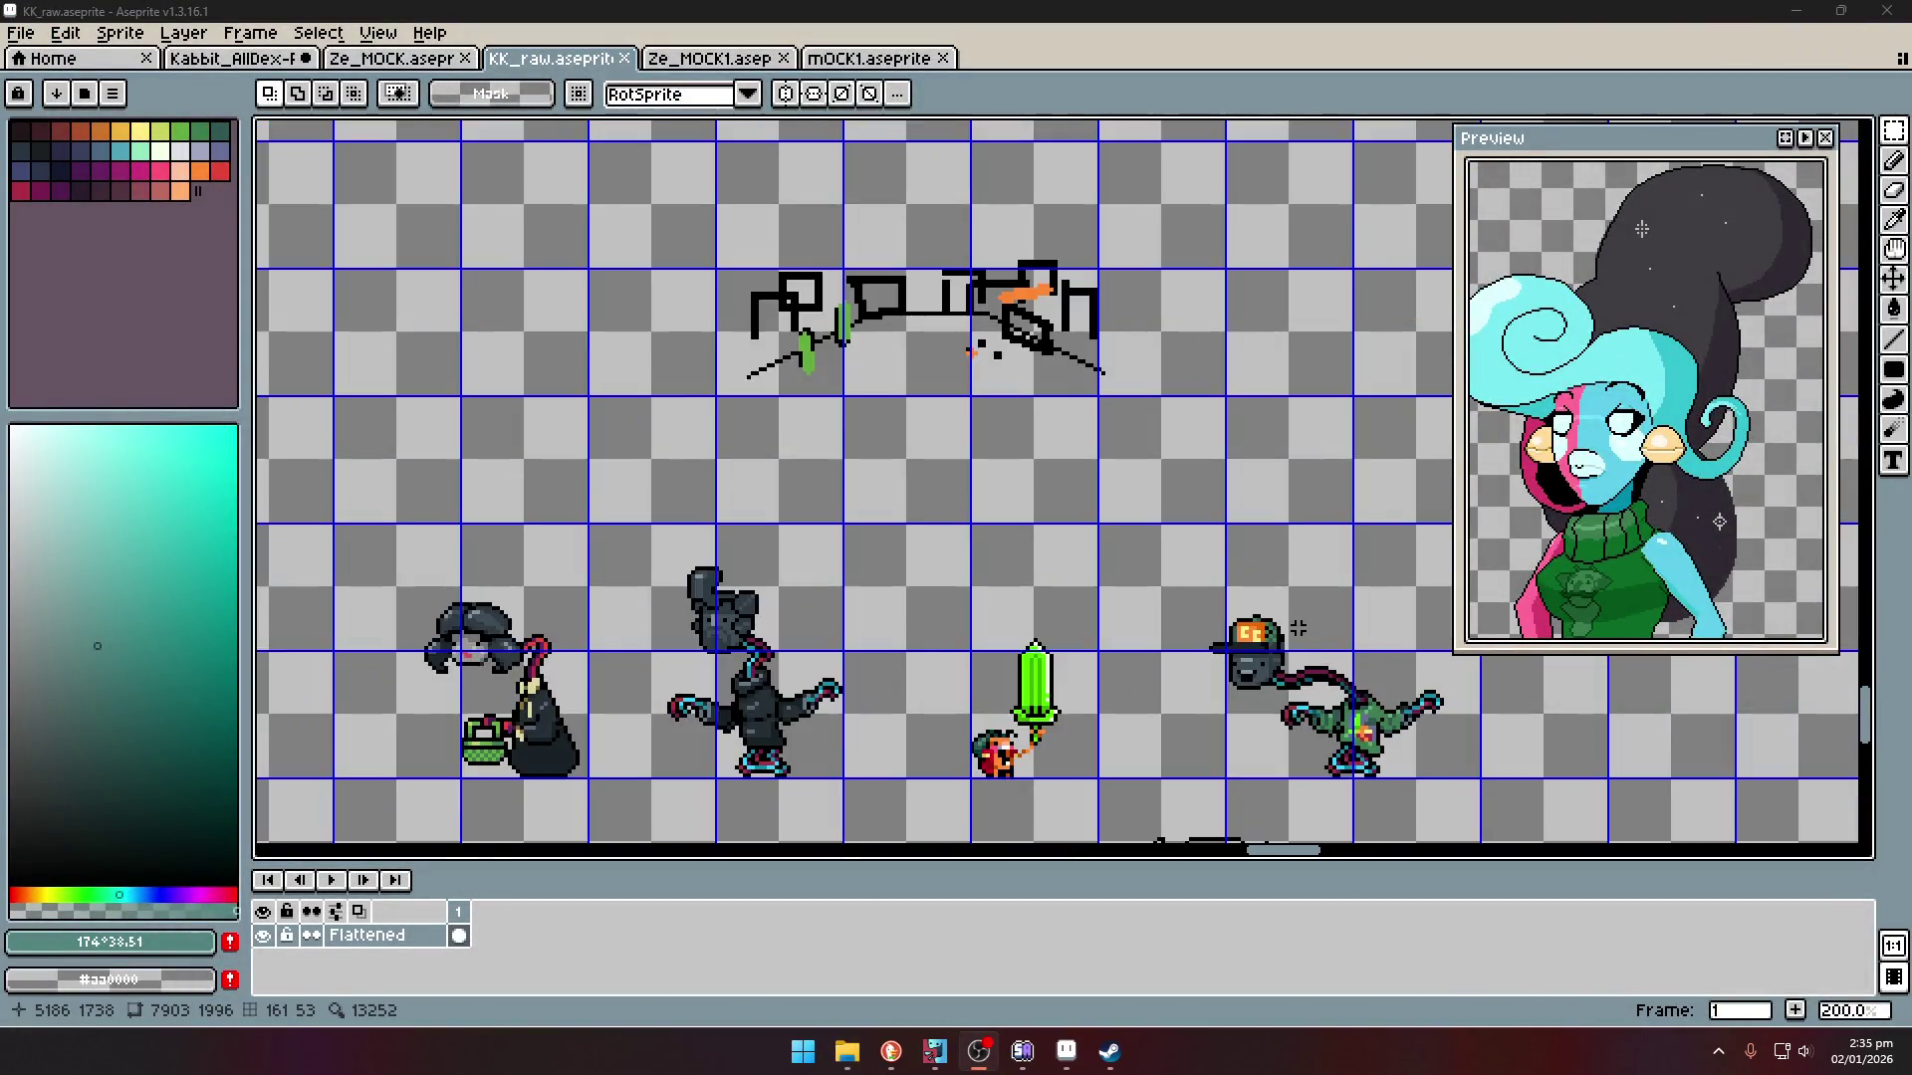
{"action": "scroll", "coordinate": [1298, 626], "scroll_direction": "up", "scroll_amount": 1}
{"action": "scroll", "coordinate": [1100, 768], "scroll_direction": "down", "scroll_amount": 1}
{"action": "scroll", "coordinate": [853, 616], "scroll_direction": "up", "scroll_amount": 1}
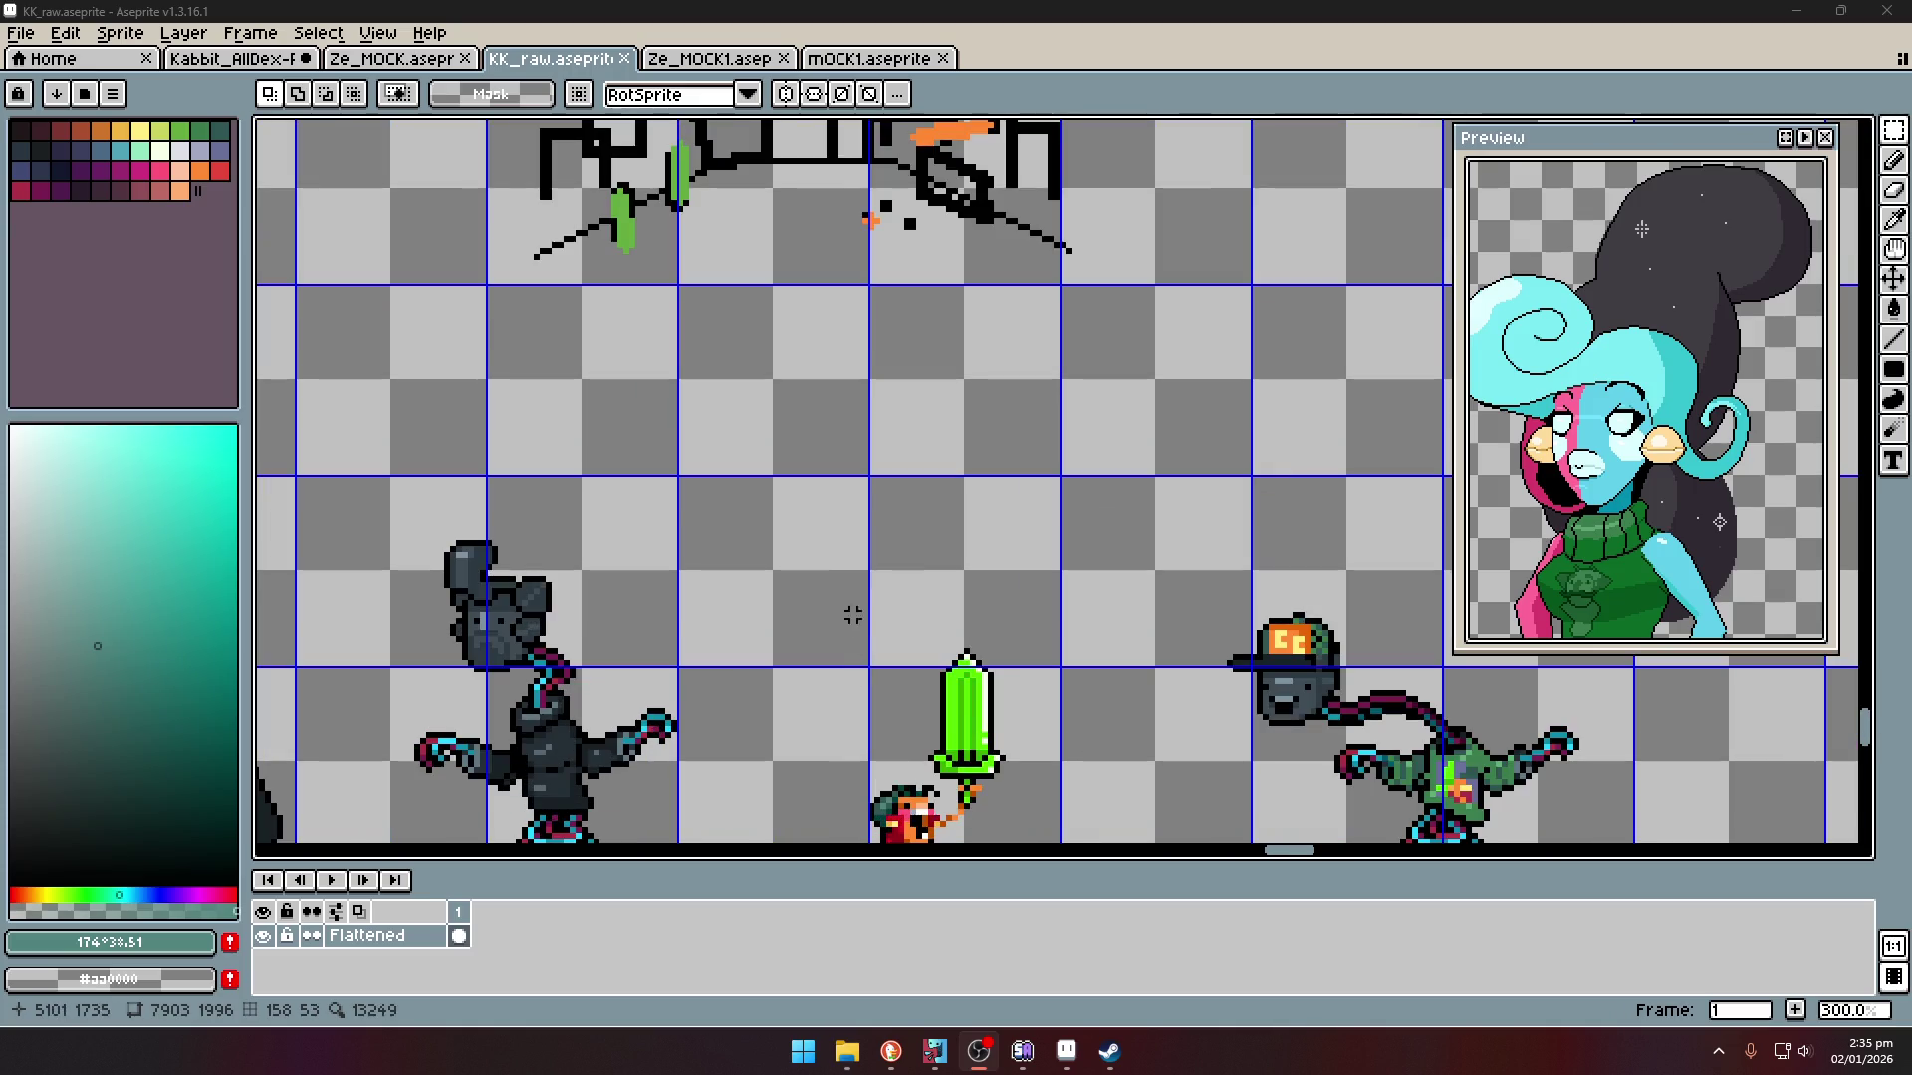
{"action": "left_click_drag", "start_coordinate": [840, 414], "coordinate": [1050, 704]}
{"action": "scroll", "coordinate": [1026, 637], "scroll_direction": "down", "scroll_amount": 2}
{"action": "scroll", "coordinate": [1026, 637], "scroll_direction": "up", "scroll_amount": 1}
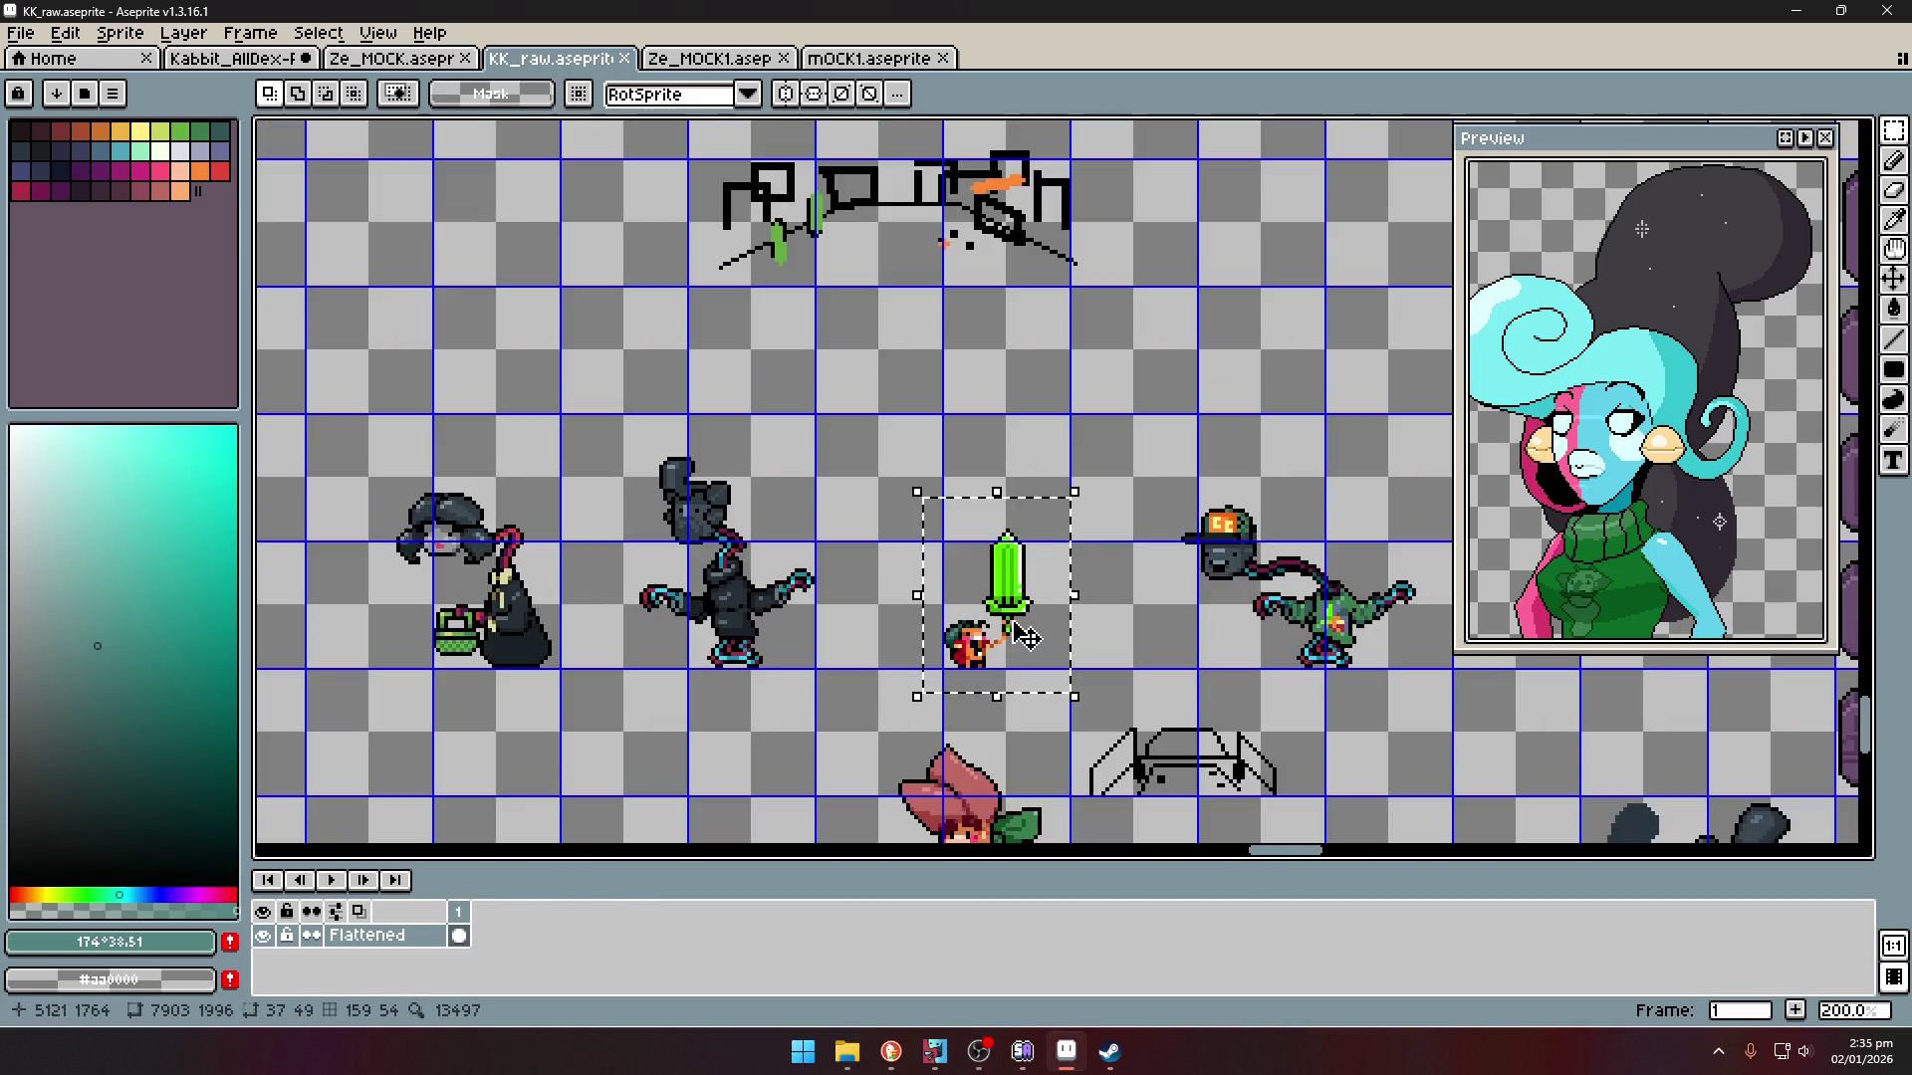
{"action": "scroll", "coordinate": [845, 555], "scroll_direction": "down", "scroll_amount": 1}
{"action": "mouse_move", "coordinate": [693, 476]}
{"action": "left_mouse_down"}
{"action": "mouse_move", "coordinate": [859, 638]}
{"action": "mouse_move", "coordinate": [612, 628]}
{"action": "left_mouse_up"}
{"action": "left_click", "coordinate": [749, 634]}
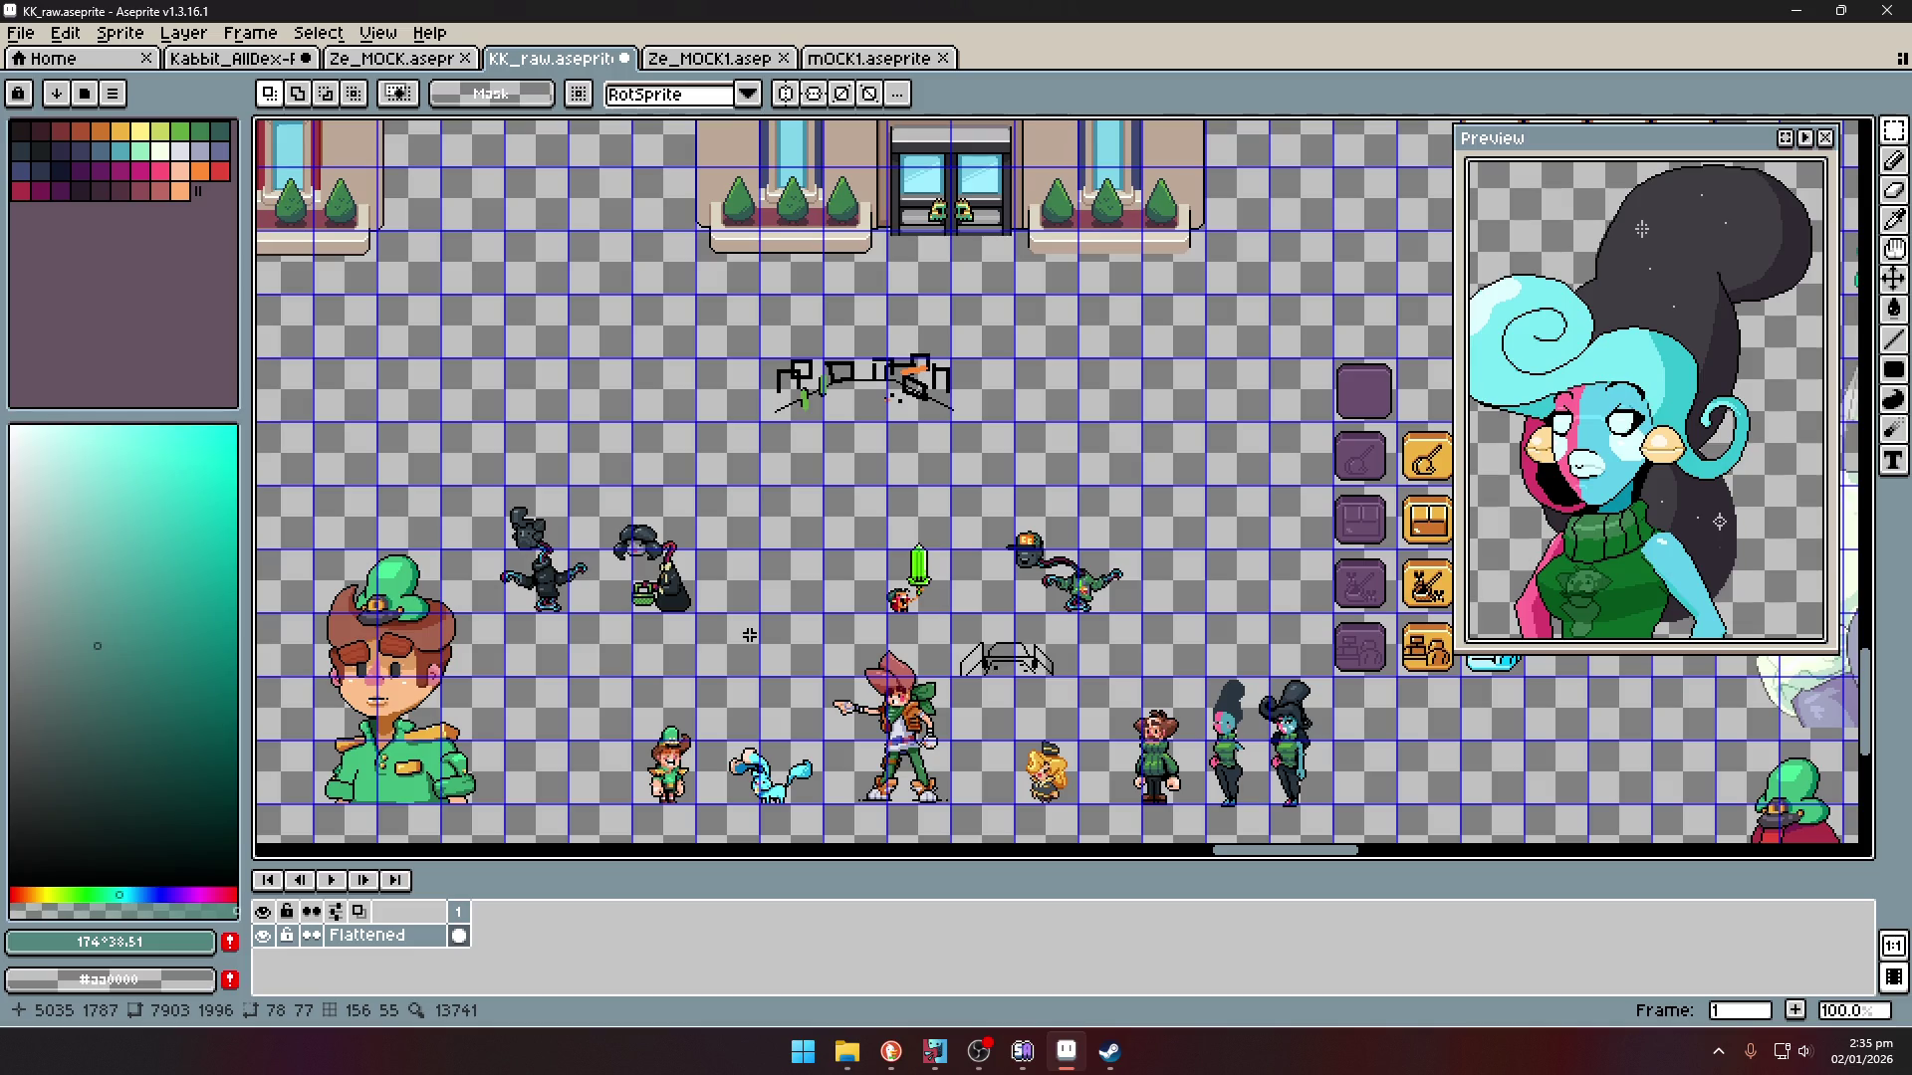
- Pick magenta from the palette and try a dot and stroke with an enlarged brush
{"action": "scroll", "coordinate": [857, 615], "scroll_direction": "up", "scroll_amount": 3}
{"action": "scroll", "coordinate": [915, 579], "scroll_direction": "up", "scroll_amount": 2}
{"action": "key", "text": "i"}
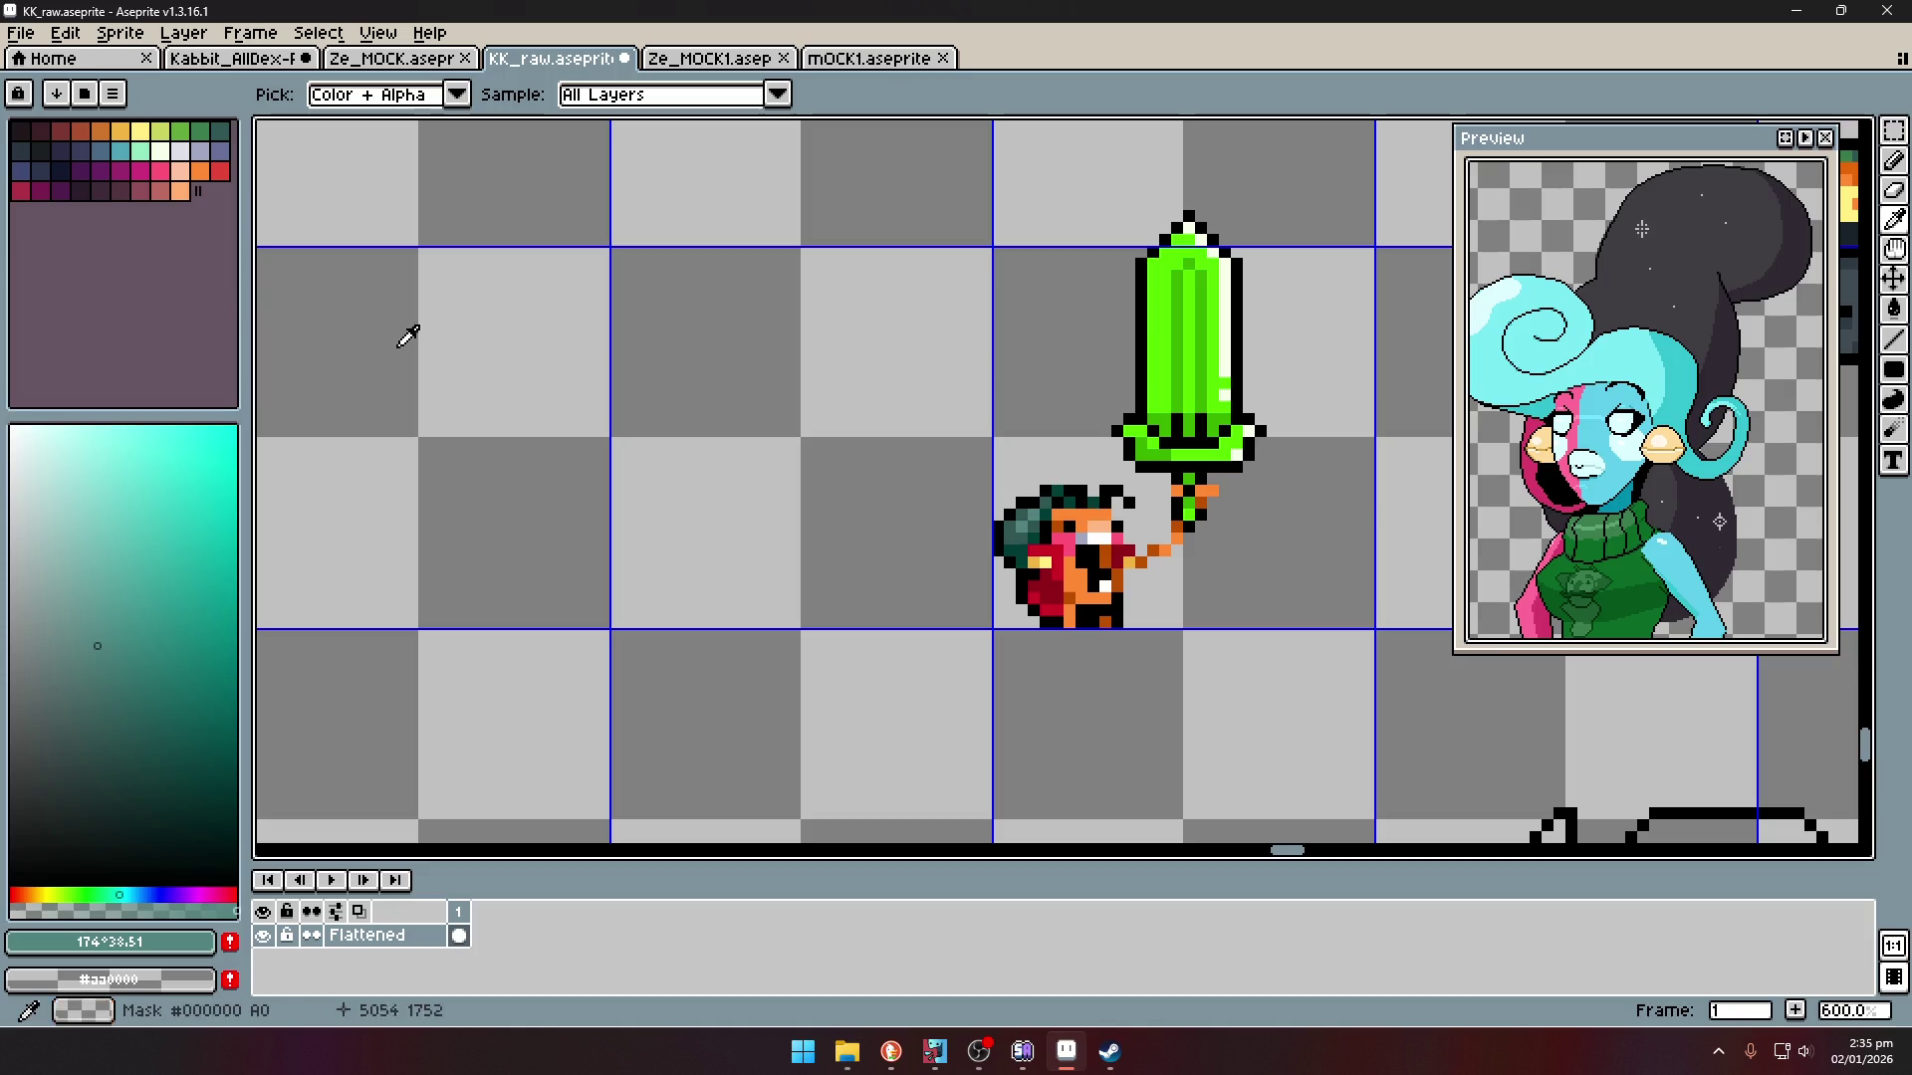
{"action": "left_click", "coordinate": [139, 173]}
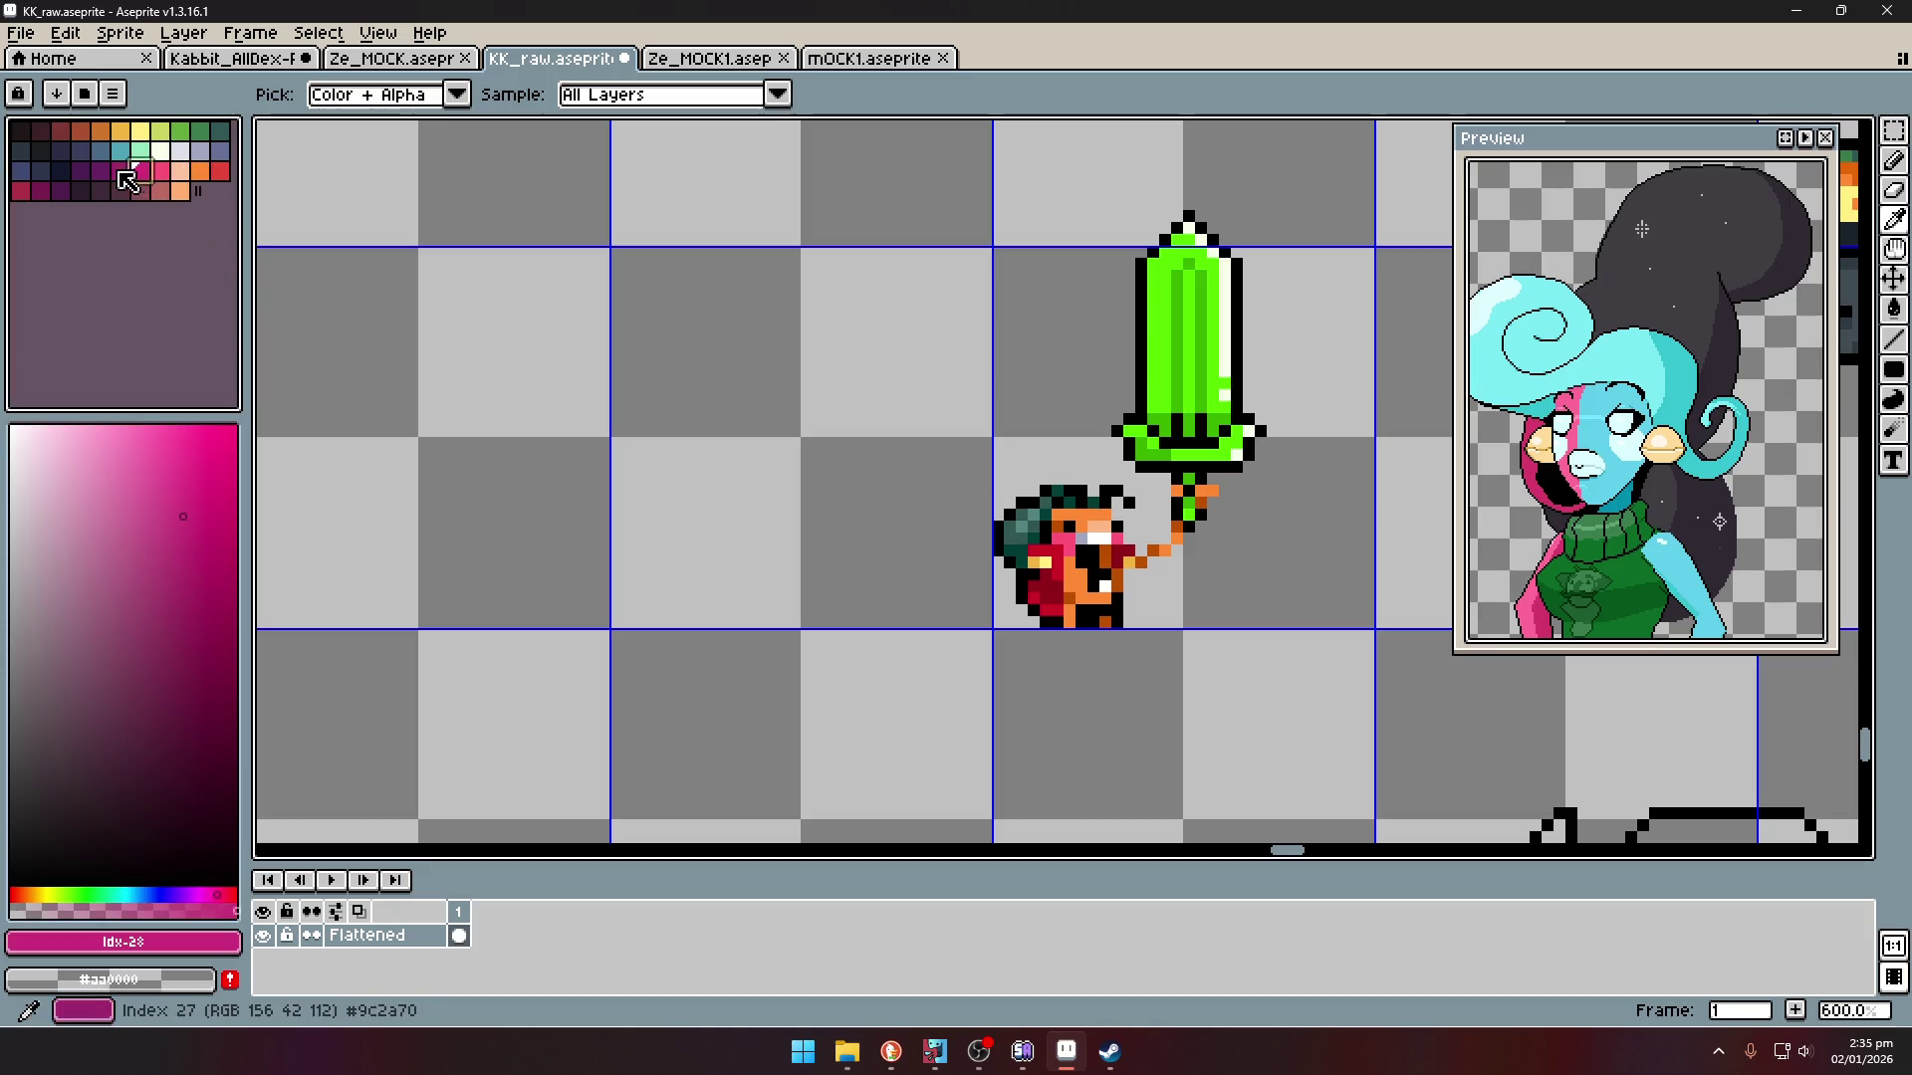
{"action": "left_click", "coordinate": [123, 173]}
{"action": "key", "text": "b"}
{"action": "left_click", "coordinate": [886, 551]}
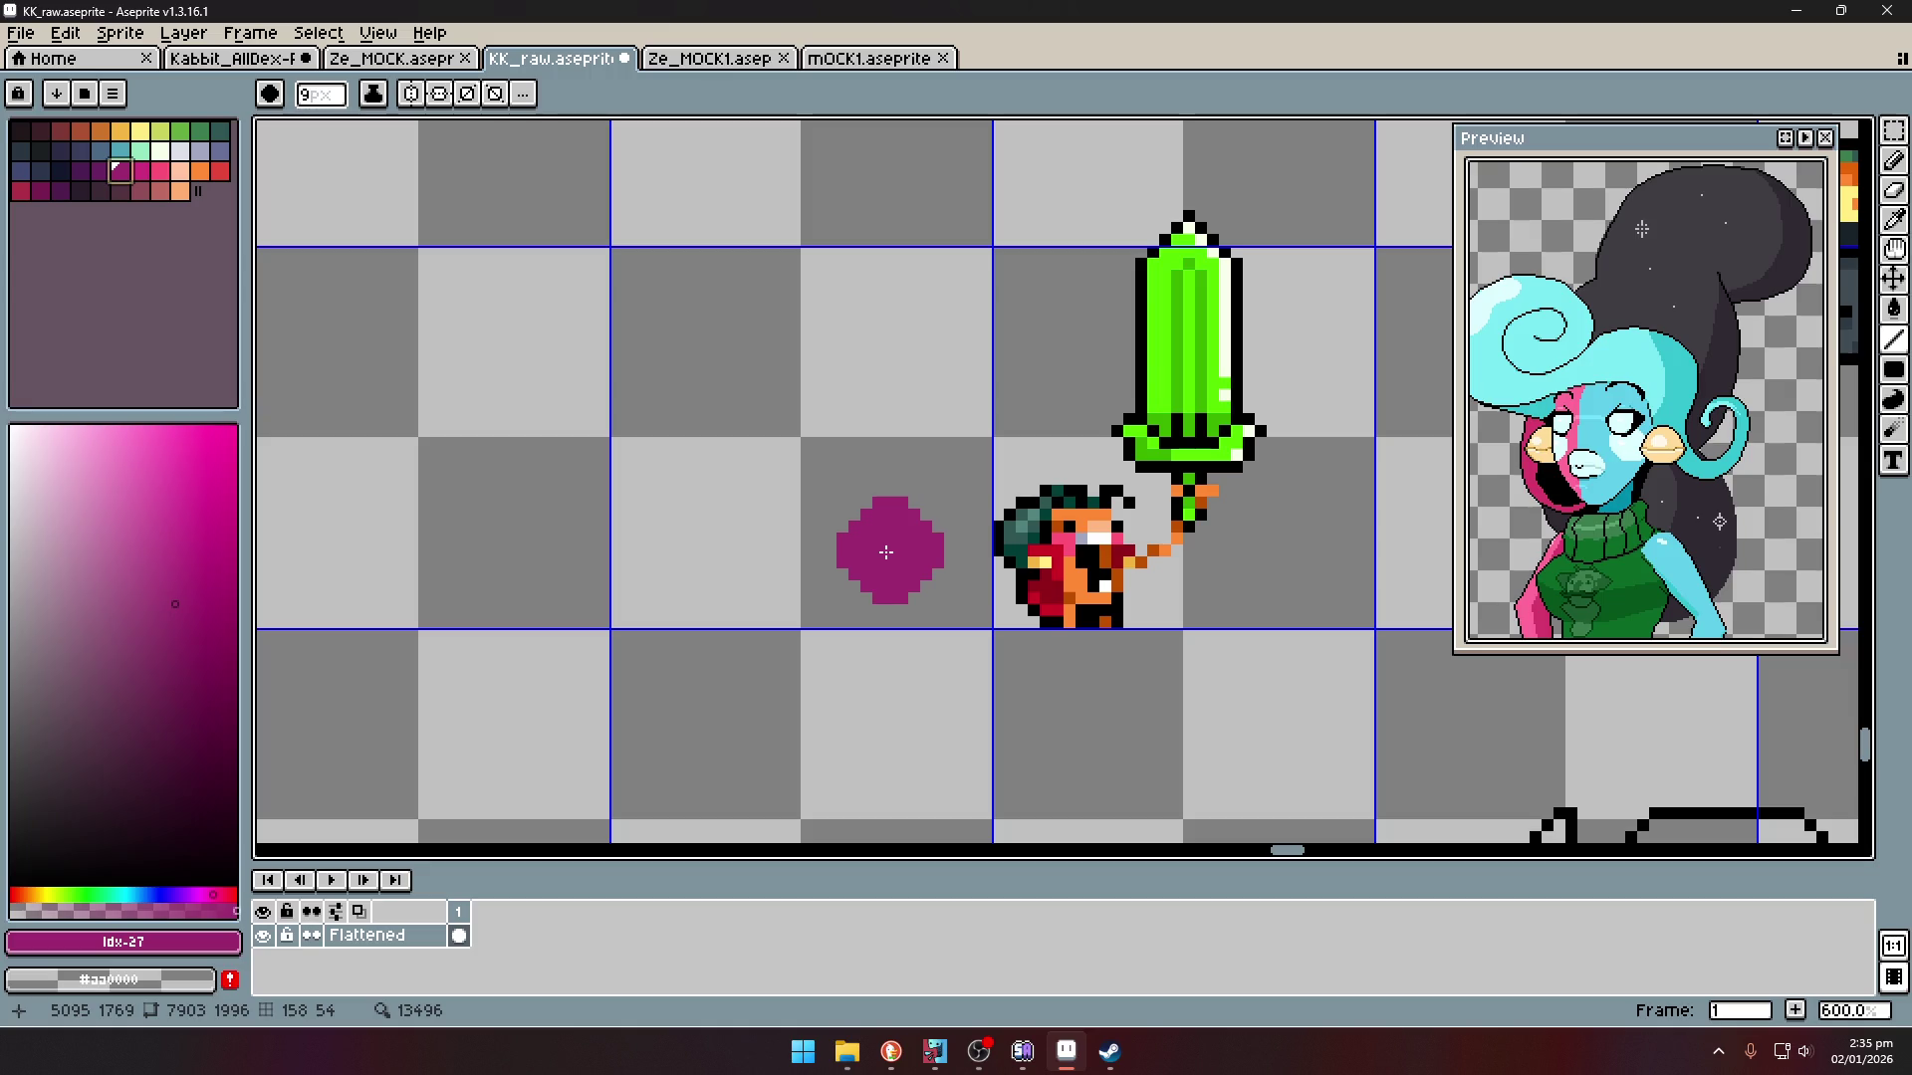
{"action": "key", "text": "plus"}
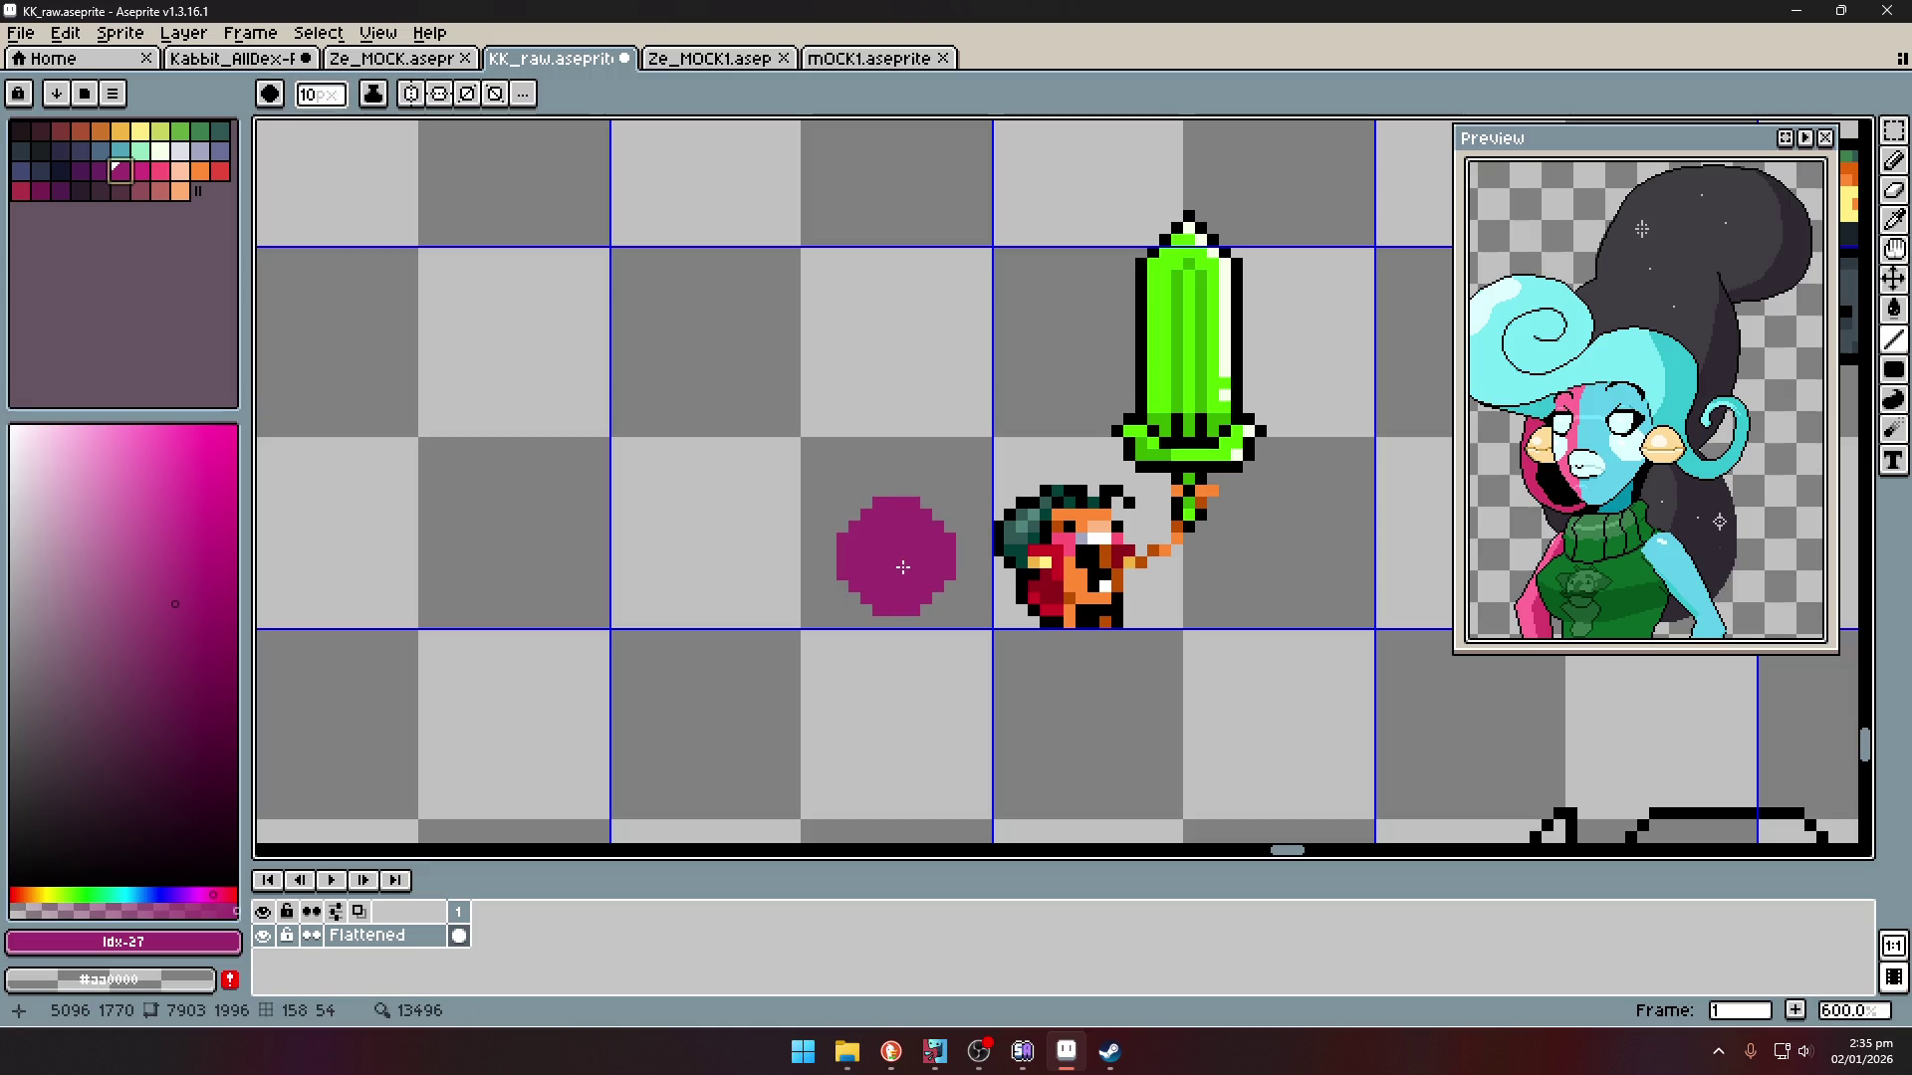
{"action": "left_click_drag", "start_coordinate": [867, 566], "coordinate": [901, 566]}
- Undo the trial magenta marks and paint the magenta head blob instead
{"action": "scroll", "coordinate": [1052, 629], "scroll_direction": "down", "scroll_amount": 1}
{"action": "key", "text": "ctrl+z"}
{"action": "scroll", "coordinate": [1005, 619], "scroll_direction": "down", "scroll_amount": 3}
{"action": "scroll", "coordinate": [936, 576], "scroll_direction": "up", "scroll_amount": 3}
{"action": "key", "text": "ctrl+z"}
{"action": "key", "text": "v"}
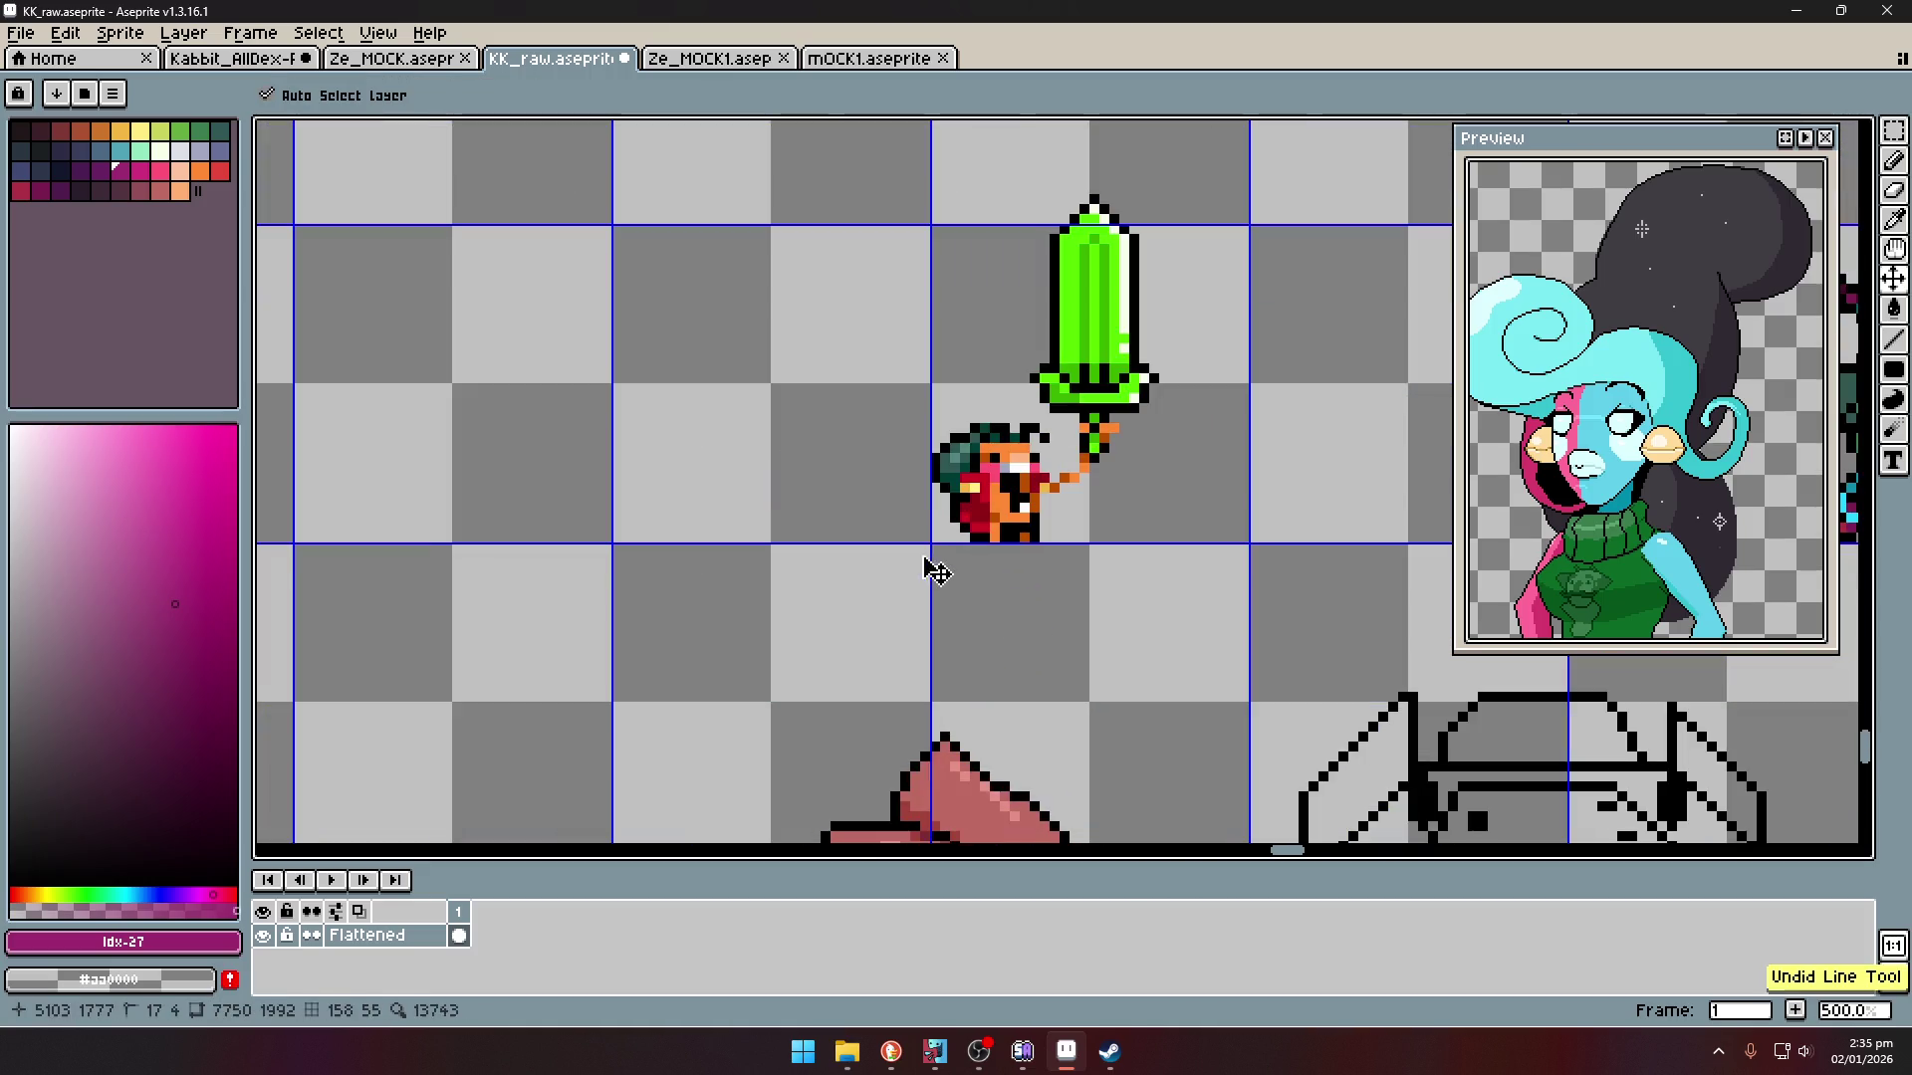
{"action": "key", "text": "ctrl"}
{"action": "left_click_drag", "start_coordinate": [875, 498], "coordinate": [841, 494]}
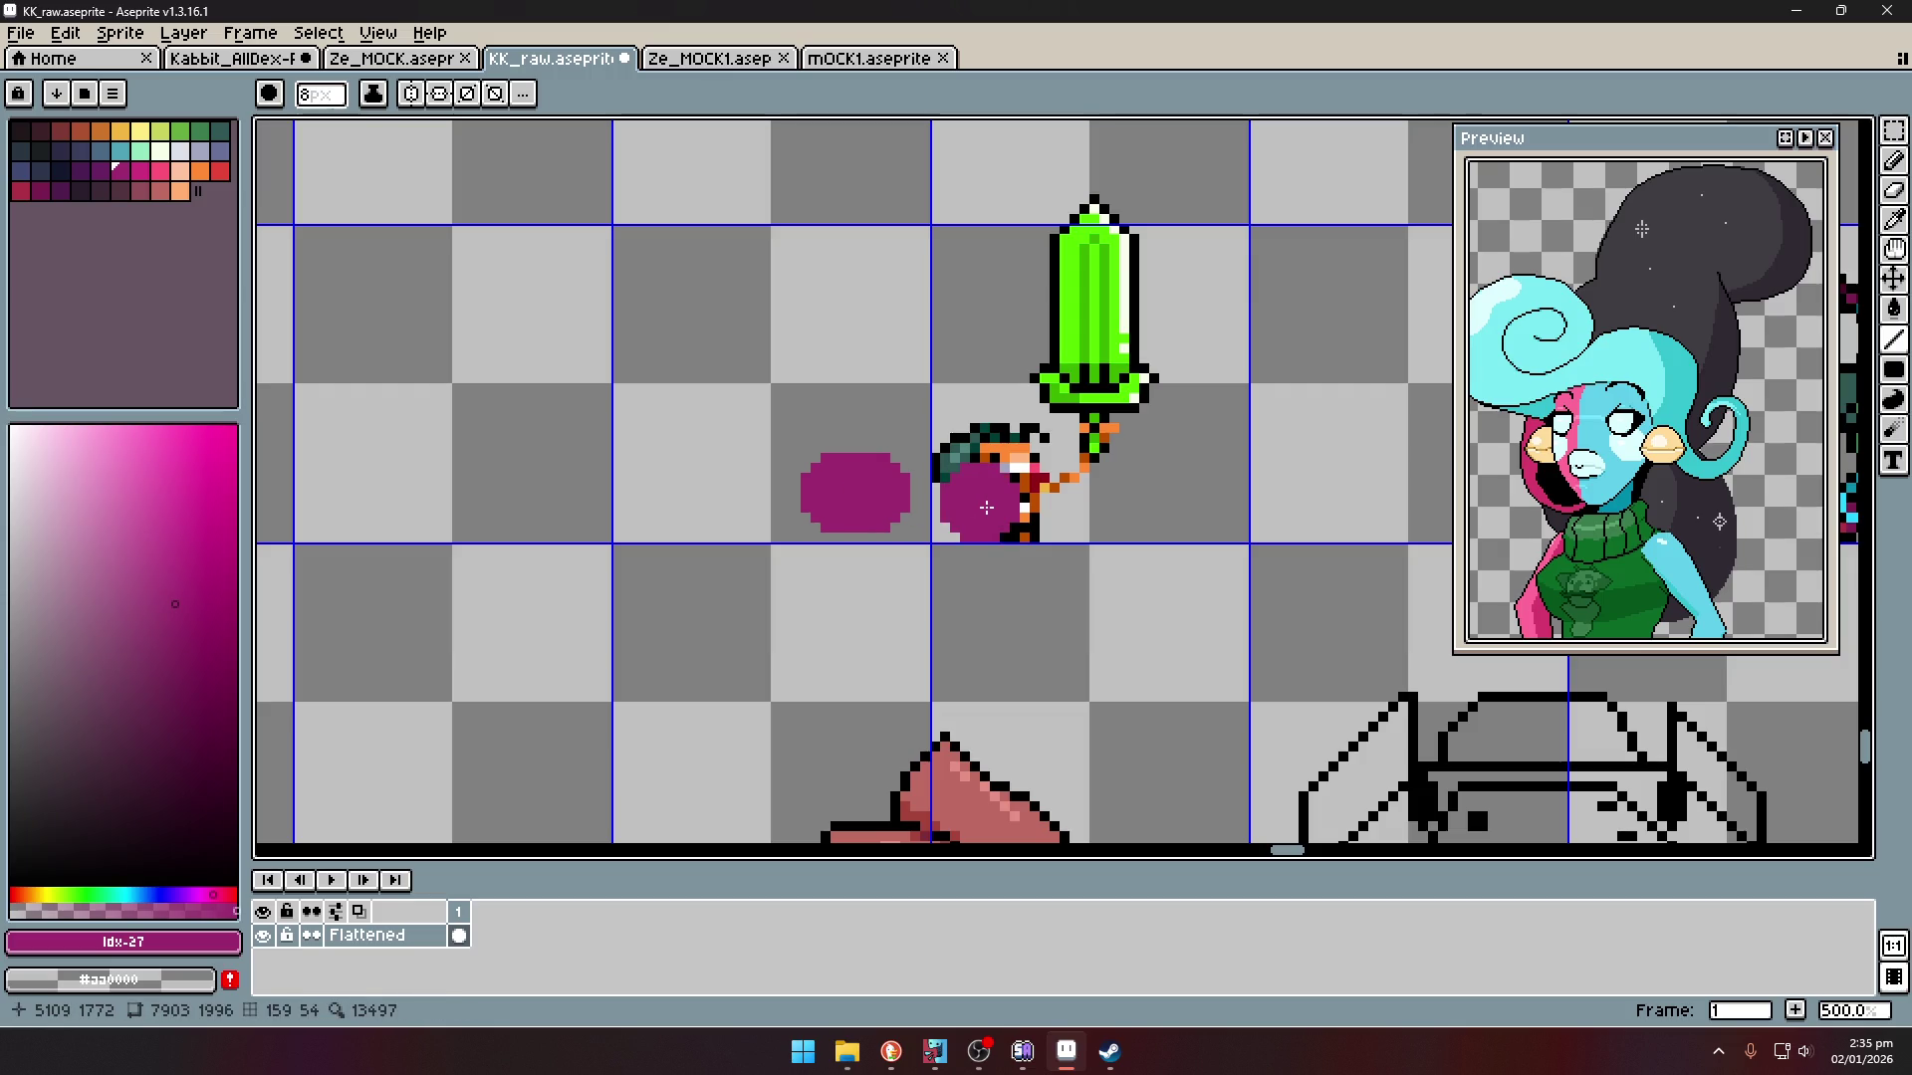
- Shade the blob's underside with darker purple pixels and add two tiny legs
{"action": "key", "text": "i"}
{"action": "scroll", "coordinate": [991, 523], "scroll_direction": "up", "scroll_amount": 4}
{"action": "left_click", "coordinate": [999, 534]}
{"action": "left_click", "coordinate": [576, 499]}
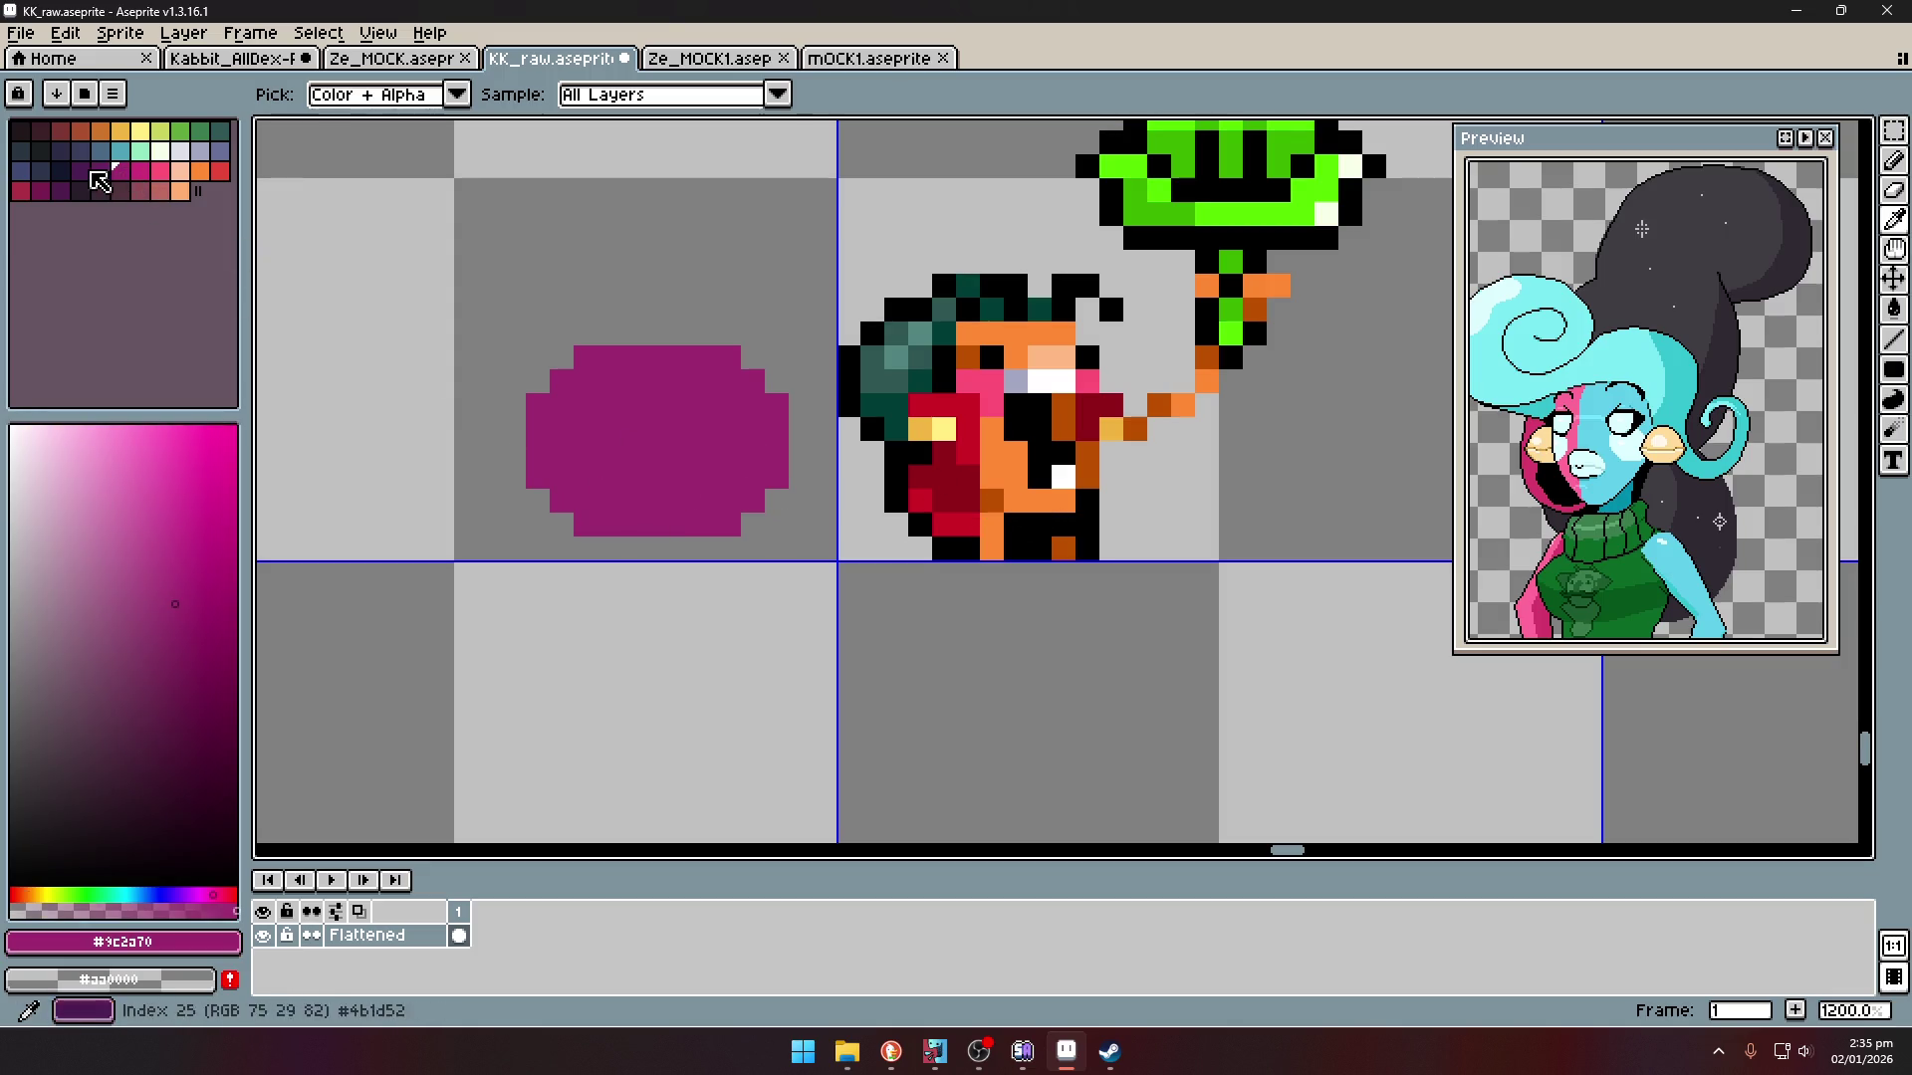
{"action": "left_click", "coordinate": [100, 173]}
{"action": "key", "text": "b"}
{"action": "key", "text": "minus"}
{"action": "key", "text": "minus"}
{"action": "key", "text": "minus"}
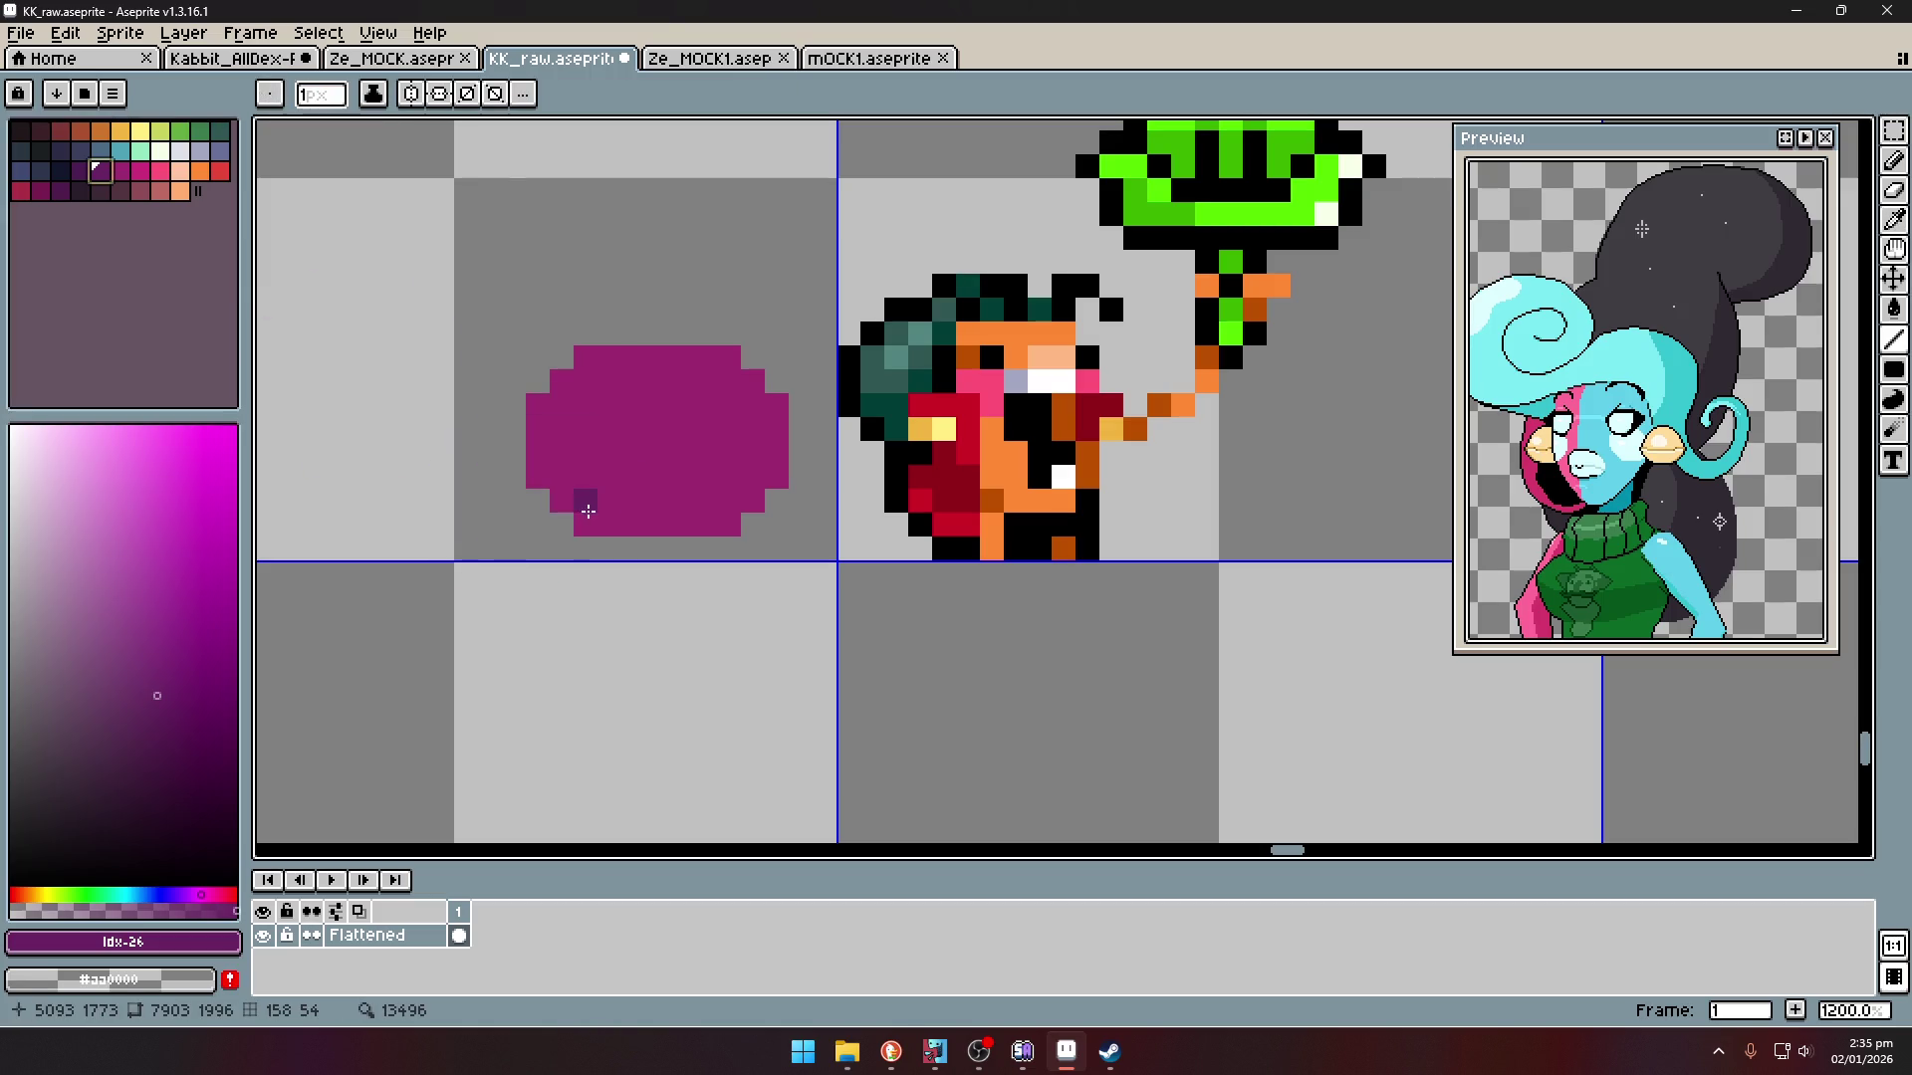
{"action": "scroll", "coordinate": [598, 508], "scroll_direction": "up", "scroll_amount": 4}
{"action": "left_click", "coordinate": [677, 545]}
{"action": "scroll", "coordinate": [685, 548], "scroll_direction": "down", "scroll_amount": 3}
{"action": "left_click", "coordinate": [624, 556]}
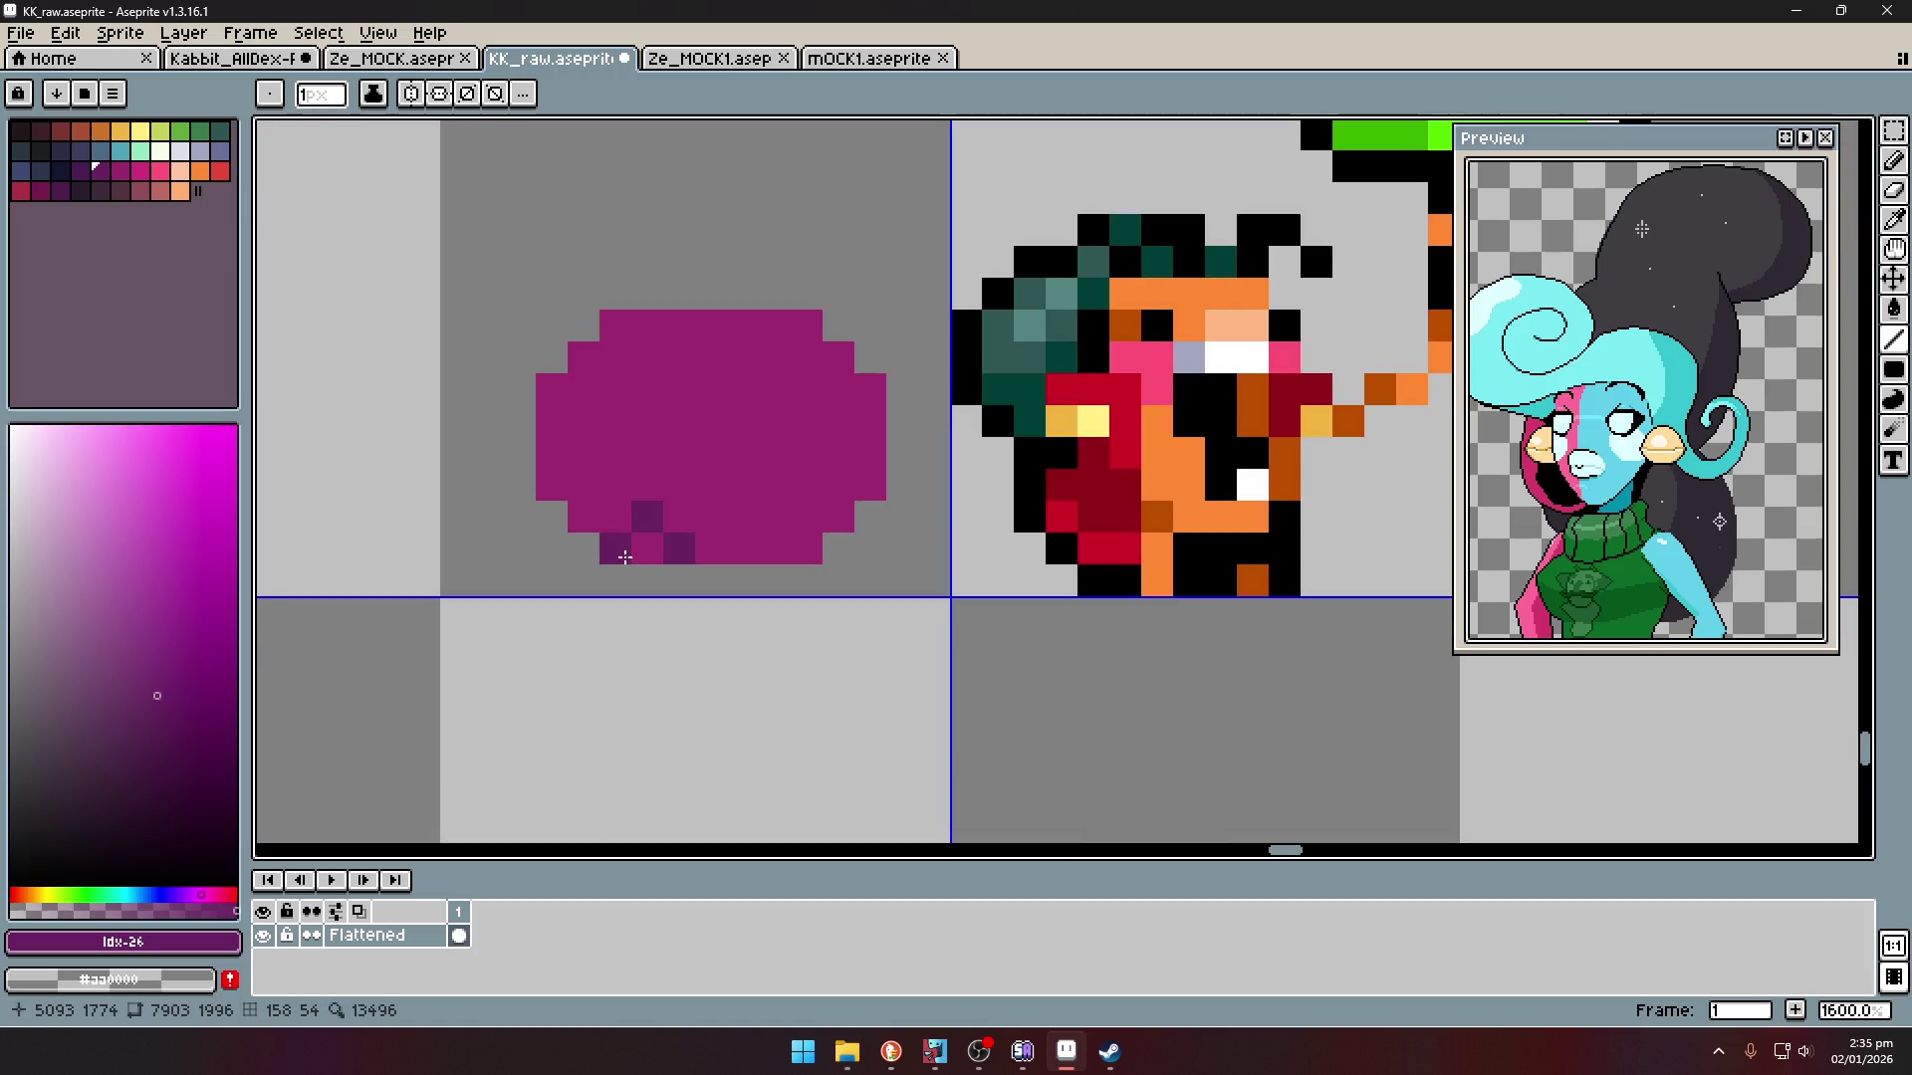
{"action": "left_click", "coordinate": [647, 579]}
{"action": "left_click", "coordinate": [679, 548], "text": "alt"}
{"action": "left_click", "coordinate": [775, 580]}
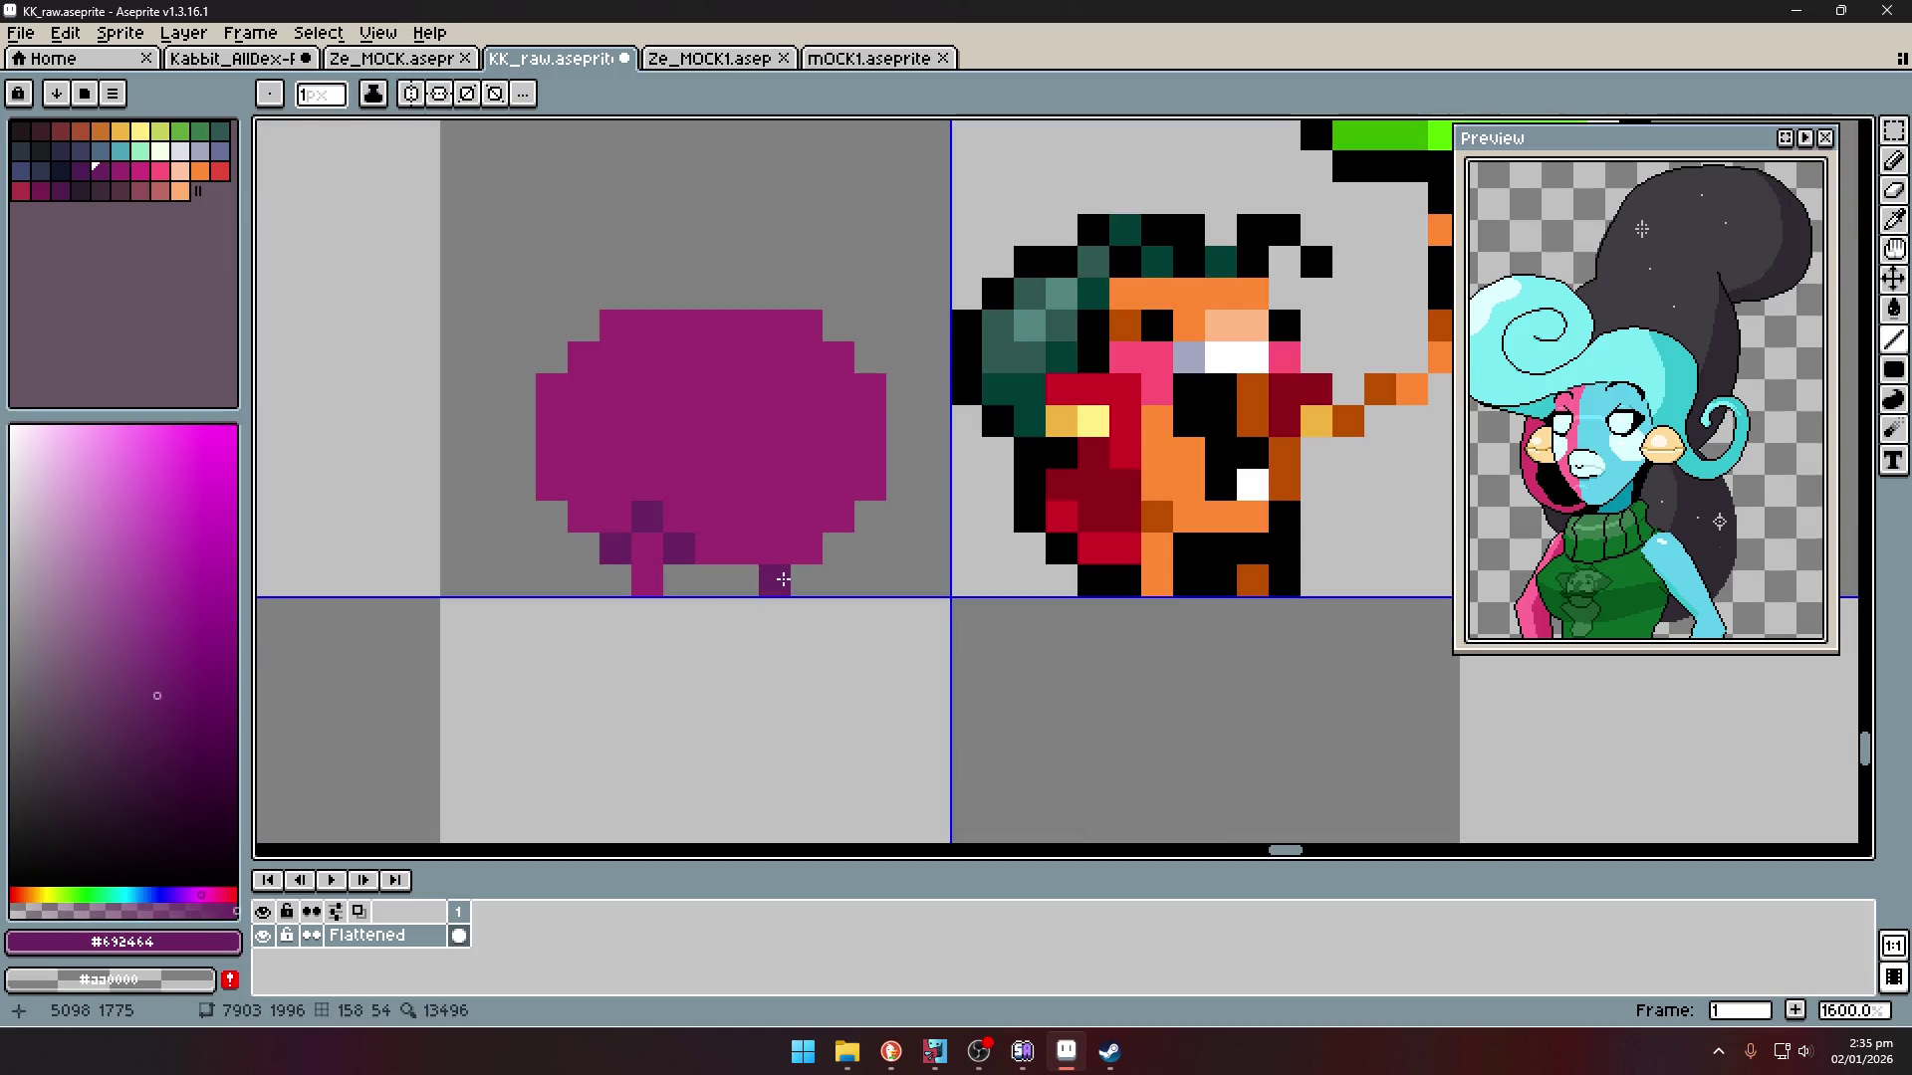
- Outline the whole magenta blob in black with a one-pixel pencil
{"action": "left_click", "coordinate": [1283, 570], "text": "alt"}
{"action": "left_click", "coordinate": [803, 581]}
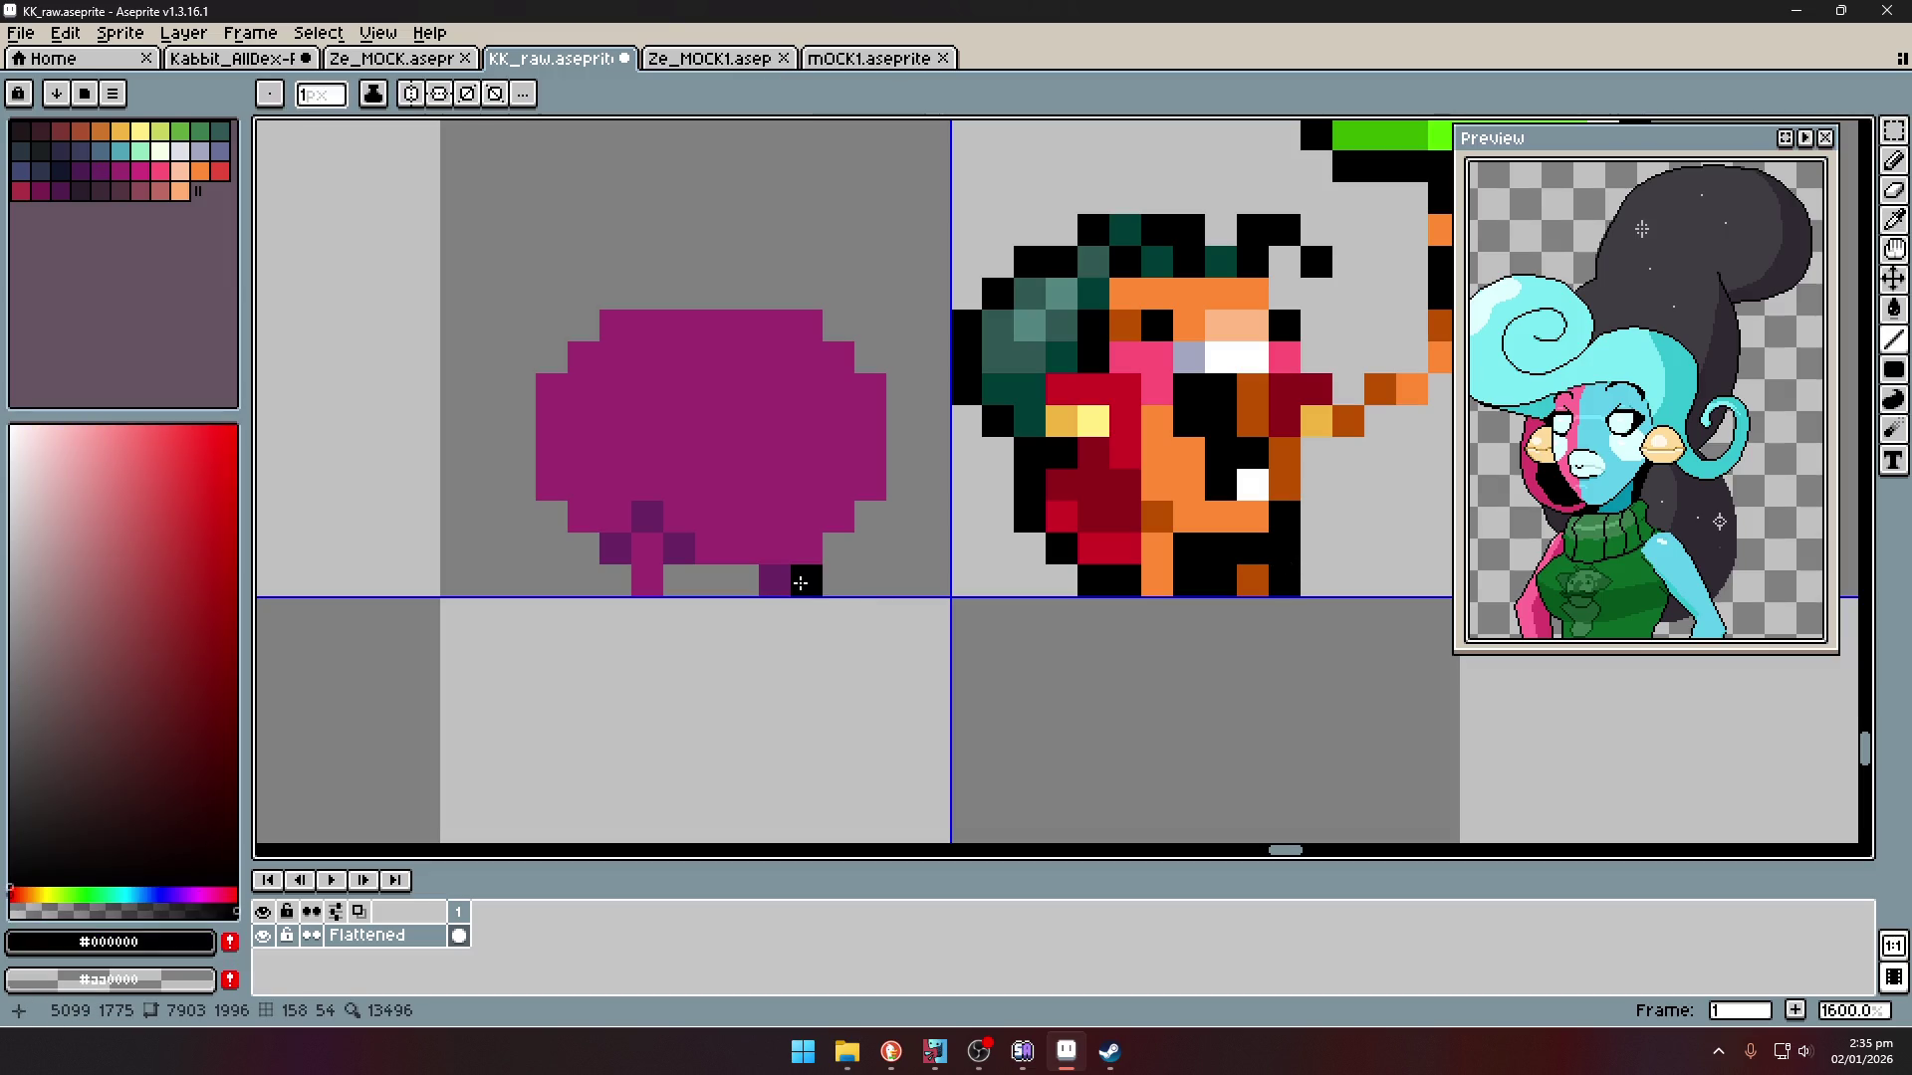
{"action": "mouse_move", "coordinate": [836, 546]}
{"action": "left_mouse_down"}
{"action": "mouse_move", "coordinate": [672, 550]}
{"action": "mouse_move", "coordinate": [679, 580]}
{"action": "left_mouse_up"}
{"action": "left_click", "coordinate": [615, 580]}
{"action": "left_click", "coordinate": [584, 548]}
{"action": "left_click", "coordinate": [548, 525]}
{"action": "left_click", "coordinate": [871, 515]}
{"action": "mouse_move", "coordinate": [903, 488]}
{"action": "left_mouse_down"}
{"action": "mouse_move", "coordinate": [902, 389]}
{"action": "mouse_move", "coordinate": [805, 298]}
{"action": "mouse_move", "coordinate": [661, 294]}
{"action": "mouse_move", "coordinate": [586, 320]}
{"action": "left_mouse_up"}
{"action": "left_click", "coordinate": [839, 356]}
{"action": "left_click", "coordinate": [552, 357]}
{"action": "left_click_drag", "start_coordinate": [519, 388], "coordinate": [520, 484]}
- Choose yellow from the palette
{"action": "scroll", "coordinate": [640, 482], "scroll_direction": "down", "scroll_amount": 4}
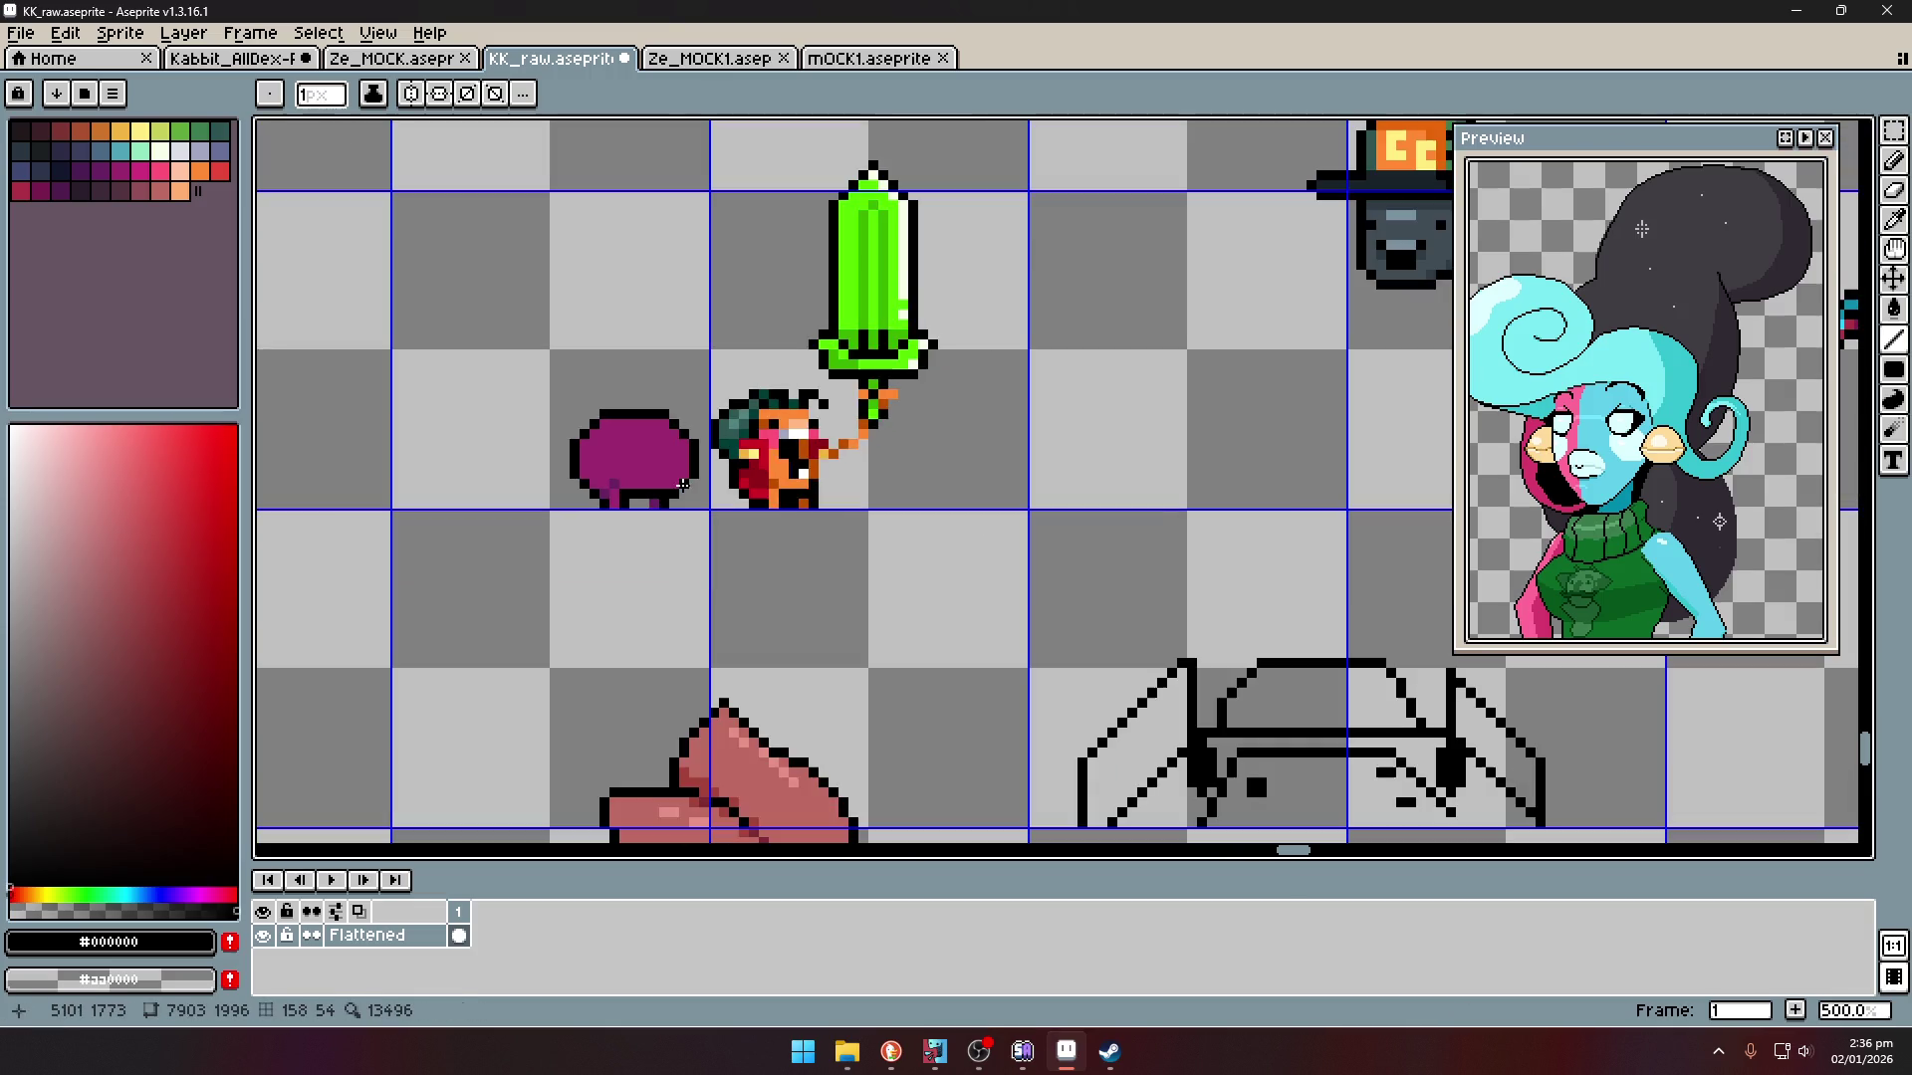
{"action": "key", "text": "i"}
{"action": "scroll", "coordinate": [640, 482], "scroll_direction": "up", "scroll_amount": 4}
{"action": "left_click", "coordinate": [140, 131]}
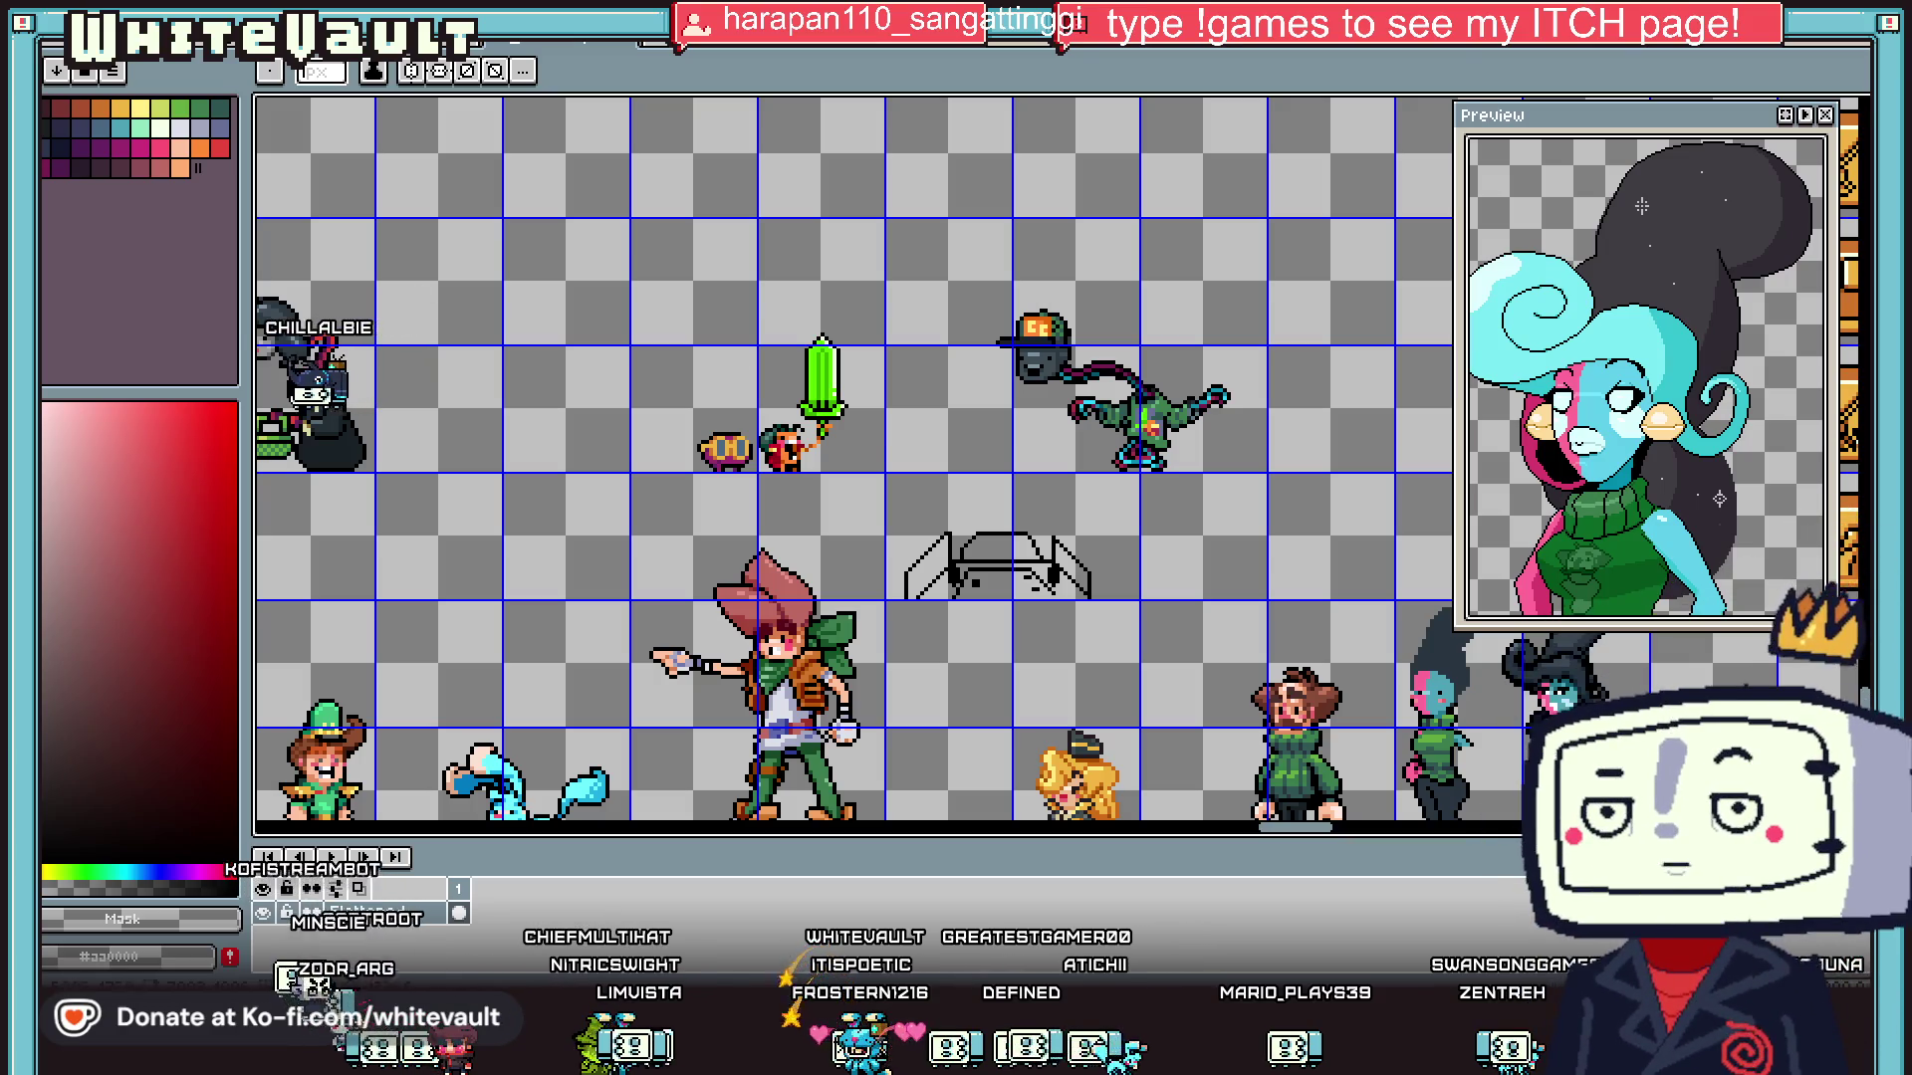
- Sketch a teal bun outline left of the head, using the hair's teal, and fill it
{"action": "scroll", "coordinate": [694, 456], "scroll_direction": "up", "scroll_amount": 2}
{"action": "key", "text": "i"}
{"action": "scroll", "coordinate": [866, 438], "scroll_direction": "up", "scroll_amount": 1}
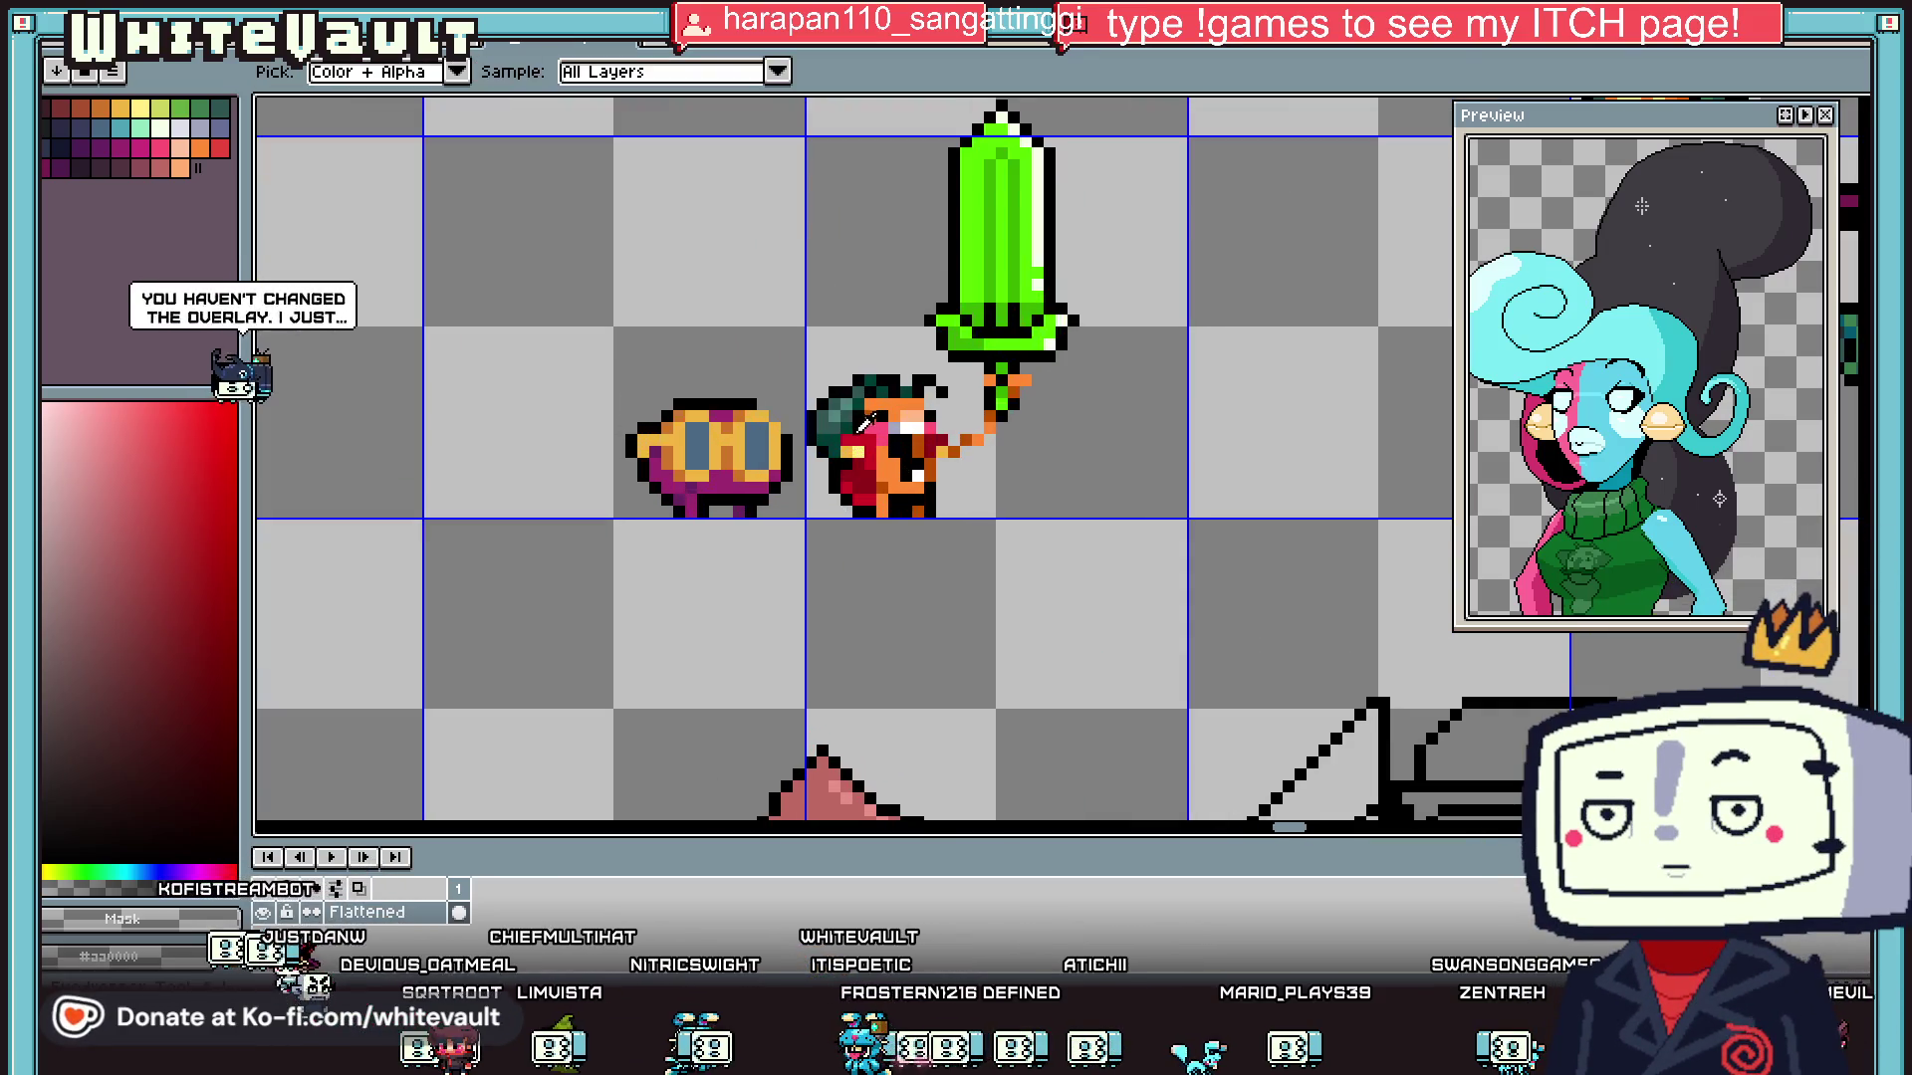
{"action": "left_click", "coordinate": [845, 393]}
{"action": "scroll", "coordinate": [652, 413], "scroll_direction": "up", "scroll_amount": 2}
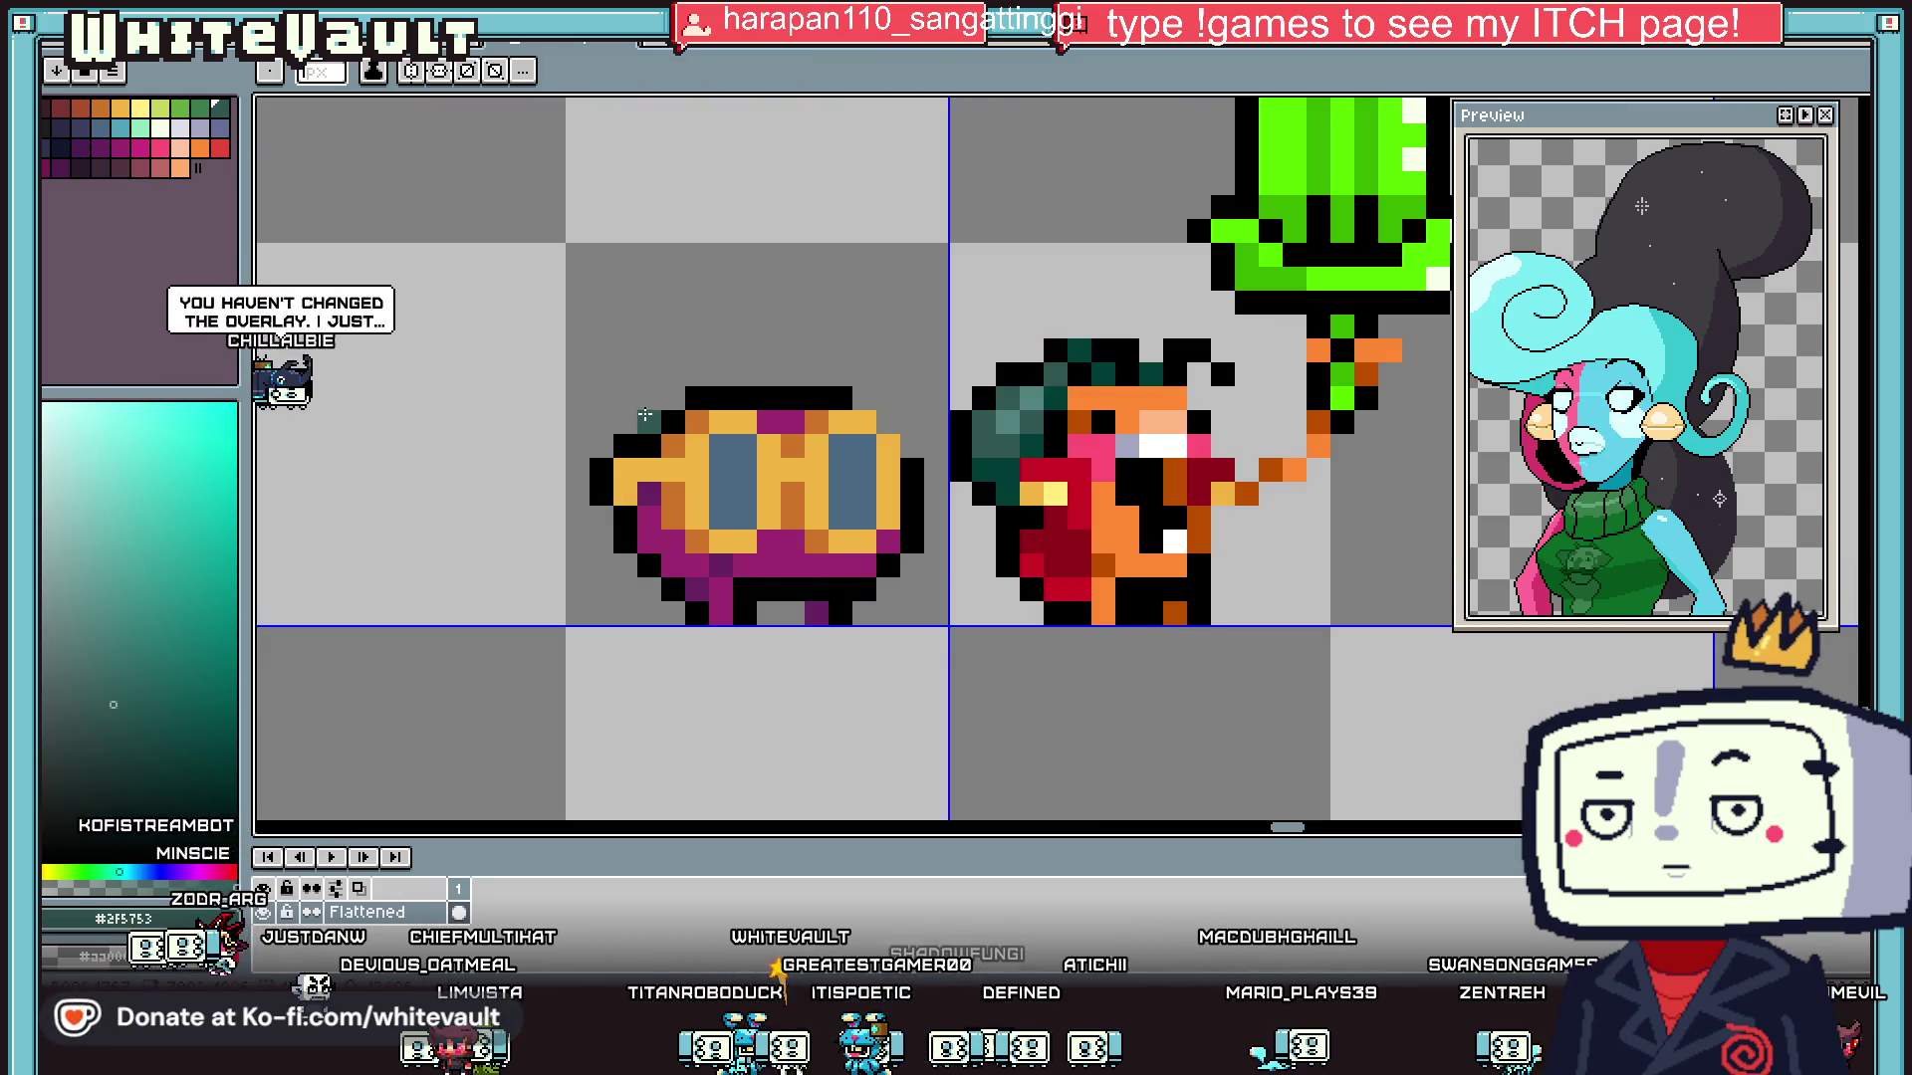
{"action": "left_click_drag", "start_coordinate": [648, 416], "coordinate": [558, 398]}
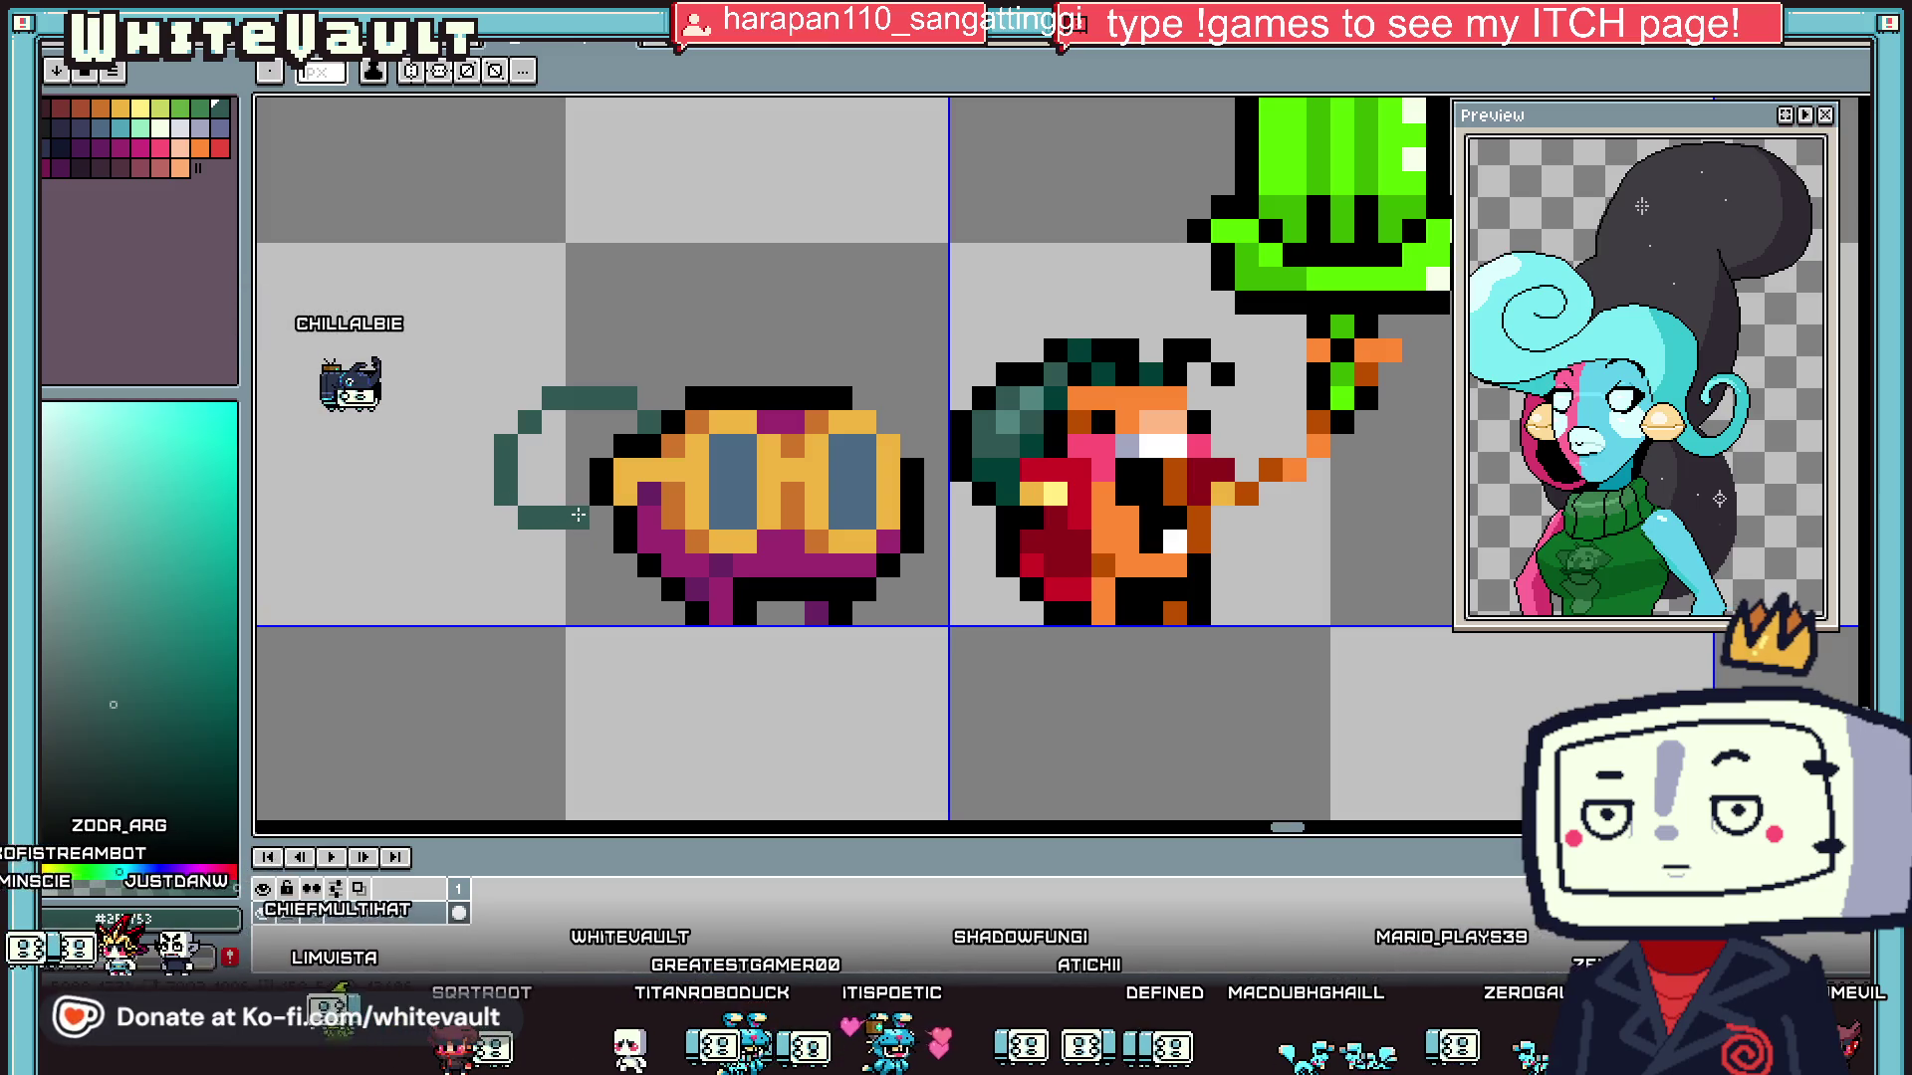
{"action": "key", "text": "g"}
{"action": "left_click", "coordinate": [572, 453]}
{"action": "scroll", "coordinate": [545, 449], "scroll_direction": "down", "scroll_amount": 4}
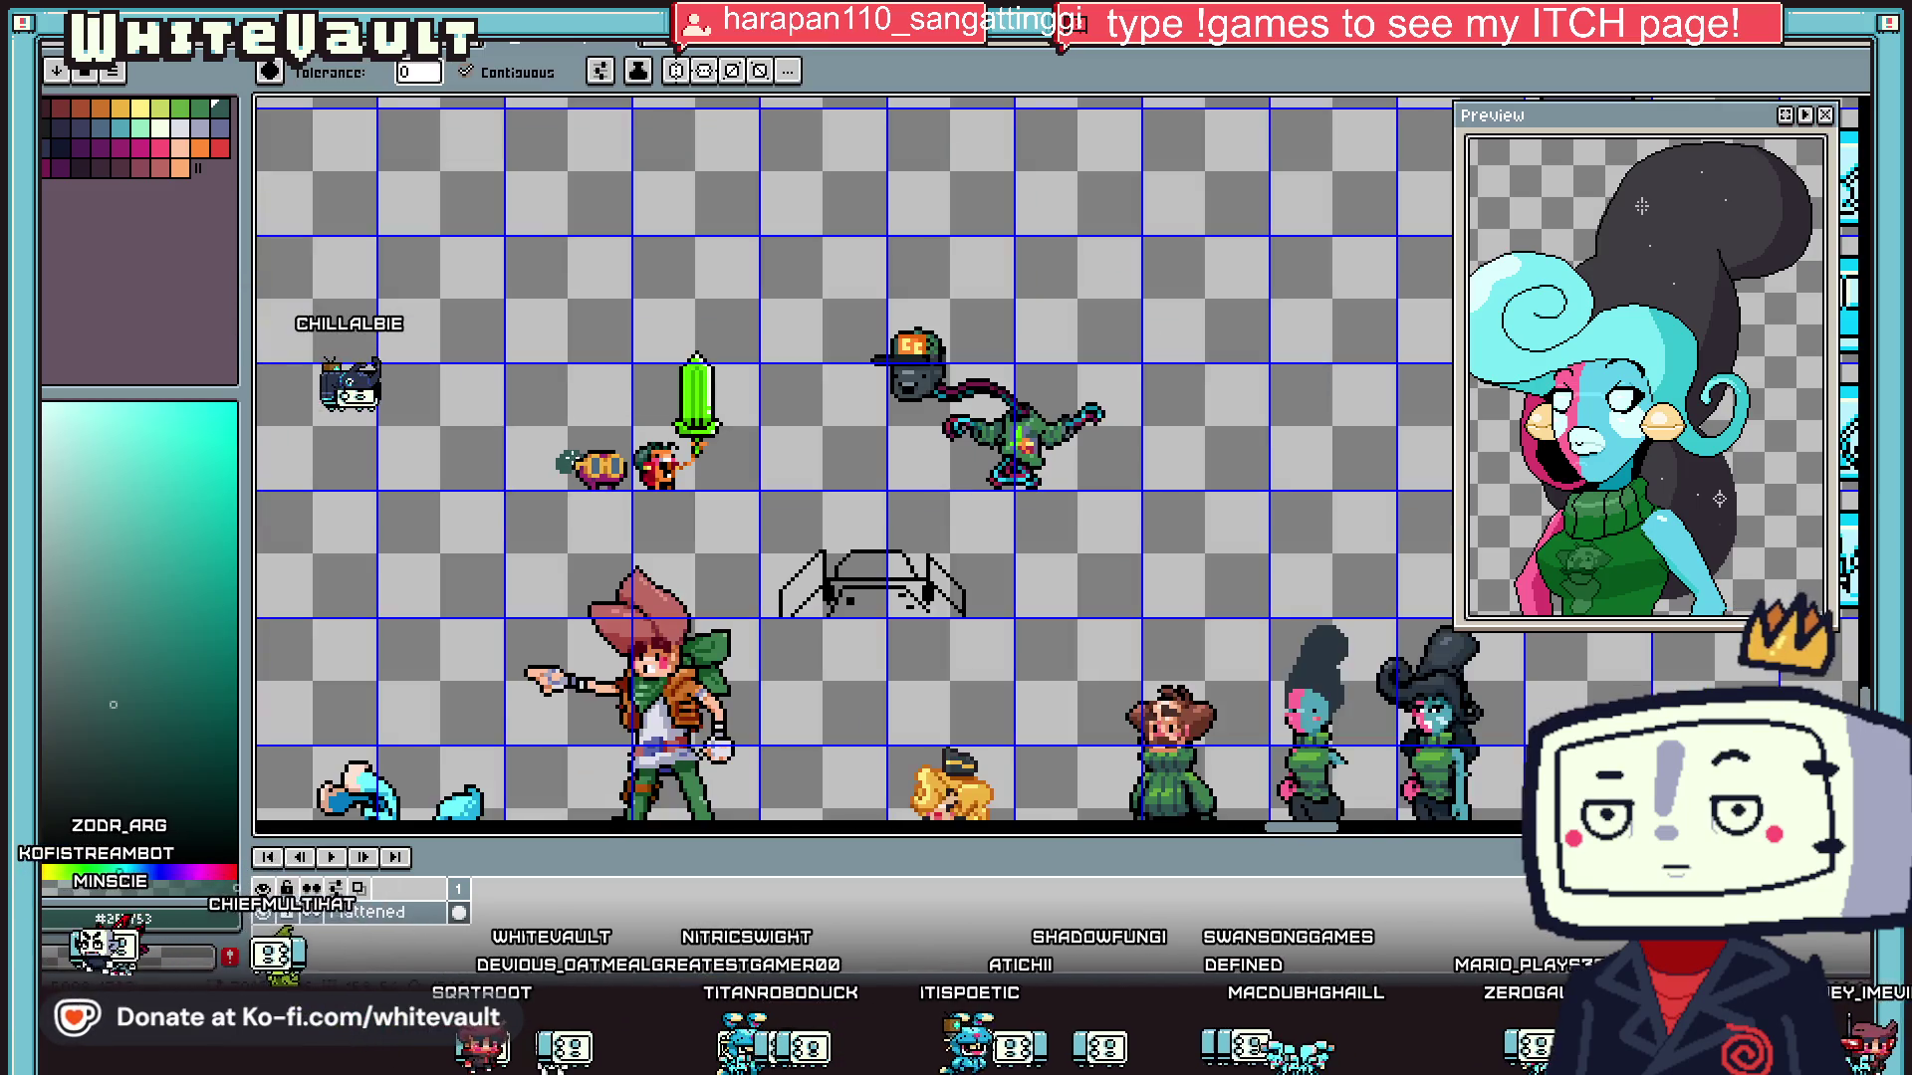
{"action": "scroll", "coordinate": [545, 449], "scroll_direction": "up", "scroll_amount": 2}
- Shade the bun's lower left with a darker teal
{"action": "key", "text": "i"}
{"action": "scroll", "coordinate": [637, 460], "scroll_direction": "up", "scroll_amount": 2}
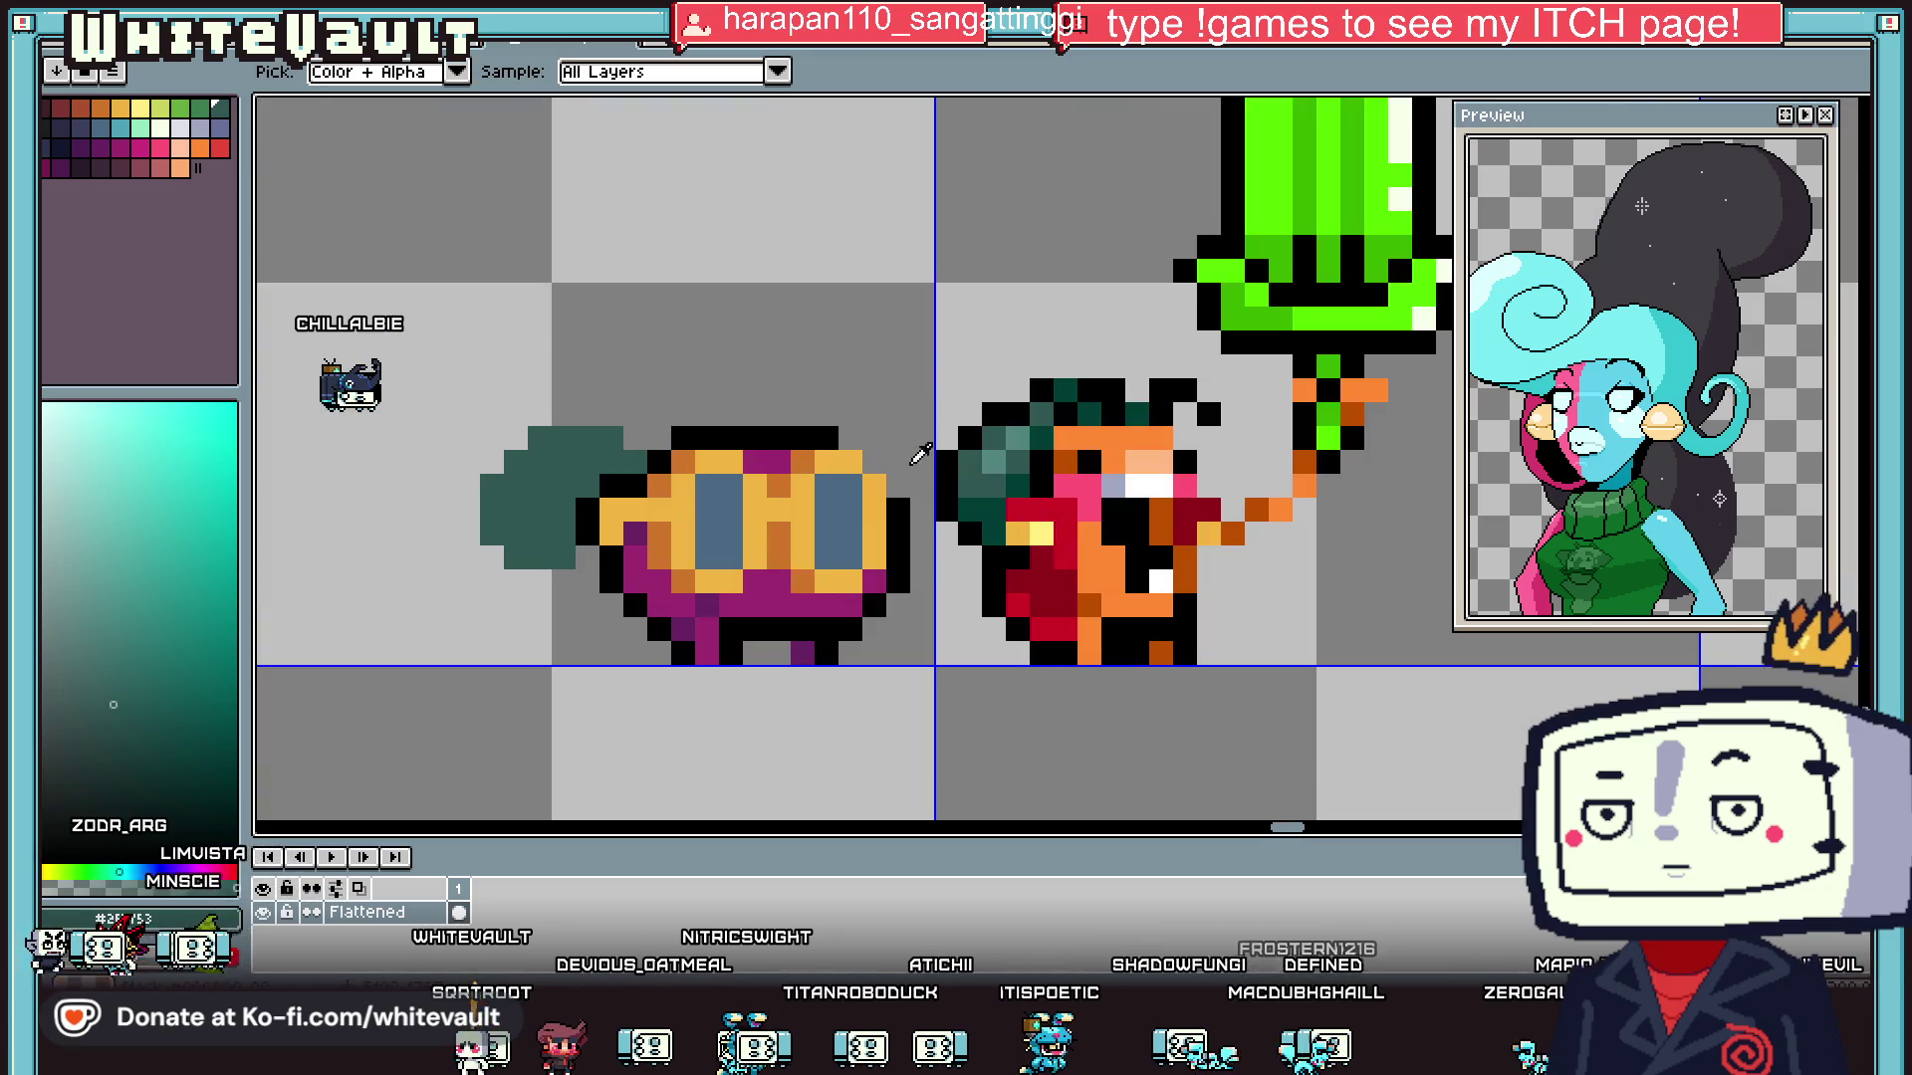
{"action": "left_click", "coordinate": [1031, 478]}
{"action": "key", "text": "b"}
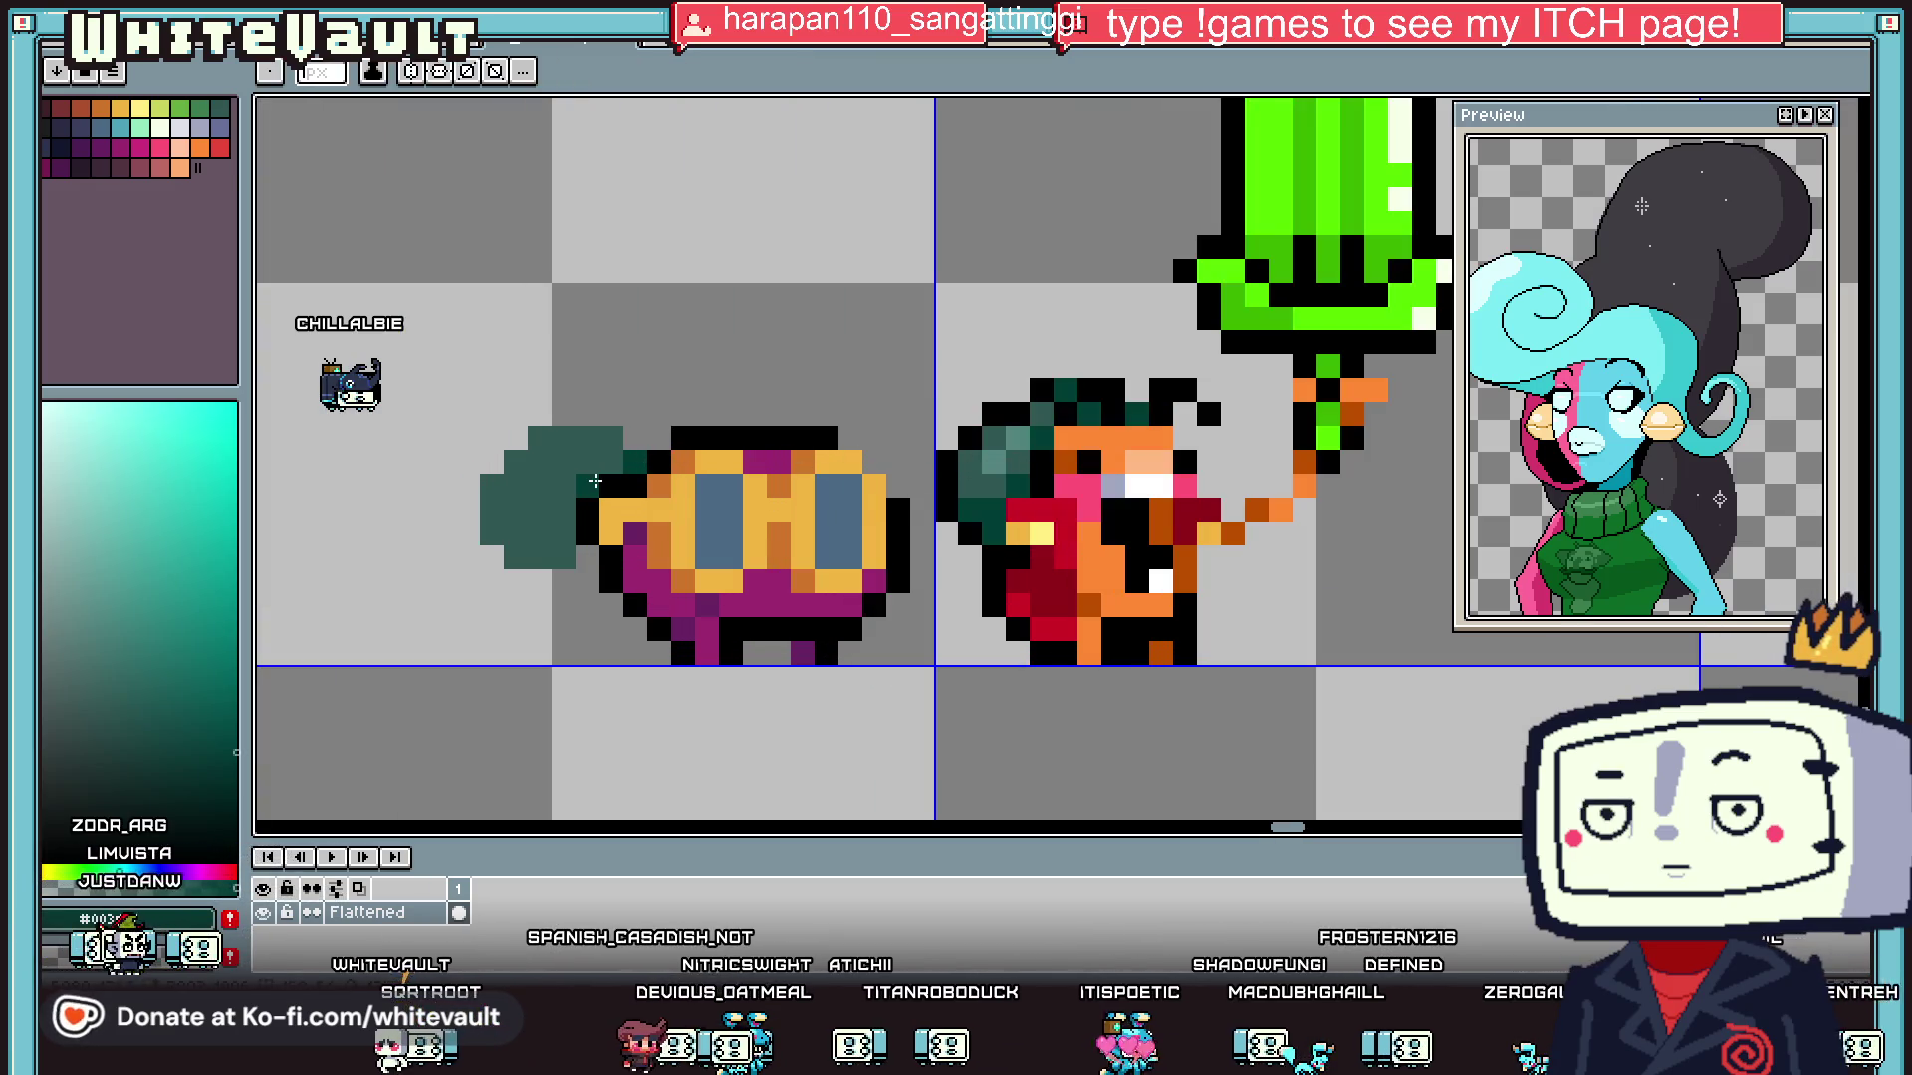
{"action": "left_click_drag", "start_coordinate": [563, 547], "coordinate": [504, 522]}
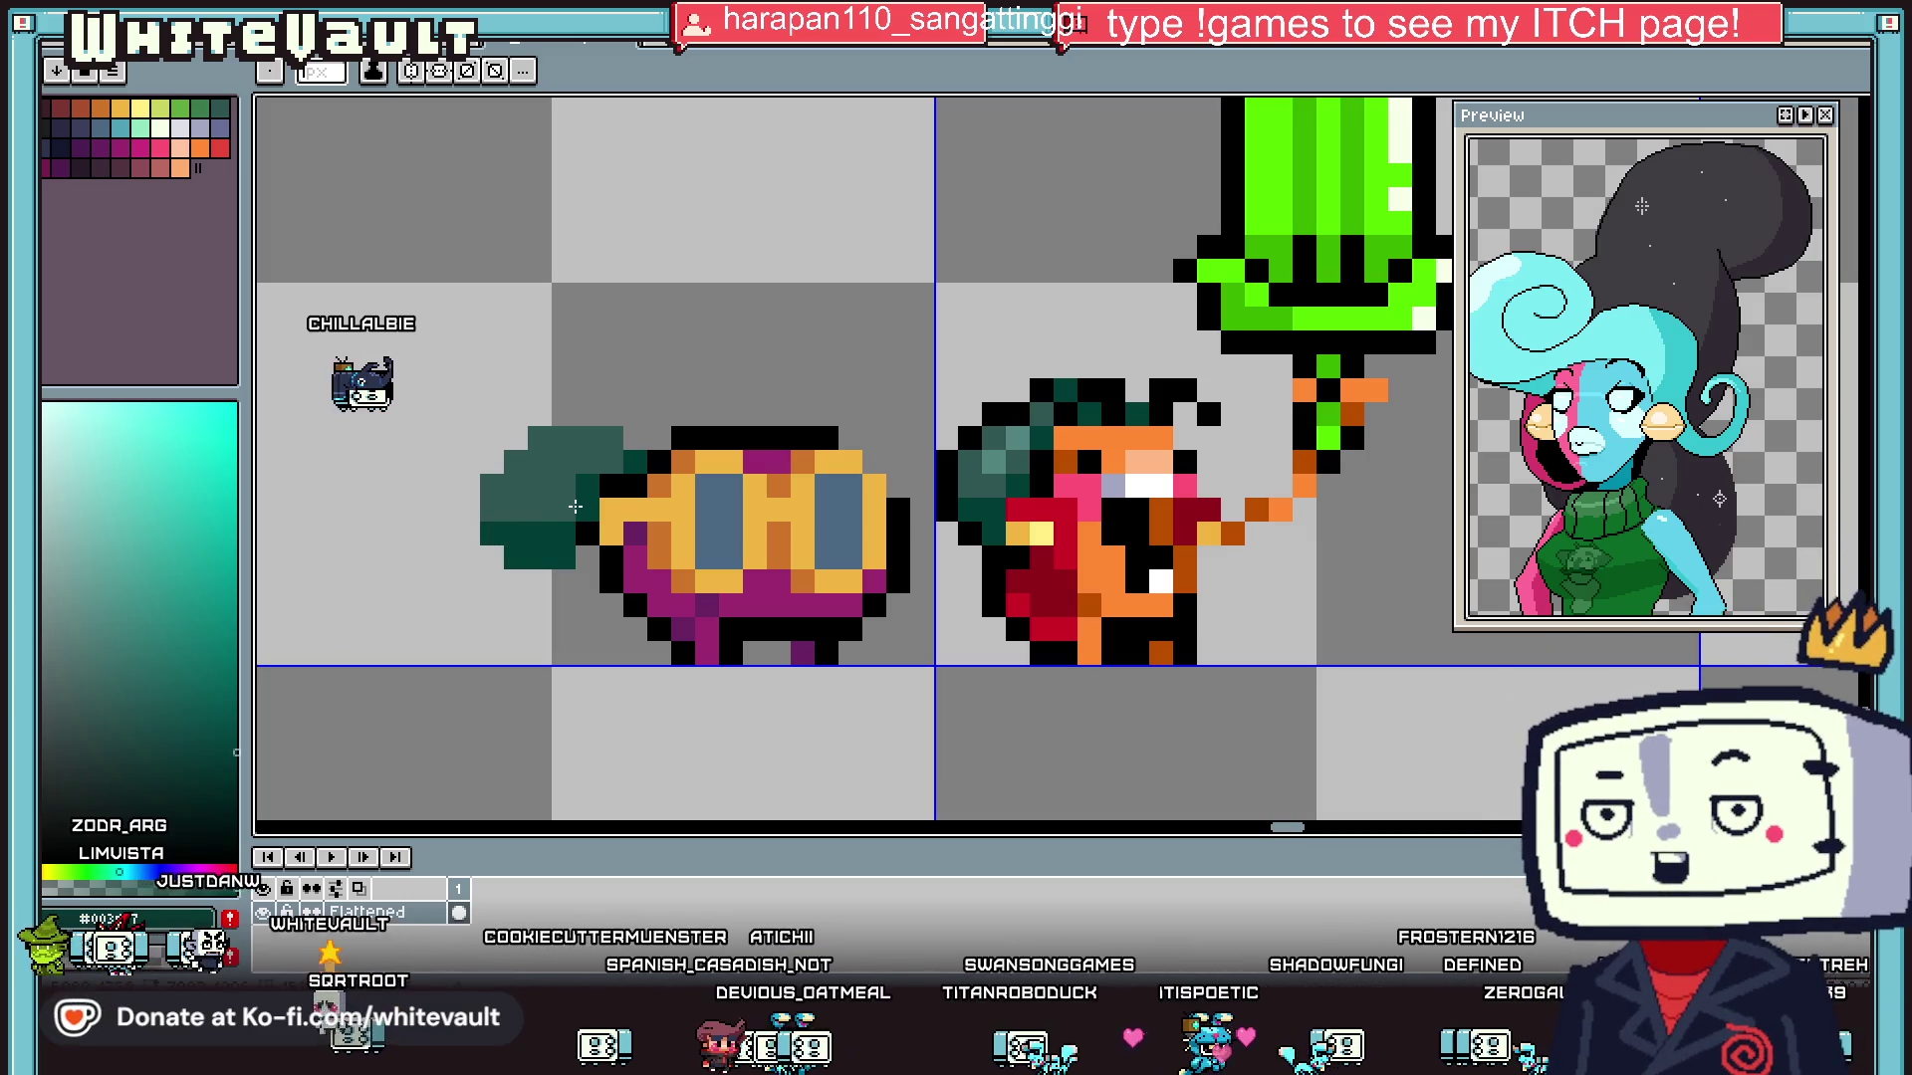
- Outline the bun's top left in black, then sample a teal from the bun
{"action": "key", "text": "i"}
{"action": "left_click", "coordinate": [673, 441]}
{"action": "key", "text": "b"}
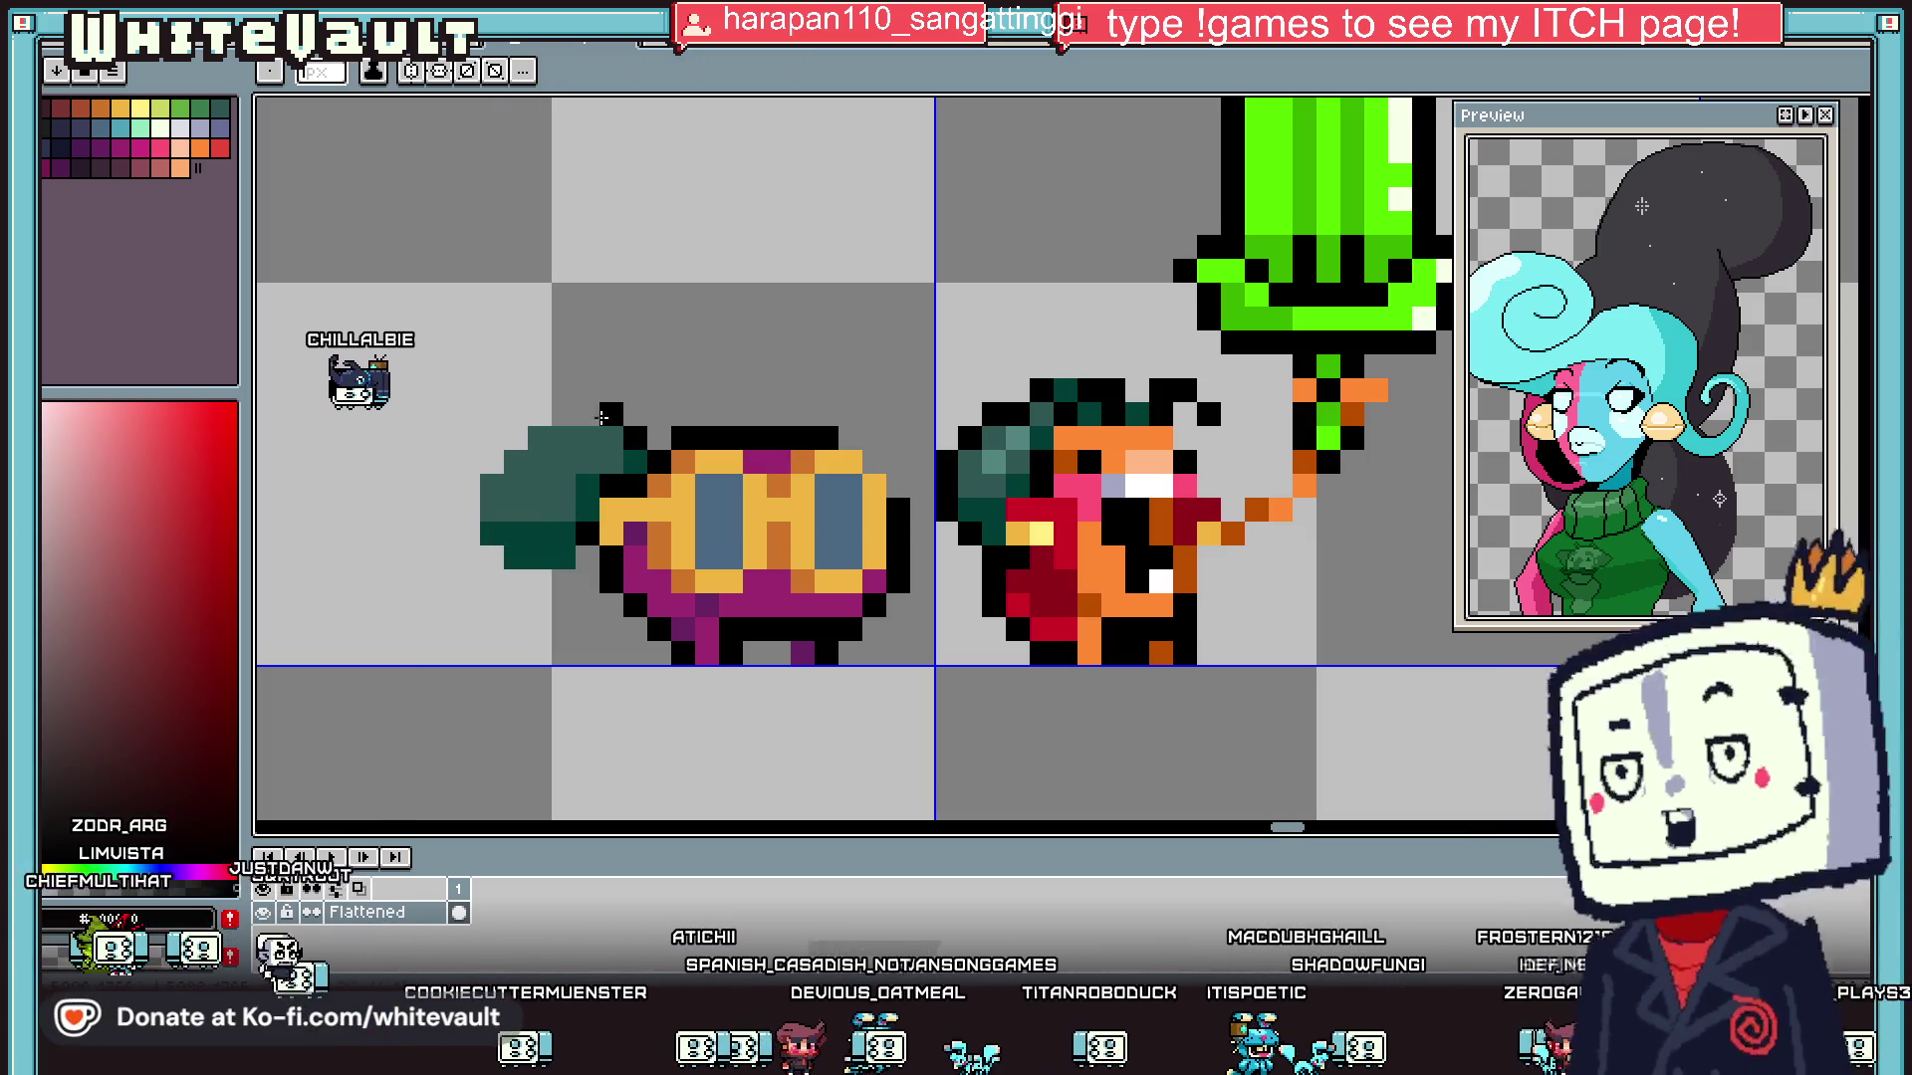
{"action": "left_click_drag", "start_coordinate": [612, 415], "coordinate": [504, 444]}
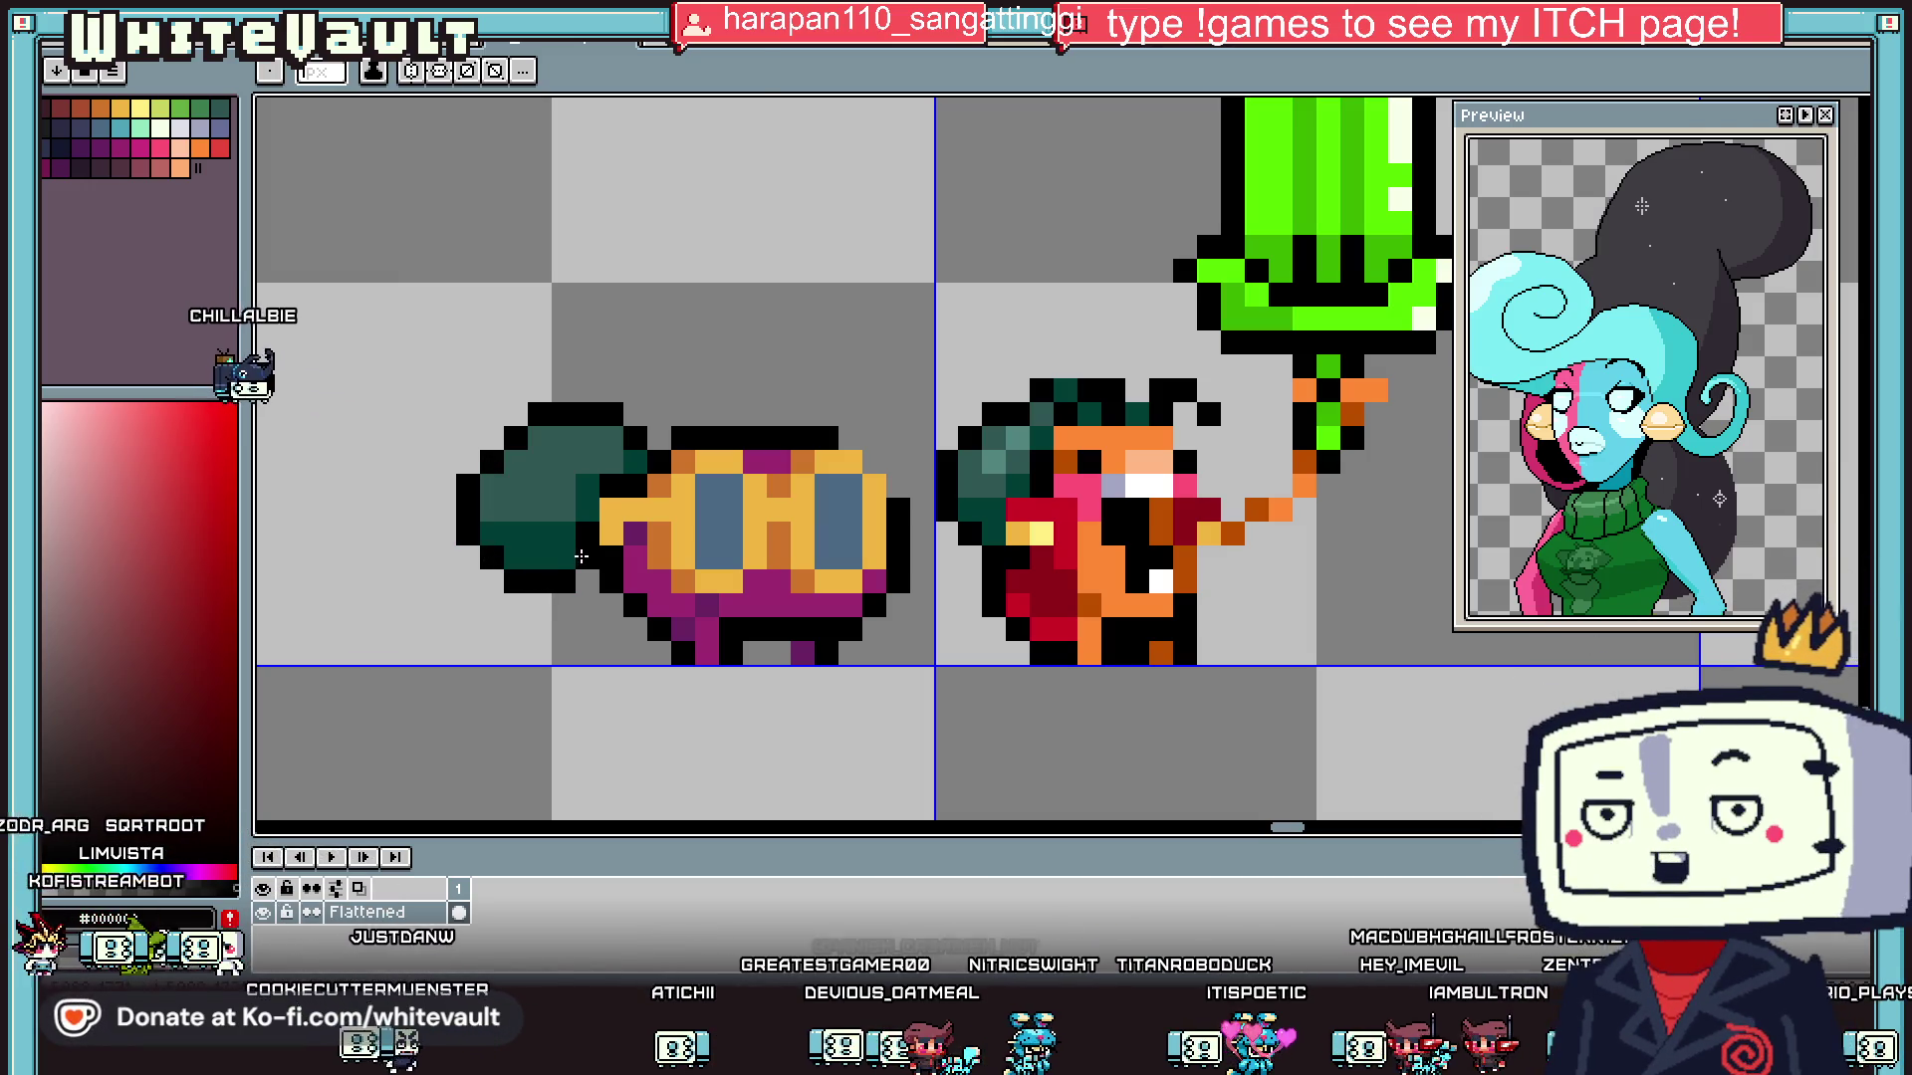
{"action": "key", "text": "i"}
{"action": "left_click", "coordinate": [1044, 434]}
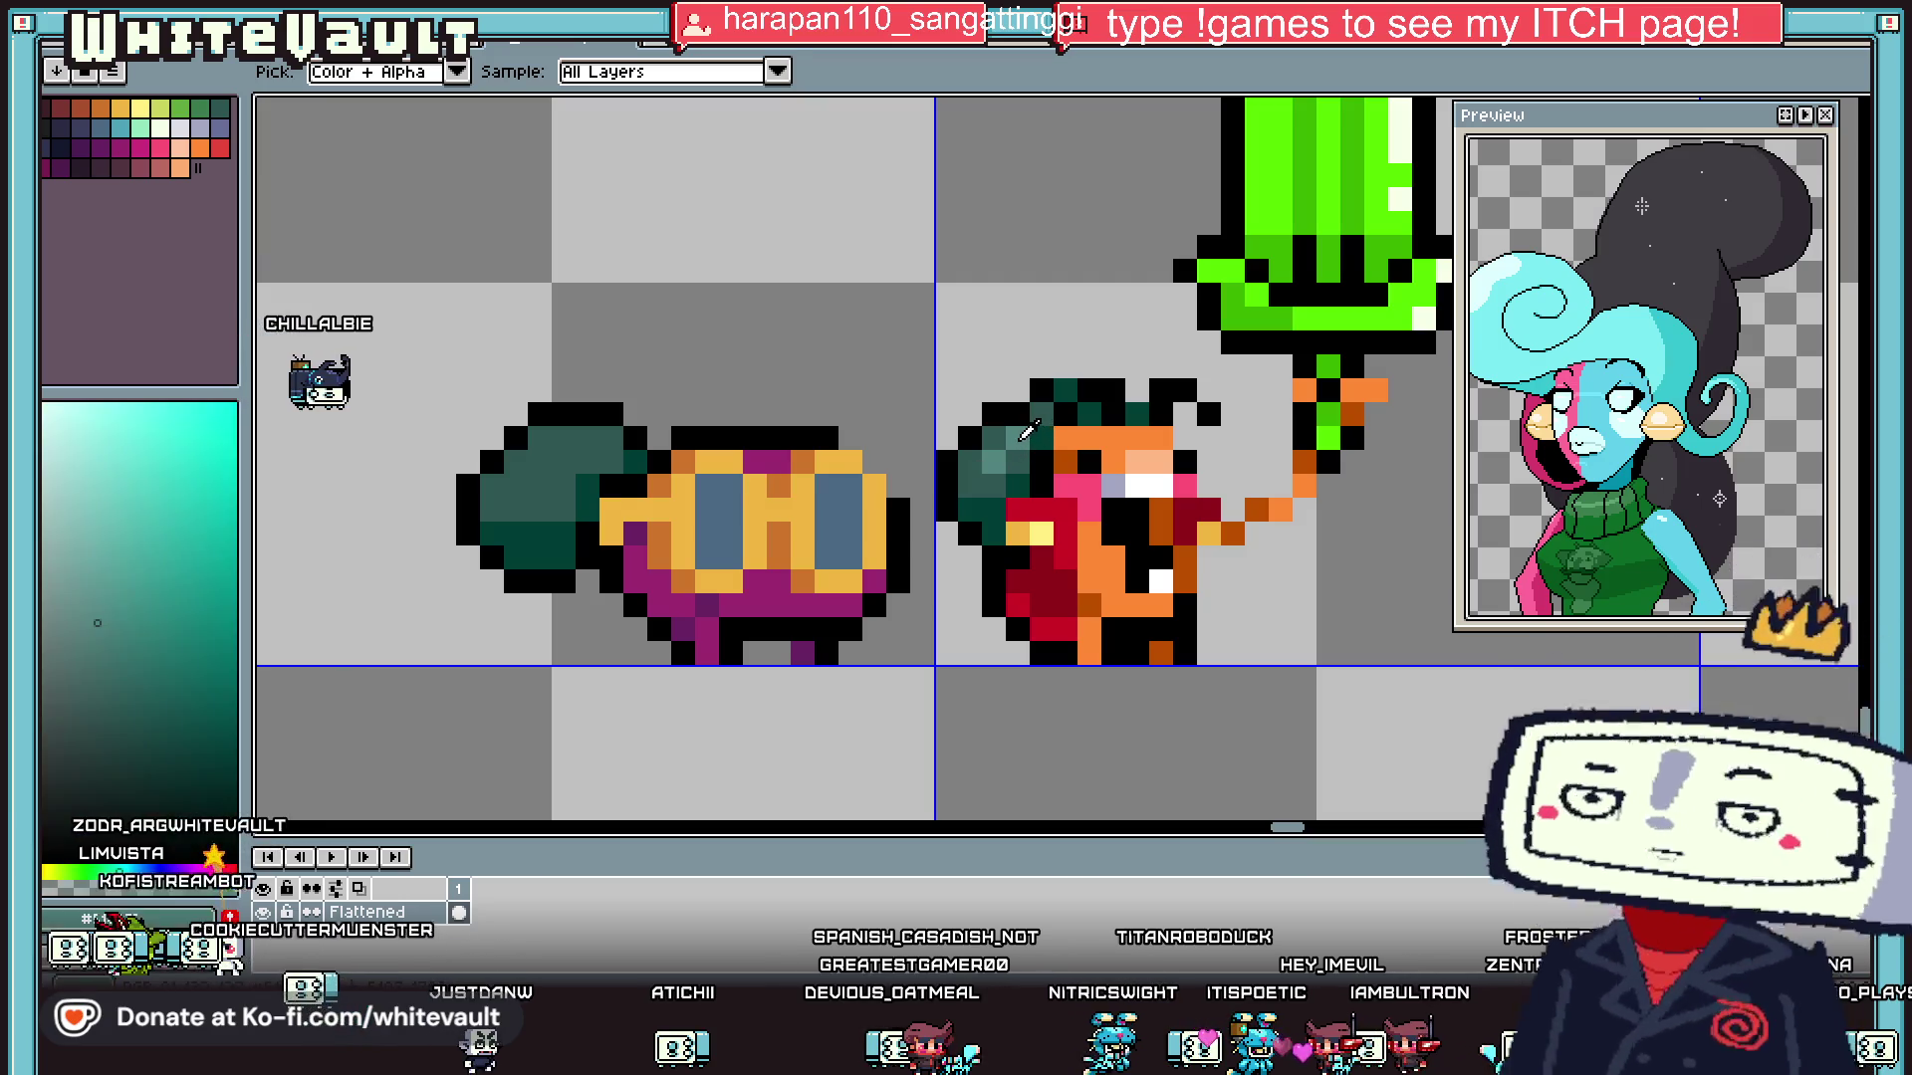
{"action": "key", "text": "b"}
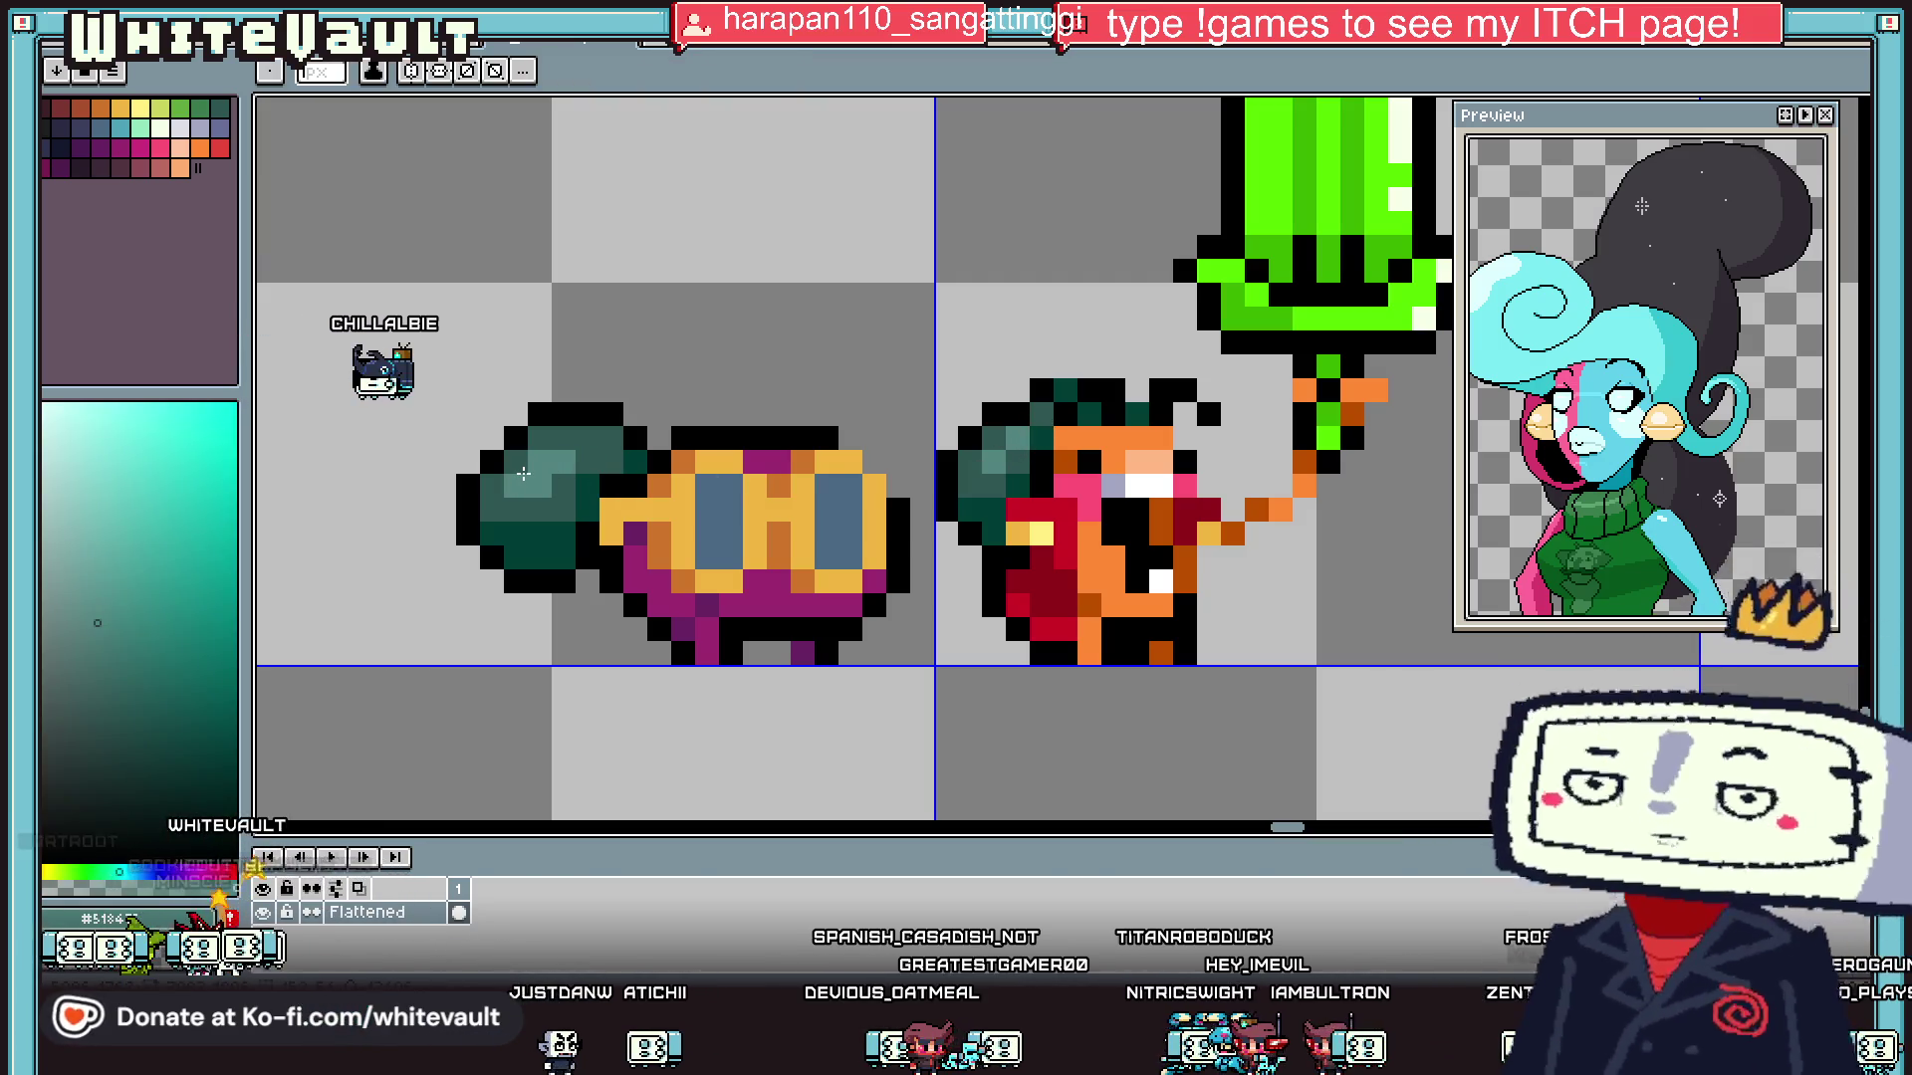
{"action": "key", "text": "i"}
{"action": "scroll", "coordinate": [899, 435], "scroll_direction": "down", "scroll_amount": 5}
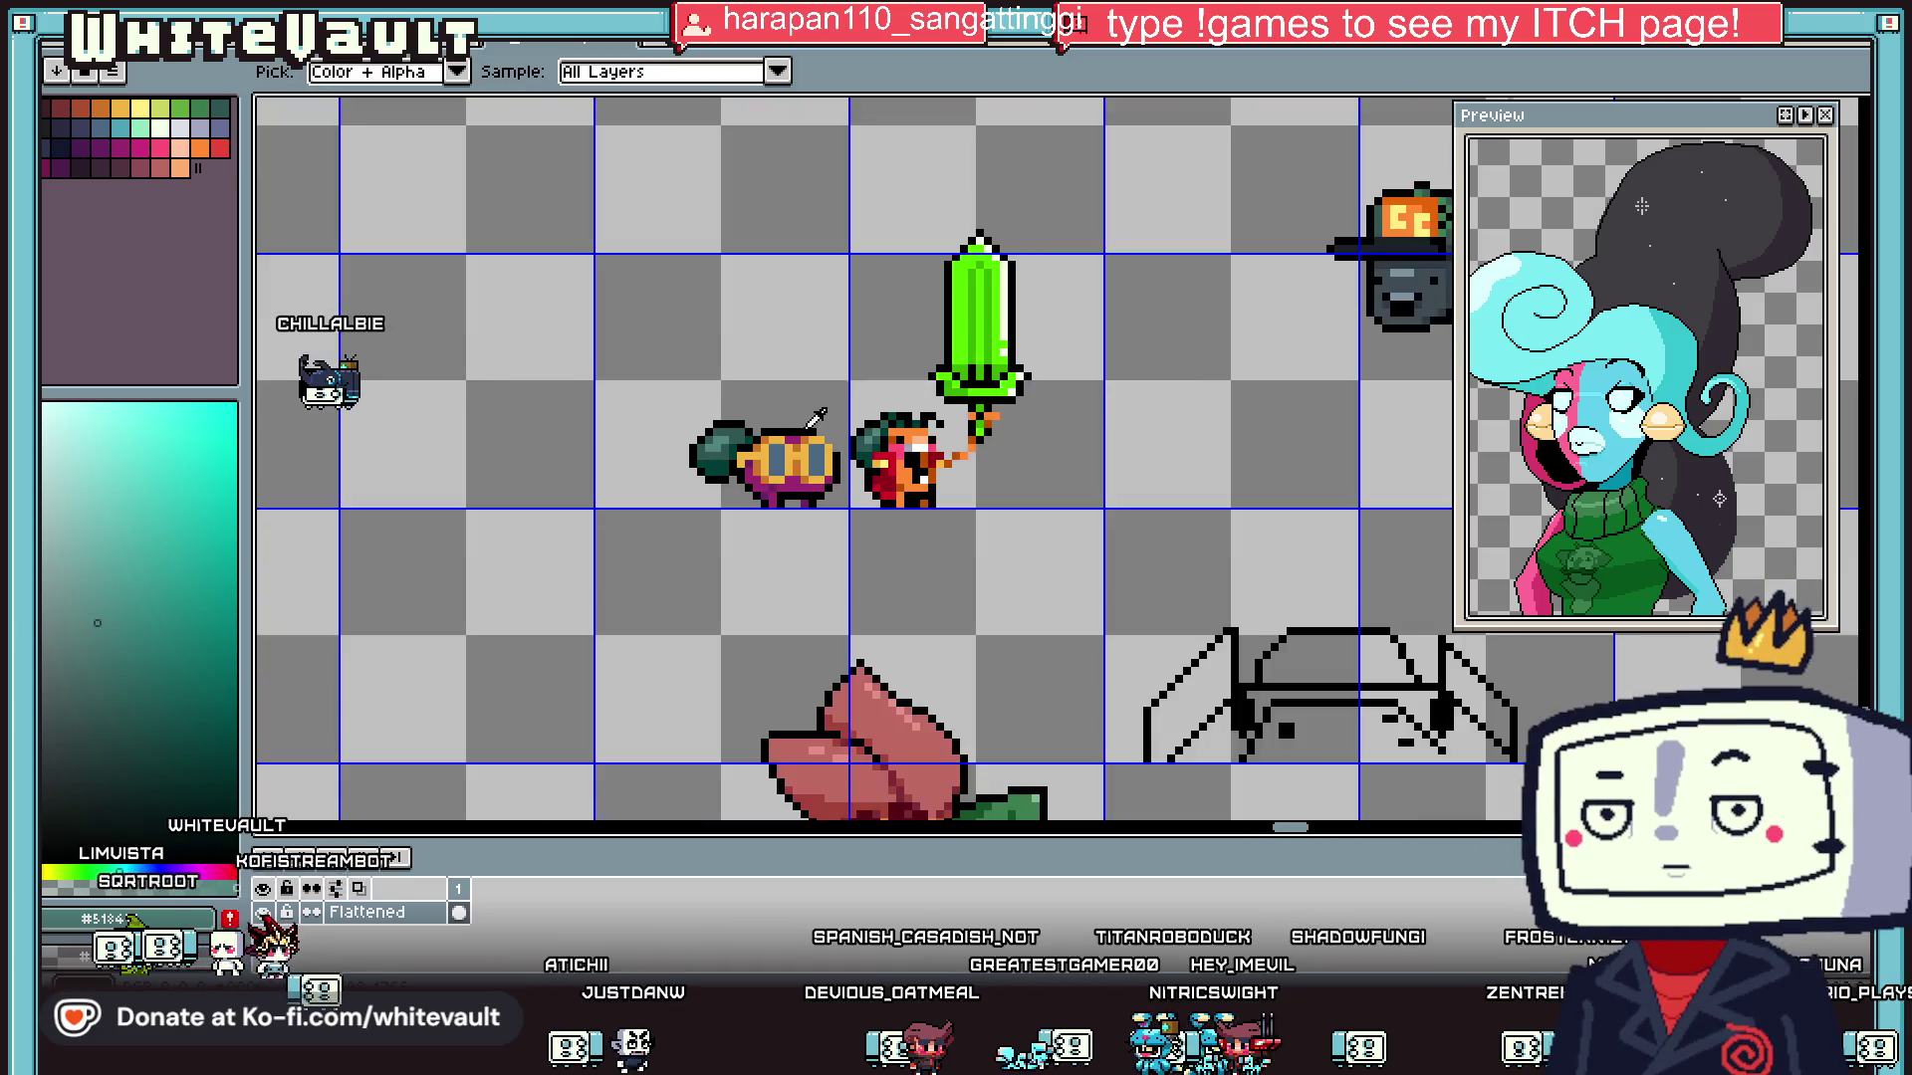
- Sample black from the outline and the blue-grey lens colour from the sprite
{"action": "scroll", "coordinate": [899, 435], "scroll_direction": "up", "scroll_amount": 3}
{"action": "scroll", "coordinate": [899, 435], "scroll_direction": "up", "scroll_amount": 1}
{"action": "left_click", "coordinate": [797, 481]}
{"action": "key", "text": "b"}
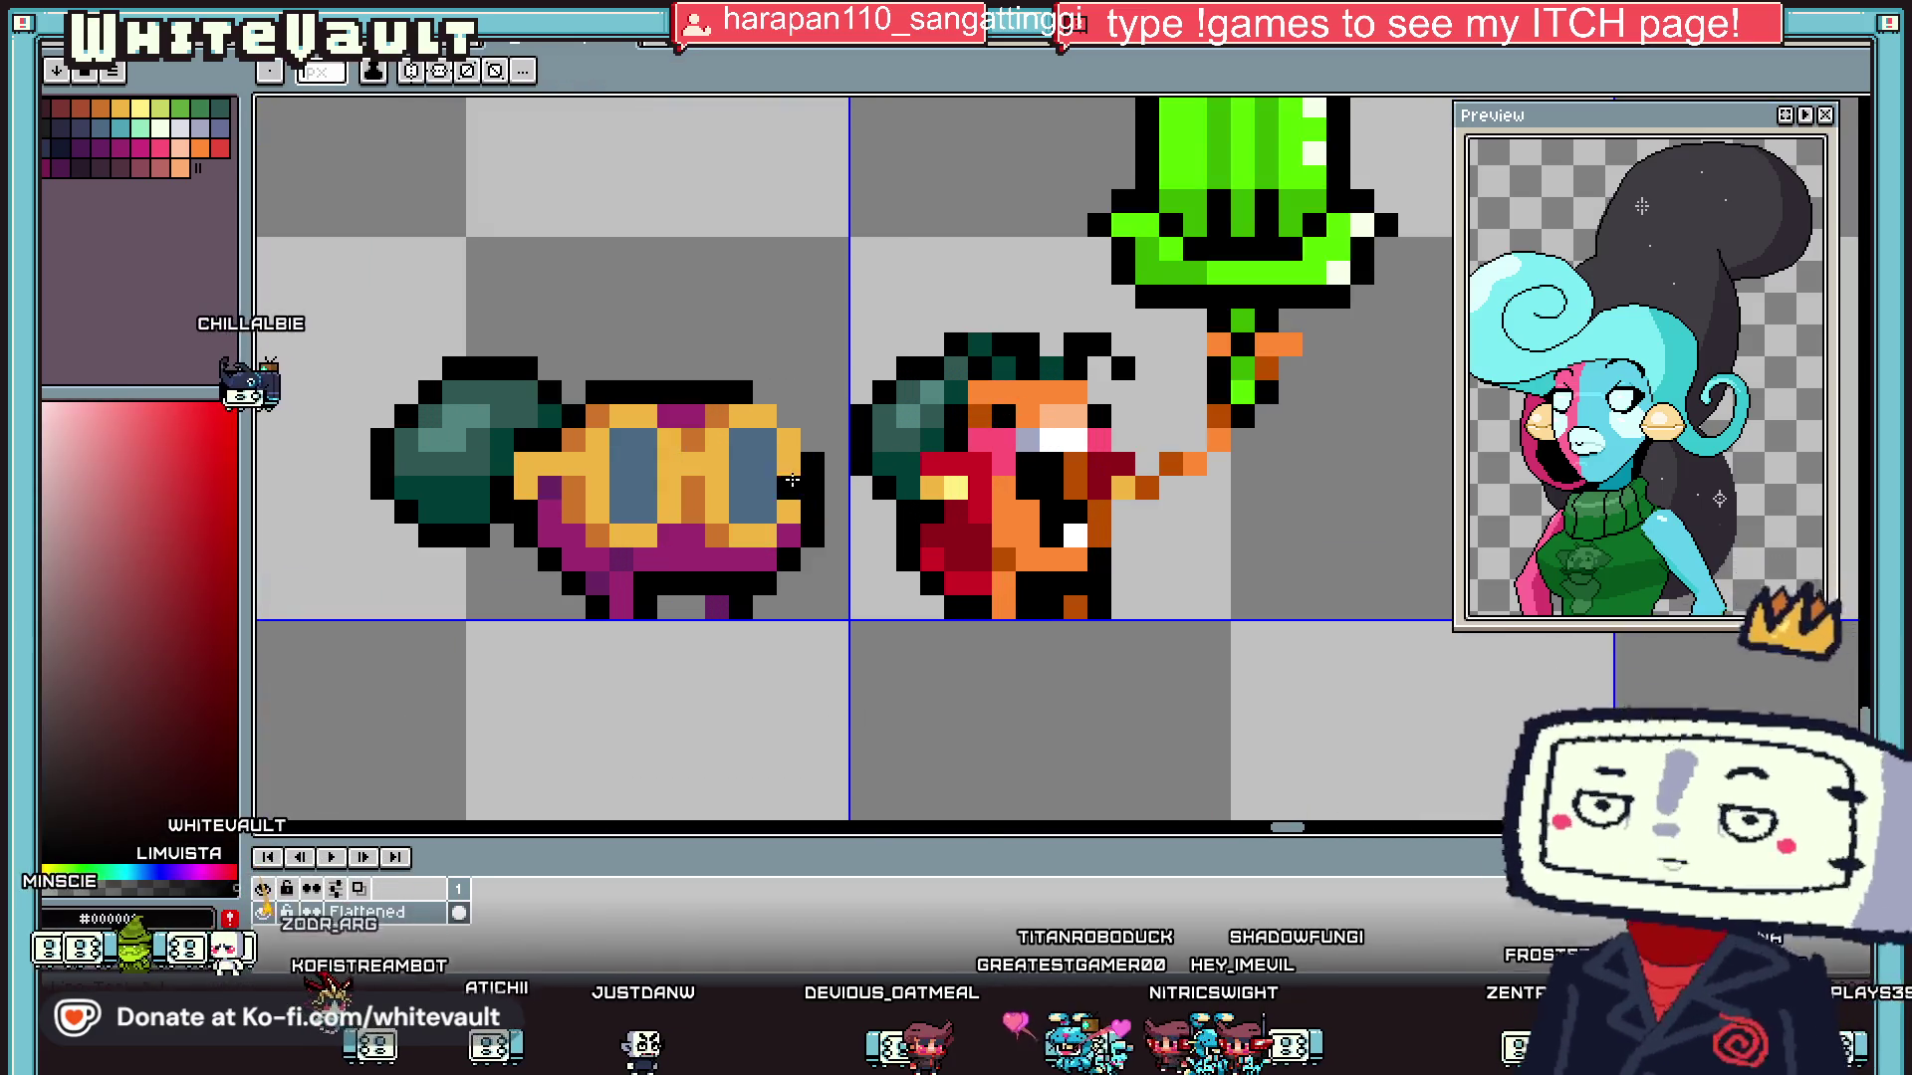
{"action": "key", "text": "i"}
{"action": "left_click", "coordinate": [765, 479]}
{"action": "key", "text": "b"}
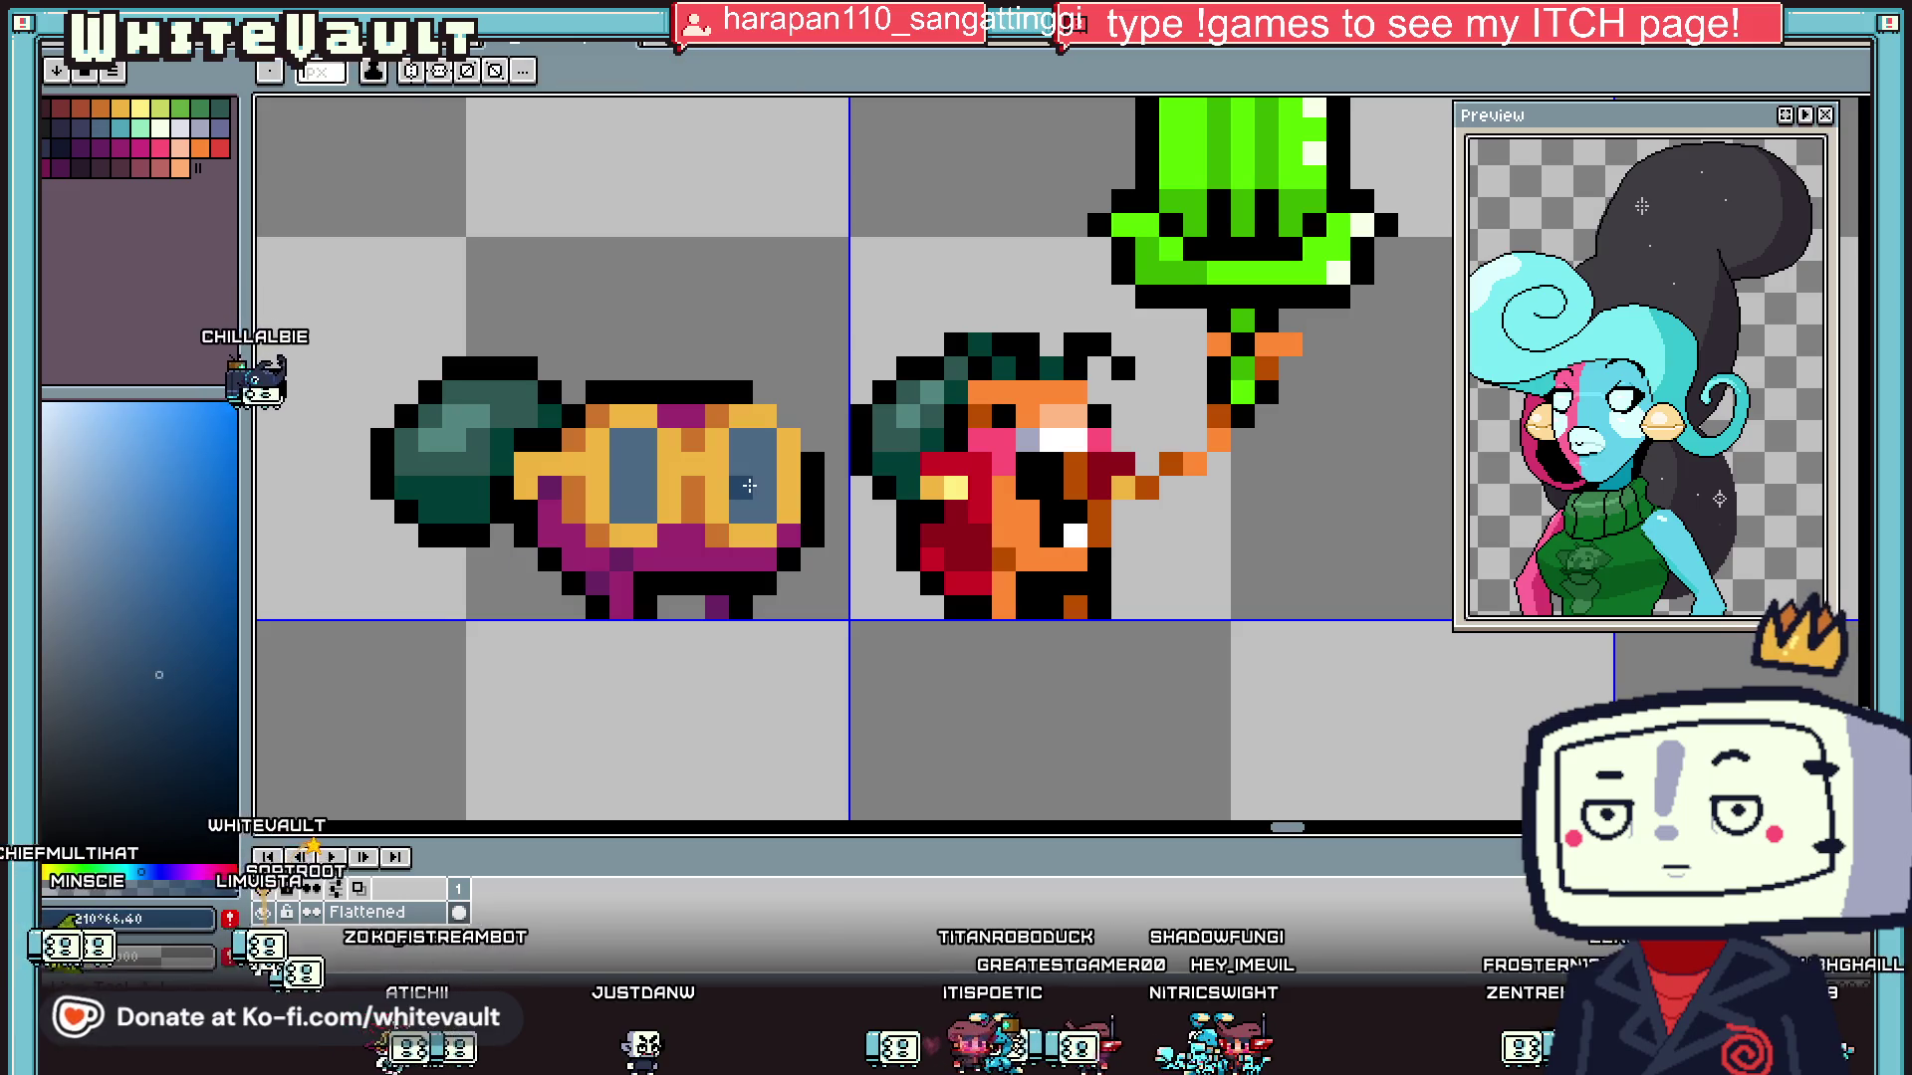
- Sample the fish's magenta body colour
{"action": "scroll", "coordinate": [643, 492], "scroll_direction": "down", "scroll_amount": 3}
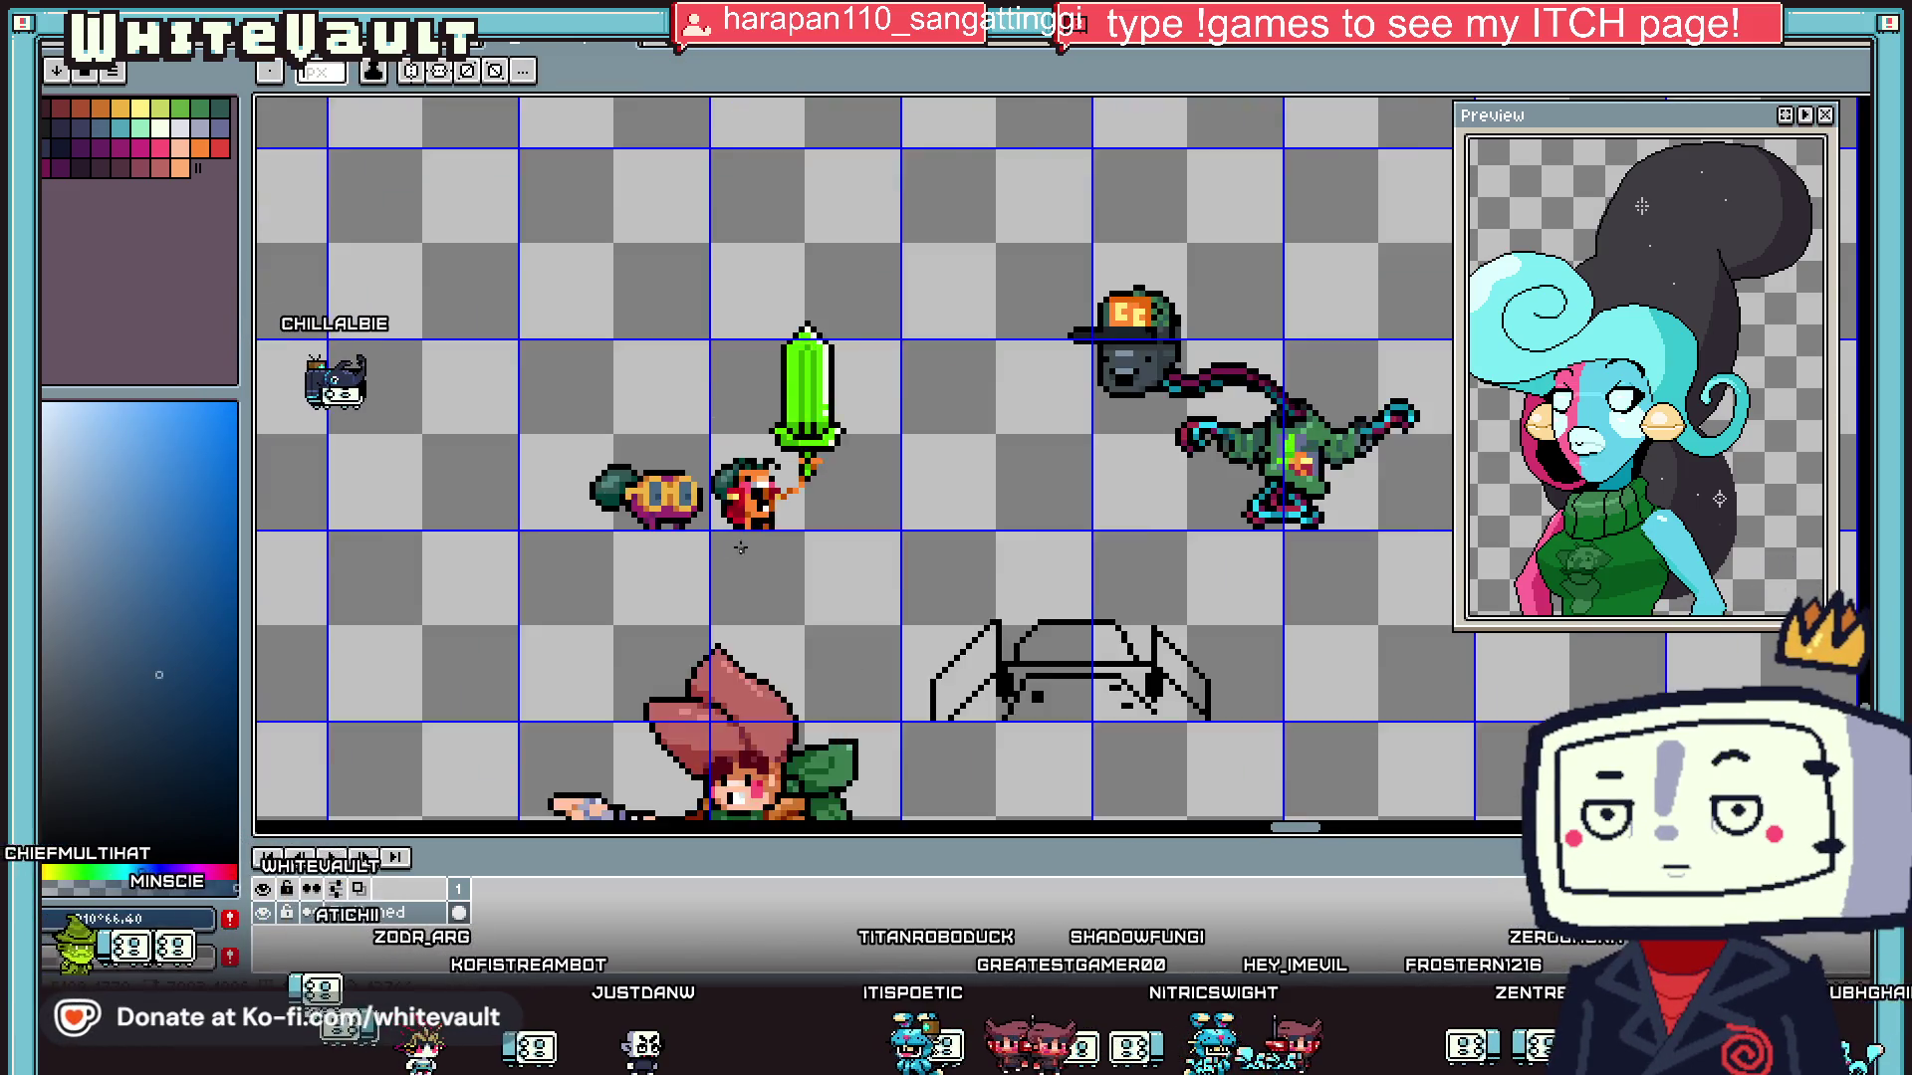
{"action": "scroll", "coordinate": [692, 552], "scroll_direction": "up", "scroll_amount": 3}
{"action": "key", "text": "i"}
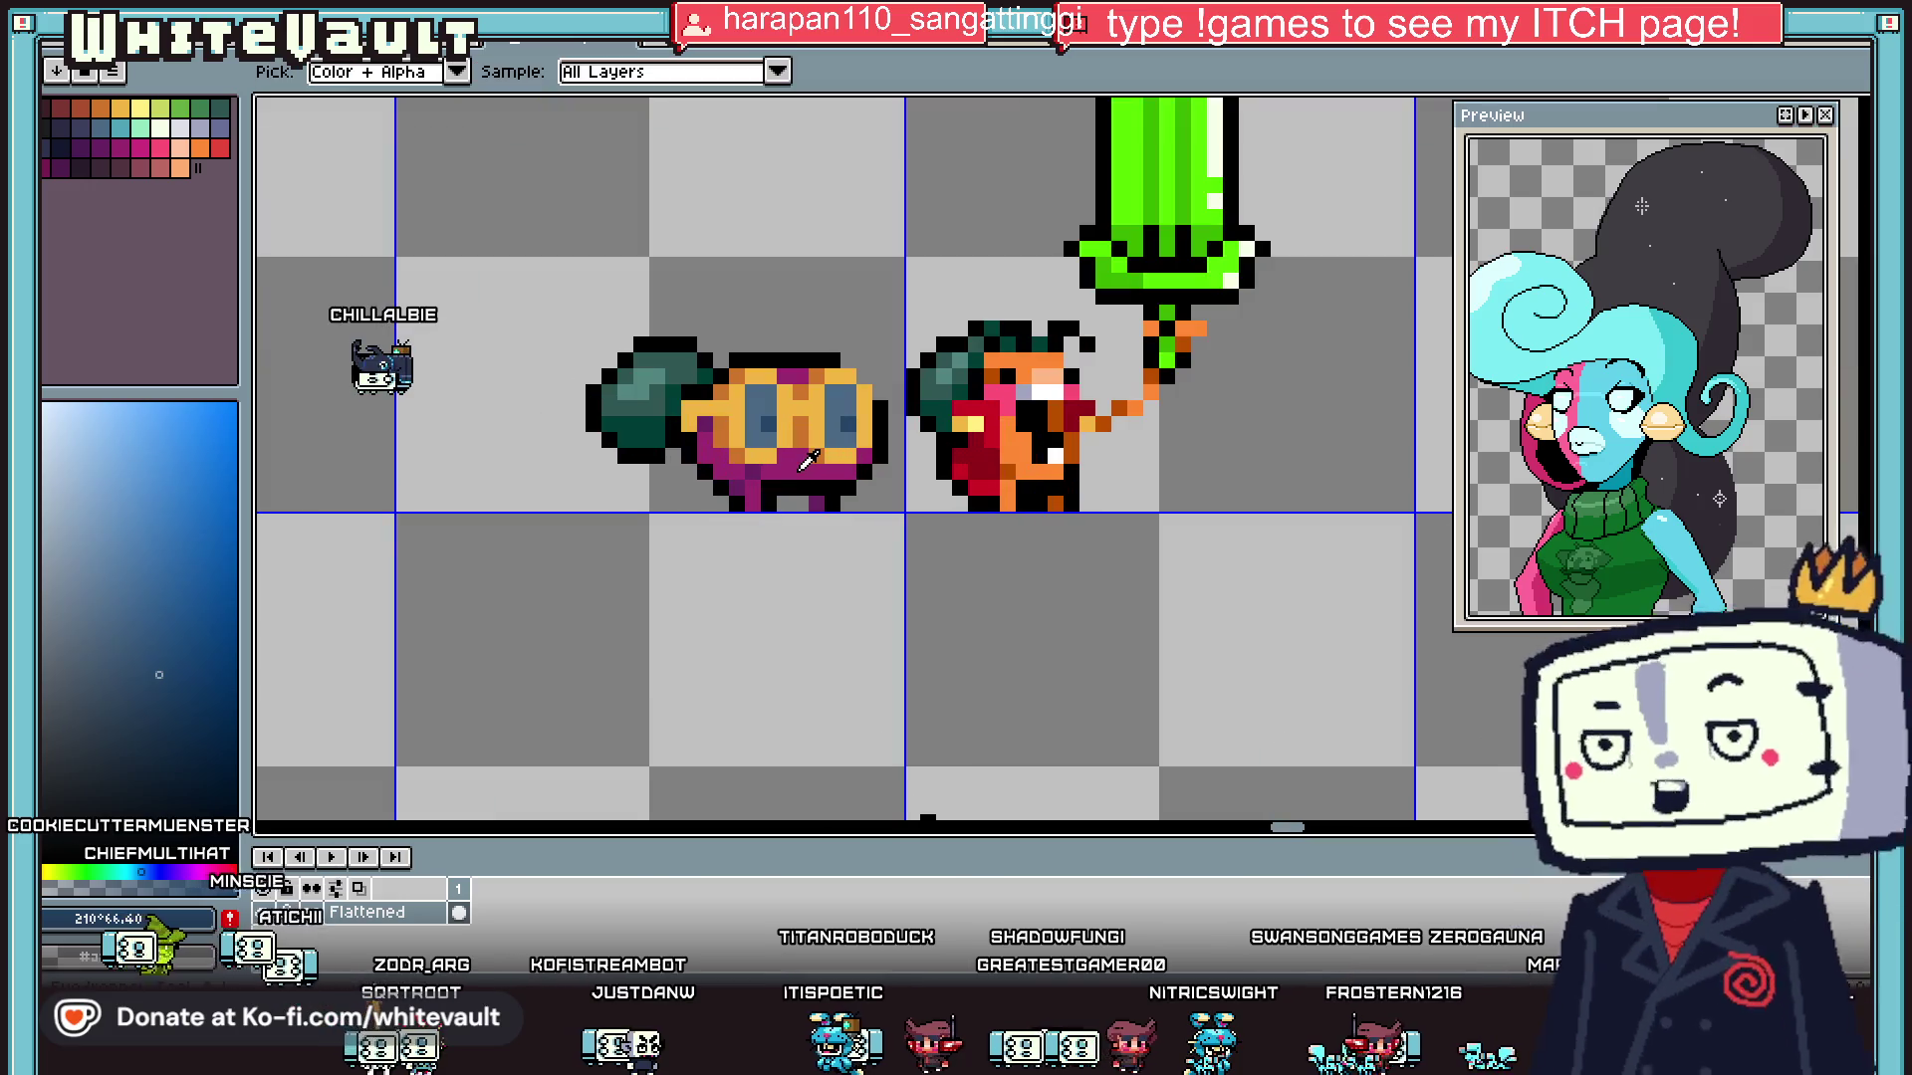
{"action": "scroll", "coordinate": [767, 471], "scroll_direction": "up", "scroll_amount": 1}
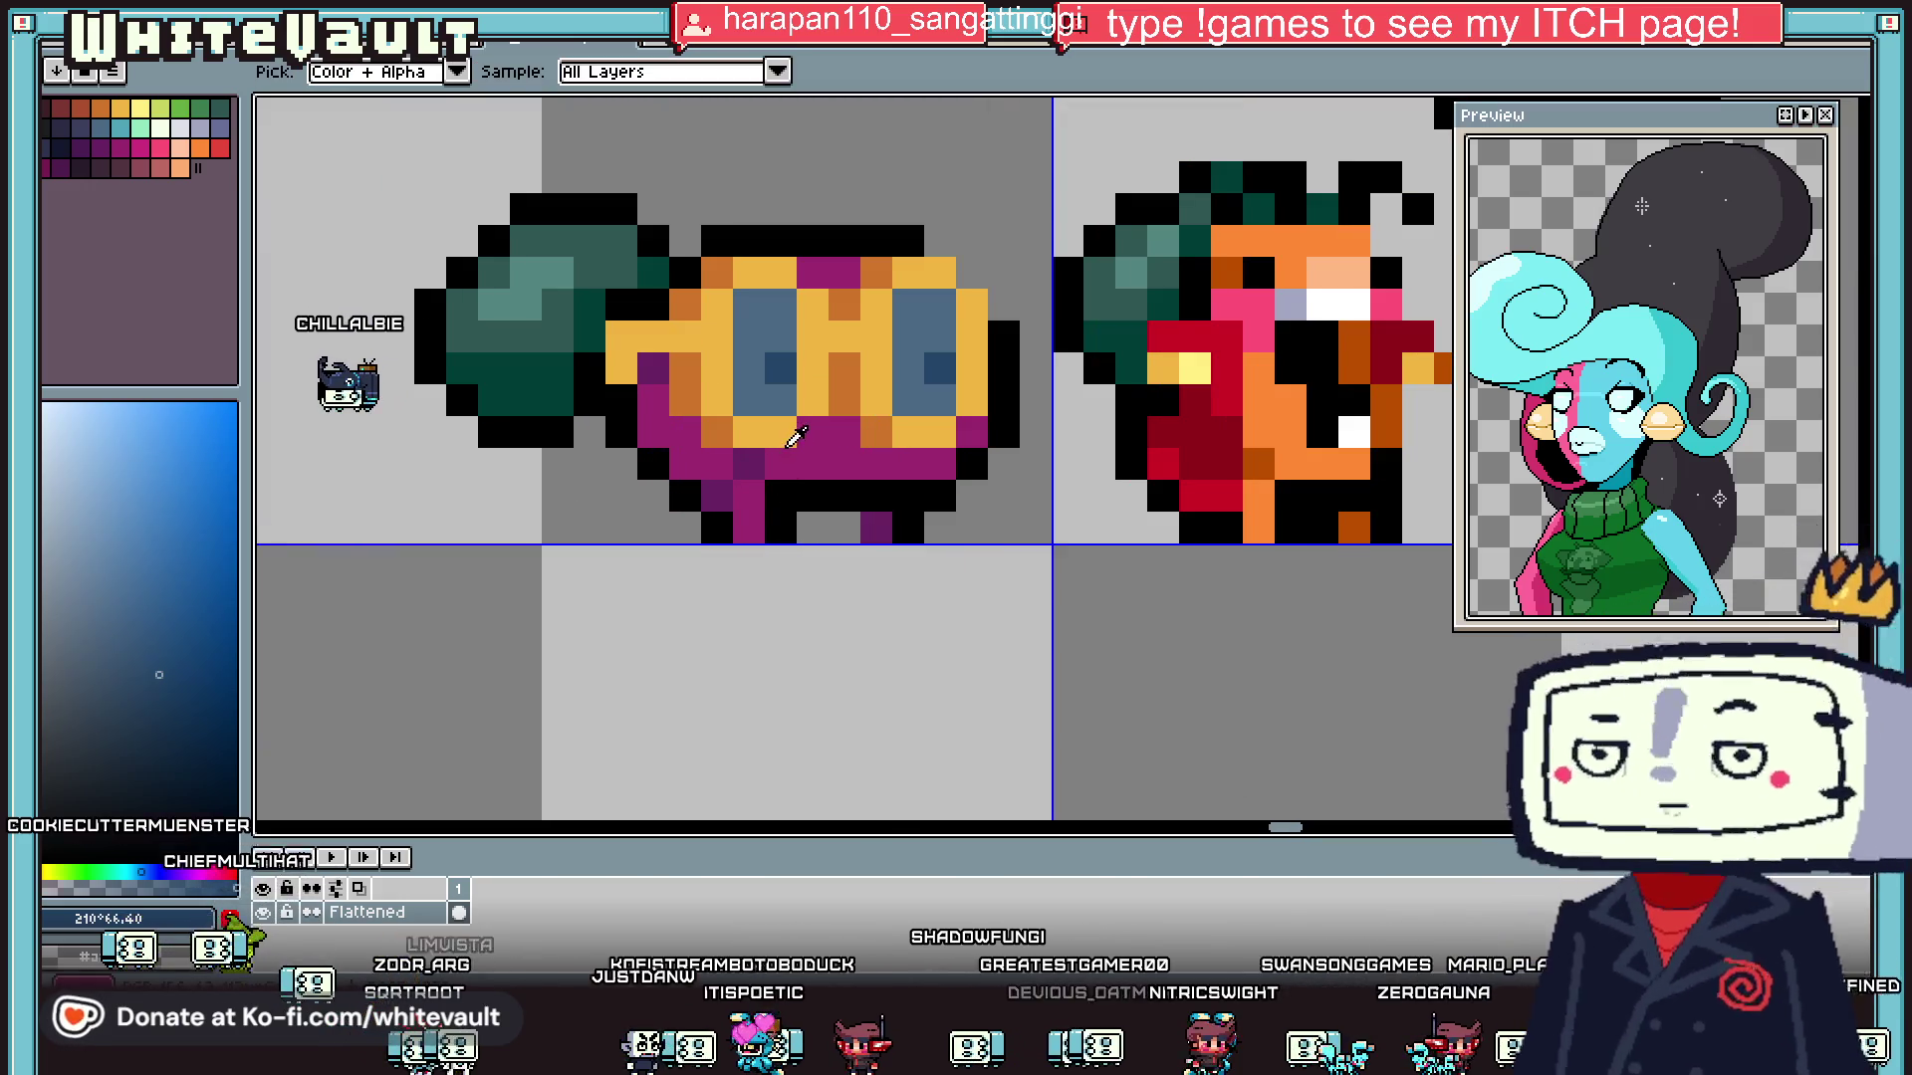
{"action": "left_click", "coordinate": [795, 436]}
{"action": "scroll", "coordinate": [797, 446], "scroll_direction": "down", "scroll_amount": 2}
{"action": "scroll", "coordinate": [797, 446], "scroll_direction": "down", "scroll_amount": 2}
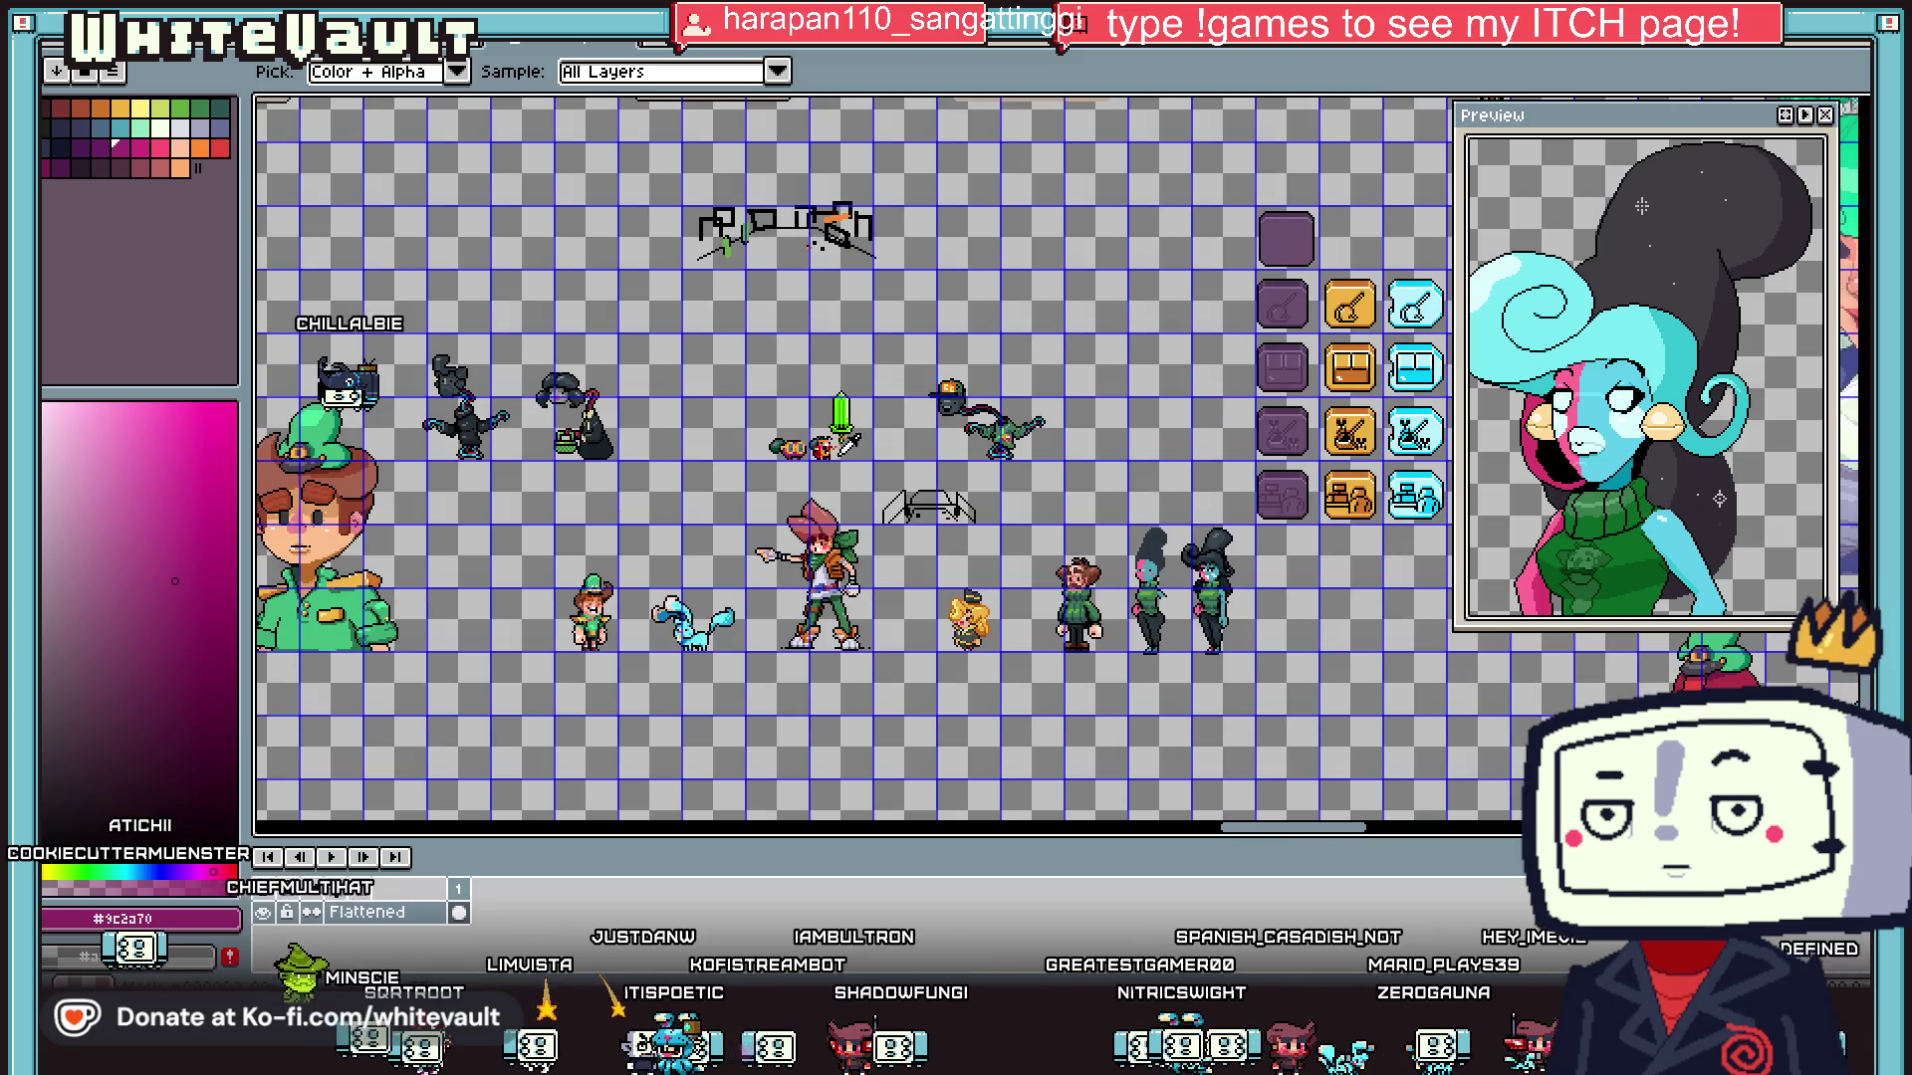
{"action": "scroll", "coordinate": [809, 446], "scroll_direction": "up", "scroll_amount": 3}
- Magic Wand the right goggle eye and paste a copy over the left eye, raised one pixel
{"action": "key", "text": "w"}
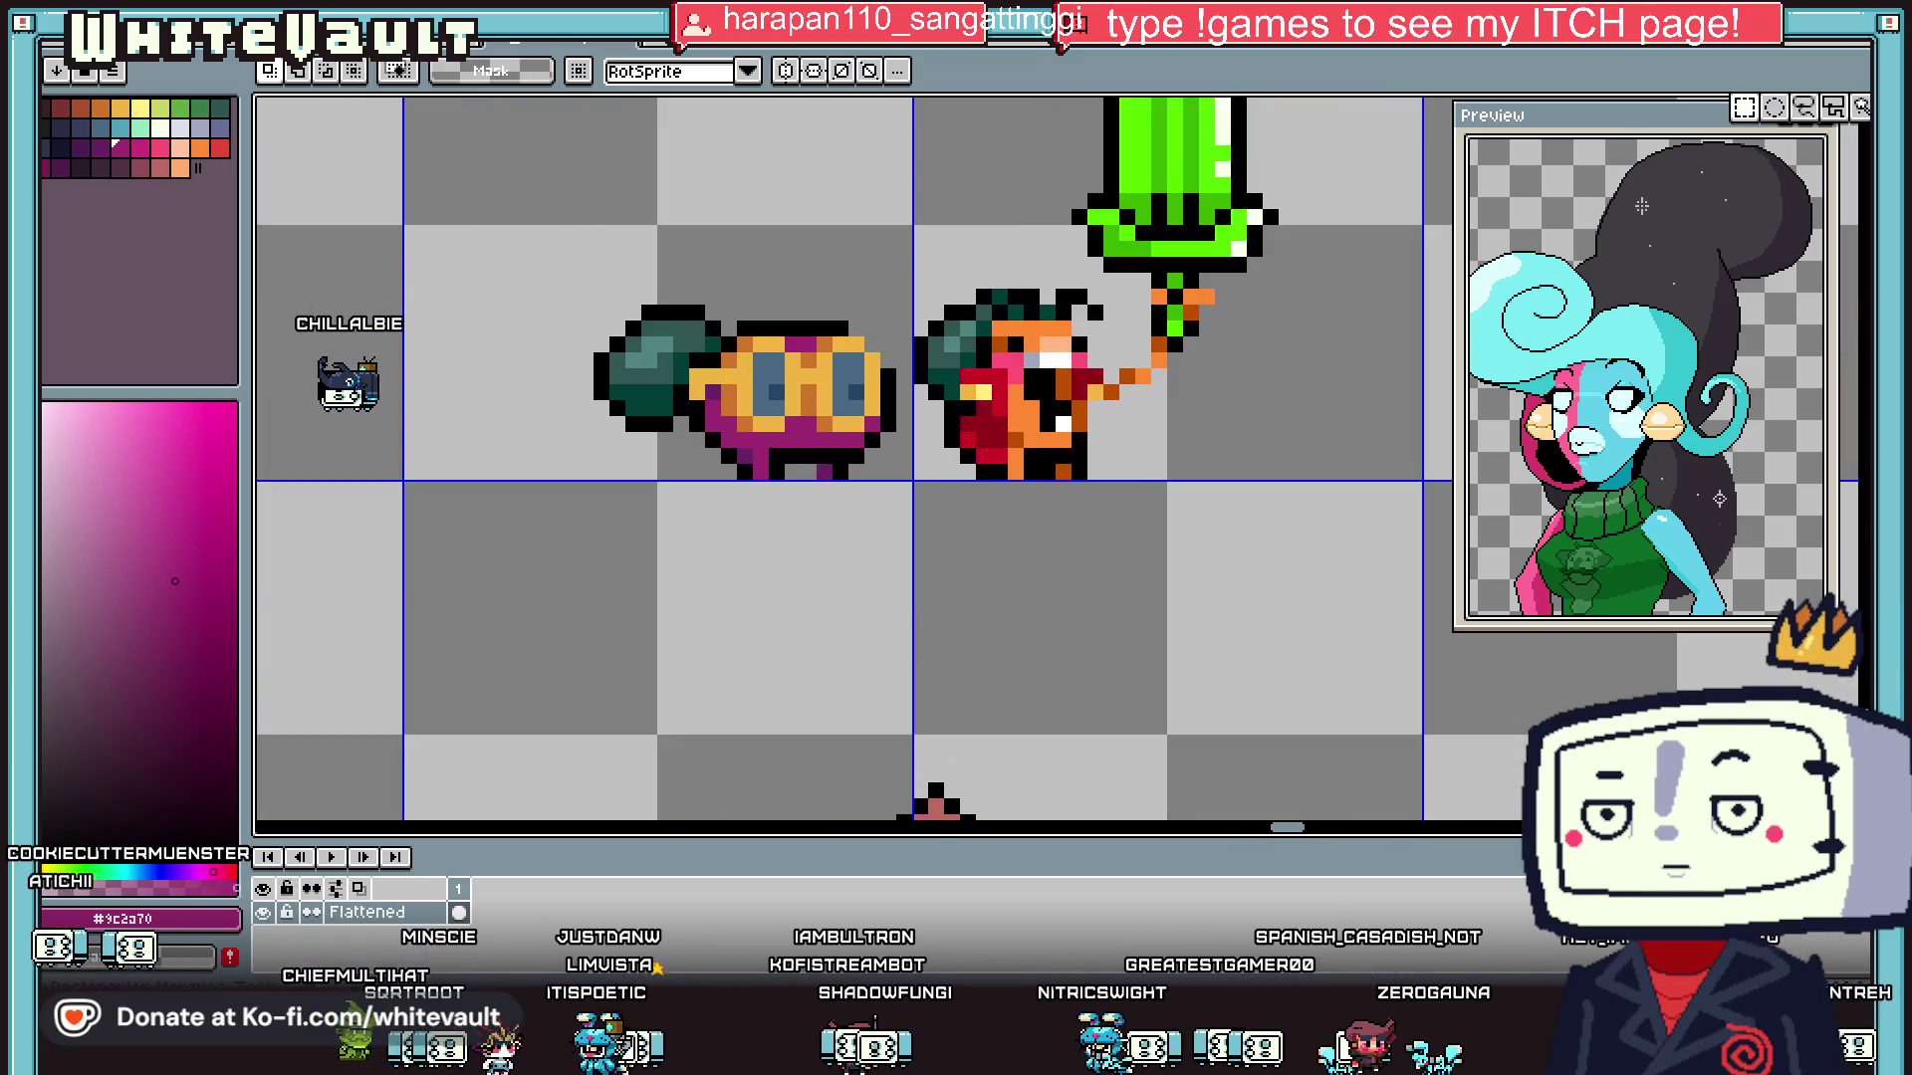
{"action": "scroll", "coordinate": [752, 351], "scroll_direction": "up", "scroll_amount": 2}
{"action": "left_click", "coordinate": [796, 453]}
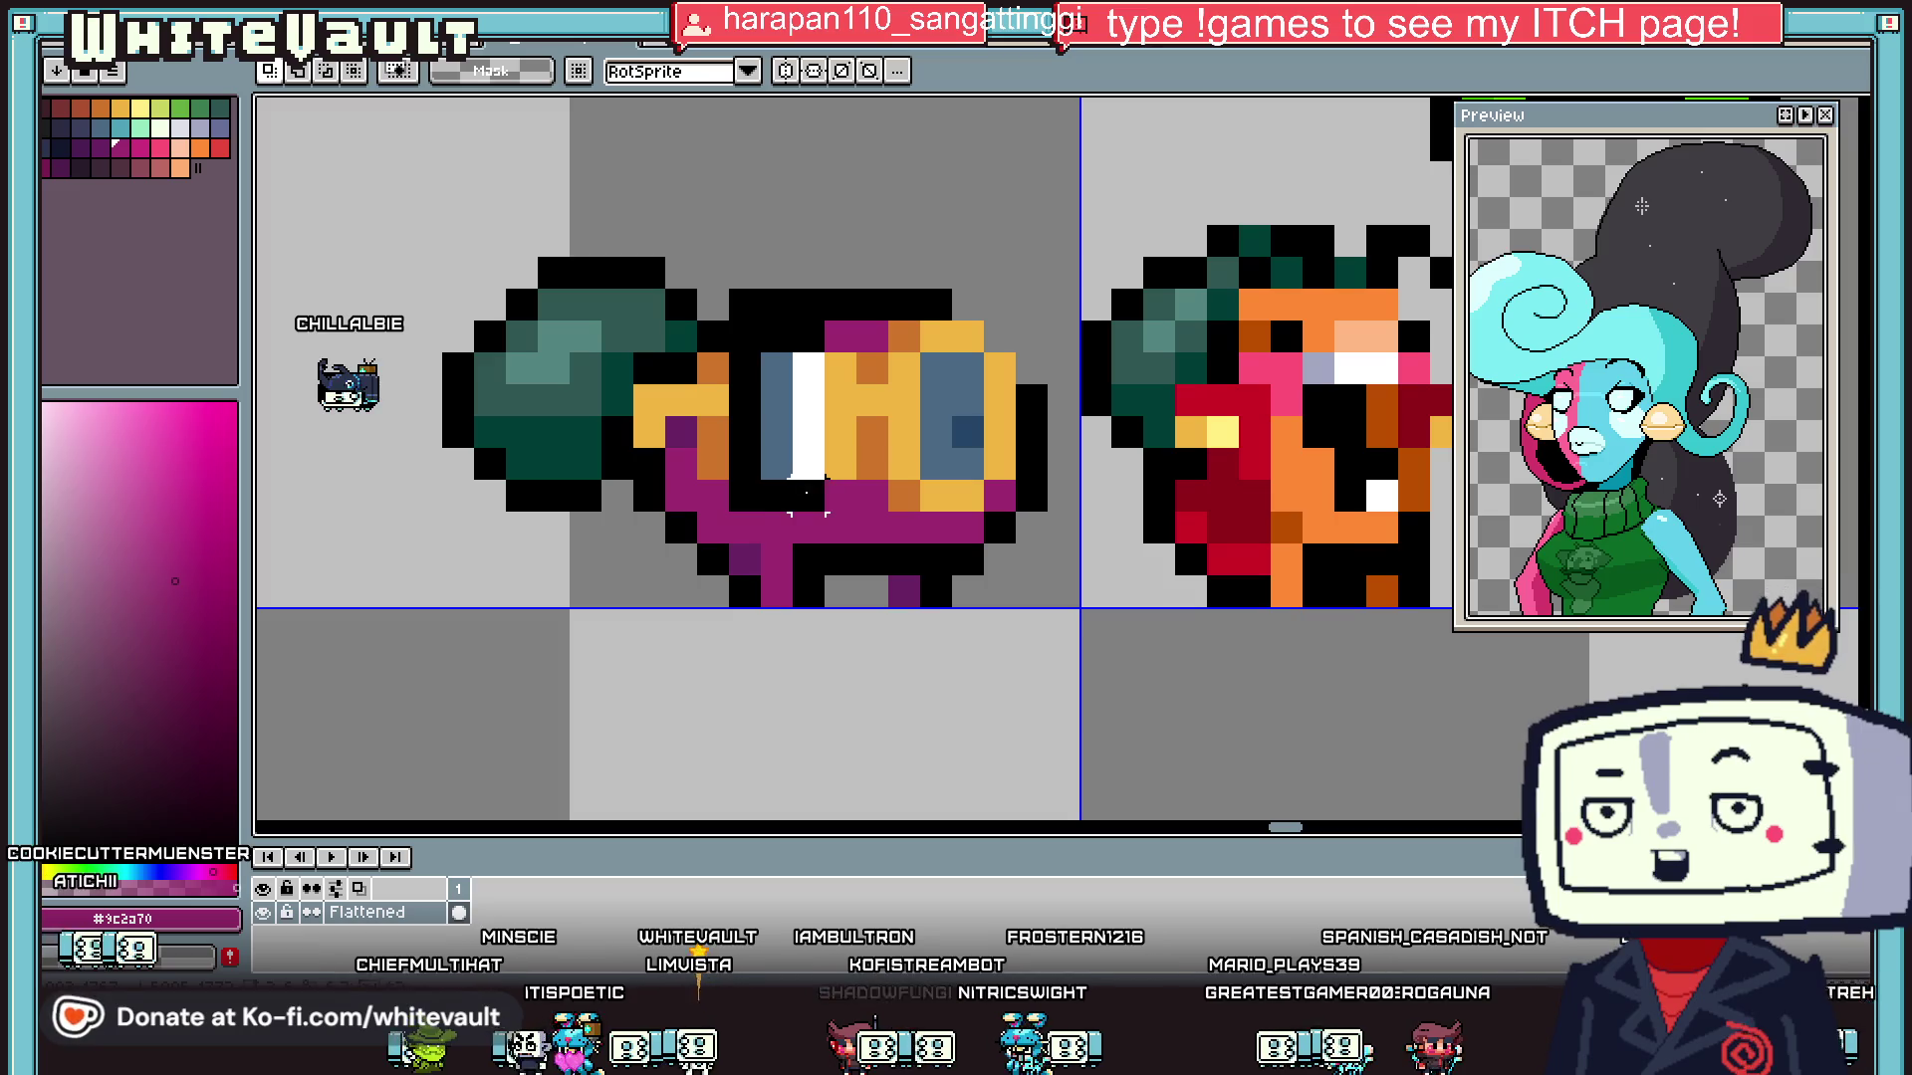
{"action": "key", "text": "ctrl+v"}
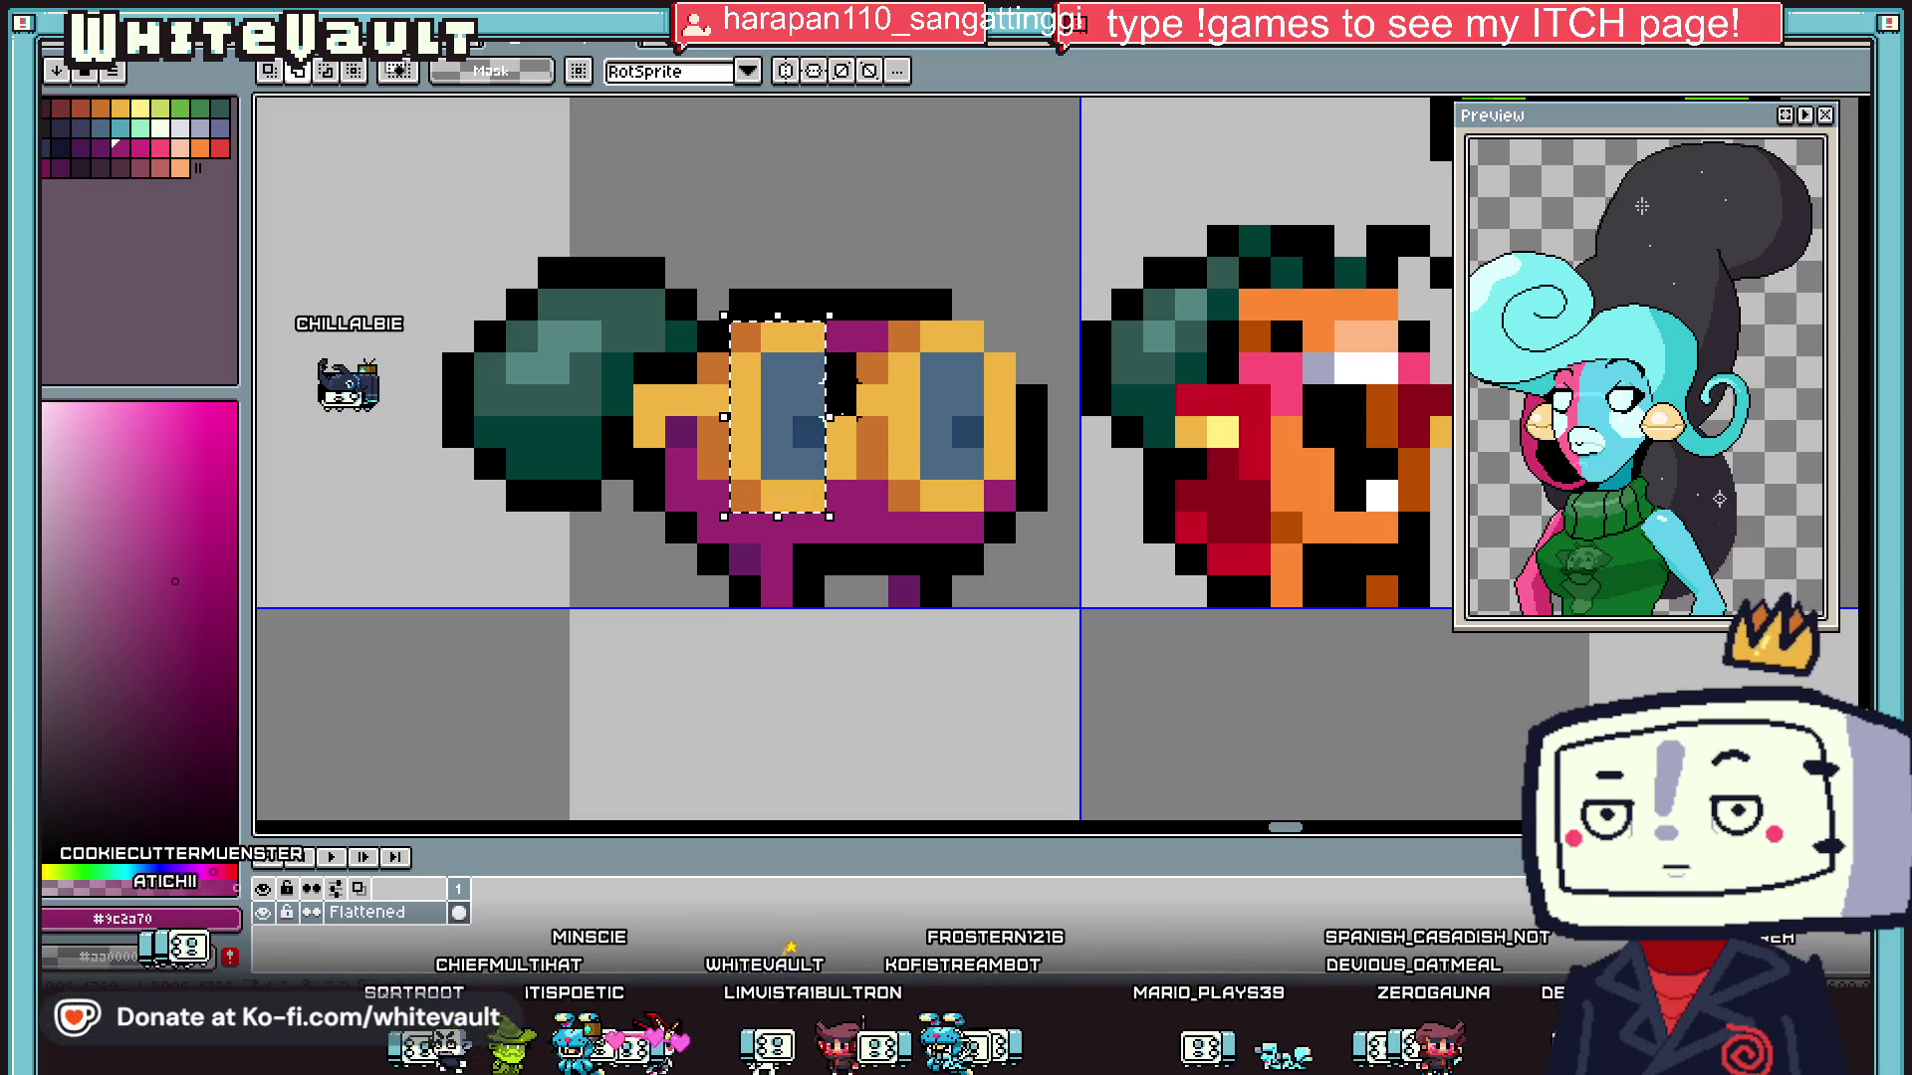
{"action": "left_click_drag", "start_coordinate": [824, 461], "coordinate": [817, 426]}
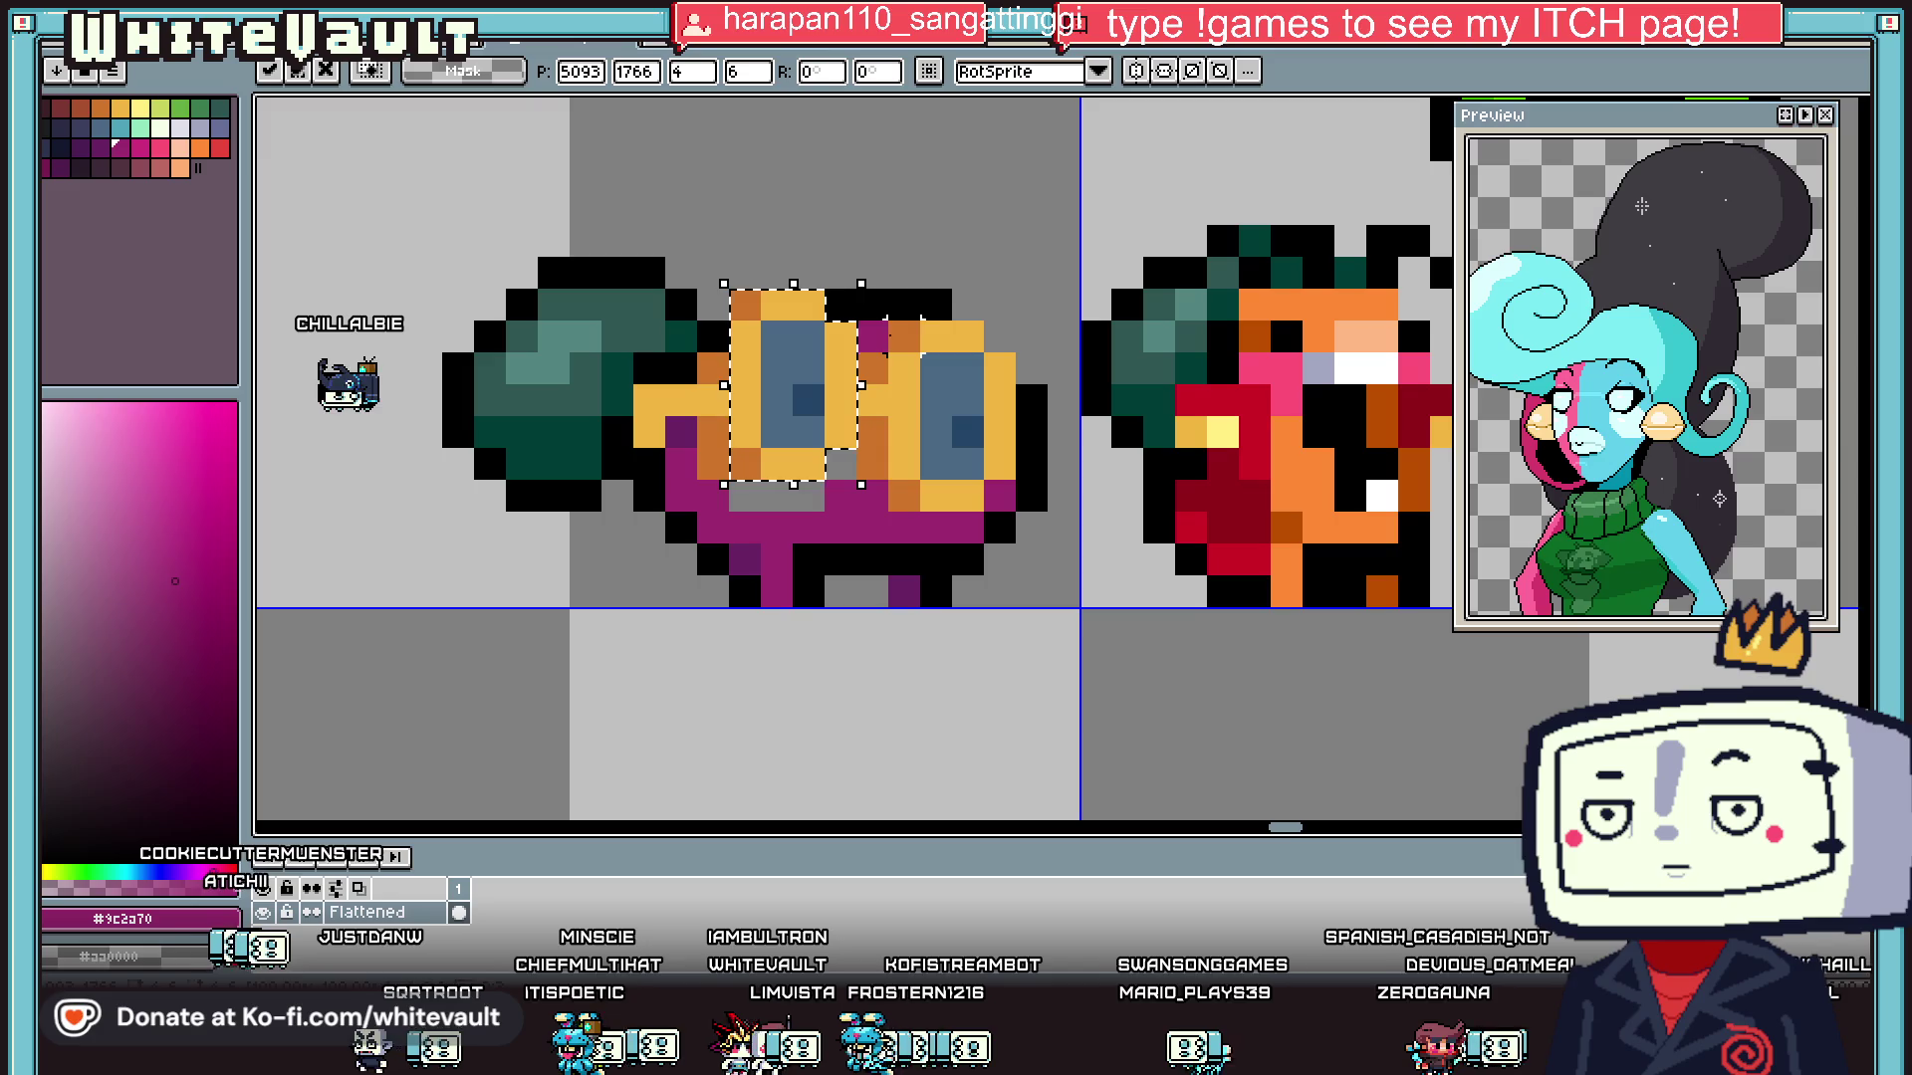
{"action": "left_click", "coordinate": [921, 320]}
- Paste another copy of the eye over the right eye, raised one pixel
{"action": "left_click_drag", "start_coordinate": [926, 338], "coordinate": [1016, 448]}
{"action": "key", "text": "ctrl+v"}
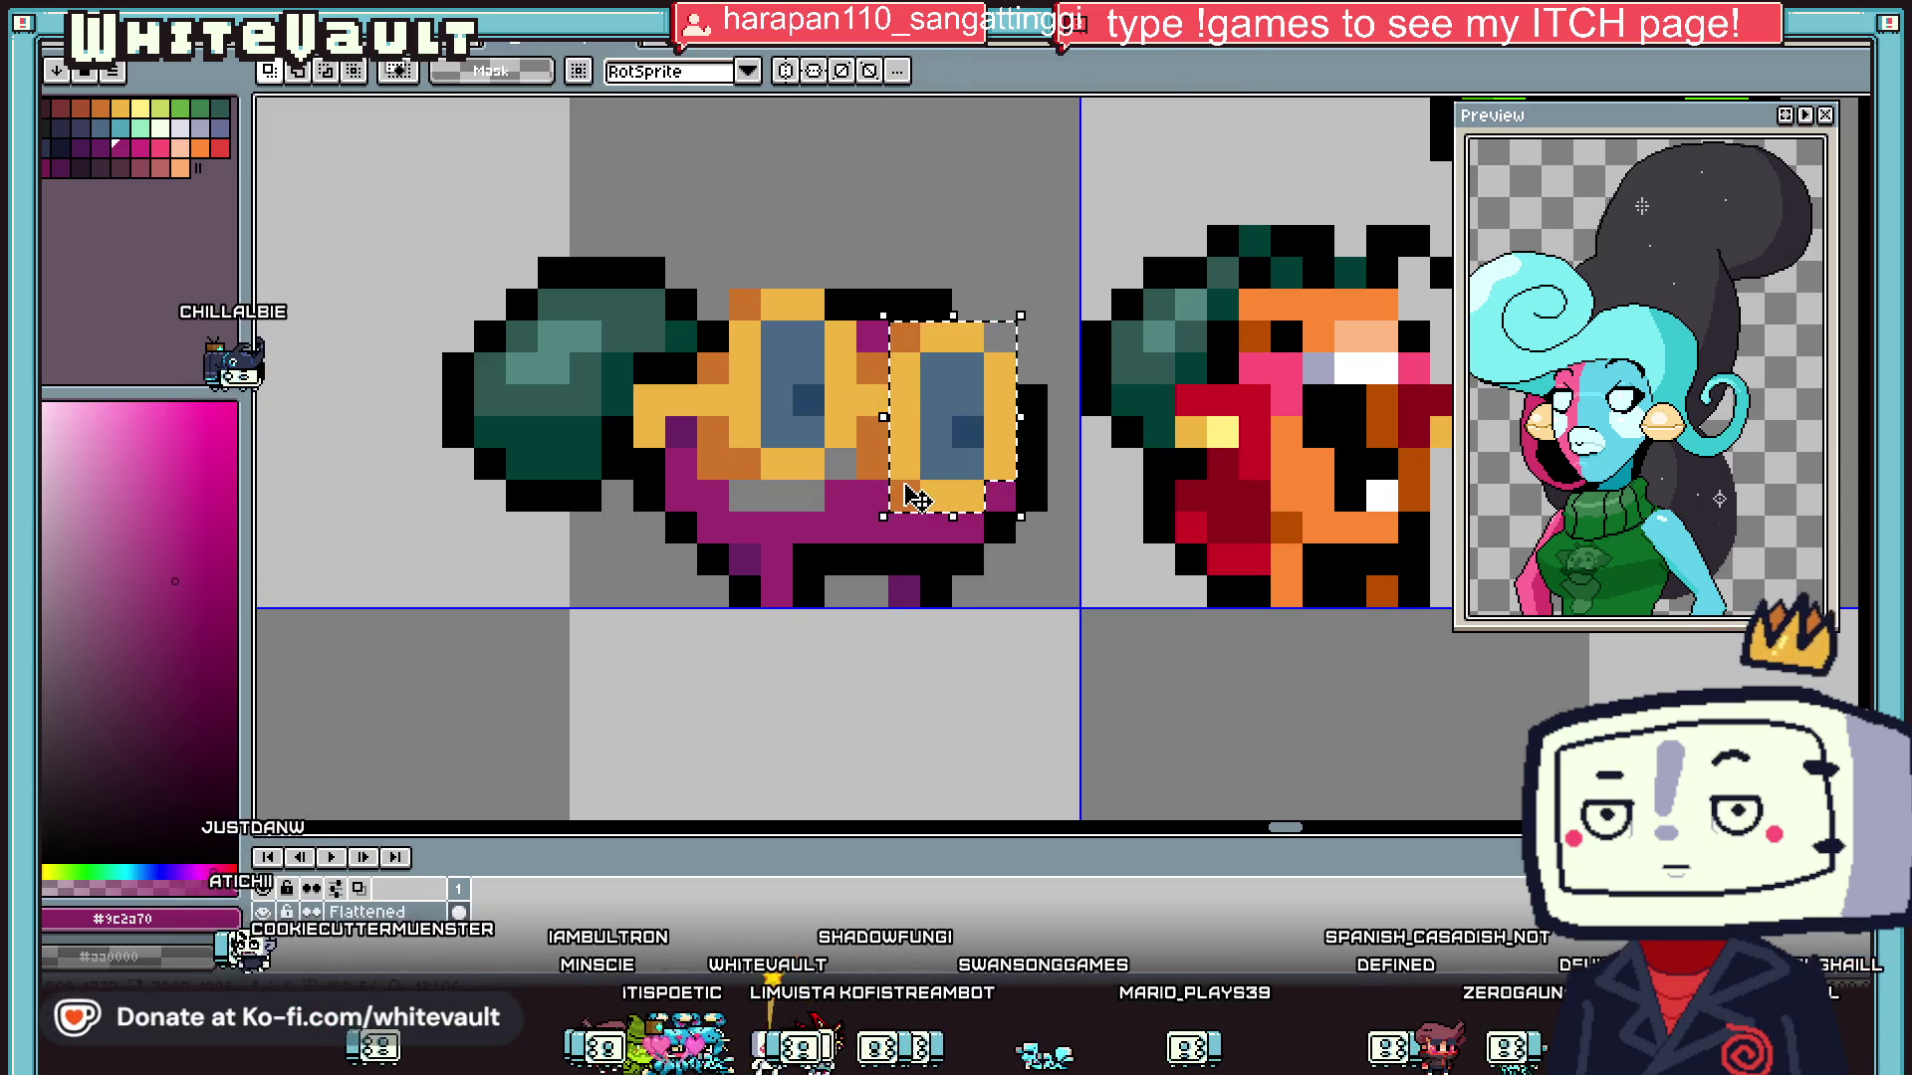
{"action": "left_click_drag", "start_coordinate": [914, 498], "coordinate": [903, 484]}
{"action": "key", "text": "Return"}
- Fill the grey gaps under the goggles with magenta
{"action": "key", "text": "i"}
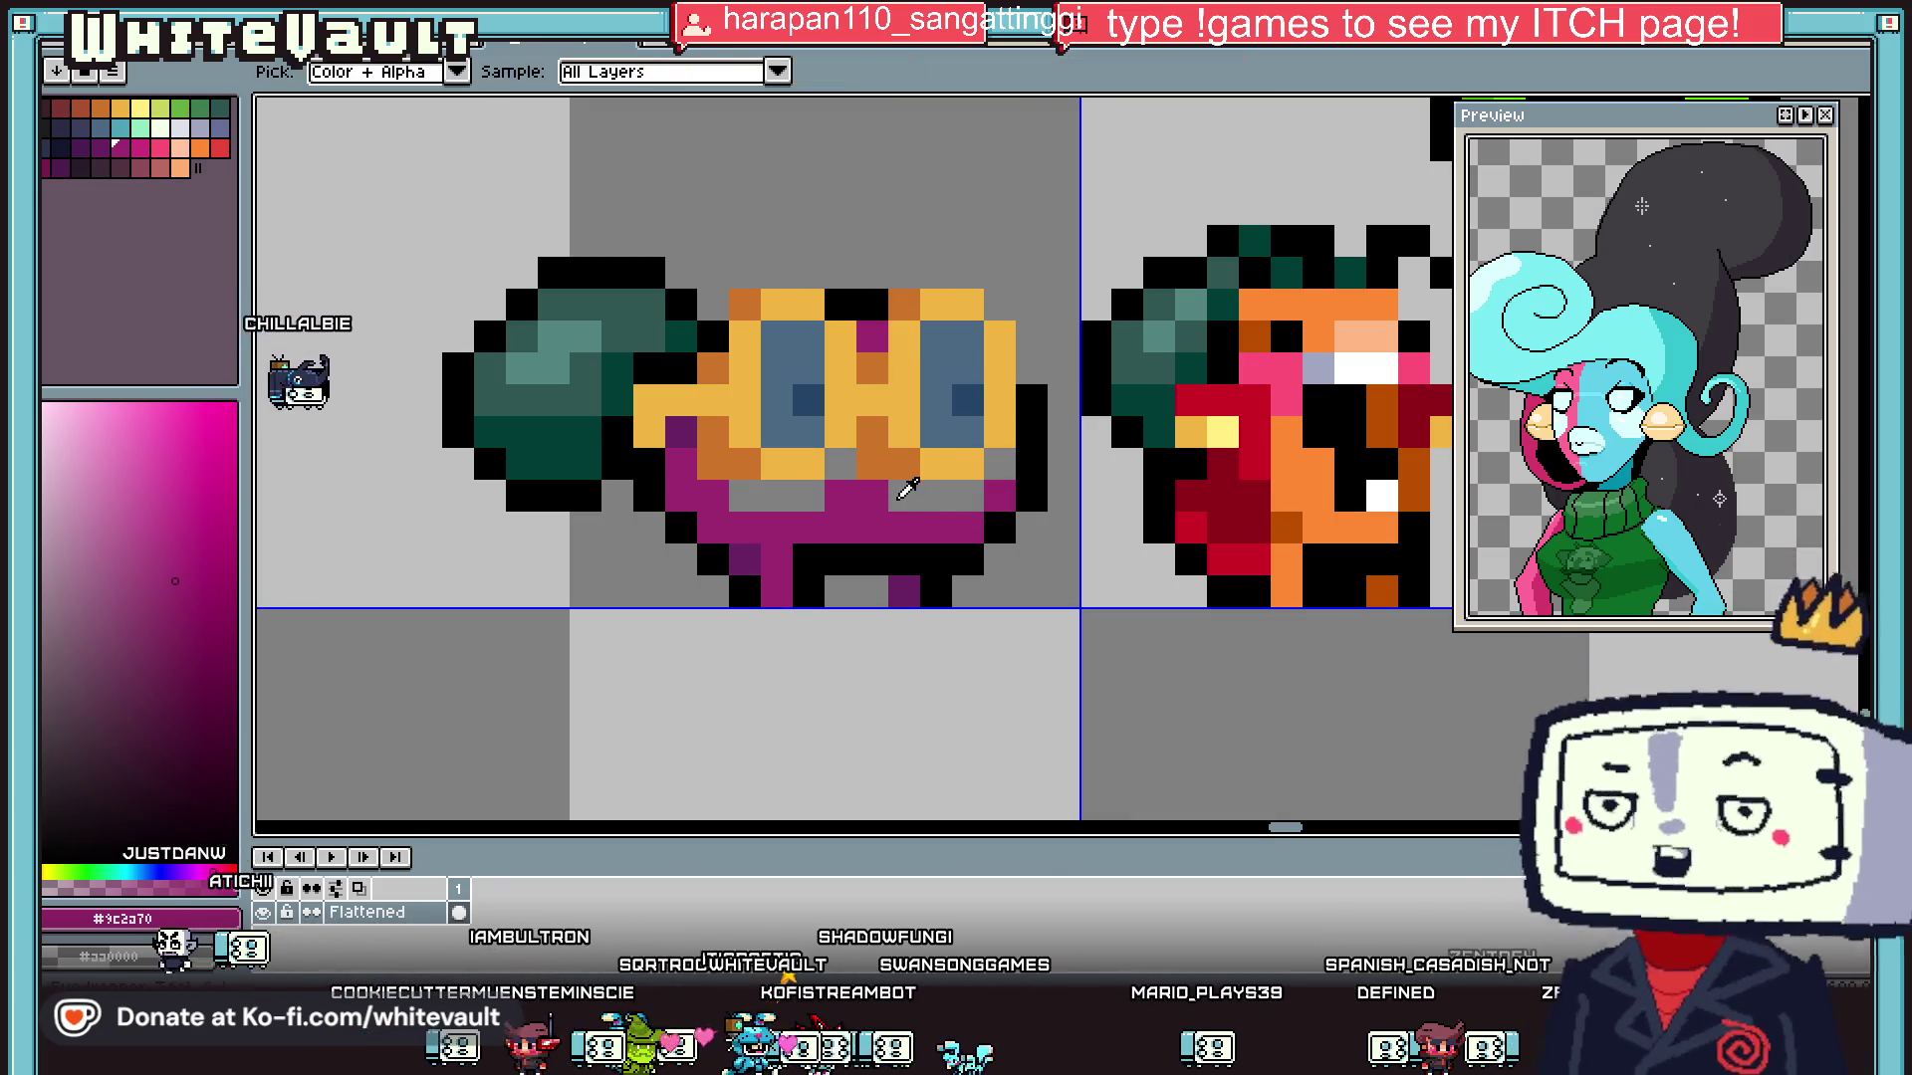
{"action": "key", "text": "b"}
{"action": "left_click_drag", "start_coordinate": [742, 495], "coordinate": [998, 463]}
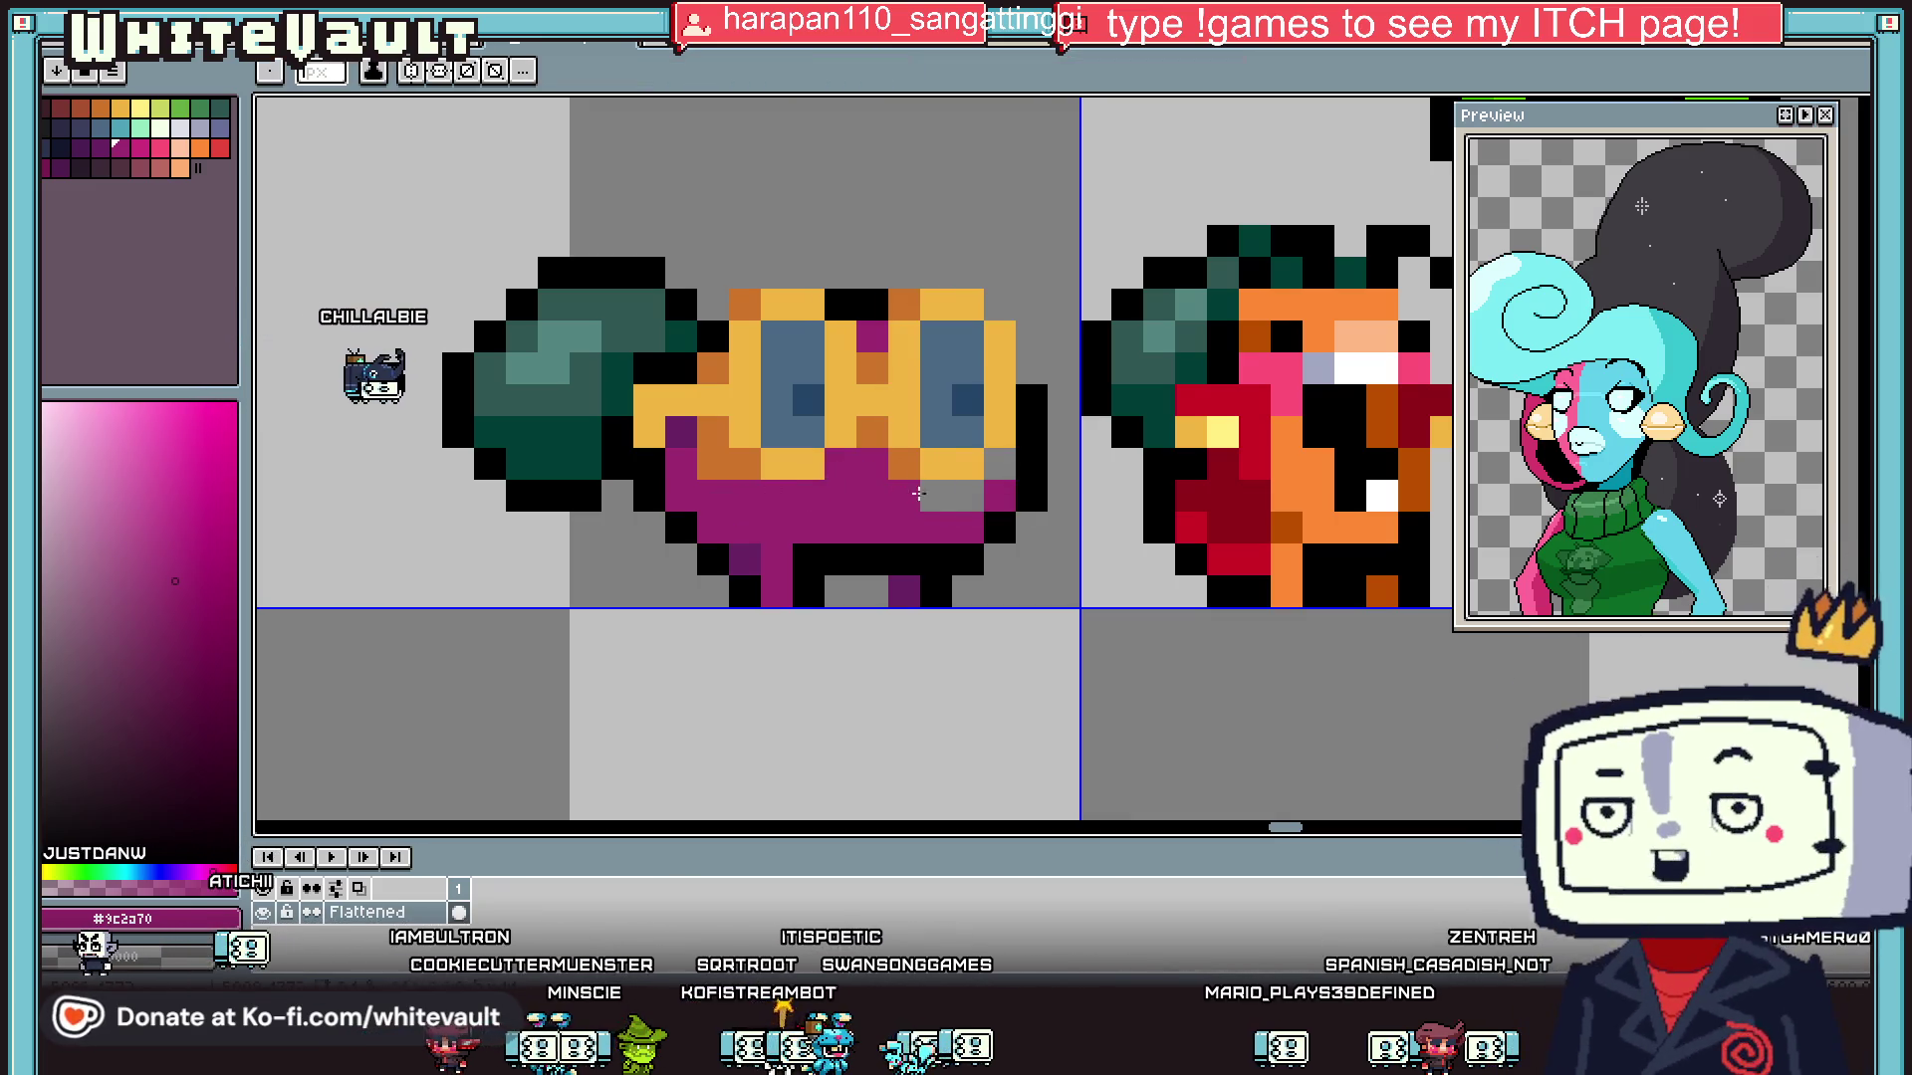
- Sample the creature's orange, then black from the outline
{"action": "key", "text": "i"}
{"action": "scroll", "coordinate": [999, 463], "scroll_direction": "down", "scroll_amount": 3}
{"action": "scroll", "coordinate": [963, 423], "scroll_direction": "up", "scroll_amount": 2}
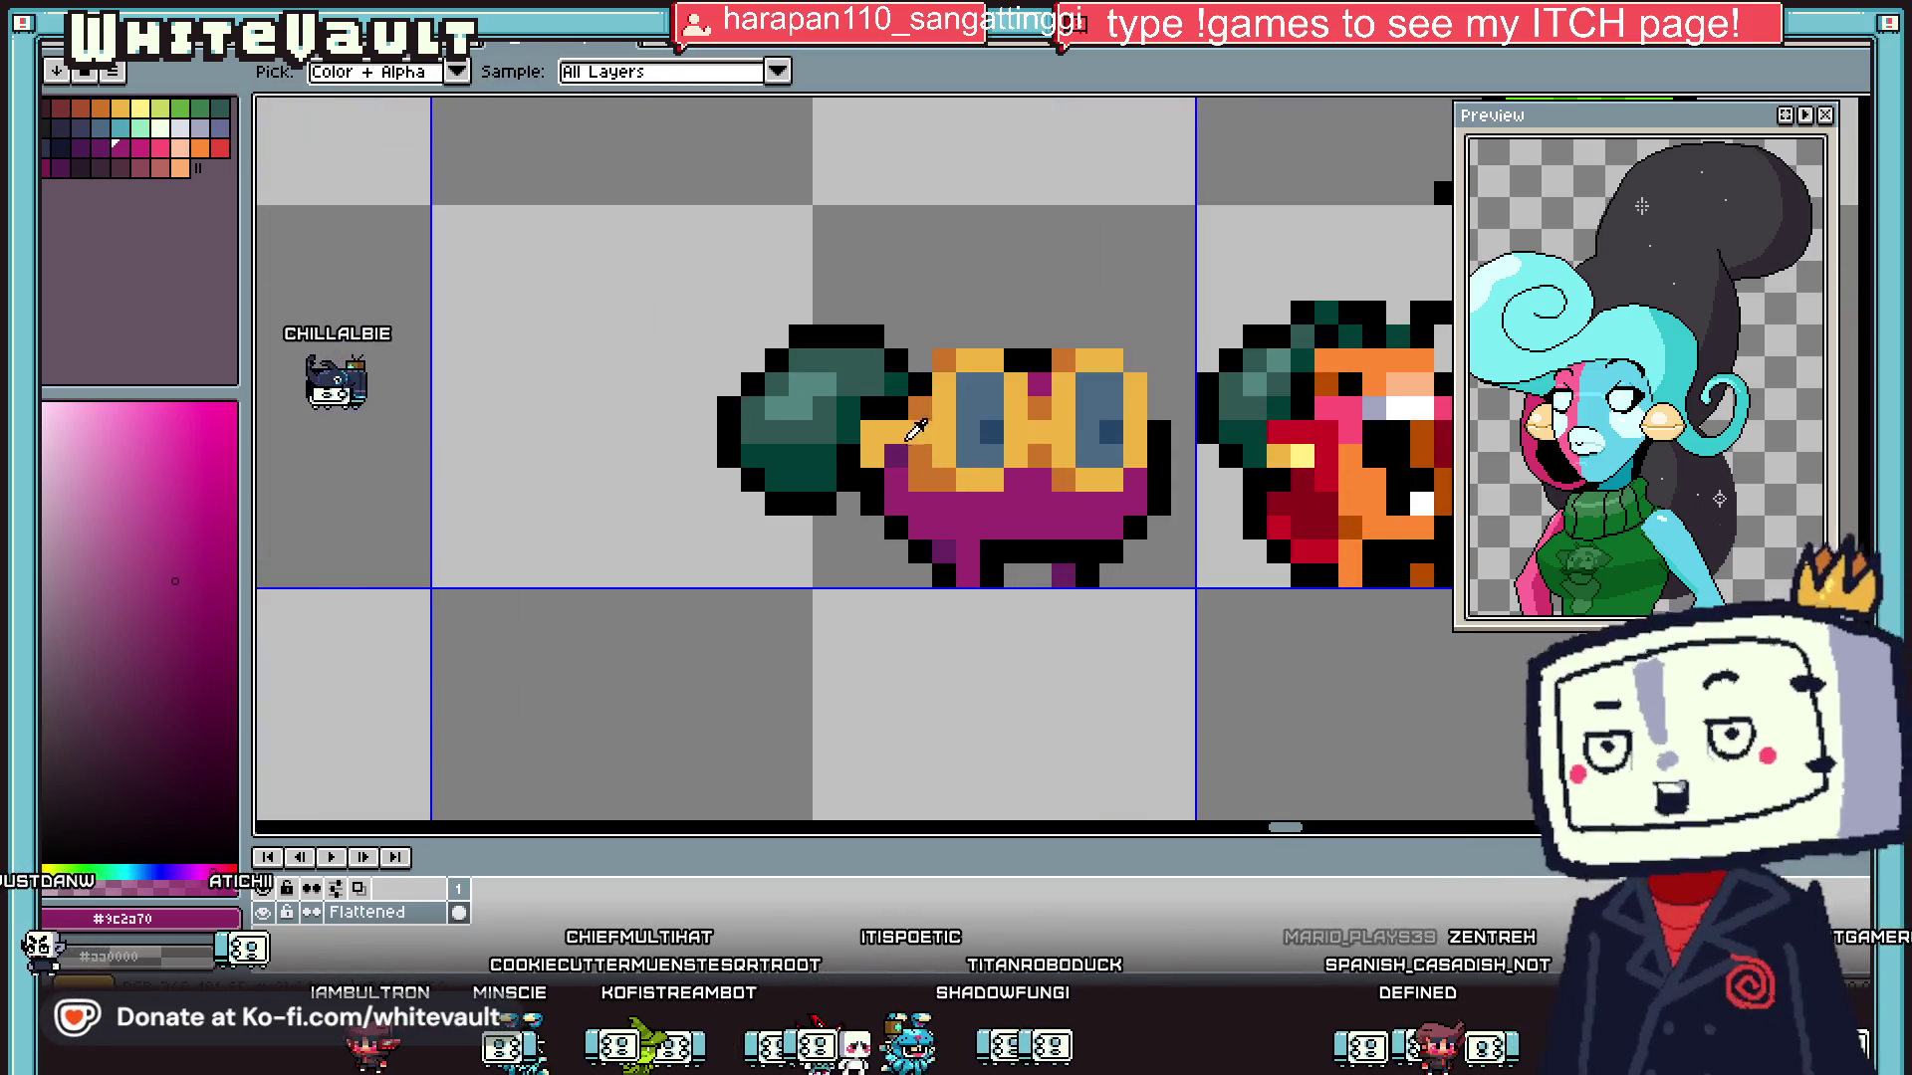
{"action": "left_click", "coordinate": [963, 423]}
{"action": "scroll", "coordinate": [963, 423], "scroll_direction": "down", "scroll_amount": 1}
{"action": "scroll", "coordinate": [963, 423], "scroll_direction": "down", "scroll_amount": 1}
{"action": "scroll", "coordinate": [926, 448], "scroll_direction": "up", "scroll_amount": 1}
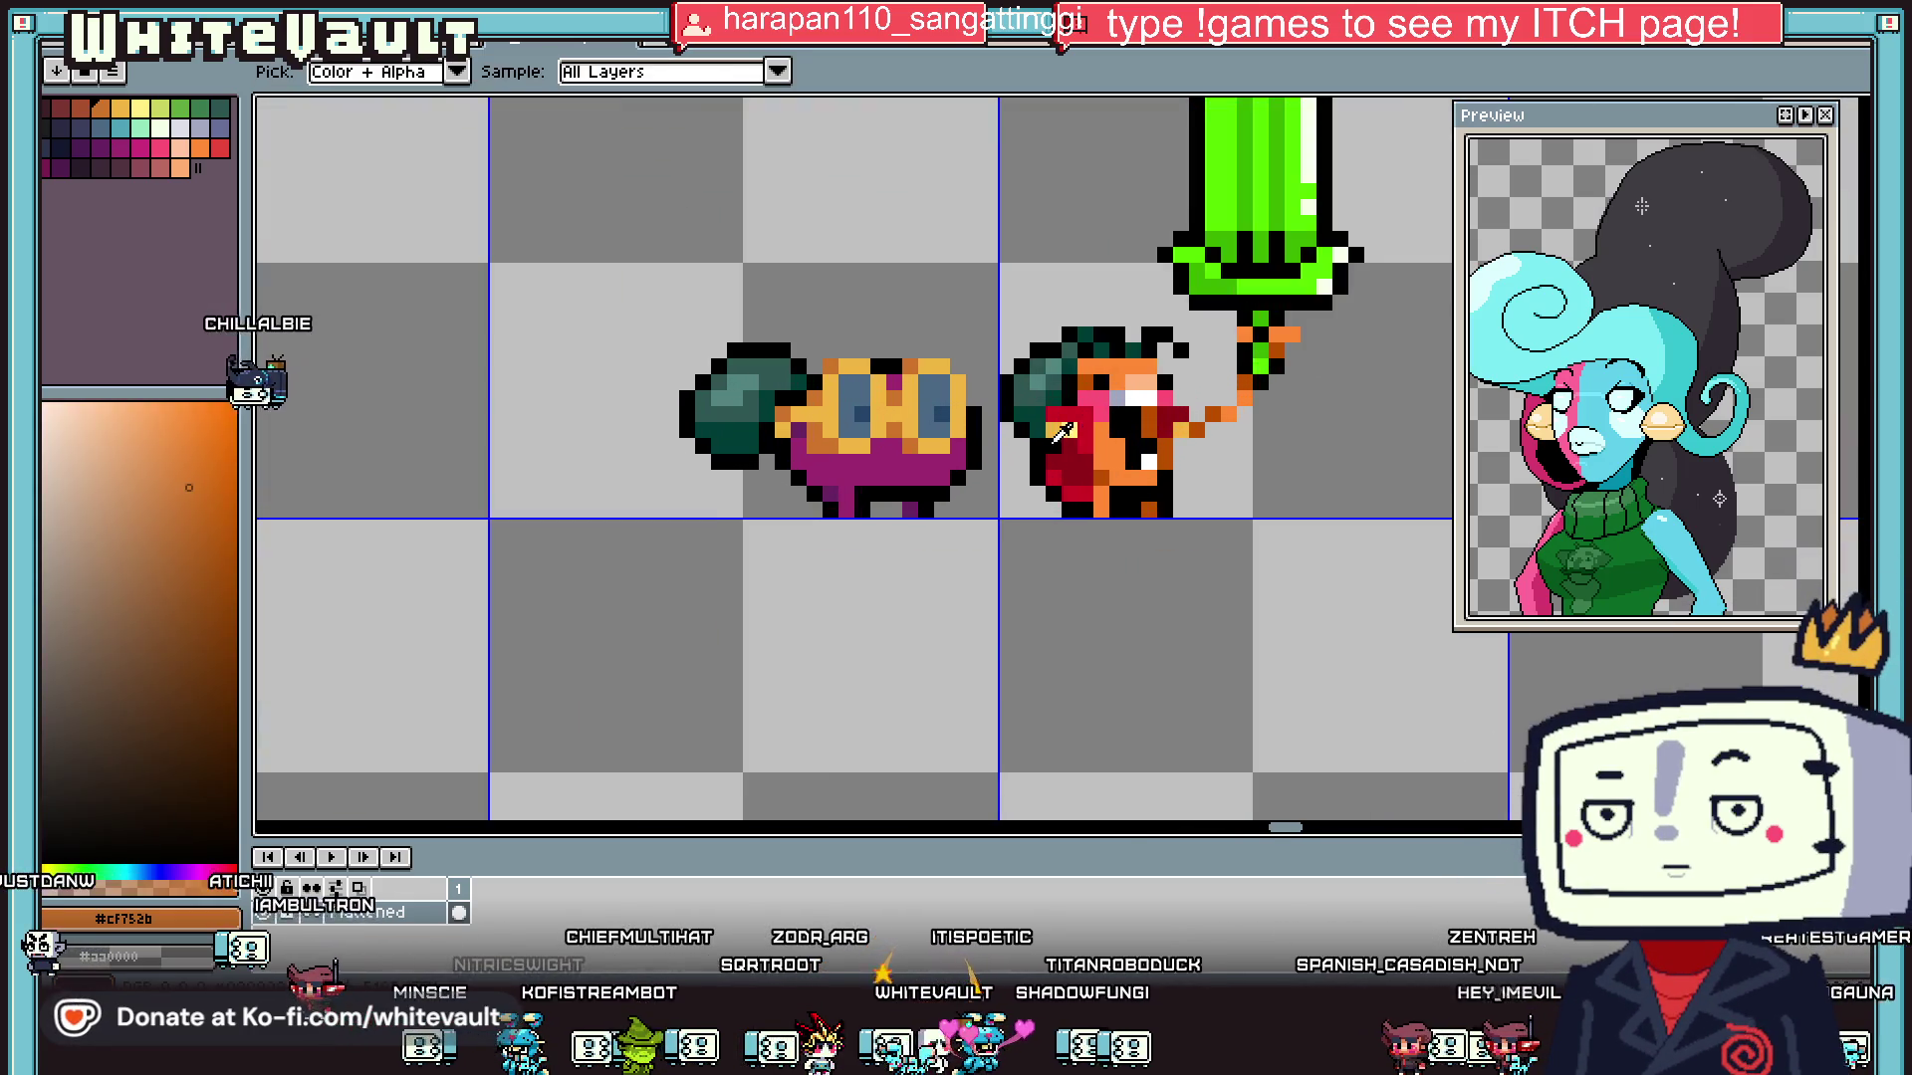
{"action": "left_click", "coordinate": [896, 475]}
{"action": "key", "text": "b"}
- Draw two white pixels in the fish's mouth
{"action": "scroll", "coordinate": [895, 475], "scroll_direction": "up", "scroll_amount": 2}
{"action": "key", "text": "i"}
{"action": "left_click", "coordinate": [1419, 466]}
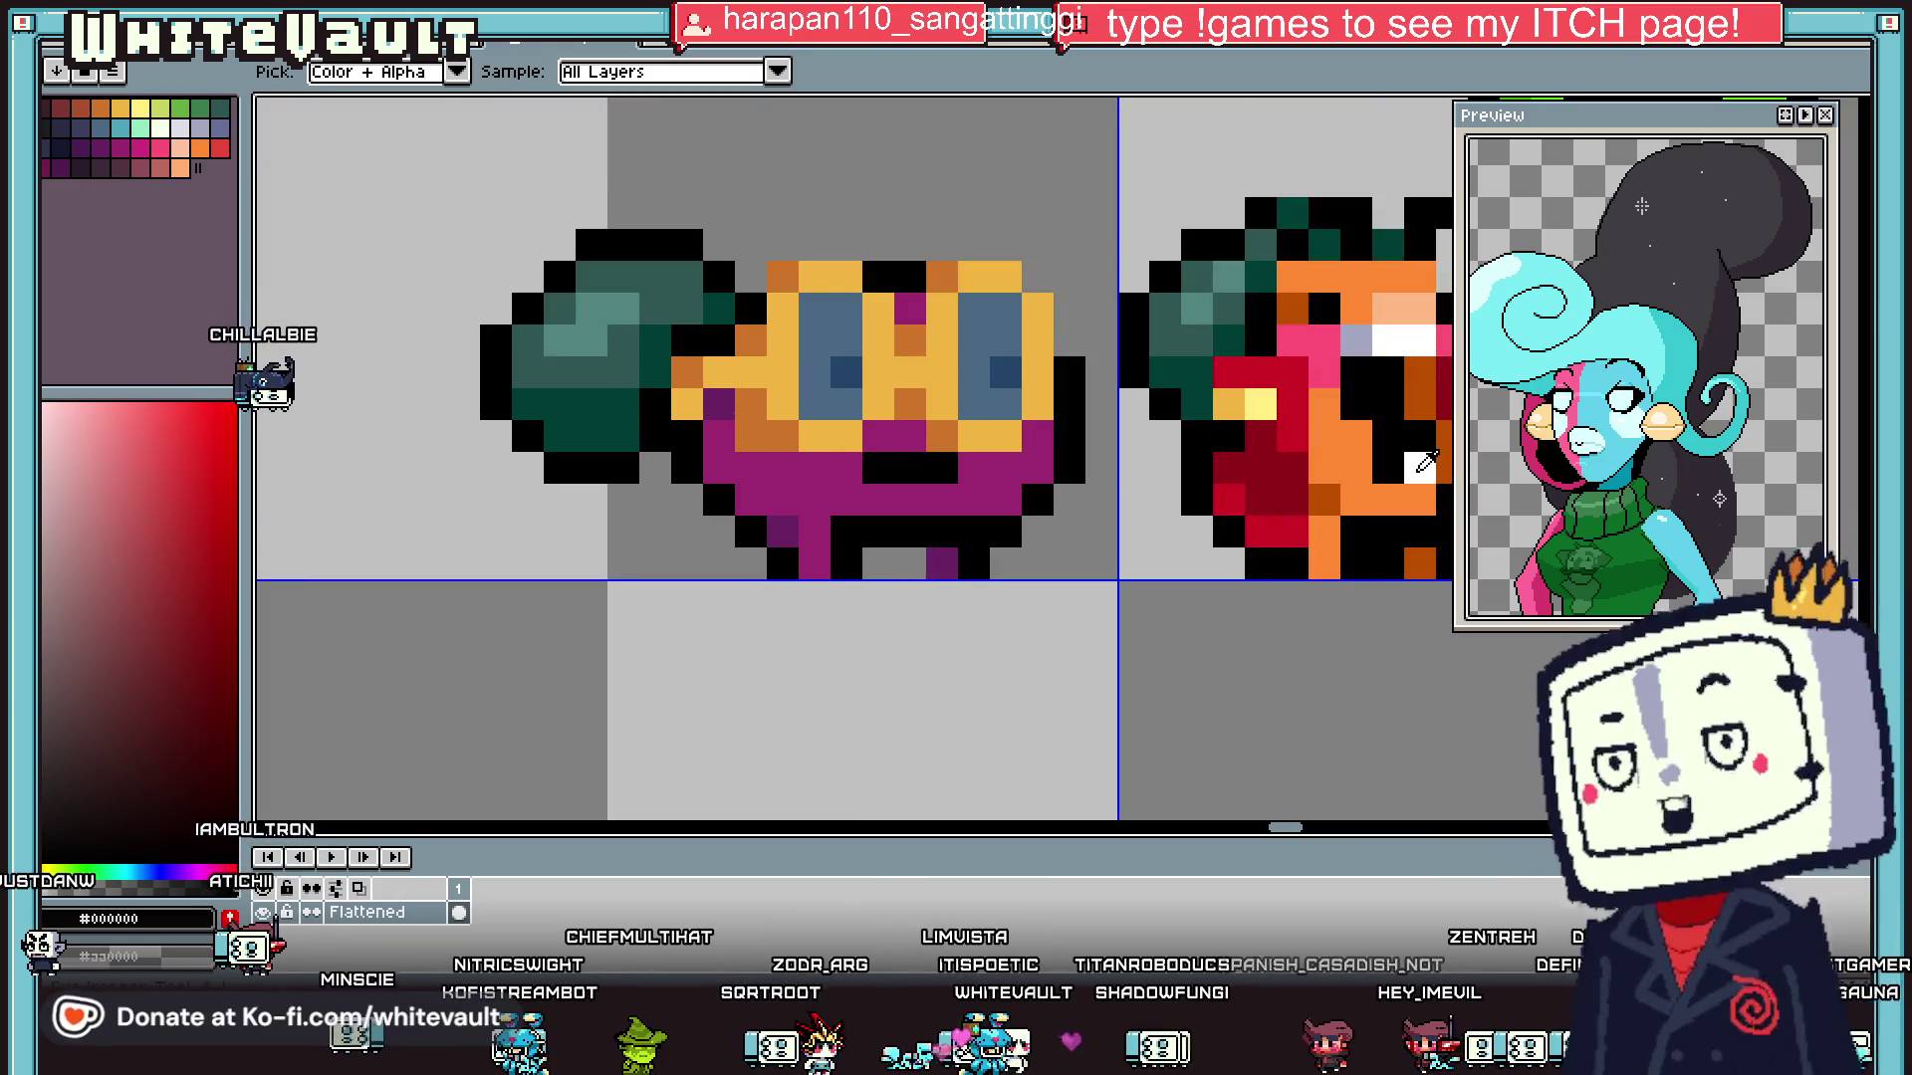
{"action": "key", "text": "b"}
{"action": "left_click_drag", "start_coordinate": [911, 468], "coordinate": [936, 463]}
- Re-sample the magenta body colour, then black from the outline
{"action": "scroll", "coordinate": [936, 463], "scroll_direction": "down", "scroll_amount": 4}
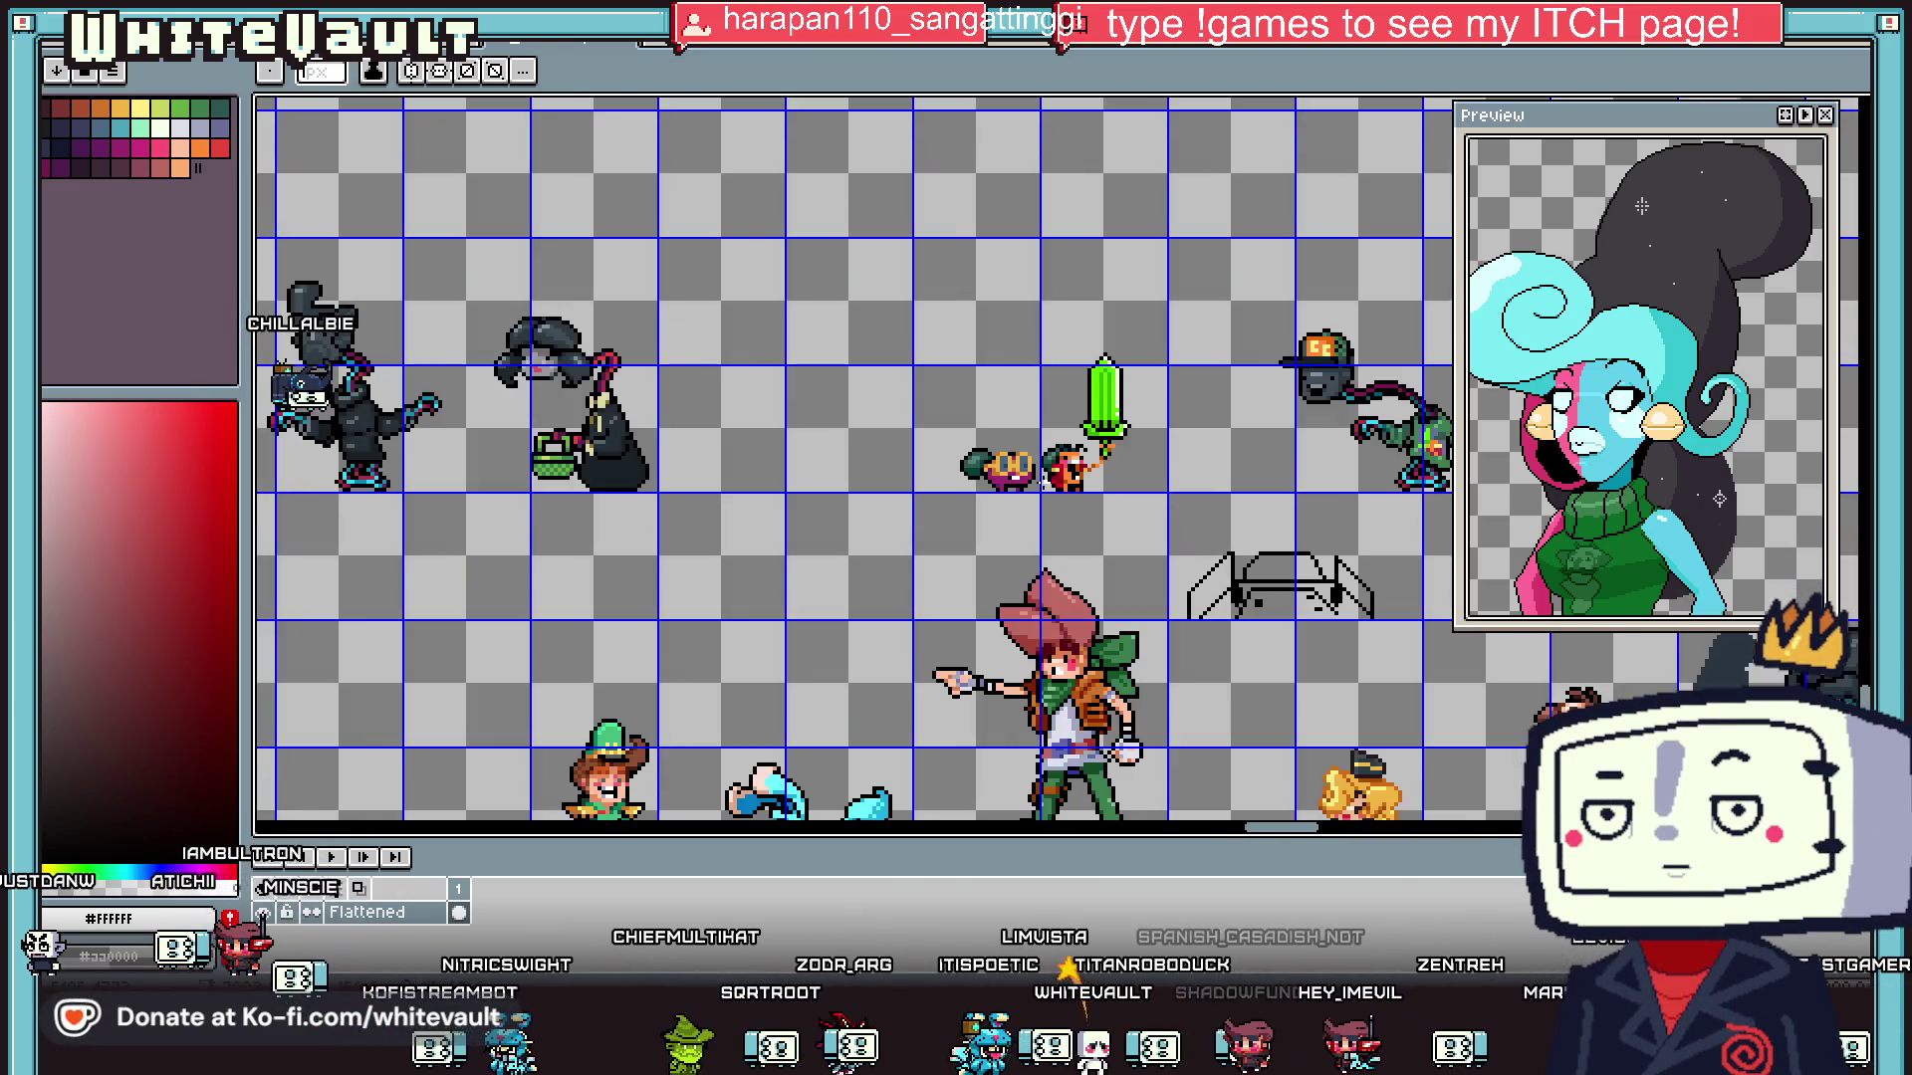
{"action": "scroll", "coordinate": [1051, 492], "scroll_direction": "up", "scroll_amount": 4}
{"action": "key", "text": "i"}
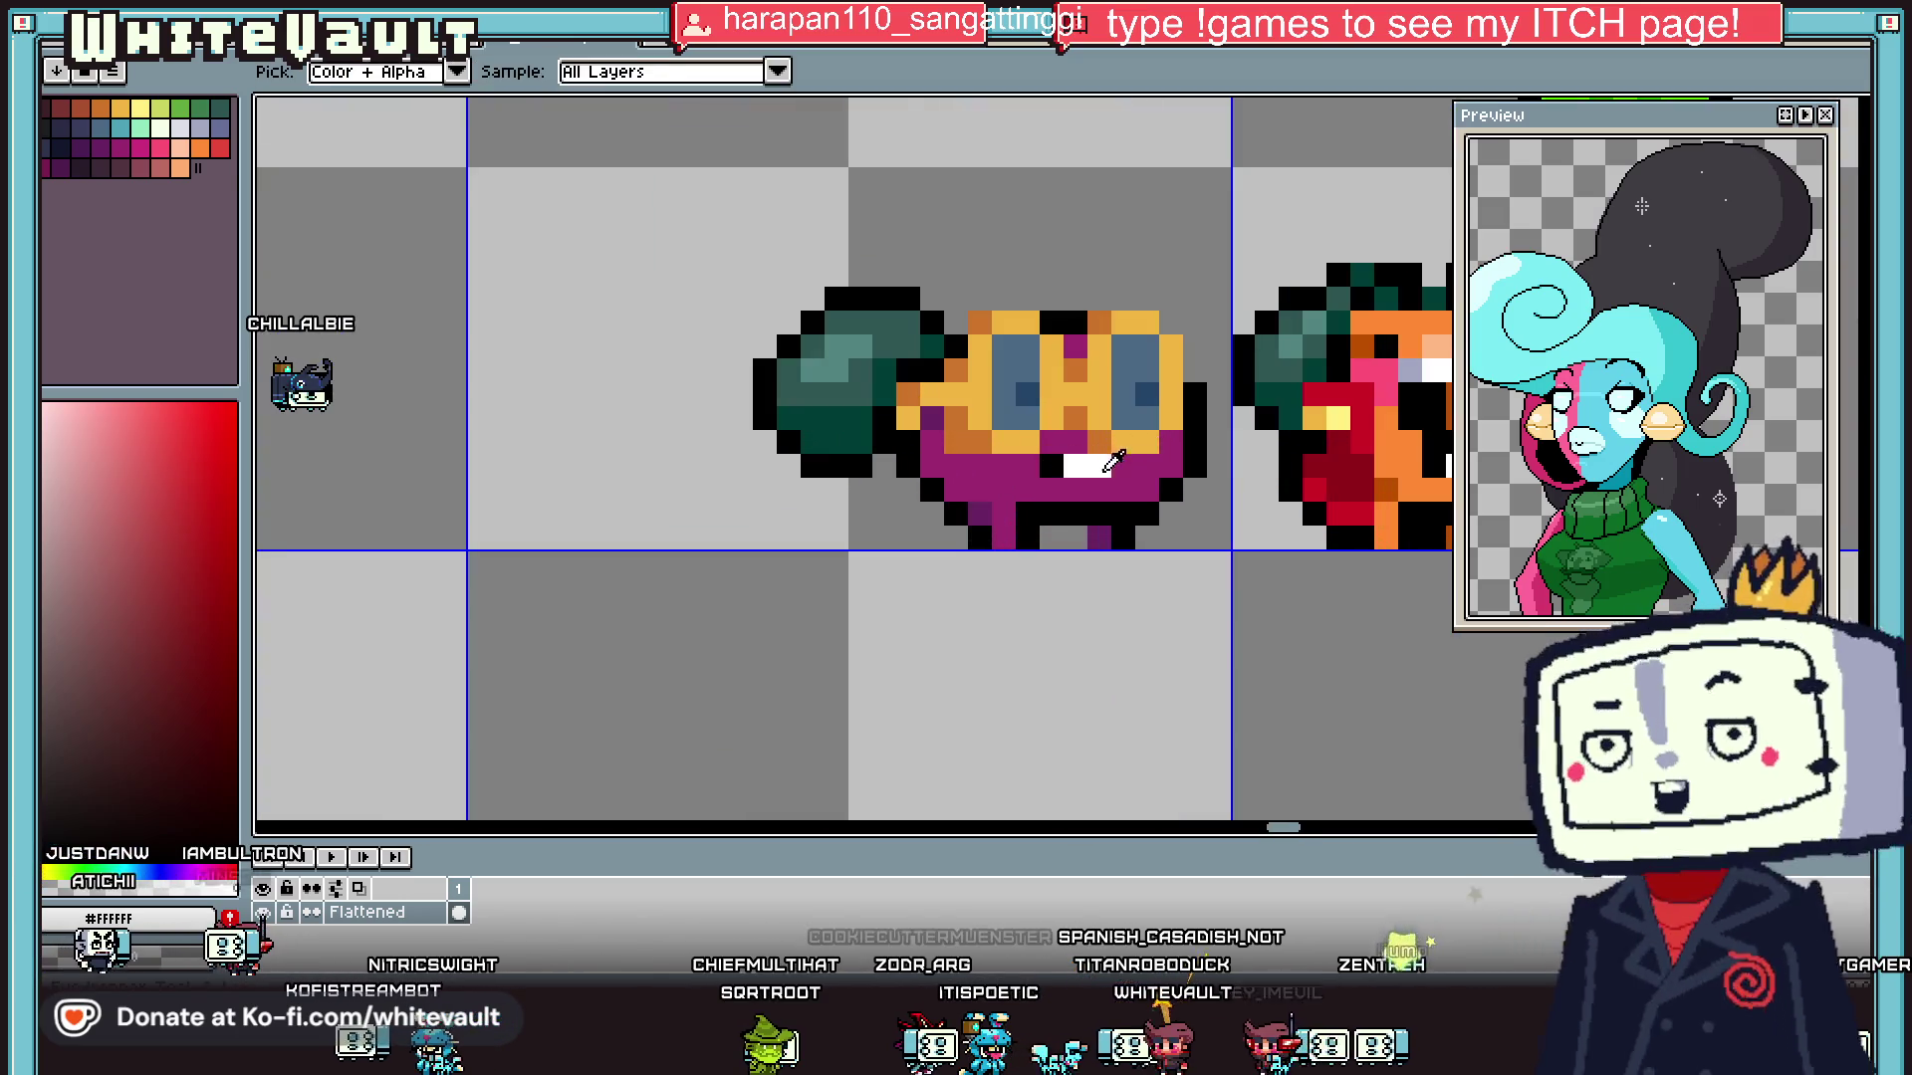
{"action": "left_click", "coordinate": [1063, 474]}
{"action": "key", "text": "b"}
{"action": "scroll", "coordinate": [1062, 474], "scroll_direction": "down", "scroll_amount": 4}
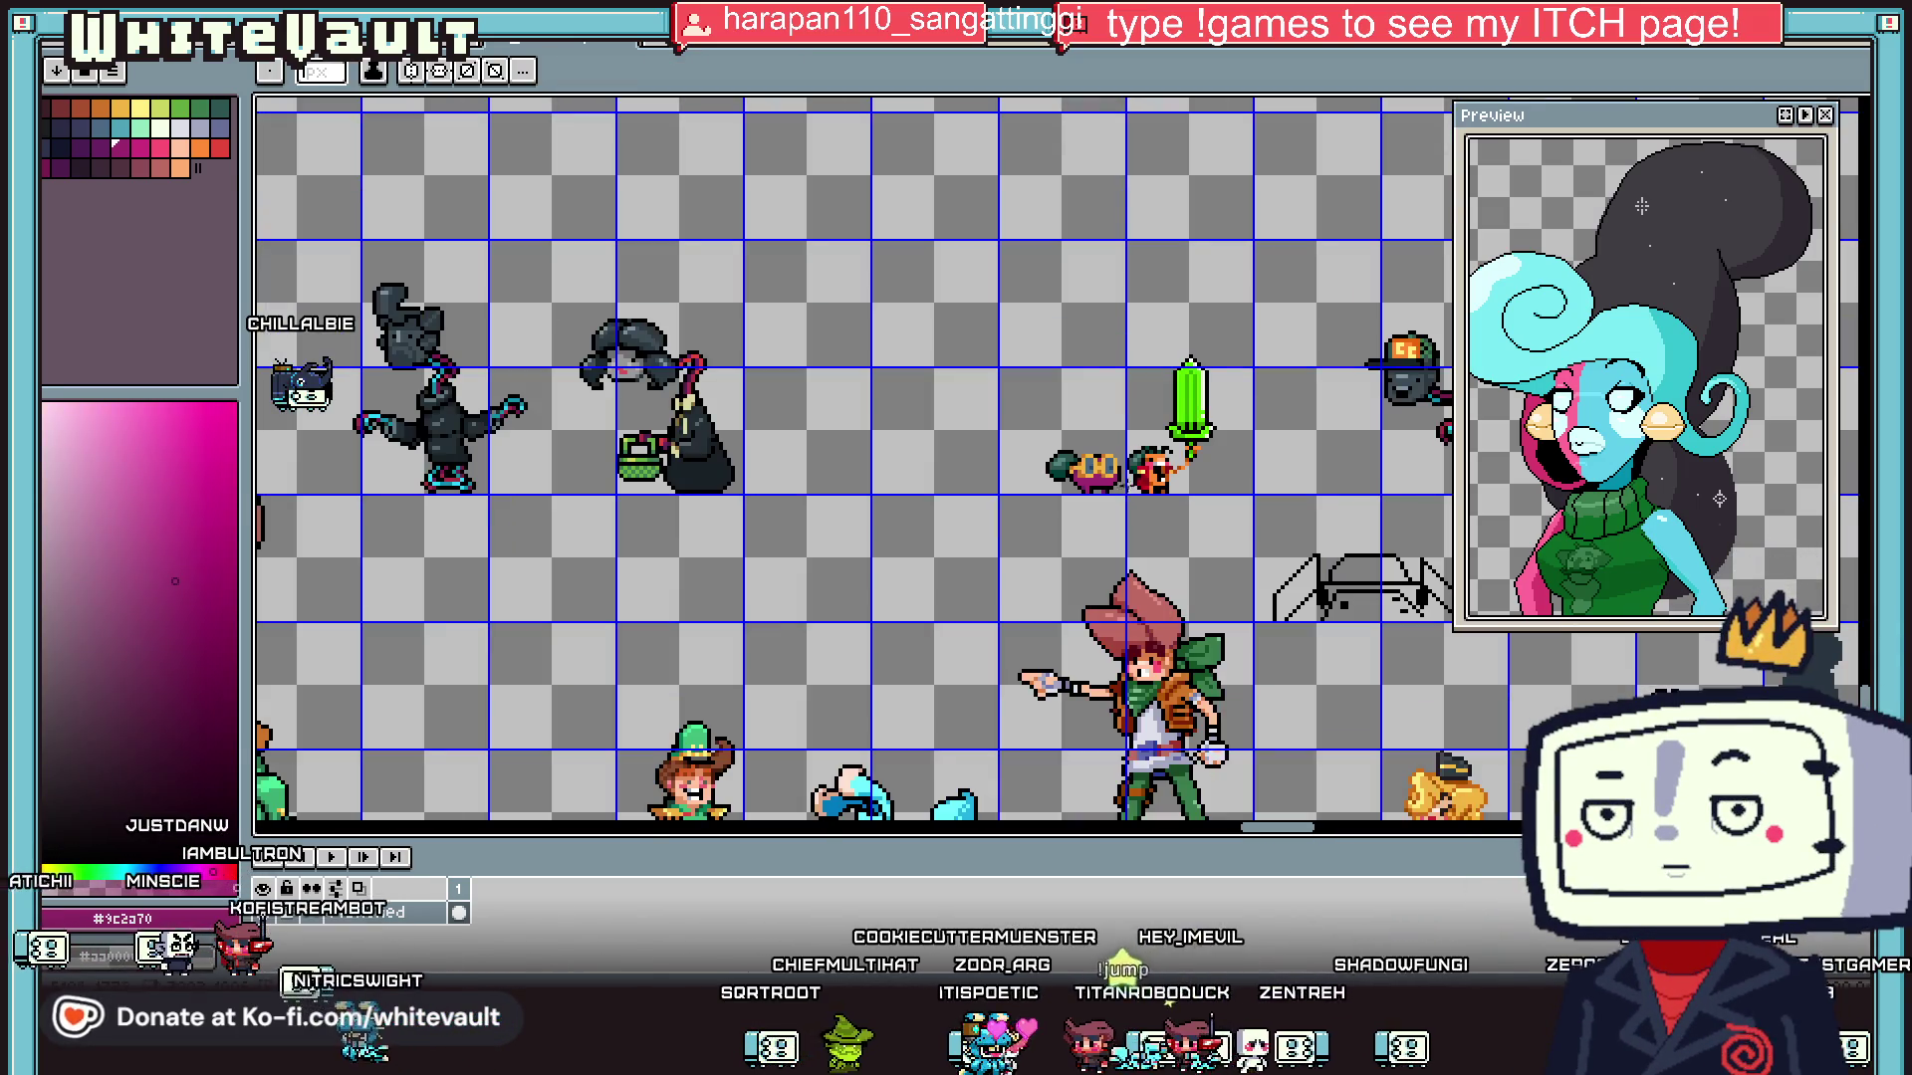
{"action": "scroll", "coordinate": [1127, 483], "scroll_direction": "up", "scroll_amount": 4}
{"action": "key", "text": "i"}
{"action": "left_click", "coordinate": [1085, 482]}
{"action": "key", "text": "b"}
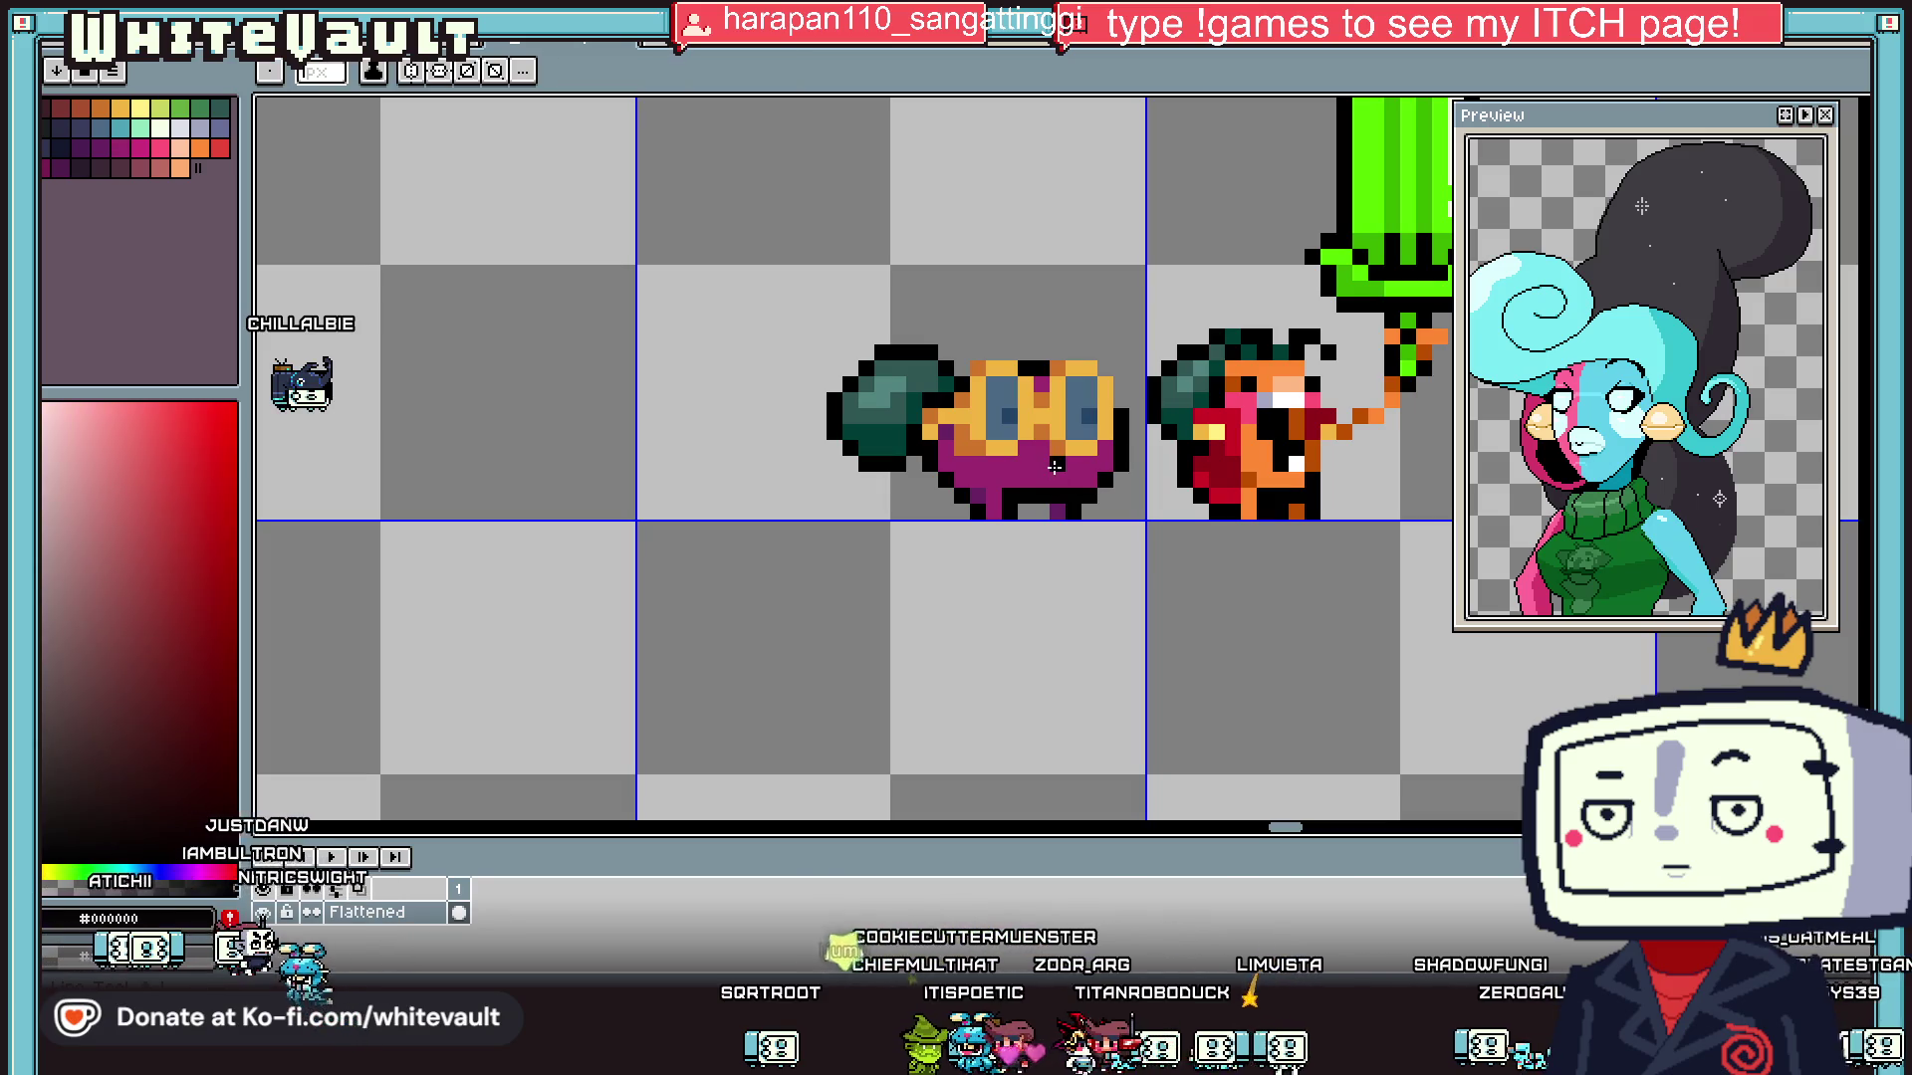
- Switch to the selection tool and undo the last change
{"action": "scroll", "coordinate": [1037, 465], "scroll_direction": "down", "scroll_amount": 4}
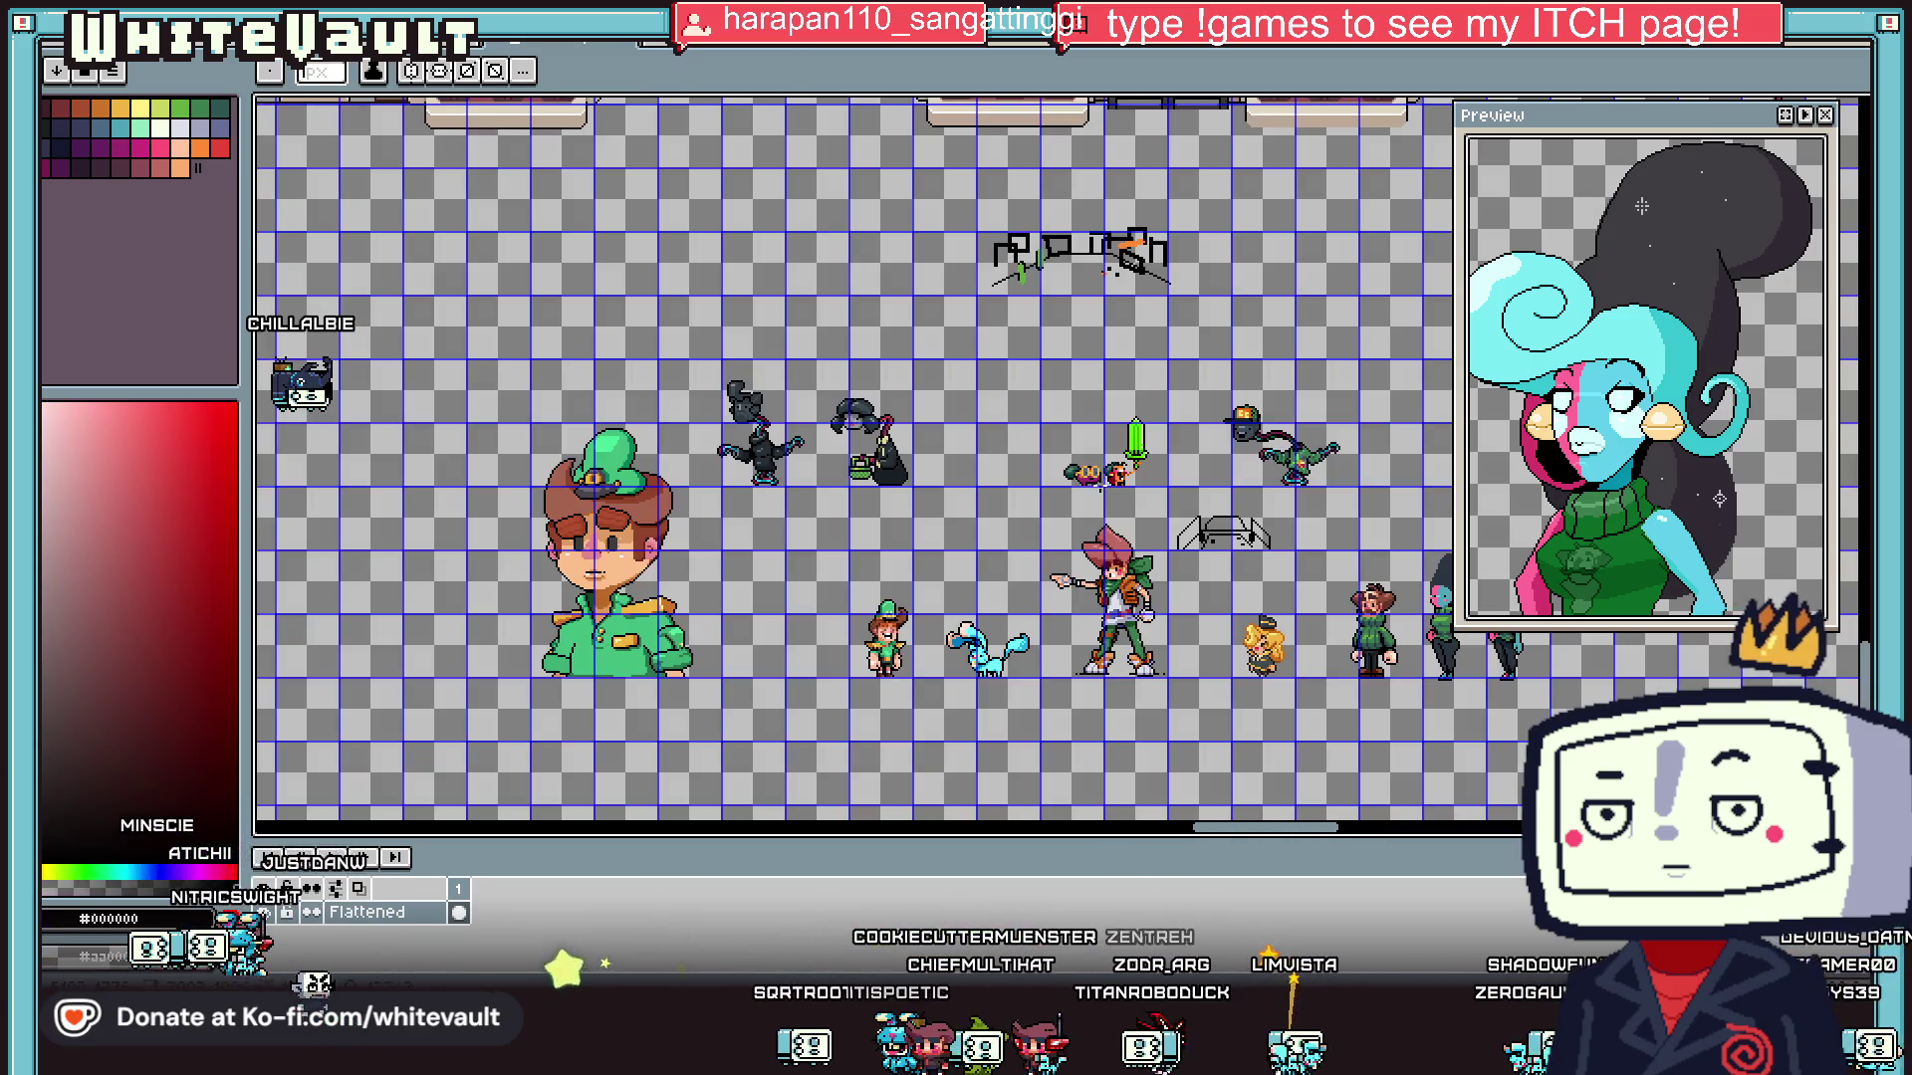
{"action": "scroll", "coordinate": [1081, 476], "scroll_direction": "up", "scroll_amount": 4}
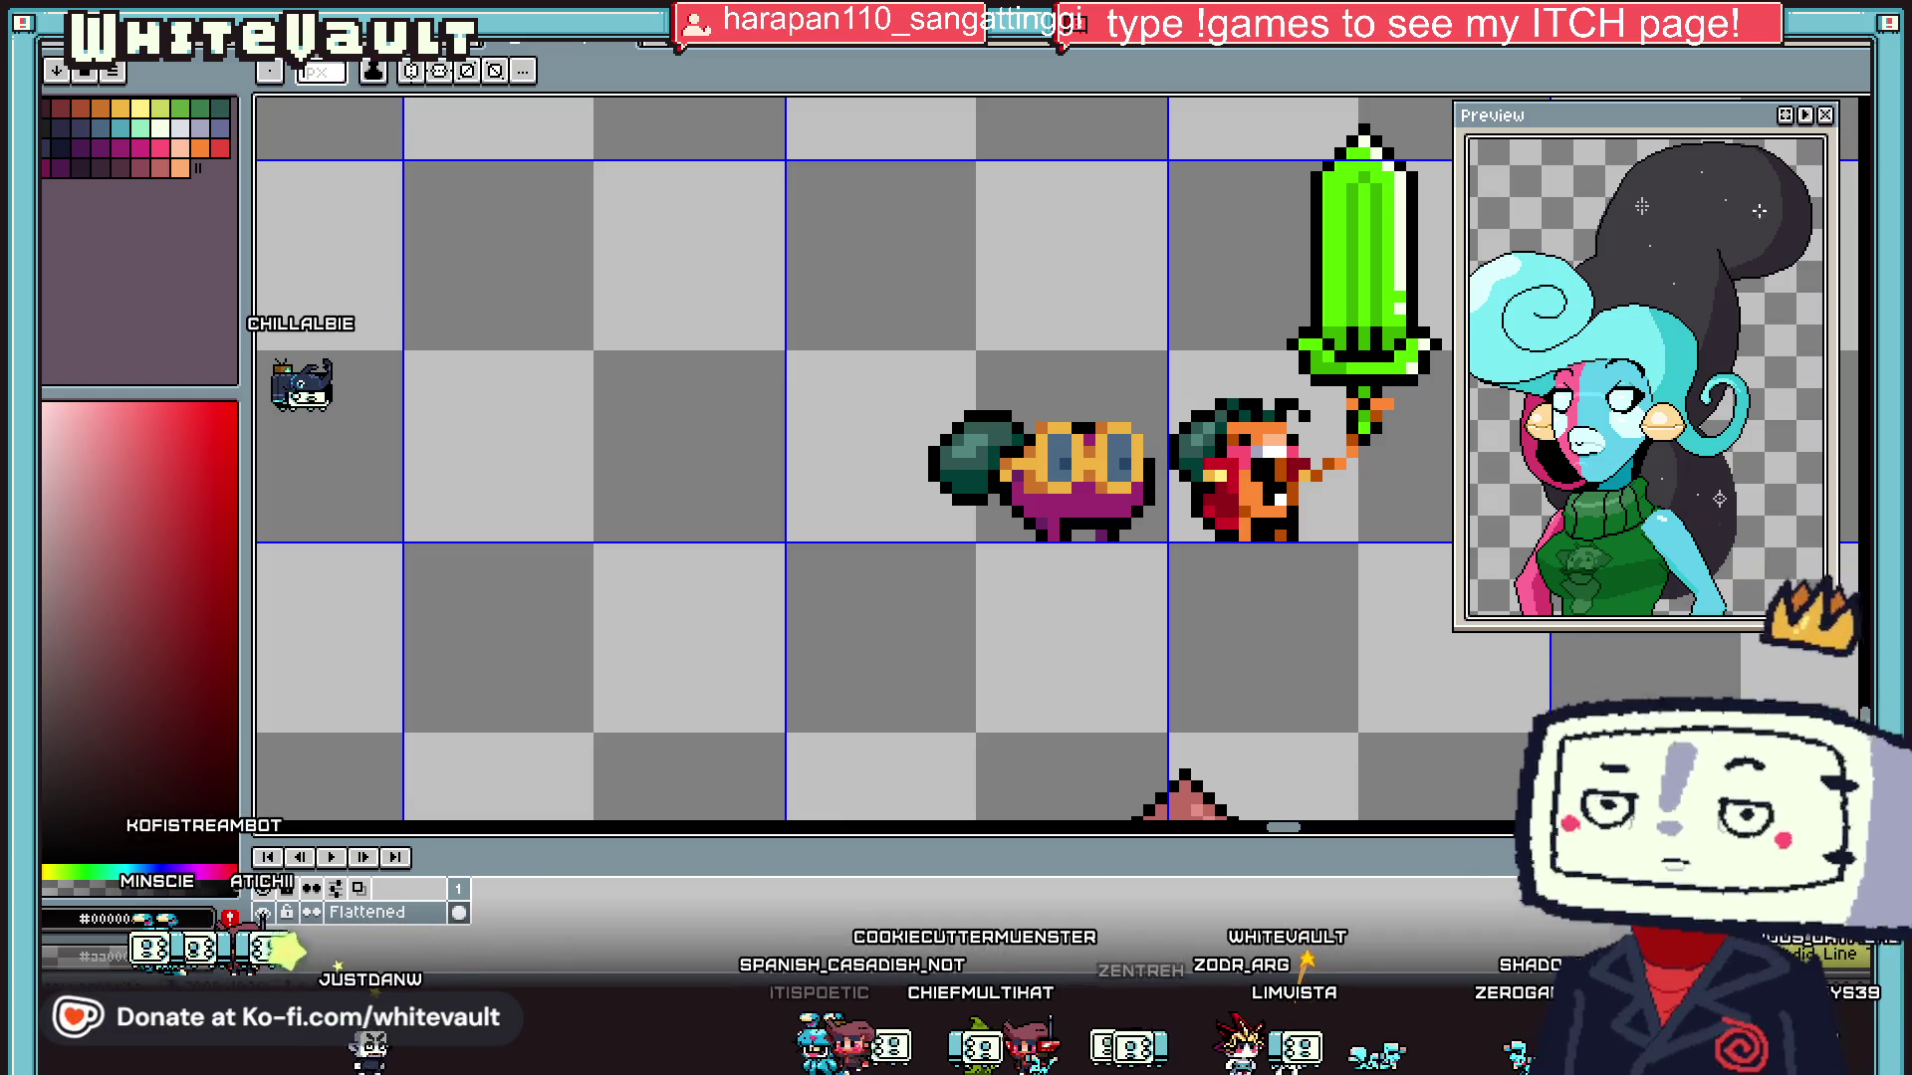
{"action": "left_click", "coordinate": [1887, 106]}
{"action": "scroll", "coordinate": [1060, 457], "scroll_direction": "up", "scroll_amount": 2}
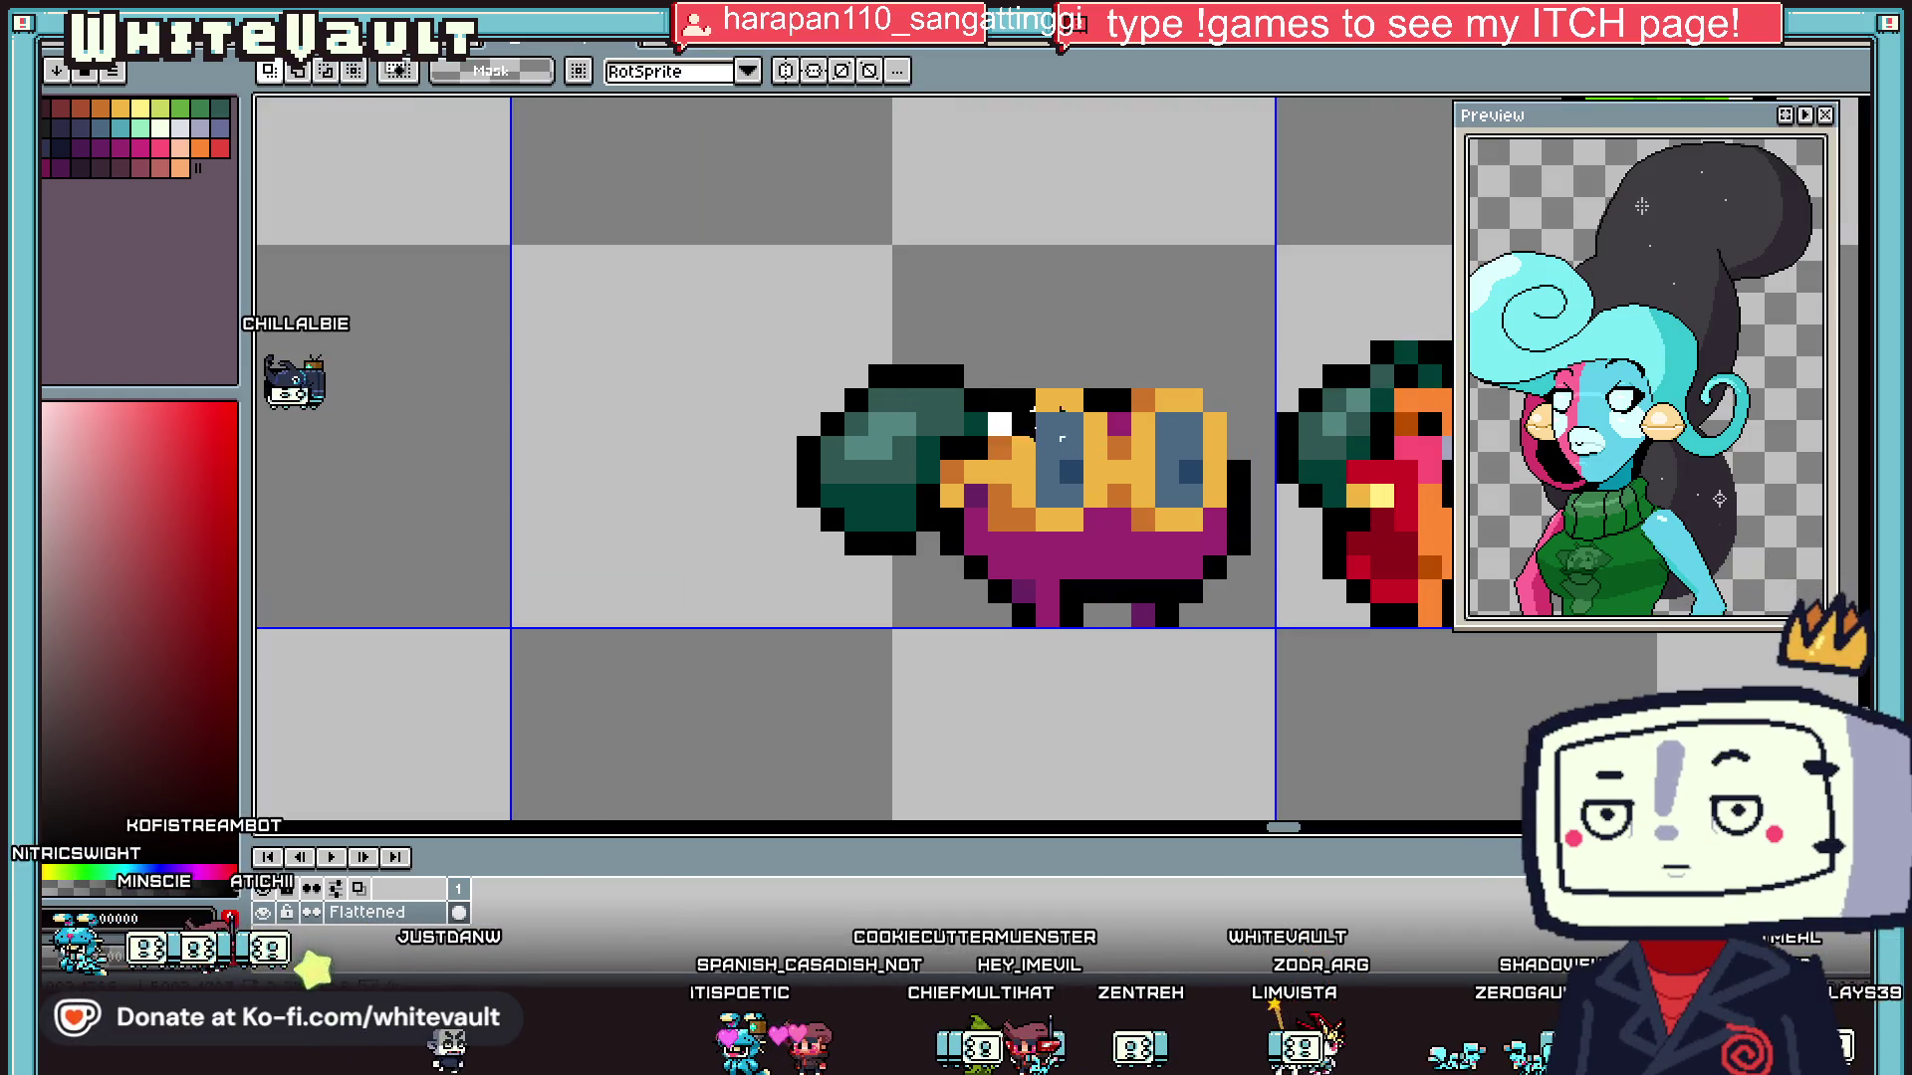
{"action": "key", "text": "ctrl+z"}
{"action": "key", "text": "ctrl+z"}
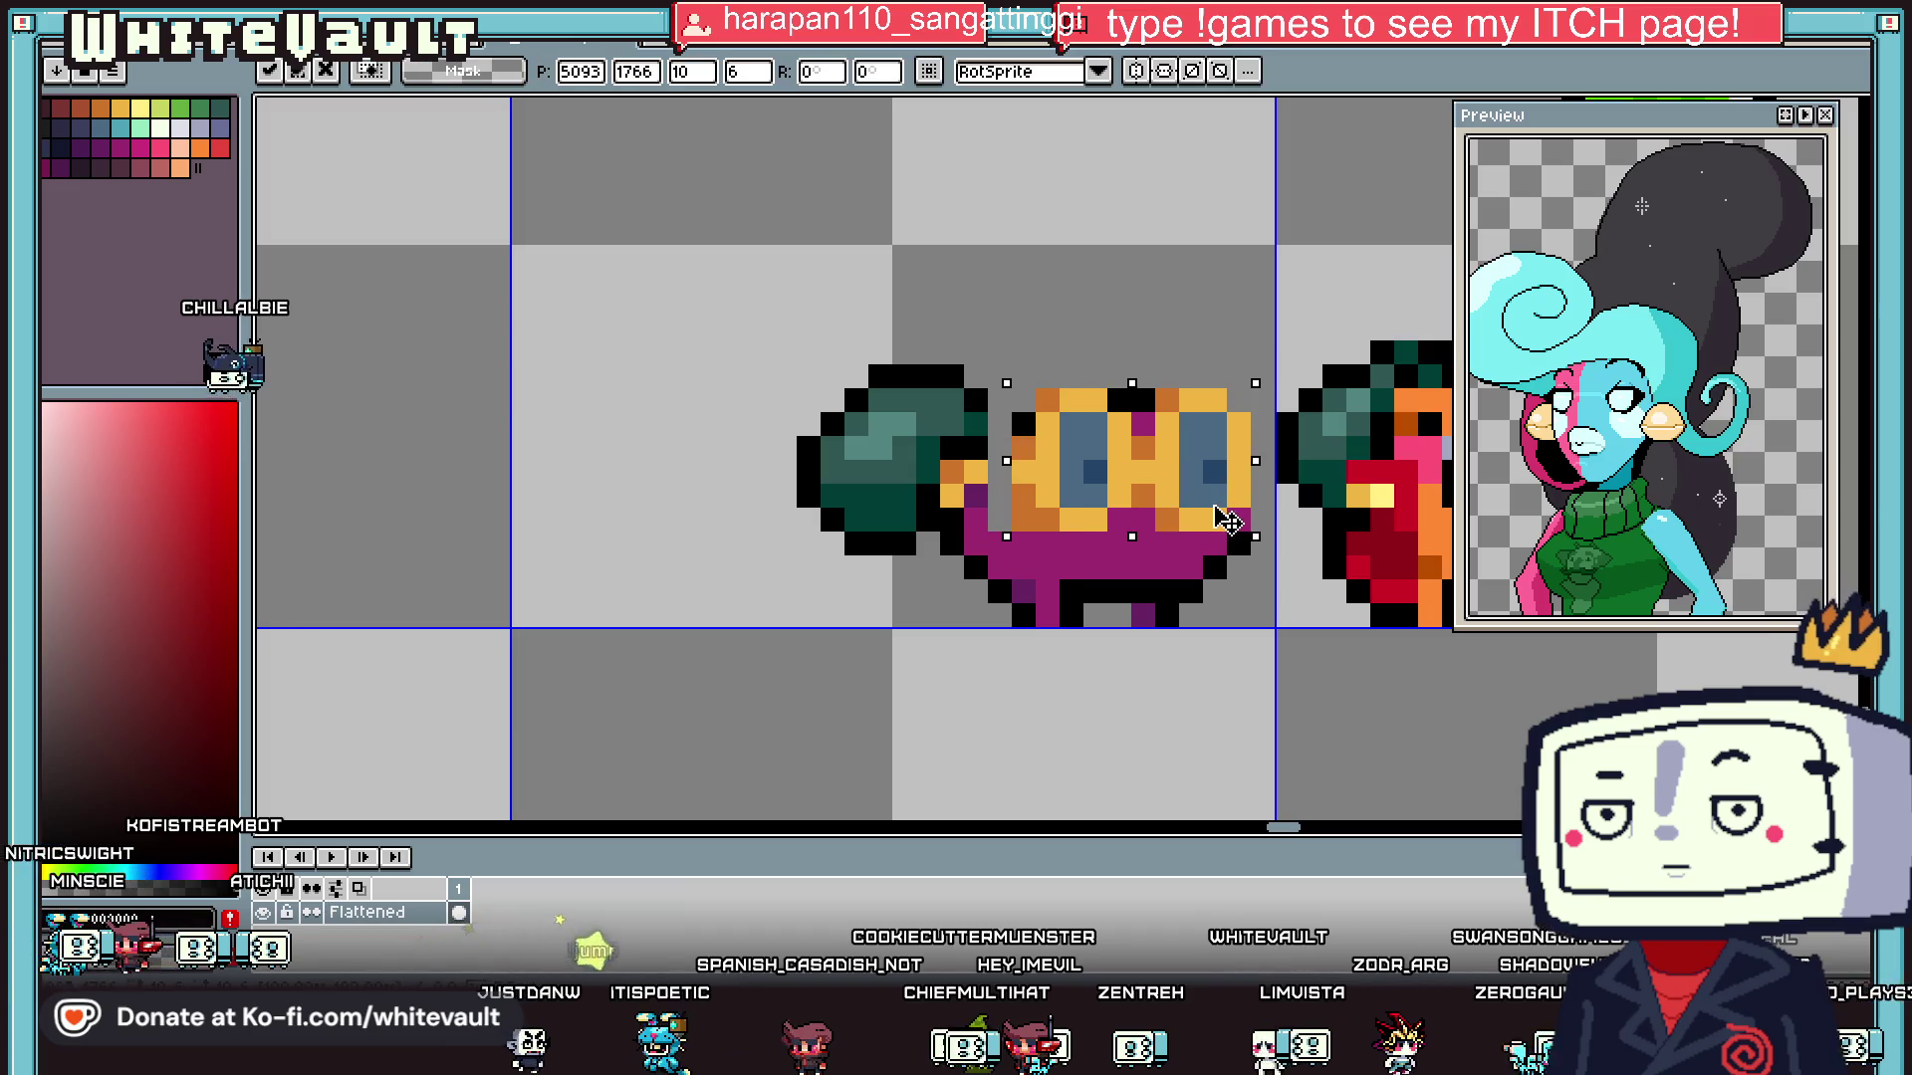
{"action": "scroll", "coordinate": [1123, 464], "scroll_direction": "down", "scroll_amount": 3}
{"action": "scroll", "coordinate": [1123, 464], "scroll_direction": "up", "scroll_amount": 2}
{"action": "scroll", "coordinate": [1124, 464], "scroll_direction": "up", "scroll_amount": 2}
- Add a black outline pixel and a yellow strap pixel beside the goggles
{"action": "key", "text": "i"}
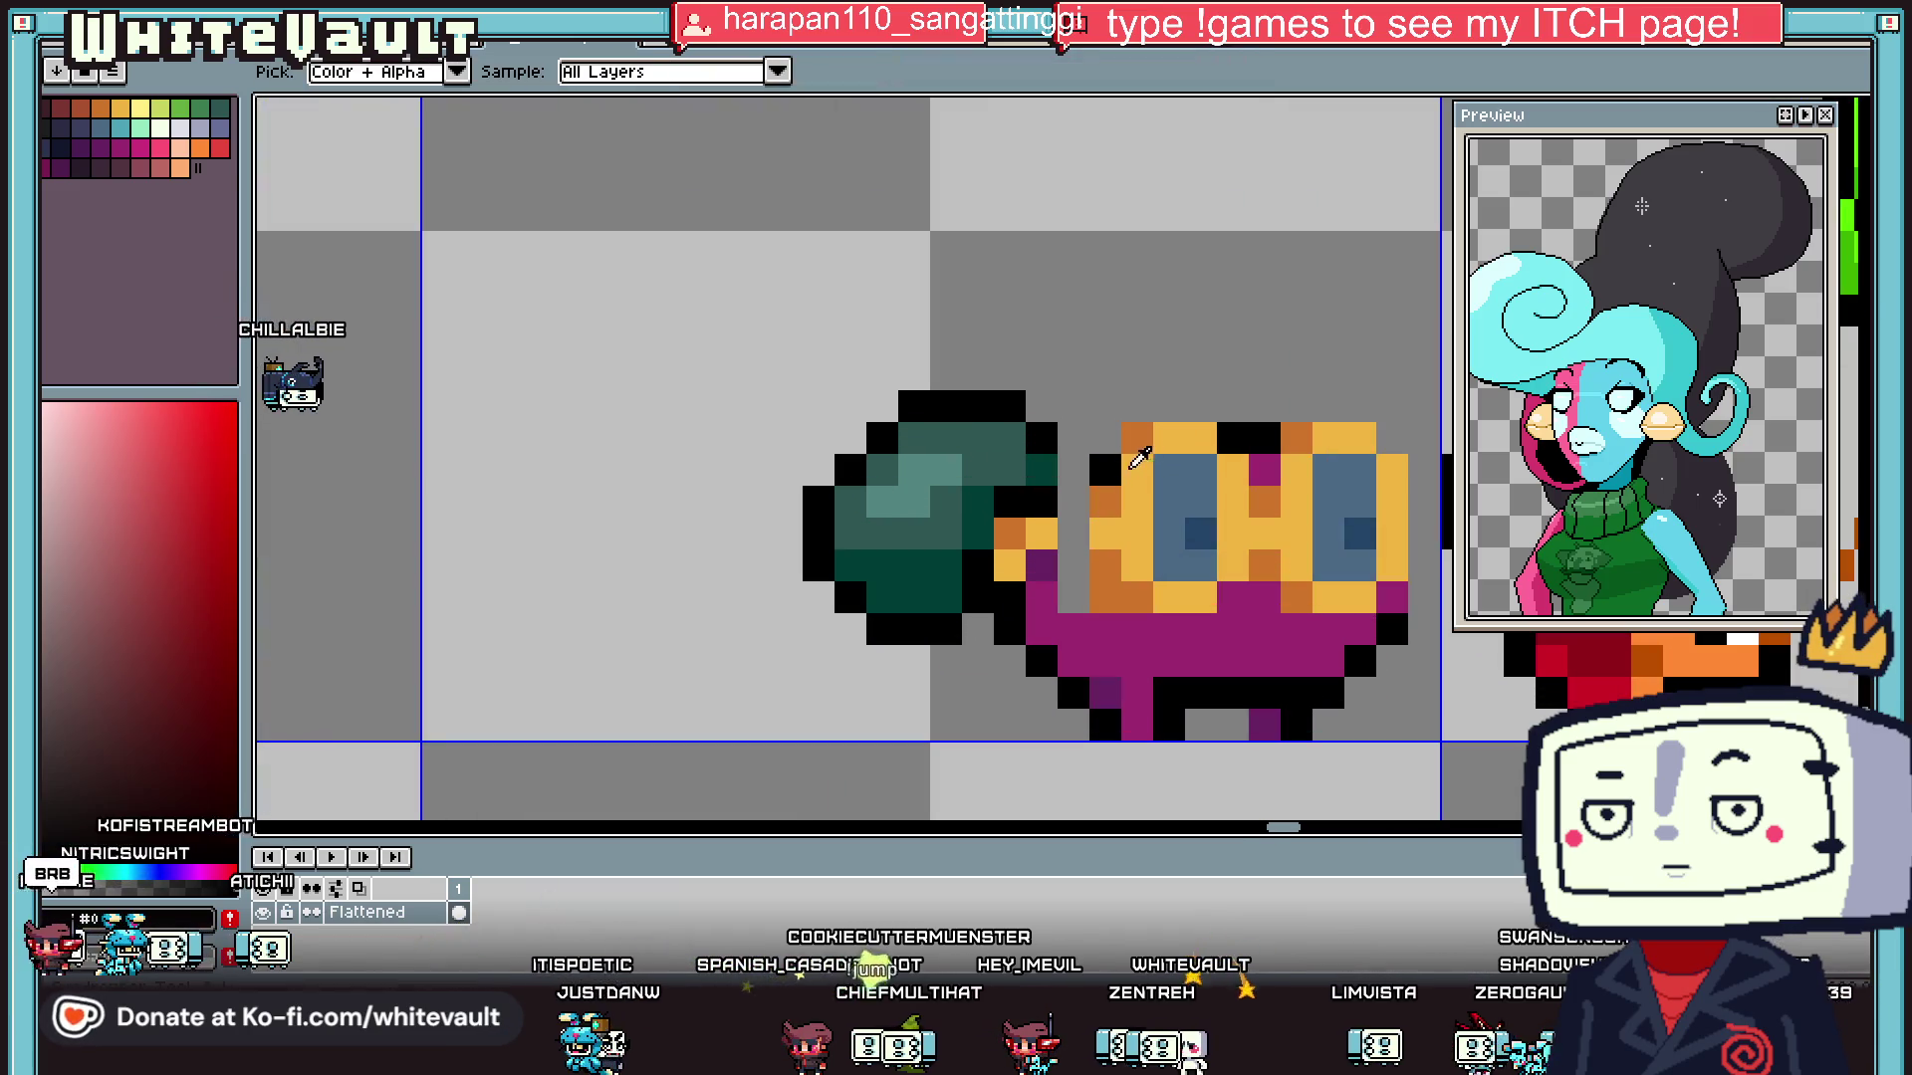
{"action": "left_click", "coordinate": [1073, 470]}
{"action": "left_click", "coordinate": [1042, 534], "text": "alt"}
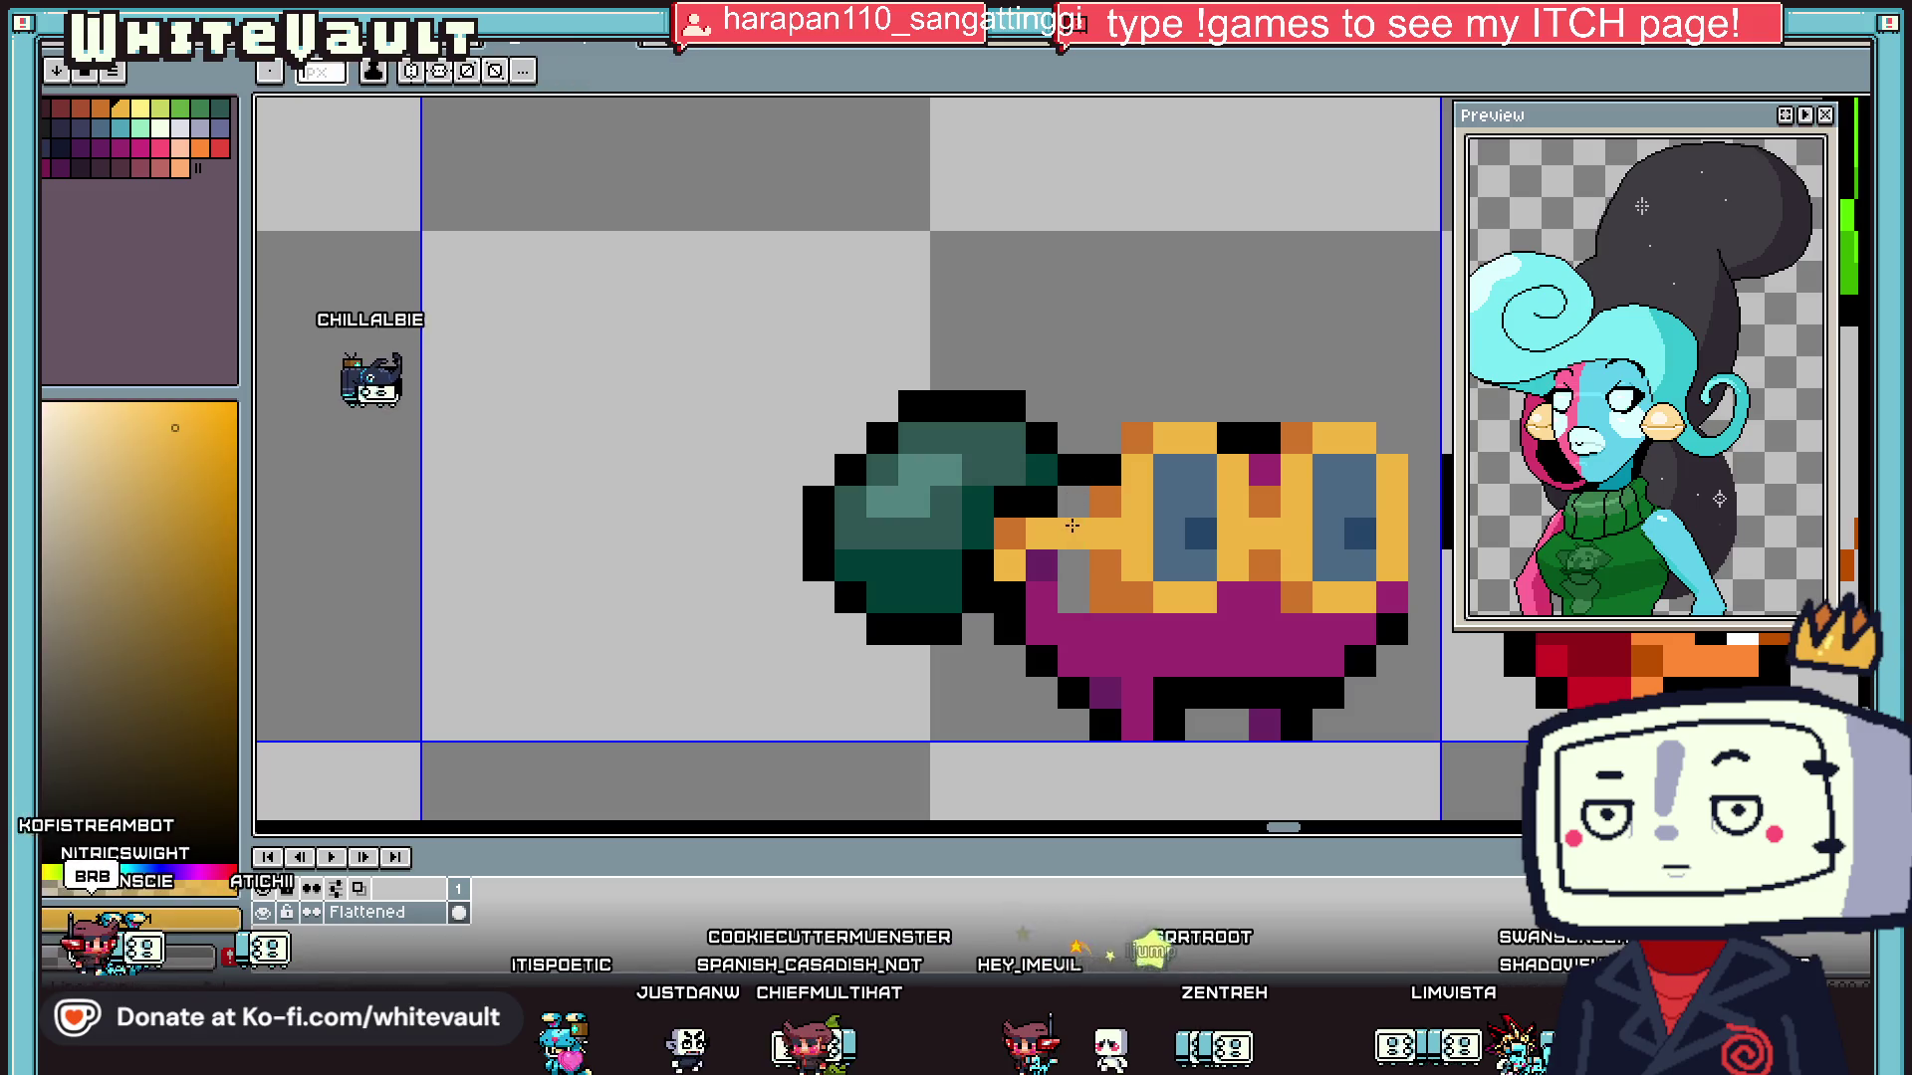
{"action": "left_click", "coordinate": [1074, 534]}
{"action": "left_click", "coordinate": [1045, 490], "text": "alt"}
- Paint the grey gap below the strap dark purple
{"action": "left_click", "coordinate": [1042, 566], "text": "alt"}
{"action": "left_click_drag", "start_coordinate": [1073, 566], "coordinate": [1086, 592]}
{"action": "left_click", "coordinate": [1077, 602], "text": "alt"}
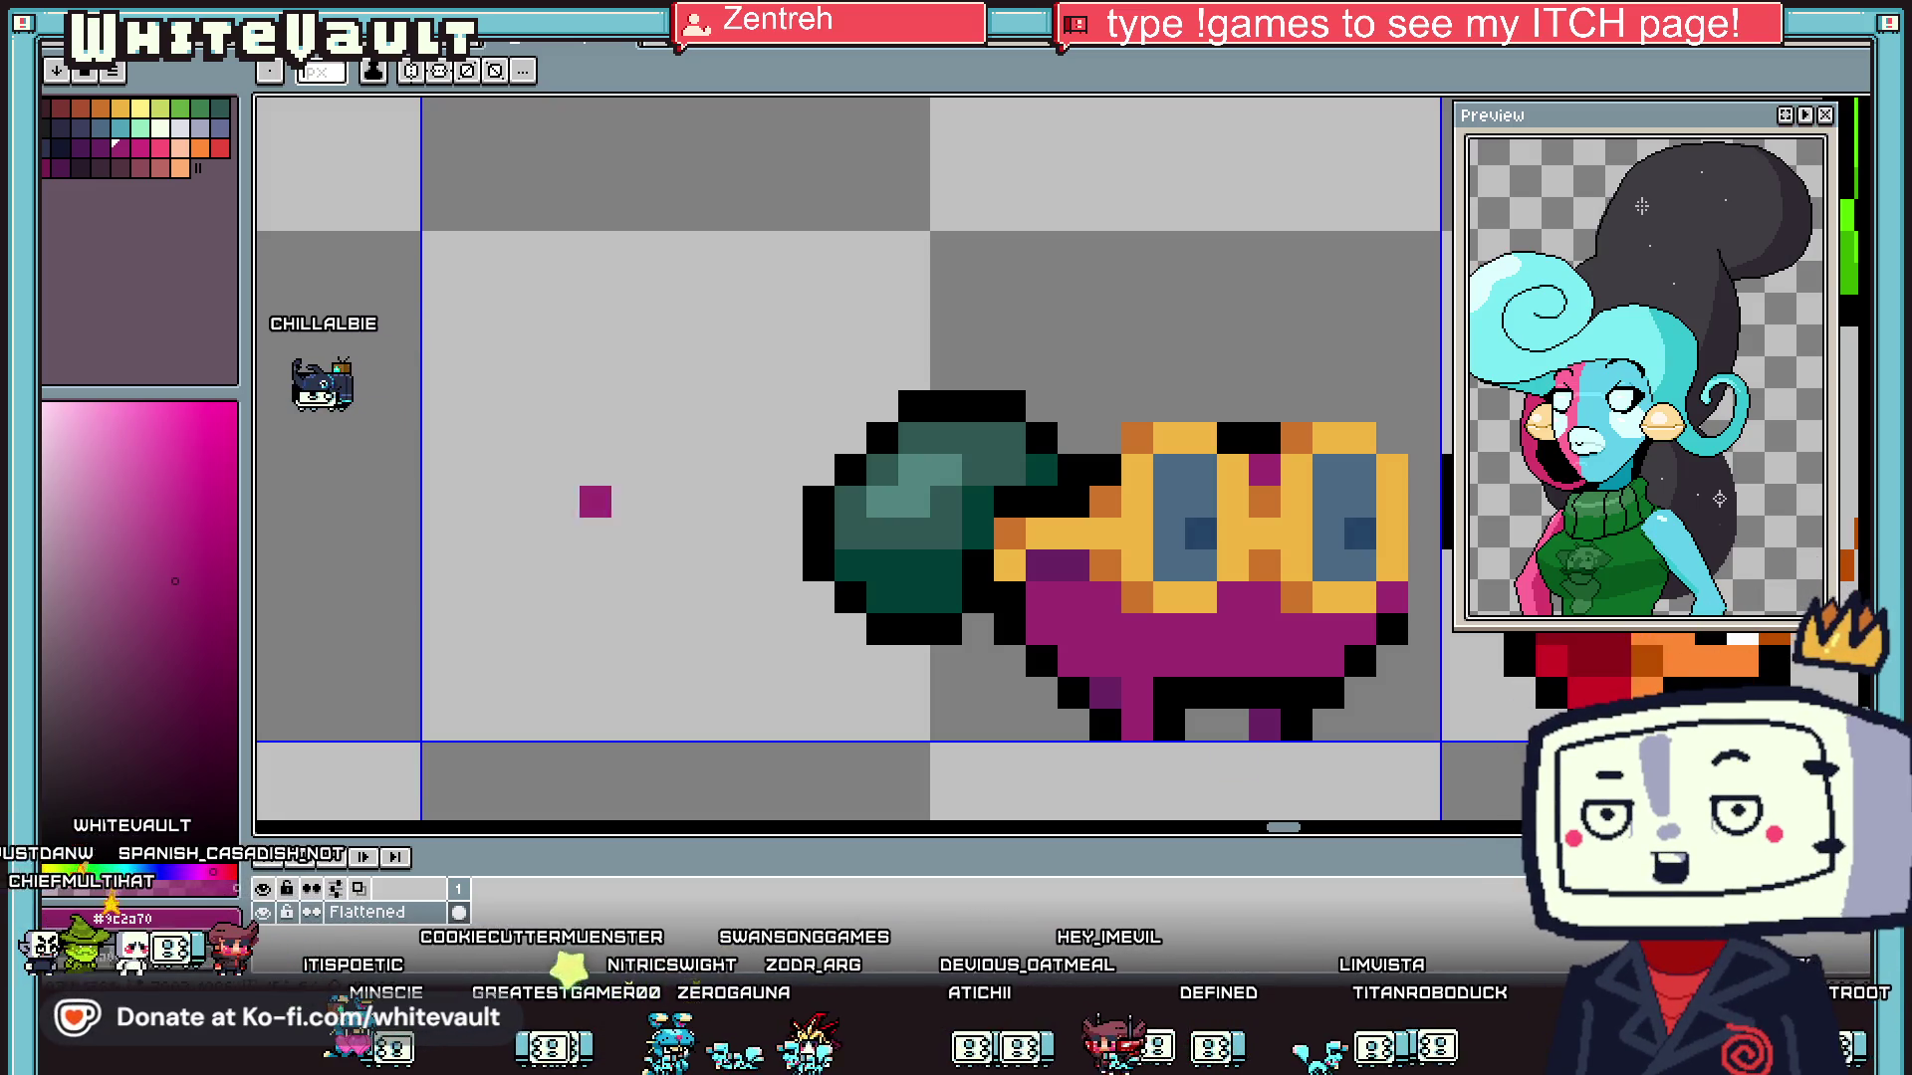
- Turn a tail pixel dark green and undo a stray magenta pixel
{"action": "left_click", "coordinate": [883, 597]}
{"action": "scroll", "coordinate": [876, 498], "scroll_direction": "down", "scroll_amount": 4}
{"action": "scroll", "coordinate": [877, 498], "scroll_direction": "up", "scroll_amount": 4}
{"action": "left_click", "coordinate": [862, 367]}
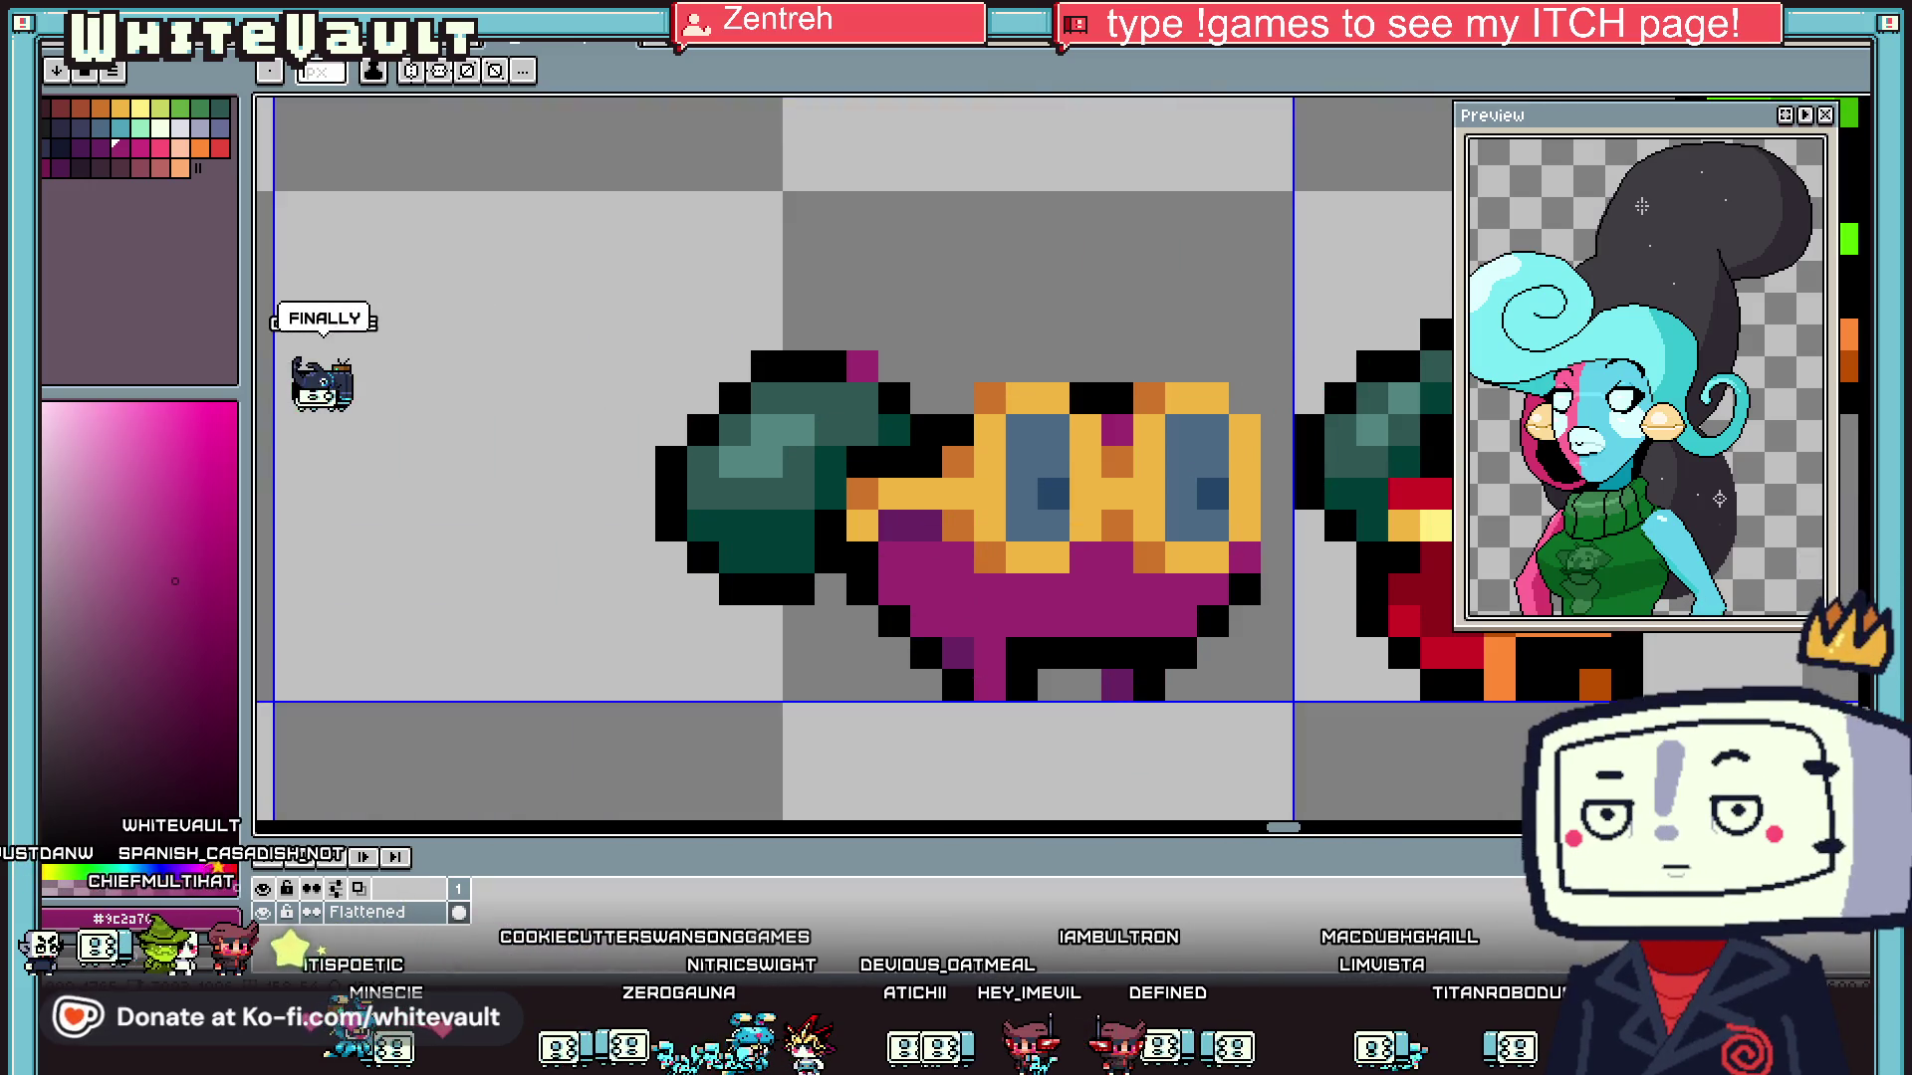
{"action": "key", "text": "ctrl+z"}
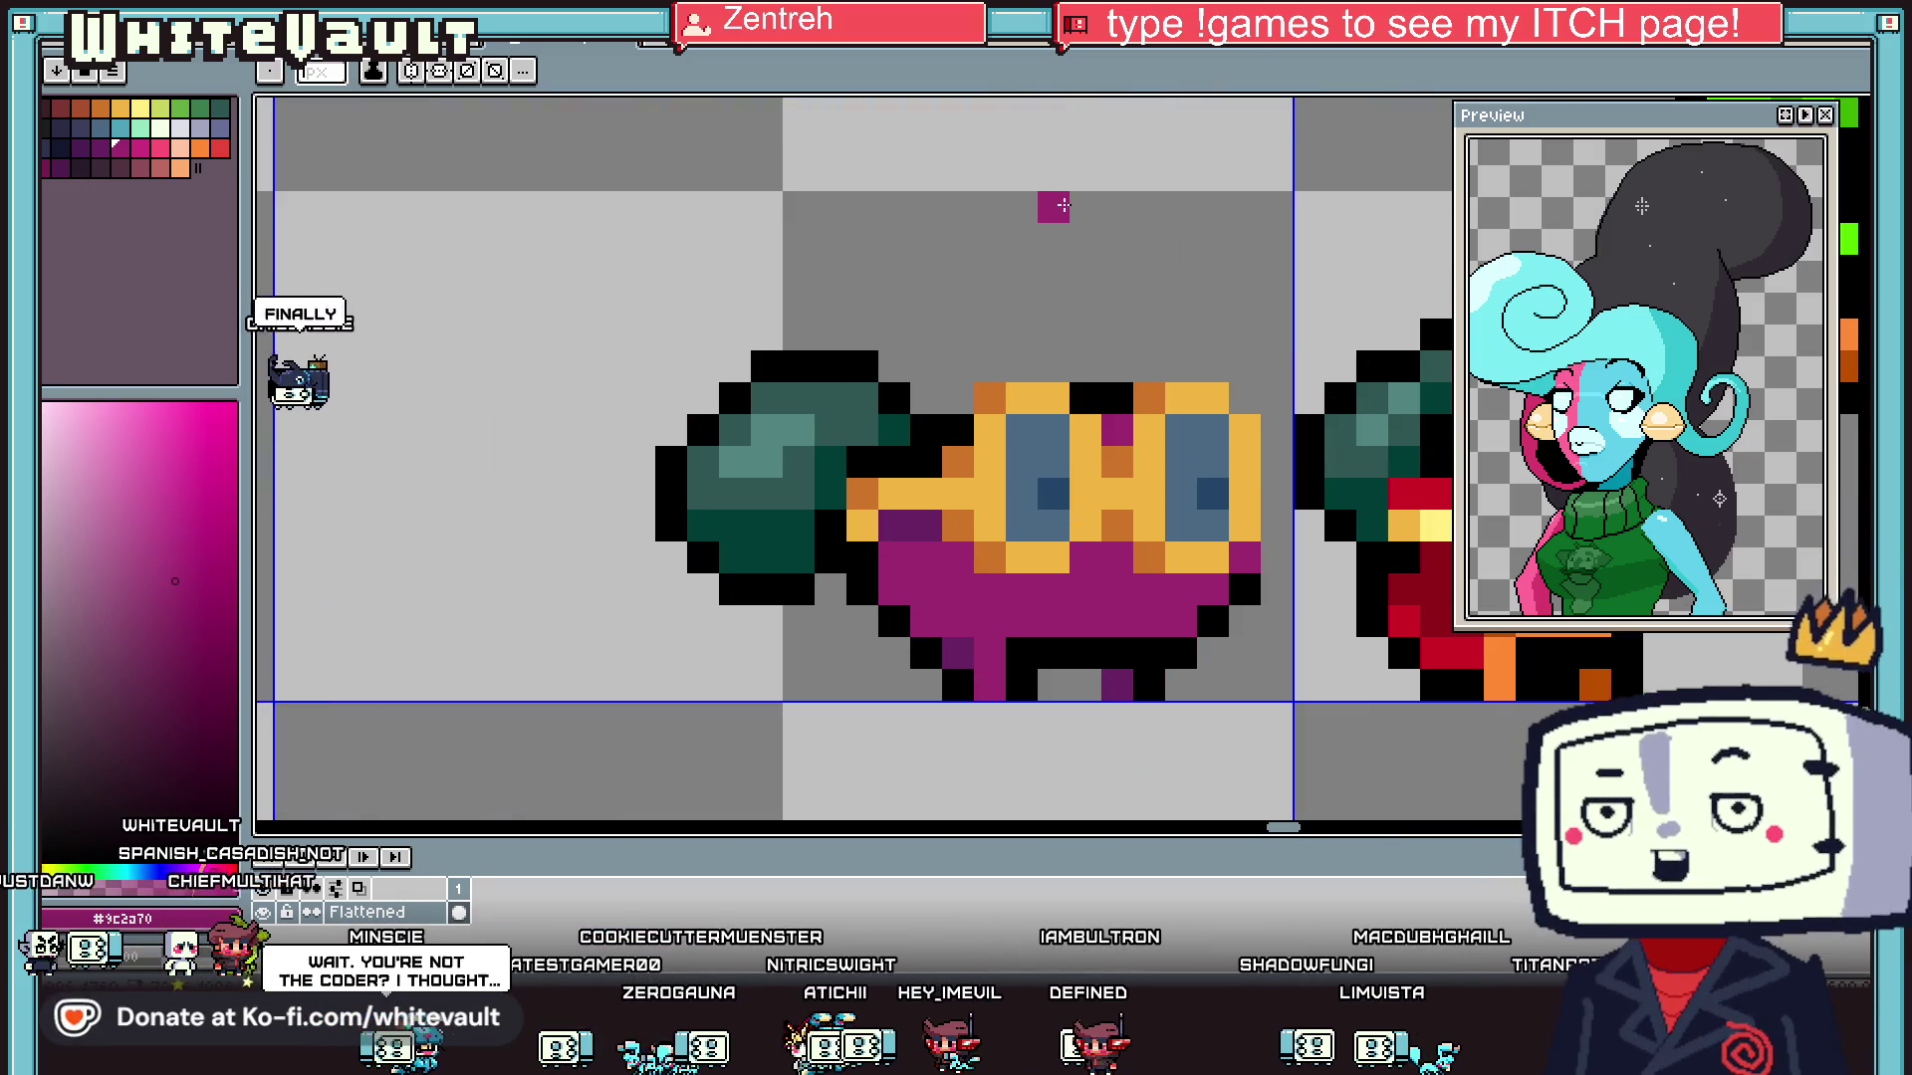
- Add two black pixels above the goggles
{"action": "key", "text": "i"}
{"action": "left_click", "coordinate": [1117, 385], "text": "alt"}
{"action": "left_click", "coordinate": [1025, 365]}
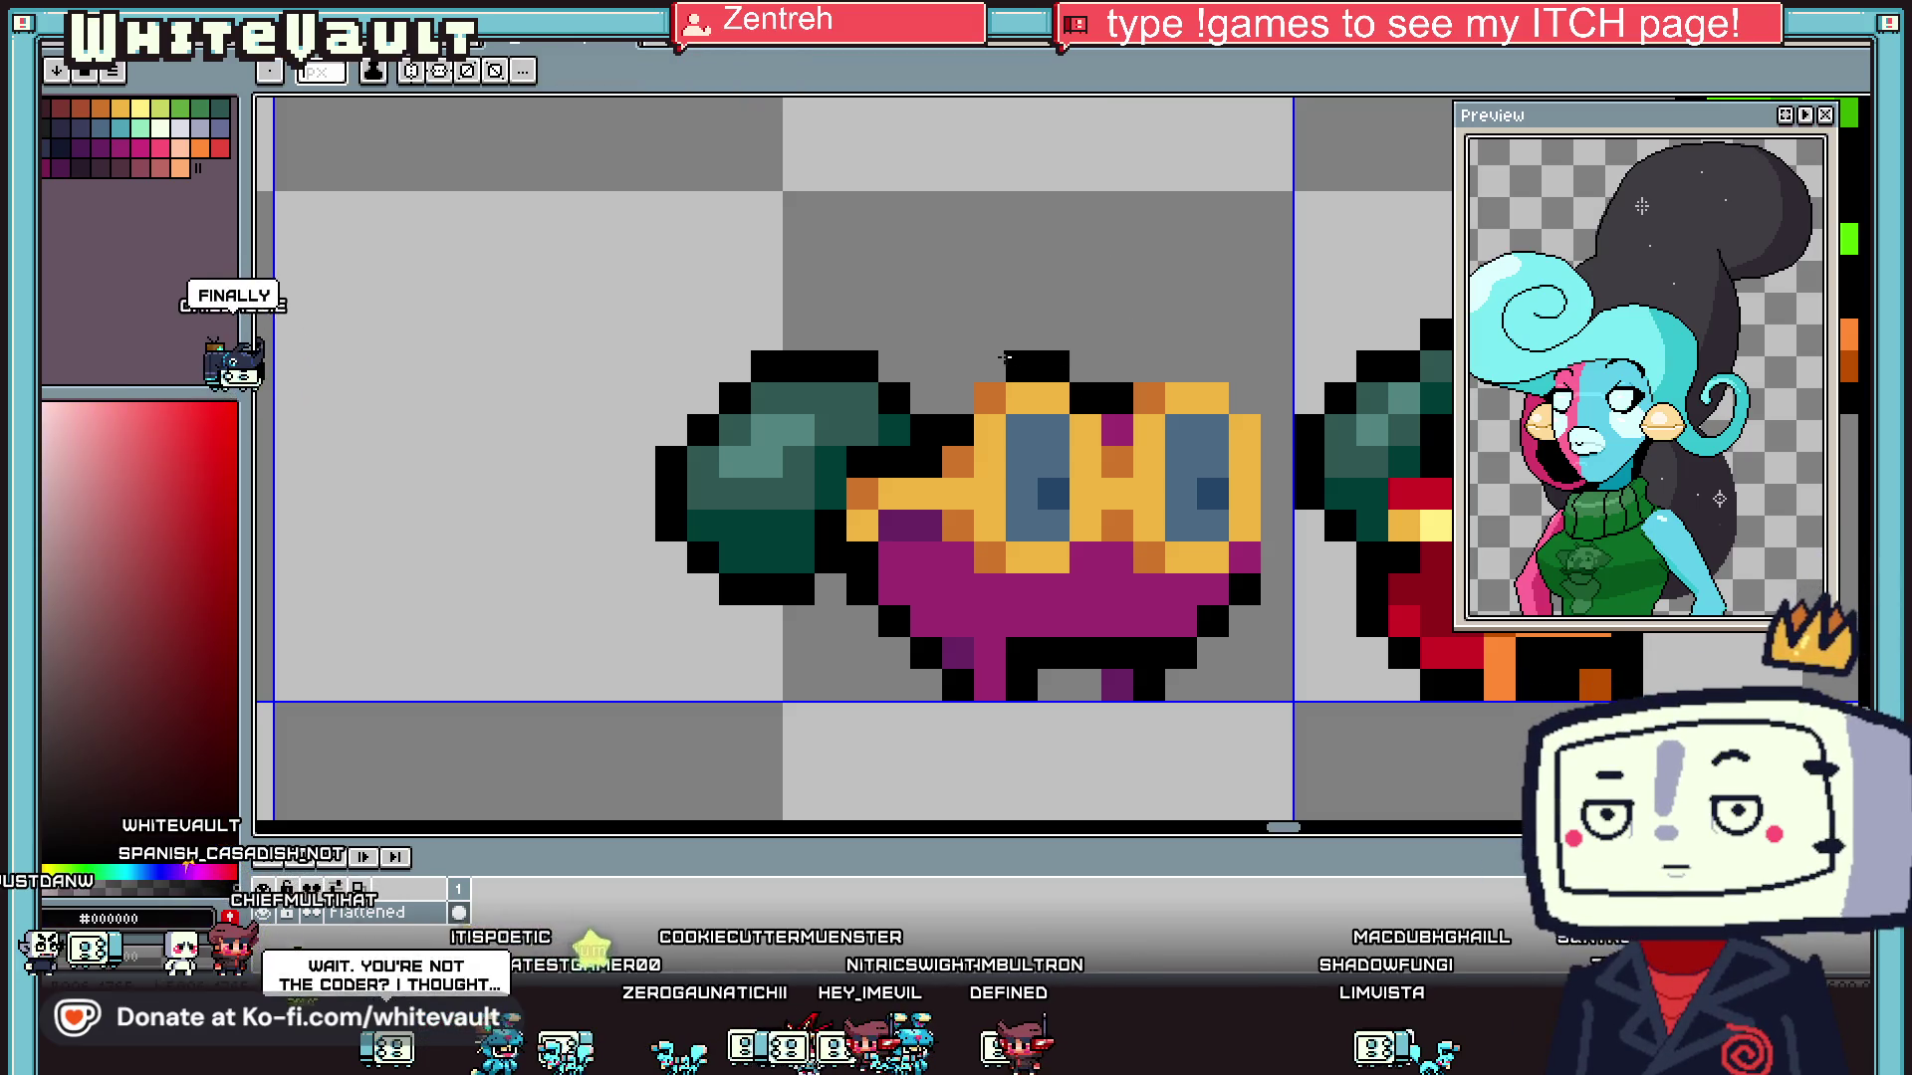
{"action": "left_click", "coordinate": [1138, 363]}
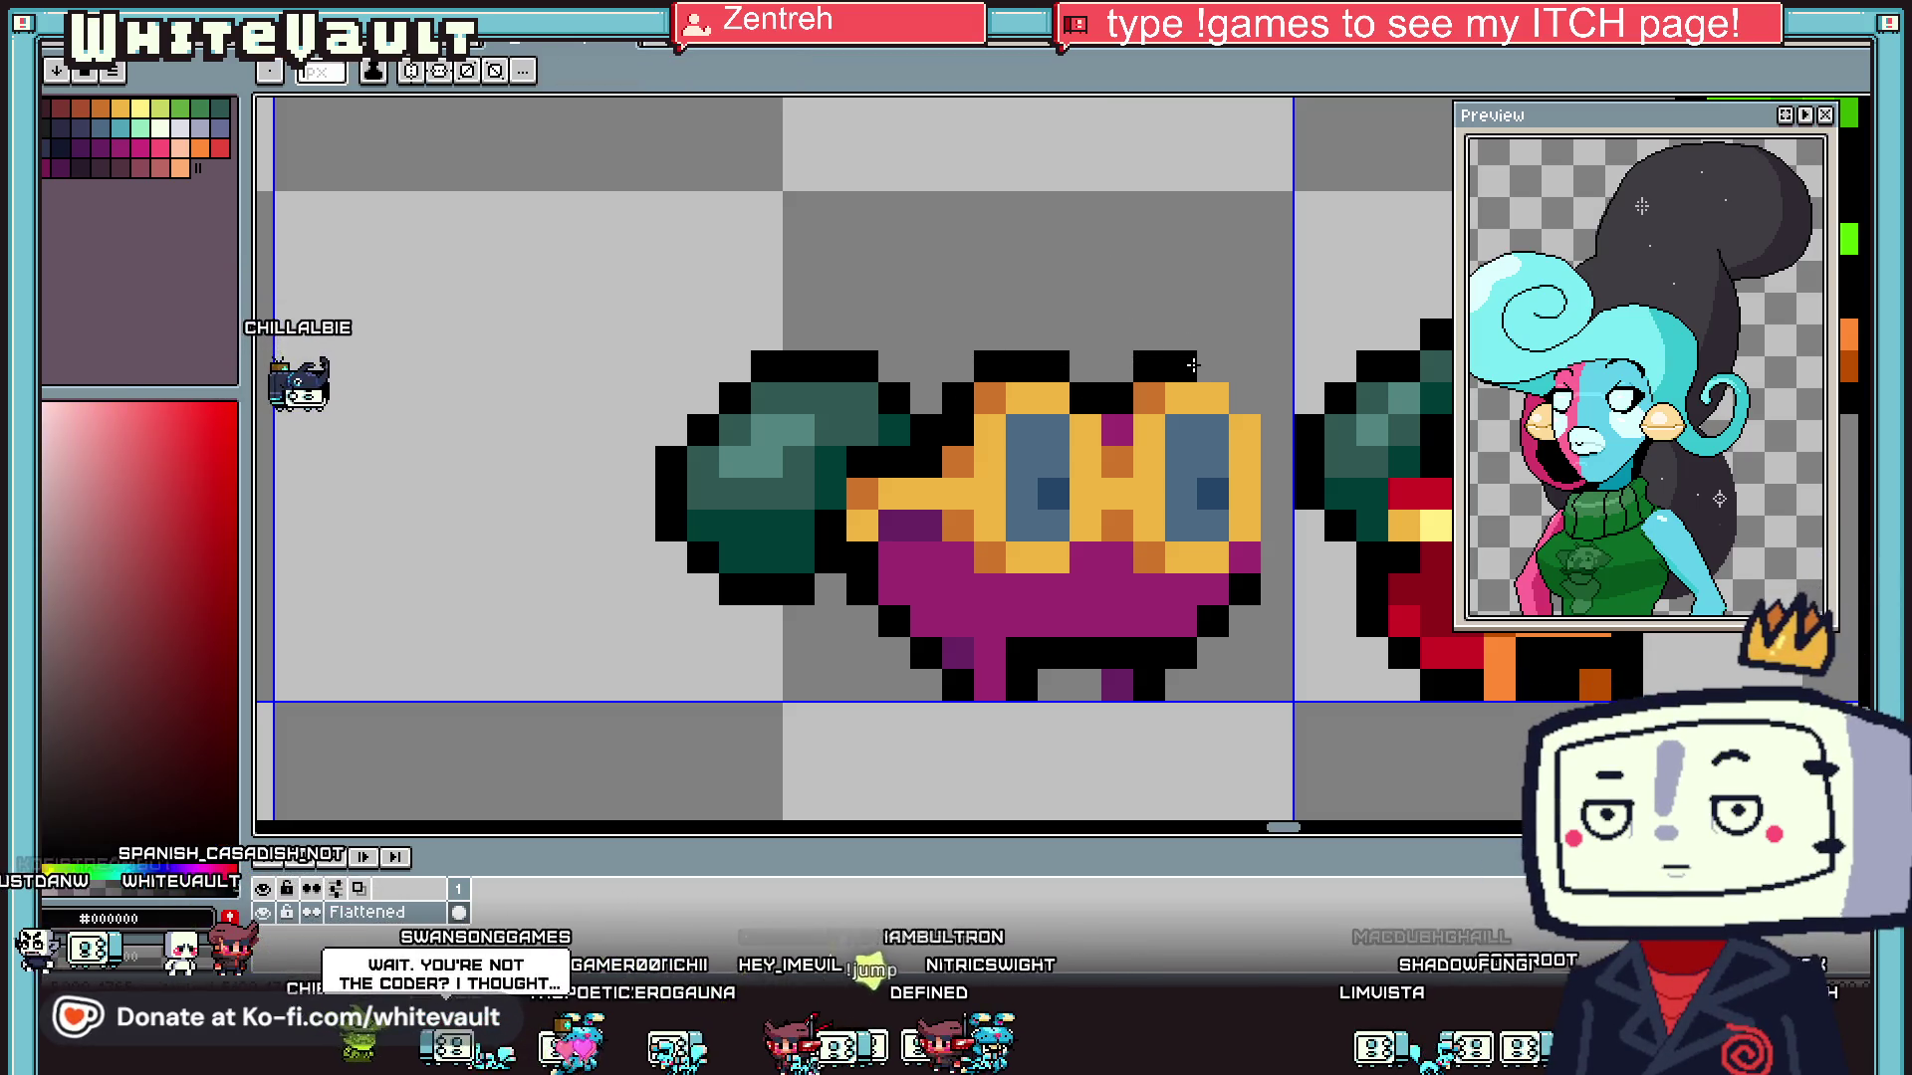
{"action": "scroll", "coordinate": [1247, 391], "scroll_direction": "down", "scroll_amount": 3}
{"action": "scroll", "coordinate": [1247, 392], "scroll_direction": "down", "scroll_amount": 1}
{"action": "scroll", "coordinate": [1247, 391], "scroll_direction": "up", "scroll_amount": 1}
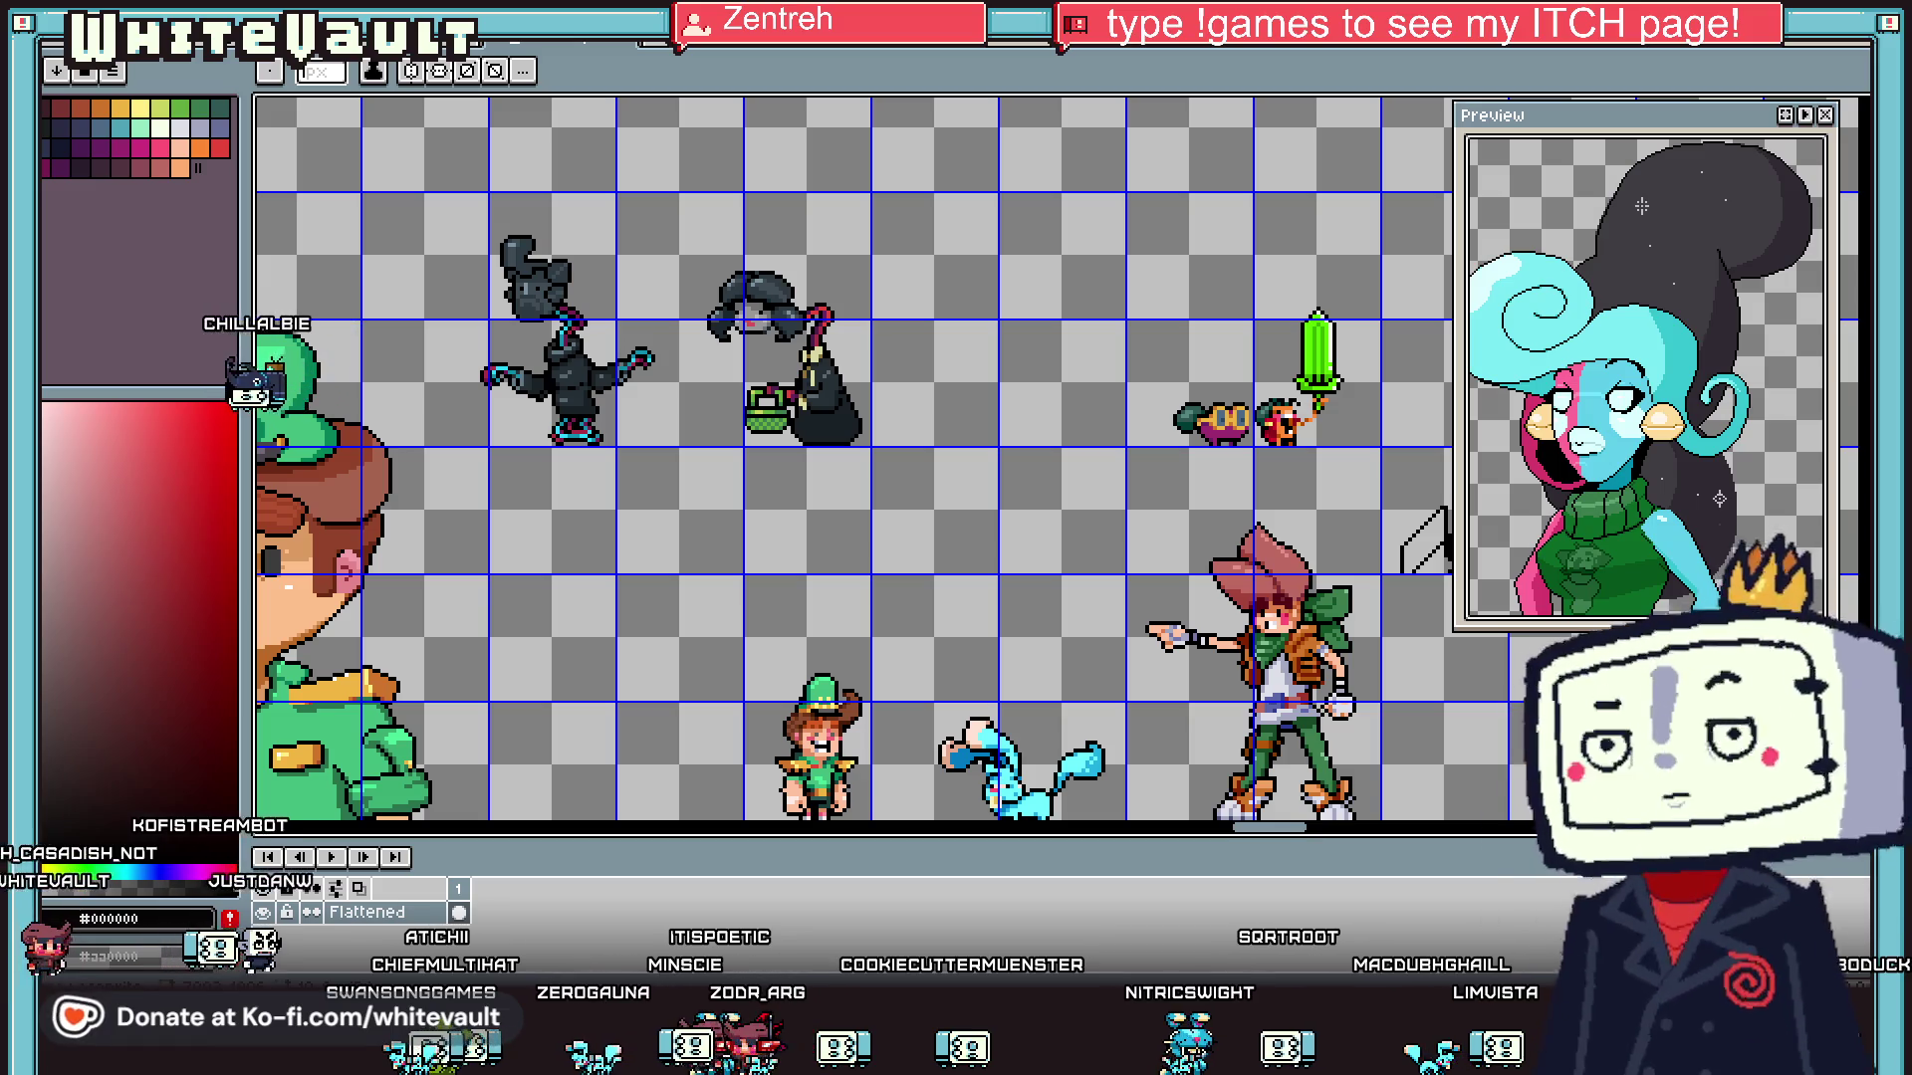
- Zoom in and sample the creature's magenta body colour, #9c2a70
{"action": "key", "text": "i"}
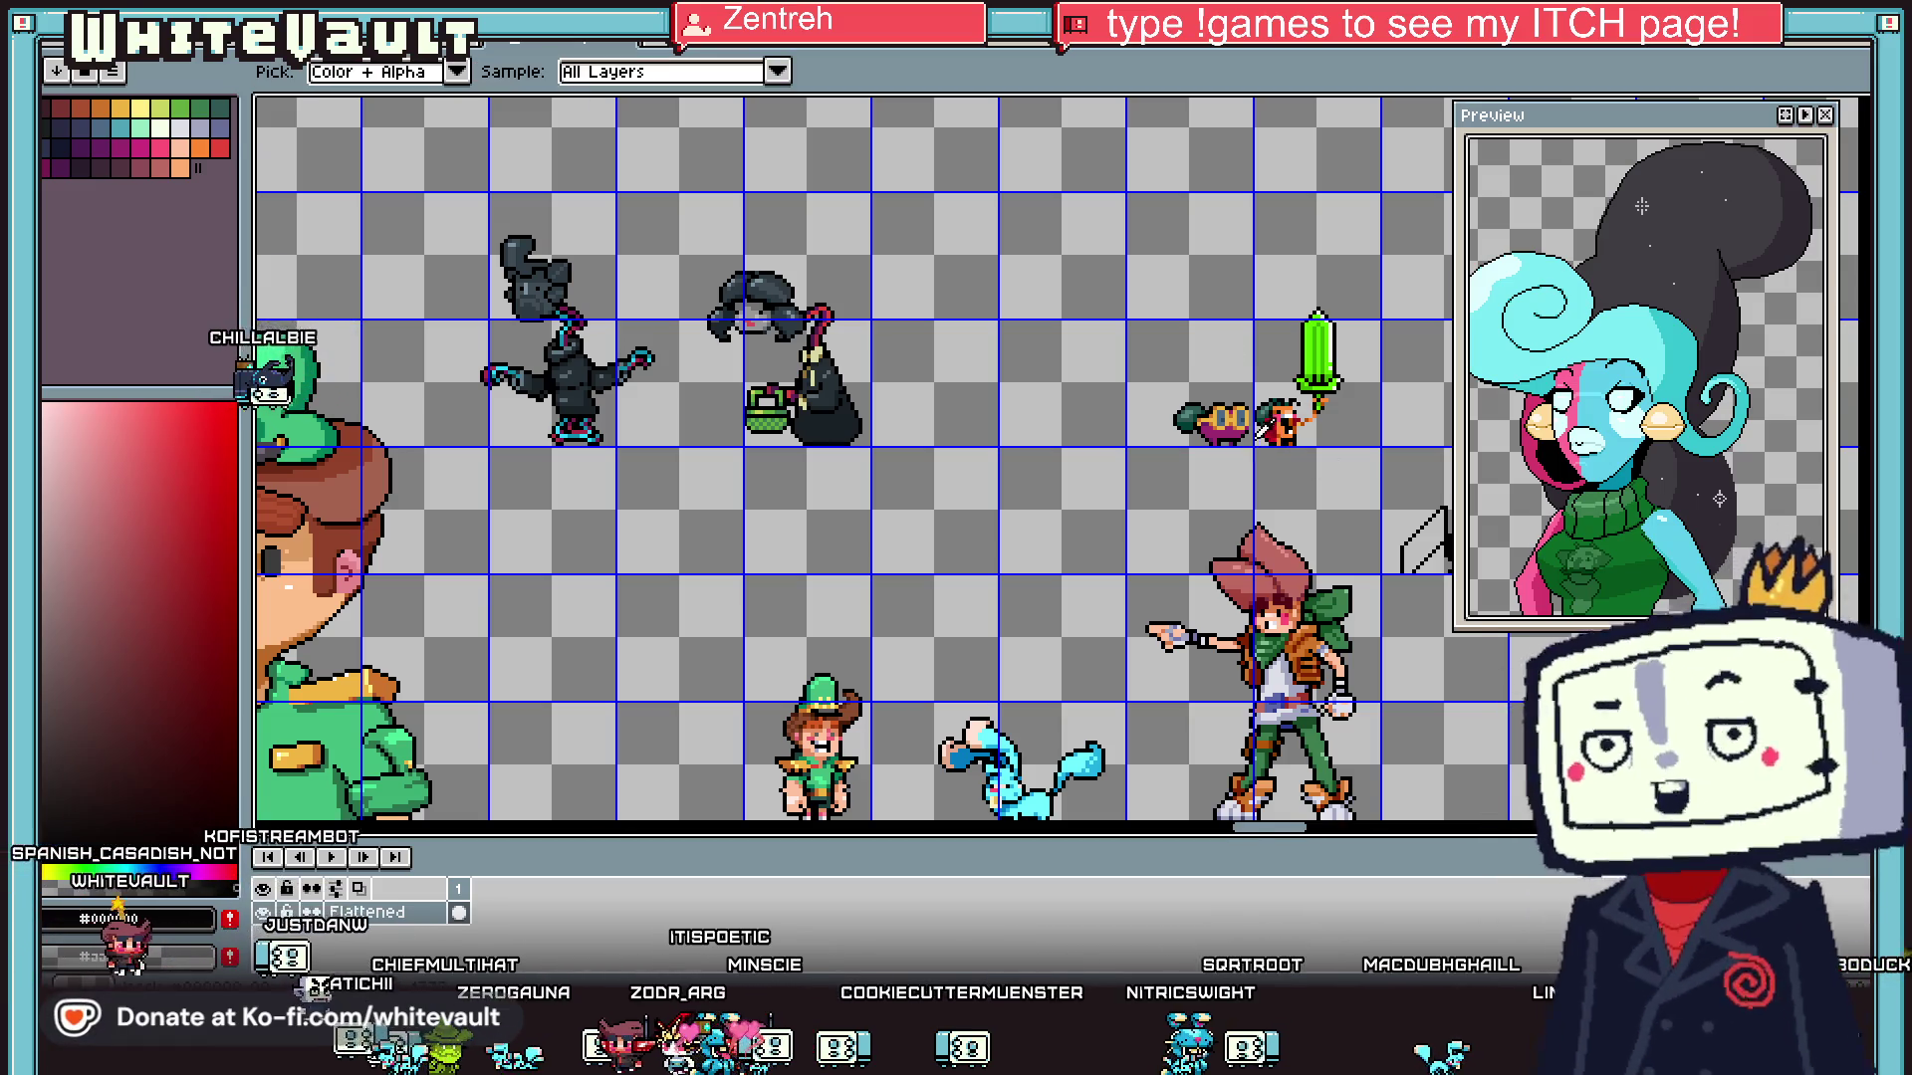
{"action": "scroll", "coordinate": [1249, 434], "scroll_direction": "up", "scroll_amount": 2}
{"action": "key", "text": "b"}
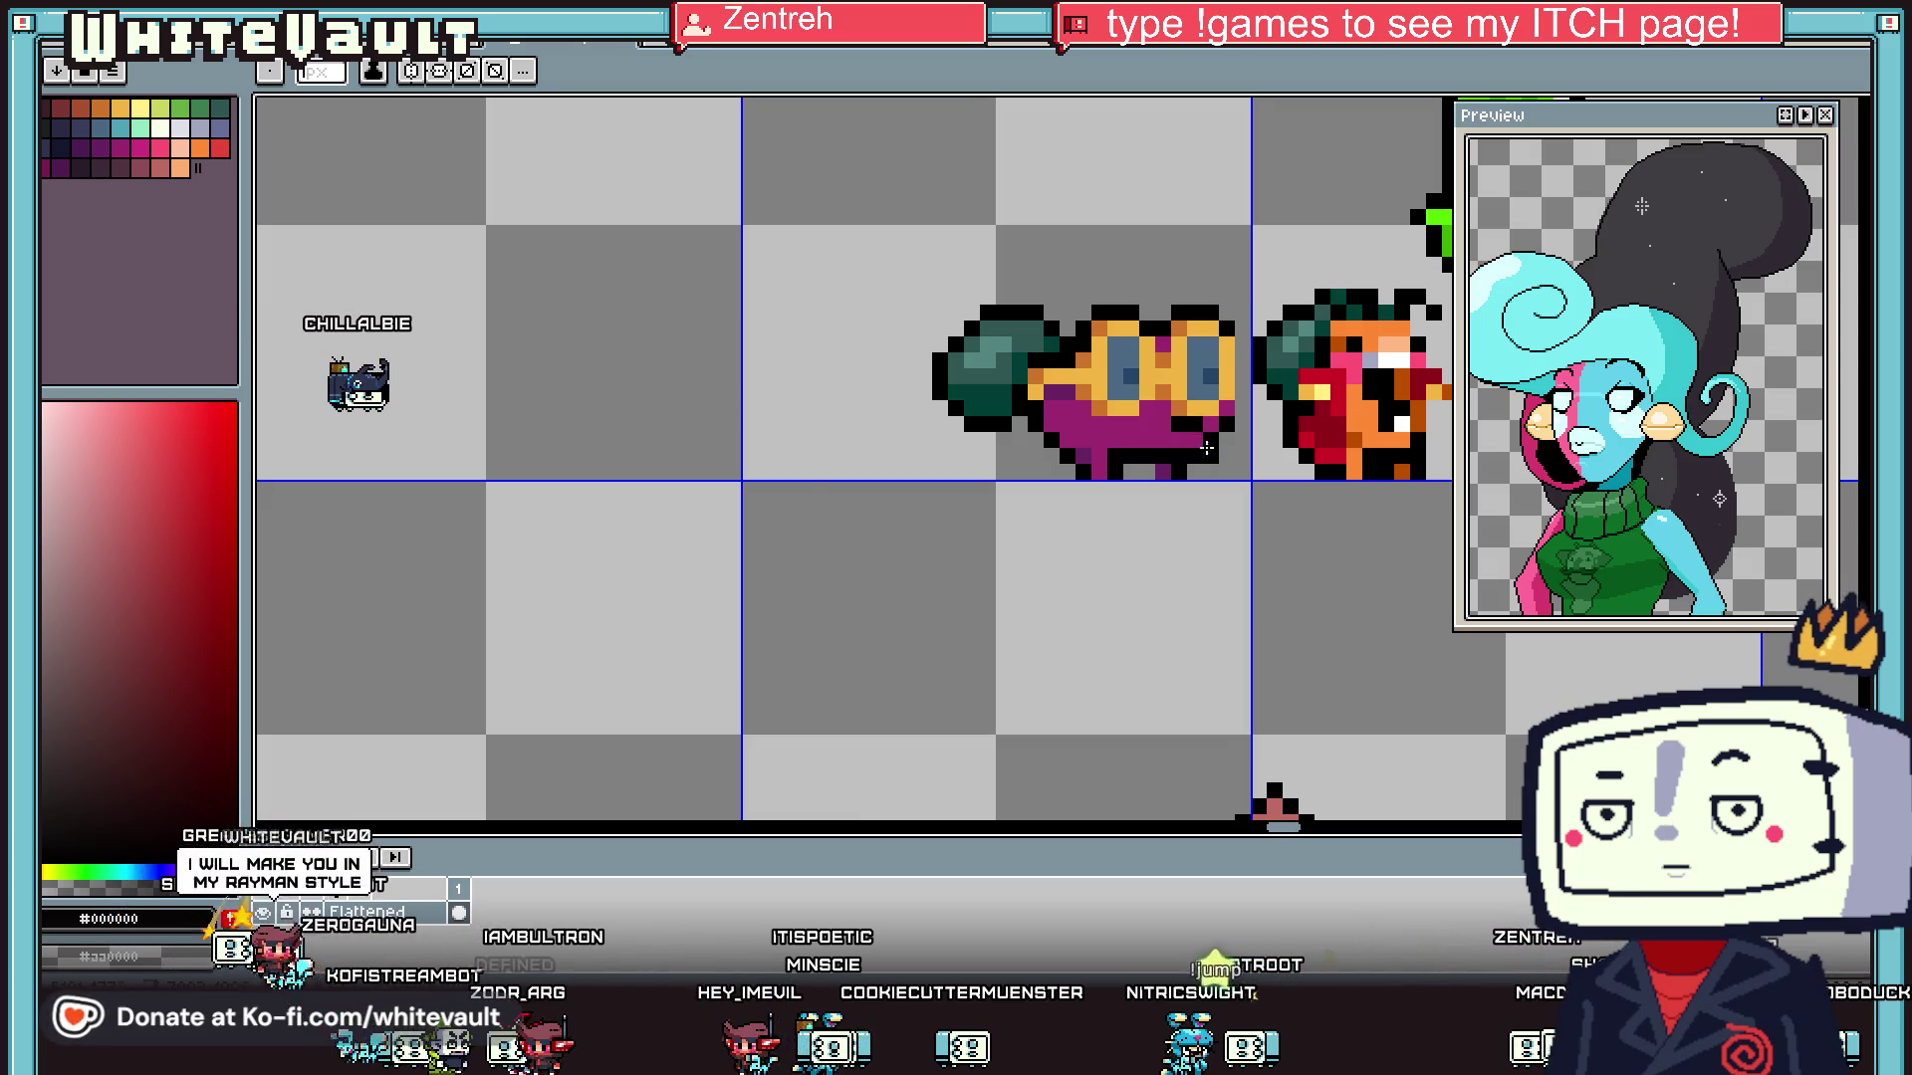
{"action": "scroll", "coordinate": [1202, 441], "scroll_direction": "down", "scroll_amount": 3}
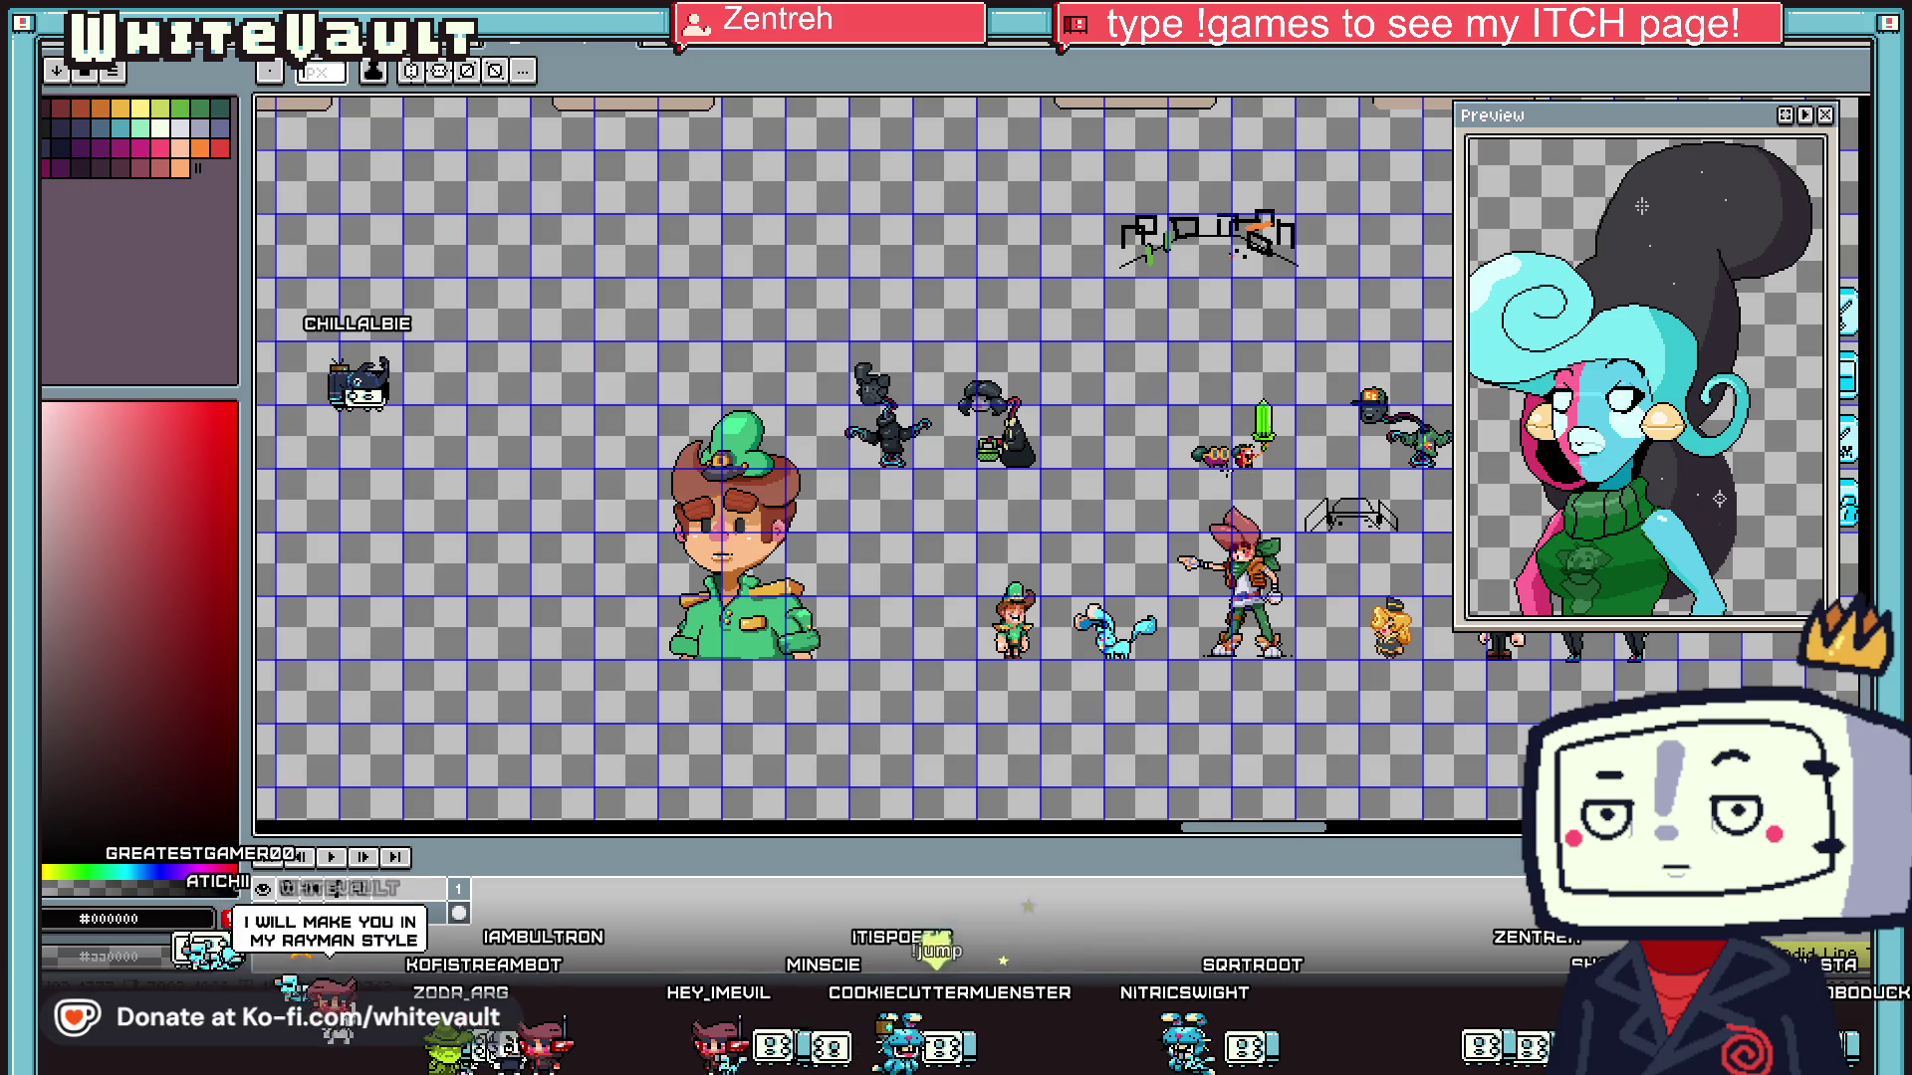
{"action": "scroll", "coordinate": [1226, 461], "scroll_direction": "up", "scroll_amount": 2}
{"action": "scroll", "coordinate": [1203, 480], "scroll_direction": "down", "scroll_amount": 2}
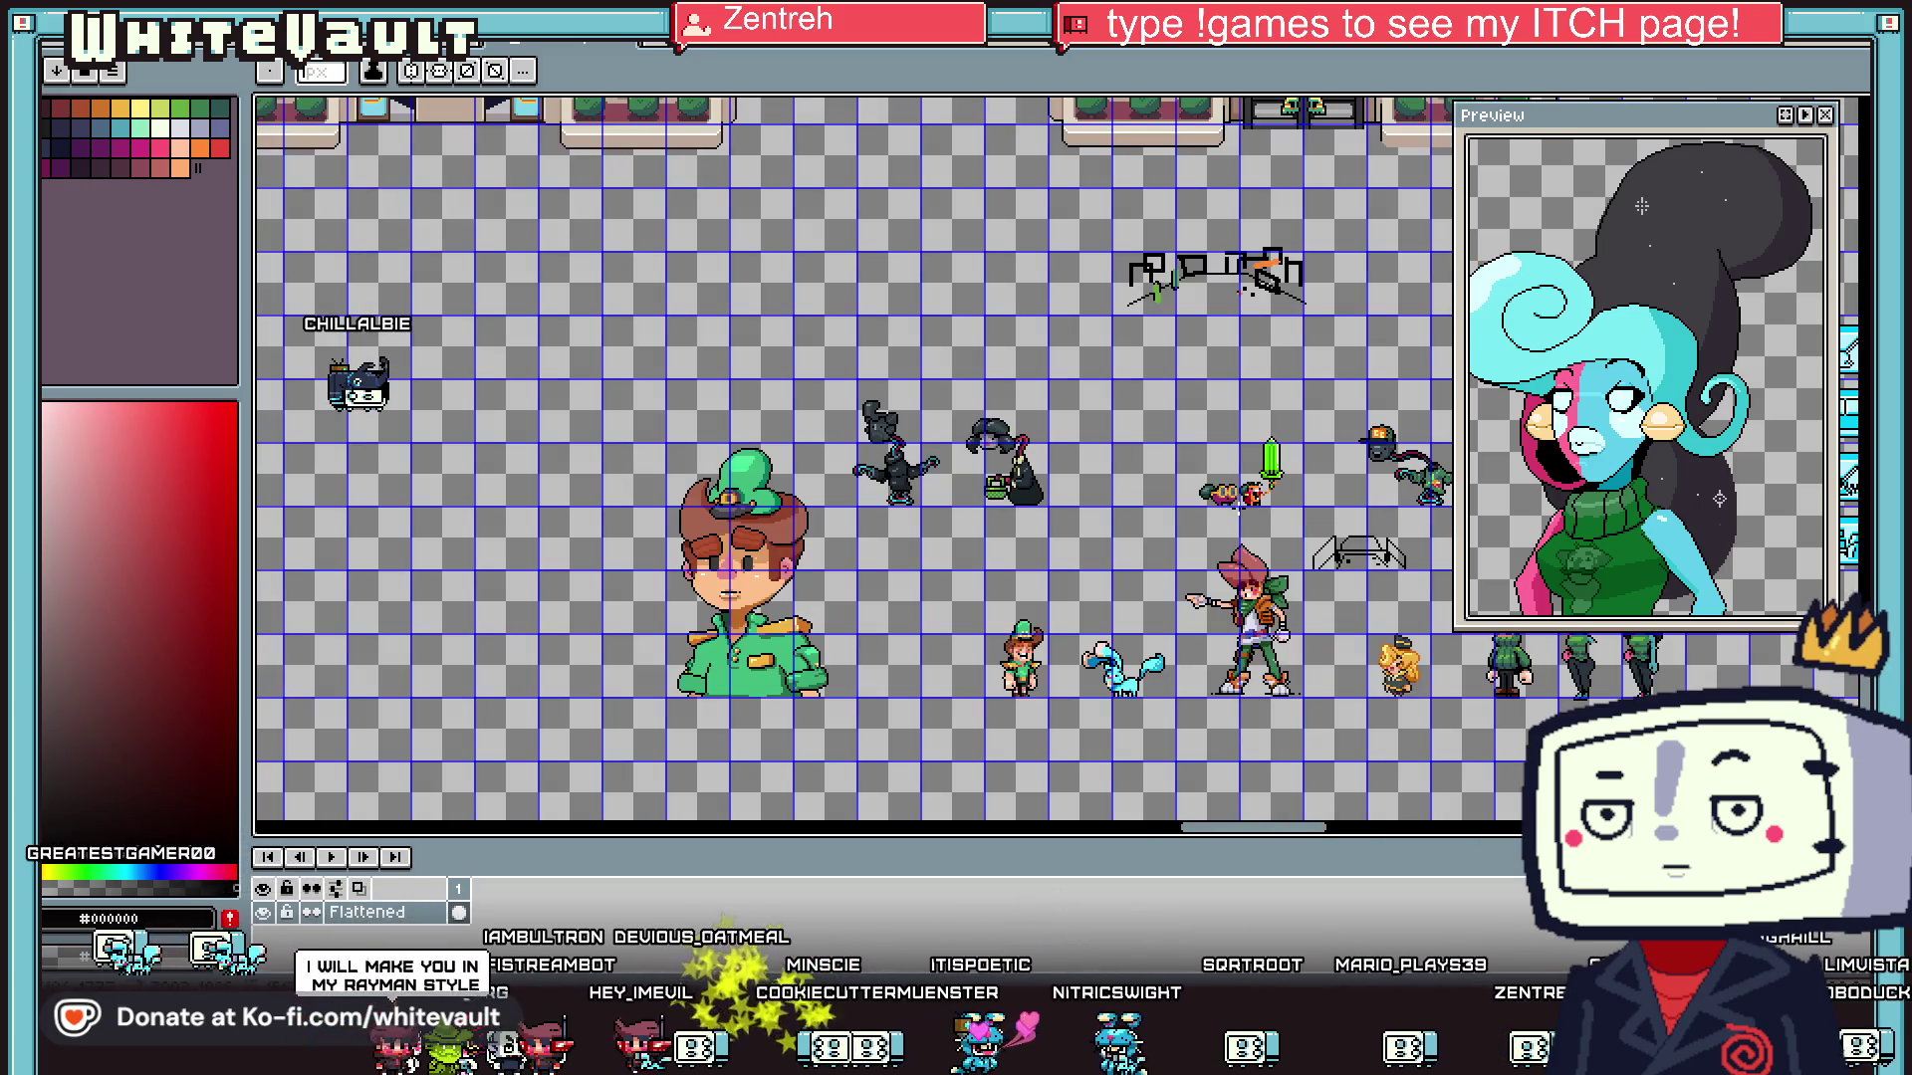
{"action": "scroll", "coordinate": [1225, 488], "scroll_direction": "up", "scroll_amount": 3}
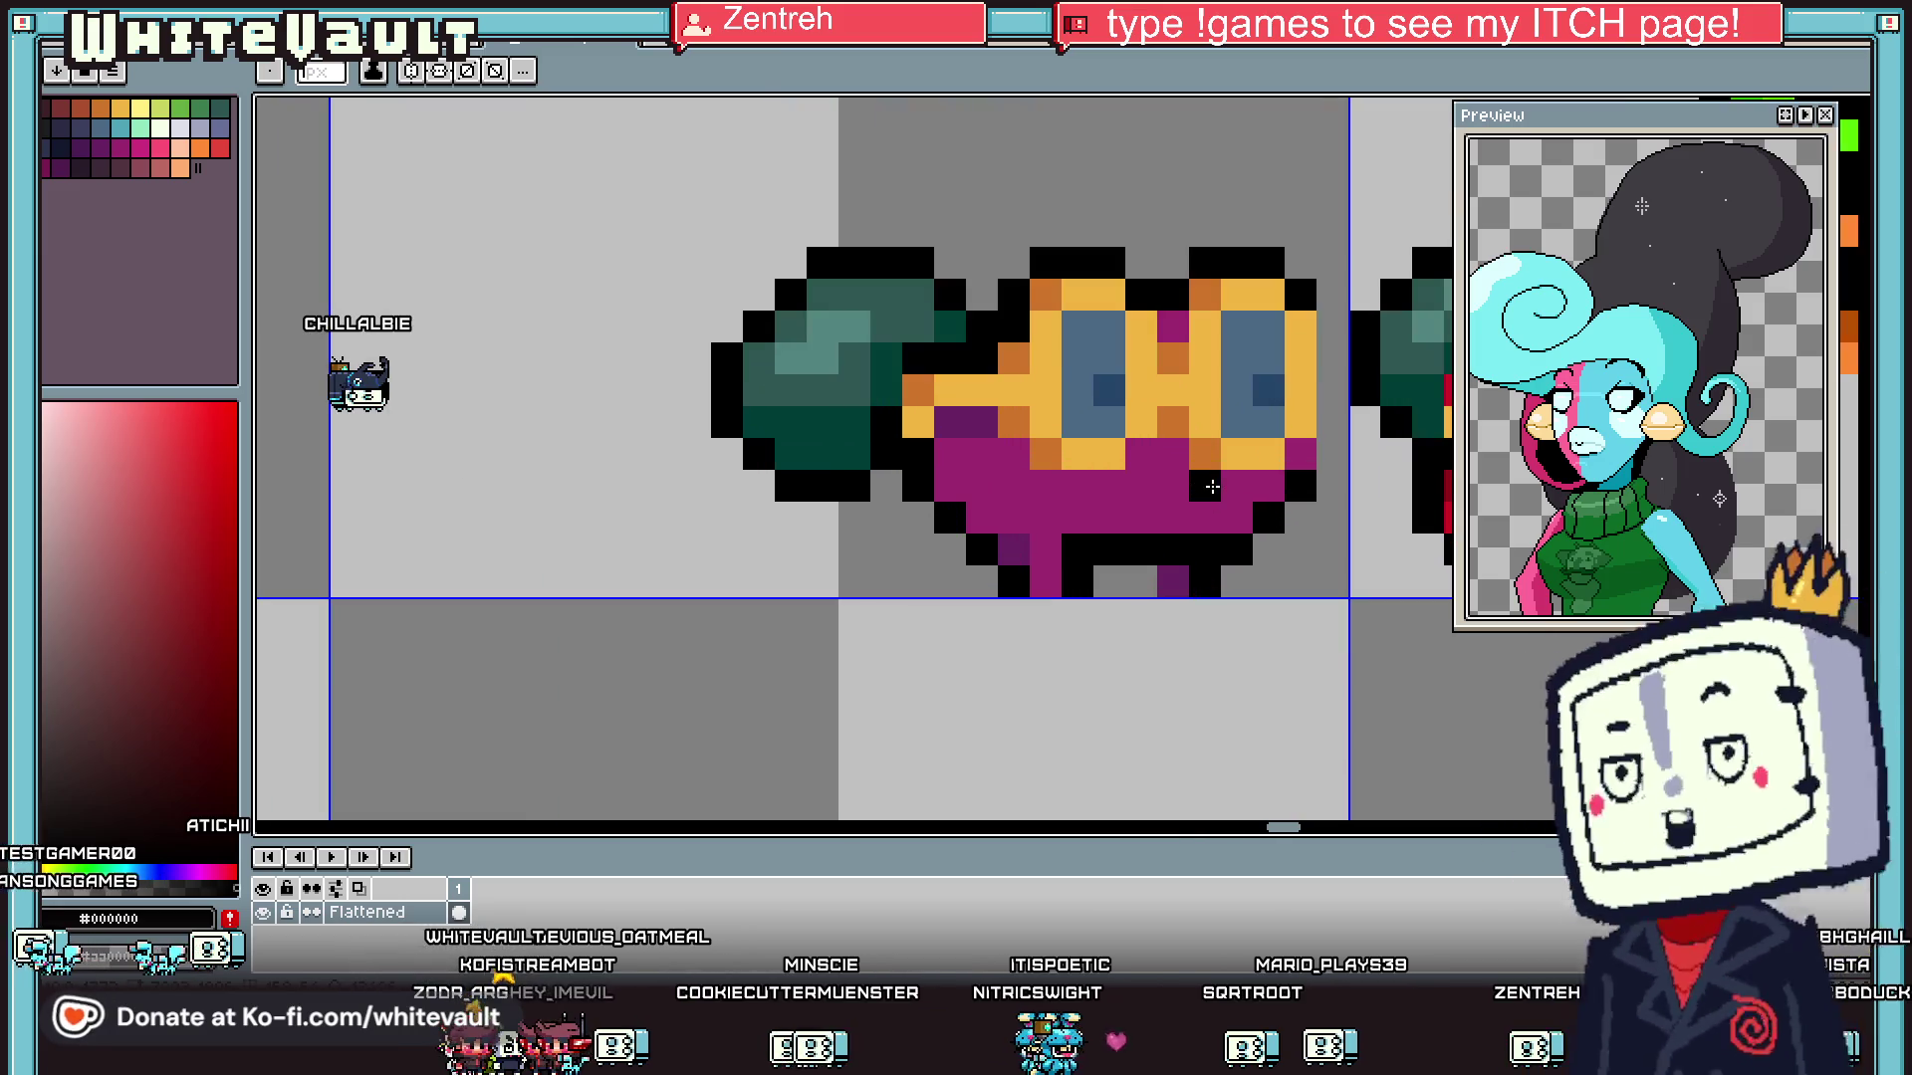
{"action": "left_click", "coordinate": [965, 527]}
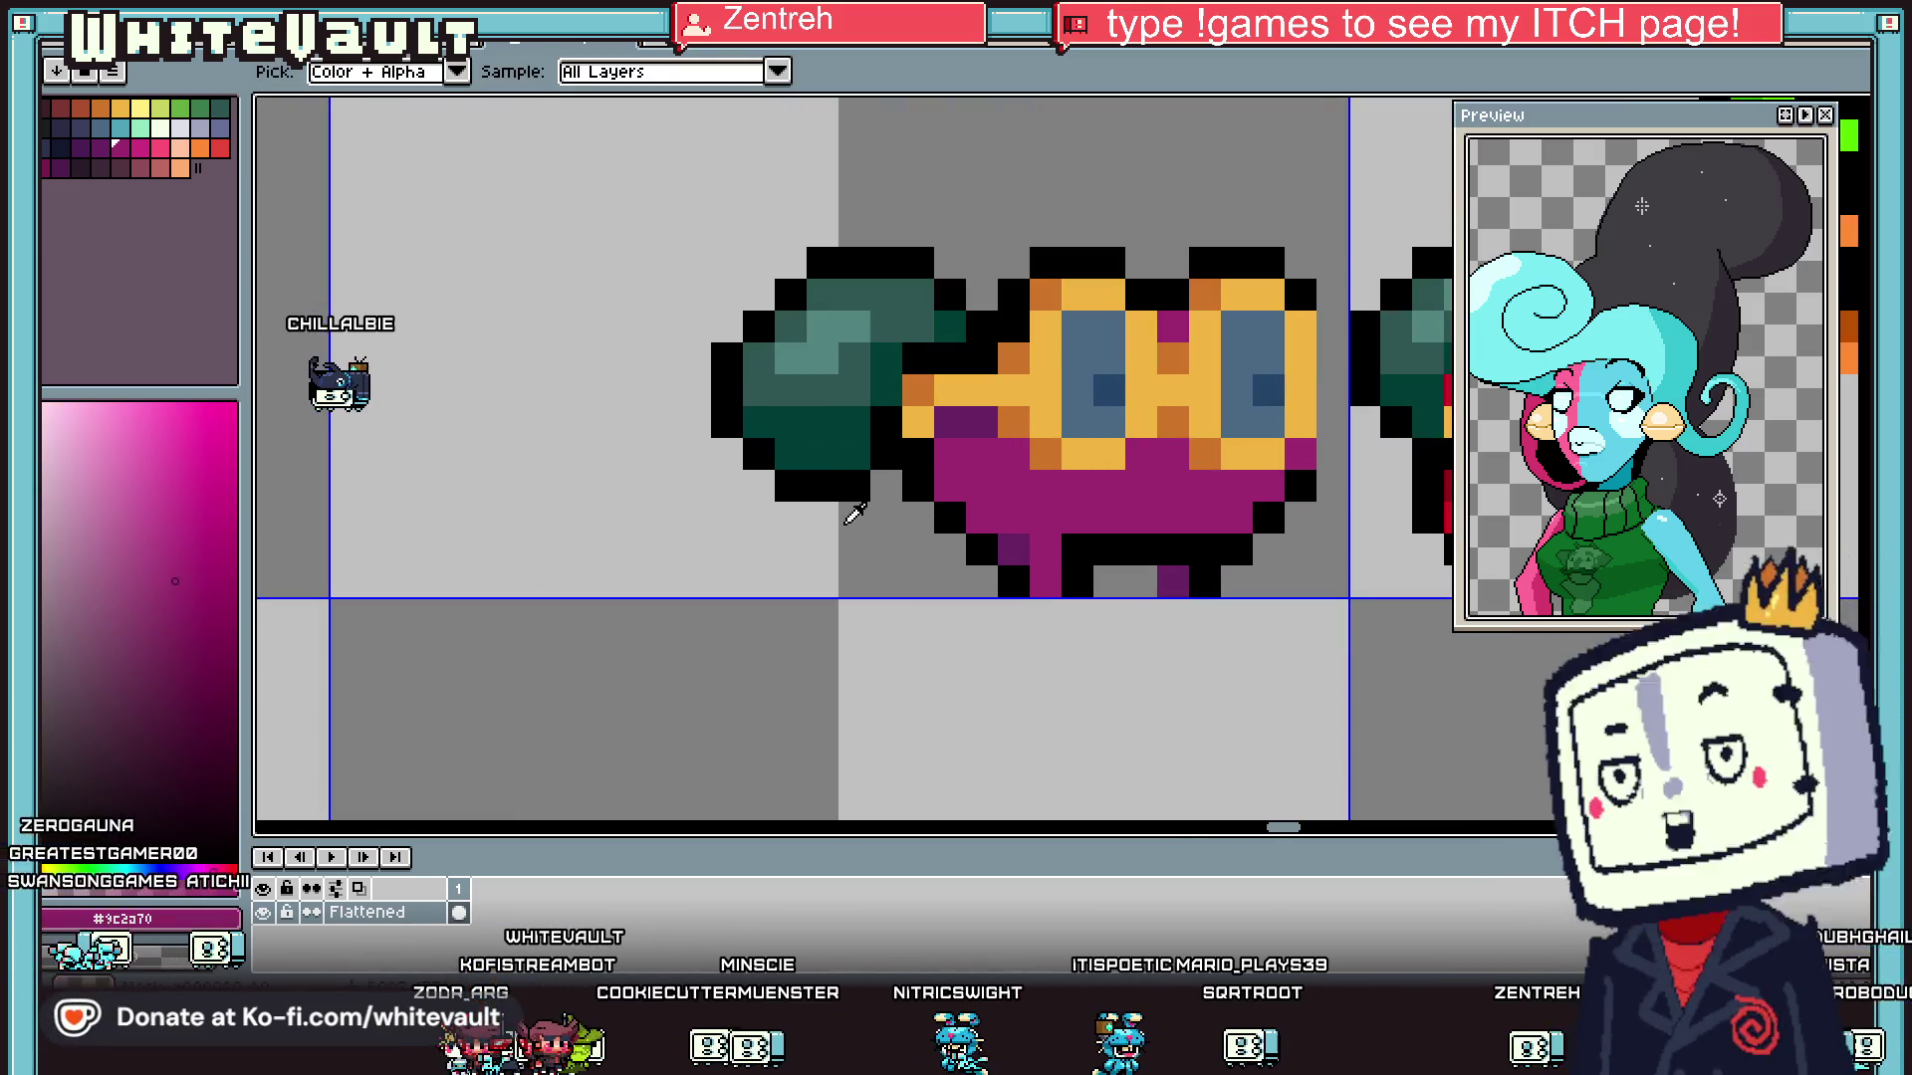
- Paint two lighter pink cheek pixels on the creature
{"action": "left_click", "coordinate": [128, 514]}
{"action": "key", "text": "b"}
{"action": "left_click", "coordinate": [1155, 454]}
{"action": "left_click", "coordinate": [949, 454]}
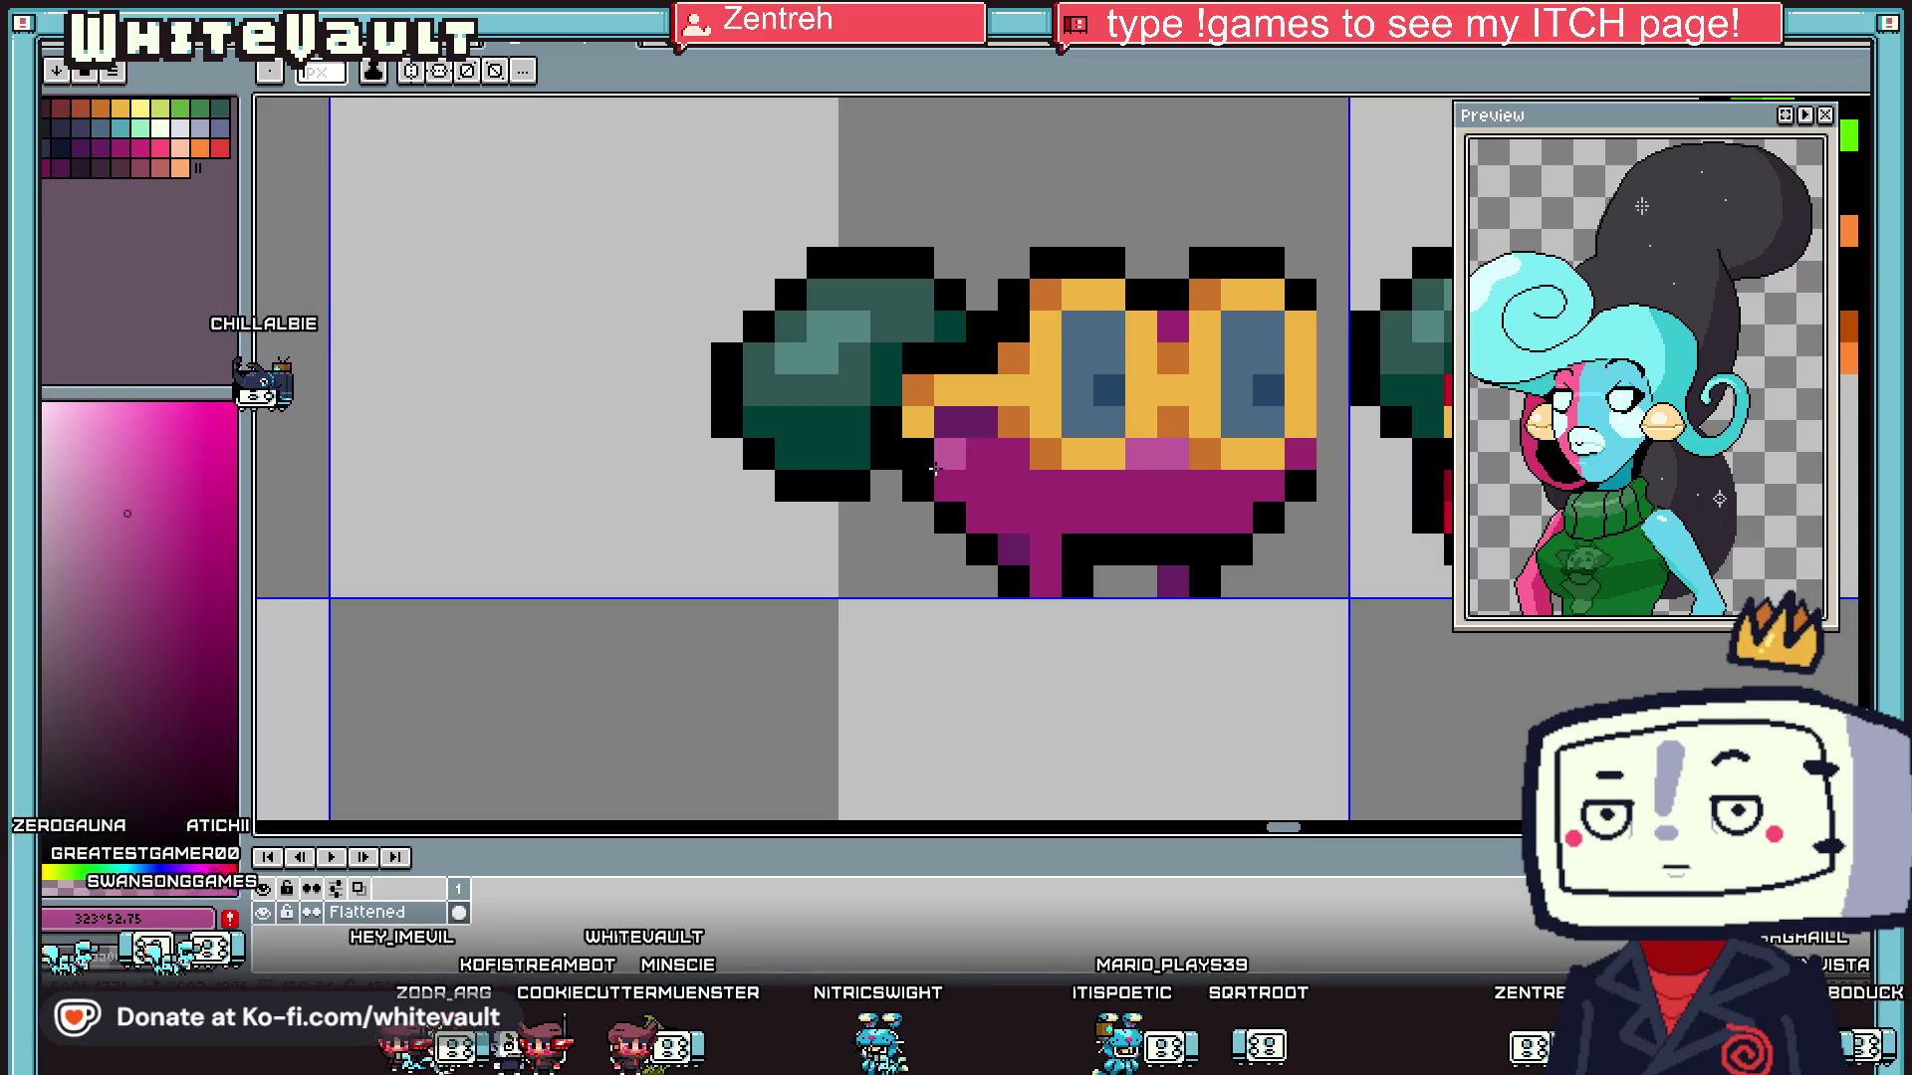
- Sample the pink #FF5277 cheek colour, then the magenta body colour #9c2a70
{"action": "scroll", "coordinate": [1005, 460], "scroll_direction": "down", "scroll_amount": 2}
{"action": "left_click", "coordinate": [1356, 430], "text": "alt"}
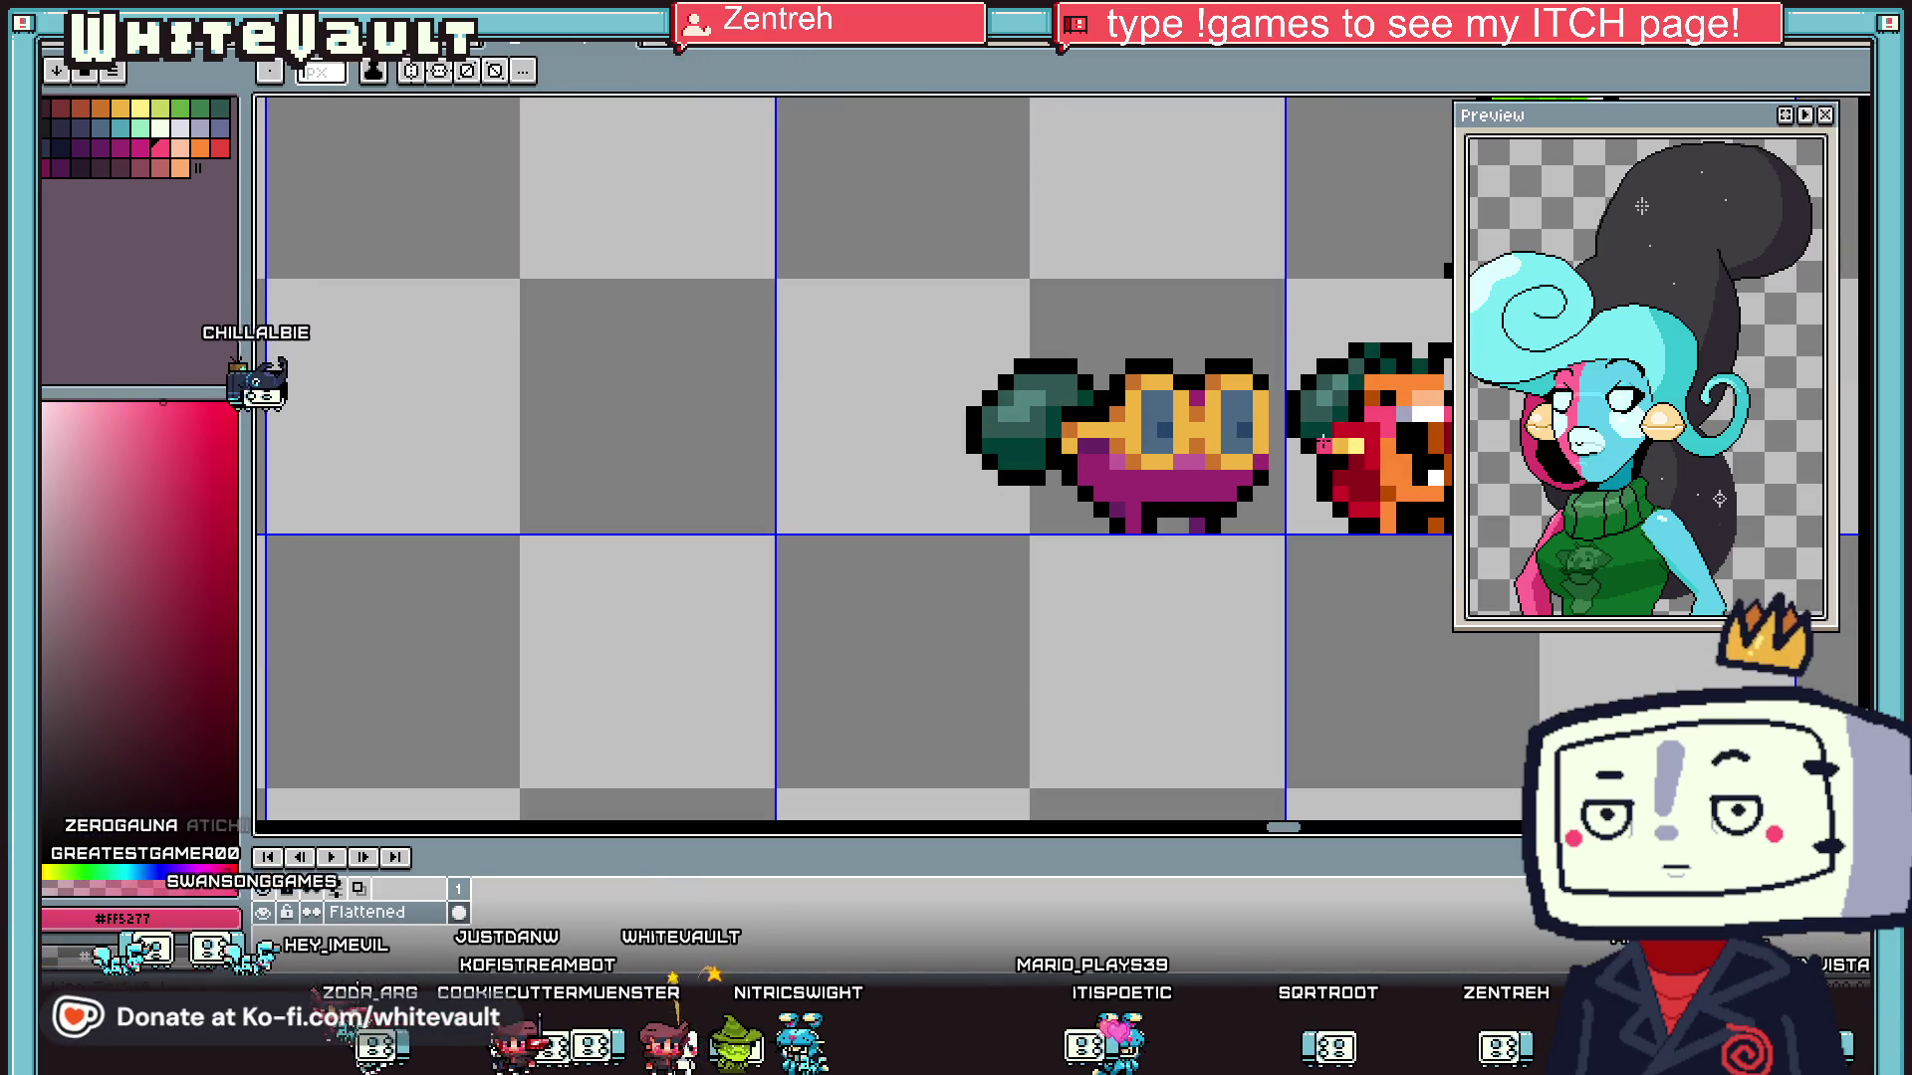
{"action": "scroll", "coordinate": [1113, 462], "scroll_direction": "up", "scroll_amount": 1}
{"action": "scroll", "coordinate": [1112, 462], "scroll_direction": "up", "scroll_amount": 1}
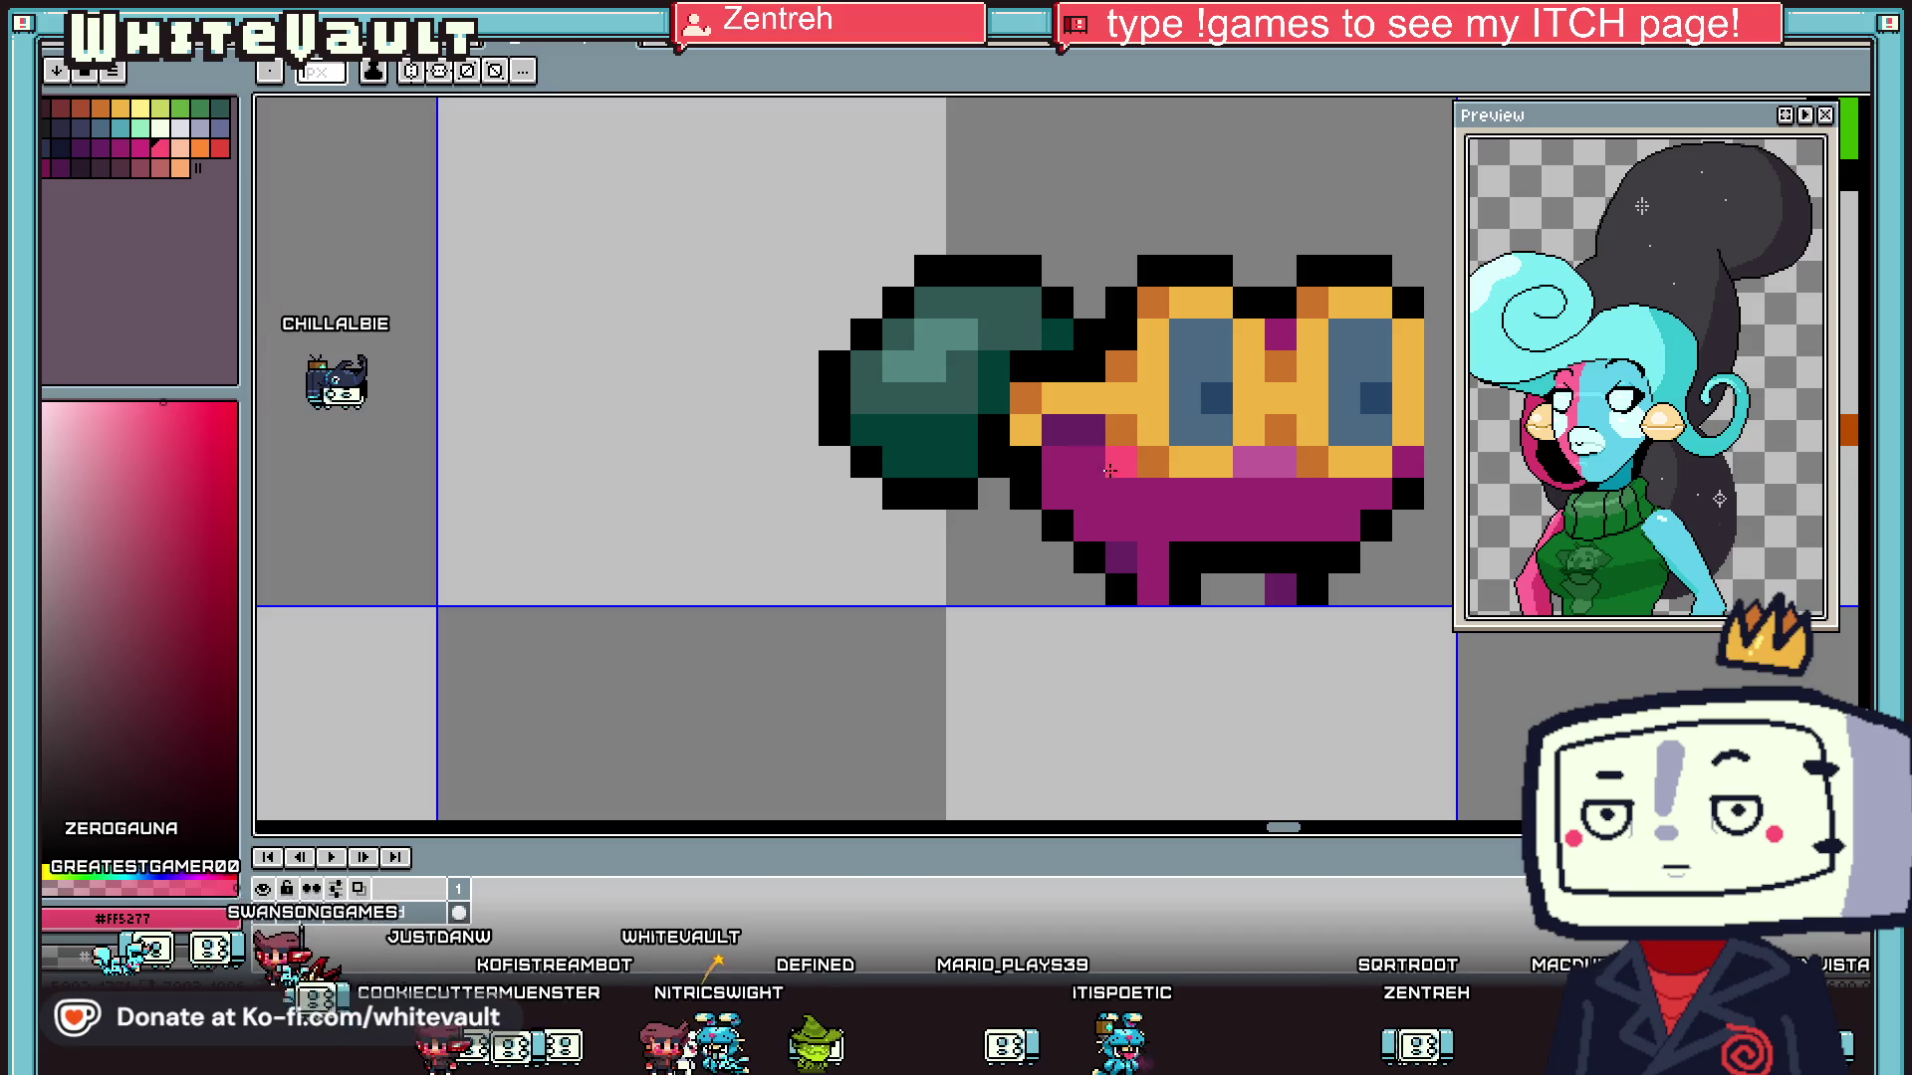
{"action": "scroll", "coordinate": [1287, 477], "scroll_direction": "down", "scroll_amount": 1}
{"action": "left_click", "coordinate": [1328, 468], "text": "alt"}
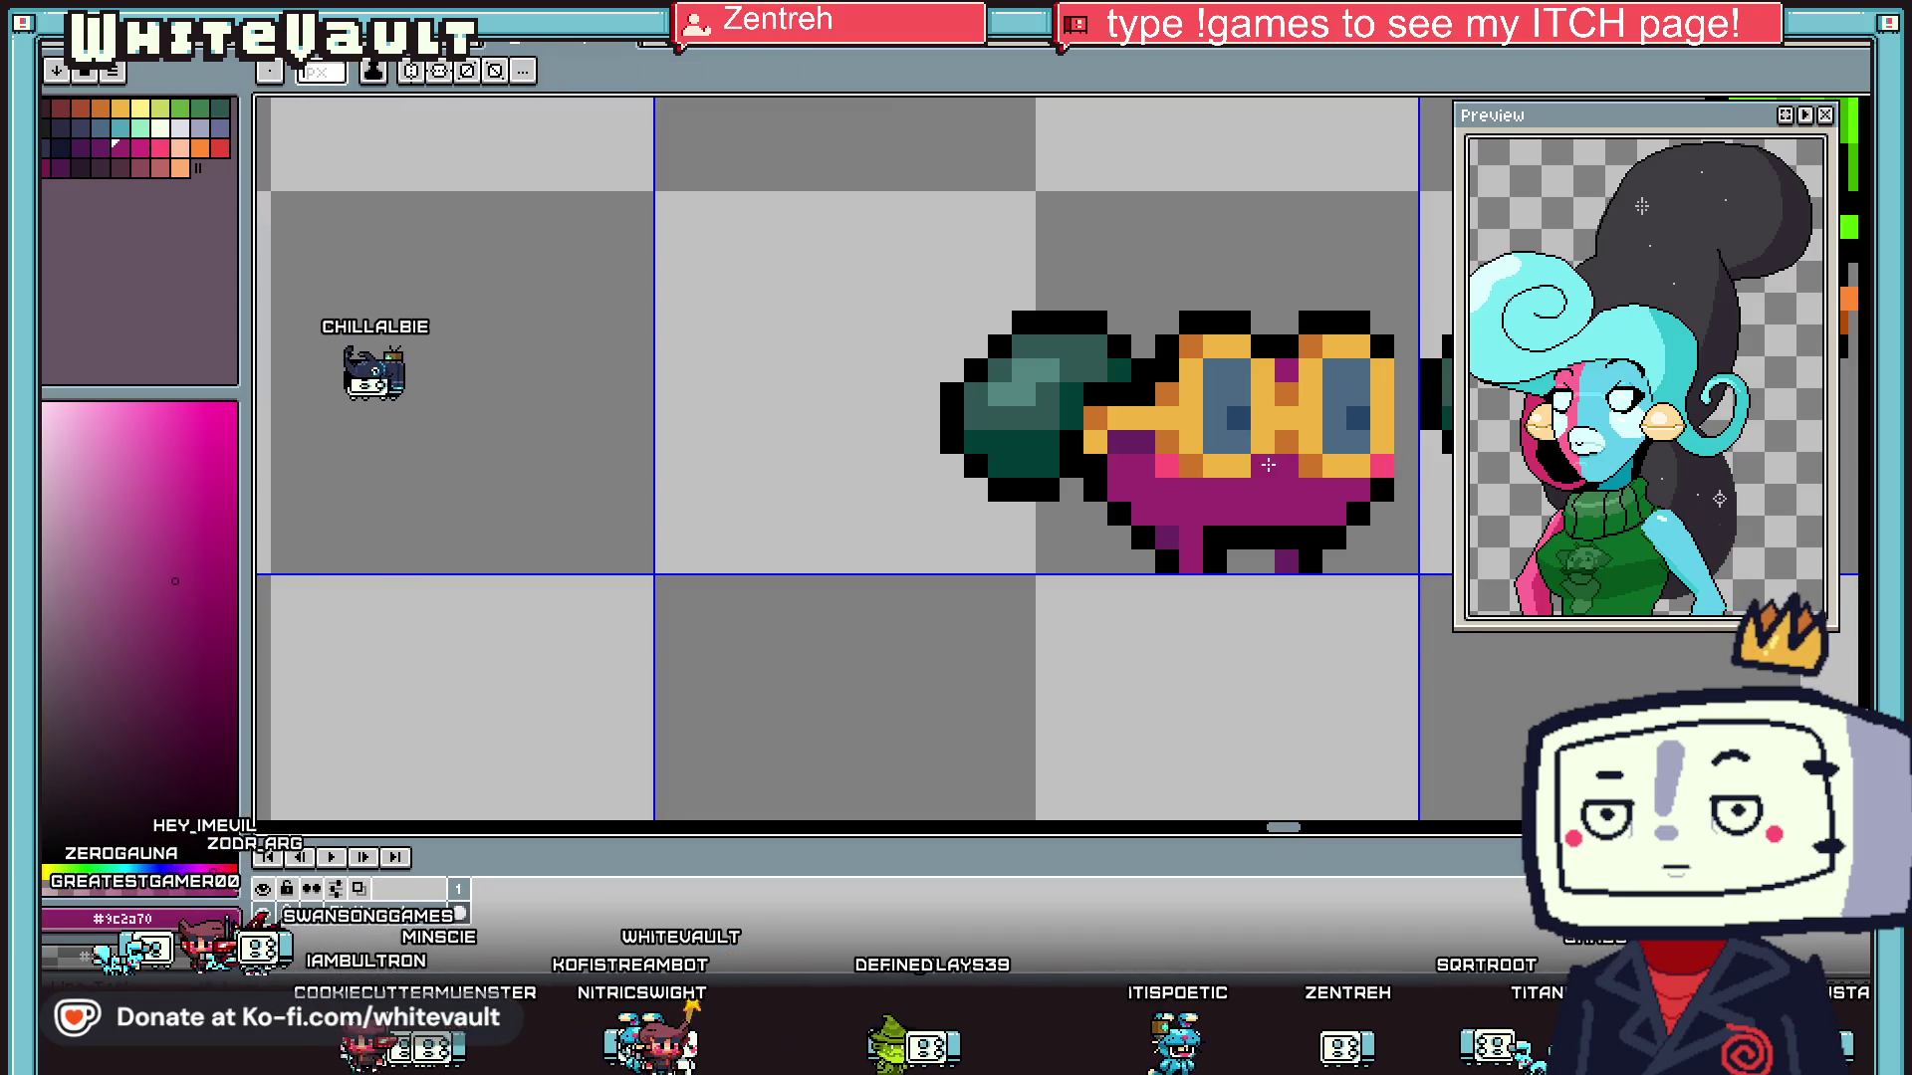
- Paint one body pixel dark blue, then restore it to magenta
{"action": "scroll", "coordinate": [1328, 468], "scroll_direction": "down", "scroll_amount": 1}
{"action": "scroll", "coordinate": [1330, 466], "scroll_direction": "down", "scroll_amount": 1}
{"action": "scroll", "coordinate": [1345, 461], "scroll_direction": "up", "scroll_amount": 2}
{"action": "scroll", "coordinate": [1183, 400], "scroll_direction": "up", "scroll_amount": 2}
{"action": "left_click", "coordinate": [1146, 481], "text": "alt"}
{"action": "left_click", "coordinate": [1091, 414]}
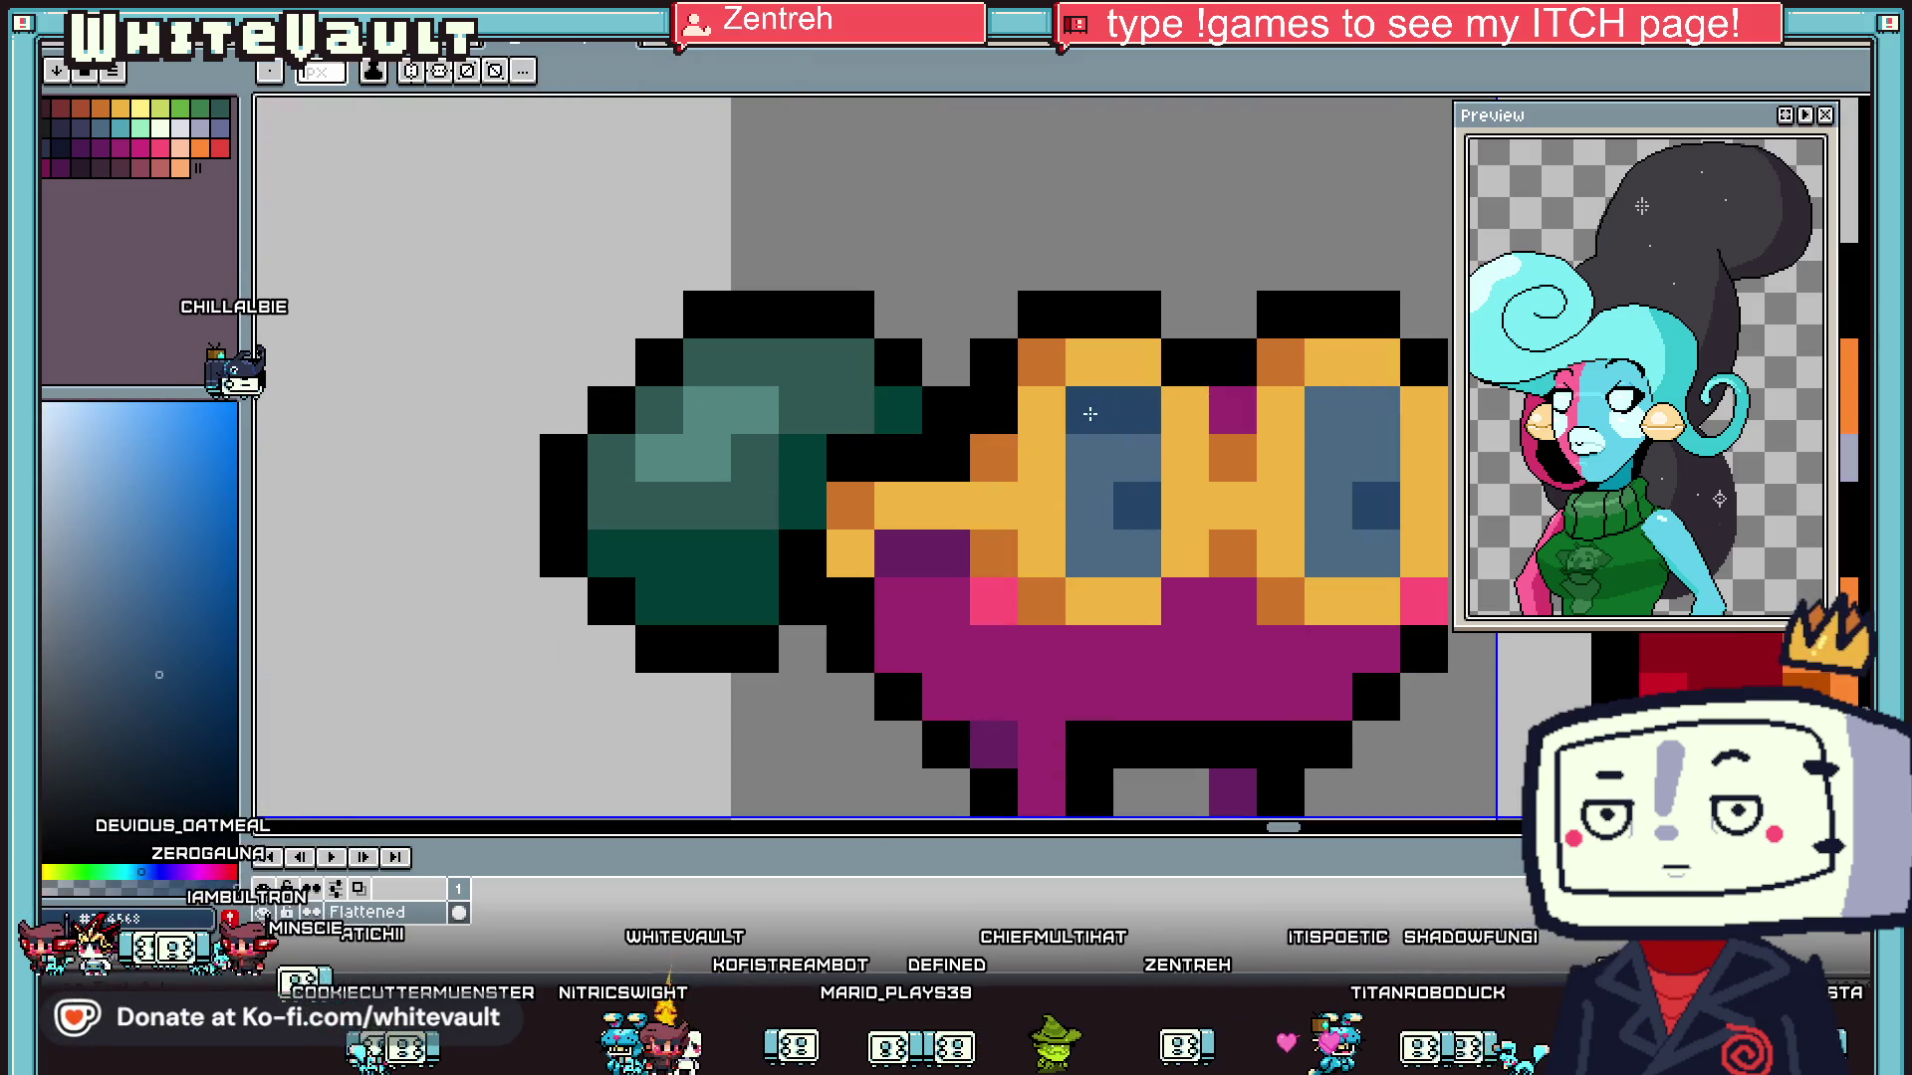
{"action": "scroll", "coordinate": [1360, 411], "scroll_direction": "down", "scroll_amount": 4}
{"action": "scroll", "coordinate": [1226, 447], "scroll_direction": "up", "scroll_amount": 3}
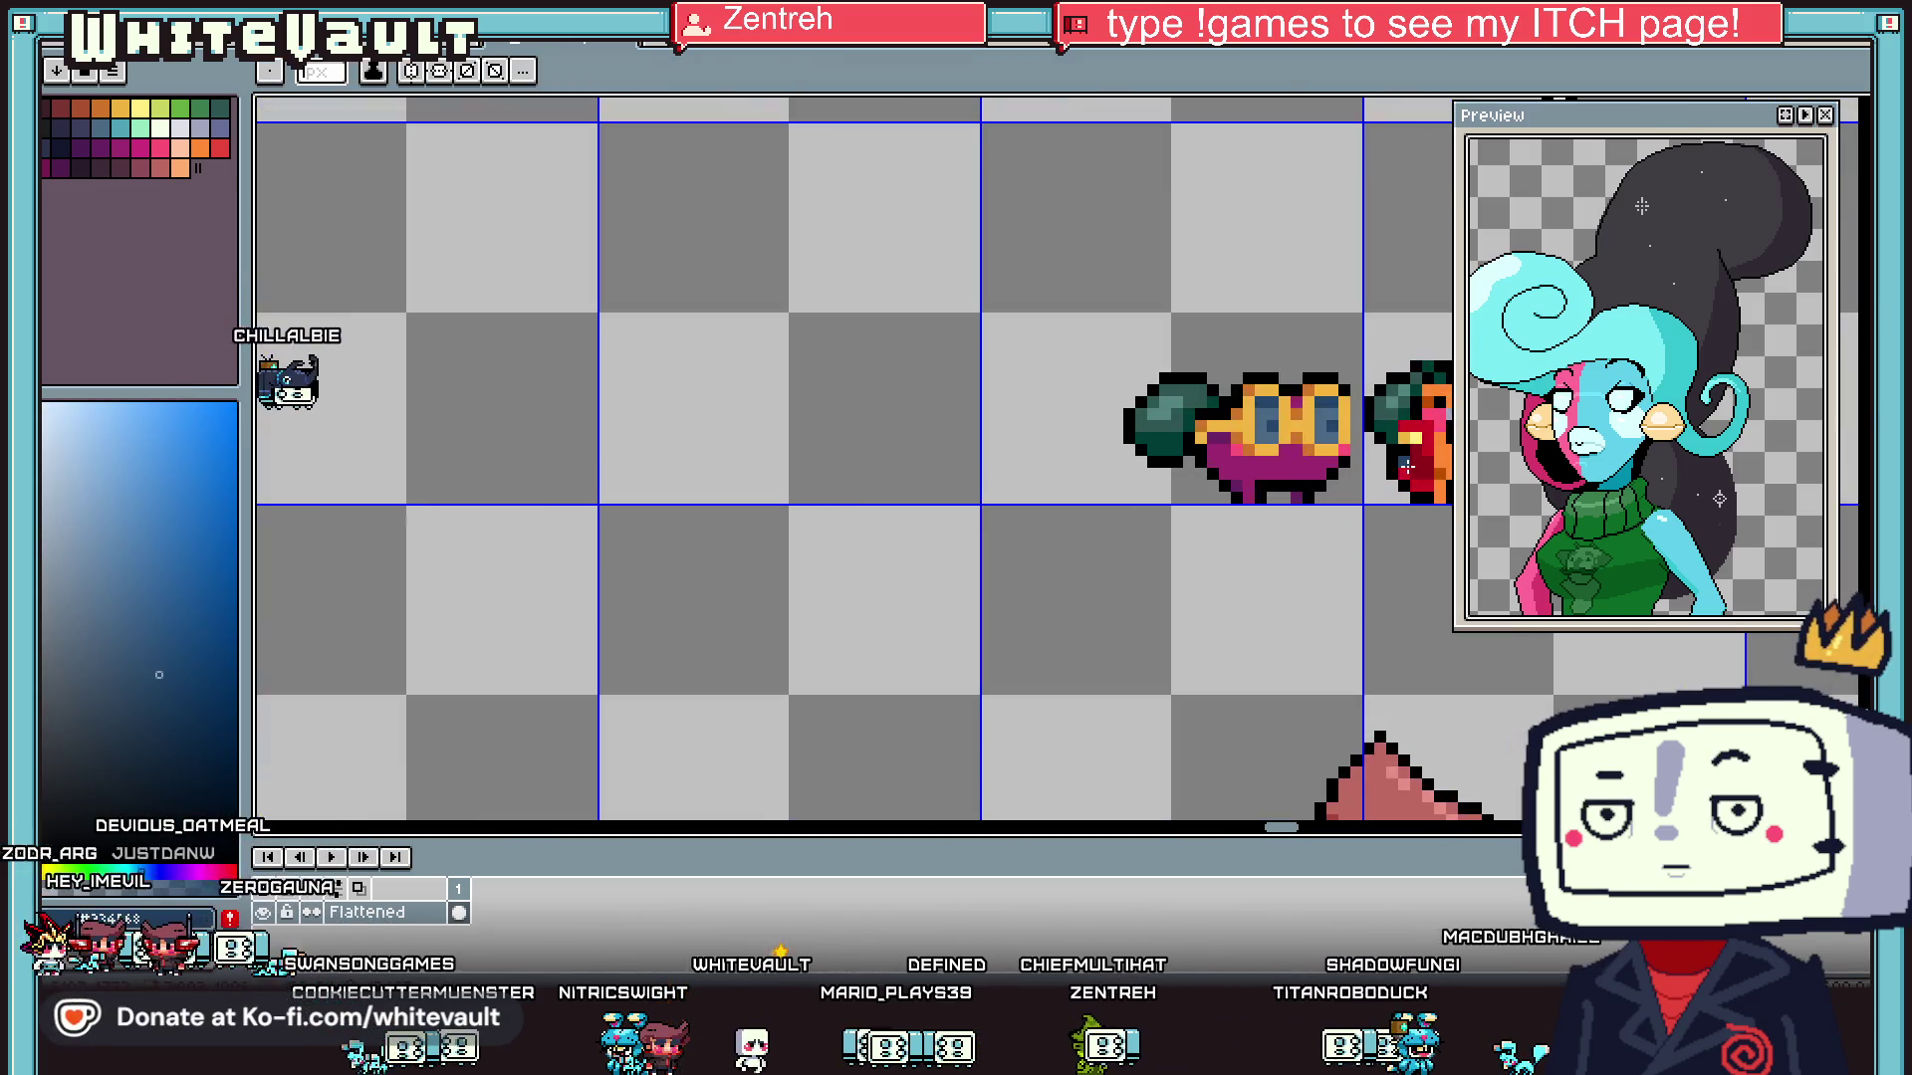
{"action": "left_click", "coordinate": [1246, 469], "text": "alt"}
{"action": "left_click", "coordinate": [1155, 445]}
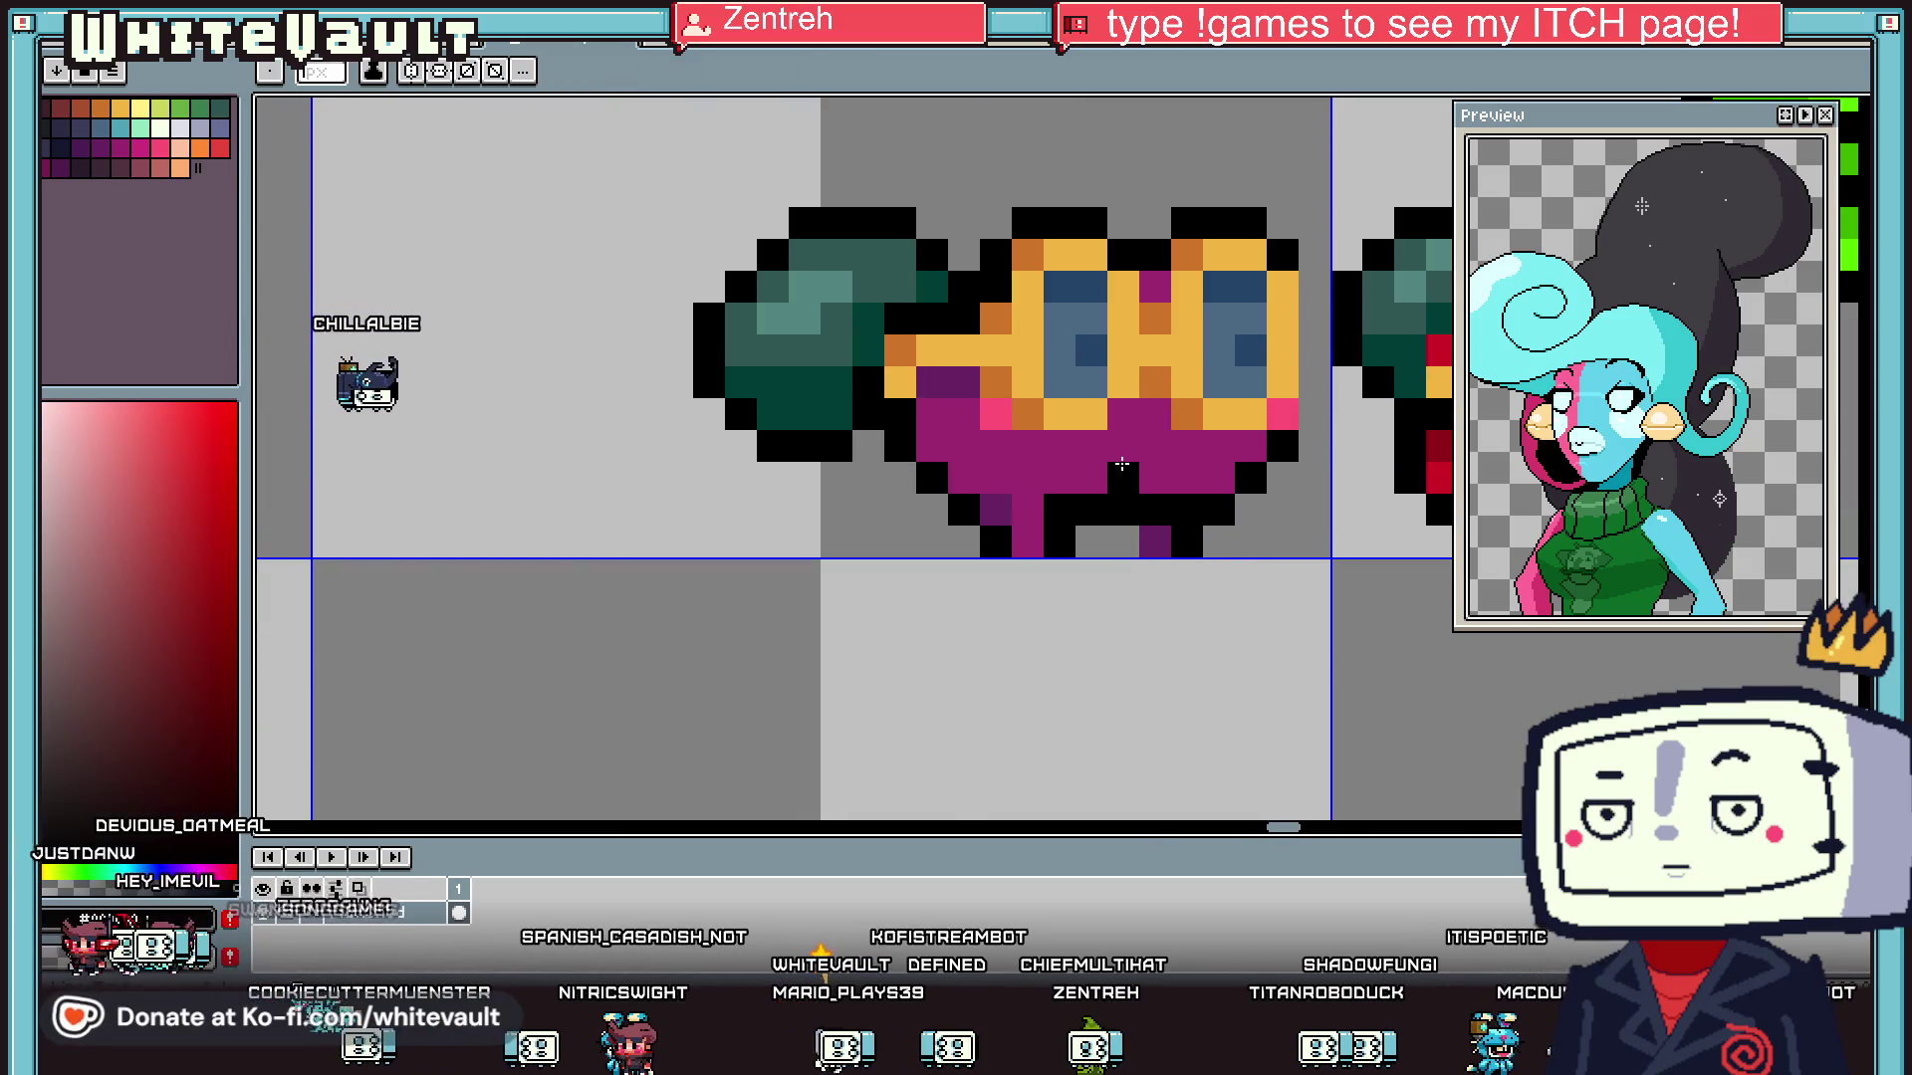
- Draw a dark purple #69246C shading row across the body
{"action": "left_click", "coordinate": [1155, 537], "text": "alt"}
{"action": "left_click_drag", "start_coordinate": [1155, 446], "coordinate": [1067, 448]}
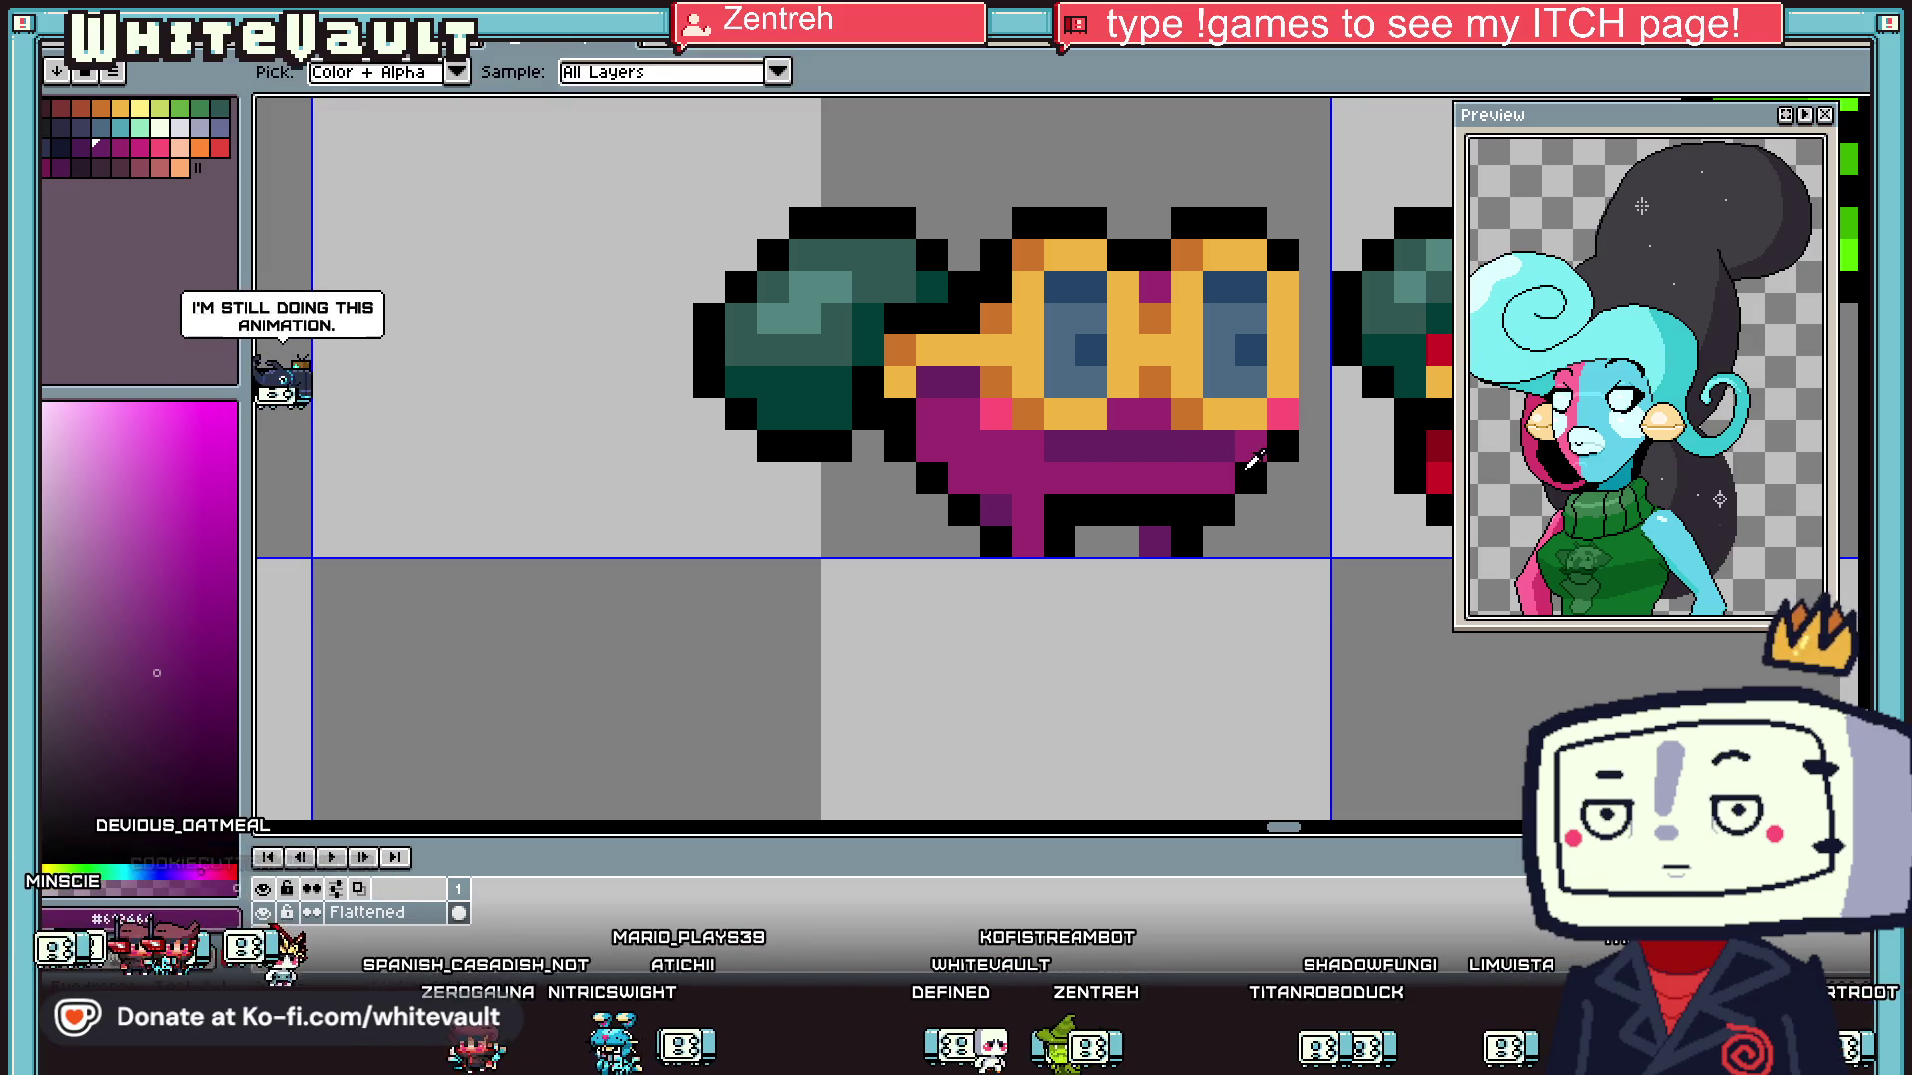
{"action": "scroll", "coordinate": [1238, 468], "scroll_direction": "down", "scroll_amount": 5}
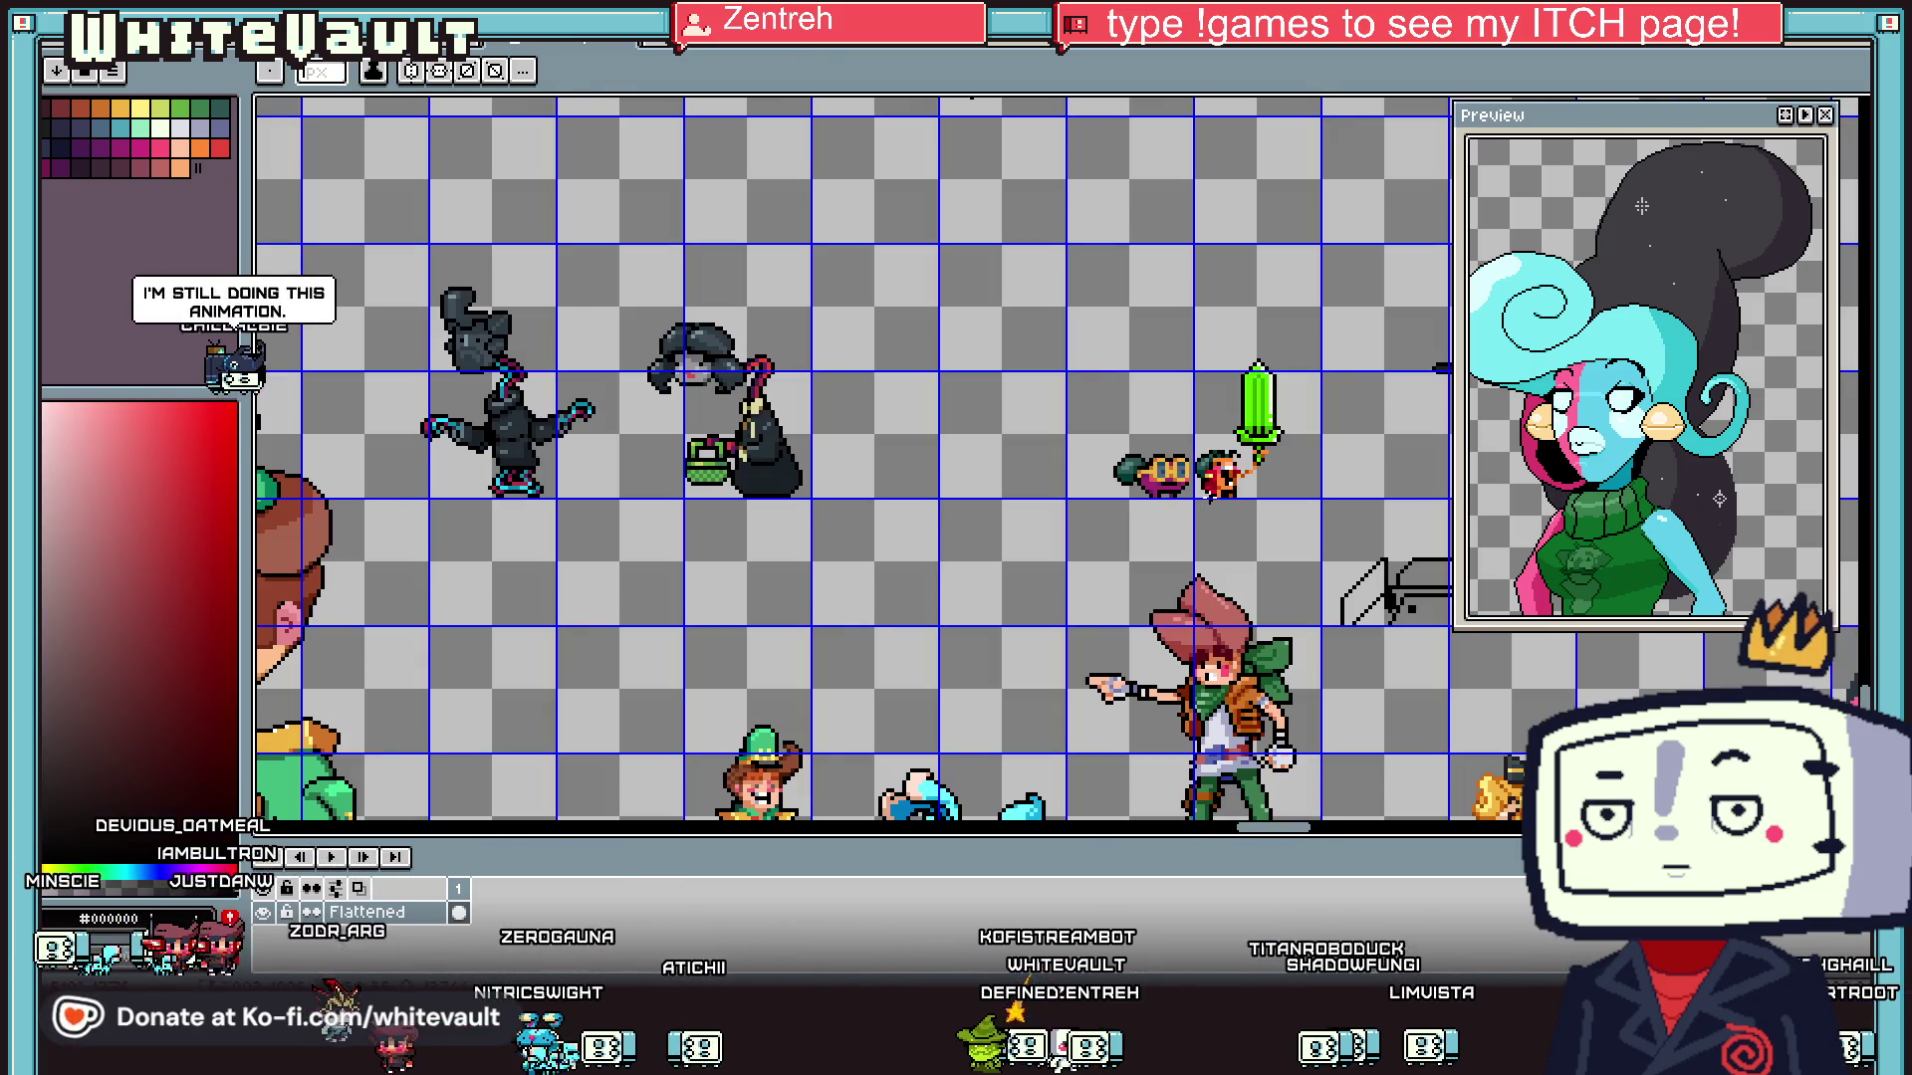
{"action": "scroll", "coordinate": [1210, 495], "scroll_direction": "down", "scroll_amount": 2}
{"action": "scroll", "coordinate": [1222, 501], "scroll_direction": "up", "scroll_amount": 4}
- Marquee-select the goggled creature and shift it slightly left
{"action": "key", "text": "v"}
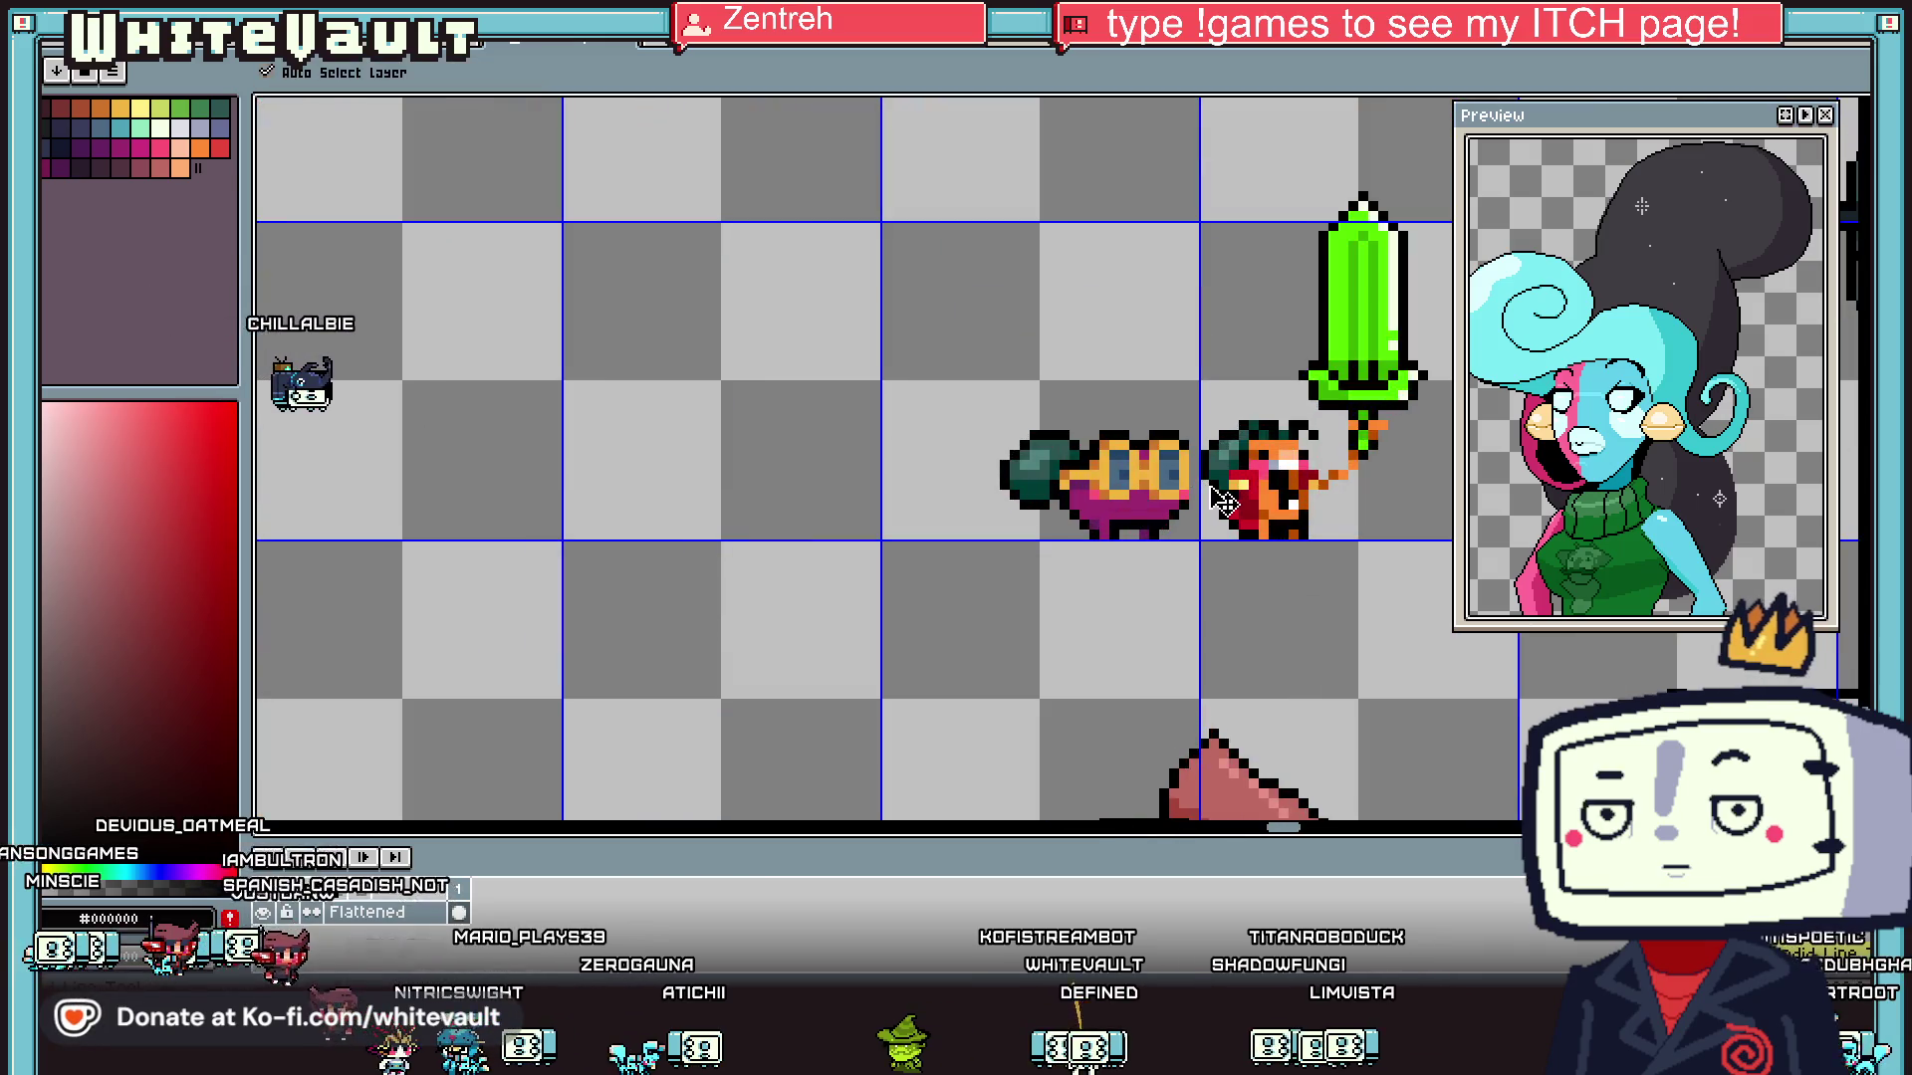
{"action": "key", "text": "b"}
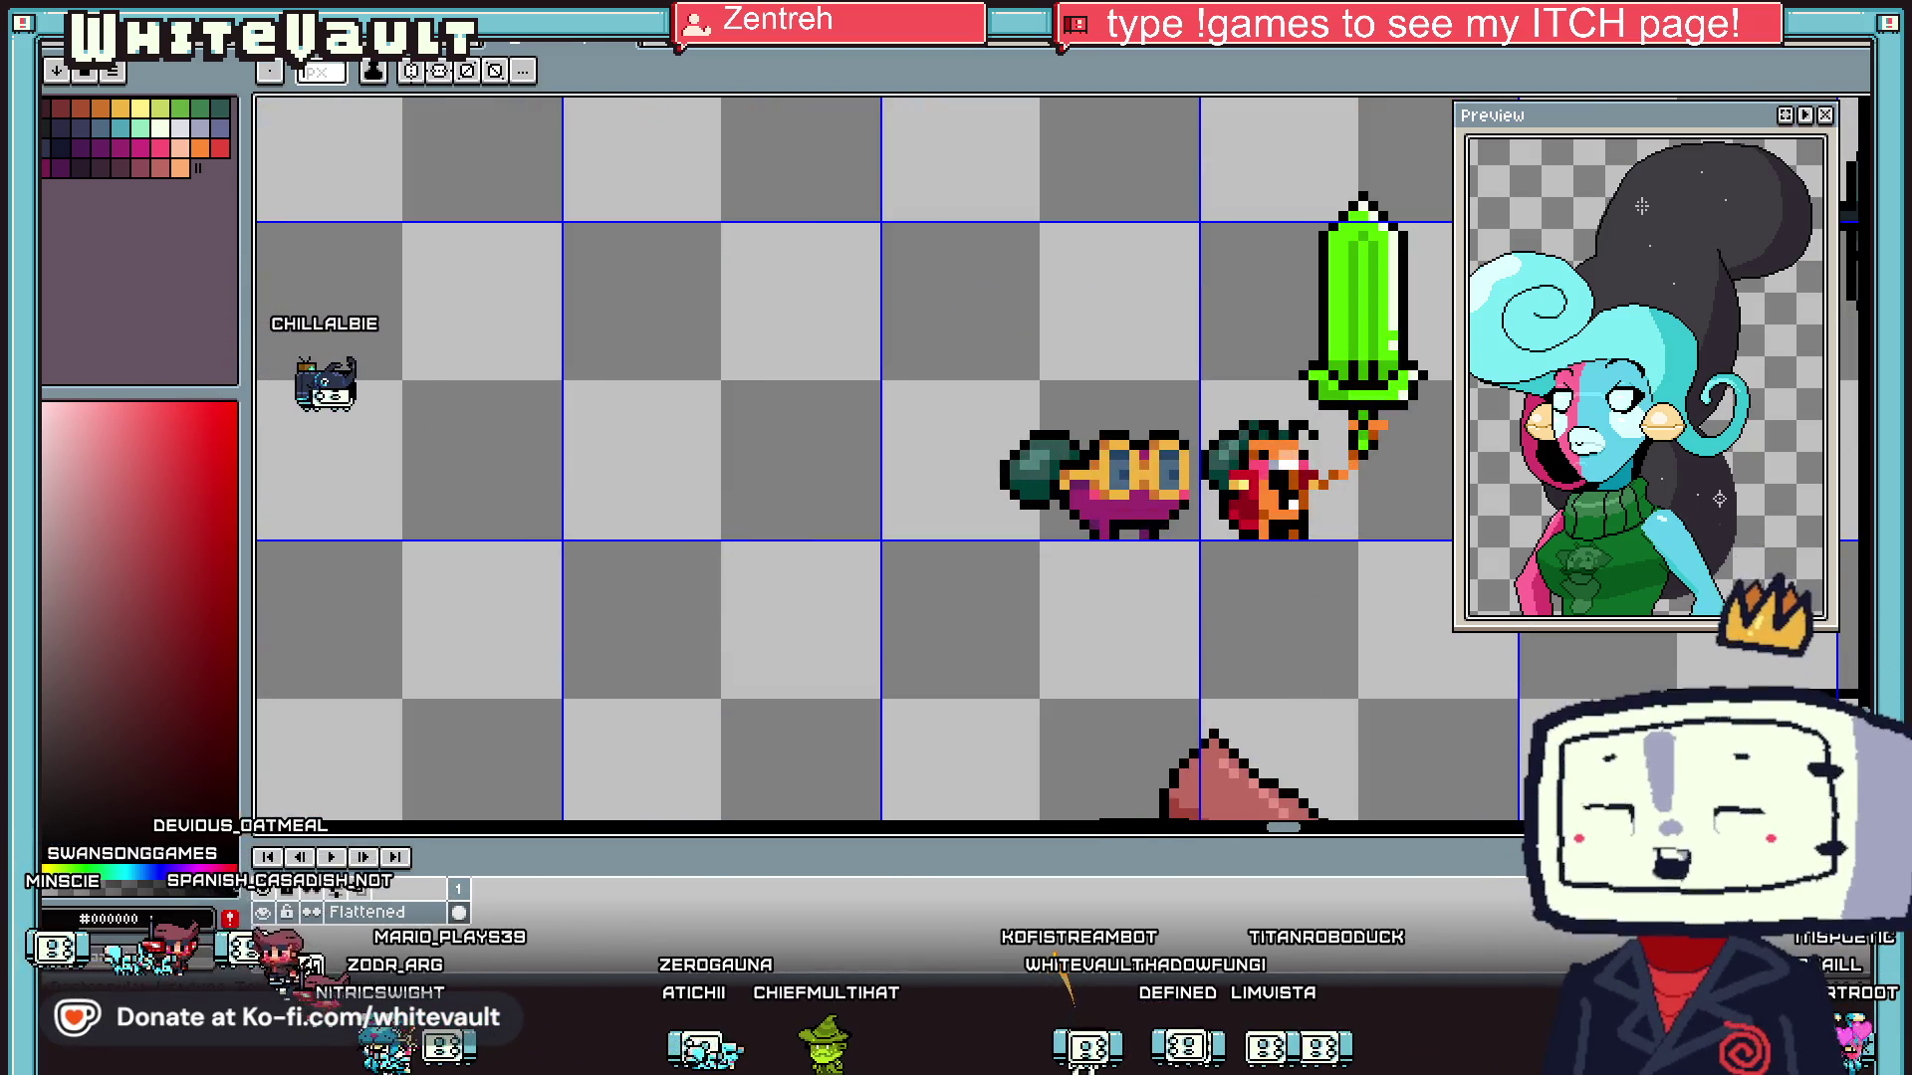
{"action": "key", "text": "m"}
{"action": "mouse_move", "coordinate": [776, 336]}
{"action": "left_mouse_down"}
{"action": "mouse_move", "coordinate": [1184, 614]}
{"action": "mouse_move", "coordinate": [1168, 610]}
{"action": "left_mouse_up"}
{"action": "left_click", "coordinate": [1213, 663]}
- Draw a black outline column along the creature's right edge
{"action": "key", "text": "i"}
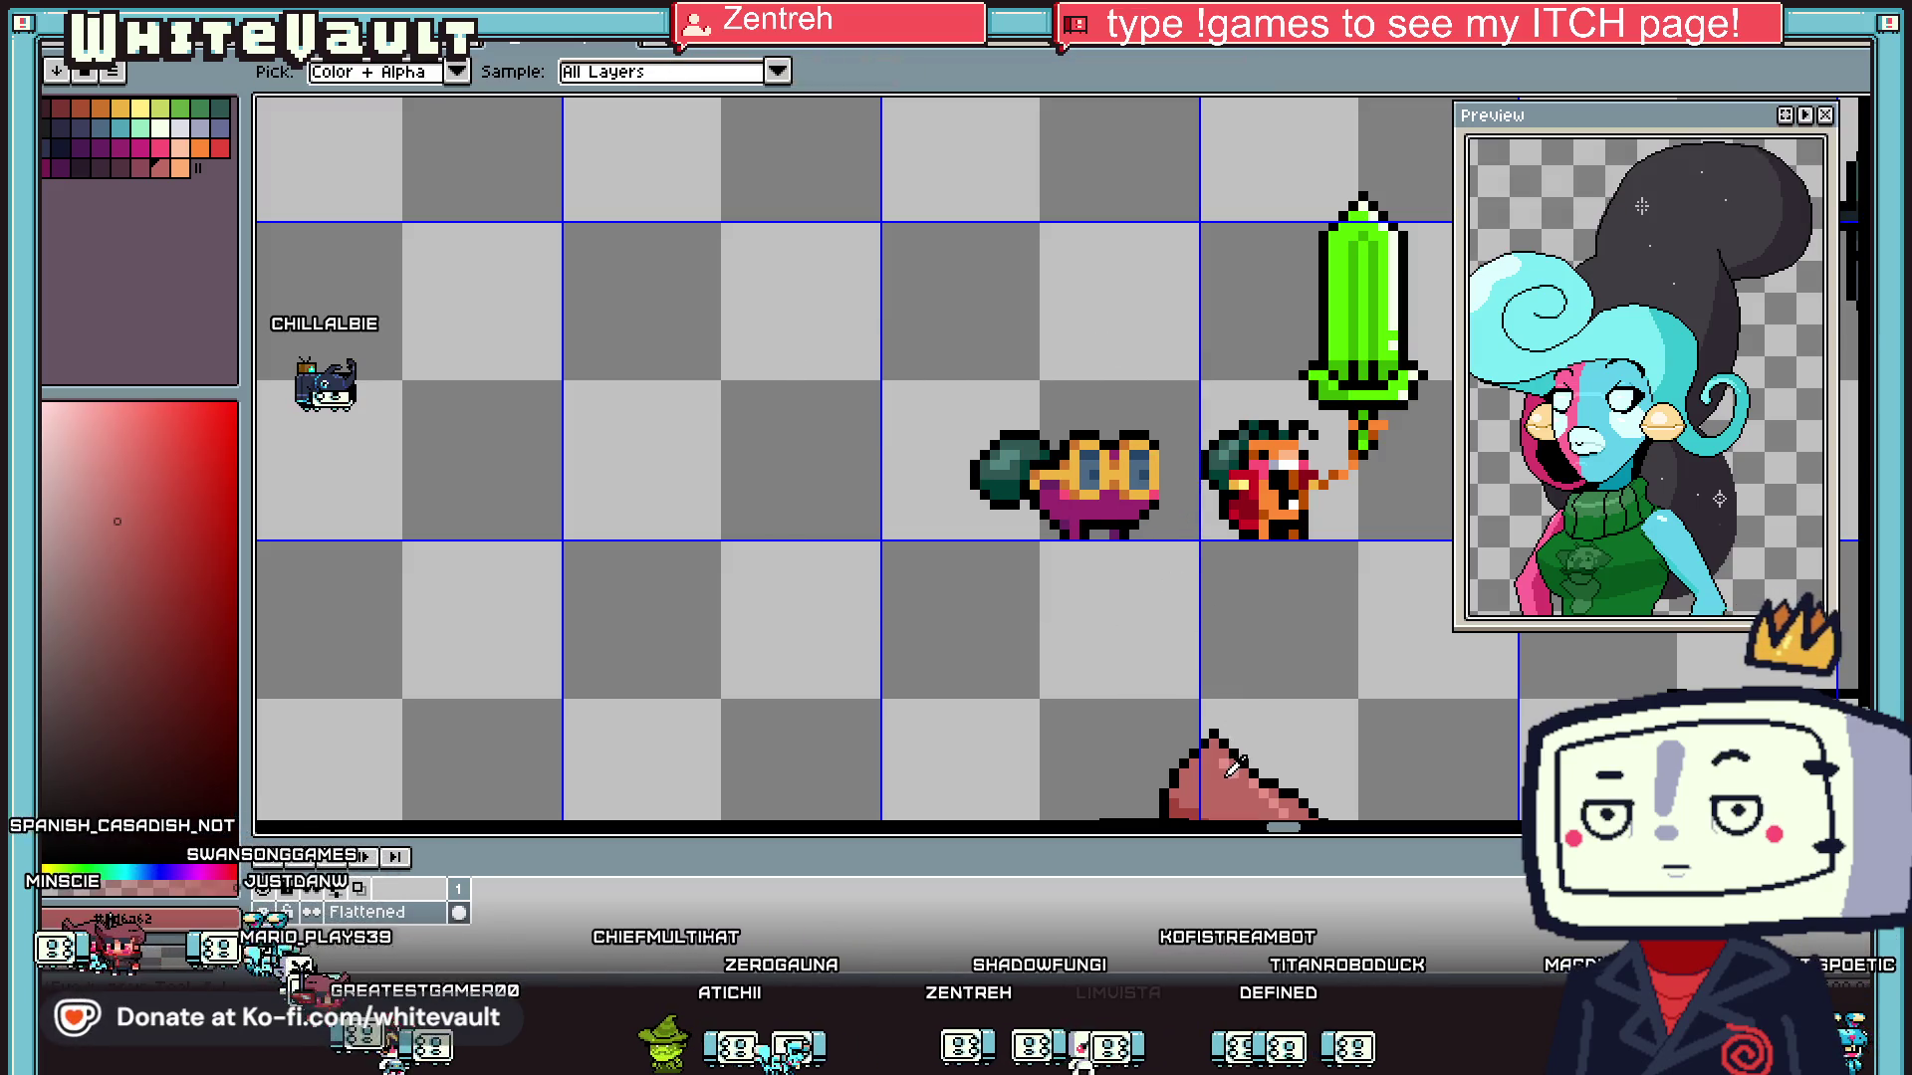
{"action": "scroll", "coordinate": [1170, 486], "scroll_direction": "up", "scroll_amount": 4}
{"action": "key", "text": "b"}
{"action": "left_click_drag", "start_coordinate": [1162, 421], "coordinate": [1162, 478]}
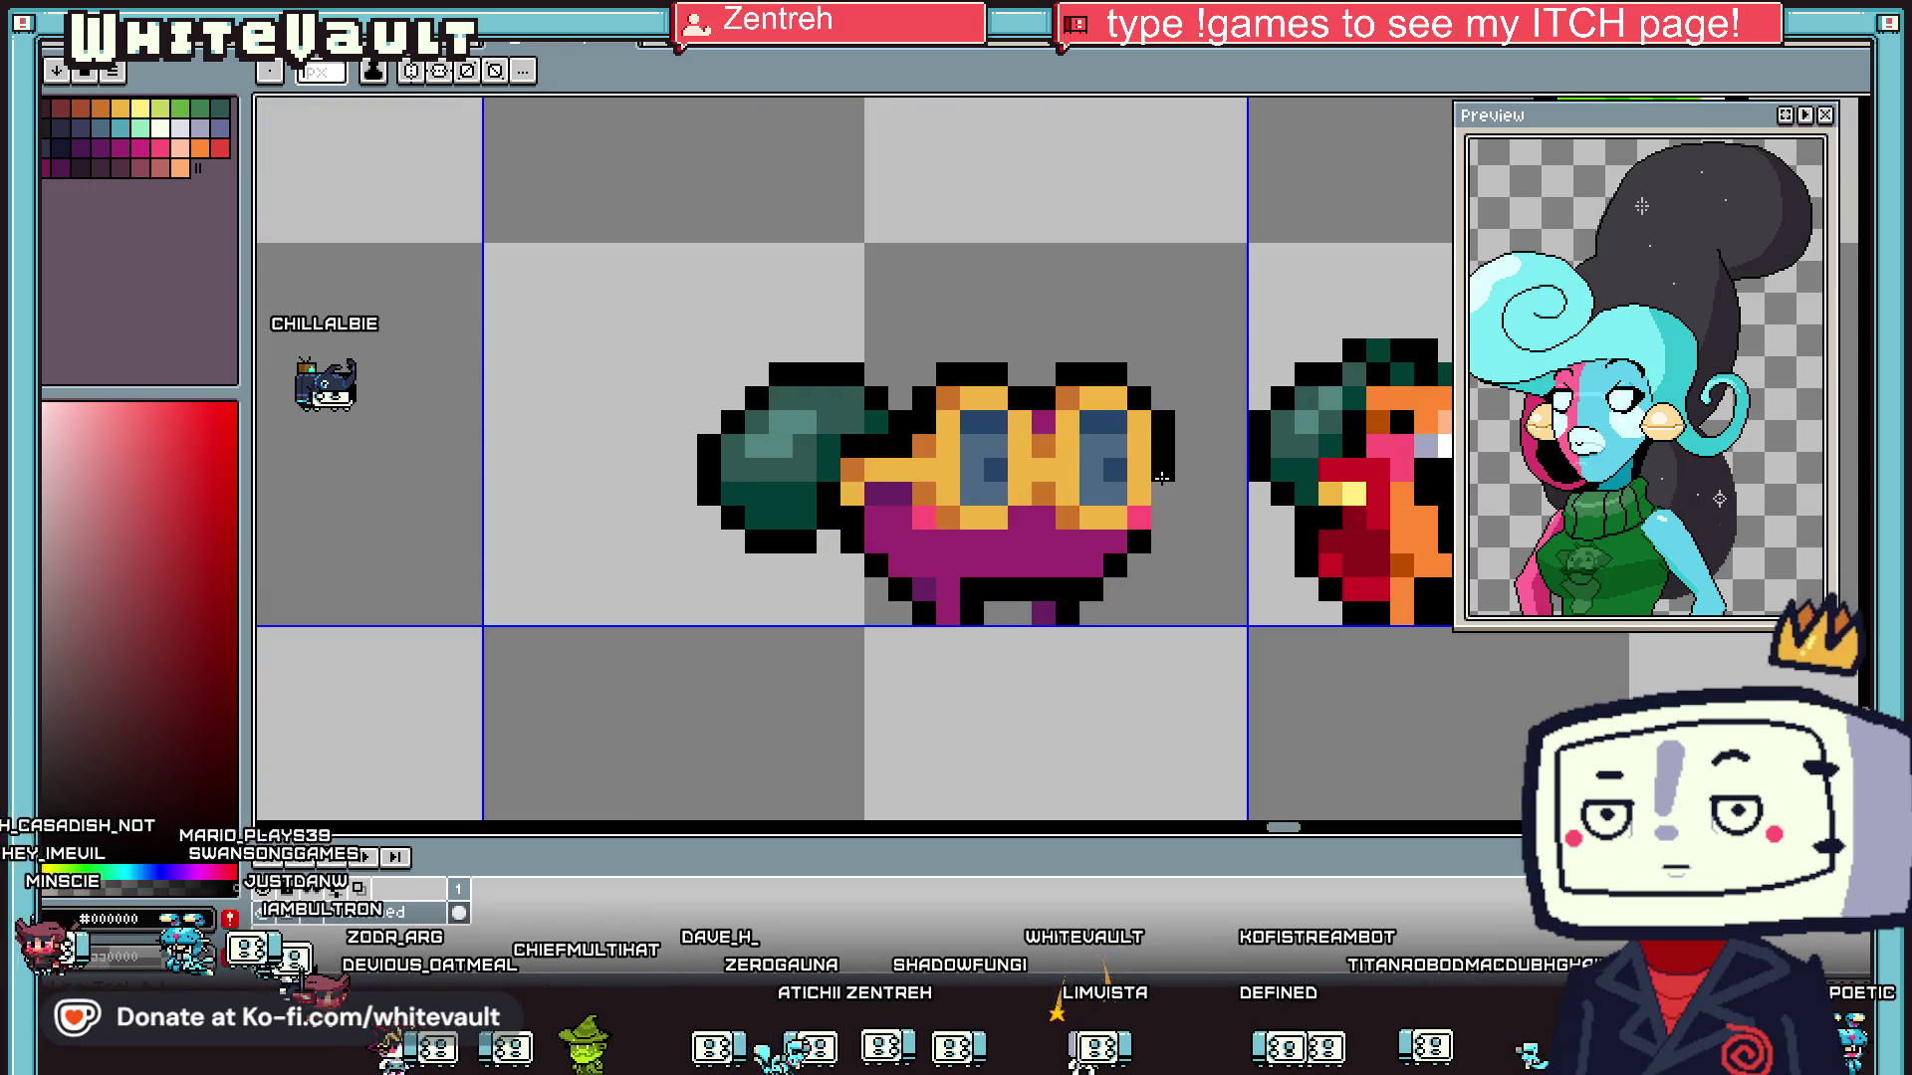
{"action": "key", "text": "i"}
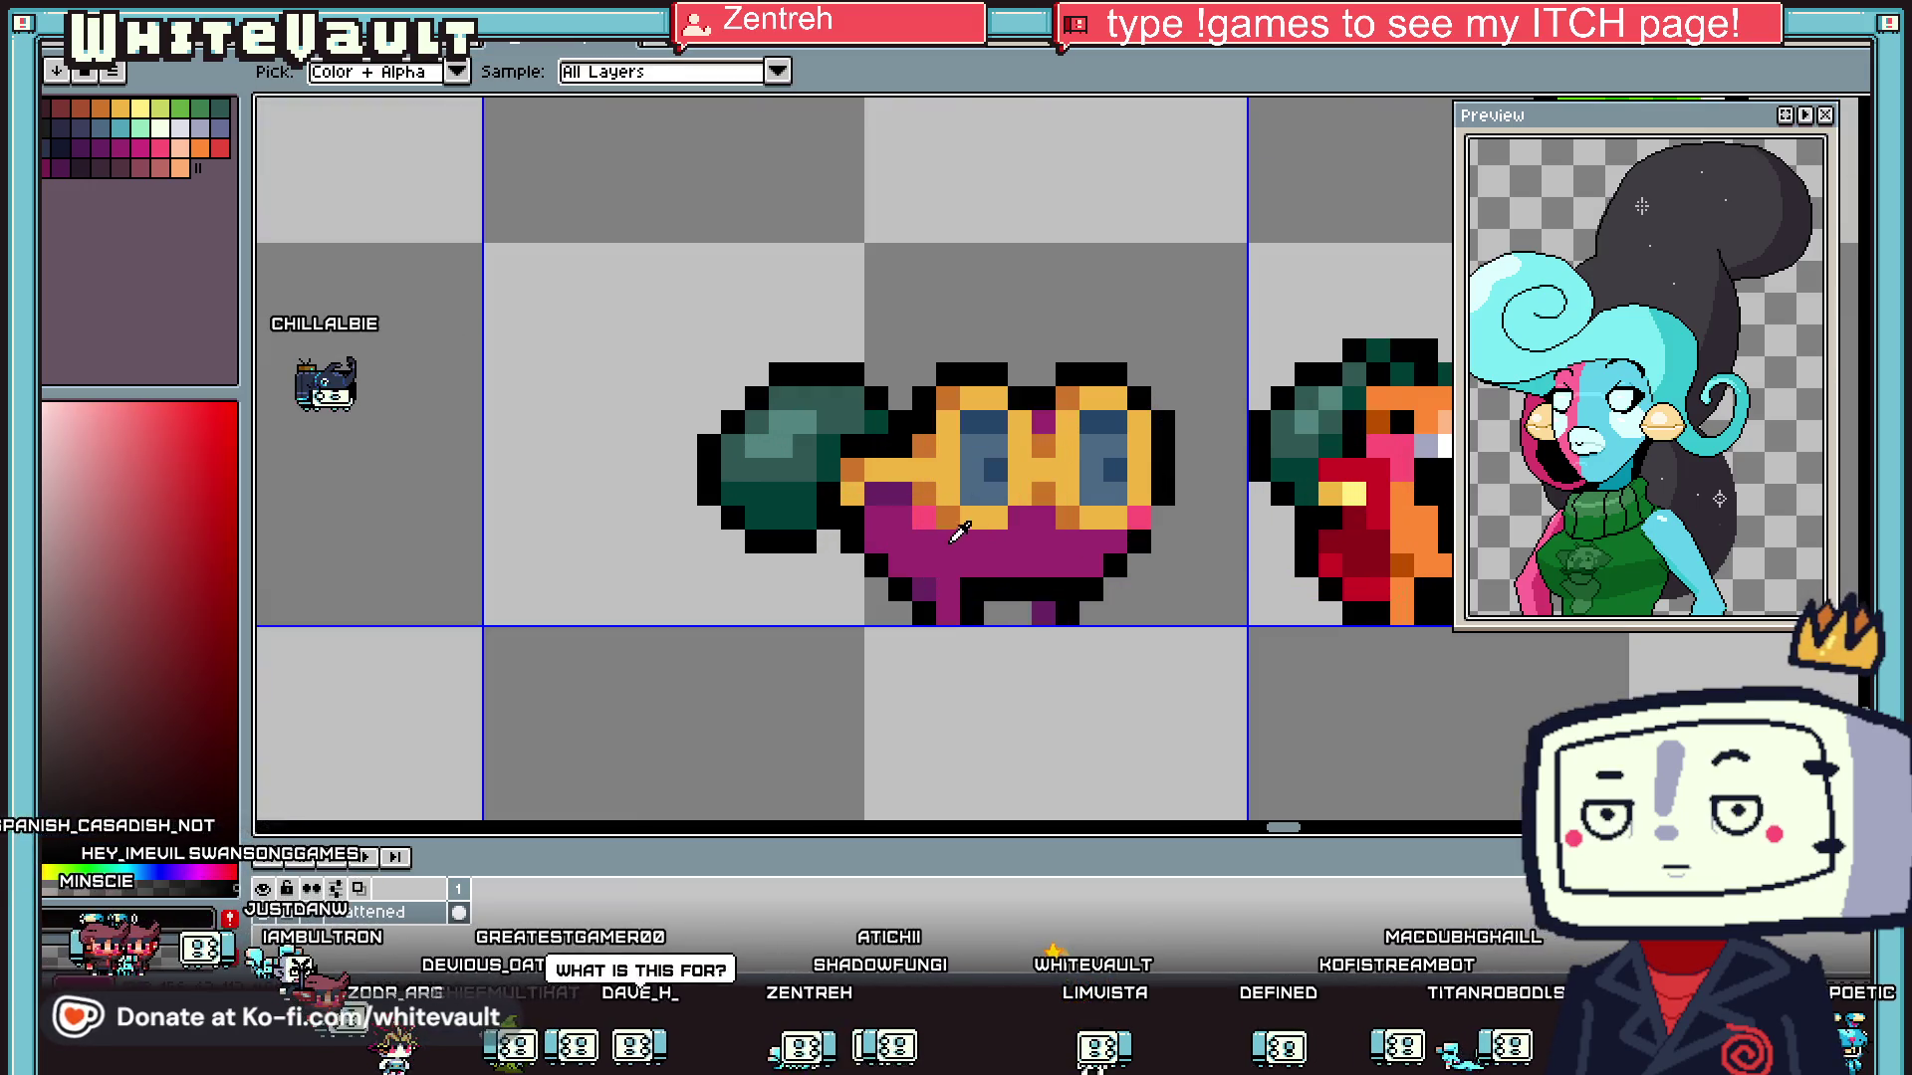
{"action": "scroll", "coordinate": [1102, 546], "scroll_direction": "down", "scroll_amount": 5}
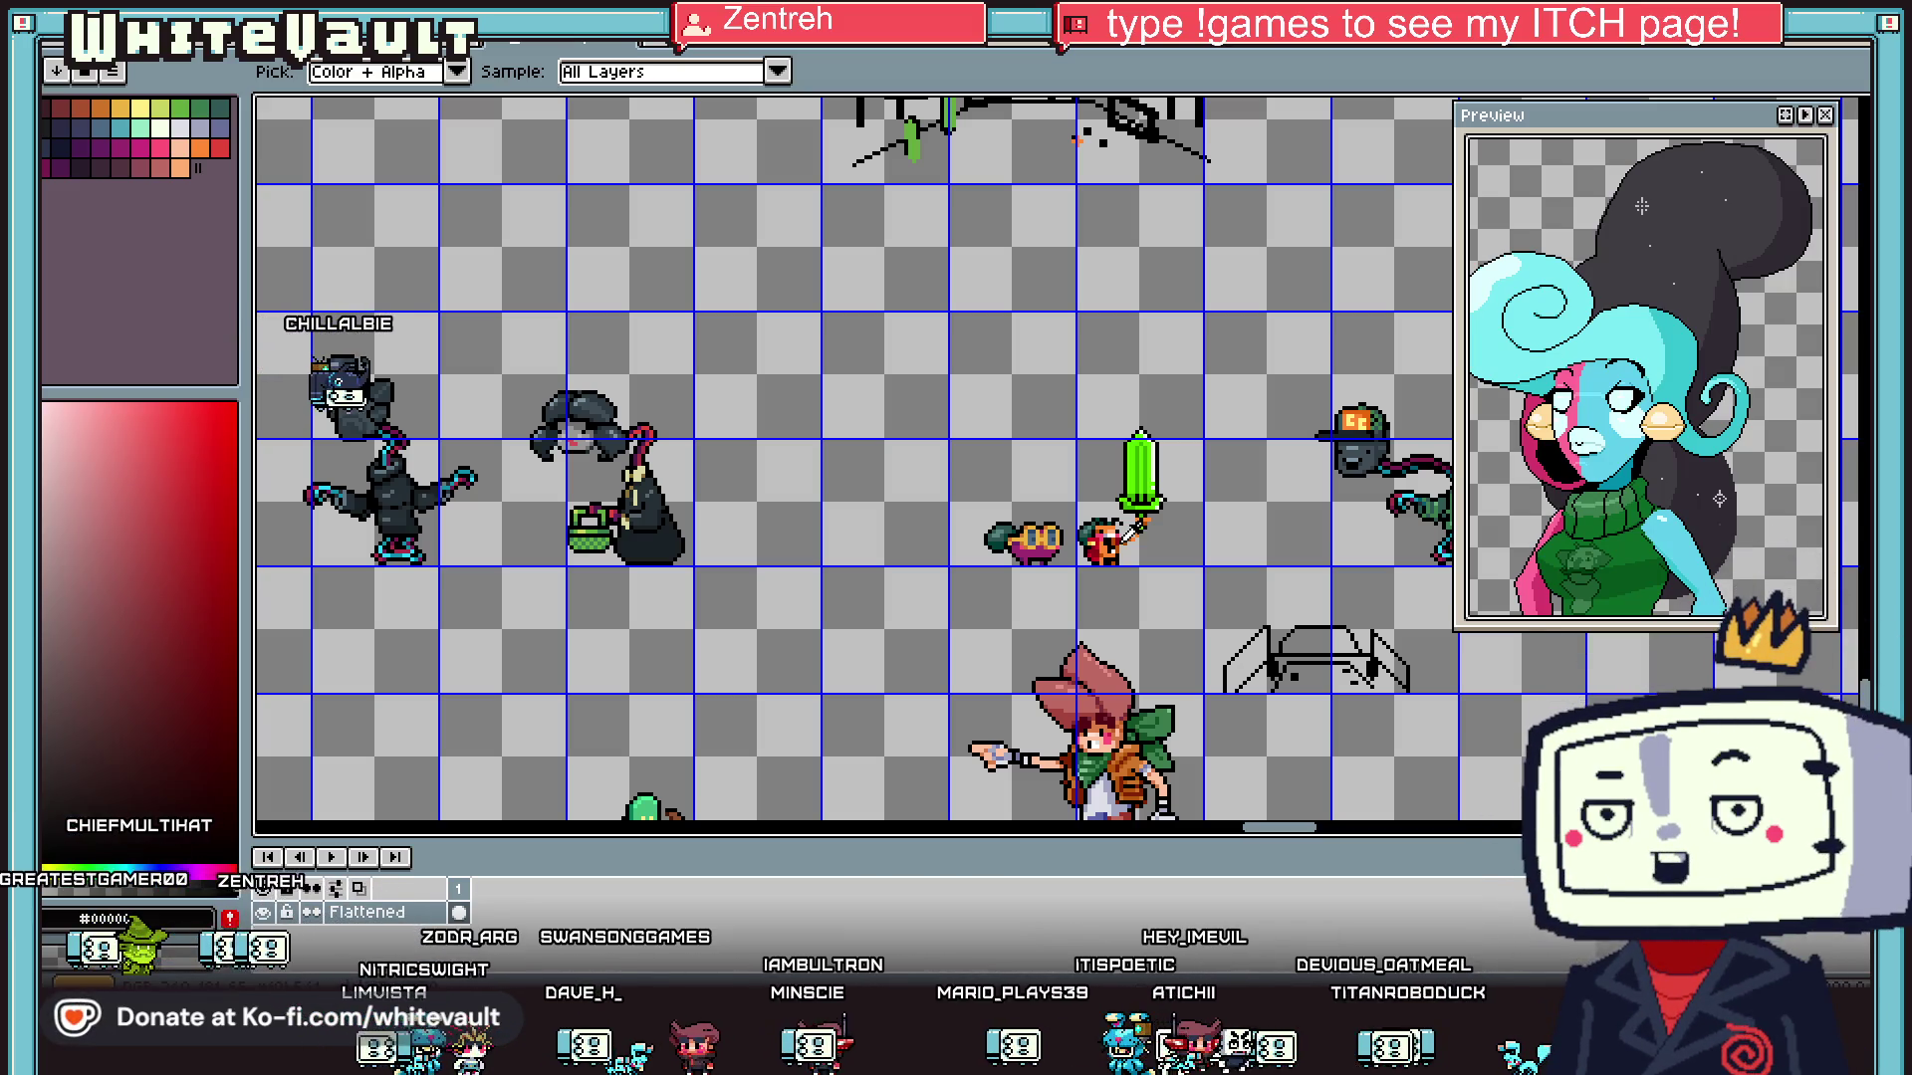
{"action": "scroll", "coordinate": [936, 452], "scroll_direction": "down", "scroll_amount": 1}
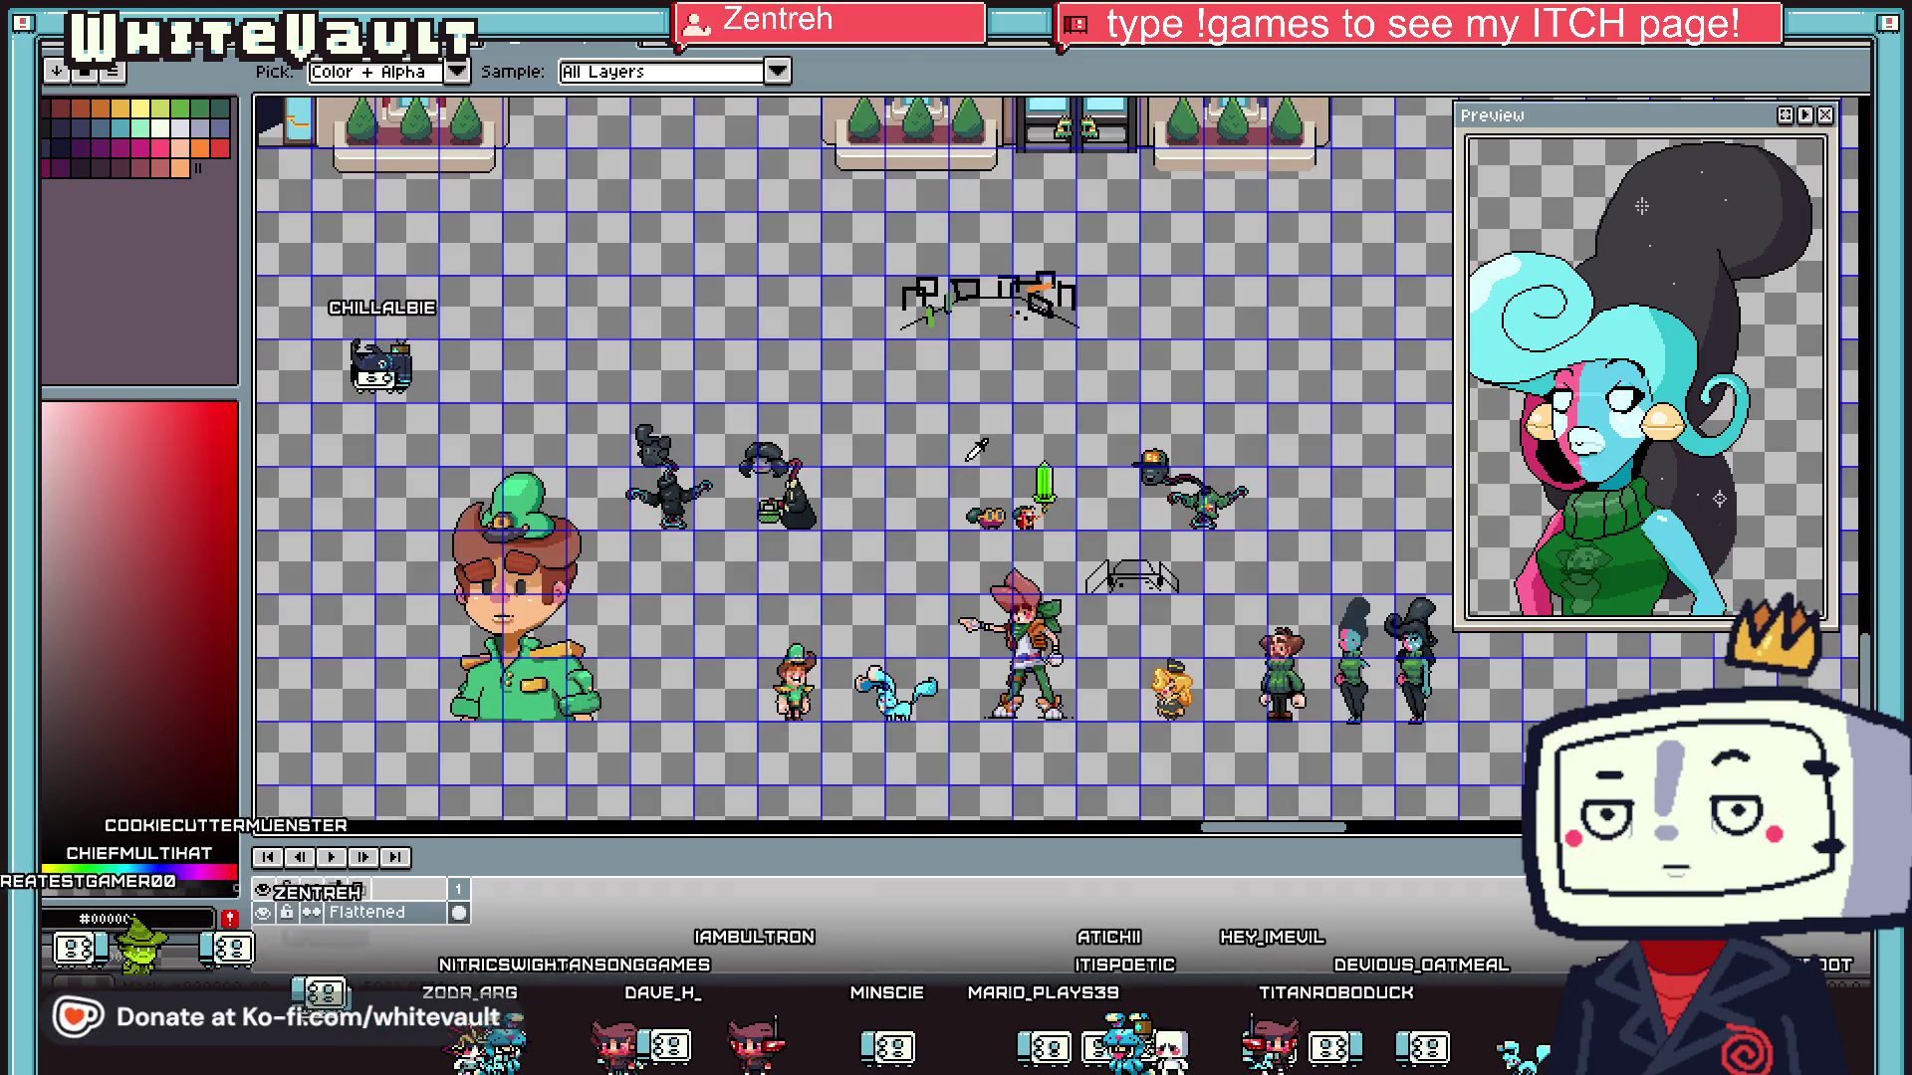
{"action": "scroll", "coordinate": [995, 450], "scroll_direction": "up", "scroll_amount": 1}
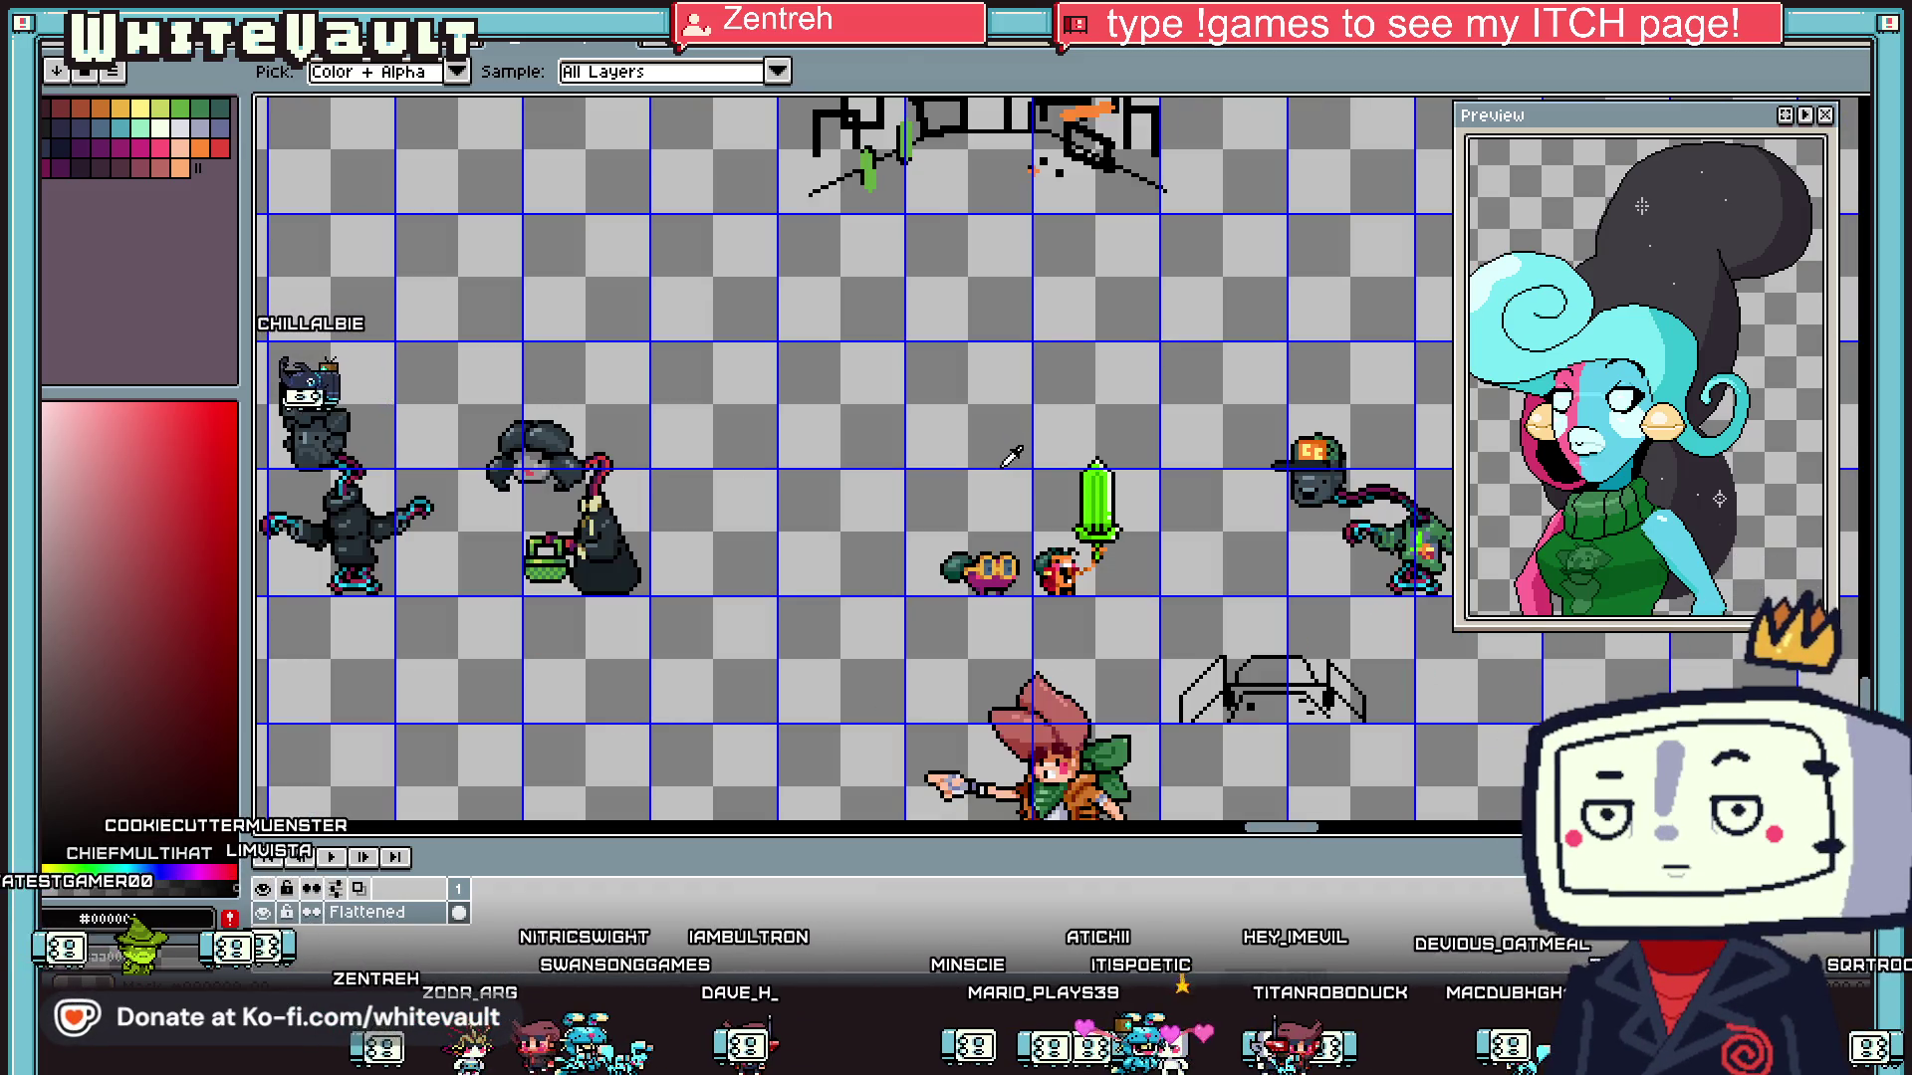
{"action": "scroll", "coordinate": [1117, 456], "scroll_direction": "down", "scroll_amount": 1}
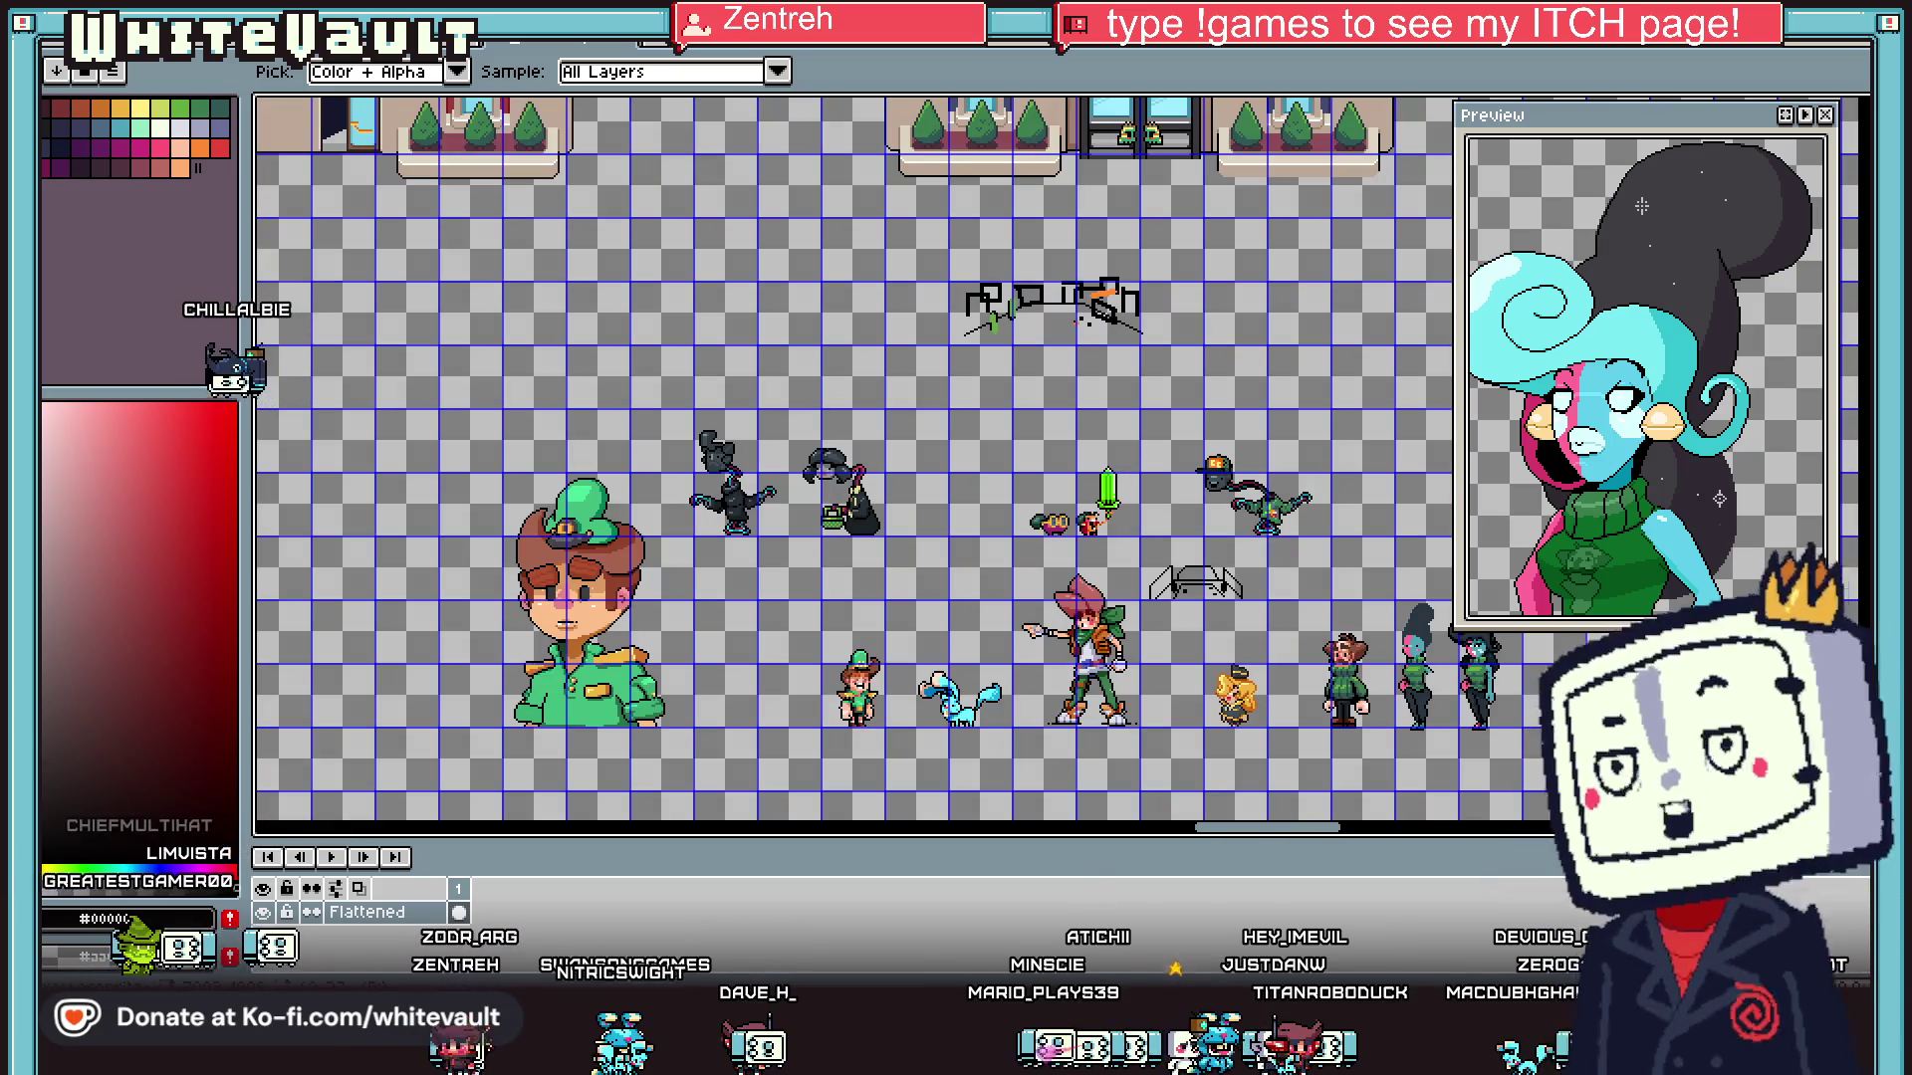
{"action": "scroll", "coordinate": [1173, 546], "scroll_direction": "up", "scroll_amount": 1}
{"action": "scroll", "coordinate": [1170, 546], "scroll_direction": "up", "scroll_amount": 1}
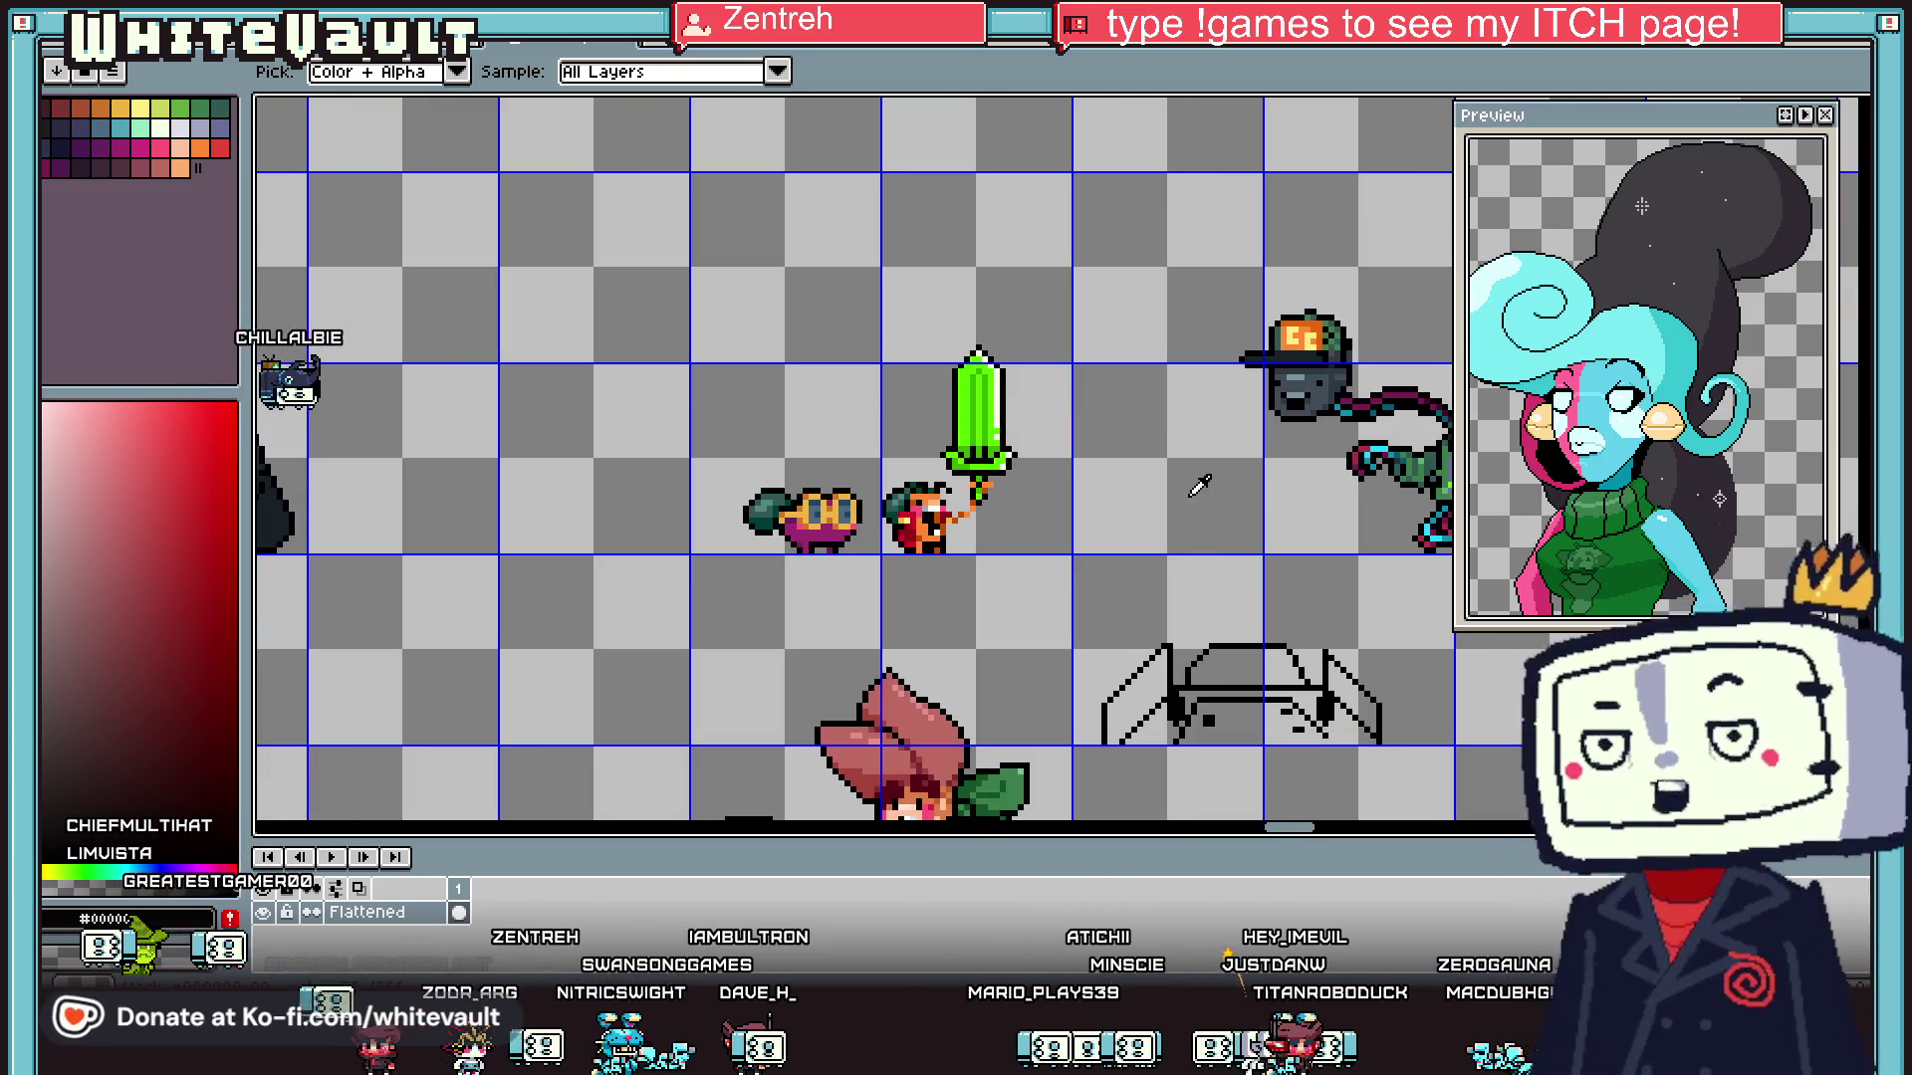
{"action": "scroll", "coordinate": [1222, 470], "scroll_direction": "down", "scroll_amount": 2}
{"action": "scroll", "coordinate": [1044, 289], "scroll_direction": "up", "scroll_amount": 1}
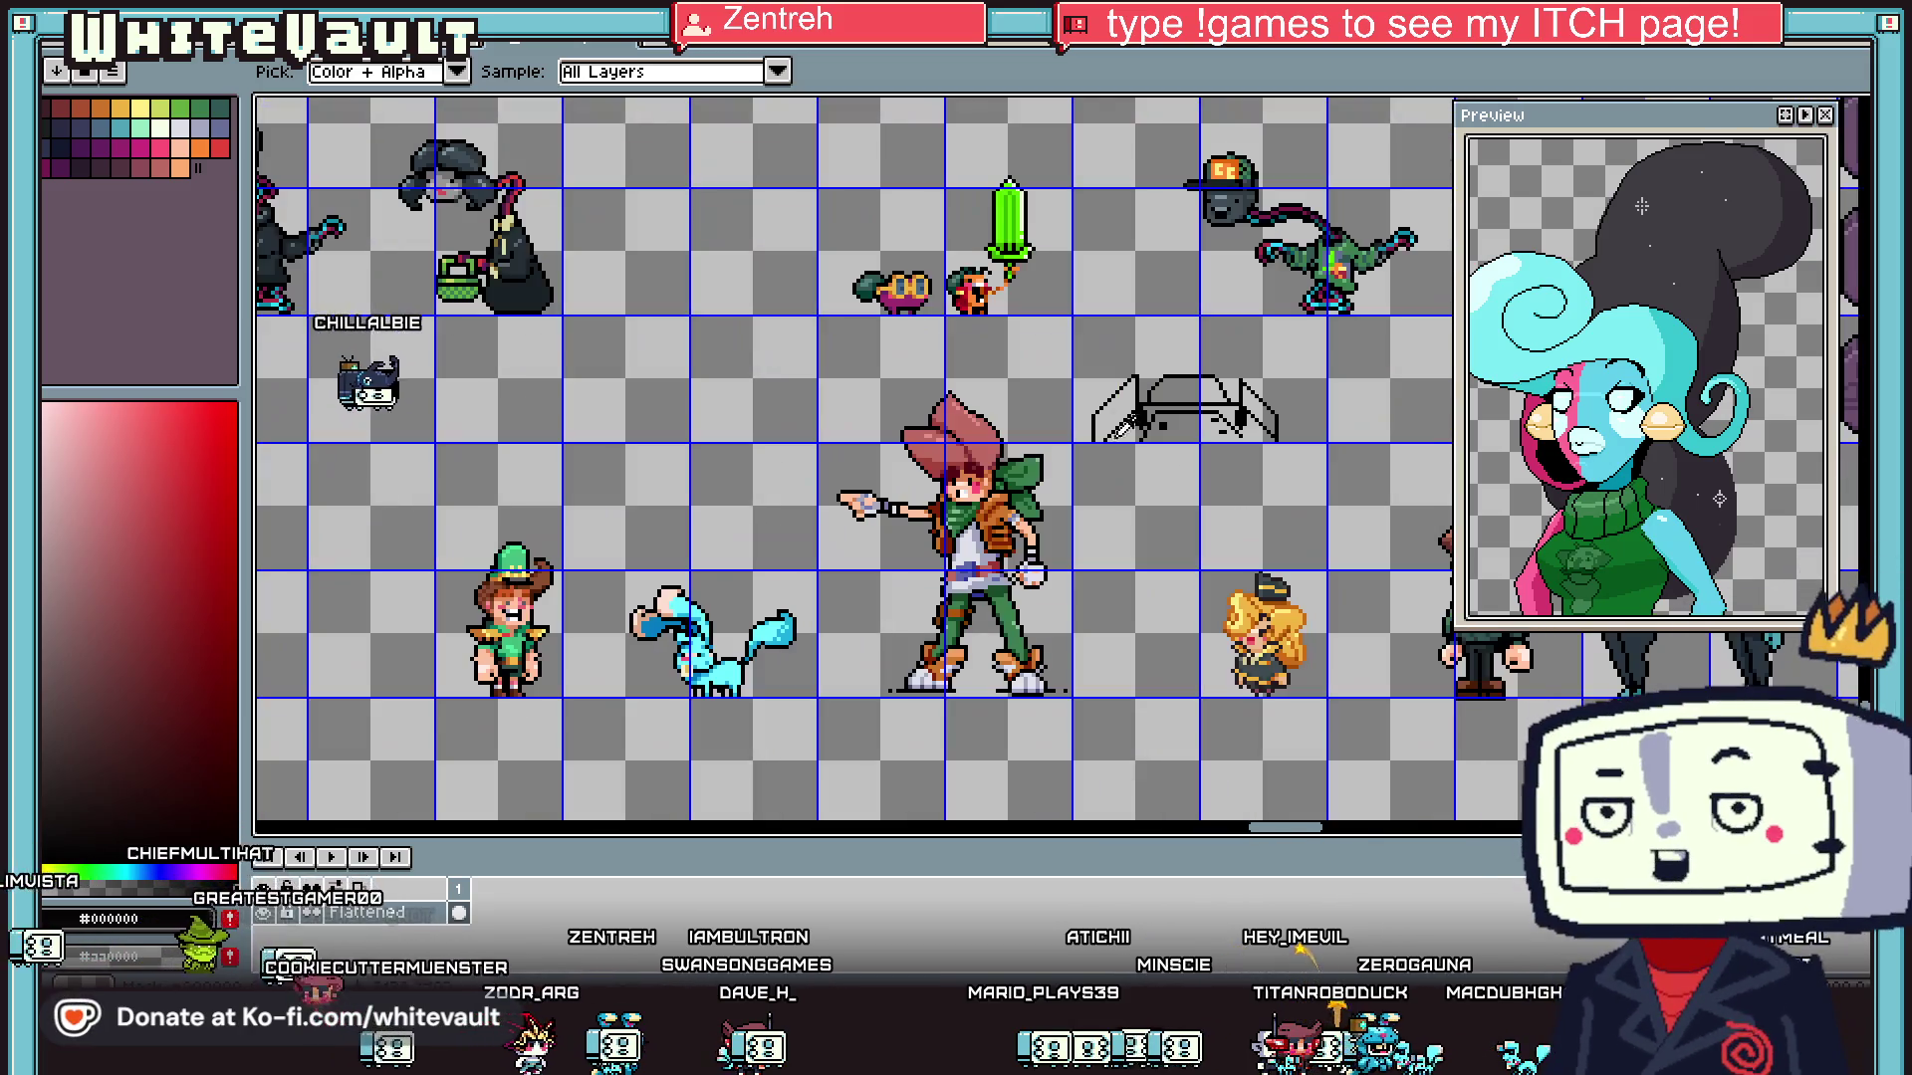
{"action": "scroll", "coordinate": [1043, 290], "scroll_direction": "down", "scroll_amount": 1}
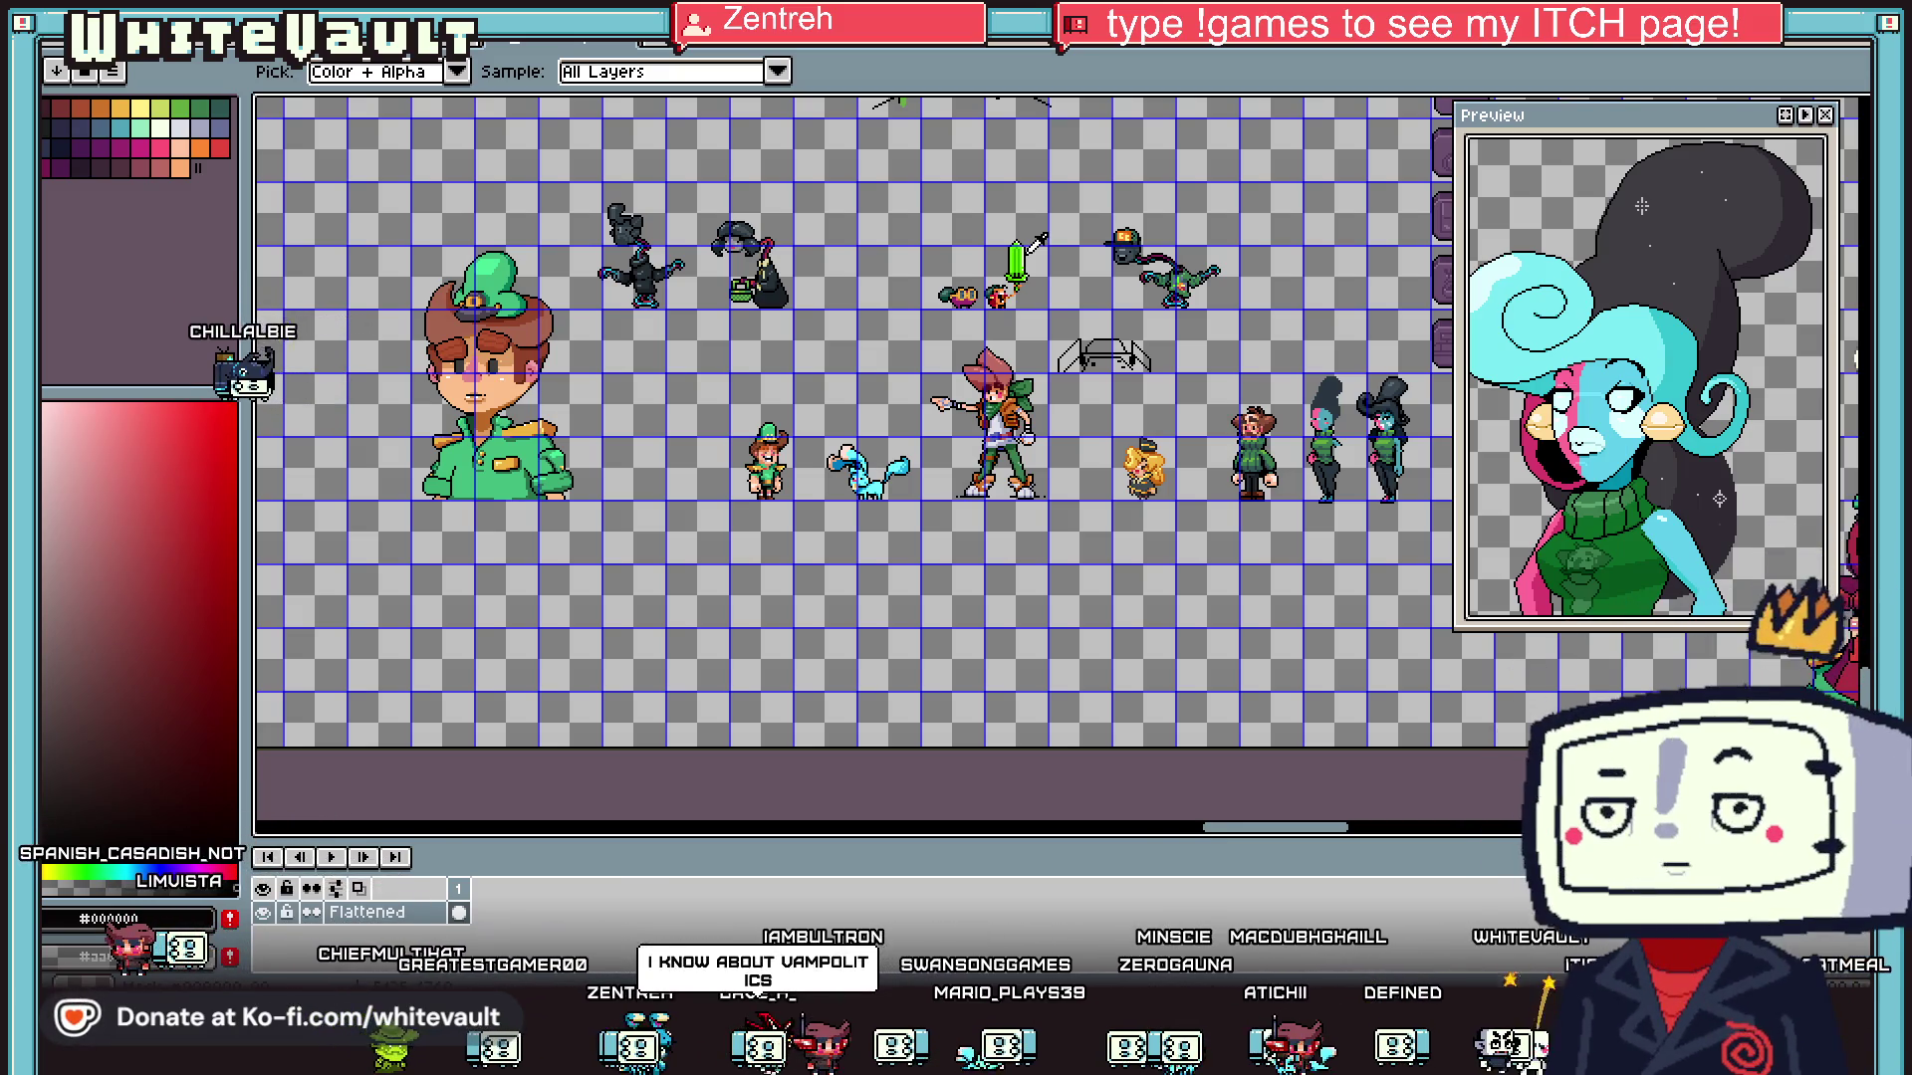
{"action": "scroll", "coordinate": [1051, 207], "scroll_direction": "up", "scroll_amount": 1}
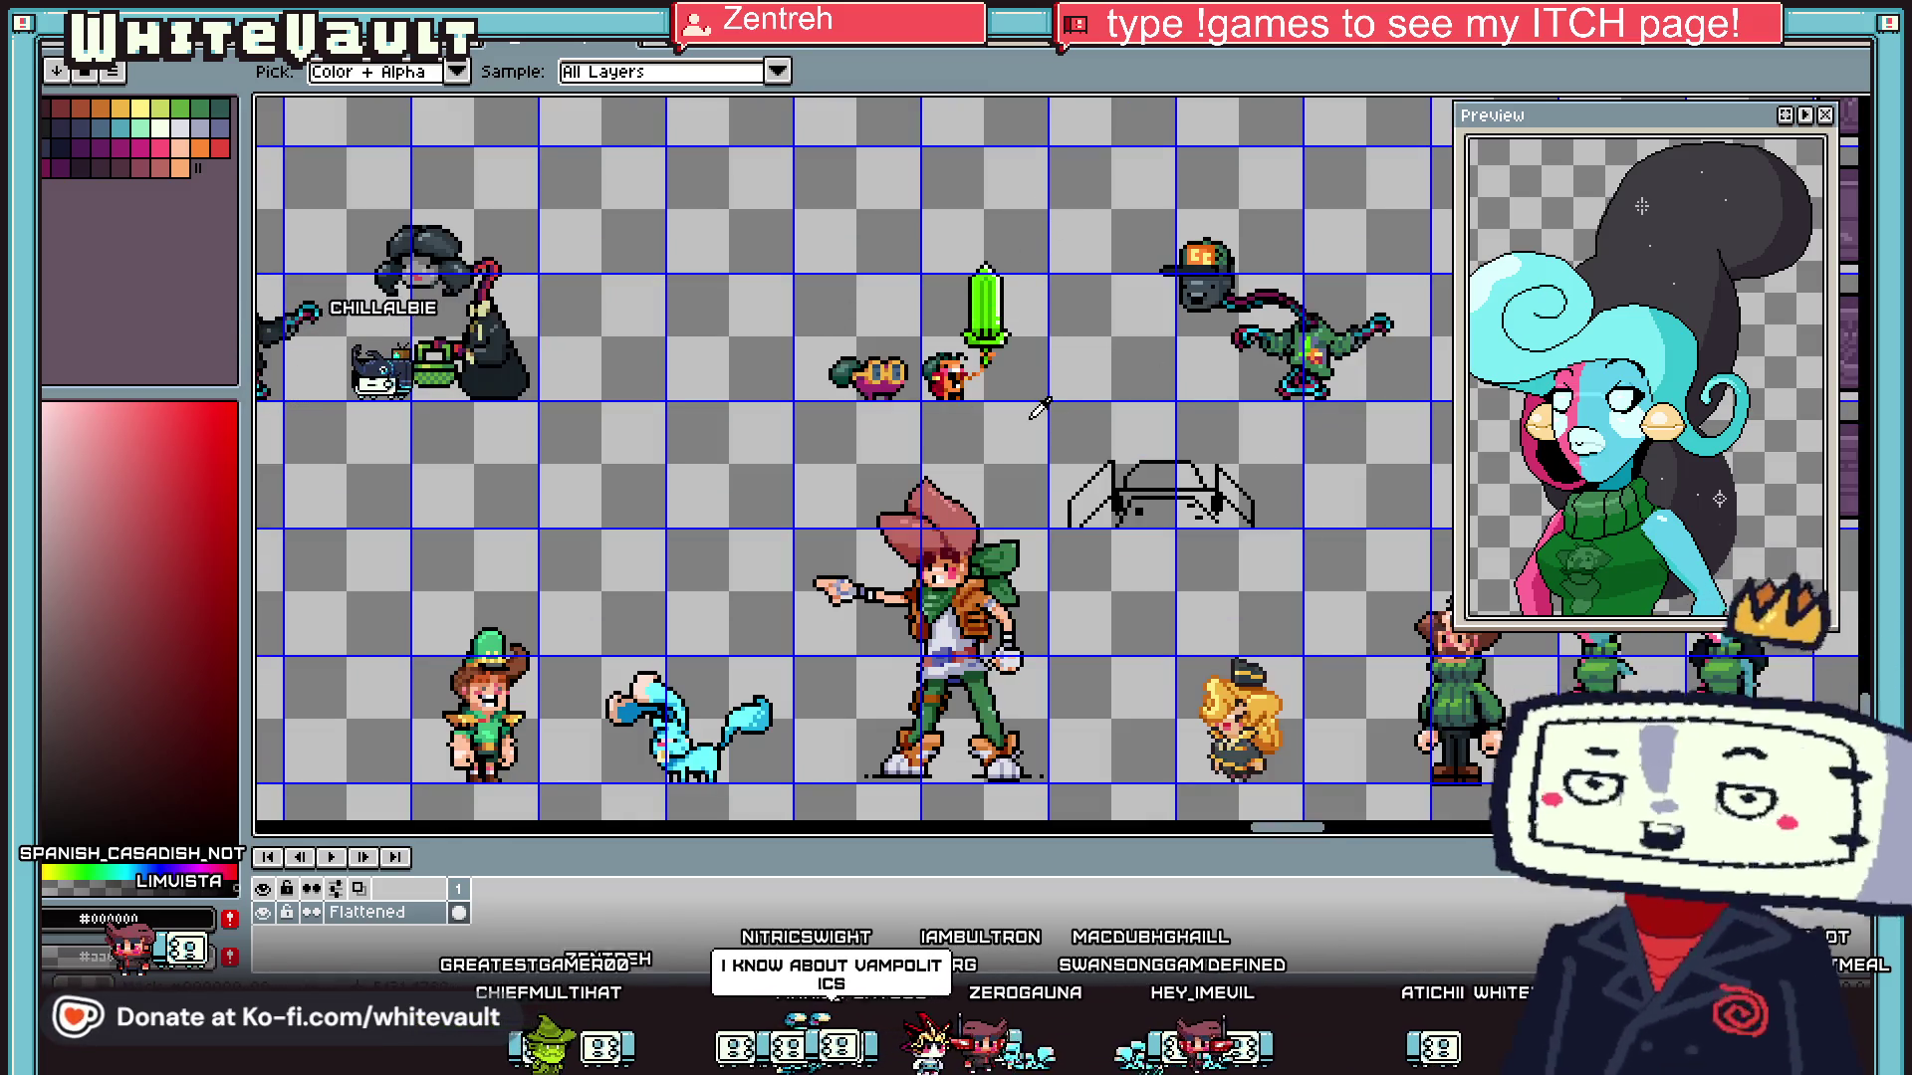
{"action": "scroll", "coordinate": [1038, 408], "scroll_direction": "down", "scroll_amount": 1}
{"action": "scroll", "coordinate": [1039, 409], "scroll_direction": "up", "scroll_amount": 1}
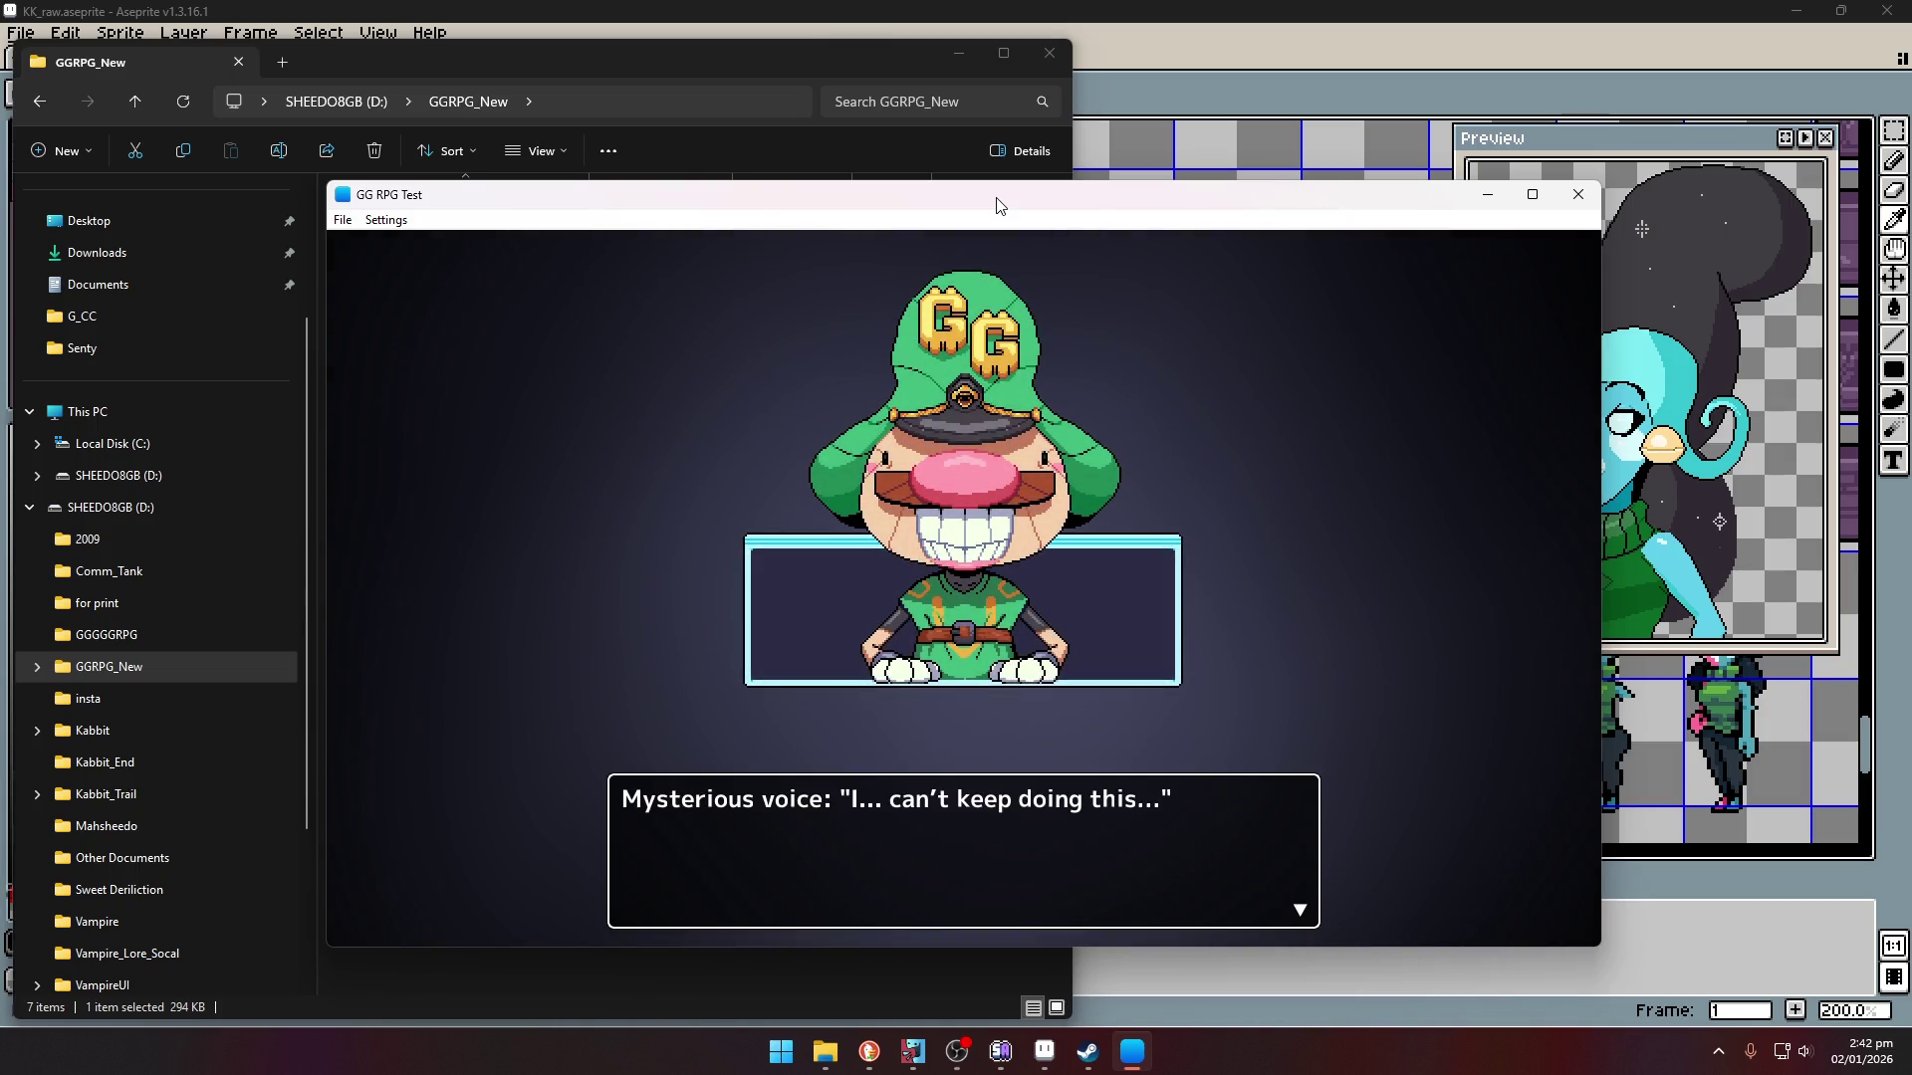
- Advance the voice's dialogue, sit on the sofa, then walk out the exit door
{"action": "key", "text": "Return"}
{"action": "key", "text": "Return"}
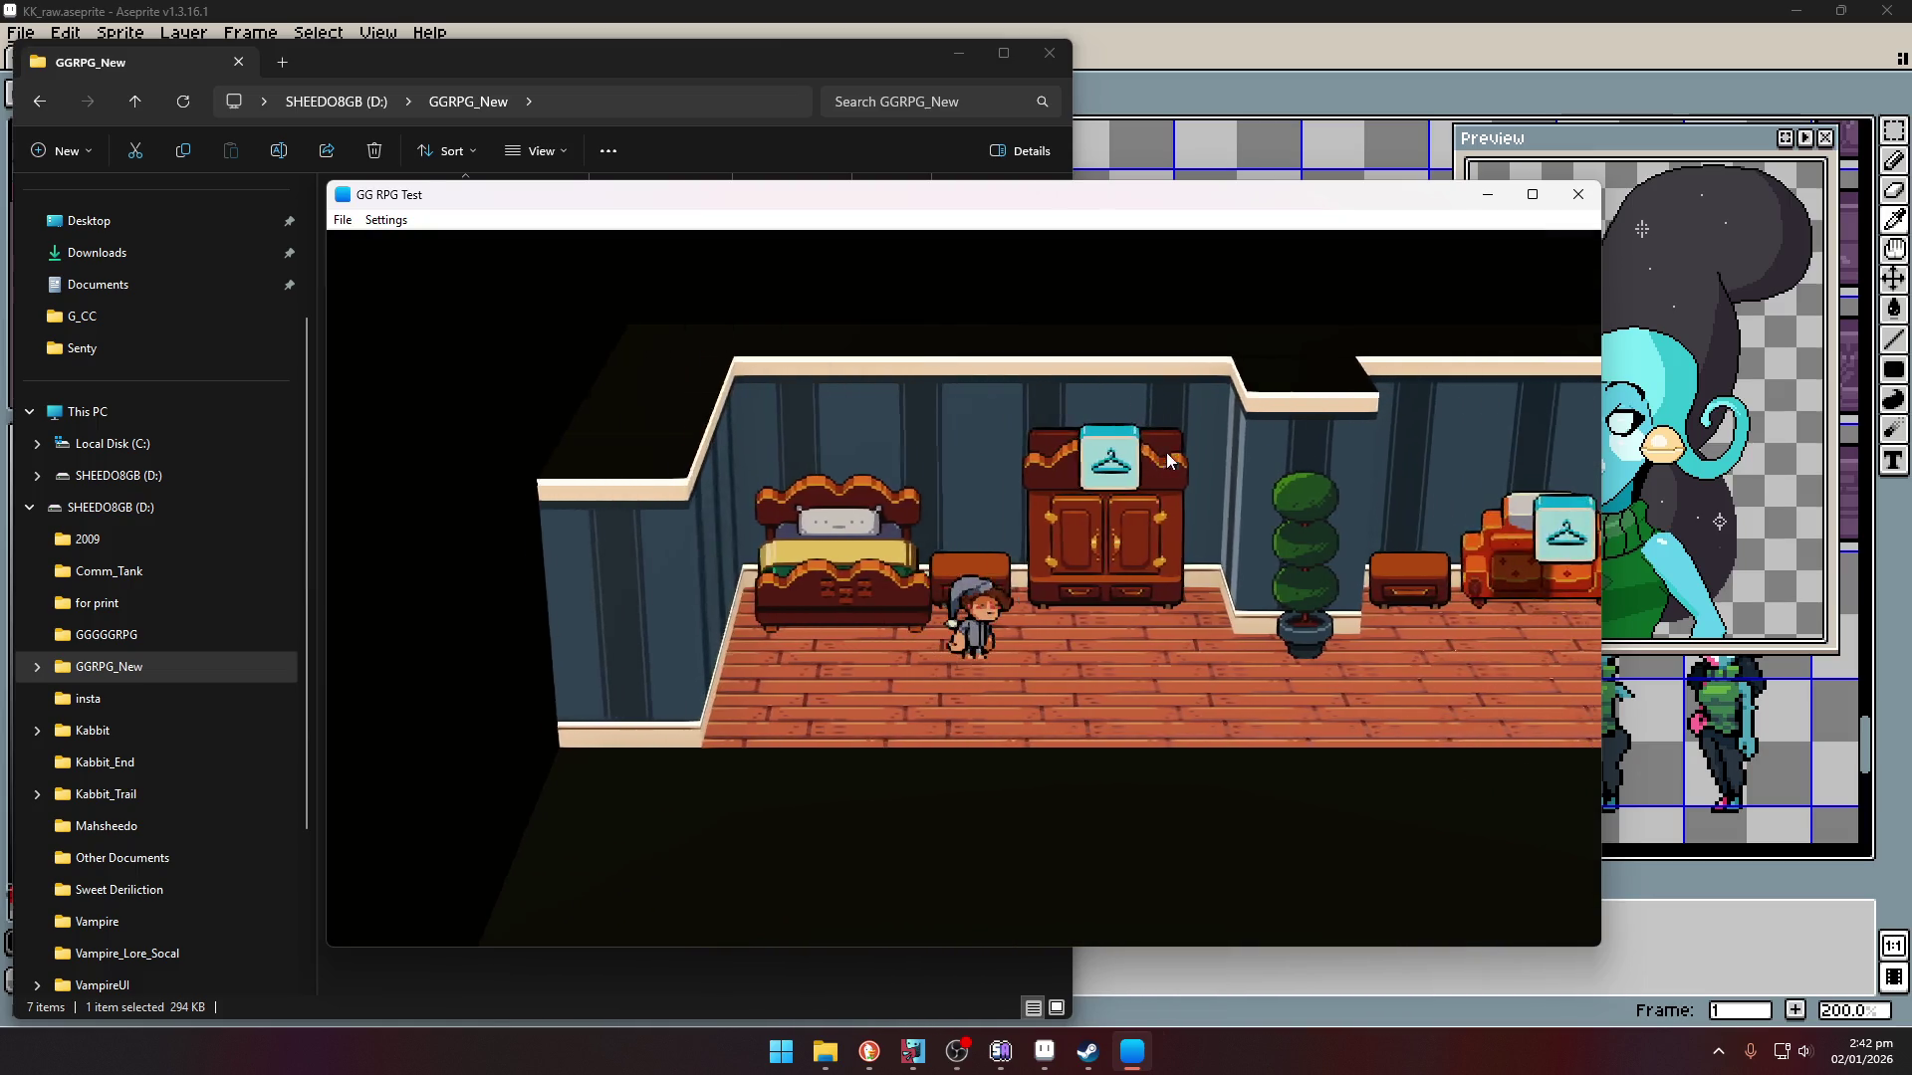
{"action": "key", "text": "Right"}
{"action": "key", "text": "Return"}
{"action": "key", "text": "Return"}
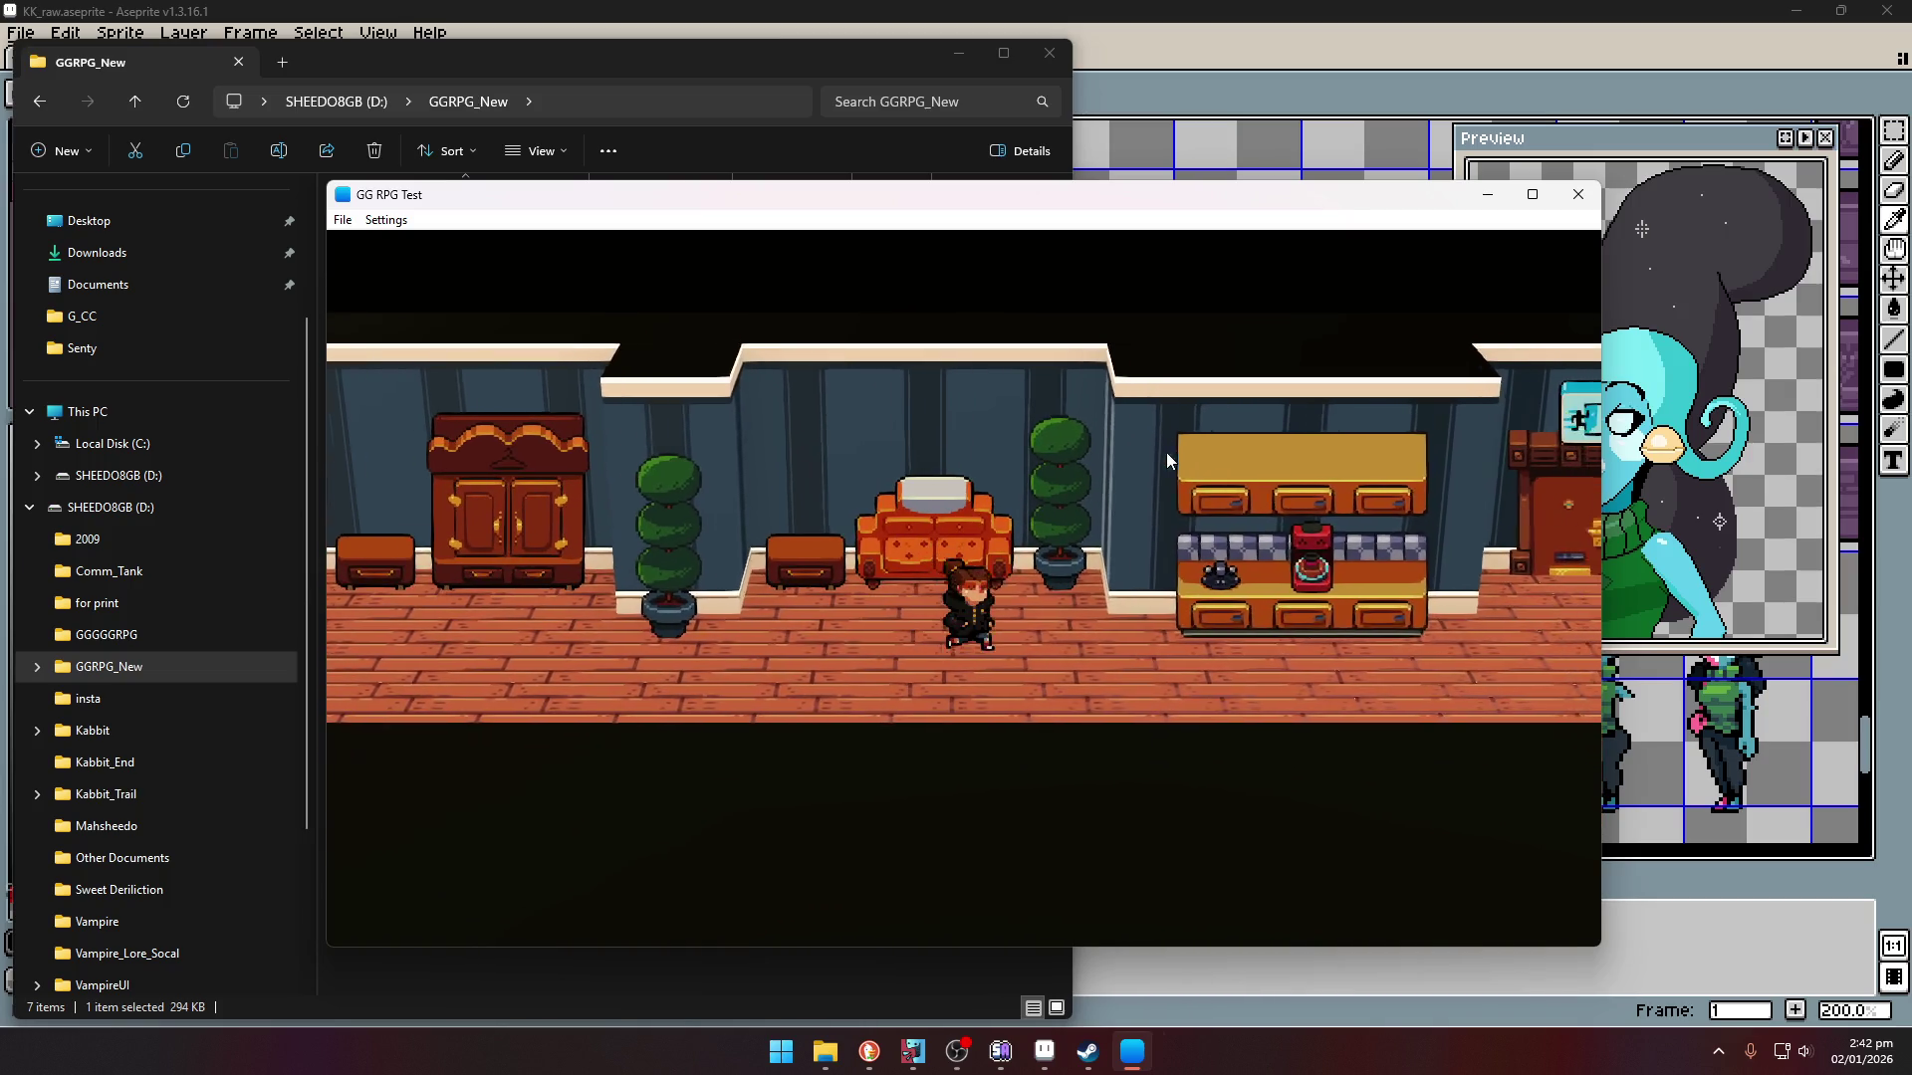
{"action": "key", "text": "Right"}
{"action": "key", "text": "Up"}
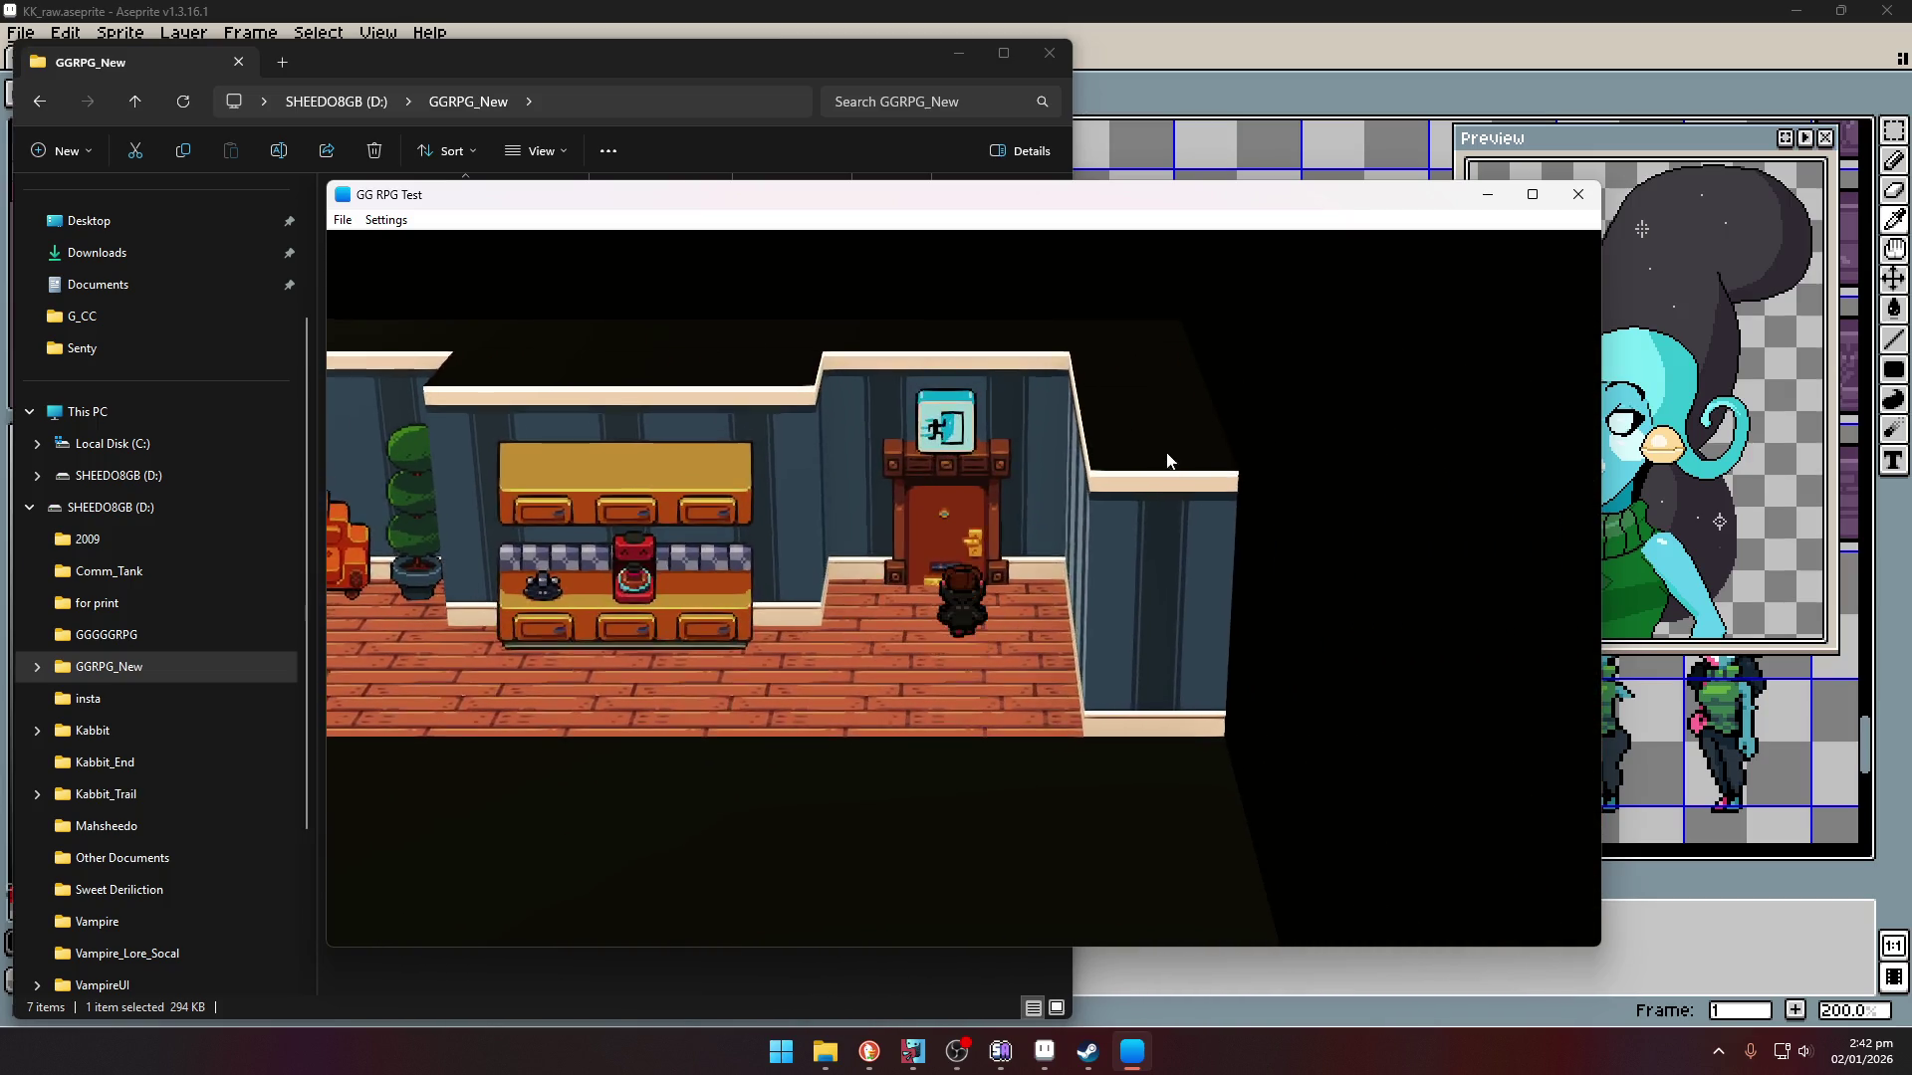
{"action": "key", "text": "Up"}
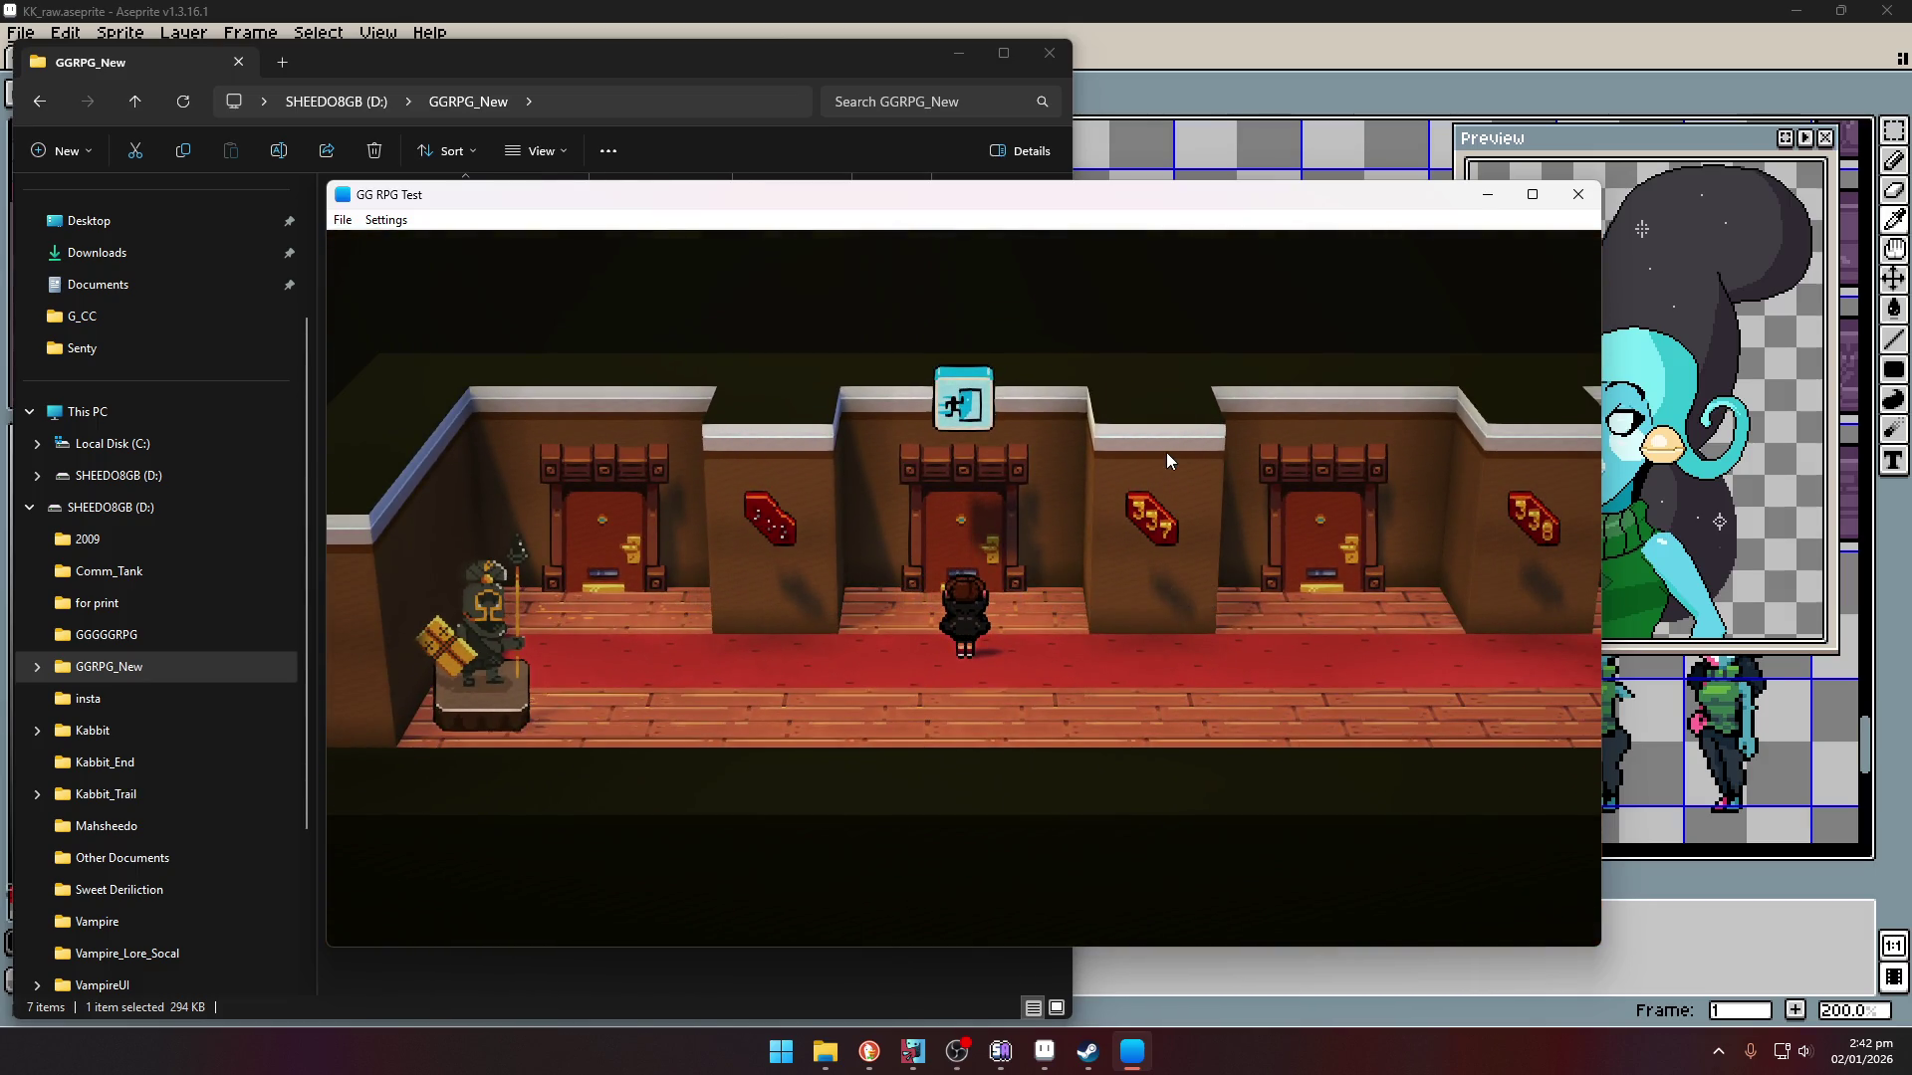
- Minimize File Explorer, walk to the hallway elevator and ride it to Floor: Lobby
{"action": "left_click", "coordinate": [958, 53]}
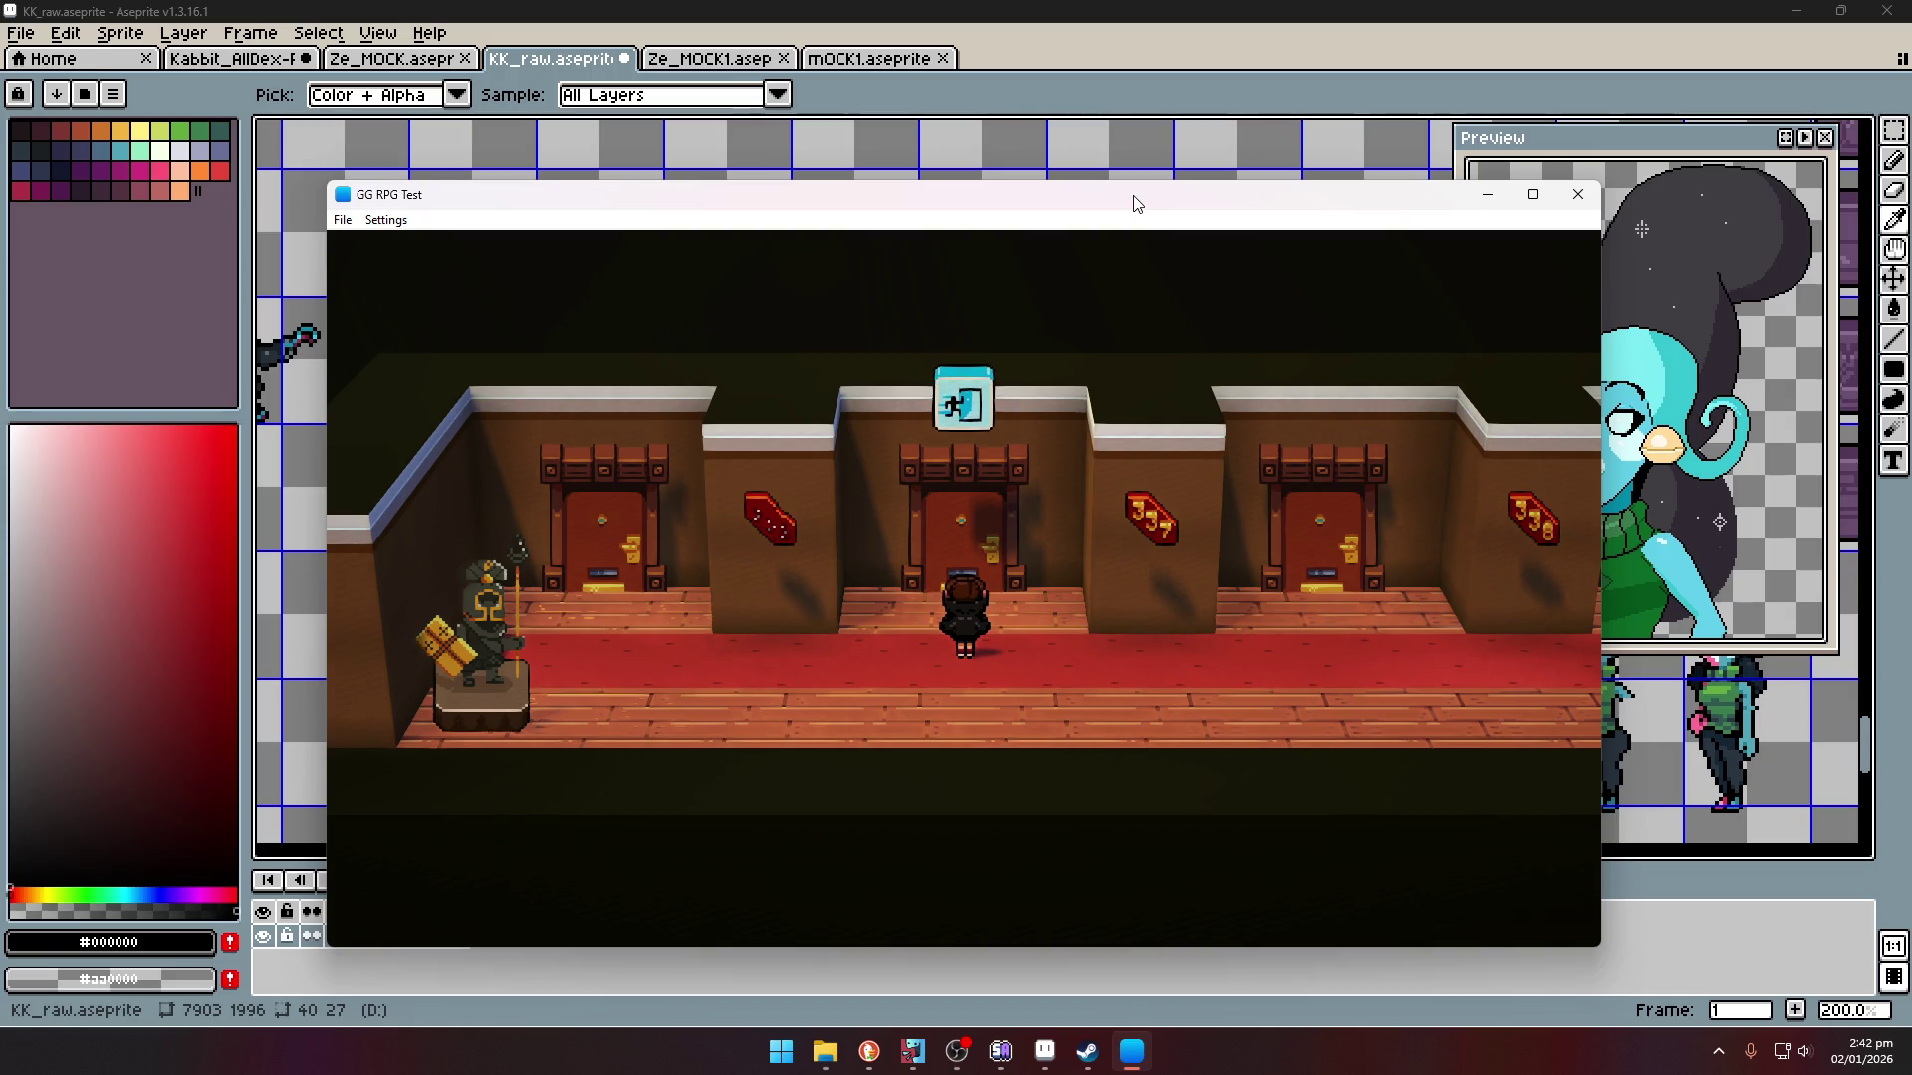
{"action": "key", "text": "Right"}
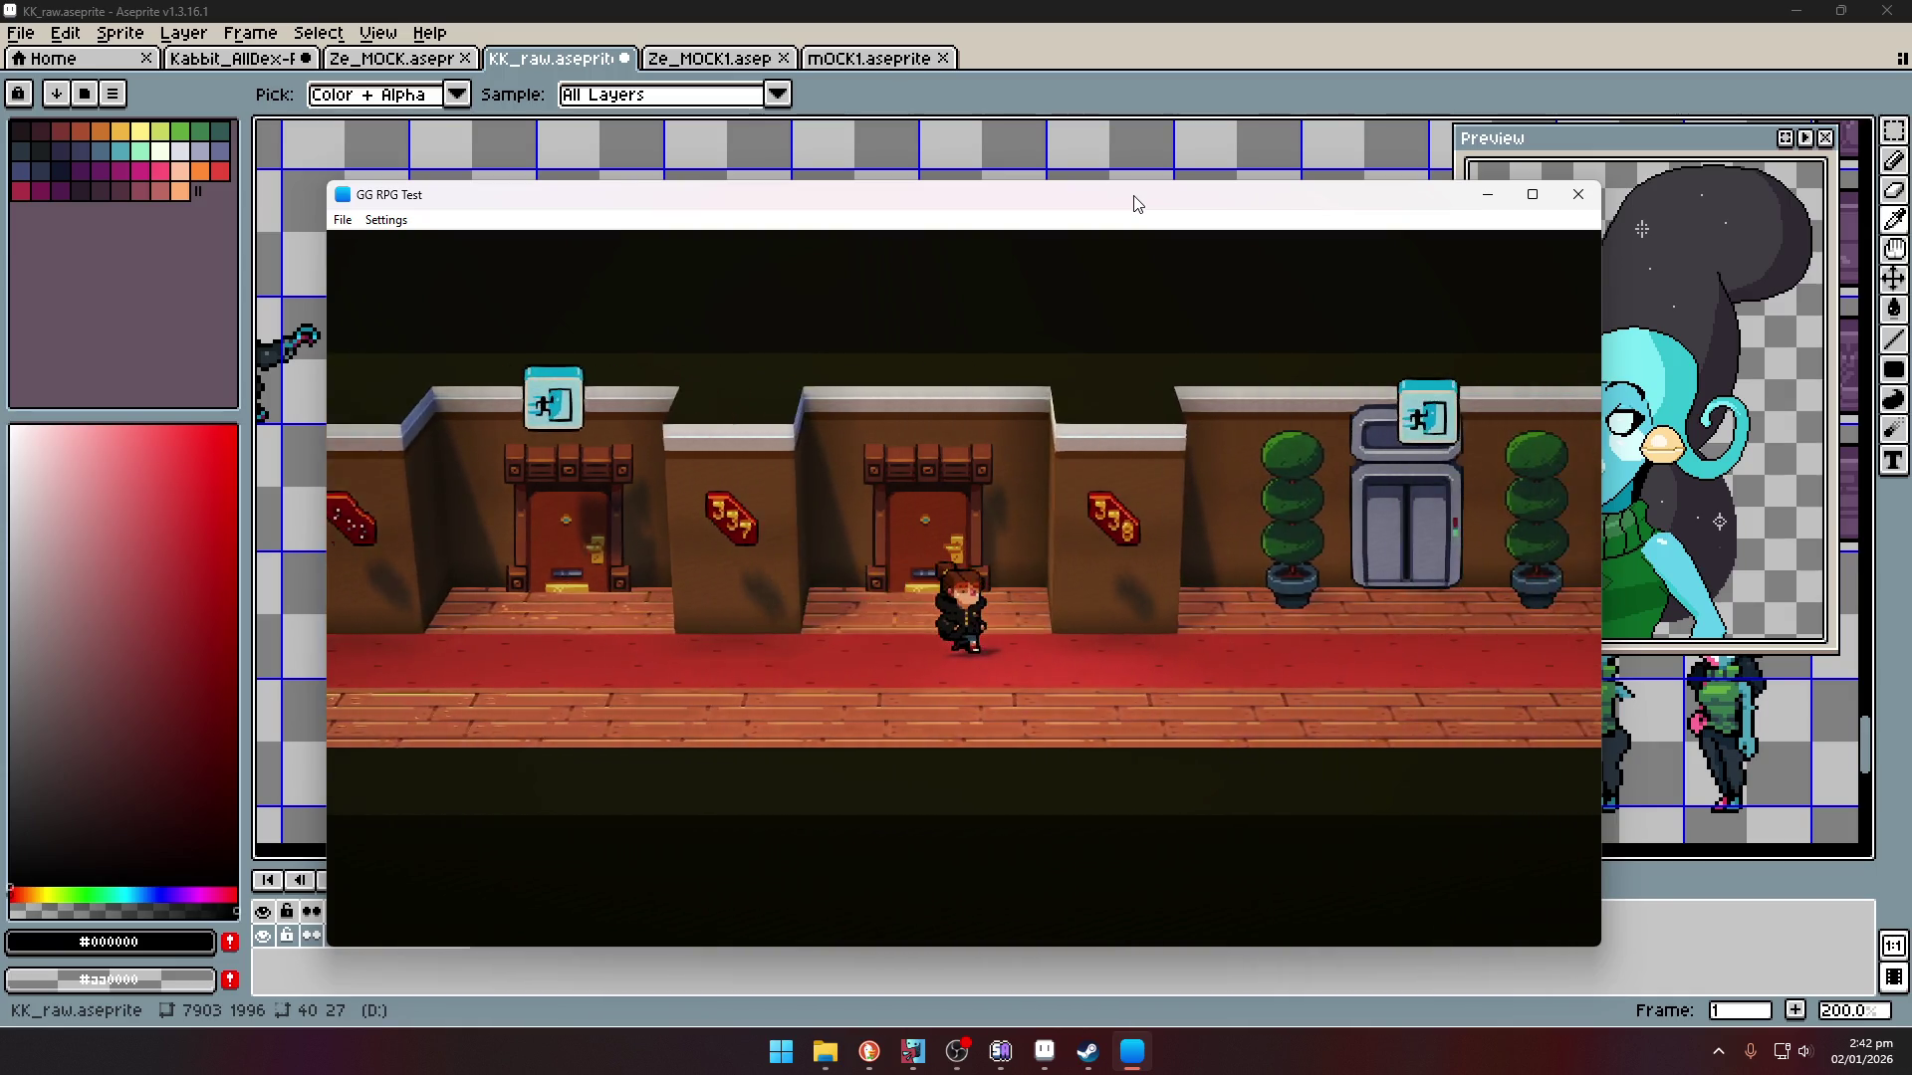
{"action": "key", "text": "Up"}
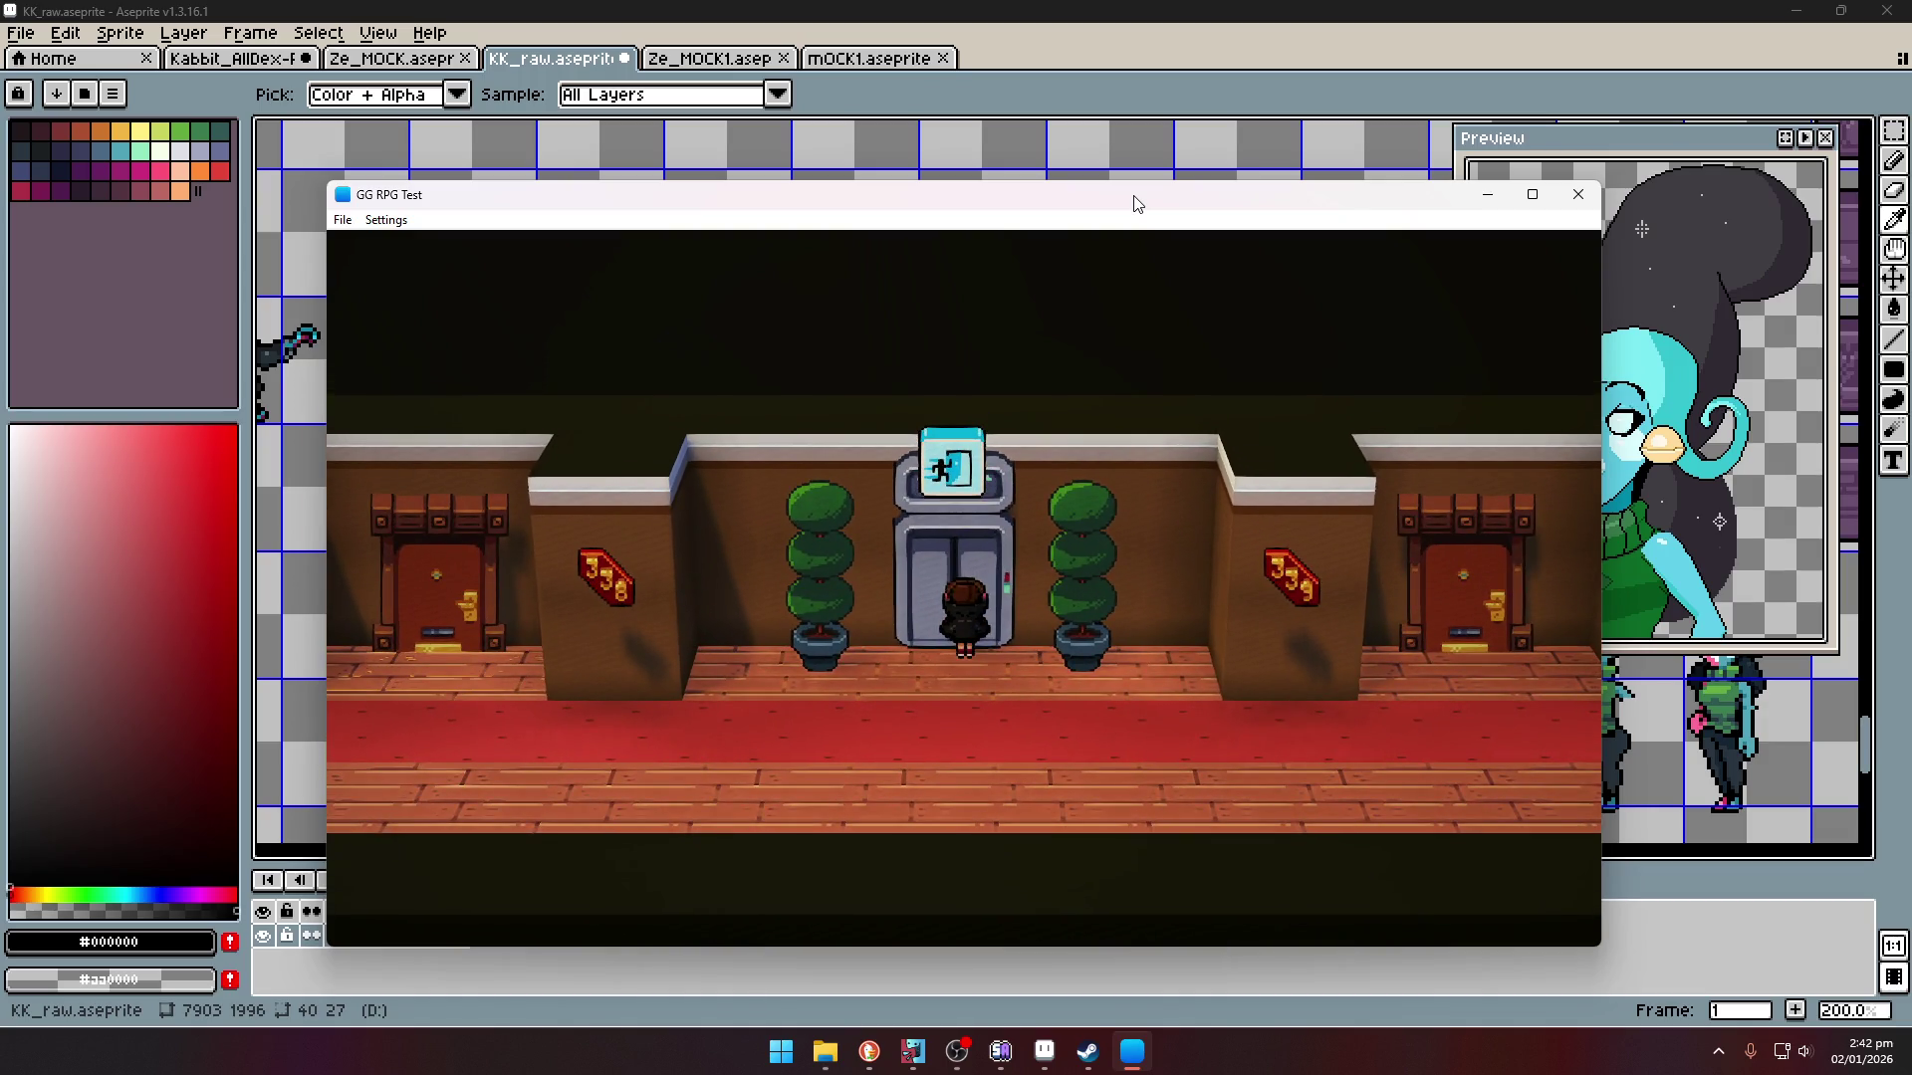
{"action": "key", "text": "Return"}
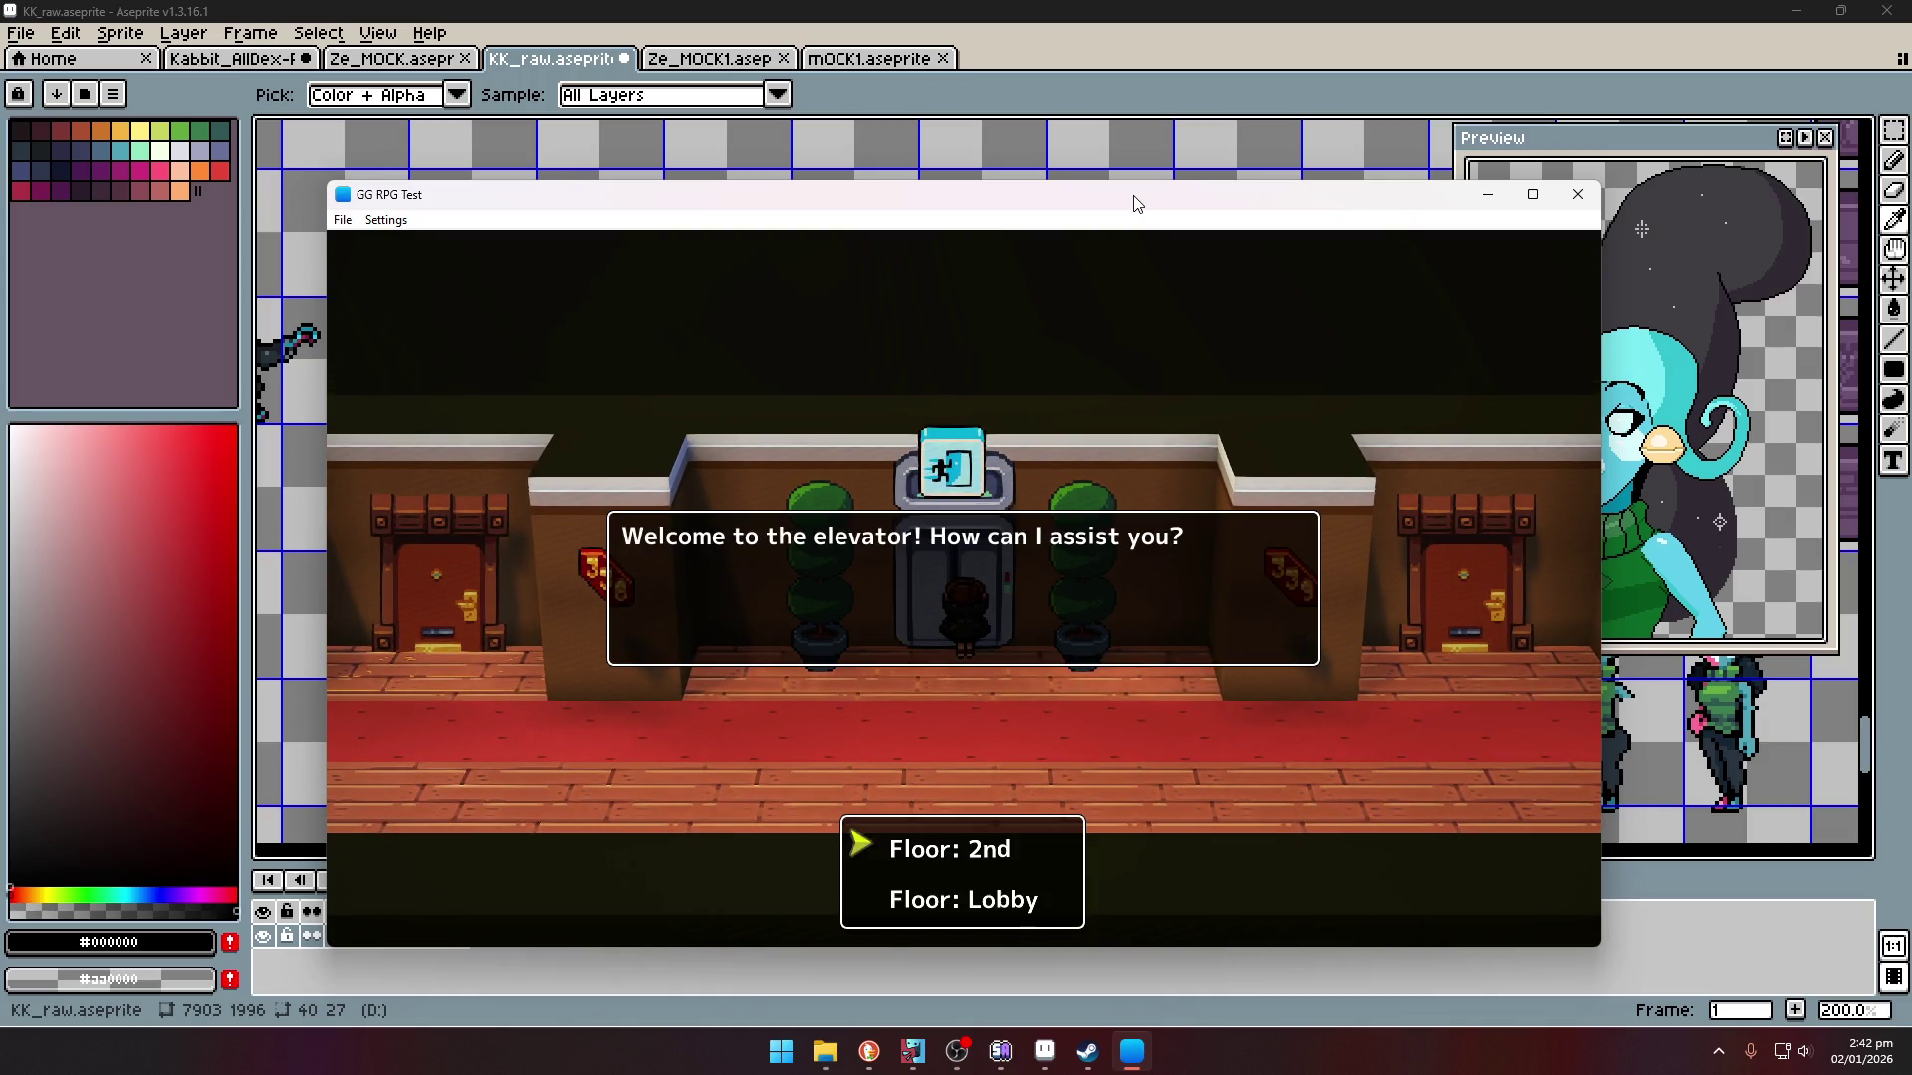
{"action": "key", "text": "Down"}
{"action": "key", "text": "Return"}
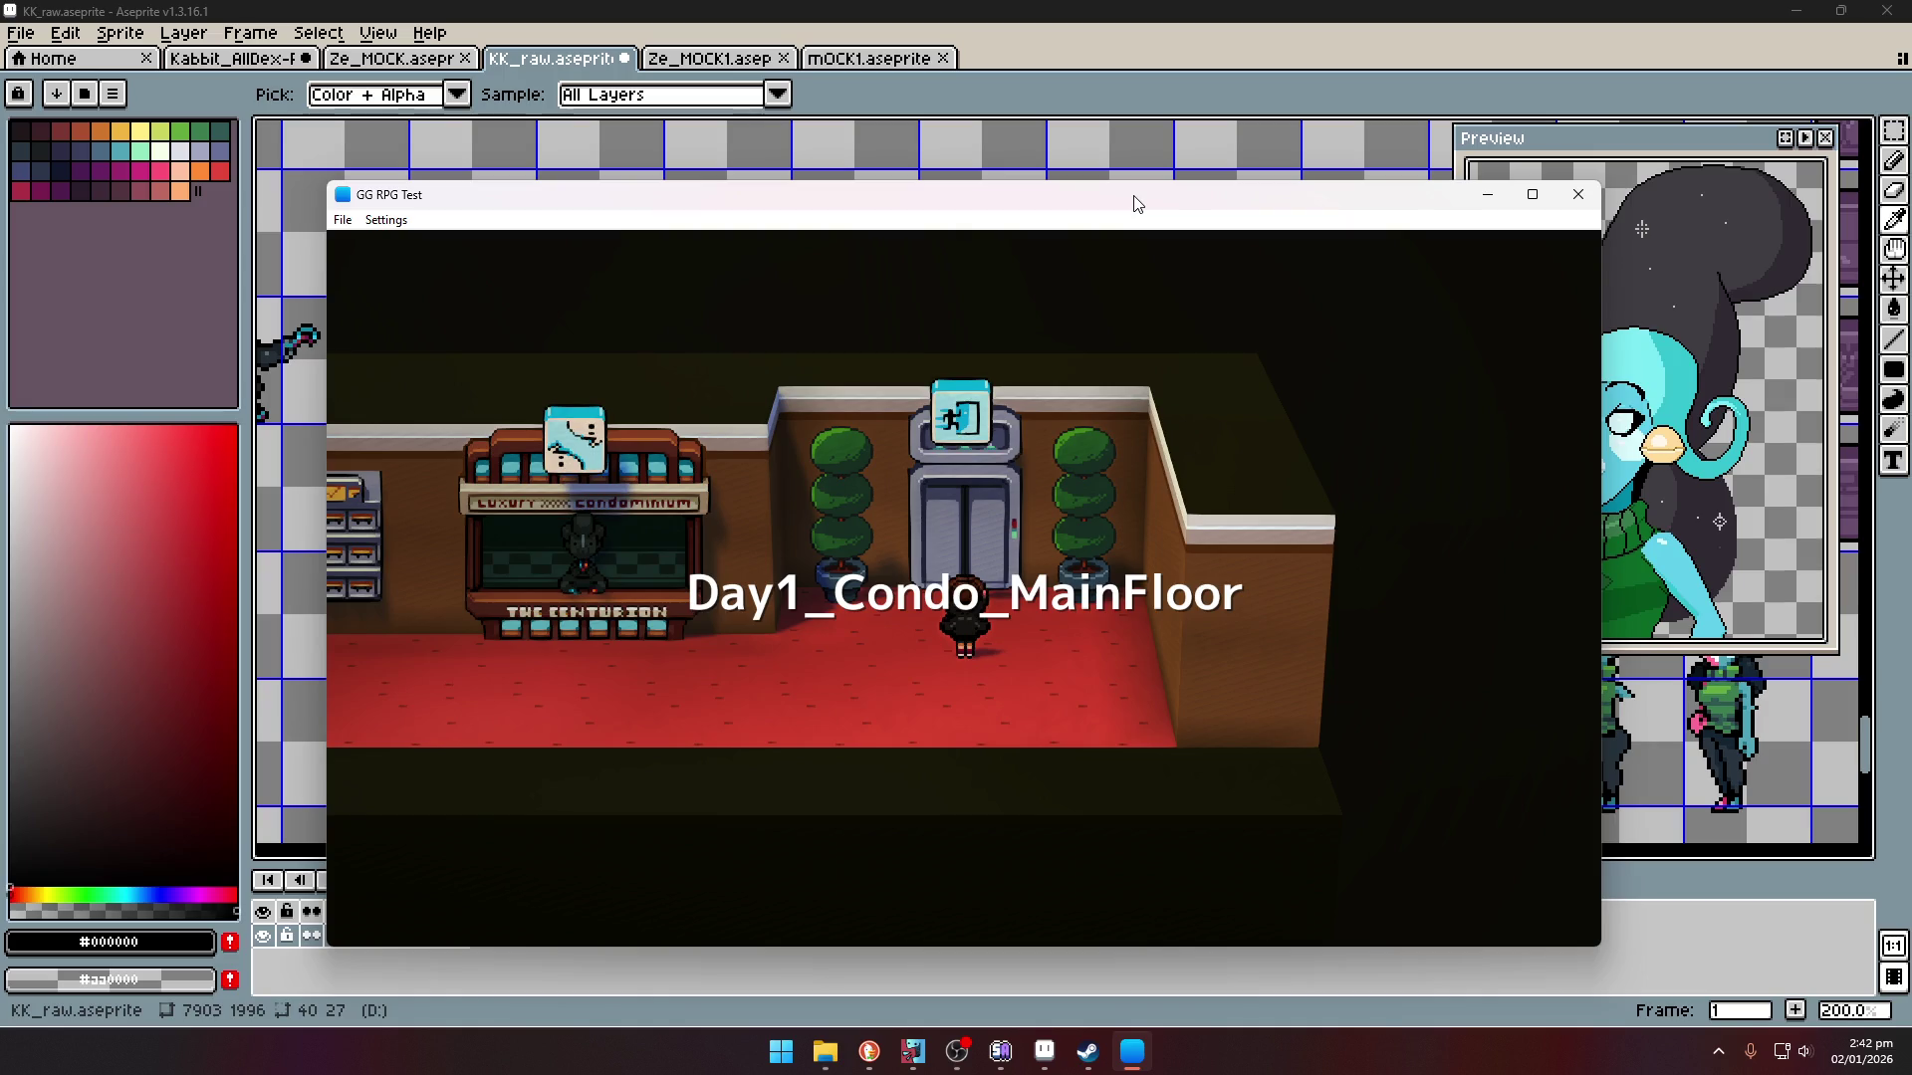
- Walk the character left through the condo lobby, out the exit door and left along the sidewalk
{"action": "key", "text": "Left"}
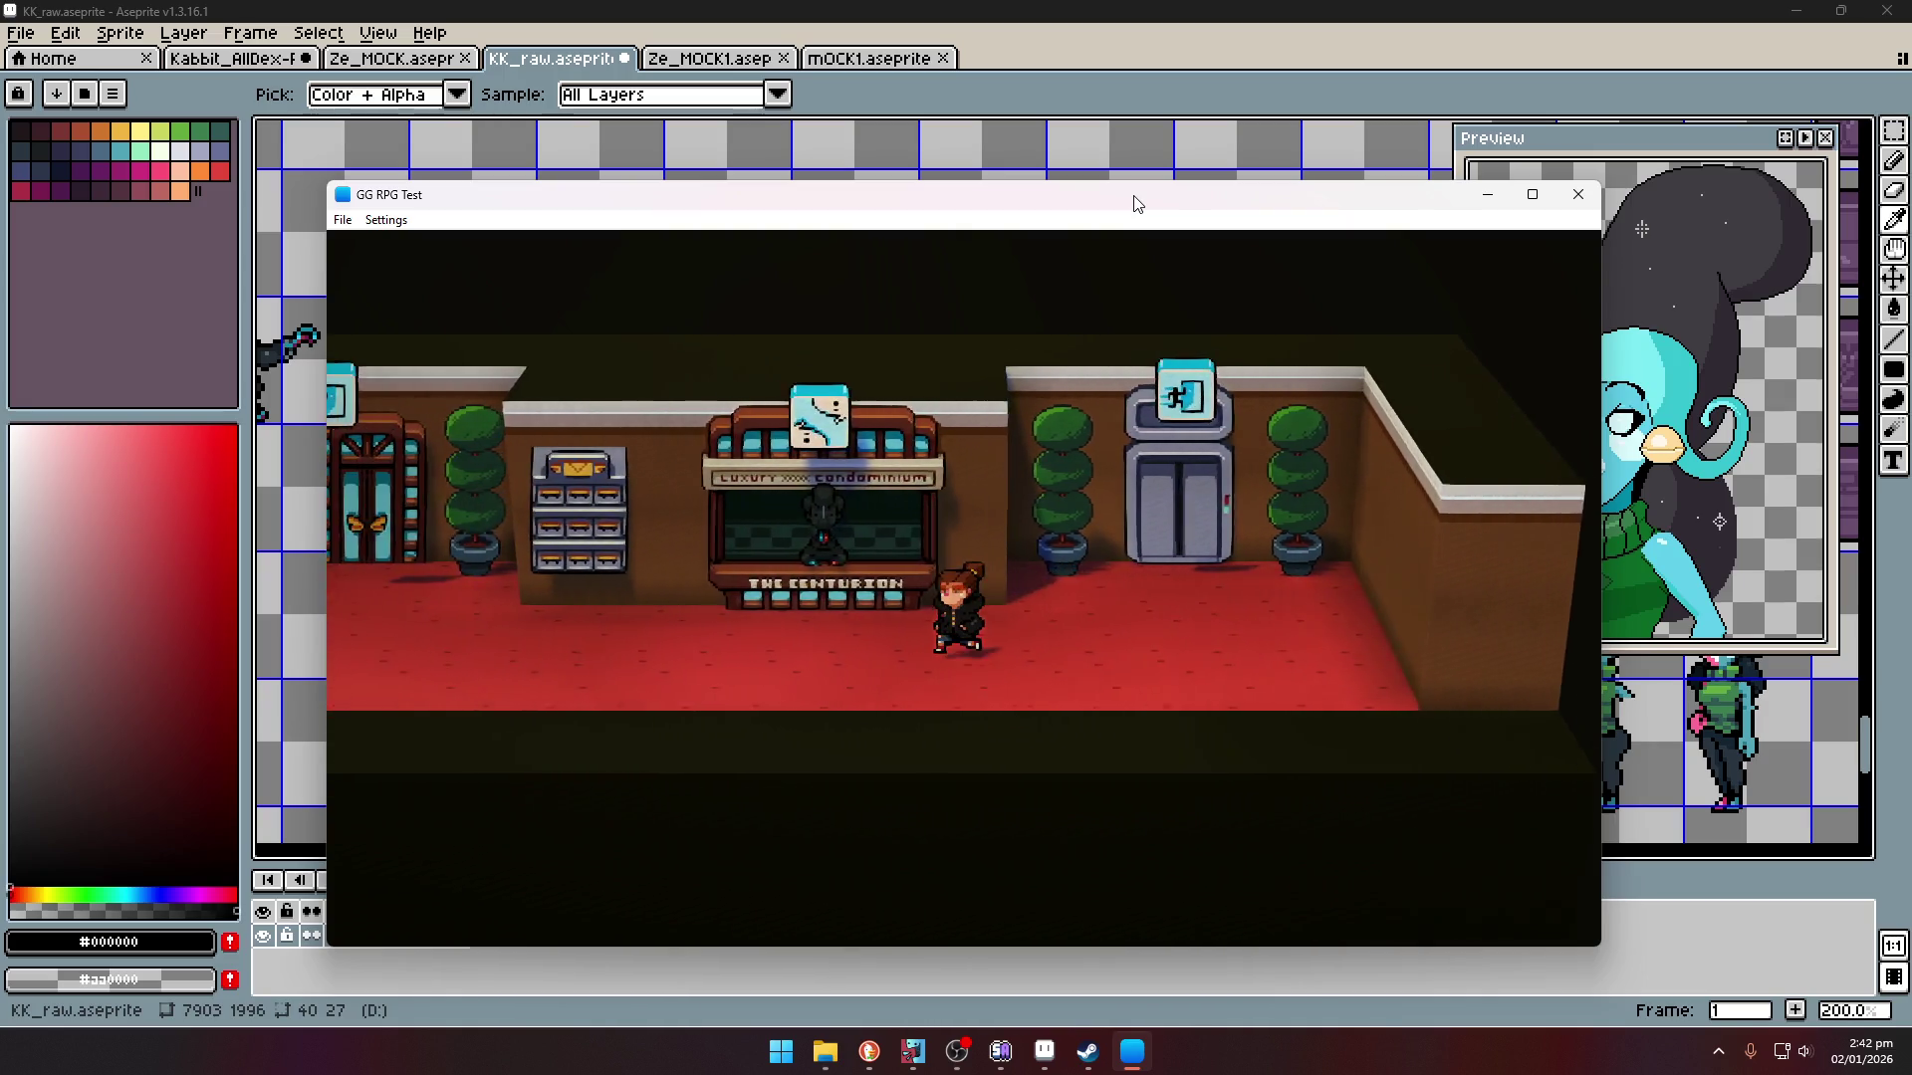
{"action": "key", "text": "Up"}
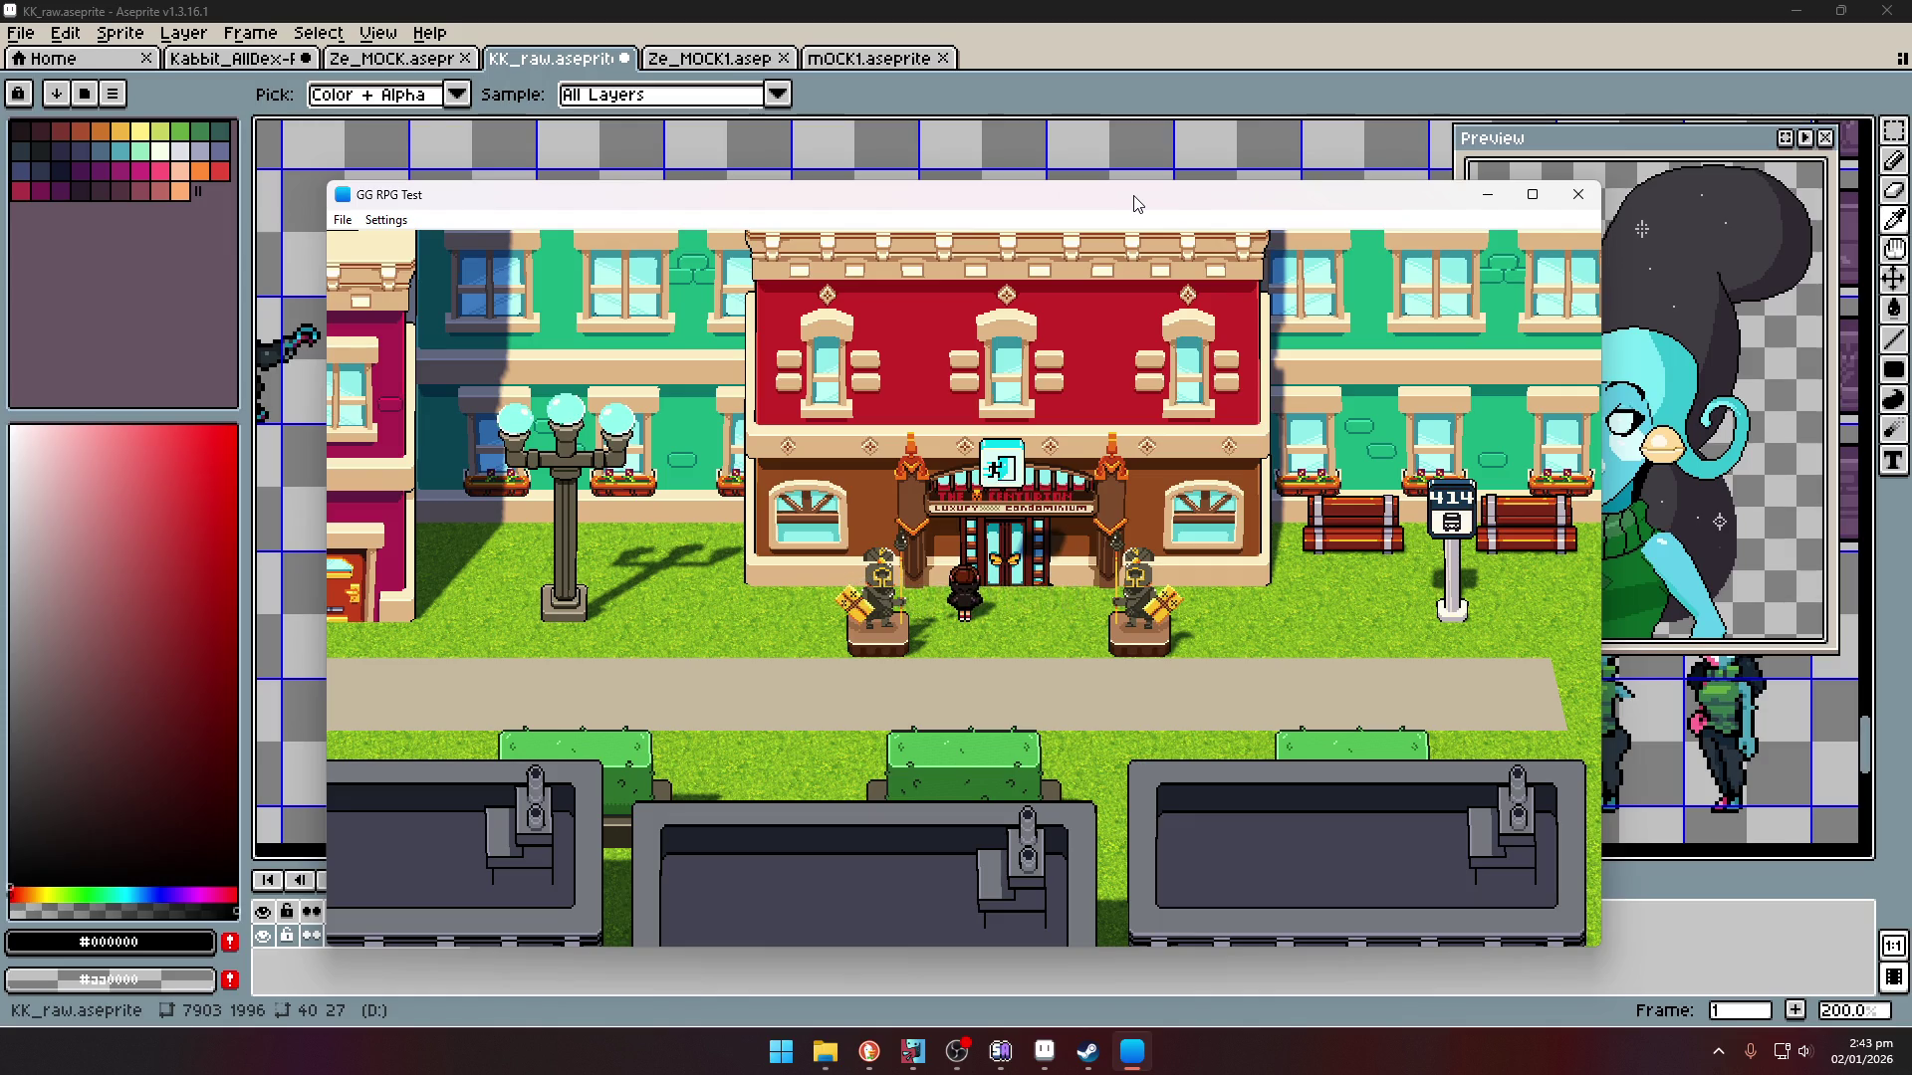
{"action": "key", "text": "Down"}
{"action": "key", "text": "Left"}
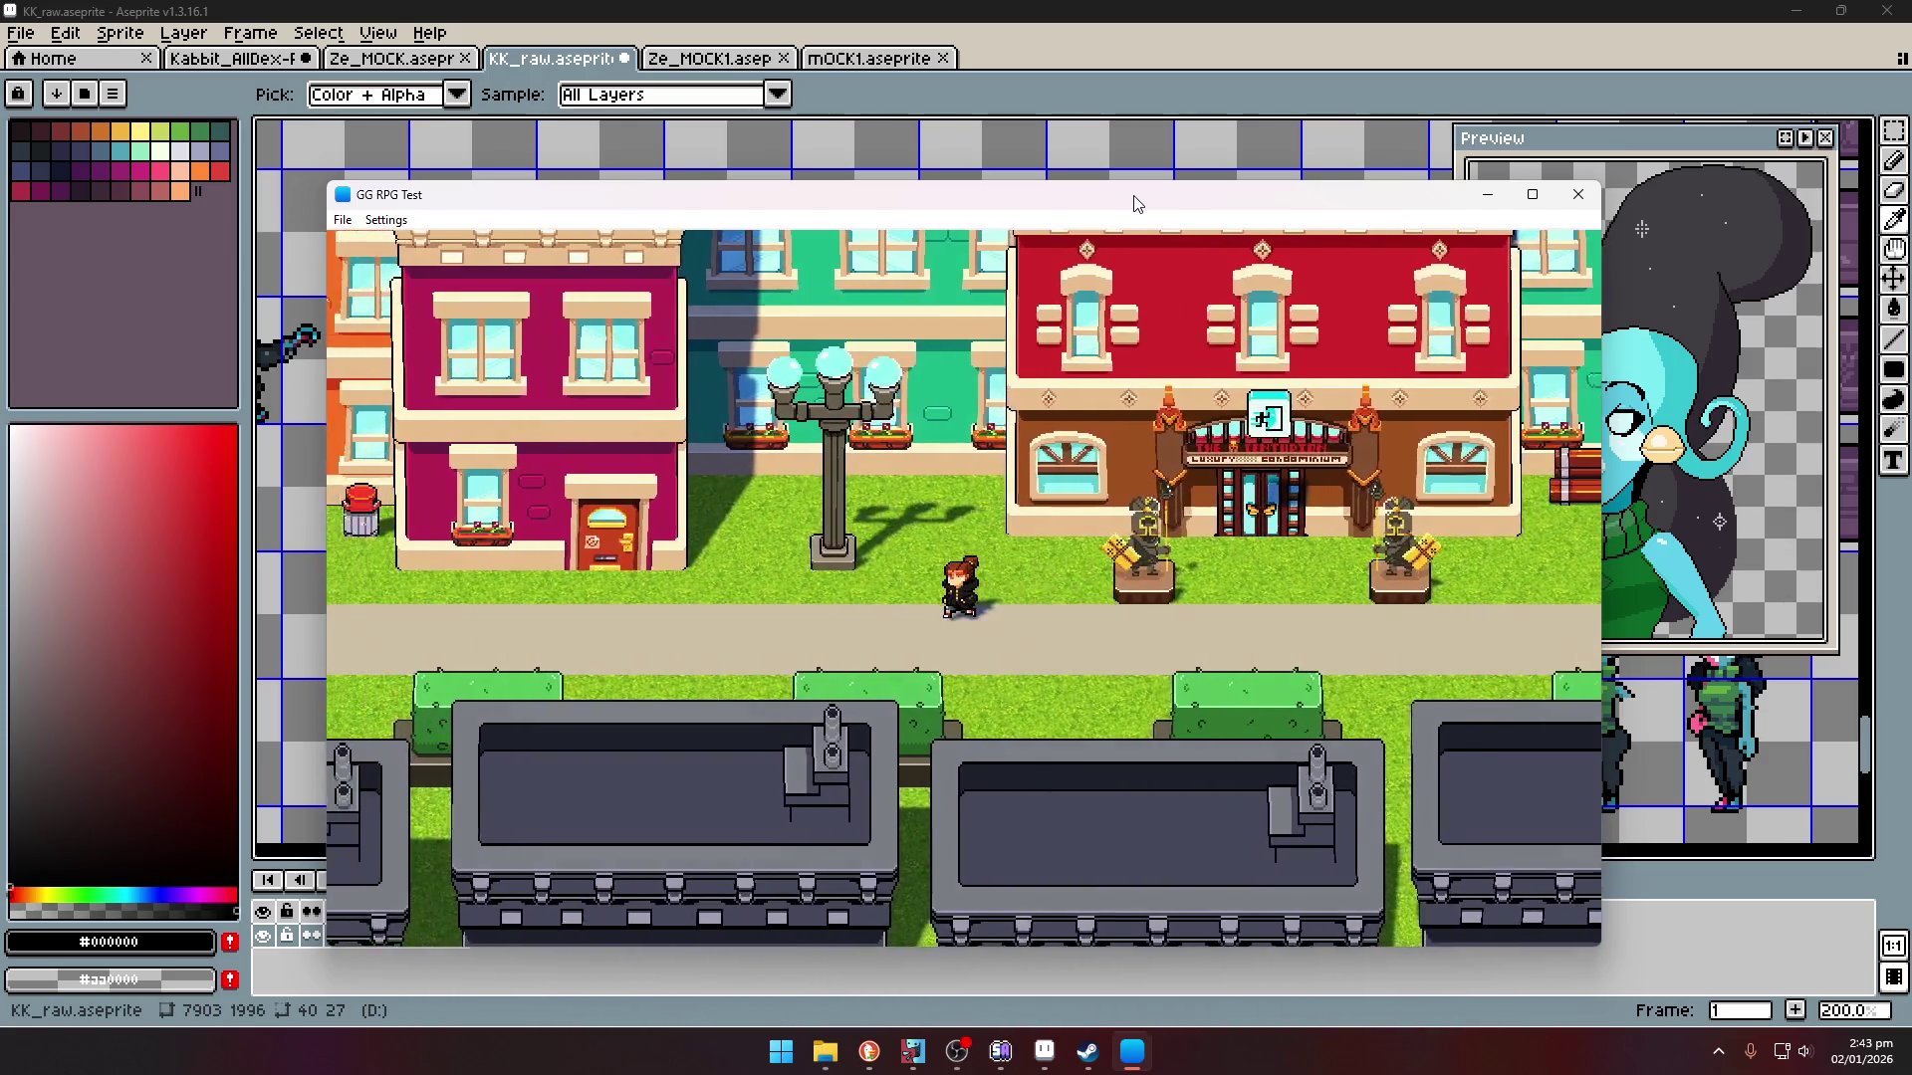
{"action": "key", "text": "Left"}
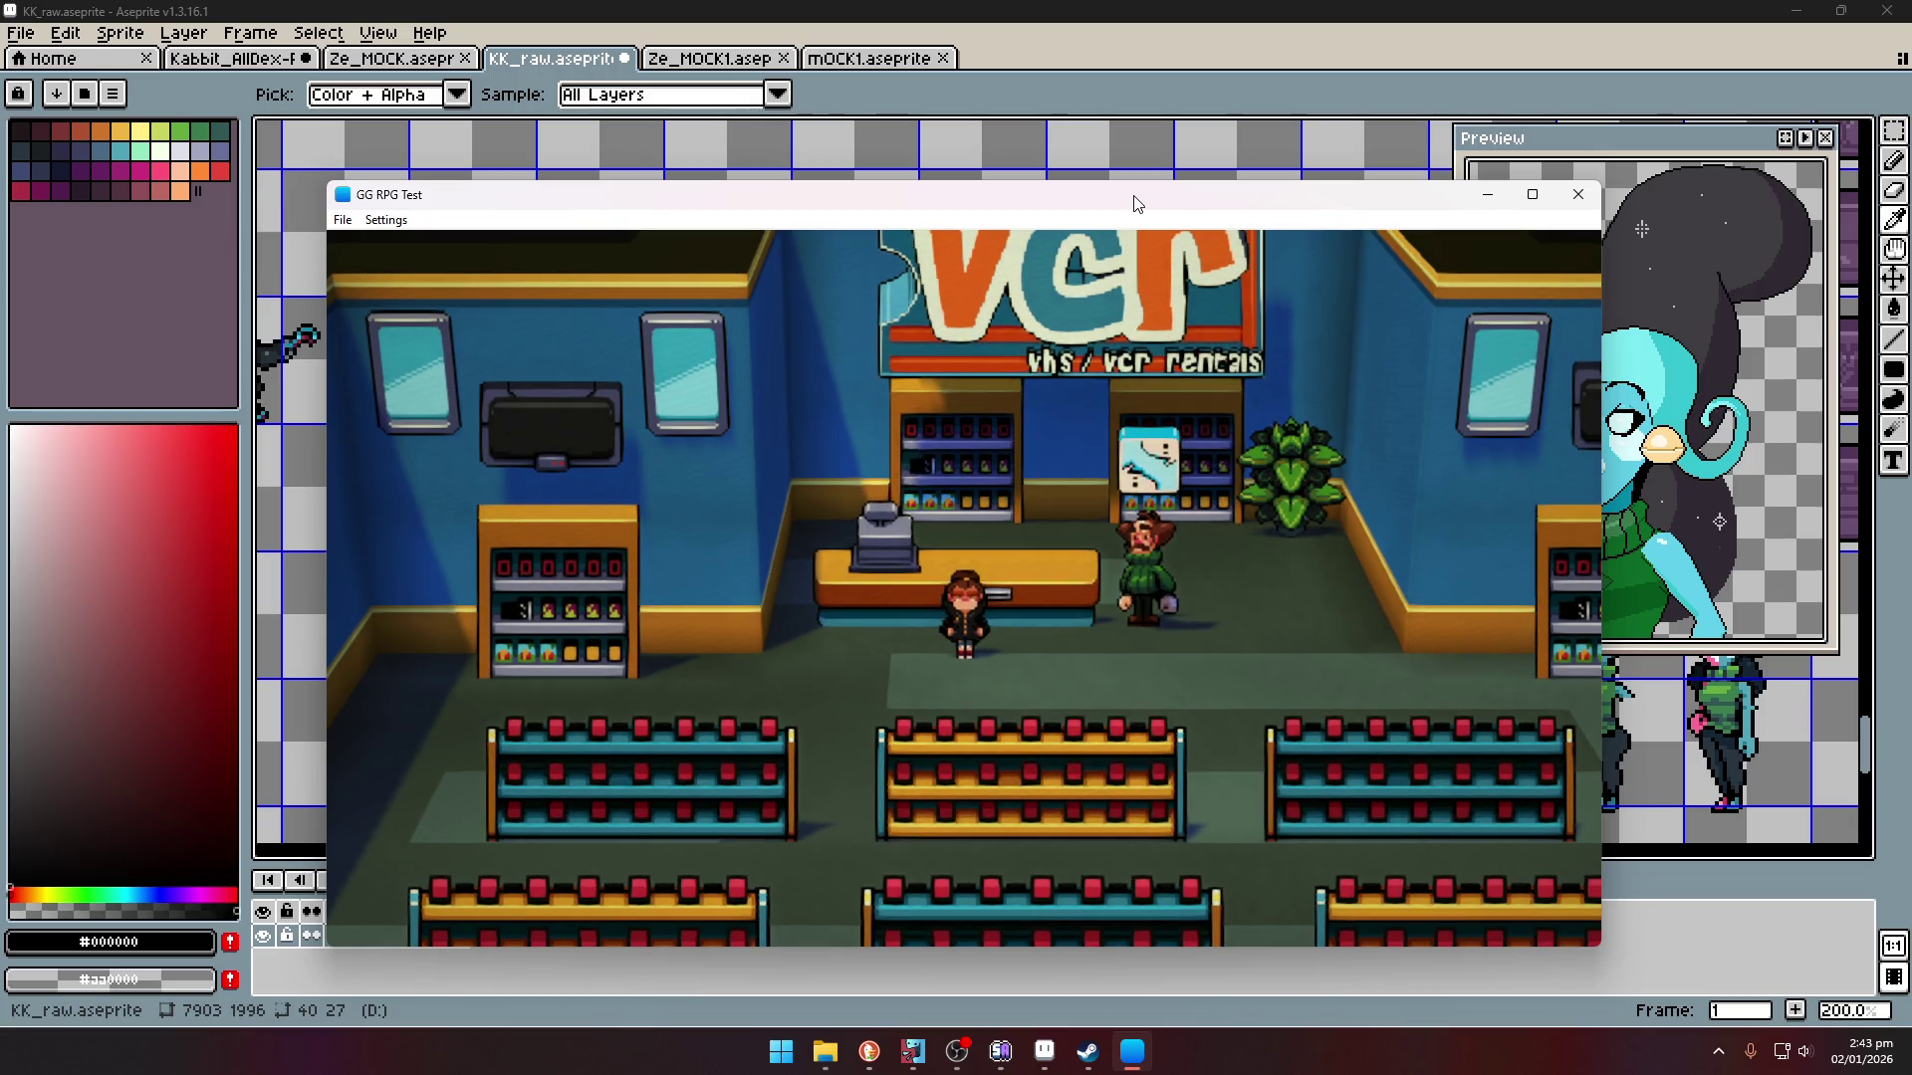
- Walk around the VHS/VCR rental shop between the shelves and counter, then leave through its door
{"action": "key", "text": "Left"}
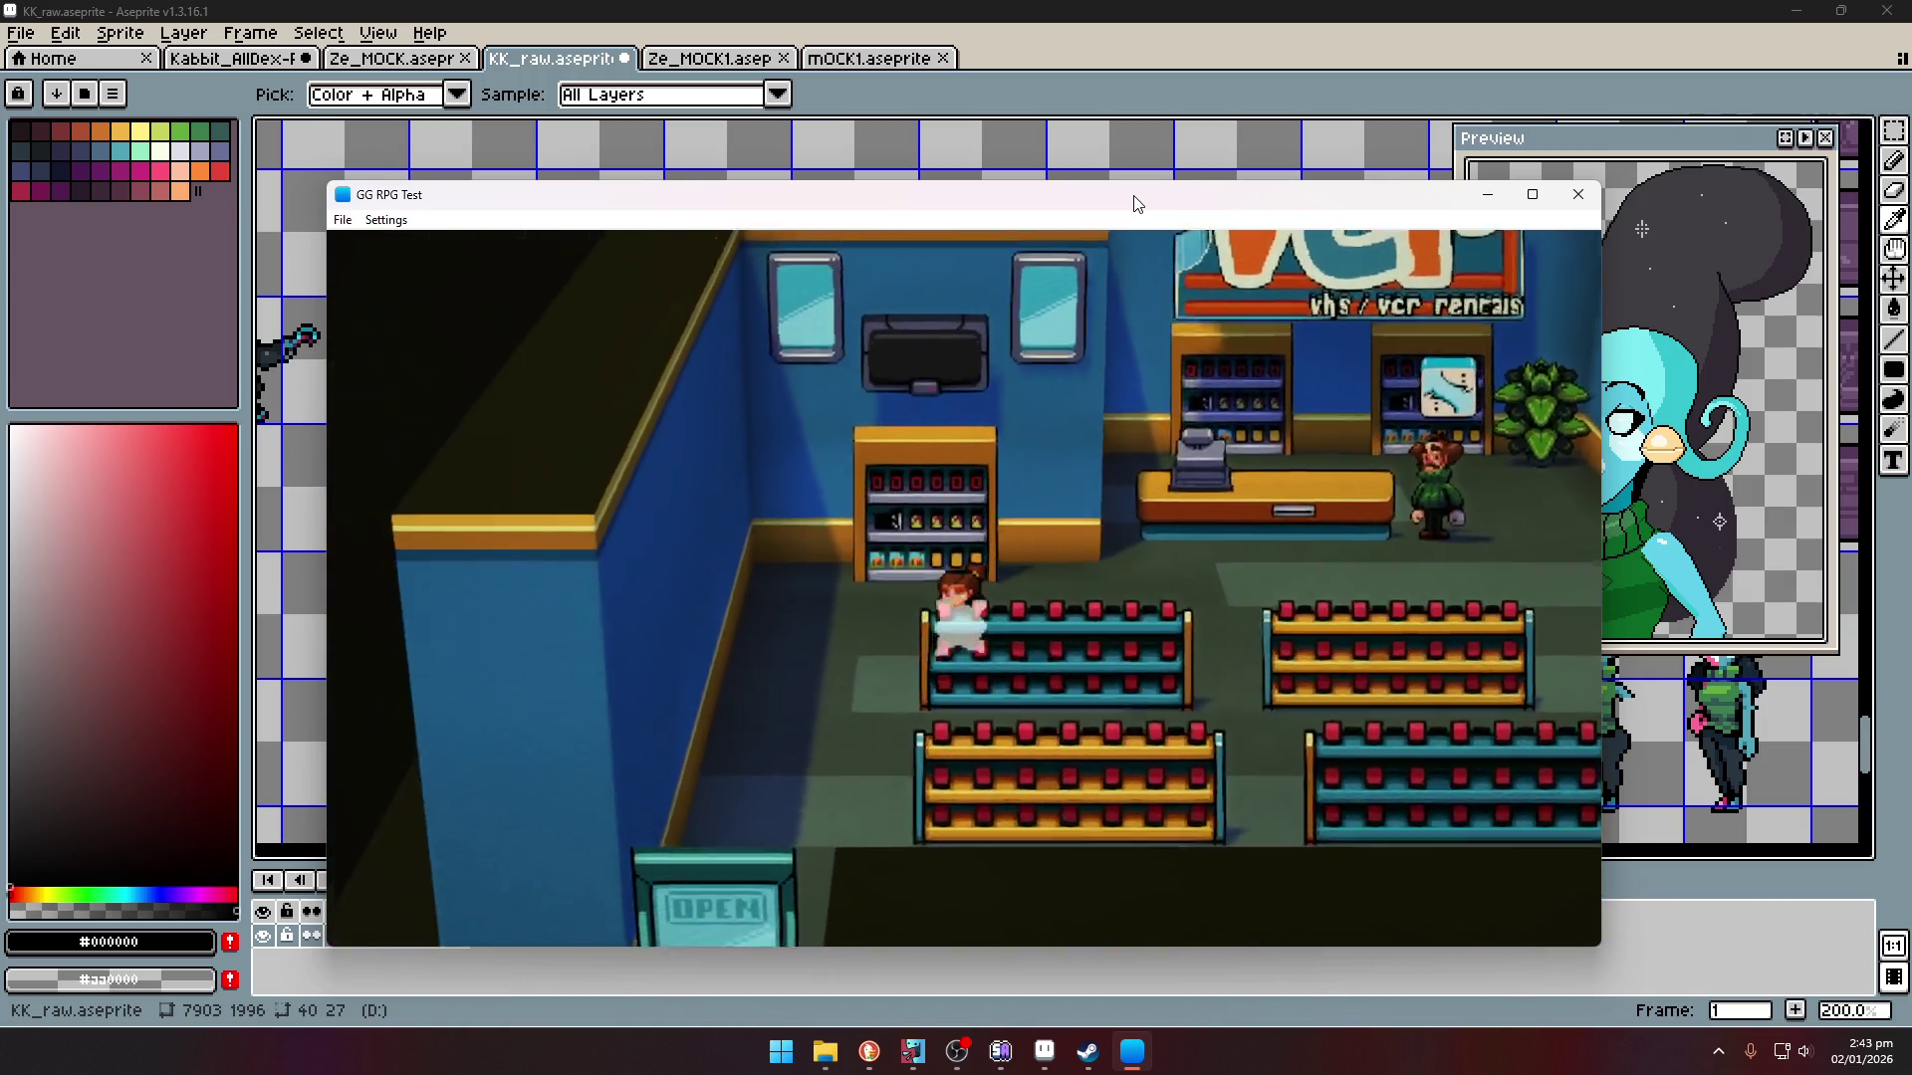
{"action": "key", "text": "Up"}
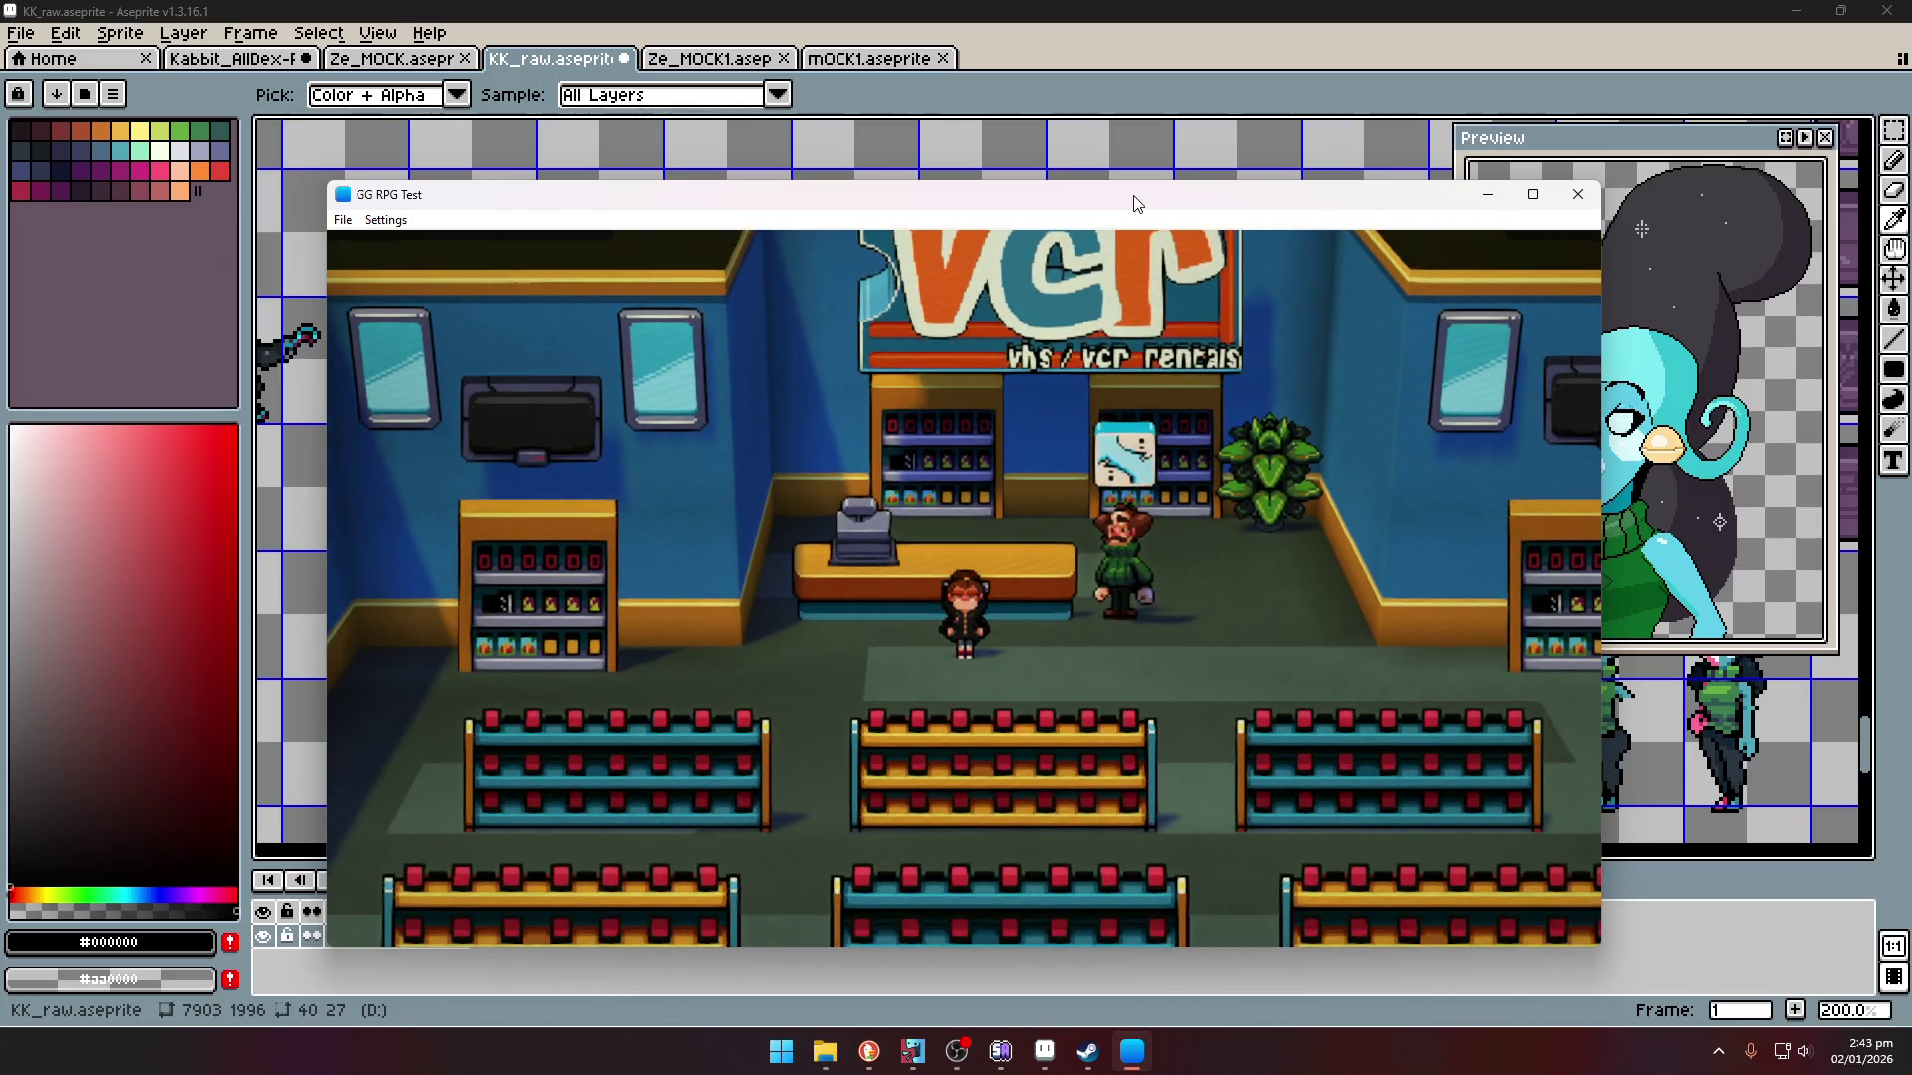
{"action": "mouse_move", "coordinate": [1120, 588]}
{"action": "left_mouse_down"}
{"action": "mouse_move", "coordinate": [1174, 625]}
{"action": "mouse_move", "coordinate": [1139, 587]}
{"action": "mouse_move", "coordinate": [1119, 595]}
{"action": "mouse_move", "coordinate": [1137, 601]}
{"action": "left_mouse_up"}
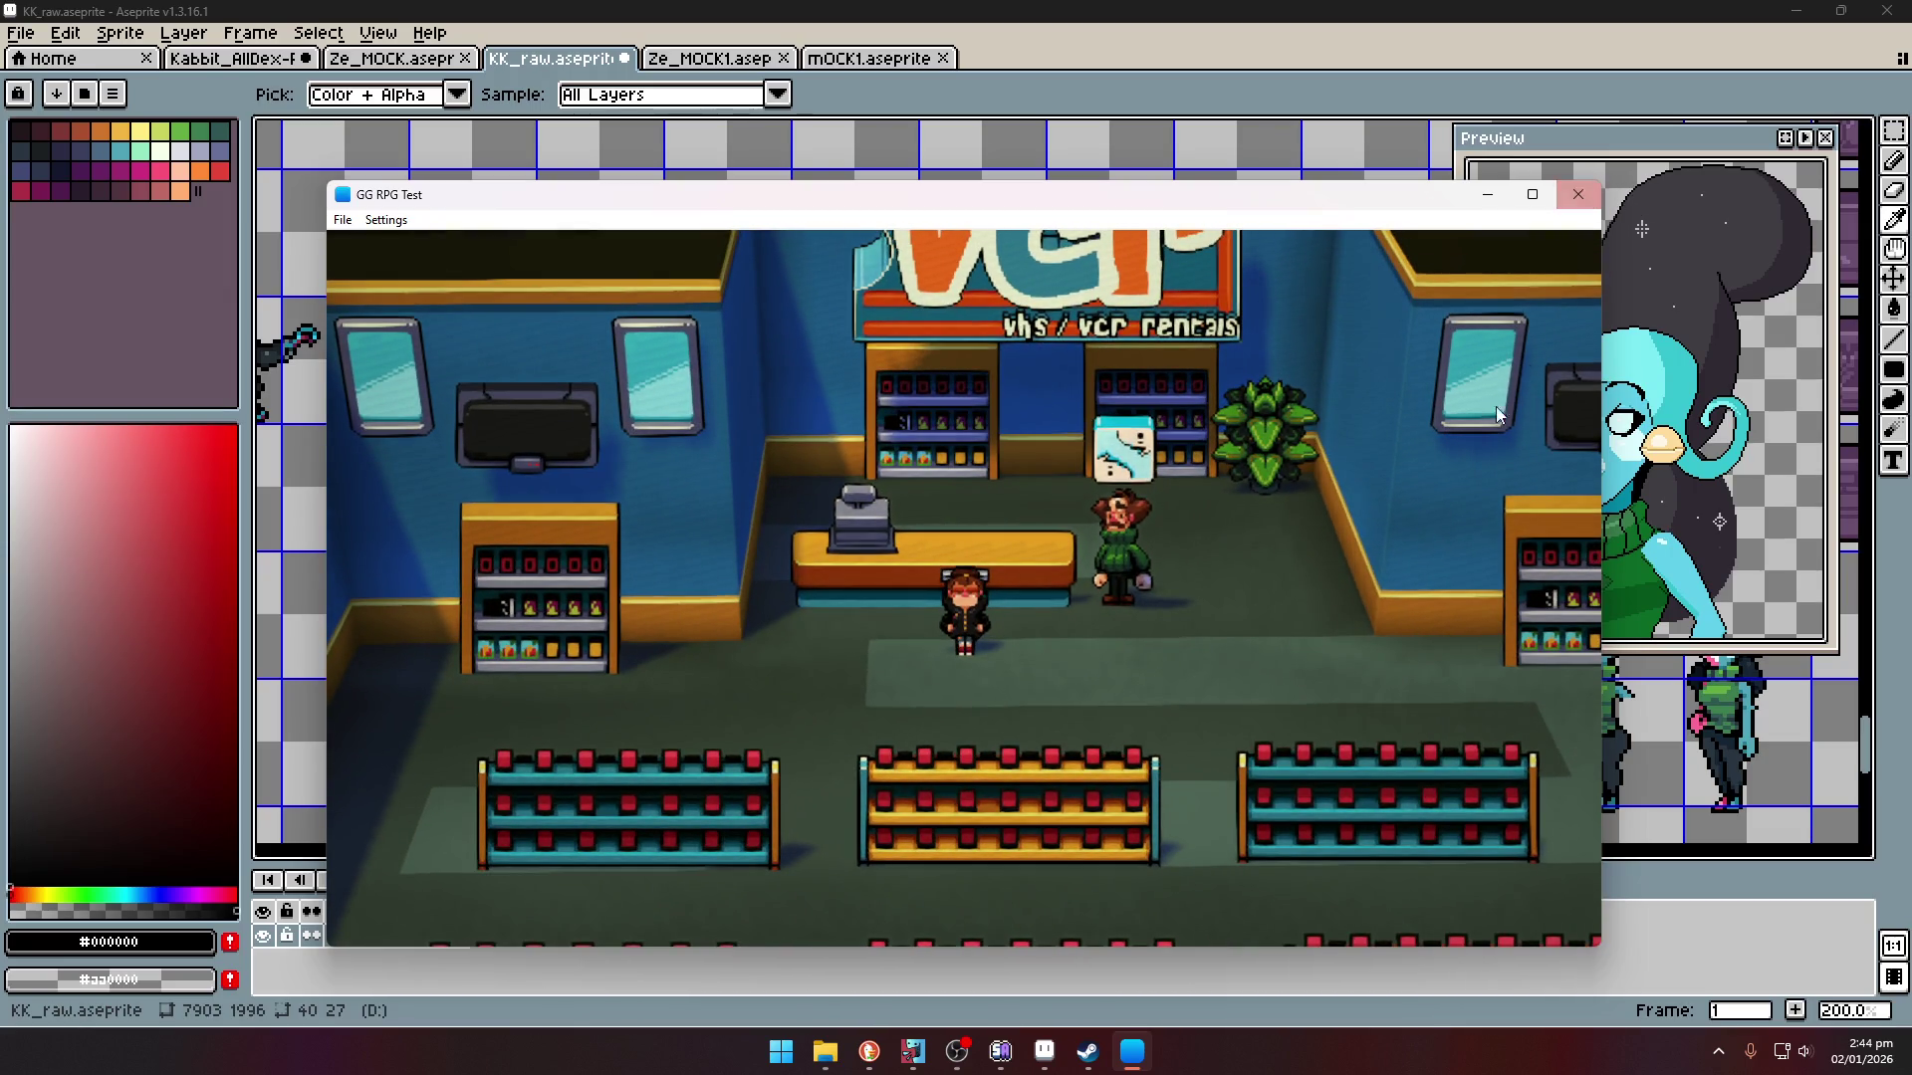
{"action": "key", "text": "Left"}
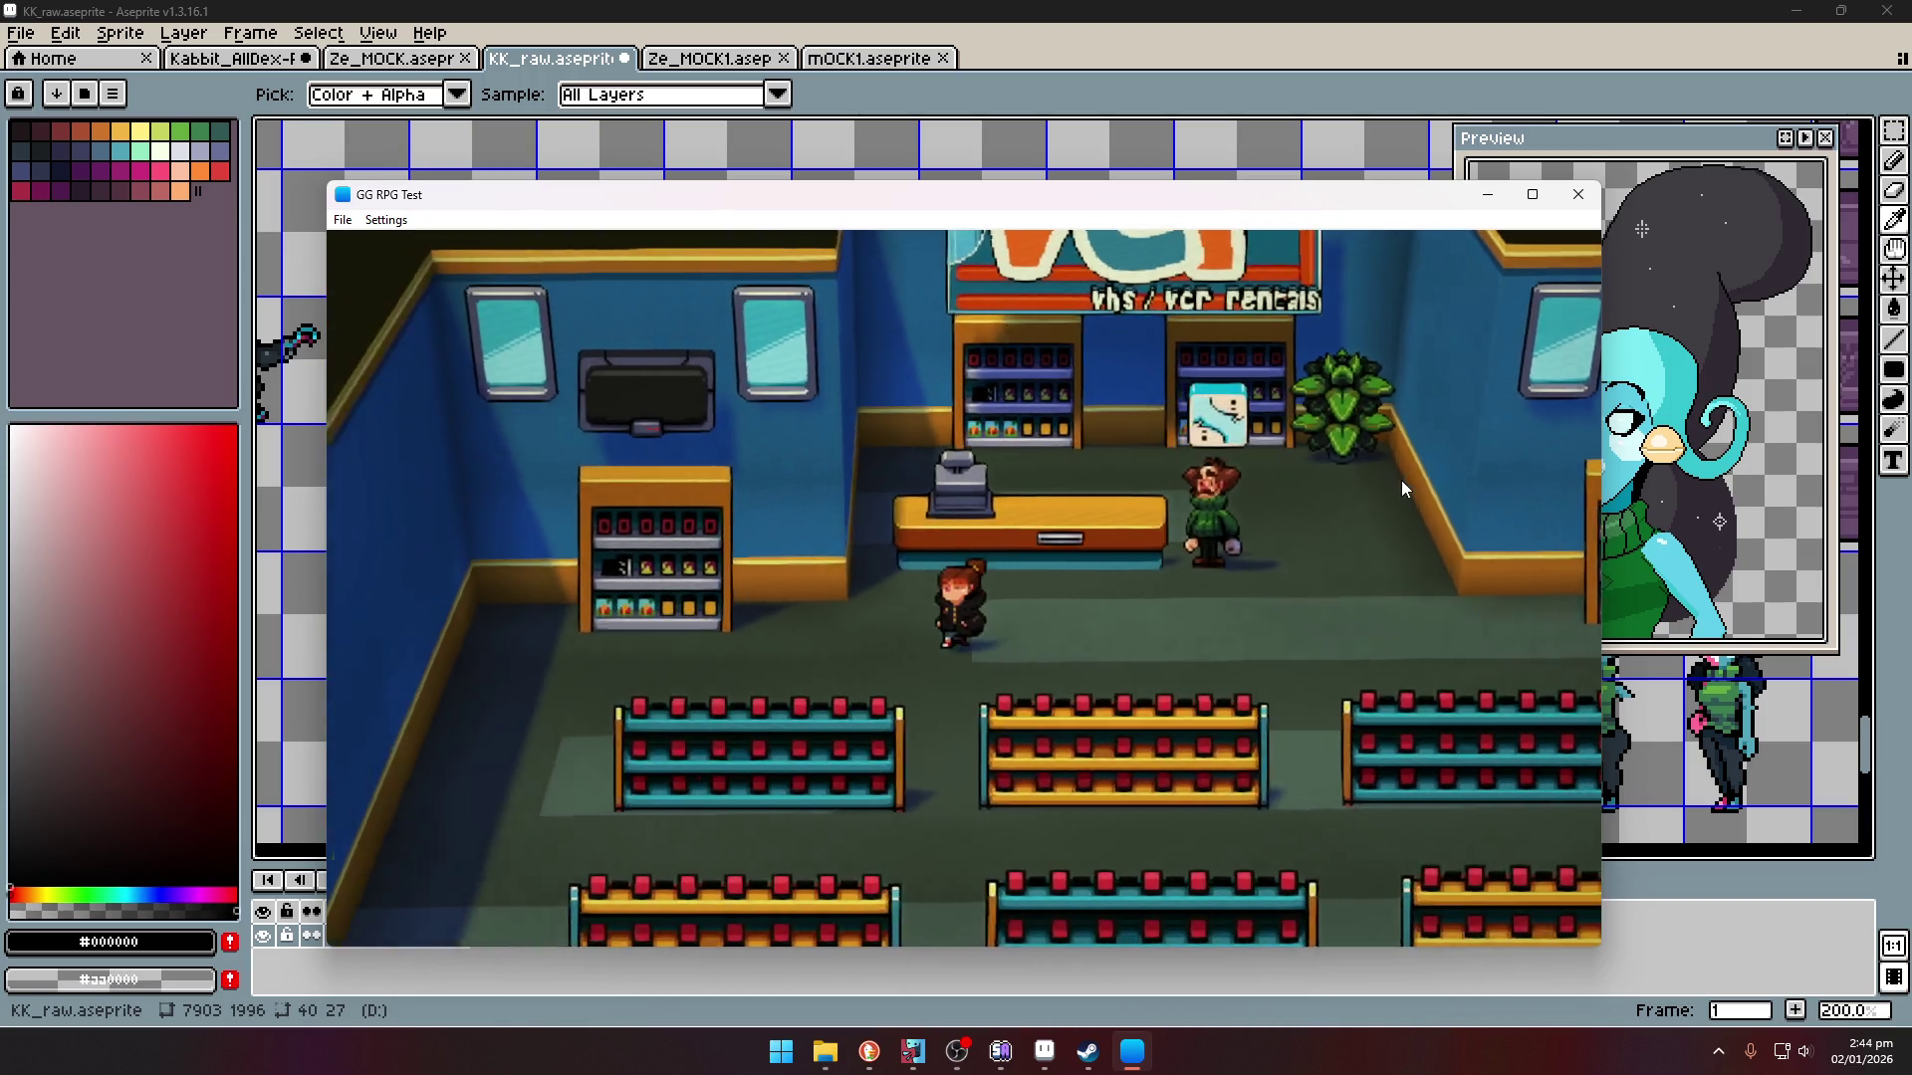
{"action": "key", "text": "Down"}
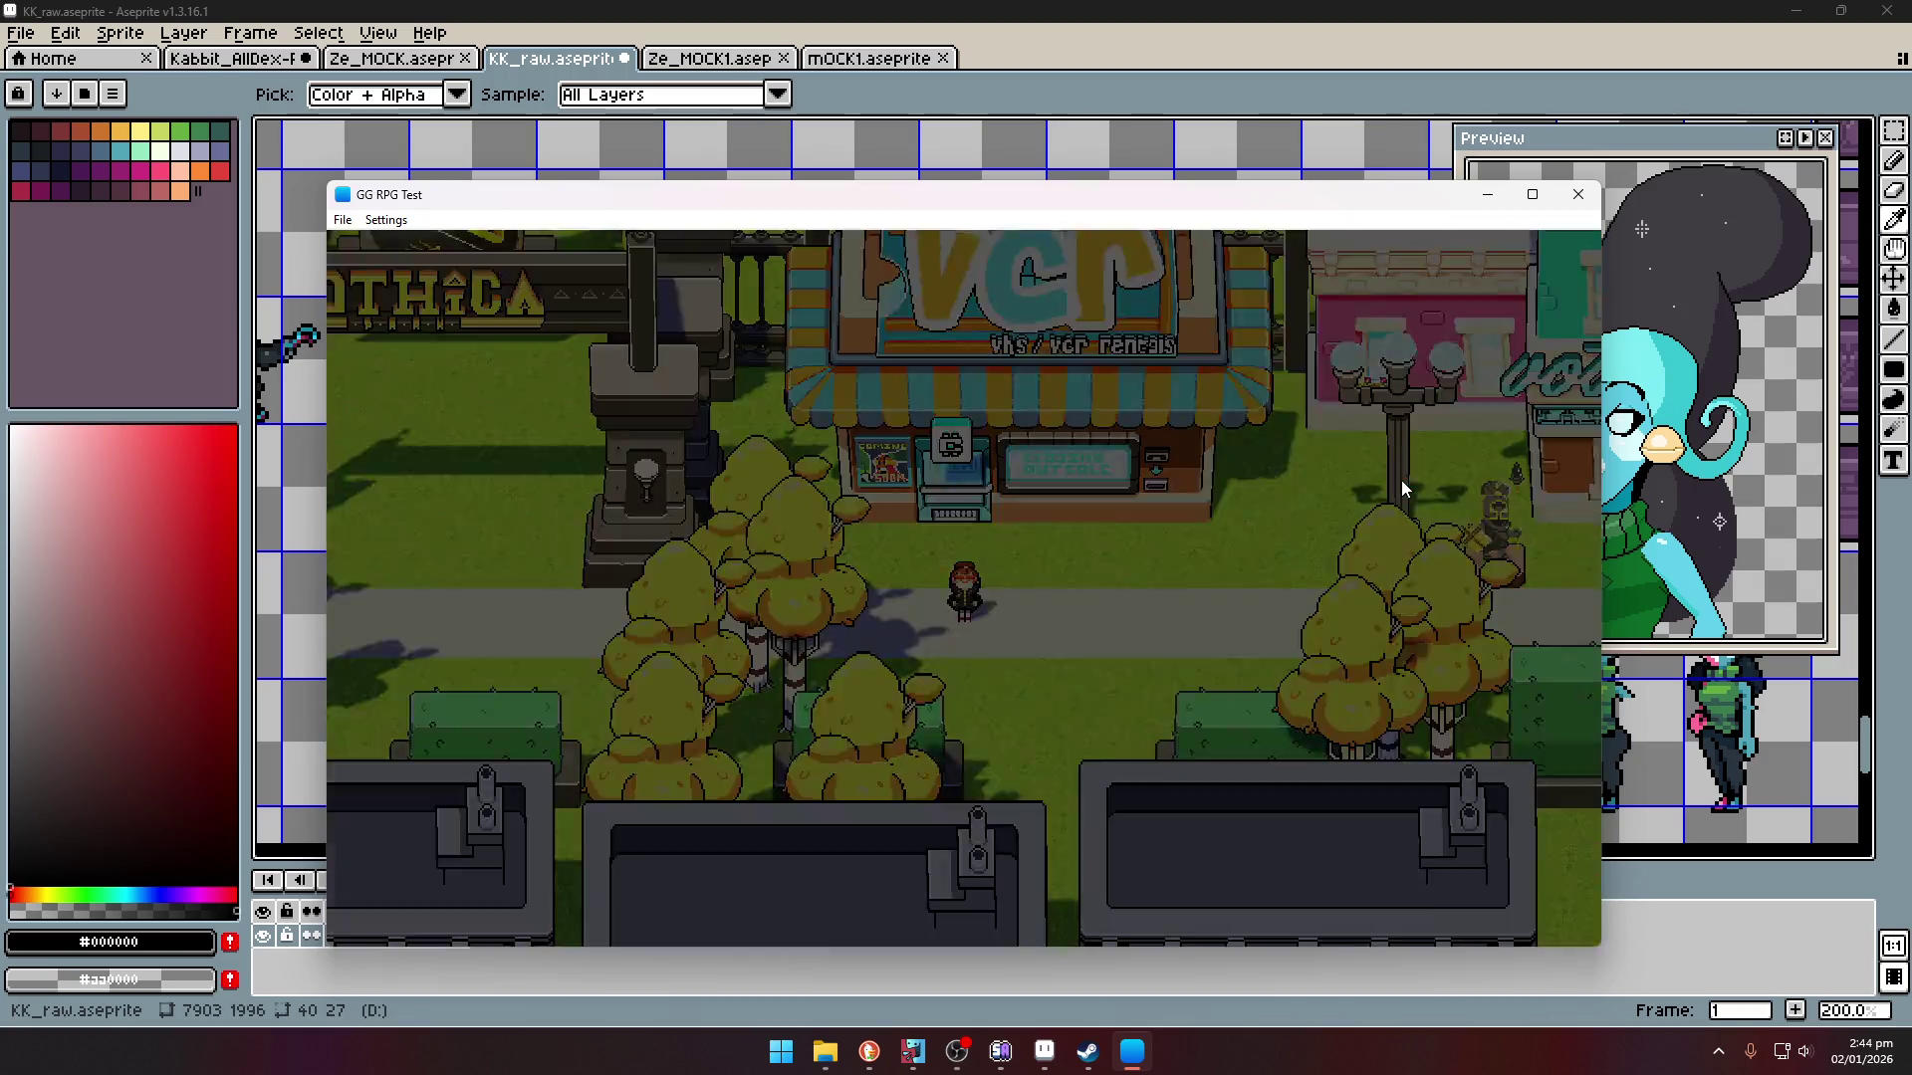
- Walk right along the street past the rental shop and café into the Kabbit vet clinic
{"action": "key", "text": "Right"}
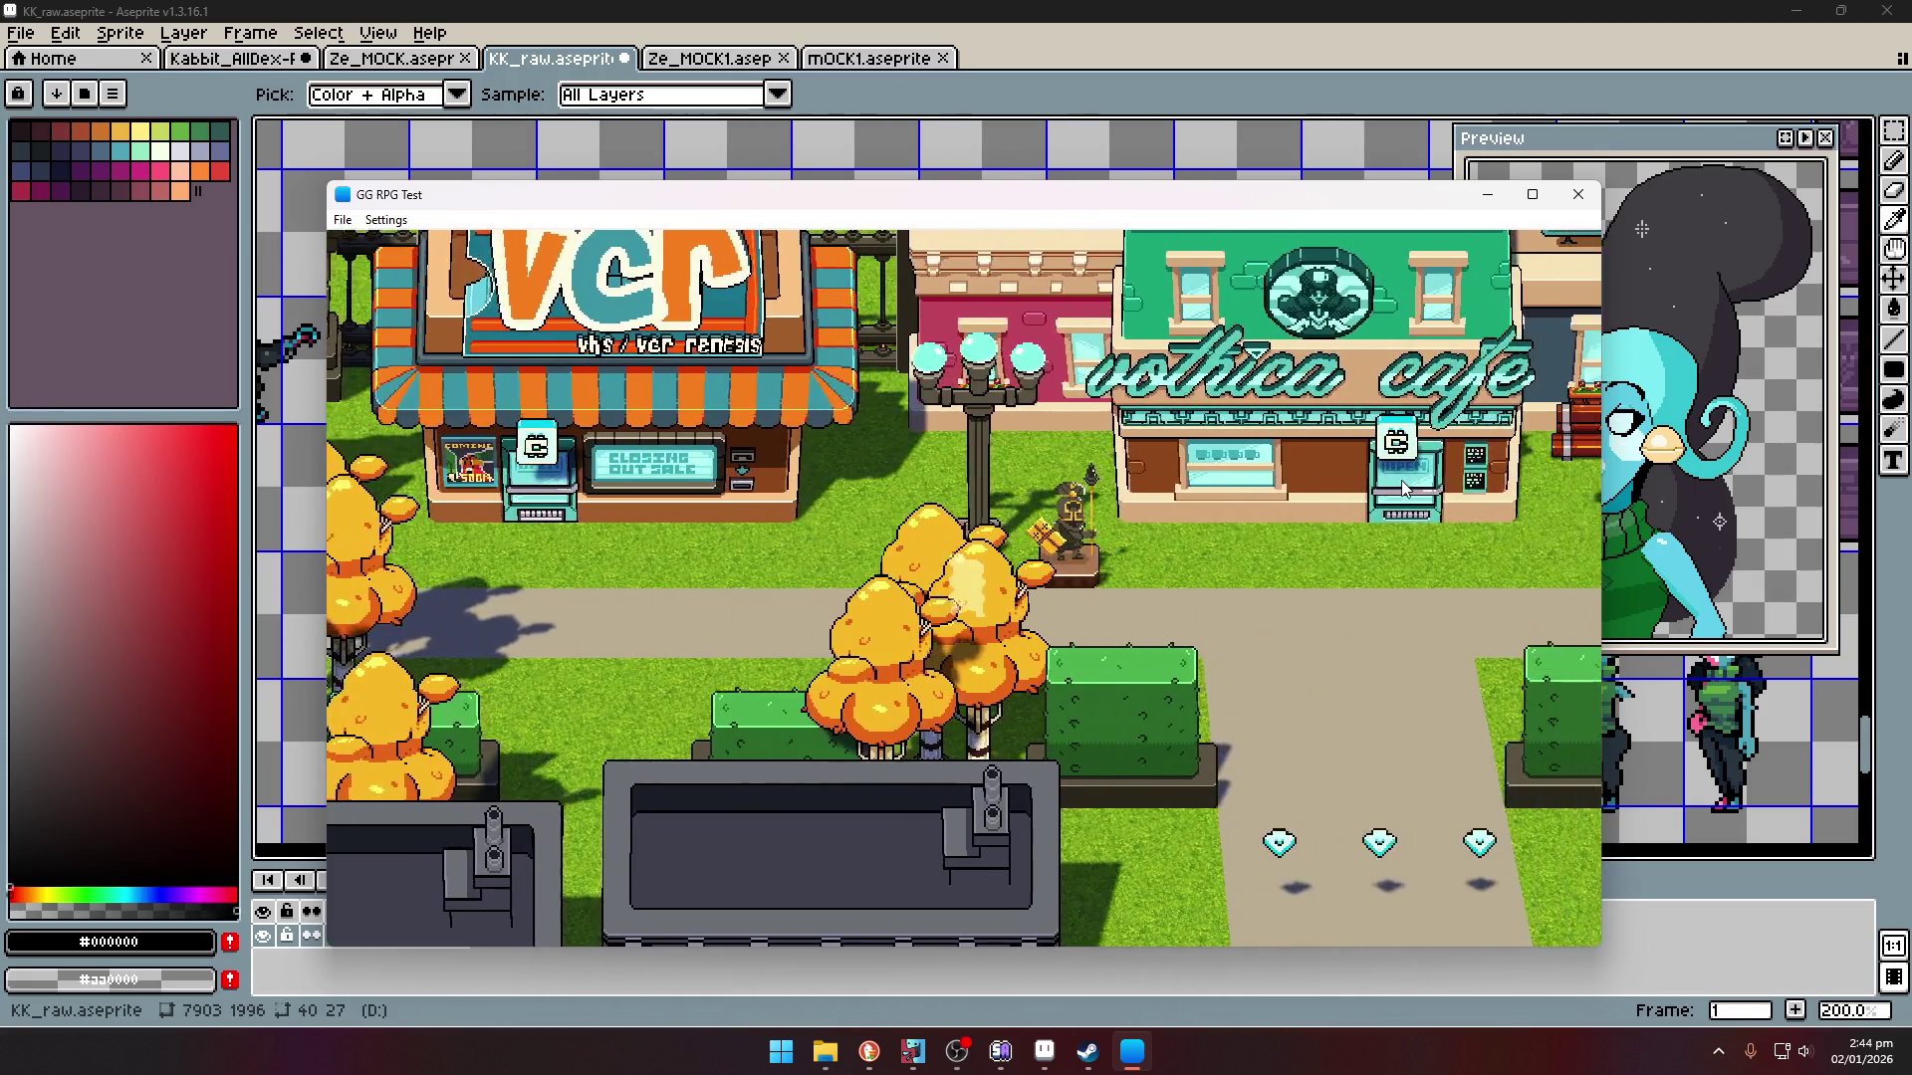
{"action": "key", "text": "Right"}
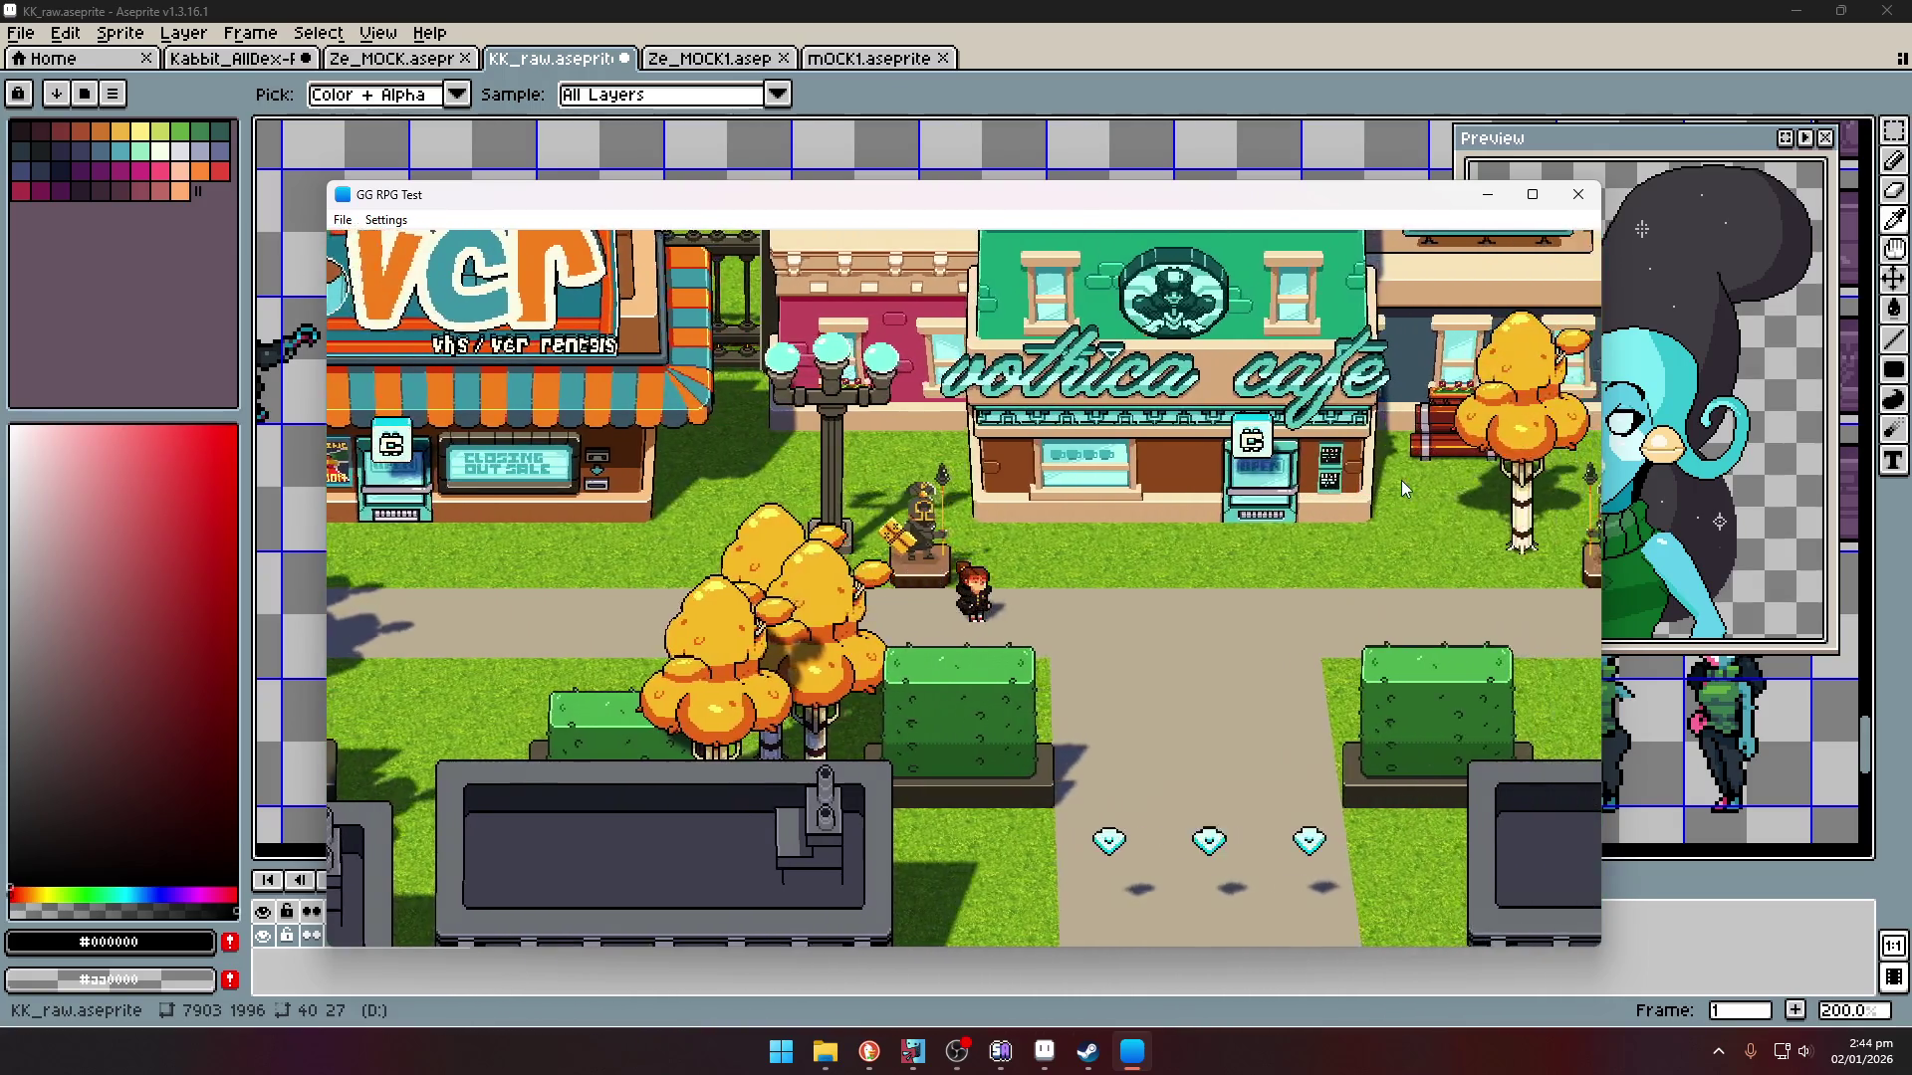
{"action": "key", "text": "Right"}
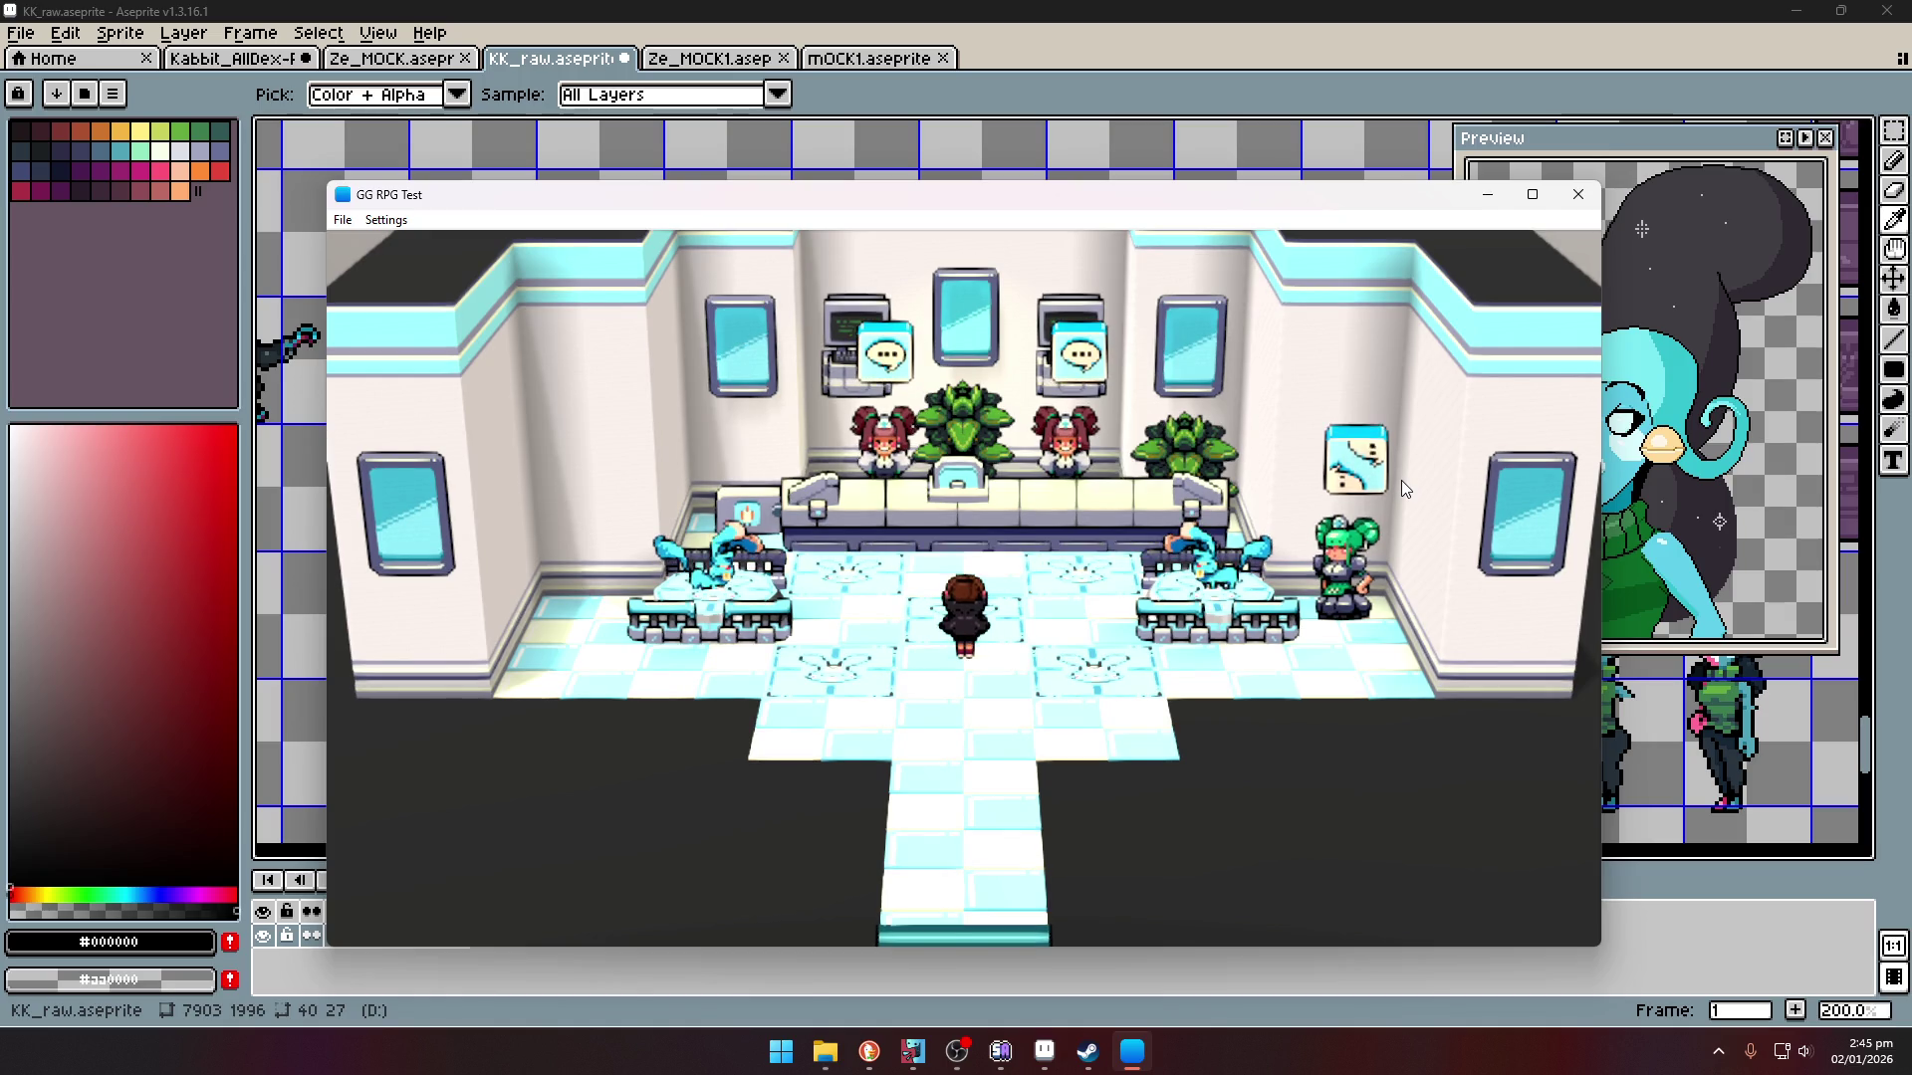
- Leave the vet clinic, walk right, then turn and walk left across town to the Vothica café
{"action": "key", "text": "Down"}
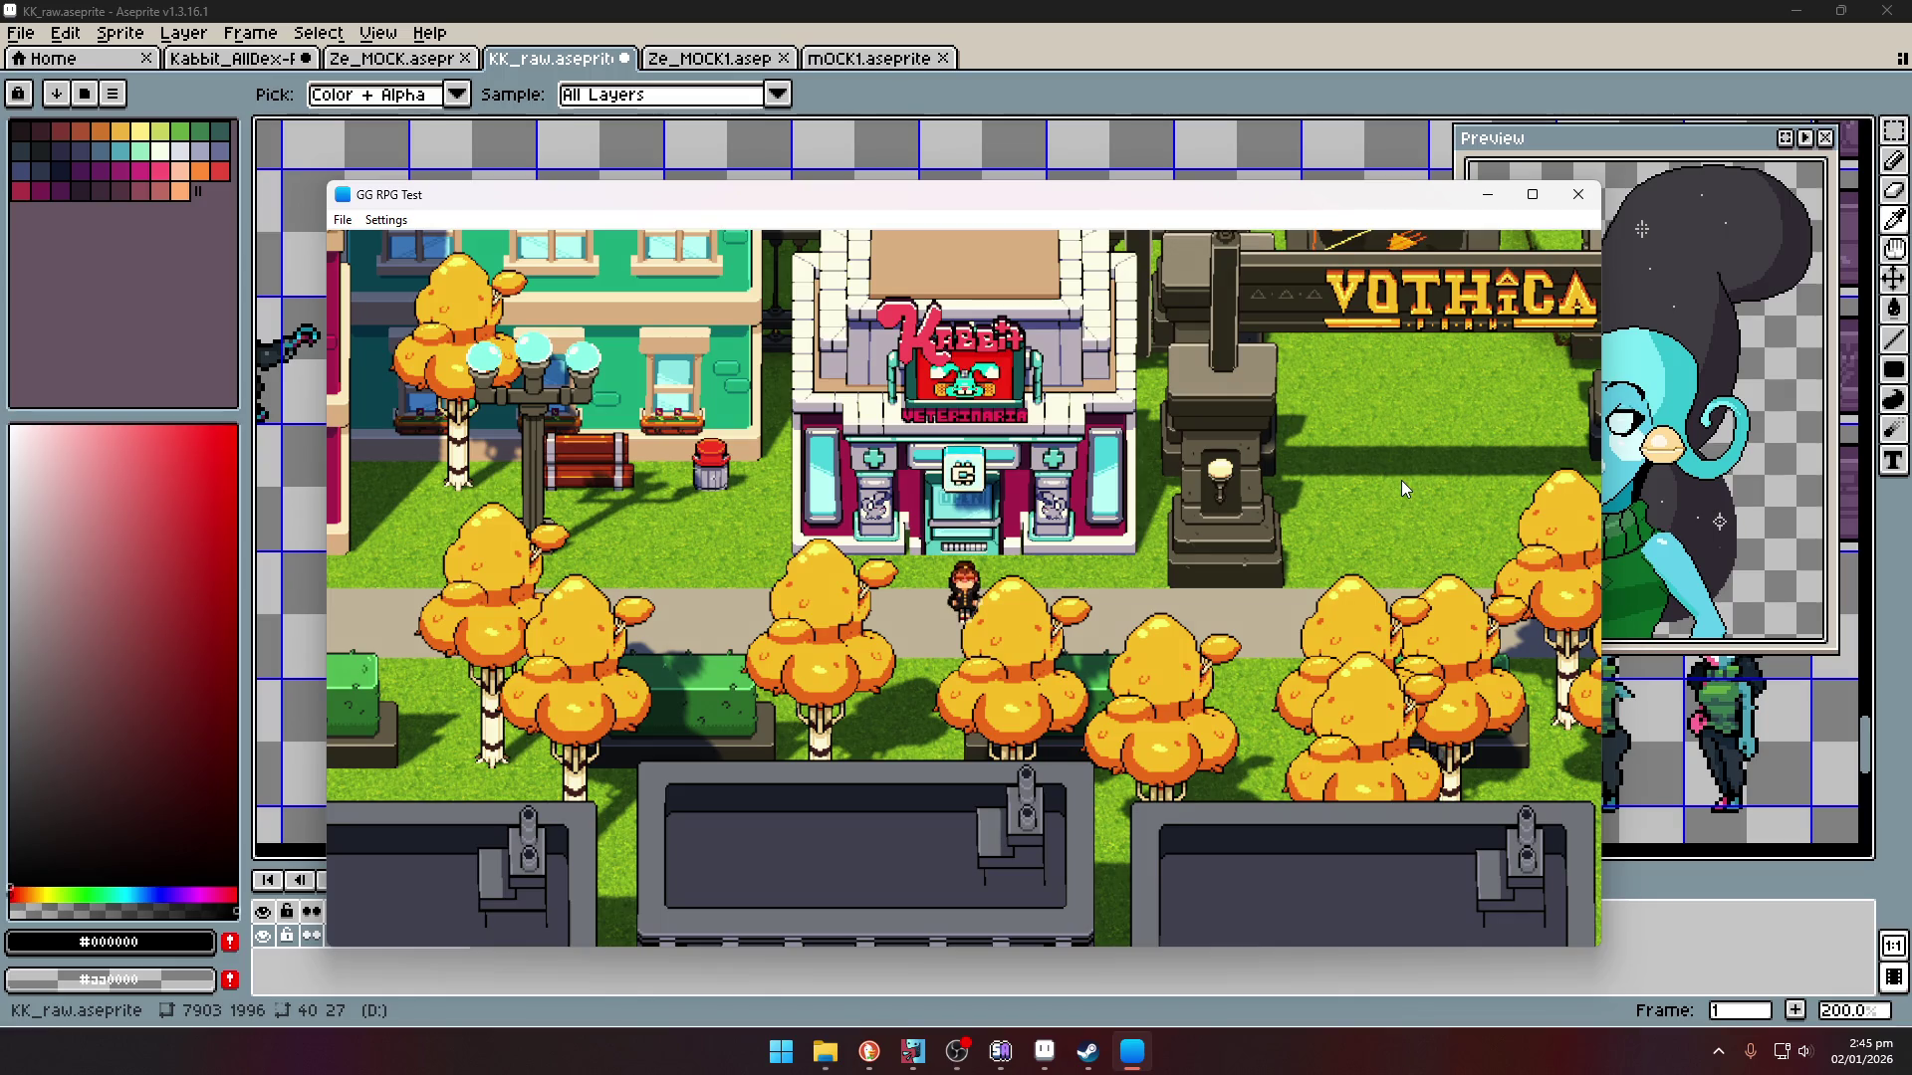
{"action": "key", "text": "Right"}
{"action": "key", "text": "Left"}
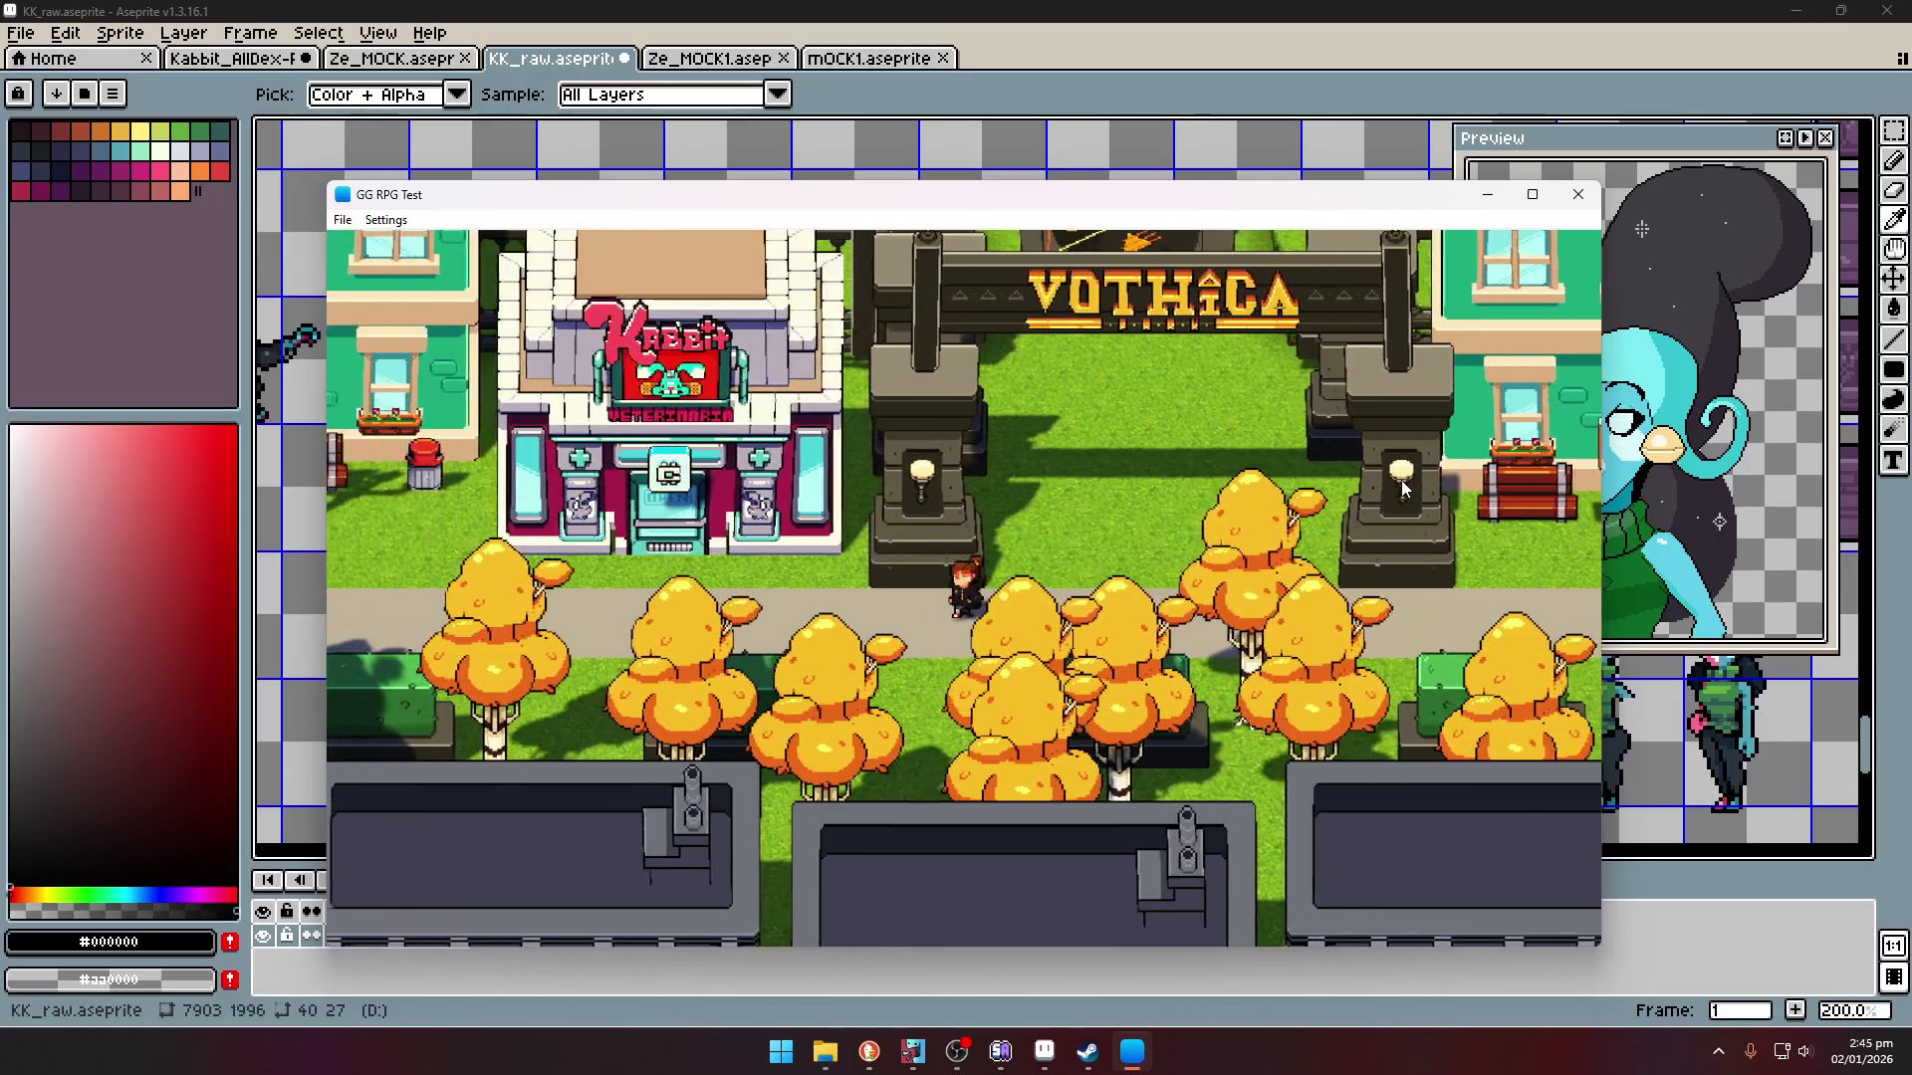
{"action": "key", "text": "Left"}
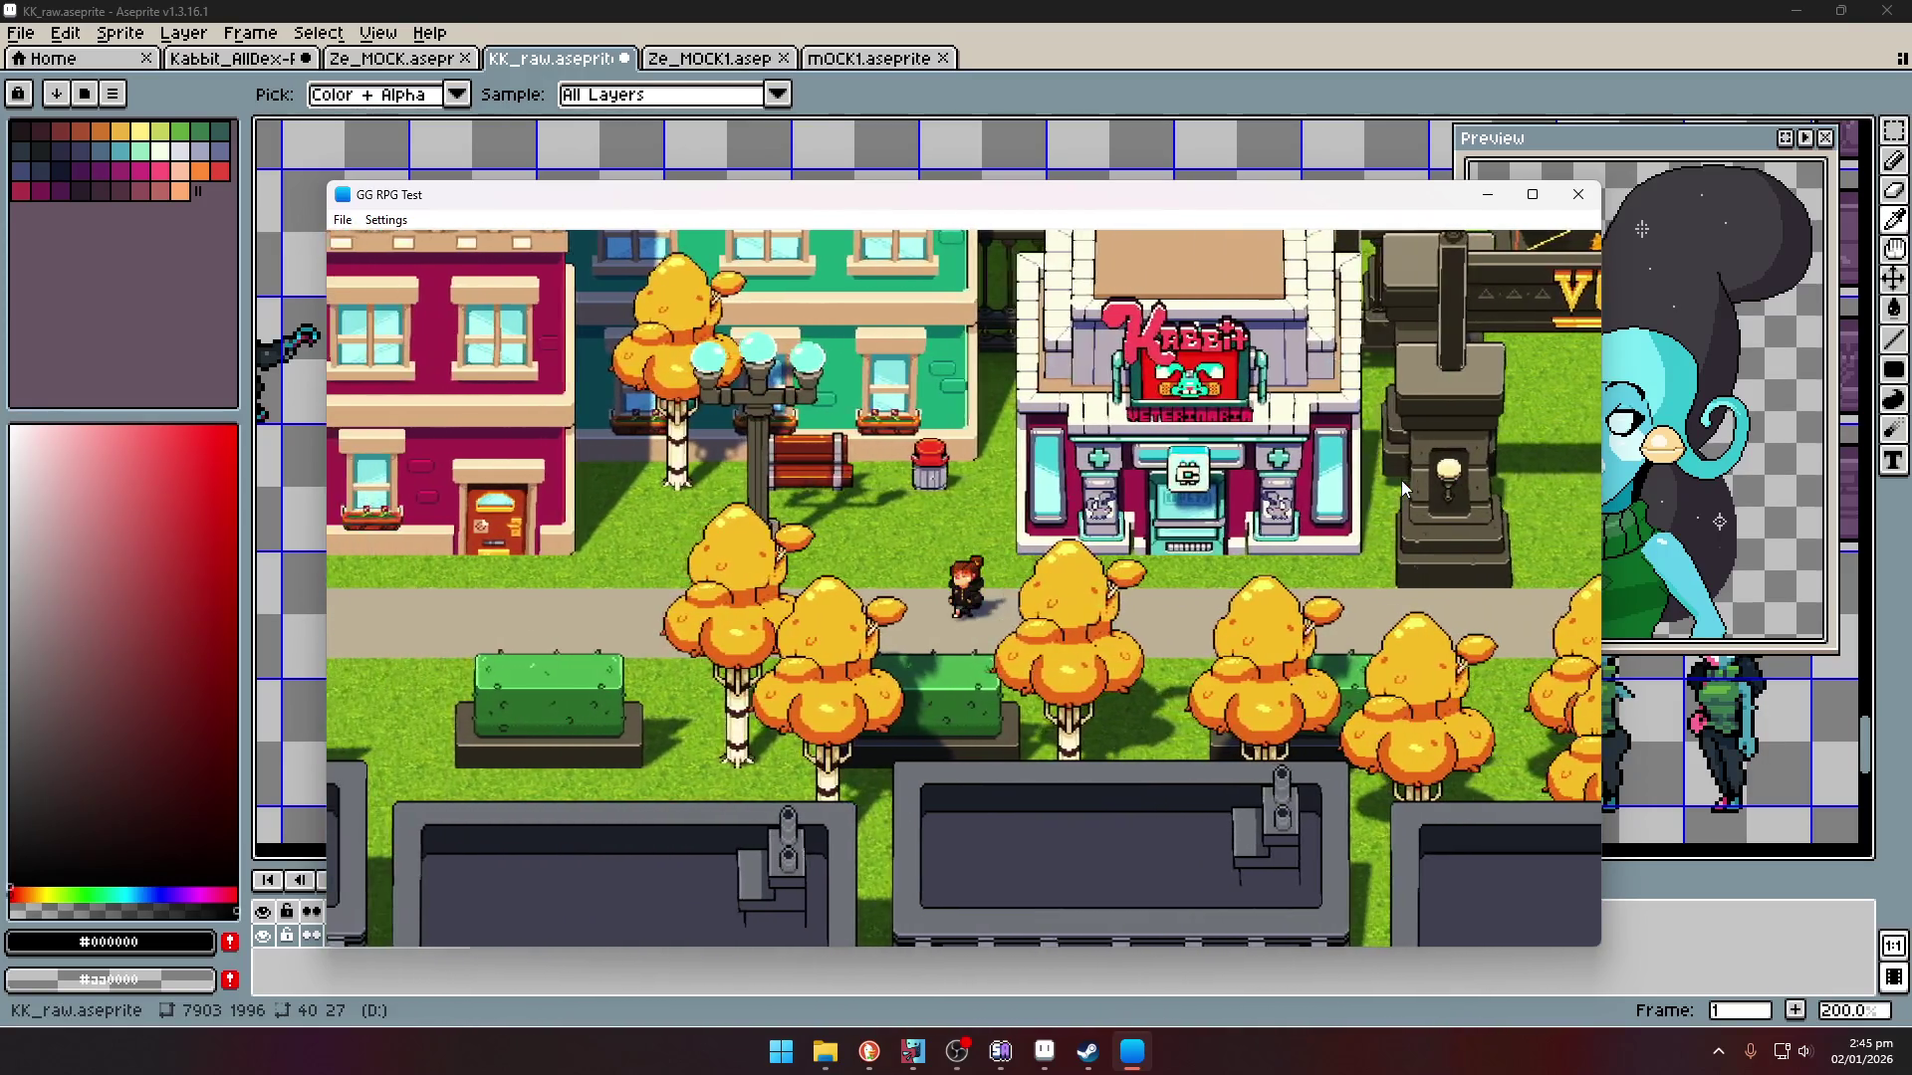
{"action": "key", "text": "Left"}
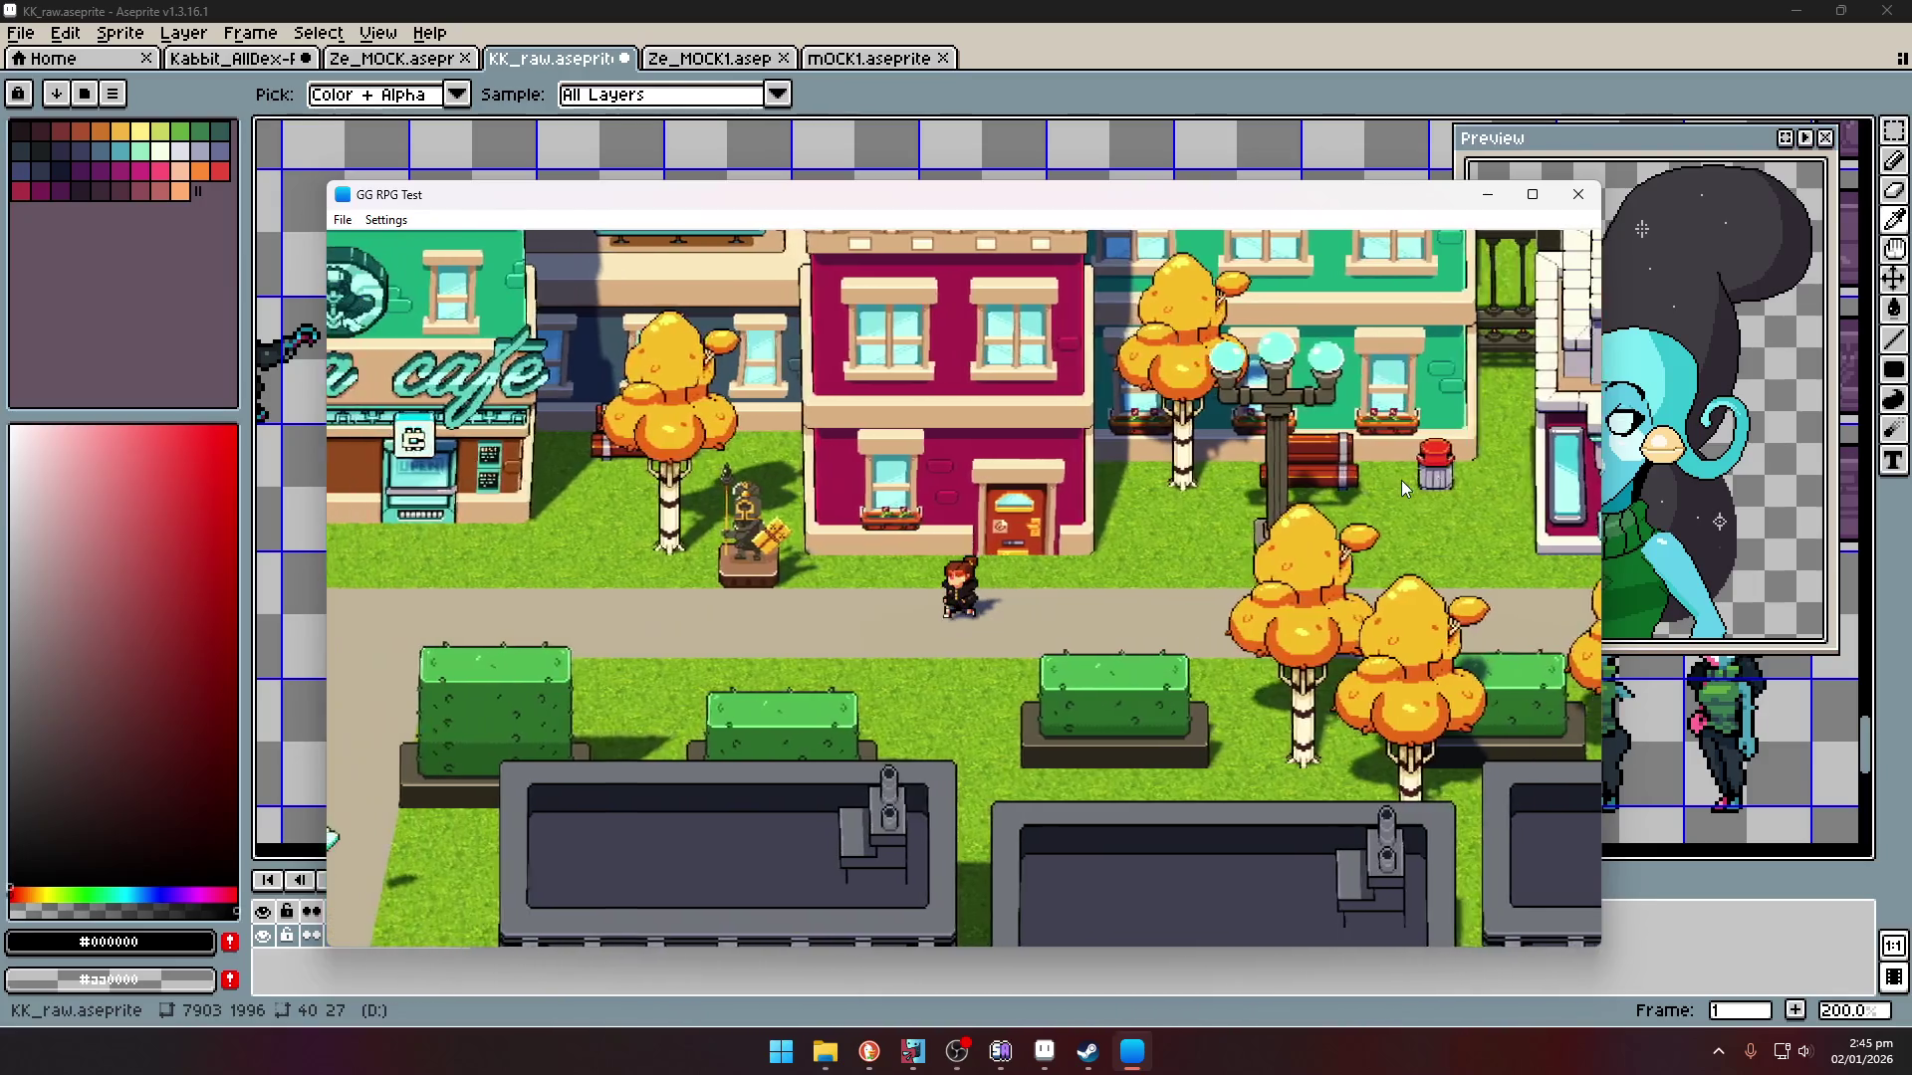
{"action": "key", "text": "Left"}
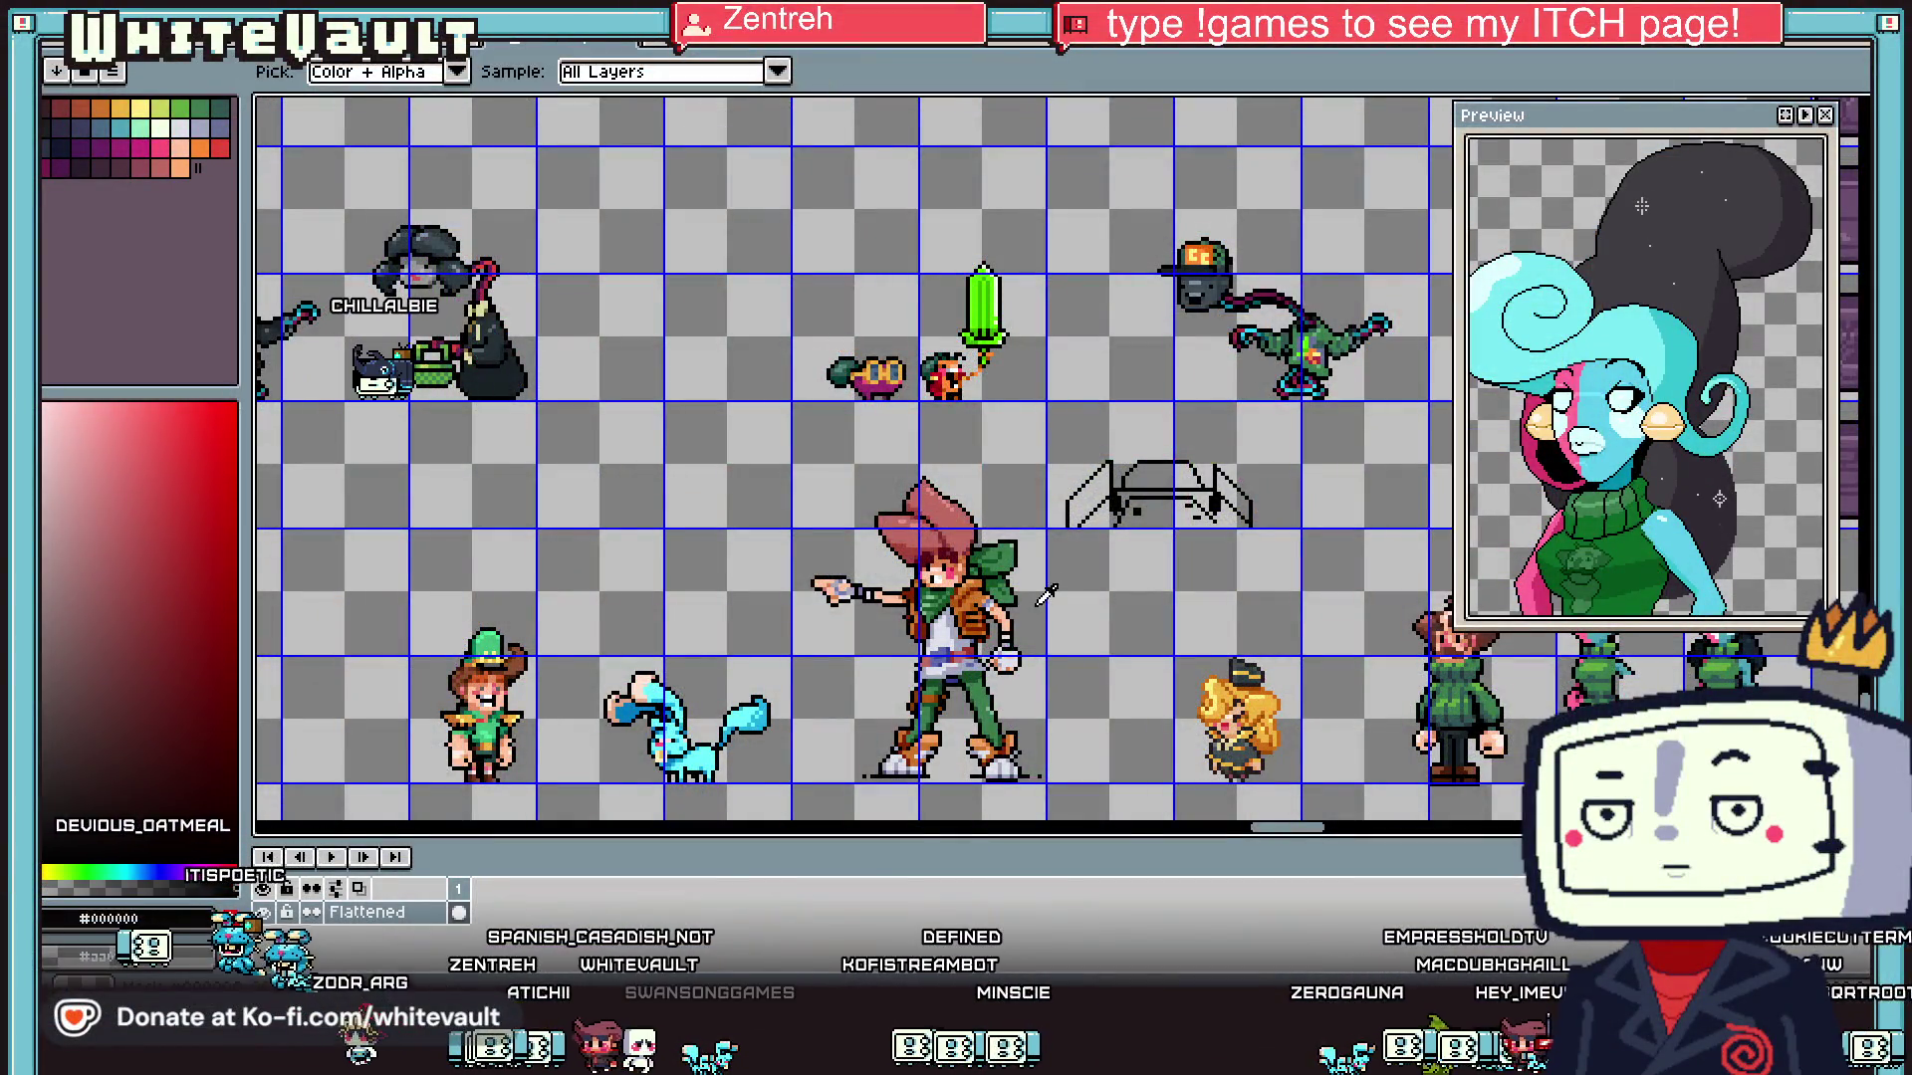
- Zoom in on the green sword sprites and switch to the Pencil tool
{"action": "scroll", "coordinate": [1048, 594], "scroll_direction": "down", "scroll_amount": 1}
{"action": "scroll", "coordinate": [946, 558], "scroll_direction": "up", "scroll_amount": 1}
{"action": "scroll", "coordinate": [933, 528], "scroll_direction": "up", "scroll_amount": 1}
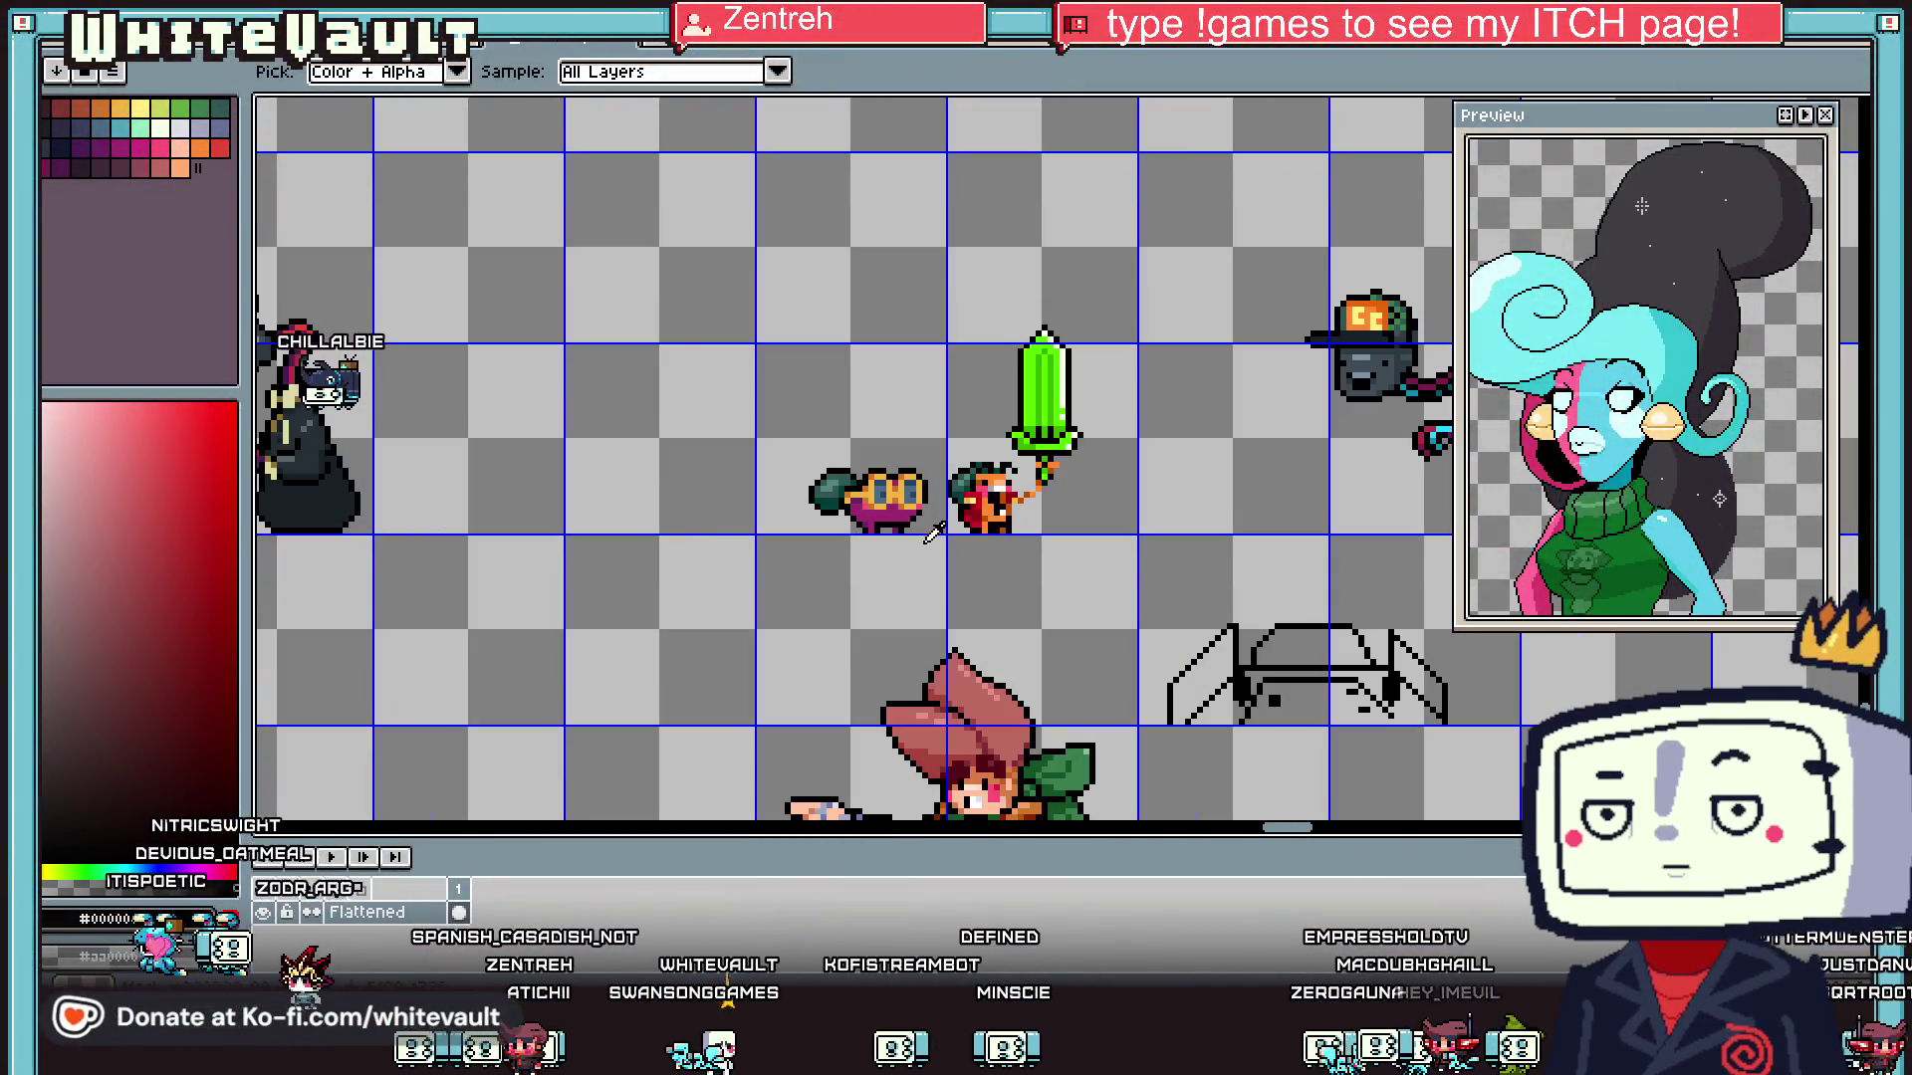
{"action": "scroll", "coordinate": [933, 528], "scroll_direction": "up", "scroll_amount": 2}
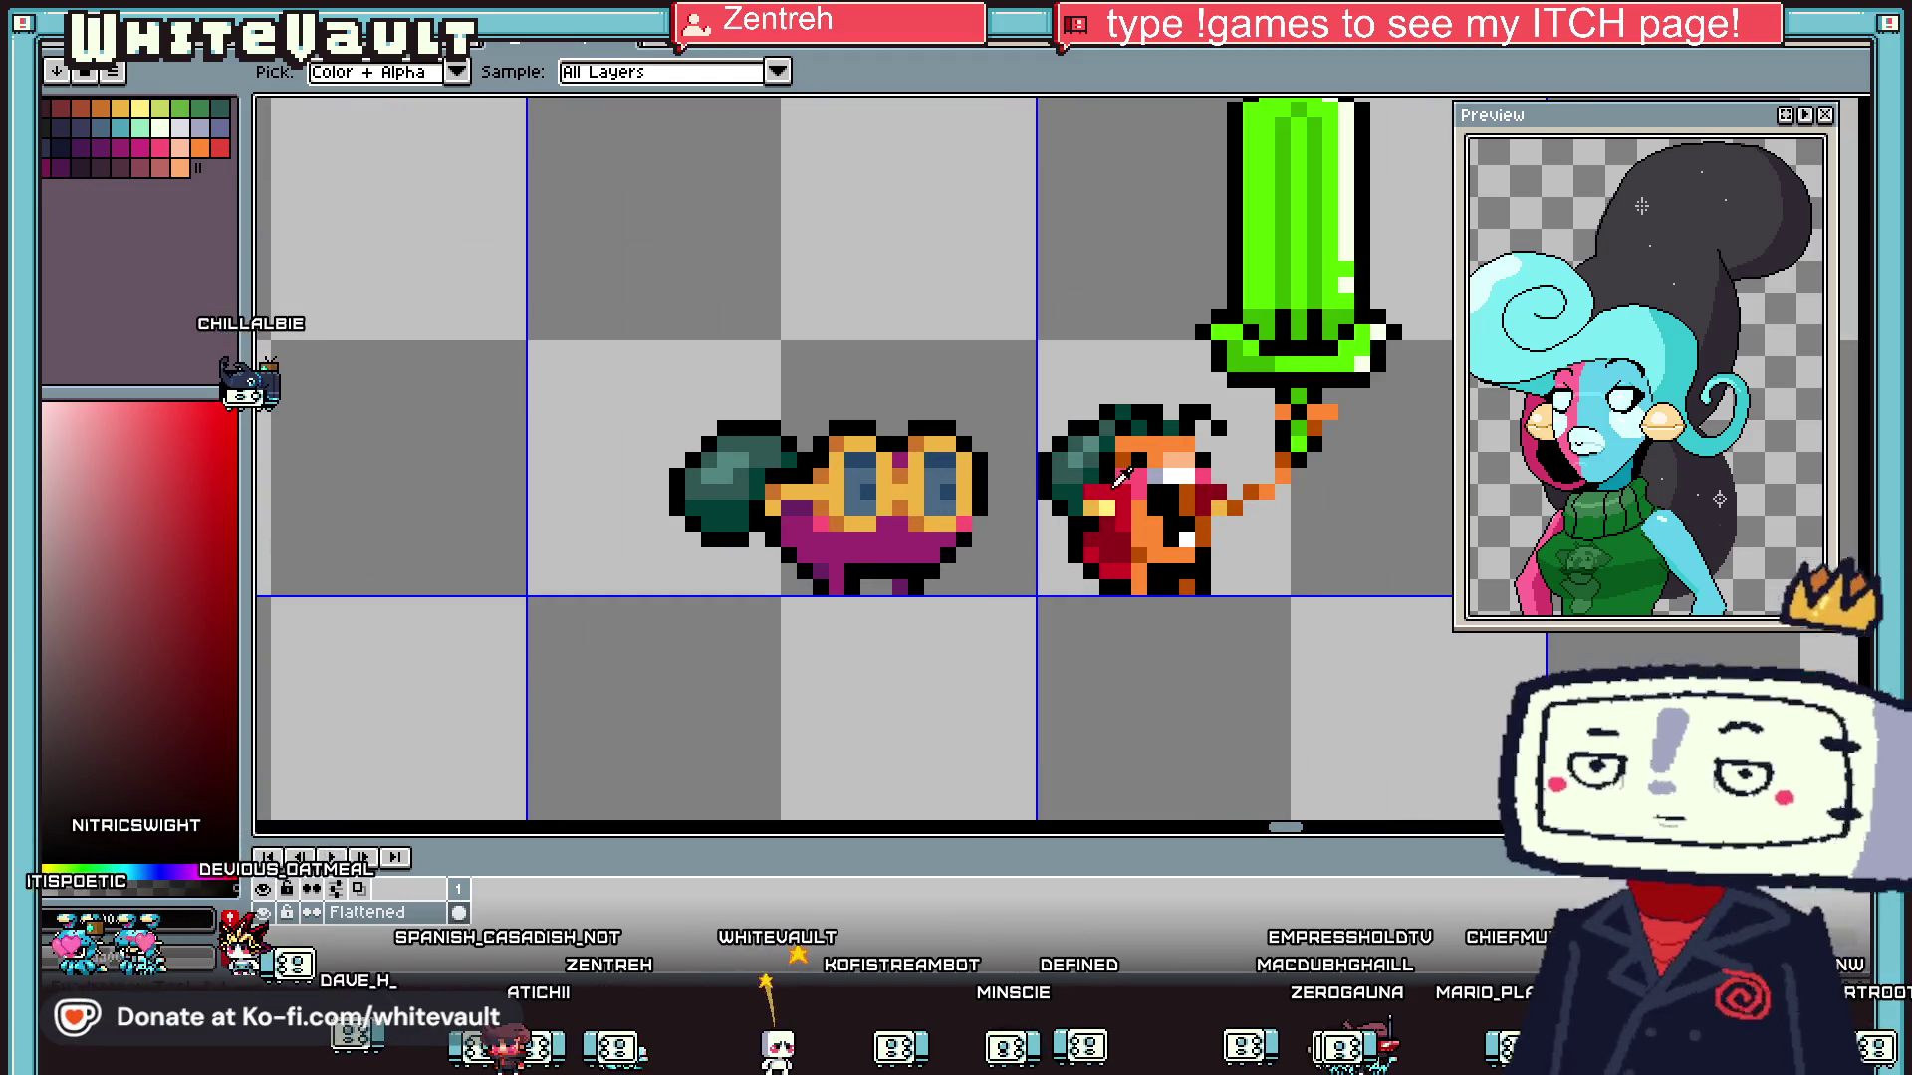
{"action": "key", "text": "b"}
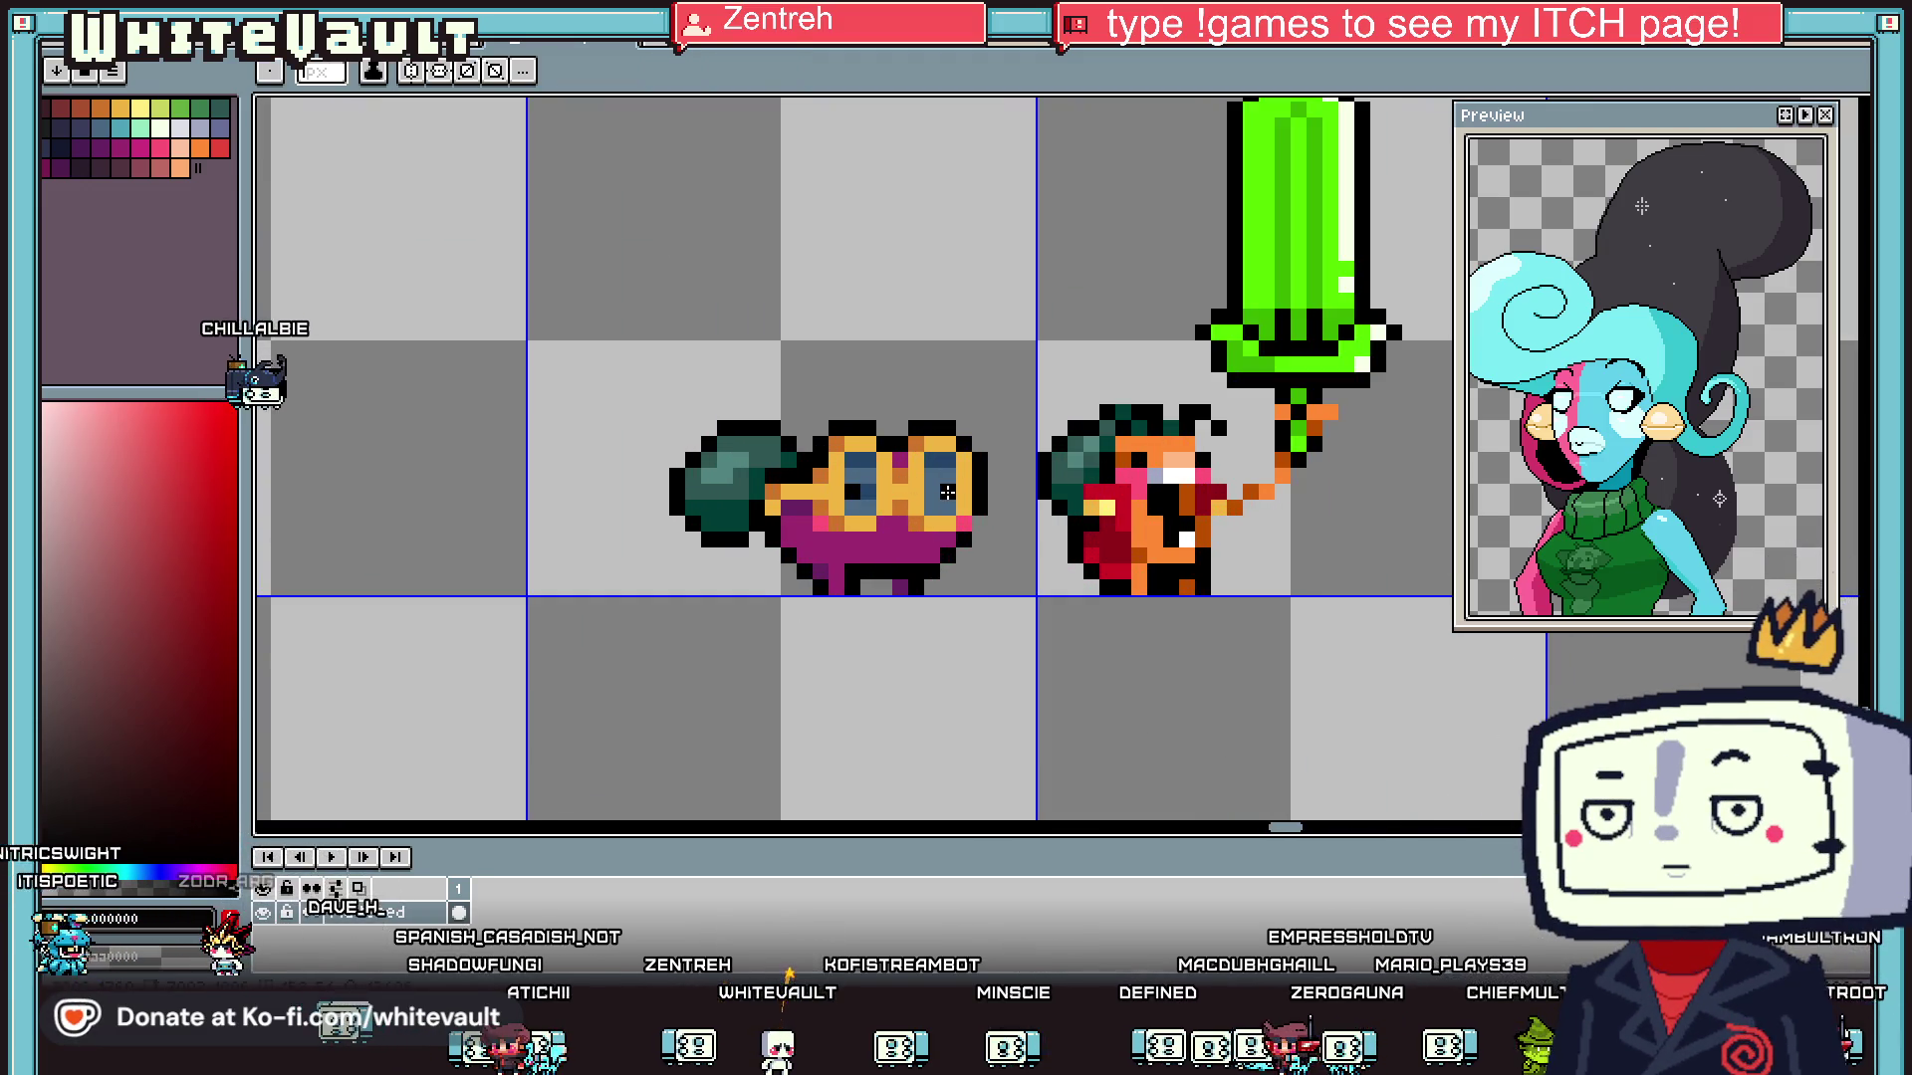
- Look over the sword sprite sheet again, then switch to the next open document with Ctrl+Tab
{"action": "scroll", "coordinate": [926, 503], "scroll_direction": "down", "scroll_amount": 3}
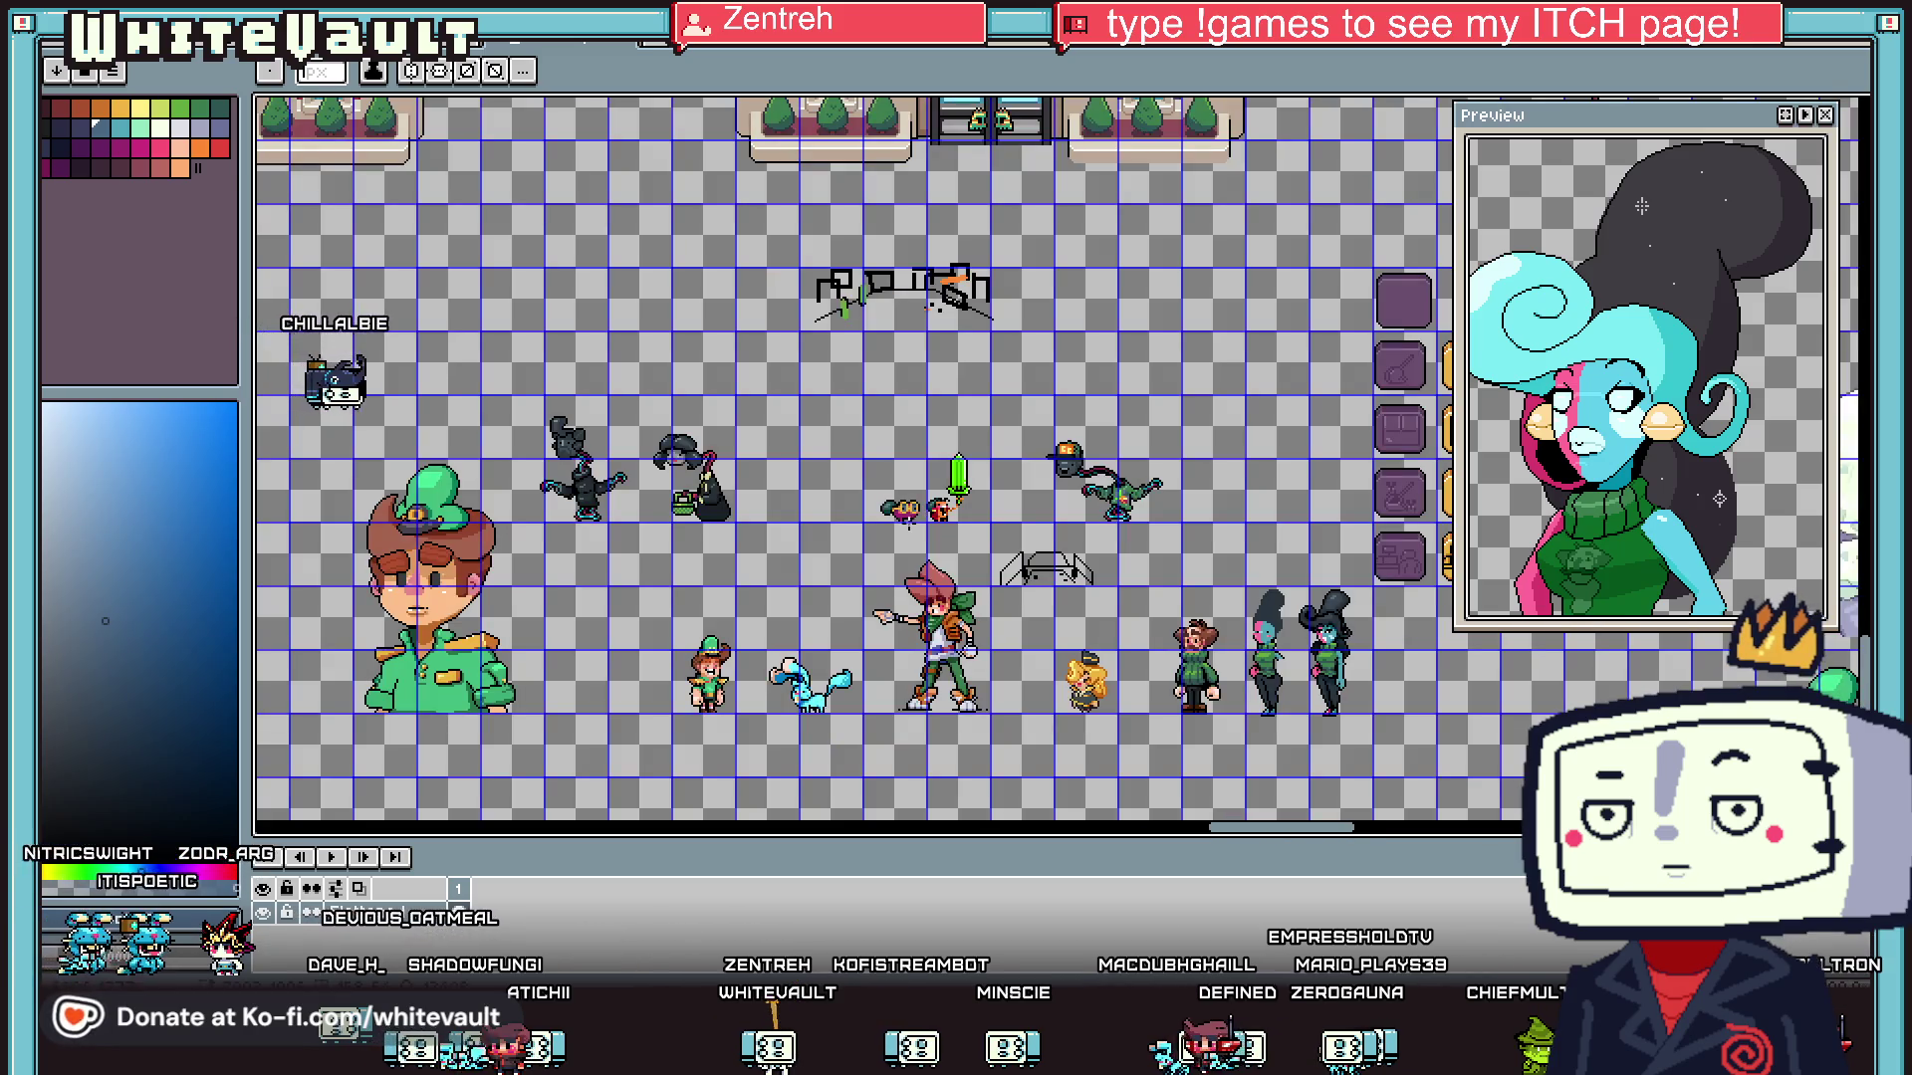
{"action": "scroll", "coordinate": [908, 515], "scroll_direction": "up", "scroll_amount": 4}
{"action": "scroll", "coordinate": [1019, 540], "scroll_direction": "down", "scroll_amount": 2}
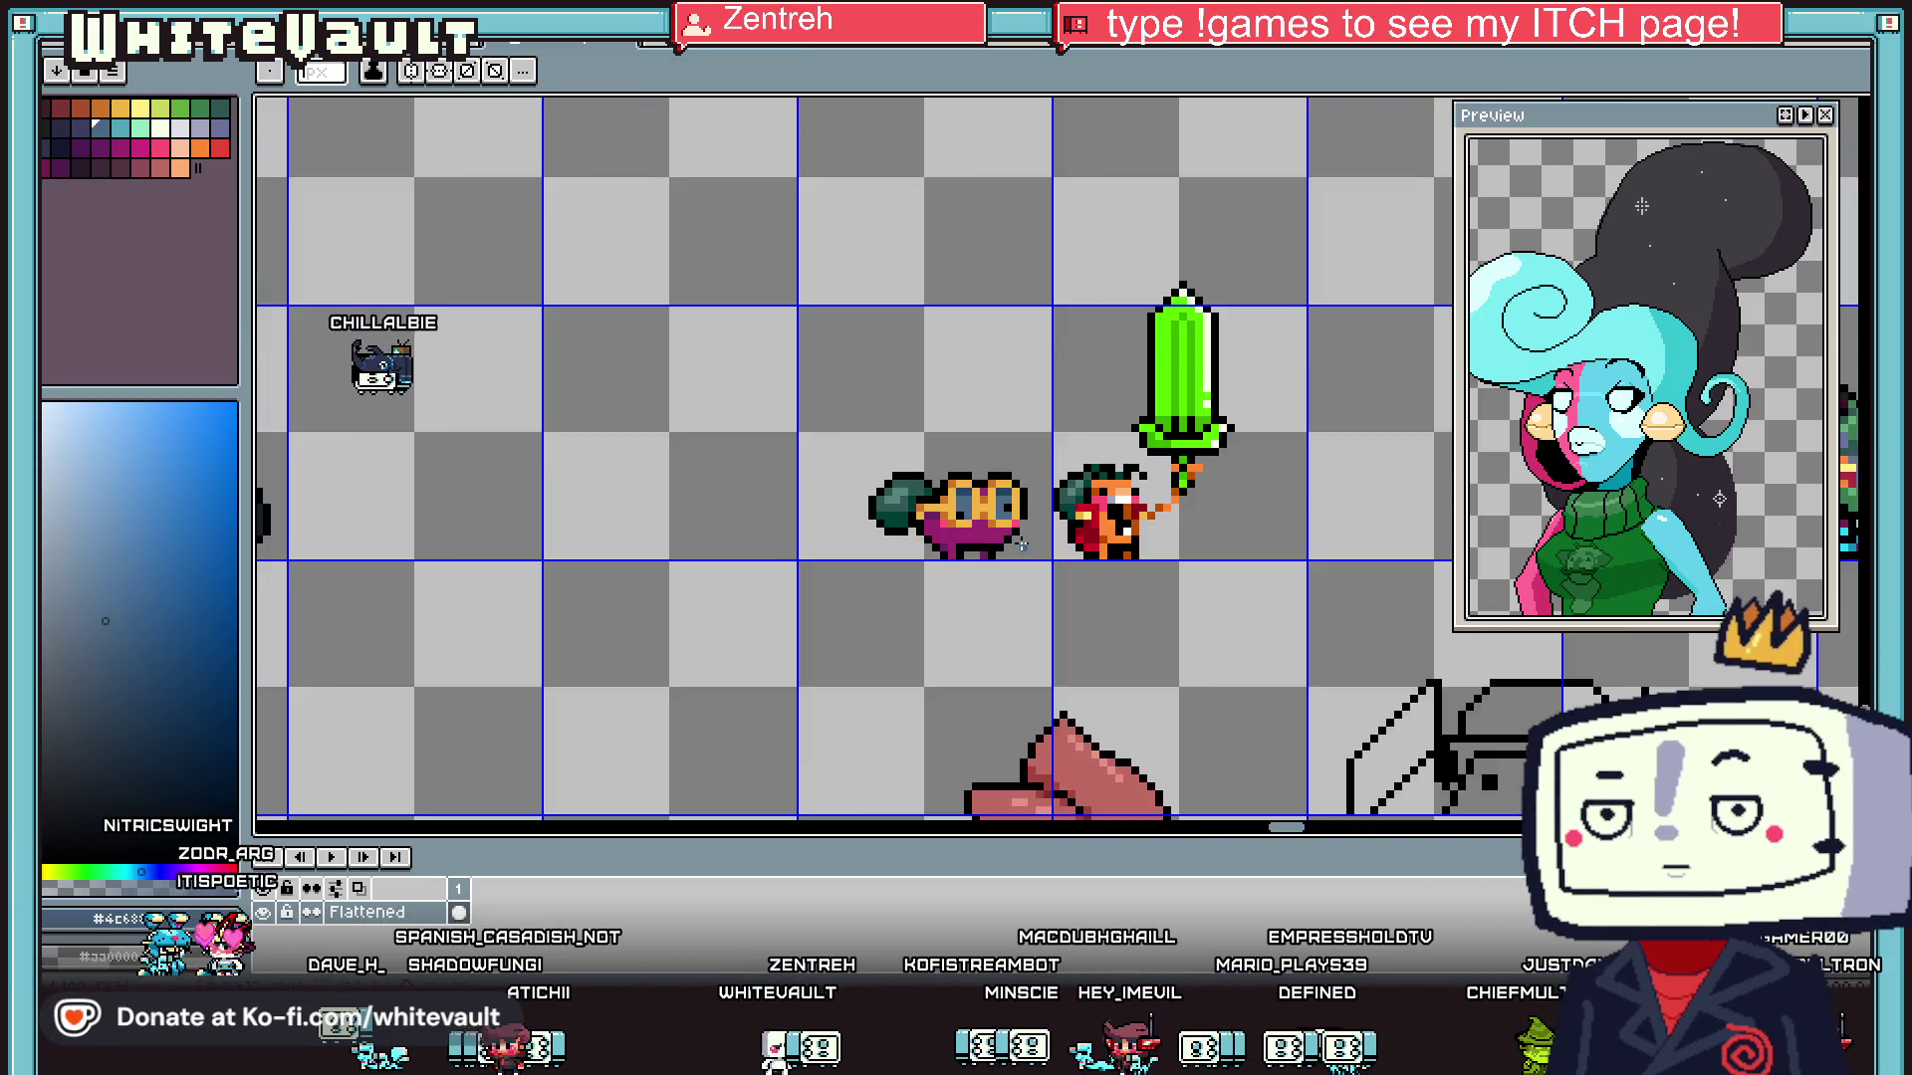
{"action": "scroll", "coordinate": [1021, 541], "scroll_direction": "down", "scroll_amount": 2}
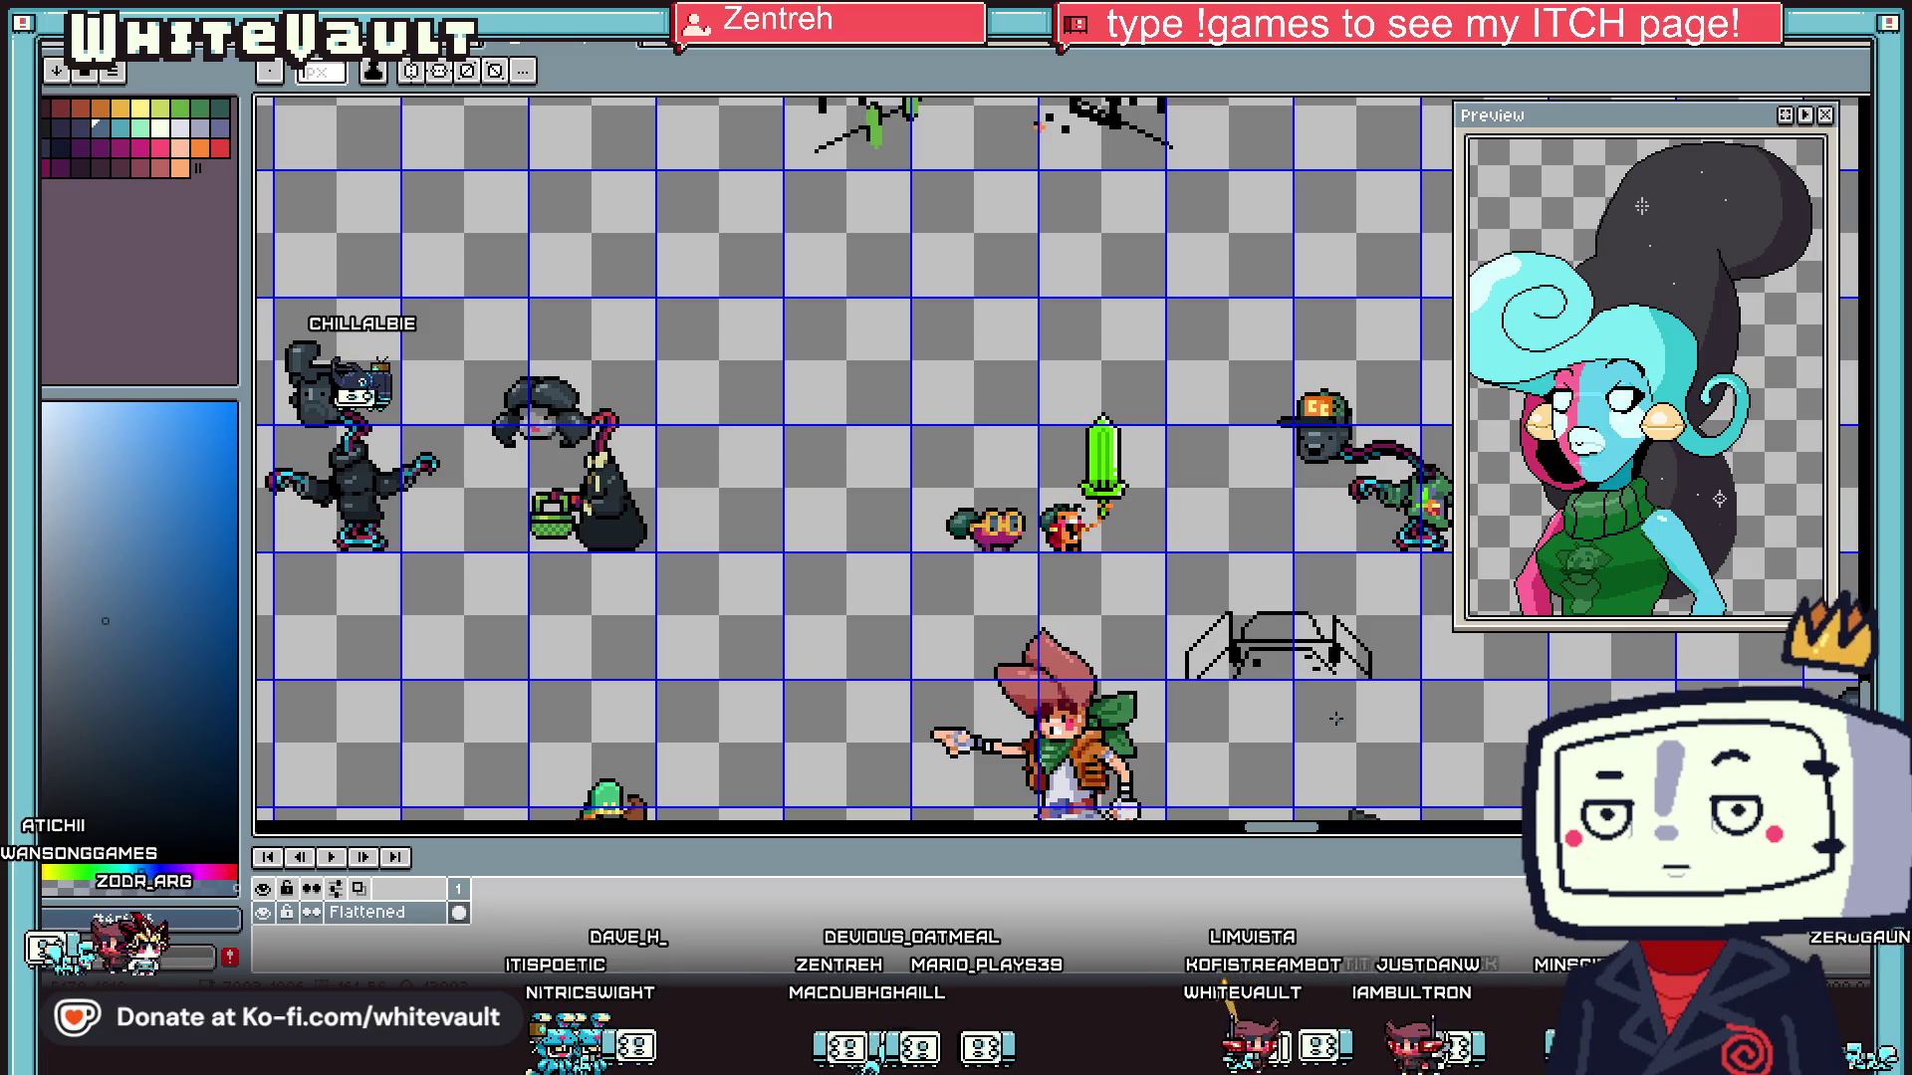
{"action": "scroll", "coordinate": [1045, 518], "scroll_direction": "down", "scroll_amount": 1}
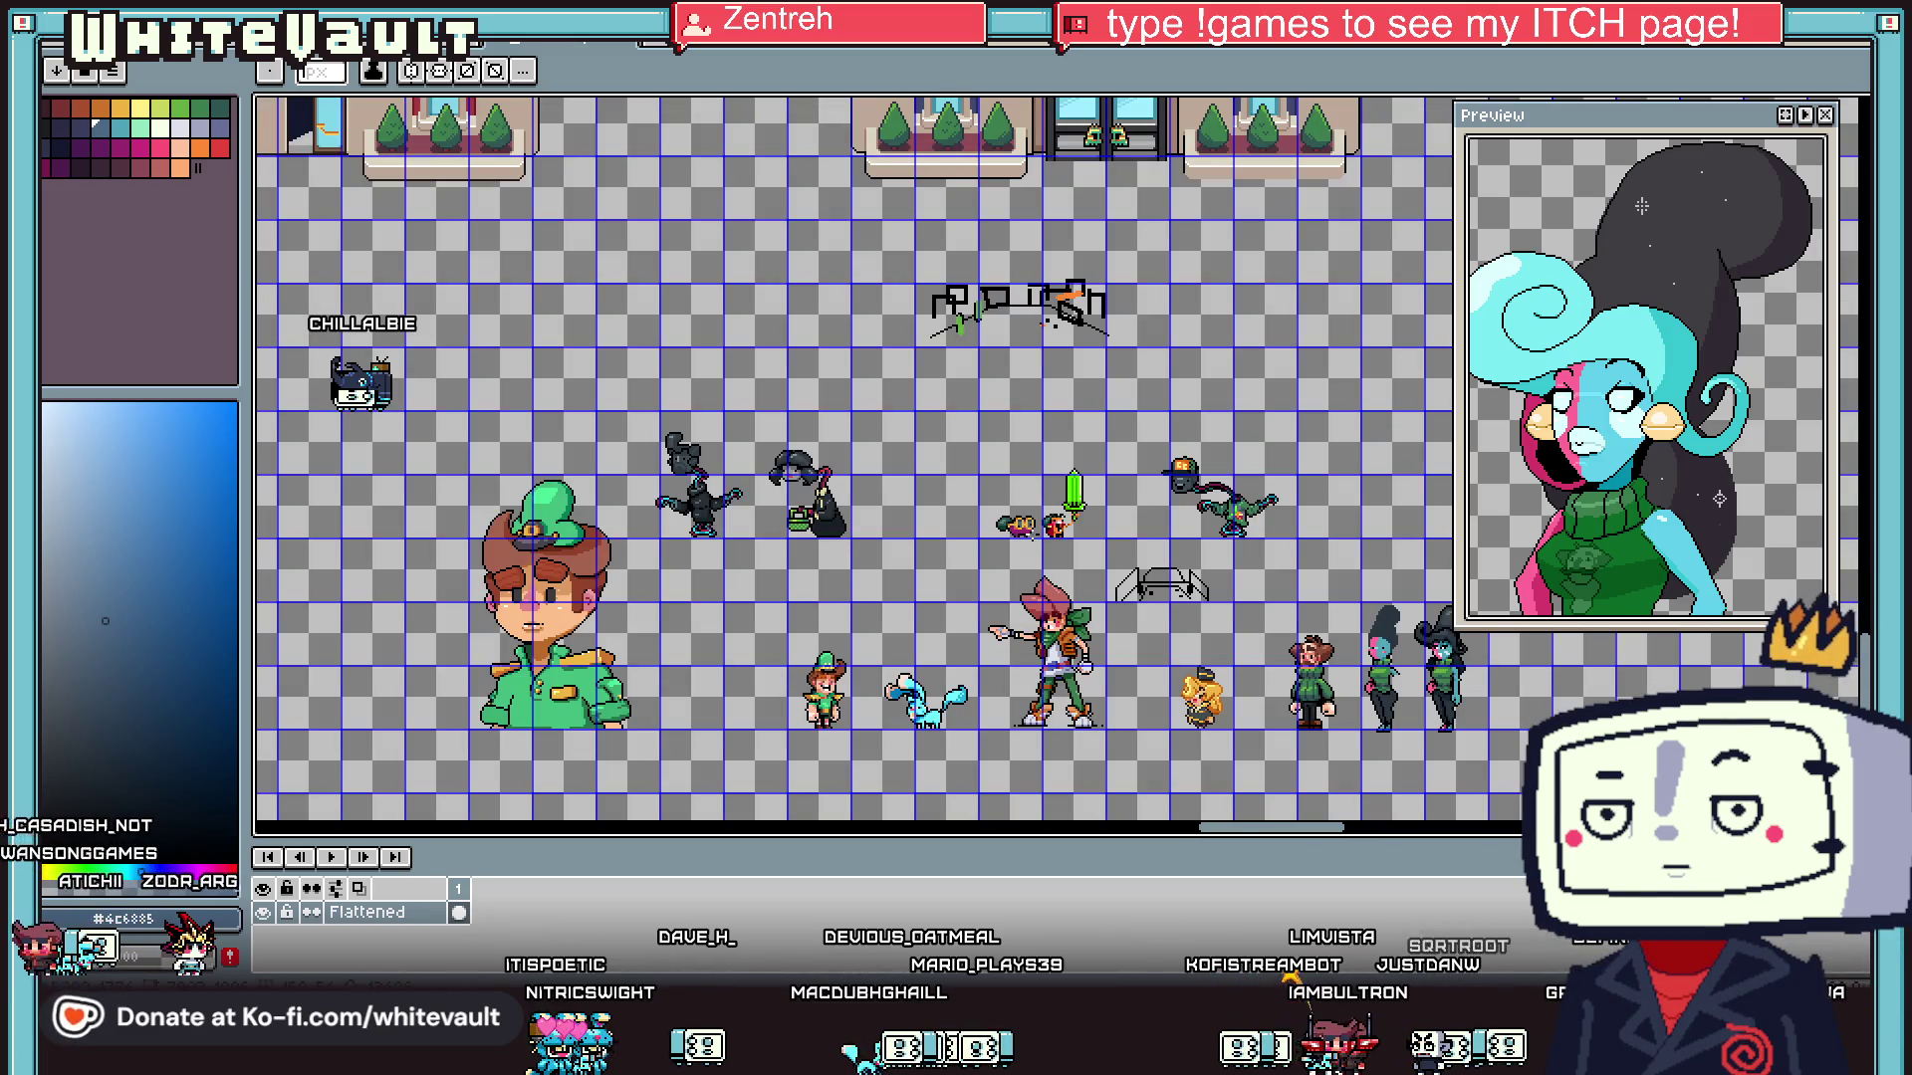
{"action": "scroll", "coordinate": [1032, 532], "scroll_direction": "up", "scroll_amount": 2}
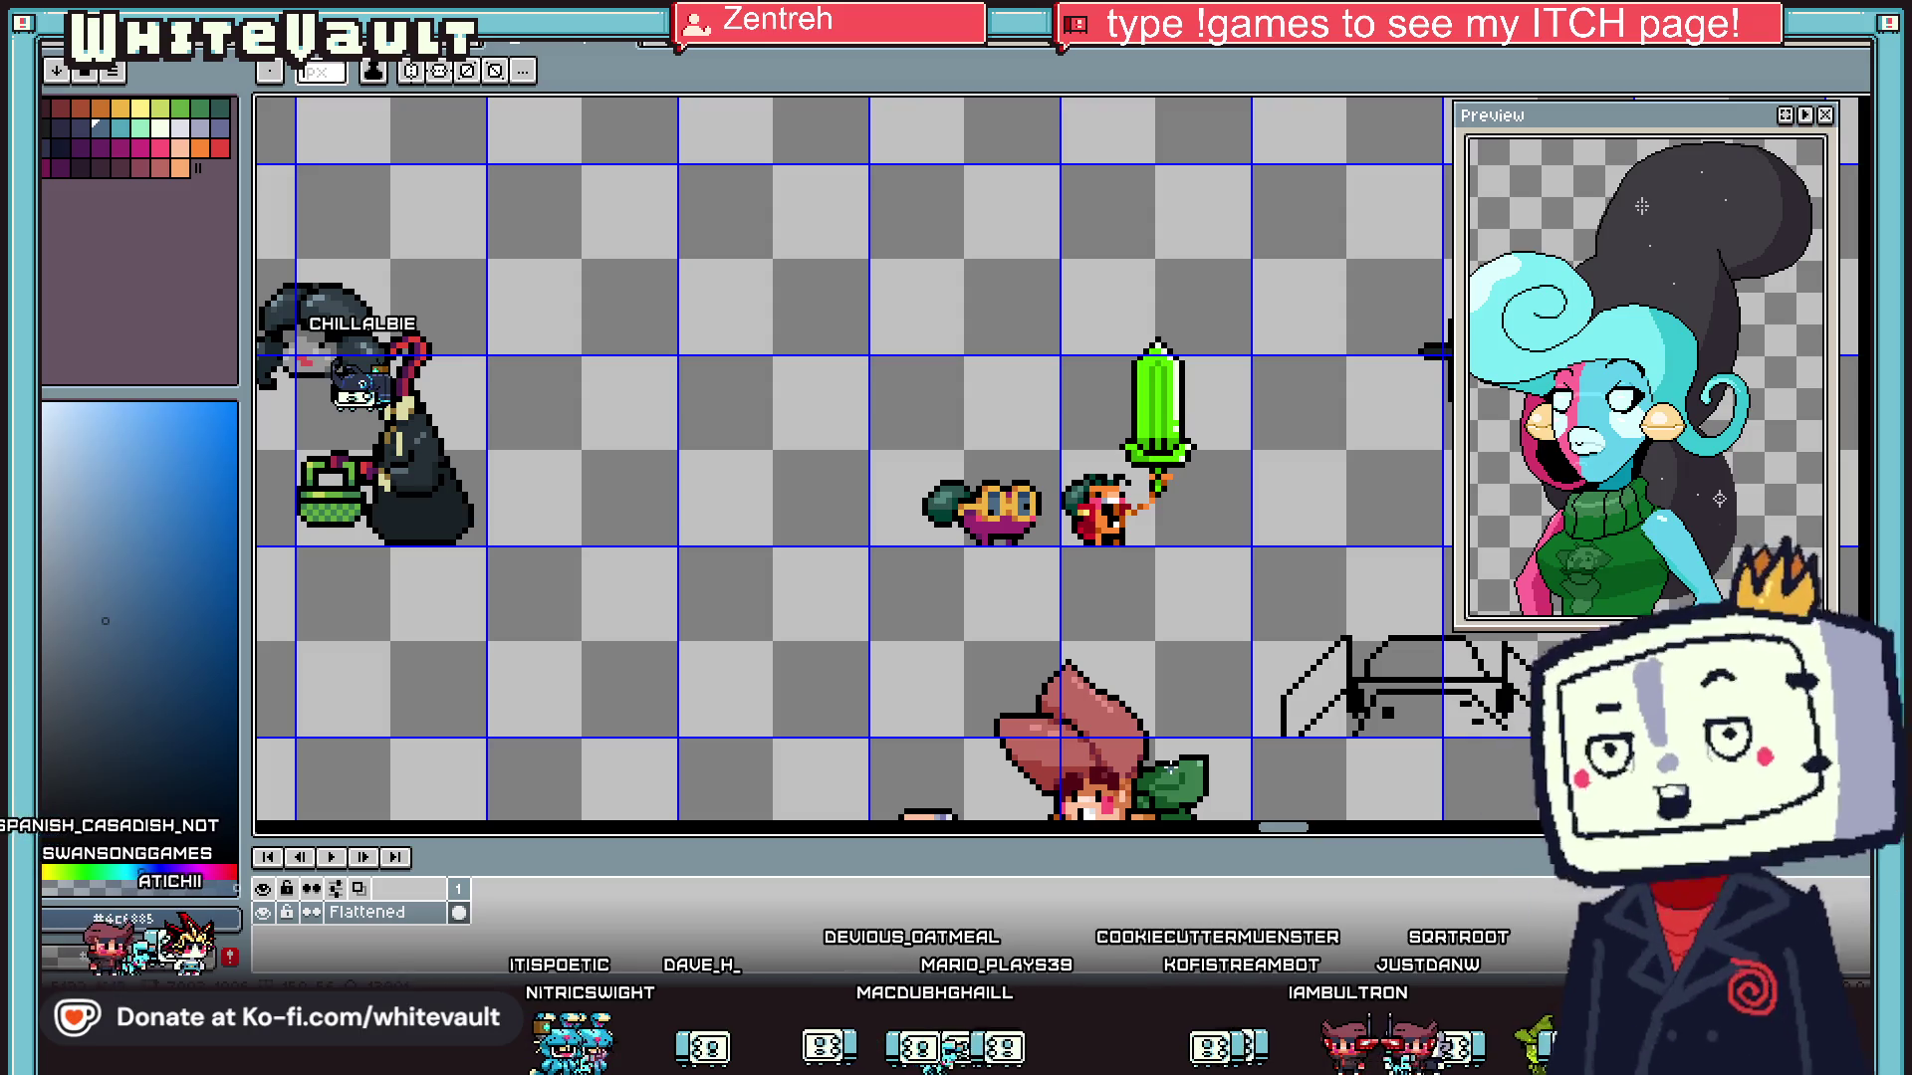
{"action": "scroll", "coordinate": [972, 535], "scroll_direction": "down", "scroll_amount": 1}
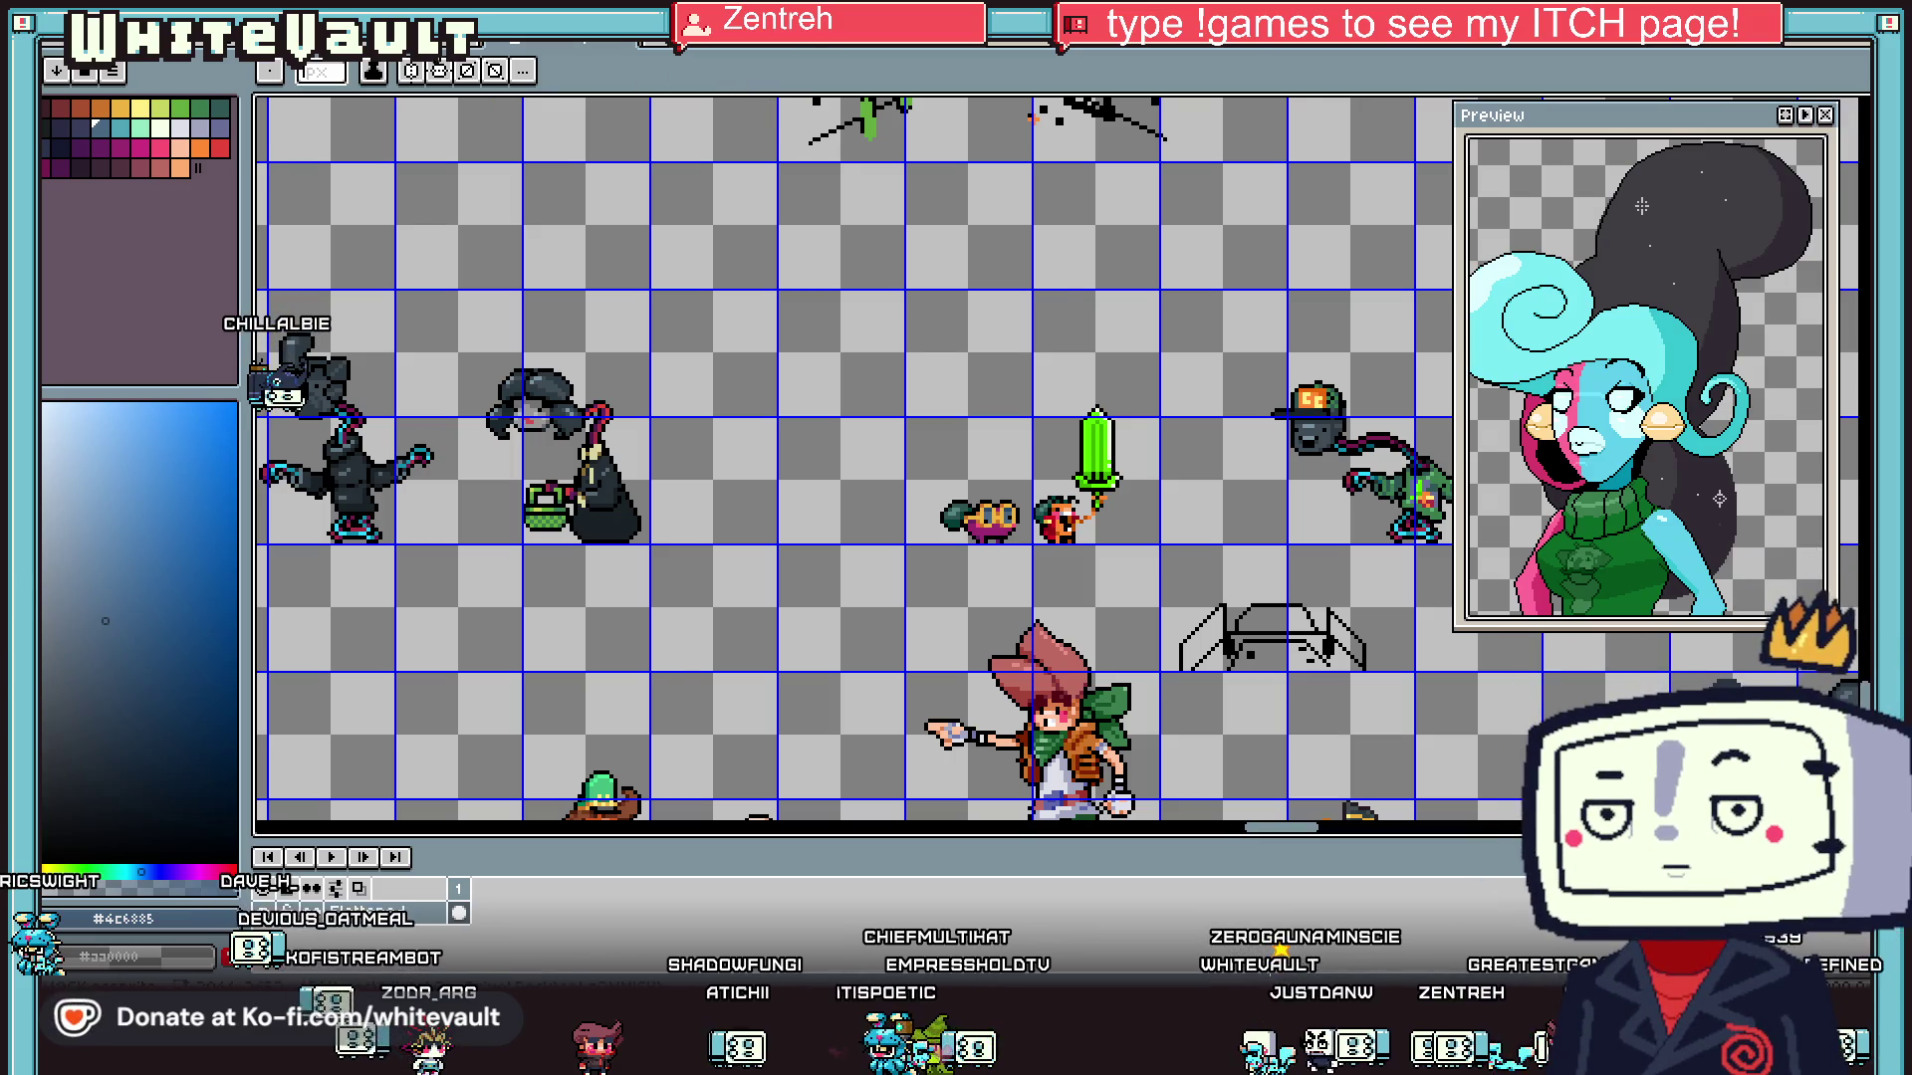
{"action": "key", "text": "ctrl+Tab"}
{"action": "key", "text": "ctrl+Tab"}
{"action": "key", "text": "ctrl+Tab"}
{"action": "key", "text": "ctrl+Tab"}
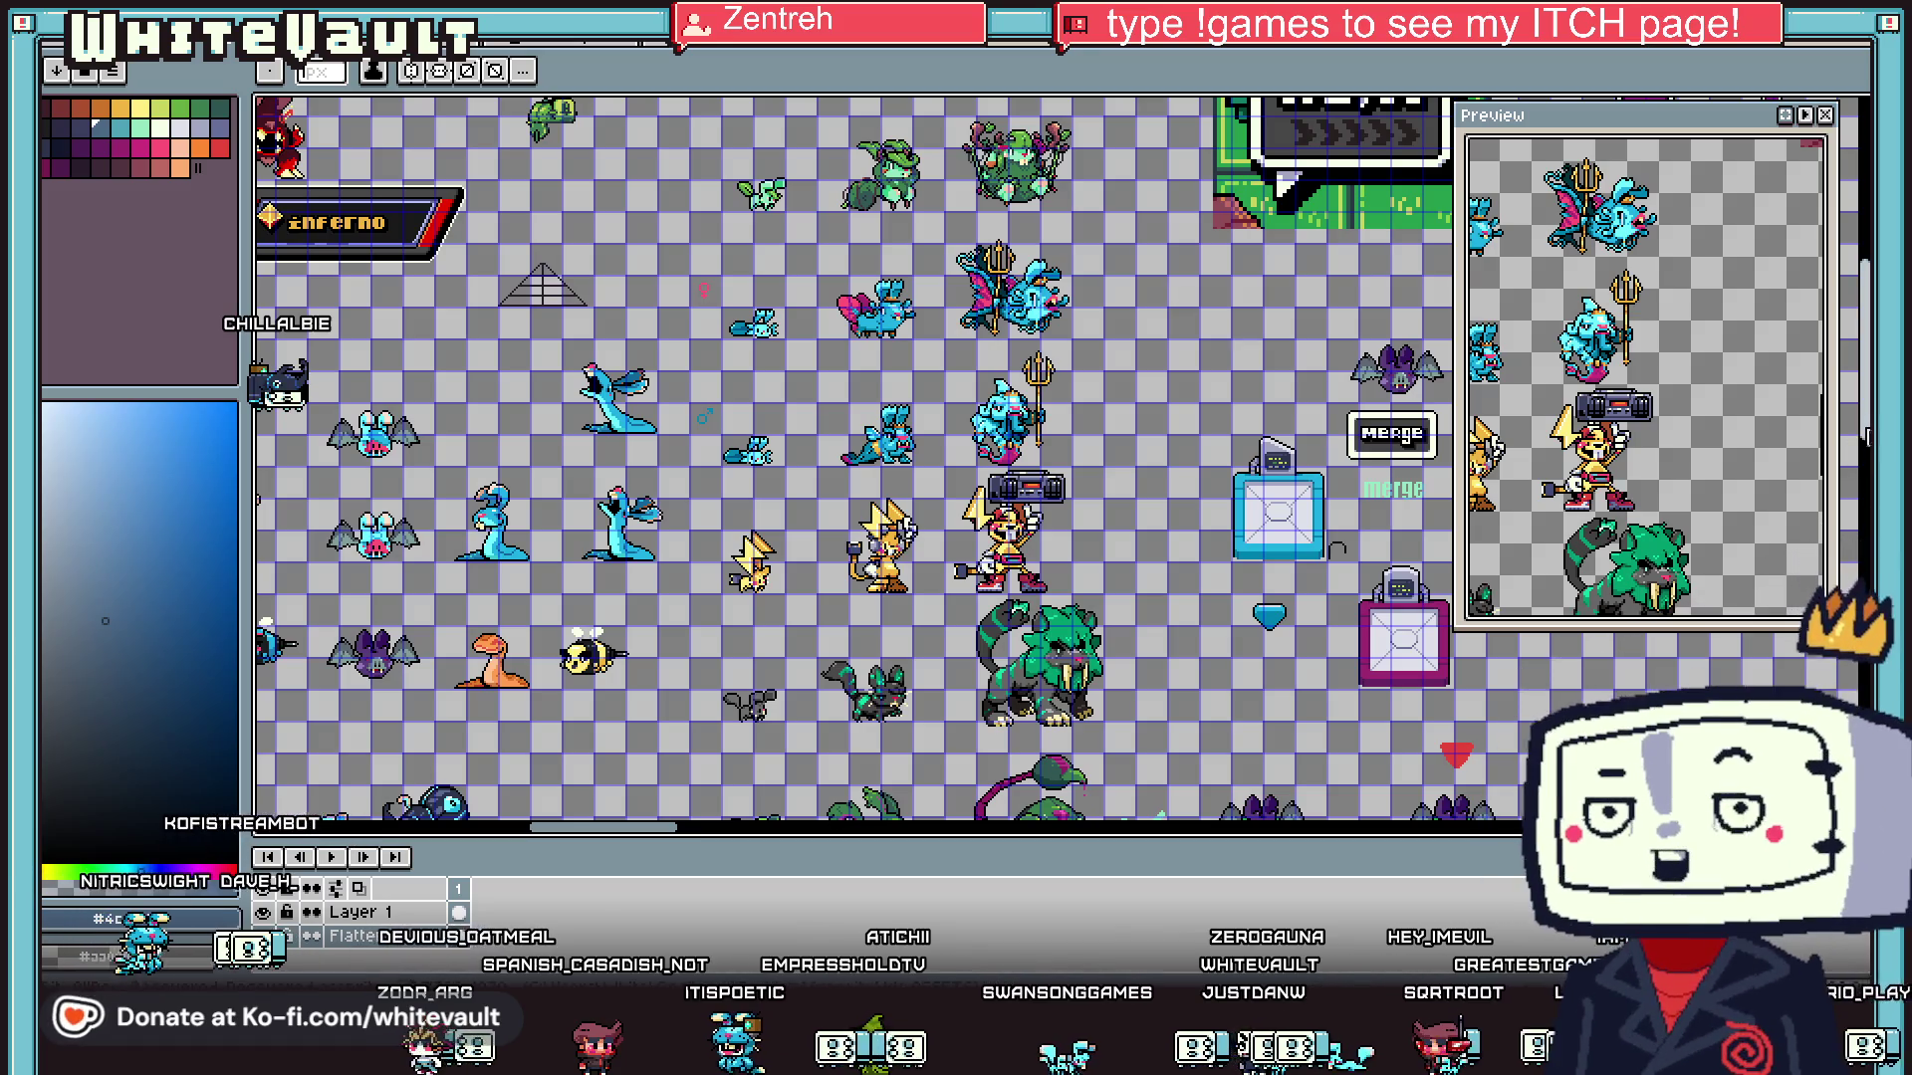
- Look over the monster sheet, then switch to the isometric sheet of characters on grass tiles
{"action": "scroll", "coordinate": [1096, 458], "scroll_direction": "up", "scroll_amount": 5}
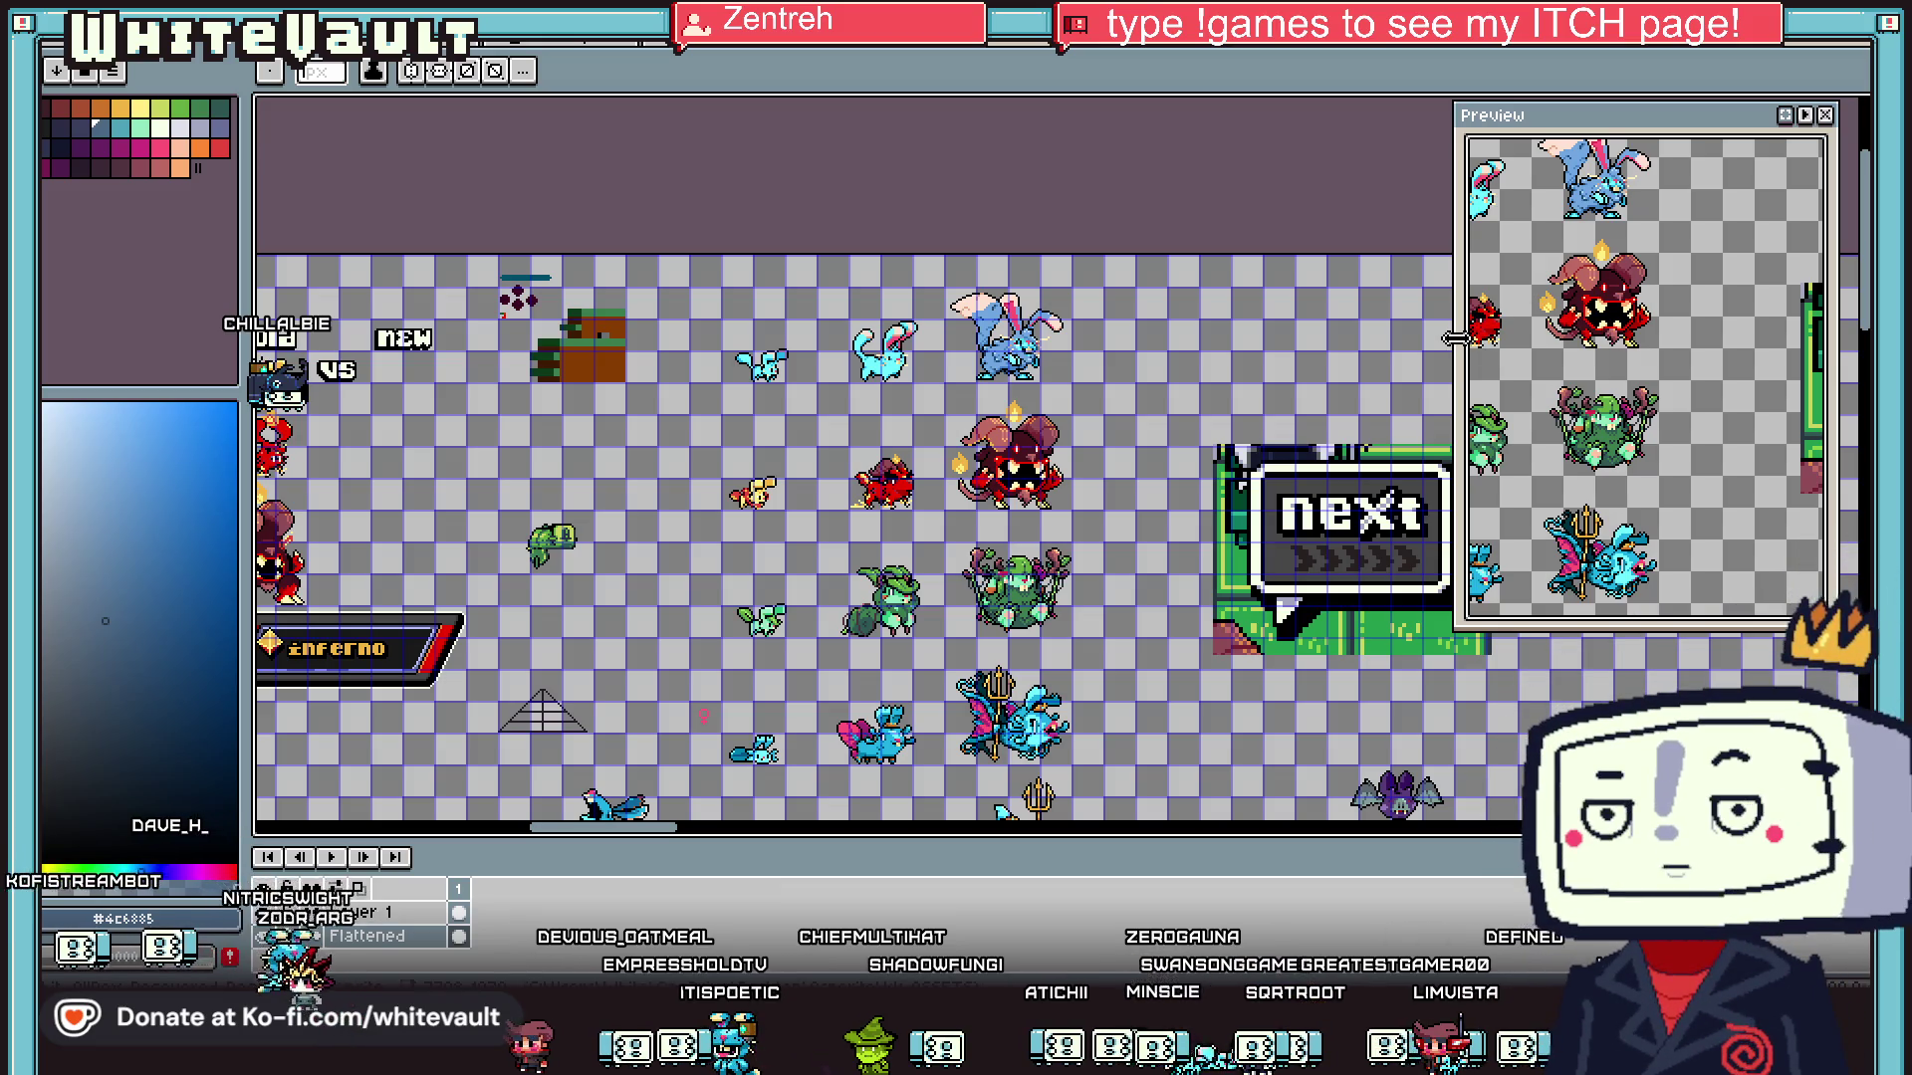
{"action": "scroll", "coordinate": [1078, 589], "scroll_direction": "up", "scroll_amount": 2}
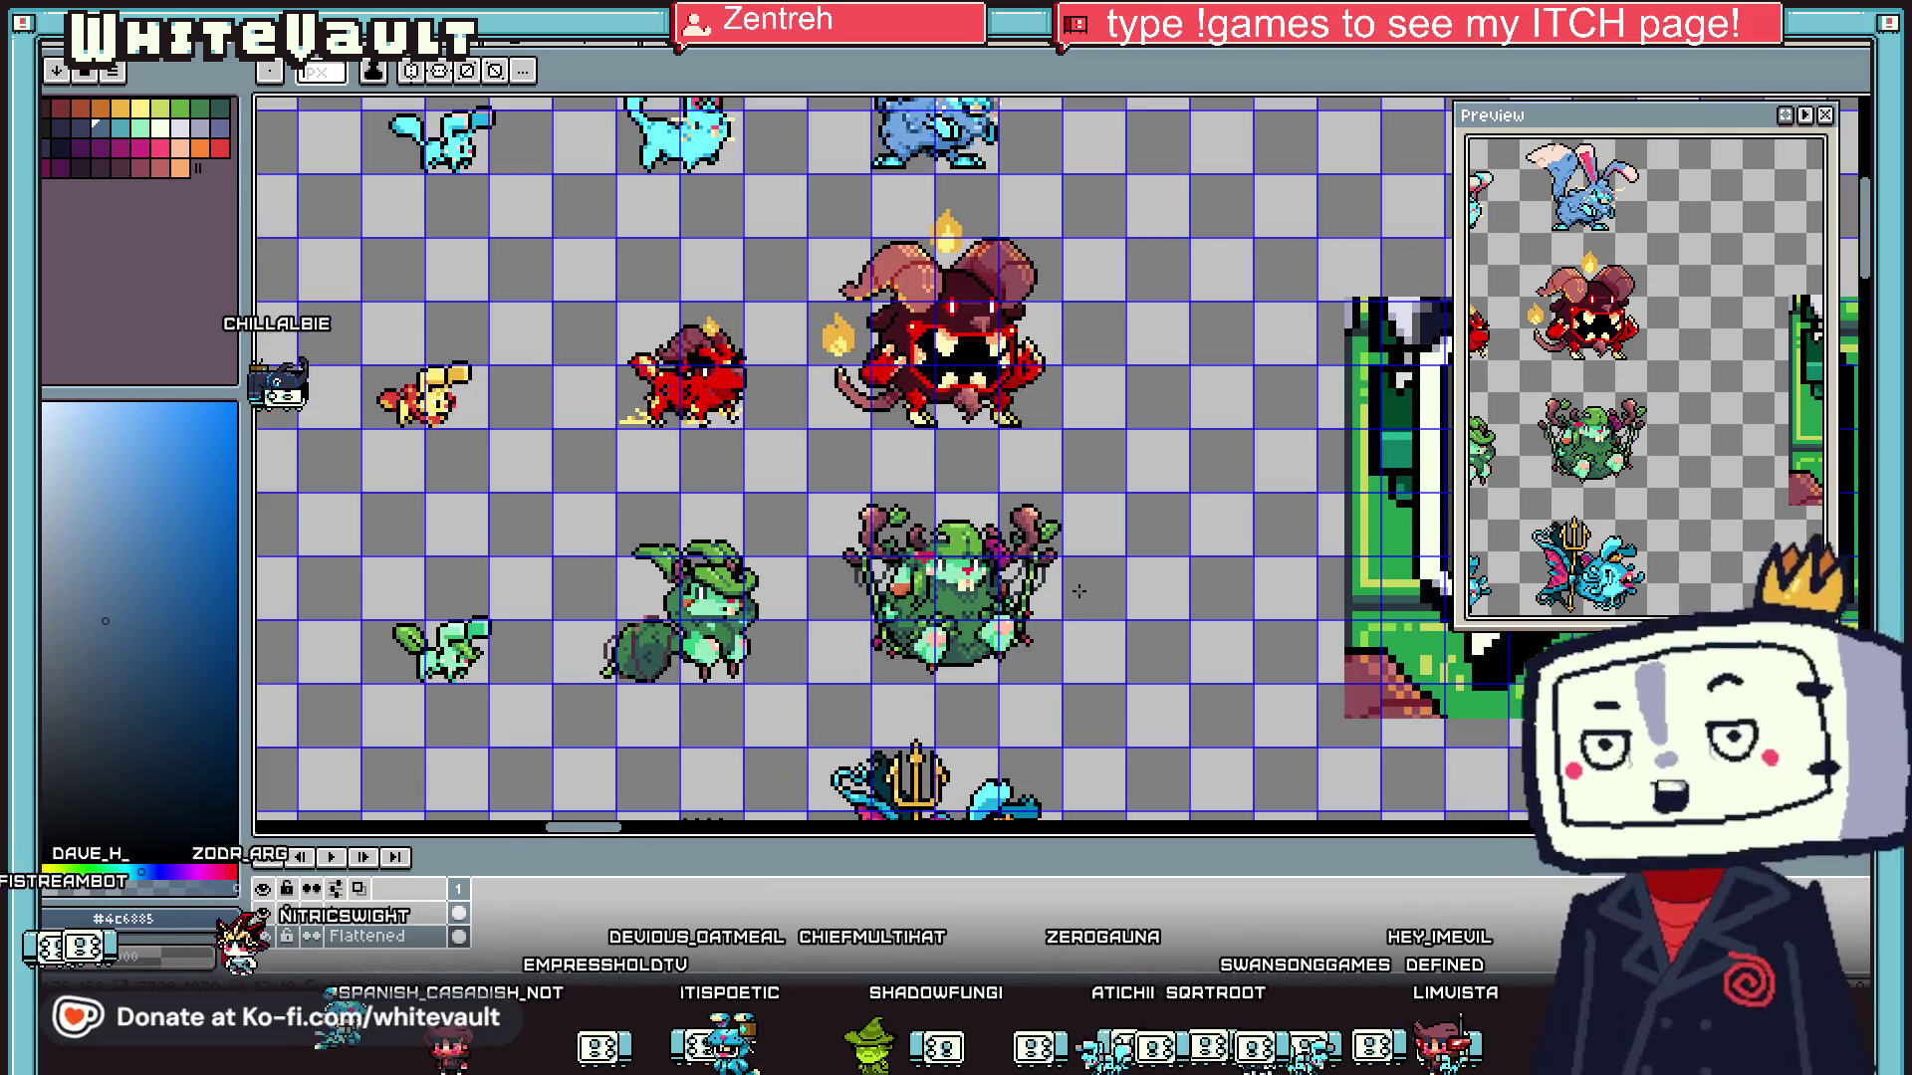
{"action": "scroll", "coordinate": [1074, 495], "scroll_direction": "down", "scroll_amount": 2}
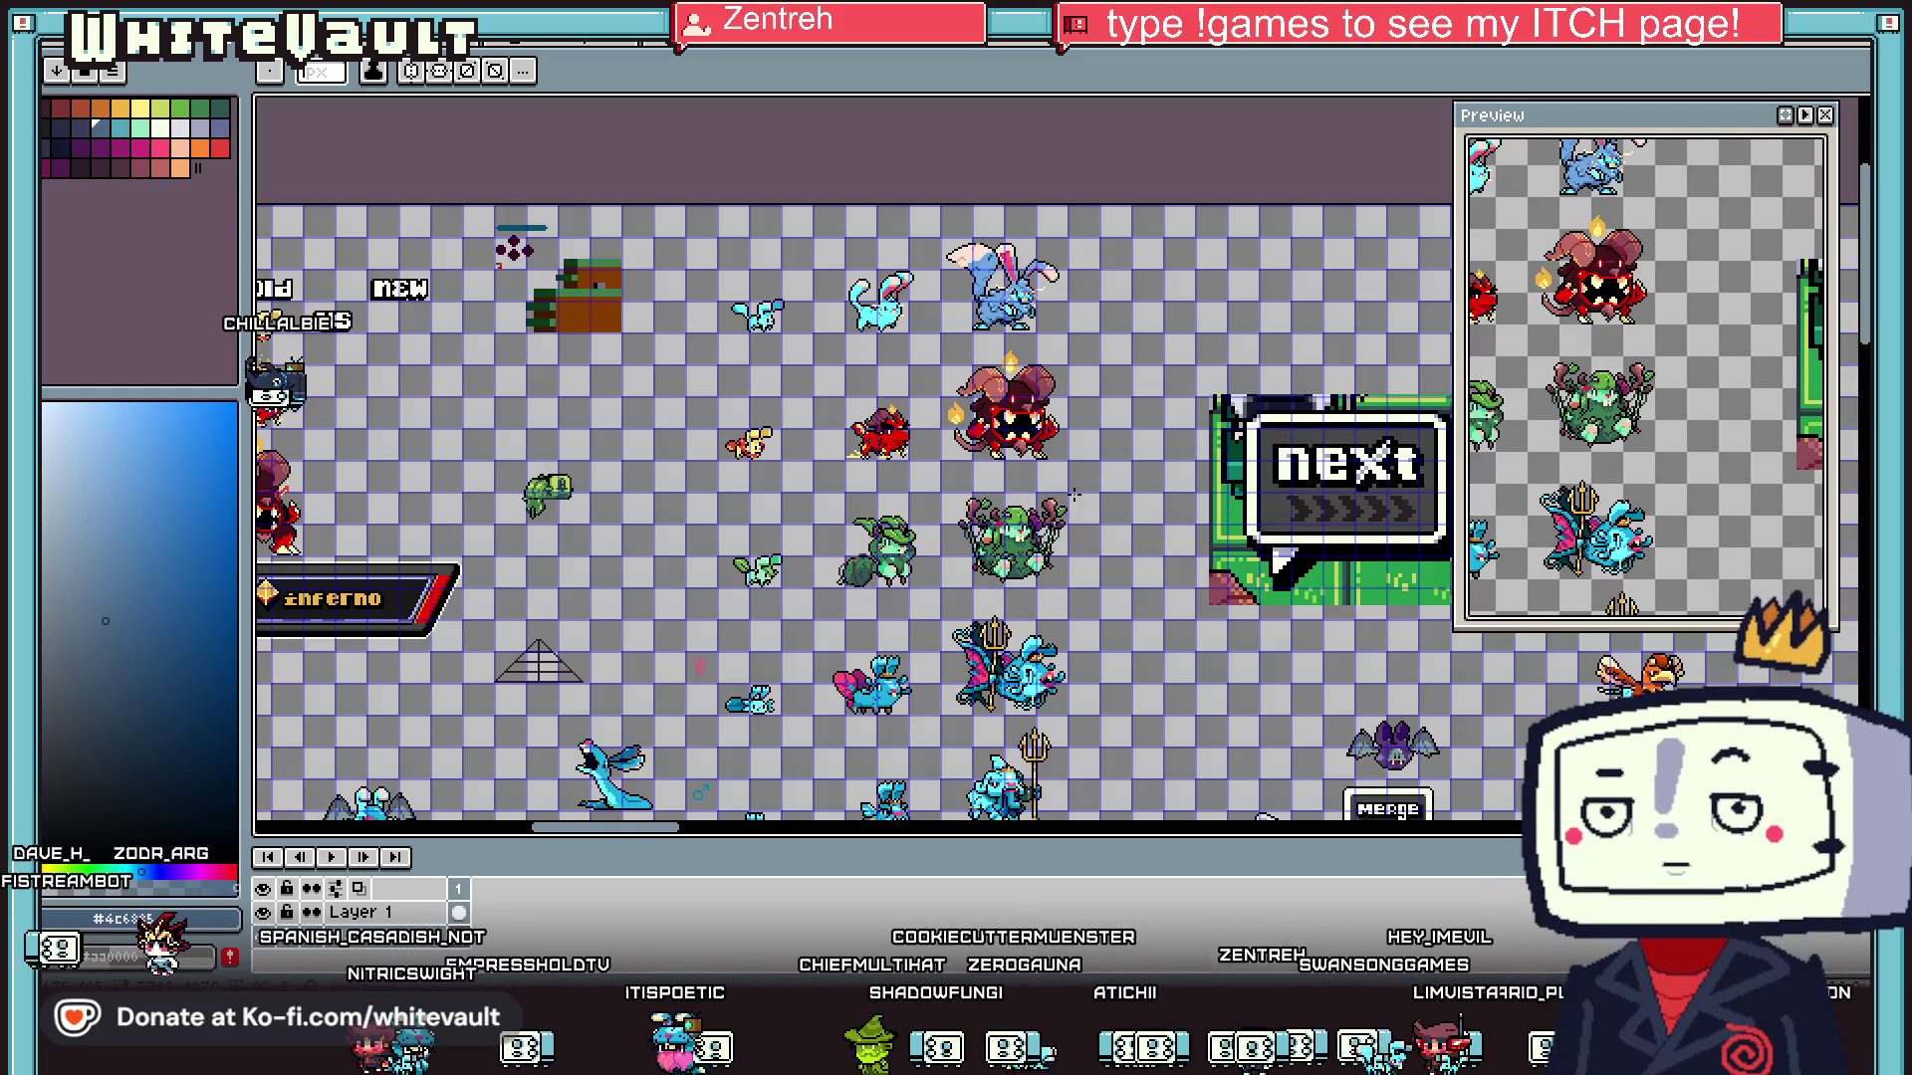
{"action": "scroll", "coordinate": [730, 151], "scroll_direction": "down", "scroll_amount": 2}
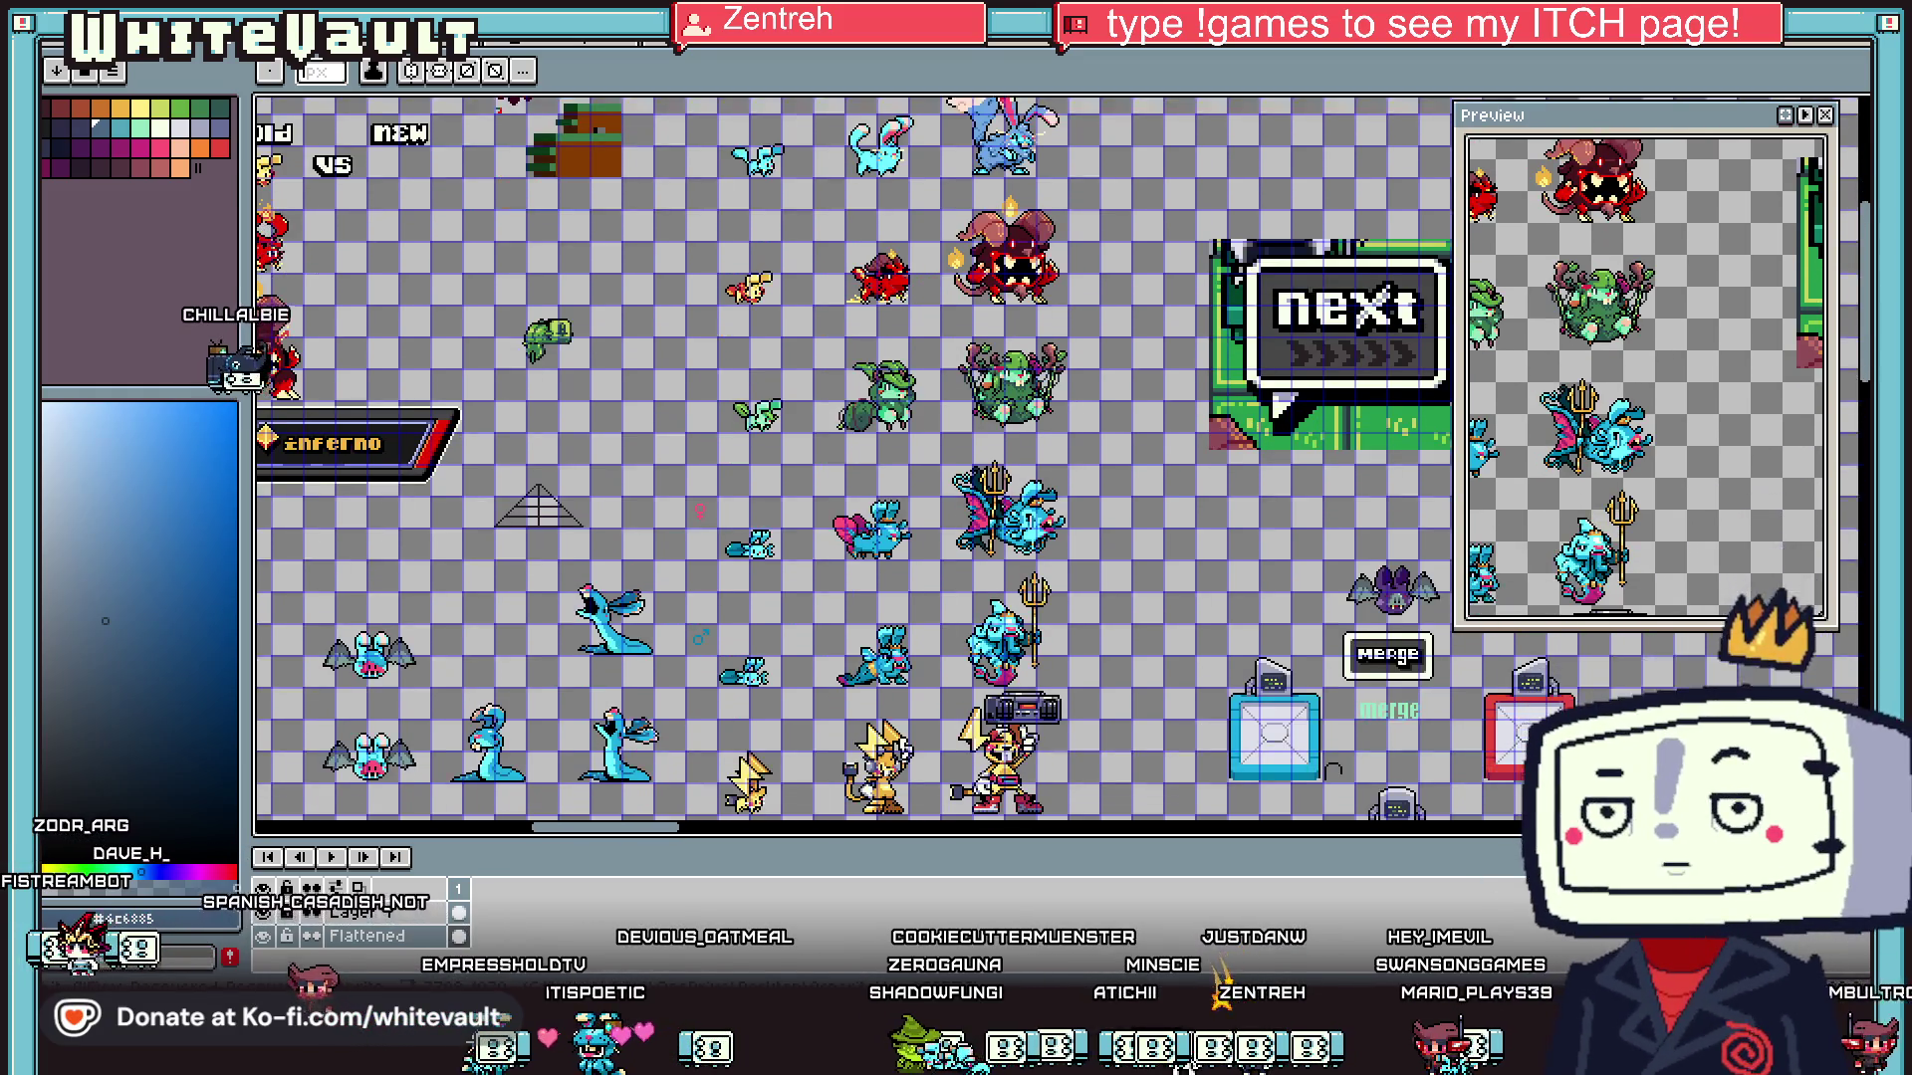
{"action": "scroll", "coordinate": [731, 151], "scroll_direction": "down", "scroll_amount": 2}
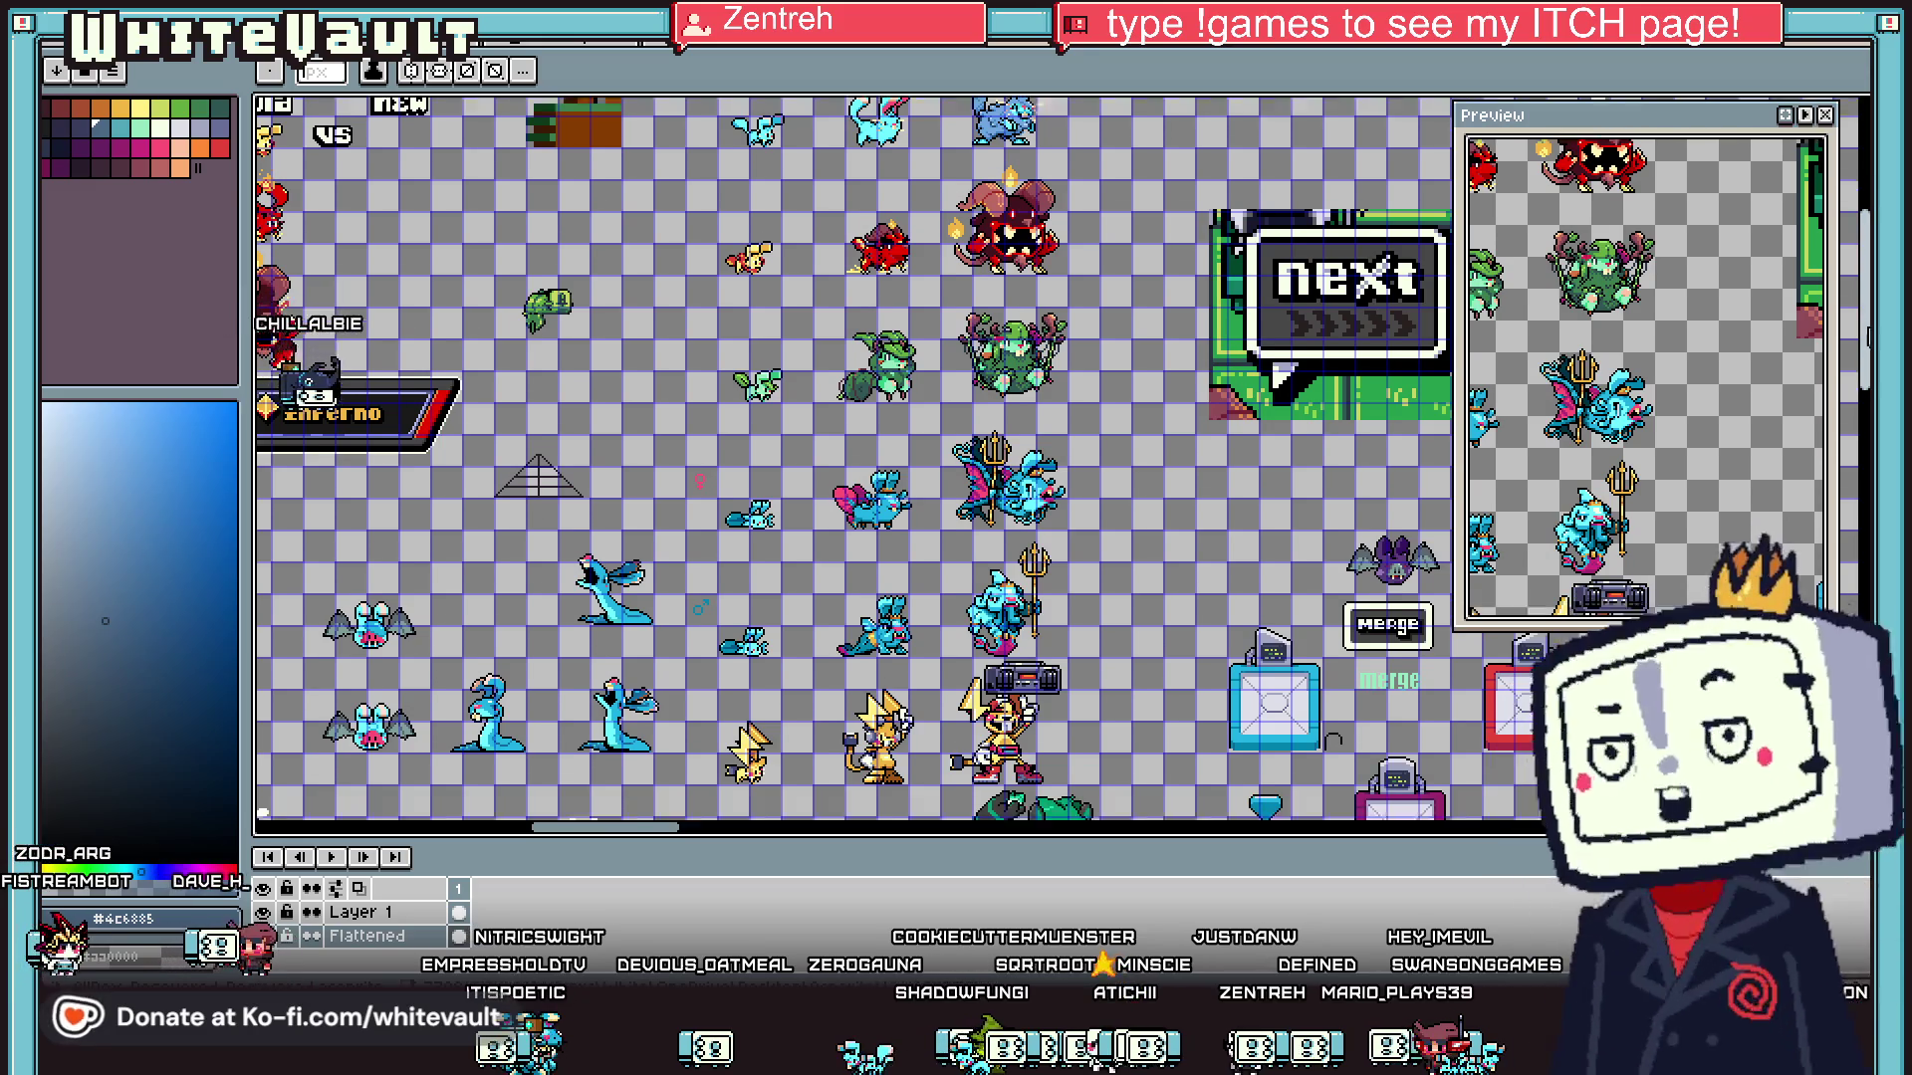
{"action": "scroll", "coordinate": [1028, 667], "scroll_direction": "up", "scroll_amount": 2}
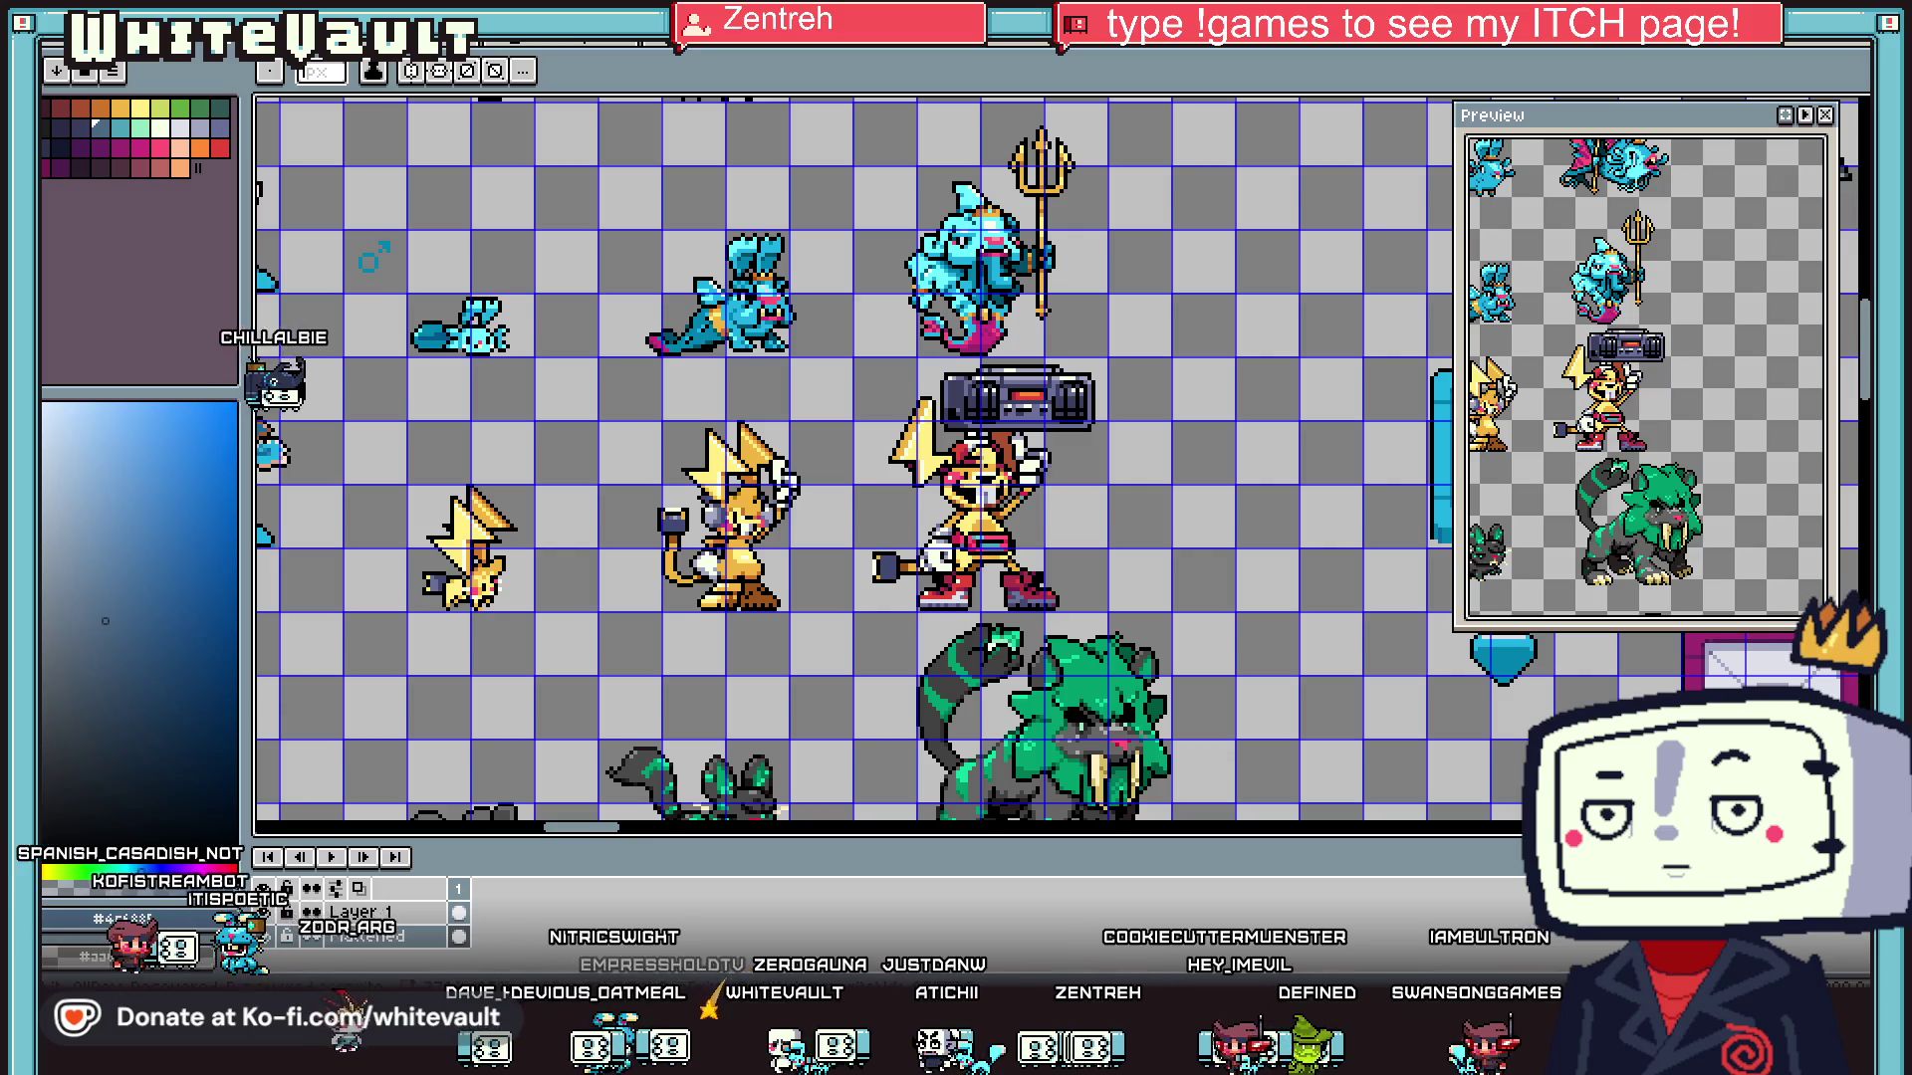
{"action": "scroll", "coordinate": [892, 360], "scroll_direction": "down", "scroll_amount": 2}
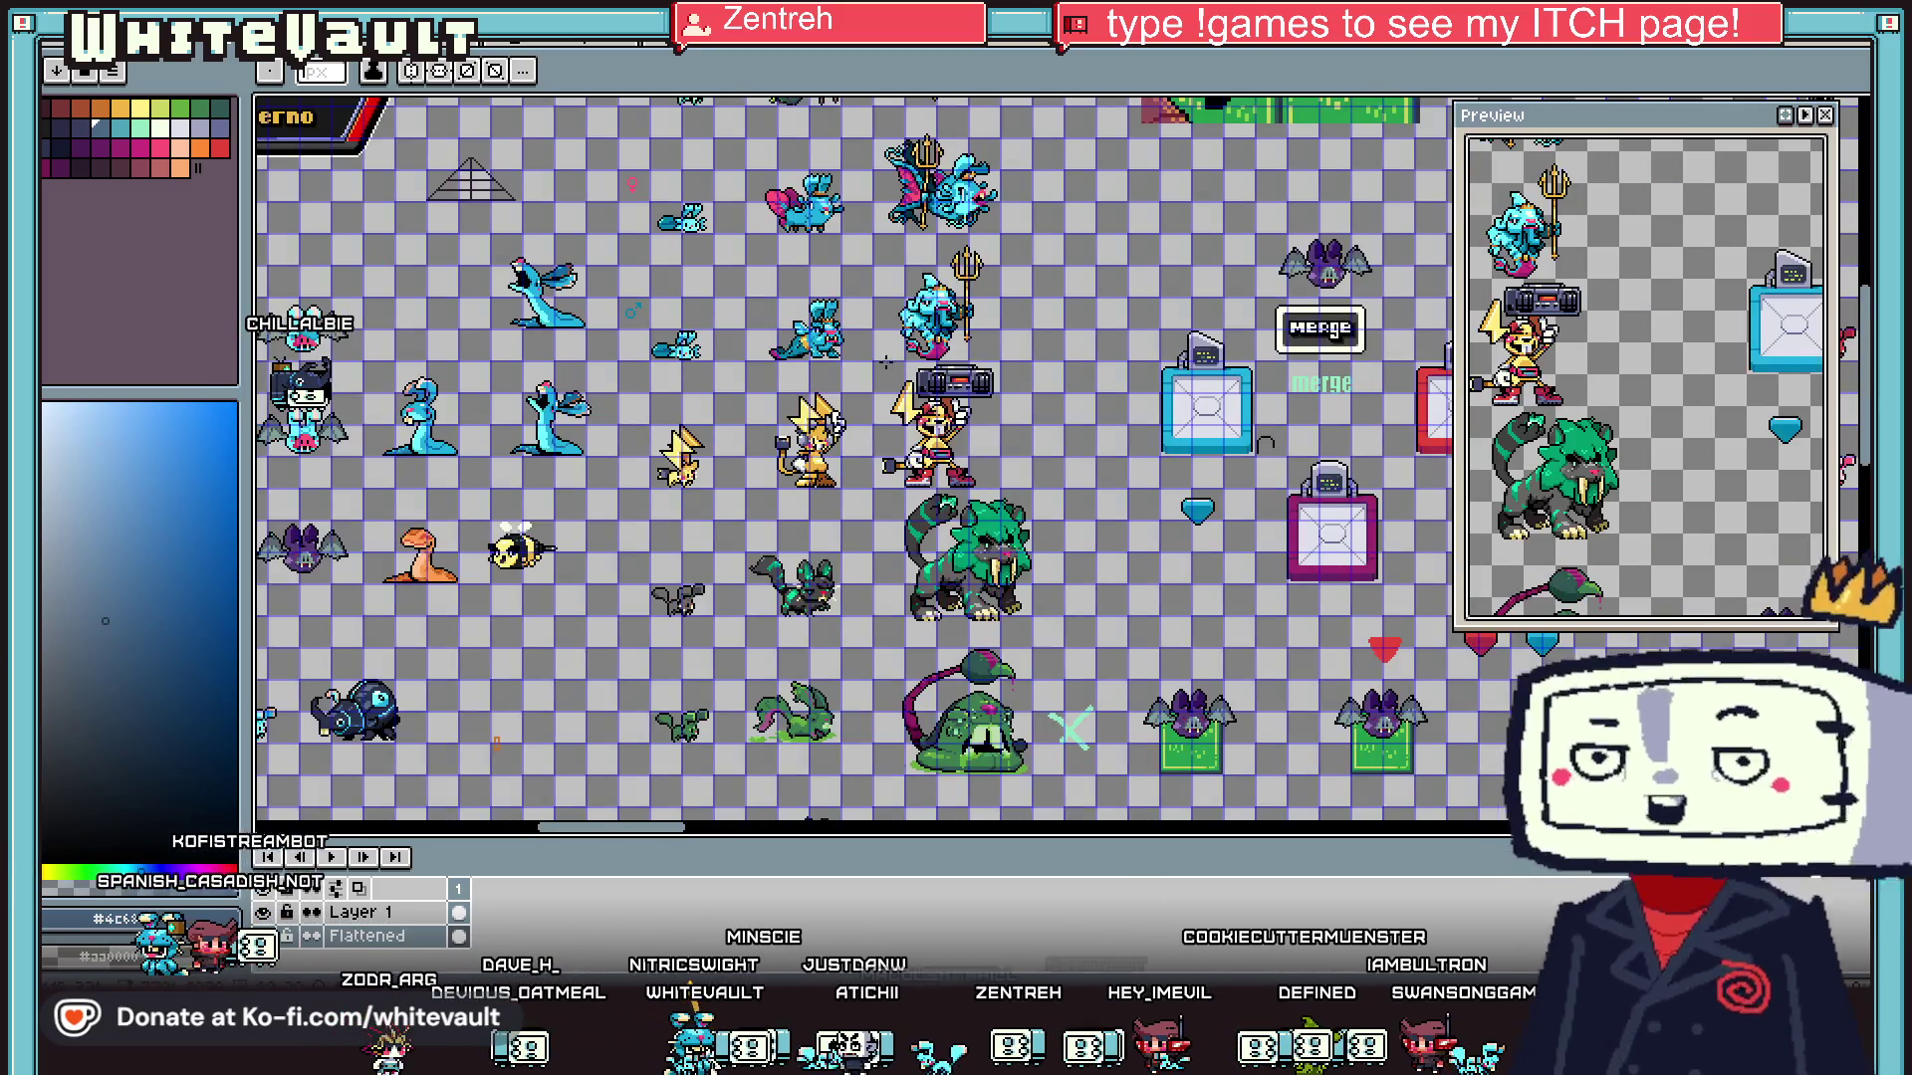
{"action": "left_click", "coordinate": [894, 47]}
{"action": "left_click", "coordinate": [709, 52]}
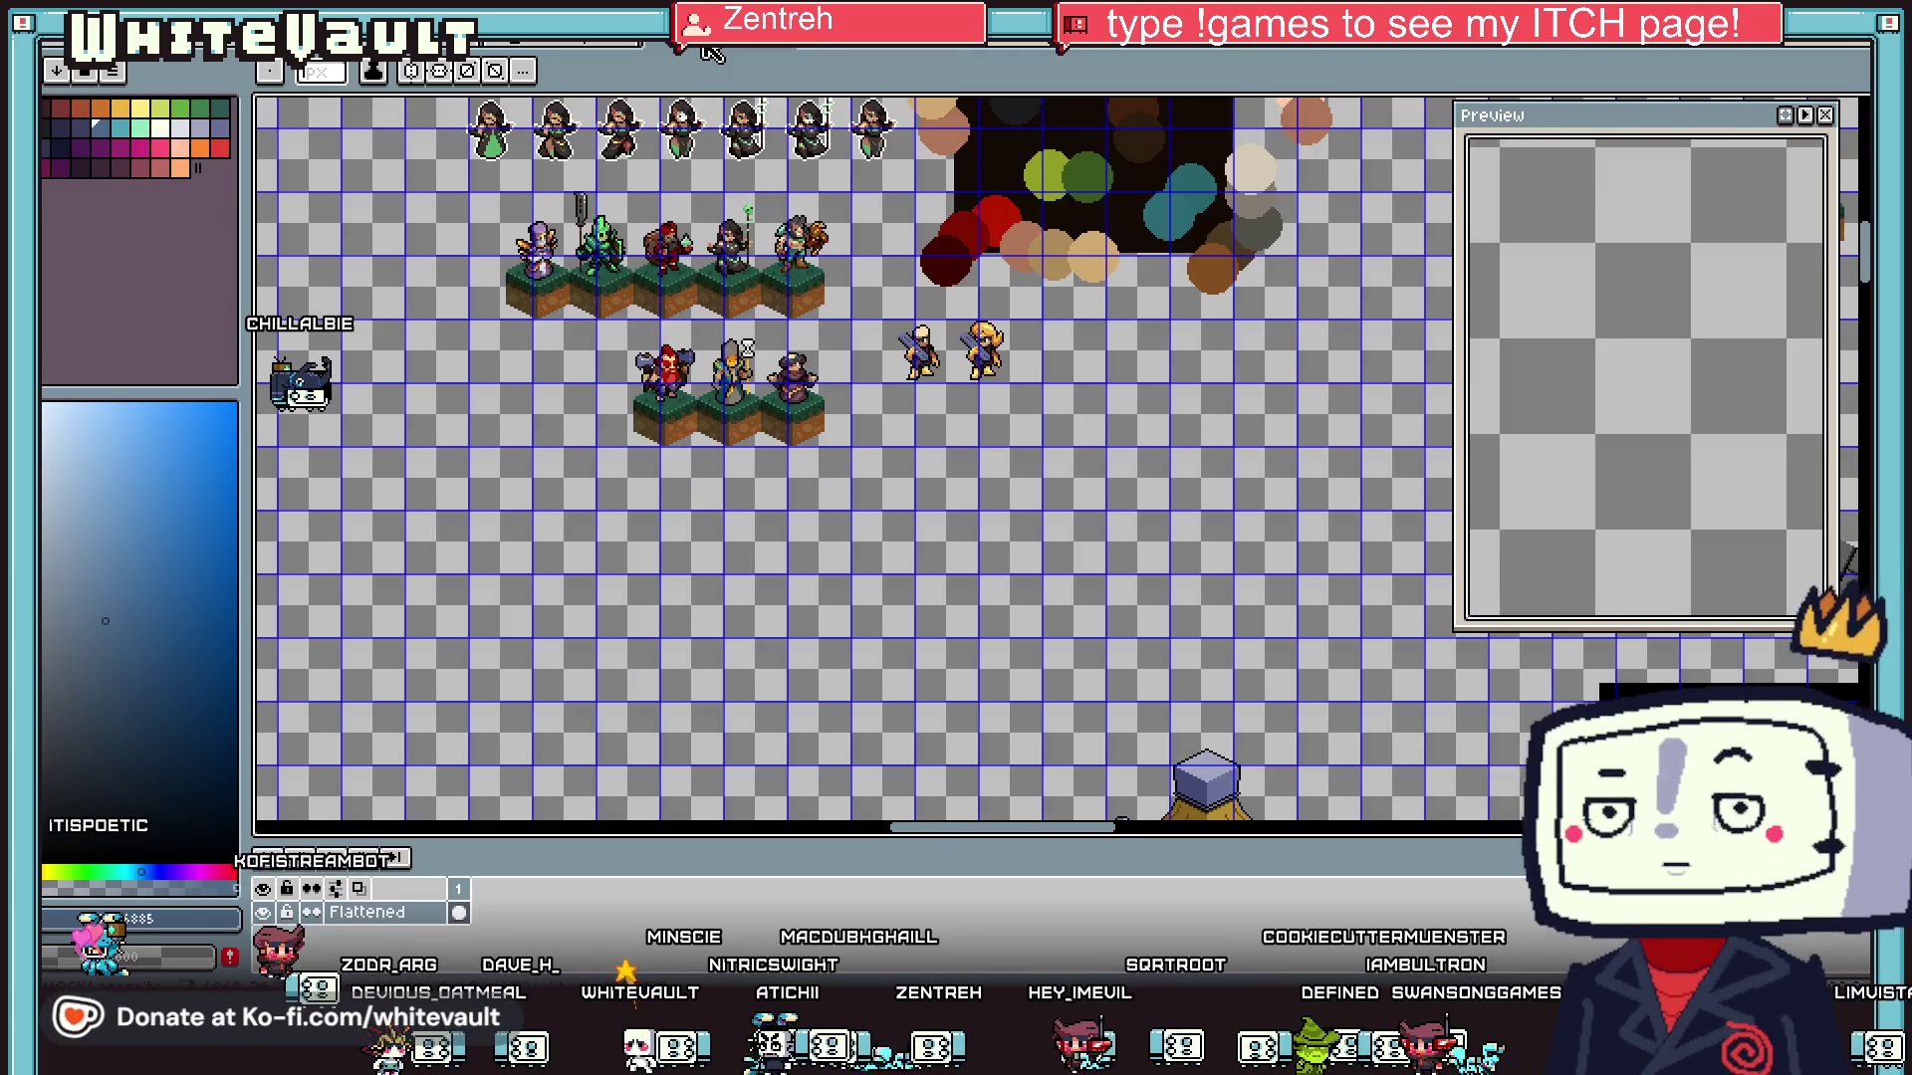
- Return to the green sword document and zoom in on the sword
{"action": "left_click", "coordinate": [545, 46]}
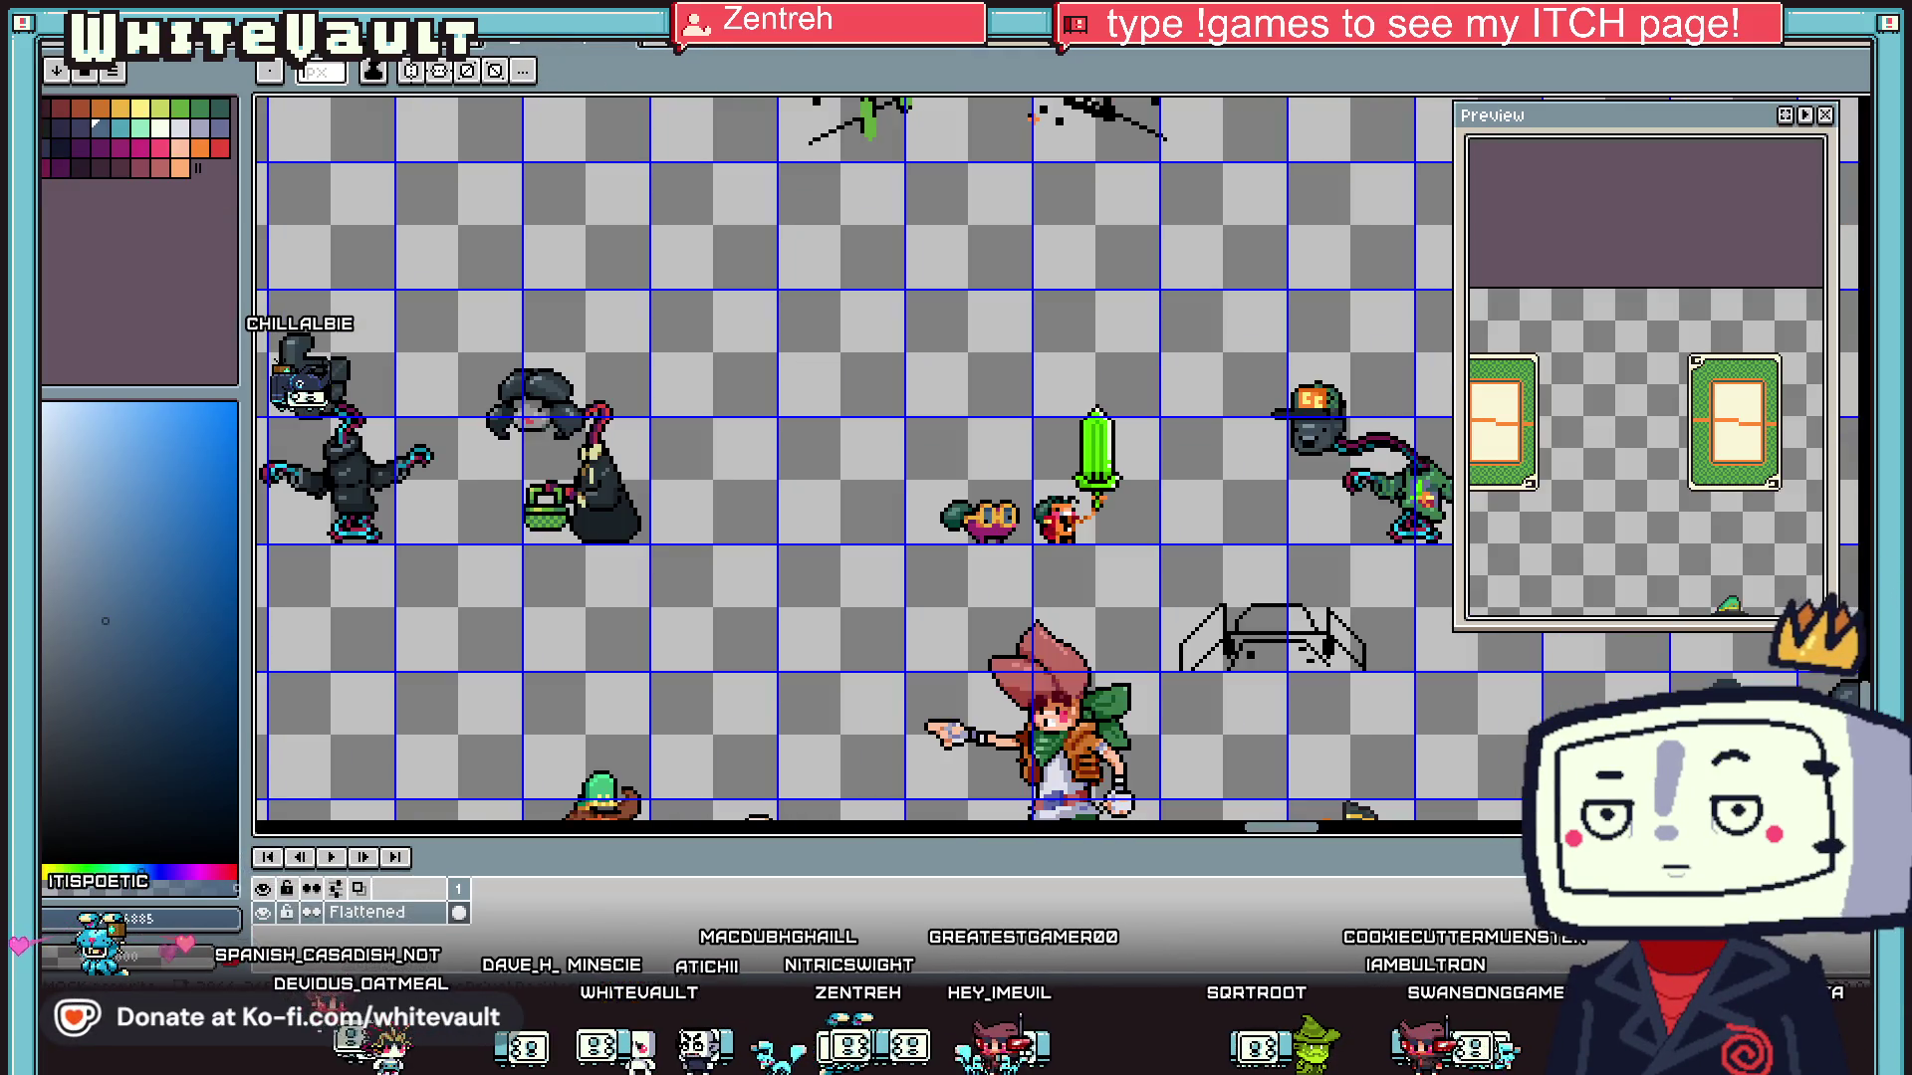
{"action": "scroll", "coordinate": [719, 395], "scroll_direction": "down", "scroll_amount": 2}
{"action": "scroll", "coordinate": [959, 441], "scroll_direction": "up", "scroll_amount": 3}
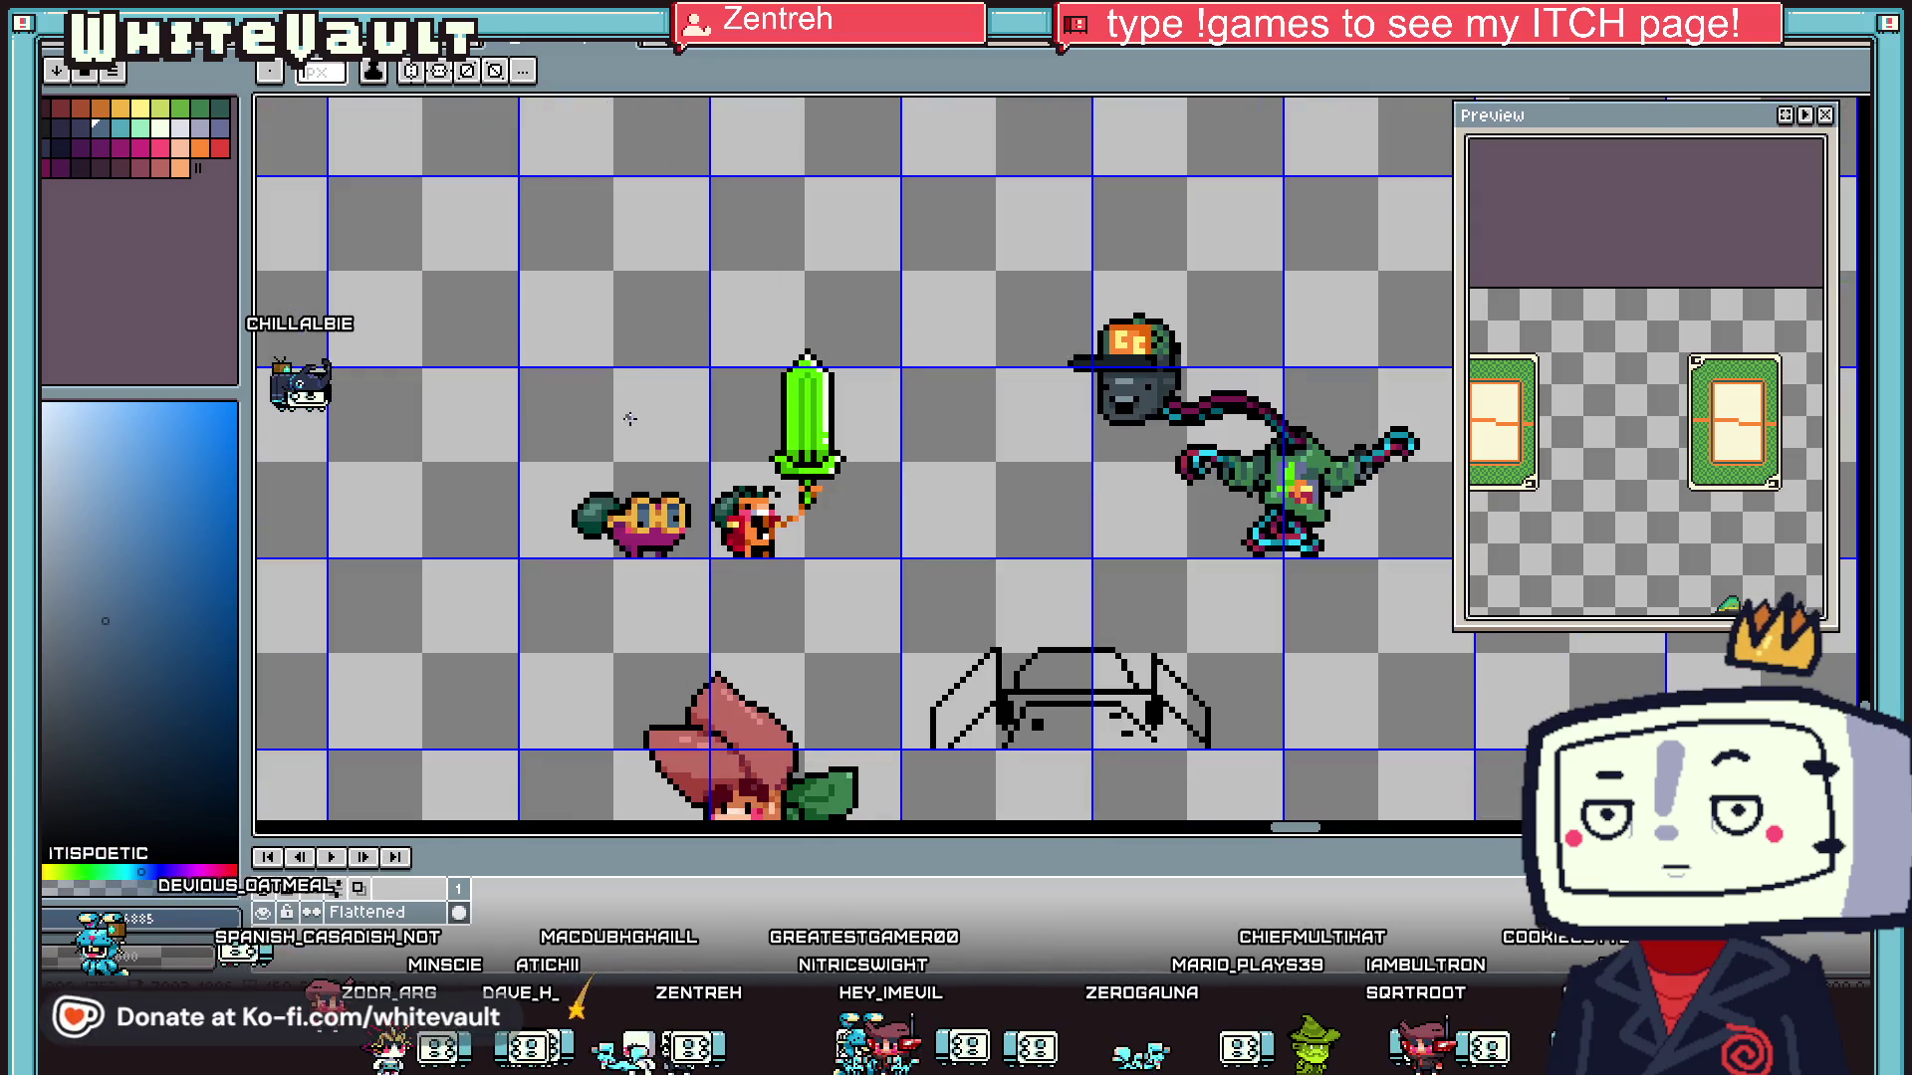
{"action": "scroll", "coordinate": [666, 513], "scroll_direction": "up", "scroll_amount": 1}
- Sample black, then pencil a pixel and a curved left stroke right of the sword's hilt
{"action": "key", "text": "i"}
{"action": "scroll", "coordinate": [764, 503], "scroll_direction": "up", "scroll_amount": 1}
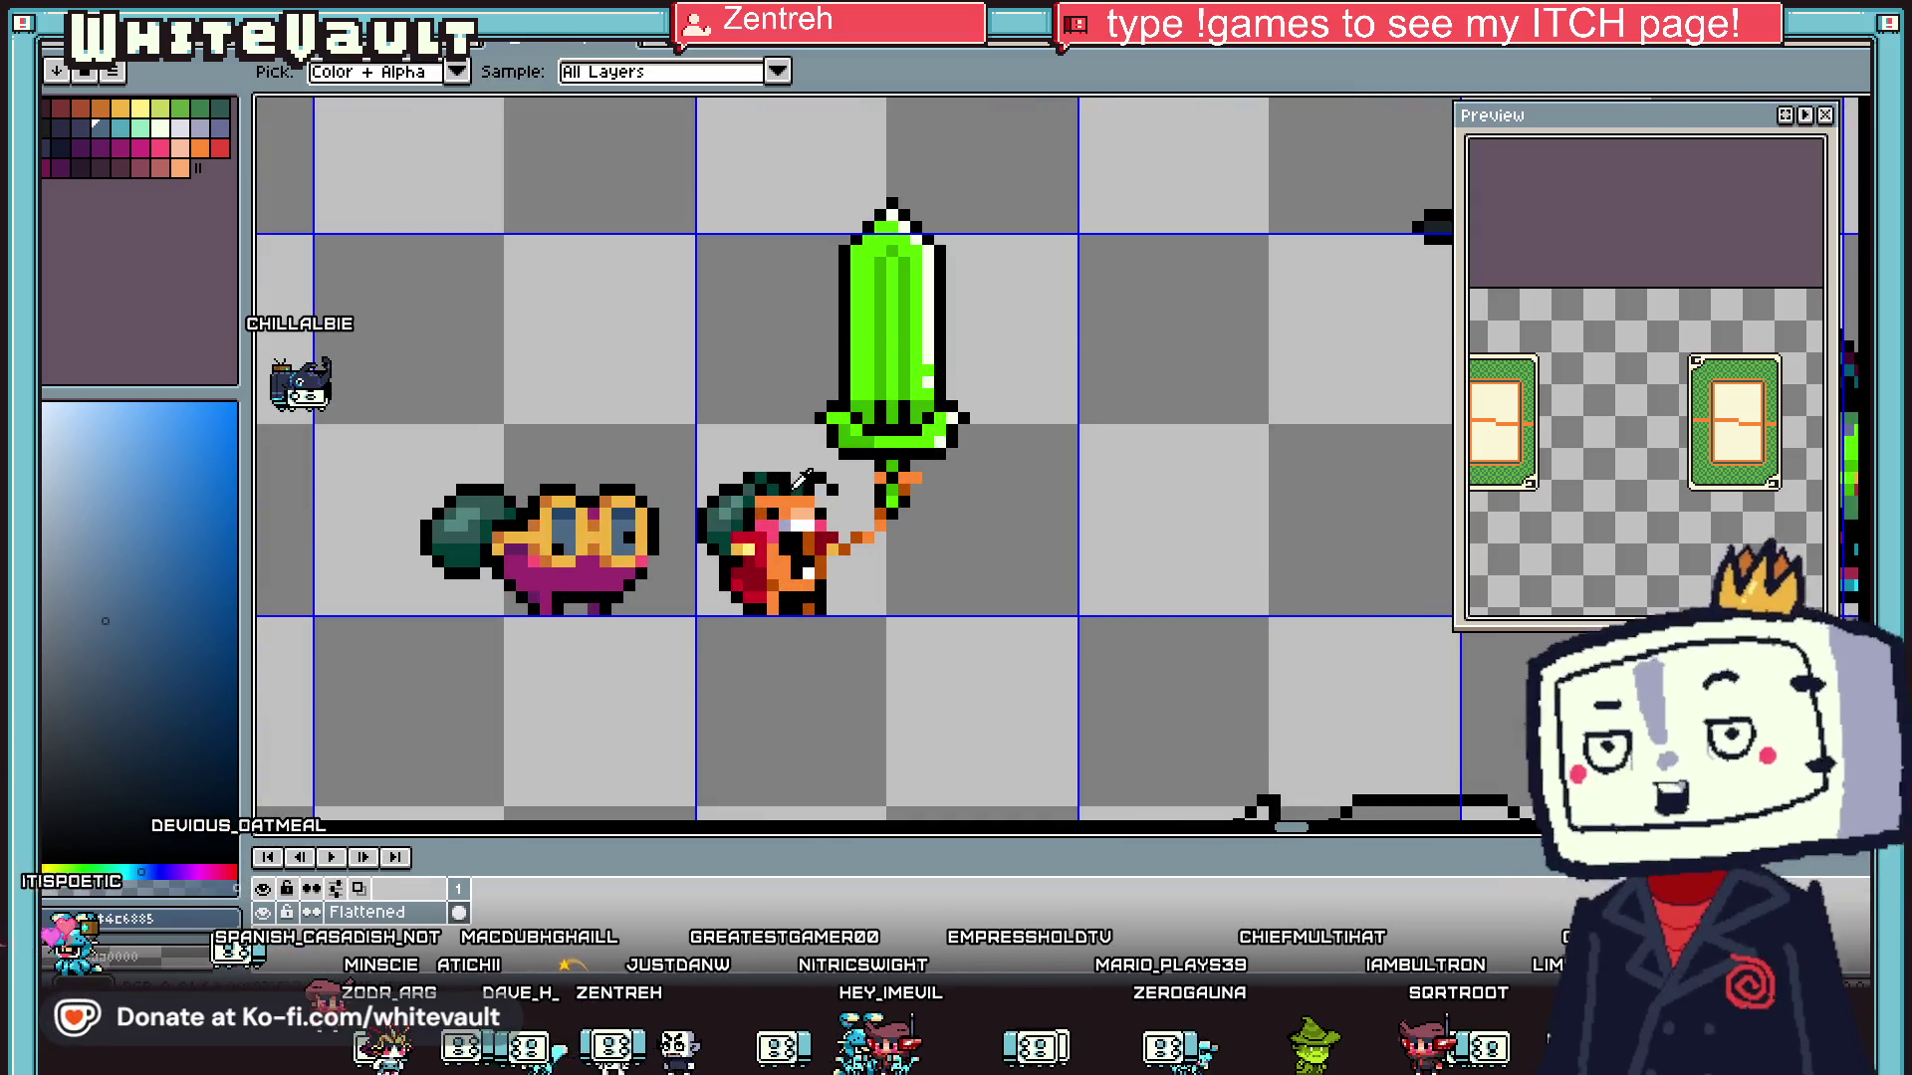
{"action": "left_click", "coordinate": [1085, 468]}
{"action": "key", "text": "b"}
{"action": "scroll", "coordinate": [1078, 460], "scroll_direction": "up", "scroll_amount": 3}
{"action": "left_click", "coordinate": [1078, 461]}
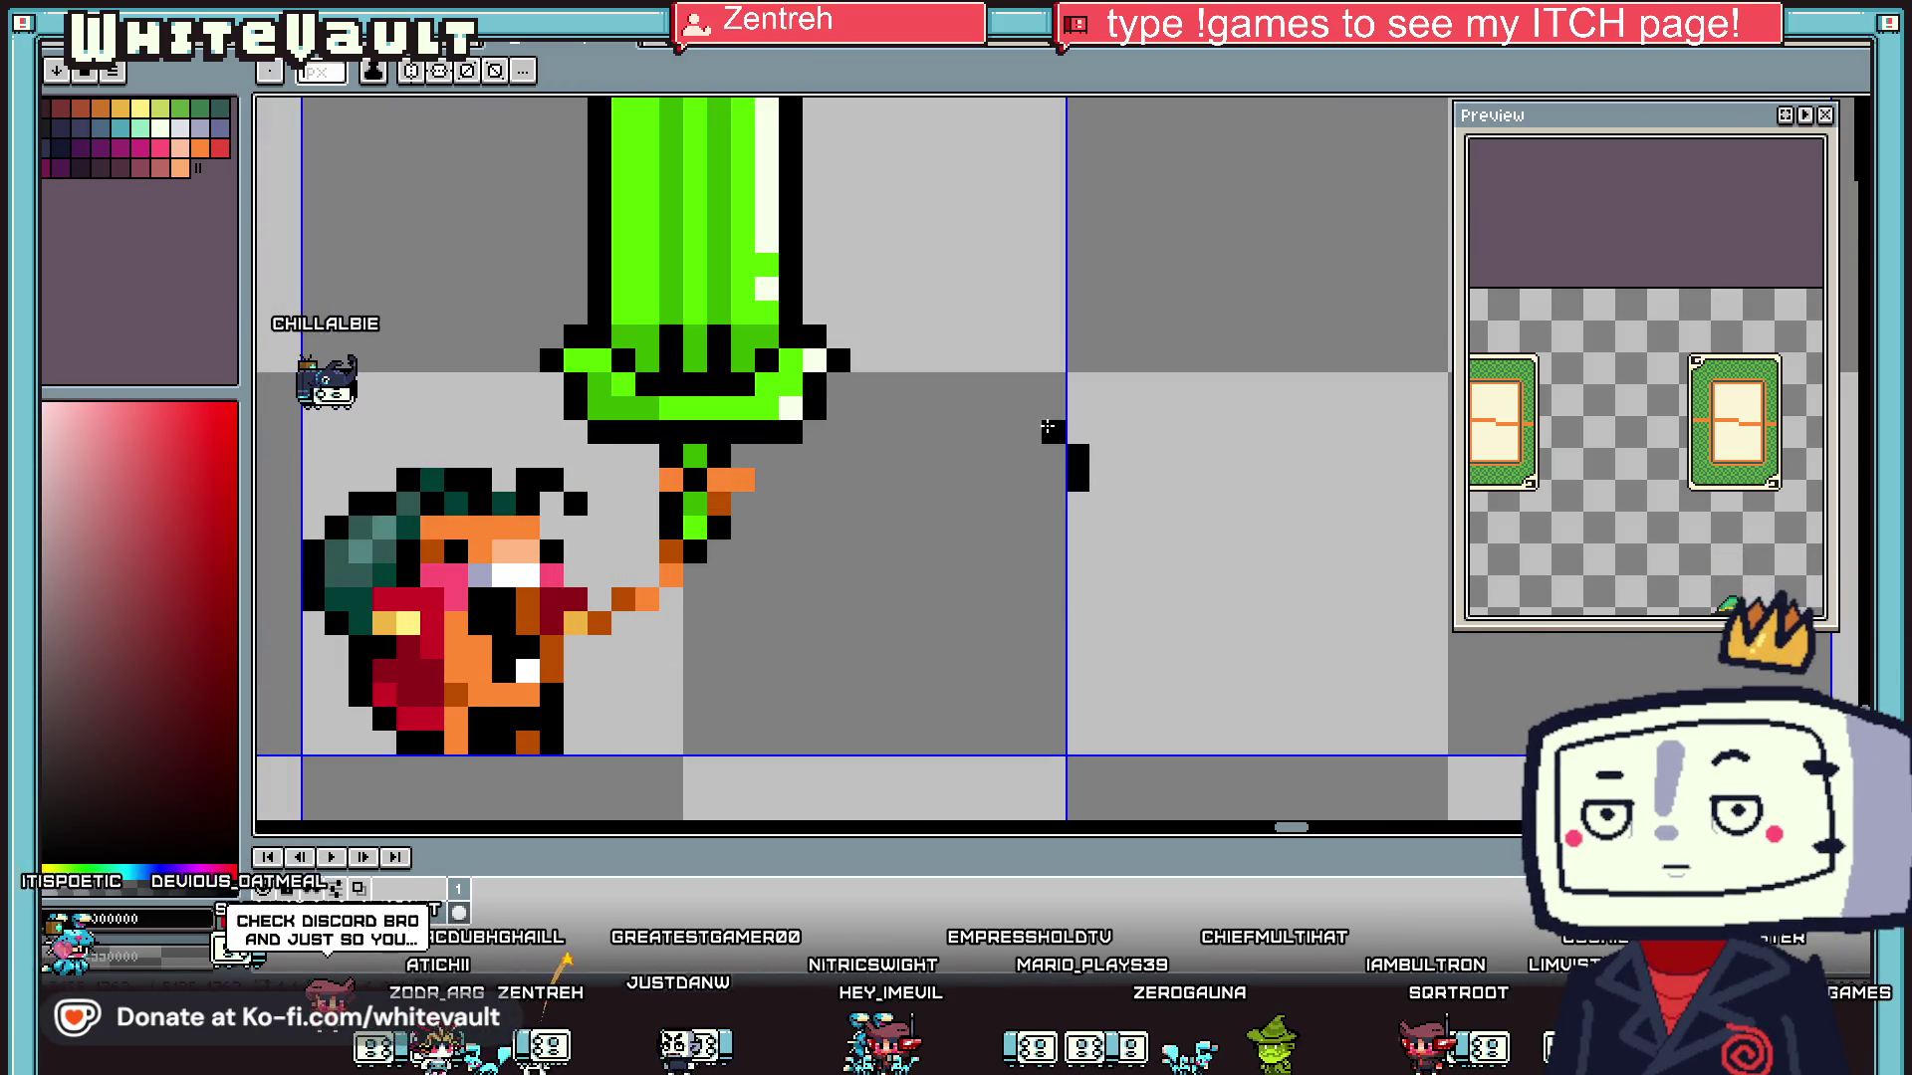
{"action": "mouse_move", "coordinate": [956, 456]}
{"action": "left_mouse_down"}
{"action": "mouse_move", "coordinate": [933, 560]}
{"action": "mouse_move", "coordinate": [981, 595]}
{"action": "mouse_move", "coordinate": [1056, 596]}
{"action": "left_mouse_up"}
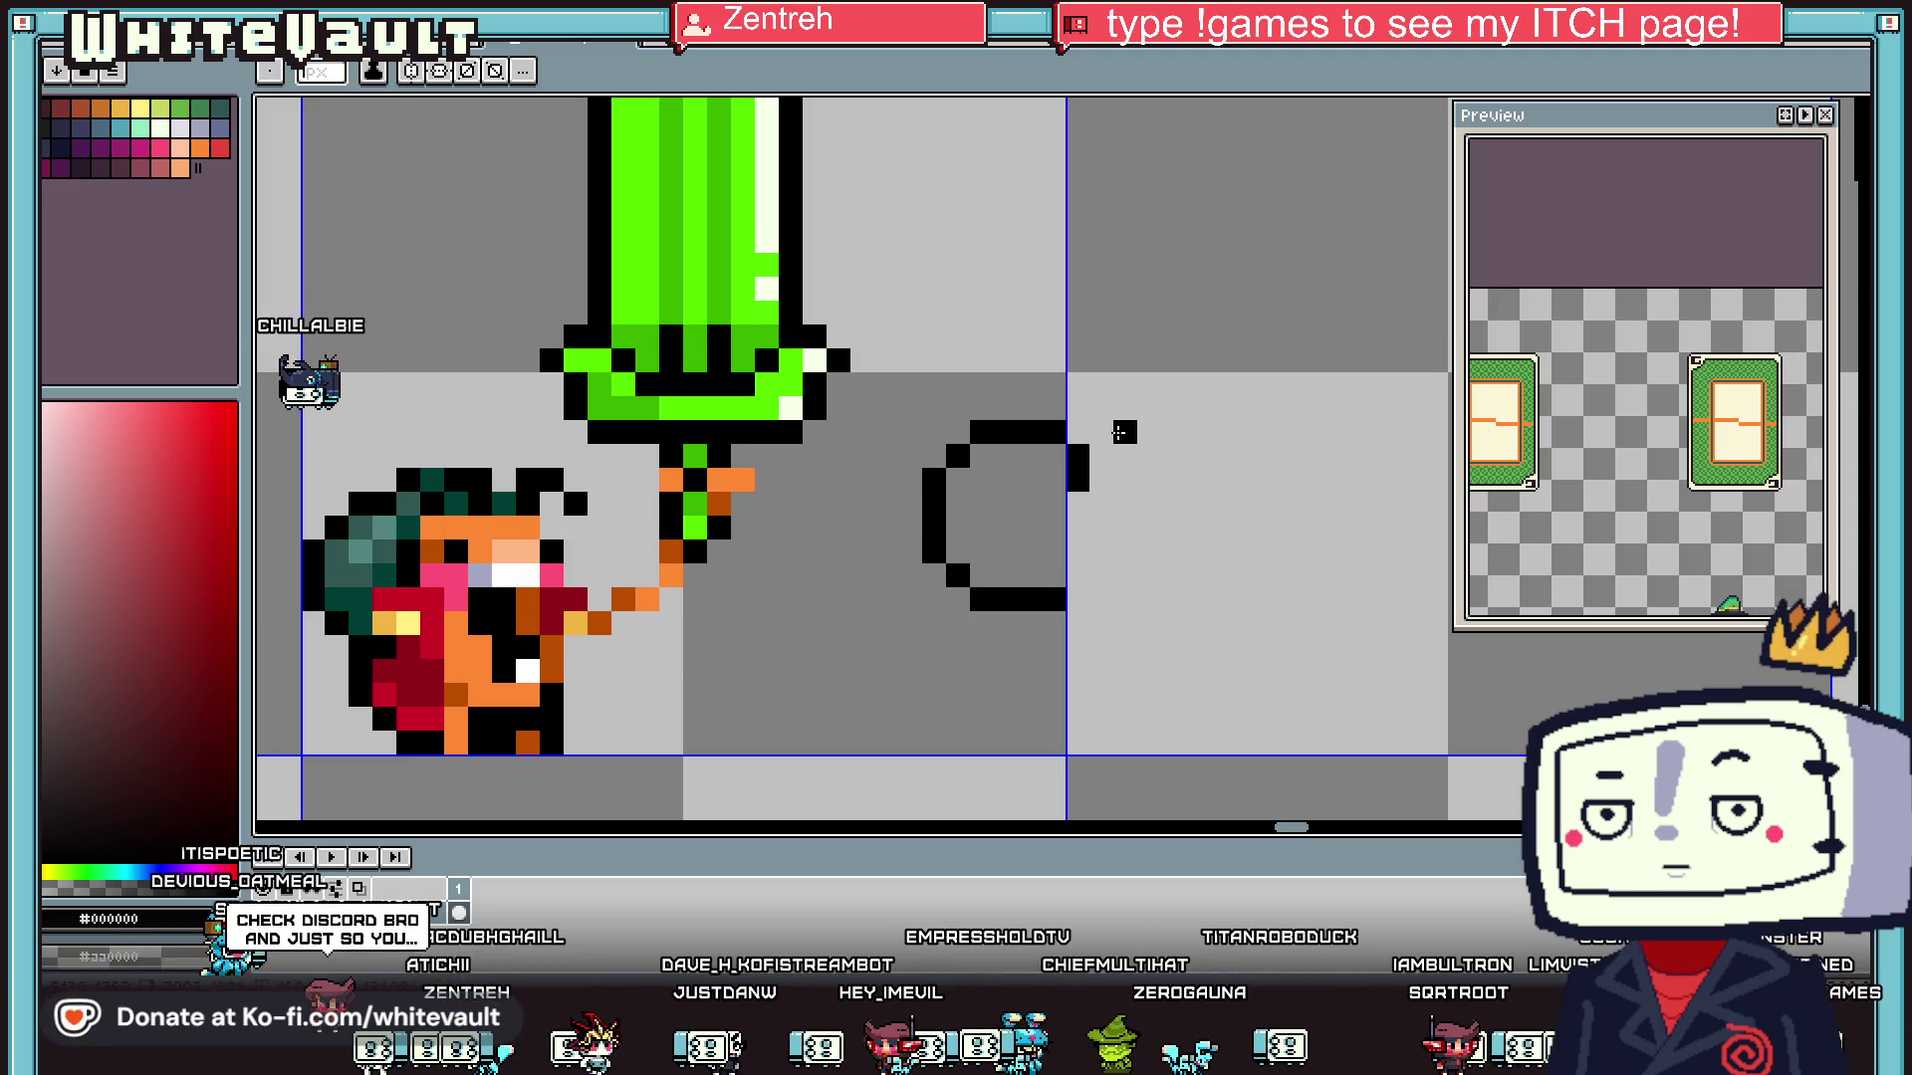
- Draw the right lobe to close the black two-lobed outline with a flat base
{"action": "mouse_move", "coordinate": [1190, 453]}
{"action": "left_mouse_down"}
{"action": "mouse_move", "coordinate": [1226, 555]}
{"action": "mouse_move", "coordinate": [1105, 606]}
{"action": "left_mouse_up"}
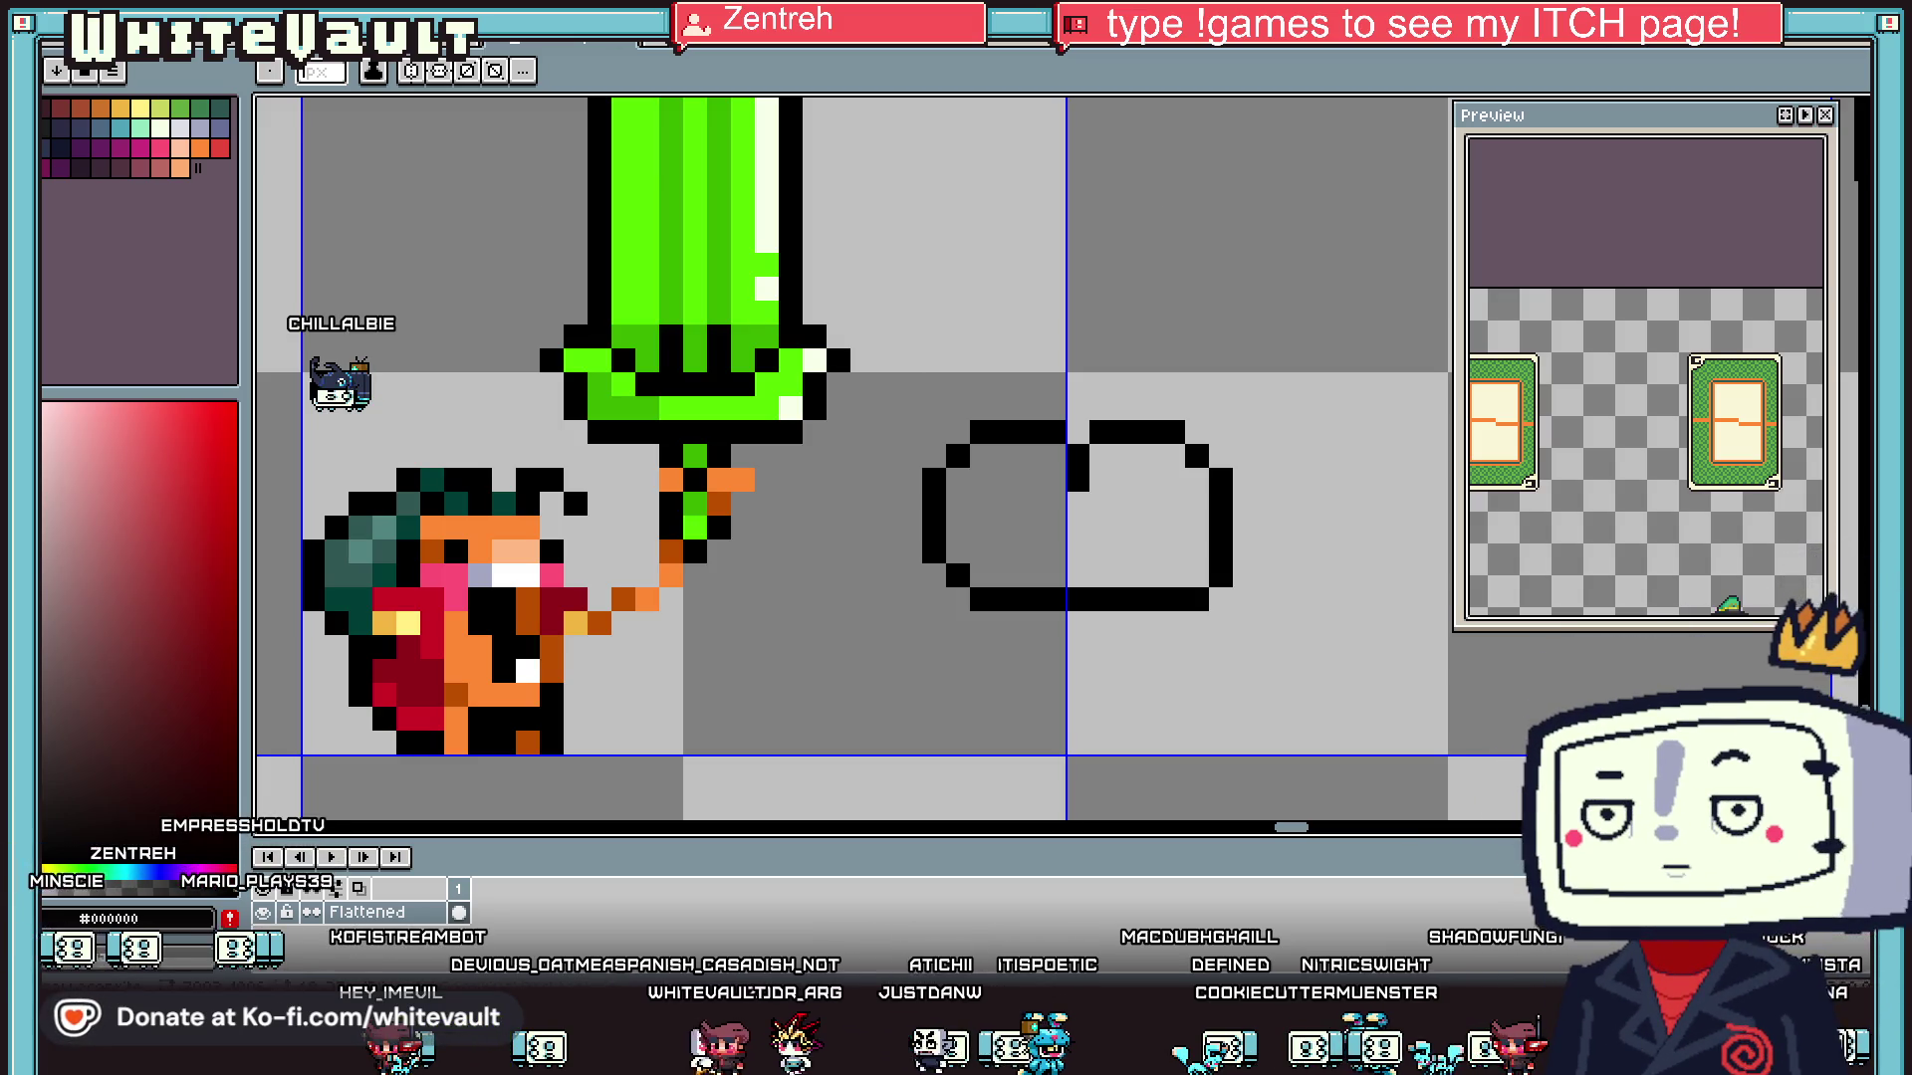
- Create a new 1032×1032 transparent RGBA sprite and paste the copied image into it
{"action": "left_click", "coordinate": [55, 69]}
{"action": "left_click", "coordinate": [80, 60]}
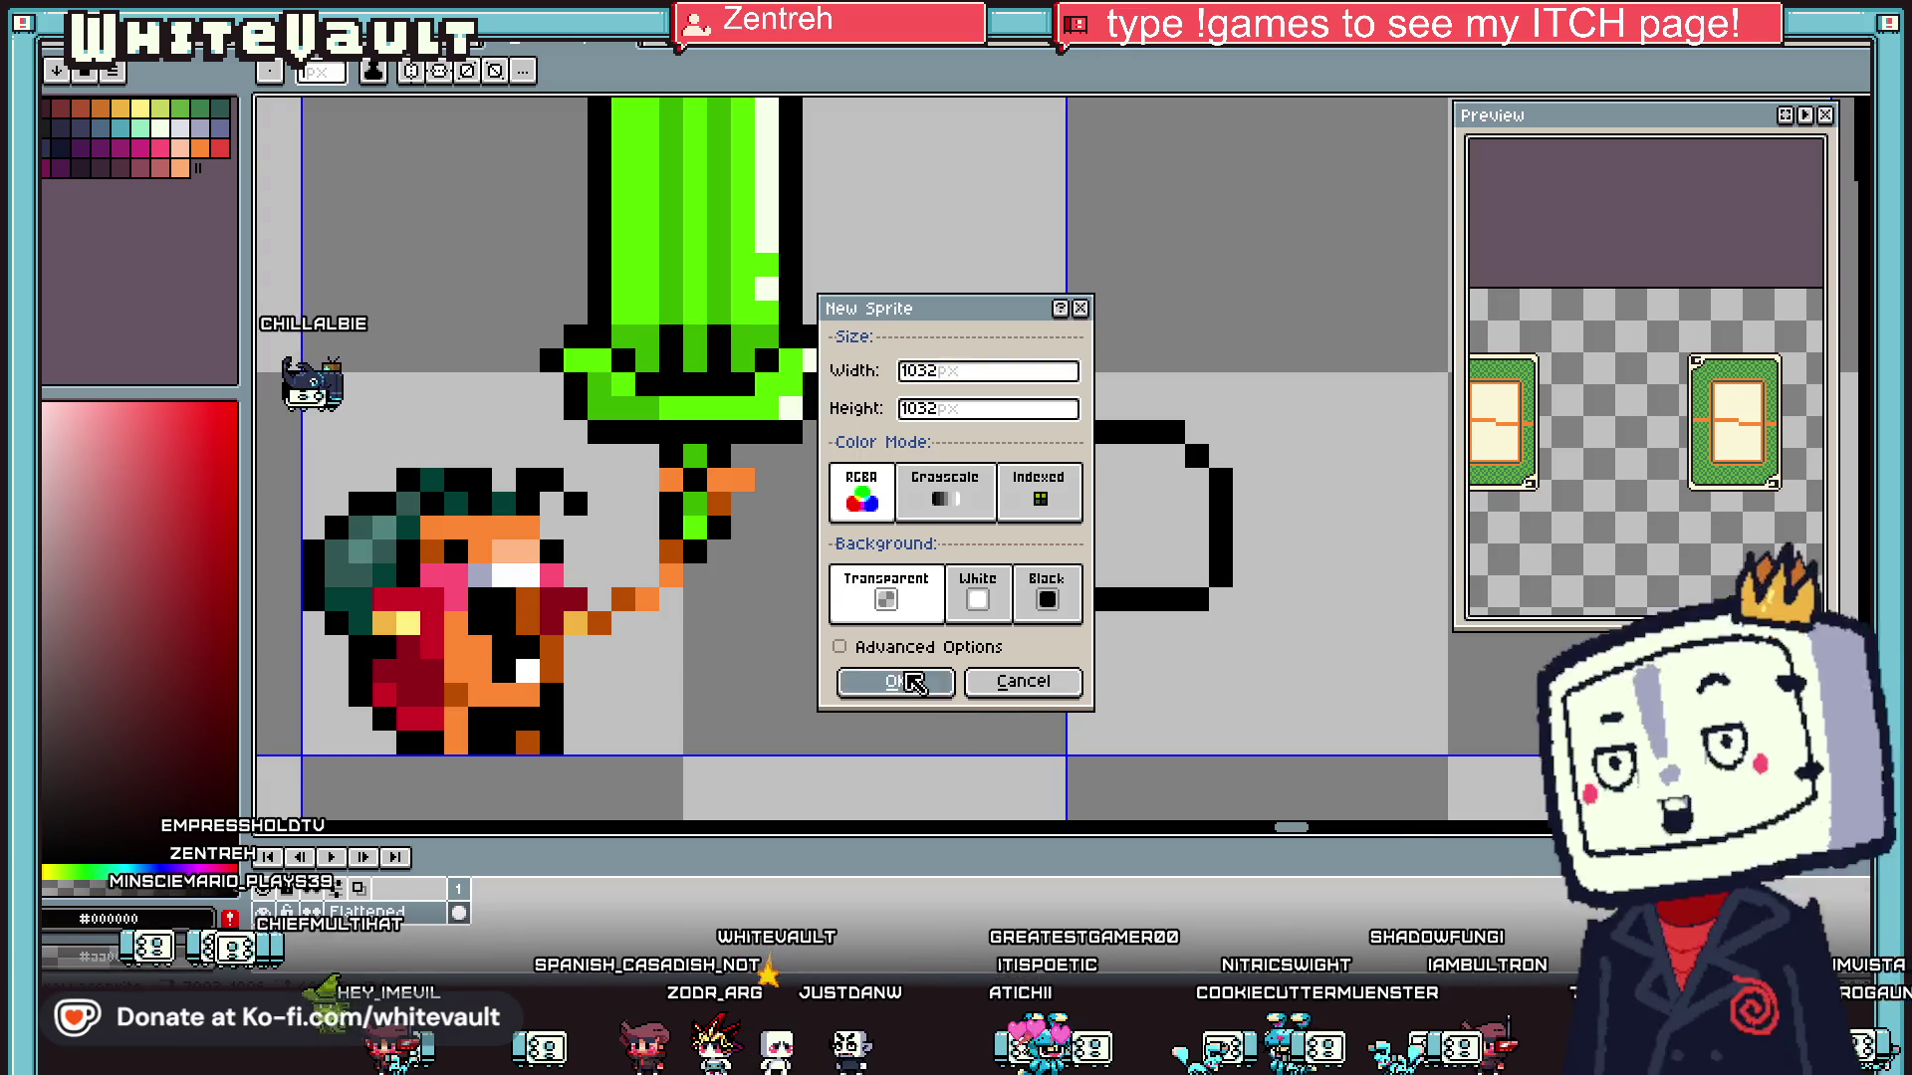
{"action": "left_click", "coordinate": [909, 682]}
{"action": "scroll", "coordinate": [1152, 499], "scroll_direction": "down", "scroll_amount": 2}
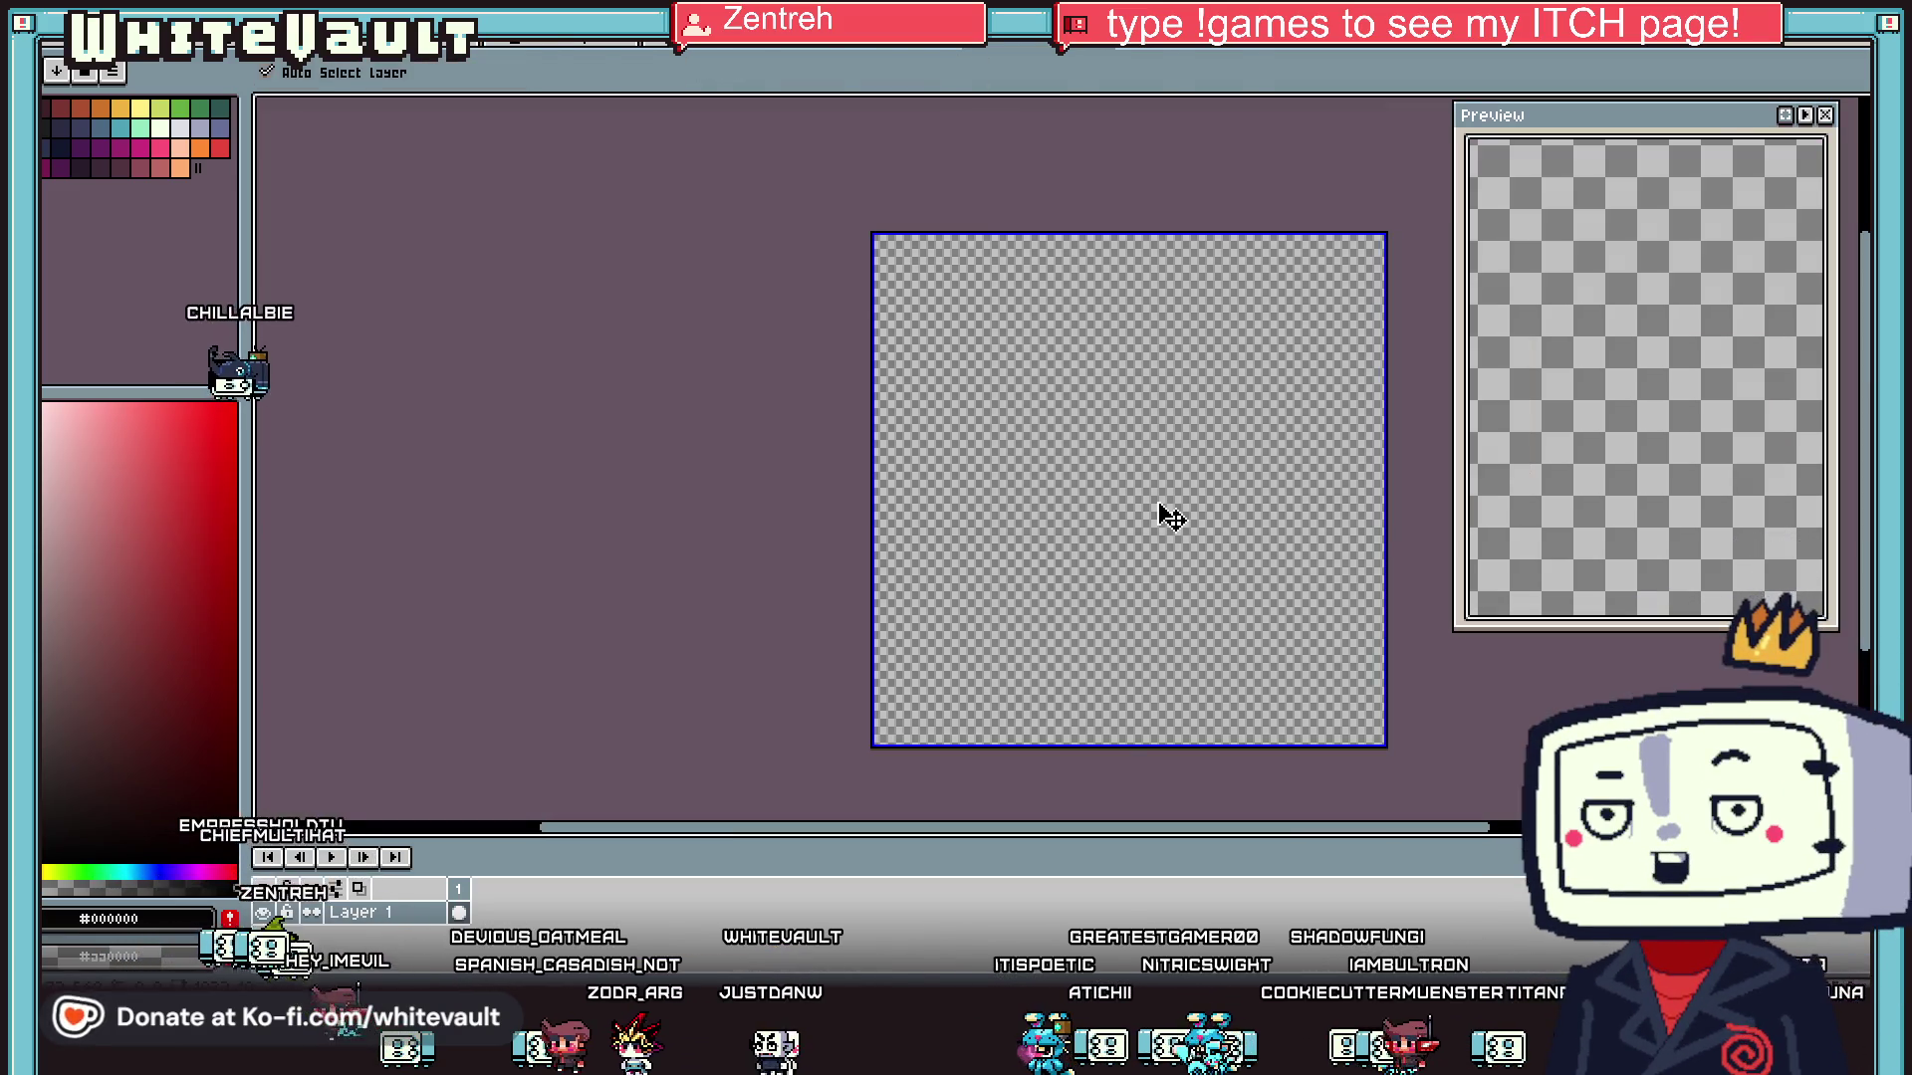
{"action": "key", "text": "ctrl+v"}
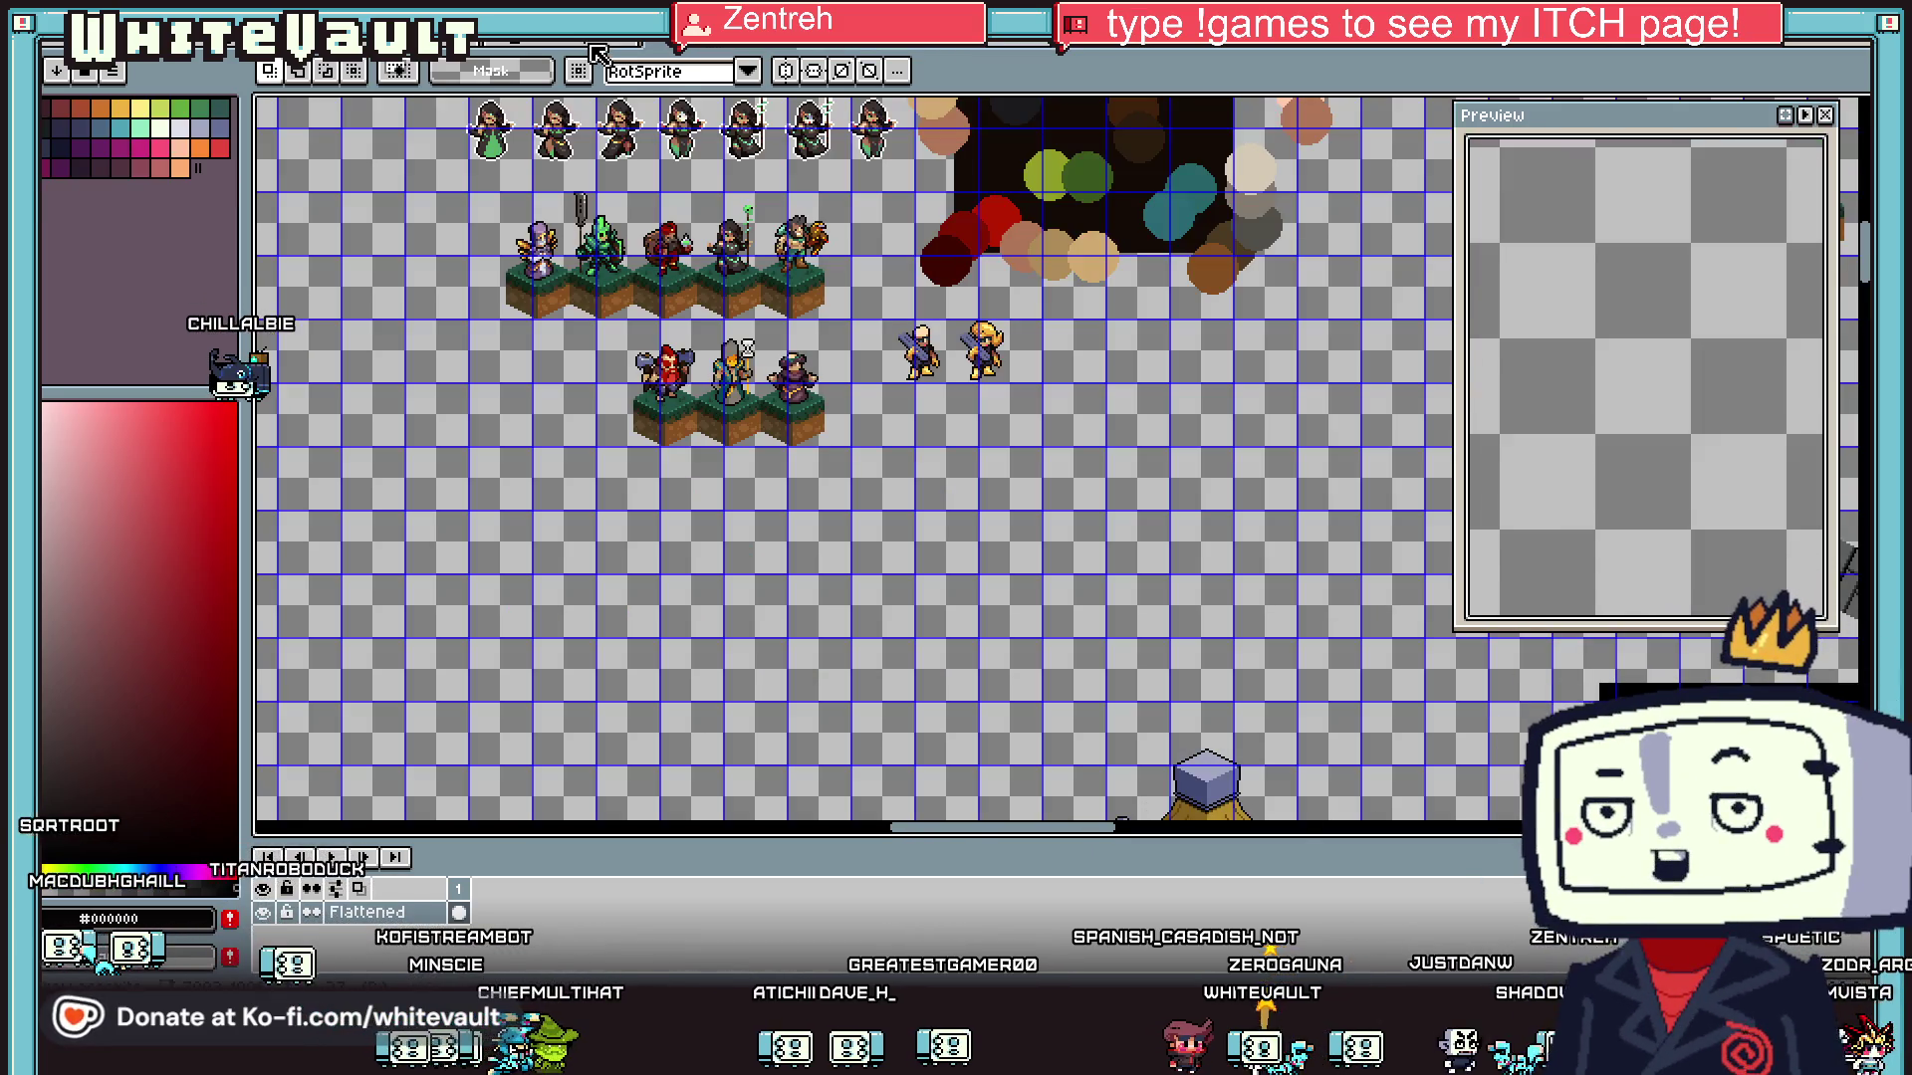
- Nudge the outline's right half one pixel left, then shift the whole shape up and right
{"action": "scroll", "coordinate": [1030, 418], "scroll_direction": "down", "scroll_amount": 3}
{"action": "scroll", "coordinate": [1037, 438], "scroll_direction": "up", "scroll_amount": 2}
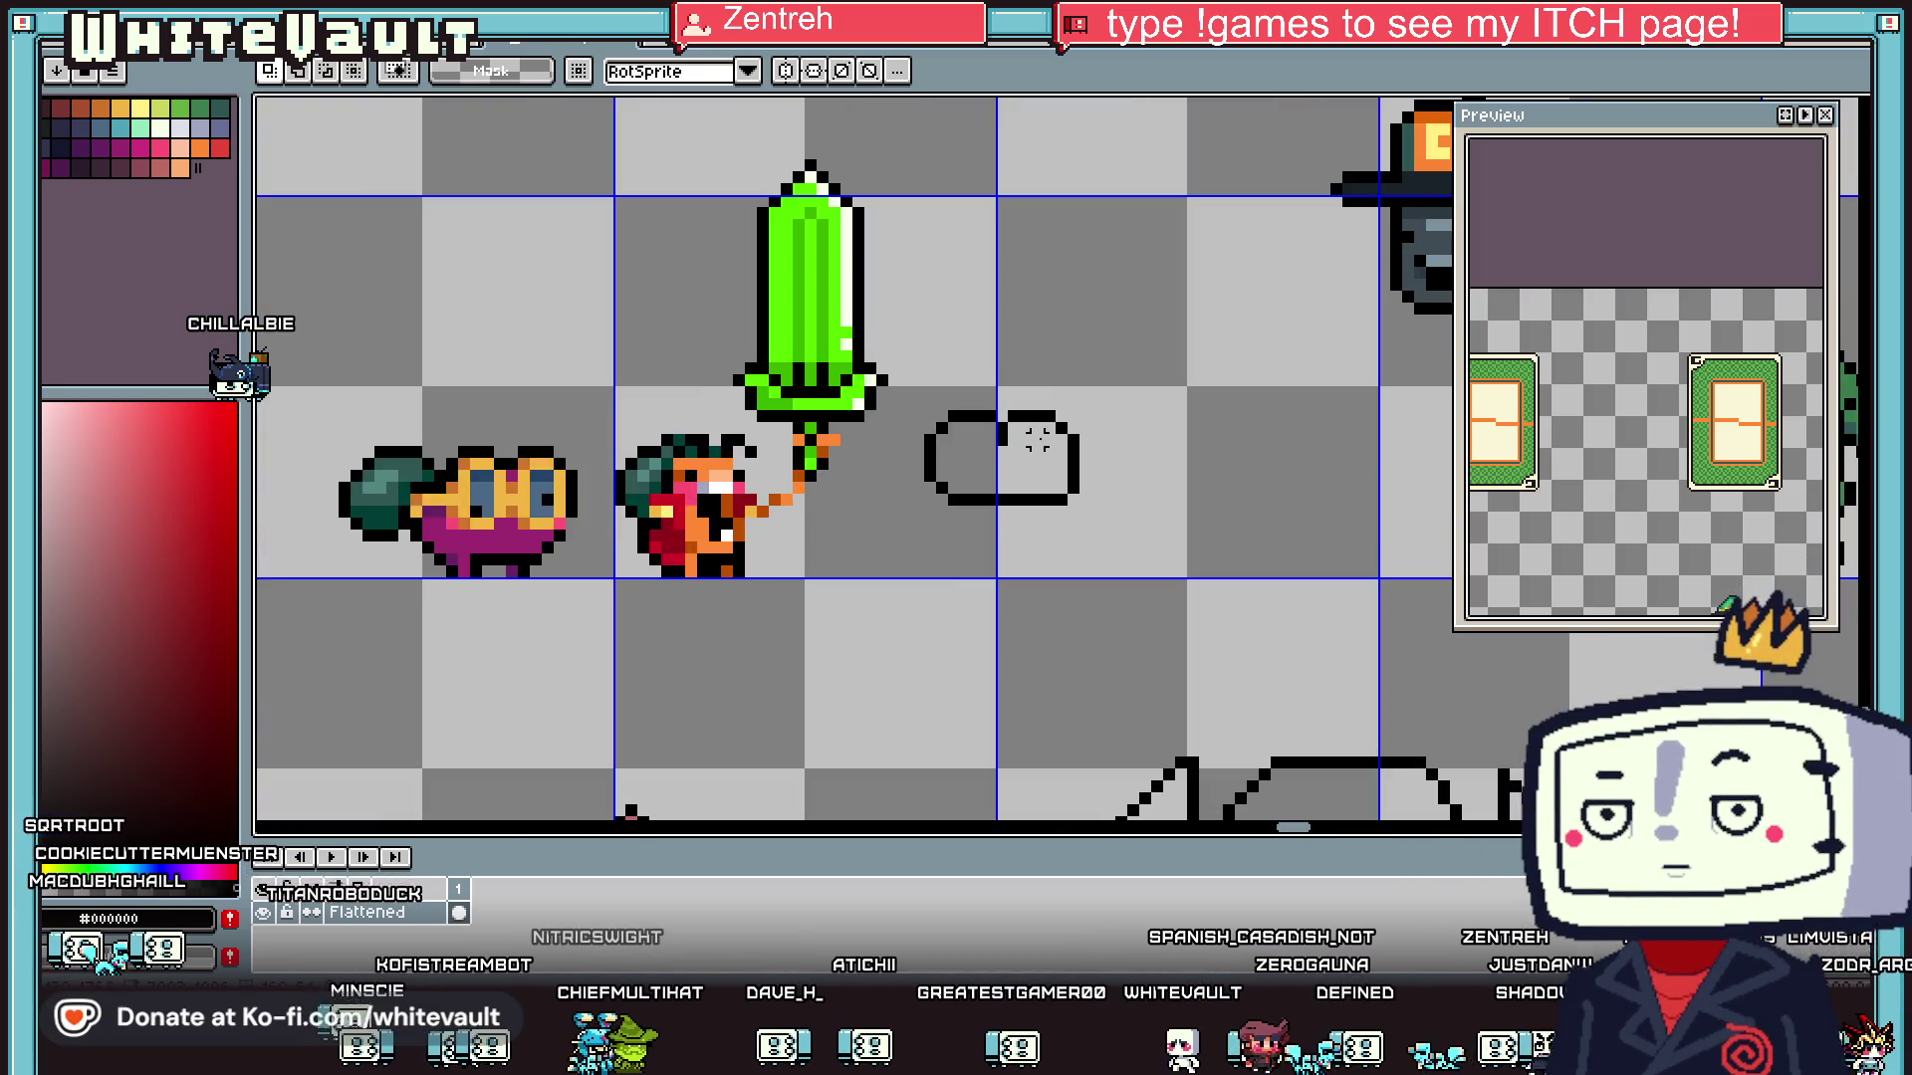
{"action": "scroll", "coordinate": [1037, 438], "scroll_direction": "up", "scroll_amount": 2}
{"action": "left_click_drag", "start_coordinate": [1289, 298], "coordinate": [1050, 661]}
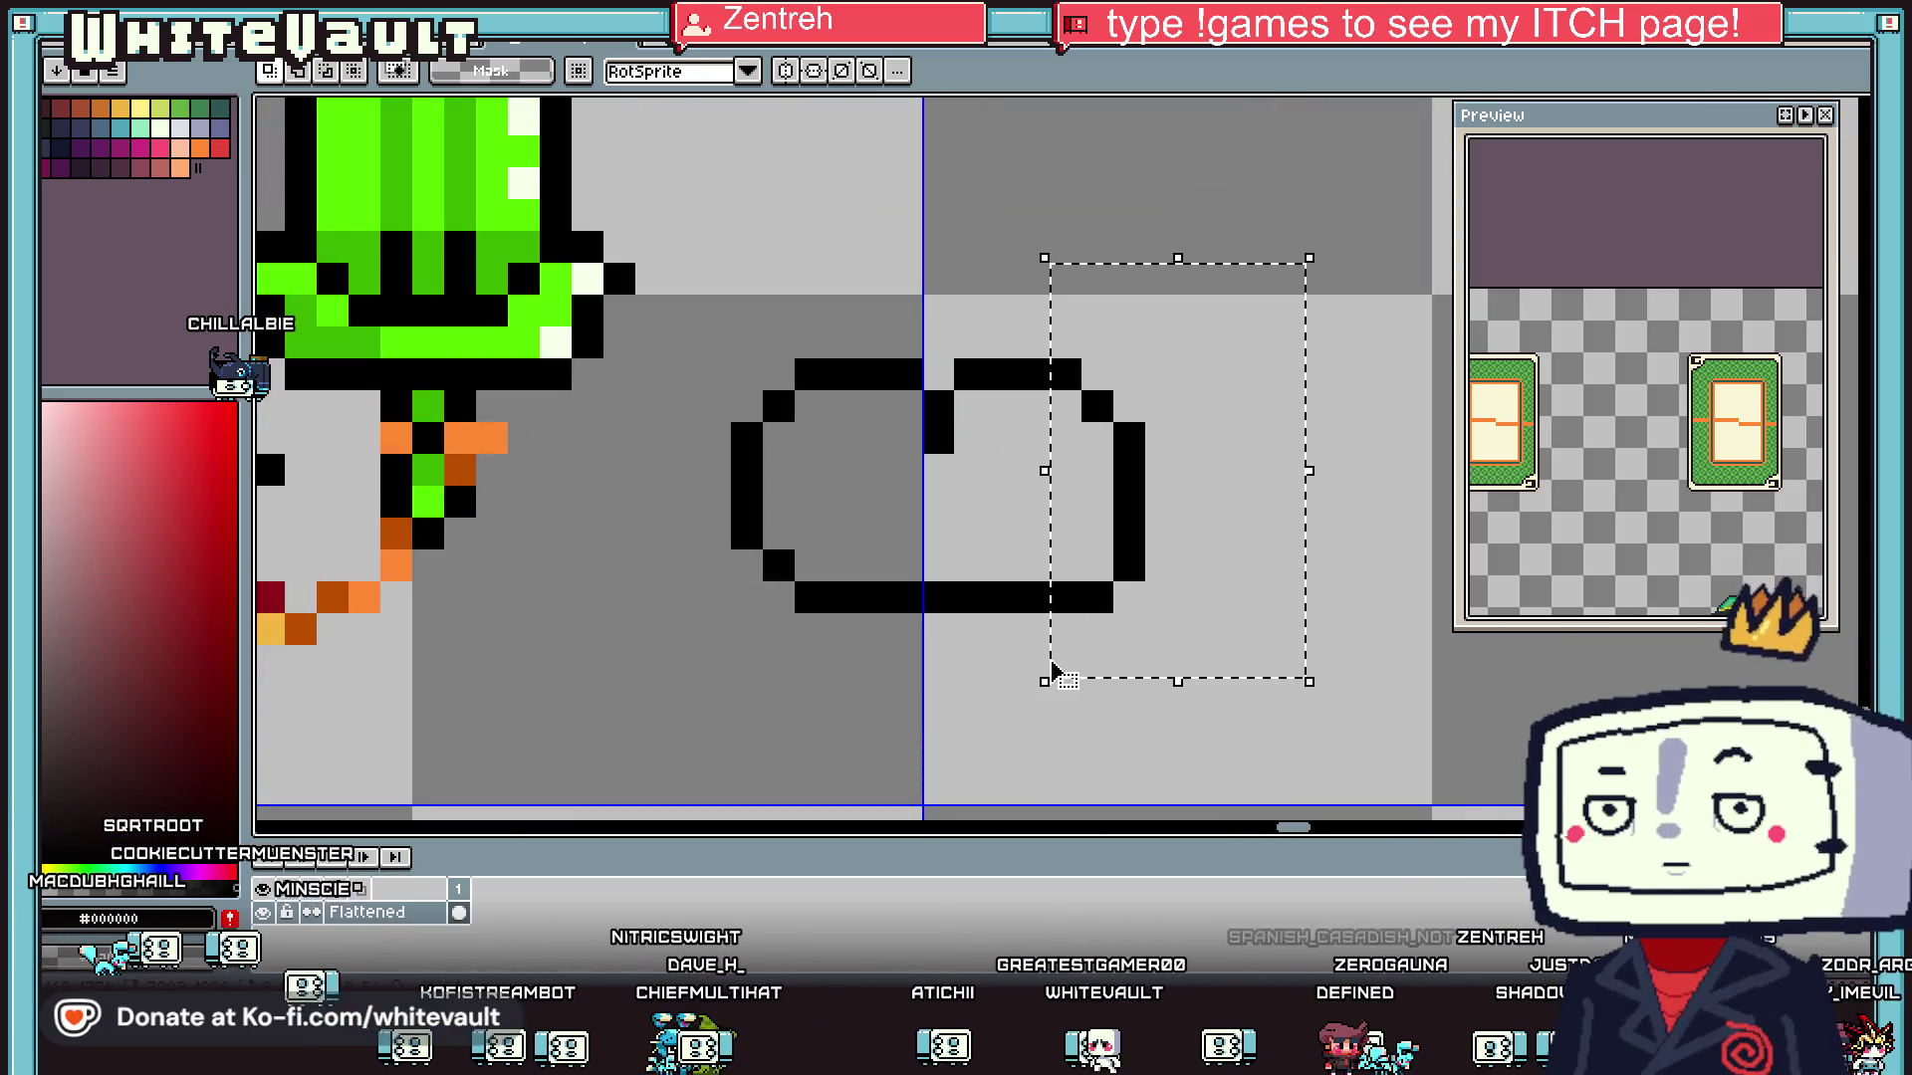
{"action": "key", "text": "Left"}
{"action": "key", "text": "ctrl+d"}
{"action": "scroll", "coordinate": [1288, 598], "scroll_direction": "down", "scroll_amount": 3}
{"action": "scroll", "coordinate": [1287, 598], "scroll_direction": "up", "scroll_amount": 2}
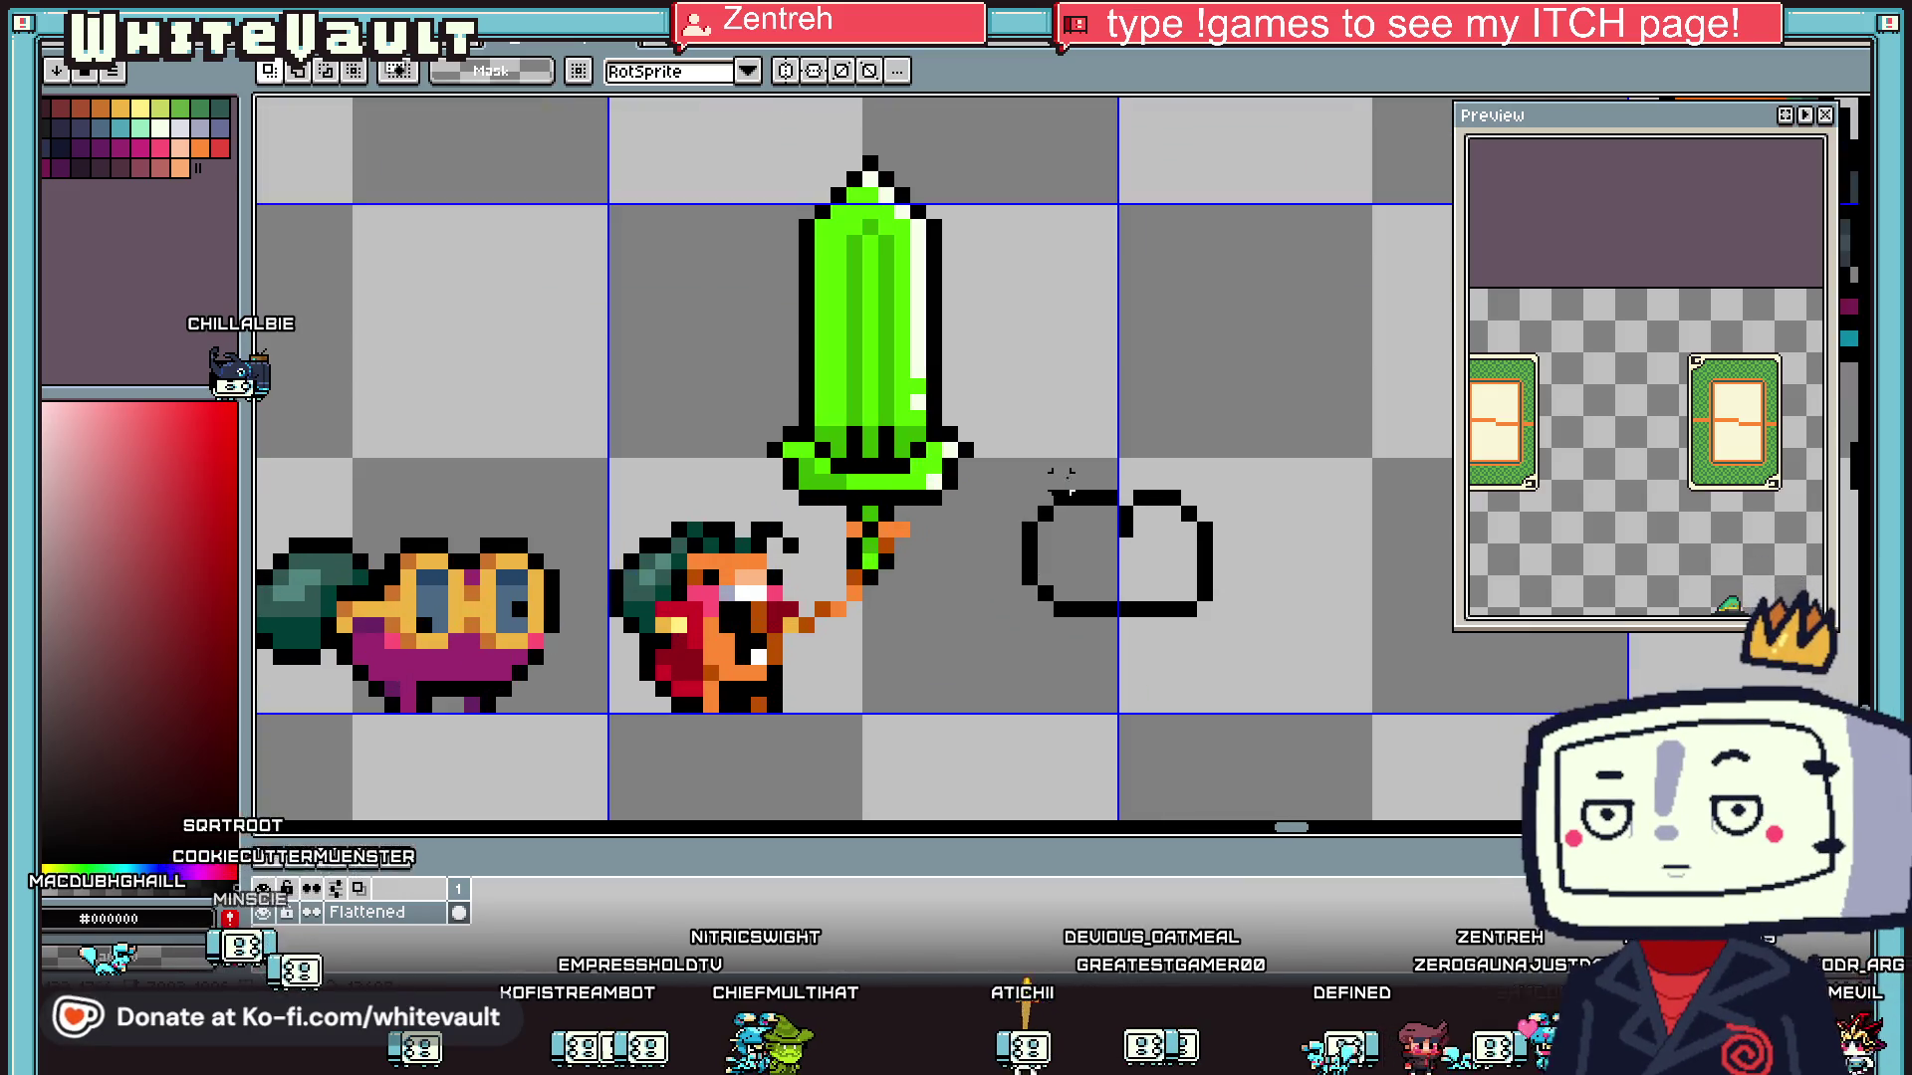
{"action": "left_click_drag", "start_coordinate": [985, 422], "coordinate": [1345, 702]}
{"action": "key", "text": "Up"}
{"action": "key", "text": "Right"}
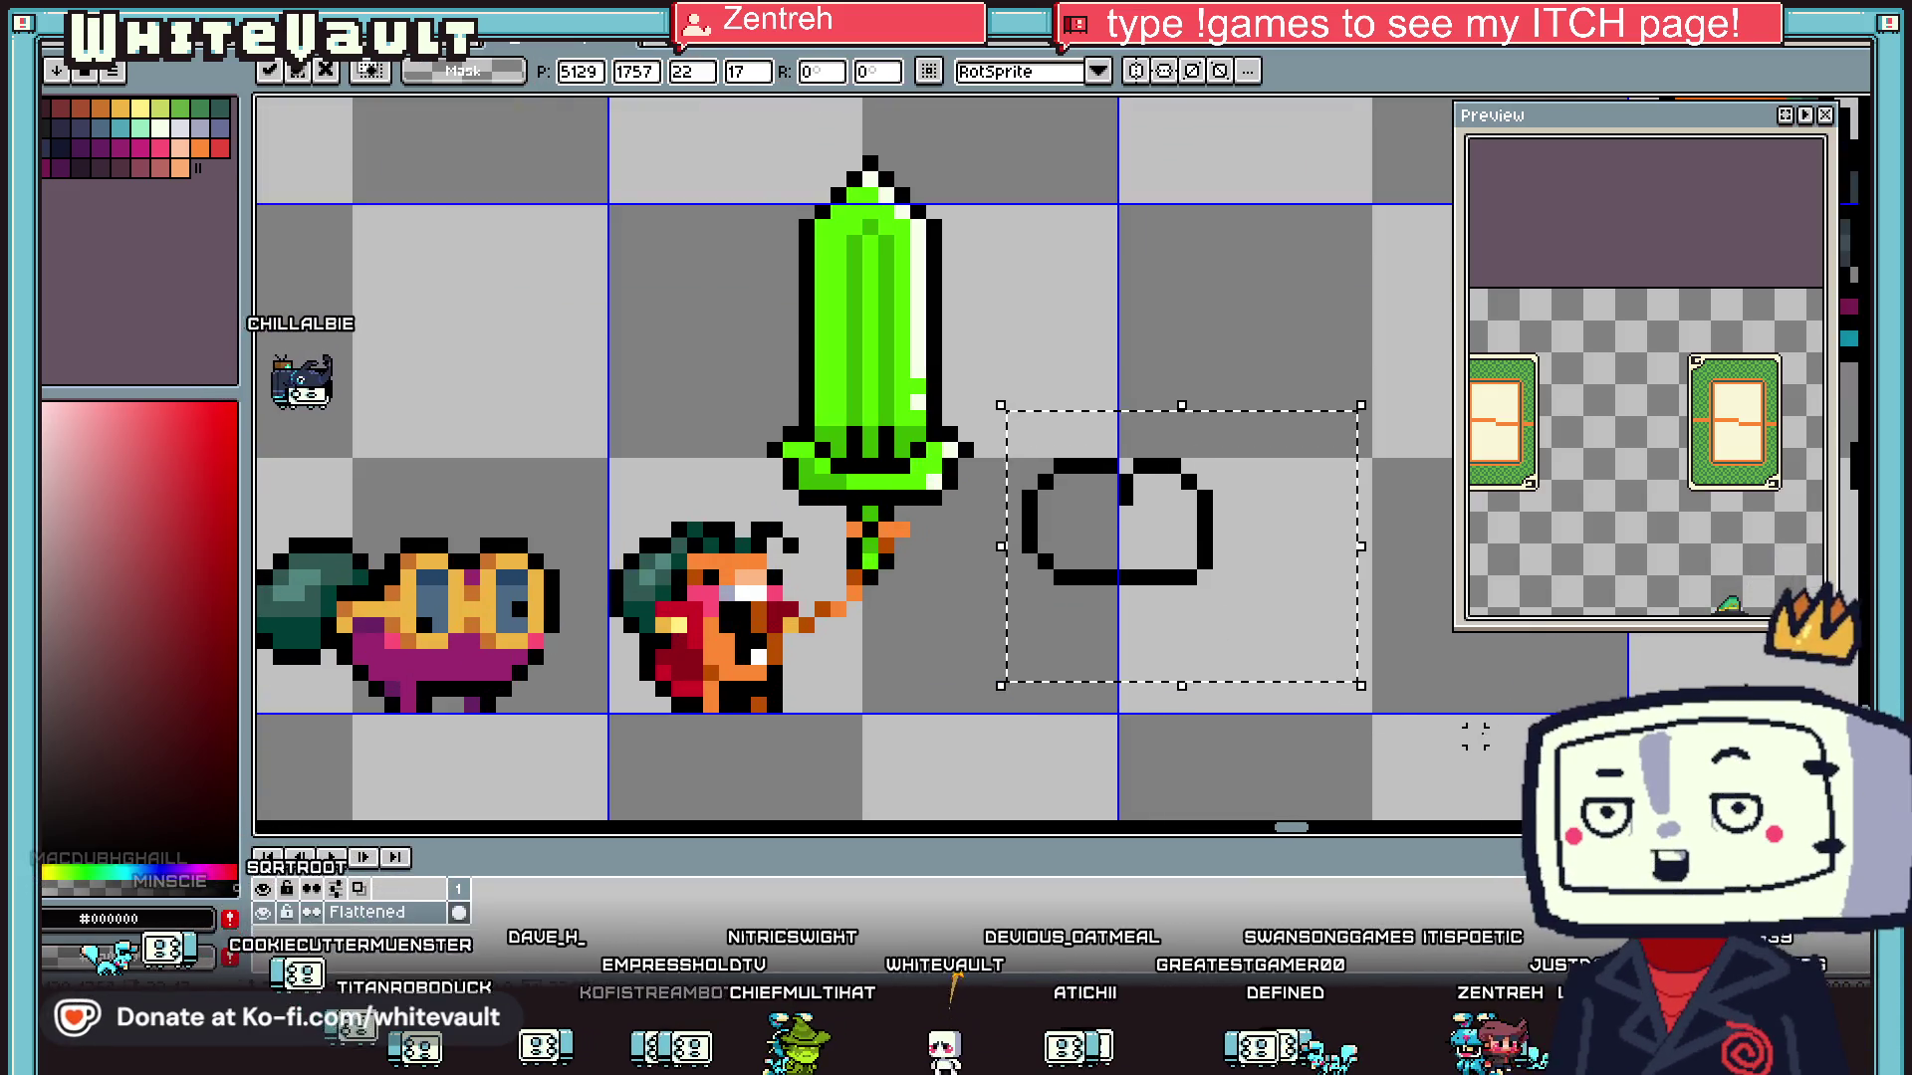
{"action": "key", "text": "ctrl+d"}
- Paint the outline's interior peach and add a small pink marking inside it
{"action": "key", "text": "i"}
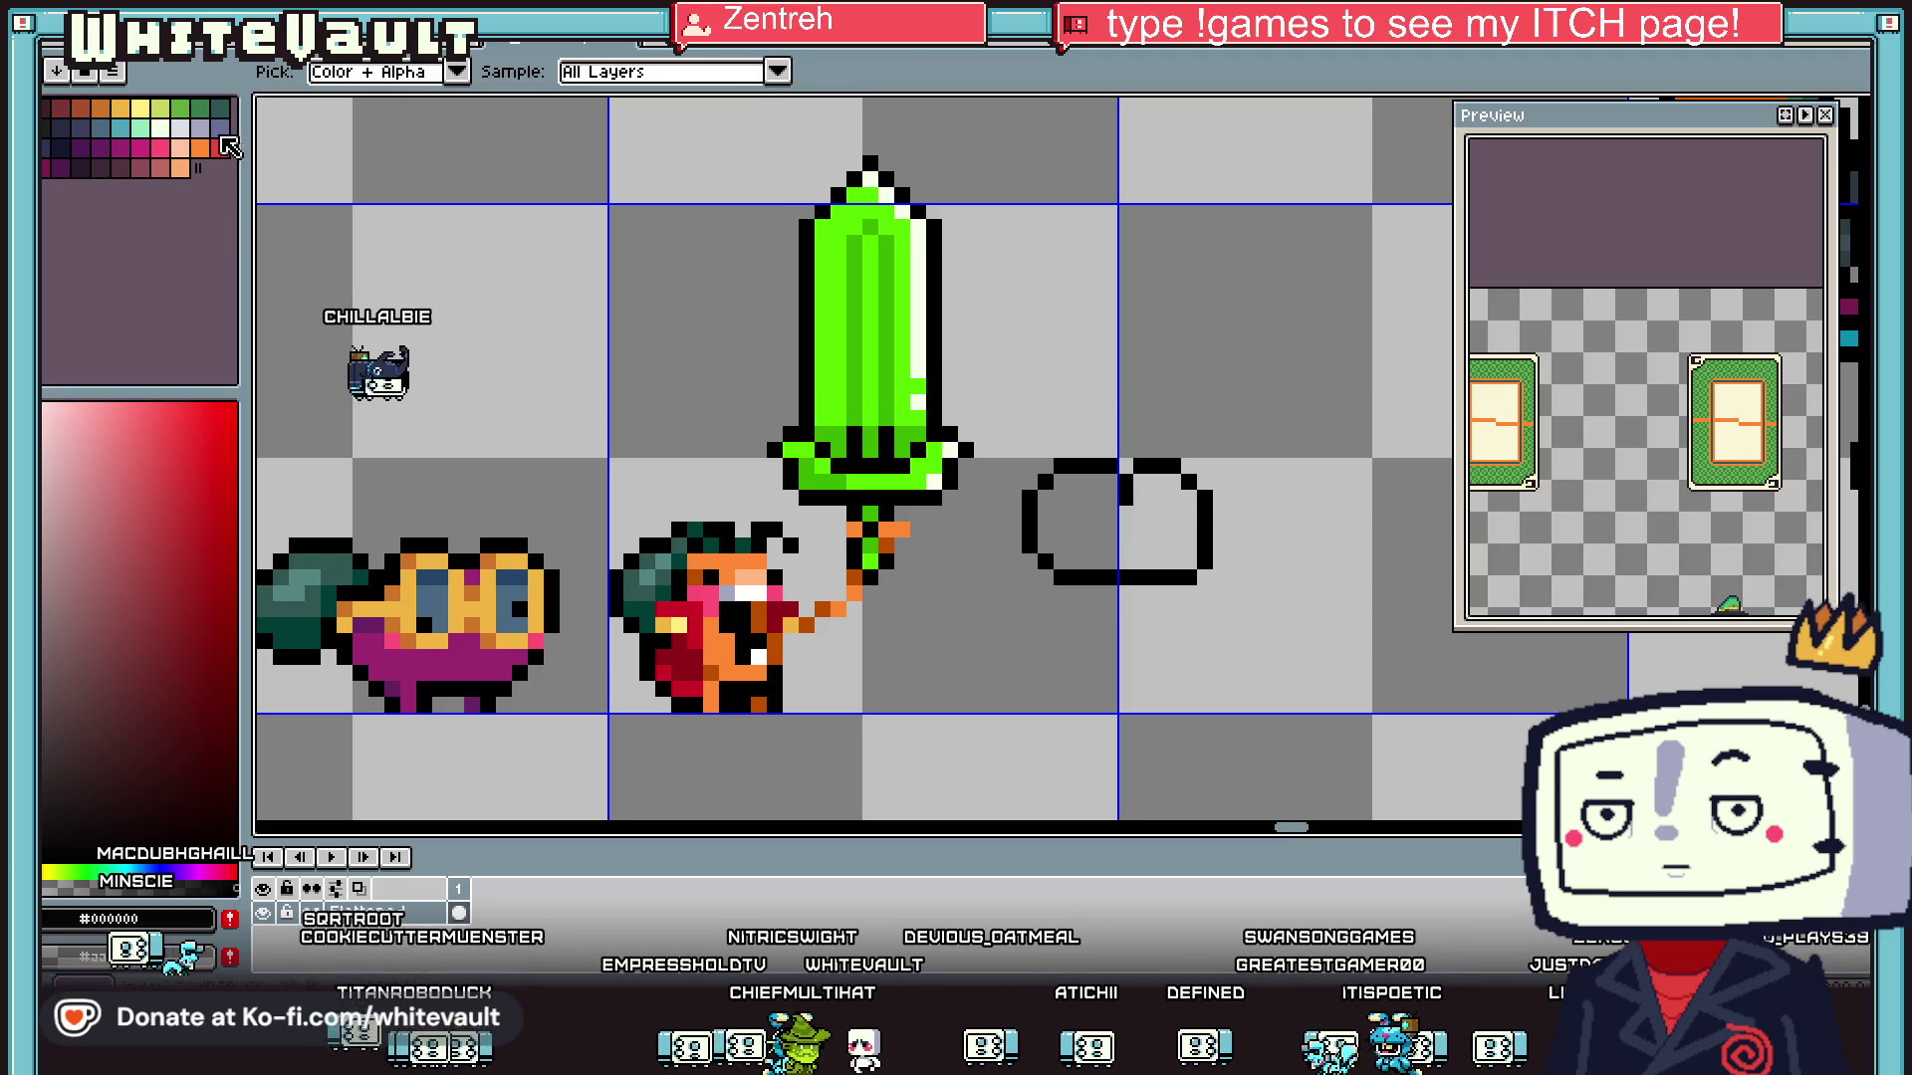
{"action": "scroll", "coordinate": [1105, 529], "scroll_direction": "up", "scroll_amount": 1}
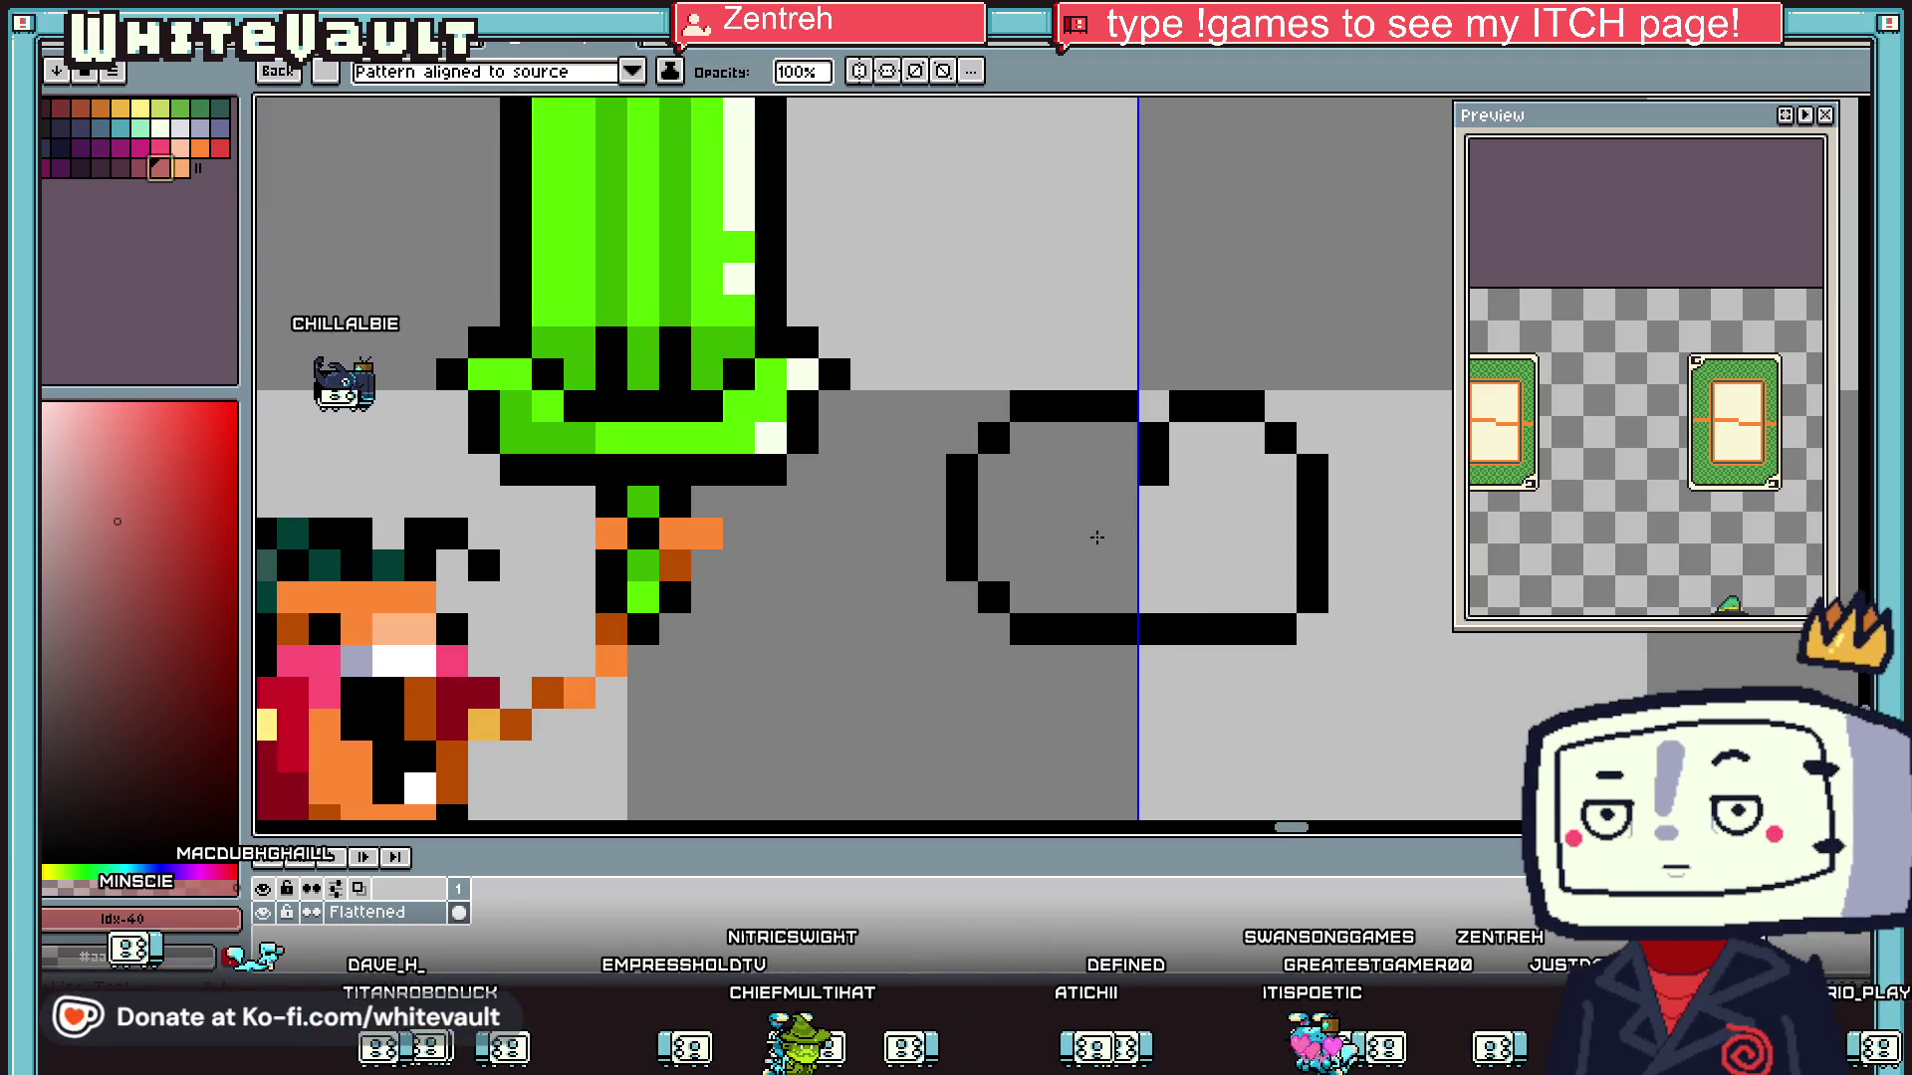
{"action": "left_click", "coordinate": [179, 166]}
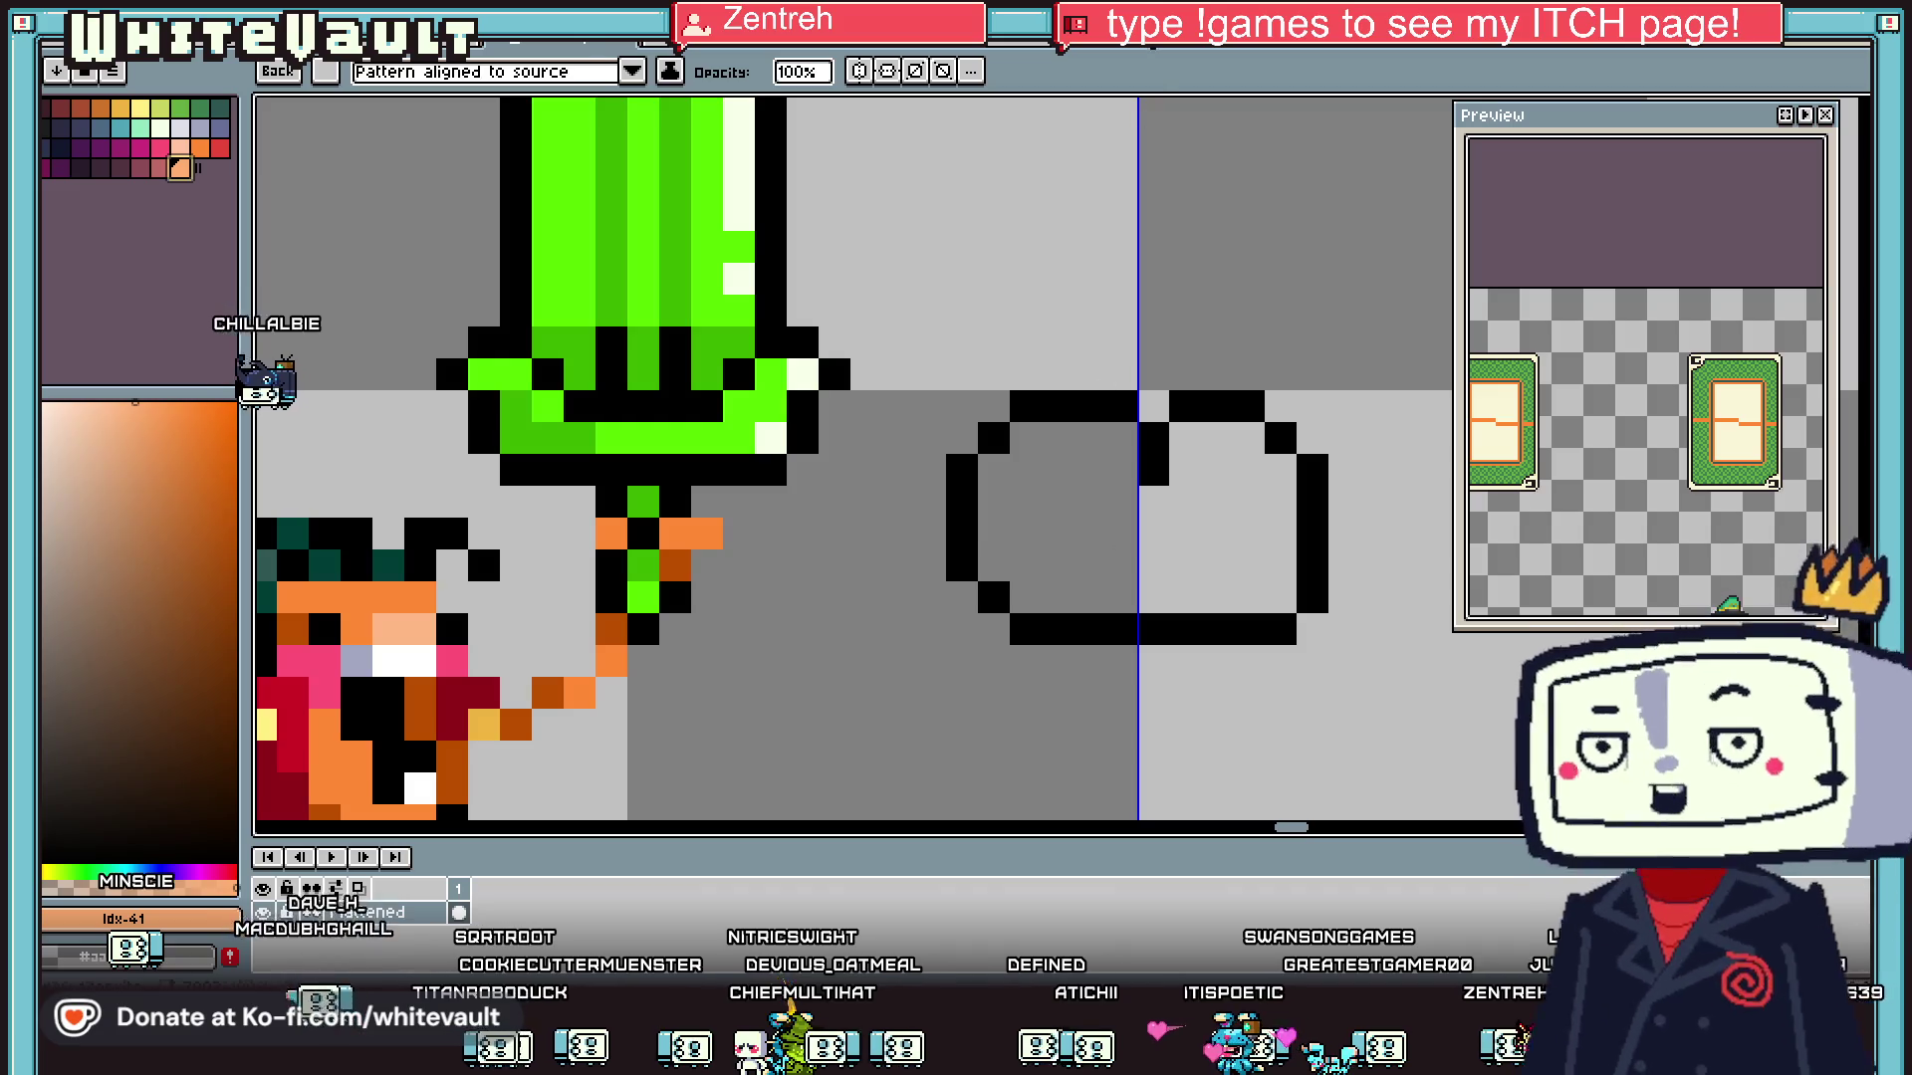
{"action": "key", "text": "b"}
{"action": "left_click", "coordinate": [1140, 506]}
{"action": "mouse_move", "coordinate": [1140, 520]}
{"action": "left_mouse_down"}
{"action": "mouse_move", "coordinate": [1086, 533]}
{"action": "mouse_move", "coordinate": [1121, 503]}
{"action": "mouse_move", "coordinate": [1208, 505]}
{"action": "mouse_move", "coordinate": [1217, 665]}
{"action": "left_mouse_up"}
{"action": "left_click_drag", "start_coordinate": [1090, 550], "coordinate": [1093, 661]}
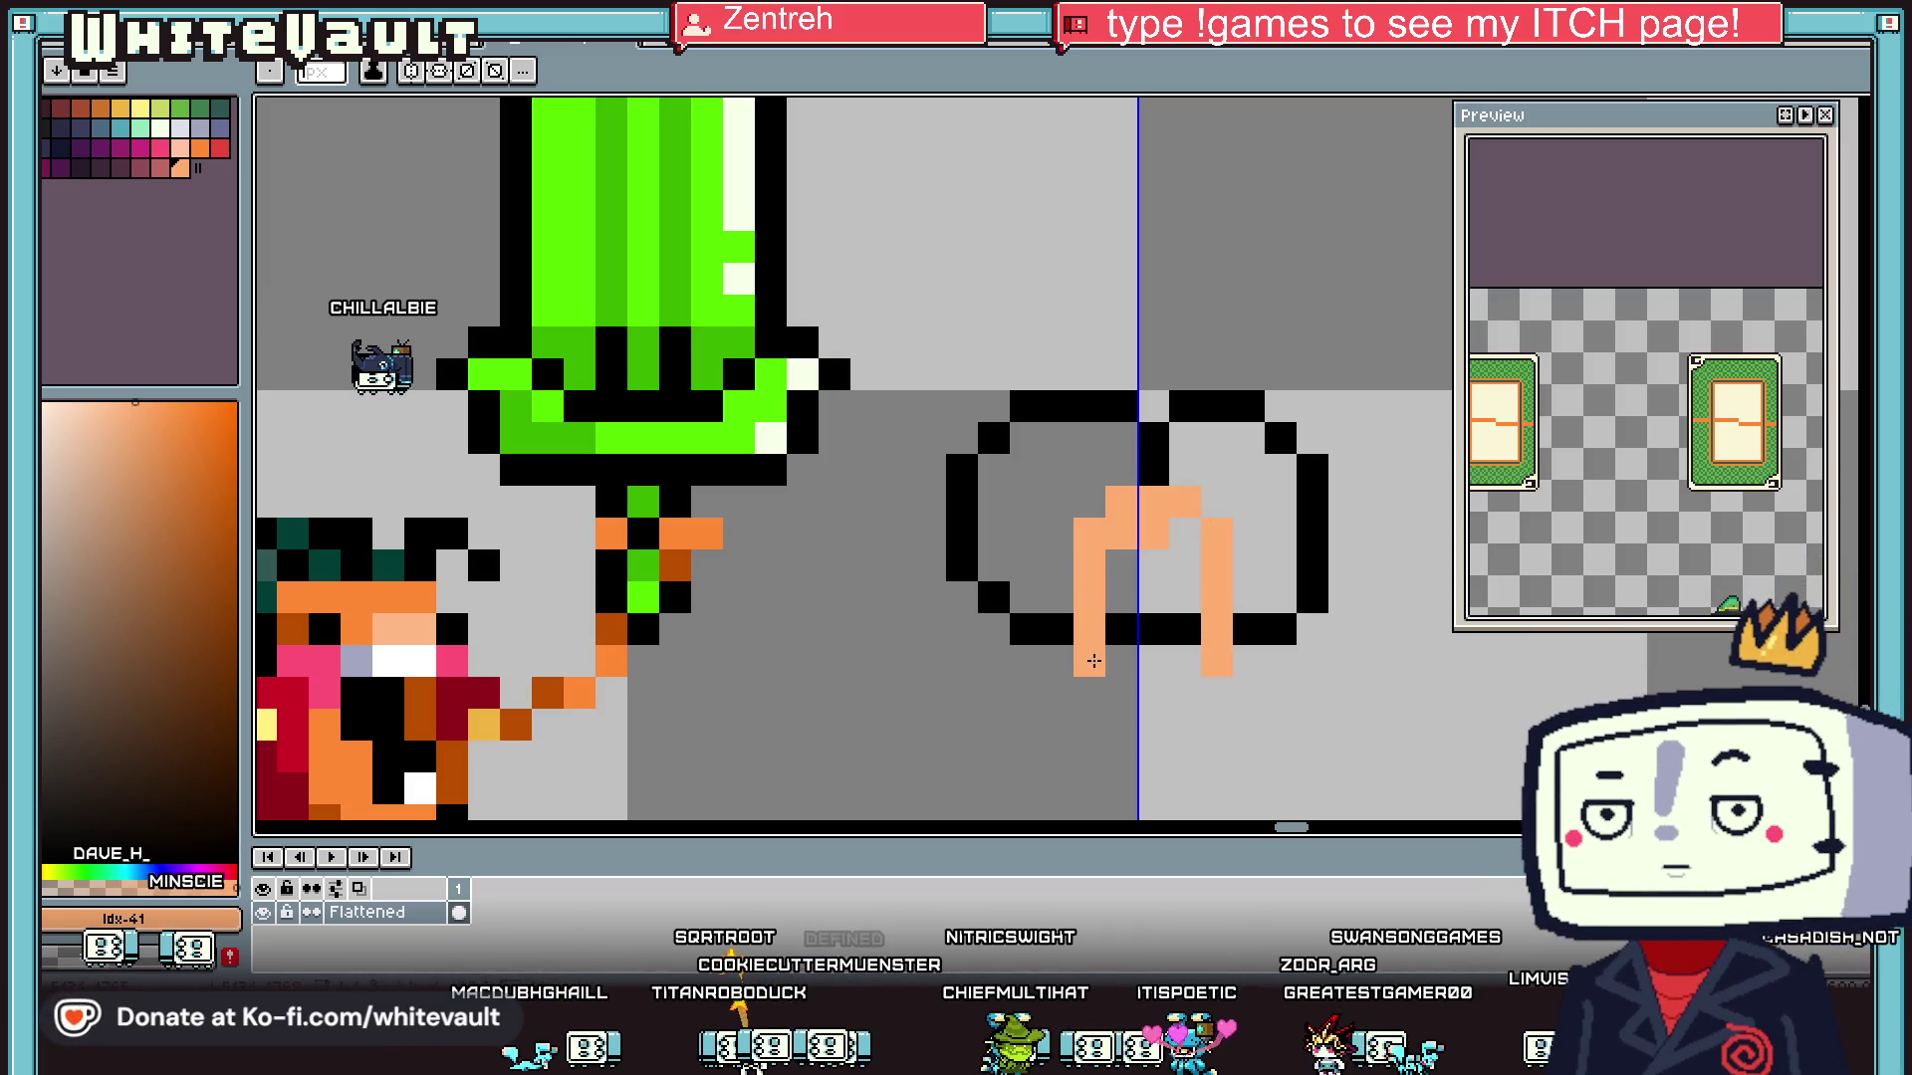
{"action": "mouse_move", "coordinate": [1170, 533]}
{"action": "left_mouse_down"}
{"action": "mouse_move", "coordinate": [1153, 660]}
{"action": "mouse_move", "coordinate": [1122, 565]}
{"action": "left_mouse_up"}
{"action": "left_click", "coordinate": [159, 147]}
{"action": "left_click", "coordinate": [1121, 662]}
{"action": "key", "text": "ctrl+z"}
{"action": "left_click", "coordinate": [1153, 595]}
{"action": "left_click", "coordinate": [1185, 627]}
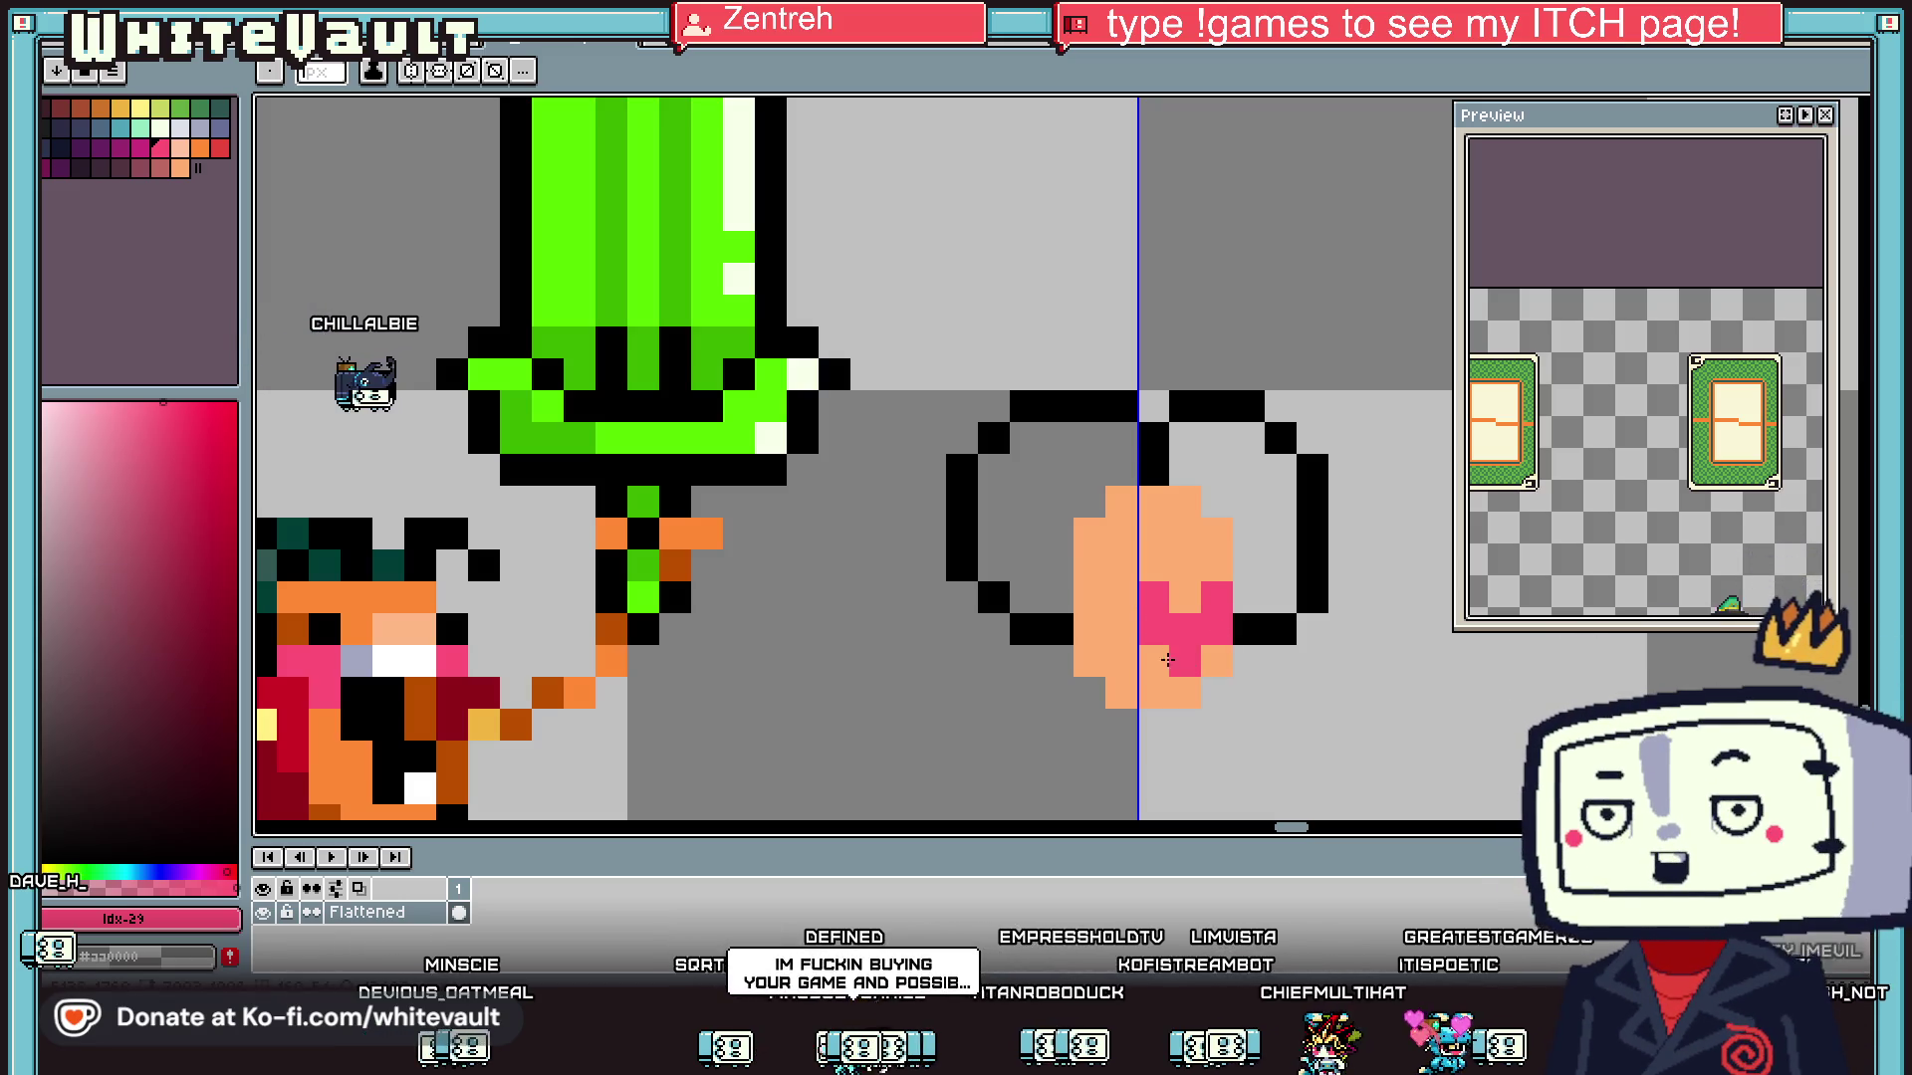
- Erase the top row of peach pixels and add two black pixels inside the shape
{"action": "scroll", "coordinate": [1189, 644], "scroll_direction": "down", "scroll_amount": 2}
{"action": "scroll", "coordinate": [1189, 644], "scroll_direction": "down", "scroll_amount": 1}
{"action": "scroll", "coordinate": [1195, 558], "scroll_direction": "up", "scroll_amount": 3}
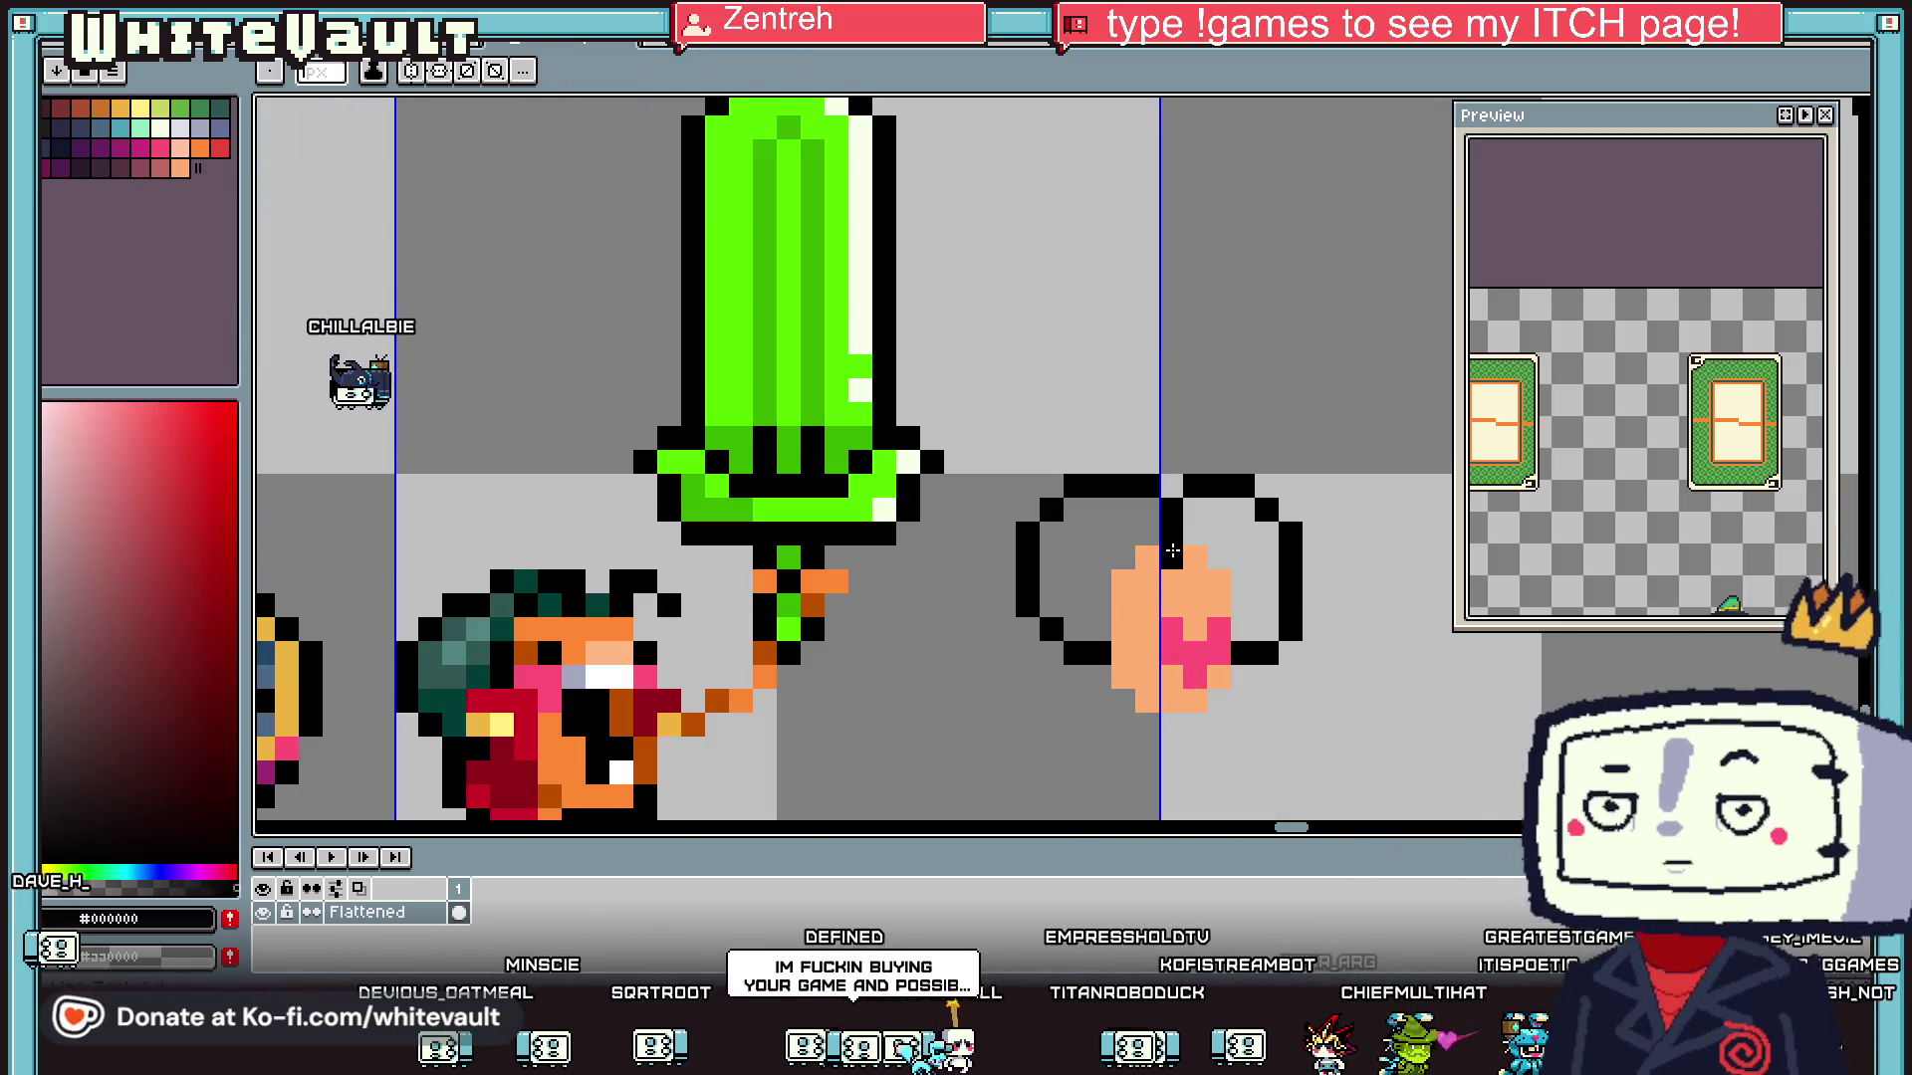
{"action": "left_click_drag", "start_coordinate": [1216, 558], "coordinate": [1135, 570]}
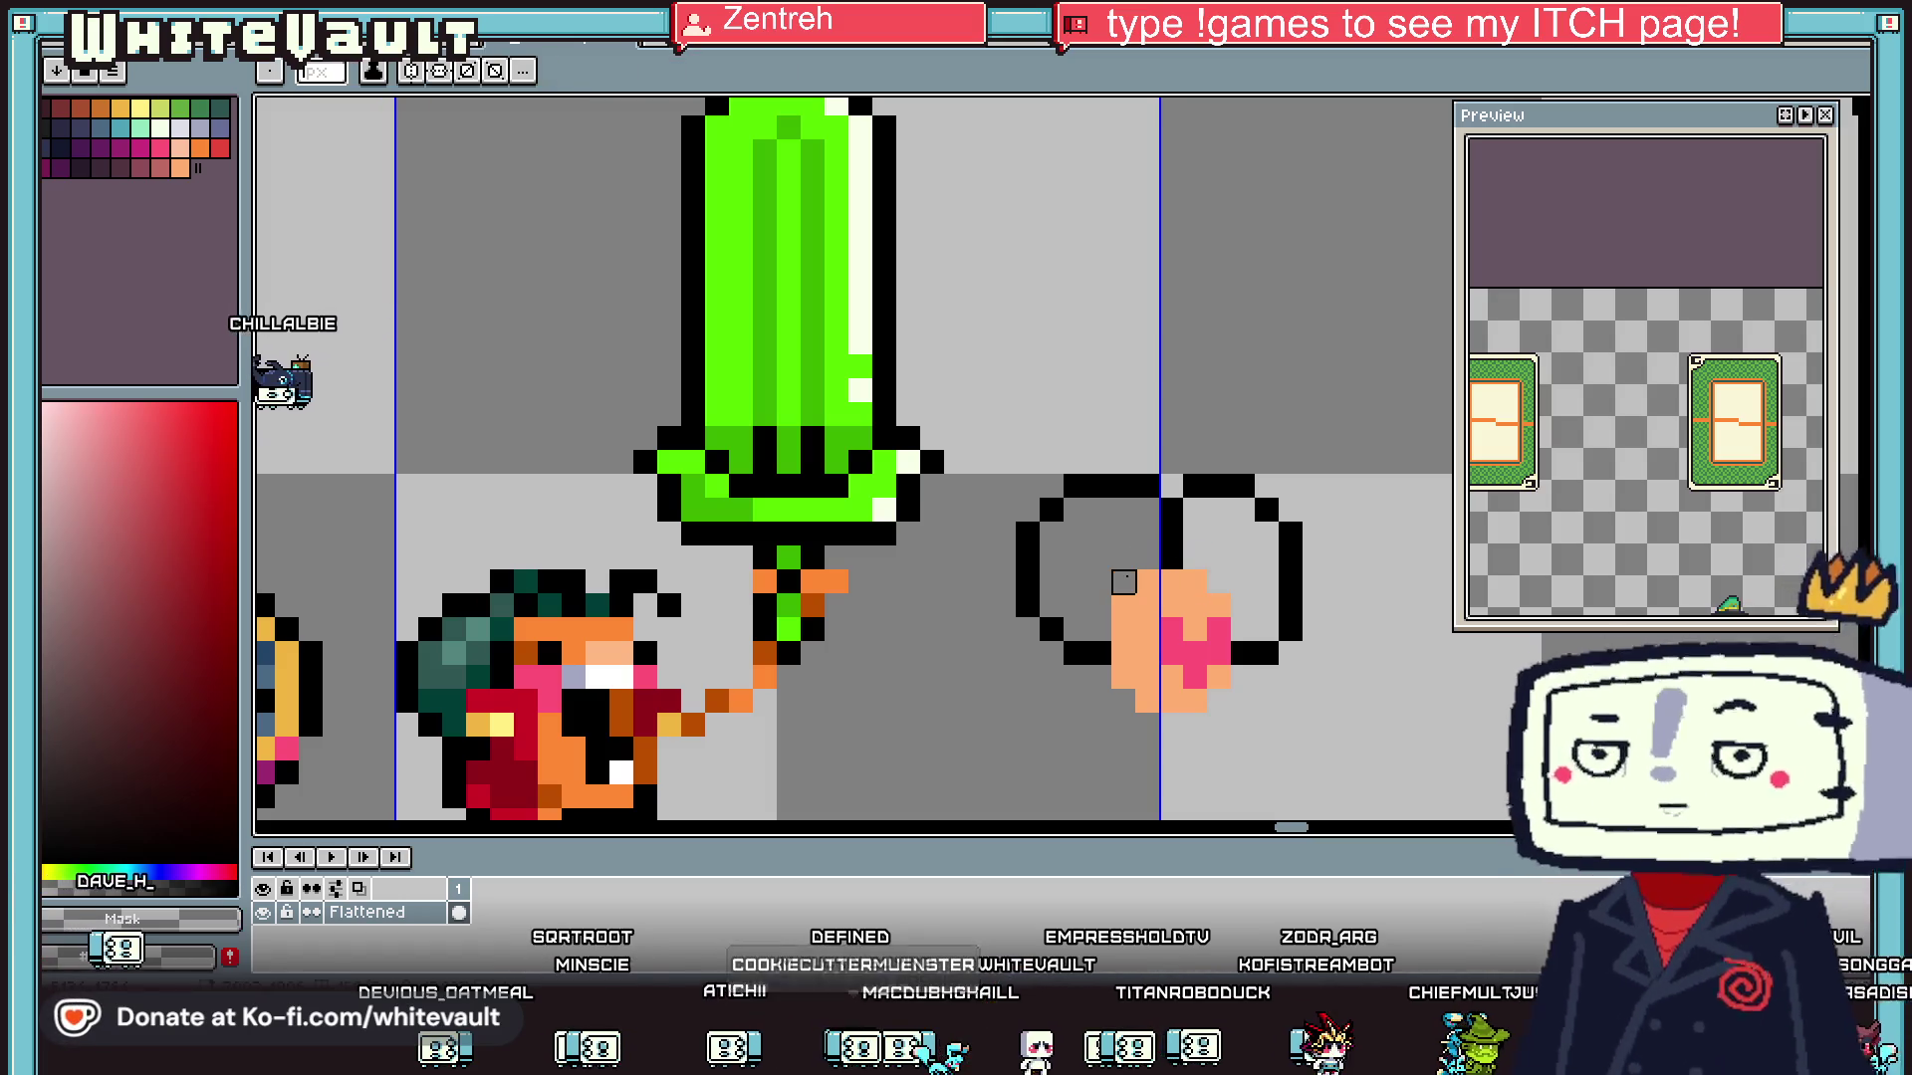
{"action": "key", "text": "i"}
{"action": "scroll", "coordinate": [1231, 652], "scroll_direction": "up", "scroll_amount": 1}
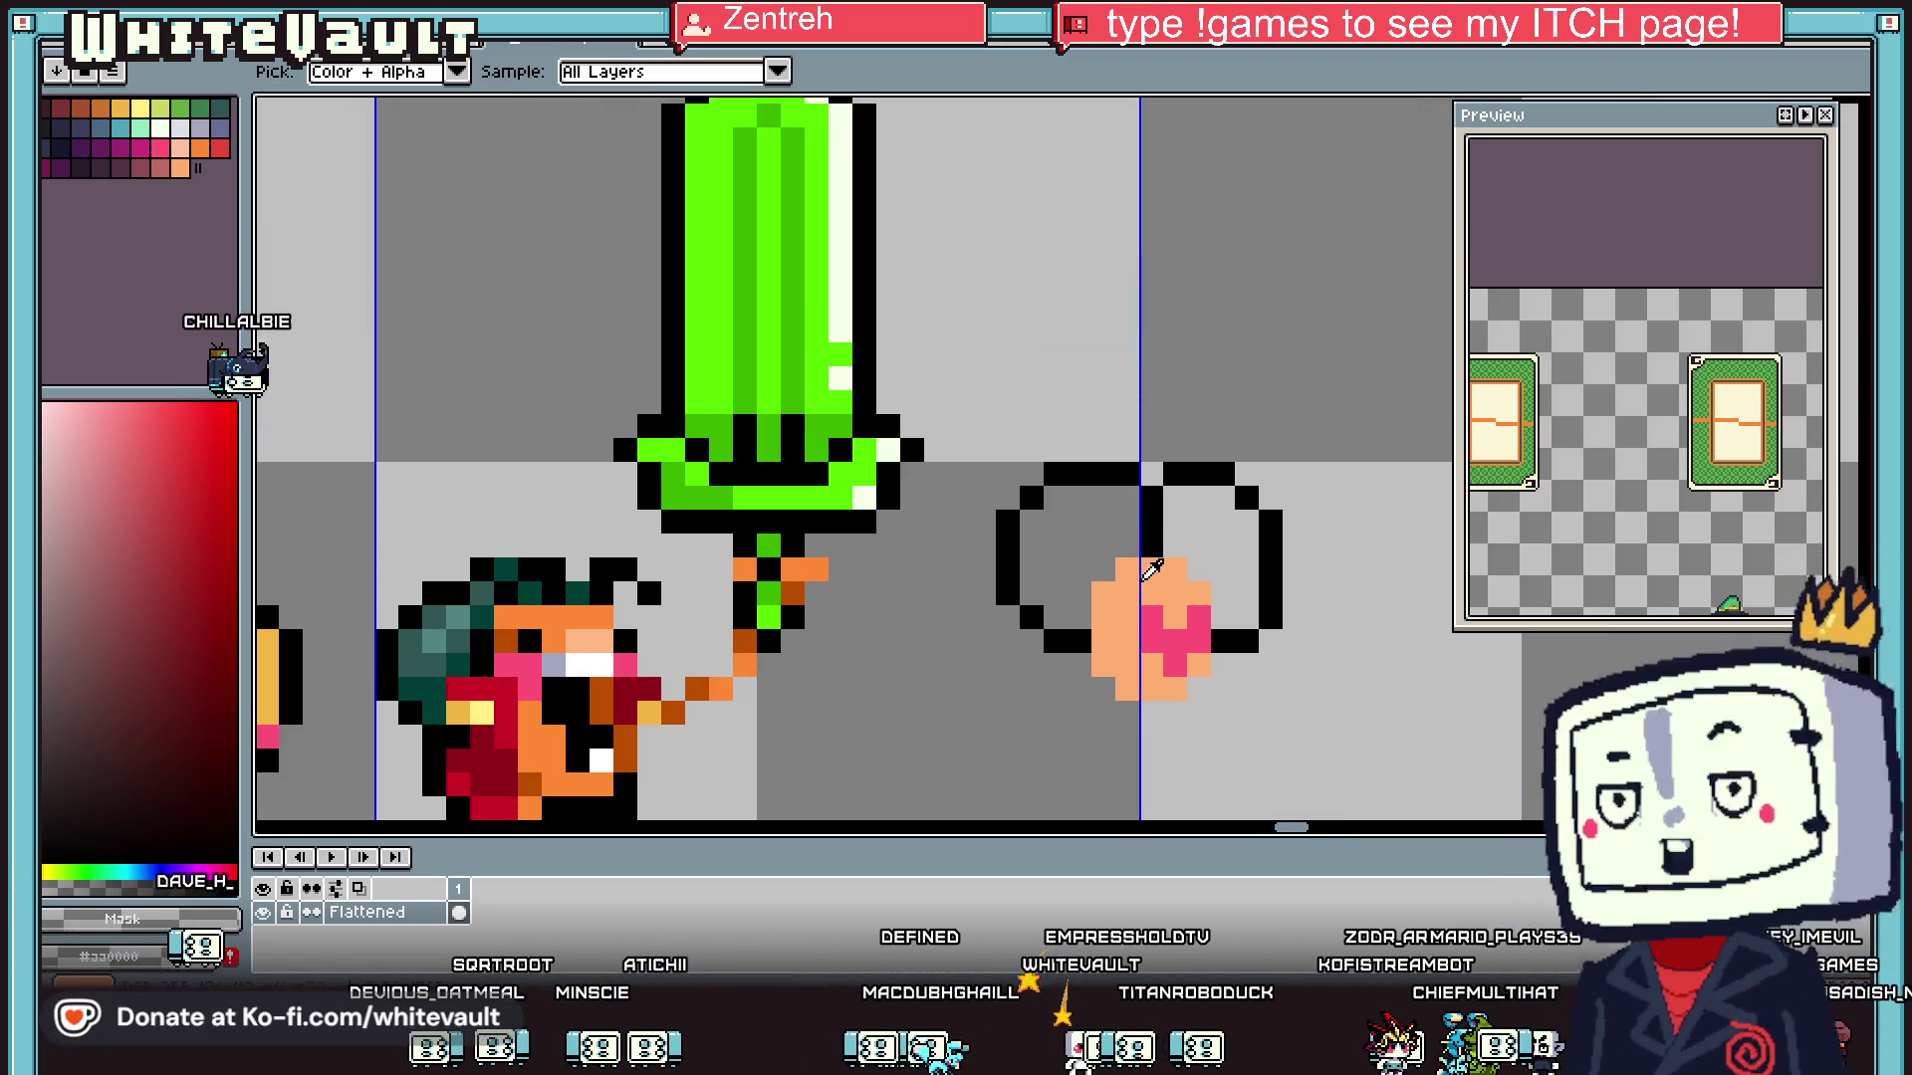
{"action": "left_click", "coordinate": [1313, 610], "text": "alt"}
{"action": "left_click", "coordinate": [1095, 613]}
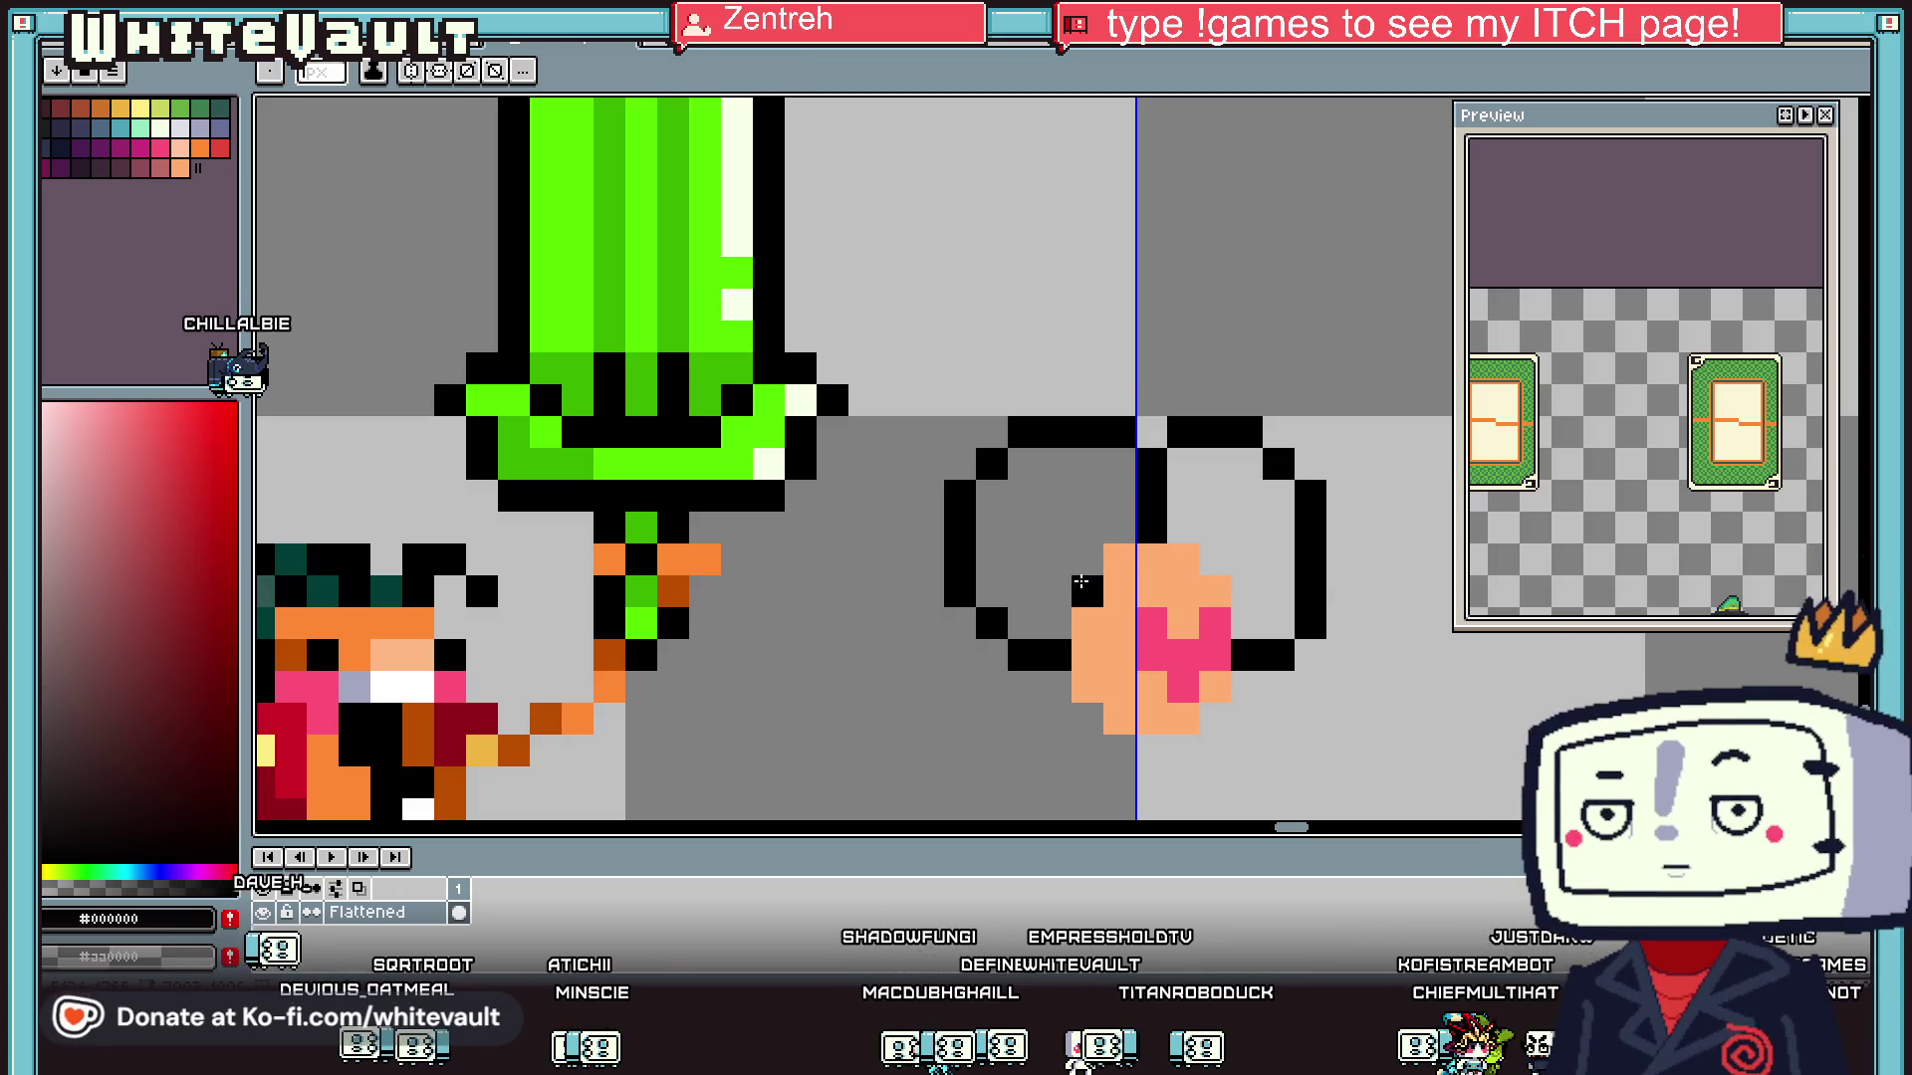
{"action": "left_click", "coordinate": [1247, 621]}
- Bucket-fill the right lobe and the left ring with dusky red
{"action": "left_click", "coordinate": [159, 167]}
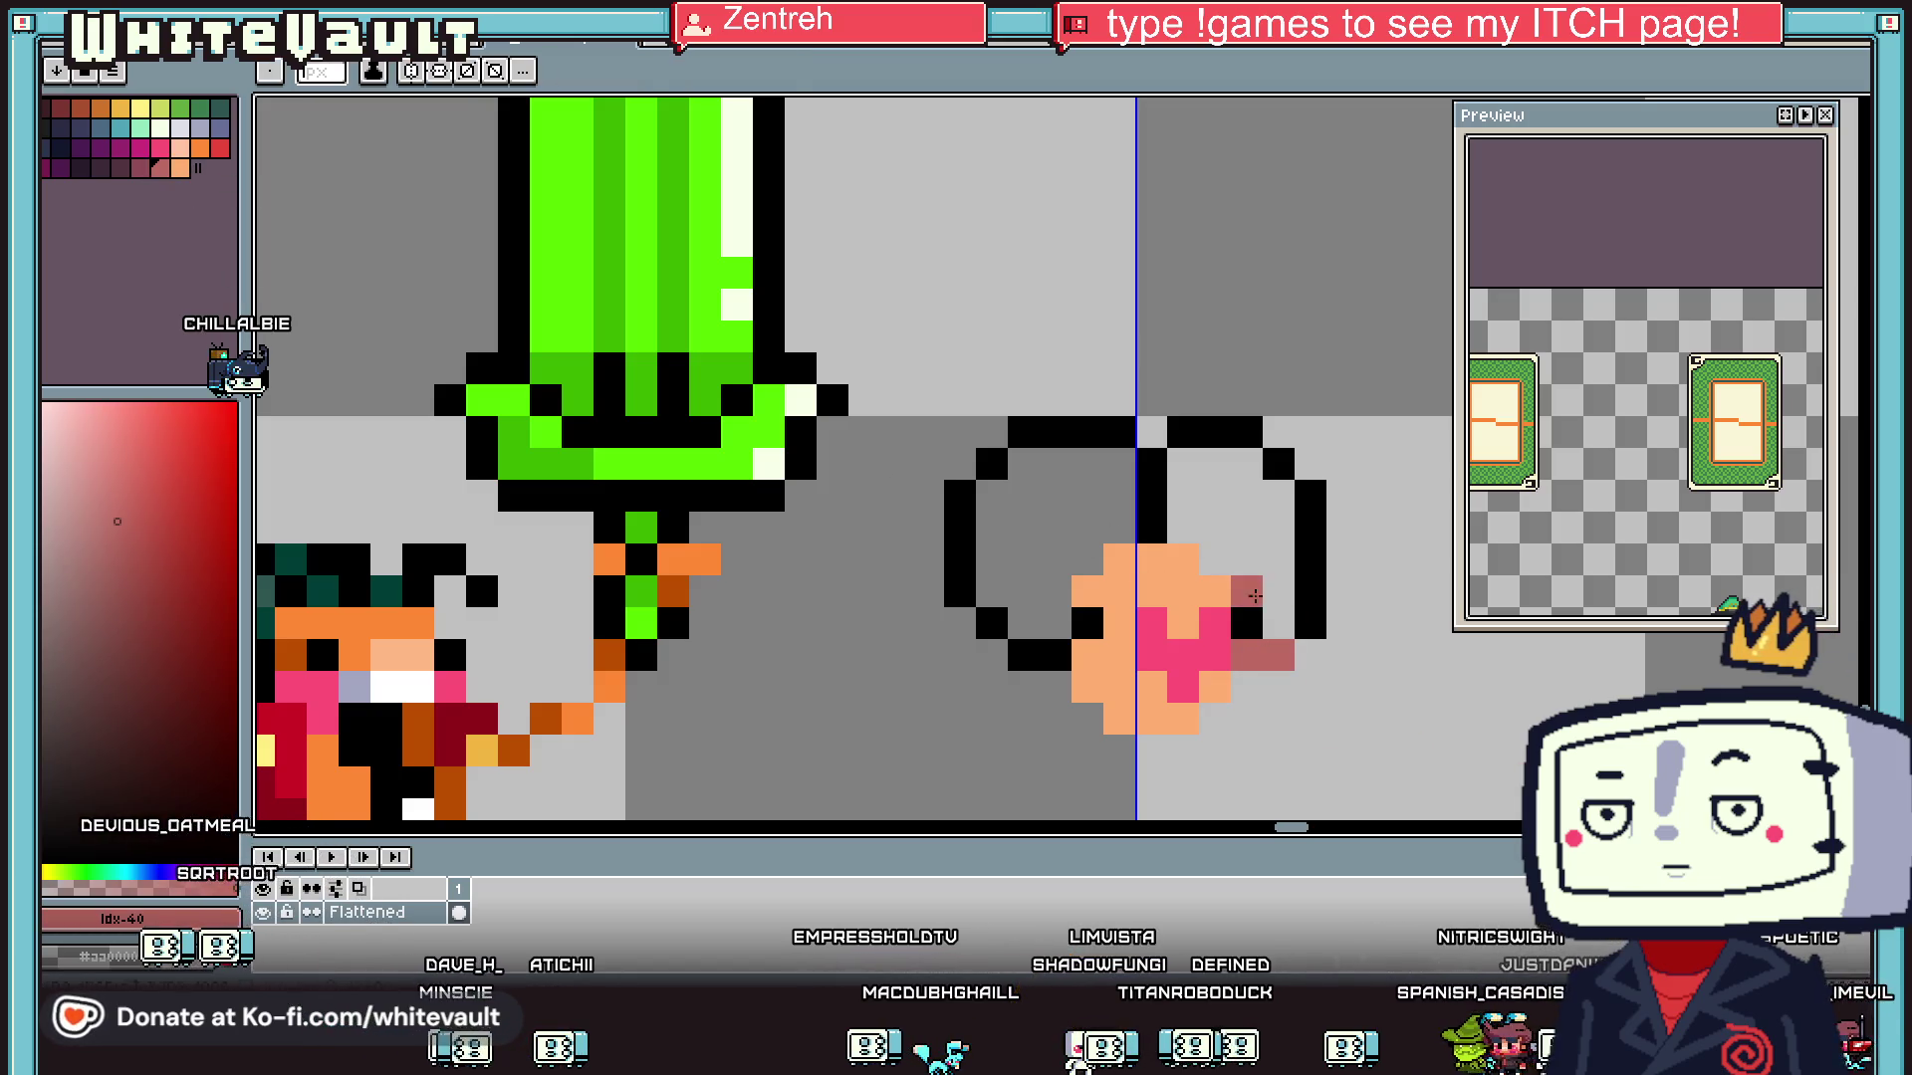
{"action": "key", "text": "g"}
{"action": "left_click", "coordinate": [1261, 583]}
{"action": "left_click", "coordinate": [990, 525]}
{"action": "scroll", "coordinate": [1102, 567], "scroll_direction": "down", "scroll_amount": 6}
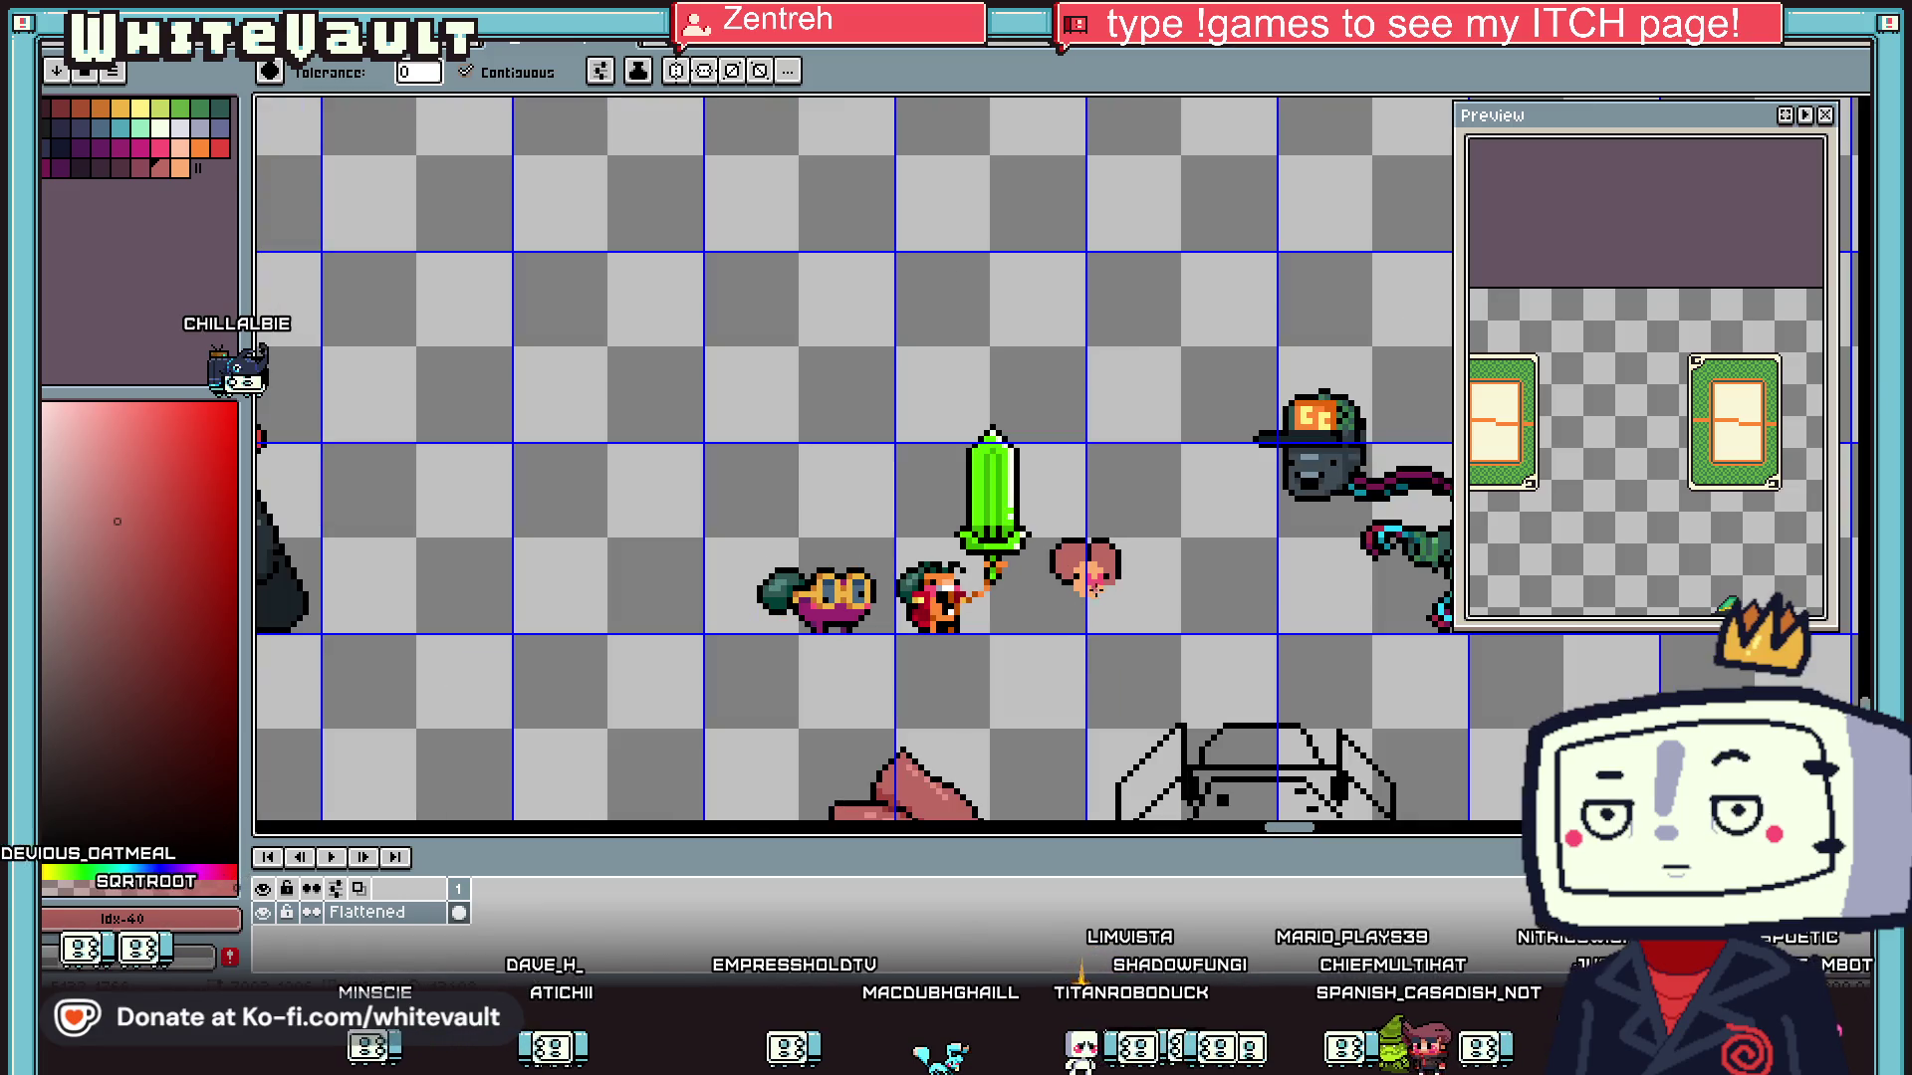
- Paint an orange band across the top two rows of the pink head's face
{"action": "key", "text": "i"}
{"action": "scroll", "coordinate": [1102, 568], "scroll_direction": "up", "scroll_amount": 5}
{"action": "scroll", "coordinate": [1103, 502], "scroll_direction": "up", "scroll_amount": 2}
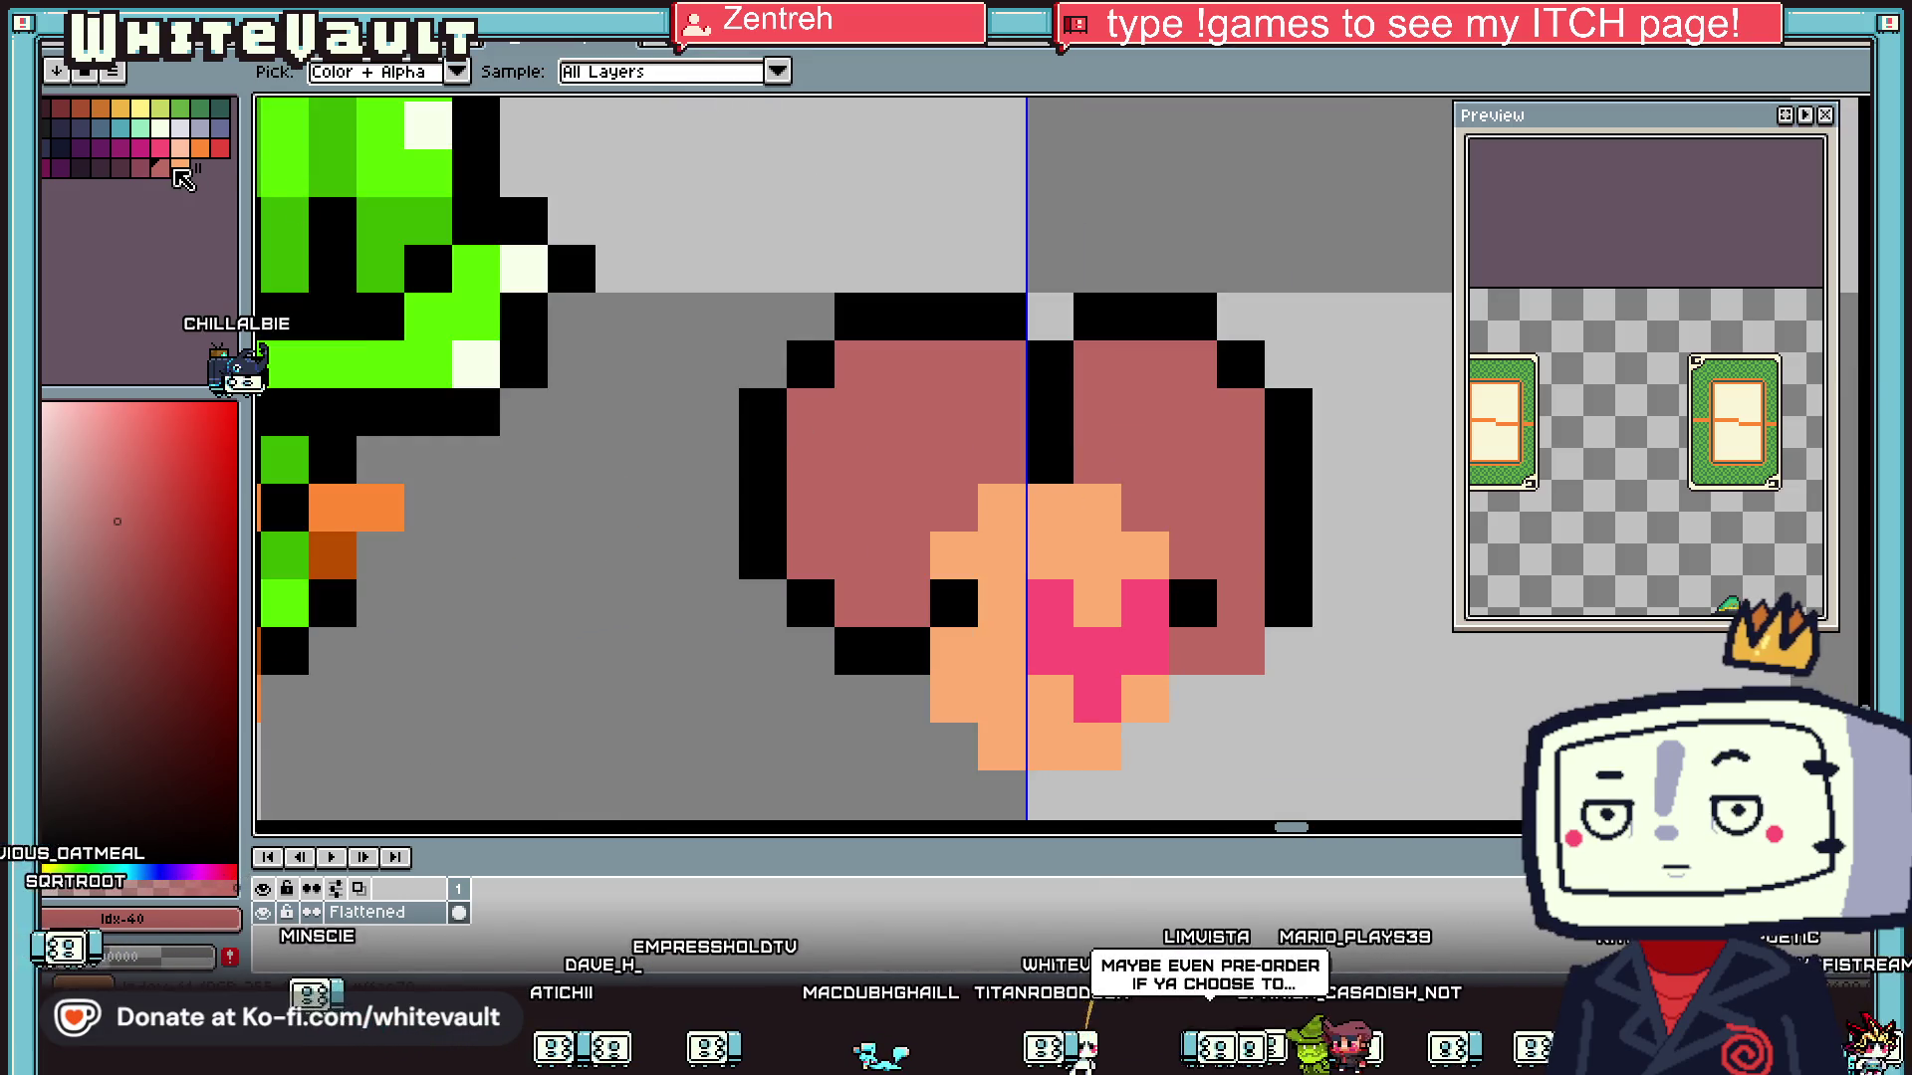
{"action": "left_click", "coordinate": [180, 167]}
{"action": "left_click", "coordinate": [200, 149]}
{"action": "key", "text": "b"}
{"action": "mouse_move", "coordinate": [1001, 460]}
{"action": "left_mouse_down"}
{"action": "mouse_move", "coordinate": [1095, 460]}
{"action": "mouse_move", "coordinate": [1135, 490]}
{"action": "mouse_move", "coordinate": [1000, 508]}
{"action": "left_mouse_up"}
{"action": "left_click", "coordinate": [954, 460]}
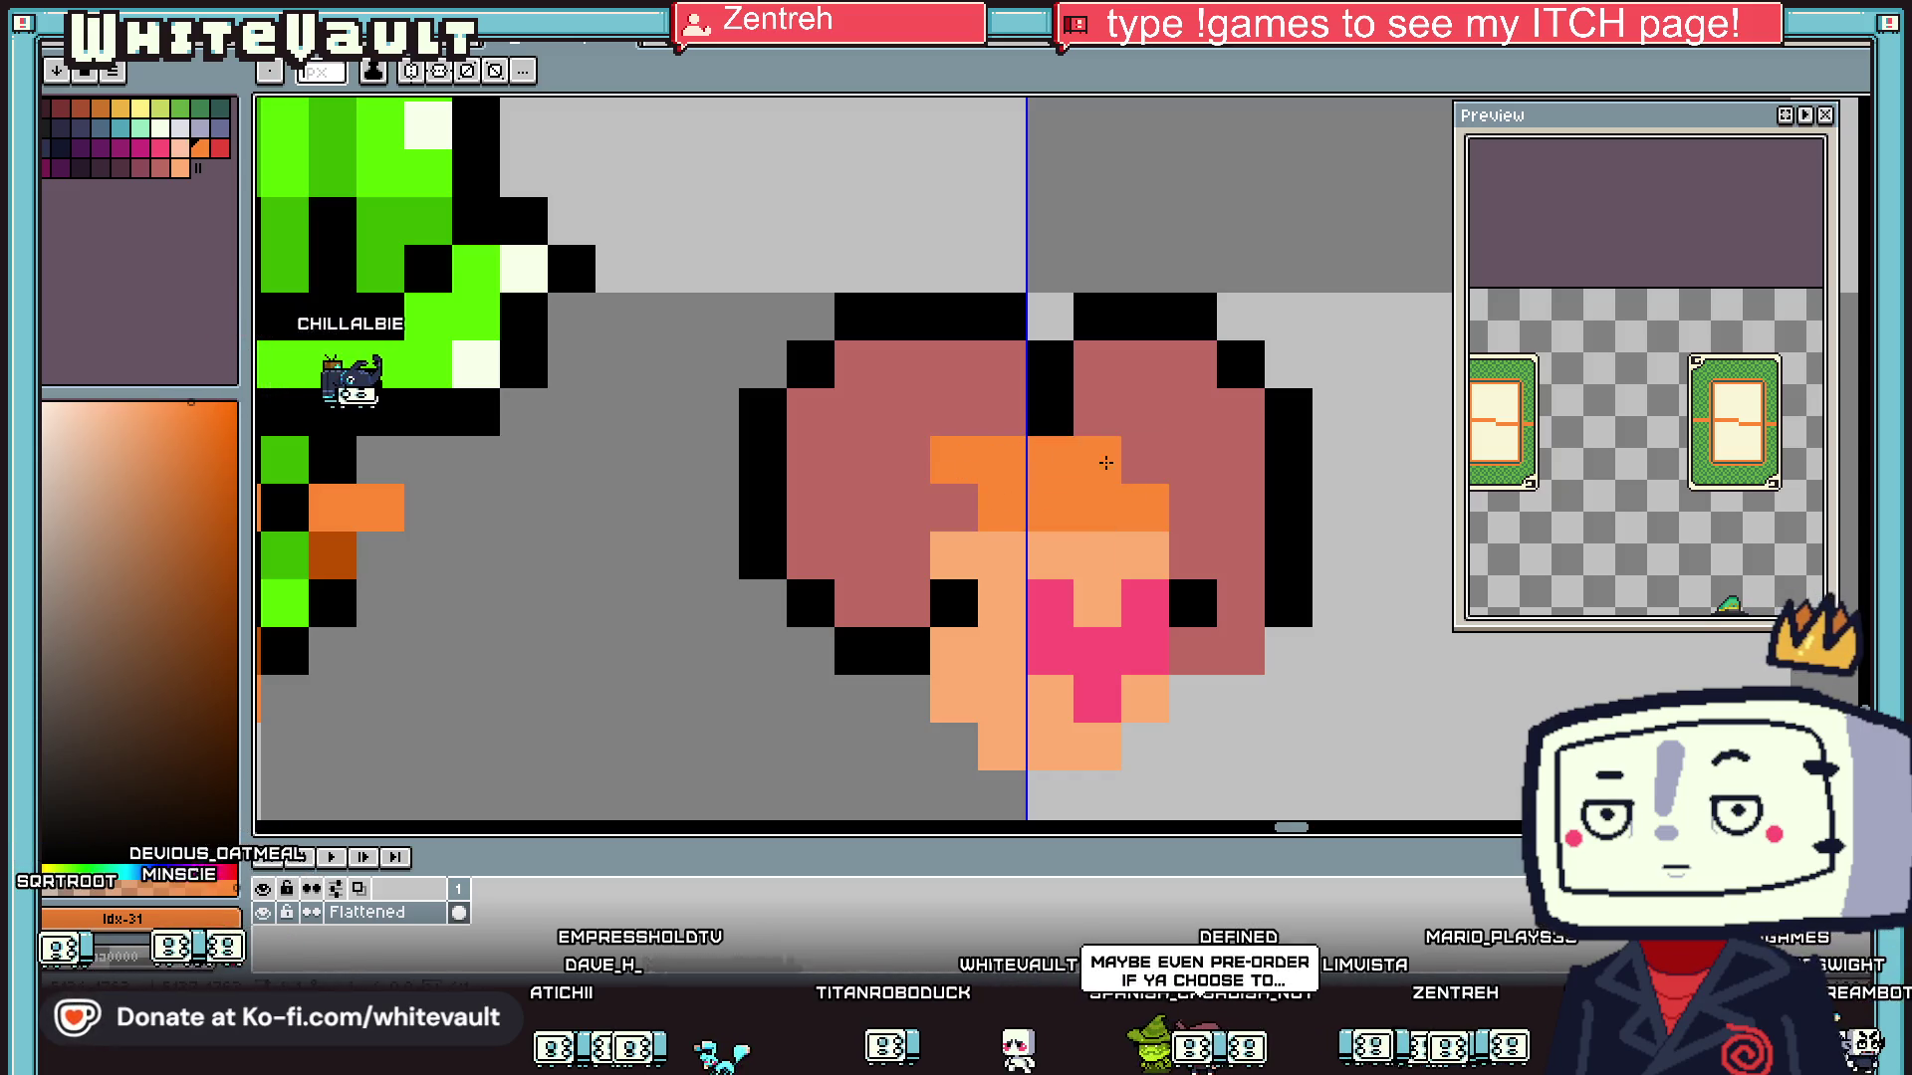
{"action": "left_click", "coordinate": [1131, 462]}
- Touch up the head with rosy hair, black outline and extra orange band pixels
{"action": "left_click", "coordinate": [1193, 468], "text": "alt"}
{"action": "left_click", "coordinate": [1146, 460]}
{"action": "scroll", "coordinate": [1175, 478], "scroll_direction": "down", "scroll_amount": 3}
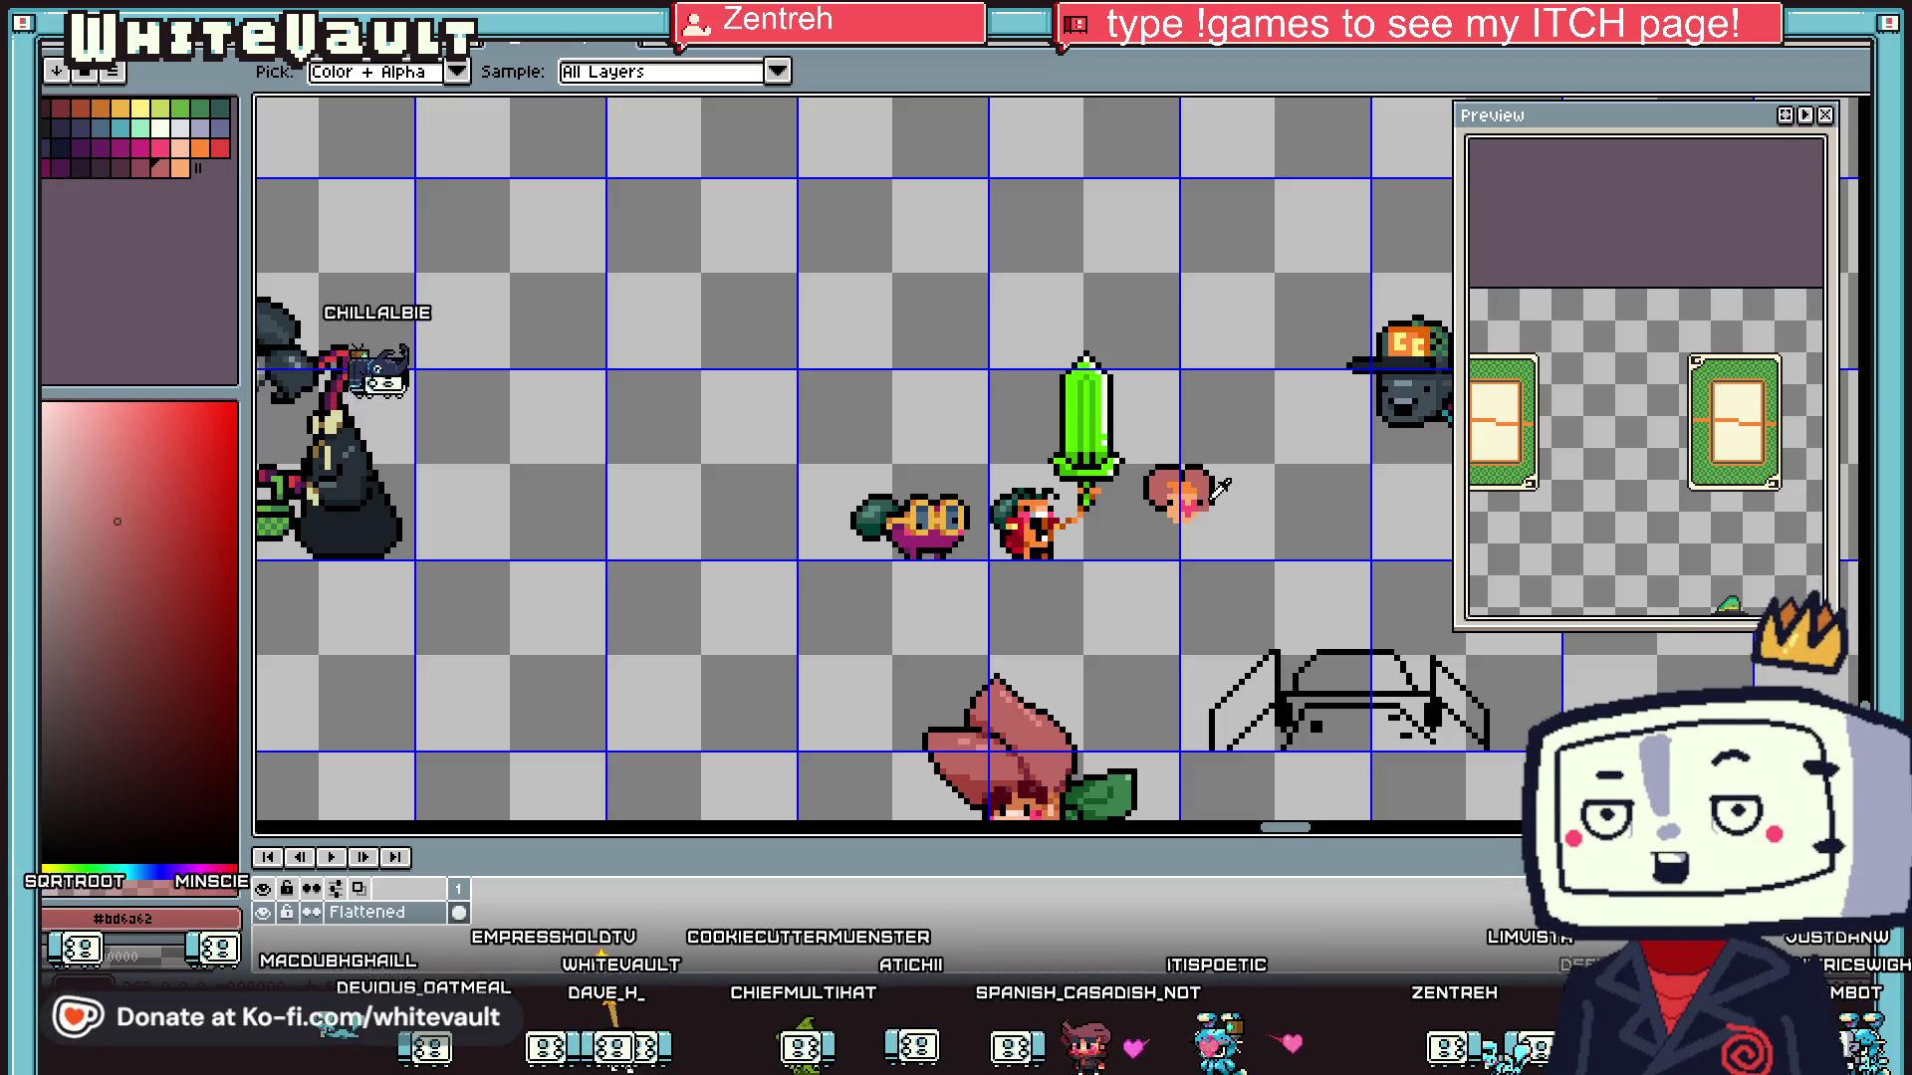
{"action": "scroll", "coordinate": [1208, 475], "scroll_direction": "up", "scroll_amount": 4}
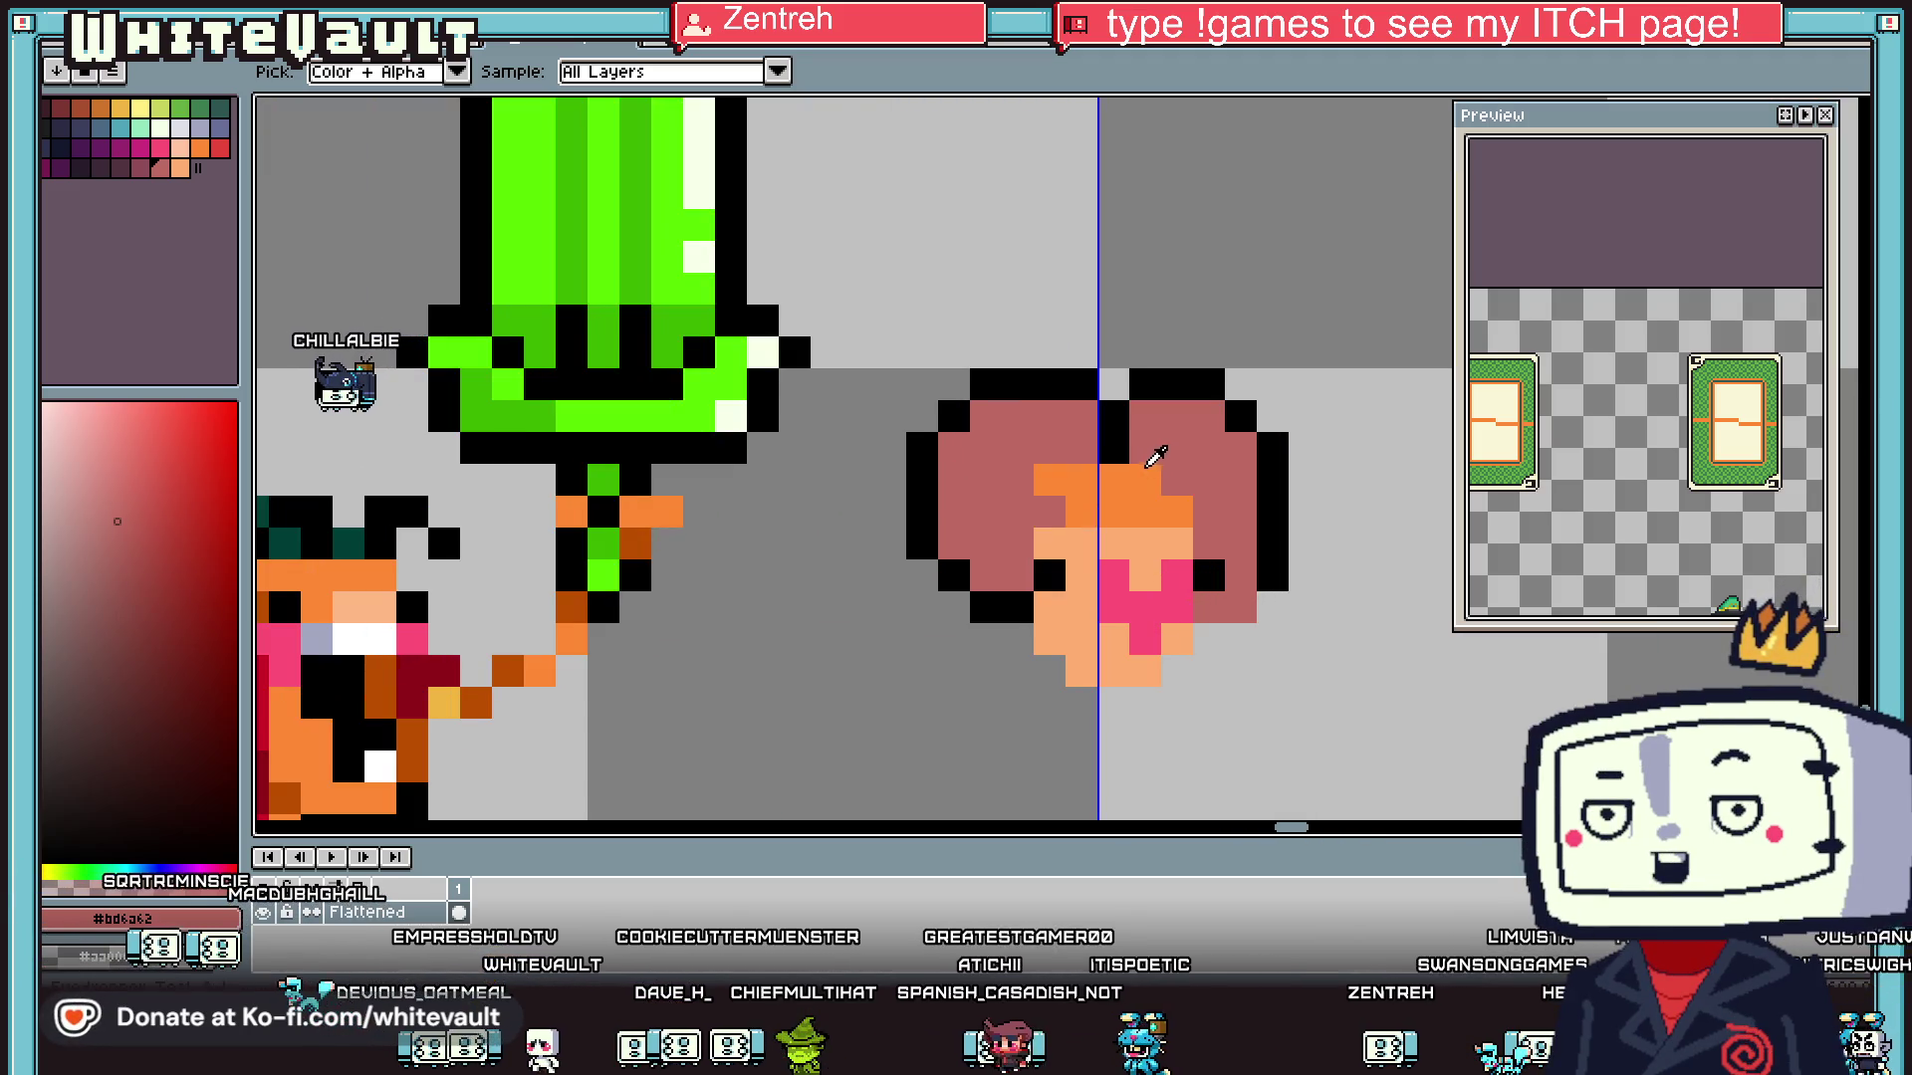
{"action": "left_click", "coordinate": [1114, 448], "text": "alt"}
{"action": "left_click", "coordinate": [1042, 448]}
{"action": "left_click", "coordinate": [1207, 480]}
{"action": "left_click", "coordinate": [1145, 480], "text": "alt"}
{"action": "left_click", "coordinate": [1178, 480]}
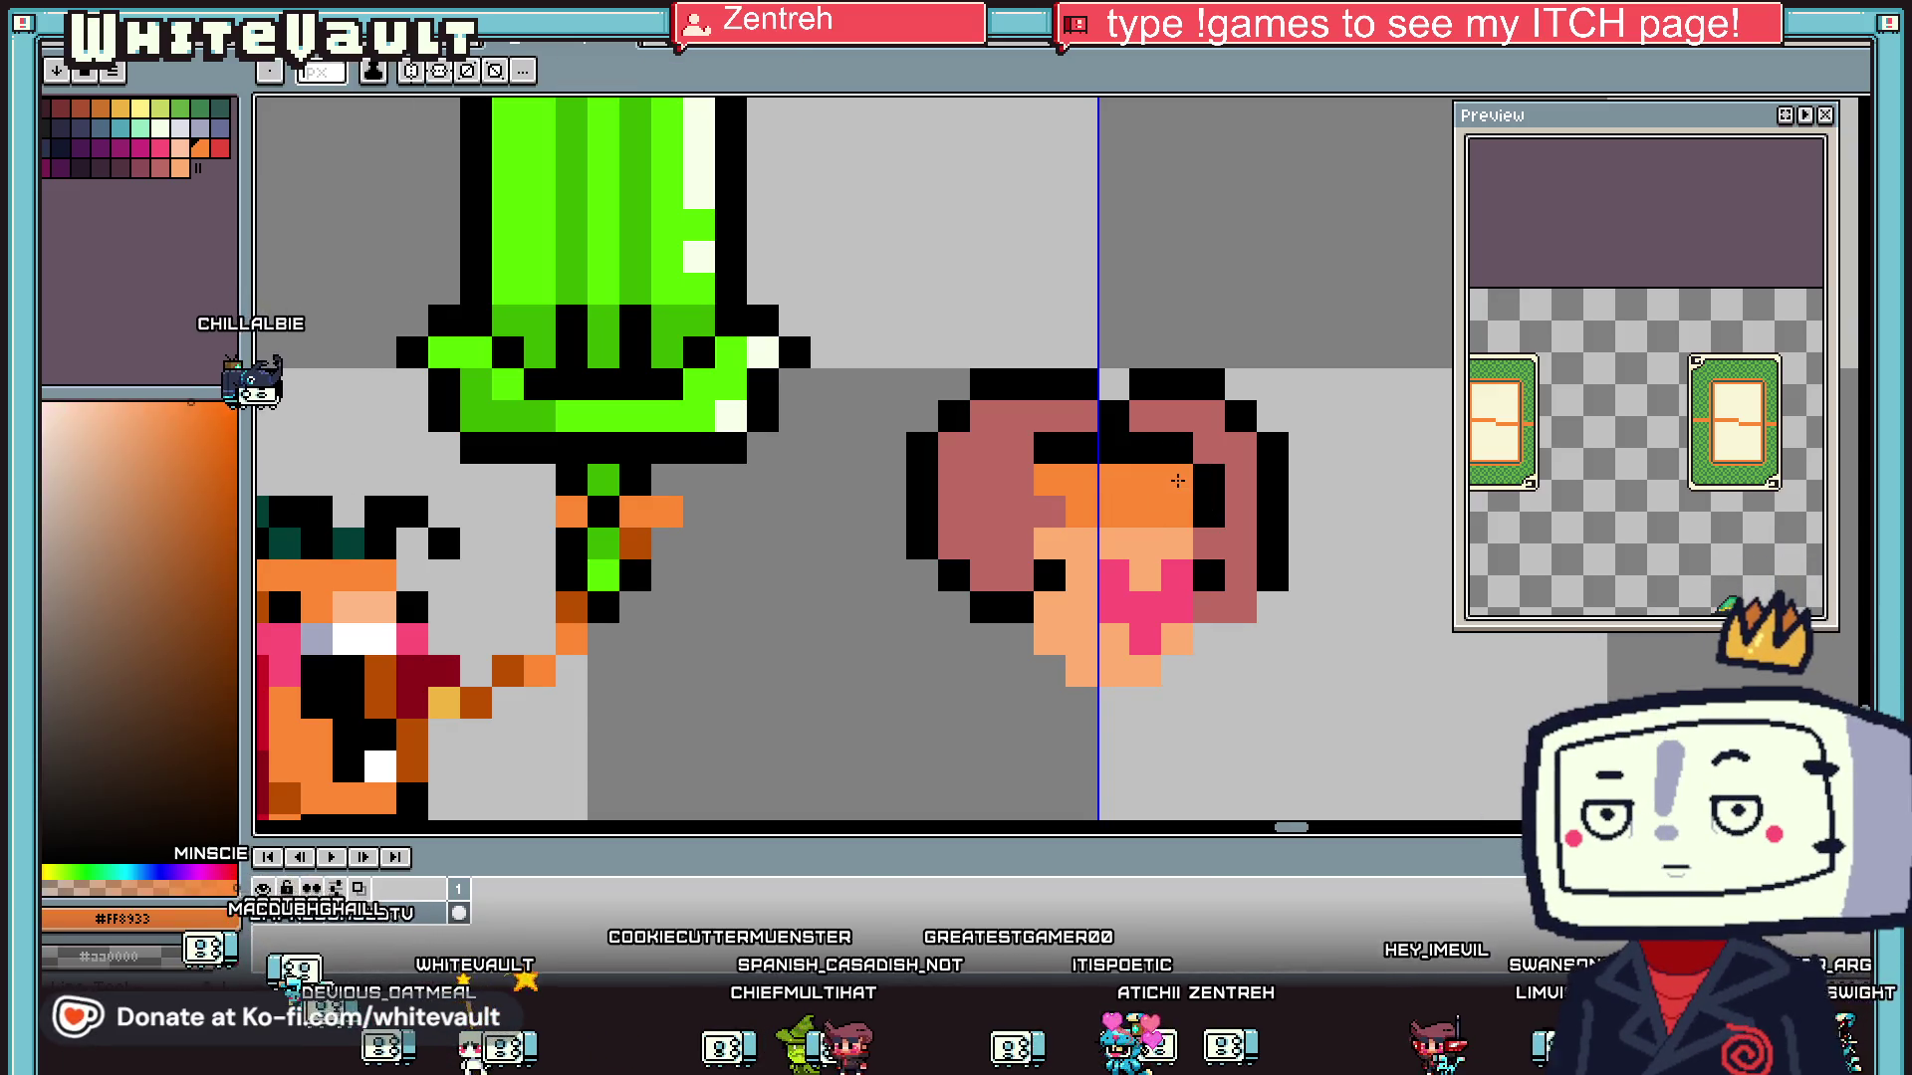
{"action": "left_click", "coordinate": [1017, 480]}
- Add dark red shading pixels along the head's lower left side
{"action": "left_click", "coordinate": [991, 468], "text": "alt"}
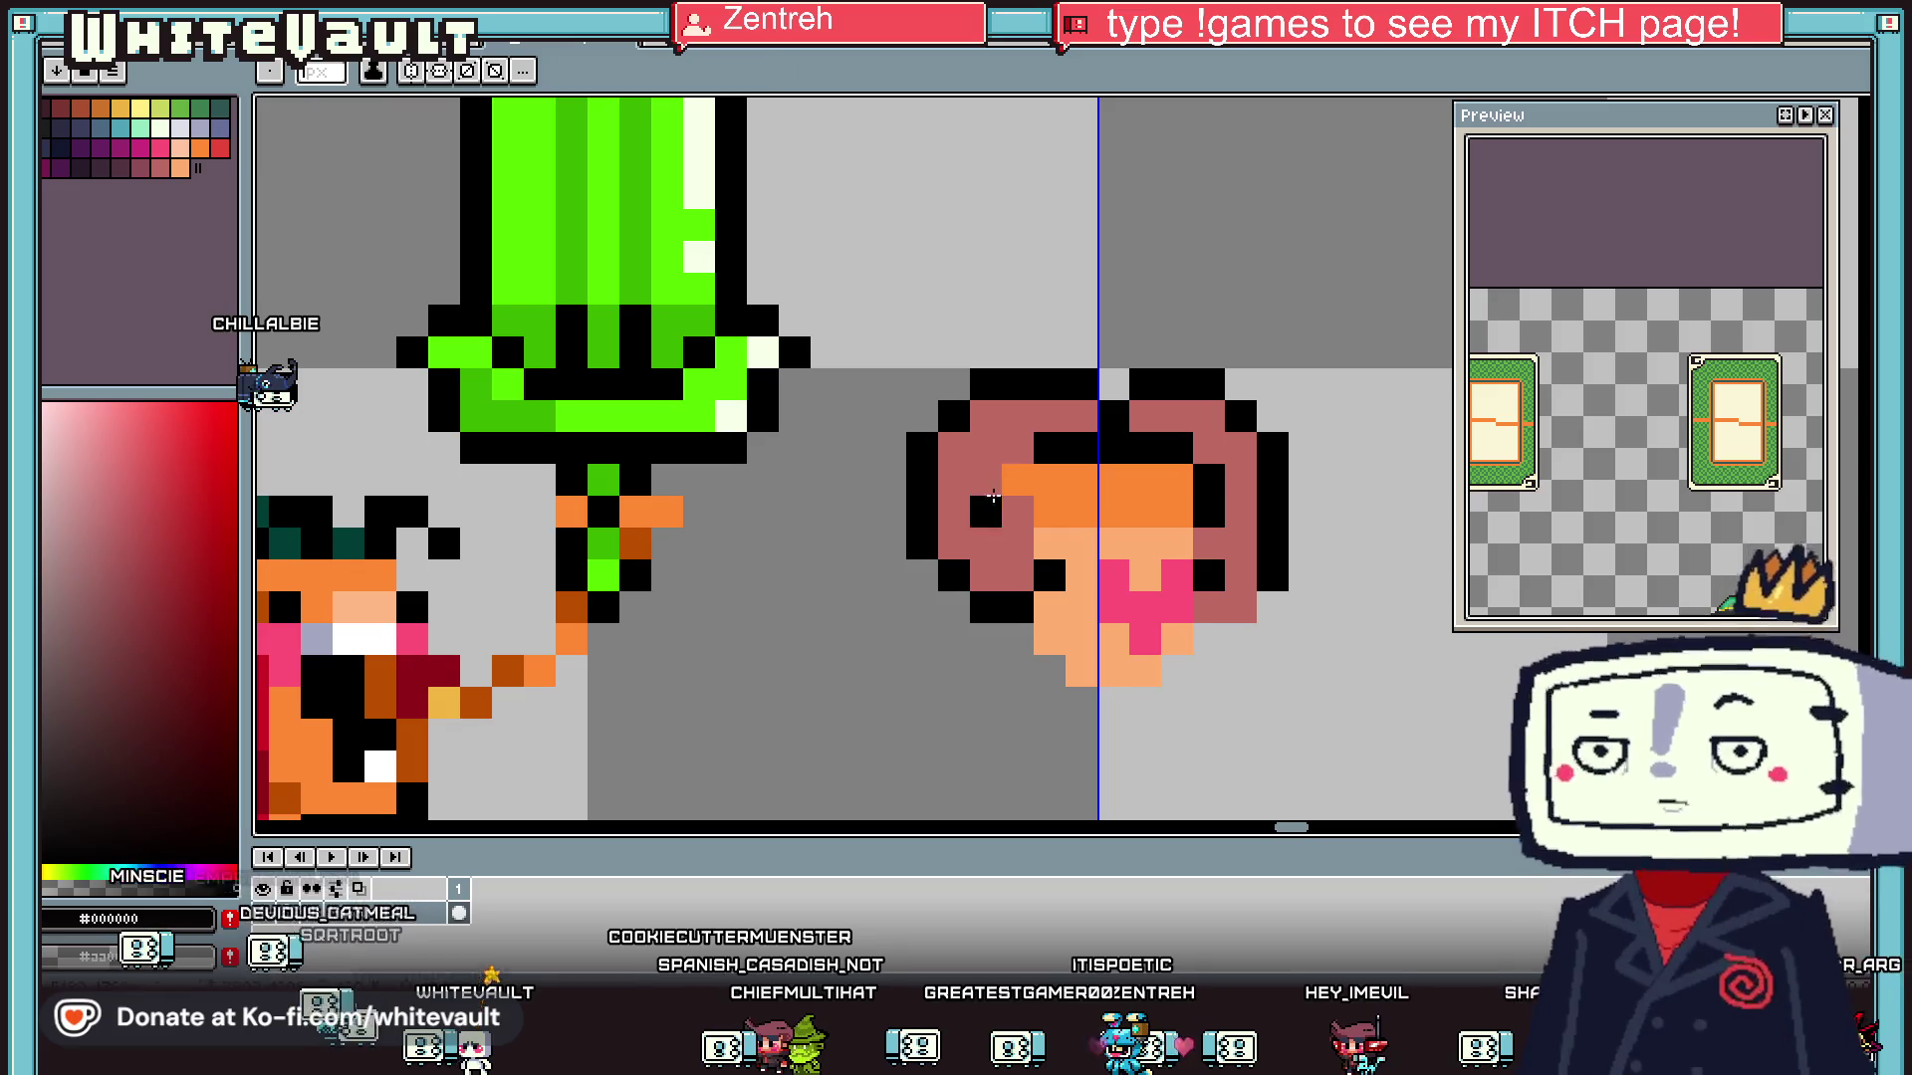
{"action": "left_click", "coordinate": [151, 572]}
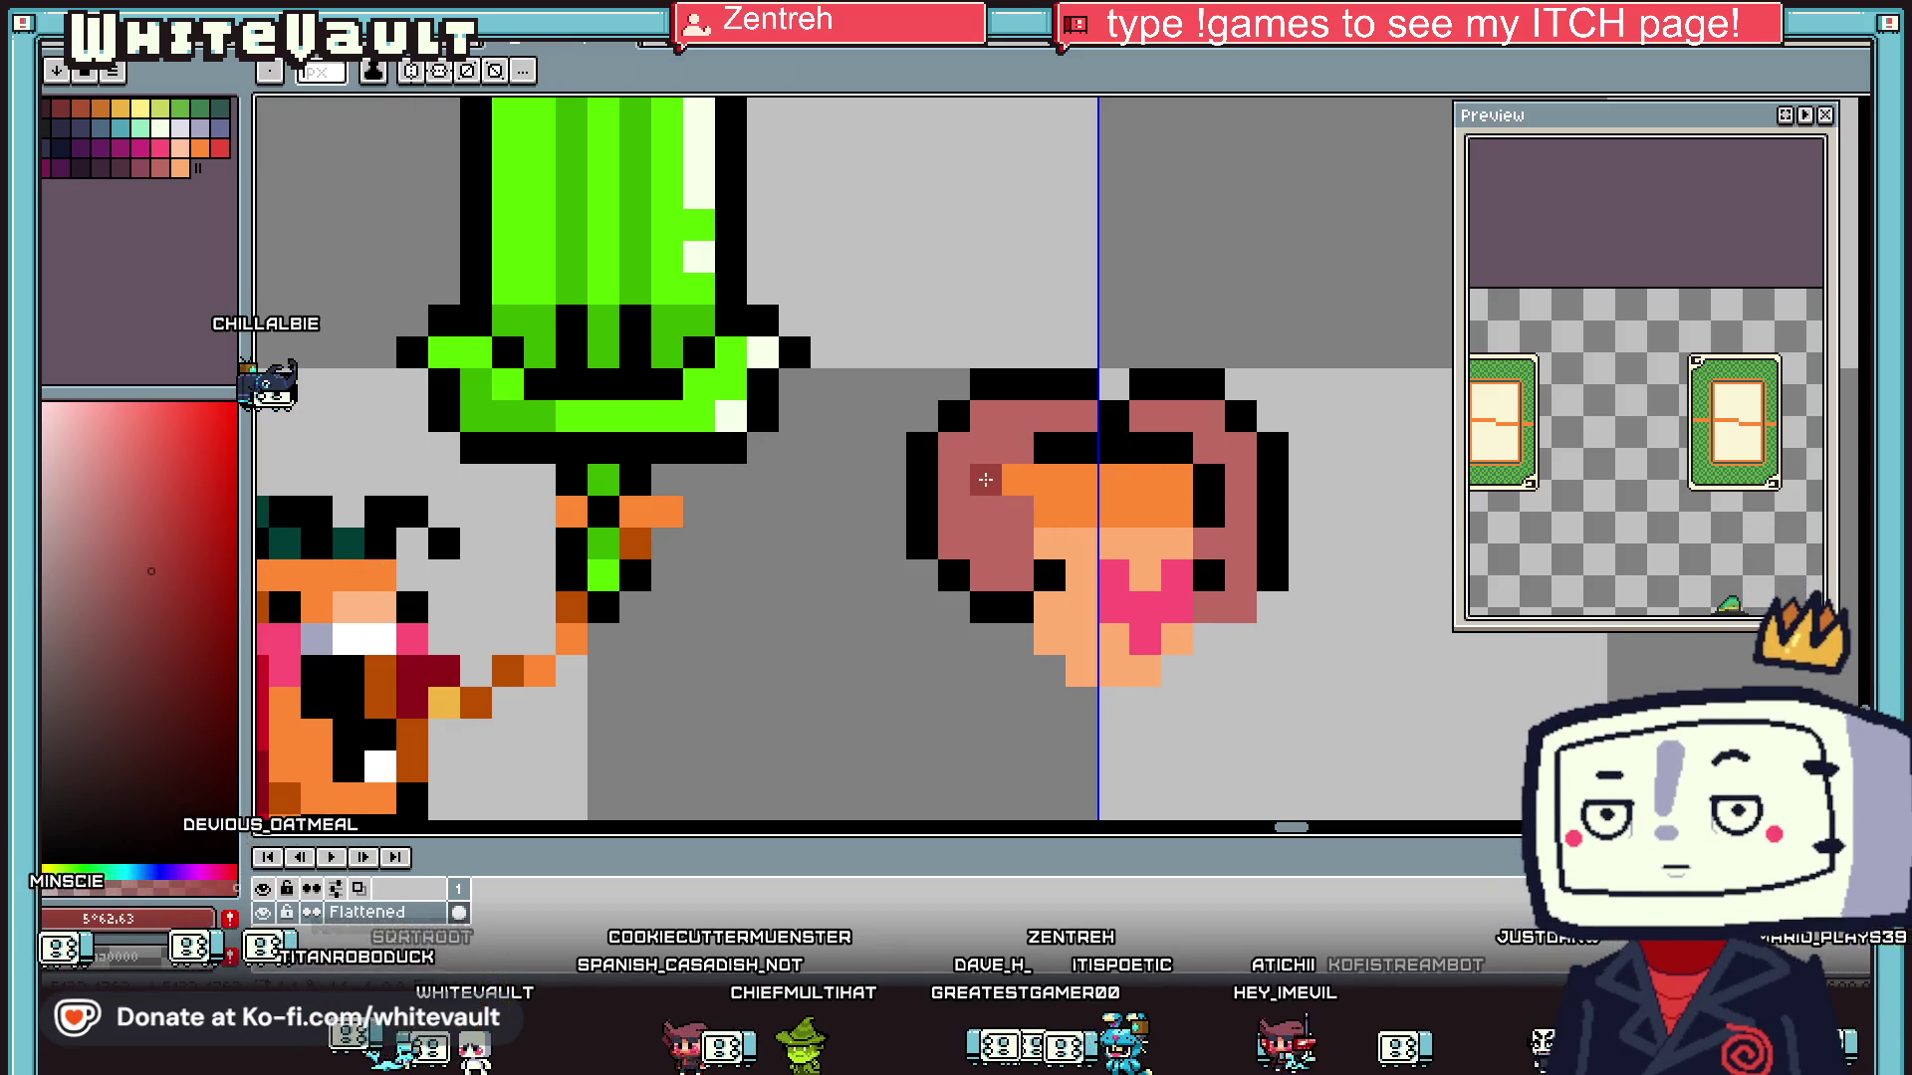
{"action": "left_click", "coordinate": [1017, 544]}
{"action": "left_click", "coordinate": [1017, 575]}
{"action": "left_click", "coordinate": [986, 576]}
{"action": "left_click", "coordinate": [986, 511]}
{"action": "scroll", "coordinate": [1021, 416], "scroll_direction": "down", "scroll_amount": 4}
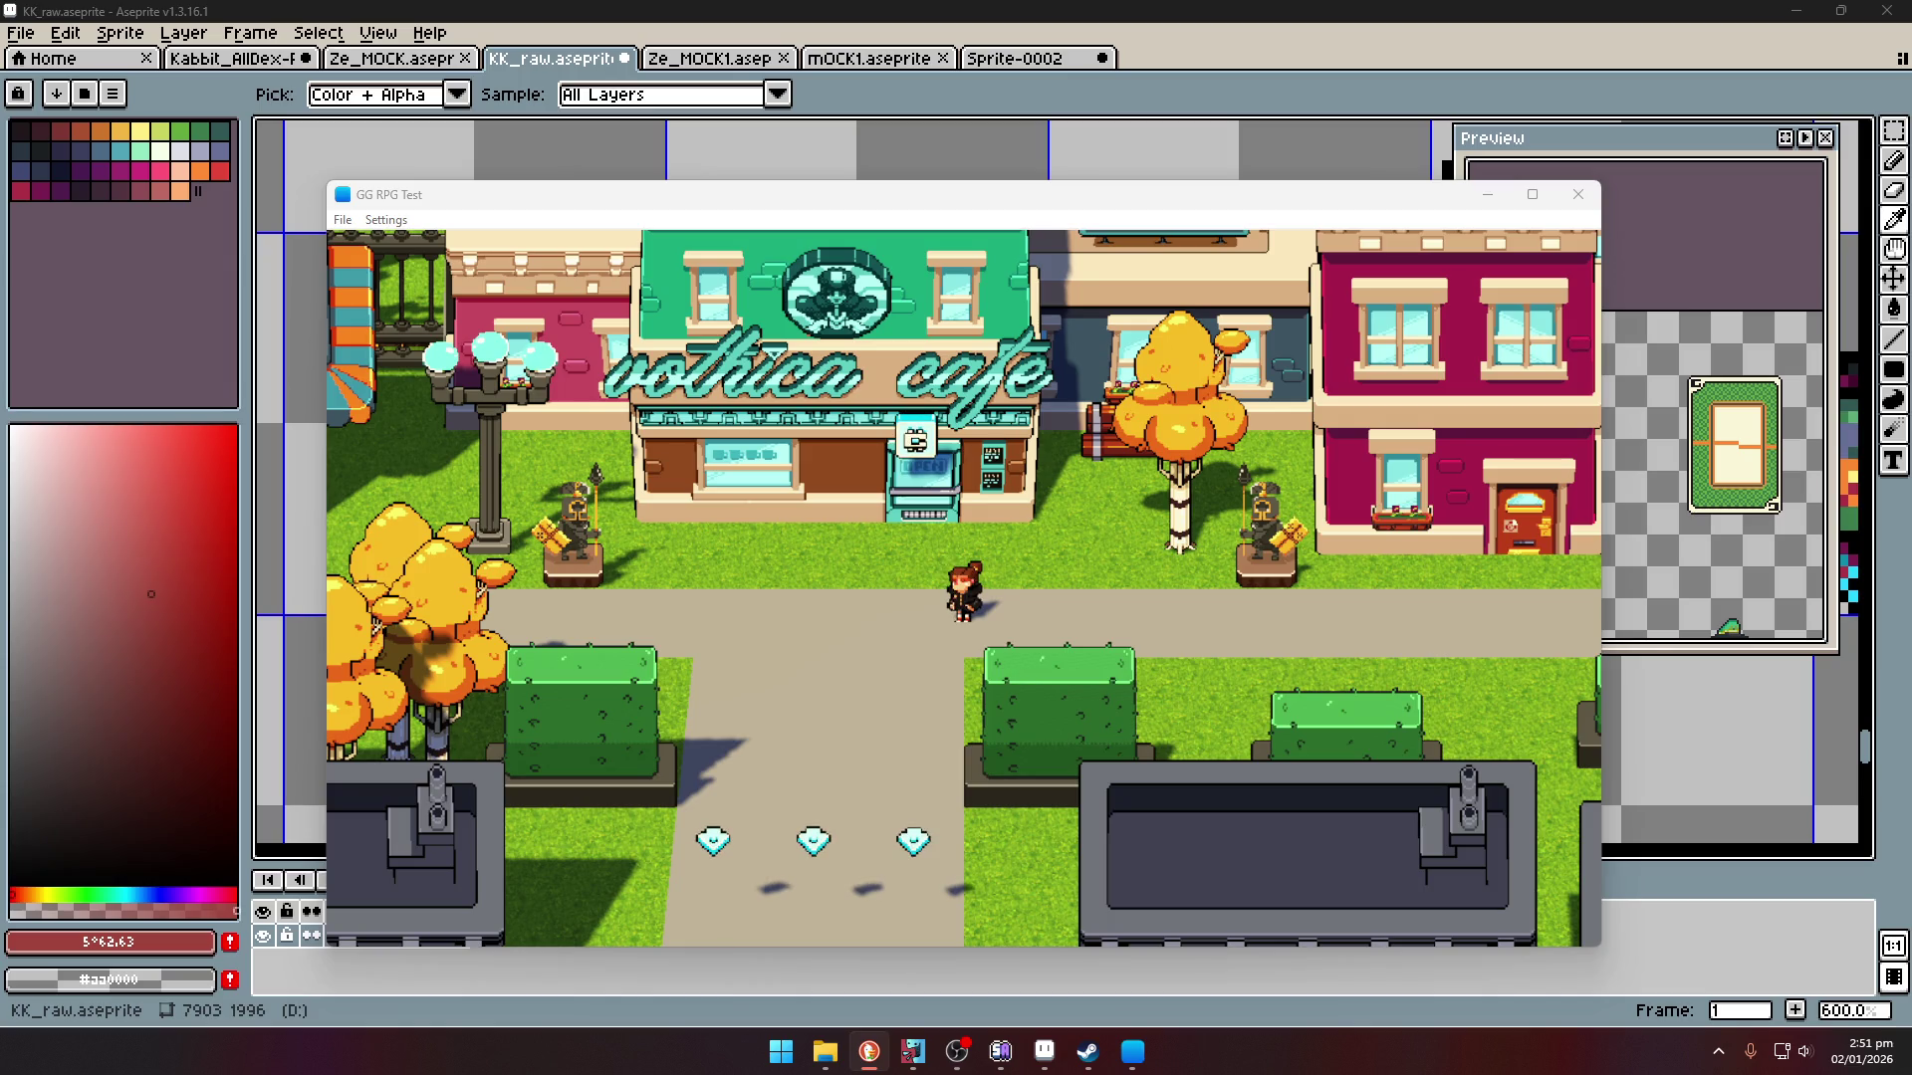
{"action": "key", "text": "alt+Tab"}
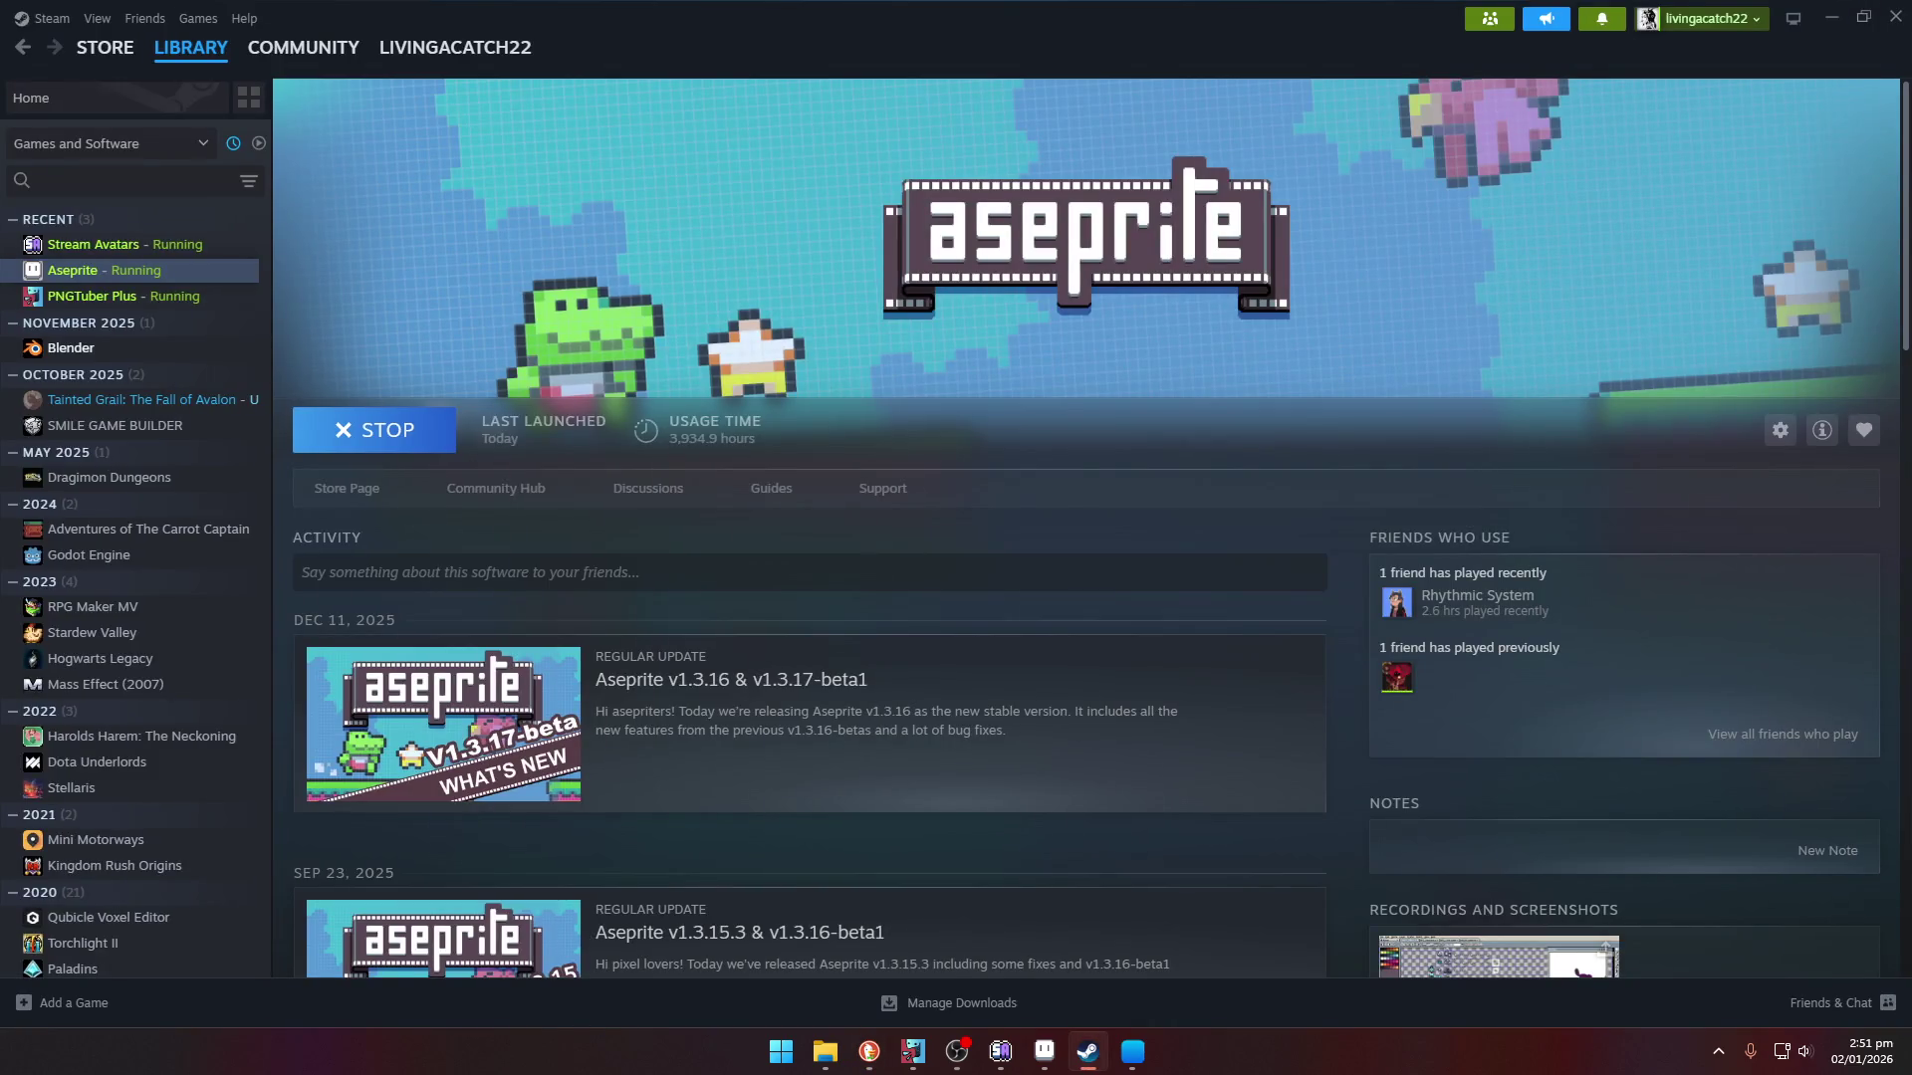
{"action": "key", "text": "alt+Tab"}
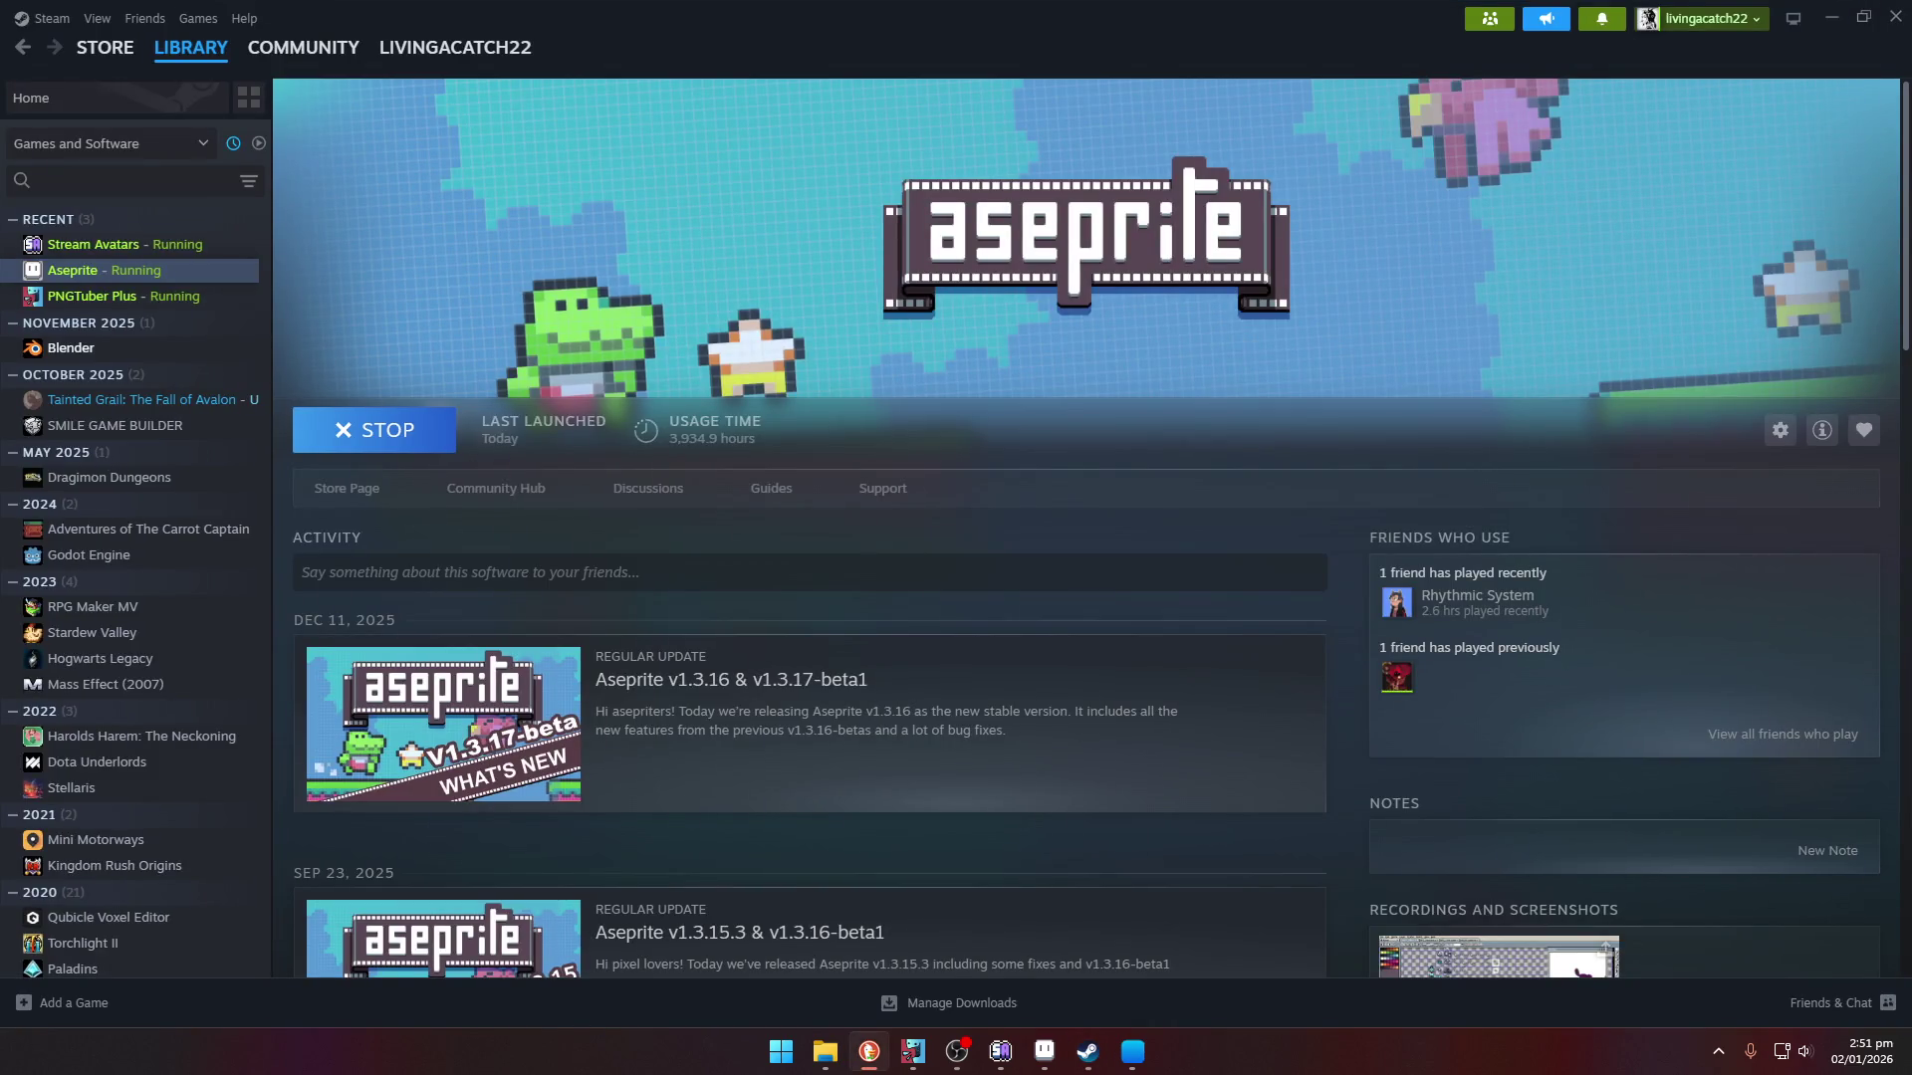
{"action": "key", "text": "alt+Tab"}
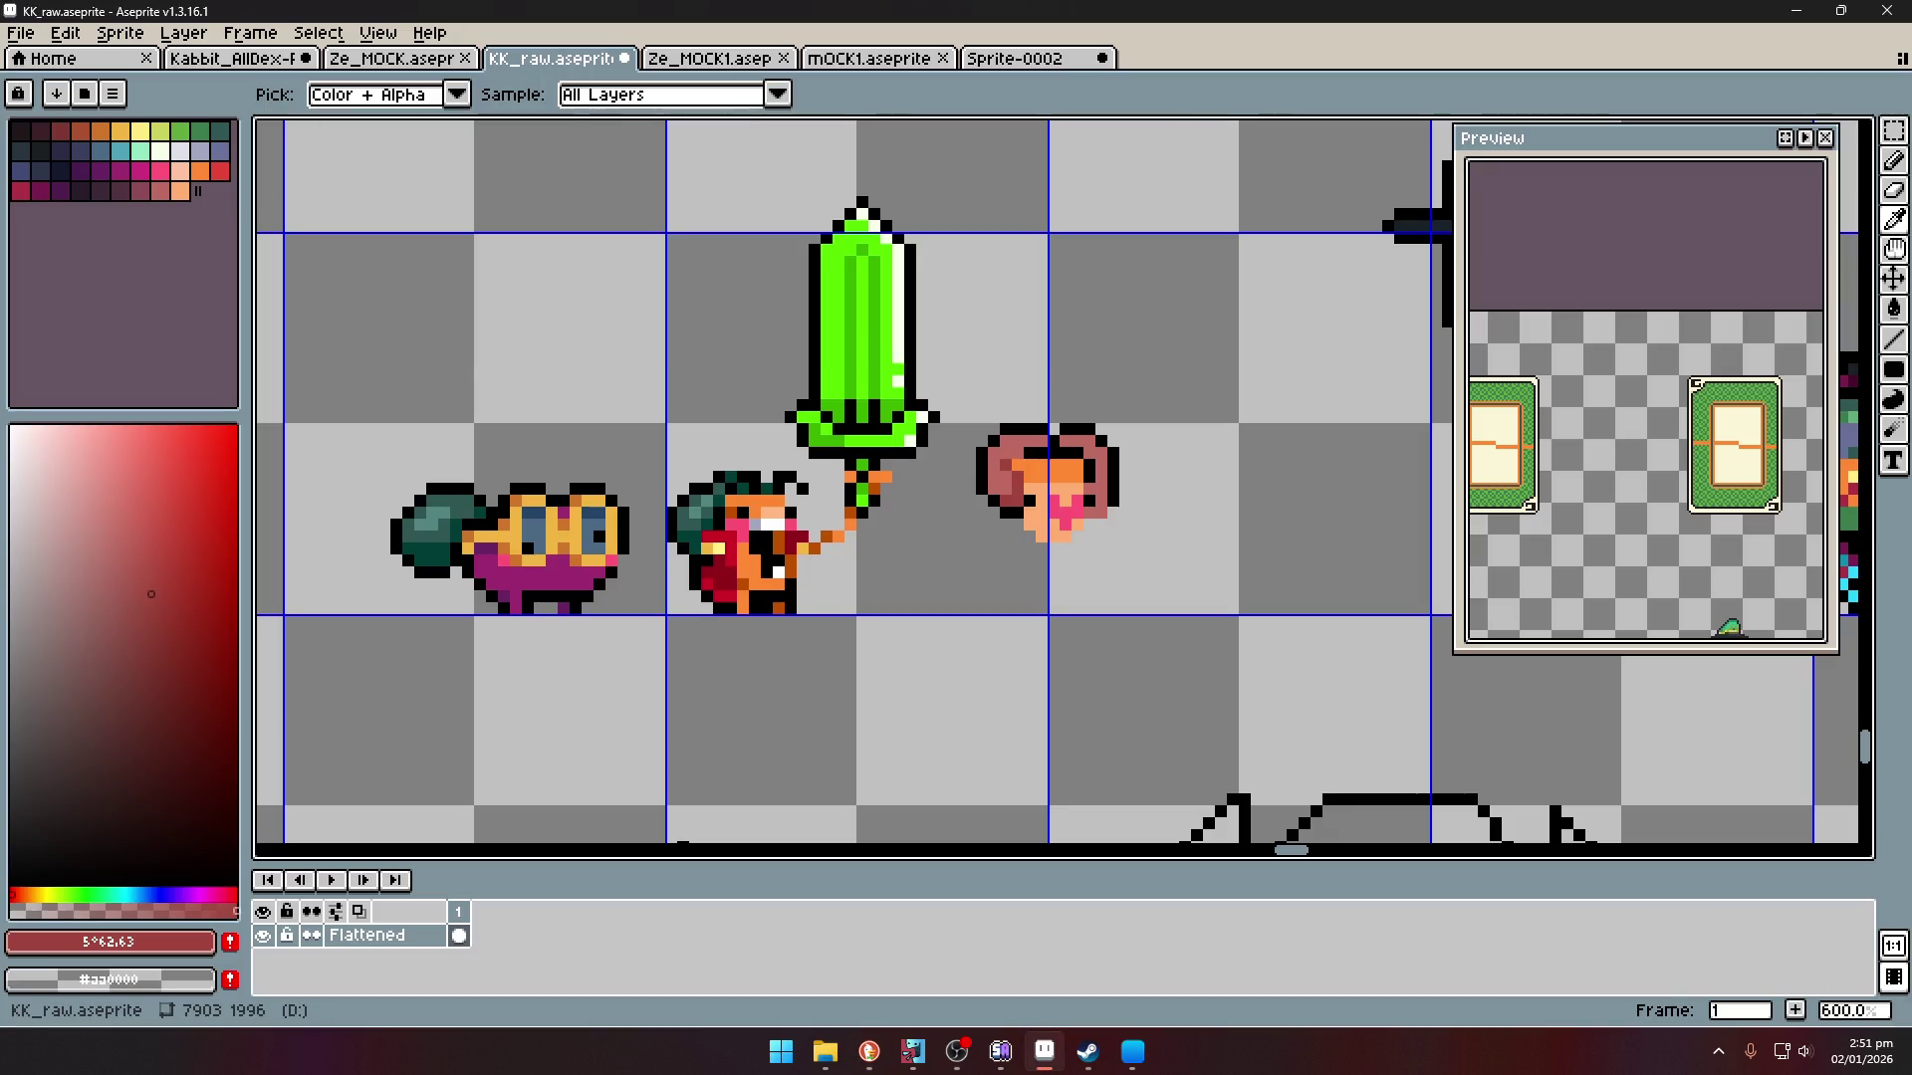
- Marquee-select the head's upper band rows and nudge them up one pixel
{"action": "key", "text": "alt+Tab"}
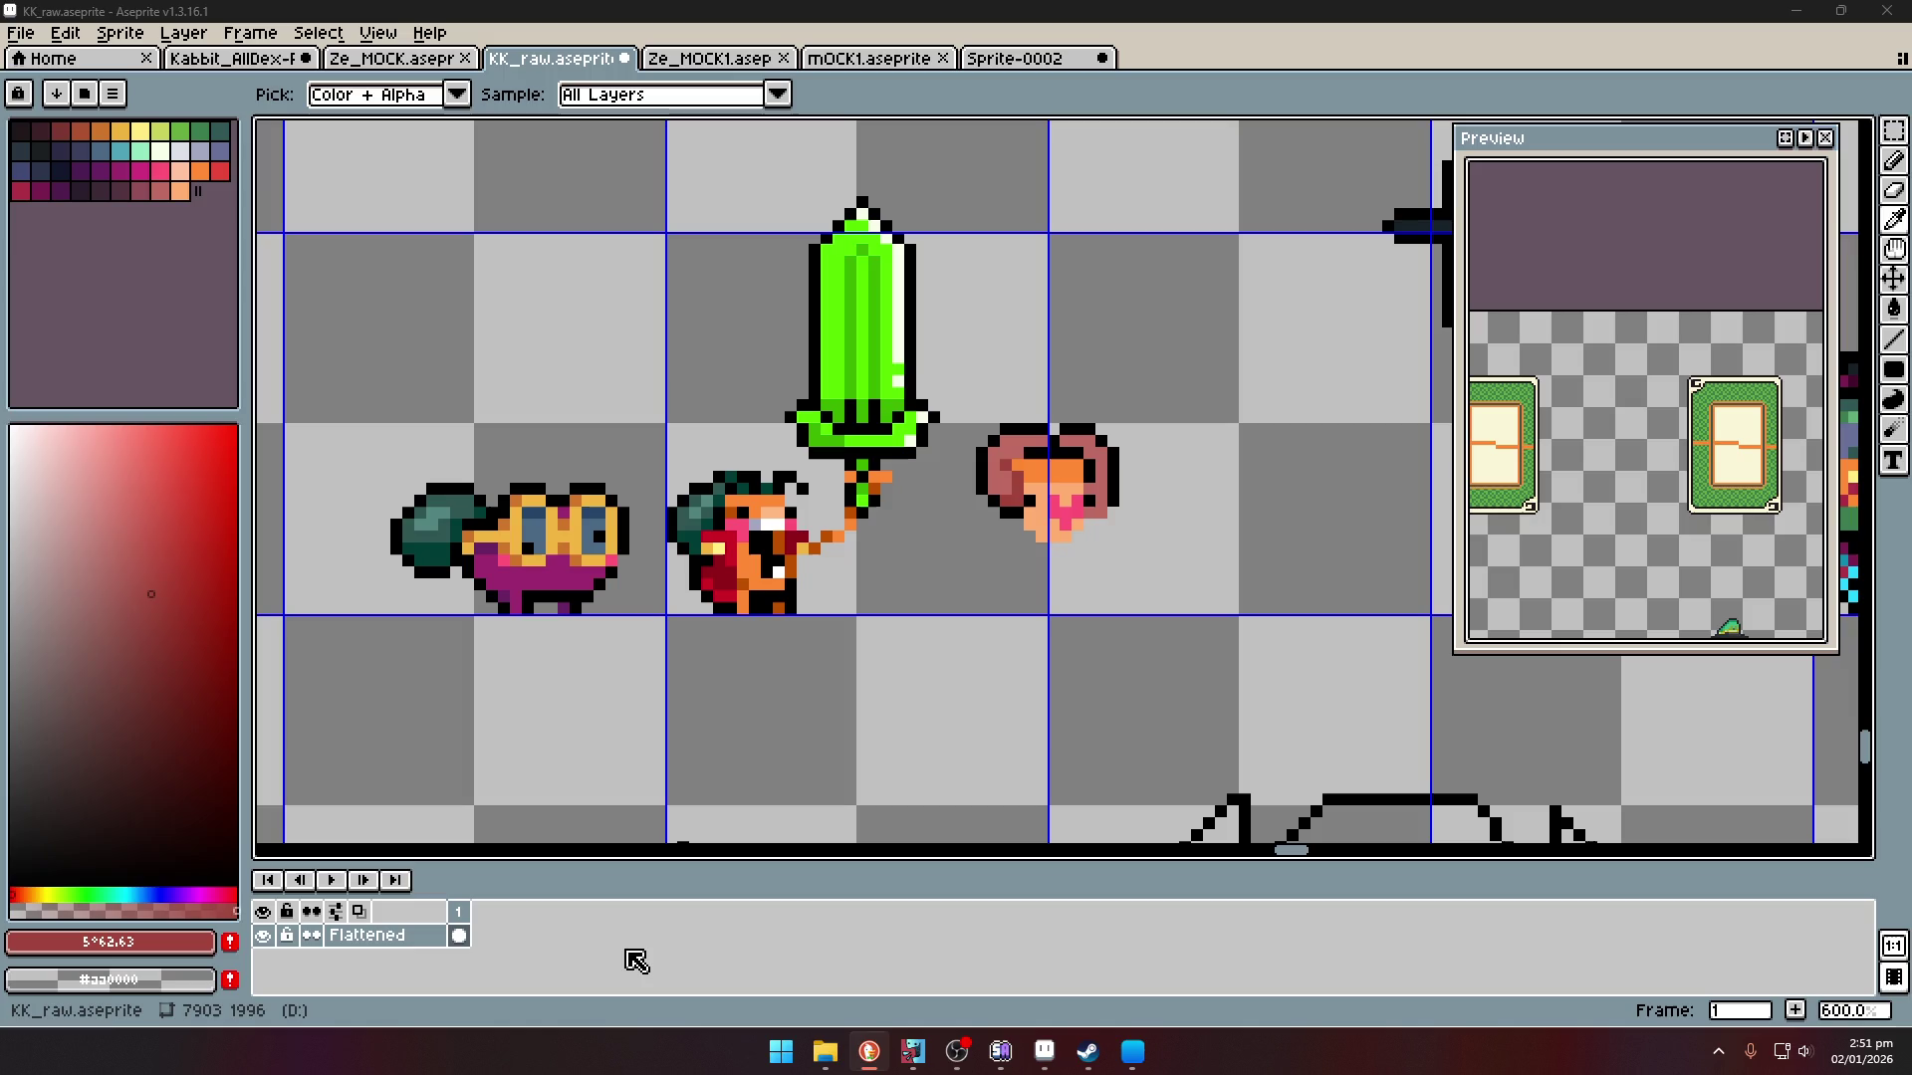
{"action": "scroll", "coordinate": [1083, 490], "scroll_direction": "up", "scroll_amount": 2}
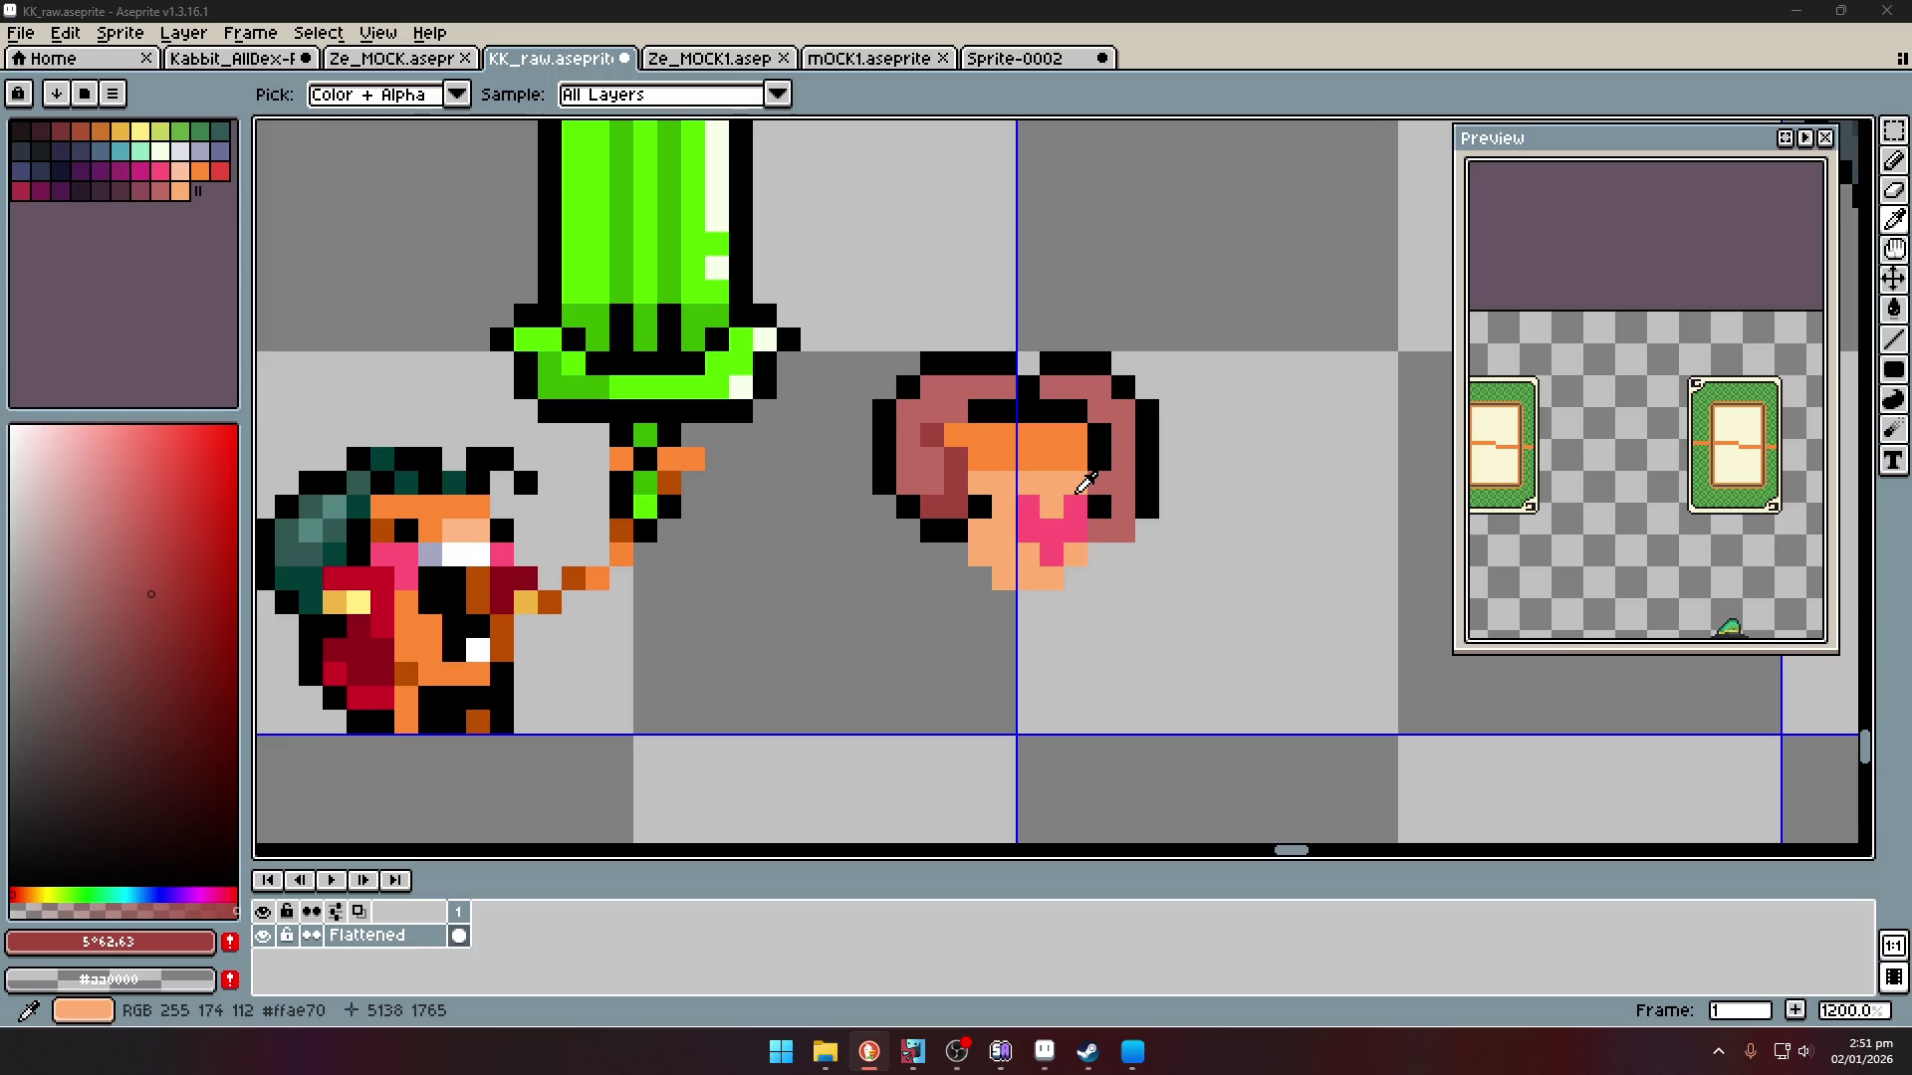
{"action": "scroll", "coordinate": [1076, 485], "scroll_direction": "up", "scroll_amount": 2}
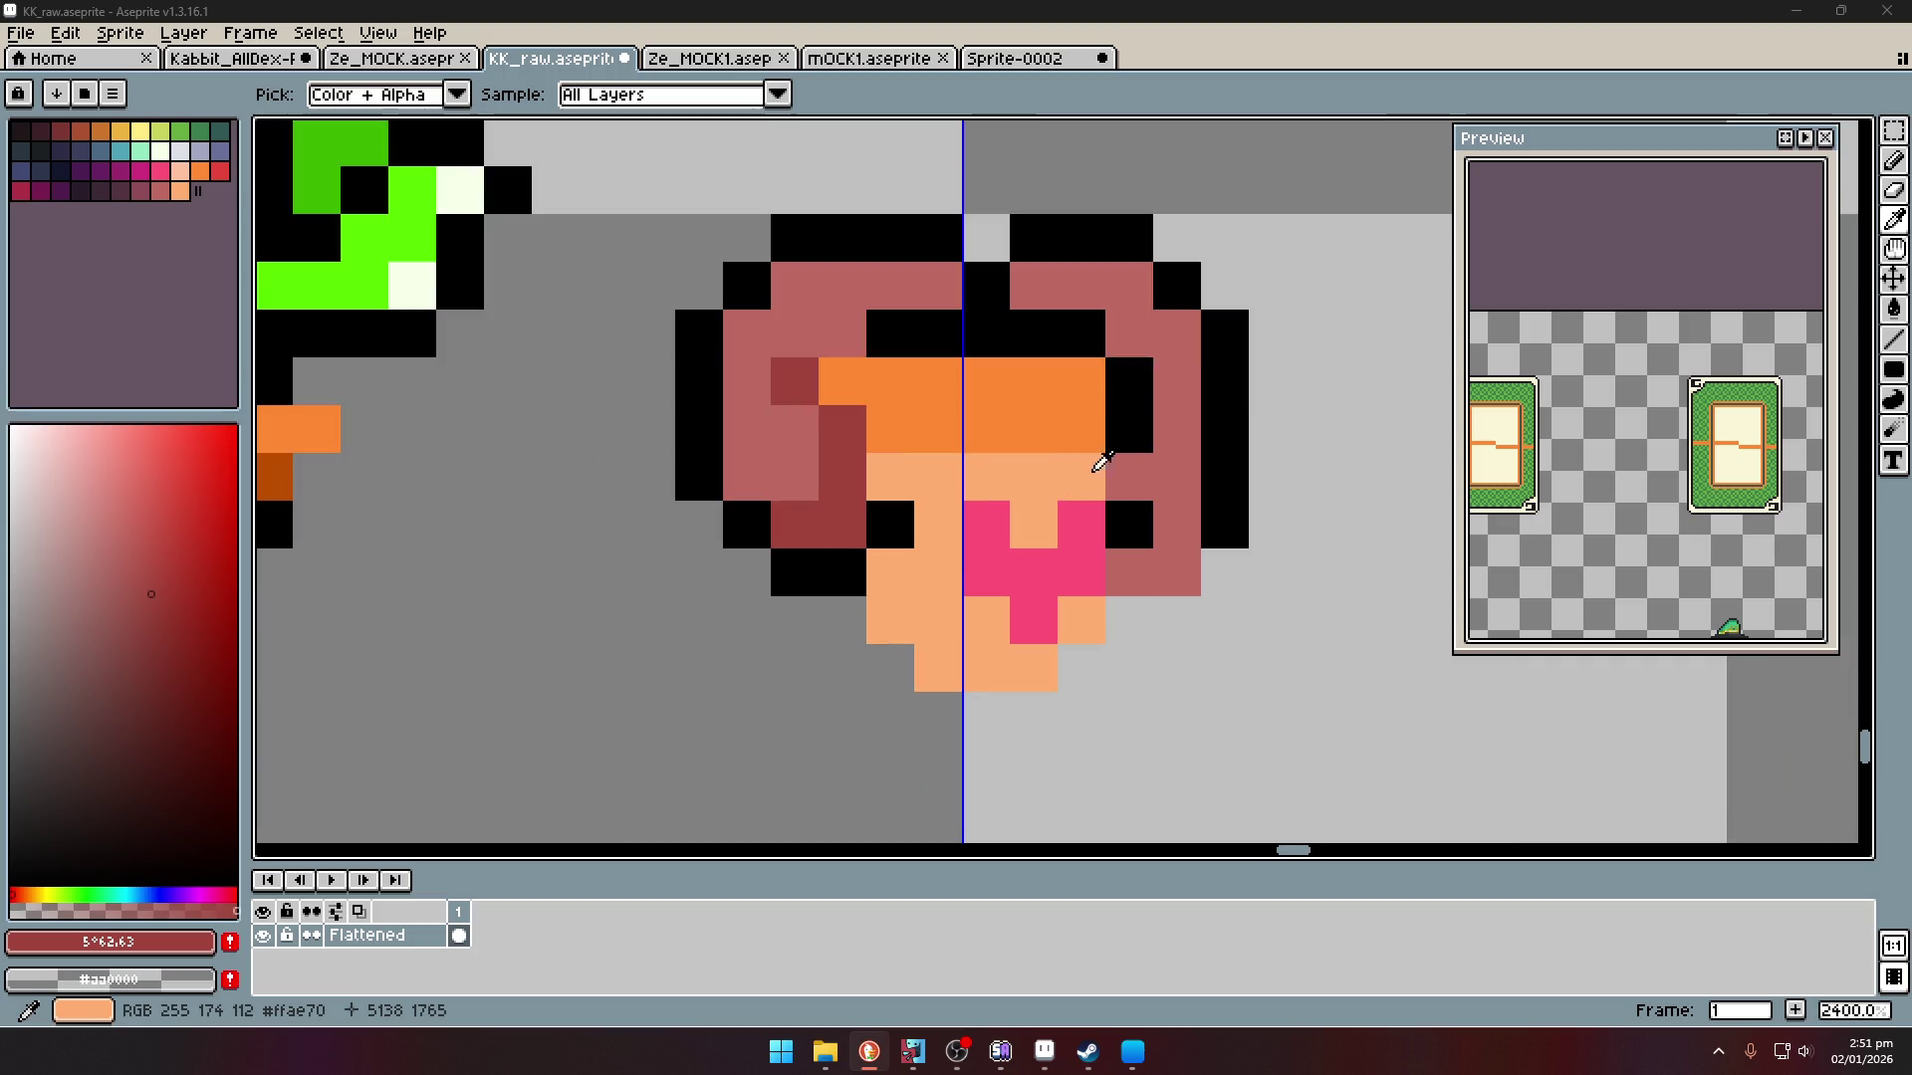
{"action": "left_click", "coordinate": [1106, 459], "text": "alt"}
{"action": "scroll", "coordinate": [1136, 424], "scroll_direction": "down", "scroll_amount": 2}
{"action": "scroll", "coordinate": [1136, 424], "scroll_direction": "down", "scroll_amount": 1}
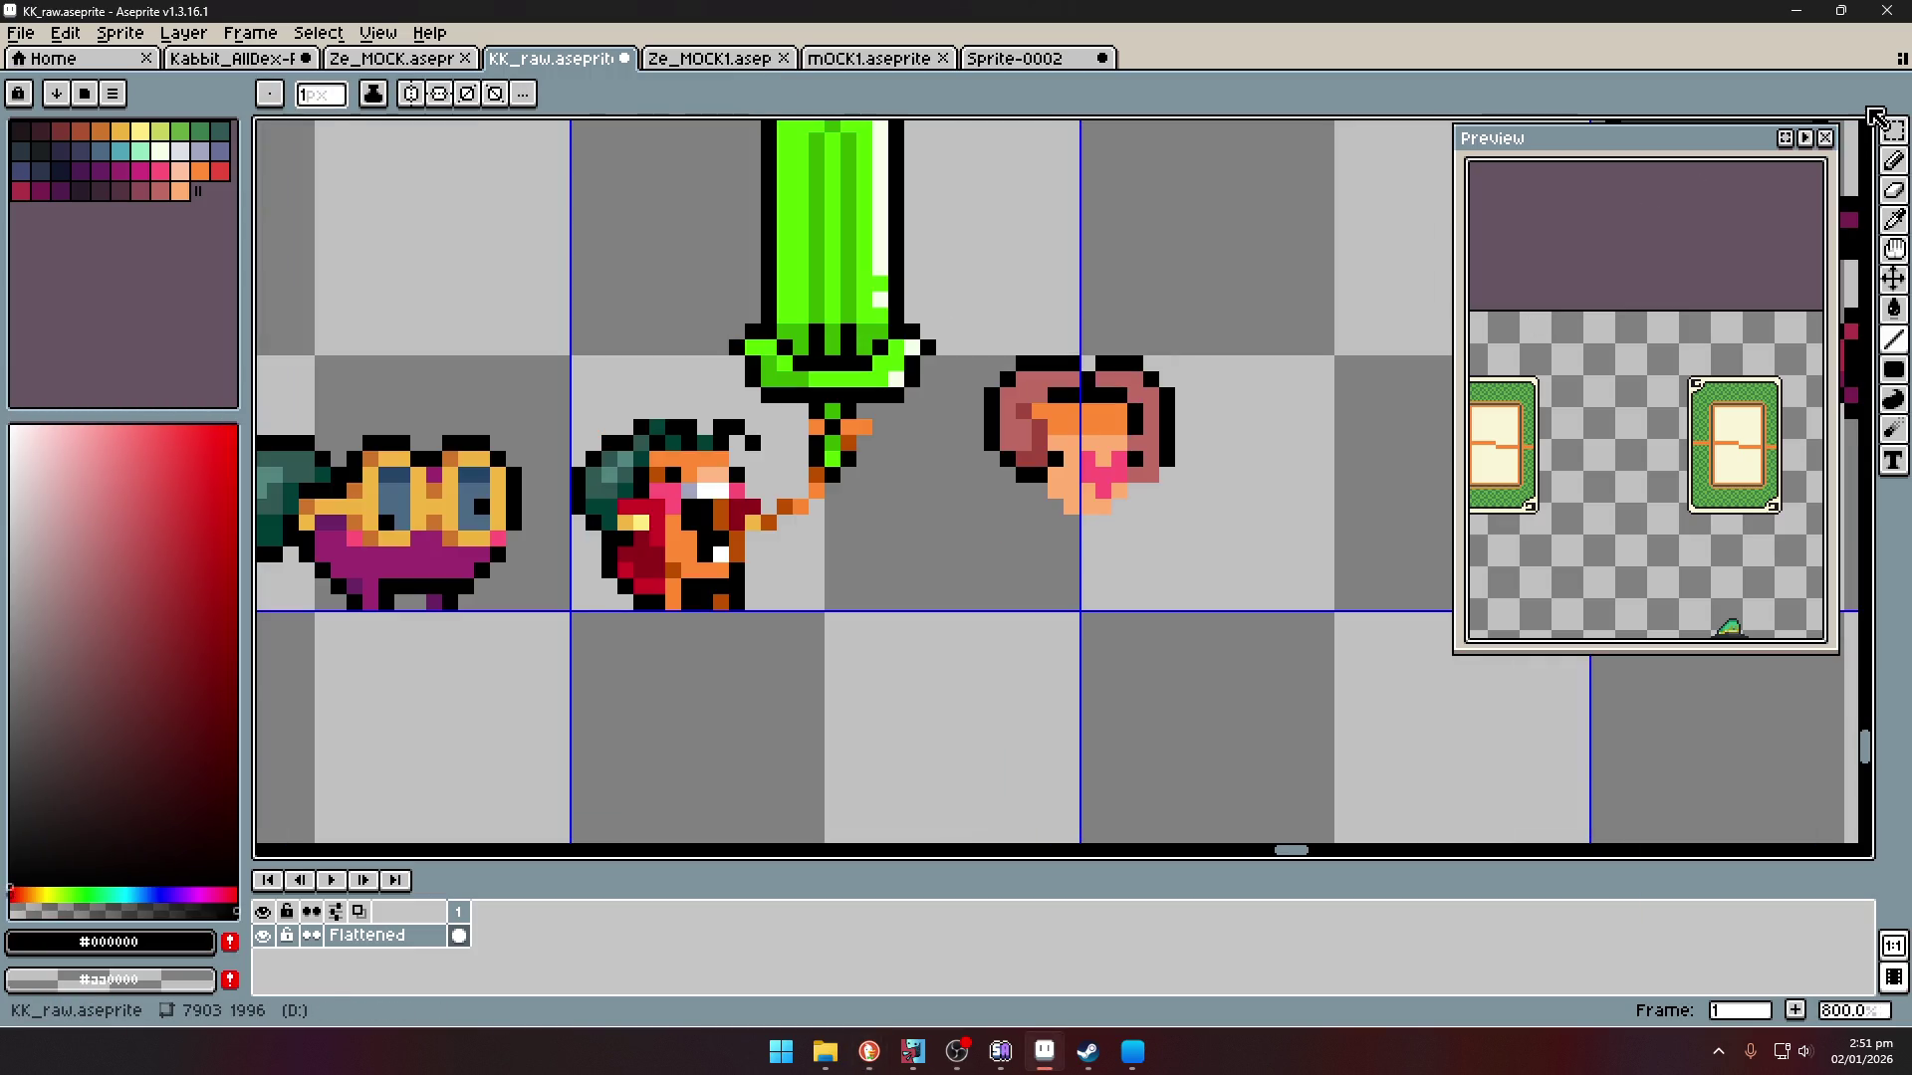
{"action": "left_click", "coordinate": [1894, 130]}
{"action": "scroll", "coordinate": [1043, 279], "scroll_direction": "up", "scroll_amount": 1}
{"action": "mouse_move", "coordinate": [976, 279]}
{"action": "left_mouse_down"}
{"action": "mouse_move", "coordinate": [1043, 279]}
{"action": "mouse_move", "coordinate": [1299, 376]}
{"action": "mouse_move", "coordinate": [1295, 428]}
{"action": "left_mouse_up"}
{"action": "key", "text": "Up"}
{"action": "key", "text": "ctrl+d"}
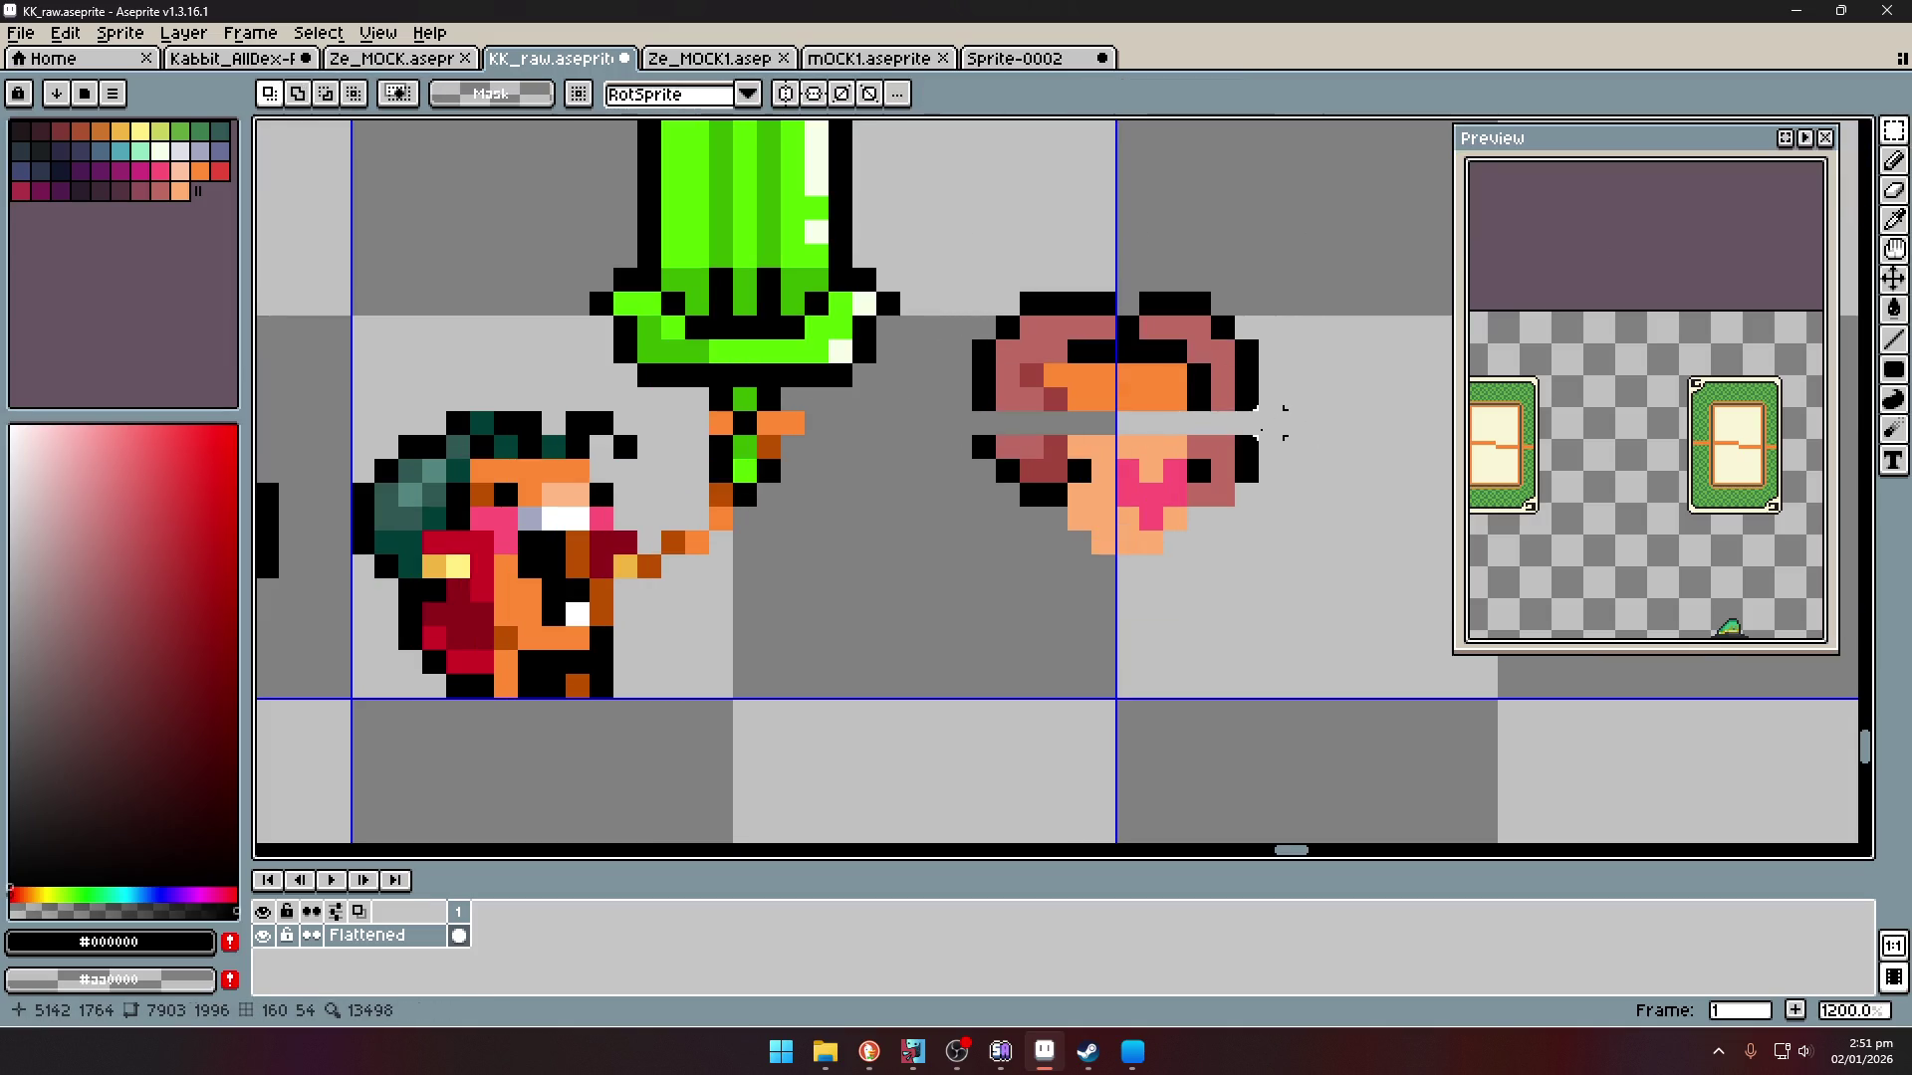
- Fill the gap row and the left side of the goggles with black outline pixels
{"action": "key", "text": "b"}
{"action": "left_click_drag", "start_coordinate": [1198, 422], "coordinate": [1067, 420]}
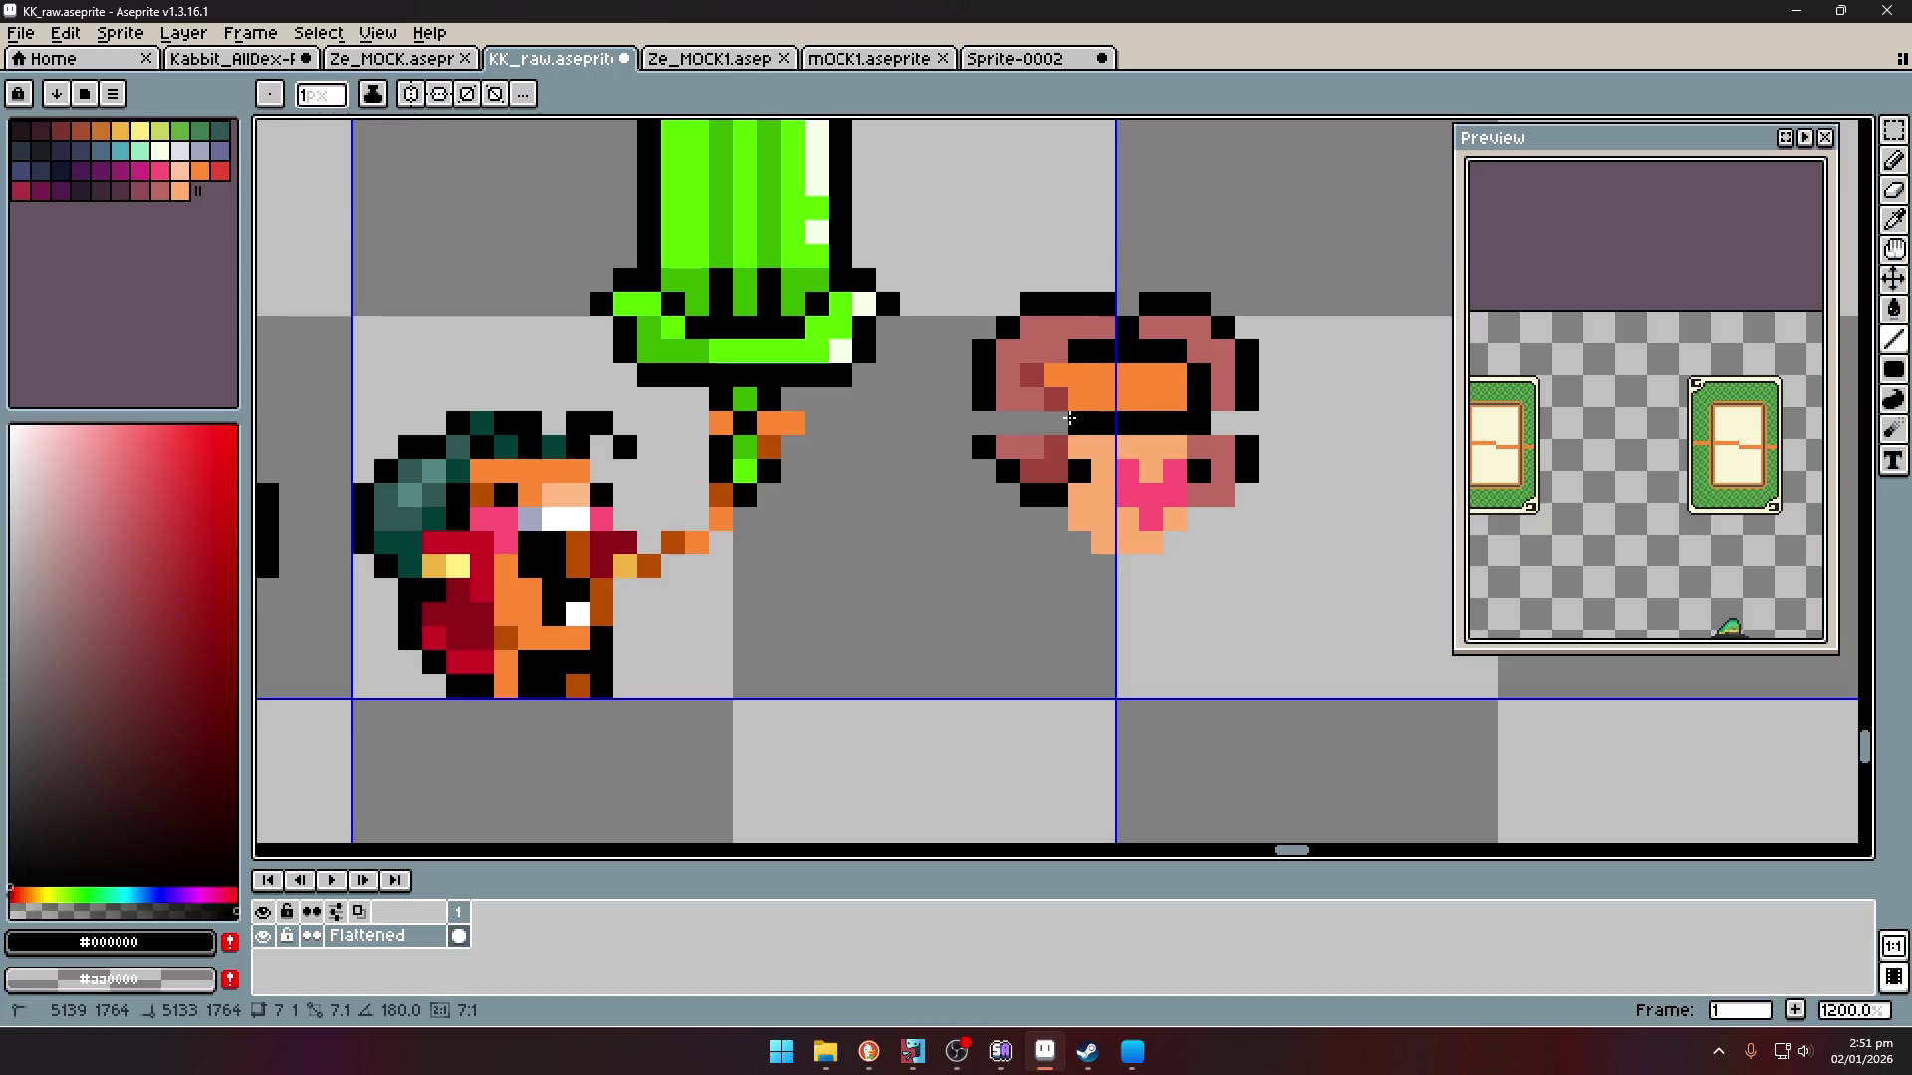
{"action": "left_click", "coordinate": [1055, 351]}
{"action": "left_click", "coordinate": [1031, 374]}
{"action": "scroll", "coordinate": [1042, 373], "scroll_direction": "up", "scroll_amount": 3}
{"action": "left_click", "coordinate": [1028, 417]}
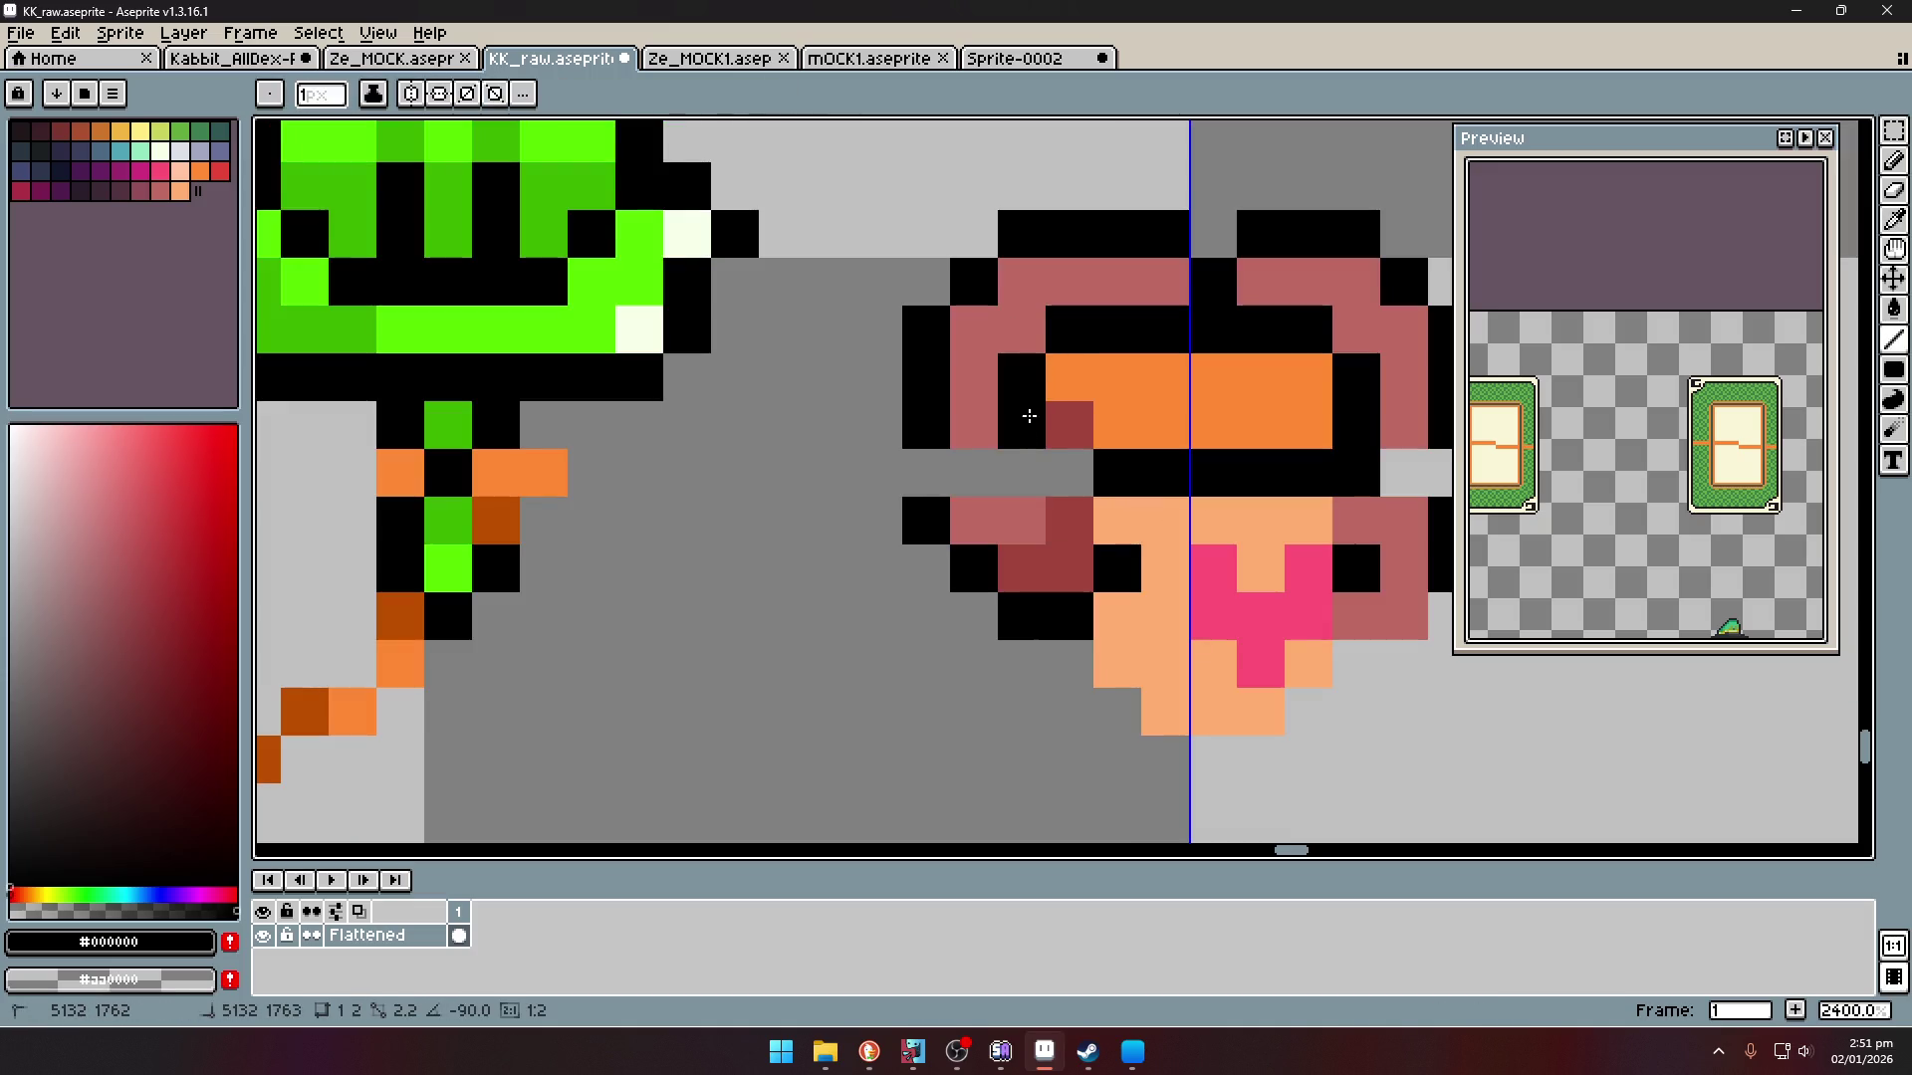
{"action": "left_click_drag", "start_coordinate": [1026, 470], "coordinate": [1067, 464]}
{"action": "left_click", "coordinate": [1119, 424]}
- Draw a black line along the right of the orange lens, undoing a stray short line
{"action": "key", "text": "i"}
{"action": "scroll", "coordinate": [1155, 403], "scroll_direction": "down", "scroll_amount": 3}
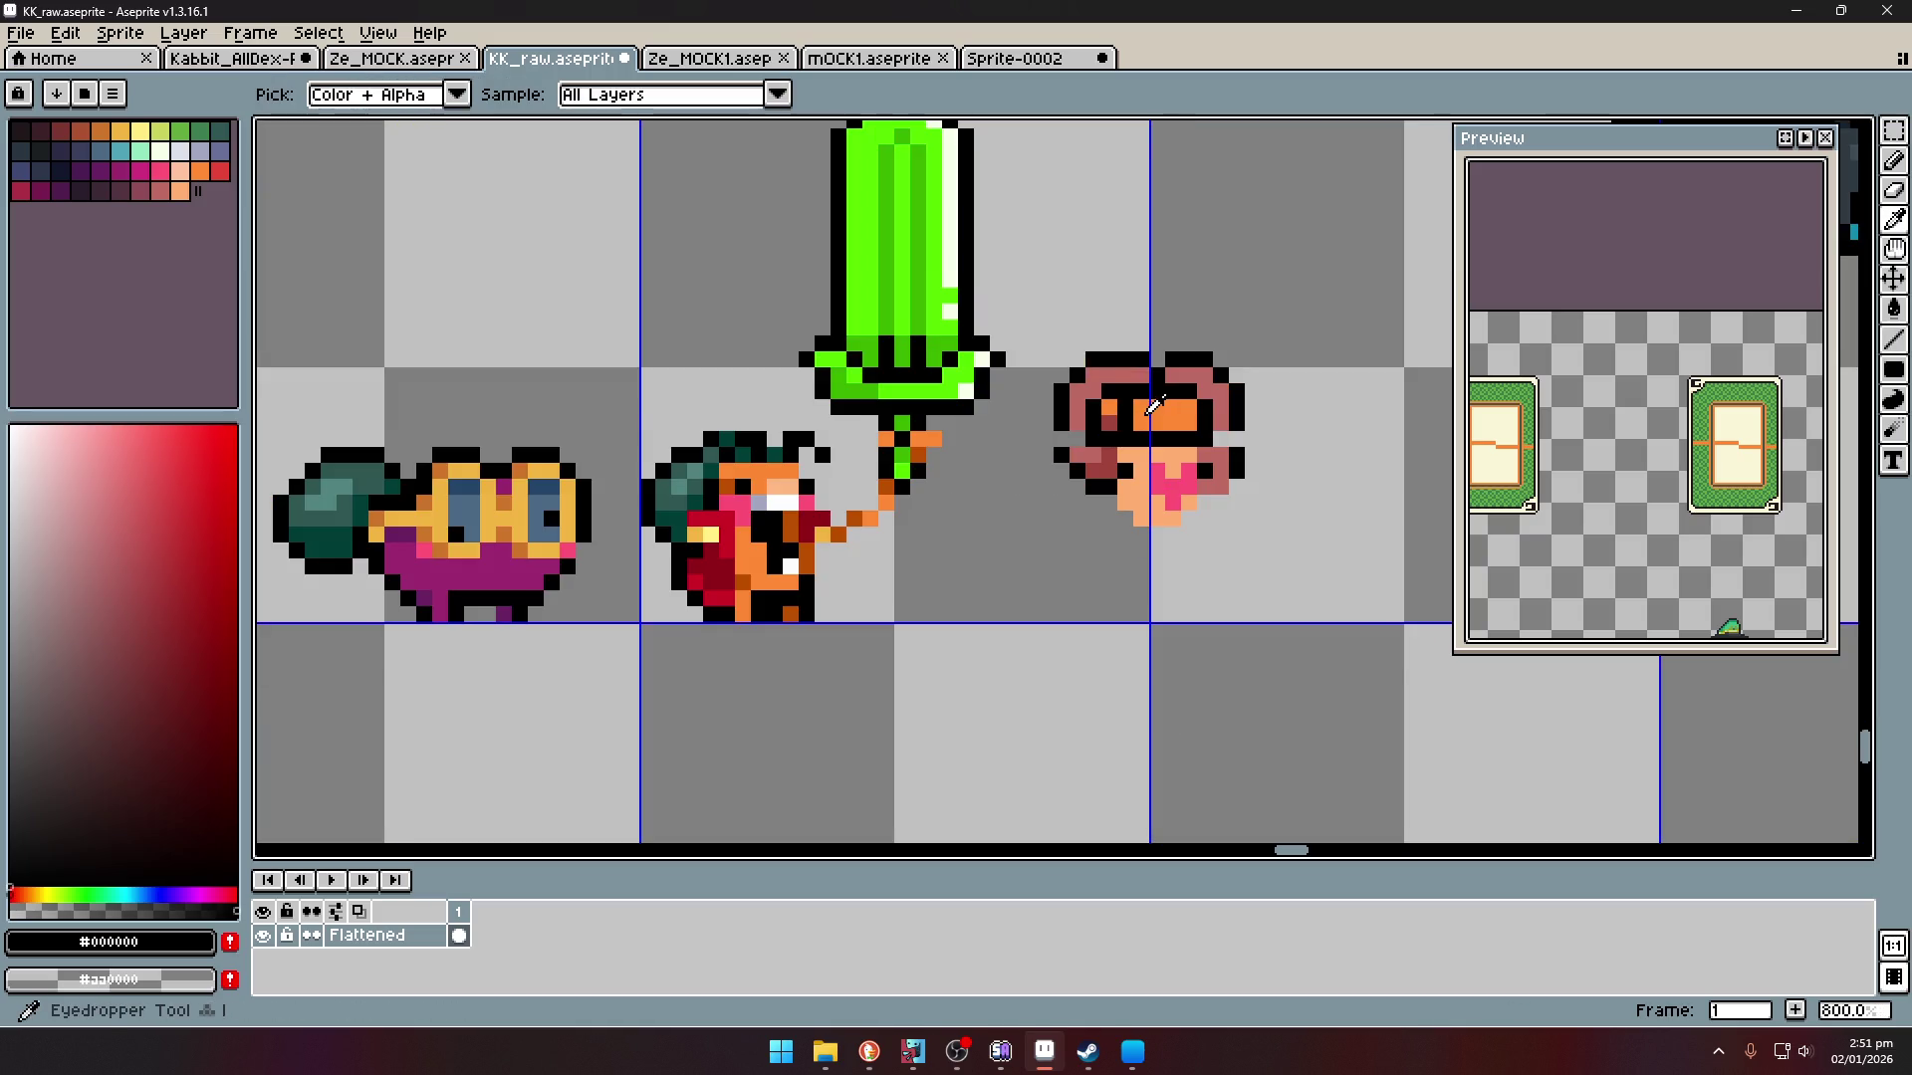
{"action": "scroll", "coordinate": [1154, 403], "scroll_direction": "up", "scroll_amount": 3}
{"action": "key", "text": "l"}
{"action": "left_click_drag", "start_coordinate": [1261, 372], "coordinate": [1292, 468]}
{"action": "left_click", "coordinate": [1258, 436], "text": "alt"}
{"action": "key", "text": "i"}
{"action": "left_click", "coordinate": [1249, 413]}
{"action": "scroll", "coordinate": [1246, 418], "scroll_direction": "down", "scroll_amount": 5}
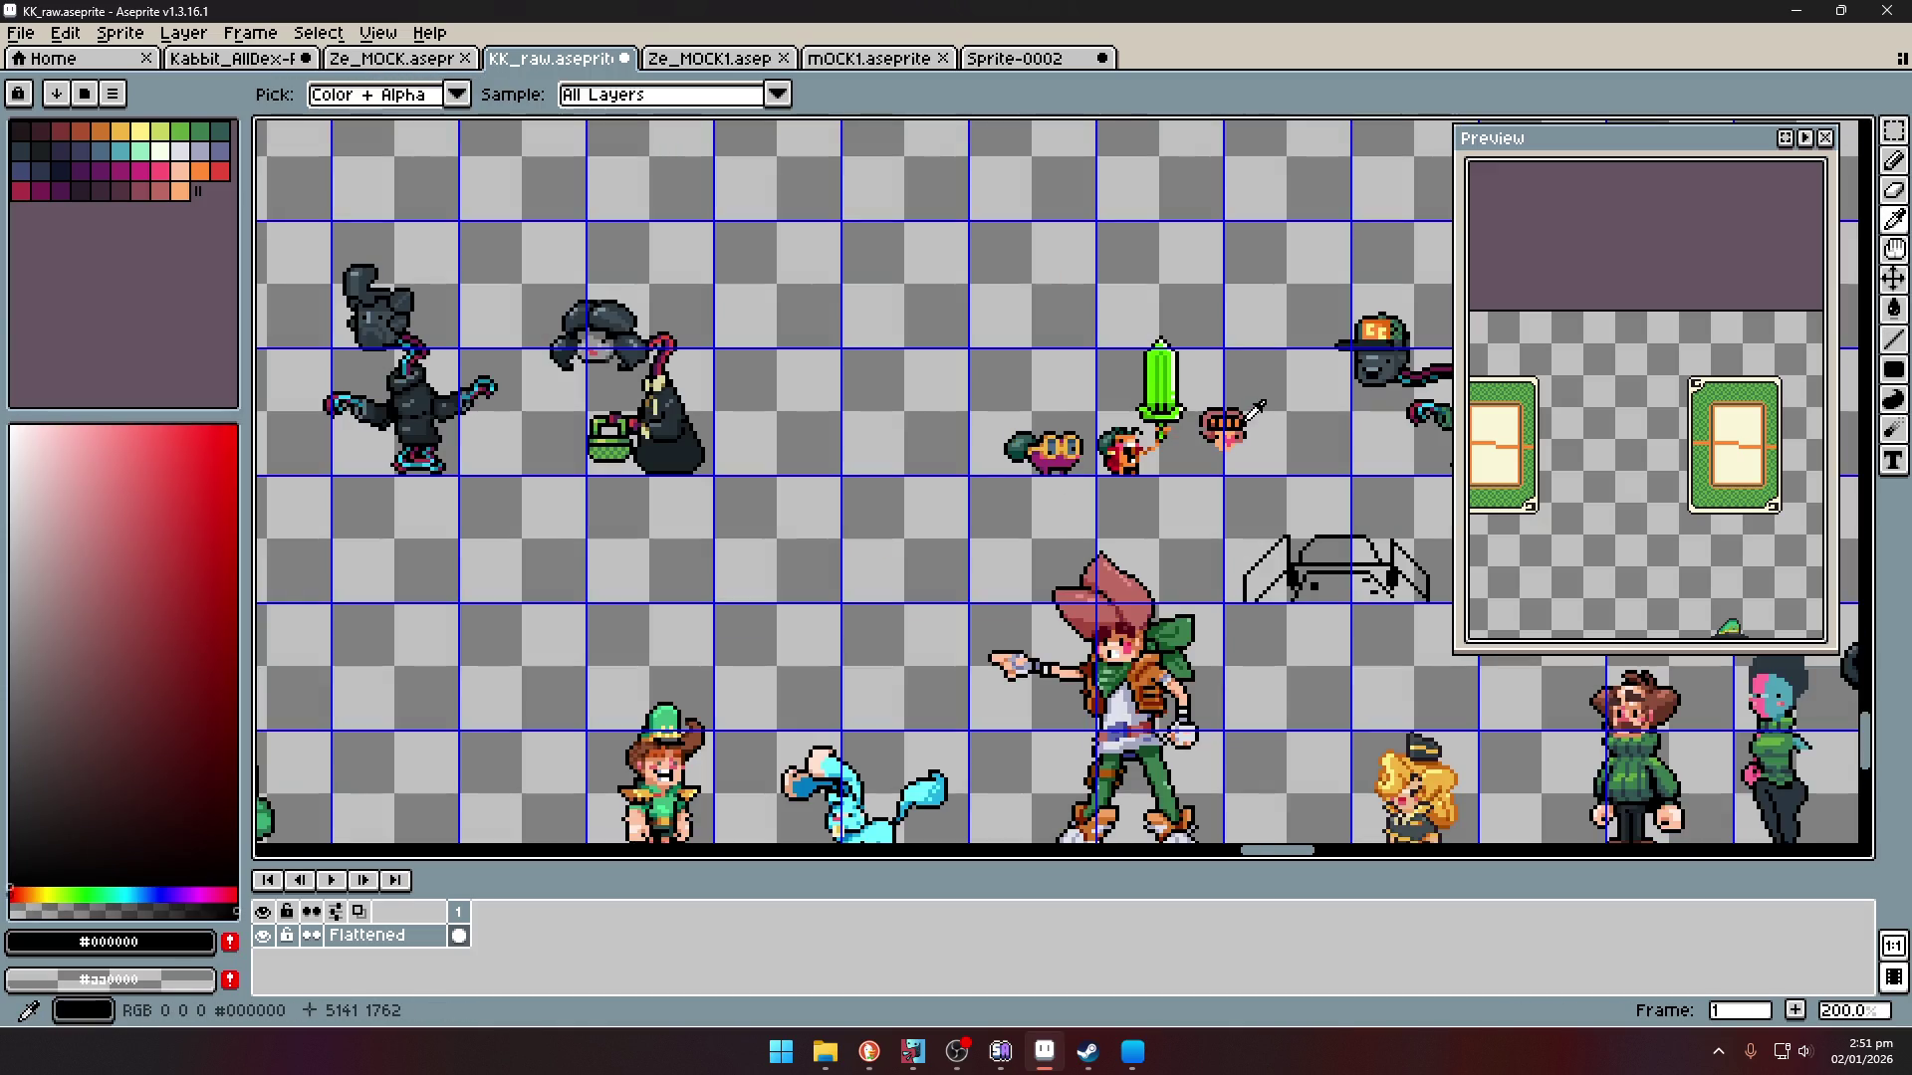
{"action": "scroll", "coordinate": [1246, 413], "scroll_direction": "up", "scroll_amount": 6}
{"action": "key", "text": "l"}
{"action": "left_click_drag", "start_coordinate": [1146, 367], "coordinate": [1142, 427]}
{"action": "key", "text": "ctrl+z"}
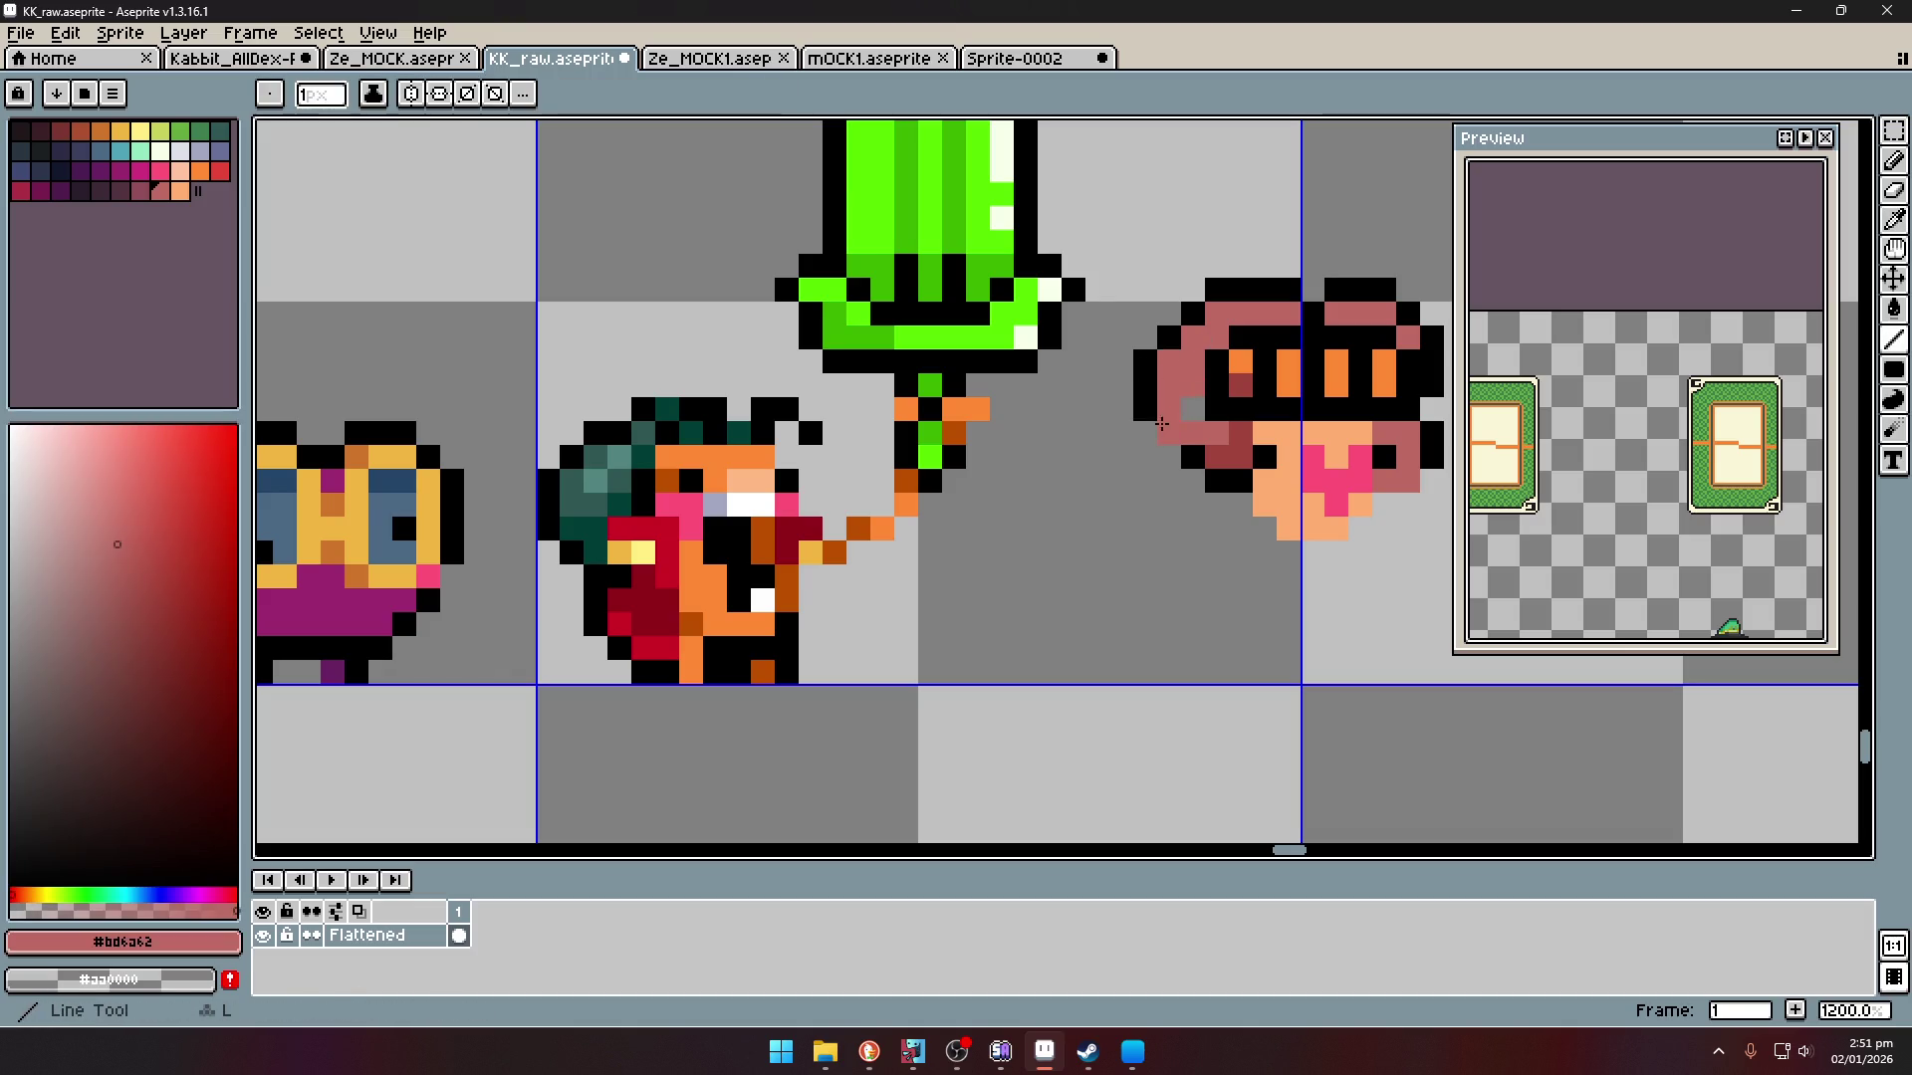
- Draw a black line down from the head to begin the left hair strand
{"action": "scroll", "coordinate": [1170, 431], "scroll_direction": "down", "scroll_amount": 6}
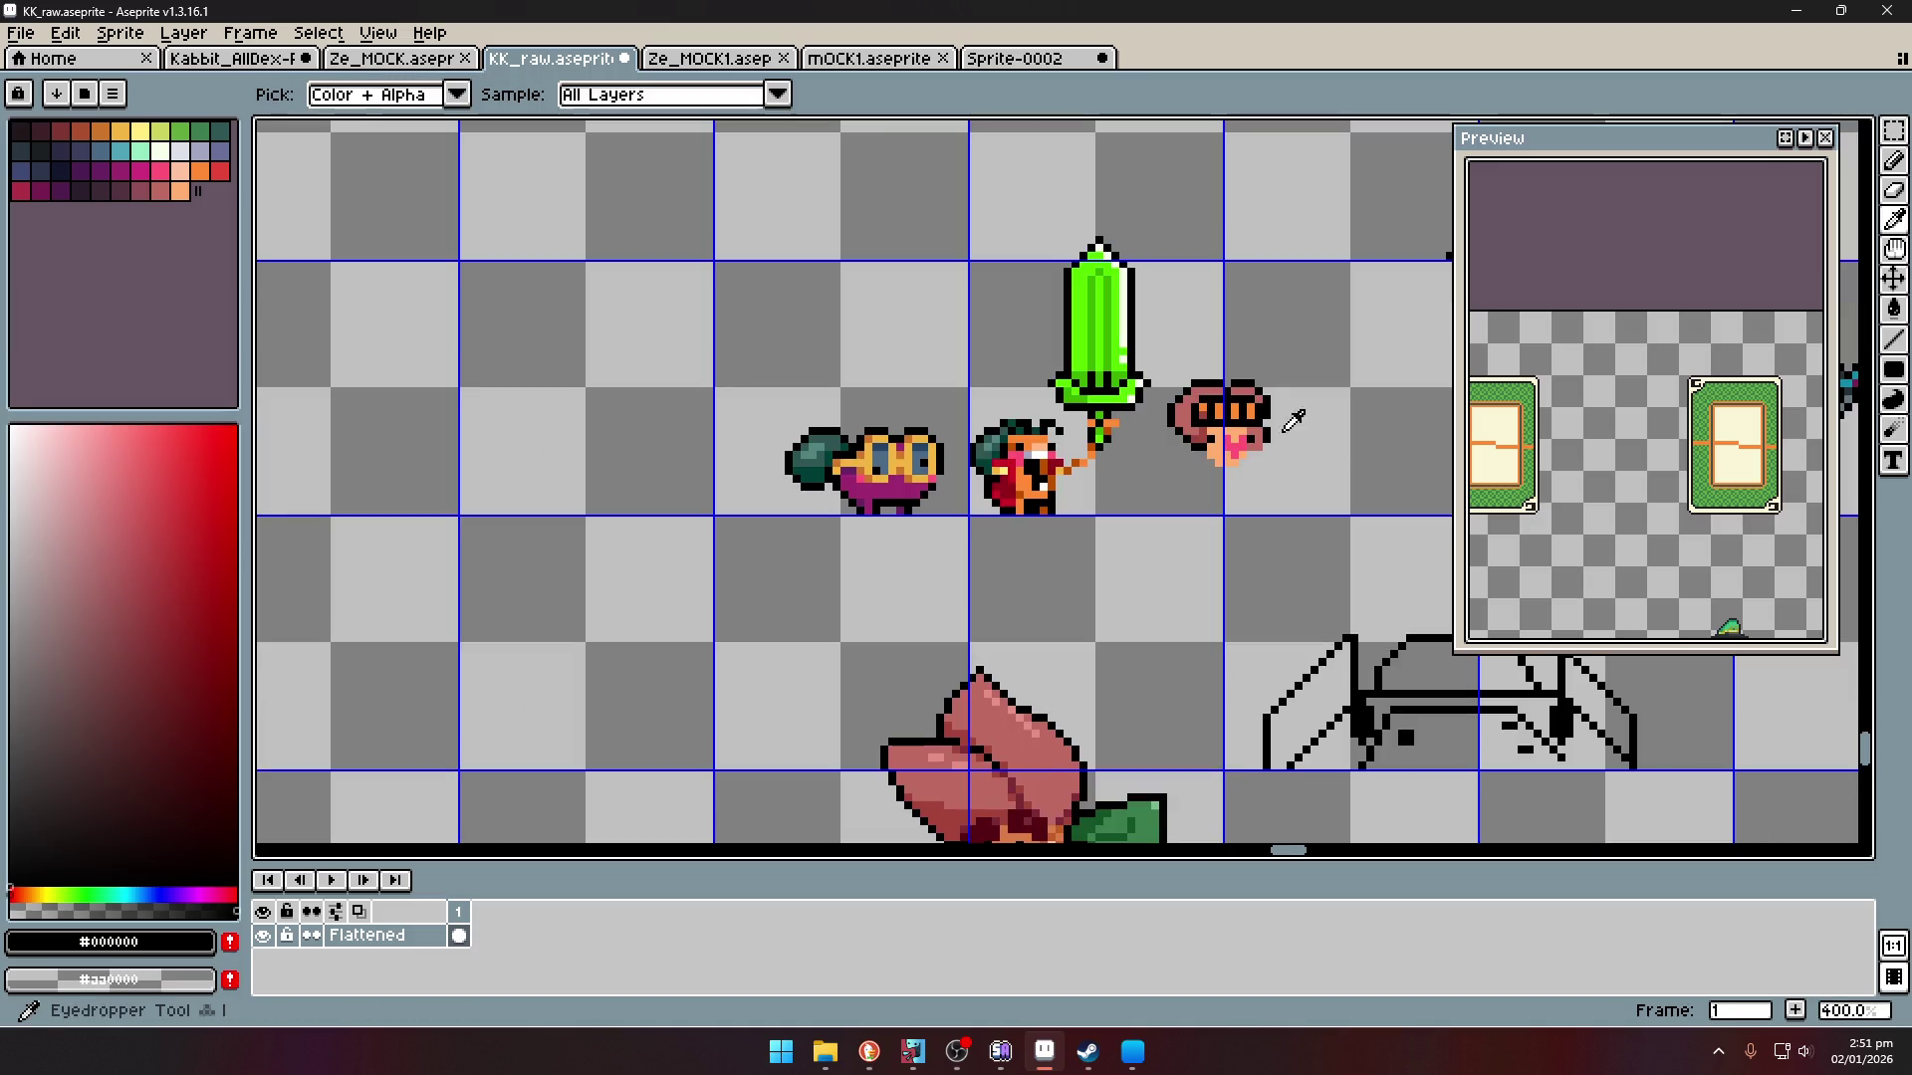
{"action": "scroll", "coordinate": [1272, 392], "scroll_direction": "up", "scroll_amount": 6}
{"action": "left_click", "coordinate": [1278, 425], "text": "alt"}
{"action": "left_click", "coordinate": [1275, 387], "text": "alt"}
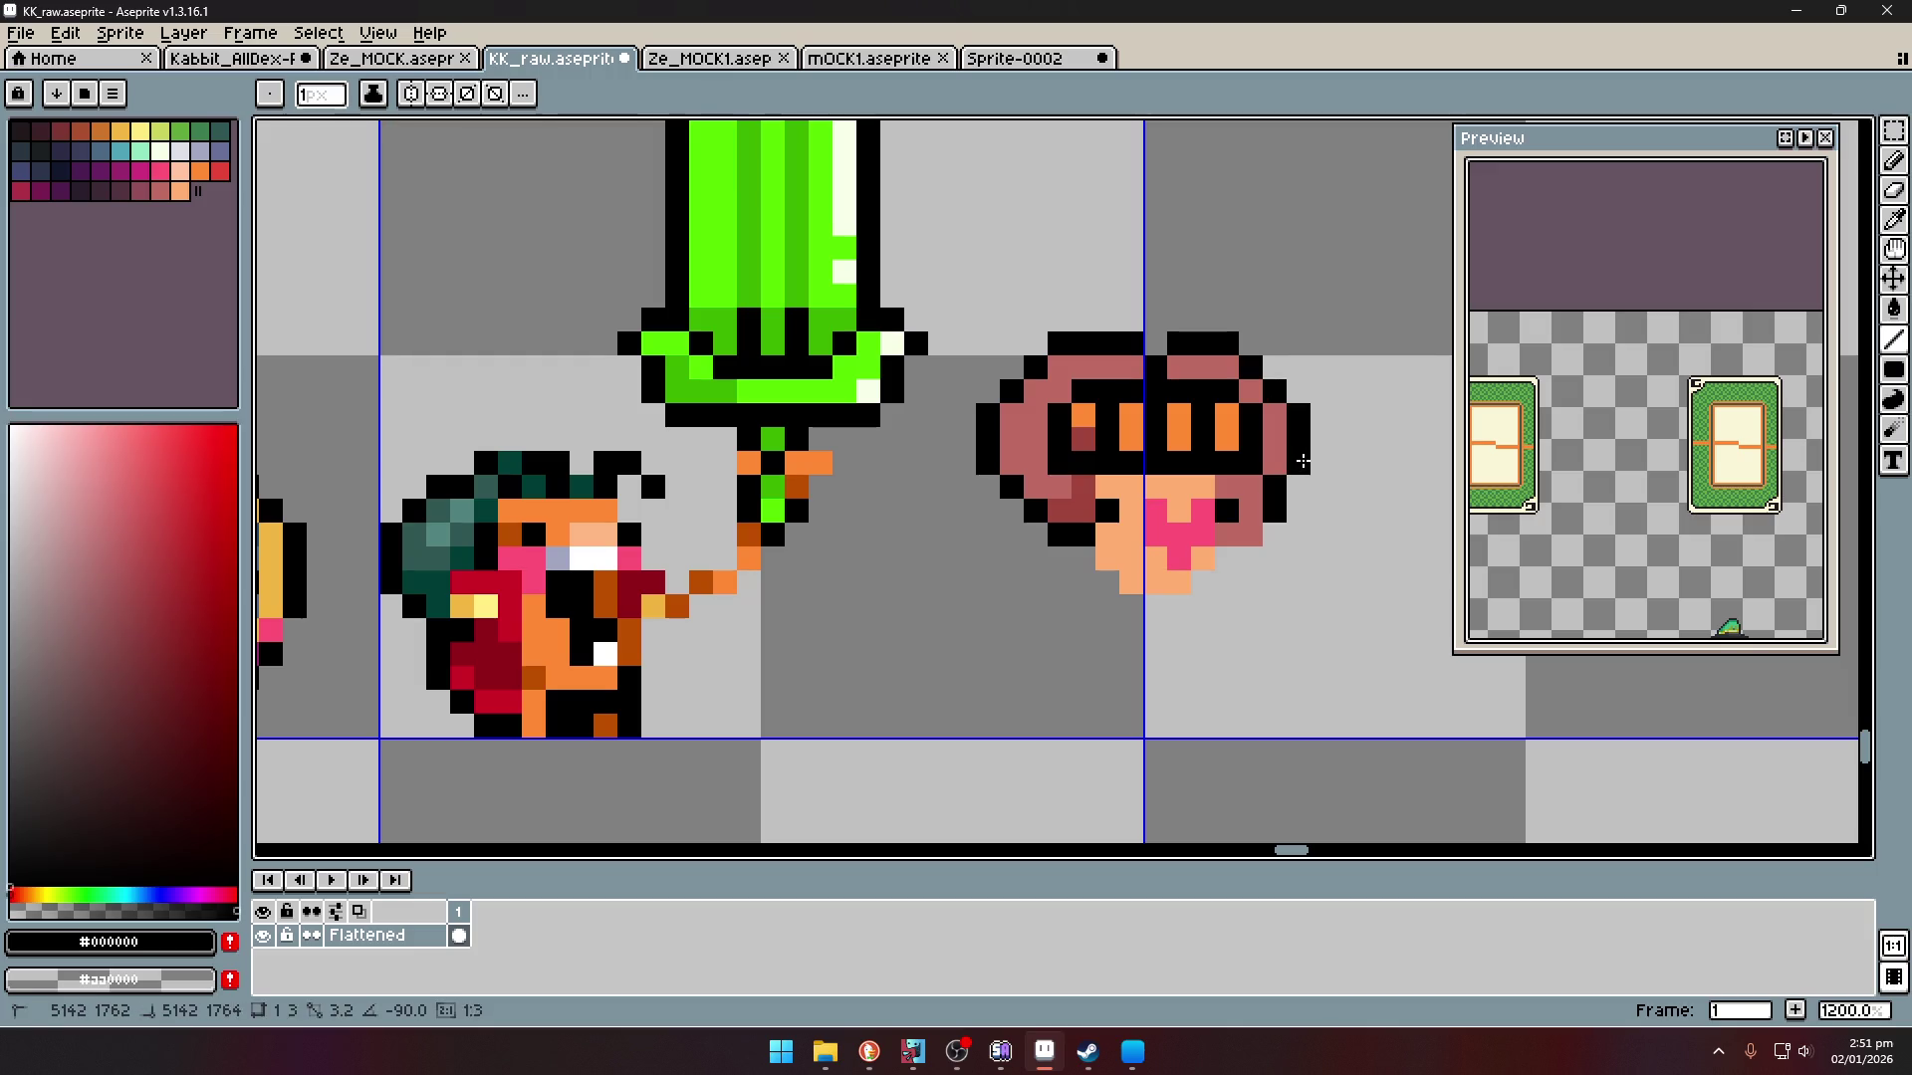
{"action": "scroll", "coordinate": [1294, 458], "scroll_direction": "down", "scroll_amount": 5}
{"action": "scroll", "coordinate": [1214, 494], "scroll_direction": "up", "scroll_amount": 5}
{"action": "mouse_move", "coordinate": [1191, 460]}
{"action": "left_mouse_down"}
{"action": "mouse_move", "coordinate": [1145, 590]}
{"action": "mouse_move", "coordinate": [1223, 631]}
{"action": "left_mouse_up"}
- Close the left strand's black outline and fill it with dark red #a1453c
{"action": "mouse_move", "coordinate": [1263, 490]}
{"action": "left_mouse_down"}
{"action": "mouse_move", "coordinate": [1239, 606]}
{"action": "mouse_move", "coordinate": [1236, 585]}
{"action": "left_mouse_up"}
{"action": "left_click", "coordinate": [1256, 426], "text": "alt"}
{"action": "key", "text": "g"}
{"action": "left_click", "coordinate": [1200, 558]}
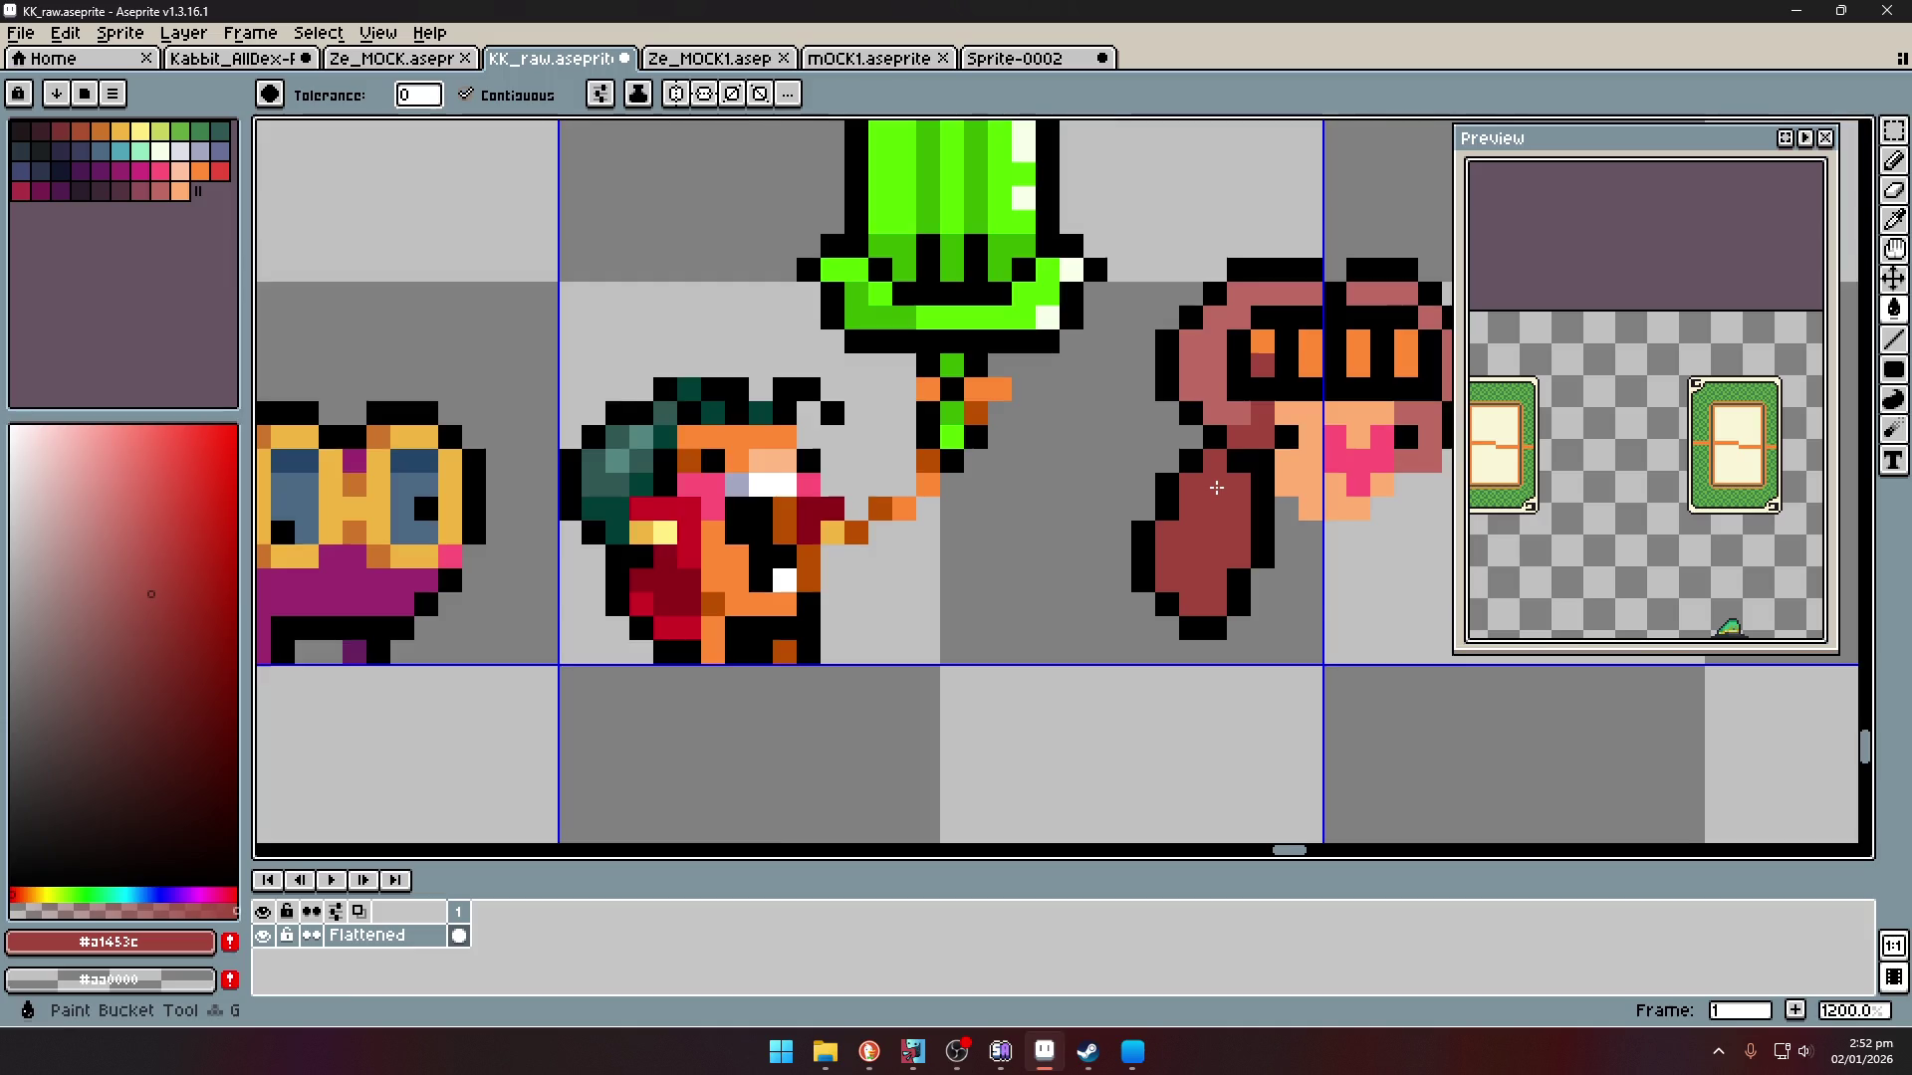
{"action": "scroll", "coordinate": [1310, 476], "scroll_direction": "down", "scroll_amount": 3}
{"action": "scroll", "coordinate": [1140, 490], "scroll_direction": "up", "scroll_amount": 3}
{"action": "left_click", "coordinate": [1126, 486]}
- Outline the right hair strand in black, with a stepped edge and closed foot
{"action": "key", "text": "b"}
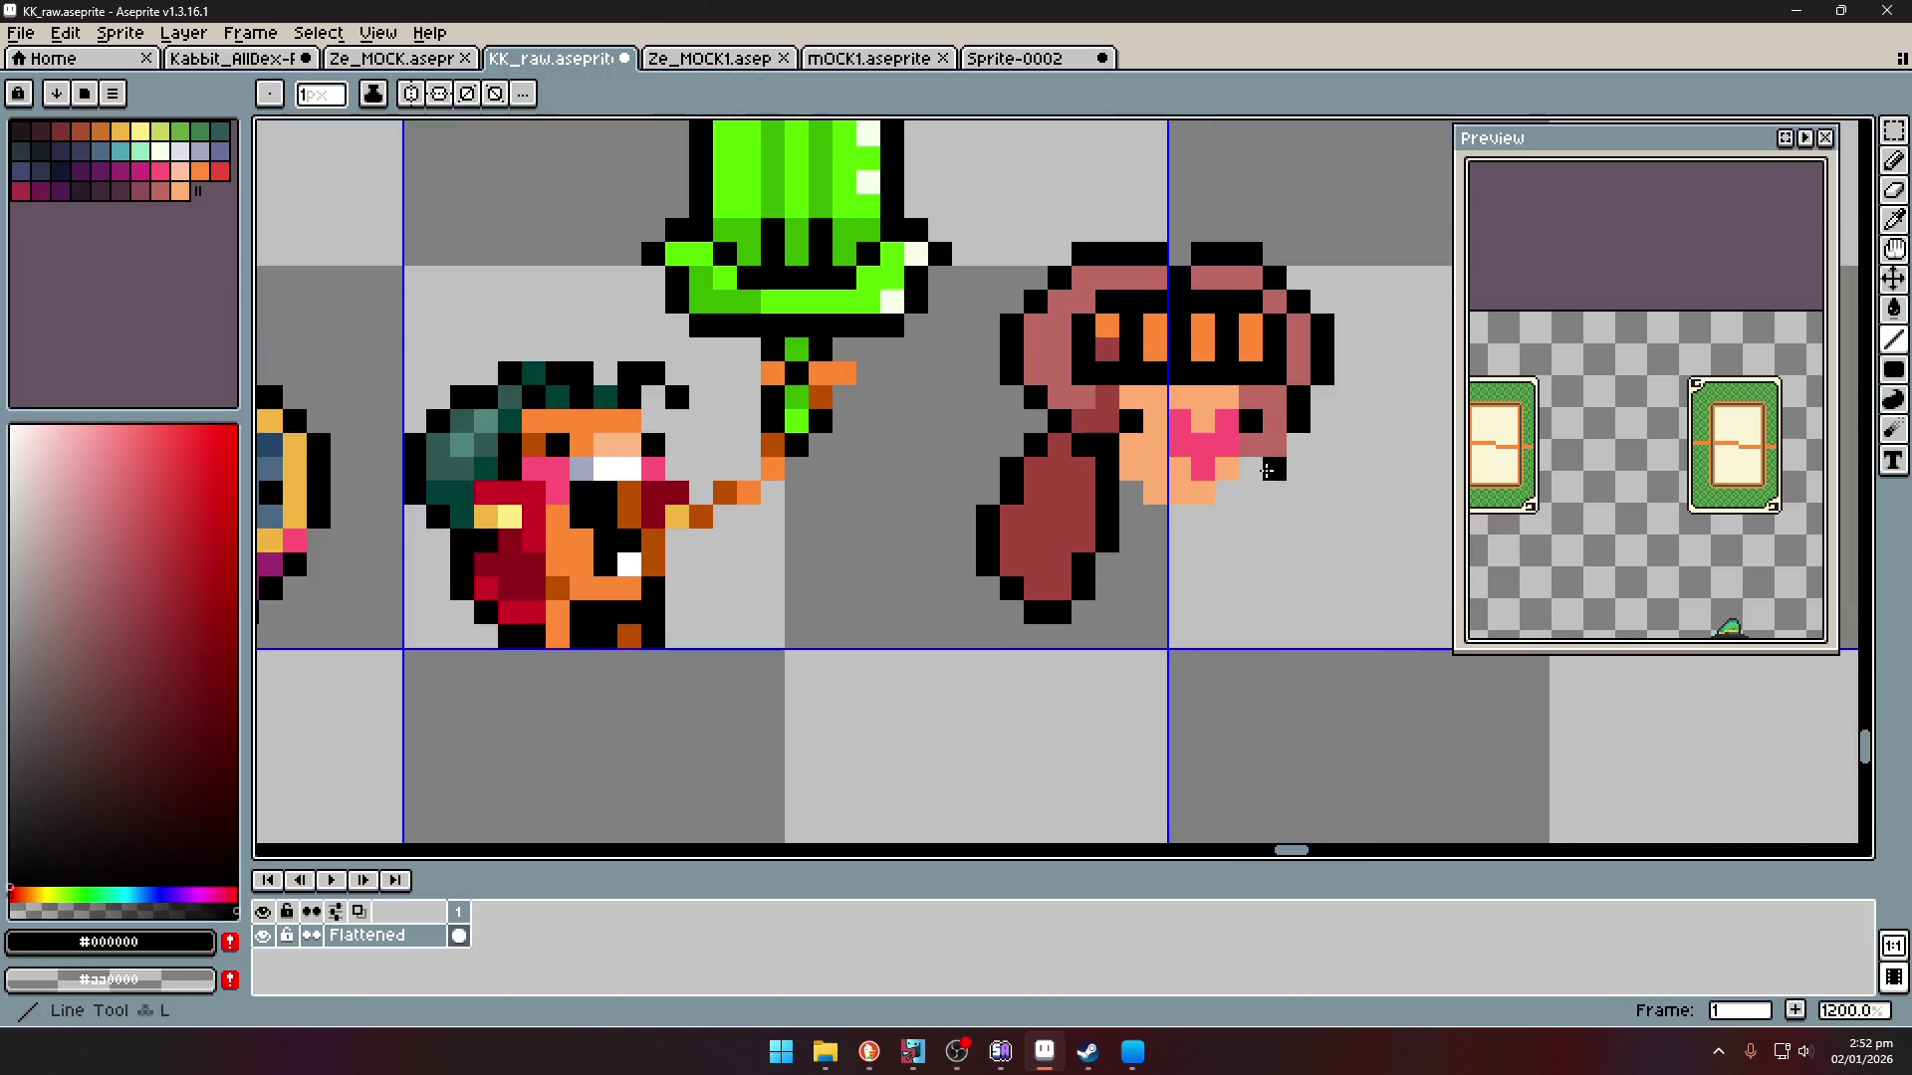
{"action": "mouse_move", "coordinate": [1252, 473]}
{"action": "left_mouse_down"}
{"action": "mouse_move", "coordinate": [1250, 558]}
{"action": "mouse_move", "coordinate": [1275, 595]}
{"action": "mouse_move", "coordinate": [1251, 546]}
{"action": "left_mouse_up"}
{"action": "left_click", "coordinate": [1307, 501], "text": "alt"}
{"action": "left_click", "coordinate": [1274, 585], "text": "alt"}
{"action": "left_click_drag", "start_coordinate": [1300, 613], "coordinate": [1323, 612]}
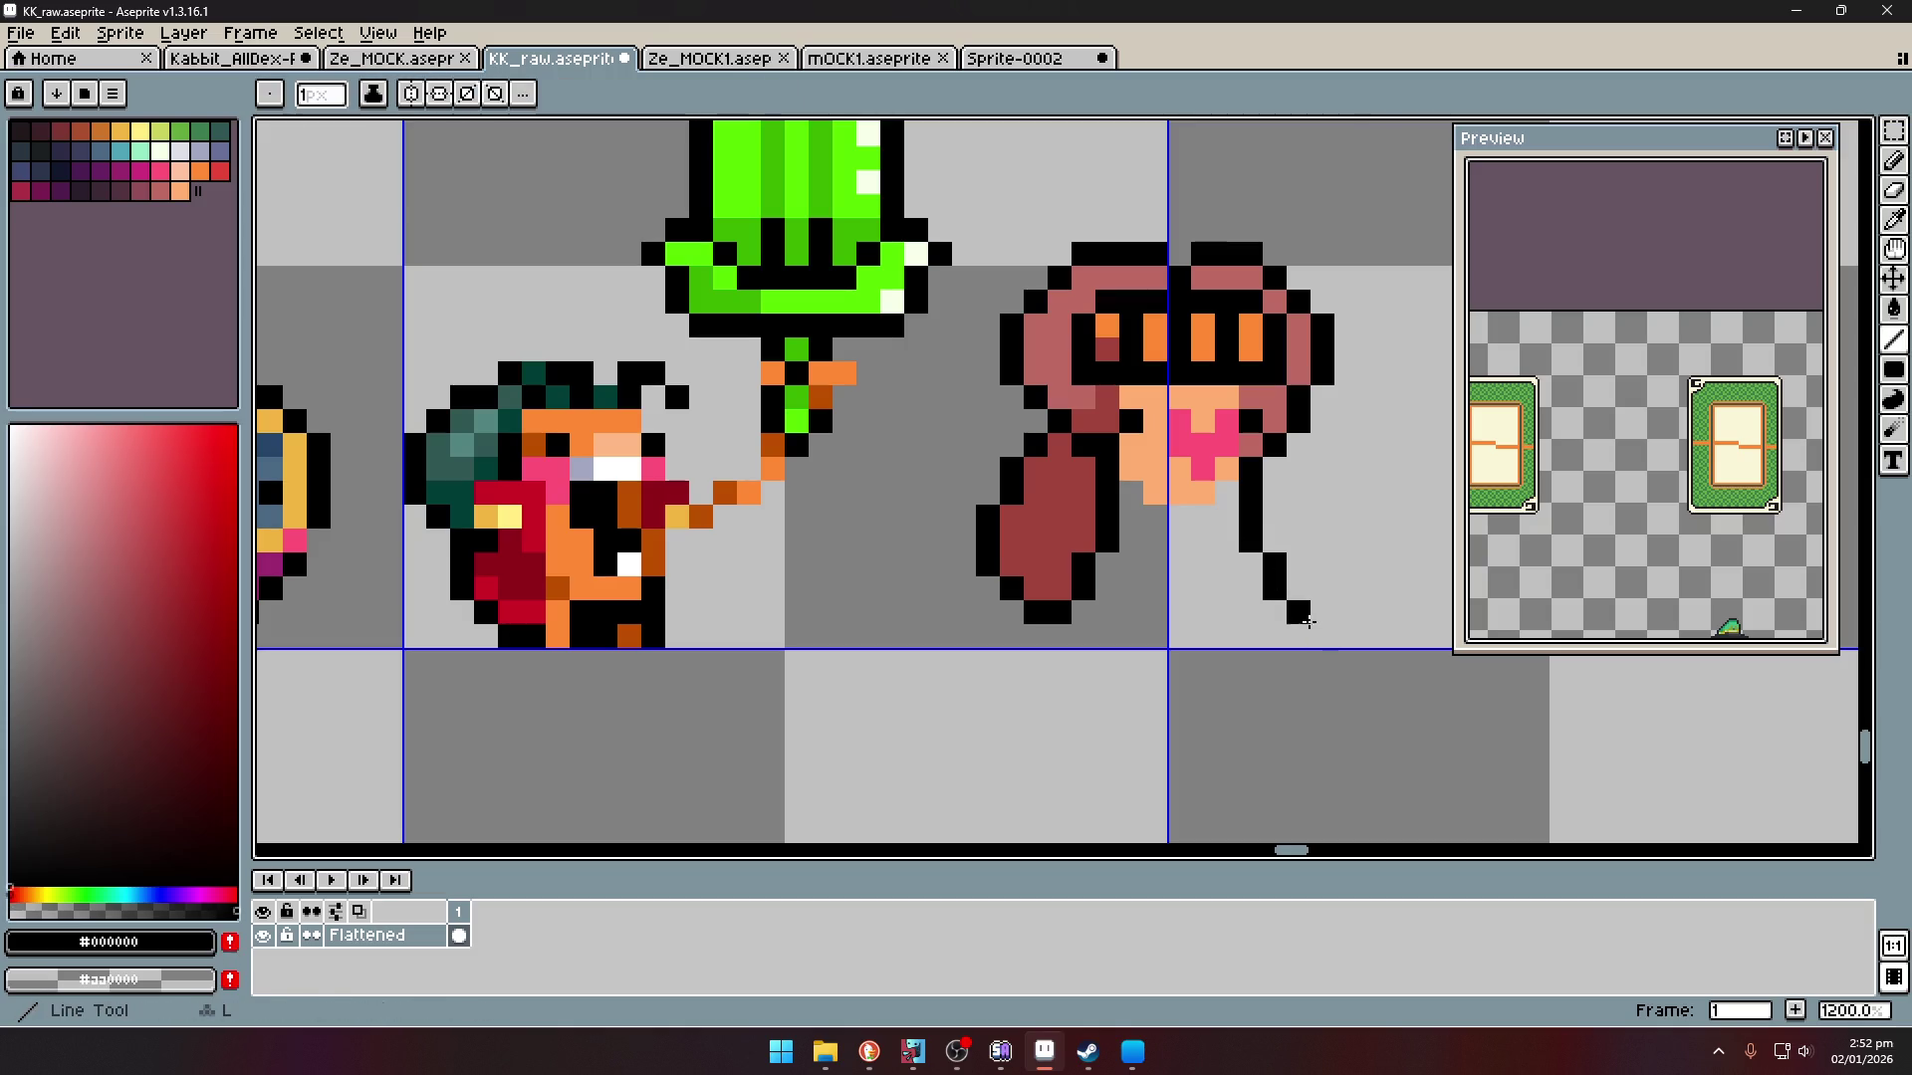
{"action": "left_click_drag", "start_coordinate": [1296, 468], "coordinate": [1346, 595]}
- Fill the right strand with dark red #a1453c
{"action": "key", "text": "alt"}
{"action": "left_click", "coordinate": [1274, 380], "text": "alt"}
{"action": "left_click_drag", "start_coordinate": [1284, 480], "coordinate": [1312, 588]}
{"action": "key", "text": "l"}
{"action": "key", "text": "alt+Tab"}
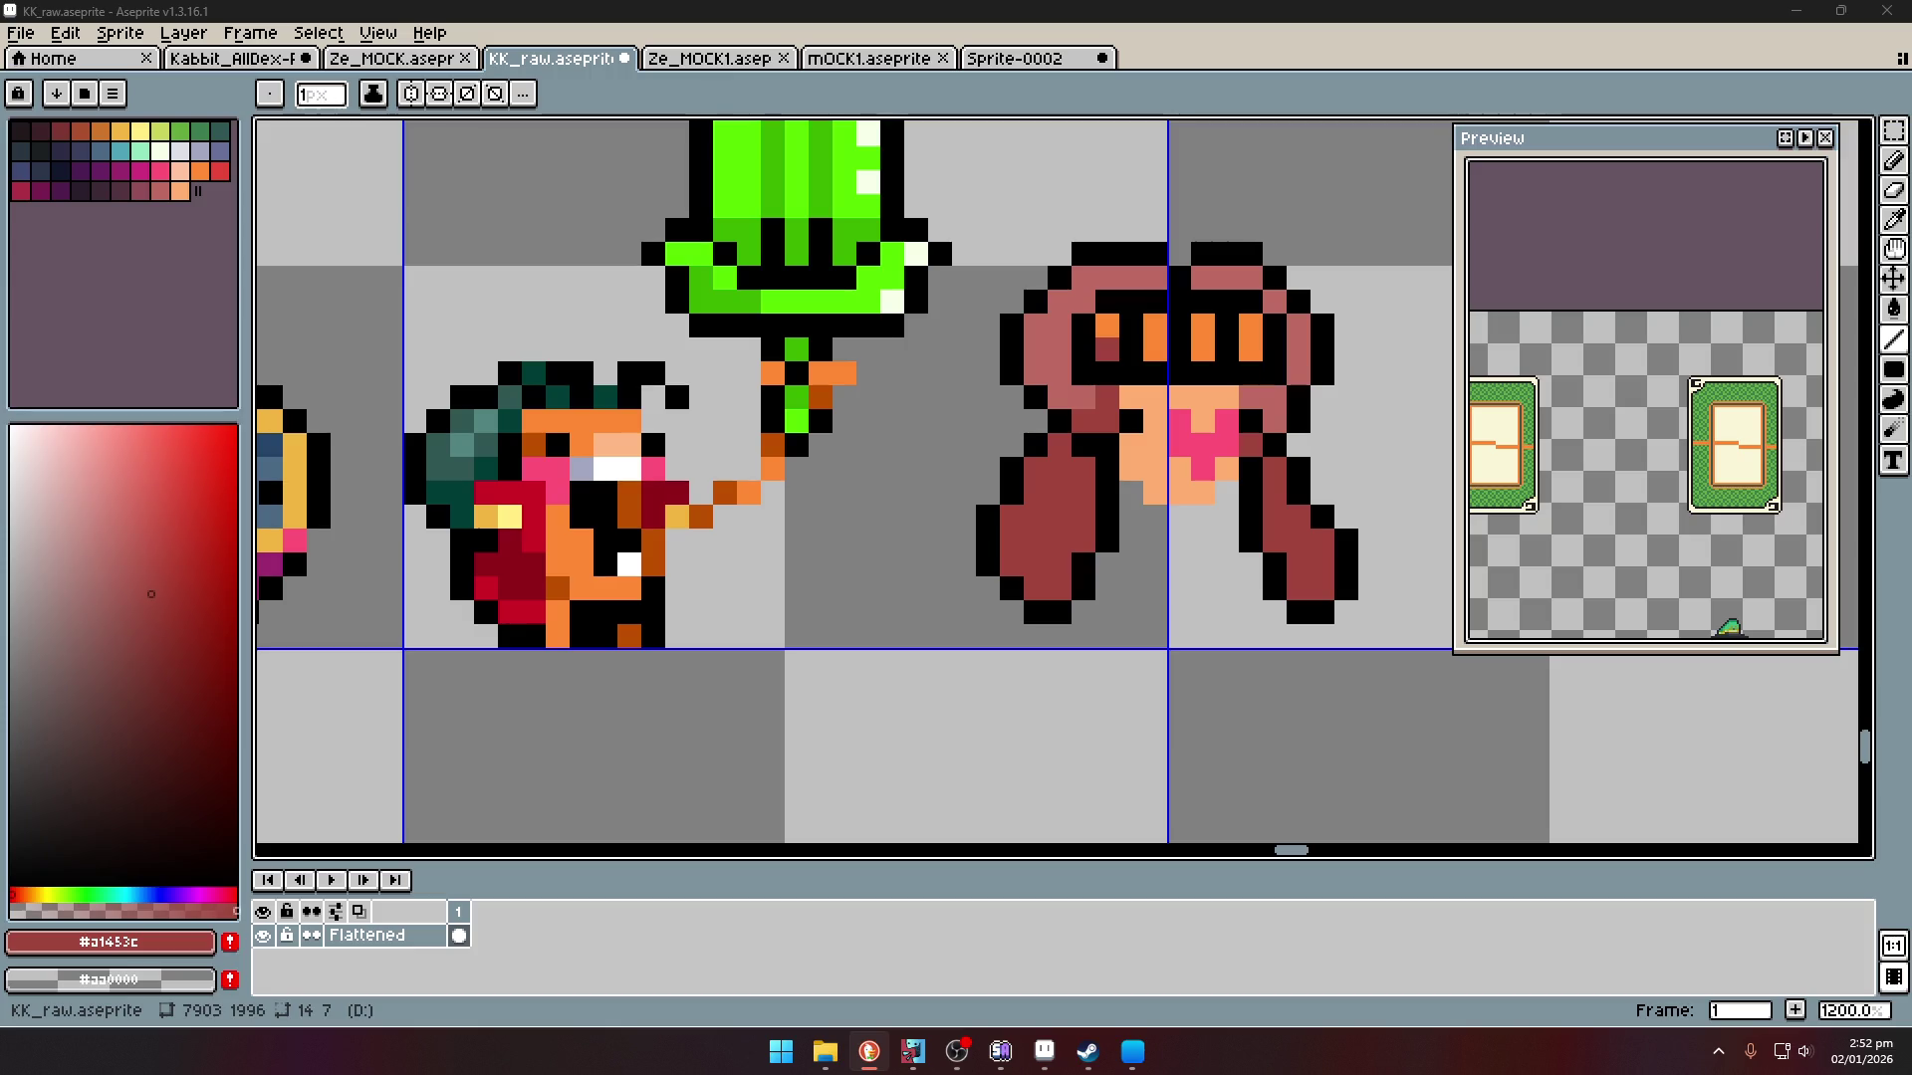
{"action": "scroll", "coordinate": [1173, 401], "scroll_direction": "down", "scroll_amount": 5}
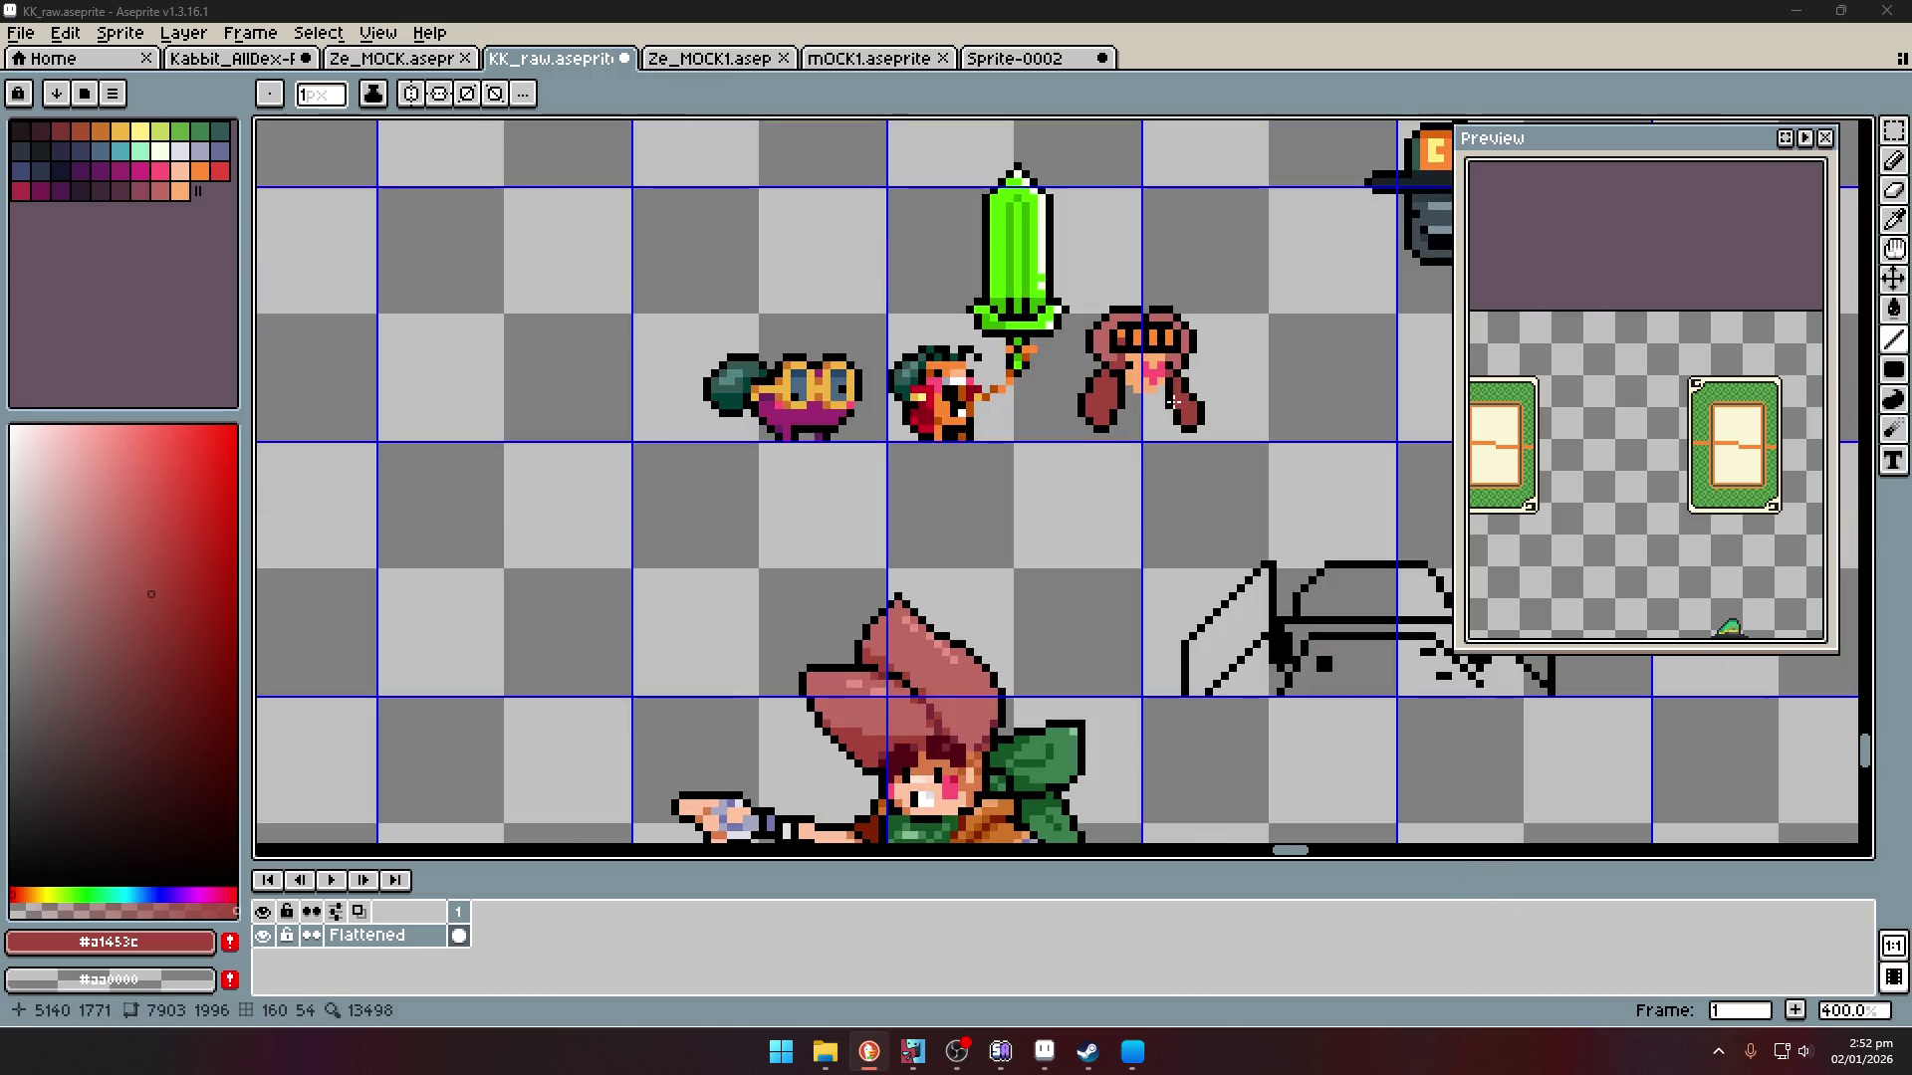
- Select the whole pink character and move it up one pixel
{"action": "scroll", "coordinate": [1173, 401], "scroll_direction": "up", "scroll_amount": 1}
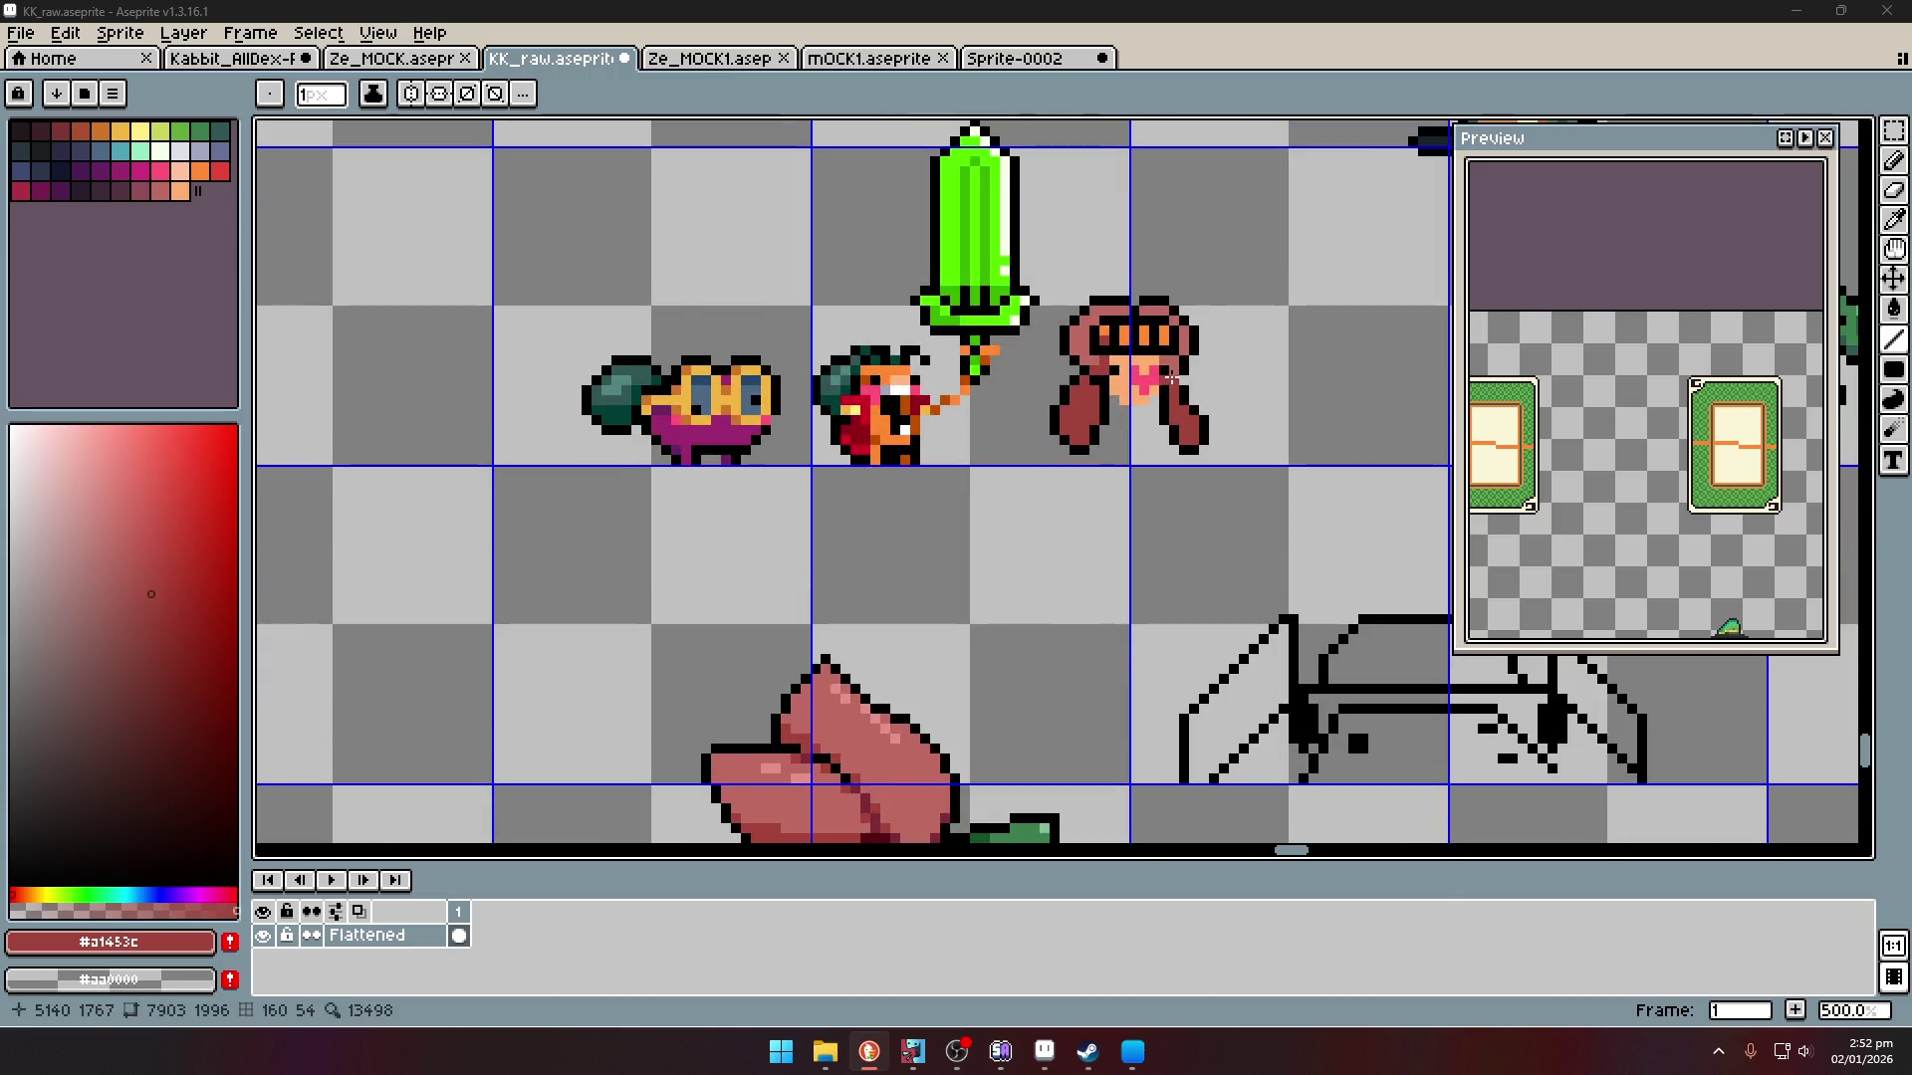
{"action": "left_click", "coordinate": [1894, 131]}
{"action": "mouse_move", "coordinate": [1036, 282]}
{"action": "left_mouse_down"}
{"action": "mouse_move", "coordinate": [1244, 500]}
{"action": "mouse_move", "coordinate": [1233, 476]}
{"action": "left_mouse_up"}
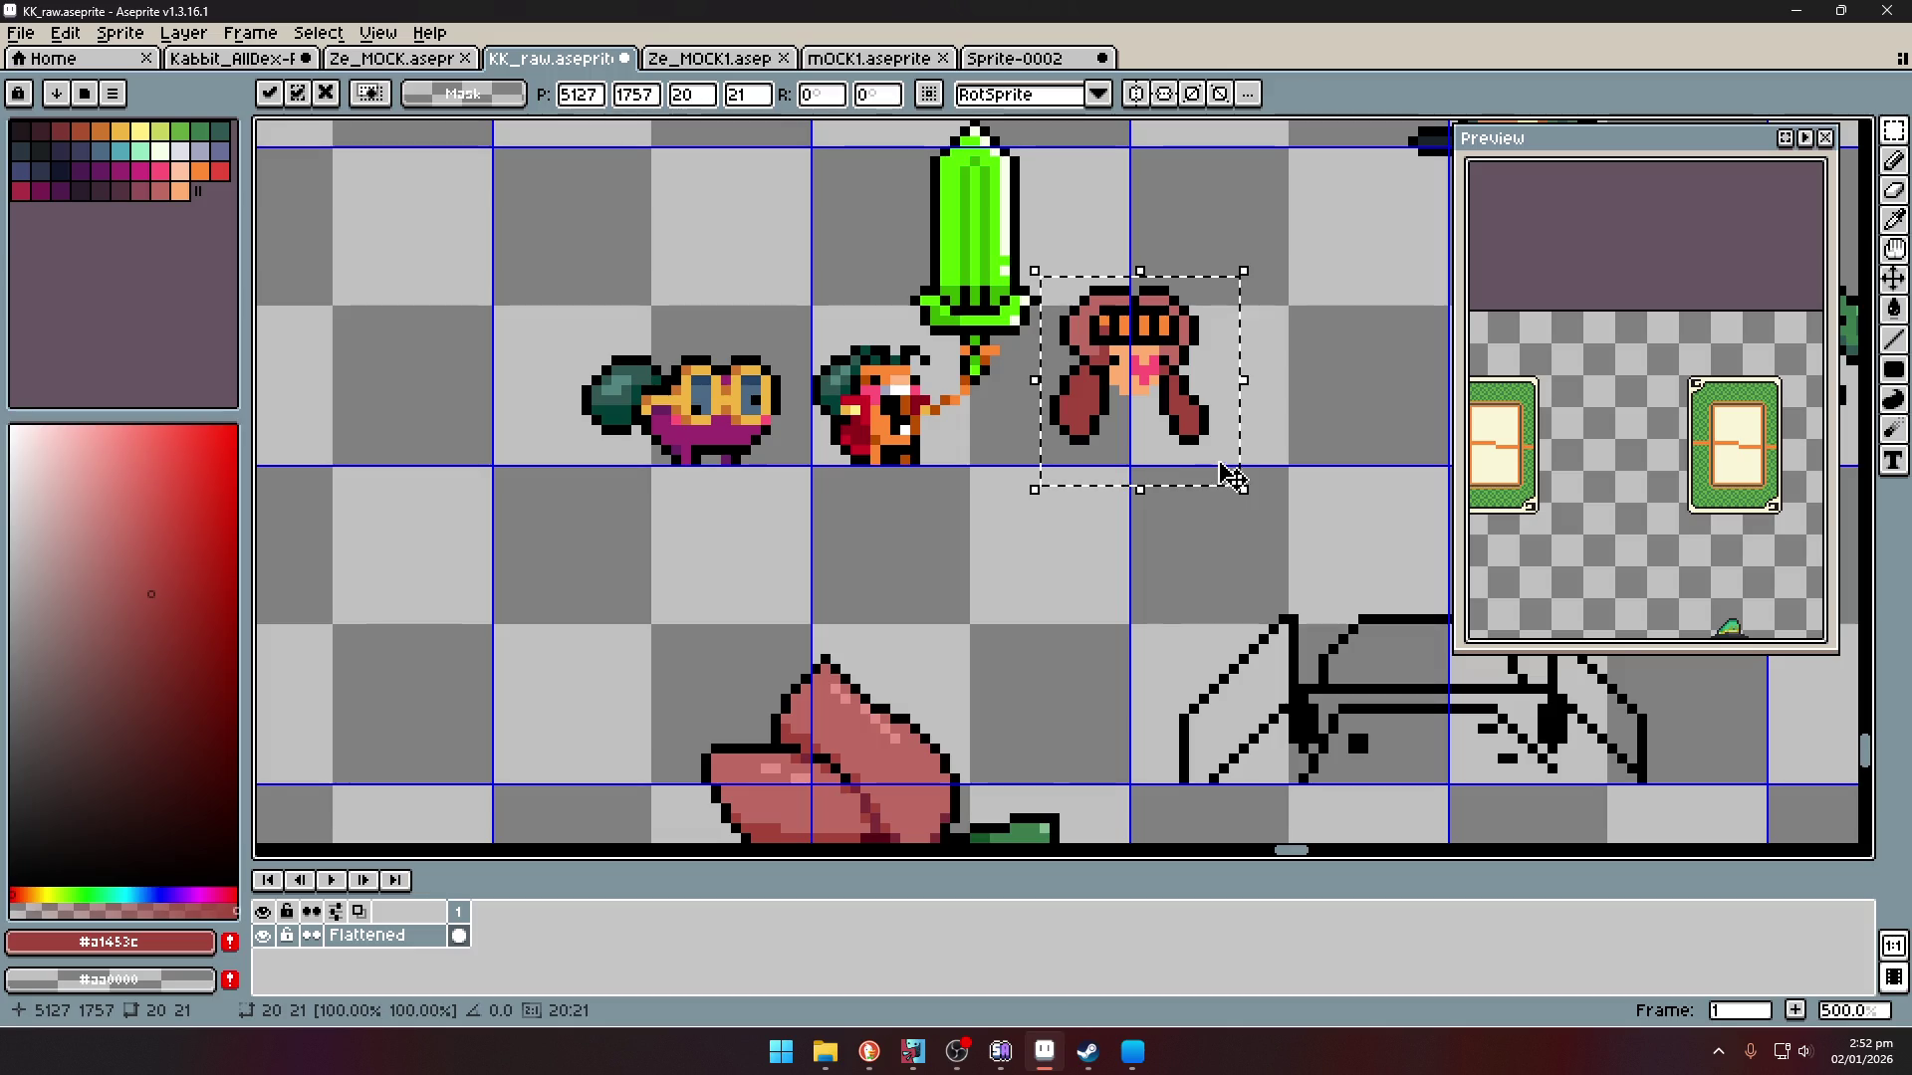
{"action": "key", "text": "Up"}
{"action": "key", "text": "Return"}
- Extend both hair strands downward with two black pixels each
{"action": "key", "text": "i"}
{"action": "scroll", "coordinate": [1088, 419], "scroll_direction": "up", "scroll_amount": 2}
{"action": "left_click", "coordinate": [1085, 423]}
{"action": "key", "text": "b"}
{"action": "scroll", "coordinate": [1088, 418], "scroll_direction": "up", "scroll_amount": 2}
{"action": "left_click", "coordinate": [1063, 473]}
{"action": "left_click", "coordinate": [1063, 496]}
{"action": "left_click", "coordinate": [1350, 472]}
{"action": "left_click", "coordinate": [1351, 496]}
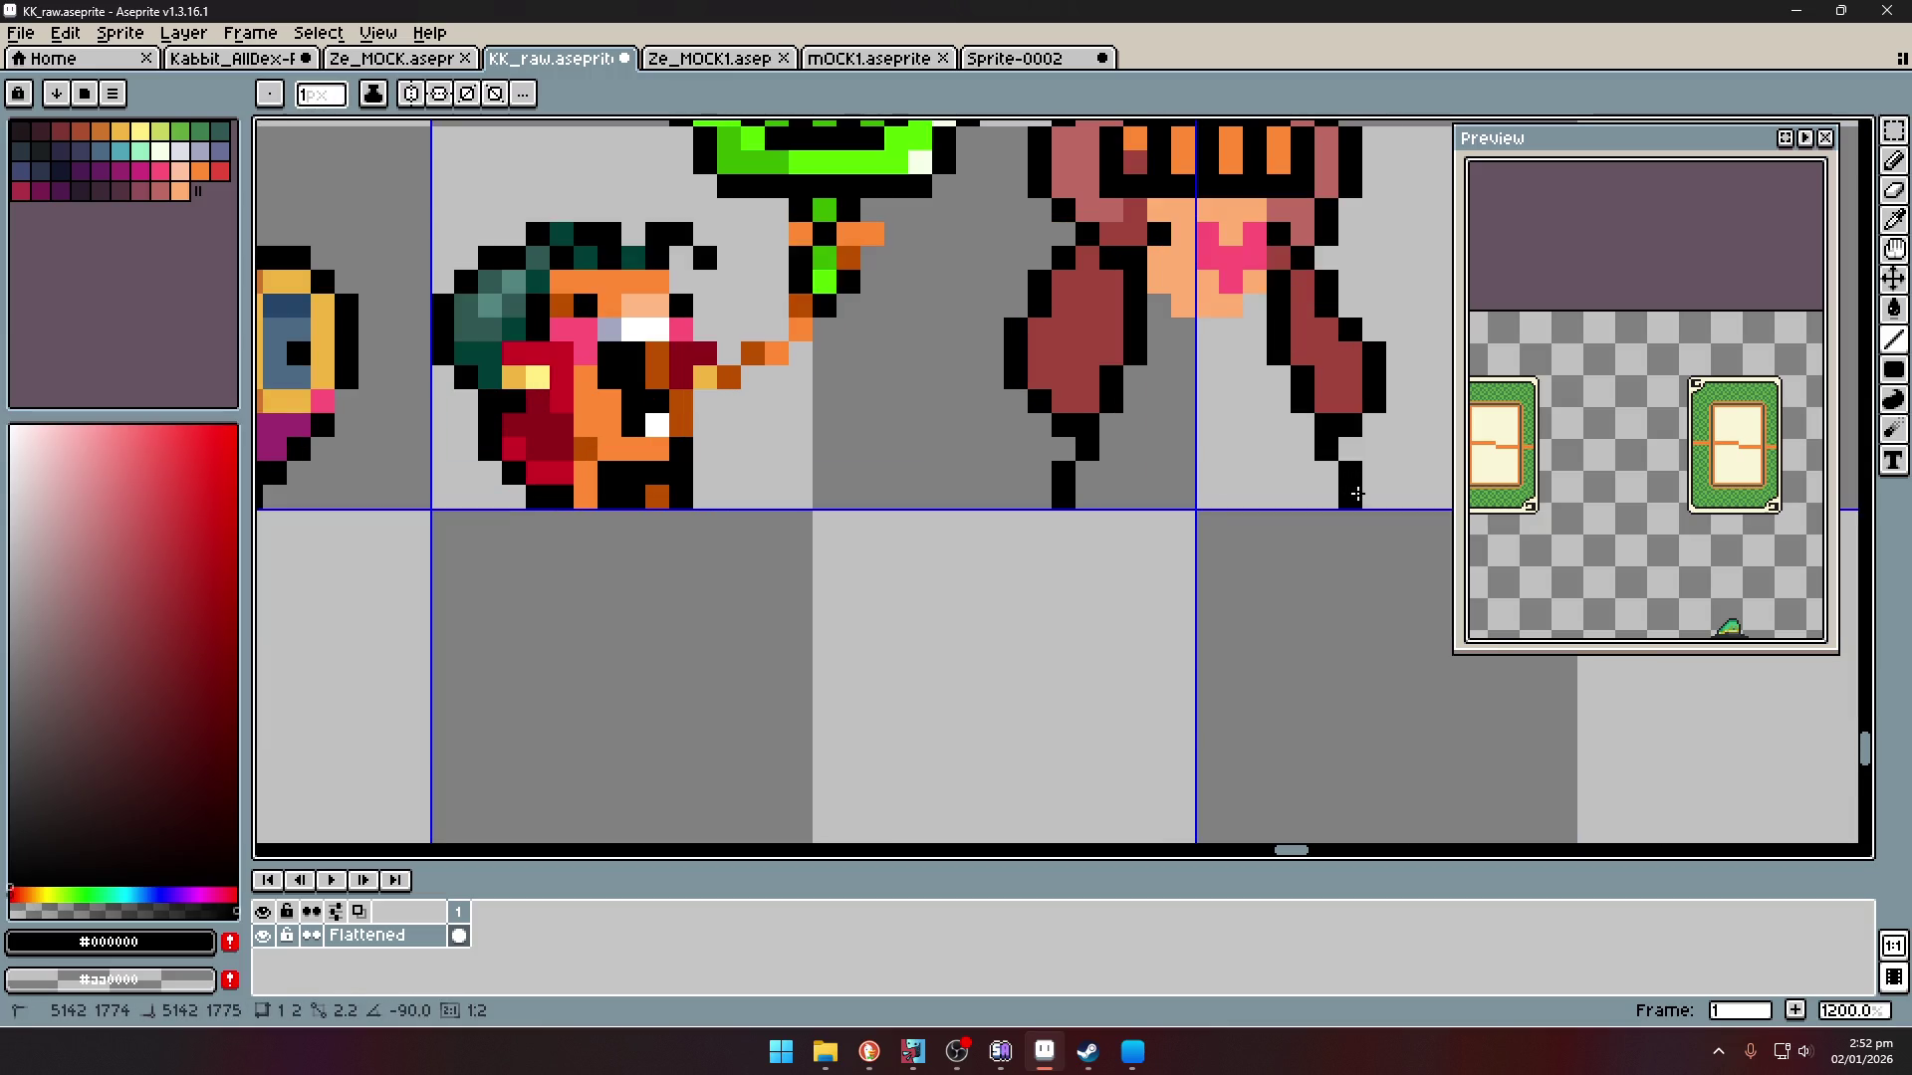
- Choose a darker orange for shading the face under the goggles
{"action": "key", "text": "i"}
{"action": "scroll", "coordinate": [1324, 428], "scroll_direction": "down", "scroll_amount": 5}
{"action": "scroll", "coordinate": [1316, 423], "scroll_direction": "up", "scroll_amount": 3}
{"action": "left_click", "coordinate": [1280, 388]}
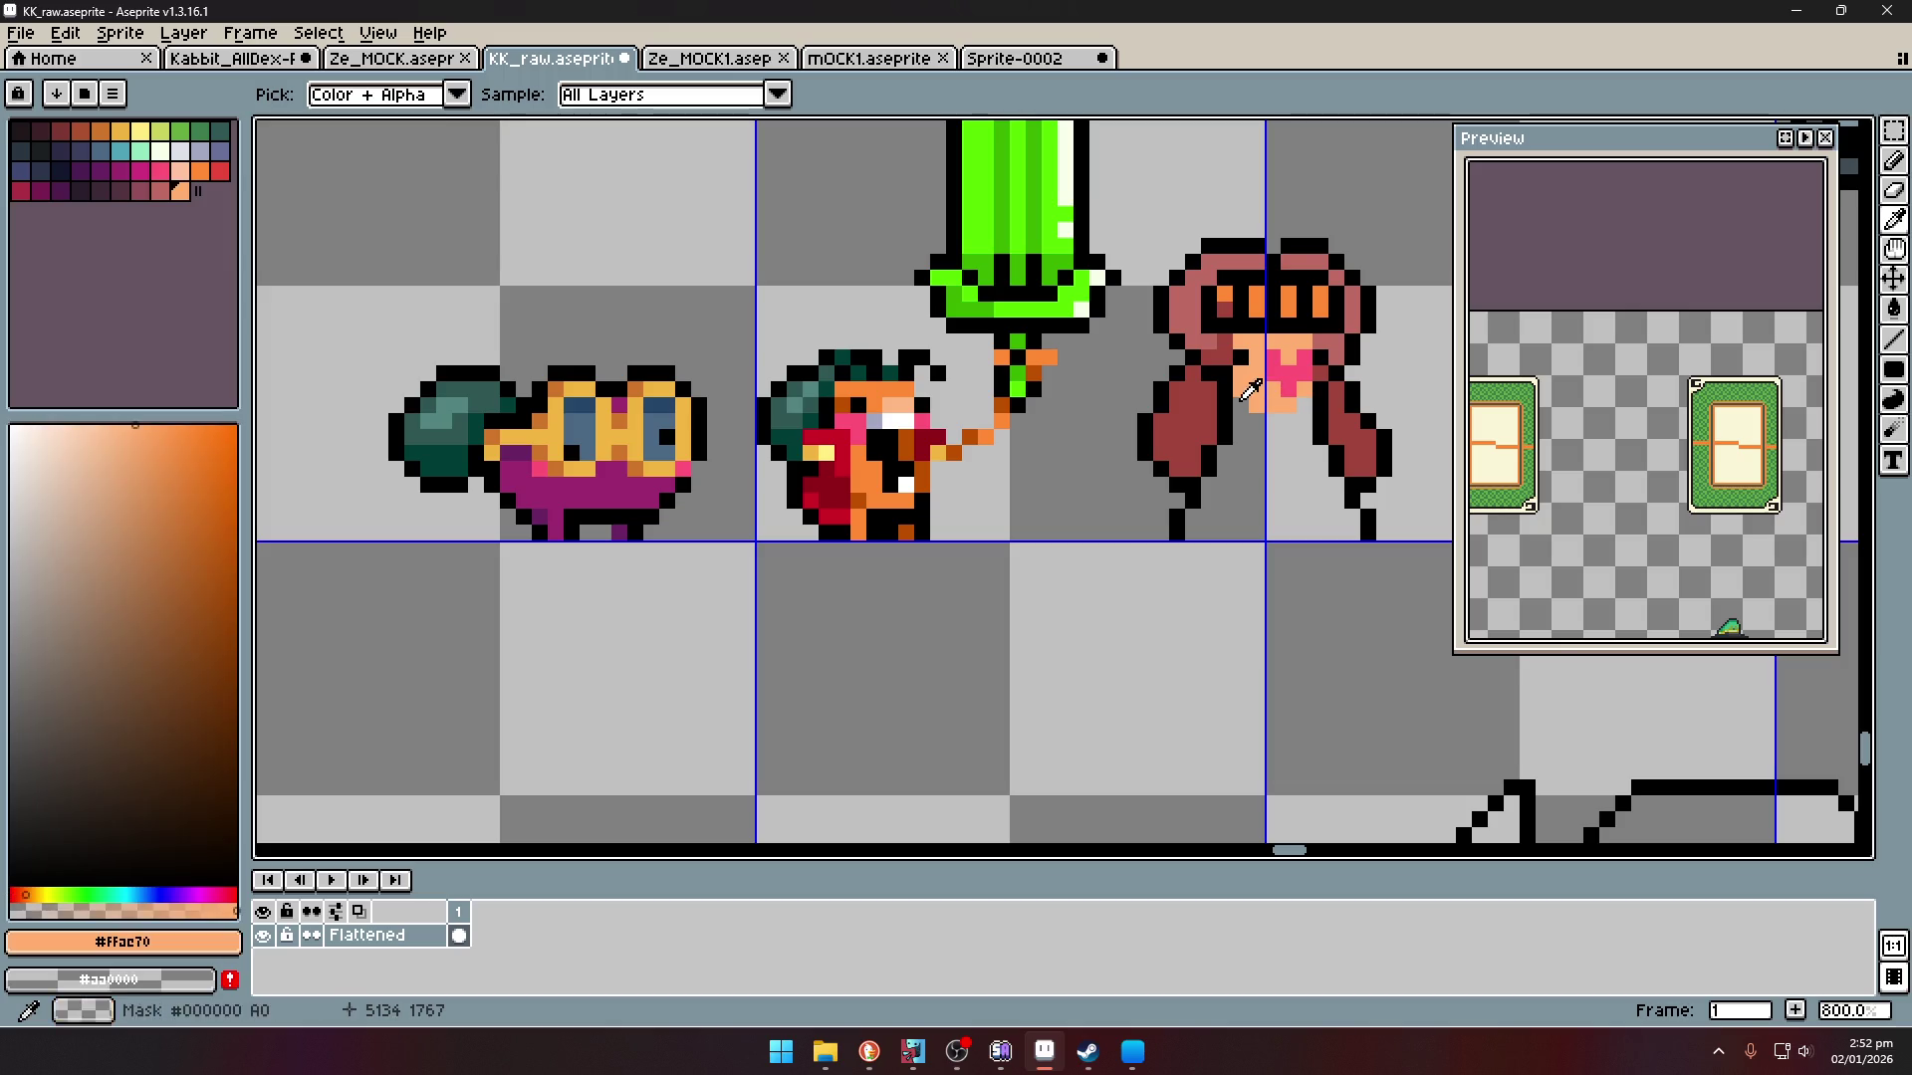
{"action": "left_click", "coordinate": [1240, 413]}
{"action": "key", "text": "b"}
{"action": "key", "text": "i"}
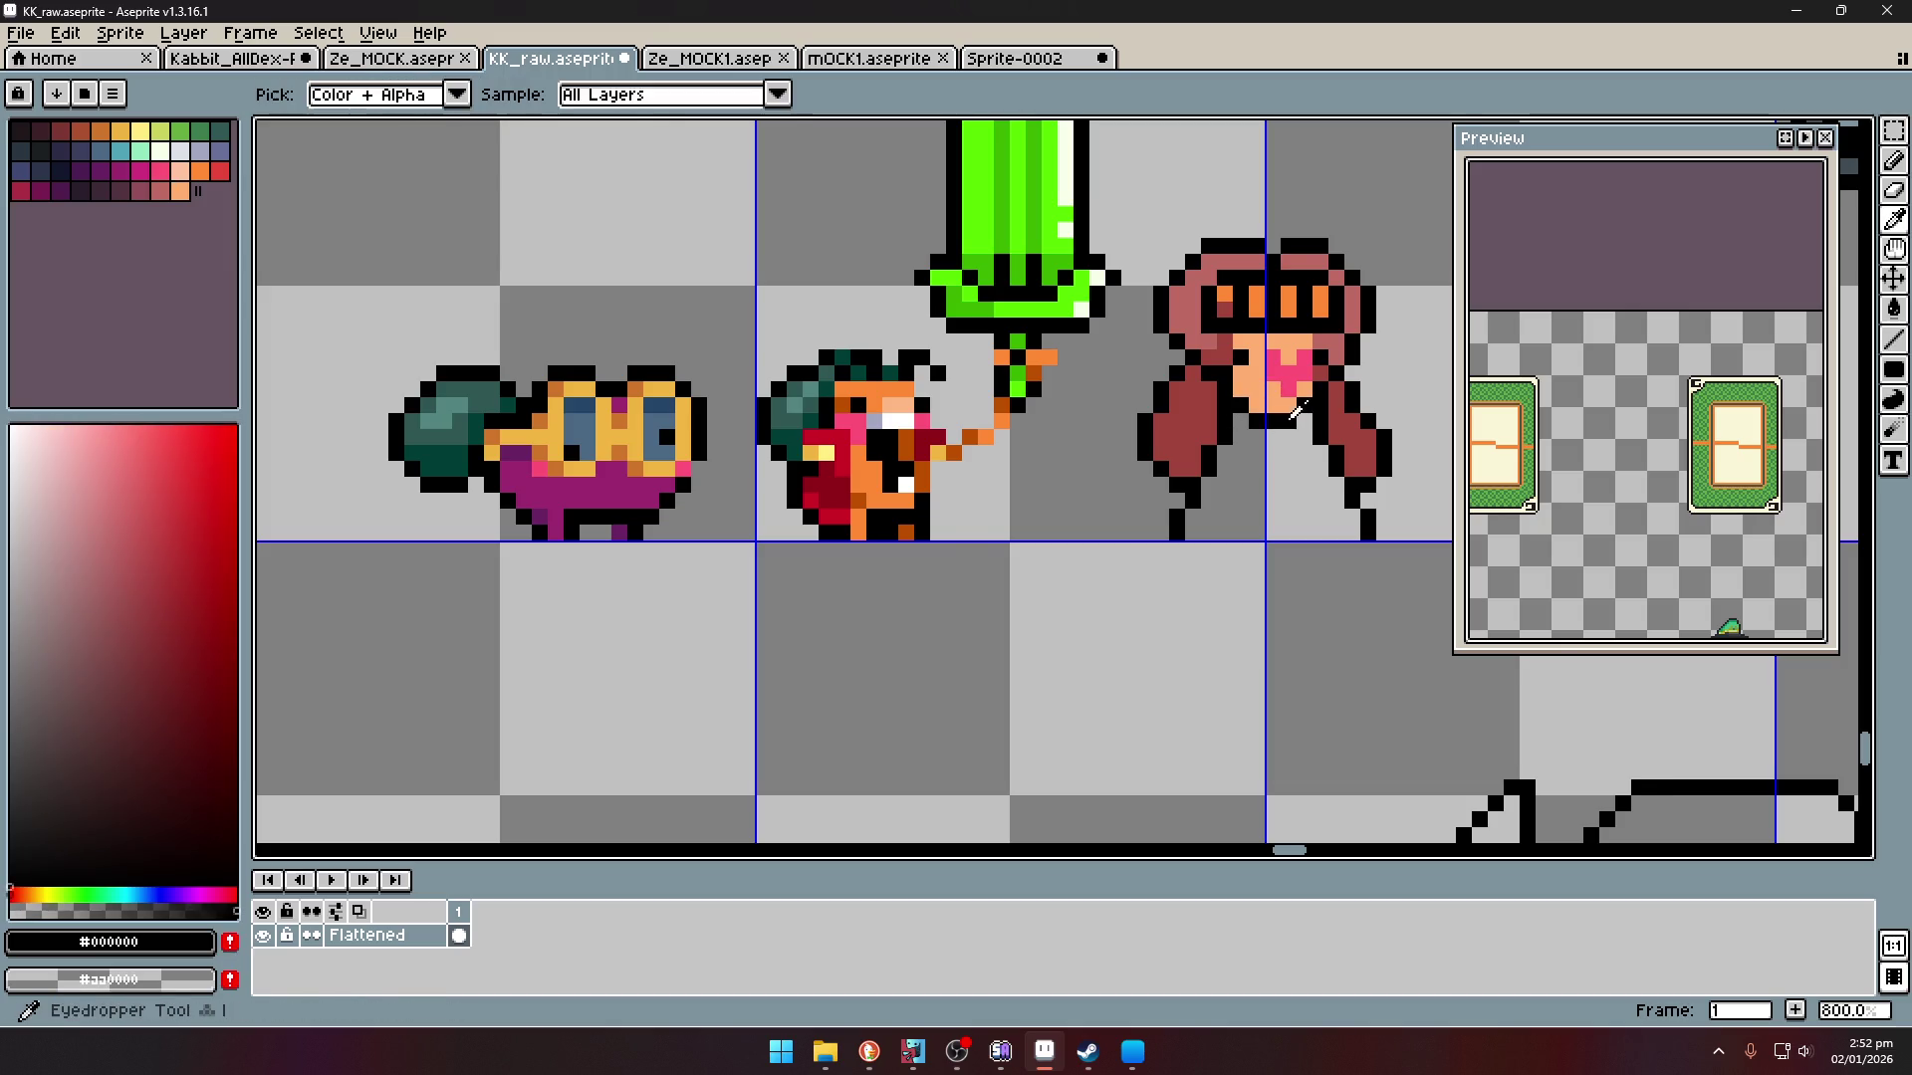
{"action": "scroll", "coordinate": [1278, 388], "scroll_direction": "down", "scroll_amount": 4}
{"action": "scroll", "coordinate": [1278, 389], "scroll_direction": "up", "scroll_amount": 3}
{"action": "left_click", "coordinate": [1278, 388]}
{"action": "scroll", "coordinate": [1274, 359], "scroll_direction": "up", "scroll_amount": 4}
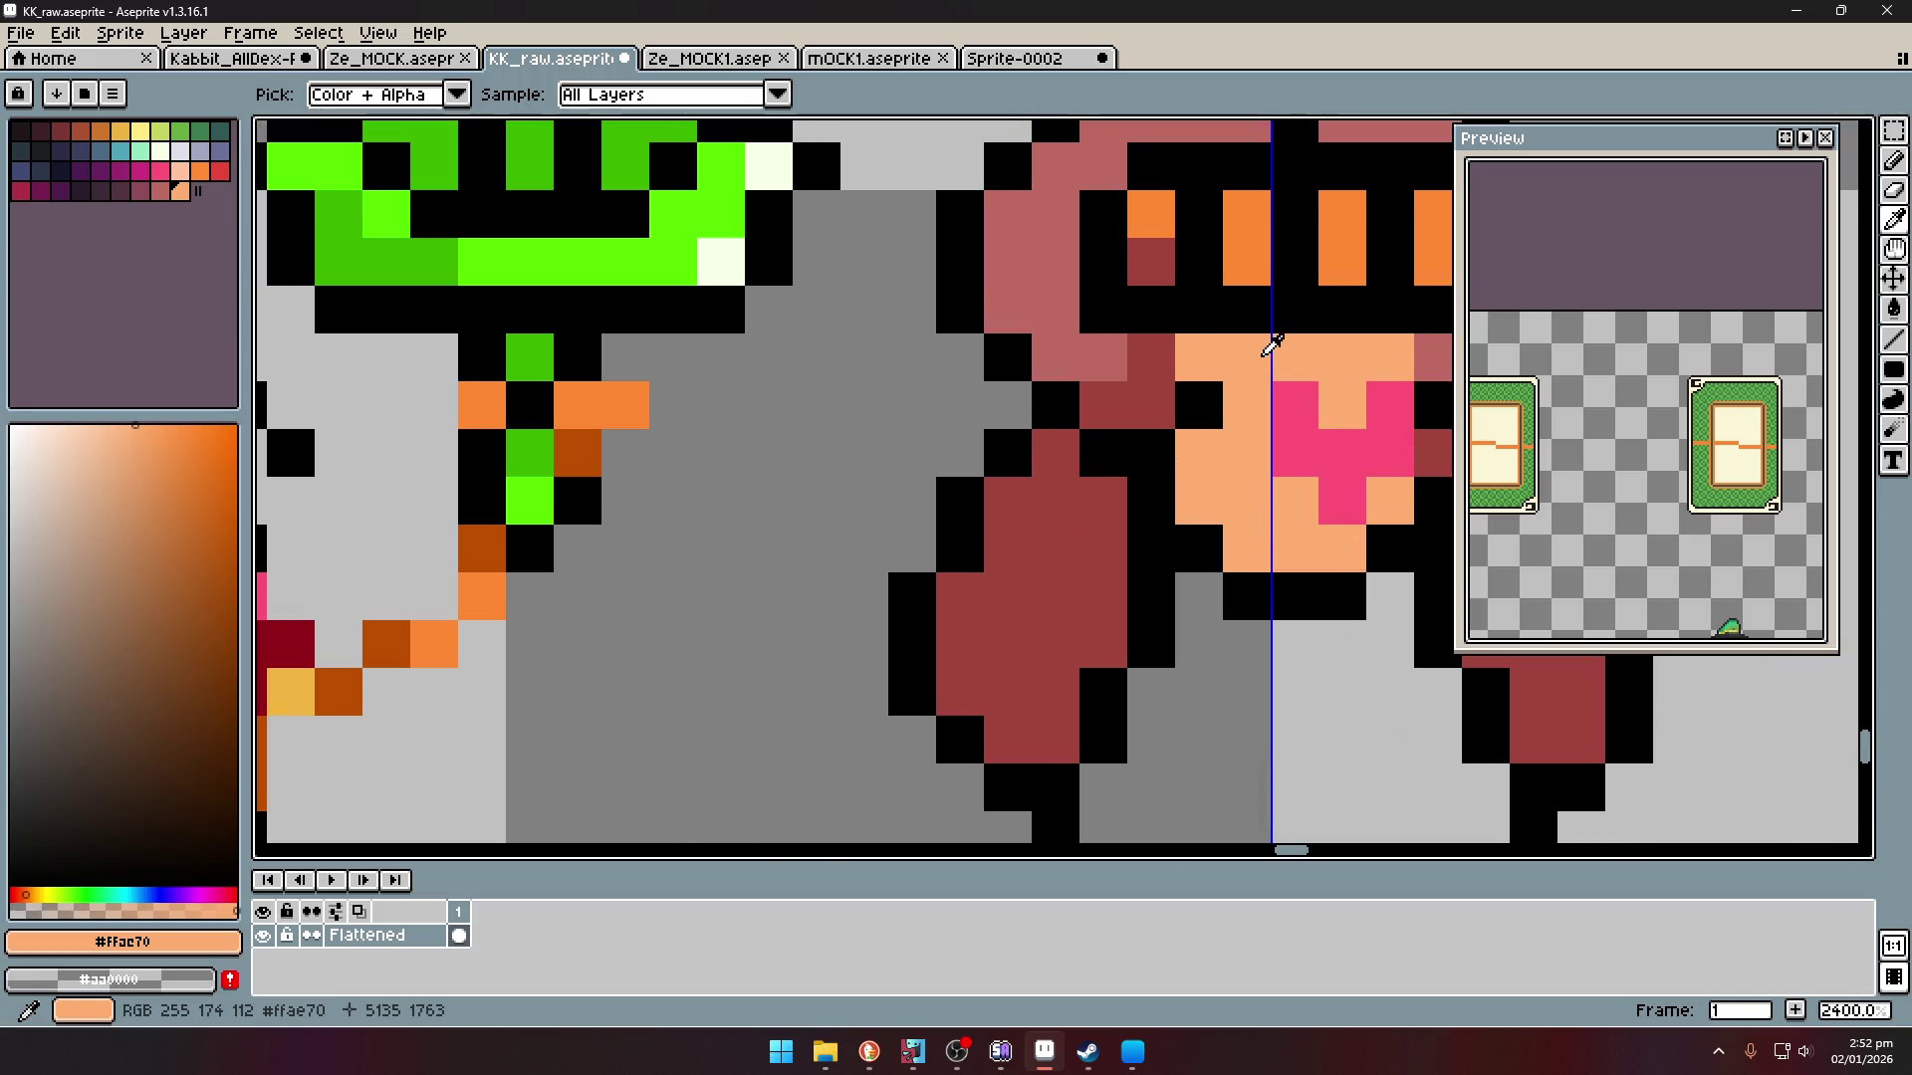
{"action": "left_click", "coordinate": [230, 537]}
- Sample the peach skin colour and place a peach pixel at the body's base
{"action": "key", "text": "b"}
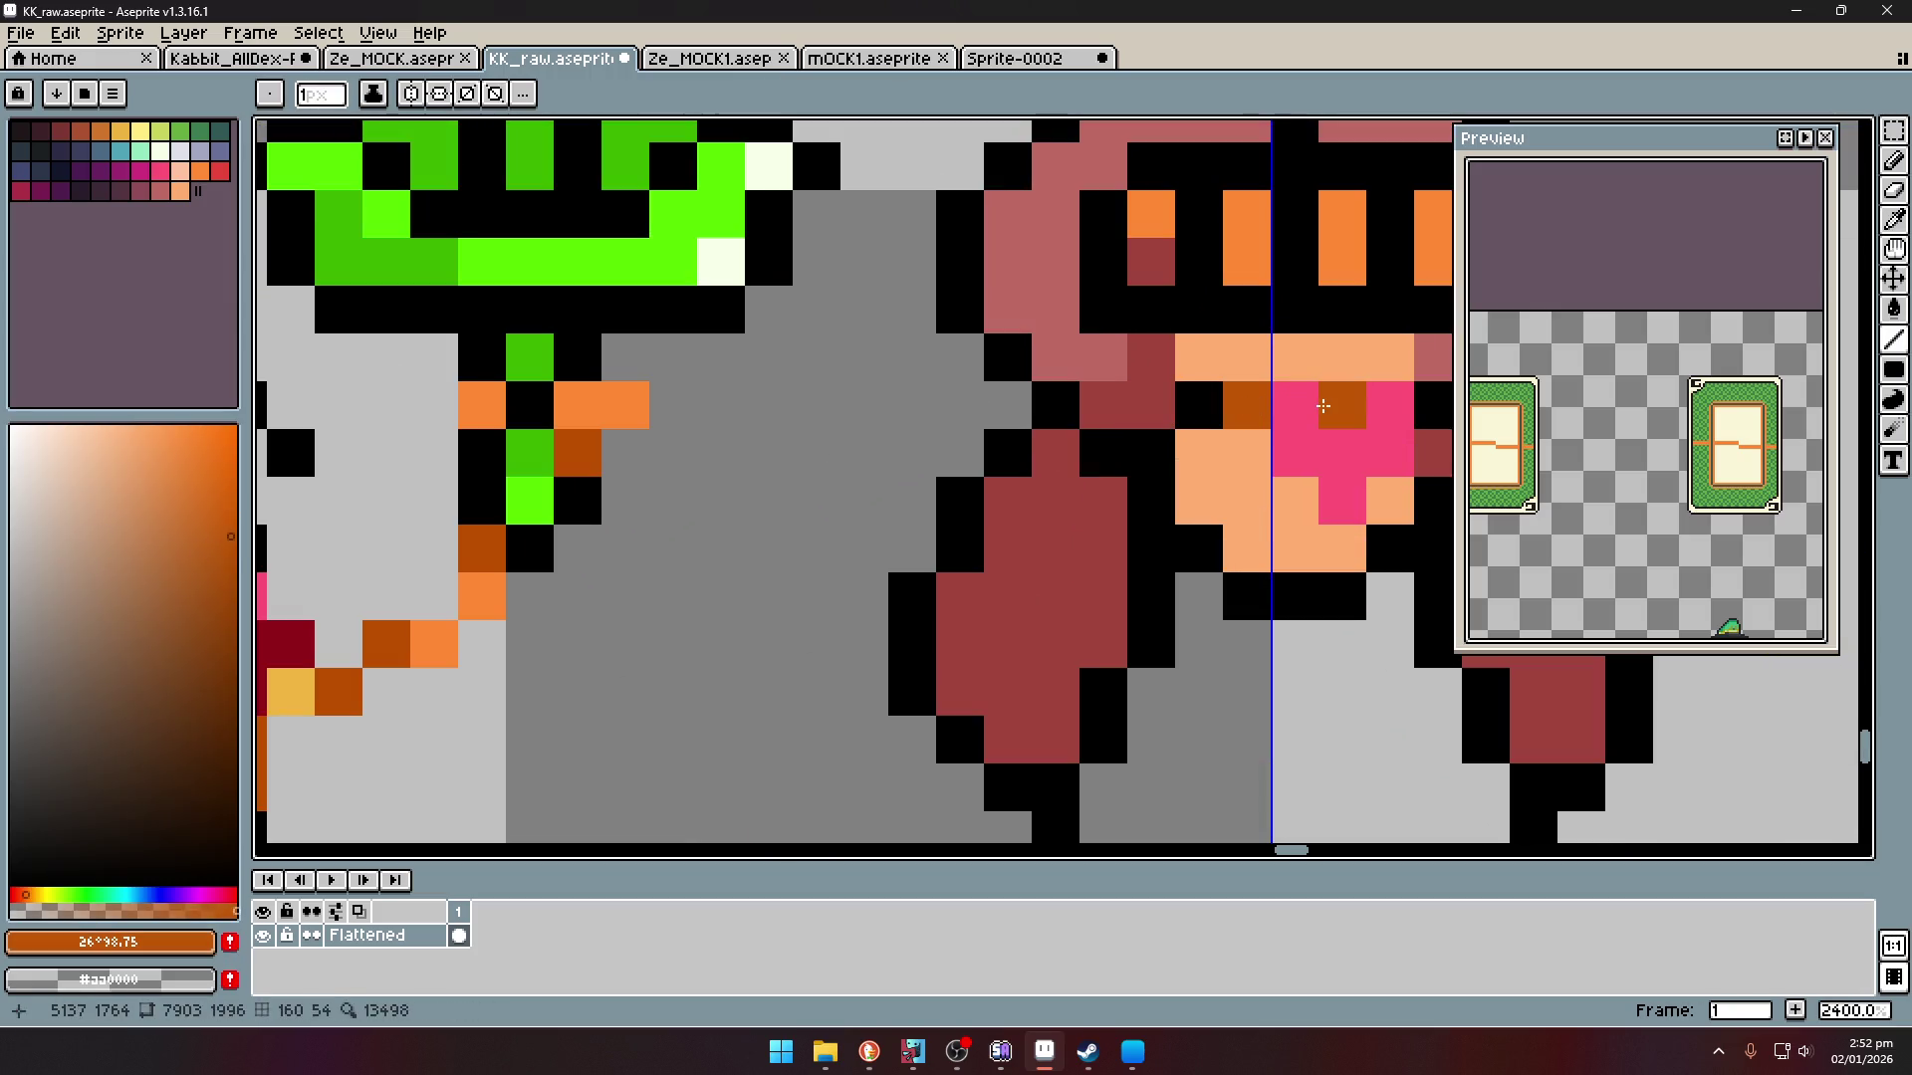
{"action": "key", "text": "g"}
{"action": "scroll", "coordinate": [1347, 380], "scroll_direction": "down", "scroll_amount": 5}
{"action": "scroll", "coordinate": [1346, 381], "scroll_direction": "down", "scroll_amount": 1}
{"action": "key", "text": "i"}
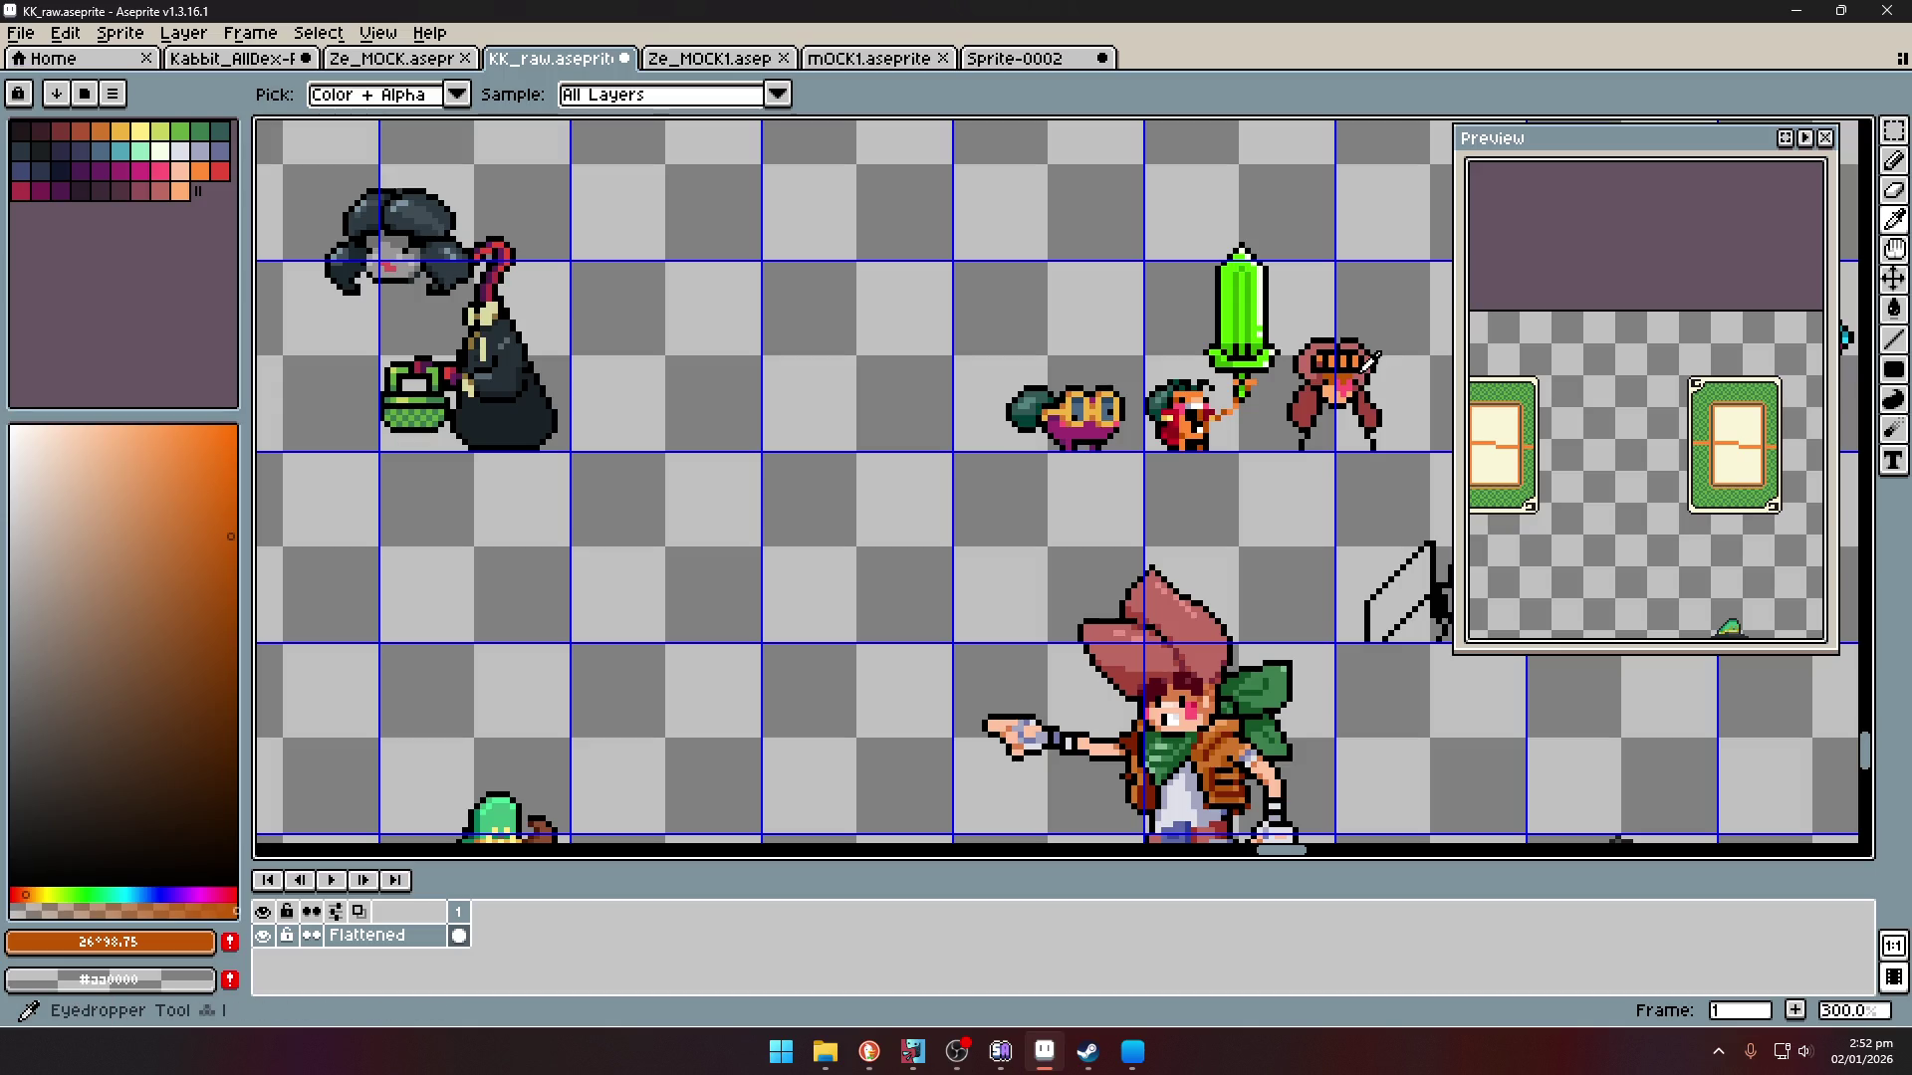
{"action": "scroll", "coordinate": [1392, 410], "scroll_direction": "up", "scroll_amount": 2}
{"action": "left_click", "coordinate": [1235, 344]}
{"action": "key", "text": "b"}
{"action": "left_click", "coordinate": [1148, 562]}
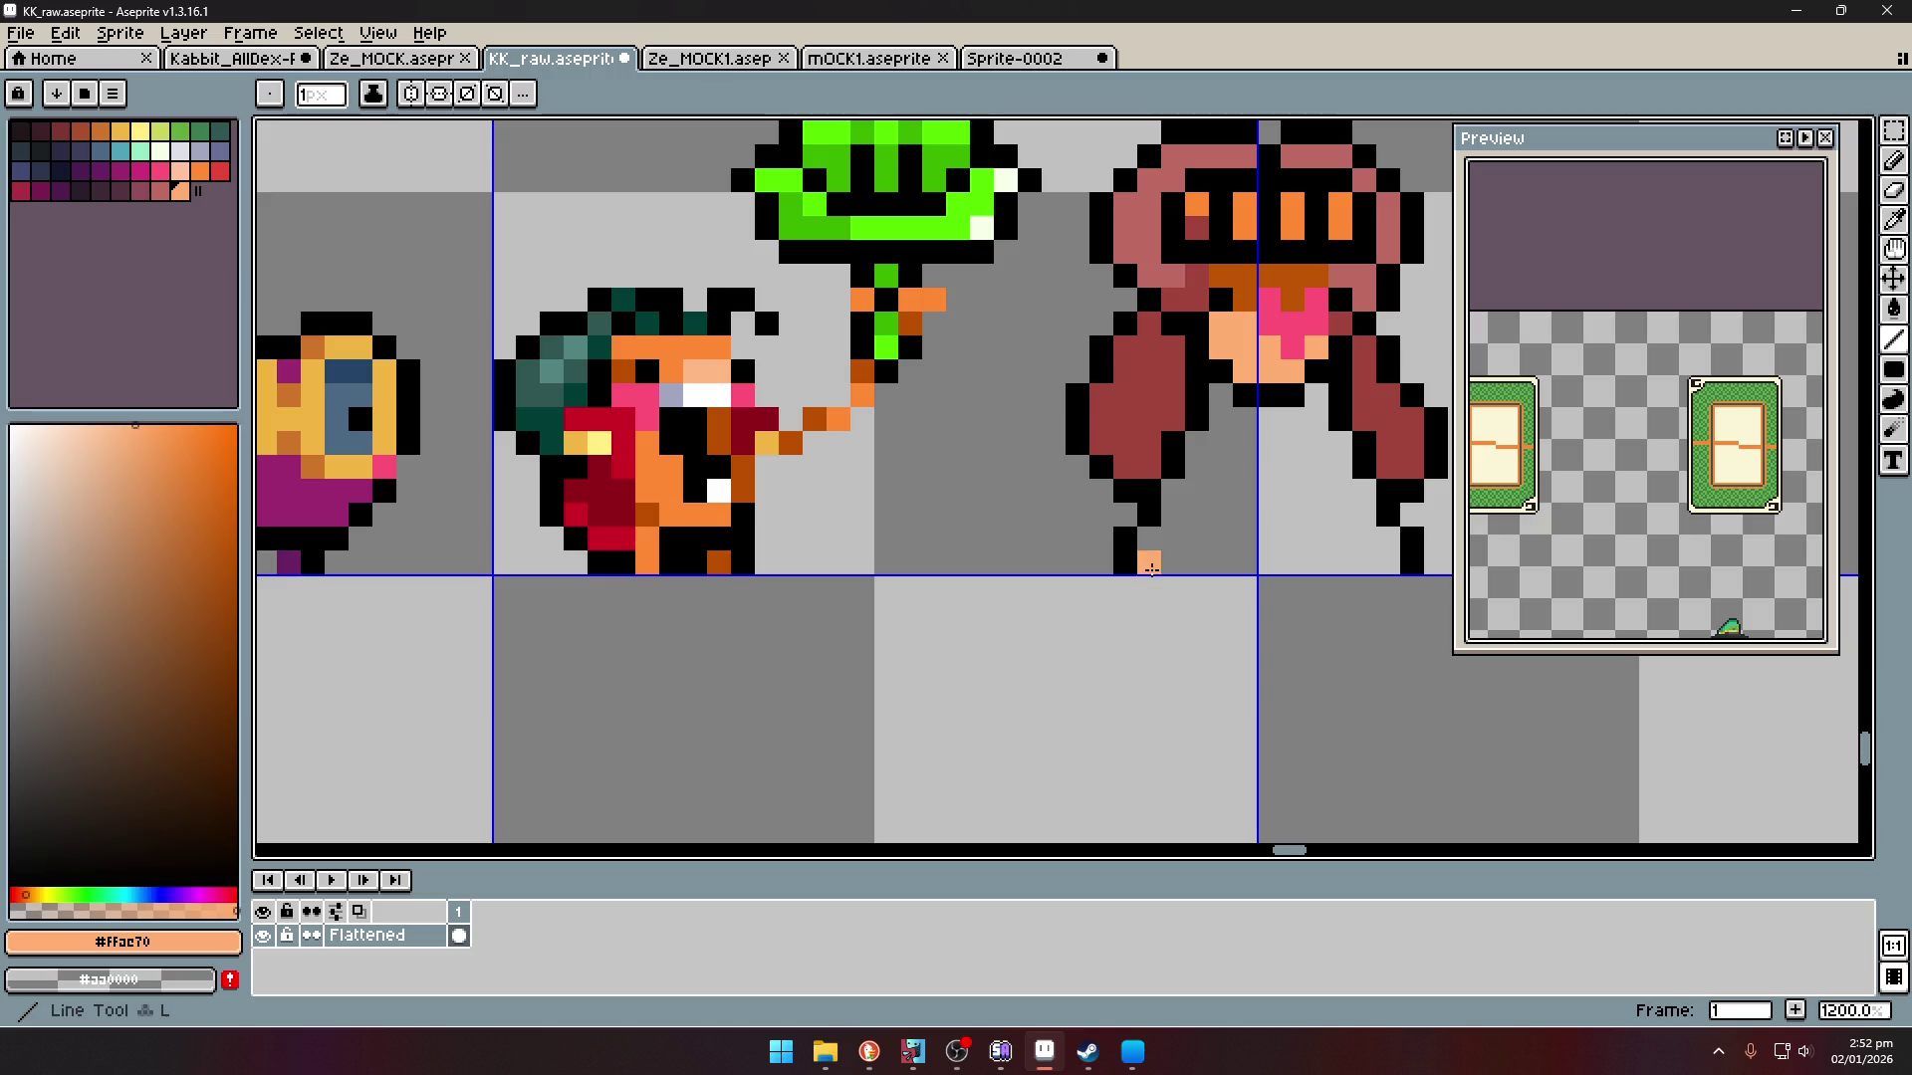
- Fill the character's torso with peach skin colour
{"action": "left_click", "coordinate": [1406, 562], "text": "shift"}
{"action": "key", "text": "g"}
{"action": "left_click", "coordinate": [1289, 491]}
{"action": "scroll", "coordinate": [1289, 490], "scroll_direction": "down", "scroll_amount": 3}
- Paint both shoulder pieces teal
{"action": "key", "text": "i"}
{"action": "scroll", "coordinate": [1299, 483], "scroll_direction": "up", "scroll_amount": 3}
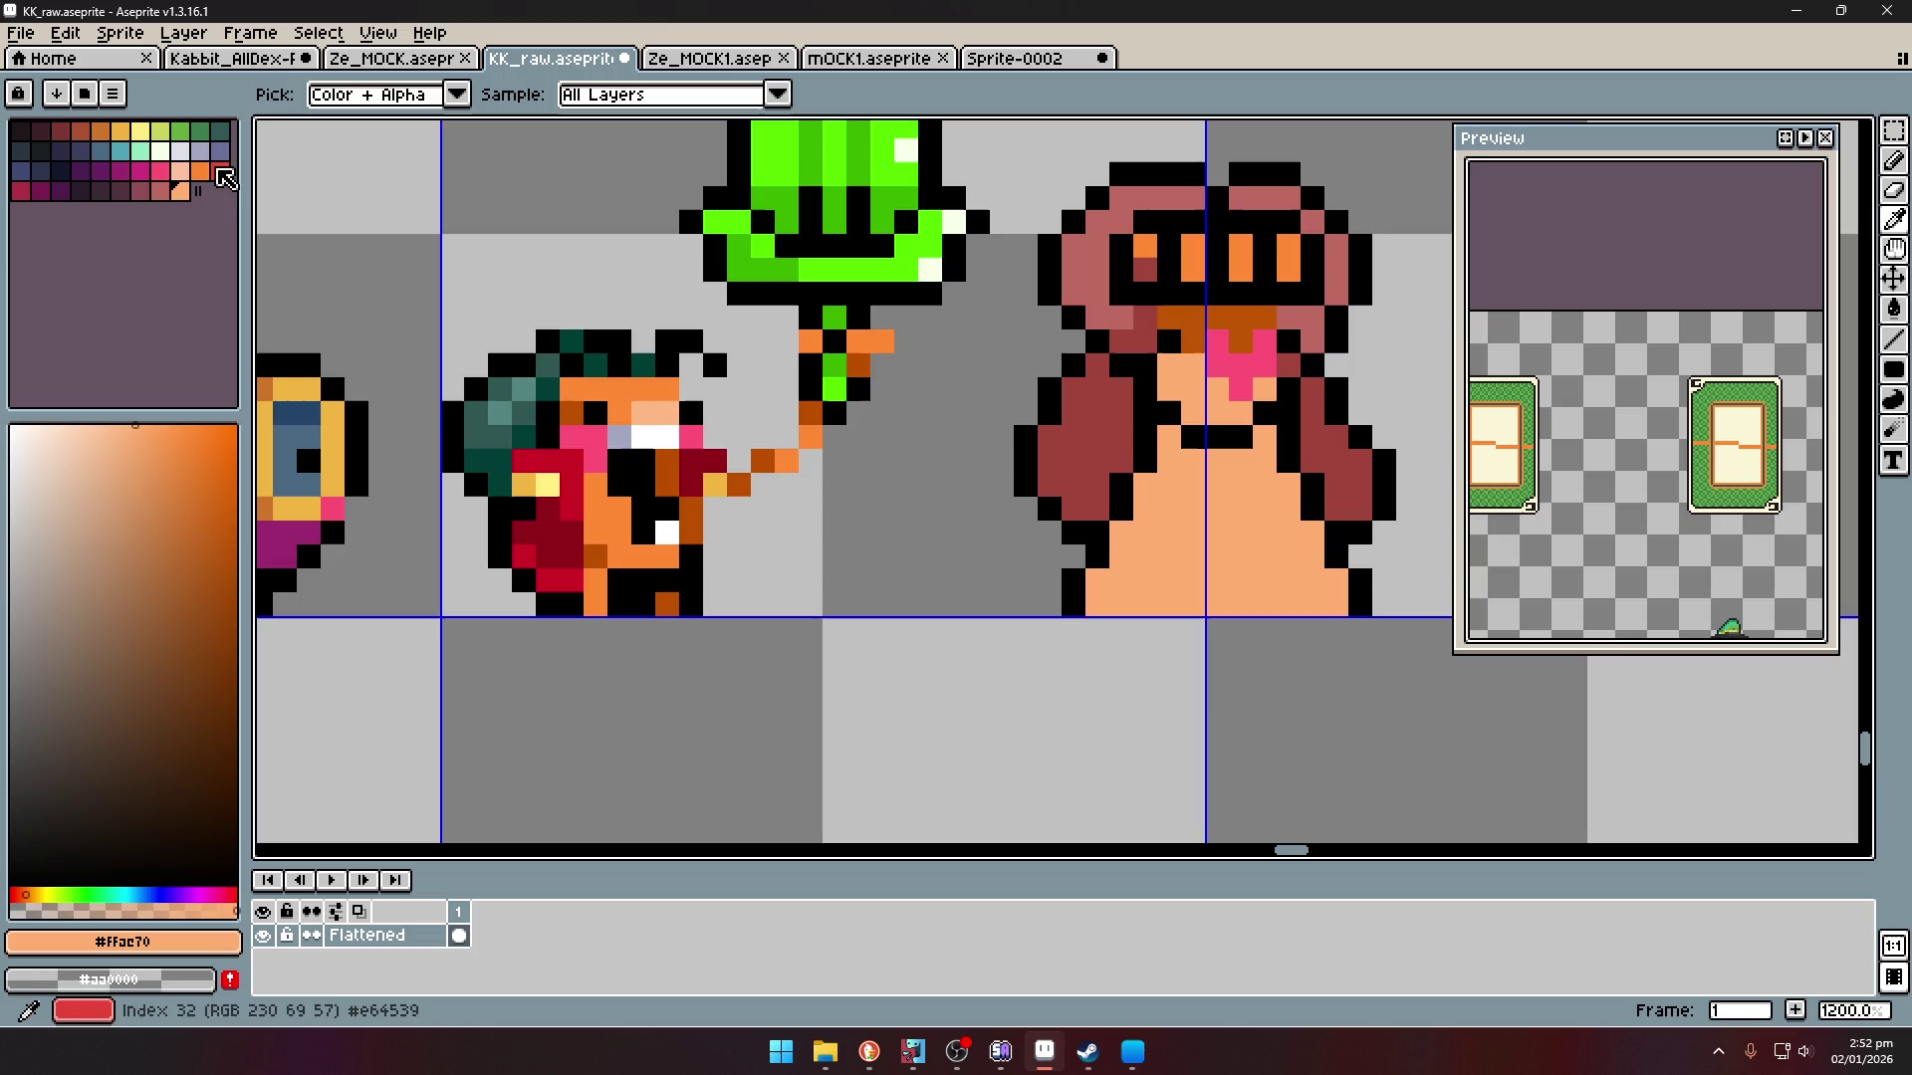
{"action": "left_click", "coordinate": [120, 150]}
{"action": "key", "text": "b"}
{"action": "left_click", "coordinate": [1151, 437]}
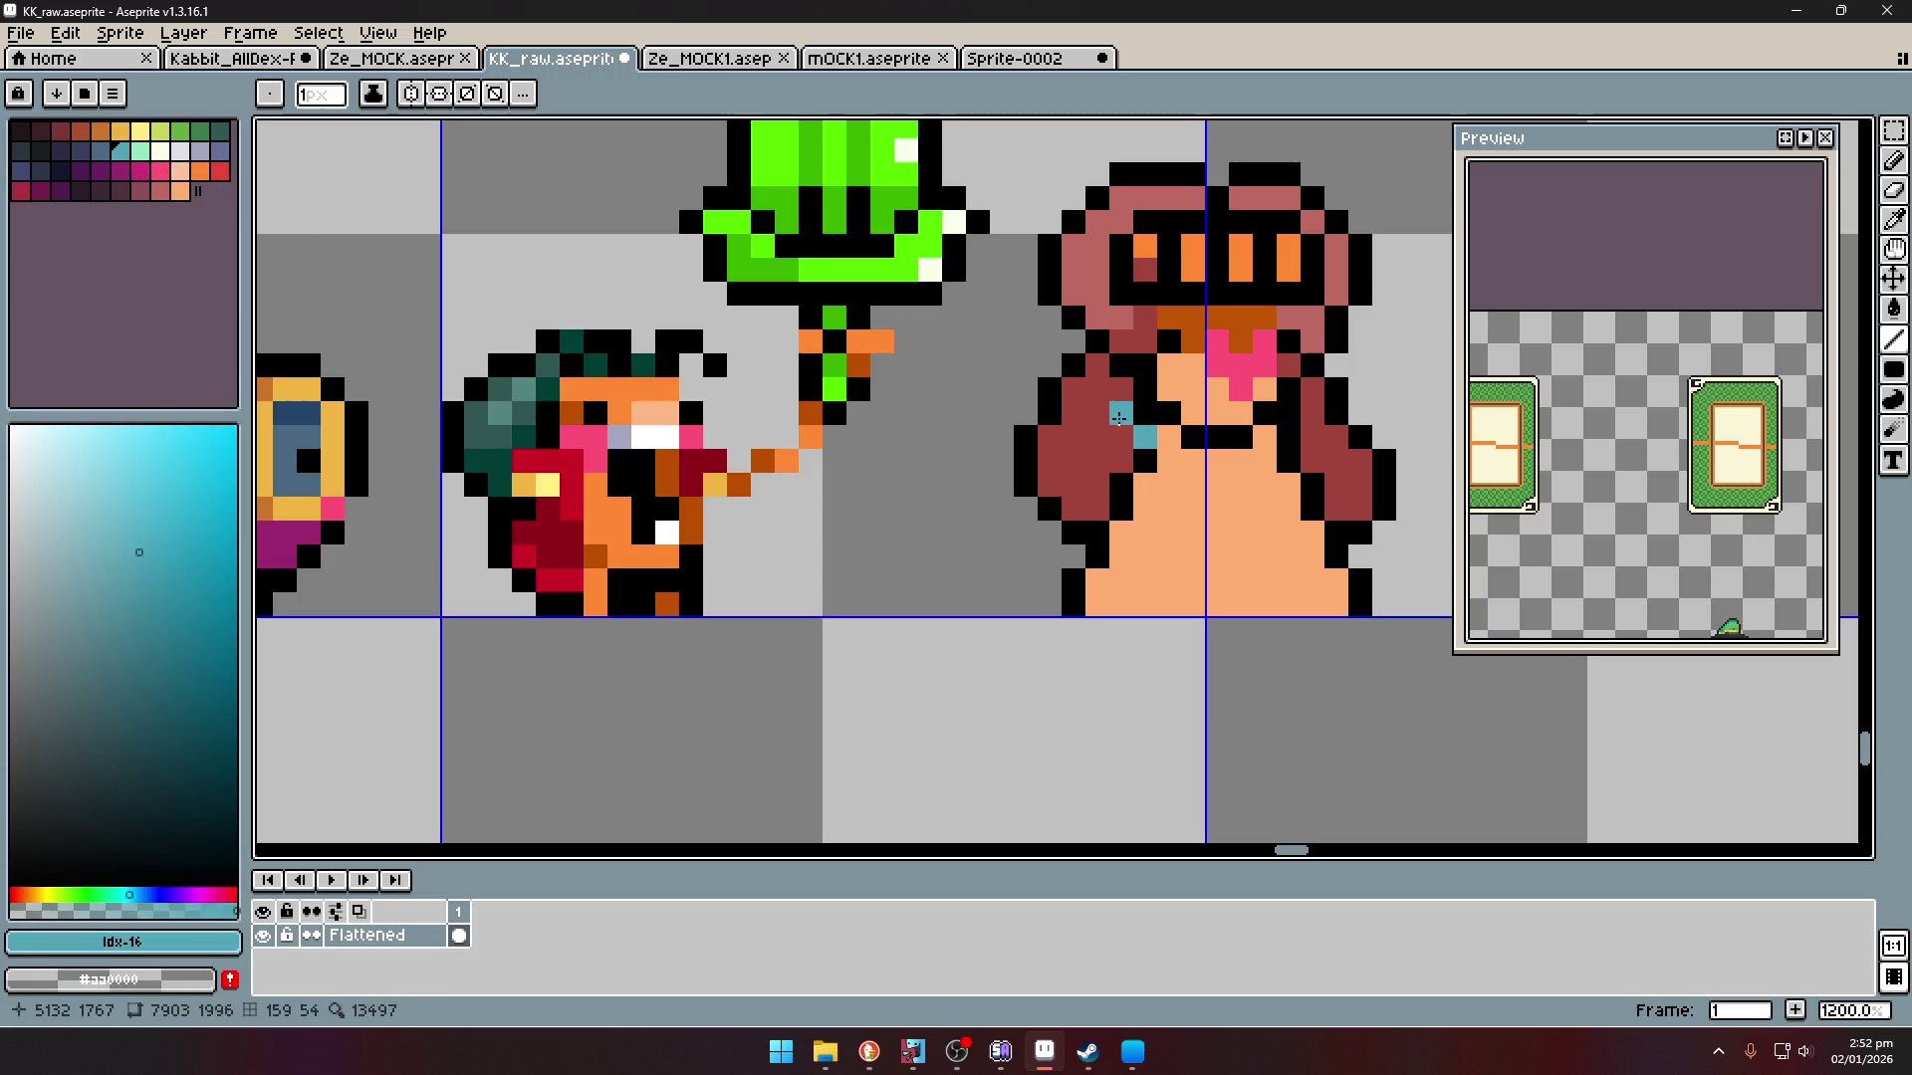
{"action": "left_click_drag", "start_coordinate": [1103, 466], "coordinate": [1129, 439]}
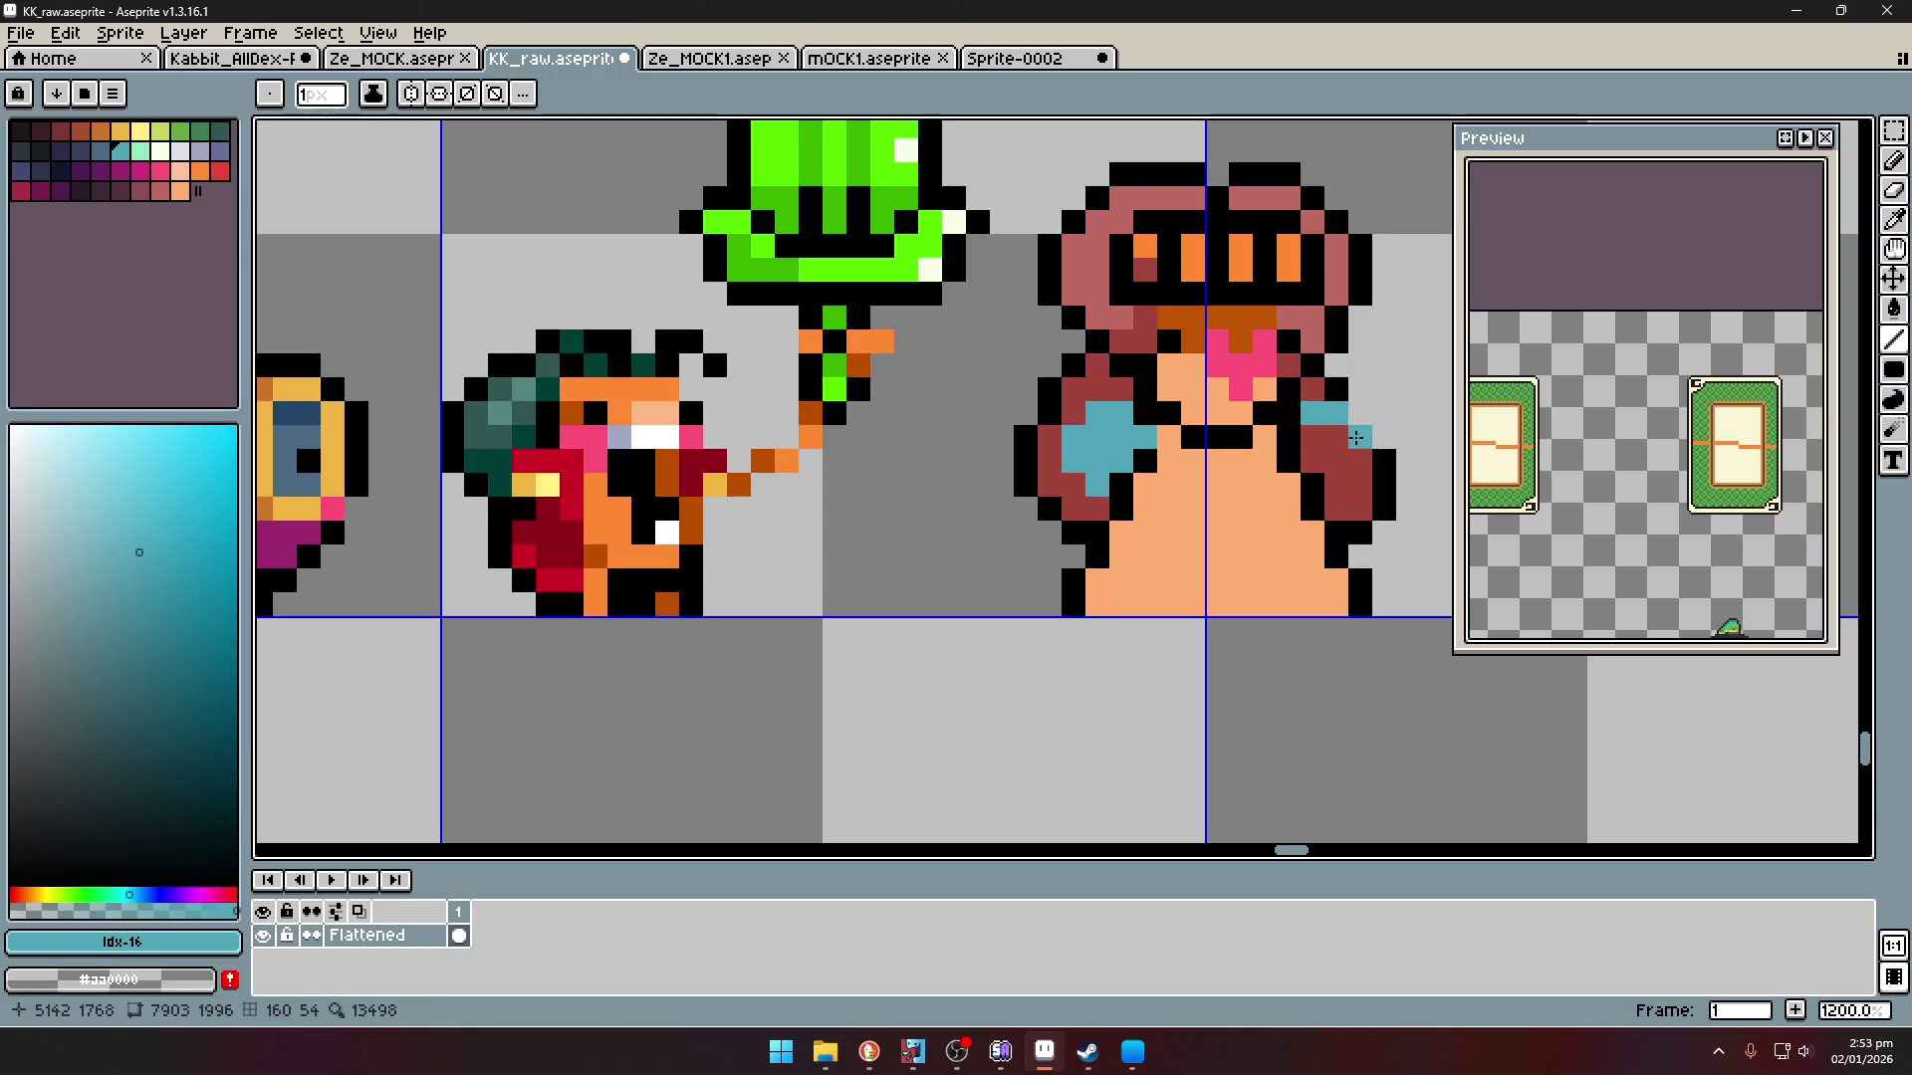
{"action": "key", "text": "i"}
{"action": "scroll", "coordinate": [1304, 430], "scroll_direction": "down", "scroll_amount": 5}
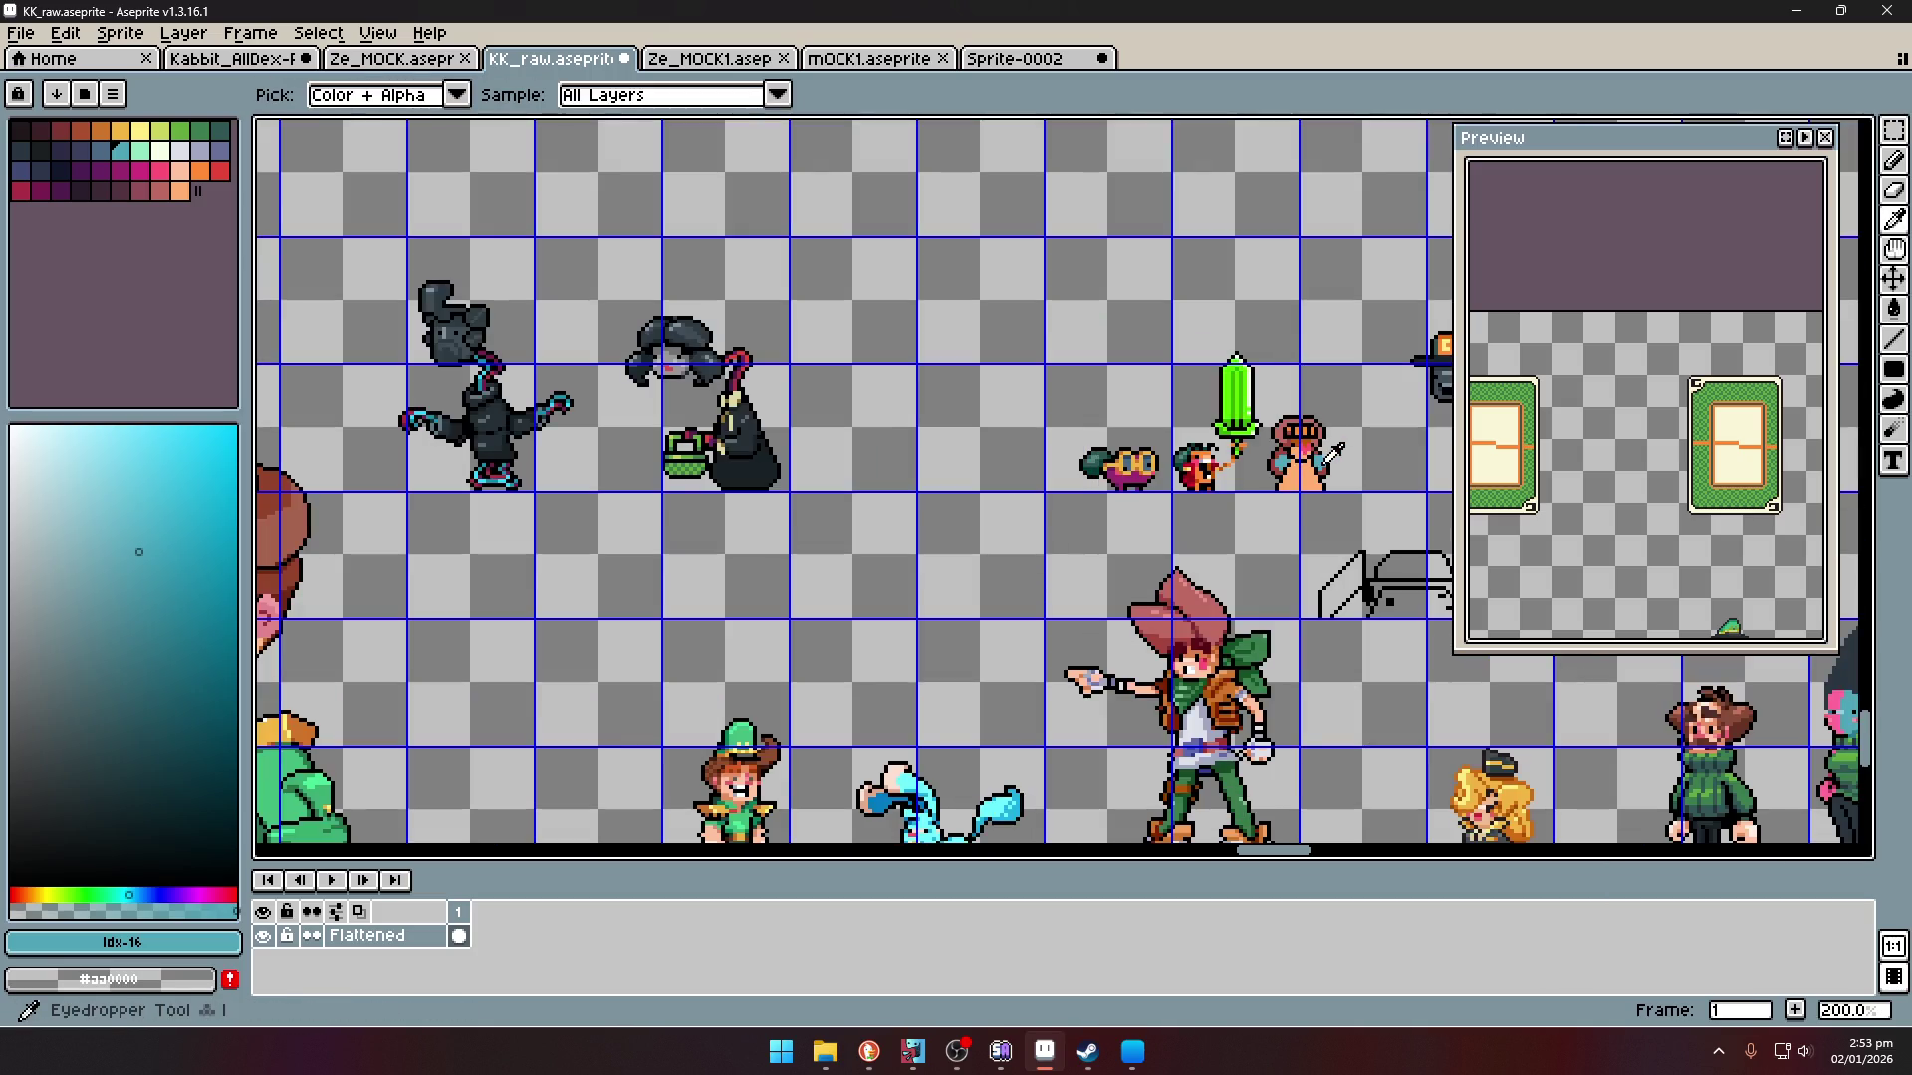
{"action": "scroll", "coordinate": [1265, 430], "scroll_direction": "up", "scroll_amount": 7}
{"action": "left_click", "coordinate": [1279, 468]}
- Cover a dark-red pixel with skin and add a black outline pixel by the right arm
{"action": "left_click", "coordinate": [1248, 464], "text": "alt"}
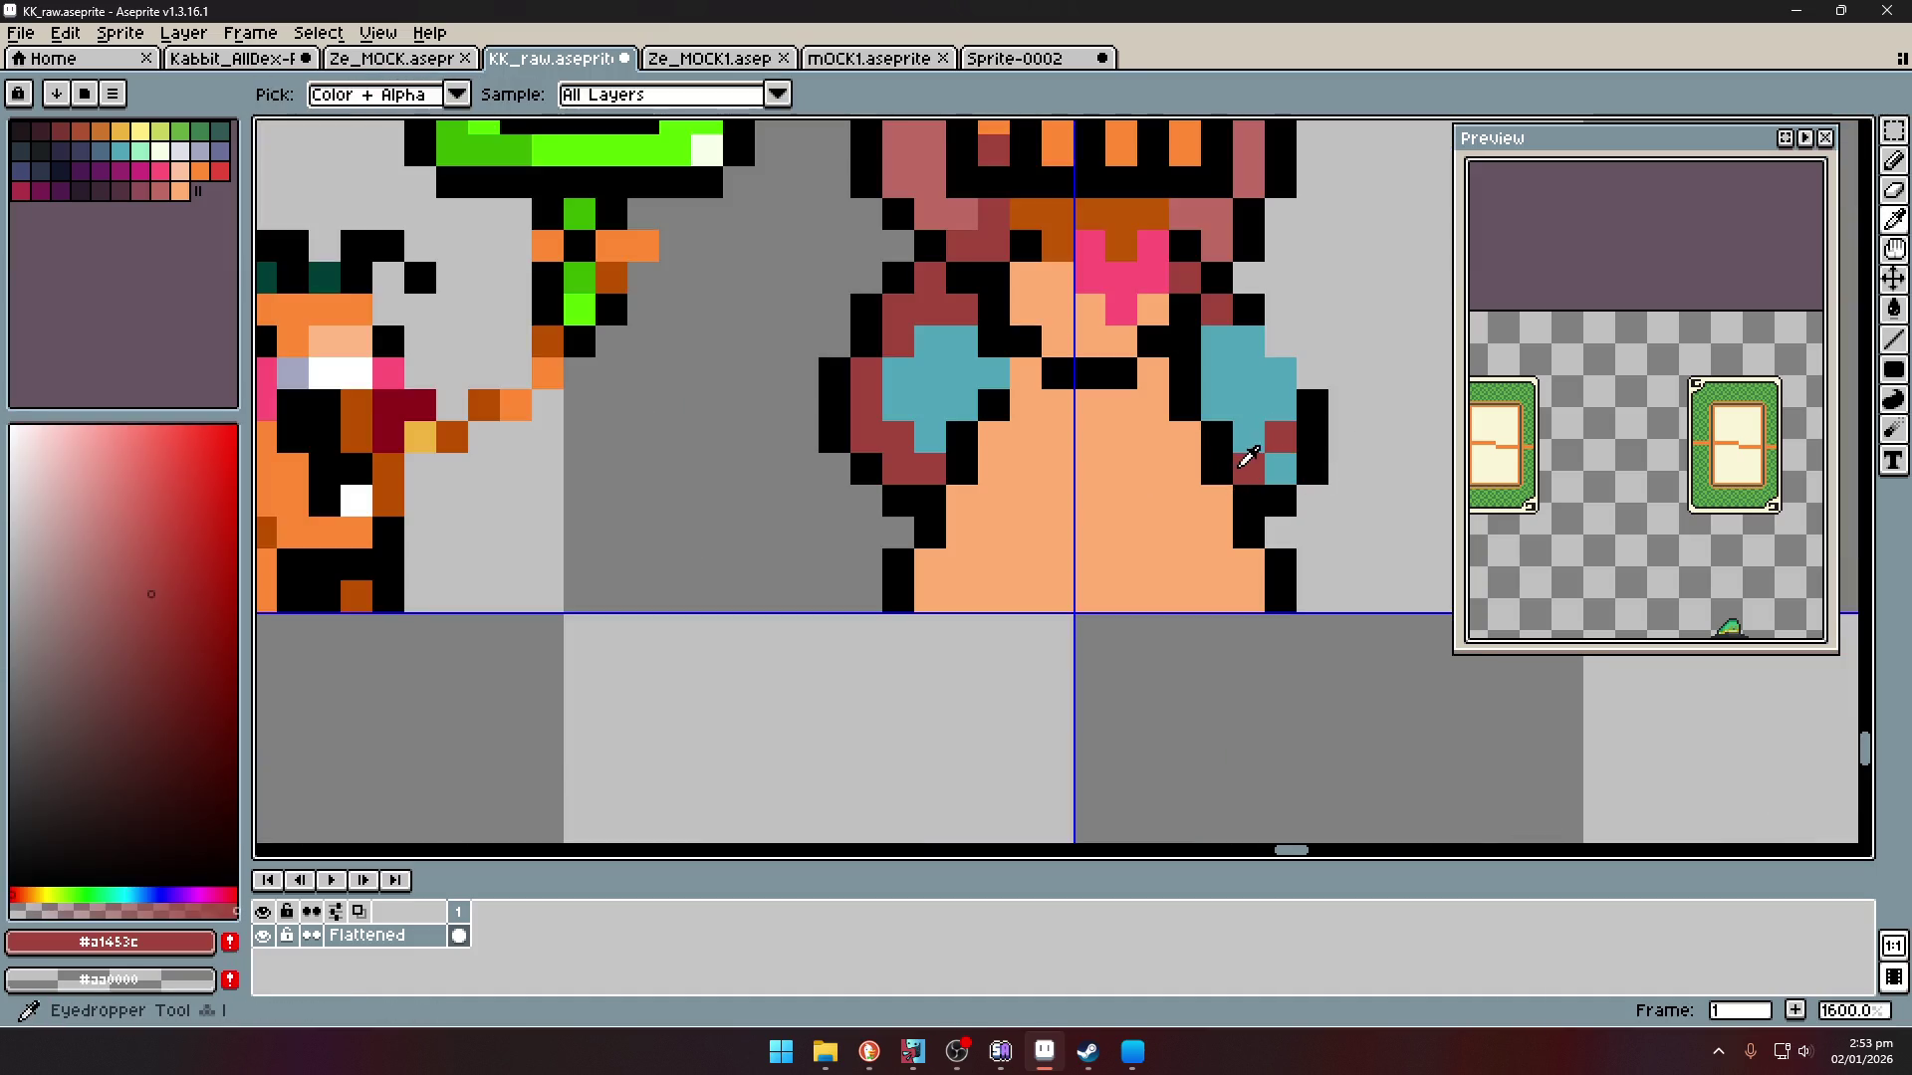
{"action": "left_click", "coordinate": [1245, 498], "text": "alt"}
{"action": "left_click", "coordinate": [1208, 500]}
{"action": "key", "text": "l"}
{"action": "left_click", "coordinate": [1249, 468]}
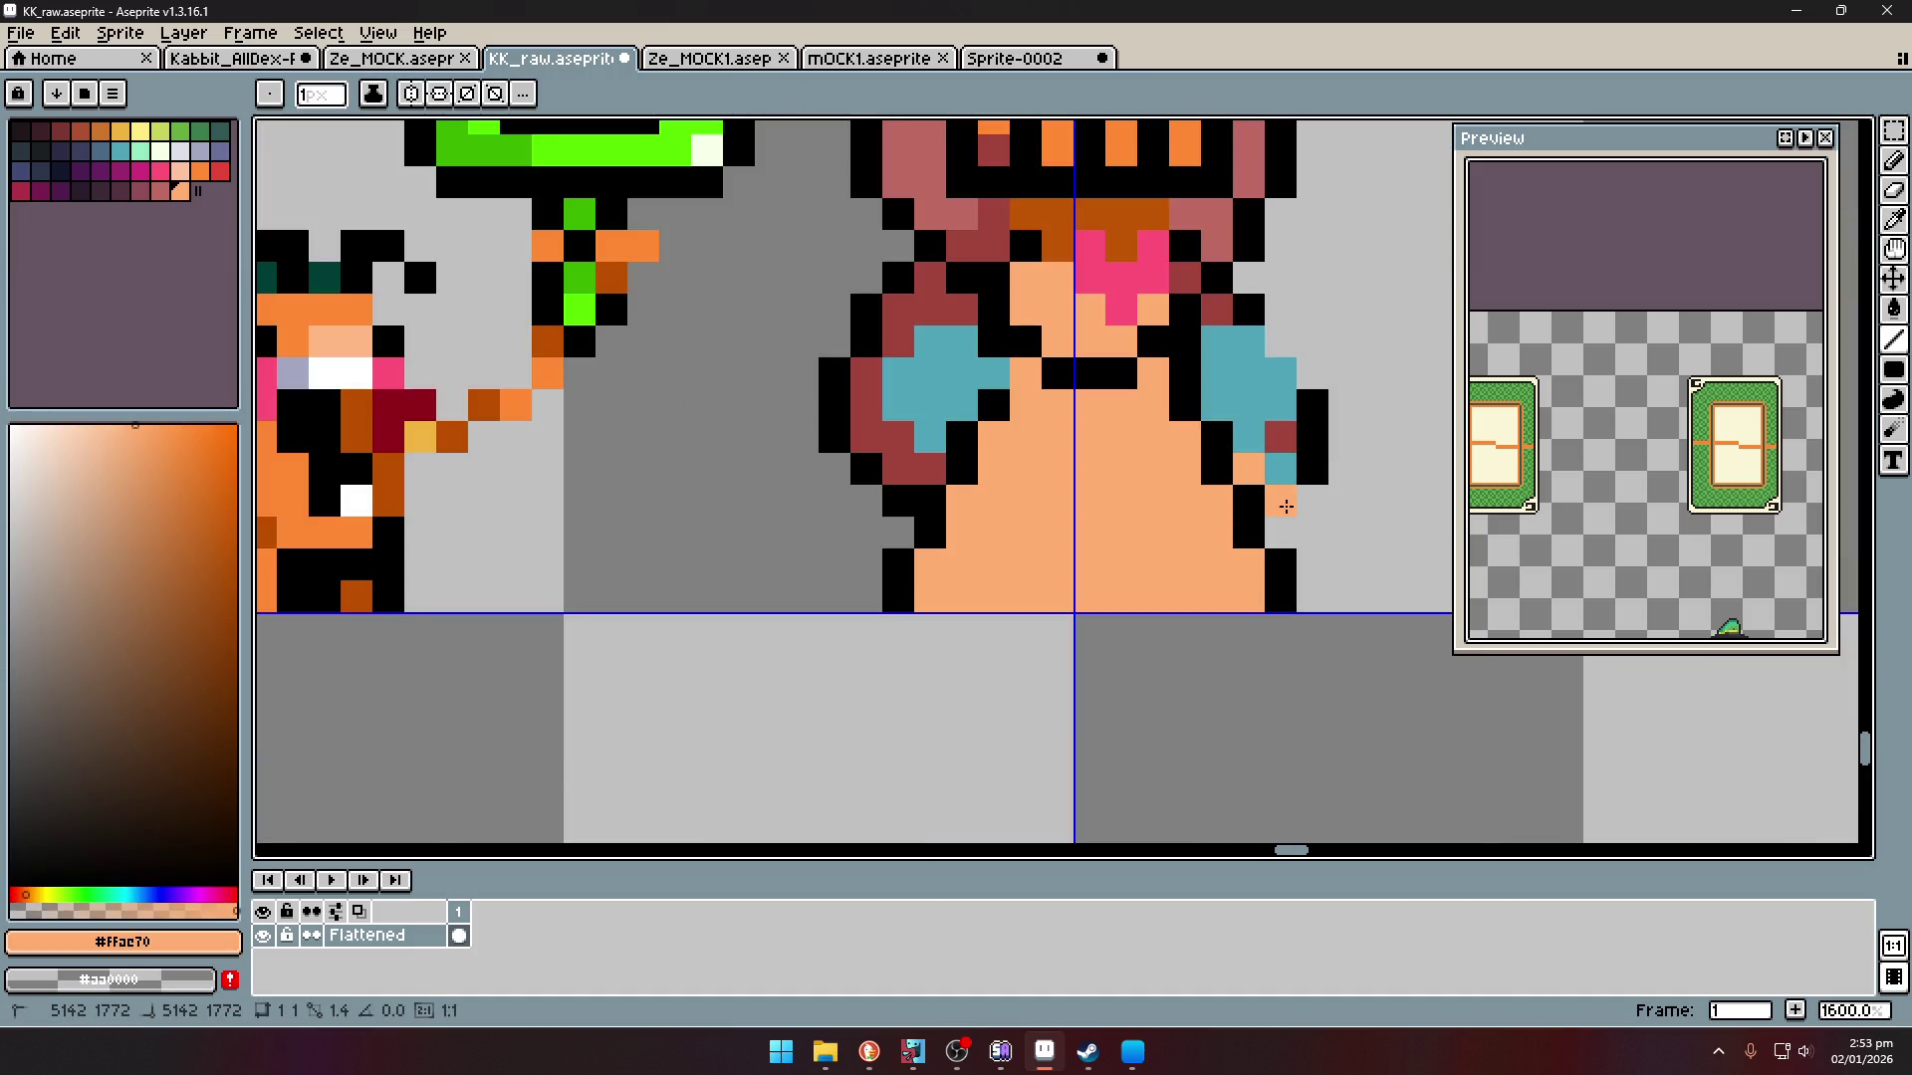
{"action": "left_click", "coordinate": [1312, 468], "text": "alt"}
{"action": "left_click", "coordinate": [1308, 508]}
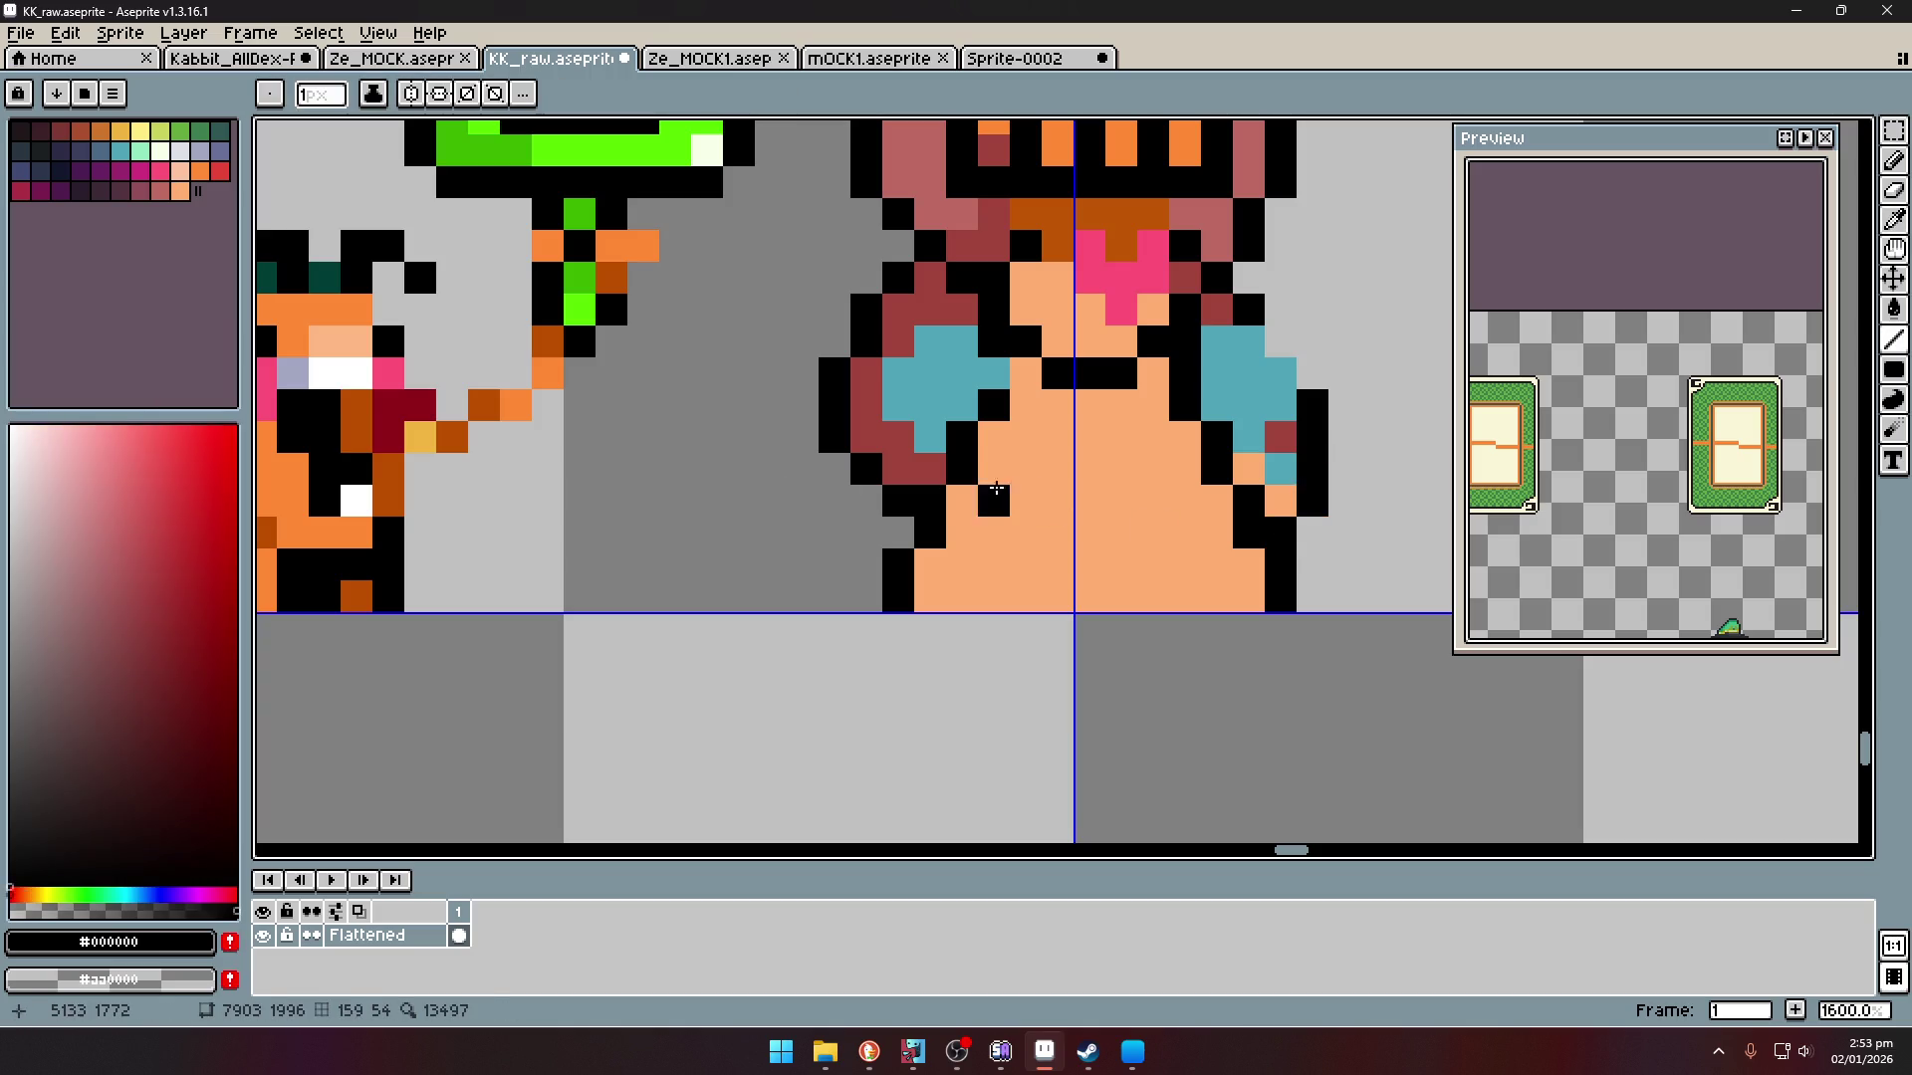
- Turn the left arm's stray pixels to skin and draw a black outline up its inner edge
{"action": "left_click", "coordinate": [1249, 468], "text": "alt"}
{"action": "left_click", "coordinate": [927, 479]}
{"action": "left_click", "coordinate": [898, 501]}
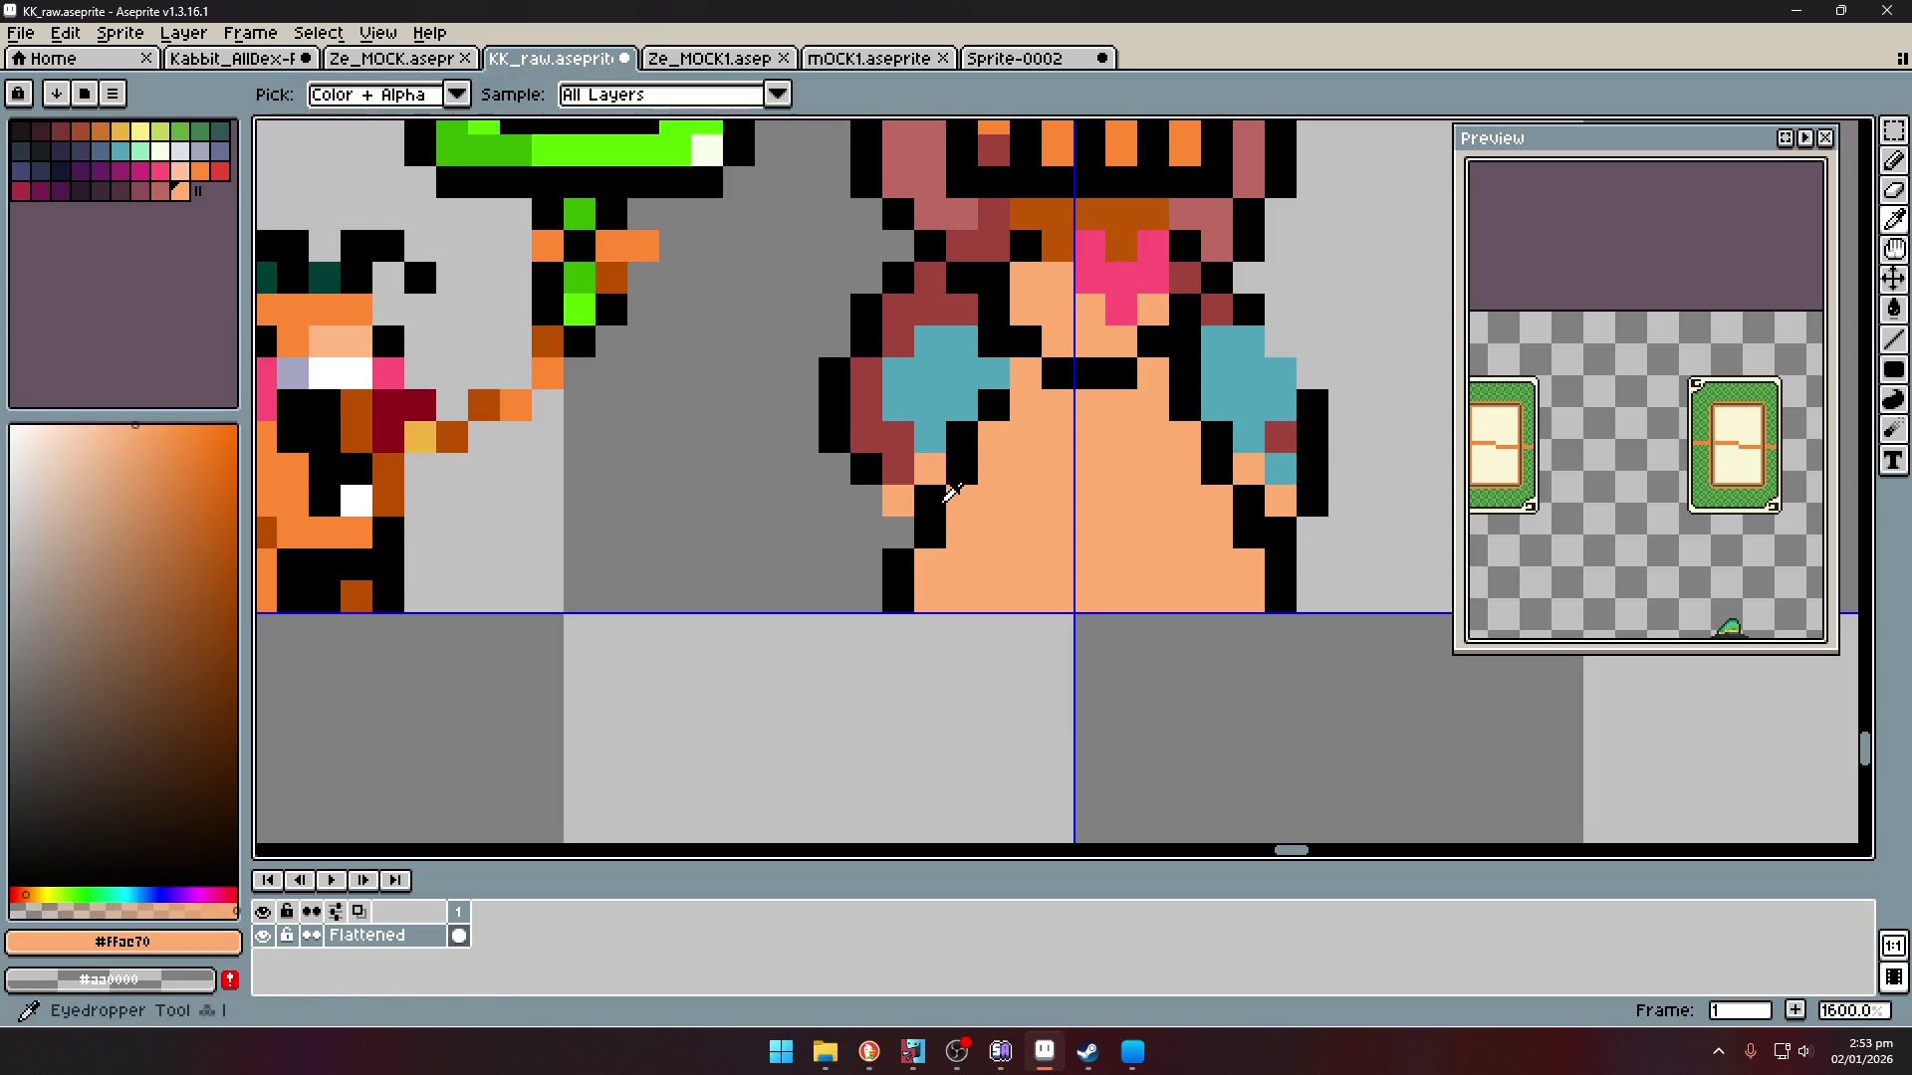
{"action": "left_click", "coordinate": [834, 439], "text": "alt"}
{"action": "mouse_move", "coordinate": [897, 438]}
{"action": "left_mouse_down"}
{"action": "mouse_move", "coordinate": [866, 399]}
{"action": "mouse_move", "coordinate": [899, 334]}
{"action": "mouse_move", "coordinate": [958, 311]}
{"action": "left_mouse_up"}
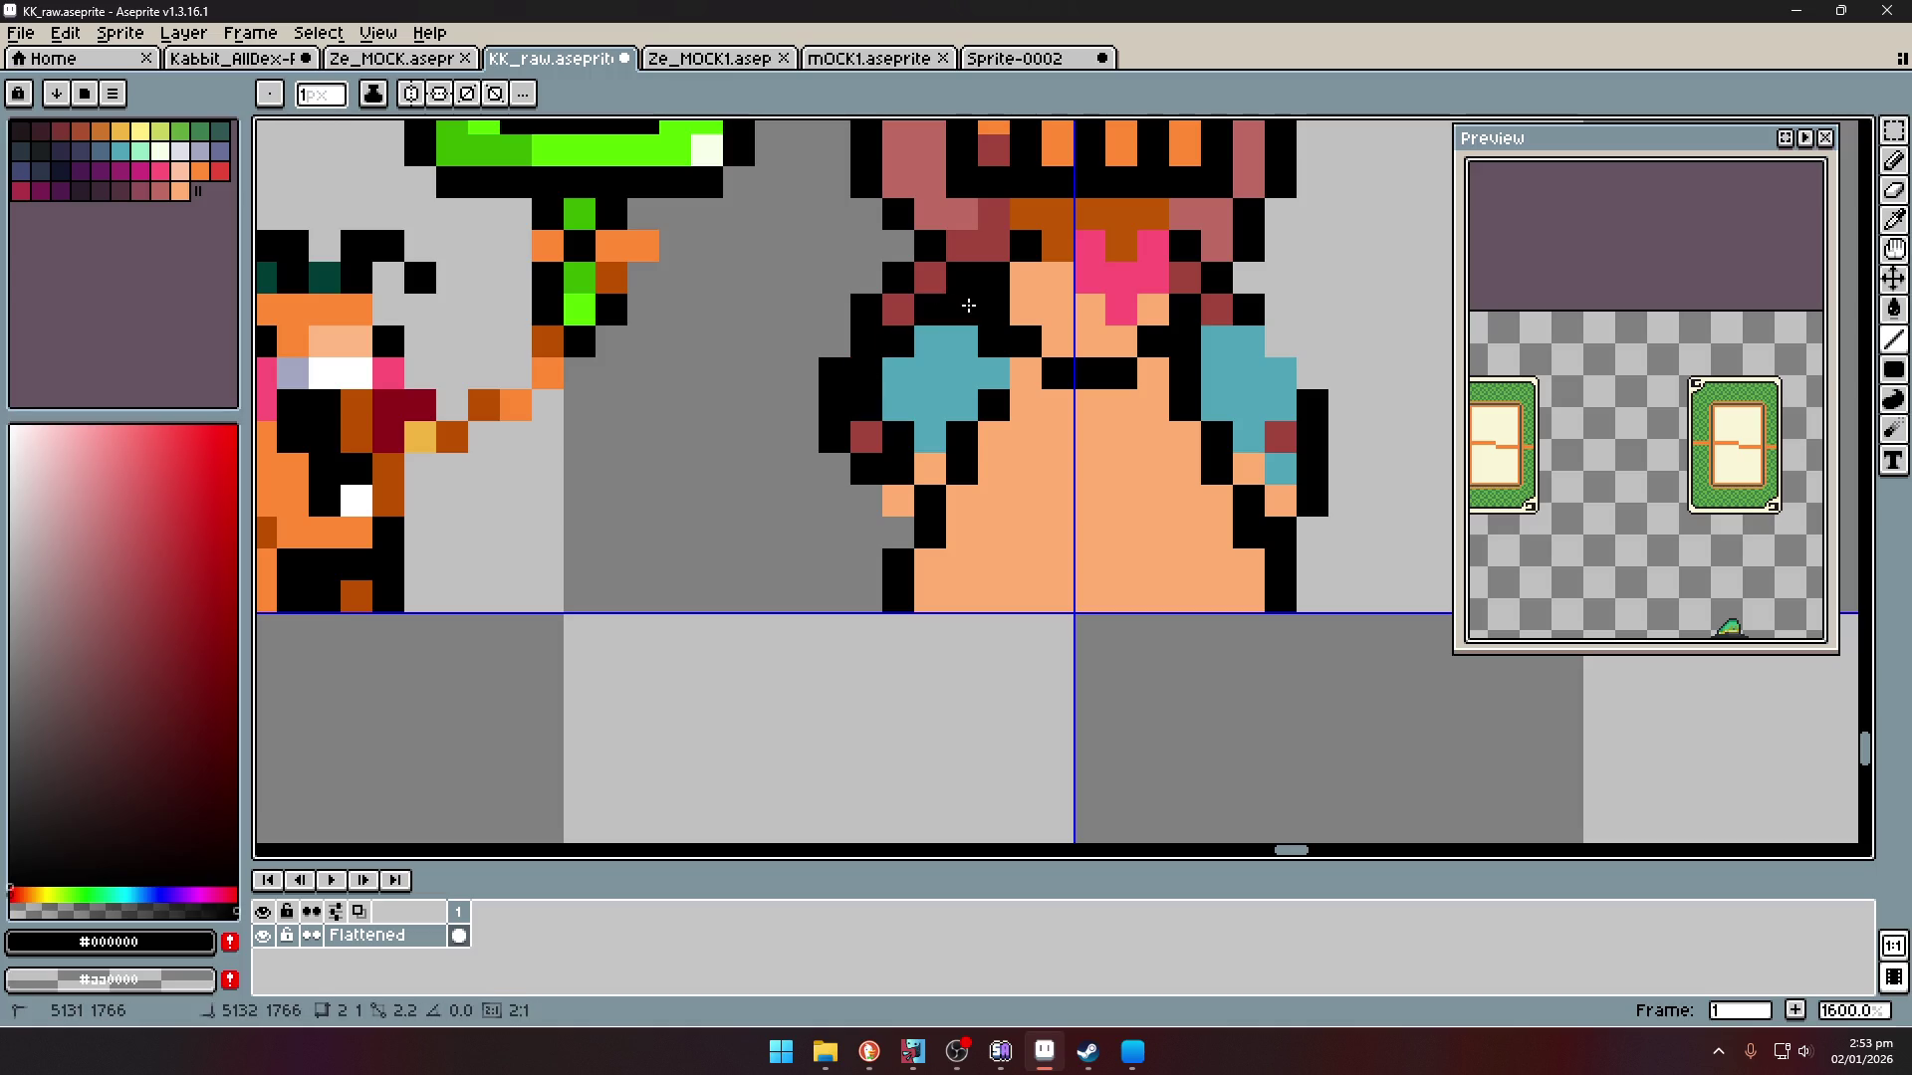
{"action": "left_click", "coordinate": [897, 501]}
{"action": "left_click", "coordinate": [902, 533], "text": "shift"}
{"action": "left_click", "coordinate": [926, 537], "text": "alt"}
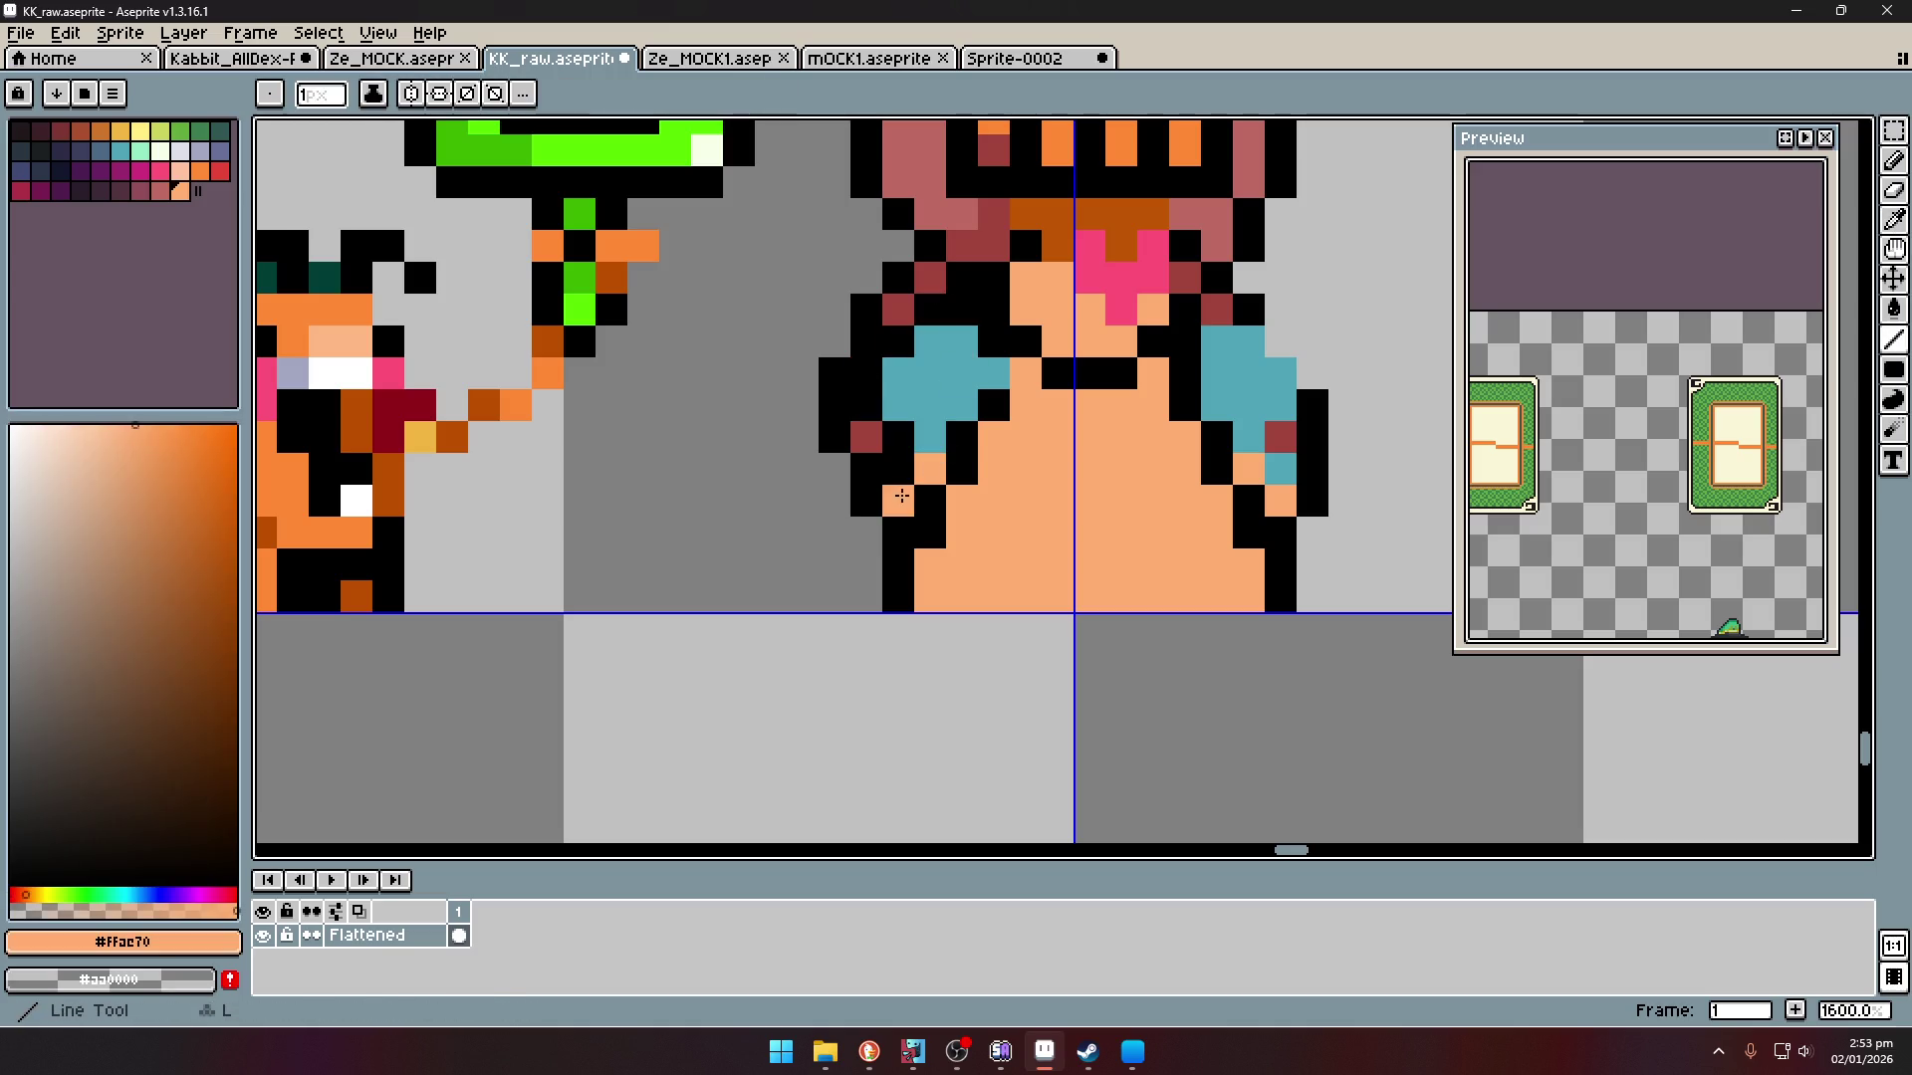
{"action": "scroll", "coordinate": [946, 508], "scroll_direction": "down", "scroll_amount": 8}
{"action": "scroll", "coordinate": [970, 486], "scroll_direction": "up", "scroll_amount": 5}
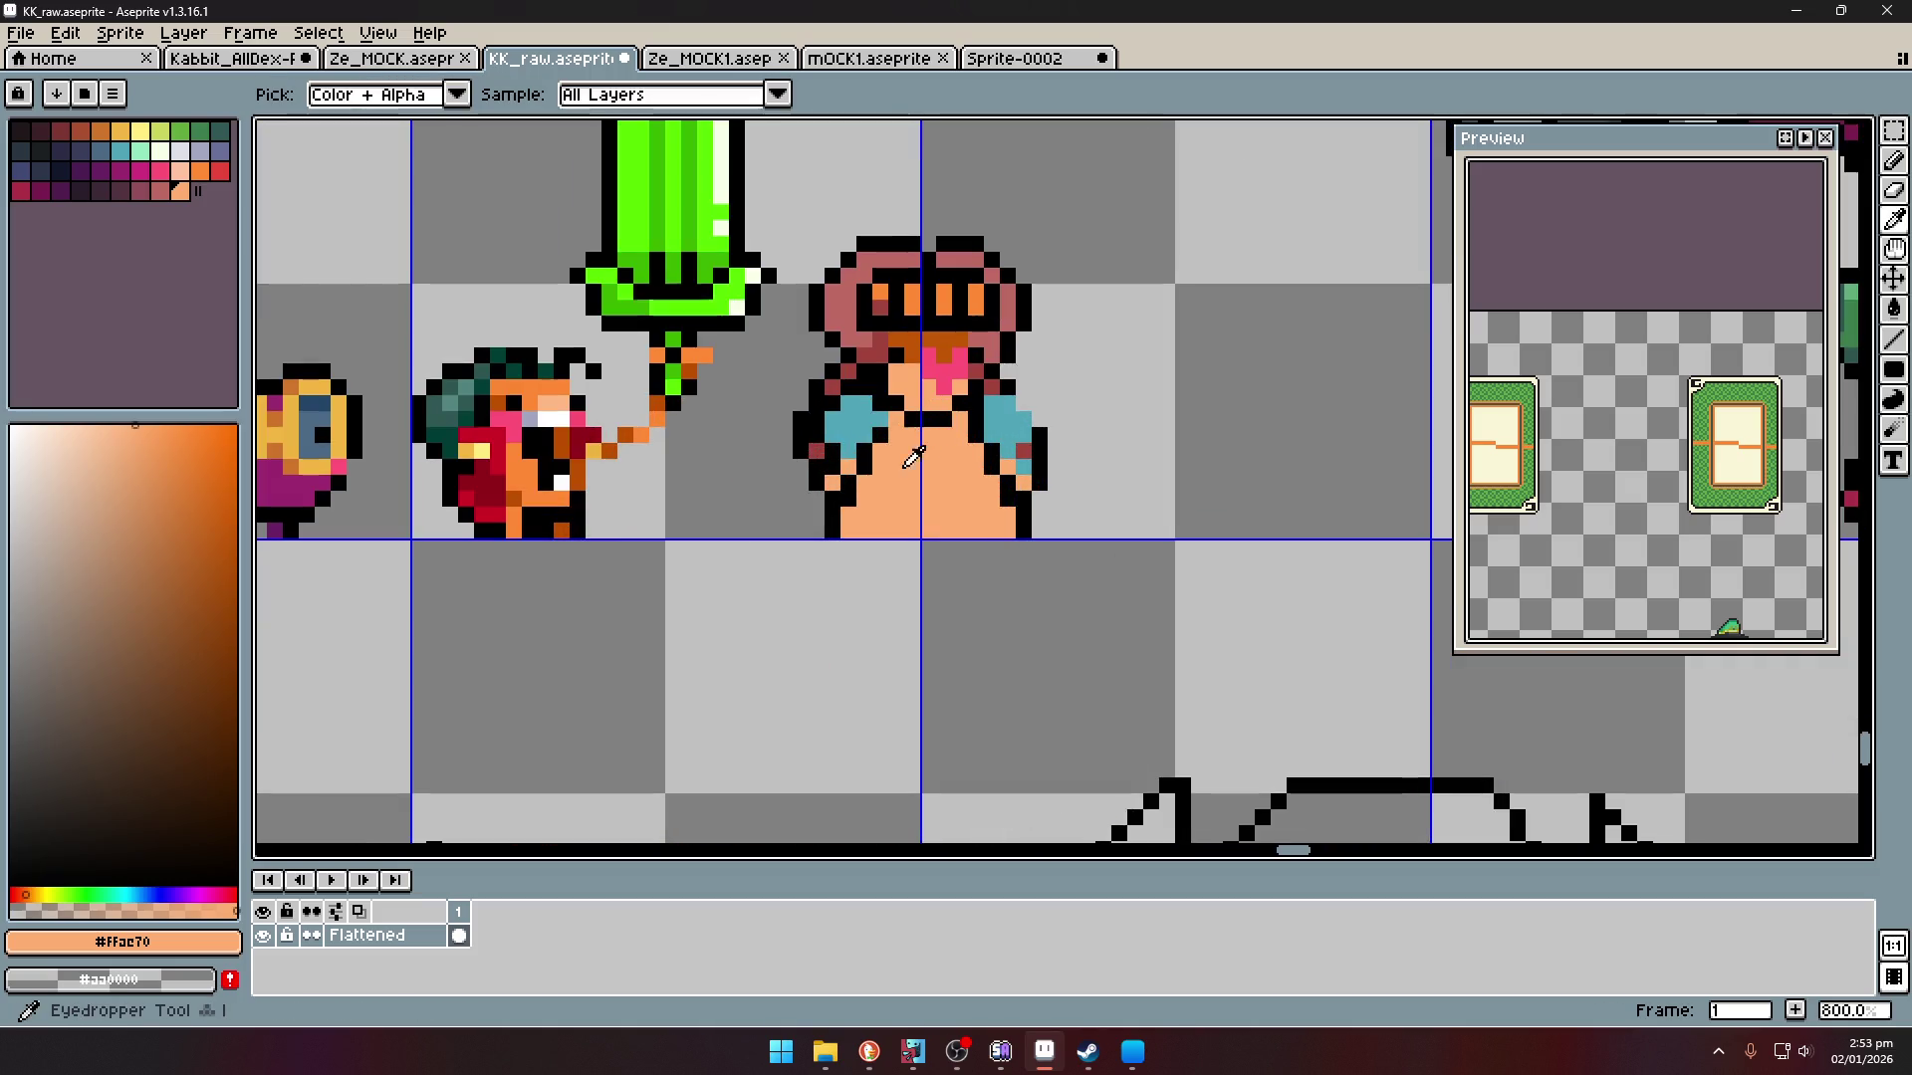
- Redraw the sprite's left outline in black with a dark-red column beside it
{"action": "scroll", "coordinate": [876, 374], "scroll_direction": "up", "scroll_amount": 3}
{"action": "left_click", "coordinate": [798, 384], "text": "alt"}
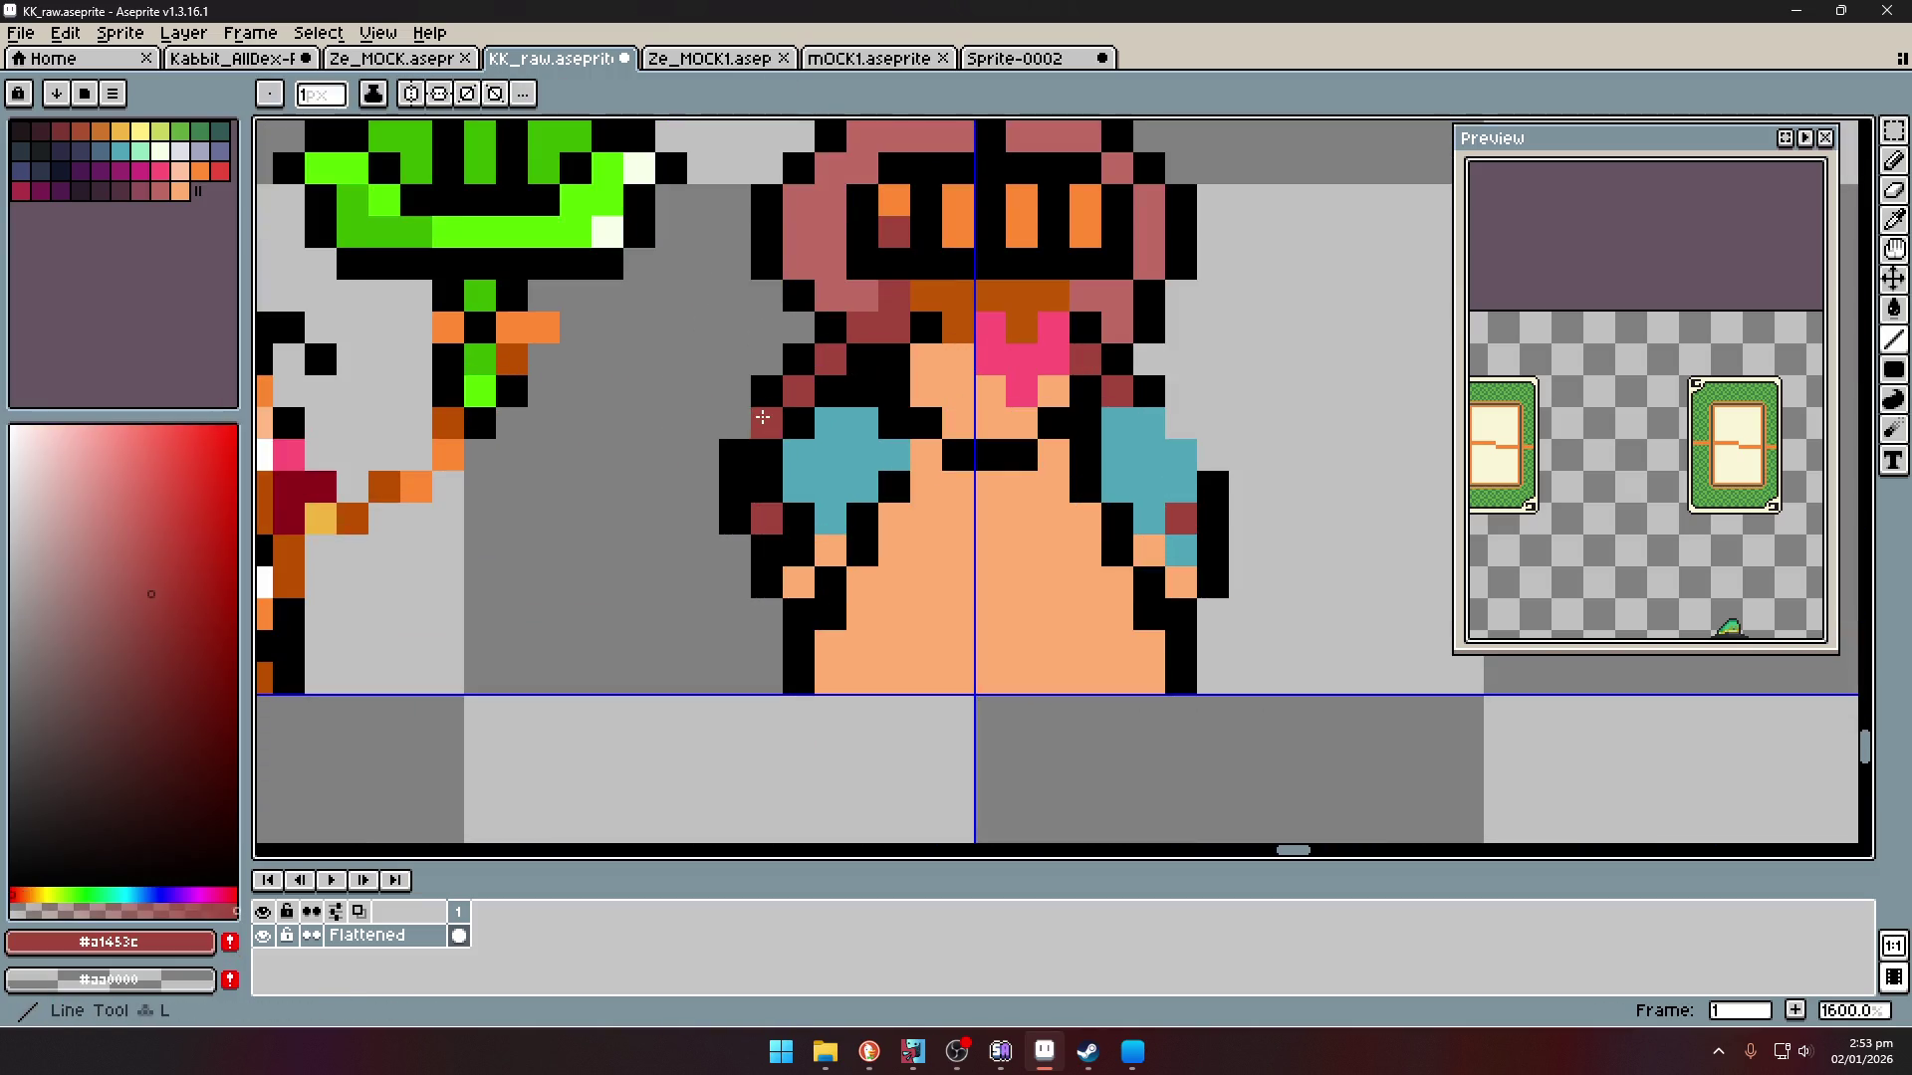
{"action": "left_click", "coordinate": [826, 327], "text": "alt"}
{"action": "mouse_move", "coordinate": [769, 362]}
{"action": "left_mouse_down"}
{"action": "mouse_move", "coordinate": [715, 441]}
{"action": "mouse_move", "coordinate": [705, 549]}
{"action": "mouse_move", "coordinate": [739, 463]}
{"action": "left_mouse_up"}
{"action": "left_click", "coordinate": [735, 583]}
{"action": "left_click", "coordinate": [765, 521], "text": "alt"}
{"action": "scroll", "coordinate": [739, 463], "scroll_direction": "down", "scroll_amount": 3}
{"action": "scroll", "coordinate": [774, 435], "scroll_direction": "up", "scroll_amount": 1}
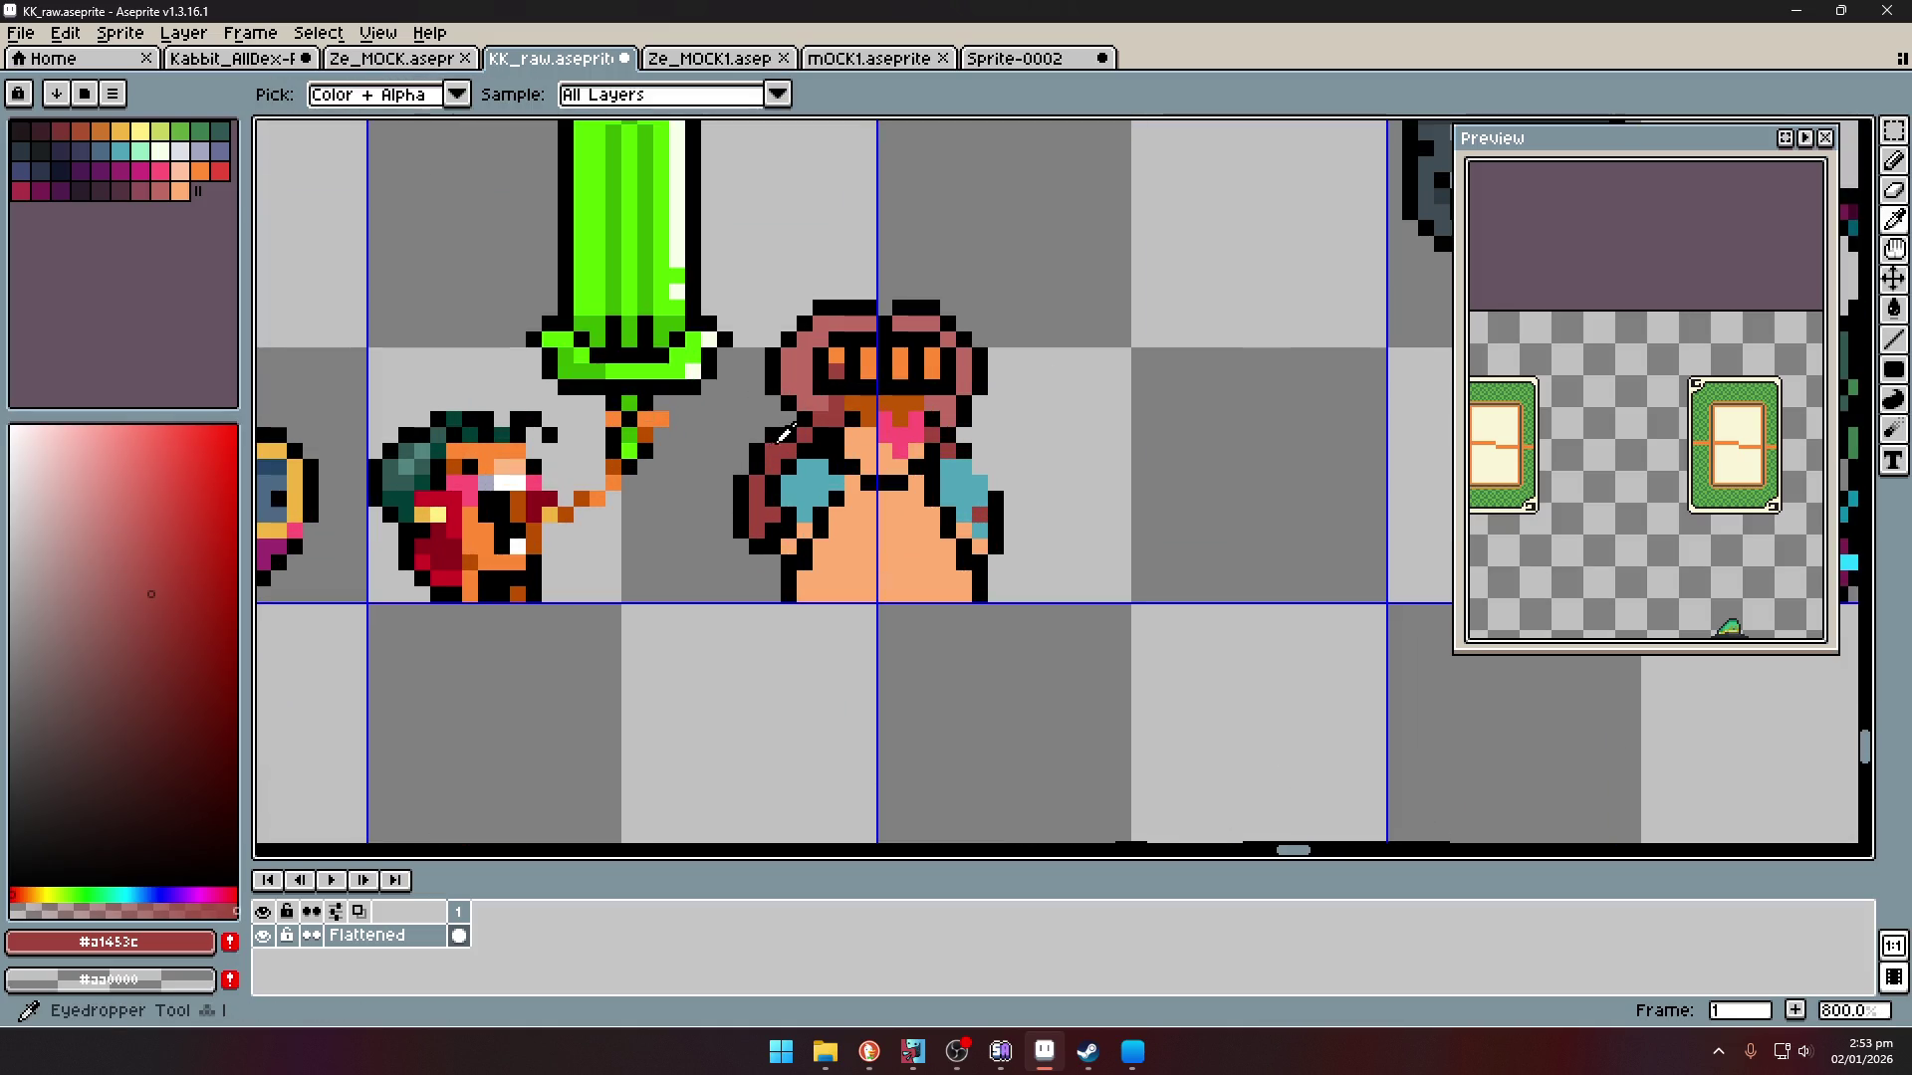
{"action": "left_click", "coordinate": [774, 435], "text": "alt"}
- Make the top-right shoulder pixel dark red and add black beside the right shoulder
{"action": "key", "text": "l"}
{"action": "left_click", "coordinate": [792, 421], "text": "alt"}
{"action": "left_click", "coordinate": [981, 465]}
{"action": "scroll", "coordinate": [981, 465], "scroll_direction": "up", "scroll_amount": 1}
{"action": "left_click", "coordinate": [976, 444], "text": "alt"}
{"action": "left_click", "coordinate": [1008, 508]}
{"action": "scroll", "coordinate": [1001, 586], "scroll_direction": "down", "scroll_amount": 8}
{"action": "scroll", "coordinate": [1011, 575], "scroll_direction": "up", "scroll_amount": 8}
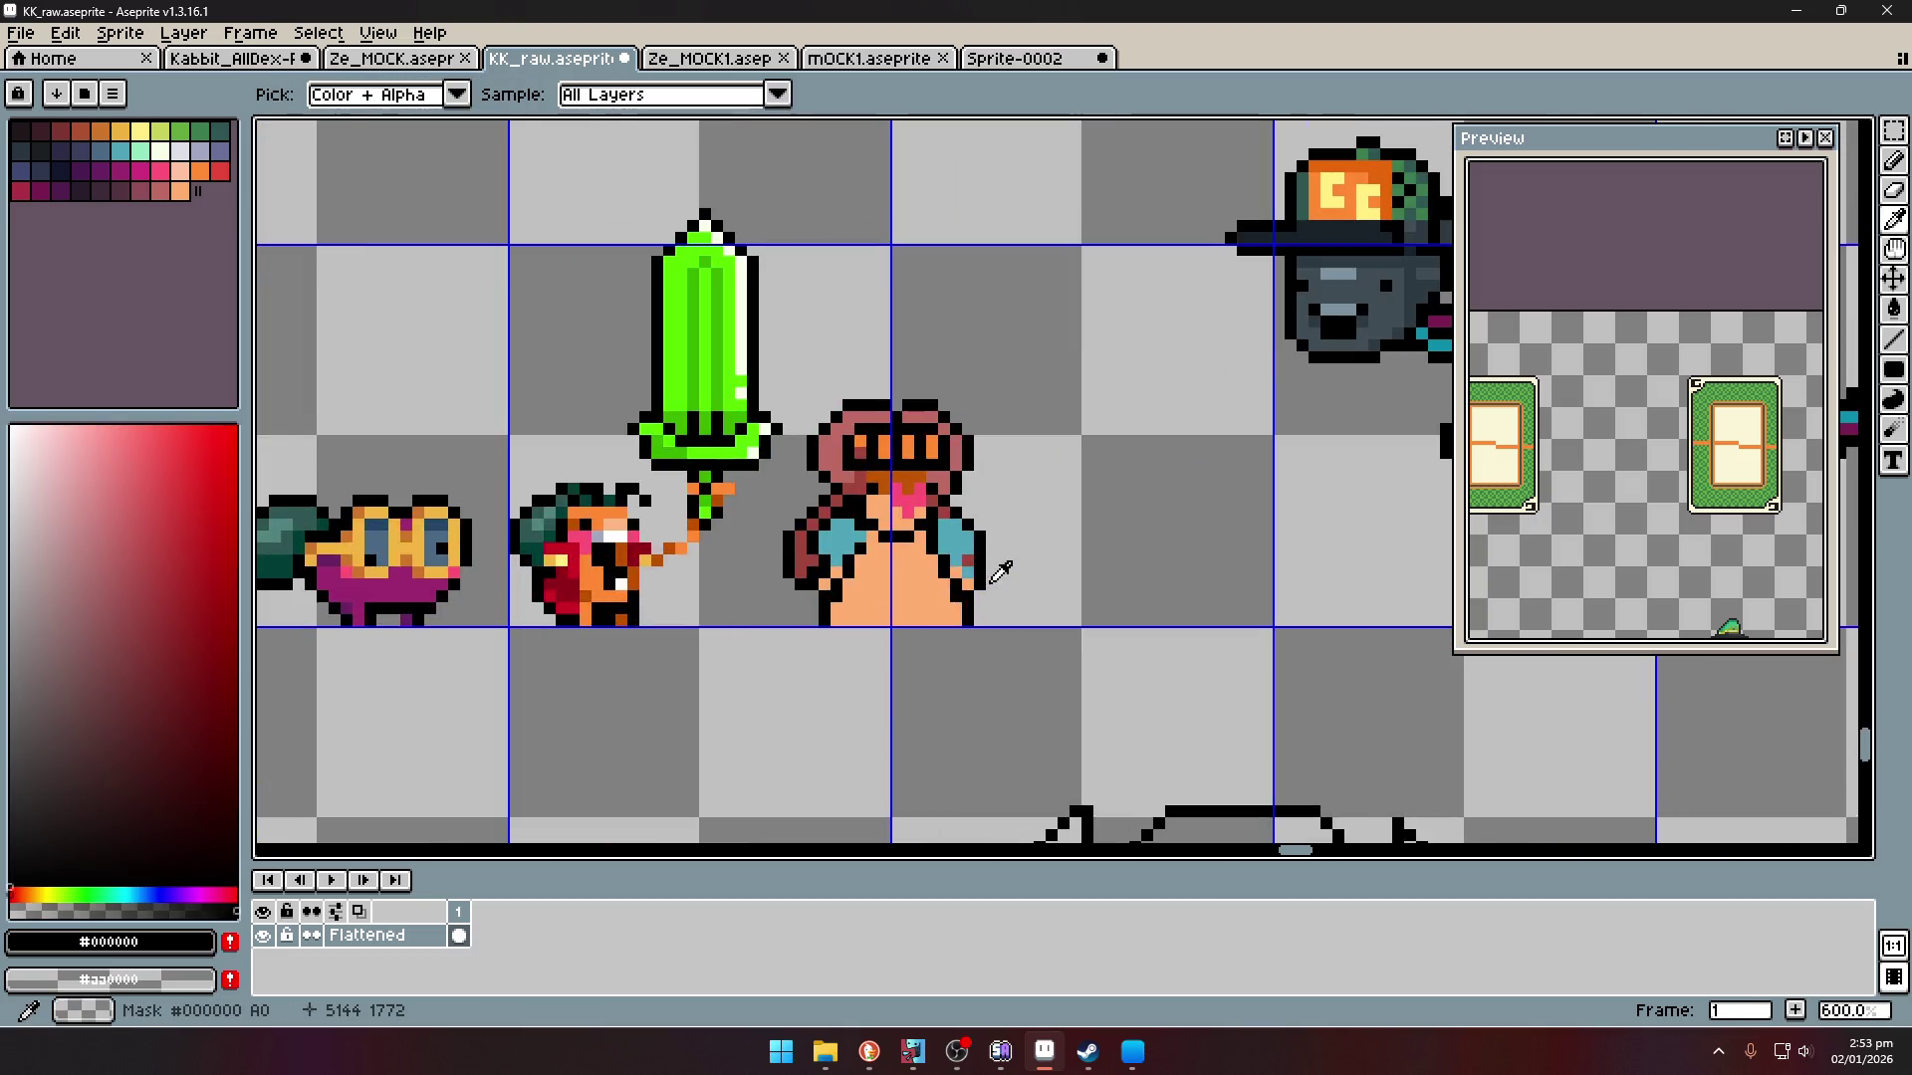
- Draw a two-pixel peach hand on the right arm, outlined in black
{"action": "left_click", "coordinate": [968, 611], "text": "alt"}
{"action": "left_click", "coordinate": [1000, 561]}
{"action": "left_click", "coordinate": [1032, 560]}
{"action": "left_click", "coordinate": [1000, 528], "text": "alt"}
{"action": "left_click", "coordinate": [1028, 535]}
{"action": "left_click", "coordinate": [1063, 561]}
{"action": "left_click", "coordinate": [1032, 592]}
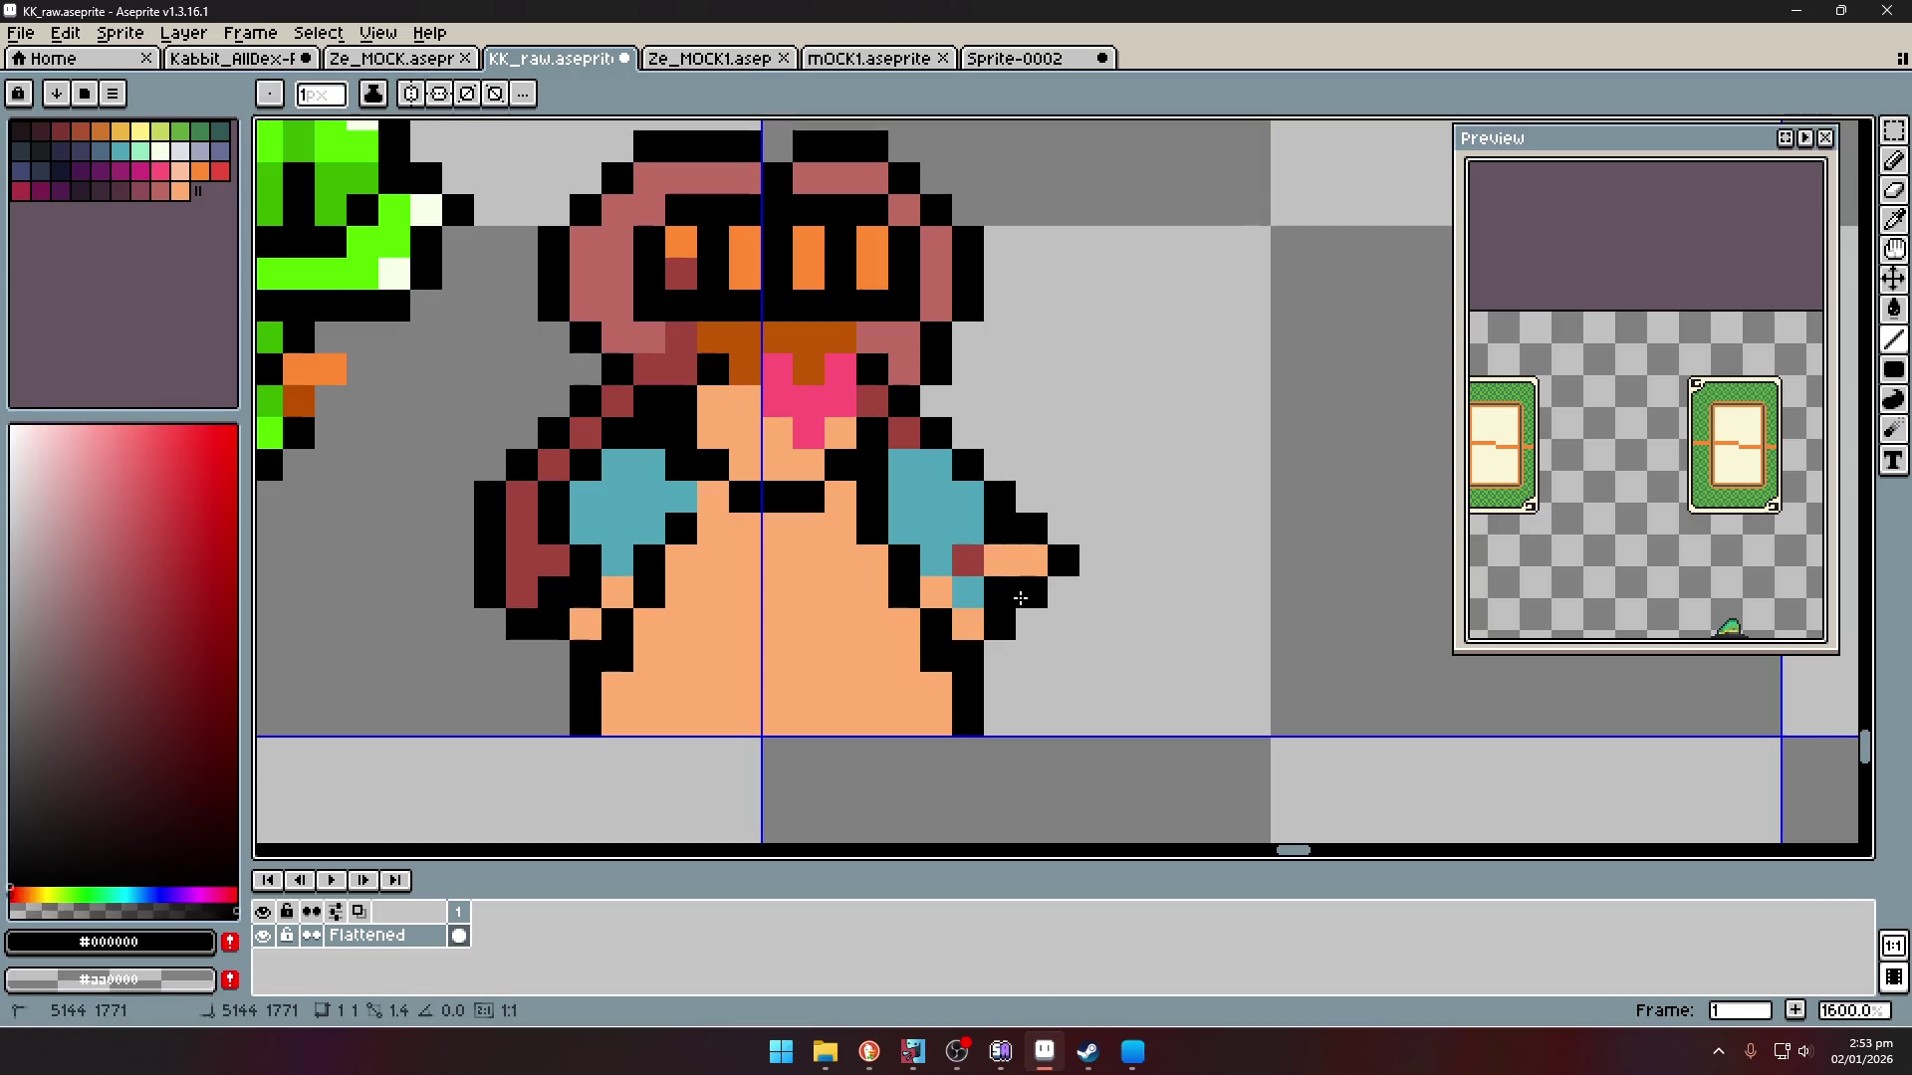
{"action": "left_click", "coordinate": [968, 592]}
{"action": "left_click", "coordinate": [936, 593]}
{"action": "left_click", "coordinate": [968, 624]}
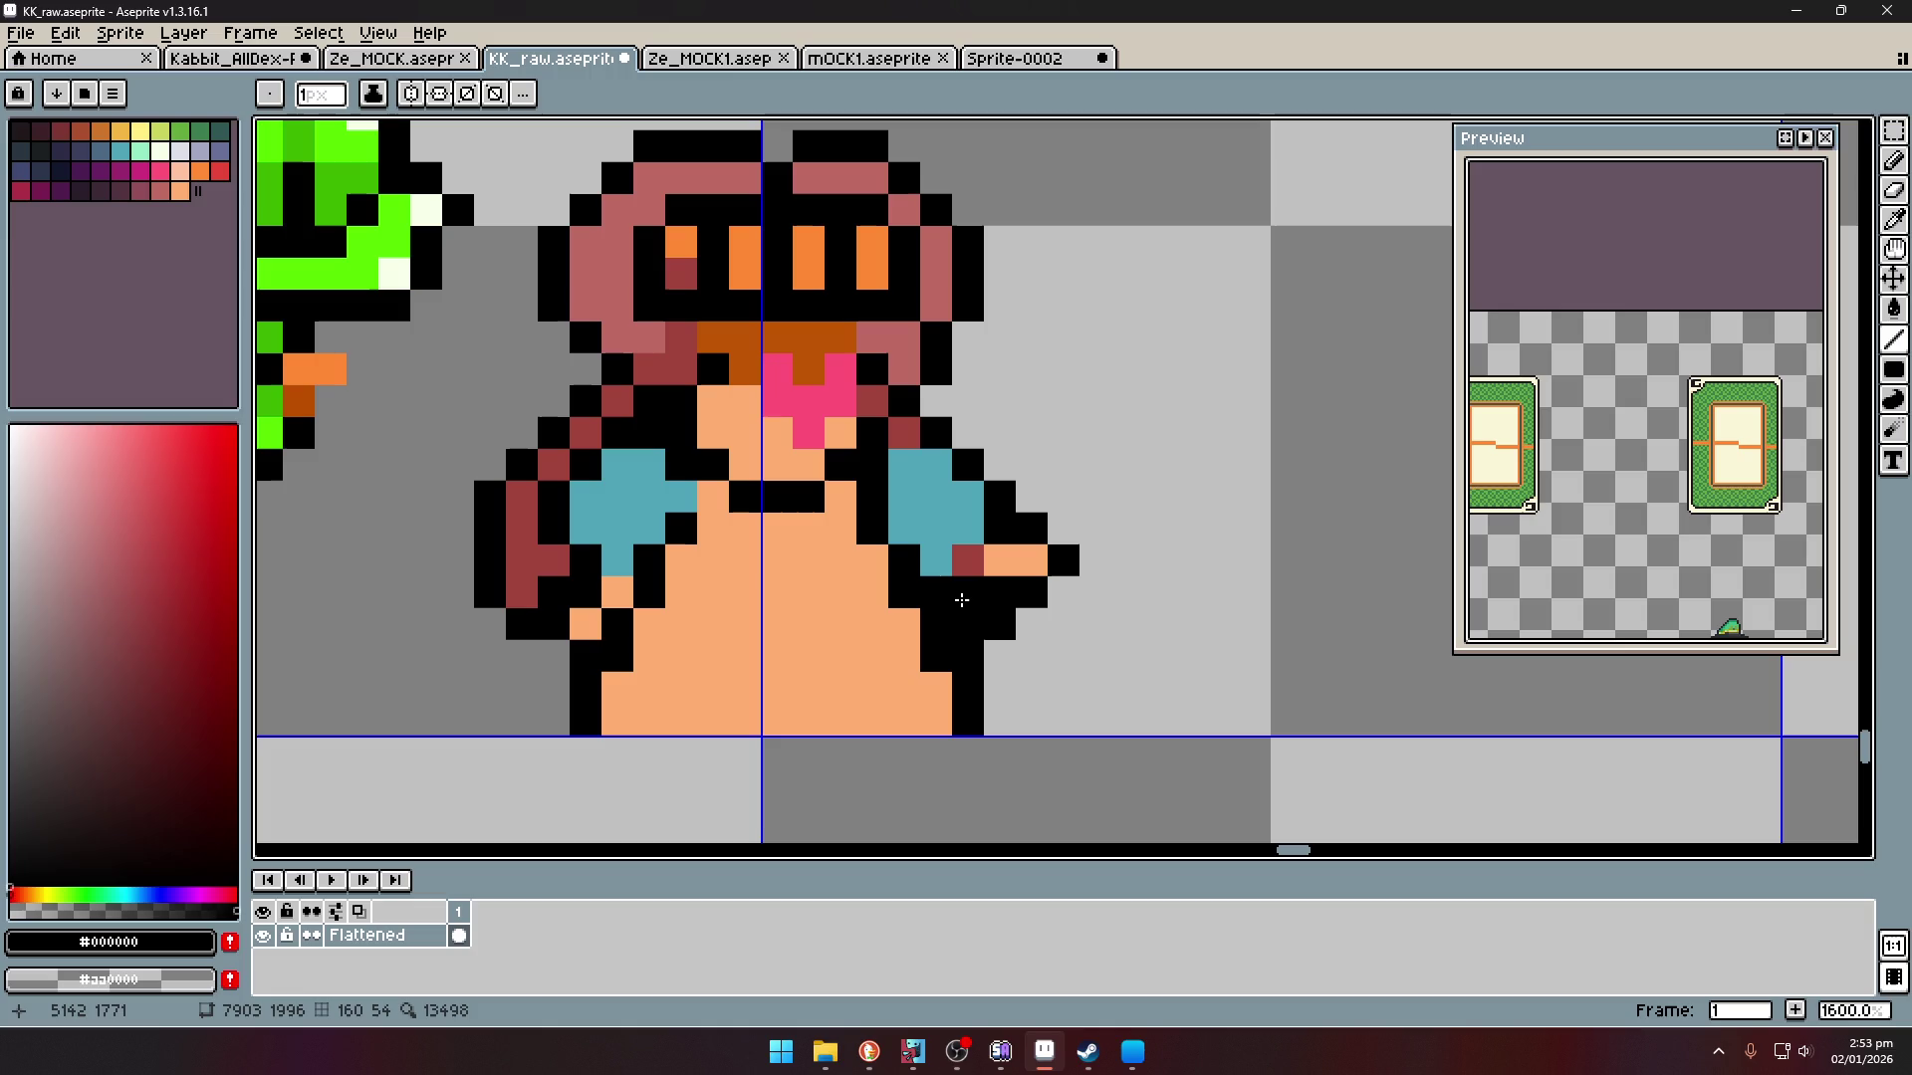
- Paint the teal pixels under the right arm black
{"action": "scroll", "coordinate": [901, 560], "scroll_direction": "down", "scroll_amount": 5}
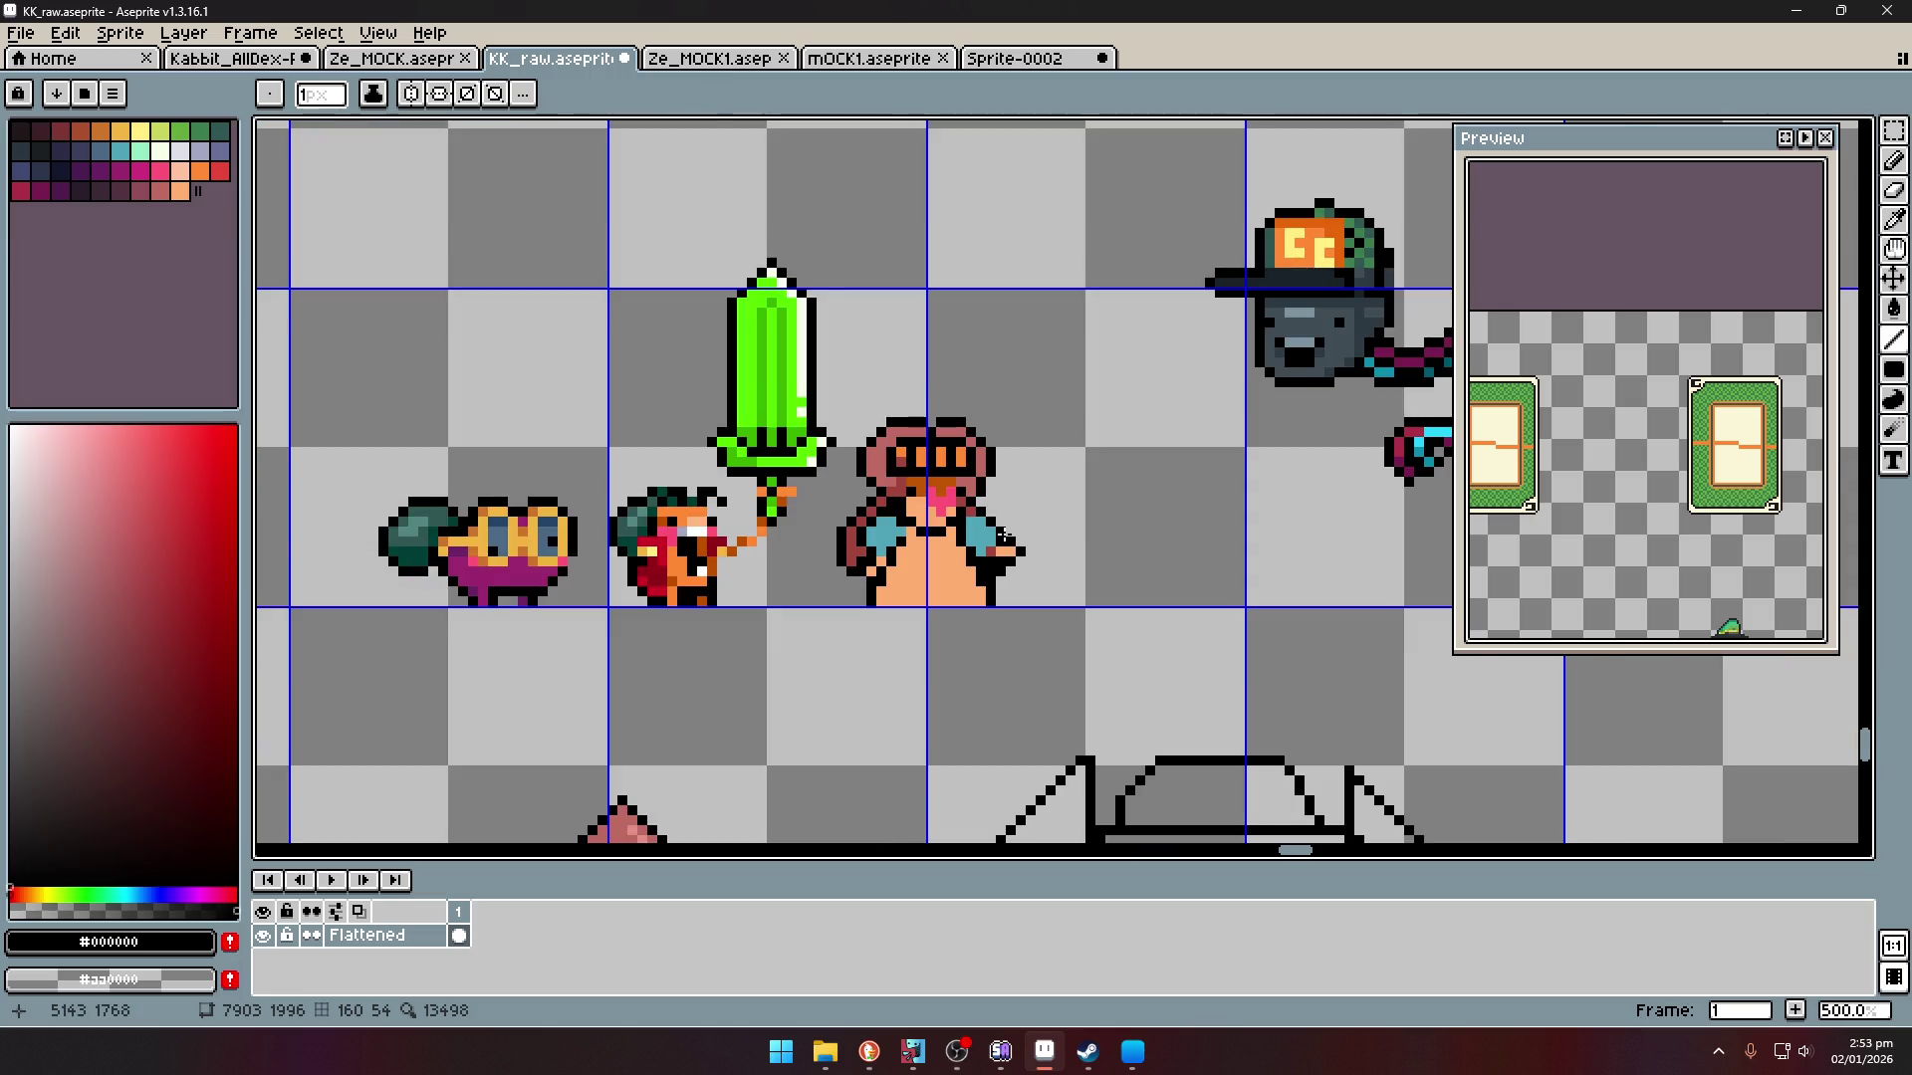
{"action": "scroll", "coordinate": [1003, 535], "scroll_direction": "up", "scroll_amount": 2}
{"action": "scroll", "coordinate": [1008, 535], "scroll_direction": "up", "scroll_amount": 1}
{"action": "left_click", "coordinate": [956, 511]}
{"action": "left_click_drag", "start_coordinate": [986, 541], "coordinate": [989, 561]}
{"action": "key", "text": "alt"}
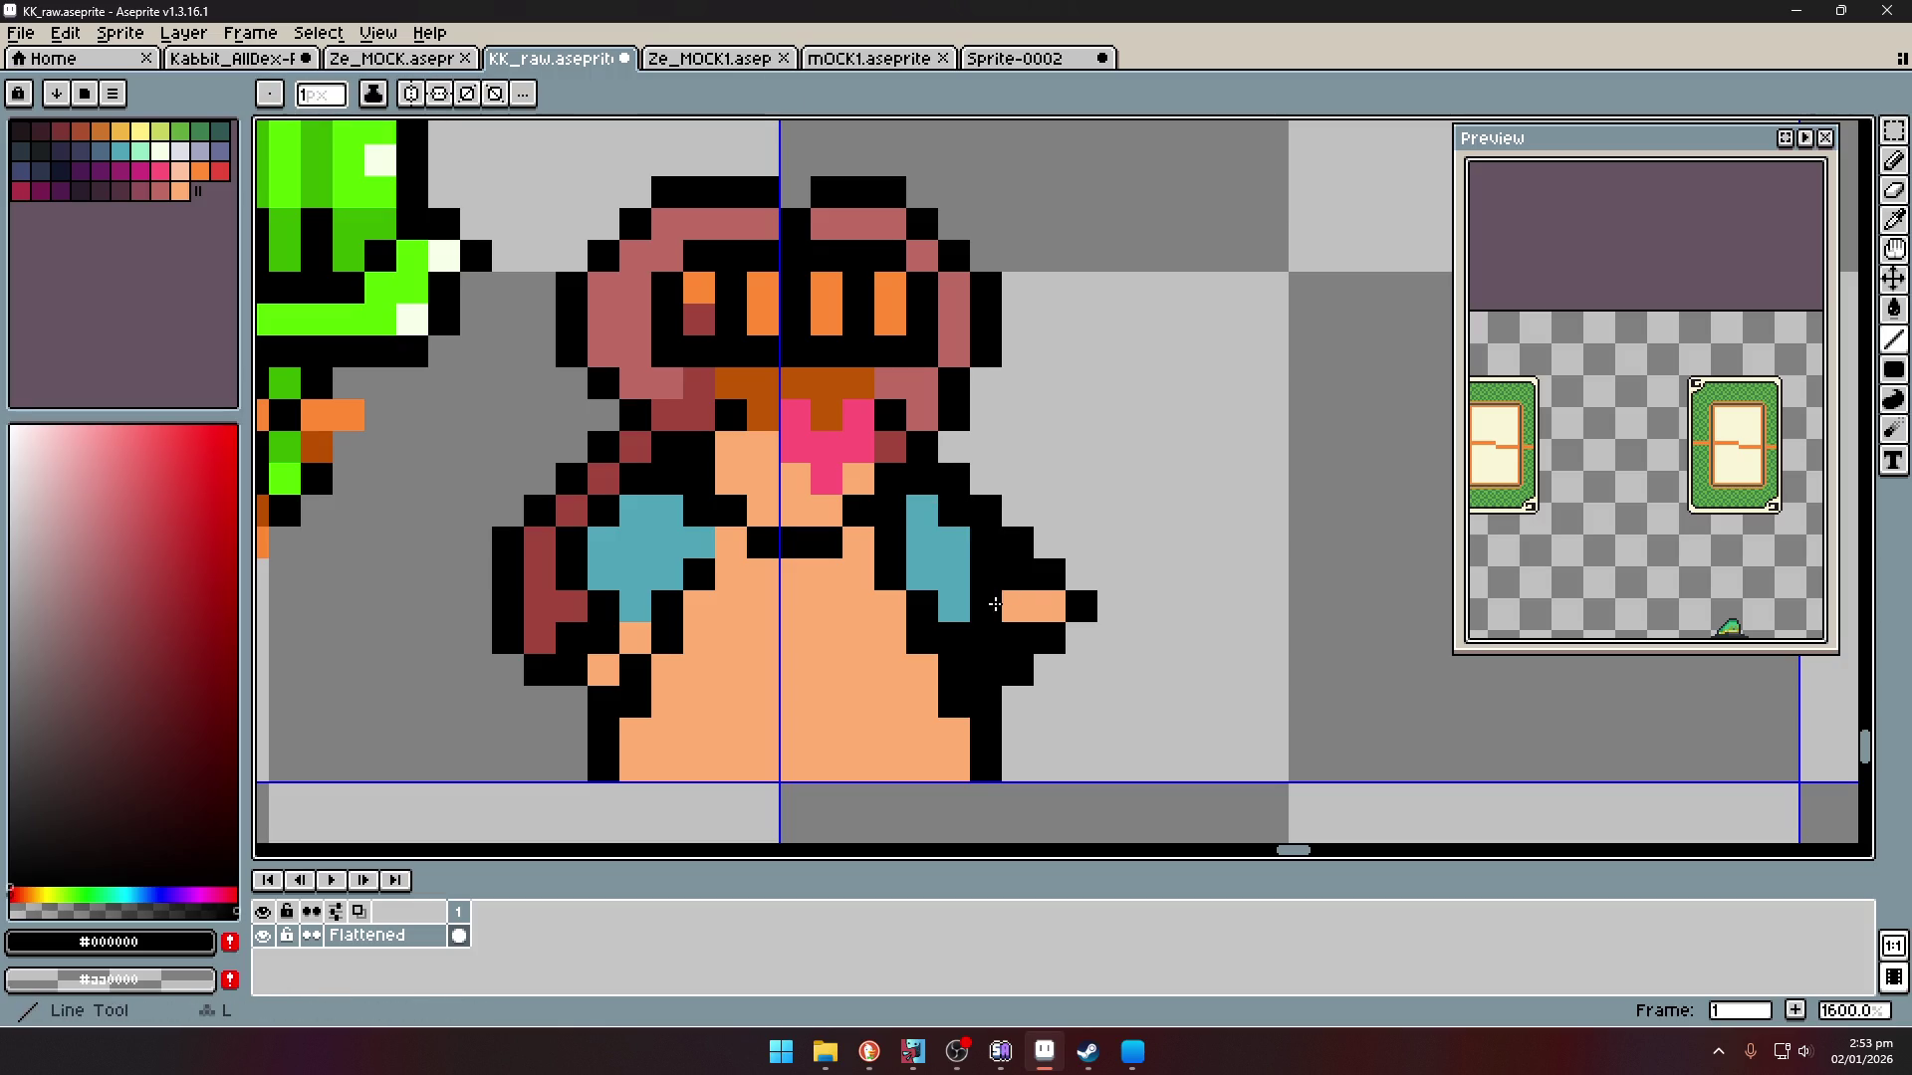
{"action": "scroll", "coordinate": [1045, 575], "scroll_direction": "down", "scroll_amount": 6}
{"action": "left_click", "coordinate": [1041, 581], "text": "alt"}
{"action": "scroll", "coordinate": [1046, 576], "scroll_direction": "up", "scroll_amount": 1}
{"action": "key", "text": "l"}
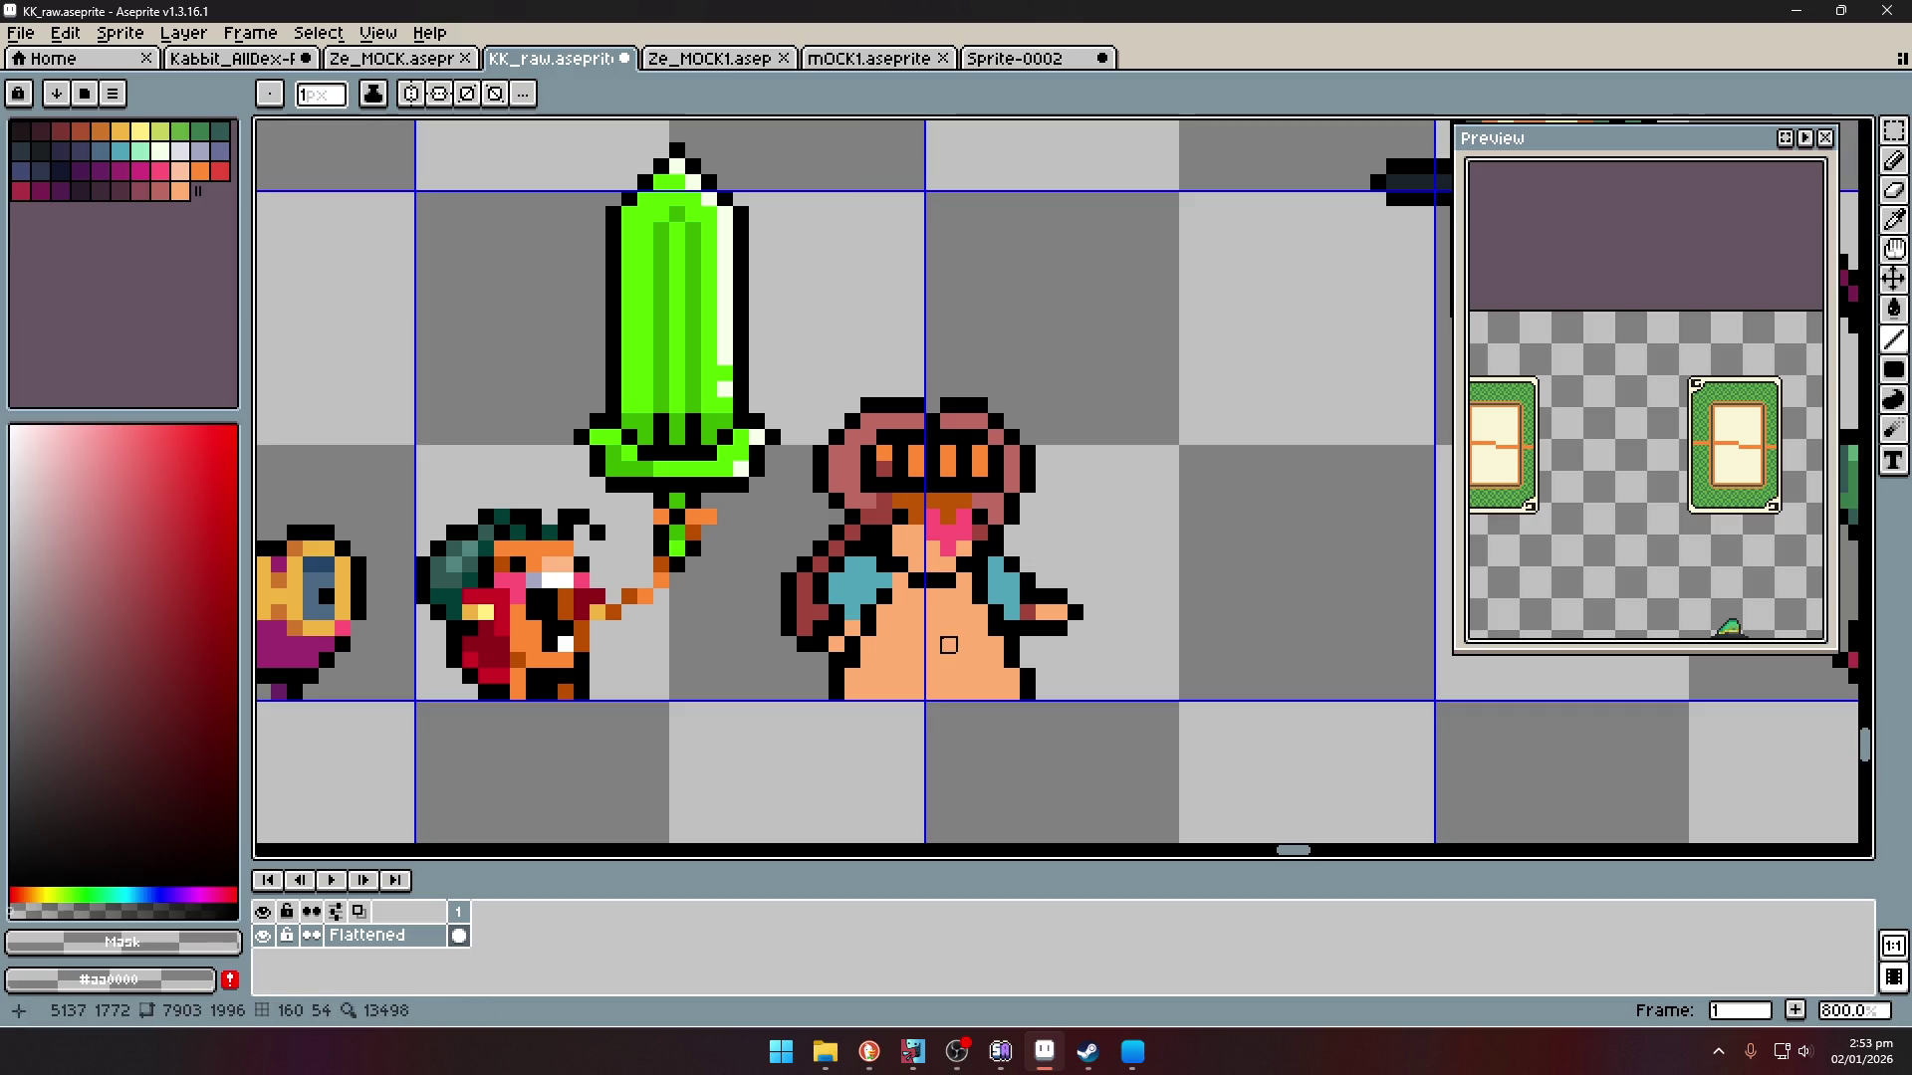
{"action": "key", "text": "i"}
{"action": "scroll", "coordinate": [948, 644], "scroll_direction": "down", "scroll_amount": 5}
{"action": "scroll", "coordinate": [951, 598], "scroll_direction": "up", "scroll_amount": 5}
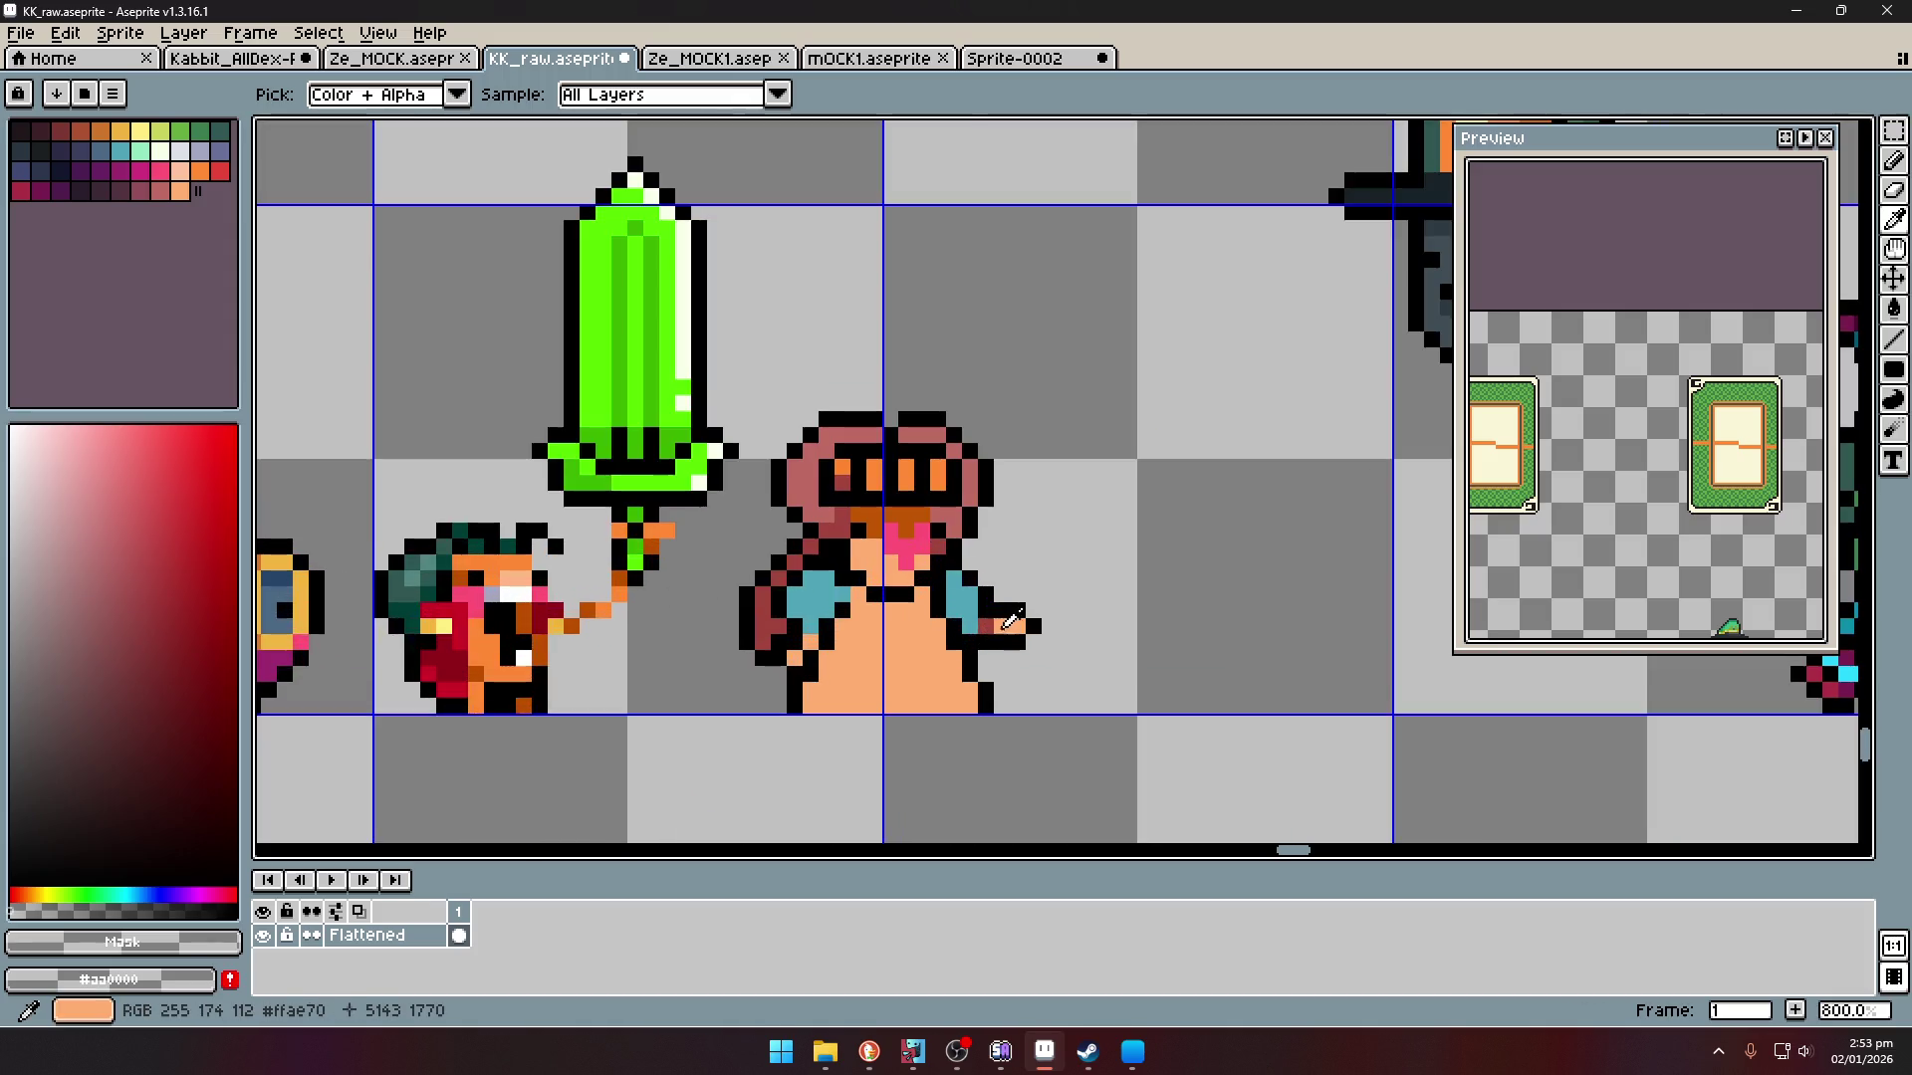
- Draw a tall vertical staff in #bd6a62 down to the feet and outline it in black
{"action": "left_click", "coordinate": [958, 508], "text": "alt"}
{"action": "left_click_drag", "start_coordinate": [1016, 595], "coordinate": [1016, 411]}
{"action": "mouse_move", "coordinate": [1017, 649]}
{"action": "left_mouse_down"}
{"action": "mouse_move", "coordinate": [1019, 705]}
{"action": "mouse_move", "coordinate": [1002, 709]}
{"action": "mouse_move", "coordinate": [1035, 634]}
{"action": "mouse_move", "coordinate": [1002, 544]}
{"action": "mouse_move", "coordinate": [1002, 413]}
{"action": "mouse_move", "coordinate": [1035, 612]}
{"action": "left_mouse_up"}
{"action": "left_click", "coordinate": [996, 638], "text": "alt"}
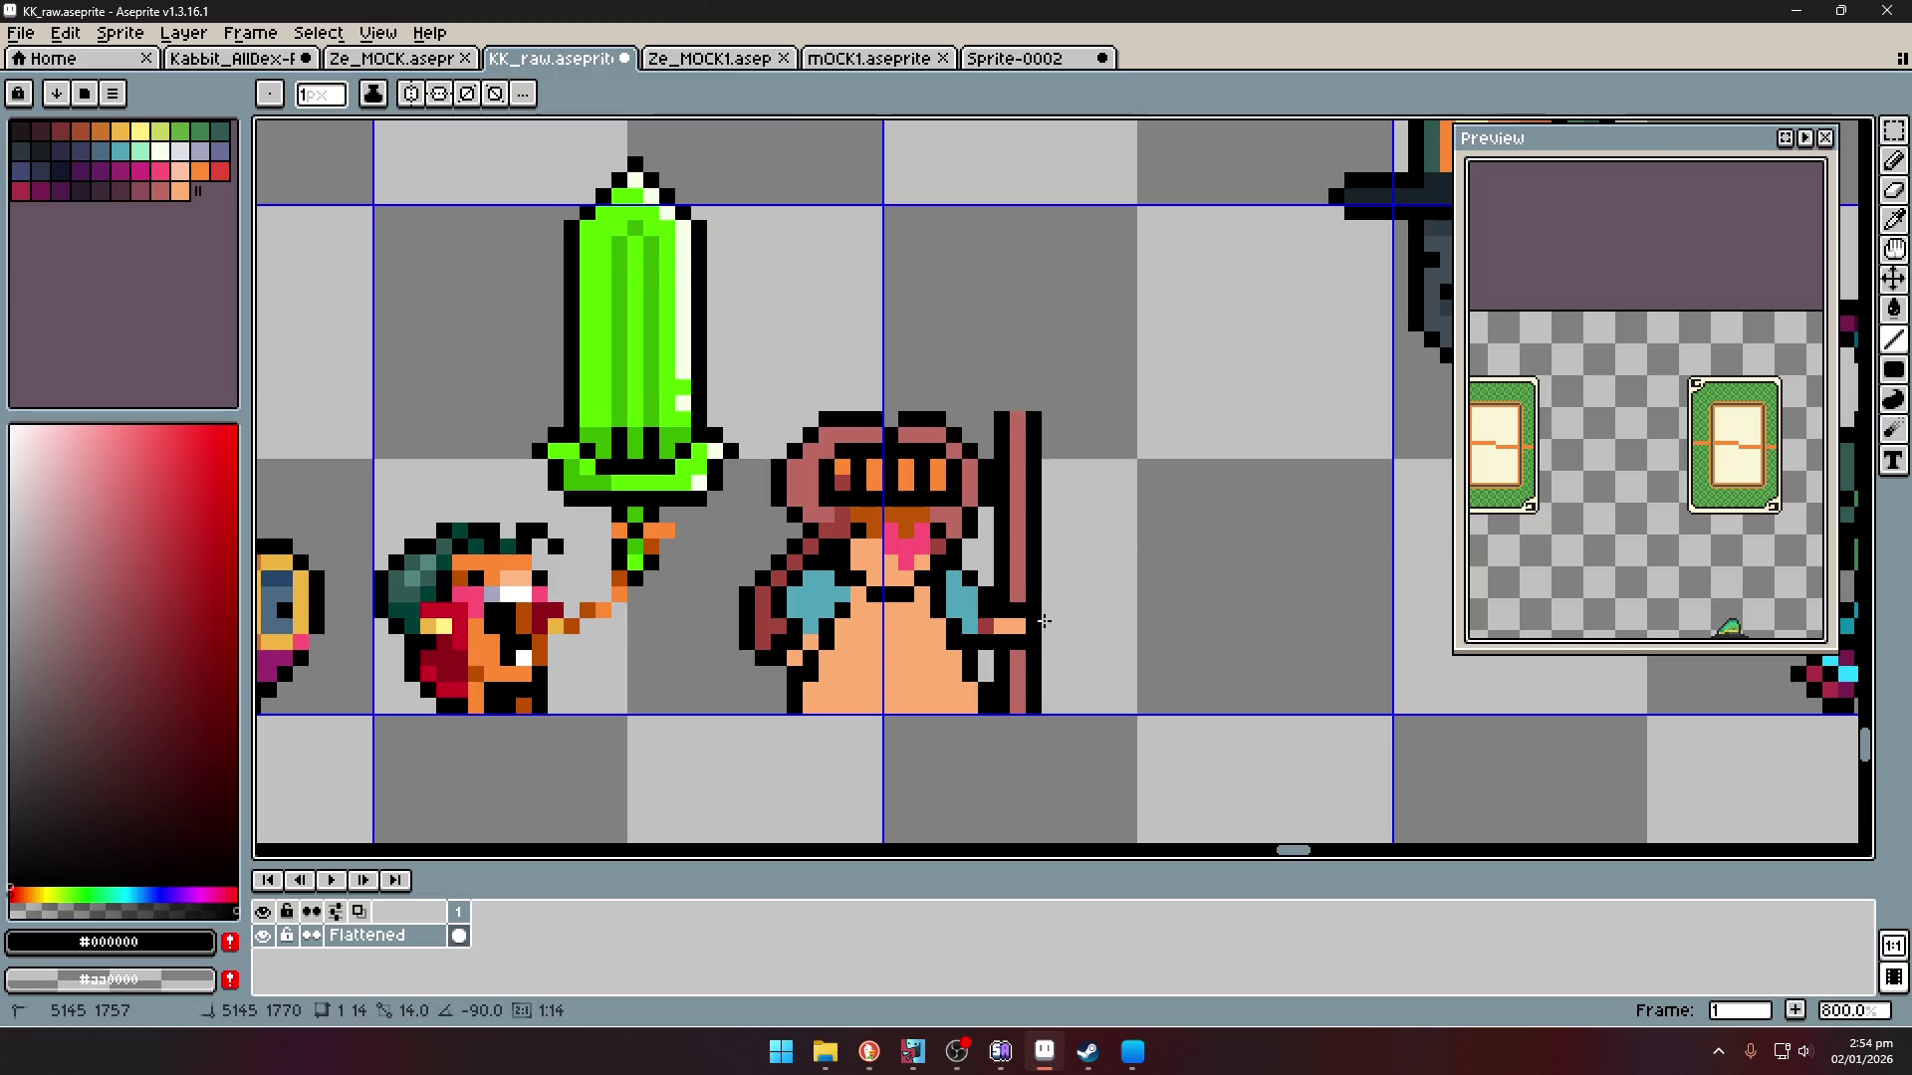
{"action": "scroll", "coordinate": [1040, 618], "scroll_direction": "down", "scroll_amount": 5}
{"action": "scroll", "coordinate": [1060, 558], "scroll_direction": "up", "scroll_amount": 3}
{"action": "scroll", "coordinate": [1035, 570], "scroll_direction": "up", "scroll_amount": 6}
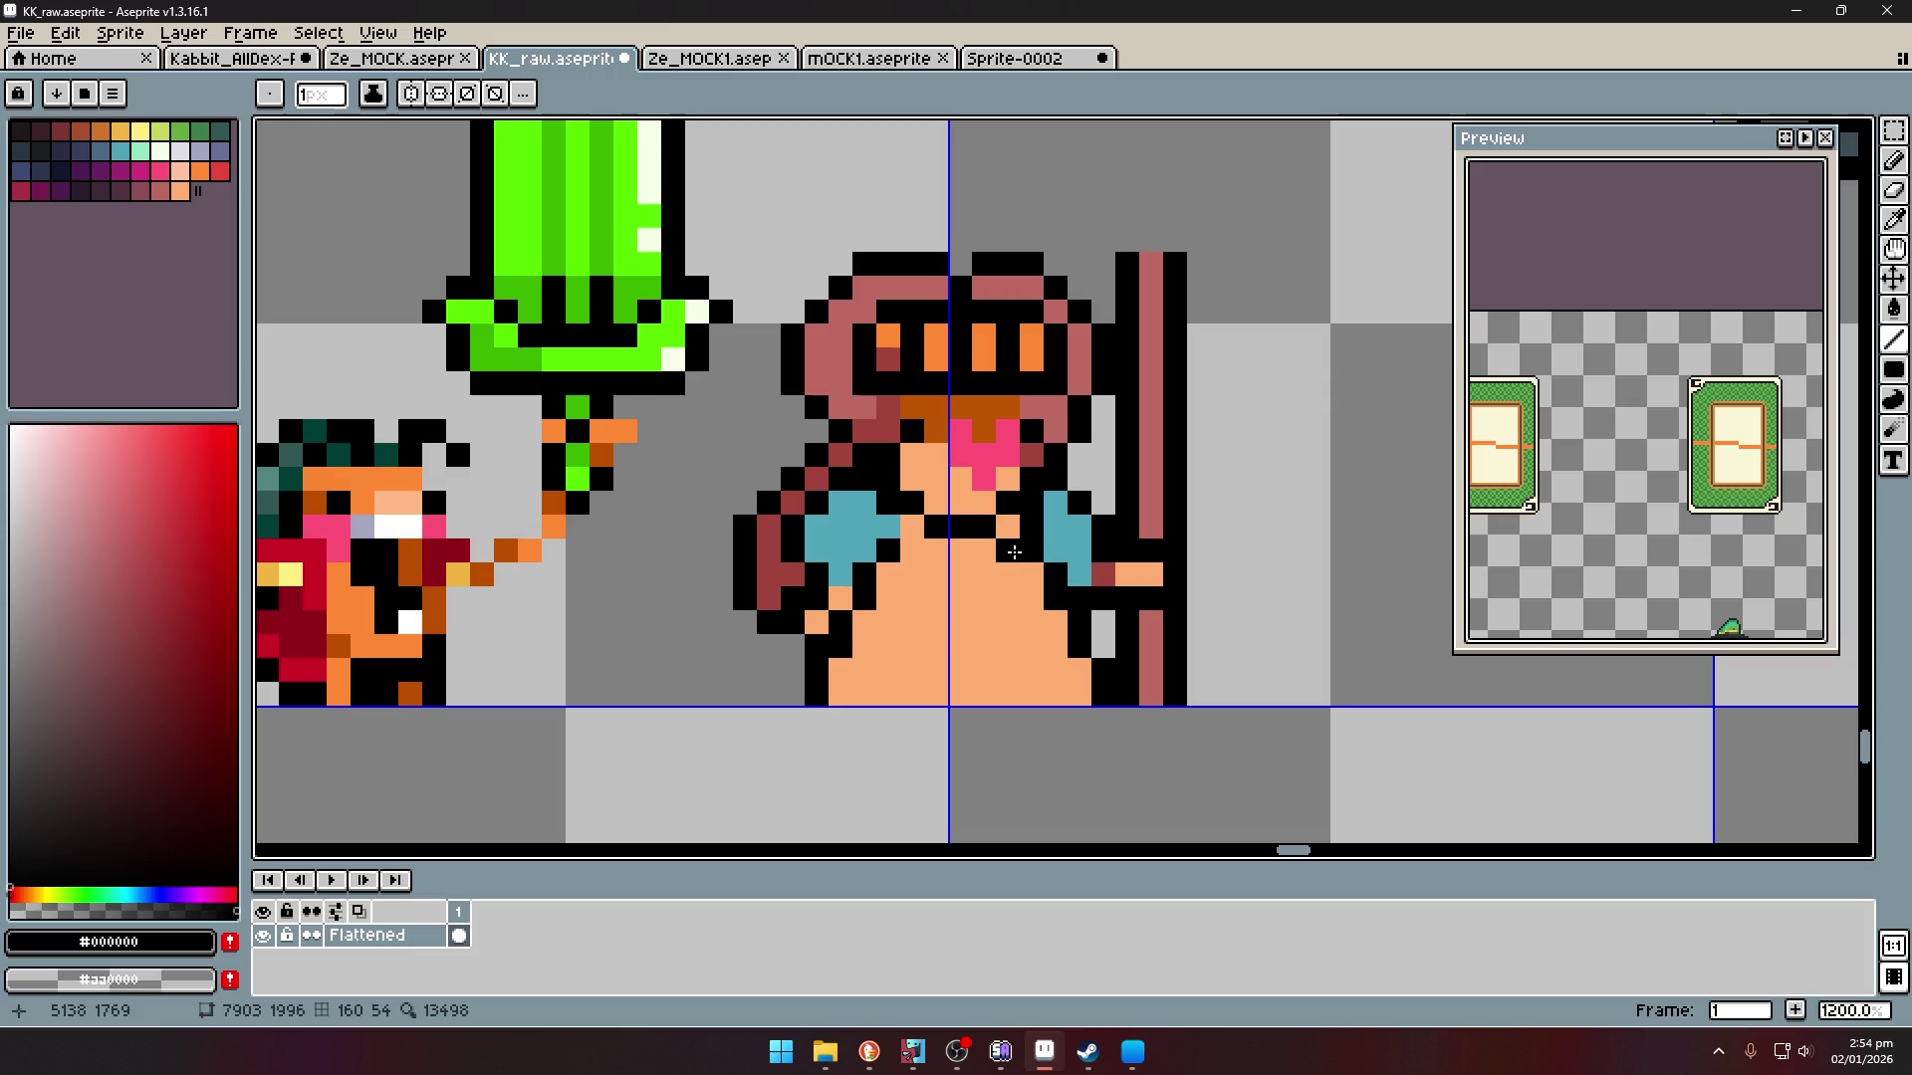
- Add bright pink #FF5277 pixels on both sides of the face
{"action": "left_click", "coordinate": [996, 411], "text": "alt"}
{"action": "left_click", "coordinate": [981, 438], "text": "alt"}
{"action": "left_click", "coordinate": [886, 455]}
{"action": "left_click", "coordinate": [1056, 455]}
{"action": "scroll", "coordinate": [1055, 459], "scroll_direction": "down", "scroll_amount": 6}
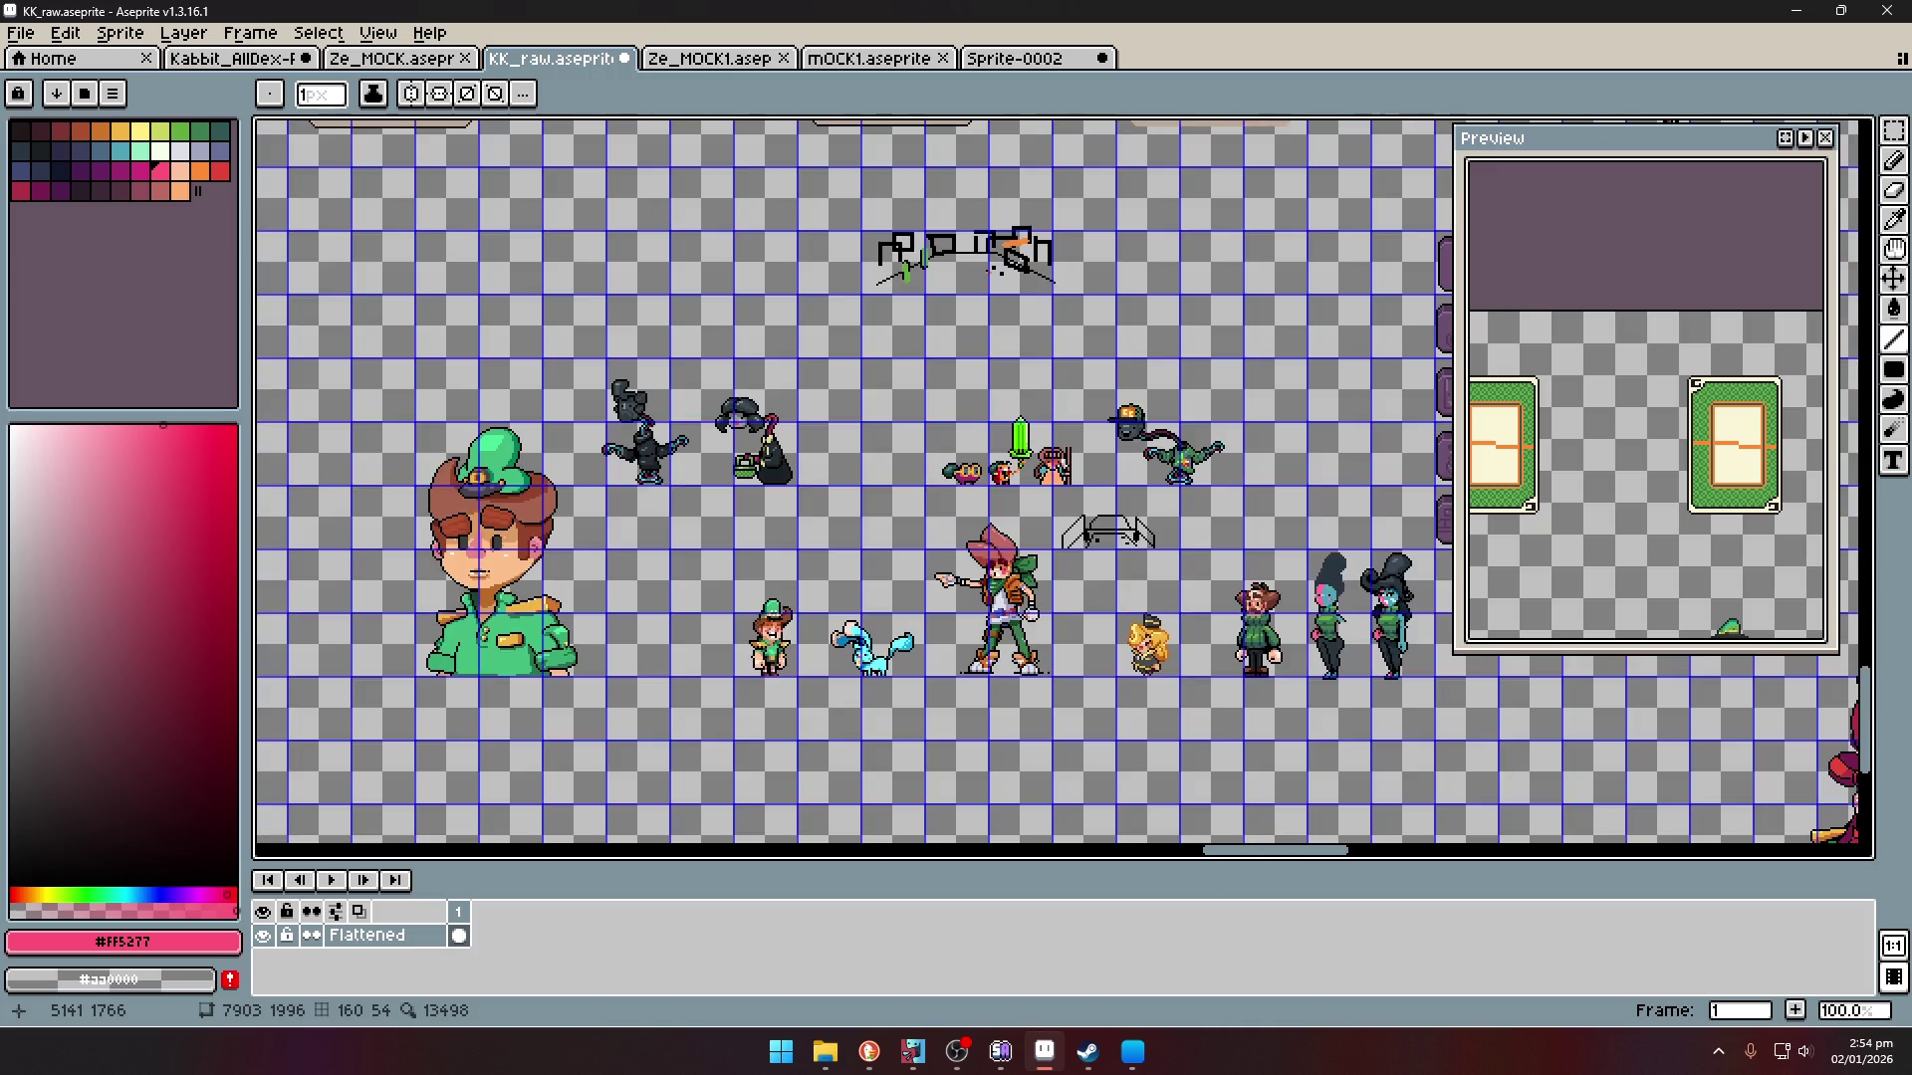
{"action": "scroll", "coordinate": [1066, 497], "scroll_direction": "up", "scroll_amount": 5}
- Add a row of teal collar pixels below the face
{"action": "key", "text": "i"}
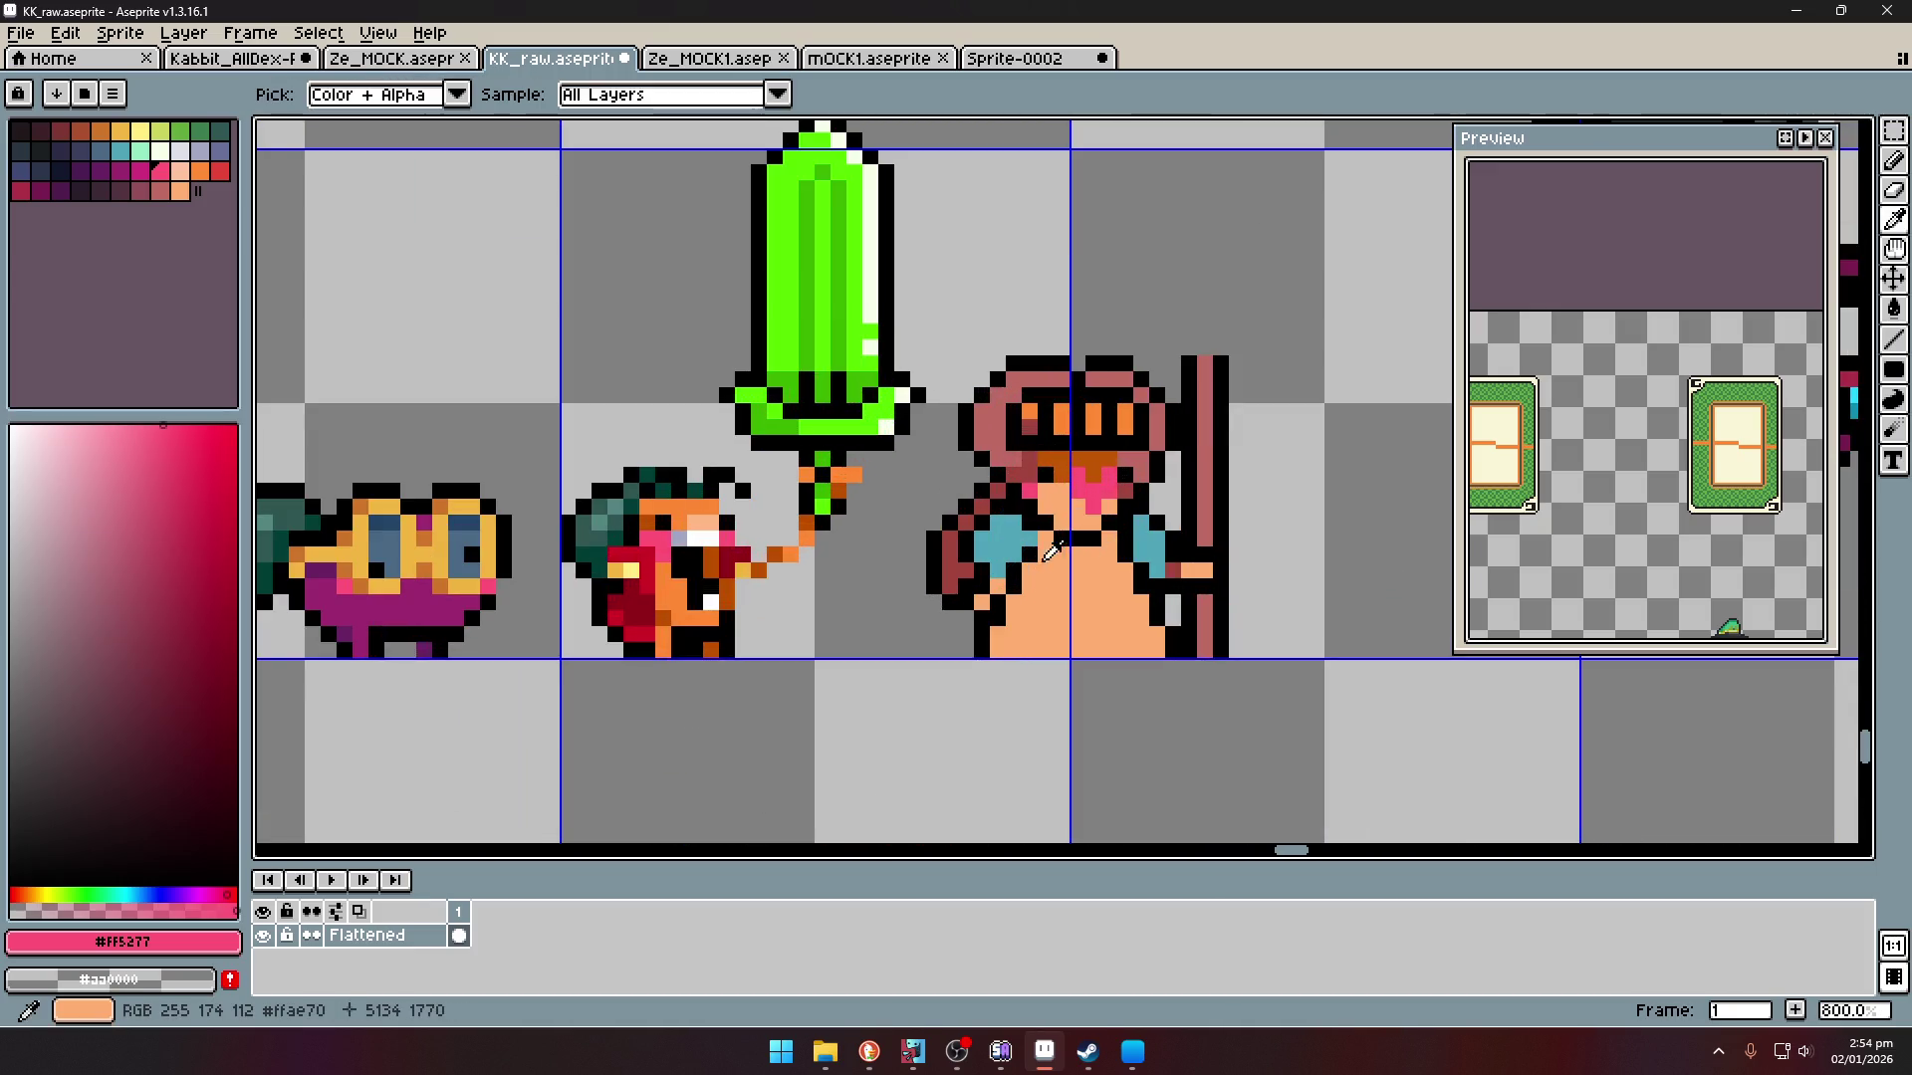
{"action": "left_click", "coordinate": [1041, 558]}
{"action": "key", "text": "b"}
{"action": "scroll", "coordinate": [1055, 553], "scroll_direction": "up", "scroll_amount": 3}
{"action": "left_click", "coordinate": [1099, 618]}
{"action": "left_click", "coordinate": [1244, 571]}
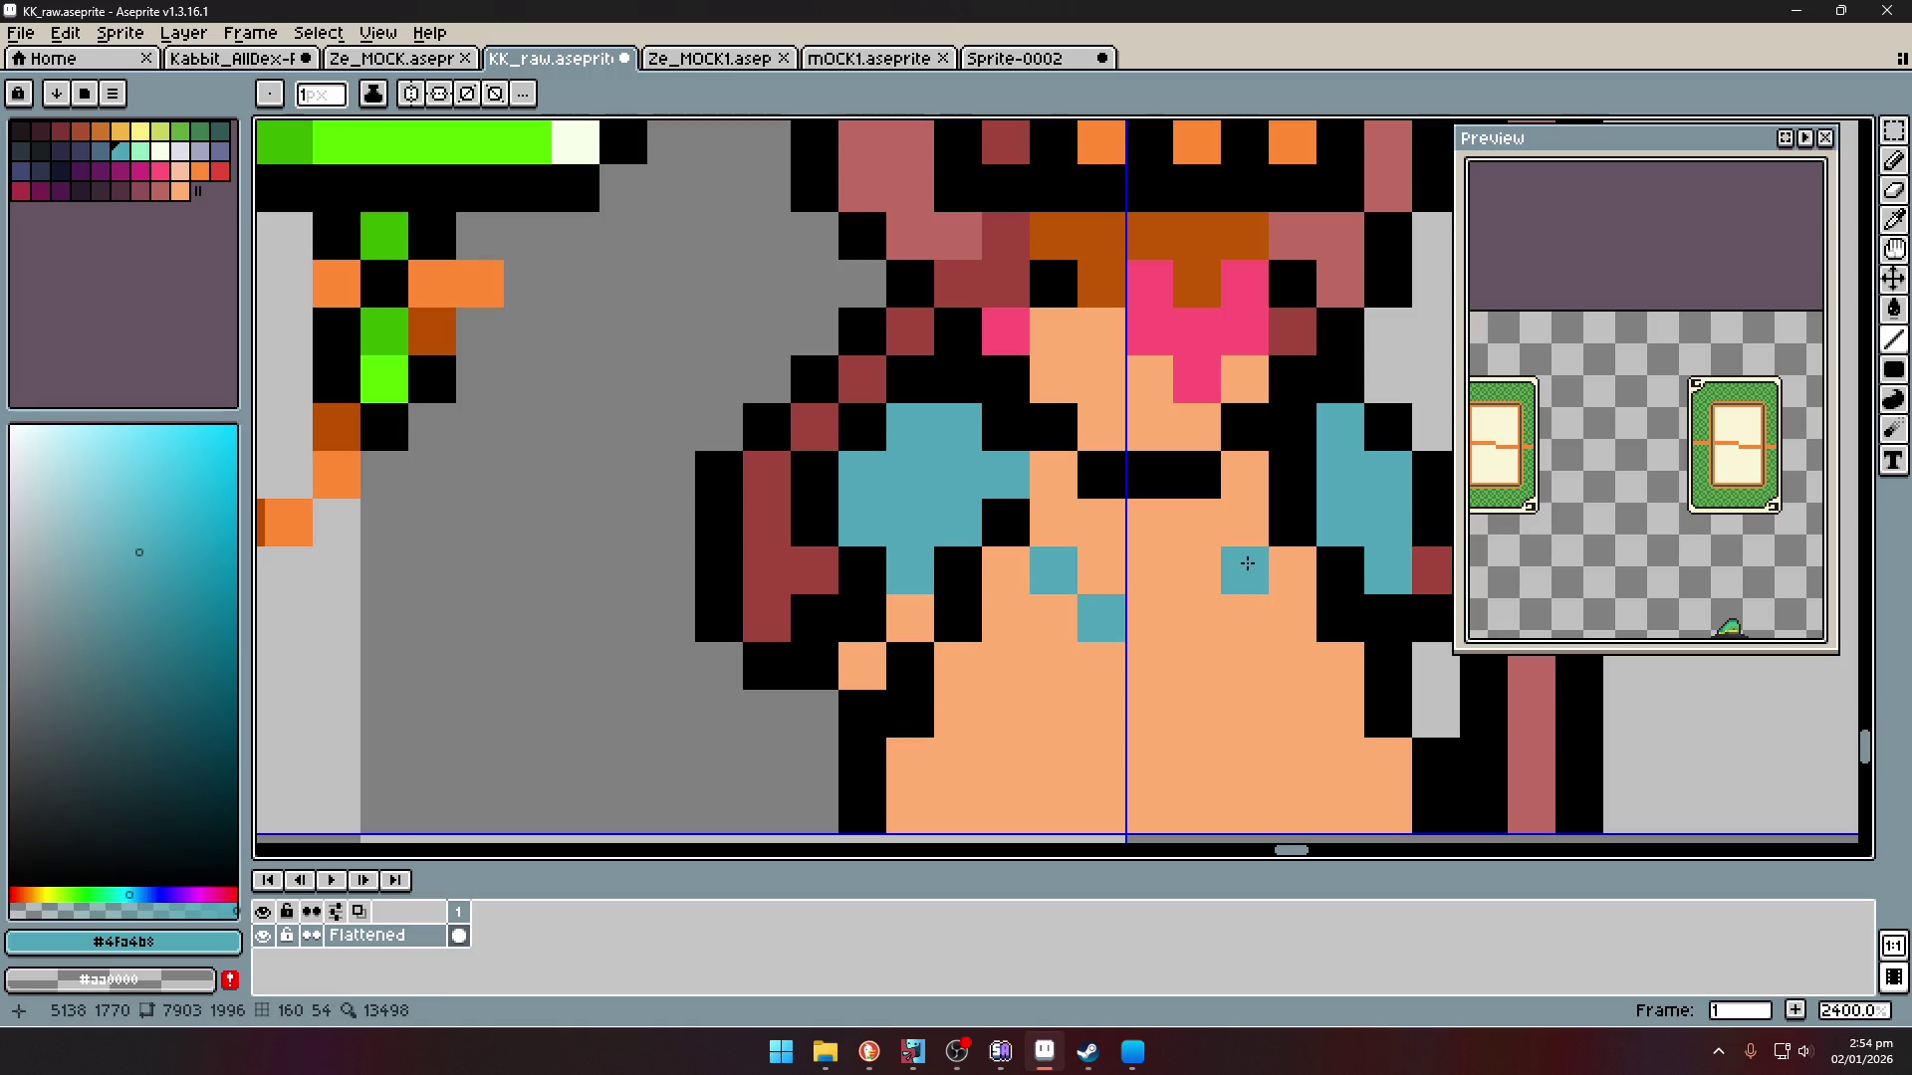
{"action": "left_click", "coordinate": [1198, 619]}
{"action": "left_click", "coordinate": [1150, 619]}
- Fill the area inside the collar and the body below it with cream
{"action": "key", "text": "i"}
{"action": "left_click", "coordinate": [160, 150]}
{"action": "key", "text": "g"}
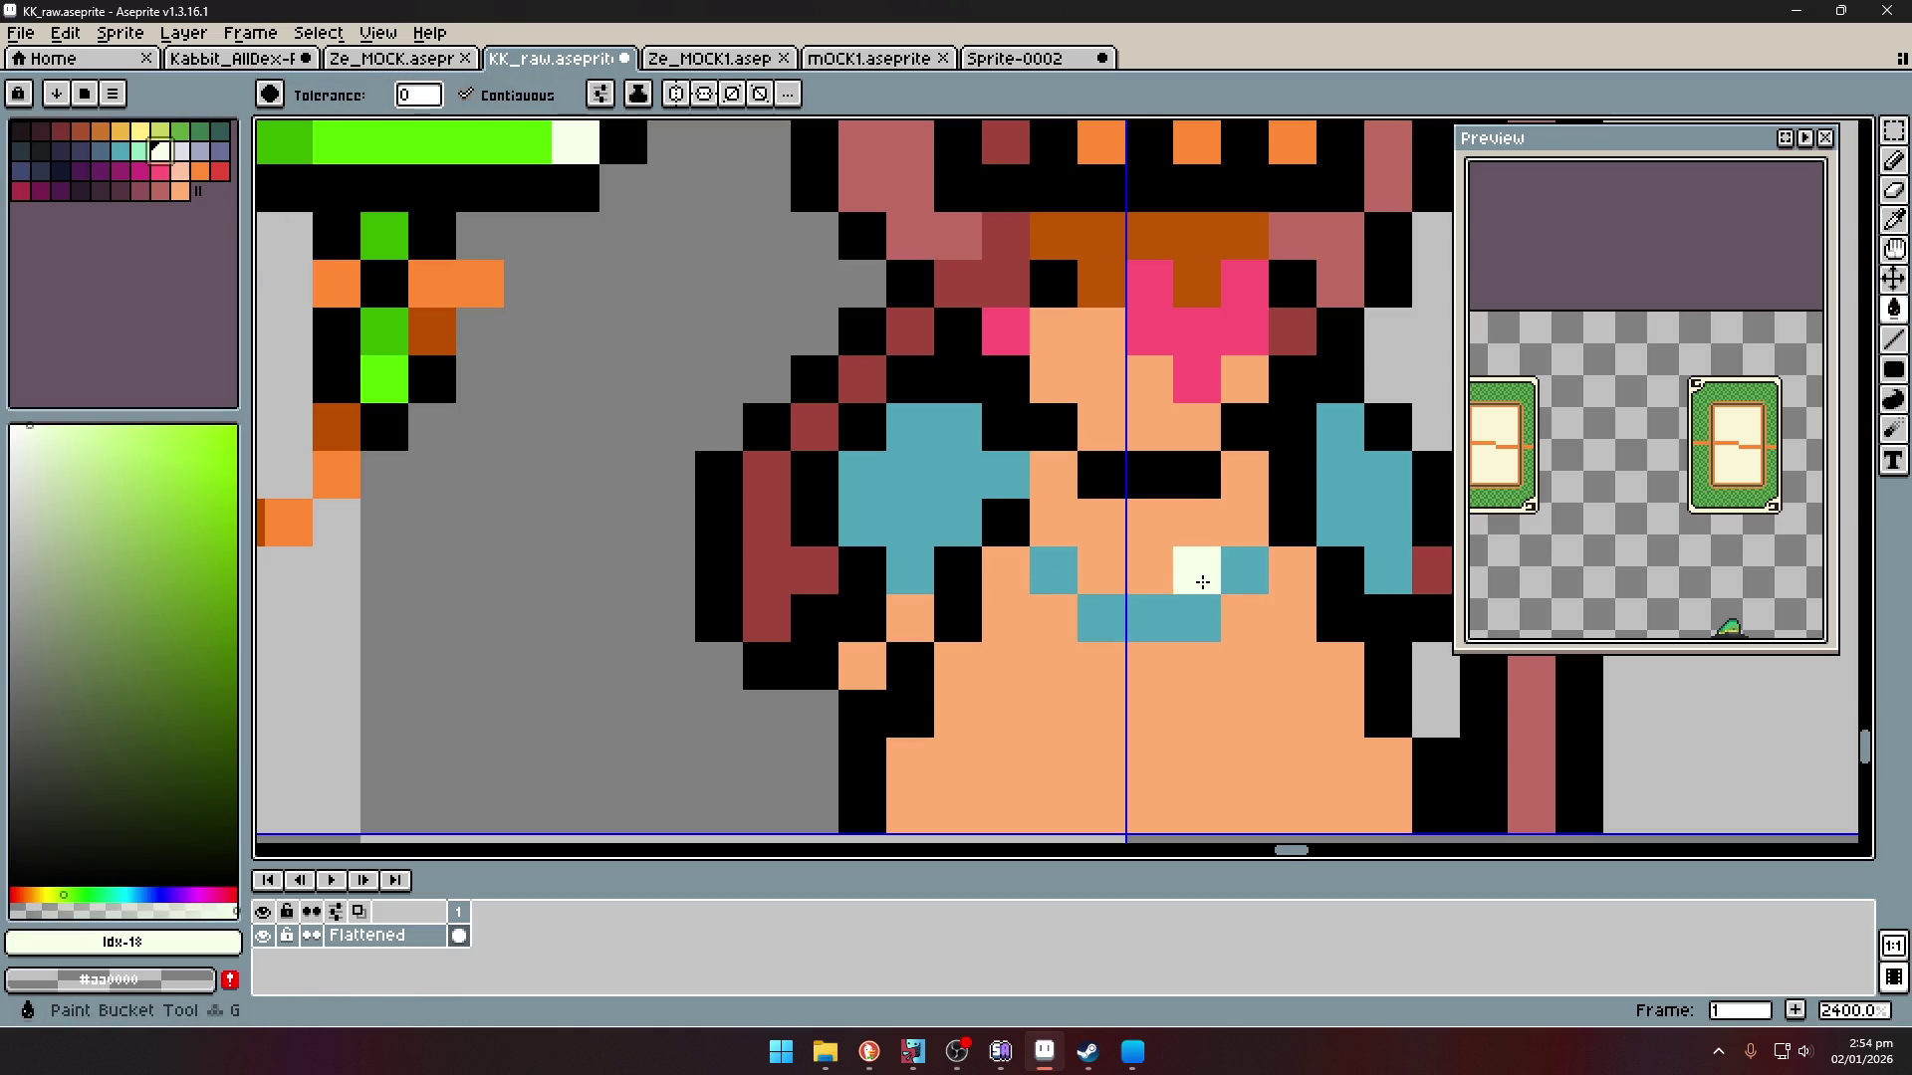
{"action": "left_click", "coordinate": [1202, 581]}
{"action": "scroll", "coordinate": [1202, 581], "scroll_direction": "down", "scroll_amount": 8}
{"action": "scroll", "coordinate": [1160, 519], "scroll_direction": "up", "scroll_amount": 3}
{"action": "key", "text": "i"}
{"action": "key", "text": "g"}
{"action": "left_click", "coordinate": [1160, 527]}
{"action": "scroll", "coordinate": [1165, 522], "scroll_direction": "down", "scroll_amount": 5}
{"action": "scroll", "coordinate": [1207, 504], "scroll_direction": "up", "scroll_amount": 4}
- Paint teal rows and pixels along the apron's hem
{"action": "key", "text": "i"}
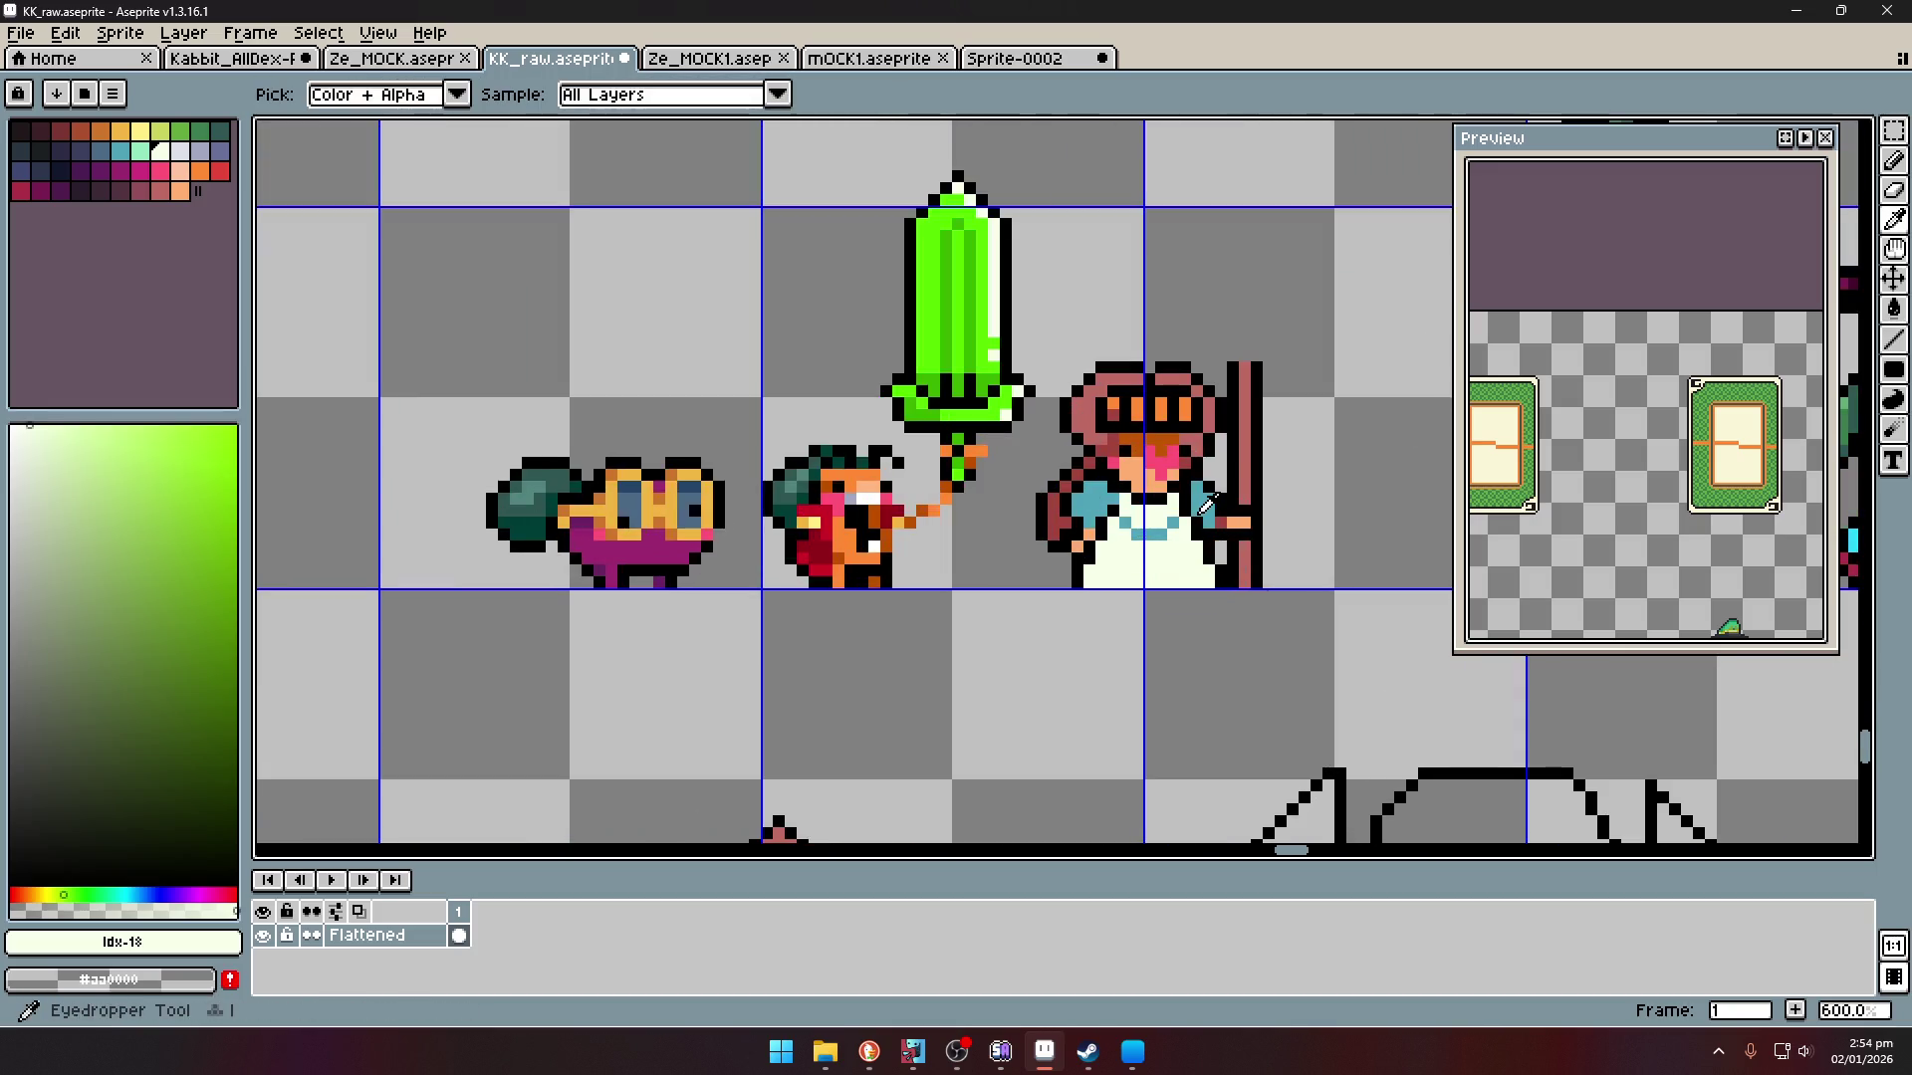
{"action": "left_click", "coordinate": [1207, 505]}
{"action": "key", "text": "b"}
{"action": "scroll", "coordinate": [1115, 581], "scroll_direction": "up", "scroll_amount": 4}
{"action": "left_click_drag", "start_coordinate": [1080, 523], "coordinate": [1367, 523]}
{"action": "left_click_drag", "start_coordinate": [1367, 555], "coordinate": [1057, 554]}
{"action": "left_click", "coordinate": [1111, 587]}
{"action": "left_click", "coordinate": [1207, 587]}
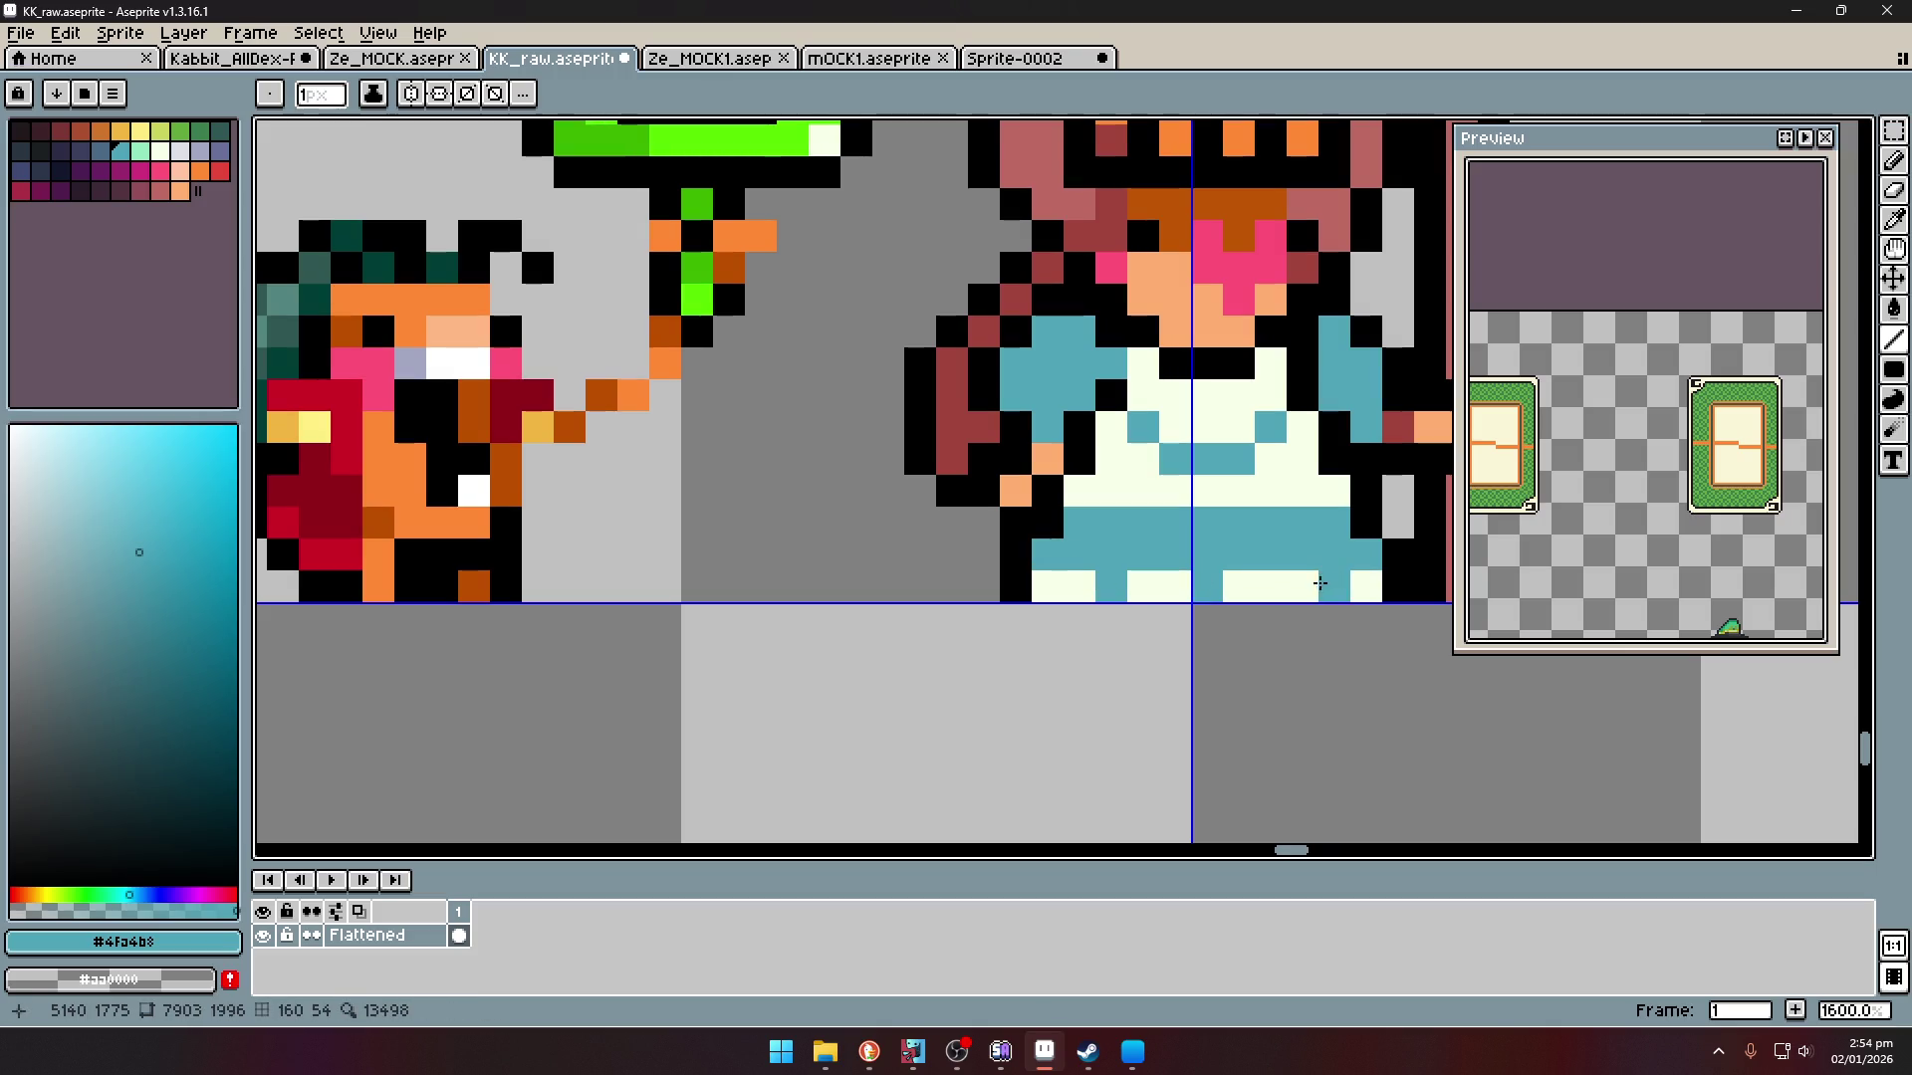
{"action": "scroll", "coordinate": [1314, 584], "scroll_direction": "down", "scroll_amount": 5}
{"action": "scroll", "coordinate": [1361, 596], "scroll_direction": "up", "scroll_amount": 2}
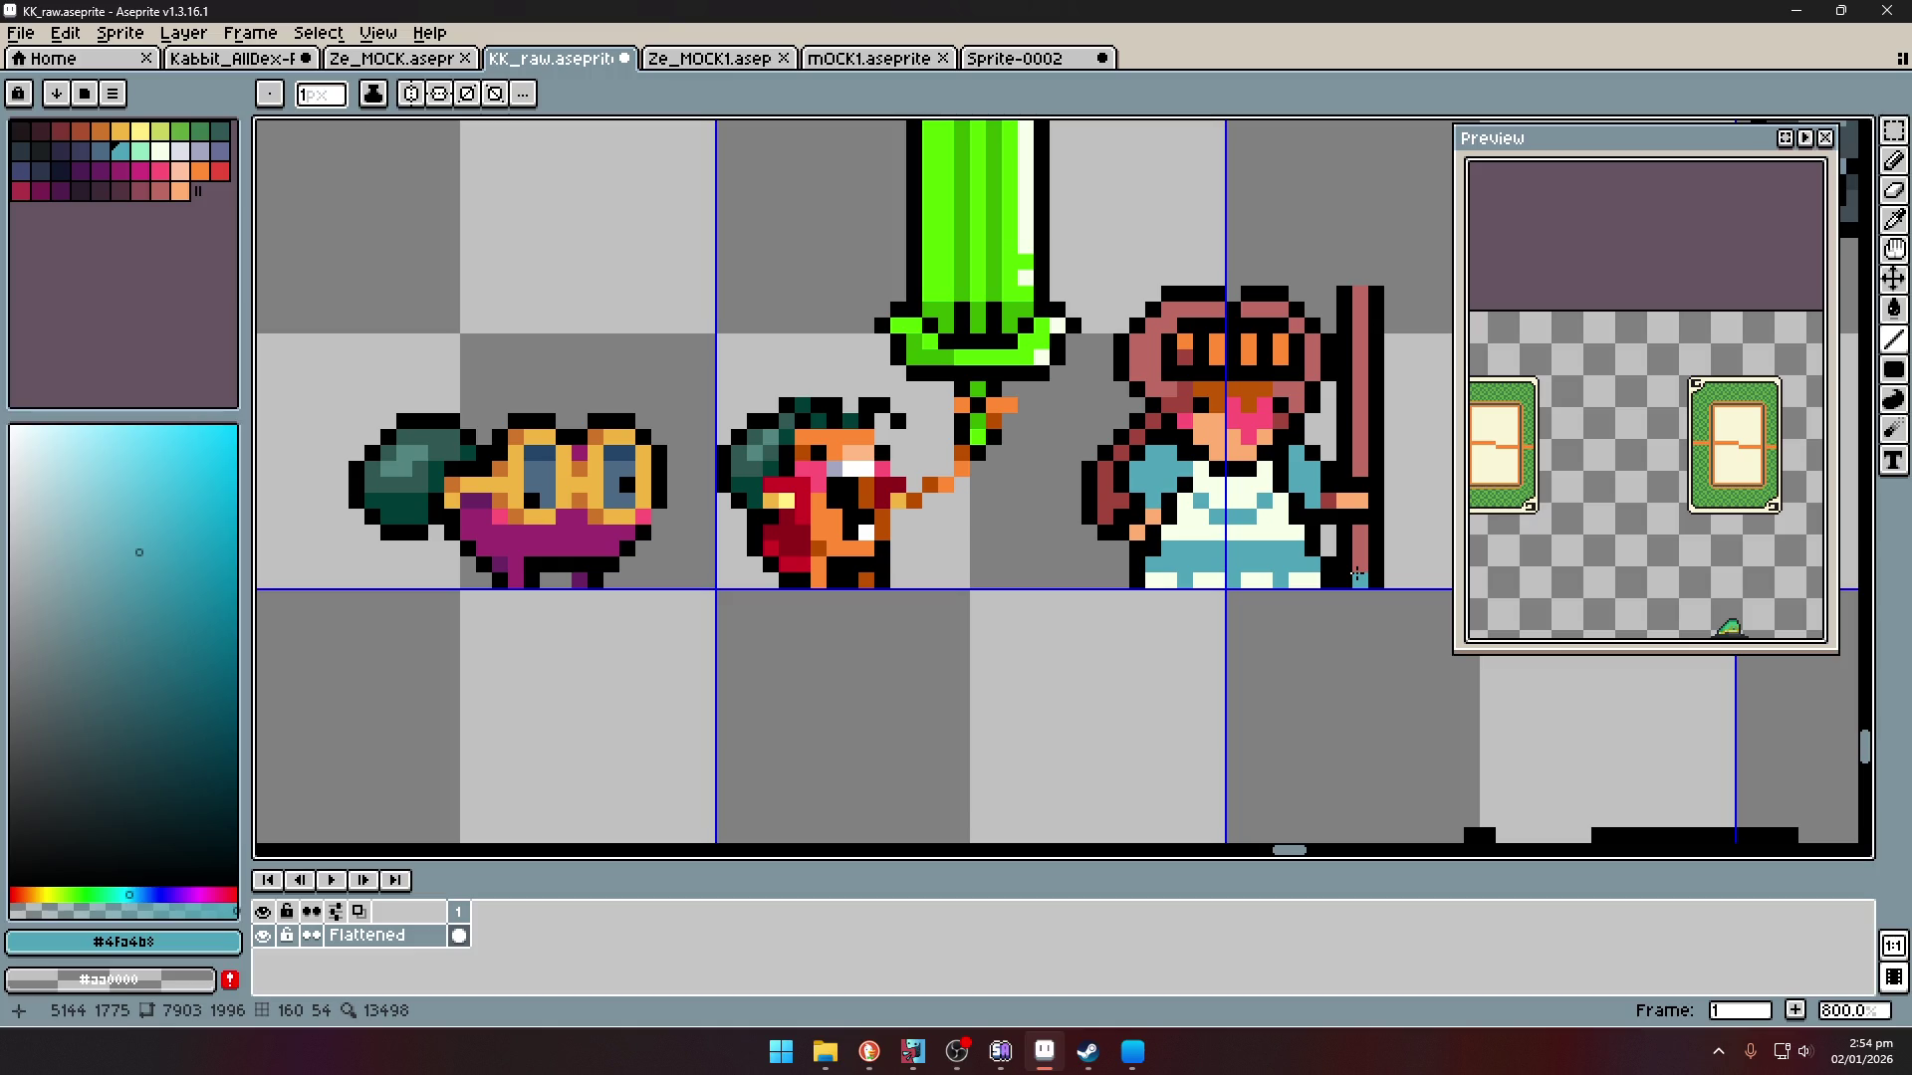
{"action": "scroll", "coordinate": [1246, 533], "scroll_direction": "down", "scroll_amount": 3}
- Add light grey shading pixels on the left of the apron
{"action": "key", "text": "i"}
{"action": "scroll", "coordinate": [1147, 525], "scroll_direction": "up", "scroll_amount": 4}
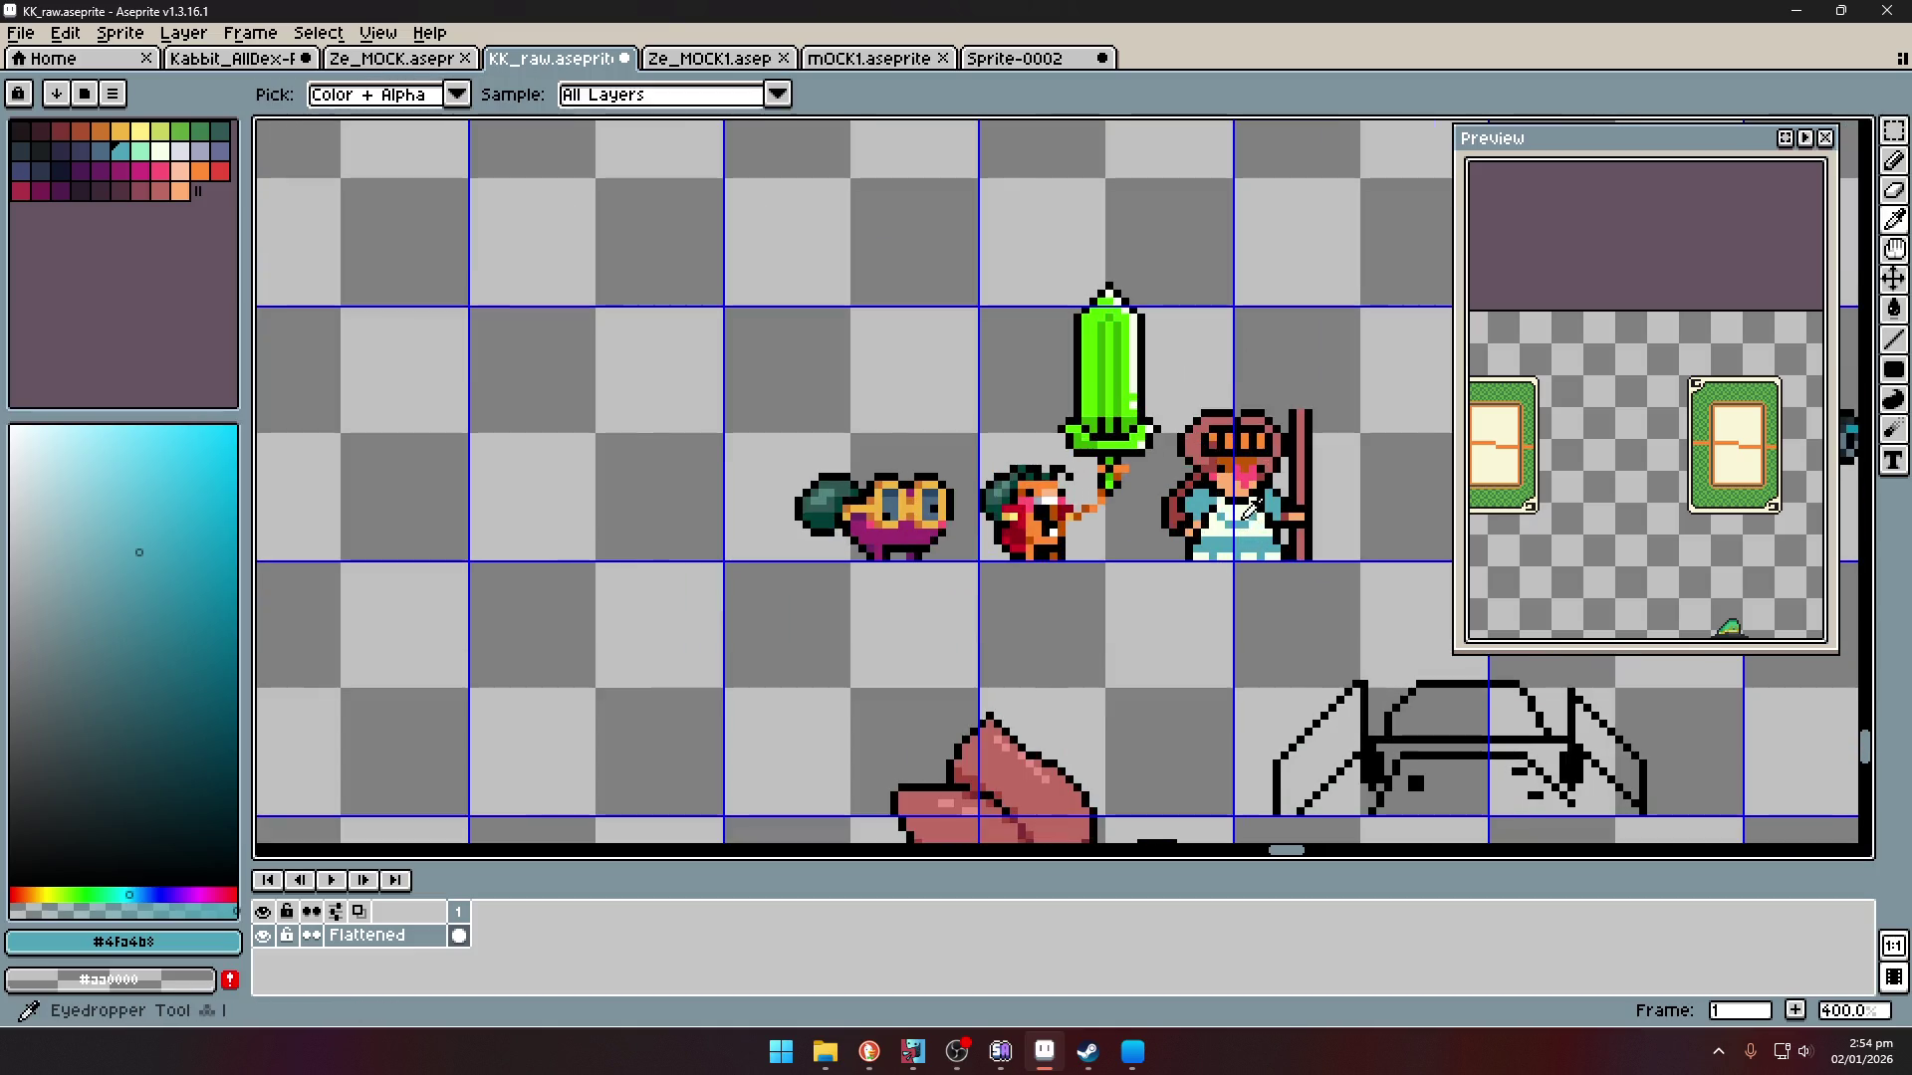
{"action": "left_click", "coordinate": [1147, 525]}
{"action": "left_click", "coordinate": [12, 519]}
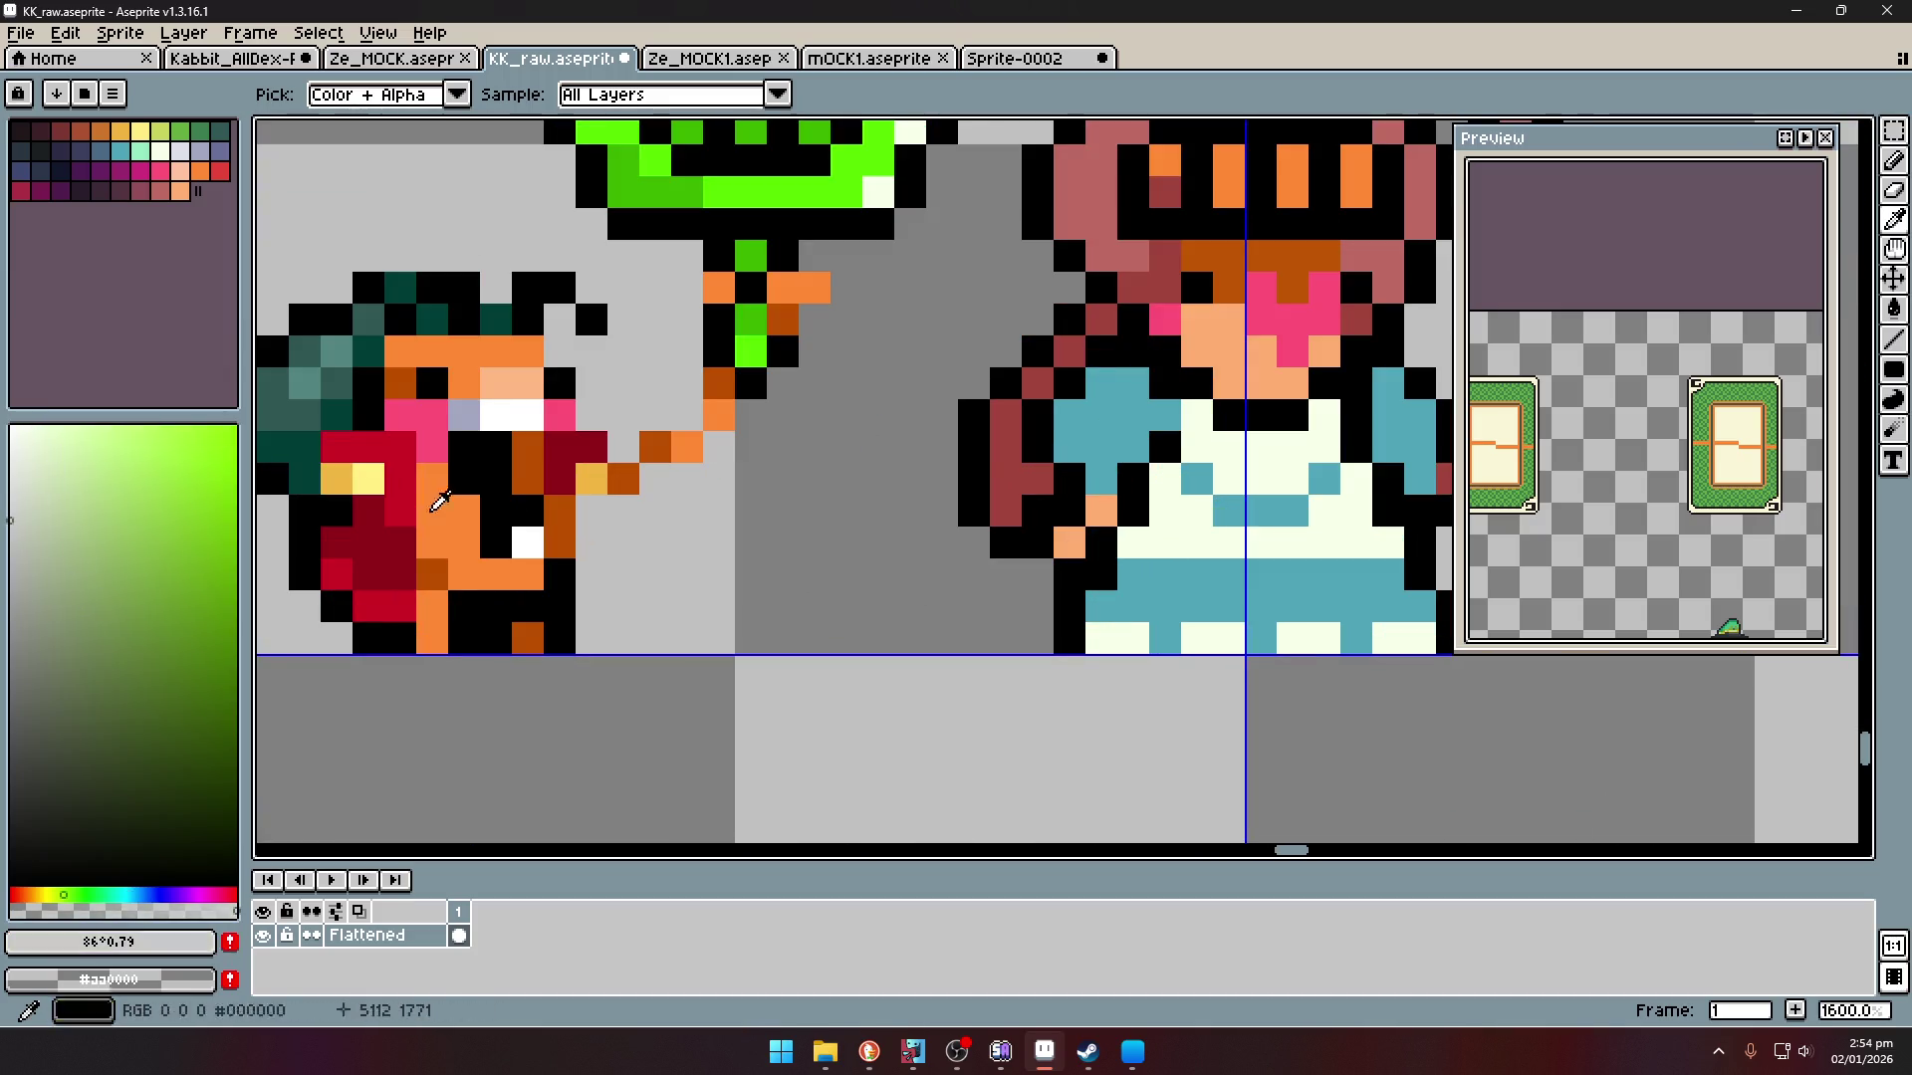
{"action": "key", "text": "b"}
{"action": "left_click_drag", "start_coordinate": [1165, 480], "coordinate": [1163, 511]}
{"action": "left_click", "coordinate": [1133, 542]}
{"action": "left_click", "coordinate": [1101, 637]}
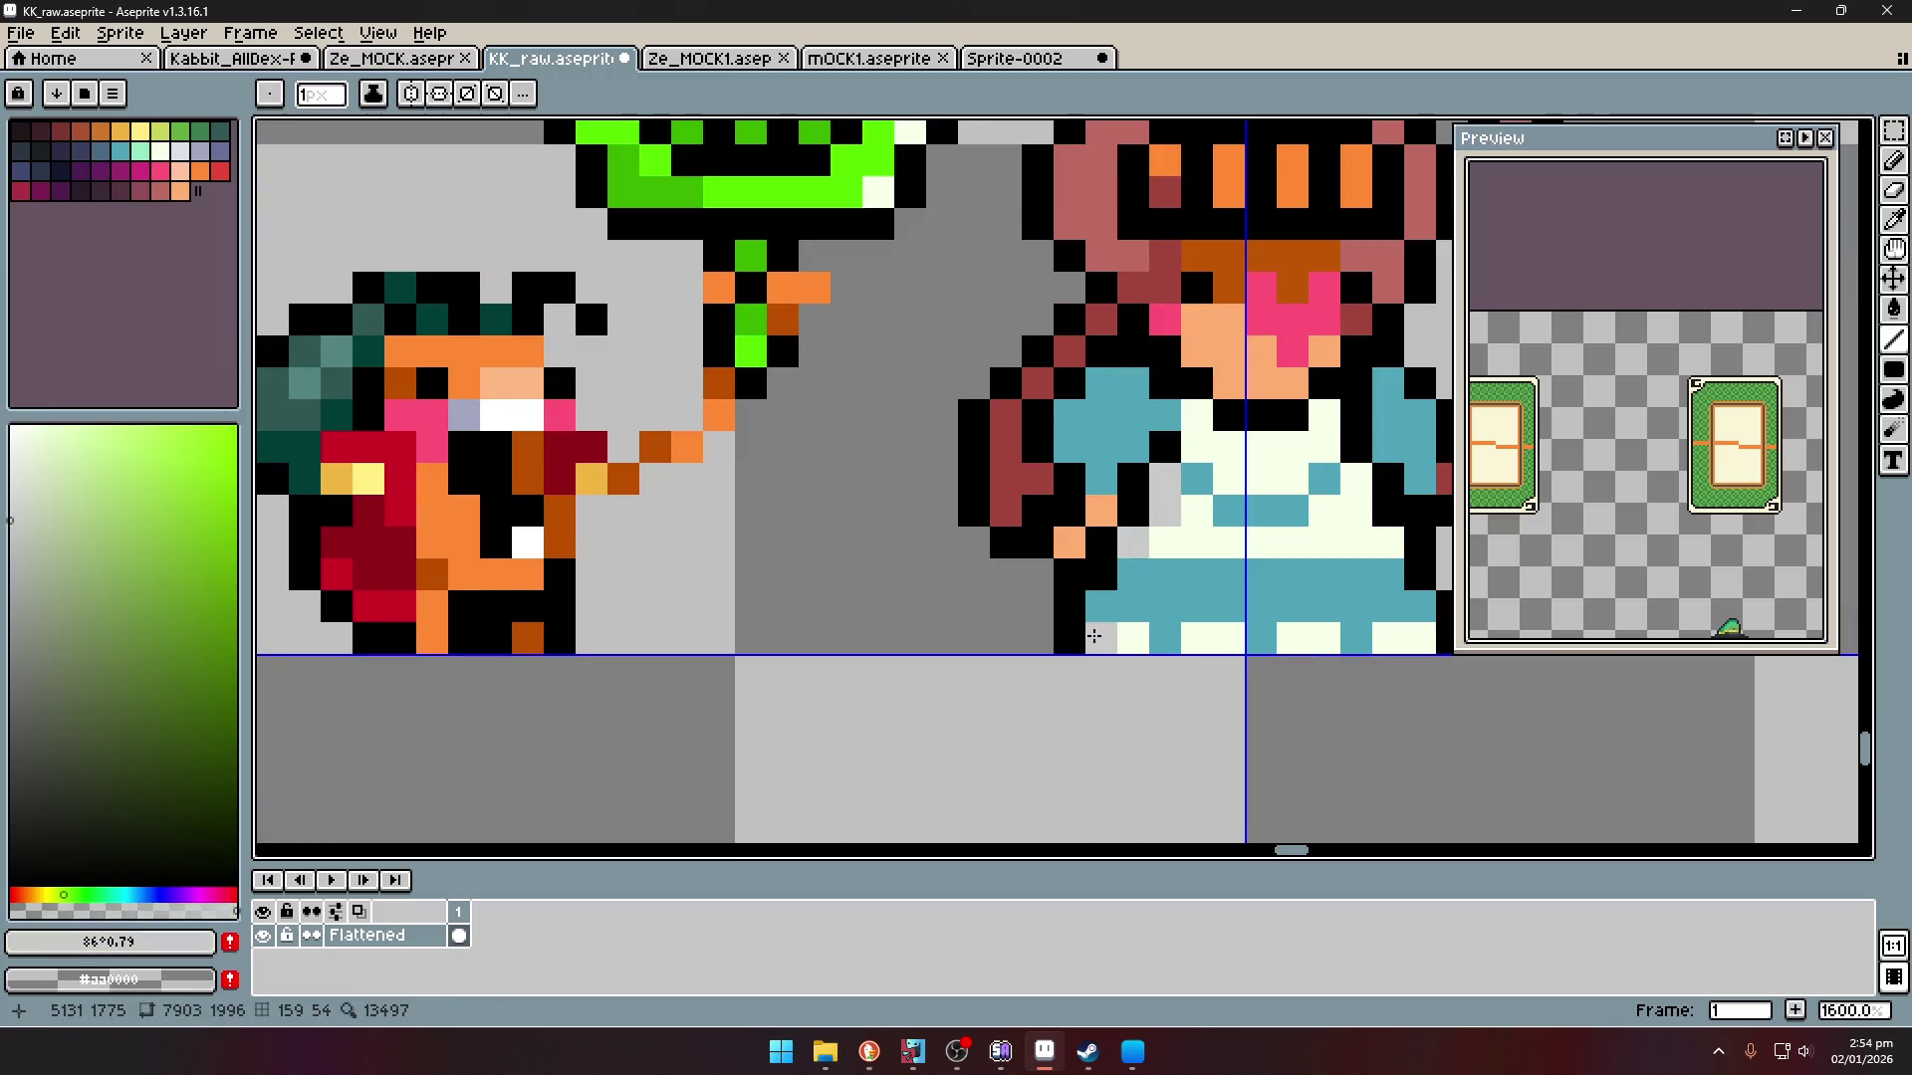
{"action": "left_click", "coordinate": [1173, 403]}
- Fill the right sleeve with darker teal #007a96
{"action": "key", "text": "i"}
{"action": "scroll", "coordinate": [1175, 402], "scroll_direction": "down", "scroll_amount": 5}
{"action": "scroll", "coordinate": [1175, 409], "scroll_direction": "up", "scroll_amount": 4}
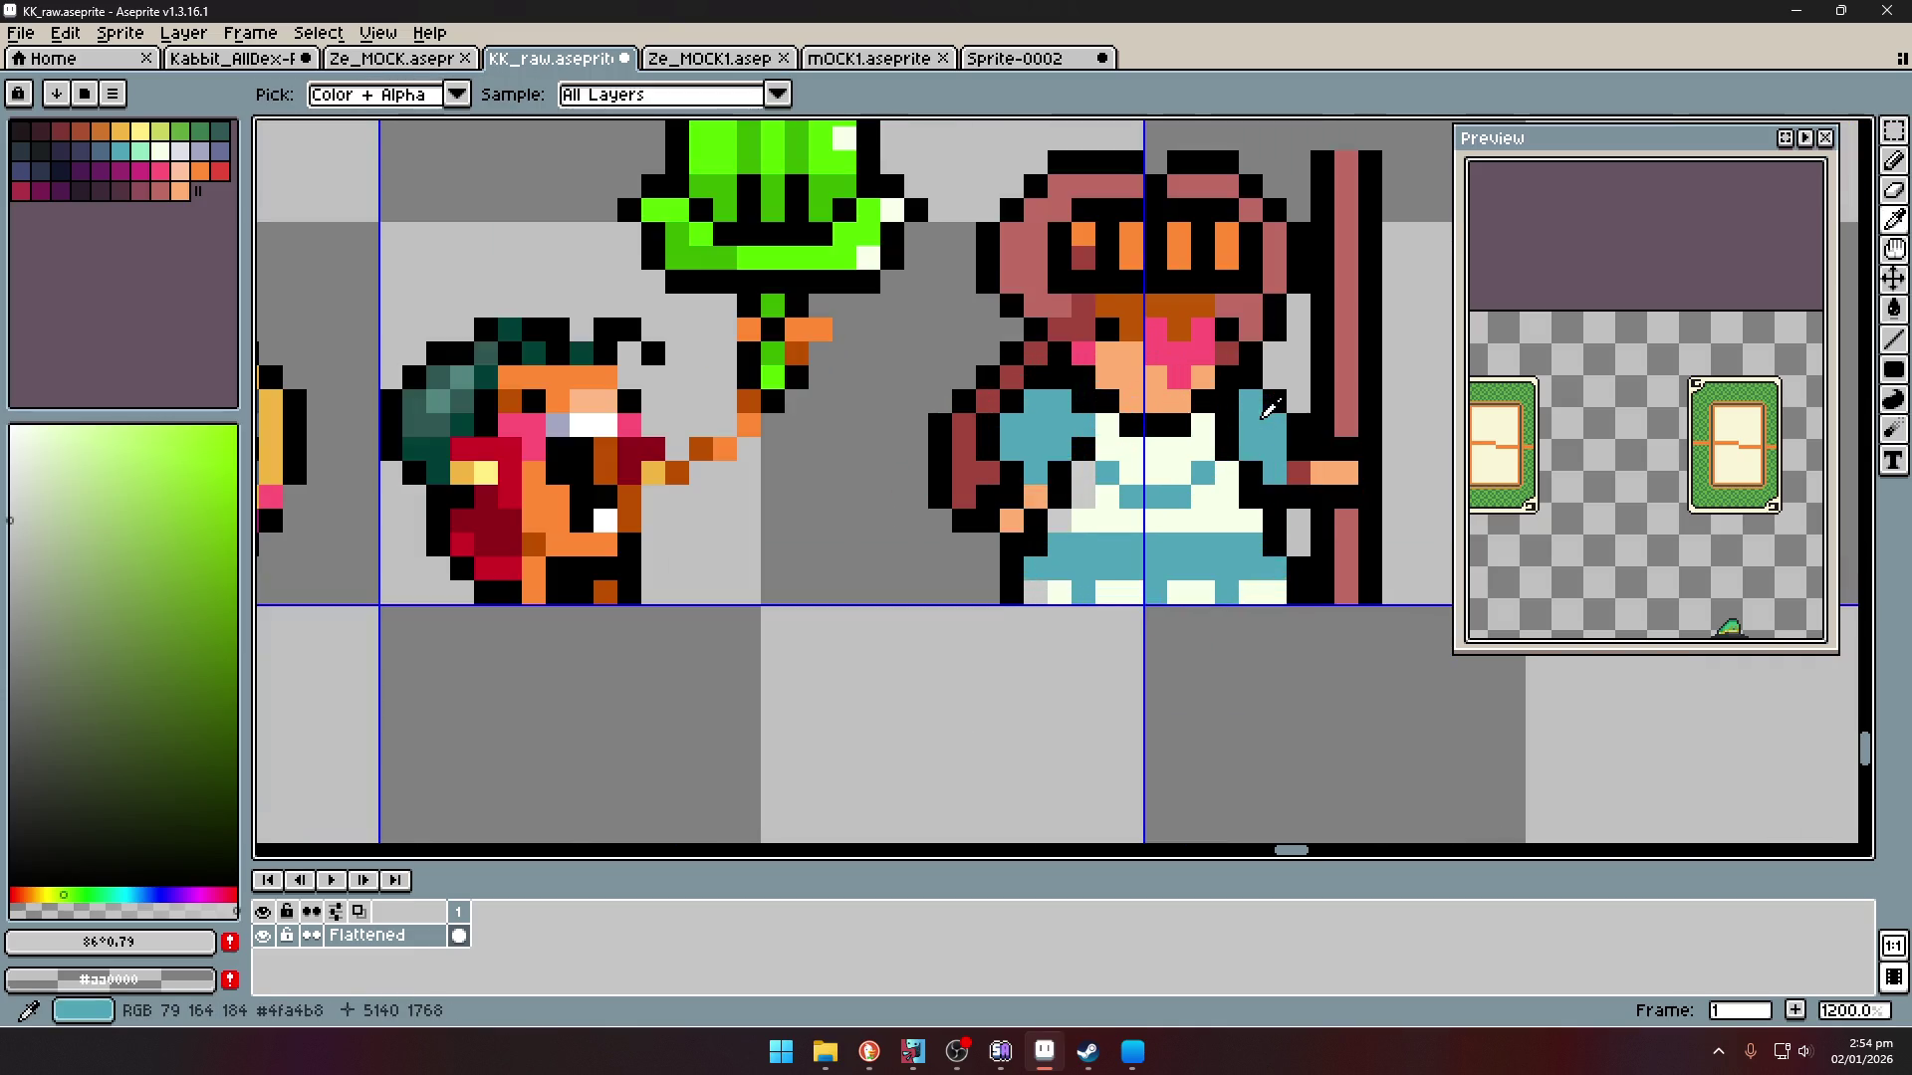
{"action": "left_click", "coordinate": [1270, 409]}
{"action": "left_click_drag", "start_coordinate": [227, 591], "coordinate": [236, 614]}
{"action": "key", "text": "g"}
{"action": "left_click", "coordinate": [1263, 438]}
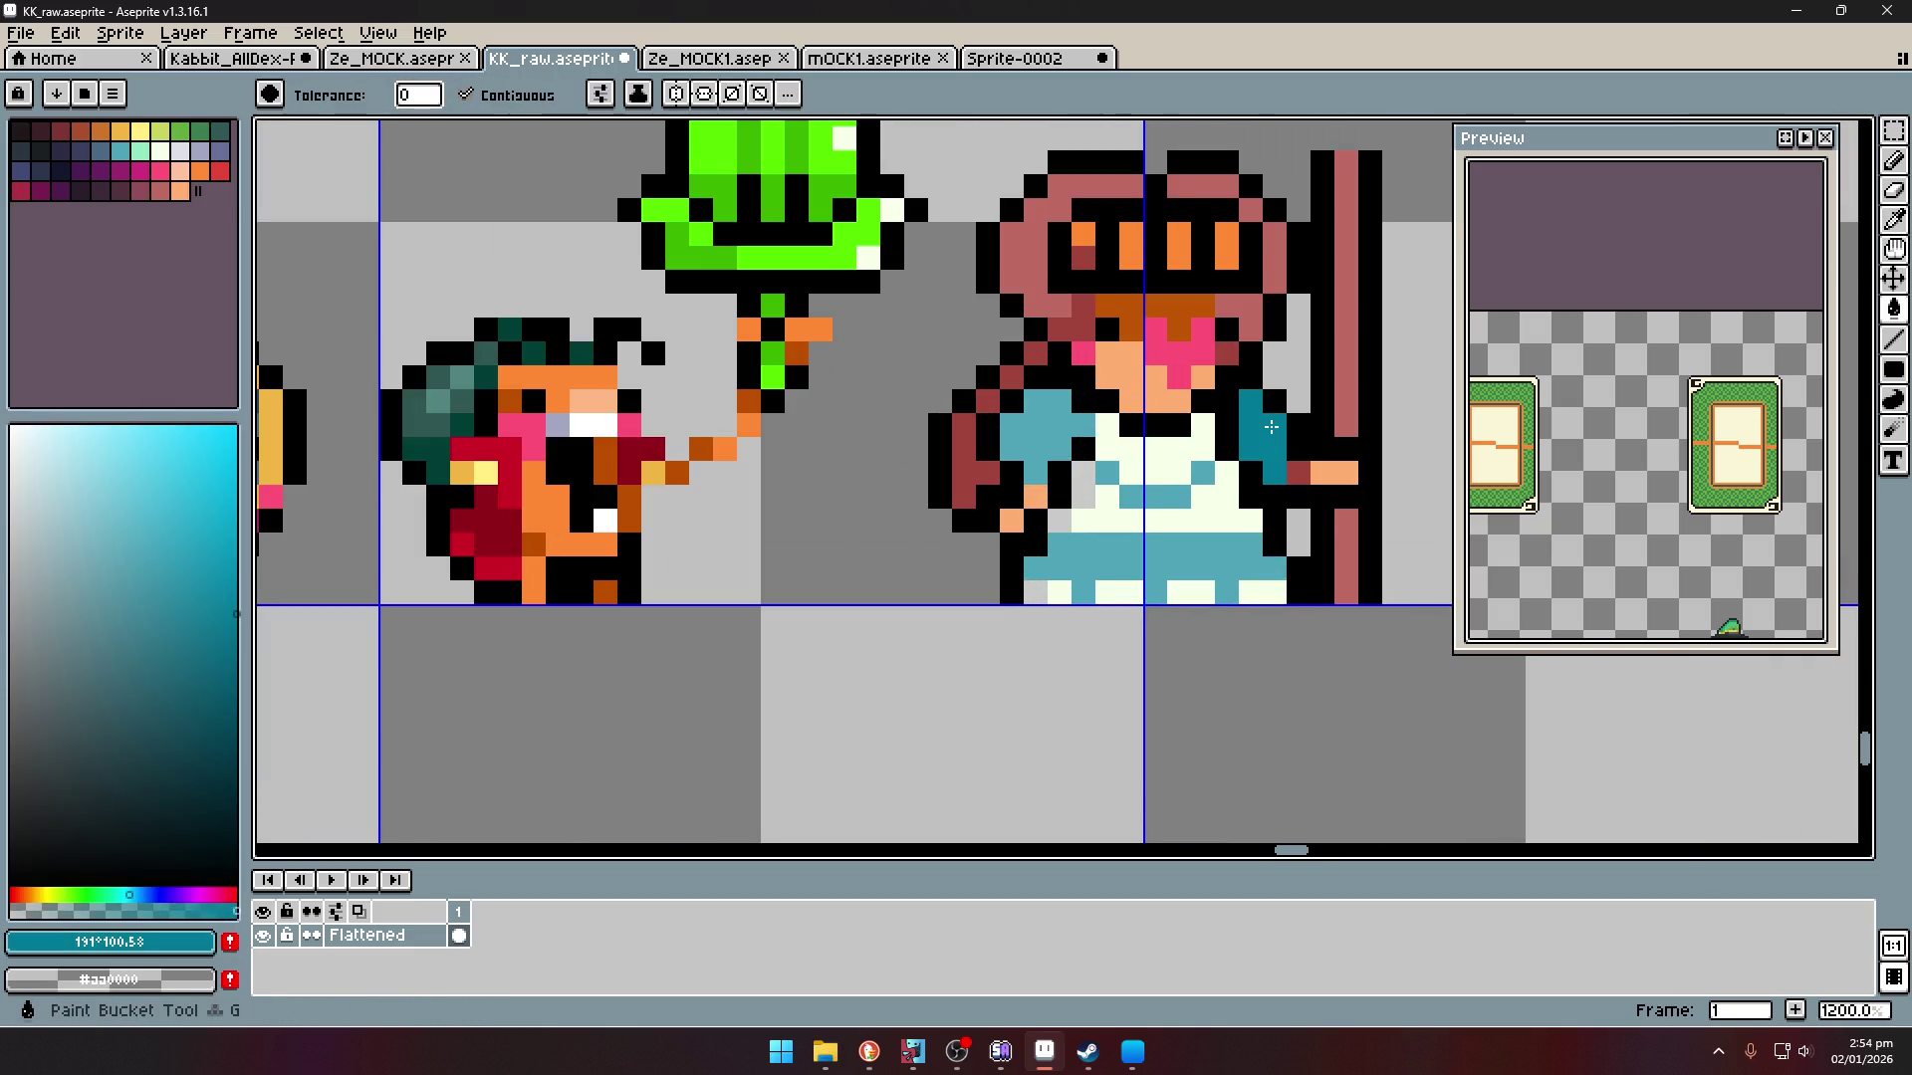
- Draw a dark teal diagonal shade line on the left sleeve
{"action": "key", "text": "l"}
{"action": "left_click_drag", "start_coordinate": [1038, 470], "coordinate": [1071, 402]}
{"action": "left_click", "coordinate": [1104, 427], "text": "alt"}
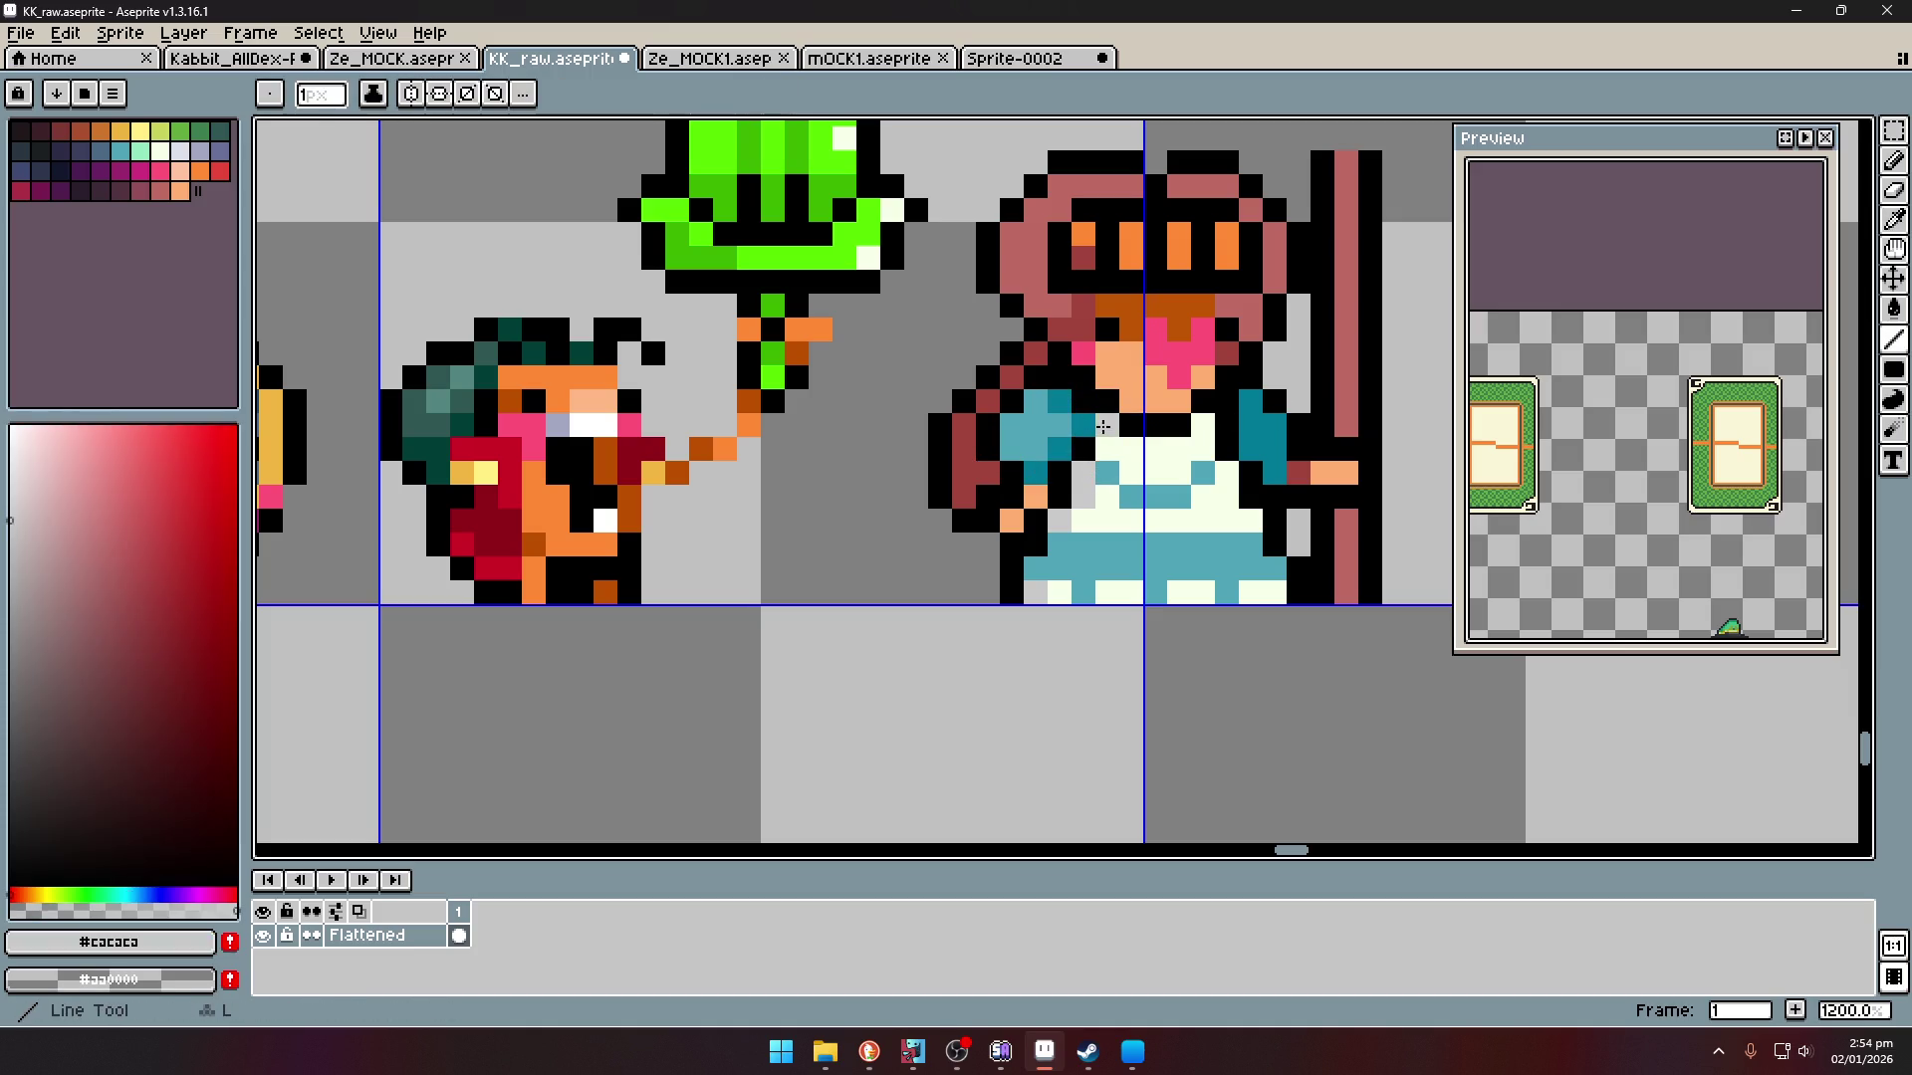
{"action": "left_click", "coordinate": [1113, 471], "text": "alt"}
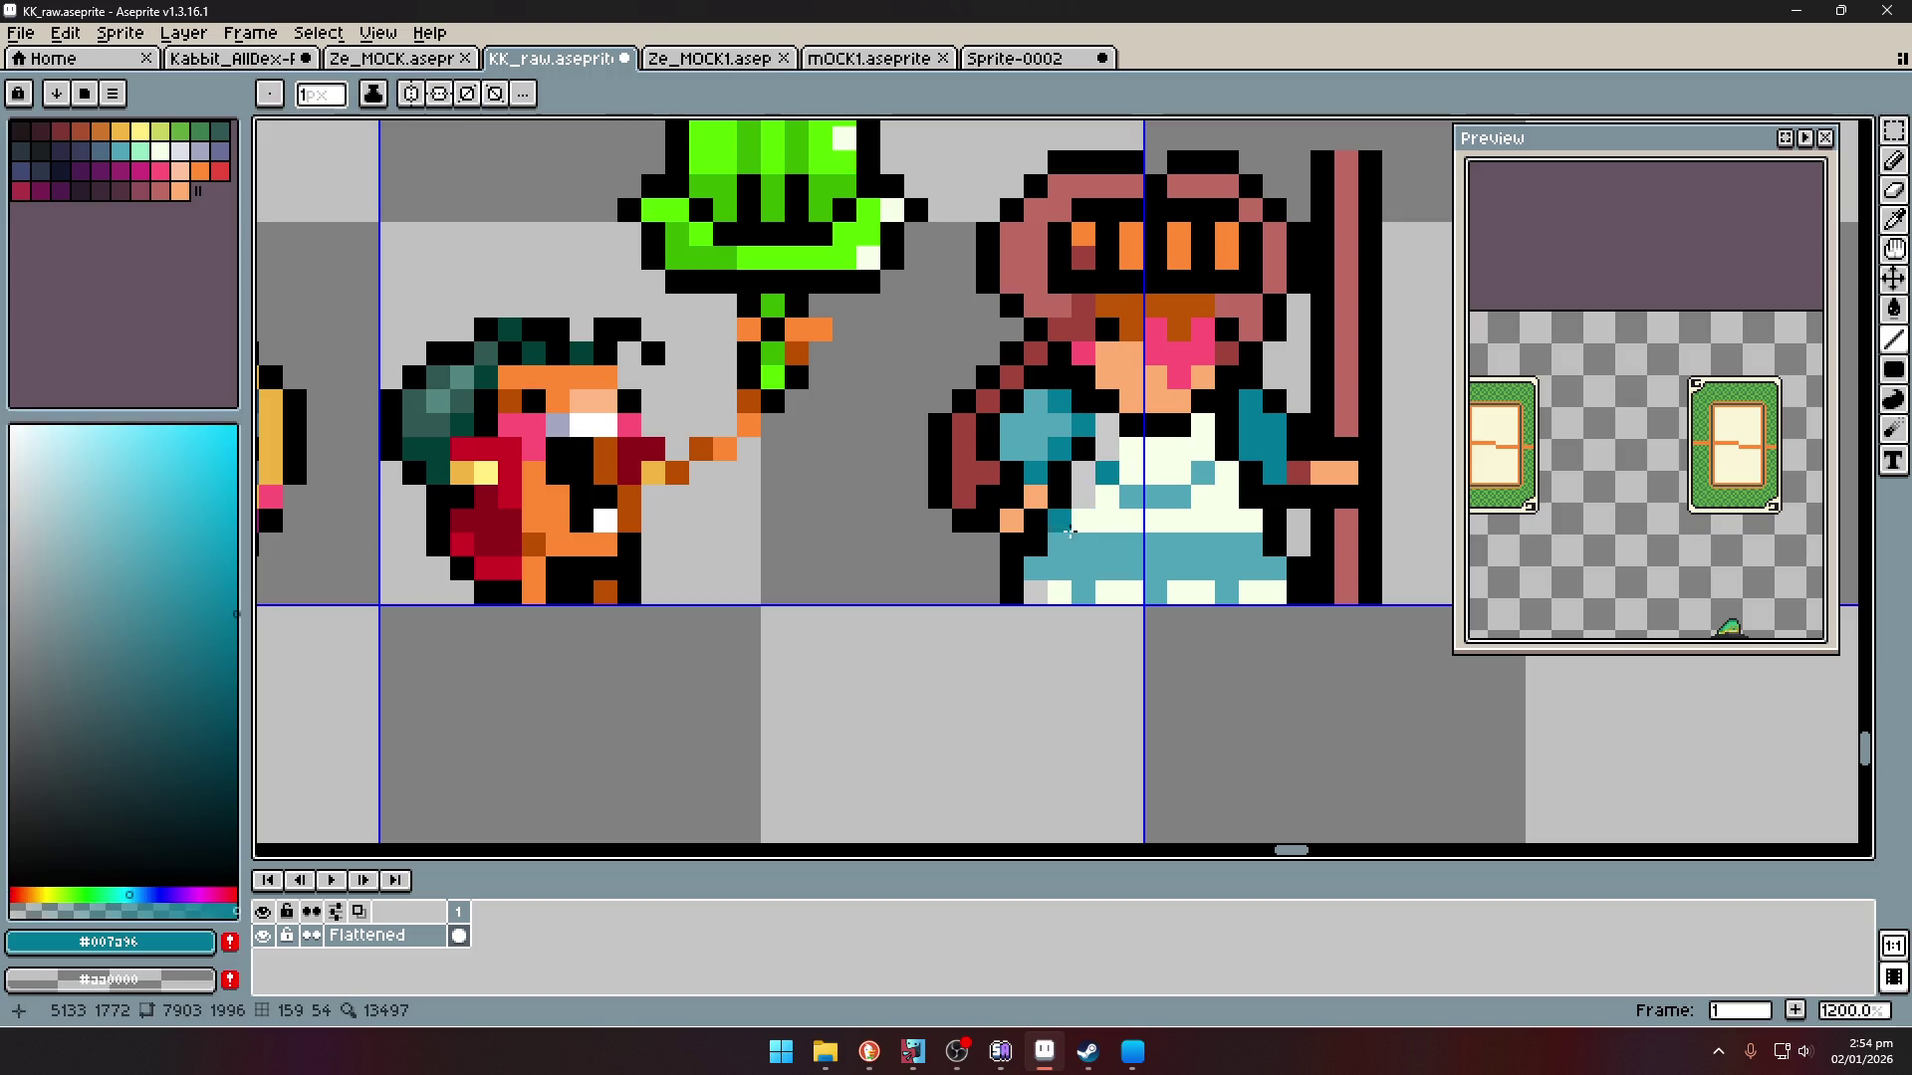
{"action": "scroll", "coordinate": [1026, 575], "scroll_direction": "down", "scroll_amount": 4}
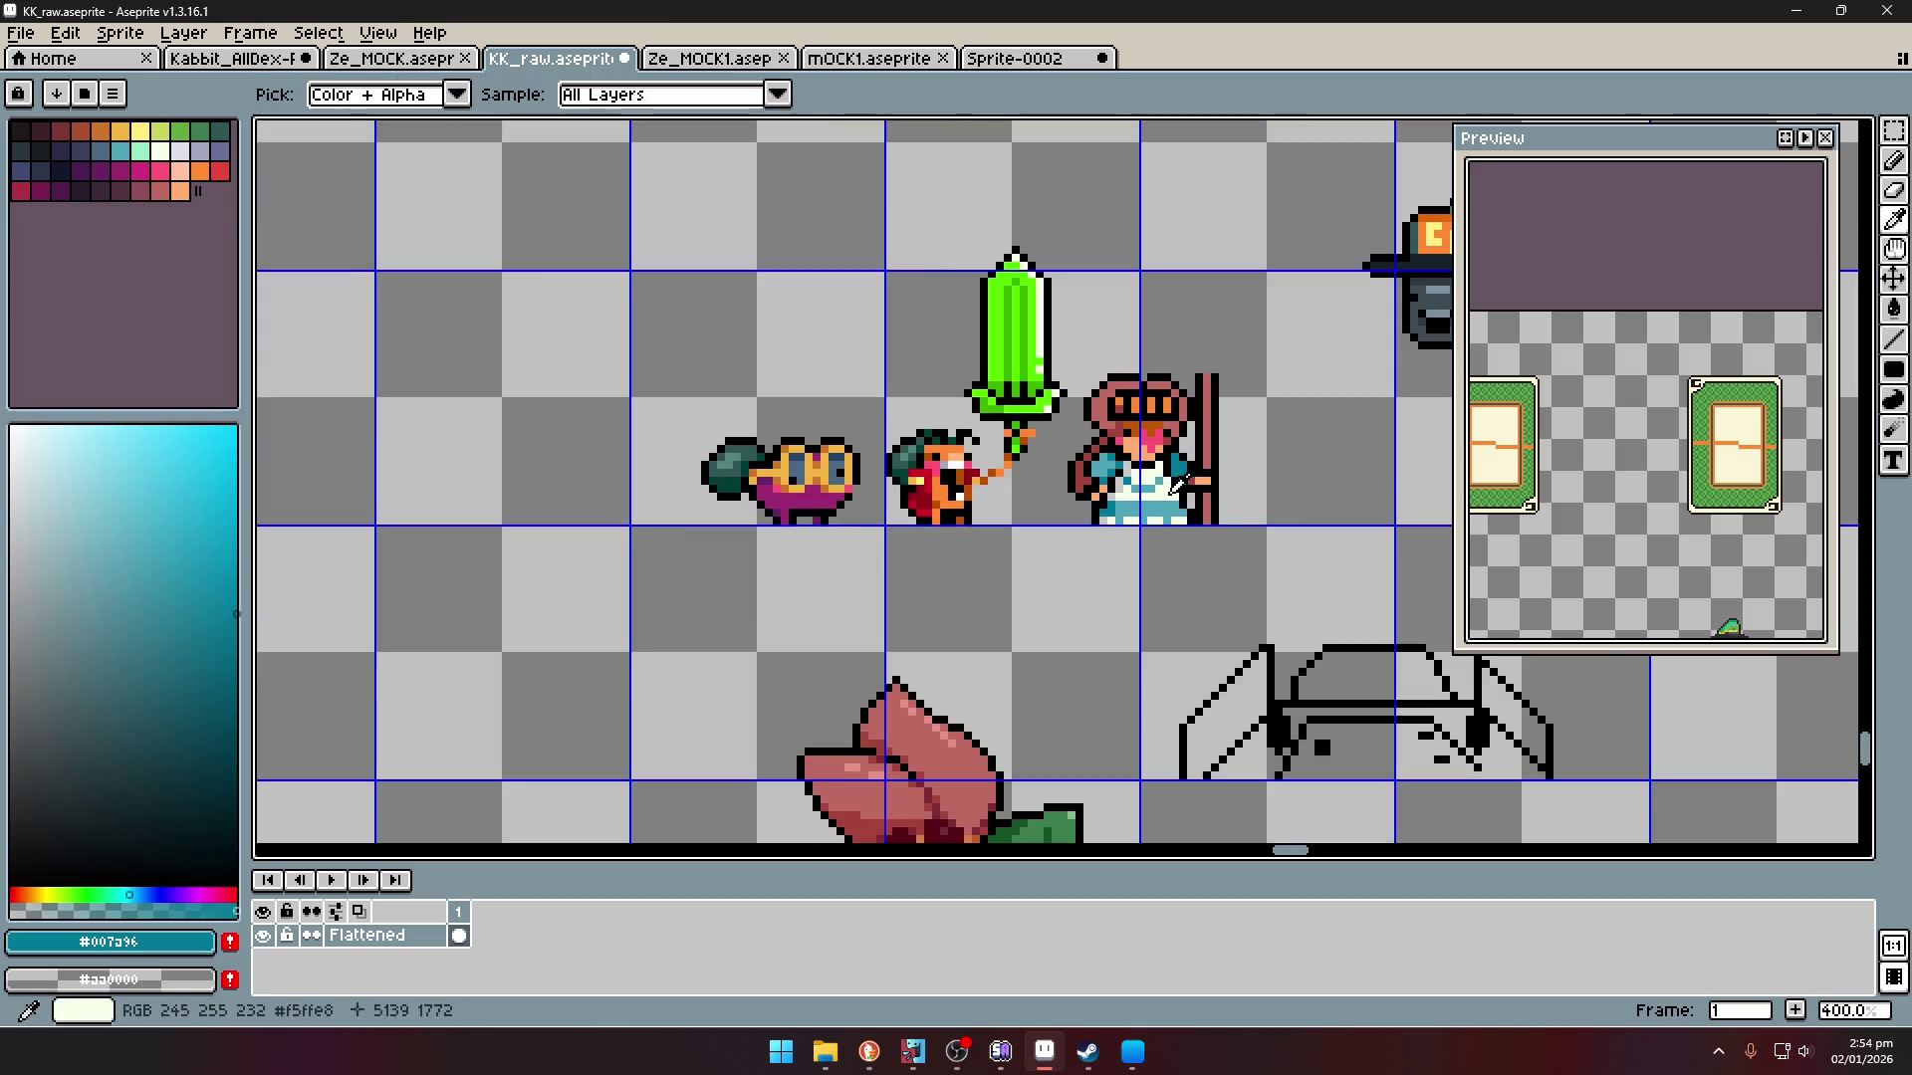
{"action": "scroll", "coordinate": [1204, 514], "scroll_direction": "up", "scroll_amount": 4}
{"action": "key", "text": "alt"}
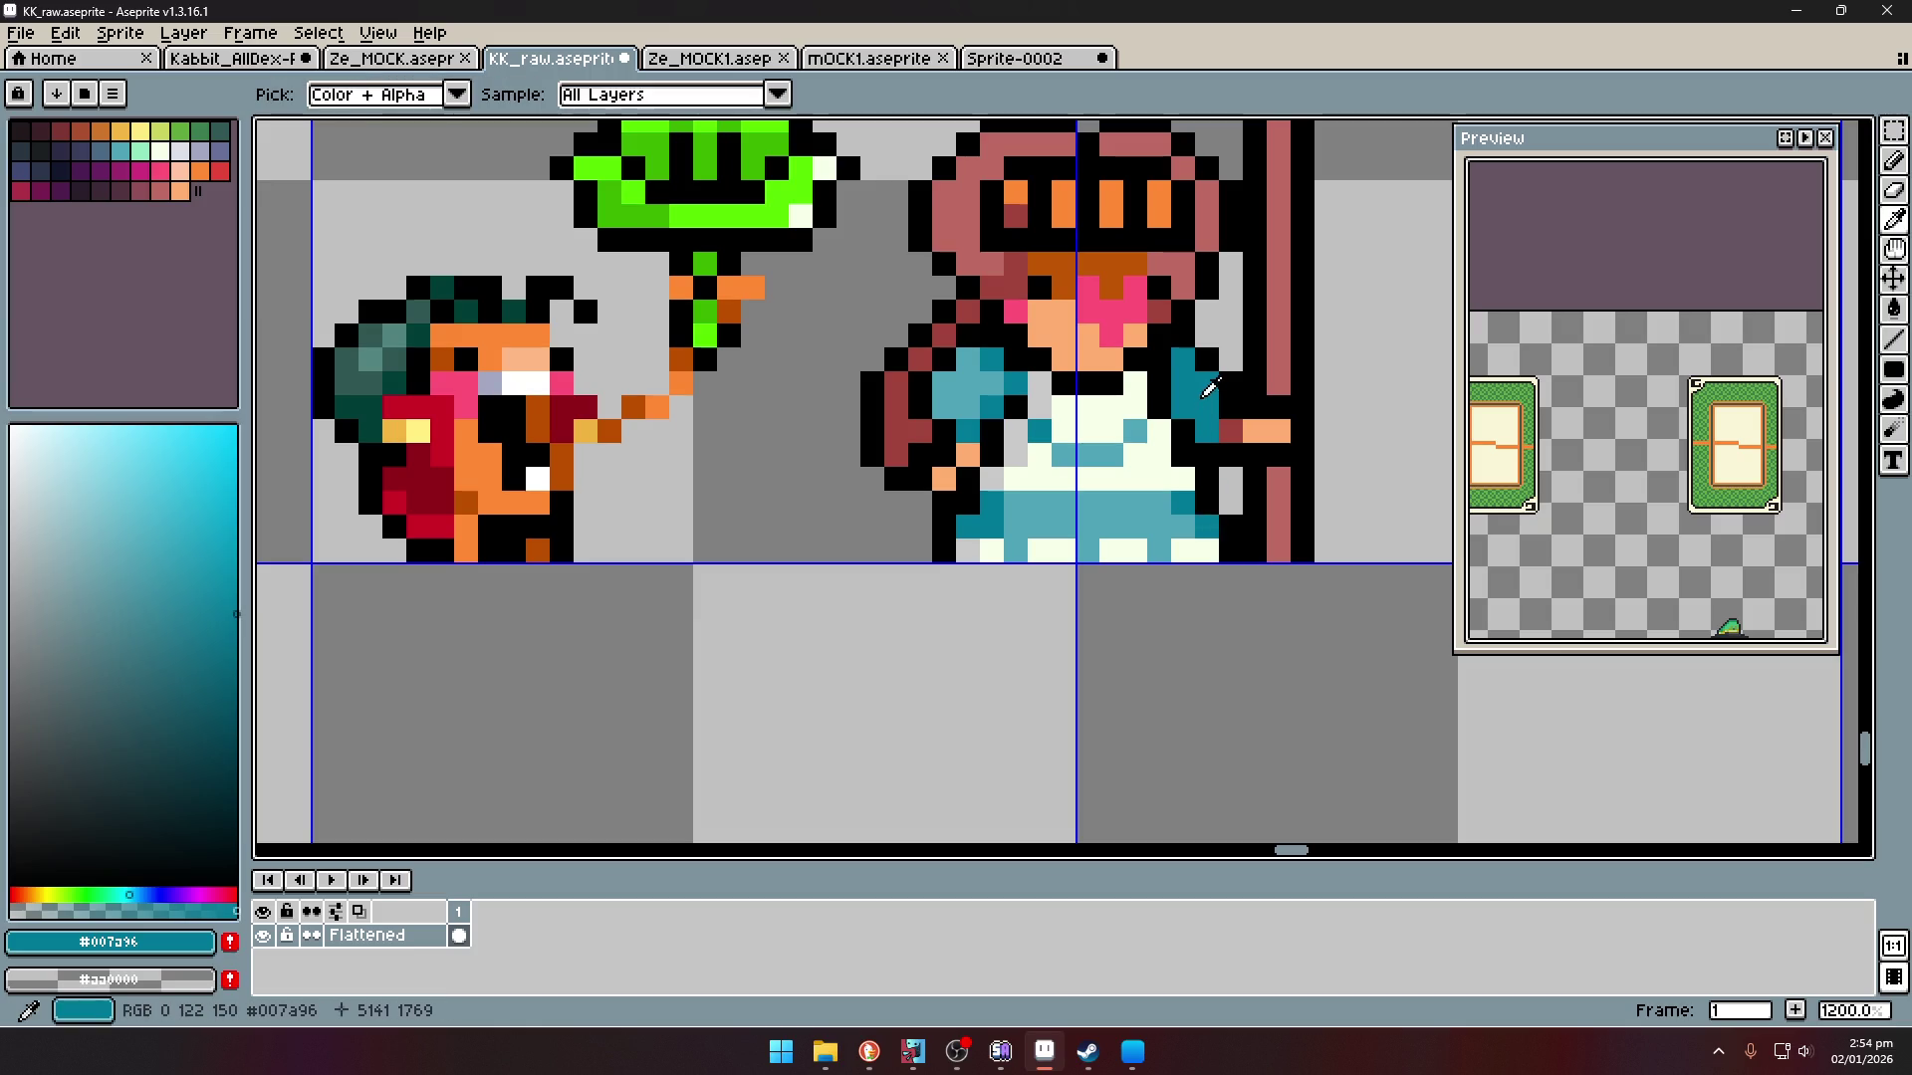
- Darken the teal and draw three vertical dark teal pleat lines on the skirt
{"action": "left_click", "coordinate": [235, 687]}
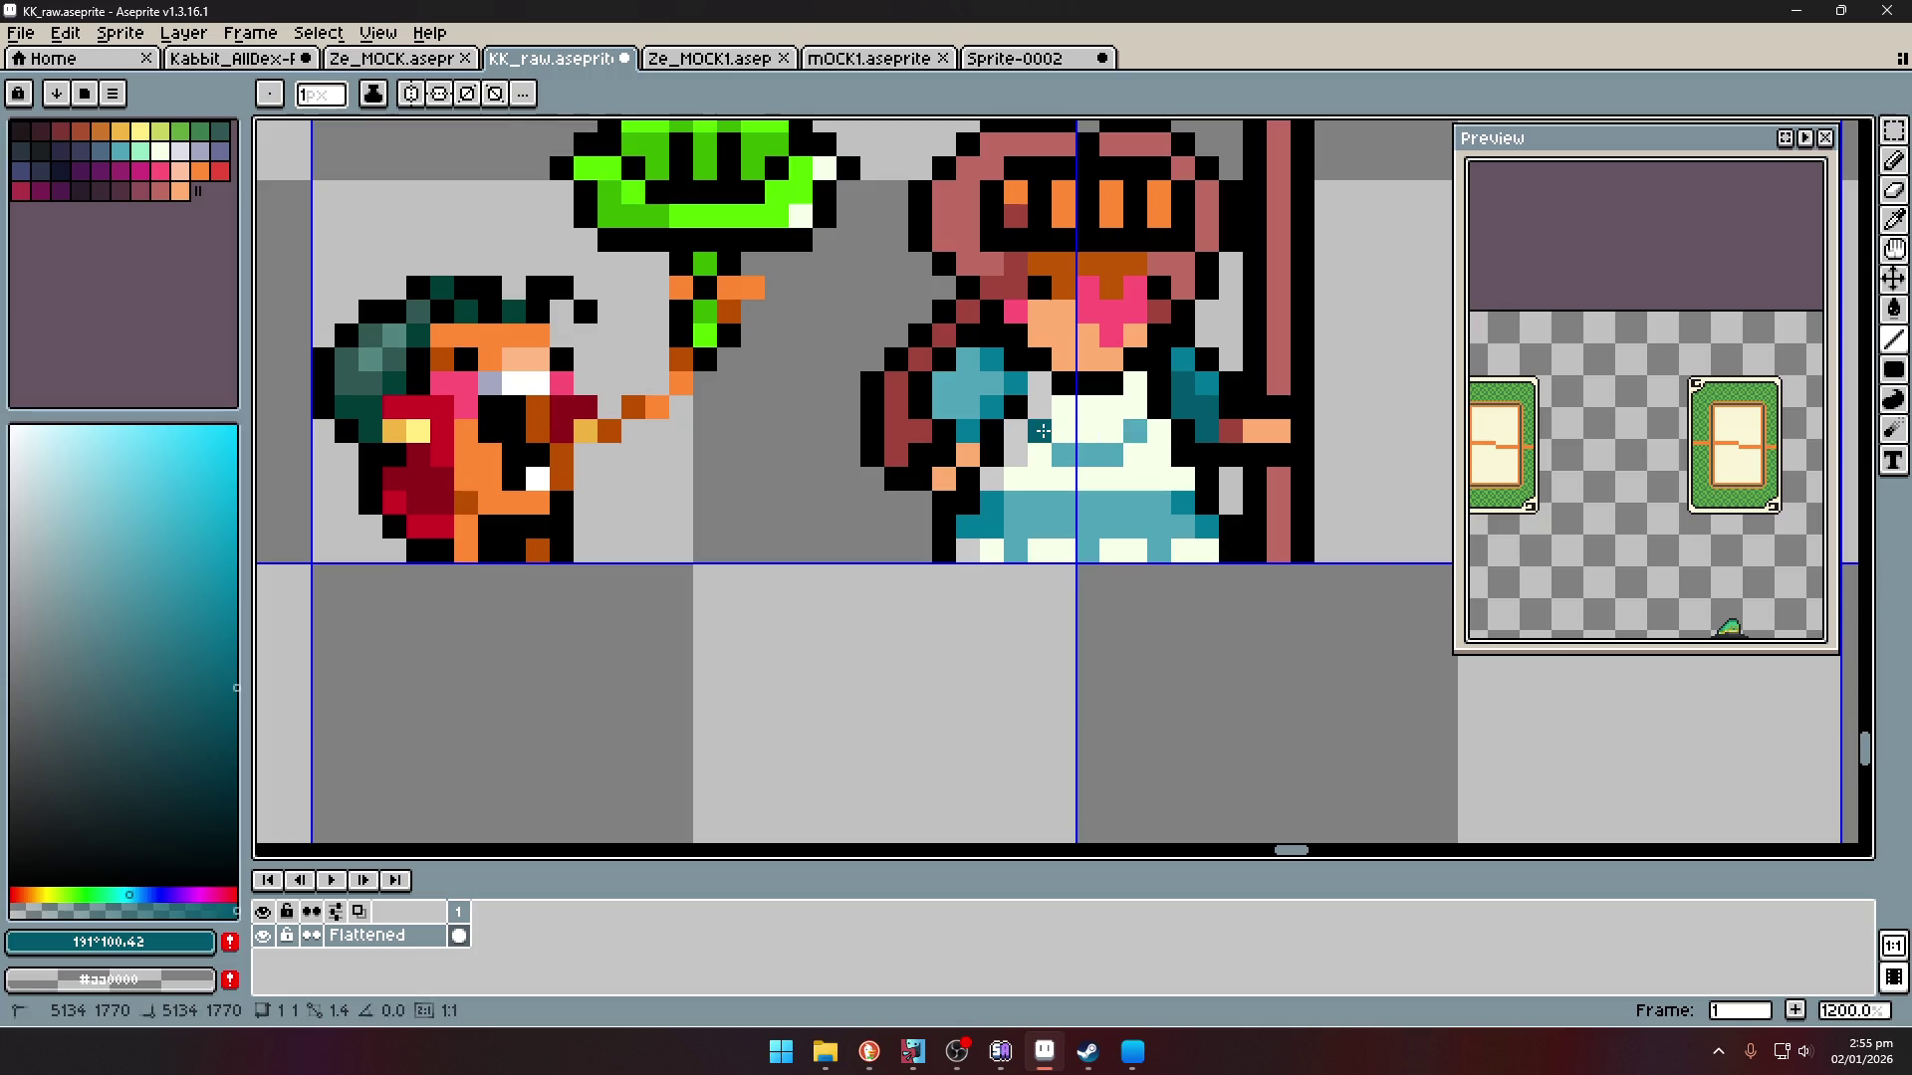
{"action": "scroll", "coordinate": [1042, 430], "scroll_direction": "down", "scroll_amount": 3}
{"action": "scroll", "coordinate": [1043, 430], "scroll_direction": "up", "scroll_amount": 6}
{"action": "left_click_drag", "start_coordinate": [1052, 485], "coordinate": [1045, 428]}
{"action": "left_click_drag", "start_coordinate": [1185, 429], "coordinate": [1185, 476]}
{"action": "left_click_drag", "start_coordinate": [1330, 428], "coordinate": [1343, 479]}
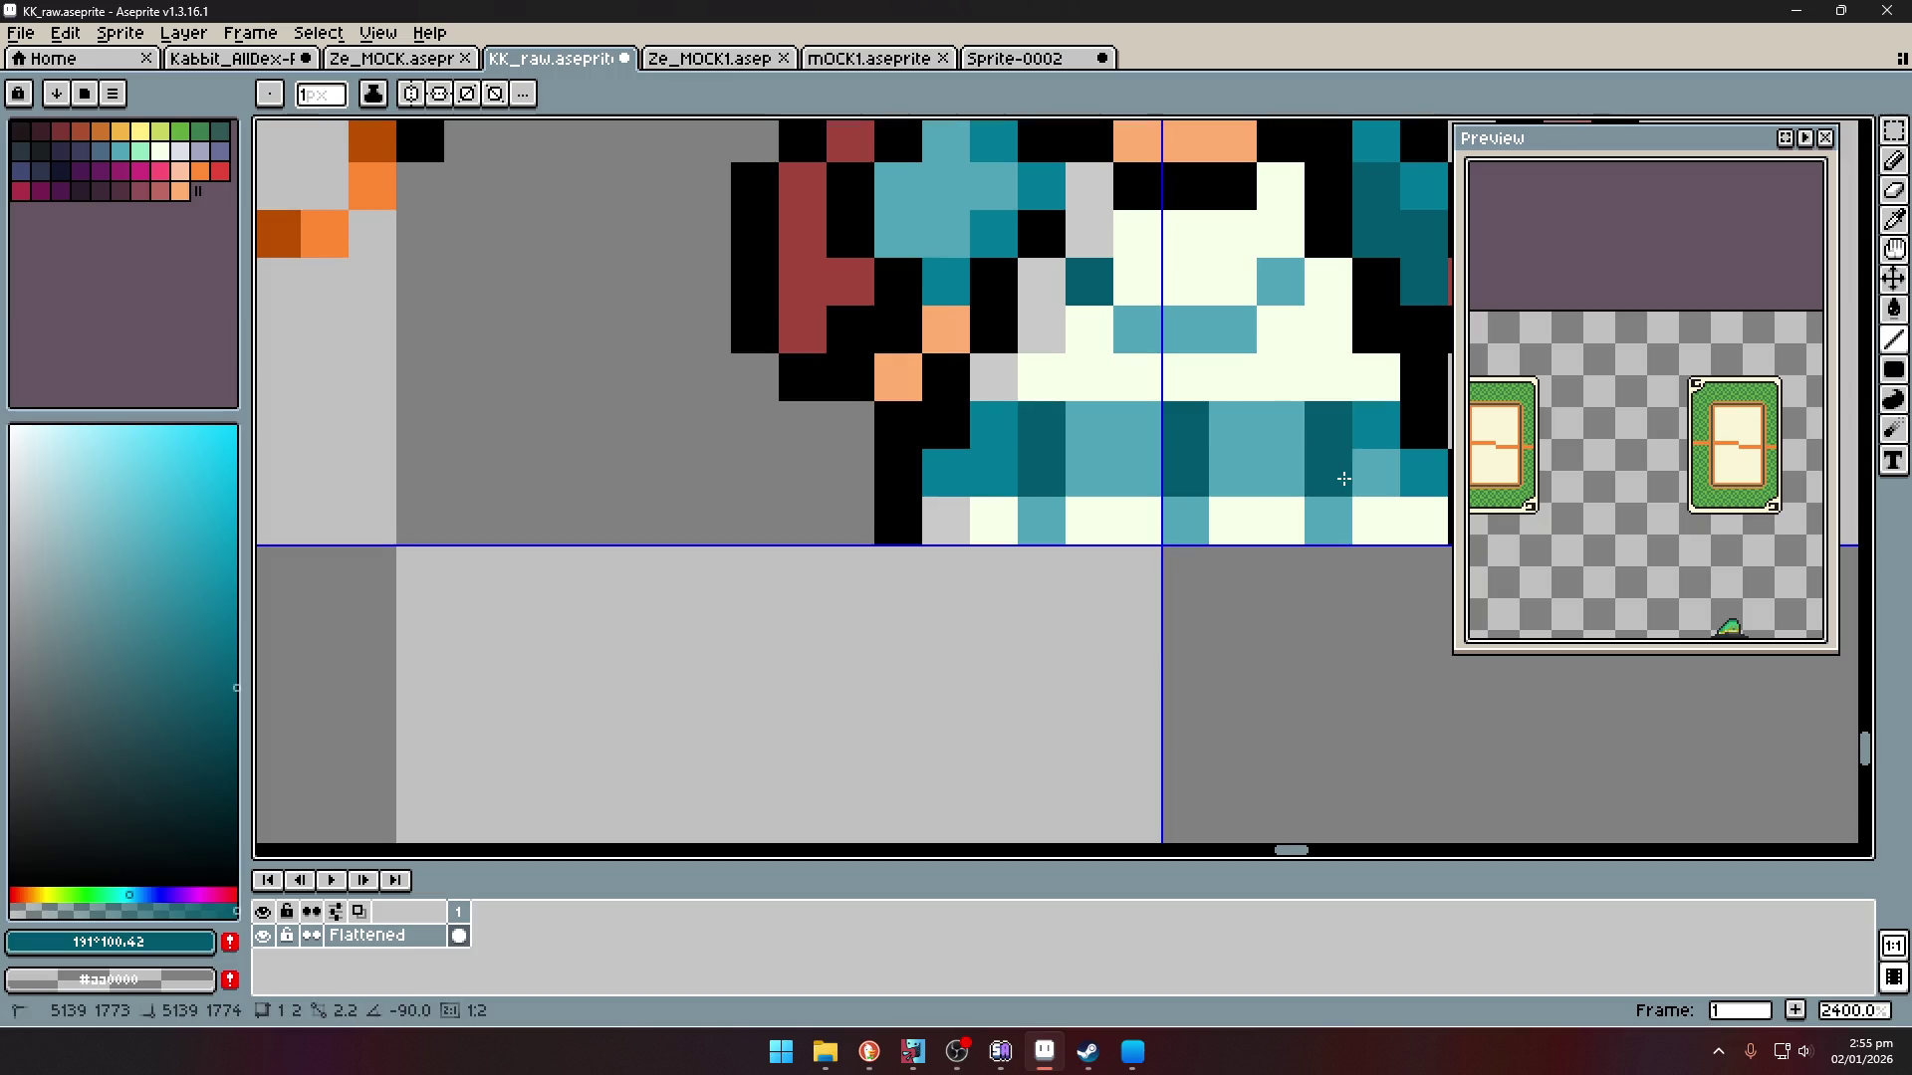
- Sample the black outline colour and other colours from the sprite around the skirt
{"action": "key", "text": "i"}
{"action": "scroll", "coordinate": [1344, 479], "scroll_direction": "down", "scroll_amount": 4}
{"action": "scroll", "coordinate": [1113, 487], "scroll_direction": "up", "scroll_amount": 3}
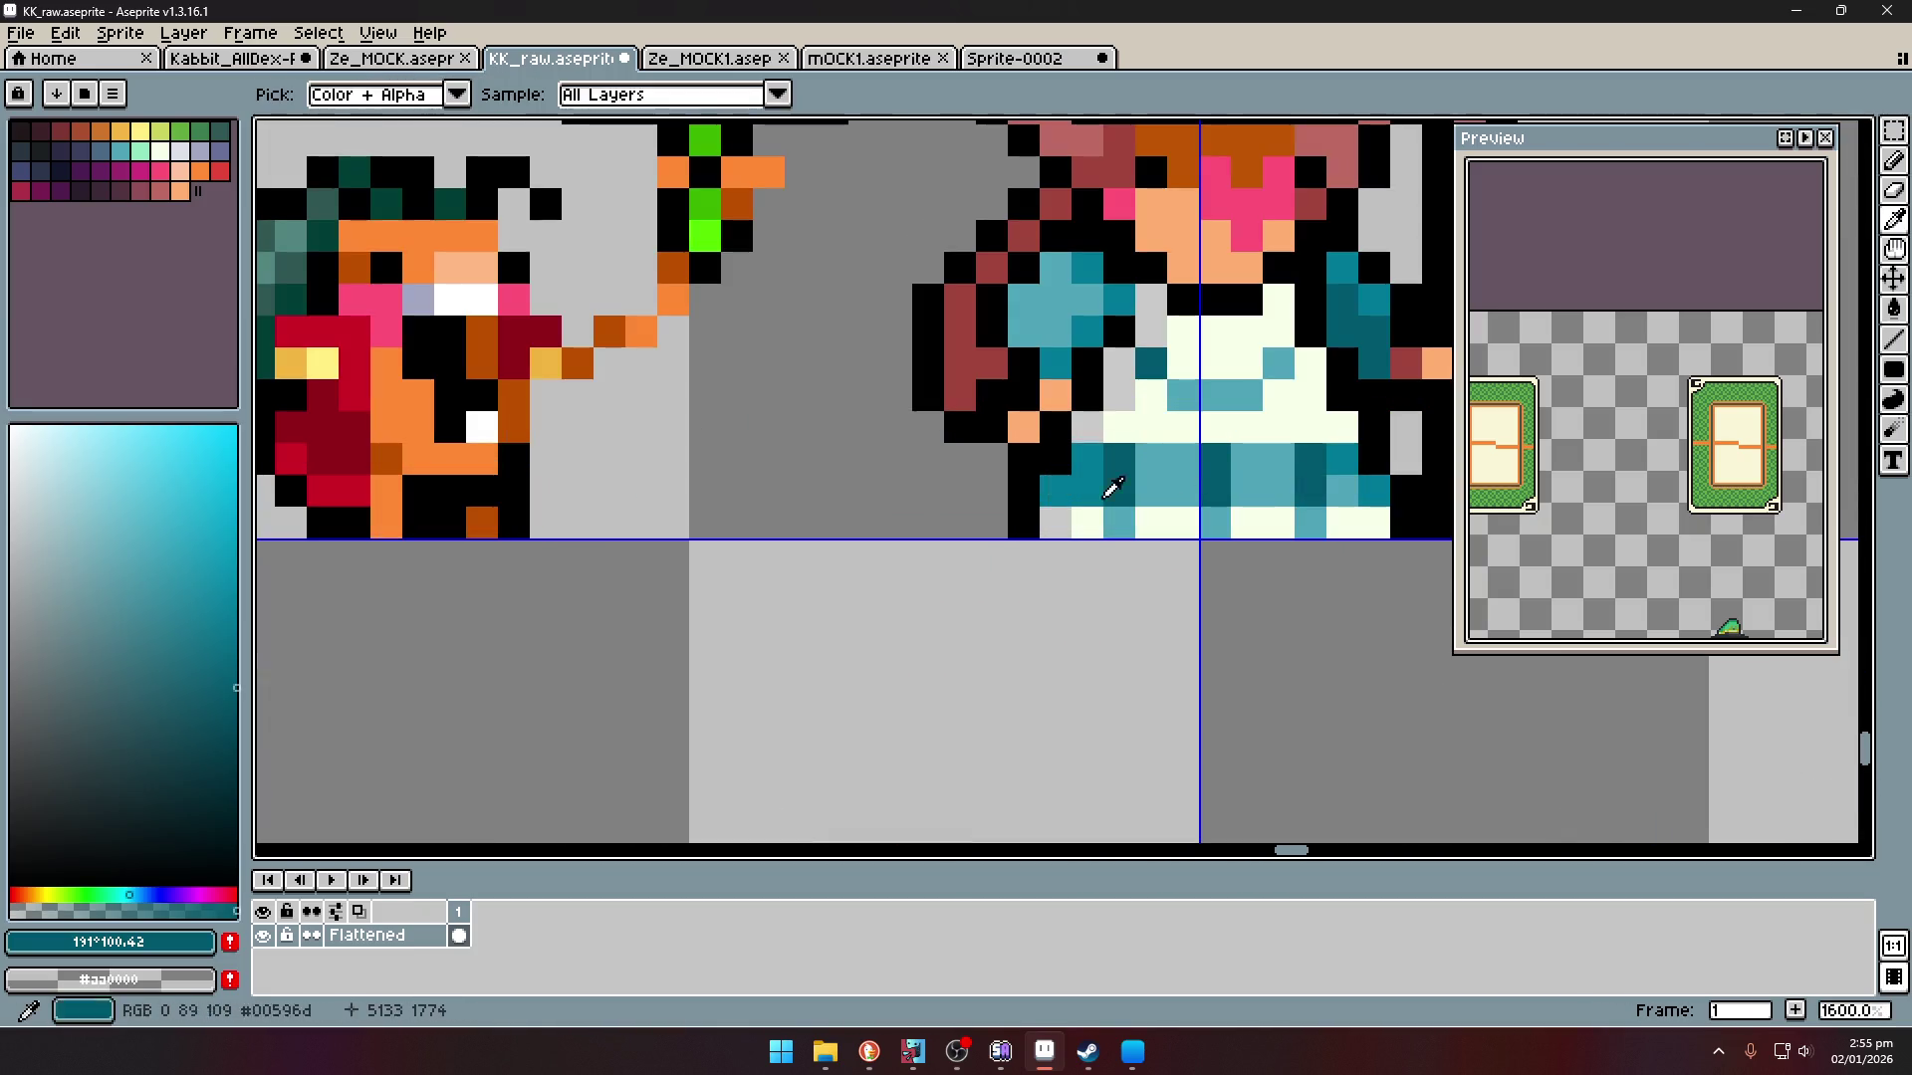
{"action": "left_click", "coordinate": [1025, 513]}
{"action": "key", "text": "l"}
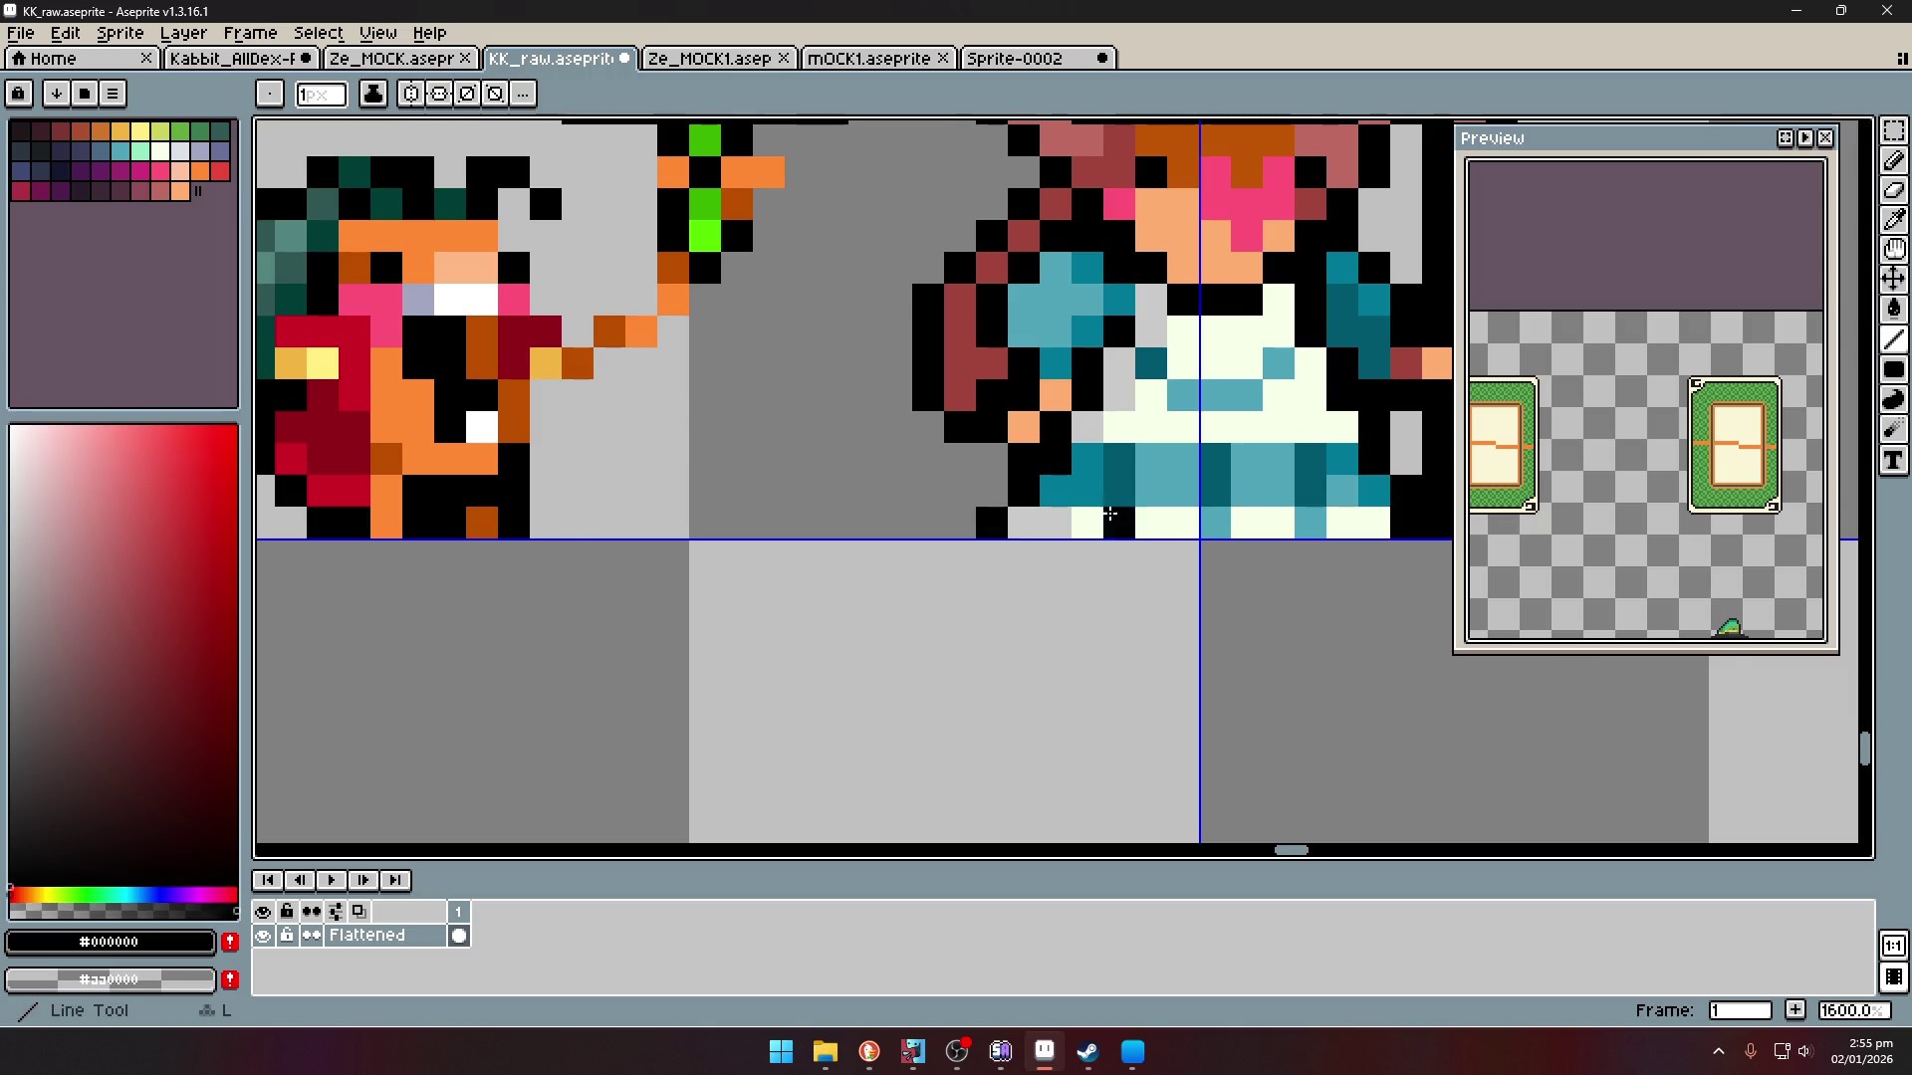
{"action": "key", "text": "i"}
{"action": "scroll", "coordinate": [1063, 519], "scroll_direction": "down", "scroll_amount": 3}
{"action": "scroll", "coordinate": [1229, 511], "scroll_direction": "up", "scroll_amount": 3}
{"action": "left_click", "coordinate": [1182, 486]}
{"action": "left_click", "coordinate": [1213, 460]}
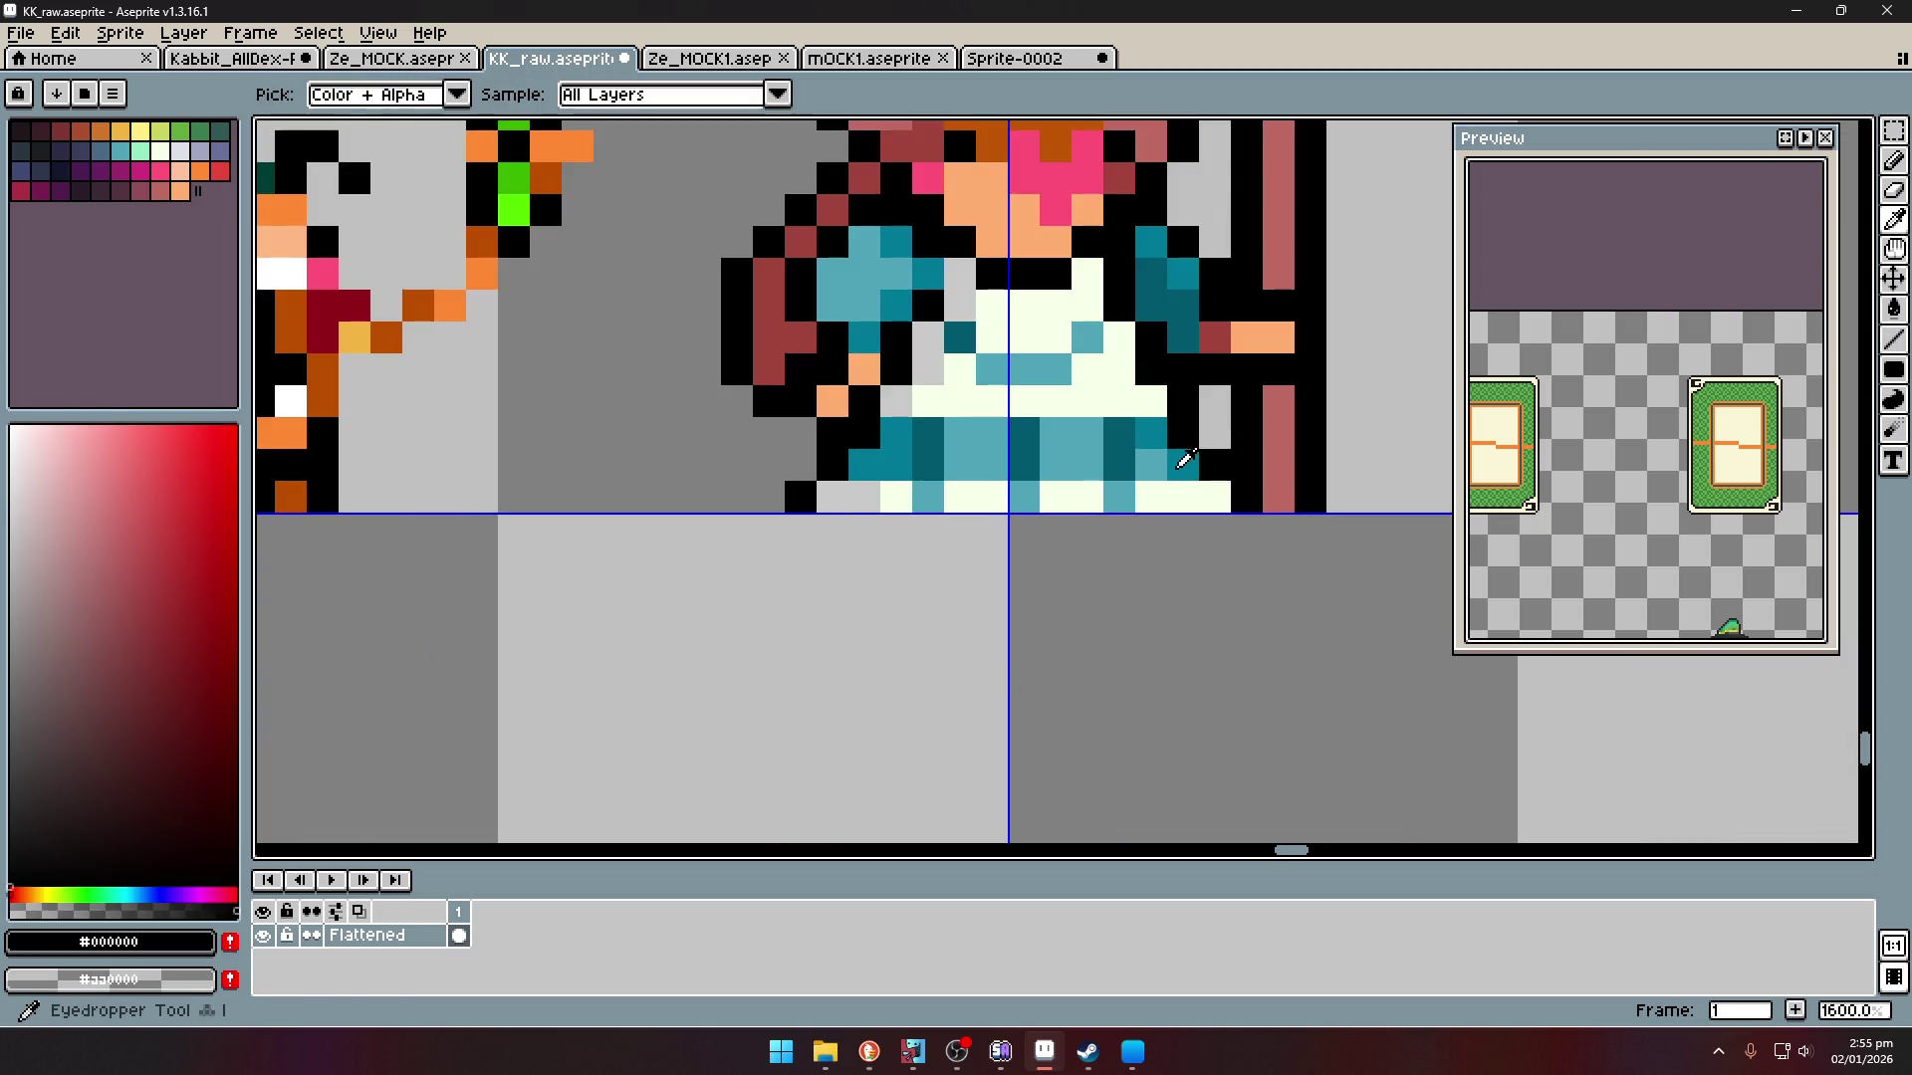
{"action": "scroll", "coordinate": [1157, 452], "scroll_direction": "down", "scroll_amount": 3}
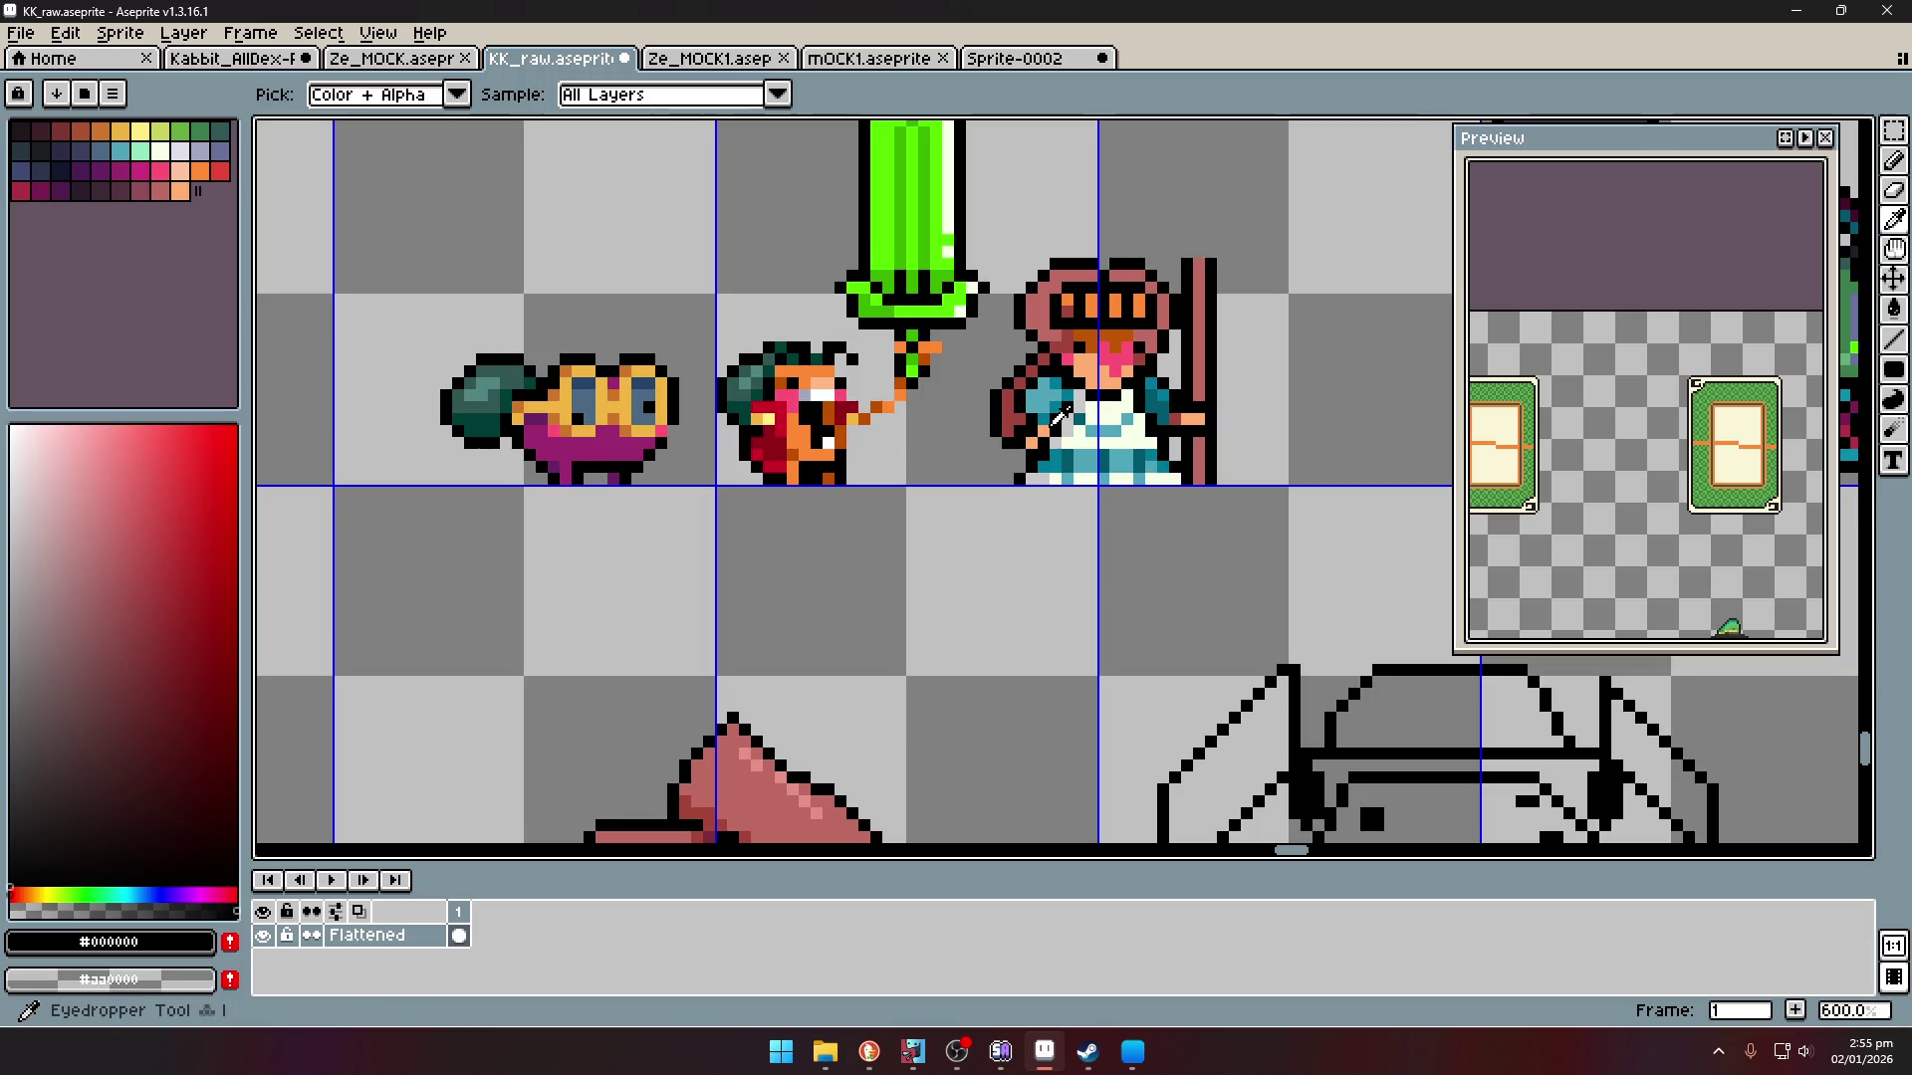
{"action": "scroll", "coordinate": [1061, 416], "scroll_direction": "up", "scroll_amount": 2}
{"action": "scroll", "coordinate": [1185, 353], "scroll_direction": "down", "scroll_amount": 2}
{"action": "scroll", "coordinate": [1192, 349], "scroll_direction": "up", "scroll_amount": 4}
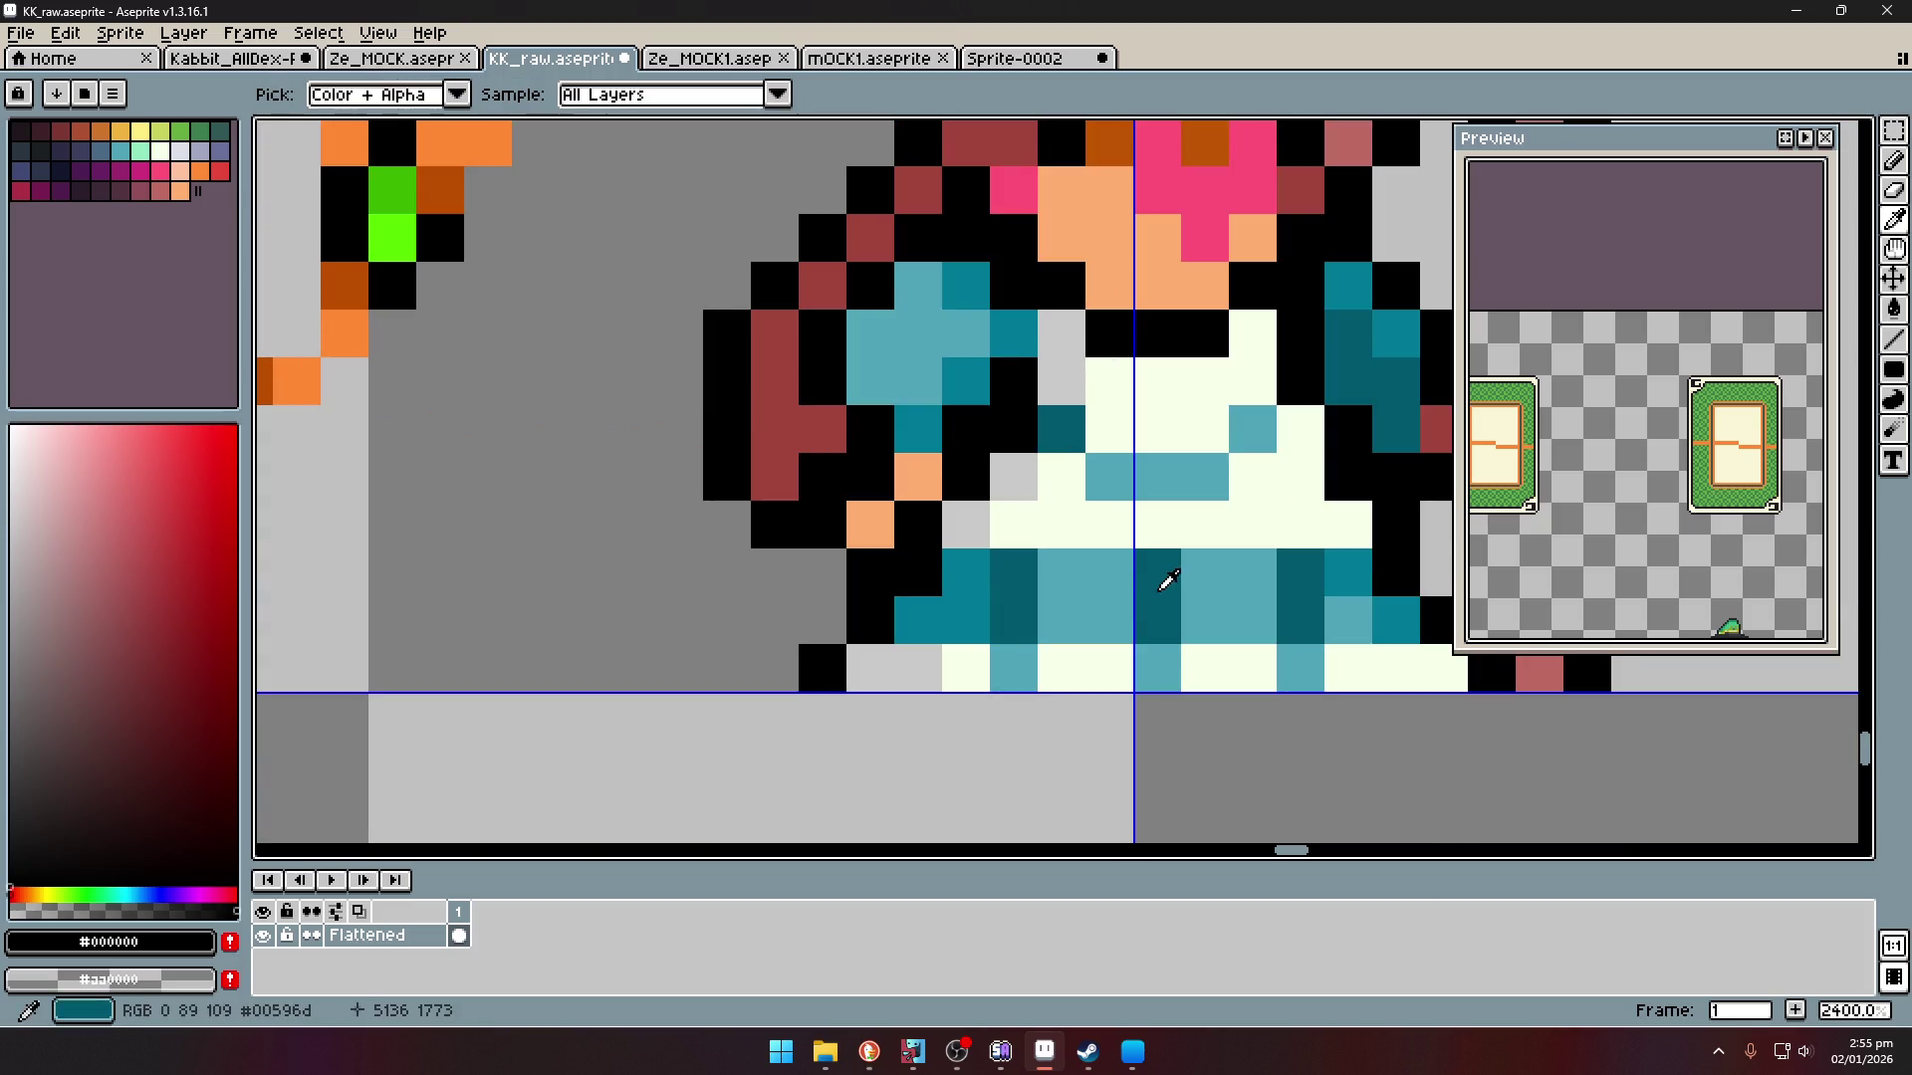
- Recolour three black pixels beside the shoulder with the skirt's dark teal
{"action": "left_click", "coordinate": [1165, 577]}
{"action": "left_click", "coordinate": [966, 429]}
{"action": "left_click", "coordinate": [1013, 378]}
{"action": "left_click", "coordinate": [1302, 378]}
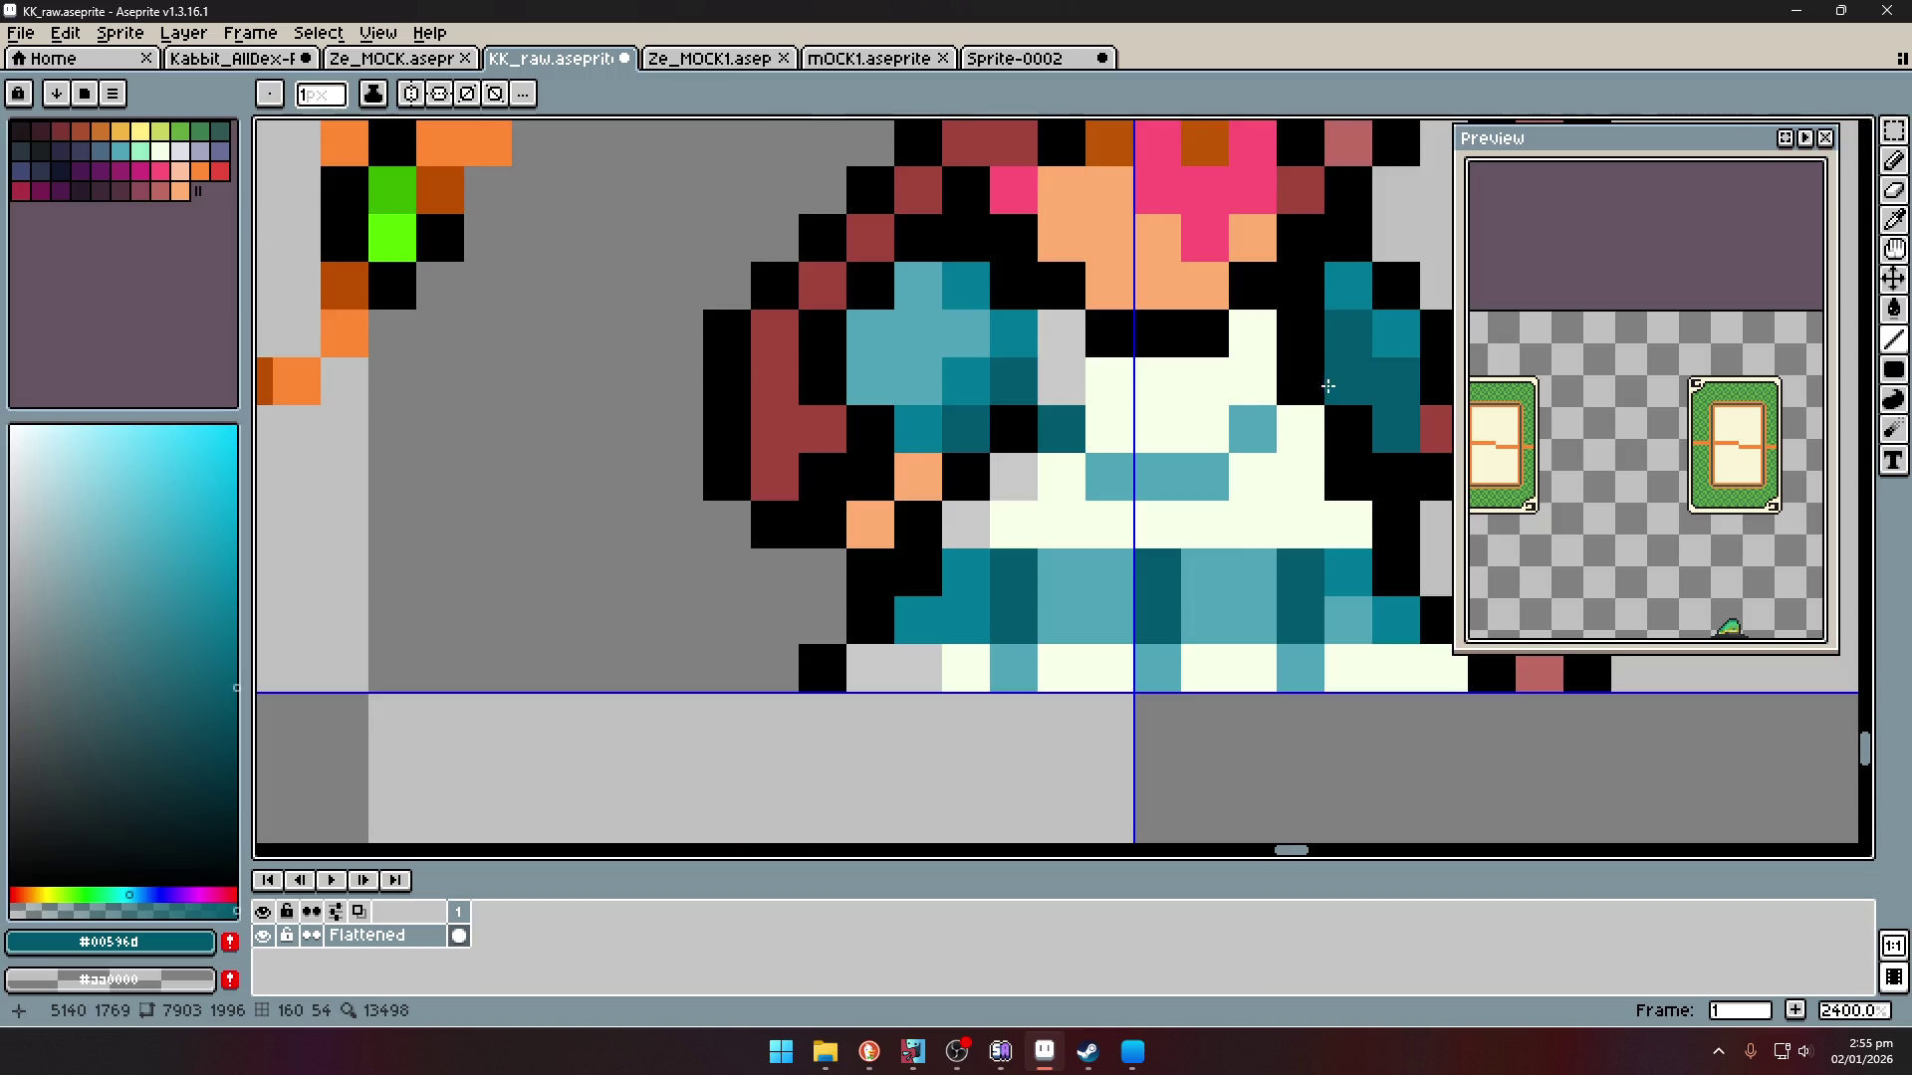
{"action": "scroll", "coordinate": [1320, 373], "scroll_direction": "down", "scroll_amount": 8}
{"action": "scroll", "coordinate": [1357, 356], "scroll_direction": "up", "scroll_amount": 4}
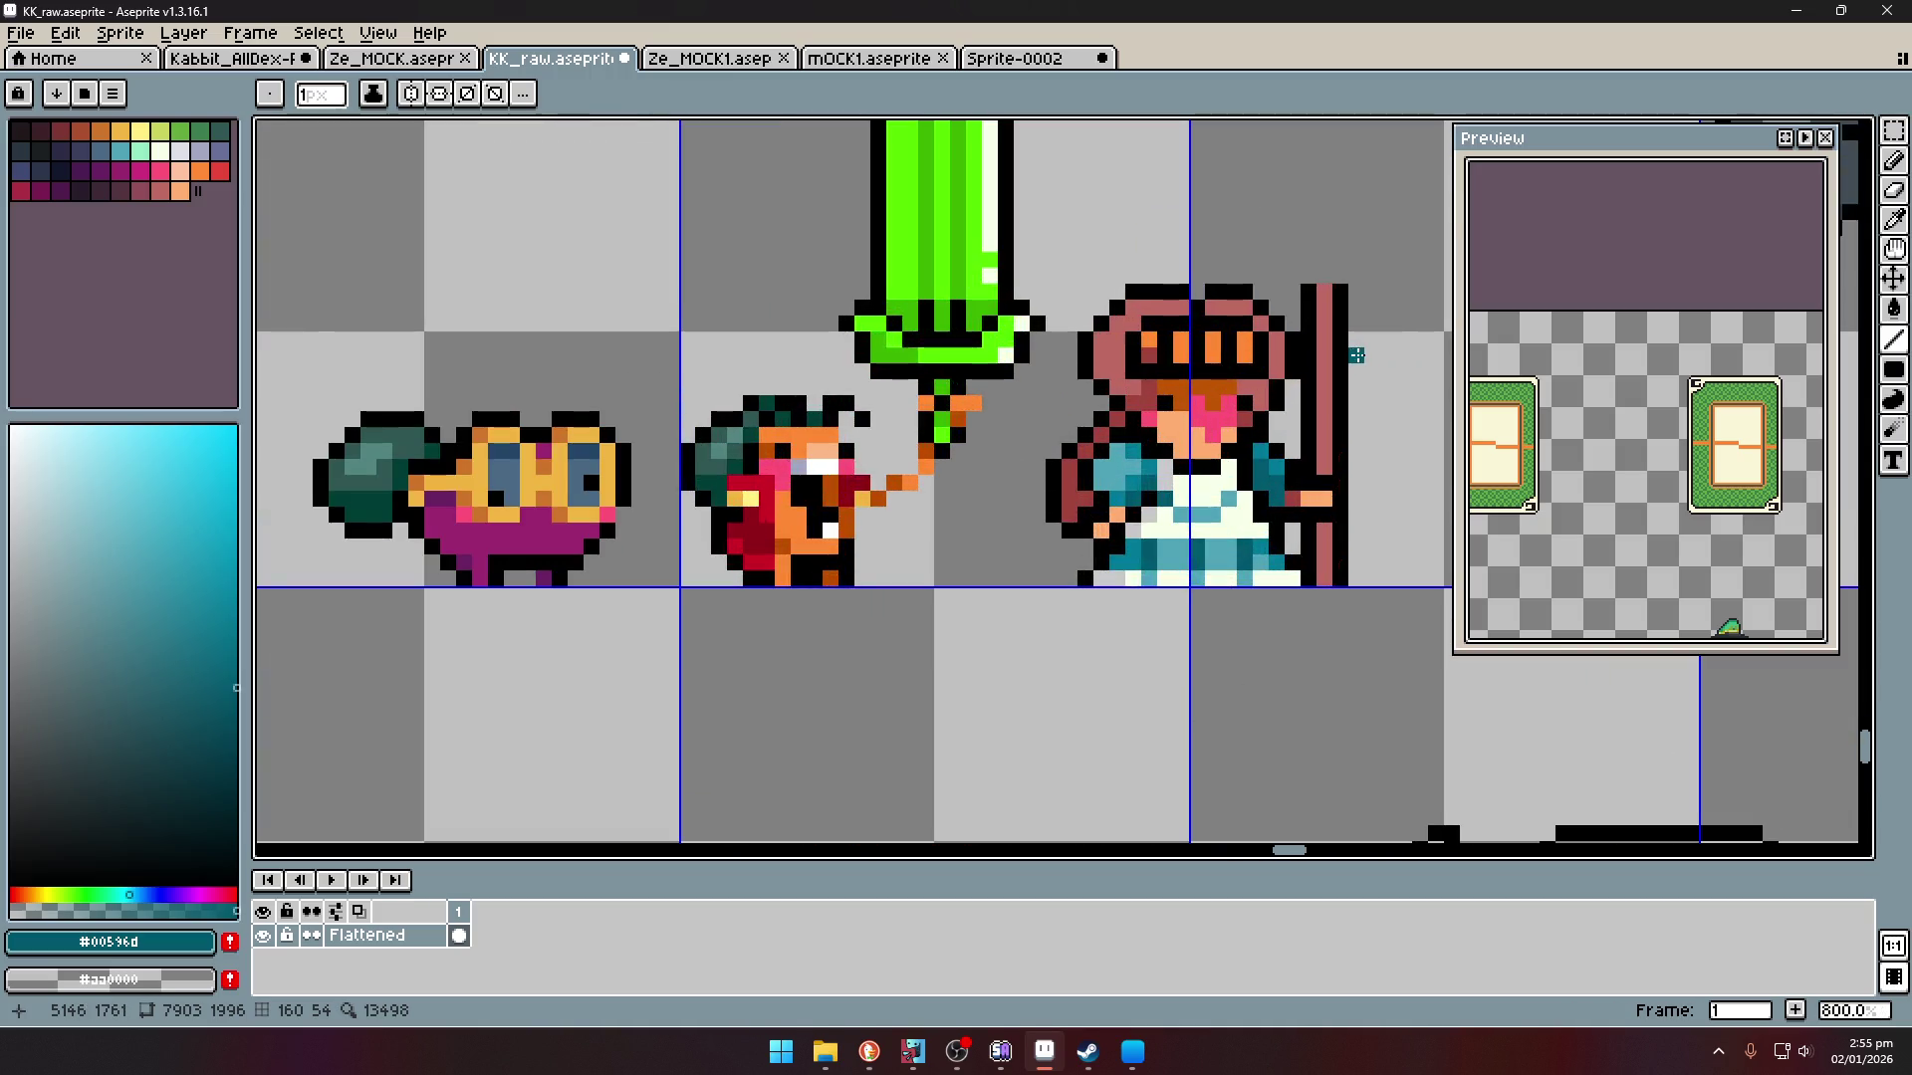
{"action": "key", "text": "i"}
{"action": "scroll", "coordinate": [1330, 266], "scroll_direction": "down", "scroll_amount": 1}
{"action": "scroll", "coordinate": [1284, 284], "scroll_direction": "up", "scroll_amount": 4}
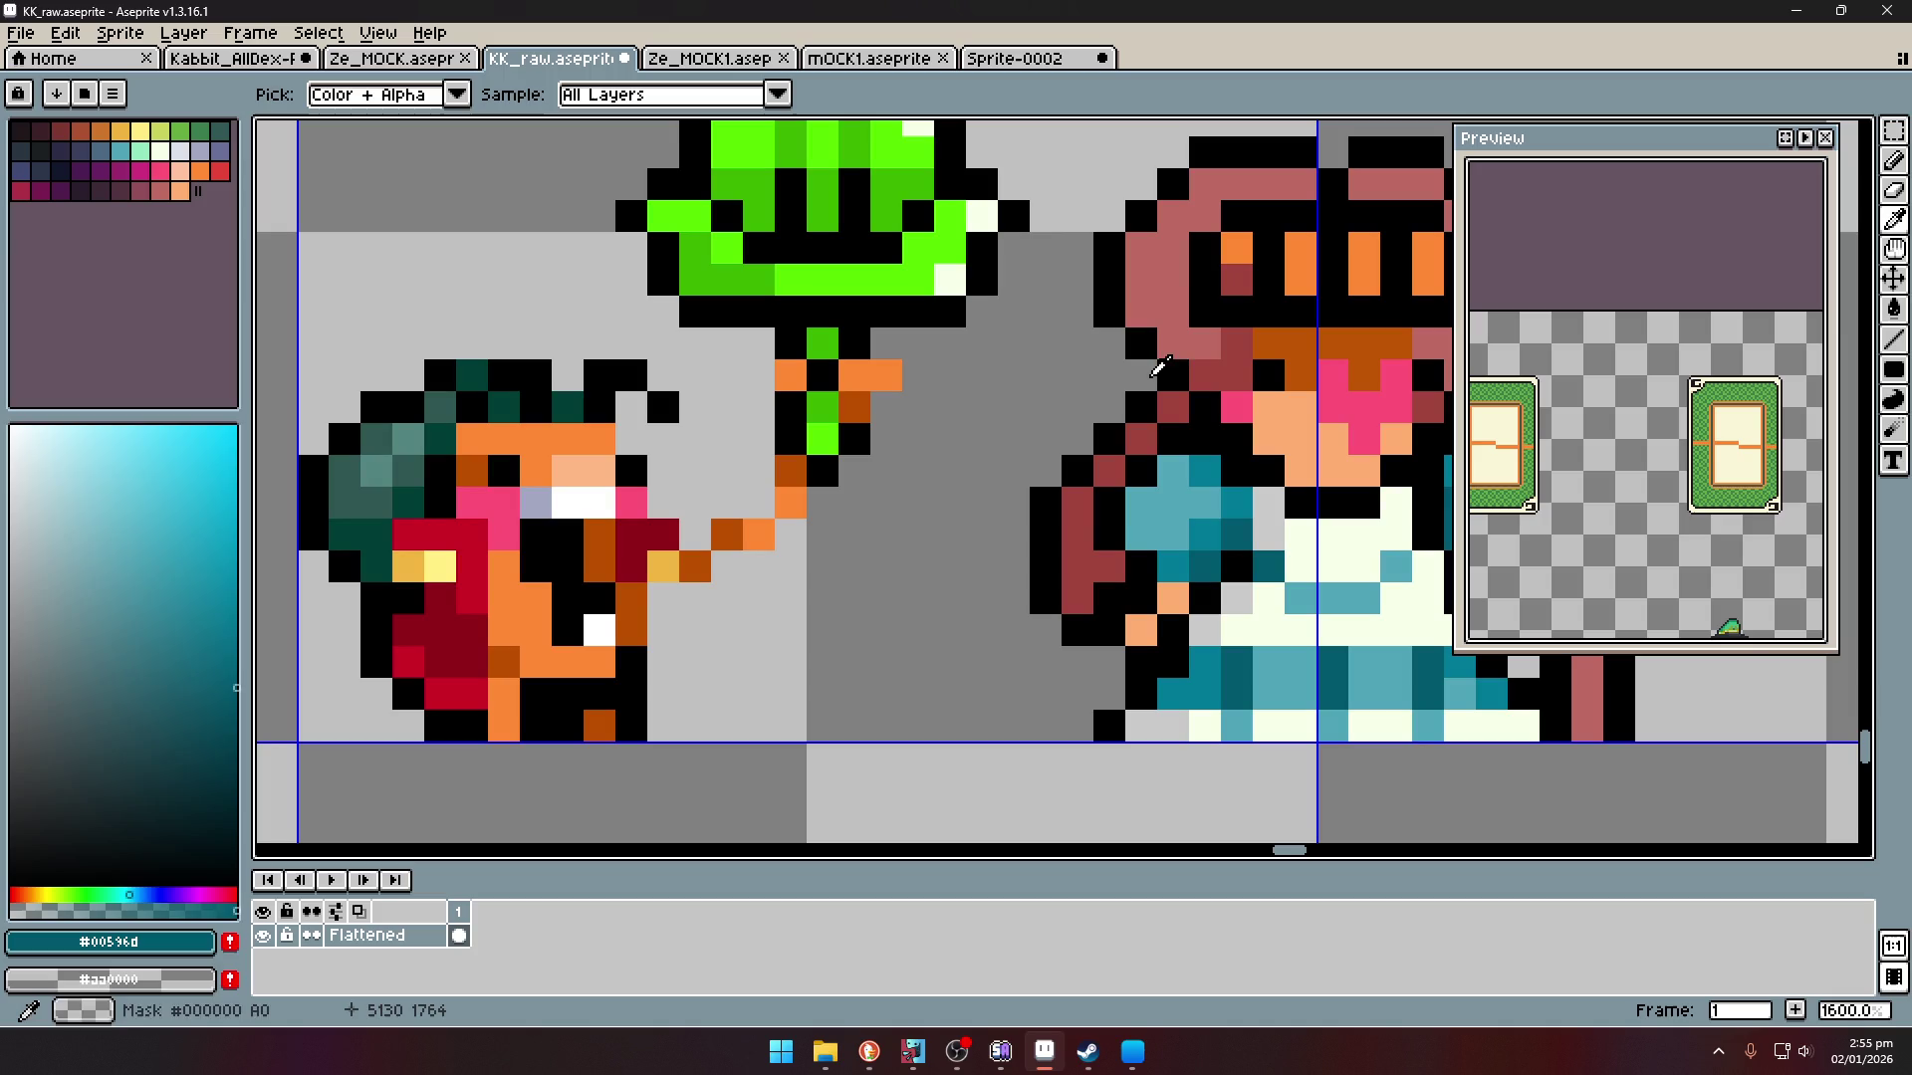
- Paint peach pixels along the hat's upper-left edge to start the hair bun
{"action": "left_click", "coordinate": [1178, 305]}
{"action": "scroll", "coordinate": [1178, 305], "scroll_direction": "down", "scroll_amount": 2}
{"action": "left_click", "coordinate": [1225, 374]}
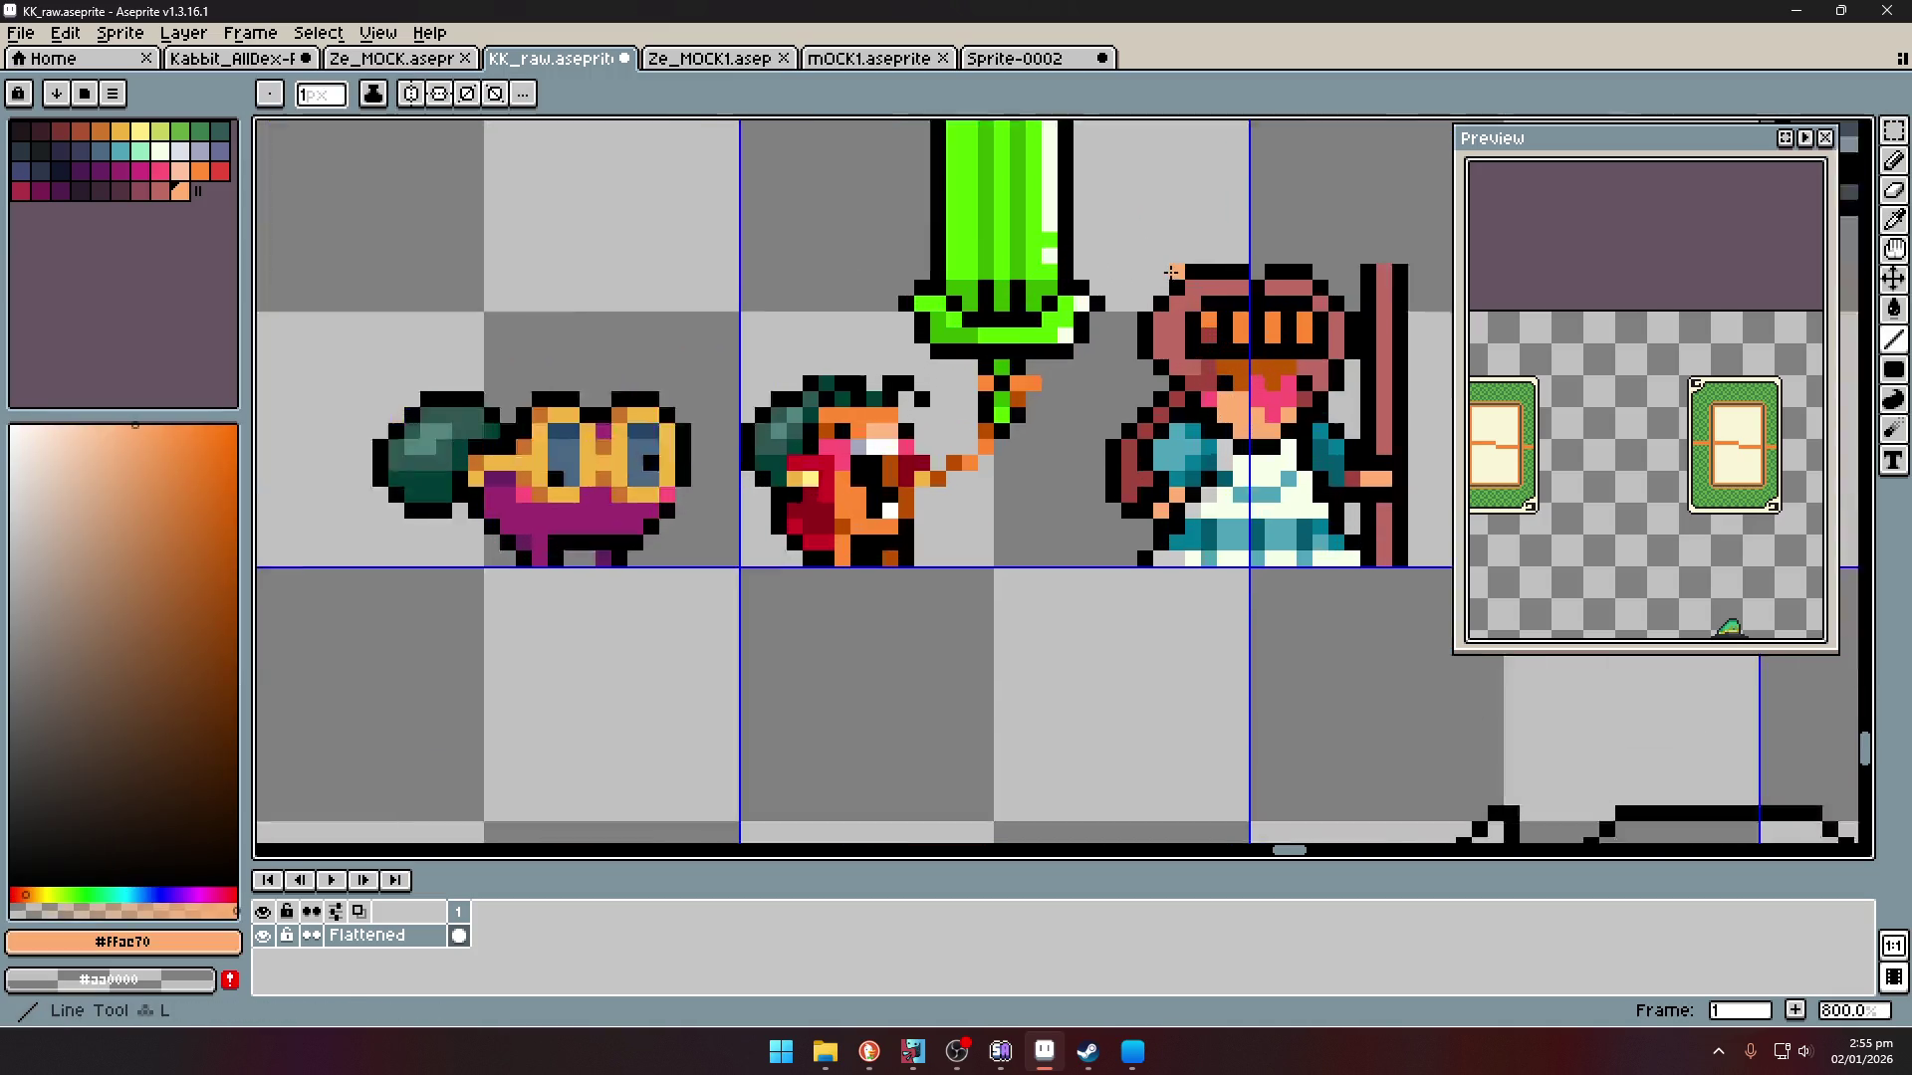
{"action": "key", "text": "b"}
{"action": "scroll", "coordinate": [1182, 279], "scroll_direction": "up", "scroll_amount": 2}
{"action": "left_click", "coordinate": [1182, 279]}
{"action": "mouse_move", "coordinate": [1179, 296]}
{"action": "left_mouse_down"}
{"action": "mouse_move", "coordinate": [1122, 346]}
{"action": "mouse_move", "coordinate": [1131, 394]}
{"action": "mouse_move", "coordinate": [1106, 344]}
{"action": "mouse_move", "coordinate": [1105, 399]}
{"action": "left_mouse_up"}
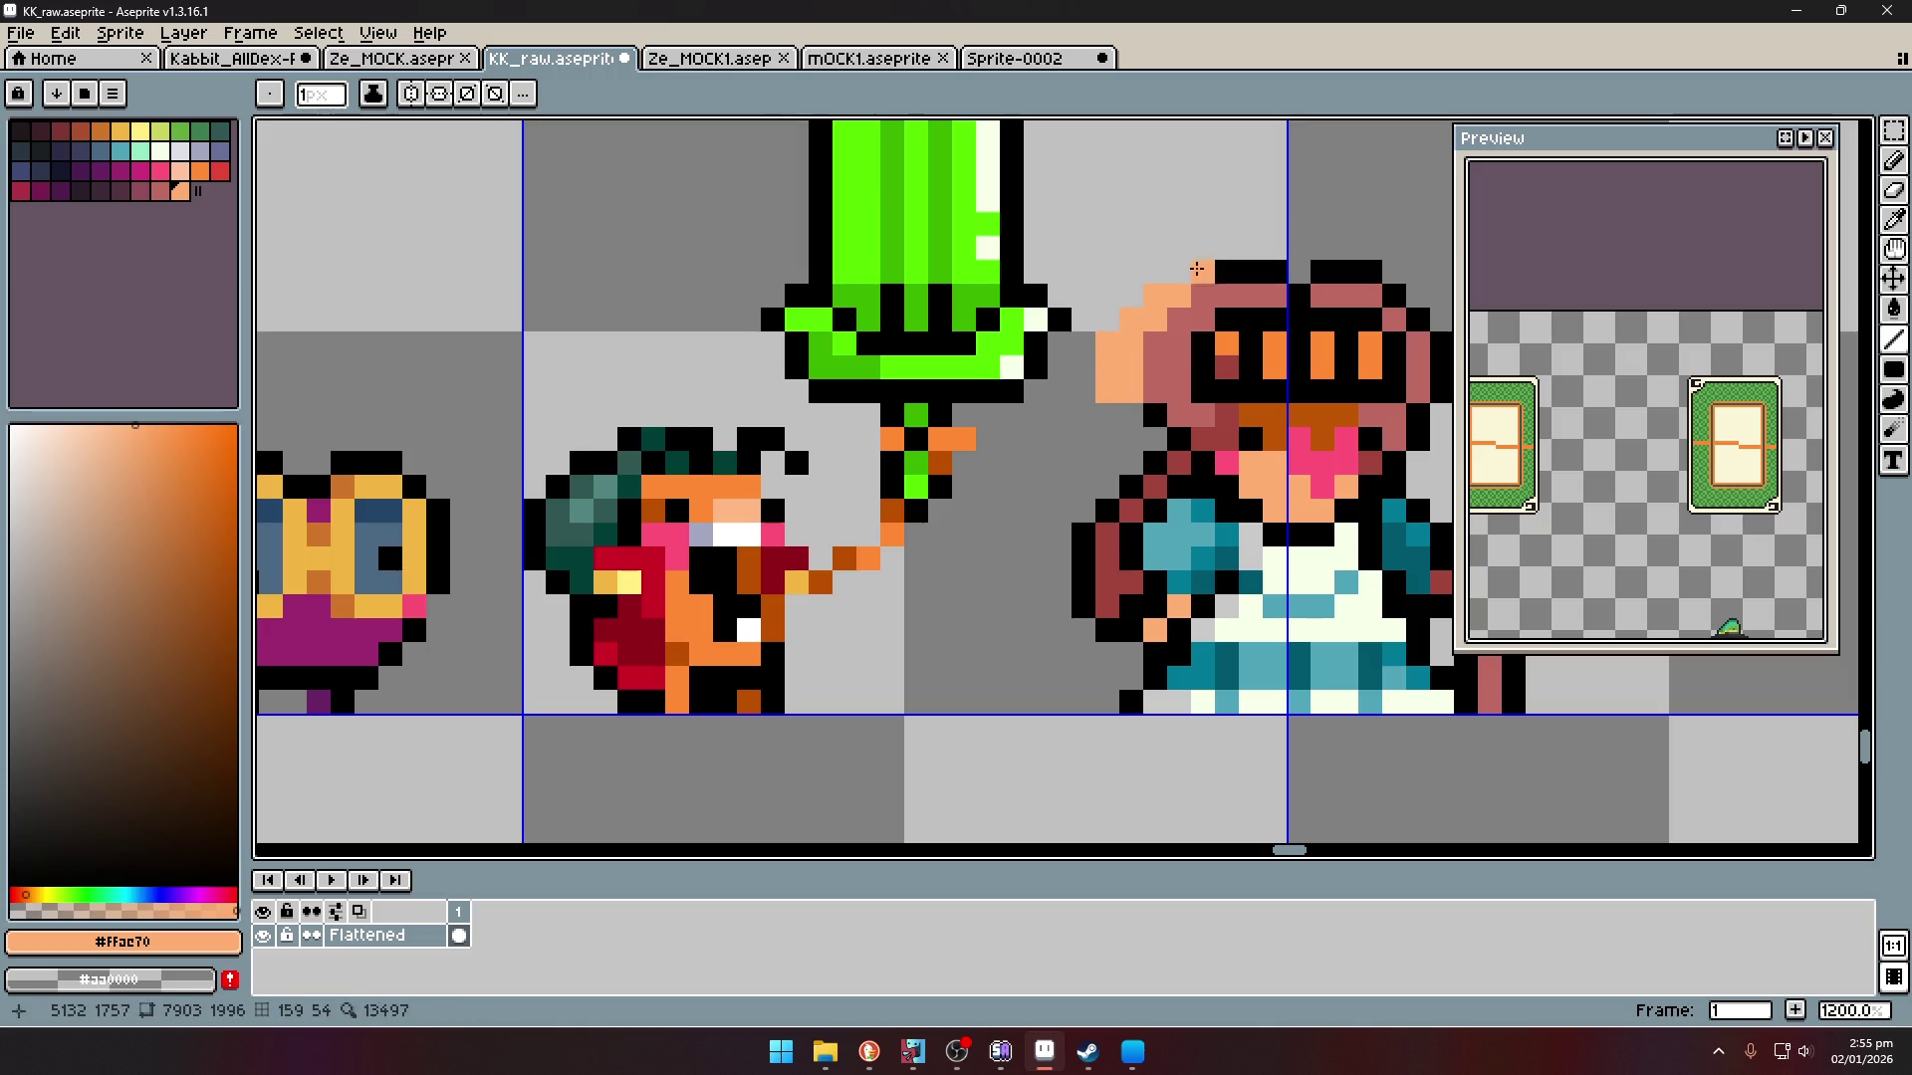
- Extend the peach bun down the hat's left and outline it in black
{"action": "key", "text": "i"}
{"action": "left_click", "coordinate": [1205, 263]}
{"action": "key", "text": "b"}
{"action": "mouse_move", "coordinate": [1157, 272]}
{"action": "left_mouse_down"}
{"action": "mouse_move", "coordinate": [1106, 320]}
{"action": "mouse_move", "coordinate": [1083, 393]}
{"action": "mouse_move", "coordinate": [1107, 419]}
{"action": "left_mouse_up"}
{"action": "left_click", "coordinate": [1123, 399], "text": "alt"}
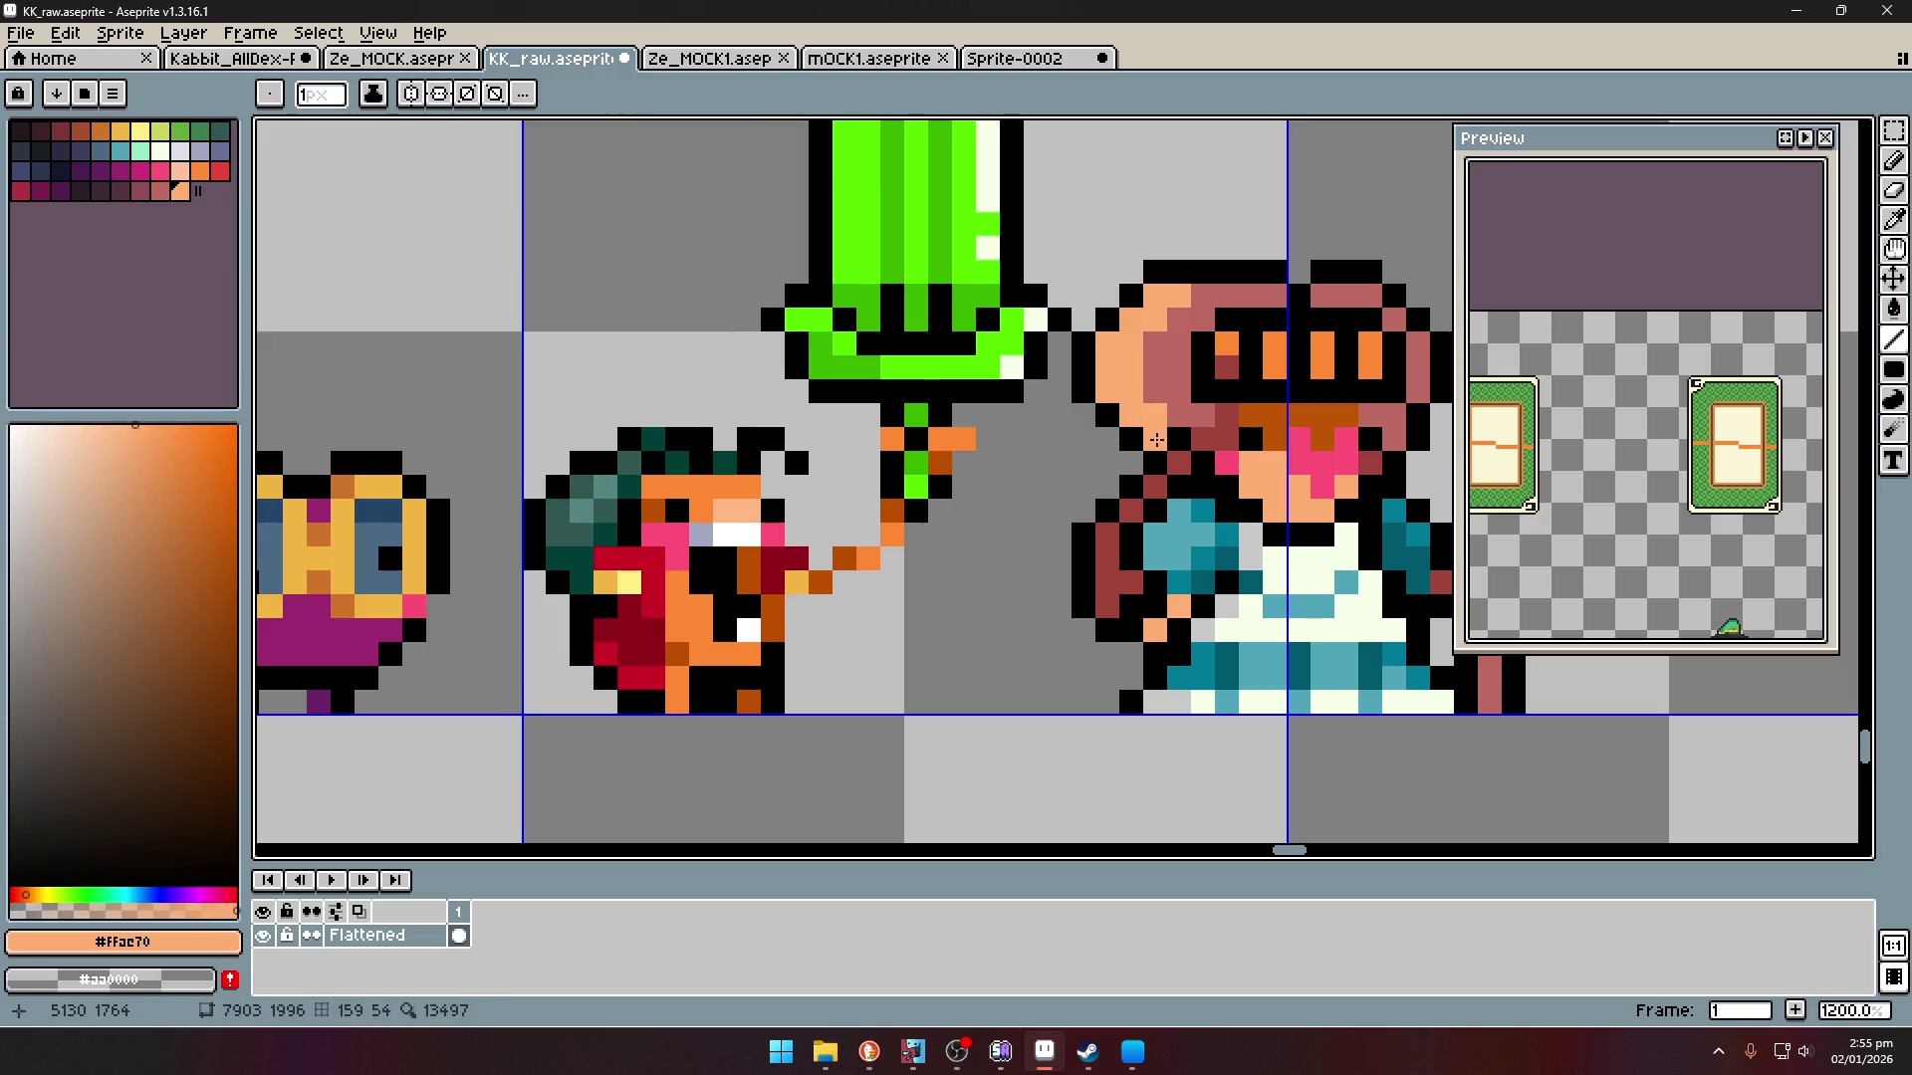
- Choose a deeper orange shade from the palette
{"action": "scroll", "coordinate": [1228, 381], "scroll_direction": "down", "scroll_amount": 5}
{"action": "key", "text": "i"}
{"action": "scroll", "coordinate": [1324, 328], "scroll_direction": "up", "scroll_amount": 5}
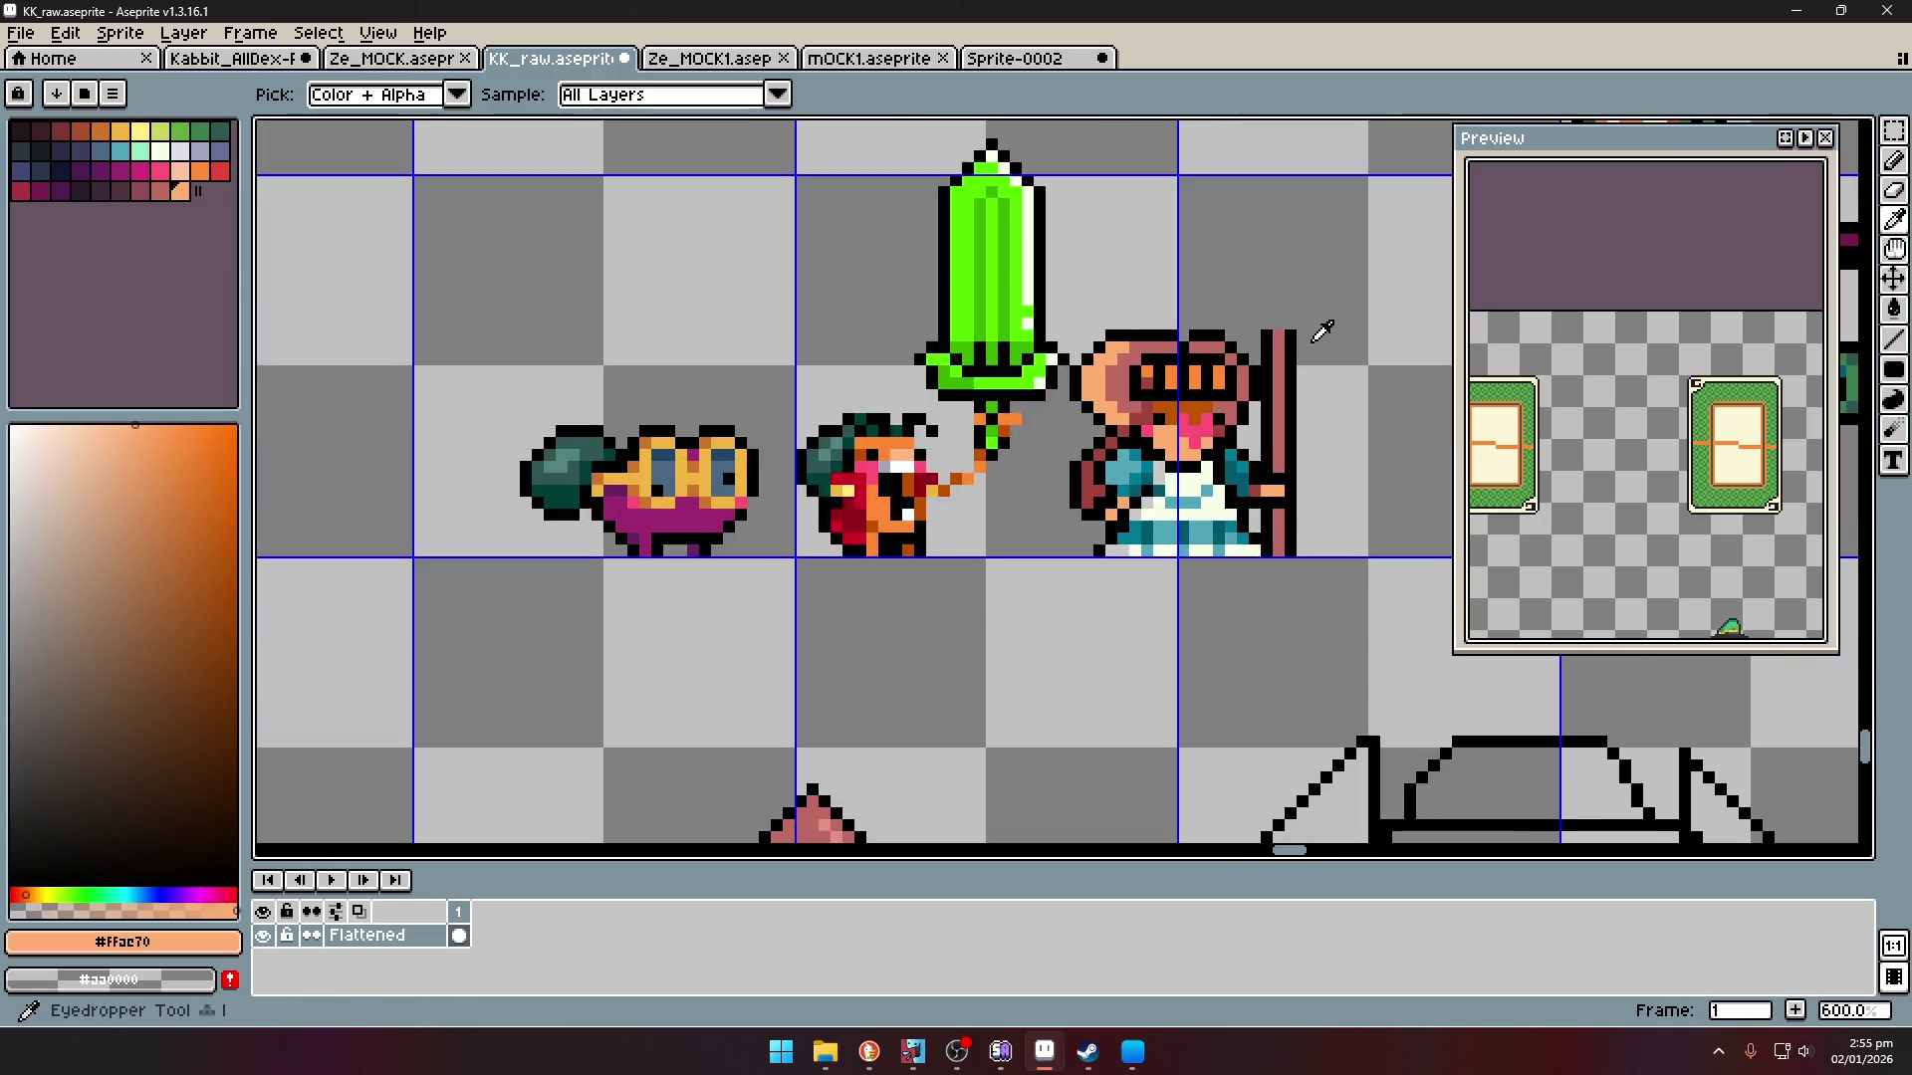
{"action": "scroll", "coordinate": [1185, 435], "scroll_direction": "up", "scroll_amount": 1}
{"action": "left_click", "coordinate": [155, 464]}
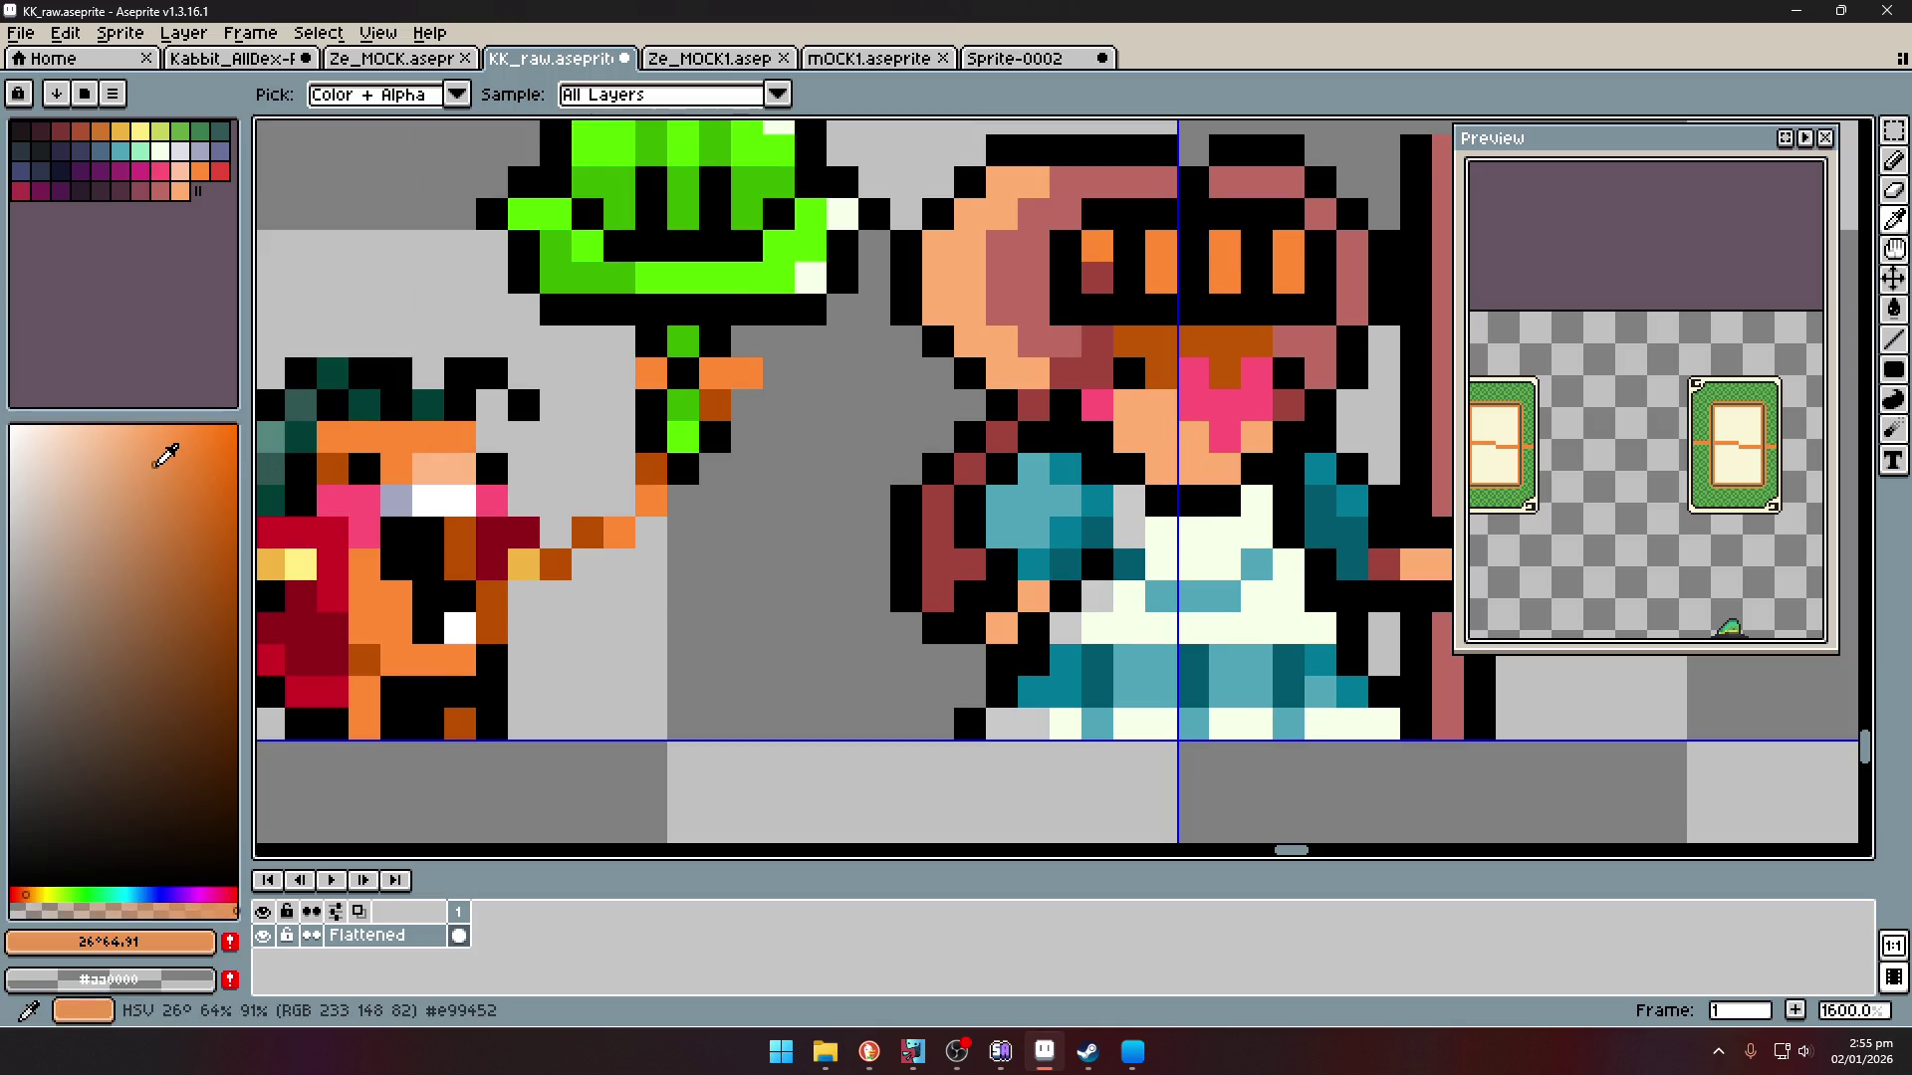
{"action": "key", "text": "b"}
{"action": "scroll", "coordinate": [1044, 342], "scroll_direction": "down", "scroll_amount": 6}
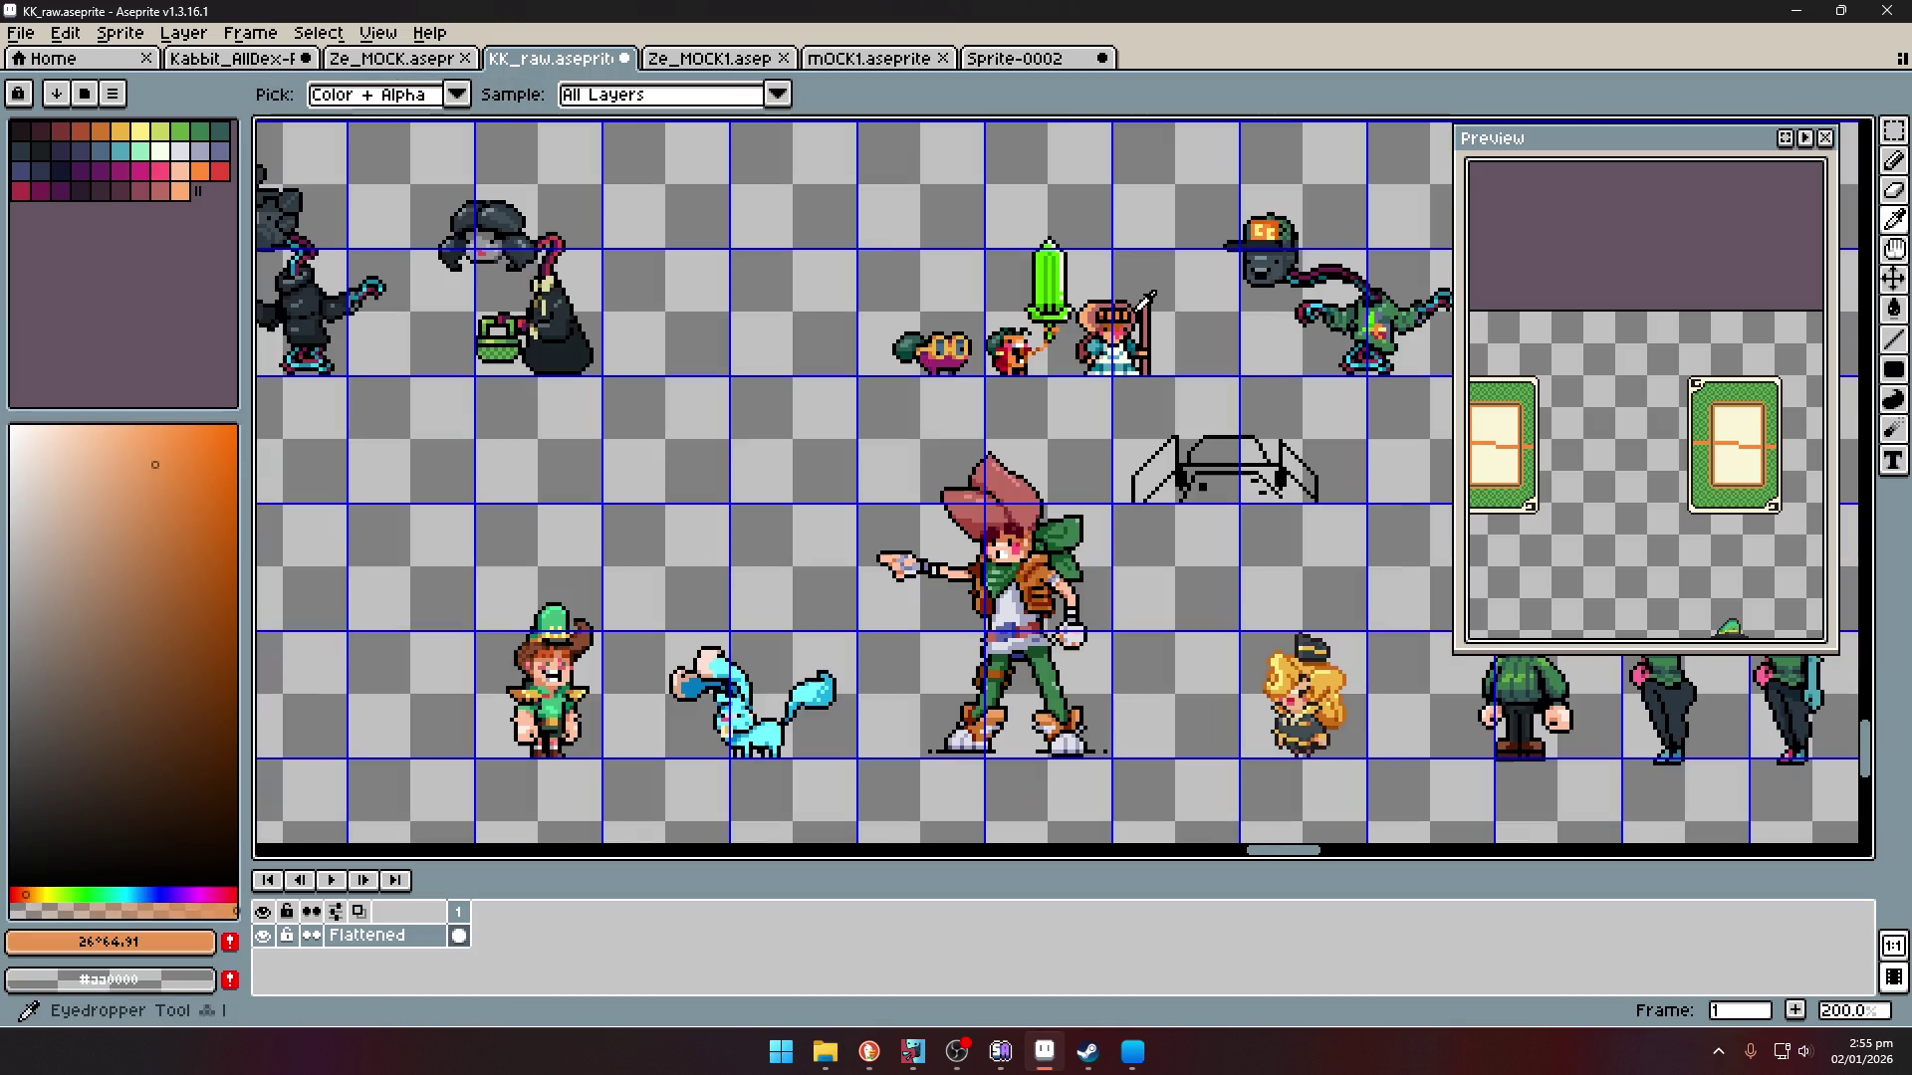
{"action": "scroll", "coordinate": [1234, 355], "scroll_direction": "up", "scroll_amount": 1}
- Select the girl sprite and nudge it slightly further right of the sword
{"action": "key", "text": "m"}
{"action": "mouse_move", "coordinate": [1213, 257]}
{"action": "left_mouse_down"}
{"action": "mouse_move", "coordinate": [1147, 415]}
{"action": "mouse_move", "coordinate": [1041, 466]}
{"action": "mouse_move", "coordinate": [1124, 453]}
{"action": "left_mouse_up"}
{"action": "key", "text": "Return"}
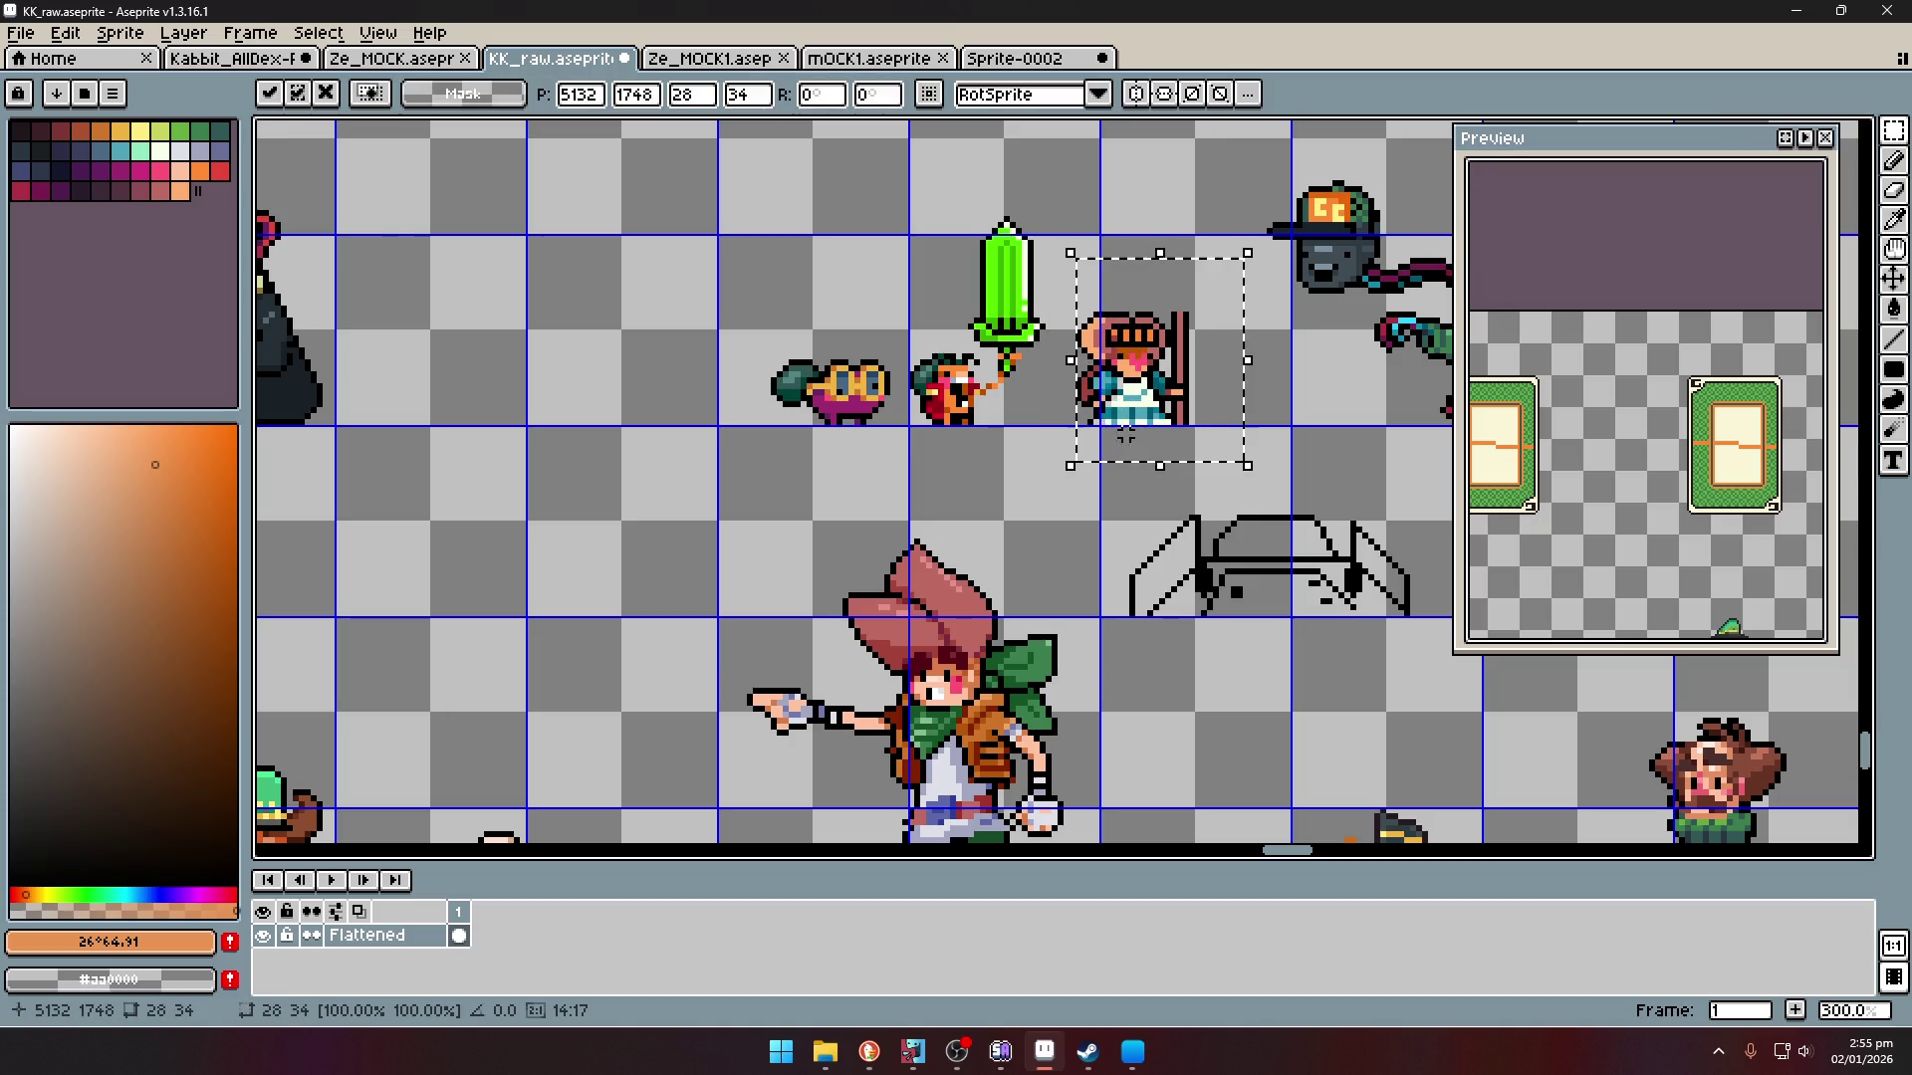
{"action": "scroll", "coordinate": [1188, 328], "scroll_direction": "up", "scroll_amount": 2}
- Sample the staff's dark red and the black outline colour
{"action": "key", "text": "i"}
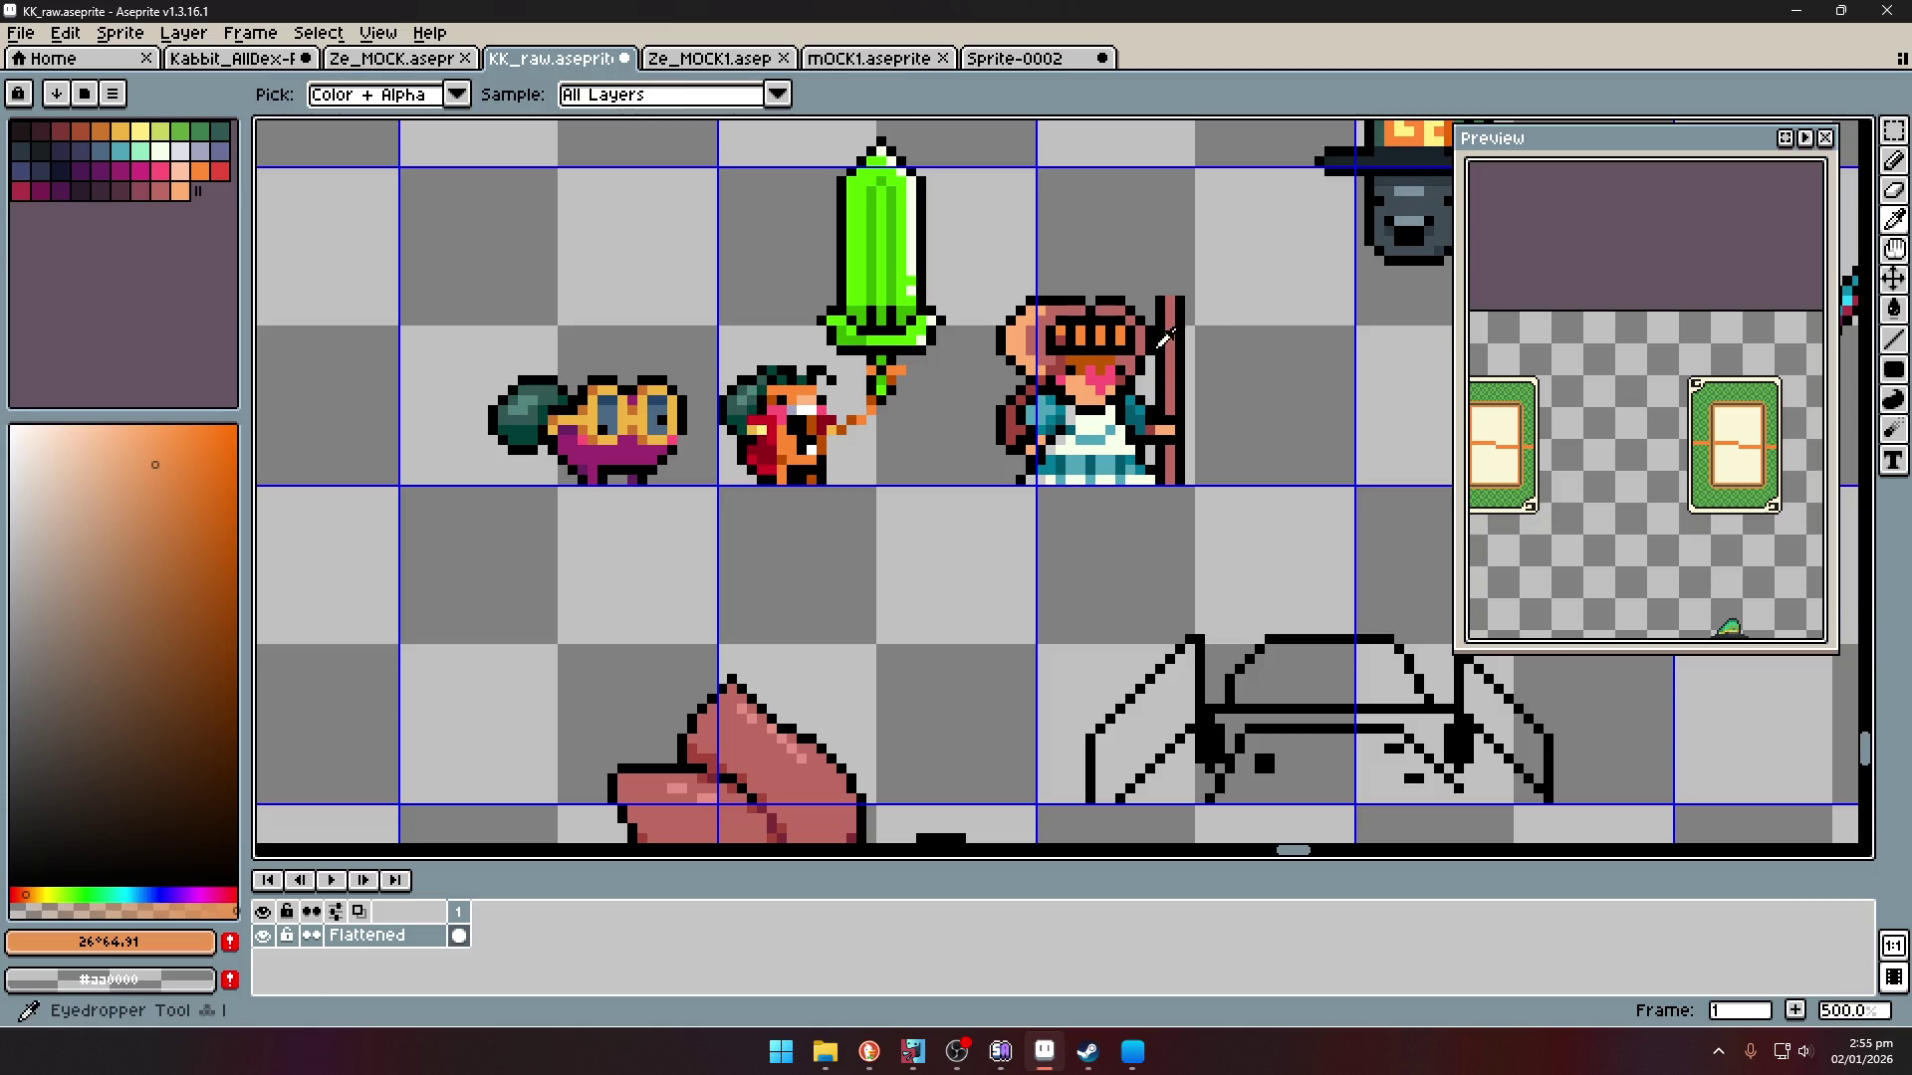
{"action": "scroll", "coordinate": [1188, 339], "scroll_direction": "up", "scroll_amount": 2}
{"action": "scroll", "coordinate": [1170, 383], "scroll_direction": "up", "scroll_amount": 3}
{"action": "left_click", "coordinate": [708, 365]}
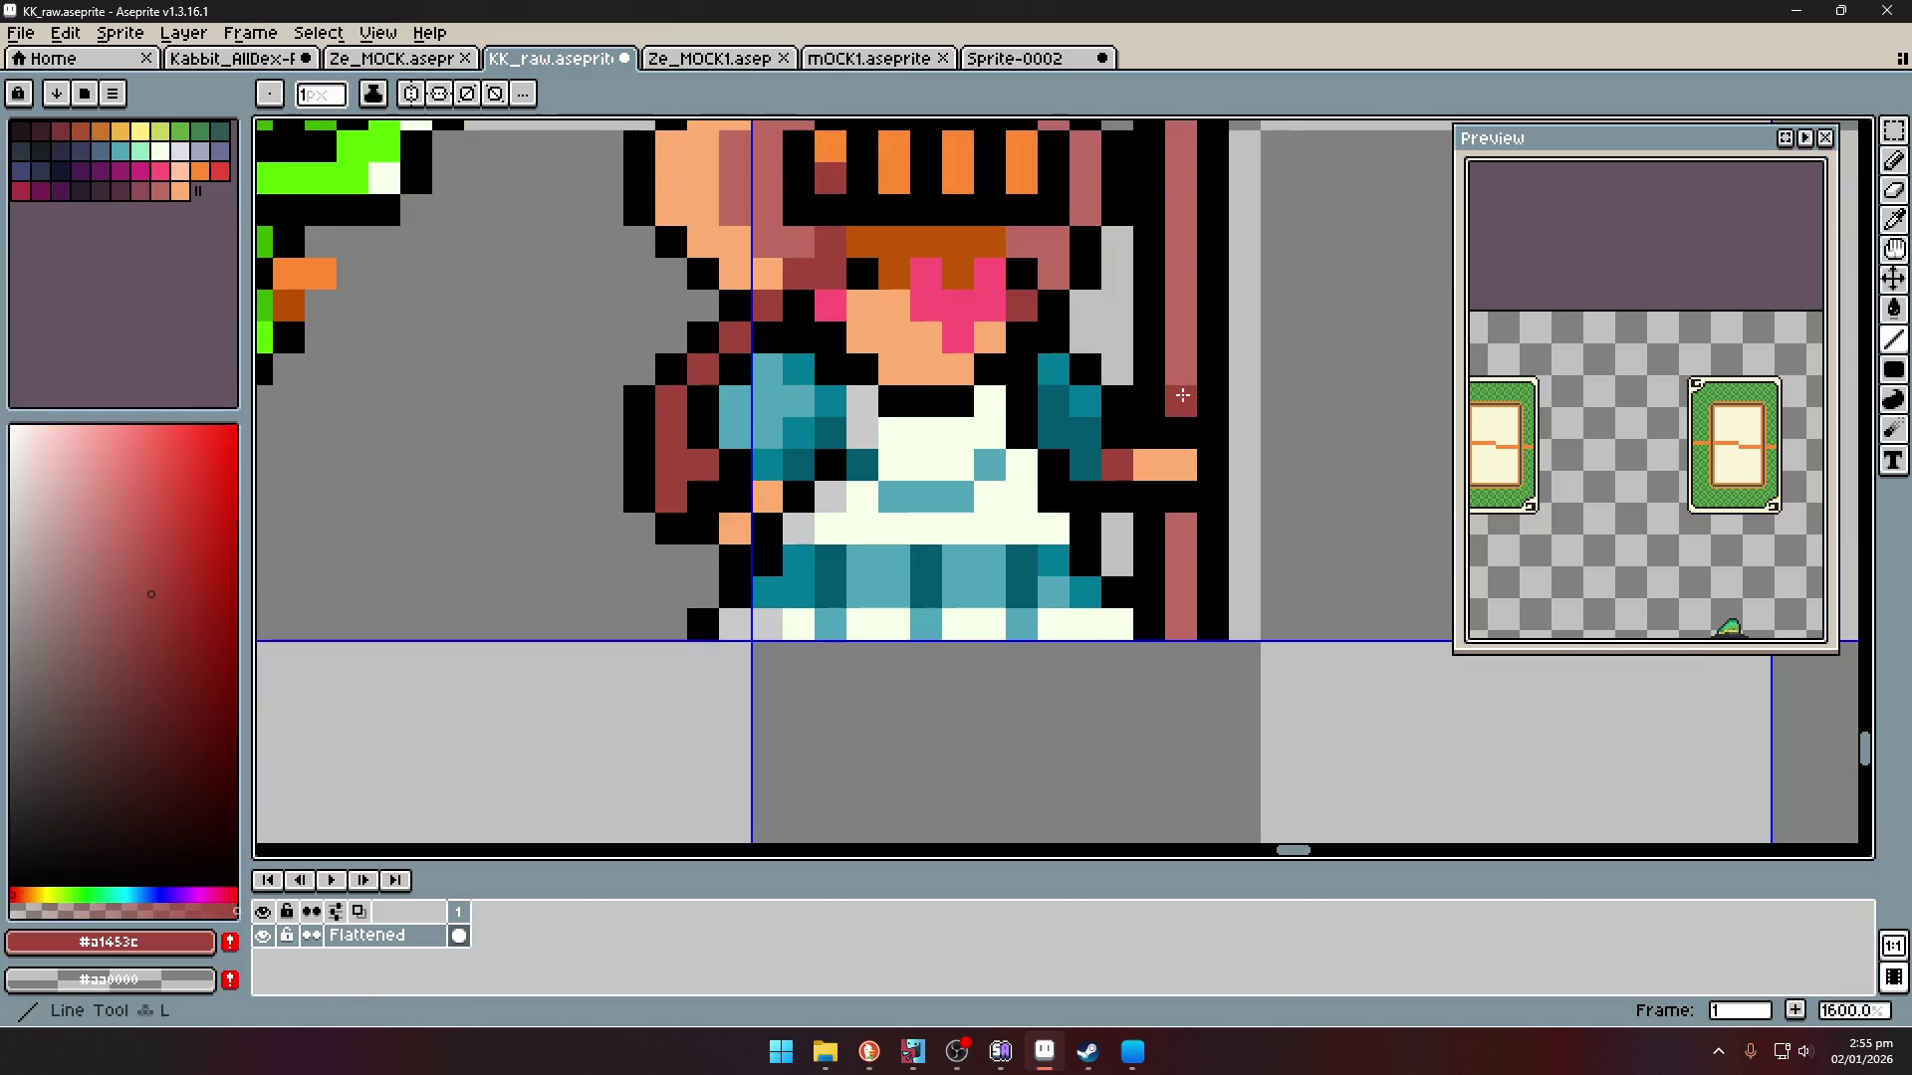
{"action": "scroll", "coordinate": [1191, 442], "scroll_direction": "down", "scroll_amount": 6}
{"action": "scroll", "coordinate": [1191, 442], "scroll_direction": "up", "scroll_amount": 4}
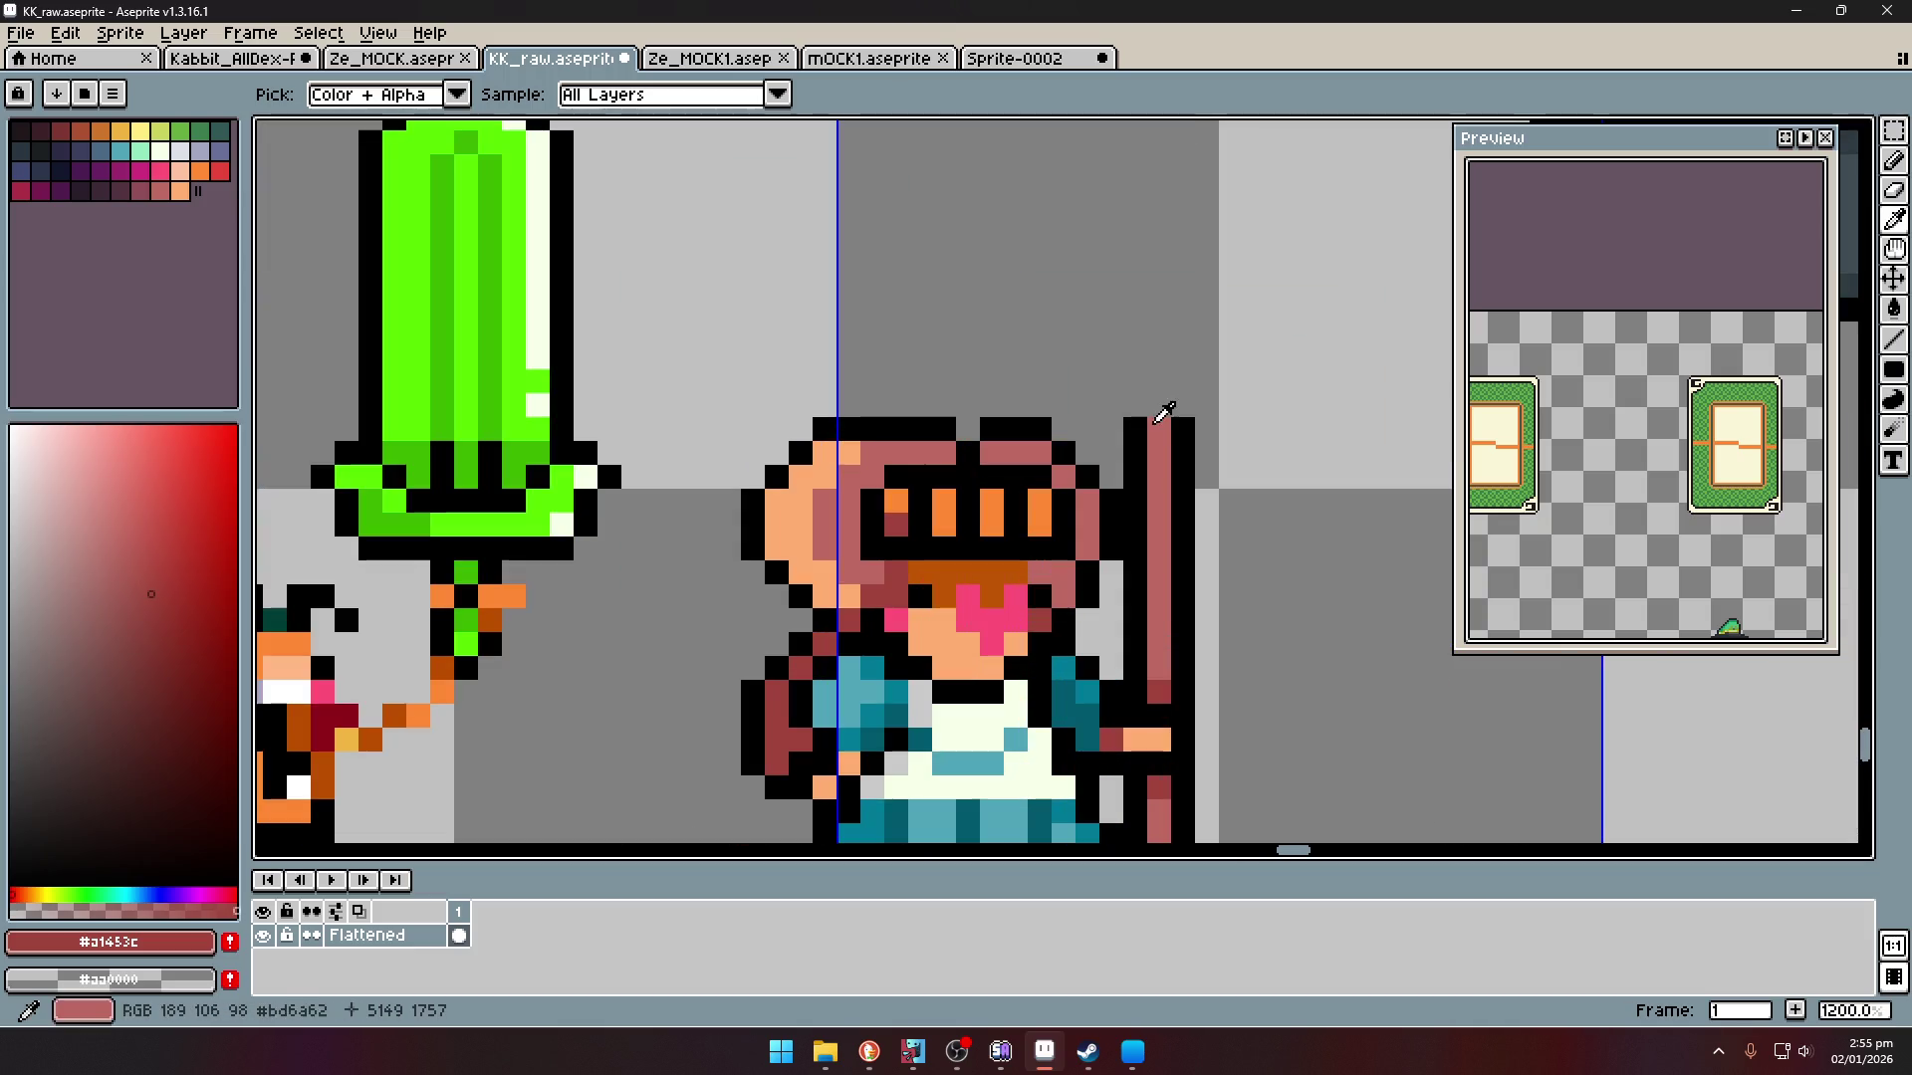
{"action": "left_click", "coordinate": [1145, 419]}
- Draw black and orange pixels and lines forming the staff's top above the helmet
{"action": "key", "text": "b"}
{"action": "left_click_drag", "start_coordinate": [1109, 403], "coordinate": [1087, 356]}
{"action": "key", "text": "l"}
{"action": "left_click", "coordinate": [1111, 359]}
{"action": "left_click", "coordinate": [1084, 378], "text": "alt"}
{"action": "left_click", "coordinate": [1136, 393], "text": "alt"}
{"action": "left_click_drag", "start_coordinate": [1183, 410], "coordinate": [1198, 360]}
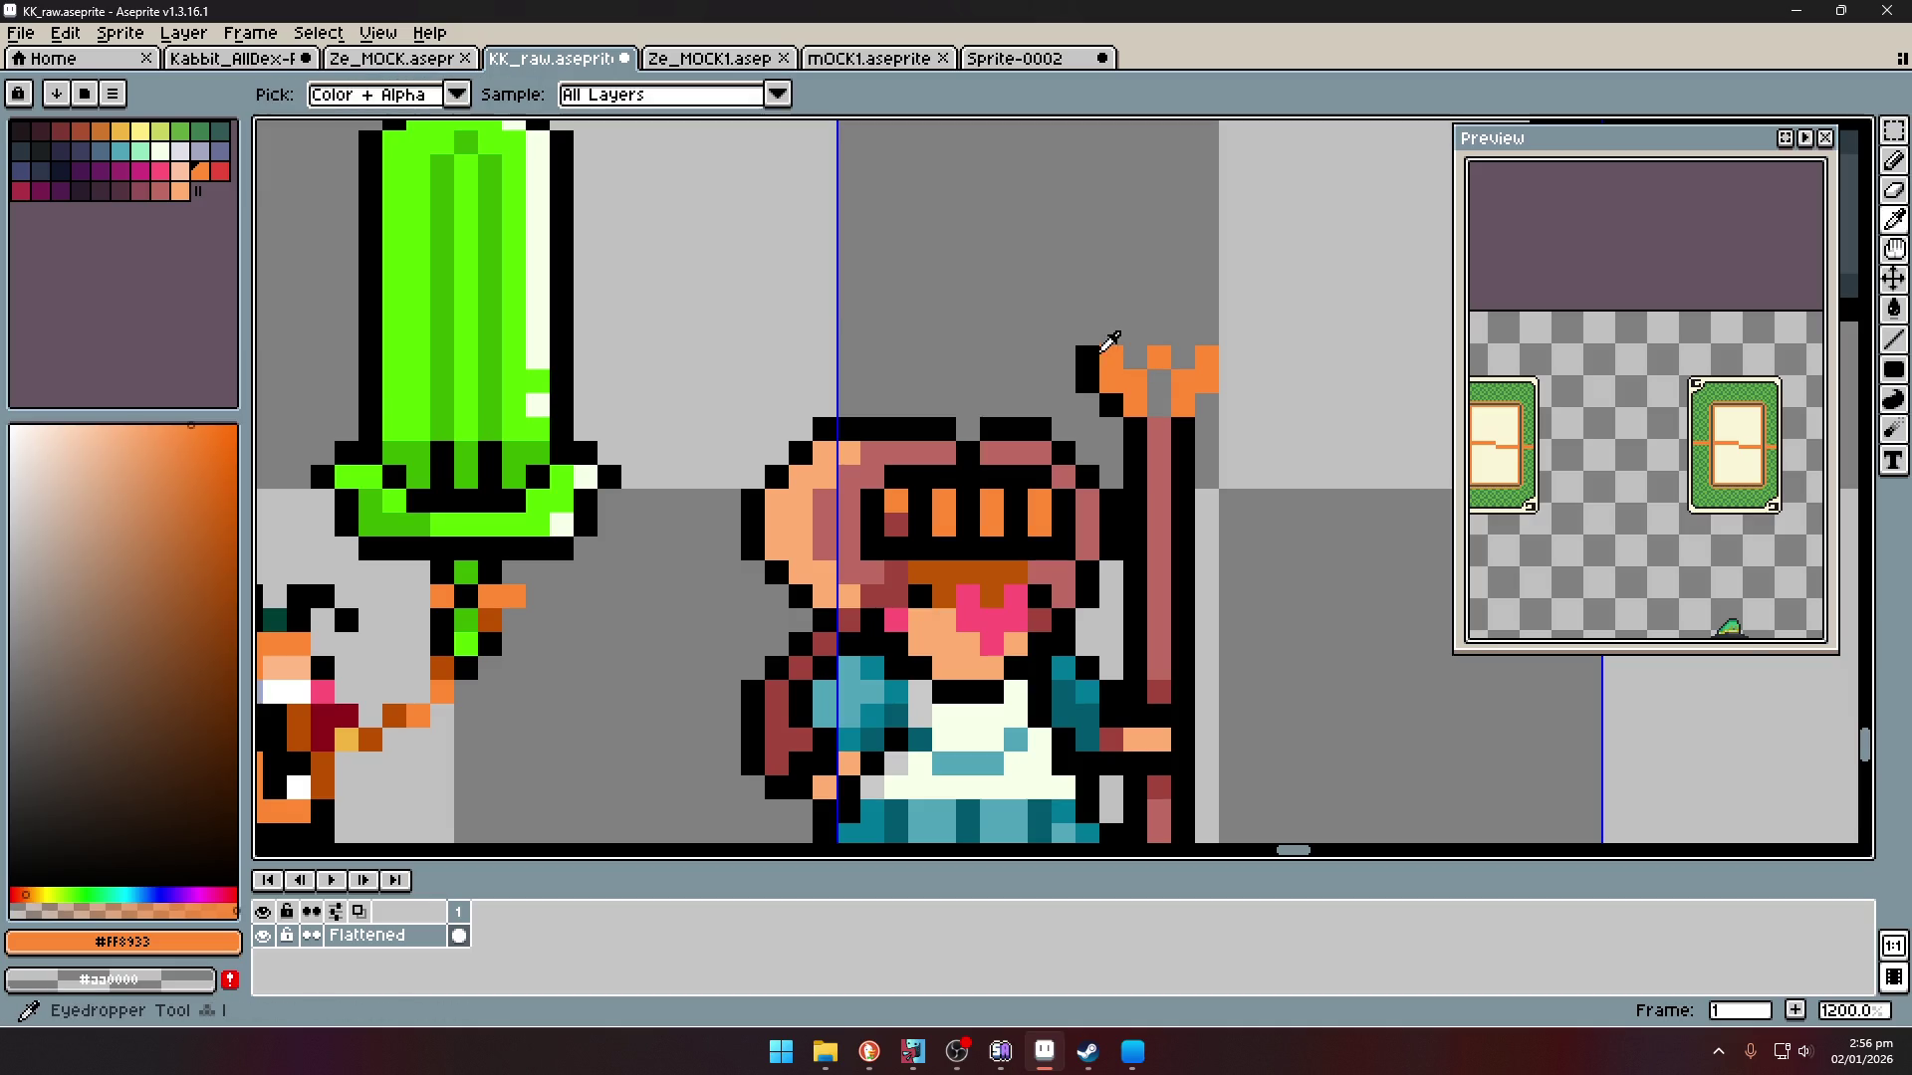
- Outline the orange staff top's upper and right edges in black
{"action": "left_click", "coordinate": [1087, 359], "text": "alt"}
{"action": "left_click_drag", "start_coordinate": [1088, 334], "coordinate": [1125, 340]}
{"action": "left_click", "coordinate": [1183, 359]}
{"action": "left_click", "coordinate": [1207, 333]}
{"action": "left_click", "coordinate": [1159, 334]}
{"action": "left_click_drag", "start_coordinate": [1225, 333], "coordinate": [1207, 405]}
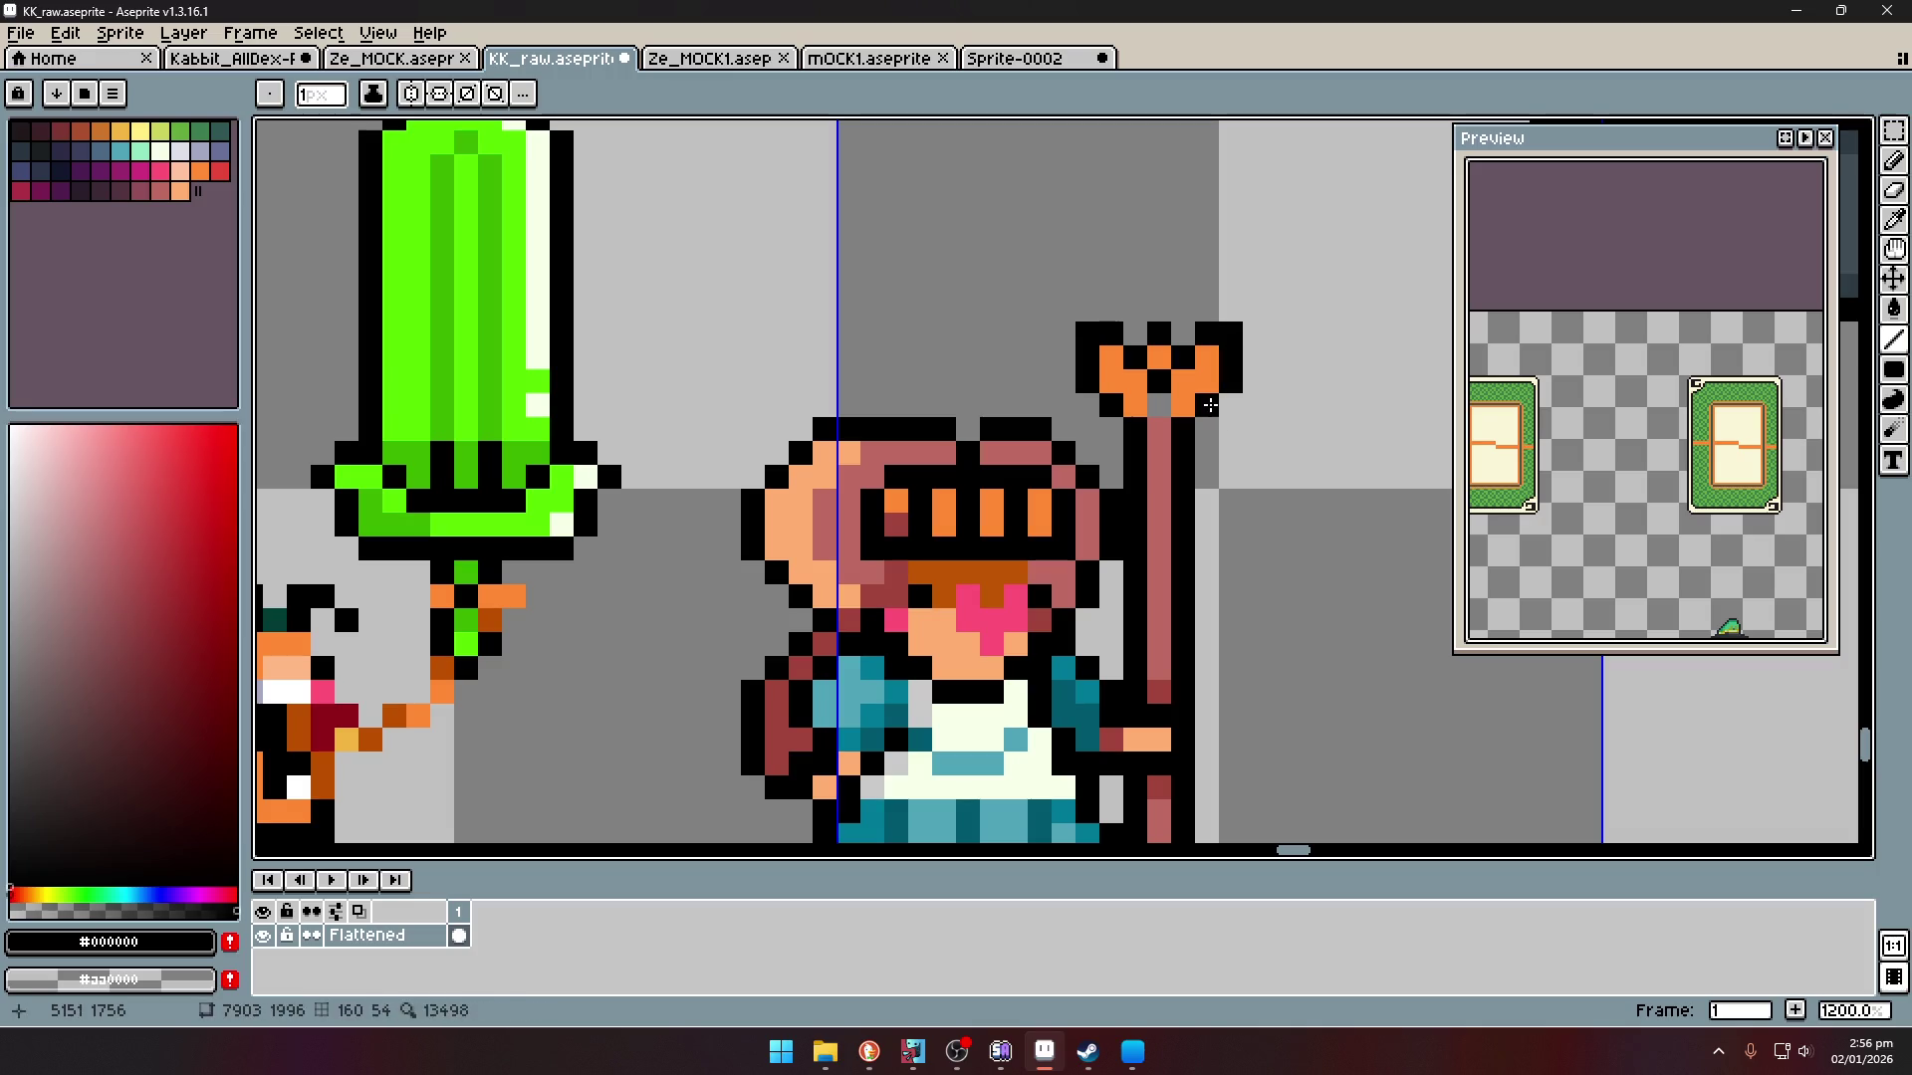
- Shade the staff top's centre pixel dark orange and two base pixels dark red
{"action": "left_click", "coordinate": [1195, 384], "text": "alt"}
{"action": "left_click", "coordinate": [1022, 570], "text": "alt"}
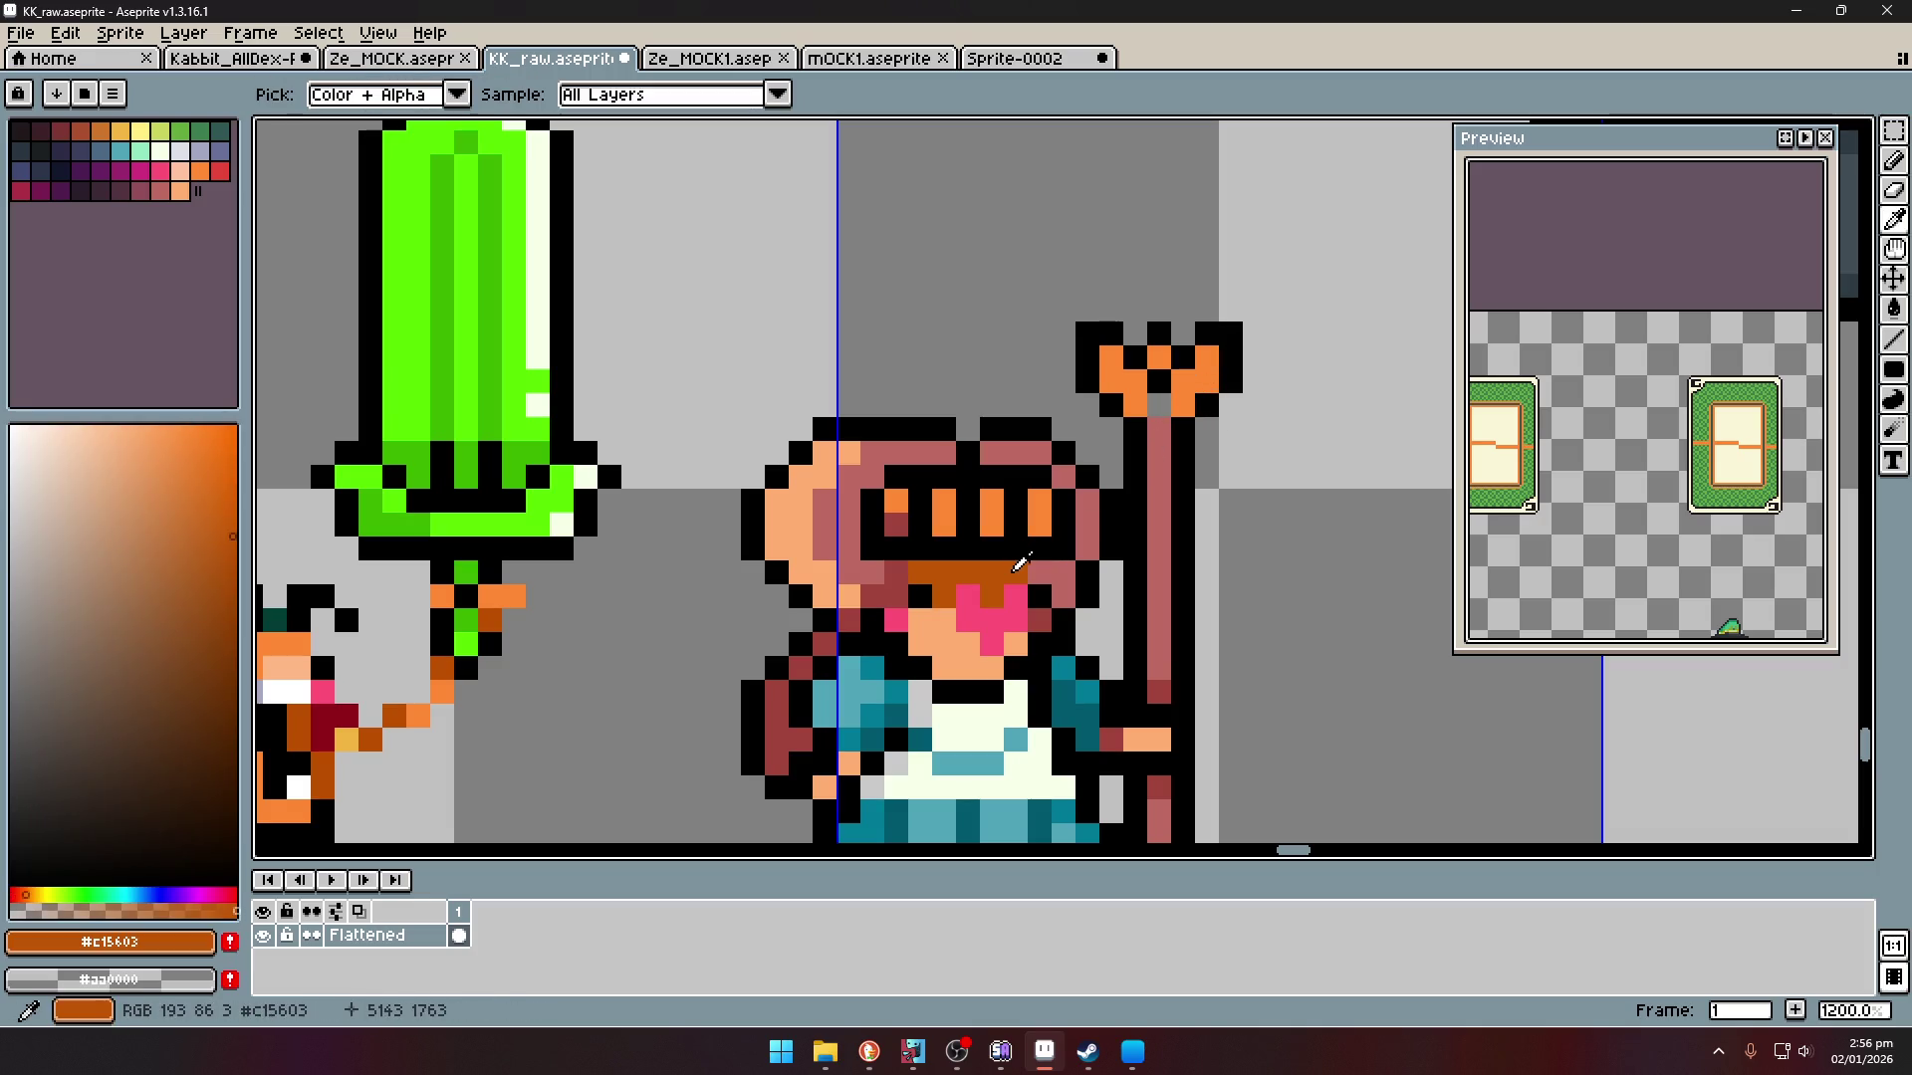
{"action": "left_click", "coordinate": [1160, 406]}
{"action": "left_click", "coordinate": [894, 531], "text": "alt"}
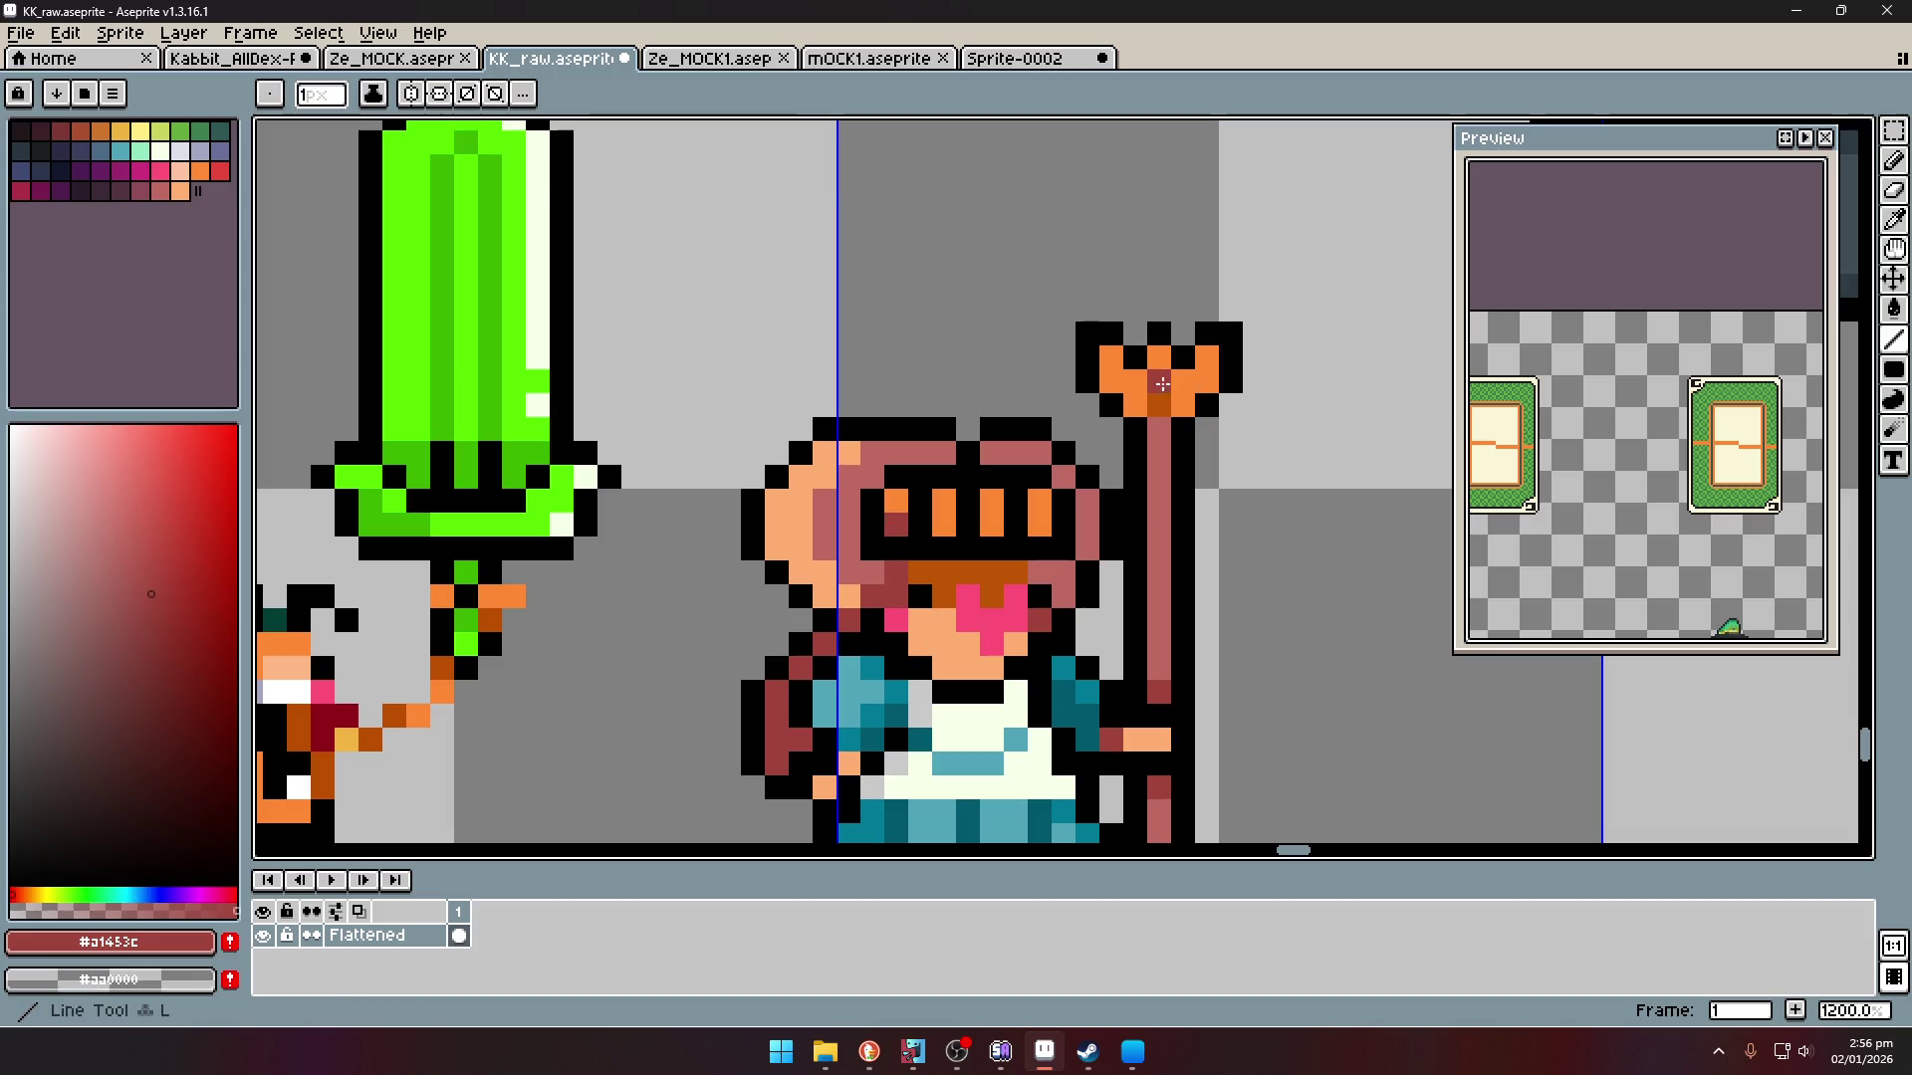
{"action": "left_click", "coordinate": [1135, 405]}
{"action": "left_click", "coordinate": [1183, 405]}
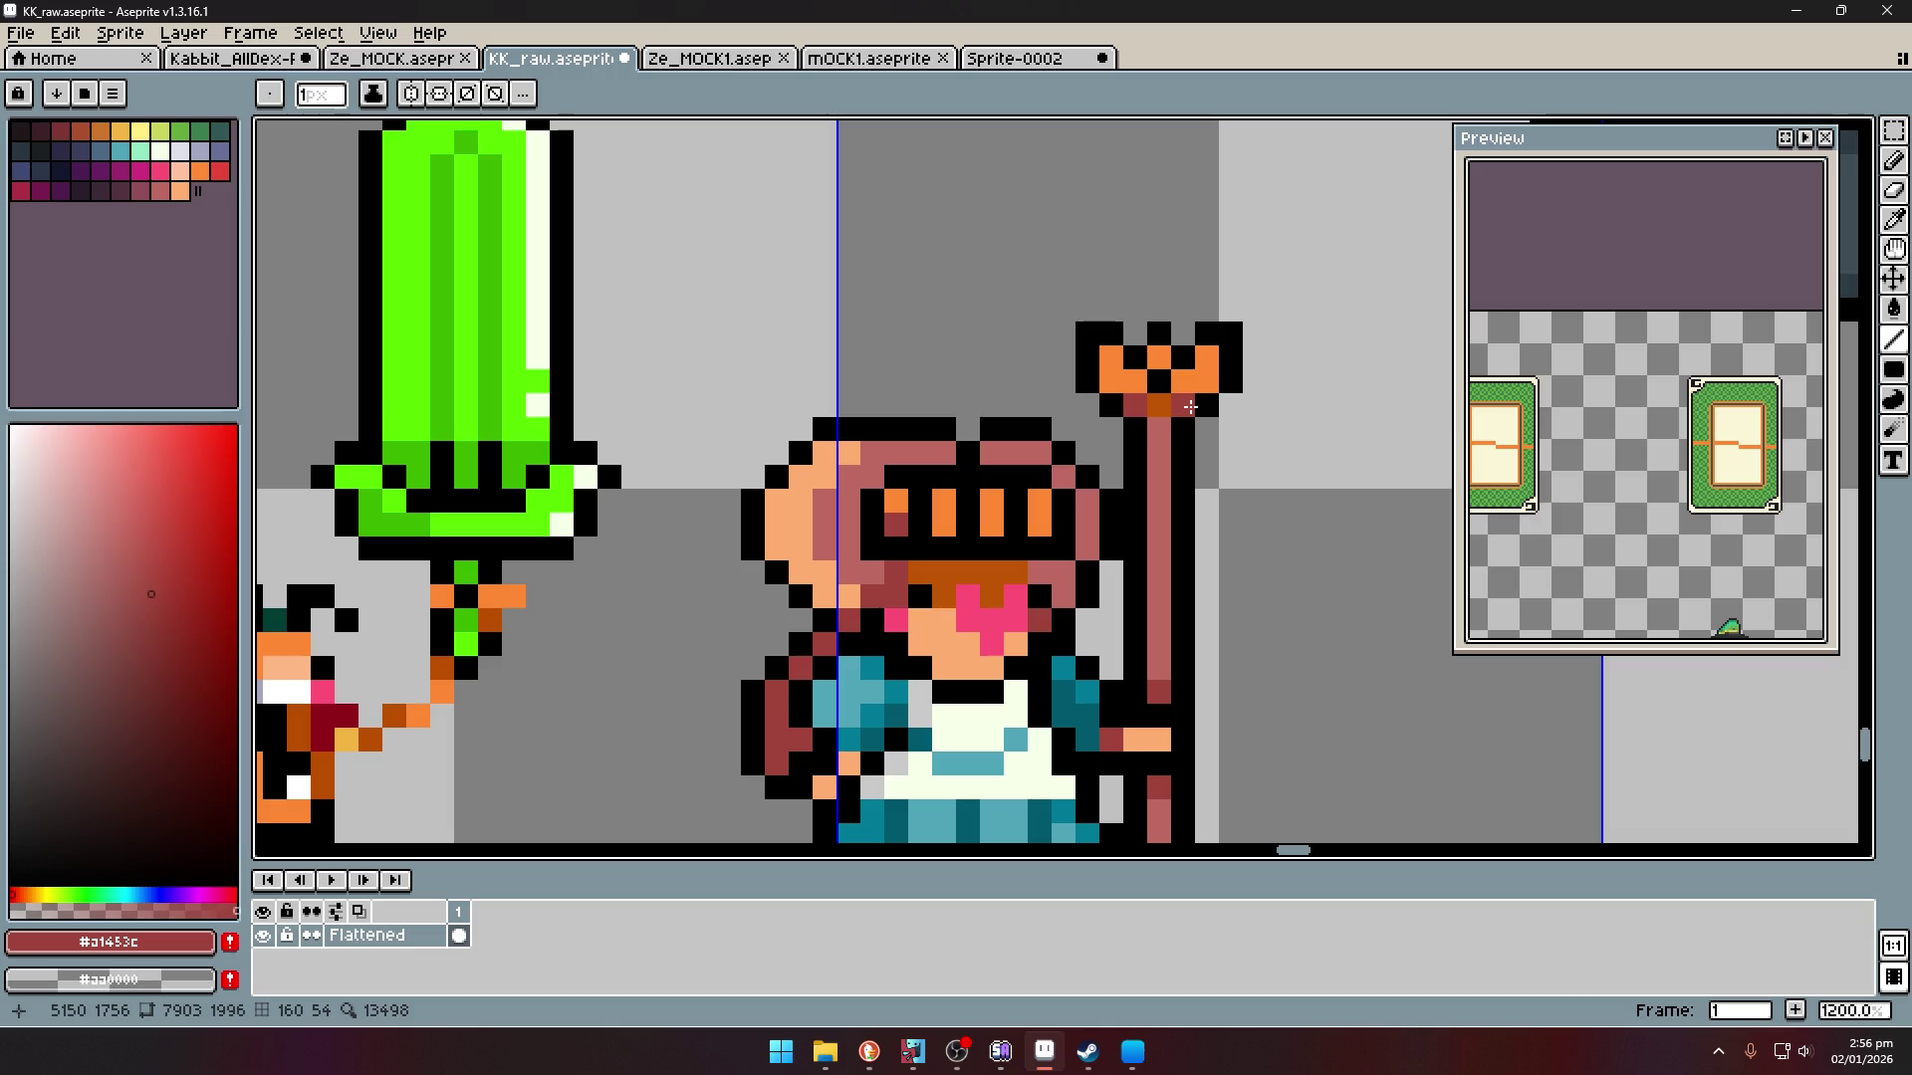
- Paint two more pixels of the staff top black
{"action": "scroll", "coordinate": [1234, 403], "scroll_direction": "down", "scroll_amount": 4}
{"action": "scroll", "coordinate": [1220, 413], "scroll_direction": "up", "scroll_amount": 5}
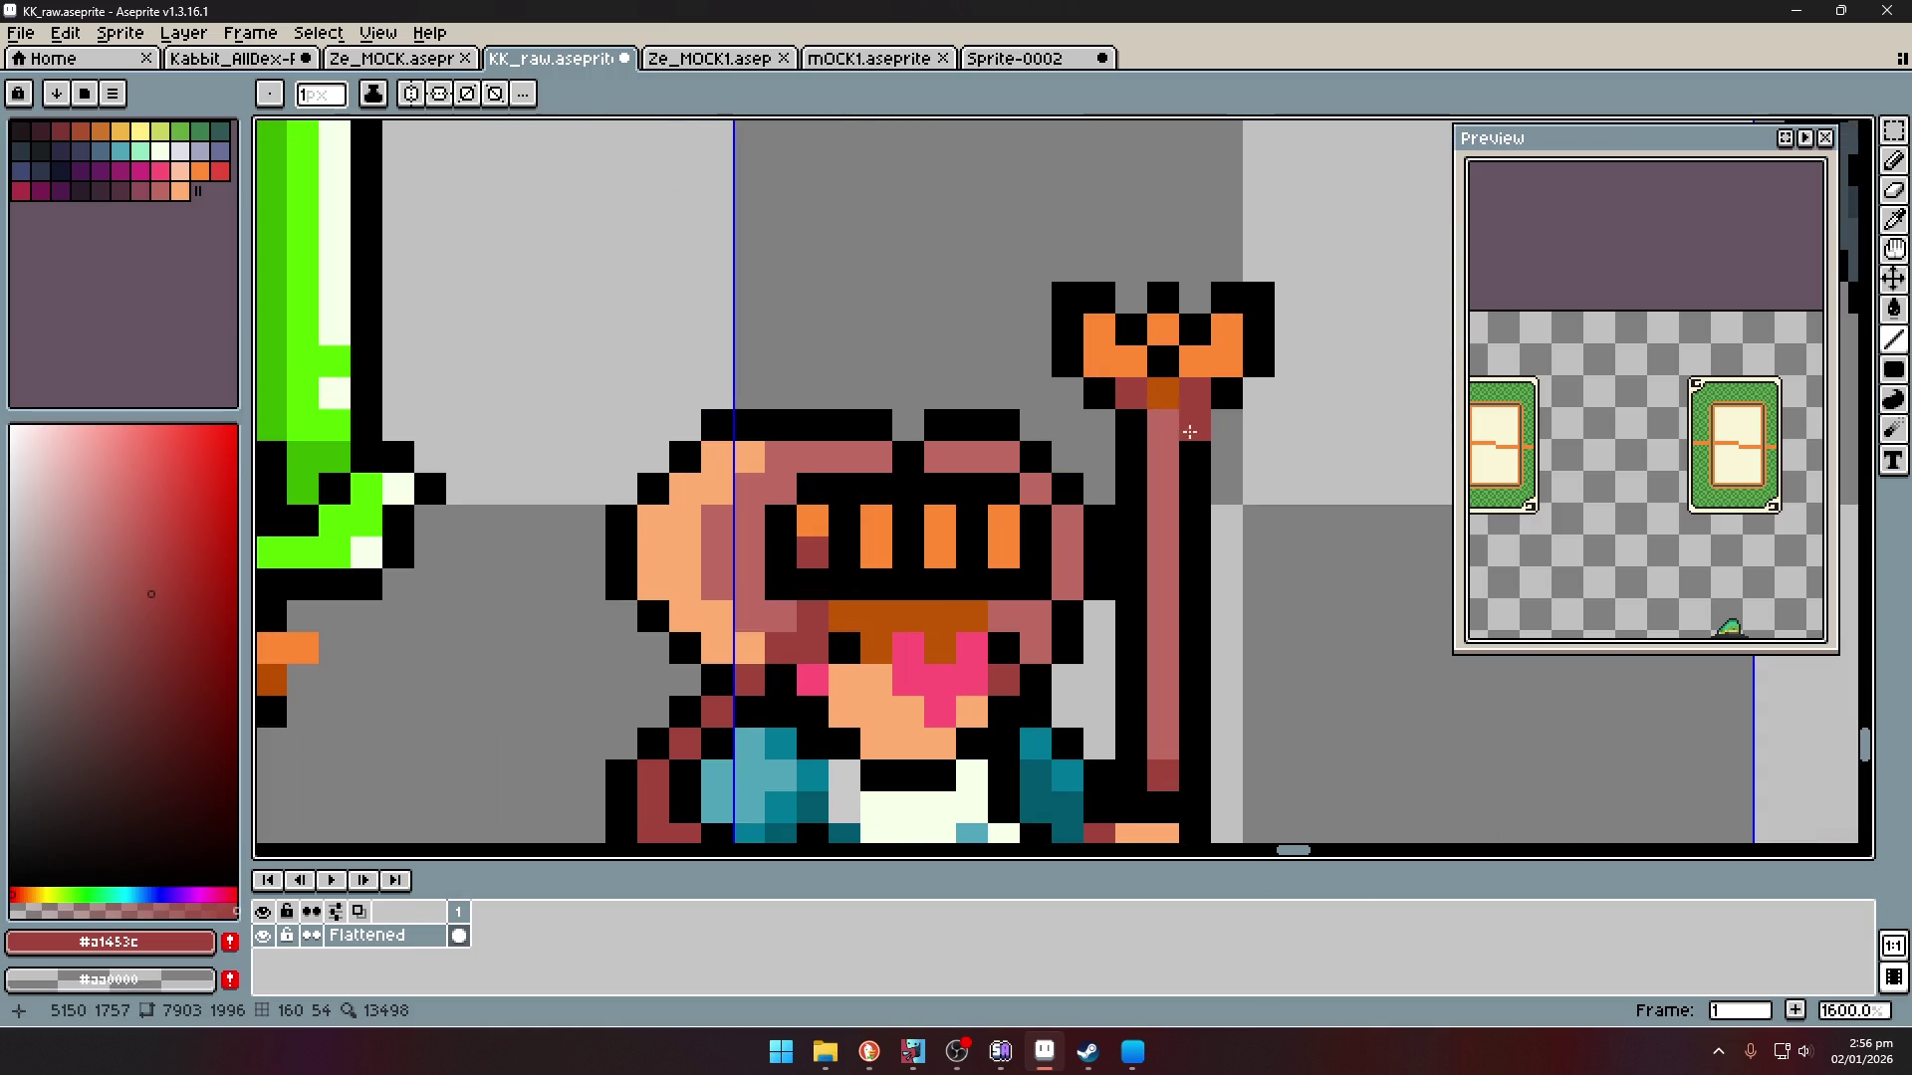
{"action": "key", "text": "i"}
{"action": "left_click", "coordinate": [1199, 433]}
{"action": "key", "text": "b"}
{"action": "left_click", "coordinate": [1158, 425]}
{"action": "left_click", "coordinate": [1158, 475]}
- Repaint a staff-top pixel dark red and a shaft pixel bright orange
{"action": "key", "text": "i"}
{"action": "left_click", "coordinate": [1160, 774]}
{"action": "key", "text": "b"}
{"action": "left_click", "coordinate": [1163, 458]}
{"action": "key", "text": "i"}
{"action": "left_click", "coordinate": [1220, 349]}
{"action": "key", "text": "b"}
{"action": "left_click", "coordinate": [1163, 521]}
- Sample the dark orange shade and switch to the Magic Wand
{"action": "scroll", "coordinate": [1175, 517], "scroll_direction": "down", "scroll_amount": 5}
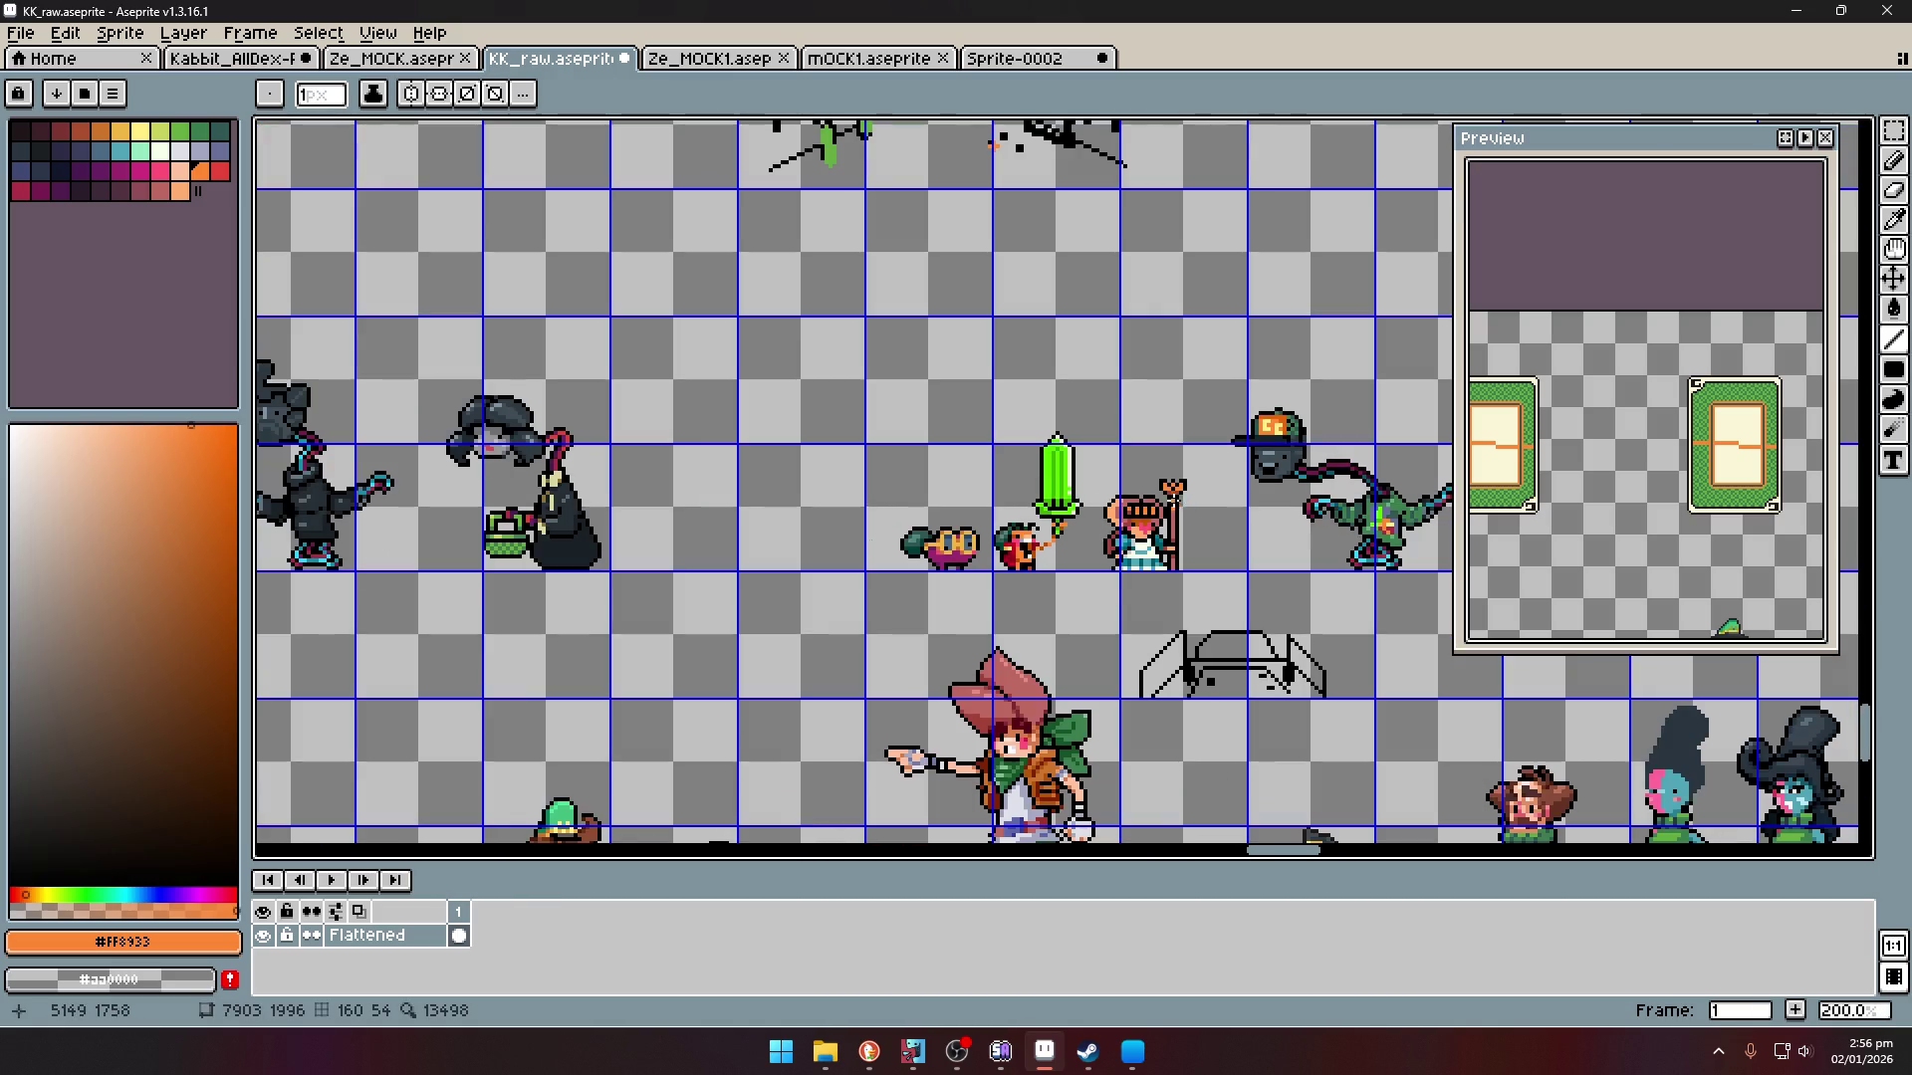
{"action": "scroll", "coordinate": [1176, 517], "scroll_direction": "up", "scroll_amount": 4}
{"action": "scroll", "coordinate": [1175, 517], "scroll_direction": "up", "scroll_amount": 4}
{"action": "left_click", "coordinate": [1119, 541], "text": "alt"}
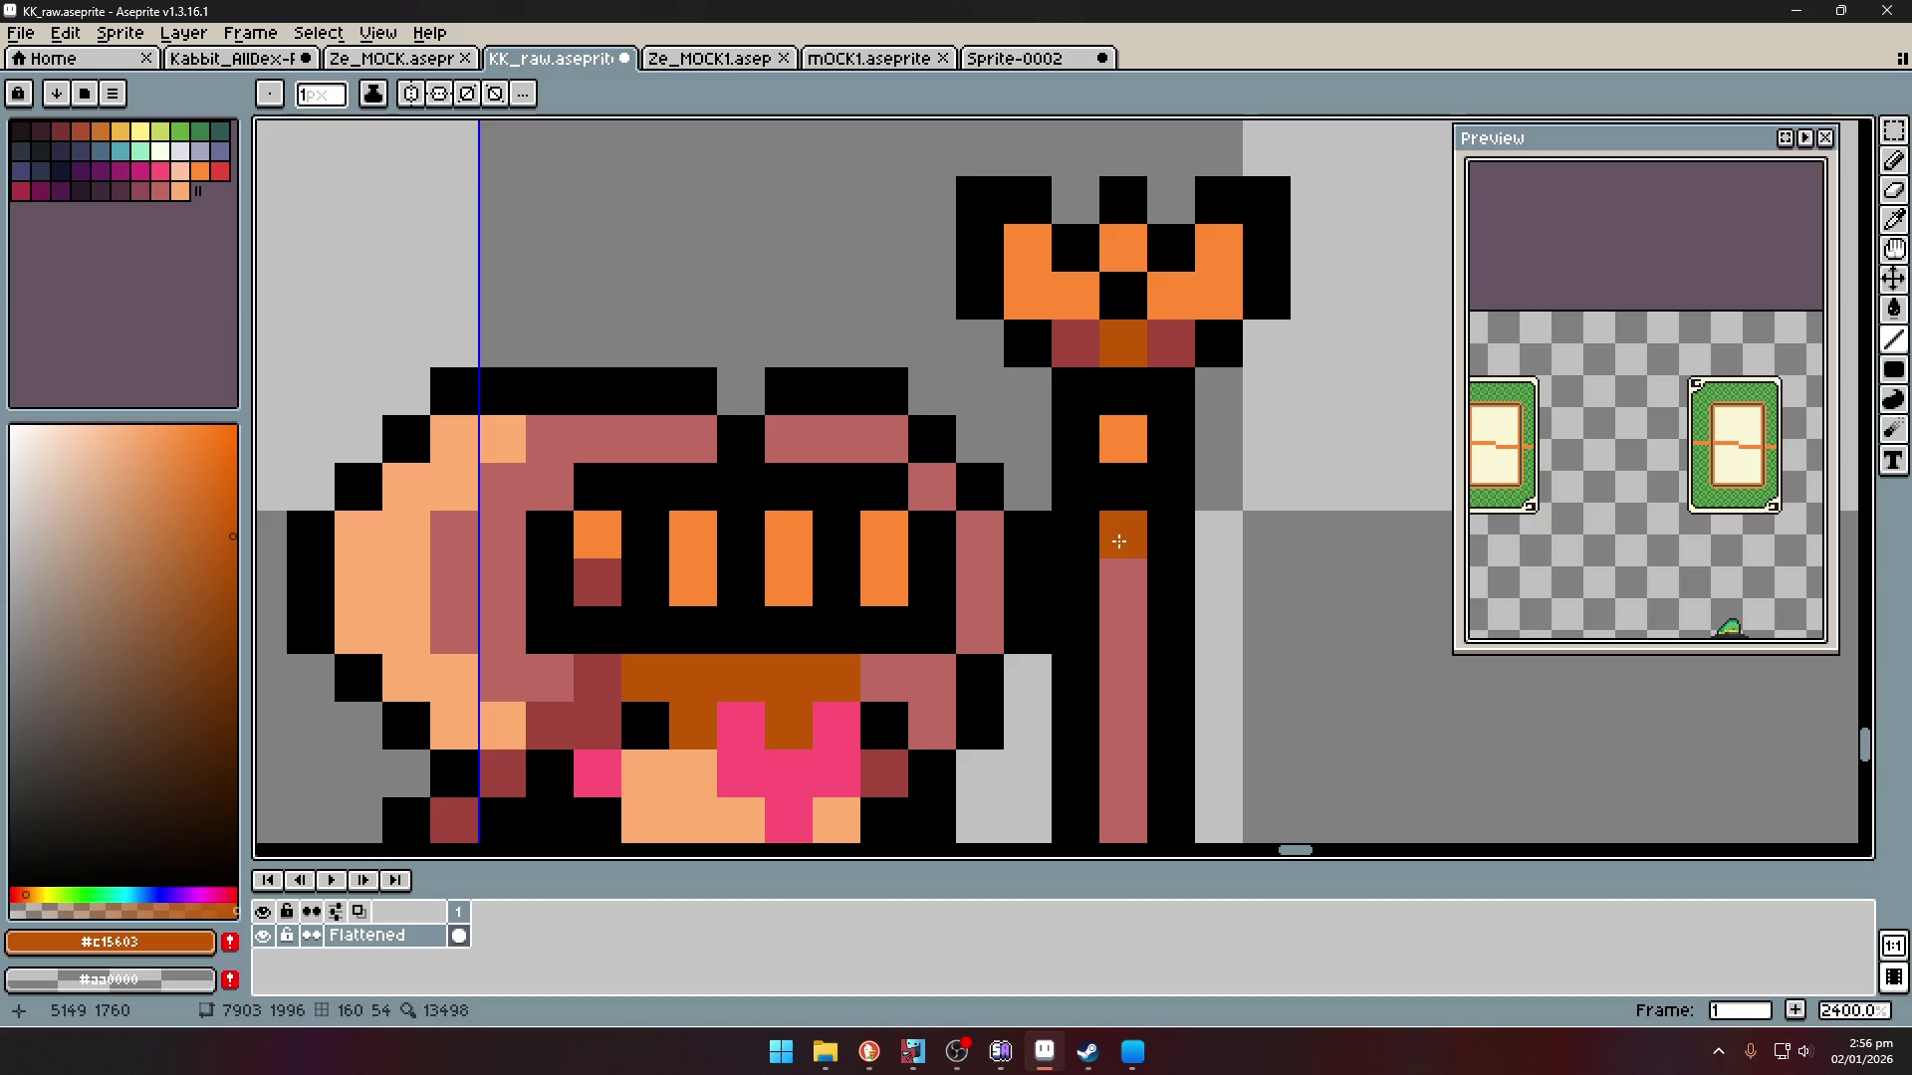
{"action": "key", "text": "i"}
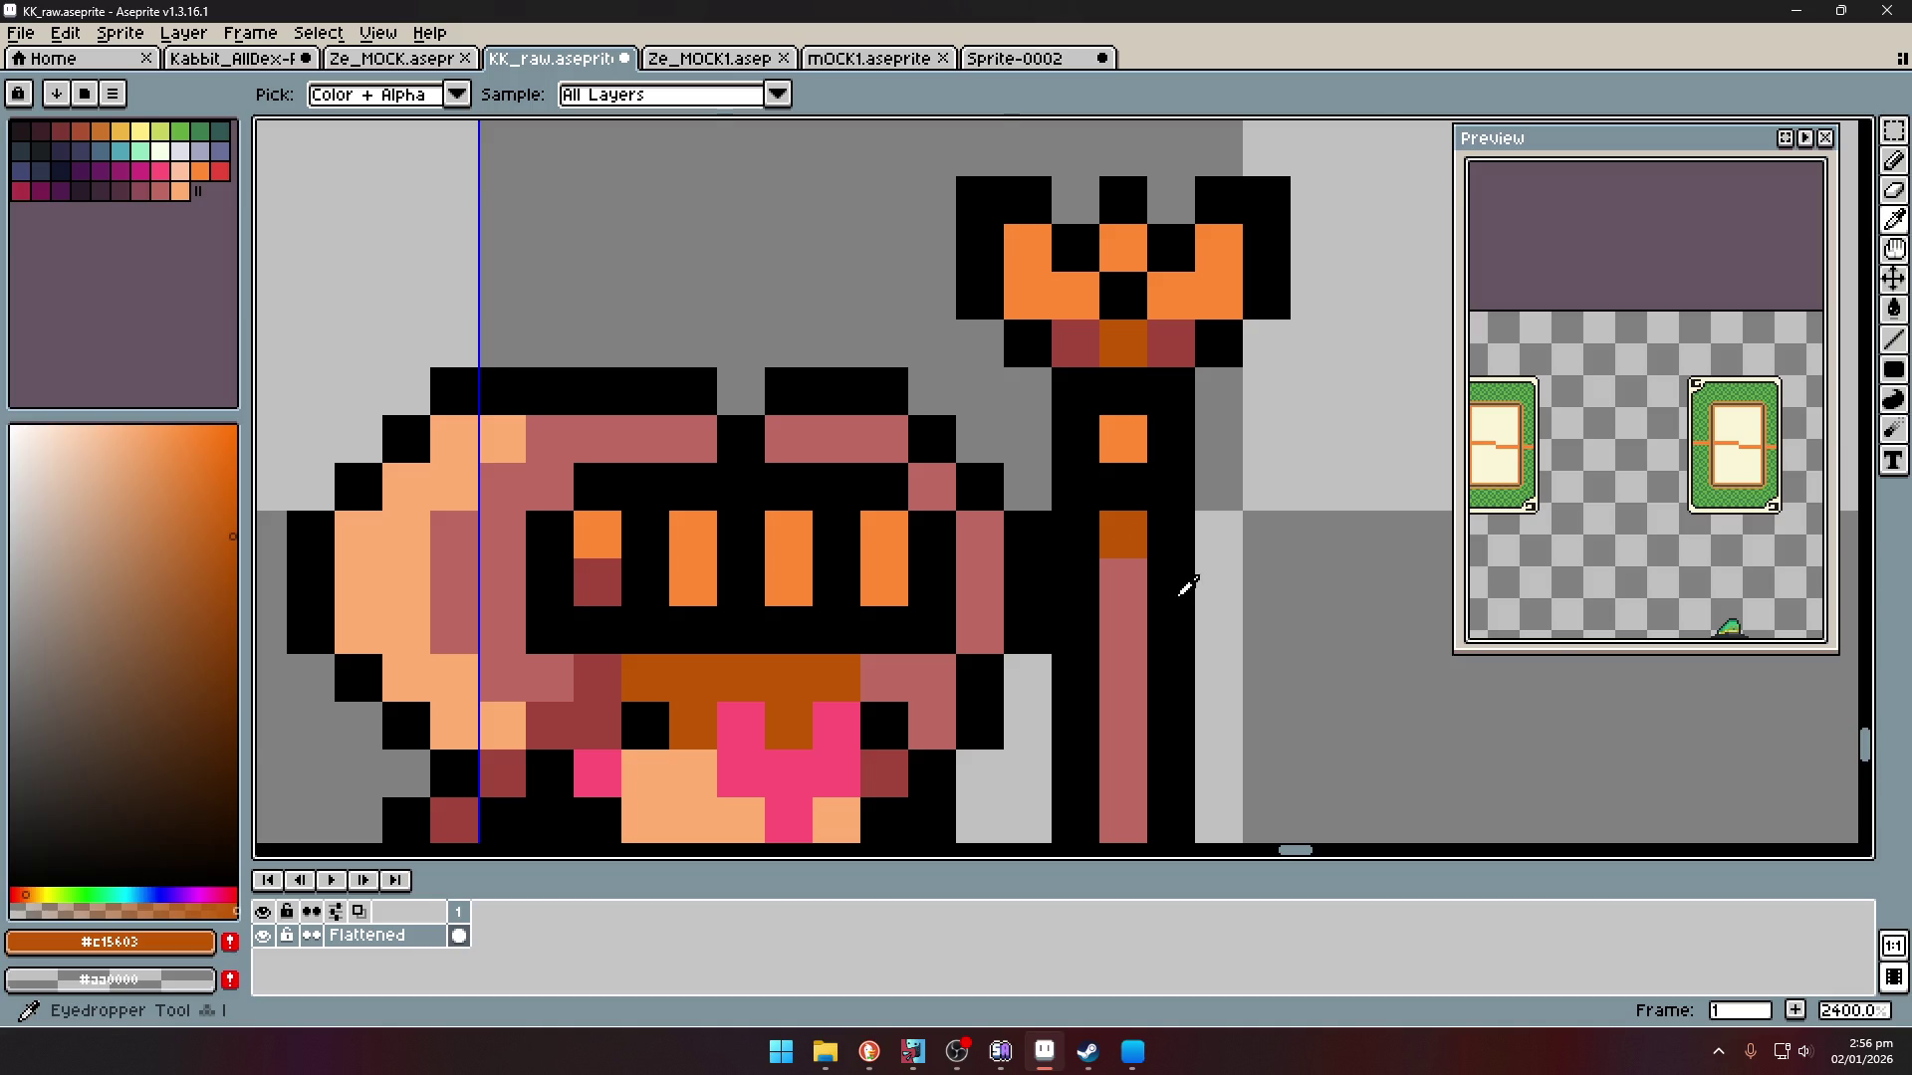
{"action": "scroll", "coordinate": [1186, 587], "scroll_direction": "down", "scroll_amount": 8}
{"action": "scroll", "coordinate": [1199, 665], "scroll_direction": "up", "scroll_amount": 6}
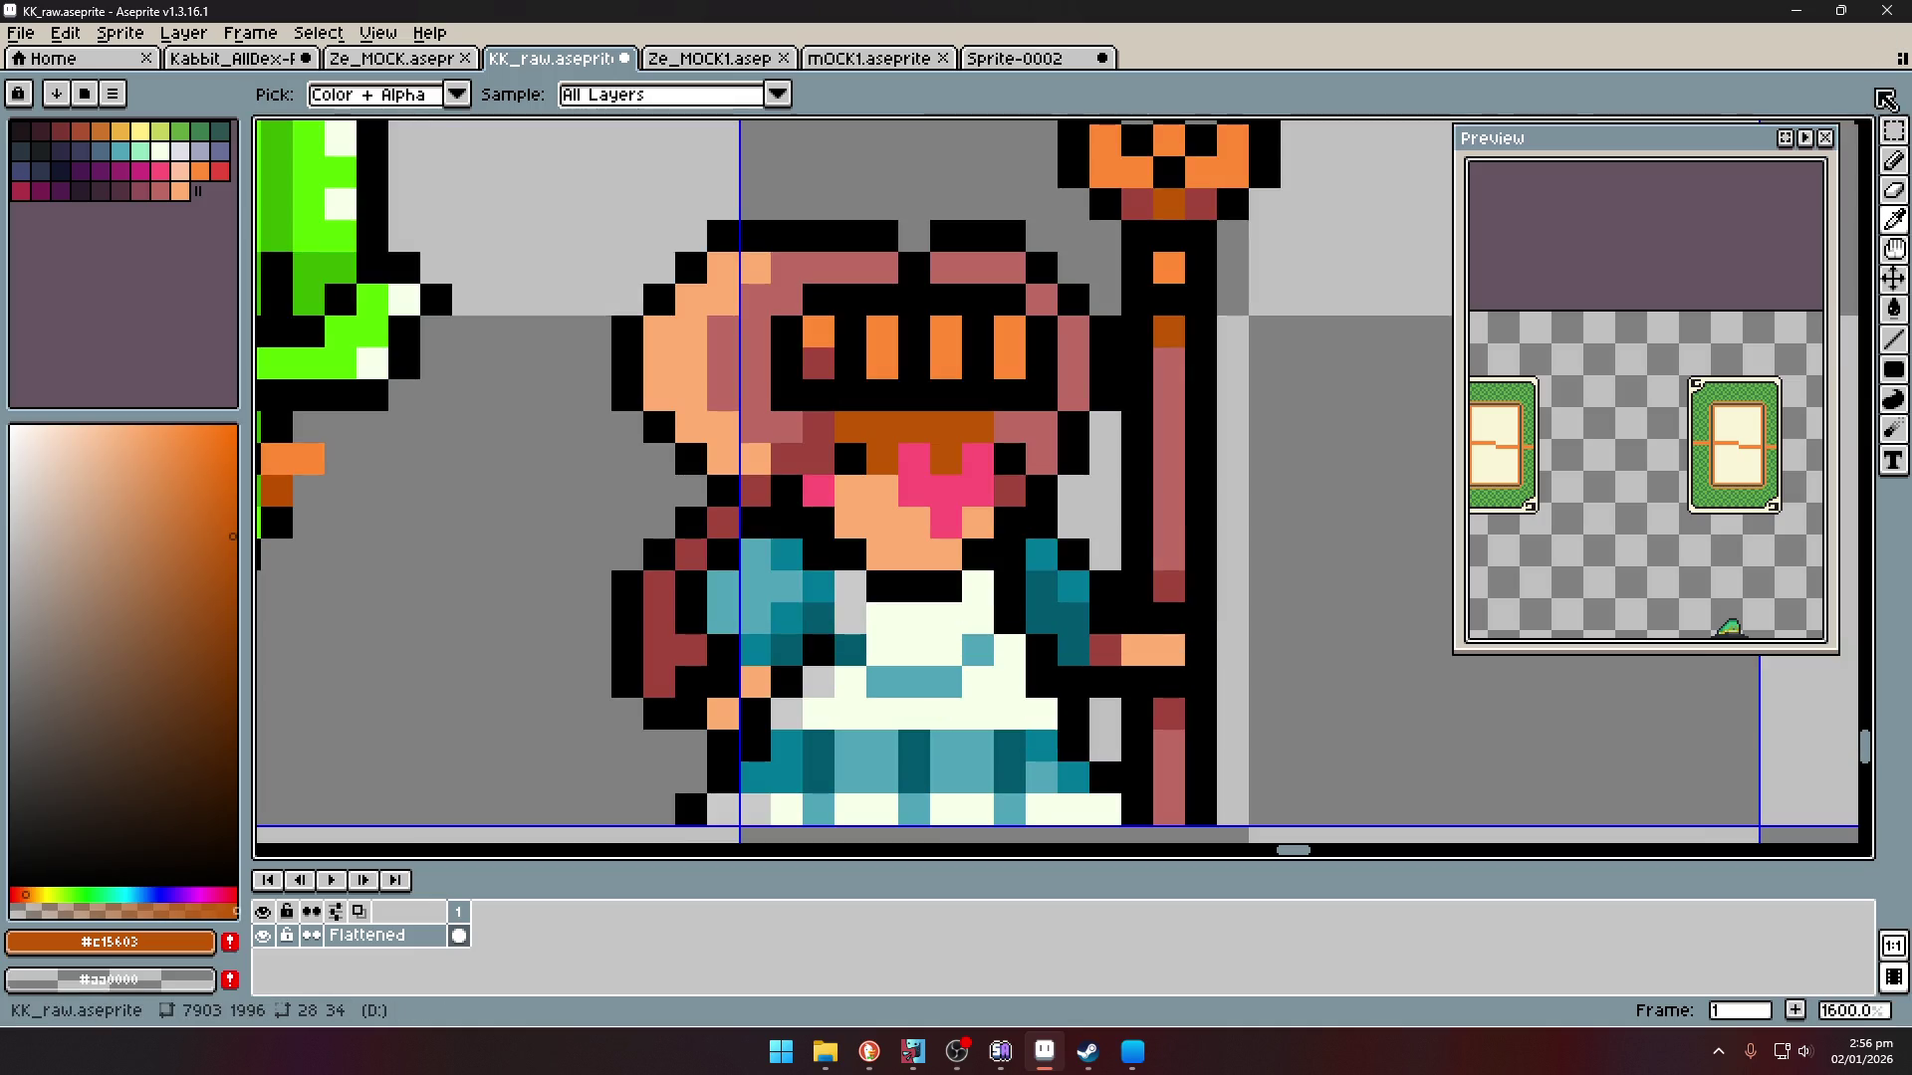
{"action": "key", "text": "w"}
{"action": "scroll", "coordinate": [1146, 485], "scroll_direction": "down", "scroll_amount": 5}
{"action": "scroll", "coordinate": [1145, 485], "scroll_direction": "down", "scroll_amount": 2}
- Marquee-select the staff and shift it one pixel to the left
{"action": "scroll", "coordinate": [1096, 433], "scroll_direction": "up", "scroll_amount": 3}
{"action": "key", "text": "m"}
{"action": "mouse_move", "coordinate": [1164, 342]}
{"action": "left_mouse_down"}
{"action": "mouse_move", "coordinate": [1148, 661]}
{"action": "mouse_move", "coordinate": [1058, 746]}
{"action": "left_mouse_up"}
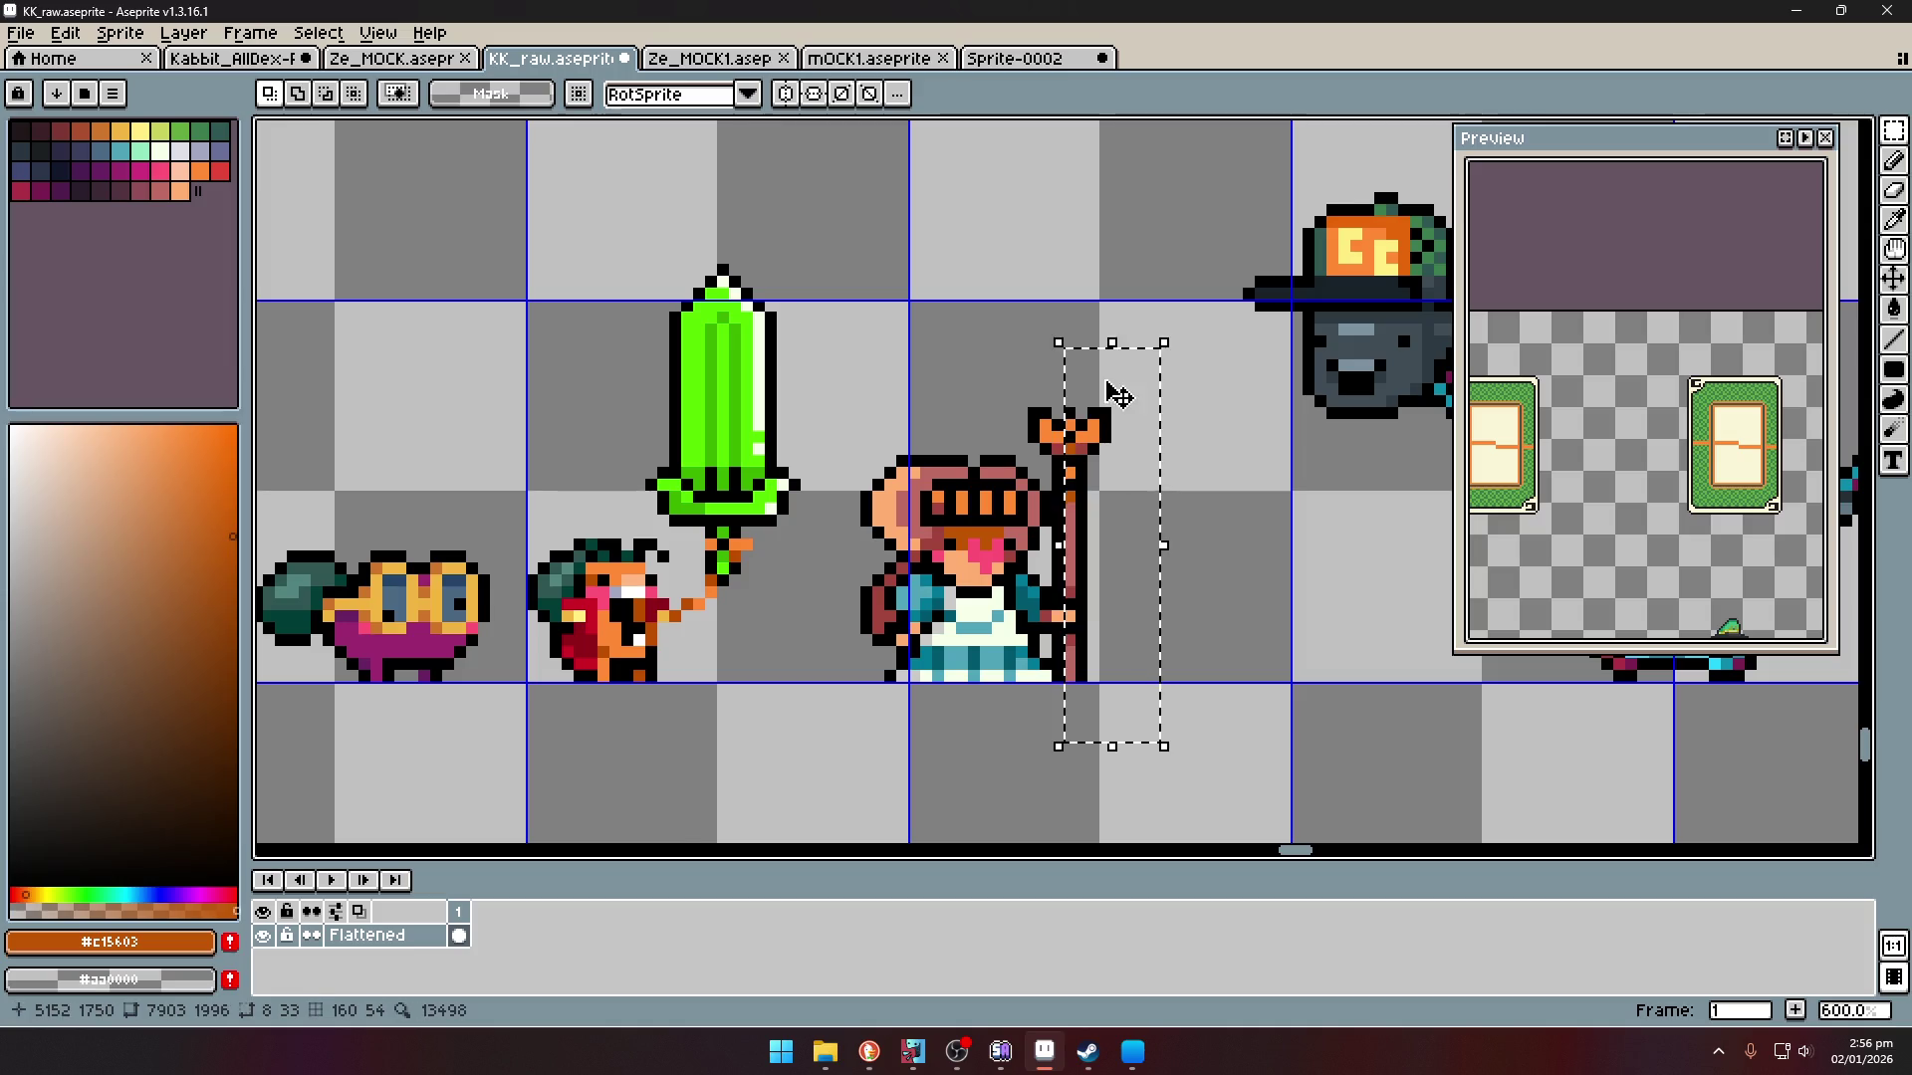
{"action": "scroll", "coordinate": [1117, 395], "scroll_direction": "up", "scroll_amount": 3}
{"action": "left_click_drag", "start_coordinate": [951, 361], "coordinate": [1023, 559]}
{"action": "mouse_move", "coordinate": [1090, 481]}
{"action": "left_mouse_down"}
{"action": "mouse_move", "coordinate": [1108, 830]}
{"action": "mouse_move", "coordinate": [1096, 799]}
{"action": "left_mouse_up"}
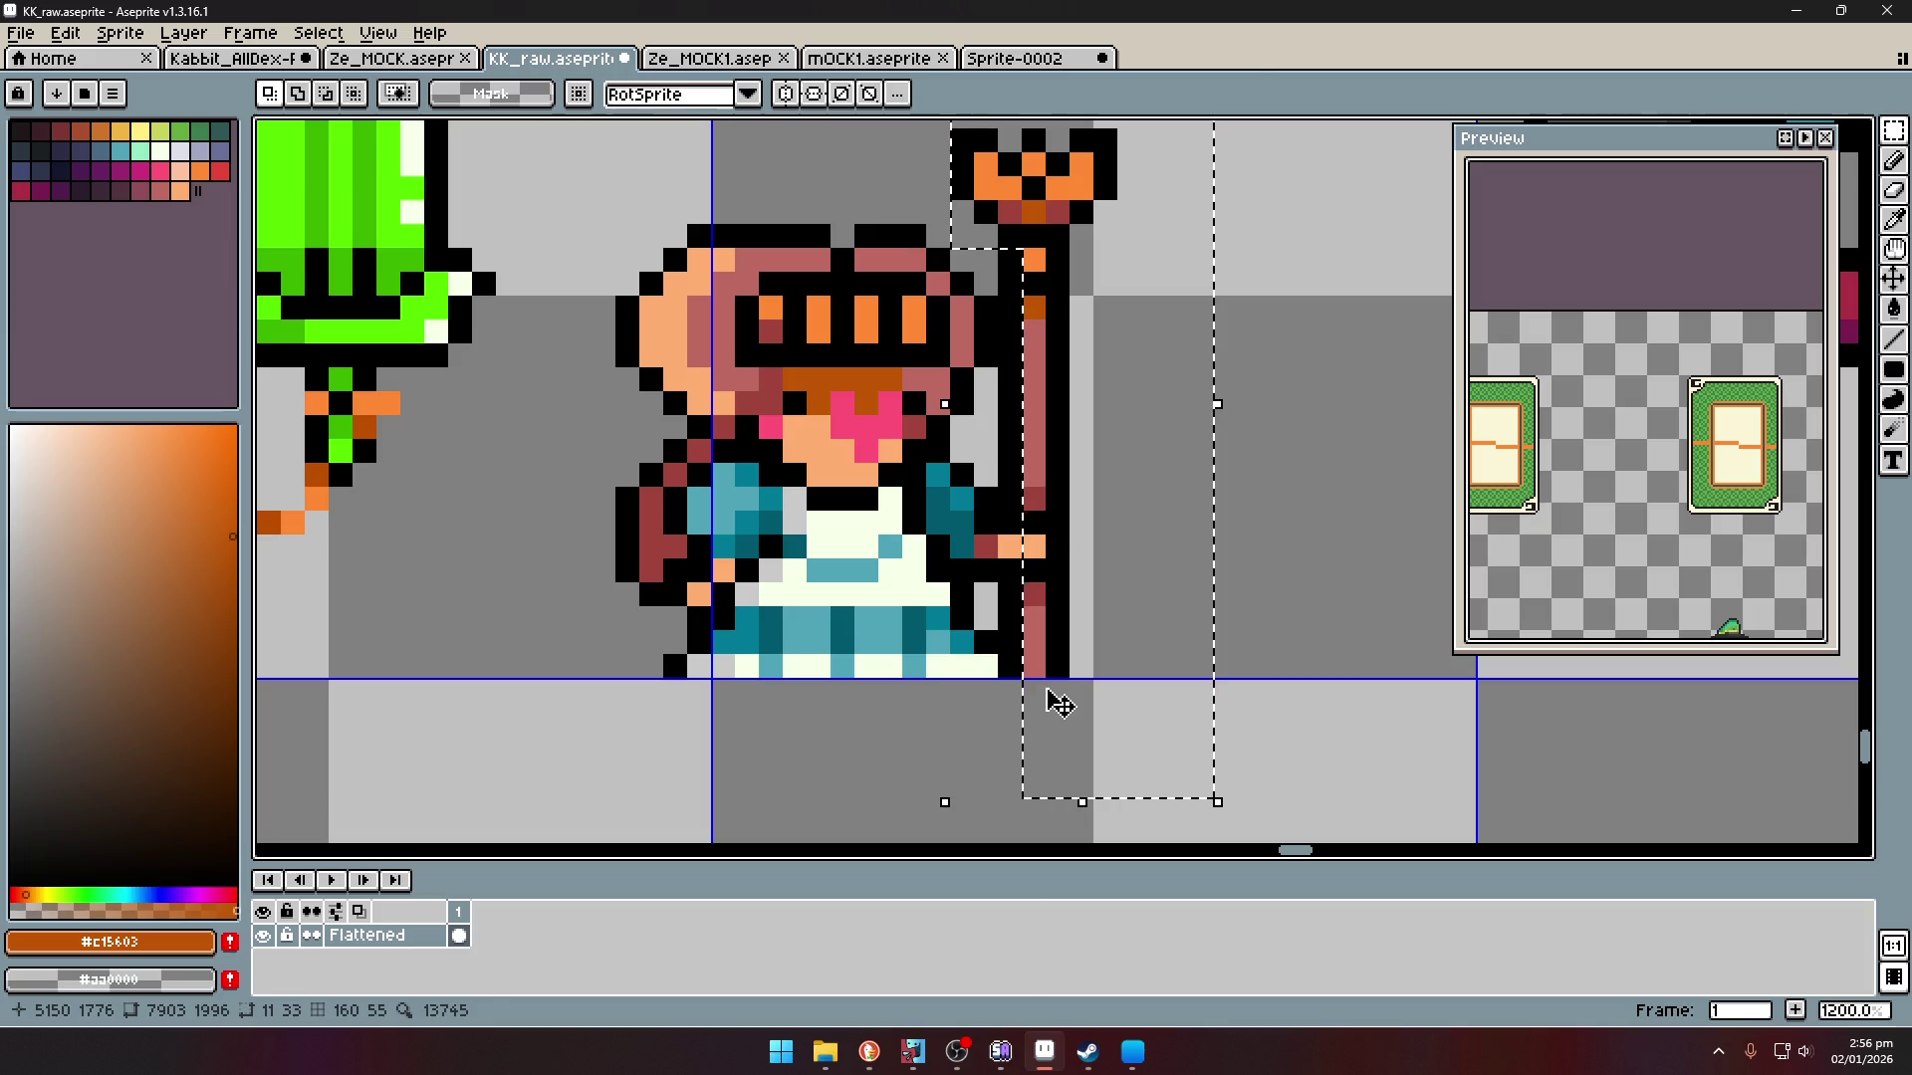
{"action": "left_click_drag", "start_coordinate": [1059, 704], "coordinate": [1035, 704]}
{"action": "left_click", "coordinate": [961, 613]}
- Draw a black line down the staff's left edge
{"action": "key", "text": "l"}
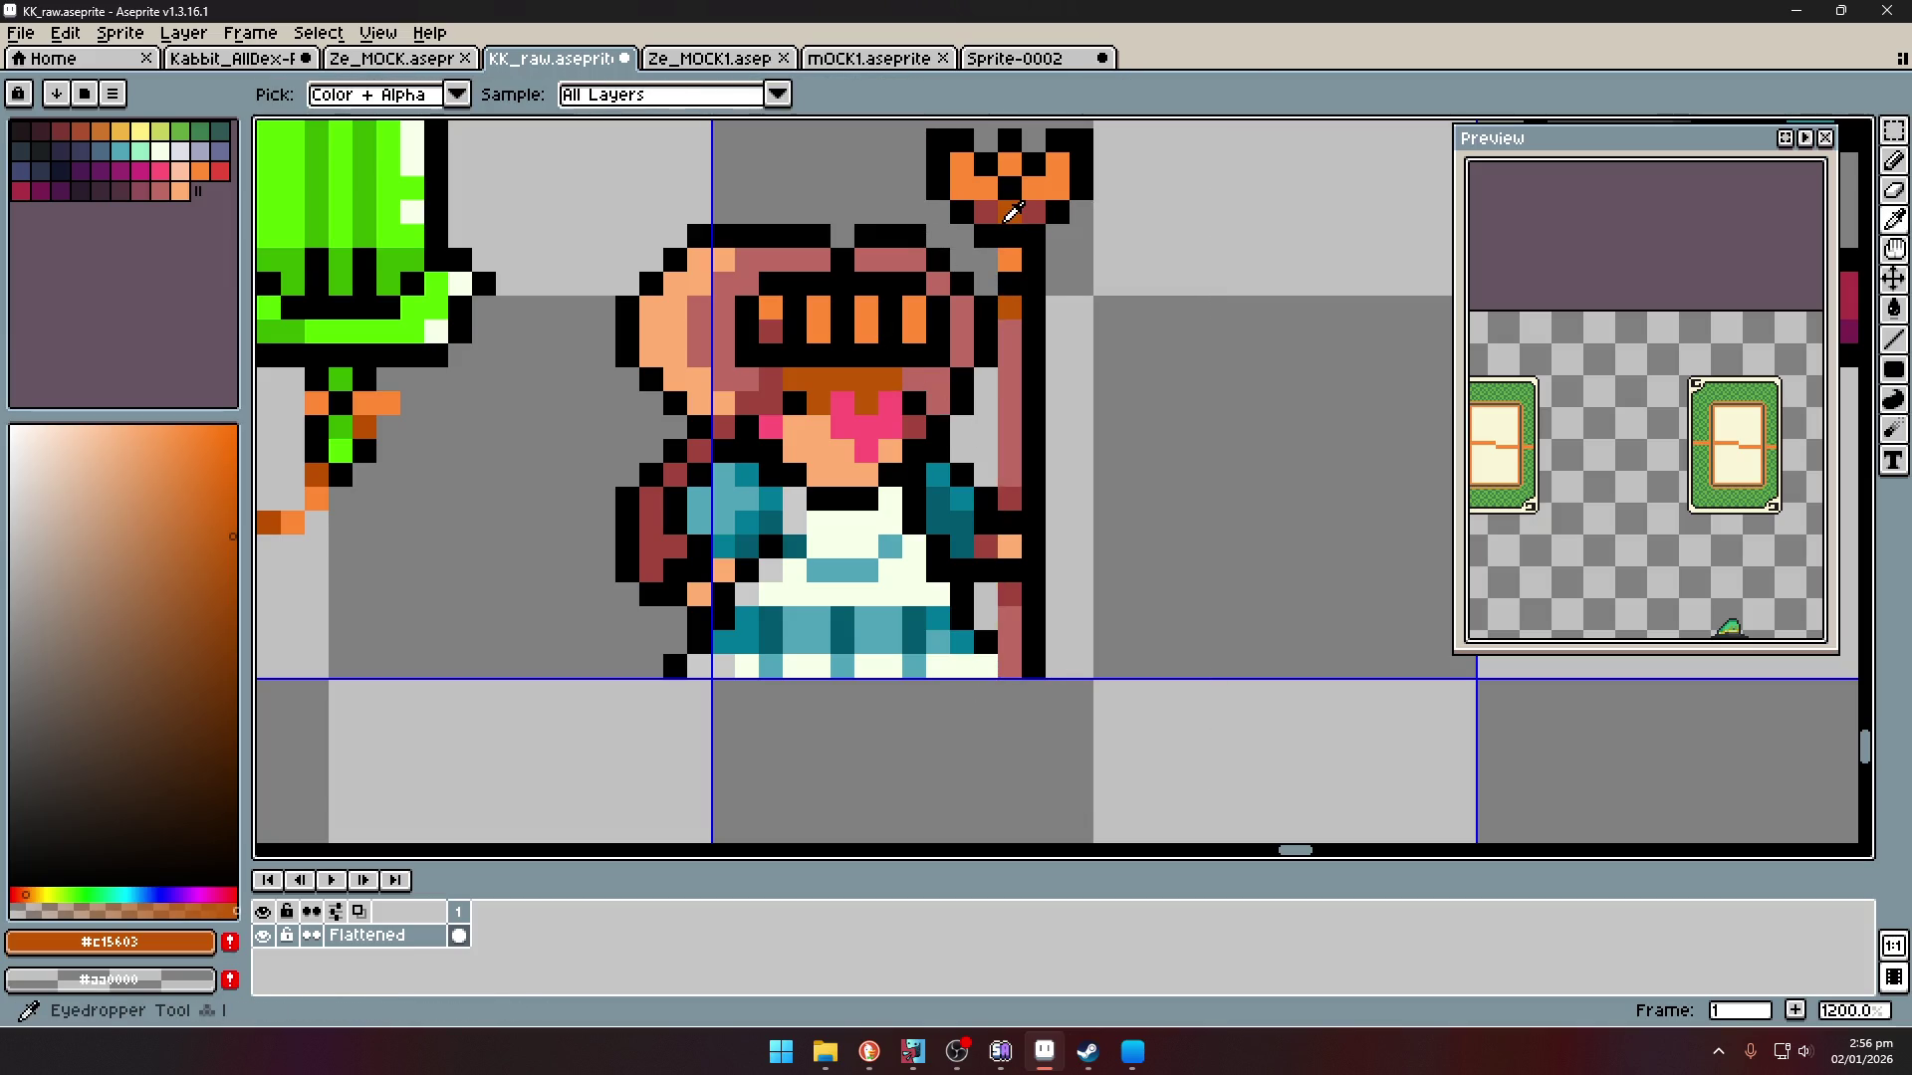
{"action": "left_click", "coordinate": [995, 242], "text": "alt"}
{"action": "left_click_drag", "start_coordinate": [985, 379], "coordinate": [986, 490]}
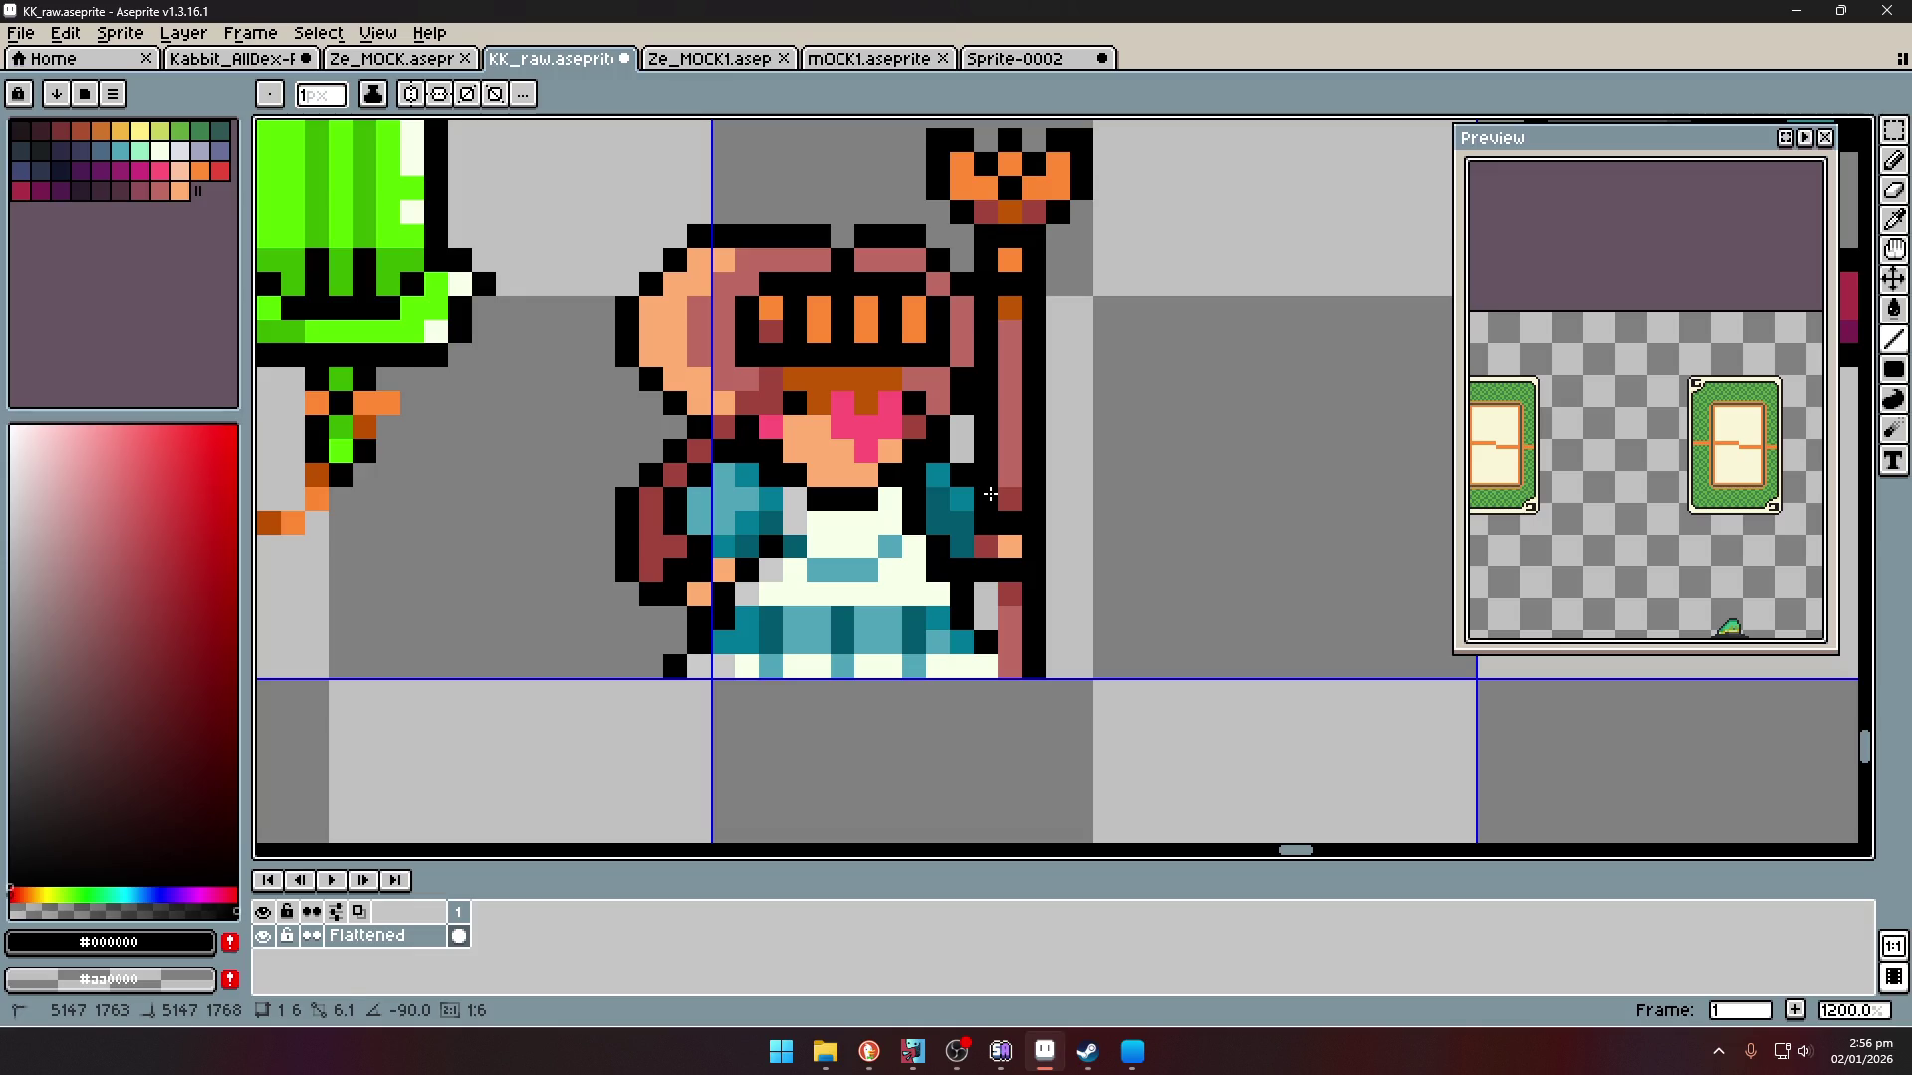
- Sample colours from the canvas, ending on the light grey #cacaca
{"action": "scroll", "coordinate": [990, 622], "scroll_direction": "down", "scroll_amount": 4}
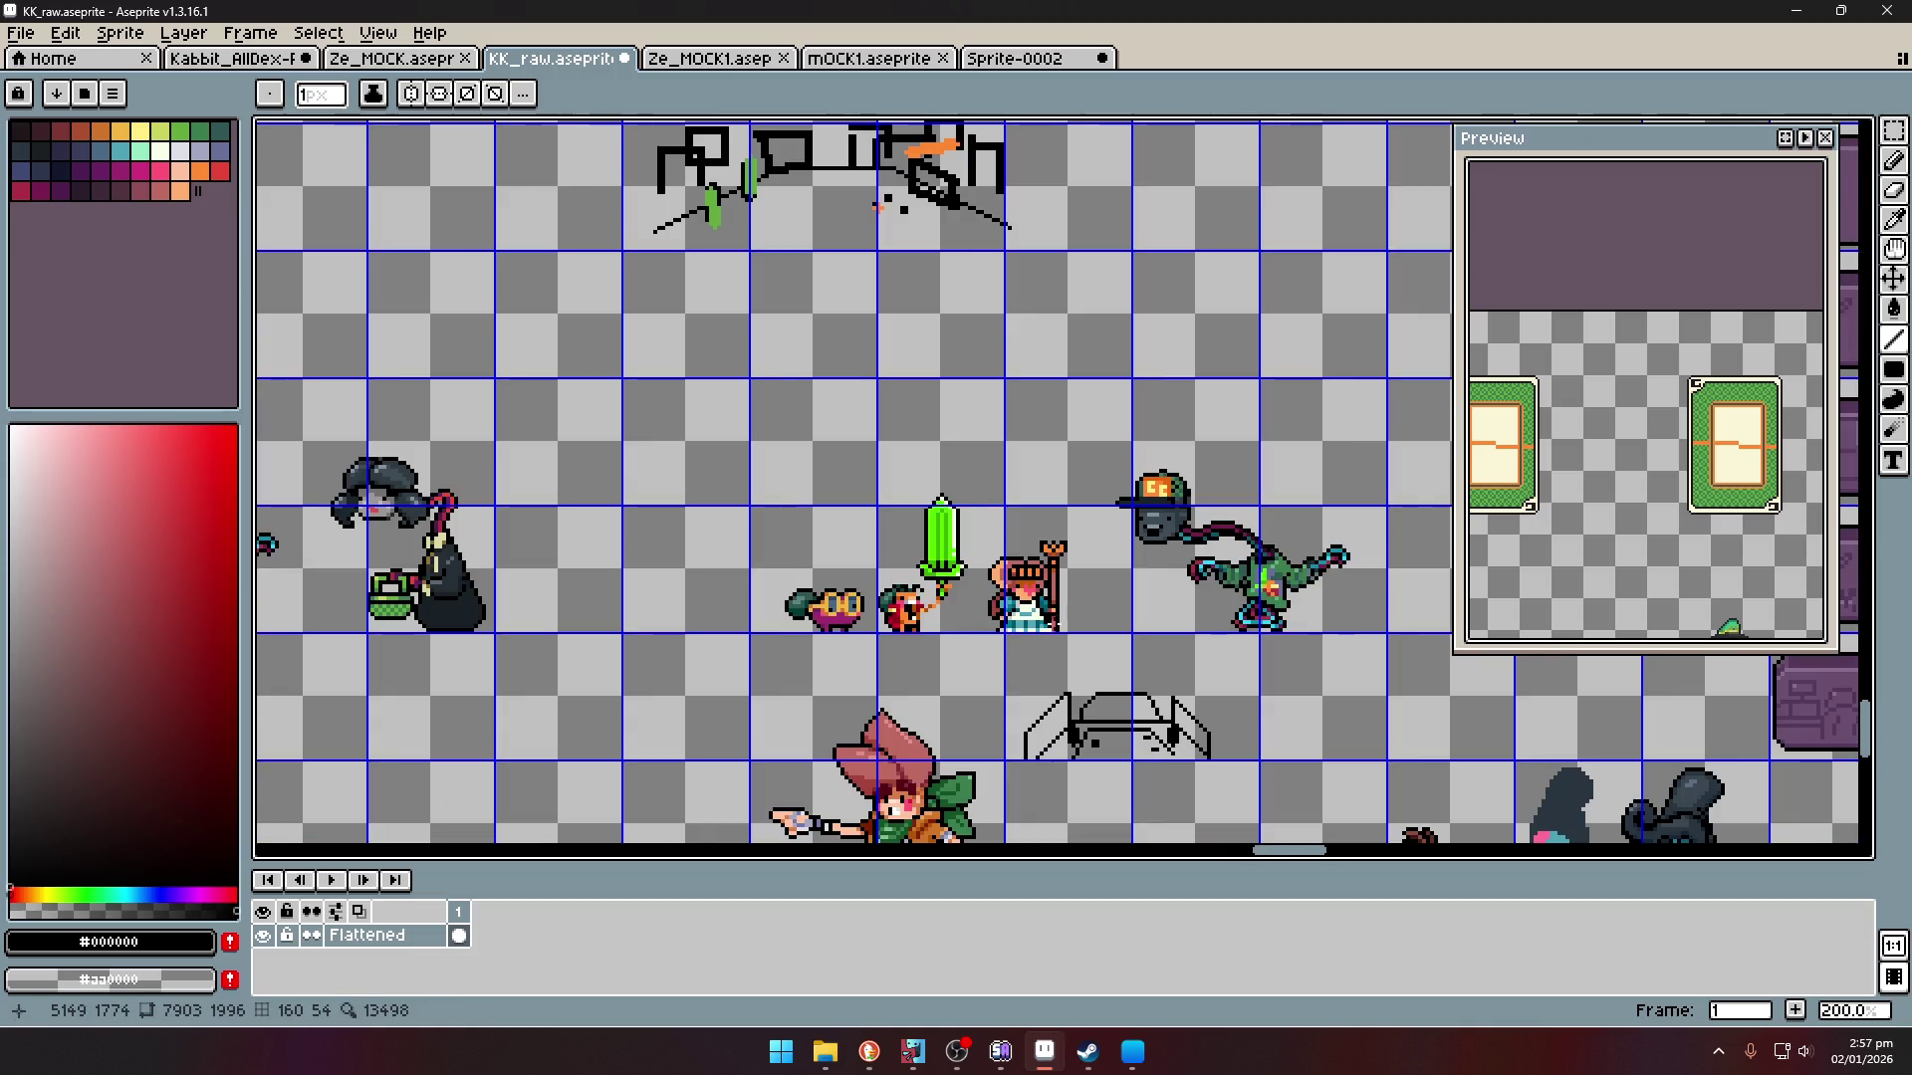
{"action": "scroll", "coordinate": [1090, 620], "scroll_direction": "up", "scroll_amount": 4}
{"action": "key", "text": "i"}
{"action": "scroll", "coordinate": [1090, 619], "scroll_direction": "down", "scroll_amount": 4}
{"action": "scroll", "coordinate": [1081, 568], "scroll_direction": "up", "scroll_amount": 5}
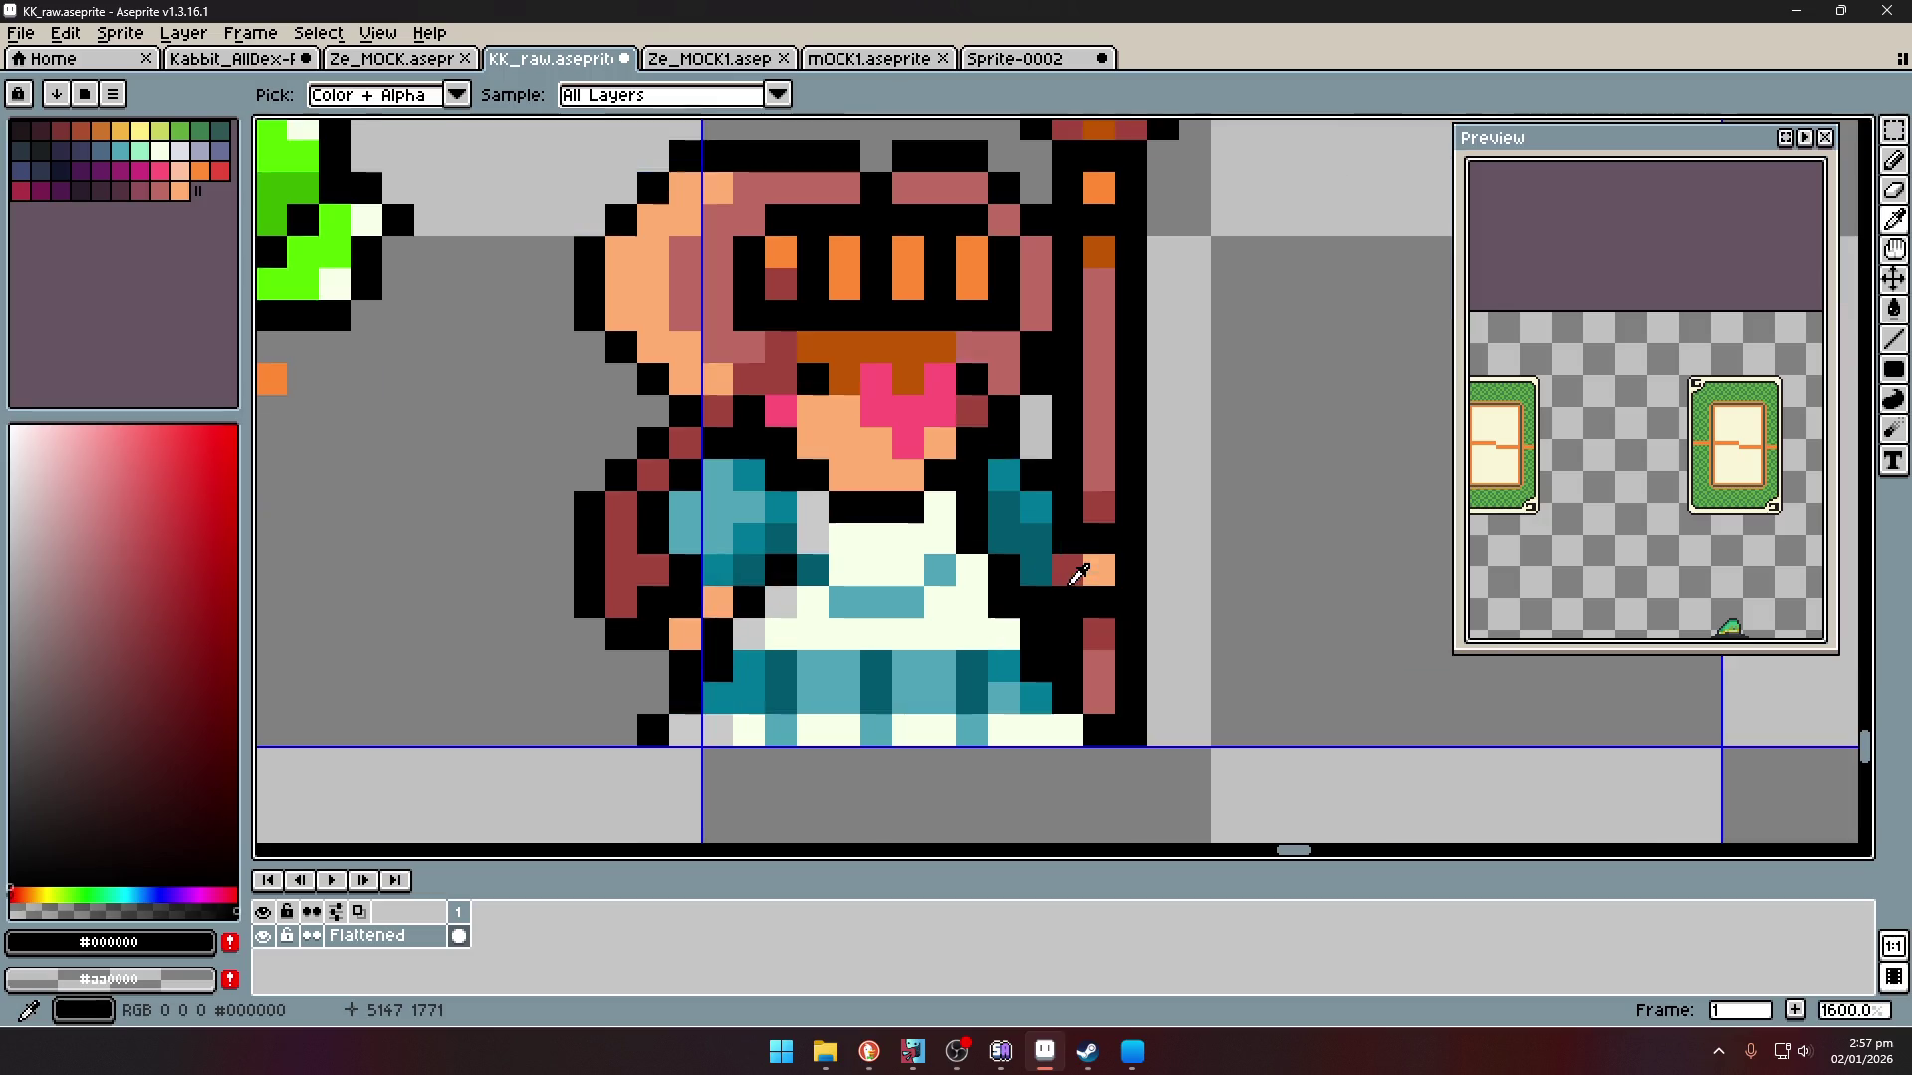
{"action": "left_click", "coordinate": [876, 378]}
{"action": "scroll", "coordinate": [1137, 565], "scroll_direction": "down", "scroll_amount": 8}
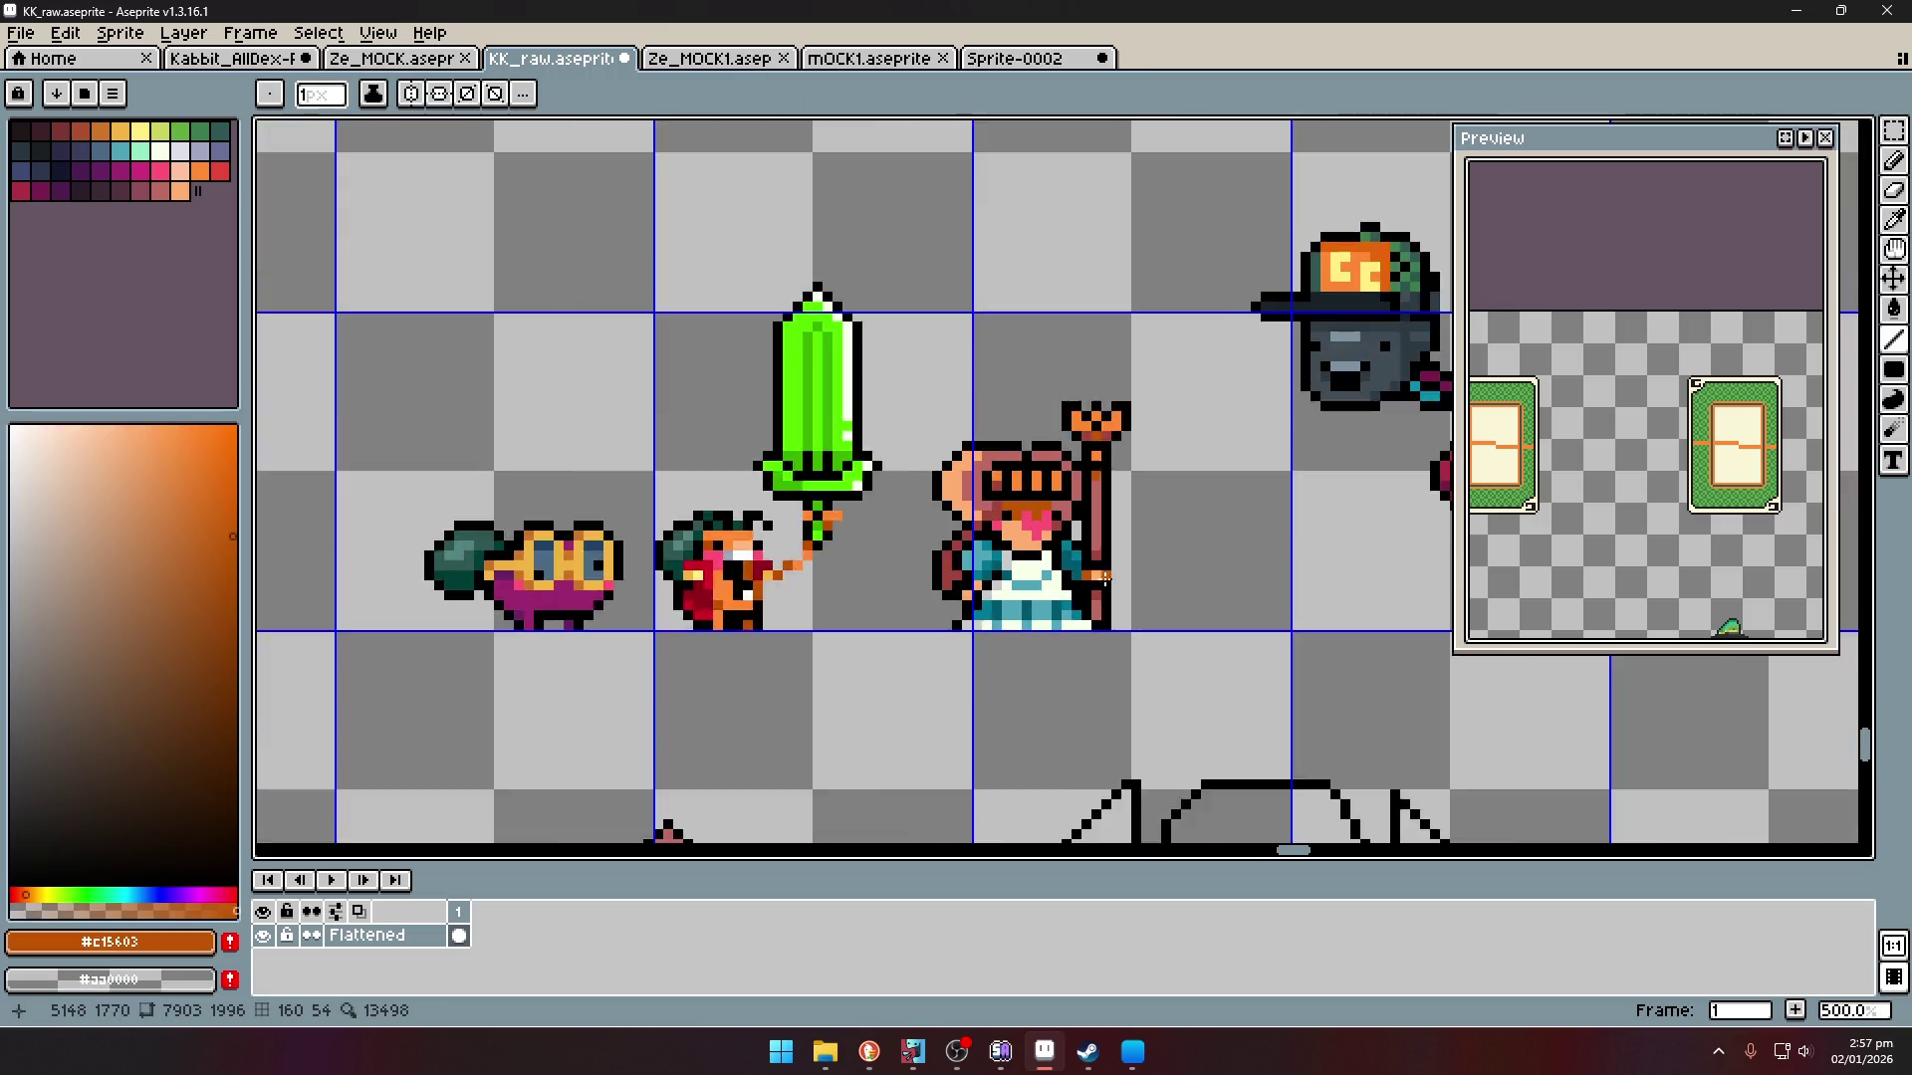
{"action": "scroll", "coordinate": [1136, 565], "scroll_direction": "up", "scroll_amount": 6}
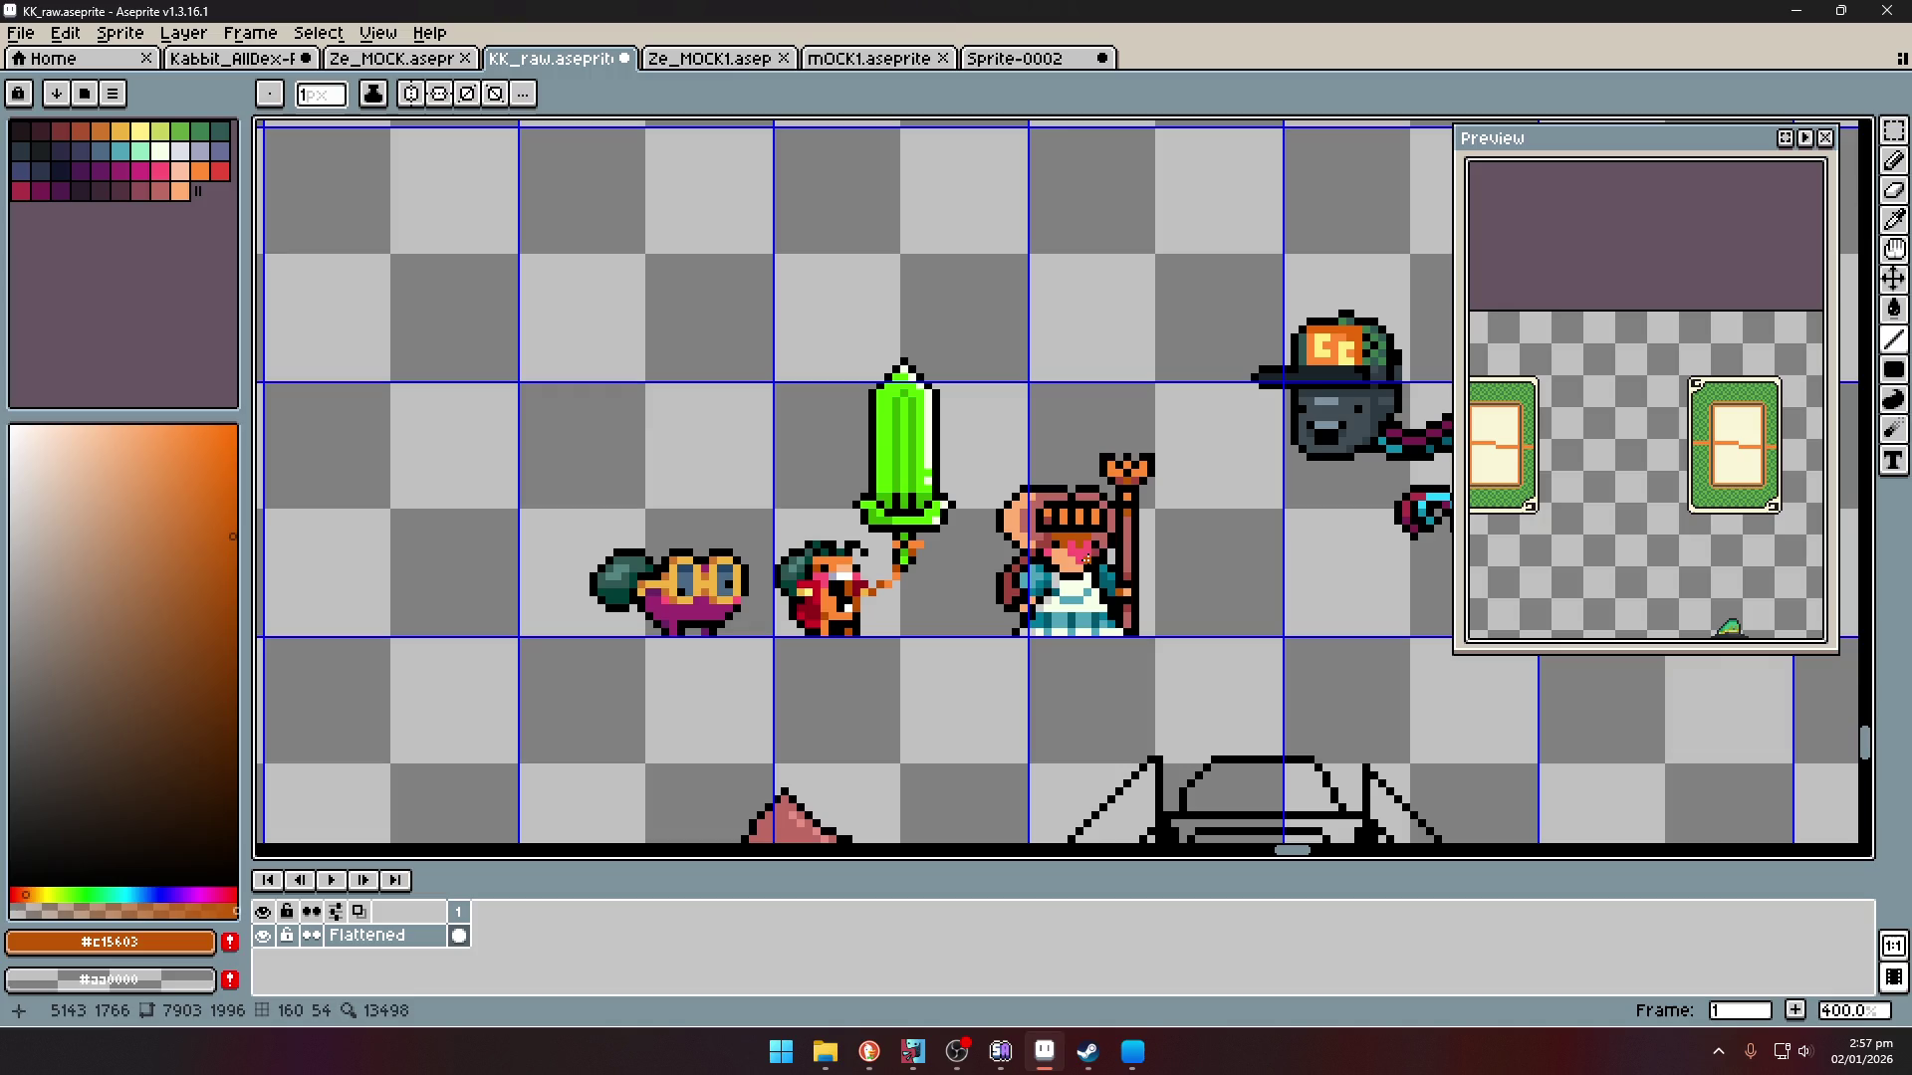
{"action": "key", "text": "i"}
{"action": "left_click", "coordinate": [1041, 564]}
{"action": "scroll", "coordinate": [1041, 565], "scroll_direction": "up", "scroll_amount": 3}
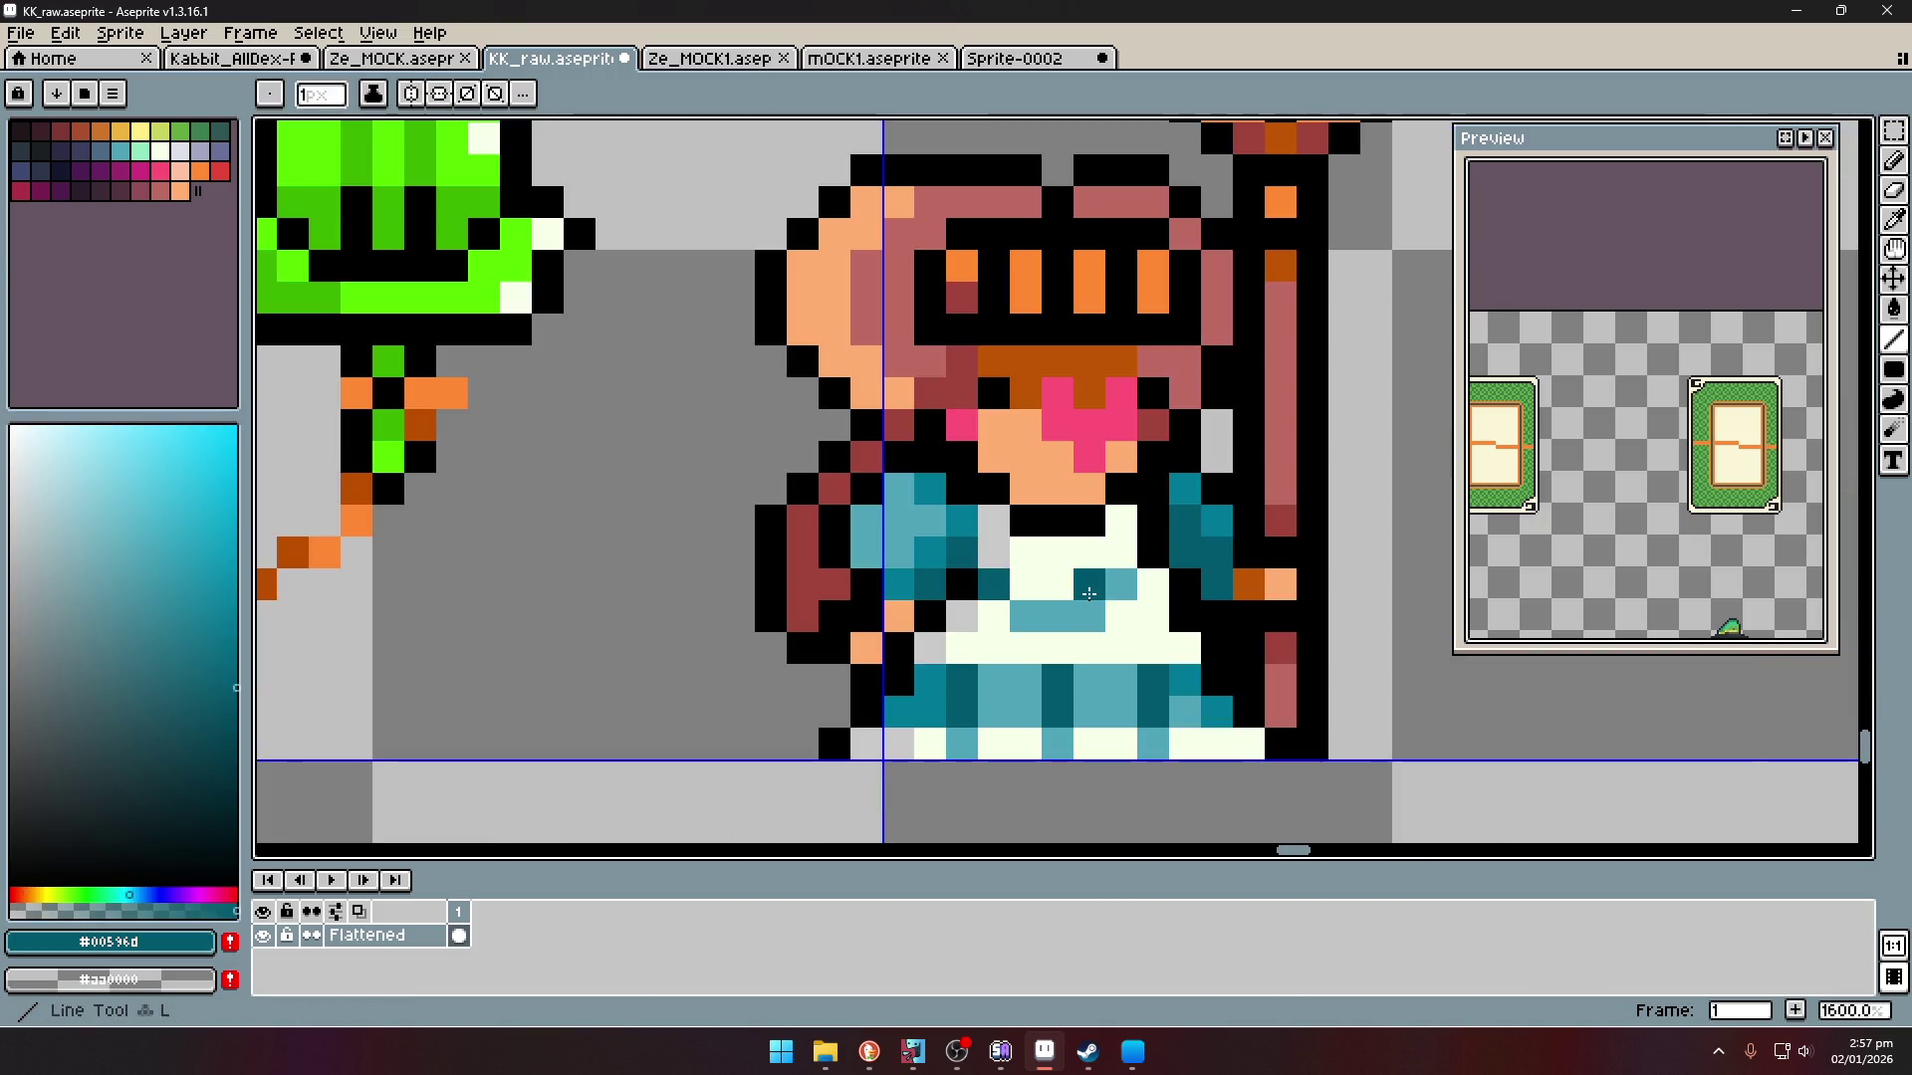
{"action": "left_click", "coordinate": [994, 525], "text": "alt"}
- Shade eight apron pixels with the light grey
{"action": "left_click", "coordinate": [1153, 585]}
{"action": "left_click", "coordinate": [1154, 616]}
{"action": "left_click", "coordinate": [1185, 648]}
{"action": "left_click", "coordinate": [1217, 744]}
{"action": "left_click", "coordinate": [1248, 744]}
{"action": "scroll", "coordinate": [1169, 584], "scroll_direction": "down", "scroll_amount": 4}
{"action": "scroll", "coordinate": [1165, 586], "scroll_direction": "up", "scroll_amount": 5}
{"action": "left_click", "coordinate": [1179, 617]}
{"action": "left_click", "coordinate": [1083, 583]}
{"action": "left_click", "coordinate": [1052, 616]}
- Sample the transparent background colour and switch to the Magic Wand
{"action": "scroll", "coordinate": [1054, 618], "scroll_direction": "down", "scroll_amount": 6}
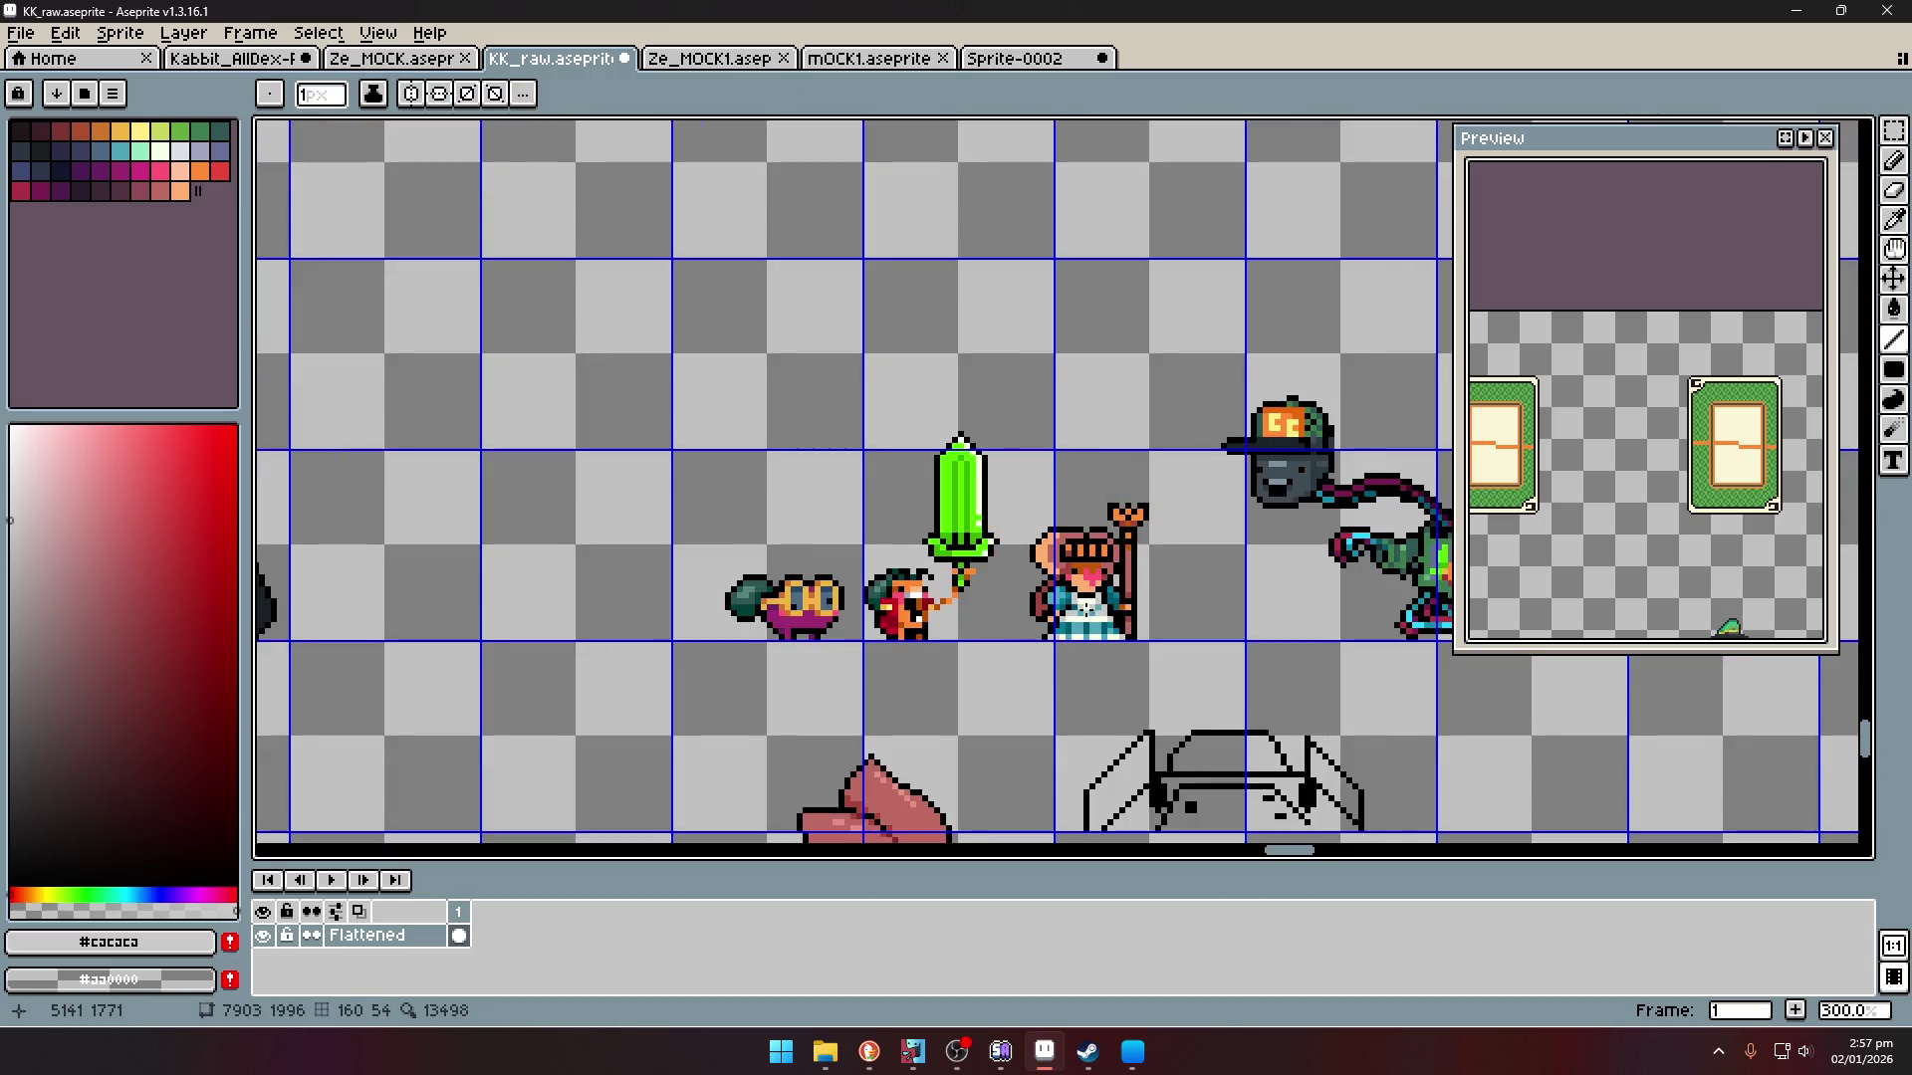
{"action": "scroll", "coordinate": [1085, 609], "scroll_direction": "up", "scroll_amount": 5}
{"action": "key", "text": "i"}
{"action": "scroll", "coordinate": [1086, 609], "scroll_direction": "down", "scroll_amount": 3}
{"action": "left_click", "coordinate": [1030, 485]}
{"action": "scroll", "coordinate": [1029, 485], "scroll_direction": "down", "scroll_amount": 3}
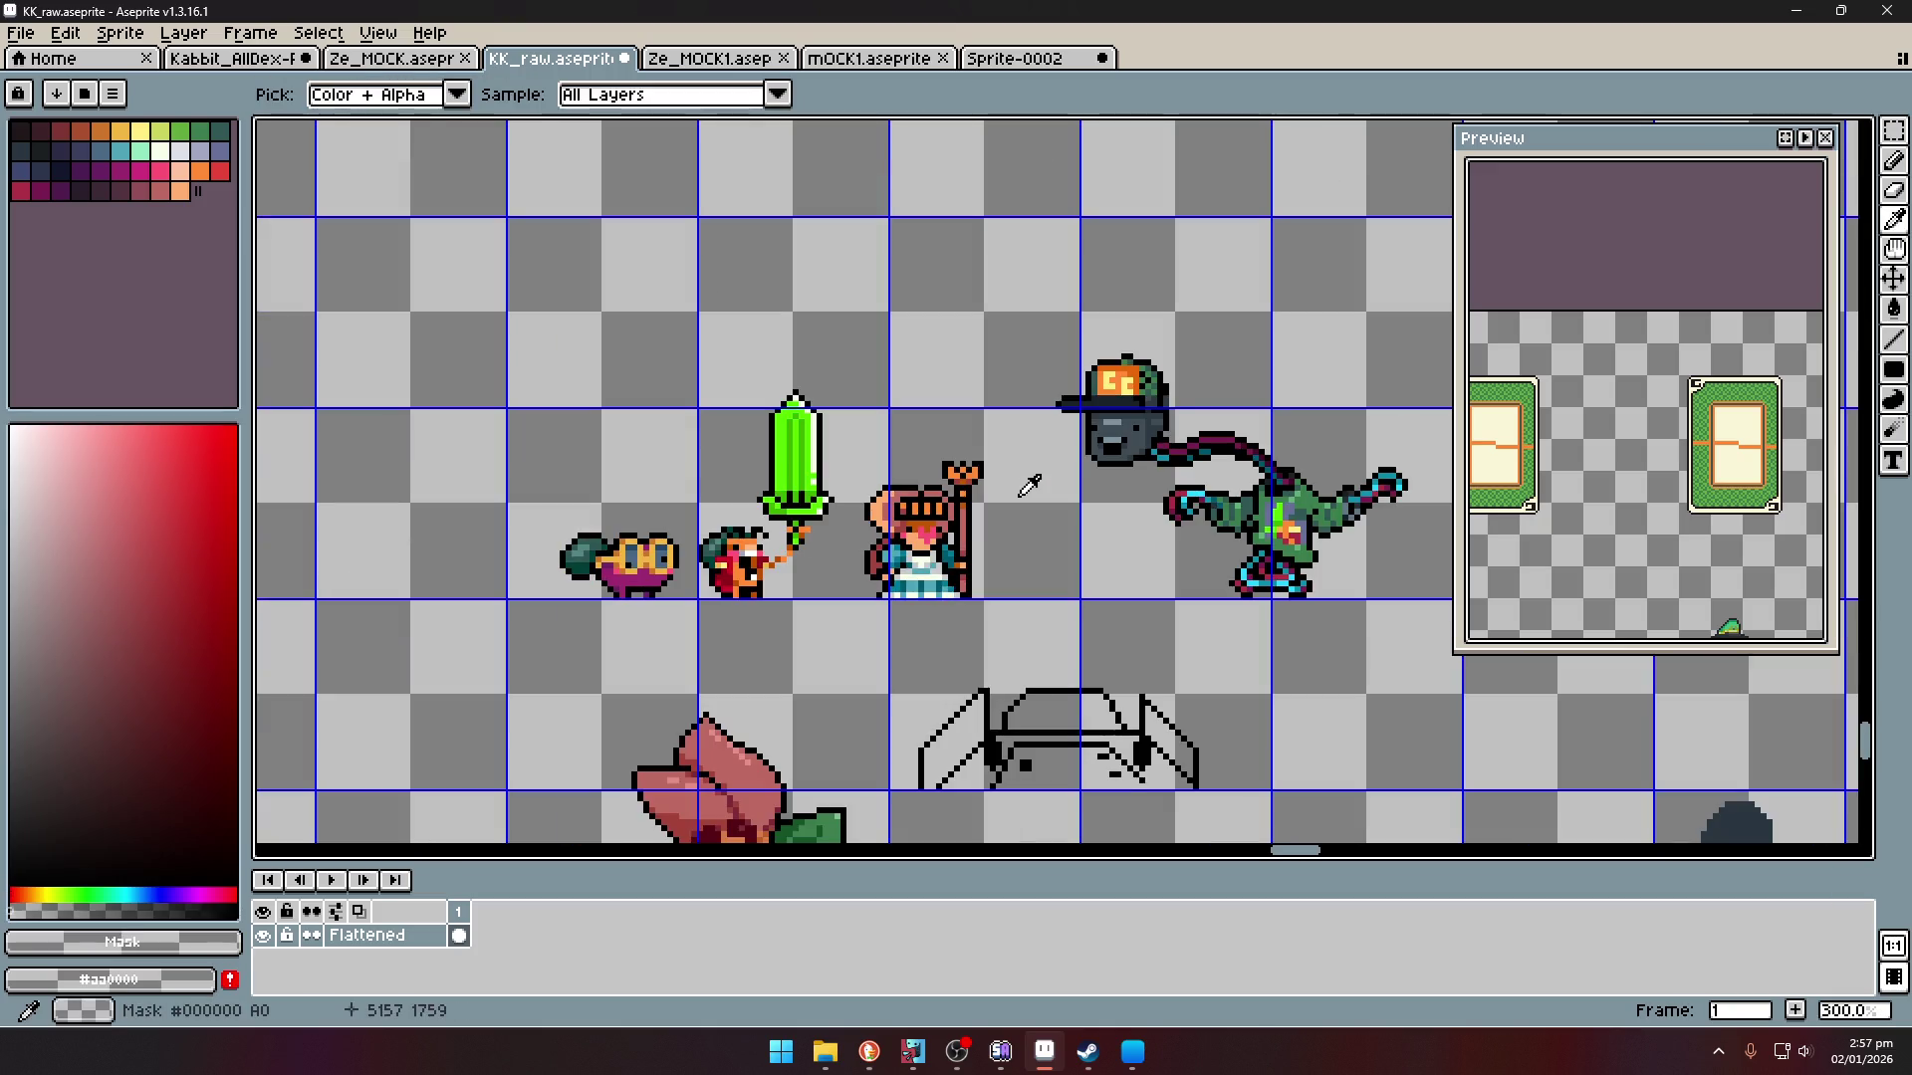
{"action": "scroll", "coordinate": [877, 508], "scroll_direction": "up", "scroll_amount": 1}
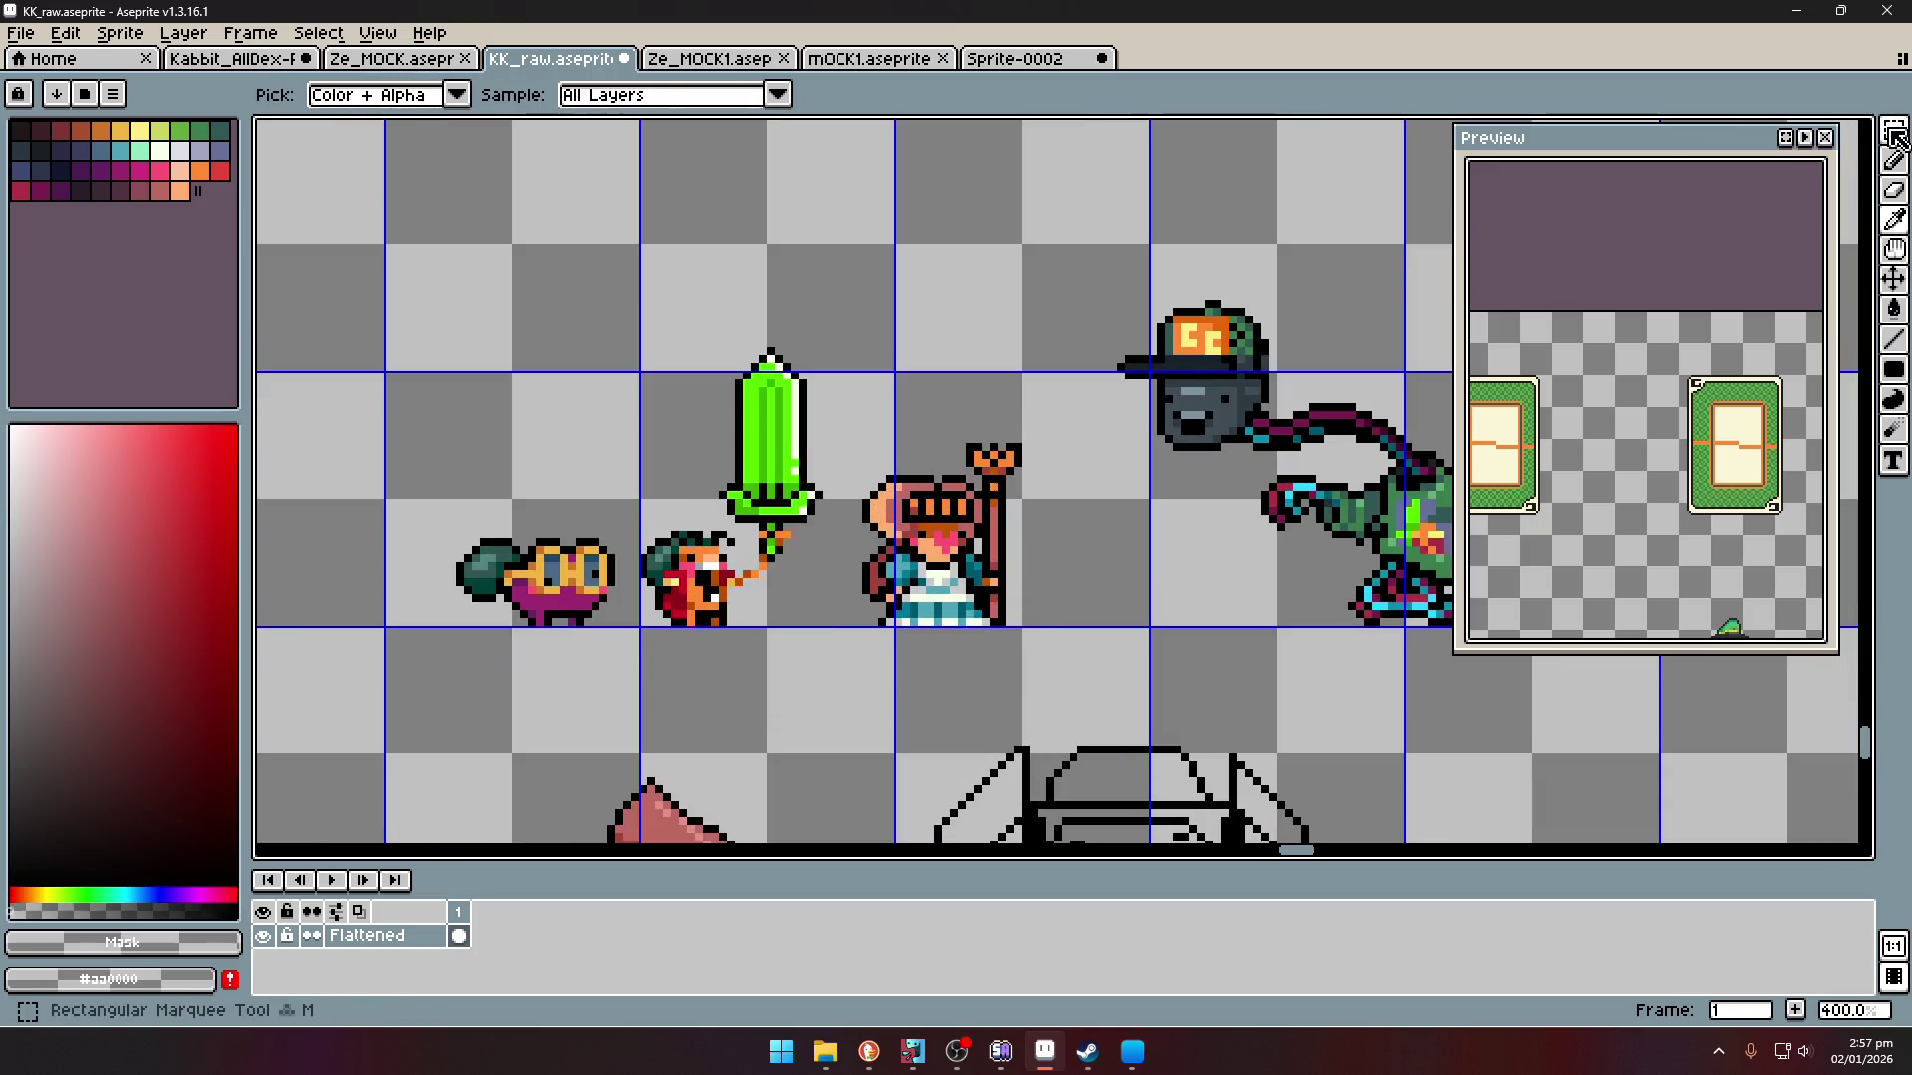
{"action": "key", "text": "w"}
{"action": "scroll", "coordinate": [894, 479], "scroll_direction": "up", "scroll_amount": 1}
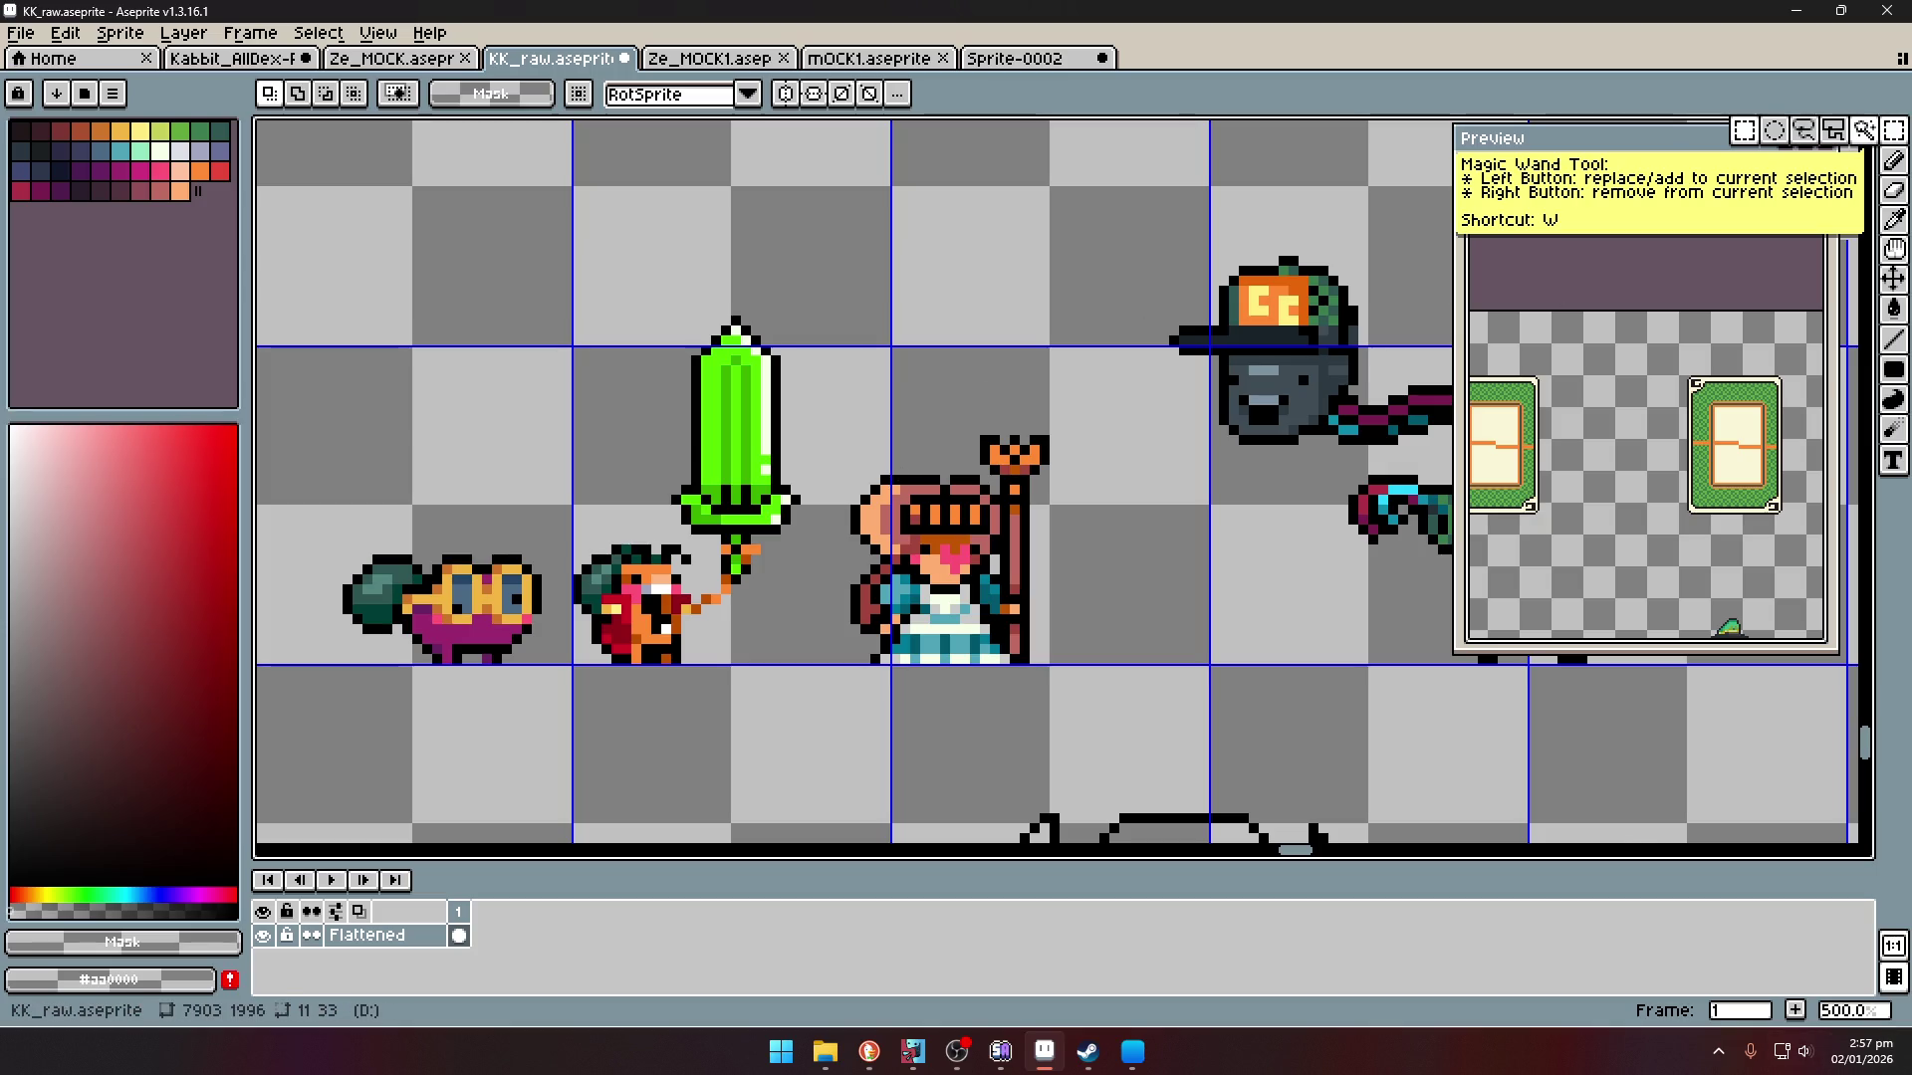
- Bring PNGTuberPlus forward, drag its window up into view, then switch to OBS
{"action": "key", "text": "alt+Tab"}
{"action": "left_click_drag", "start_coordinate": [1414, 1019], "coordinate": [1362, 912]}
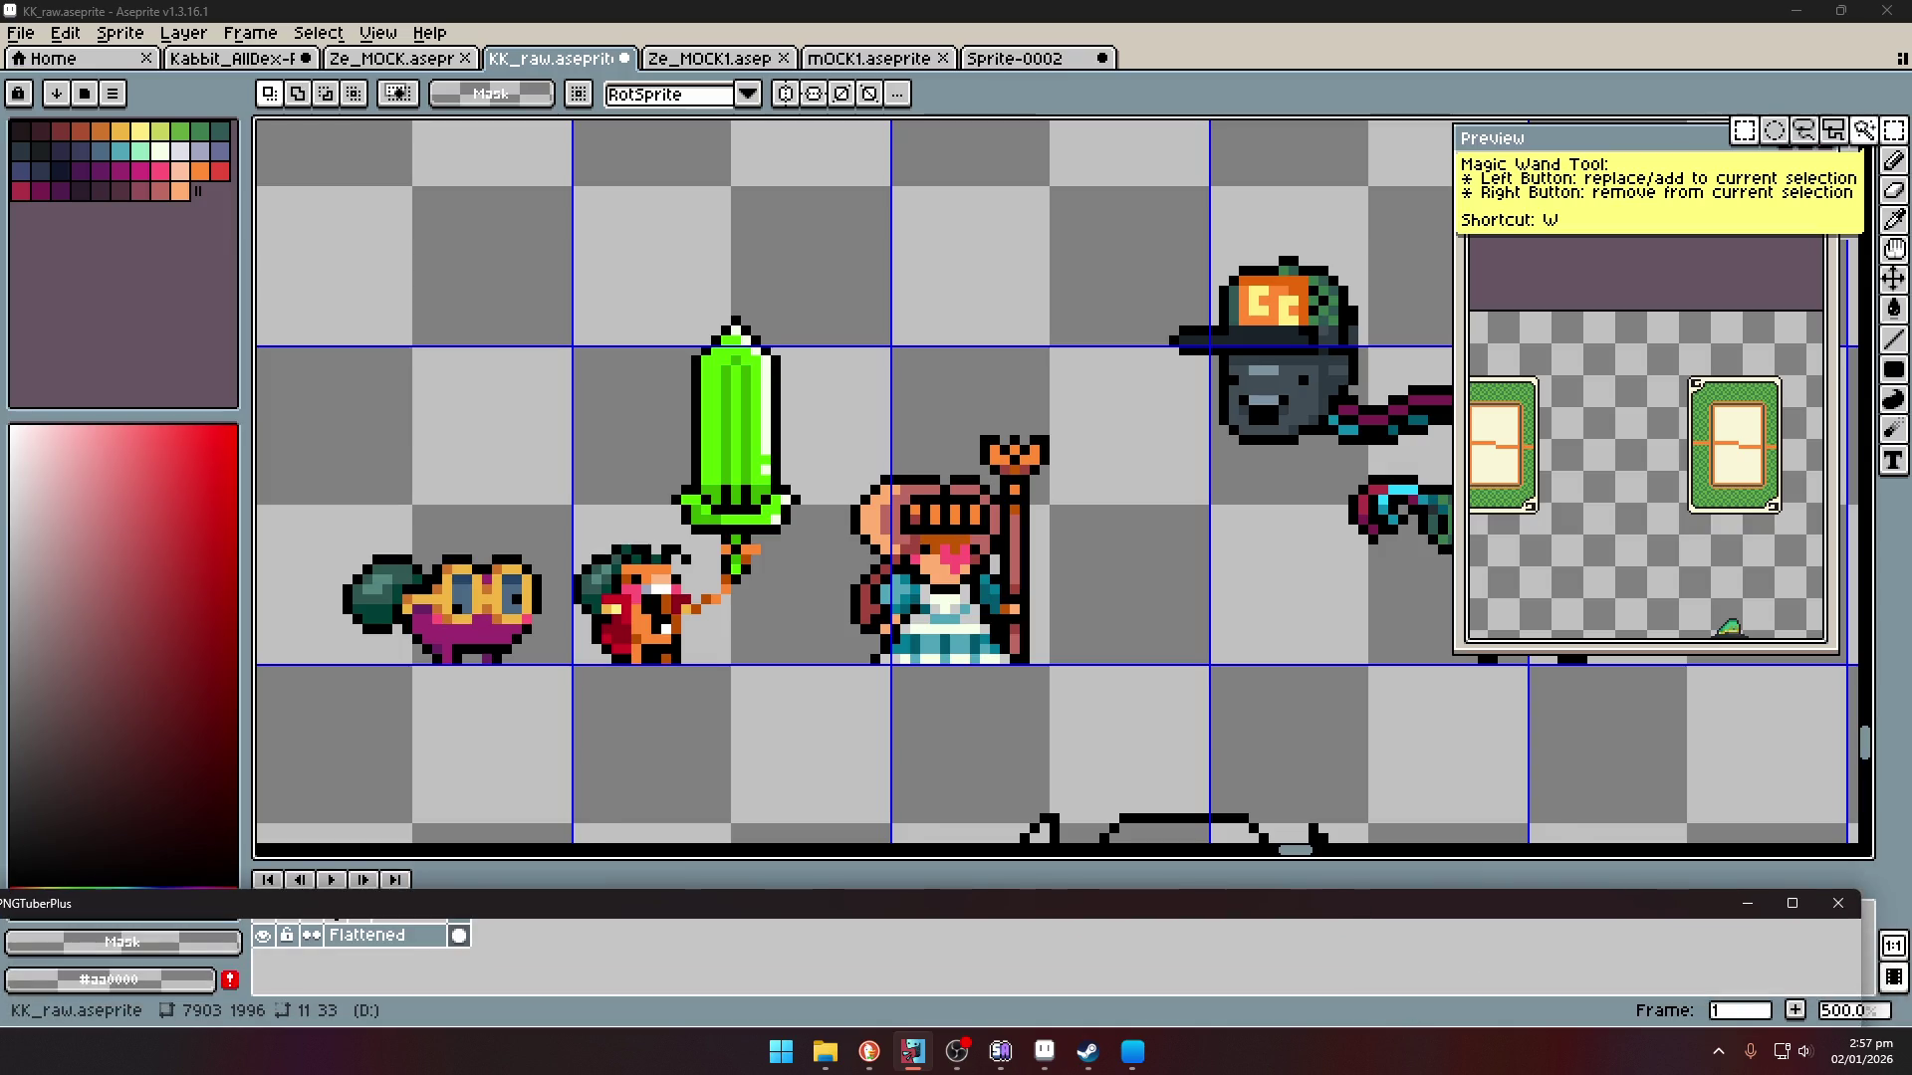
{"action": "key", "text": "alt+Tab"}
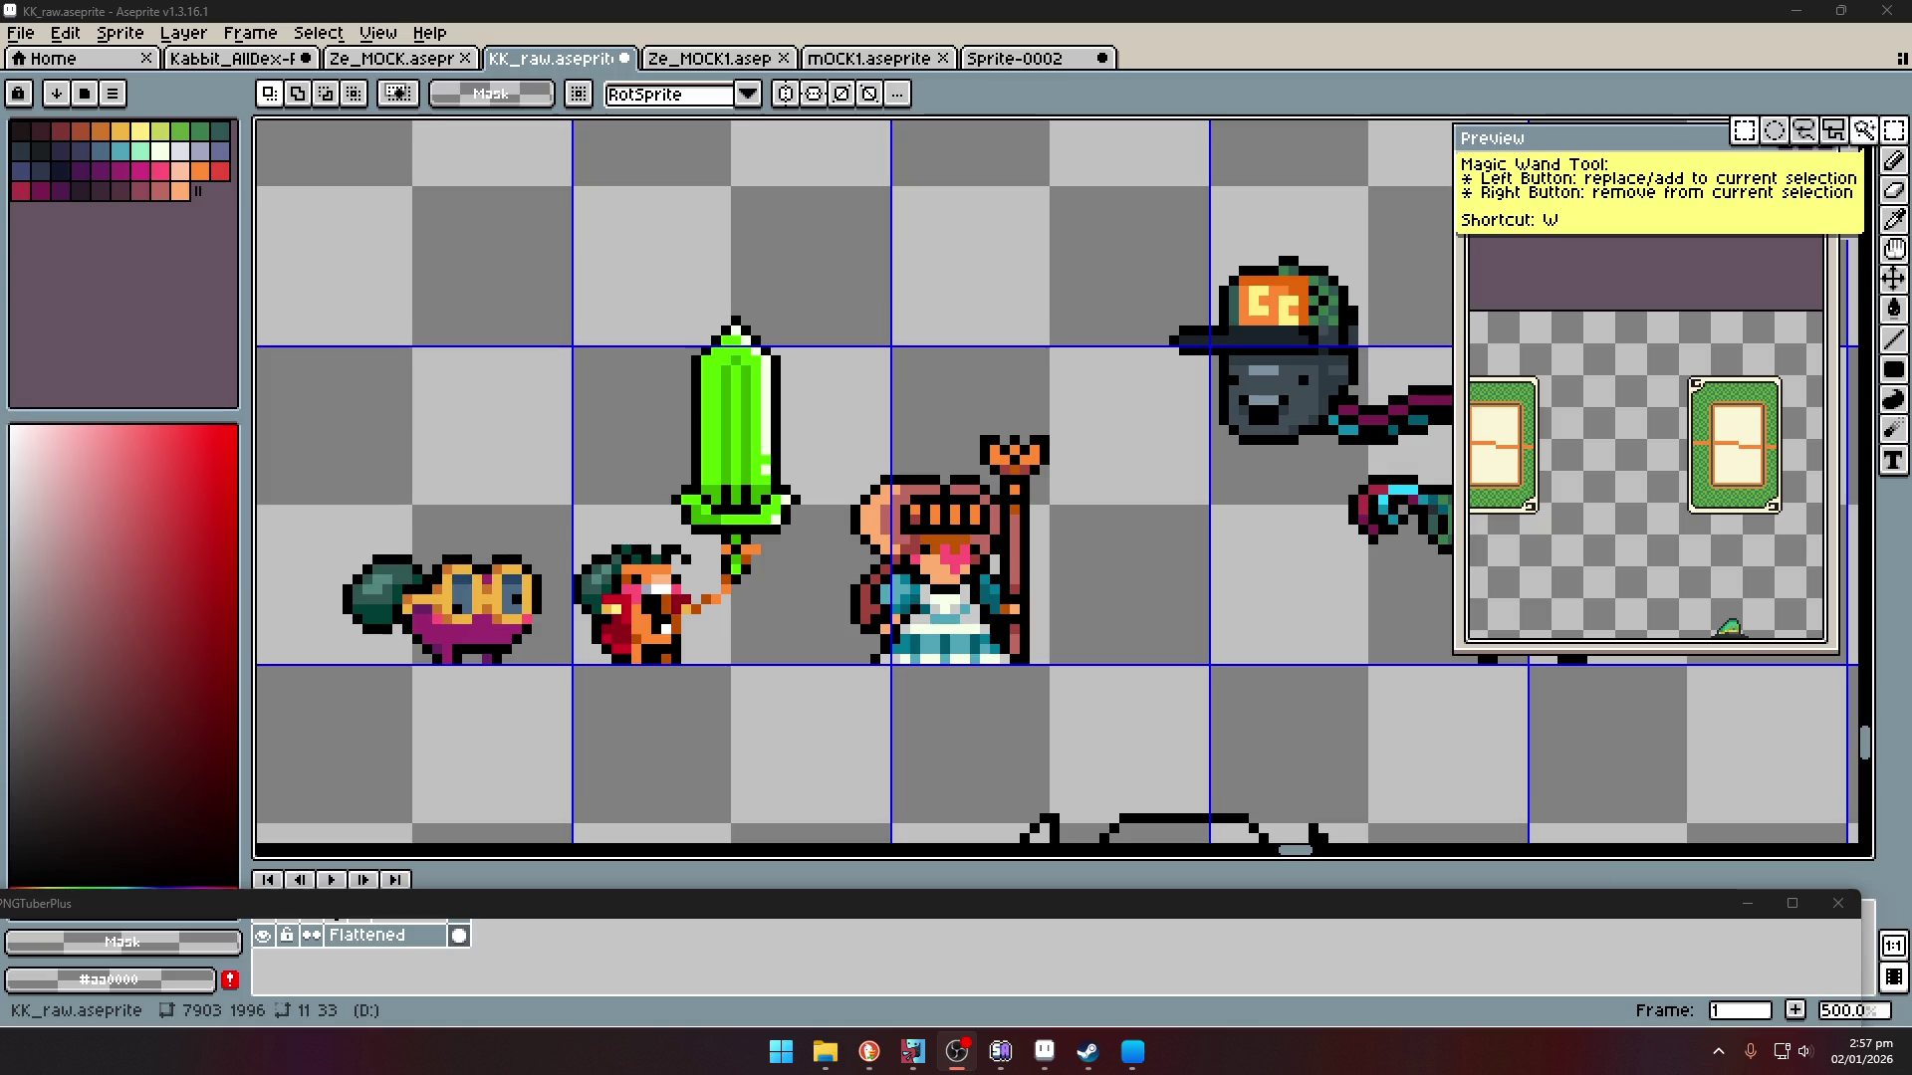
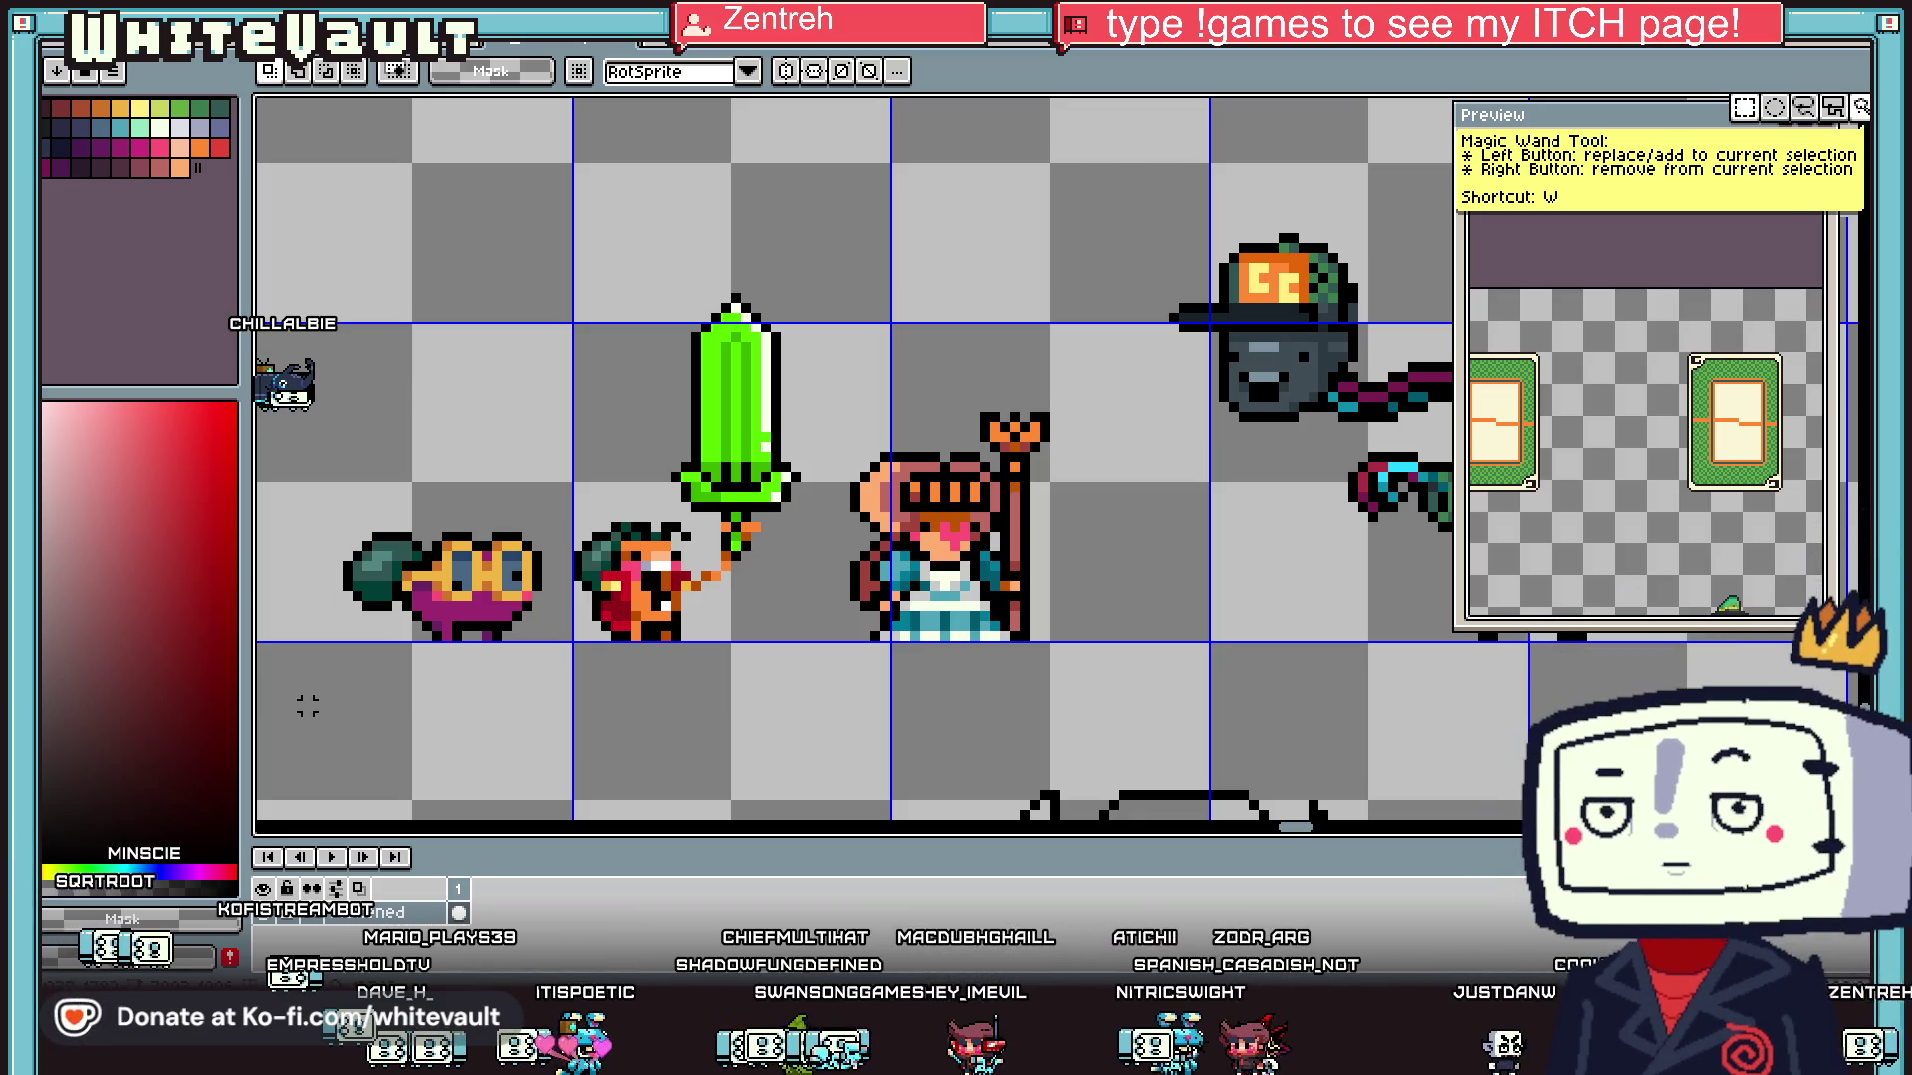
- Move the staff-holding girl sprite to the left of the purple bird
{"action": "scroll", "coordinate": [836, 570], "scroll_direction": "down", "scroll_amount": 4}
{"action": "scroll", "coordinate": [877, 508], "scroll_direction": "up", "scroll_amount": 1}
{"action": "scroll", "coordinate": [877, 518], "scroll_direction": "up", "scroll_amount": 1}
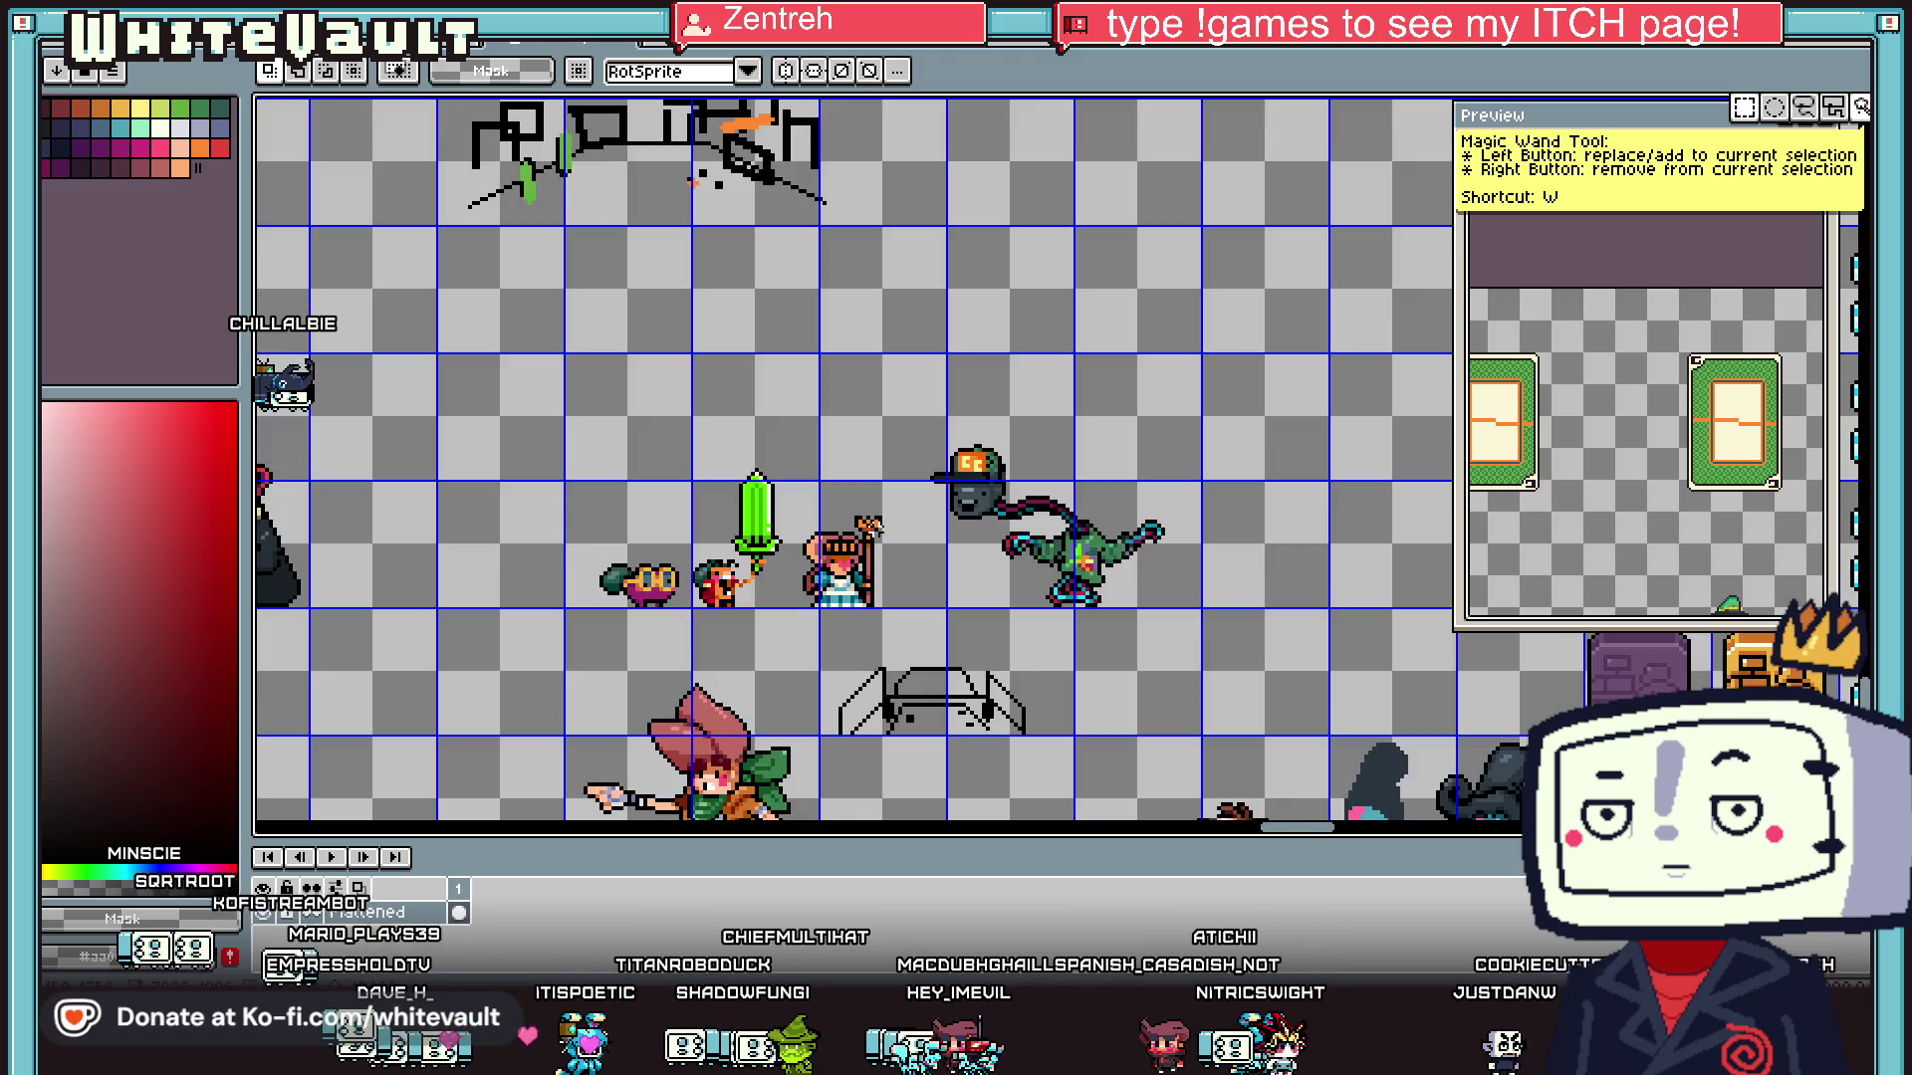
{"action": "scroll", "coordinate": [860, 551], "scroll_direction": "up", "scroll_amount": 1}
{"action": "left_click_drag", "start_coordinate": [752, 469], "coordinate": [920, 693]}
{"action": "left_click_drag", "start_coordinate": [824, 587], "coordinate": [388, 583]}
{"action": "key", "text": "ctrl+d"}
- Draw a pink heart on top of the staff using the sampled pink
{"action": "scroll", "coordinate": [389, 583], "scroll_direction": "up", "scroll_amount": 2}
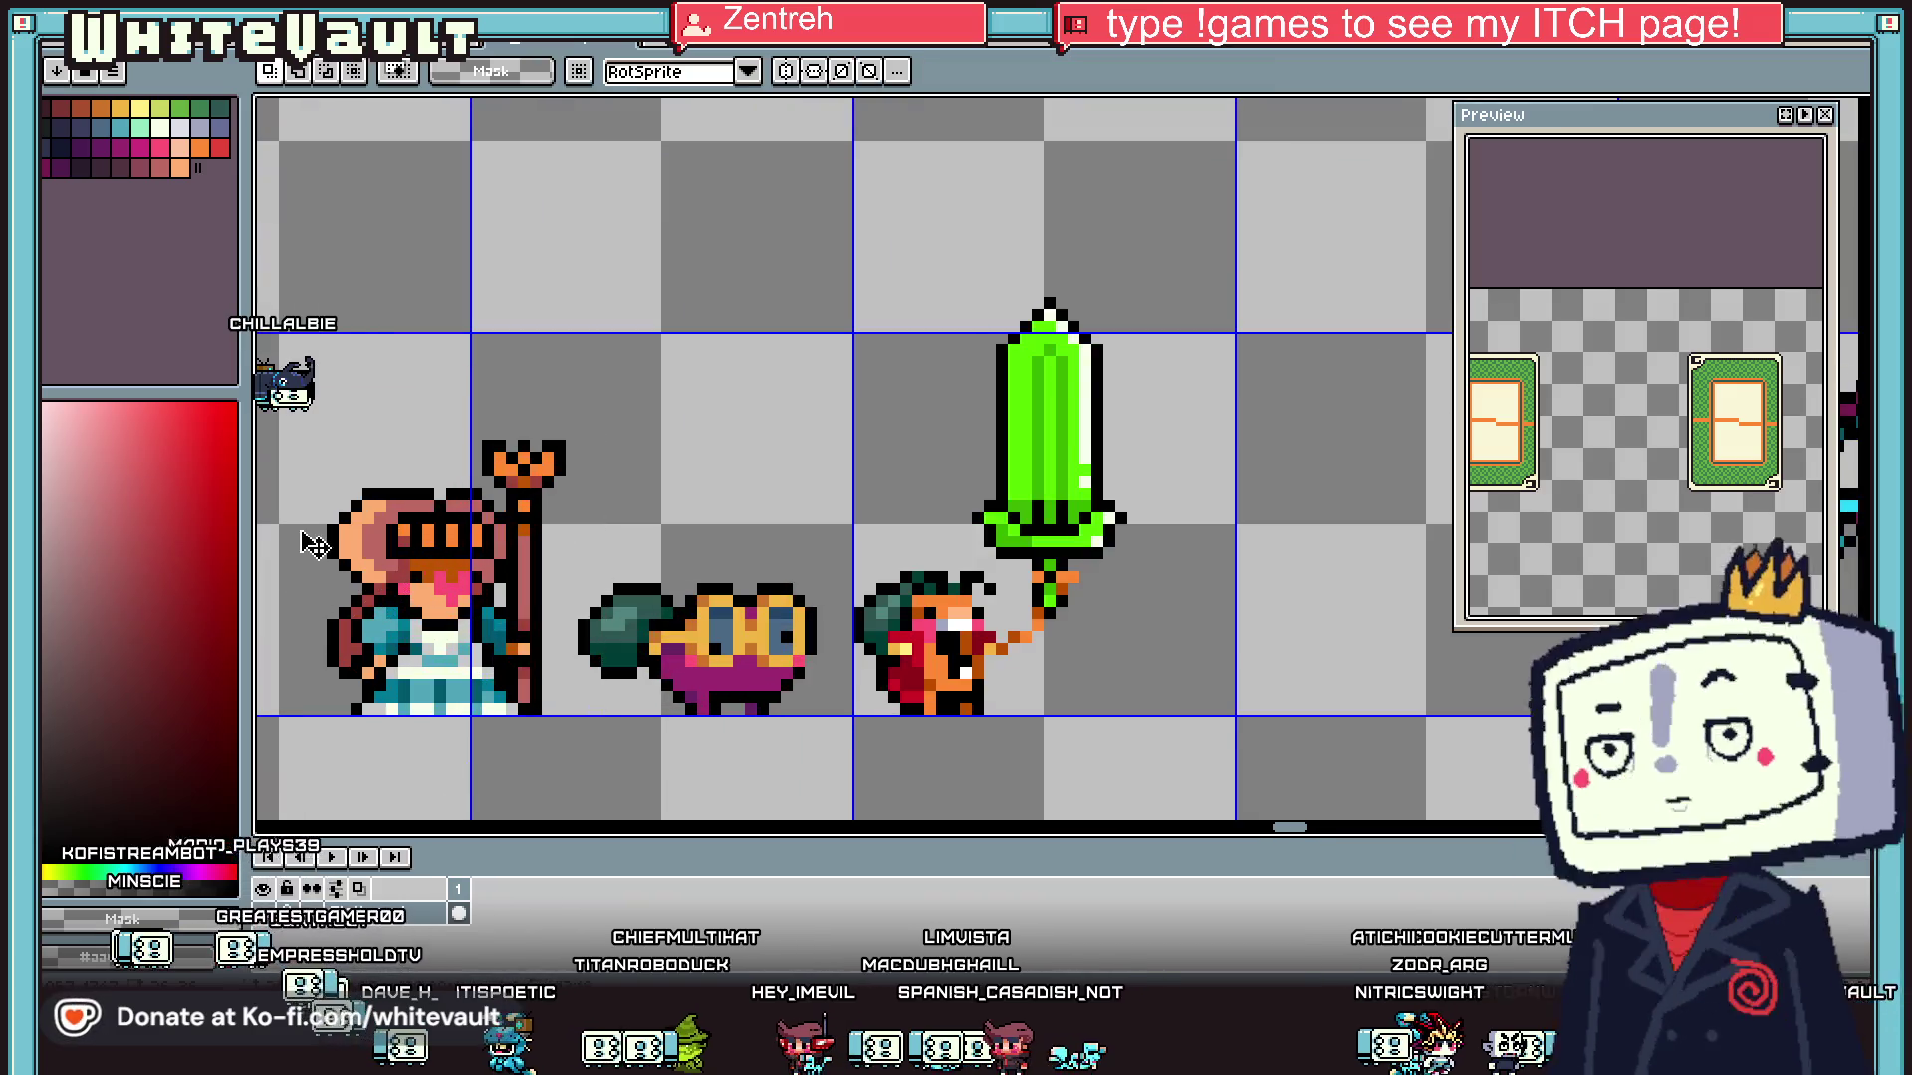
{"action": "key", "text": "i"}
{"action": "left_click", "coordinate": [468, 585]}
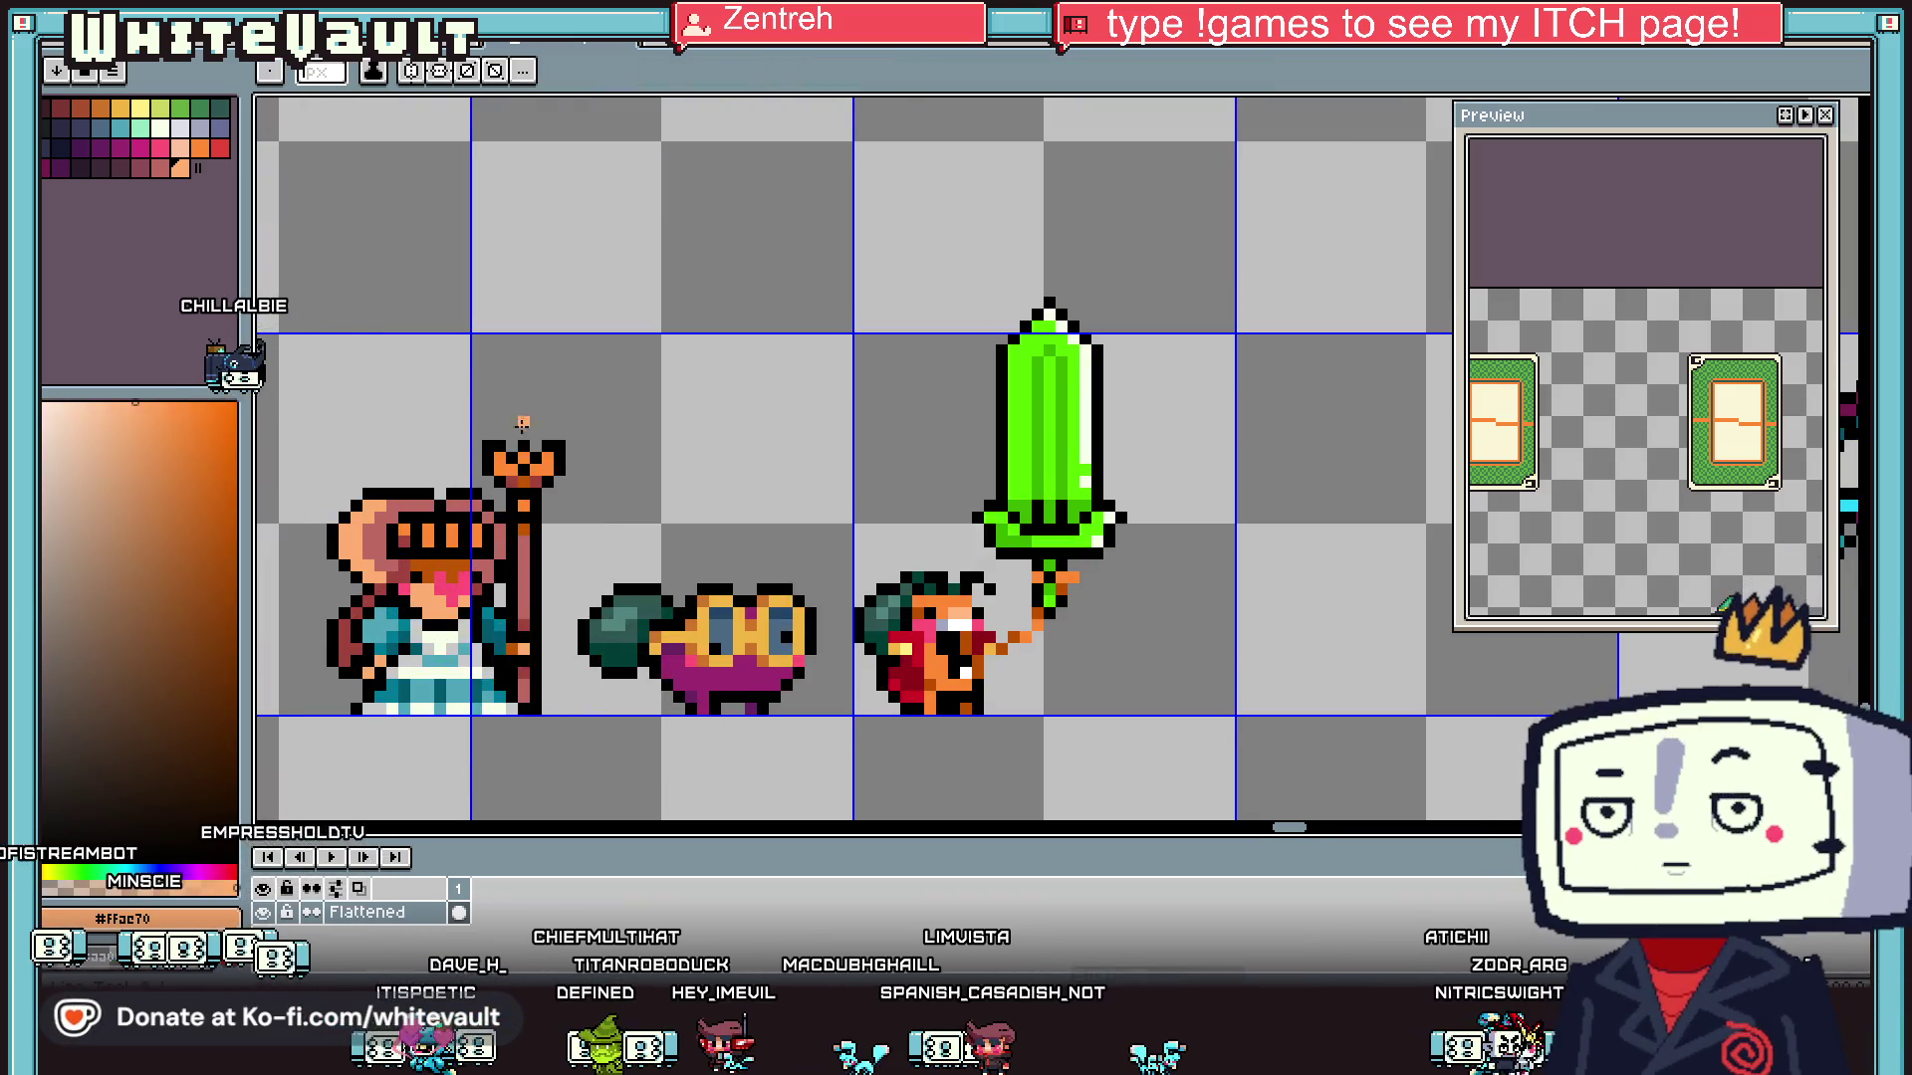
{"action": "scroll", "coordinate": [458, 572], "scroll_direction": "up", "scroll_amount": 2}
{"action": "key", "text": "b"}
{"action": "scroll", "coordinate": [453, 565], "scroll_direction": "down", "scroll_amount": 3}
{"action": "scroll", "coordinate": [453, 565], "scroll_direction": "up", "scroll_amount": 3}
{"action": "mouse_move", "coordinate": [469, 567]}
{"action": "left_mouse_down"}
{"action": "mouse_move", "coordinate": [408, 507]}
{"action": "mouse_move", "coordinate": [404, 444]}
{"action": "mouse_move", "coordinate": [503, 540]}
{"action": "mouse_move", "coordinate": [532, 518]}
{"action": "left_mouse_up"}
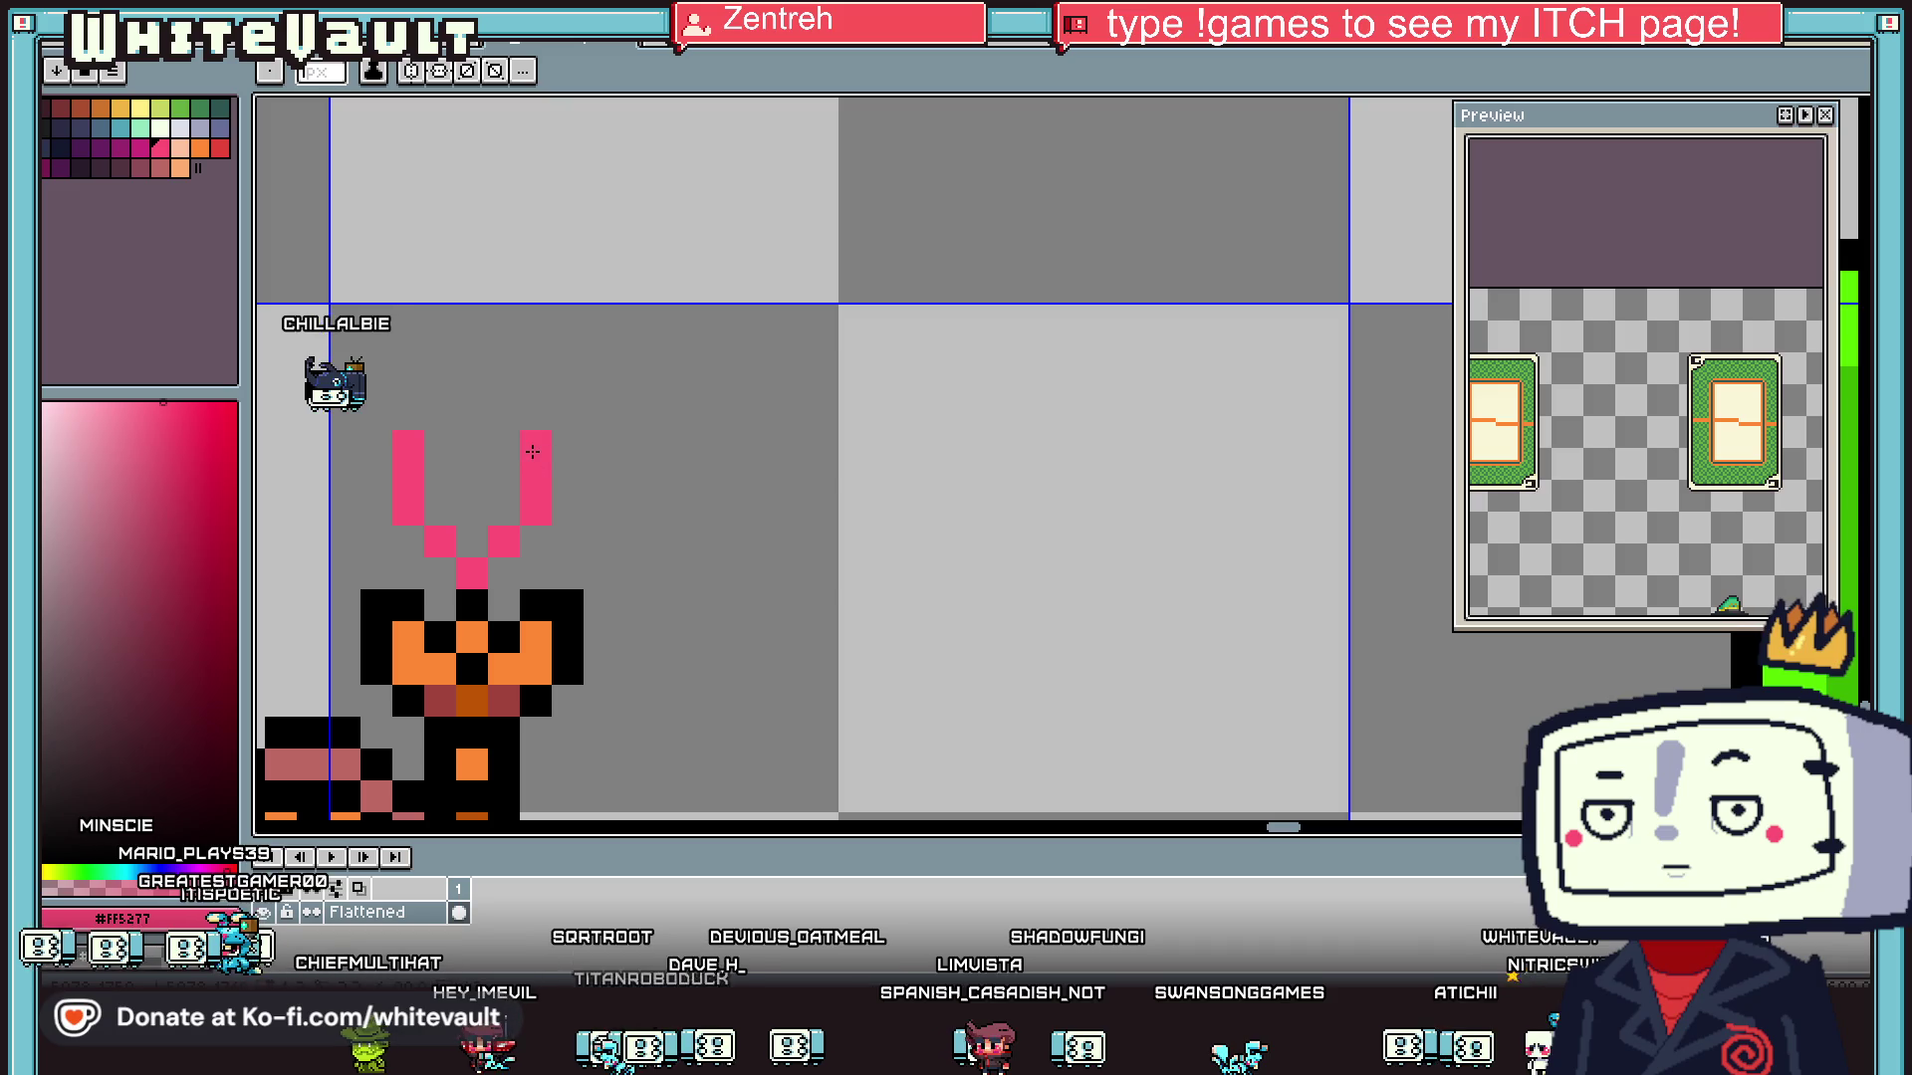
{"action": "key", "text": "g"}
{"action": "left_click", "coordinate": [458, 488]}
- Outline the pink heart and its stem in black pixels
{"action": "key", "text": "x"}
{"action": "key", "text": "b"}
{"action": "left_click", "coordinate": [504, 573]}
{"action": "left_click", "coordinate": [440, 573]}
{"action": "mouse_move", "coordinate": [429, 567]}
{"action": "left_mouse_down"}
{"action": "mouse_move", "coordinate": [369, 455]}
{"action": "mouse_move", "coordinate": [440, 414]}
{"action": "mouse_move", "coordinate": [472, 446]}
{"action": "mouse_move", "coordinate": [538, 414]}
{"action": "mouse_move", "coordinate": [574, 500]}
{"action": "left_mouse_up"}
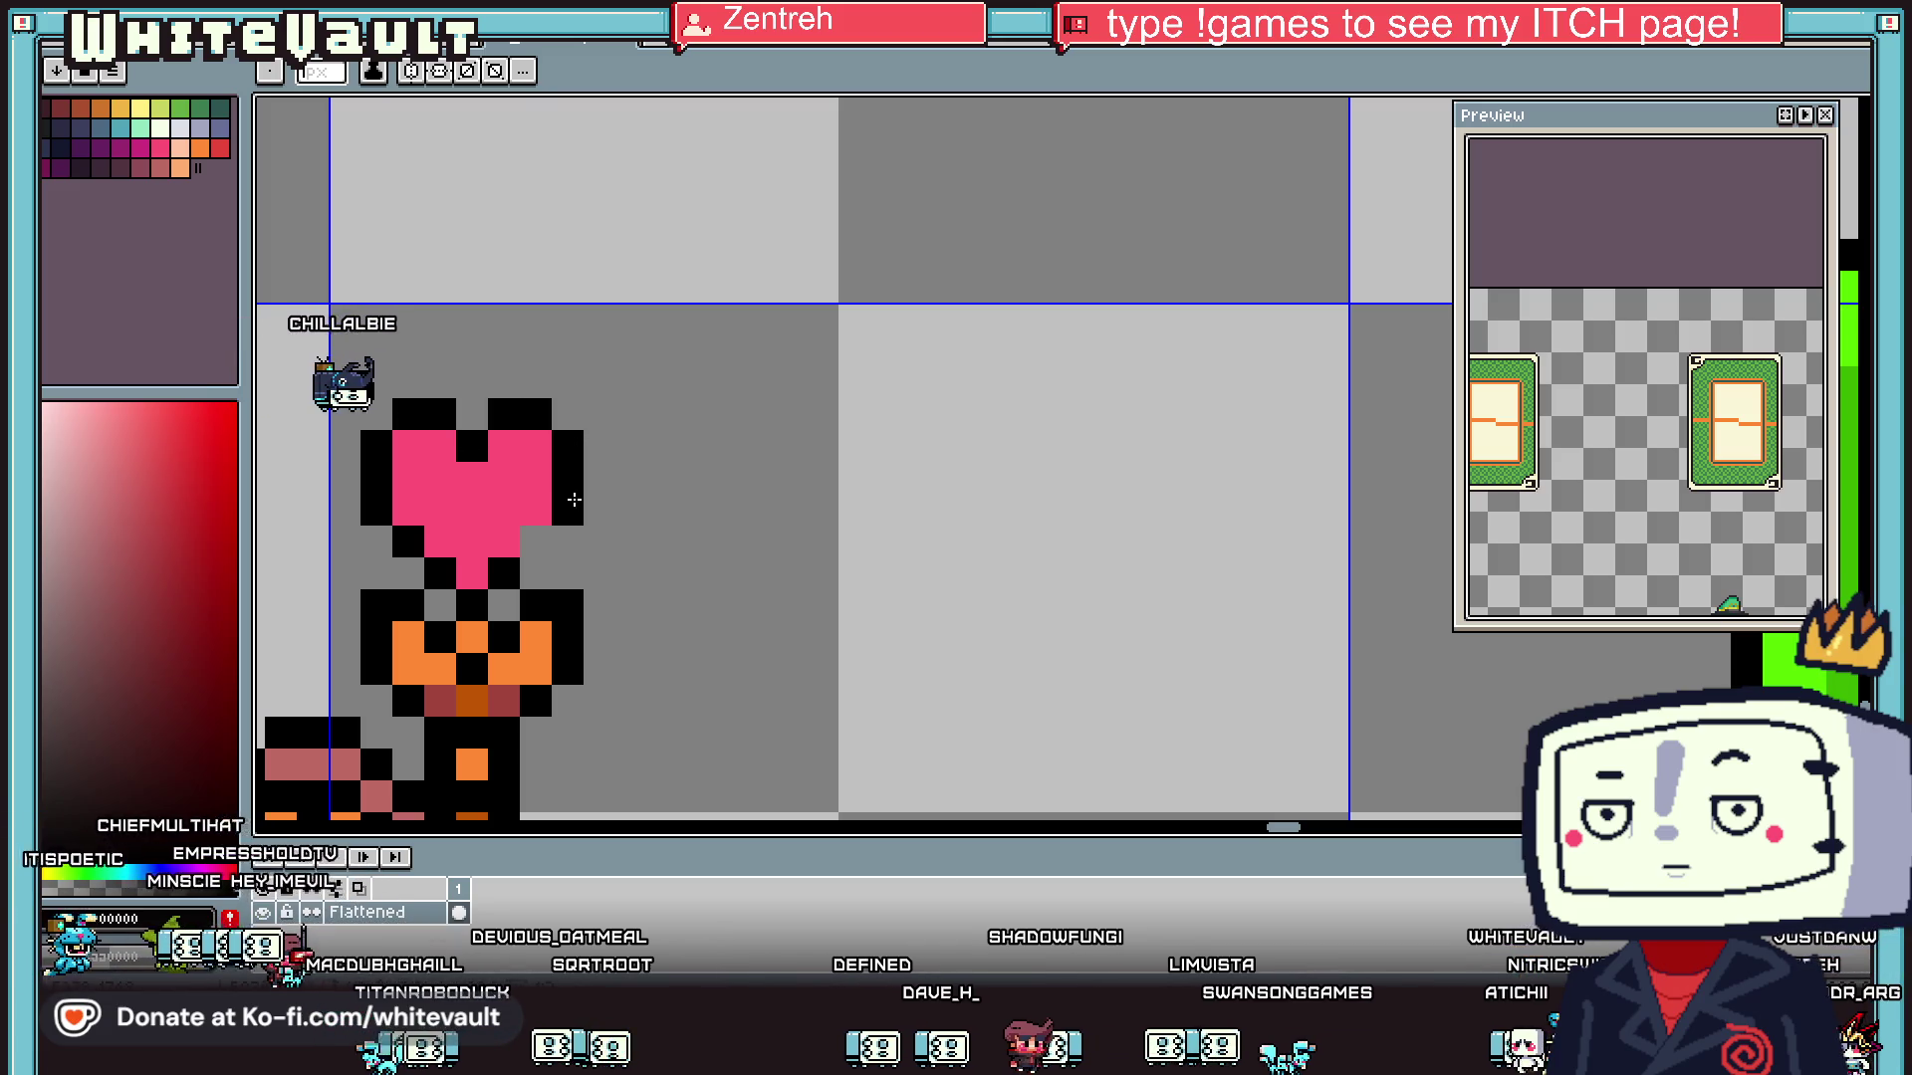
{"action": "left_click", "coordinate": [536, 542]}
{"action": "key", "text": "i"}
{"action": "scroll", "coordinate": [536, 543], "scroll_direction": "down", "scroll_amount": 3}
{"action": "scroll", "coordinate": [498, 605], "scroll_direction": "up", "scroll_amount": 1}
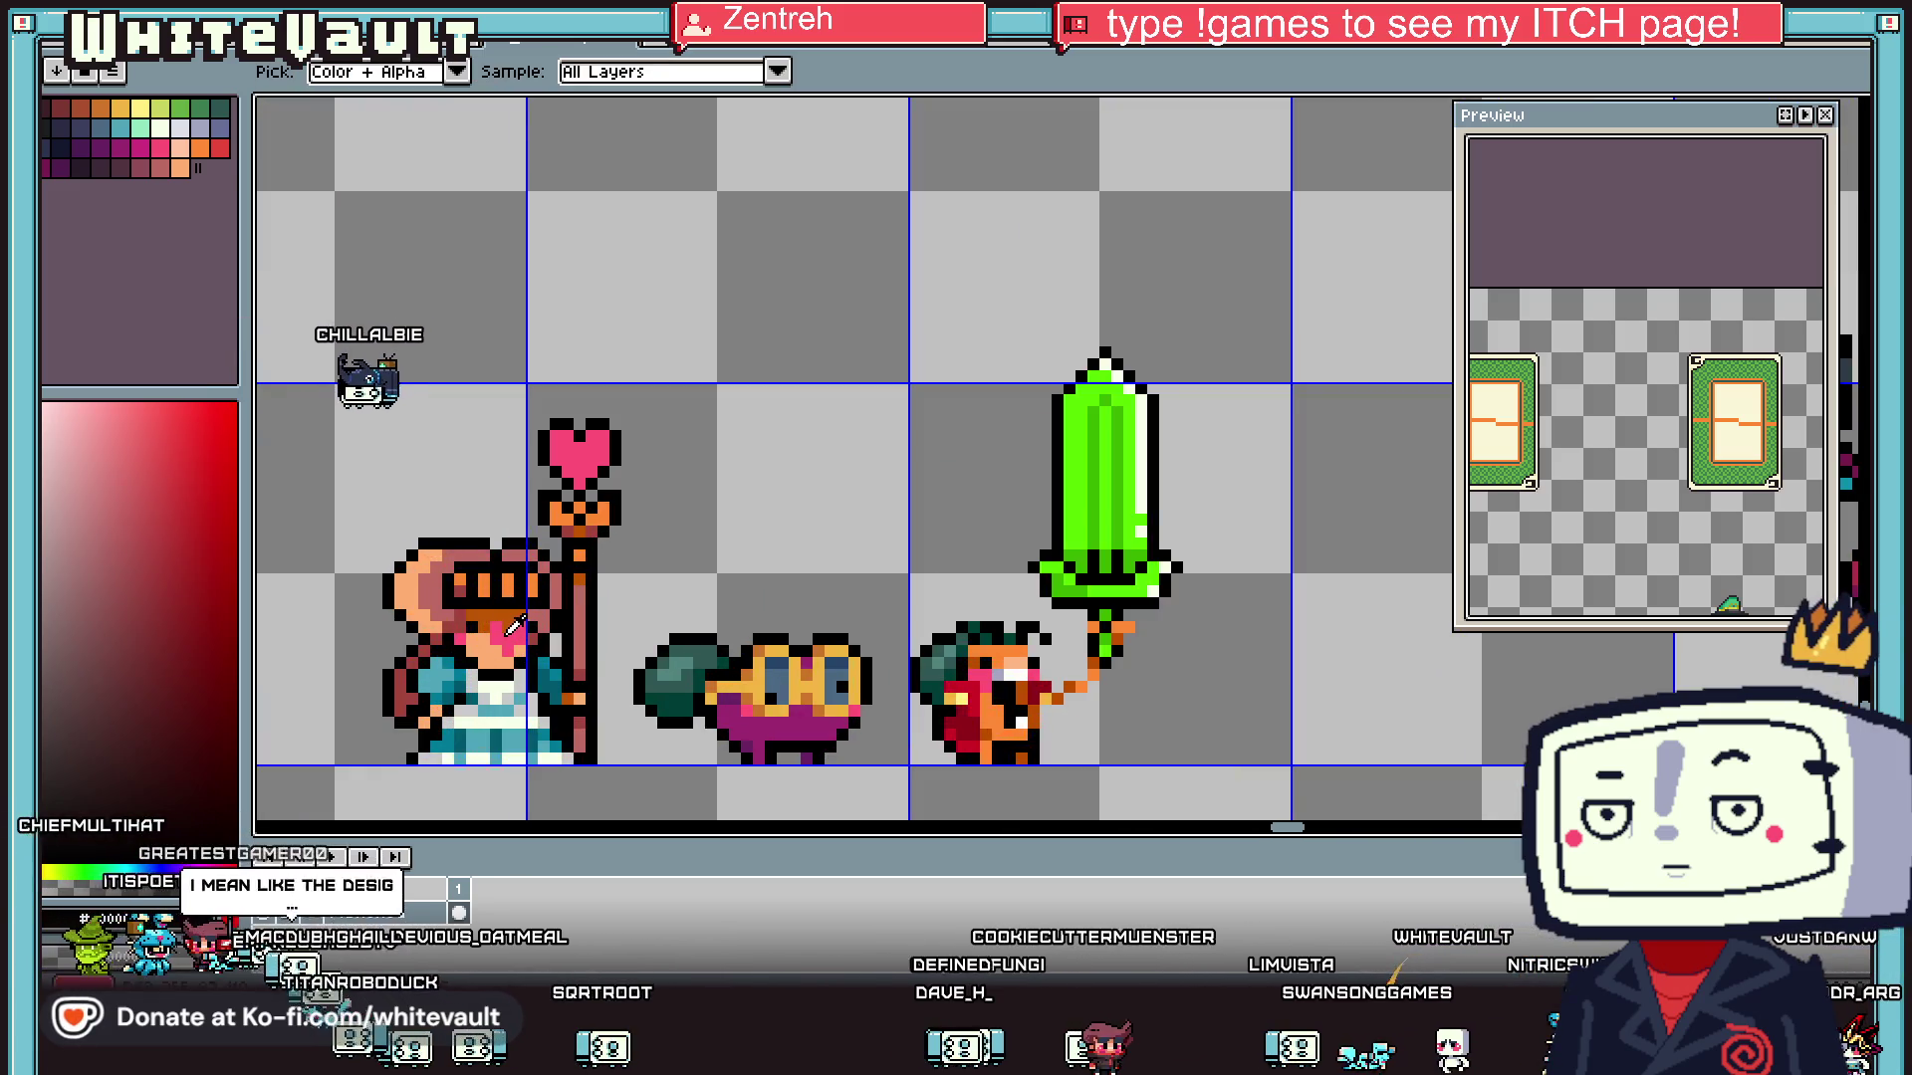
{"action": "key", "text": "b"}
{"action": "scroll", "coordinate": [548, 428], "scroll_direction": "up", "scroll_amount": 1}
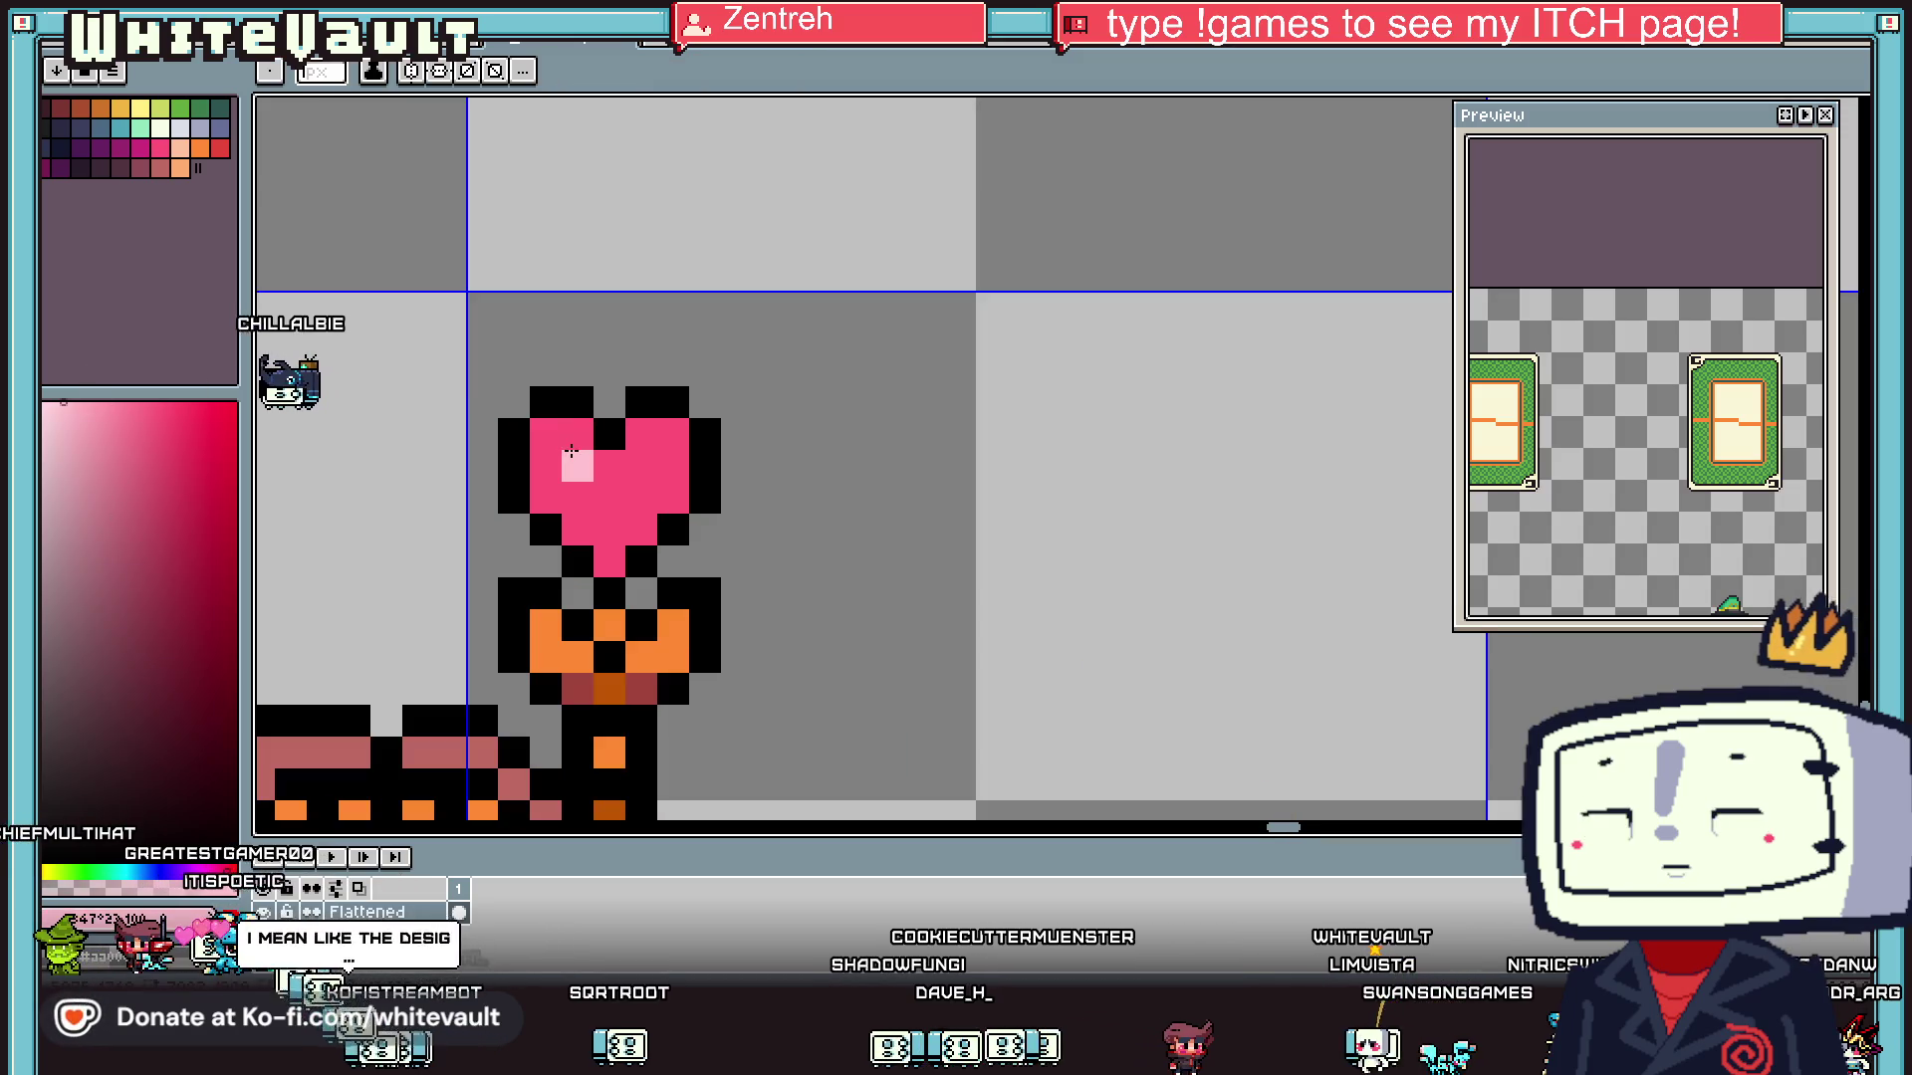
{"action": "scroll", "coordinate": [587, 518], "scroll_direction": "down", "scroll_amount": 2}
{"action": "scroll", "coordinate": [543, 583], "scroll_direction": "up", "scroll_amount": 1}
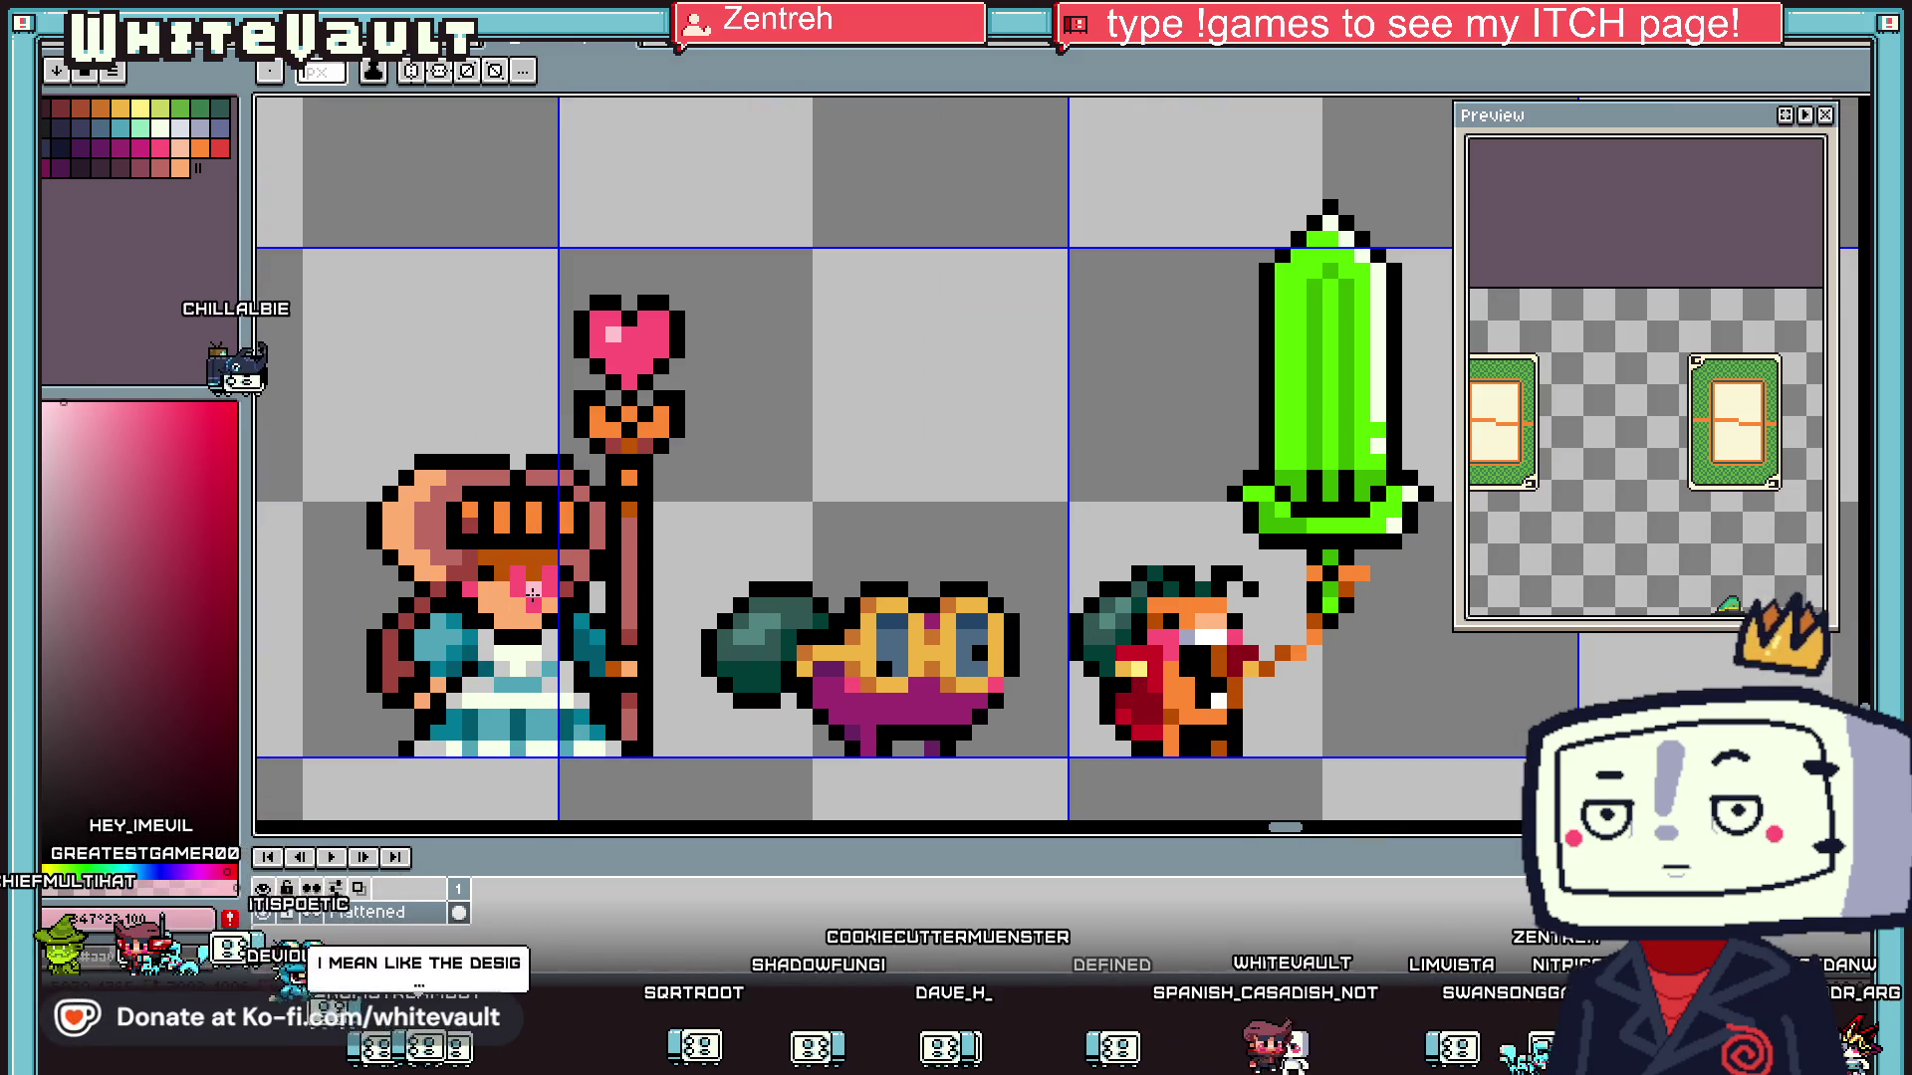
{"action": "scroll", "coordinate": [533, 595], "scroll_direction": "down", "scroll_amount": 3}
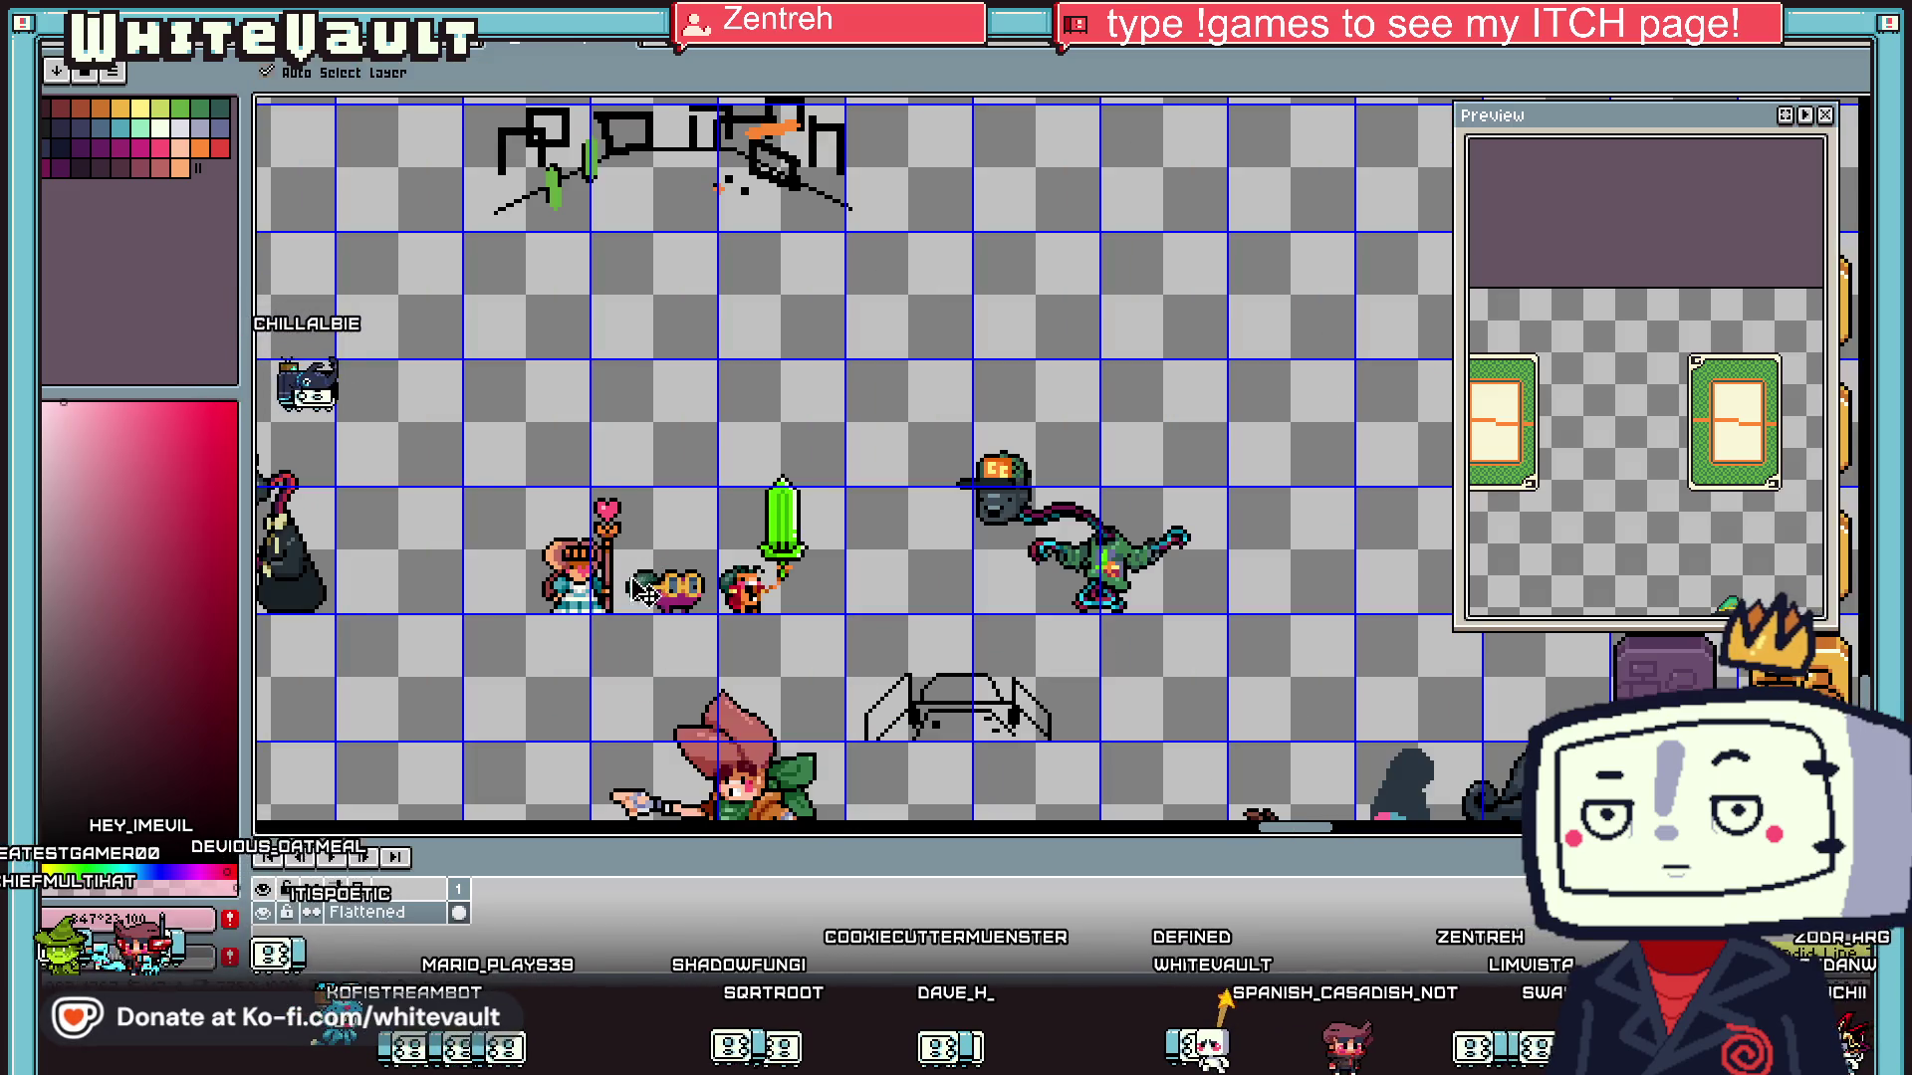
{"action": "scroll", "coordinate": [647, 588], "scroll_direction": "up", "scroll_amount": 2}
{"action": "scroll", "coordinate": [570, 575], "scroll_direction": "up", "scroll_amount": 1}
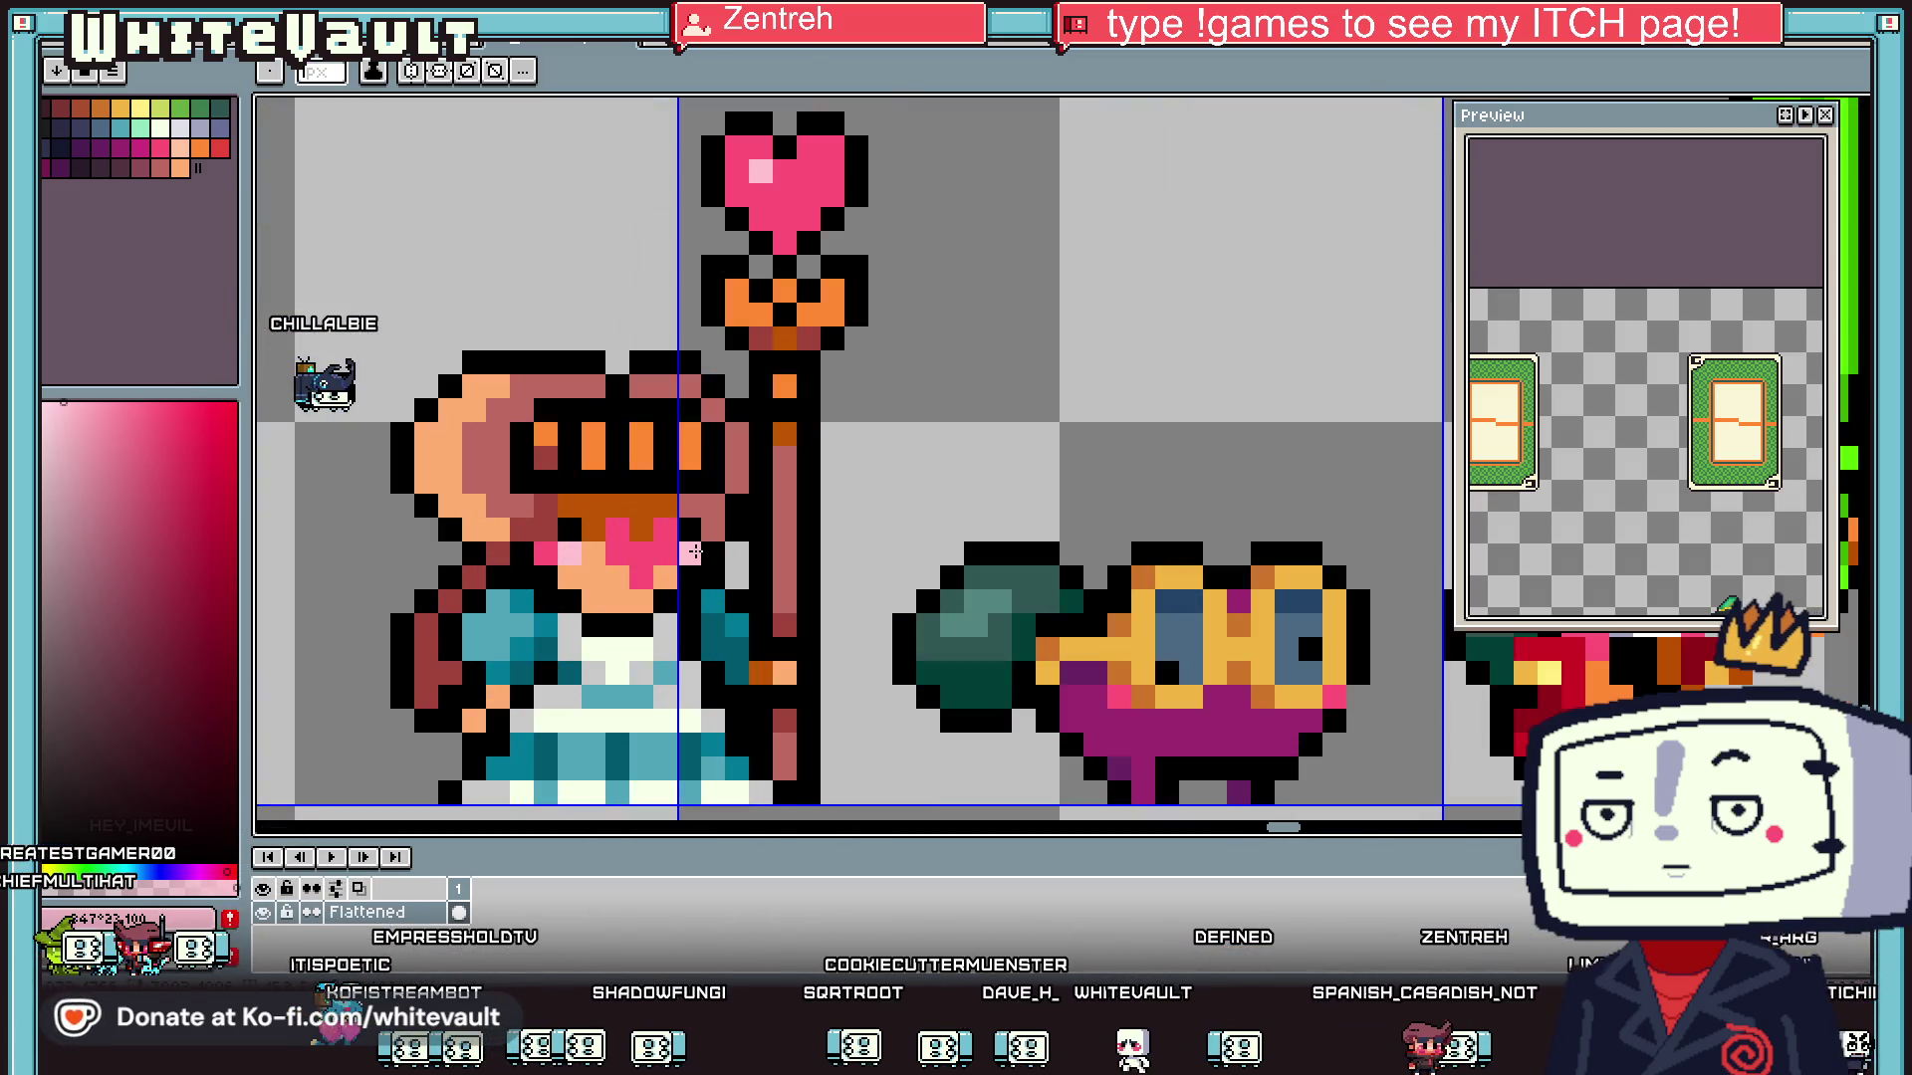
{"action": "scroll", "coordinate": [712, 557], "scroll_direction": "down", "scroll_amount": 2}
{"action": "scroll", "coordinate": [719, 558], "scroll_direction": "down", "scroll_amount": 1}
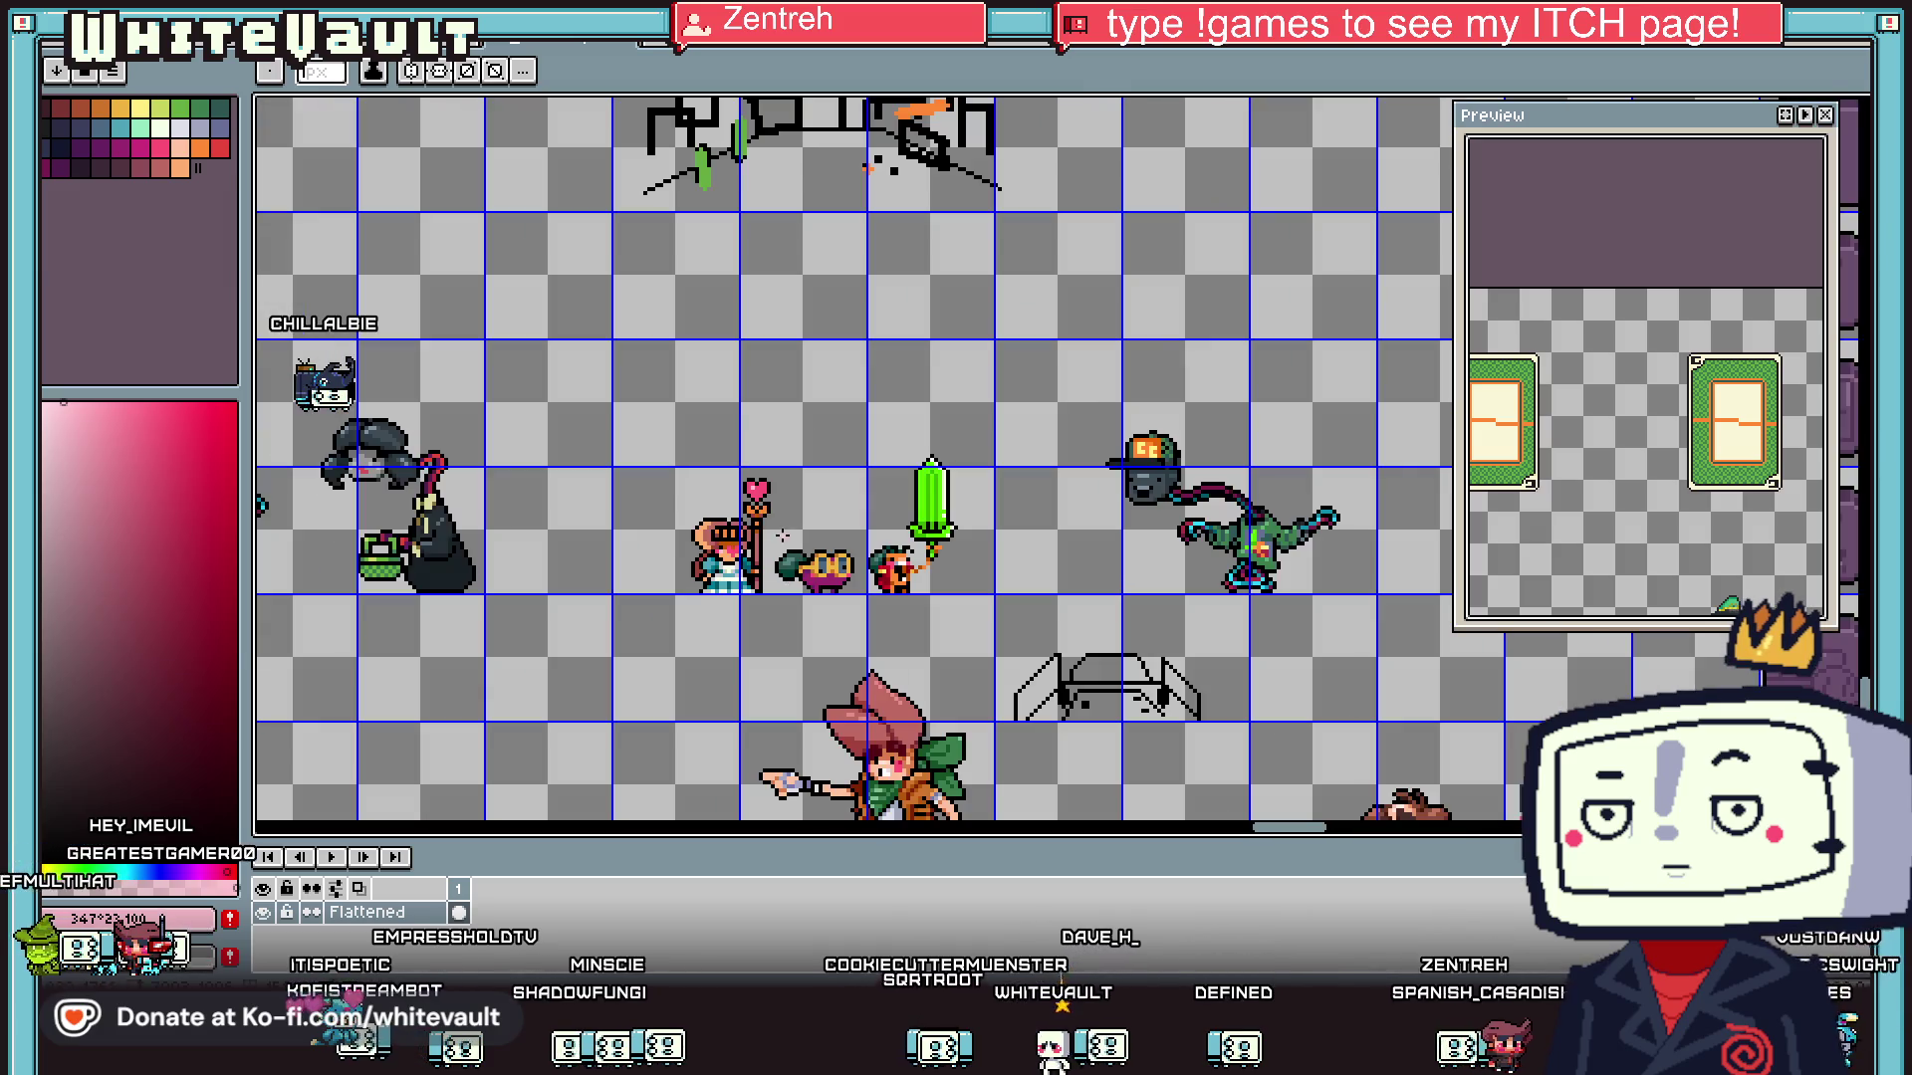
{"action": "left_click", "coordinate": [1858, 106]}
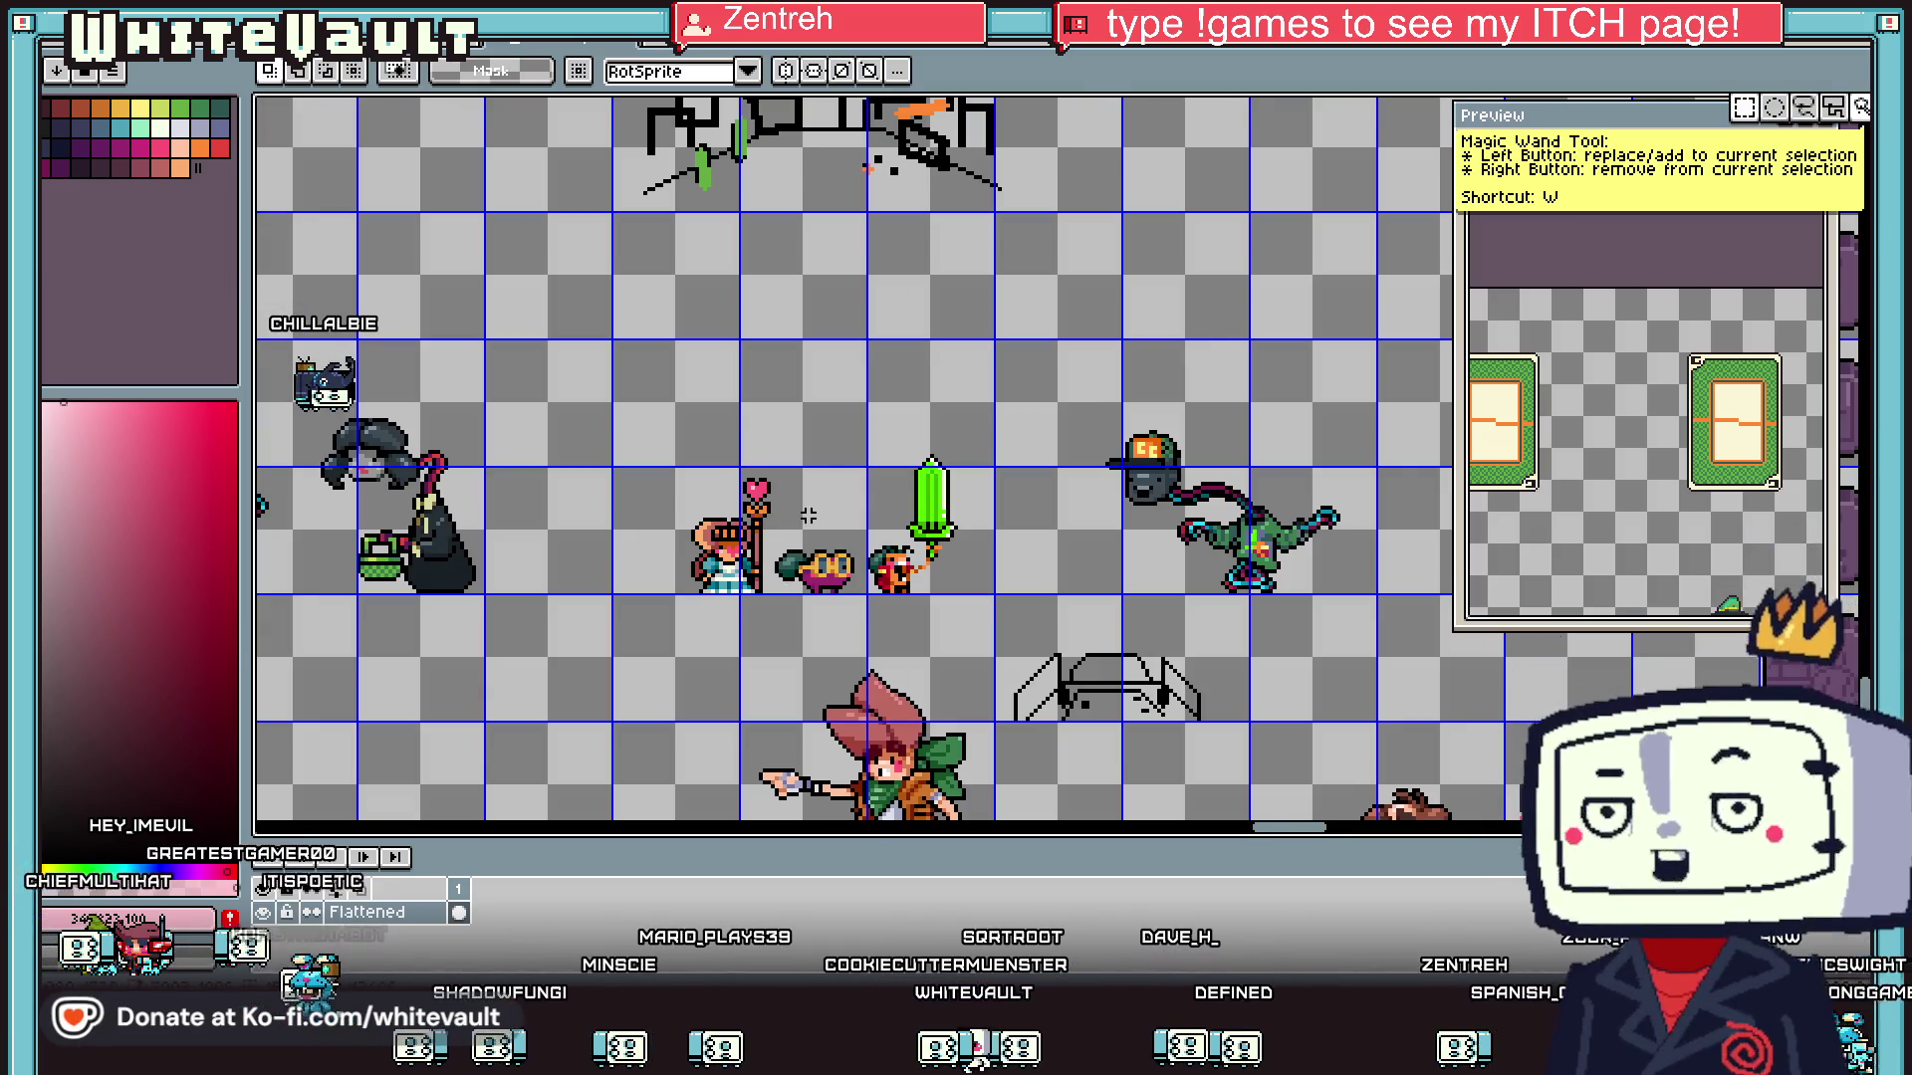
{"action": "scroll", "coordinate": [804, 522], "scroll_direction": "up", "scroll_amount": 1}
{"action": "scroll", "coordinate": [847, 612], "scroll_direction": "up", "scroll_amount": 2}
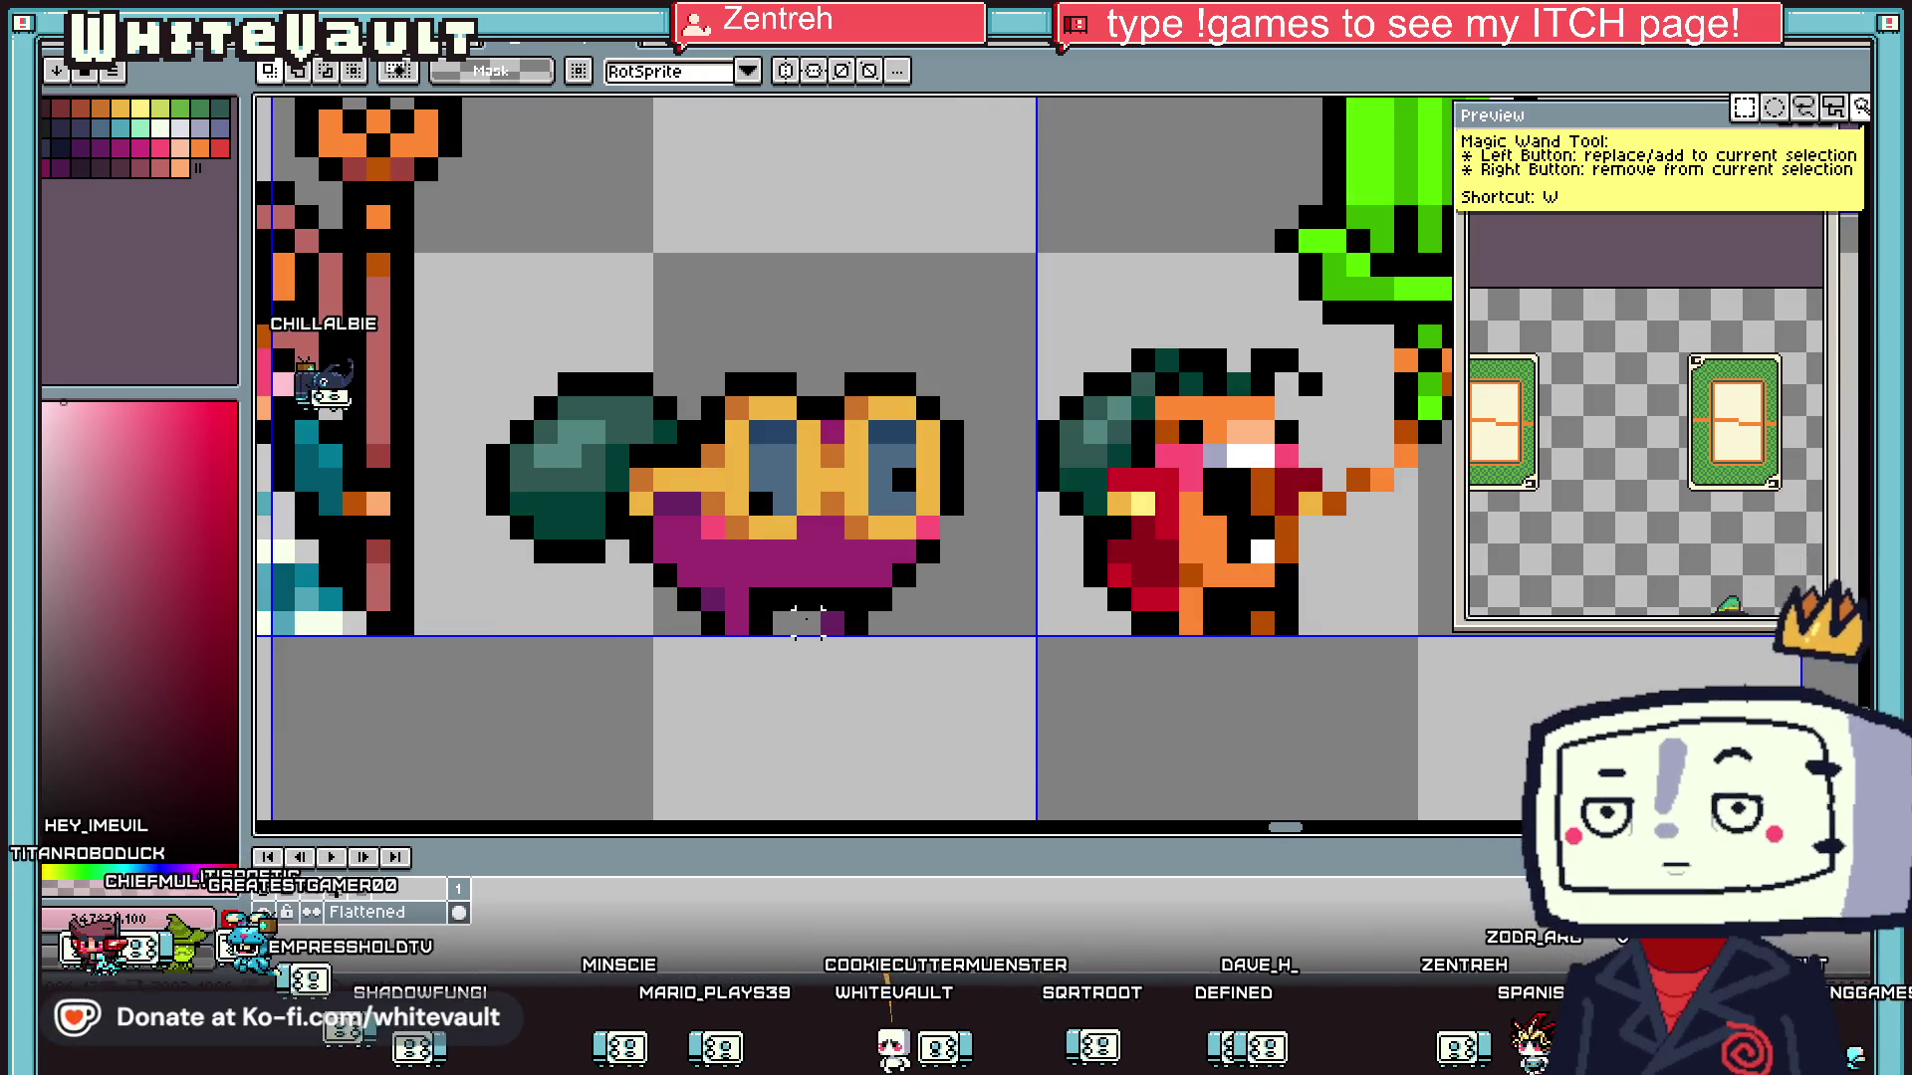
{"action": "scroll", "coordinate": [902, 668], "scroll_direction": "down", "scroll_amount": 2}
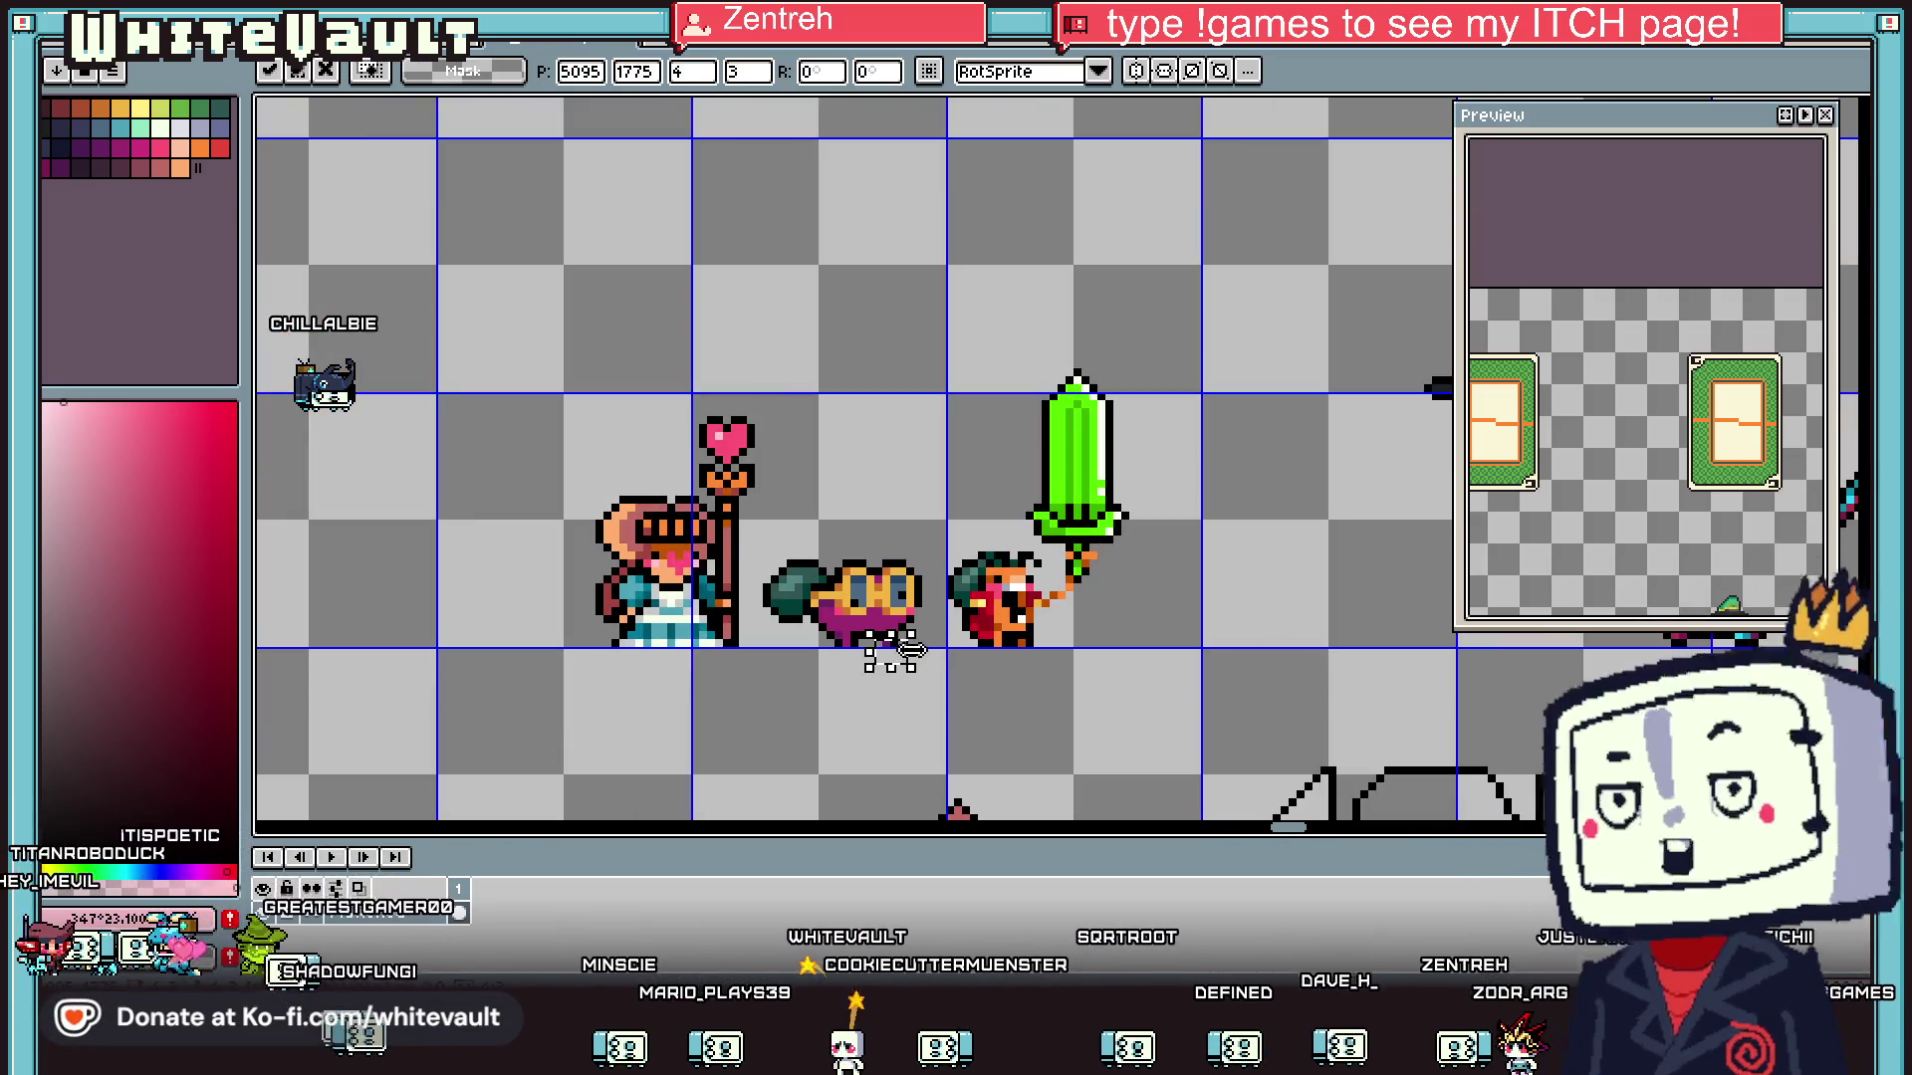
{"action": "scroll", "coordinate": [892, 669], "scroll_direction": "up", "scroll_amount": 1}
{"action": "key", "text": "b"}
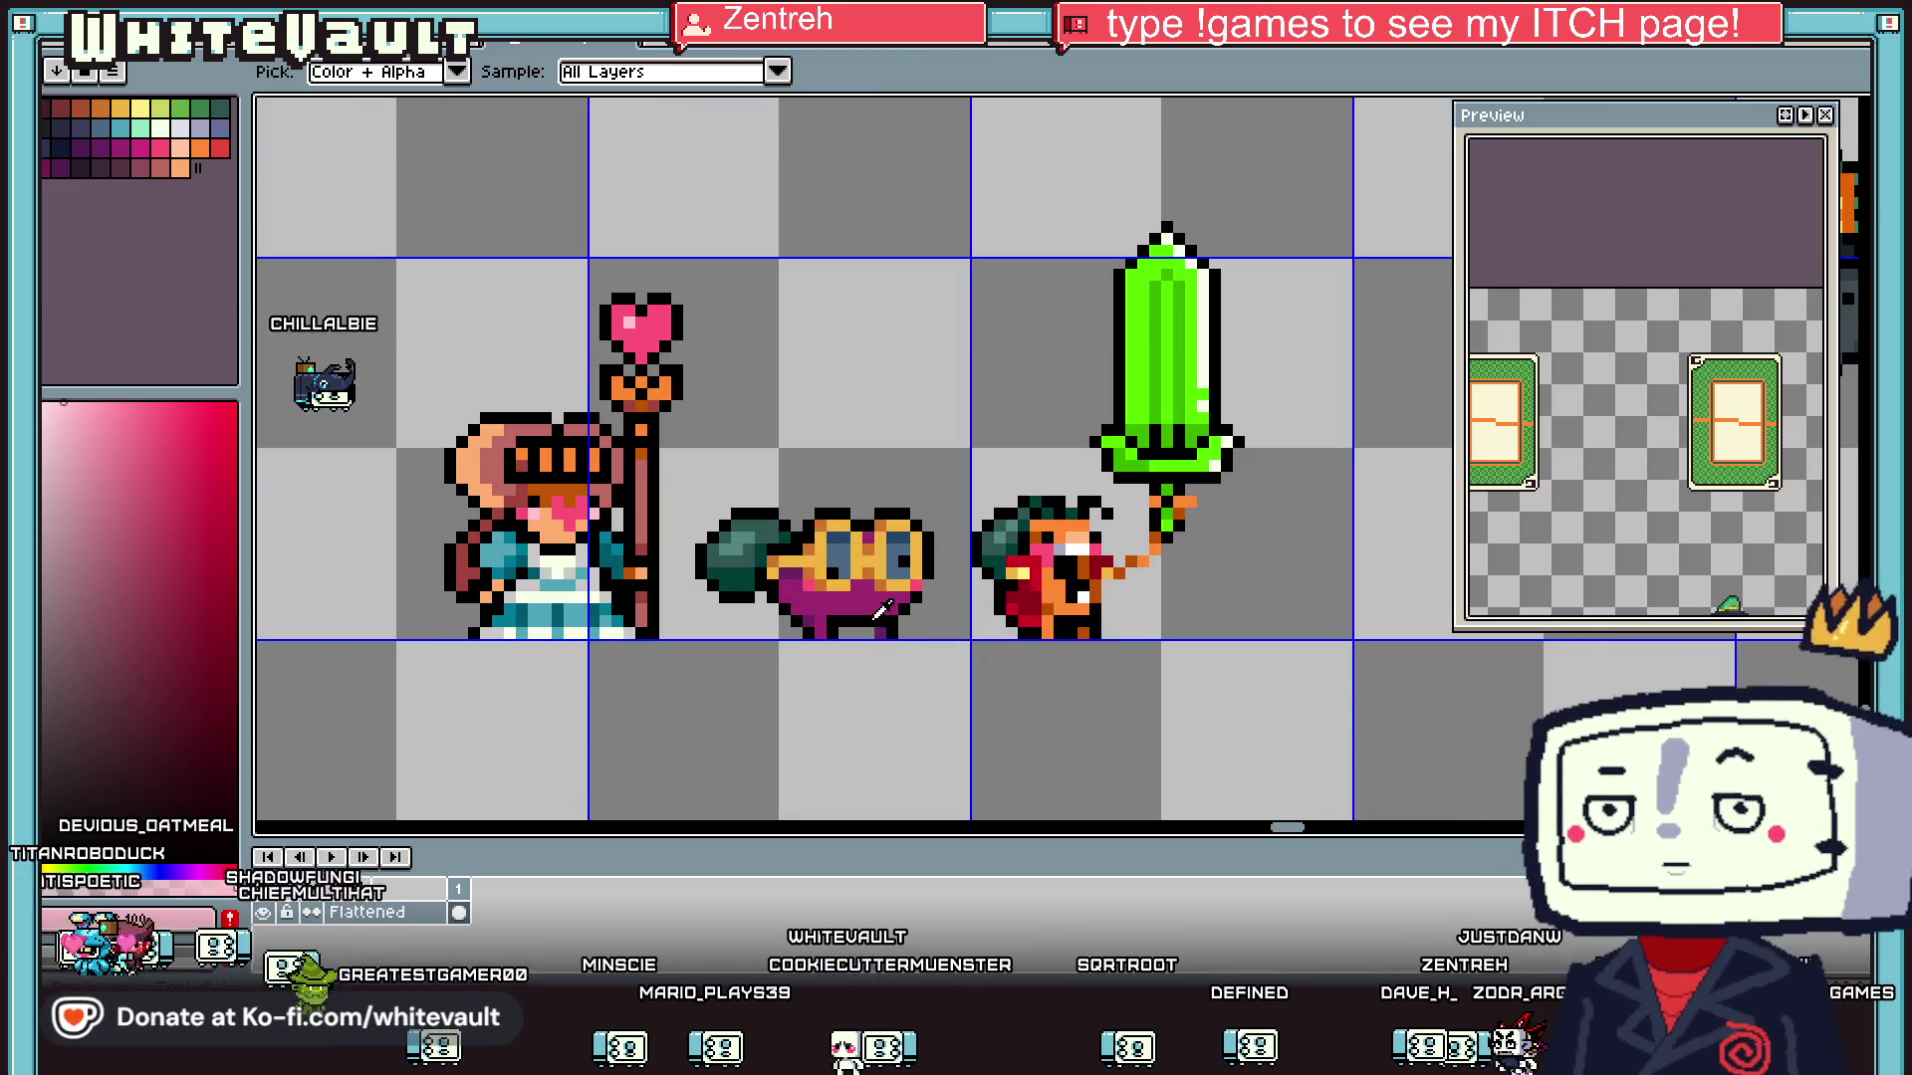
{"action": "scroll", "coordinate": [871, 633], "scroll_direction": "down", "scroll_amount": 3}
{"action": "scroll", "coordinate": [983, 652], "scroll_direction": "up", "scroll_amount": 1}
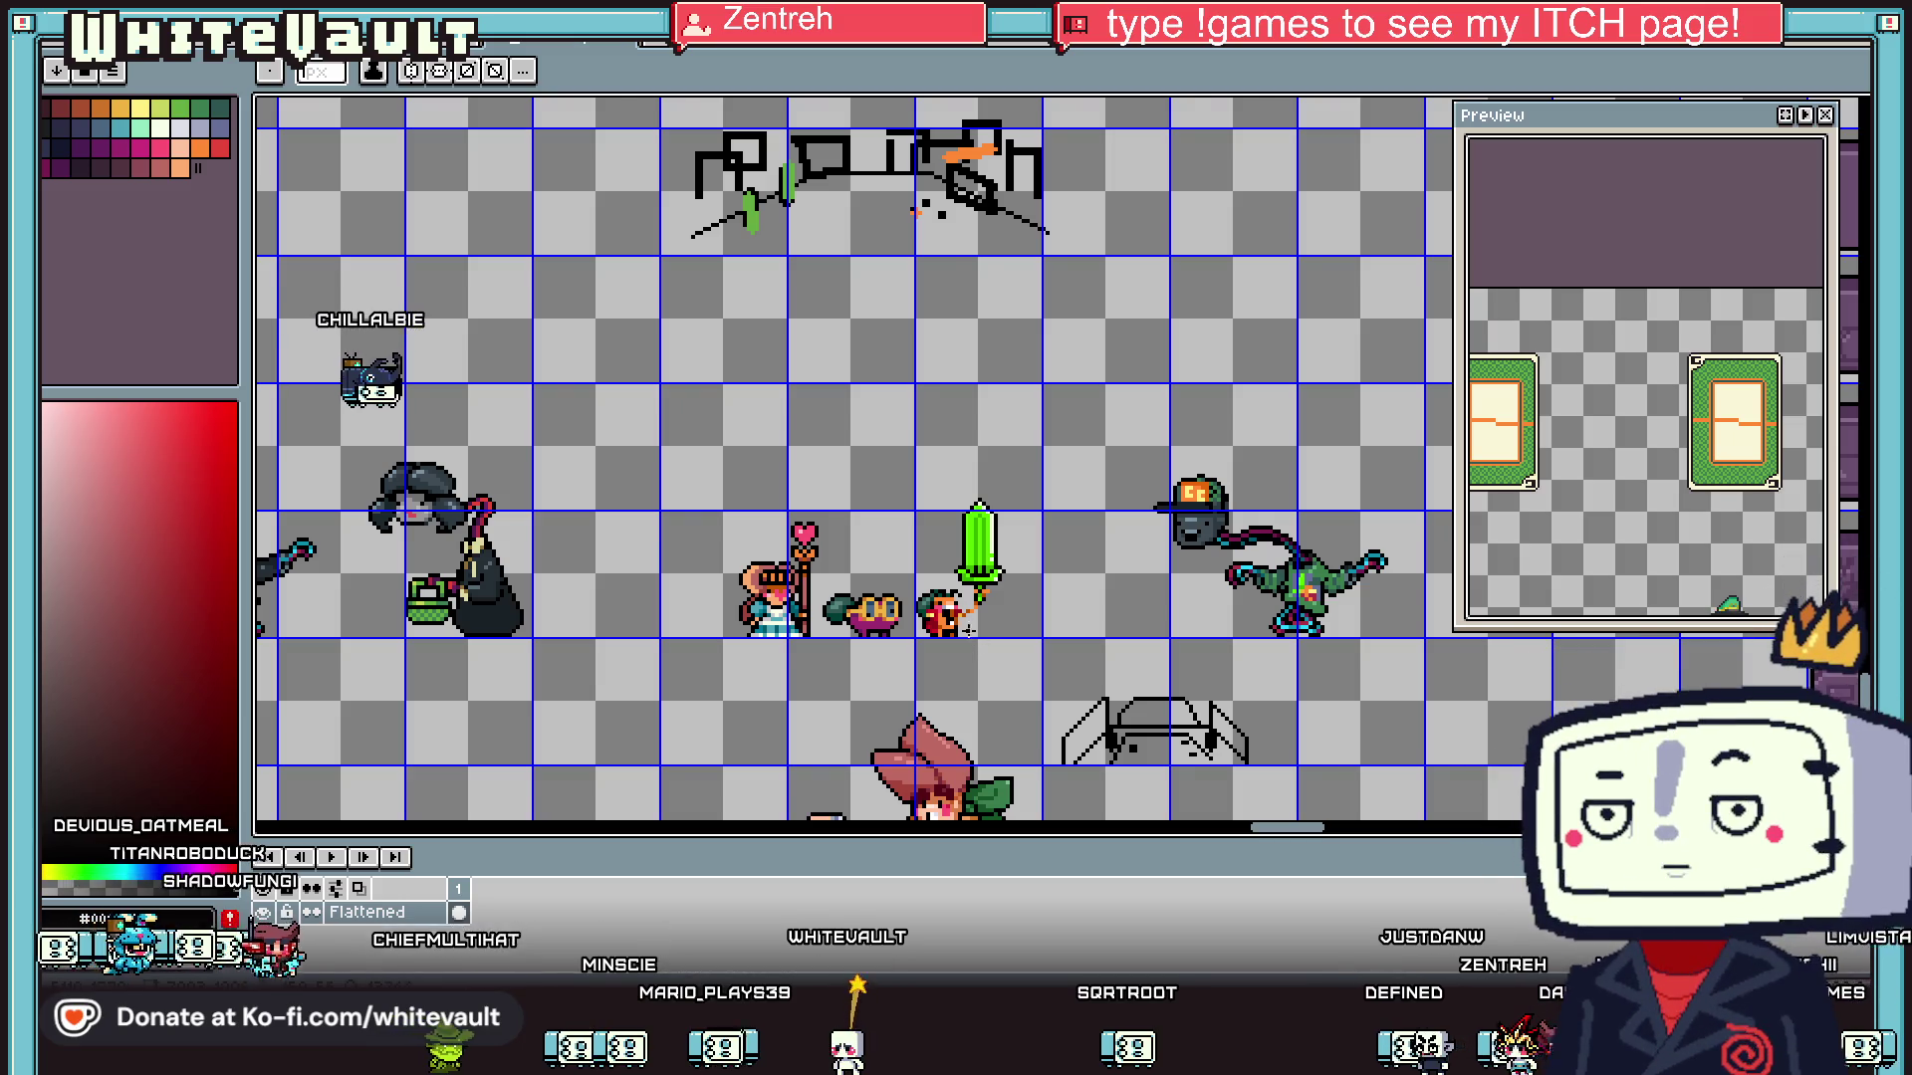
{"action": "scroll", "coordinate": [983, 652], "scroll_direction": "down", "scroll_amount": 1}
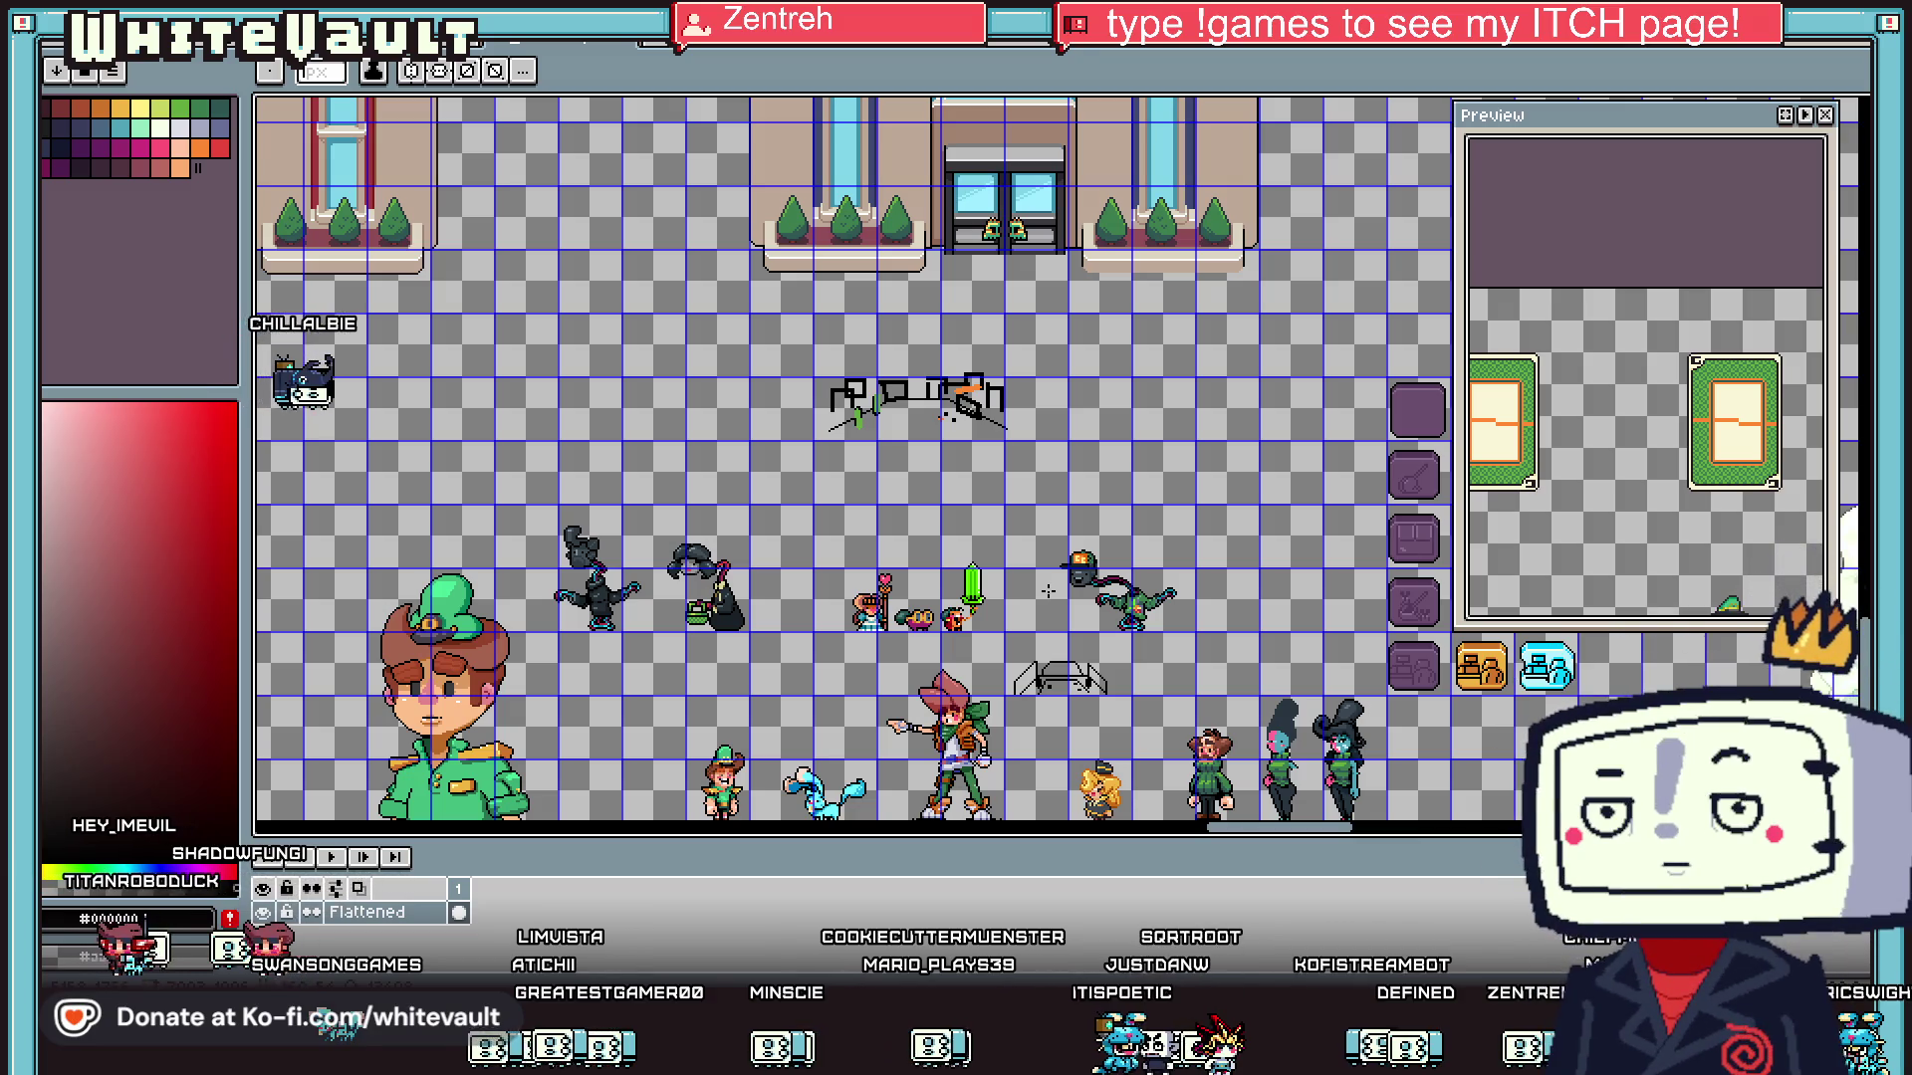
- Save the sprite sheet with the heart-topped staff using File > Save
{"action": "scroll", "coordinate": [1031, 597], "scroll_direction": "up", "scroll_amount": 3}
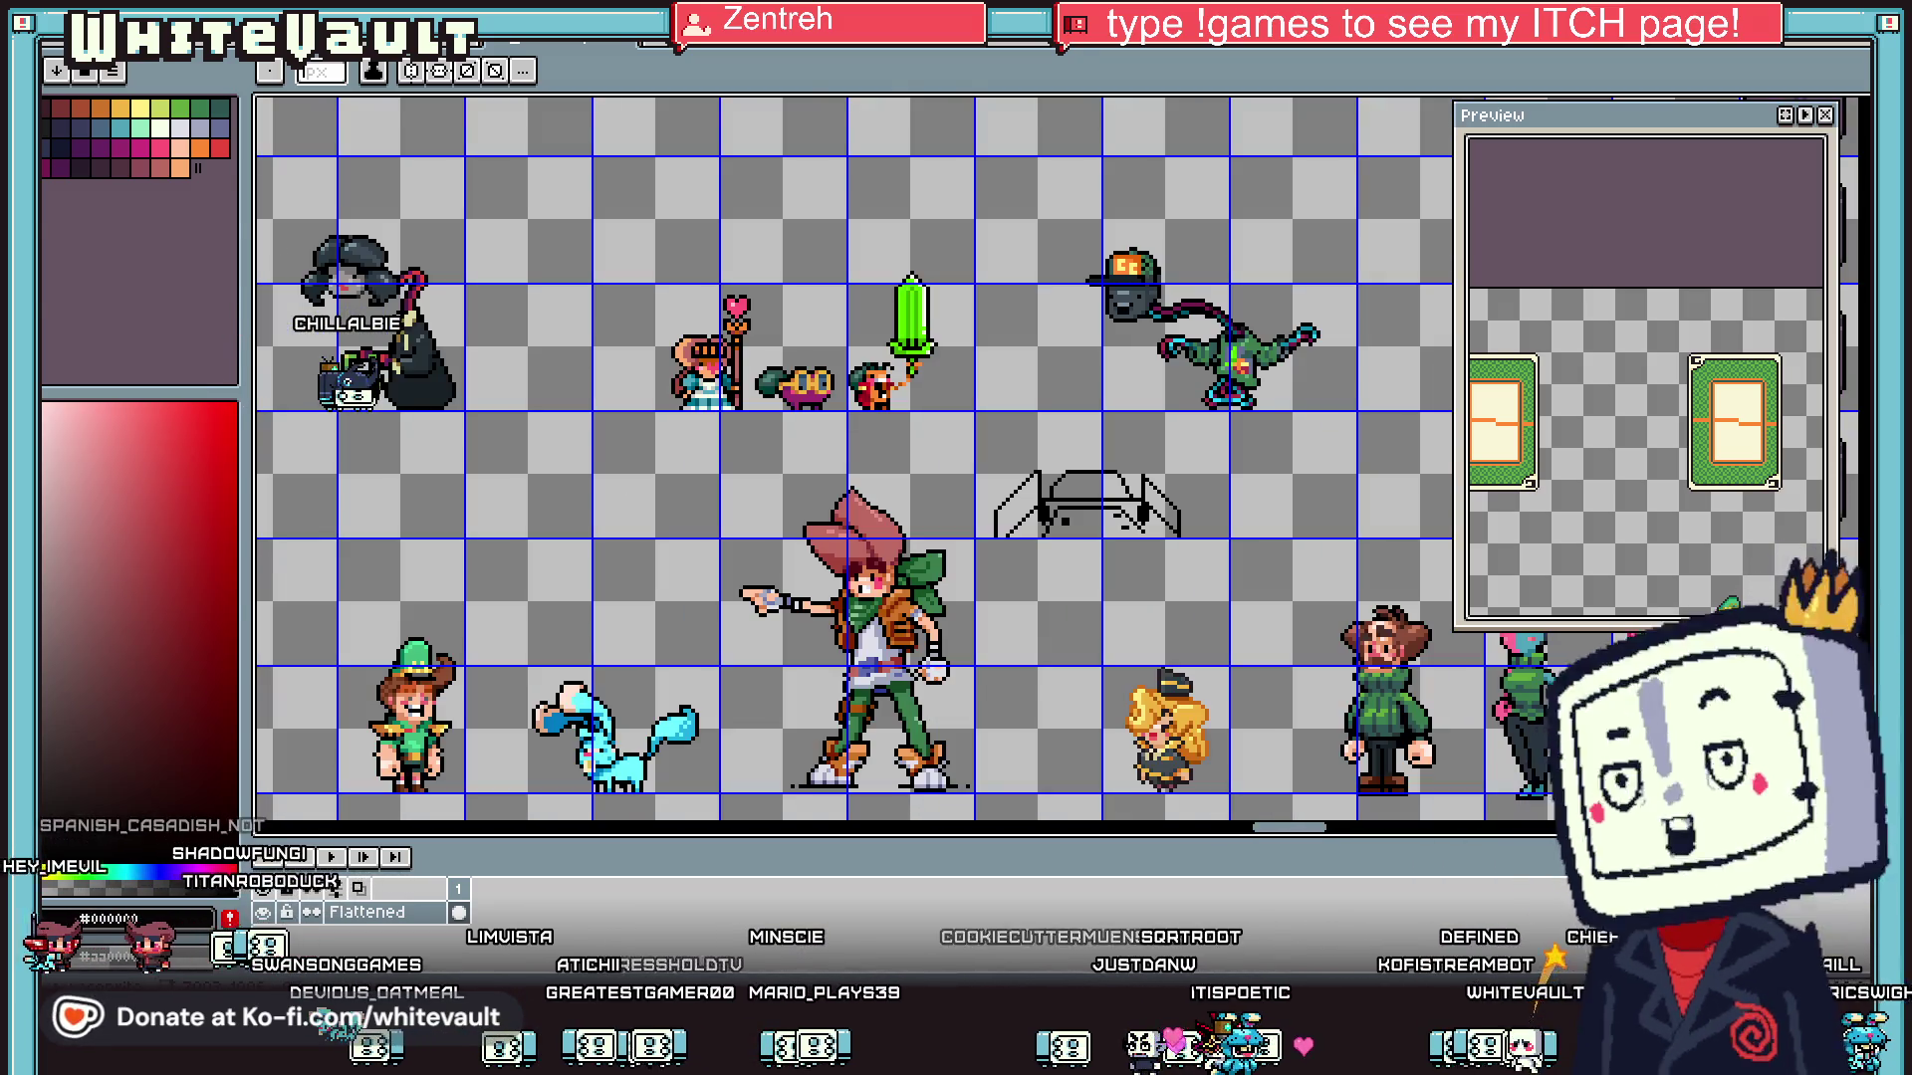
{"action": "left_click", "coordinate": [56, 71]}
{"action": "left_click", "coordinate": [120, 125]}
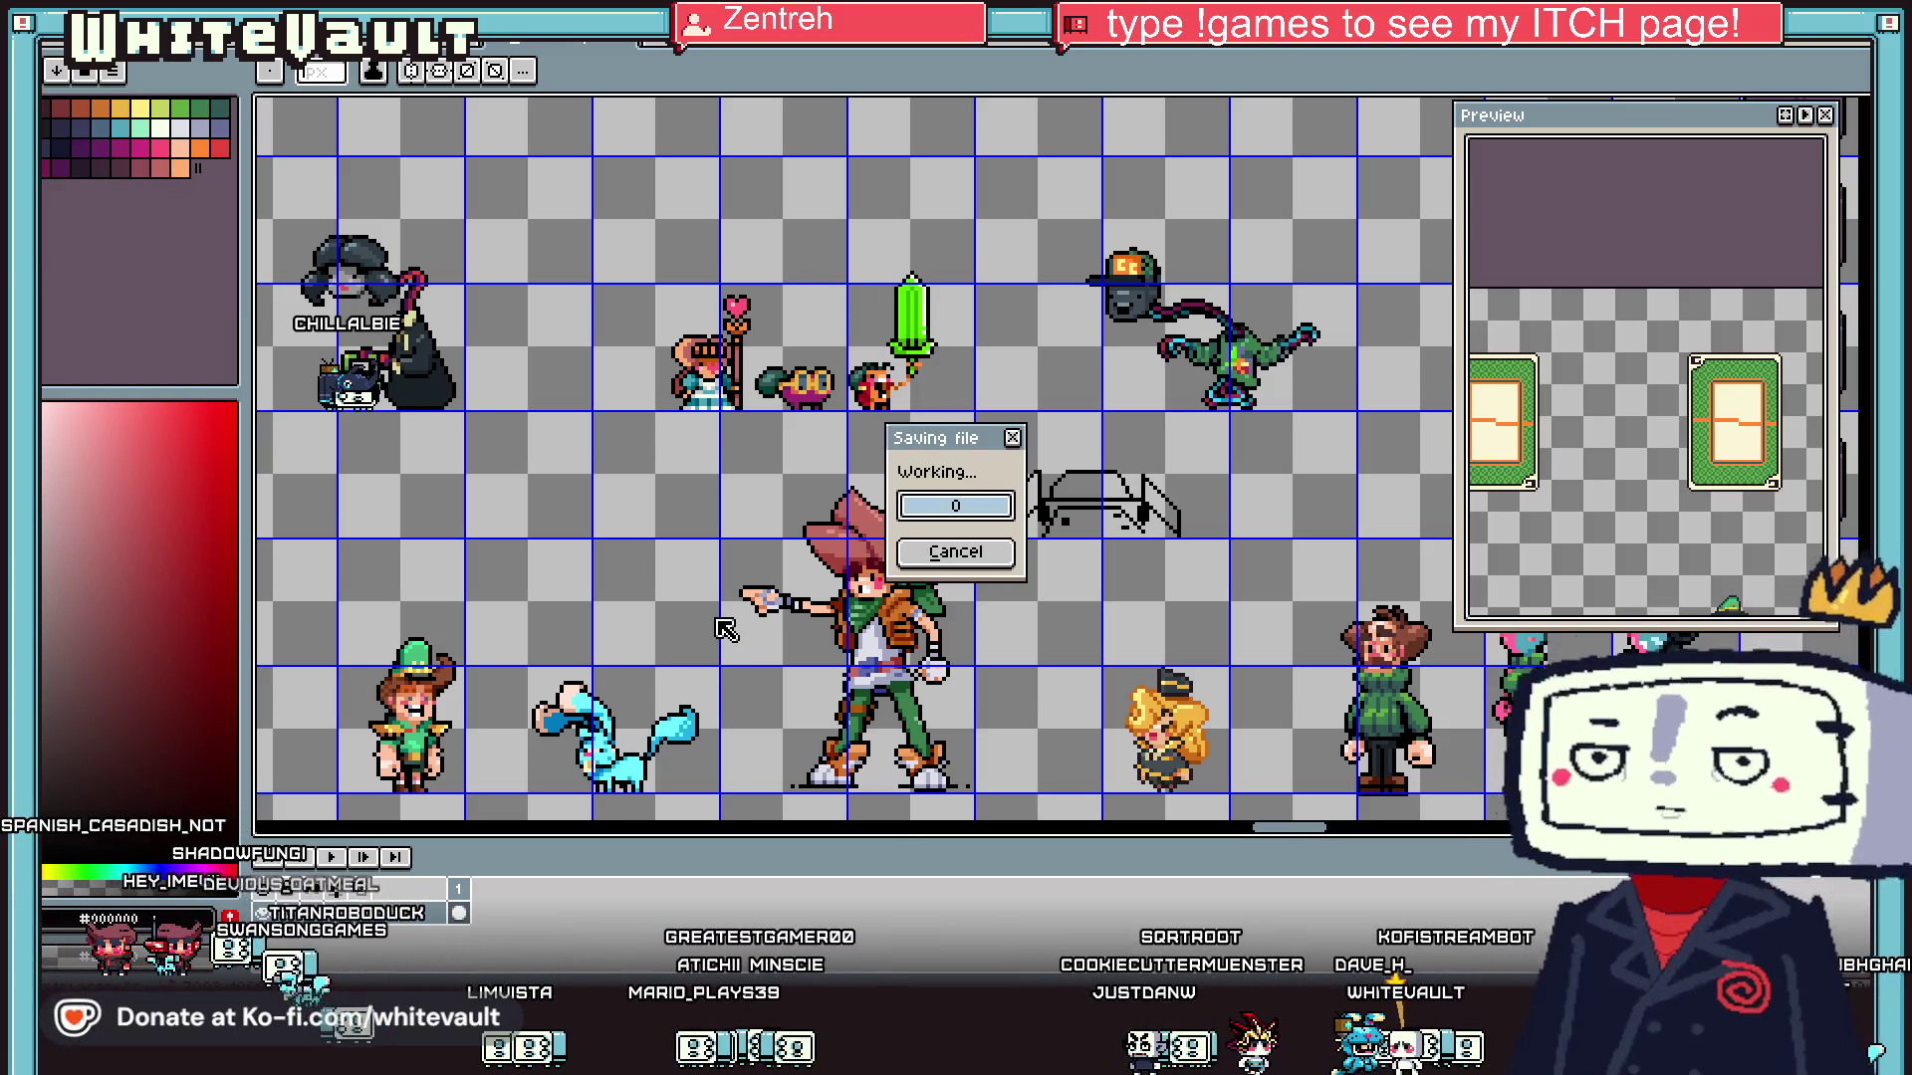
{"action": "scroll", "coordinate": [737, 615], "scroll_direction": "down", "scroll_amount": 1}
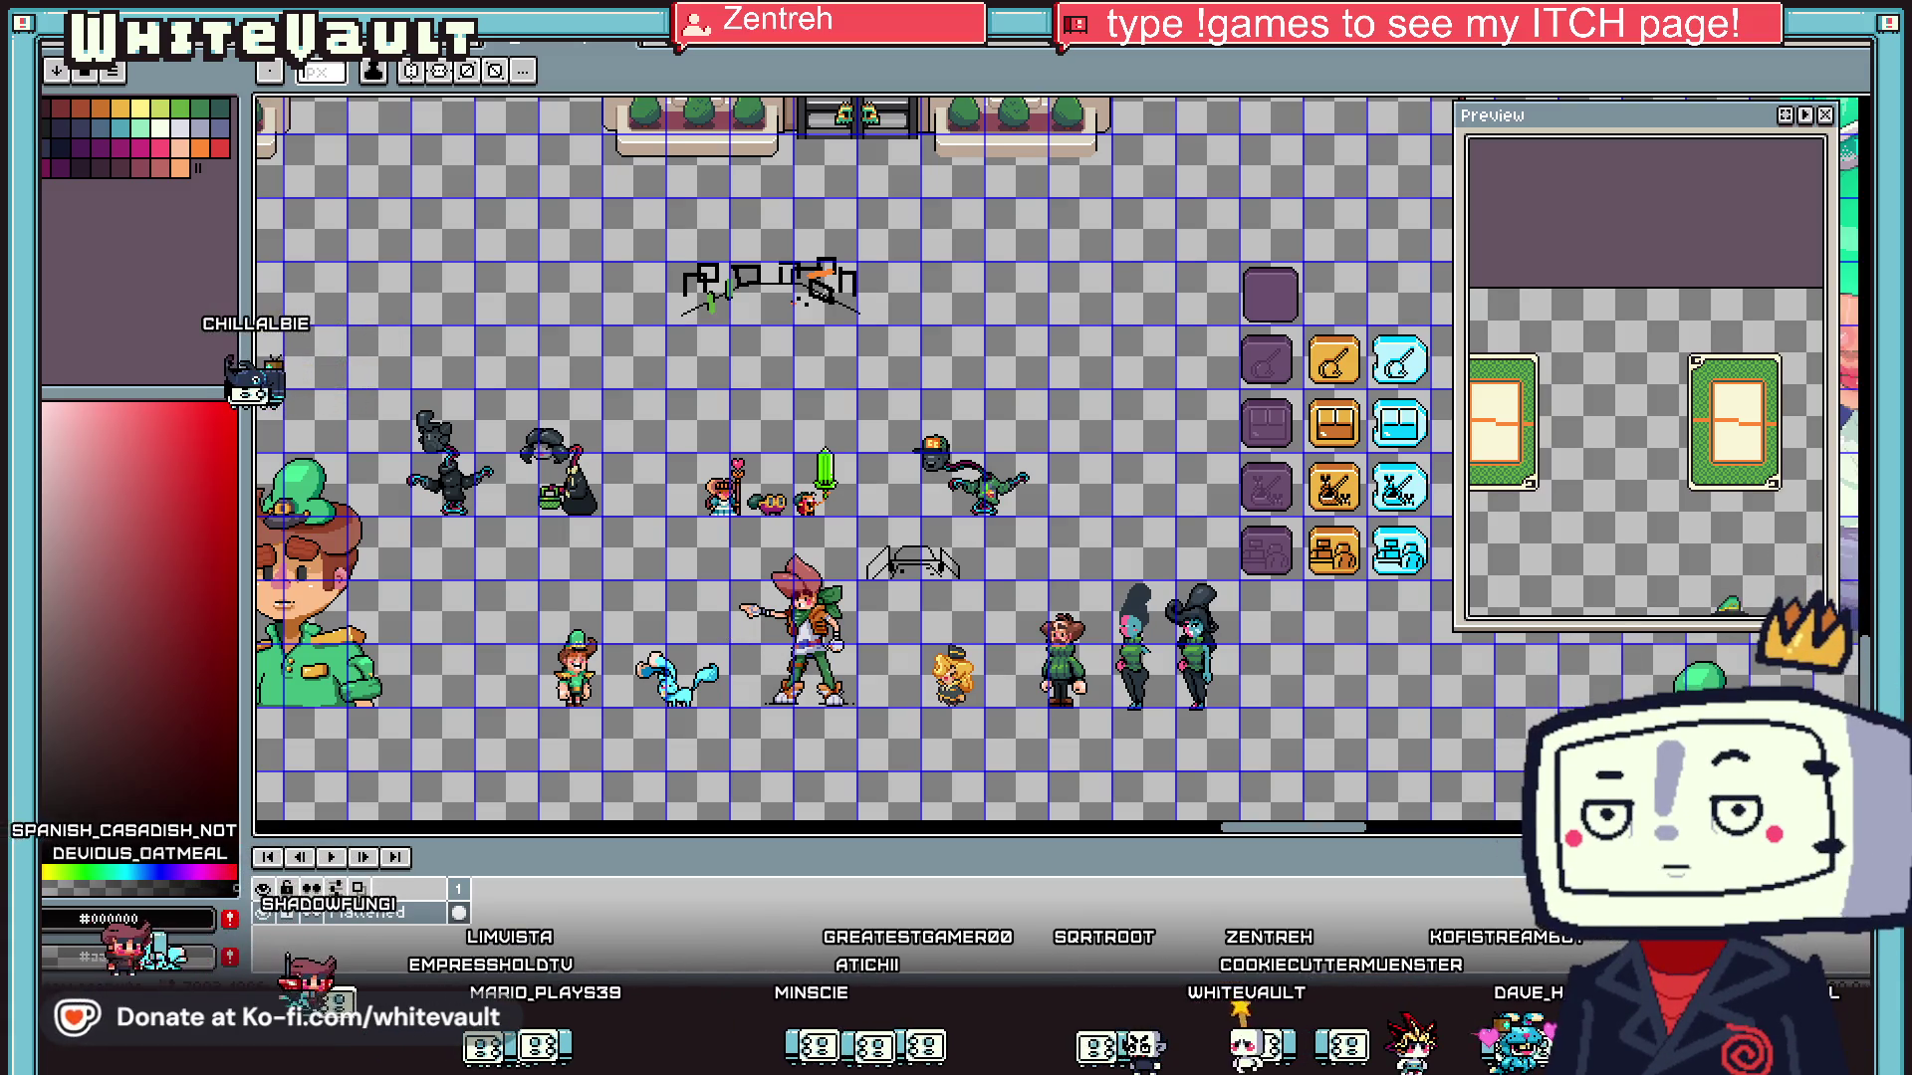
{"action": "scroll", "coordinate": [335, 781], "scroll_direction": "up", "scroll_amount": 1}
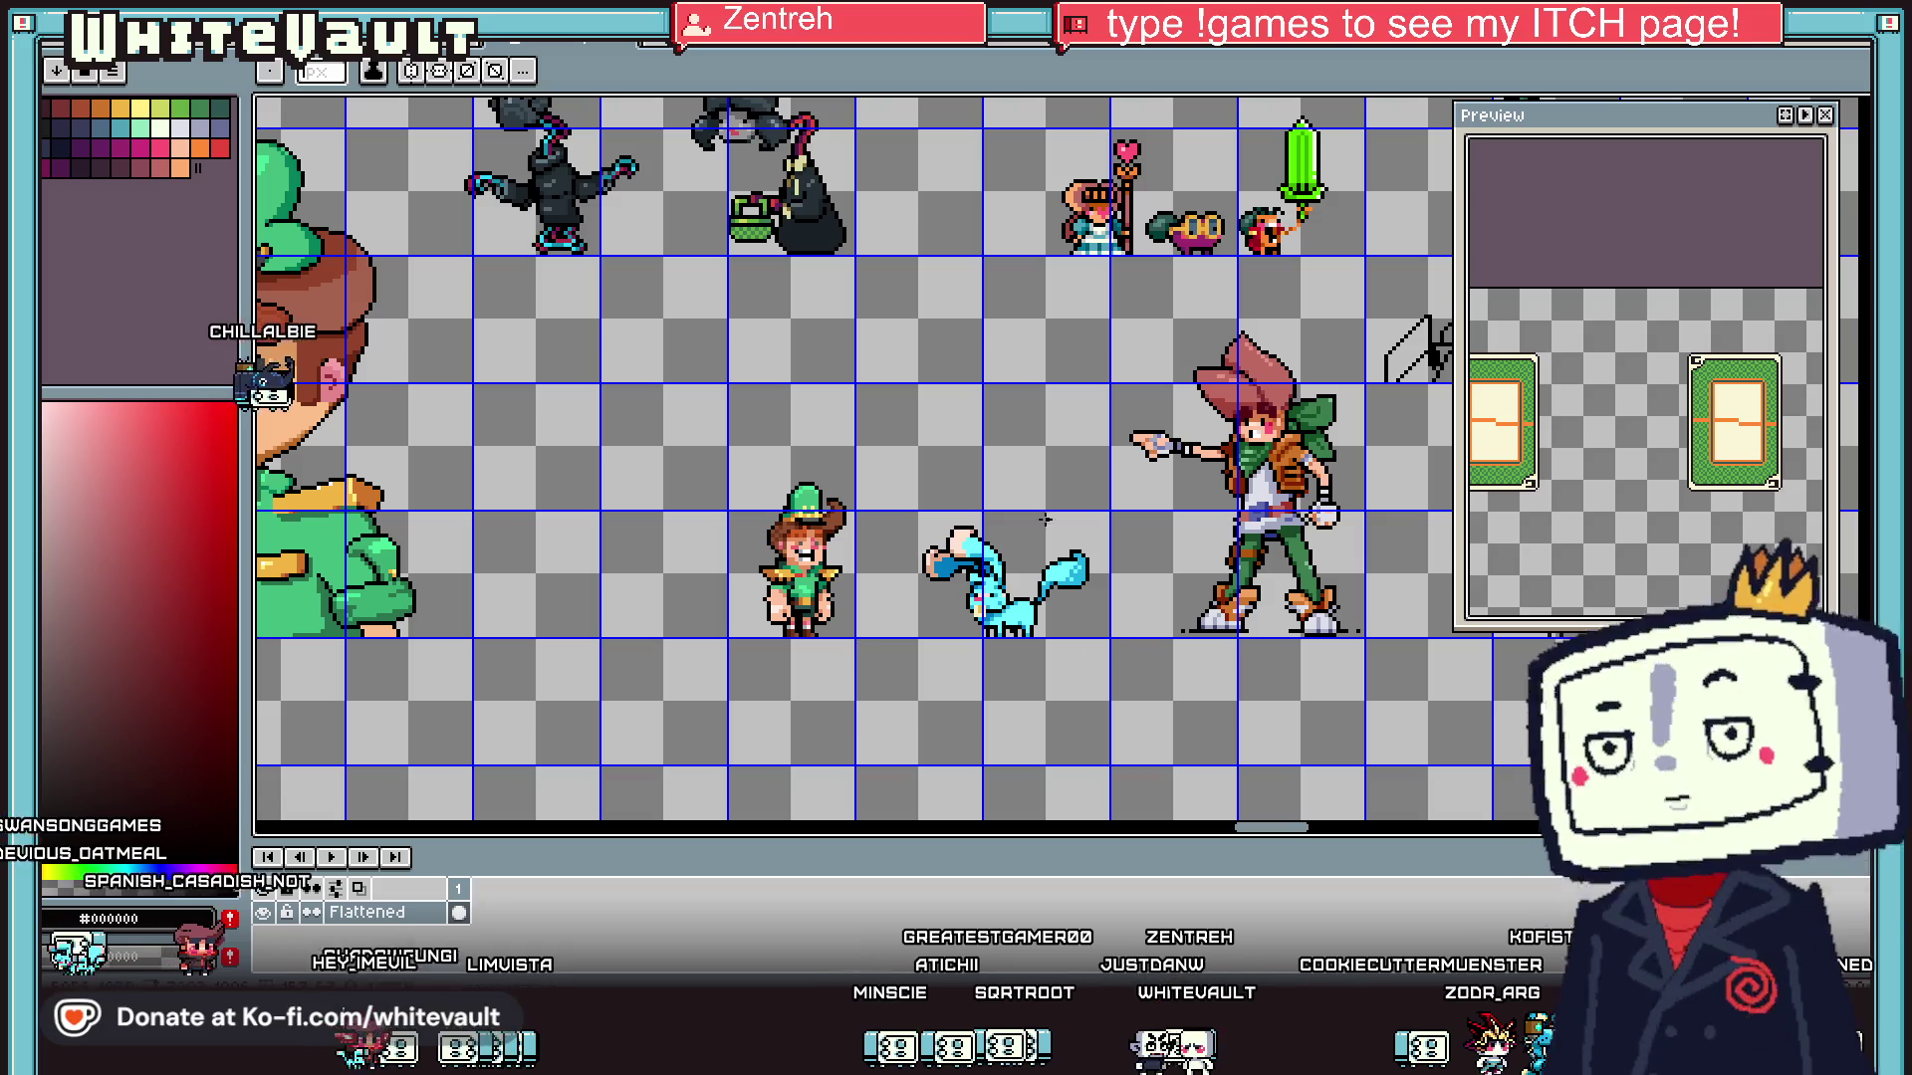
- Marquee-select the green-hatted leprechaun boy and copy-paste a duplicate
{"action": "key", "text": "m"}
{"action": "left_click_drag", "start_coordinate": [692, 416], "coordinate": [936, 705]}
{"action": "scroll", "coordinate": [936, 705], "scroll_direction": "down", "scroll_amount": 1}
{"action": "scroll", "coordinate": [1053, 595], "scroll_direction": "up", "scroll_amount": 1}
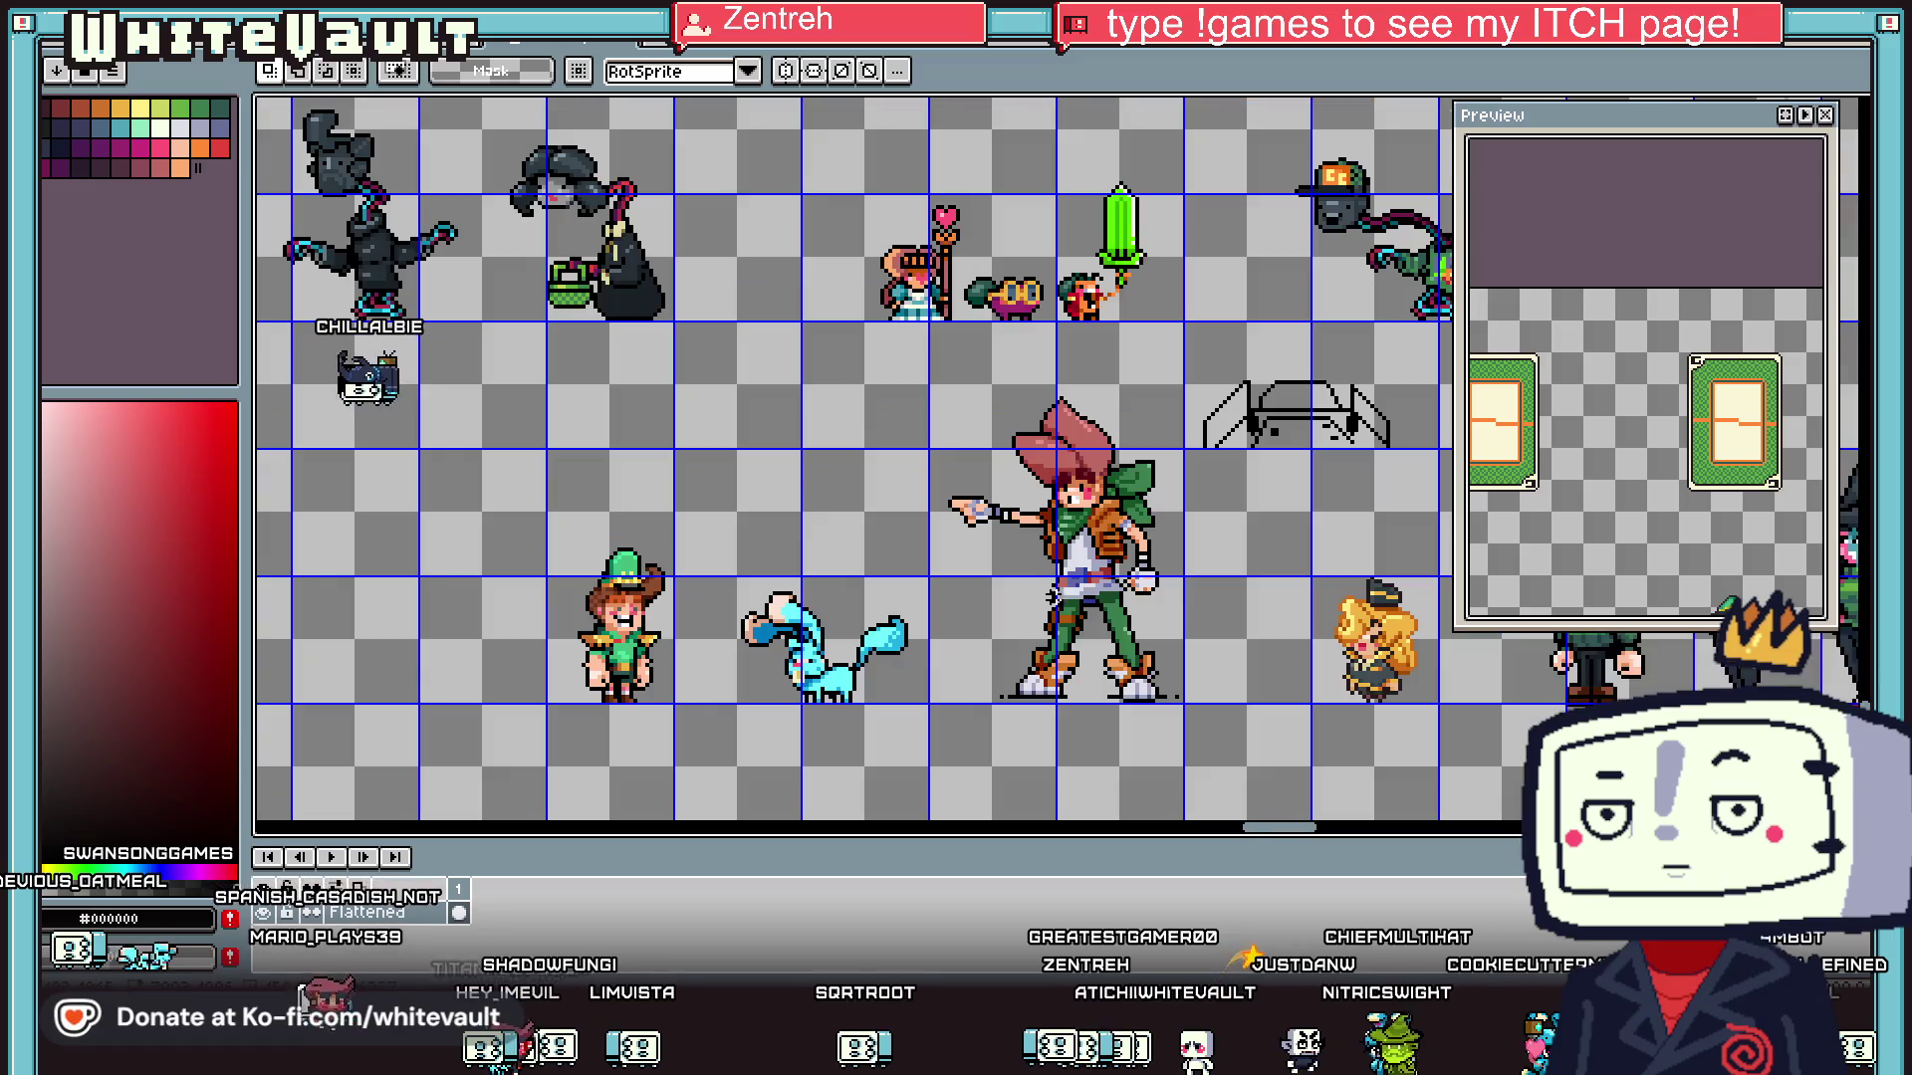
{"action": "left_click_drag", "start_coordinate": [499, 522], "coordinate": [707, 786]}
{"action": "scroll", "coordinate": [707, 787], "scroll_direction": "down", "scroll_amount": 1}
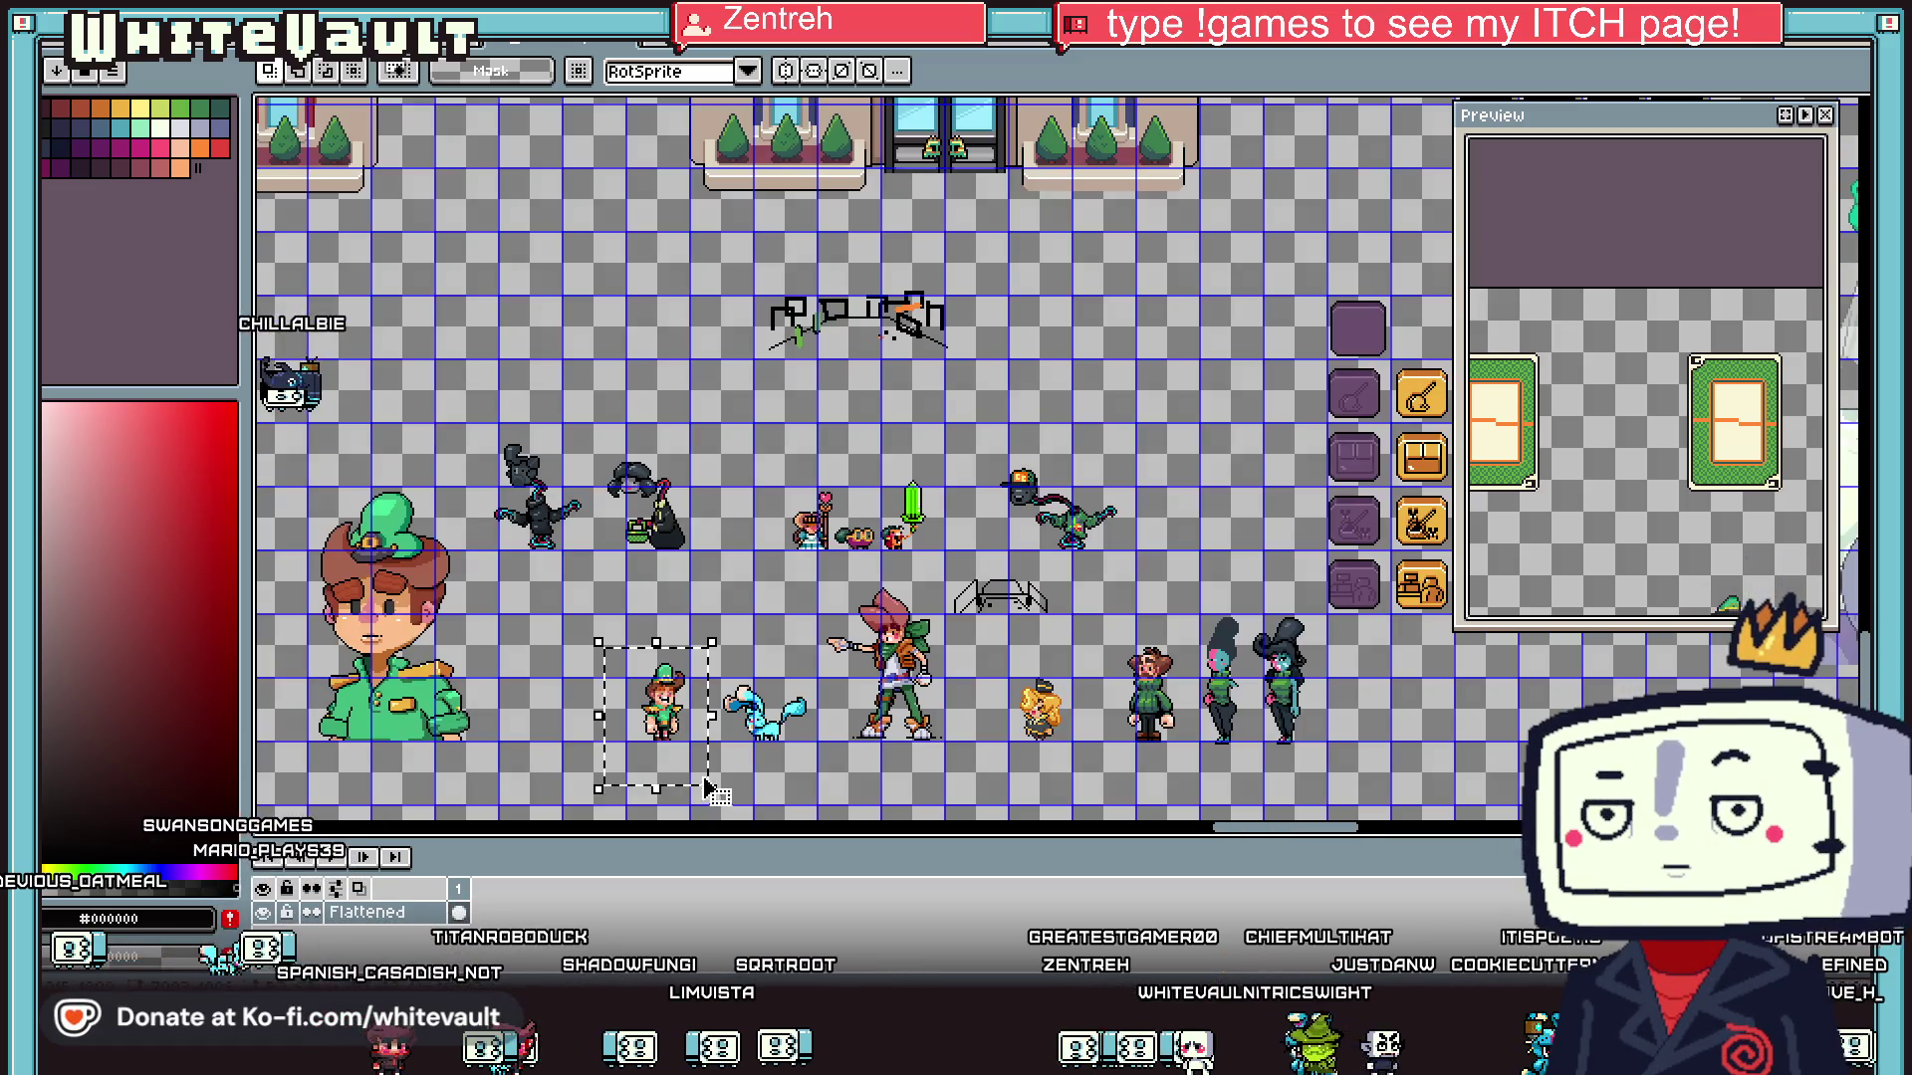
{"action": "key", "text": "ctrl+c"}
{"action": "key", "text": "ctrl+v"}
- Position the boy copy just below the original and commit it
{"action": "scroll", "coordinate": [661, 732], "scroll_direction": "up", "scroll_amount": 1}
{"action": "mouse_move", "coordinate": [661, 729]}
{"action": "left_mouse_down"}
{"action": "mouse_move", "coordinate": [487, 729]}
{"action": "mouse_move", "coordinate": [523, 334]}
{"action": "mouse_move", "coordinate": [548, 826]}
{"action": "left_mouse_up"}
{"action": "scroll", "coordinate": [488, 729], "scroll_direction": "down", "scroll_amount": 1}
{"action": "scroll", "coordinate": [553, 428], "scroll_direction": "down", "scroll_amount": 3}
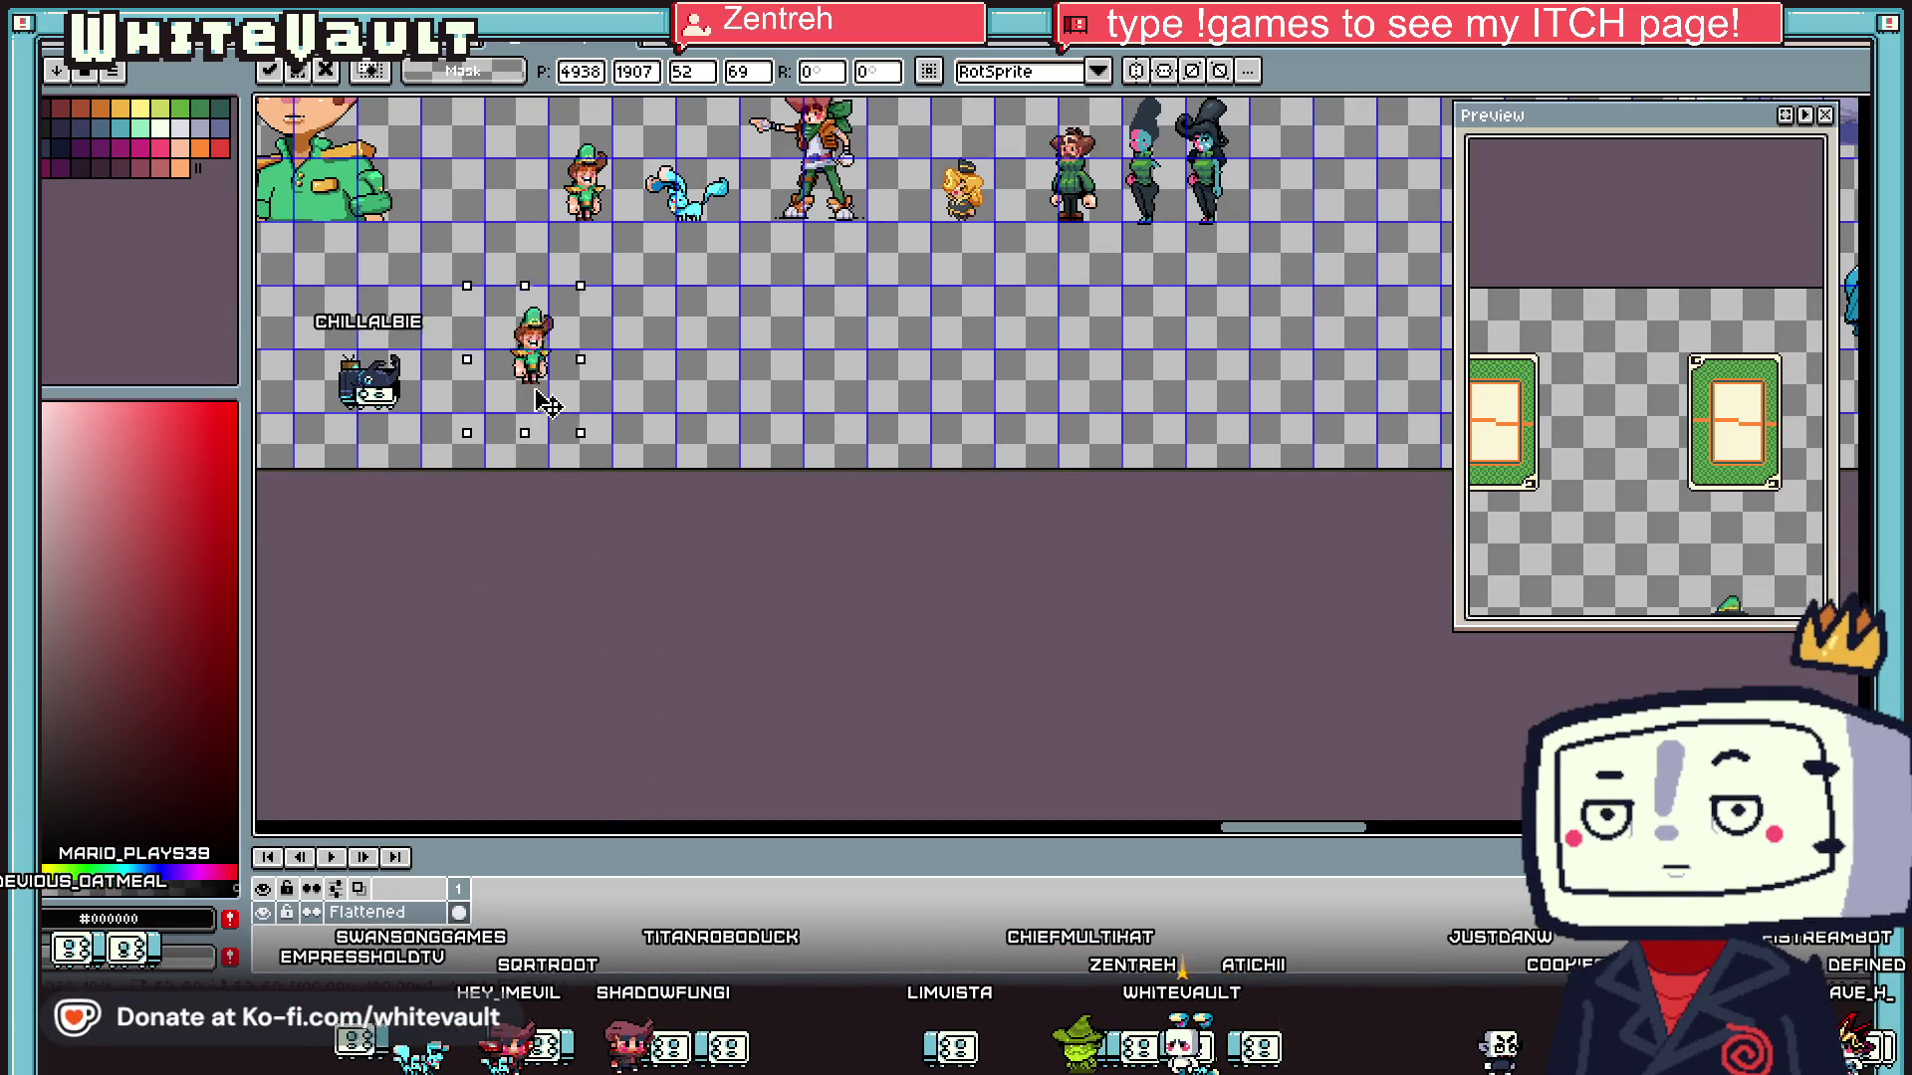
{"action": "scroll", "coordinate": [617, 368], "scroll_direction": "up", "scroll_amount": 2}
{"action": "left_click_drag", "start_coordinate": [637, 349], "coordinate": [661, 354]}
{"action": "scroll", "coordinate": [662, 419], "scroll_direction": "down", "scroll_amount": 3}
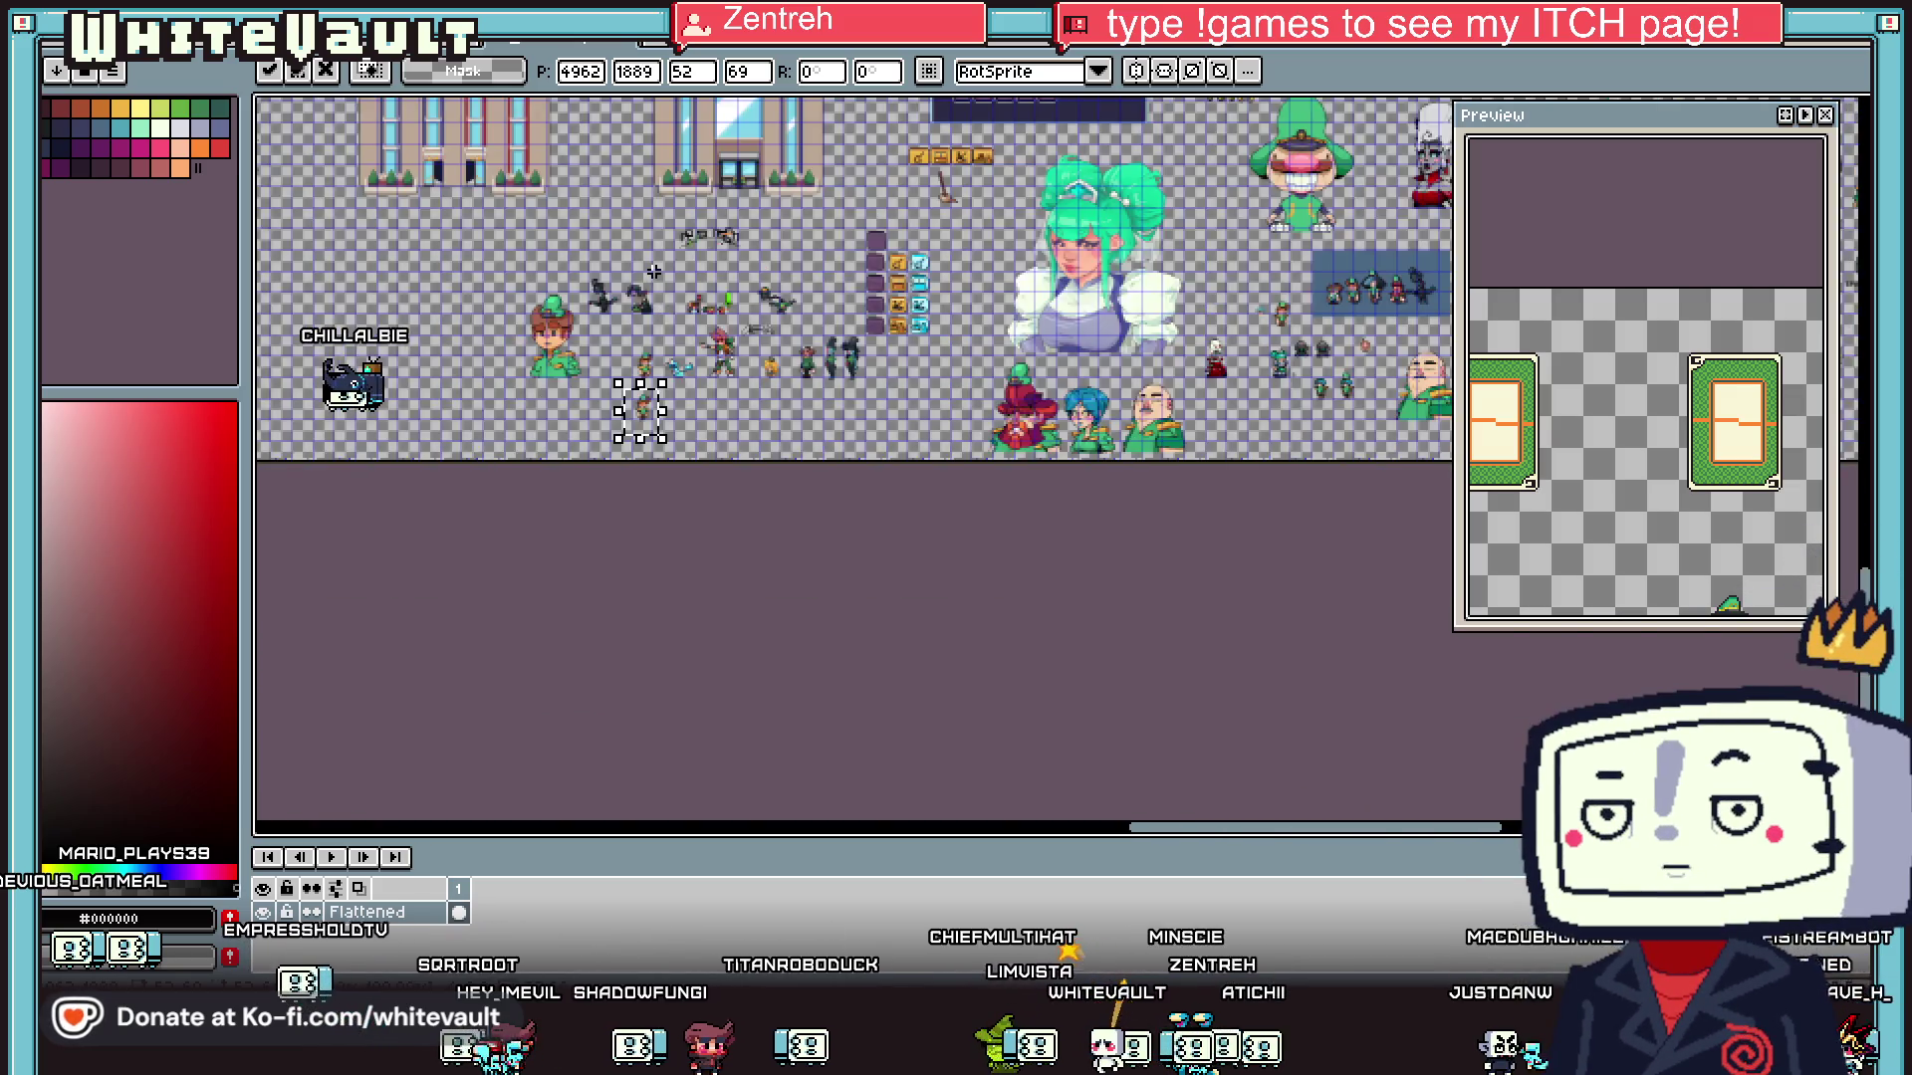
{"action": "scroll", "coordinate": [697, 598], "scroll_direction": "up", "scroll_amount": 2}
{"action": "key", "text": "Return"}
{"action": "scroll", "coordinate": [896, 336], "scroll_direction": "down", "scroll_amount": 1}
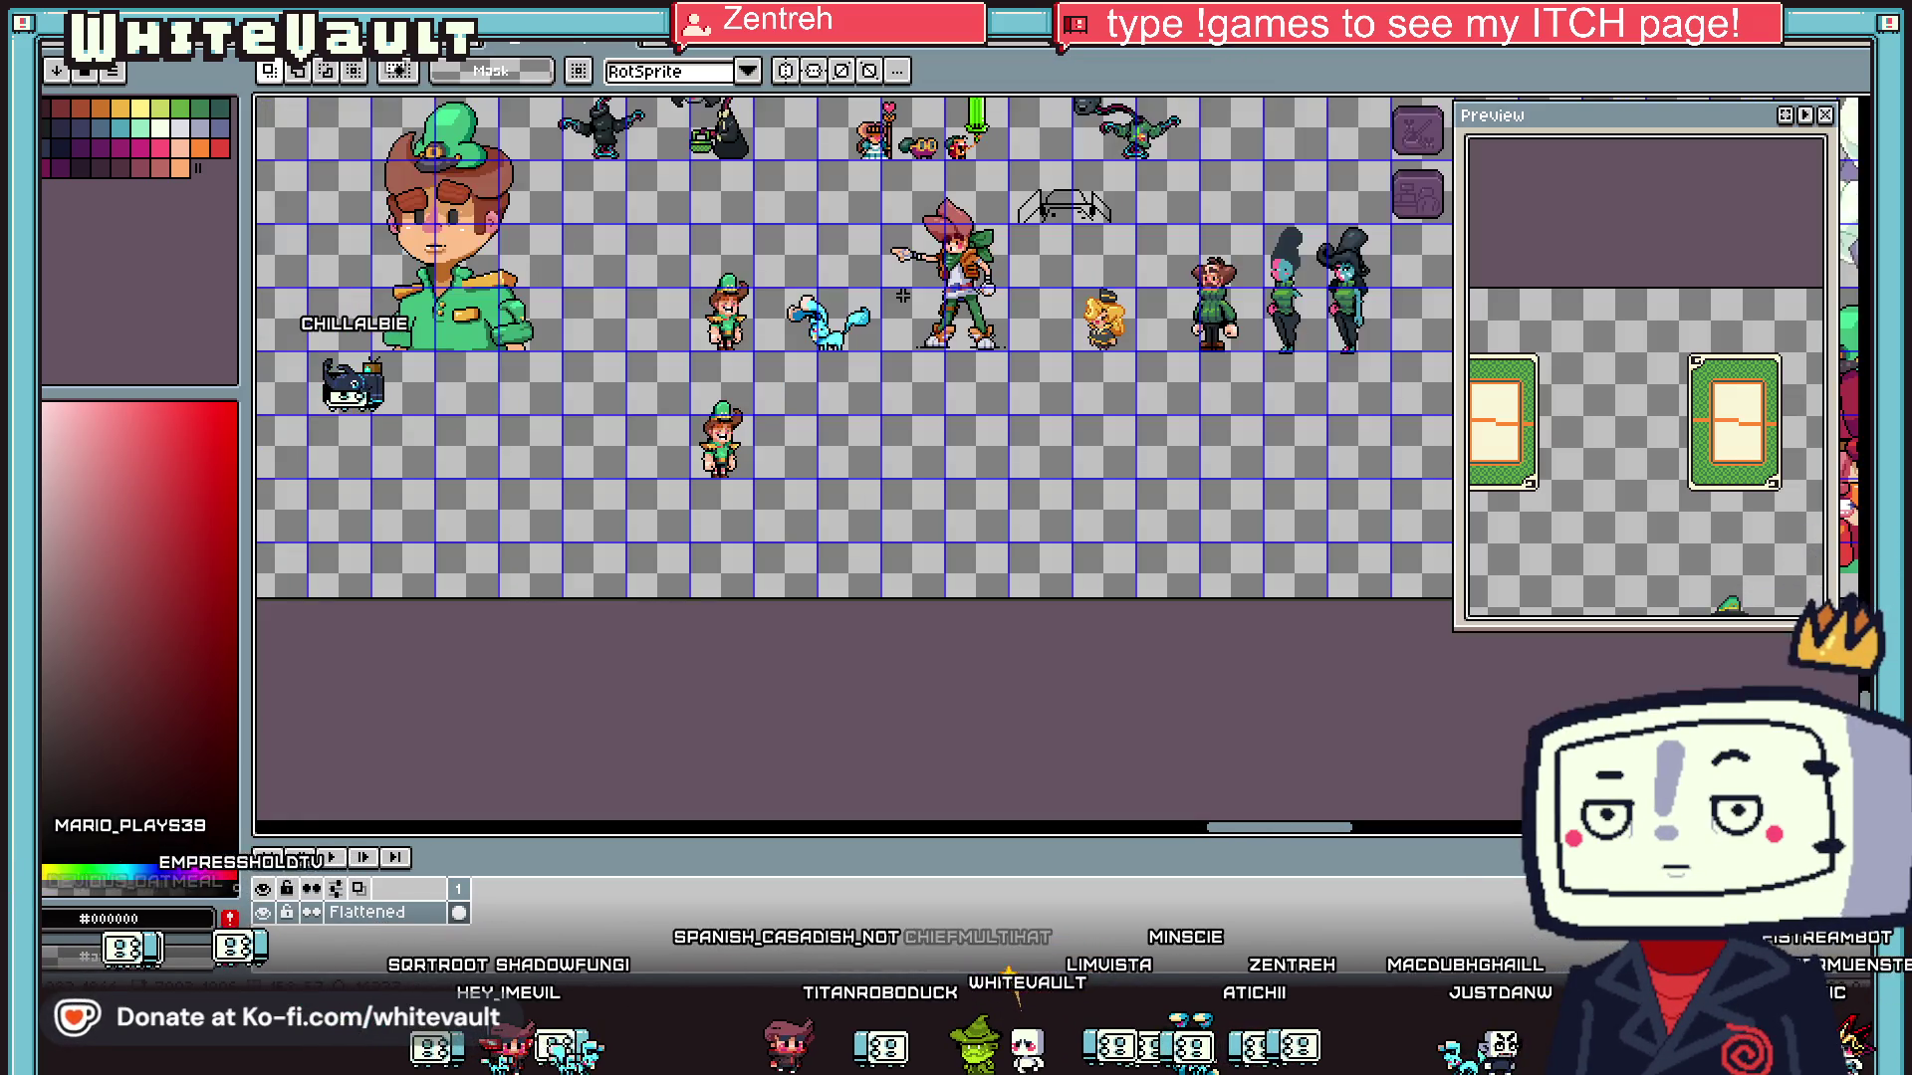
{"action": "scroll", "coordinate": [899, 299], "scroll_direction": "up", "scroll_amount": 1}
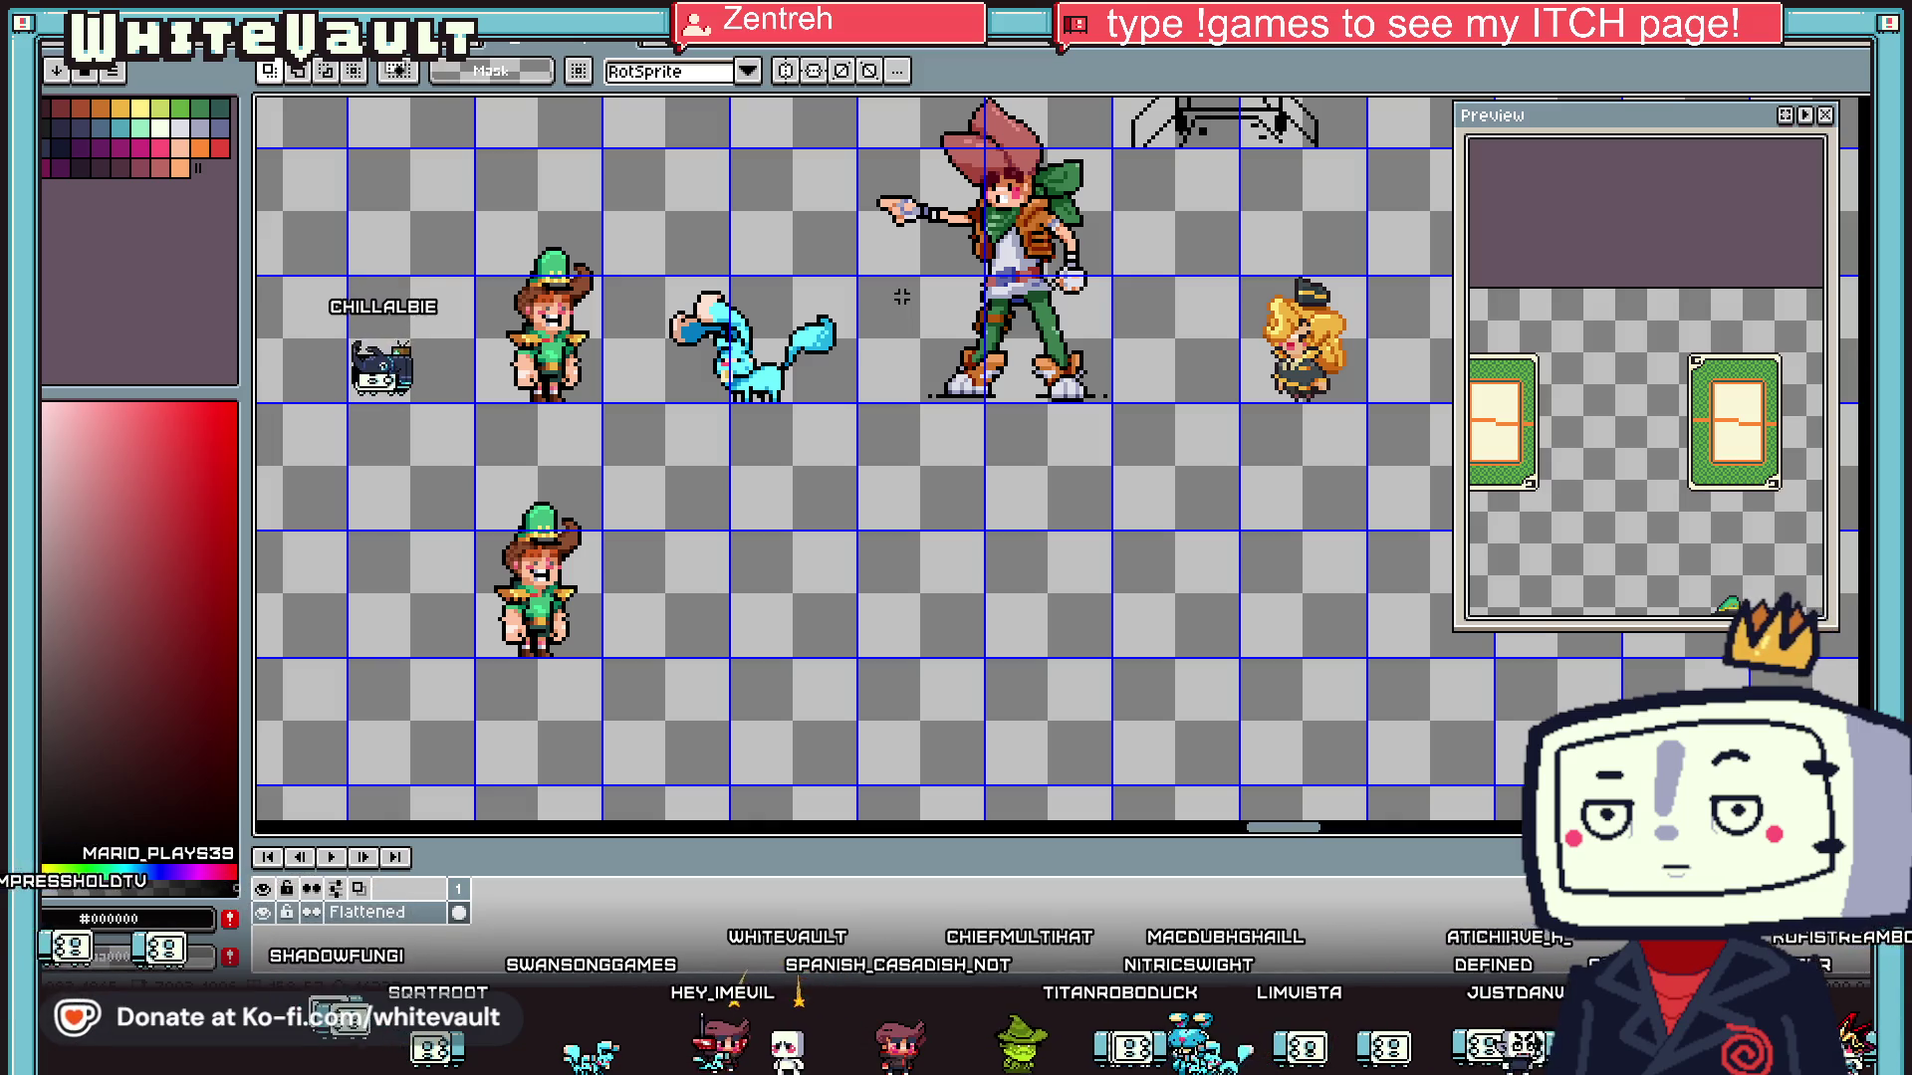
{"action": "scroll", "coordinate": [584, 543], "scroll_direction": "down", "scroll_amount": 1}
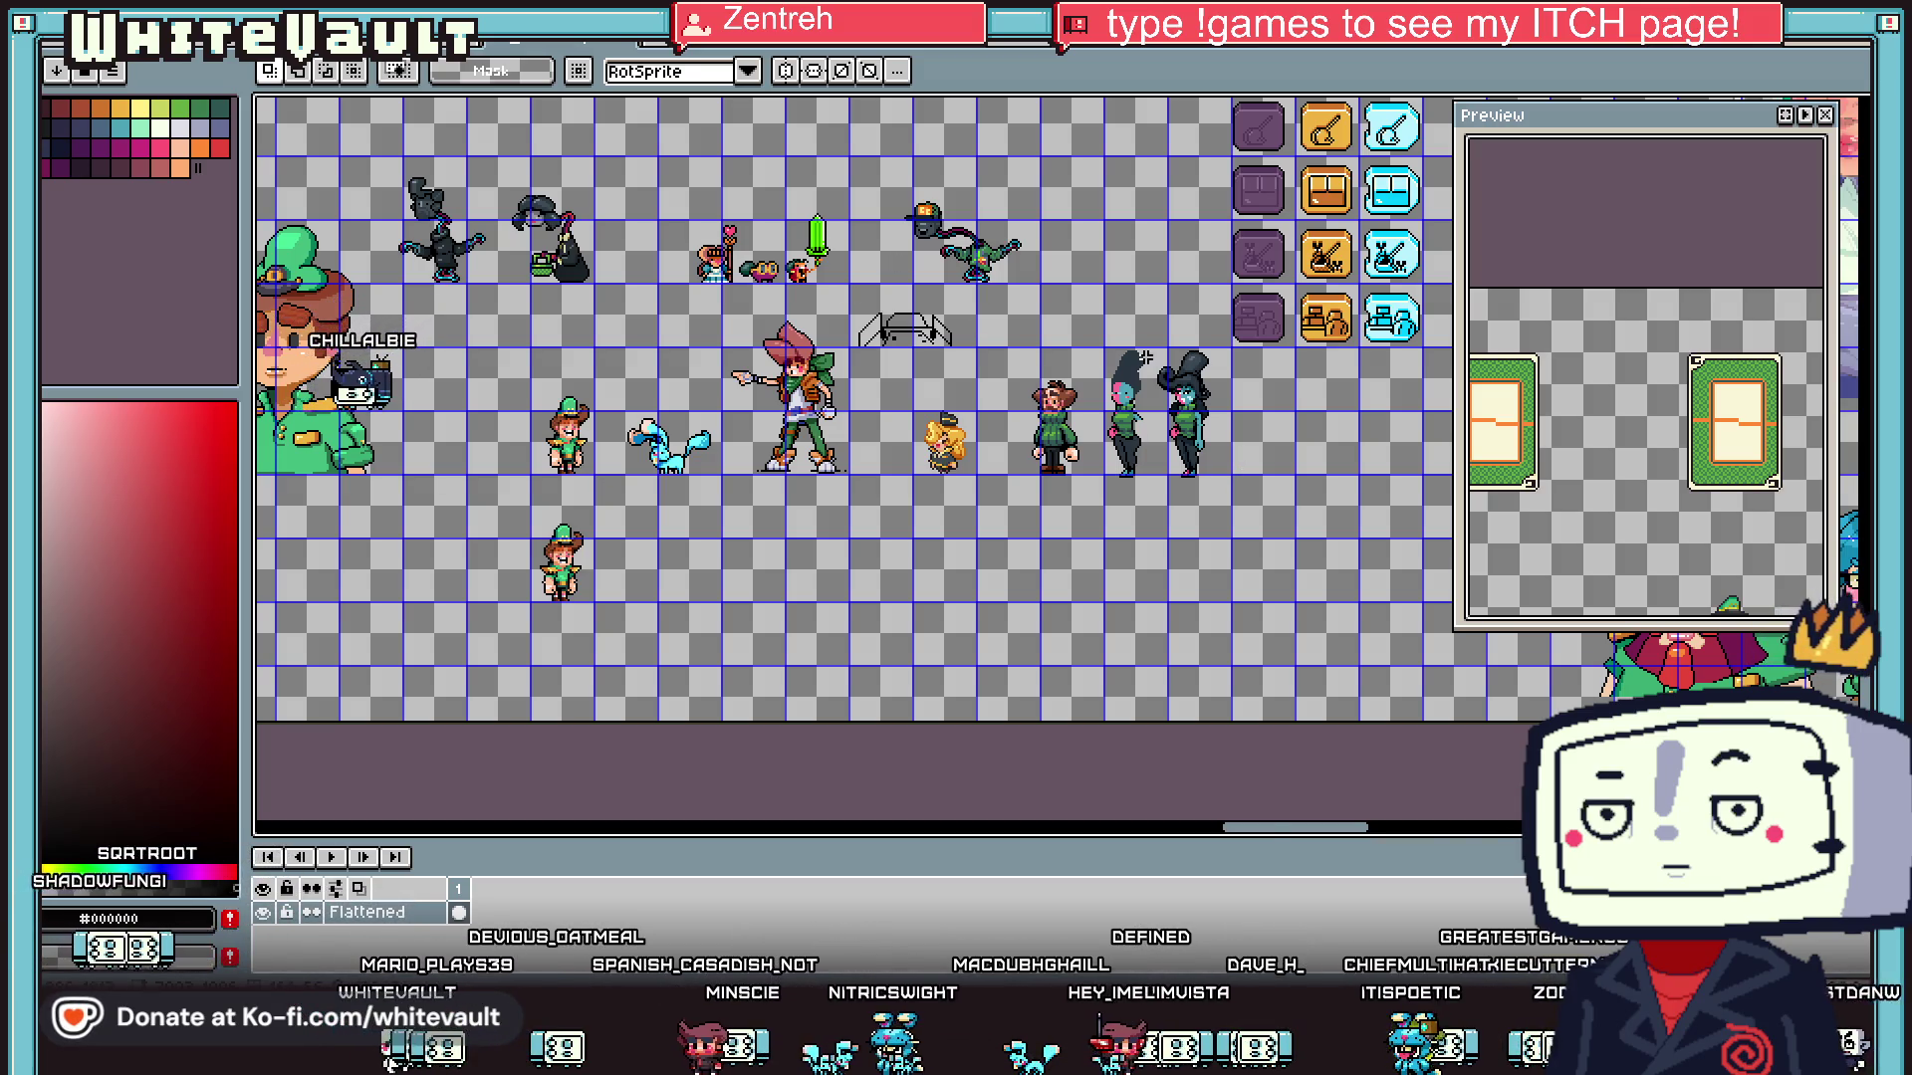
{"action": "scroll", "coordinate": [1146, 354], "scroll_direction": "up", "scroll_amount": 1}
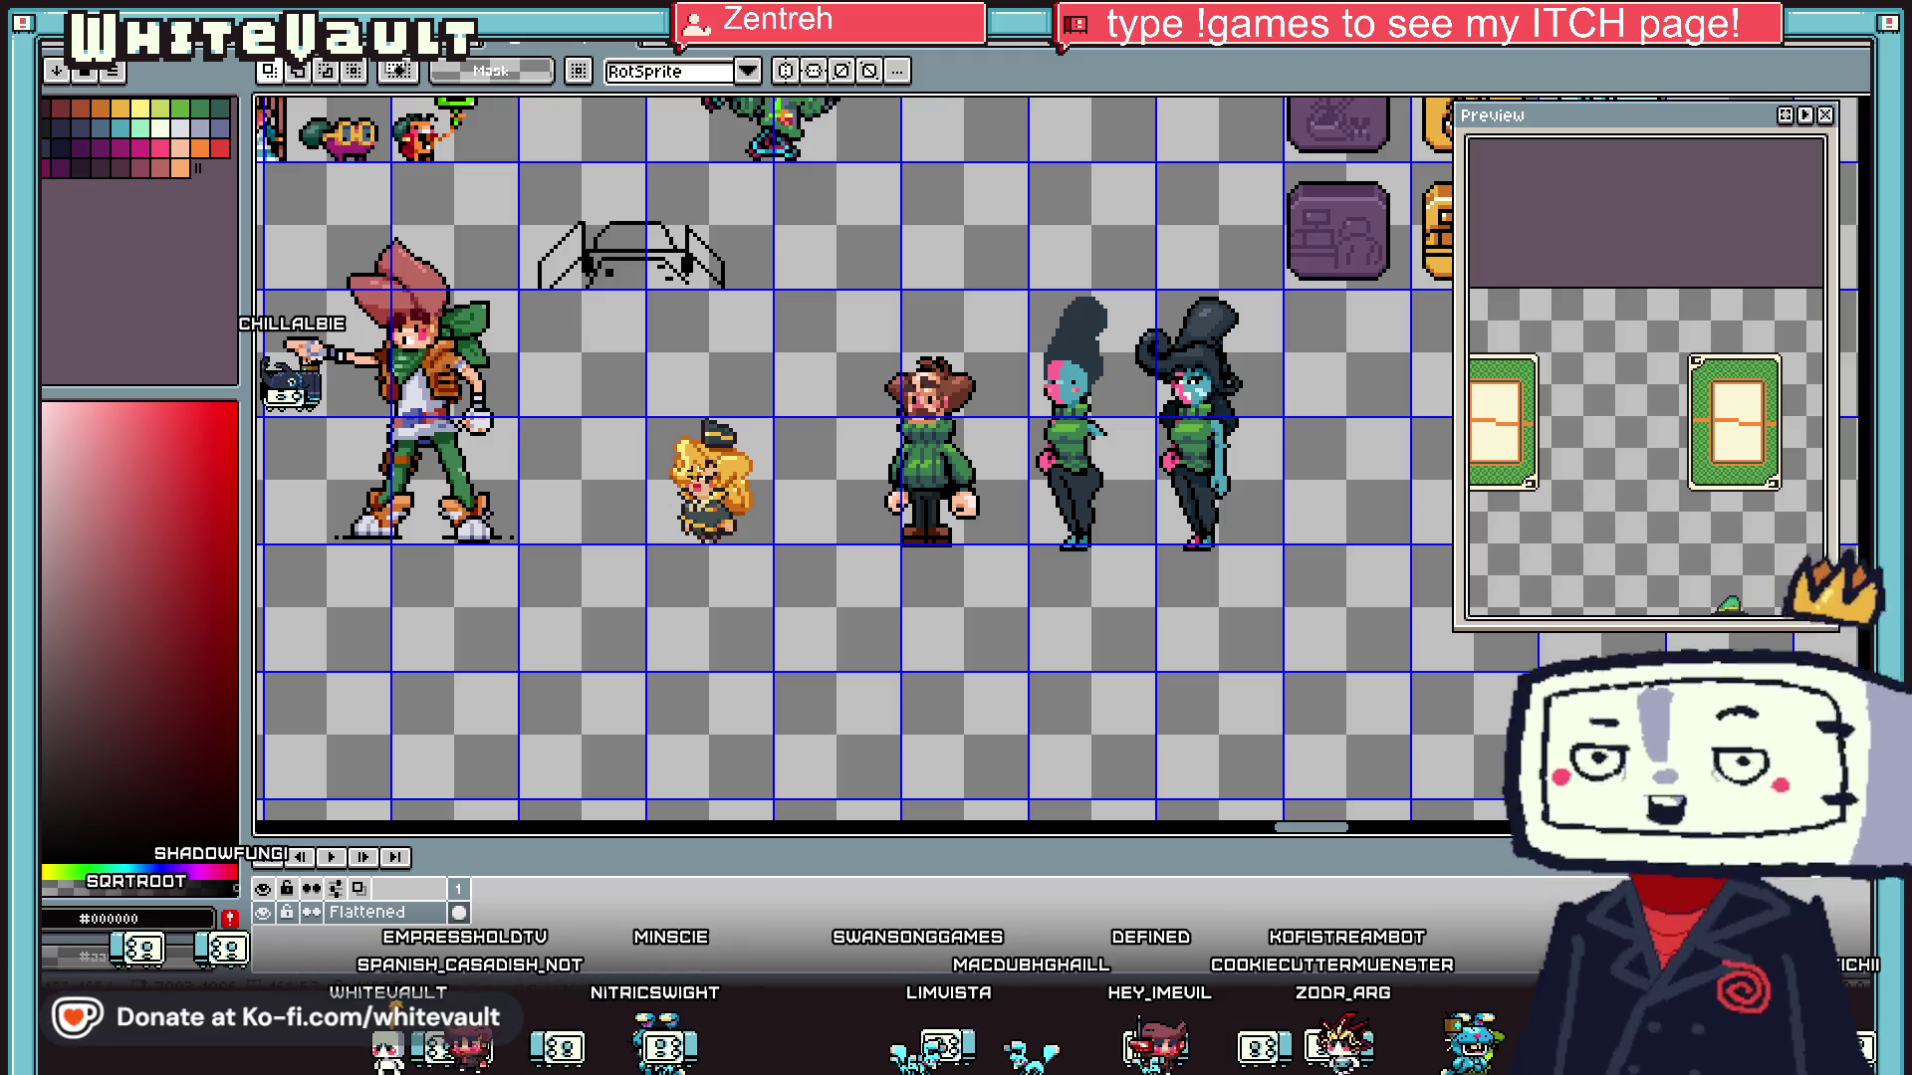
- Place a duplicate of the right teal-skinned girl below the original
{"action": "mouse_move", "coordinate": [1125, 279]}
{"action": "left_mouse_down"}
{"action": "mouse_move", "coordinate": [1259, 538]}
{"action": "mouse_move", "coordinate": [1265, 596]}
{"action": "left_mouse_up"}
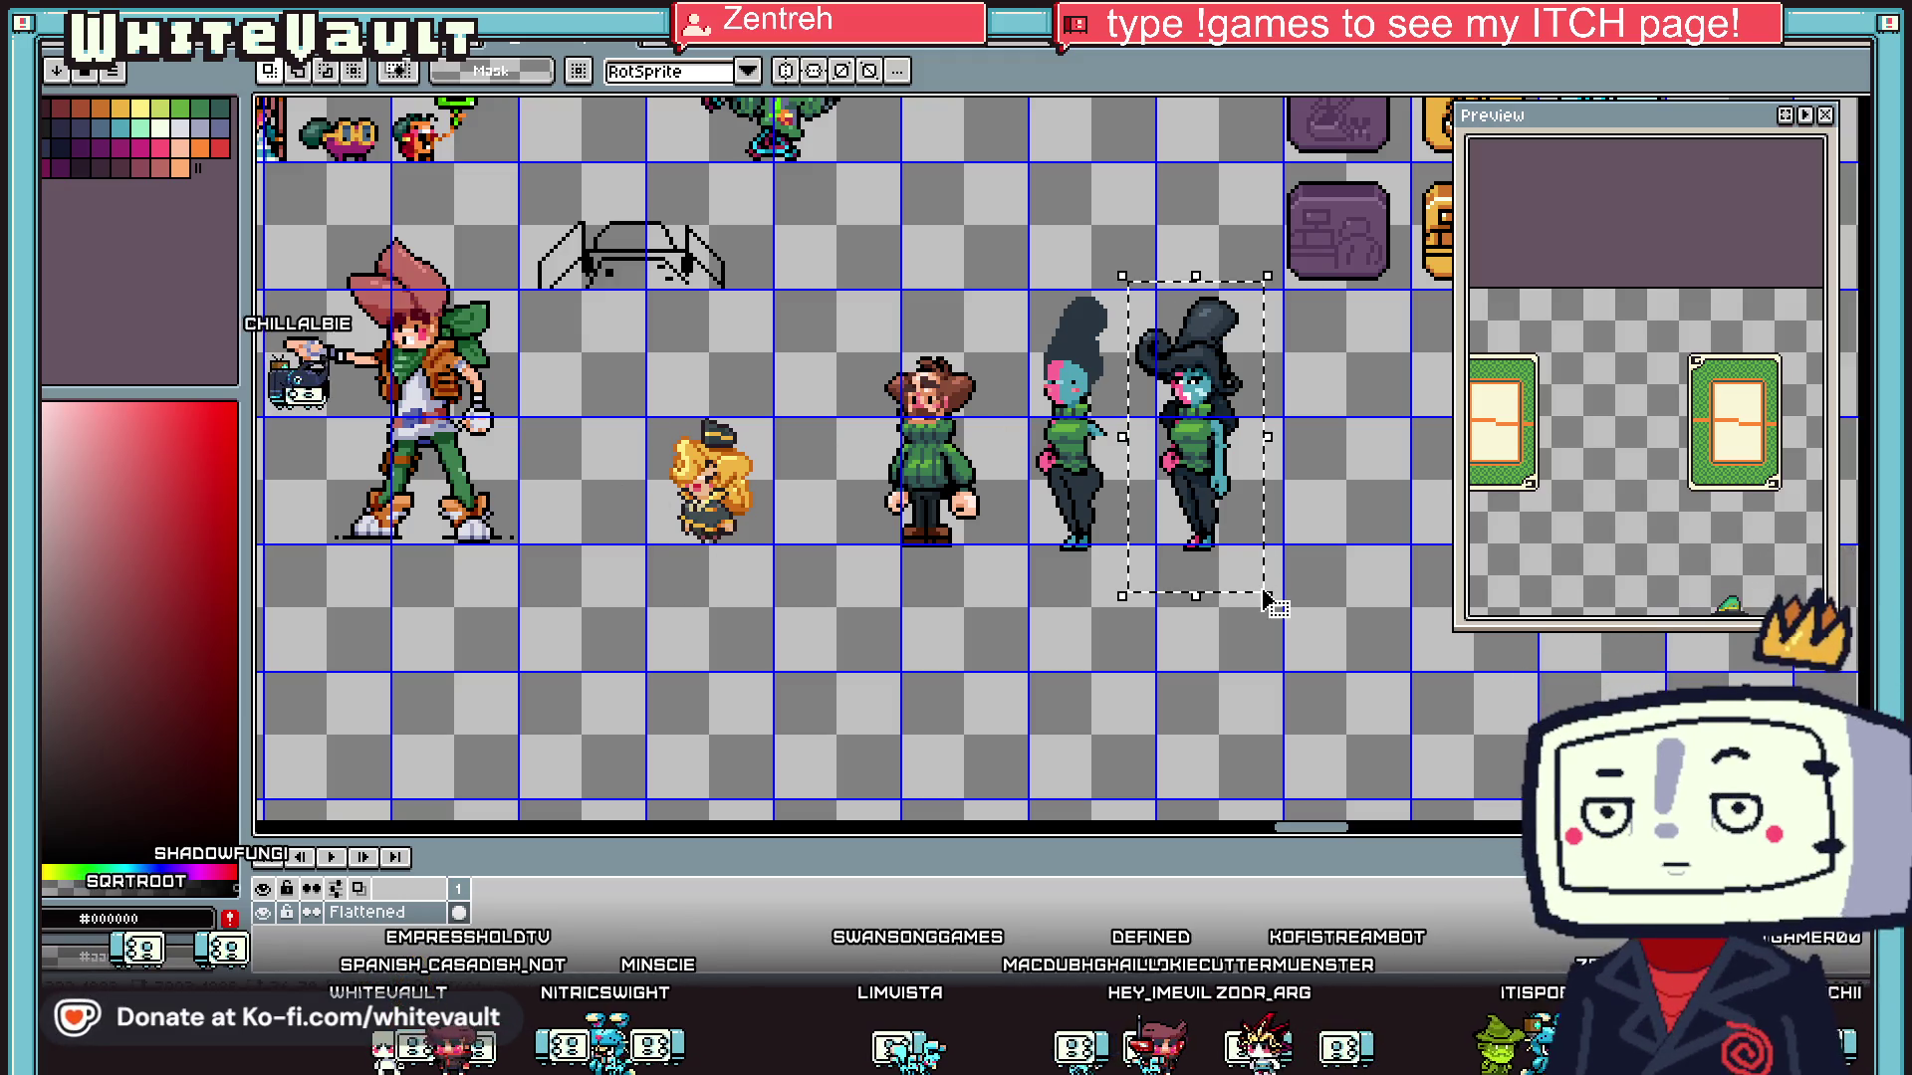
{"action": "left_click_drag", "start_coordinate": [1207, 478], "coordinate": [864, 638]}
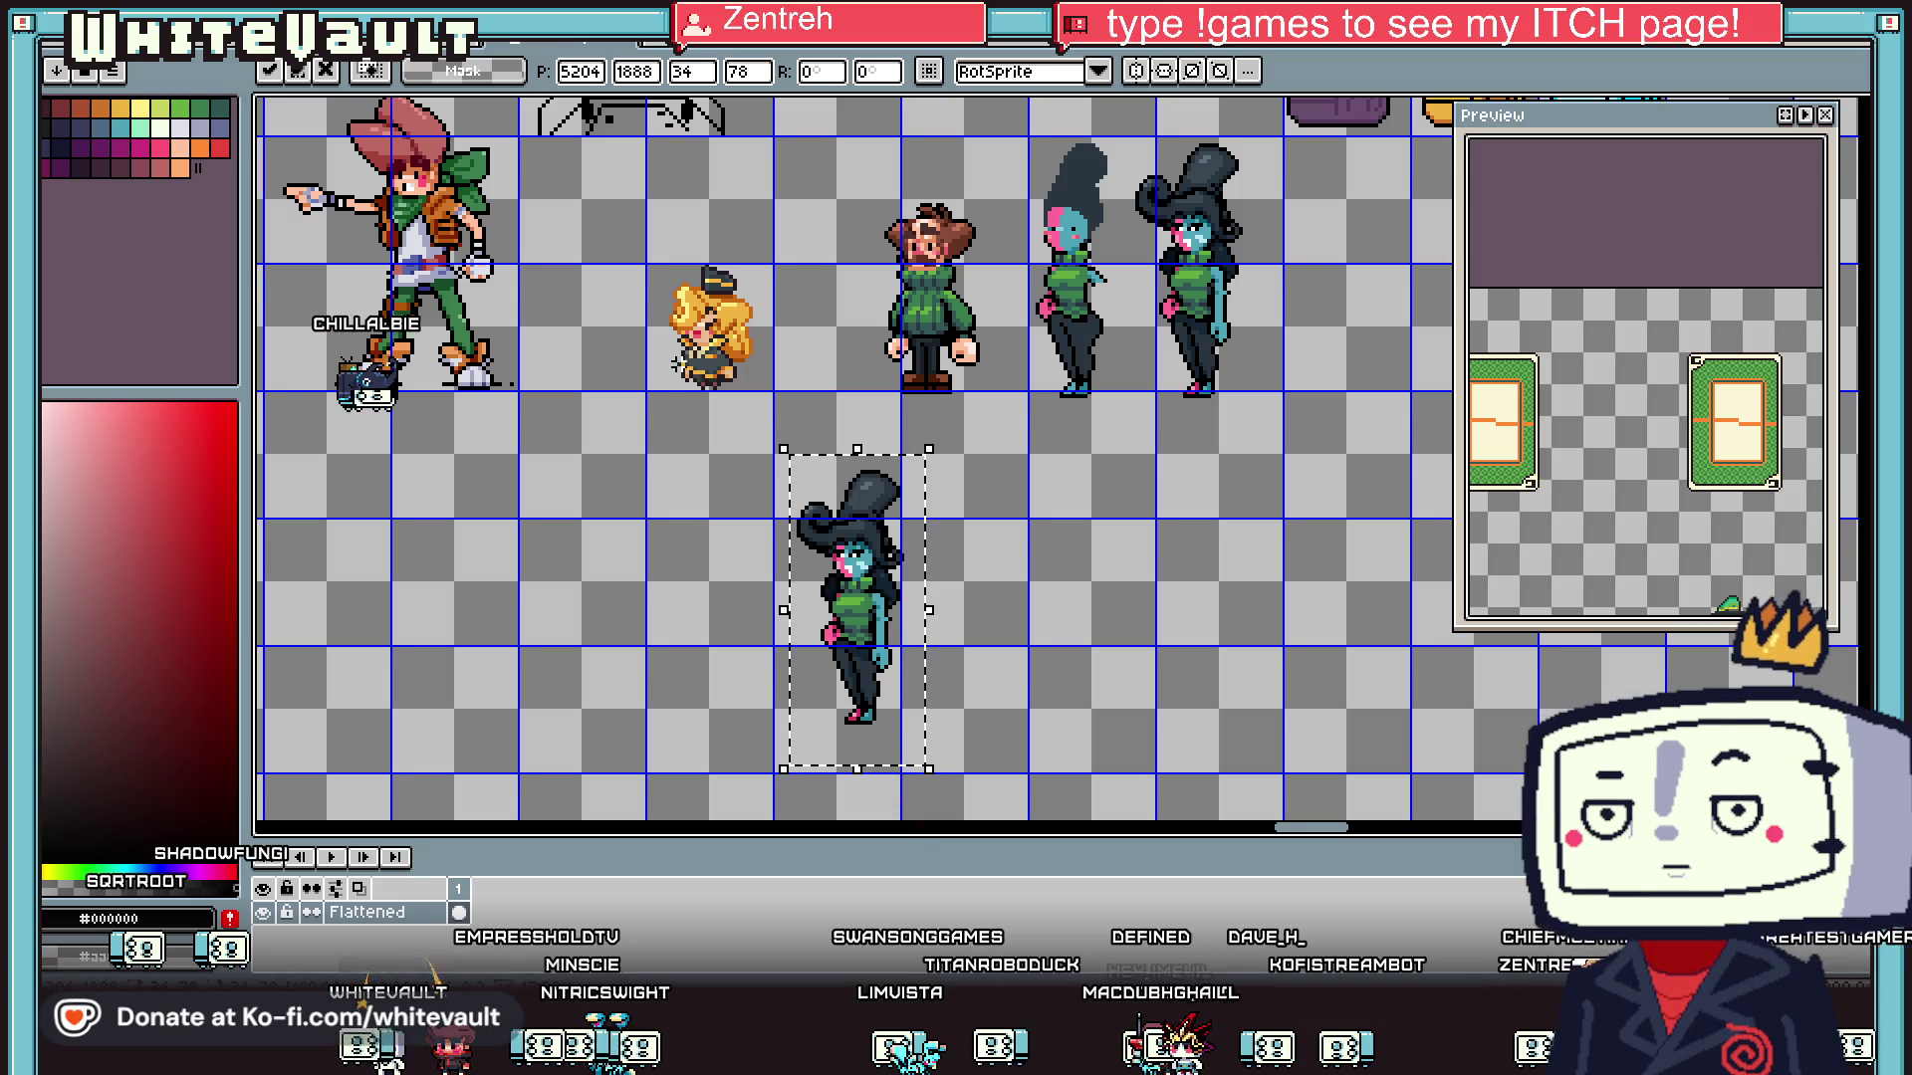
{"action": "scroll", "coordinate": [729, 322], "scroll_direction": "up", "scroll_amount": 3}
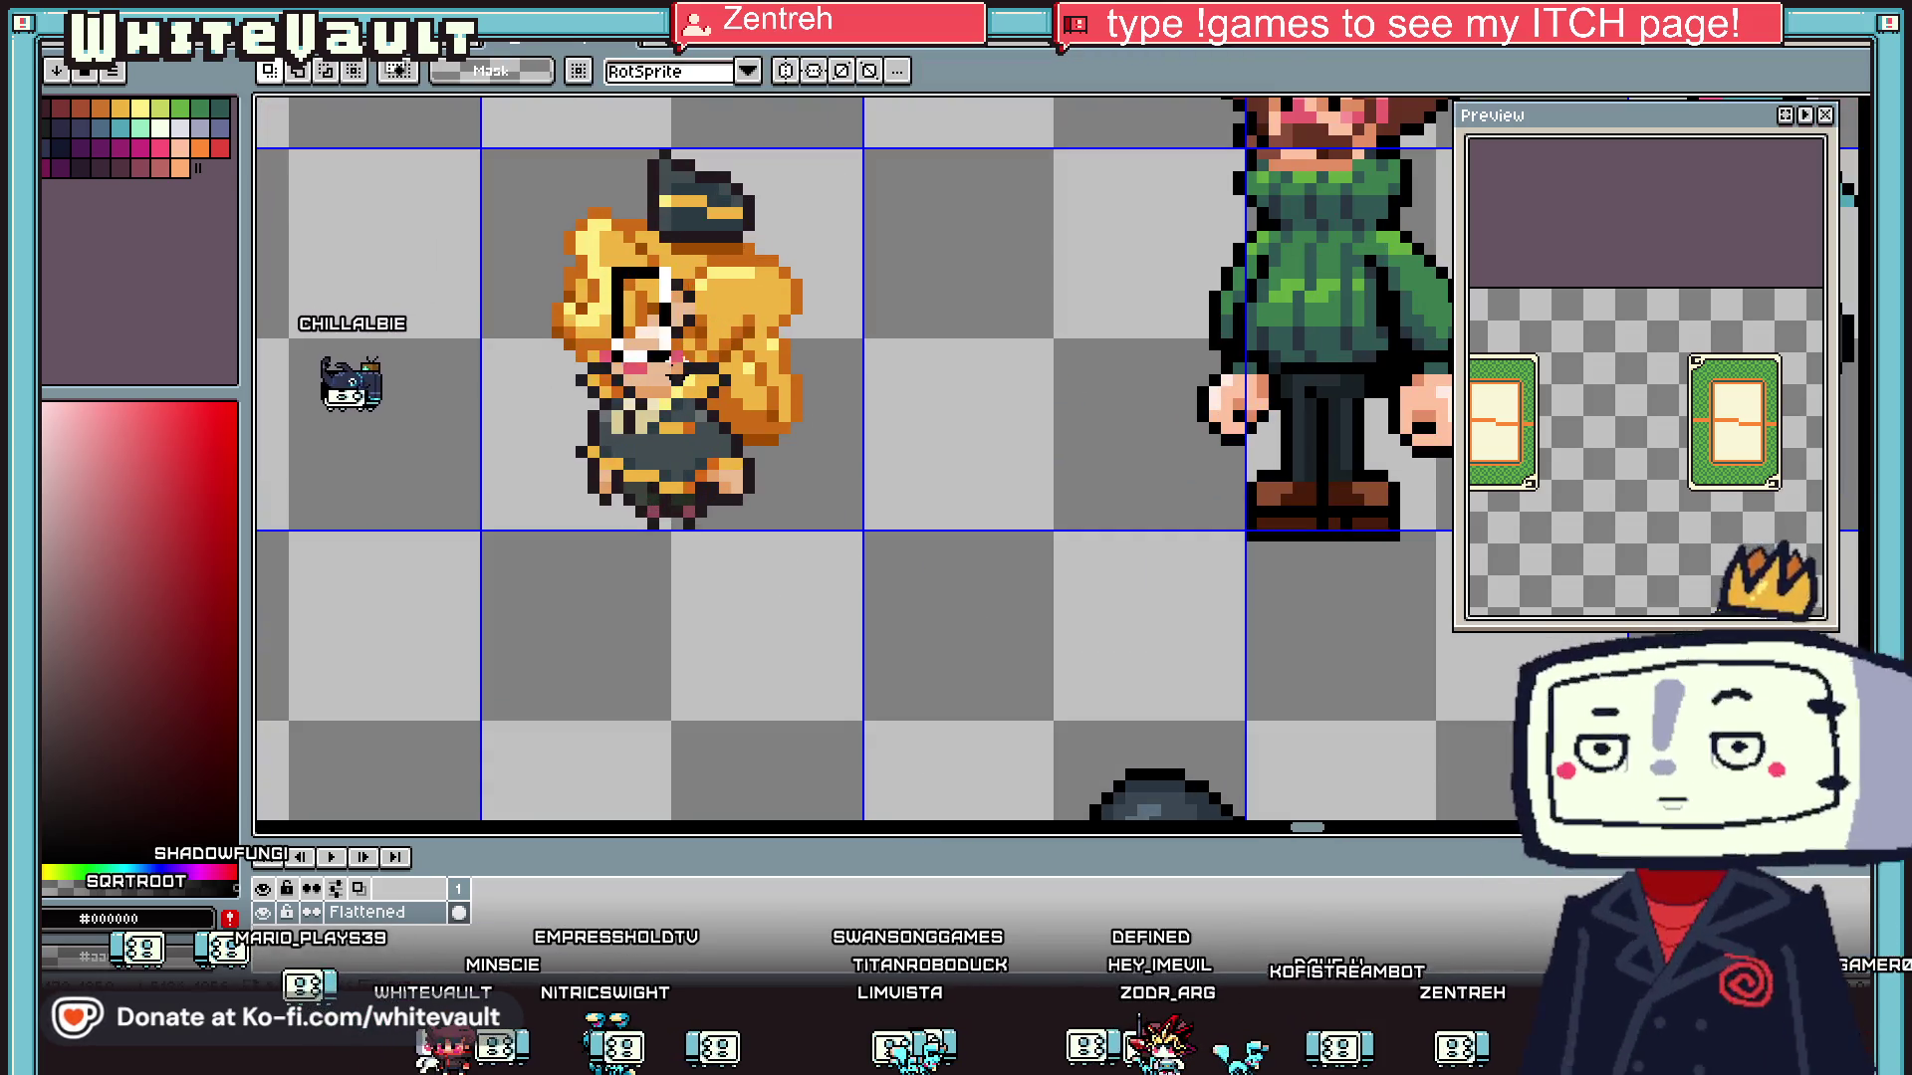
{"action": "scroll", "coordinate": [701, 383], "scroll_direction": "down", "scroll_amount": 1}
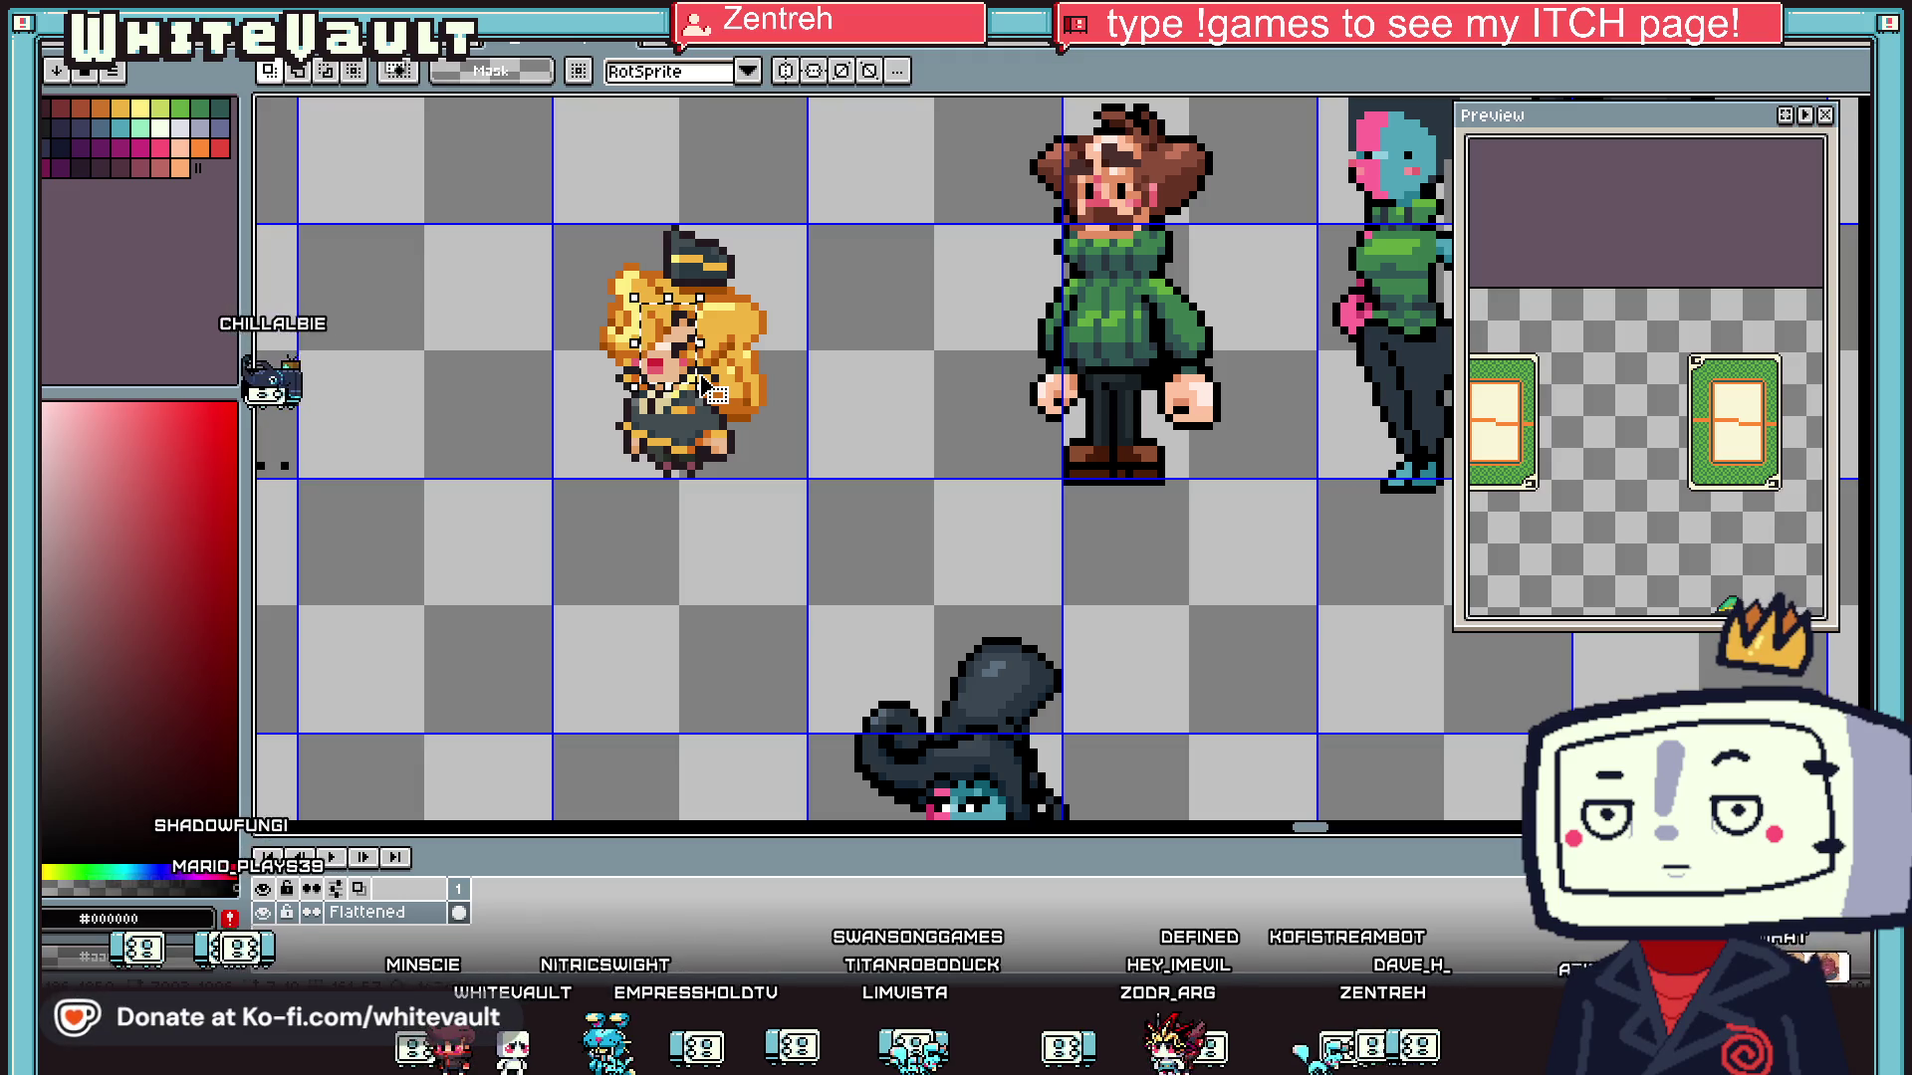
- Copy the blonde sprite's hair and paste it onto the lower girl
{"action": "mouse_move", "coordinate": [554, 278]}
{"action": "left_mouse_down"}
{"action": "mouse_move", "coordinate": [630, 362]}
{"action": "mouse_move", "coordinate": [701, 397]}
{"action": "mouse_move", "coordinate": [863, 719]}
{"action": "mouse_move", "coordinate": [936, 722]}
{"action": "left_mouse_up"}
{"action": "scroll", "coordinate": [701, 397], "scroll_direction": "down", "scroll_amount": 1}
{"action": "key", "text": "ctrl+c"}
{"action": "key", "text": "ctrl+v"}
{"action": "scroll", "coordinate": [863, 719], "scroll_direction": "up", "scroll_amount": 2}
{"action": "scroll", "coordinate": [936, 722], "scroll_direction": "down", "scroll_amount": 2}
{"action": "scroll", "coordinate": [896, 677], "scroll_direction": "up", "scroll_amount": 2}
{"action": "key", "text": "Return"}
{"action": "scroll", "coordinate": [847, 602], "scroll_direction": "up", "scroll_amount": 3}
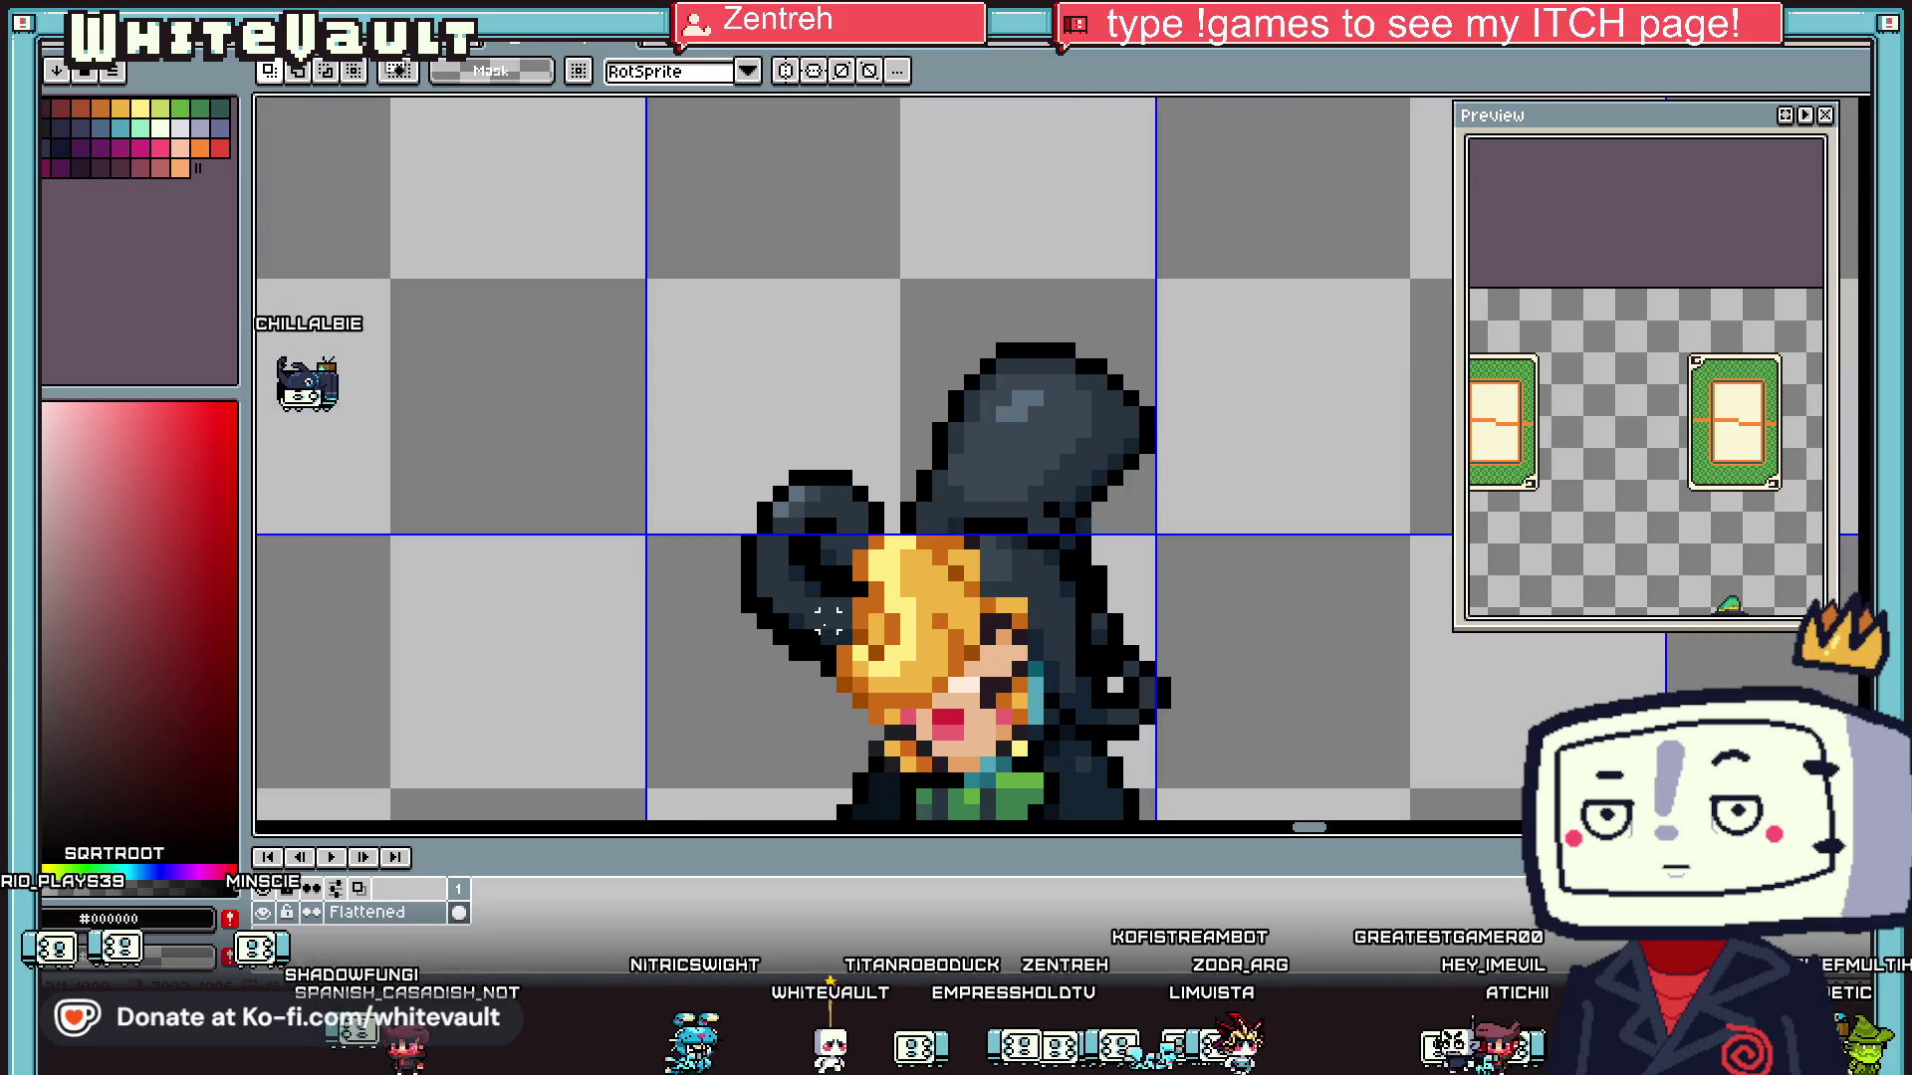
- Rotate the hair strands beside the head about 59° clockwise
{"action": "key", "text": "i"}
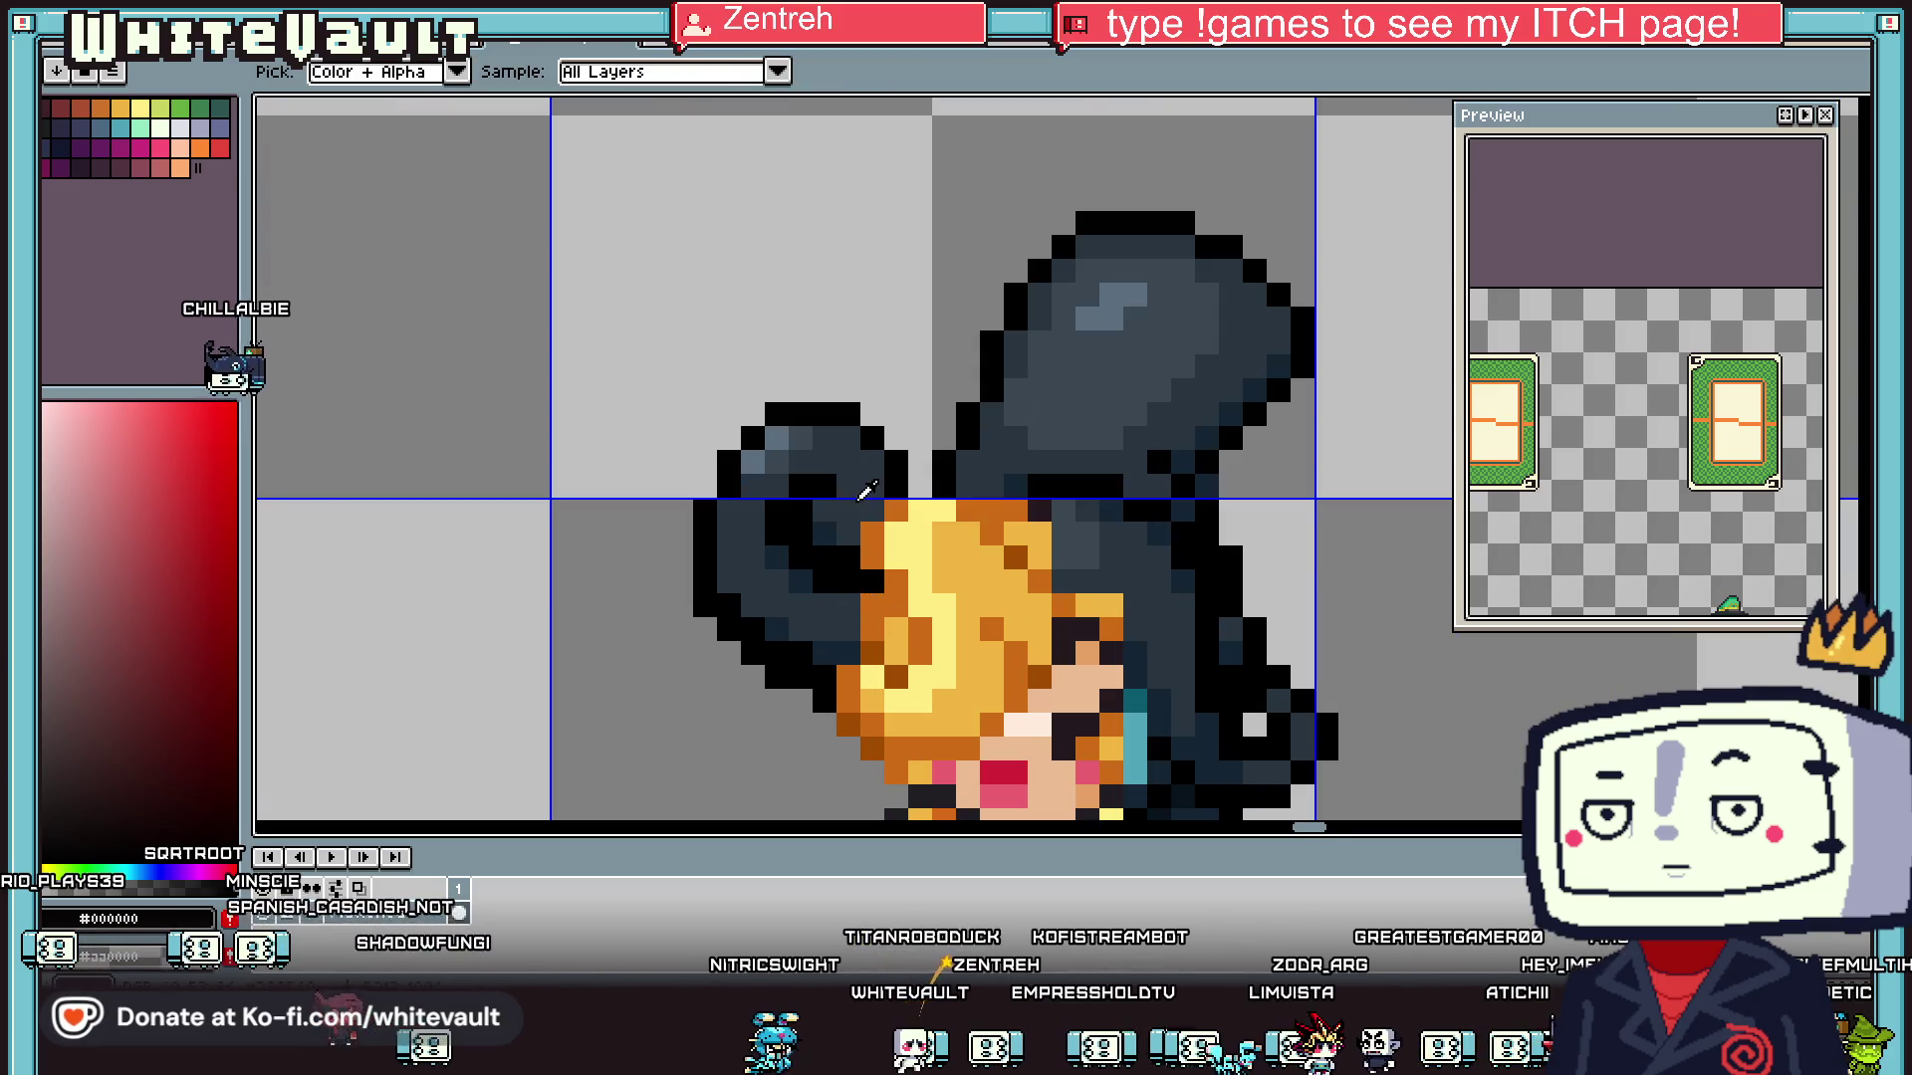
{"action": "key", "text": "m"}
{"action": "mouse_move", "coordinate": [553, 334]}
{"action": "left_mouse_down"}
{"action": "mouse_move", "coordinate": [853, 488]}
{"action": "mouse_move", "coordinate": [901, 486]}
{"action": "mouse_move", "coordinate": [856, 498]}
{"action": "mouse_move", "coordinate": [794, 611]}
{"action": "left_mouse_up"}
{"action": "mouse_move", "coordinate": [682, 361]}
{"action": "left_mouse_down"}
{"action": "mouse_move", "coordinate": [822, 464]}
{"action": "mouse_move", "coordinate": [631, 376]}
{"action": "mouse_move", "coordinate": [683, 384]}
{"action": "mouse_move", "coordinate": [669, 448]}
{"action": "mouse_move", "coordinate": [747, 692]}
{"action": "mouse_move", "coordinate": [808, 692]}
{"action": "left_mouse_up"}
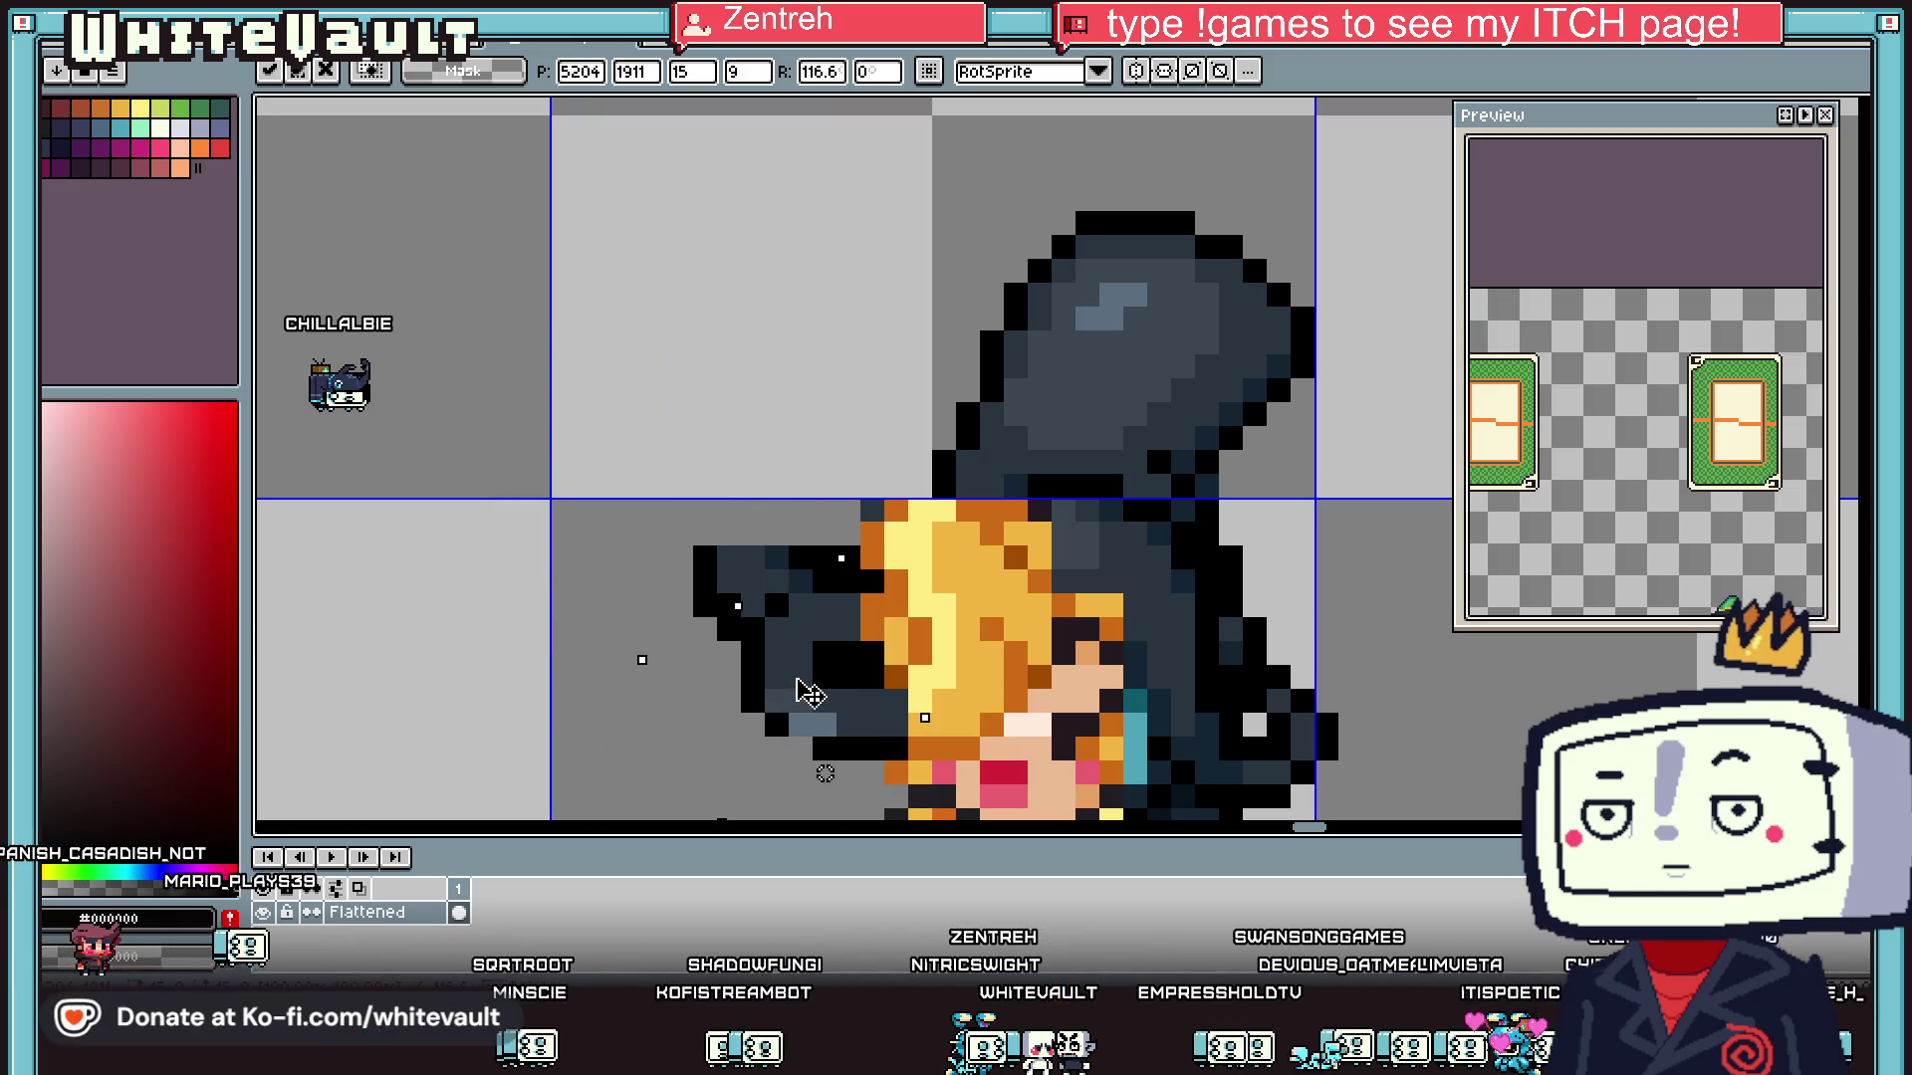
{"action": "scroll", "coordinate": [809, 693], "scroll_direction": "down", "scroll_amount": 2}
{"action": "key", "text": "Return"}
{"action": "scroll", "coordinate": [847, 654], "scroll_direction": "down", "scroll_amount": 1}
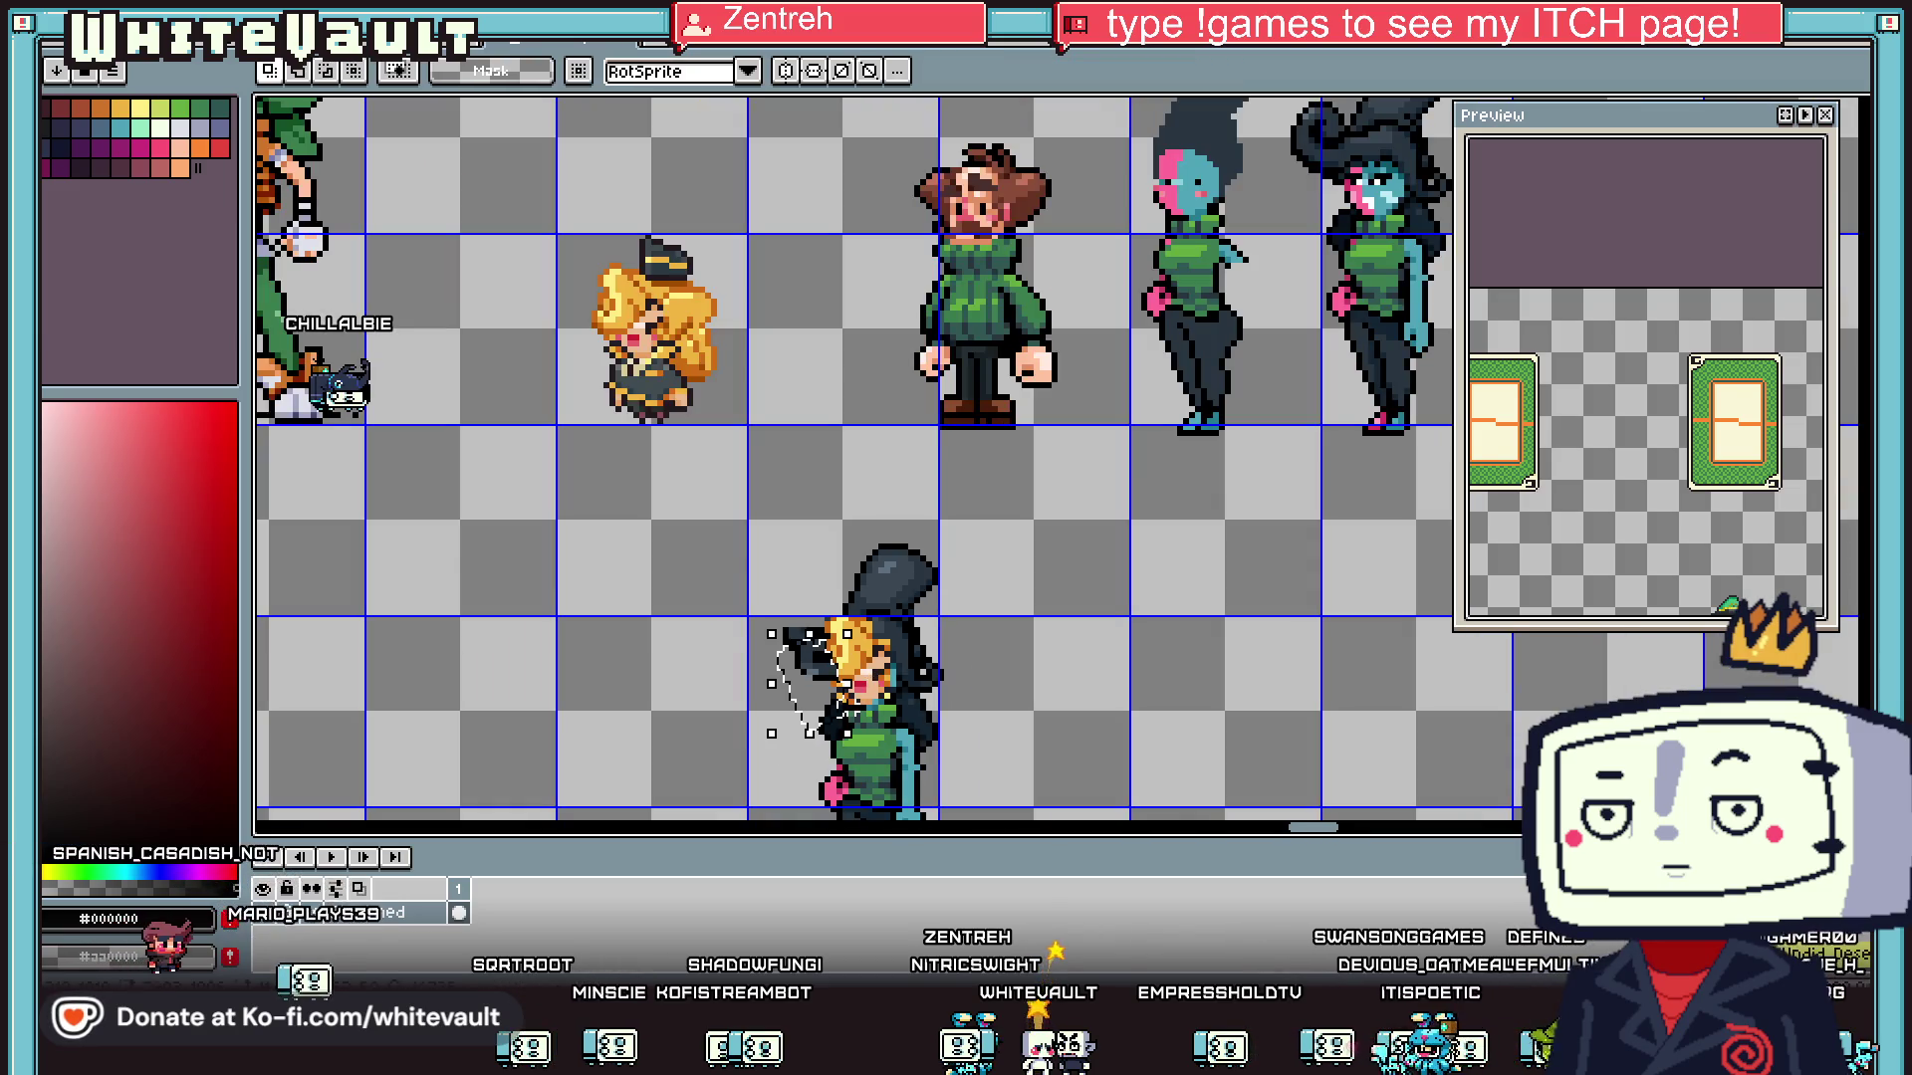
- Erase the stray dark ear pixels left of the pasted hair
{"action": "scroll", "coordinate": [811, 637], "scroll_direction": "up", "scroll_amount": 2}
{"action": "scroll", "coordinate": [809, 634], "scroll_direction": "down", "scroll_amount": 1}
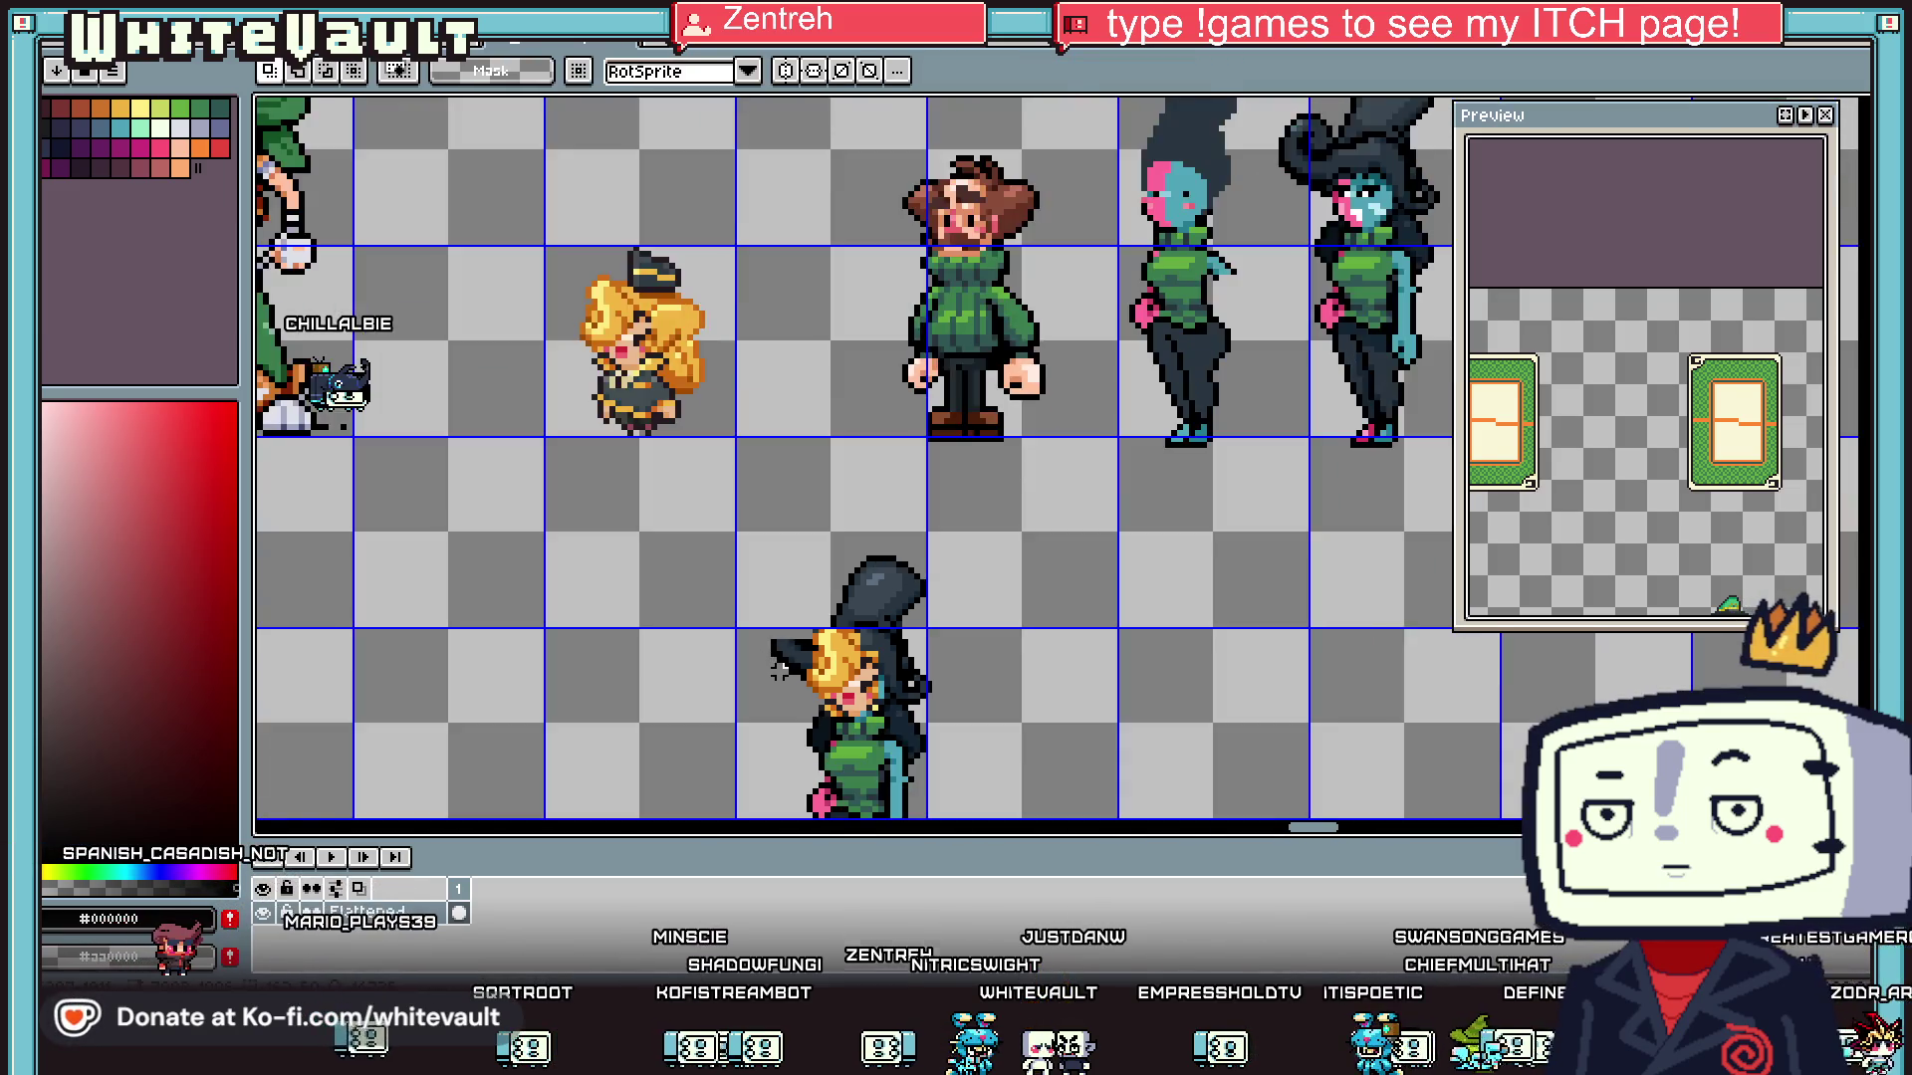
{"action": "scroll", "coordinate": [787, 700], "scroll_direction": "up", "scroll_amount": 2}
{"action": "key", "text": "e"}
{"action": "mouse_move", "coordinate": [802, 597]}
{"action": "left_mouse_down"}
{"action": "mouse_move", "coordinate": [801, 542]}
{"action": "mouse_move", "coordinate": [823, 623]}
{"action": "mouse_move", "coordinate": [797, 628]}
{"action": "left_mouse_up"}
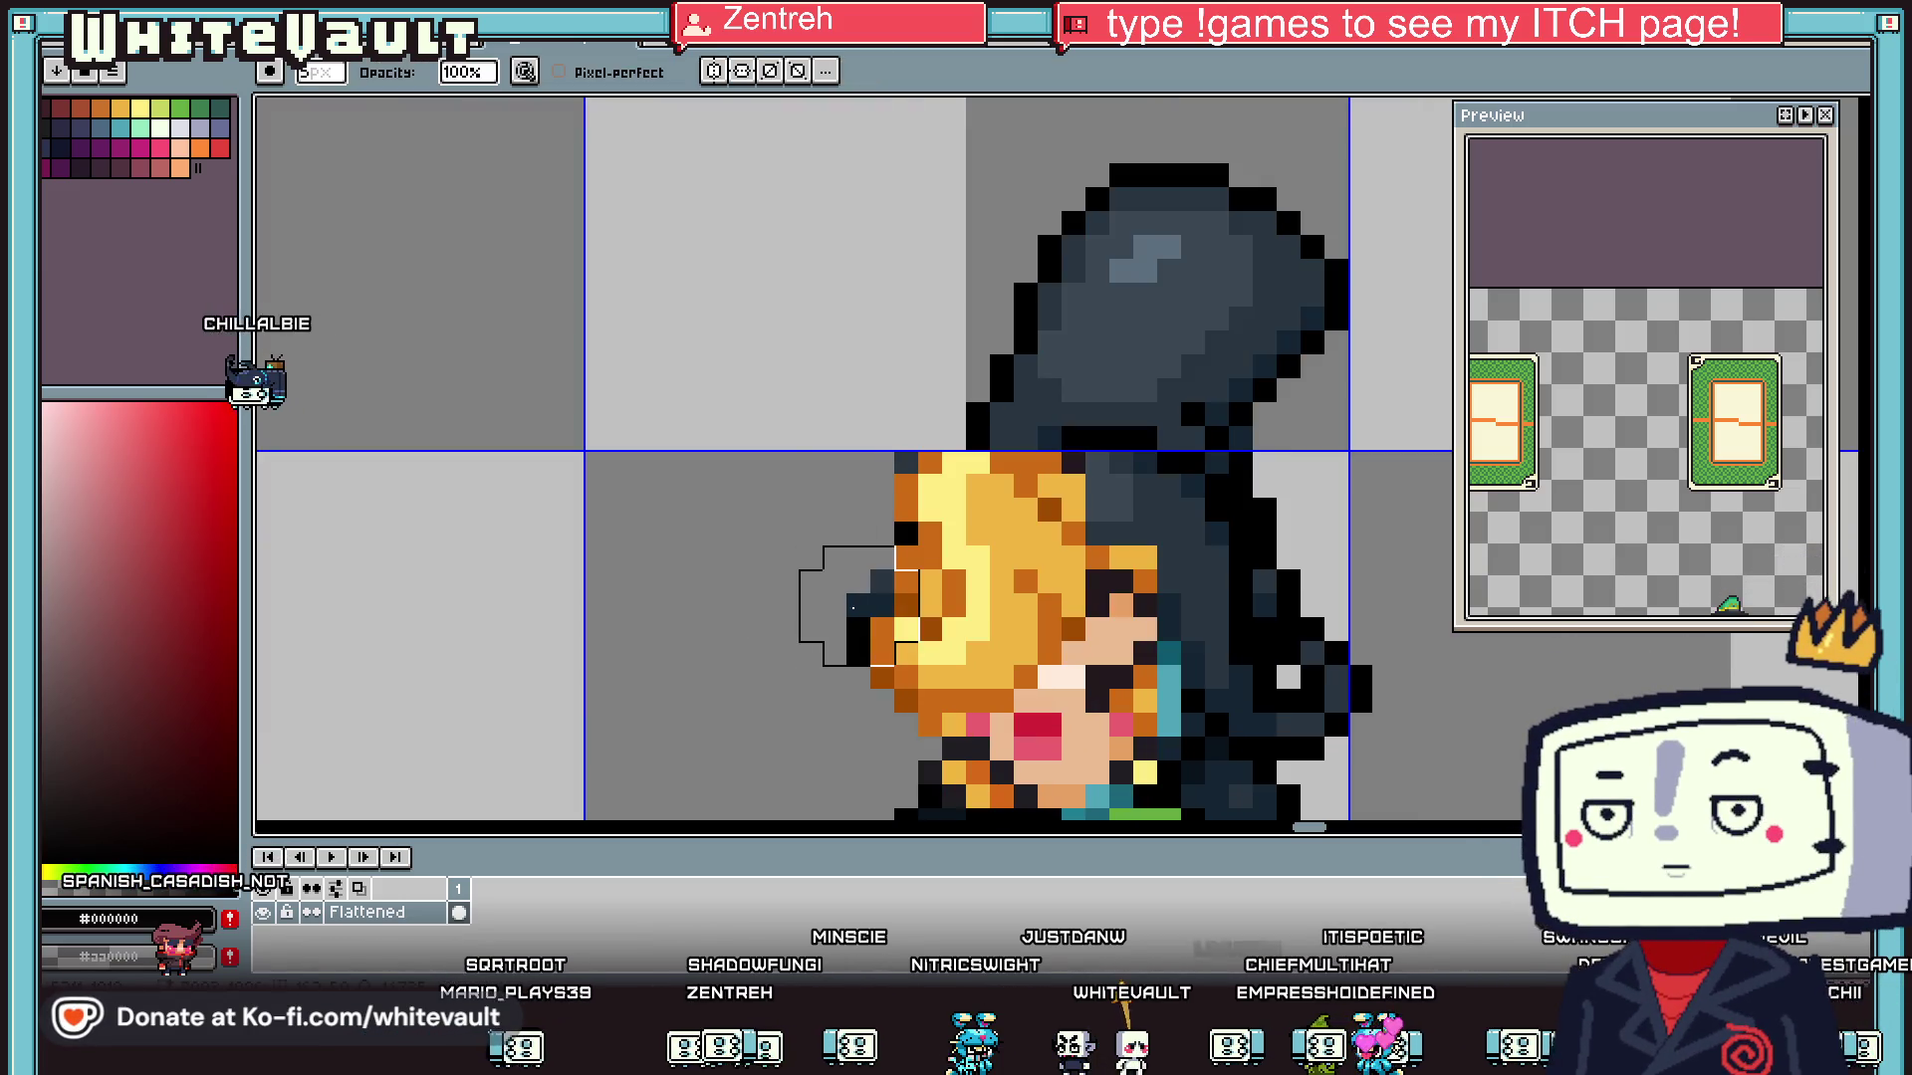
- Repaint the hair edge in dark blue-grey and cover the orange pixel with black
{"action": "key", "text": "i"}
{"action": "key", "text": "b"}
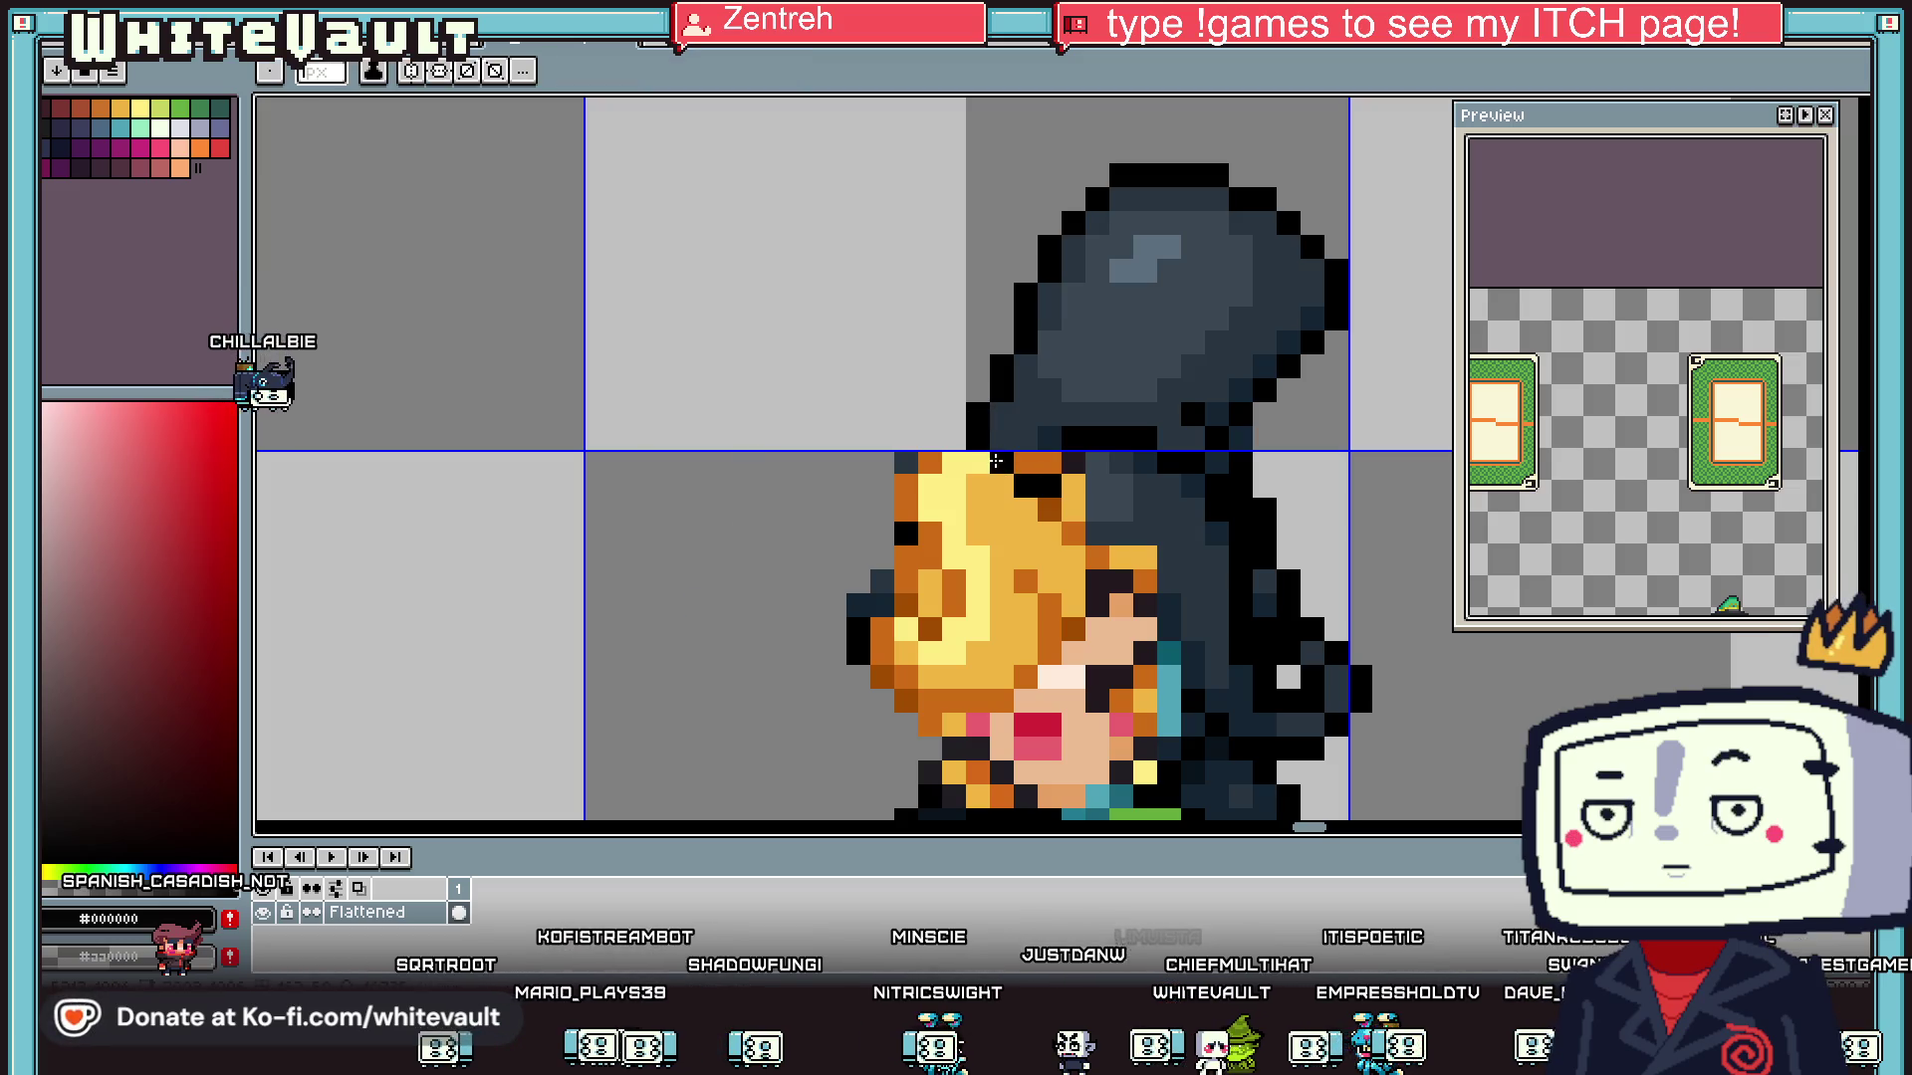
{"action": "left_click", "coordinate": [1081, 478], "text": "alt"}
{"action": "left_click_drag", "start_coordinate": [1006, 464], "coordinate": [1068, 490]}
{"action": "left_click", "coordinate": [1049, 463]}
{"action": "left_click", "coordinate": [941, 441], "text": "alt"}
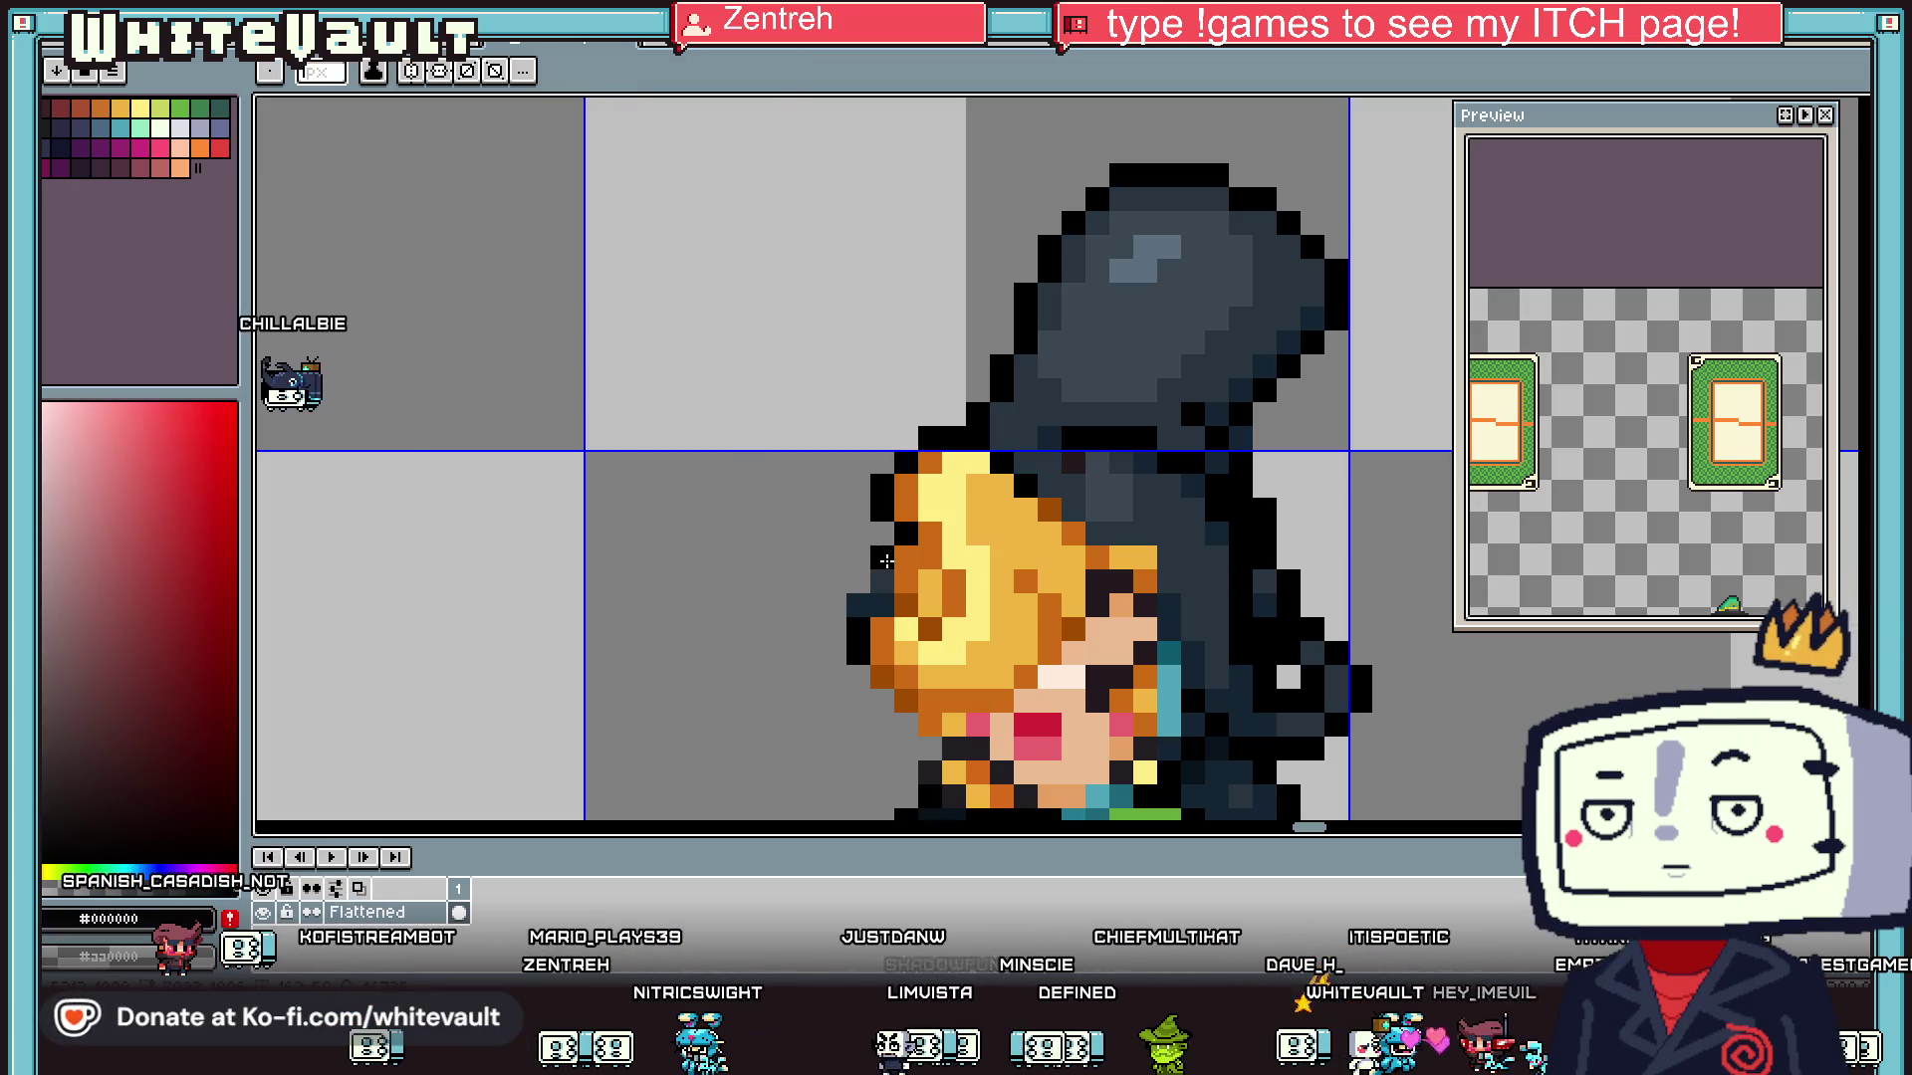
- Sample the hair's blue-grey, the black outline and the beige skin colours
{"action": "scroll", "coordinate": [891, 579], "scroll_direction": "down", "scroll_amount": 4}
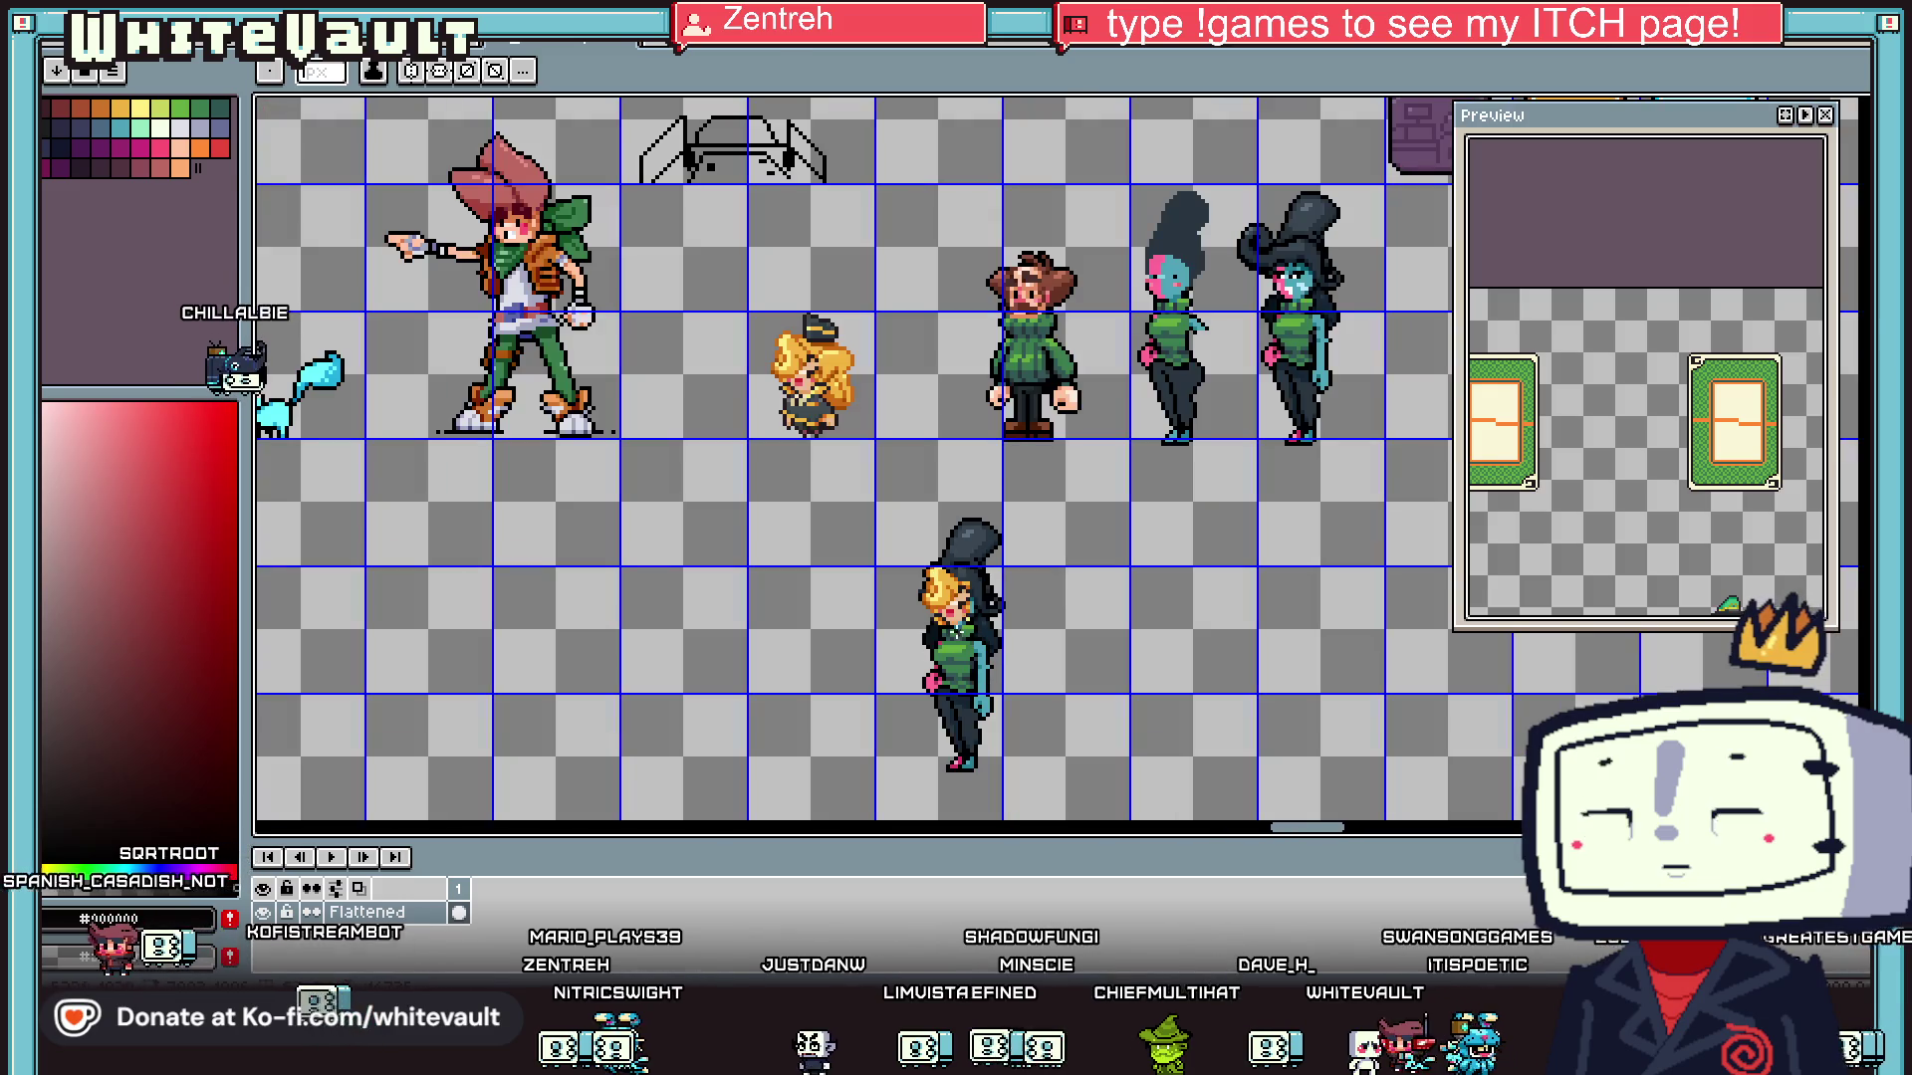
{"action": "scroll", "coordinate": [995, 577], "scroll_direction": "up", "scroll_amount": 3}
{"action": "scroll", "coordinate": [1030, 588], "scroll_direction": "up", "scroll_amount": 5}
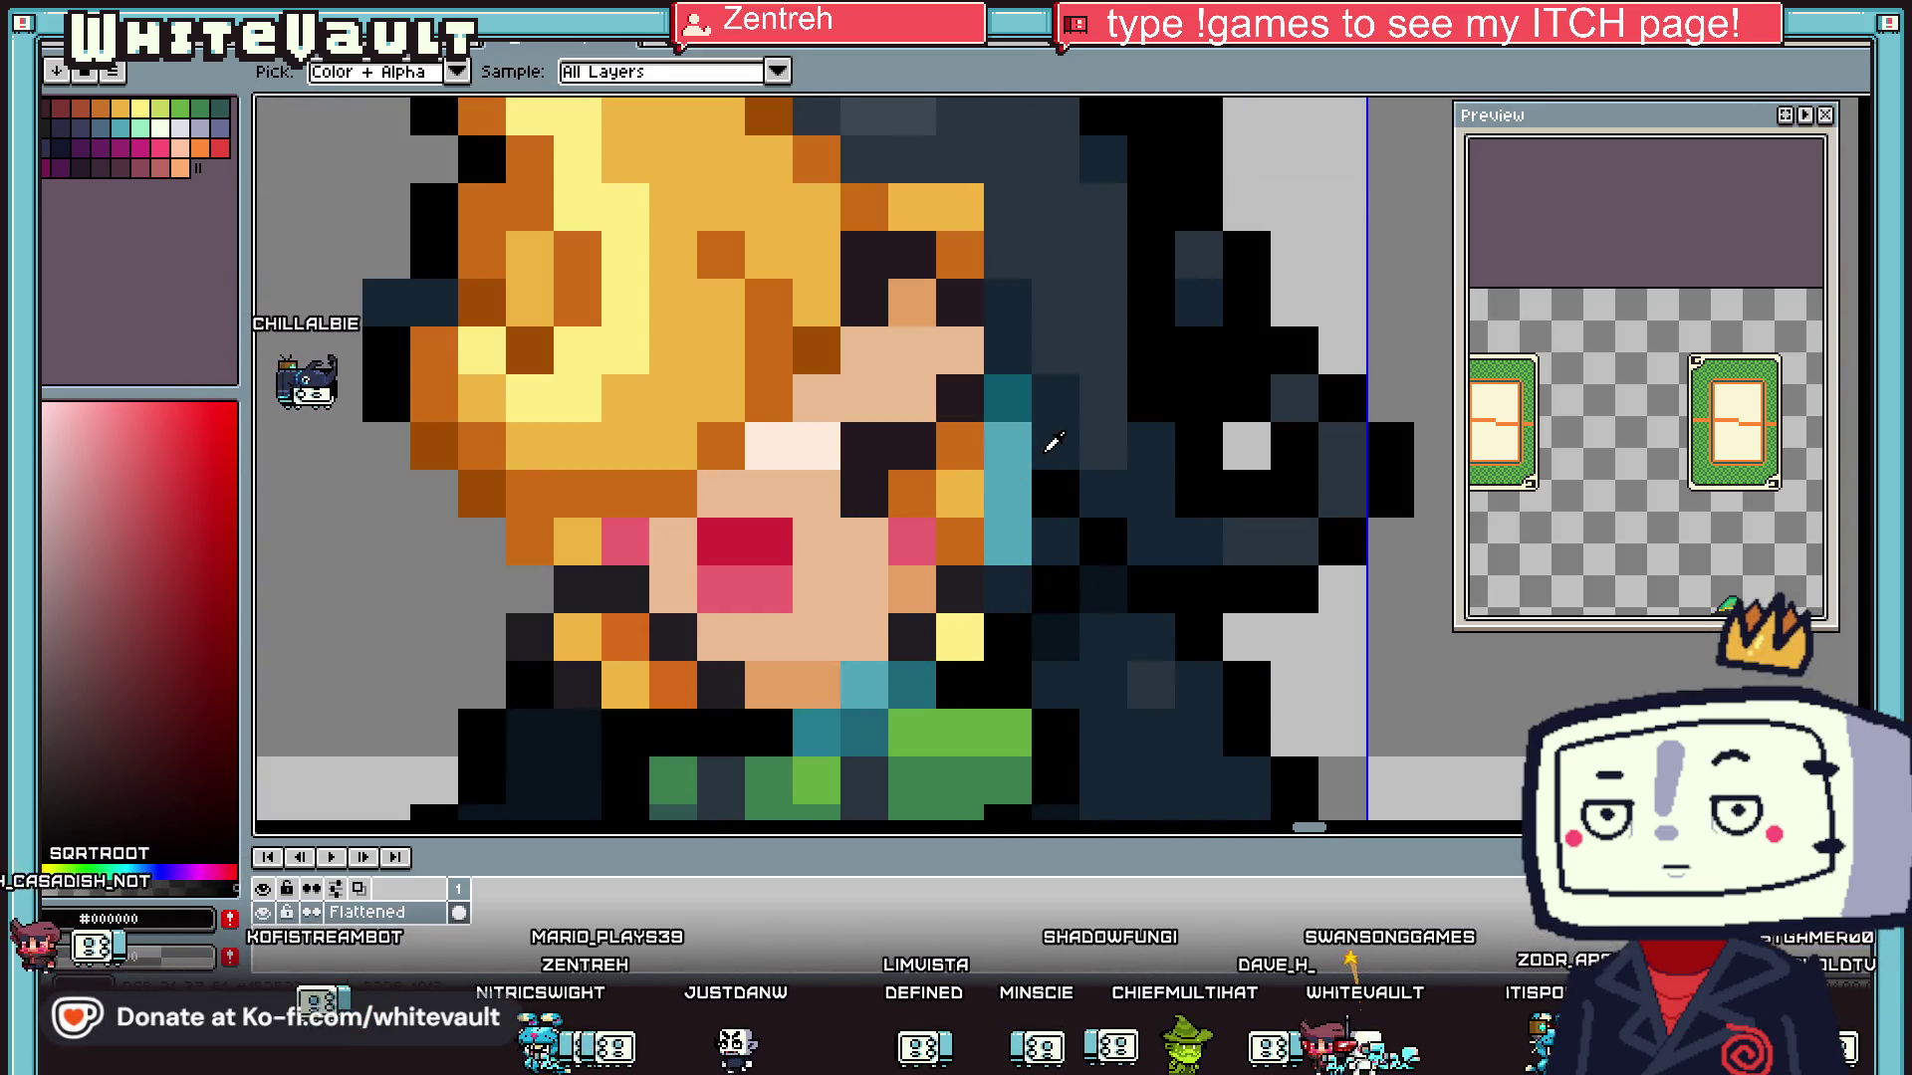
{"action": "left_click", "coordinate": [1051, 376], "text": "alt"}
{"action": "left_click", "coordinate": [1007, 445], "text": "alt"}
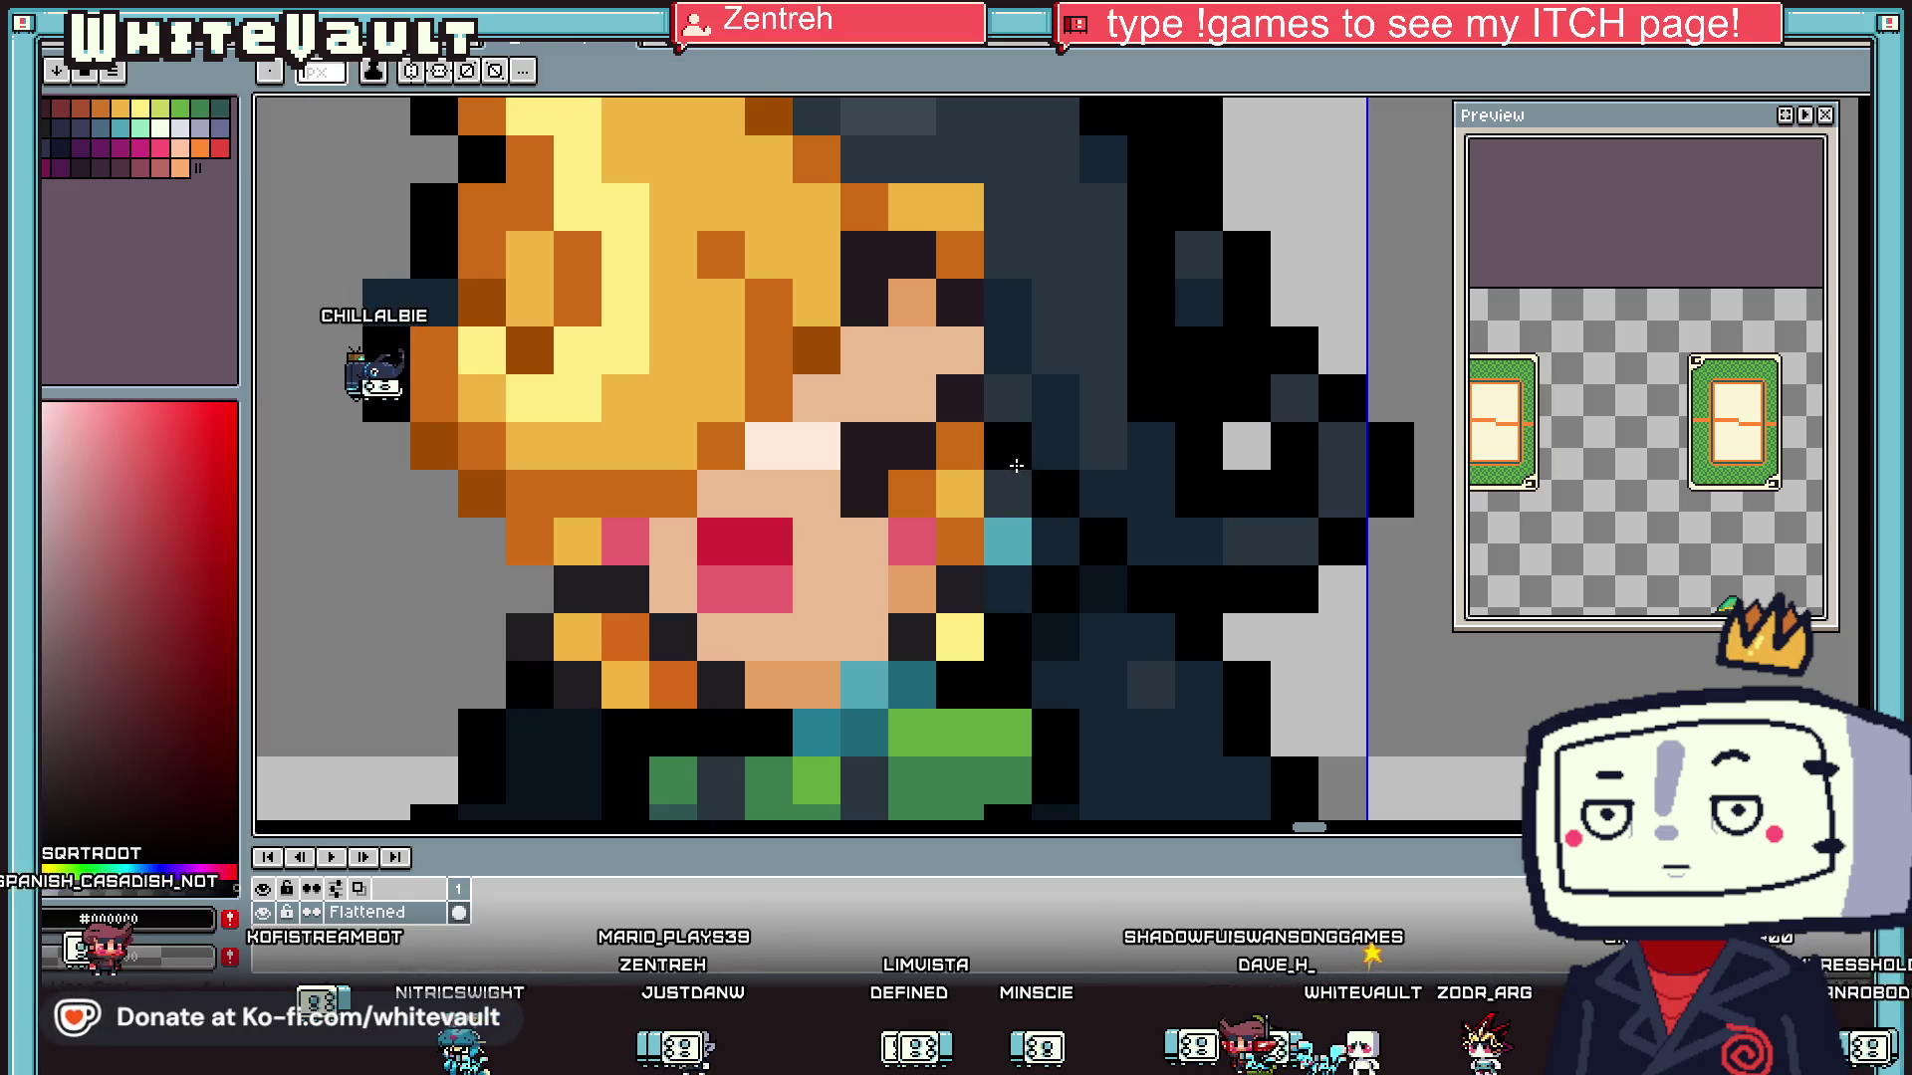
{"action": "scroll", "coordinate": [996, 476], "scroll_direction": "down", "scroll_amount": 3}
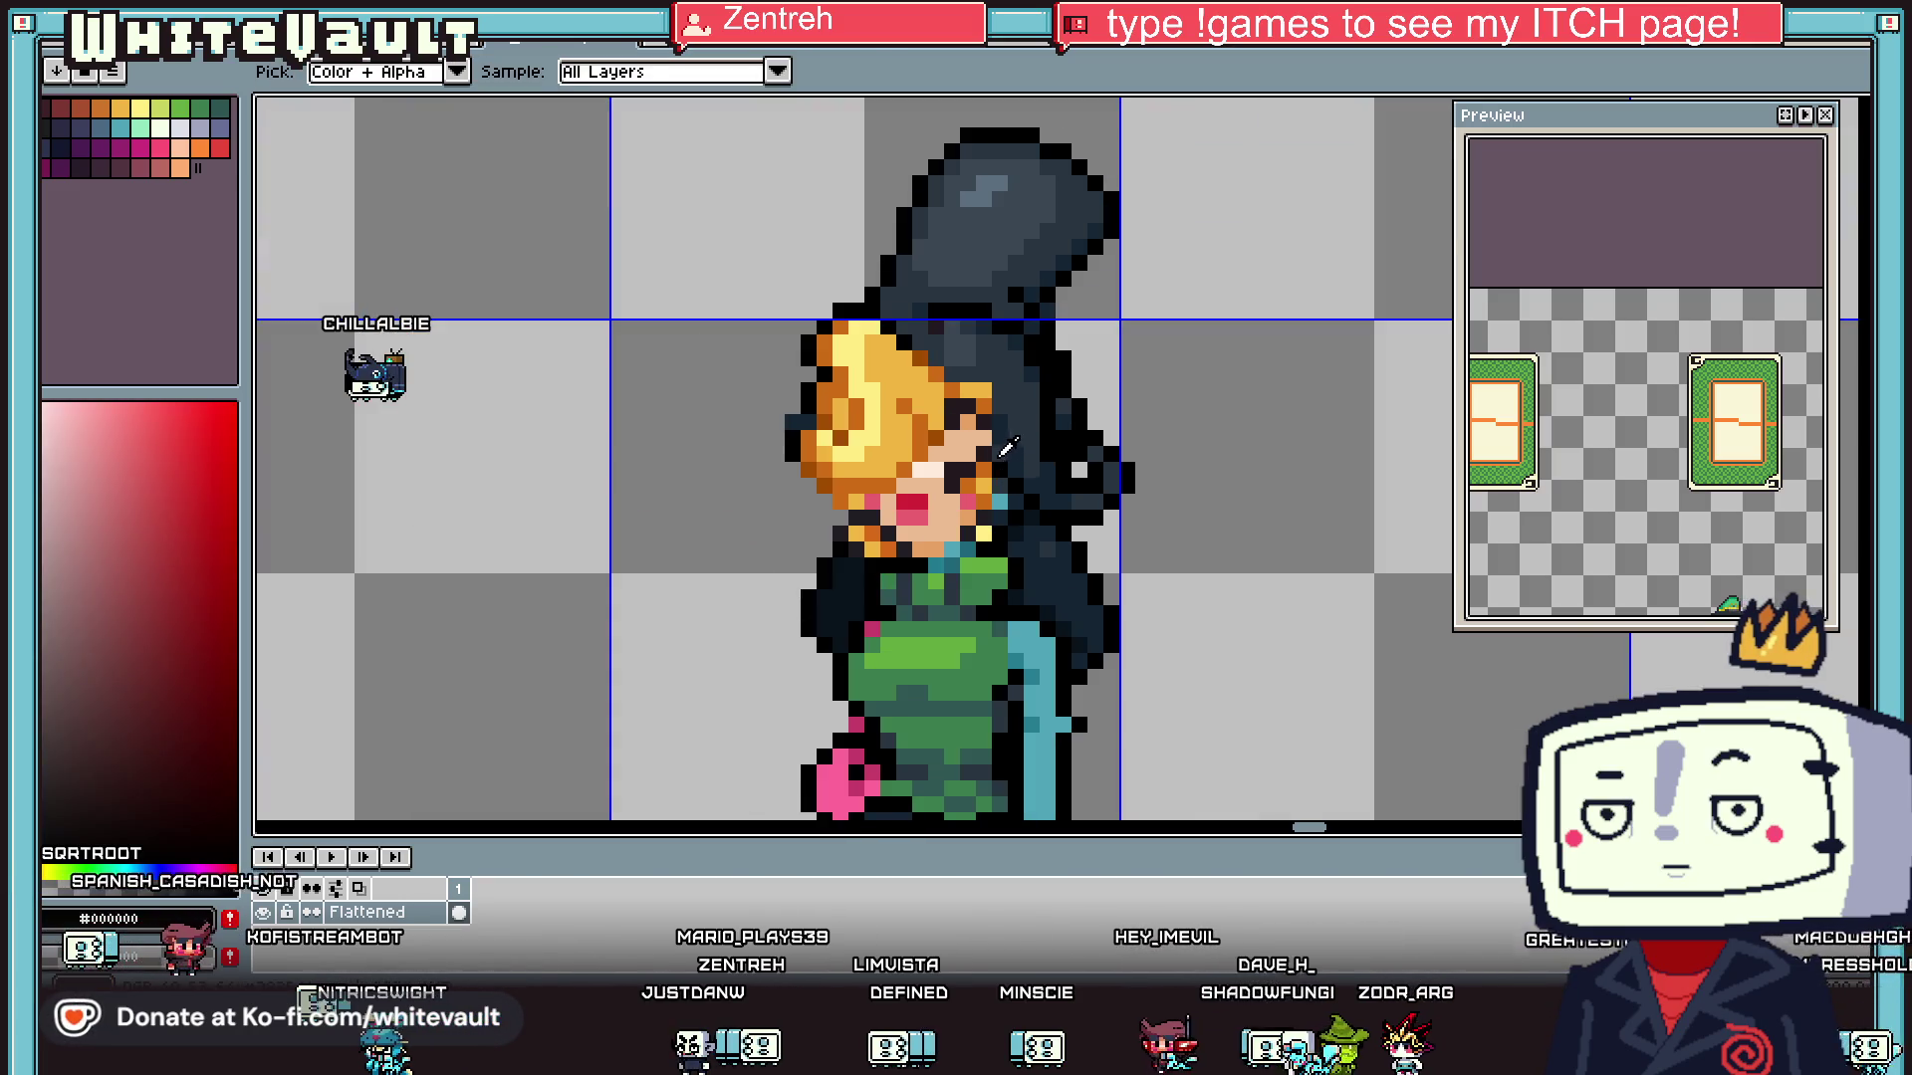
{"action": "left_click", "coordinate": [1006, 448], "text": "alt"}
{"action": "scroll", "coordinate": [984, 464], "scroll_direction": "up", "scroll_amount": 3}
{"action": "scroll", "coordinate": [984, 464], "scroll_direction": "up", "scroll_amount": 1}
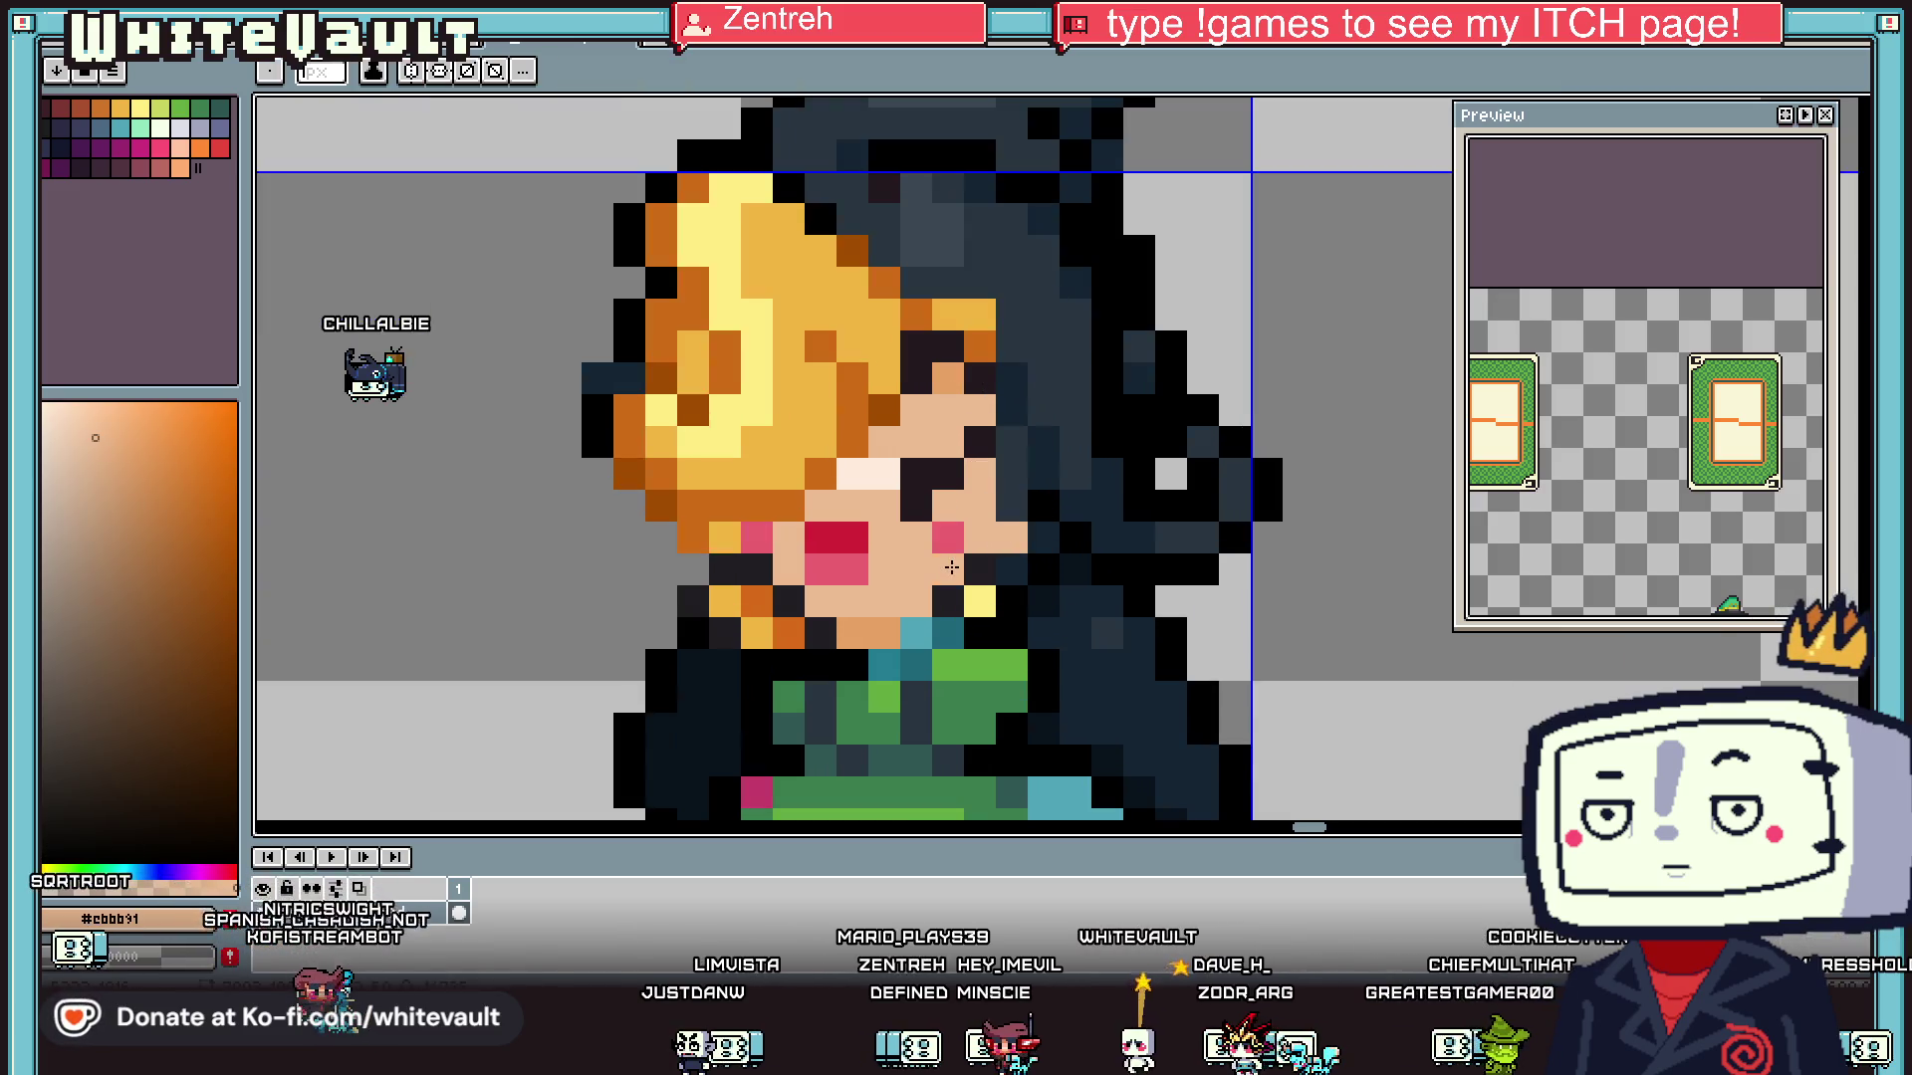
{"action": "scroll", "coordinate": [952, 567], "scroll_direction": "down", "scroll_amount": 3}
{"action": "scroll", "coordinate": [985, 518], "scroll_direction": "up", "scroll_amount": 2}
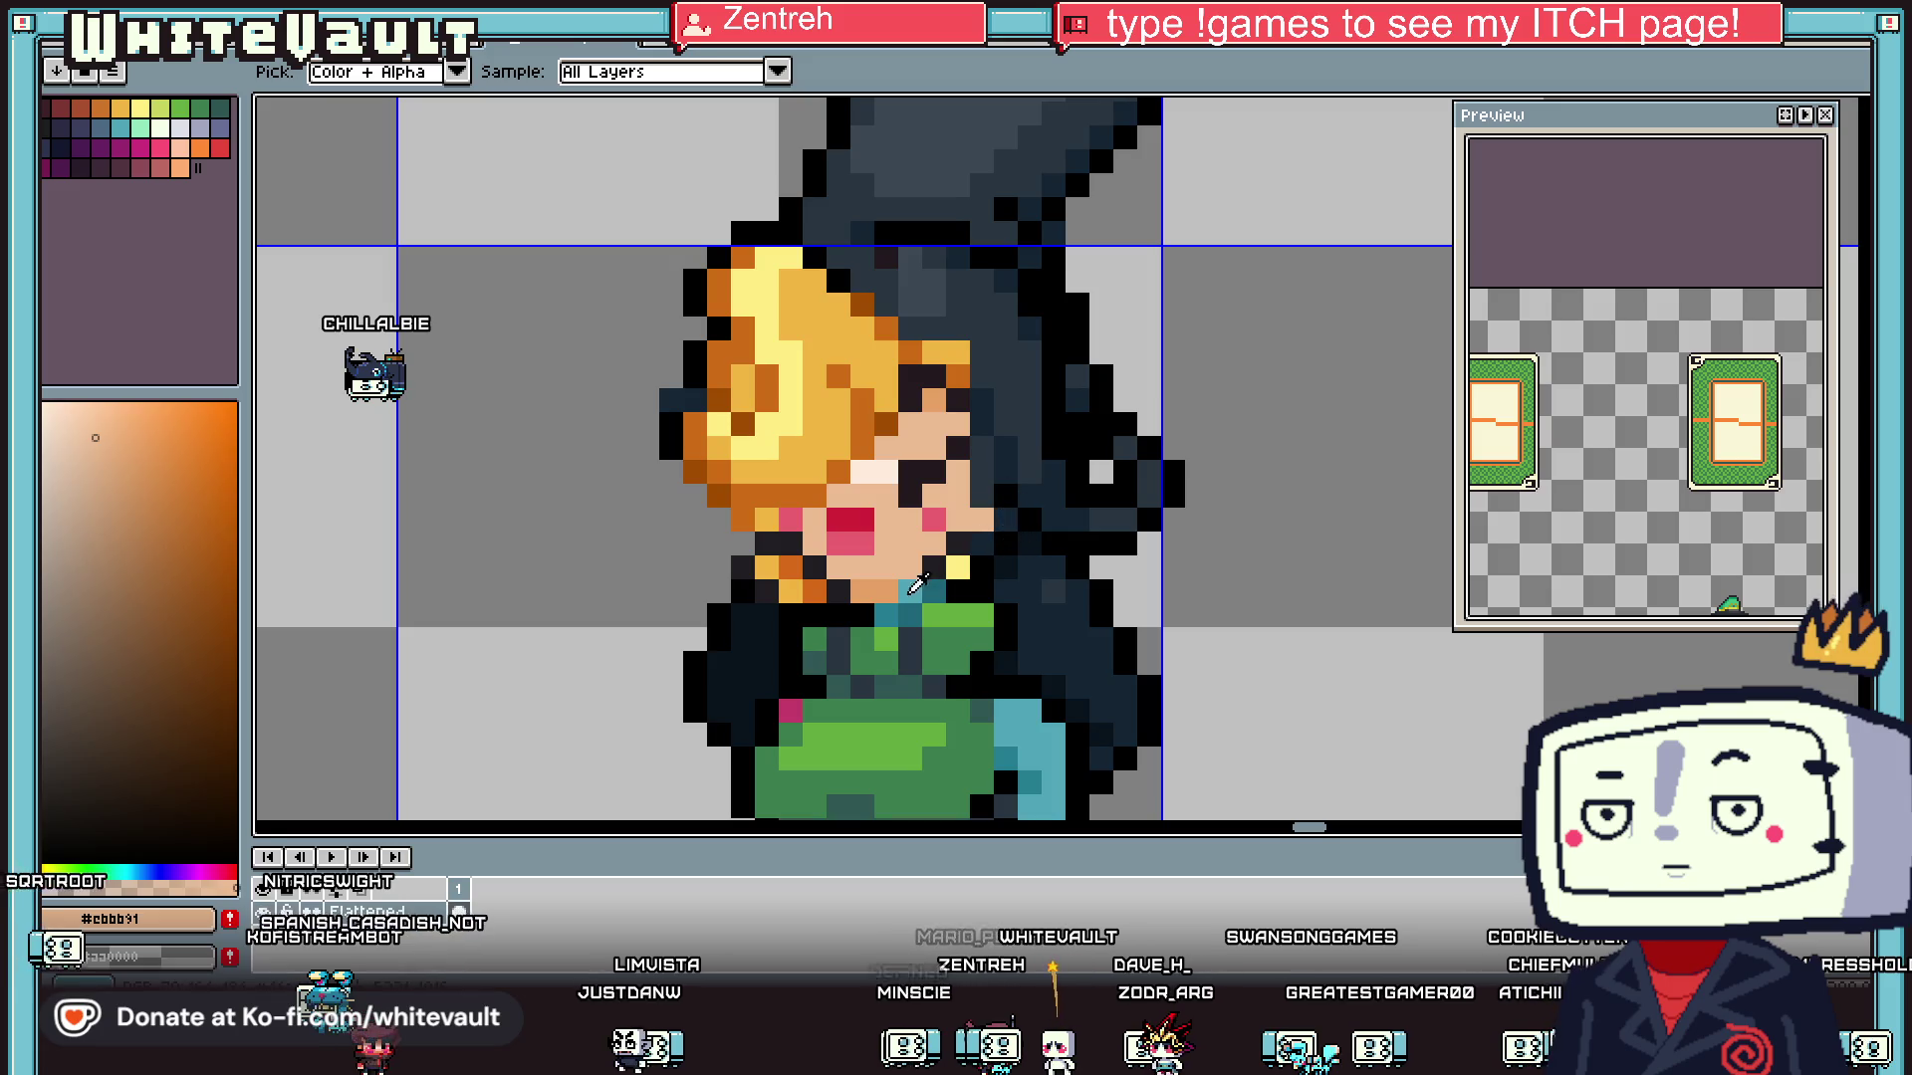
- Select the area around the lower girl's face and hair
{"action": "left_click", "coordinate": [1016, 709], "text": "alt"}
{"action": "scroll", "coordinate": [893, 535], "scroll_direction": "down", "scroll_amount": 2}
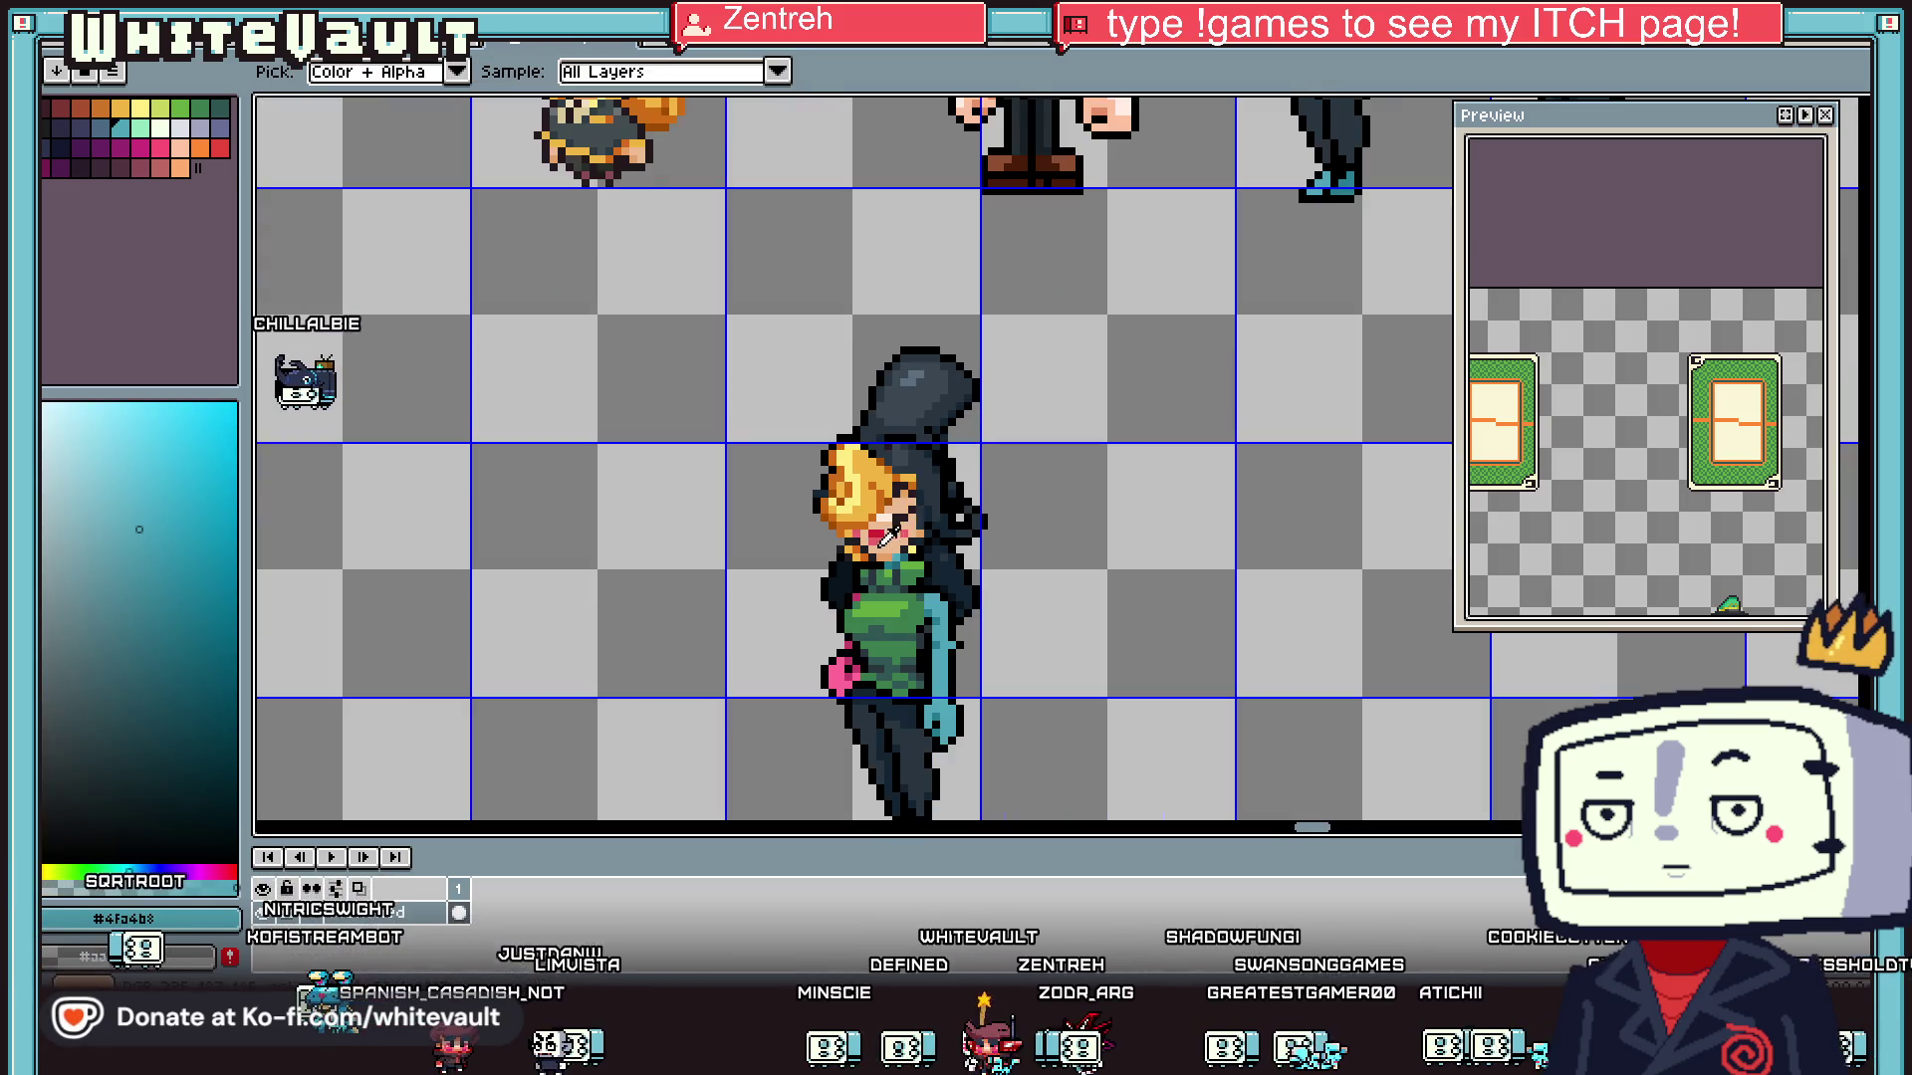
{"action": "scroll", "coordinate": [867, 541], "scroll_direction": "up", "scroll_amount": 2}
{"action": "scroll", "coordinate": [867, 540], "scroll_direction": "down", "scroll_amount": 2}
{"action": "key", "text": "m"}
{"action": "left_click_drag", "start_coordinate": [640, 192], "coordinate": [1152, 597]}
{"action": "scroll", "coordinate": [985, 229], "scroll_direction": "up", "scroll_amount": 2}
- Fill every mid-yellow hair pixel with #283540, with Contiguous turned off
{"action": "left_click", "coordinate": [985, 229]}
{"action": "key", "text": "g"}
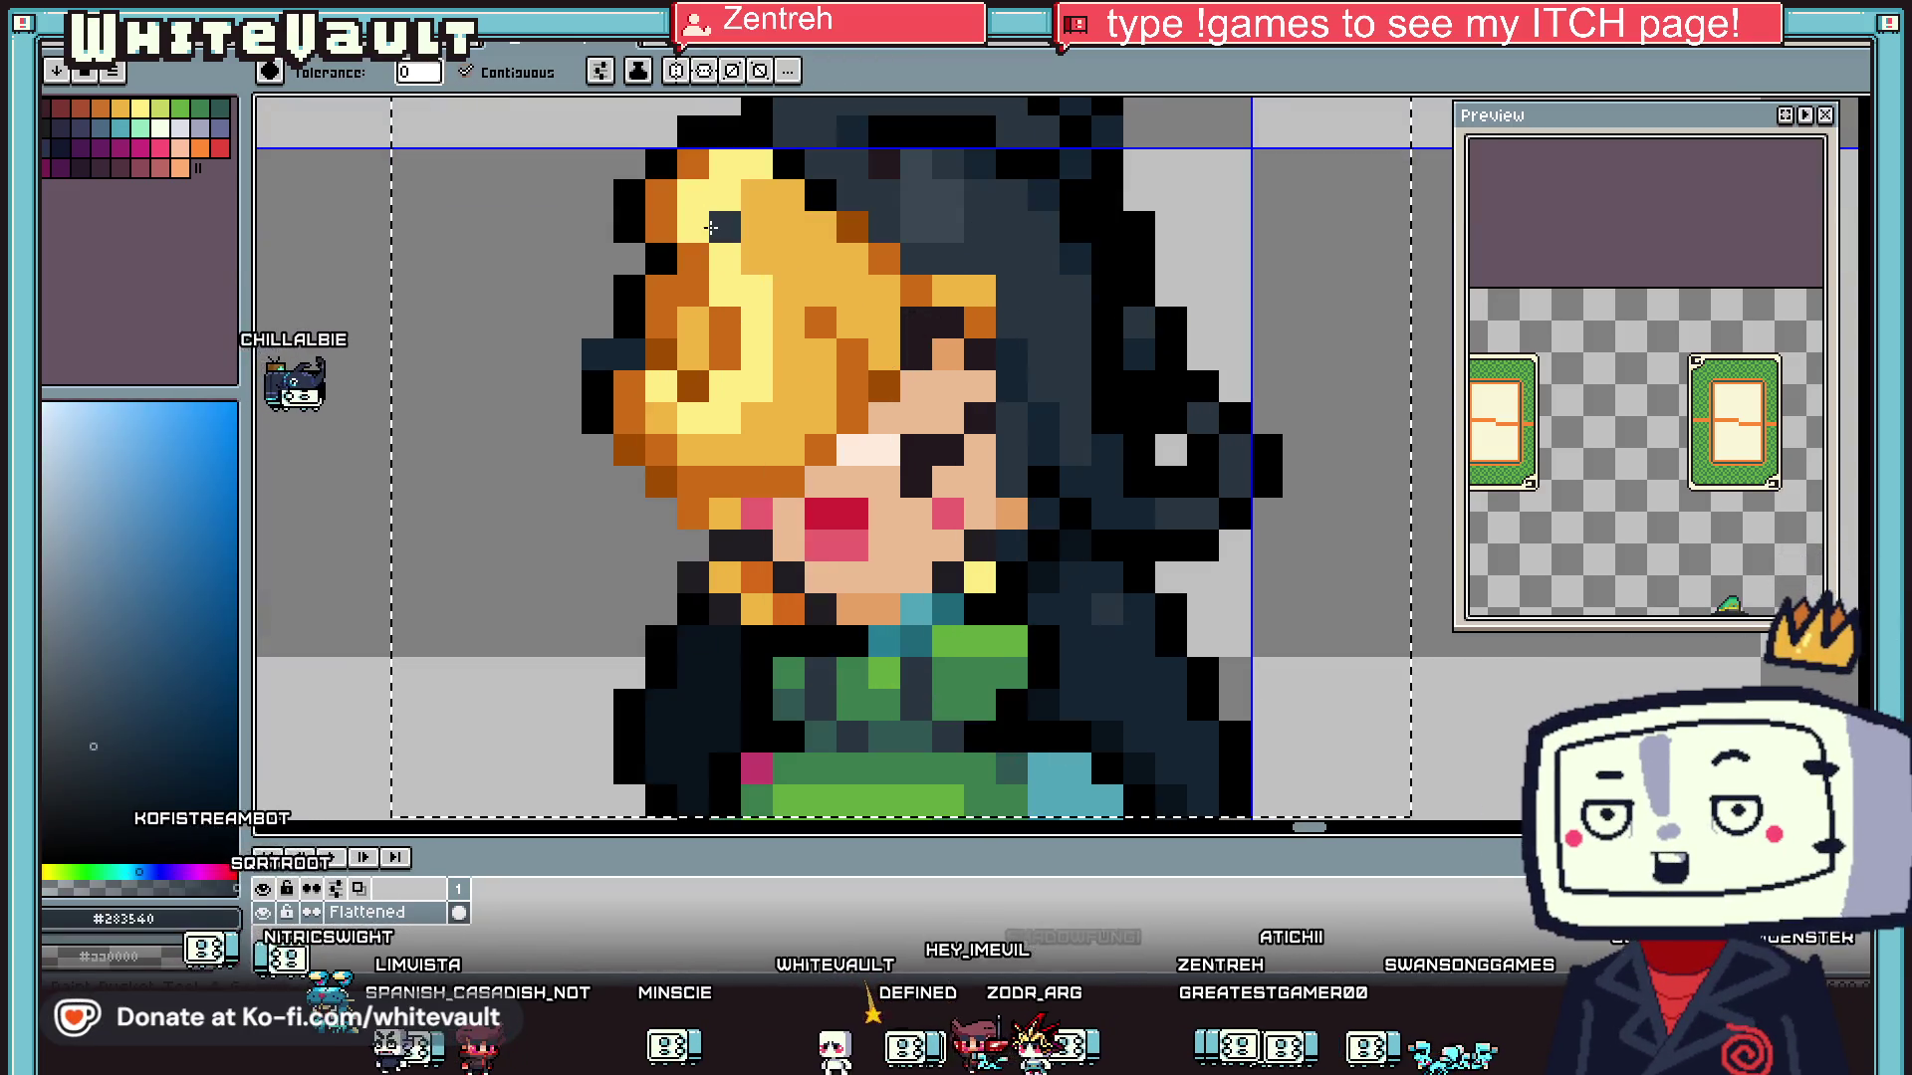
{"action": "left_click", "coordinate": [754, 226]}
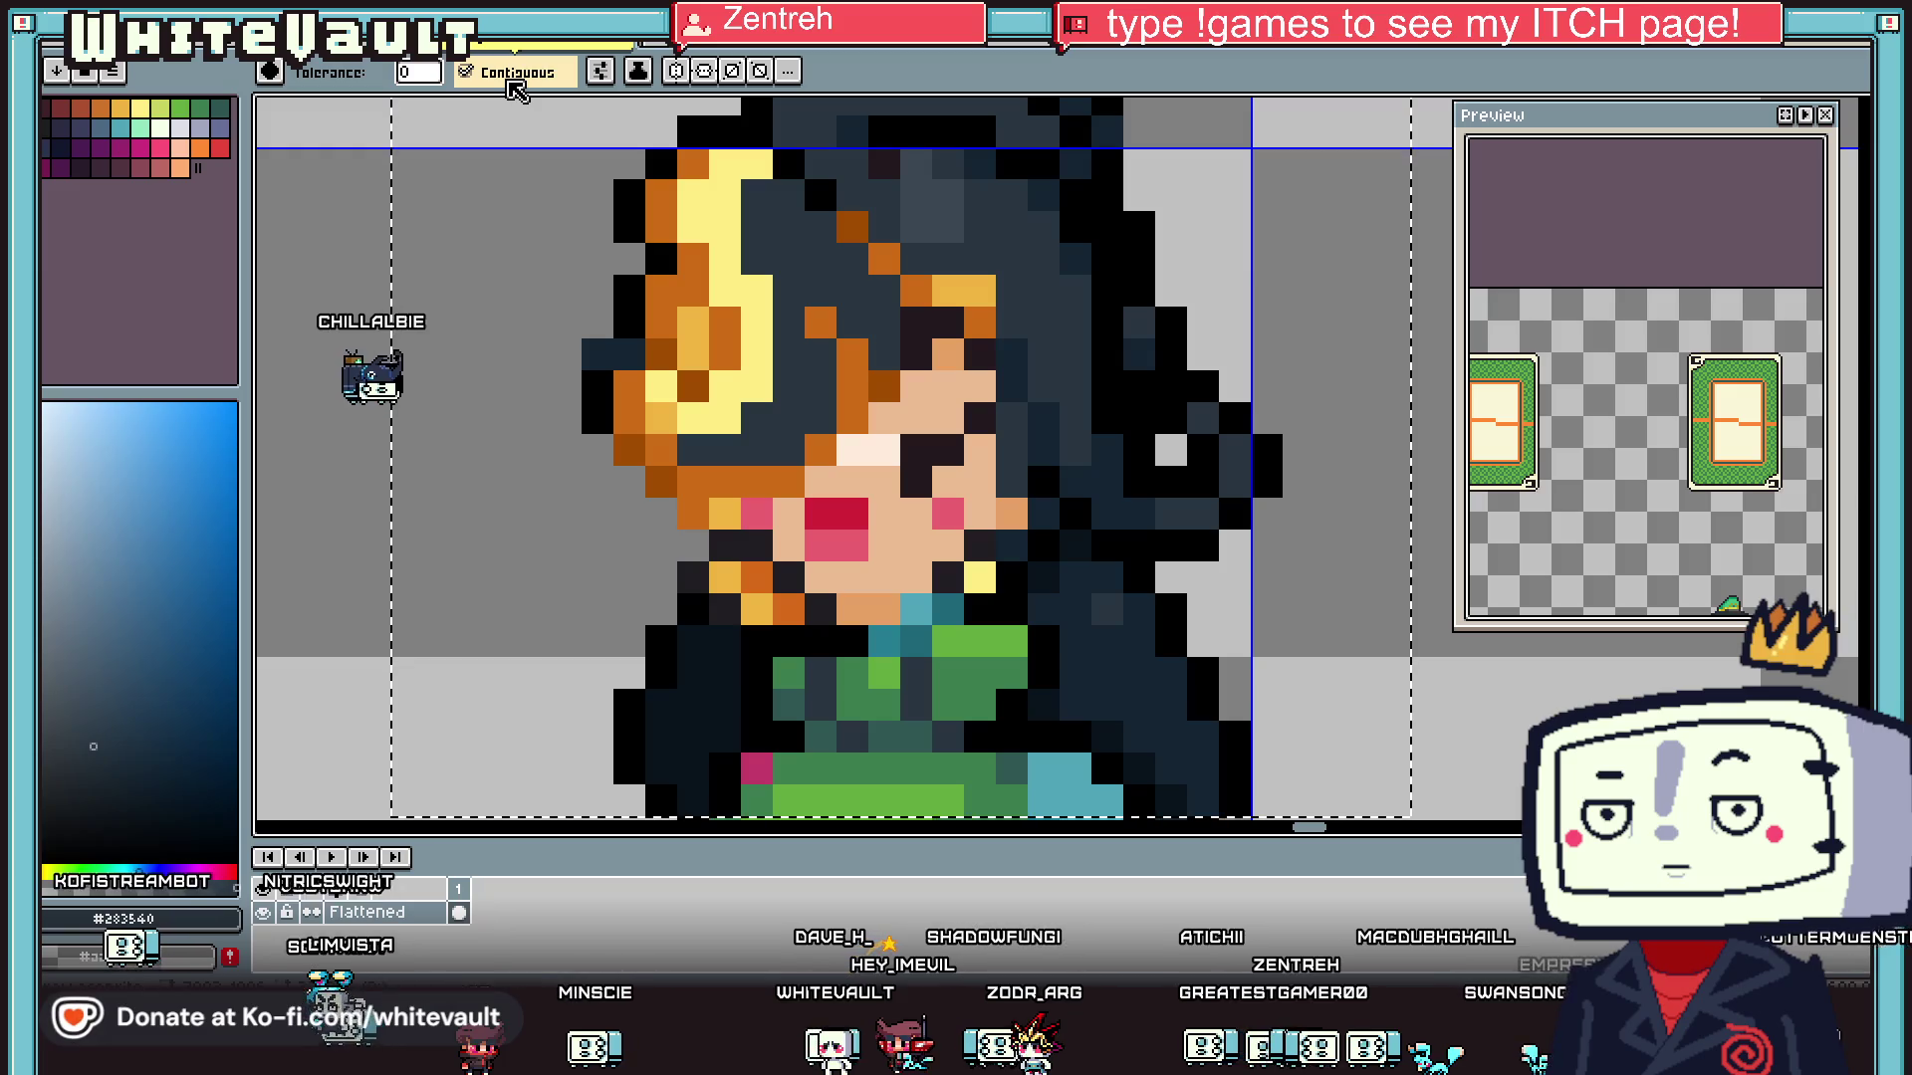
{"action": "left_click", "coordinate": [511, 84]}
{"action": "key", "text": "ctrl+z"}
{"action": "left_click", "coordinate": [827, 255]}
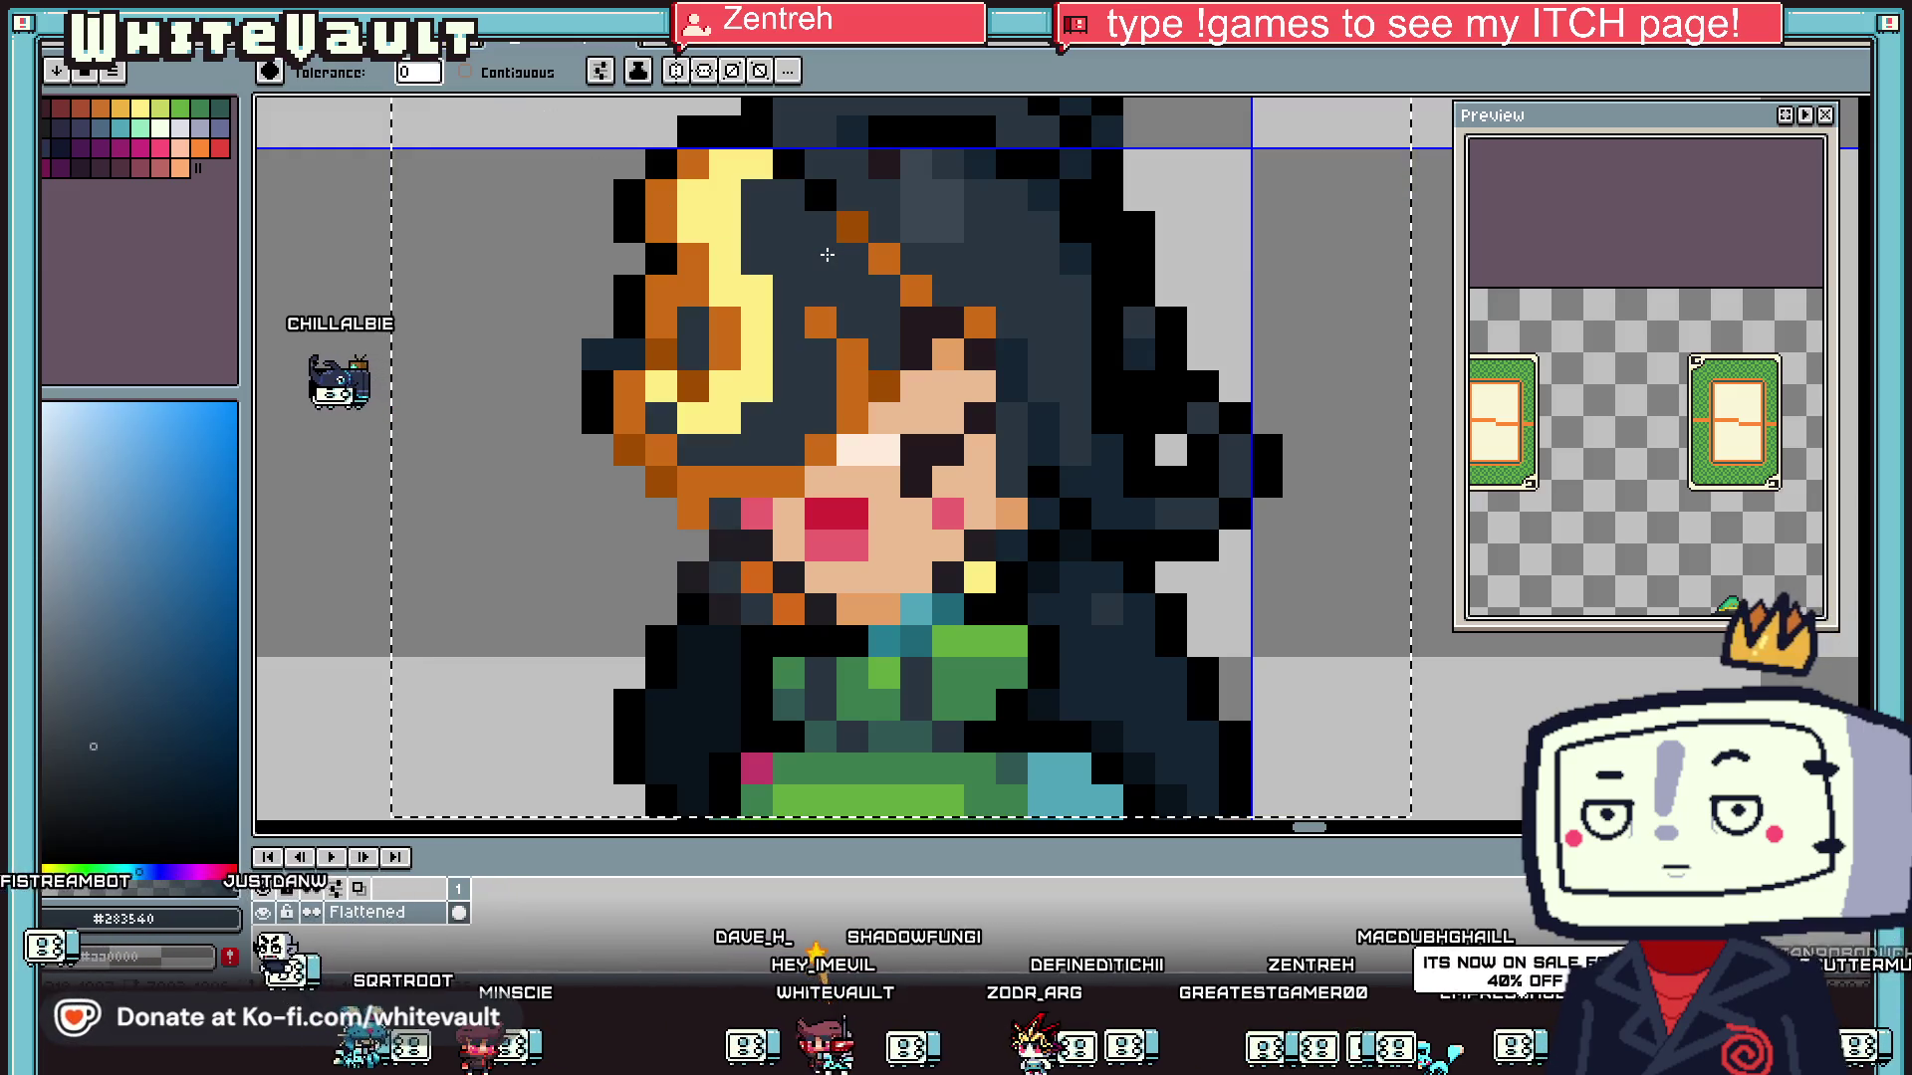
- Fill light-orange hair pixels with #09131c and yellow strands with #3b4853
{"action": "key", "text": "i"}
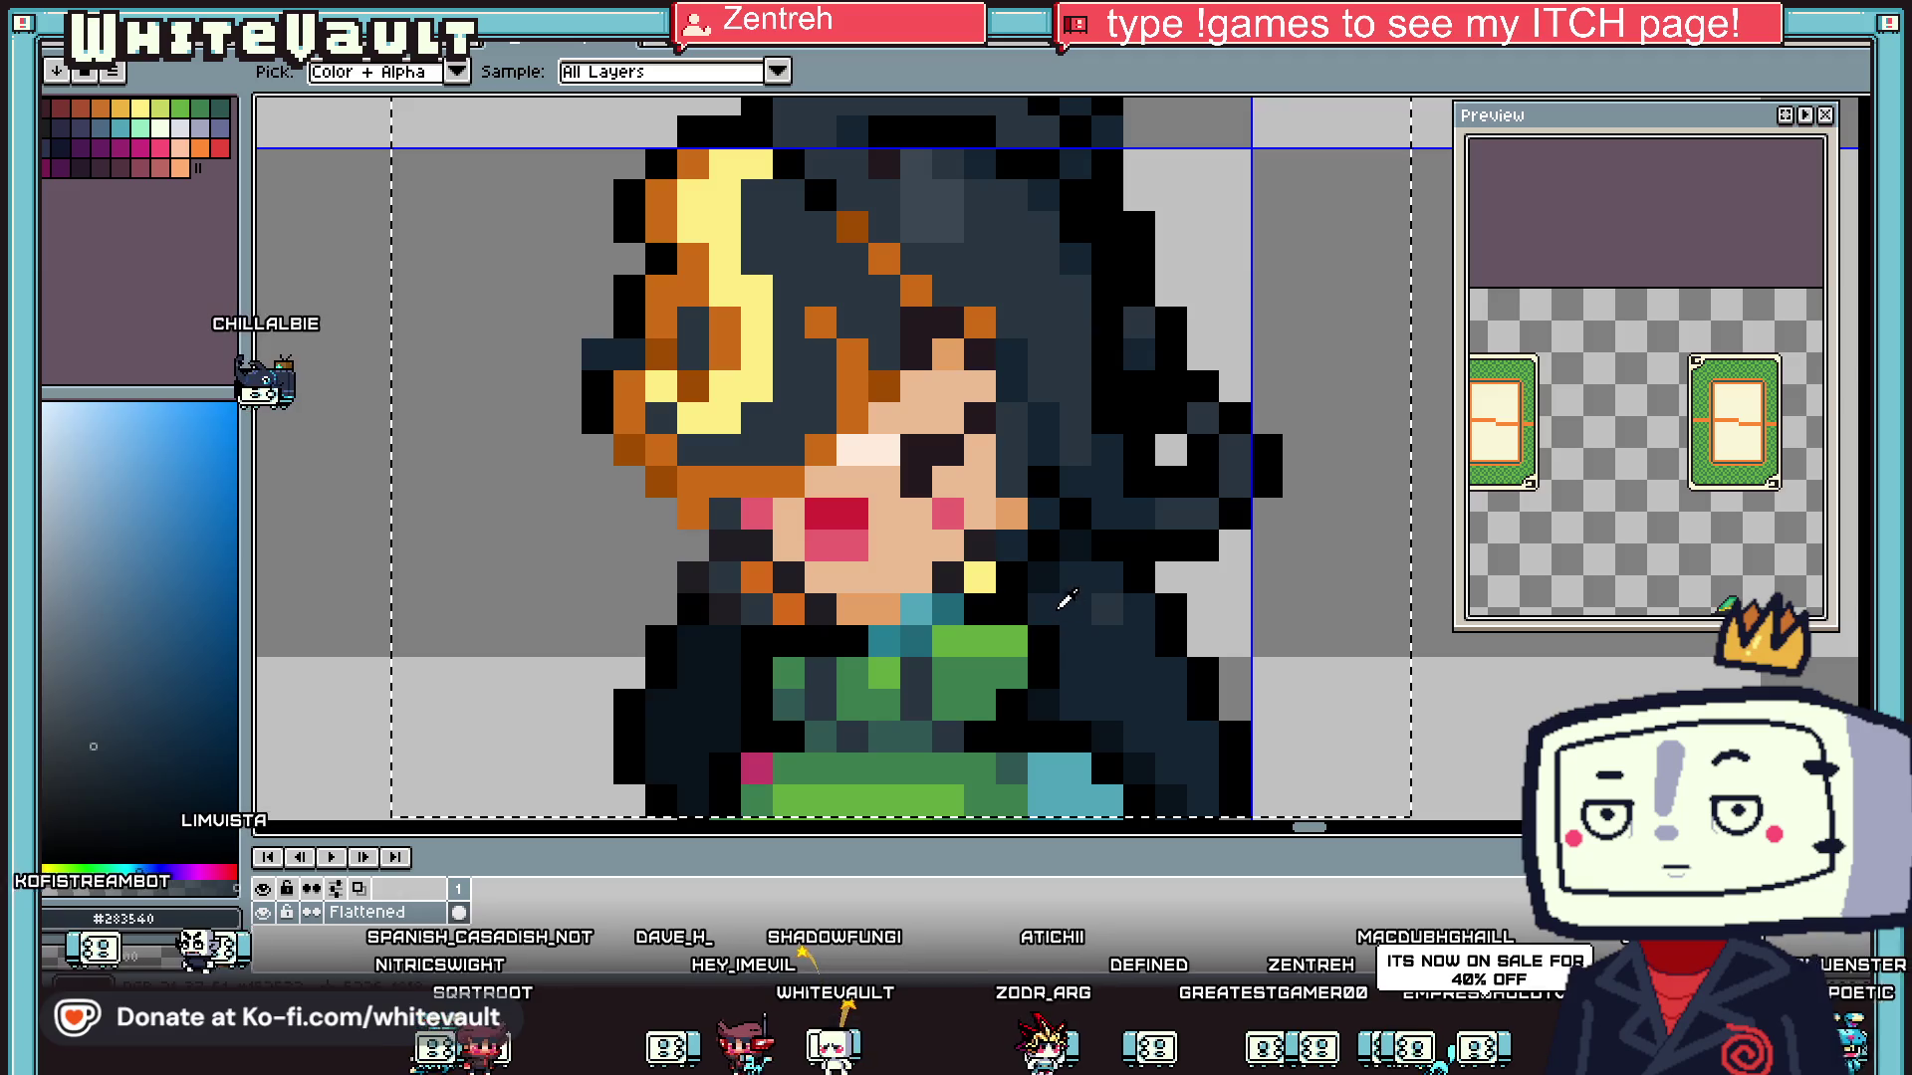
{"action": "left_click", "coordinate": [1068, 607]}
{"action": "key", "text": "g"}
{"action": "left_click", "coordinate": [915, 290]}
{"action": "key", "text": "i"}
{"action": "left_click", "coordinate": [932, 229]}
{"action": "key", "text": "g"}
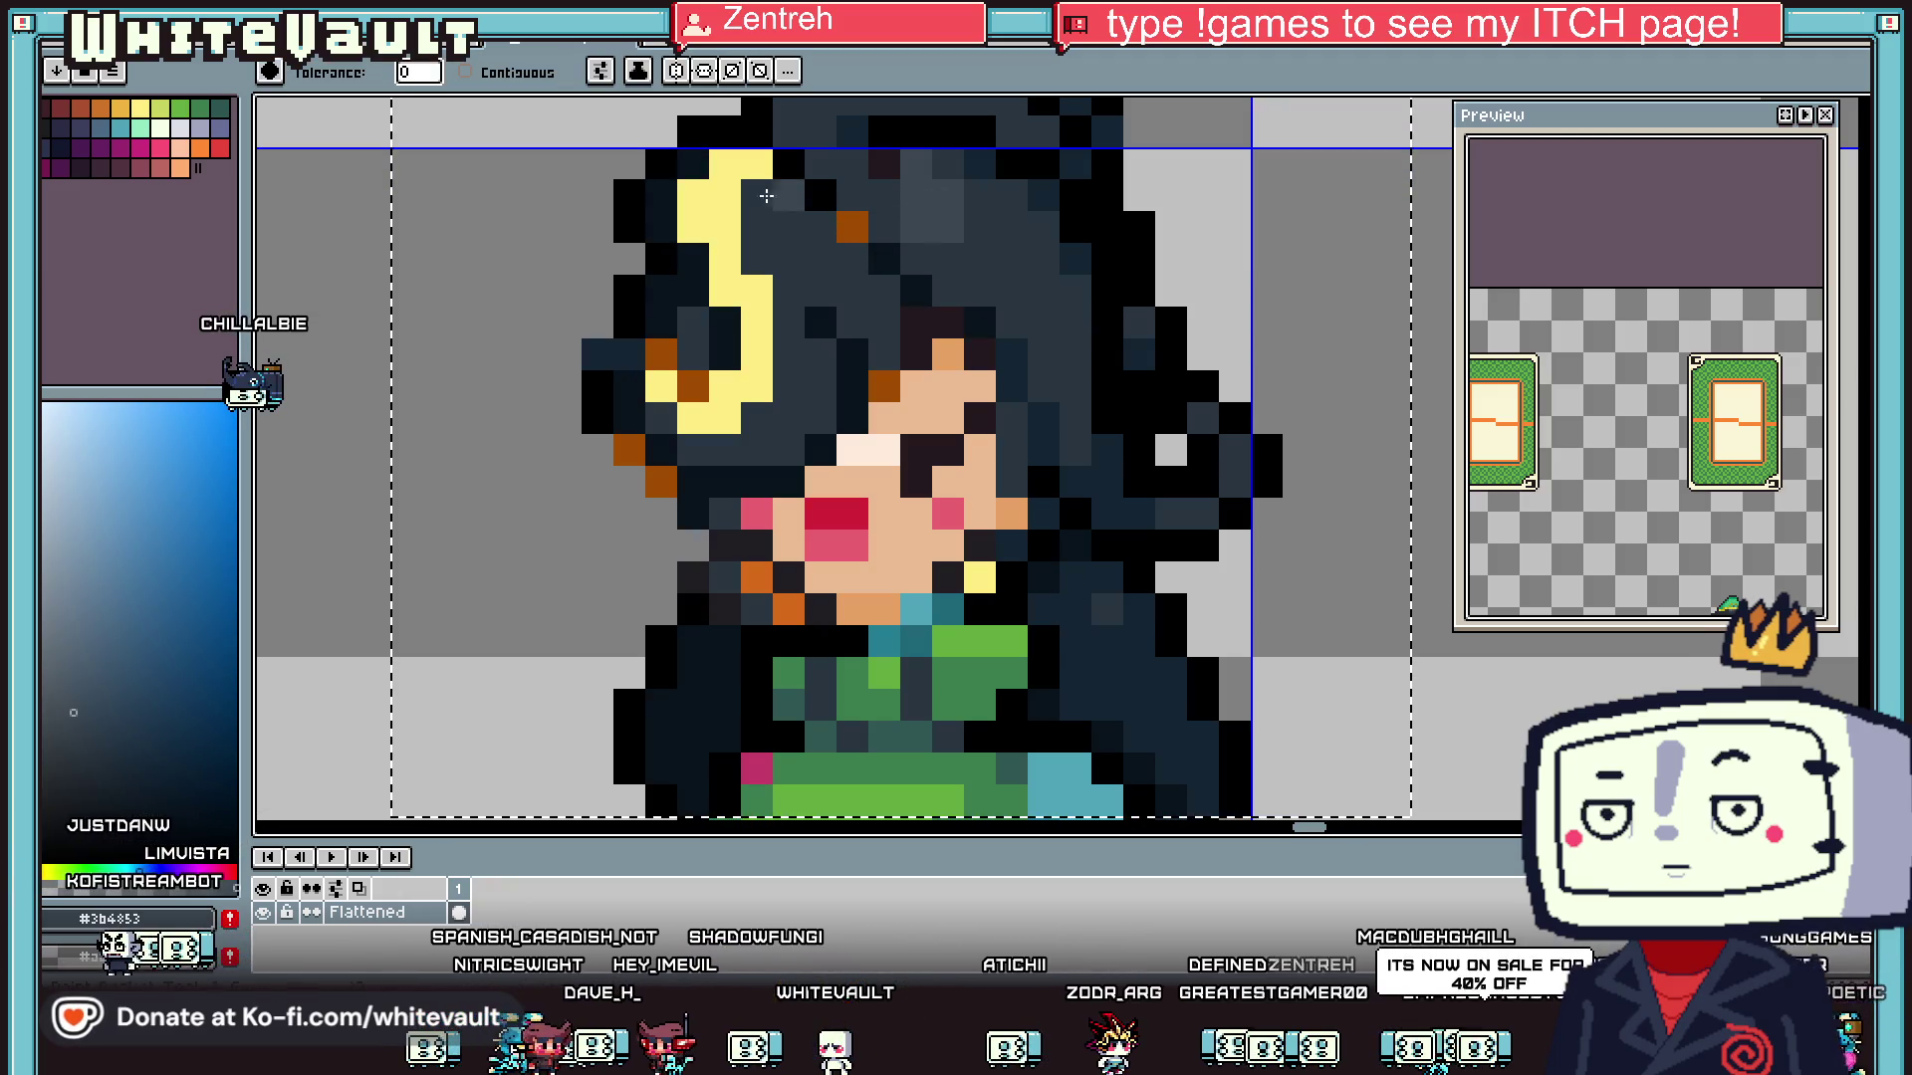
{"action": "left_click", "coordinate": [757, 339]}
- Try filling the orange hair pixels with #283540, then undo it
{"action": "key", "text": "i"}
{"action": "left_click", "coordinate": [984, 424]}
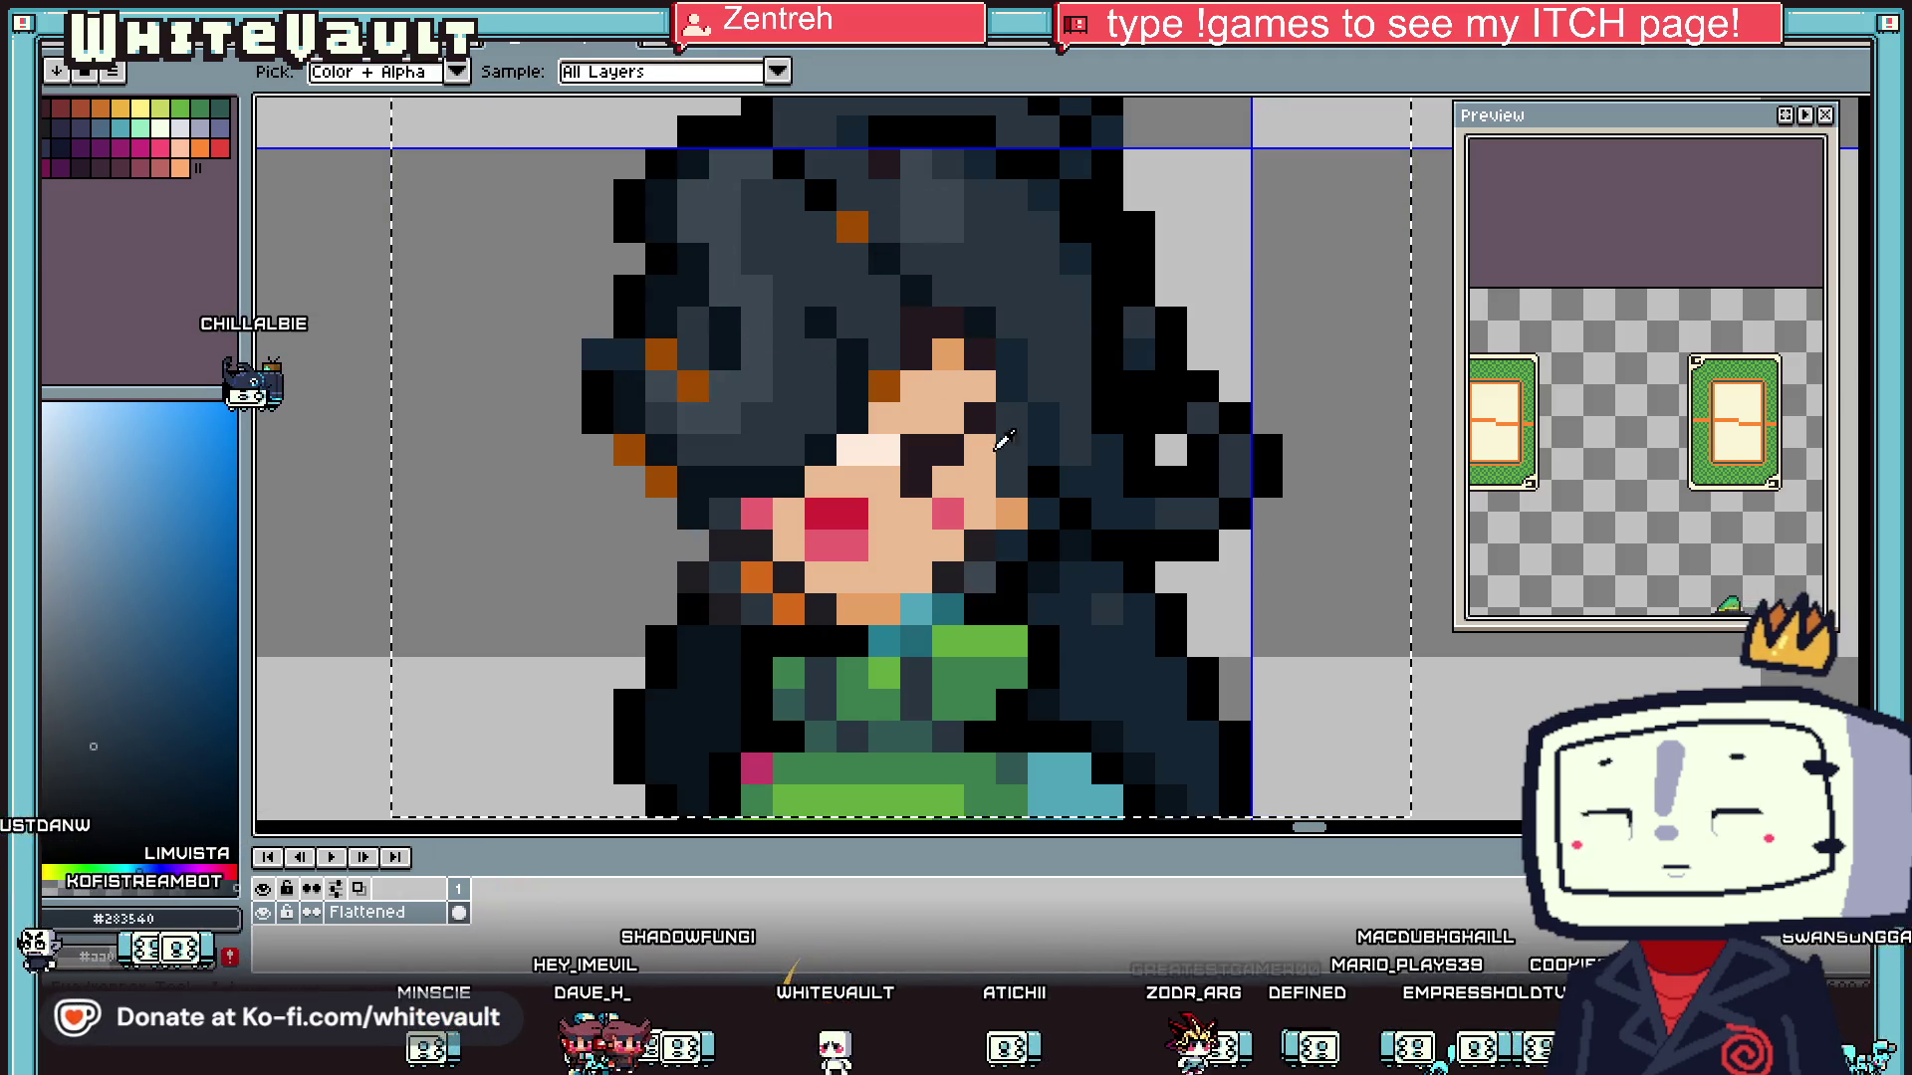
{"action": "key", "text": "g"}
{"action": "left_click", "coordinate": [659, 345]}
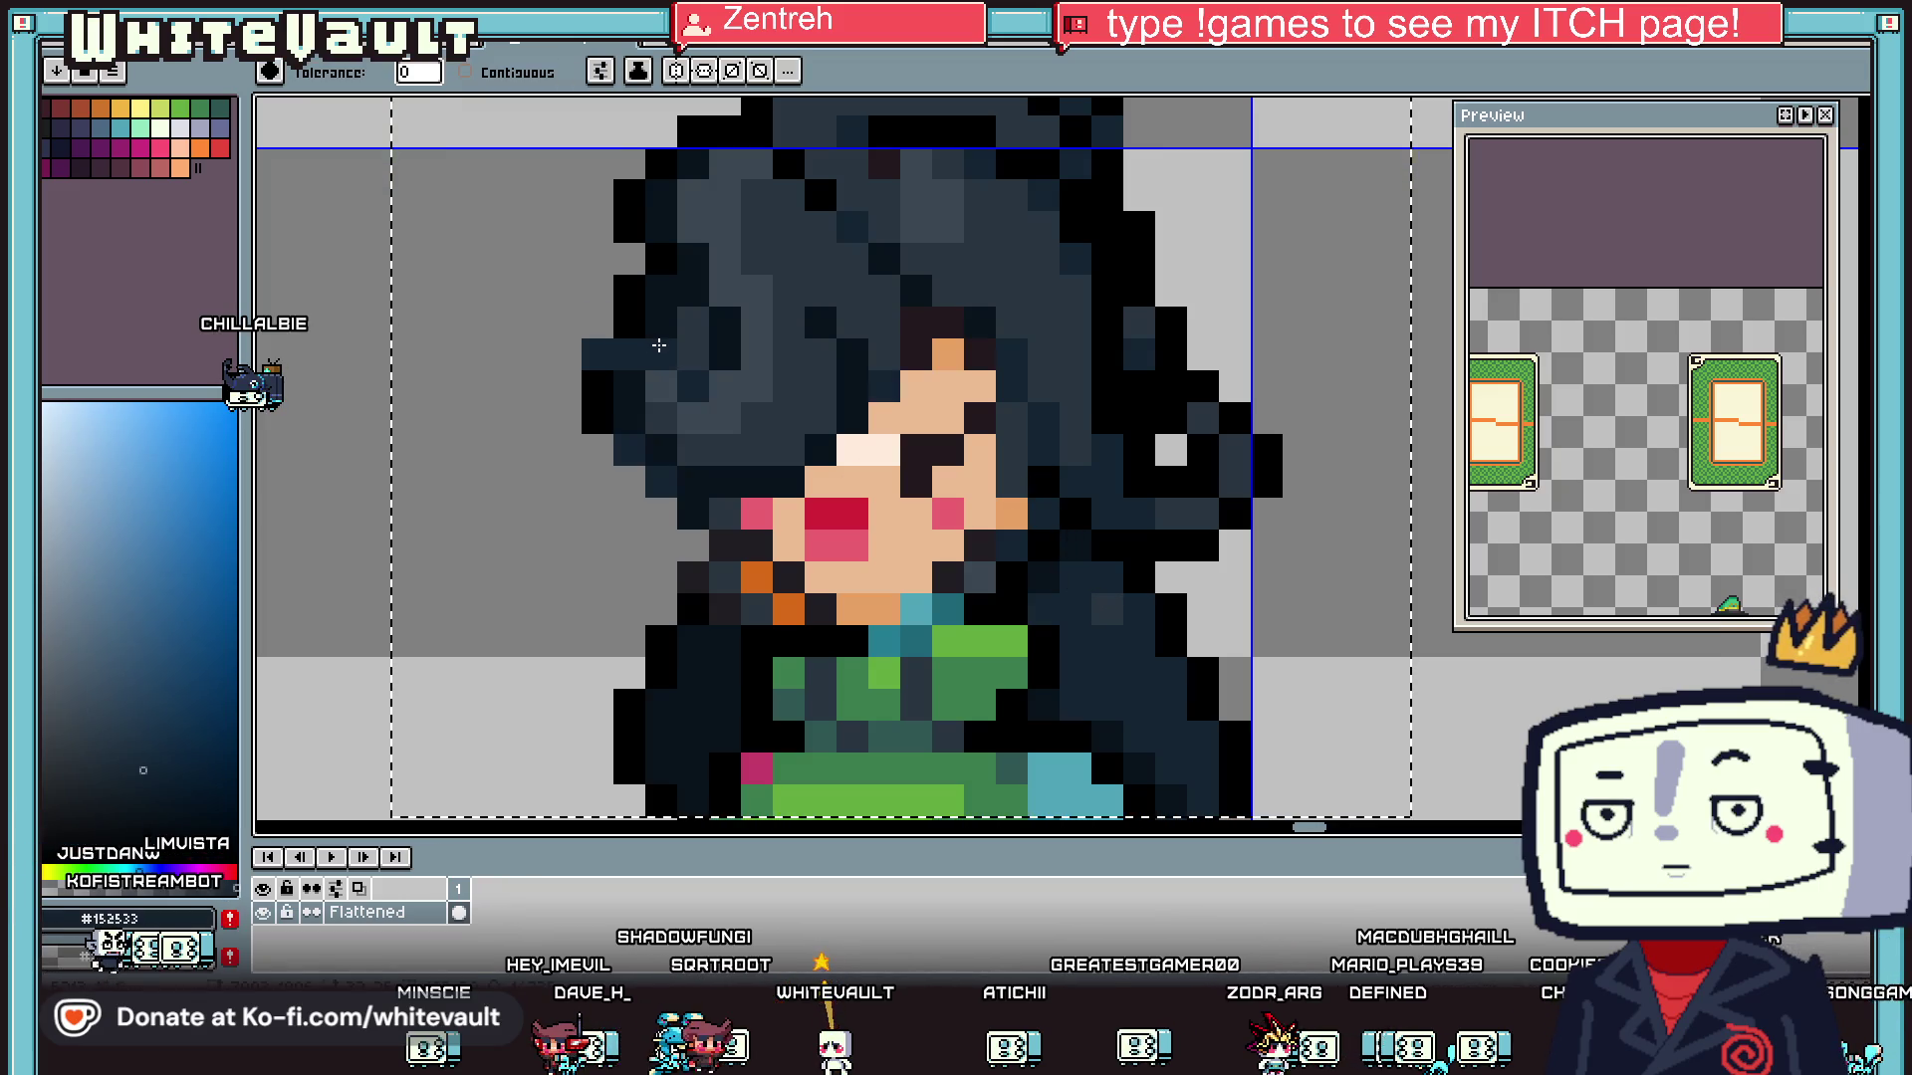
{"action": "key", "text": "ctrl+z"}
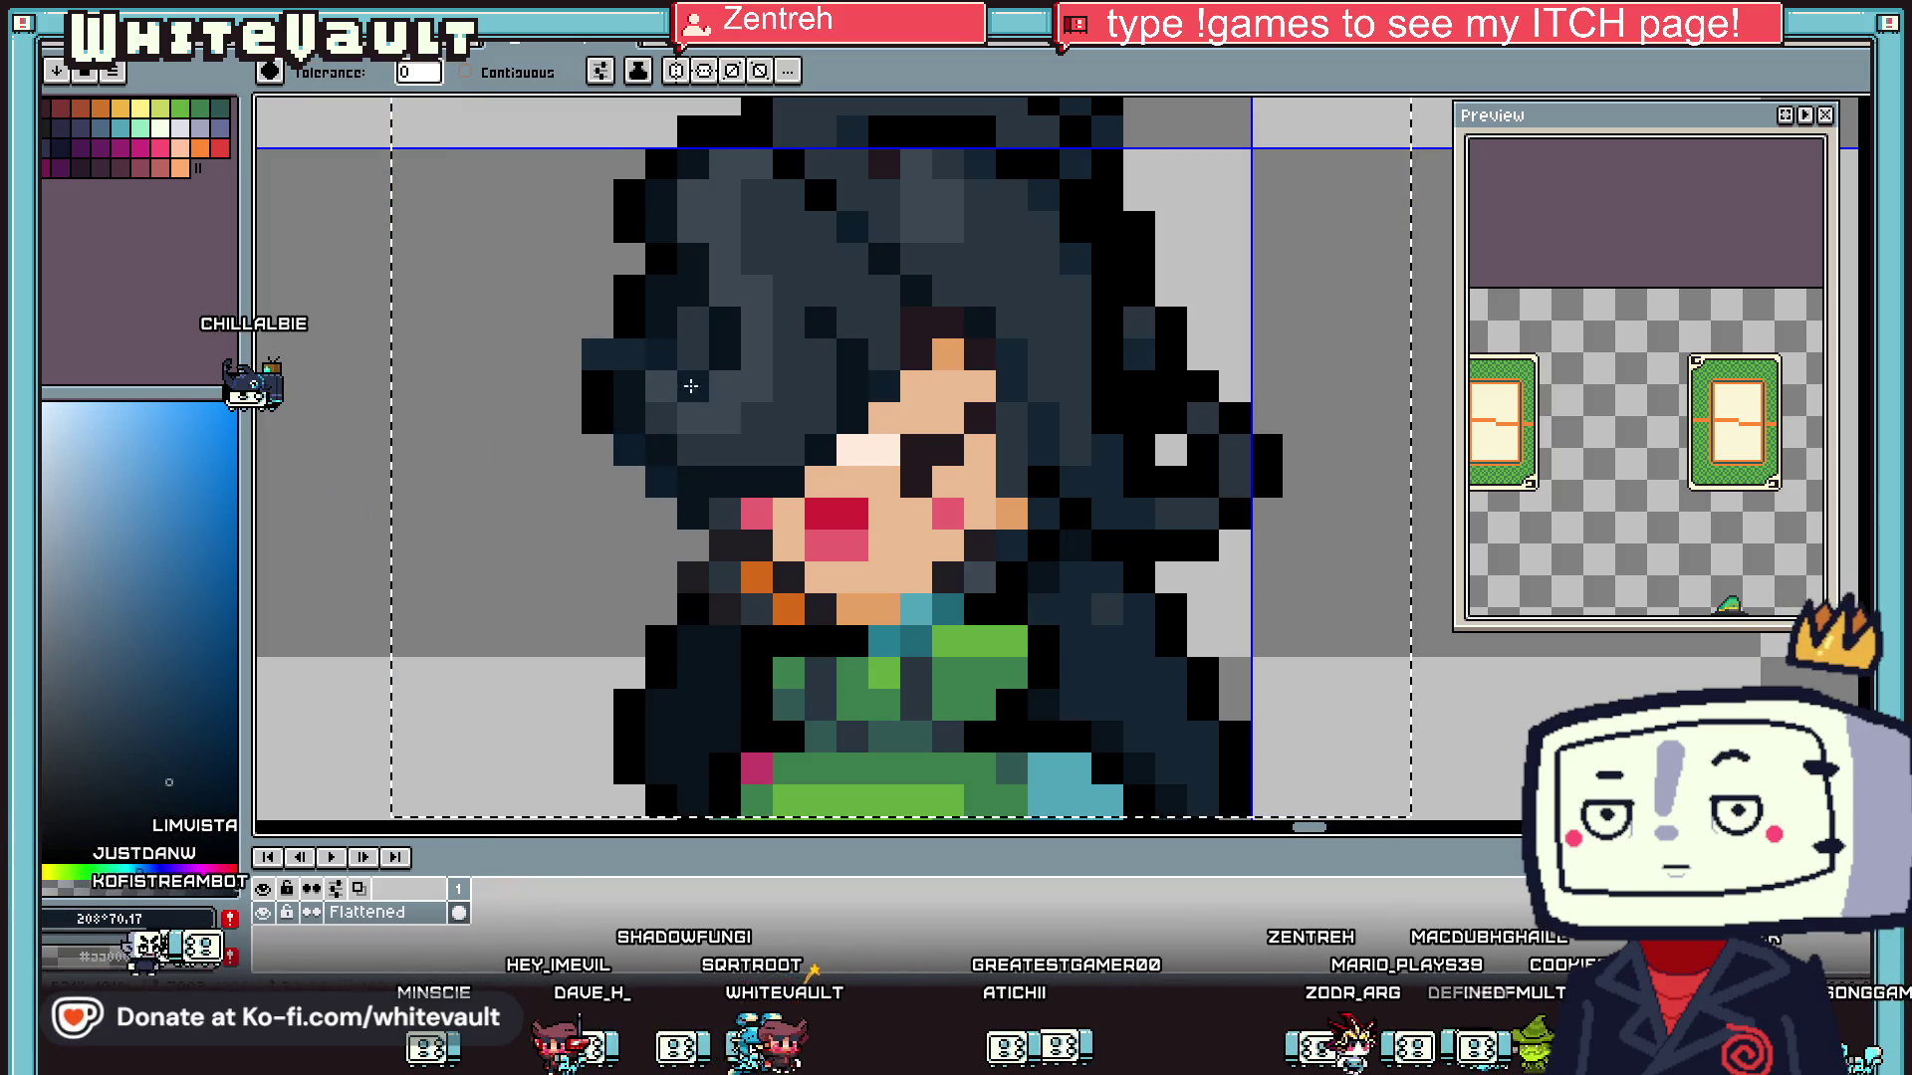
{"action": "scroll", "coordinate": [673, 374], "scroll_direction": "down", "scroll_amount": 5}
{"action": "key", "text": "ctrl+z"}
{"action": "scroll", "coordinate": [723, 402], "scroll_direction": "up", "scroll_amount": 6}
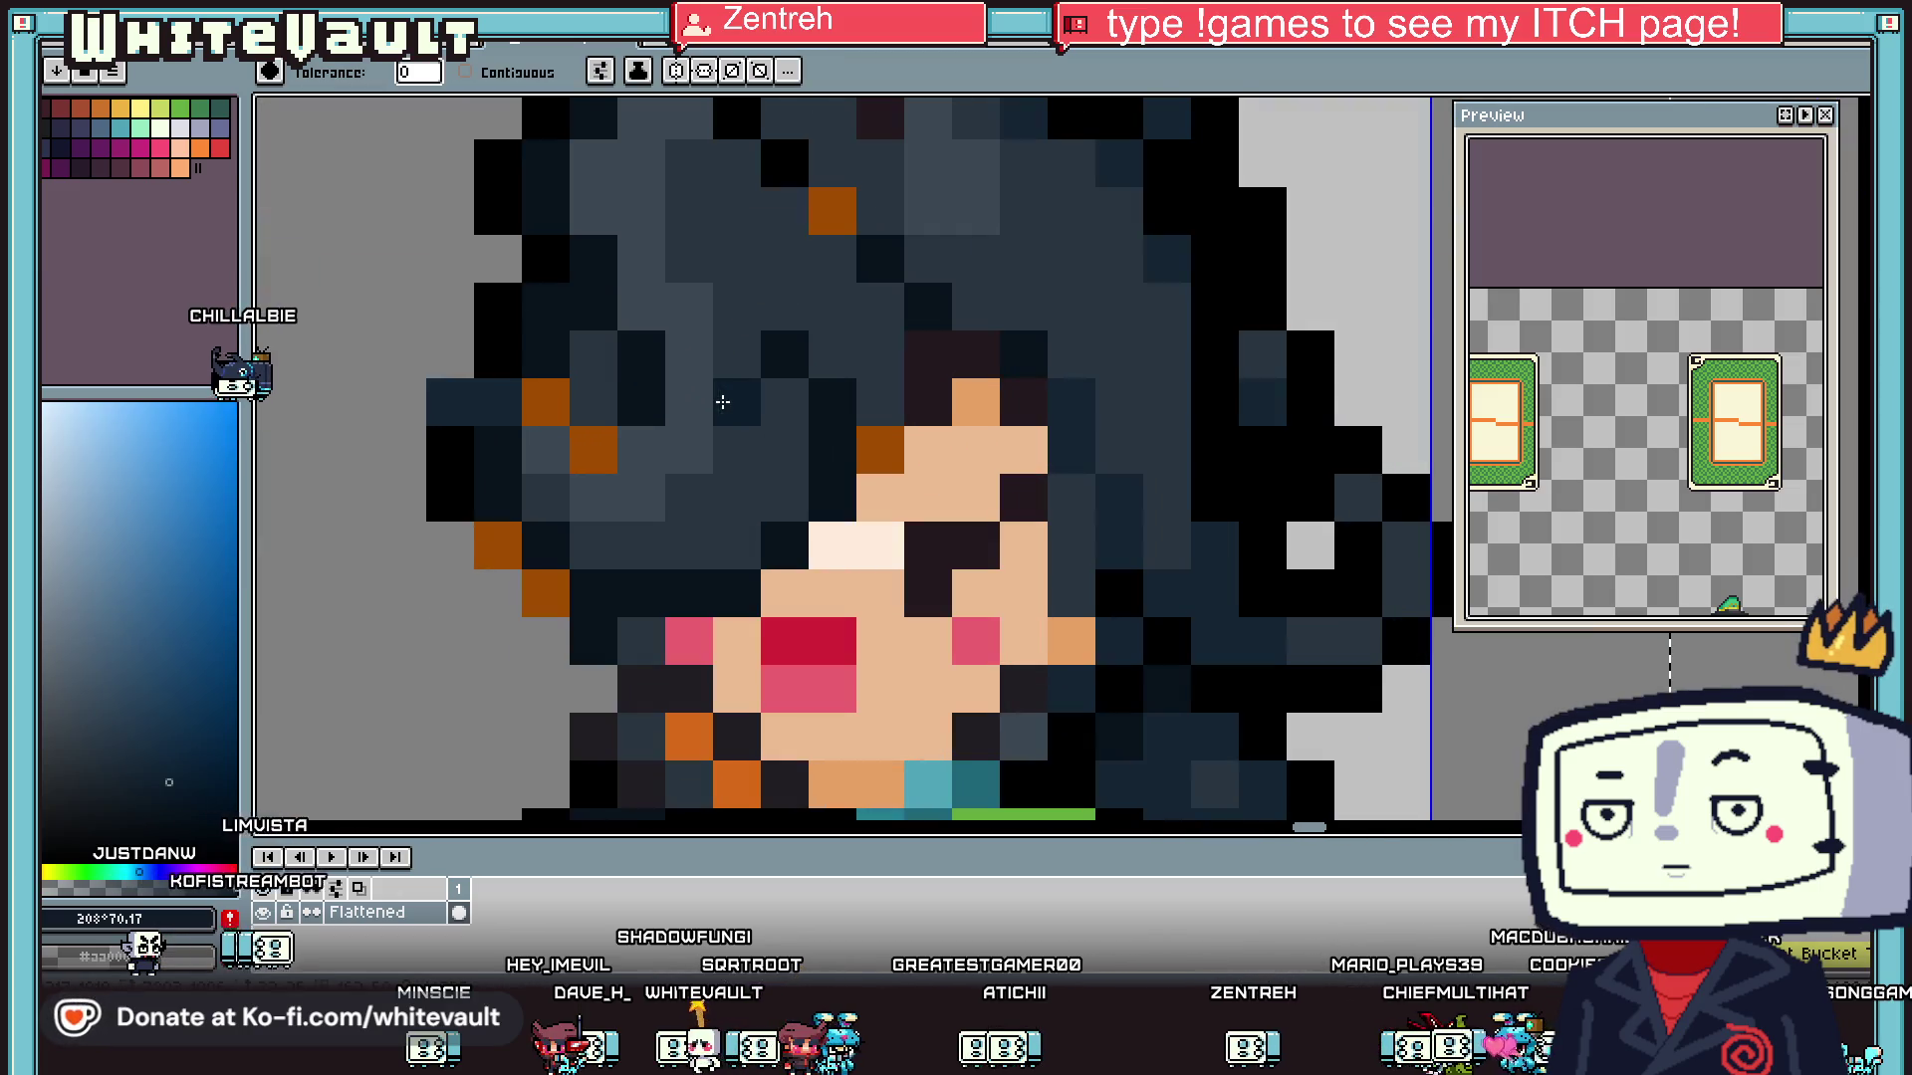
{"action": "key", "text": "i"}
{"action": "left_click", "coordinate": [546, 467]}
{"action": "key", "text": "f"}
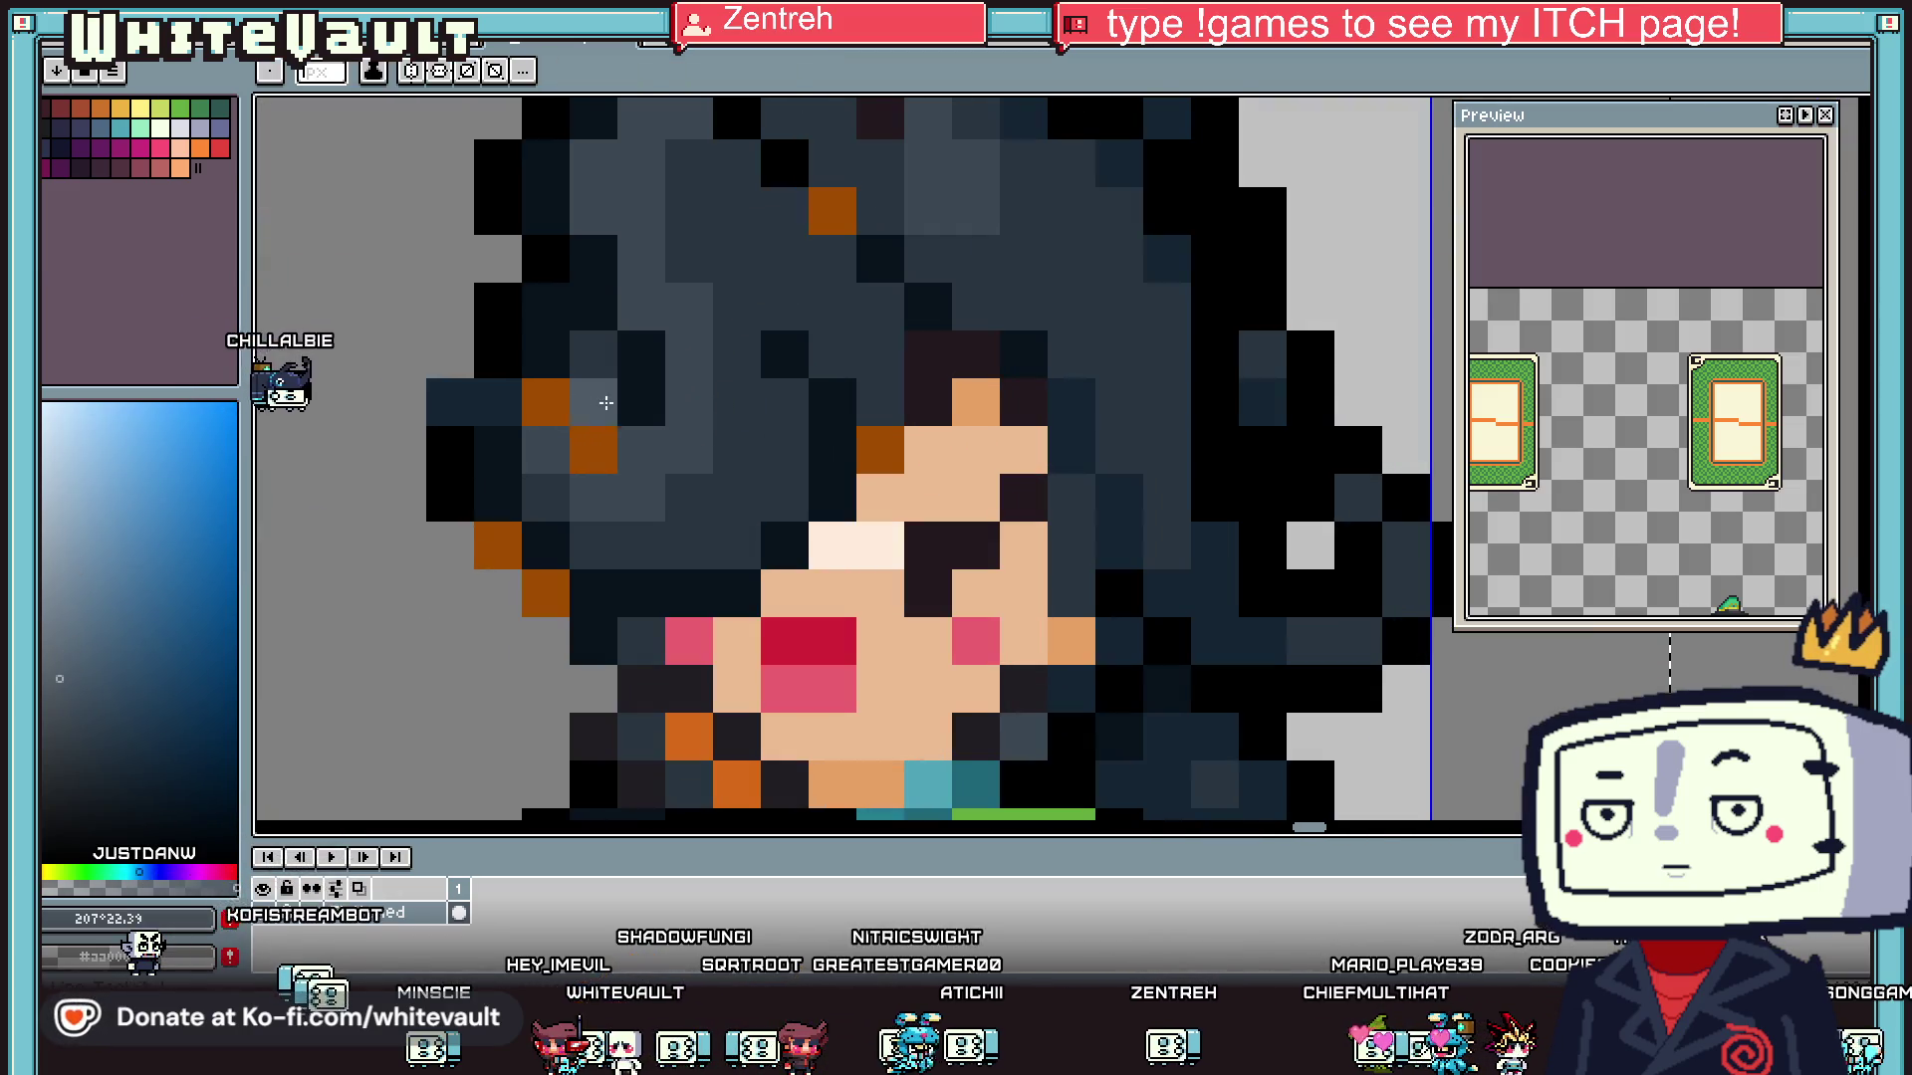
{"action": "scroll", "coordinate": [578, 438], "scroll_direction": "down", "scroll_amount": 5}
{"action": "scroll", "coordinate": [592, 446], "scroll_direction": "up", "scroll_amount": 5}
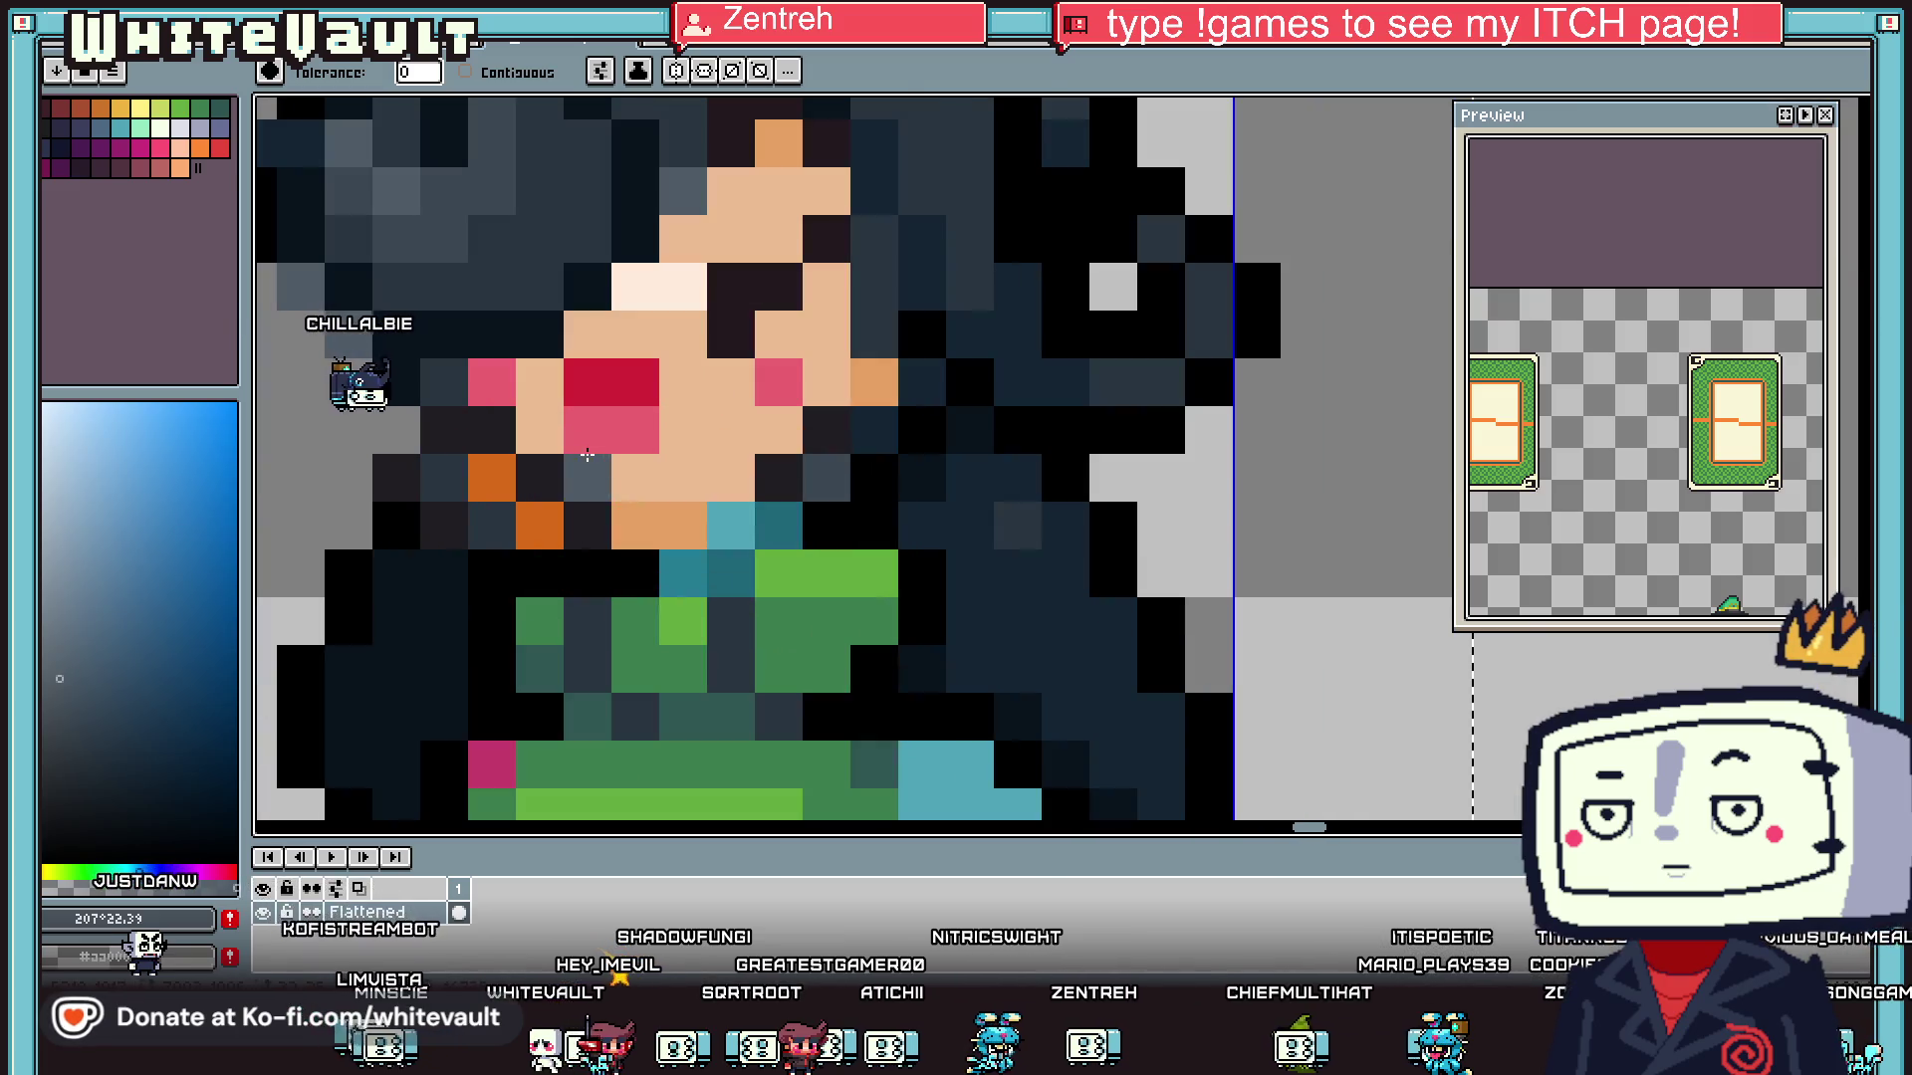
{"action": "key", "text": "i"}
{"action": "left_click", "coordinate": [480, 552]}
{"action": "key", "text": "f"}
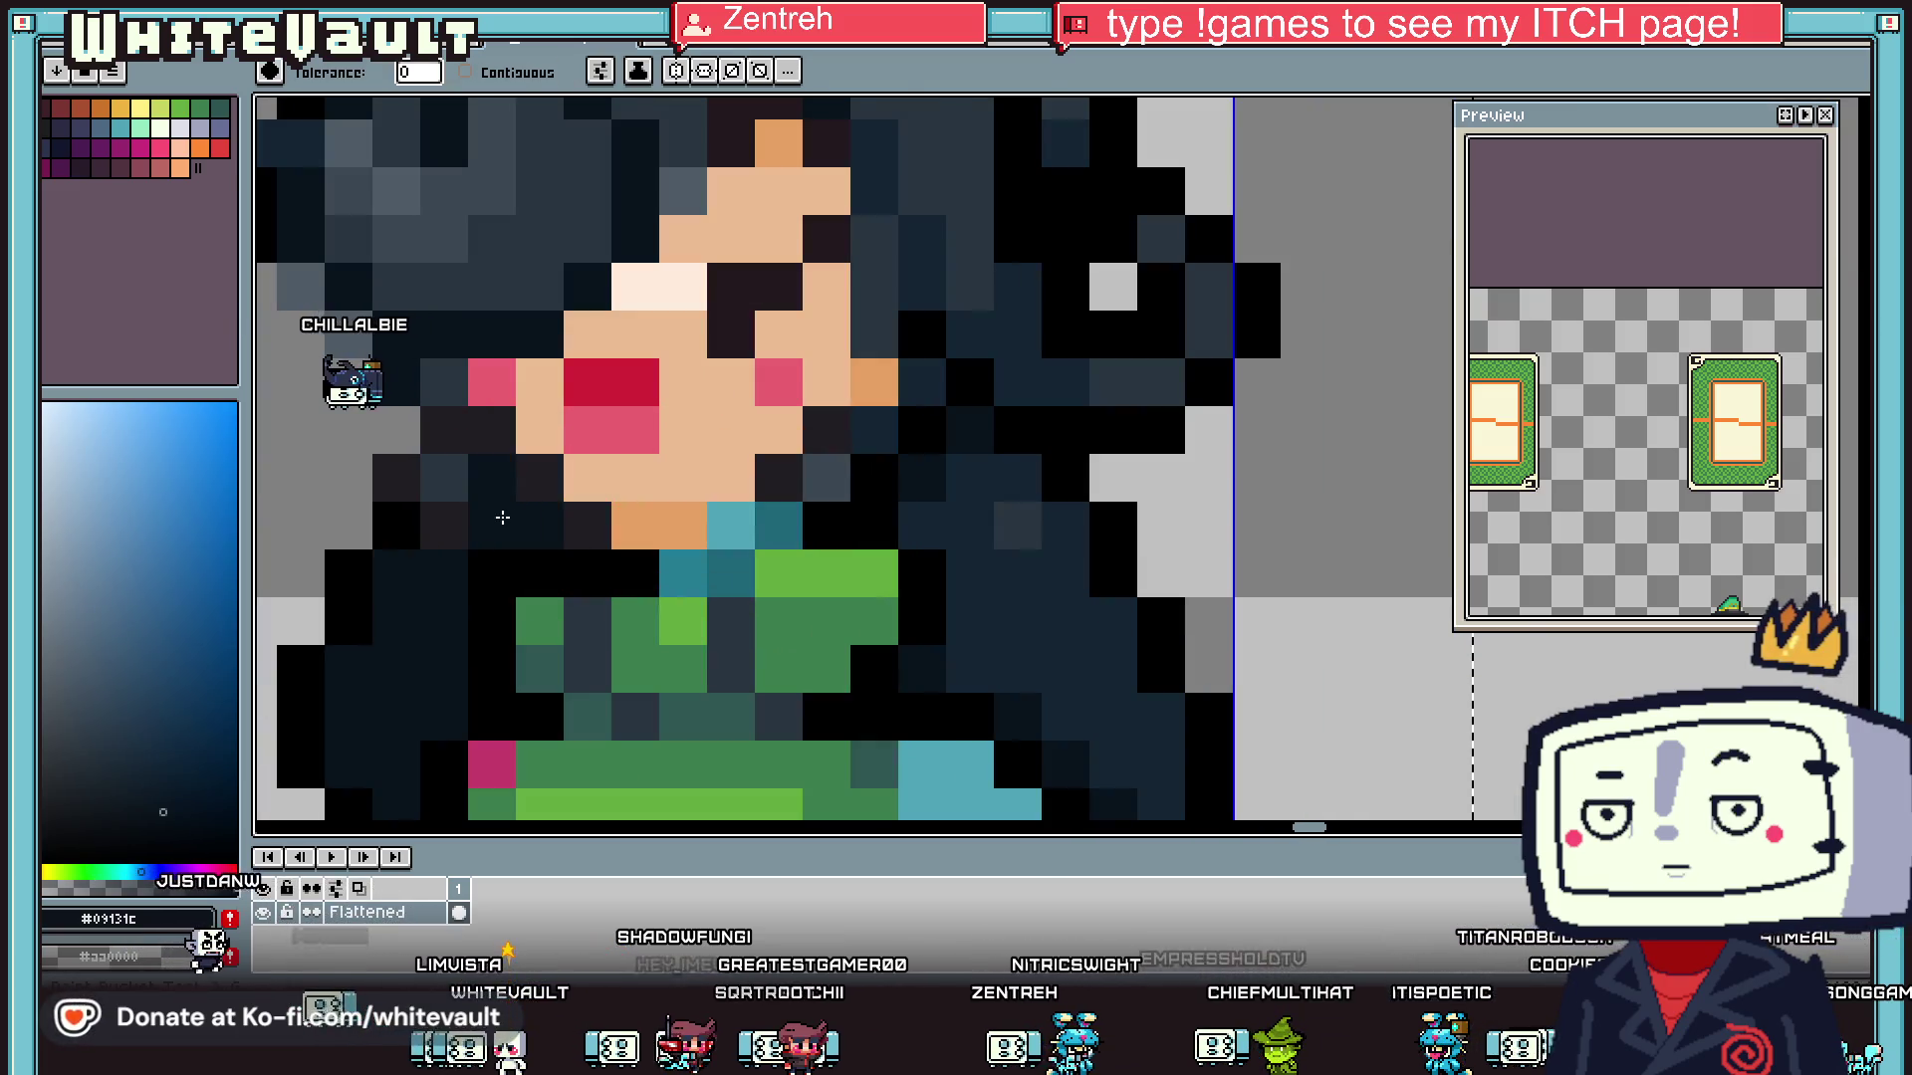
{"action": "left_click", "coordinate": [495, 528]}
{"action": "left_click", "coordinate": [465, 71]}
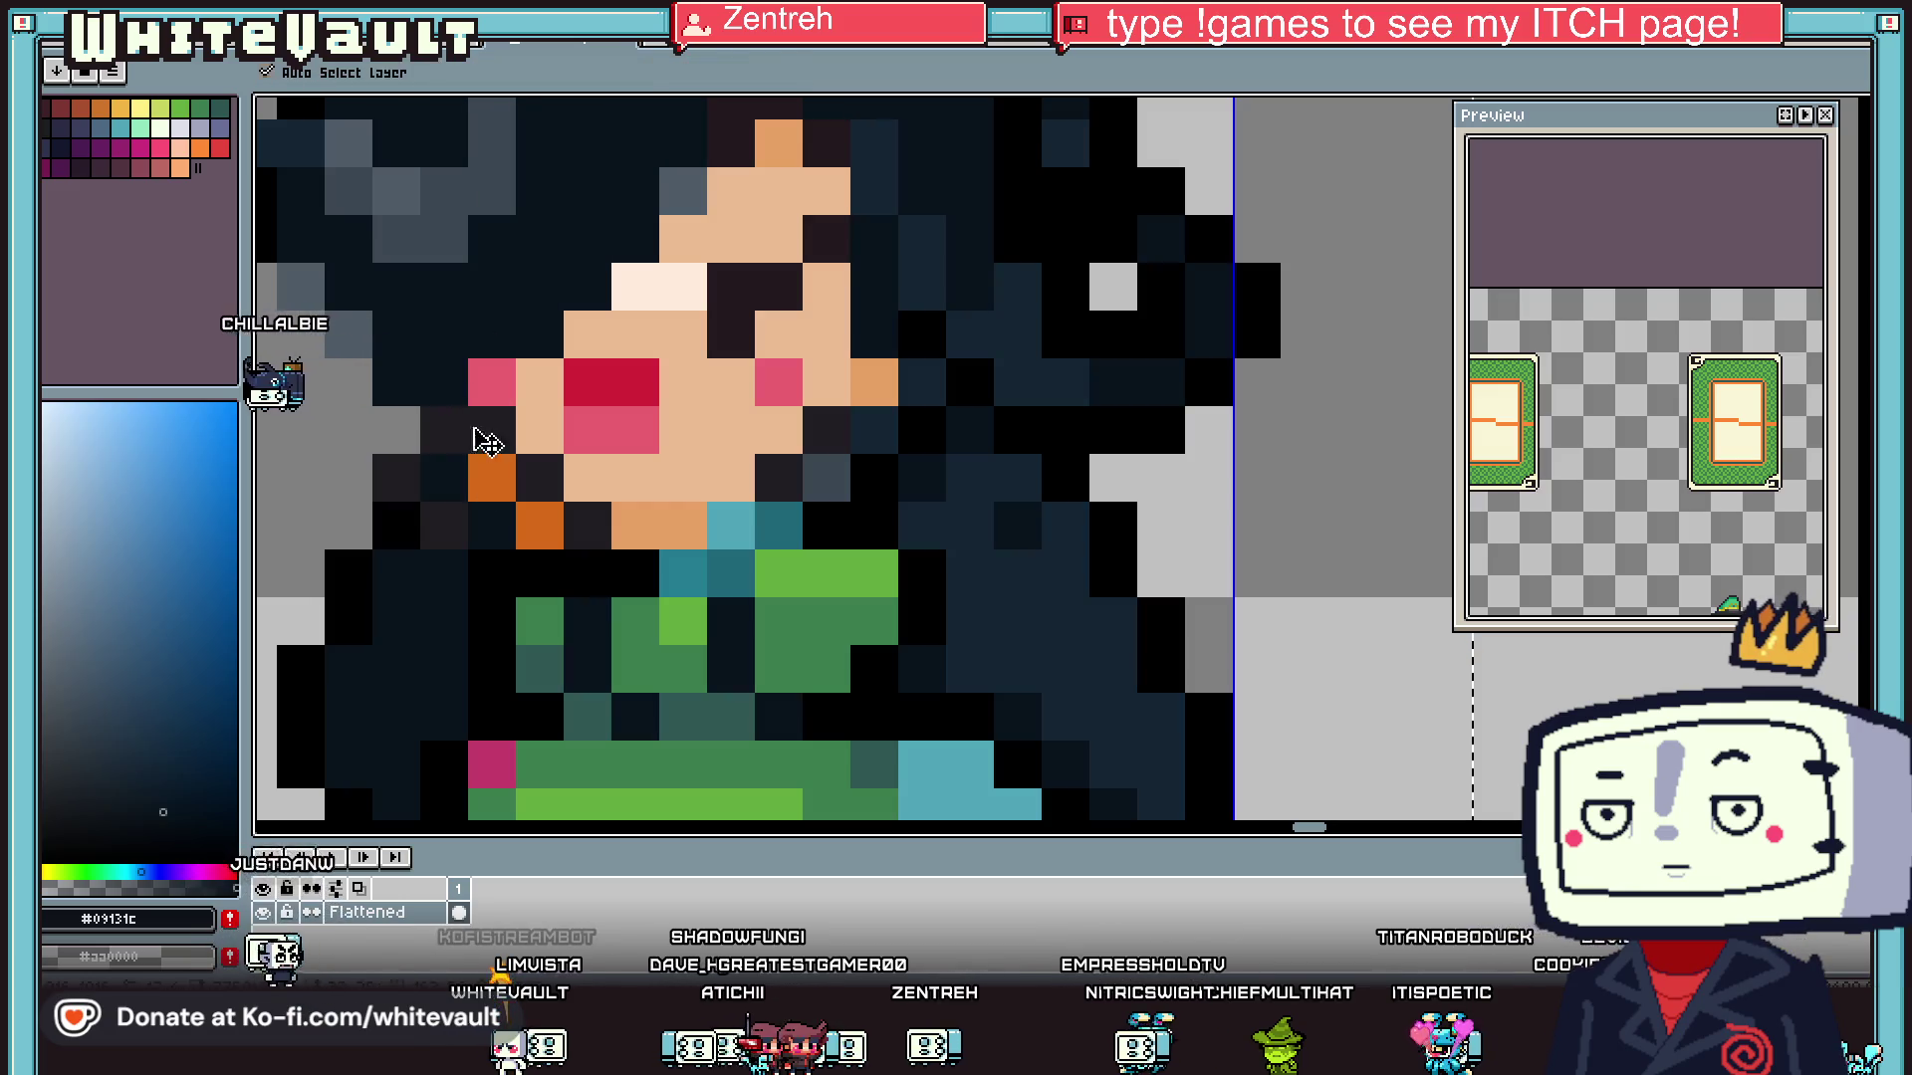
{"action": "key", "text": "ctrl+z"}
{"action": "scroll", "coordinate": [438, 480], "scroll_direction": "down", "scroll_amount": 4}
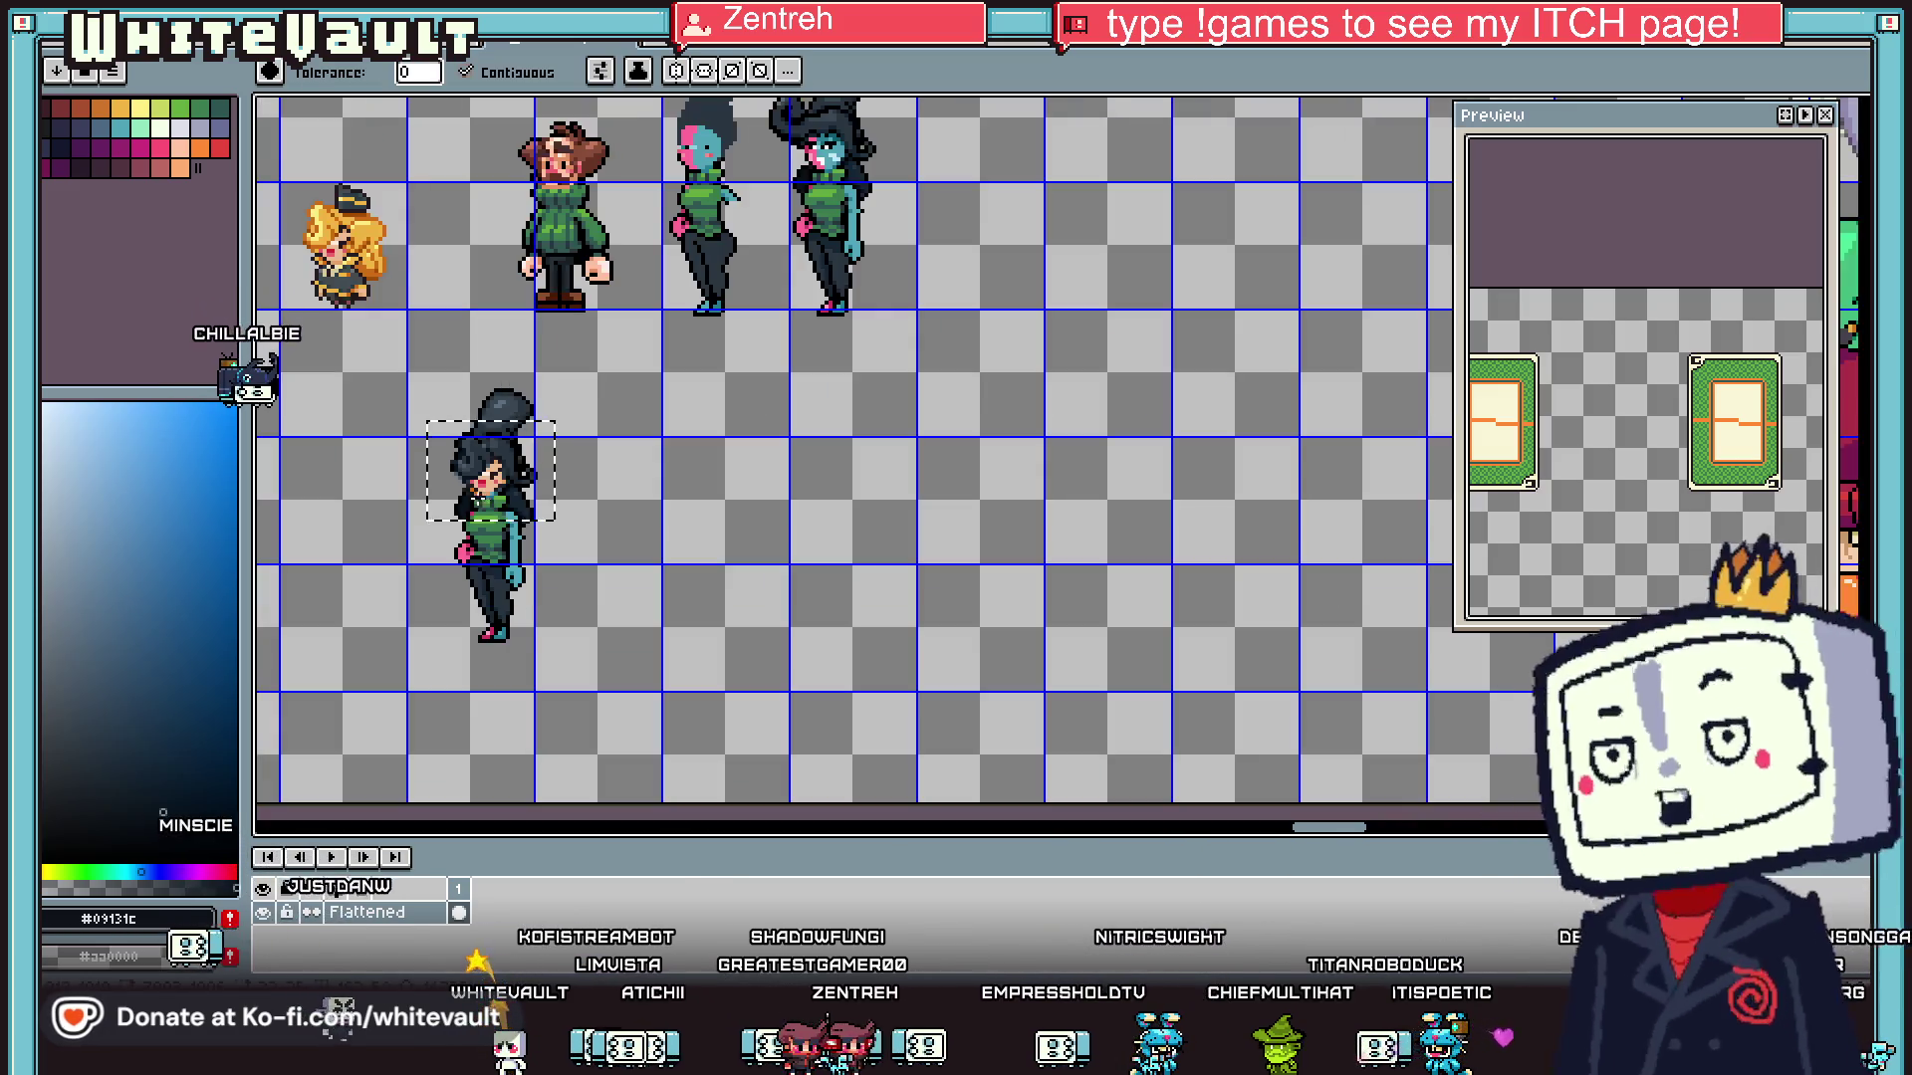
{"action": "scroll", "coordinate": [458, 484], "scroll_direction": "up", "scroll_amount": 3}
{"action": "key", "text": "i"}
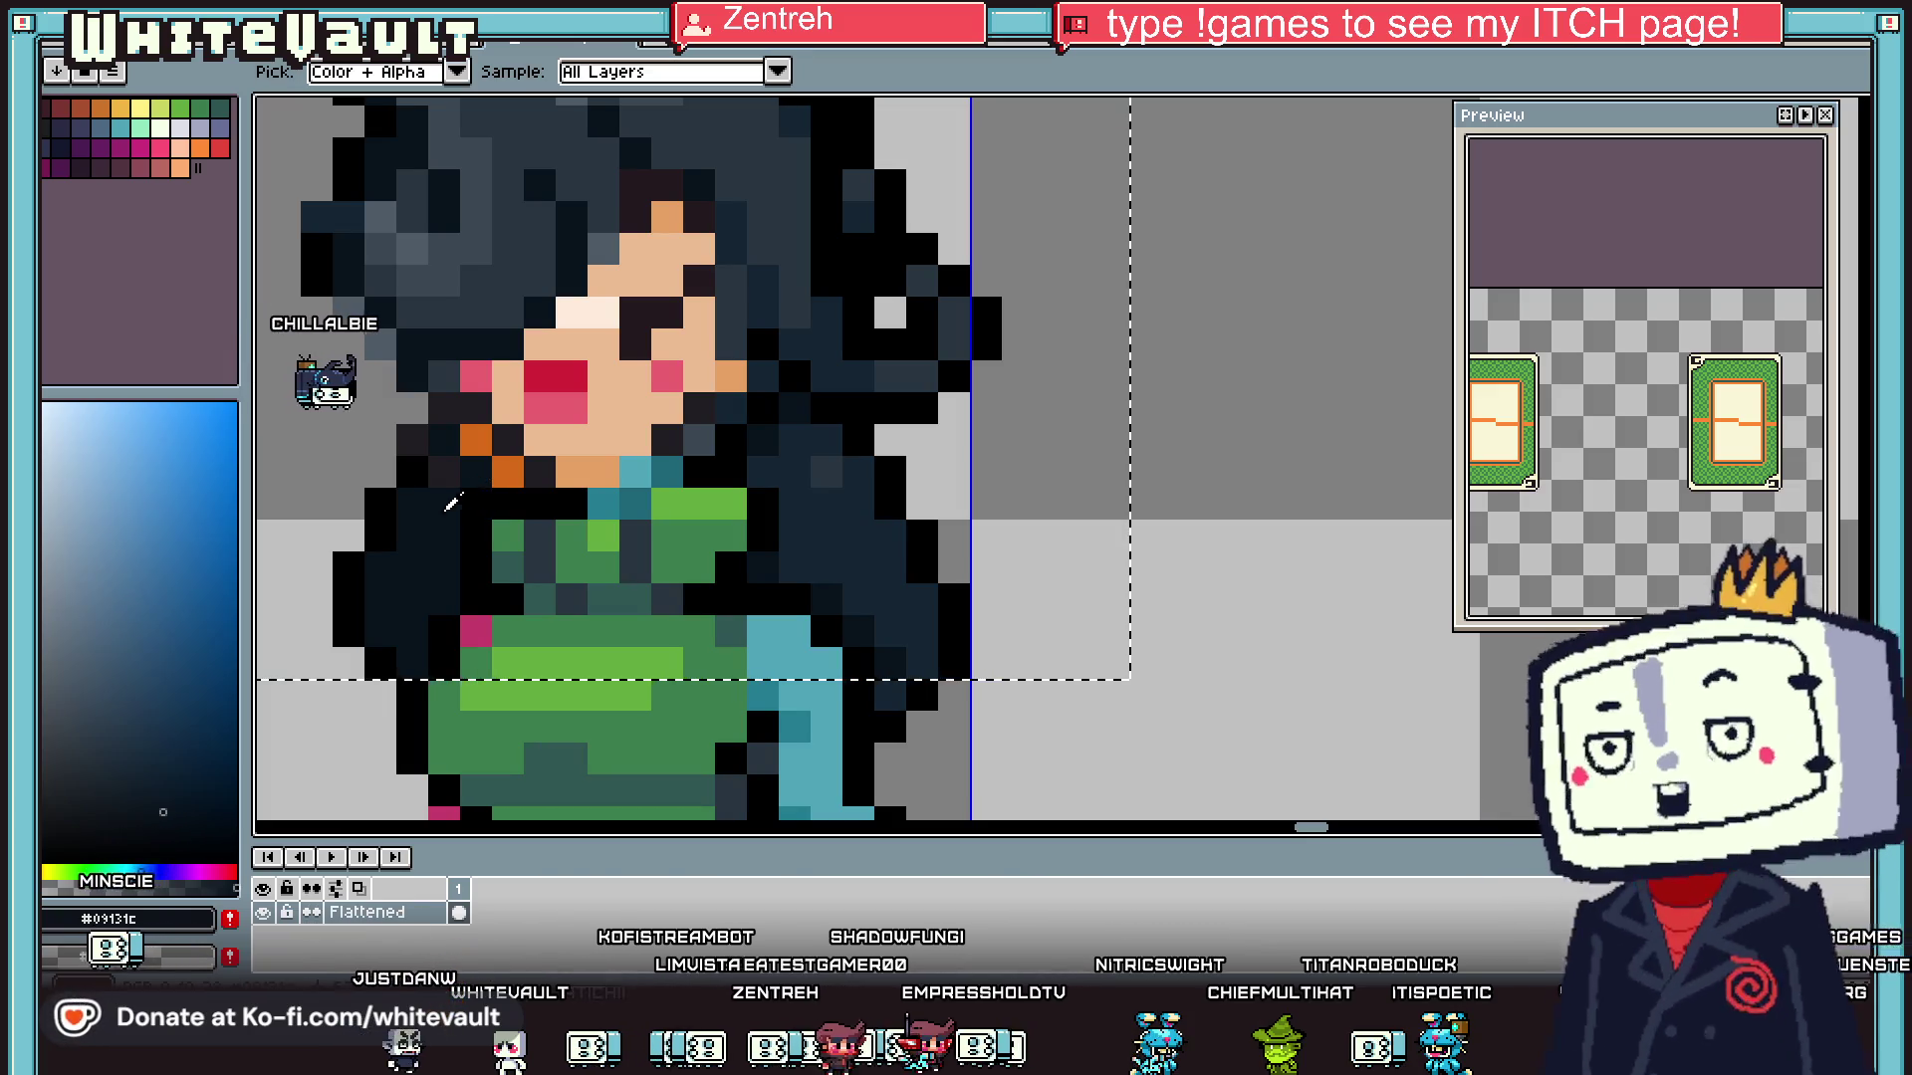
{"action": "left_click", "coordinate": [778, 218]}
{"action": "scroll", "coordinate": [587, 359], "scroll_direction": "down", "scroll_amount": 2}
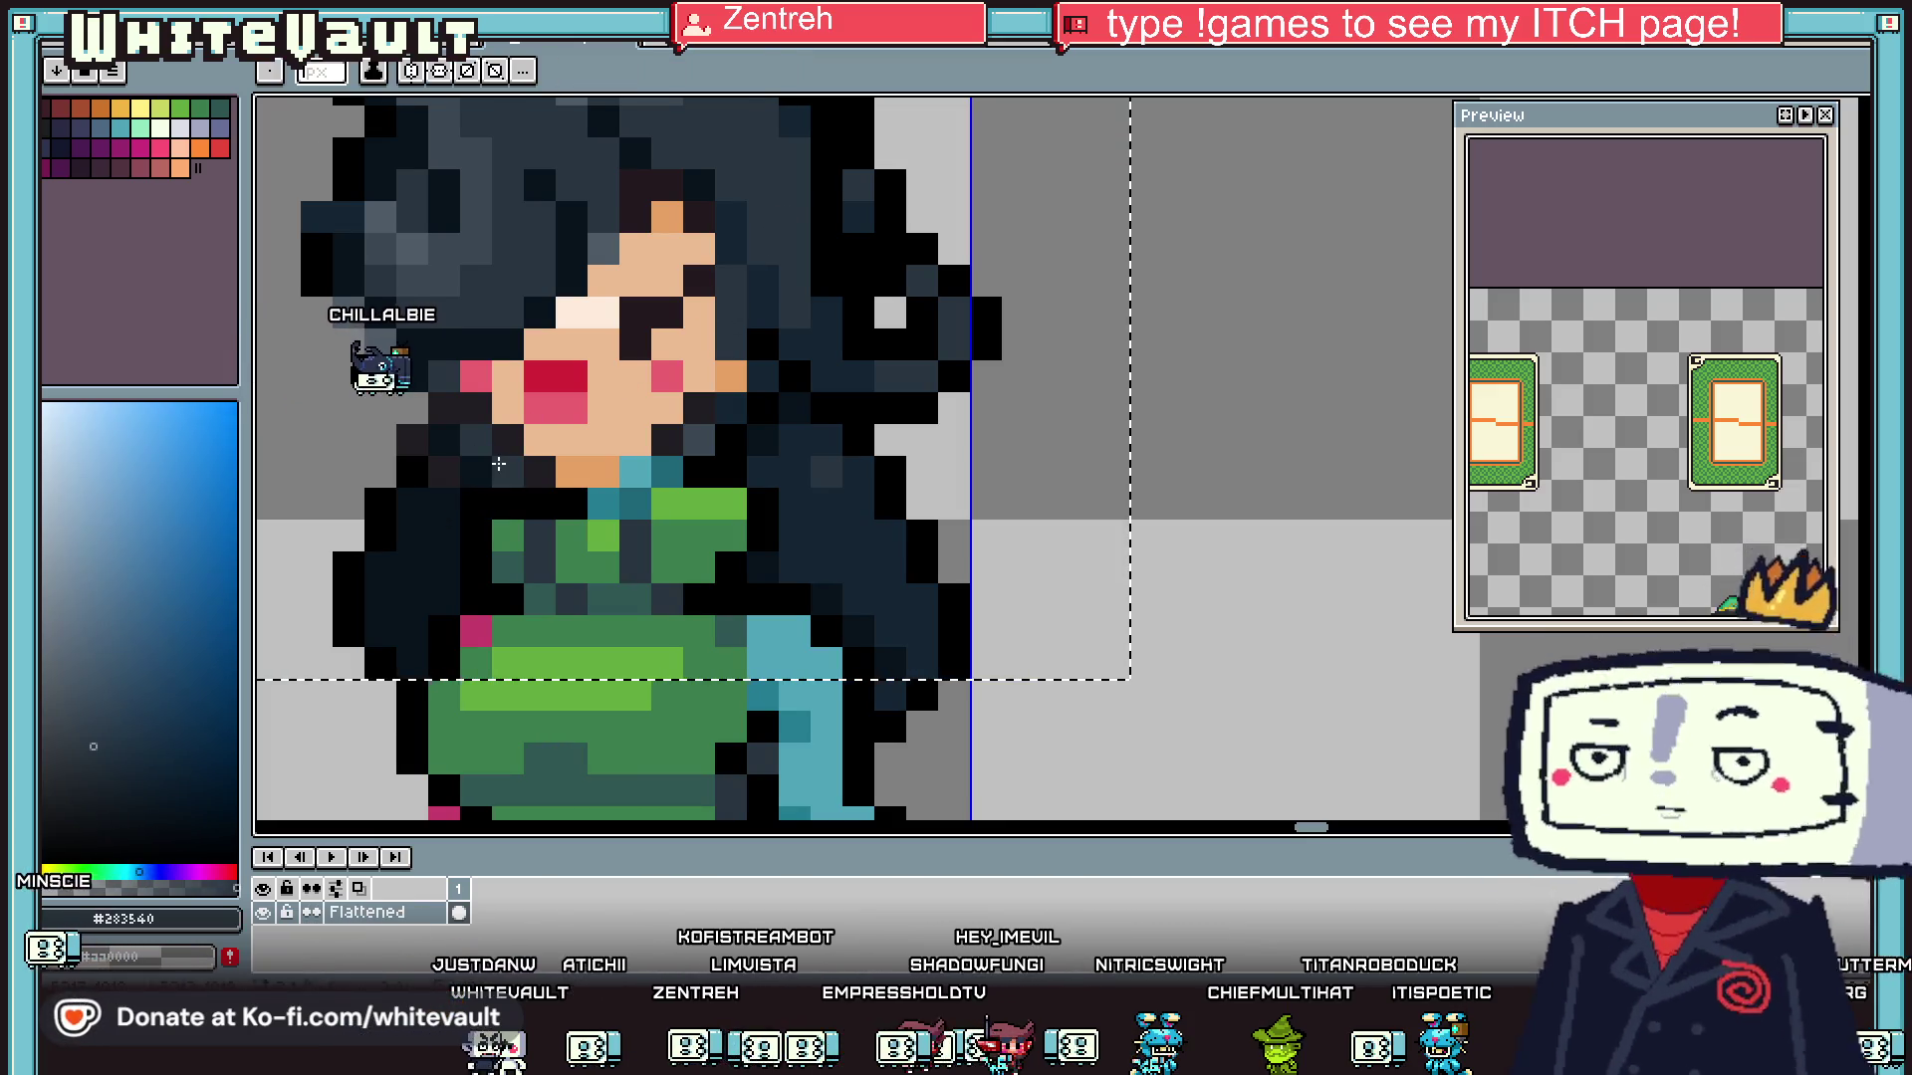
{"action": "scroll", "coordinate": [491, 428], "scroll_direction": "down", "scroll_amount": 2}
{"action": "scroll", "coordinate": [491, 428], "scroll_direction": "down", "scroll_amount": 1}
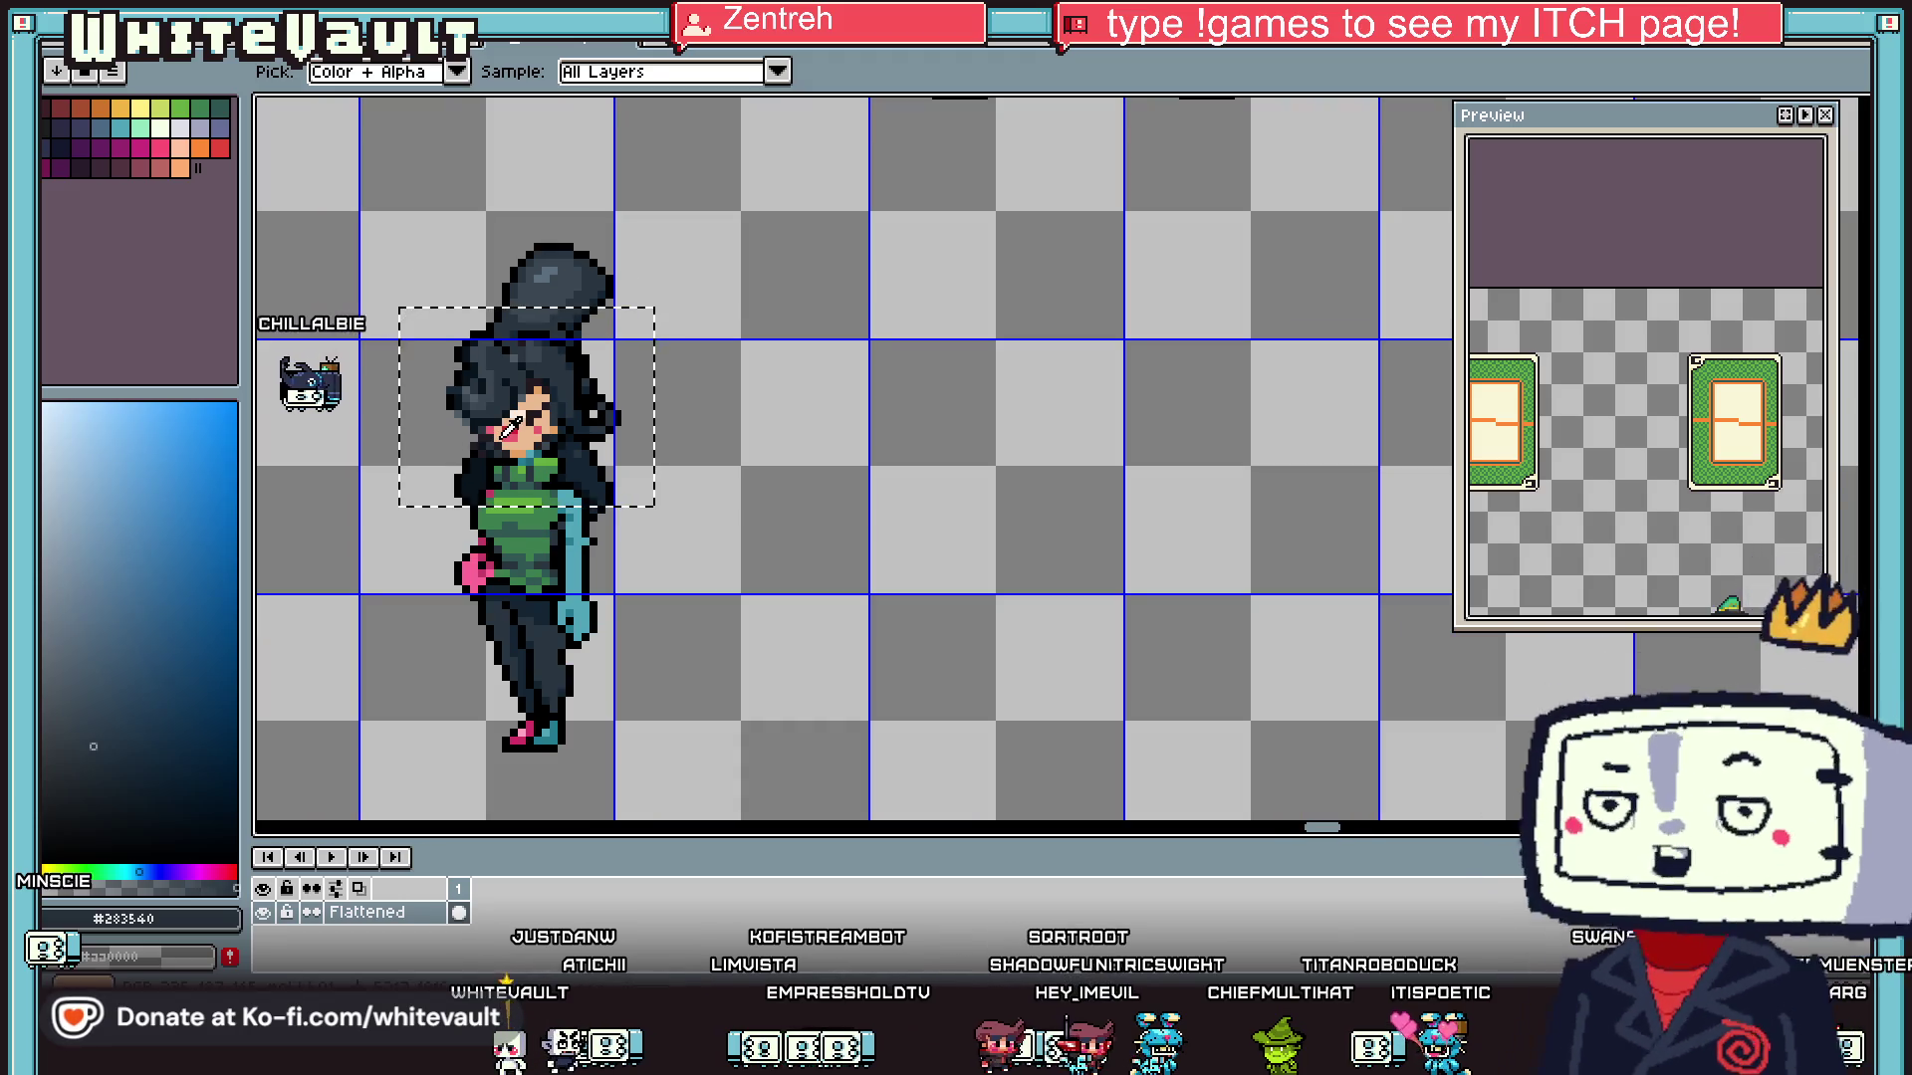
{"action": "scroll", "coordinate": [509, 428], "scroll_direction": "up", "scroll_amount": 3}
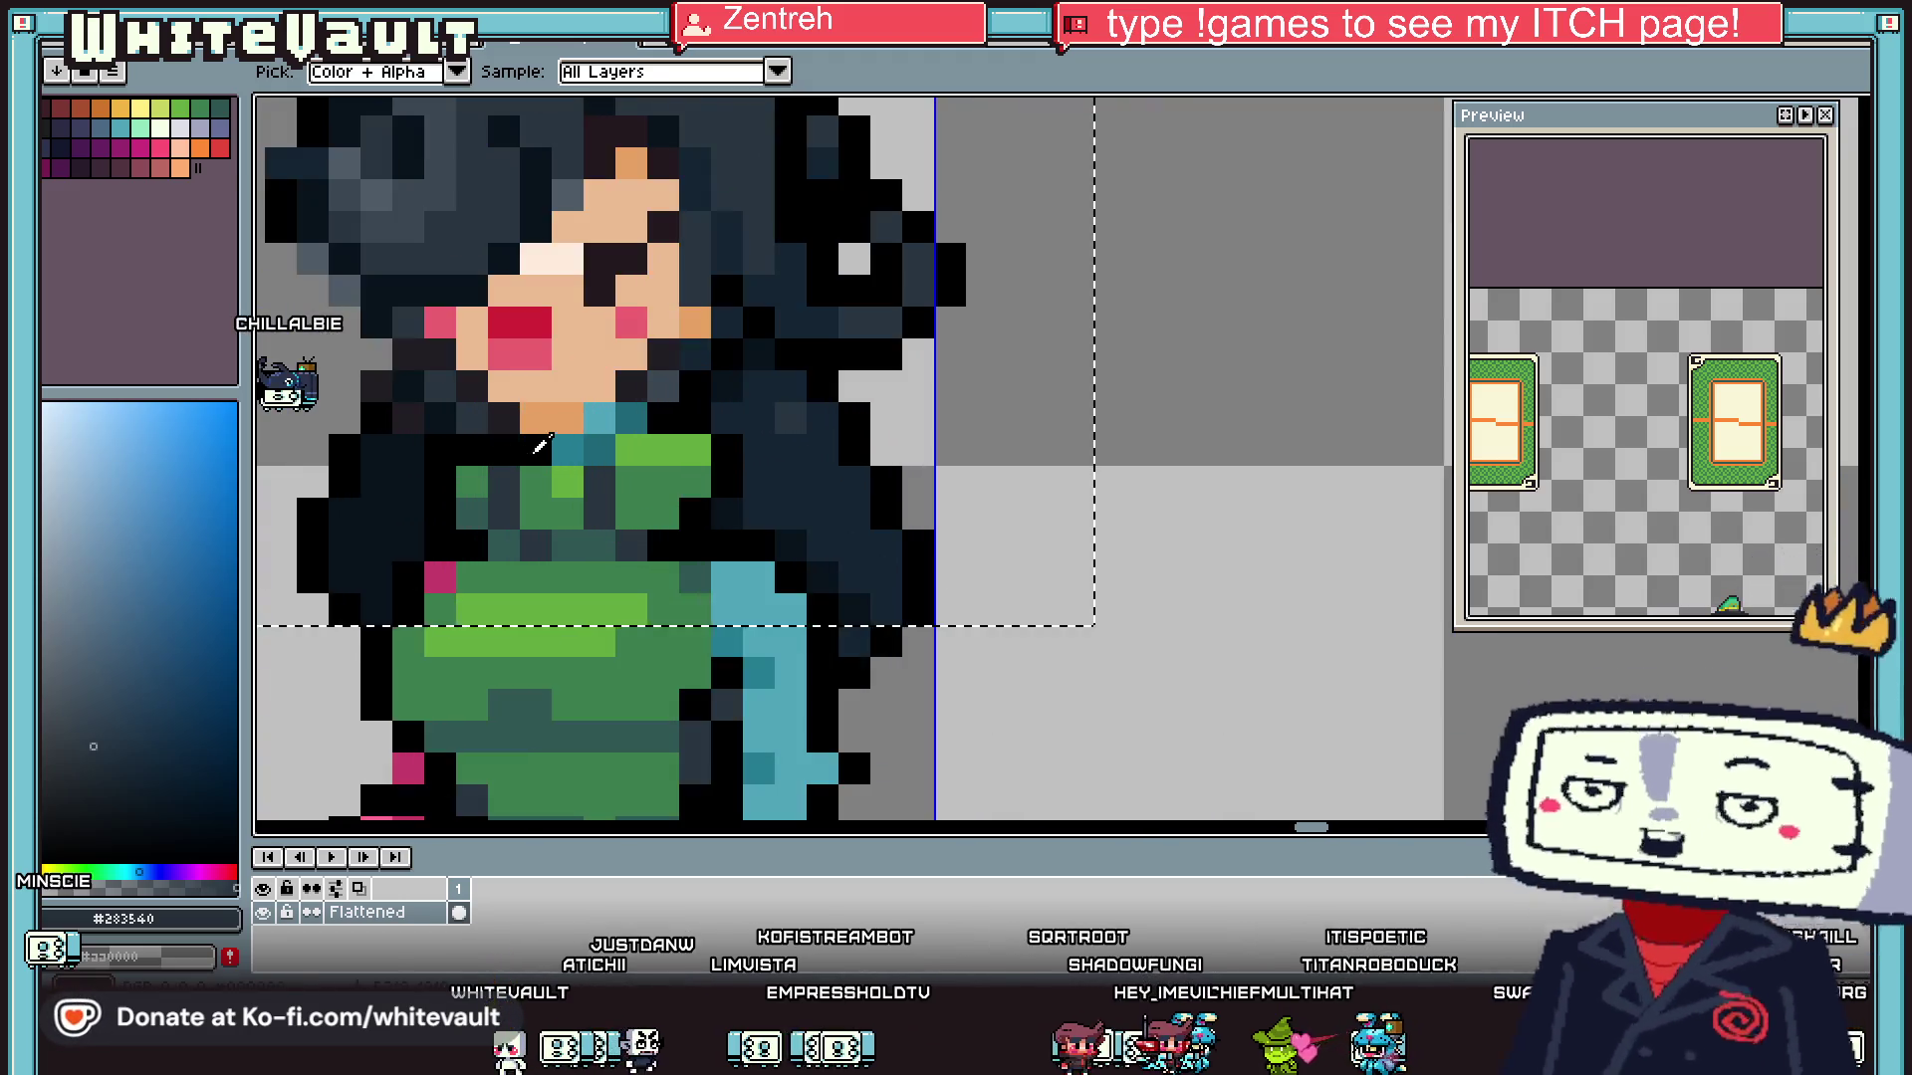
{"action": "left_click", "coordinate": [547, 390]}
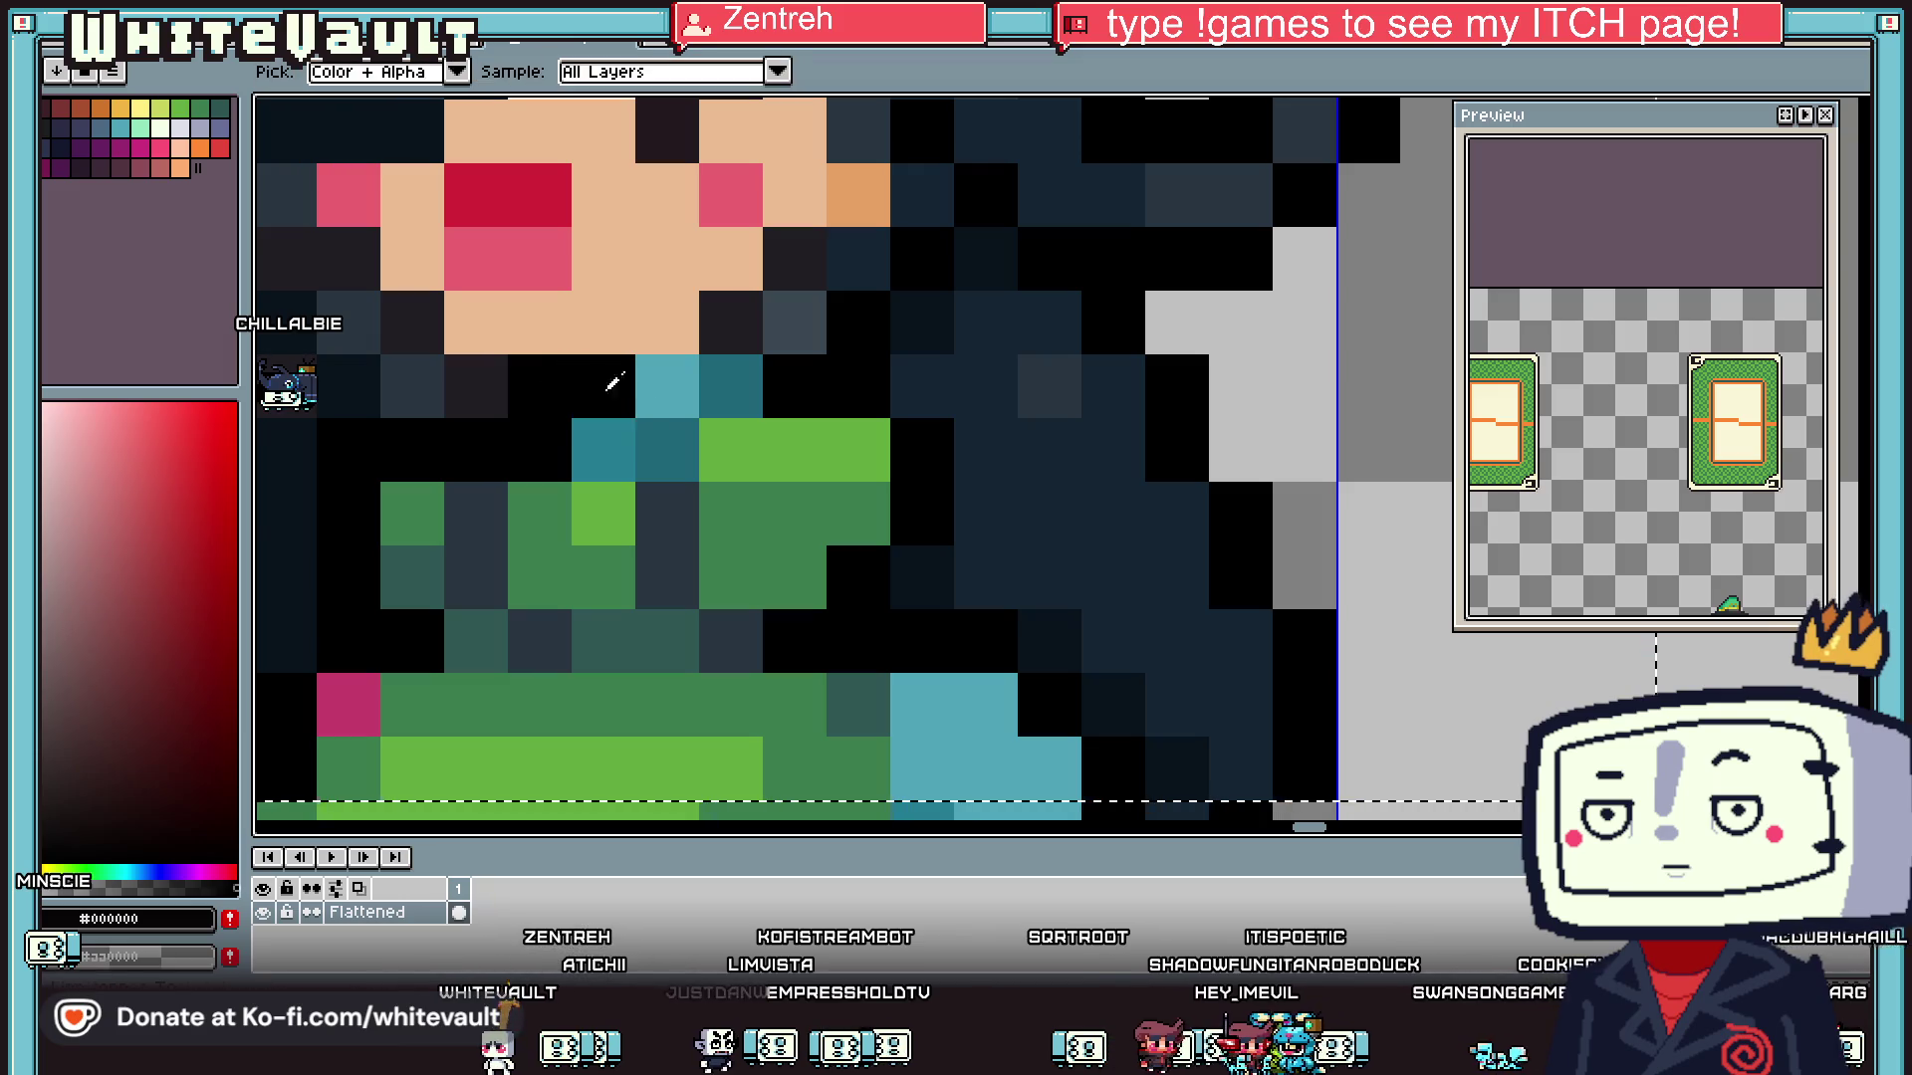
{"action": "scroll", "coordinate": [597, 383], "scroll_direction": "down", "scroll_amount": 5}
{"action": "scroll", "coordinate": [647, 393], "scroll_direction": "up", "scroll_amount": 3}
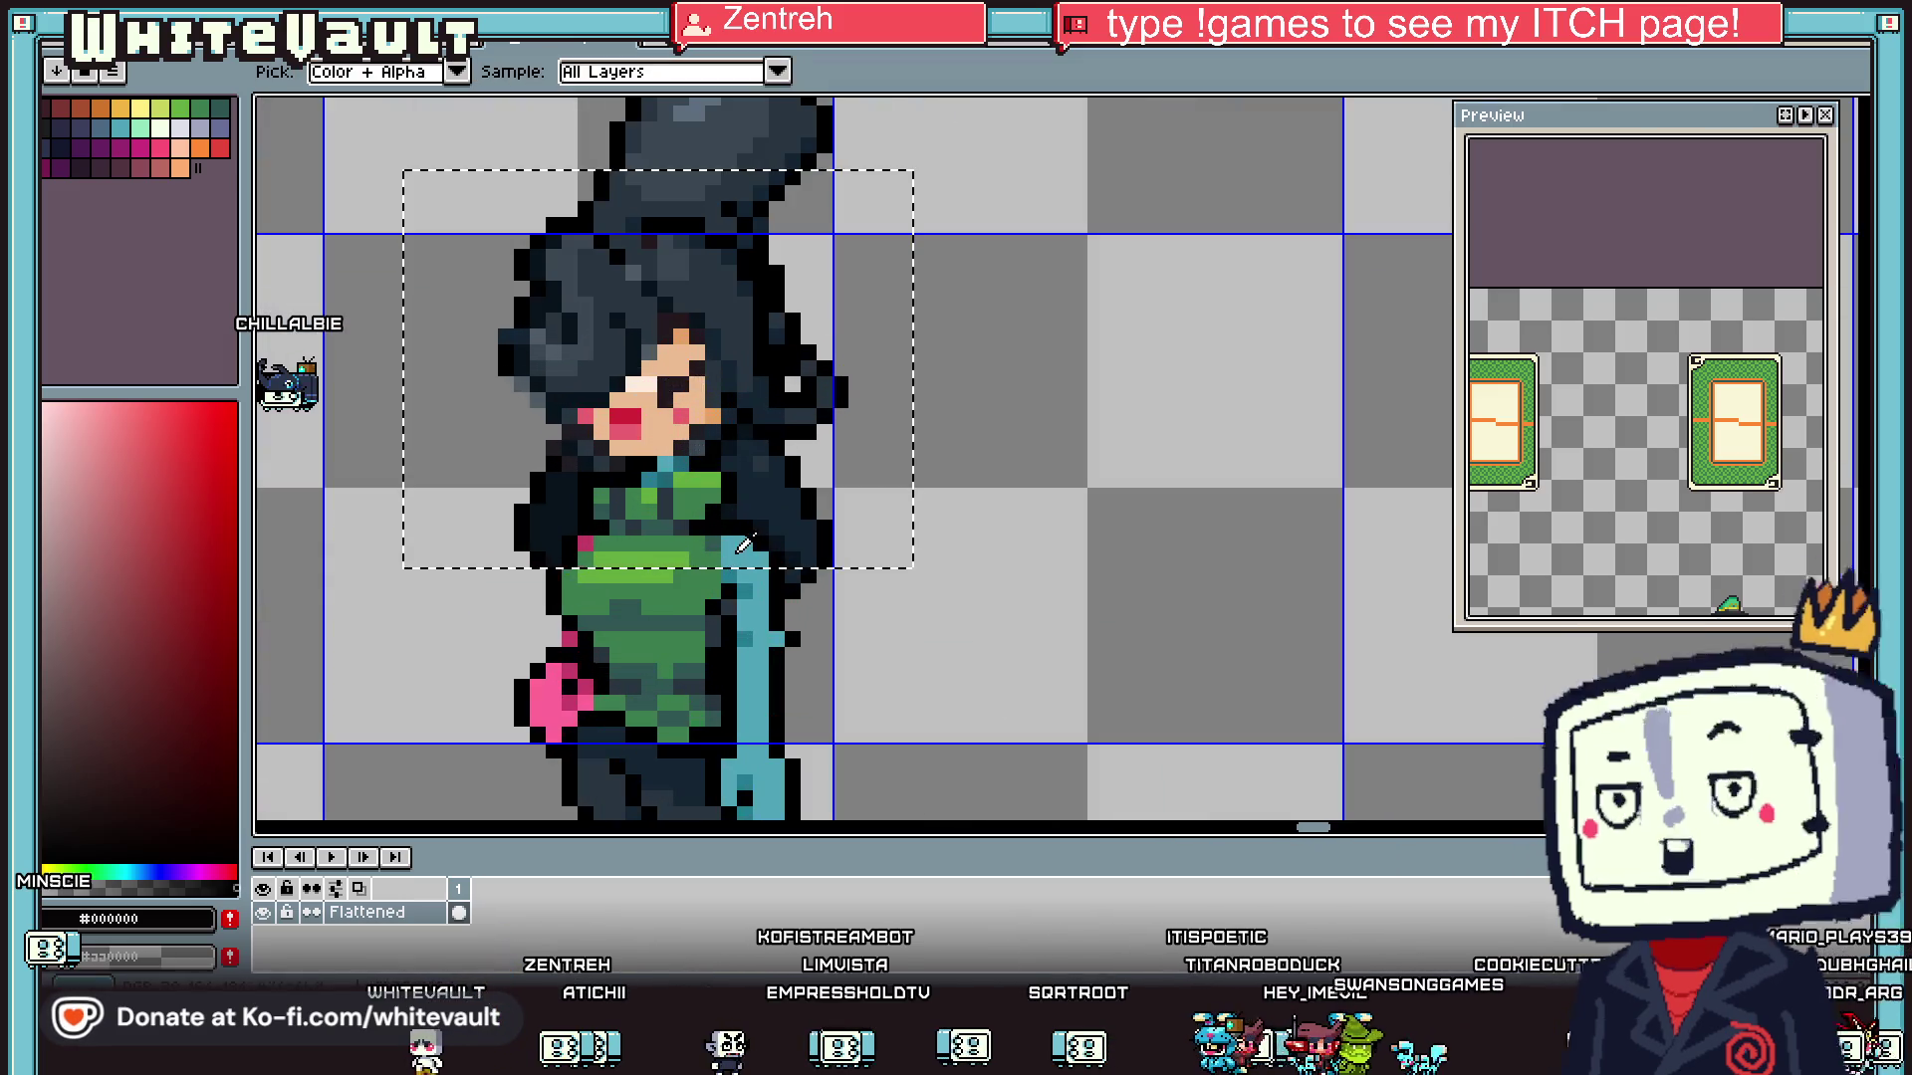
{"action": "left_click", "coordinate": [742, 544]}
{"action": "scroll", "coordinate": [747, 558], "scroll_direction": "up", "scroll_amount": 2}
- Paint the chest and face skin teal and shade the upper face dark teal
{"action": "mouse_move", "coordinate": [757, 598]}
{"action": "left_mouse_down"}
{"action": "mouse_move", "coordinate": [901, 468]}
{"action": "mouse_move", "coordinate": [836, 412]}
{"action": "mouse_move", "coordinate": [751, 485]}
{"action": "mouse_move", "coordinate": [709, 412]}
{"action": "left_mouse_up"}
{"action": "left_click_drag", "start_coordinate": [709, 284], "coordinate": [835, 295]}
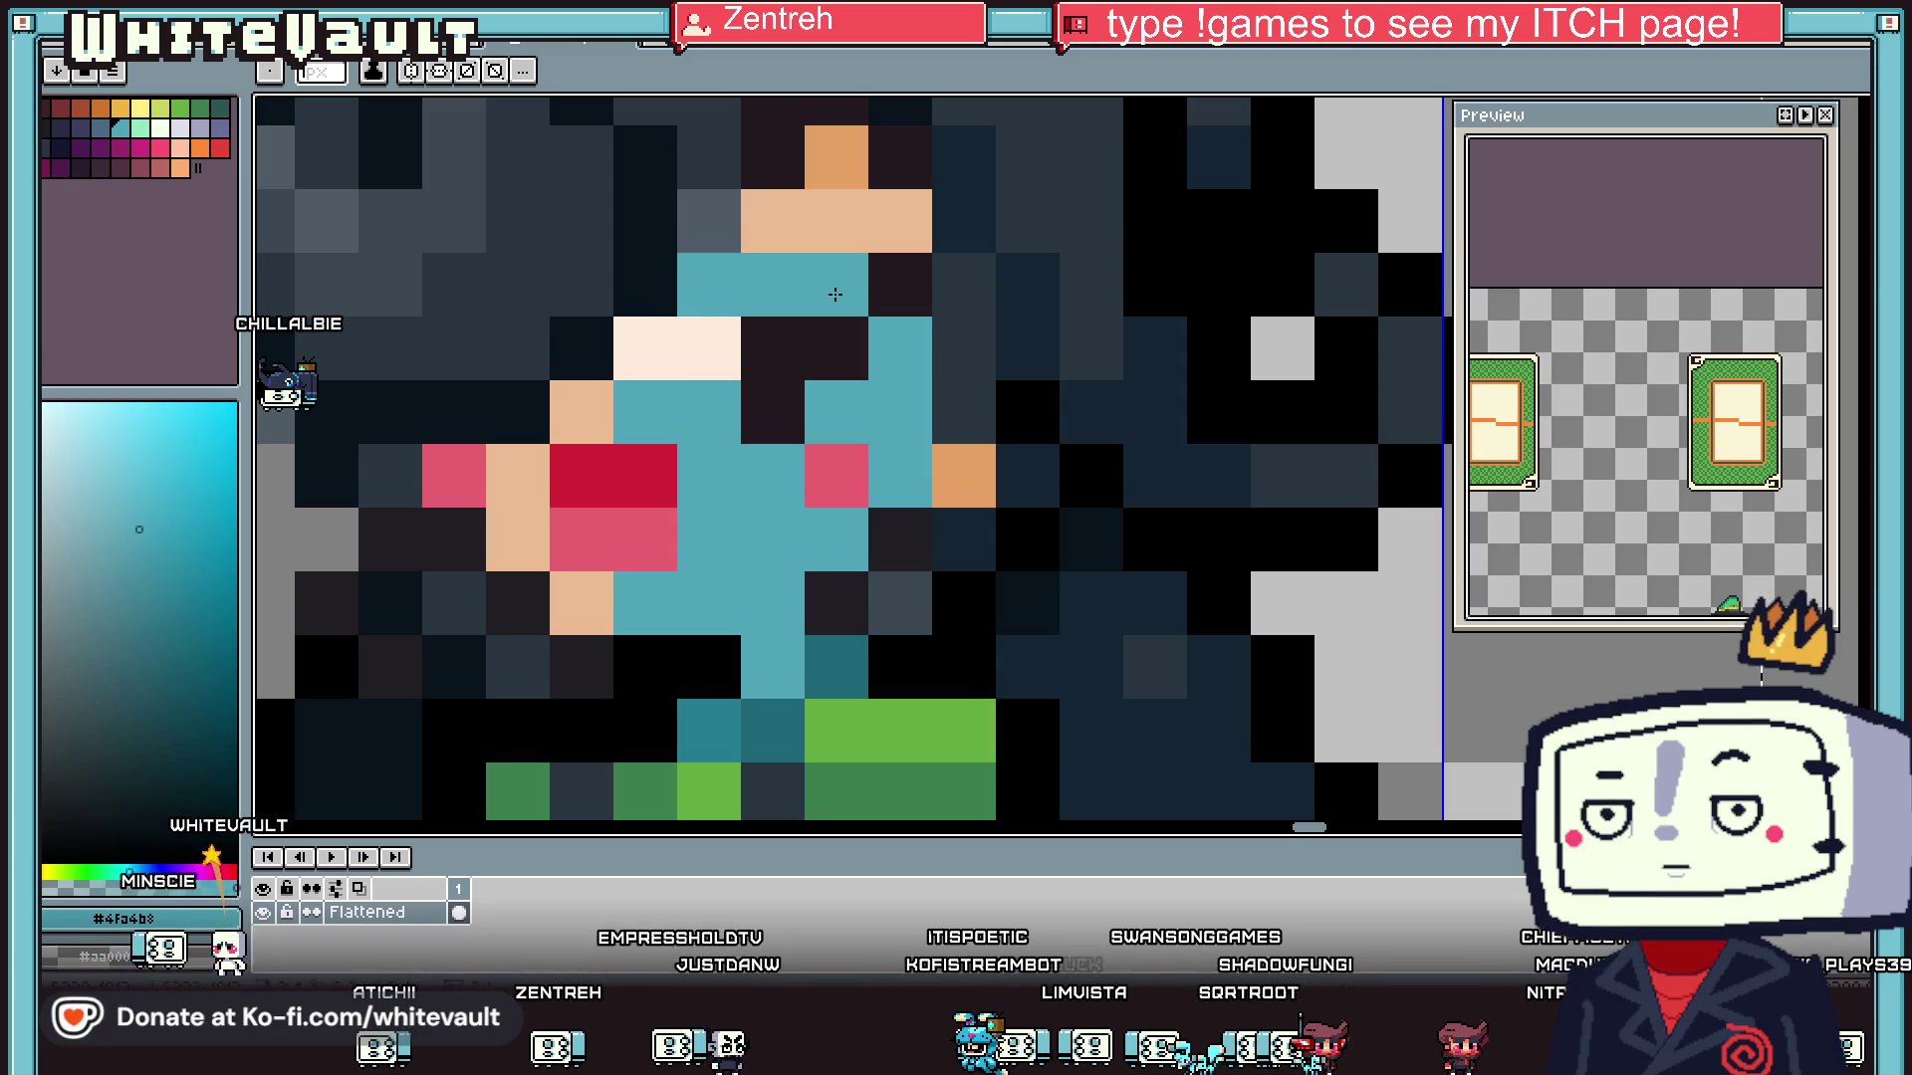
{"action": "left_click", "coordinate": [811, 687], "text": "alt"}
{"action": "left_click", "coordinate": [813, 120]}
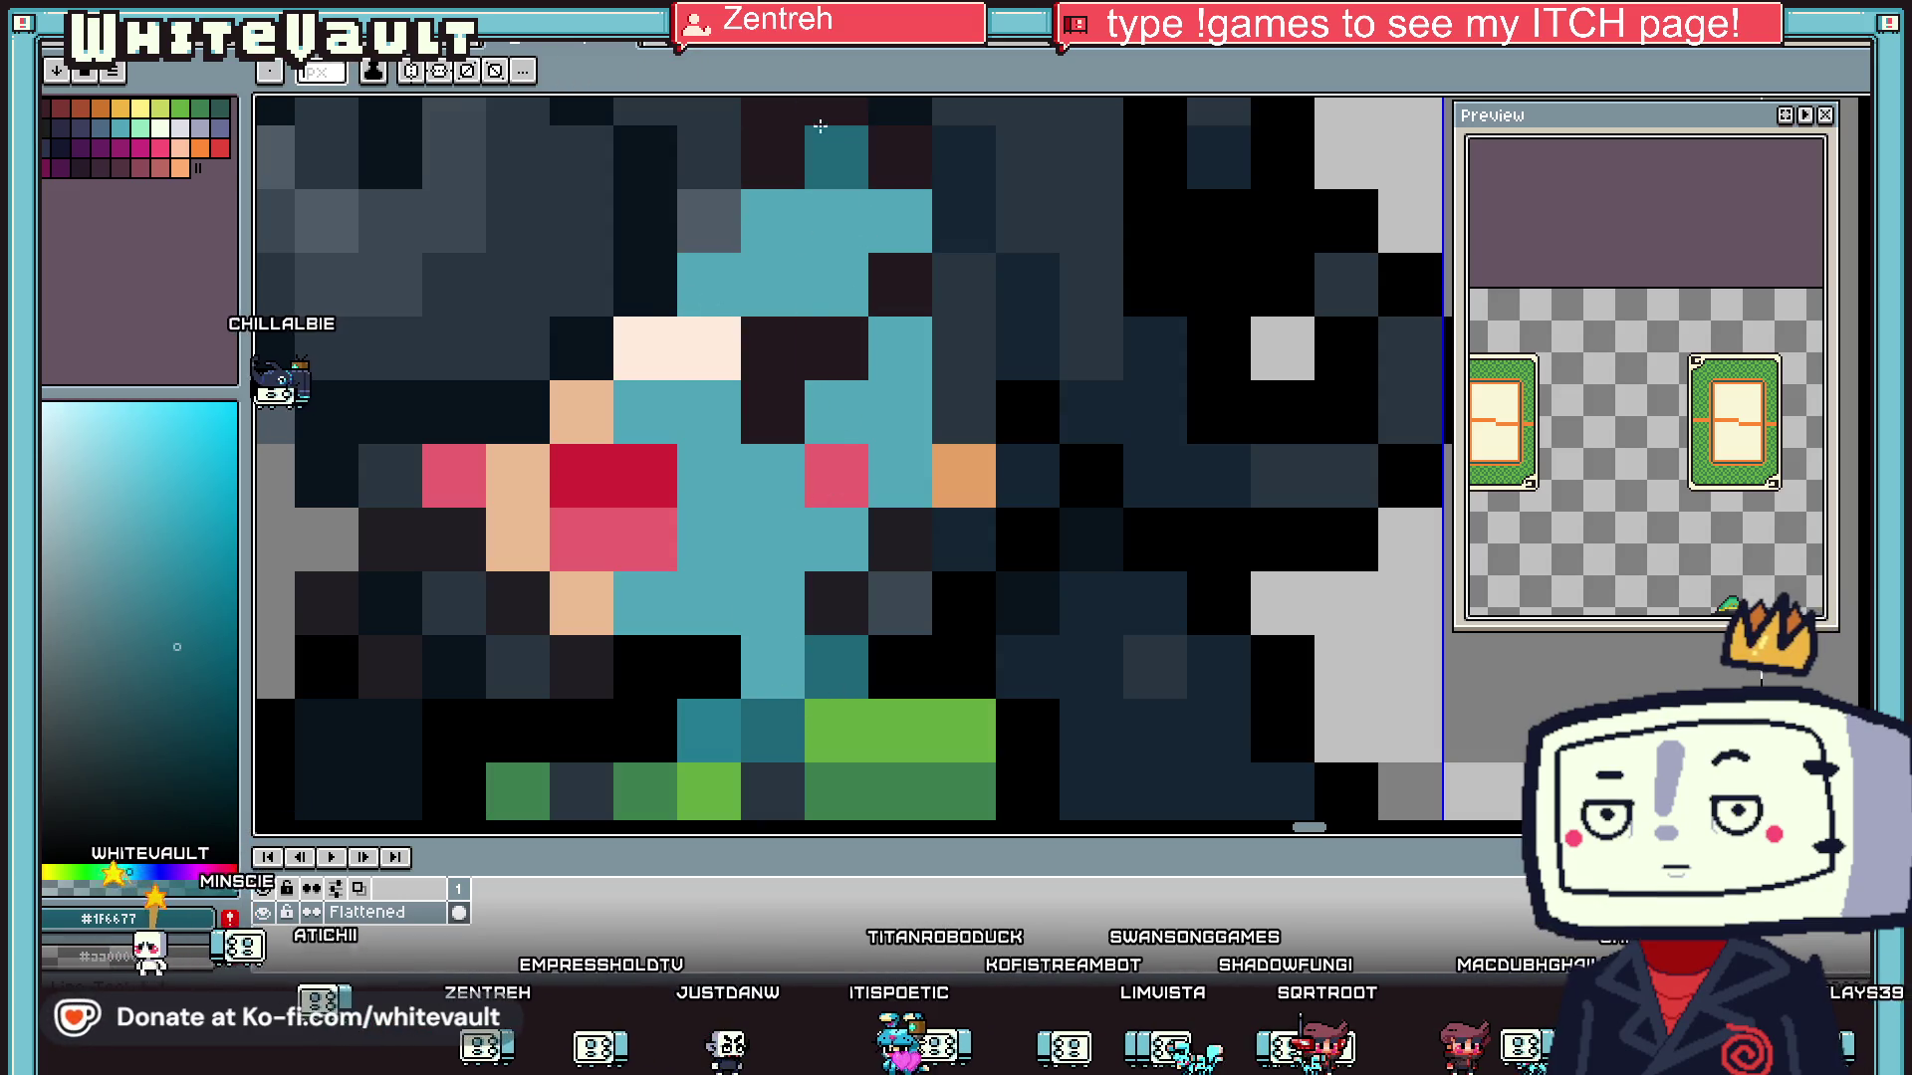
{"action": "left_click_drag", "start_coordinate": [836, 283], "coordinate": [697, 284]}
- Repaint the eye pixels in light cyan
{"action": "left_click", "coordinate": [901, 349]}
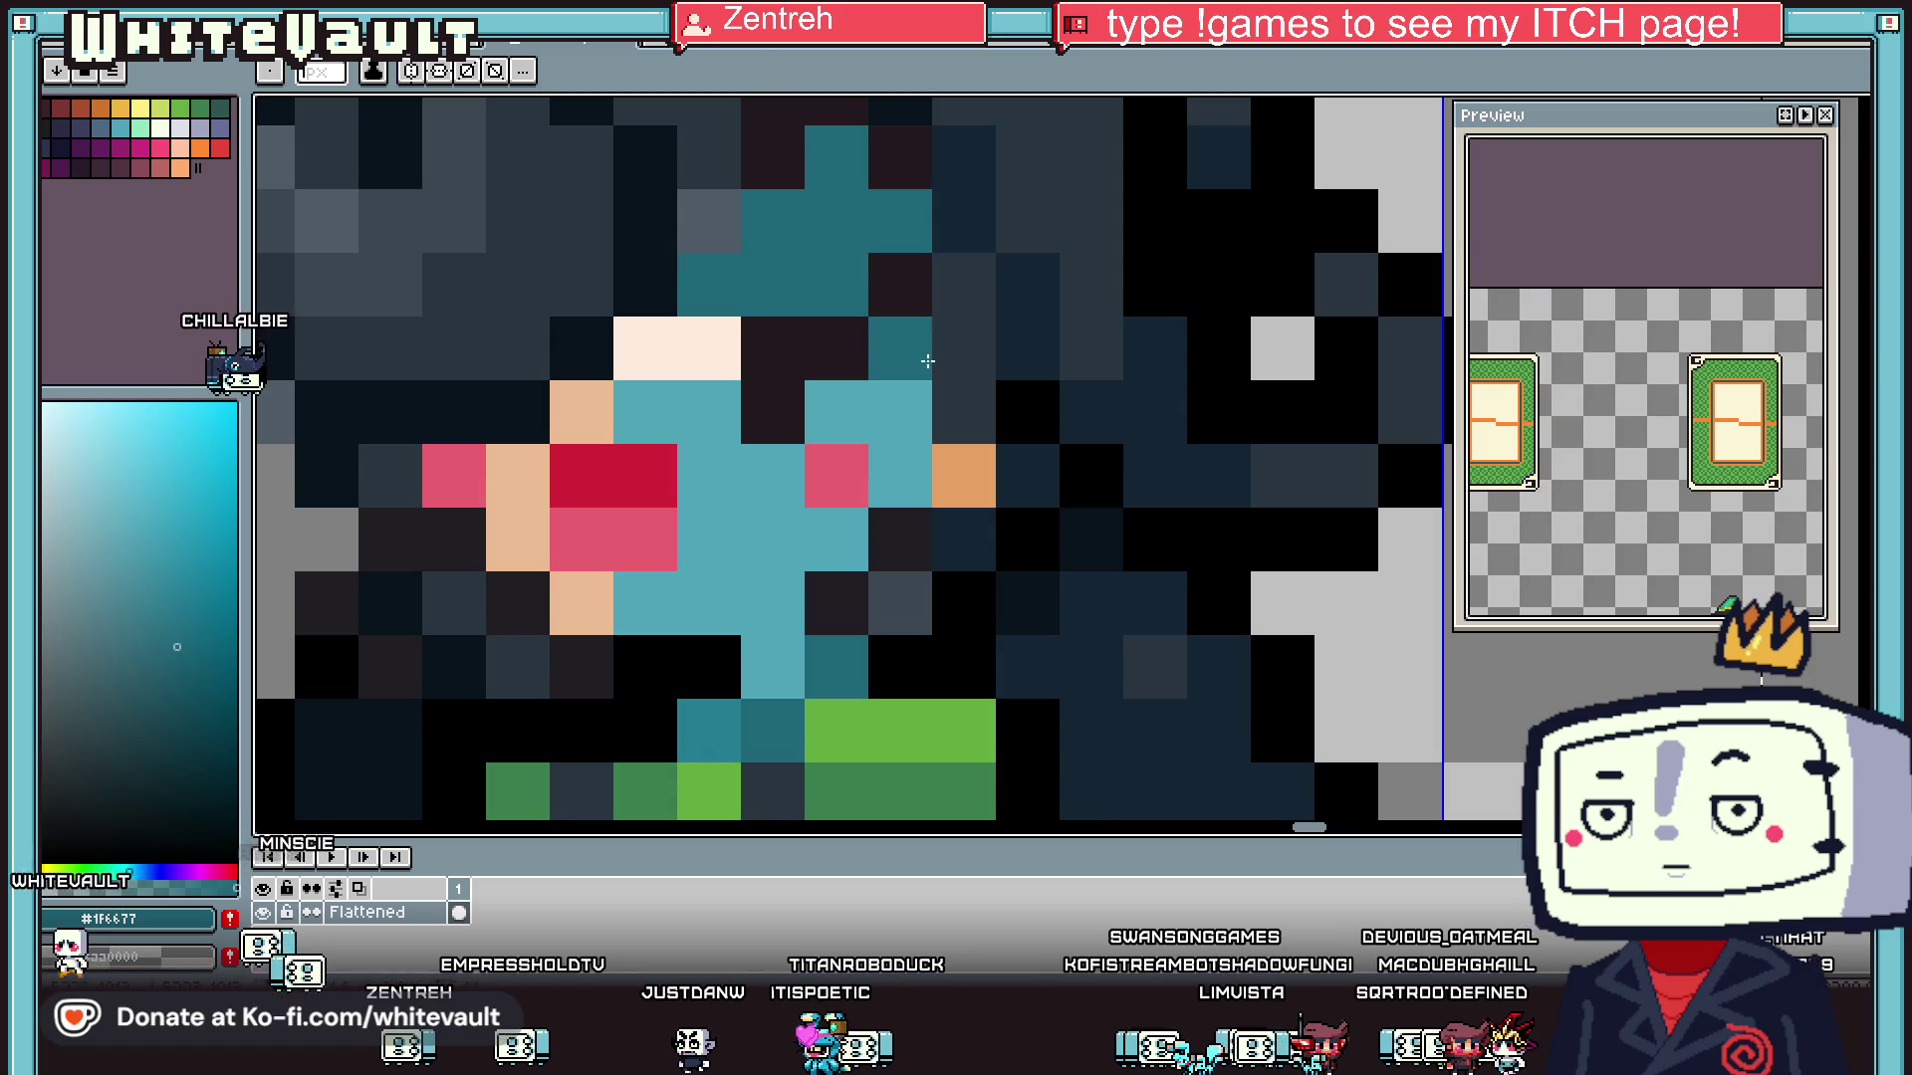
{"action": "scroll", "coordinate": [896, 379], "scroll_direction": "down", "scroll_amount": 2}
{"action": "left_click", "coordinate": [893, 377], "text": "alt"}
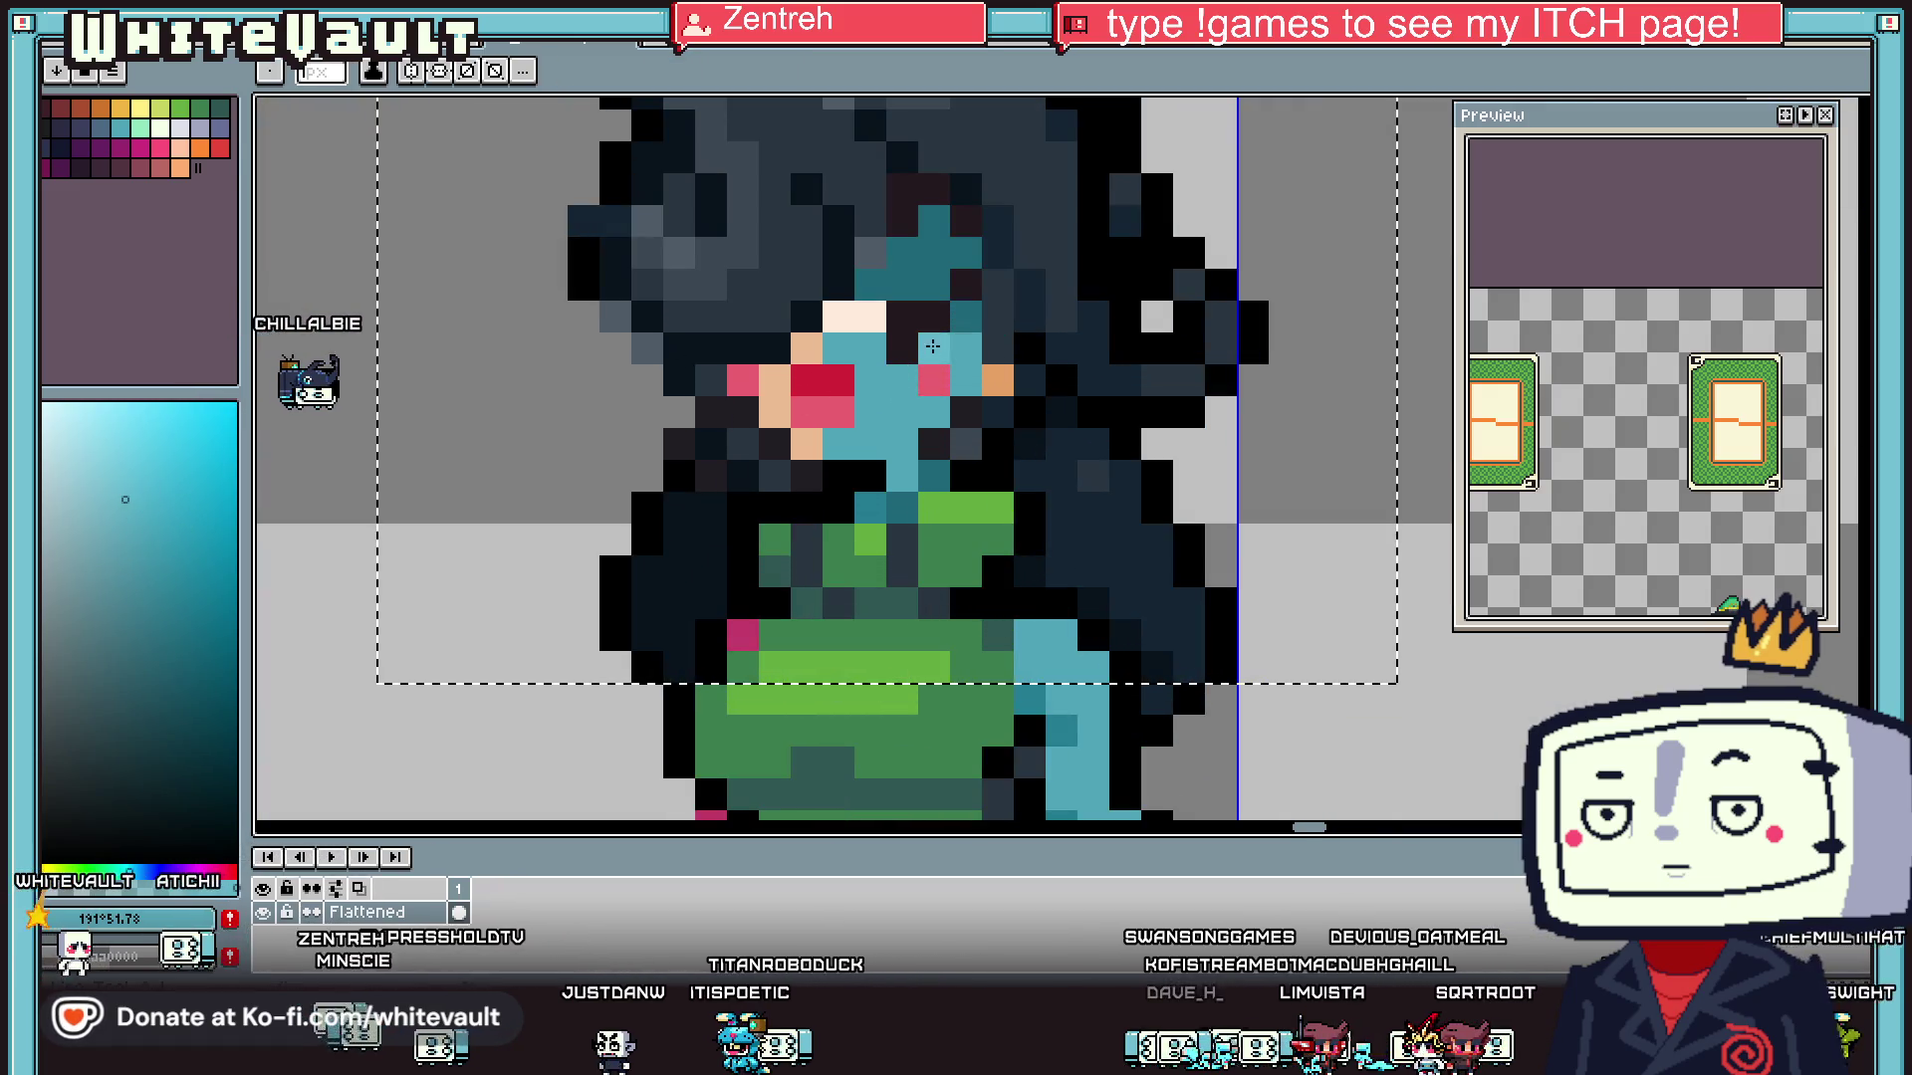
{"action": "left_click_drag", "start_coordinate": [849, 320], "coordinate": [860, 318]}
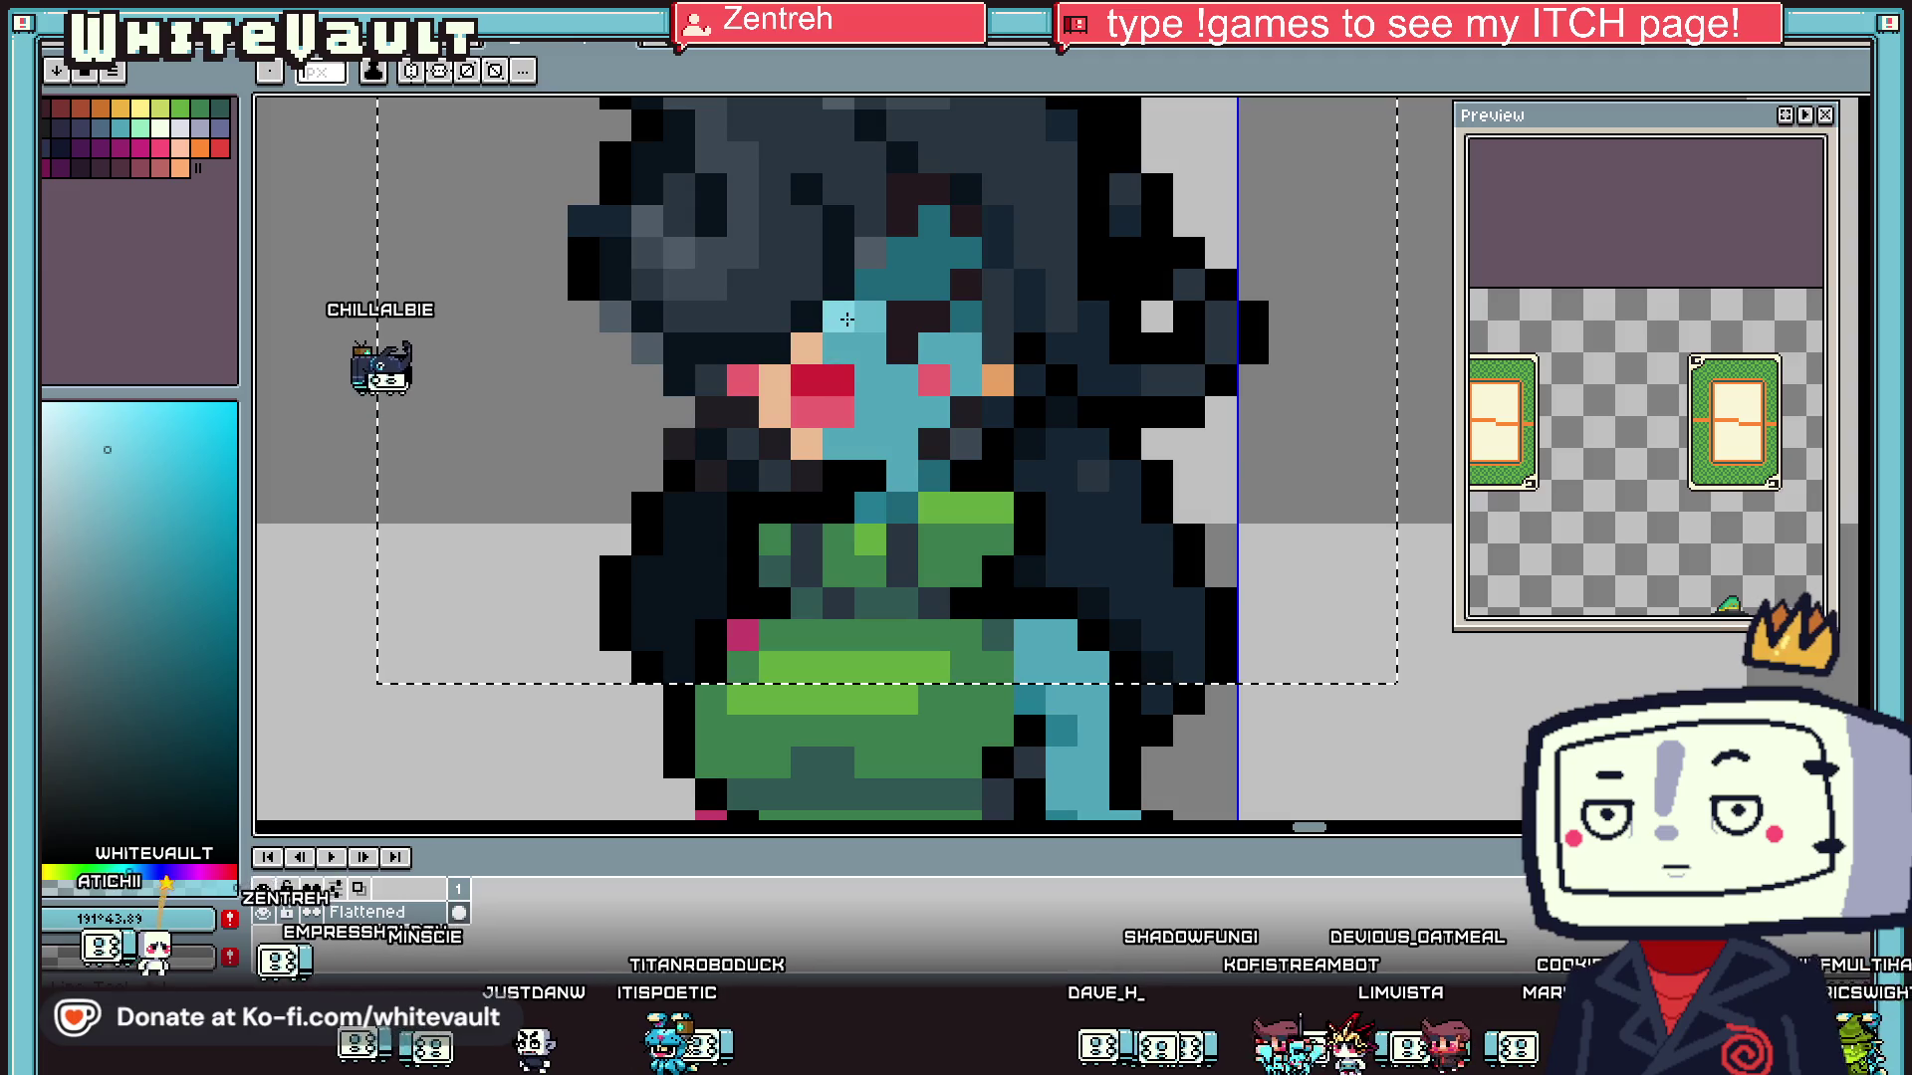
- Add two pink cheek pixels, a teal face pixel and a light pixel below the mouth
{"action": "scroll", "coordinate": [861, 319], "scroll_direction": "down", "scroll_amount": 3}
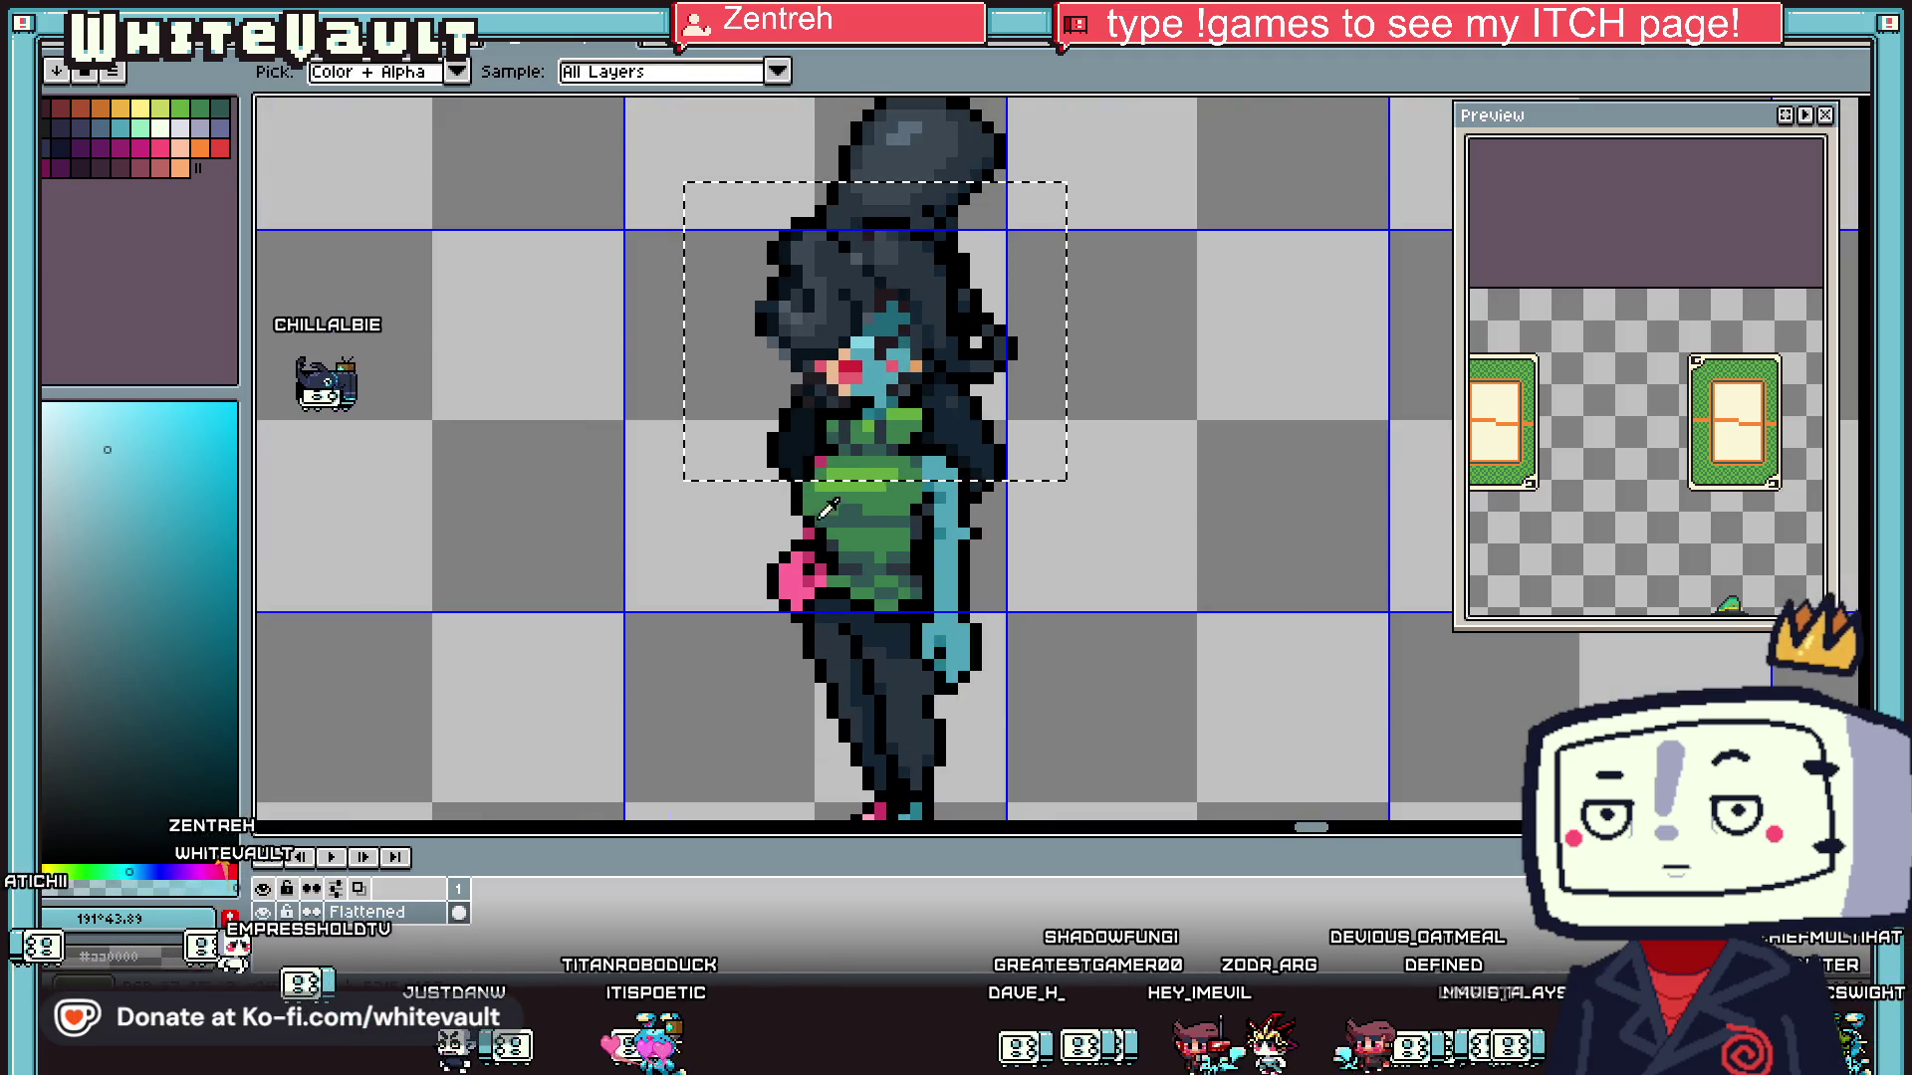
{"action": "left_click", "coordinate": [849, 366]}
{"action": "scroll", "coordinate": [849, 366], "scroll_direction": "up", "scroll_amount": 3}
{"action": "left_click", "coordinate": [858, 453]}
{"action": "left_click", "coordinate": [859, 356]}
{"action": "left_click", "coordinate": [944, 397], "text": "alt"}
{"action": "left_click", "coordinate": [794, 389]}
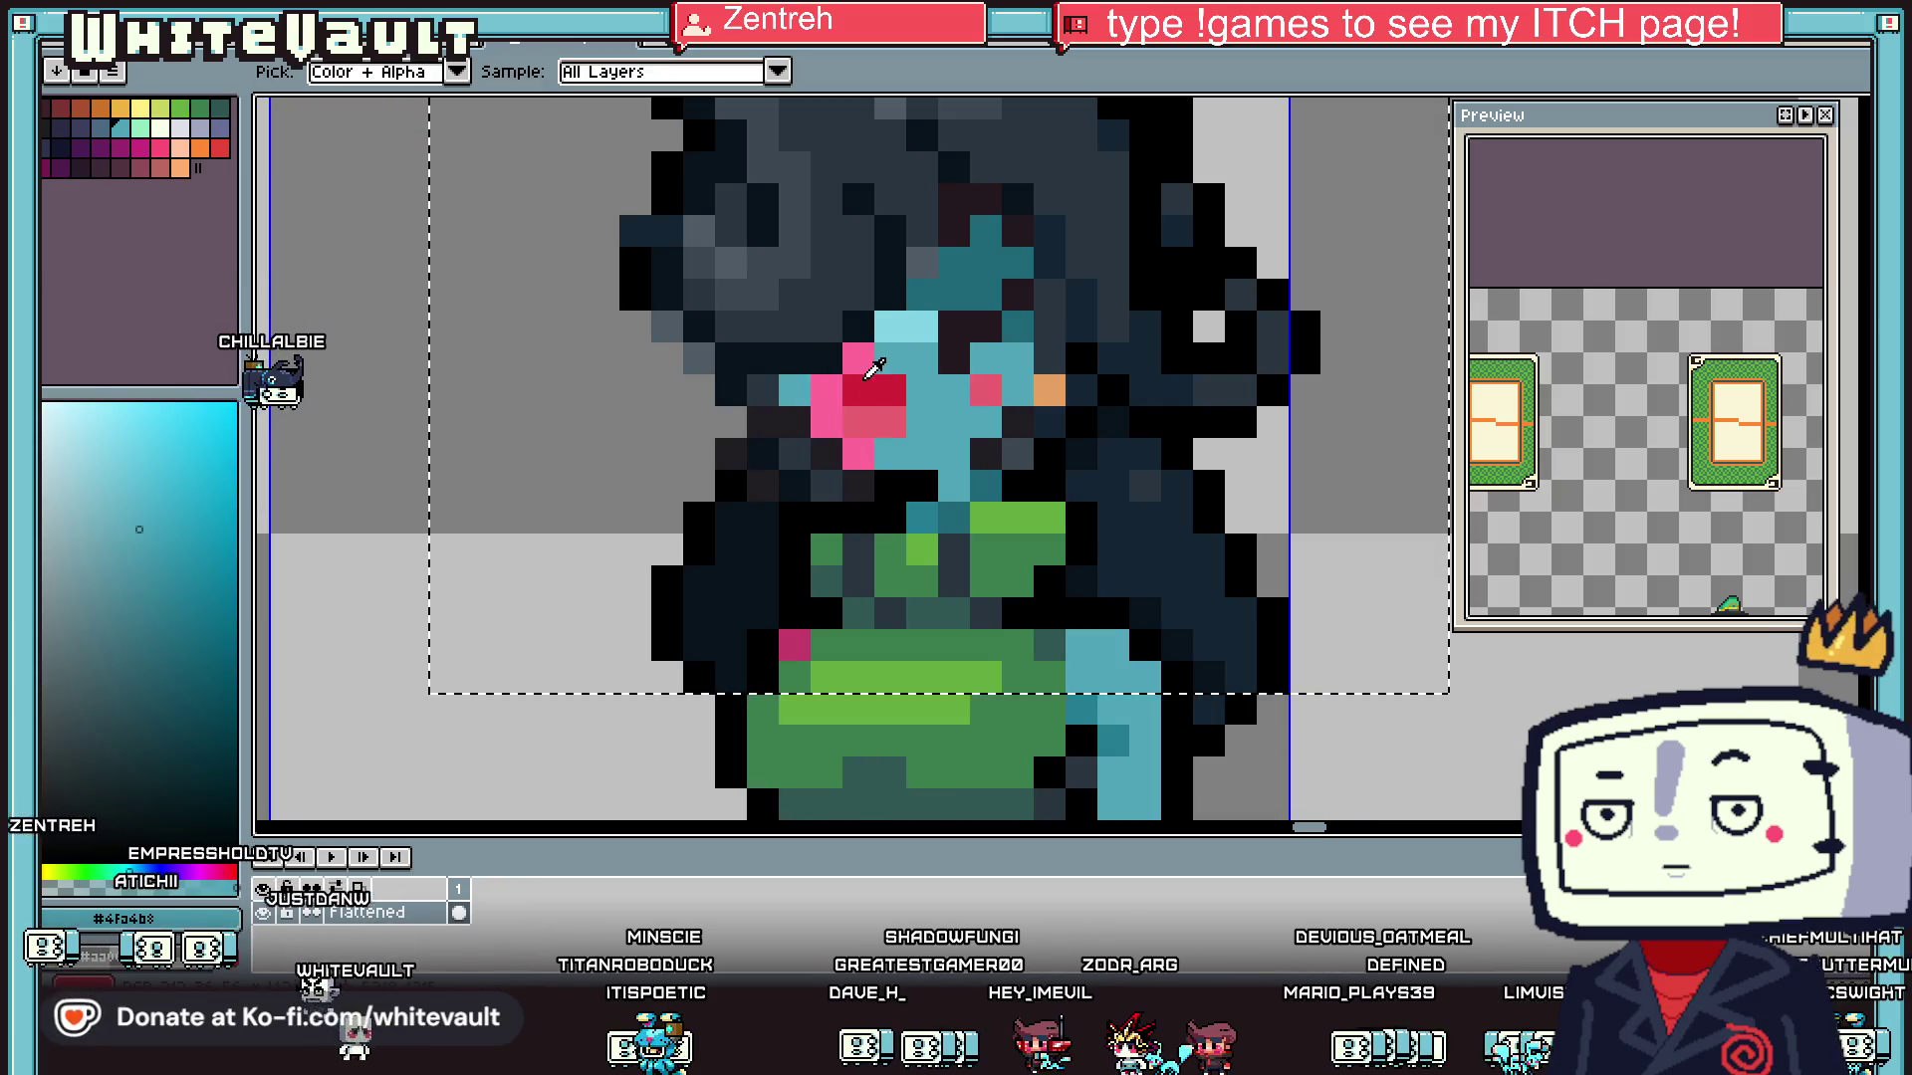
{"action": "scroll", "coordinate": [864, 378], "scroll_direction": "down", "scroll_amount": 3}
{"action": "scroll", "coordinate": [857, 379], "scroll_direction": "up", "scroll_amount": 3}
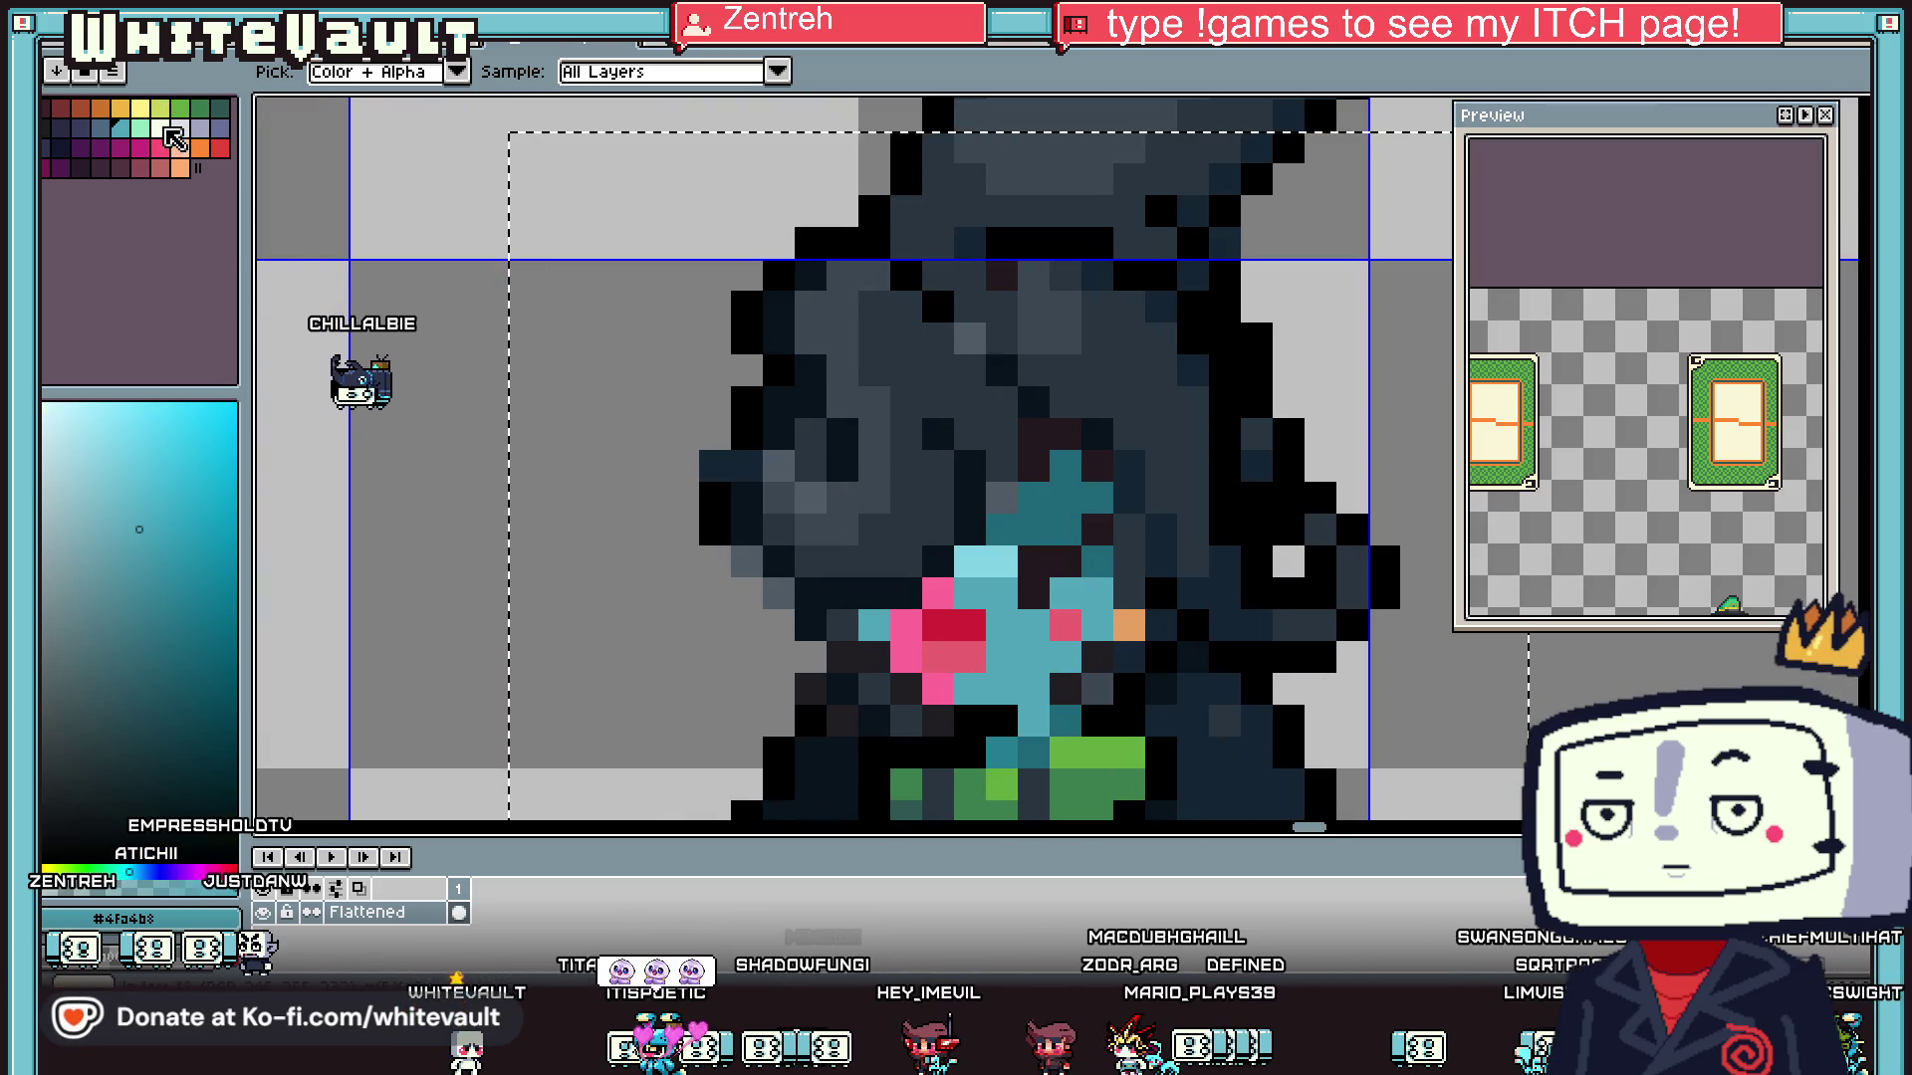
{"action": "left_click", "coordinate": [167, 130]}
{"action": "left_click", "coordinate": [970, 626]}
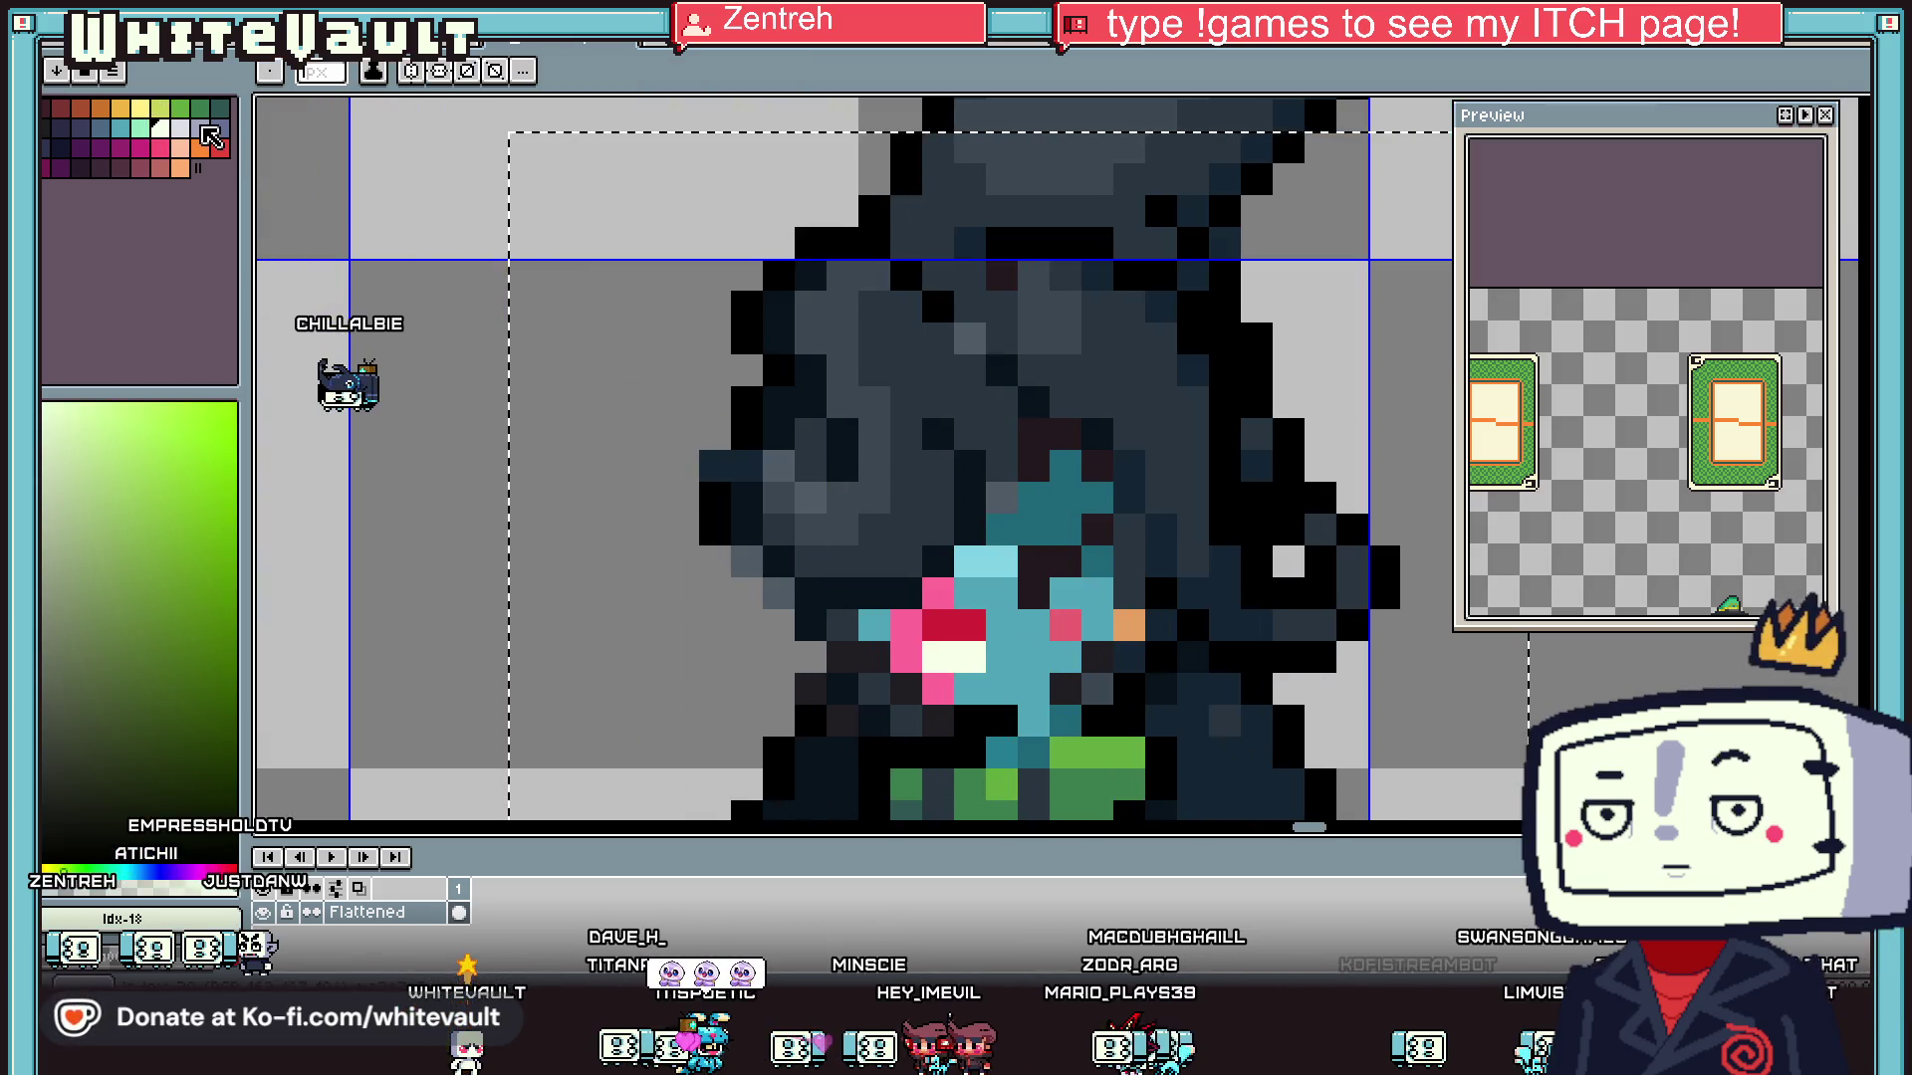
- Paint a lavender pixel over the girl's mouth
{"action": "left_click", "coordinate": [202, 129]}
{"action": "left_click", "coordinate": [1009, 677]}
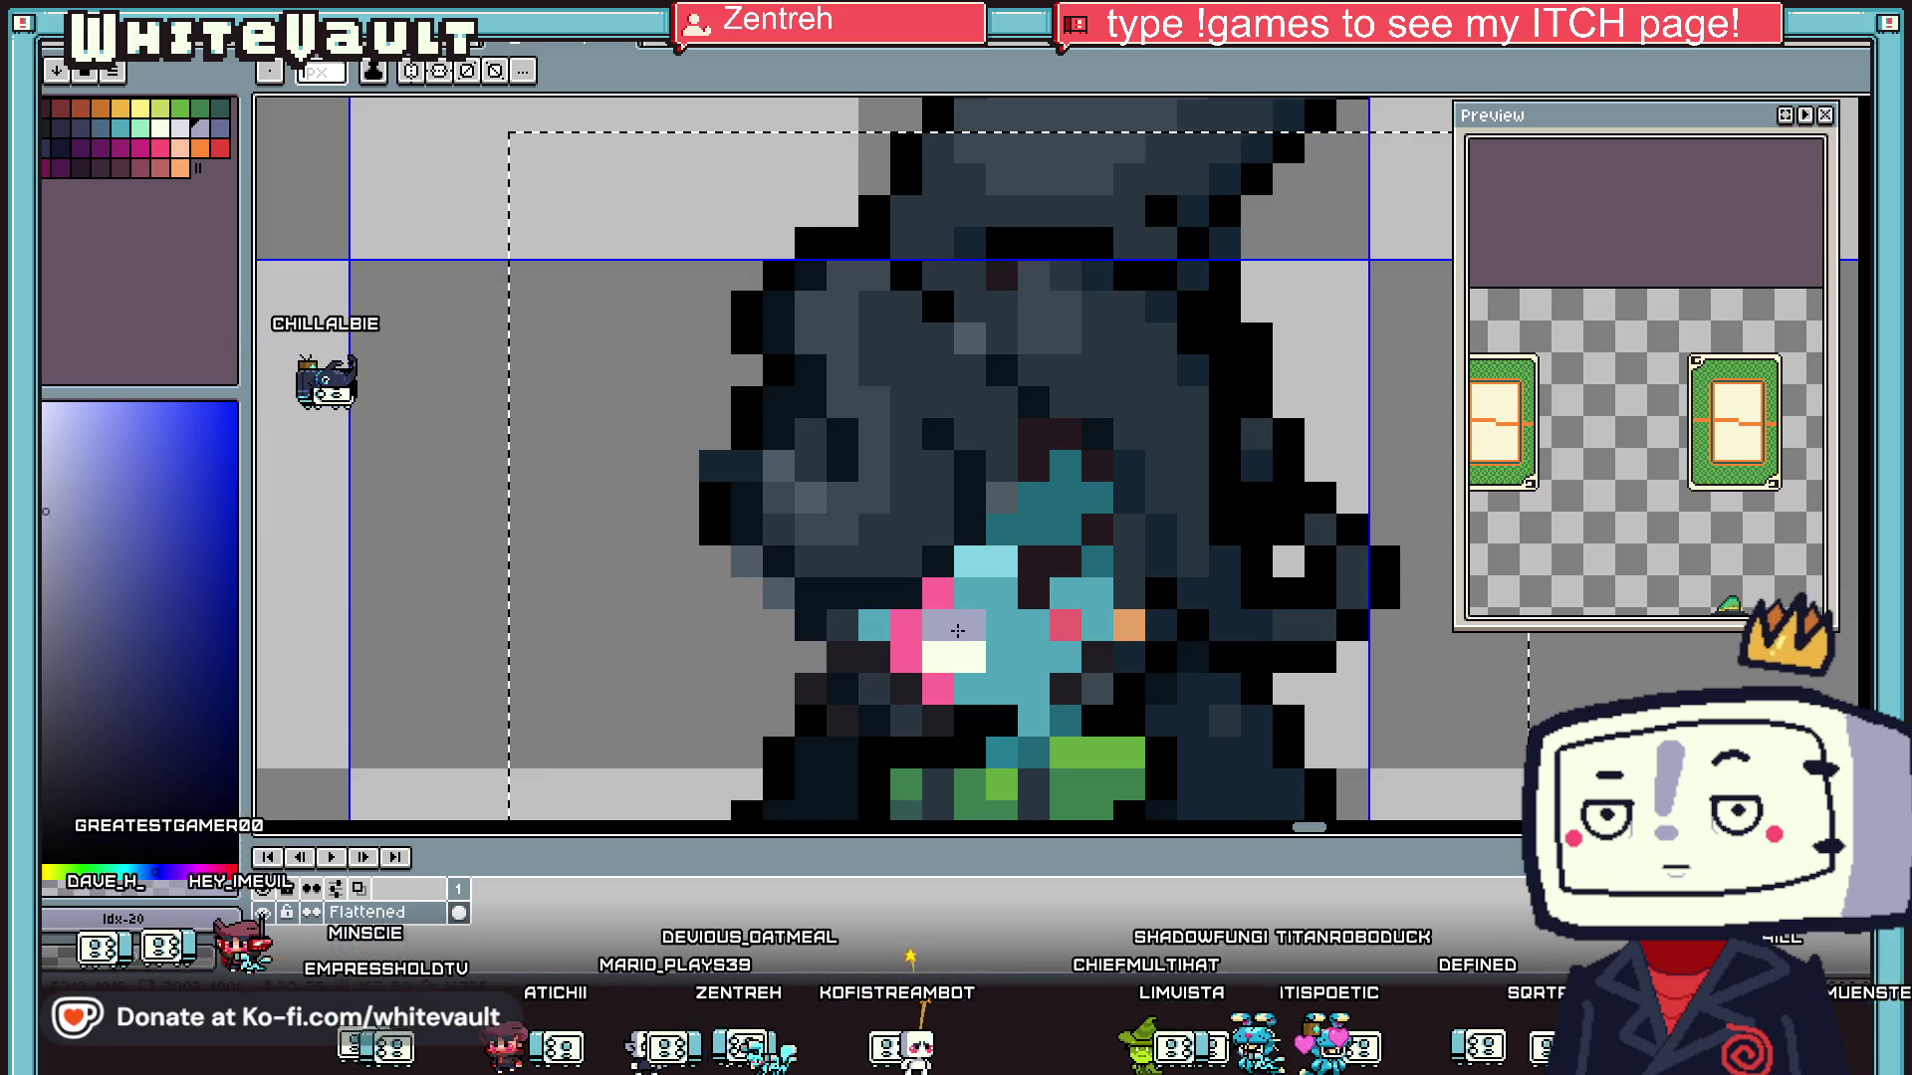
{"action": "scroll", "coordinate": [1165, 495], "scroll_direction": "down", "scroll_amount": 5}
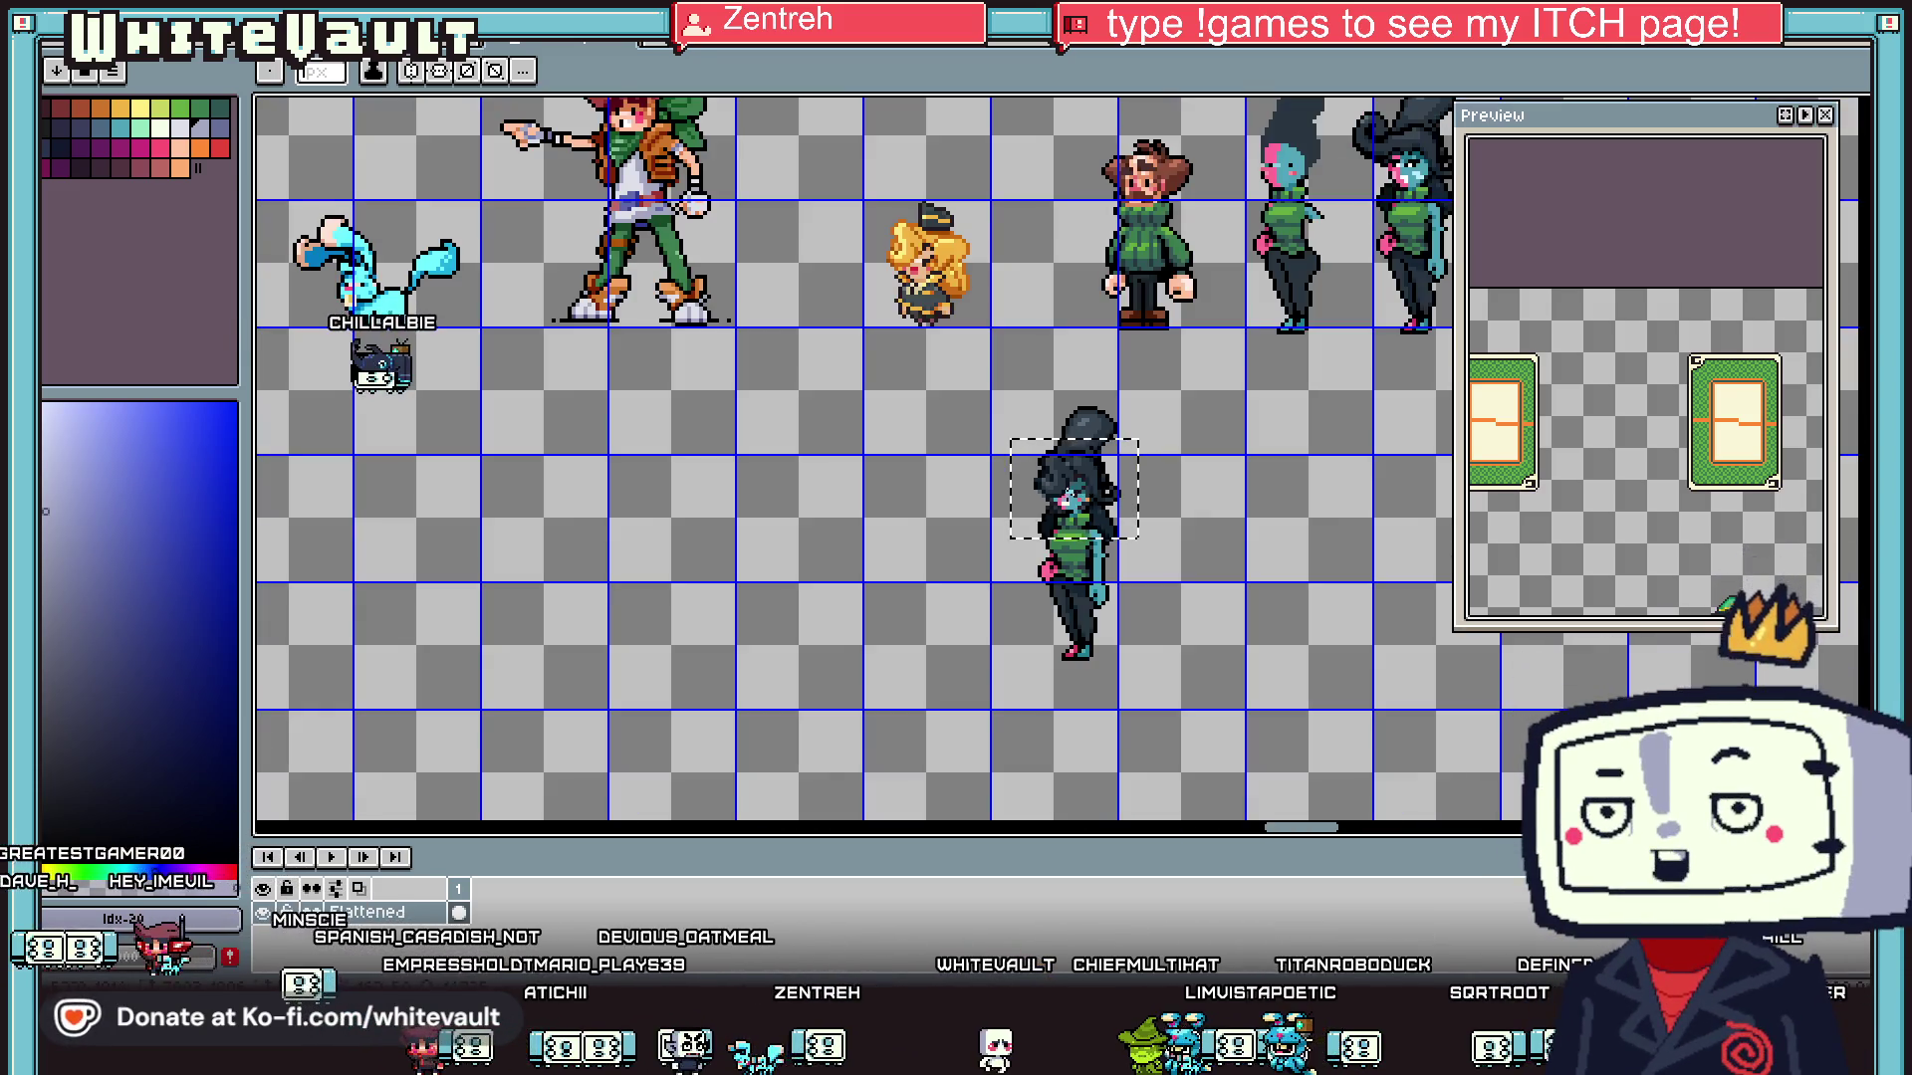
{"action": "scroll", "coordinate": [1067, 503], "scroll_direction": "up", "scroll_amount": 4}
- Add a deep crimson pixel beside the pink cheek blush
{"action": "key", "text": "i"}
{"action": "scroll", "coordinate": [1063, 488], "scroll_direction": "up", "scroll_amount": 2}
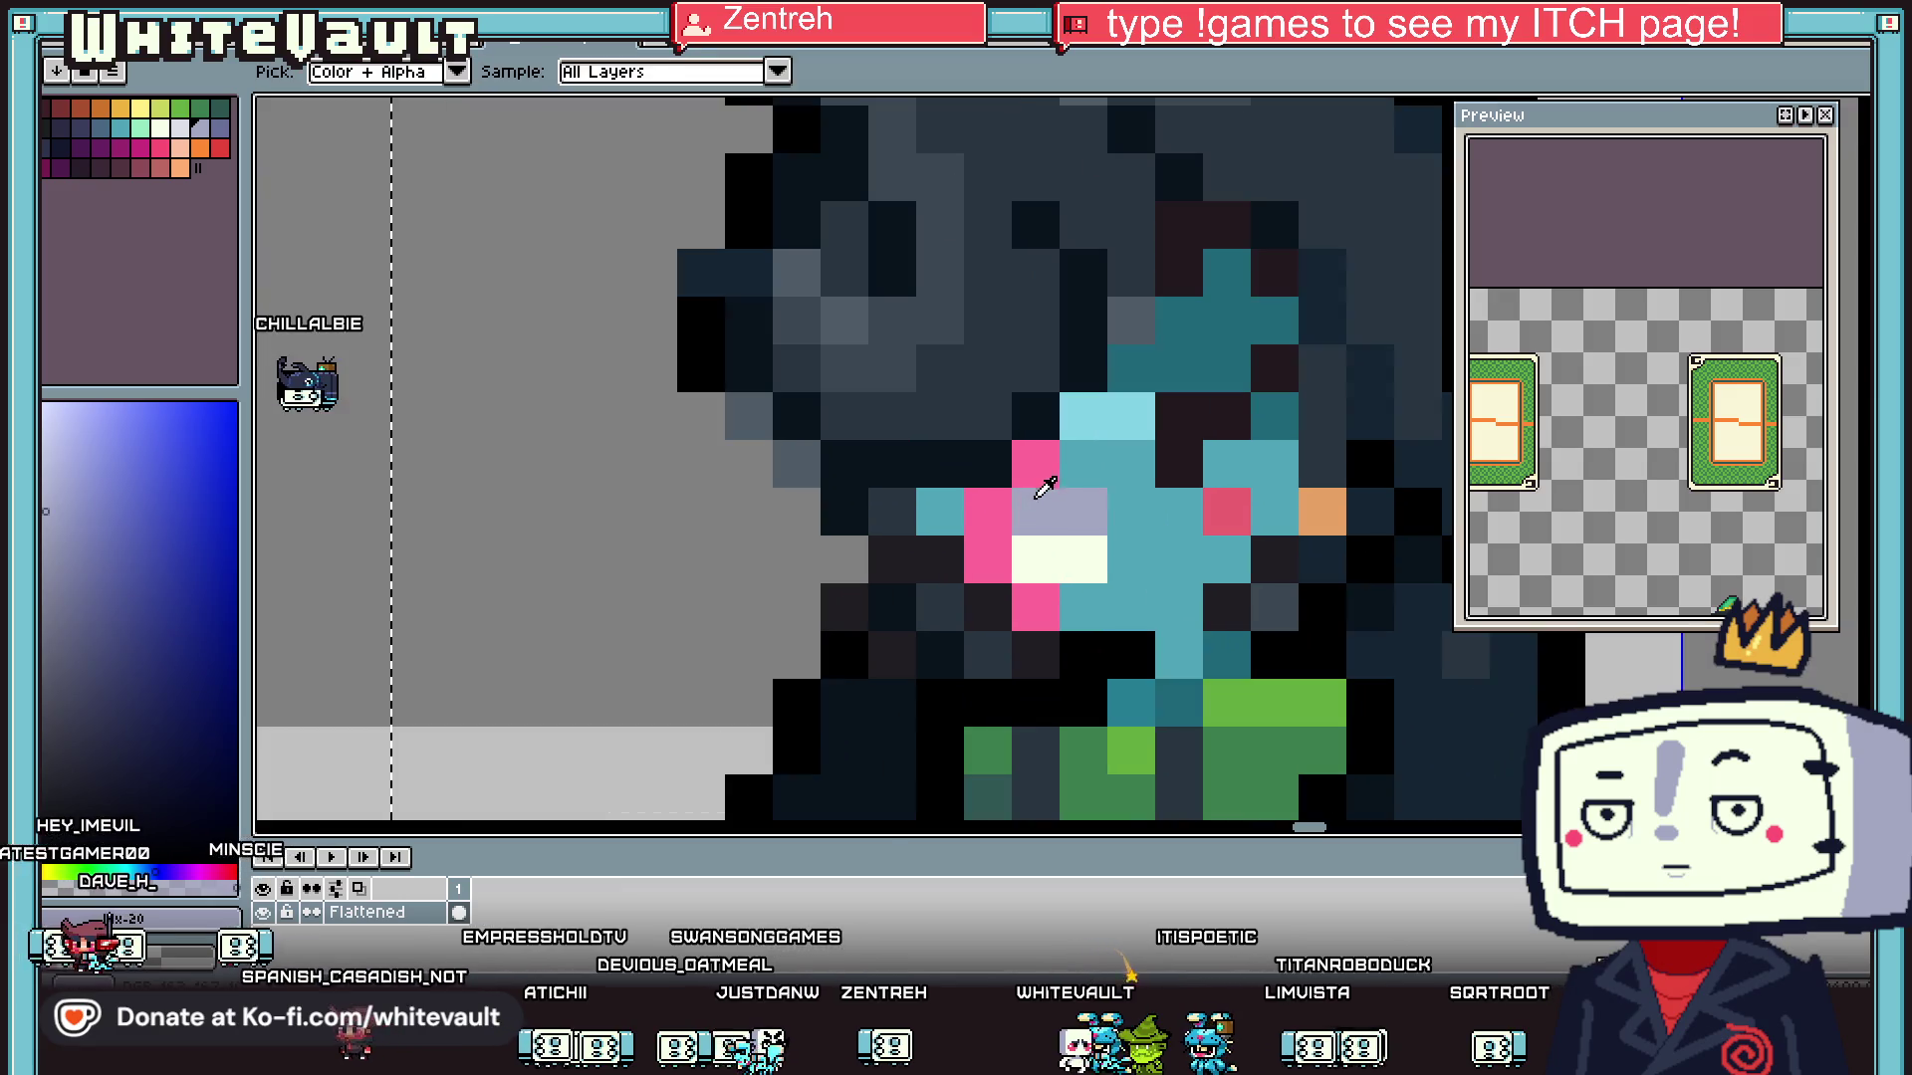
{"action": "left_click", "coordinate": [991, 513]}
{"action": "left_click", "coordinate": [236, 512]}
{"action": "key", "text": "b"}
{"action": "left_click", "coordinate": [1038, 455]}
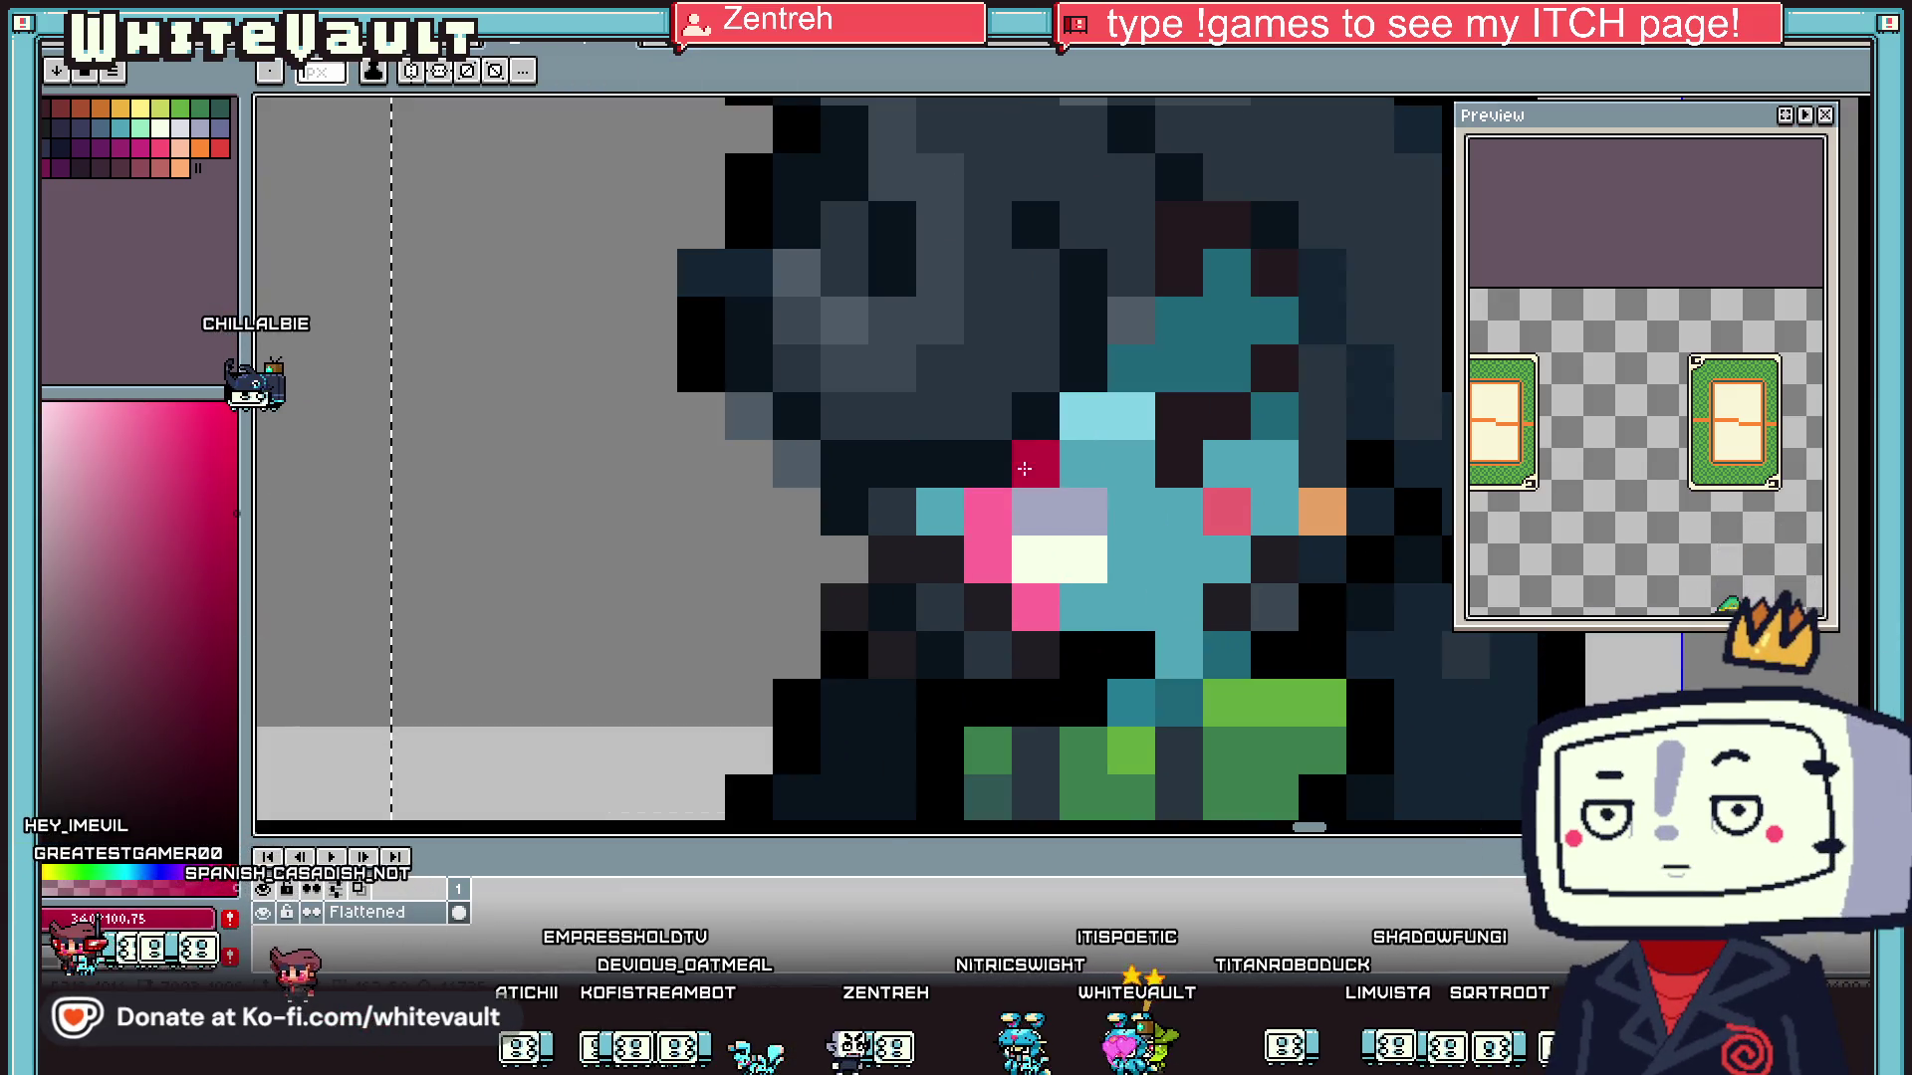
- Sample the dark slate and pink colours from the canvas
{"action": "scroll", "coordinate": [1004, 524], "scroll_direction": "down", "scroll_amount": 5}
{"action": "scroll", "coordinate": [1021, 429], "scroll_direction": "up", "scroll_amount": 3}
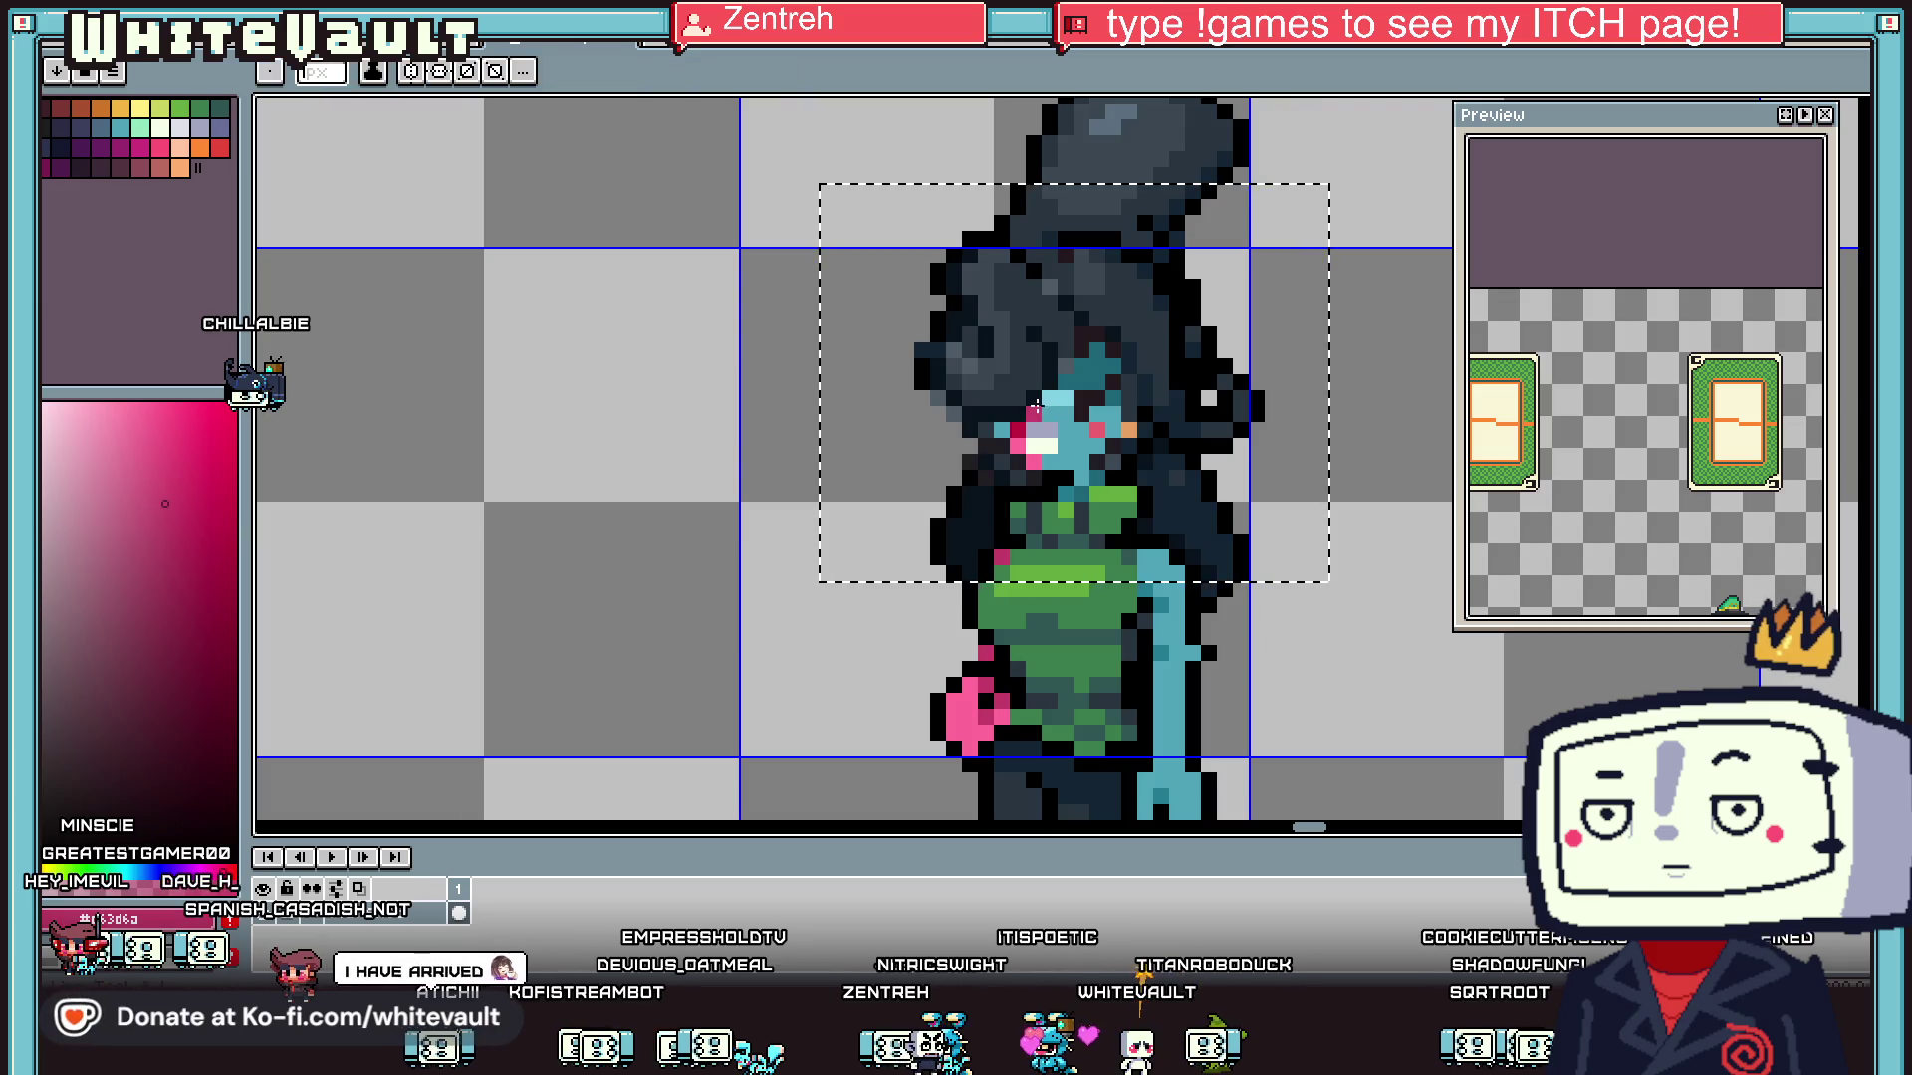
{"action": "key", "text": "i"}
{"action": "scroll", "coordinate": [1014, 430], "scroll_direction": "up", "scroll_amount": 3}
{"action": "left_click", "coordinate": [1006, 432]}
{"action": "key", "text": "b"}
{"action": "scroll", "coordinate": [1007, 432], "scroll_direction": "down", "scroll_amount": 4}
{"action": "key", "text": "i"}
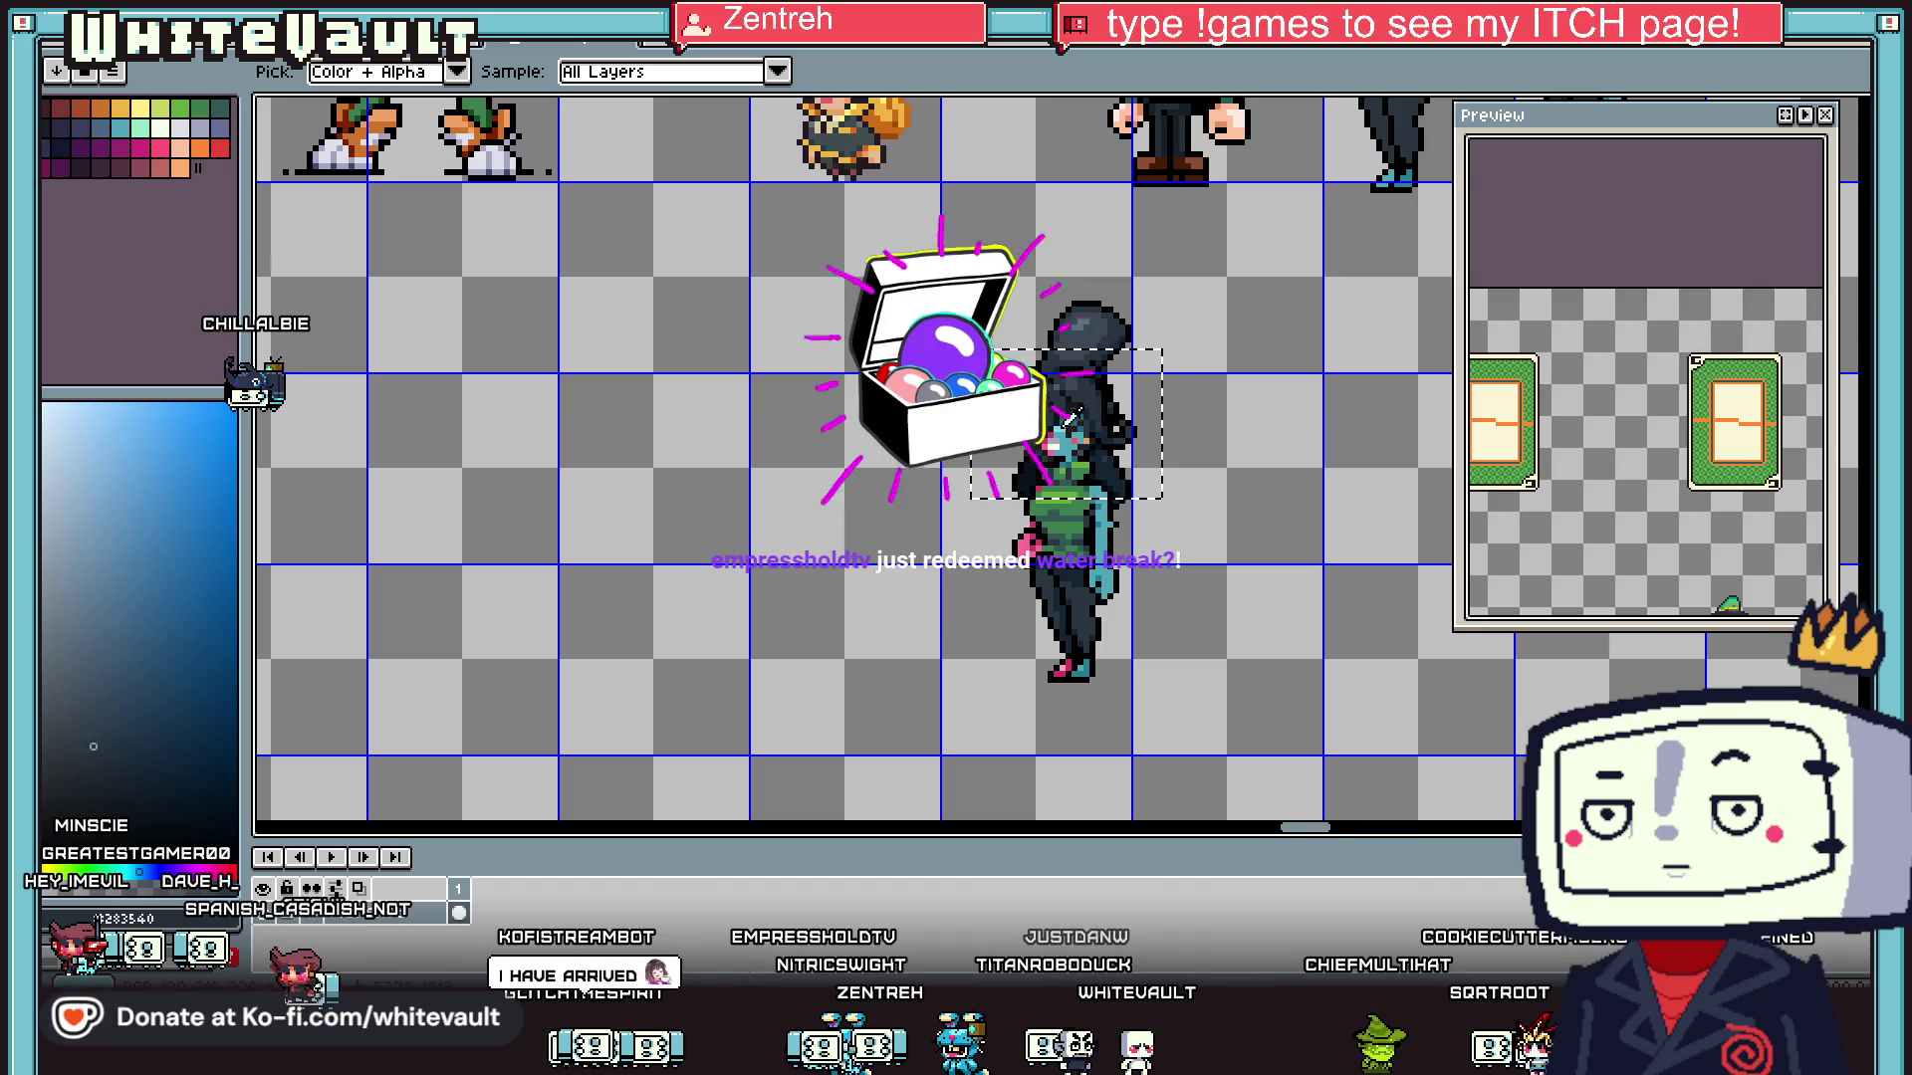
{"action": "scroll", "coordinate": [1068, 416], "scroll_direction": "up", "scroll_amount": 4}
{"action": "left_click", "coordinate": [1067, 345]}
- Clear the selection around the girl sprite
{"action": "key", "text": "b"}
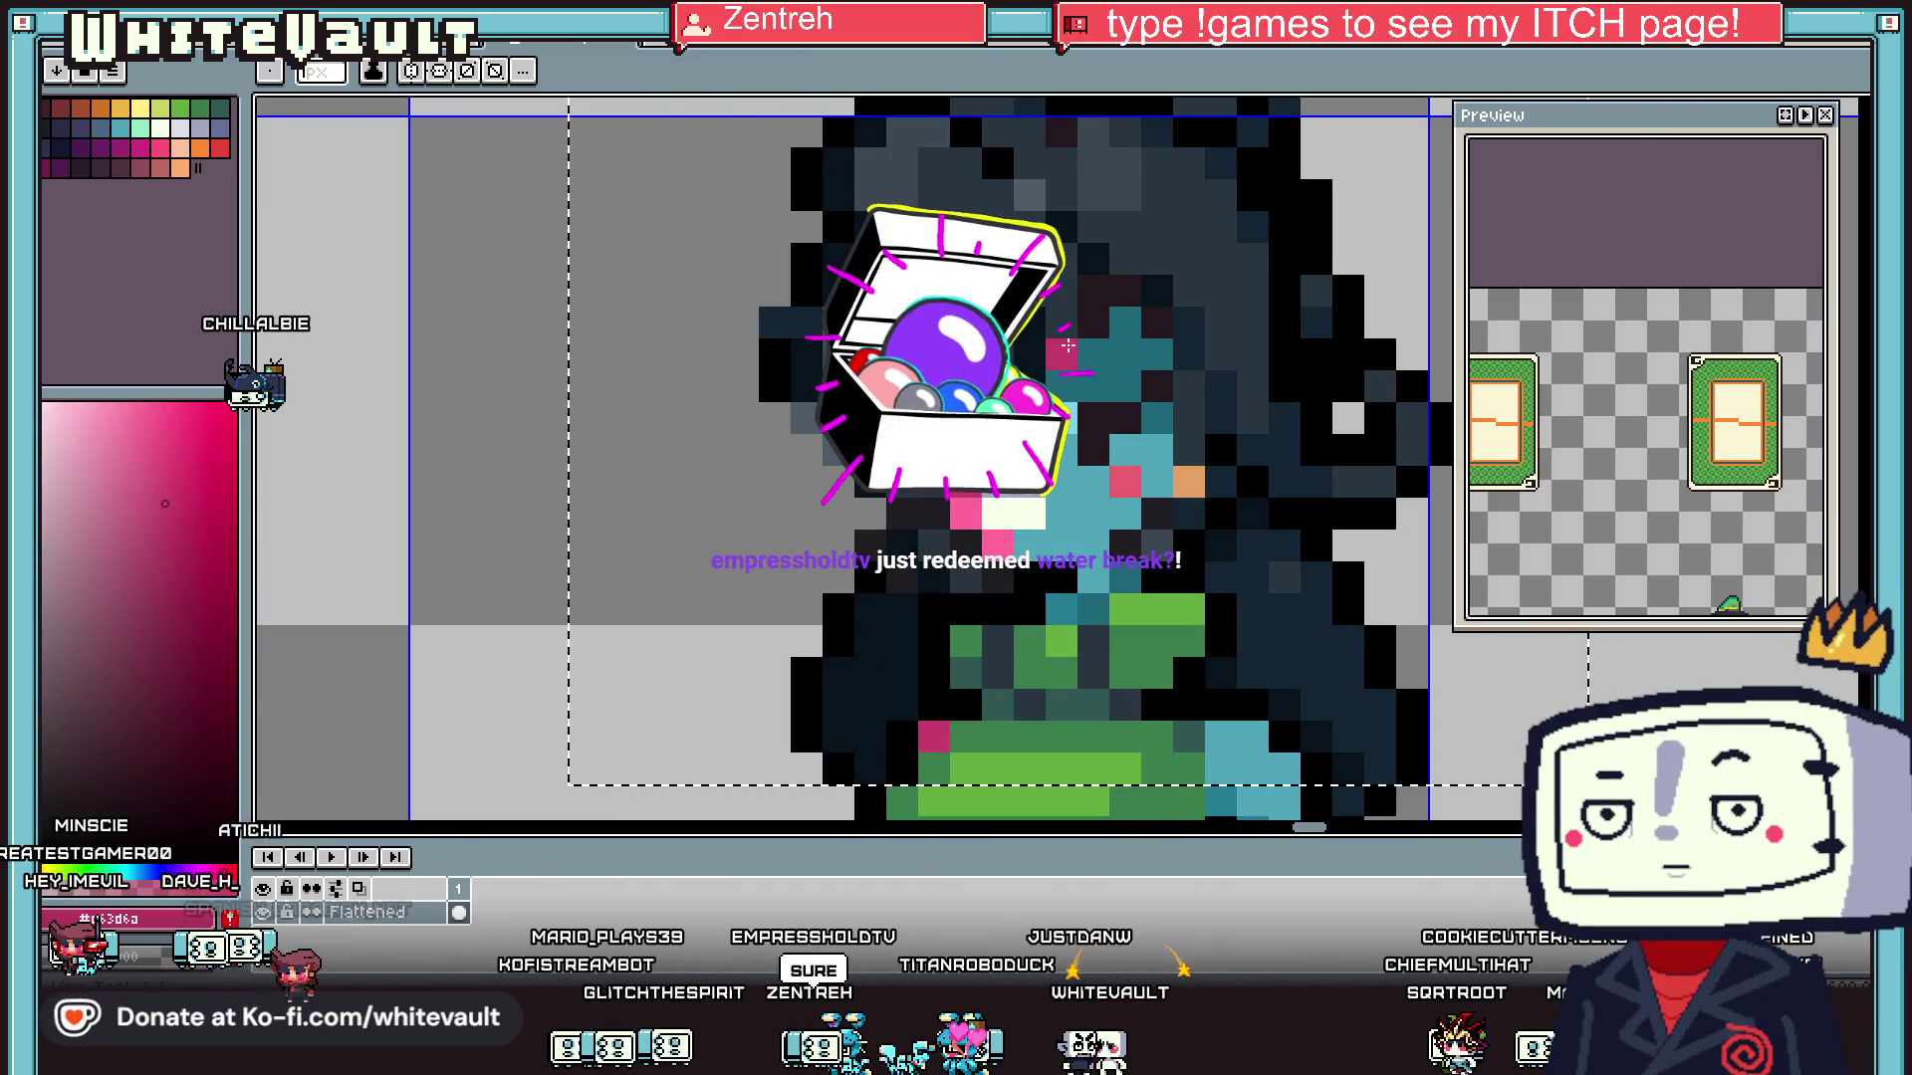
{"action": "scroll", "coordinate": [1068, 344], "scroll_direction": "down", "scroll_amount": 4}
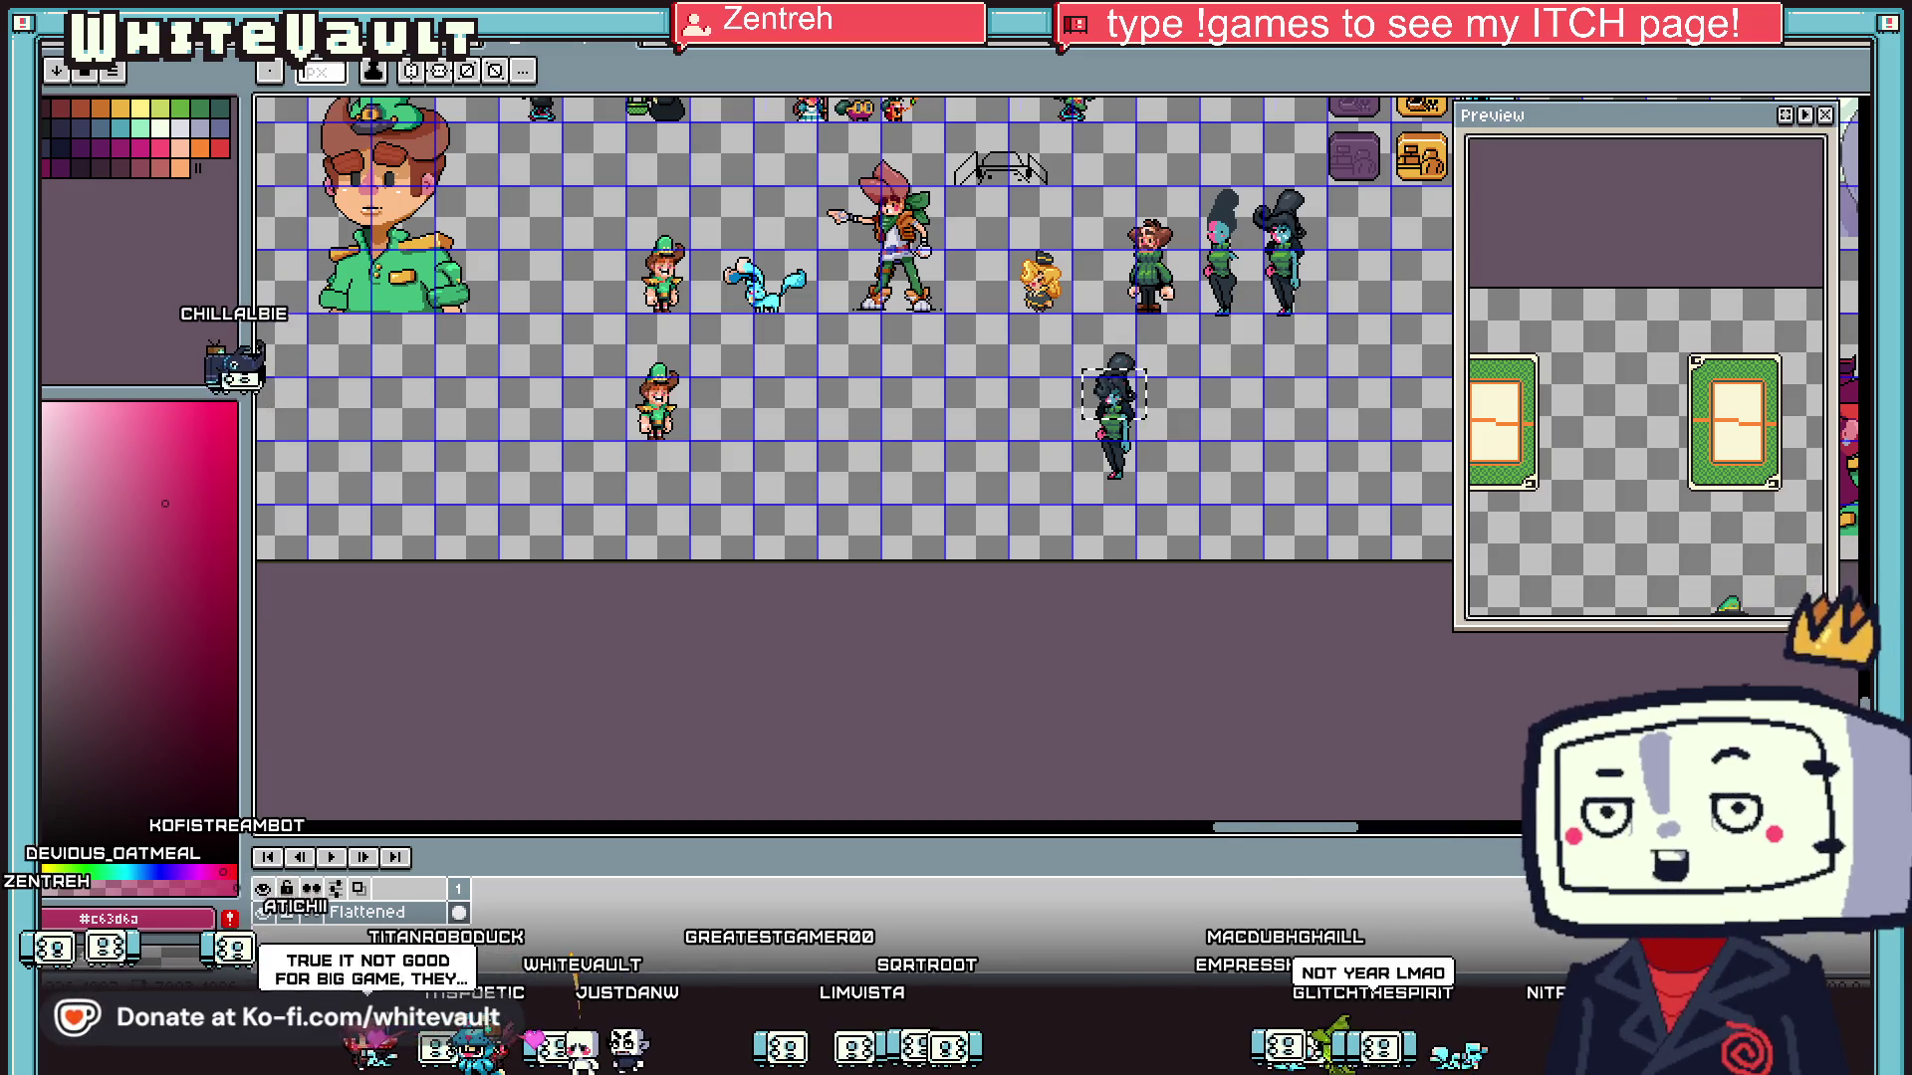
{"action": "scroll", "coordinate": [1125, 381], "scroll_direction": "up", "scroll_amount": 1}
{"action": "scroll", "coordinate": [1189, 547], "scroll_direction": "down", "scroll_amount": 1}
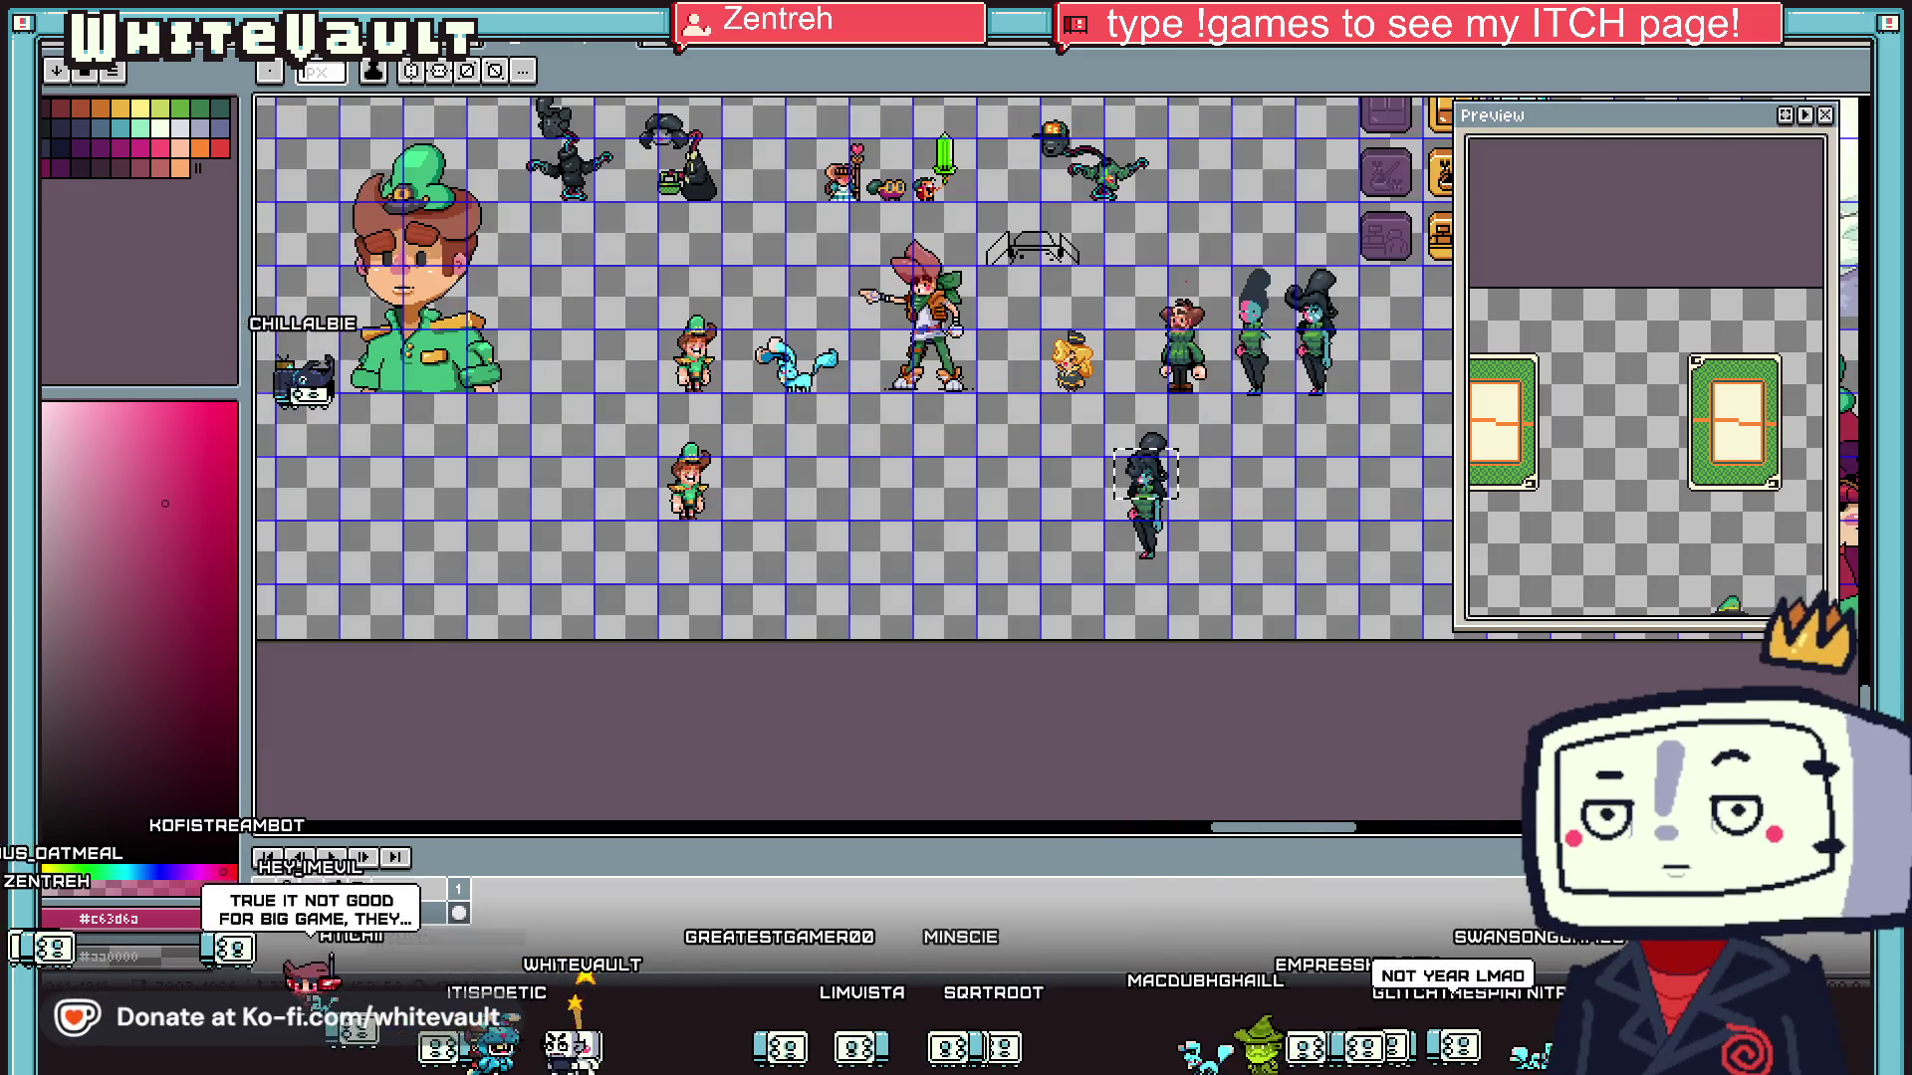
{"action": "key", "text": "m"}
{"action": "left_click", "coordinate": [1350, 516]}
{"action": "scroll", "coordinate": [1350, 516], "scroll_direction": "up", "scroll_amount": 1}
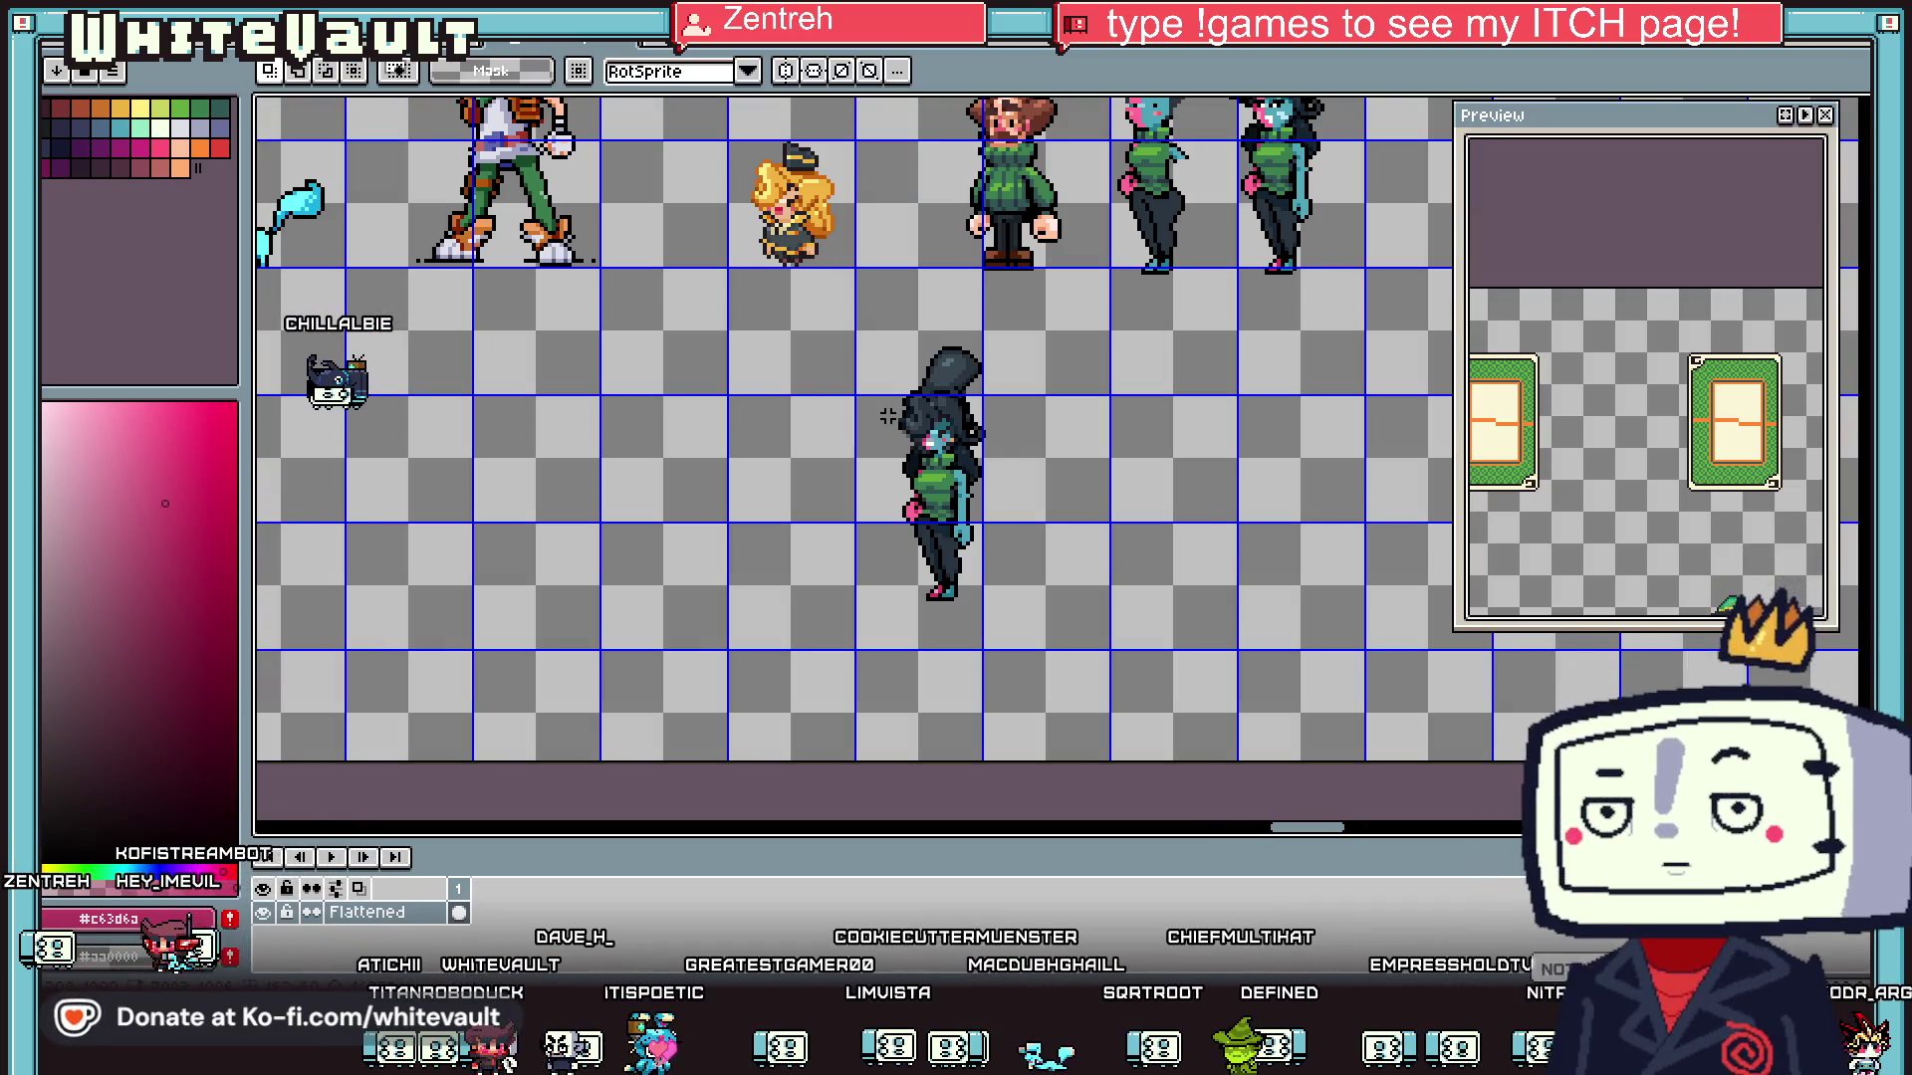
- Touch up the girl's outline with black pixels around the face and head
{"action": "key", "text": "i"}
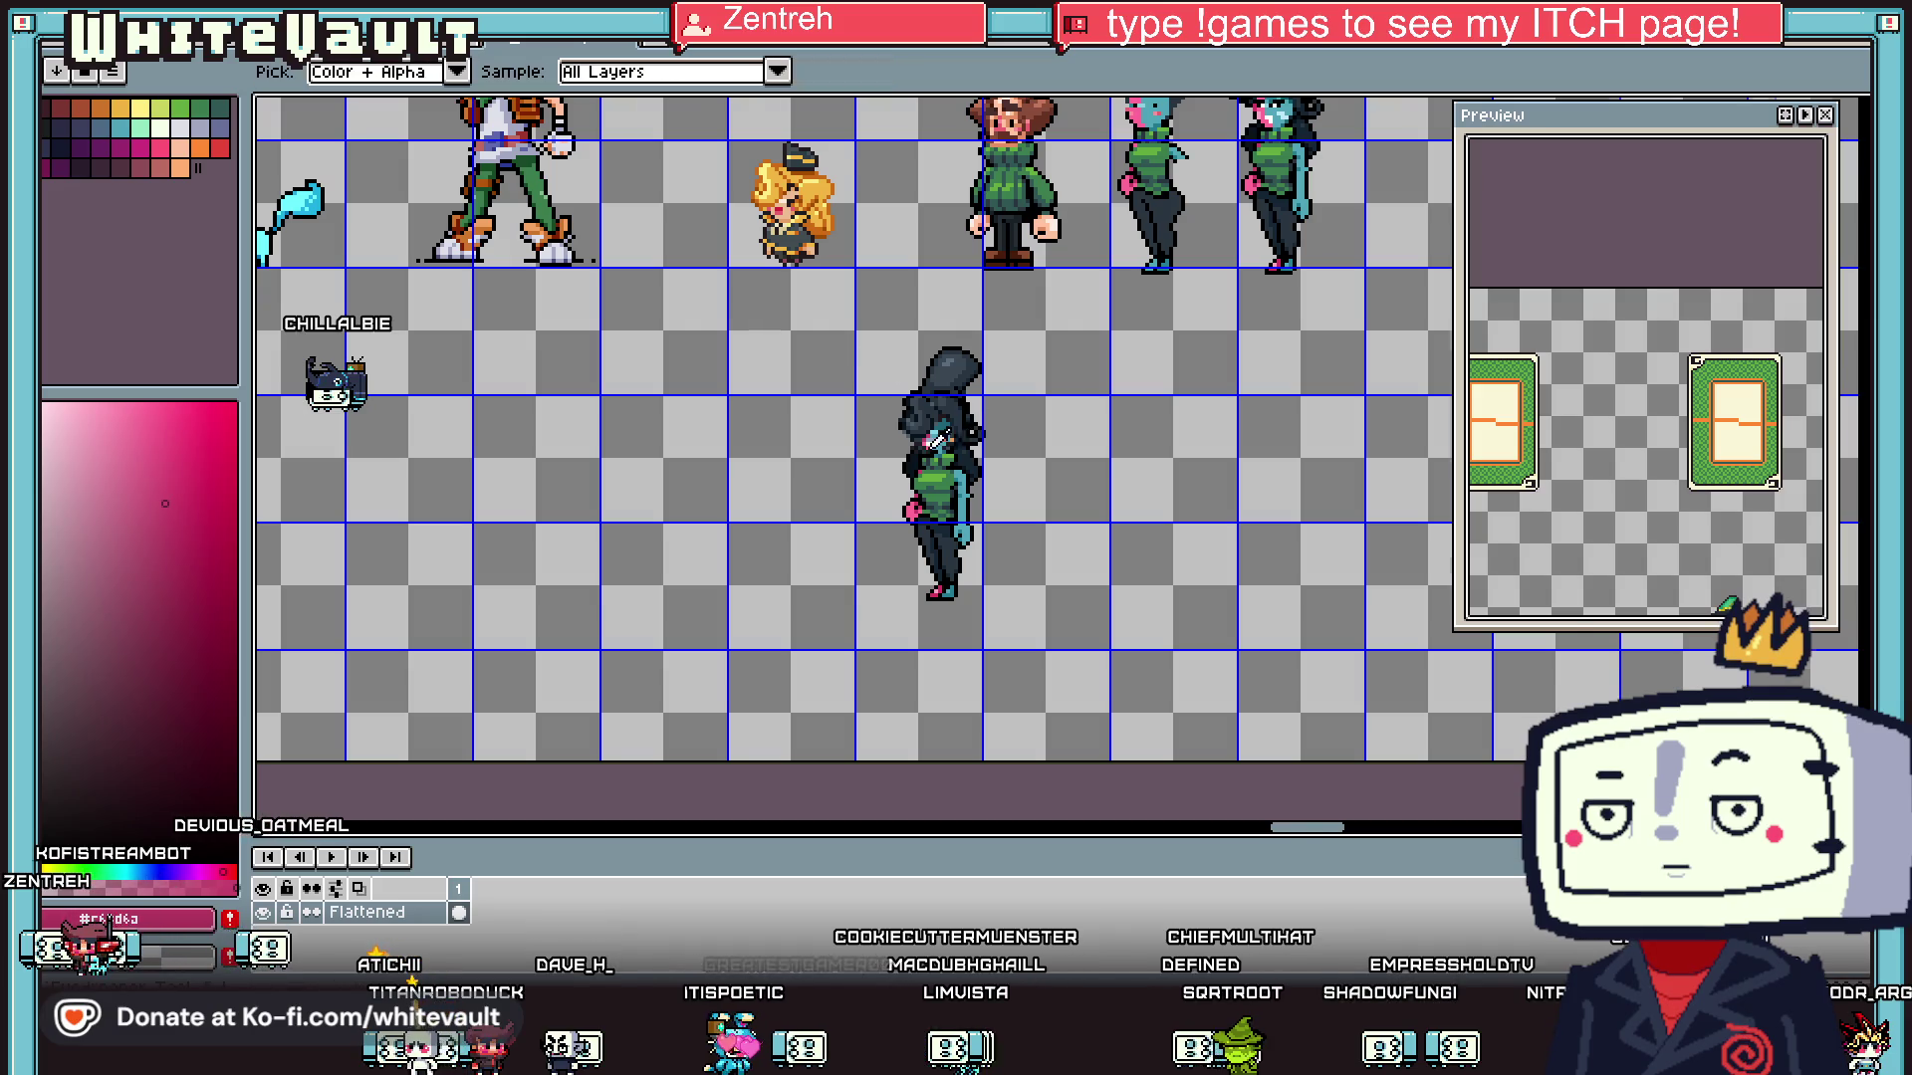
{"action": "scroll", "coordinate": [859, 352], "scroll_direction": "up", "scroll_amount": 3}
{"action": "left_click", "coordinate": [802, 293]}
{"action": "key", "text": "b"}
{"action": "left_click", "coordinate": [794, 291]}
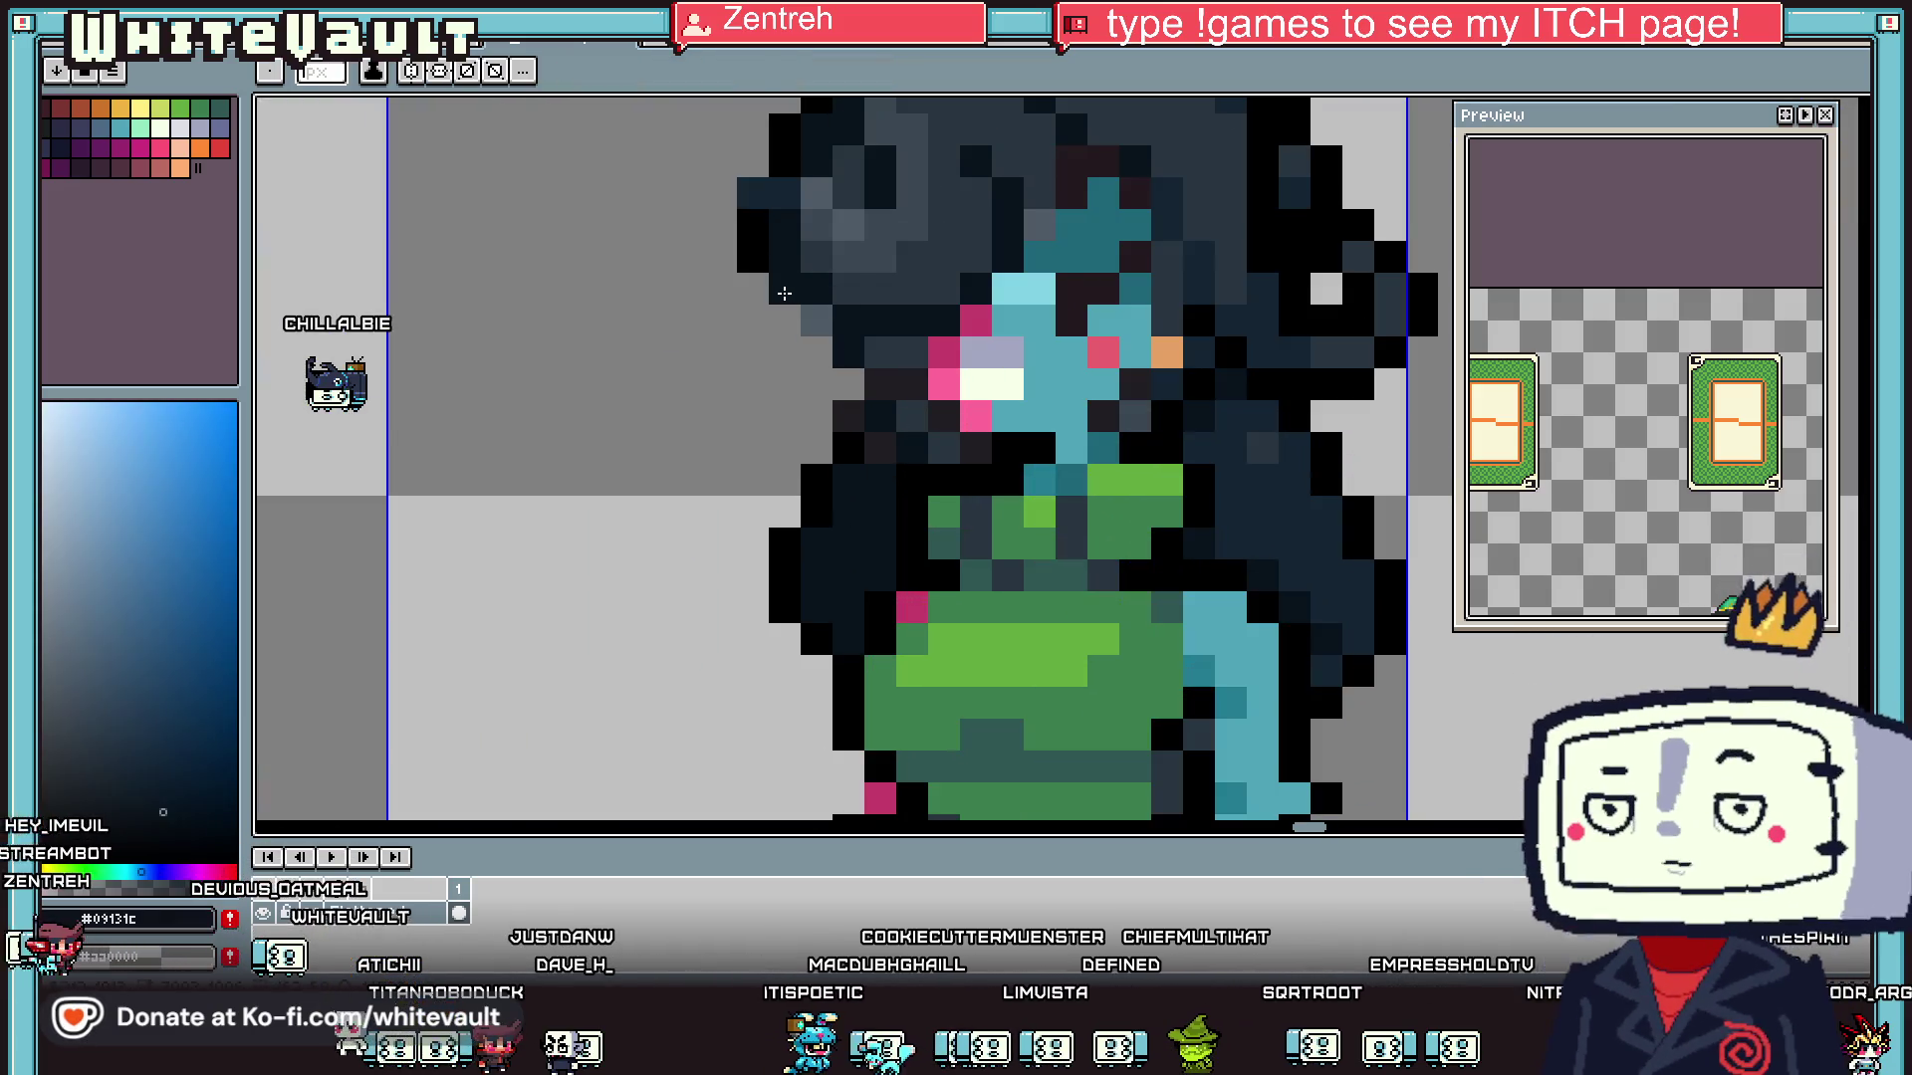
{"action": "key", "text": "i"}
{"action": "left_click", "coordinate": [763, 237]}
{"action": "key", "text": "b"}
{"action": "left_click", "coordinate": [817, 321]}
{"action": "key", "text": "i"}
{"action": "key", "text": "b"}
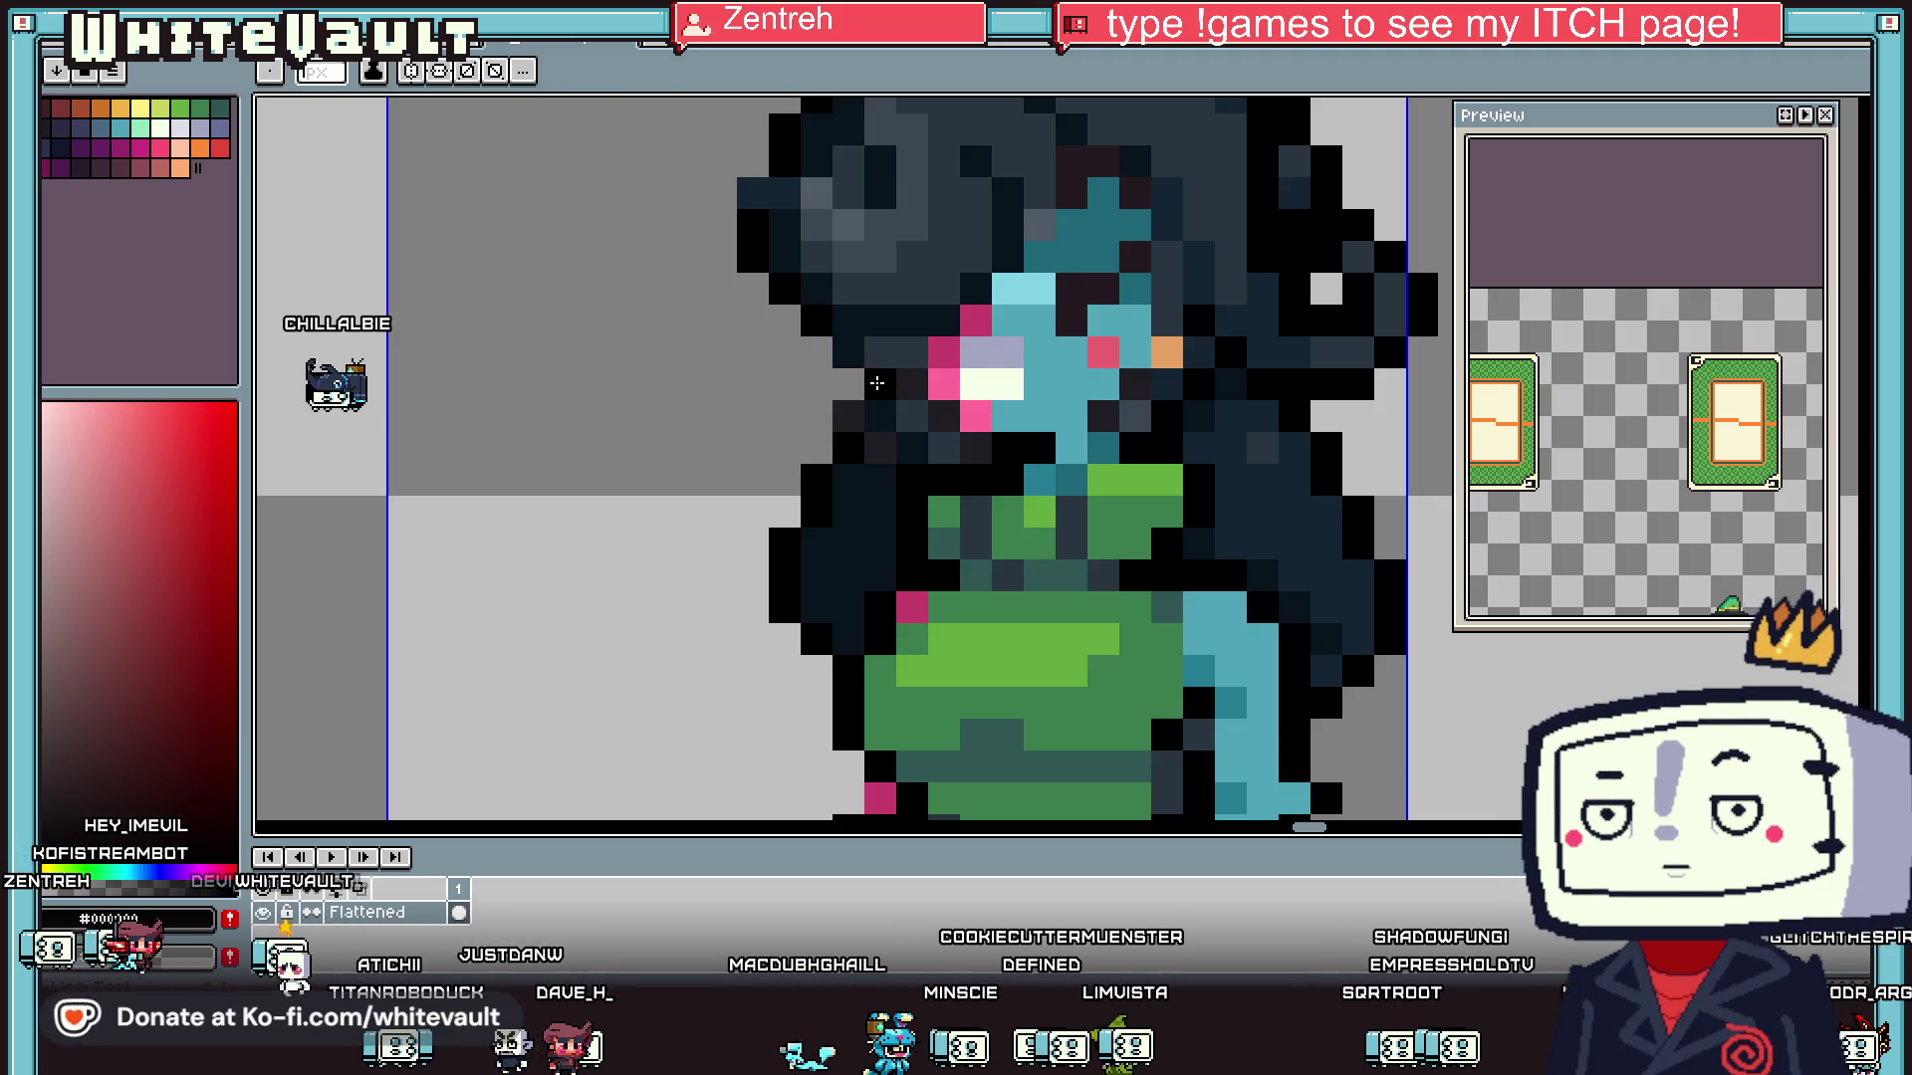
{"action": "left_click", "coordinate": [976, 448]}
- Sample the slate hair and teal skin colours from the girl
{"action": "key", "text": "i"}
{"action": "left_click", "coordinate": [902, 448]}
{"action": "key", "text": "b"}
{"action": "key", "text": "i"}
{"action": "key", "text": "b"}
{"action": "scroll", "coordinate": [856, 425], "scroll_direction": "down", "scroll_amount": 5}
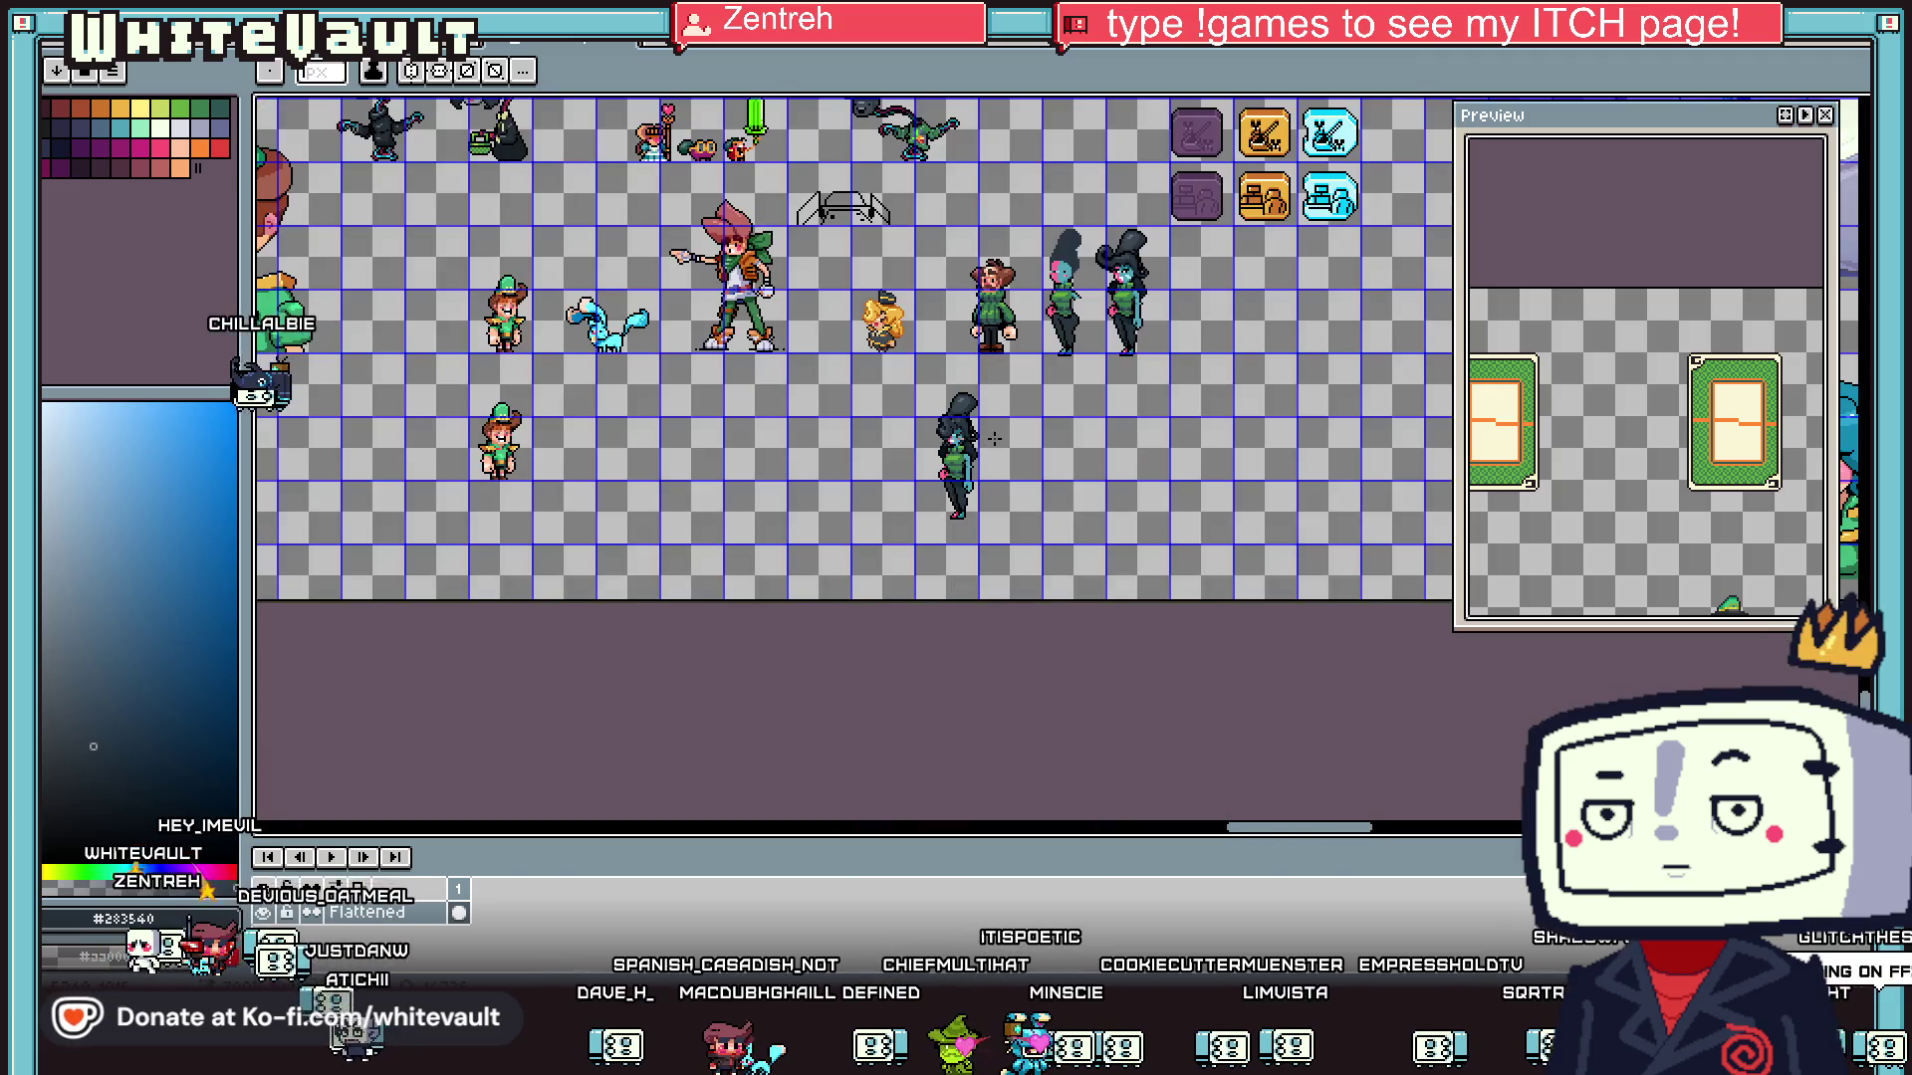
{"action": "scroll", "coordinate": [1009, 423], "scroll_direction": "up", "scroll_amount": 5}
{"action": "scroll", "coordinate": [930, 426], "scroll_direction": "down", "scroll_amount": 2}
{"action": "scroll", "coordinate": [896, 438], "scroll_direction": "up", "scroll_amount": 3}
{"action": "key", "text": "i"}
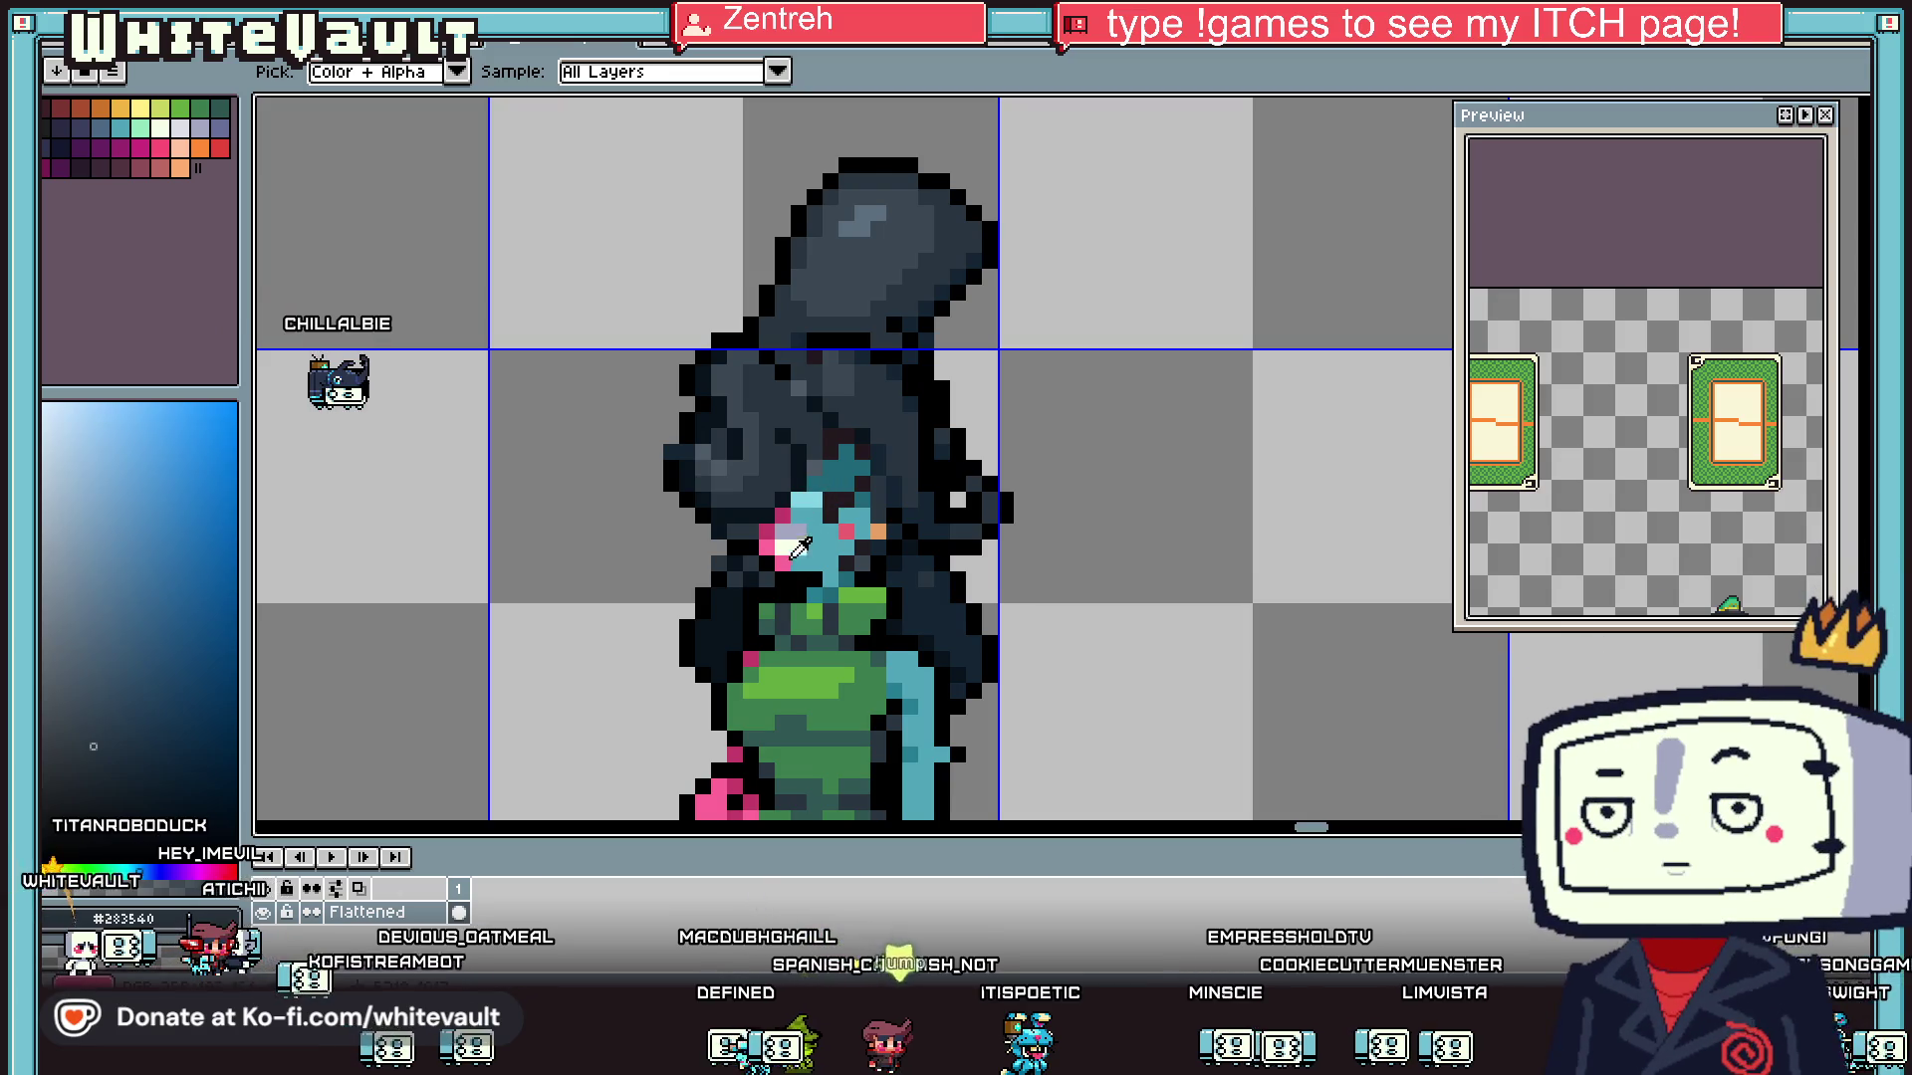
{"action": "left_click", "coordinate": [852, 504]}
- Move the lower dark-haired girl up beside the other girls and commit it
{"action": "scroll", "coordinate": [825, 468], "scroll_direction": "down", "scroll_amount": 4}
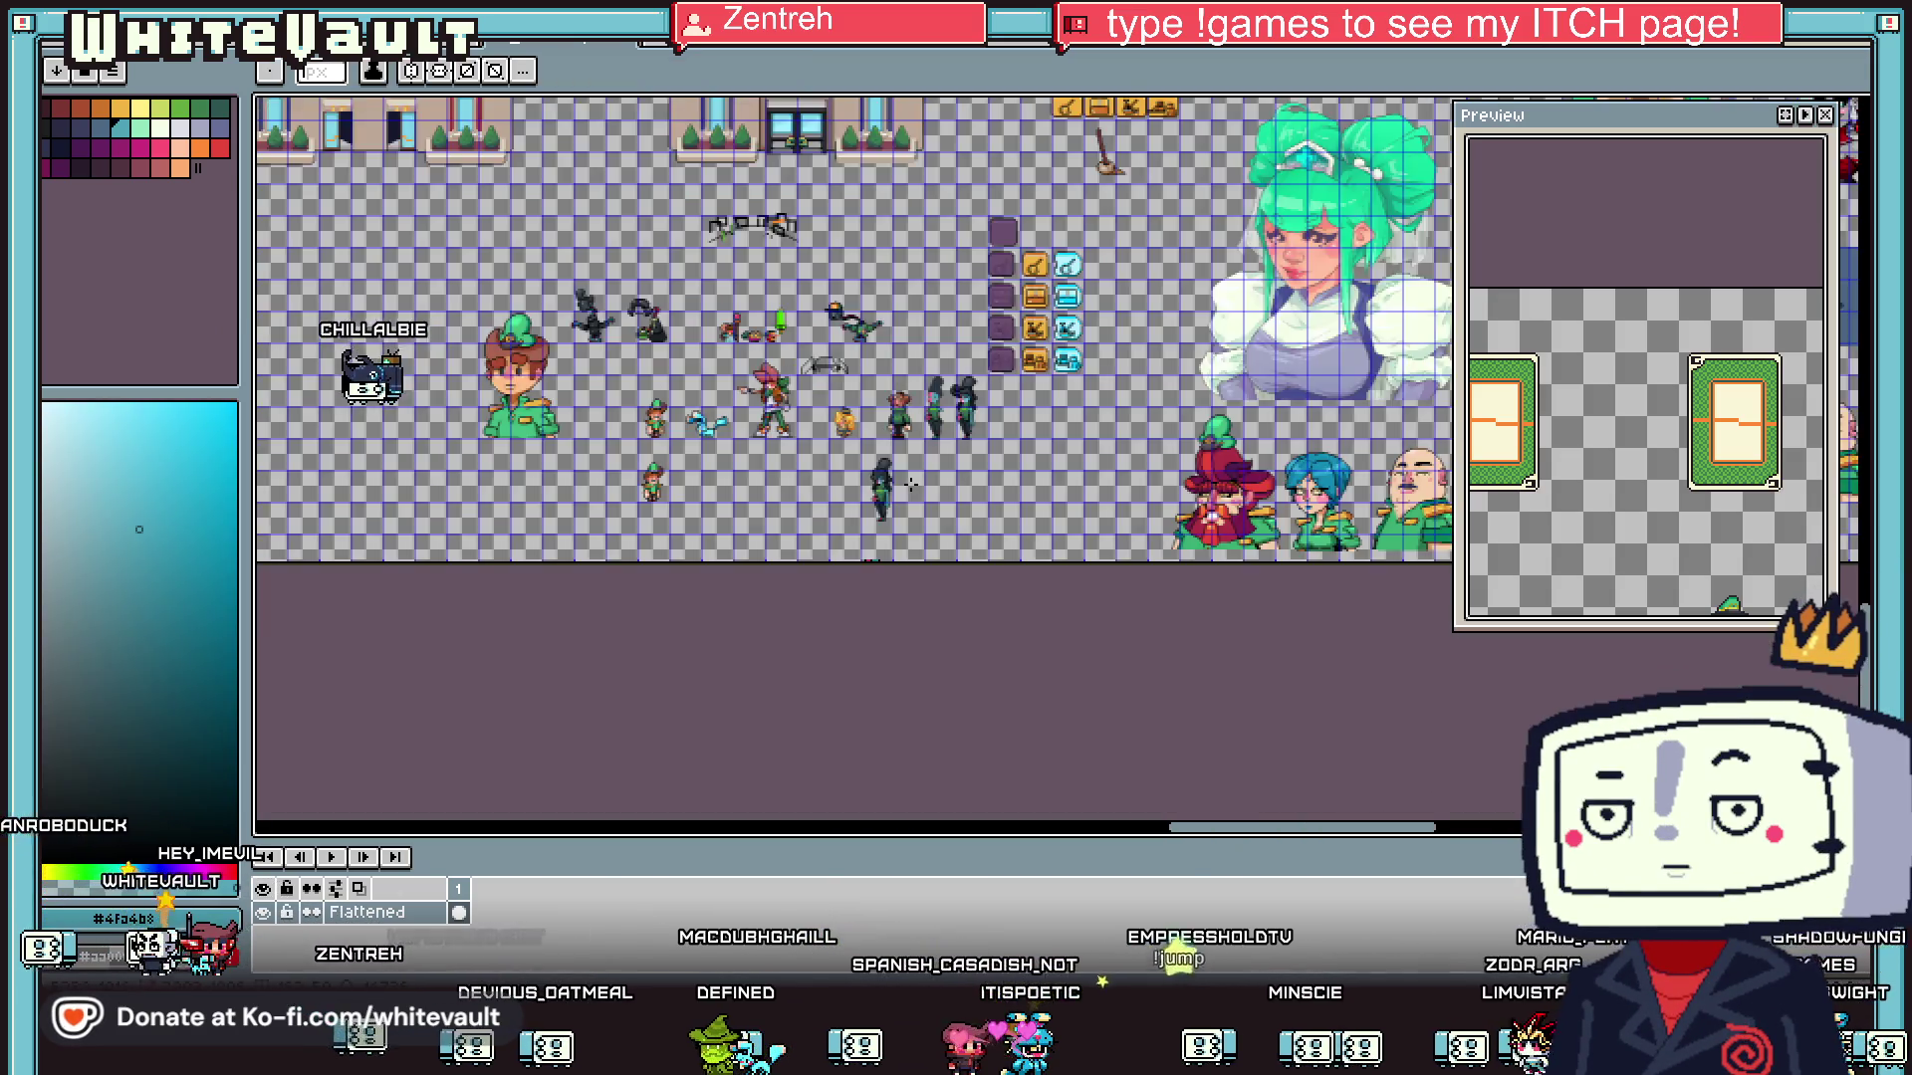
{"action": "key", "text": "q"}
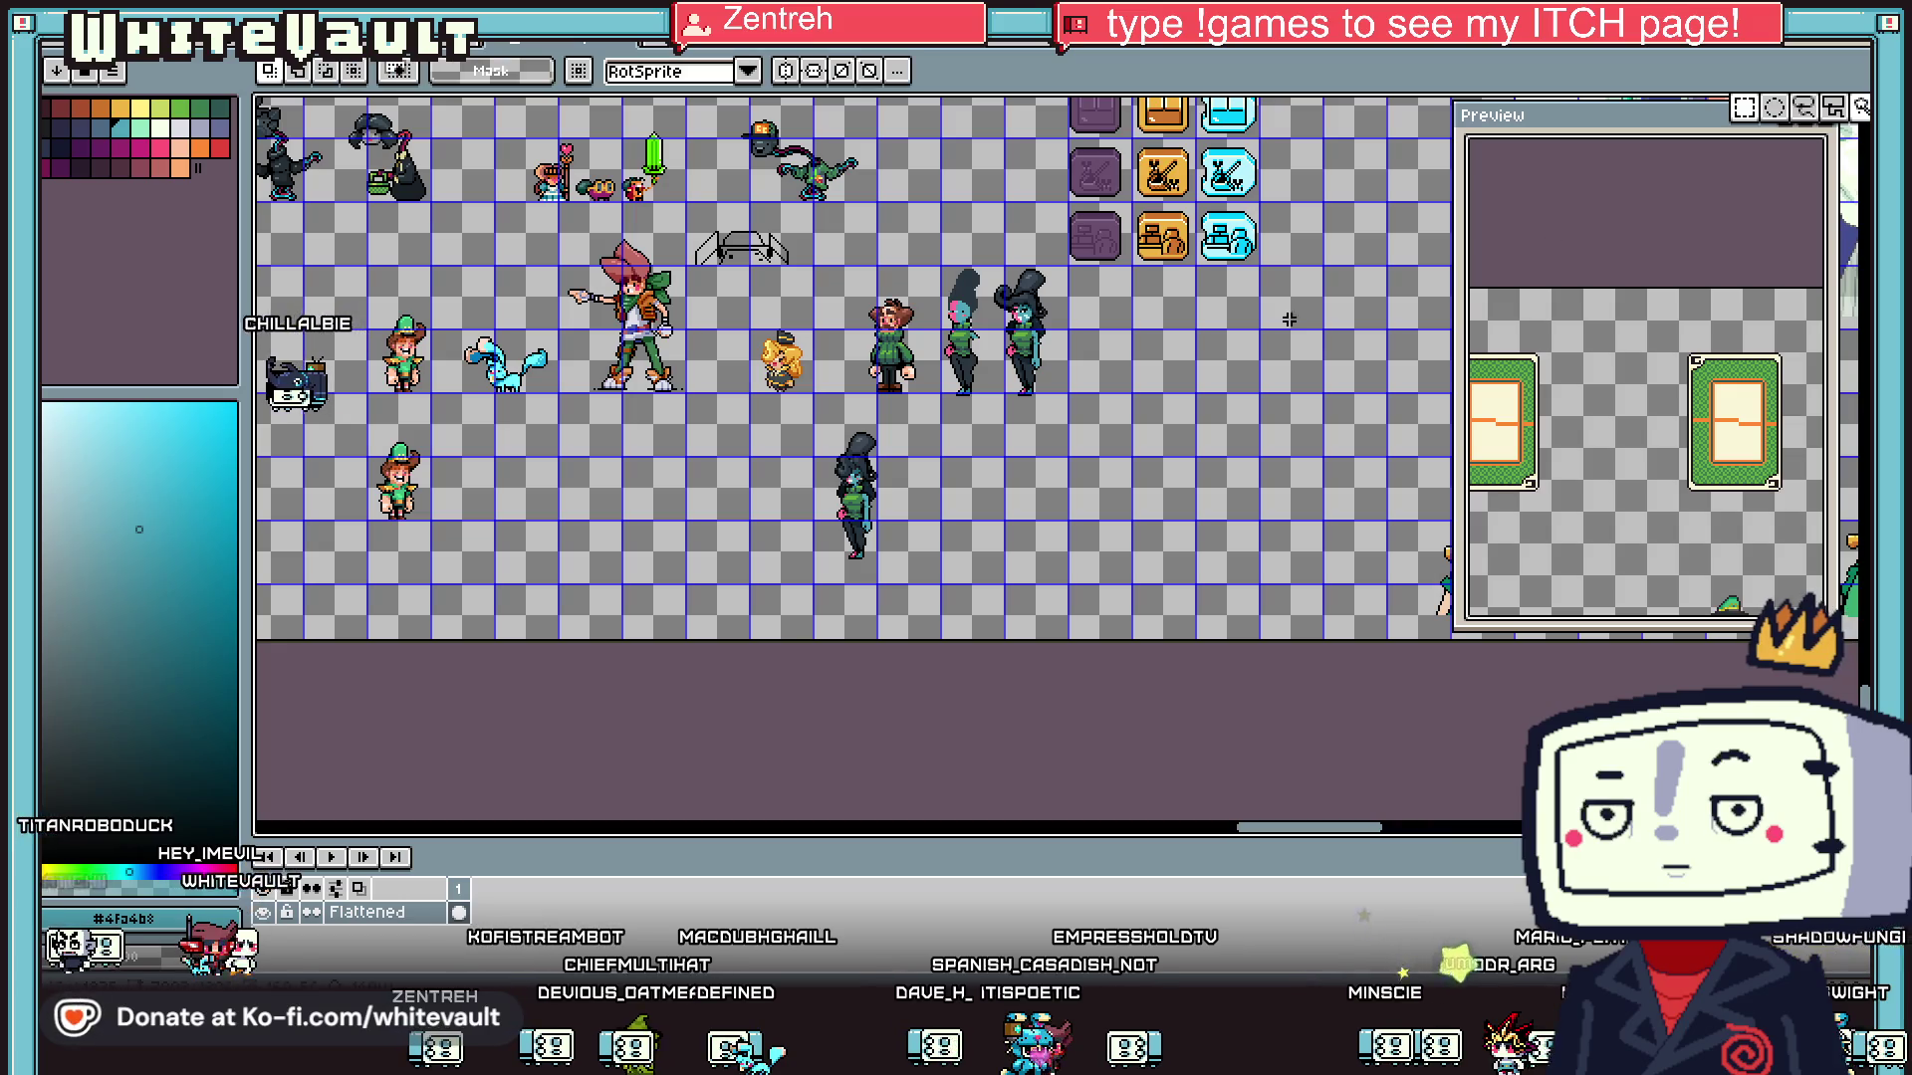
{"action": "left_click", "coordinate": [857, 498]}
{"action": "left_click_drag", "start_coordinate": [893, 577], "coordinate": [1110, 403]}
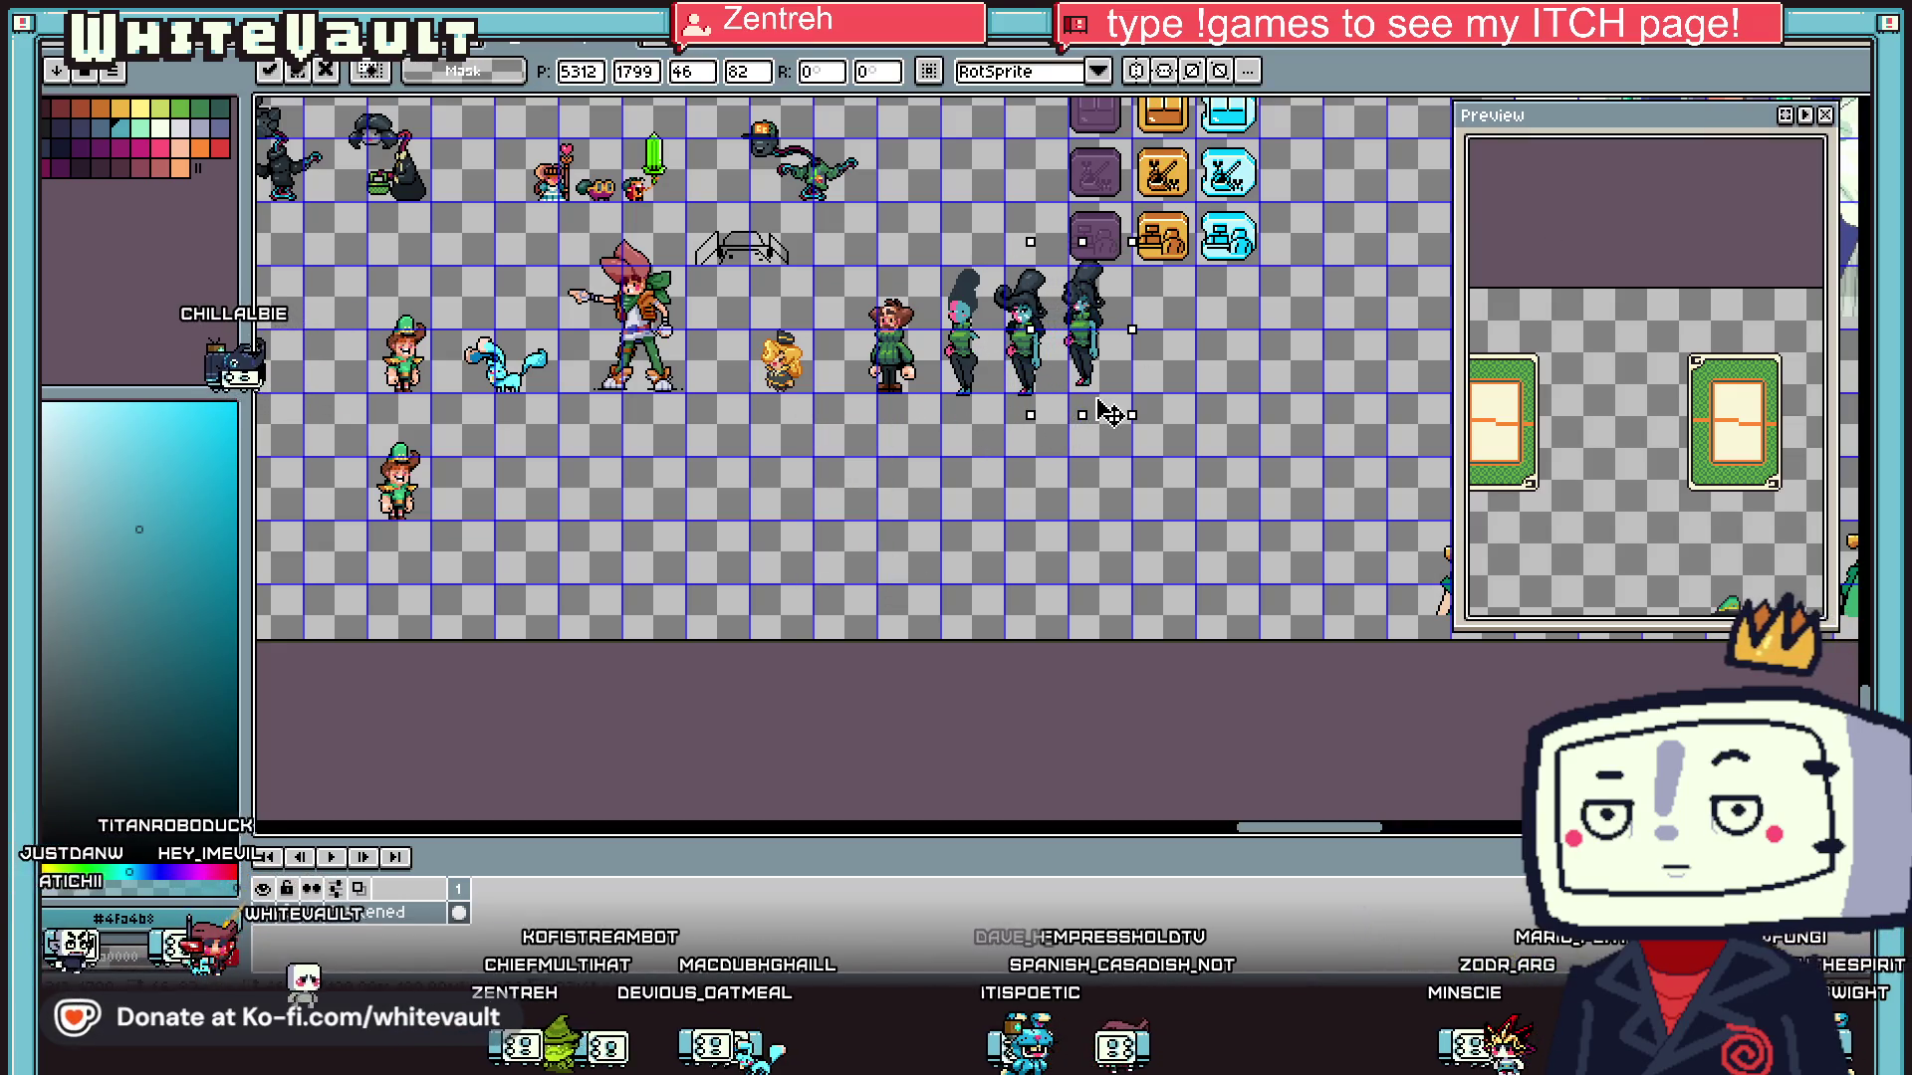
{"action": "scroll", "coordinate": [1126, 389], "scroll_direction": "up", "scroll_amount": 2}
{"action": "key", "text": "Return"}
- Sample the dark hair colour from the placed girl
{"action": "scroll", "coordinate": [1118, 411], "scroll_direction": "down", "scroll_amount": 3}
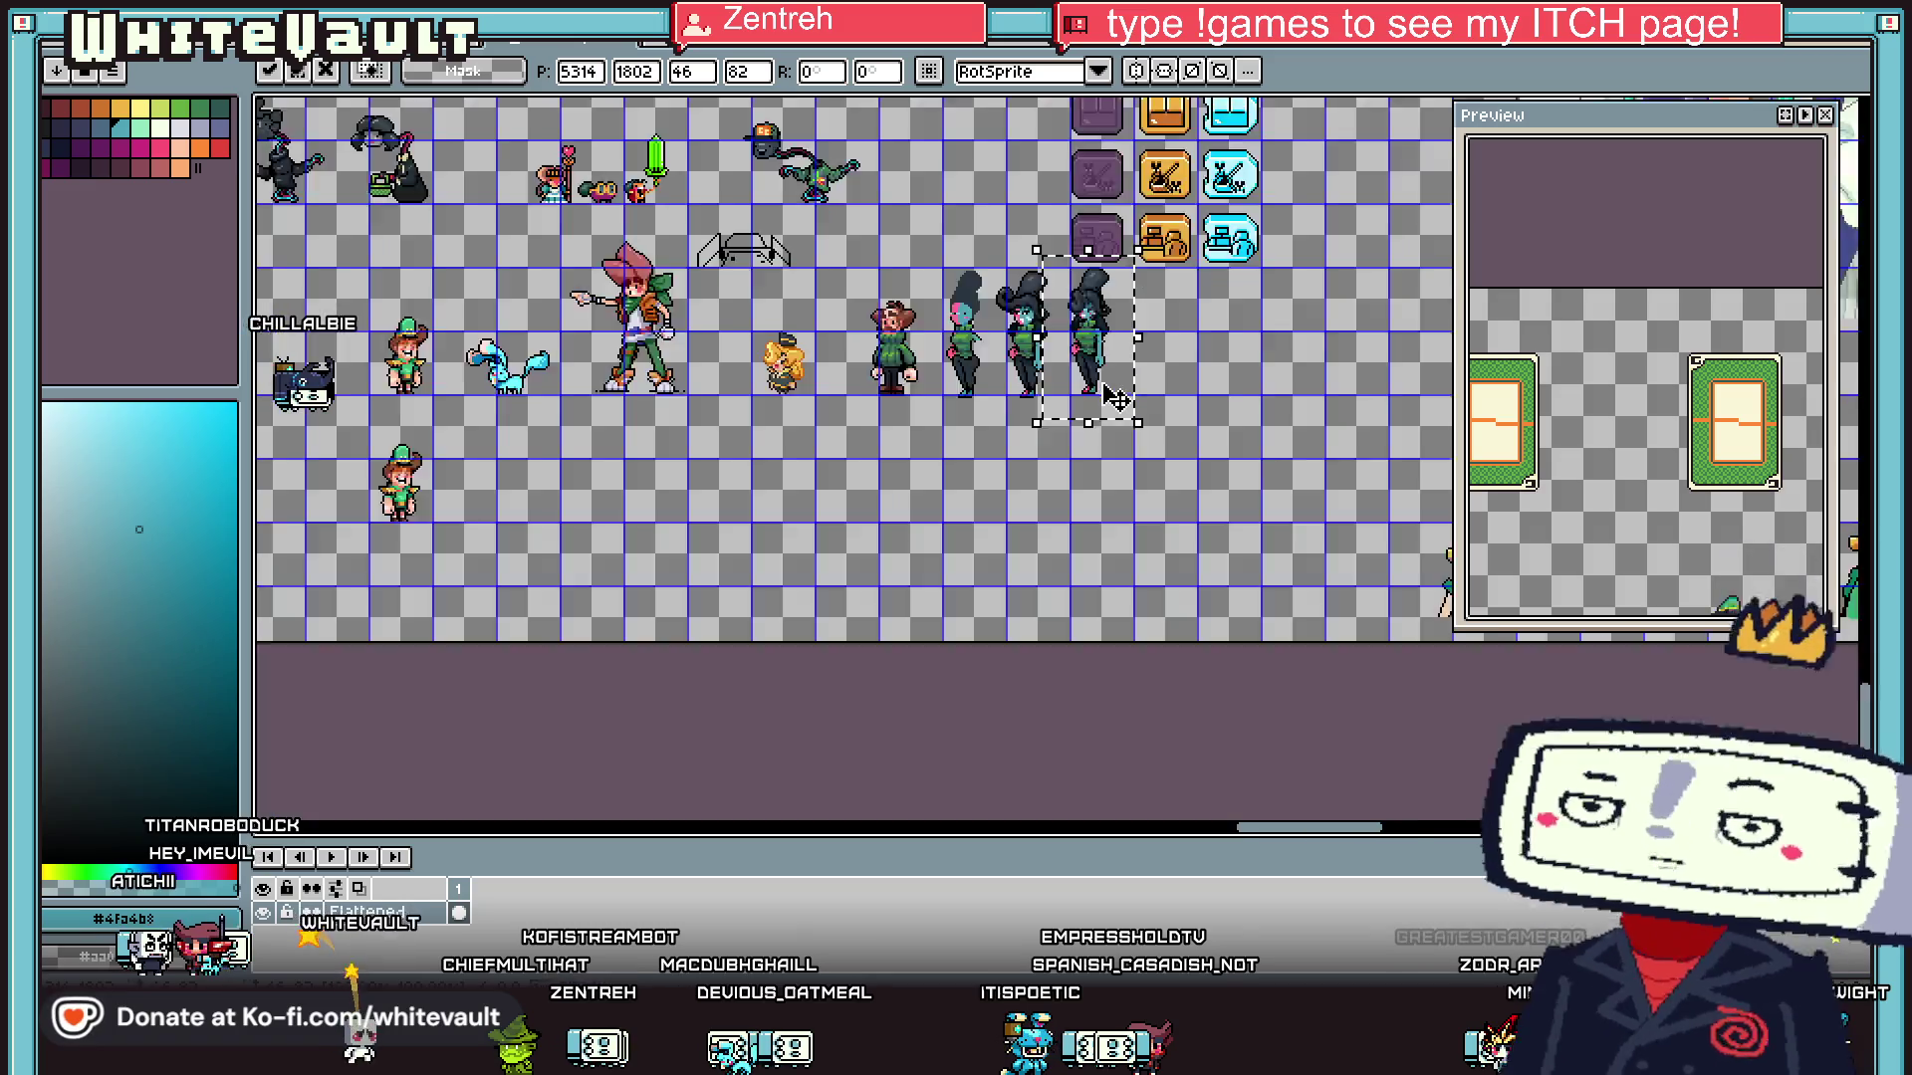
{"action": "scroll", "coordinate": [1226, 364], "scroll_direction": "up", "scroll_amount": 3}
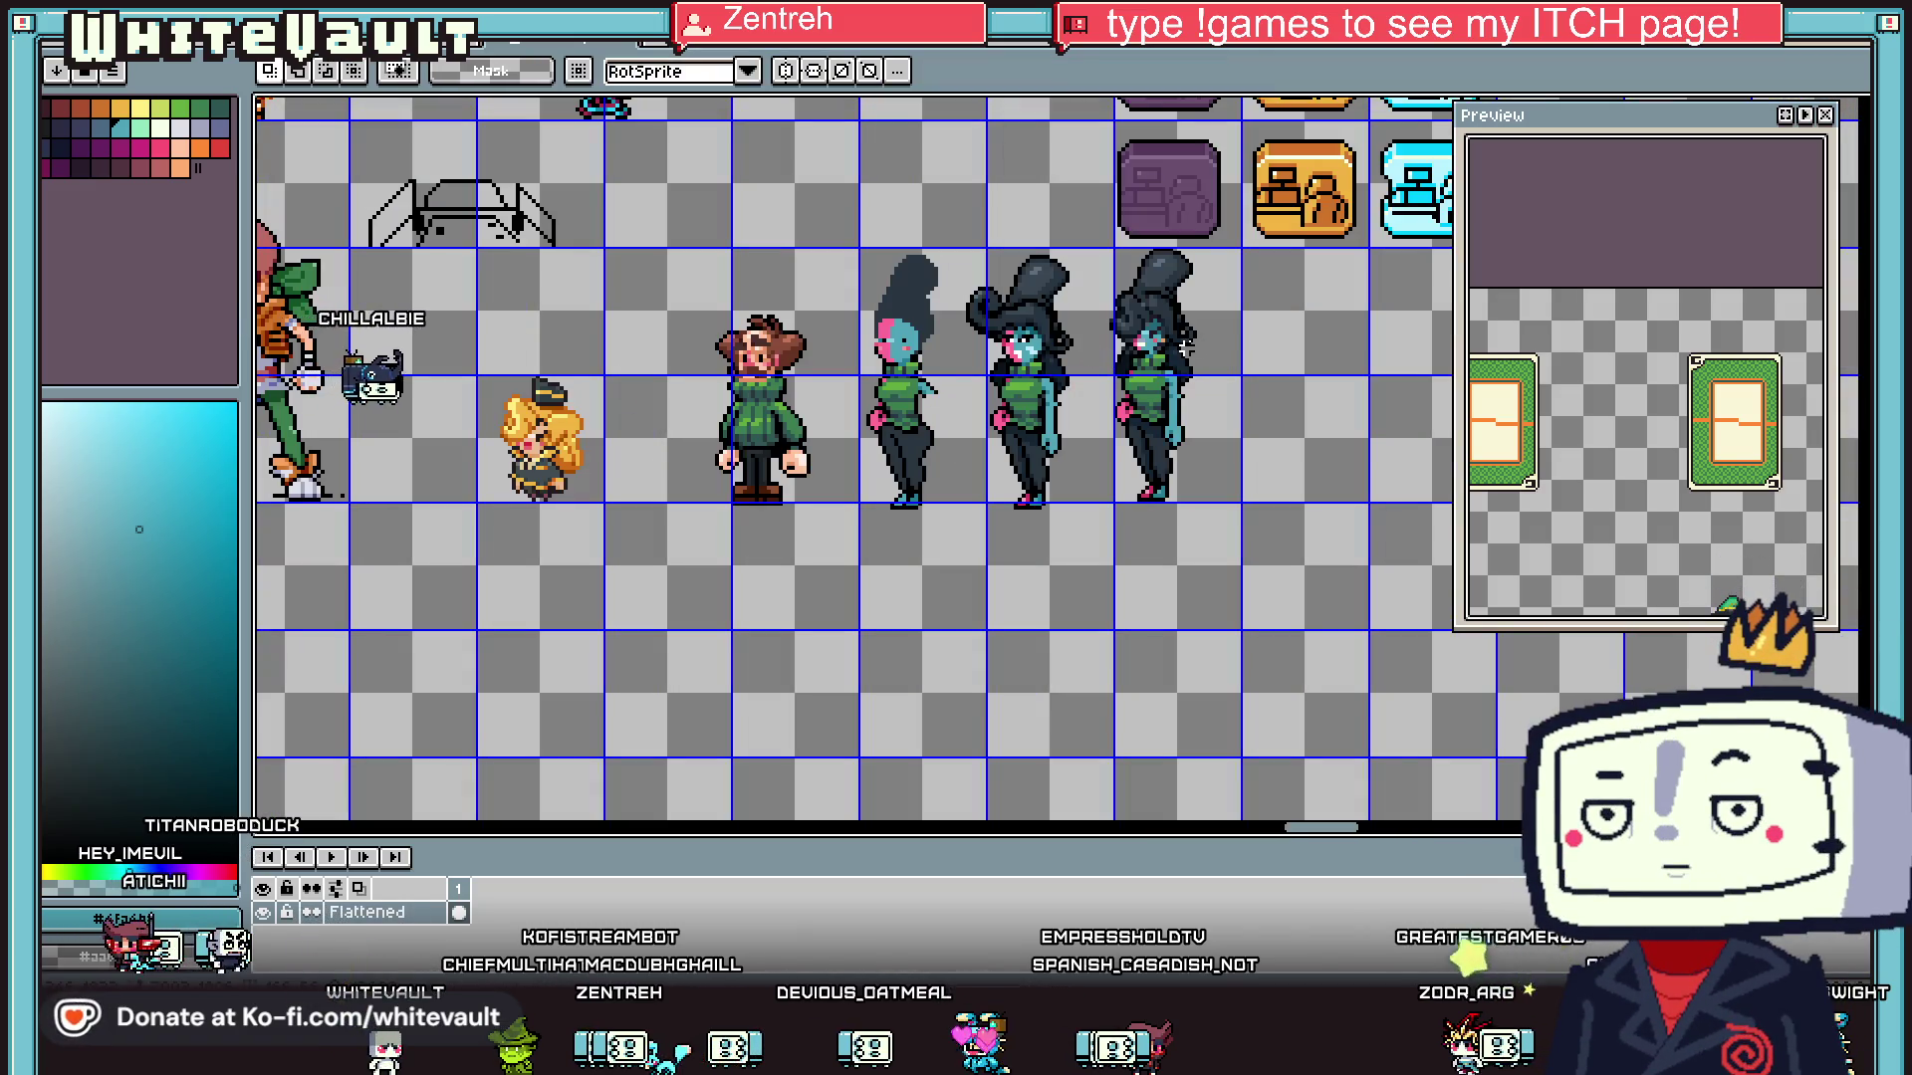
{"action": "scroll", "coordinate": [1185, 343], "scroll_direction": "down", "scroll_amount": 3}
{"action": "scroll", "coordinate": [1105, 309], "scroll_direction": "up", "scroll_amount": 6}
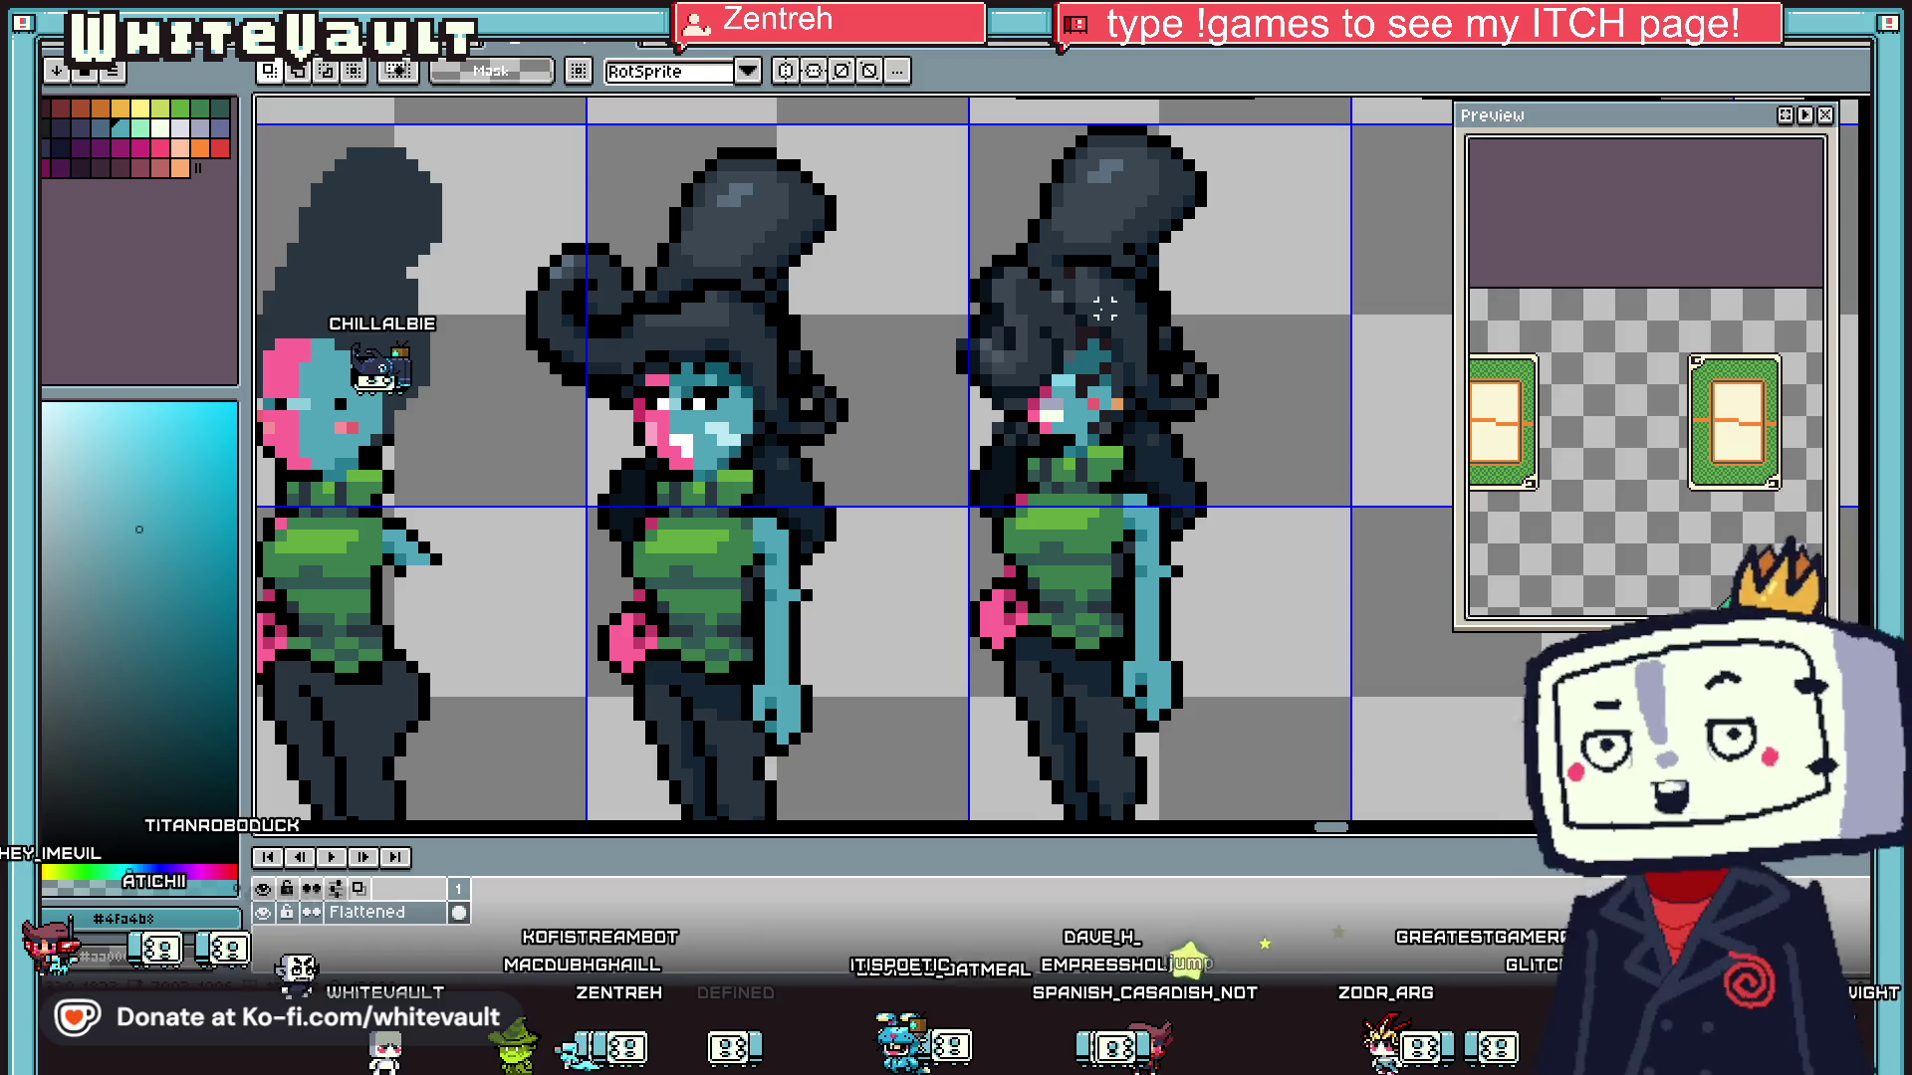
{"action": "key", "text": "i"}
{"action": "scroll", "coordinate": [1088, 313], "scroll_direction": "up", "scroll_amount": 1}
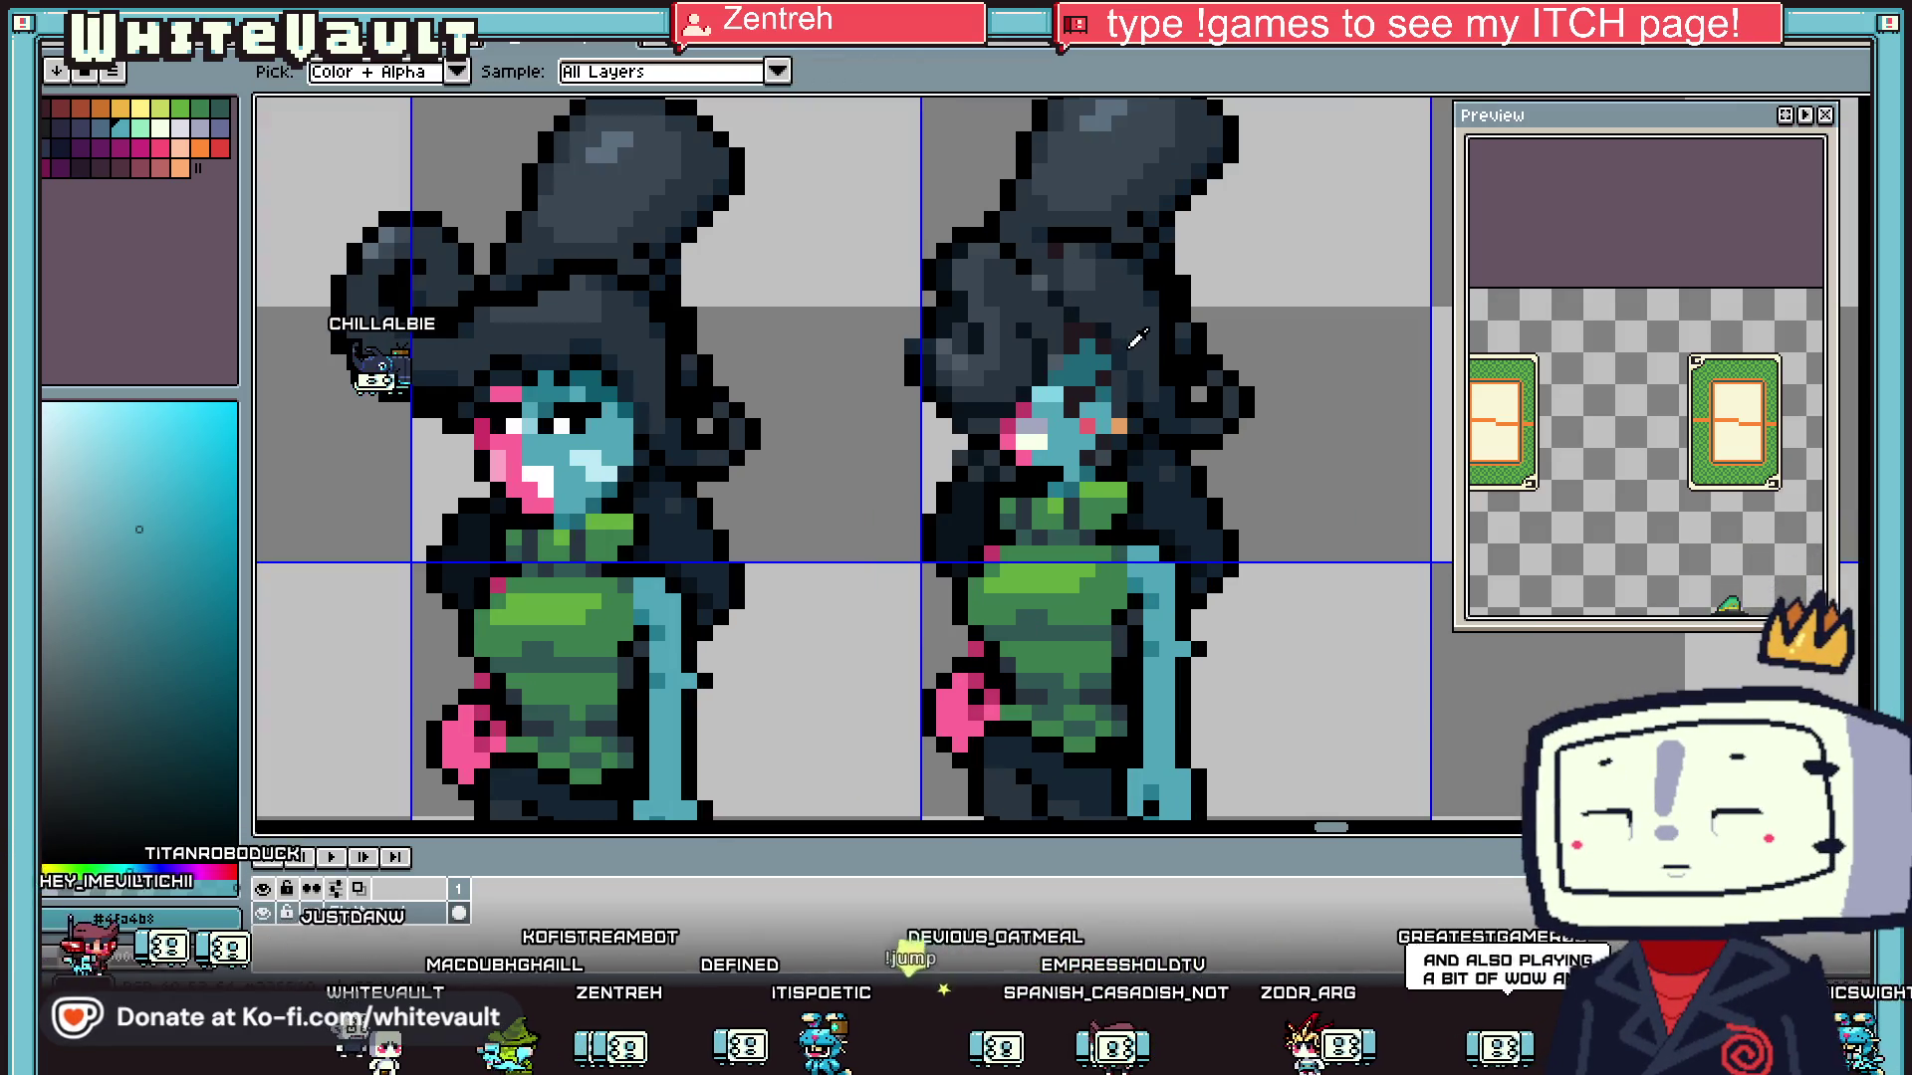
{"action": "left_click", "coordinate": [1086, 317]}
{"action": "key", "text": "b"}
{"action": "scroll", "coordinate": [1031, 284], "scroll_direction": "down", "scroll_amount": 4}
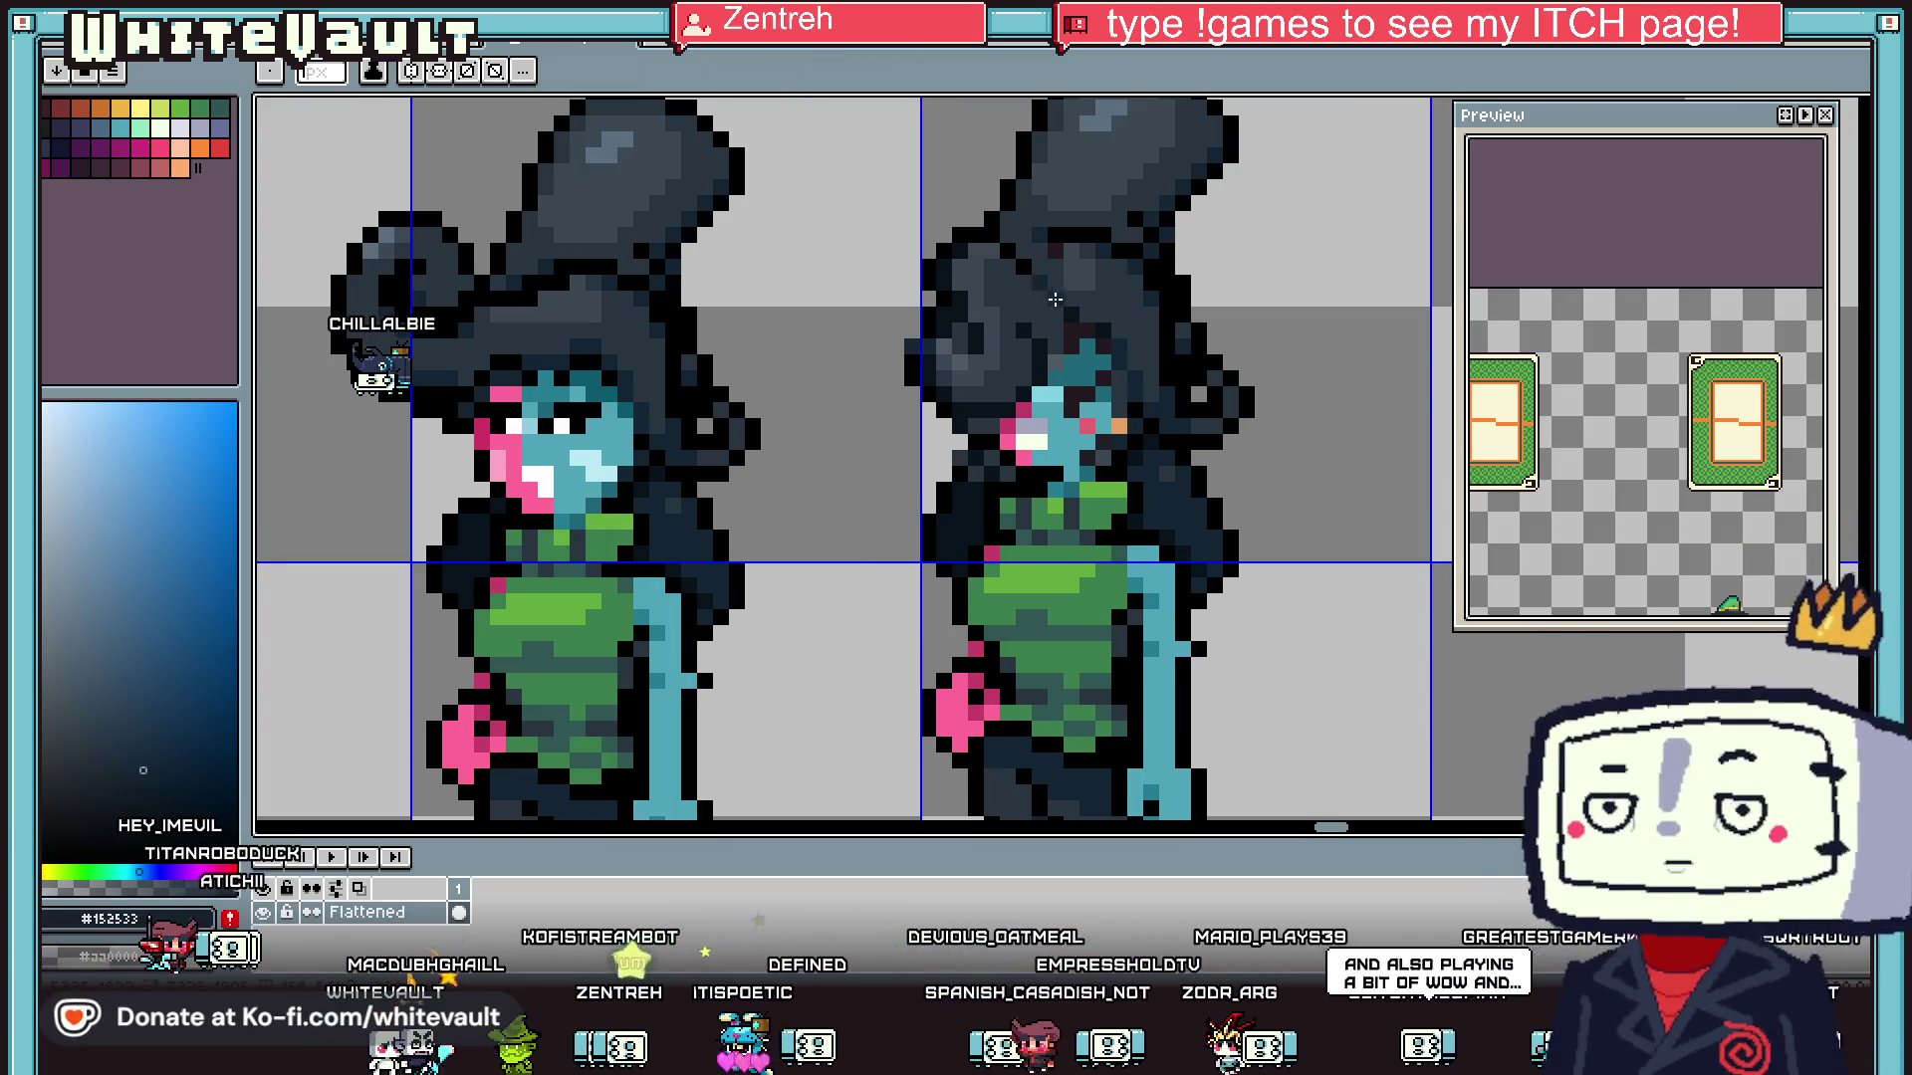
{"action": "key", "text": "i"}
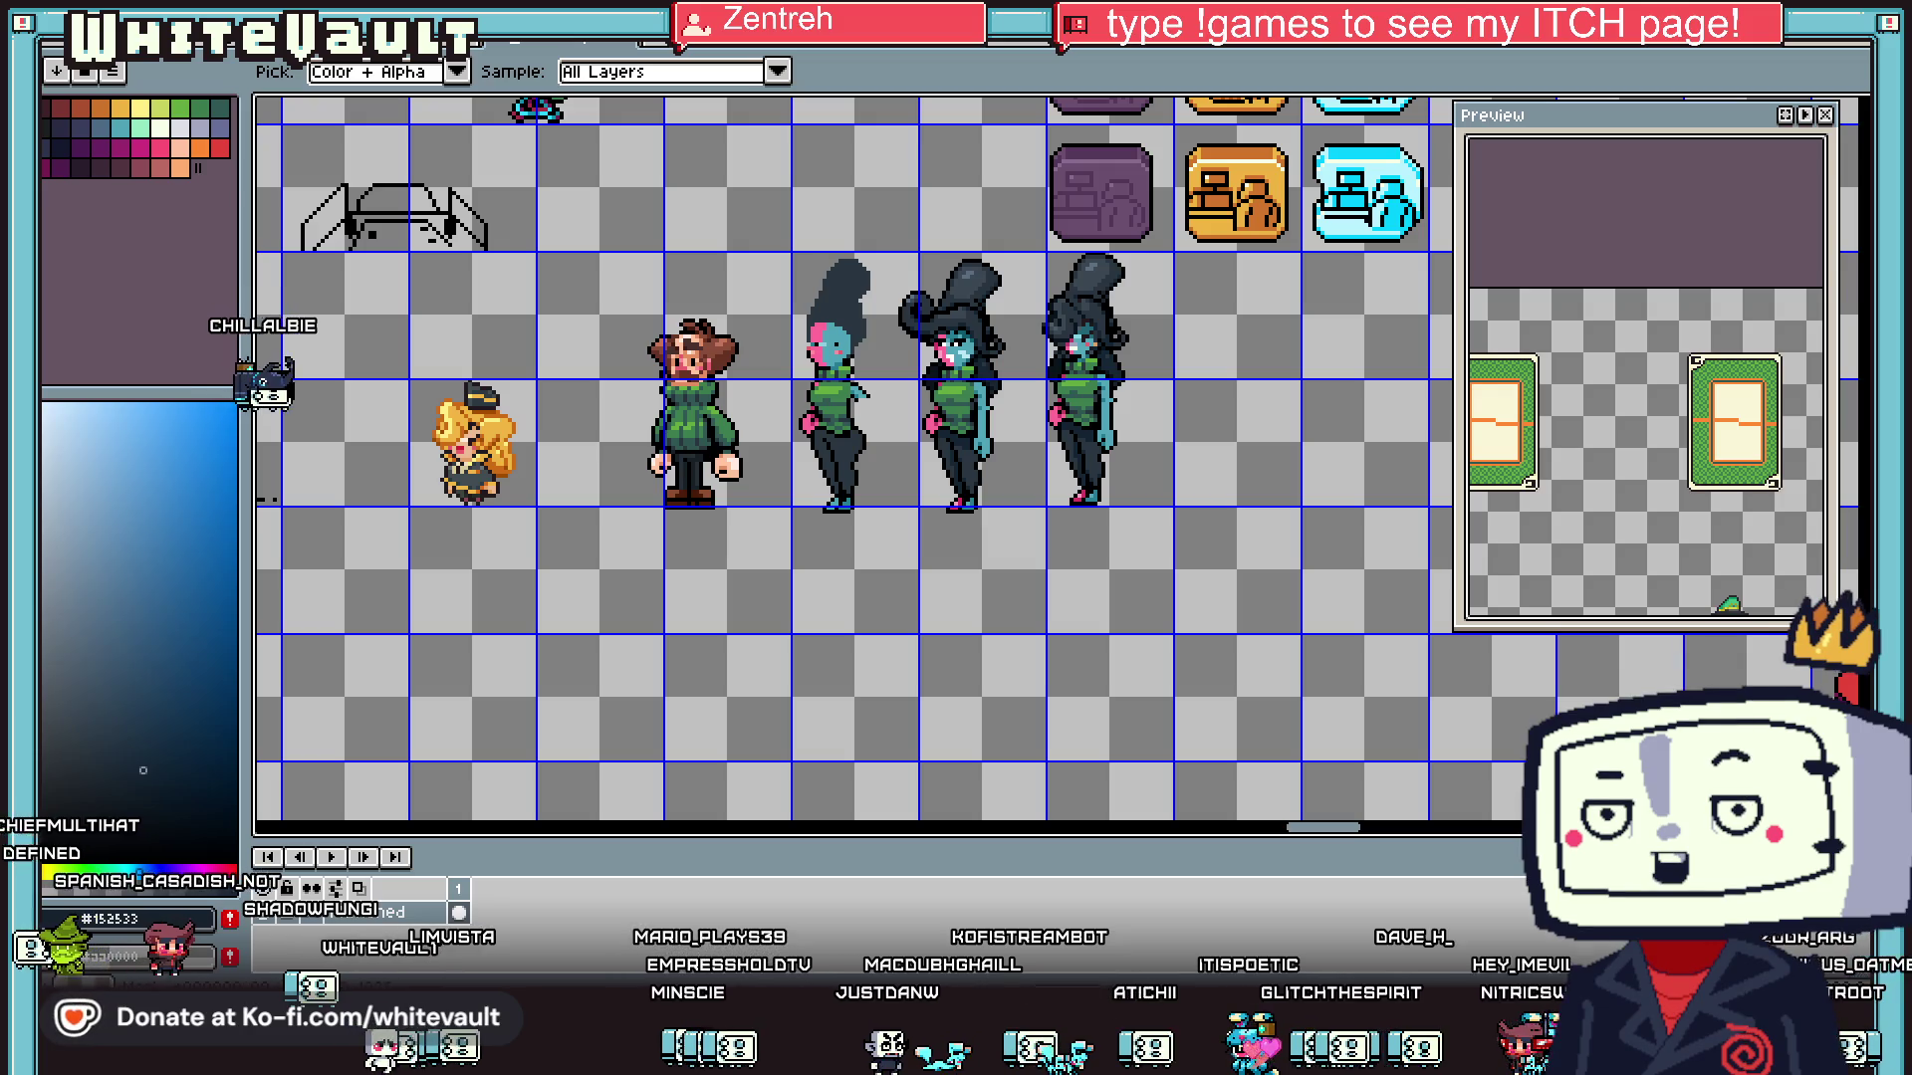
- Repaint the third girl's dark grey hair pixels in navy and a row in black
{"action": "scroll", "coordinate": [1052, 448], "scroll_direction": "down", "scroll_amount": 2}
{"action": "scroll", "coordinate": [1070, 423], "scroll_direction": "up", "scroll_amount": 3}
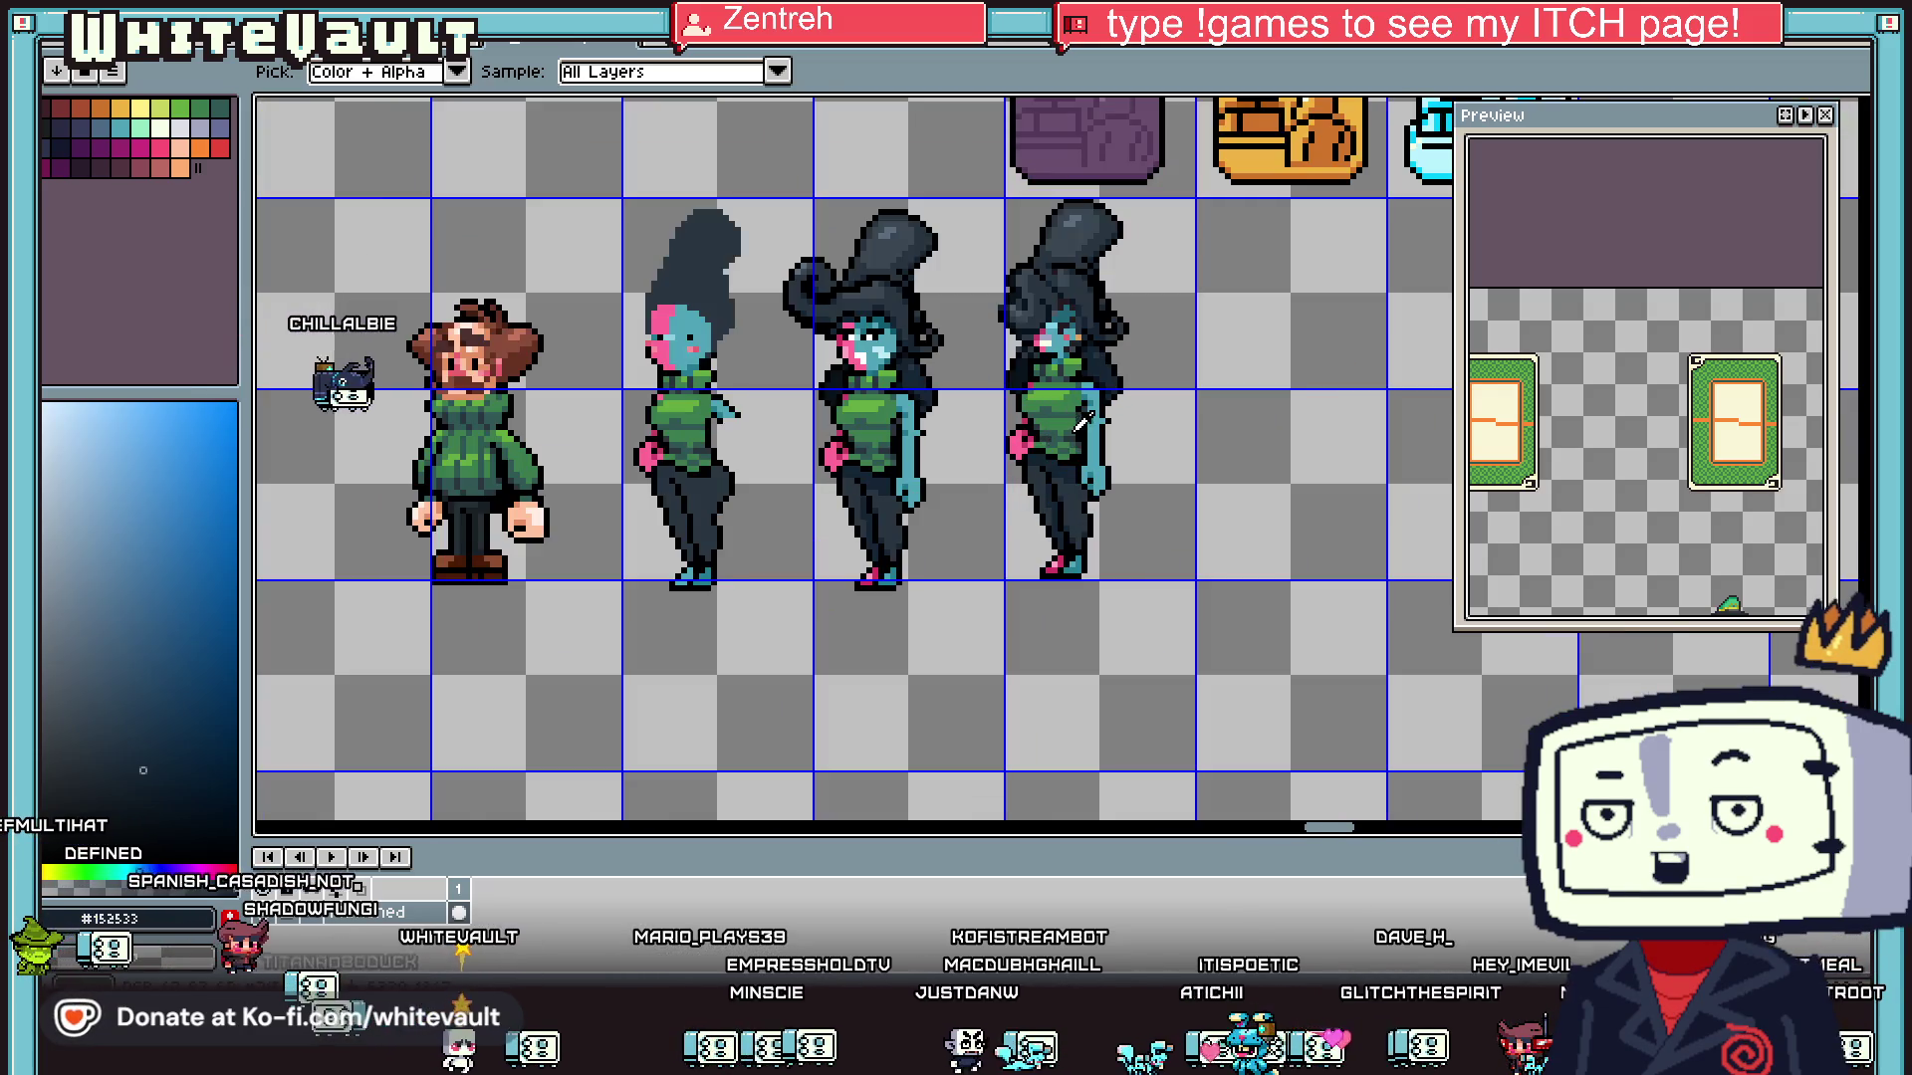
{"action": "scroll", "coordinate": [1026, 275], "scroll_direction": "up", "scroll_amount": 1}
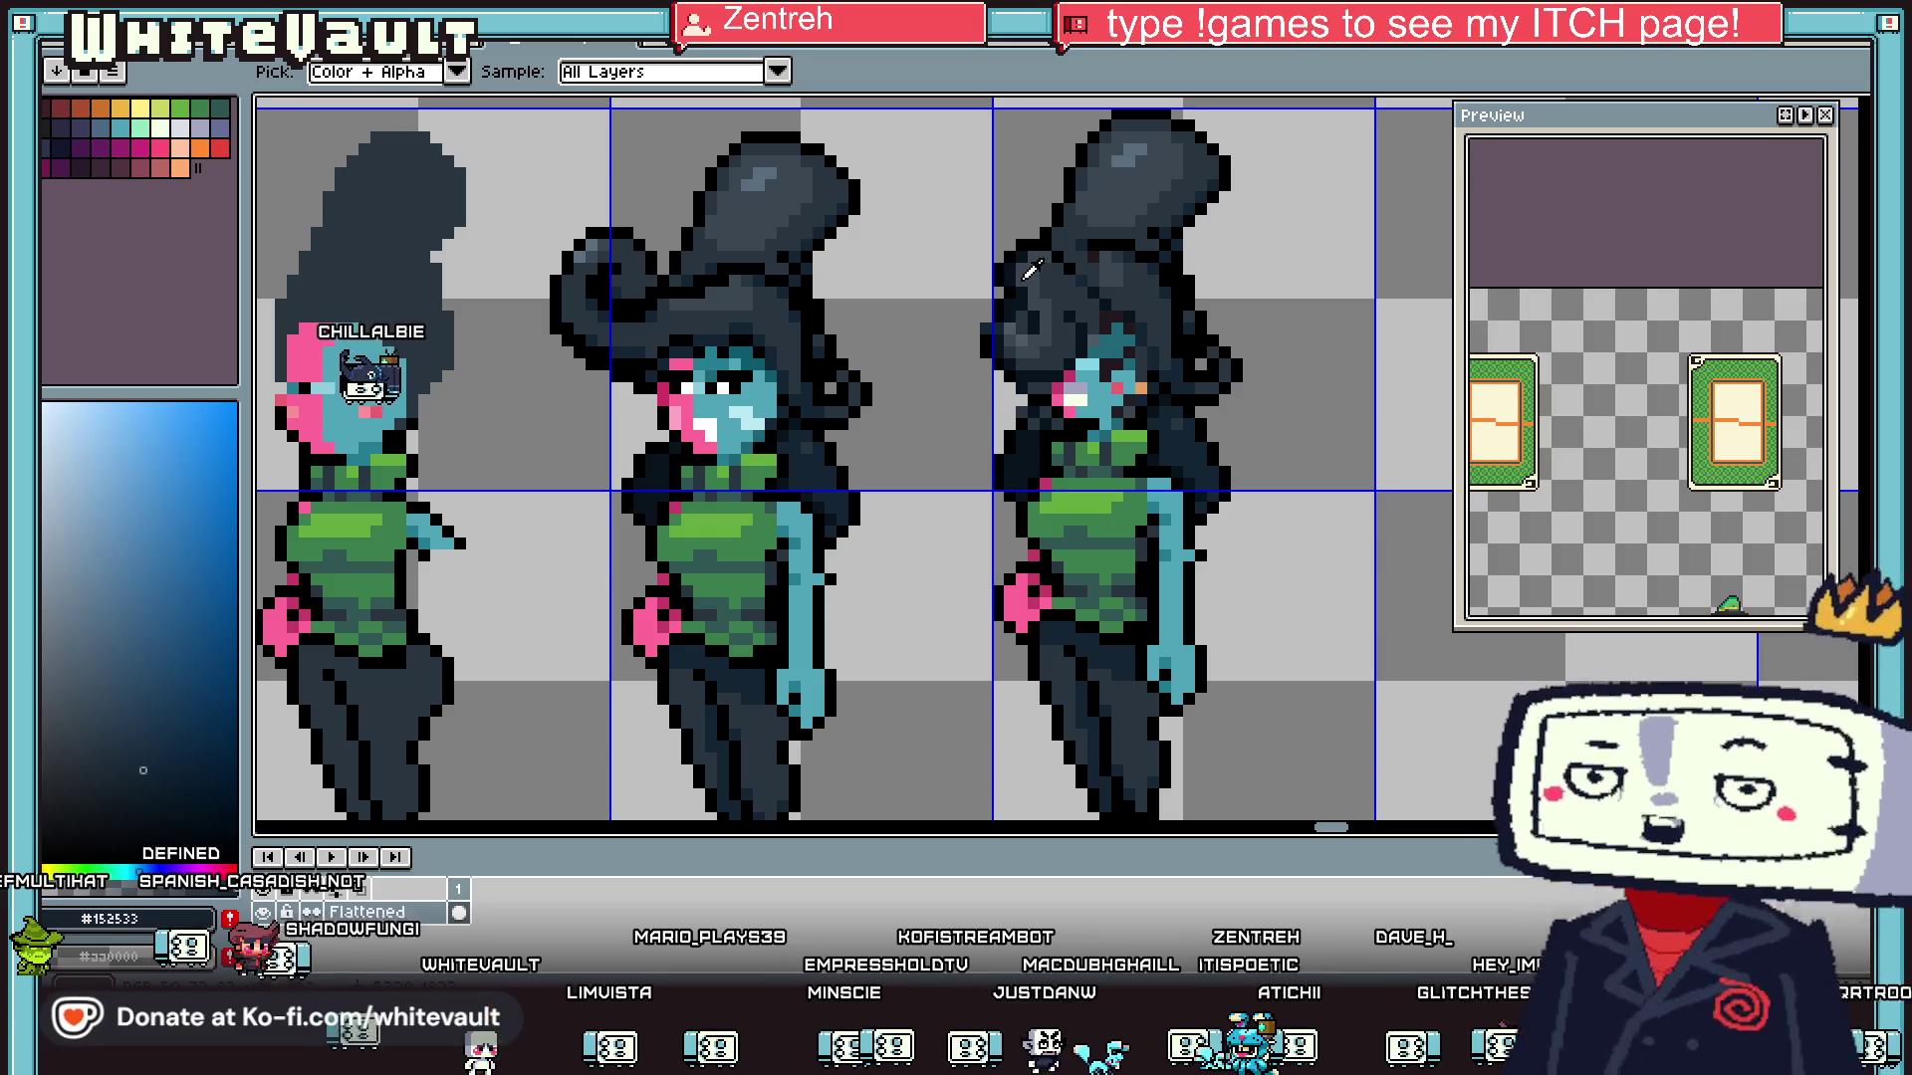
{"action": "scroll", "coordinate": [991, 267], "scroll_direction": "up", "scroll_amount": 1}
{"action": "left_click", "coordinate": [991, 267], "text": "alt"}
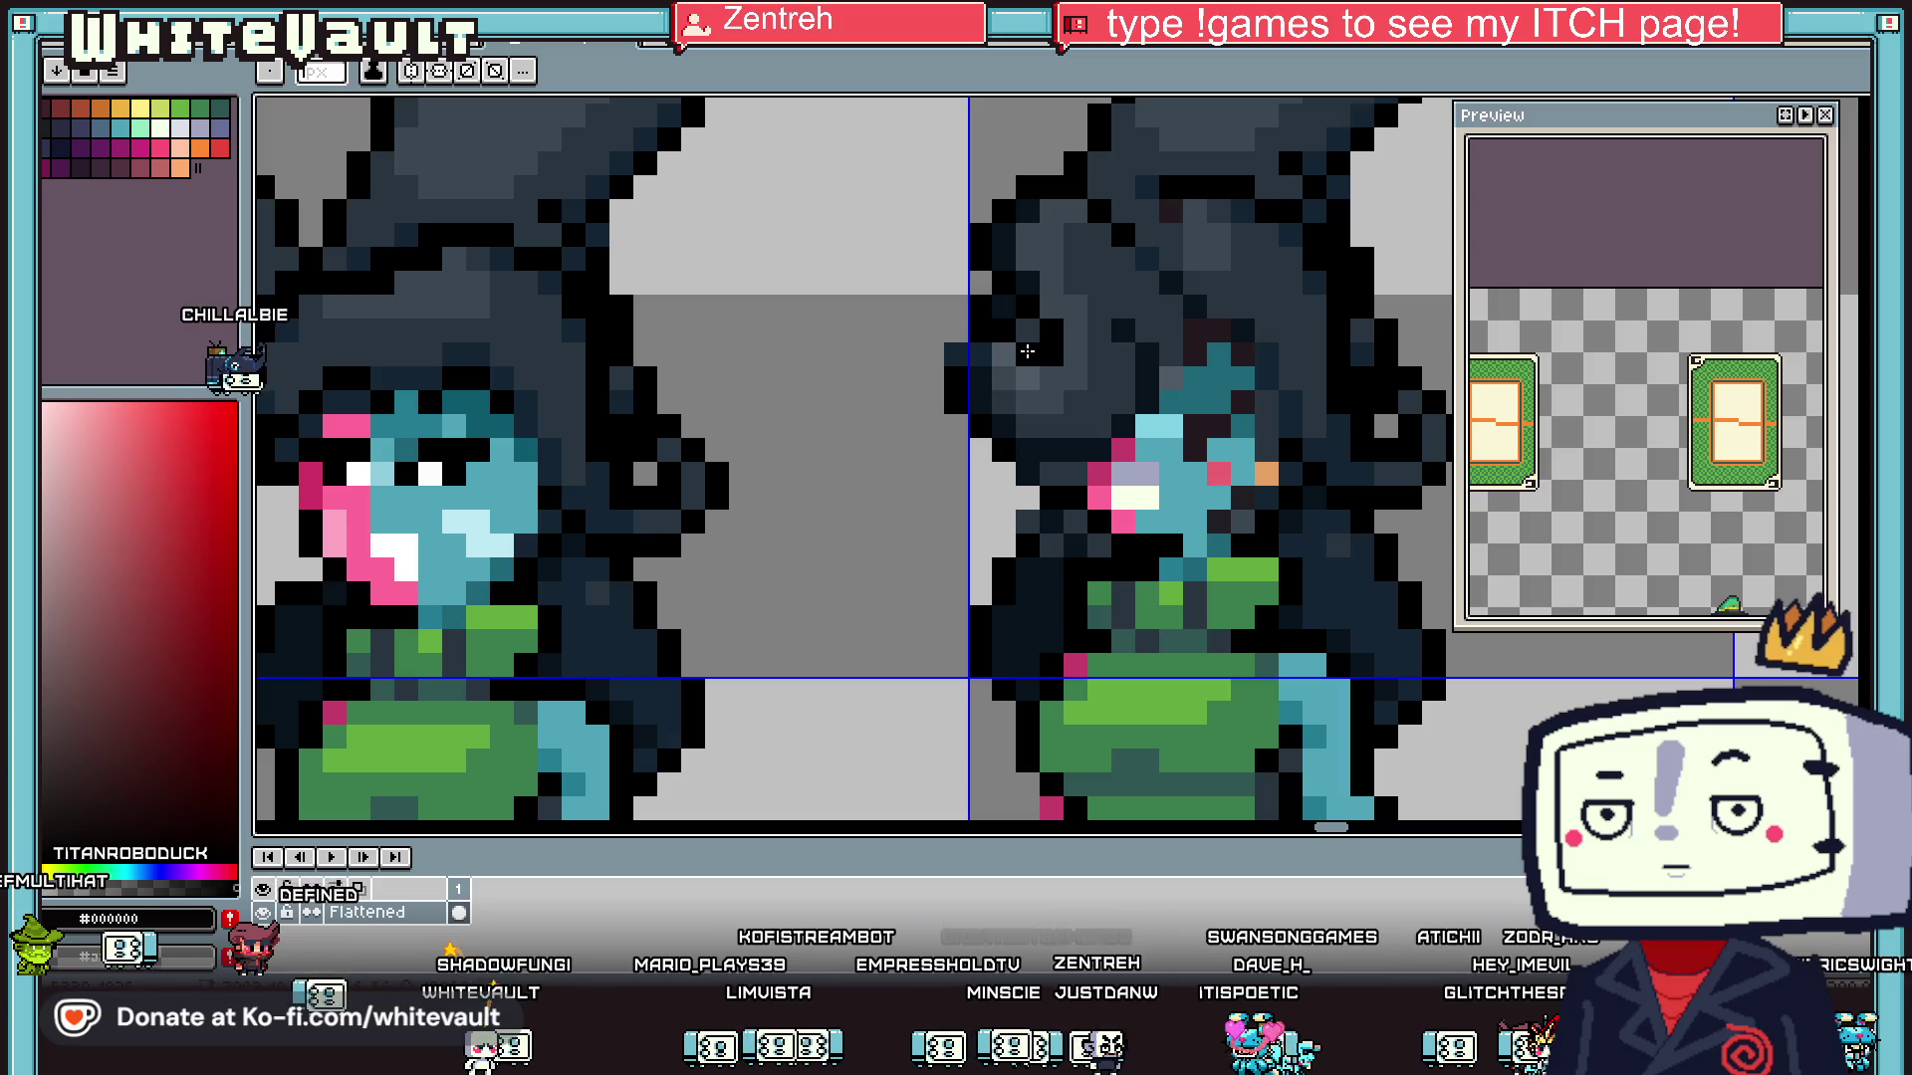
{"action": "scroll", "coordinate": [1027, 352], "scroll_direction": "down", "scroll_amount": 3}
{"action": "scroll", "coordinate": [999, 355], "scroll_direction": "up", "scroll_amount": 4}
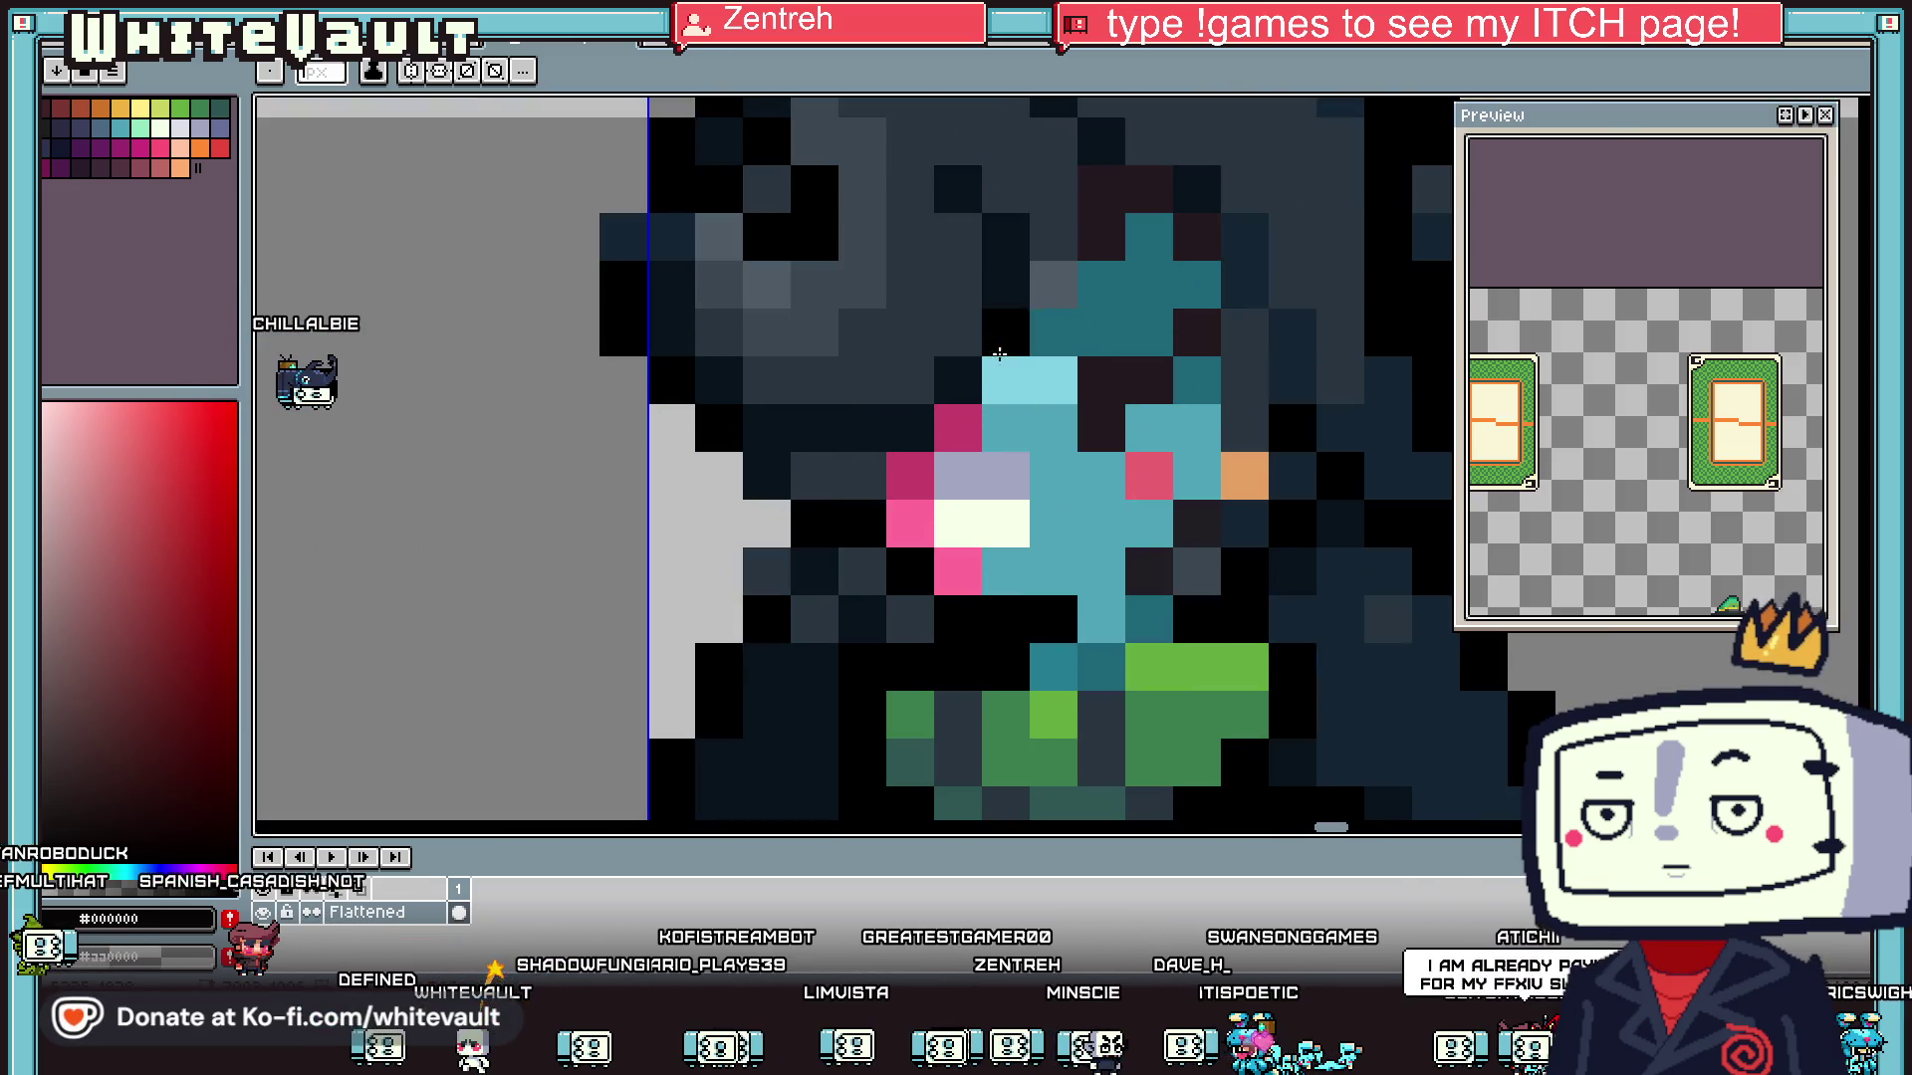
{"action": "left_click", "coordinate": [783, 449], "text": "alt"}
{"action": "left_click_drag", "start_coordinate": [806, 475], "coordinate": [867, 475]}
{"action": "left_click", "coordinate": [719, 427], "text": "alt"}
{"action": "mouse_move", "coordinate": [766, 428]}
{"action": "left_mouse_down"}
{"action": "mouse_move", "coordinate": [912, 427]}
{"action": "mouse_move", "coordinate": [959, 379]}
{"action": "left_mouse_up"}
- Add lighter grey highlight pixels to the hair
{"action": "scroll", "coordinate": [996, 356], "scroll_direction": "down", "scroll_amount": 5}
{"action": "scroll", "coordinate": [996, 357], "scroll_direction": "down", "scroll_amount": 2}
{"action": "scroll", "coordinate": [996, 356], "scroll_direction": "up", "scroll_amount": 2}
{"action": "scroll", "coordinate": [1004, 364], "scroll_direction": "up", "scroll_amount": 4}
{"action": "left_click", "coordinate": [1004, 364], "text": "alt"}
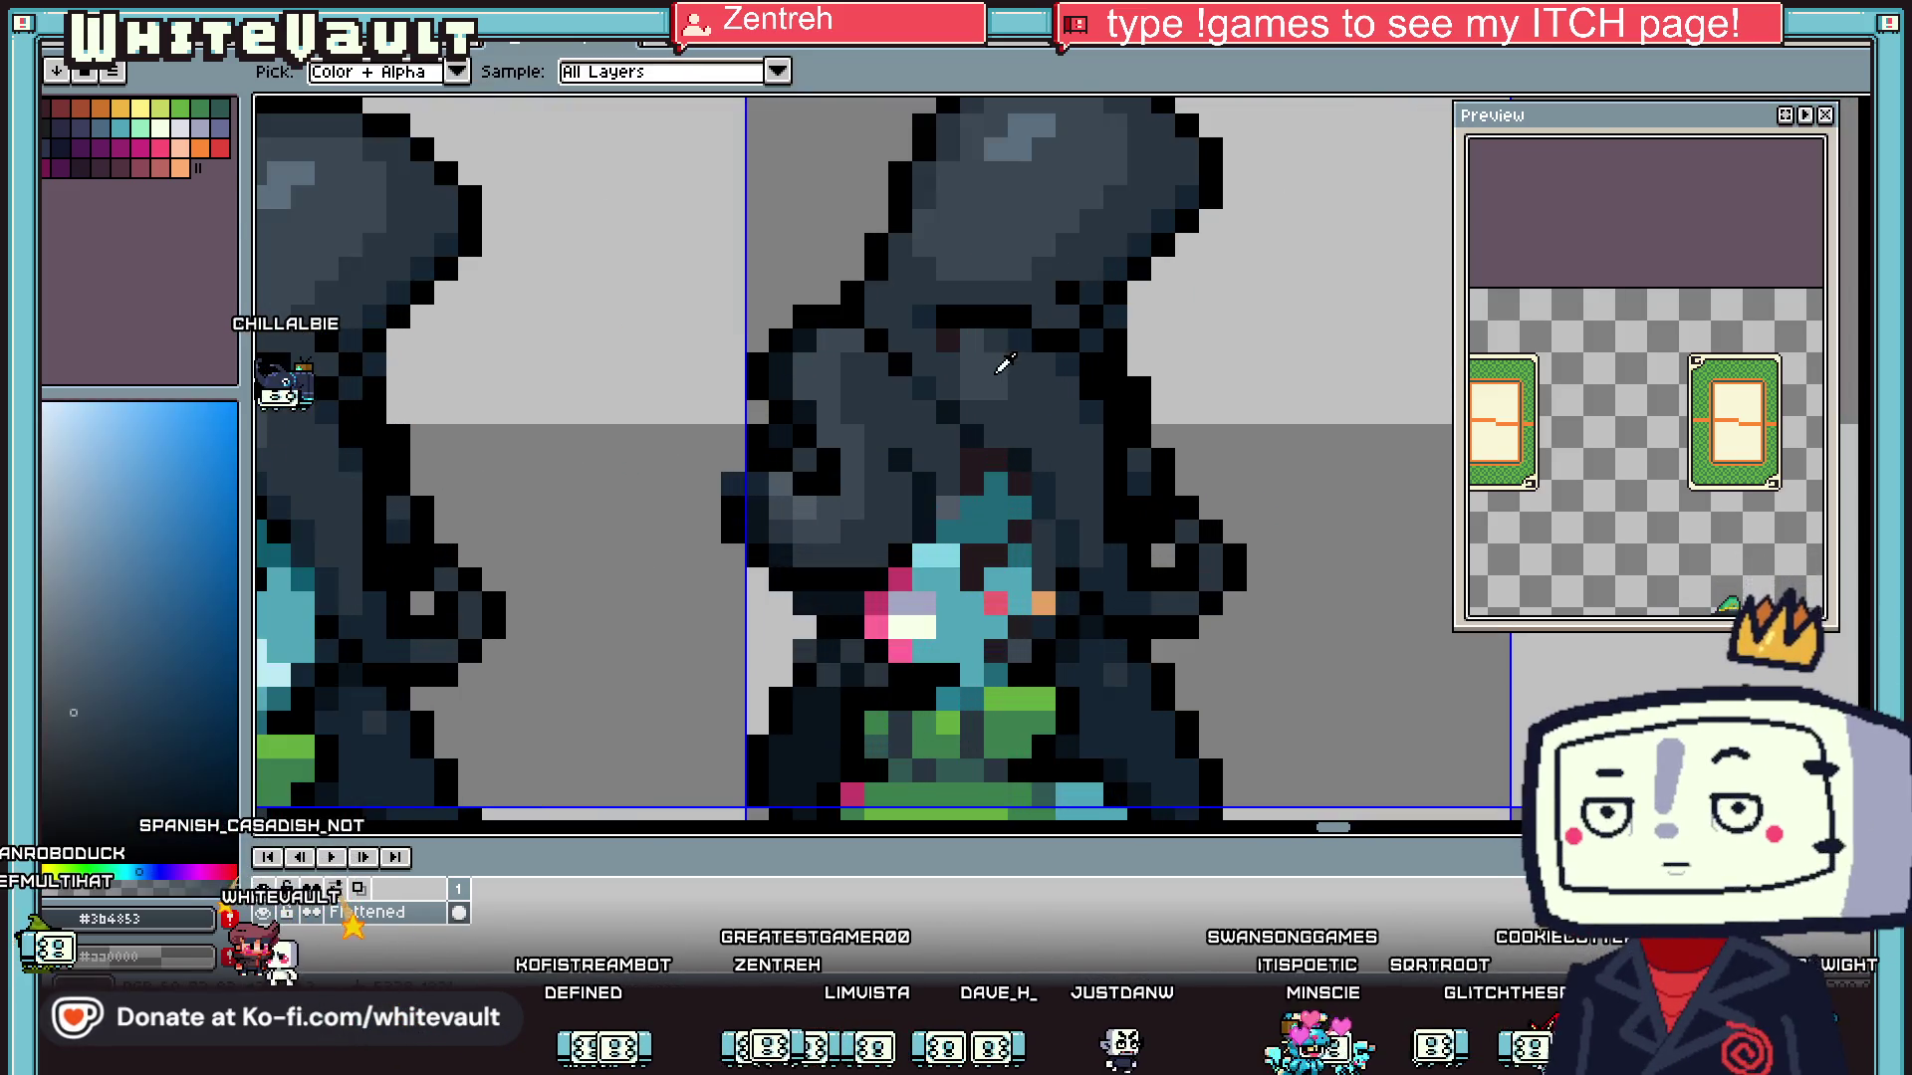
{"action": "scroll", "coordinate": [1004, 365], "scroll_direction": "up", "scroll_amount": 1}
{"action": "left_click", "coordinate": [1061, 430]}
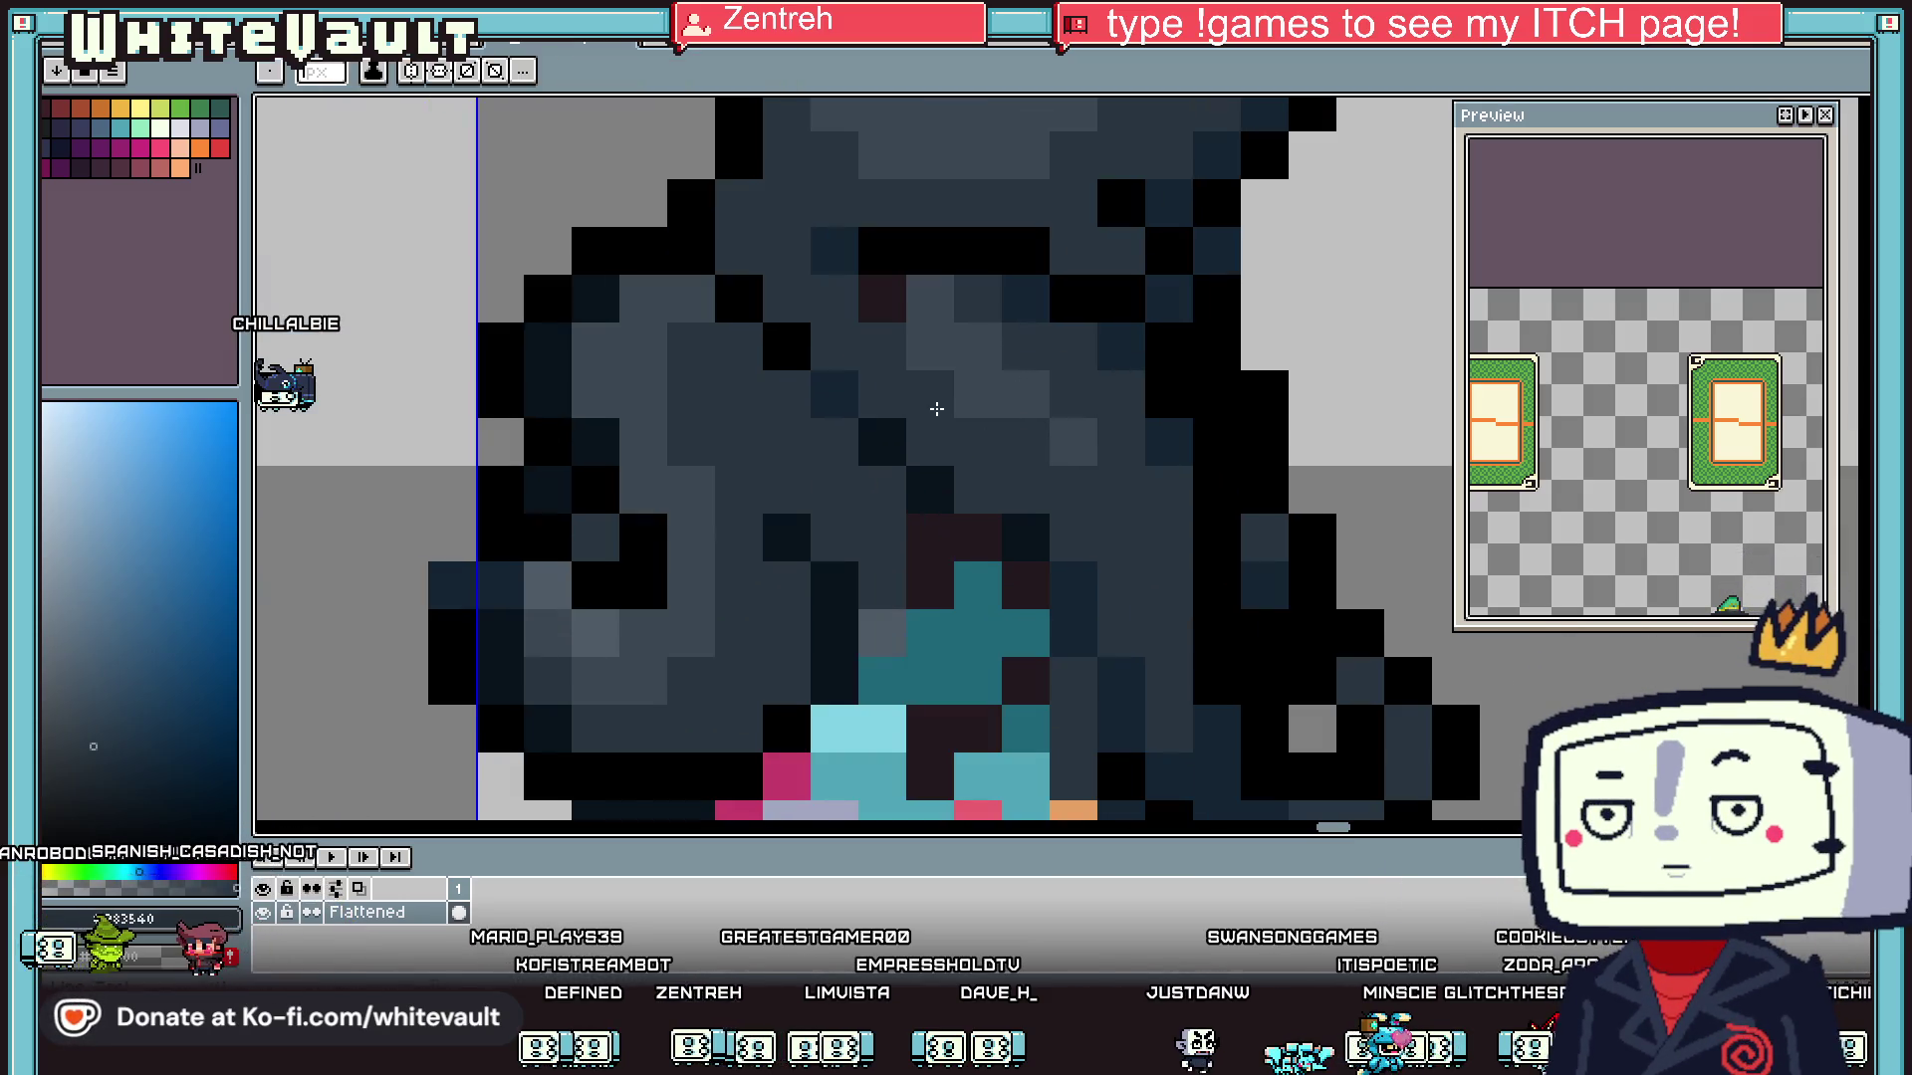
{"action": "scroll", "coordinate": [936, 409], "scroll_direction": "down", "scroll_amount": 4}
{"action": "scroll", "coordinate": [977, 290], "scroll_direction": "up", "scroll_amount": 1}
{"action": "left_click", "coordinate": [834, 450], "text": "alt"}
{"action": "left_click", "coordinate": [914, 387]}
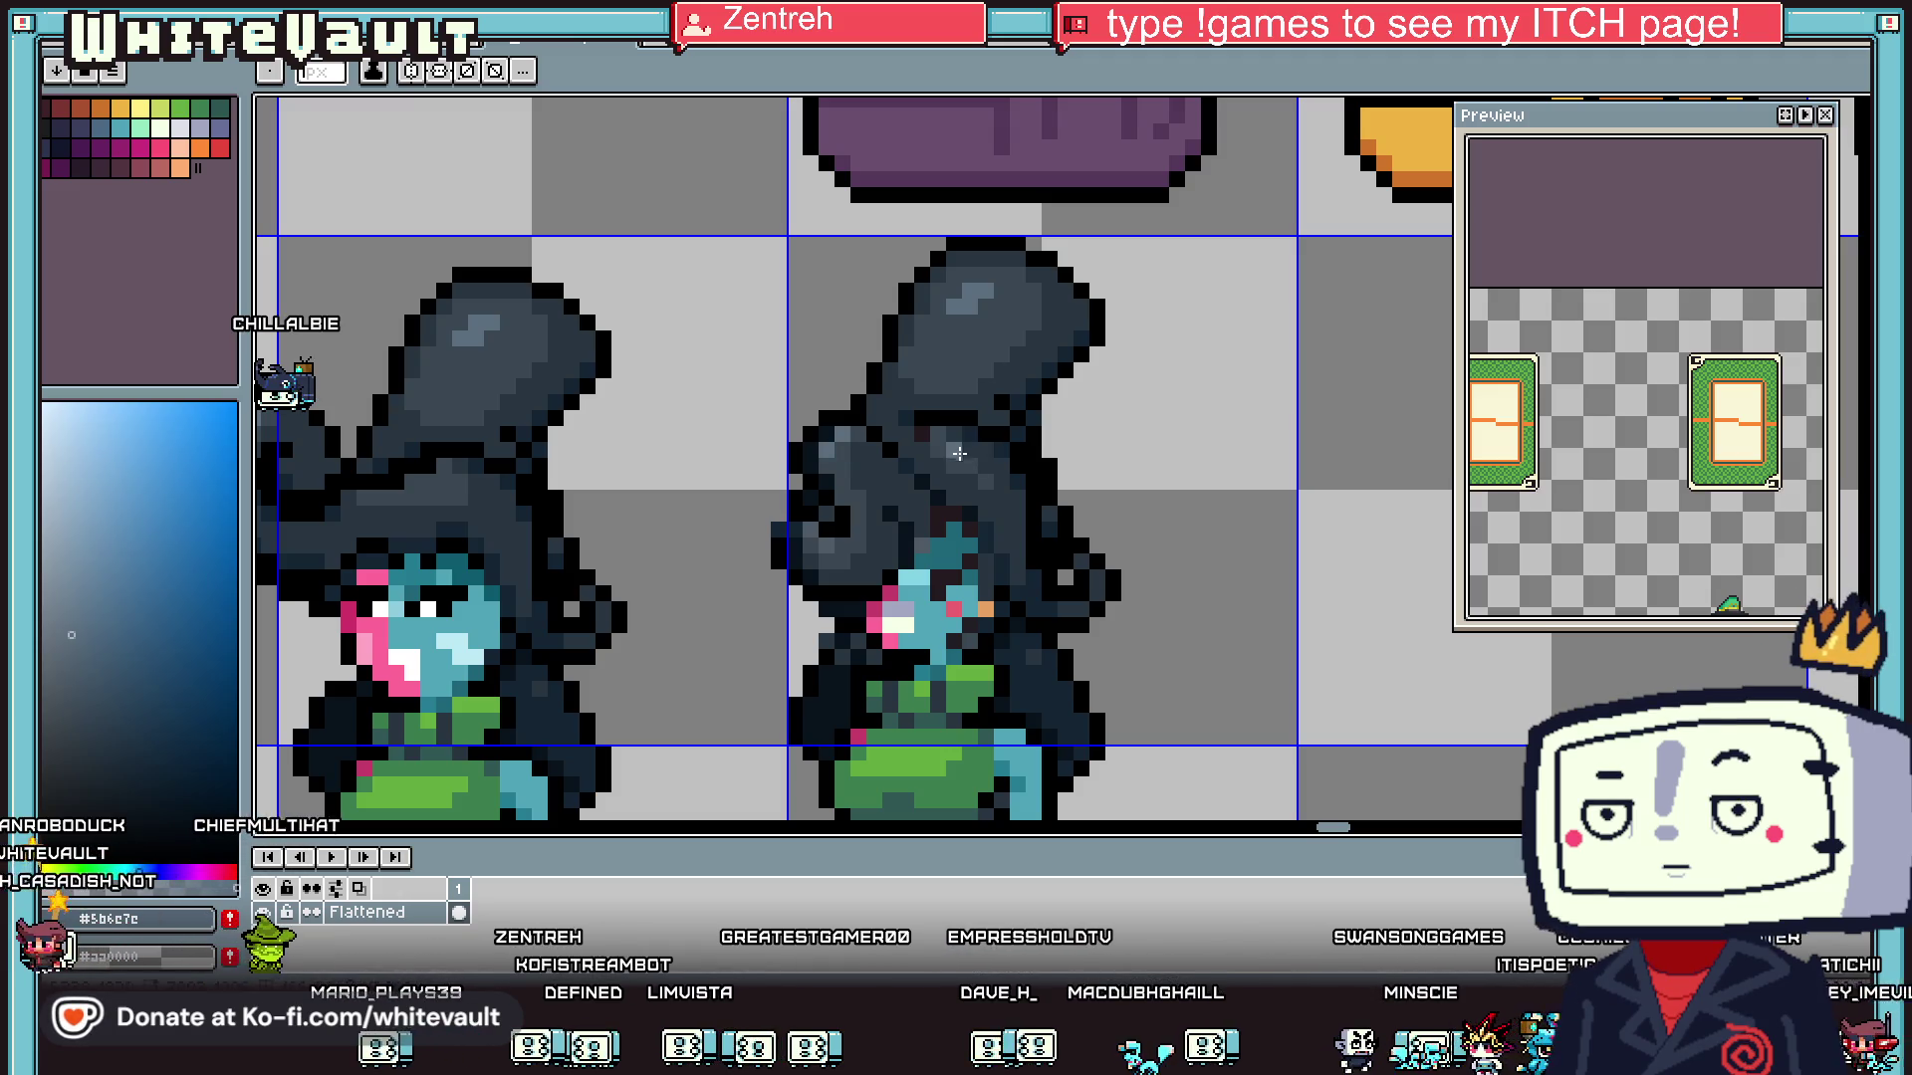
{"action": "scroll", "coordinate": [957, 451], "scroll_direction": "down", "scroll_amount": 3}
{"action": "scroll", "coordinate": [1037, 495], "scroll_direction": "up", "scroll_amount": 3}
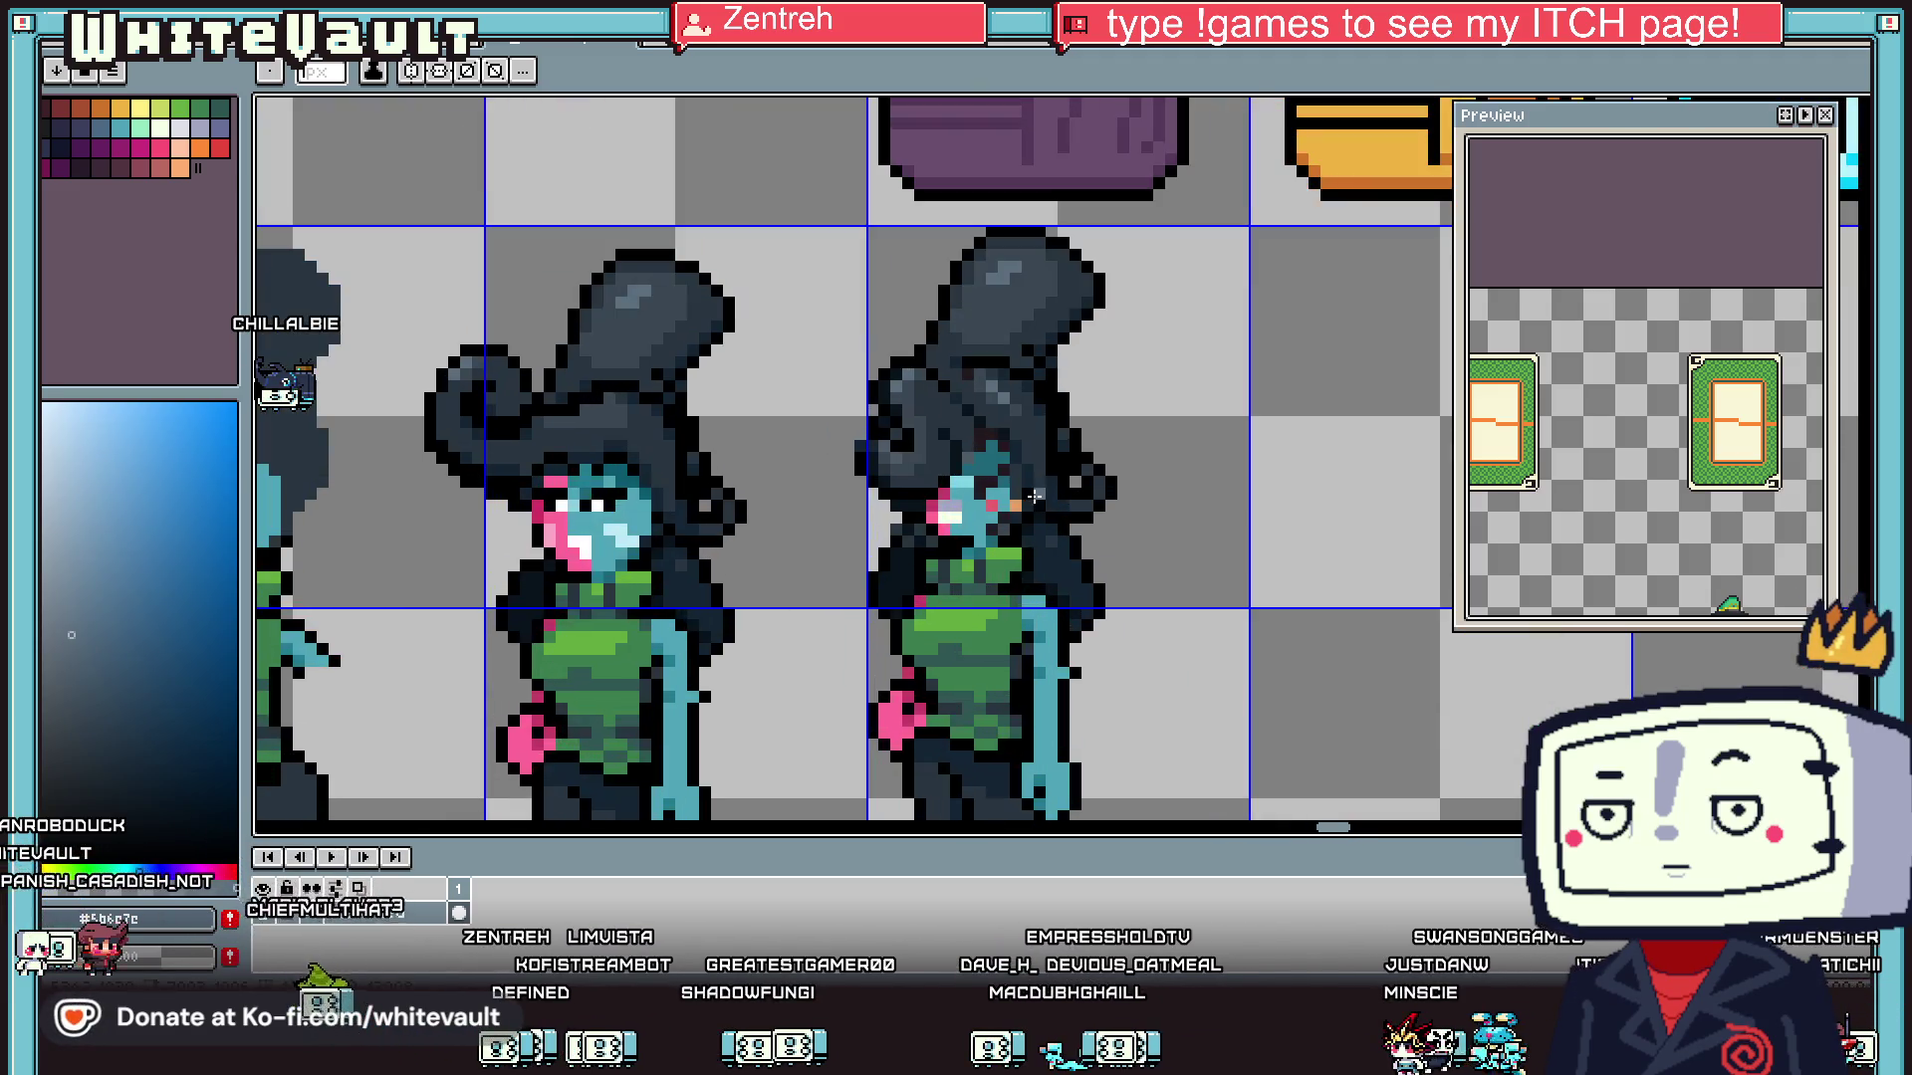
- Select the rightmost teal girl sprite and sample its black and navy colours
{"action": "key", "text": "m"}
{"action": "left_click_drag", "start_coordinate": [803, 239], "coordinate": [1104, 642]}
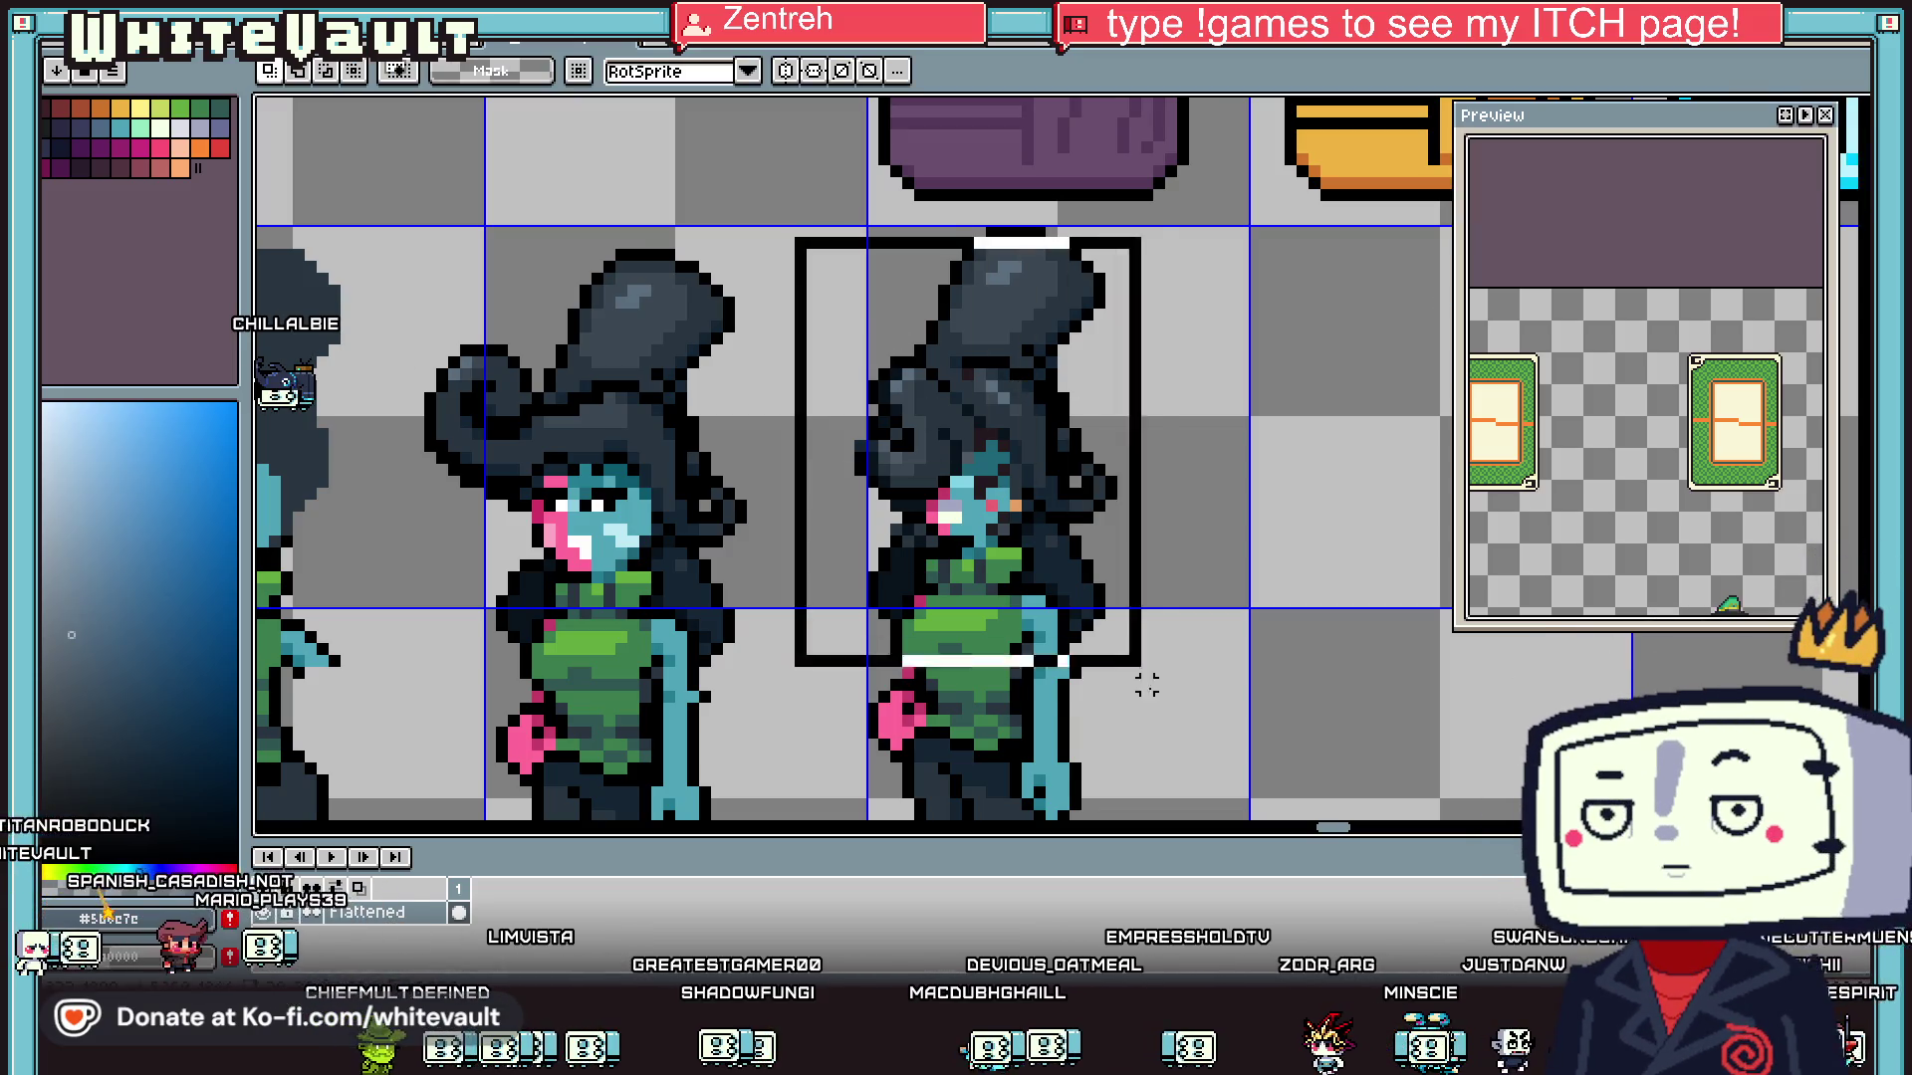
{"action": "scroll", "coordinate": [952, 488], "scroll_direction": "up", "scroll_amount": 2}
{"action": "key", "text": "i"}
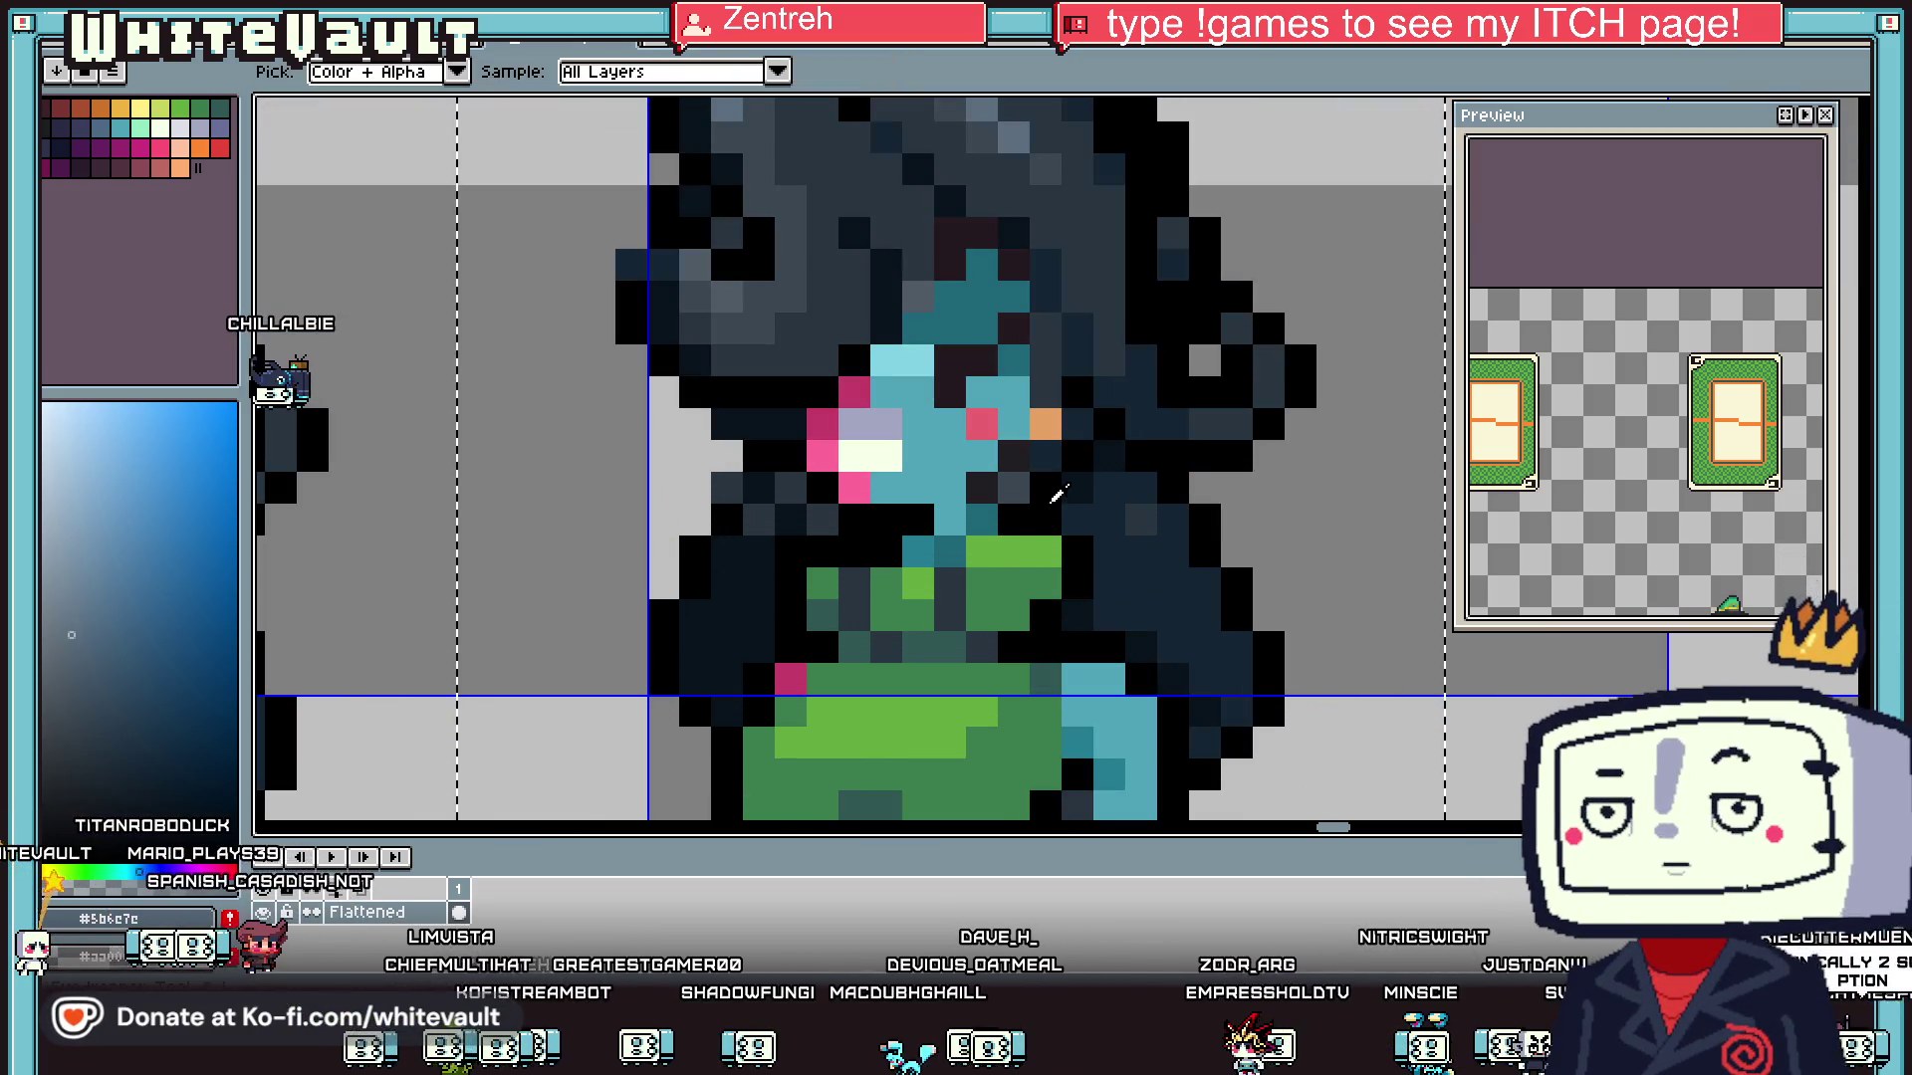
{"action": "left_click", "coordinate": [1056, 514]}
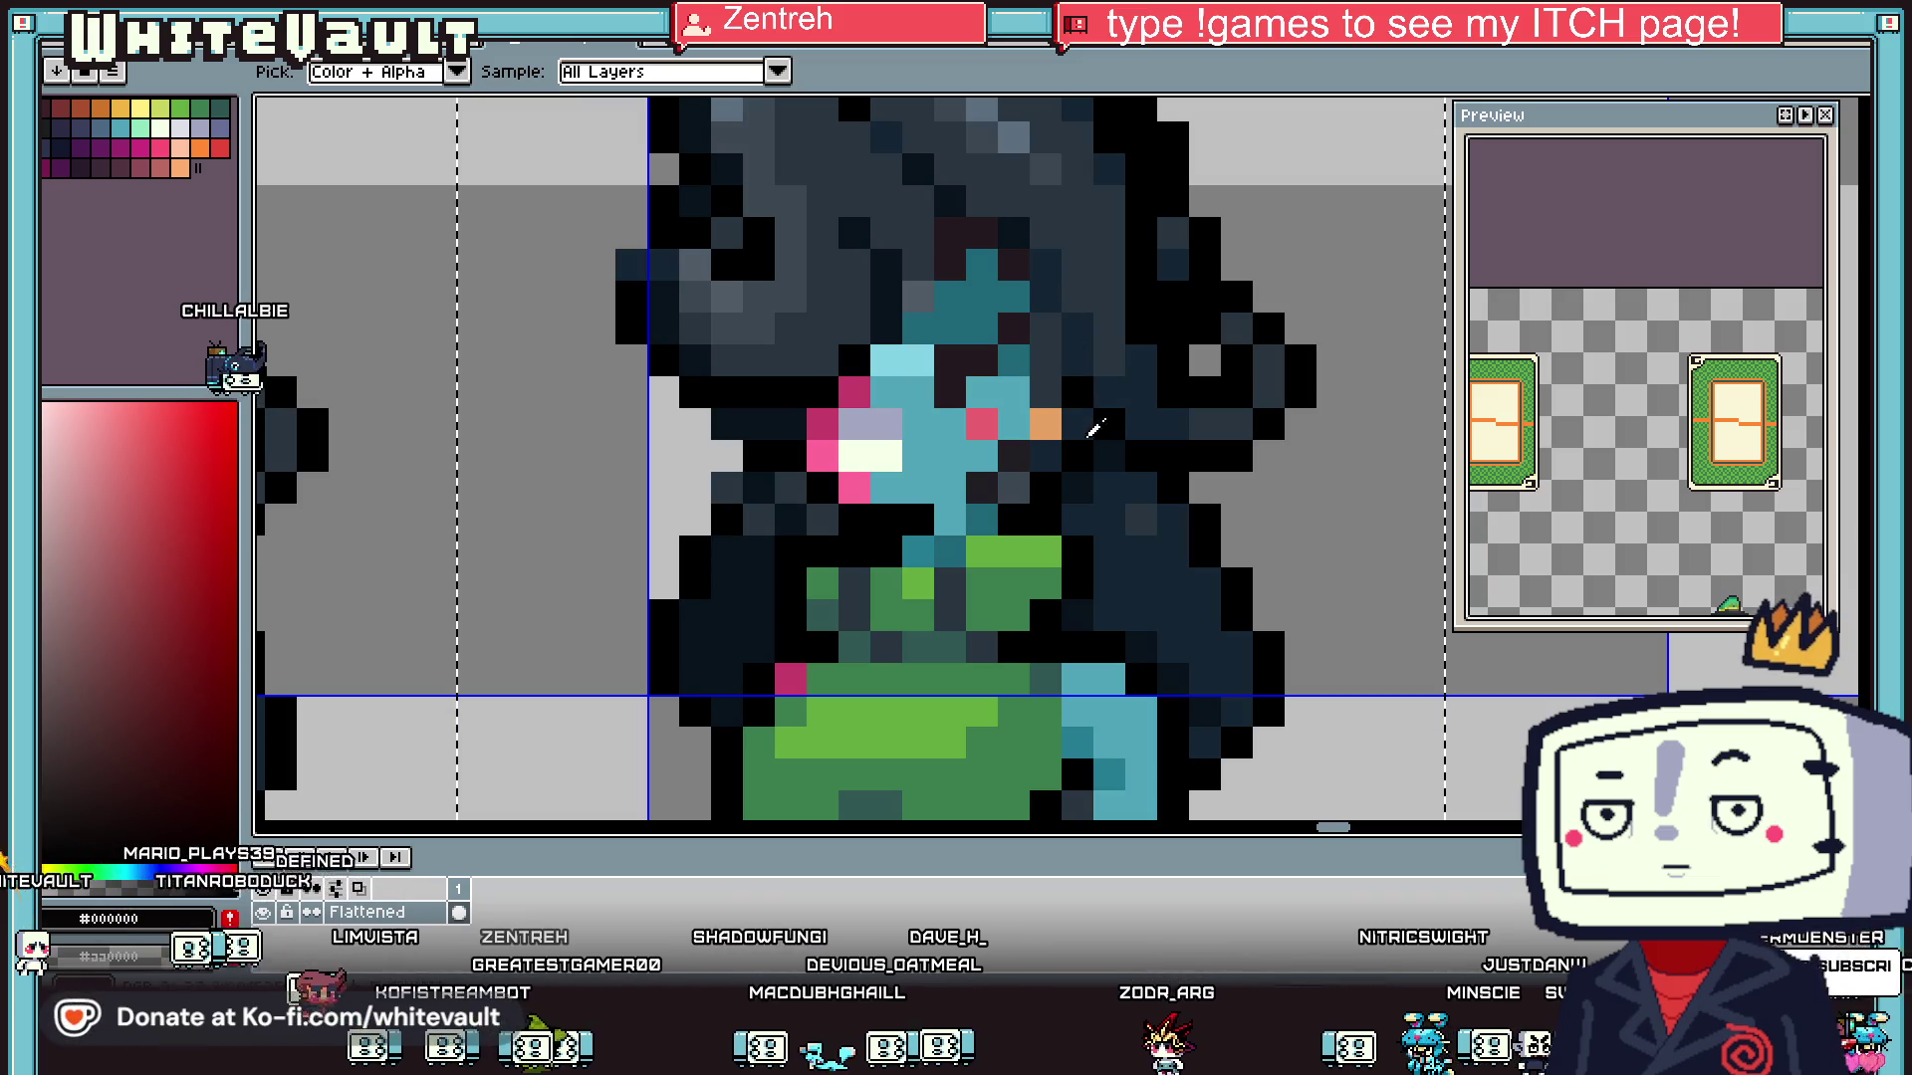
{"action": "left_click", "coordinate": [1087, 484]}
{"action": "key", "text": "g"}
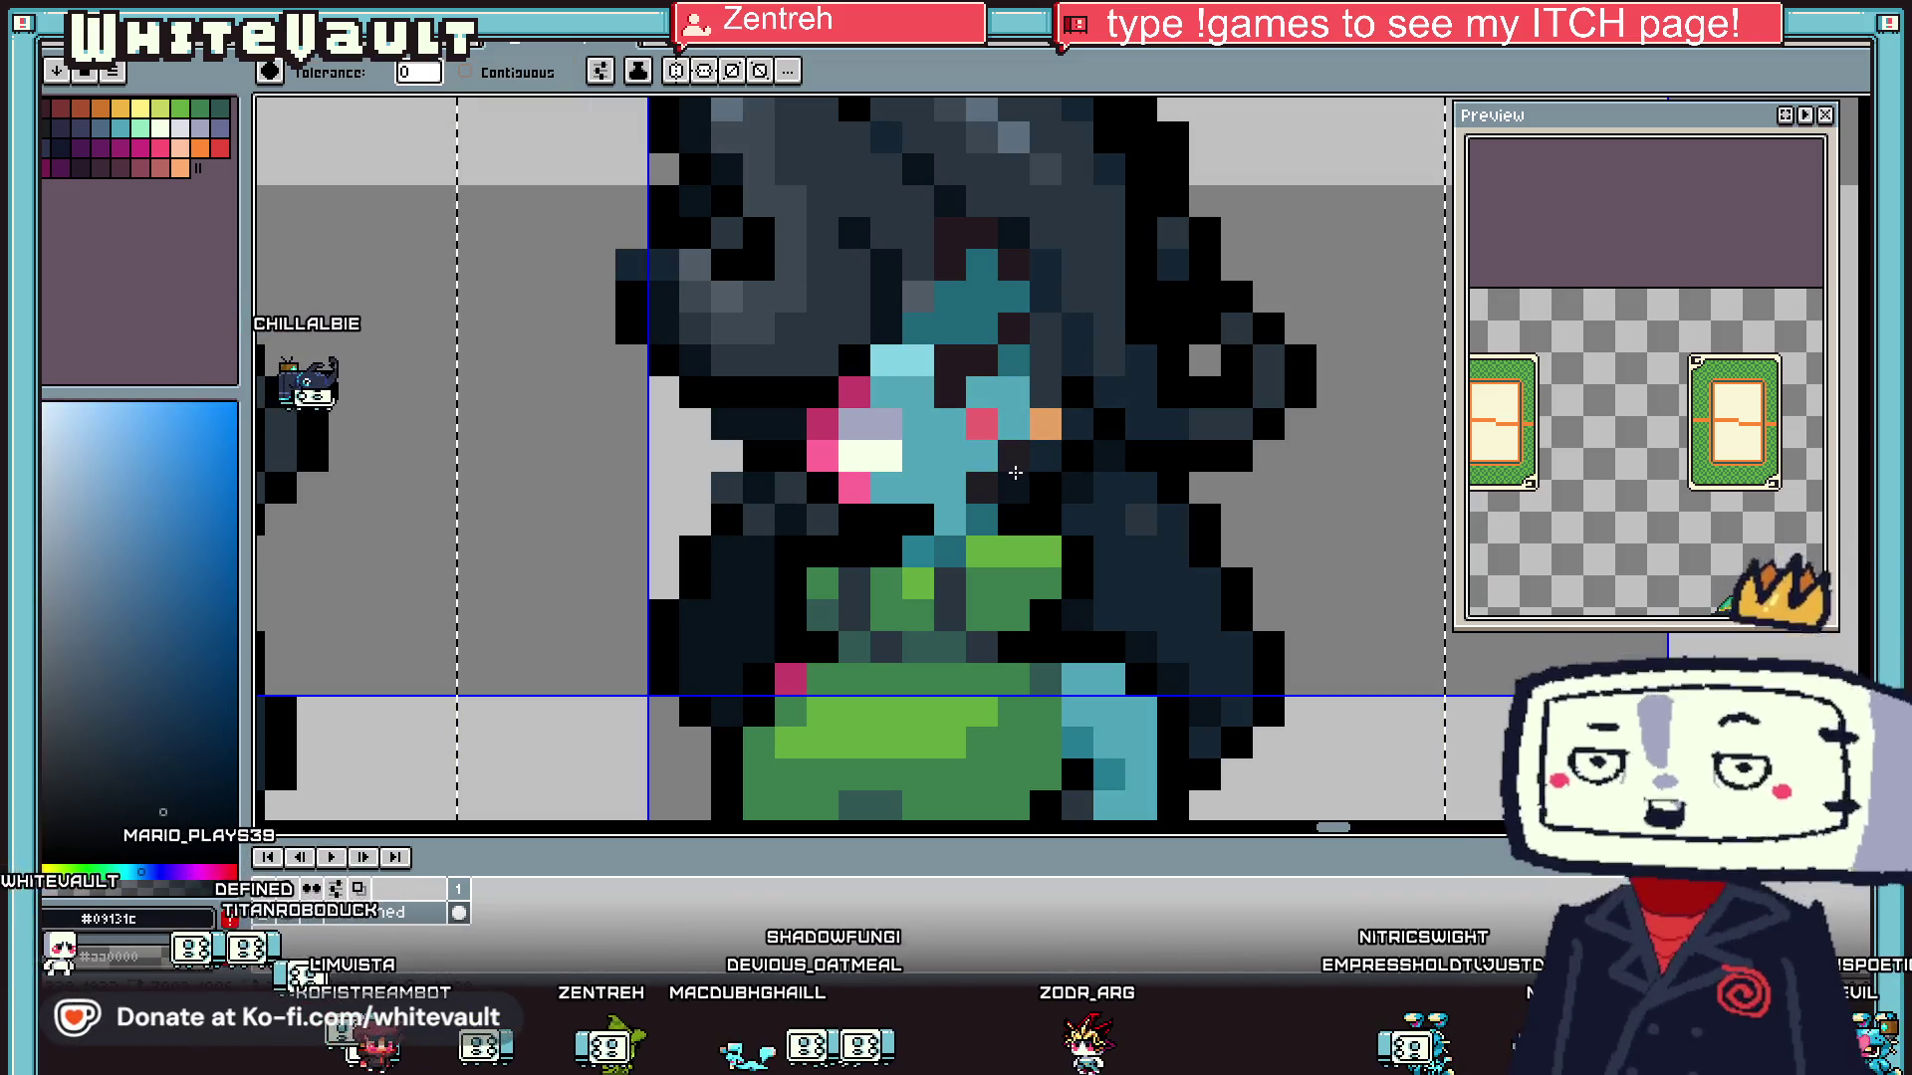
{"action": "scroll", "coordinate": [1017, 458], "scroll_direction": "down", "scroll_amount": 1}
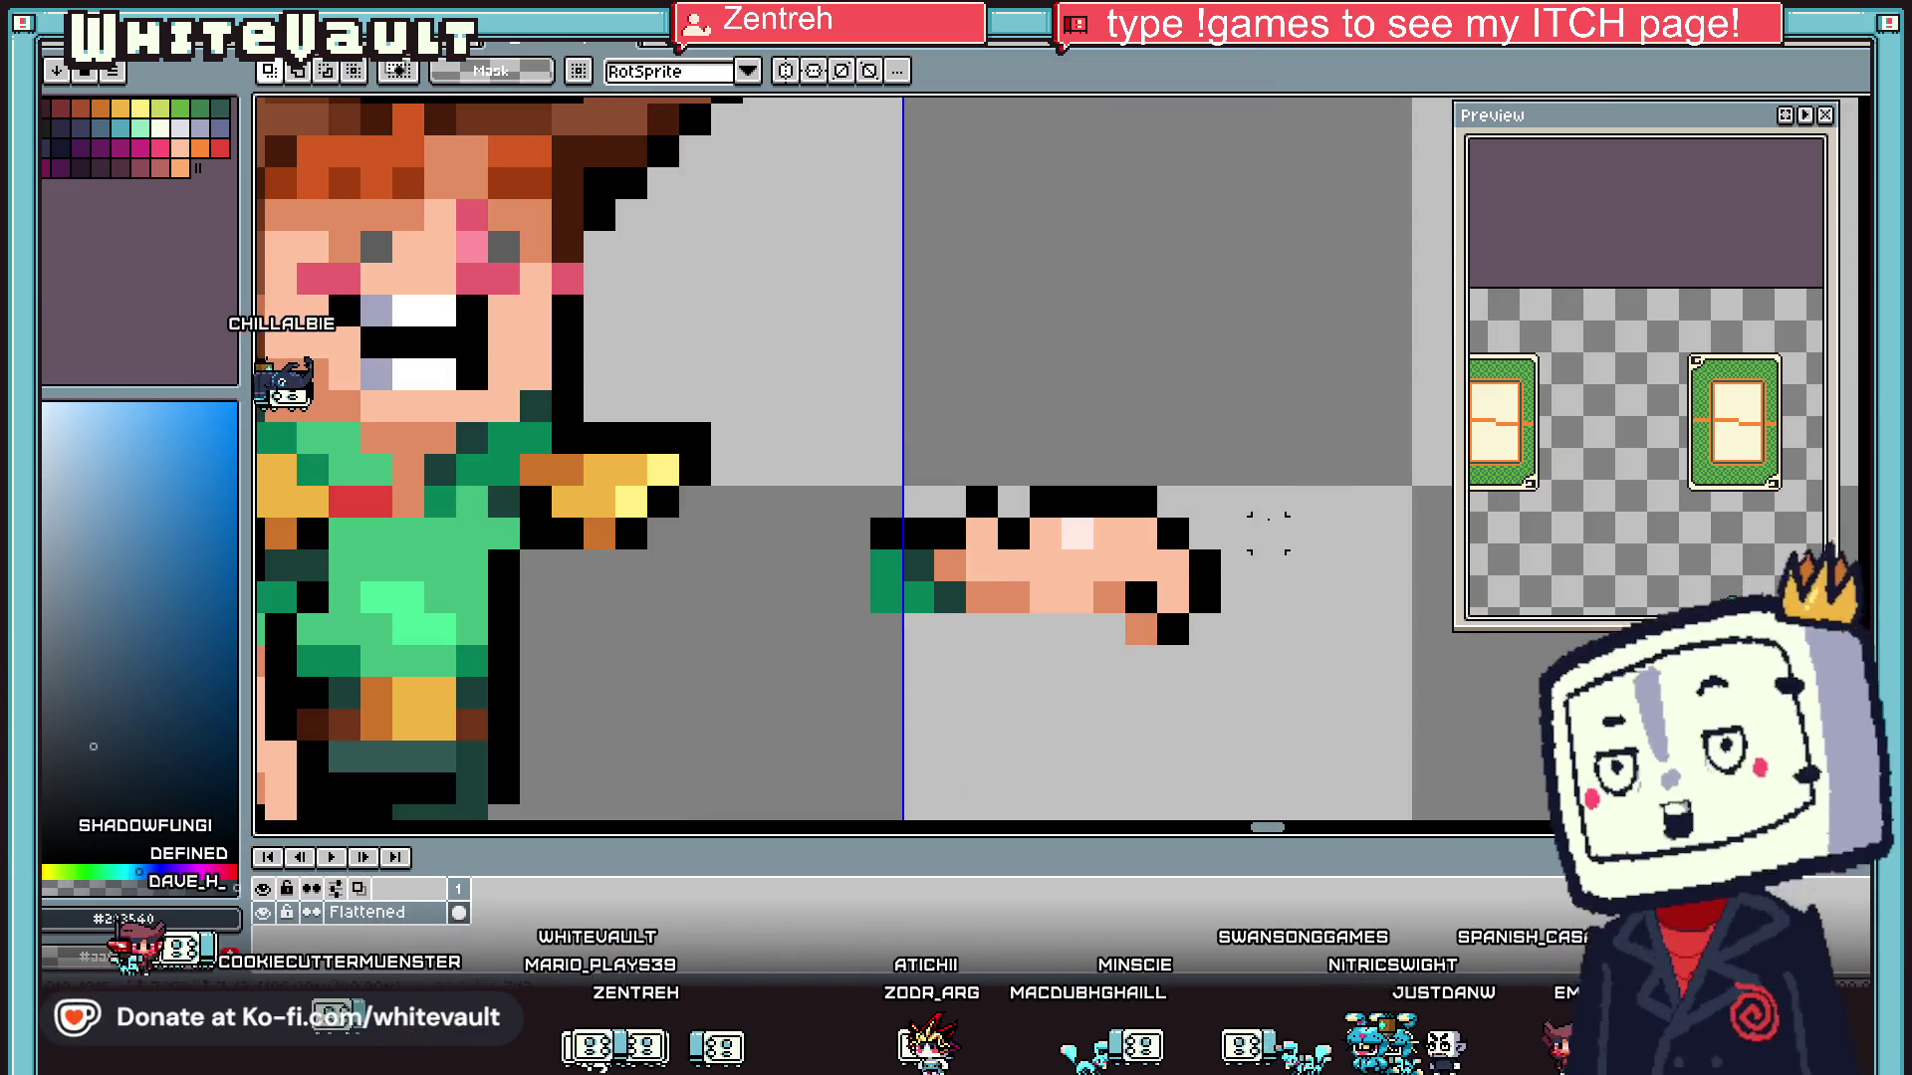
- Nudge the right part of the boy's hand up one pixel
{"action": "scroll", "coordinate": [1167, 518], "scroll_direction": "up", "scroll_amount": 1}
{"action": "mouse_move", "coordinate": [1318, 350]}
{"action": "left_mouse_down"}
{"action": "mouse_move", "coordinate": [976, 797]}
{"action": "mouse_move", "coordinate": [1031, 781]}
{"action": "left_mouse_up"}
{"action": "key", "text": "Up"}
{"action": "key", "text": "ctrl+d"}
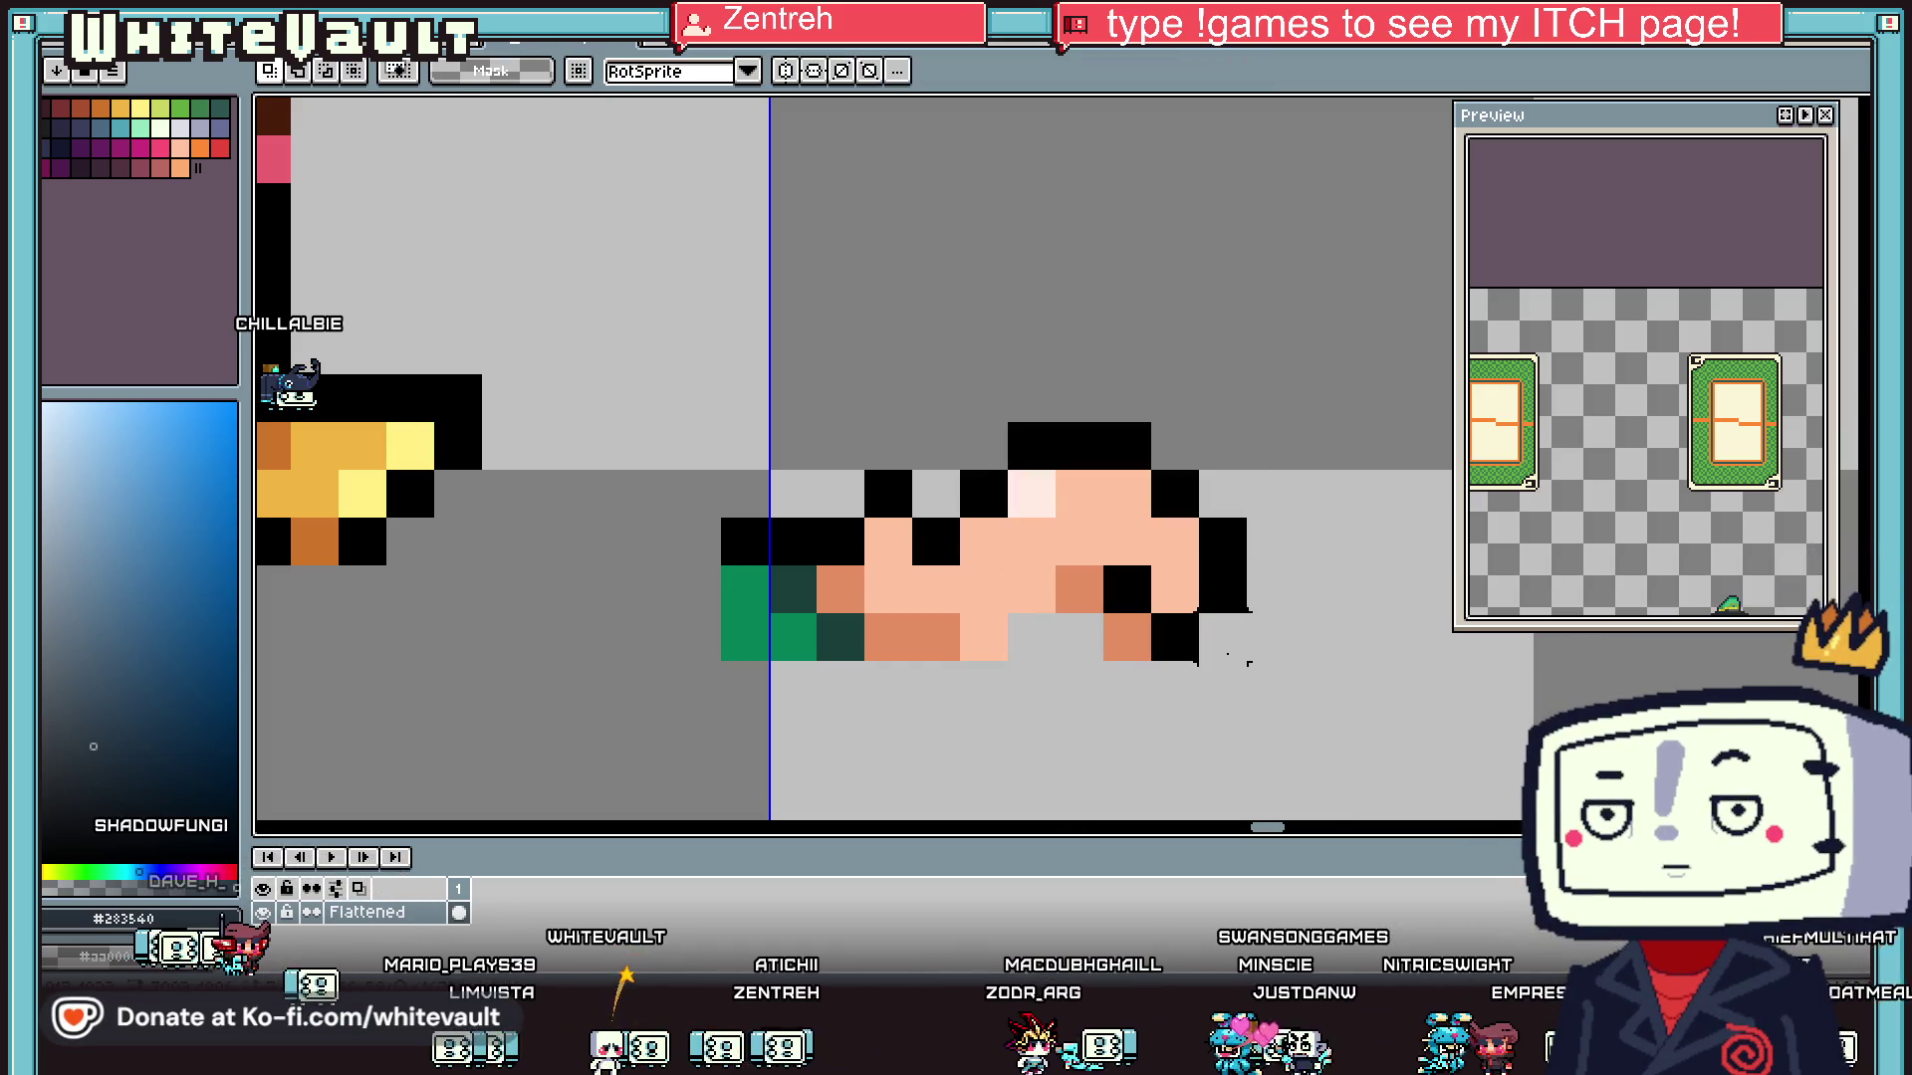
- Paint three black pixels inside the hand
{"action": "key", "text": "i"}
{"action": "left_click", "coordinate": [1002, 445], "text": "alt"}
{"action": "left_click", "coordinate": [1031, 494]}
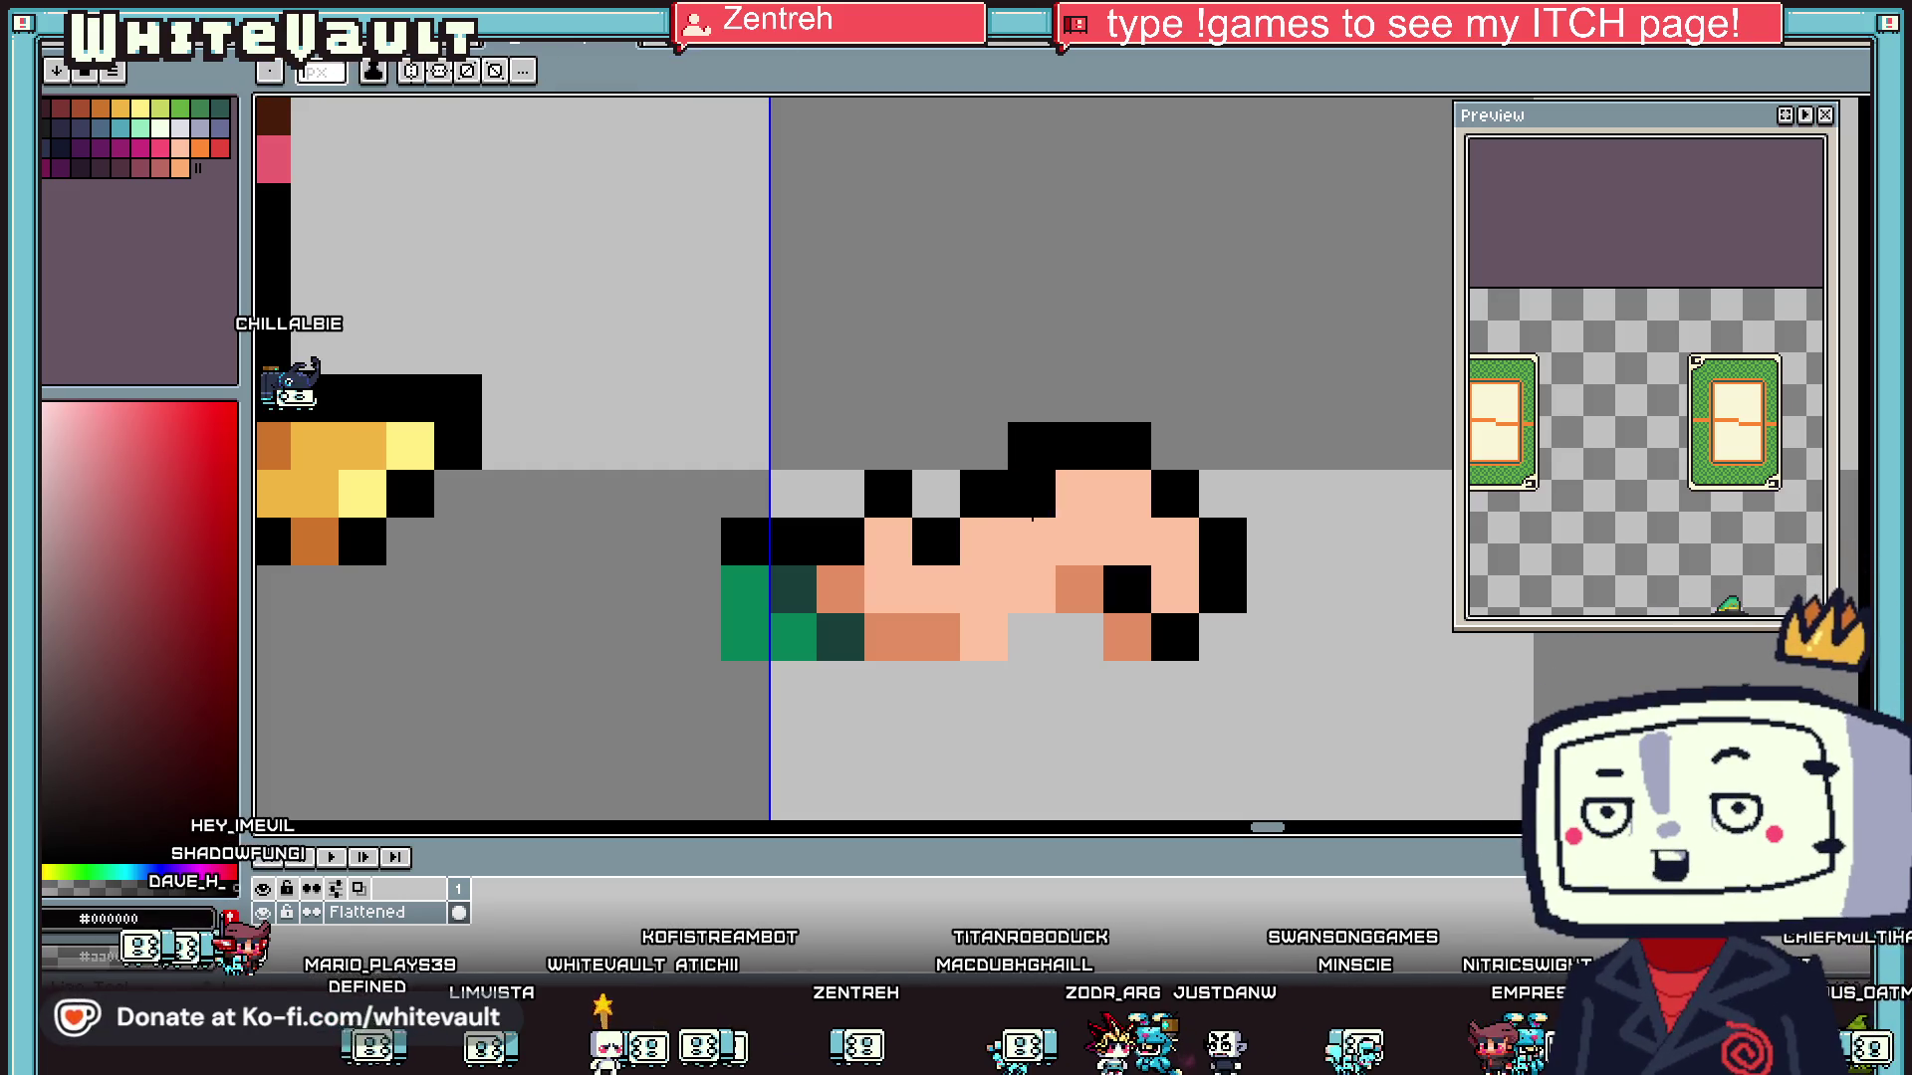
{"action": "left_click", "coordinate": [1080, 541]}
{"action": "left_click", "coordinate": [1032, 589]}
- Draw the card's white border and purple centre above the hand
{"action": "key", "text": "i"}
{"action": "scroll", "coordinate": [1136, 488], "scroll_direction": "down", "scroll_amount": 2}
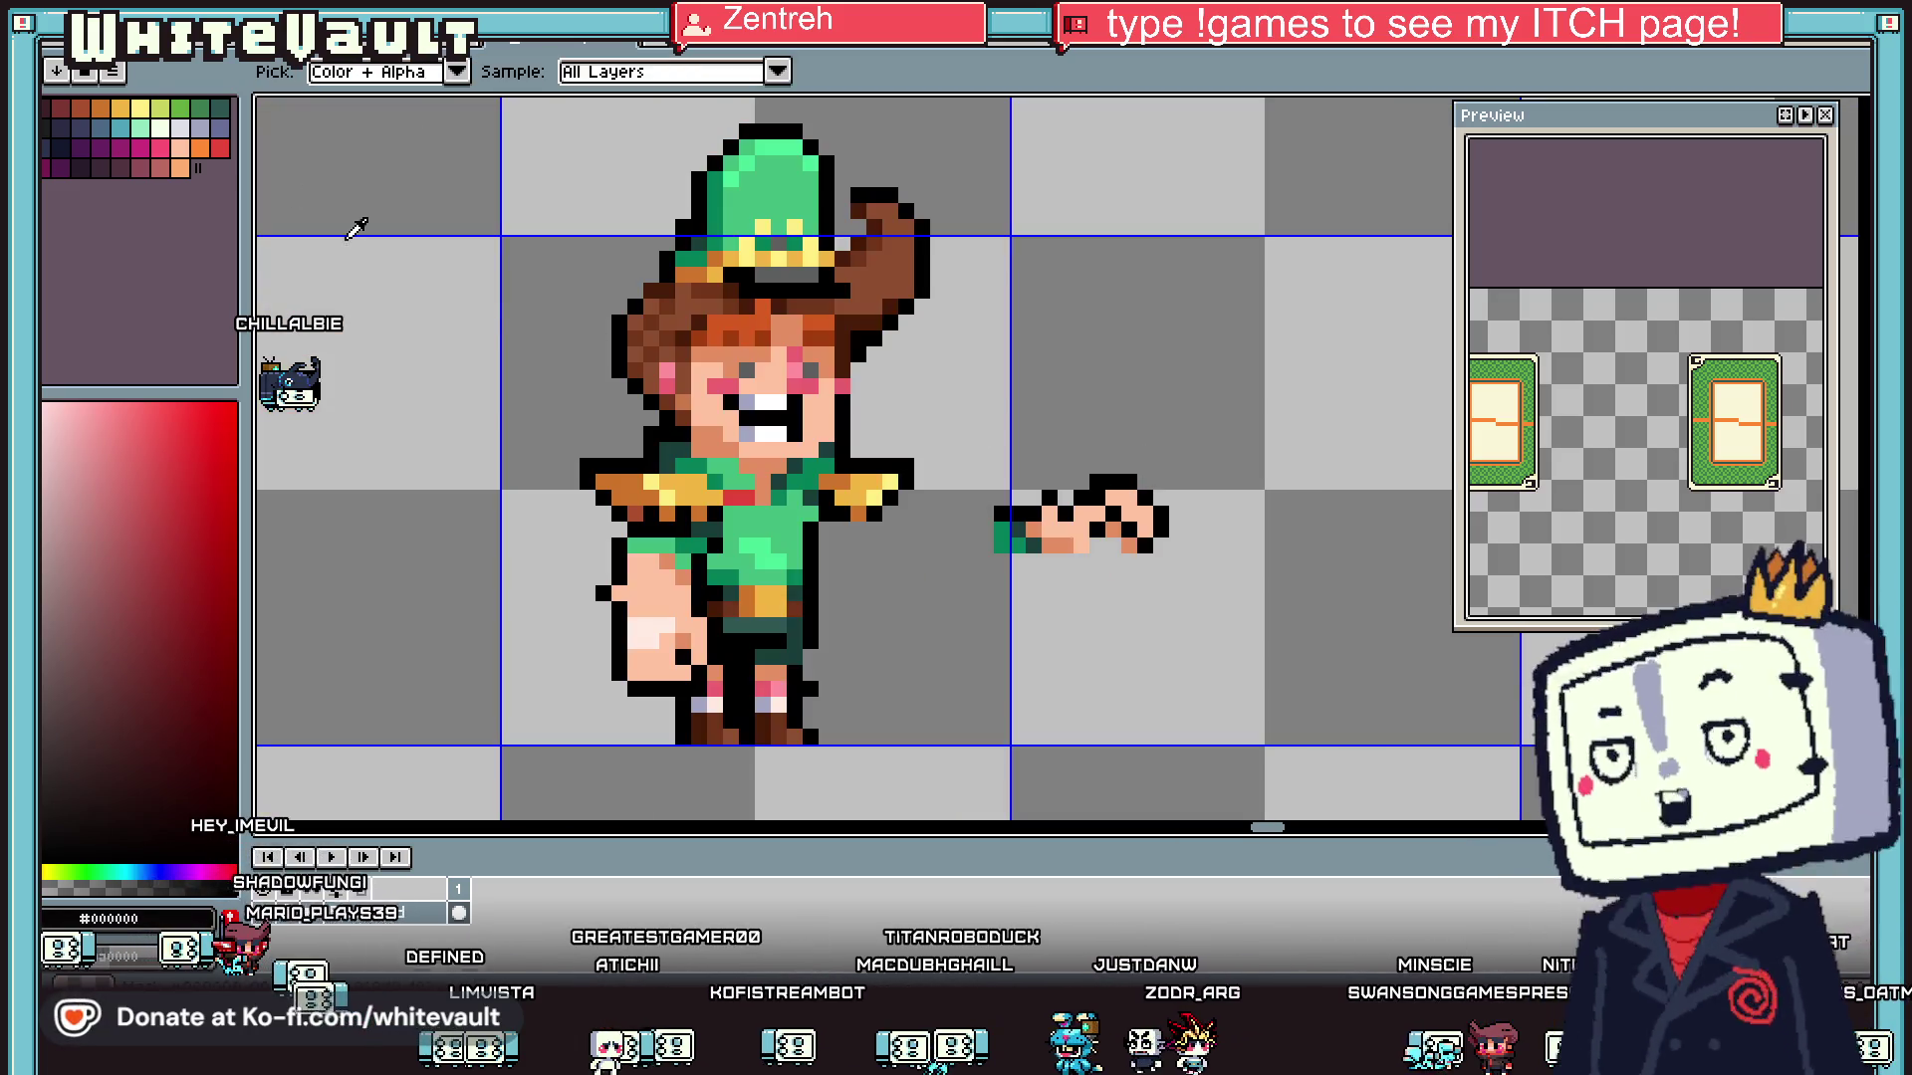
{"action": "key", "text": "b"}
{"action": "left_click", "coordinate": [1096, 480]}
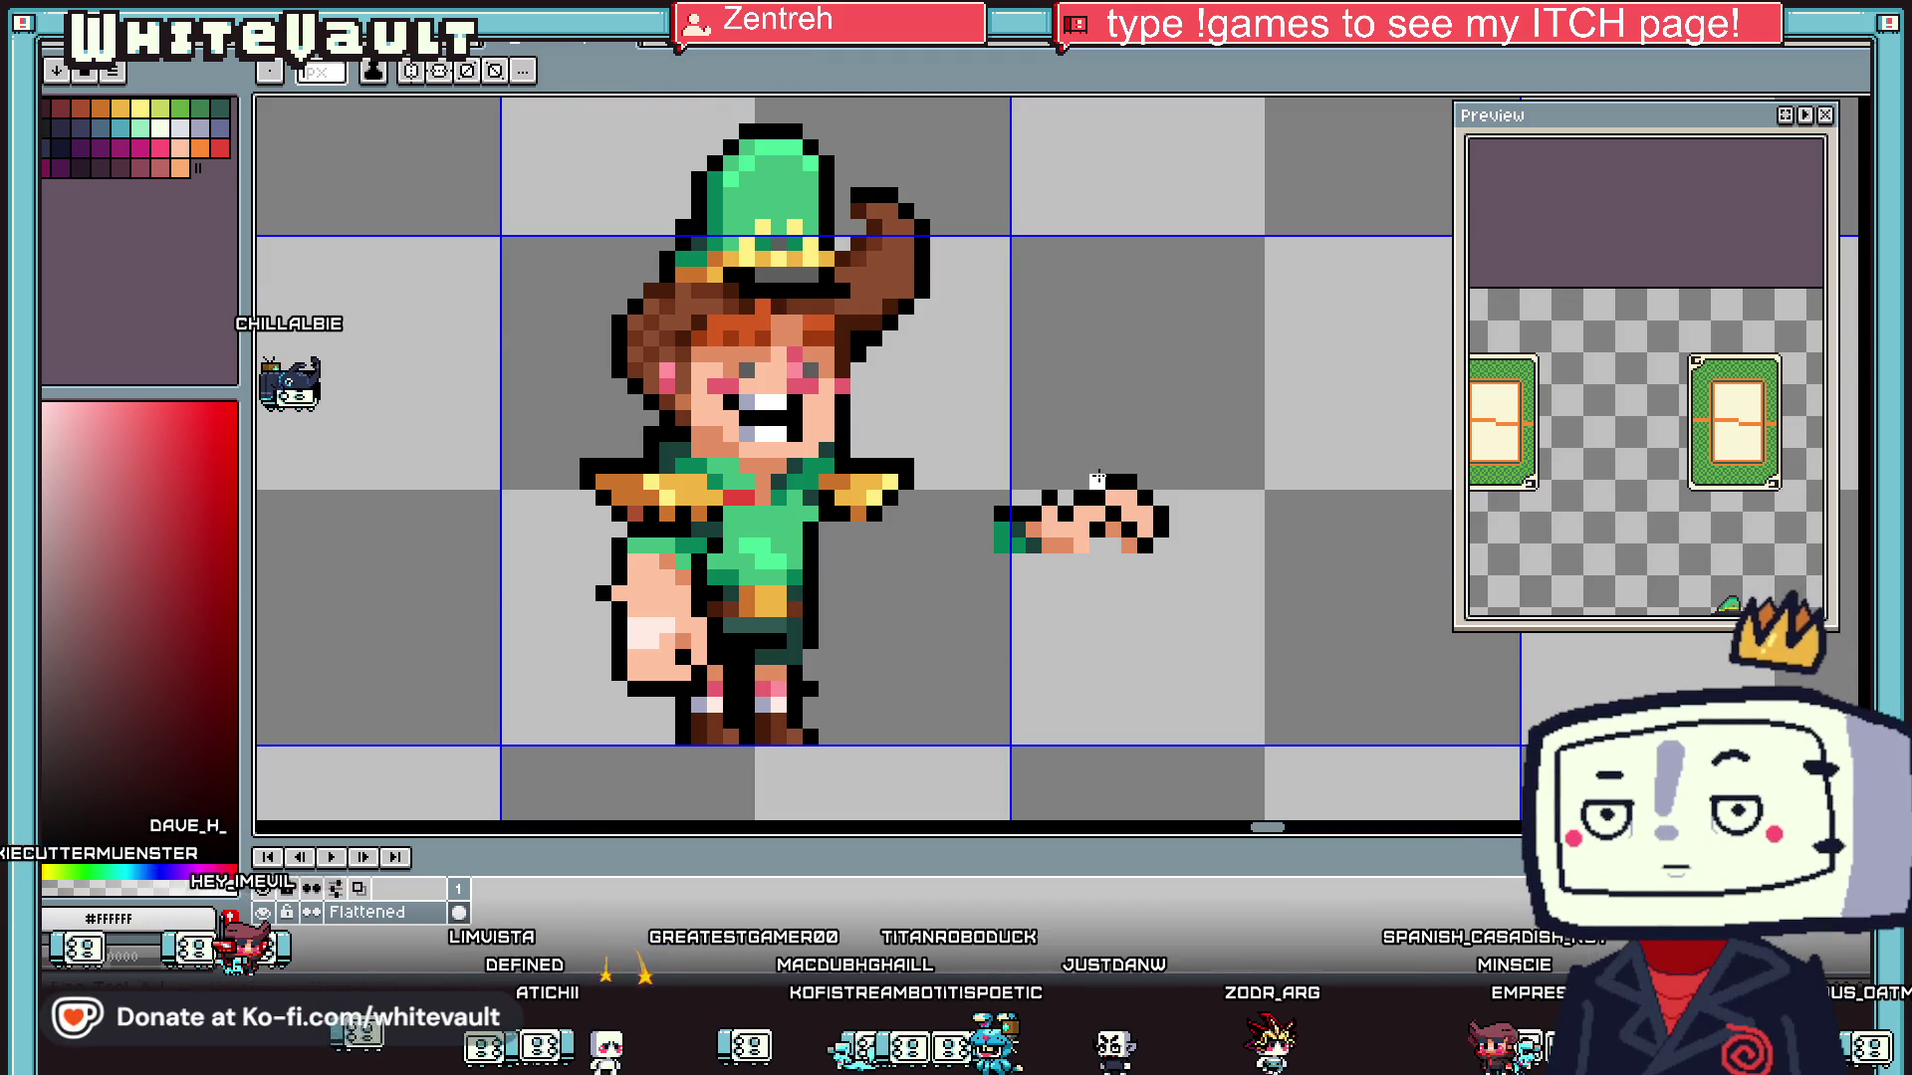
{"action": "scroll", "coordinate": [1095, 480], "scroll_direction": "up", "scroll_amount": 2}
{"action": "mouse_move", "coordinate": [1093, 468]}
{"action": "left_mouse_down"}
{"action": "mouse_move", "coordinate": [1093, 399]}
{"action": "mouse_move", "coordinate": [1189, 540]}
{"action": "left_mouse_up"}
{"action": "key", "text": "i"}
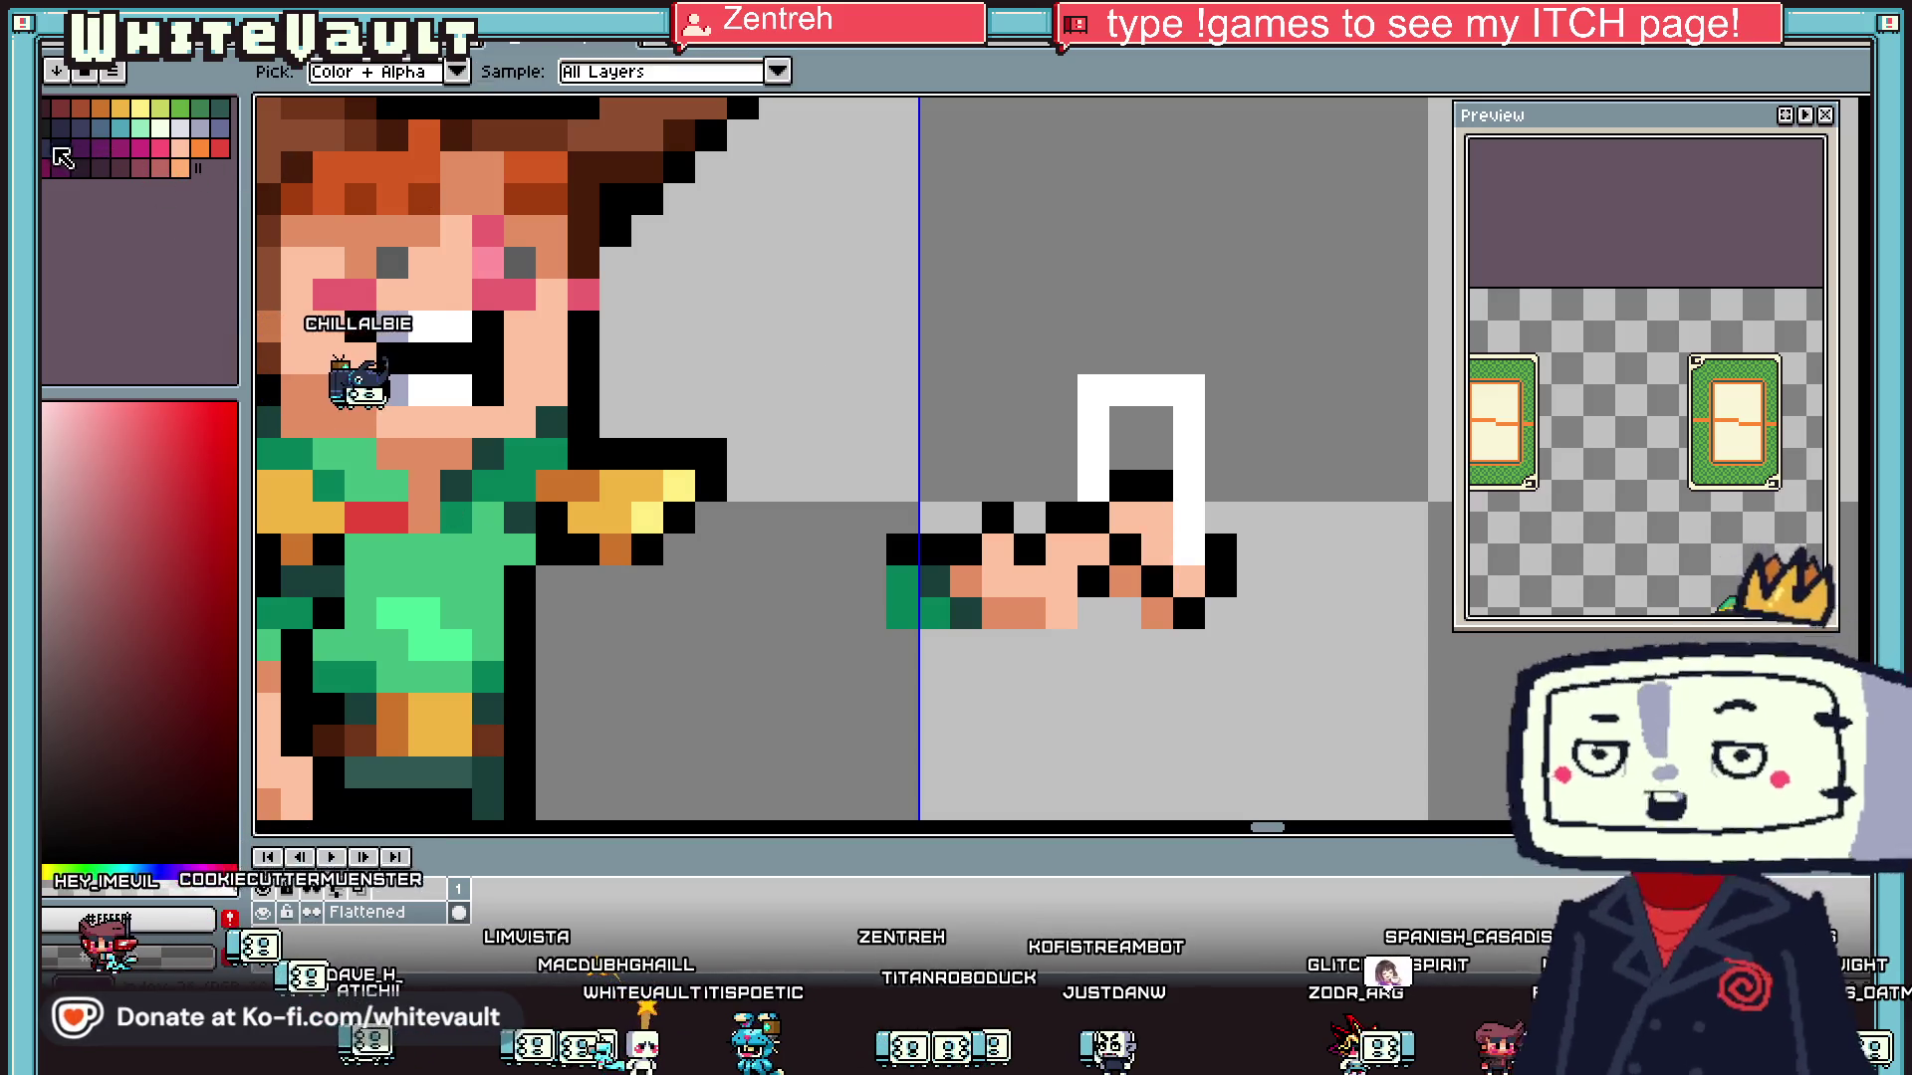
{"action": "left_click", "coordinate": [146, 159]}
{"action": "key", "text": "b"}
{"action": "mouse_move", "coordinate": [1123, 419]}
{"action": "left_mouse_down"}
{"action": "mouse_move", "coordinate": [1135, 548]}
{"action": "mouse_move", "coordinate": [1157, 558]}
{"action": "mouse_move", "coordinate": [1157, 418]}
{"action": "left_mouse_up"}
- Outline the card's left side in black, removing a stray pixel above it
{"action": "key", "text": "i"}
{"action": "left_click", "coordinate": [1062, 517]}
{"action": "key", "text": "b"}
{"action": "mouse_move", "coordinate": [1062, 488]}
{"action": "left_mouse_down"}
{"action": "mouse_move", "coordinate": [1055, 384]}
{"action": "mouse_move", "coordinate": [1221, 394]}
{"action": "mouse_move", "coordinate": [1232, 511]}
{"action": "left_mouse_up"}
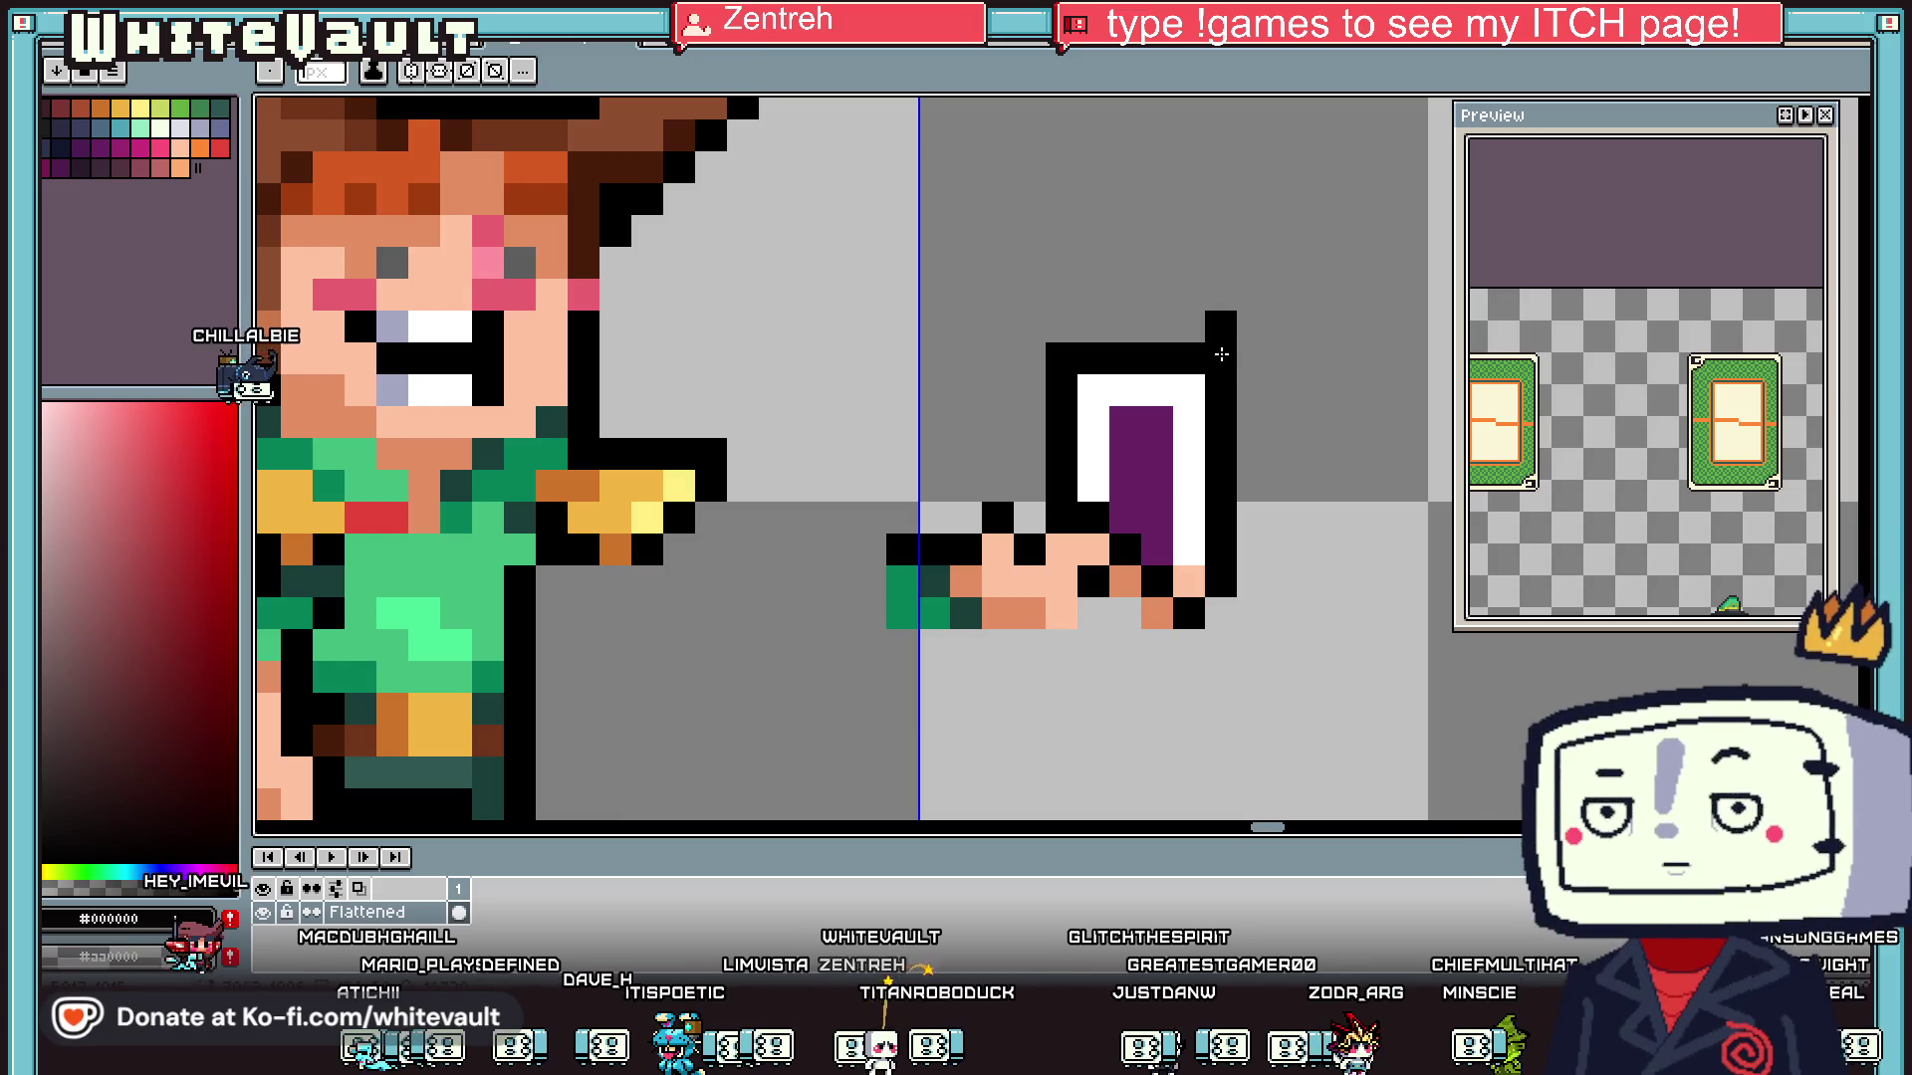
{"action": "key", "text": "ctrl+z"}
{"action": "scroll", "coordinate": [1225, 498], "scroll_direction": "down", "scroll_amount": 1}
{"action": "scroll", "coordinate": [1224, 503], "scroll_direction": "up", "scroll_amount": 1}
{"action": "left_click", "coordinate": [1221, 523], "text": "alt"}
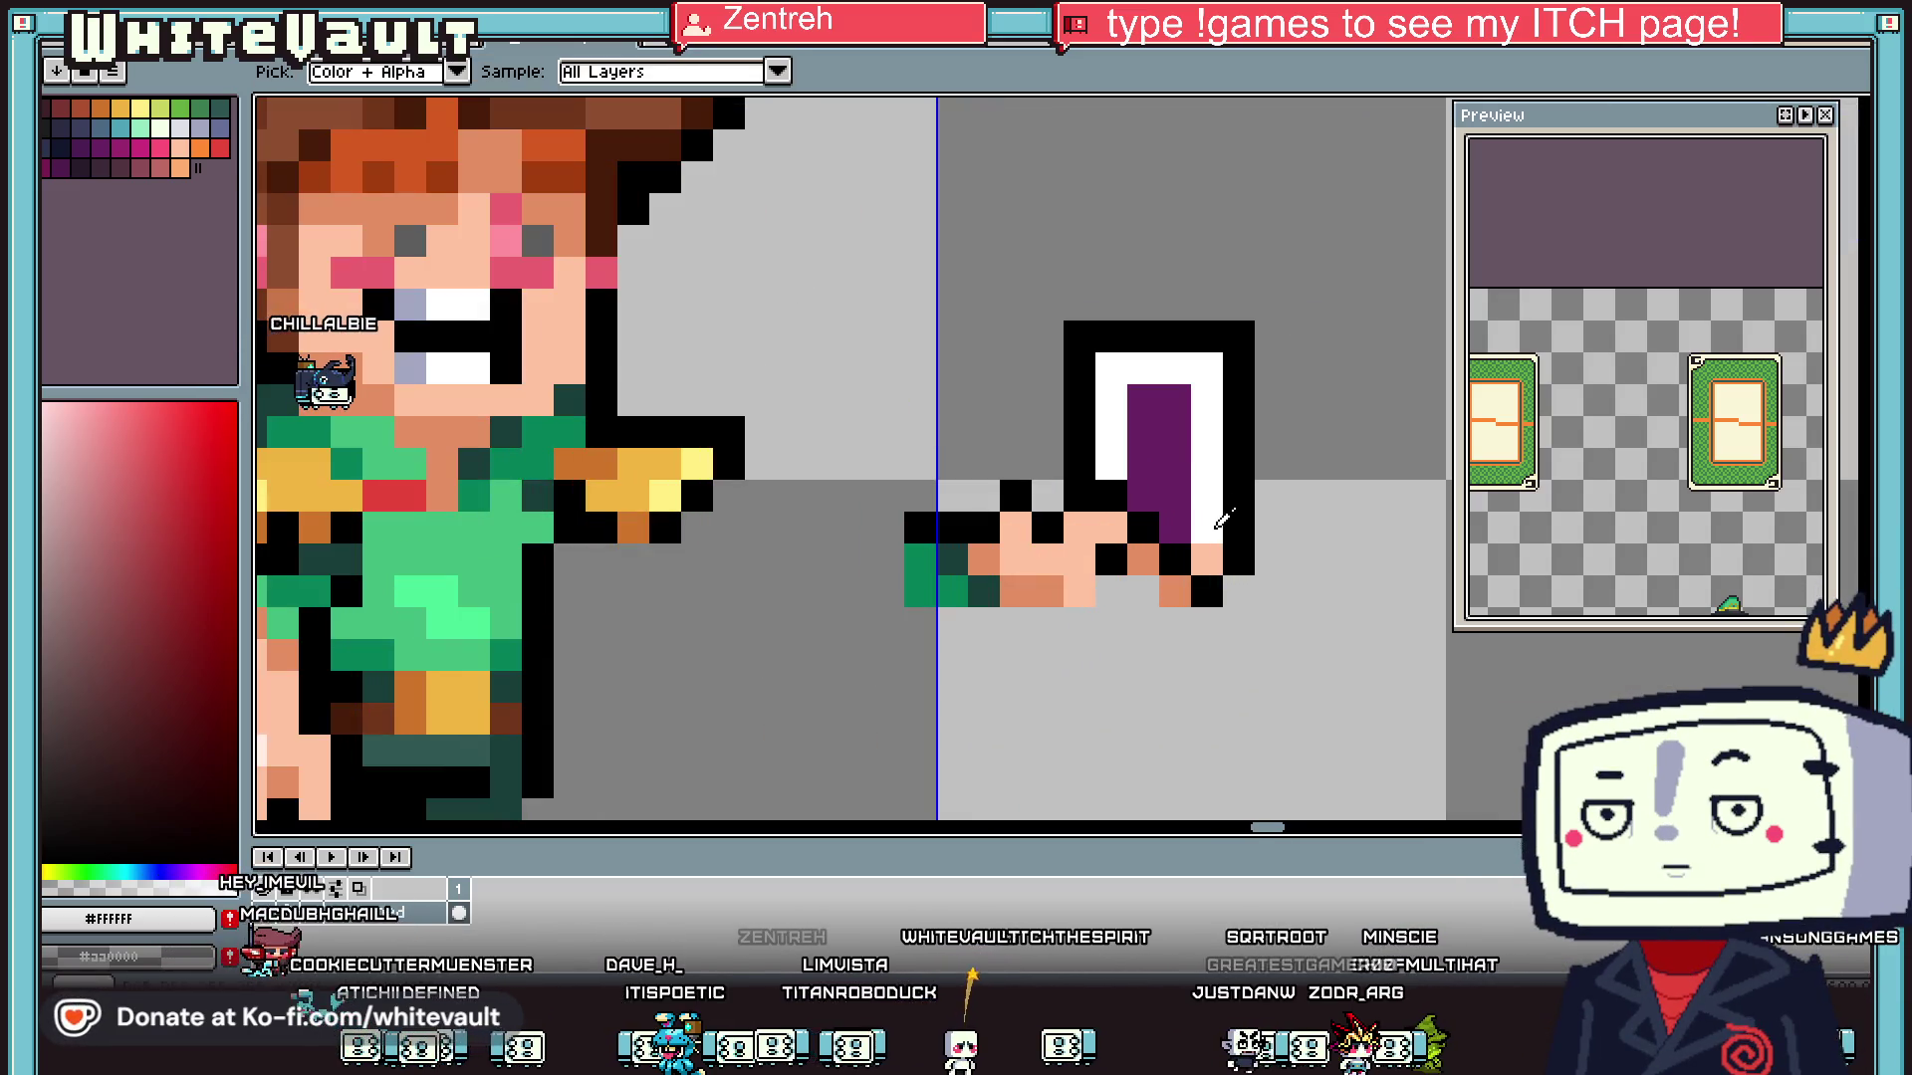
{"action": "left_click", "coordinate": [1235, 518], "text": "alt"}
{"action": "left_click", "coordinate": [1180, 526]}
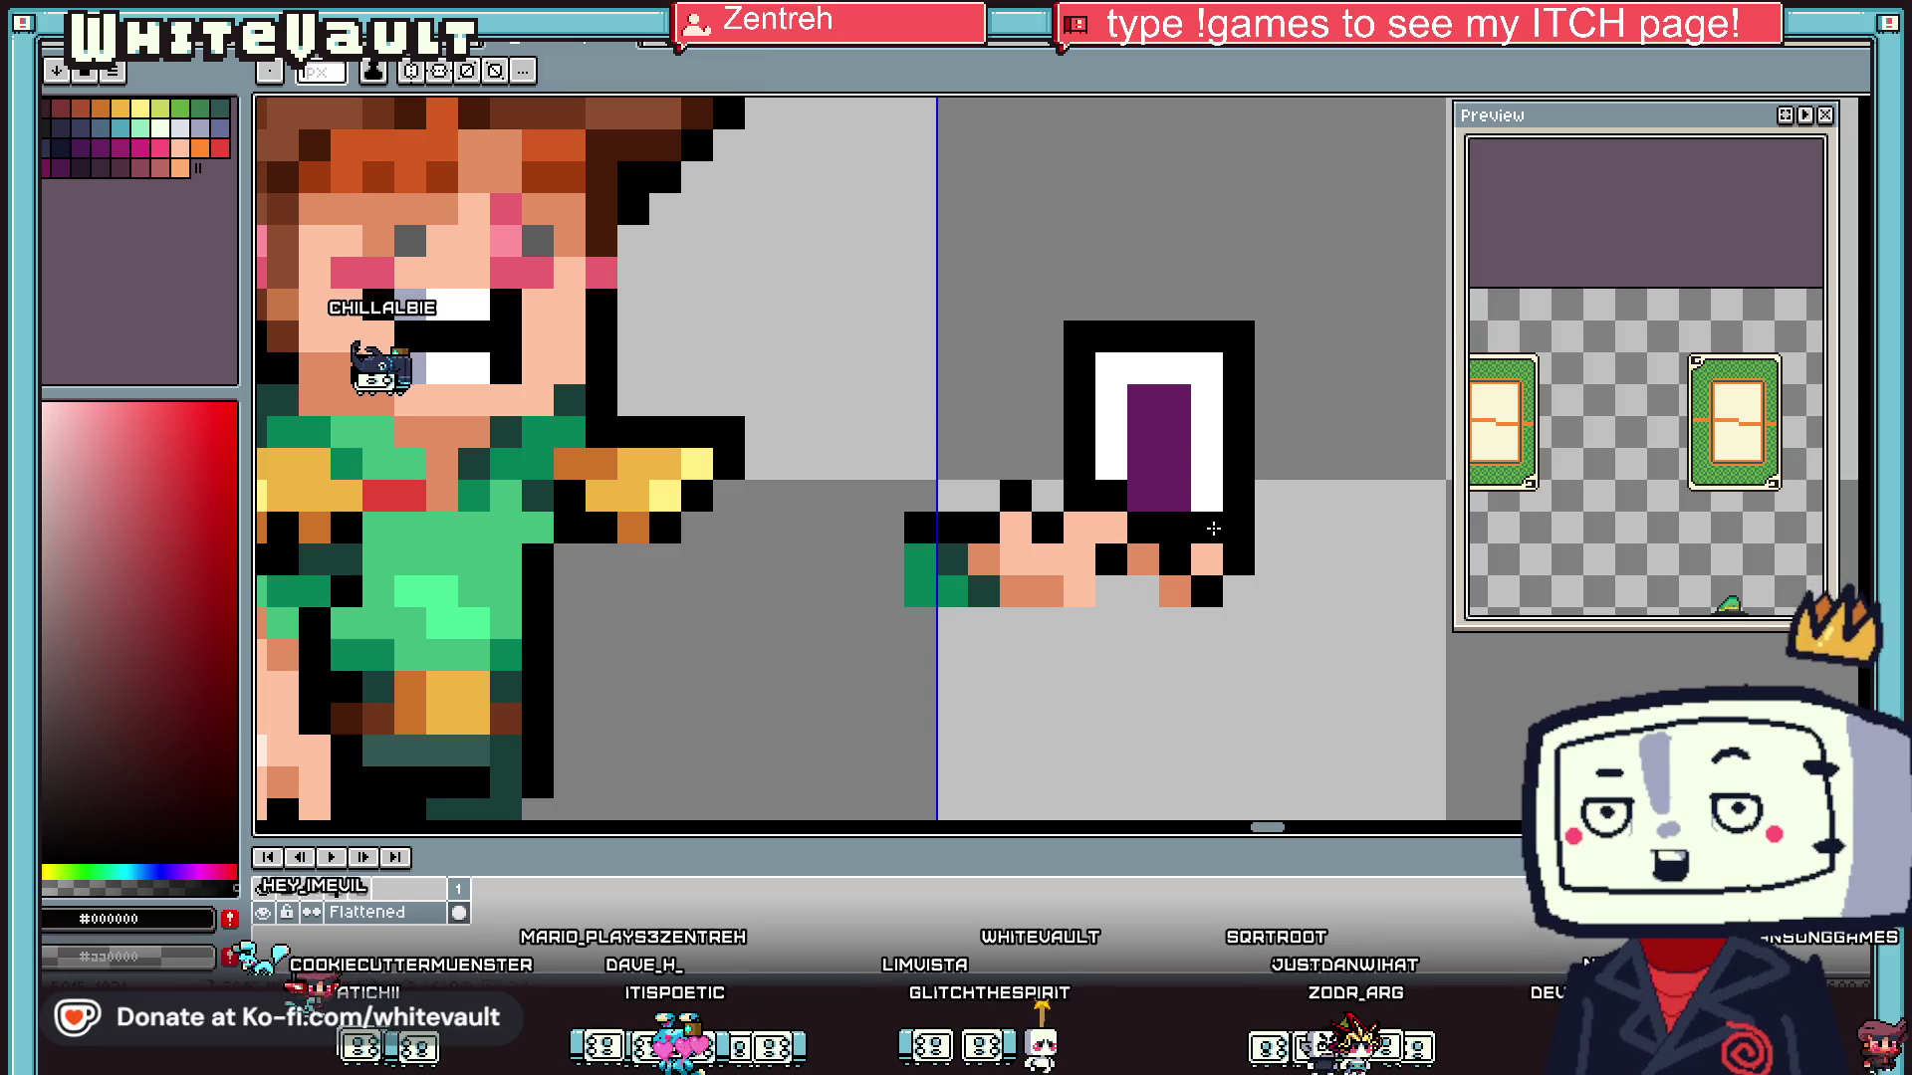
{"action": "left_click", "coordinate": [1213, 528], "text": "alt"}
- Redraw the fingers' black outline and fix mis-coloured skin and orange finger pixels
{"action": "scroll", "coordinate": [1212, 528], "scroll_direction": "down", "scroll_amount": 2}
{"action": "scroll", "coordinate": [1185, 510], "scroll_direction": "up", "scroll_amount": 1}
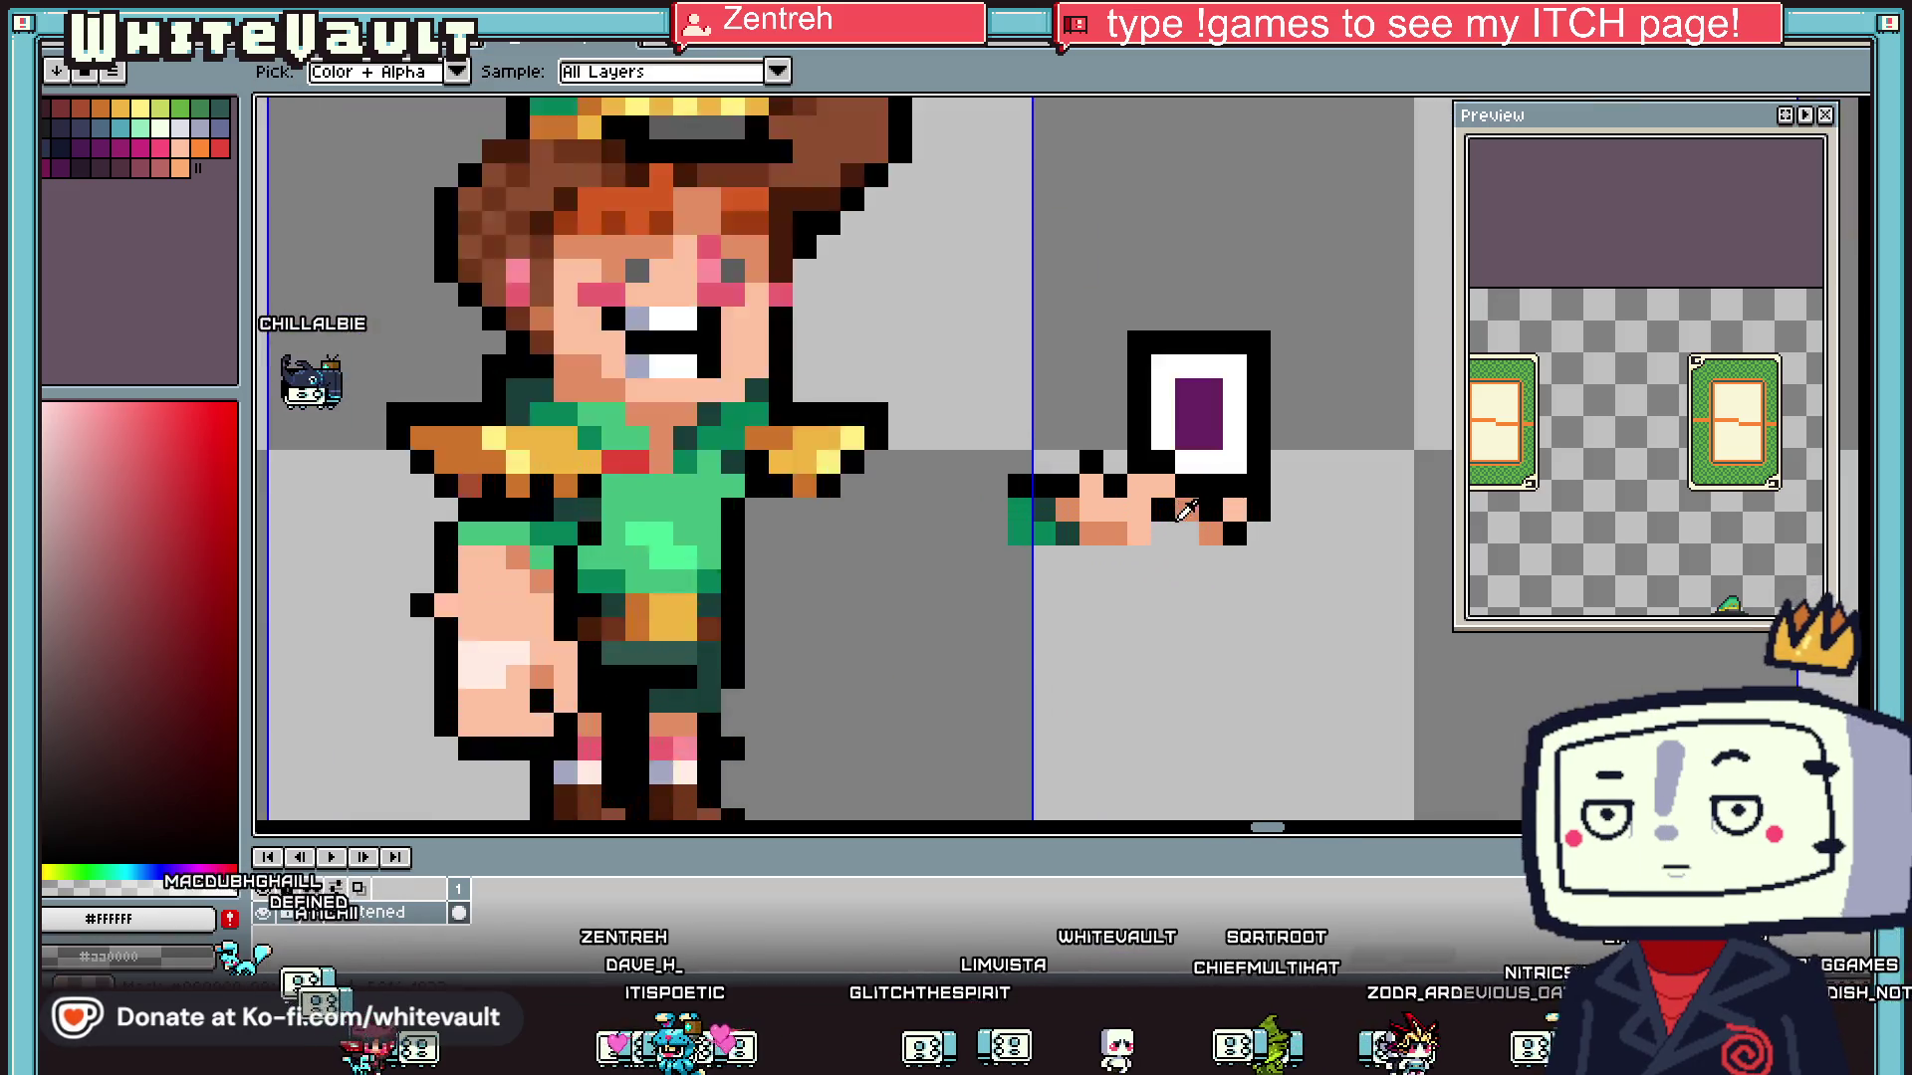
{"action": "scroll", "coordinate": [1187, 509], "scroll_direction": "up", "scroll_amount": 3}
{"action": "left_click", "coordinate": [1118, 367], "text": "alt"}
{"action": "mouse_move", "coordinate": [1071, 370]}
{"action": "left_mouse_down"}
{"action": "mouse_move", "coordinate": [1058, 333]}
{"action": "mouse_move", "coordinate": [1017, 379]}
{"action": "left_mouse_up"}
{"action": "left_click", "coordinate": [1059, 249], "text": "alt"}
{"action": "left_click", "coordinate": [1092, 435], "text": "alt"}
{"action": "left_click", "coordinate": [1262, 498]}
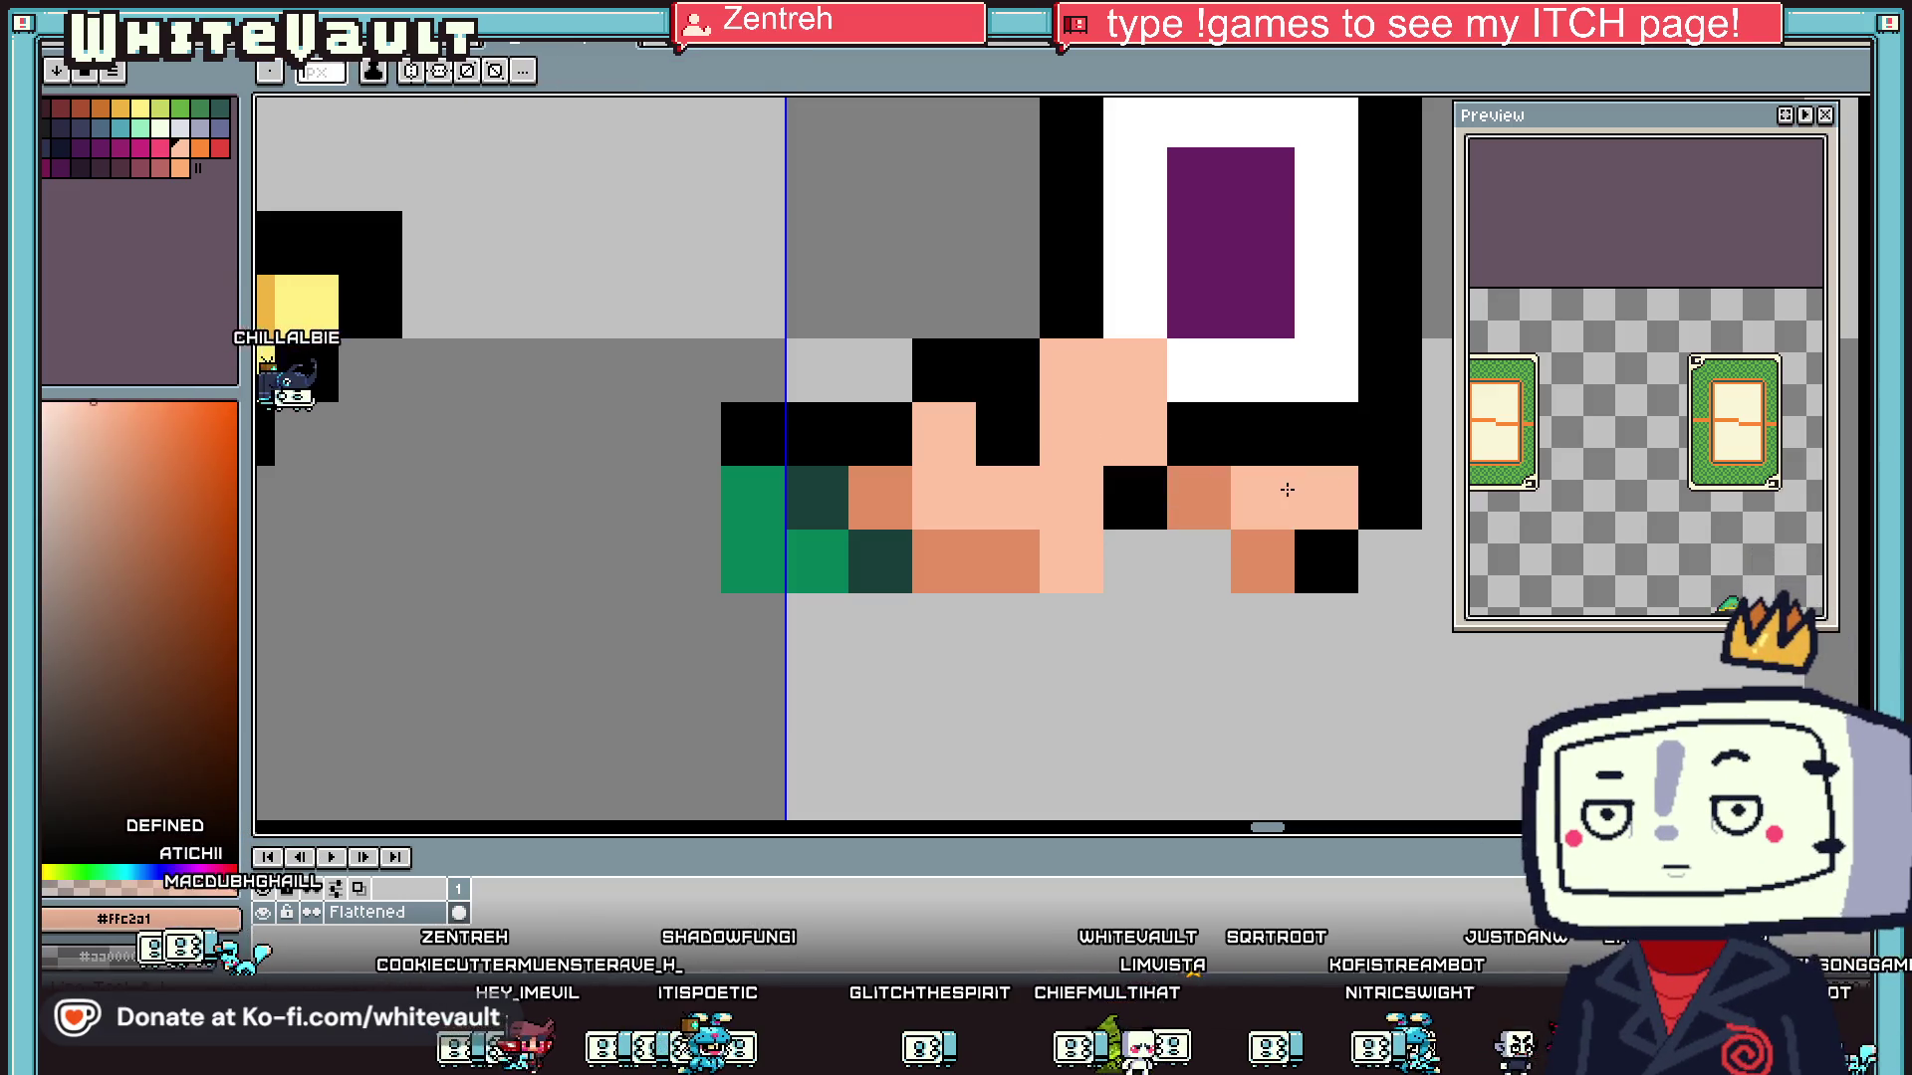
{"action": "left_click", "coordinate": [1314, 563], "text": "alt"}
{"action": "left_click", "coordinate": [1284, 582]}
{"action": "scroll", "coordinate": [1292, 525], "scroll_direction": "down", "scroll_amount": 3}
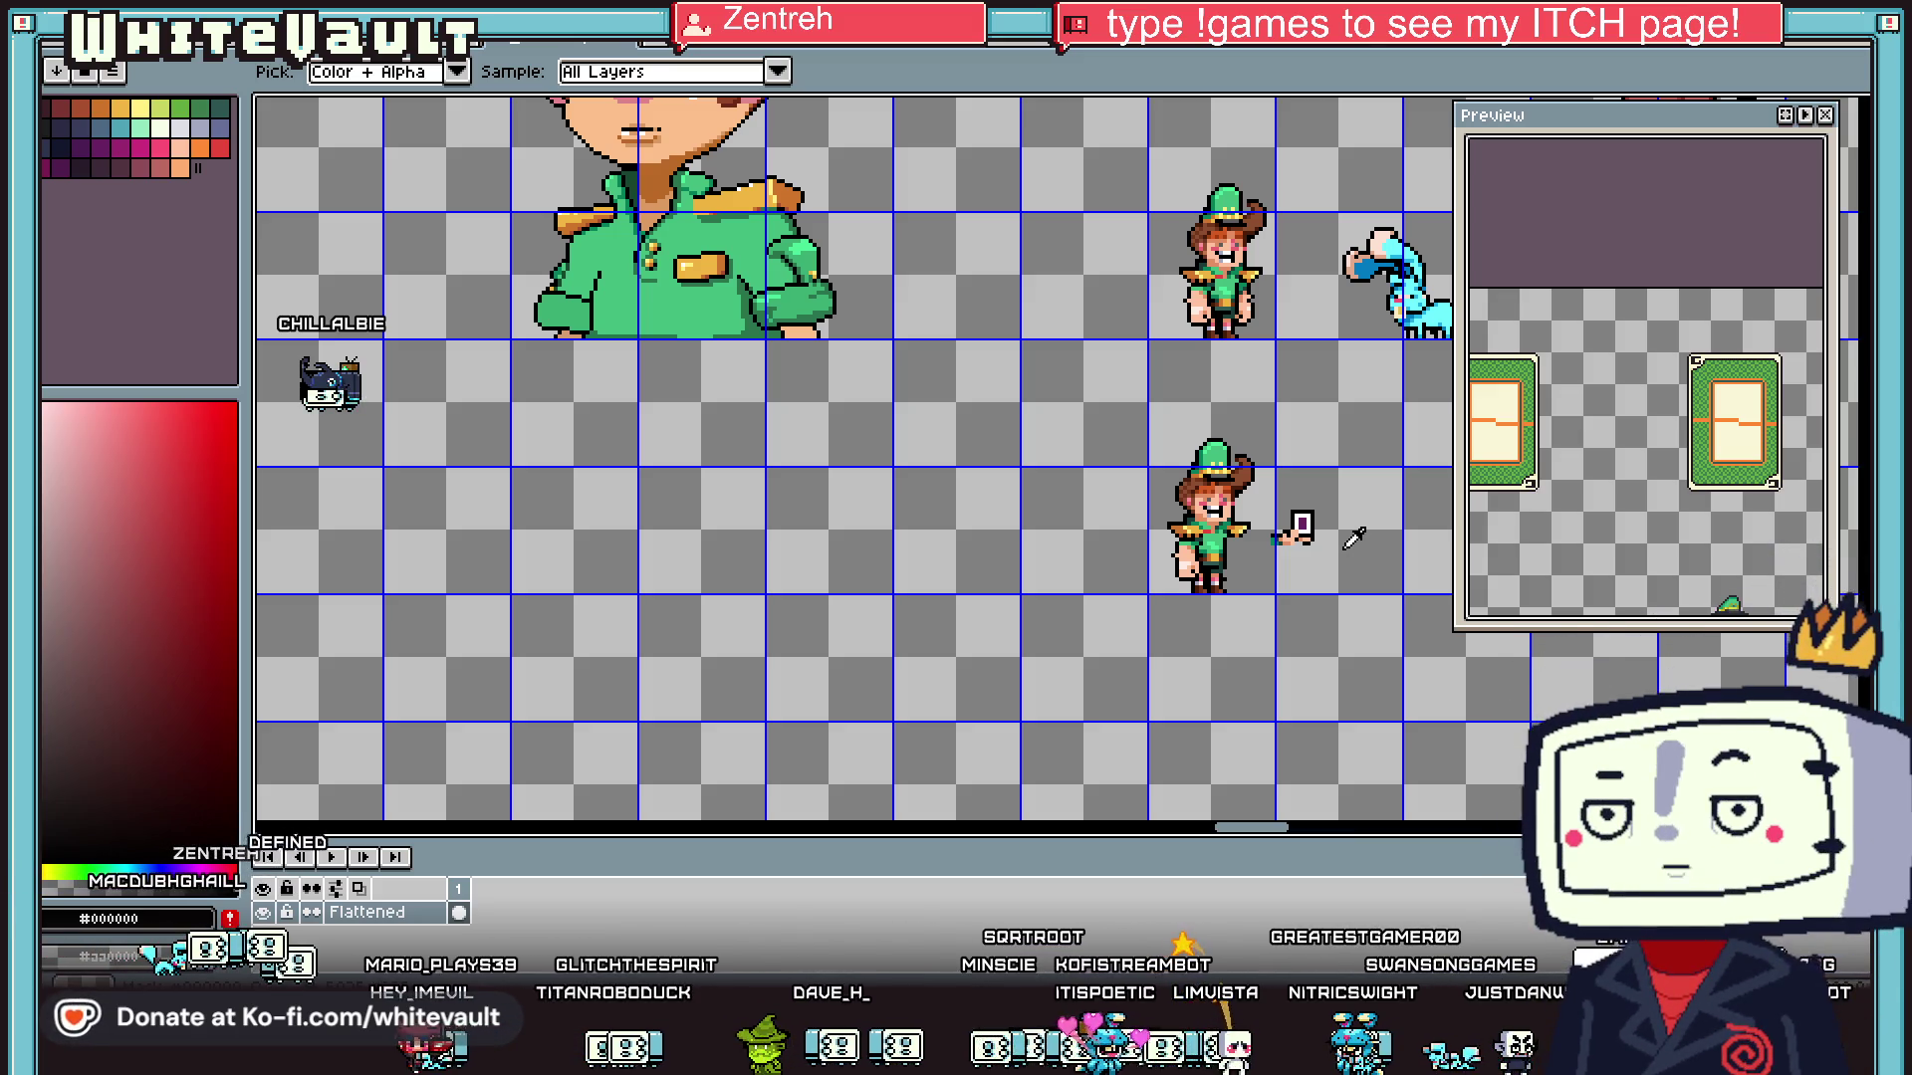
- Redraw skin pixels beneath the hand and add a black outline row under it
{"action": "scroll", "coordinate": [1305, 533], "scroll_direction": "up", "scroll_amount": 3}
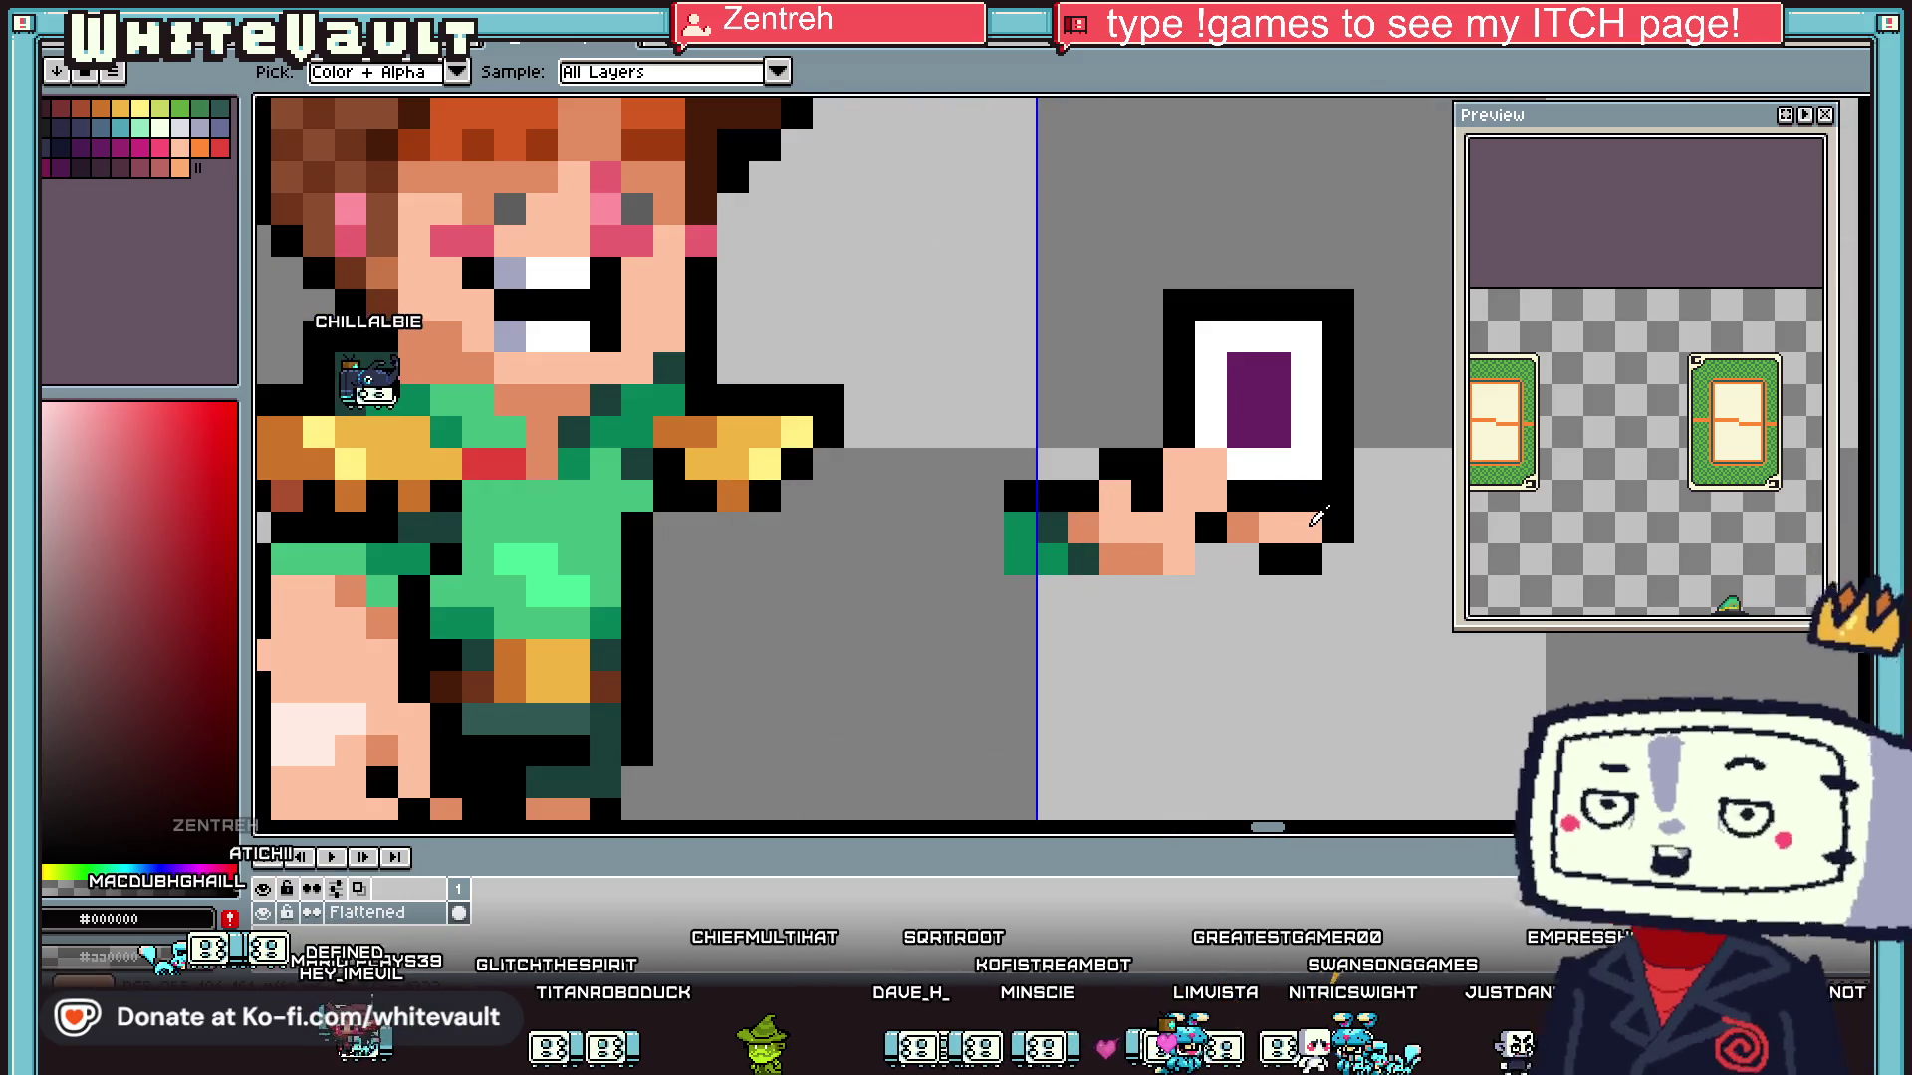
{"action": "left_click", "coordinate": [1222, 554], "text": "alt"}
{"action": "key", "text": "ctrl+z"}
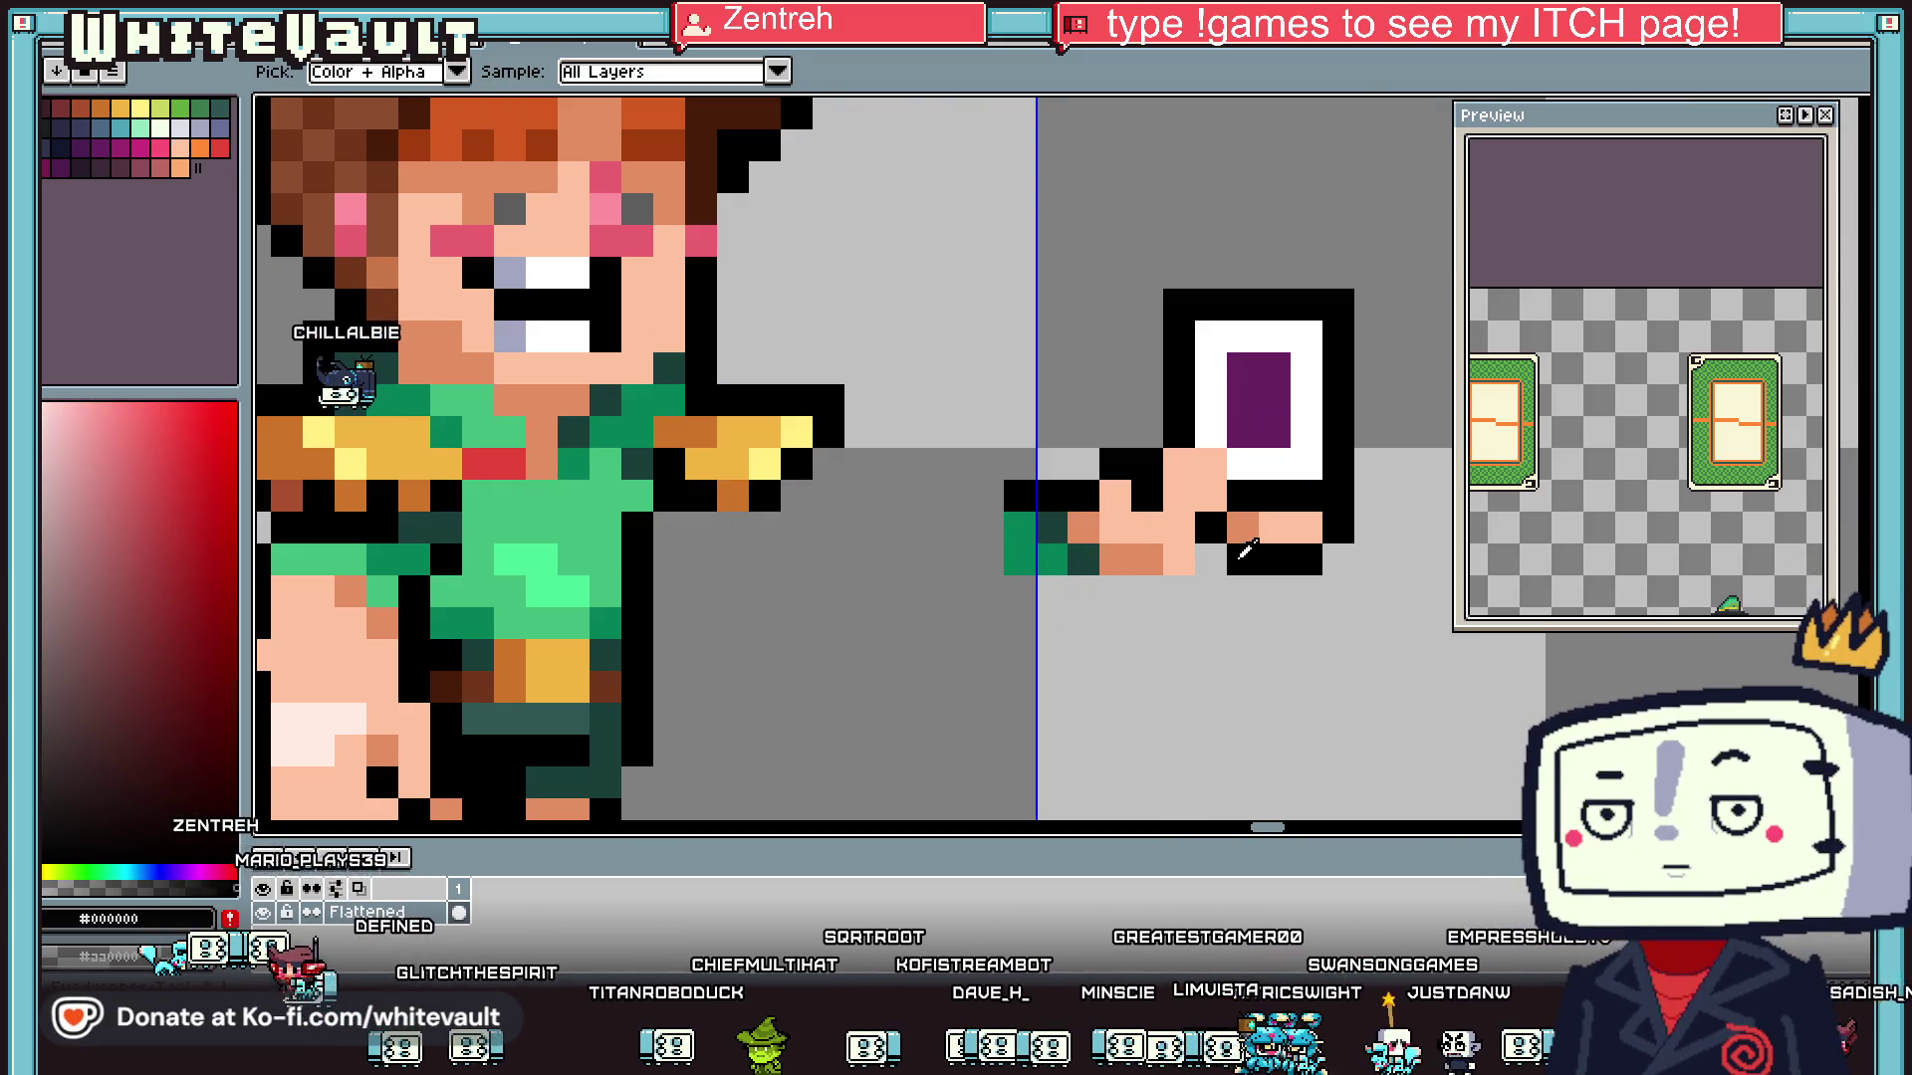
{"action": "mouse_move", "coordinate": [1264, 593]}
{"action": "left_mouse_down"}
{"action": "mouse_move", "coordinate": [1240, 594]}
{"action": "mouse_move", "coordinate": [1292, 616]}
{"action": "left_mouse_up"}
{"action": "left_click", "coordinate": [1243, 527], "text": "alt"}
{"action": "left_click", "coordinate": [1211, 592]}
{"action": "left_click", "coordinate": [1258, 560], "text": "alt"}
{"action": "left_click", "coordinate": [1211, 560]}
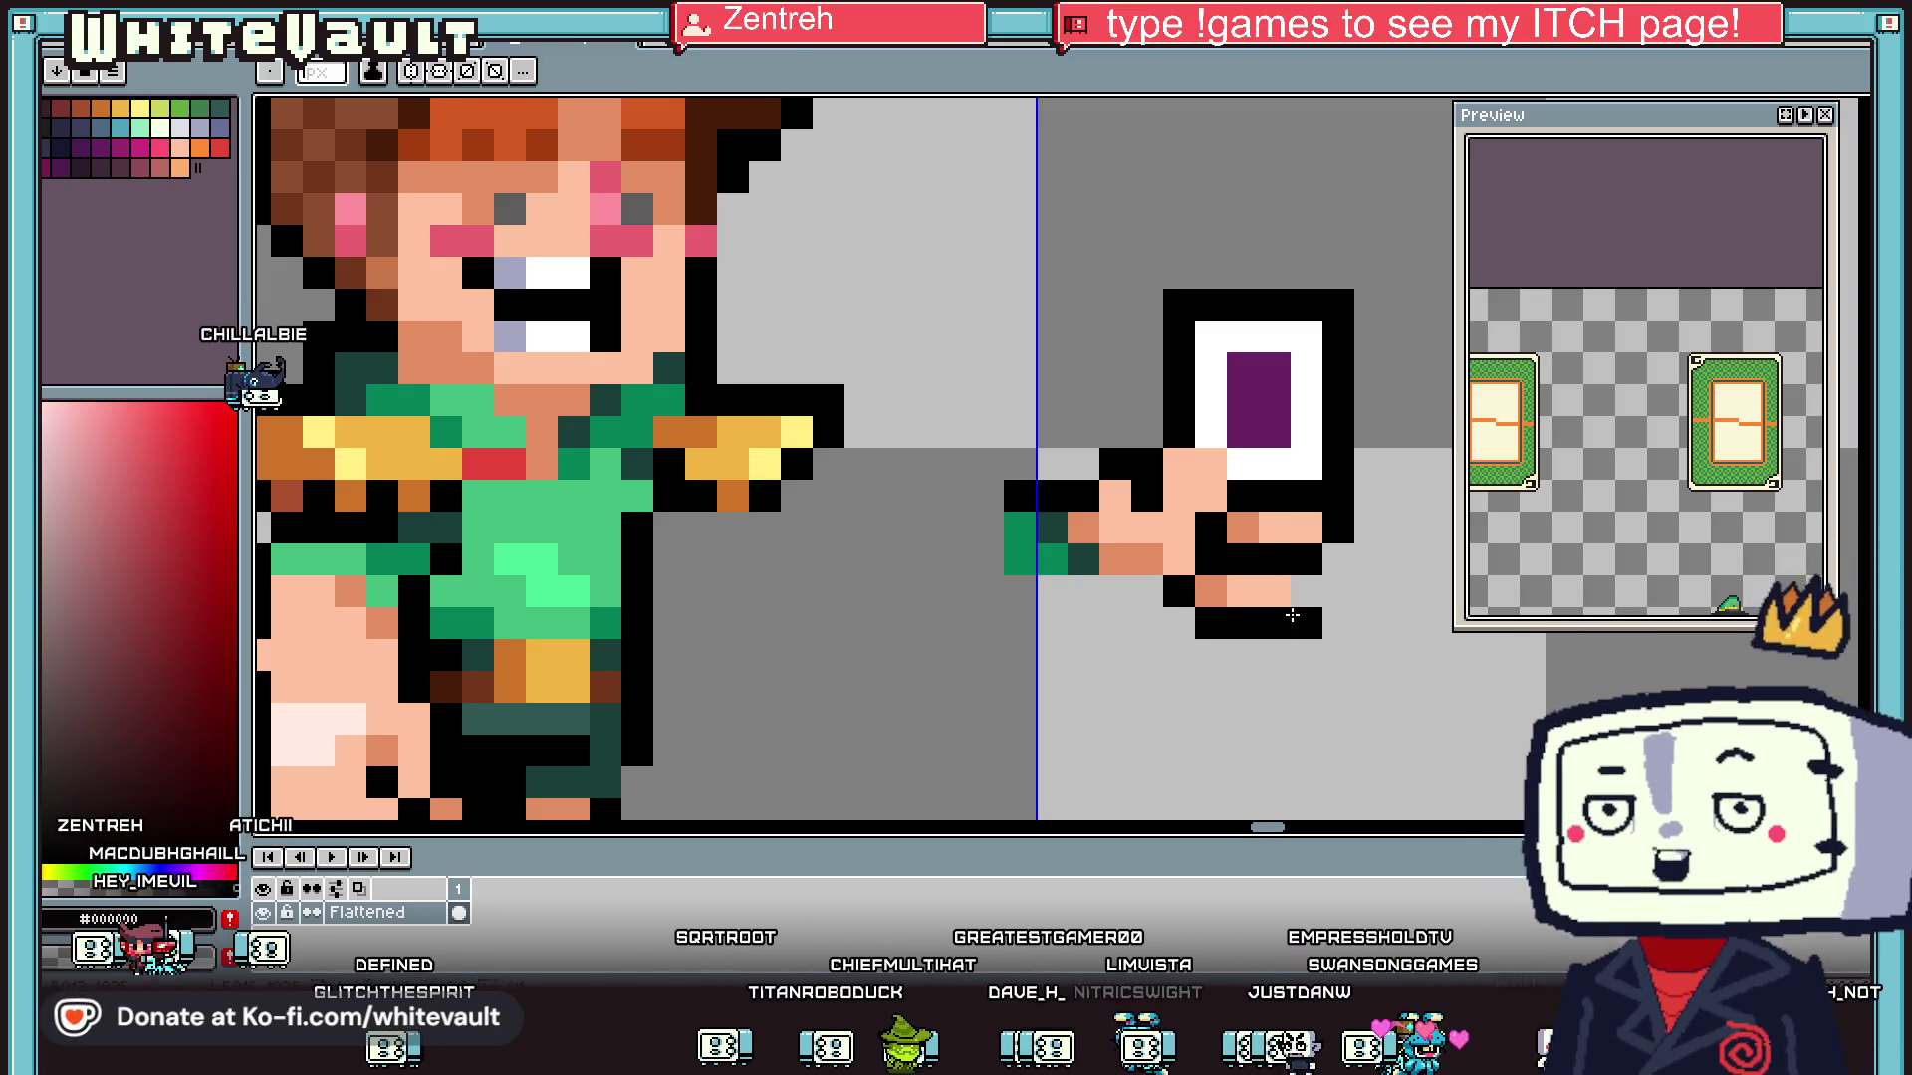
{"action": "left_click", "coordinate": [1275, 590]}
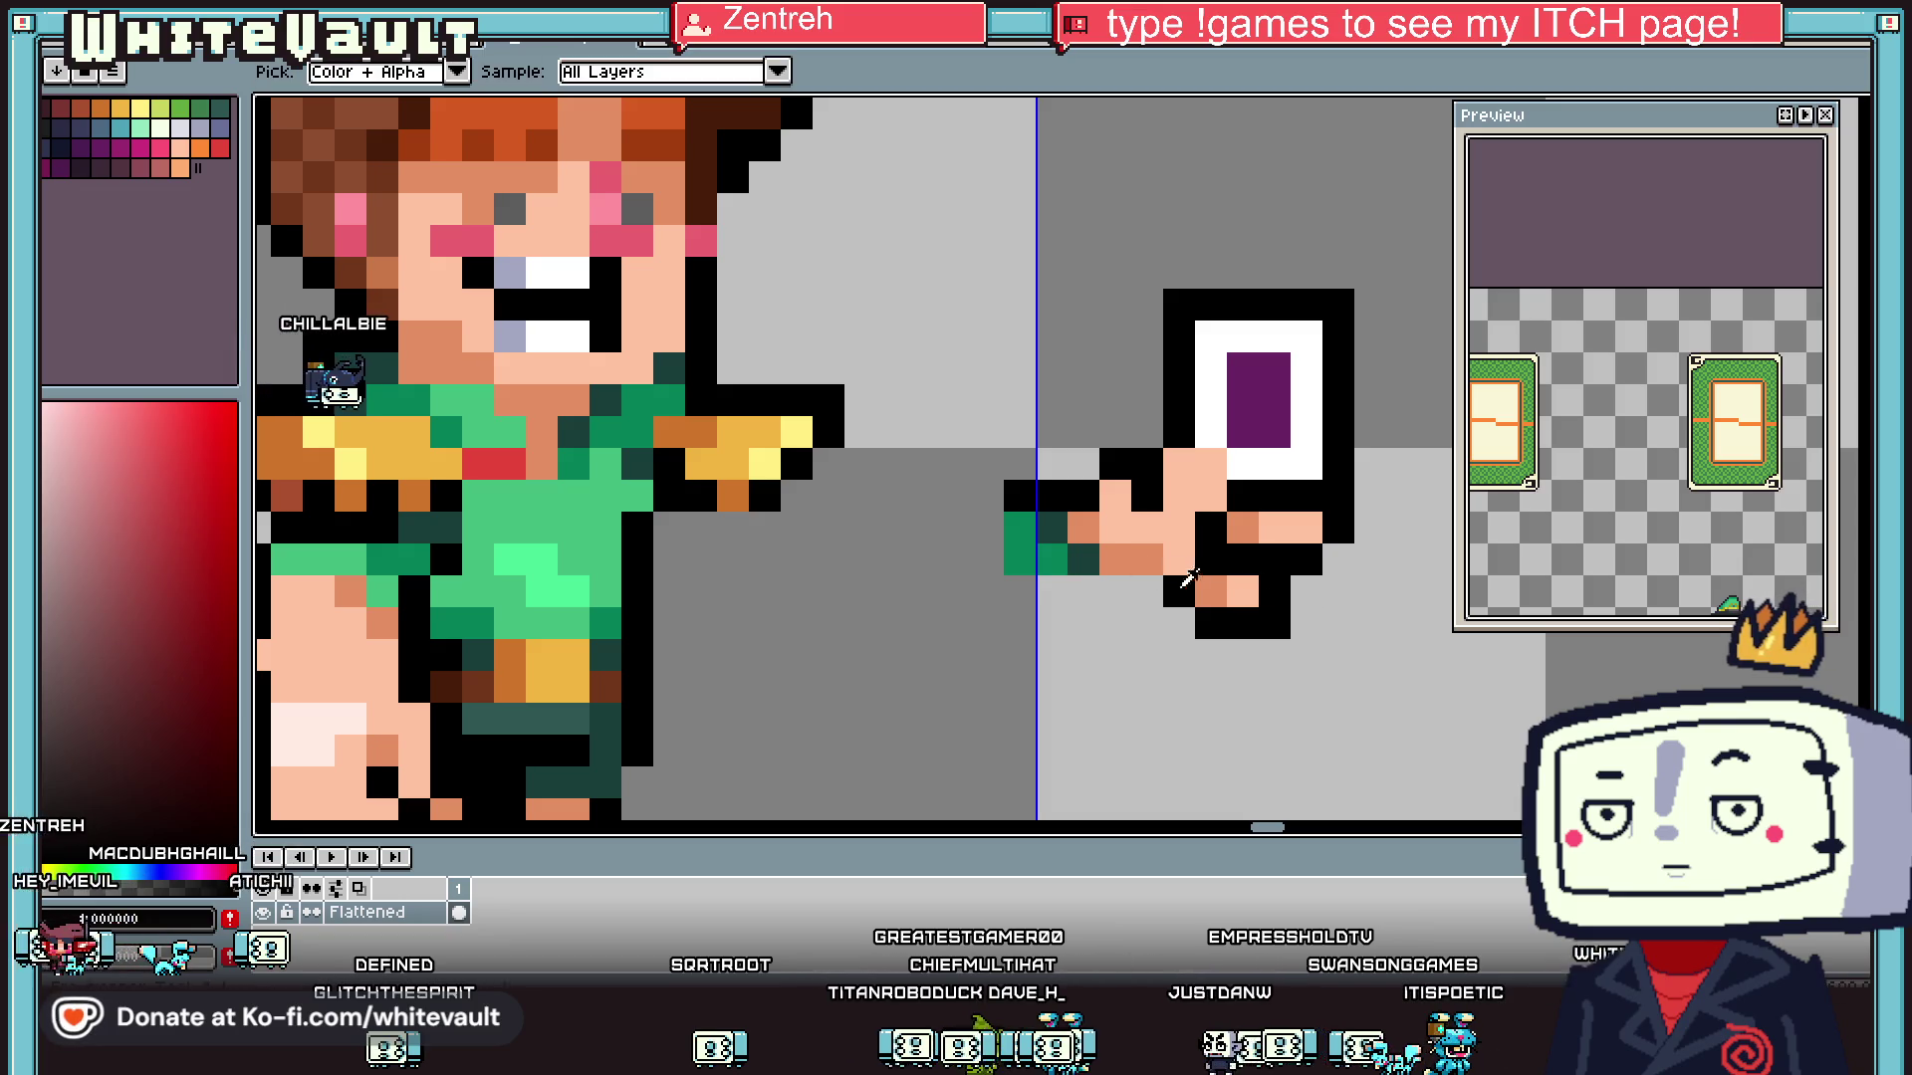
{"action": "mouse_move", "coordinate": [1179, 592]}
{"action": "left_mouse_down"}
{"action": "mouse_move", "coordinate": [1019, 591]}
{"action": "mouse_move", "coordinate": [1128, 617]}
{"action": "mouse_move", "coordinate": [1046, 591]}
{"action": "left_mouse_up"}
{"action": "right_click", "coordinate": [1145, 623]}
- Repaint the row above in skin tone, add a dark green cuff pixel, and turn the black row peach
{"action": "left_click", "coordinate": [1115, 558], "text": "alt"}
{"action": "left_click", "coordinate": [1125, 576], "text": "alt"}
{"action": "left_click", "coordinate": [1120, 586]}
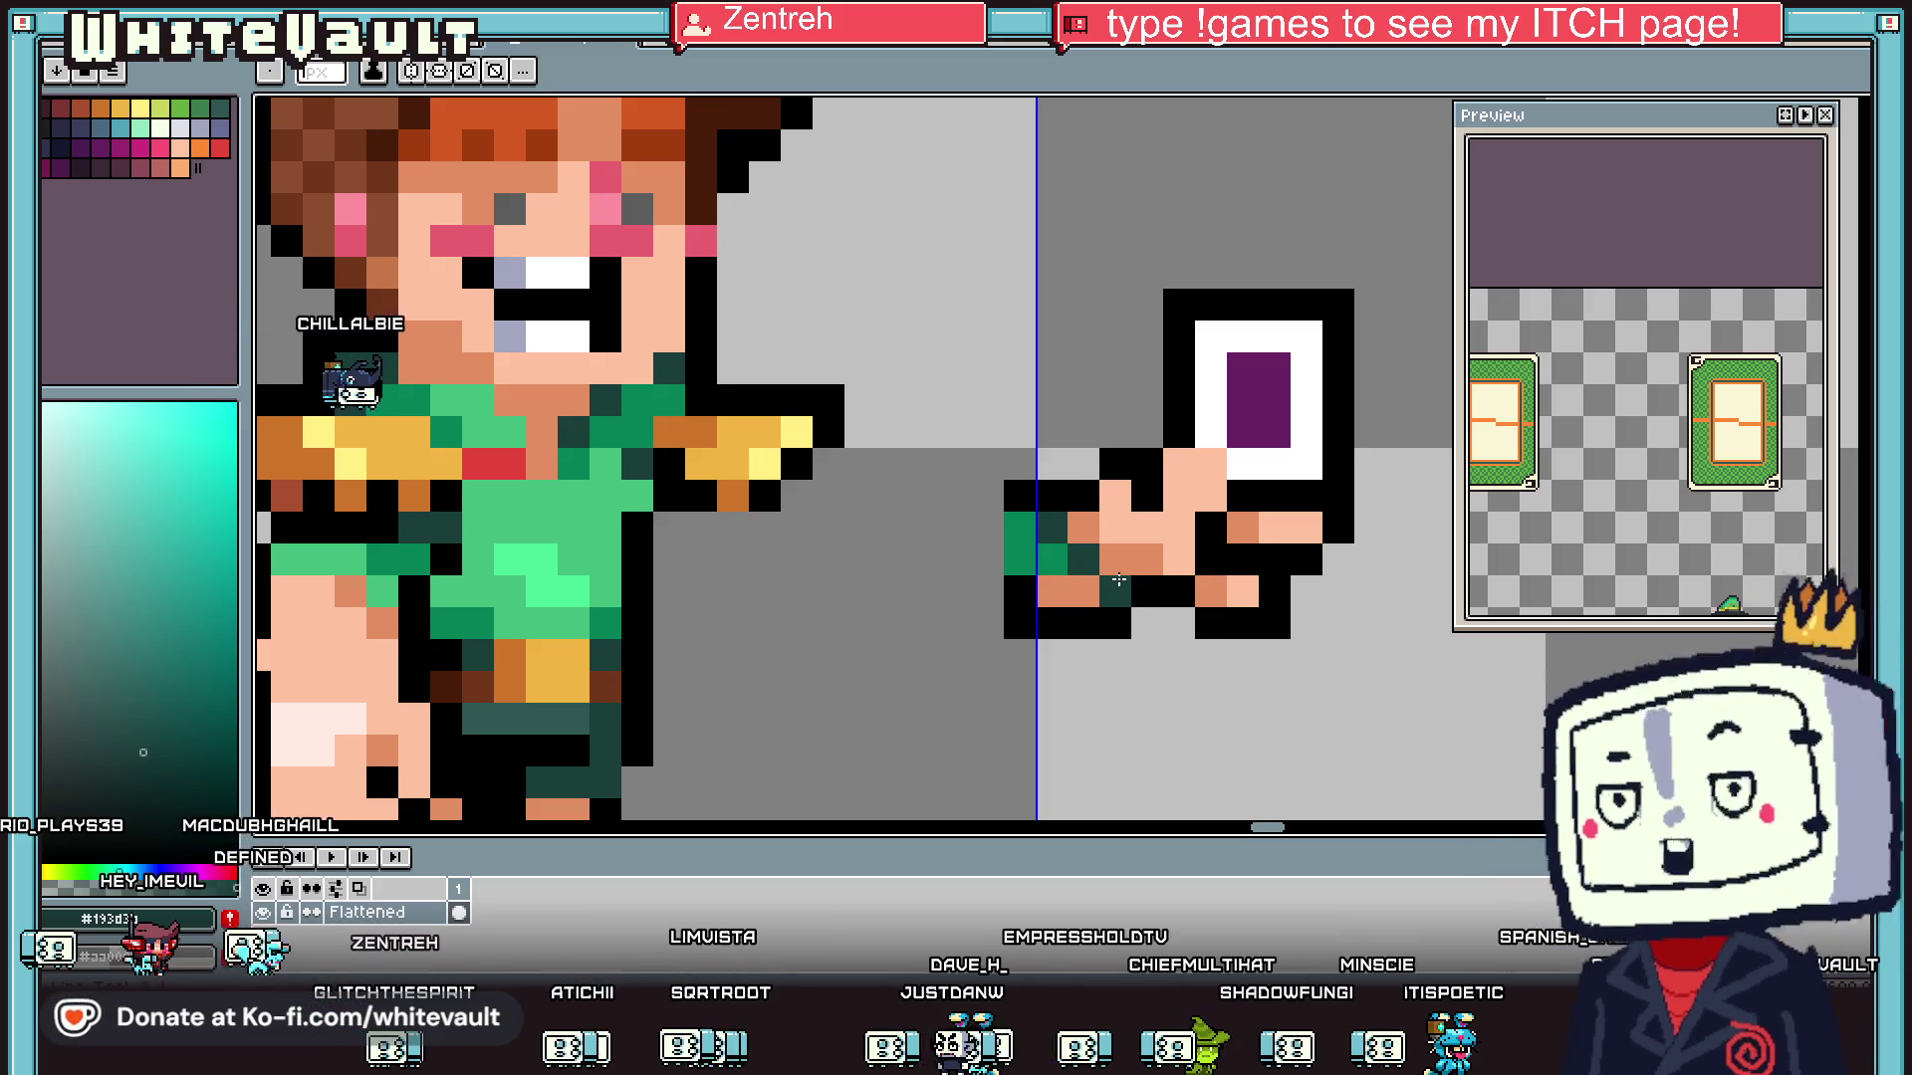
{"action": "scroll", "coordinate": [1146, 558], "scroll_direction": "down", "scroll_amount": 5}
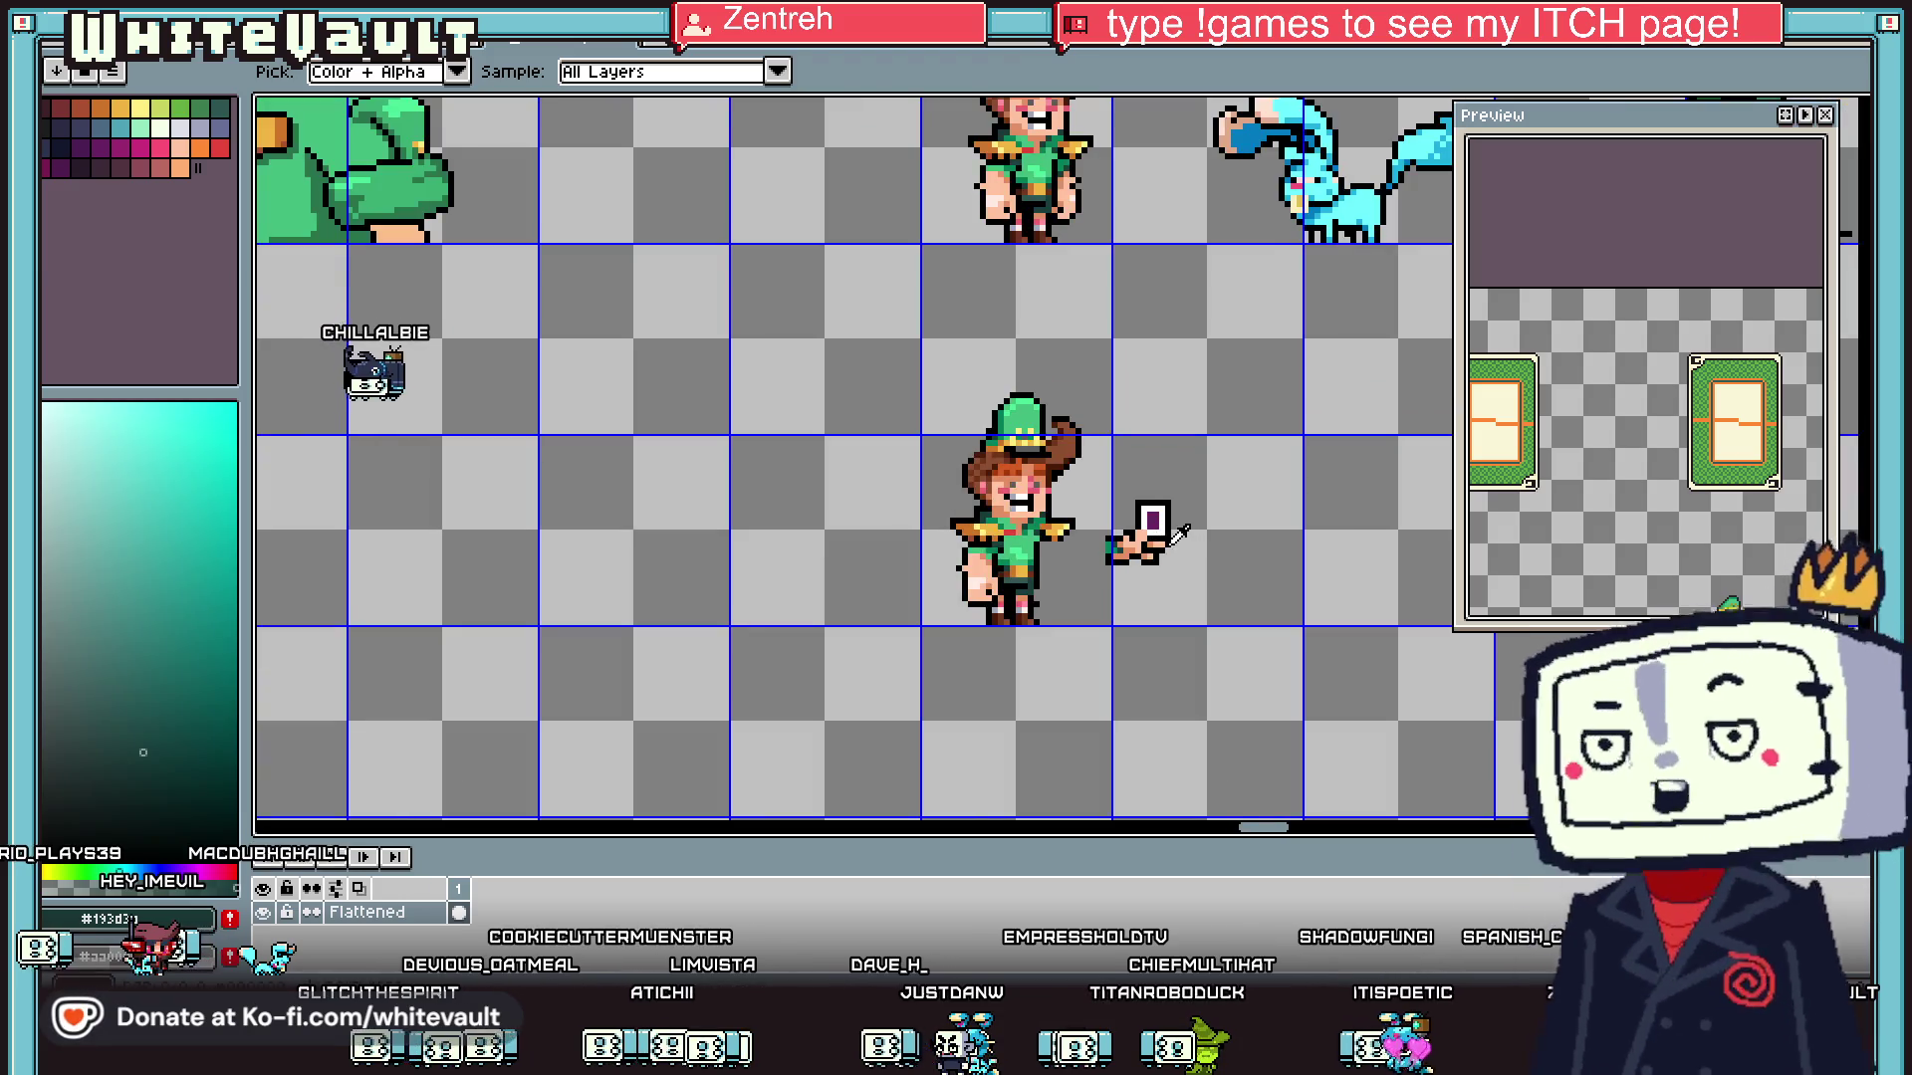
{"action": "scroll", "coordinate": [1185, 543], "scroll_direction": "up", "scroll_amount": 4}
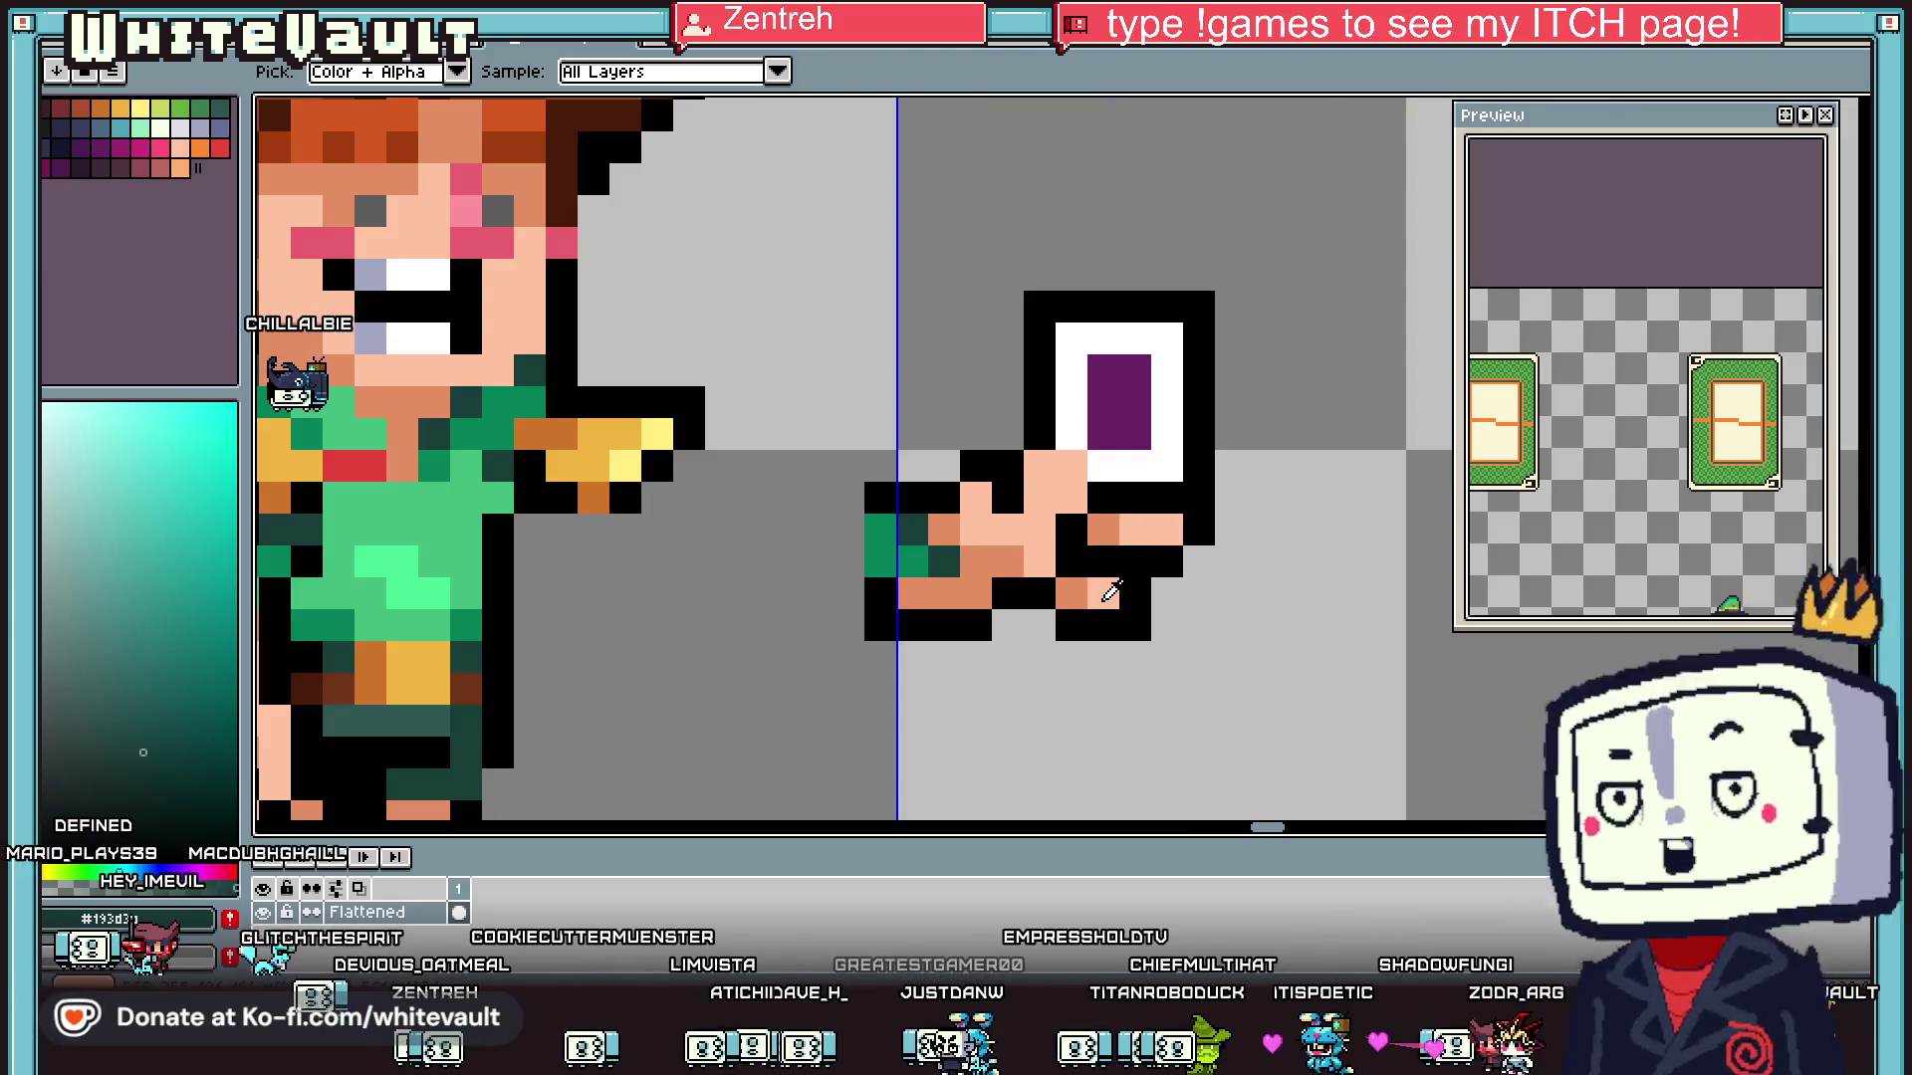
{"action": "left_click", "coordinate": [1147, 528], "text": "alt"}
{"action": "left_click_drag", "start_coordinate": [1095, 498], "coordinate": [1170, 498]}
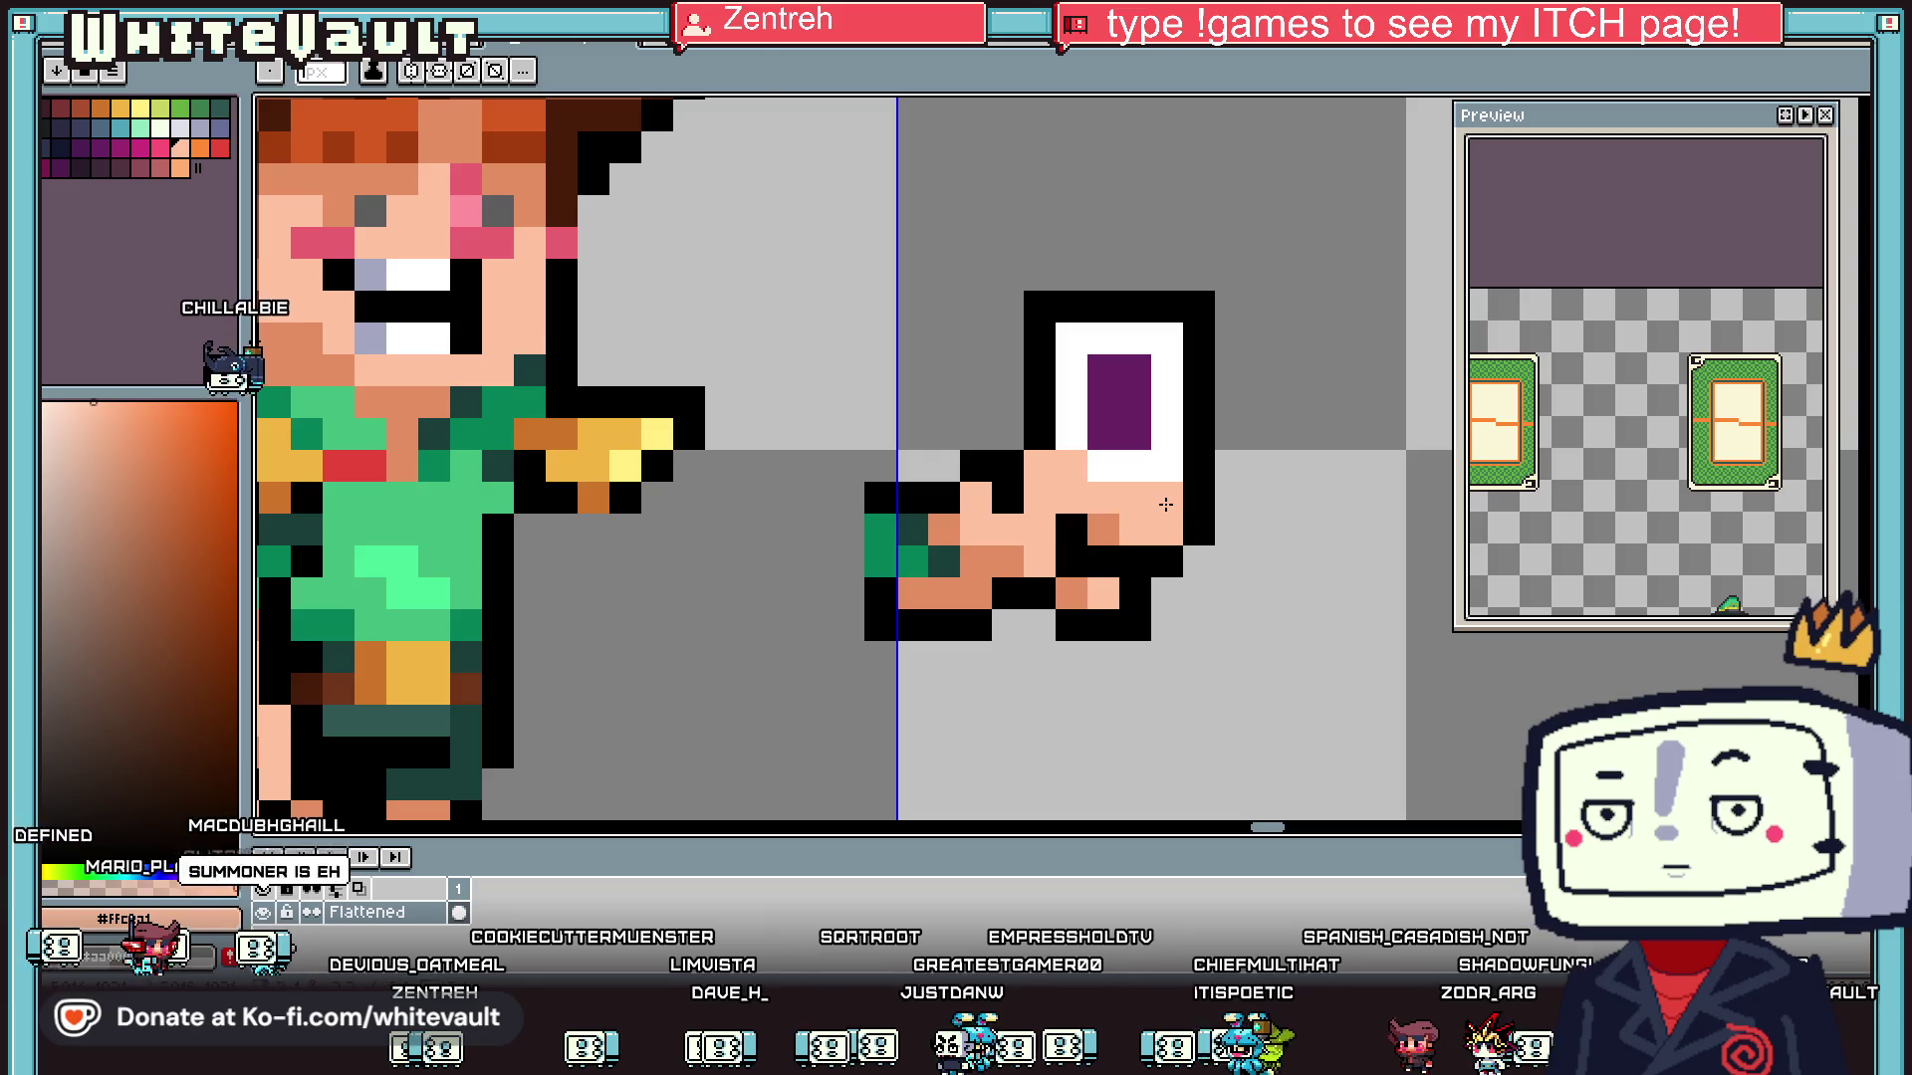
{"action": "scroll", "coordinate": [1083, 516], "scroll_direction": "down", "scroll_amount": 4}
{"action": "scroll", "coordinate": [1115, 488], "scroll_direction": "up", "scroll_amount": 3}
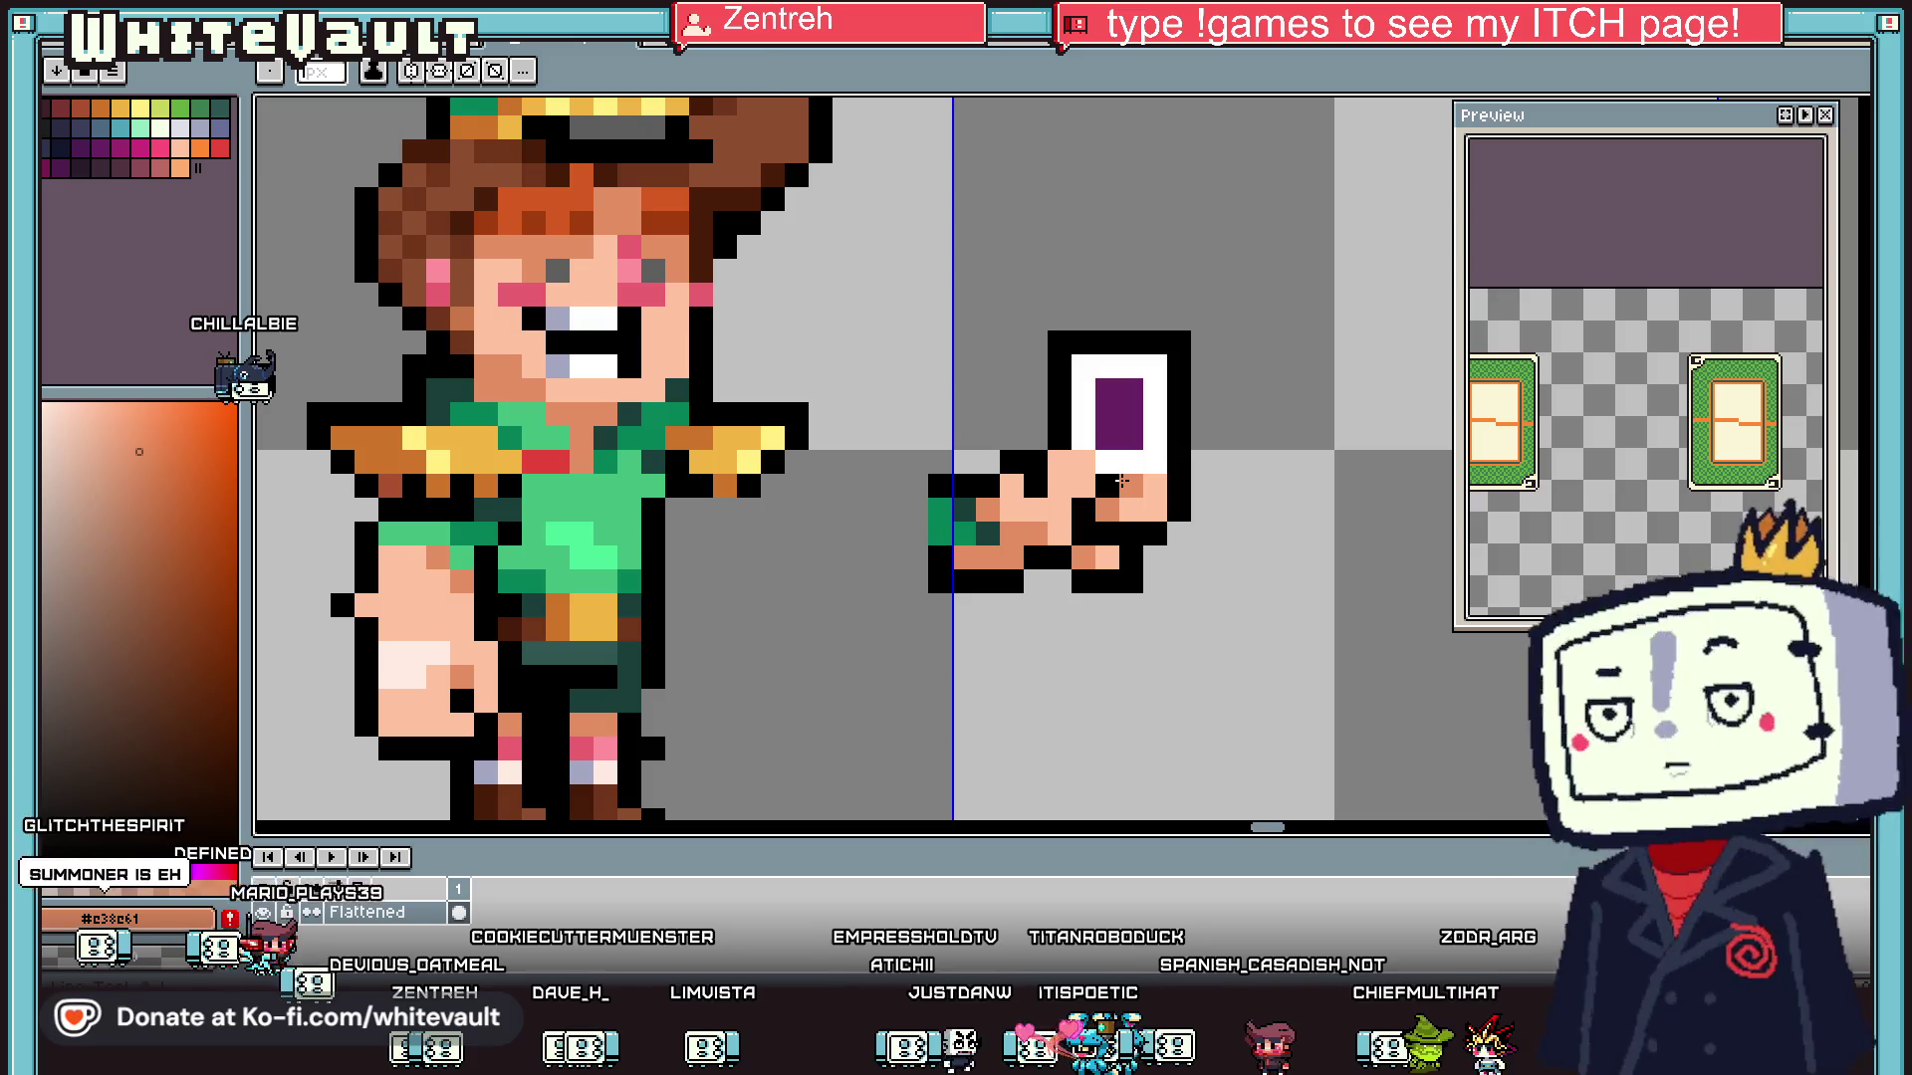
- Paint over the green cuff with the orange skin colour
{"action": "key", "text": "alt"}
{"action": "scroll", "coordinate": [1196, 498], "scroll_direction": "down", "scroll_amount": 3}
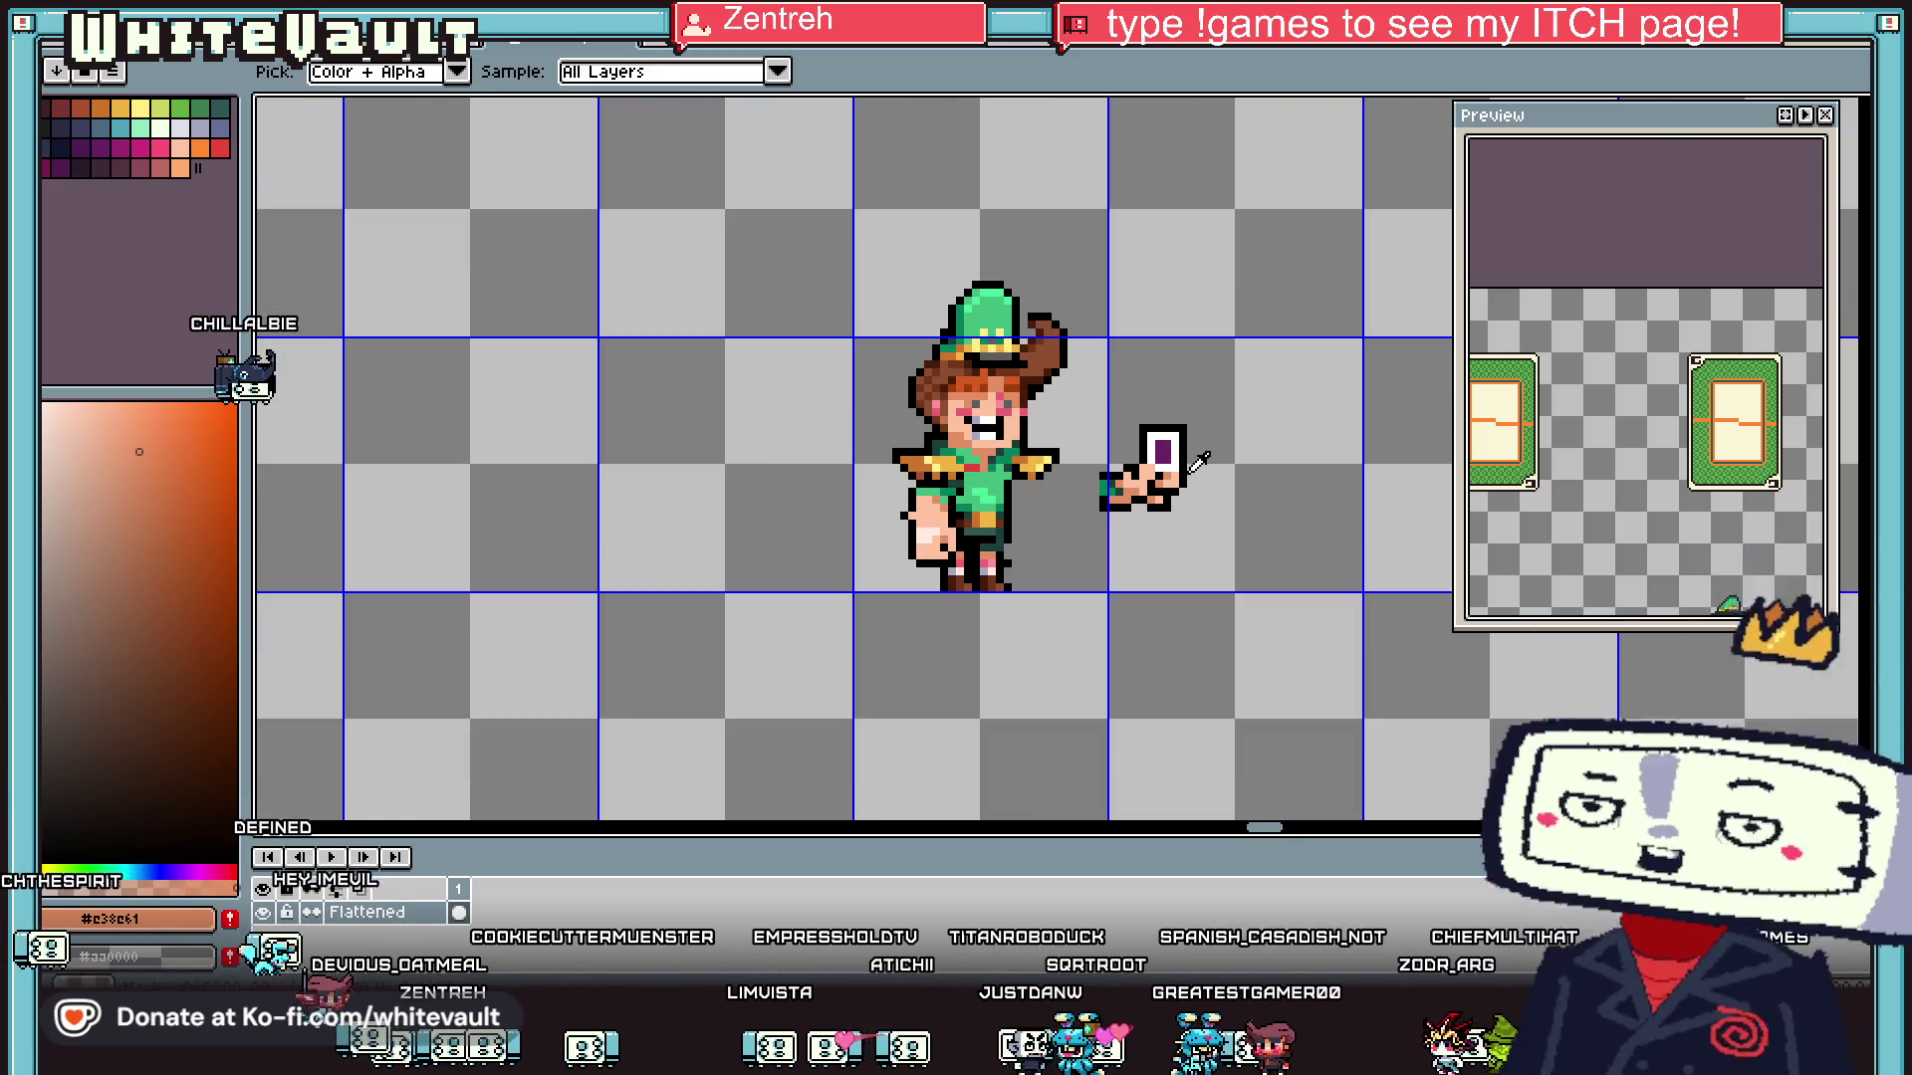
{"action": "scroll", "coordinate": [1171, 478], "scroll_direction": "up", "scroll_amount": 3}
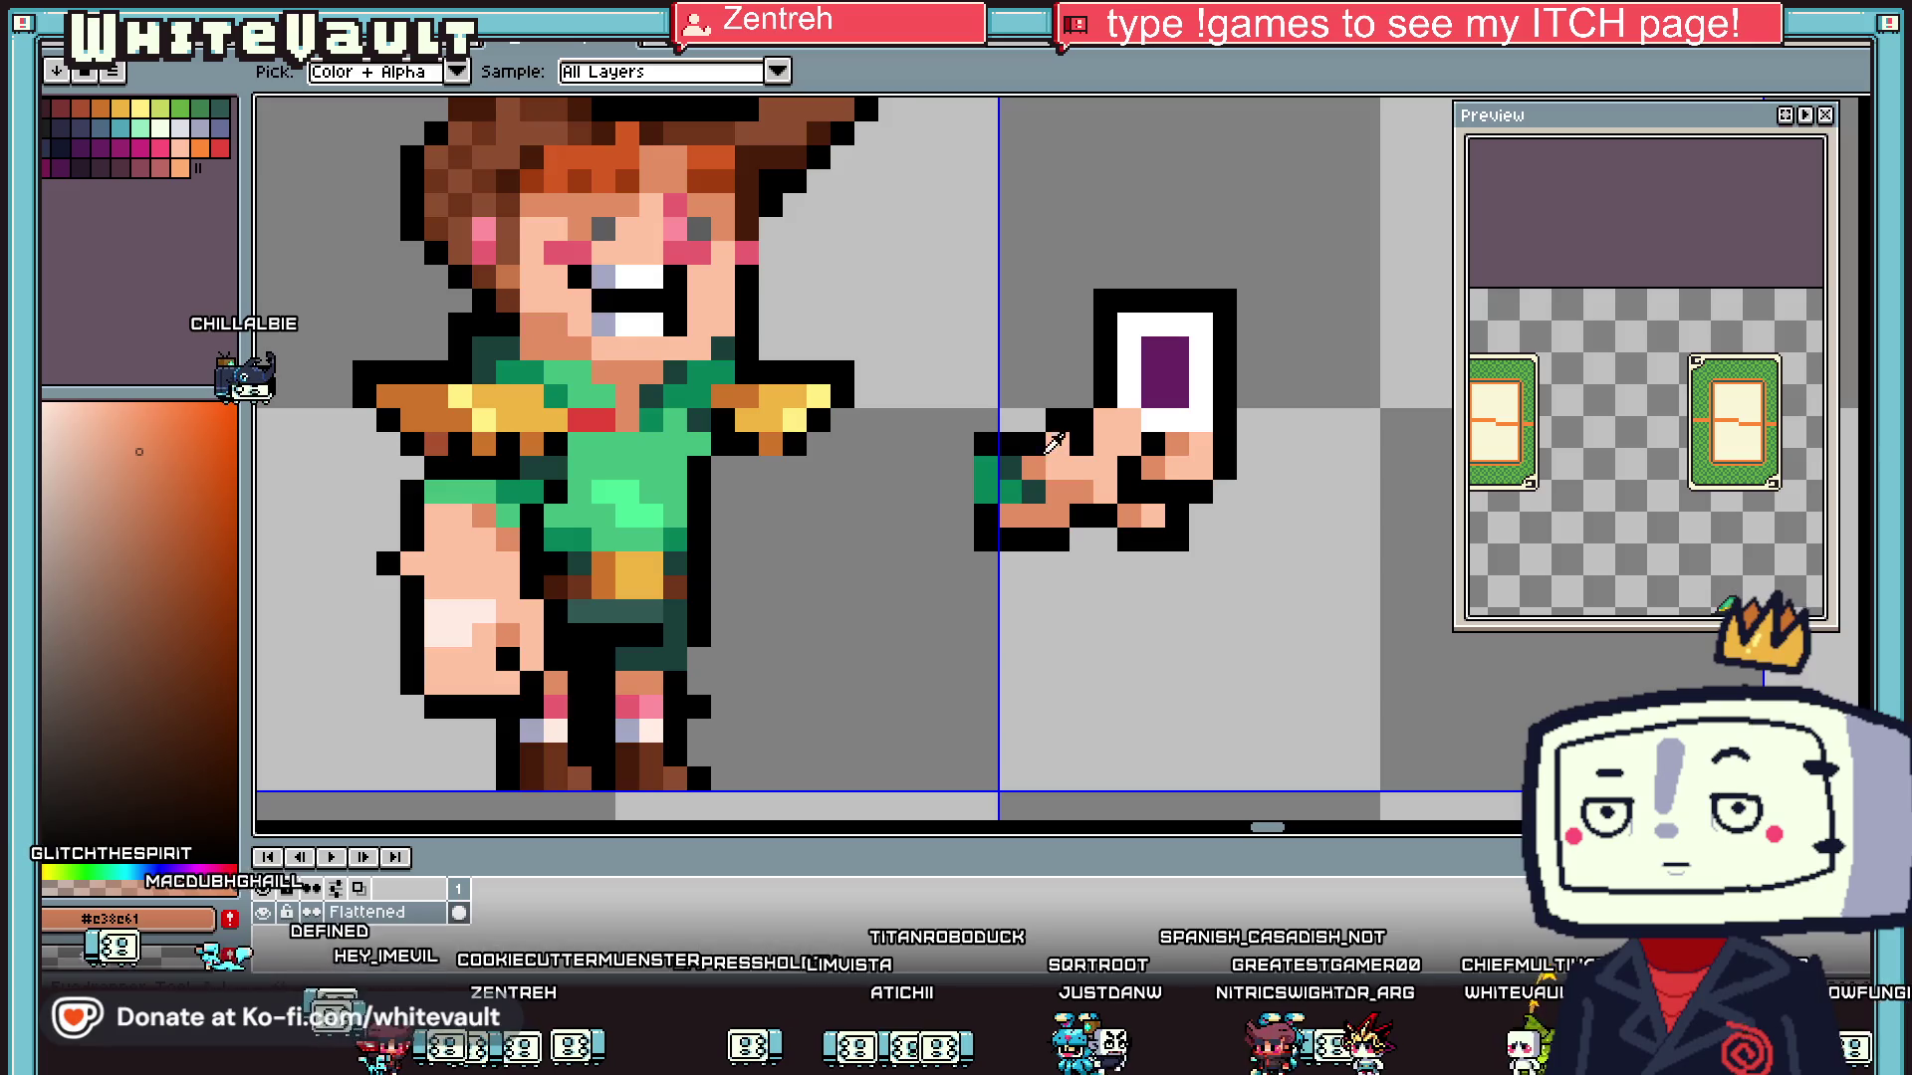
{"action": "key", "text": "b"}
{"action": "mouse_move", "coordinate": [1004, 476]}
{"action": "left_mouse_down"}
{"action": "mouse_move", "coordinate": [986, 466]}
{"action": "mouse_move", "coordinate": [968, 513]}
{"action": "left_mouse_up"}
{"action": "scroll", "coordinate": [992, 506], "scroll_direction": "down", "scroll_amount": 4}
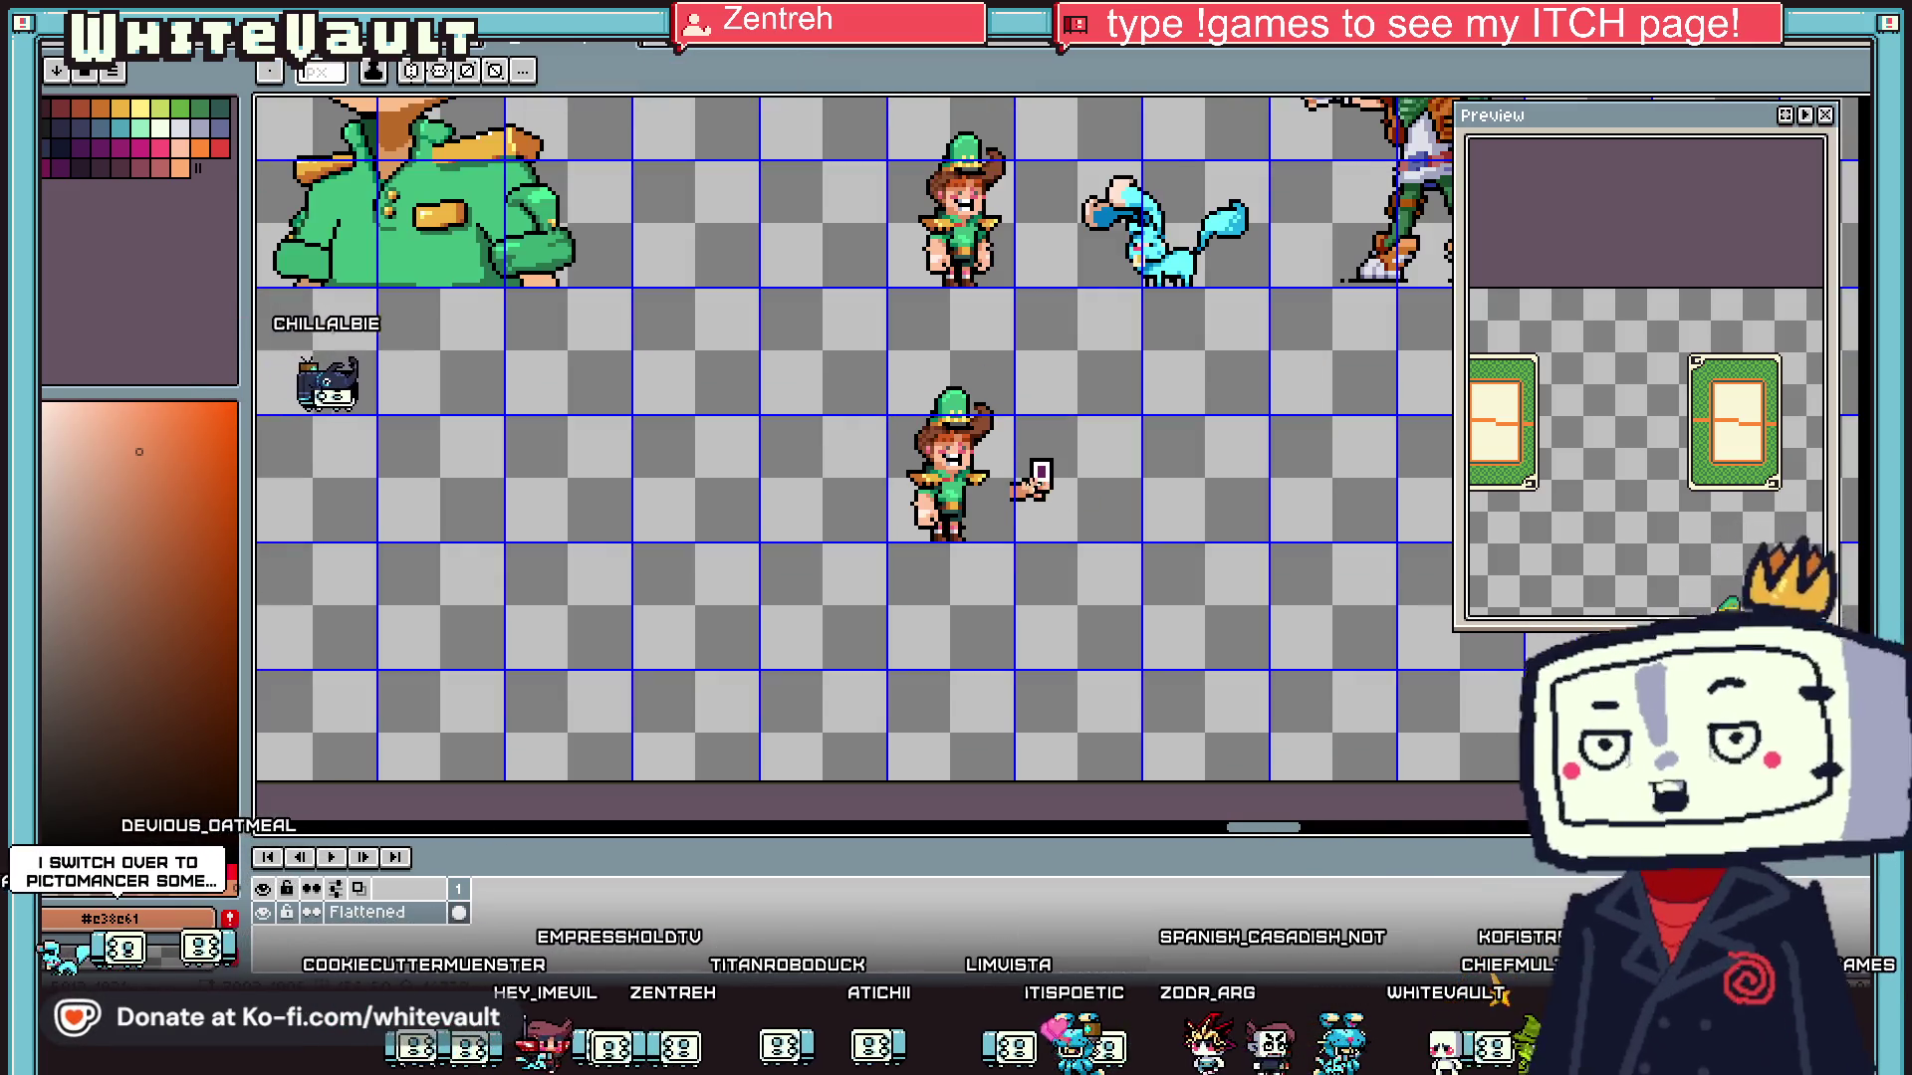
{"action": "scroll", "coordinate": [1026, 488], "scroll_direction": "up", "scroll_amount": 4}
- Eyedrop the hand's skin colour, the outline black and a darker hand shade
{"action": "key", "text": "i"}
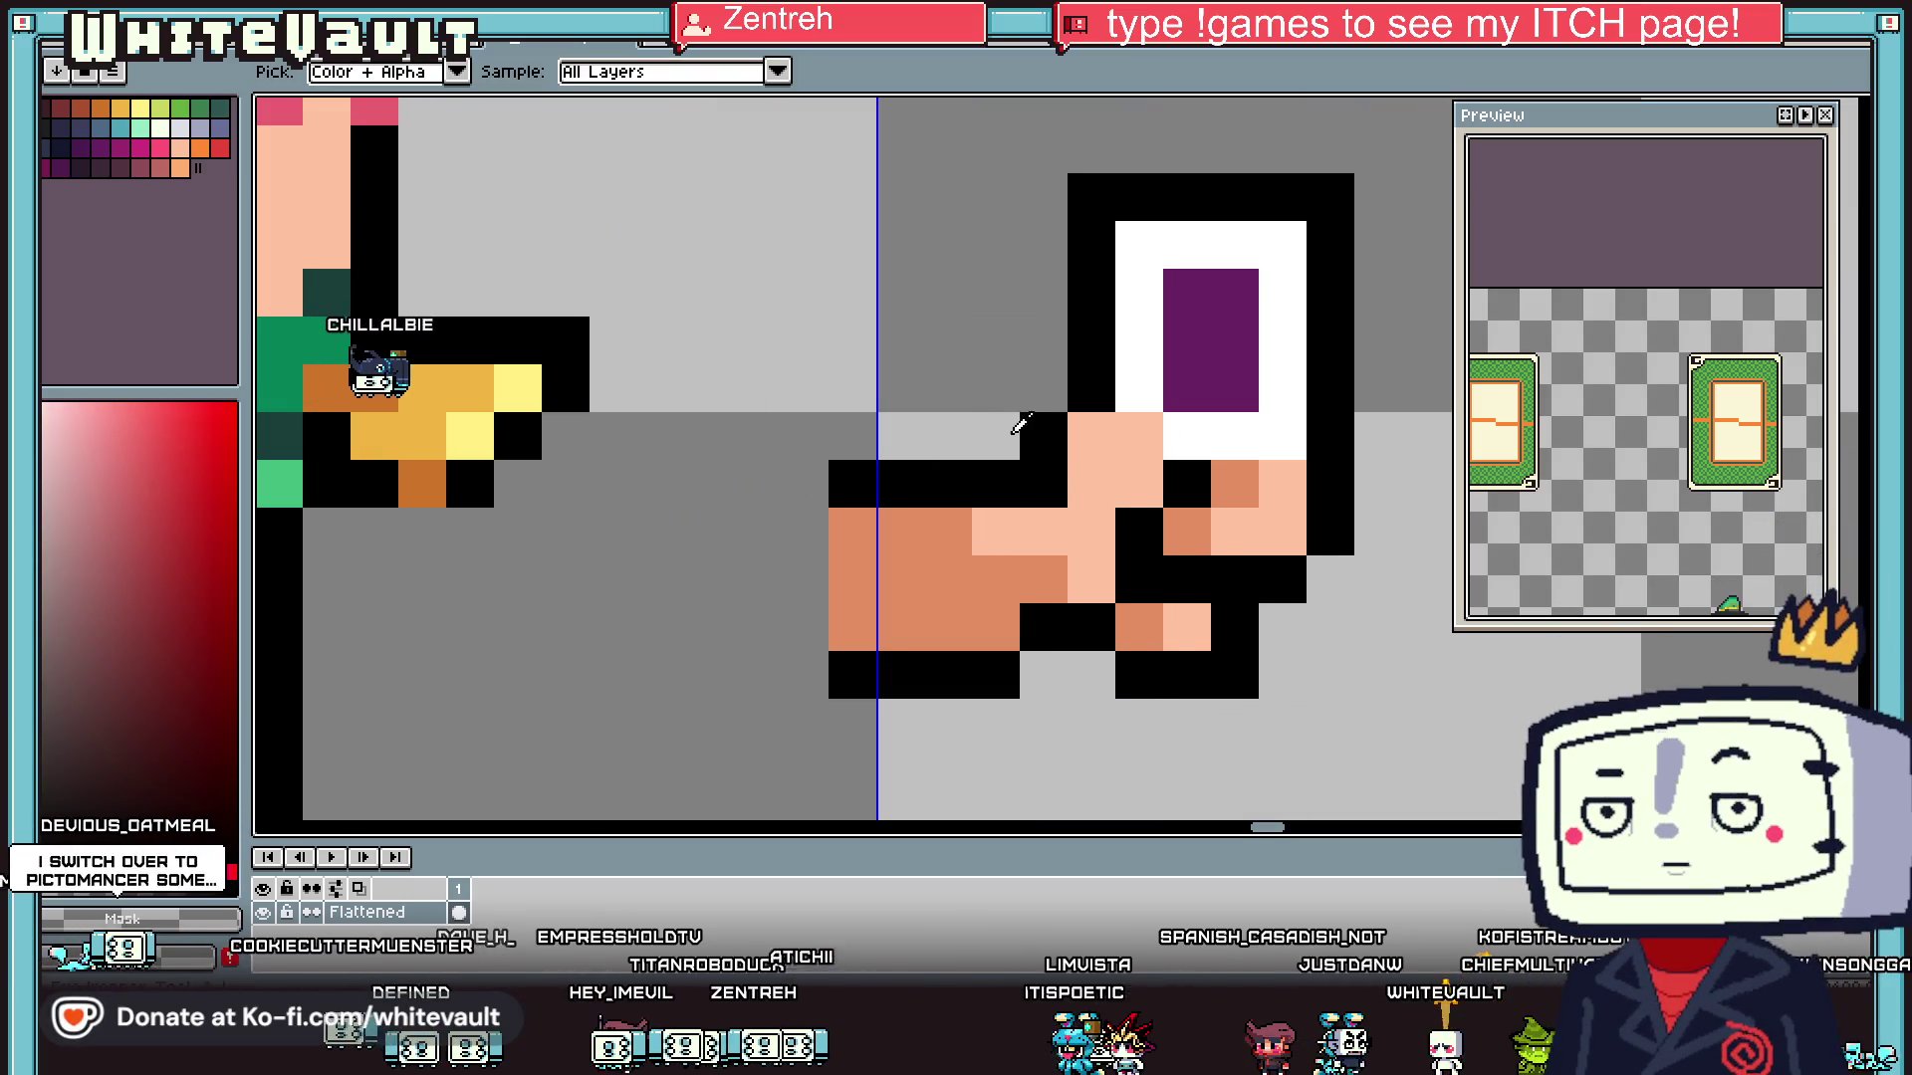
{"action": "scroll", "coordinate": [1018, 426], "scroll_direction": "down", "scroll_amount": 4}
{"action": "scroll", "coordinate": [1055, 443], "scroll_direction": "up", "scroll_amount": 3}
{"action": "left_click", "coordinate": [1064, 445]}
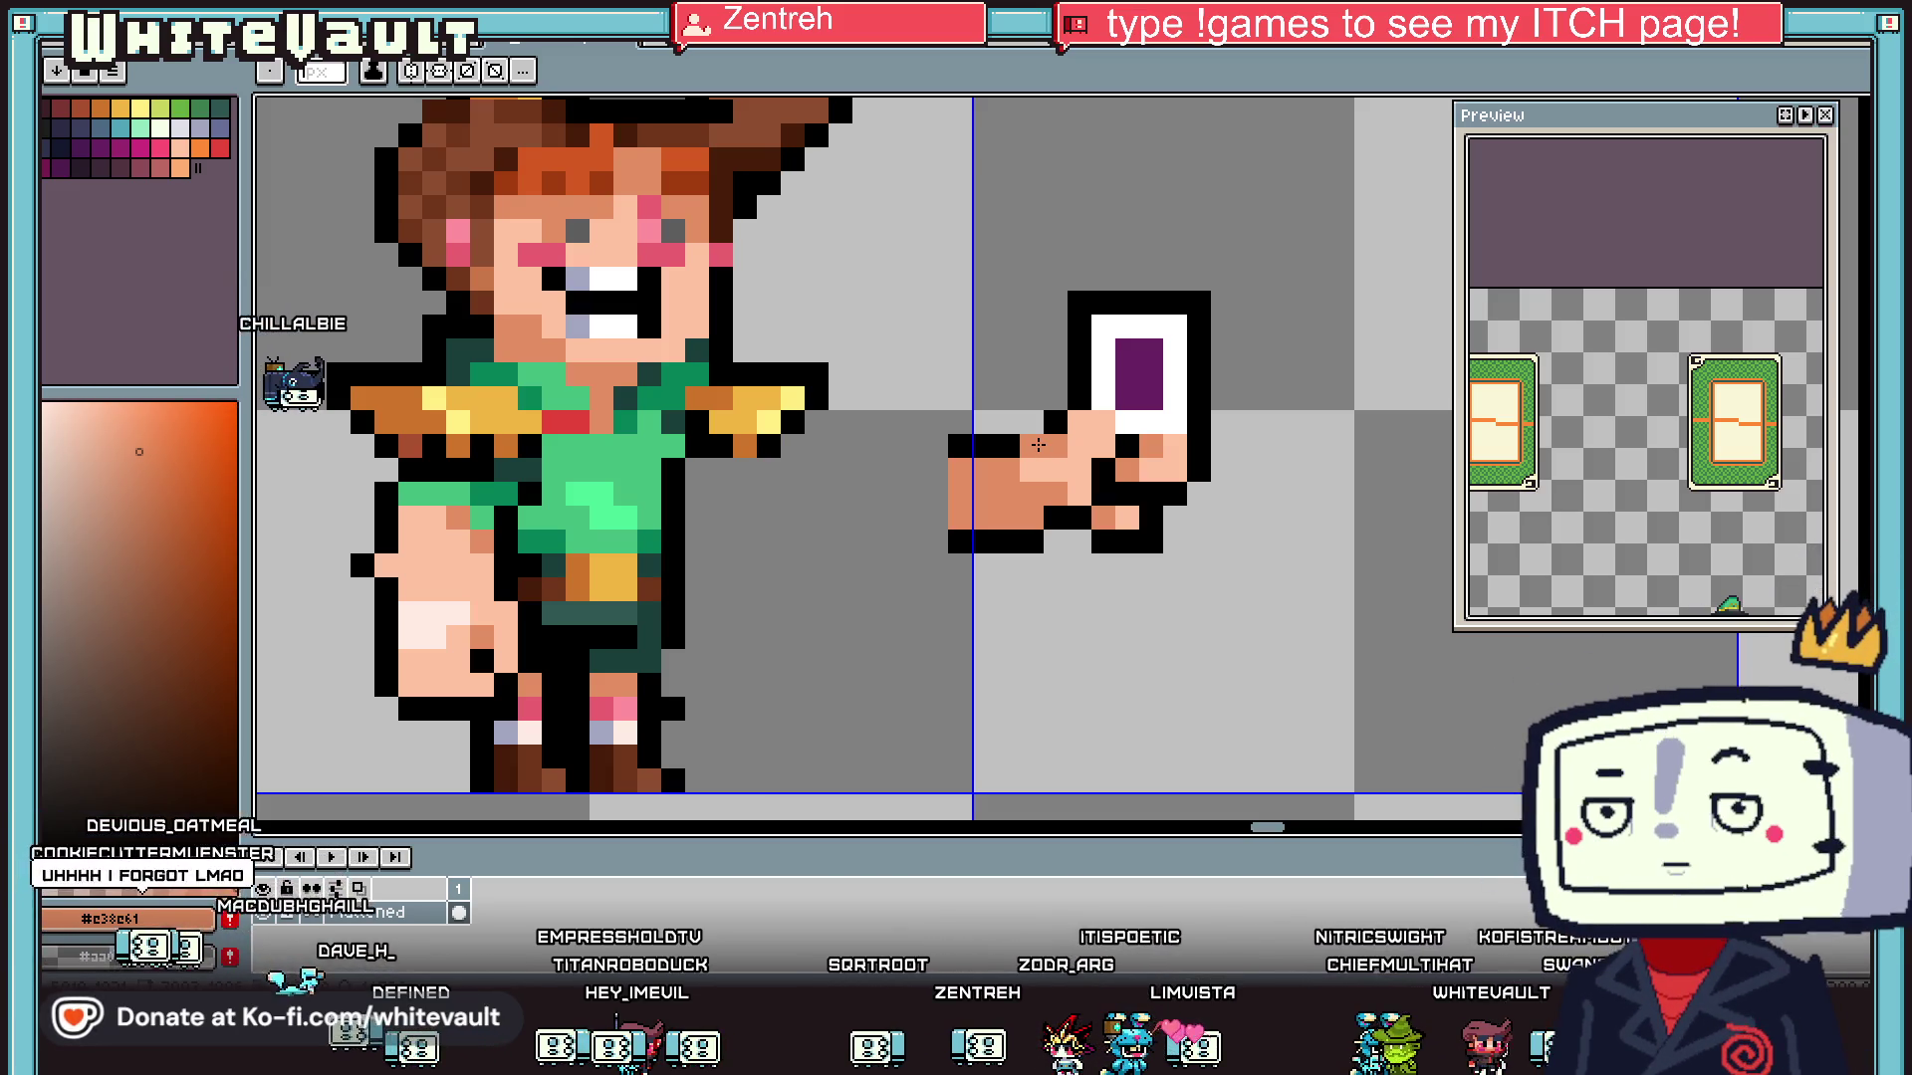
{"action": "key", "text": "i"}
{"action": "scroll", "coordinate": [1039, 445], "scroll_direction": "down", "scroll_amount": 3}
{"action": "scroll", "coordinate": [894, 468], "scroll_direction": "up", "scroll_amount": 2}
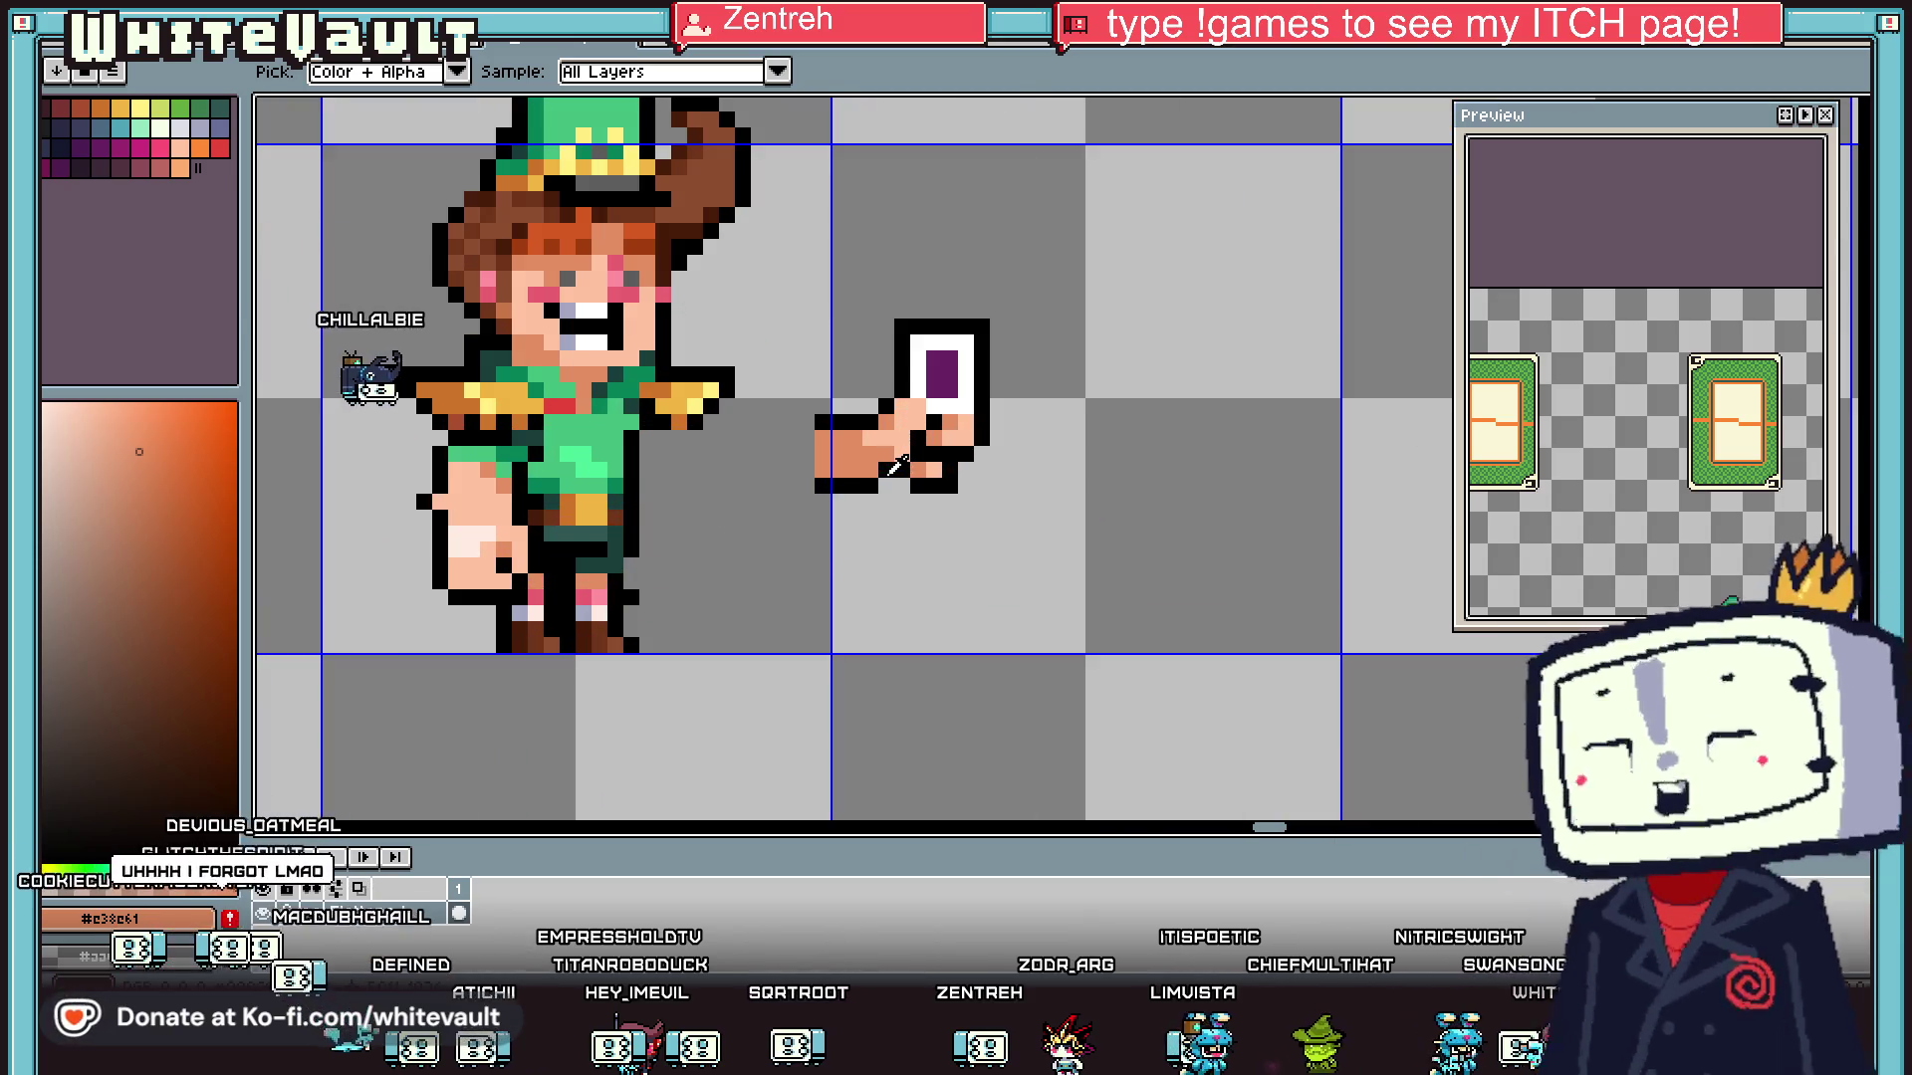
{"action": "scroll", "coordinate": [898, 465], "scroll_direction": "up", "scroll_amount": 2}
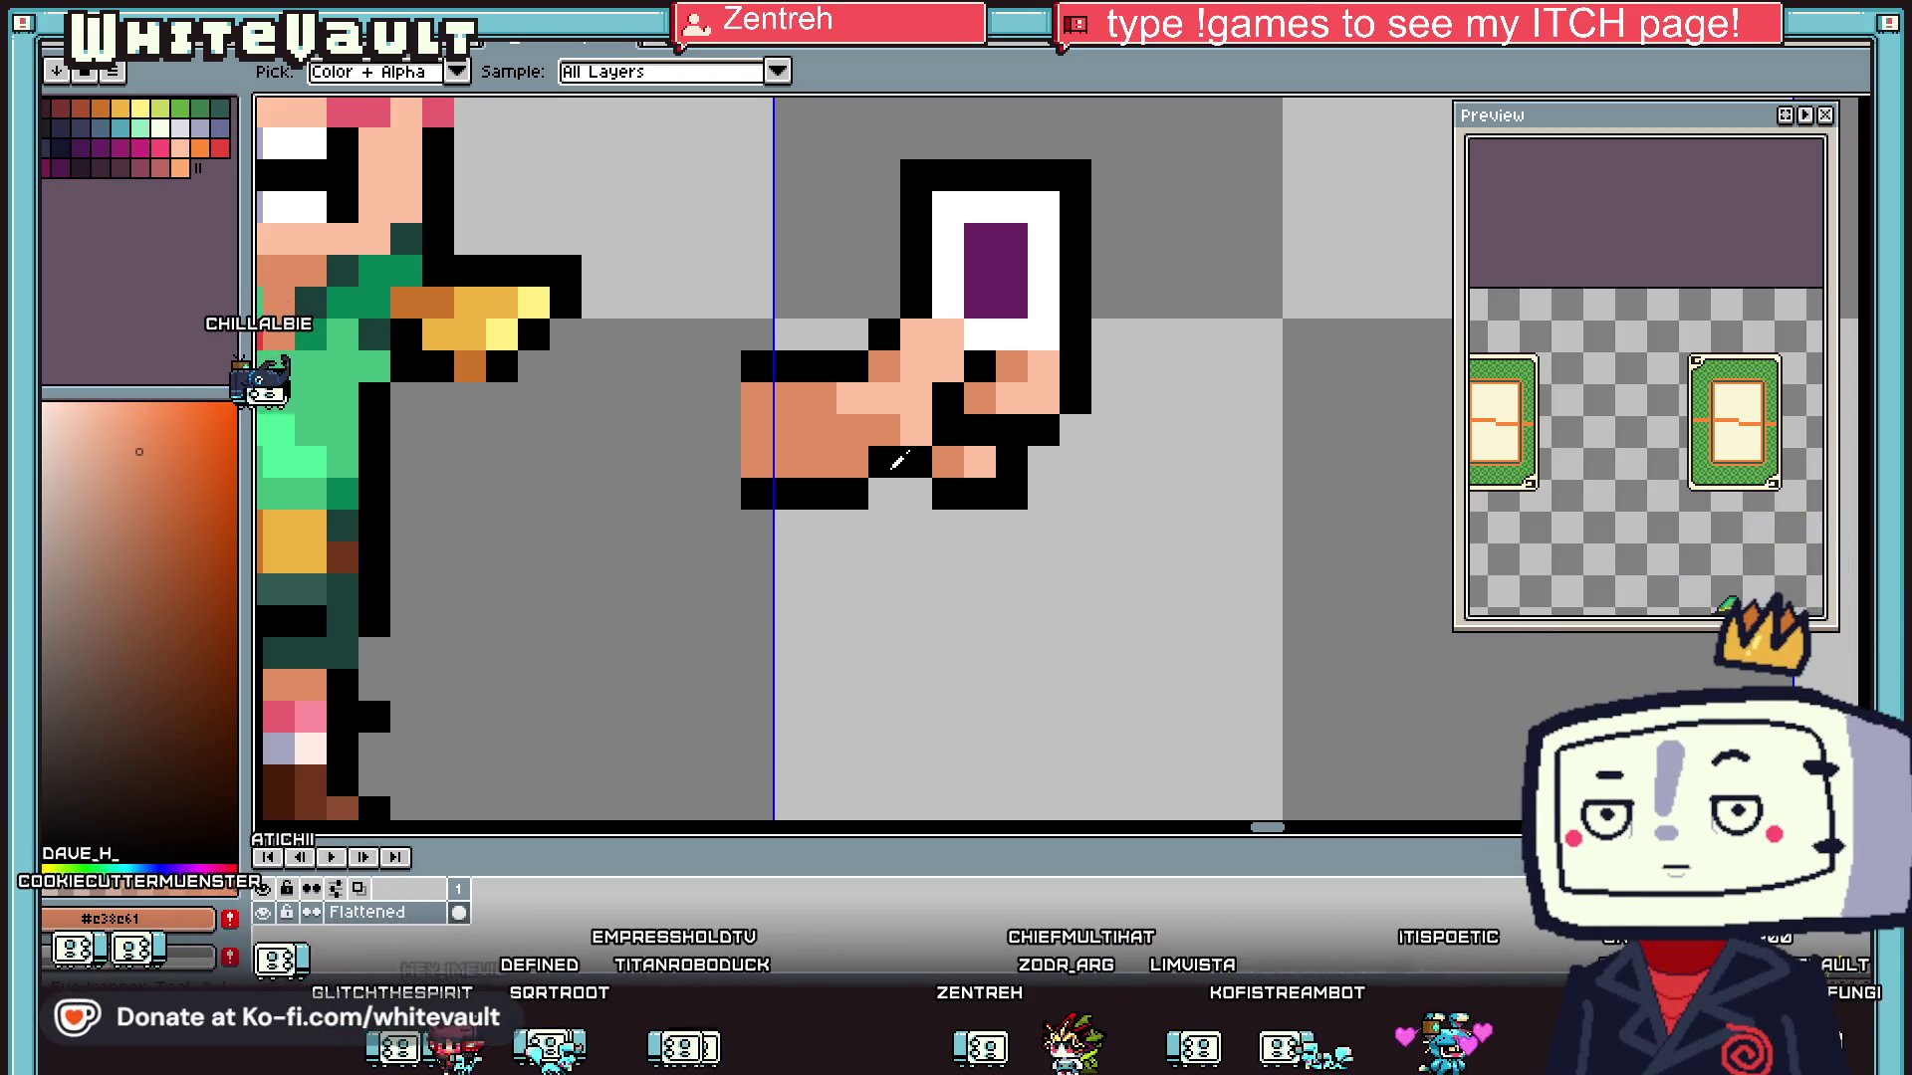
{"action": "left_click", "coordinate": [948, 460]}
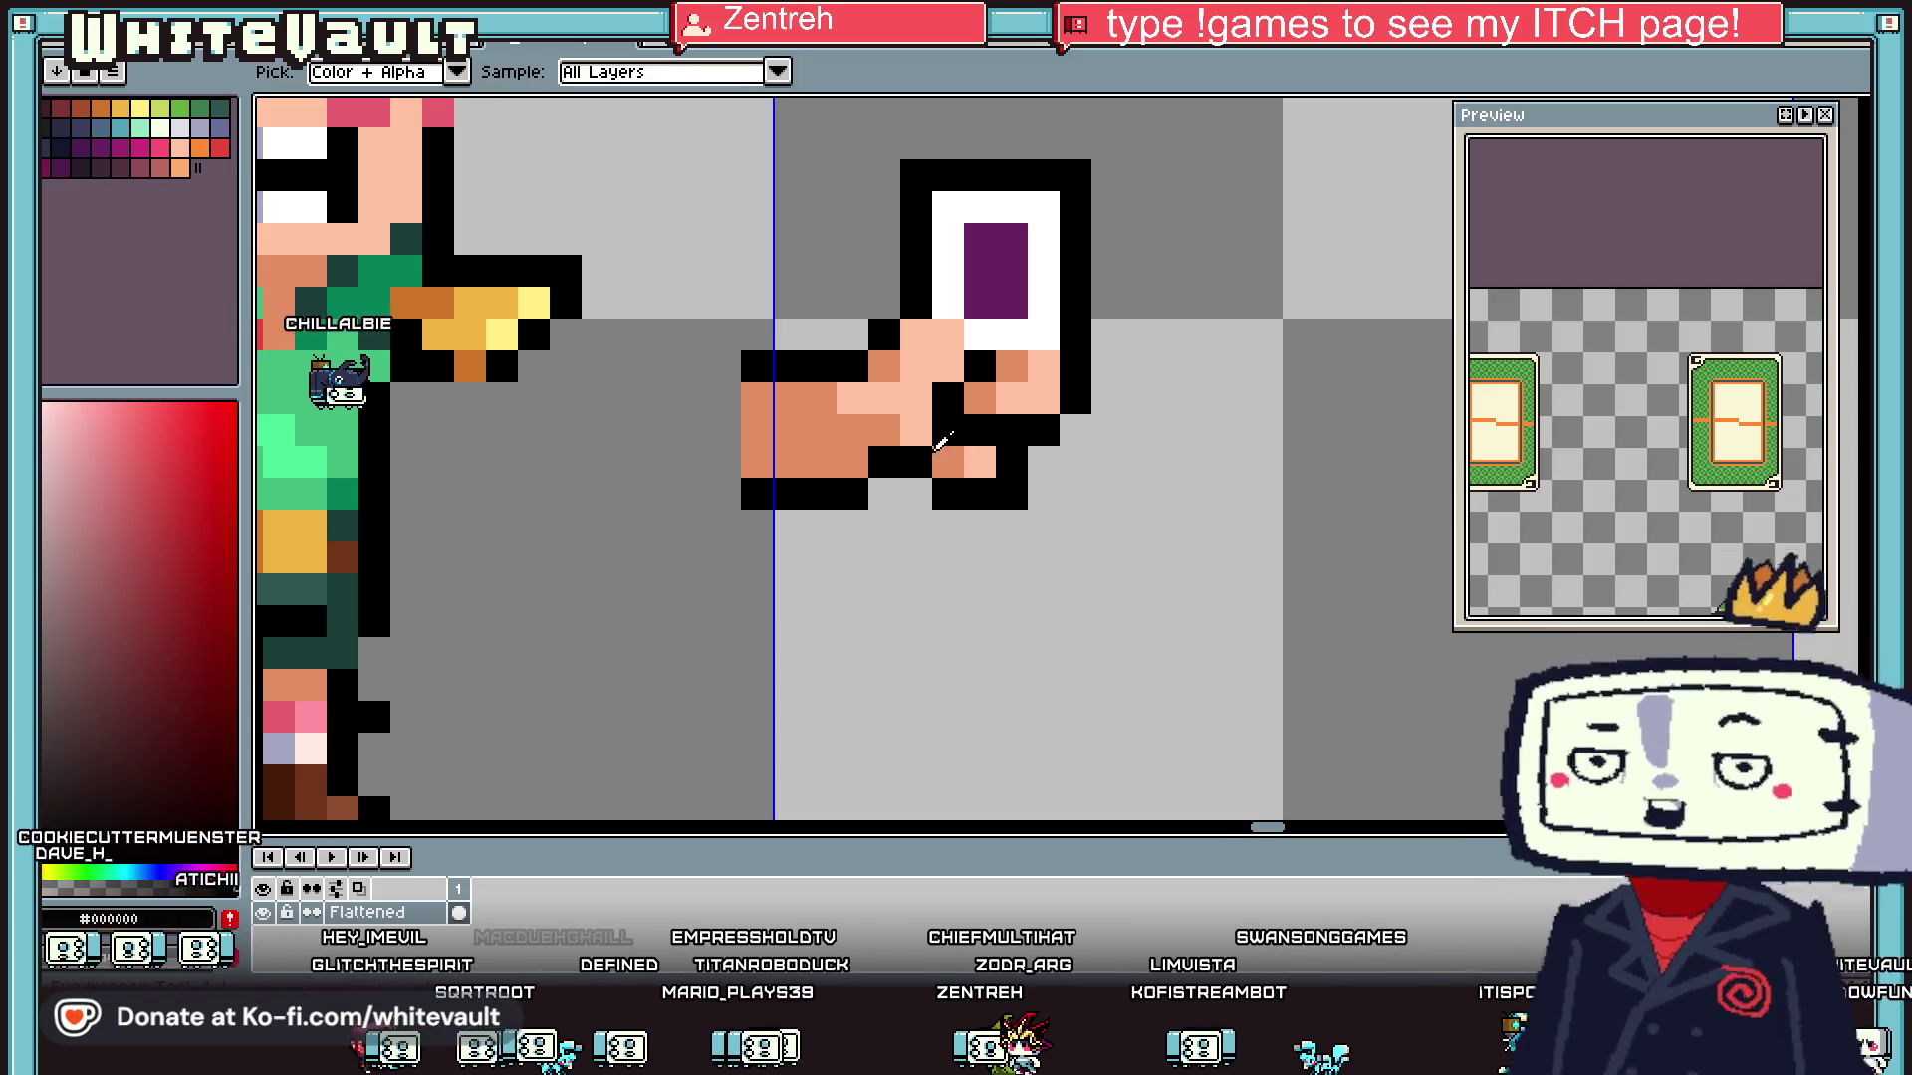
{"action": "scroll", "coordinate": [956, 456], "scroll_direction": "down", "scroll_amount": 4}
{"action": "scroll", "coordinate": [986, 443], "scroll_direction": "up", "scroll_amount": 3}
{"action": "left_click", "coordinate": [929, 408]}
{"action": "key", "text": "b"}
- Try palette colours: blue-lavender, the card's dark purple and a magenta swatch
{"action": "key", "text": "i"}
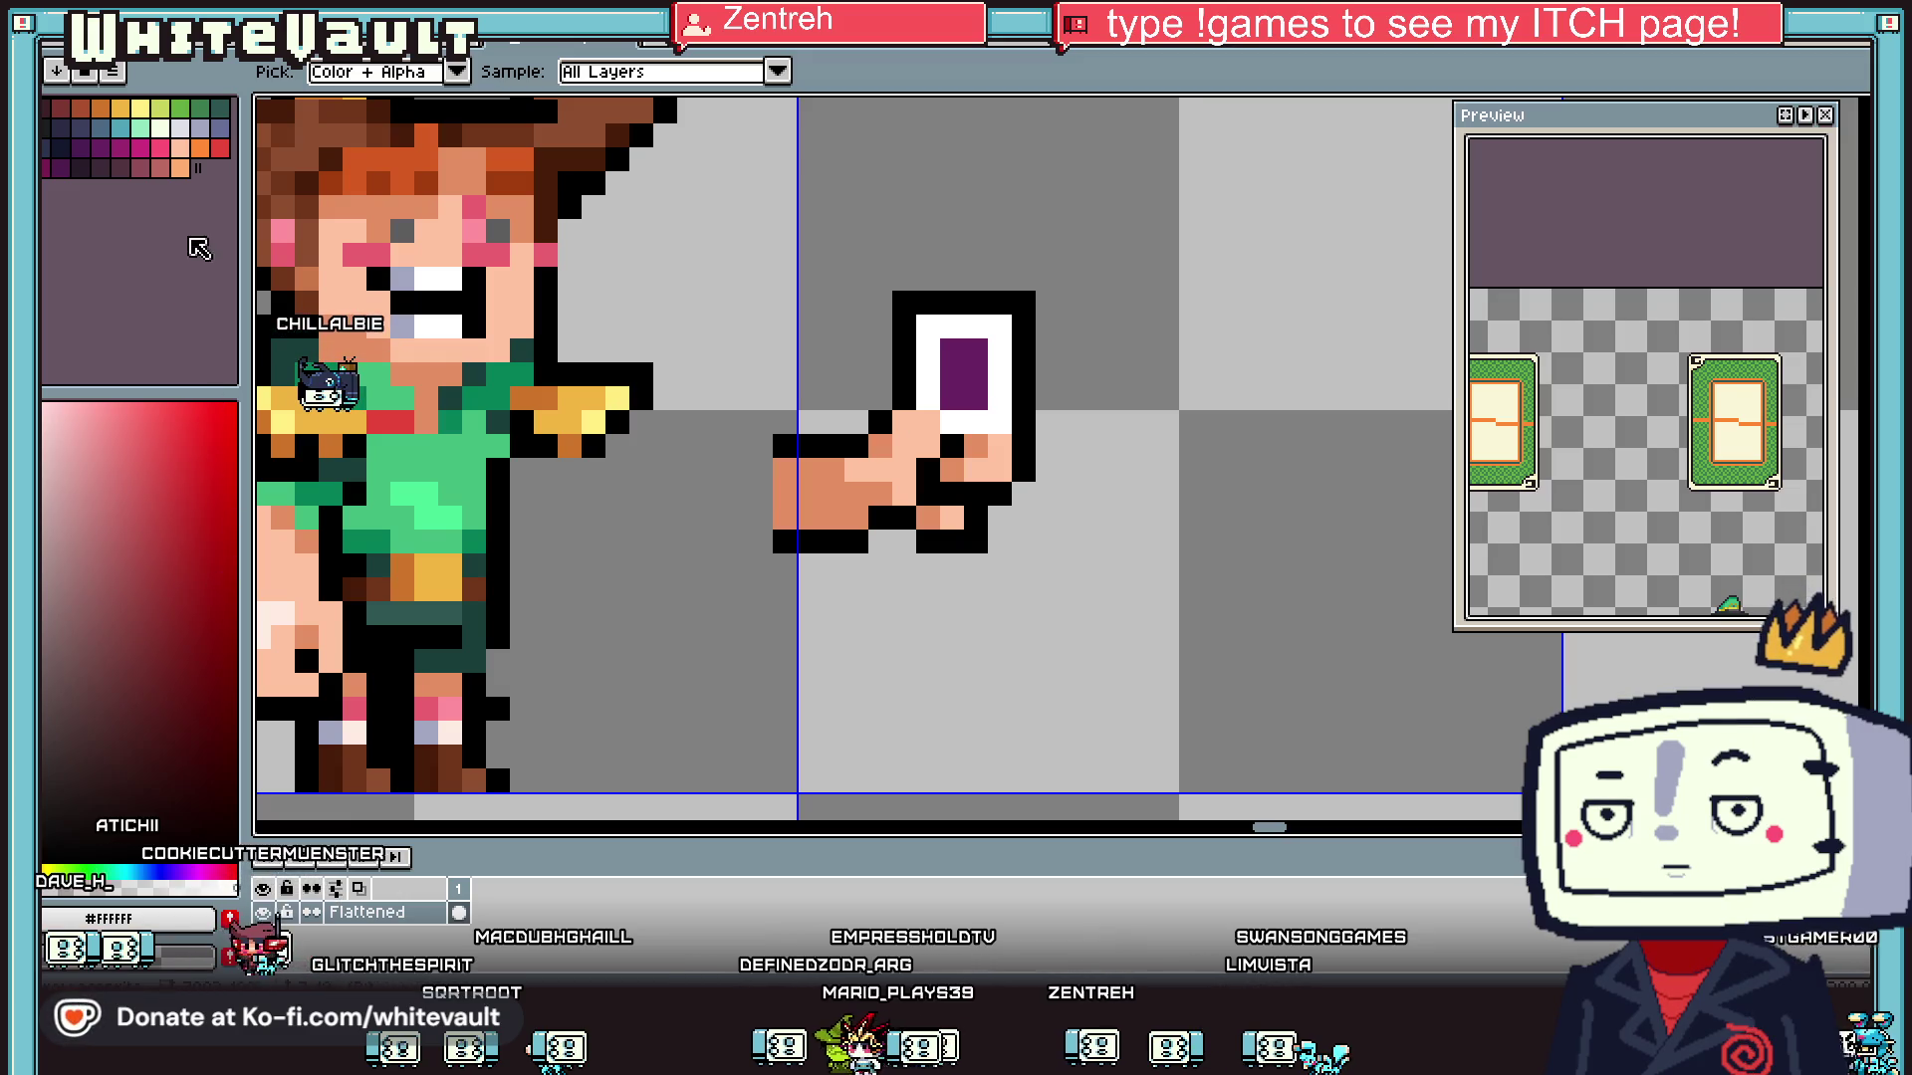
{"action": "left_click", "coordinate": [212, 134]}
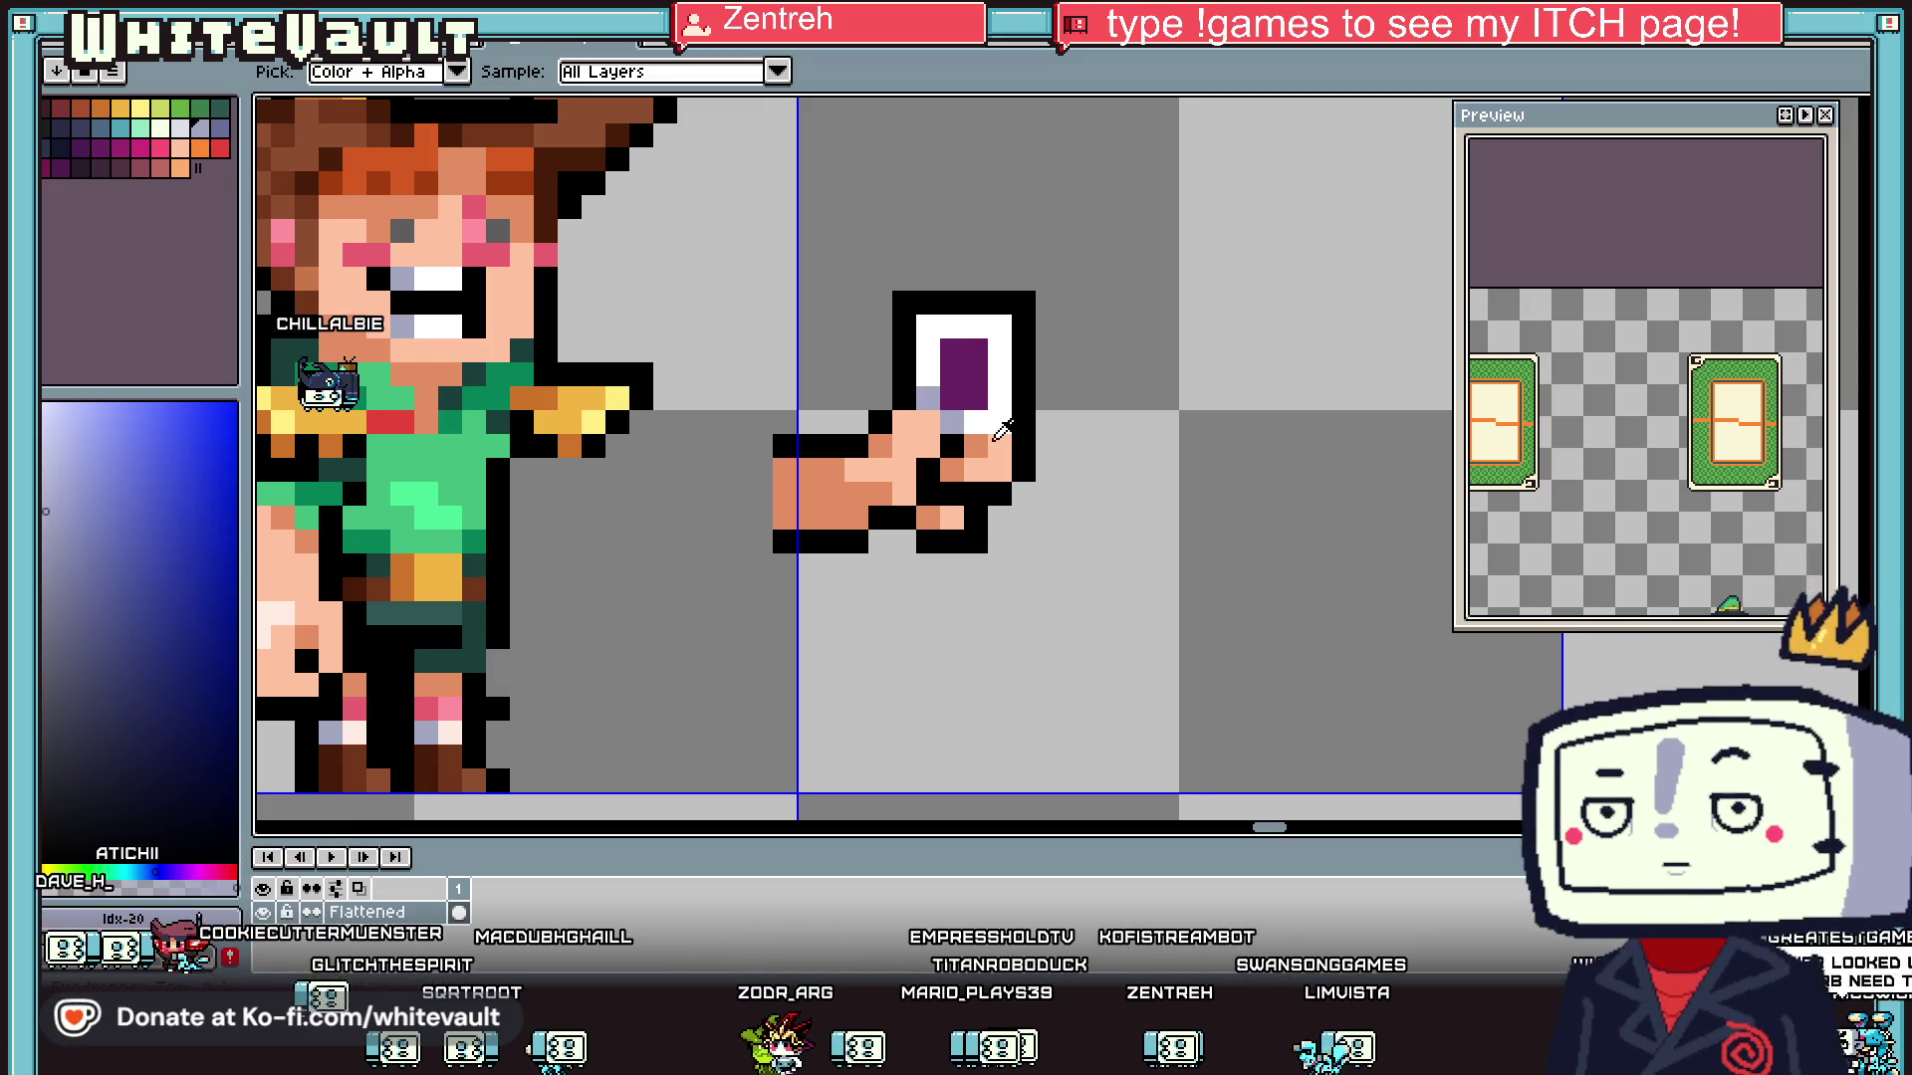
{"action": "scroll", "coordinate": [1007, 434], "scroll_direction": "down", "scroll_amount": 3}
{"action": "scroll", "coordinate": [1016, 423], "scroll_direction": "up", "scroll_amount": 3}
{"action": "left_click", "coordinate": [976, 378]}
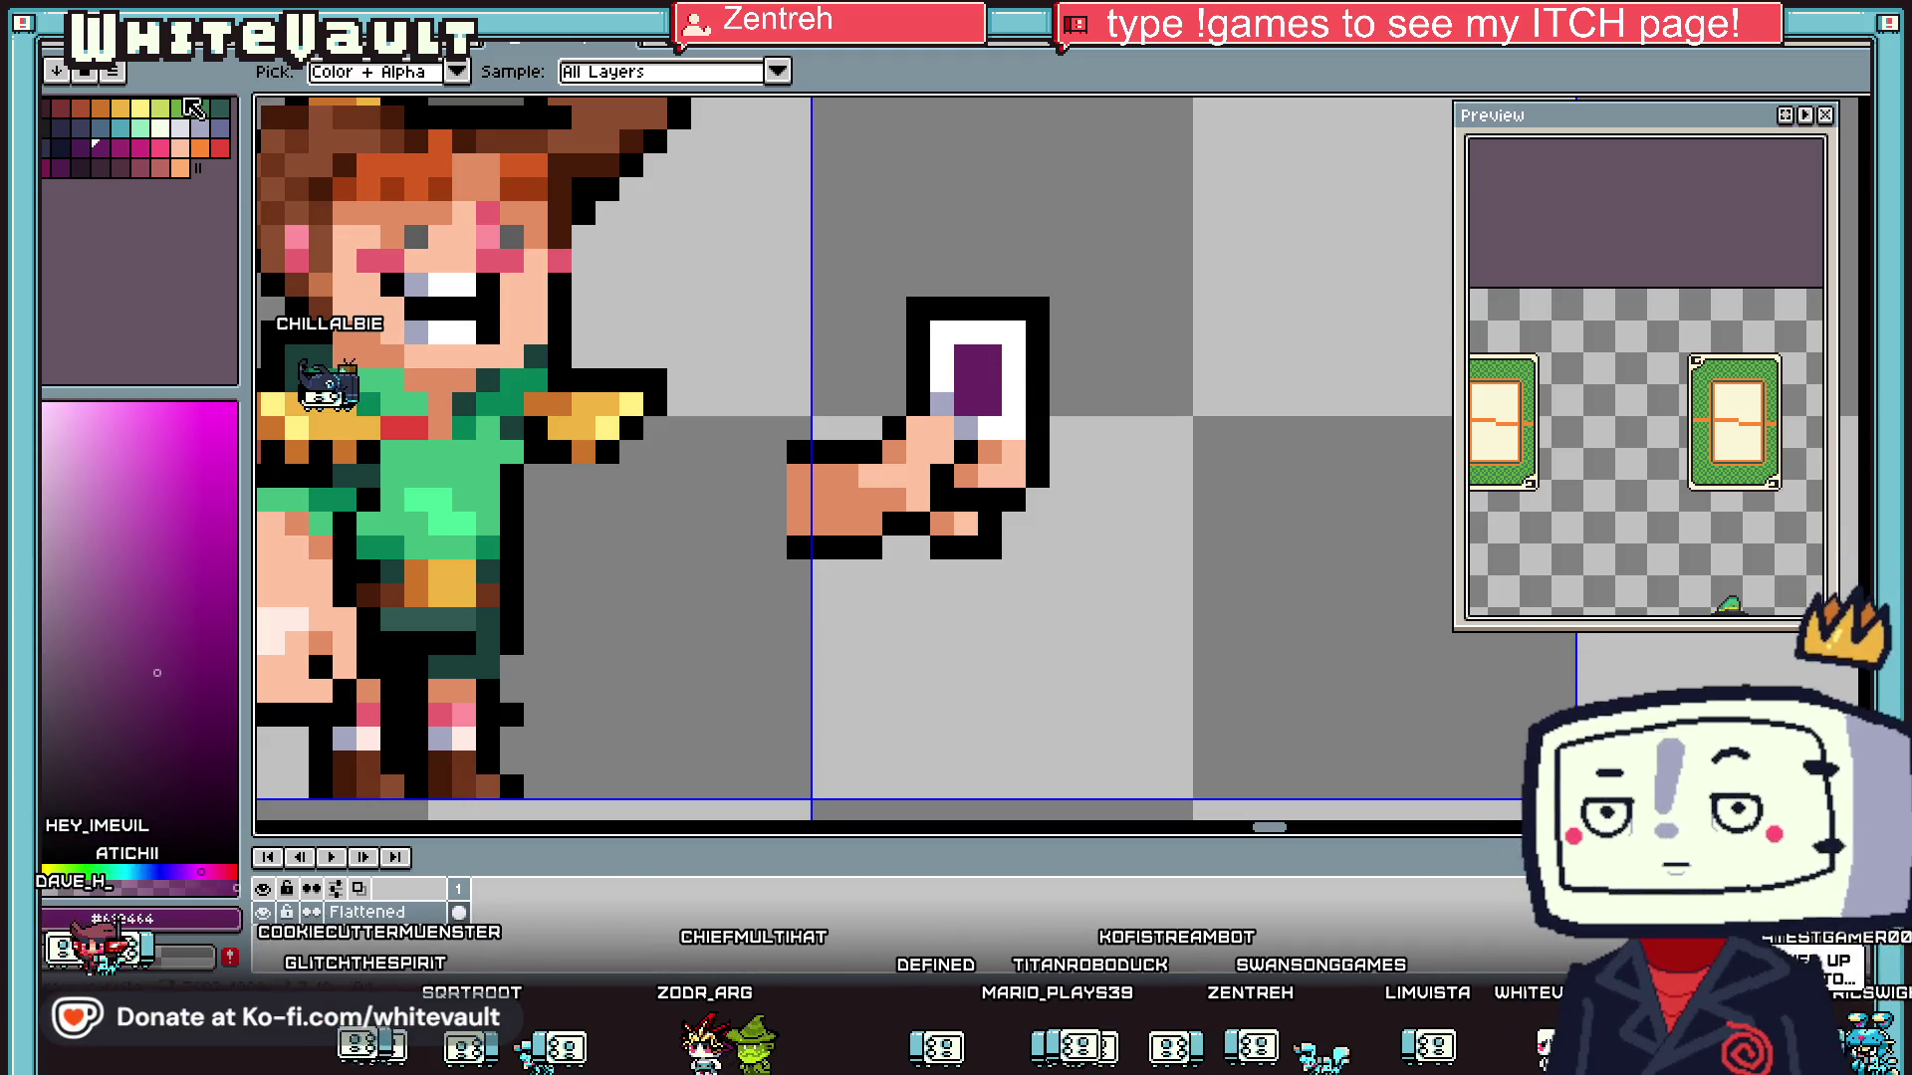
{"action": "left_click", "coordinate": [79, 147]}
{"action": "key", "text": "b"}
{"action": "scroll", "coordinate": [969, 406], "scroll_direction": "down", "scroll_amount": 3}
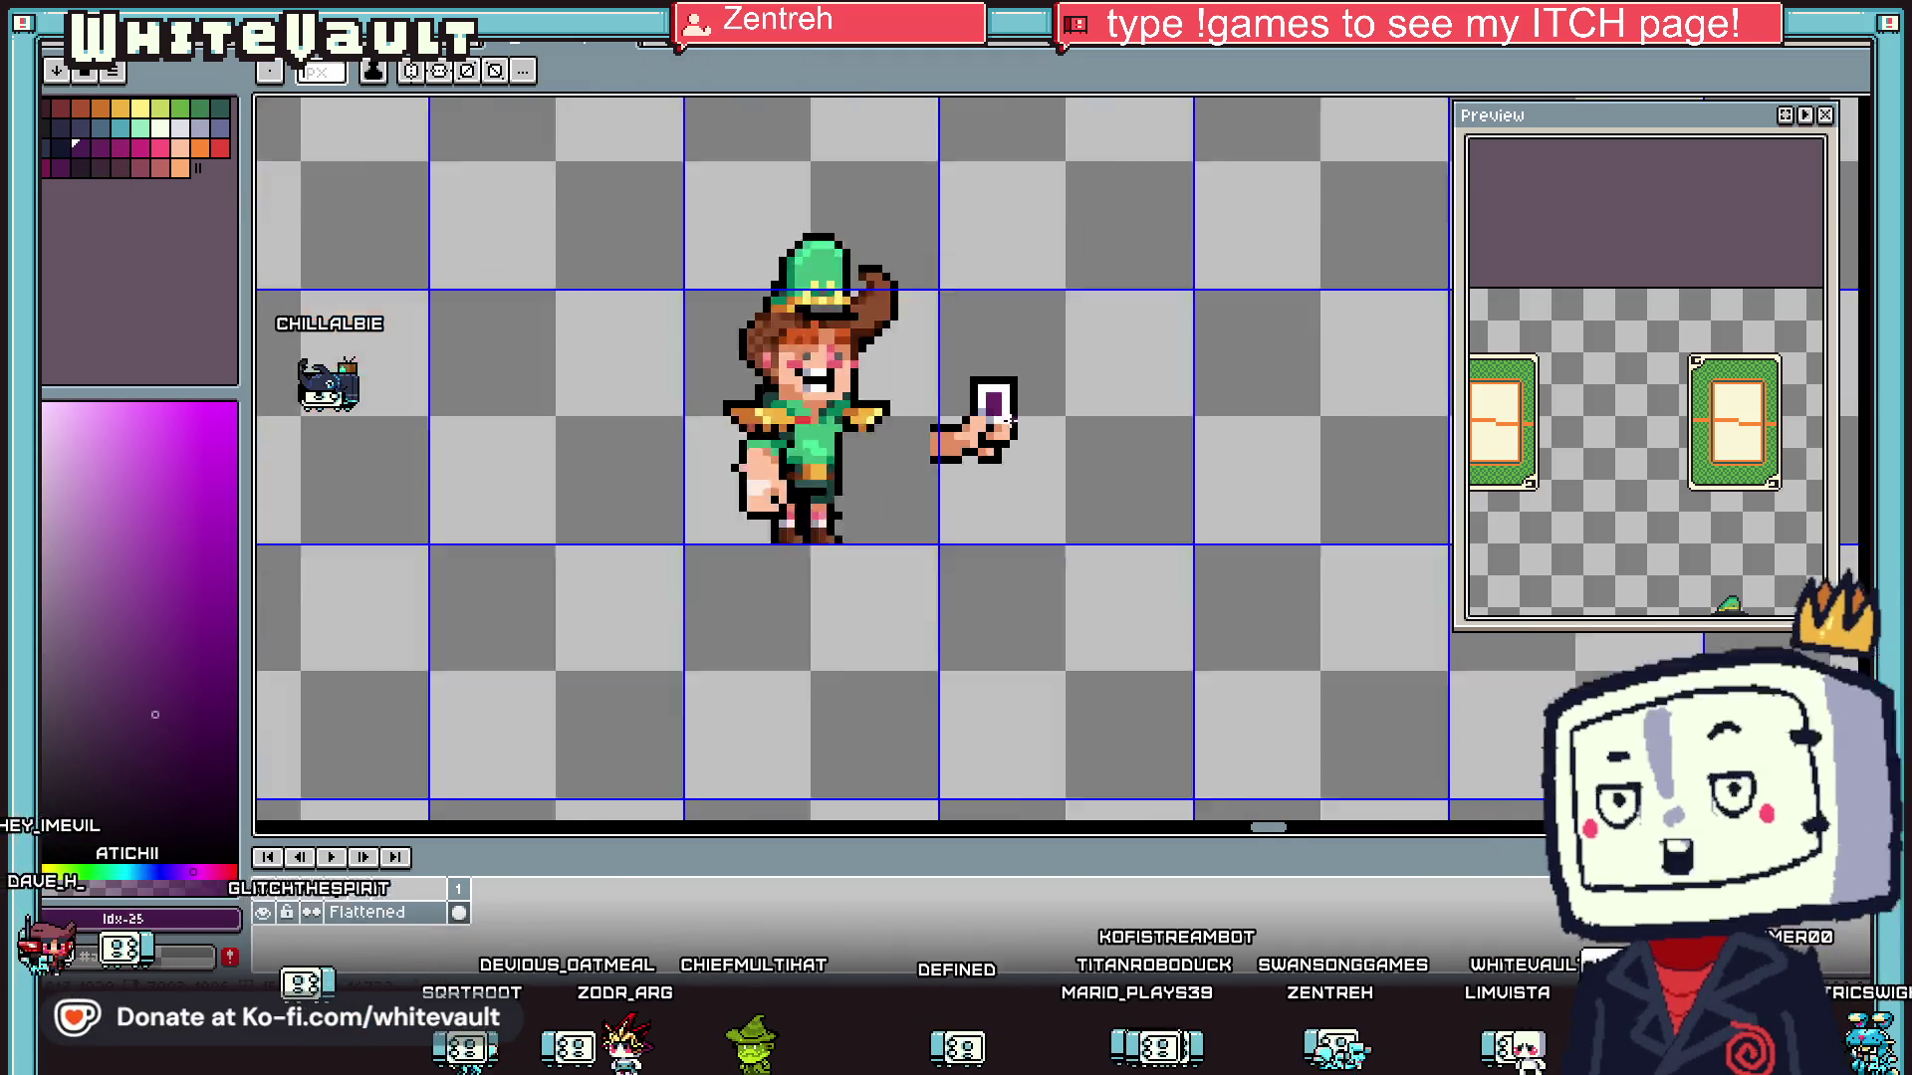
{"action": "scroll", "coordinate": [1016, 426], "scroll_direction": "up", "scroll_amount": 3}
{"action": "key", "text": "i"}
{"action": "scroll", "coordinate": [1014, 431], "scroll_direction": "down", "scroll_amount": 2}
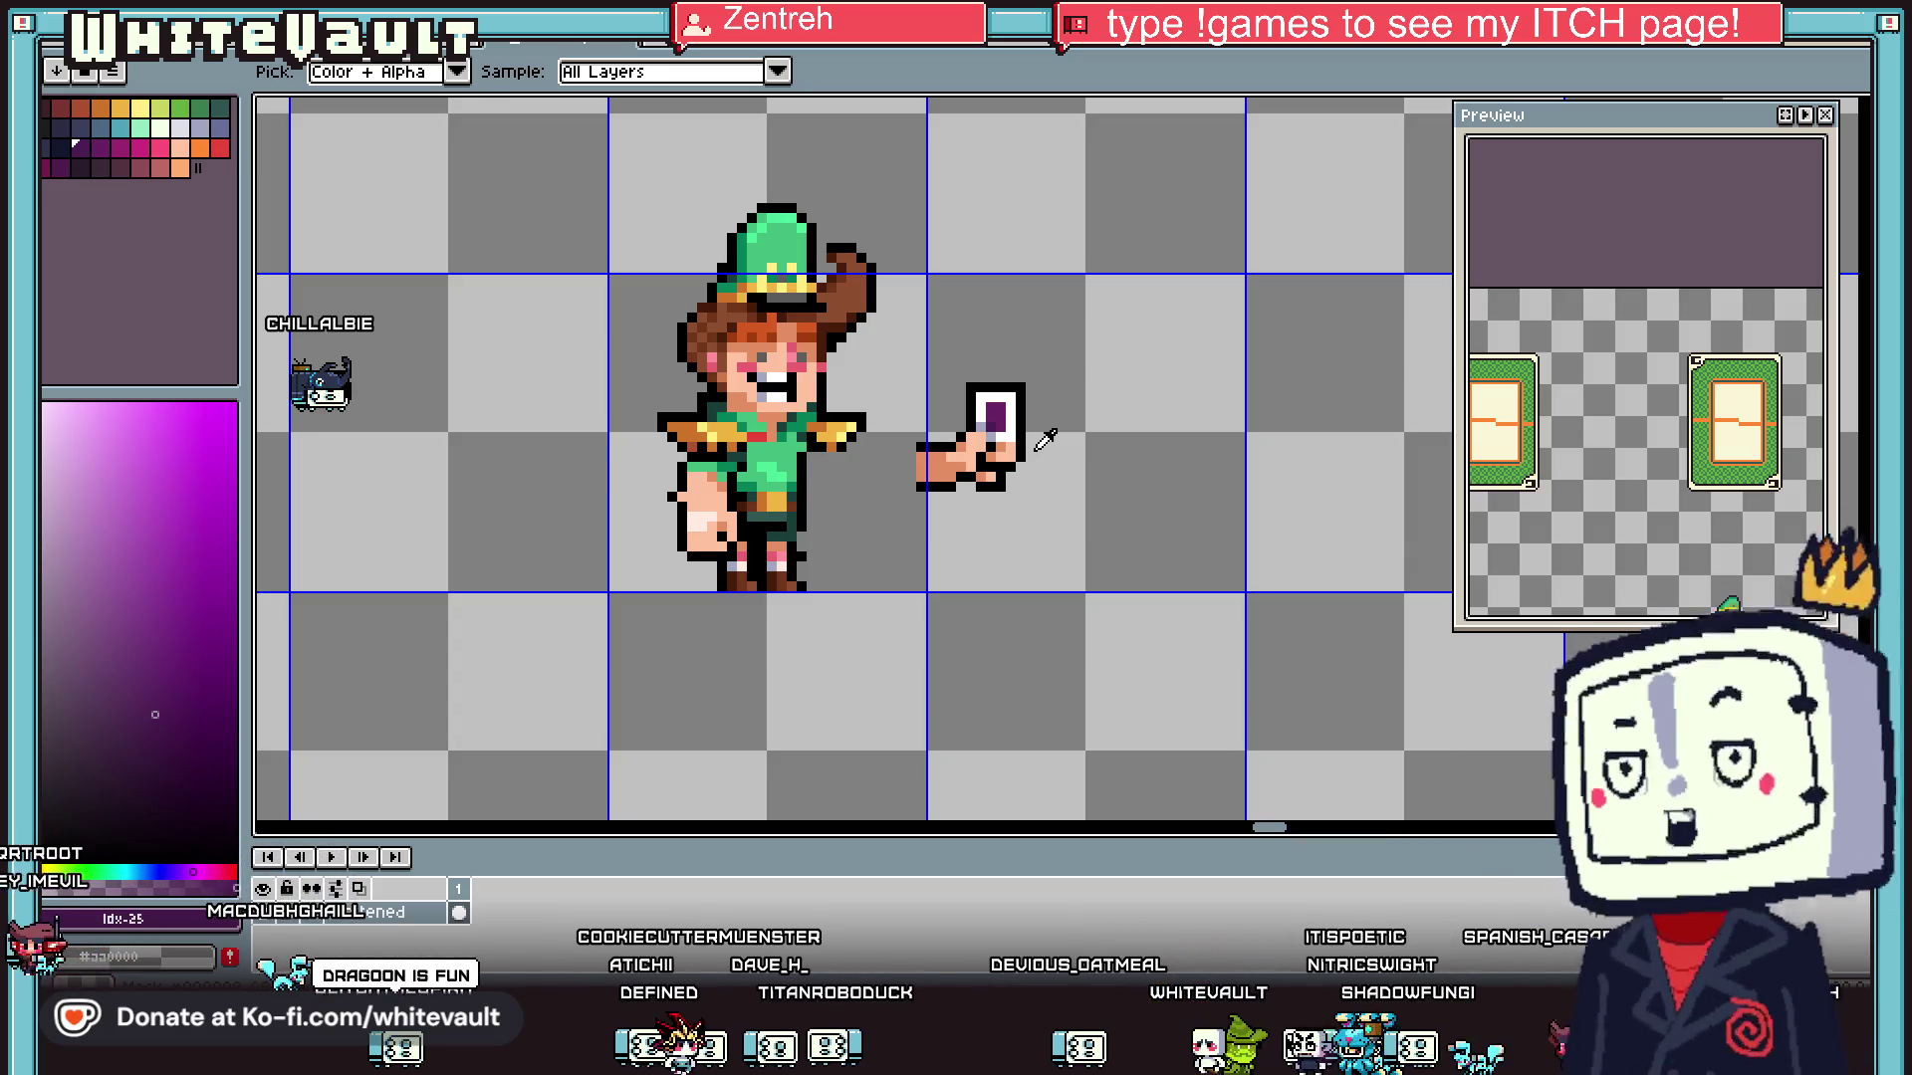
- Draw black outlines down the card's sides and a lavender strip along its left edge
{"action": "scroll", "coordinate": [973, 391], "scroll_direction": "up", "scroll_amount": 2}
{"action": "left_click", "coordinate": [962, 399], "text": "alt"}
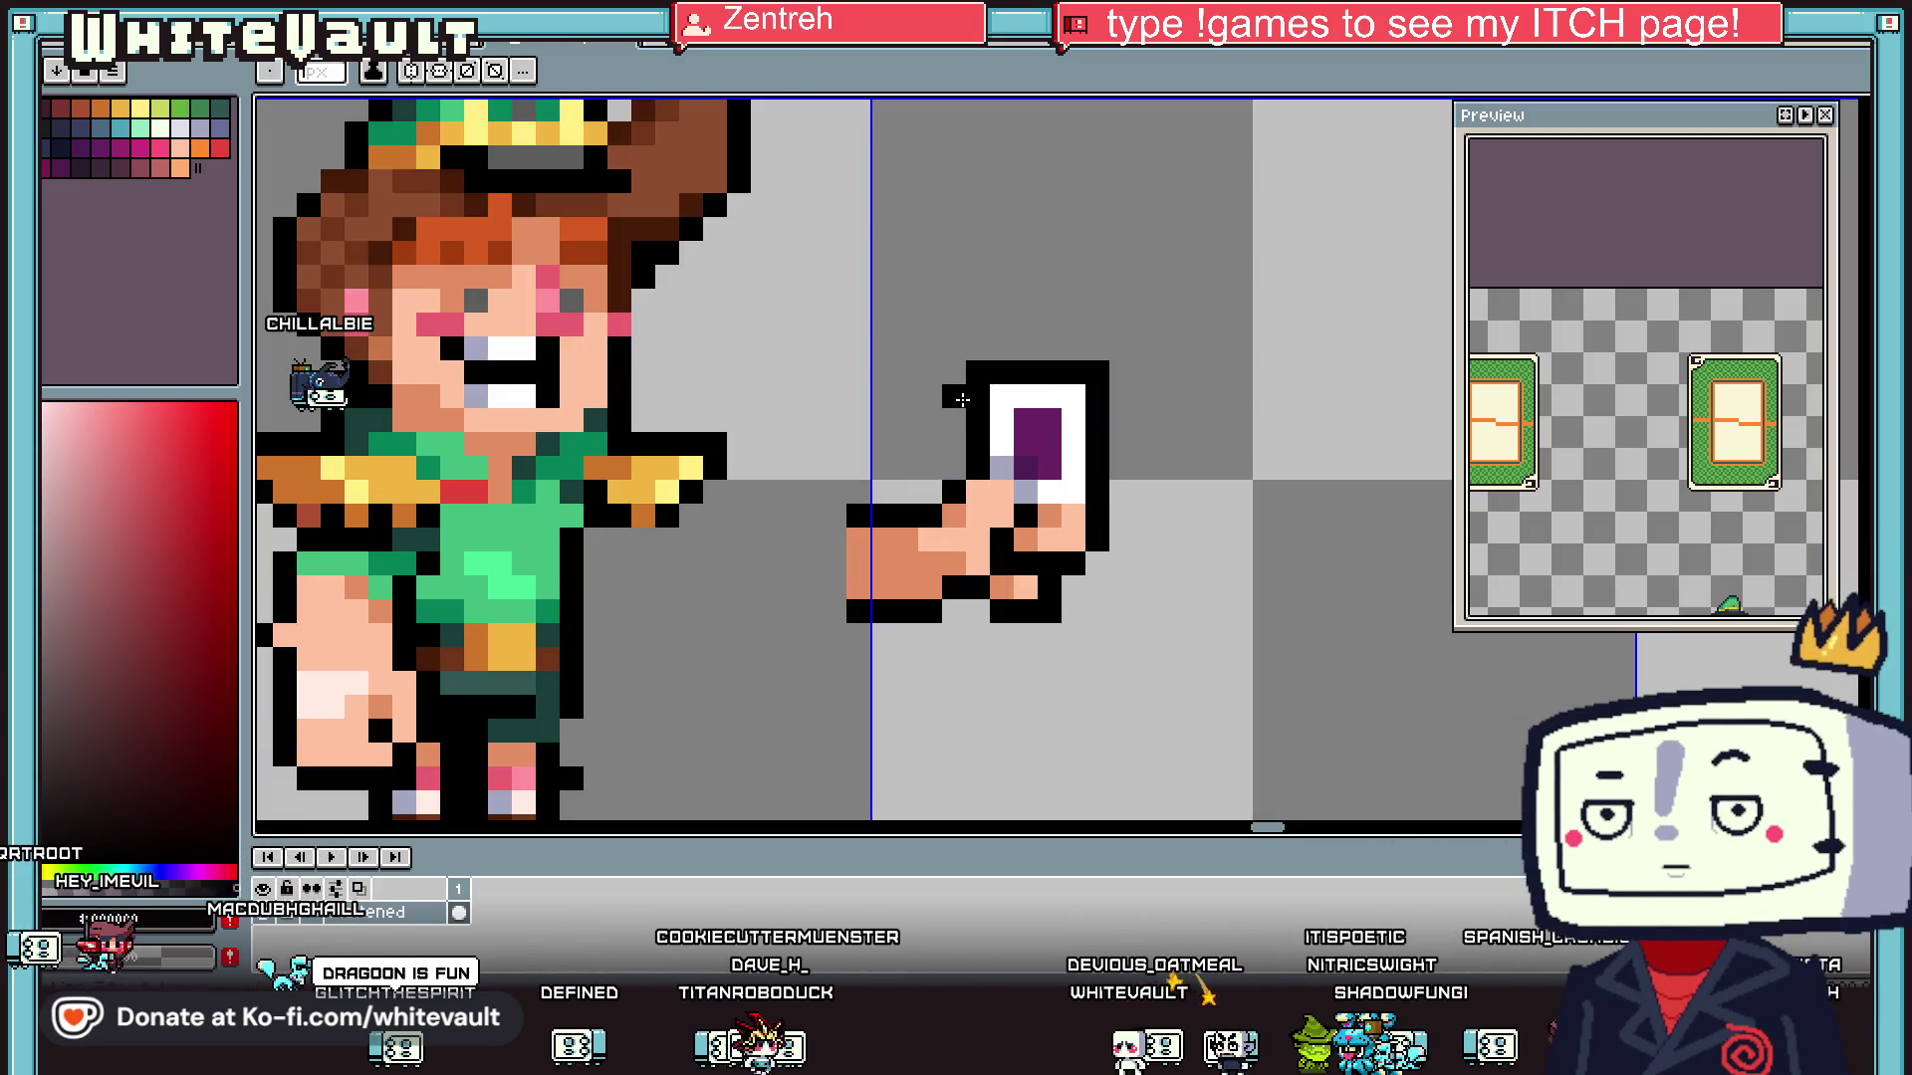
{"action": "mouse_move", "coordinate": [927, 404]}
{"action": "left_mouse_down"}
{"action": "mouse_move", "coordinate": [929, 450]}
{"action": "mouse_move", "coordinate": [954, 455]}
{"action": "left_mouse_up"}
{"action": "left_click", "coordinate": [1004, 464], "text": "alt"}
{"action": "left_click", "coordinate": [1095, 454], "text": "alt"}
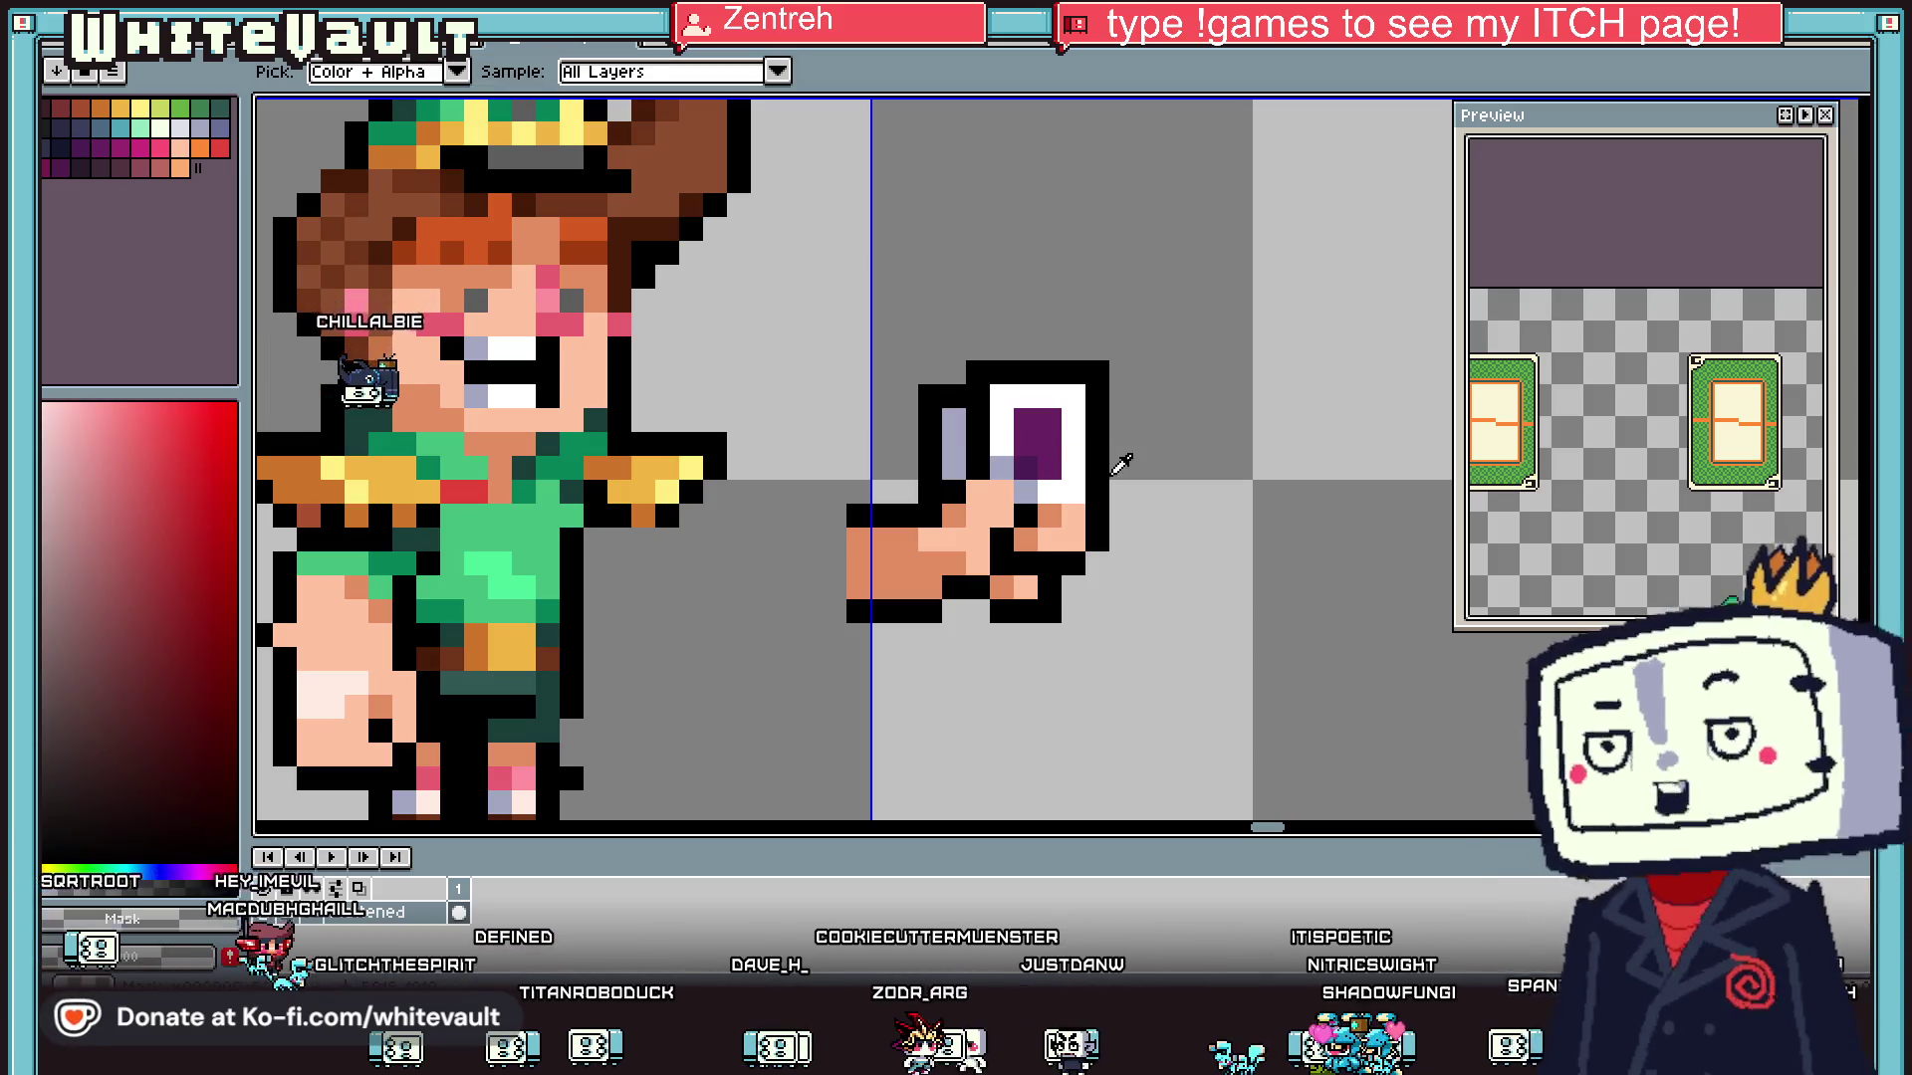
{"action": "left_click_drag", "start_coordinate": [1073, 443], "coordinate": [1078, 479]}
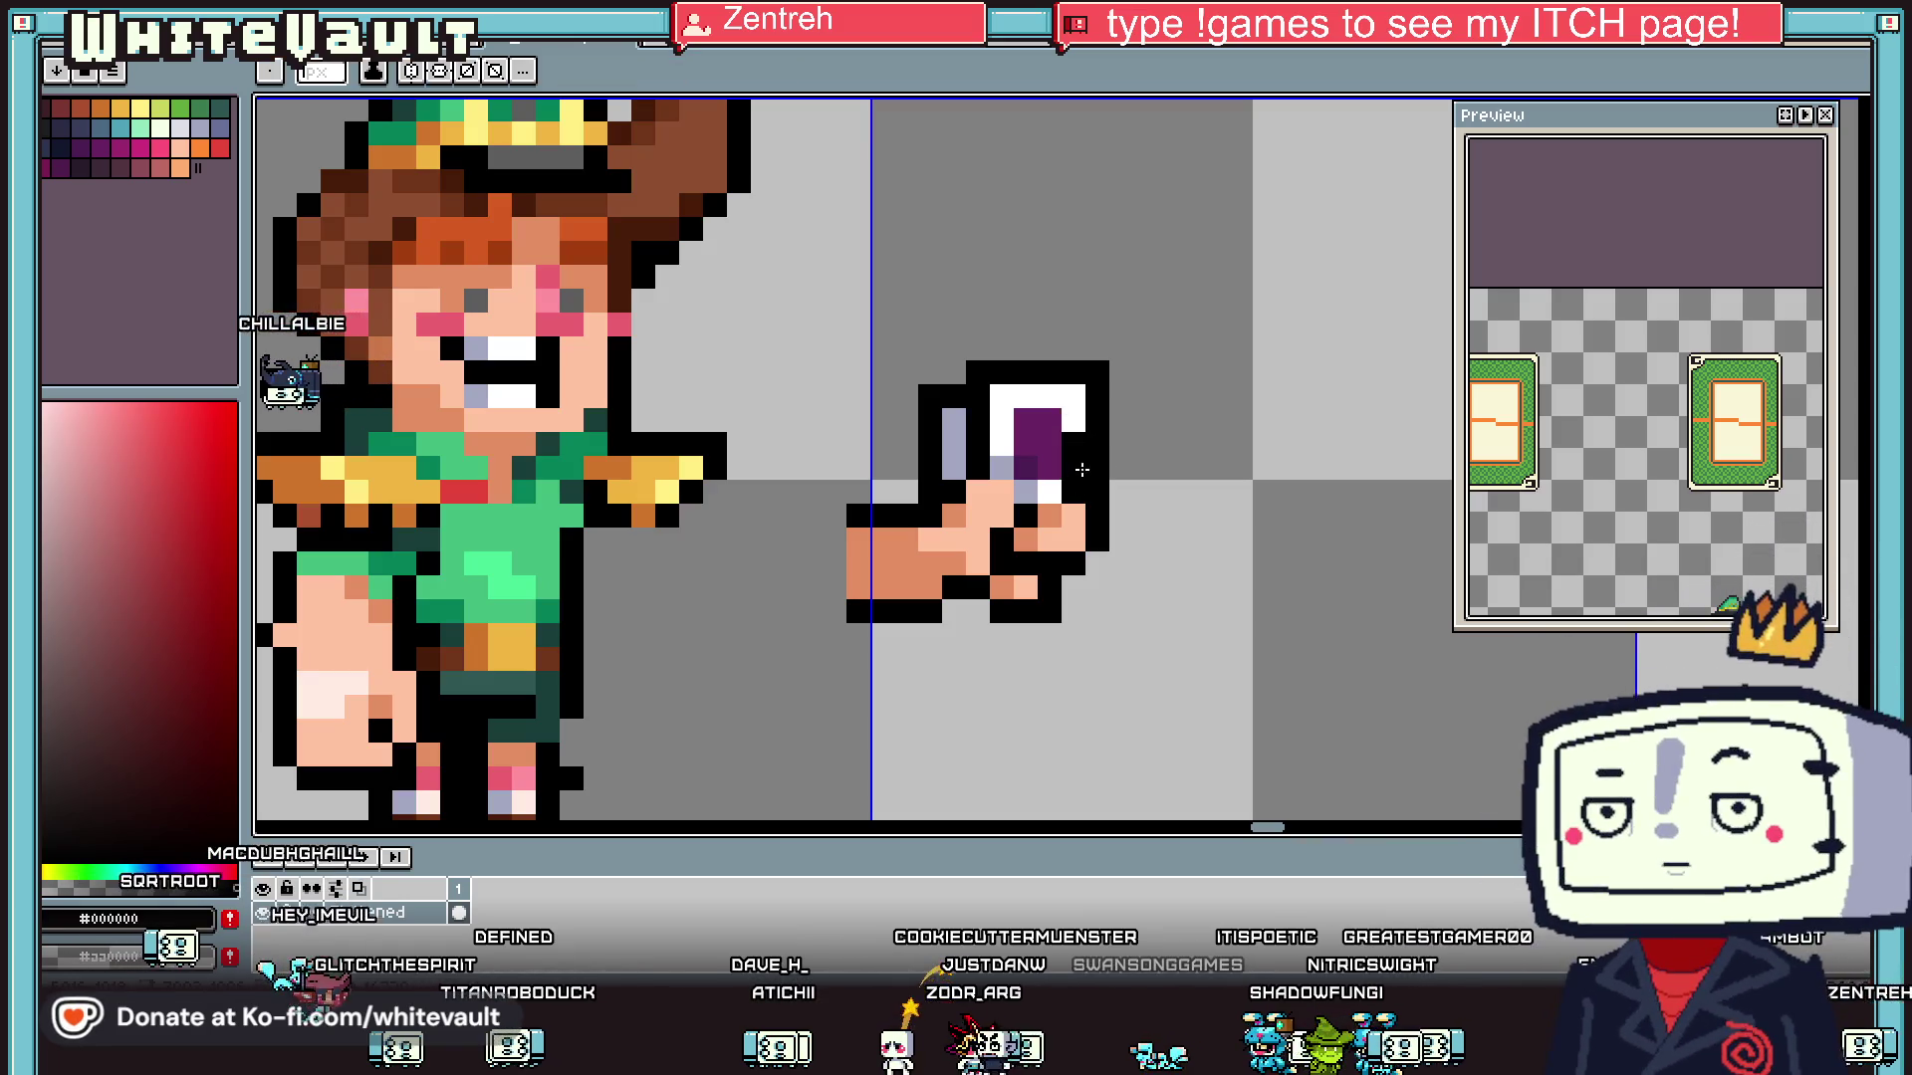
{"action": "scroll", "coordinate": [1092, 422], "scroll_direction": "down", "scroll_amount": 5}
{"action": "key", "text": "v"}
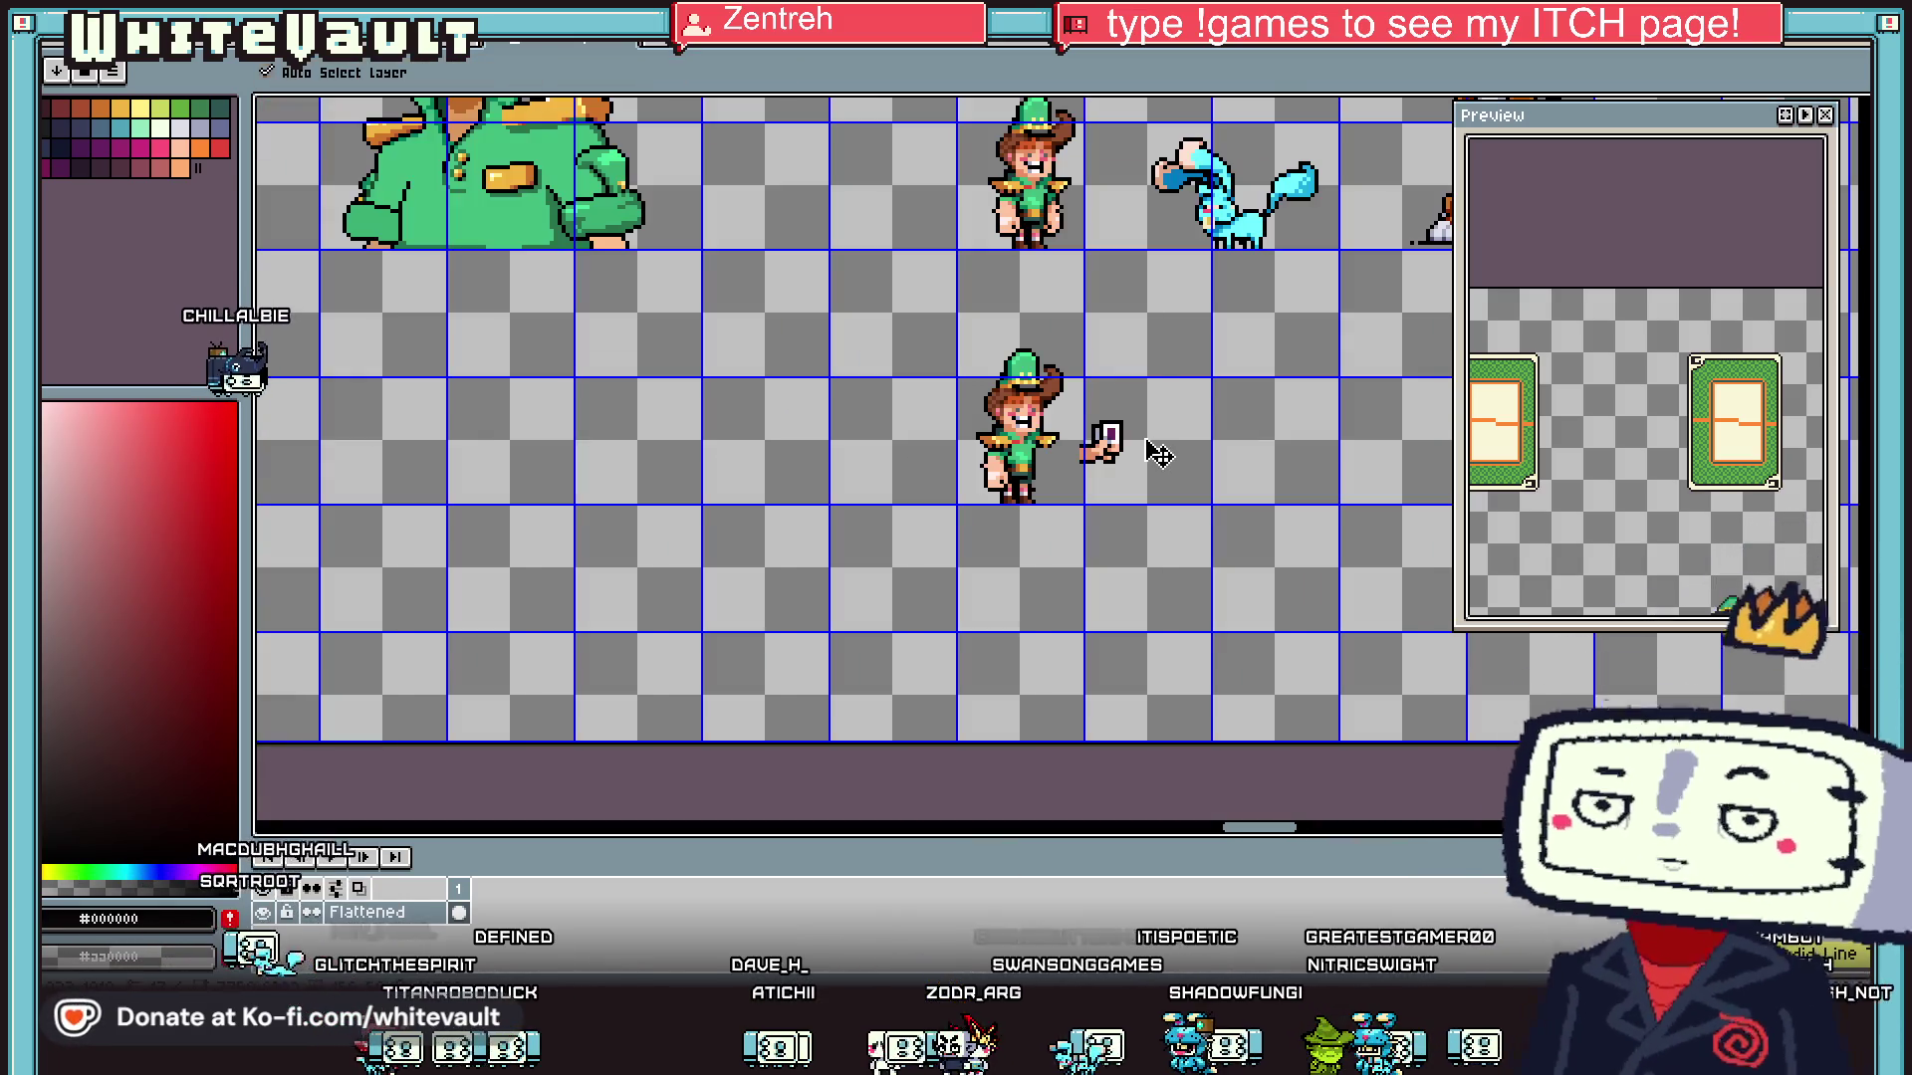
{"action": "key", "text": "b"}
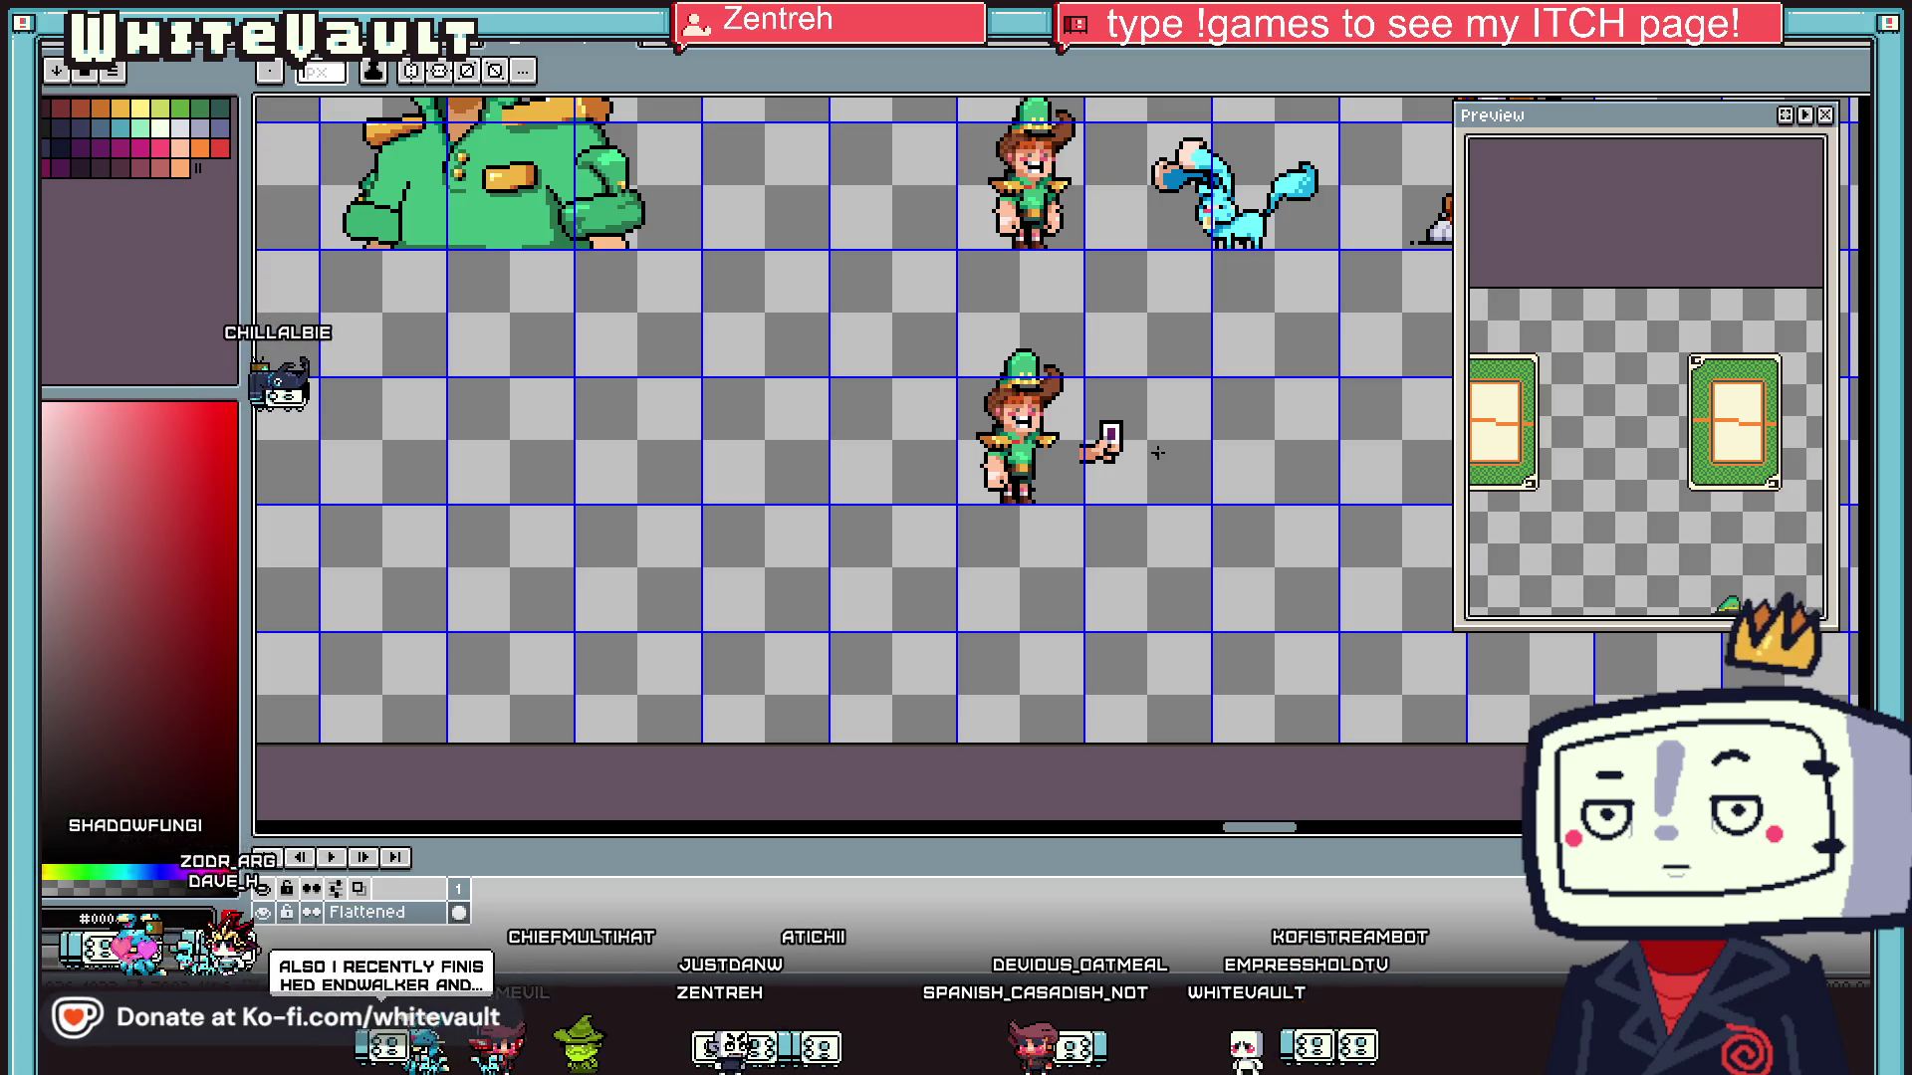
- Select the detached hand and card with the rectangular marquee
{"action": "scroll", "coordinate": [1067, 416], "scroll_direction": "up", "scroll_amount": 2}
{"action": "key", "text": "m"}
{"action": "scroll", "coordinate": [1232, 418], "scroll_direction": "up", "scroll_amount": 1}
{"action": "mouse_move", "coordinate": [986, 391]}
{"action": "left_mouse_down"}
{"action": "mouse_move", "coordinate": [1387, 714]}
{"action": "mouse_move", "coordinate": [1242, 670]}
{"action": "mouse_move", "coordinate": [1332, 675]}
{"action": "left_mouse_up"}
{"action": "scroll", "coordinate": [891, 652], "scroll_direction": "down", "scroll_amount": 1}
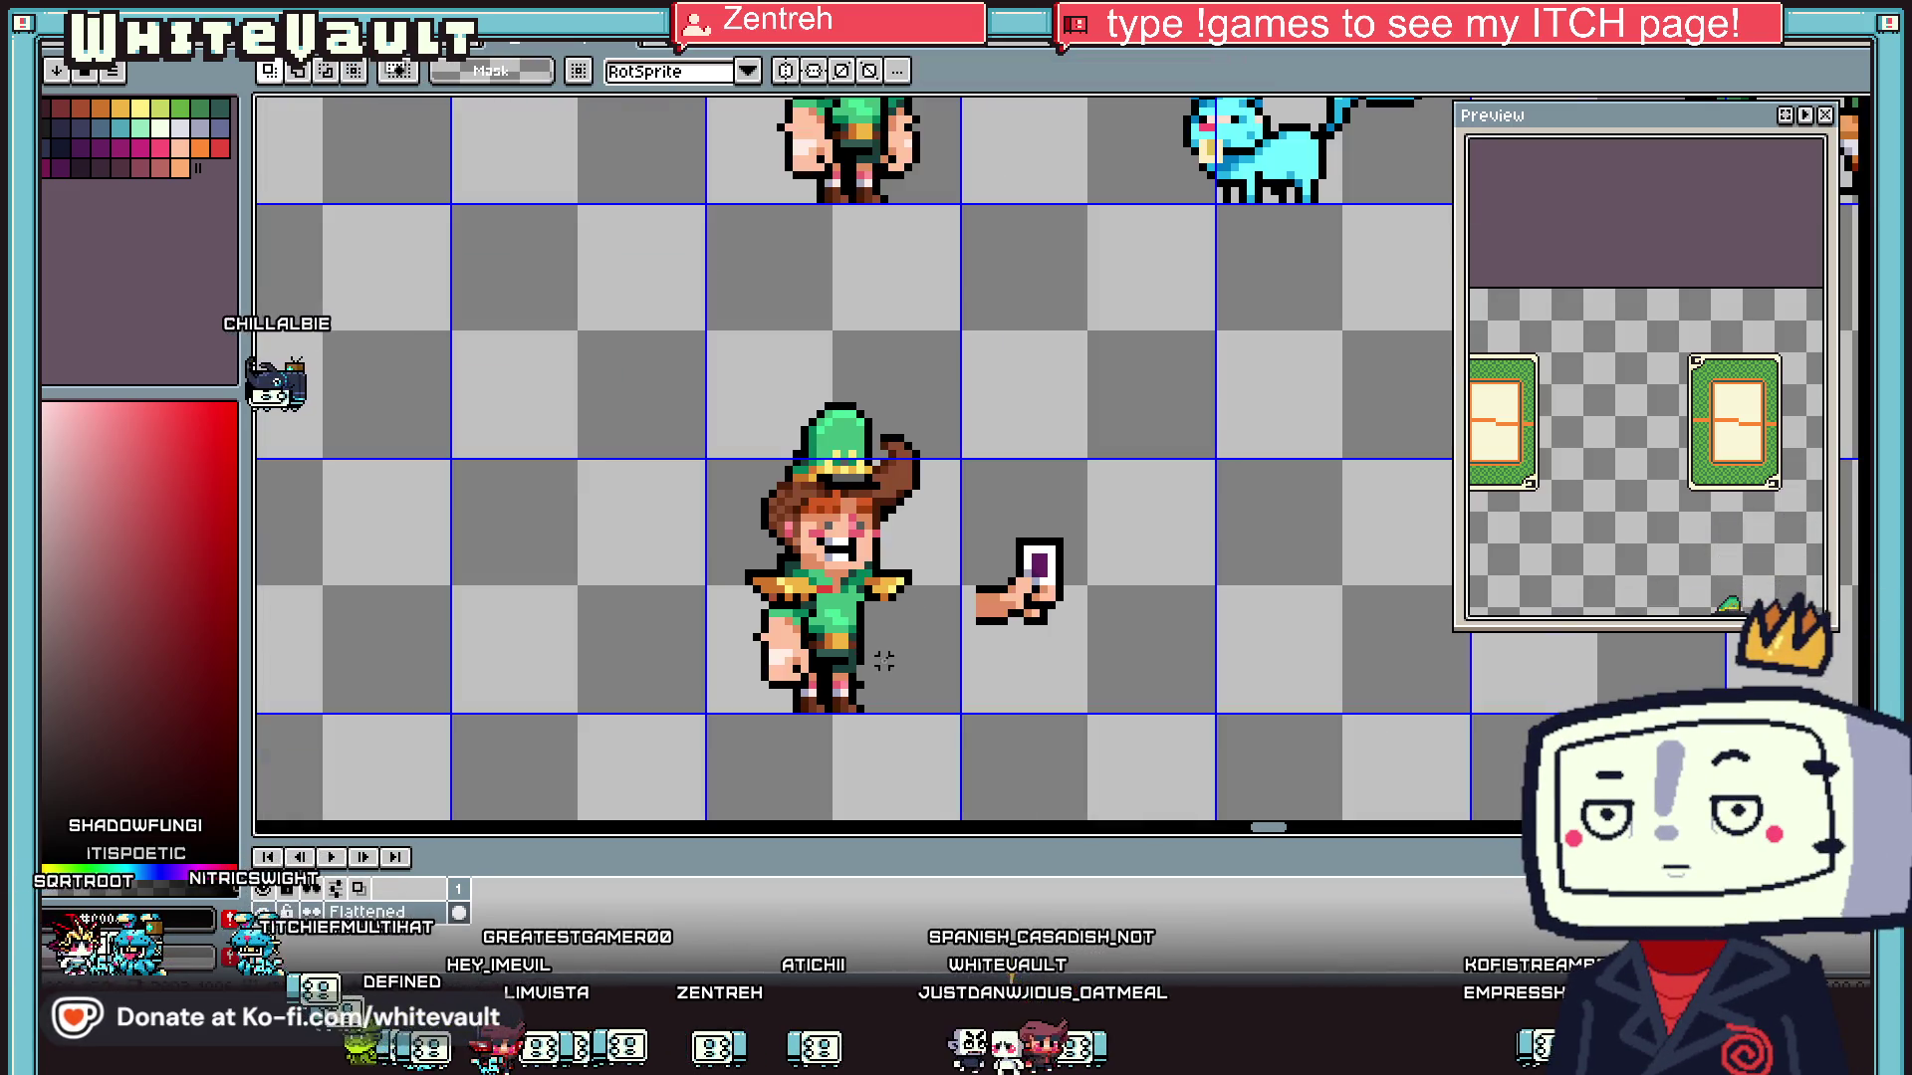
{"action": "scroll", "coordinate": [892, 652], "scroll_direction": "up", "scroll_amount": 2}
- Move the boy's left arm and hand away from his body
{"action": "left_click_drag", "start_coordinate": [692, 493], "coordinate": [870, 742]}
{"action": "scroll", "coordinate": [876, 679], "scroll_direction": "down", "scroll_amount": 1}
{"action": "left_click_drag", "start_coordinate": [866, 677], "coordinate": [617, 657]}
{"action": "scroll", "coordinate": [946, 388], "scroll_direction": "down", "scroll_amount": 1}
- Select the boy's lower legs and commit the transform
{"action": "mouse_move", "coordinate": [960, 394]}
{"action": "left_mouse_down"}
{"action": "mouse_move", "coordinate": [996, 598]}
{"action": "mouse_move", "coordinate": [961, 617]}
{"action": "left_mouse_up"}
{"action": "scroll", "coordinate": [961, 597], "scroll_direction": "up", "scroll_amount": 1}
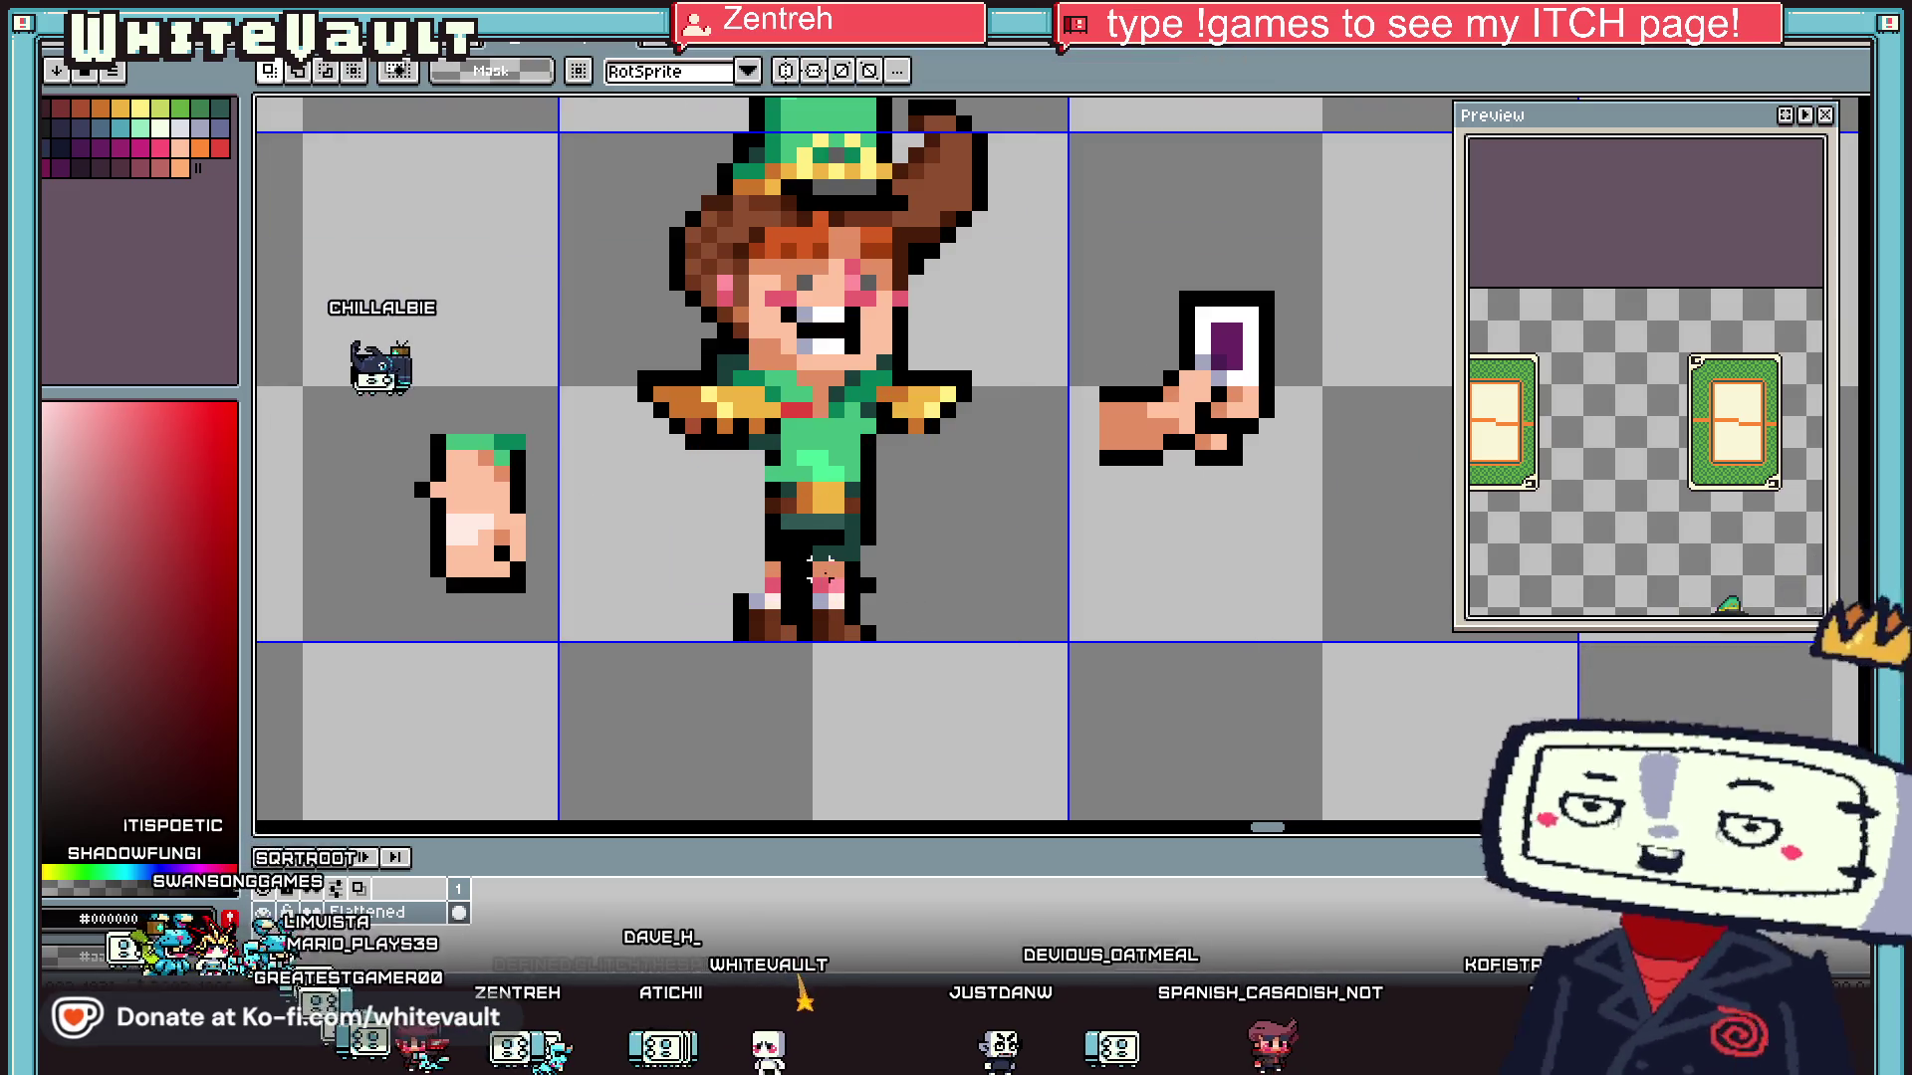
{"action": "mouse_move", "coordinate": [913, 540]}
{"action": "left_mouse_down"}
{"action": "mouse_move", "coordinate": [791, 630]}
{"action": "mouse_move", "coordinate": [921, 618]}
{"action": "left_mouse_up"}
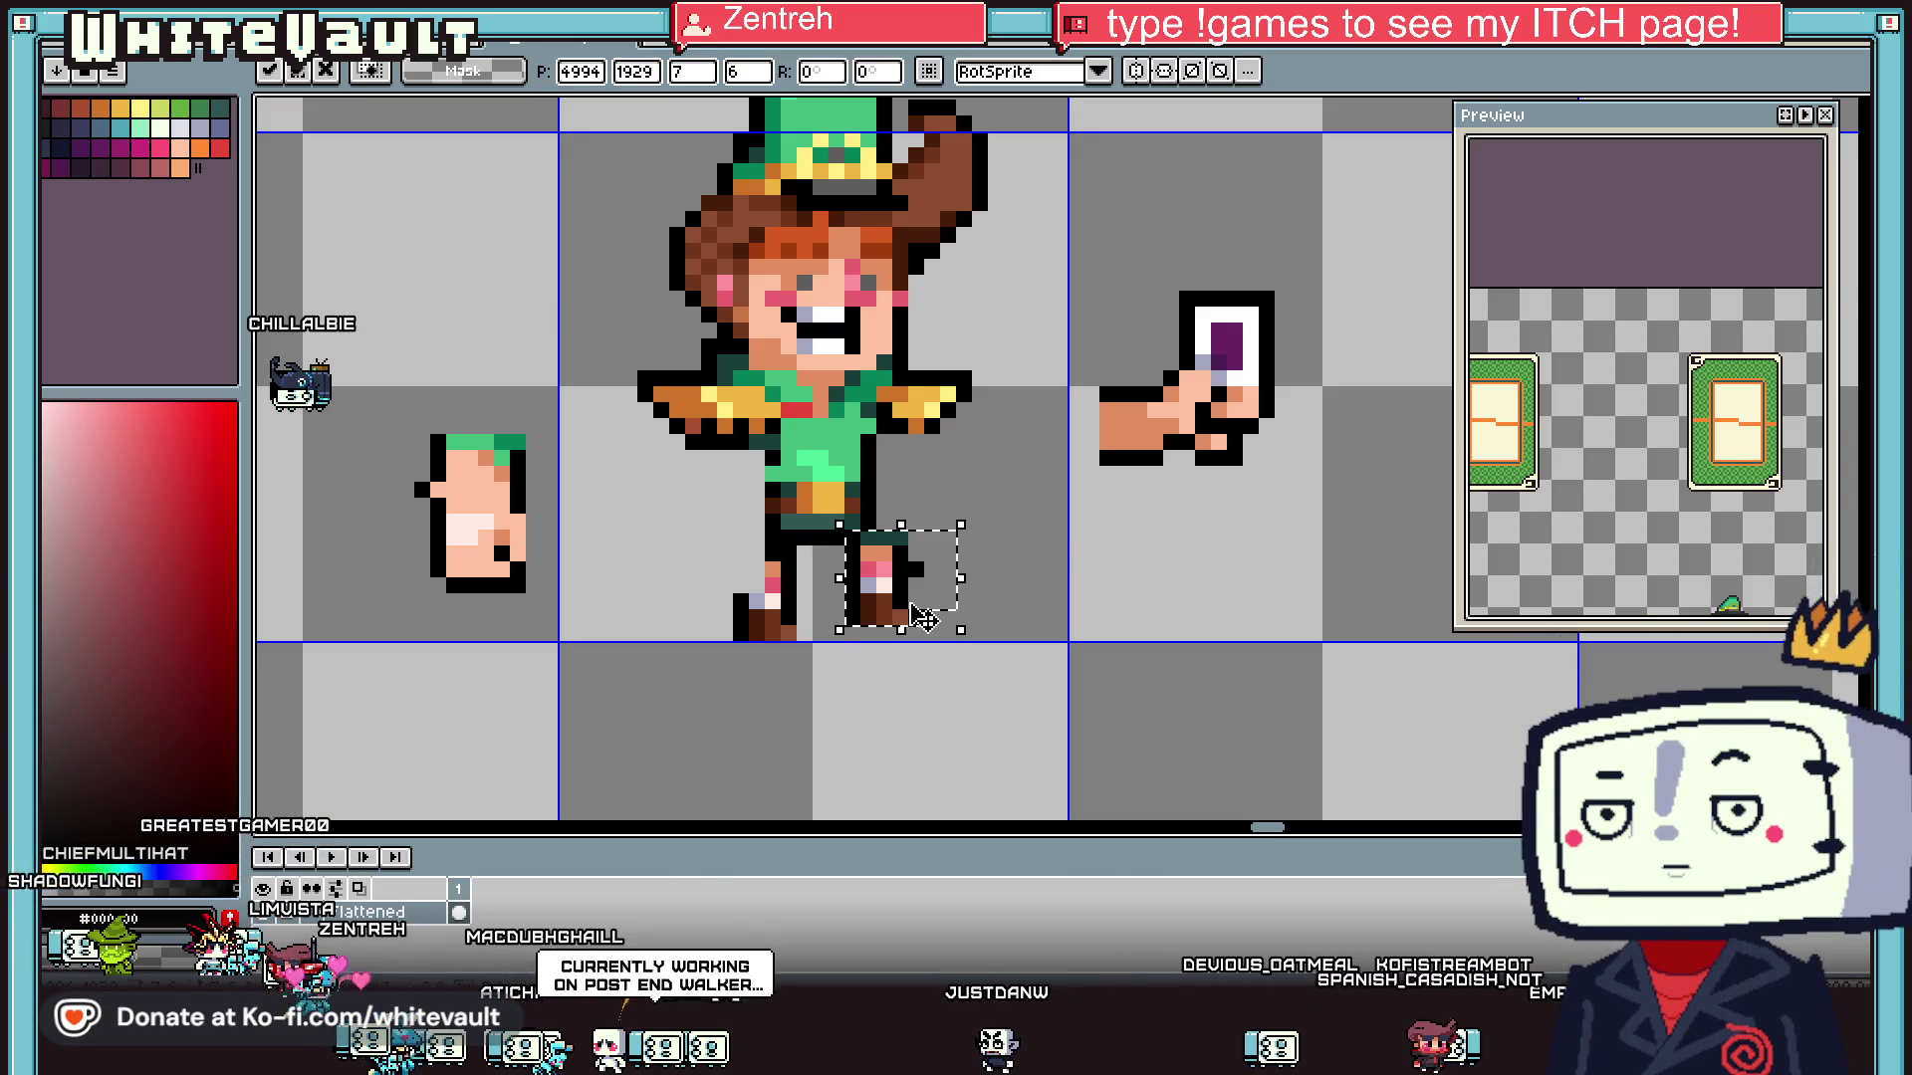
{"action": "key", "text": "Return"}
- Draw a black strip across the legs and sample the dark teal leg shades
{"action": "scroll", "coordinate": [884, 526], "scroll_direction": "up", "scroll_amount": 2}
{"action": "key", "text": "b"}
{"action": "left_click_drag", "start_coordinate": [866, 522], "coordinate": [918, 522]}
{"action": "left_click", "coordinate": [817, 555], "text": "alt"}
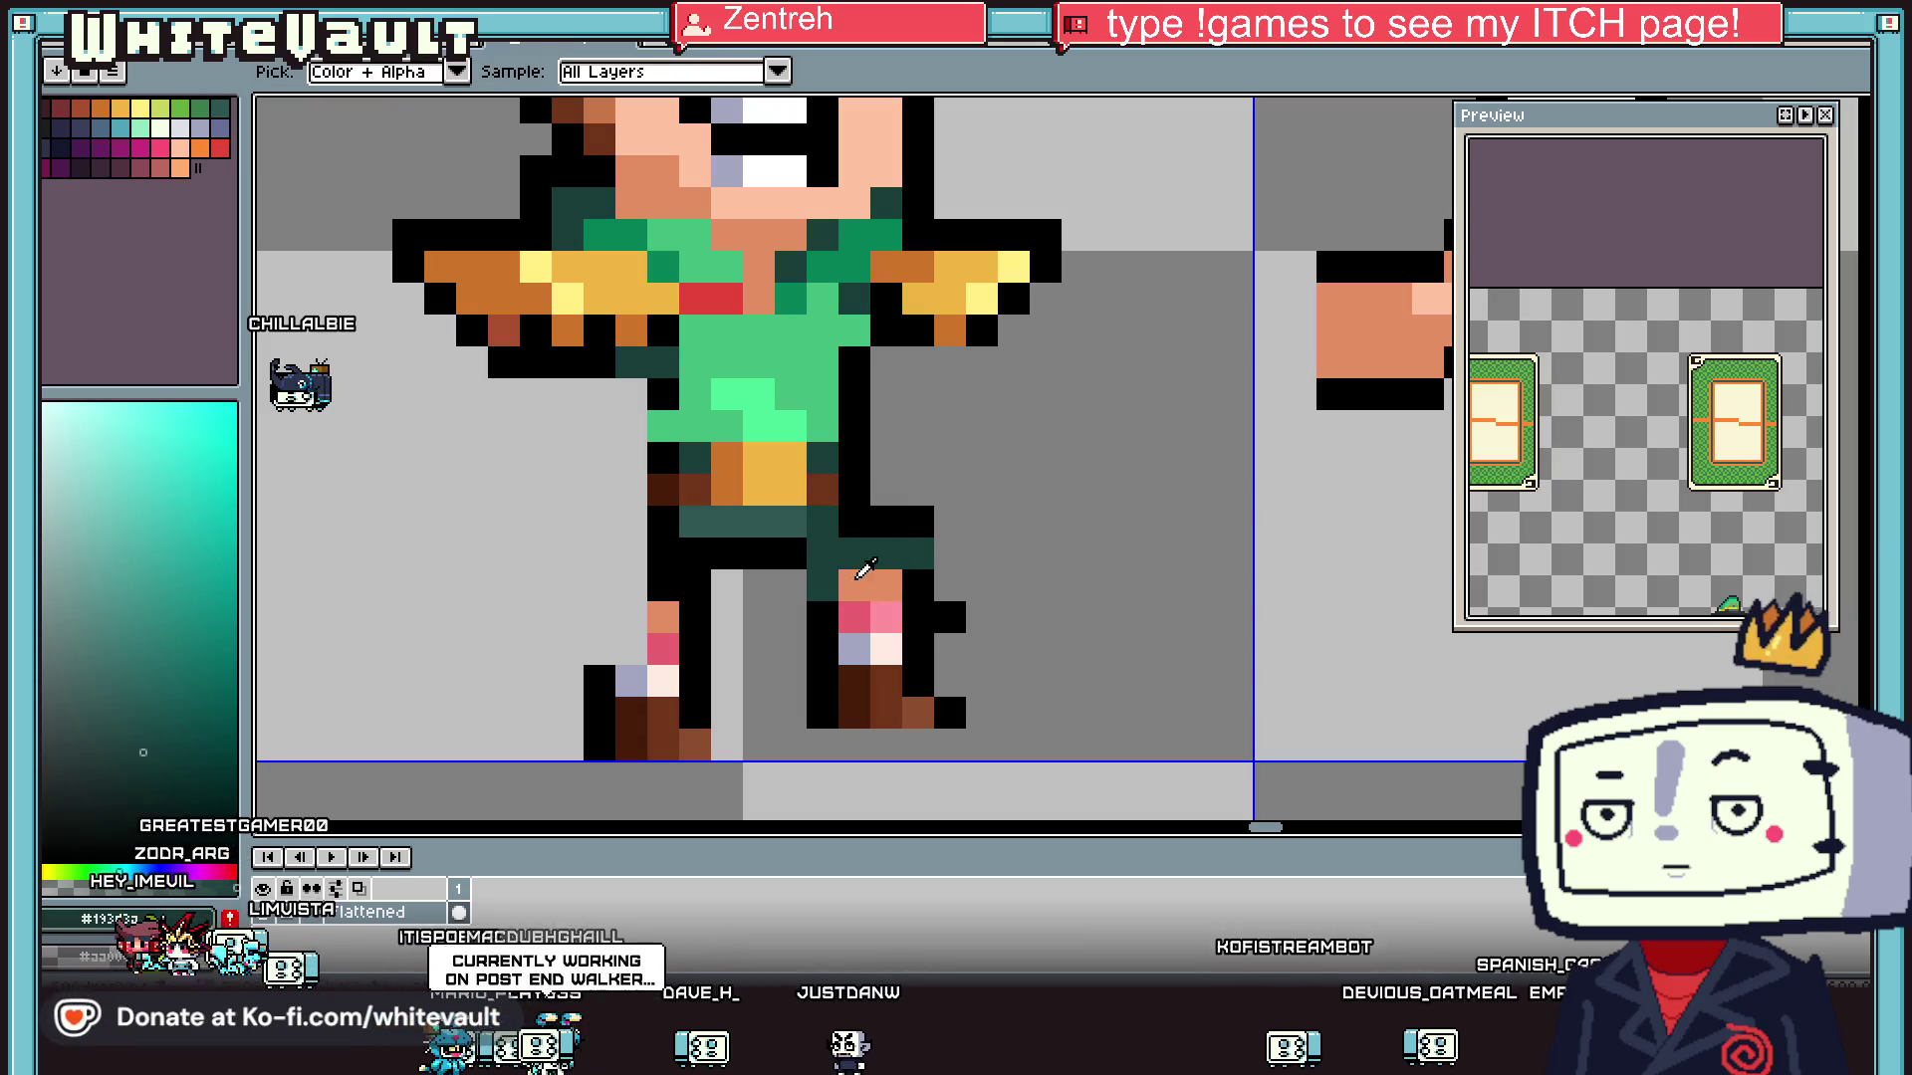
{"action": "left_click", "coordinate": [901, 538], "text": "alt"}
{"action": "scroll", "coordinate": [944, 560], "scroll_direction": "down", "scroll_amount": 4}
{"action": "scroll", "coordinate": [944, 559], "scroll_direction": "up", "scroll_amount": 2}
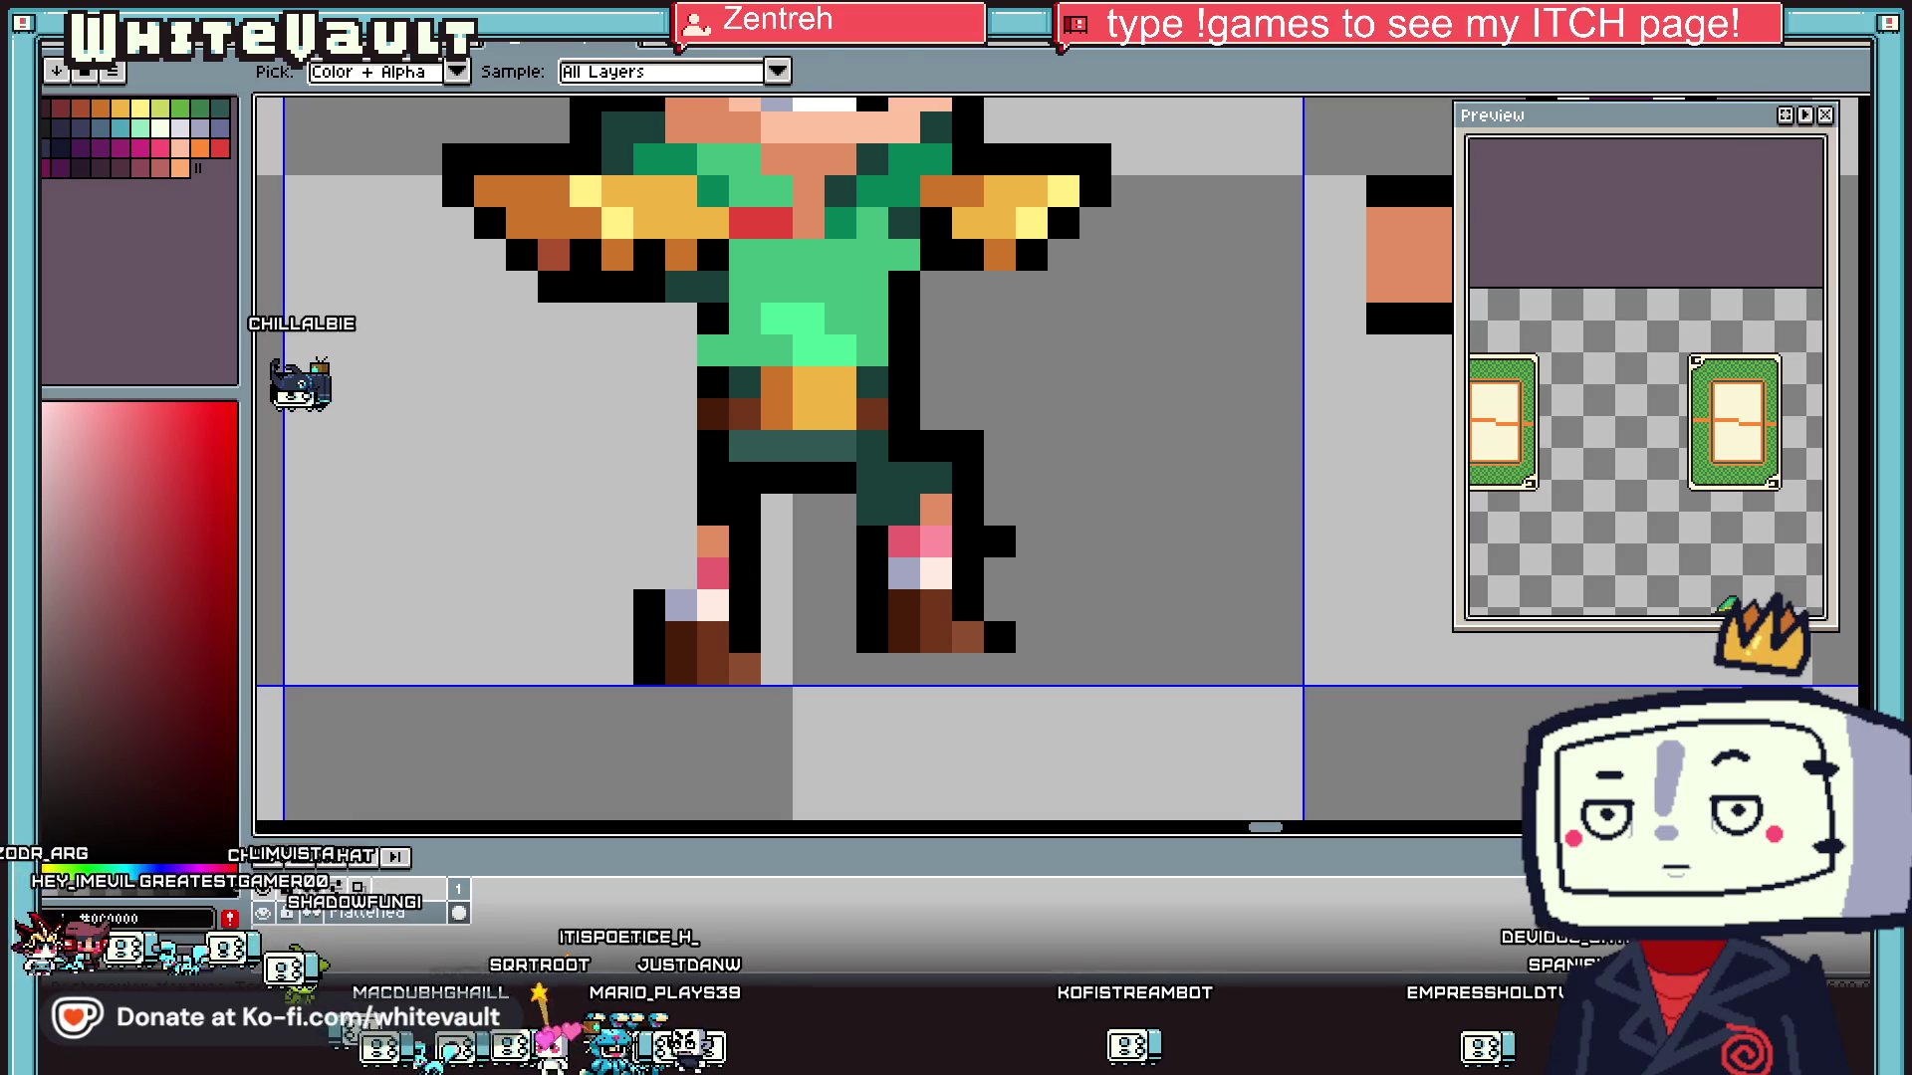
- Reposition the lower-left leg using a rectangular selection
{"action": "key", "text": "m"}
{"action": "mouse_move", "coordinate": [602, 591]}
{"action": "left_mouse_down"}
{"action": "mouse_move", "coordinate": [822, 762]}
{"action": "mouse_move", "coordinate": [781, 751]}
{"action": "left_mouse_up"}
{"action": "key", "text": "Return"}
{"action": "scroll", "coordinate": [1025, 759], "scroll_direction": "down", "scroll_amount": 3}
{"action": "scroll", "coordinate": [1024, 759], "scroll_direction": "up", "scroll_amount": 1}
- Reposition the right foot and commit, then zoom back out to the whole boy
{"action": "left_click_drag", "start_coordinate": [925, 652], "coordinate": [1045, 735]}
{"action": "scroll", "coordinate": [1041, 736], "scroll_direction": "down", "scroll_amount": 1}
{"action": "scroll", "coordinate": [1039, 738], "scroll_direction": "down", "scroll_amount": 3}
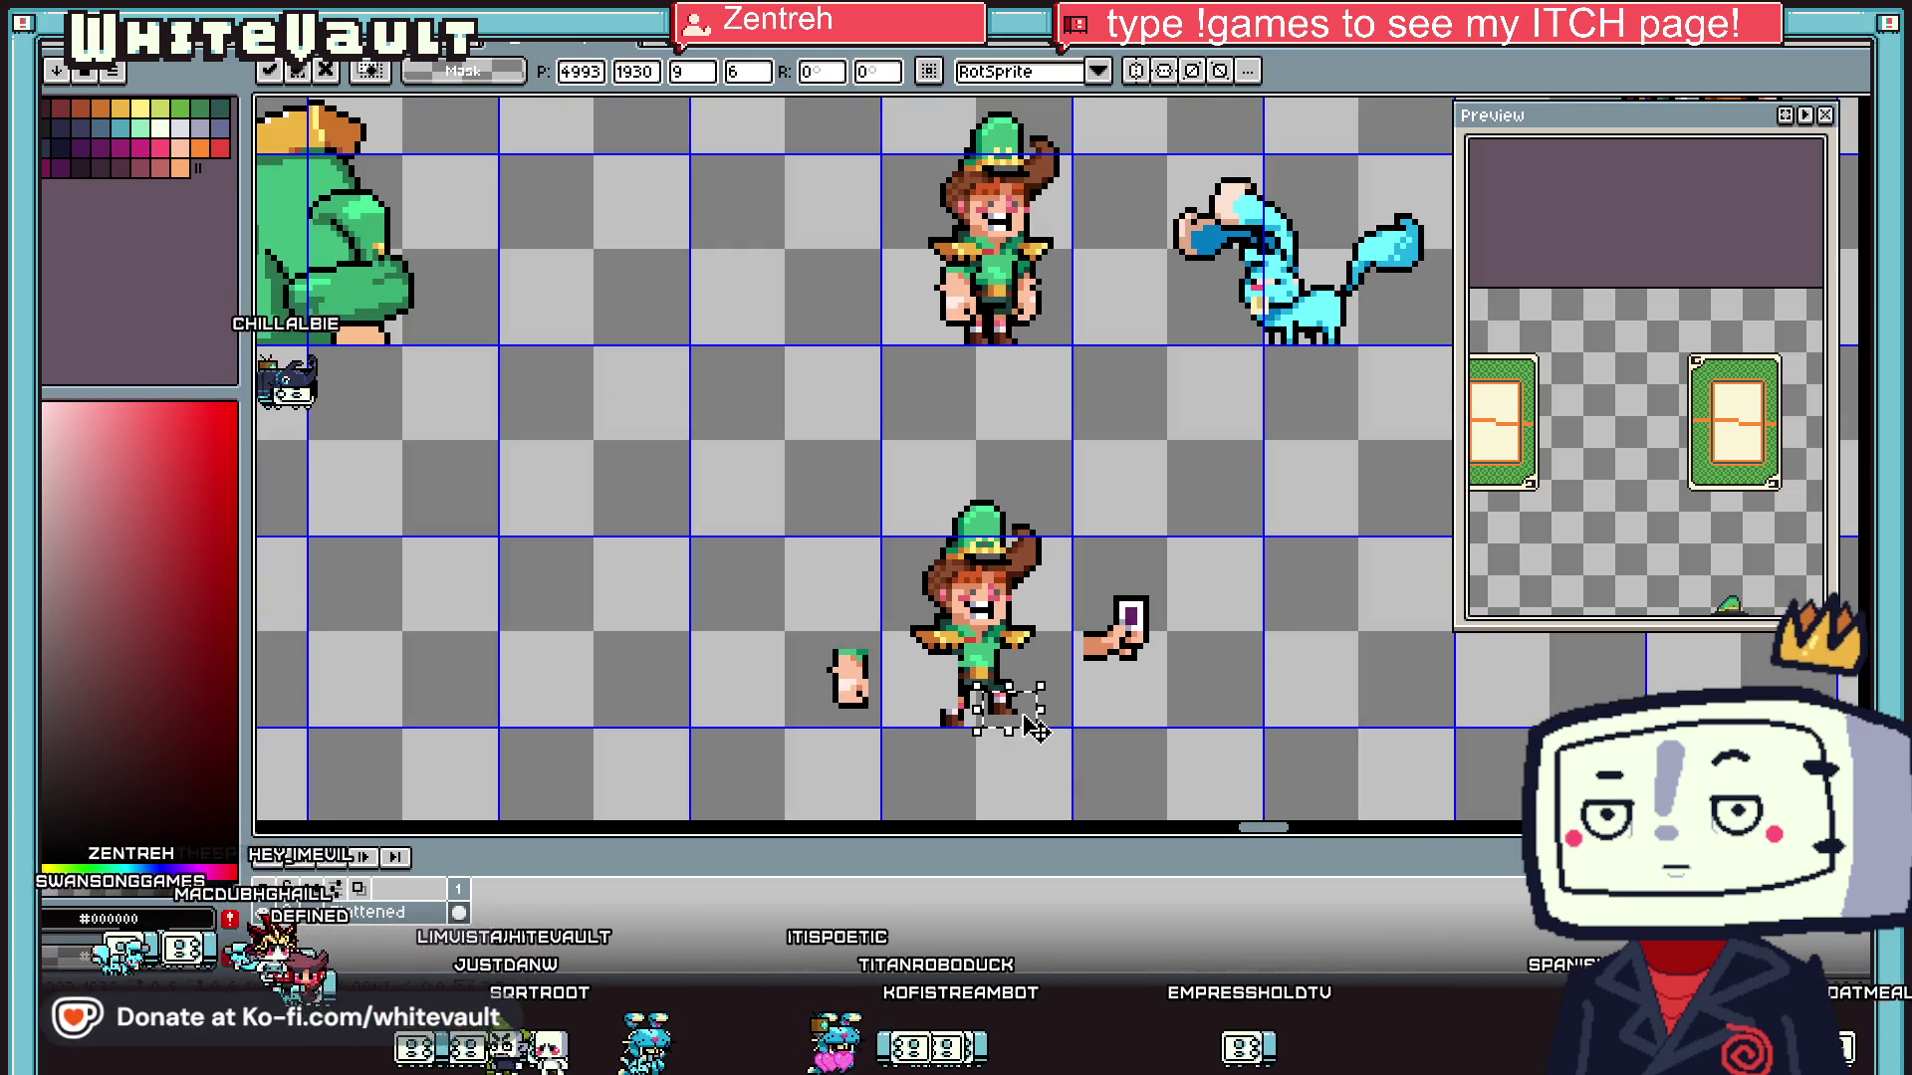
{"action": "scroll", "coordinate": [1033, 725], "scroll_direction": "up", "scroll_amount": 4}
{"action": "key", "text": "Return"}
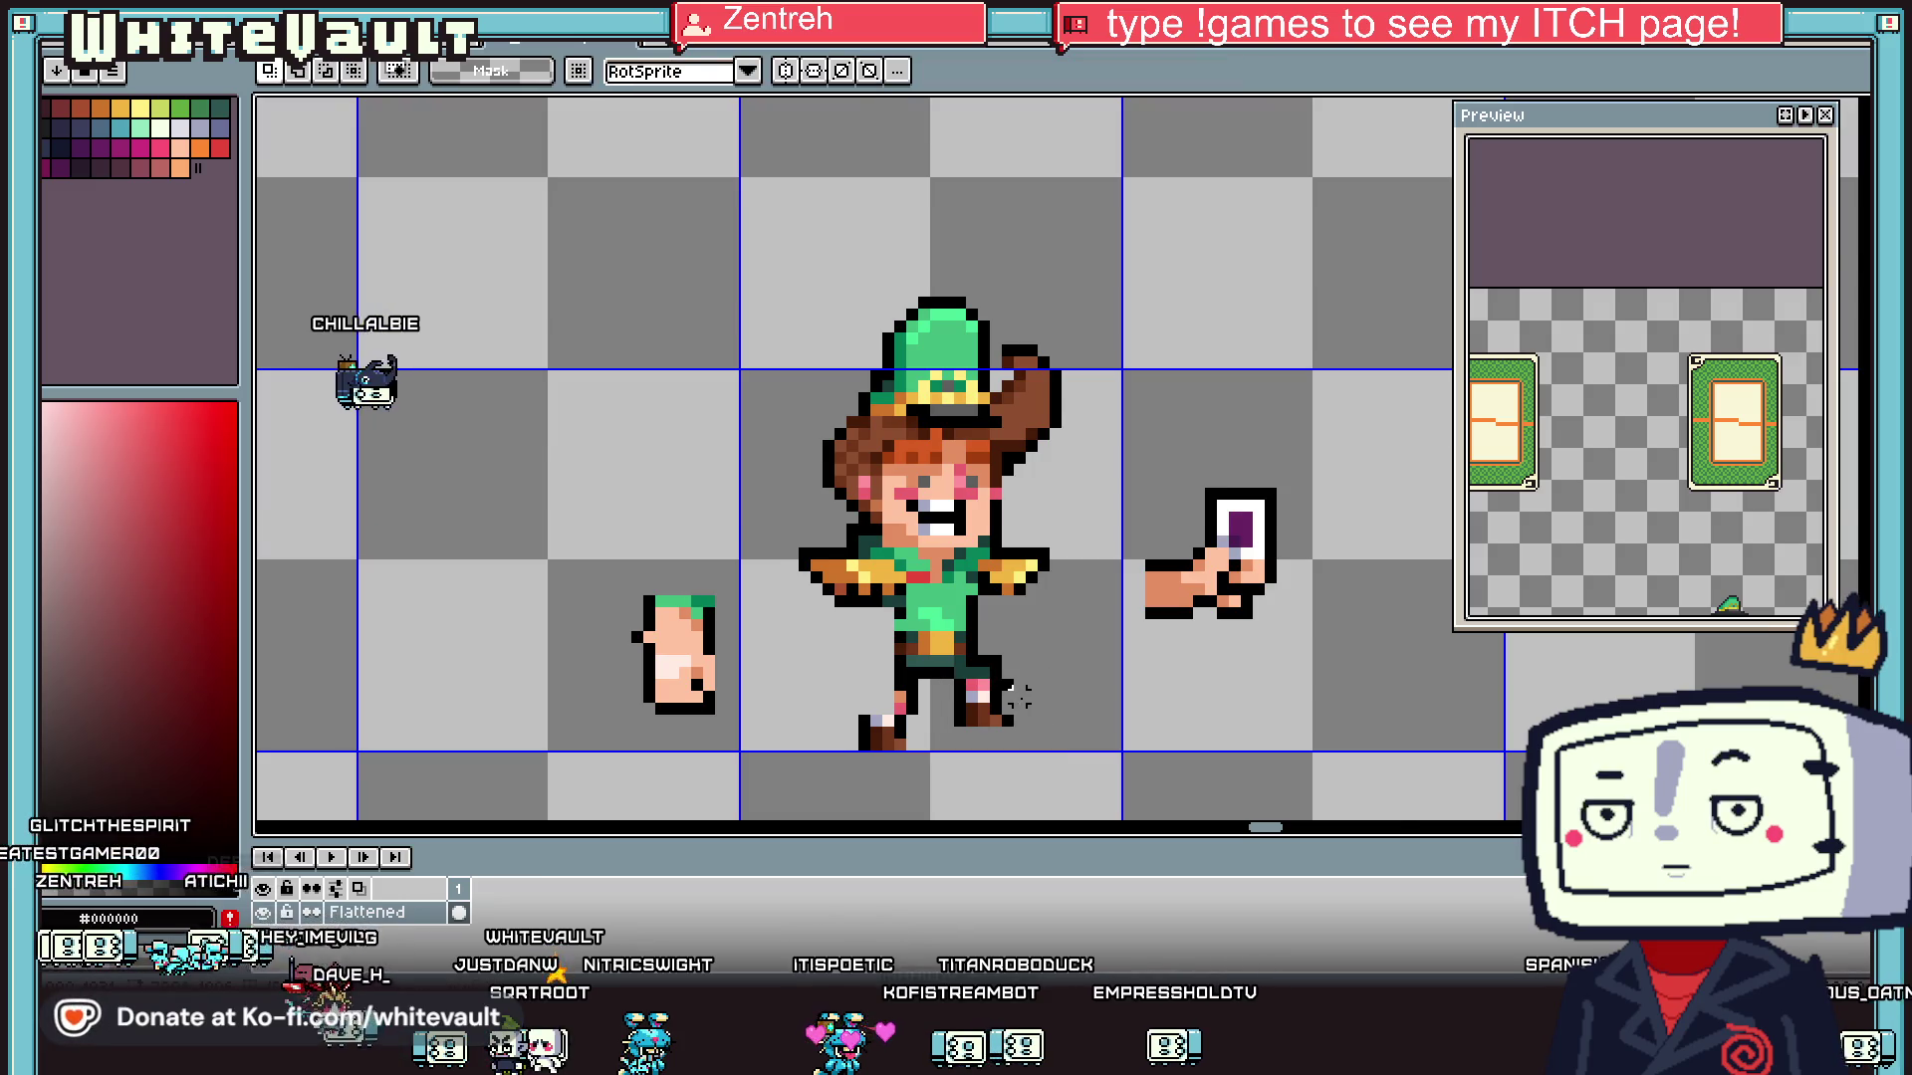
{"action": "scroll", "coordinate": [1031, 719], "scroll_direction": "up", "scroll_amount": 1}
{"action": "scroll", "coordinate": [954, 648], "scroll_direction": "up", "scroll_amount": 3}
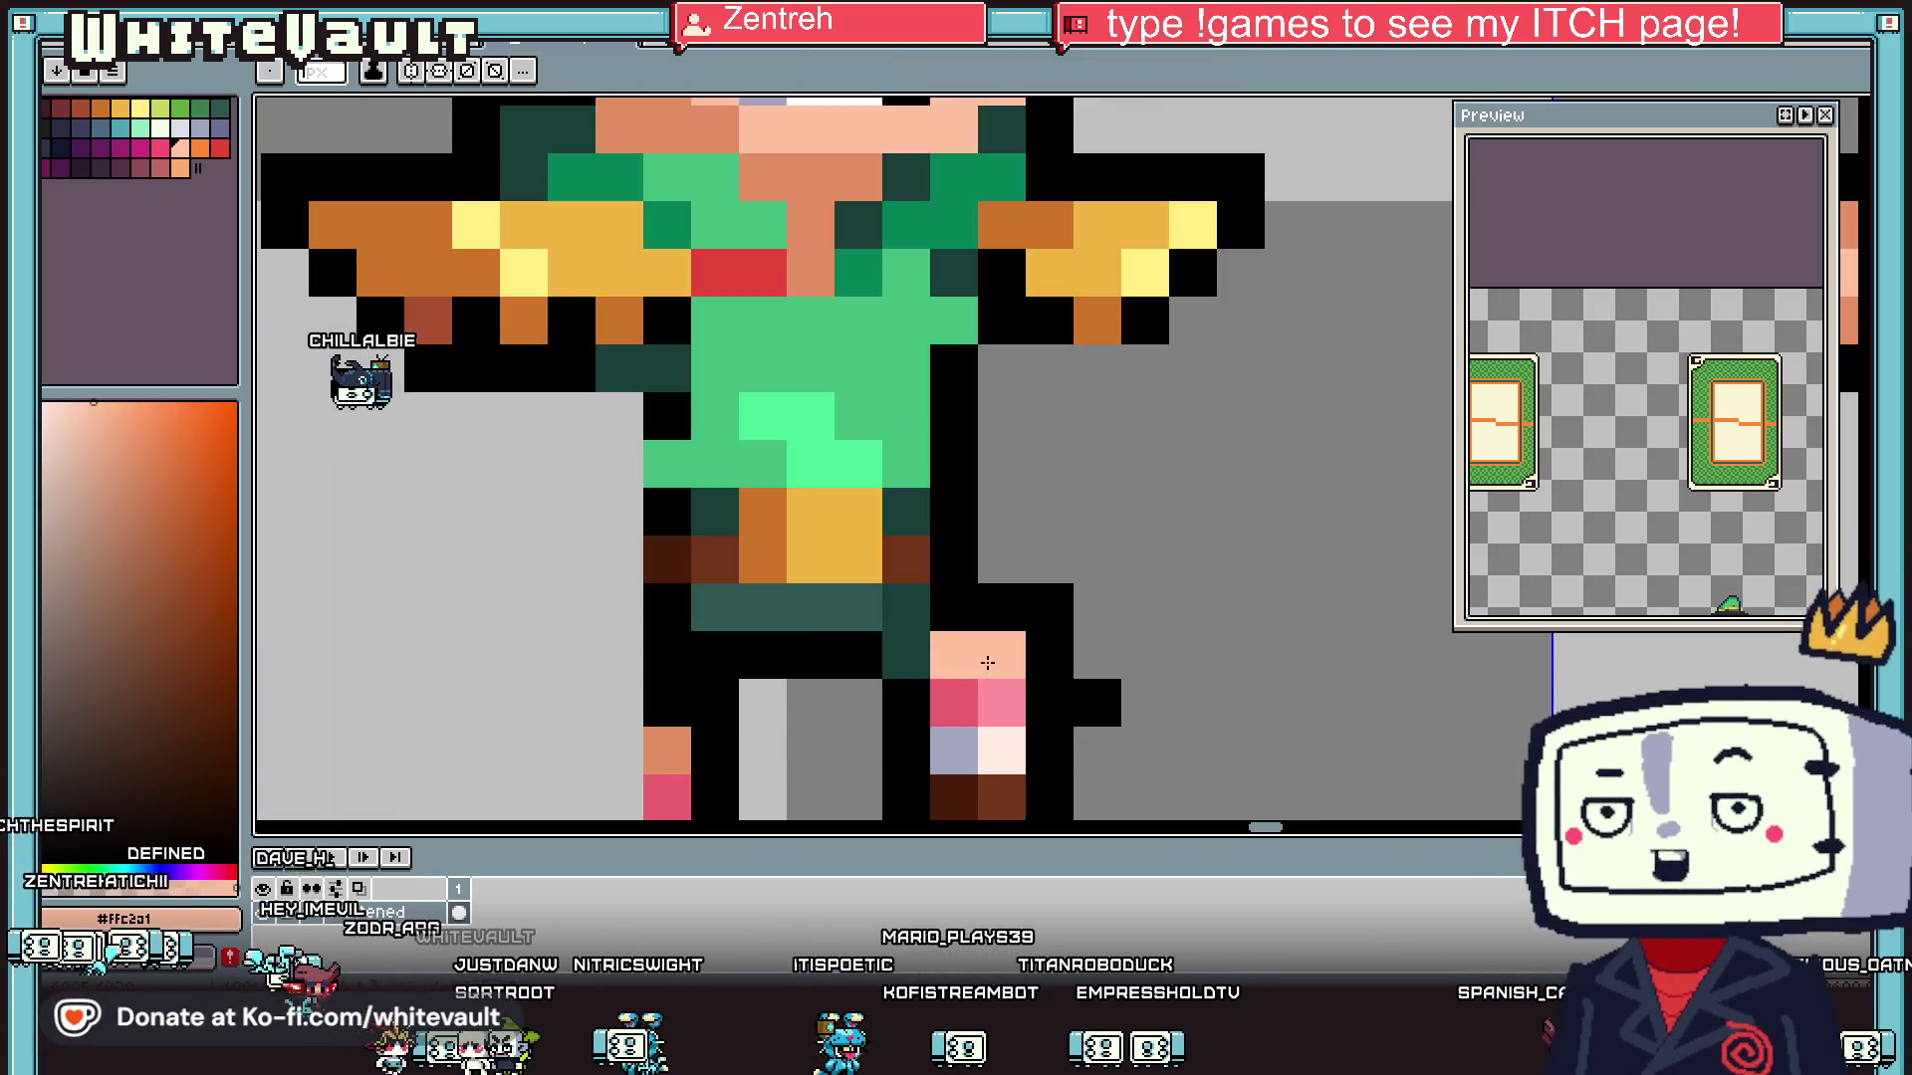
{"action": "key", "text": "i"}
{"action": "scroll", "coordinate": [991, 645], "scroll_direction": "down", "scroll_amount": 4}
{"action": "scroll", "coordinate": [991, 646], "scroll_direction": "up", "scroll_amount": 3}
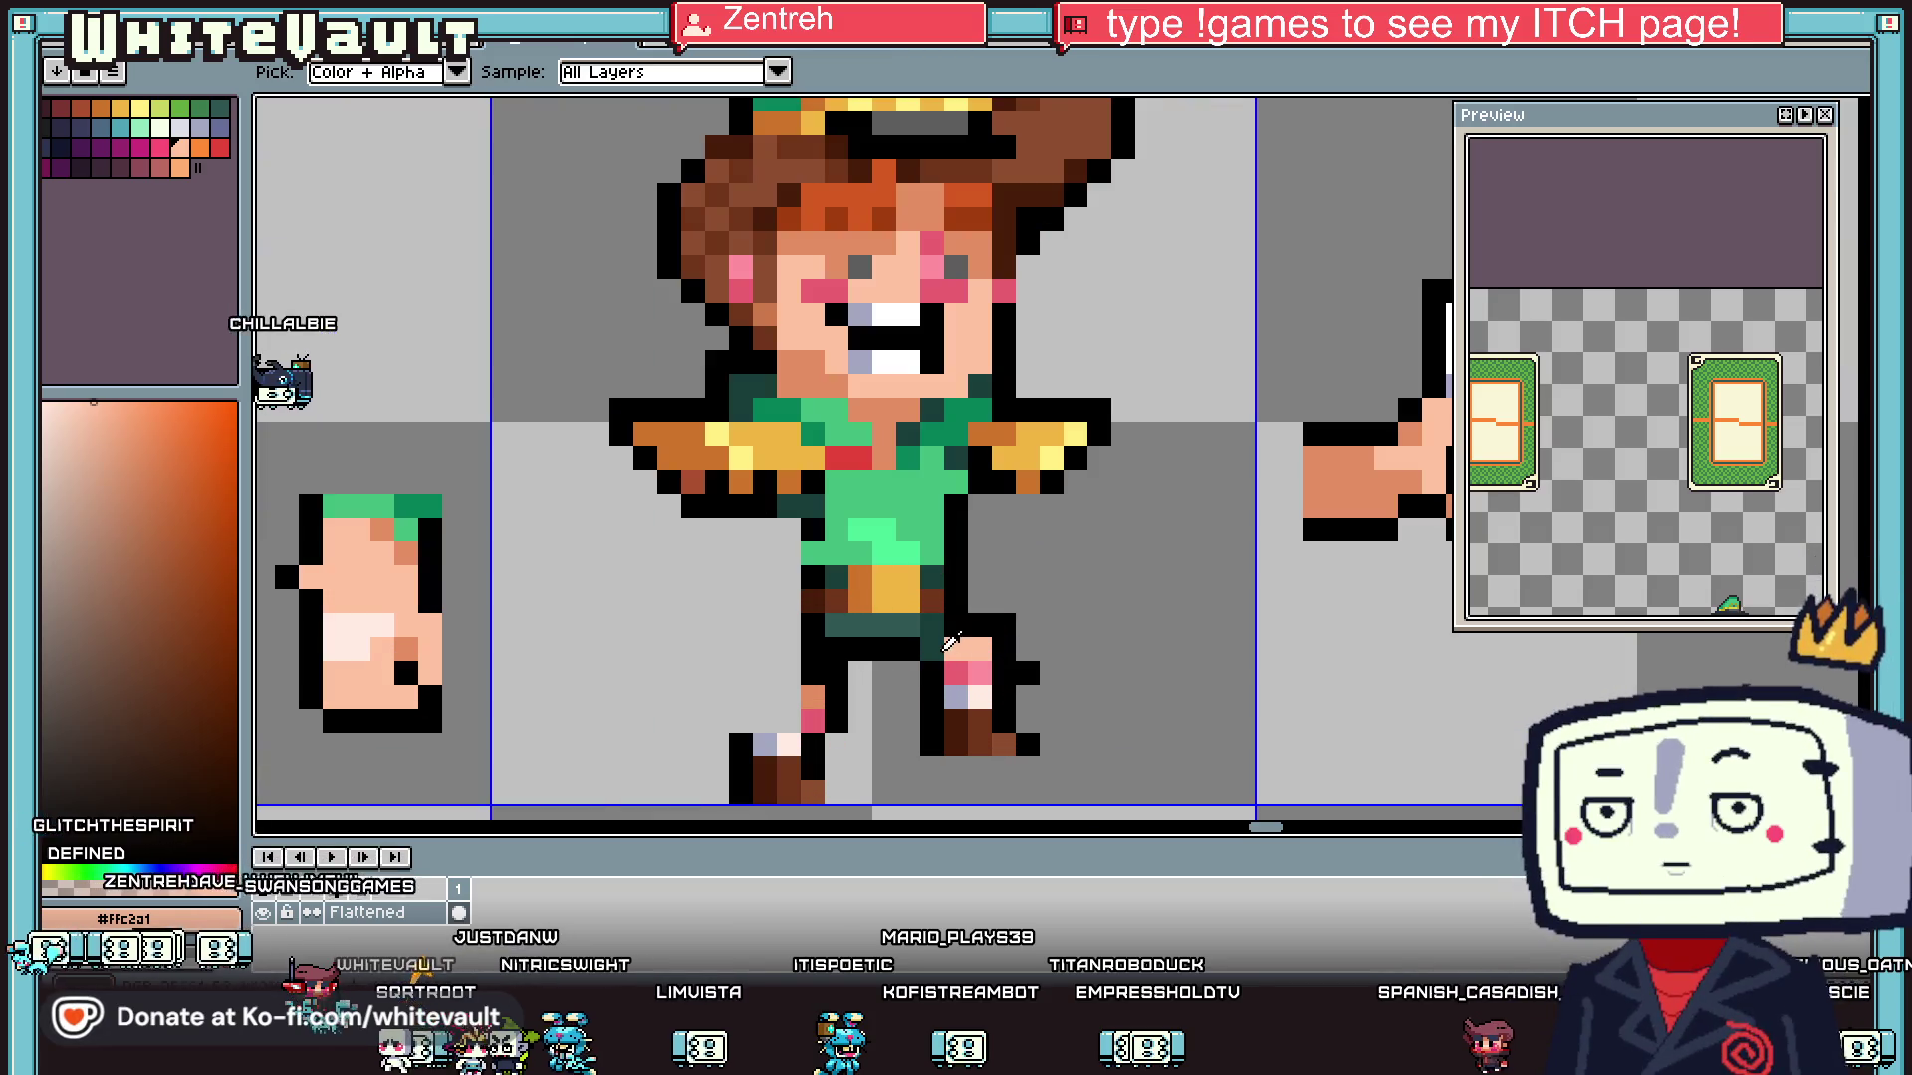
{"action": "key", "text": "b"}
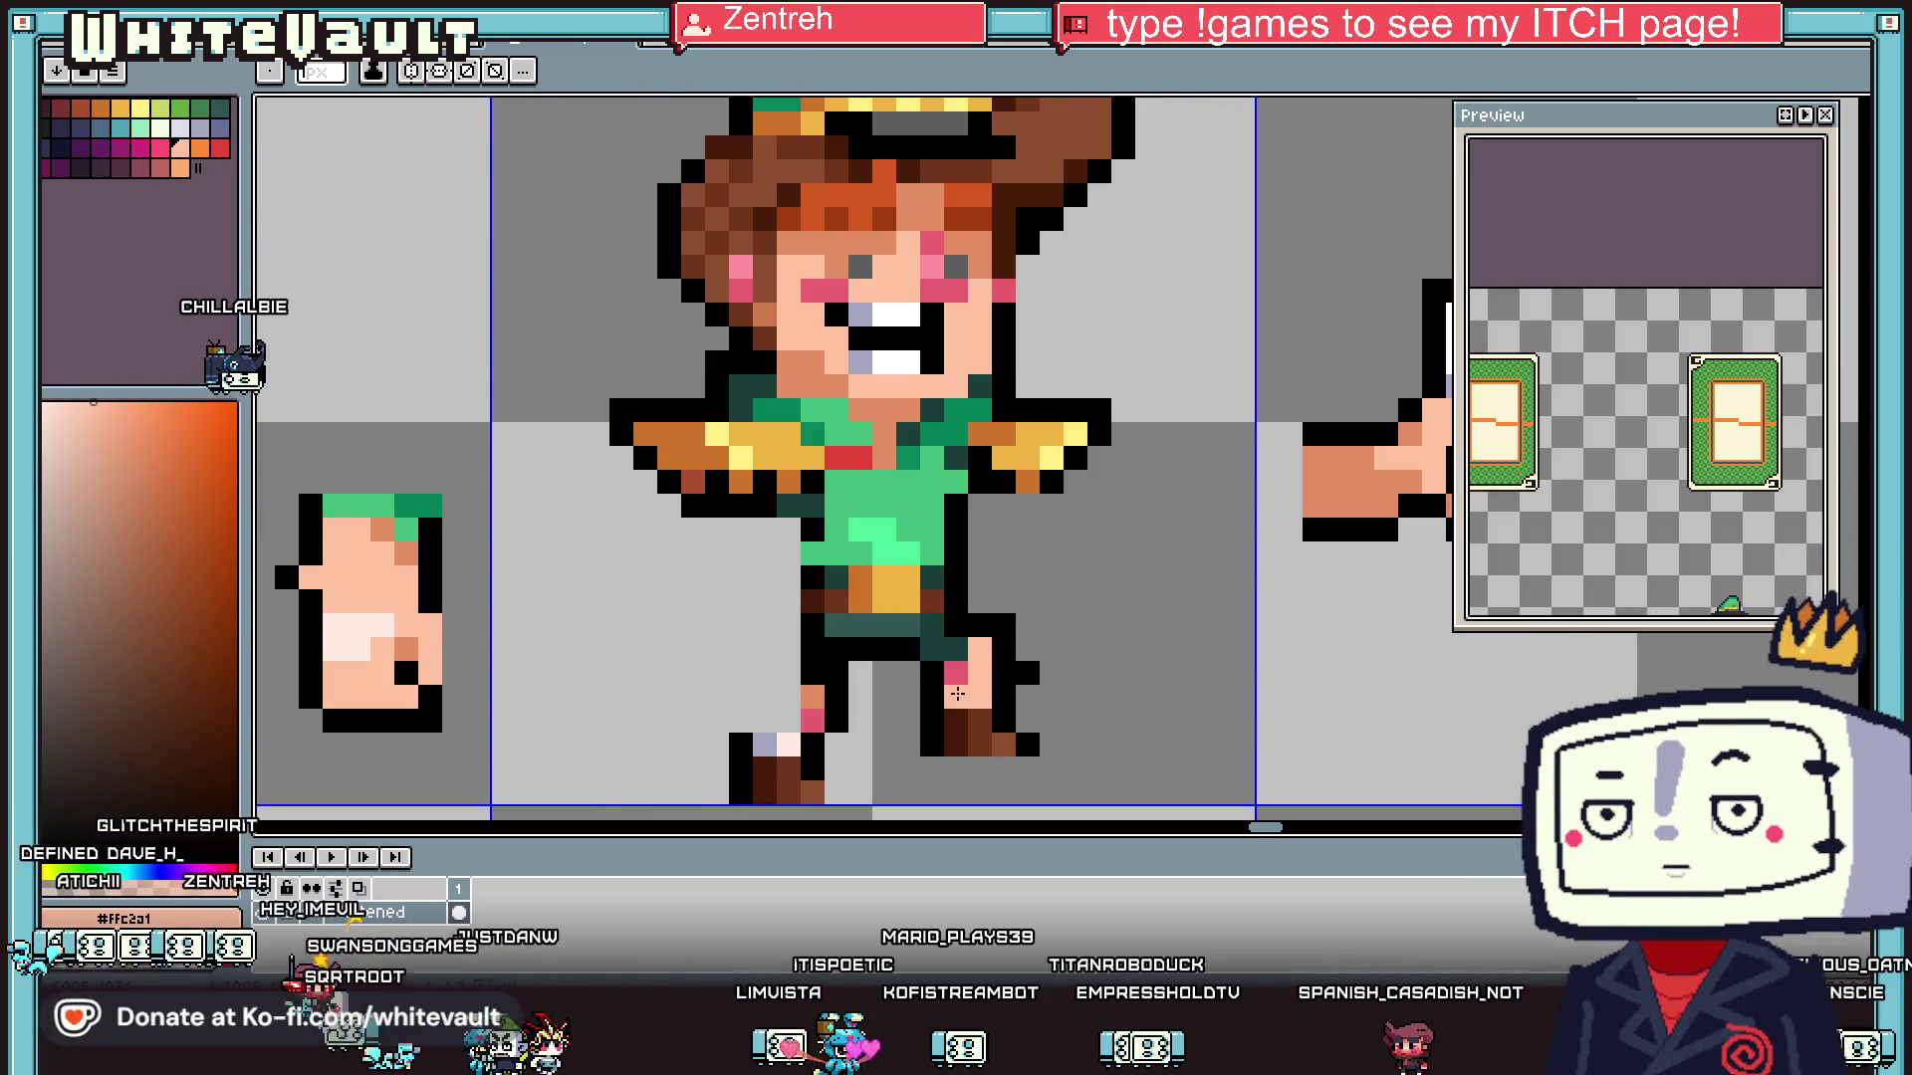
{"action": "scroll", "coordinate": [986, 682], "scroll_direction": "down", "scroll_amount": 4}
{"action": "scroll", "coordinate": [1001, 665], "scroll_direction": "up", "scroll_amount": 2}
{"action": "key", "text": "i"}
{"action": "key", "text": "b"}
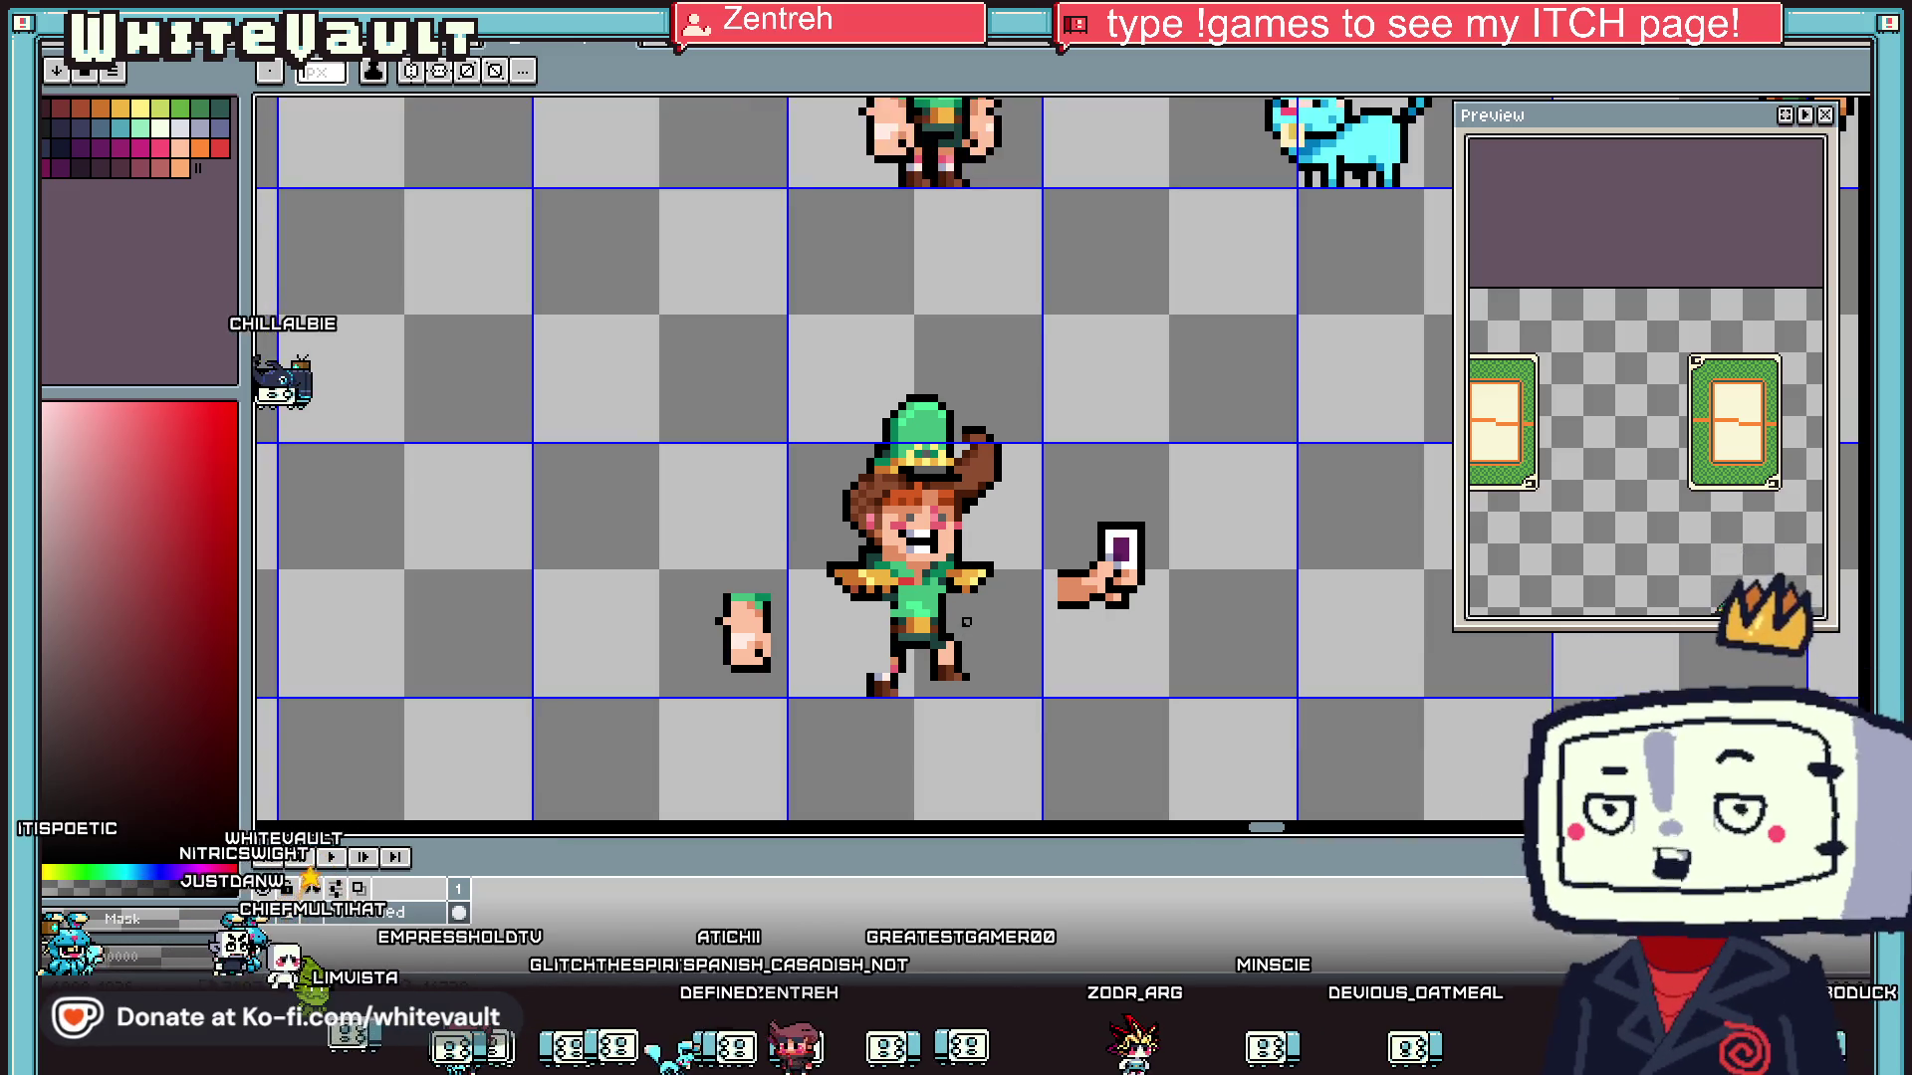
- Eyedrop the orange skin tone from the boy's hand as the pencil colour
{"action": "key", "text": "i"}
{"action": "scroll", "coordinate": [966, 623], "scroll_direction": "up", "scroll_amount": 2}
{"action": "left_click", "coordinate": [1343, 439]}
{"action": "key", "text": "b"}
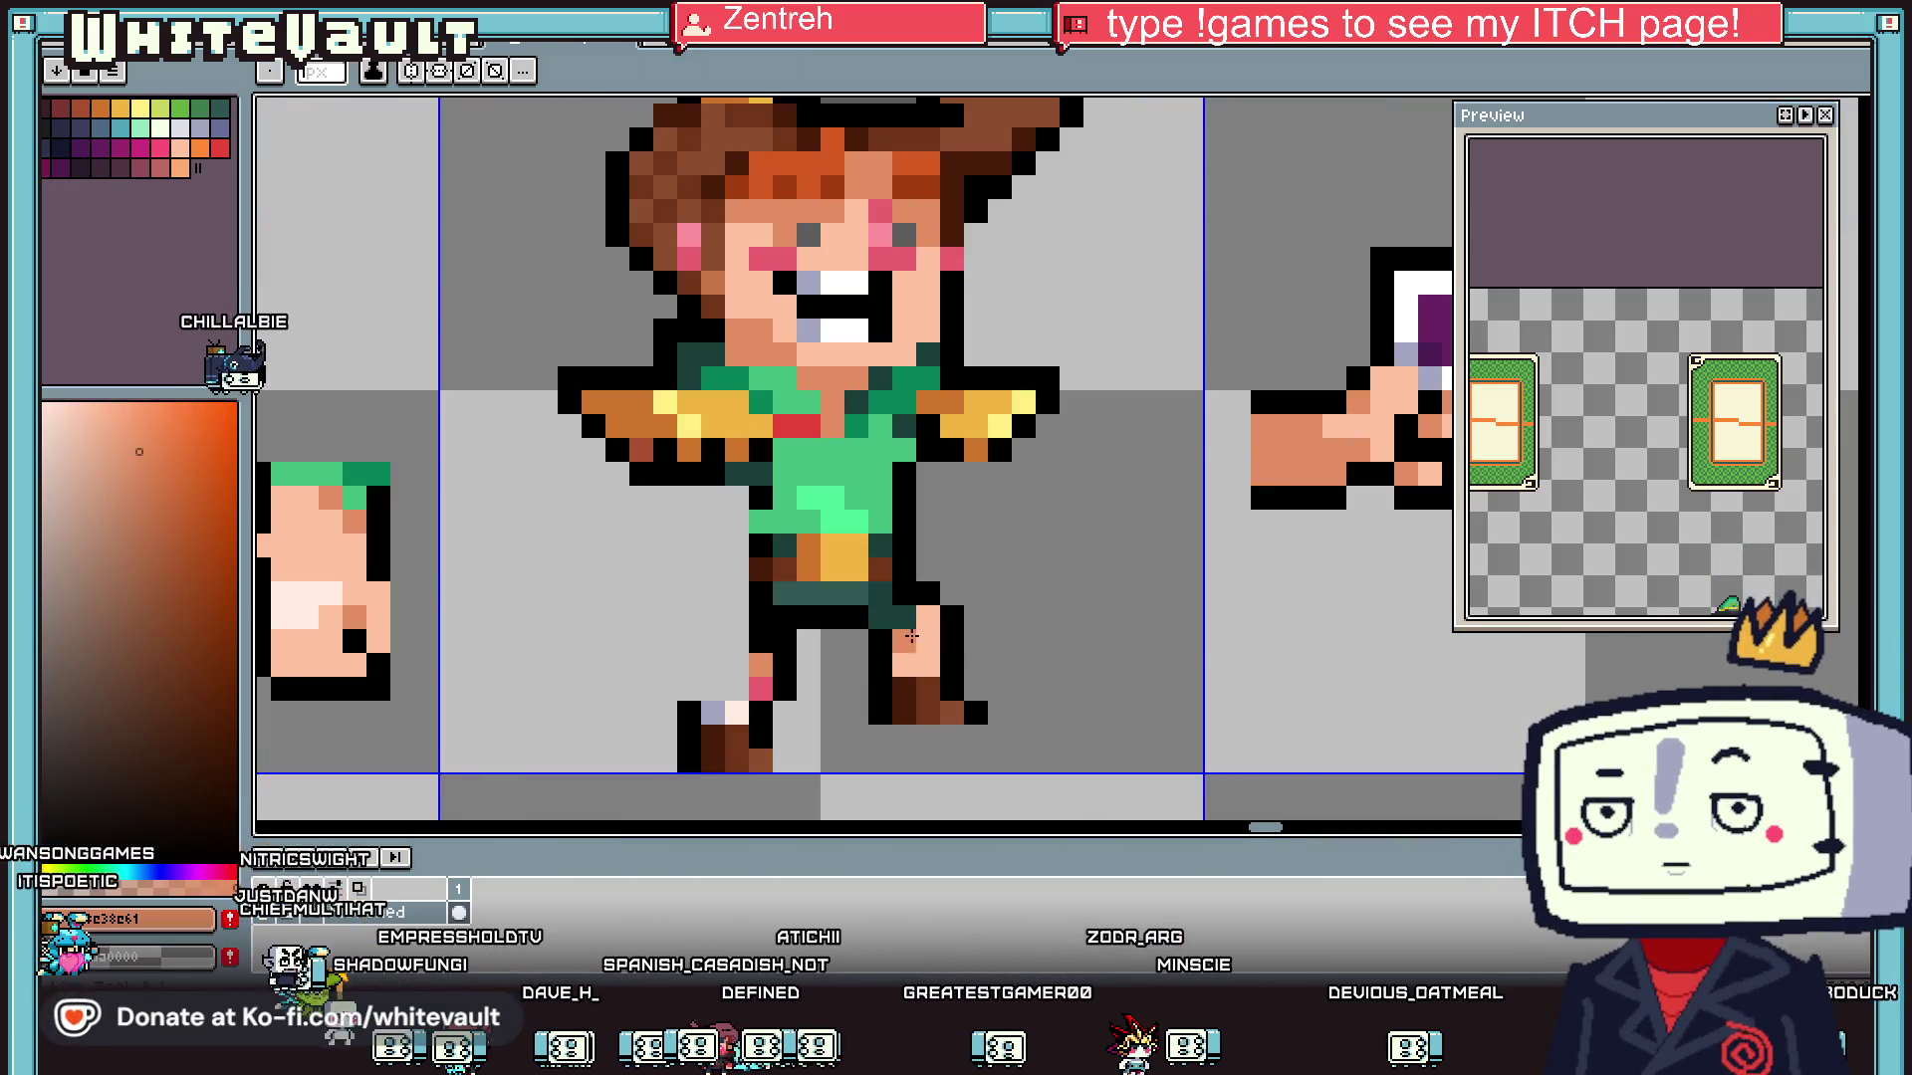
{"action": "scroll", "coordinate": [917, 687], "scroll_direction": "down", "scroll_amount": 2}
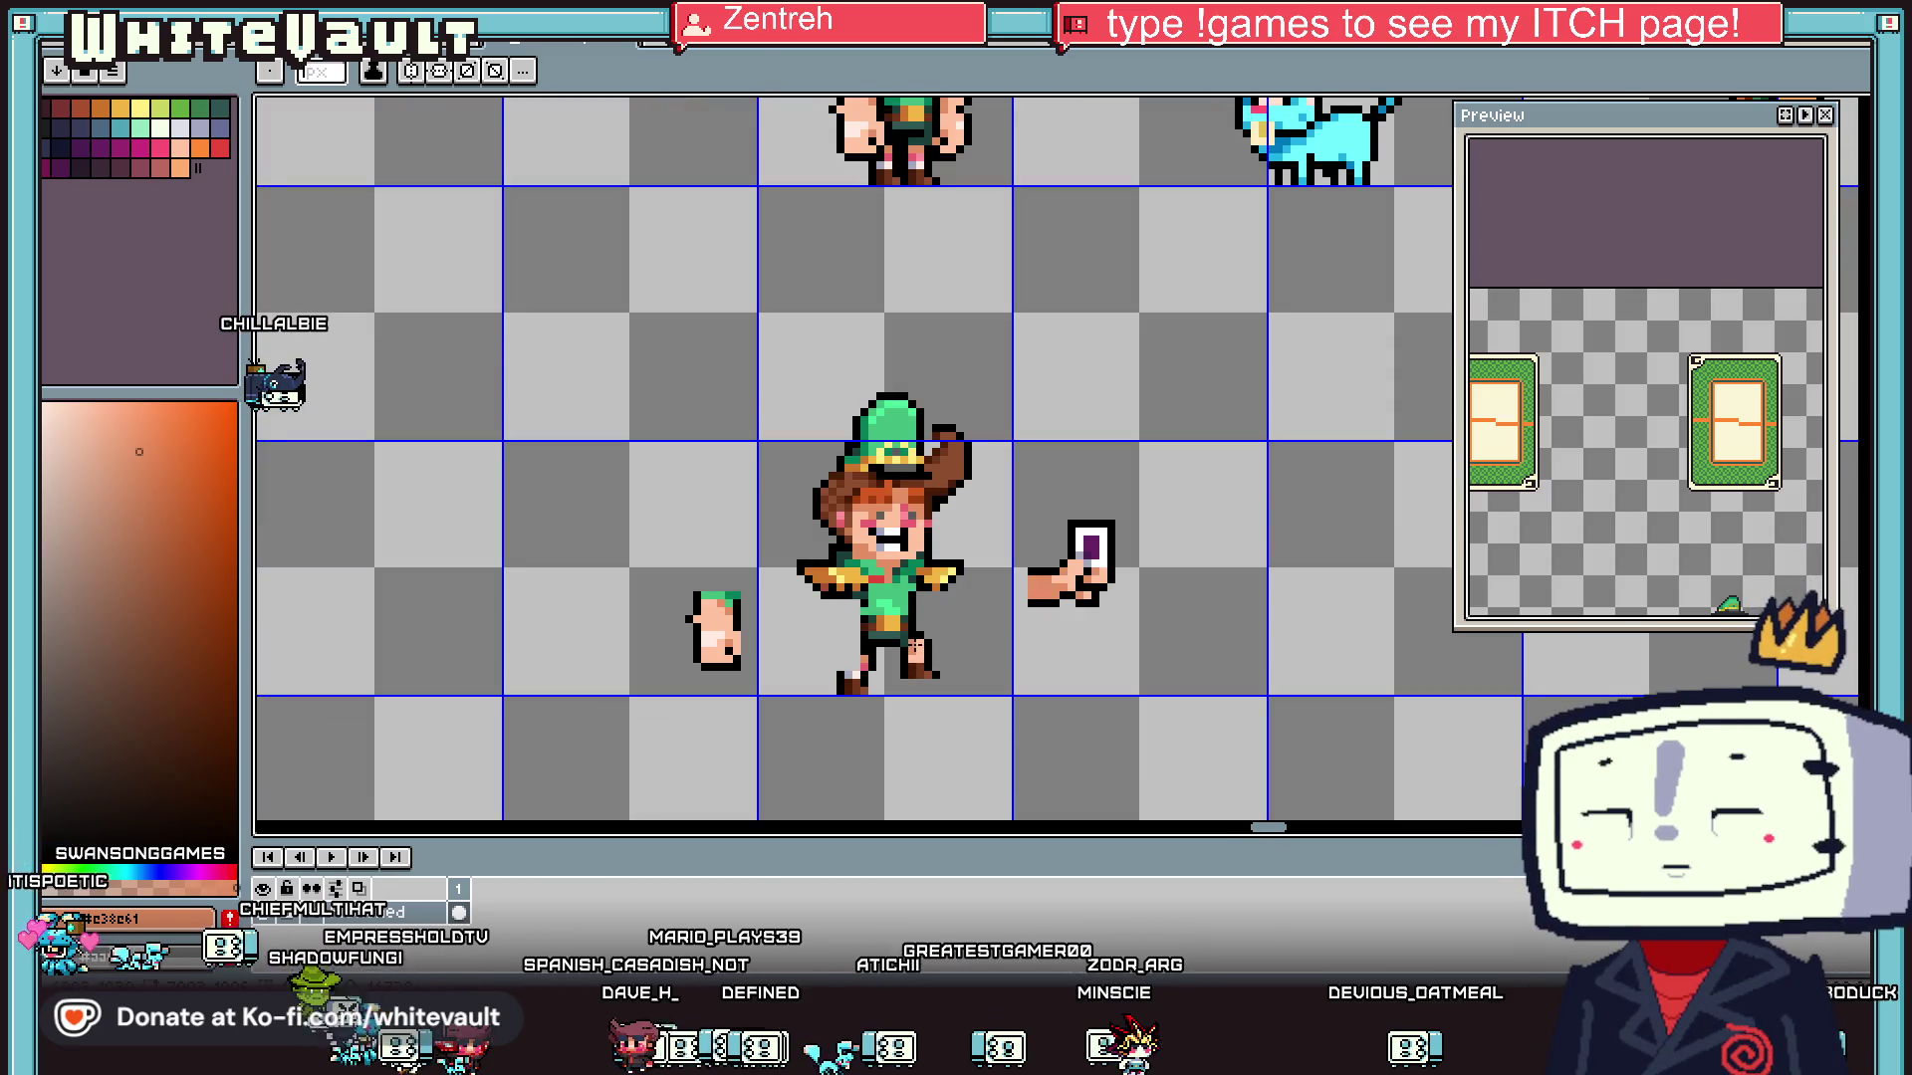
{"action": "key", "text": "i"}
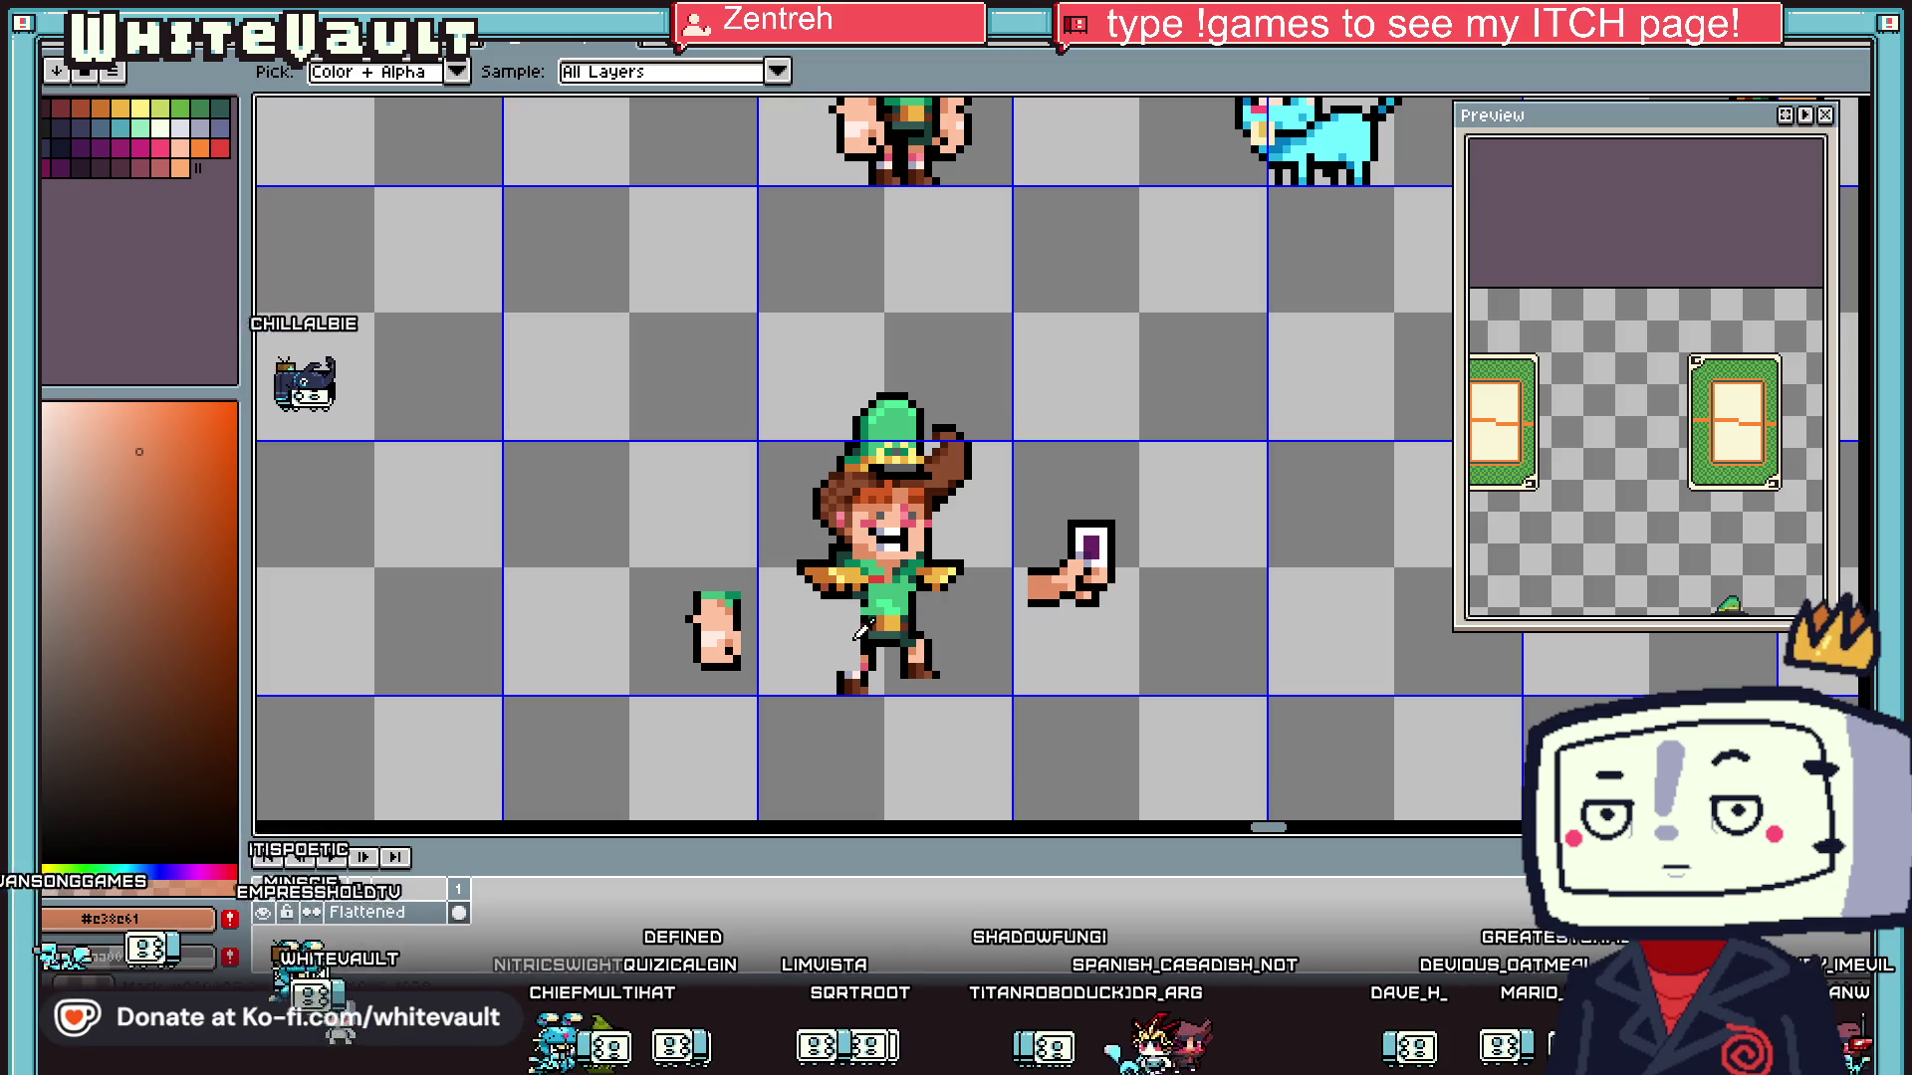
- Zoom far out to see the whole sprite sheet with buildings, icons and characters
{"action": "scroll", "coordinate": [848, 628], "scroll_direction": "down", "scroll_amount": 4}
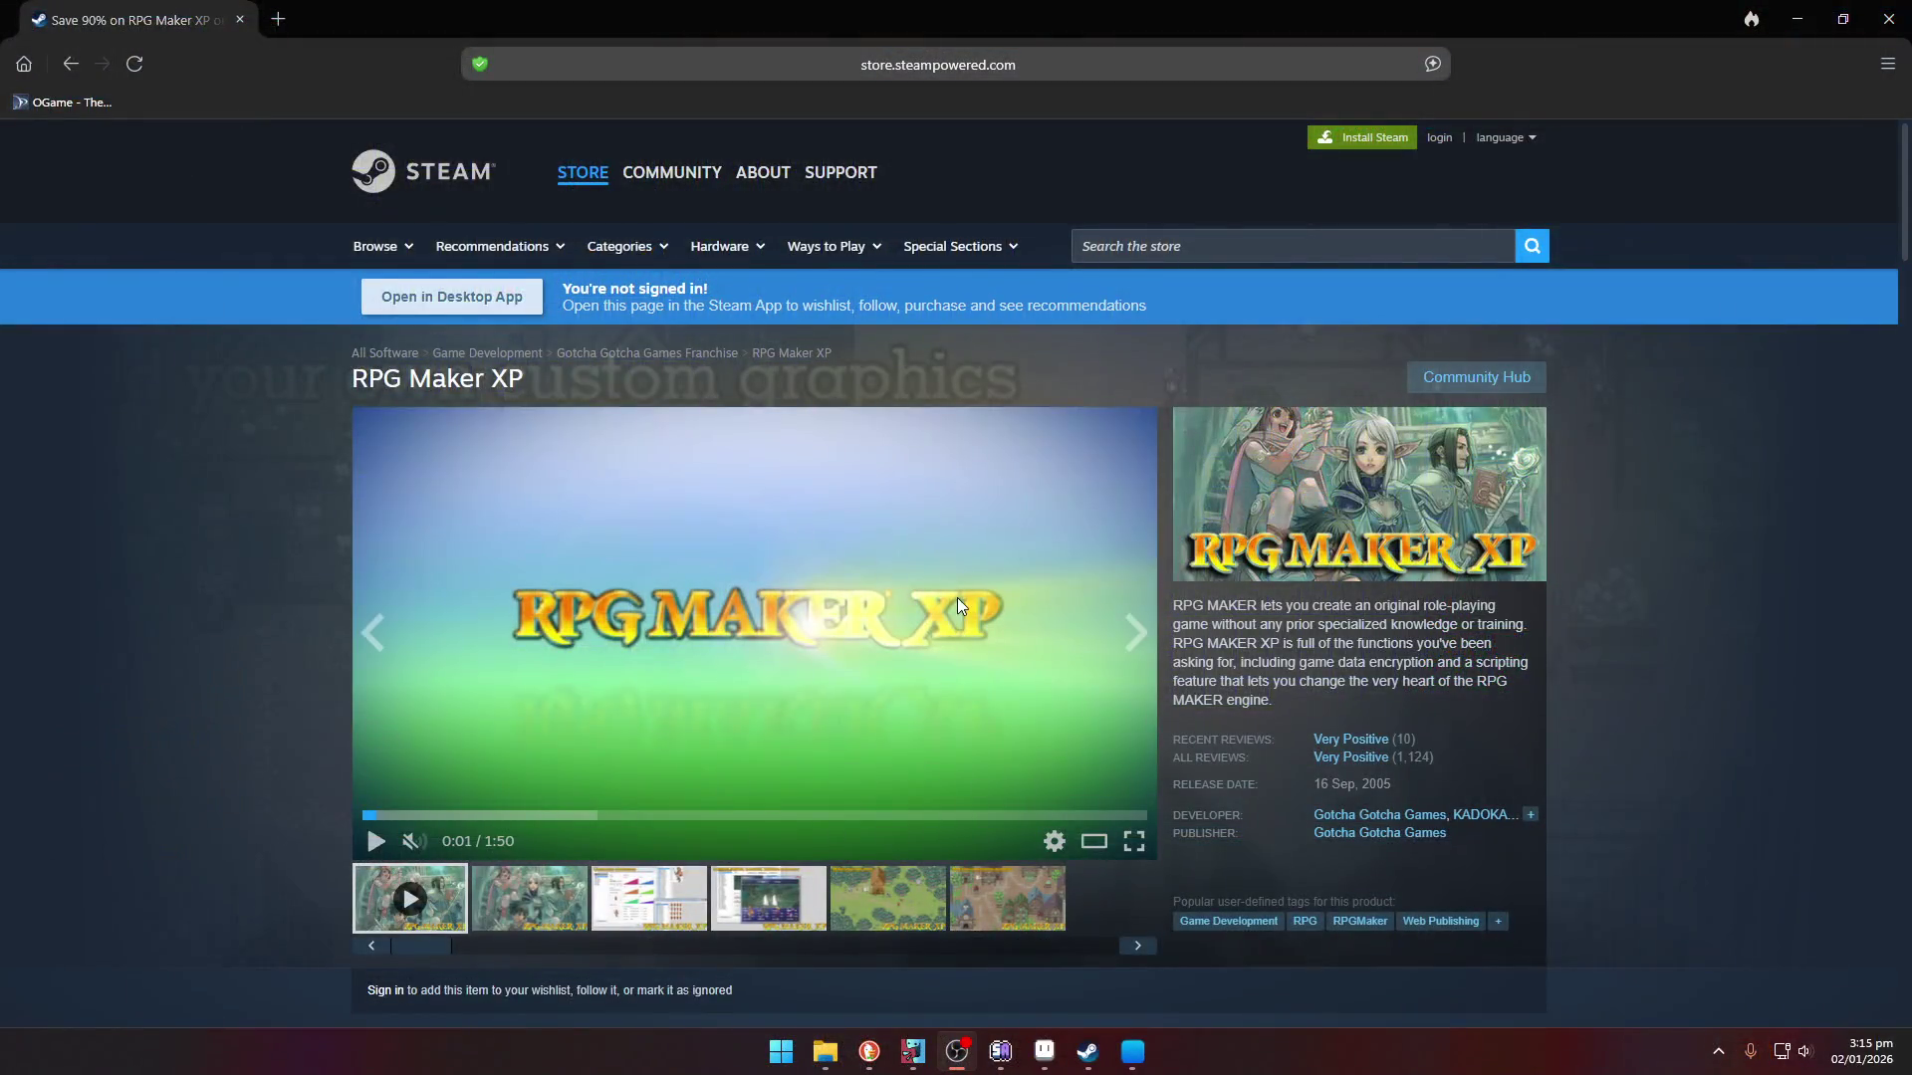
{"action": "scroll", "coordinate": [957, 597], "scroll_direction": "down", "scroll_amount": 4}
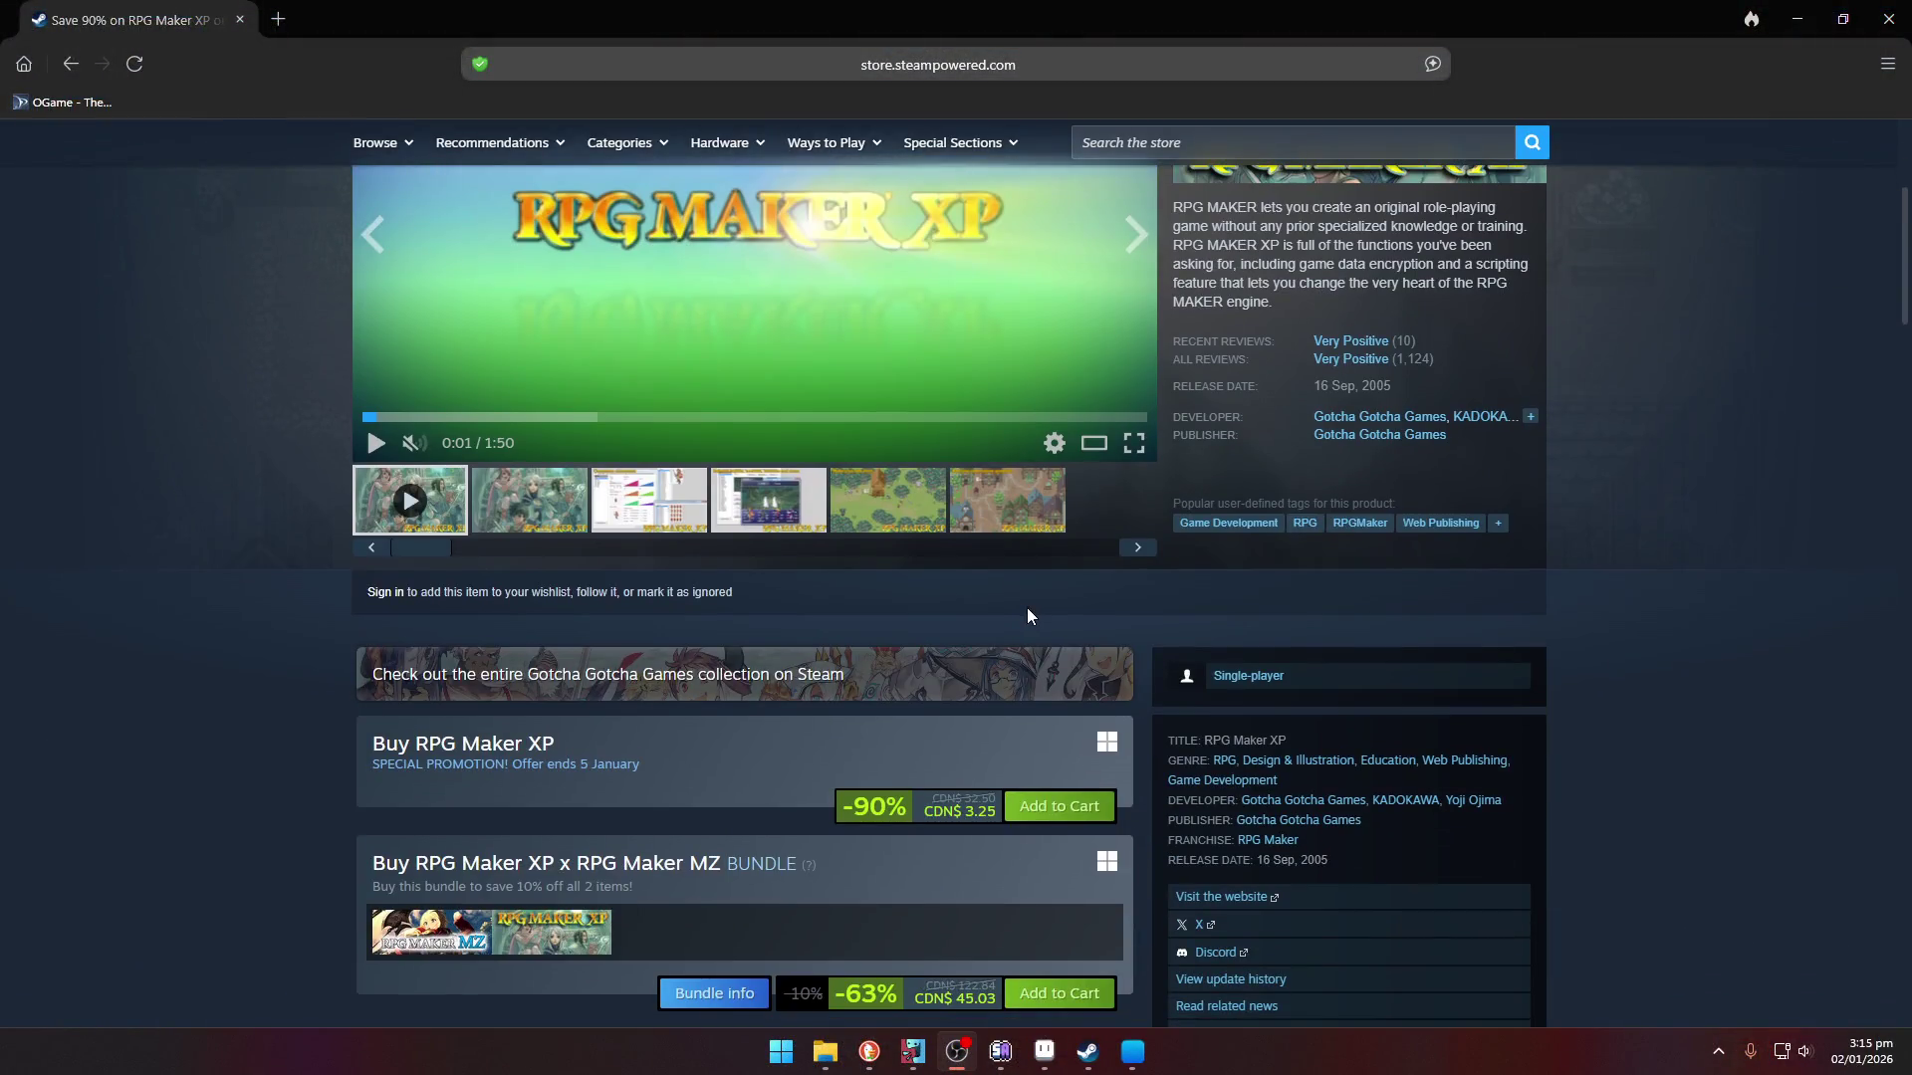
{"action": "left_click_drag", "start_coordinate": [962, 810], "coordinate": [995, 812]}
{"action": "scroll", "coordinate": [1558, 724], "scroll_direction": "up", "scroll_amount": 2}
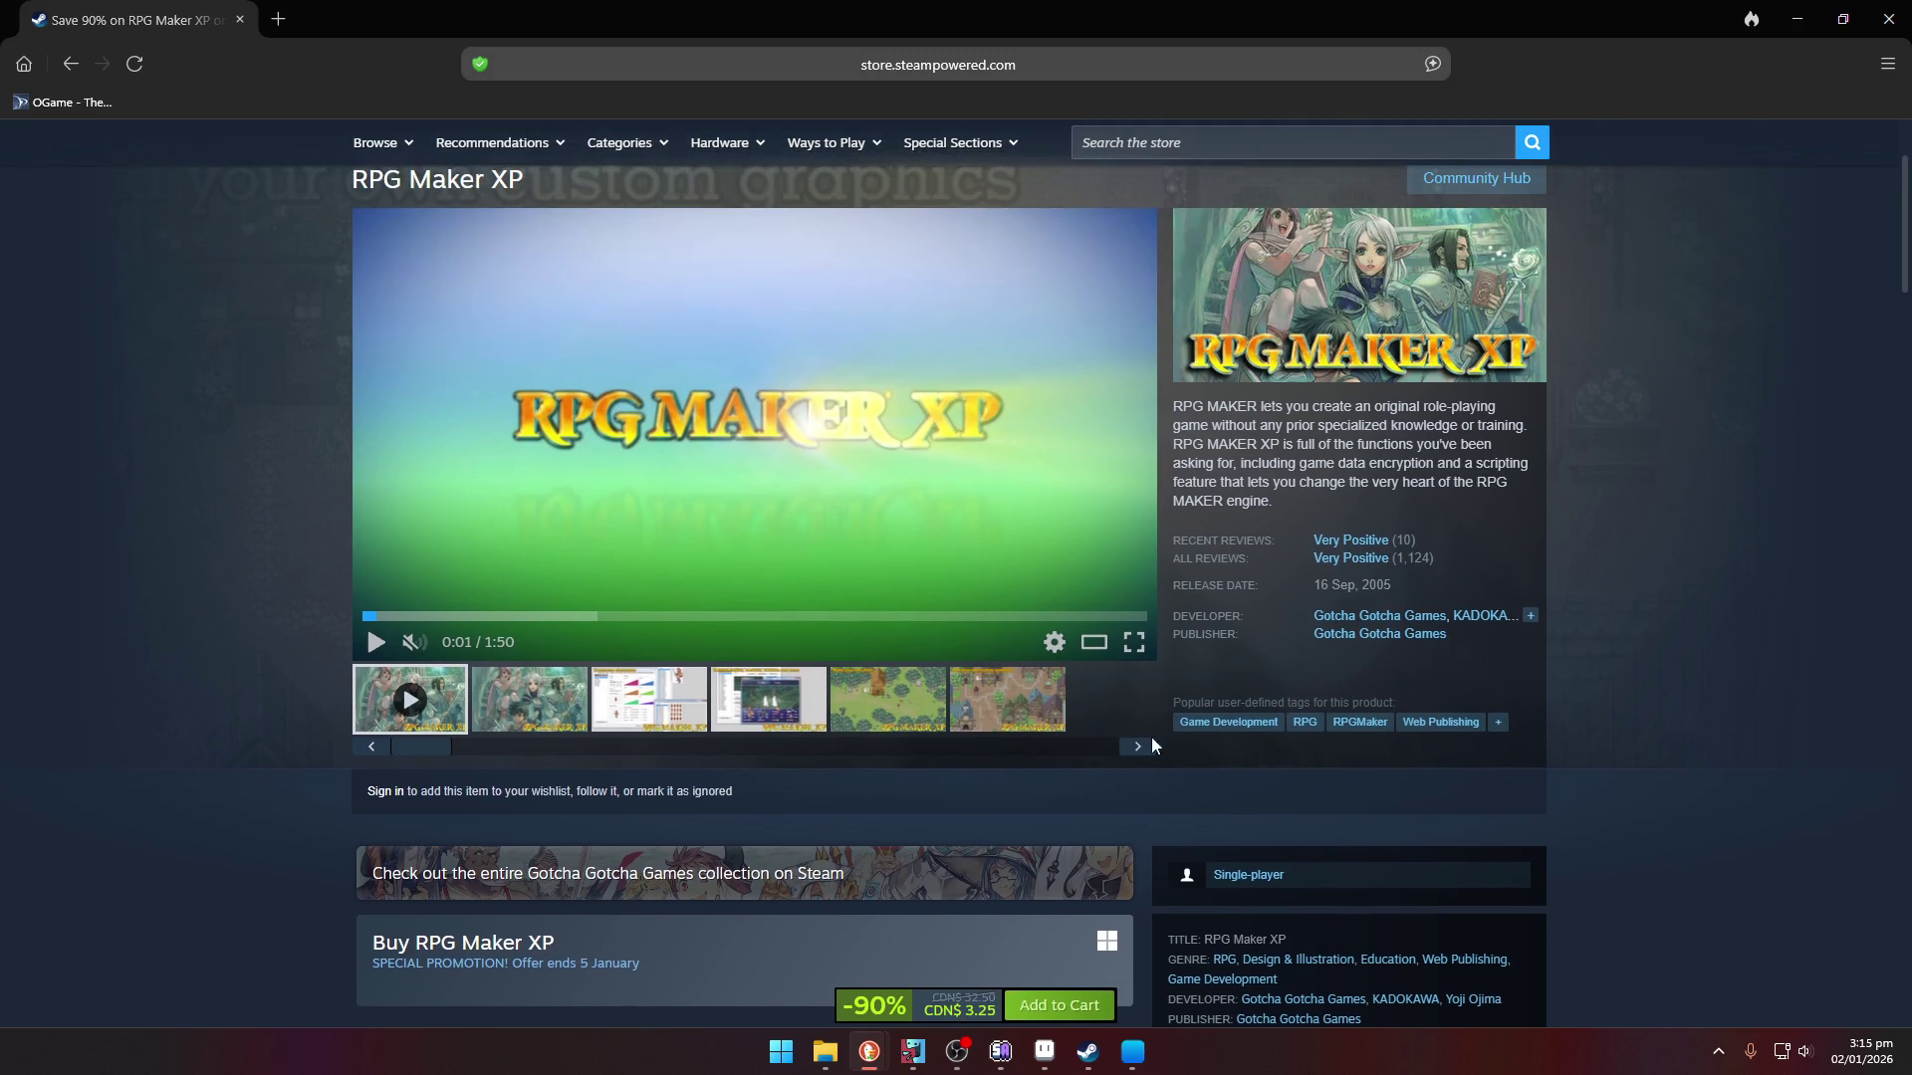
{"action": "left_click", "coordinate": [876, 734]}
{"action": "left_click", "coordinate": [960, 713]}
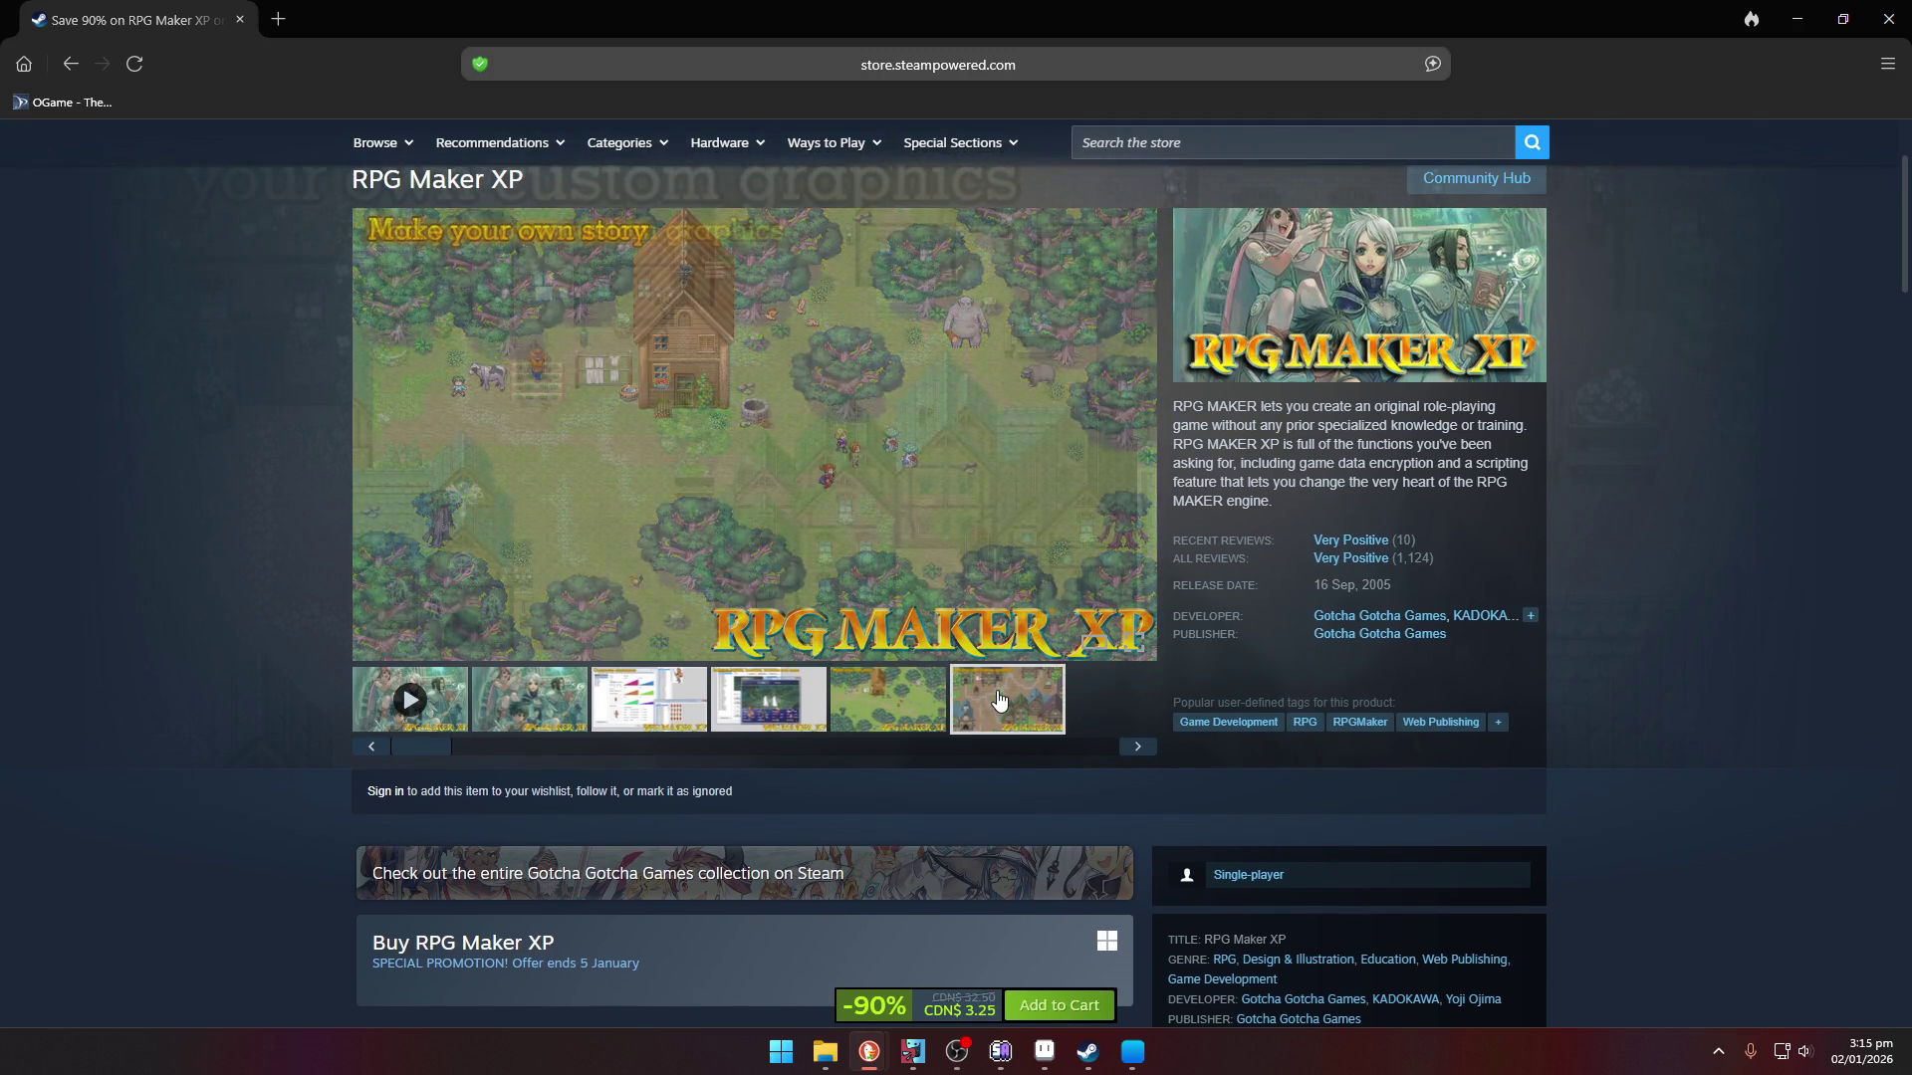
{"action": "scroll", "coordinate": [995, 697], "scroll_direction": "down", "scroll_amount": 3}
{"action": "mouse_move", "coordinate": [458, 846]}
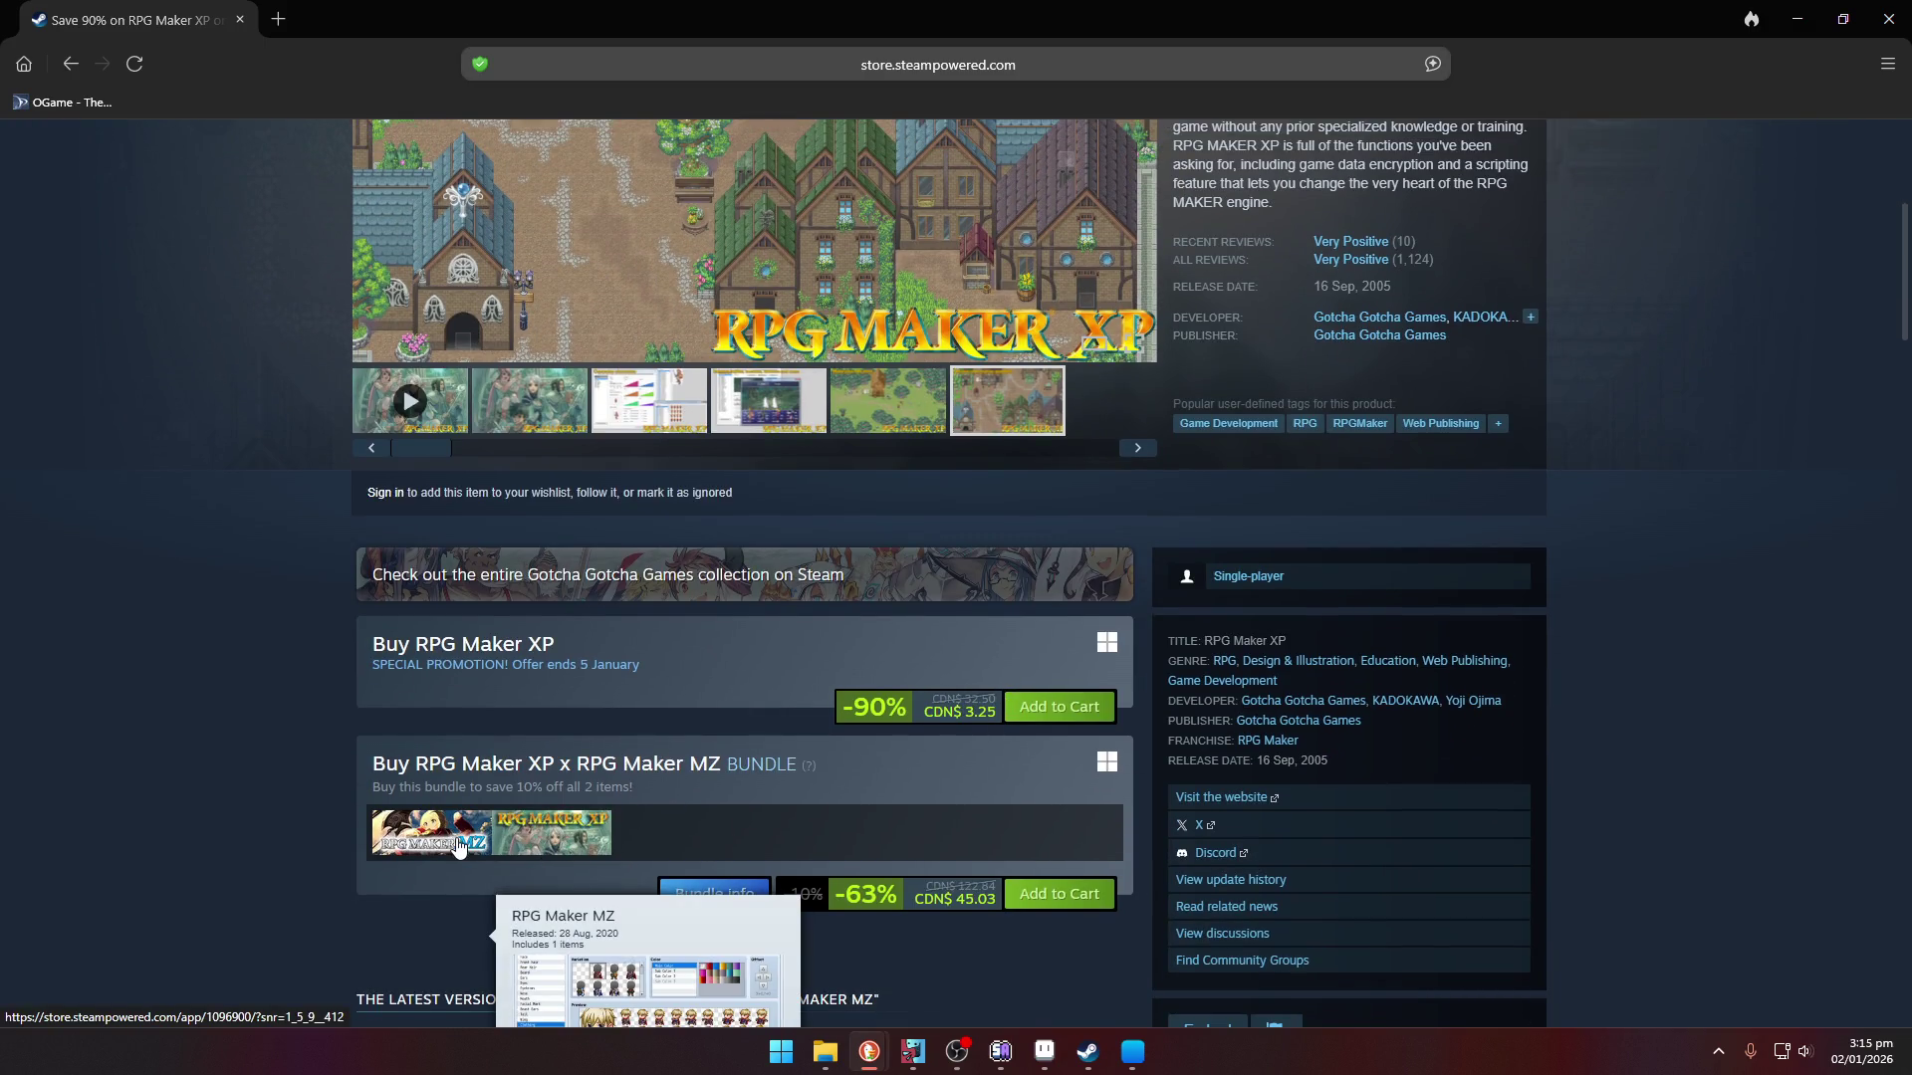
{"action": "scroll", "coordinate": [1334, 612], "scroll_direction": "up", "scroll_amount": 2}
{"action": "scroll", "coordinate": [1364, 685], "scroll_direction": "down", "scroll_amount": 3}
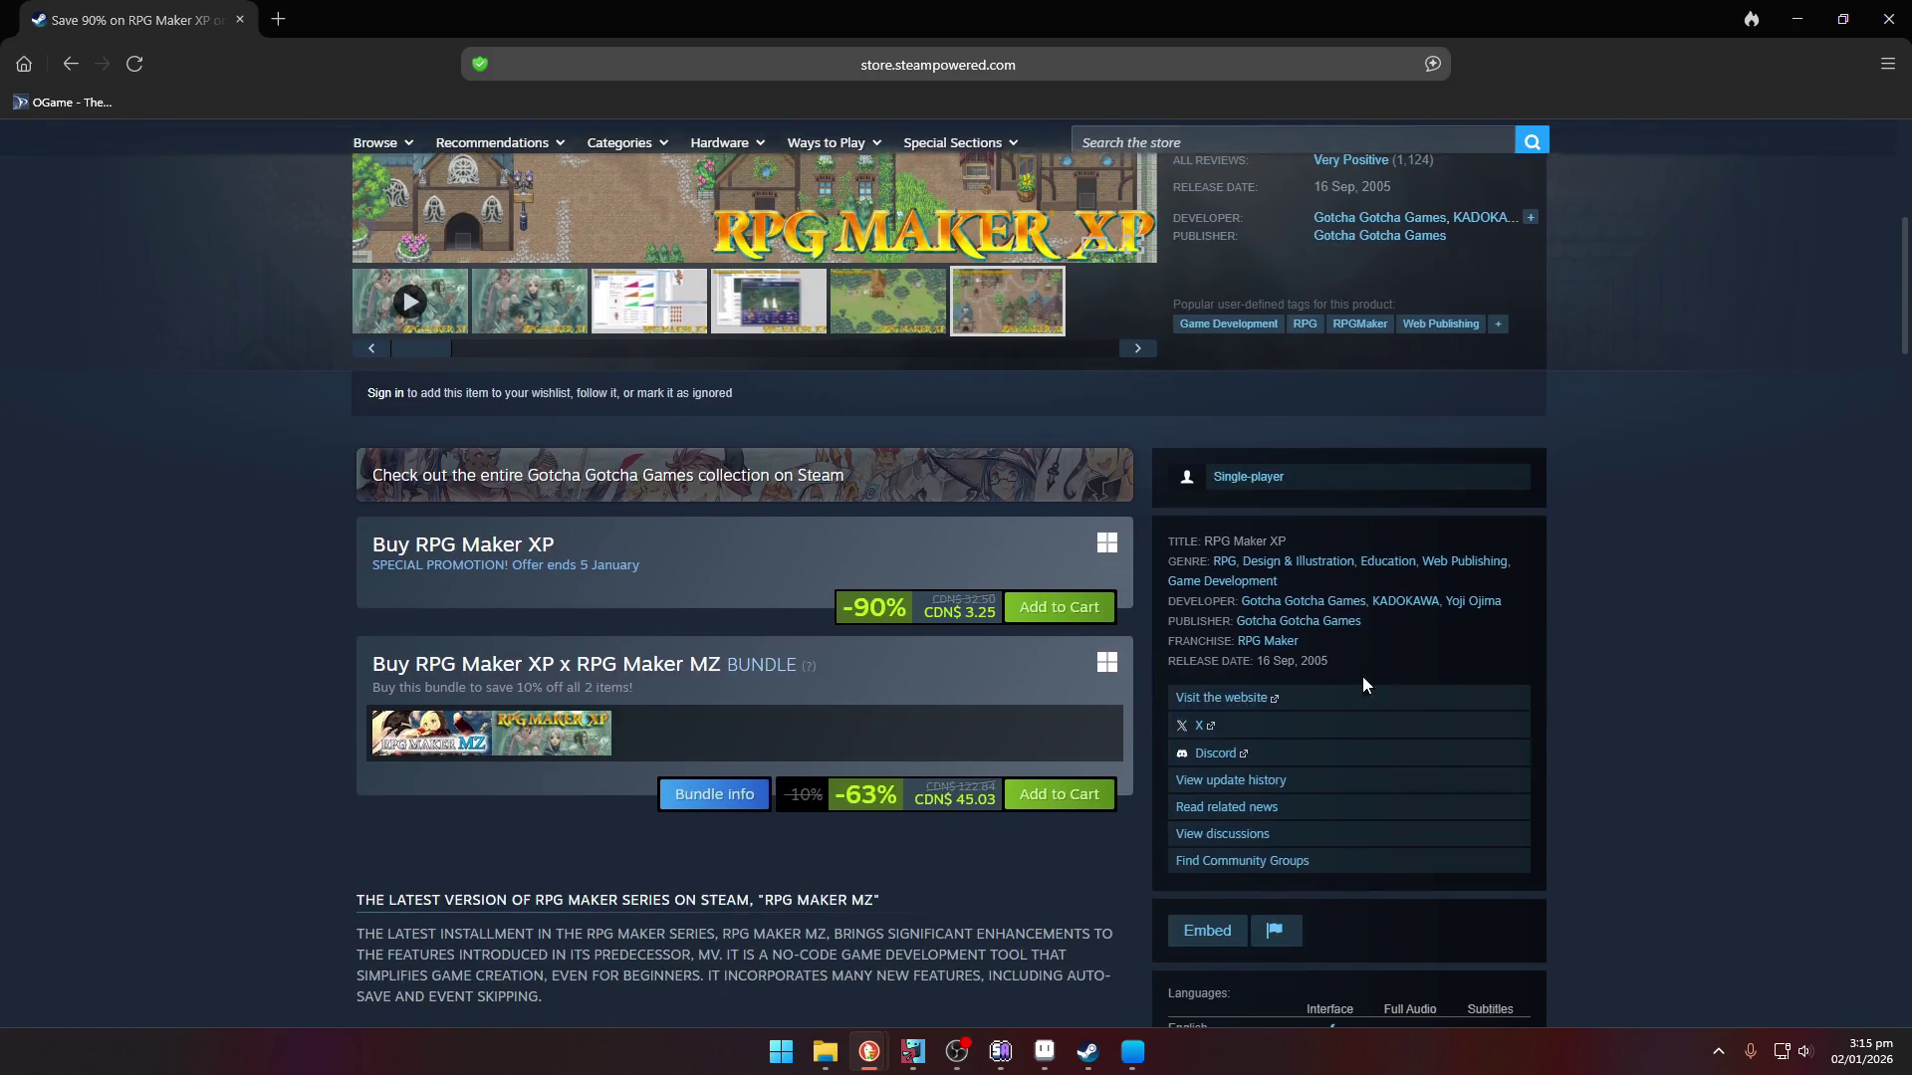
{"action": "scroll", "coordinate": [1221, 379], "scroll_direction": "up", "scroll_amount": 6}
{"action": "scroll", "coordinate": [1221, 379], "scroll_direction": "down", "scroll_amount": 2}
{"action": "left_click", "coordinate": [1353, 609]}
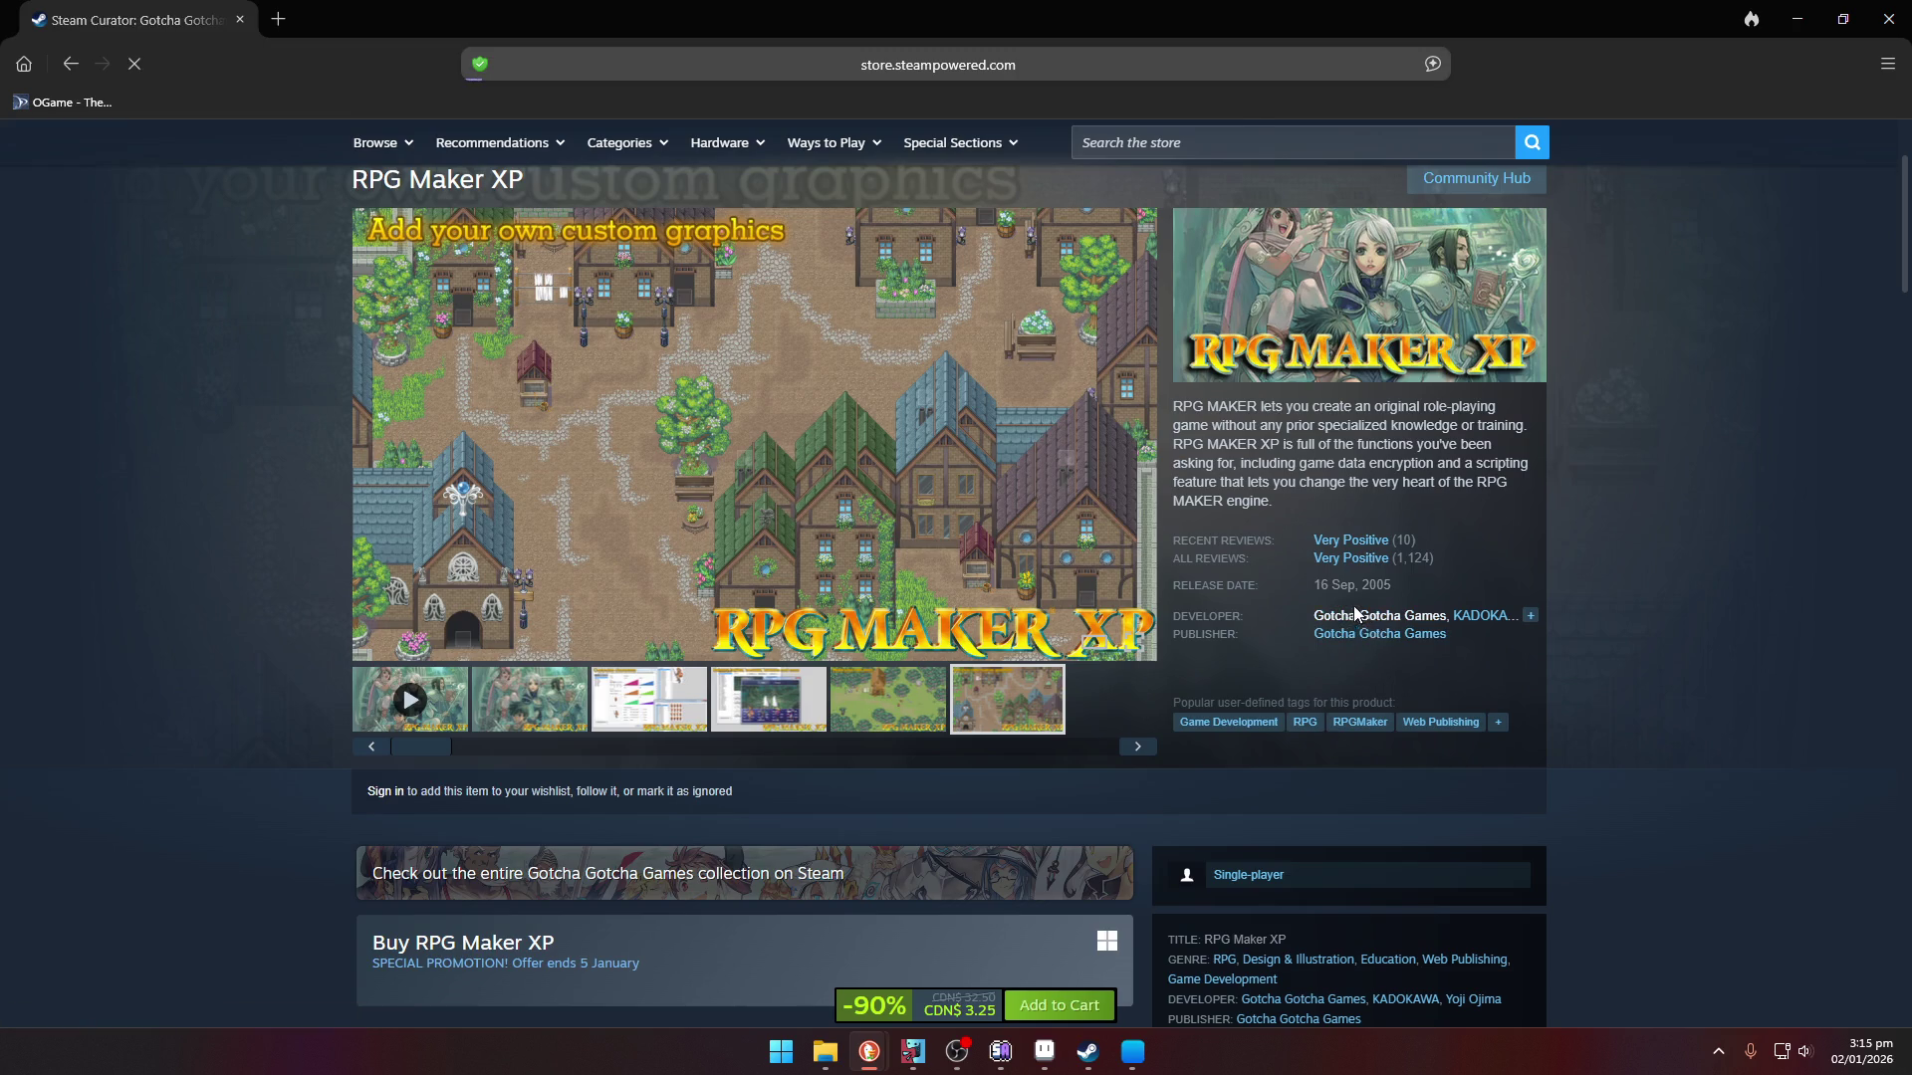
{"action": "scroll", "coordinate": [1414, 642], "scroll_direction": "down", "scroll_amount": 5}
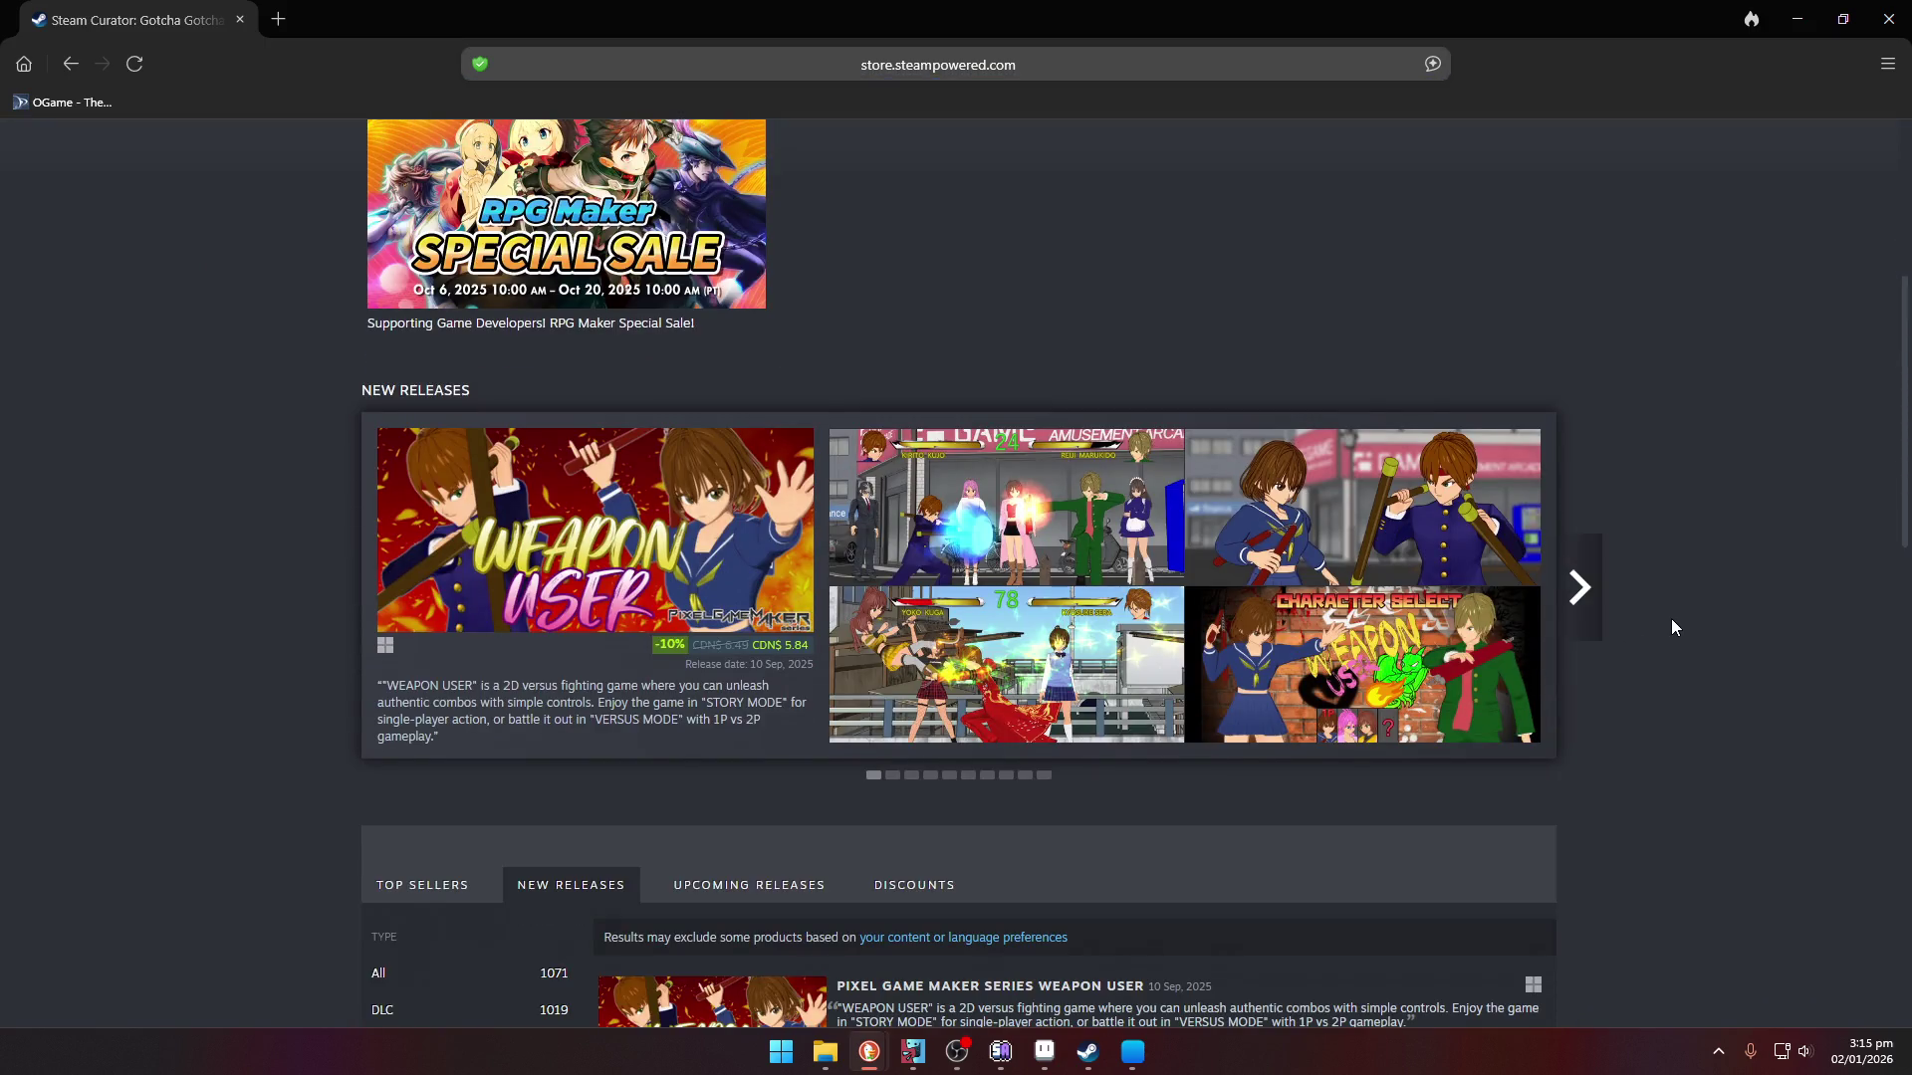
{"action": "scroll", "coordinate": [1672, 625], "scroll_direction": "down", "scroll_amount": 8}
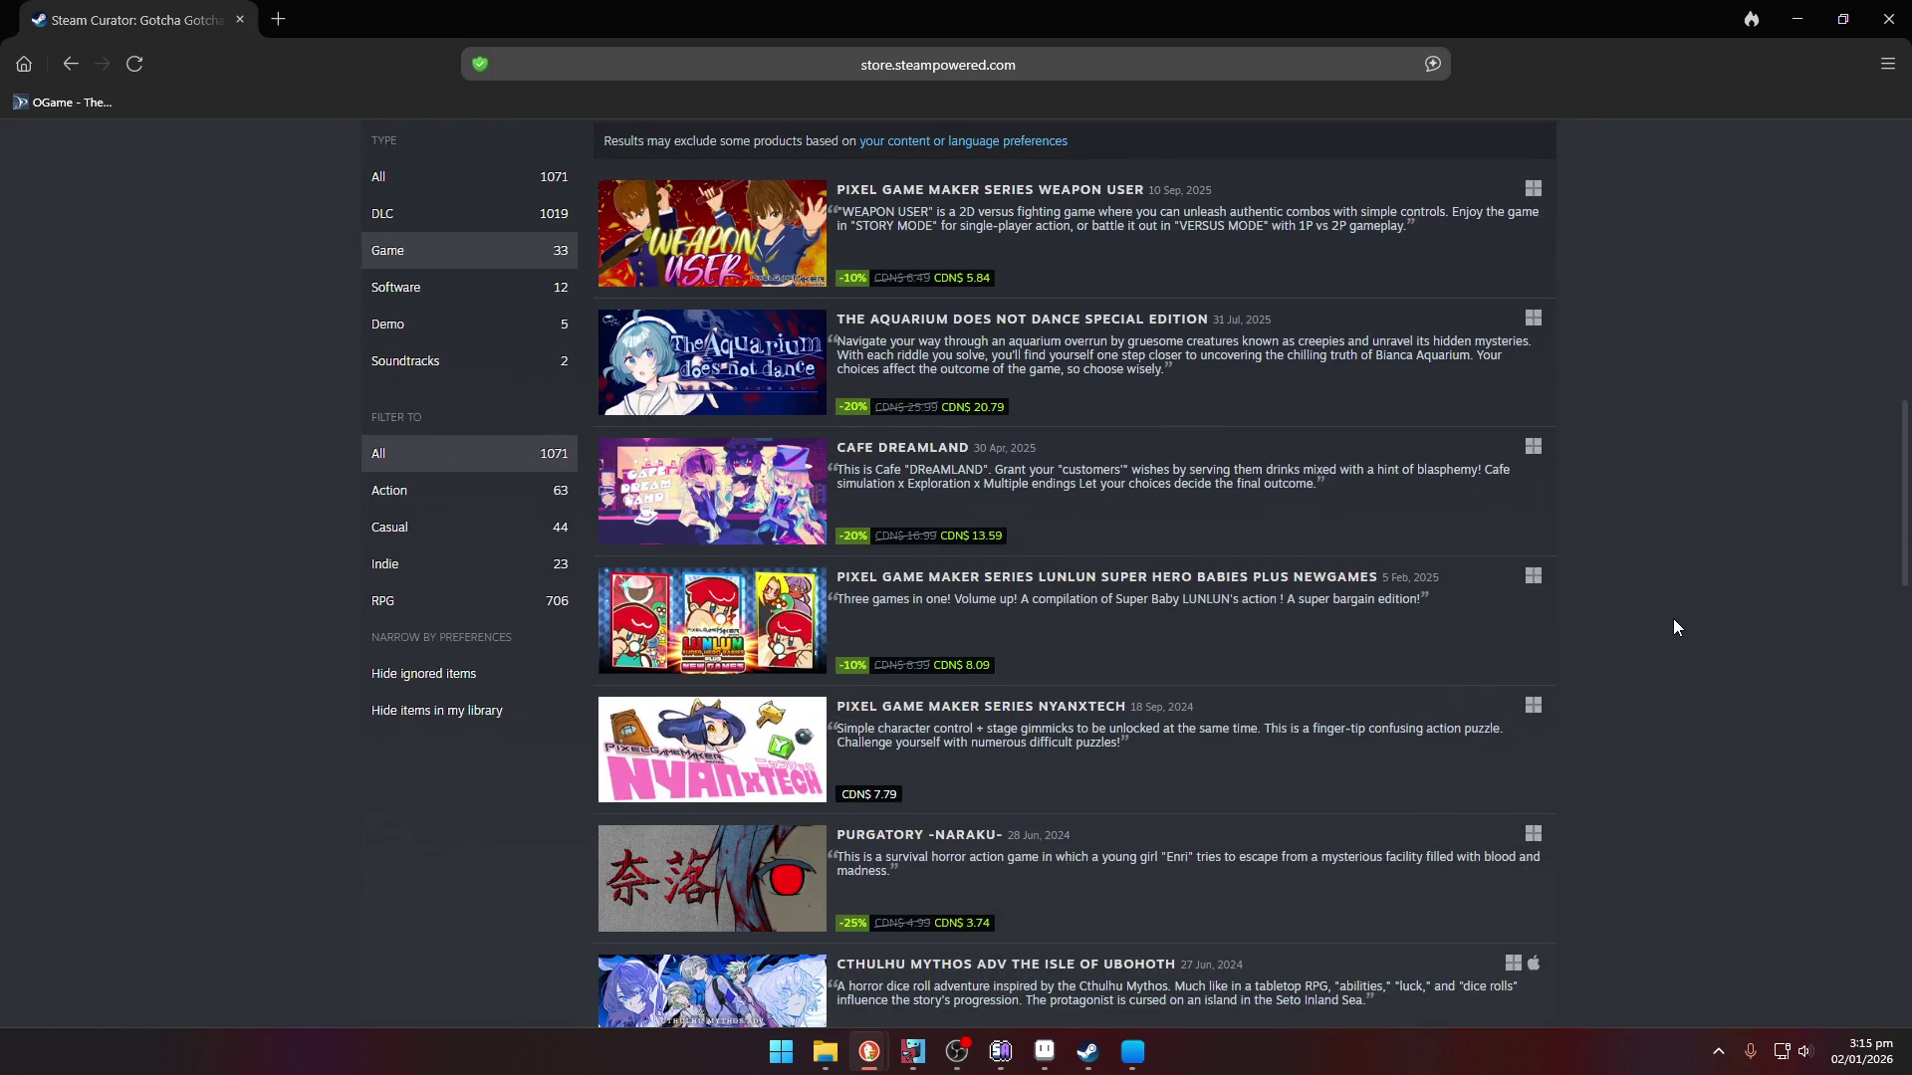
{"action": "scroll", "coordinate": [1673, 626], "scroll_direction": "down", "scroll_amount": 1}
{"action": "scroll", "coordinate": [1673, 626], "scroll_direction": "up", "scroll_amount": 5}
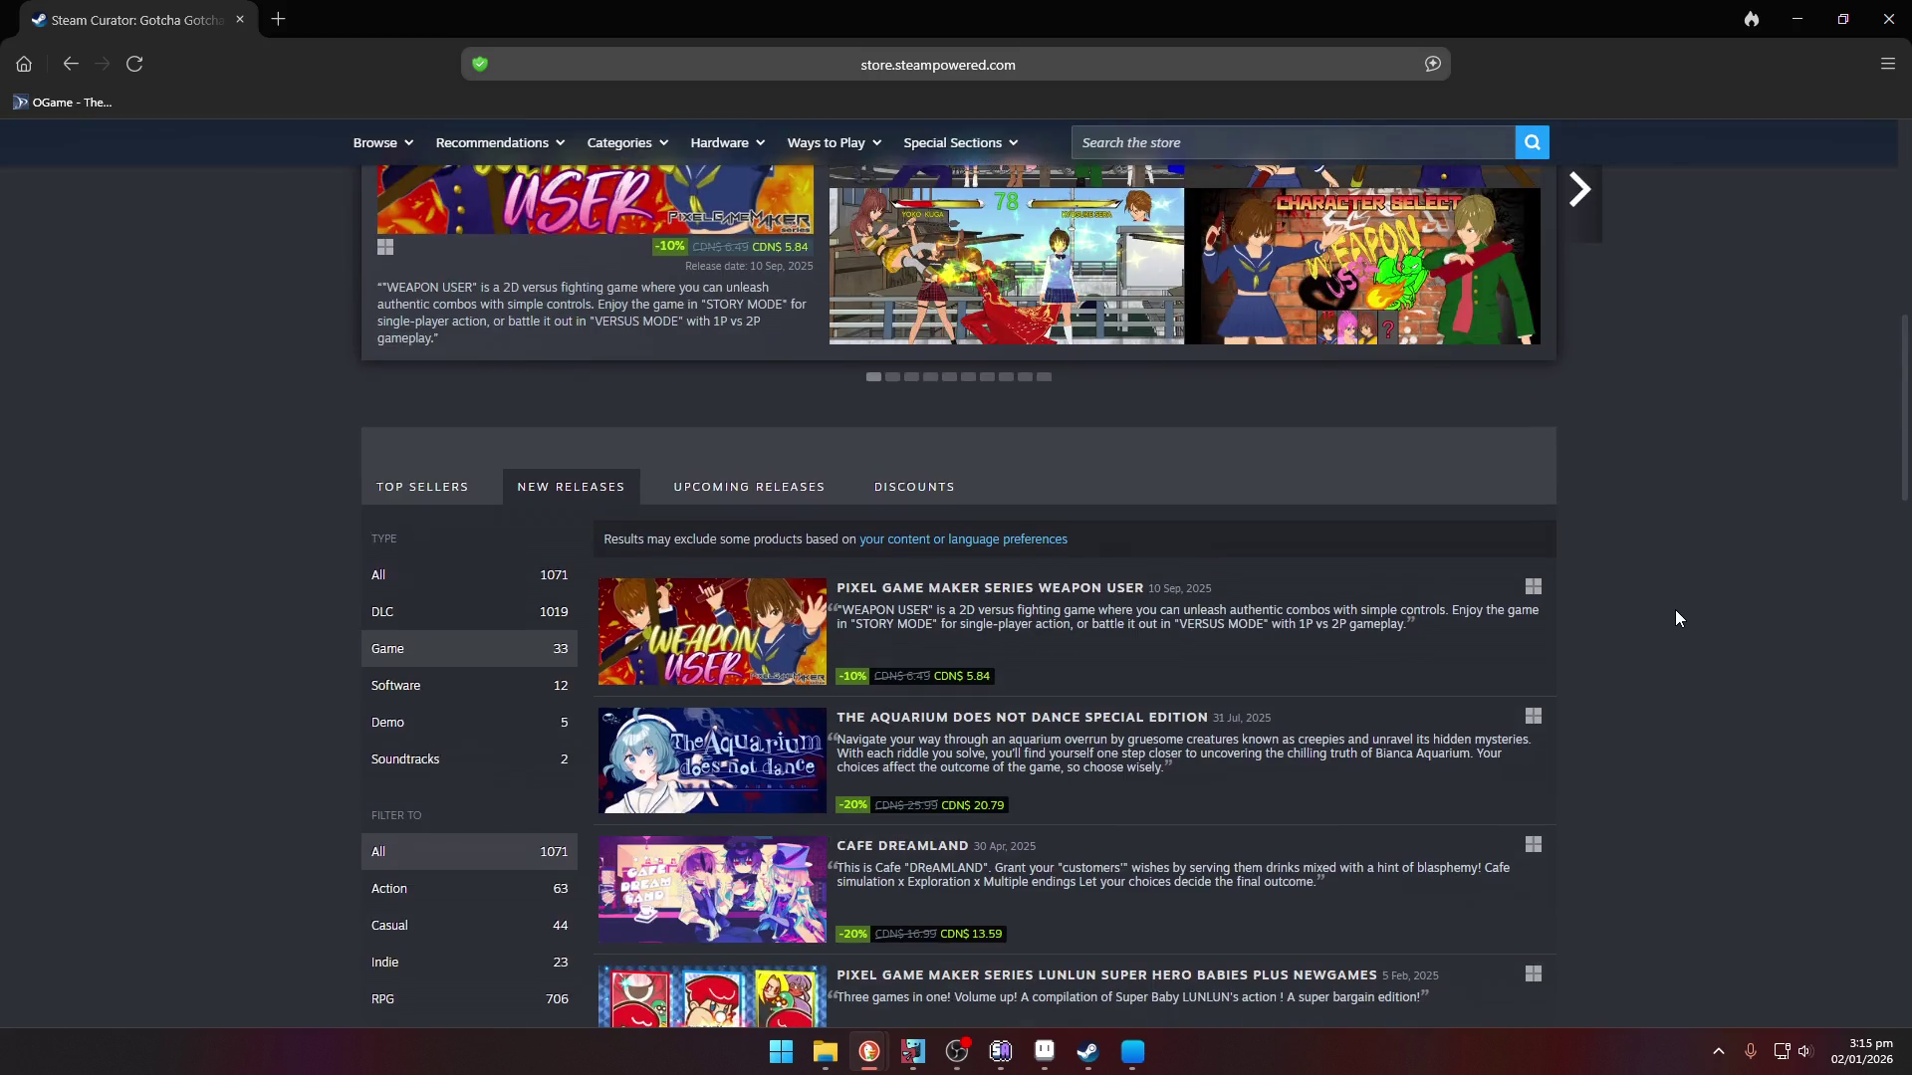
{"action": "left_click", "coordinate": [71, 67]}
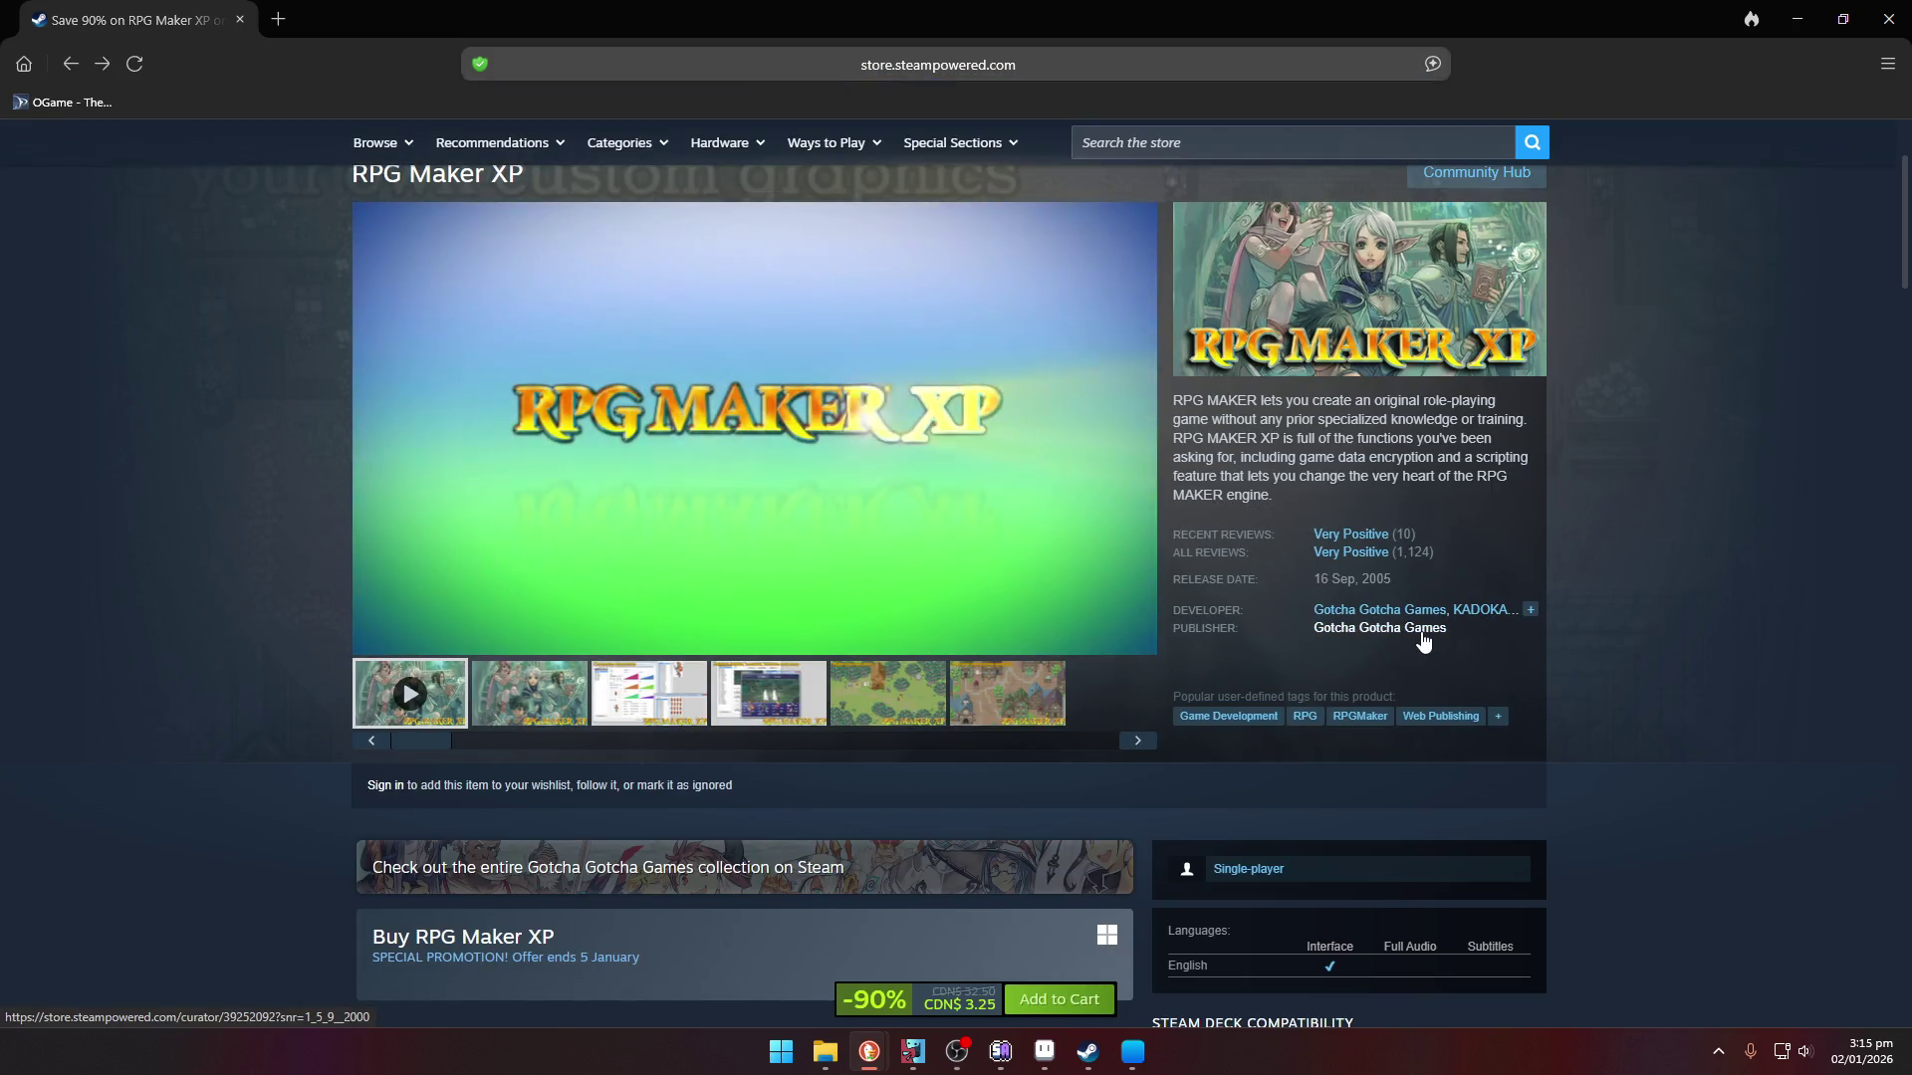
{"action": "left_click", "coordinate": [1477, 614]}
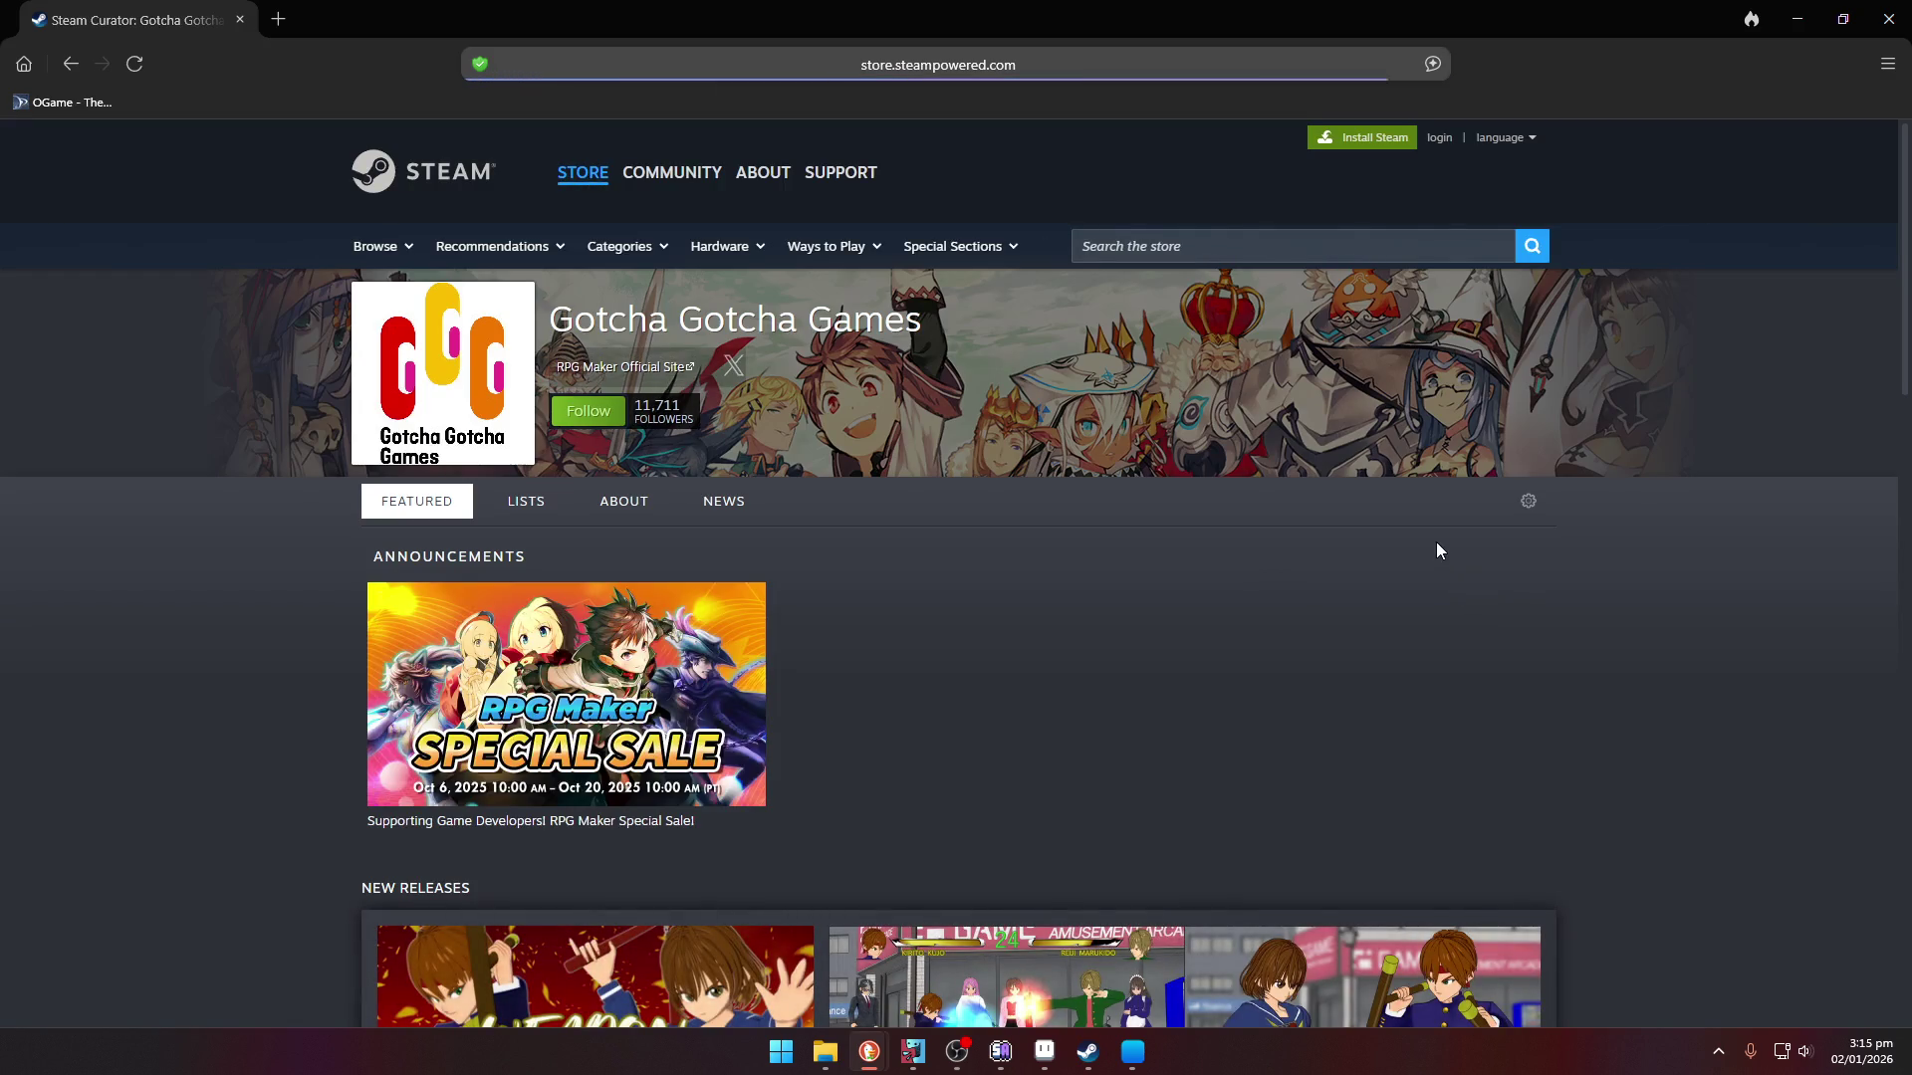
{"action": "scroll", "coordinate": [253, 387], "scroll_direction": "down", "scroll_amount": 2}
{"action": "scroll", "coordinate": [253, 384], "scroll_direction": "down", "scroll_amount": 3}
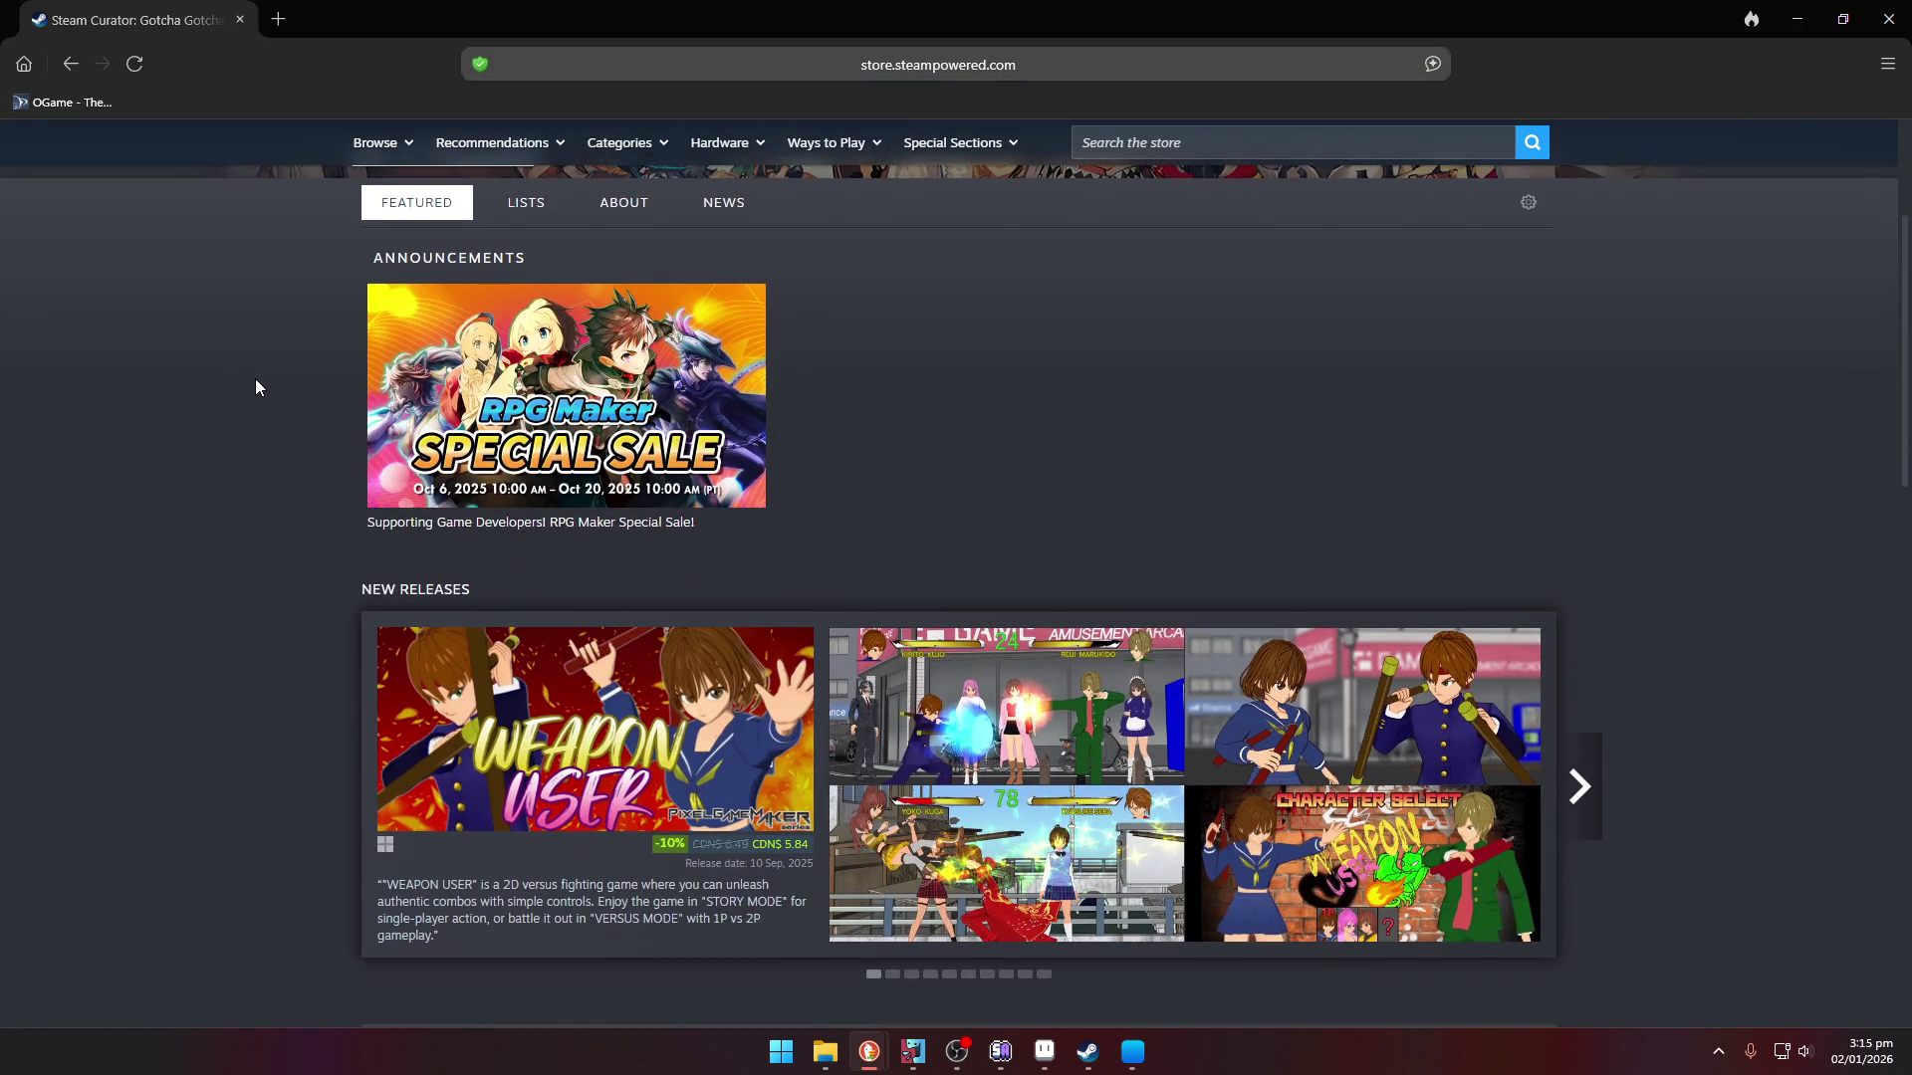
{"action": "scroll", "coordinate": [261, 396], "scroll_direction": "down", "scroll_amount": 1}
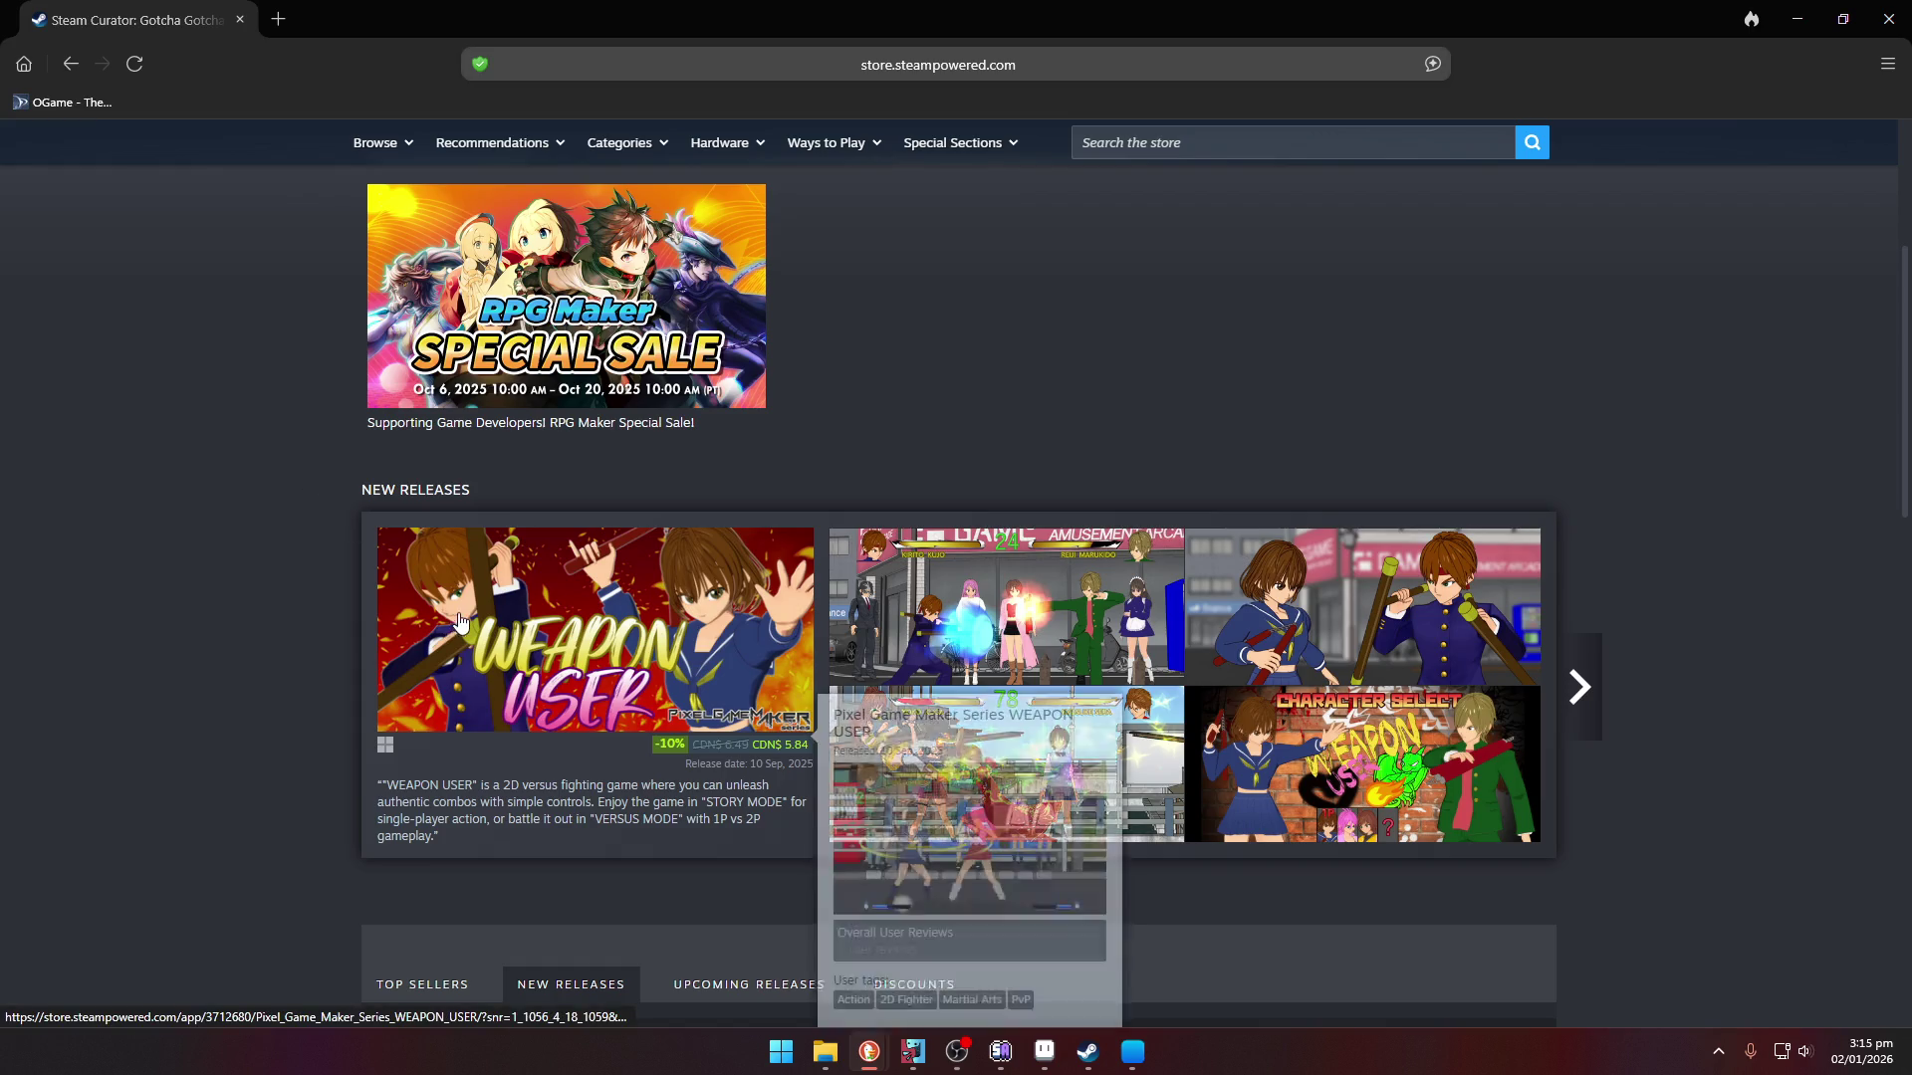
{"action": "mouse_move", "coordinate": [780, 593]}
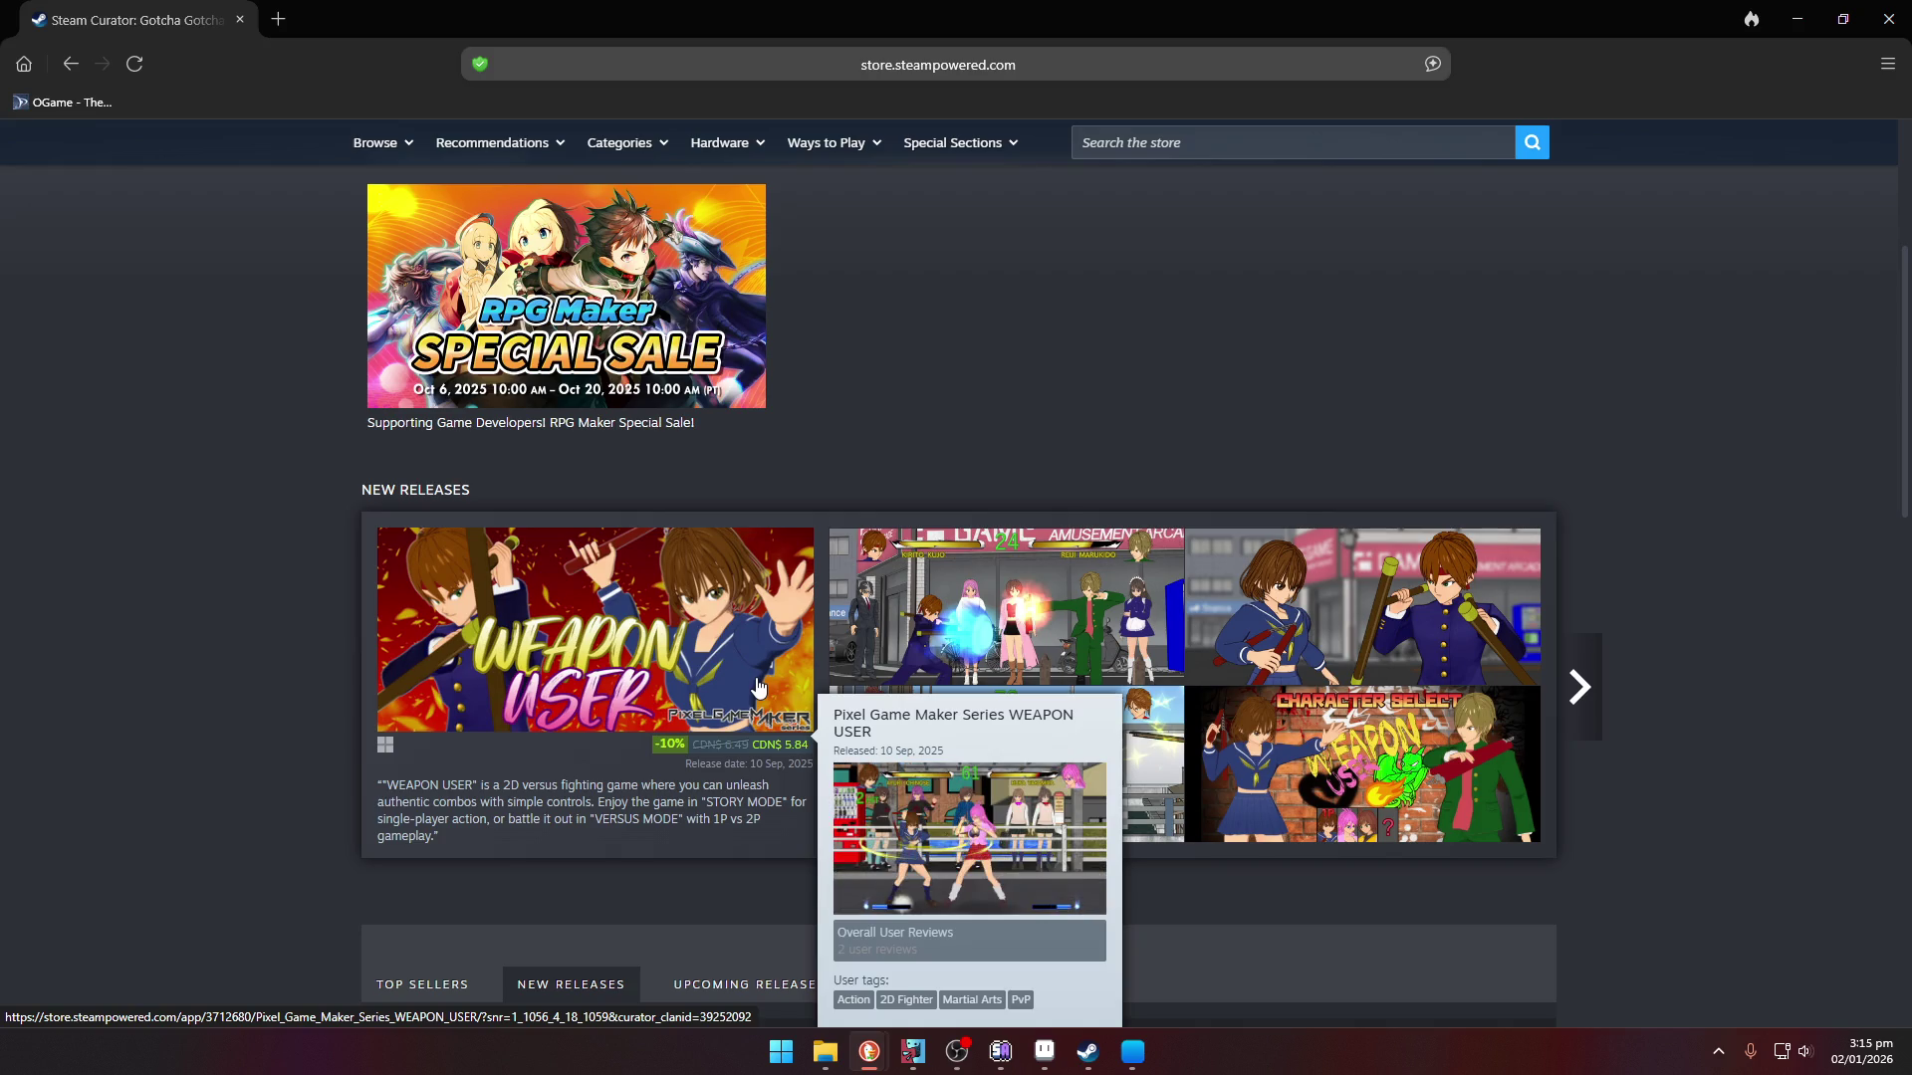
{"action": "scroll", "coordinate": [756, 685], "scroll_direction": "down", "scroll_amount": 4}
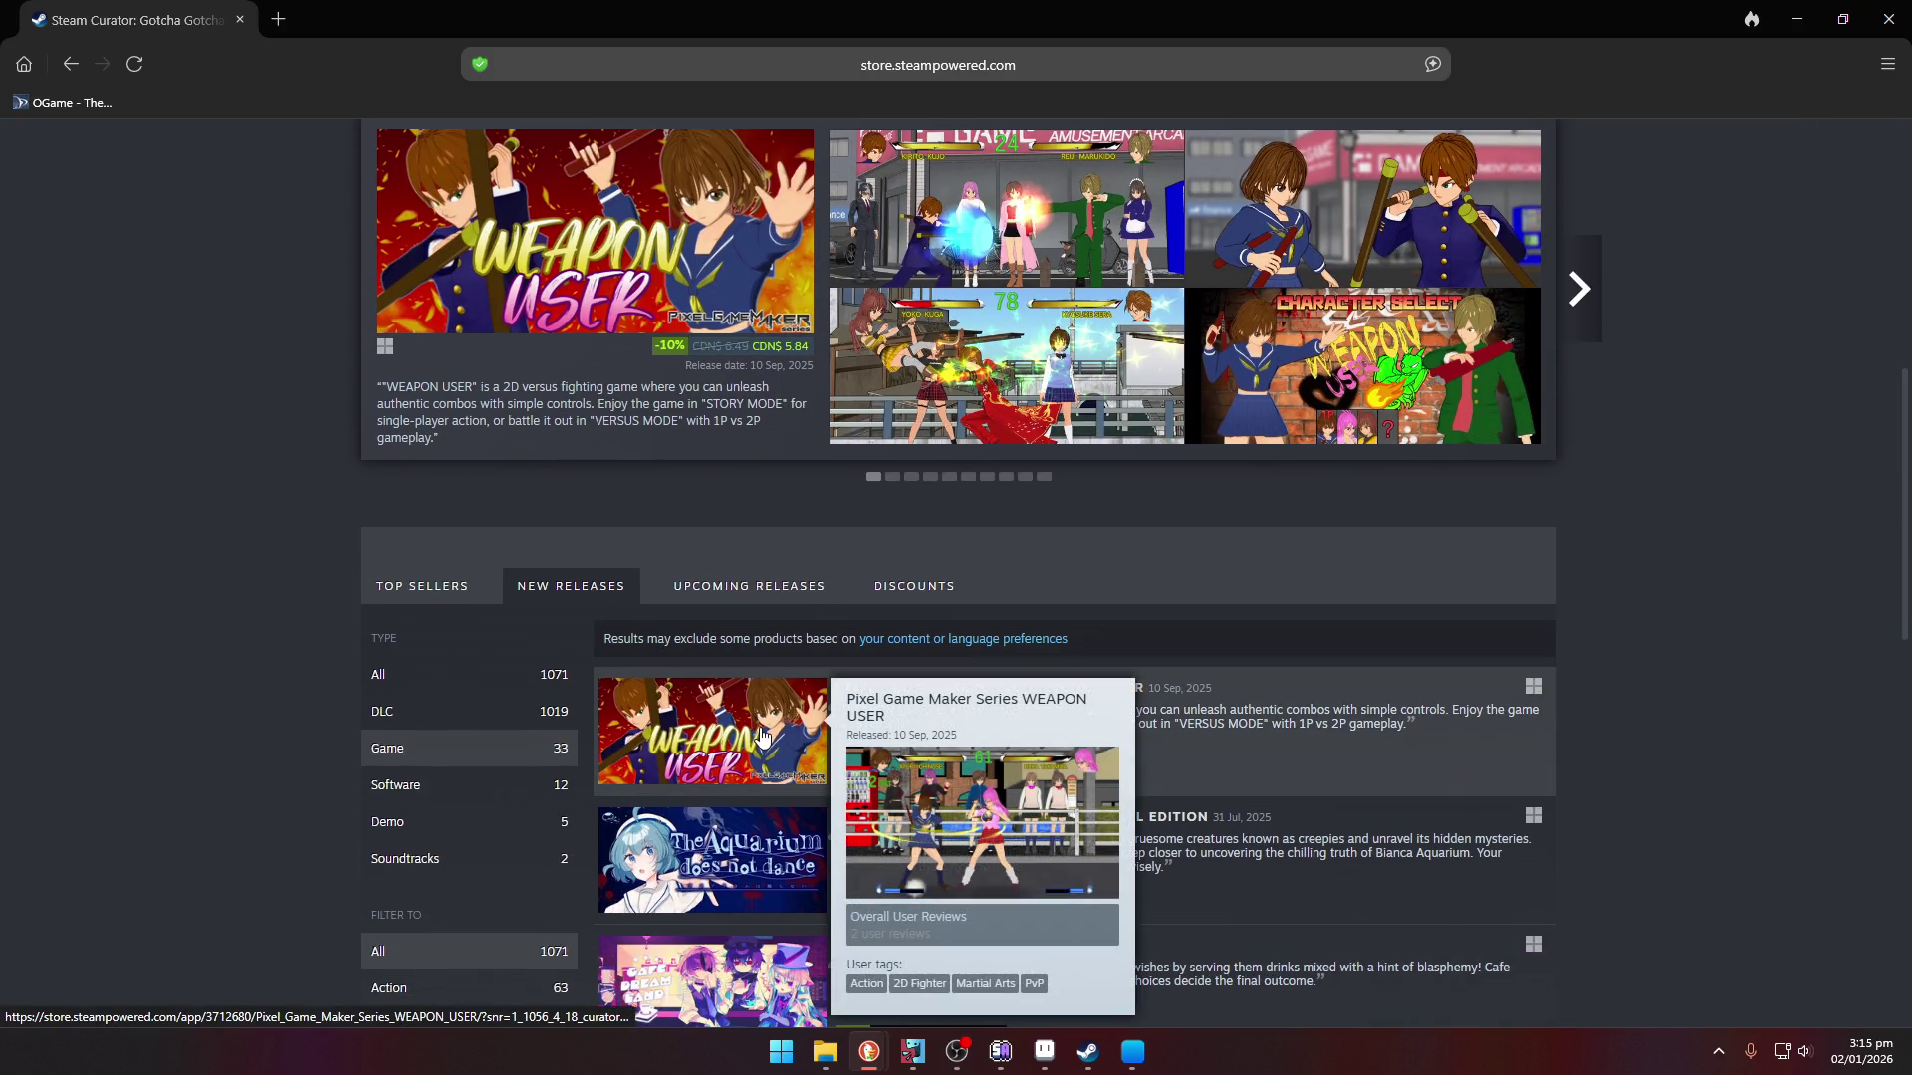
{"action": "left_click", "coordinate": [763, 737]}
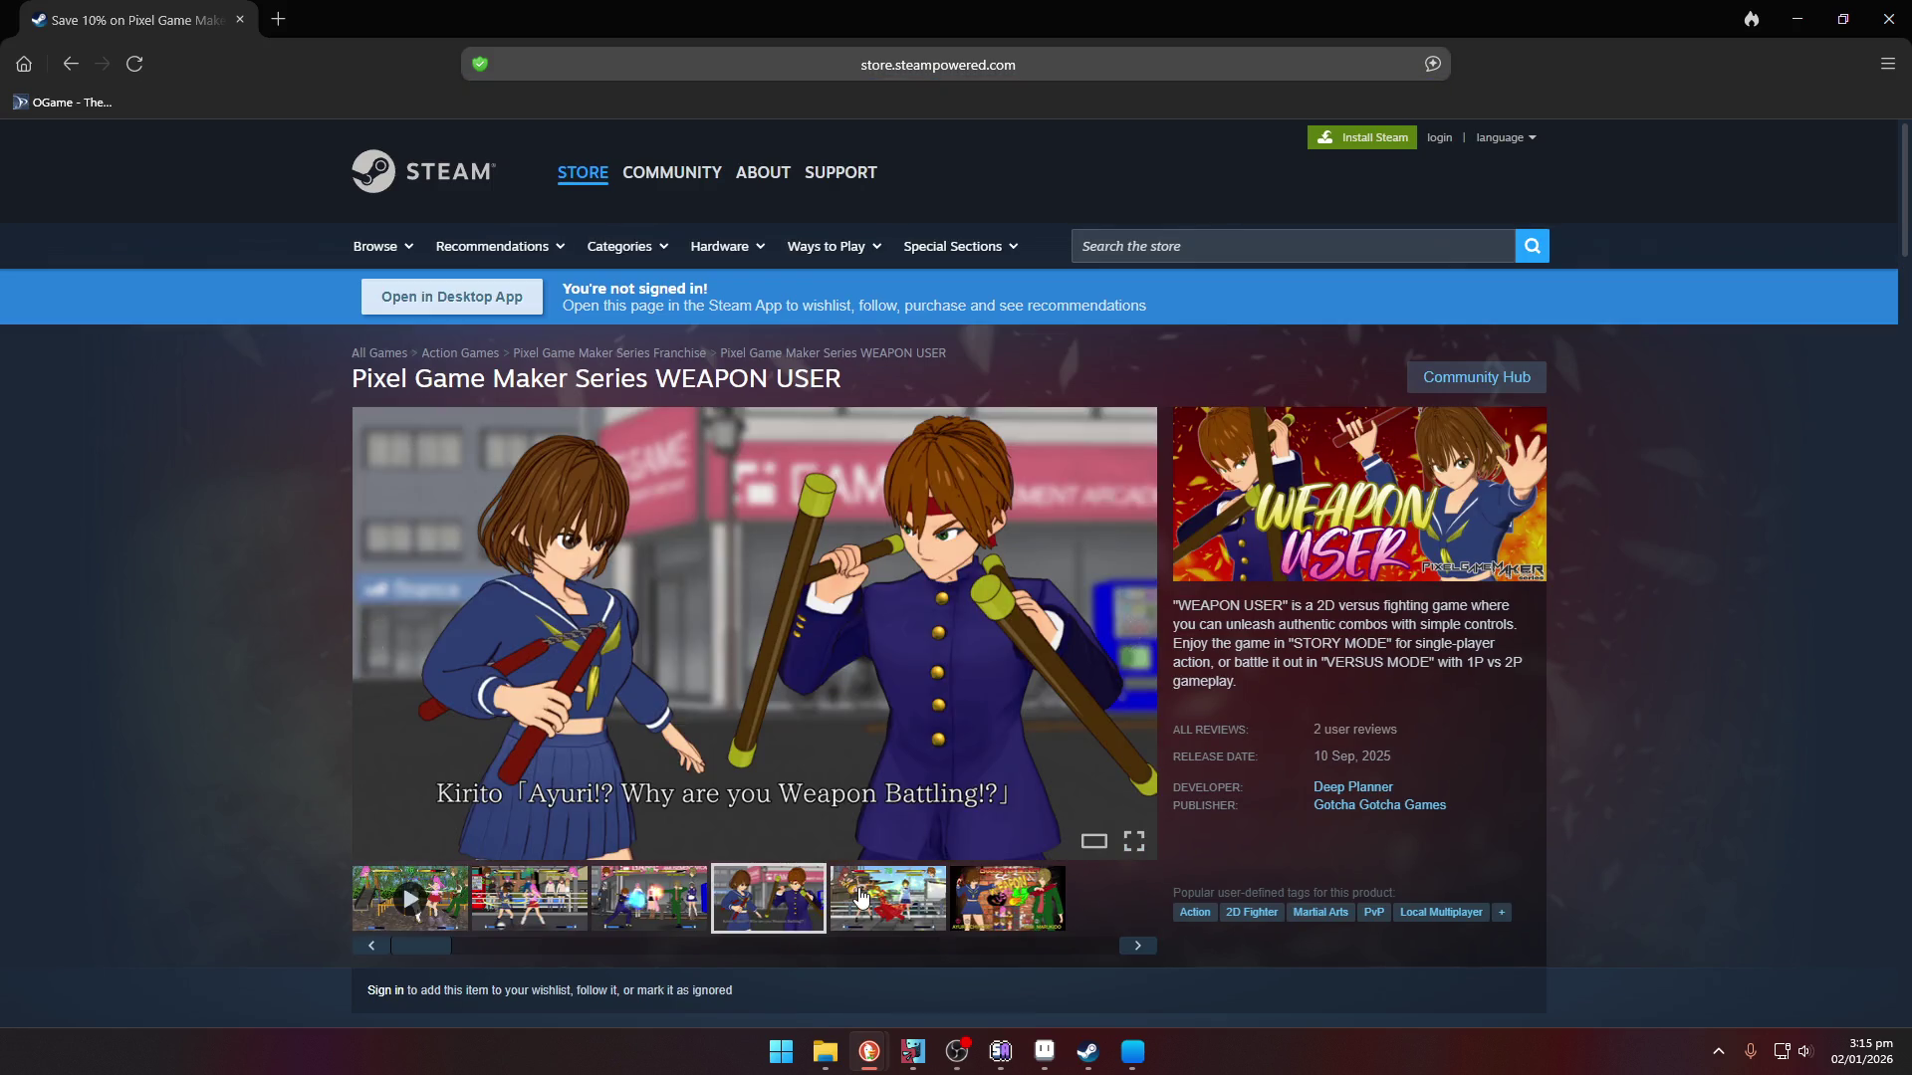
{"action": "left_click", "coordinate": [862, 890]}
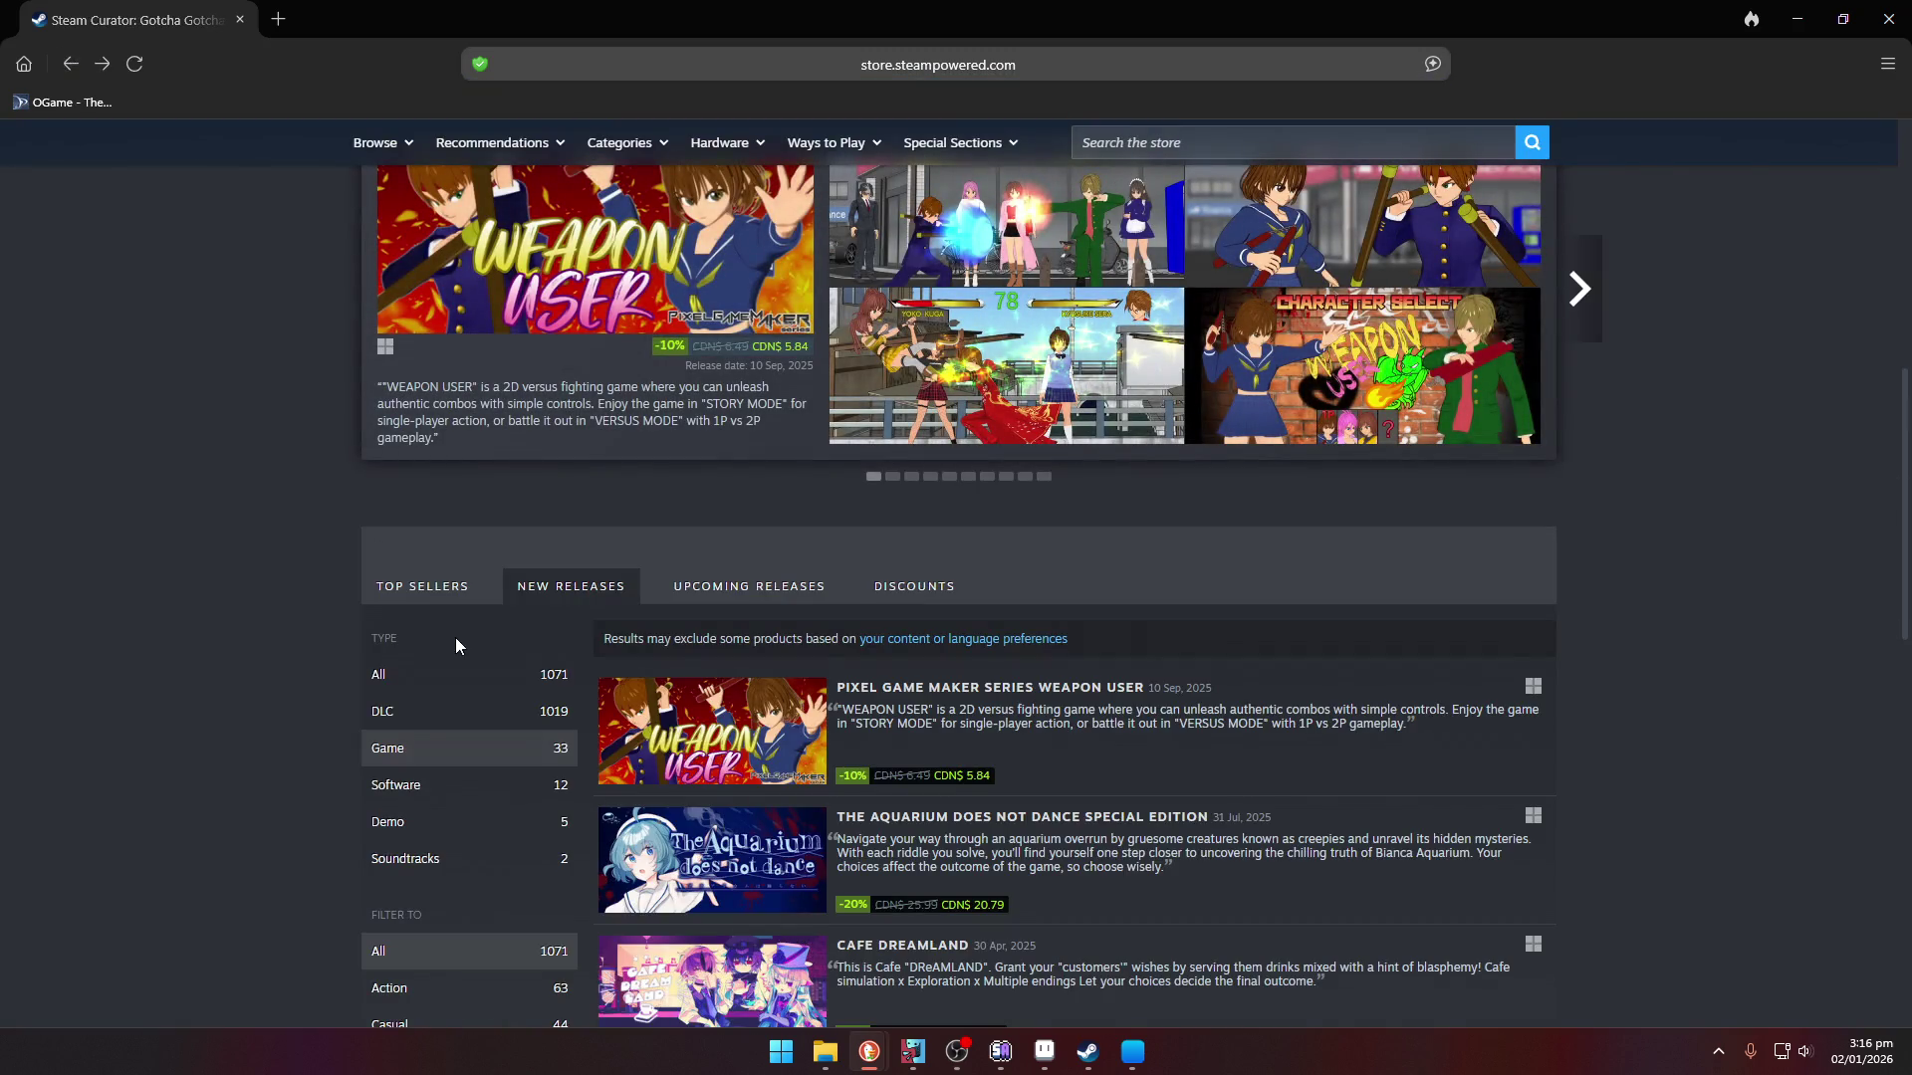
{"action": "scroll", "coordinate": [881, 312], "scroll_direction": "up", "scroll_amount": 1}
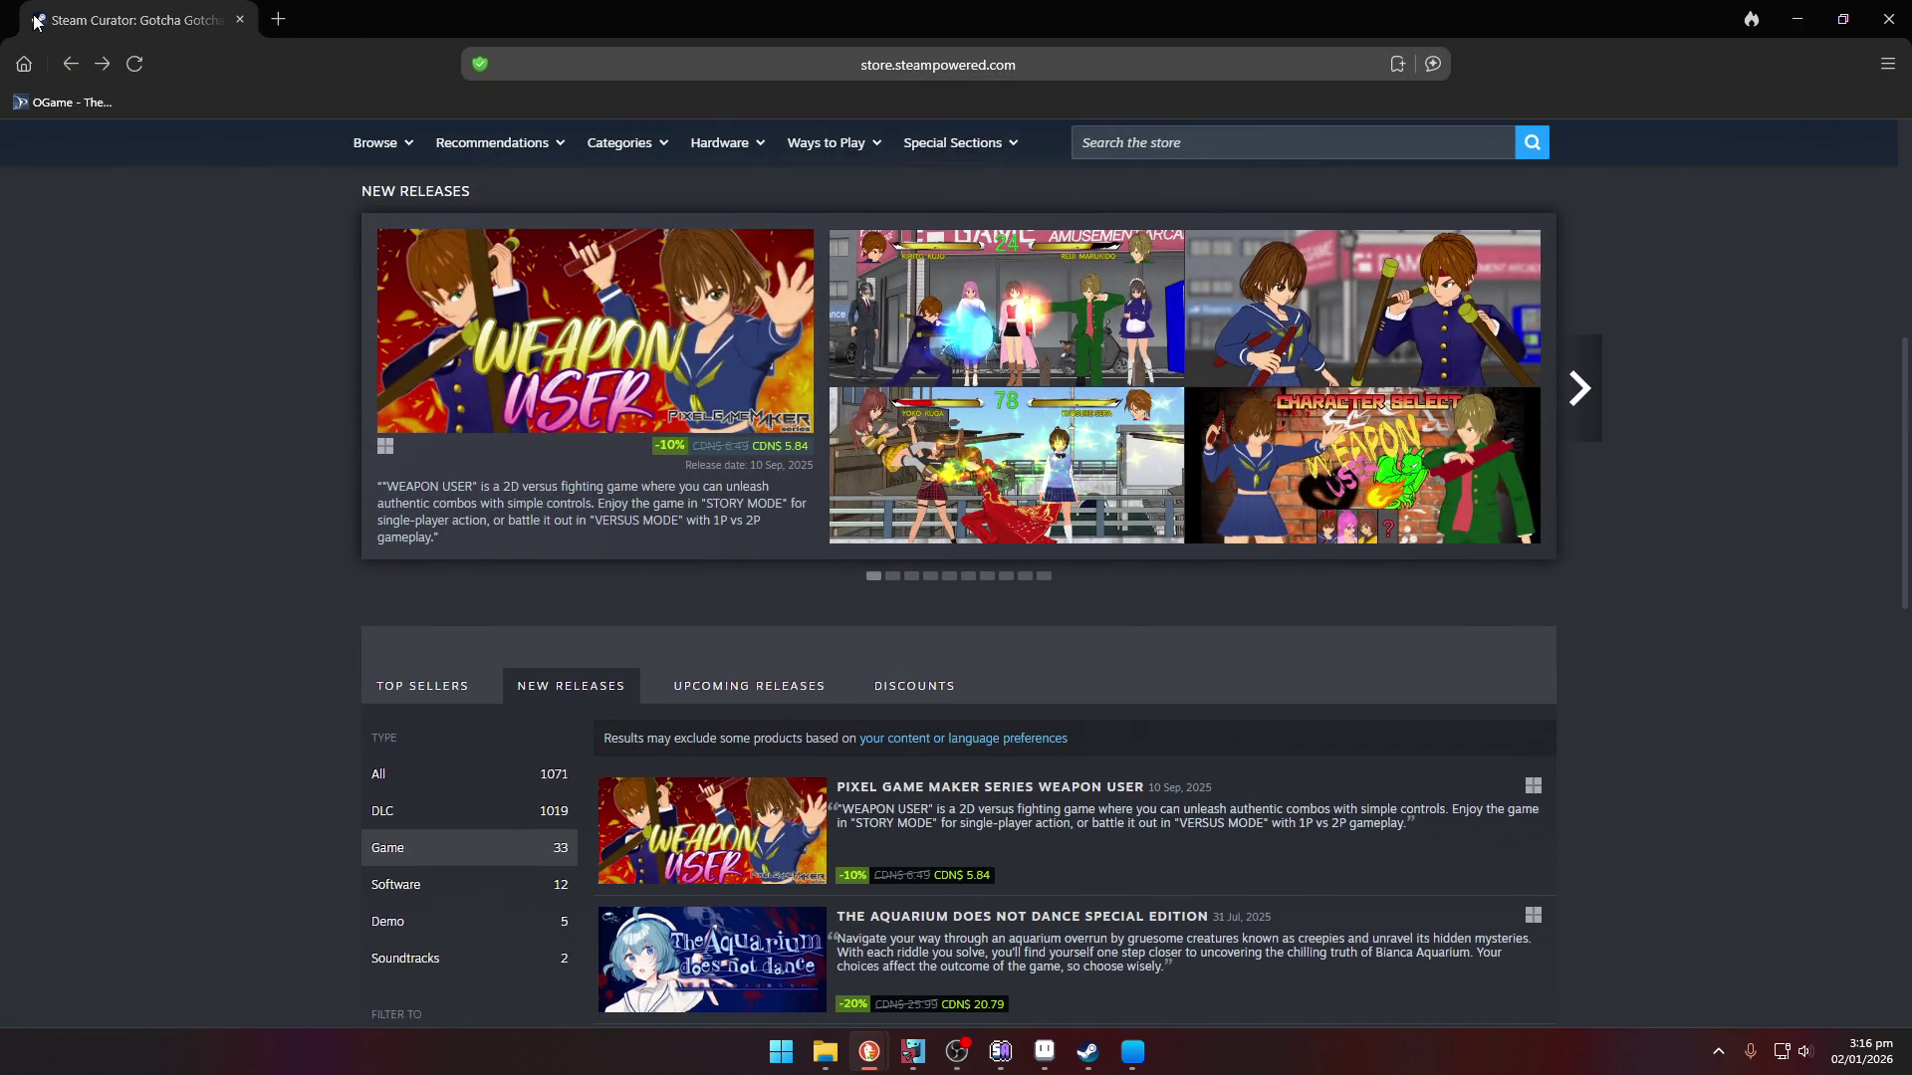
{"action": "left_click", "coordinate": [70, 68]}
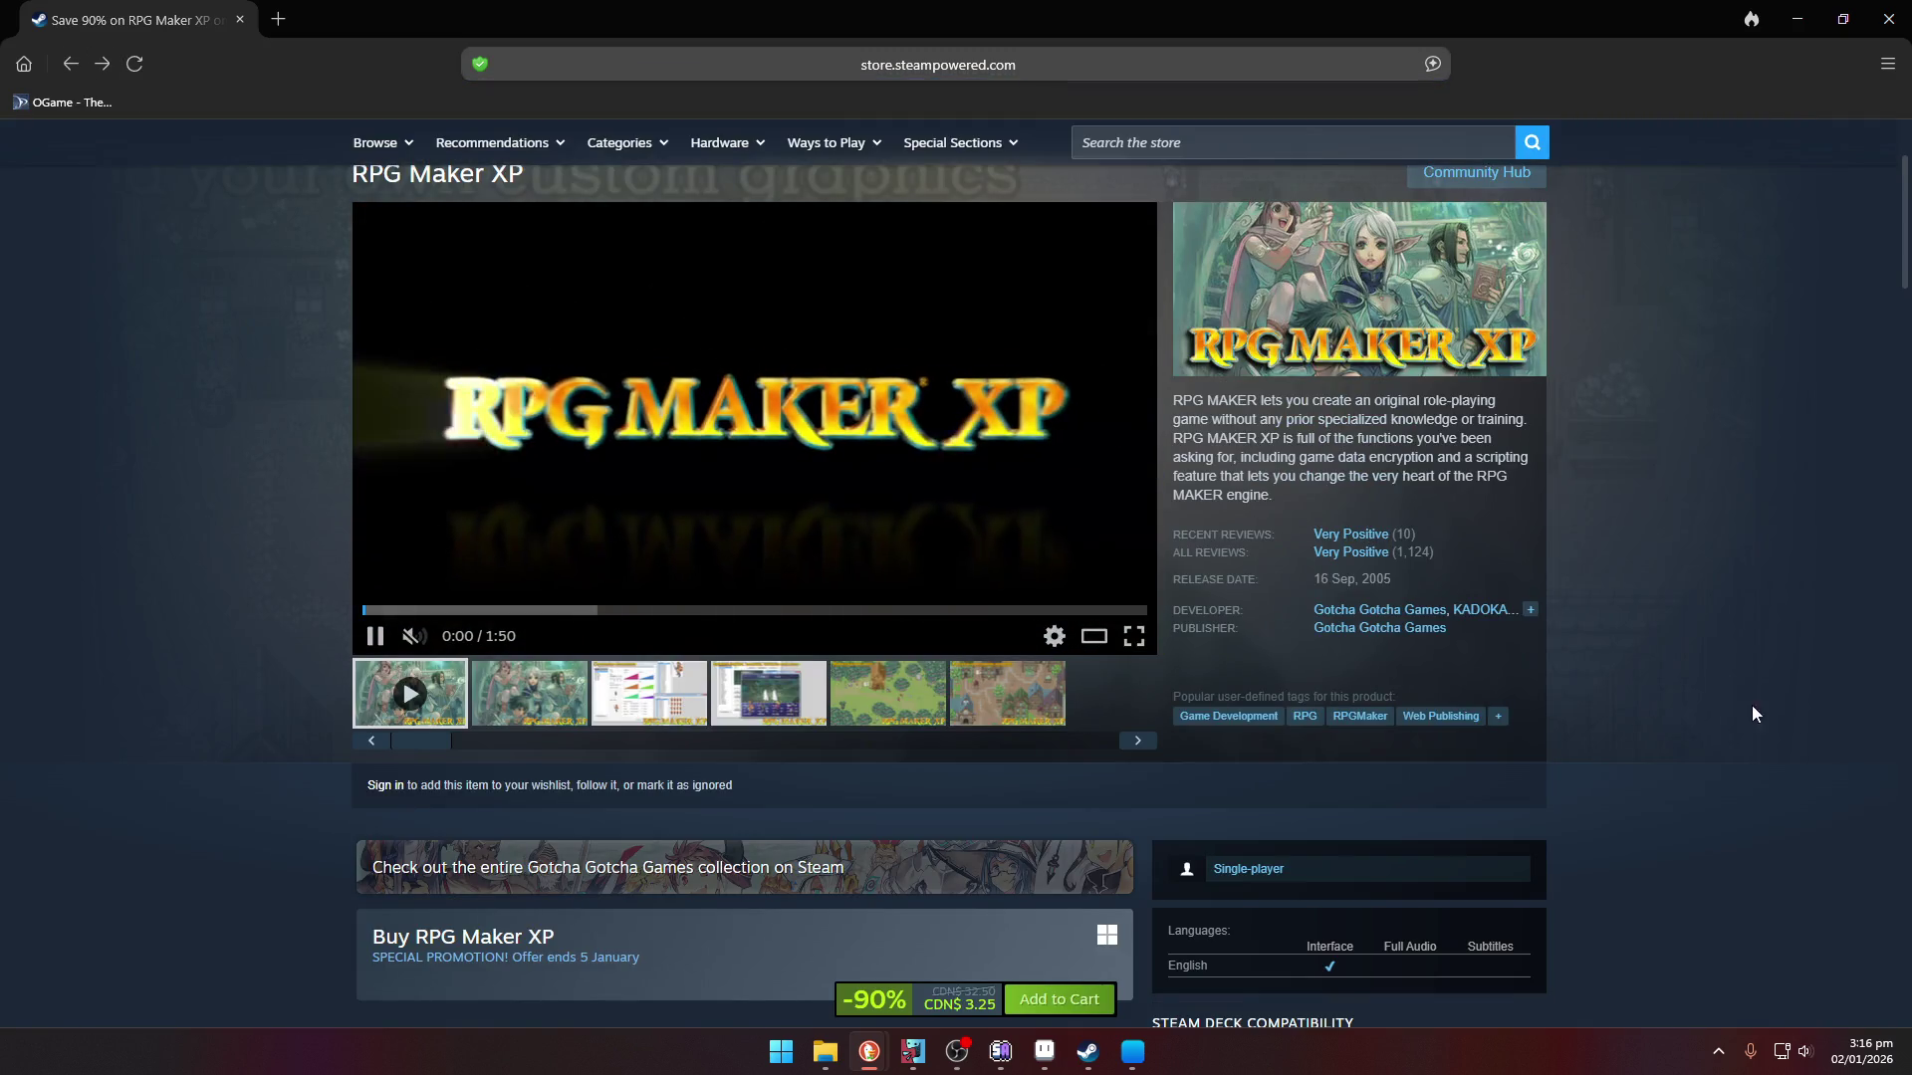